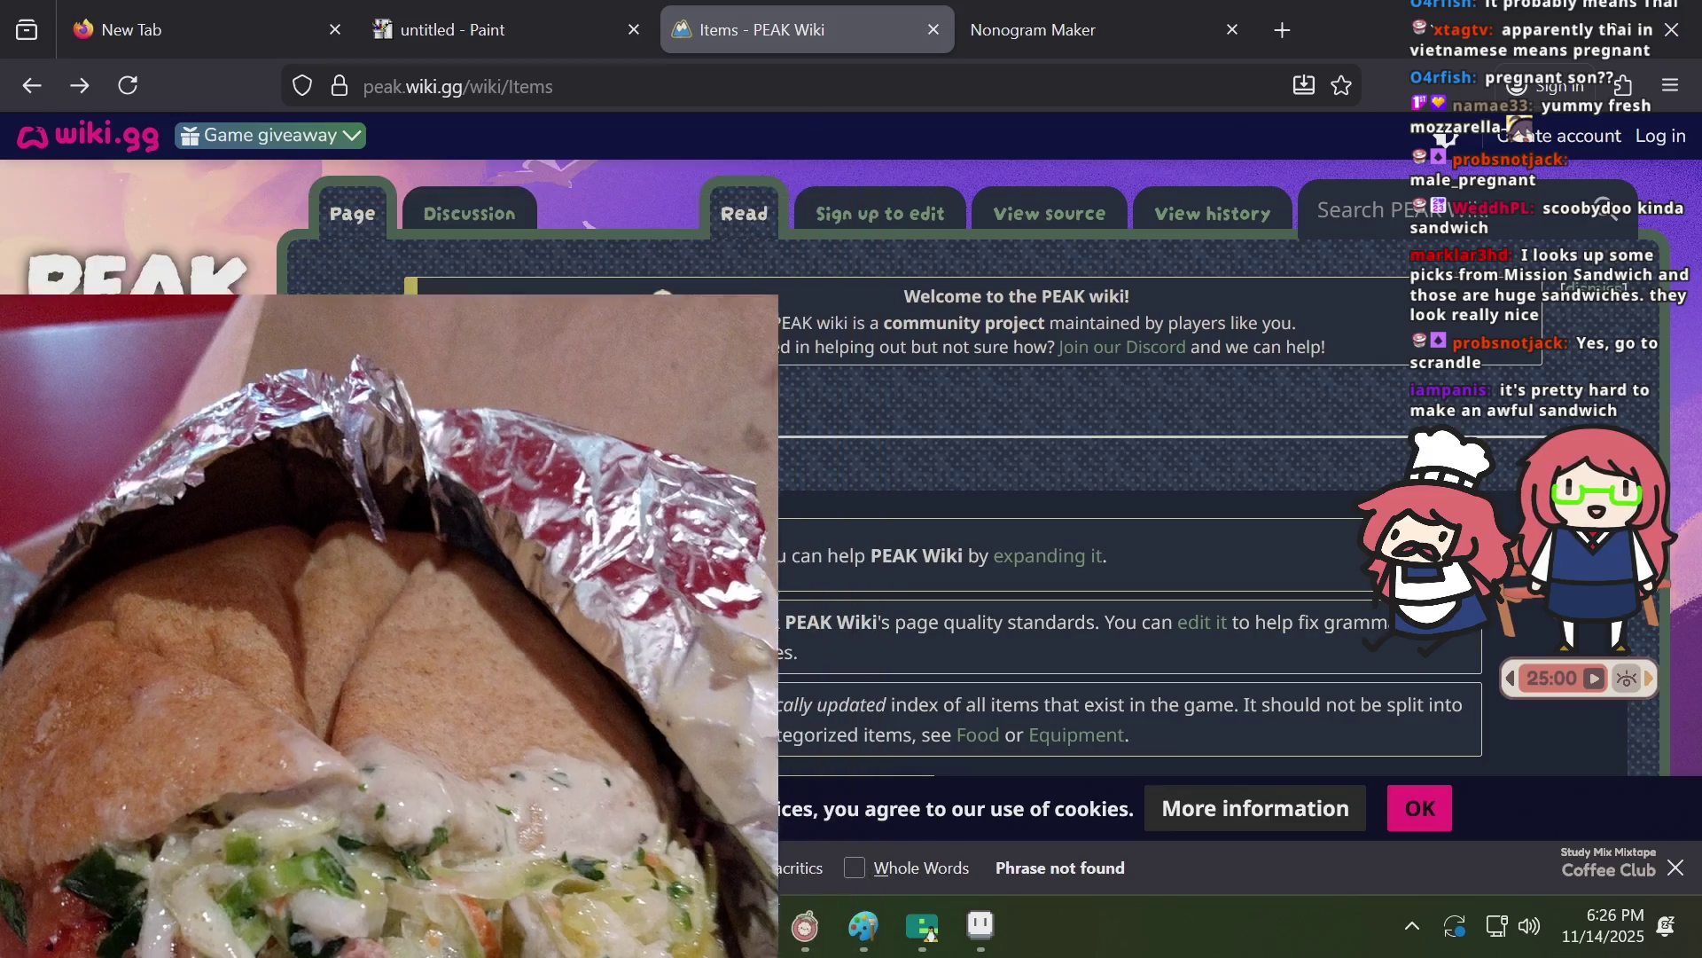
Search DuckDuckGo for 'mission sandwich'.
{"action": "mouse_move", "coordinate": [571, 926]}
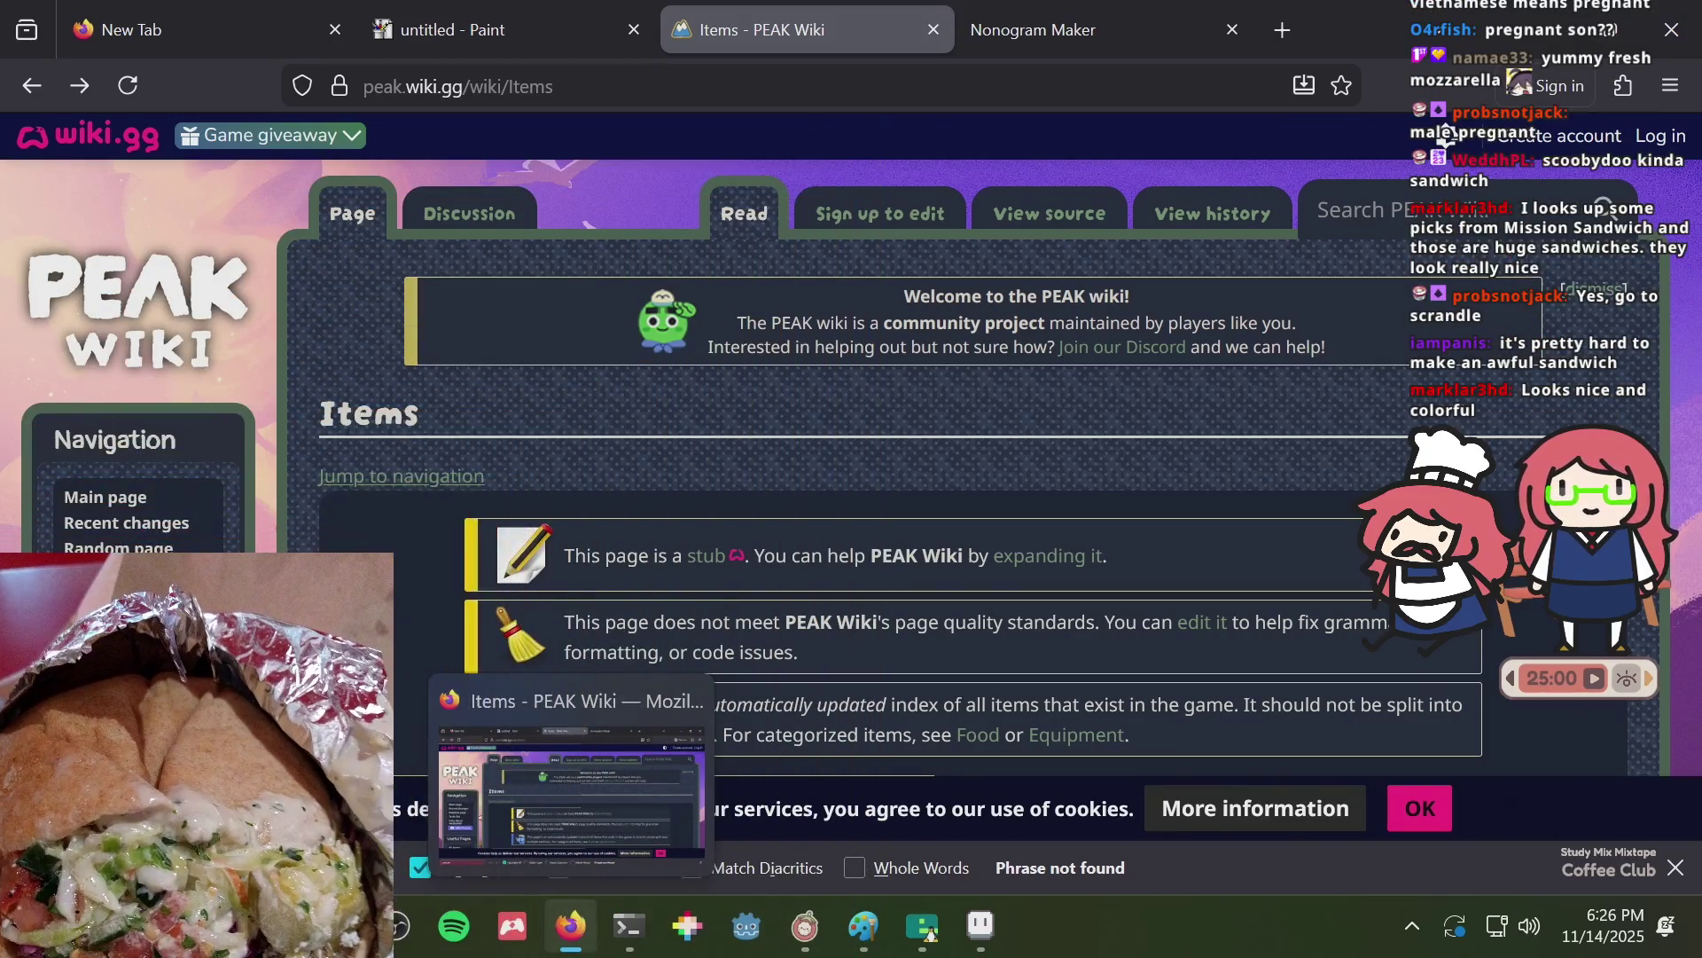
{"action": "key", "text": "ctrl+l"}
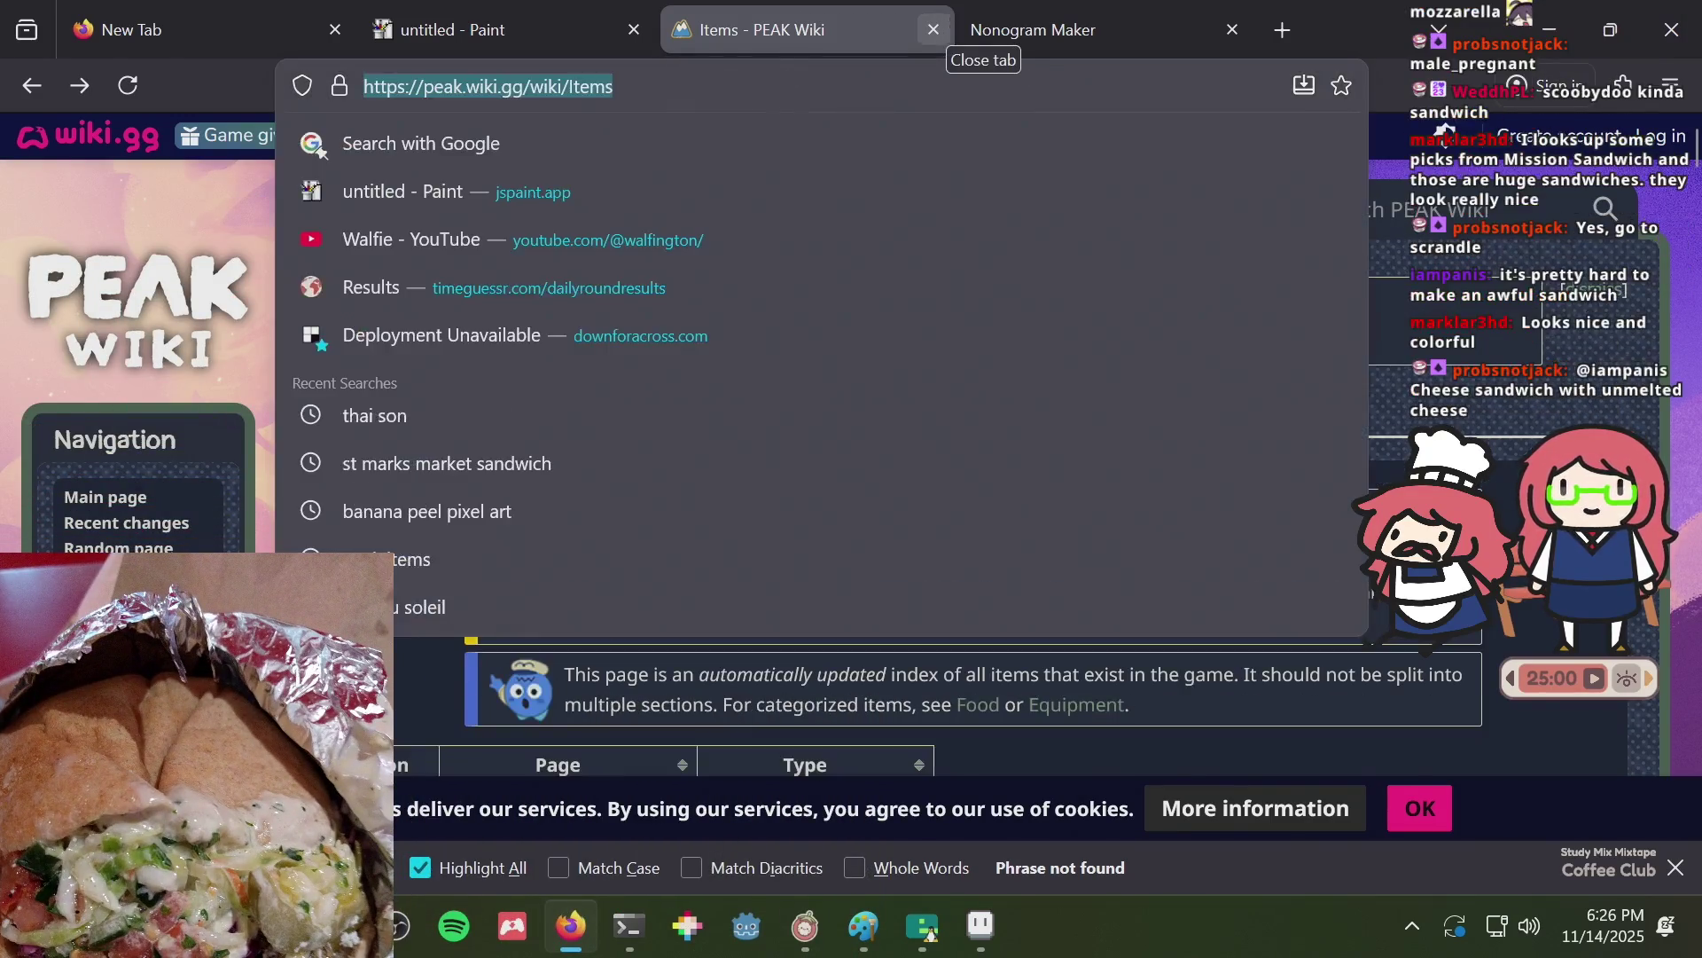
{"action": "type", "text": "mission sandwic"}
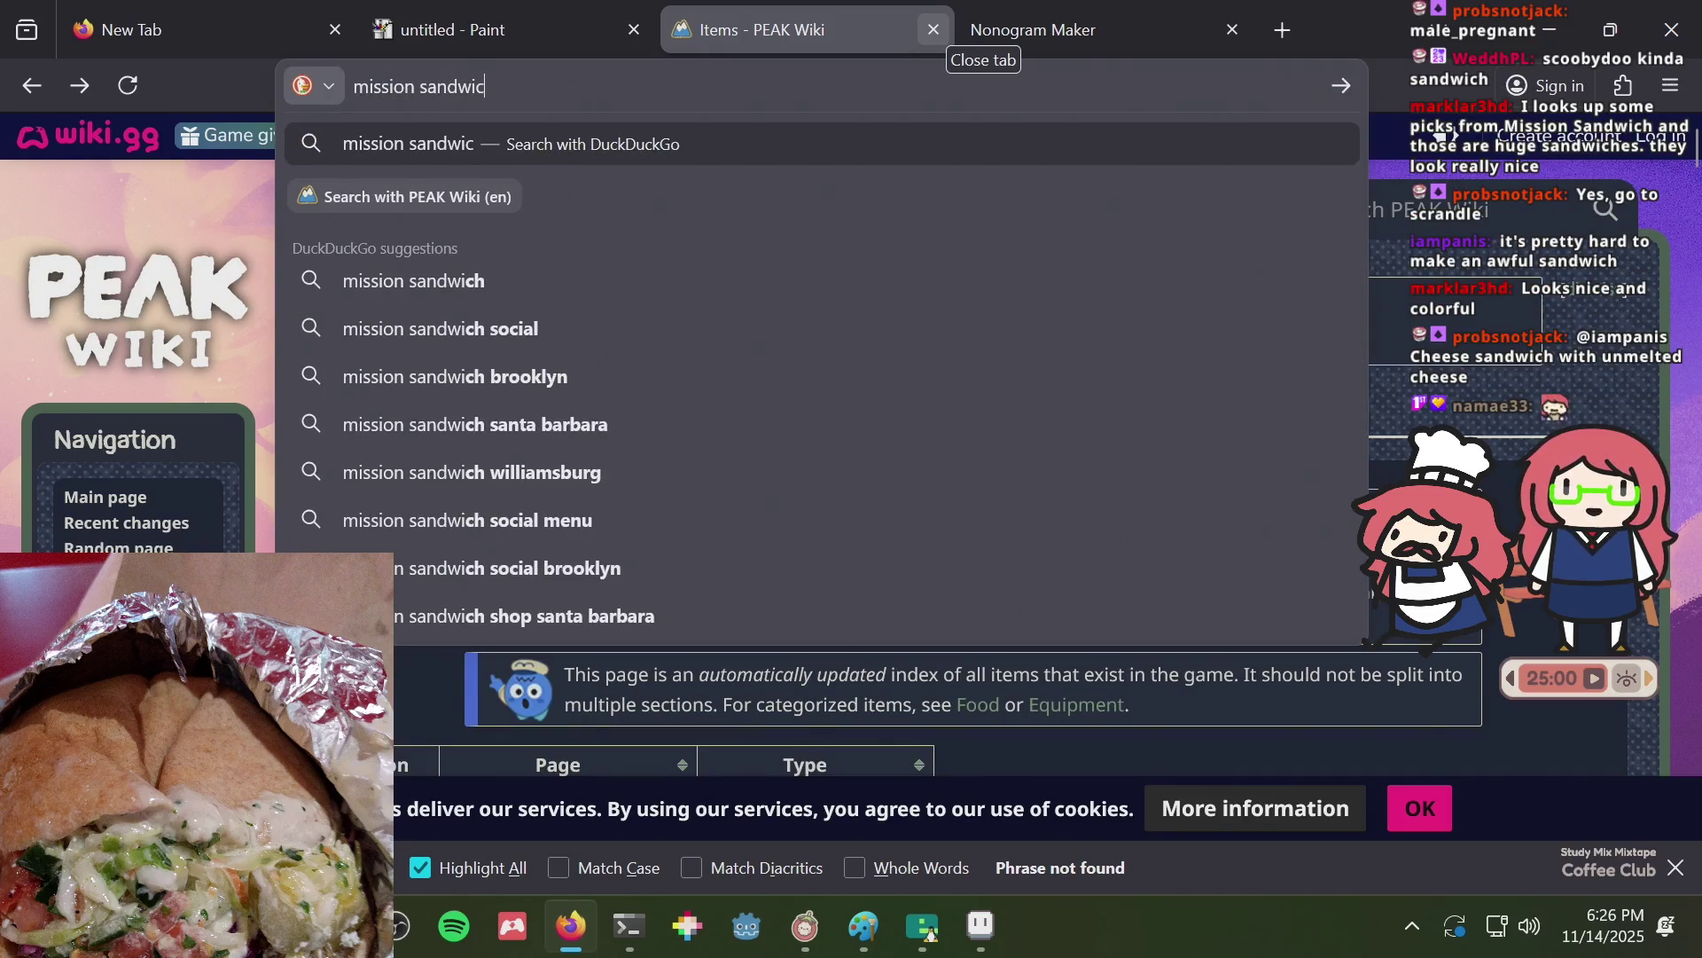
{"action": "type", "text": "h"}
{"action": "key", "text": "Return"}
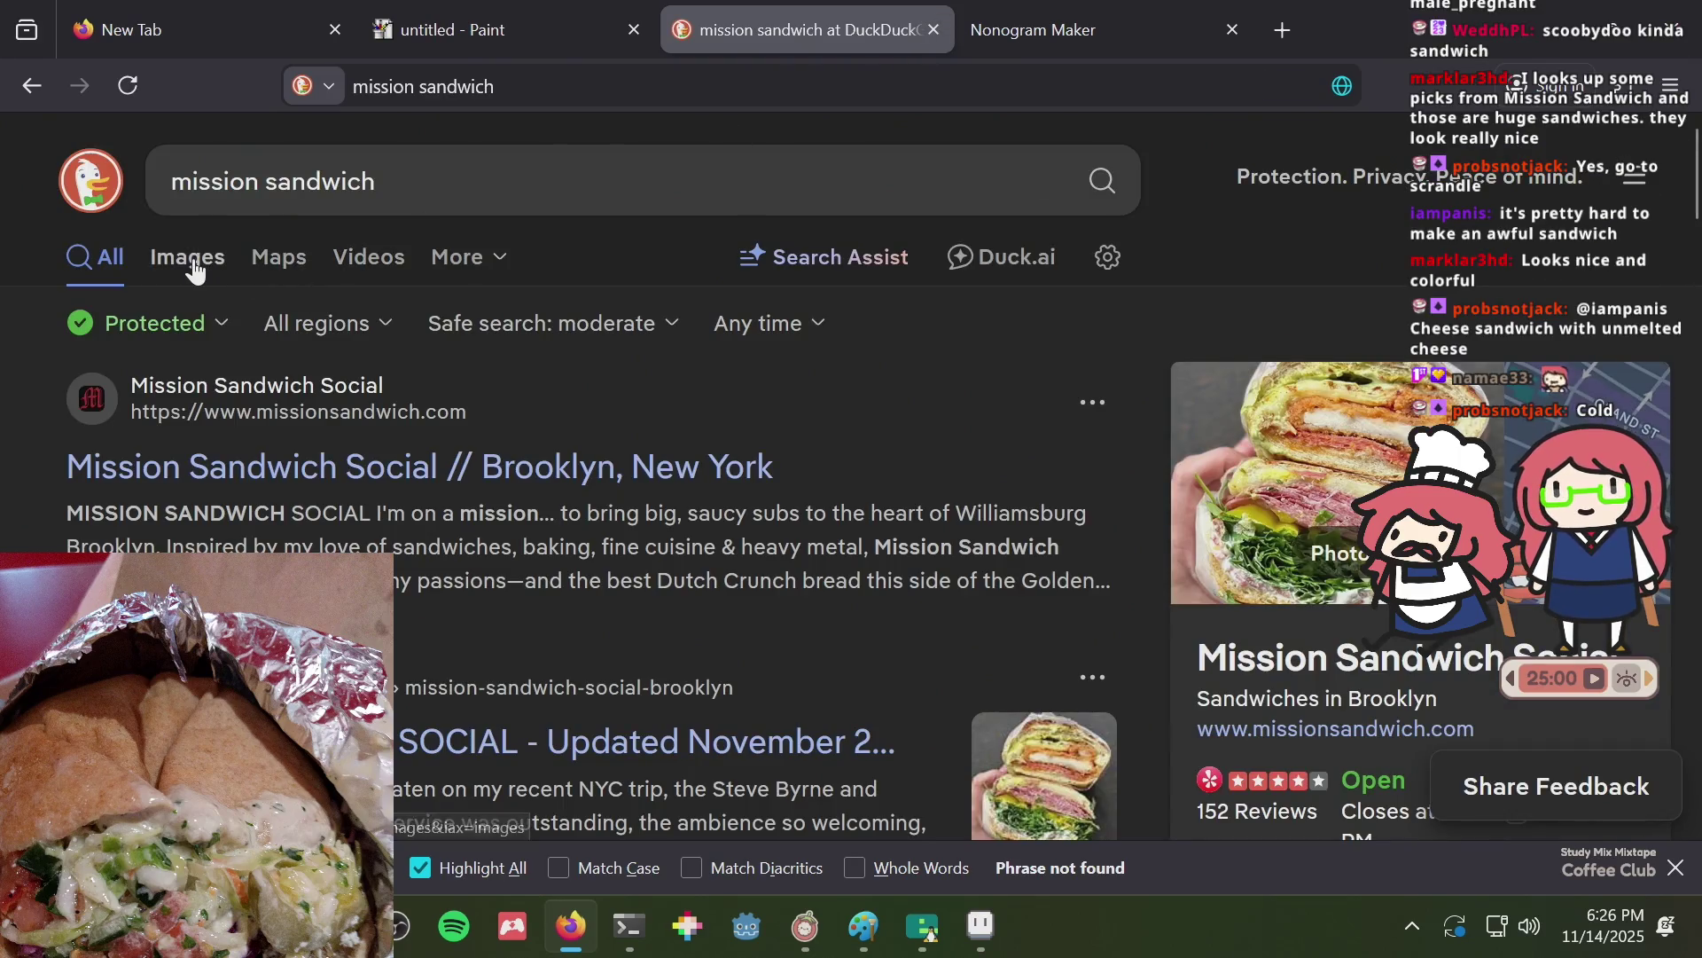
Browse the image results, enlarge the stacked sandwiches photo, then return to All results.
{"action": "left_click", "coordinate": [194, 271]}
{"action": "scroll", "coordinate": [769, 373], "scroll_direction": "down", "scroll_amount": 2}
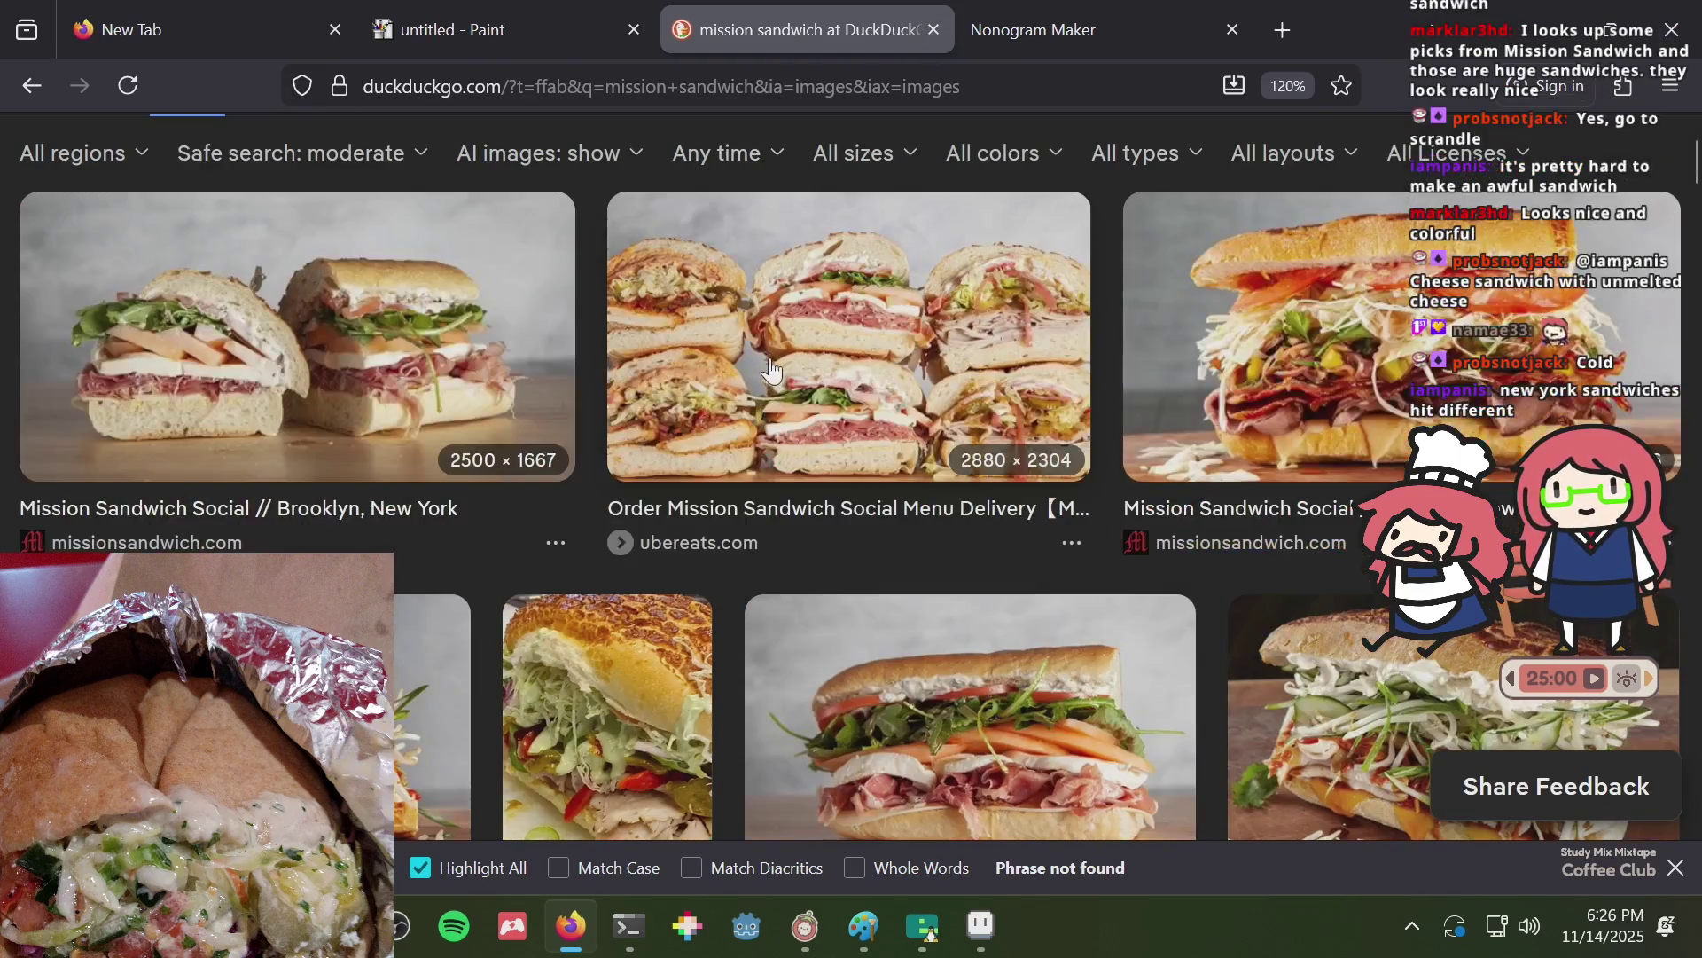
{"action": "left_click", "coordinate": [770, 370]}
{"action": "scroll", "coordinate": [754, 359], "scroll_direction": "up", "scroll_amount": 2}
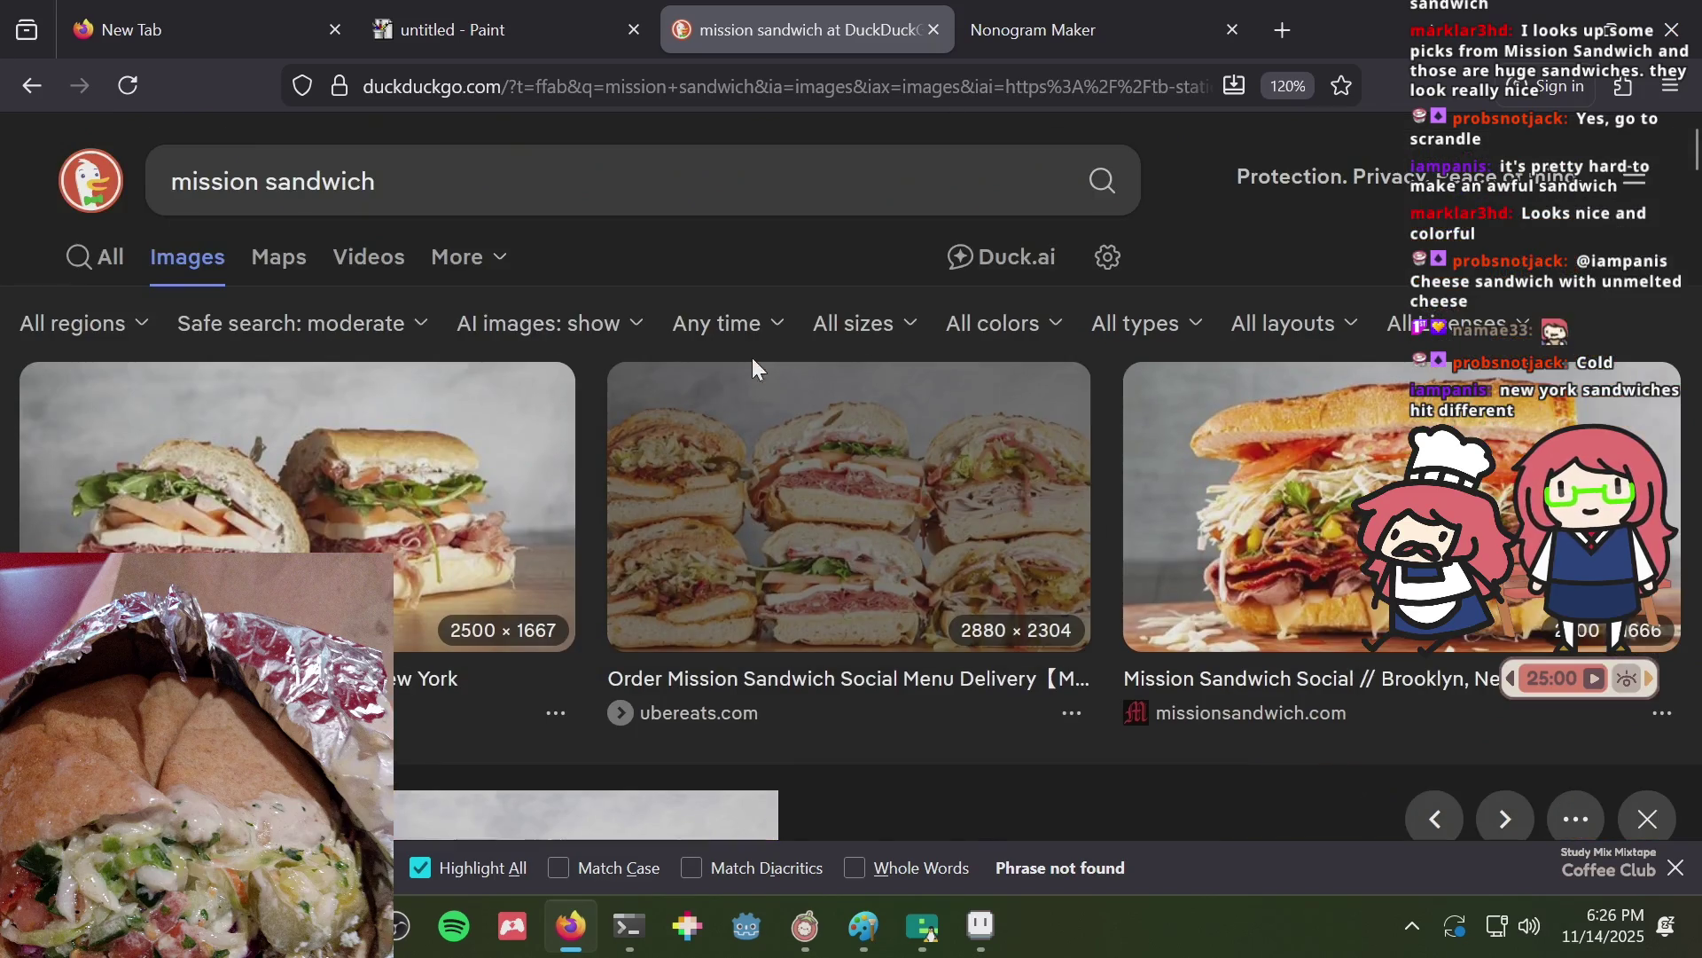
{"action": "left_click", "coordinate": [103, 290]}
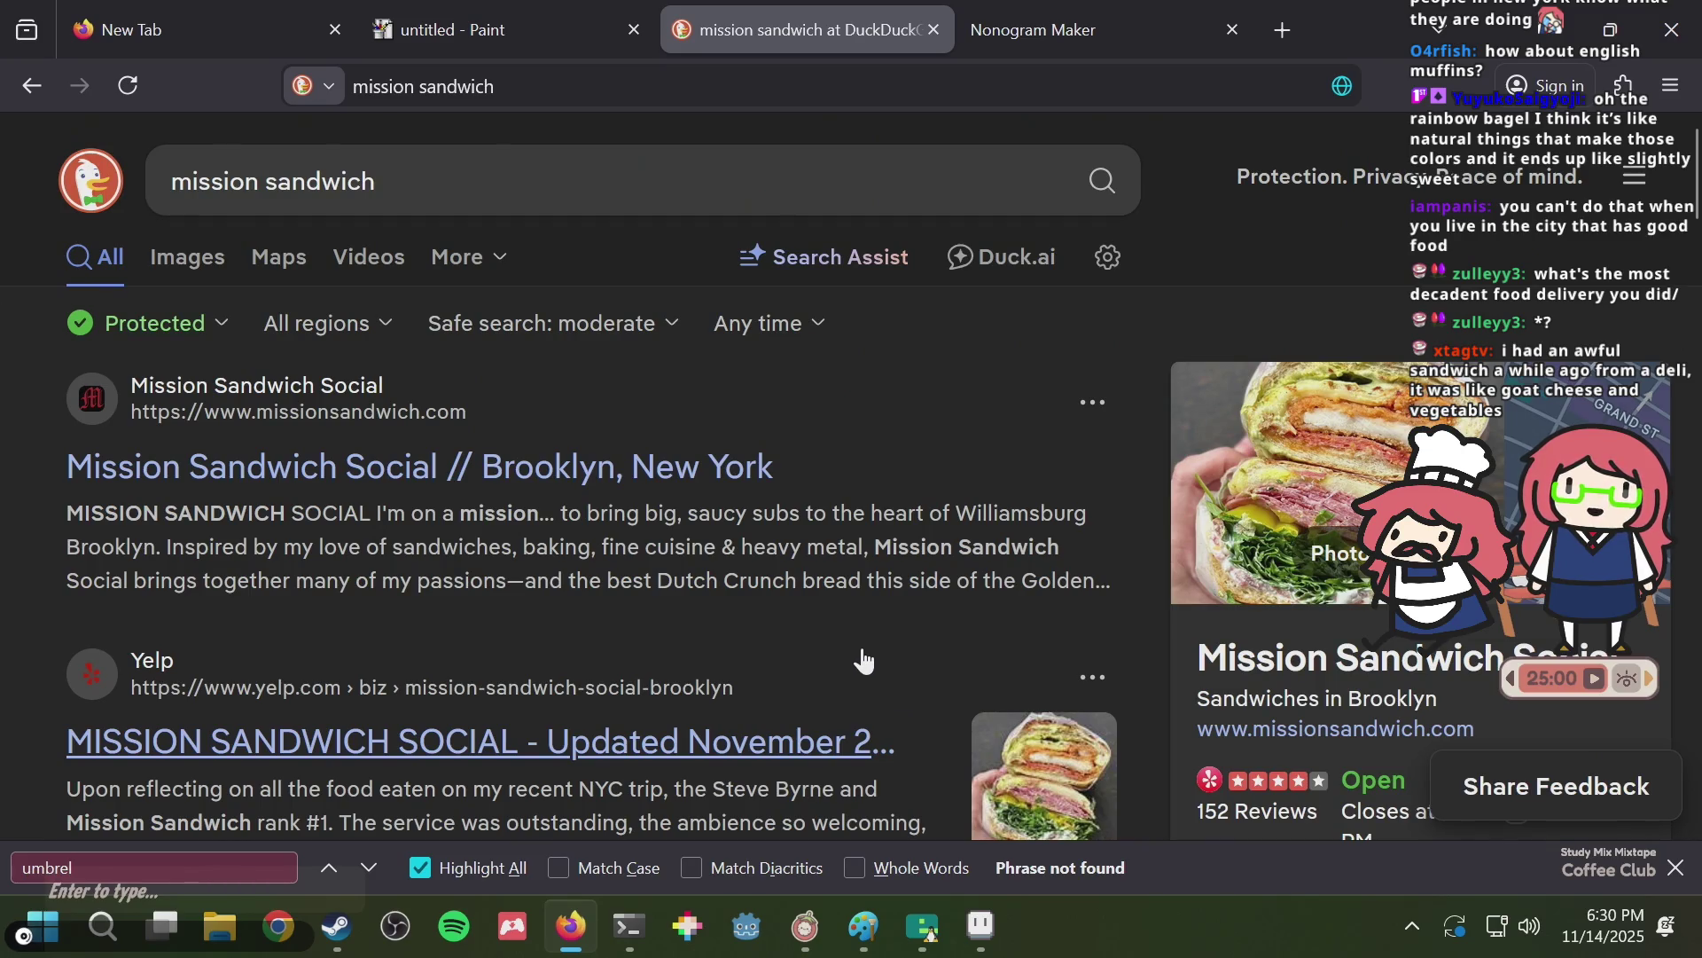
Close the mission sandwich DuckDuckGo tab and switch back to puzzle.aseprite.
{"action": "mouse_move", "coordinate": [336, 927]}
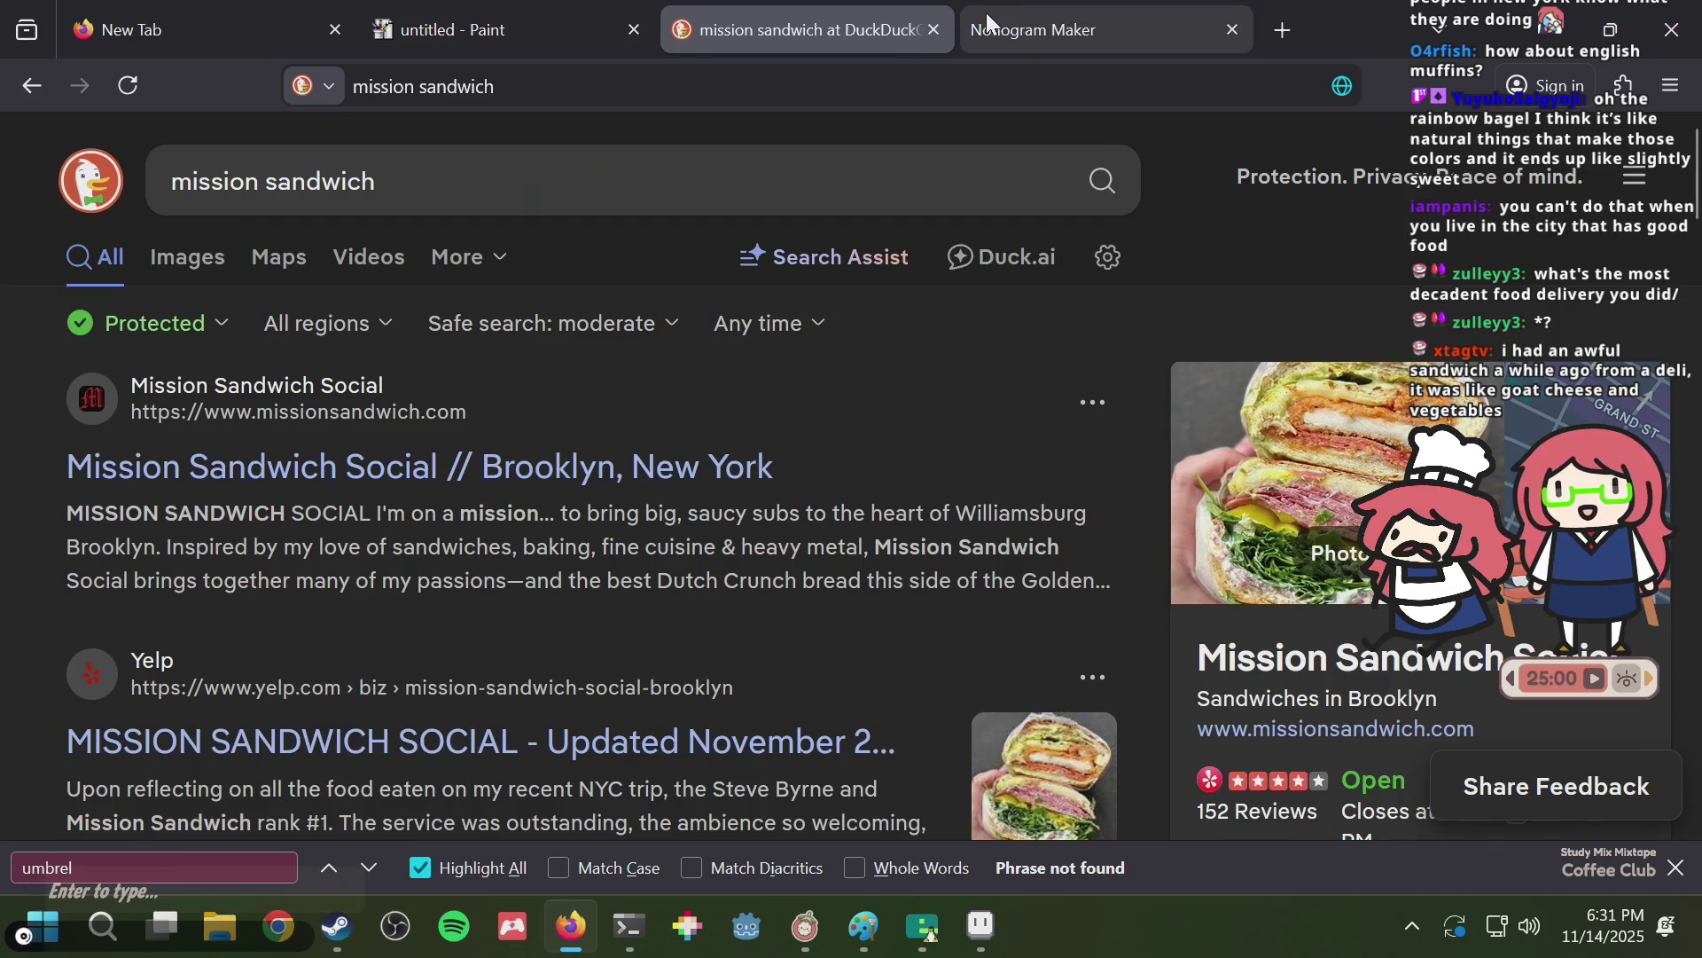
{"action": "left_click", "coordinate": [934, 34]}
{"action": "key", "text": "alt+Tab"}
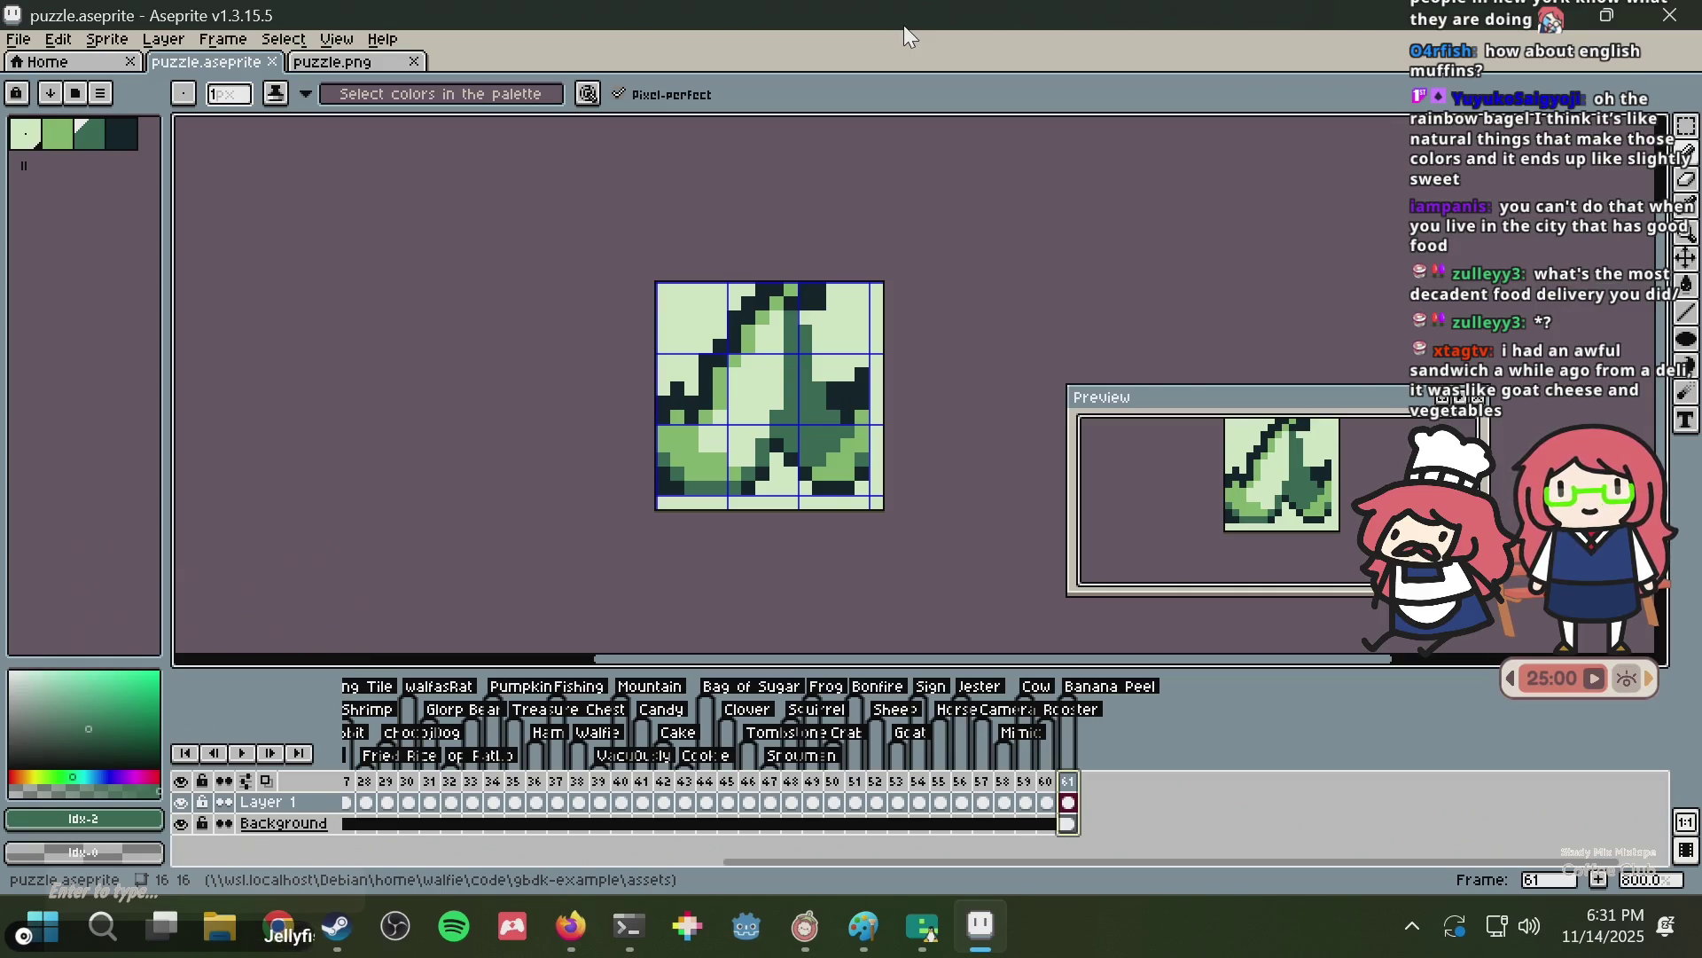
Save puzzle.aseprite, zoom in on the leaf sprite, and pick the Rectangular Marquee tool.
{"action": "key", "text": "ctrl+s"}
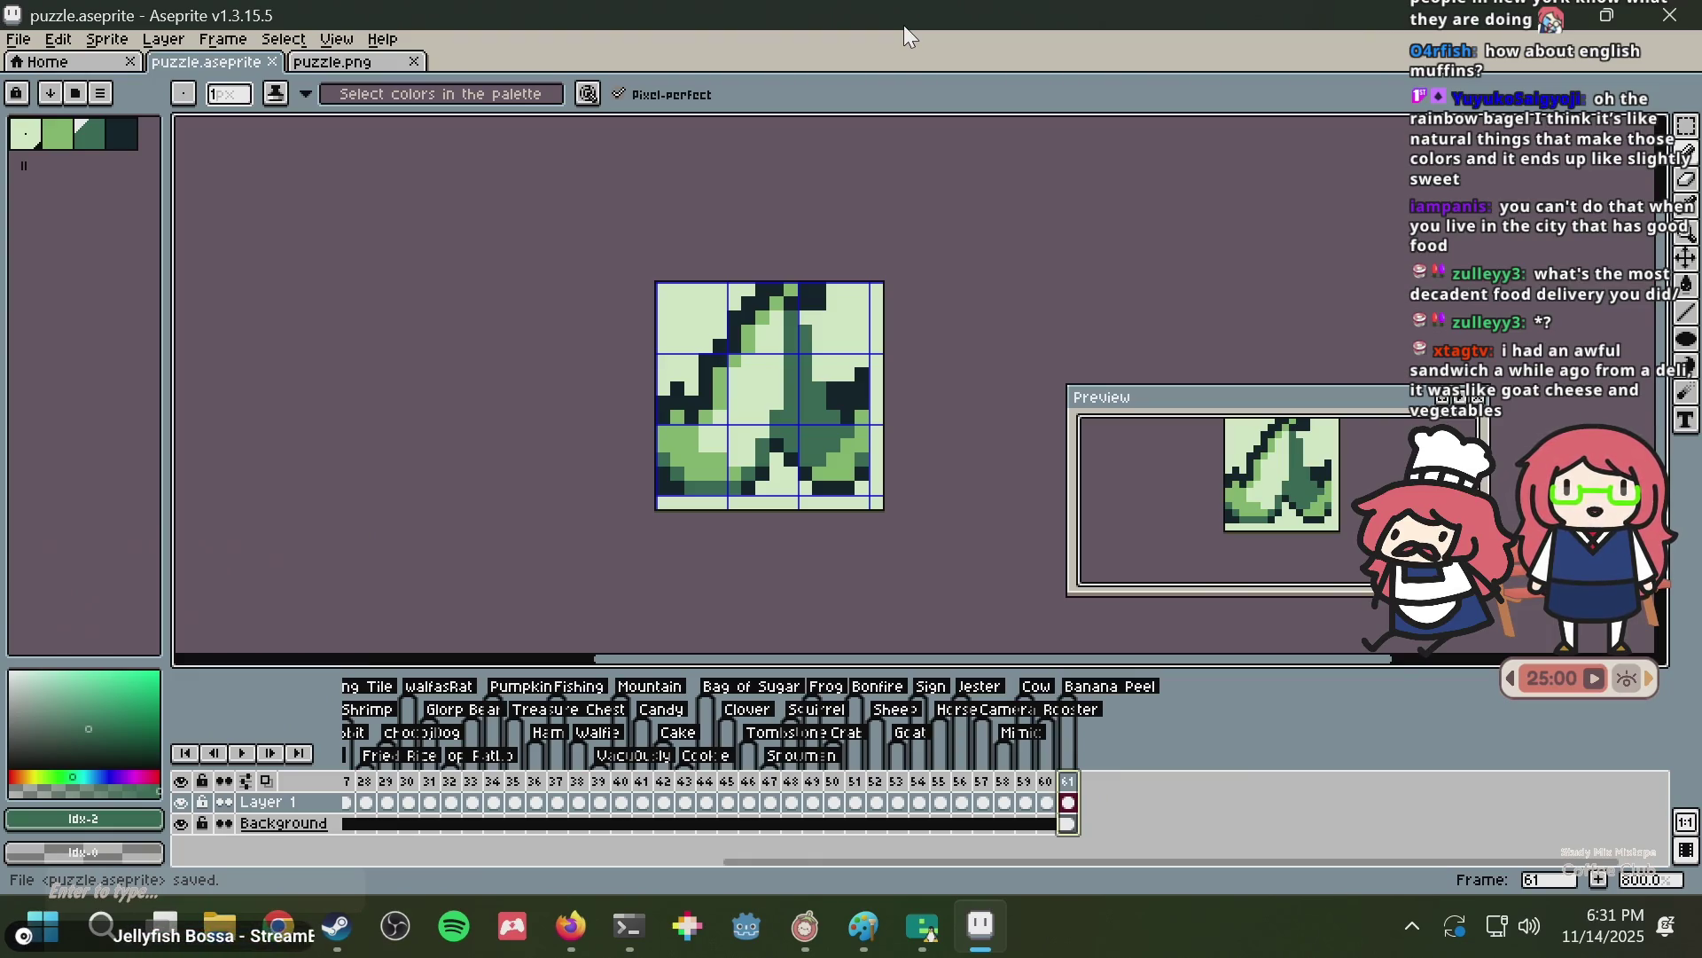
{"action": "scroll", "coordinate": [907, 361], "scroll_direction": "up", "scroll_amount": 1}
{"action": "left_click_drag", "start_coordinate": [907, 361], "coordinate": [838, 461]}
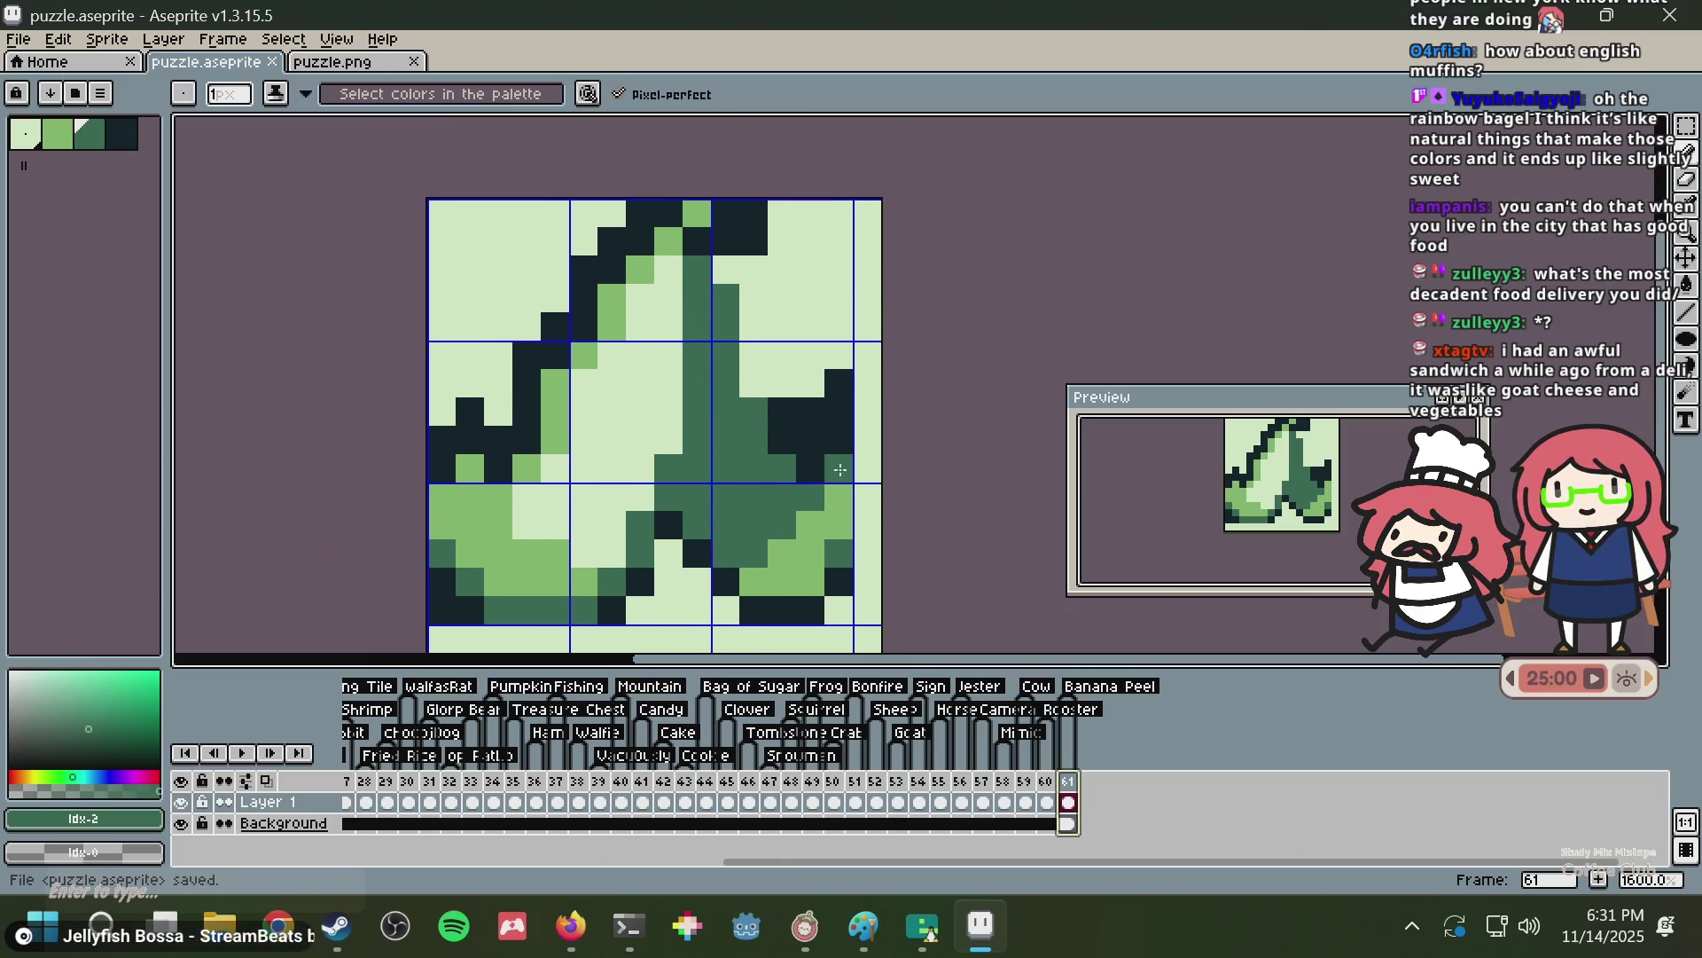
{"action": "key", "text": "m"}
{"action": "key", "text": "ctrl+s"}
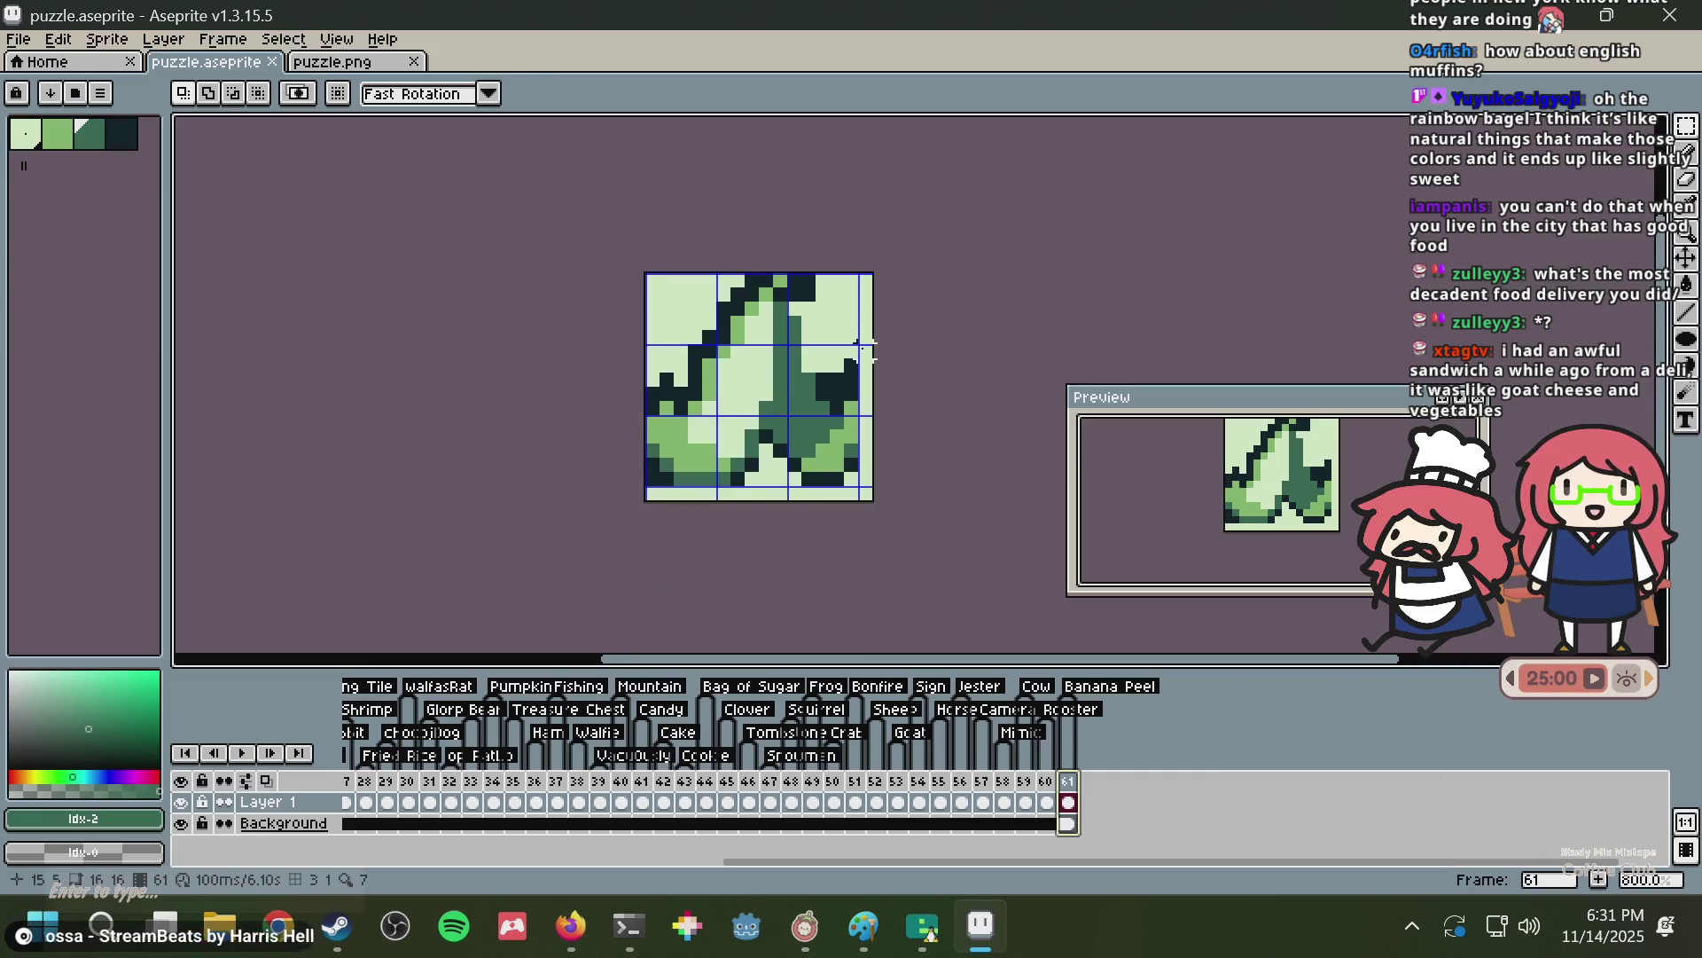
Nudge the view right, zoom out, save again, and bring Firefox forward.
{"action": "left_click_drag", "start_coordinate": [848, 341], "coordinate": [872, 341]}
{"action": "scroll", "coordinate": [873, 340], "scroll_direction": "down", "scroll_amount": 1}
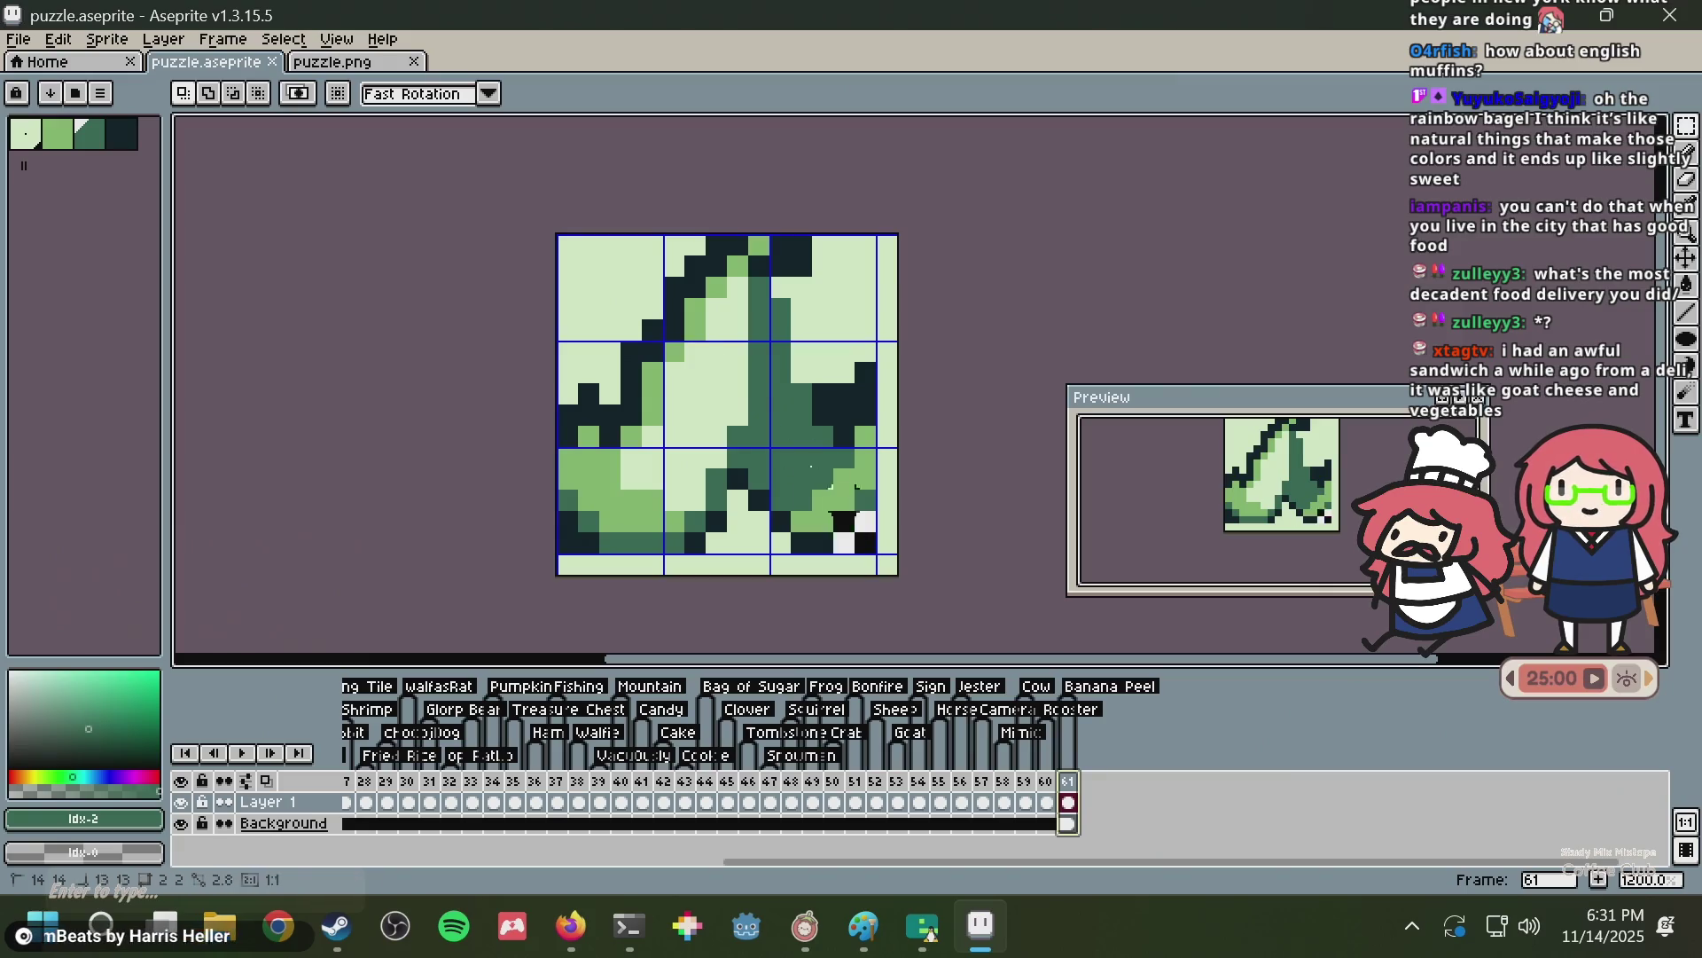
{"action": "key", "text": "ctrl+s"}
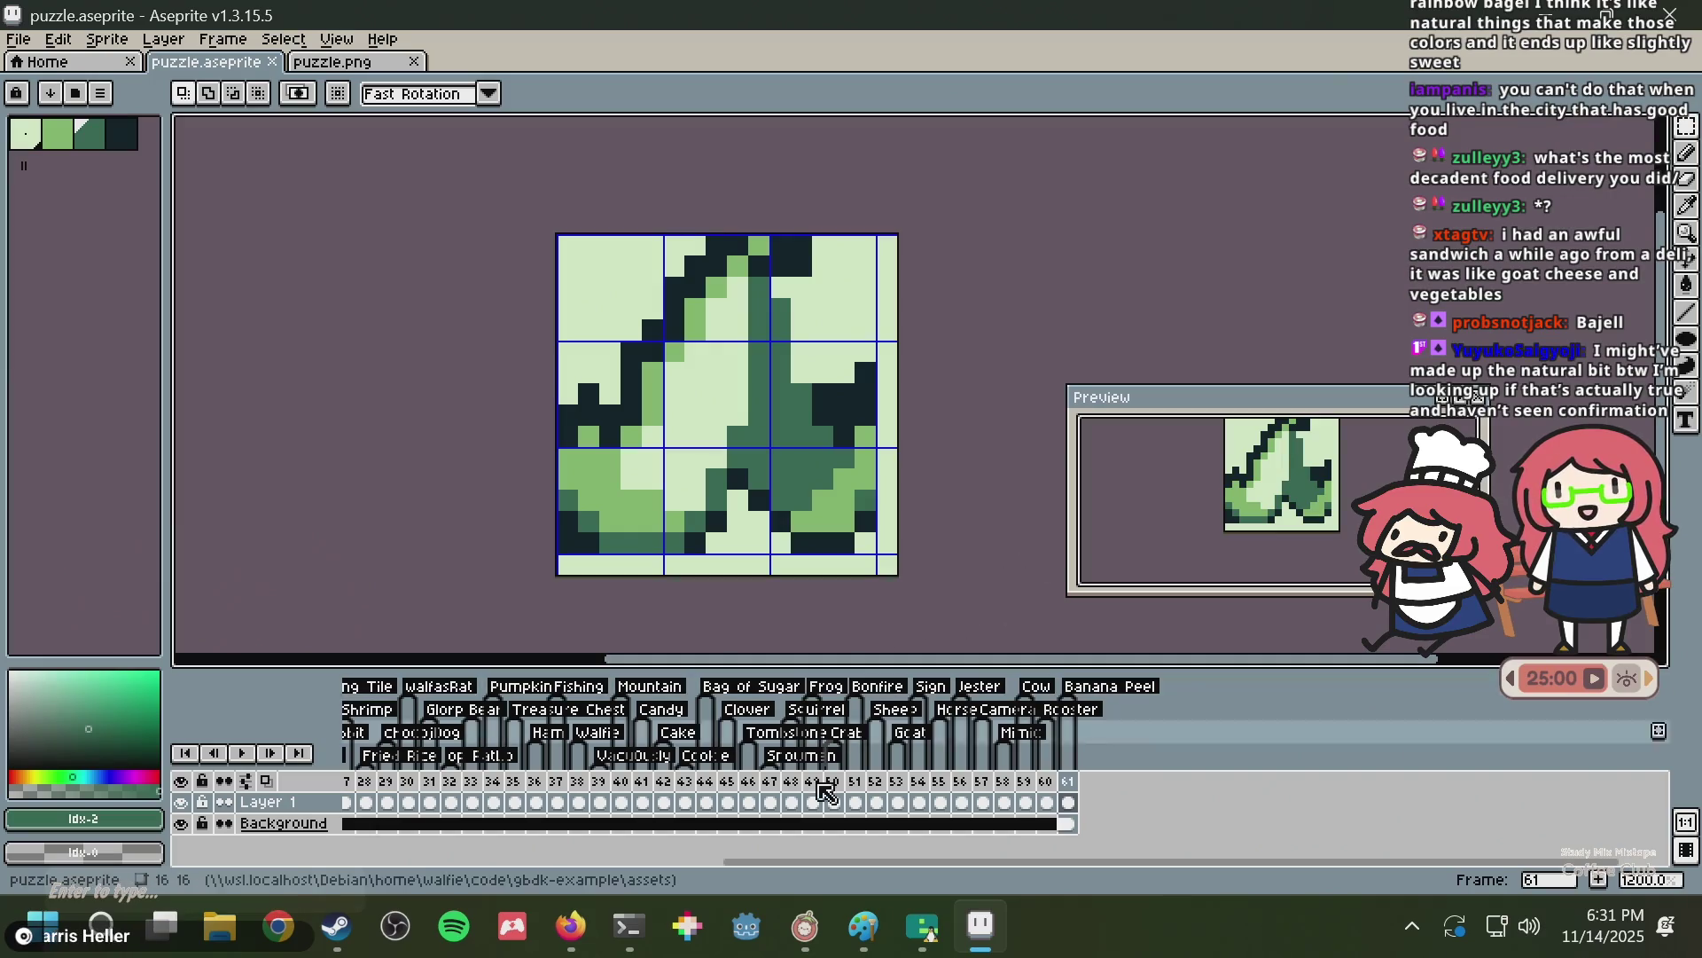
{"action": "left_click", "coordinate": [575, 924]}
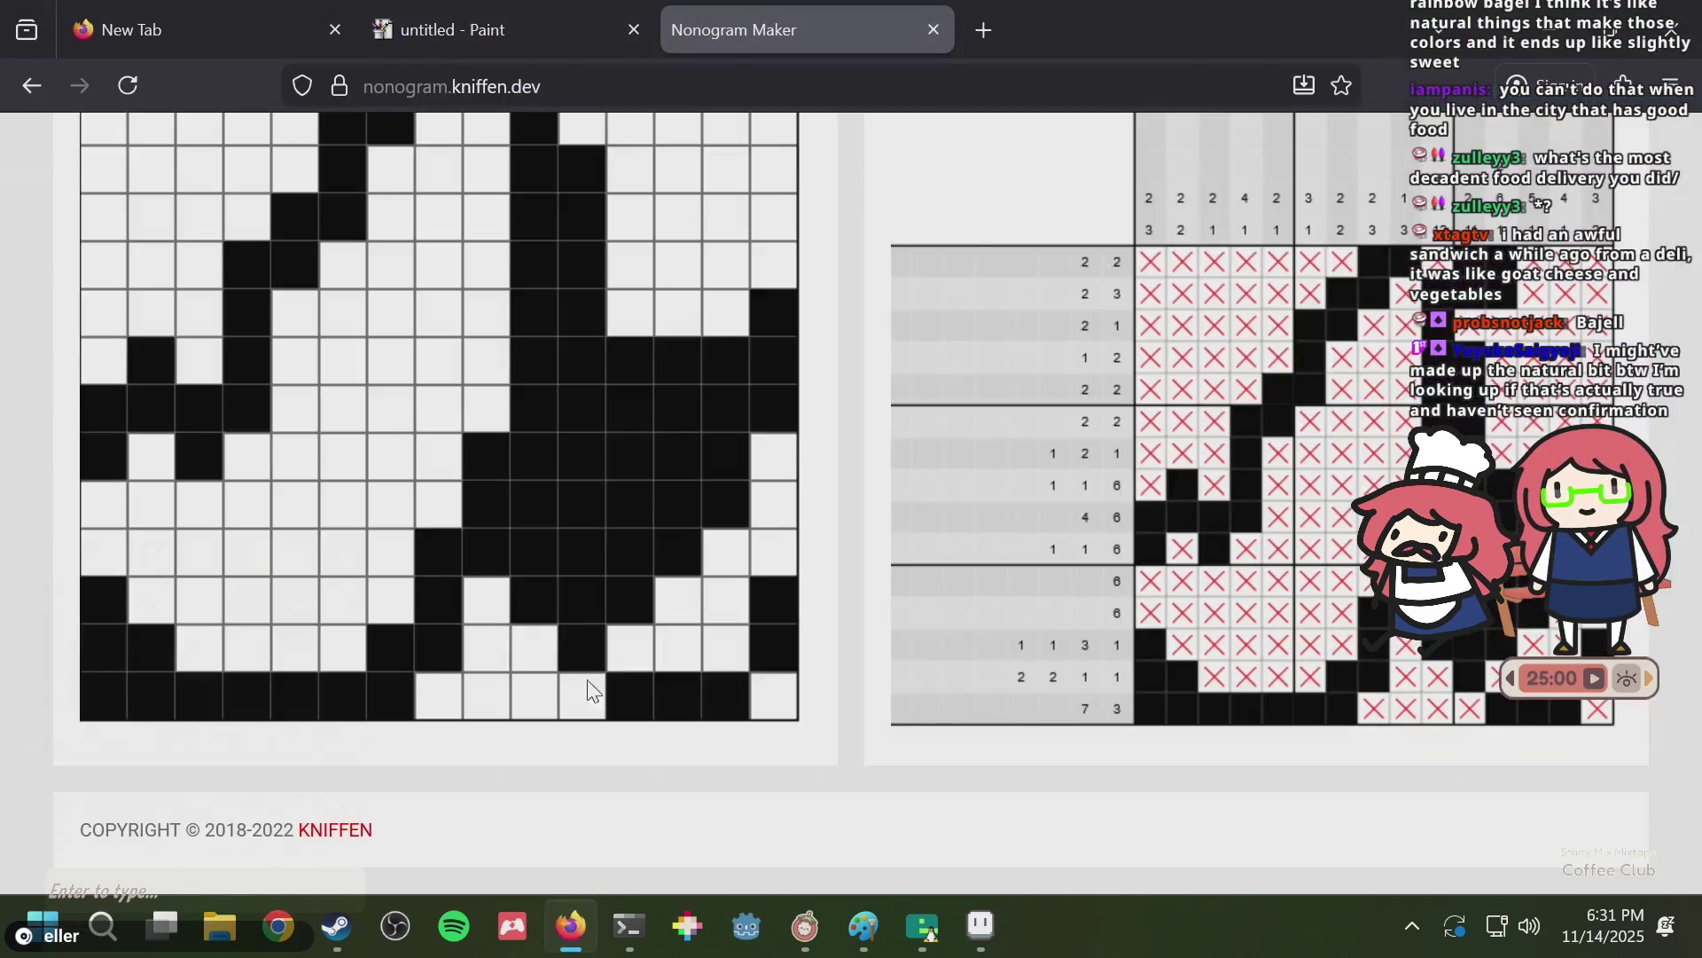
Check the Emulicious screenshot in Paint, revisit Nonogram Maker, then save puzzle.aseprite in Aseprite.
{"action": "left_click", "coordinate": [520, 9]}
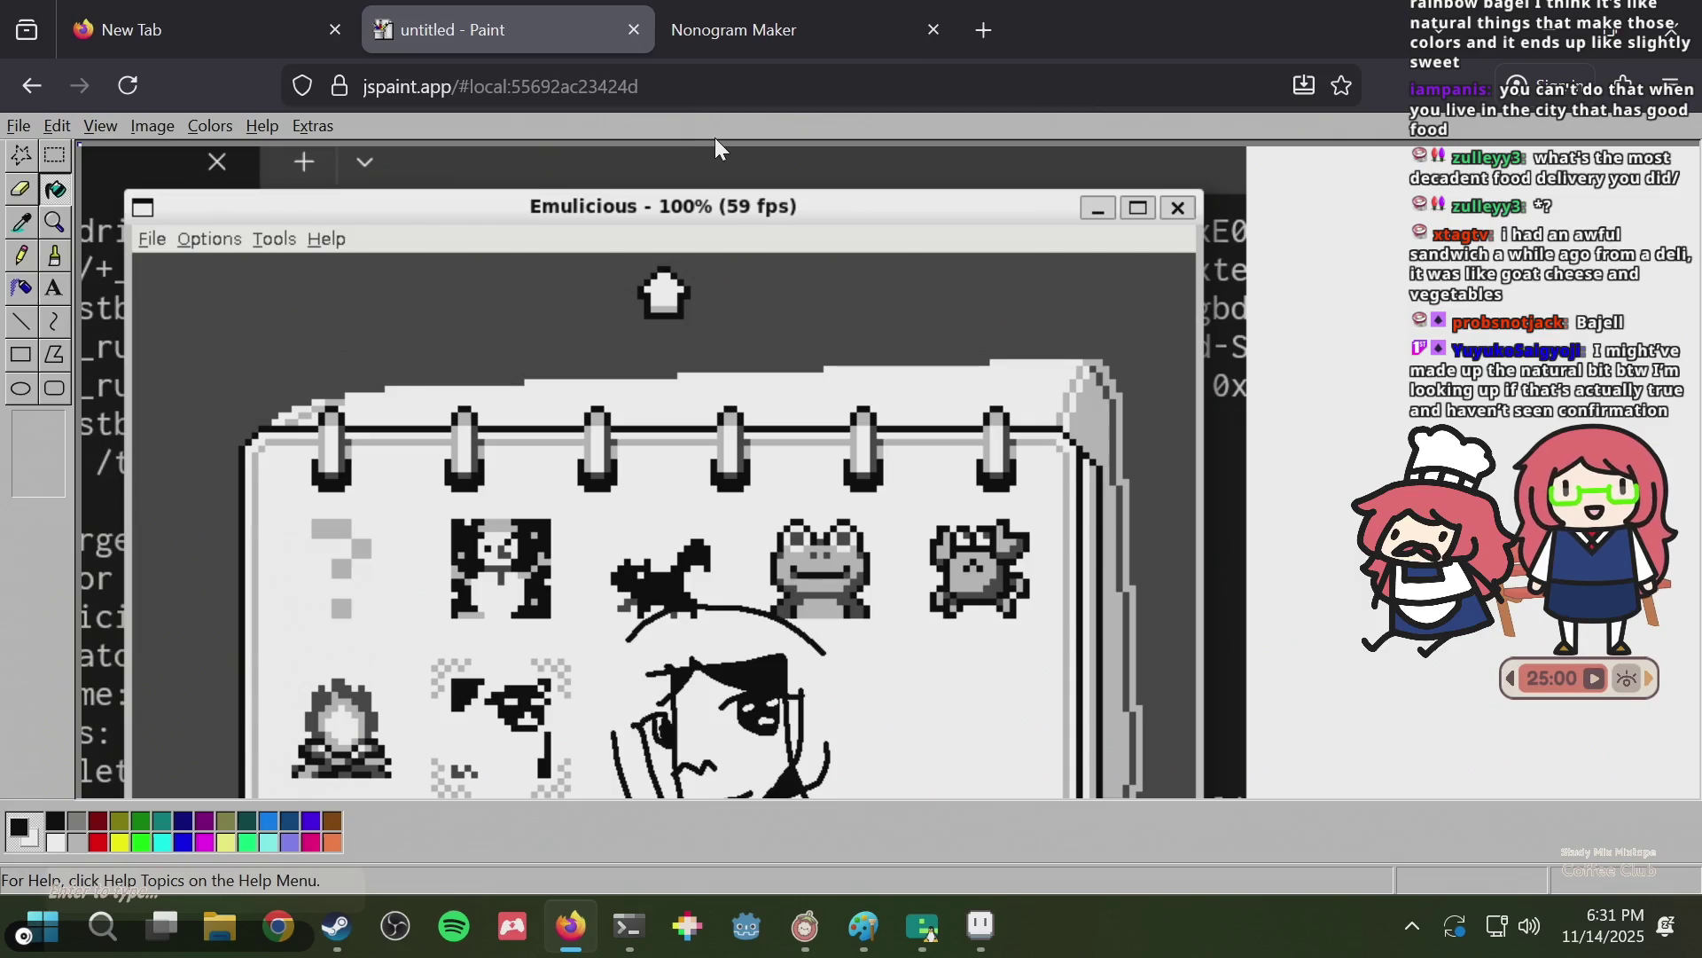
{"action": "scroll", "coordinate": [762, 279], "scroll_direction": "down", "scroll_amount": 3}
{"action": "scroll", "coordinate": [709, 479], "scroll_direction": "up", "scroll_amount": 3}
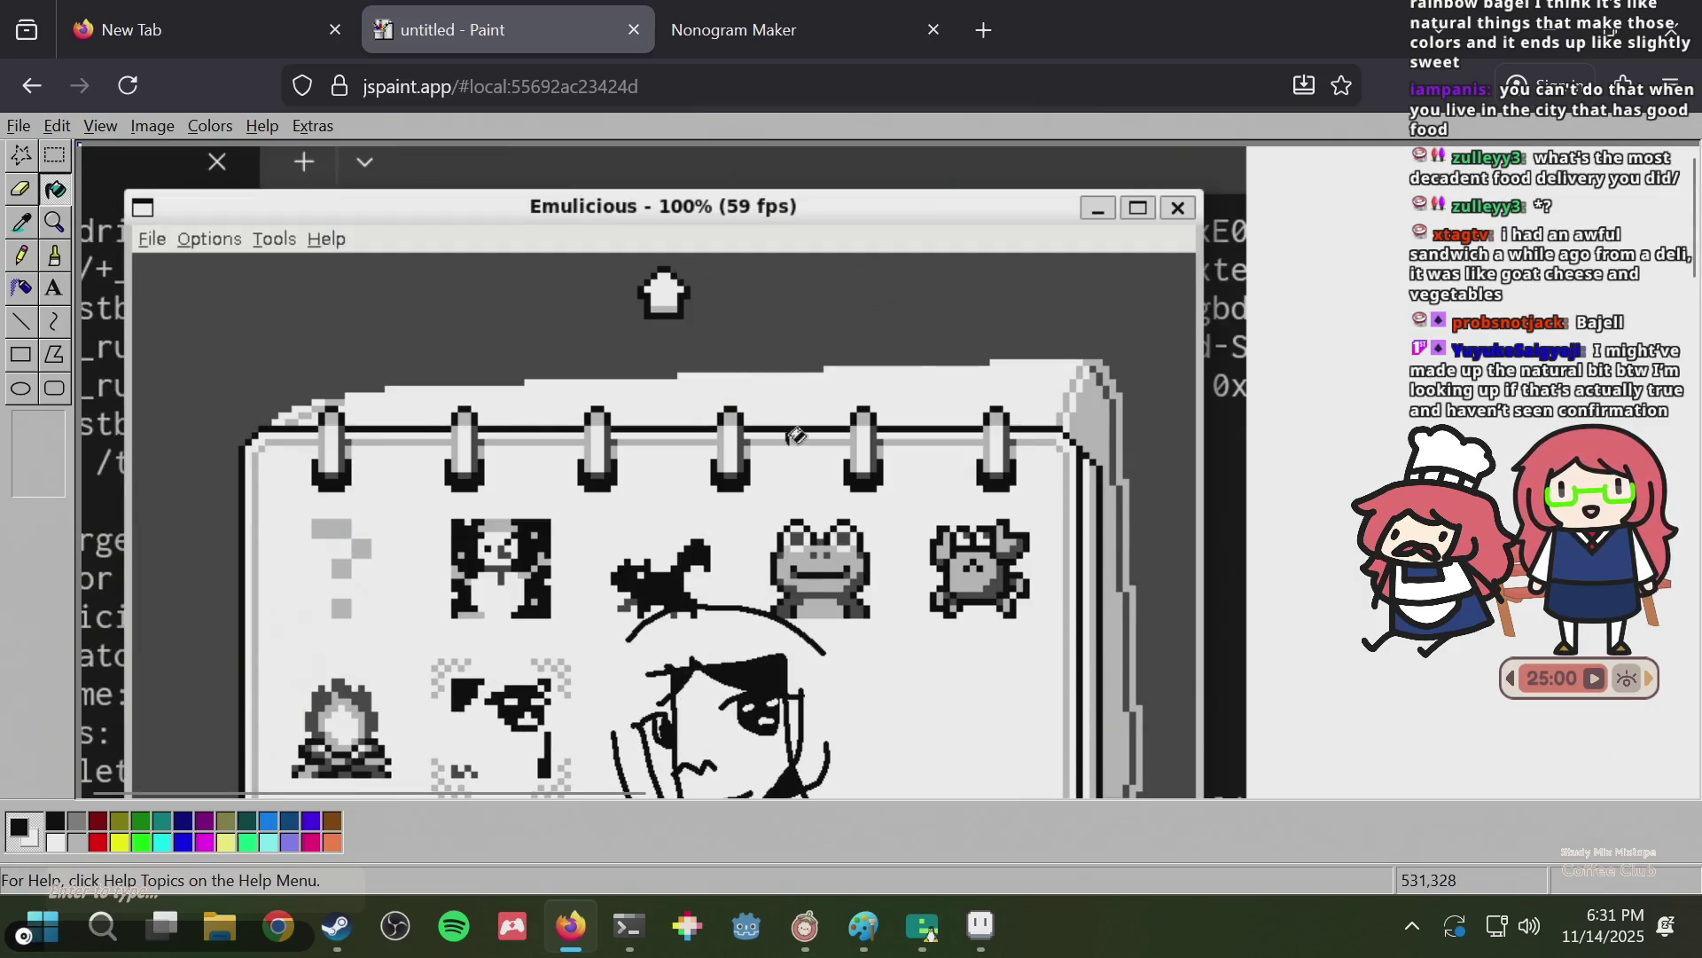
{"action": "left_click", "coordinate": [781, 35]}
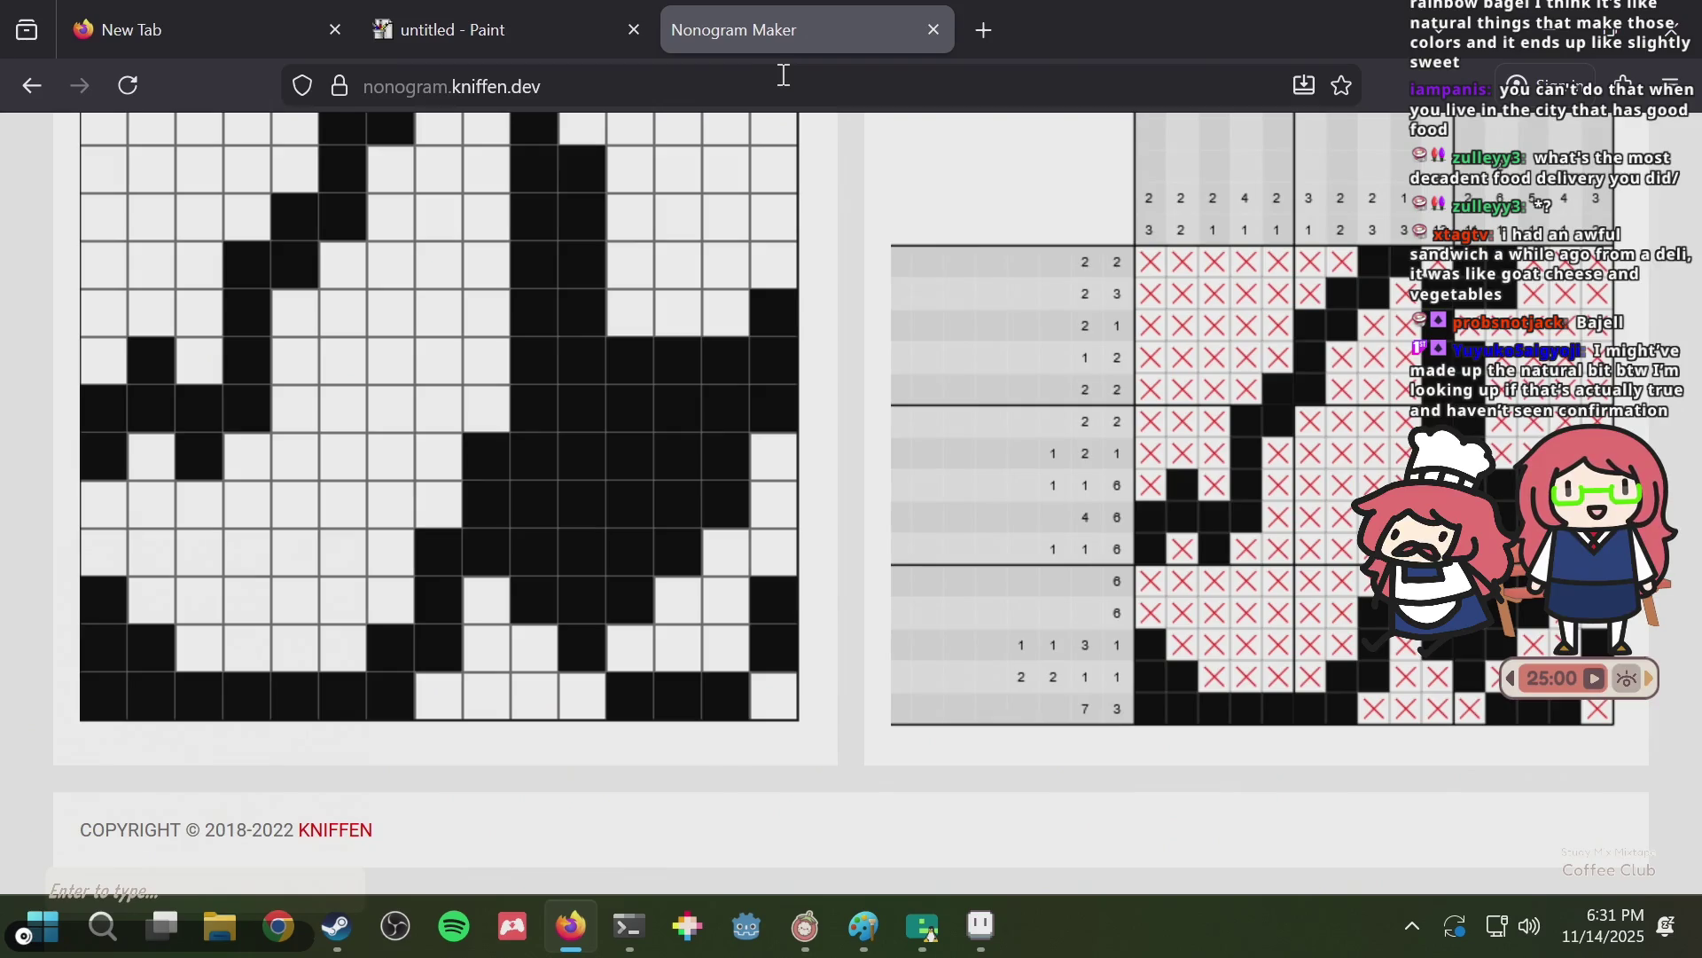
{"action": "key", "text": "alt+Tab"}
{"action": "key", "text": "ctrl+s"}
Zoom and pan around the leaf sprite, save, and bring up frame 61's context menu.
{"action": "scroll", "coordinate": [967, 310], "scroll_direction": "up", "scroll_amount": 1}
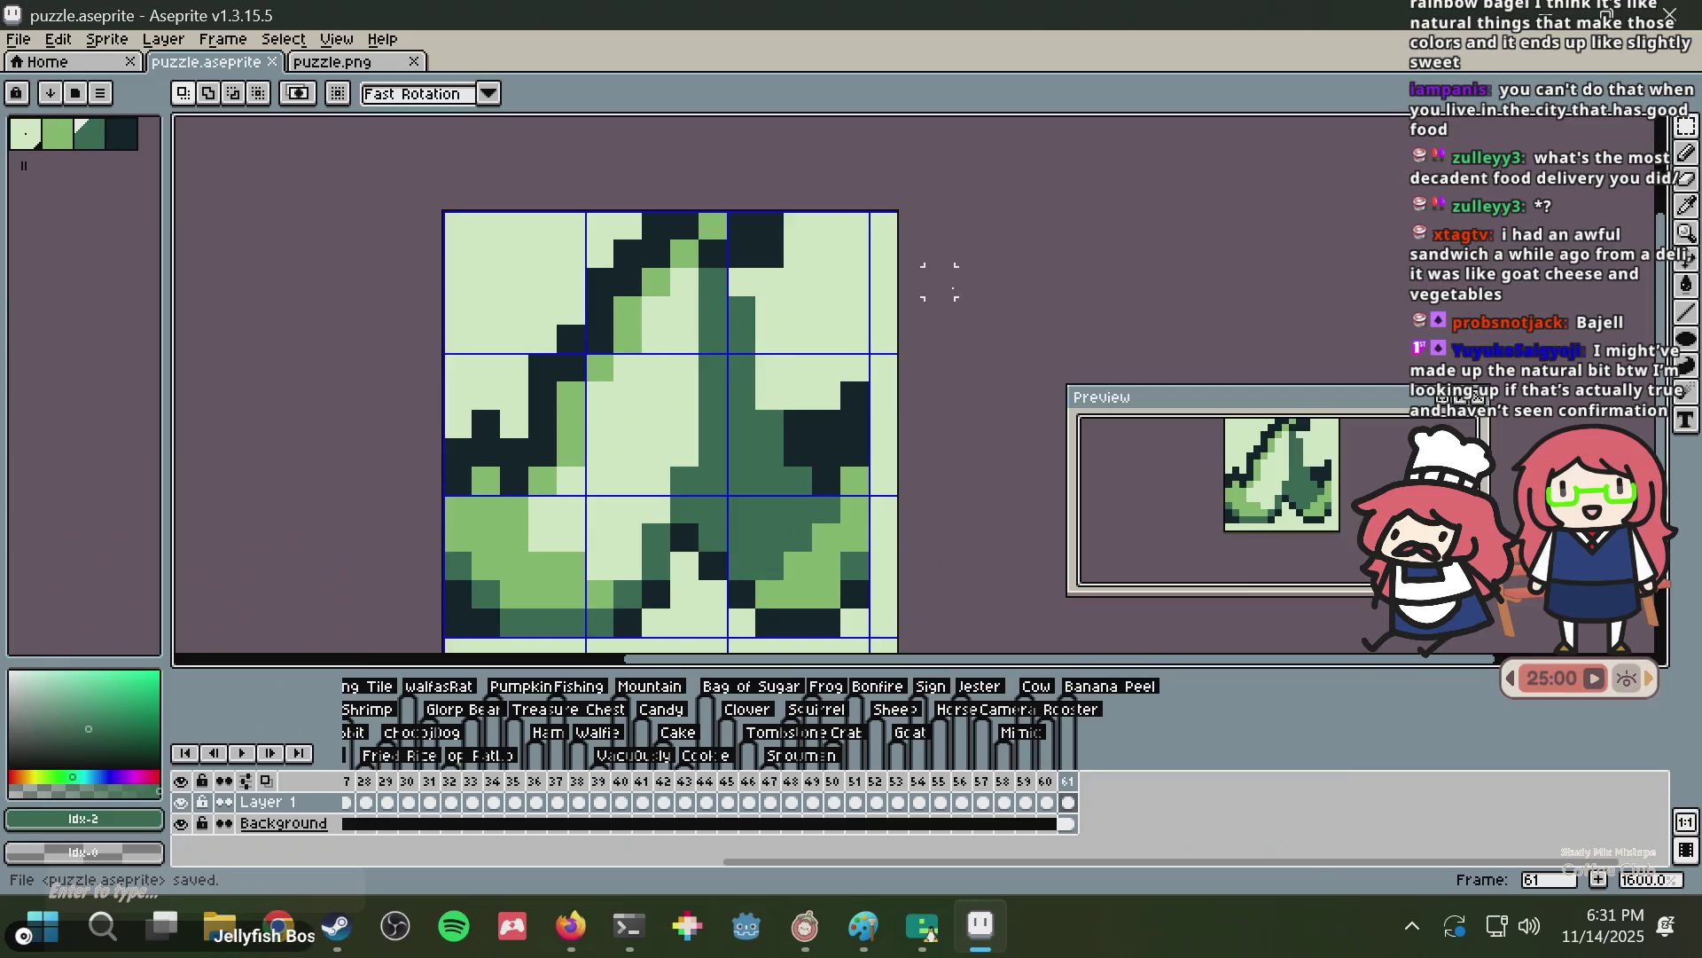
{"action": "left_click_drag", "start_coordinate": [939, 282], "coordinate": [816, 229]}
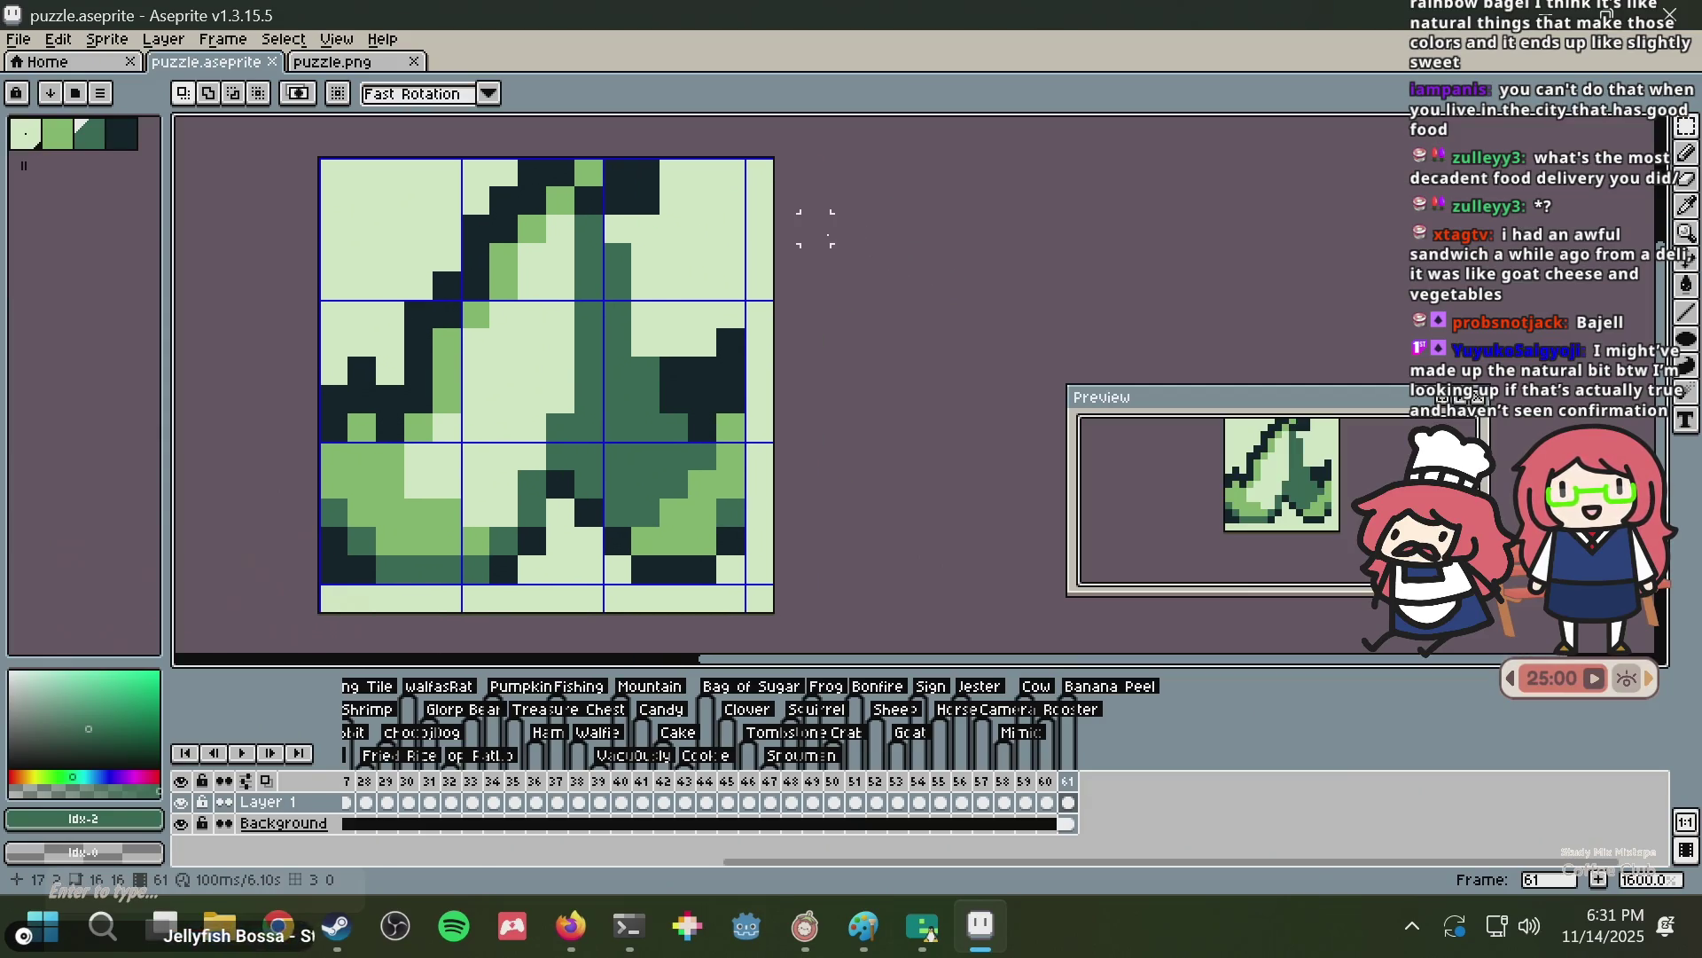
{"action": "scroll", "coordinate": [816, 229], "scroll_direction": "up", "scroll_amount": 1}
{"action": "key", "text": "ctrl+s"}
{"action": "scroll", "coordinate": [832, 231], "scroll_direction": "down", "scroll_amount": 2}
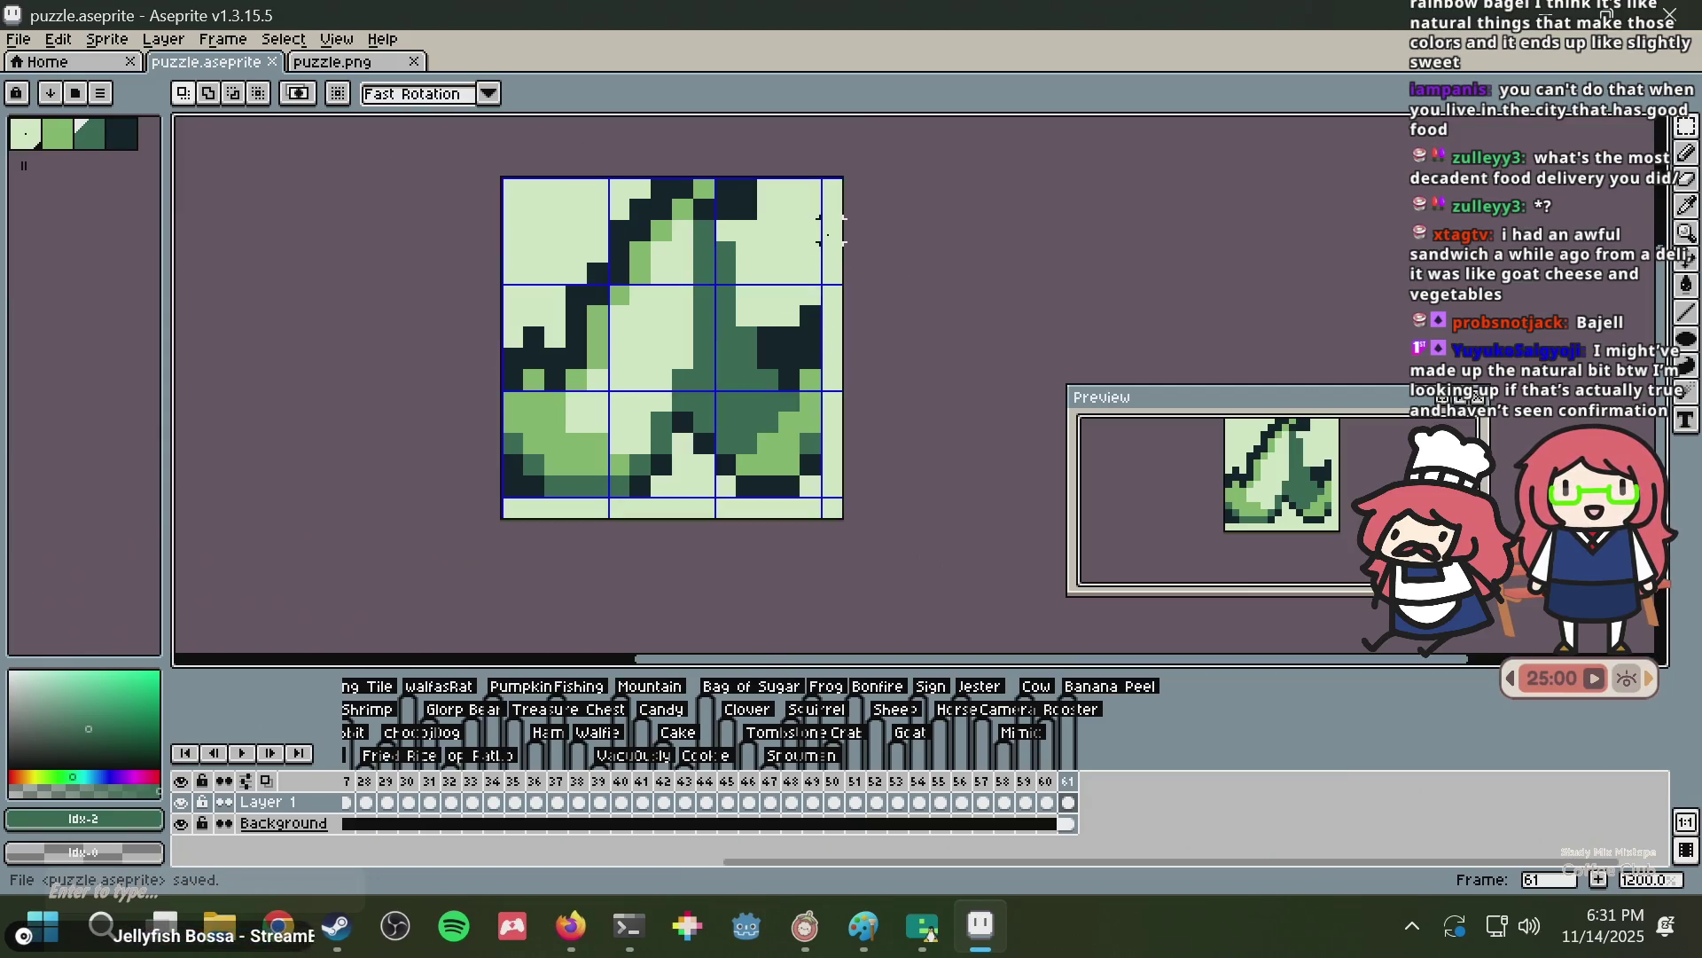
{"action": "left_click_drag", "start_coordinate": [832, 231], "coordinate": [889, 257]}
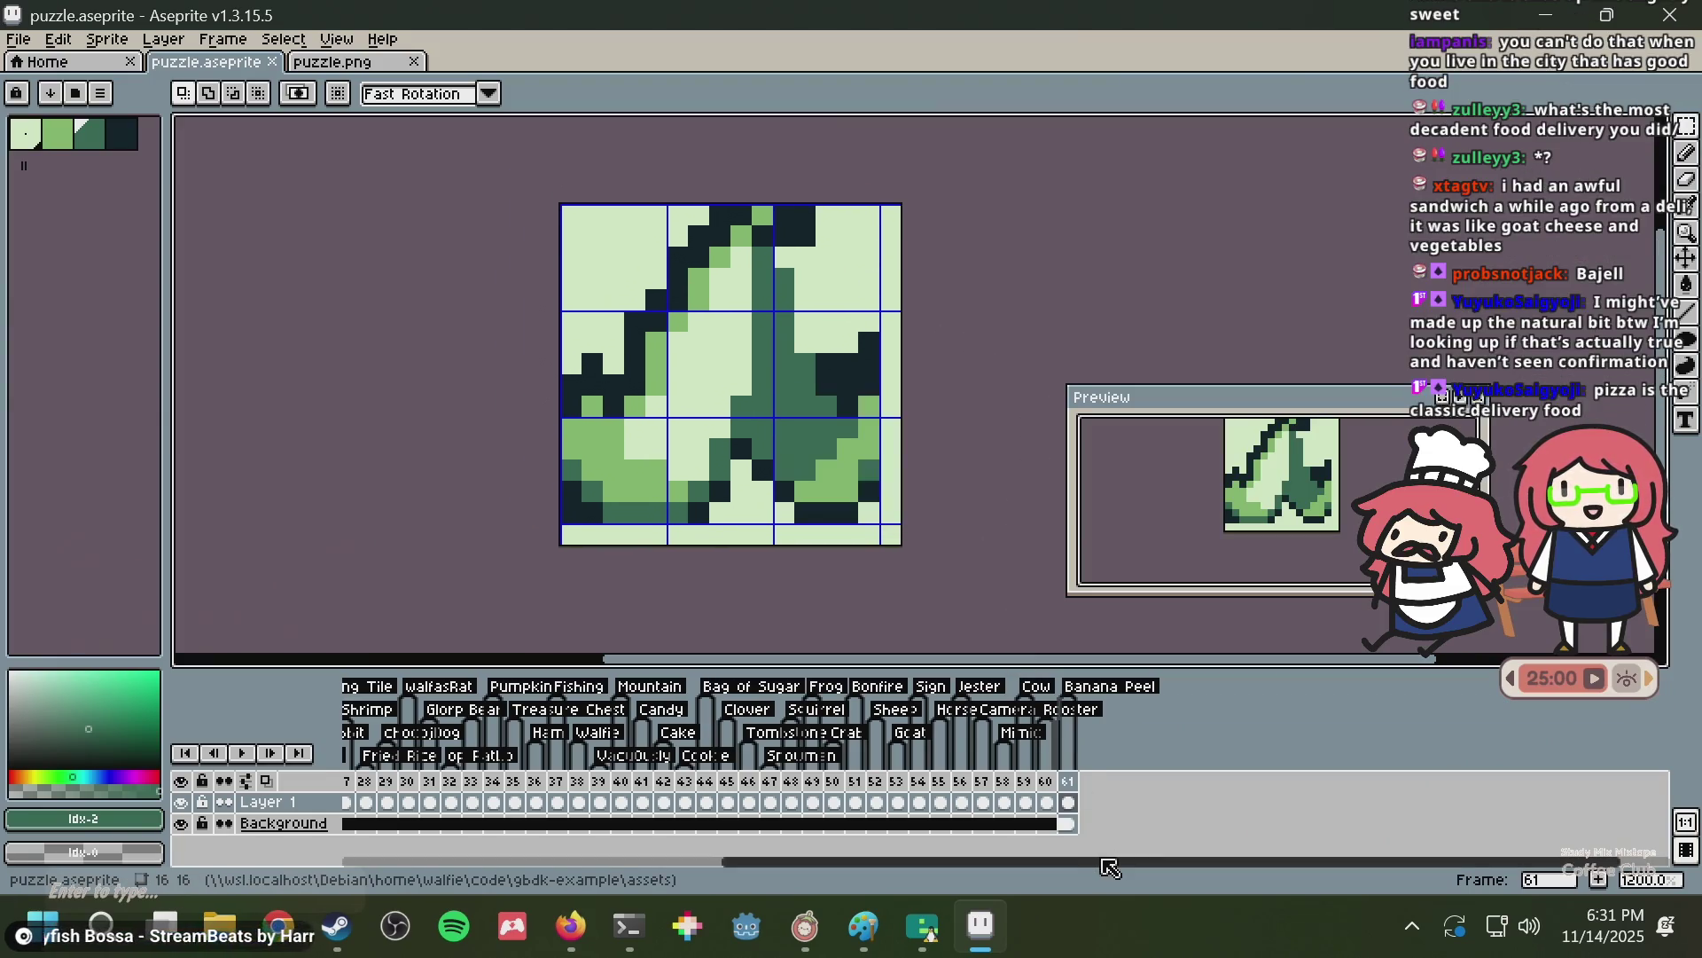
{"action": "right_click", "coordinate": [1068, 784]}
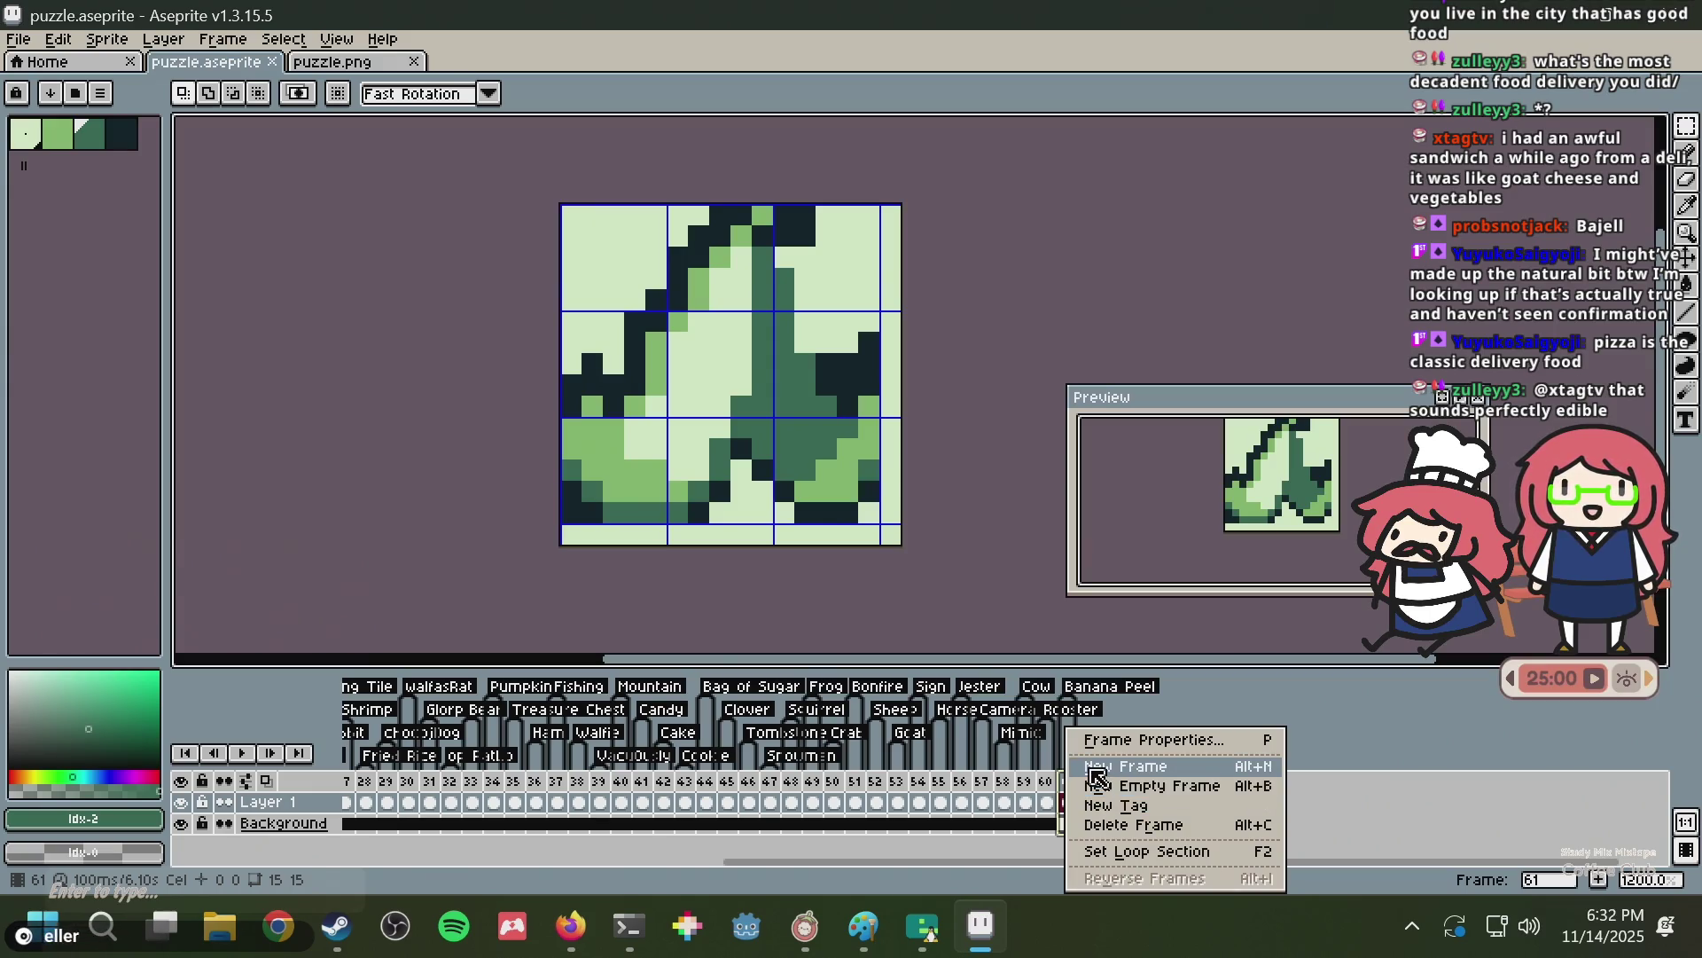
Add frame 62 and link frame 61's Background cel into it, then save.
{"action": "left_click", "coordinate": [1100, 766]}
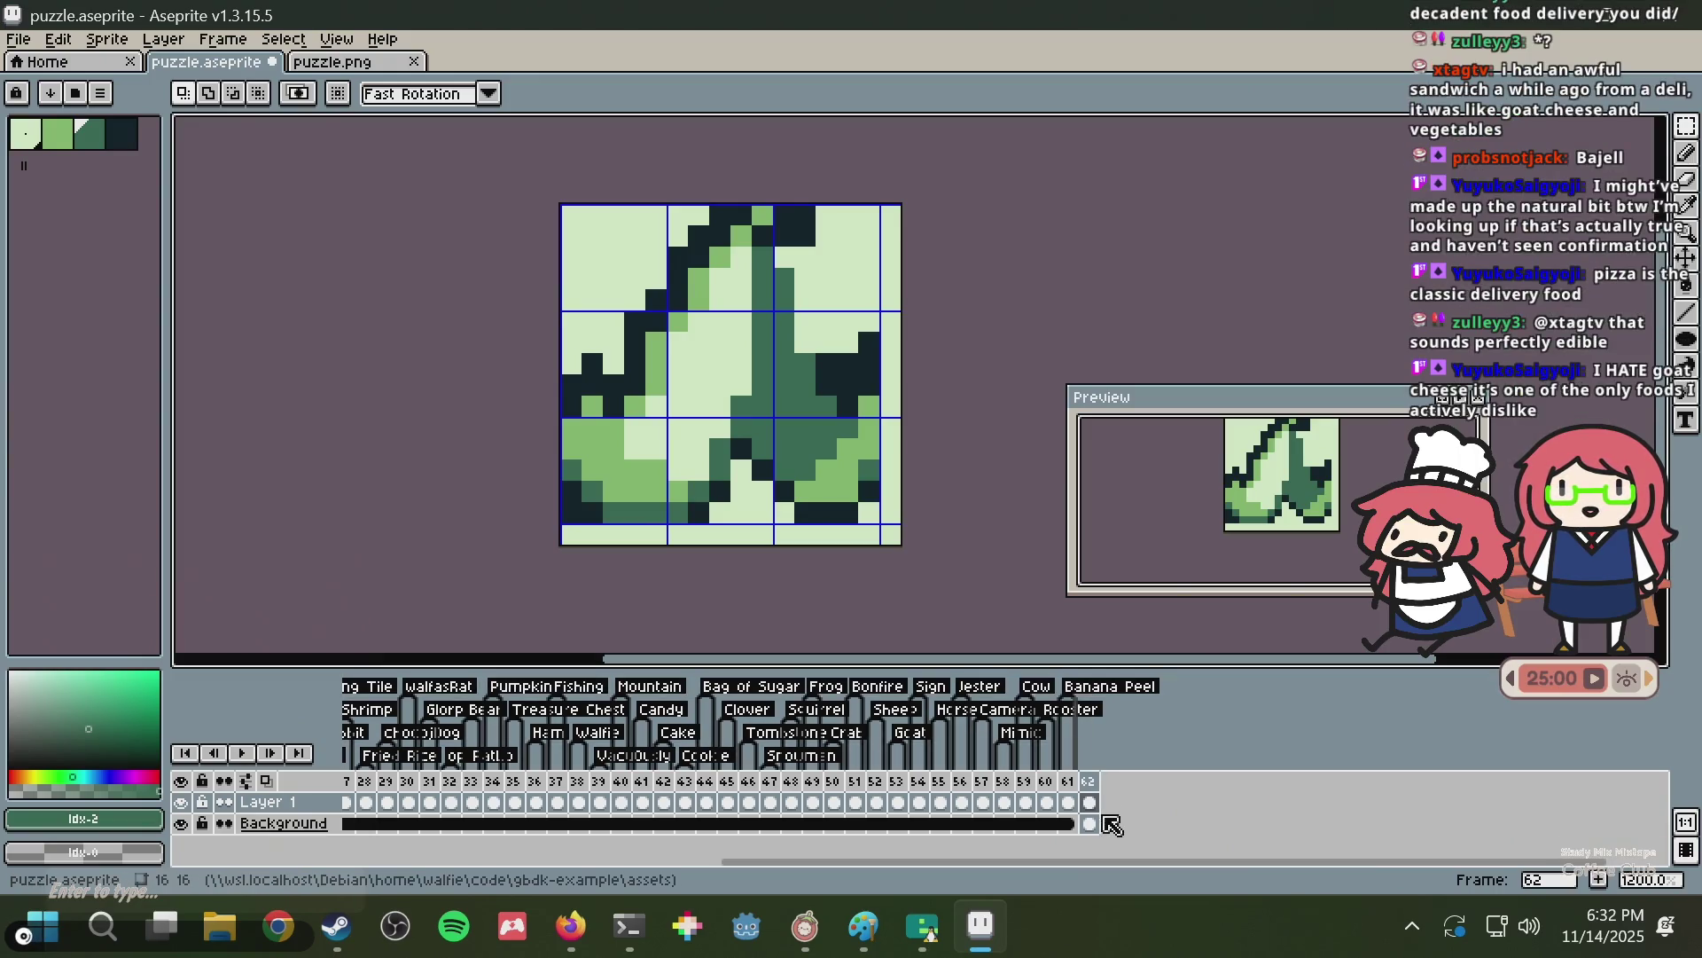
{"action": "left_click", "coordinate": [1070, 824]}
{"action": "right_click", "coordinate": [1072, 828]}
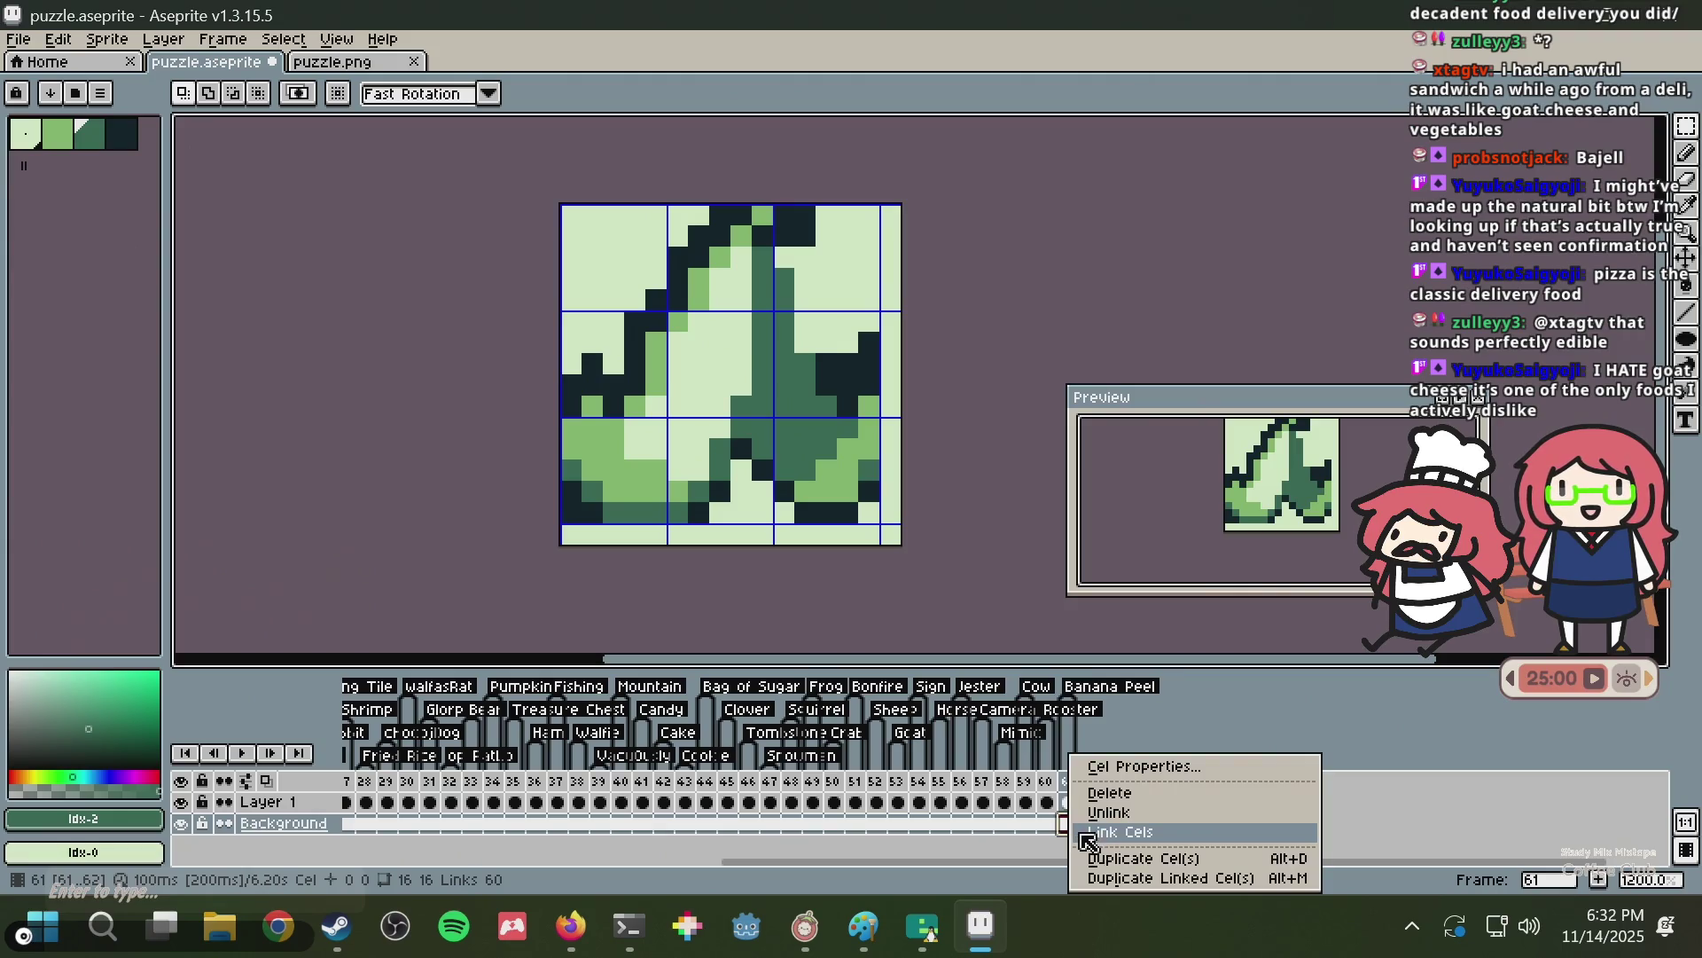
{"action": "left_click", "coordinate": [1116, 833]}
{"action": "key", "text": "ctrl+s"}
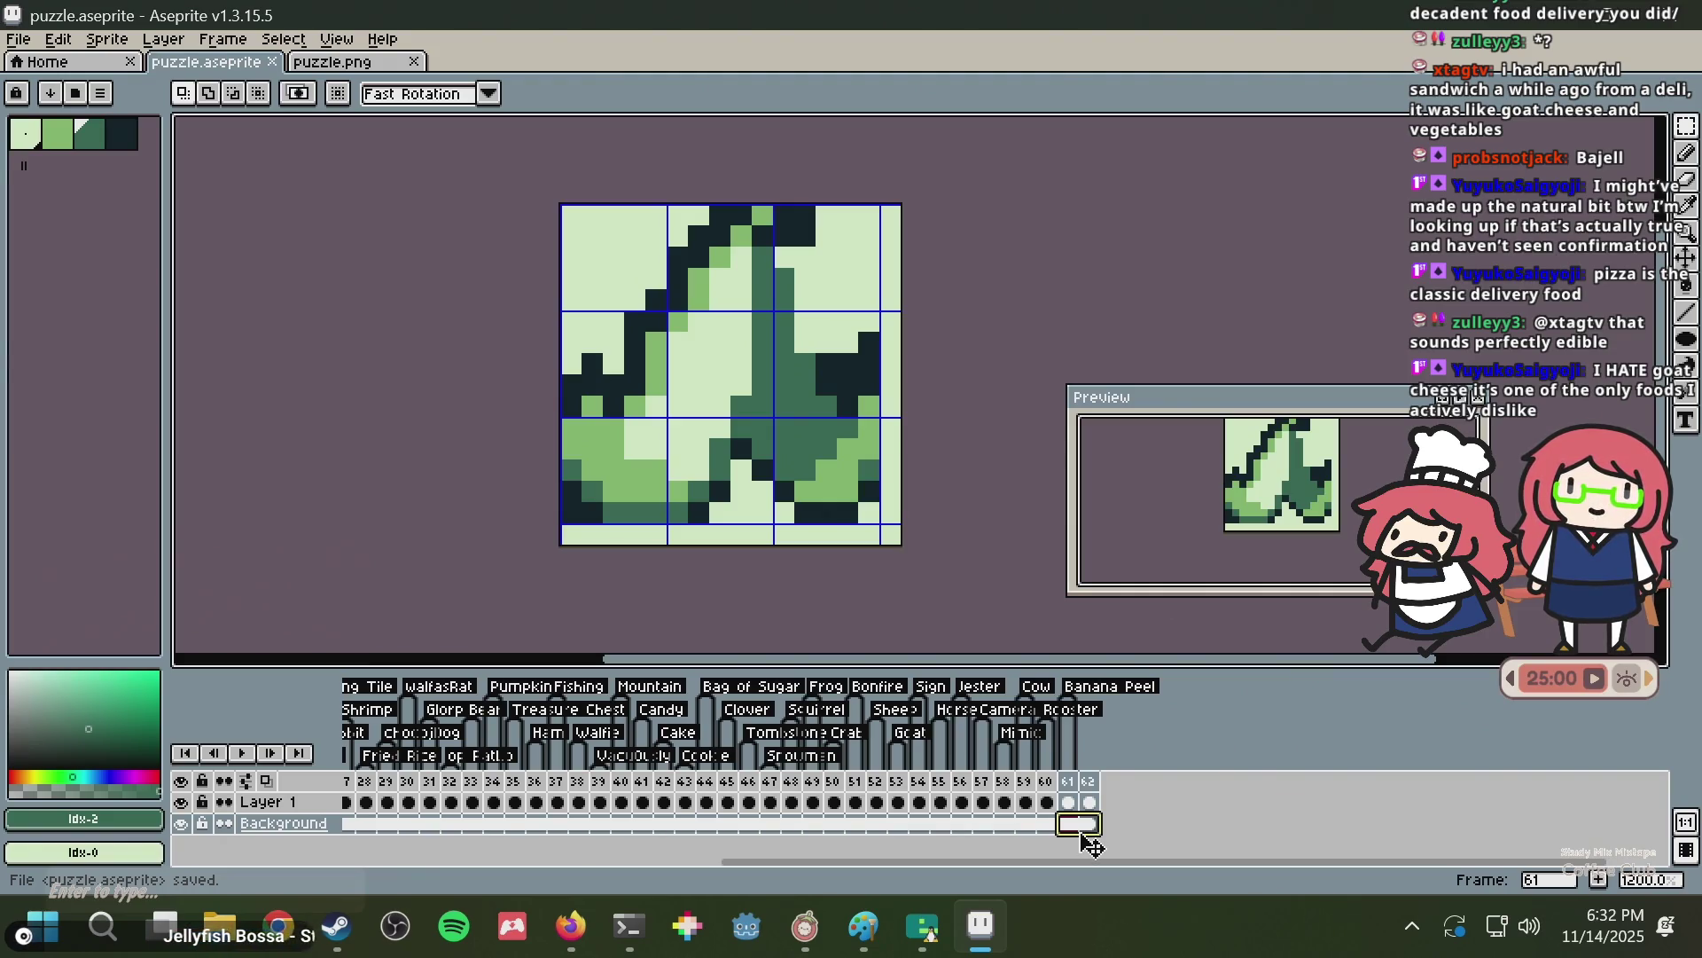
Select frame 62 on Layer 1, save, and switch to the Nonogram Maker page.
{"action": "left_click", "coordinate": [1092, 804]}
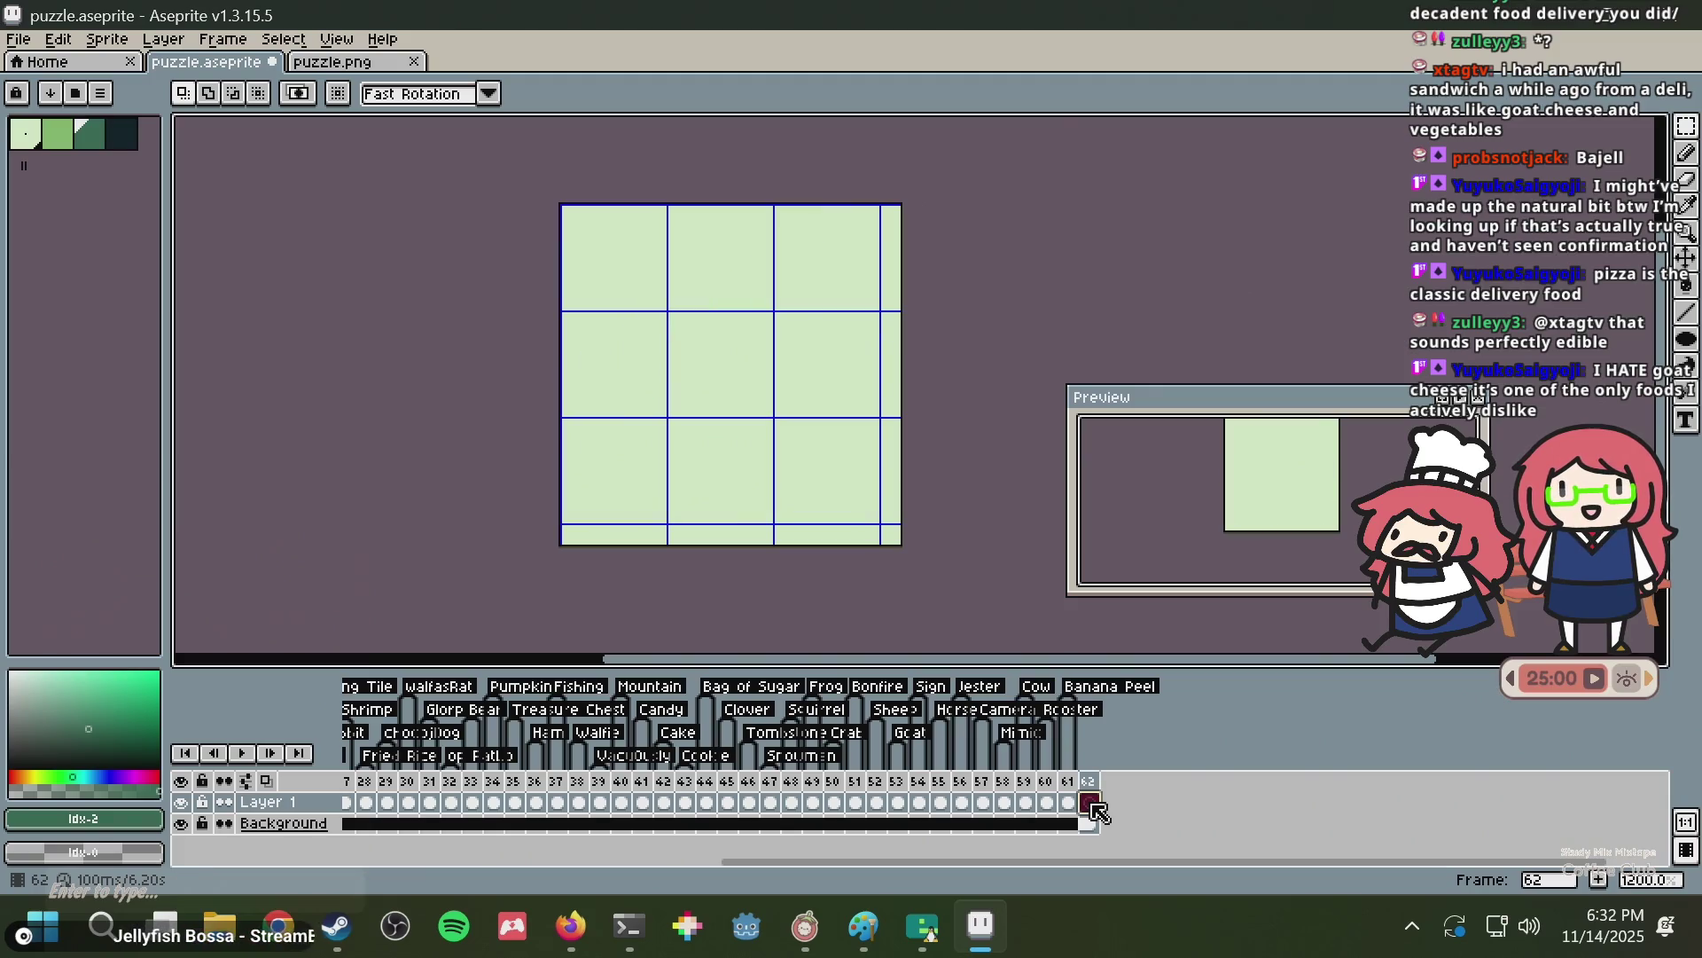
{"action": "key", "text": "ctrl+s"}
{"action": "scroll", "coordinate": [801, 338], "scroll_direction": "up", "scroll_amount": 1}
{"action": "scroll", "coordinate": [722, 361], "scroll_direction": "down", "scroll_amount": 1}
{"action": "scroll", "coordinate": [711, 377], "scroll_direction": "up", "scroll_amount": 1}
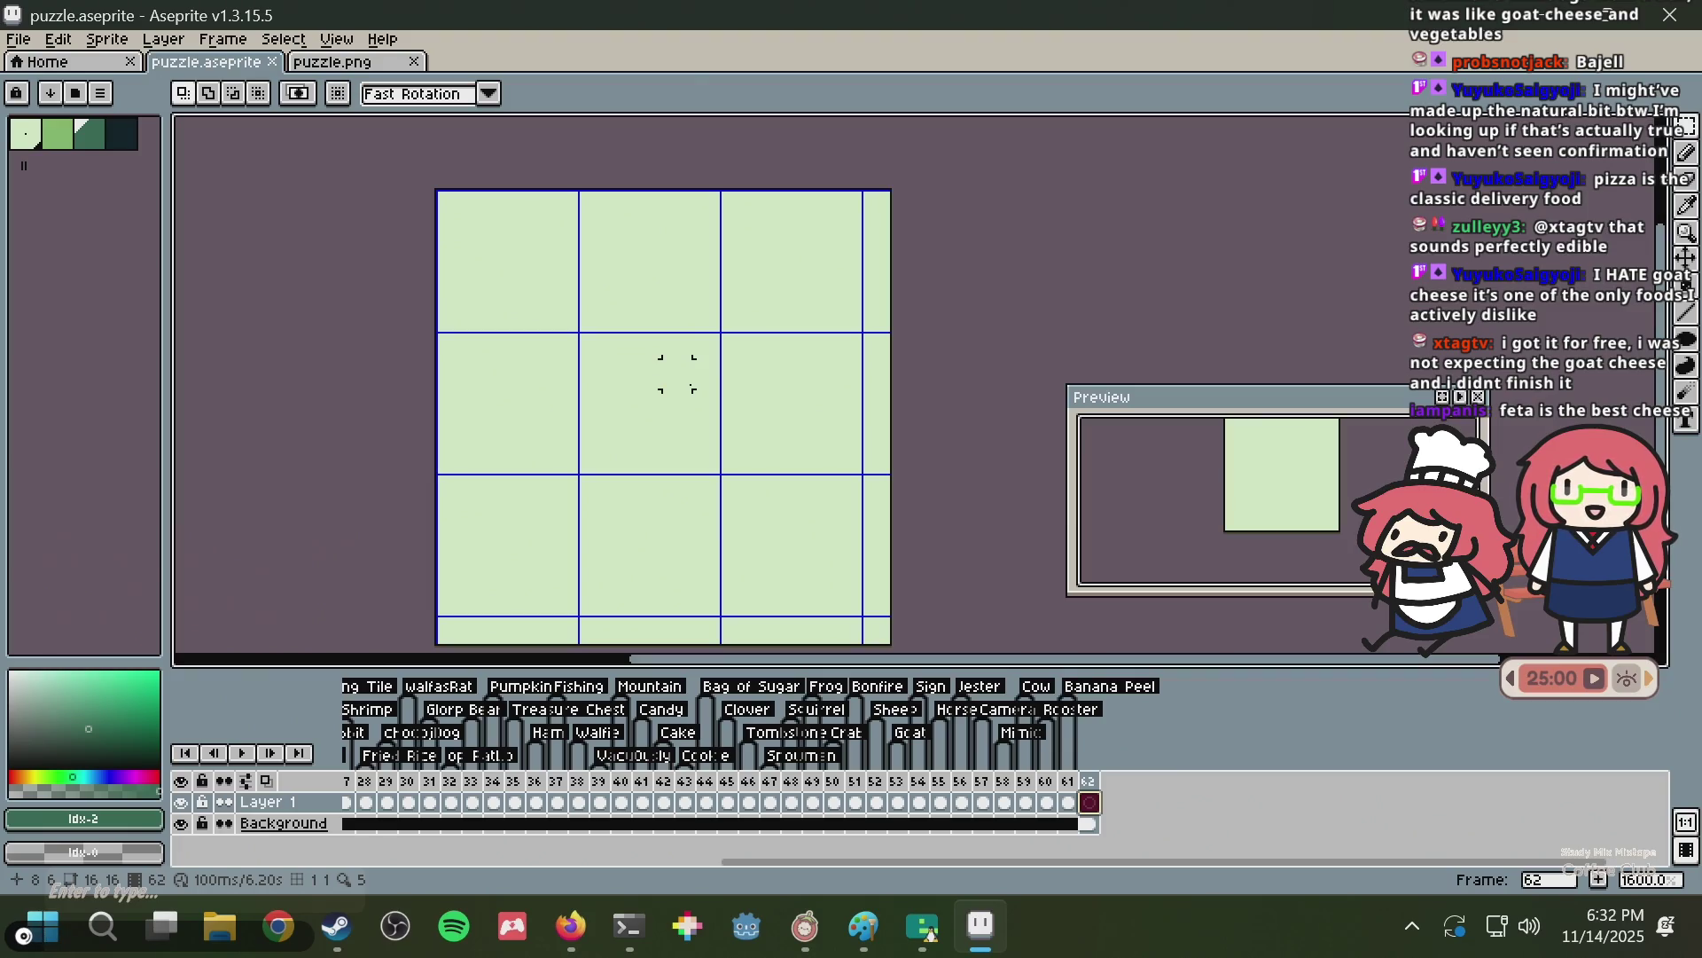
{"action": "key", "text": "alt+Tab"}
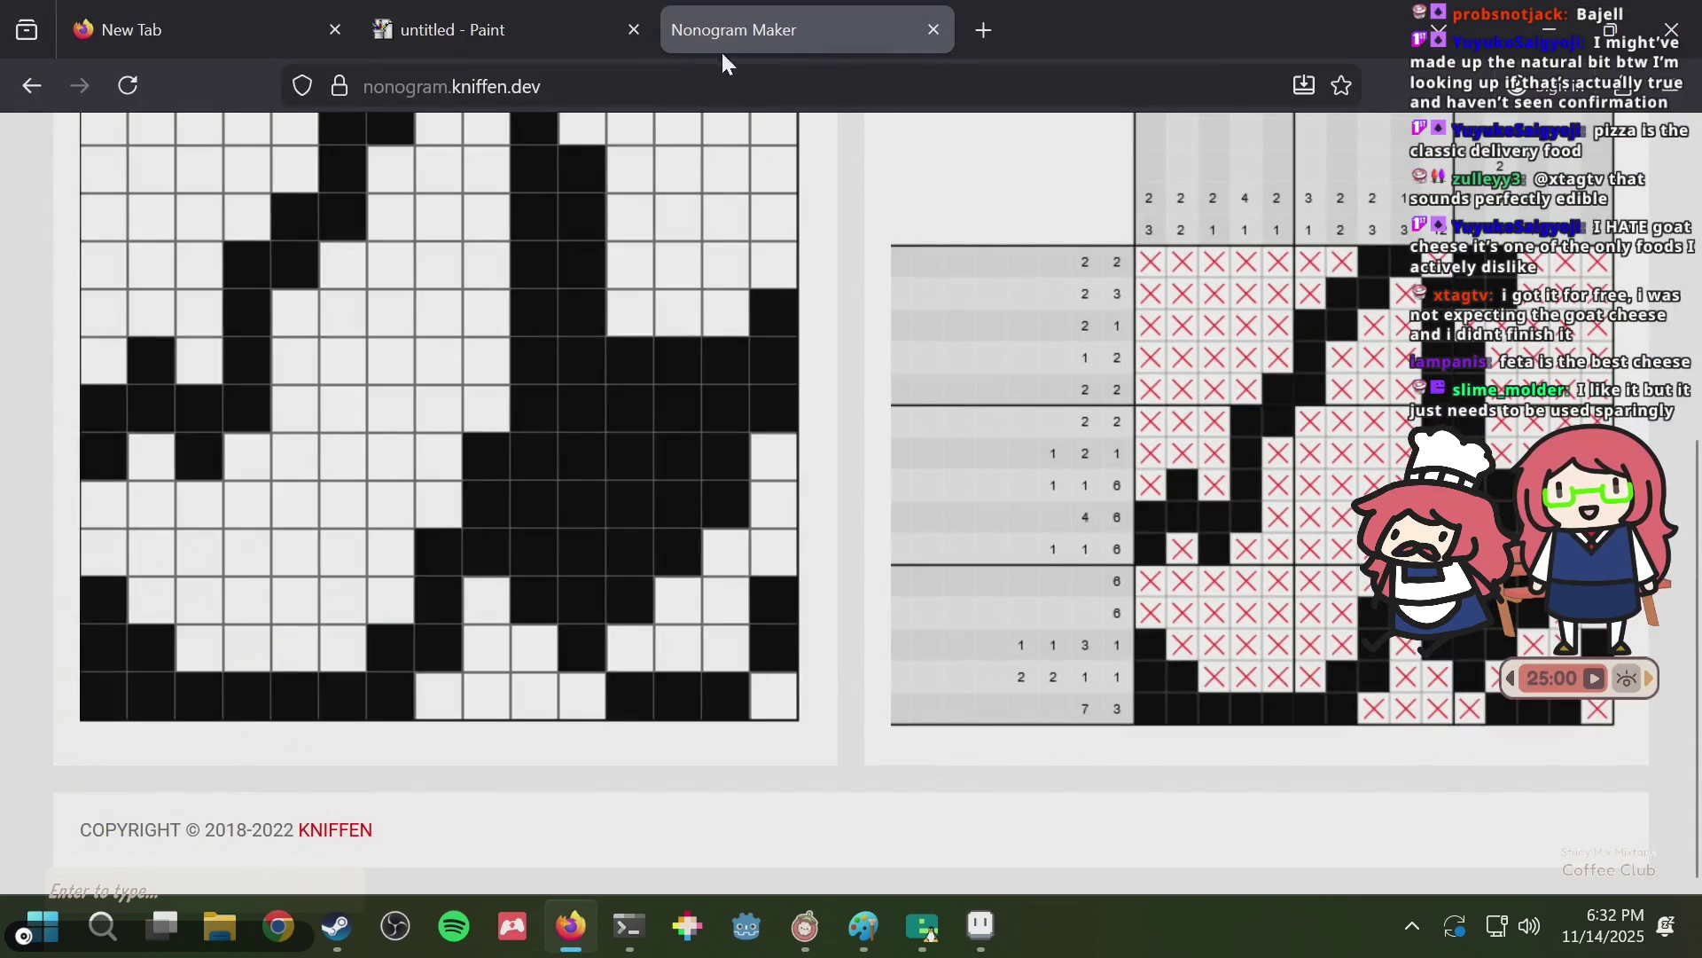
Glance at the Paint and blank browser tabs, then return to Aseprite.
{"action": "left_click", "coordinate": [504, 46]}
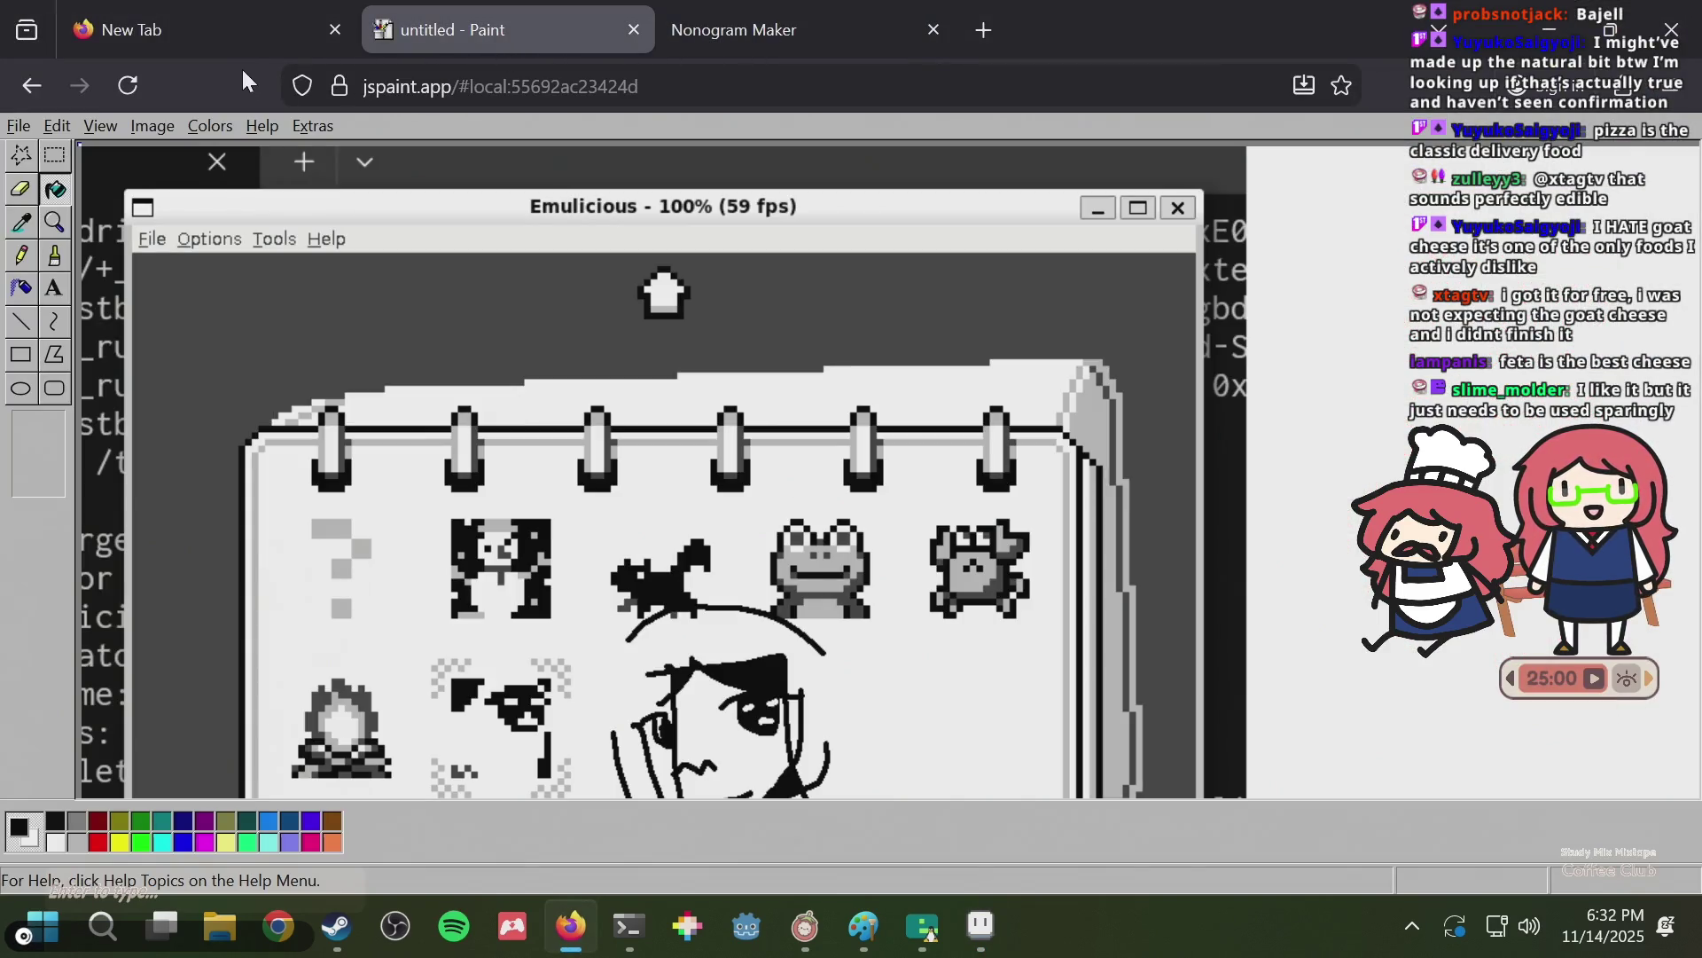
{"action": "left_click", "coordinate": [244, 47]}
{"action": "key", "text": "alt+Tab"}
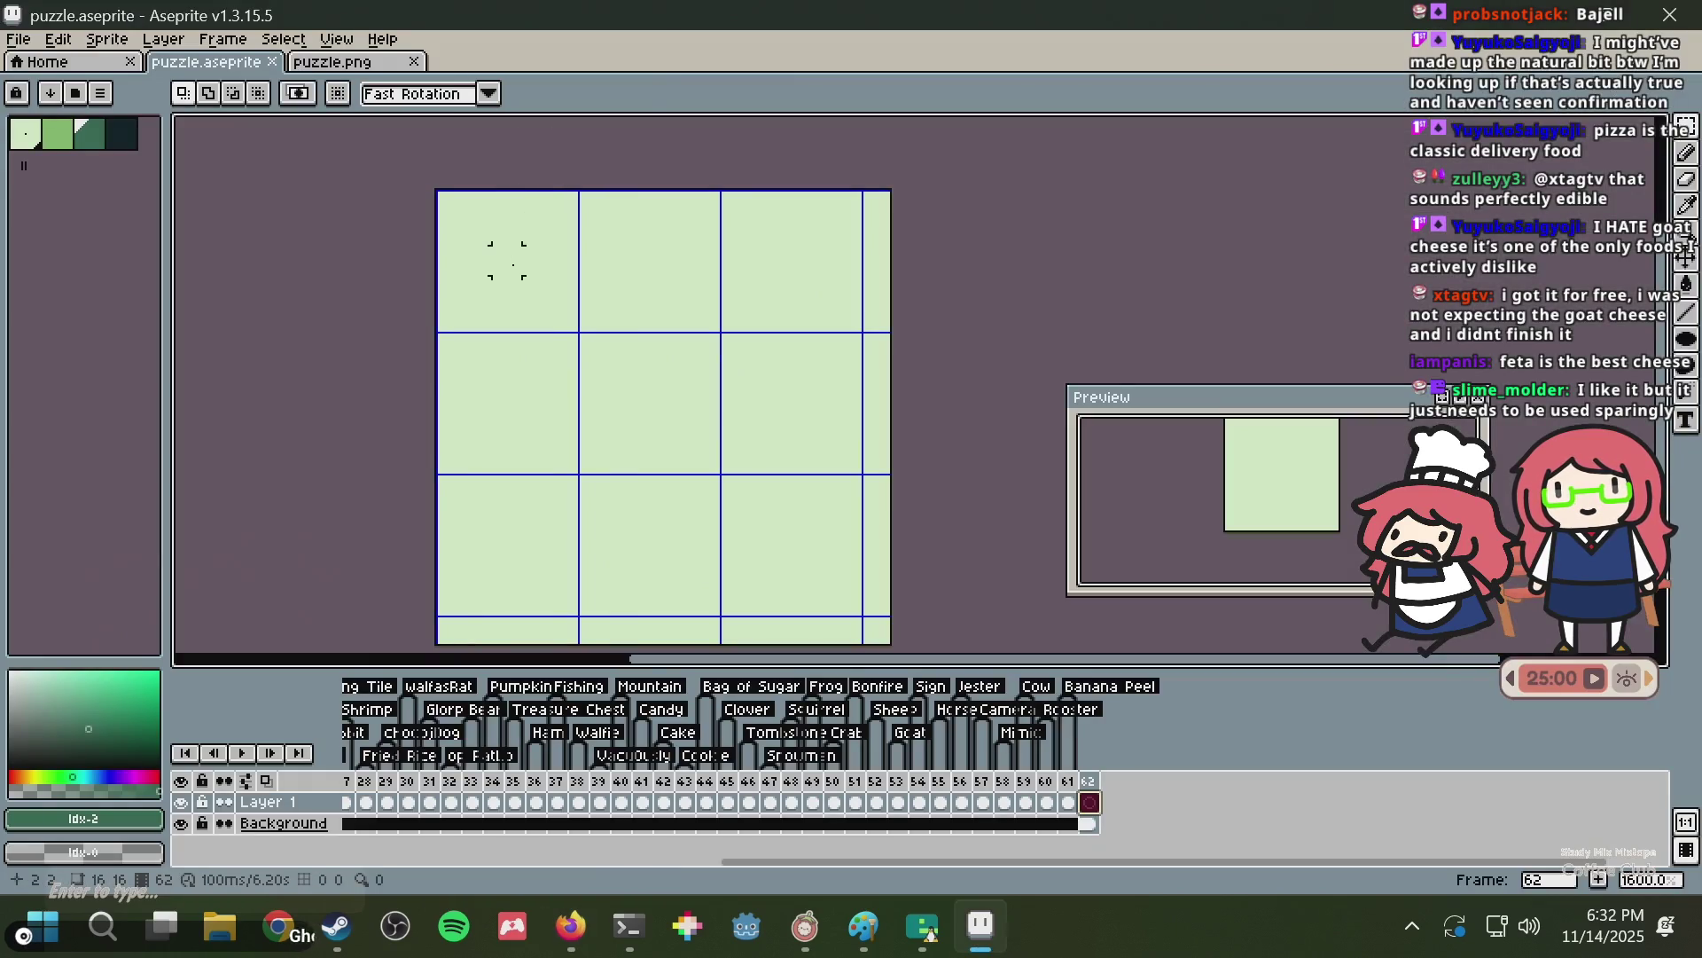
Choose the Pencil with palette colour 3, save puzzle.aseprite, and bring the browser forward.
{"action": "key", "text": "b"}
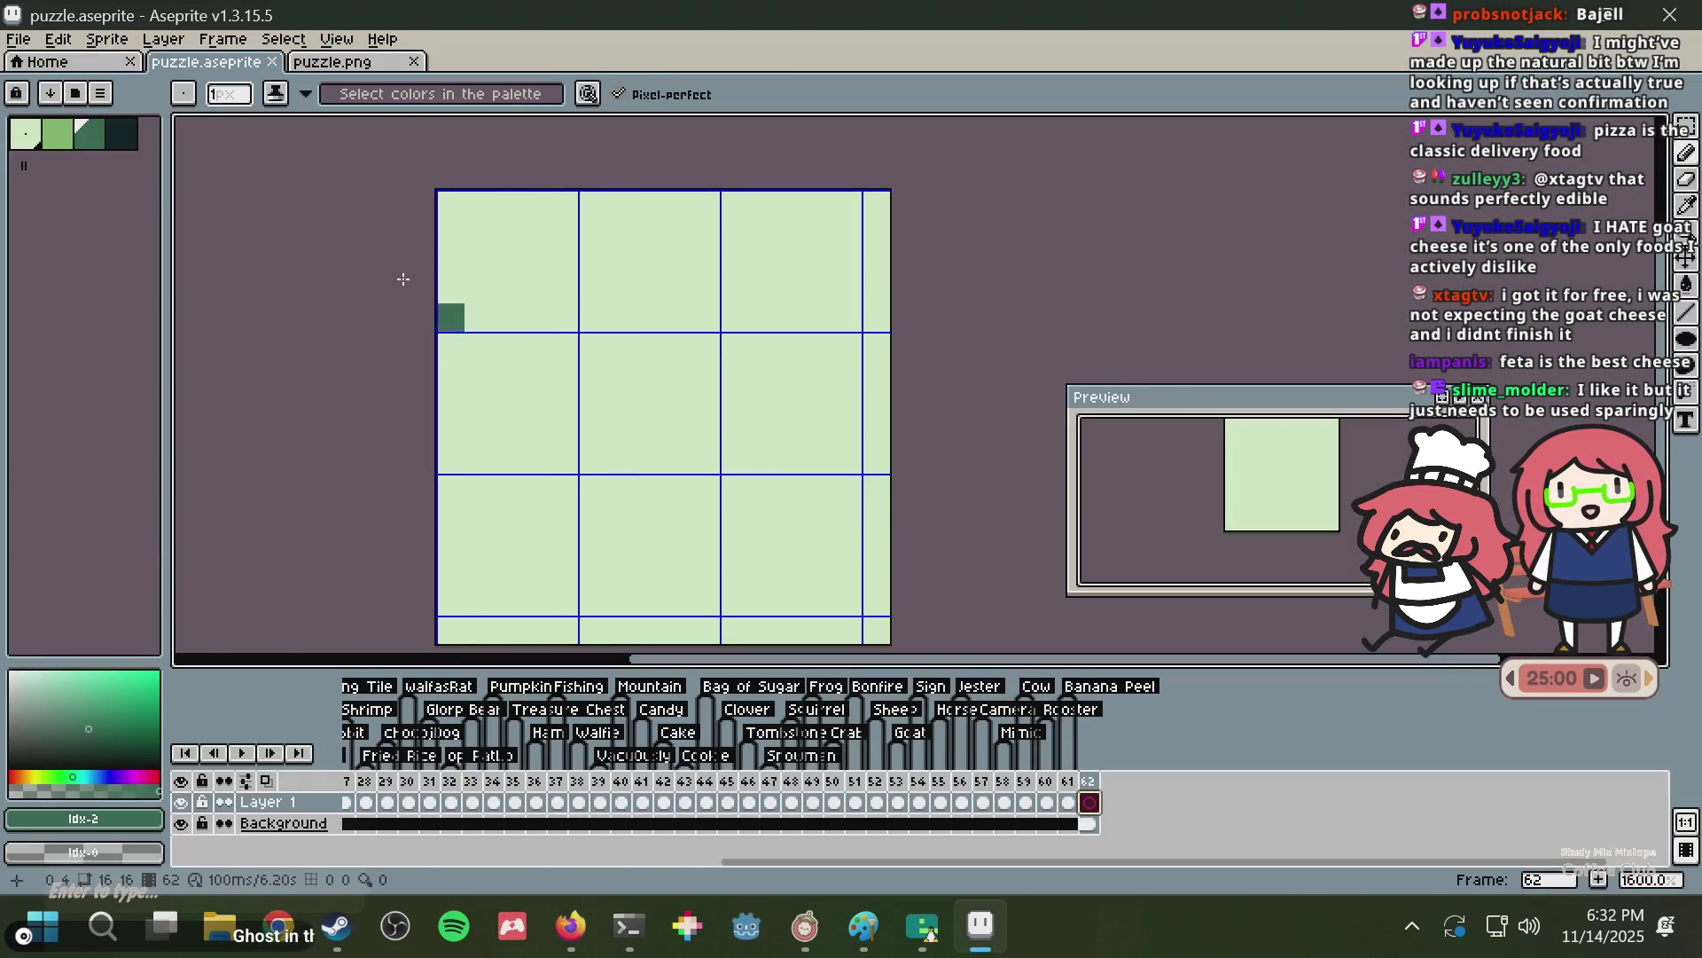
{"action": "left_click", "coordinate": [126, 145]}
{"action": "left_click_drag", "start_coordinate": [523, 361], "coordinate": [509, 256]}
{"action": "key", "text": "ctrl+s"}
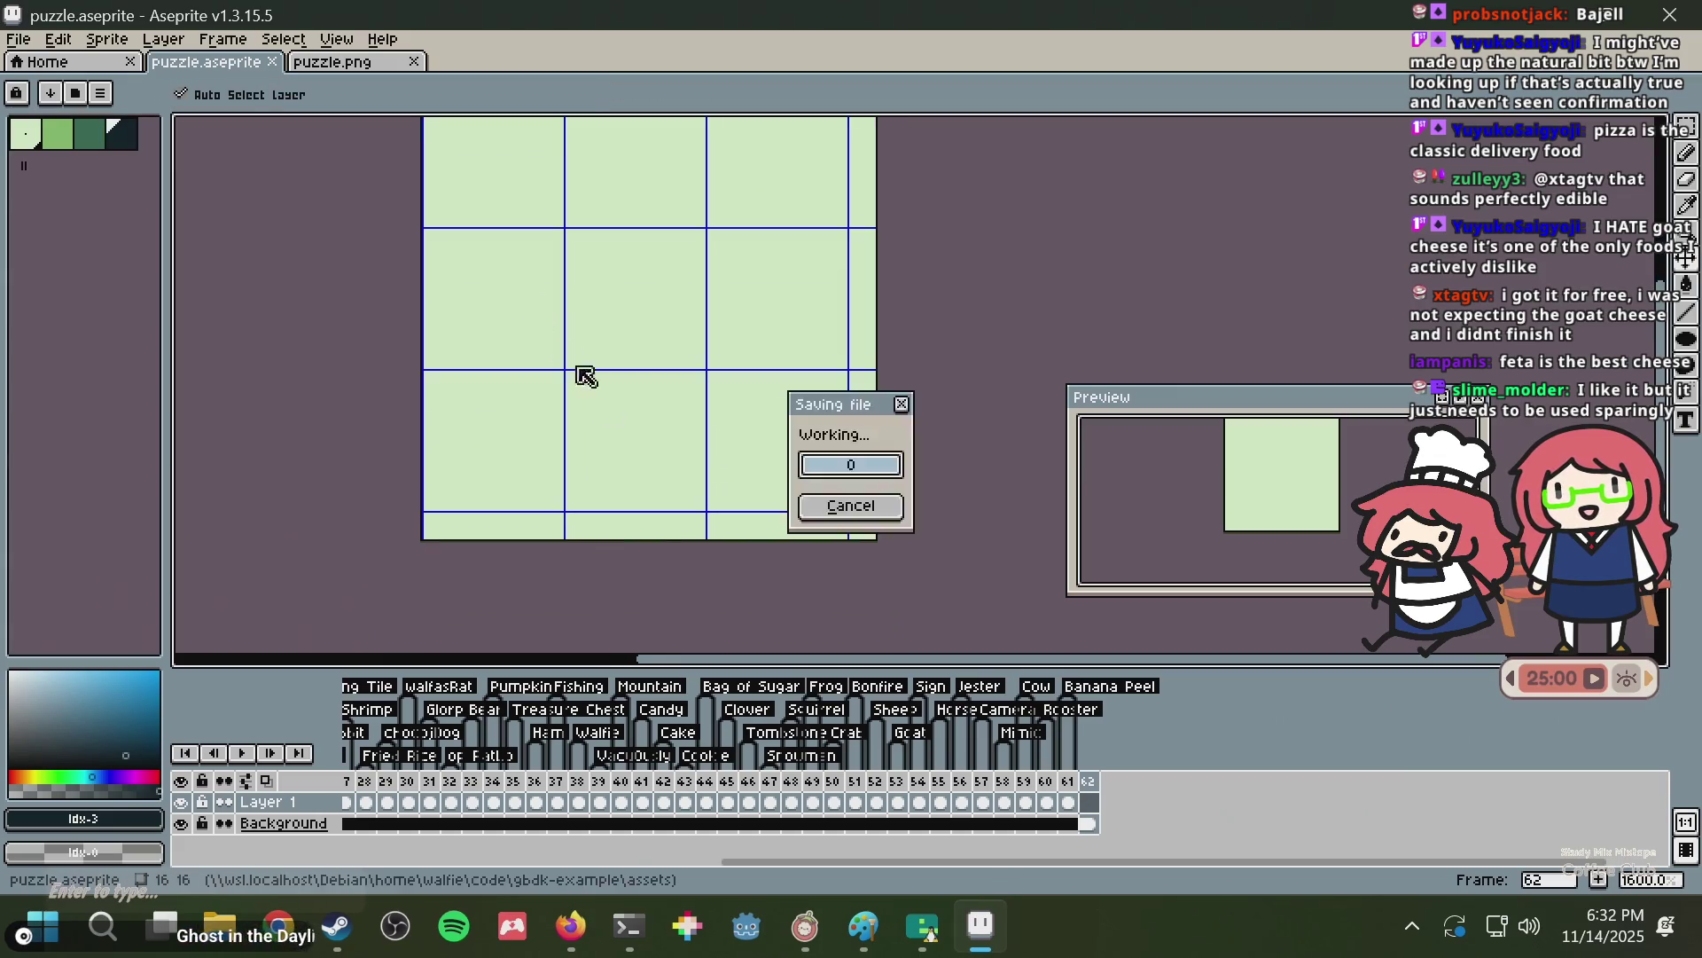
{"action": "left_click", "coordinate": [560, 943]}
Search images for 'goats butter' and open the St Helens Farm Goats Butter result.
{"action": "left_click", "coordinate": [494, 68]}
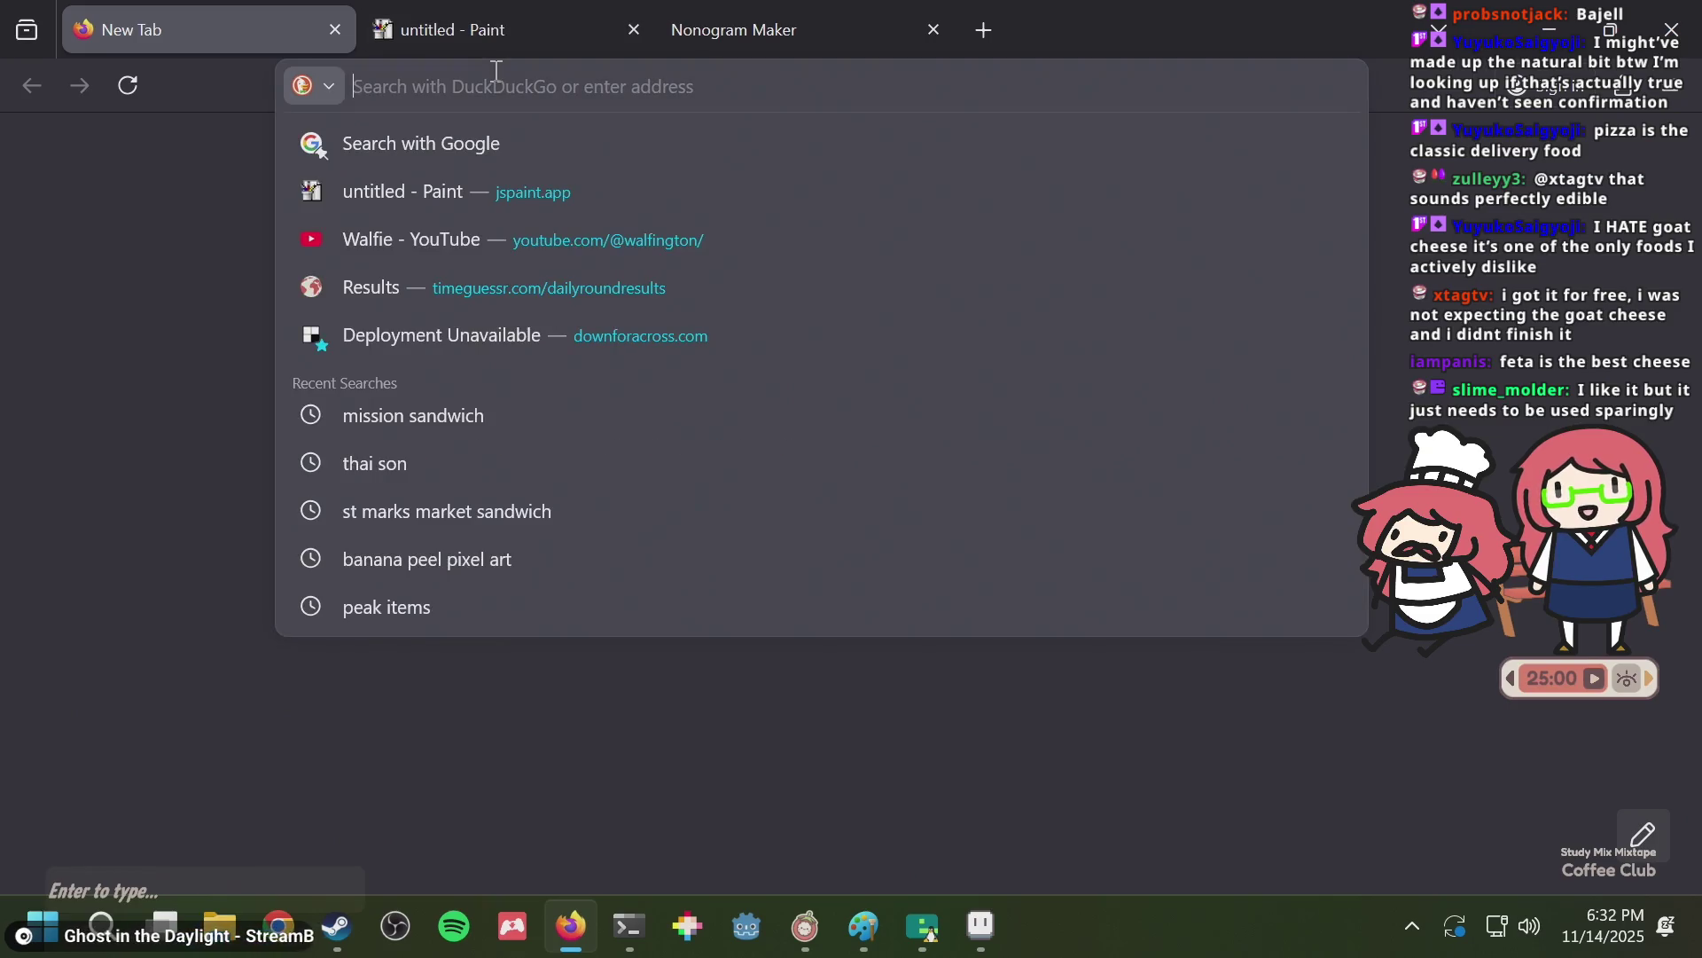
{"action": "type", "text": "goats butt"}
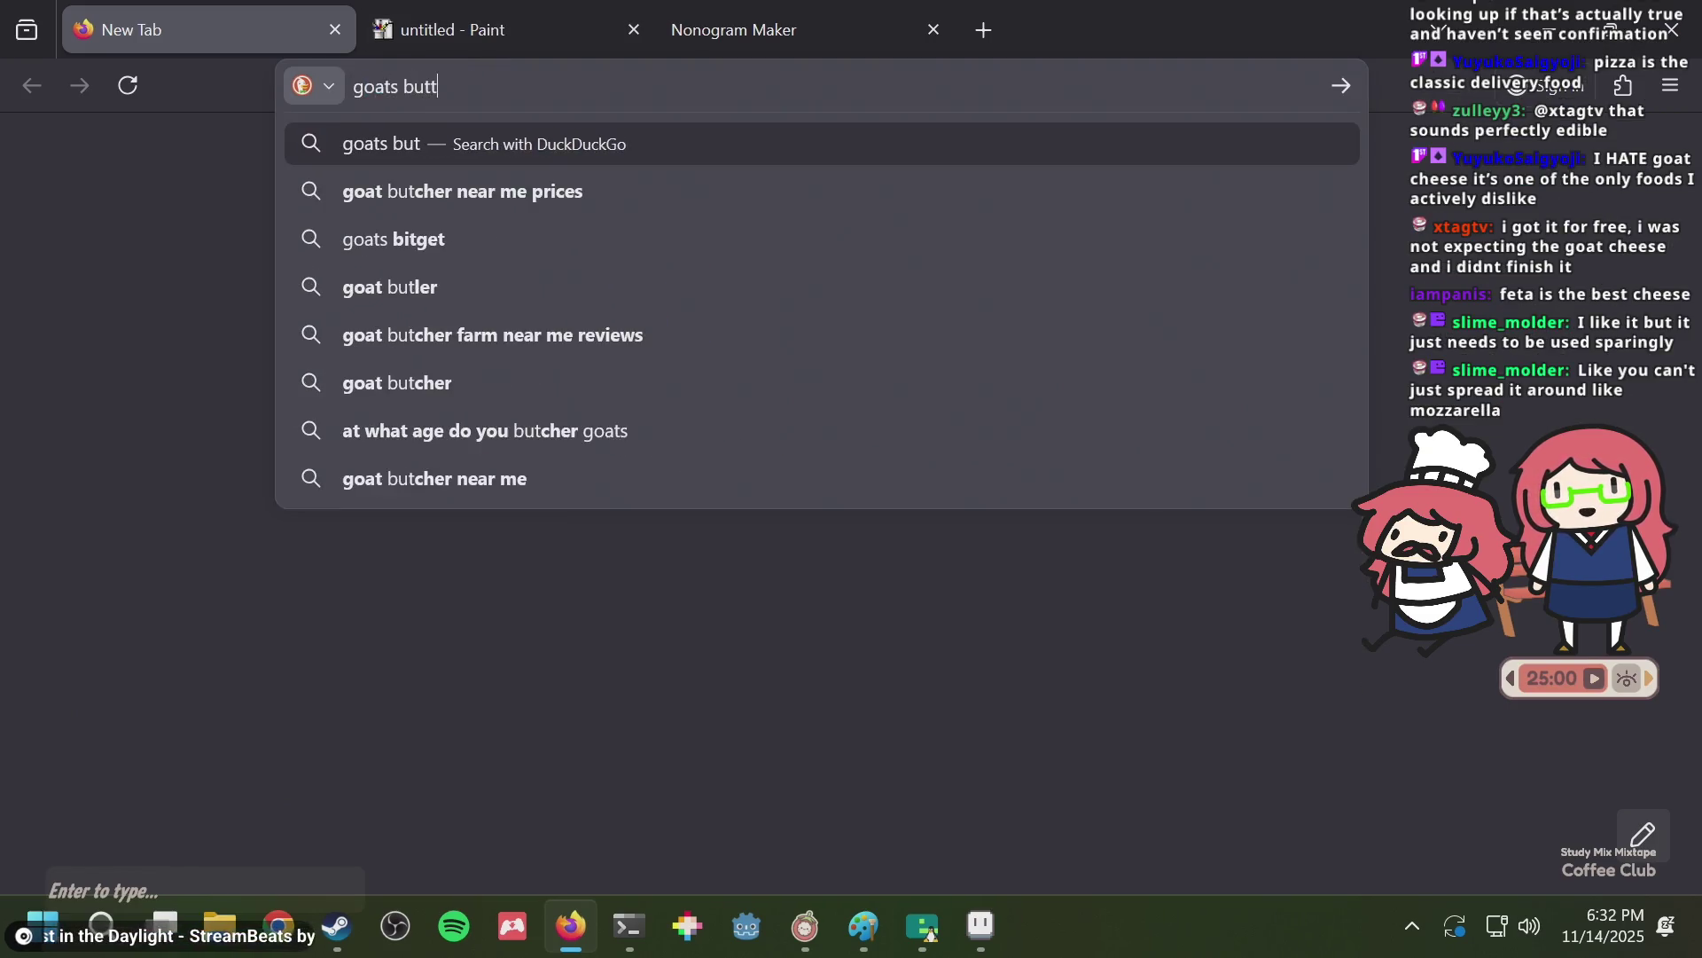
{"action": "type", "text": "er"}
{"action": "key", "text": "Return"}
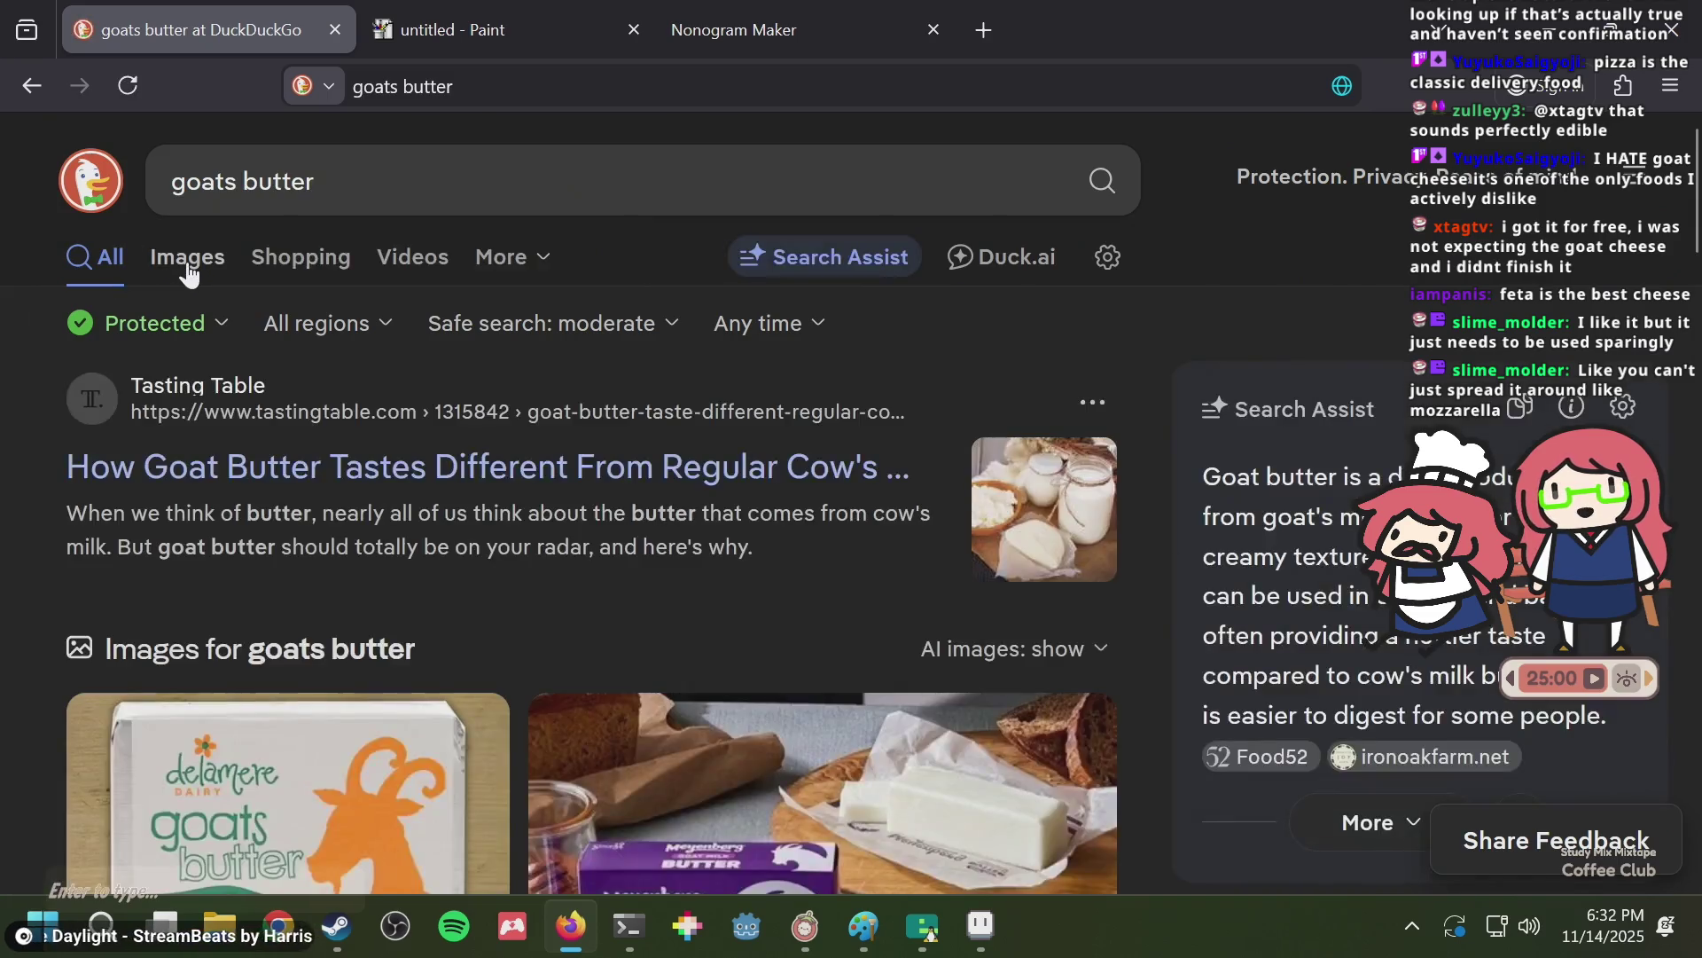
{"action": "left_click", "coordinate": [188, 263]}
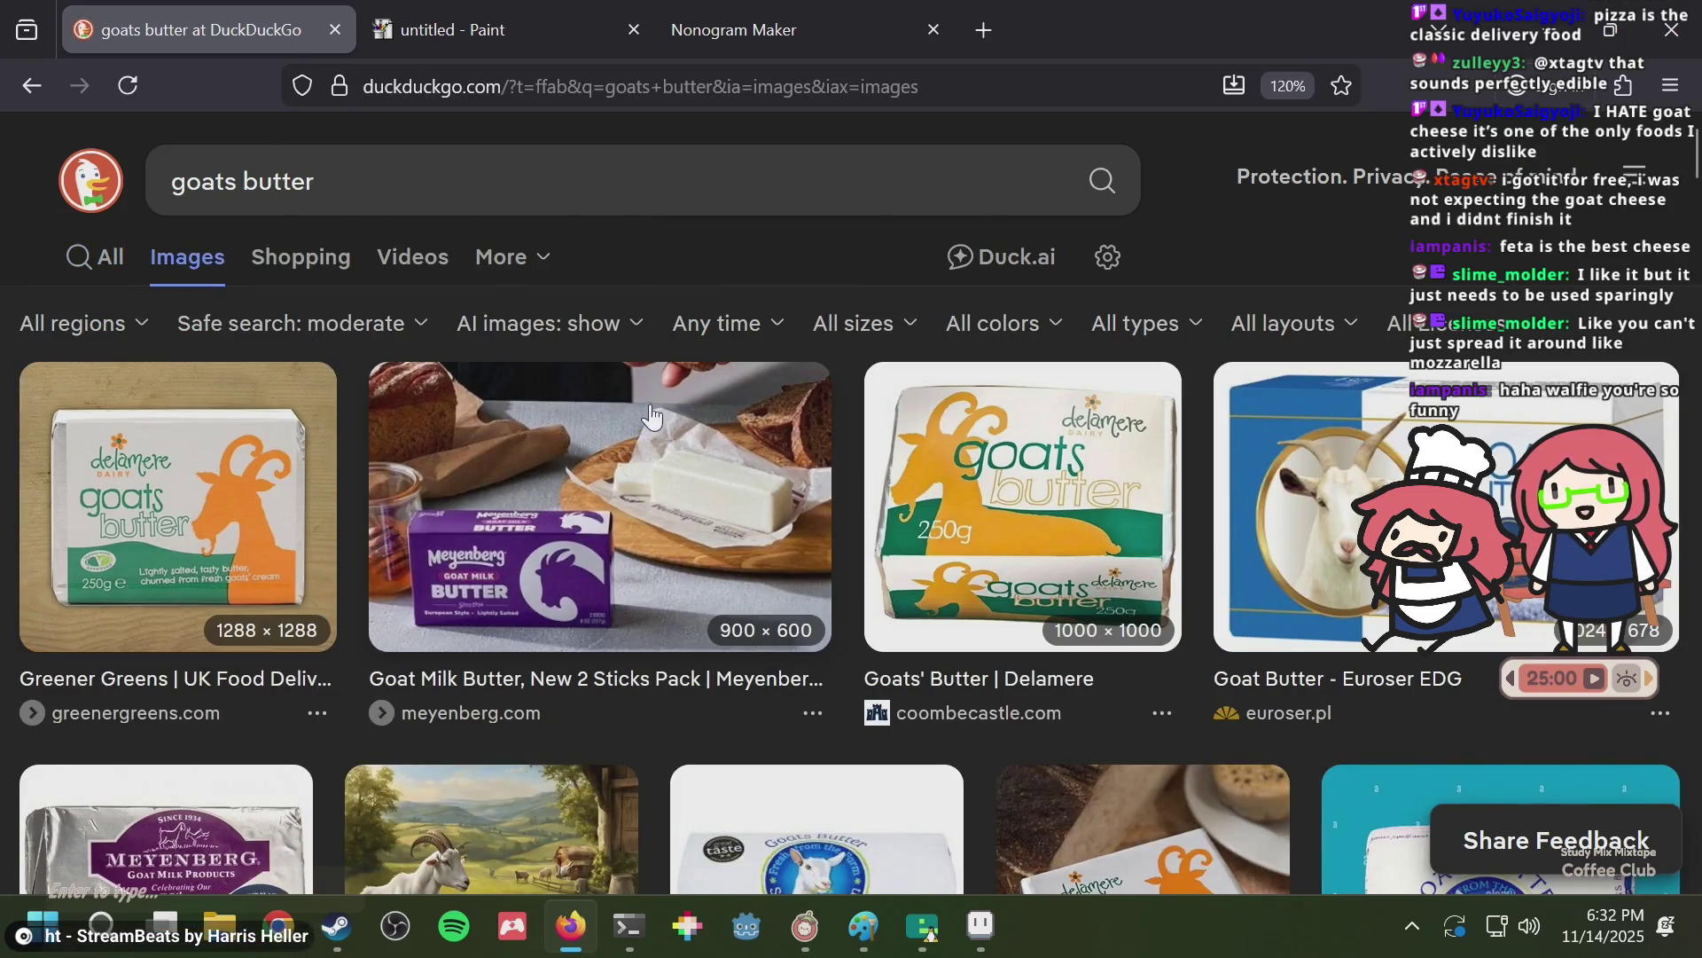
{"action": "scroll", "coordinate": [979, 342], "scroll_direction": "down", "scroll_amount": 3}
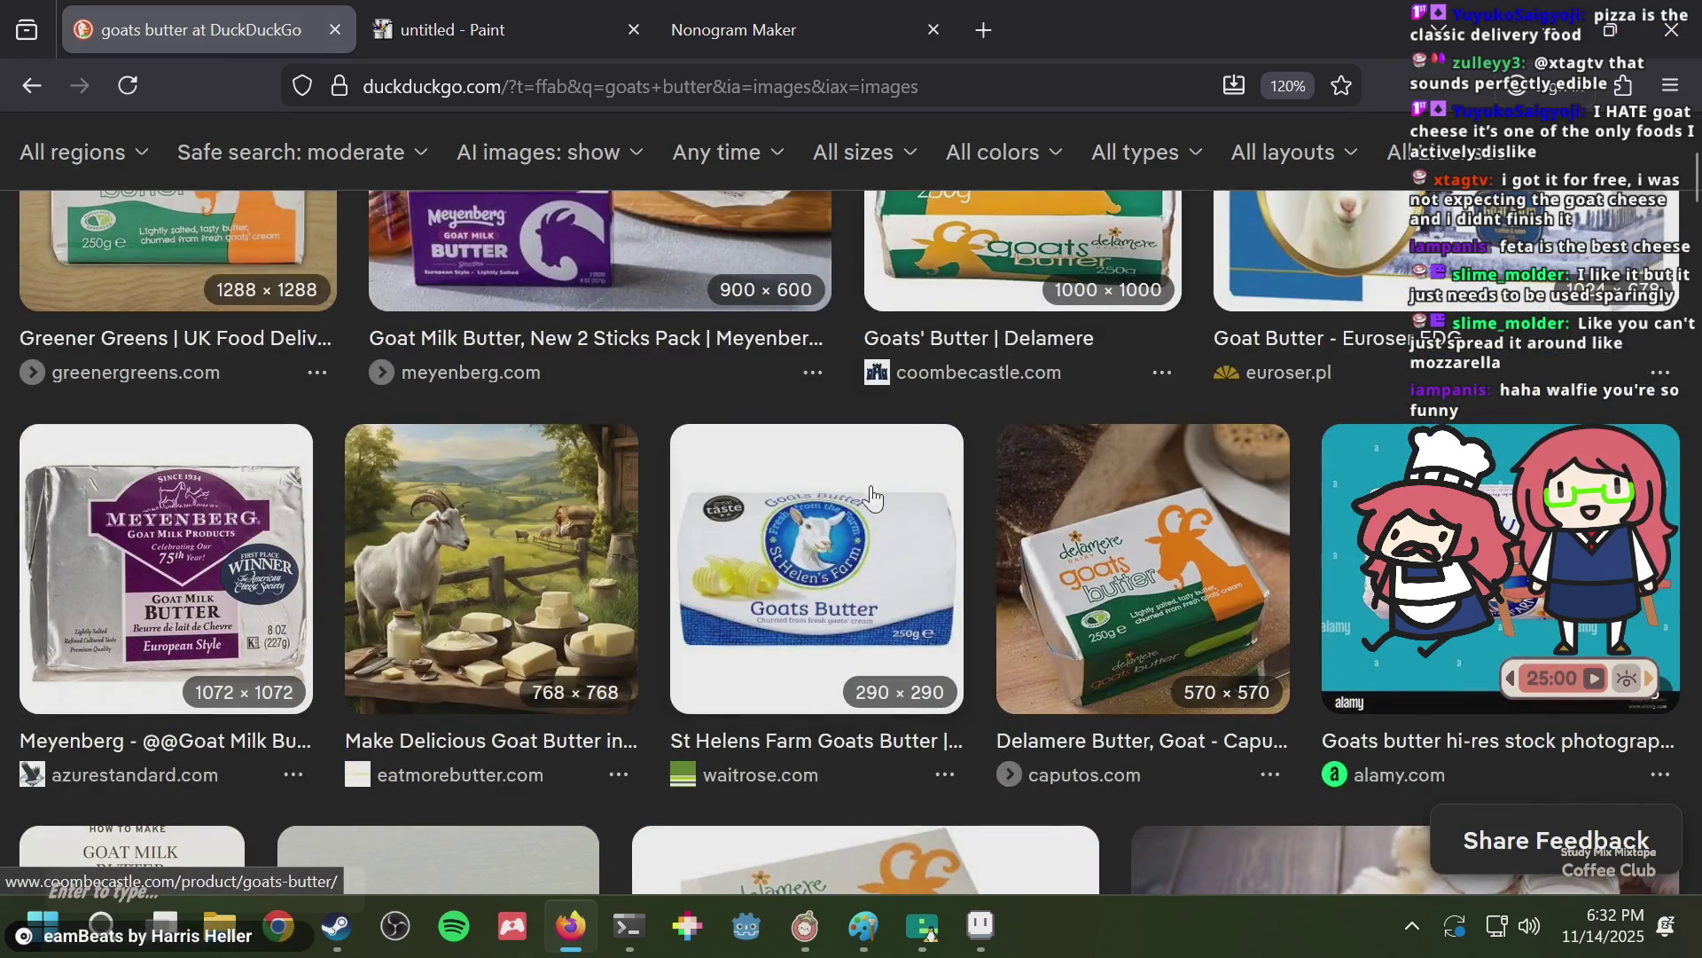
{"action": "left_click", "coordinate": [845, 507]}
Scroll through the goats butter image details, then switch back to Aseprite.
{"action": "scroll", "coordinate": [844, 501], "scroll_direction": "down", "scroll_amount": 2}
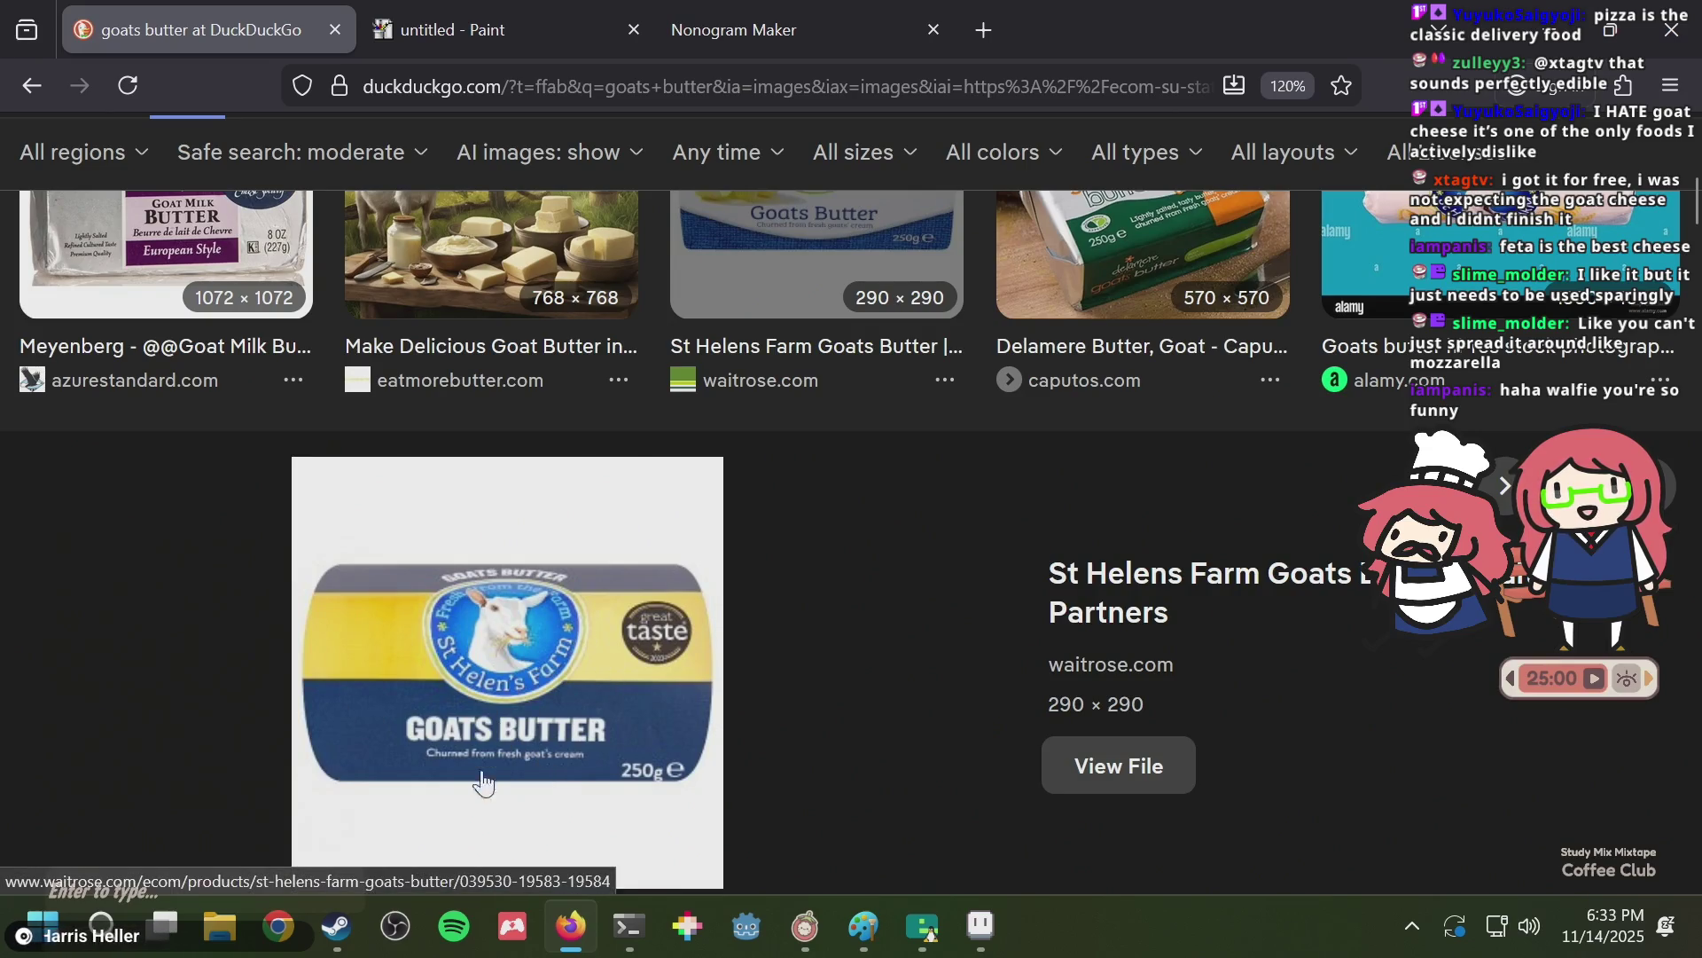
{"action": "scroll", "coordinate": [923, 646], "scroll_direction": "down", "scroll_amount": 3}
{"action": "scroll", "coordinate": [923, 647], "scroll_direction": "down", "scroll_amount": 6}
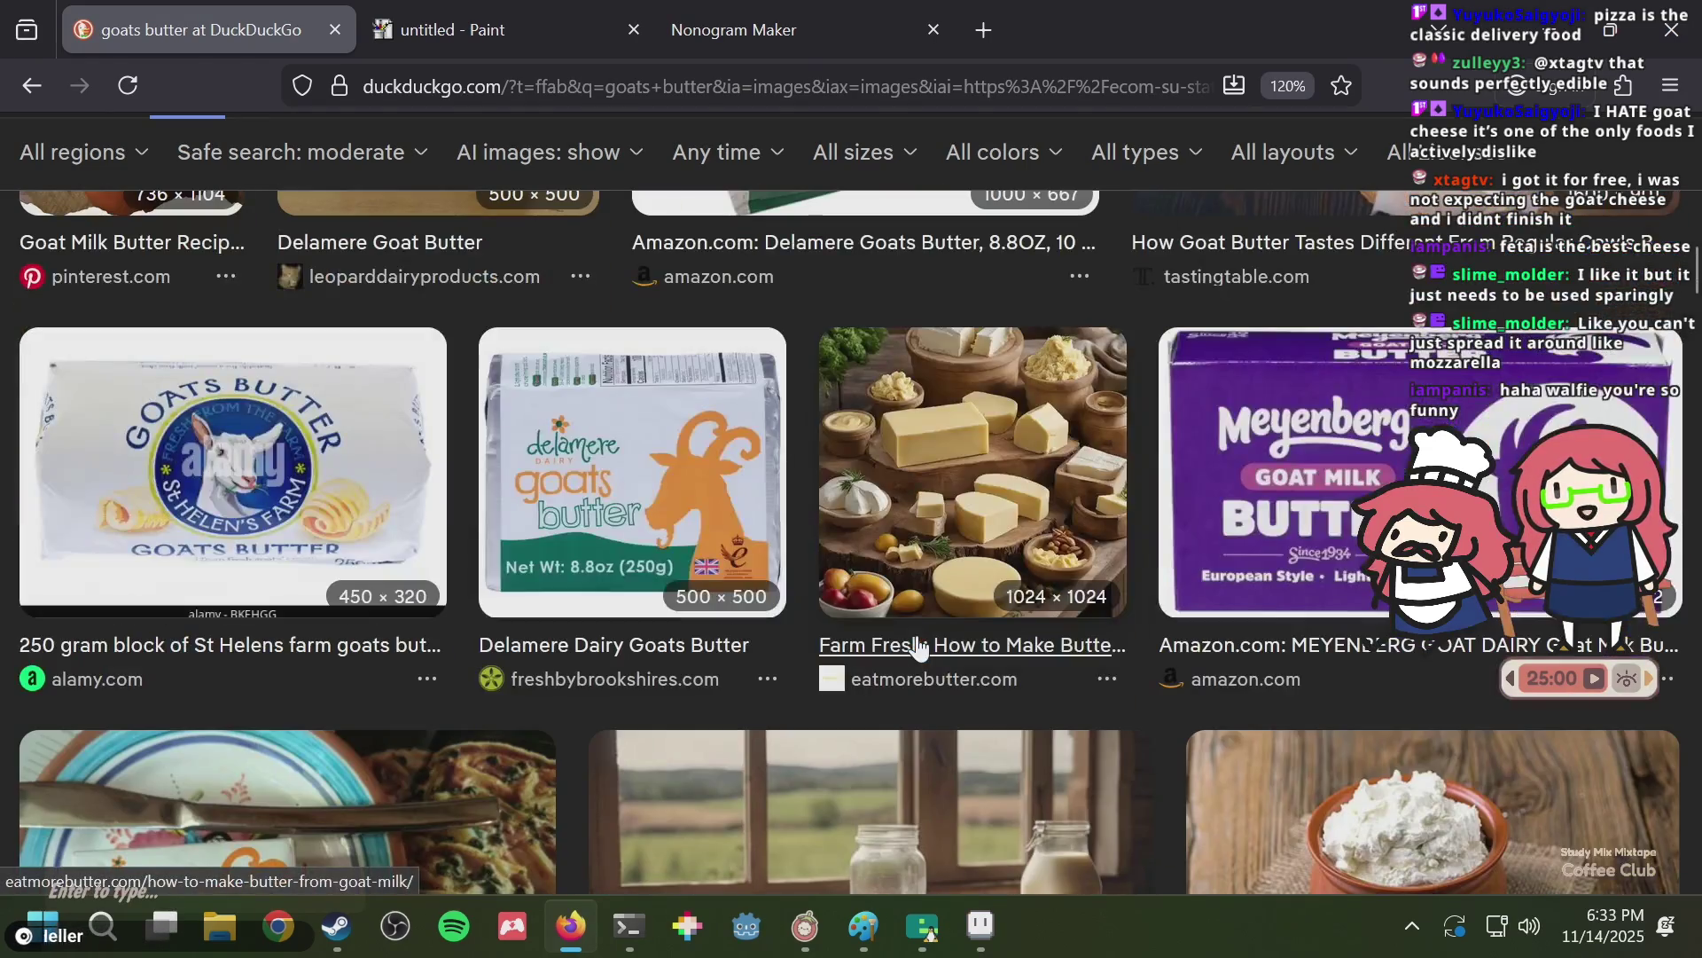
{"action": "scroll", "coordinate": [918, 648], "scroll_direction": "up", "scroll_amount": 3}
{"action": "scroll", "coordinate": [918, 648], "scroll_direction": "down", "scroll_amount": 3}
{"action": "scroll", "coordinate": [919, 648], "scroll_direction": "up", "scroll_amount": 3}
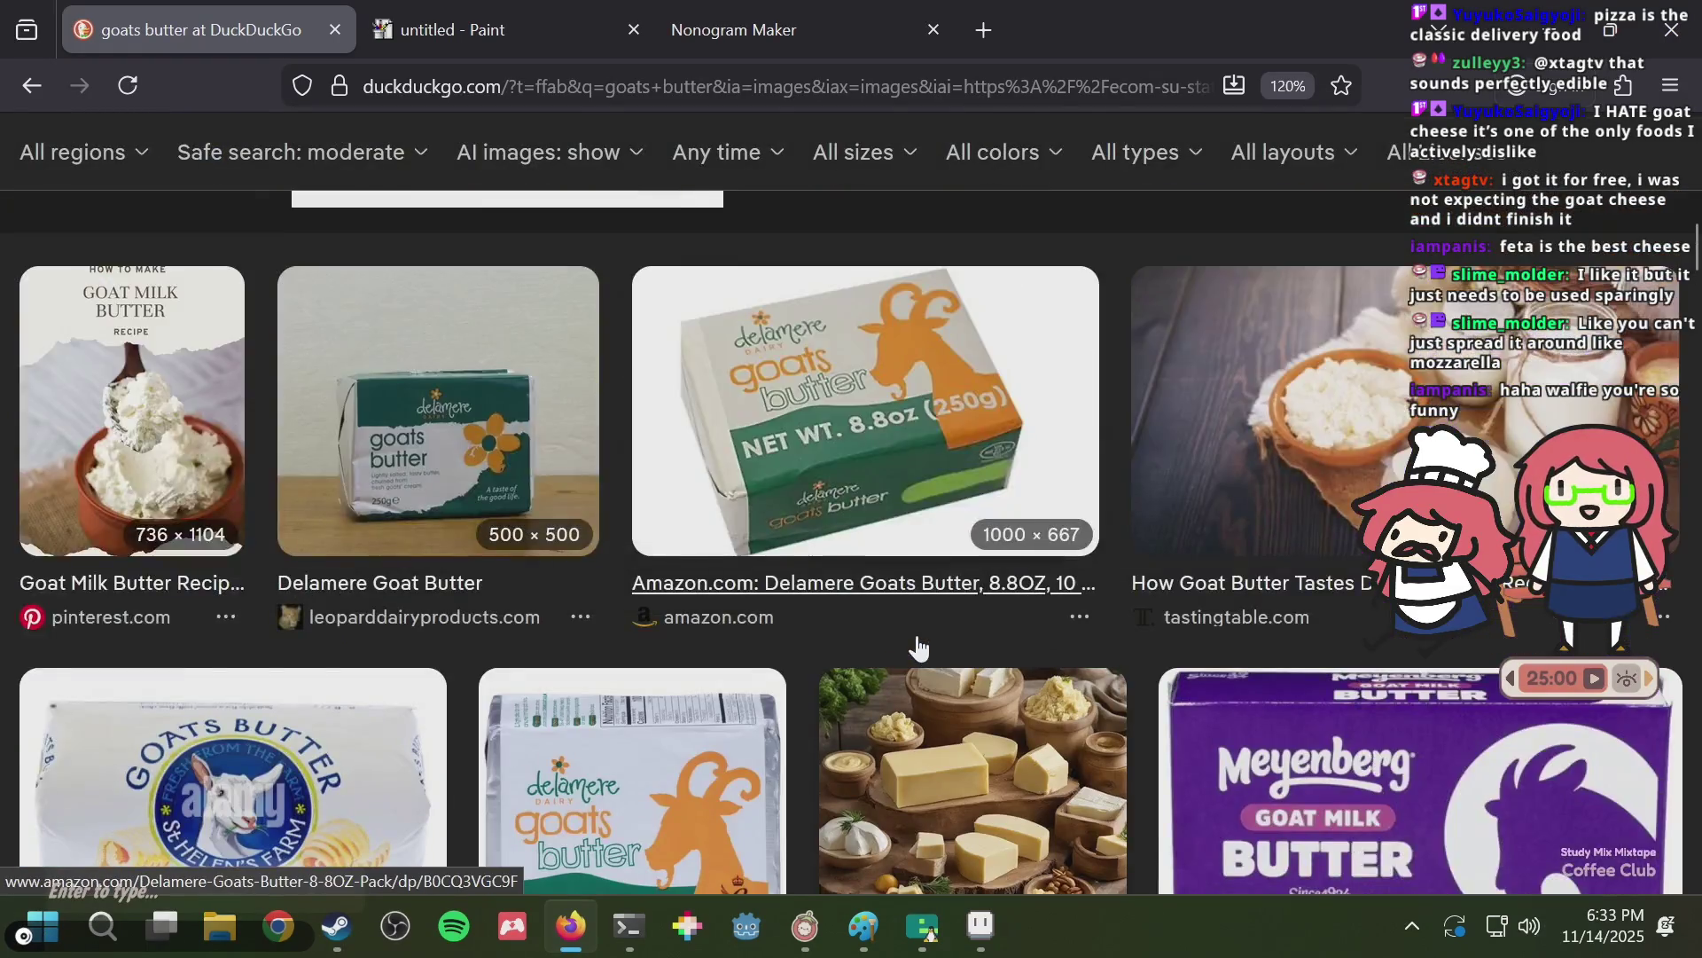
{"action": "scroll", "coordinate": [919, 648], "scroll_direction": "up", "scroll_amount": 2}
{"action": "scroll", "coordinate": [919, 648], "scroll_direction": "up", "scroll_amount": 3}
{"action": "key", "text": "alt+Tab"}
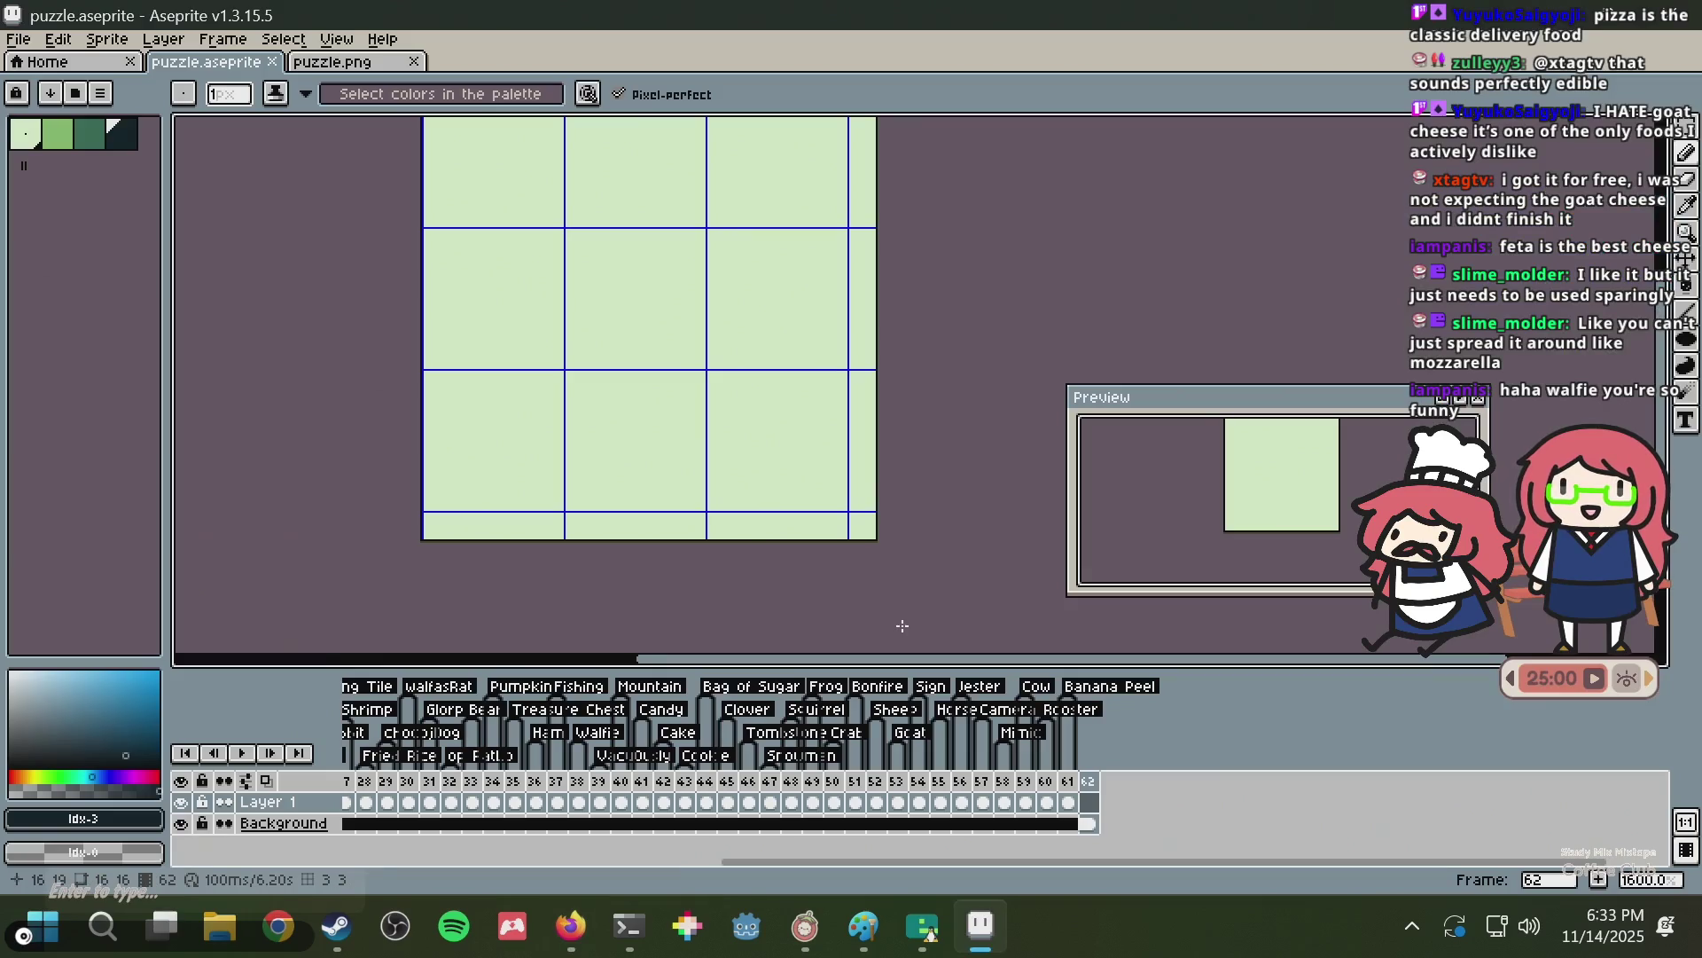
Pan the frame 62 canvas, save, and place a dark pixel.
{"action": "left_click_drag", "start_coordinate": [863, 441], "coordinate": [733, 494]}
{"action": "key", "text": "ctrl+s"}
{"action": "mouse_move", "coordinate": [635, 379]}
{"action": "left_mouse_down"}
{"action": "mouse_move", "coordinate": [605, 396]}
{"action": "mouse_move", "coordinate": [611, 412]}
{"action": "left_mouse_up"}
{"action": "left_click", "coordinate": [611, 401]}
{"action": "scroll", "coordinate": [612, 402], "scroll_direction": "up", "scroll_amount": 1}
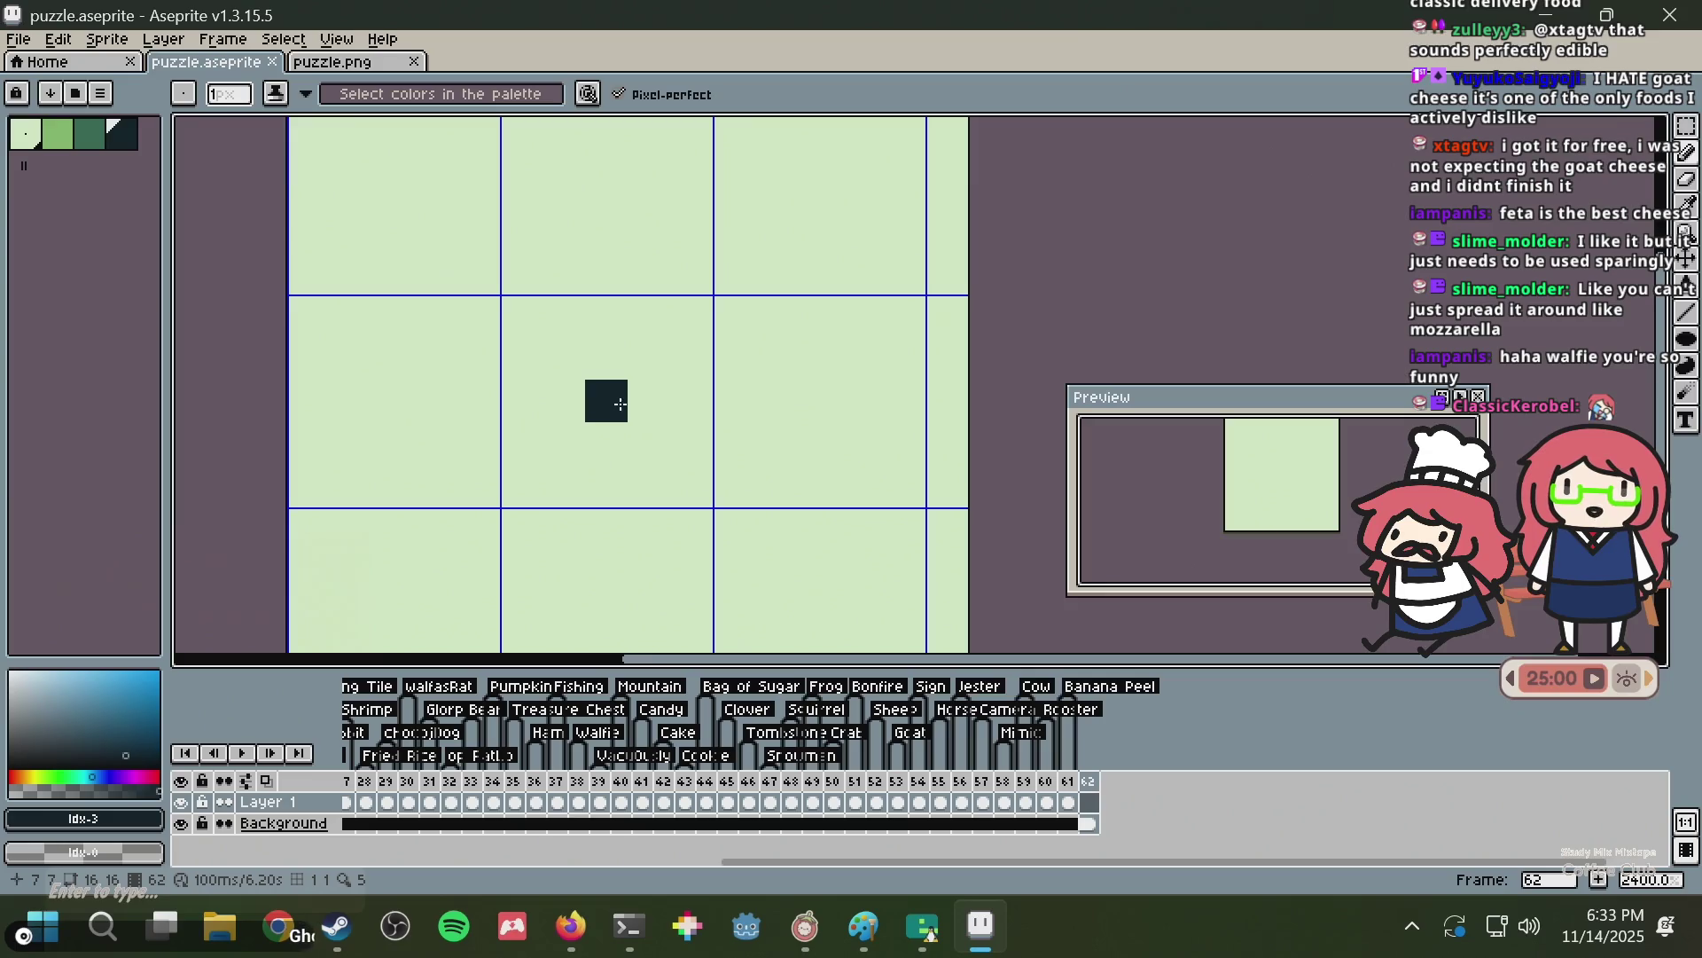
{"action": "scroll", "coordinate": [612, 402], "scroll_direction": "down", "scroll_amount": 1}
Scroll further through the goats butter images, then return to the puzzle sprite.
{"action": "key", "text": "alt+Tab"}
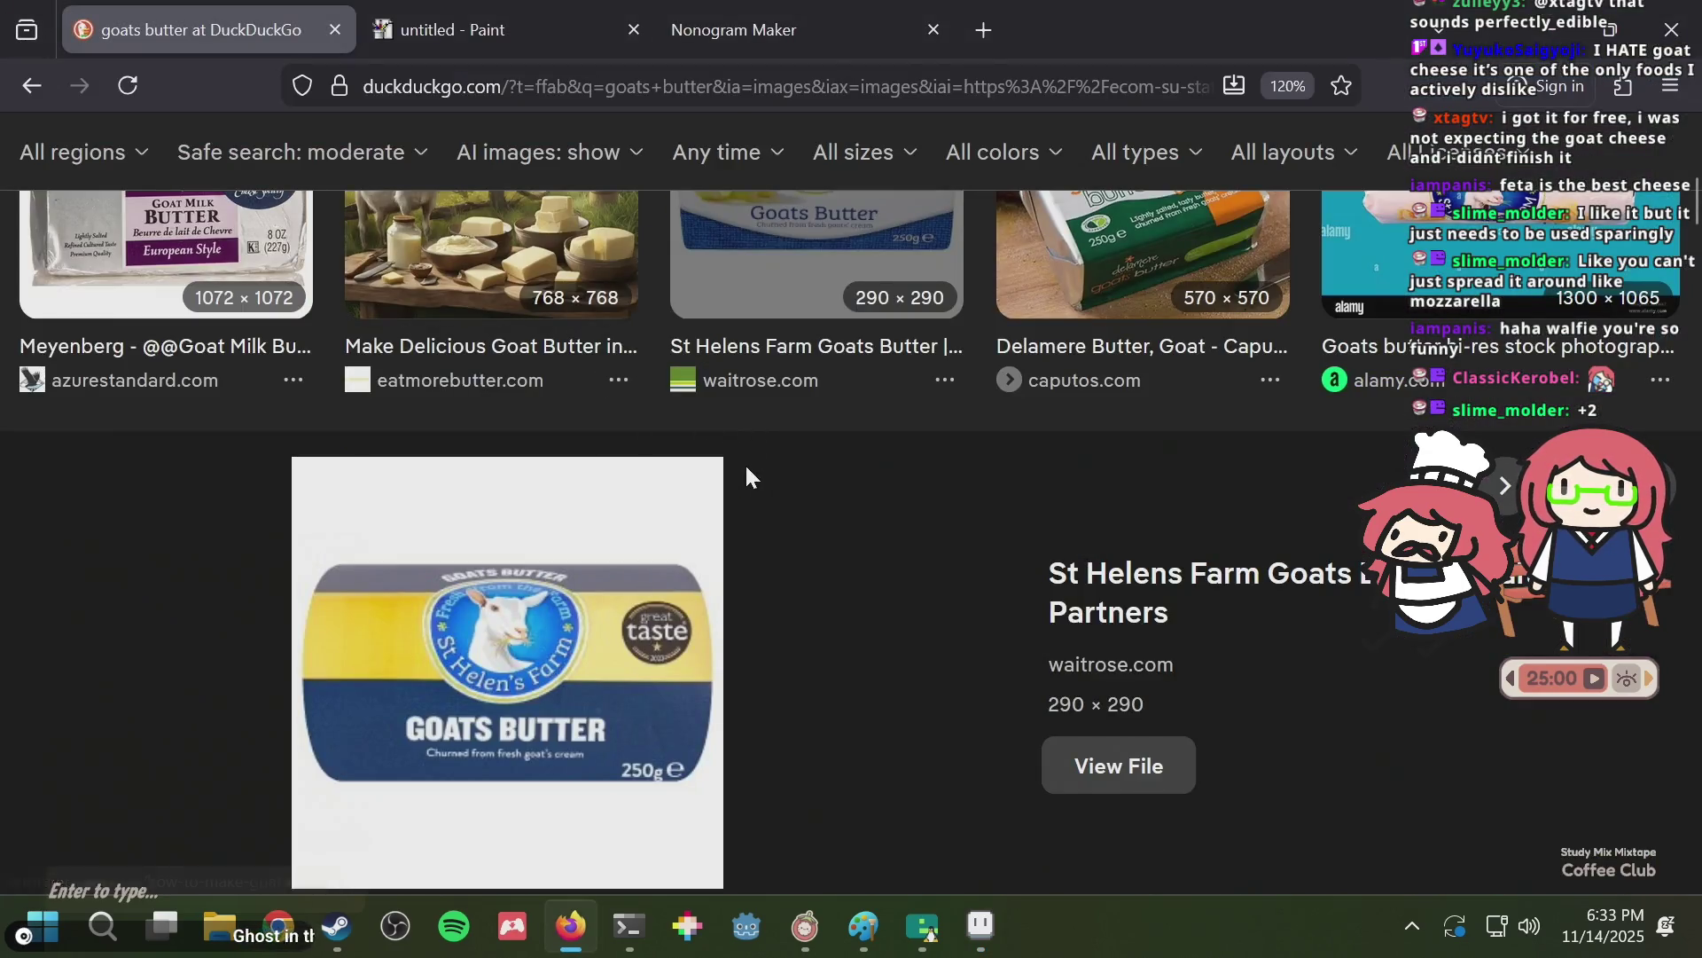
{"action": "scroll", "coordinate": [747, 461], "scroll_direction": "down", "scroll_amount": 3}
{"action": "scroll", "coordinate": [747, 448], "scroll_direction": "down", "scroll_amount": 5}
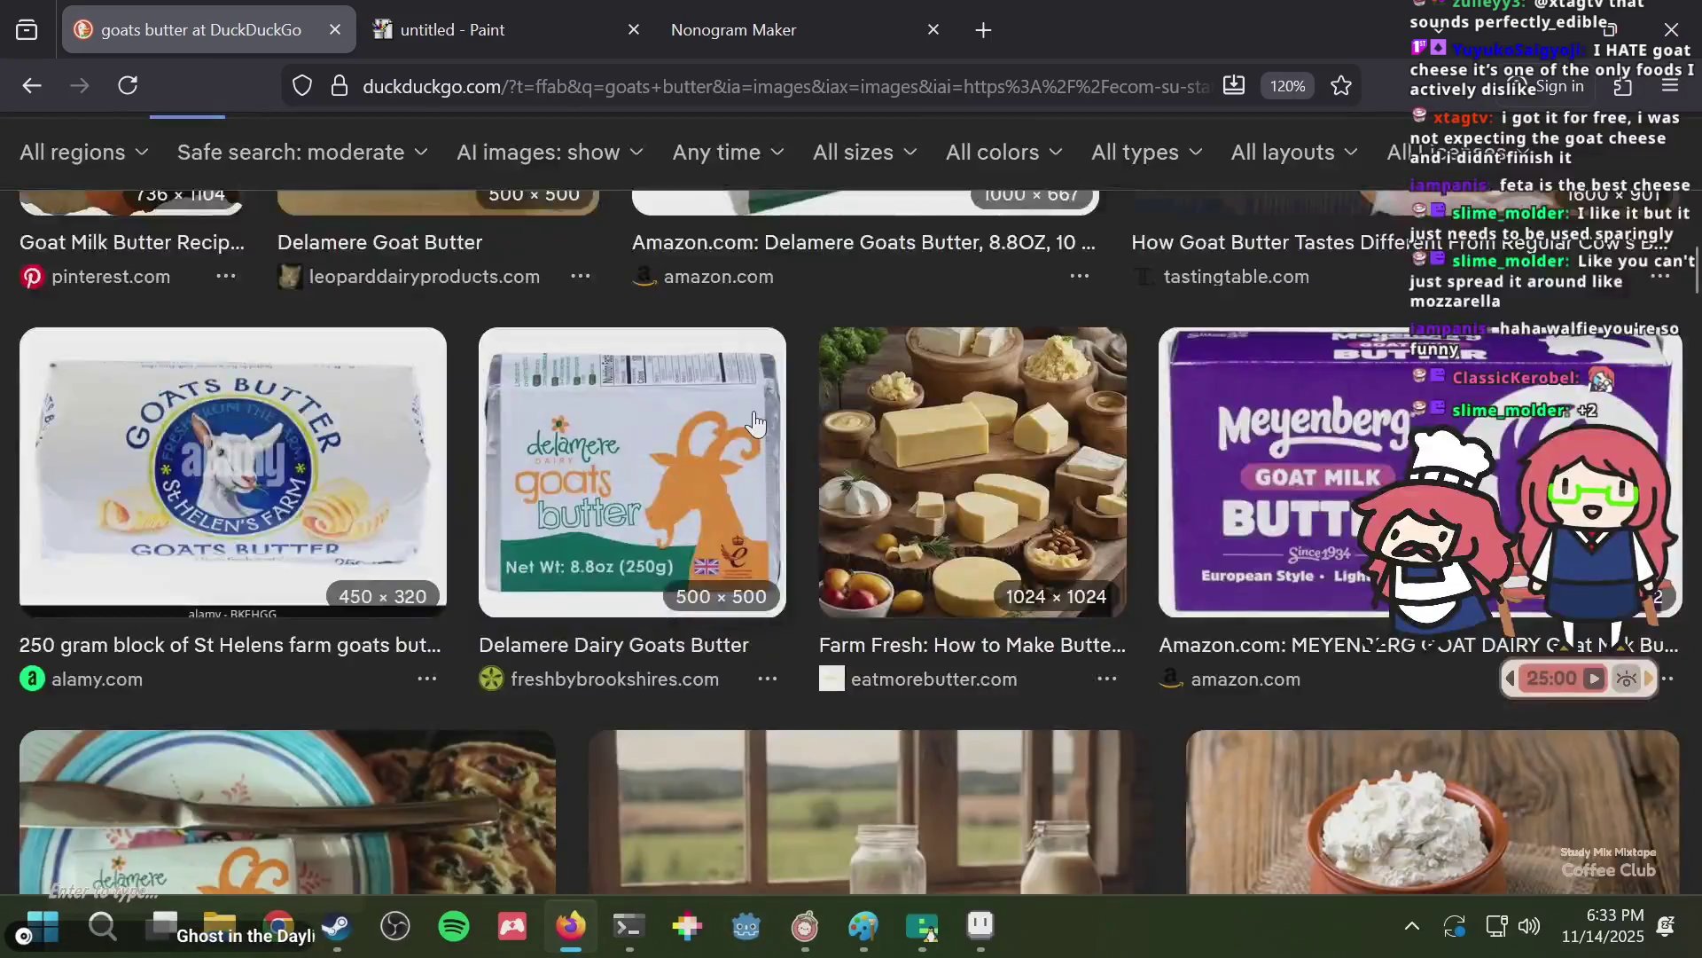
{"action": "scroll", "coordinate": [752, 413], "scroll_direction": "down", "scroll_amount": 5}
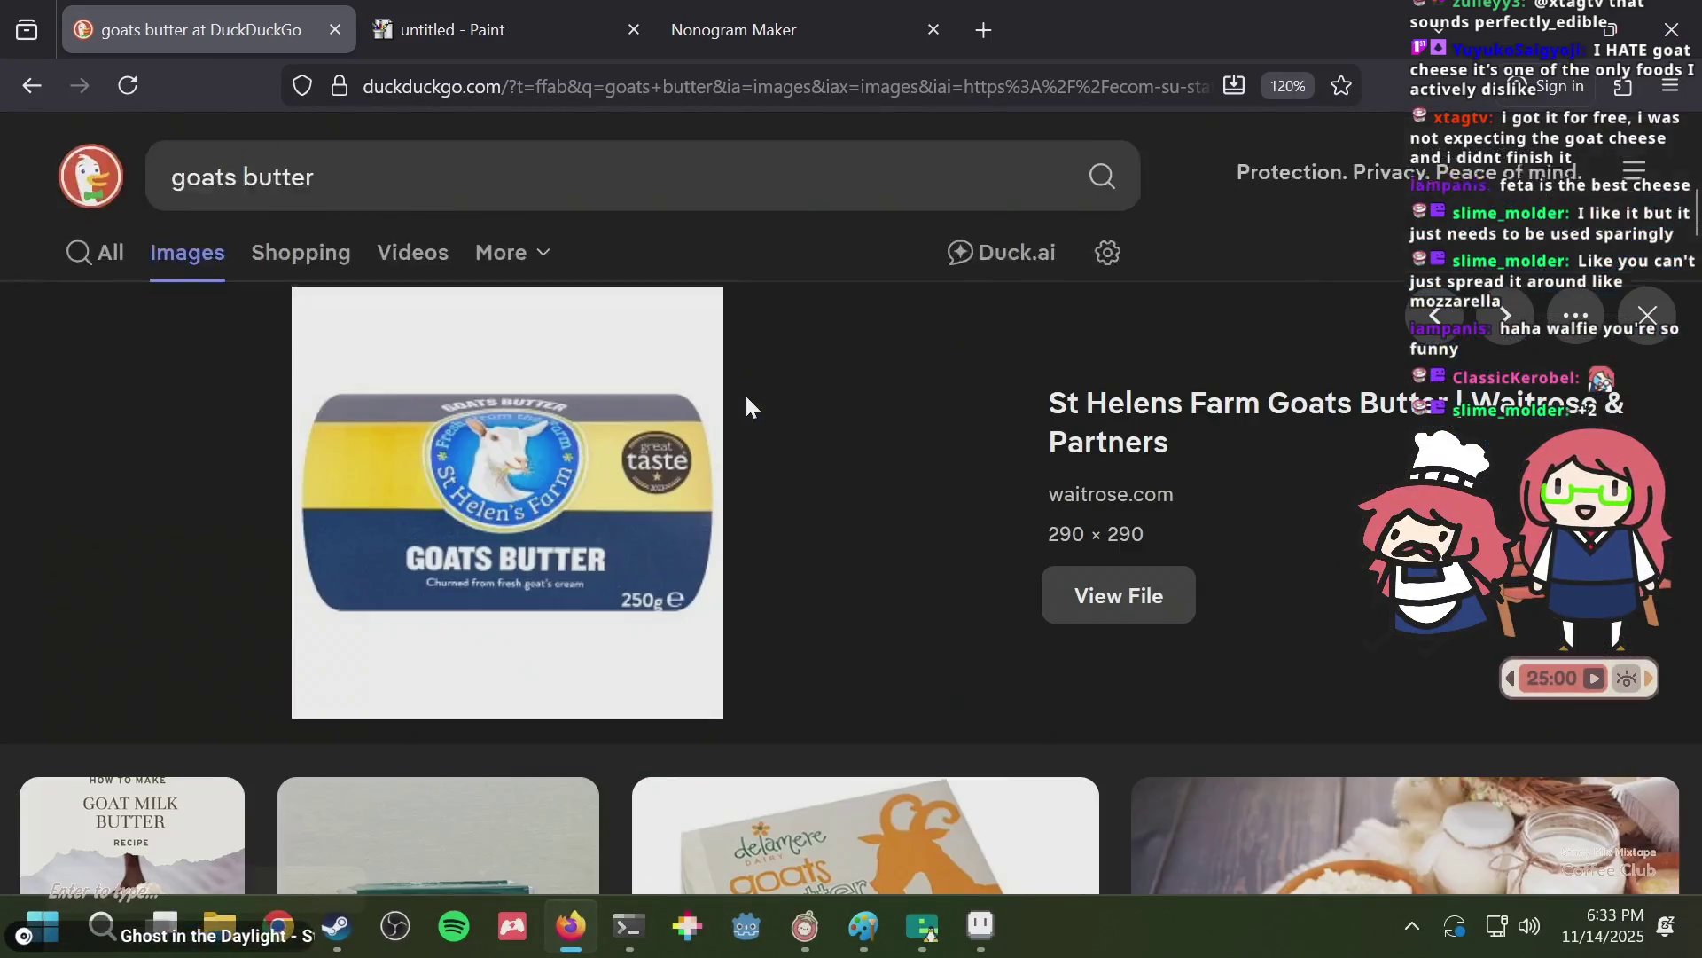
{"action": "key", "text": "alt+Tab"}
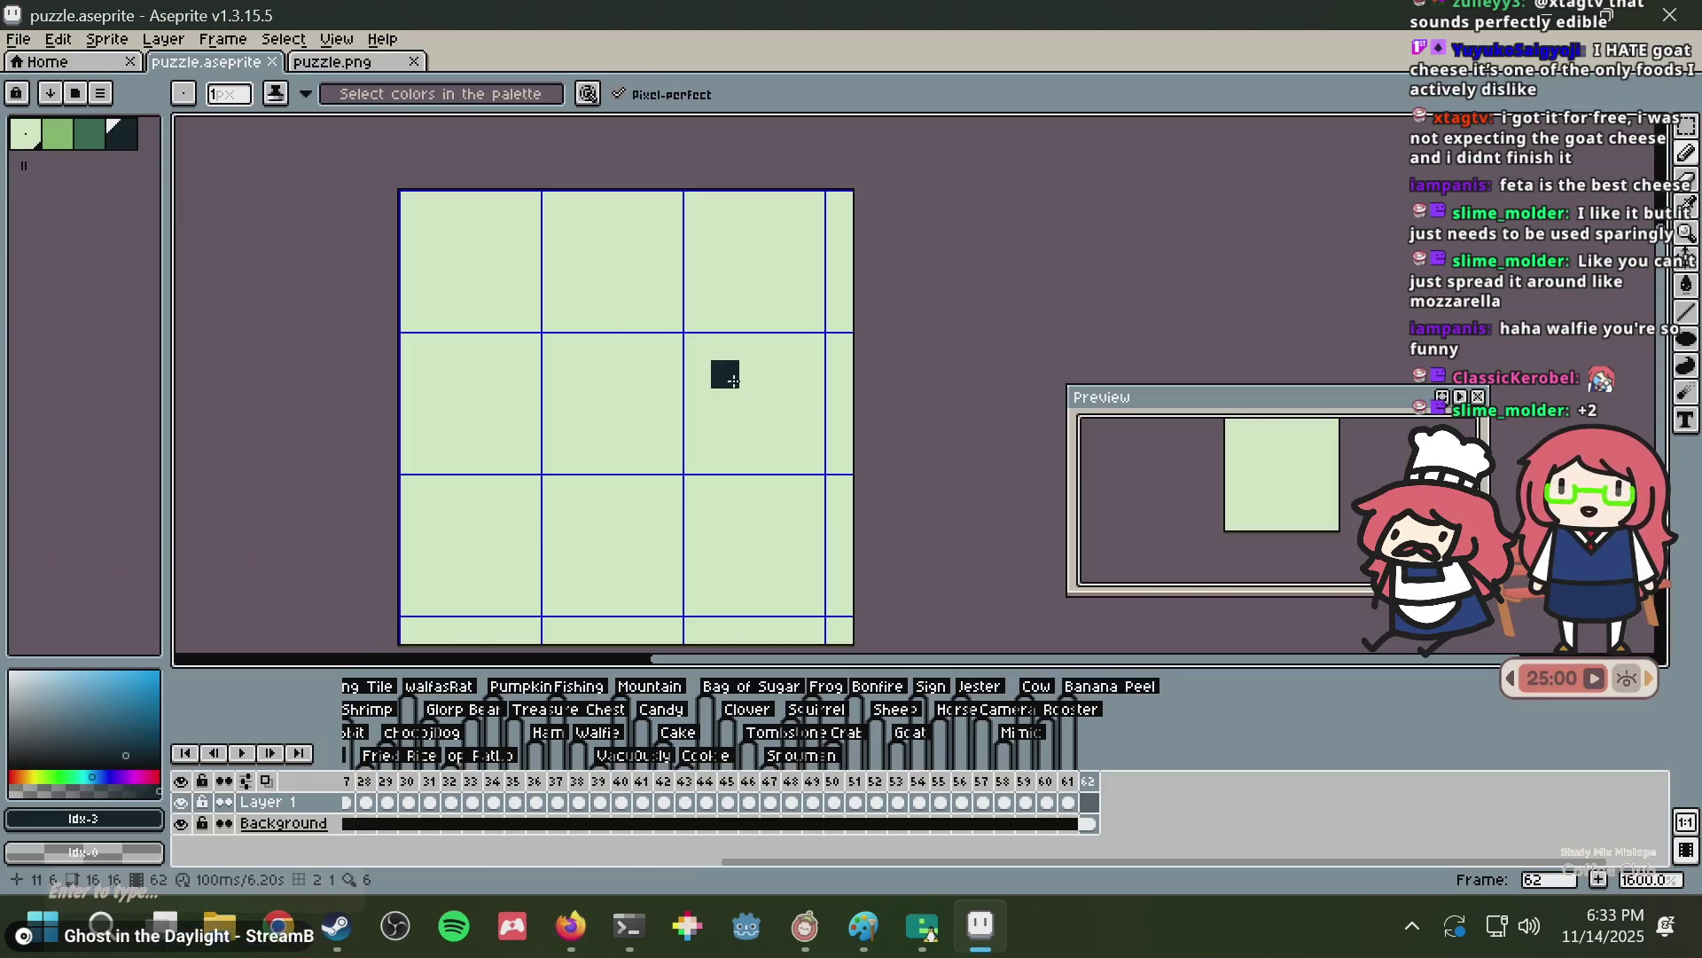
Save puzzle.aseprite and reposition the blank frame 62 canvas.
{"action": "key", "text": "ctrl+s"}
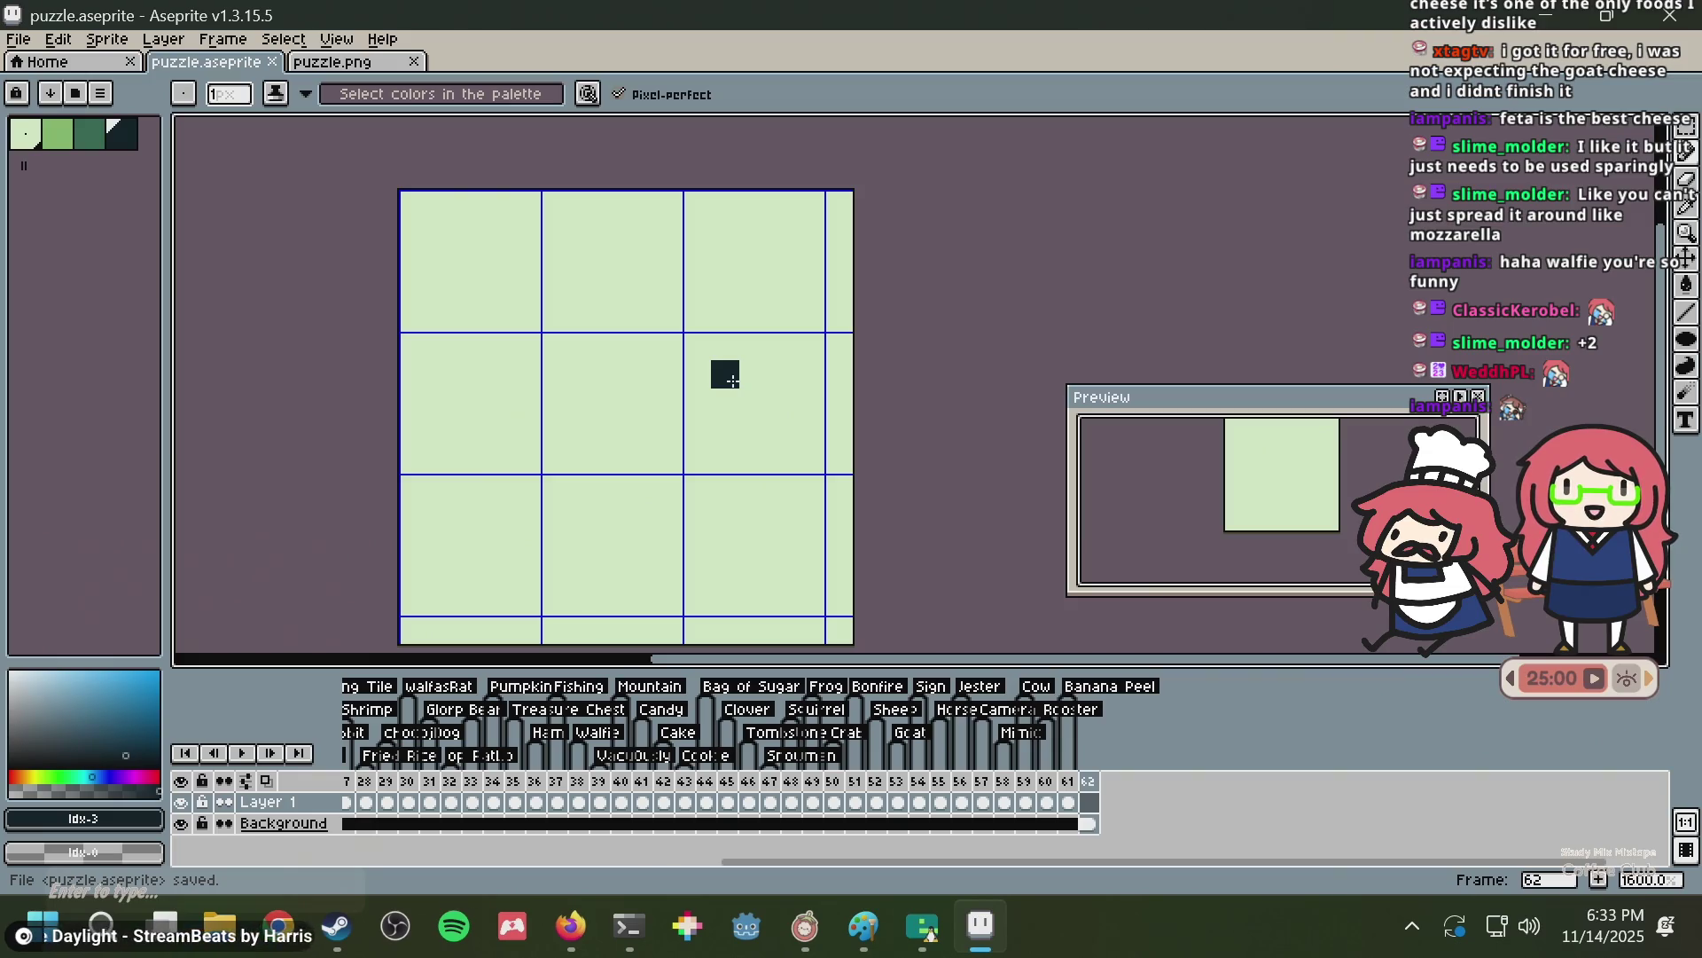
{"action": "left_click_drag", "start_coordinate": [718, 385], "coordinate": [707, 336]}
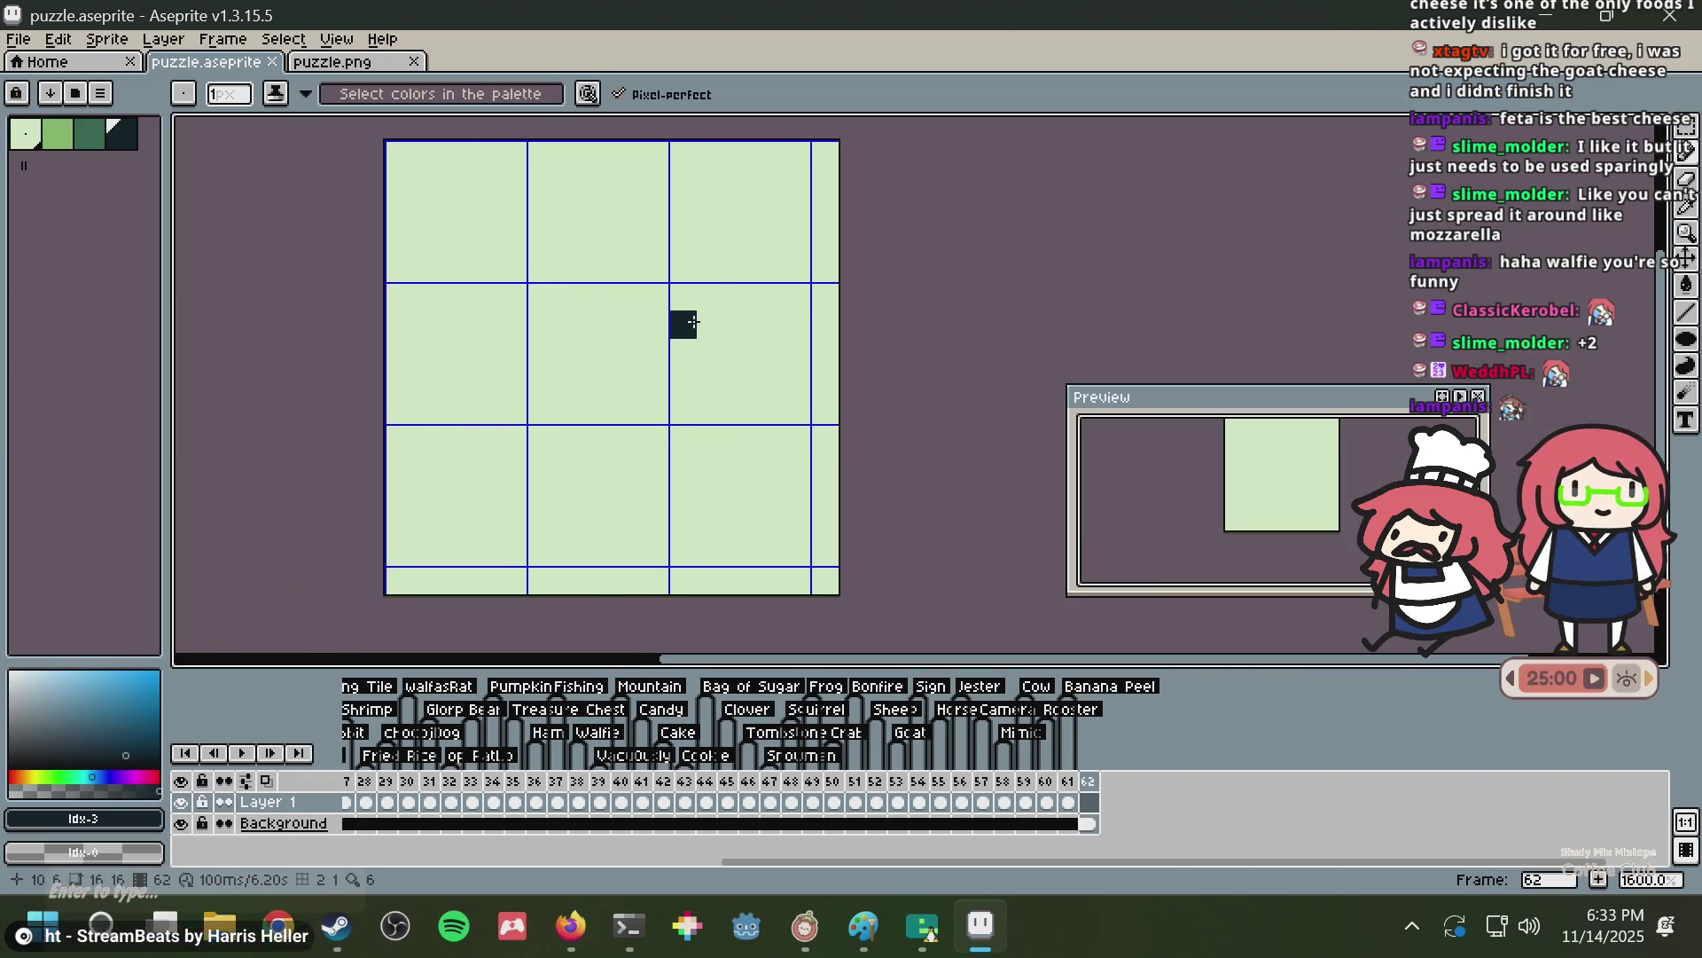
{"action": "key", "text": "v"}
{"action": "key", "text": "ctrl+s"}
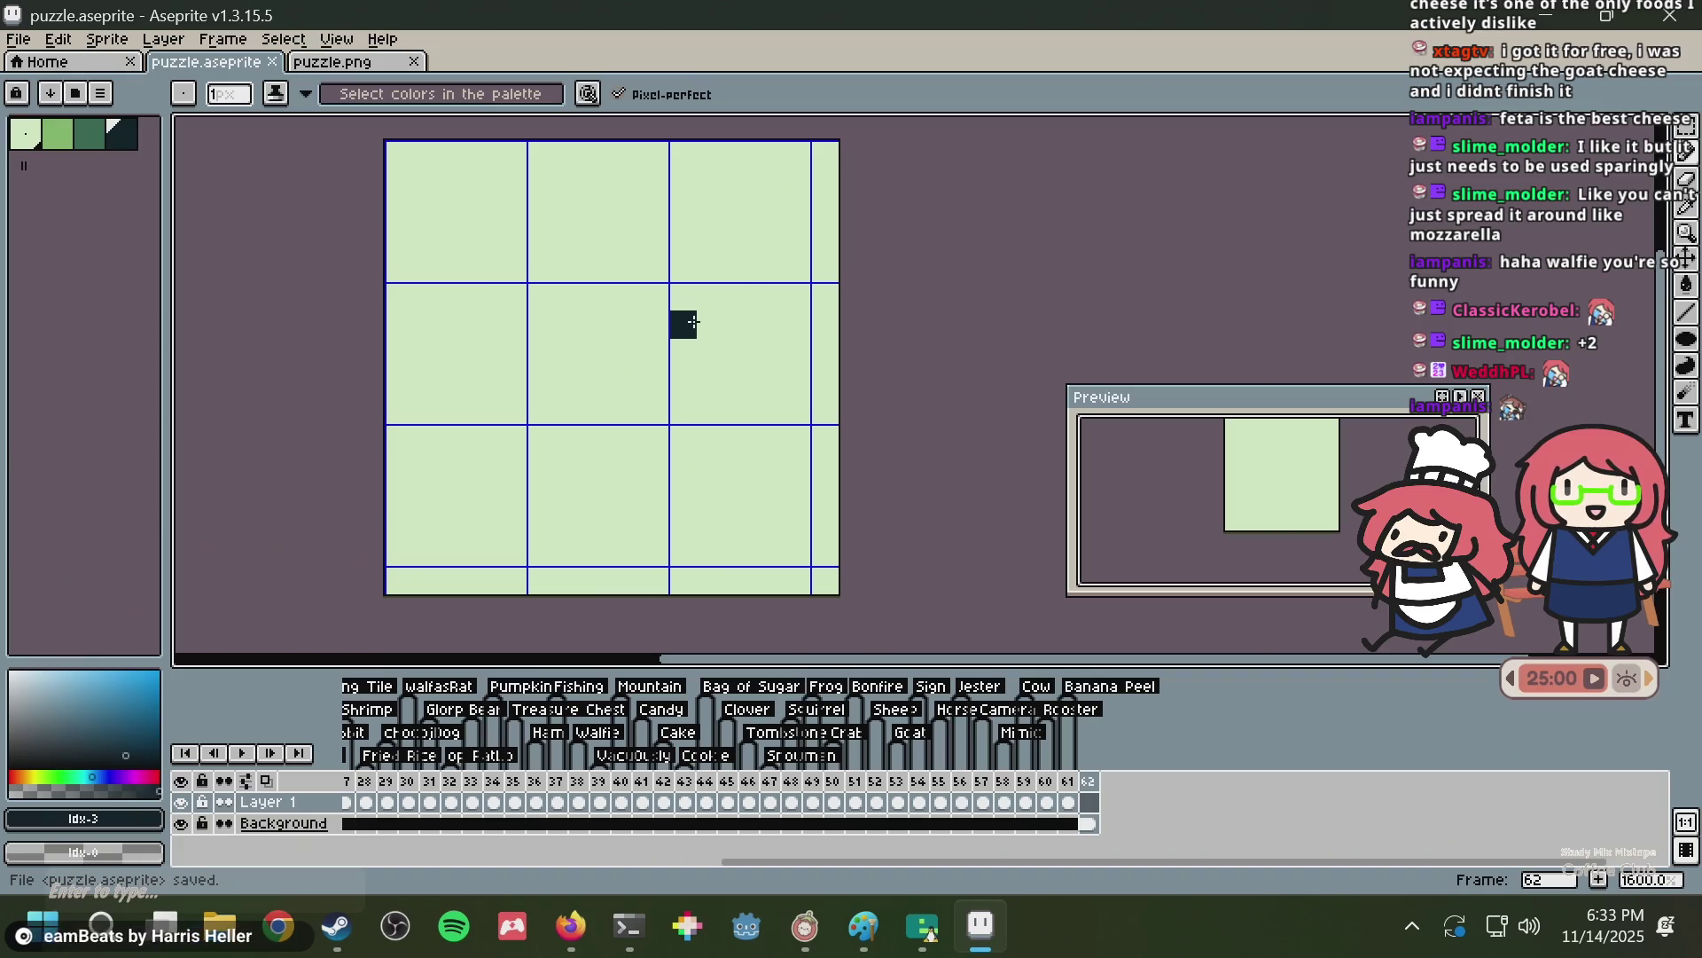
{"action": "scroll", "coordinate": [589, 353], "scroll_direction": "down", "scroll_amount": 1}
{"action": "scroll", "coordinate": [547, 373], "scroll_direction": "up", "scroll_amount": 1}
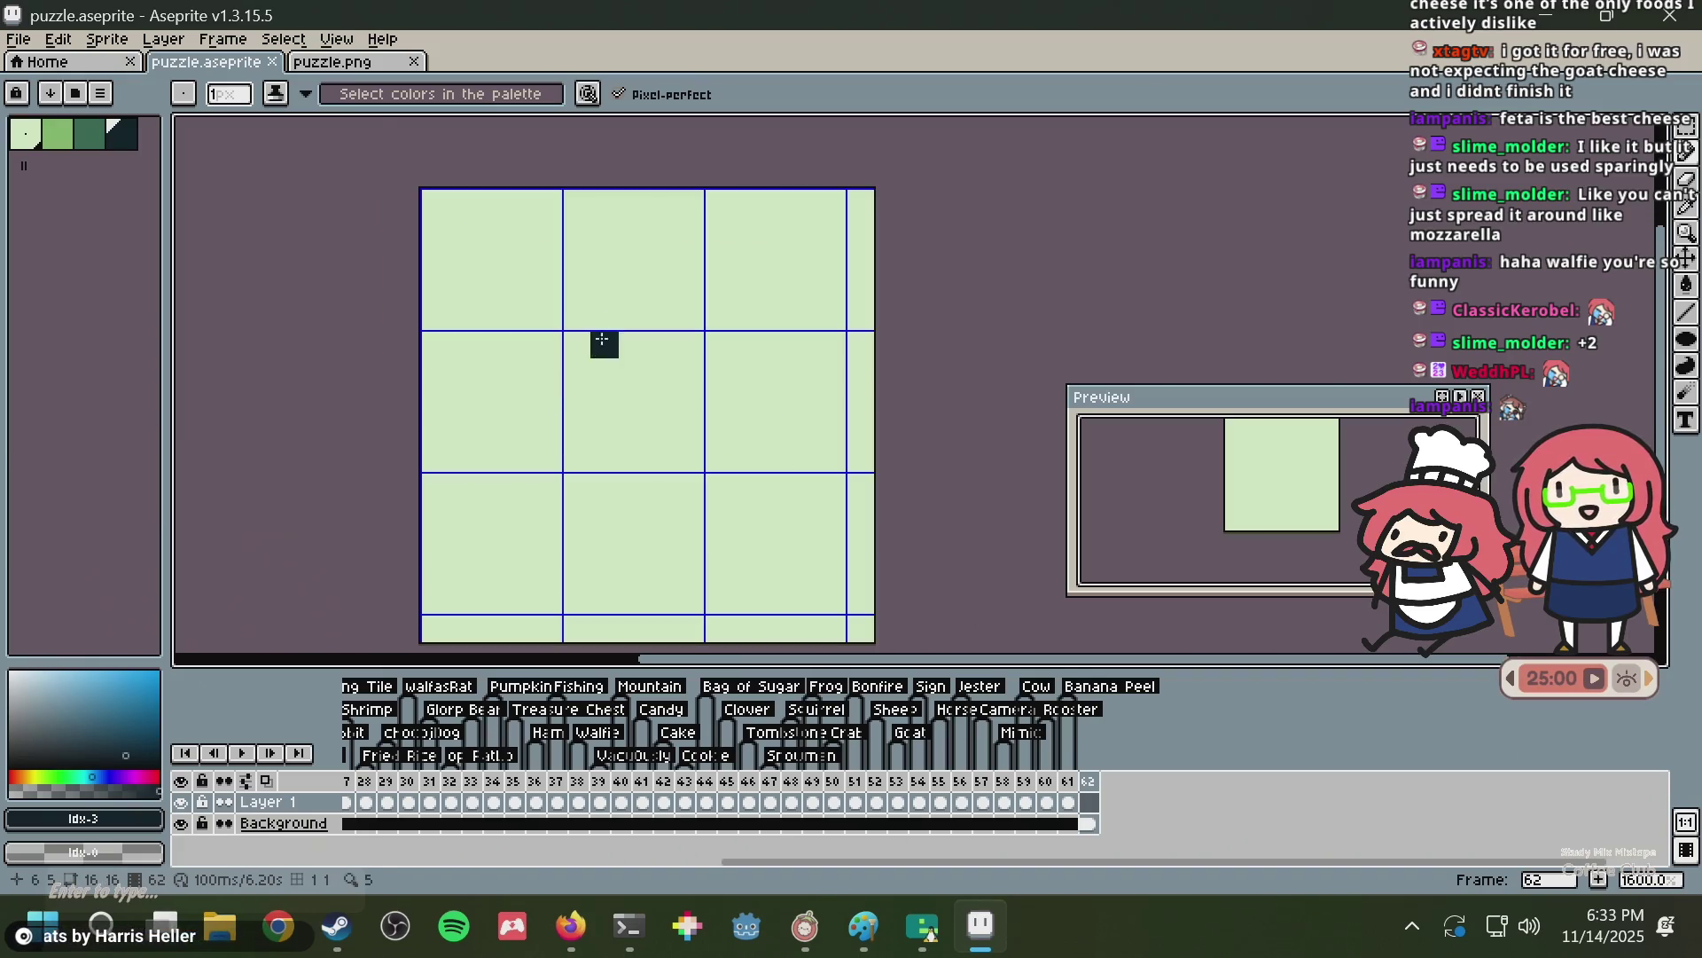
Pencil a dark round outline with eye pixels and a curving inner stroke.
{"action": "left_click_drag", "start_coordinate": [577, 257], "coordinate": [612, 259]}
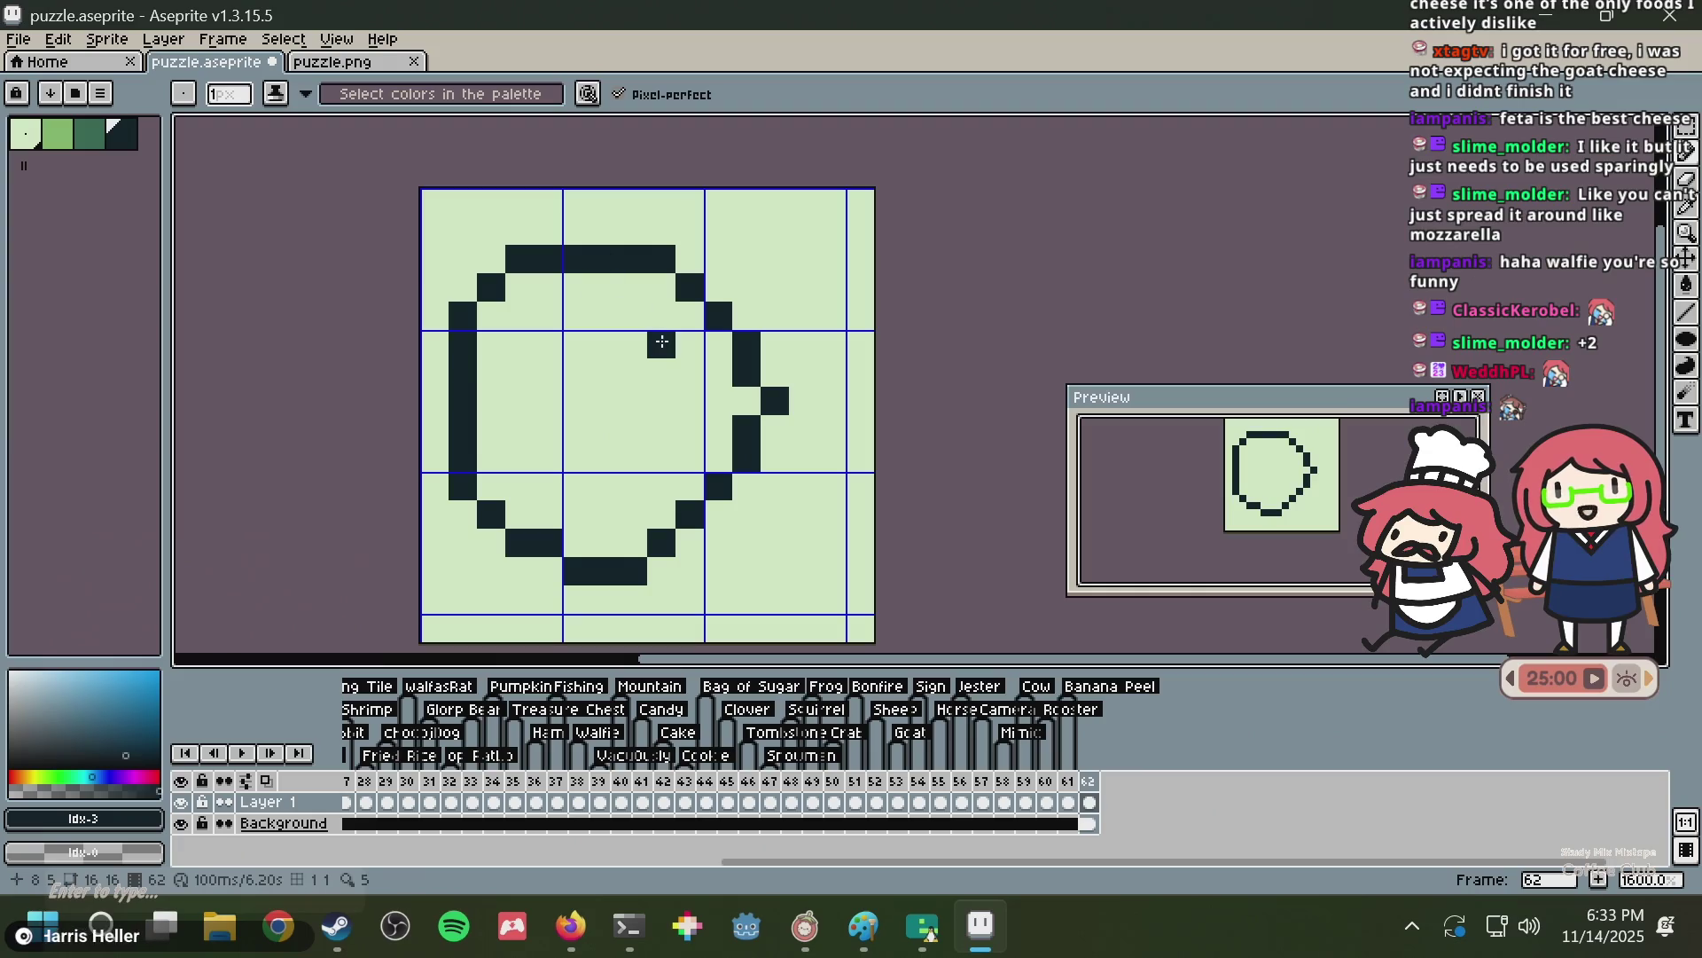
{"action": "left_click", "coordinate": [522, 347]}
{"action": "left_click", "coordinate": [551, 448]}
{"action": "left_click", "coordinate": [720, 429]}
{"action": "left_click_drag", "start_coordinate": [576, 288], "coordinate": [634, 568]}
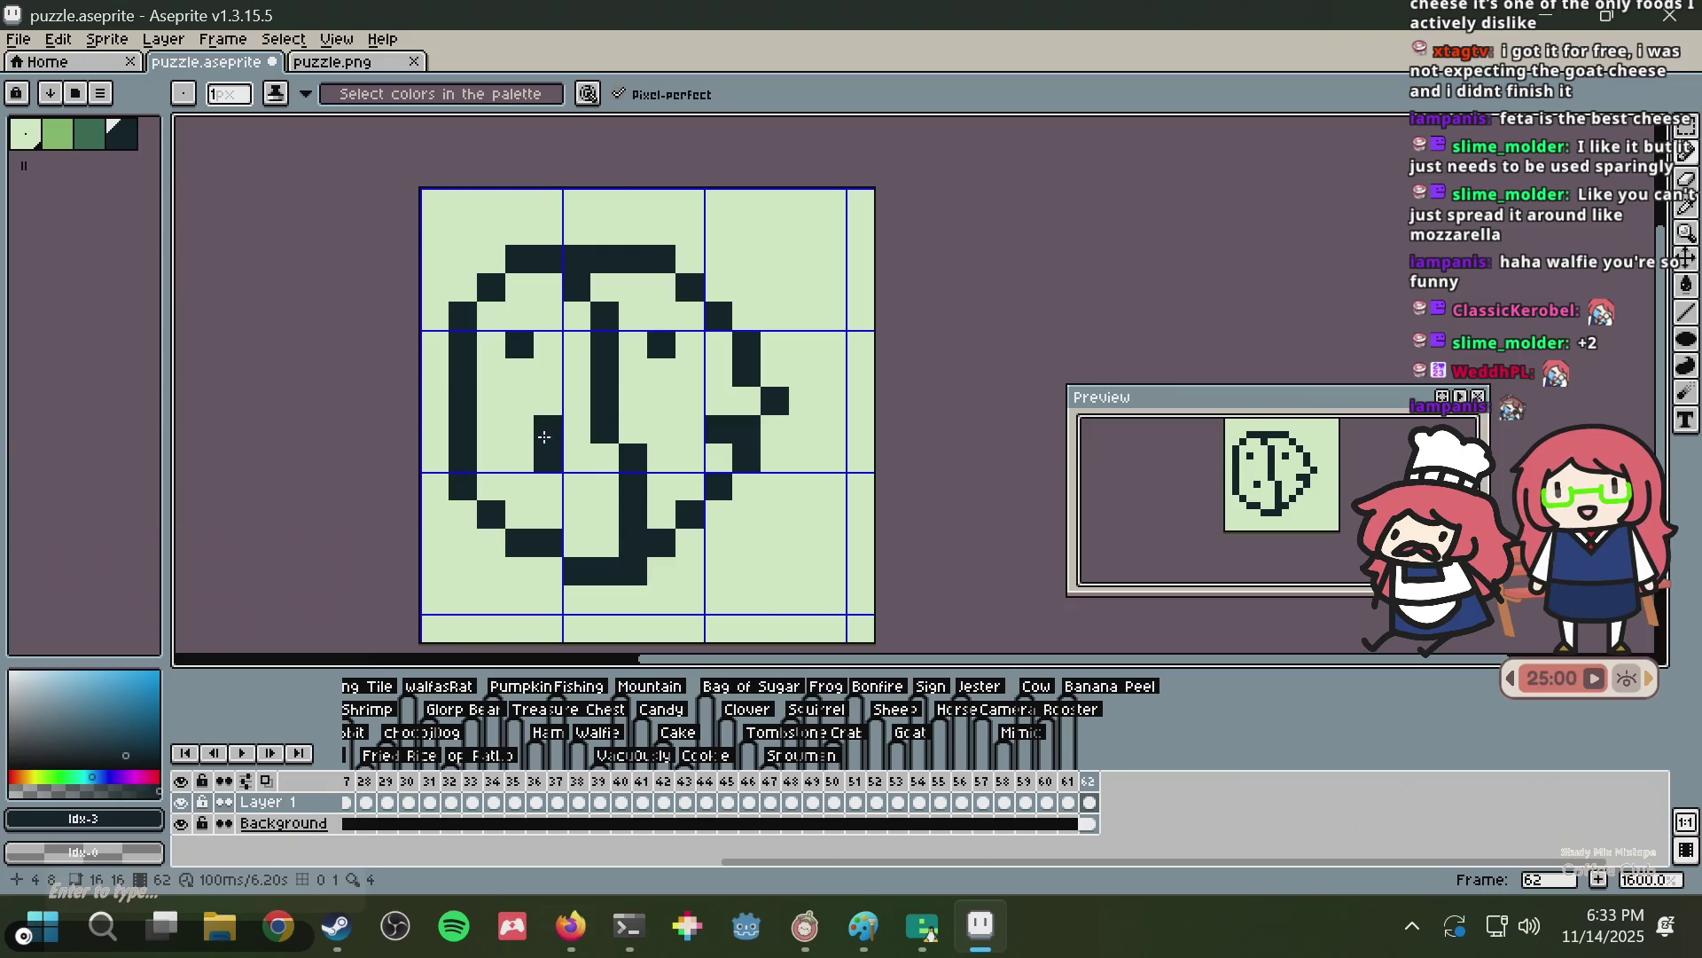
Undo the ring and eyes back to a blank canvas and reselect the Pencil.
{"action": "key", "text": "v"}
{"action": "key", "text": "ctrl+z"}
{"action": "key", "text": "ctrl+z"}
{"action": "key", "text": "ctrl+z"}
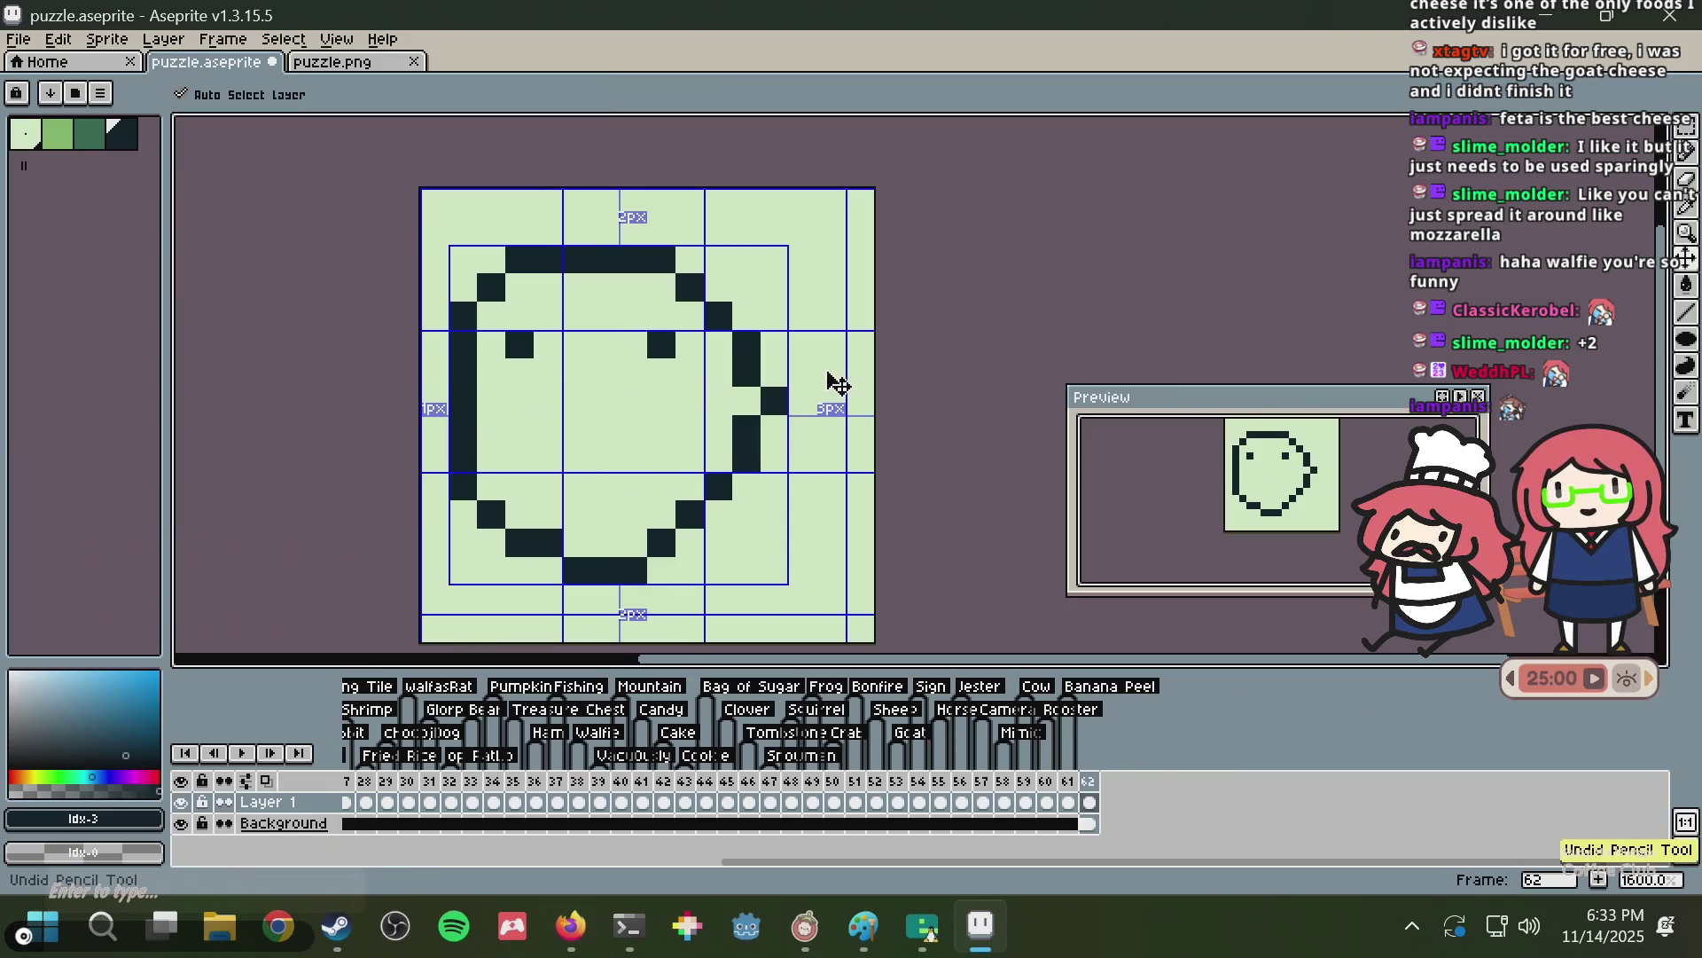
{"action": "key", "text": "ctrl+z"}
{"action": "key", "text": "ctrl+z"}
{"action": "key", "text": "b"}
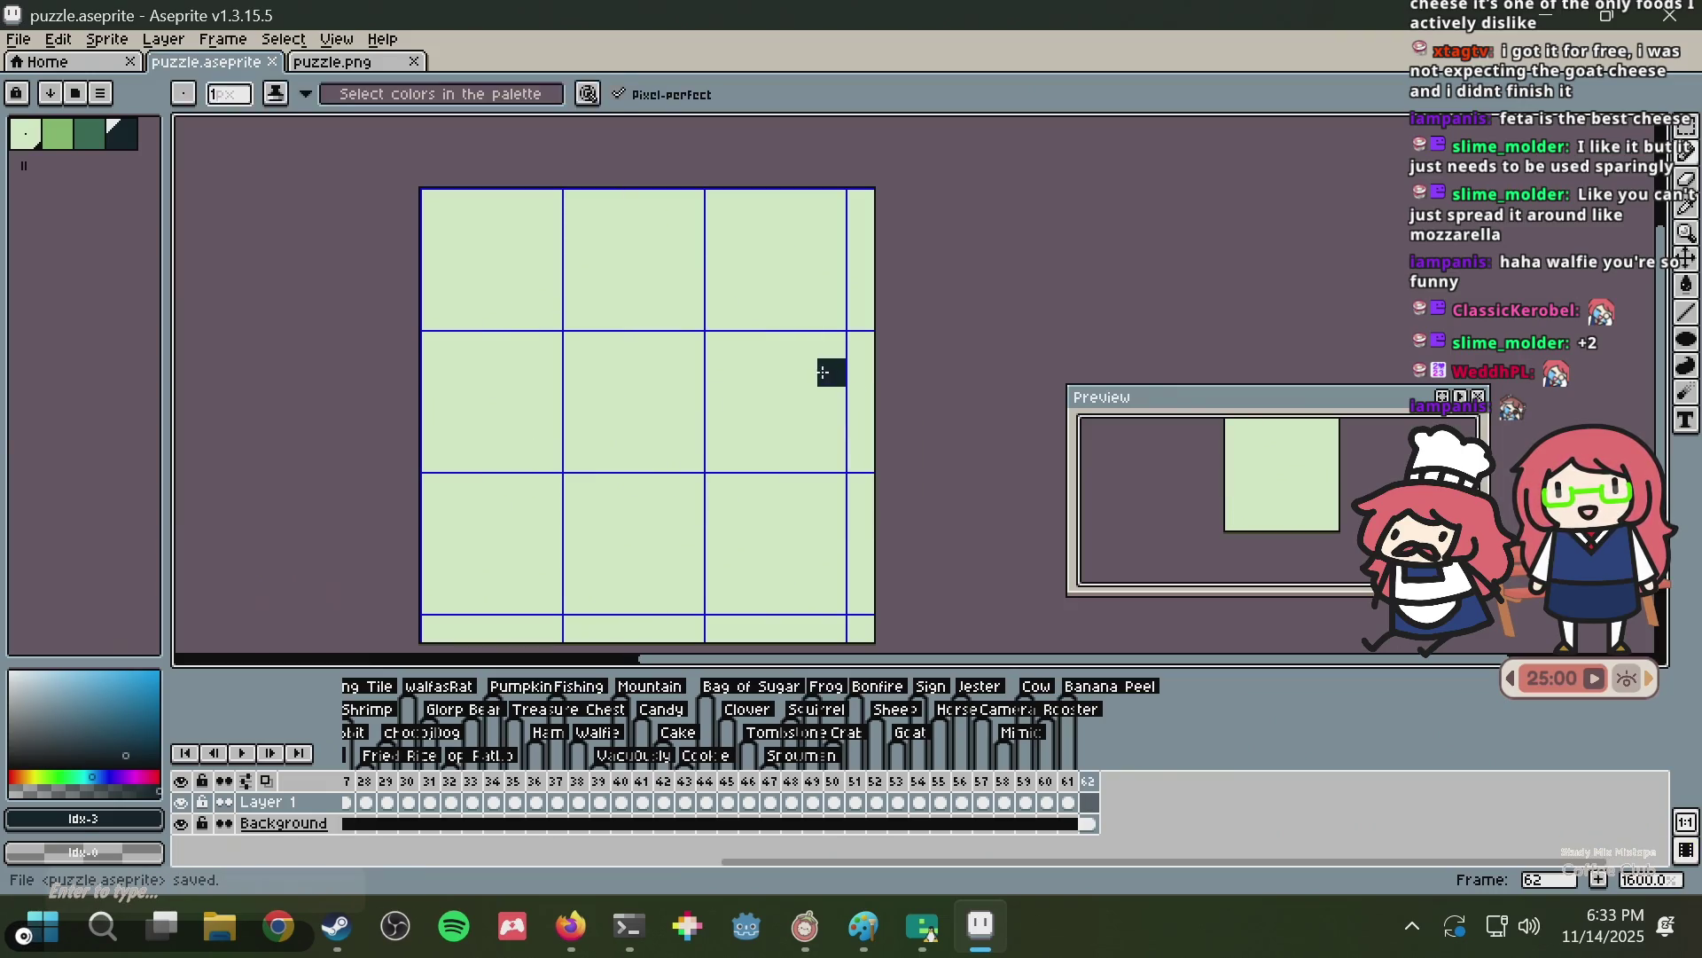
Bring Firefox forward on the Nonogram Maker tab.
{"action": "key", "text": "alt+Tab"}
{"action": "key", "text": "alt+Tab"}
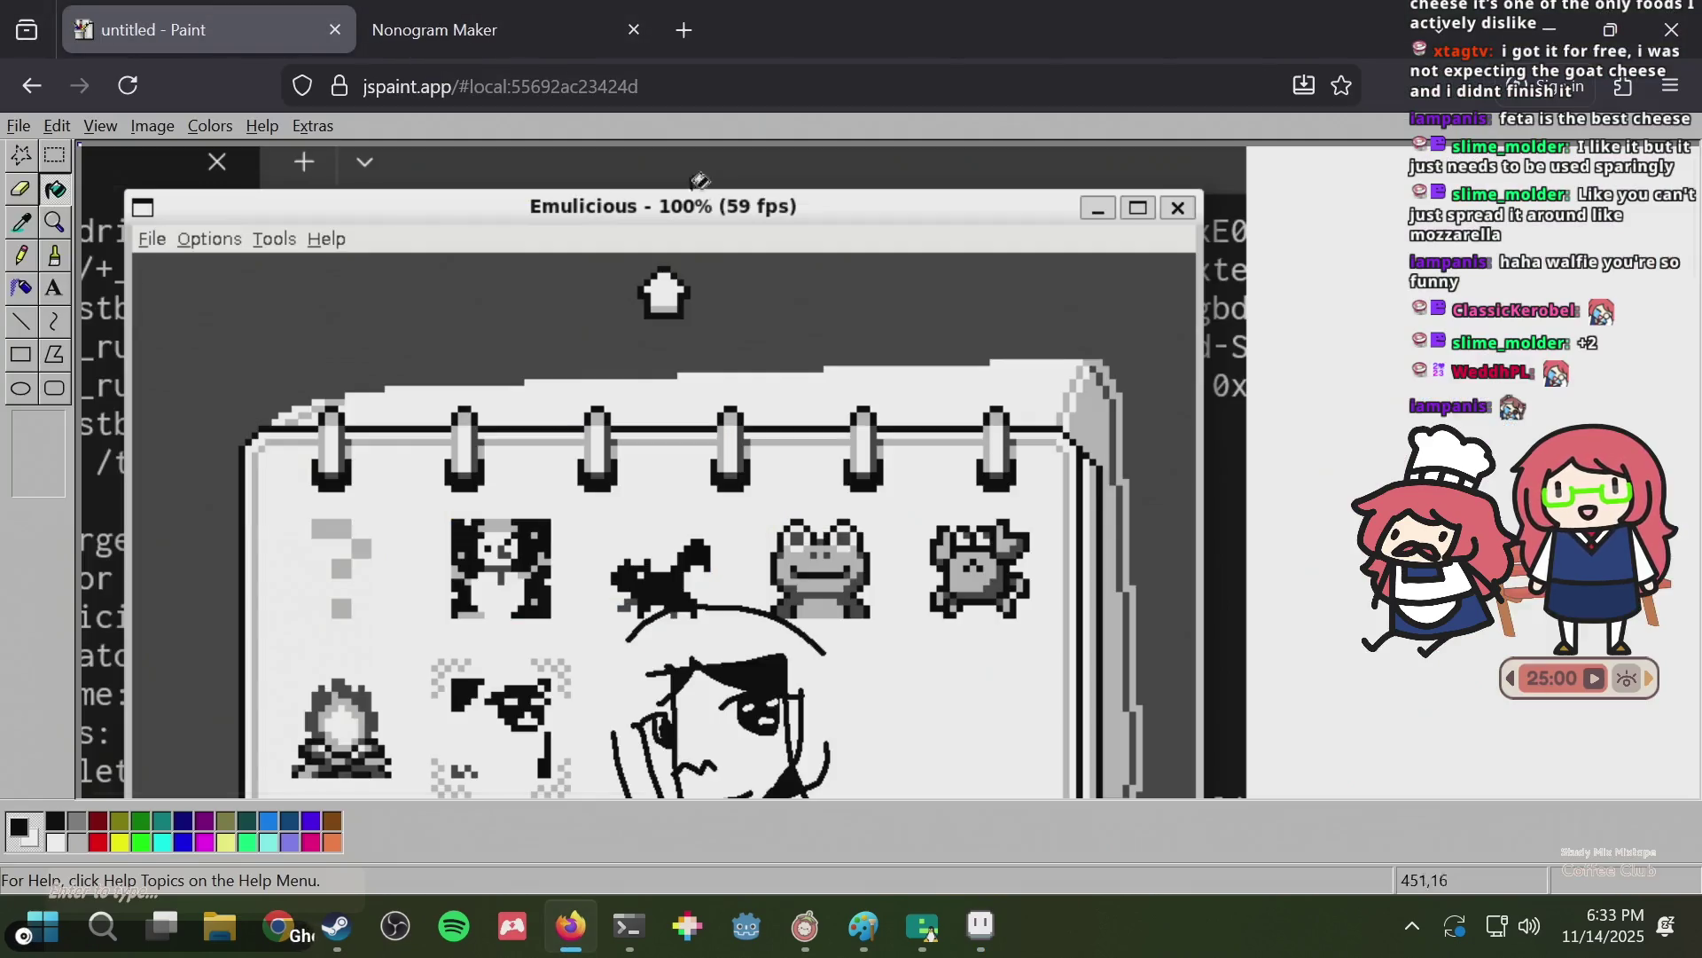
{"action": "key", "text": "alt+Tab"}
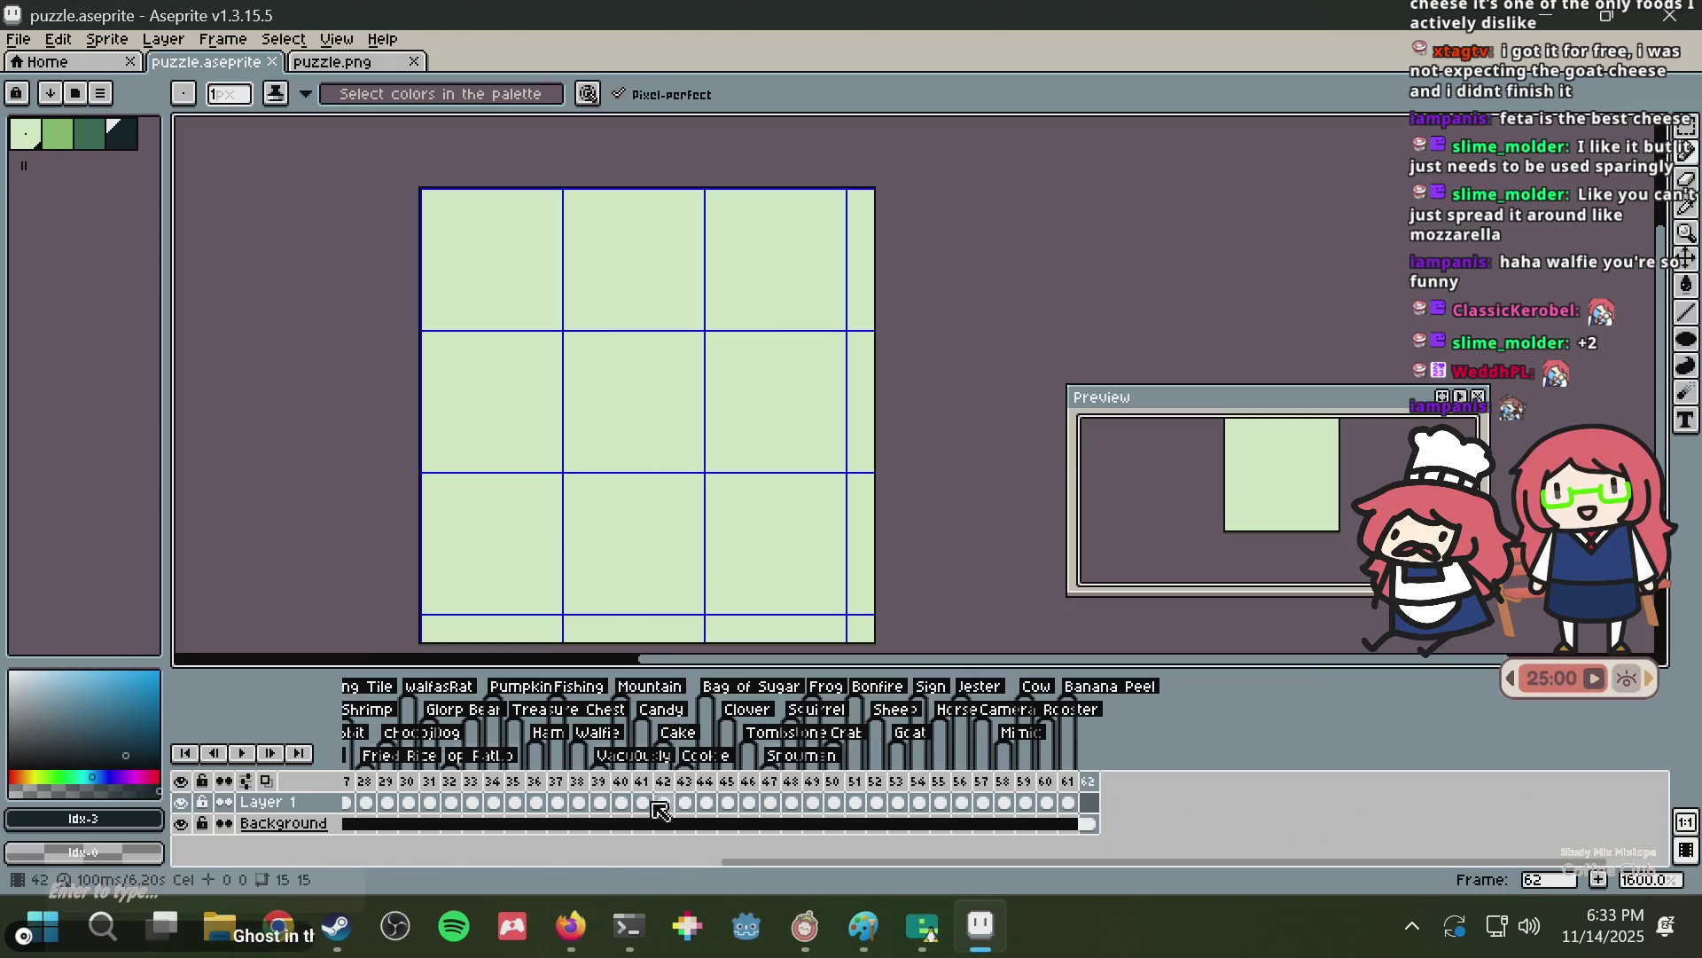
{"action": "left_click", "coordinate": [571, 927]}
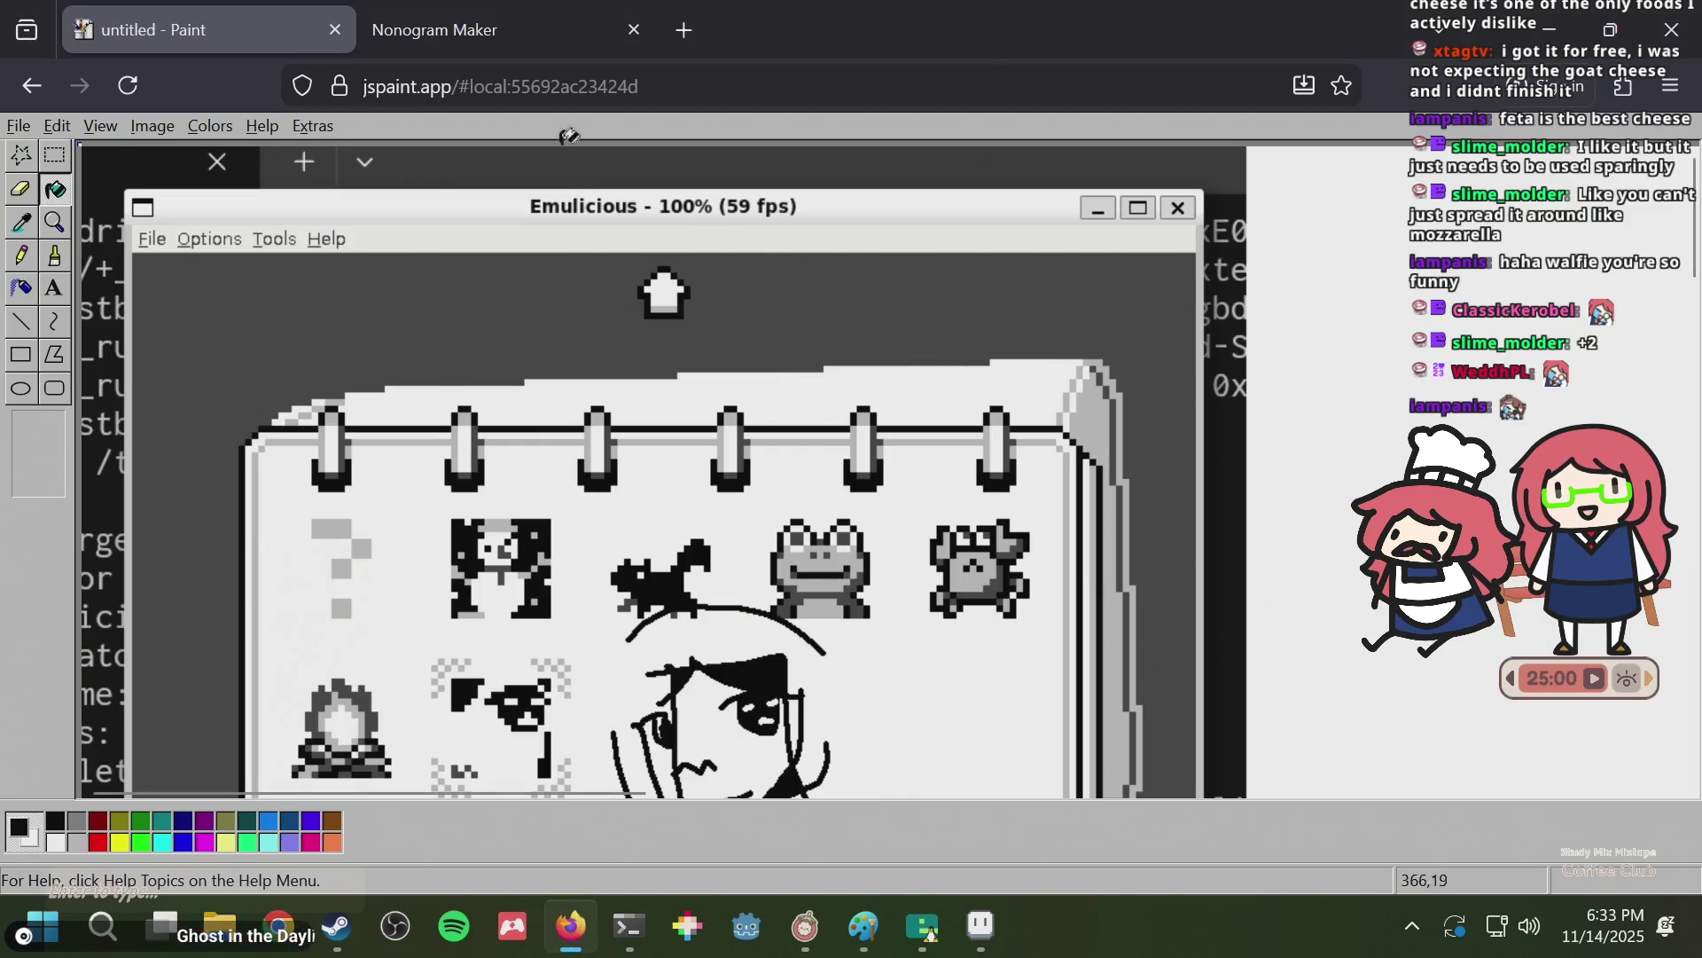
{"action": "left_click", "coordinate": [534, 32]}
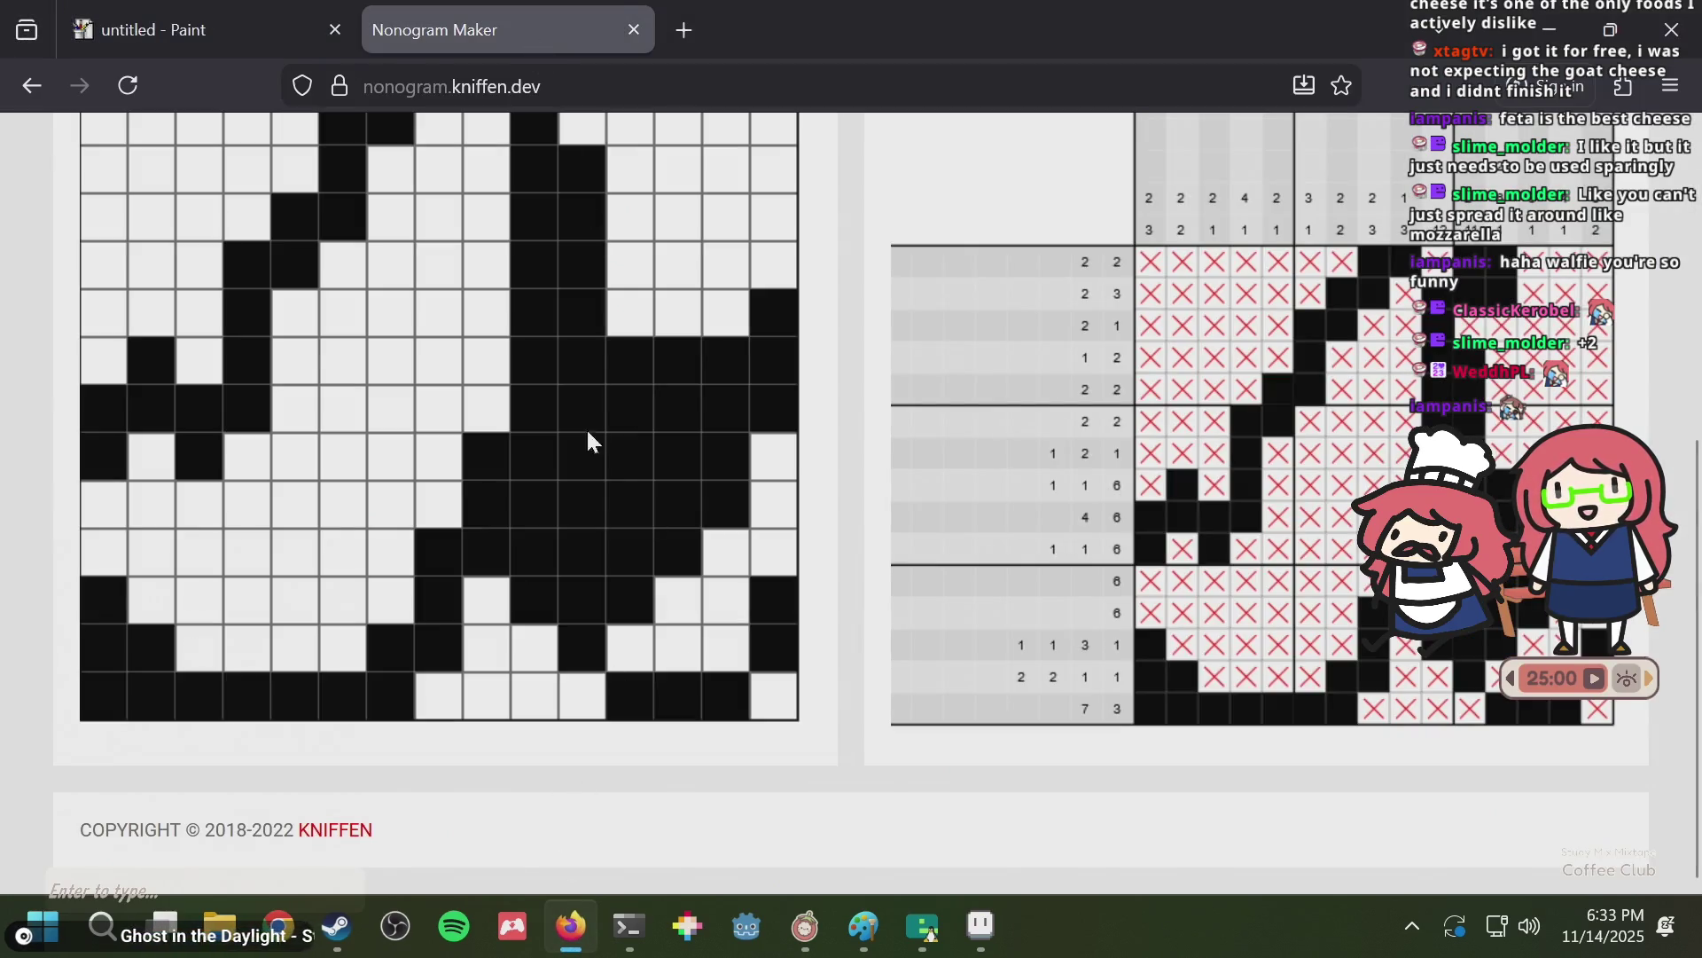
Open a new empty tab in Firefox beside Paint and Nonogram Maker.
{"action": "left_click", "coordinate": [696, 20]}
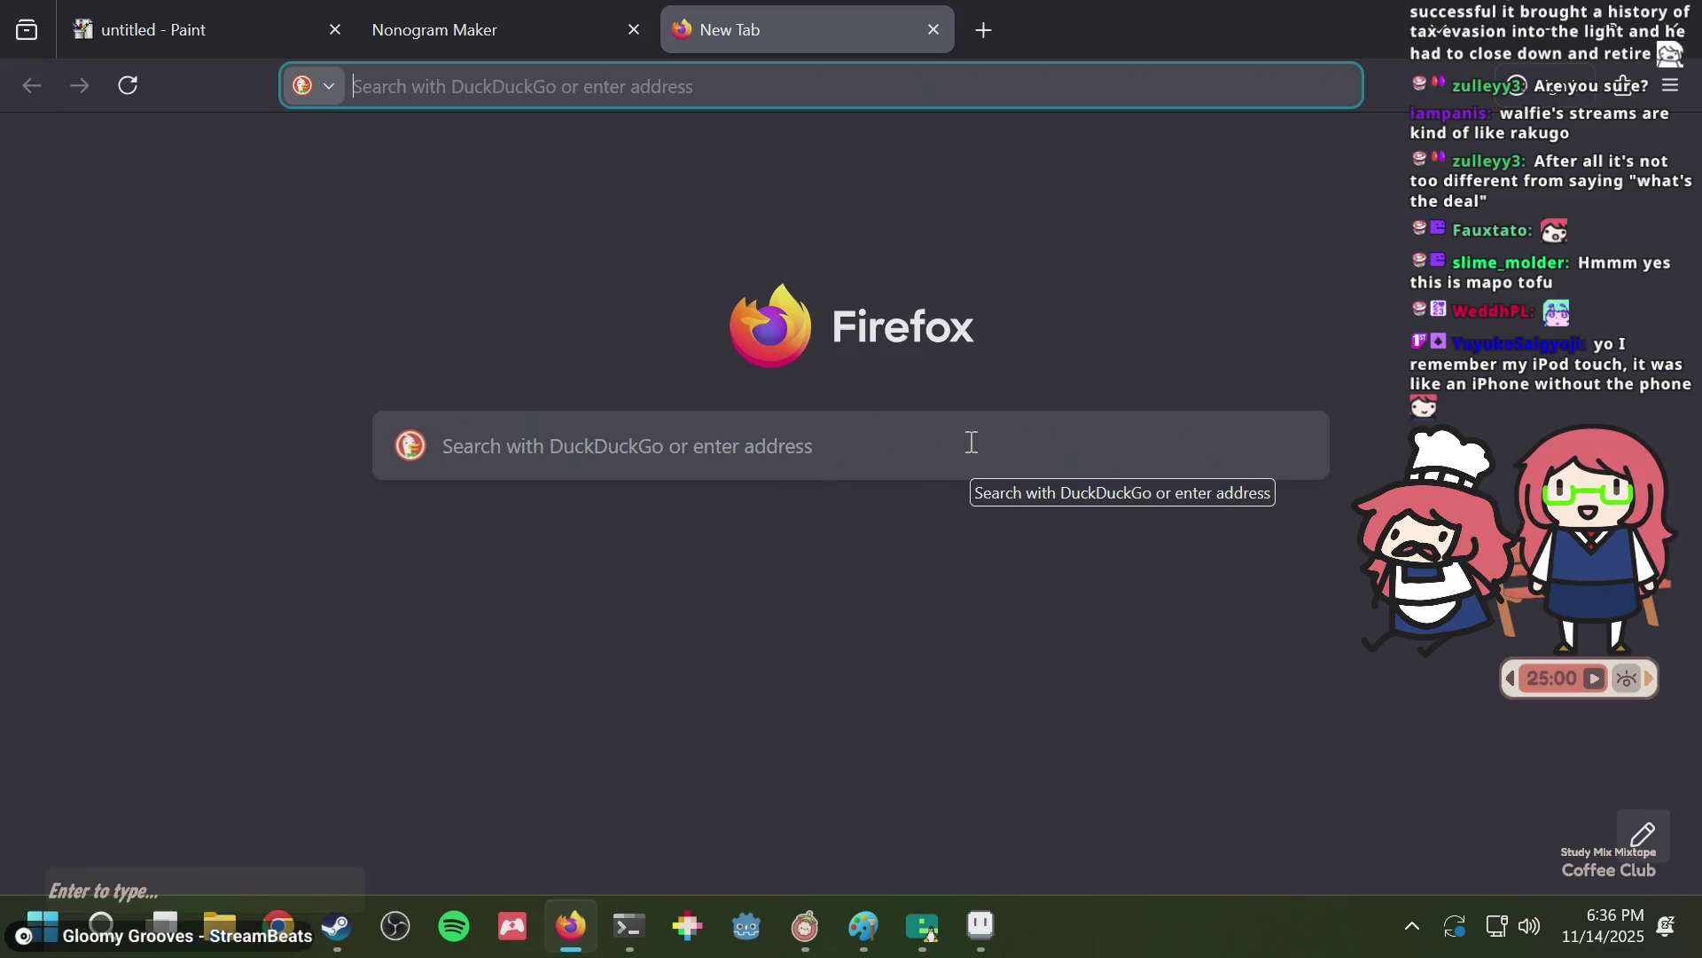
Glance at the Nonogram Maker tab, return to the empty new tab, then bring Aseprite forward.
{"action": "mouse_move", "coordinate": [629, 927]}
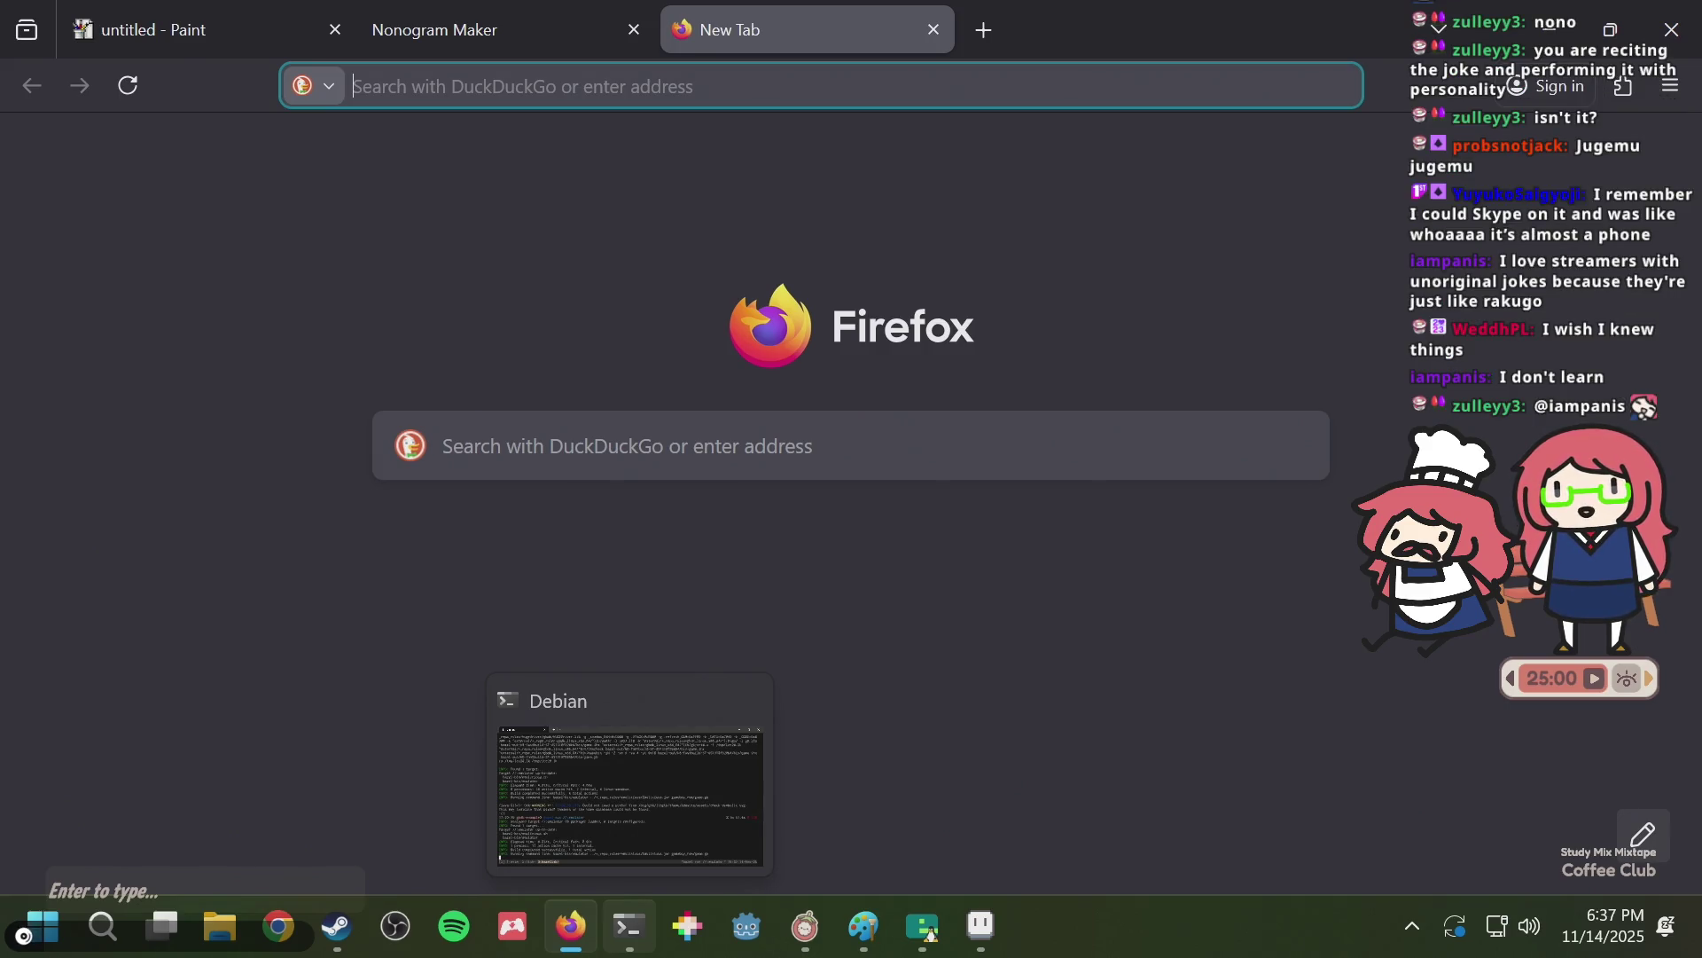
{"action": "left_click", "coordinate": [517, 13]}
{"action": "left_click", "coordinate": [743, 11]}
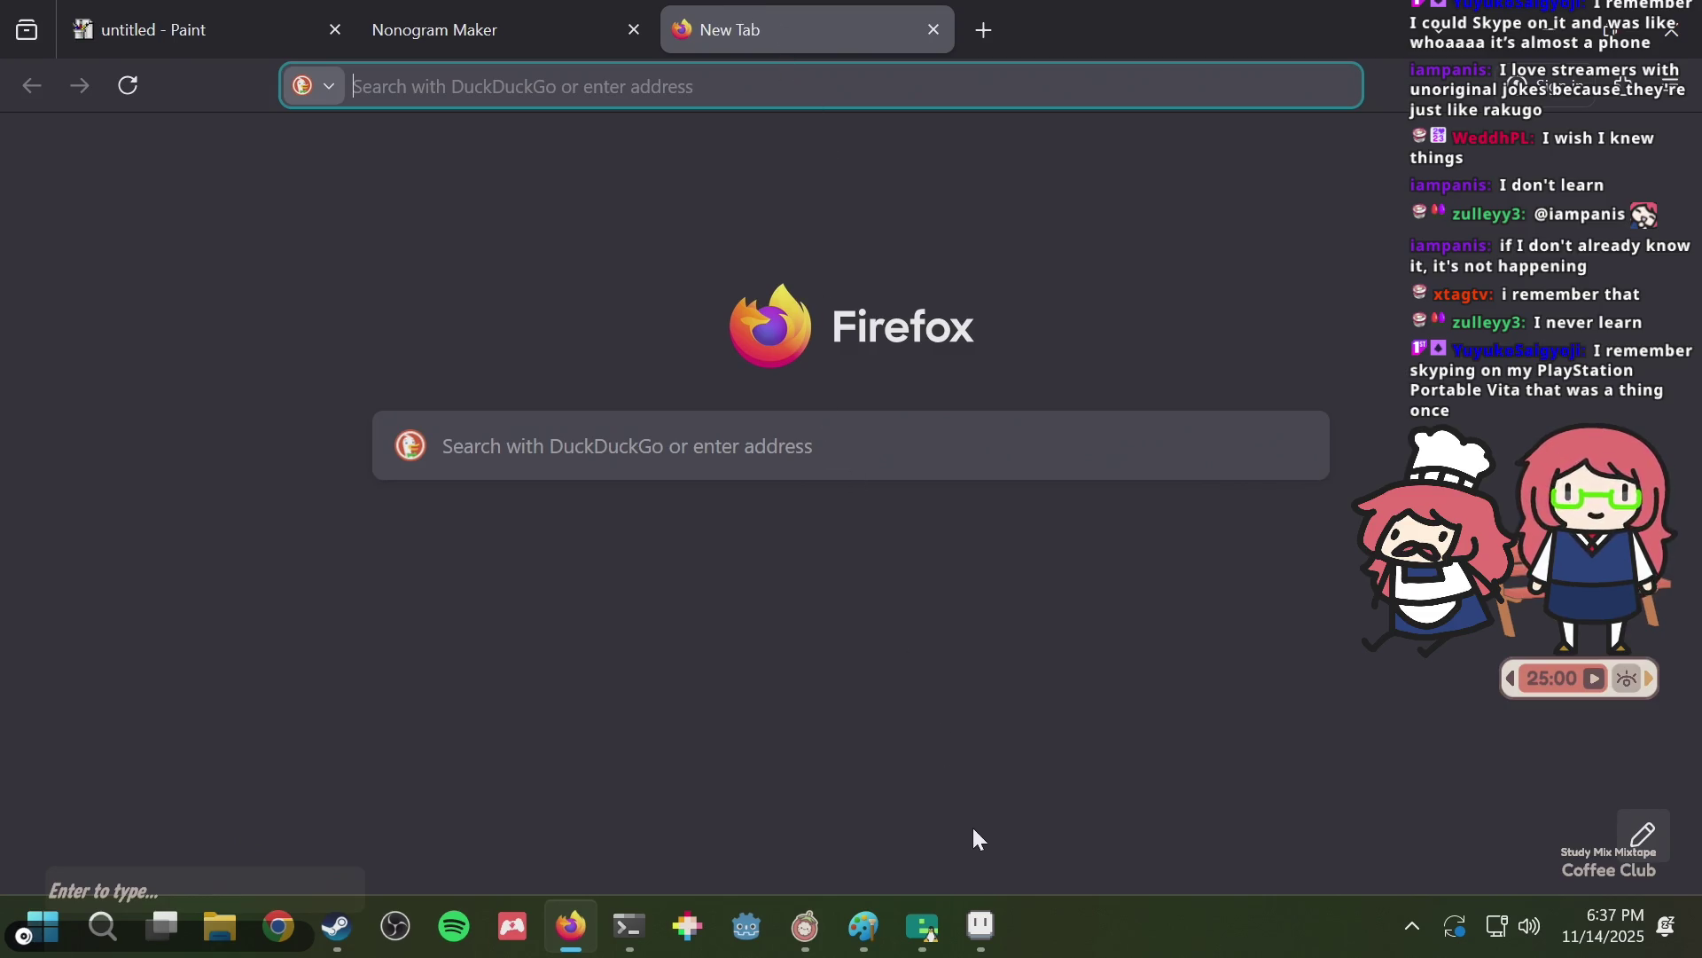
{"action": "left_click", "coordinate": [980, 913]}
Place a dark pixel block on the canvas, save, and zoom in and out to inspect it.
{"action": "left_click", "coordinate": [798, 403]}
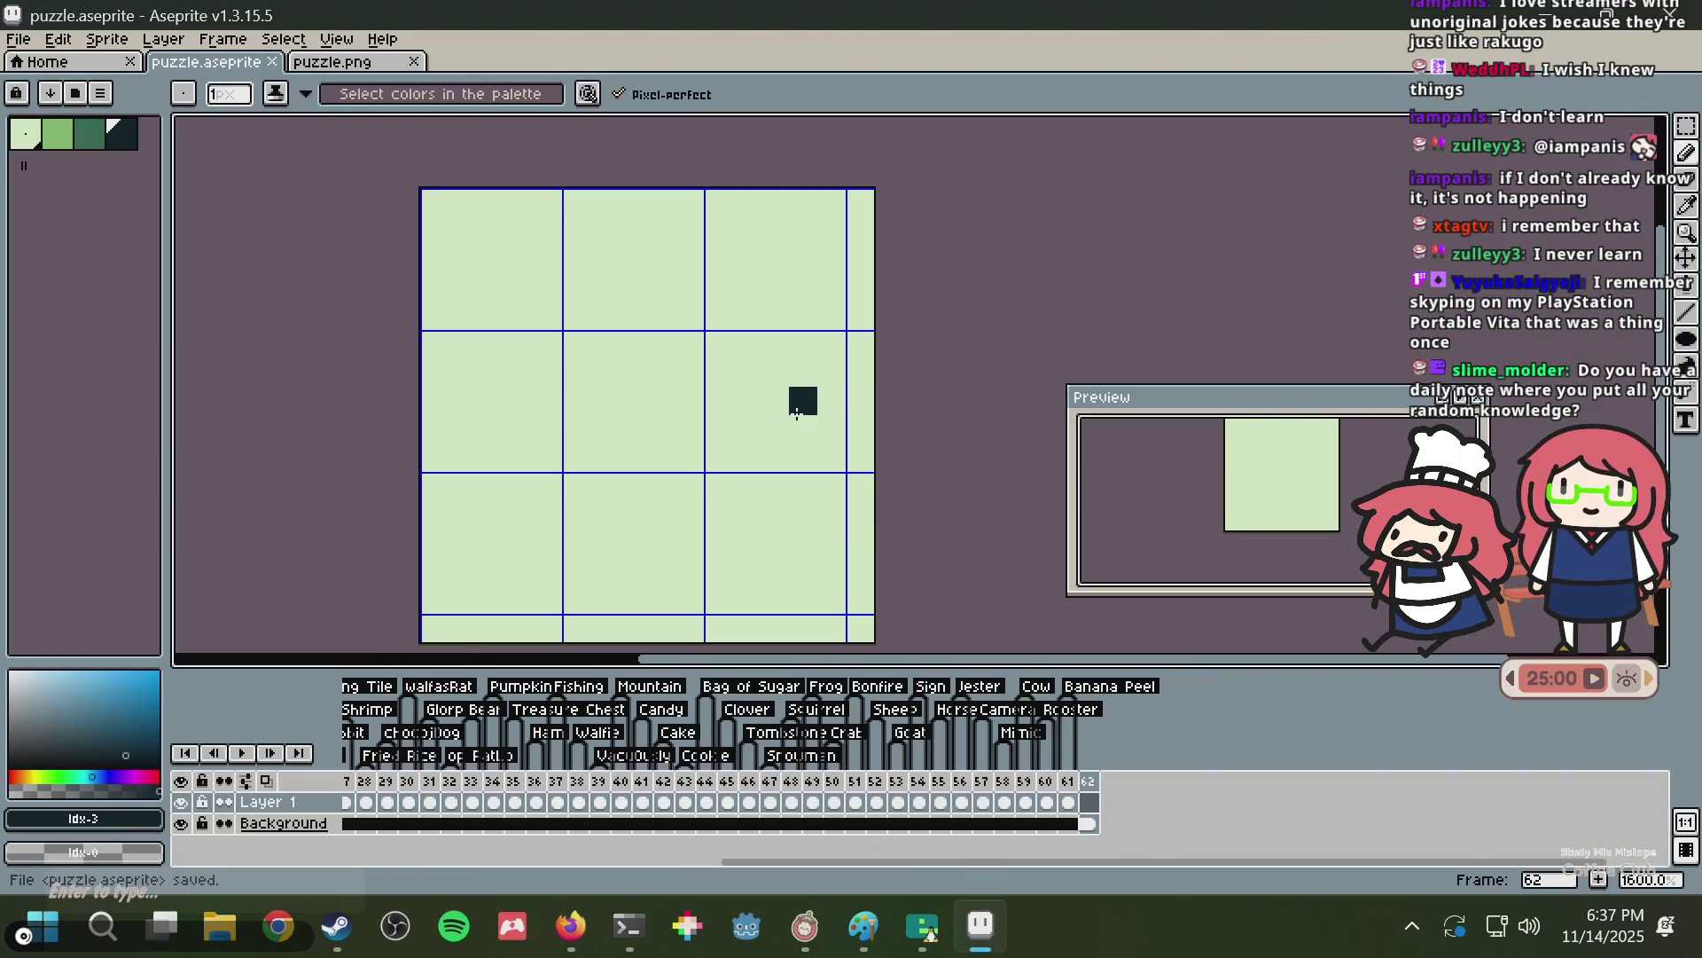
{"action": "key", "text": "ctrl+s"}
{"action": "scroll", "coordinate": [790, 409], "scroll_direction": "up", "scroll_amount": 1}
{"action": "scroll", "coordinate": [790, 409], "scroll_direction": "down", "scroll_amount": 3}
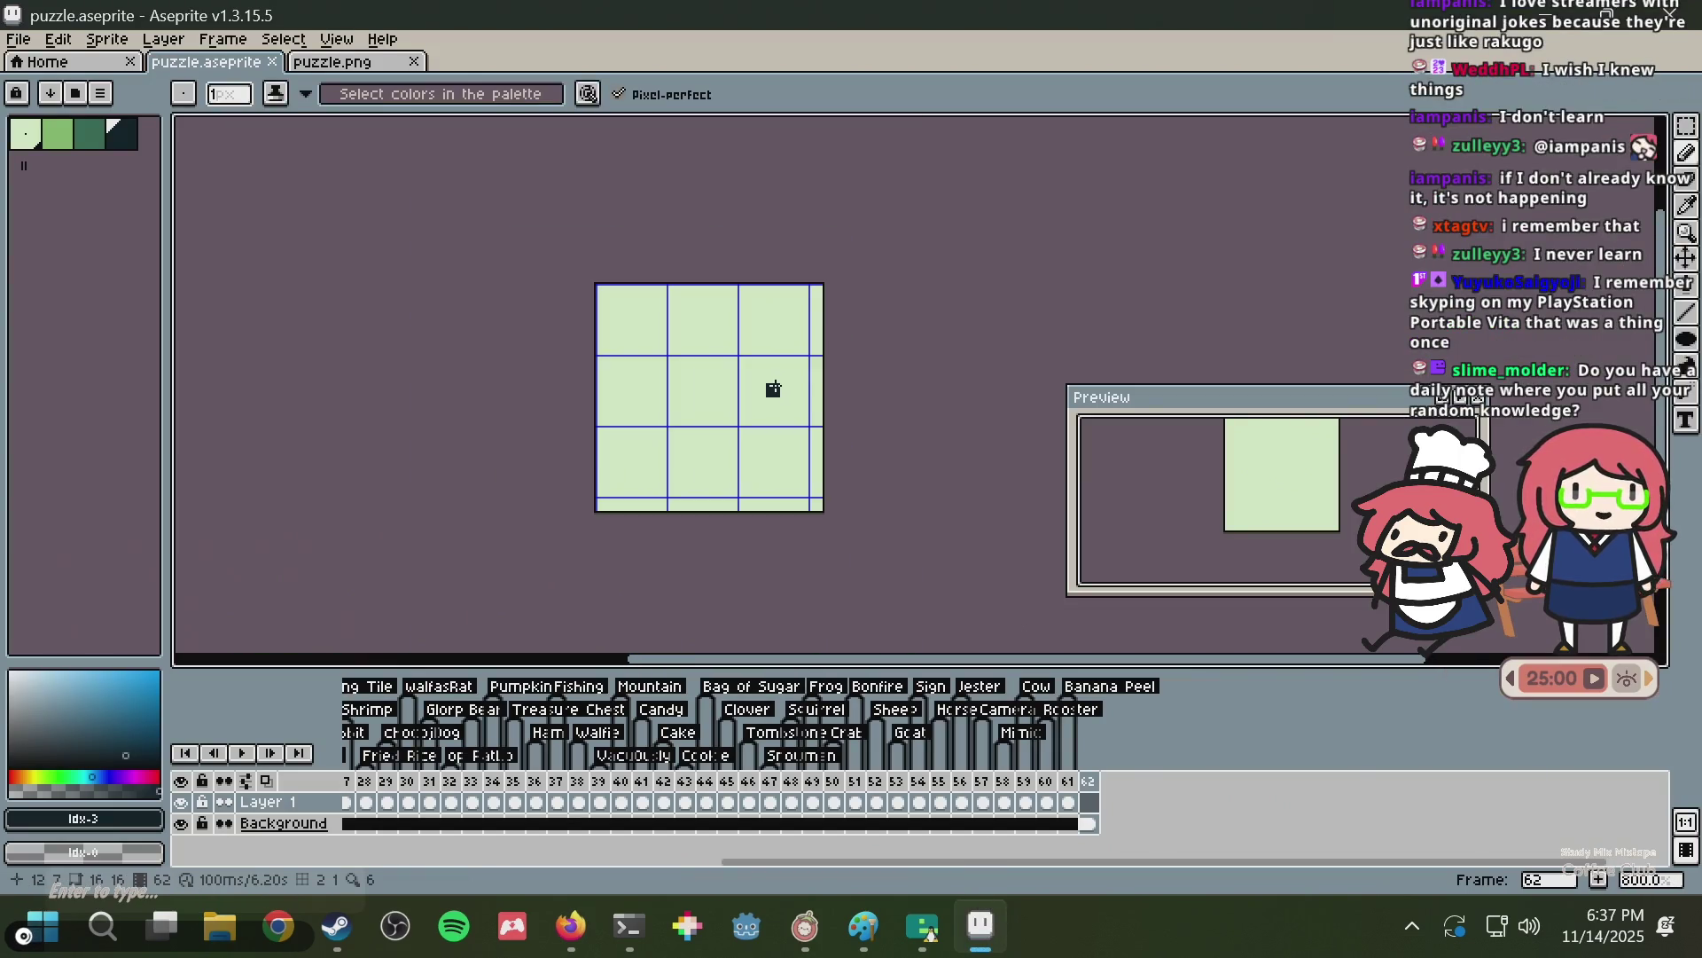
{"action": "scroll", "coordinate": [744, 412], "scroll_direction": "up", "scroll_amount": 1}
{"action": "scroll", "coordinate": [745, 412], "scroll_direction": "up", "scroll_amount": 1}
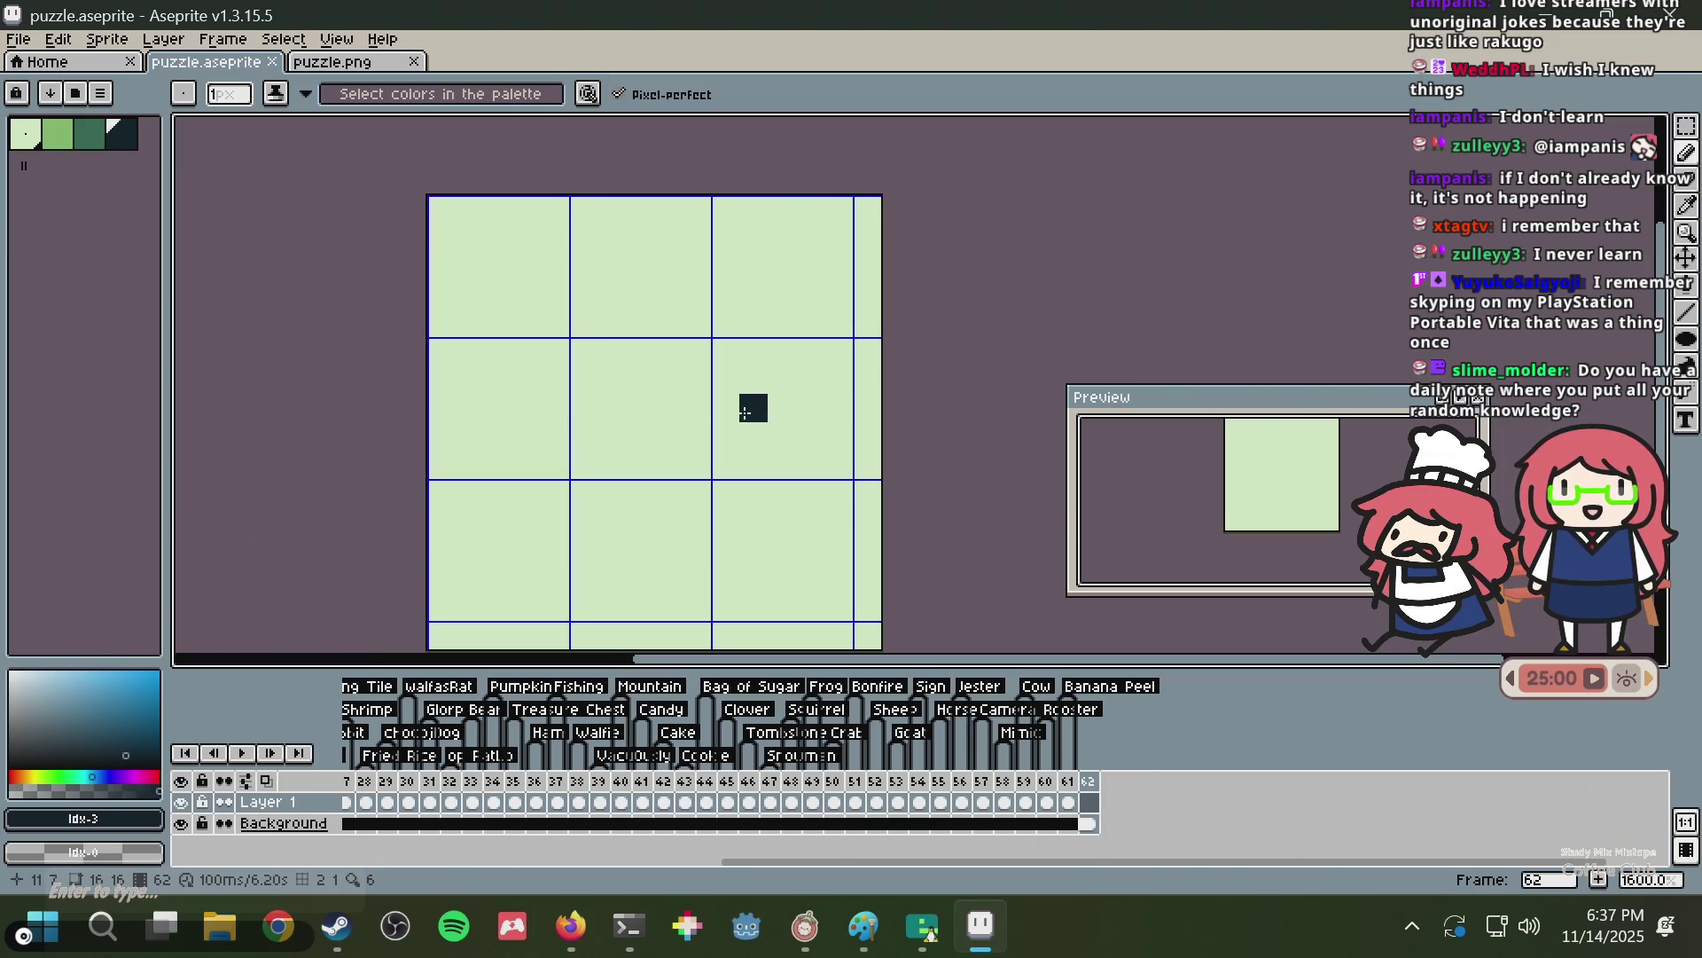
{"action": "scroll", "coordinate": [745, 412], "scroll_direction": "up", "scroll_amount": 1}
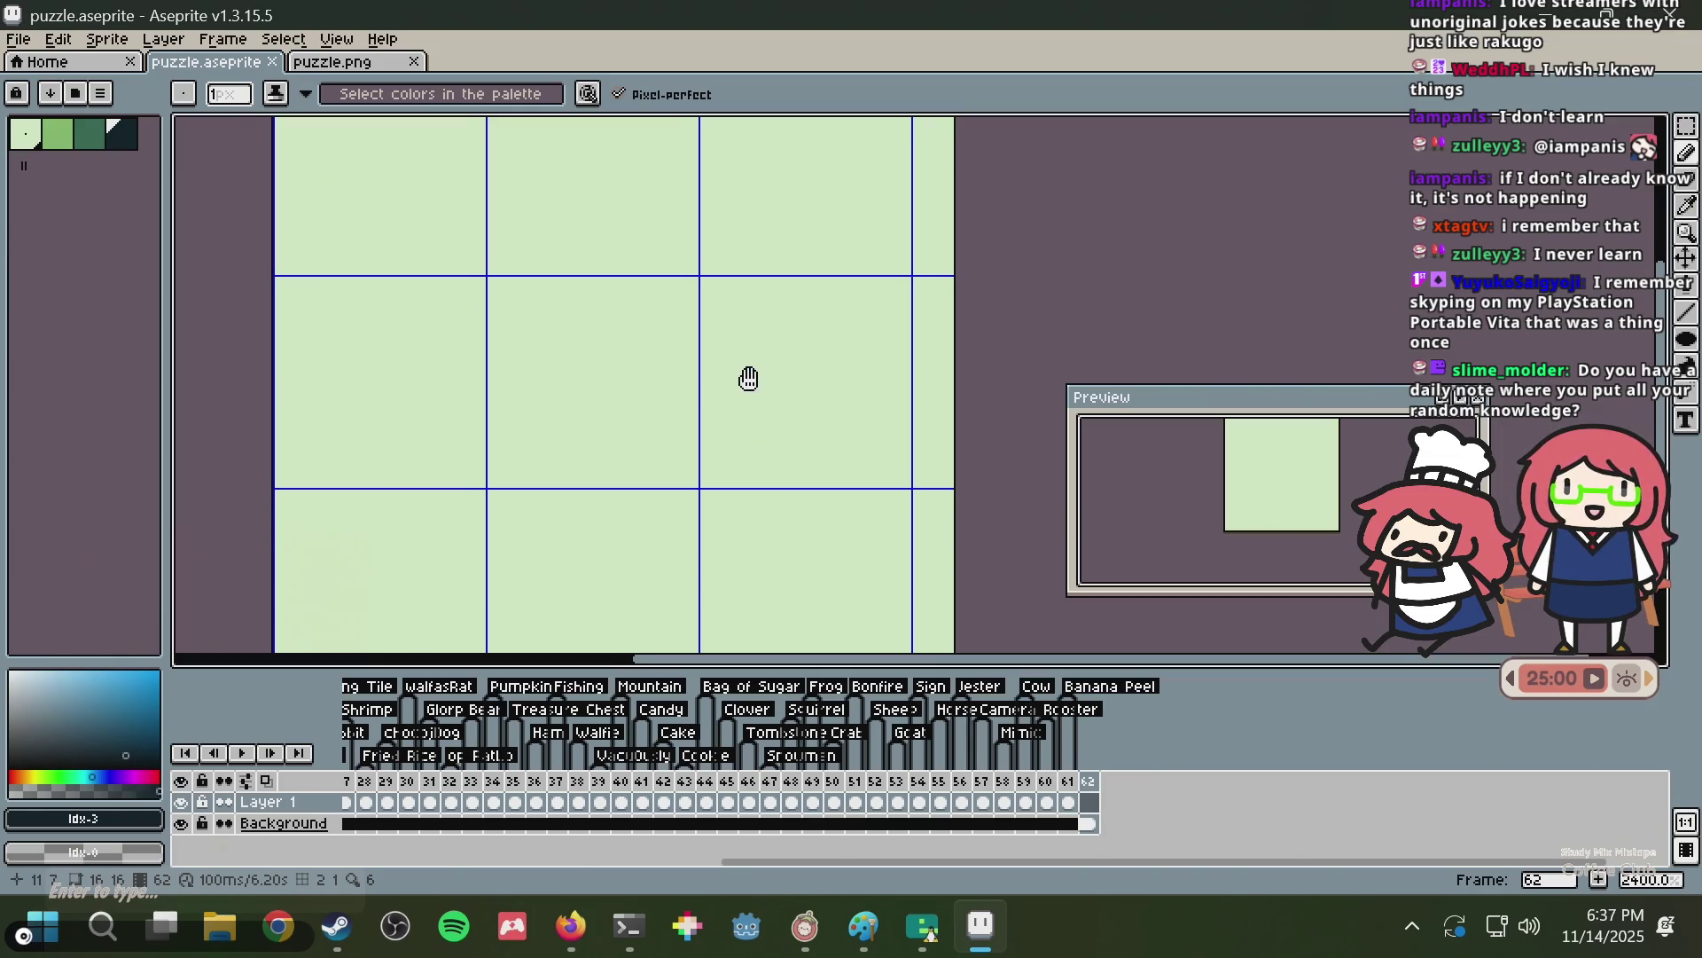
{"action": "scroll", "coordinate": [751, 379], "scroll_direction": "down", "scroll_amount": 1}
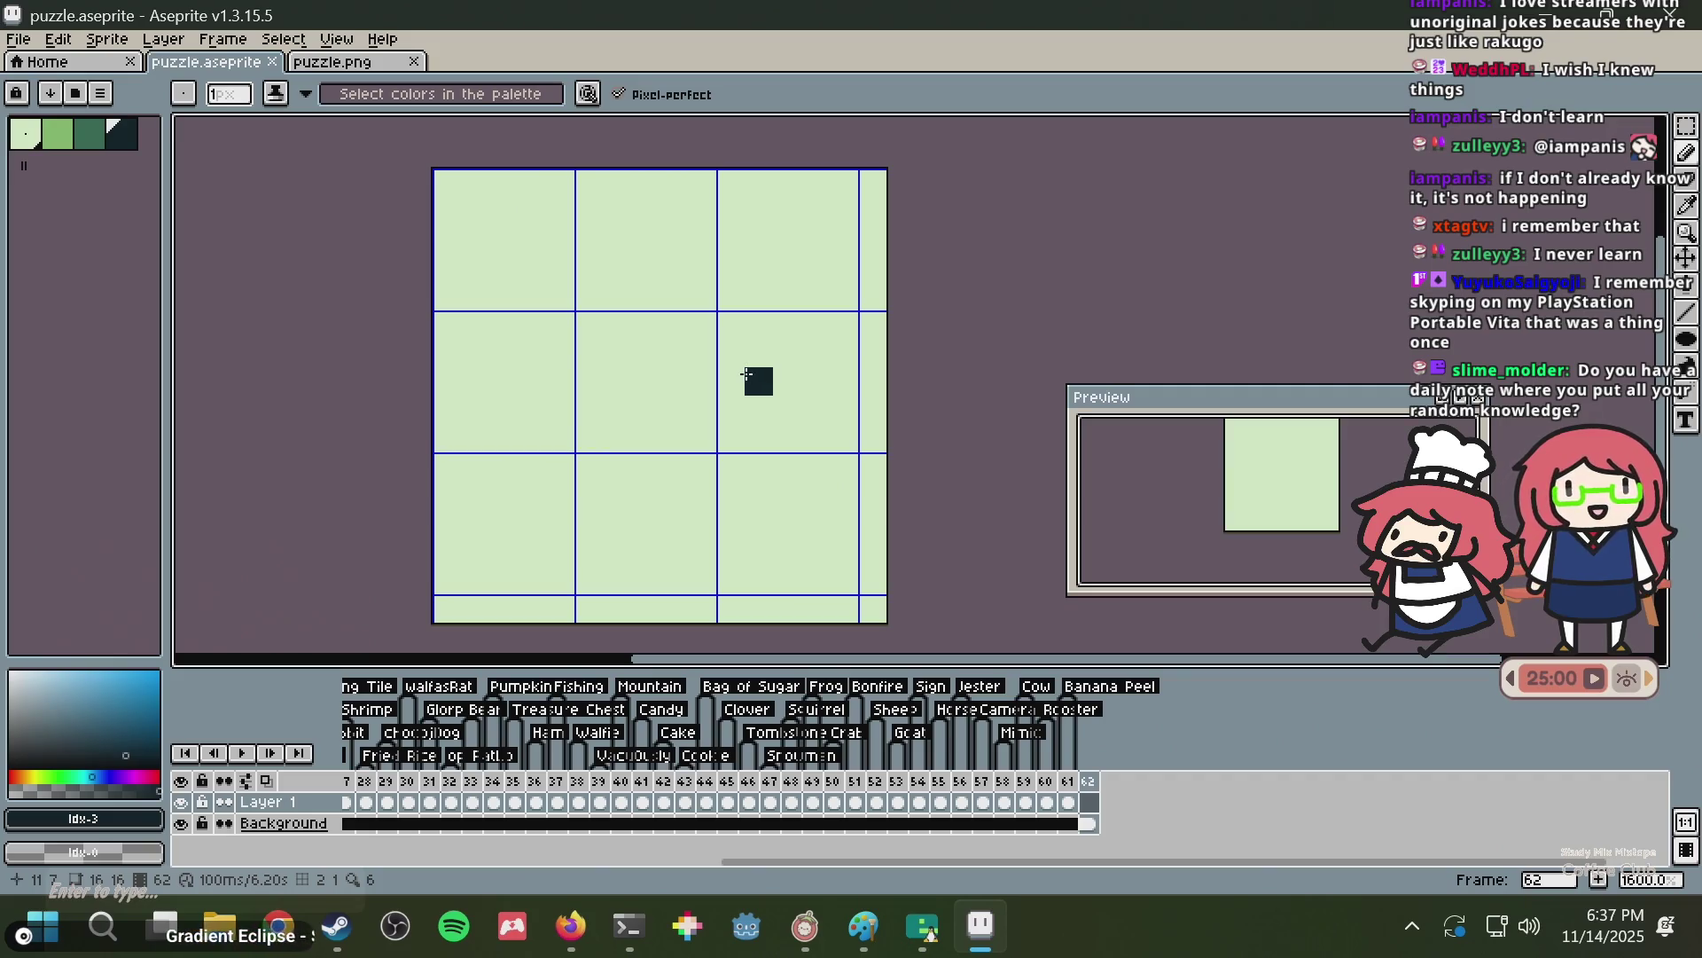
{"action": "scroll", "coordinate": [733, 367], "scroll_direction": "up", "scroll_amount": 1}
{"action": "scroll", "coordinate": [733, 367], "scroll_direction": "down", "scroll_amount": 1}
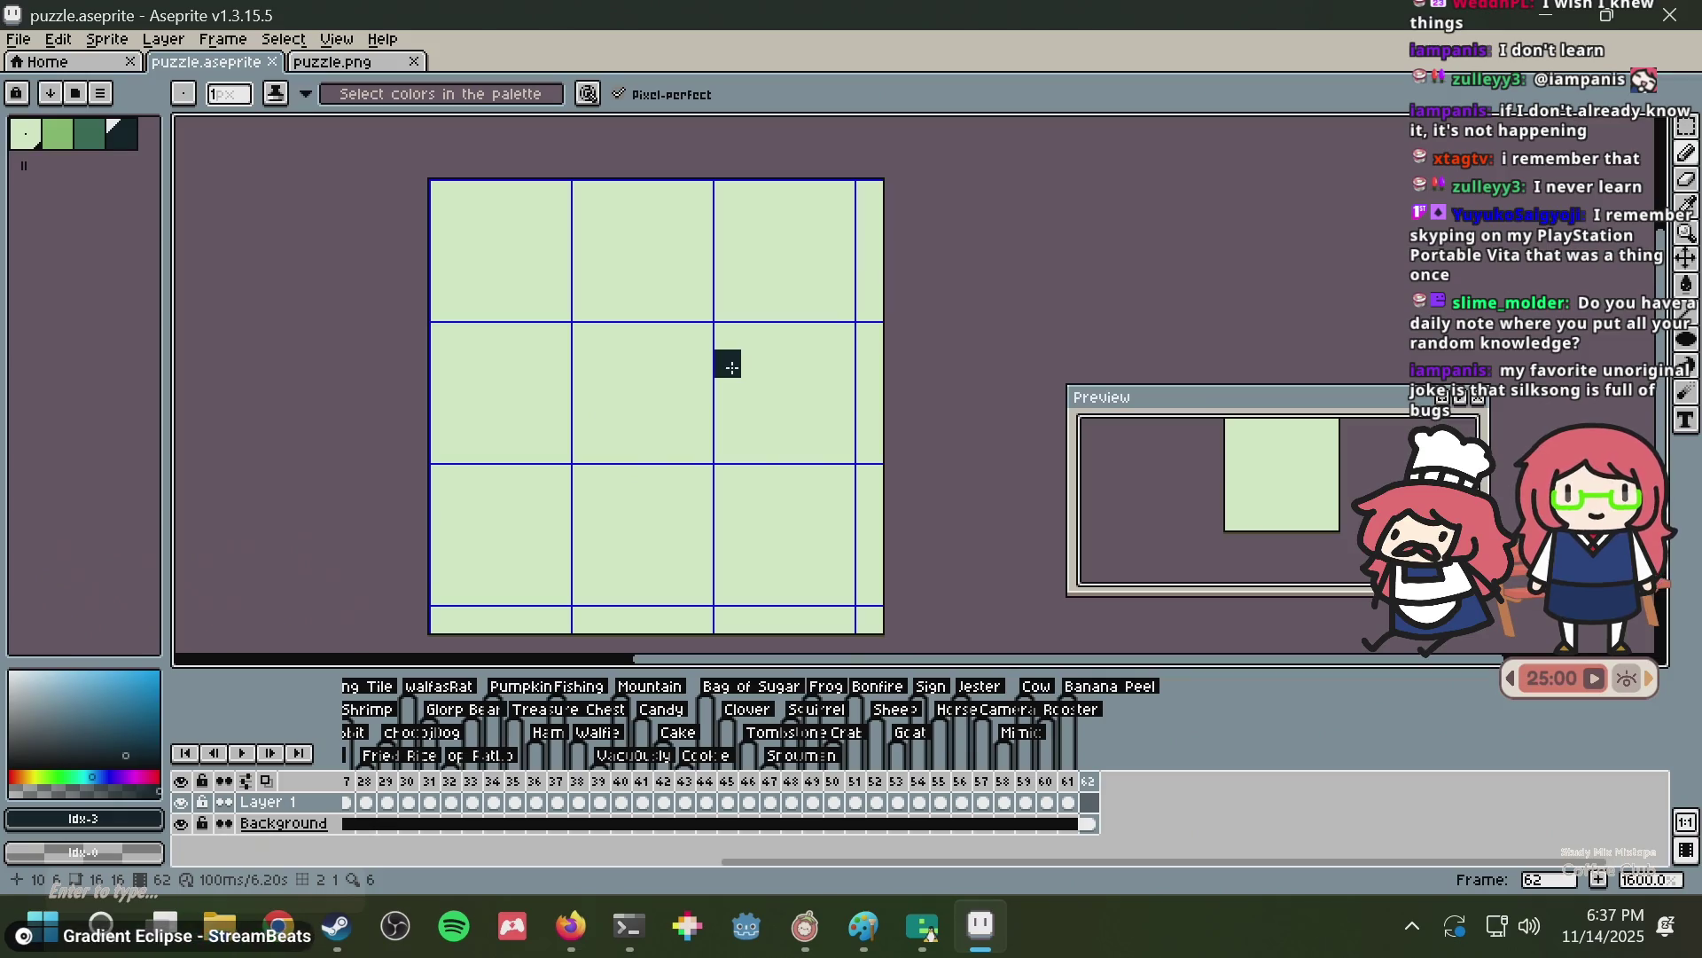
{"action": "scroll", "coordinate": [731, 367], "scroll_direction": "up", "scroll_amount": 1}
{"action": "scroll", "coordinate": [731, 367], "scroll_direction": "up", "scroll_amount": 1}
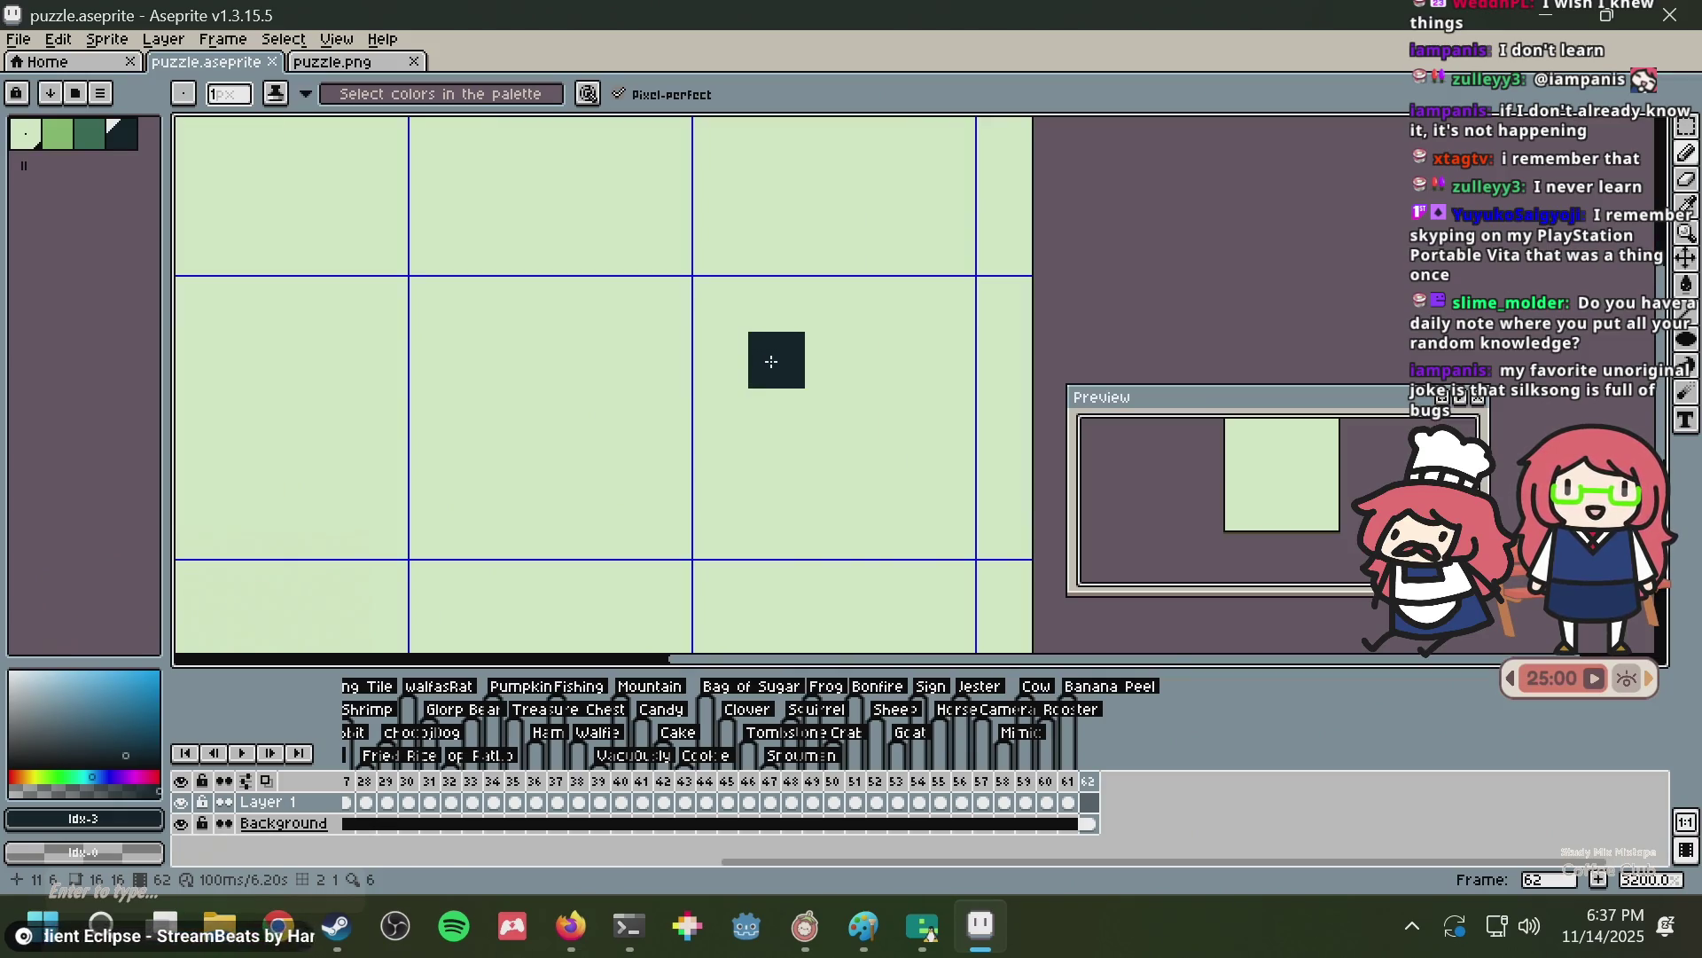
{"action": "scroll", "coordinate": [771, 358], "scroll_direction": "down", "scroll_amount": 2}
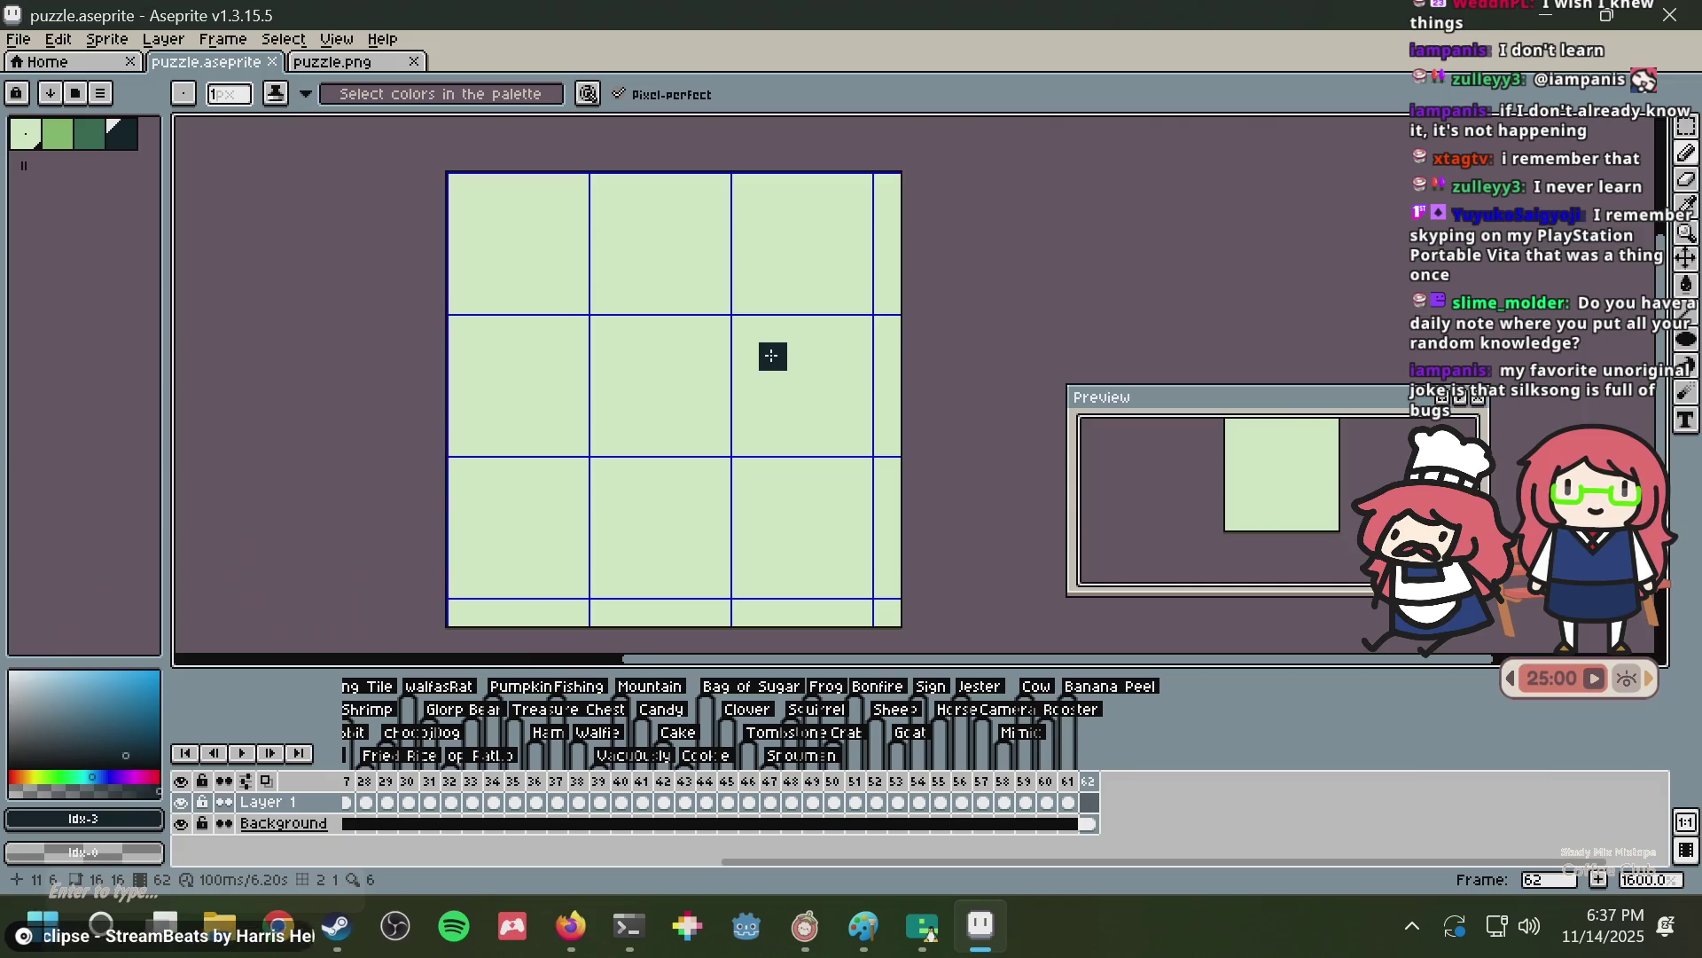
{"action": "scroll", "coordinate": [771, 356], "scroll_direction": "up", "scroll_amount": 1}
Place a second dark pixel near the grid intersection and save puzzle.aseprite.
{"action": "mouse_move", "coordinate": [734, 334]}
{"action": "left_mouse_down"}
{"action": "mouse_move", "coordinate": [831, 354]}
{"action": "mouse_move", "coordinate": [717, 295]}
{"action": "left_mouse_up"}
{"action": "scroll", "coordinate": [831, 354], "scroll_direction": "down", "scroll_amount": 1}
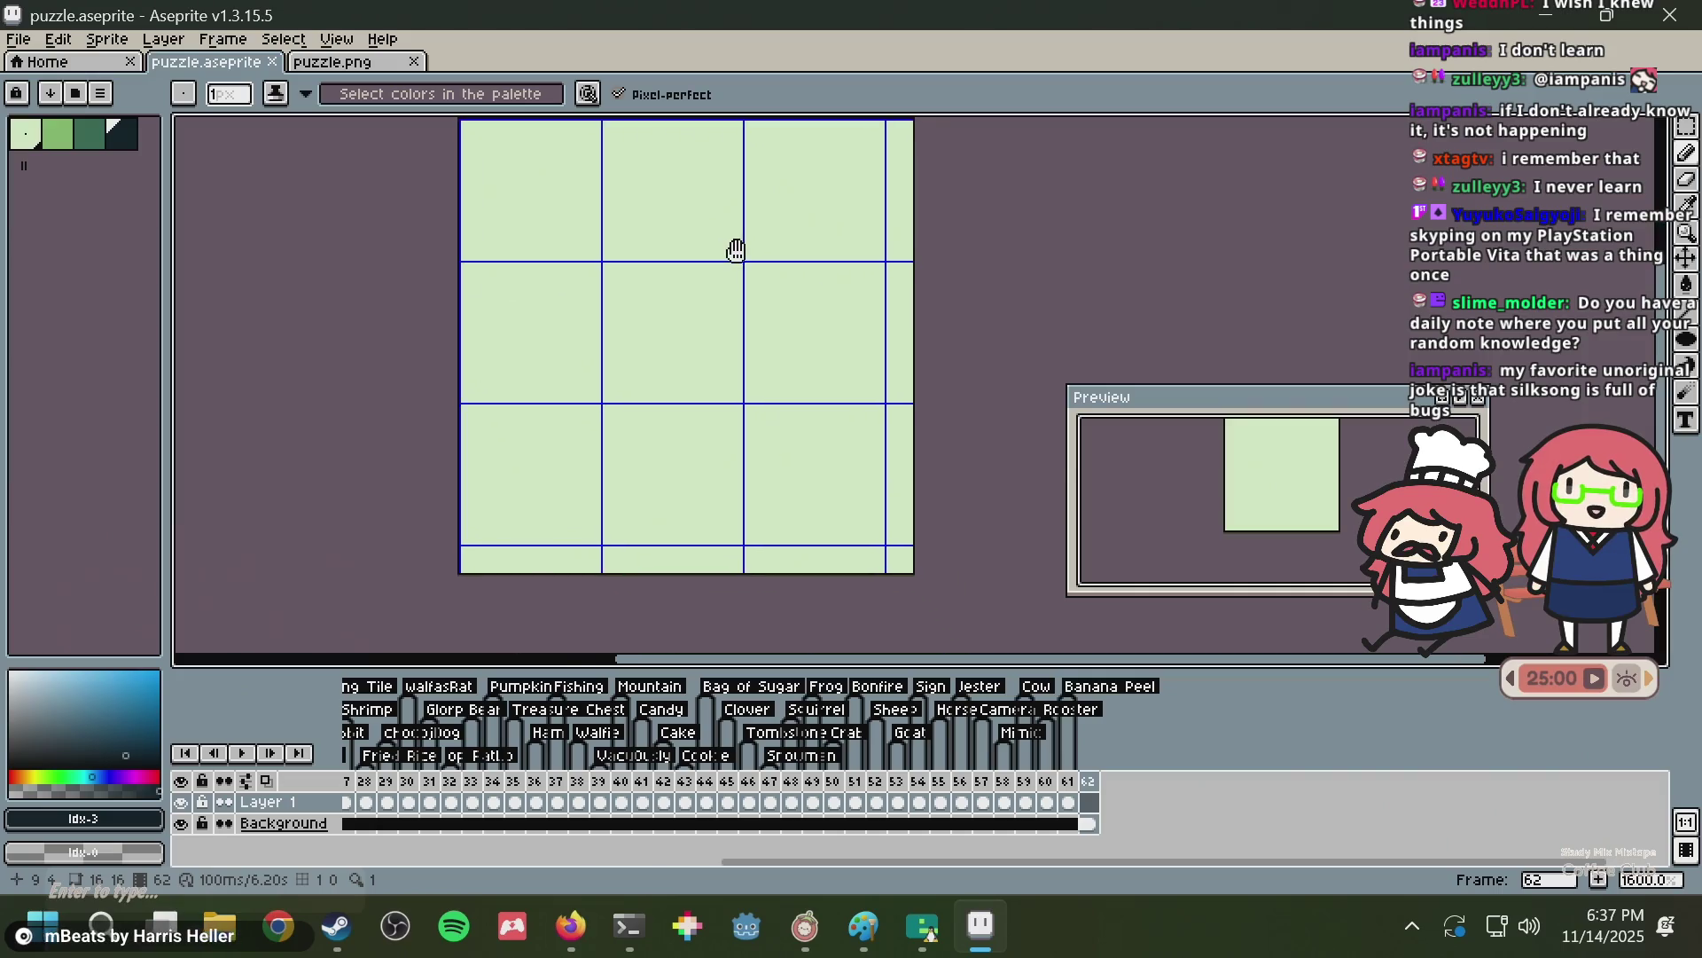
{"action": "left_click", "coordinate": [717, 296]}
{"action": "scroll", "coordinate": [712, 305], "scroll_direction": "up", "scroll_amount": 1}
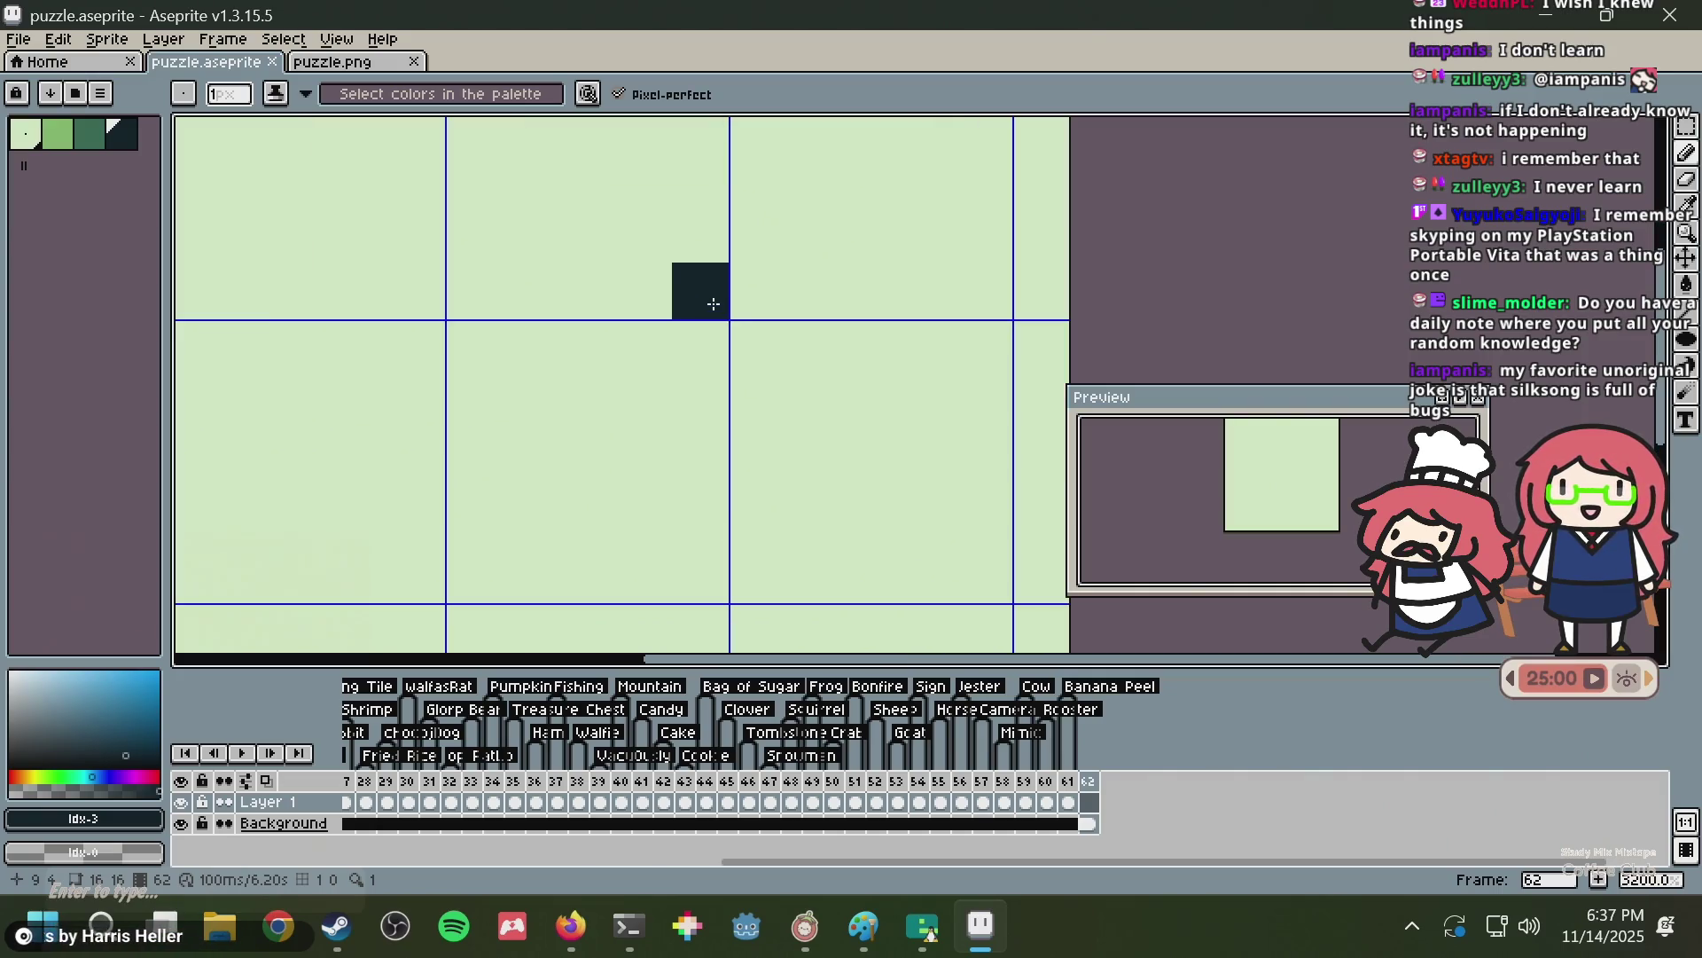
{"action": "scroll", "coordinate": [712, 304], "scroll_direction": "down", "scroll_amount": 1}
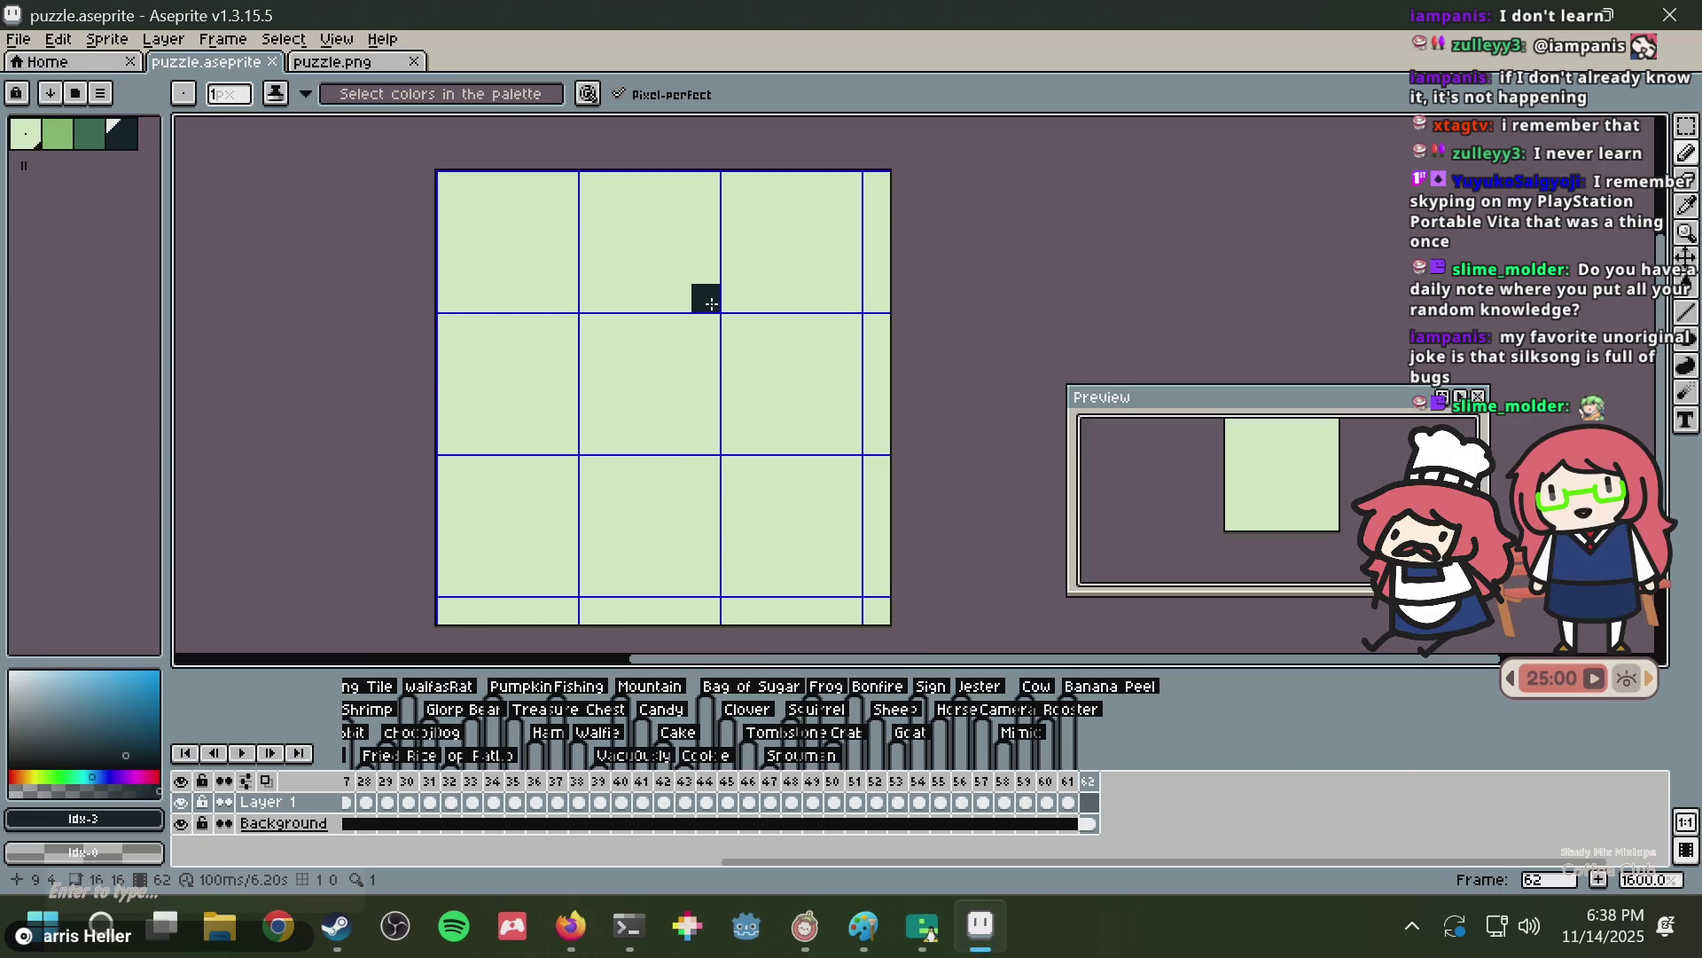
{"action": "key", "text": "ctrl+s"}
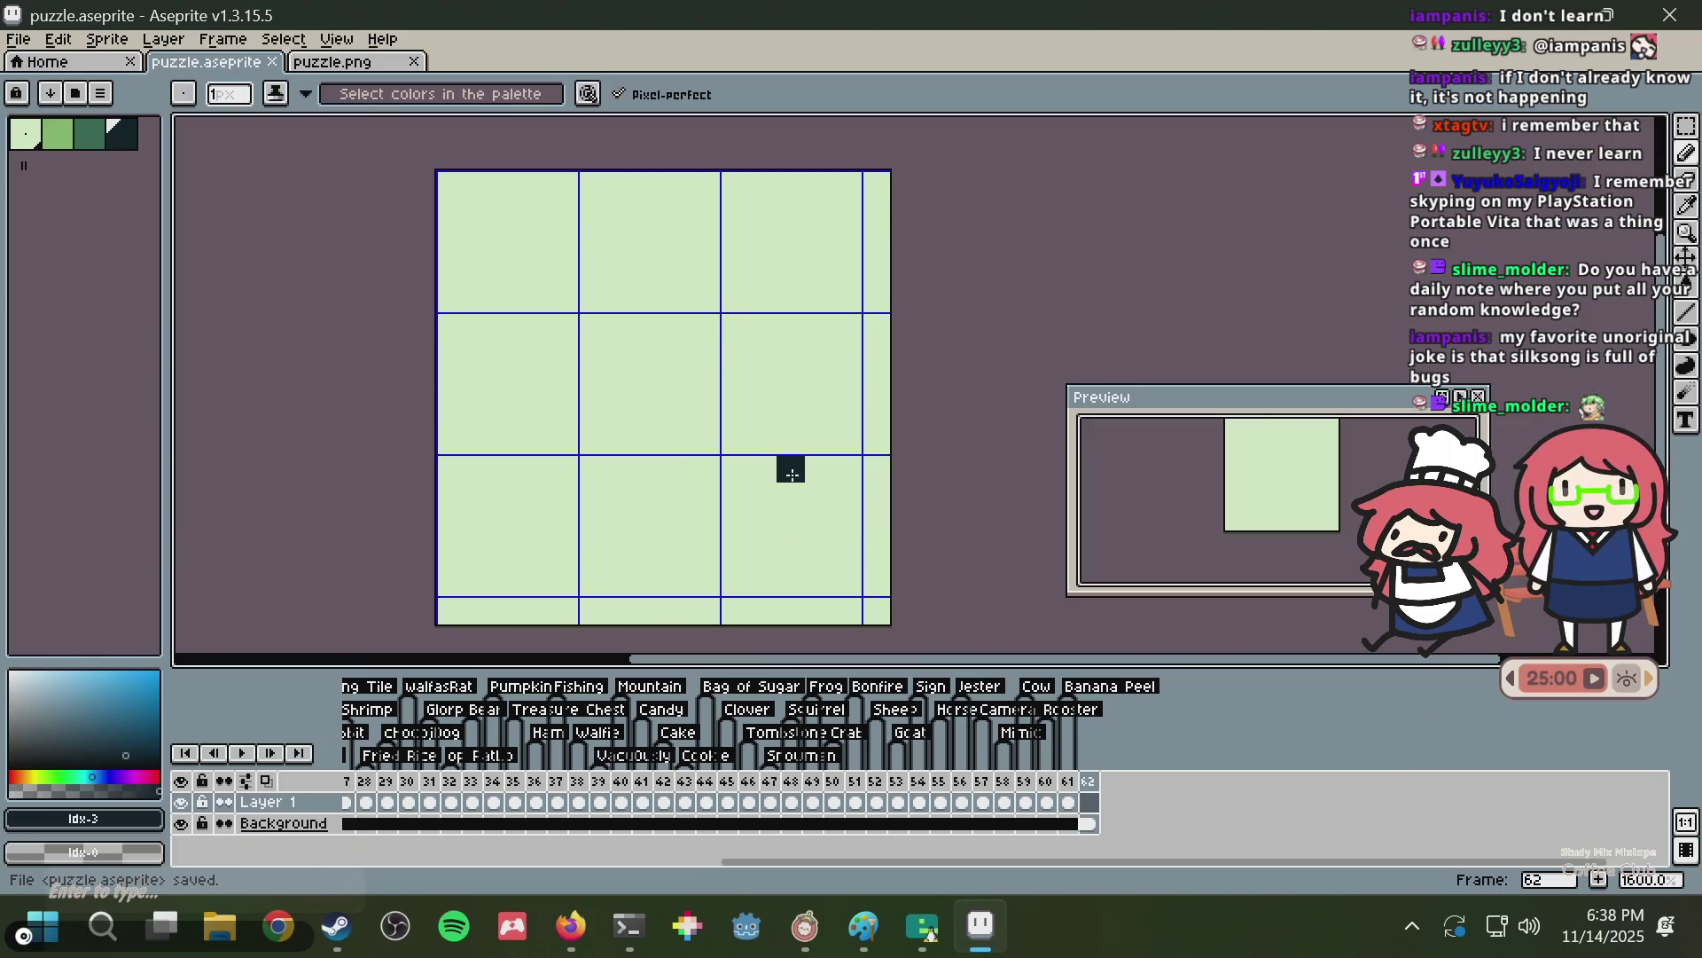
{"action": "scroll", "coordinate": [788, 471], "scroll_direction": "up", "scroll_amount": 2}
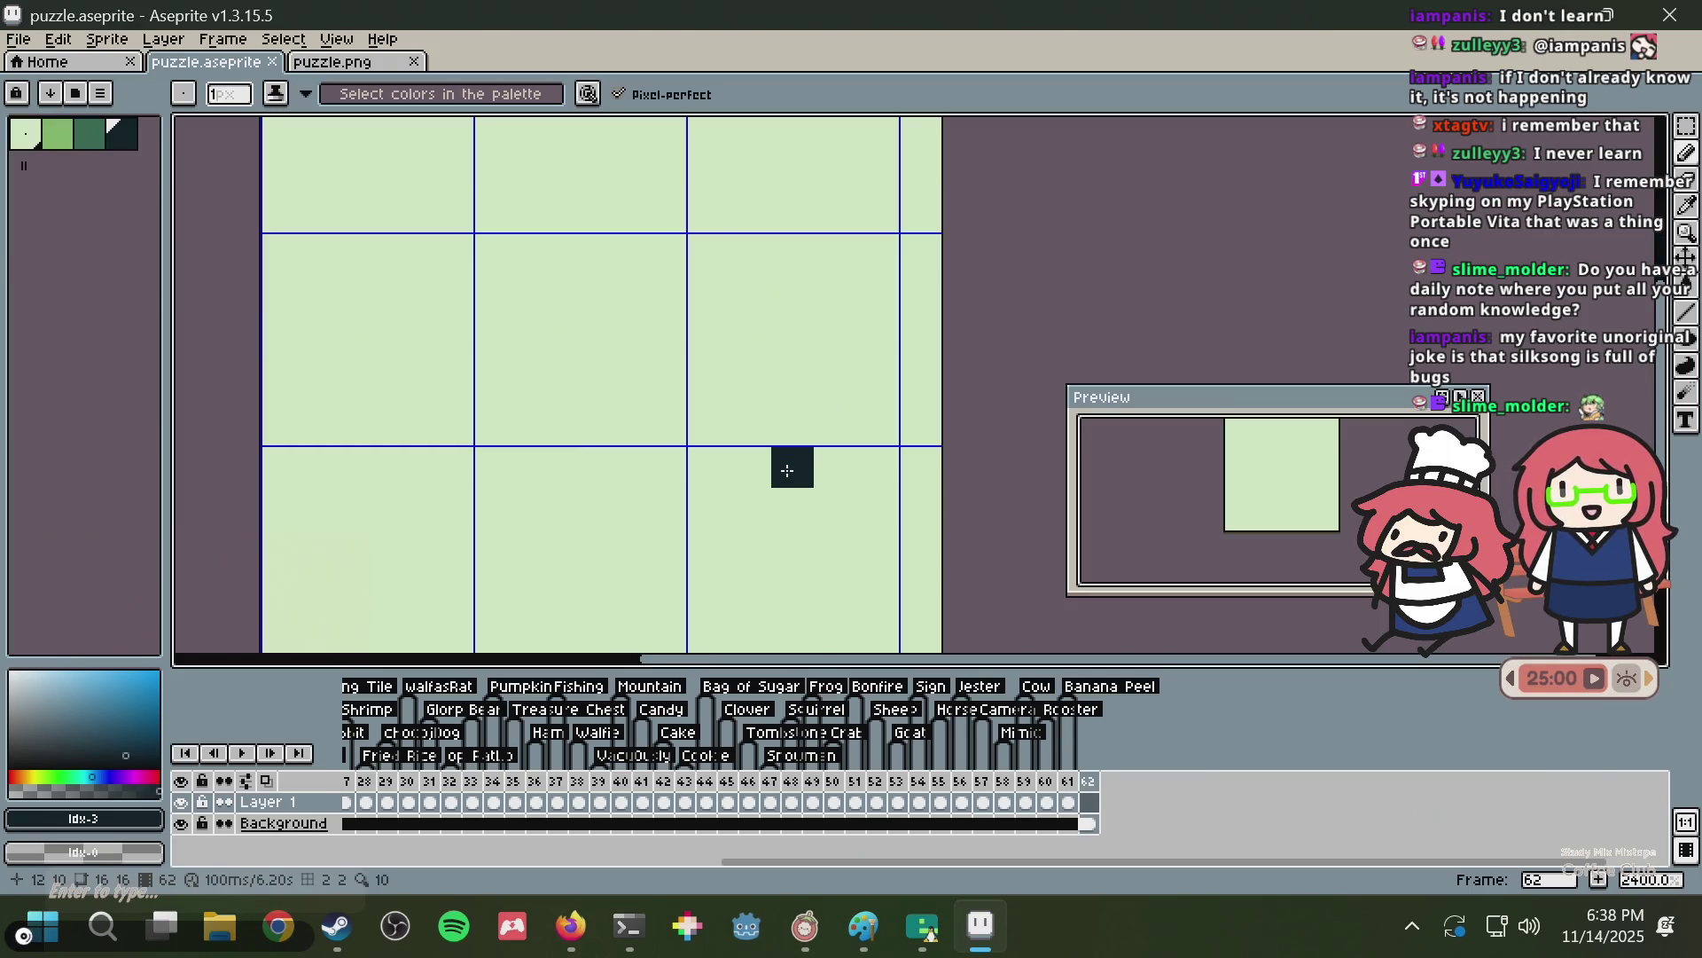
{"action": "scroll", "coordinate": [790, 464], "scroll_direction": "down", "scroll_amount": 3}
{"action": "key", "text": "ctrl+s"}
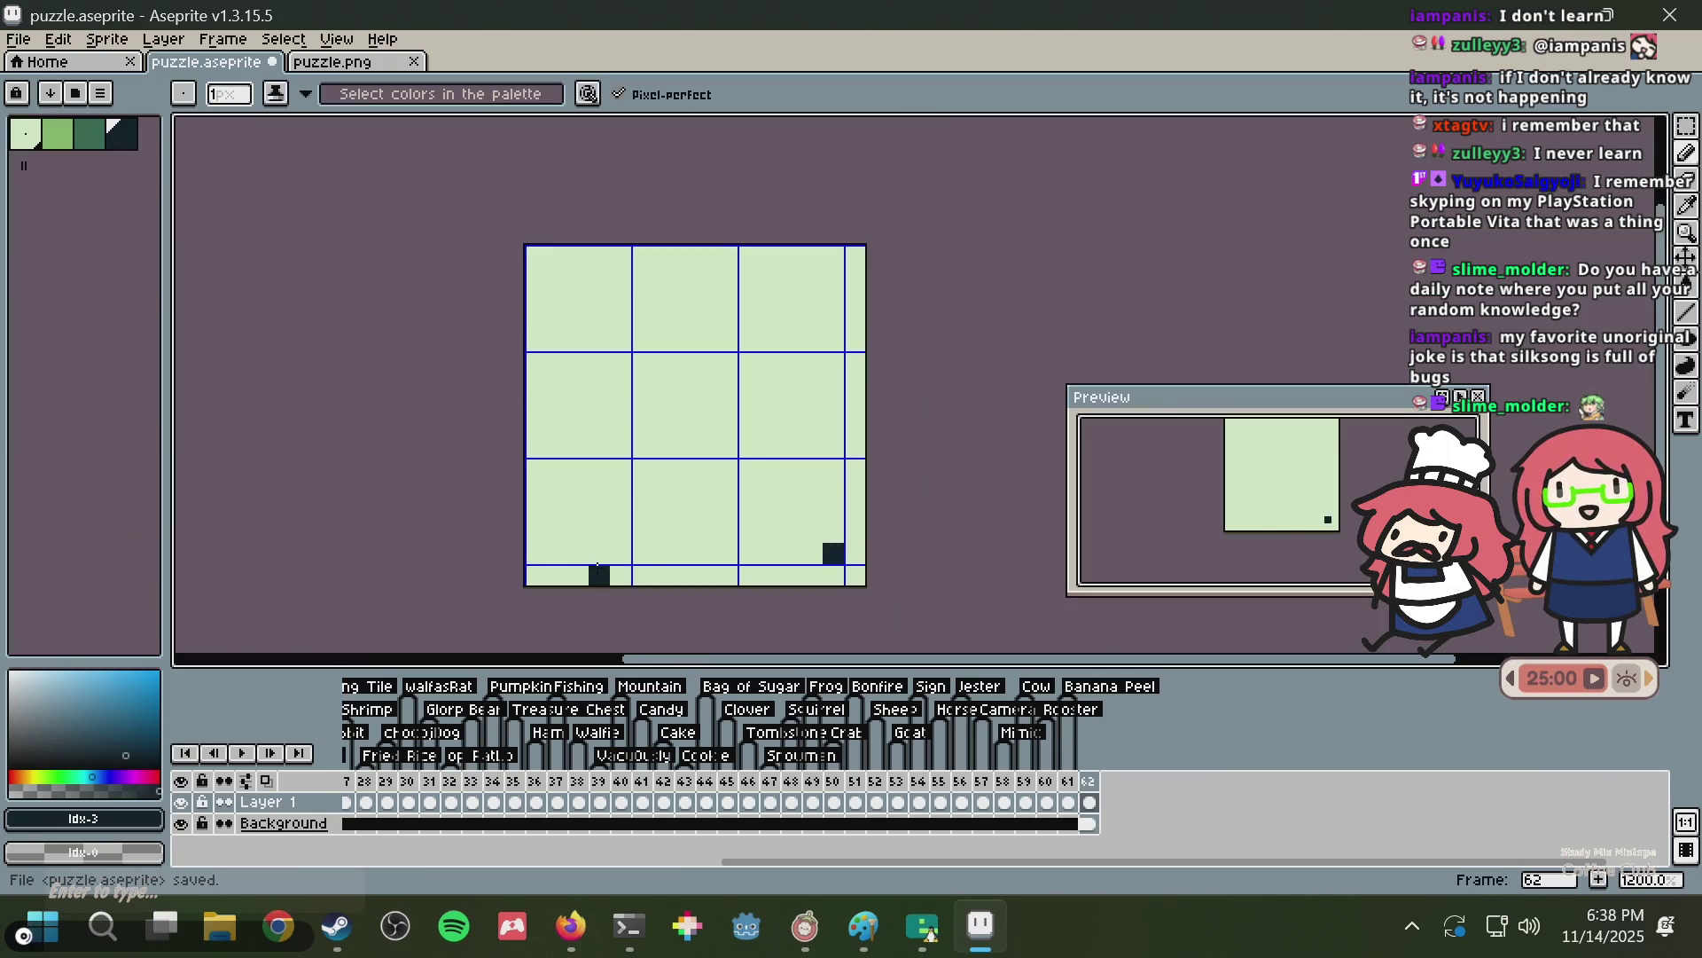
Draw and undo a trial dark band across the canvas bottom, then save.
{"action": "left_click_drag", "start_coordinate": [598, 568], "coordinate": [540, 555]}
{"action": "key", "text": "v"}
{"action": "key", "text": "ctrl+z"}
{"action": "key", "text": "ctrl+z"}
{"action": "key", "text": "ctrl+s"}
{"action": "key", "text": "b"}
{"action": "scroll", "coordinate": [785, 422], "scroll_direction": "up", "scroll_amount": 1}
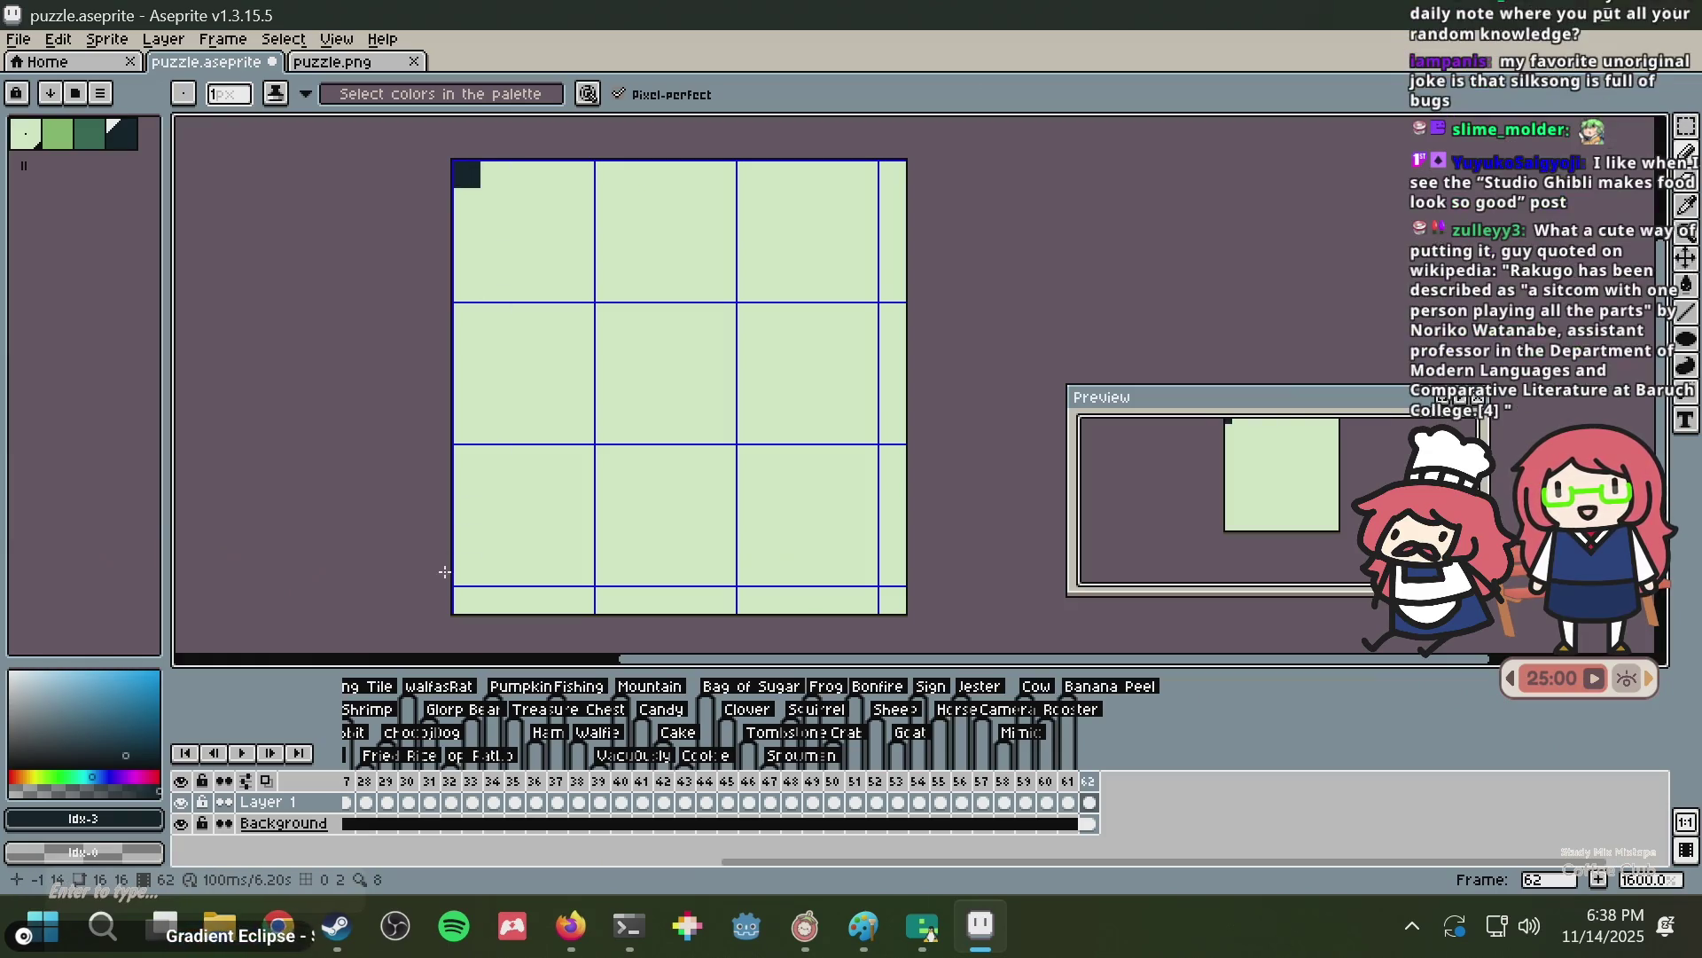
Try and undo strokes on the left edge and right column, save, then draw a left-column stroke.
{"action": "left_click_drag", "start_coordinate": [468, 570], "coordinate": [467, 188]}
{"action": "key", "text": "v"}
{"action": "key", "text": "ctrl+z"}
{"action": "key", "text": "b"}
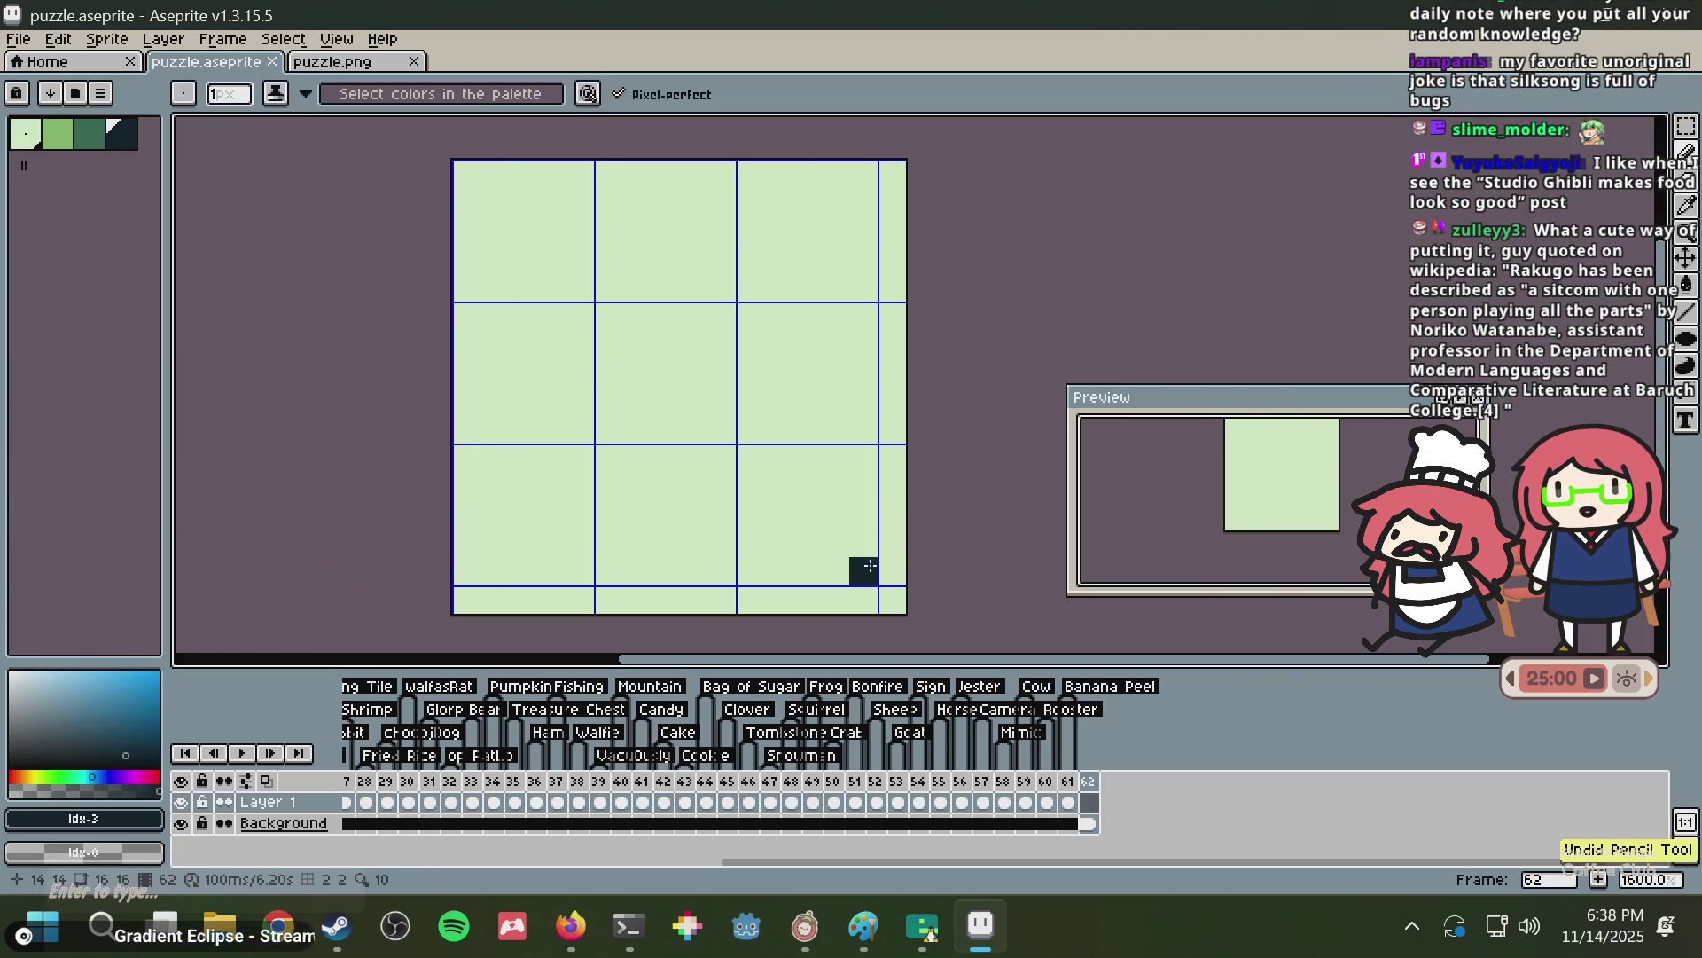
{"action": "left_click_drag", "start_coordinate": [863, 570], "coordinate": [858, 184]}
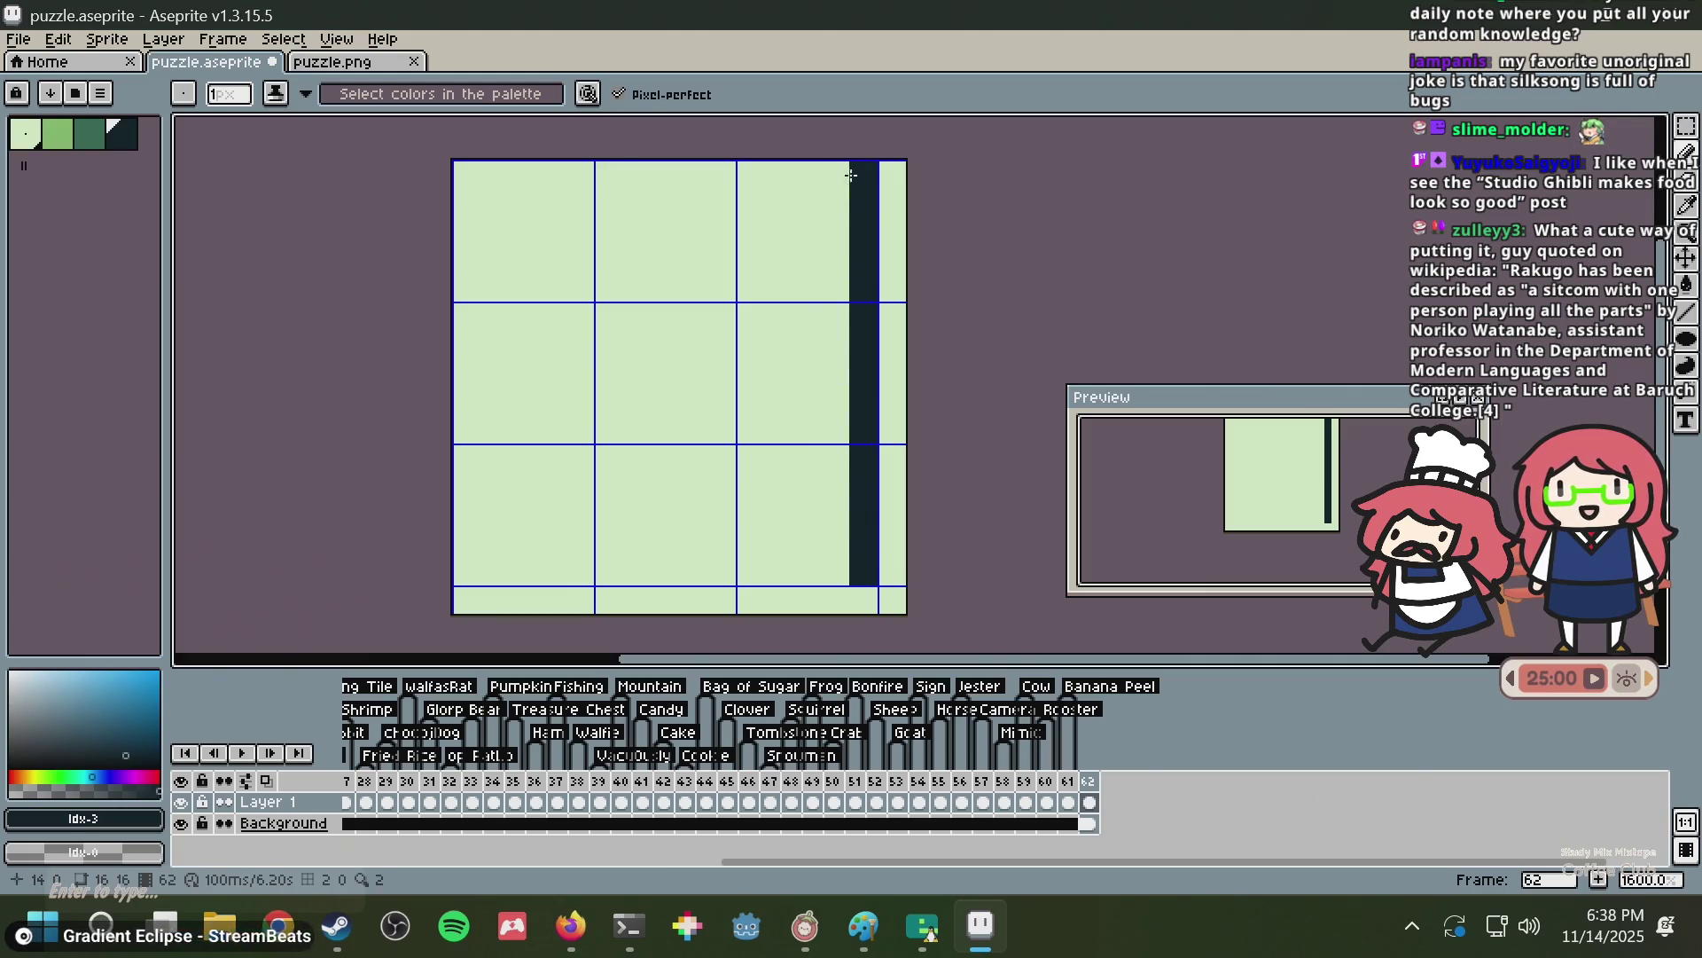
{"action": "key", "text": "ctrl+z"}
{"action": "key", "text": "ctrl+z"}
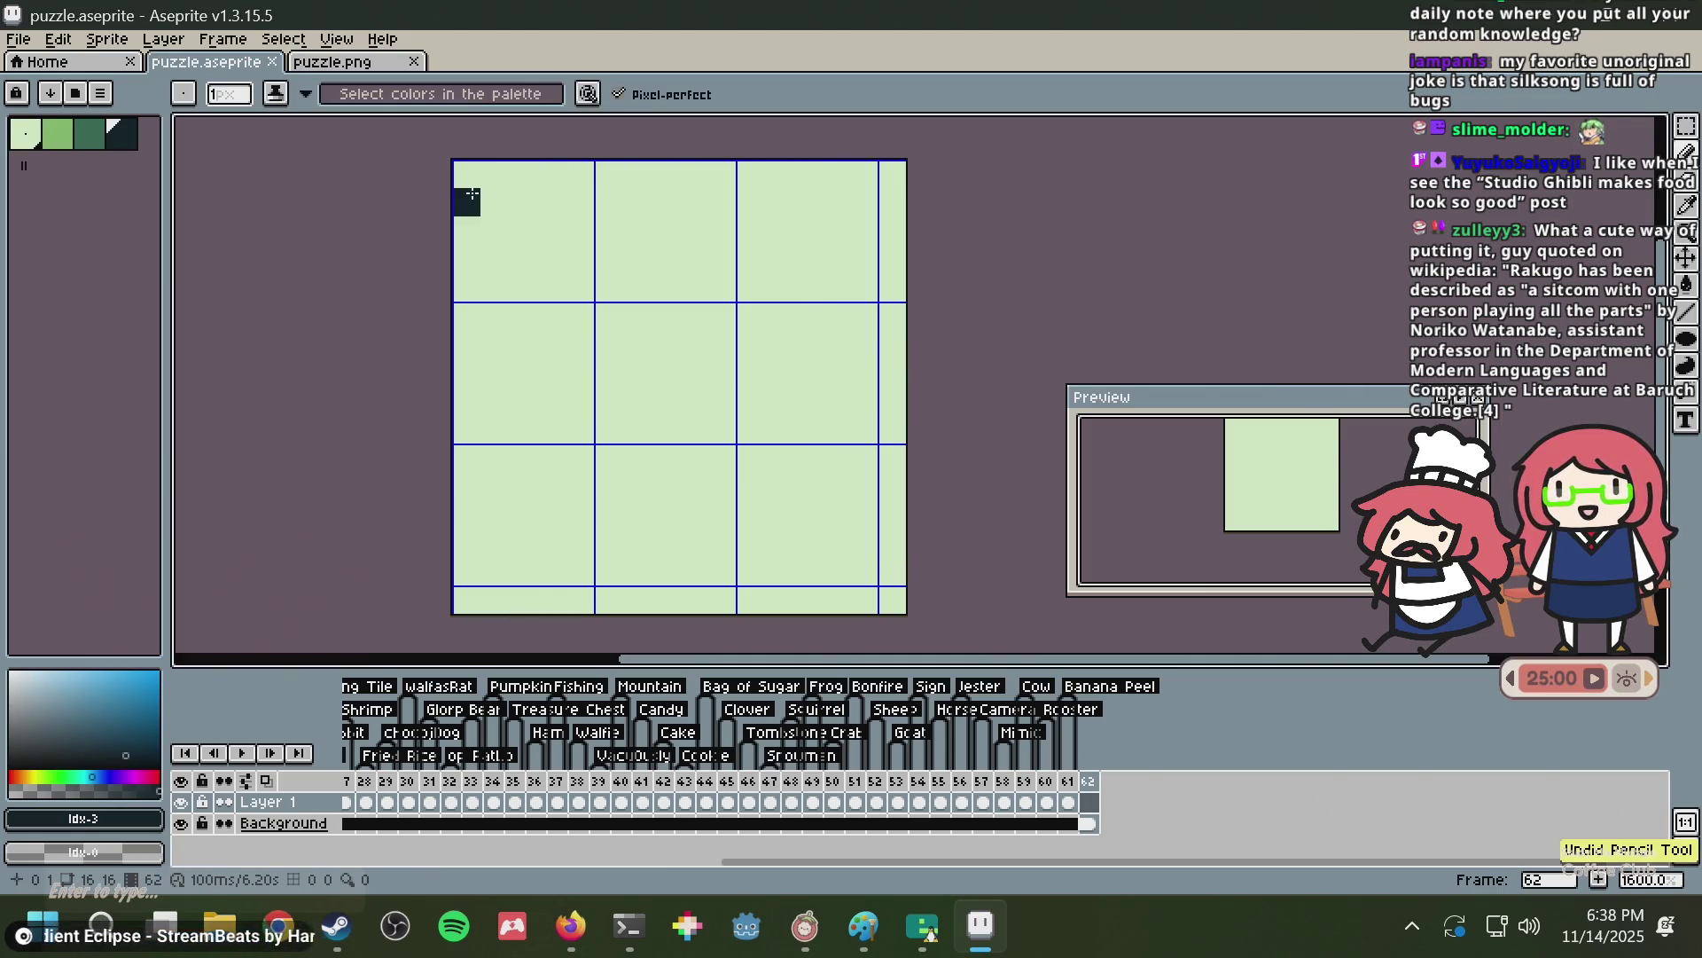
{"action": "key", "text": "ctrl+s"}
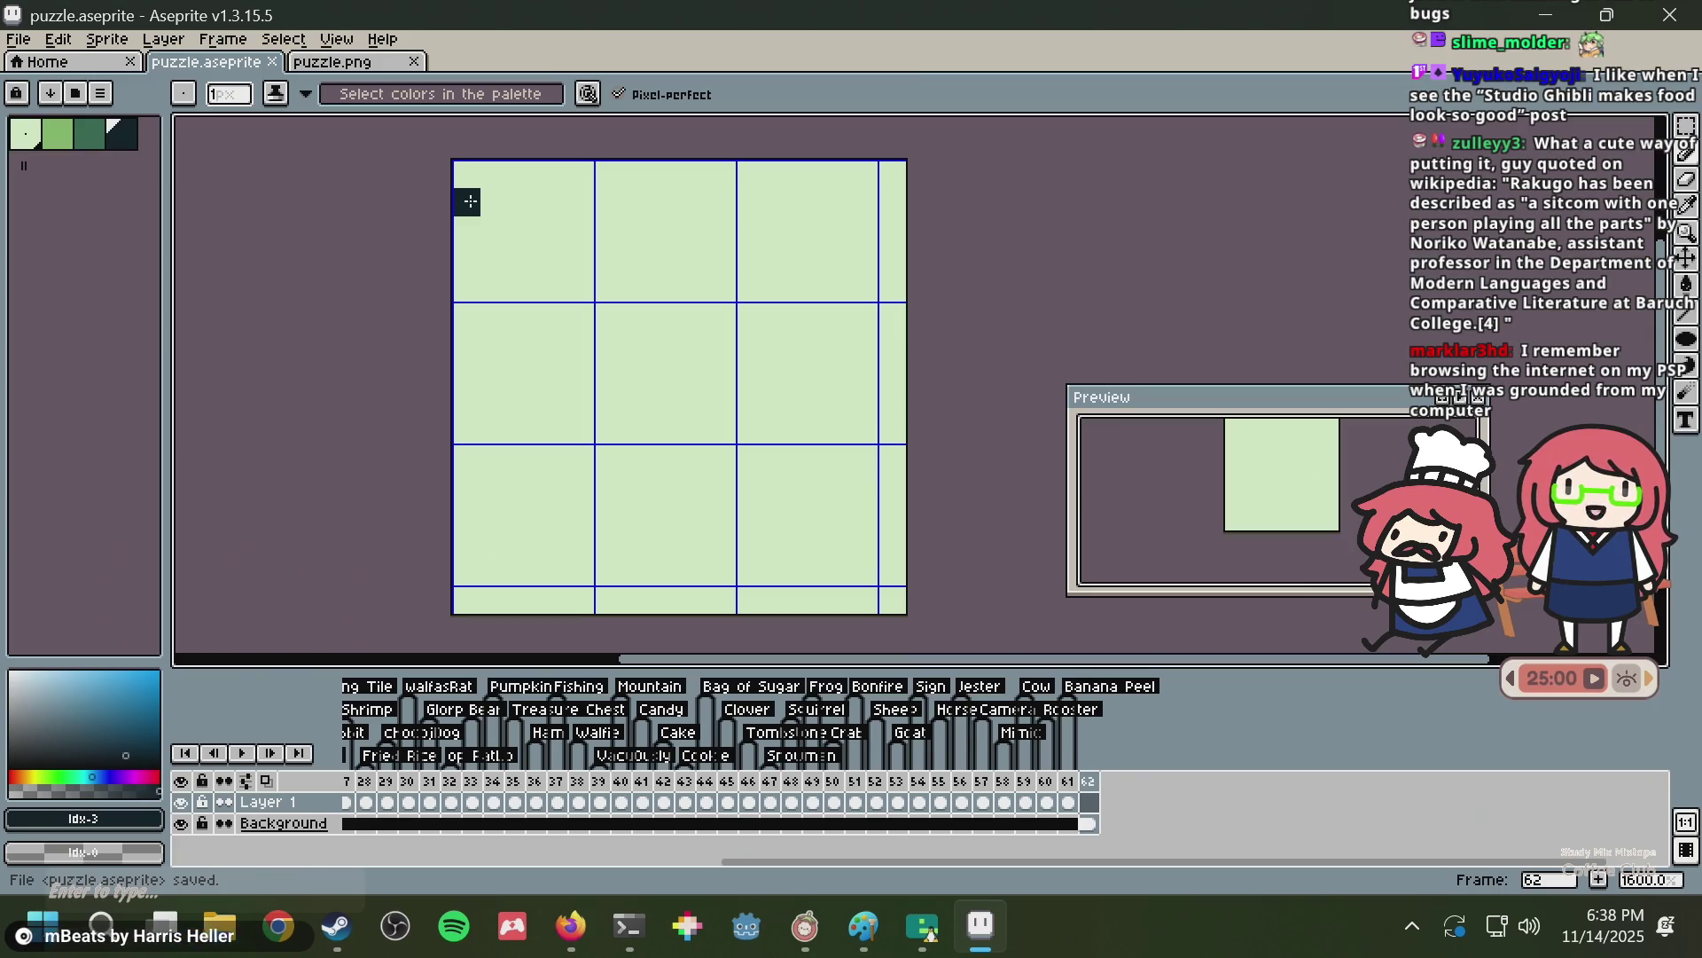
{"action": "mouse_move", "coordinate": [523, 252]}
{"action": "left_mouse_down"}
{"action": "mouse_move", "coordinate": [522, 383]}
{"action": "mouse_move", "coordinate": [495, 351]}
{"action": "left_mouse_up"}
Sketch a round smiley outline with eye and mouth pixels, tidying stray top-left pixels.
{"action": "key", "text": "b"}
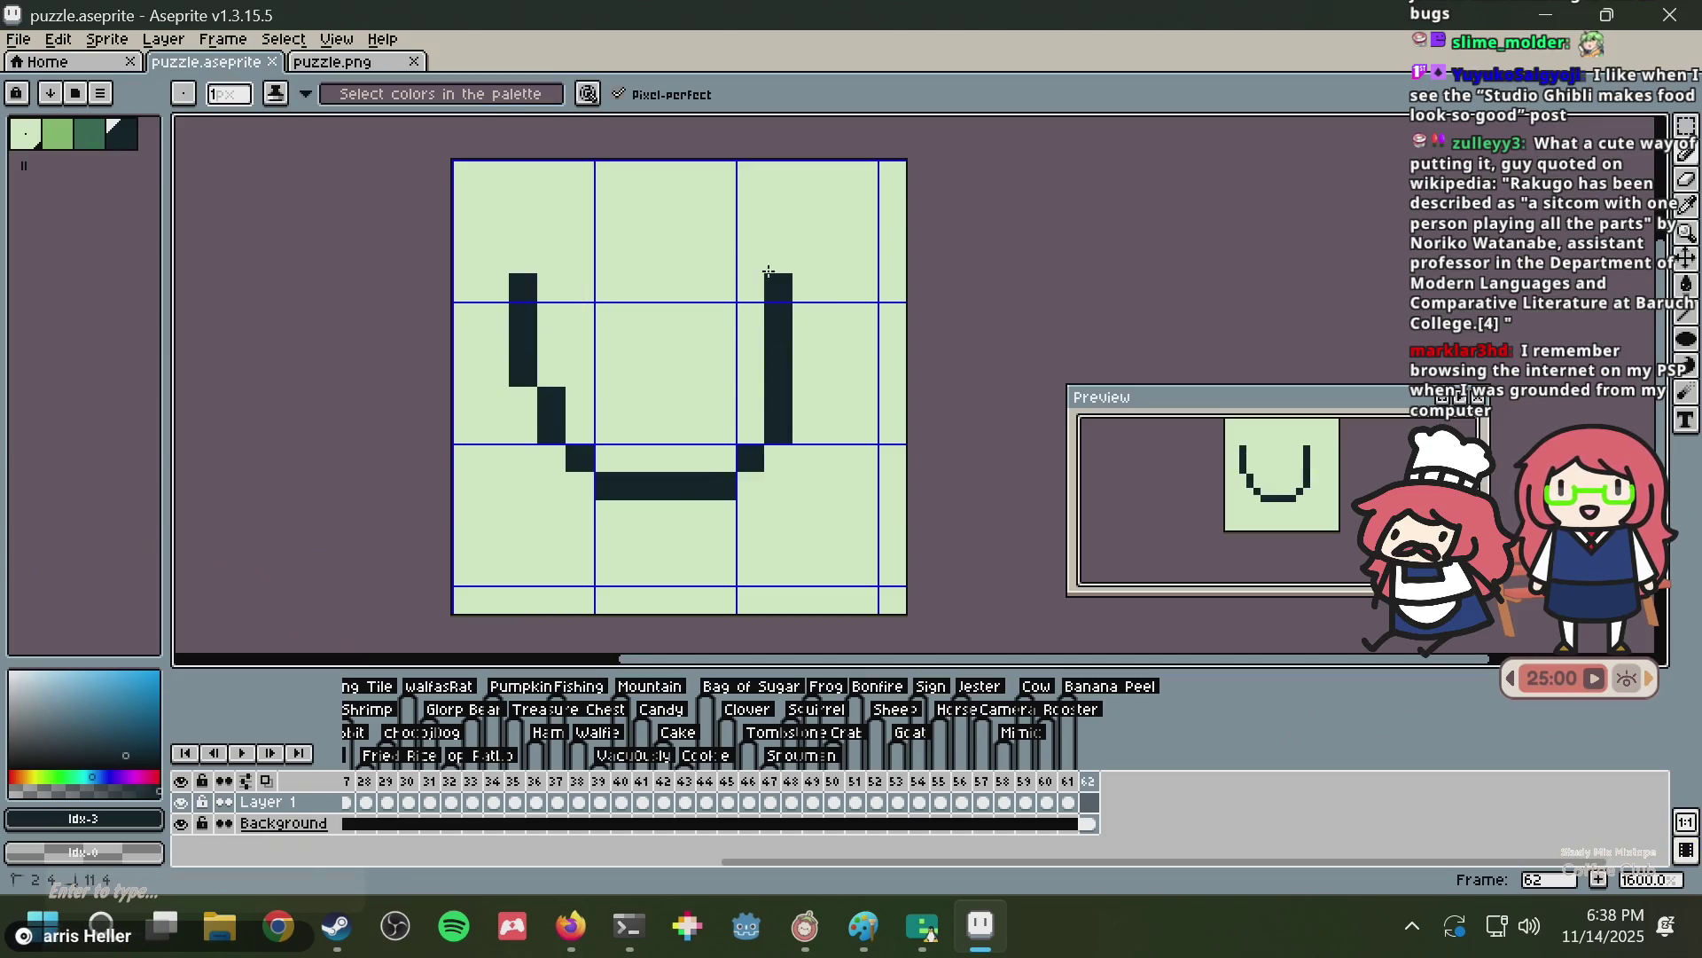
{"action": "left_click", "coordinate": [608, 316]}
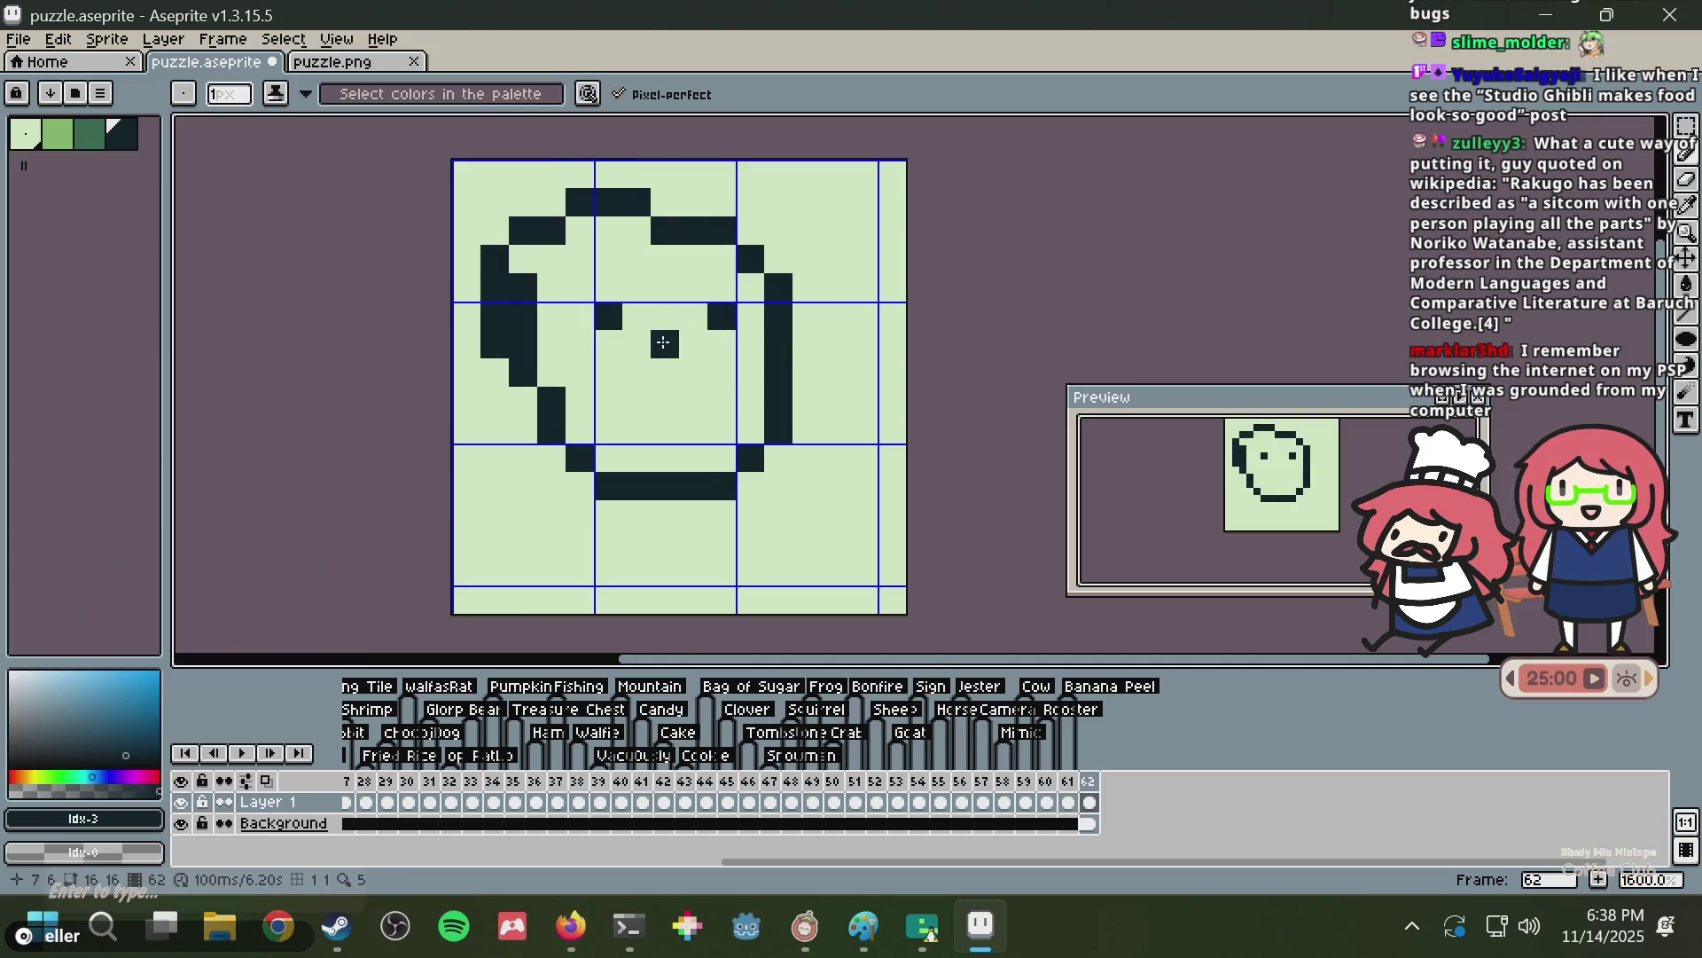
{"action": "left_click", "coordinate": [614, 367]}
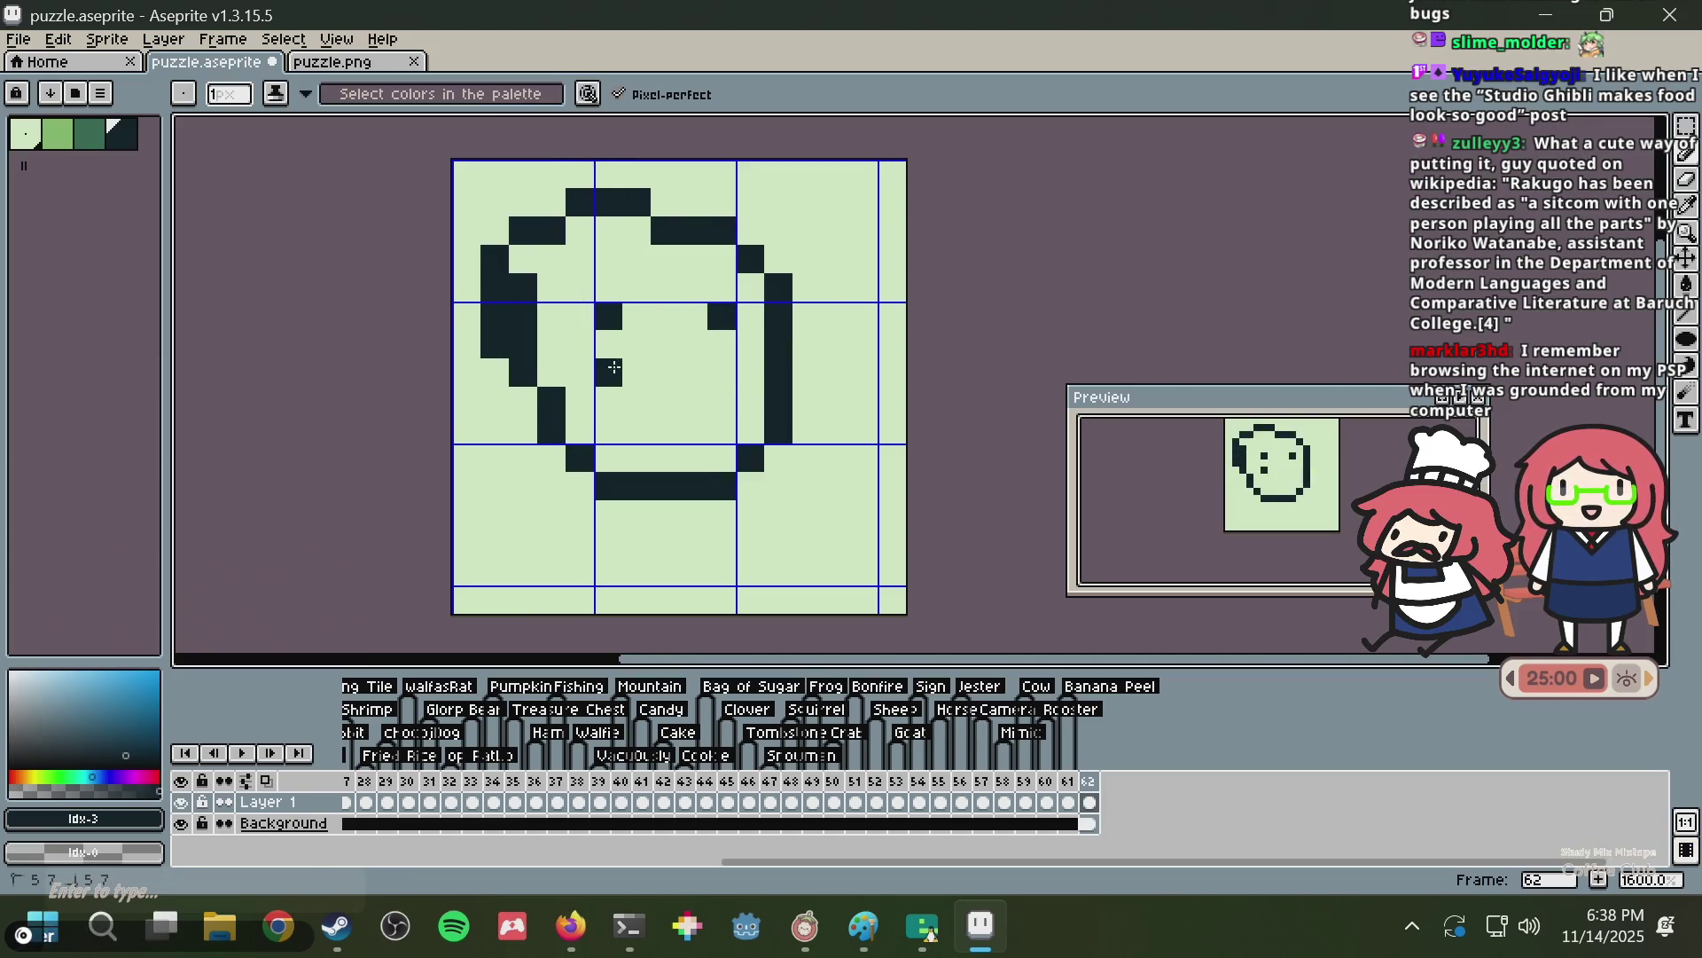
{"action": "left_click", "coordinate": [728, 380]}
{"action": "left_click", "coordinate": [580, 231]}
{"action": "key", "text": "m"}
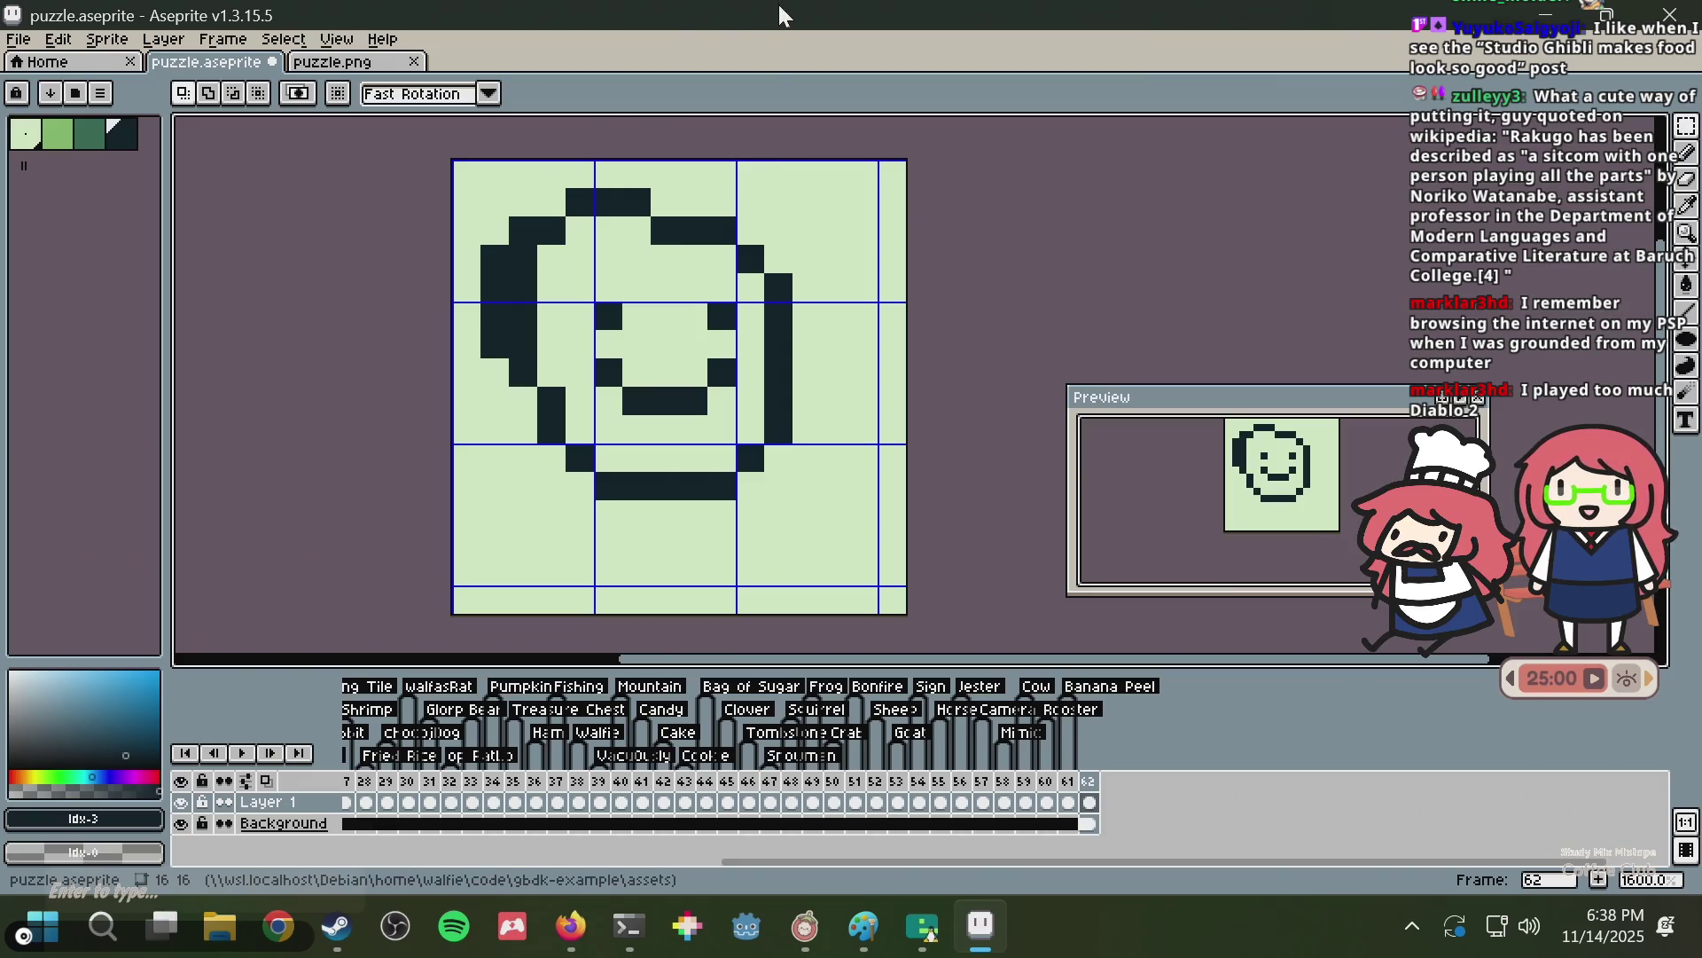
{"action": "mouse_move", "coordinate": [481, 162]}
{"action": "left_mouse_down"}
{"action": "mouse_move", "coordinate": [450, 244]}
{"action": "mouse_move", "coordinate": [519, 250]}
{"action": "mouse_move", "coordinate": [547, 277]}
{"action": "left_mouse_up"}
{"action": "key", "text": "ctrl+z"}
{"action": "key", "text": "ctrl+d"}
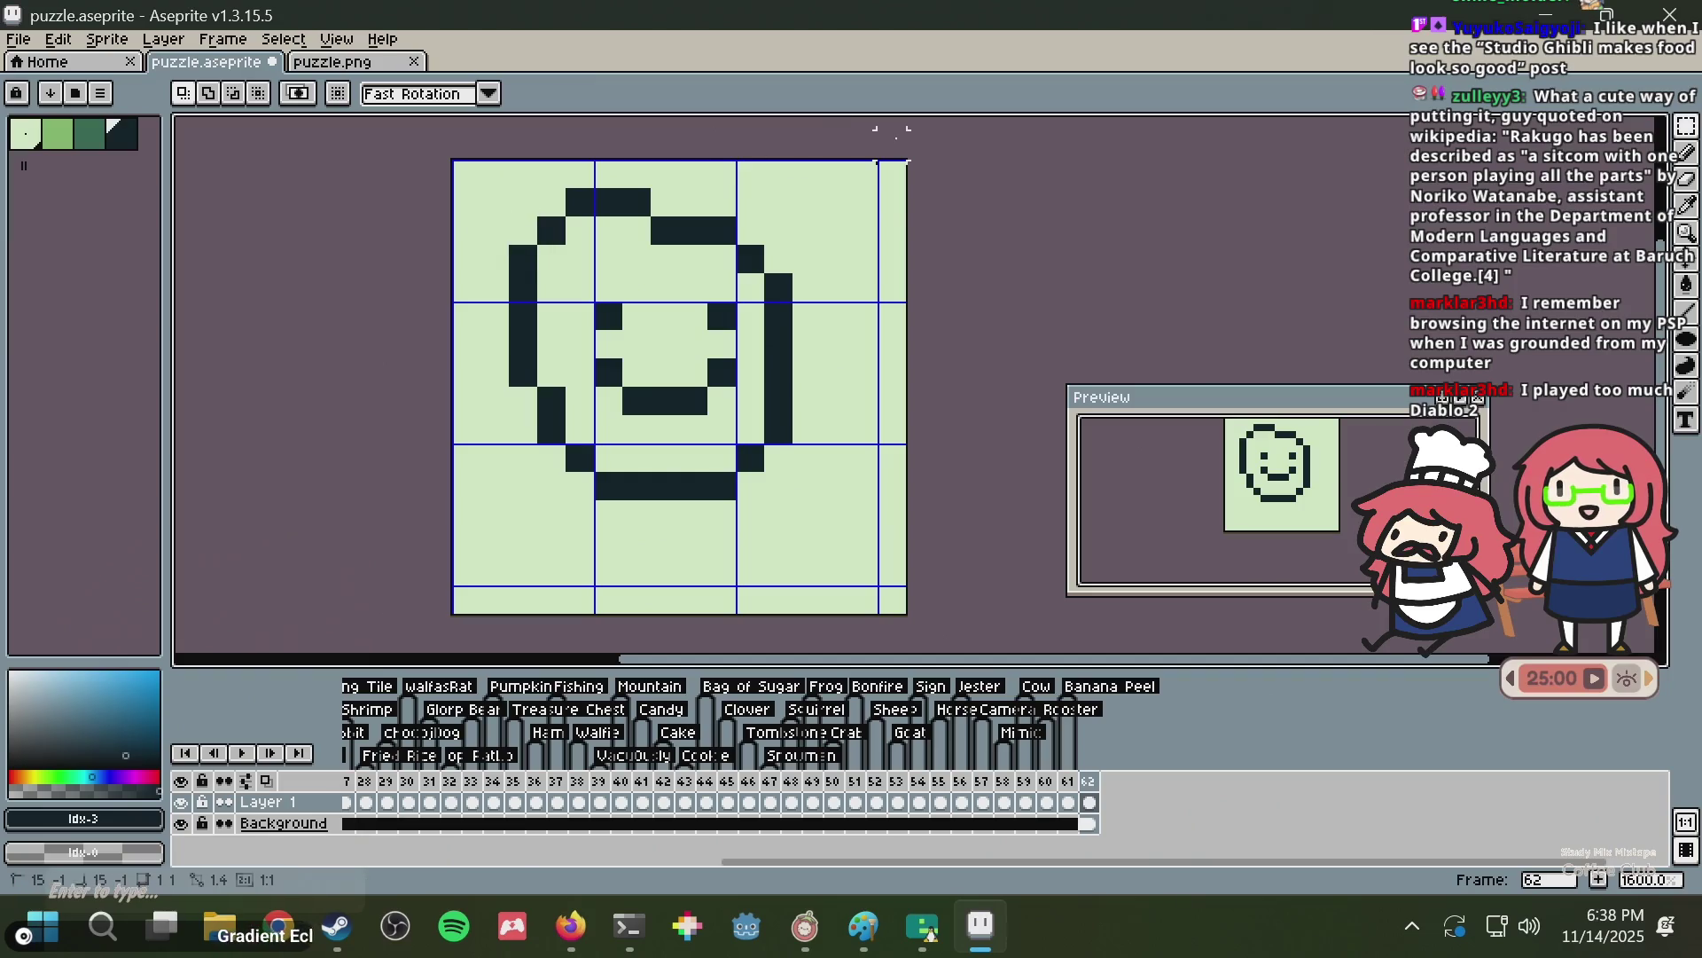
{"action": "key", "text": "b"}
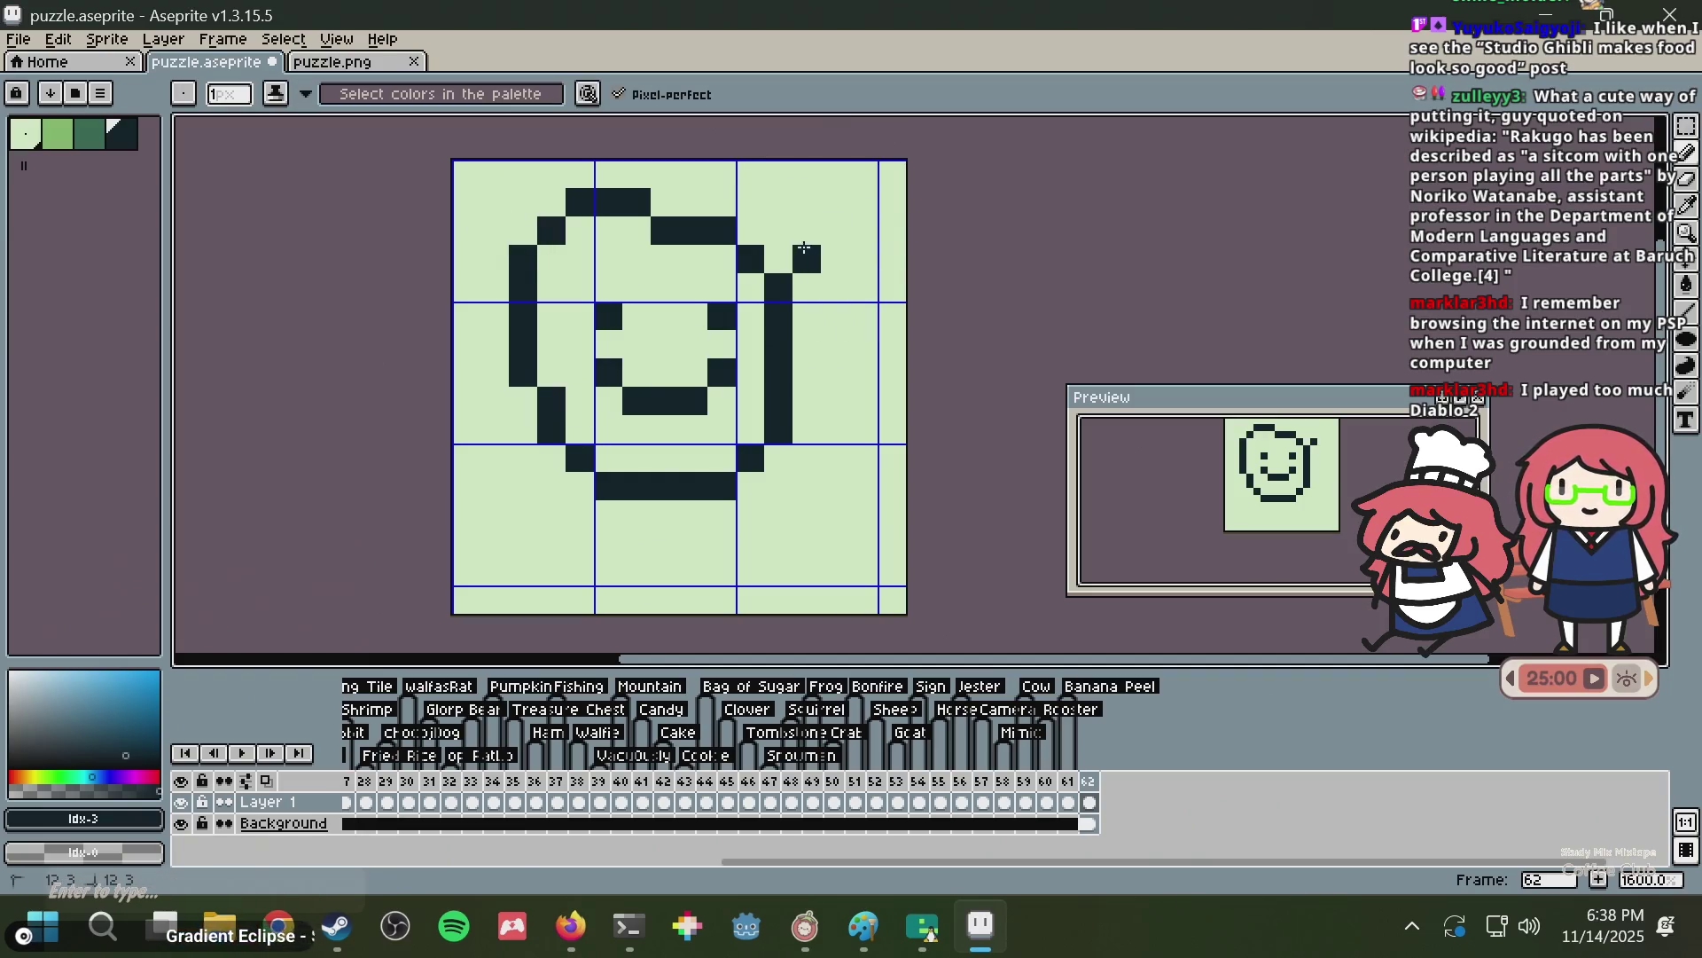
Try stem and branch strokes, then undo back to a blank cleared cel and save.
{"action": "left_click", "coordinate": [768, 343], "text": "shift"}
{"action": "key", "text": "ctrl+z"}
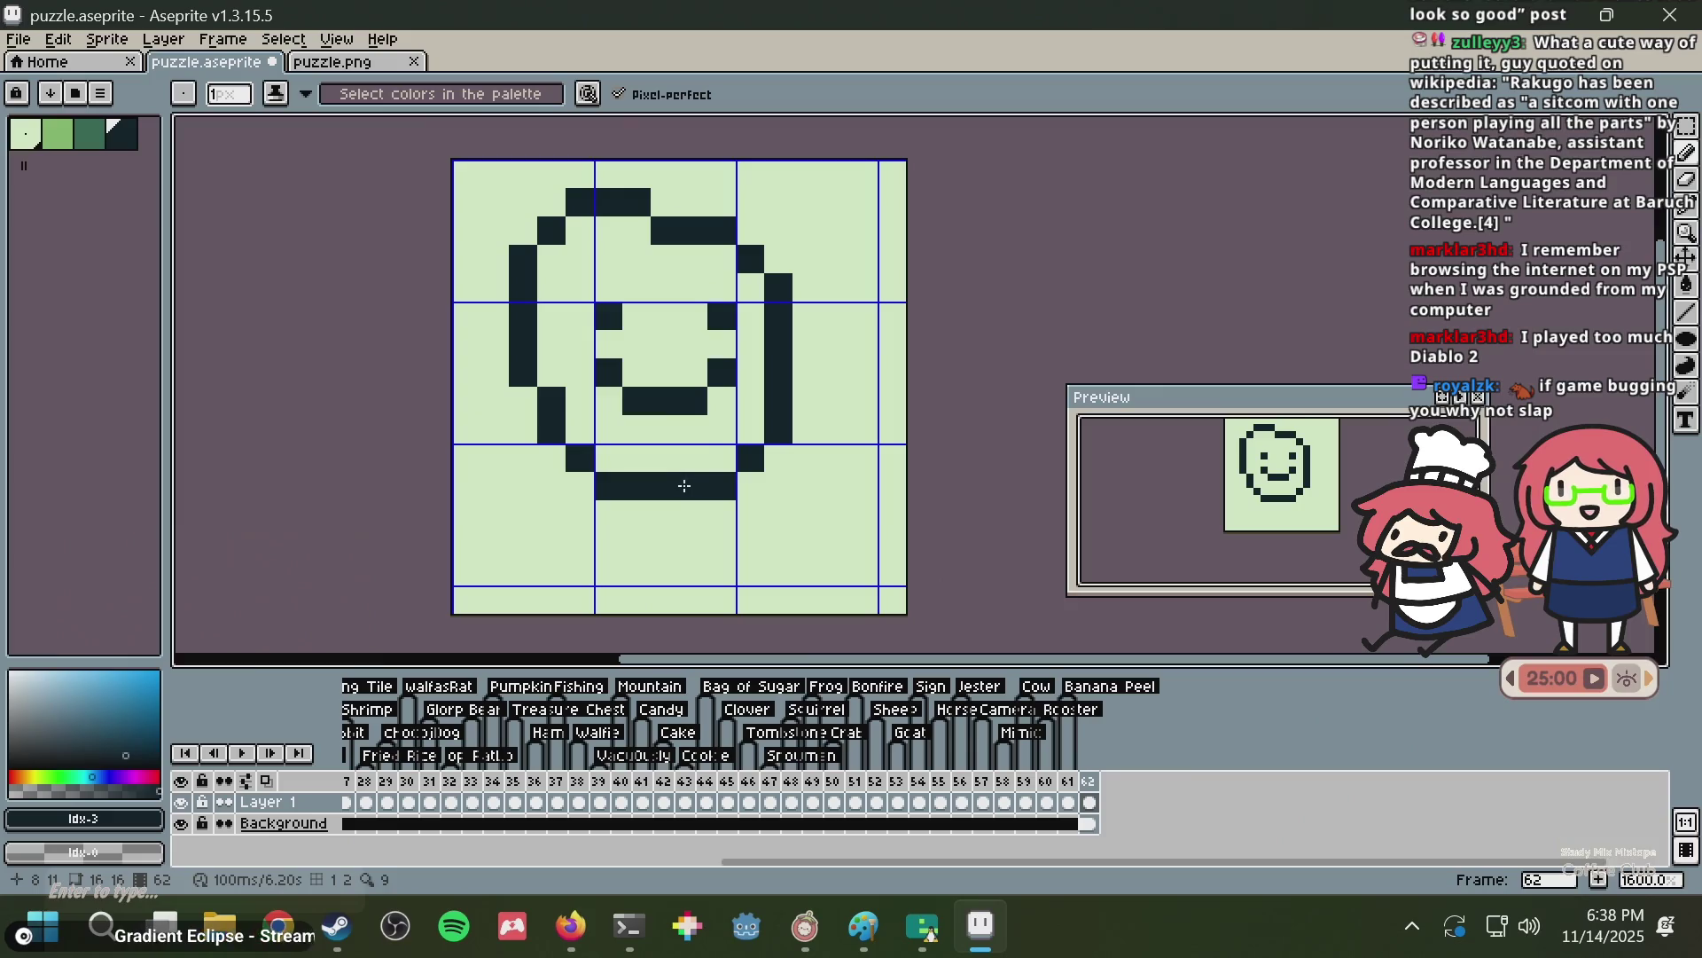
{"action": "mouse_move", "coordinate": [676, 494]}
{"action": "left_mouse_down"}
{"action": "mouse_move", "coordinate": [665, 577]}
{"action": "mouse_move", "coordinate": [694, 601]}
{"action": "mouse_move", "coordinate": [569, 519]}
{"action": "left_mouse_up"}
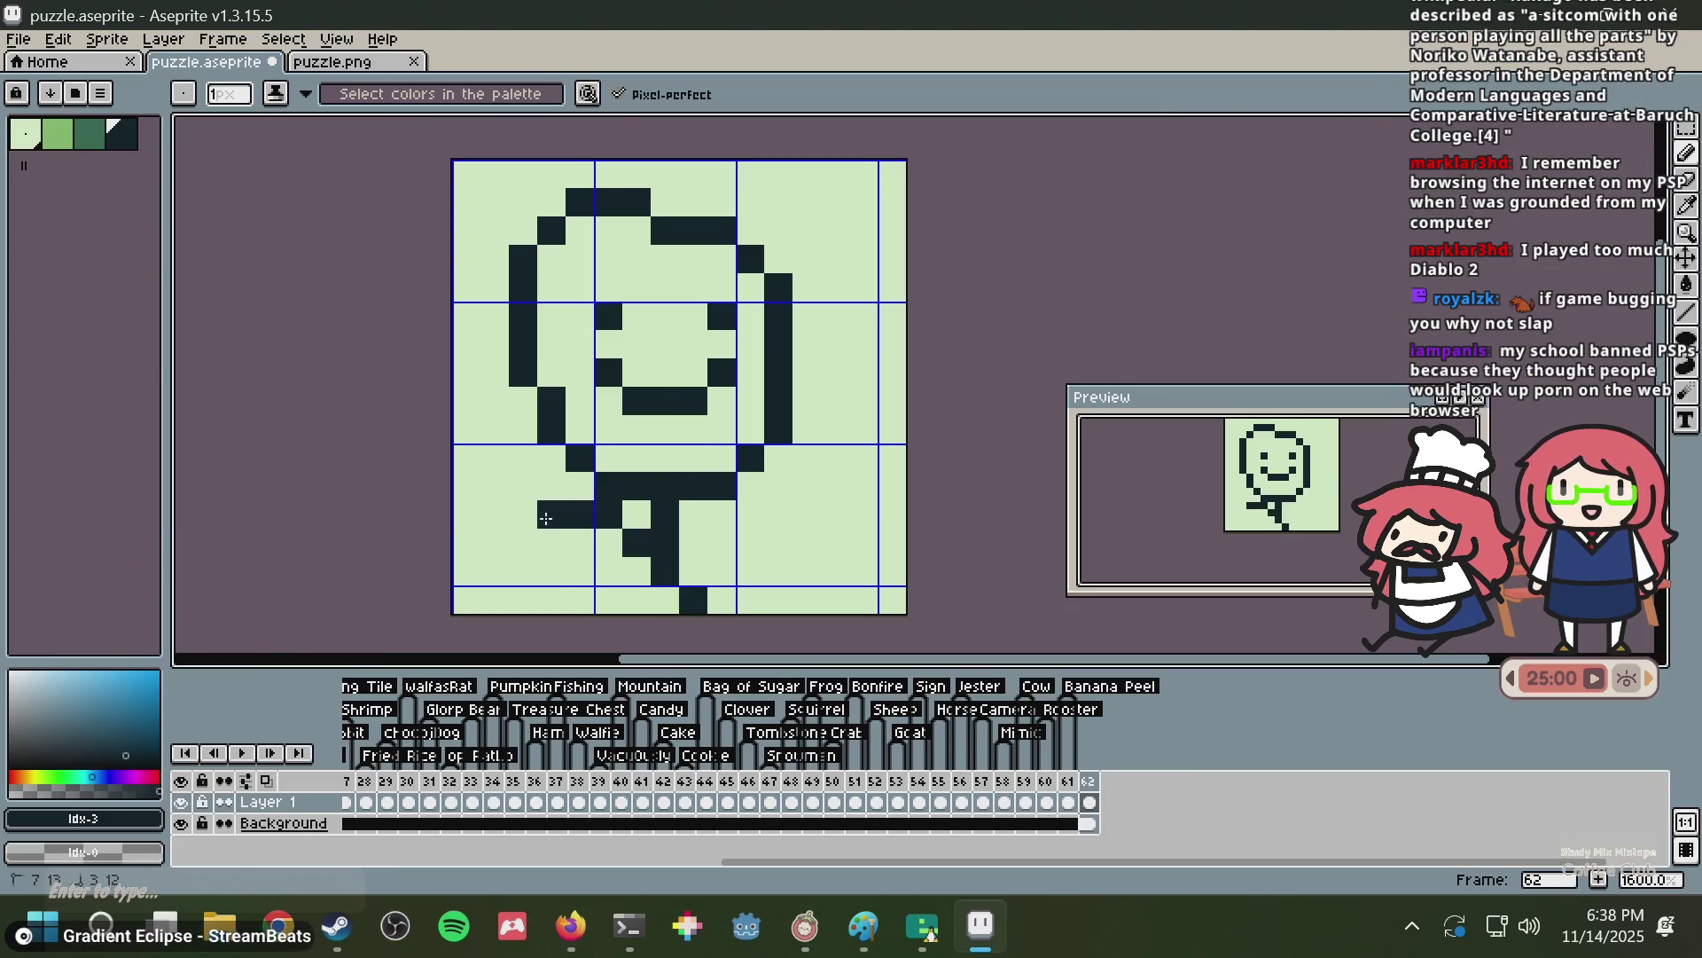
{"action": "key", "text": "ctrl+z"}
{"action": "mouse_move", "coordinate": [466, 458]}
{"action": "left_mouse_down"}
{"action": "mouse_move", "coordinate": [618, 530]}
{"action": "mouse_move", "coordinate": [896, 457]}
{"action": "left_mouse_up"}
{"action": "key", "text": "ctrl+z"}
{"action": "key", "text": "ctrl+z"}
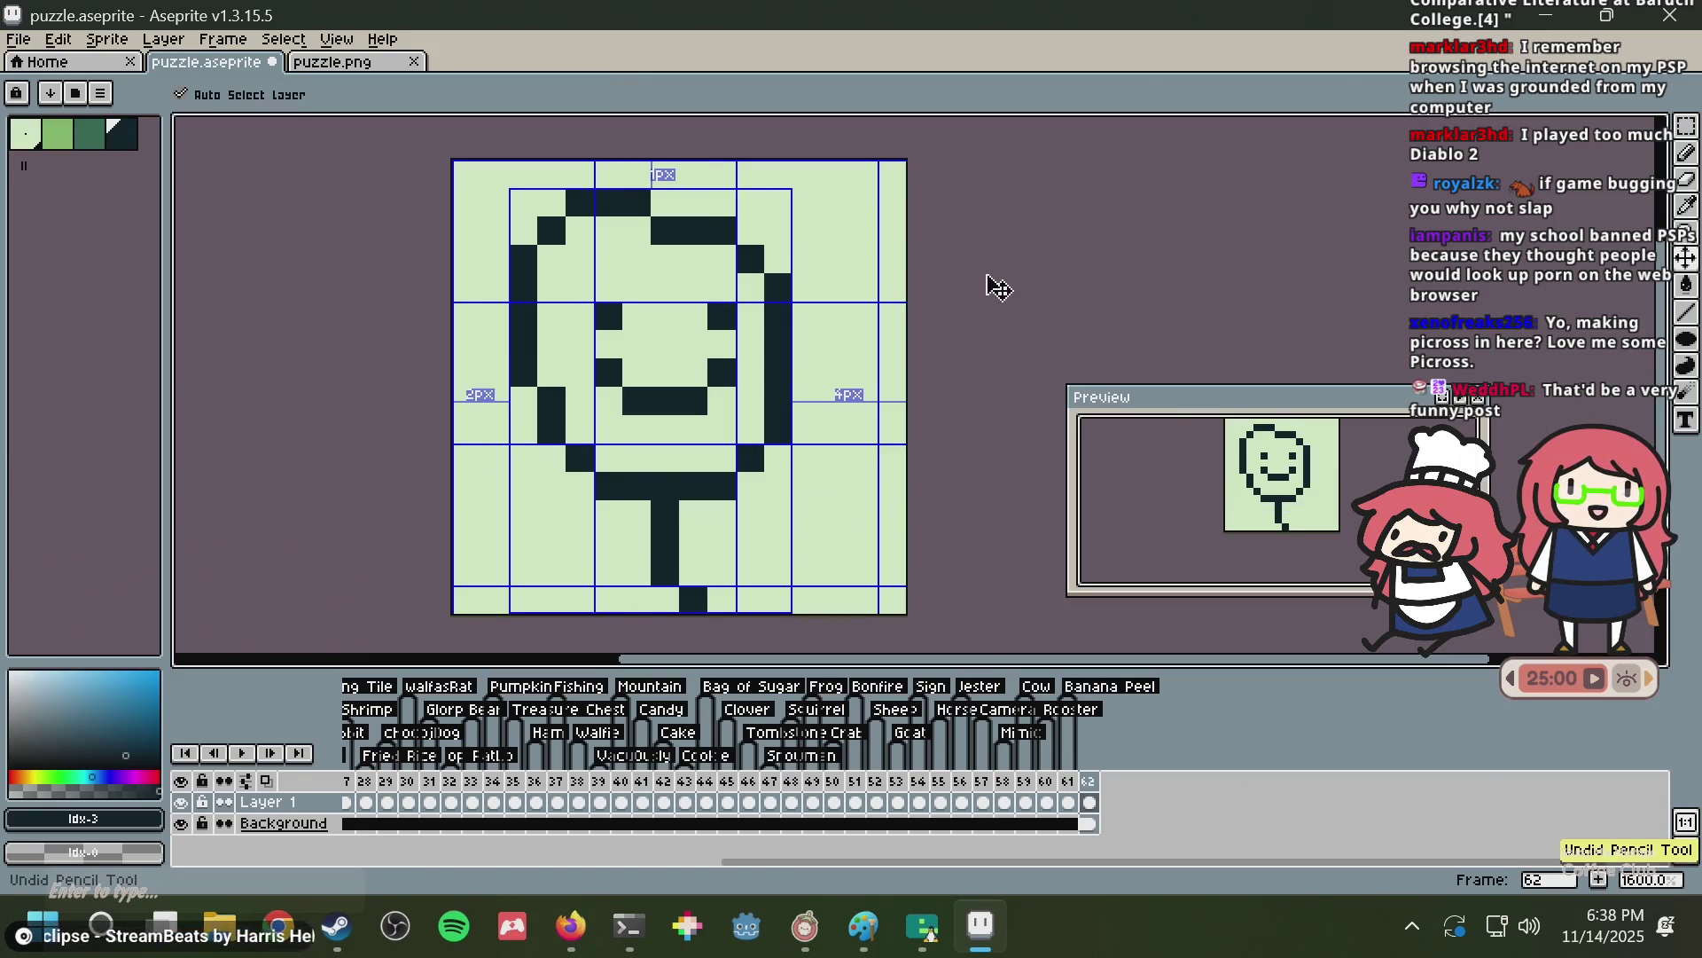
{"action": "key", "text": "ctrl+z"}
{"action": "key", "text": "ctrl+z"}
{"action": "key", "text": "ctrl+z"}
{"action": "key", "text": "ctrl+z"}
{"action": "key", "text": "ctrl+z"}
{"action": "key", "text": "ctrl+z"}
{"action": "key", "text": "ctrl+z"}
{"action": "key", "text": "ctrl+z"}
{"action": "key", "text": "ctrl+z"}
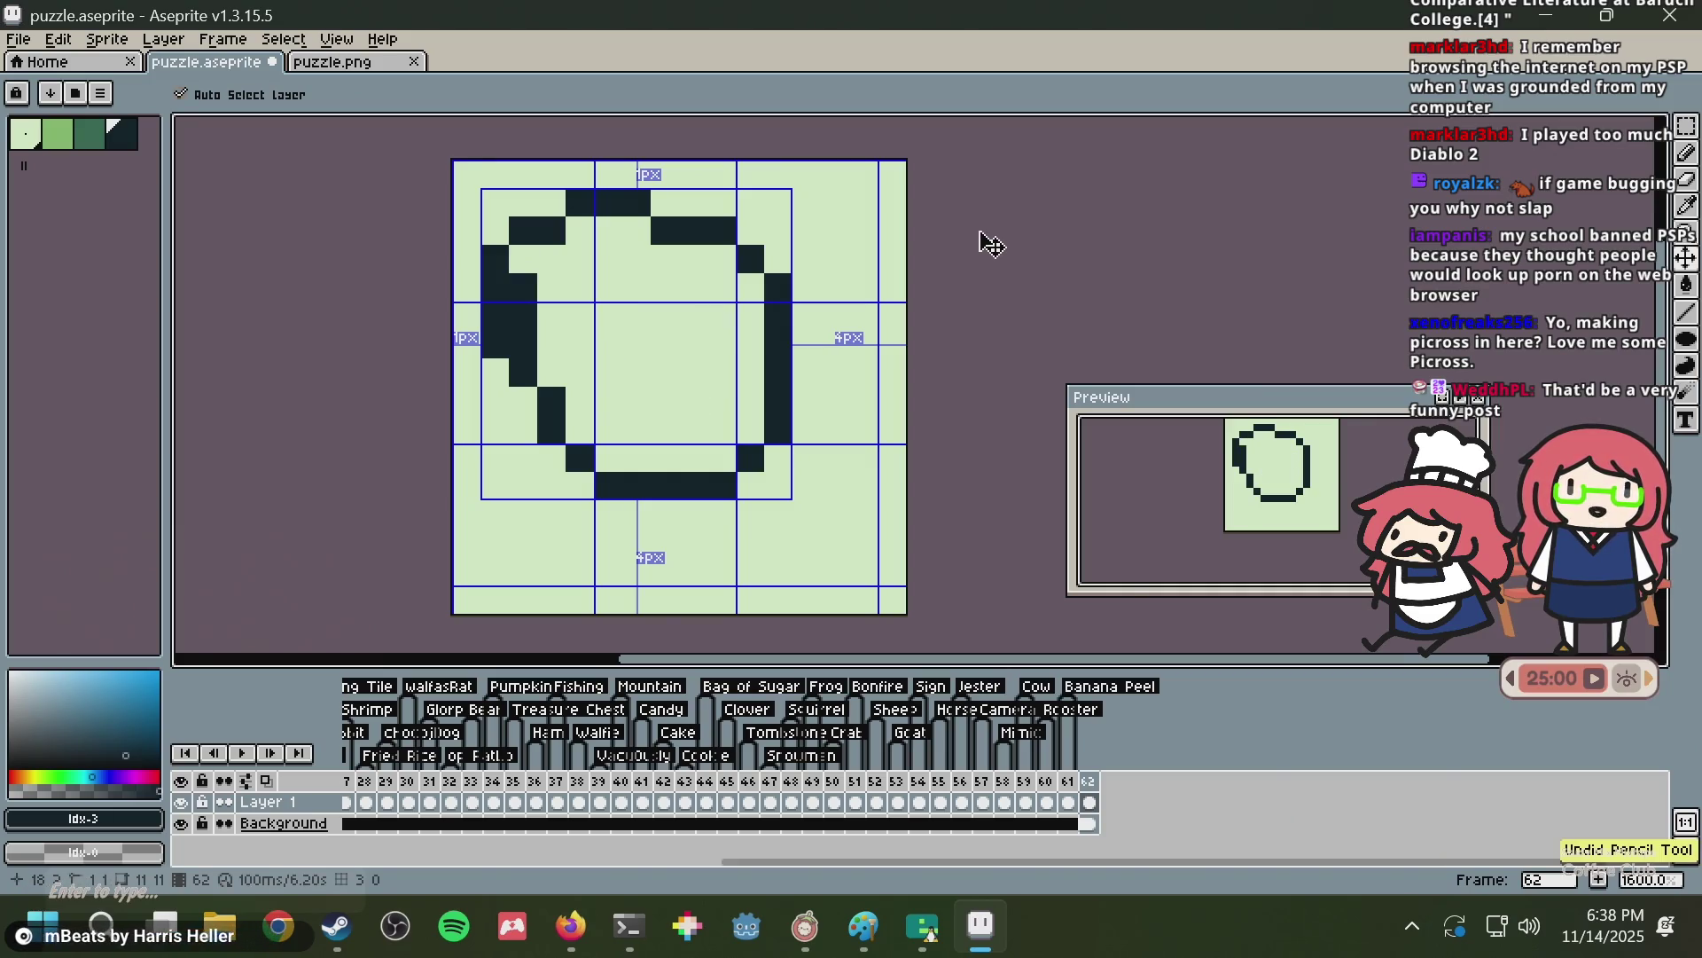
{"action": "key", "text": "ctrl+z"}
{"action": "key", "text": "ctrl+z"}
{"action": "key", "text": "ctrl+z"}
{"action": "key", "text": "ctrl+s"}
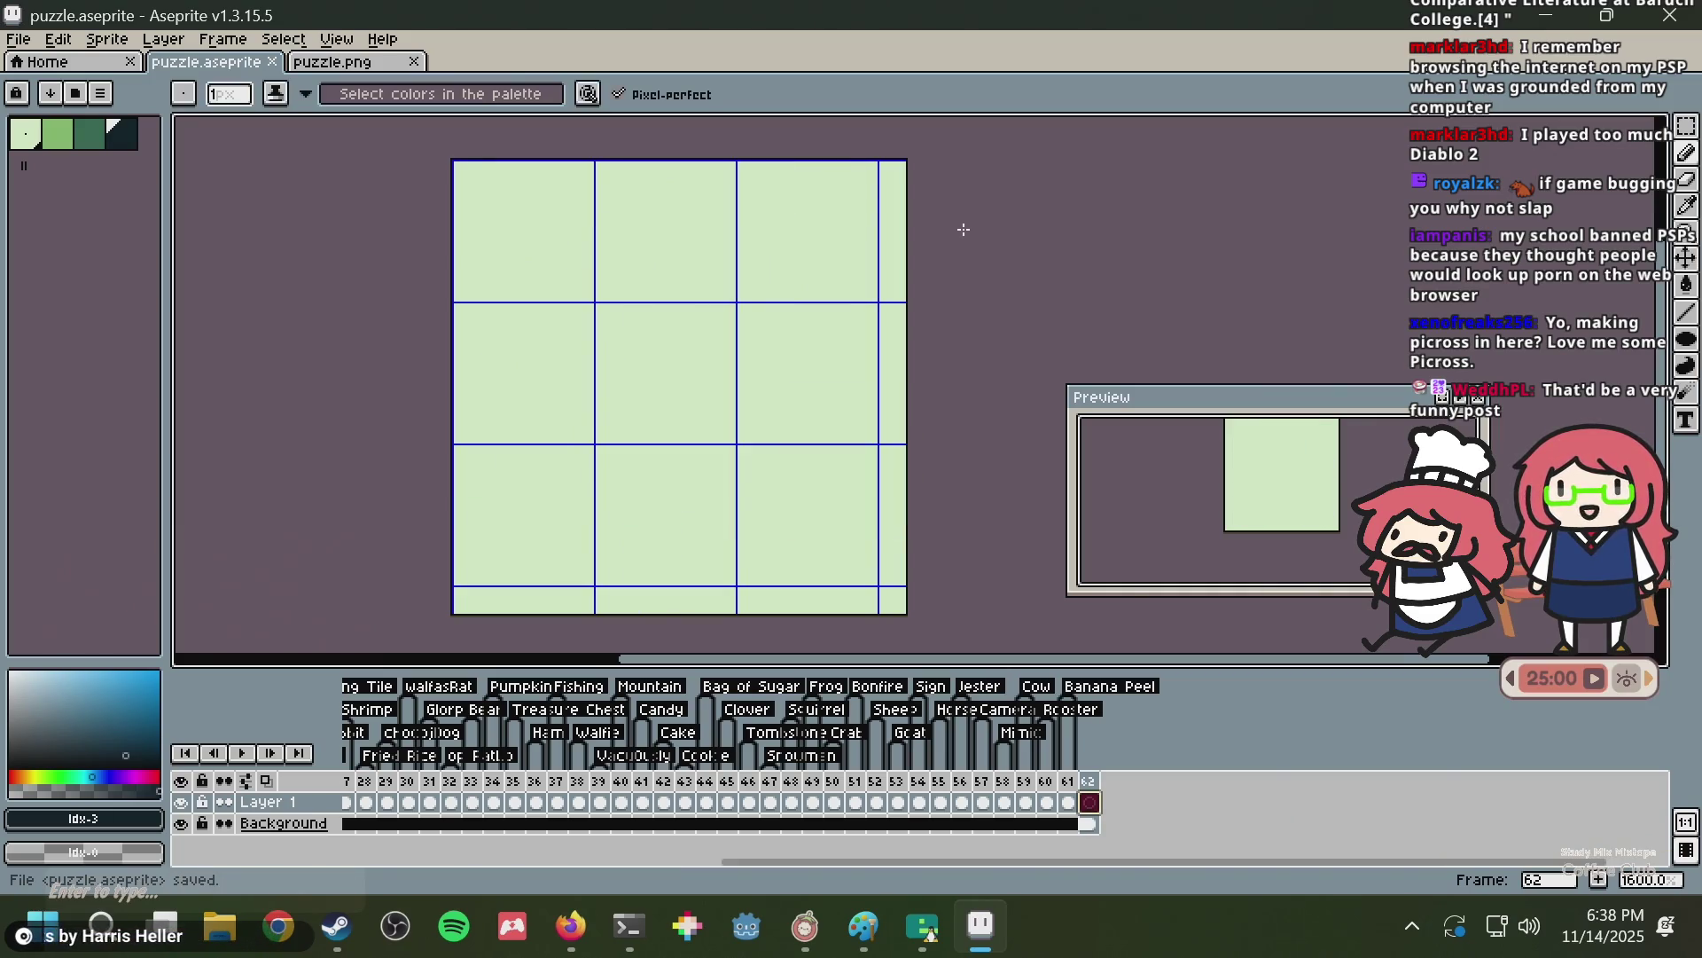
{"action": "key", "text": "ctrl+z"}
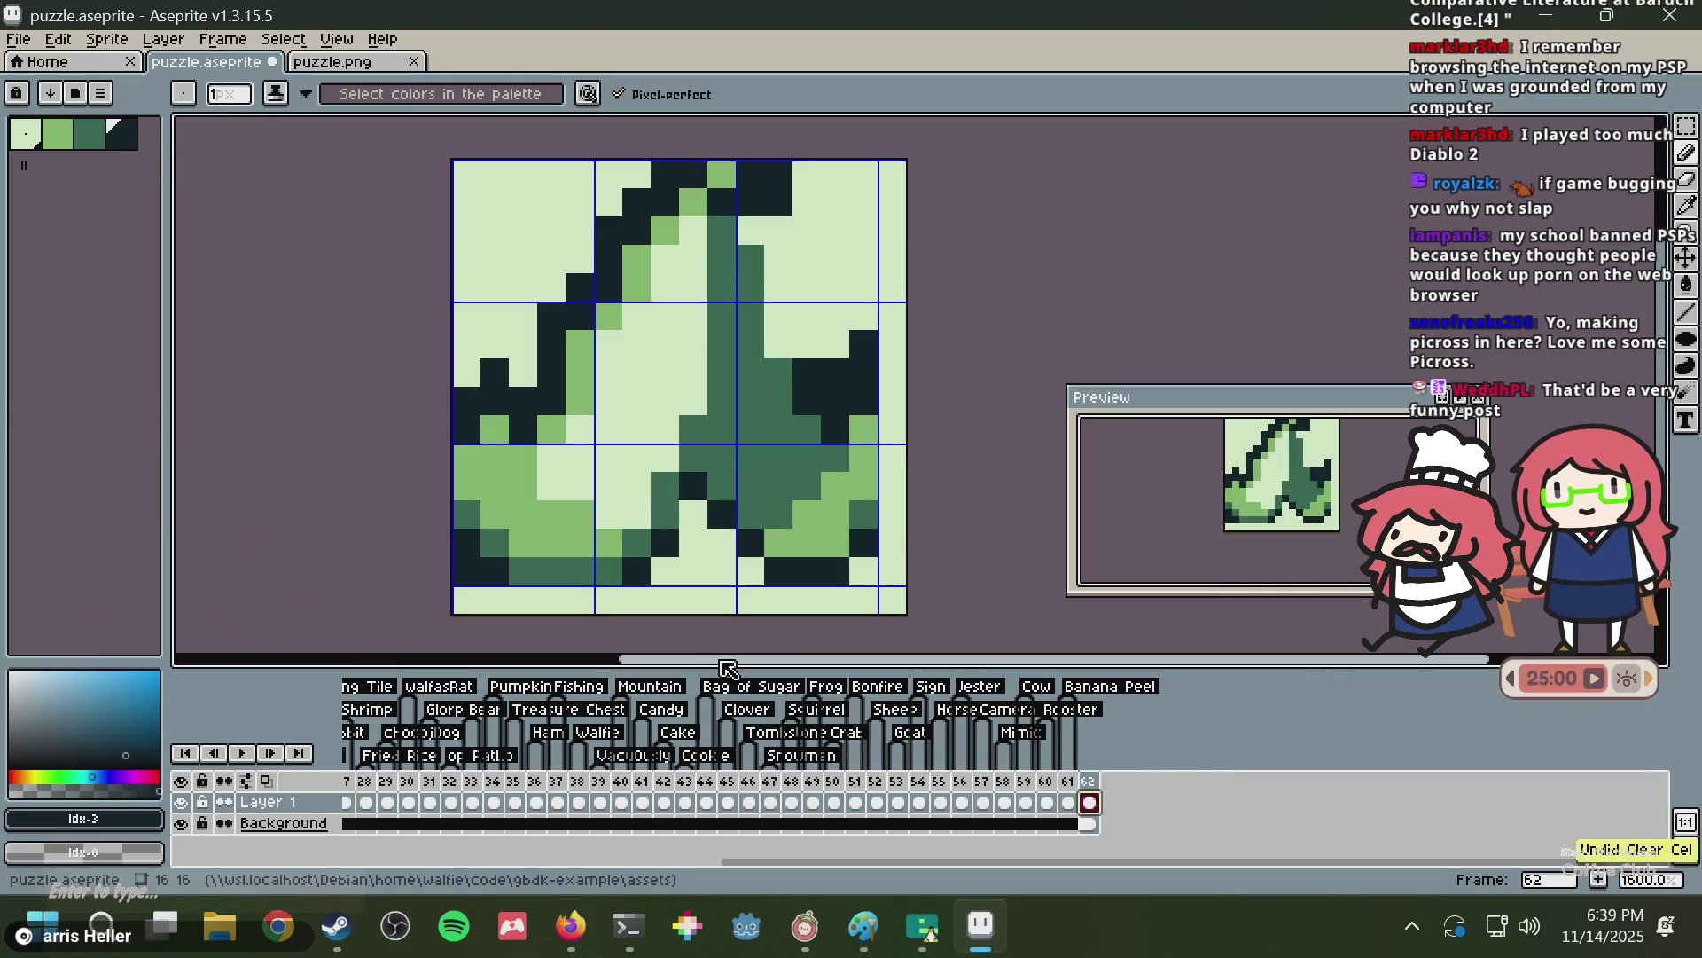
{"action": "key", "text": "ctrl+y"}
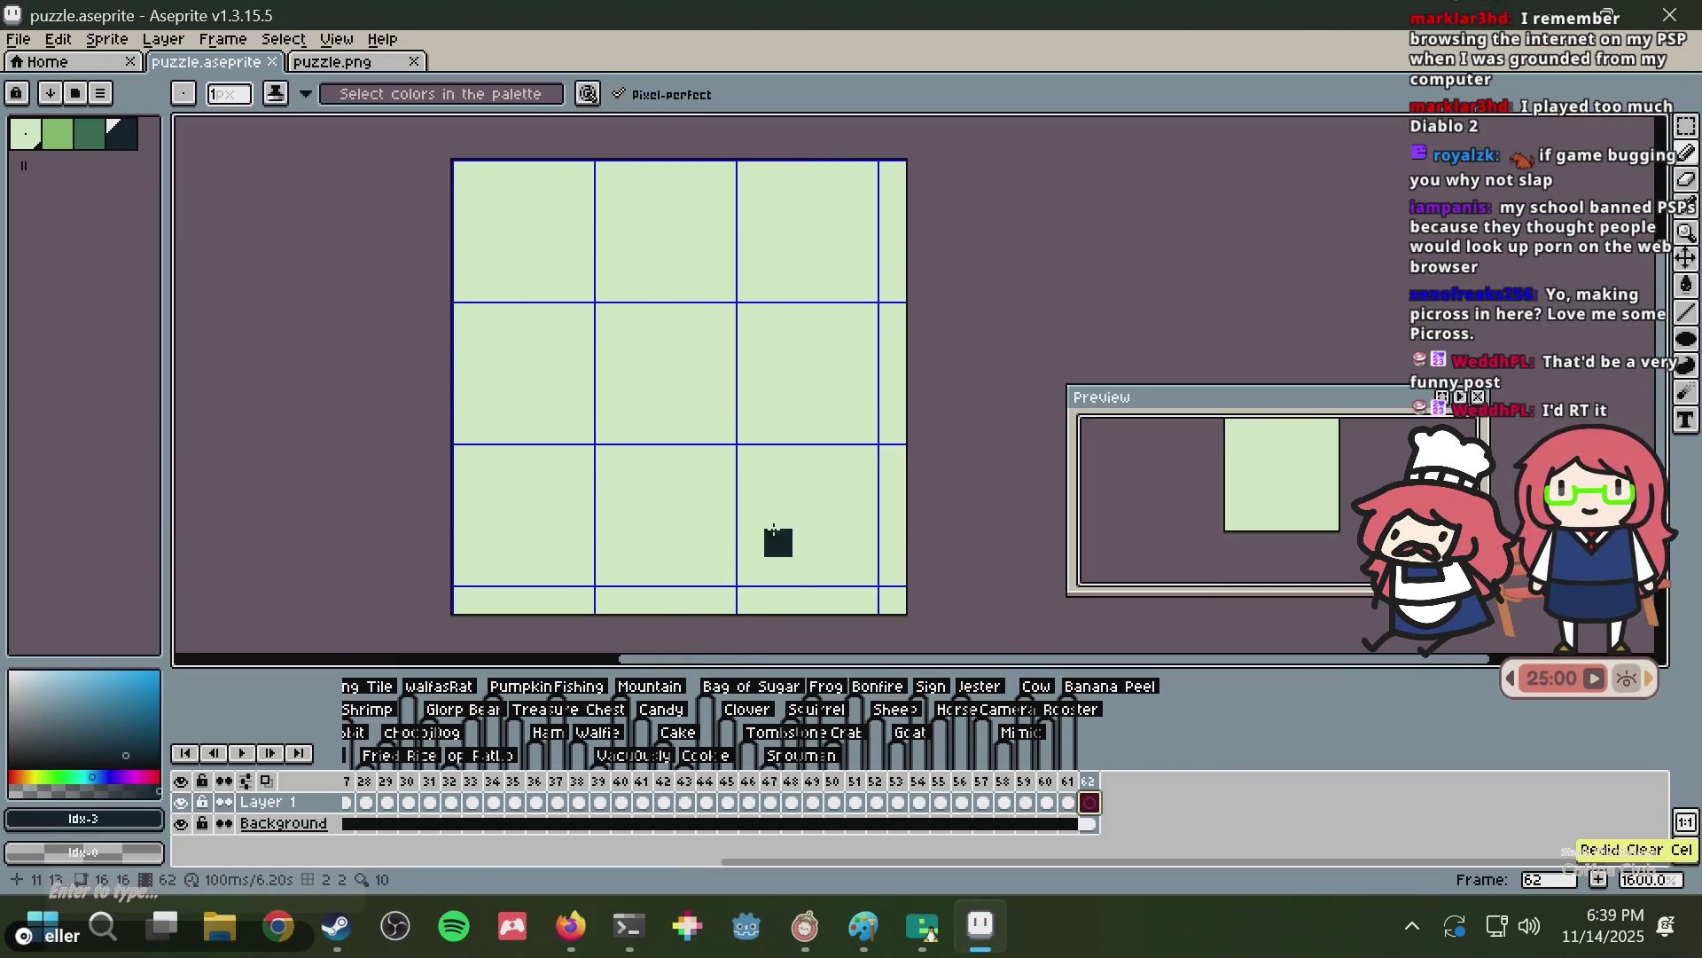
Draw one curved dark outline stroke, save, and rerun the emulator build in the terminal.
{"action": "left_click_drag", "start_coordinate": [807, 543], "coordinate": [694, 225]}
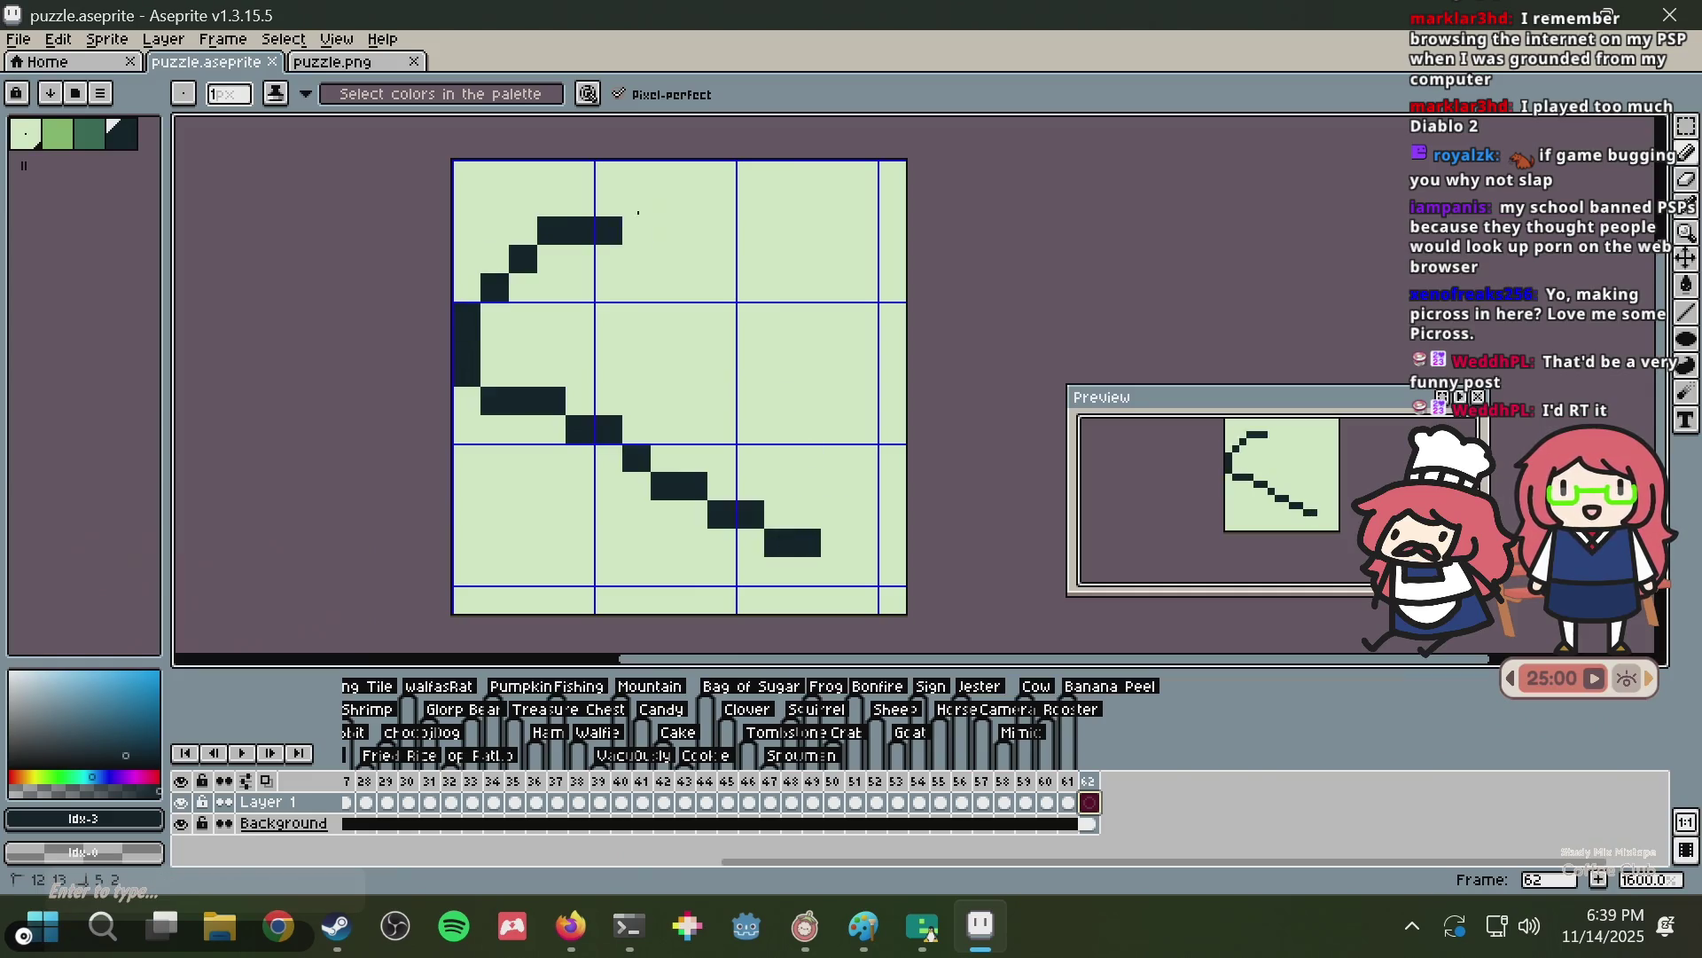
{"action": "key", "text": "ctrl+s"}
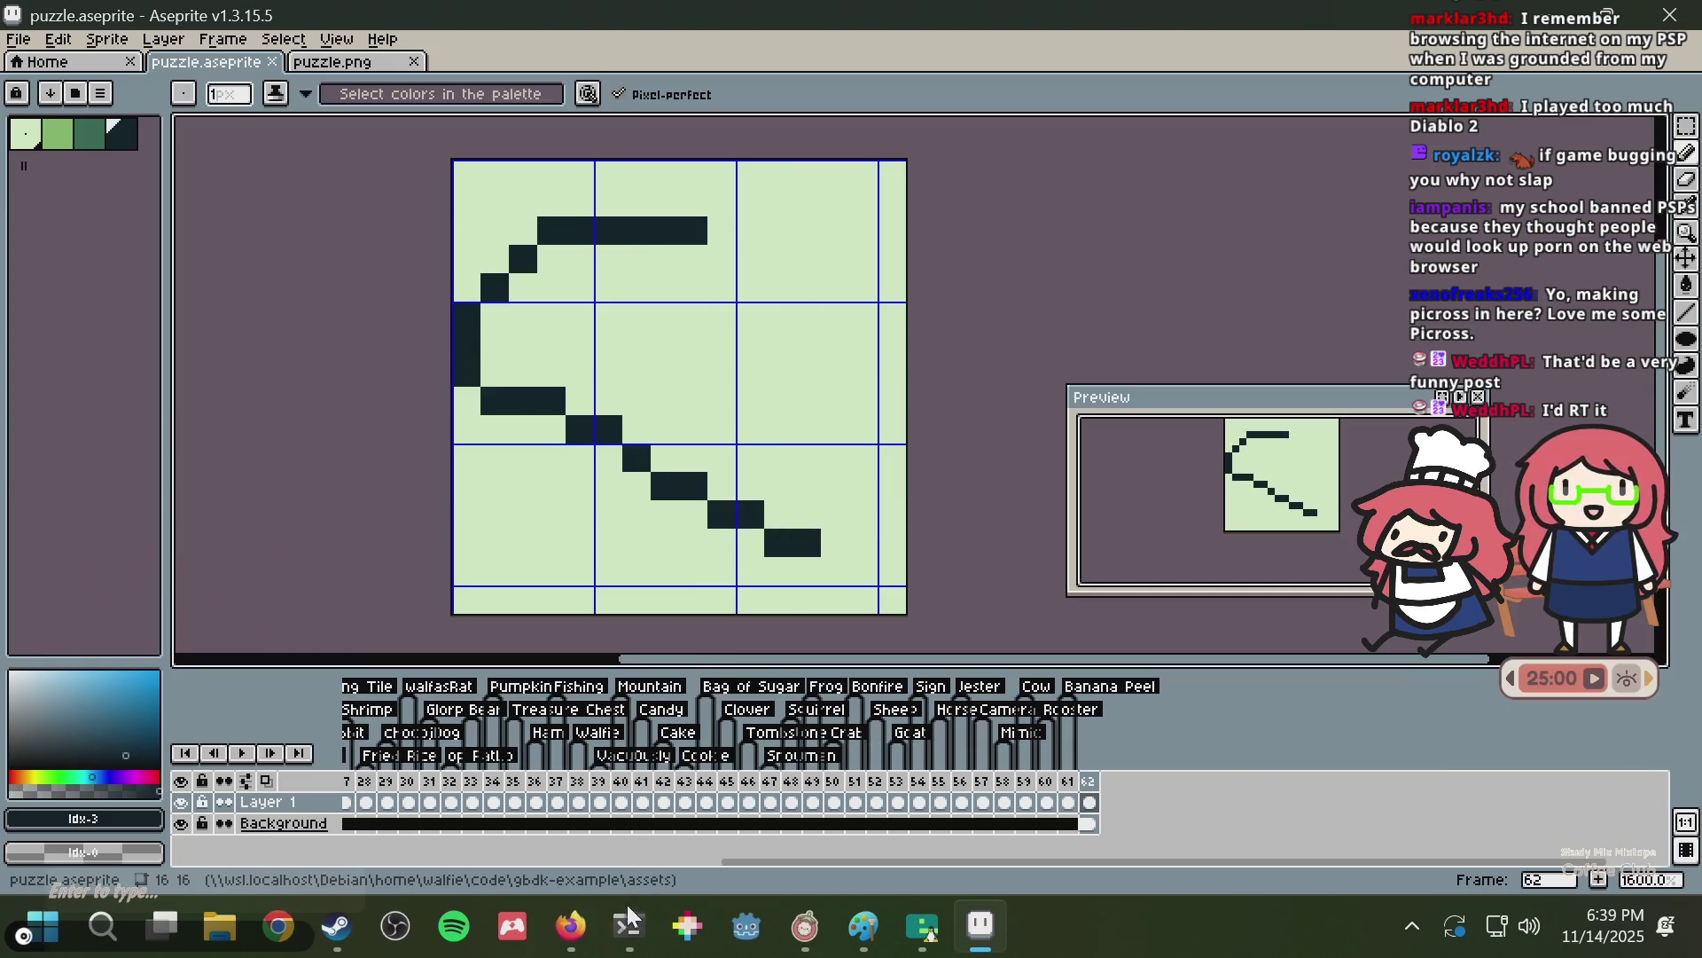
{"action": "left_click", "coordinate": [628, 918]}
{"action": "key", "text": "ctrl+c"}
{"action": "key", "text": "Up"}
{"action": "key", "text": "Return"}
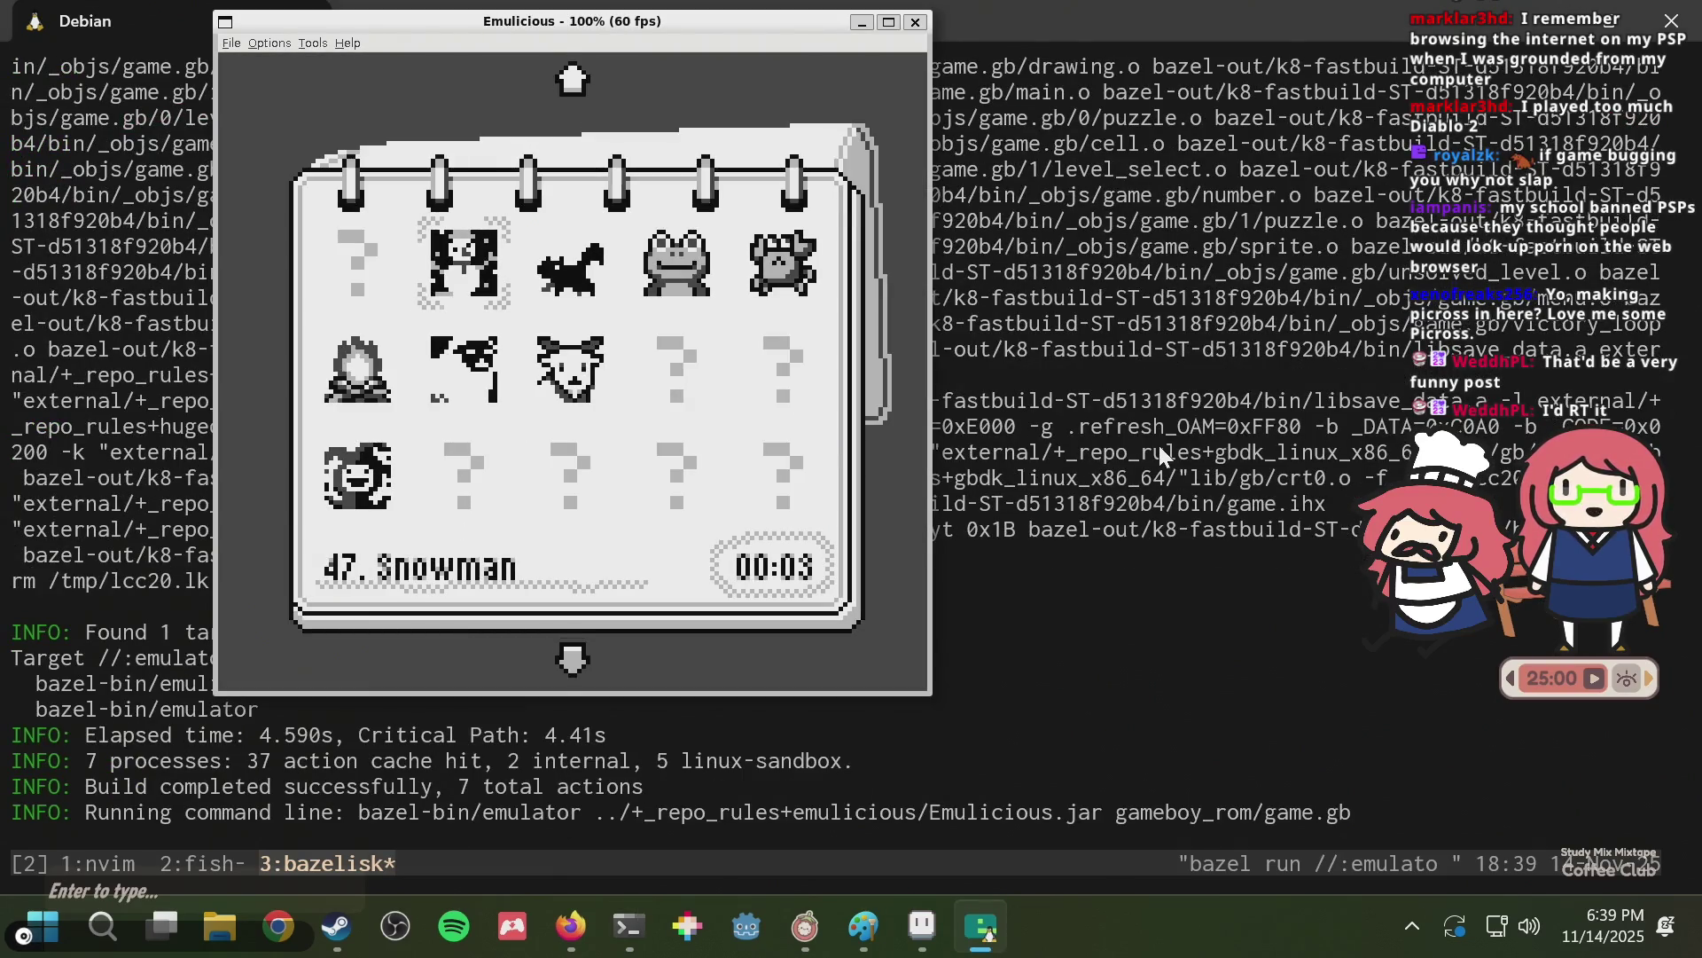
Navigate the level-select grid to level 59 and start it.
{"action": "key", "text": "Down"}
{"action": "key", "text": "Down"}
{"action": "key", "text": "Down"}
{"action": "key", "text": "Up"}
{"action": "key", "text": "Up"}
{"action": "key", "text": "Up"}
{"action": "key", "text": "Up"}
{"action": "key", "text": "Up"}
{"action": "key", "text": "Right"}
{"action": "key", "text": "Right"}
{"action": "key", "text": "Up"}
{"action": "key", "text": "Up"}
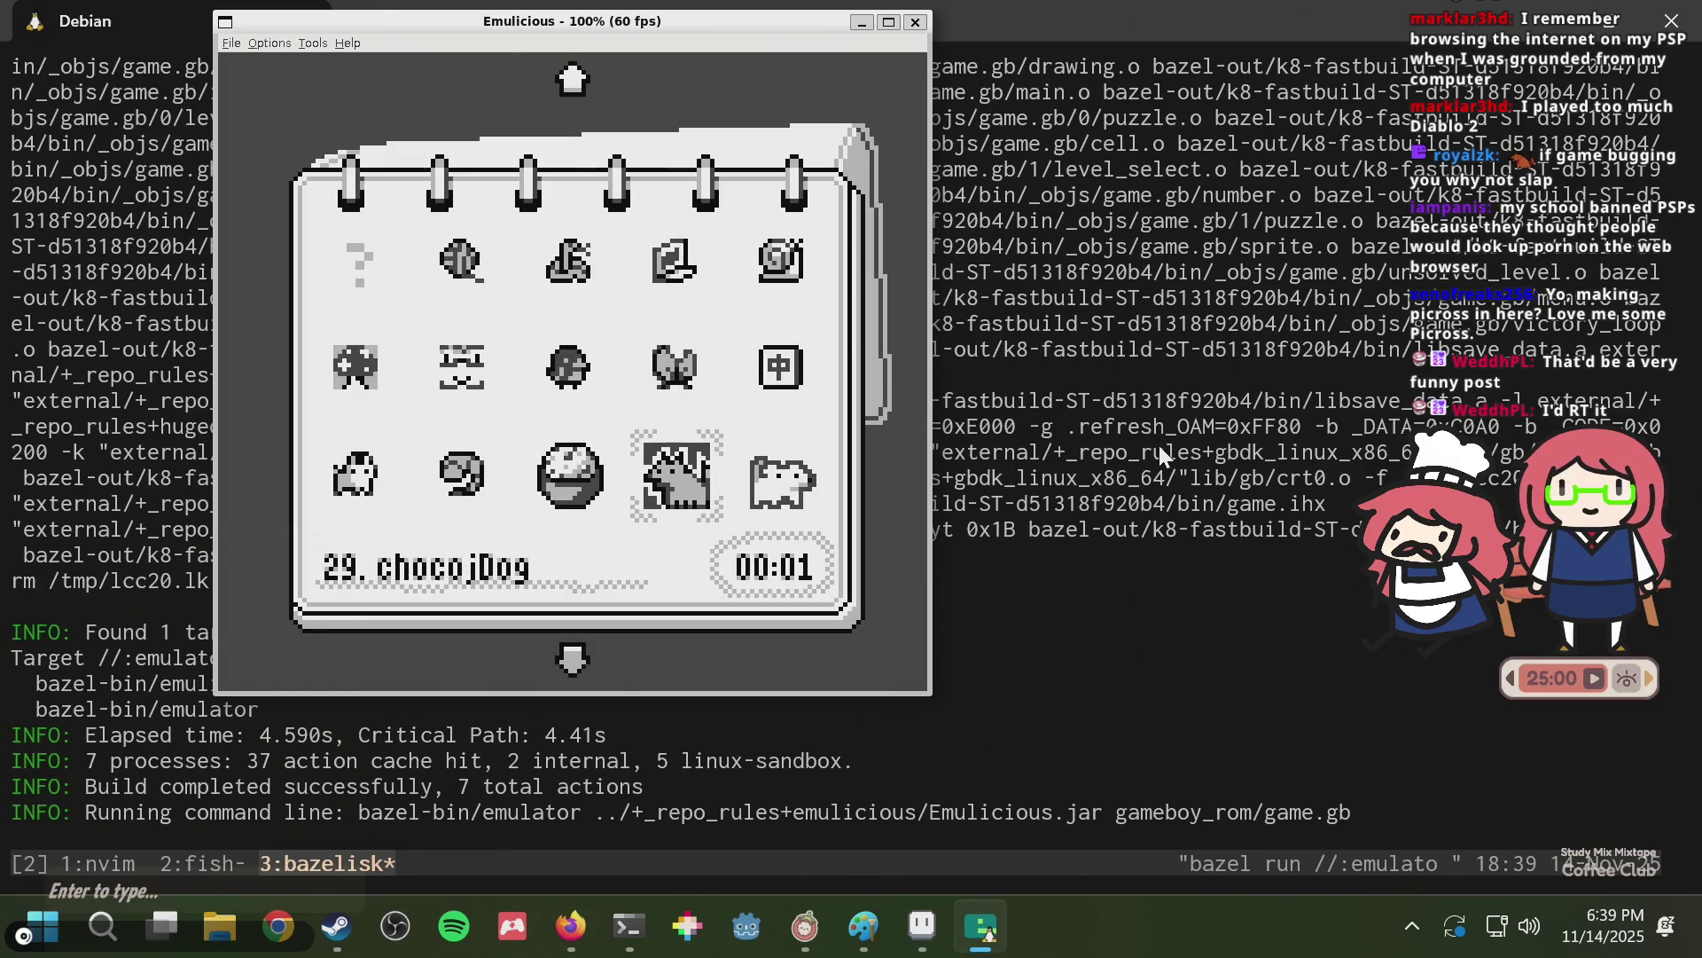
{"action": "key", "text": "Down"}
{"action": "key", "text": "Down"}
{"action": "key", "text": "Down"}
{"action": "key", "text": "Down"}
{"action": "key", "text": "Down"}
{"action": "key", "text": "Left"}
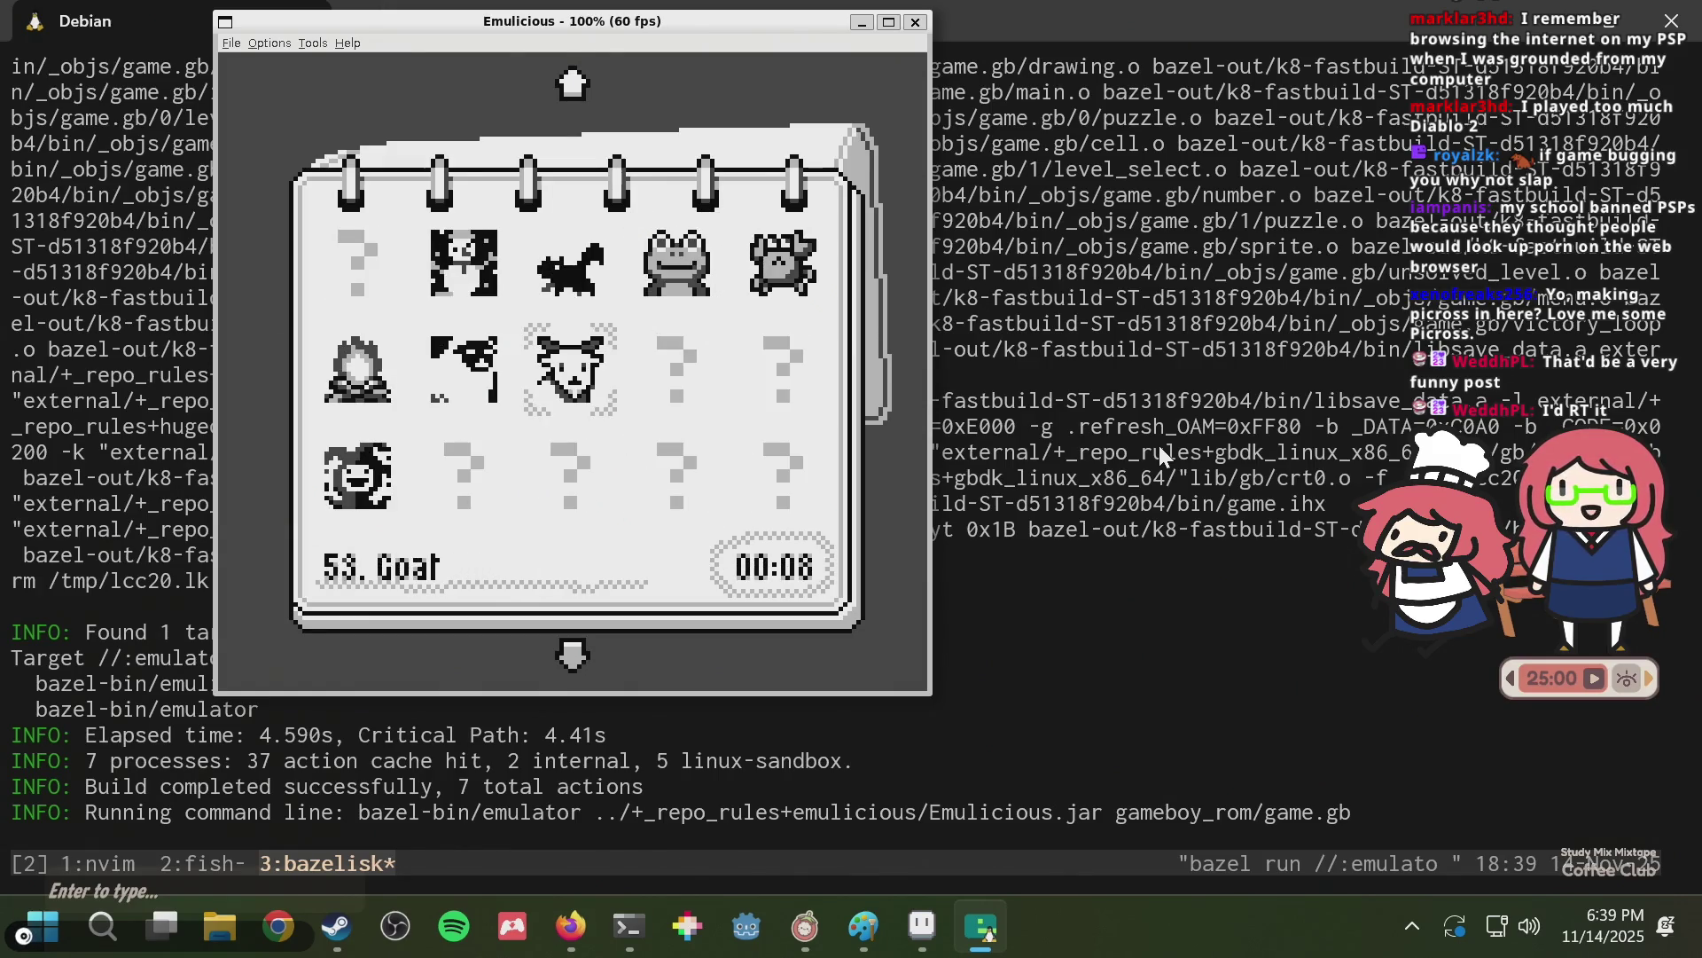
{"action": "key", "text": "Down"}
{"action": "key", "text": "Down"}
{"action": "key", "text": "Left"}
{"action": "key", "text": "Up"}
{"action": "key", "text": "Right"}
{"action": "key", "text": "Right"}
{"action": "key", "text": "x"}
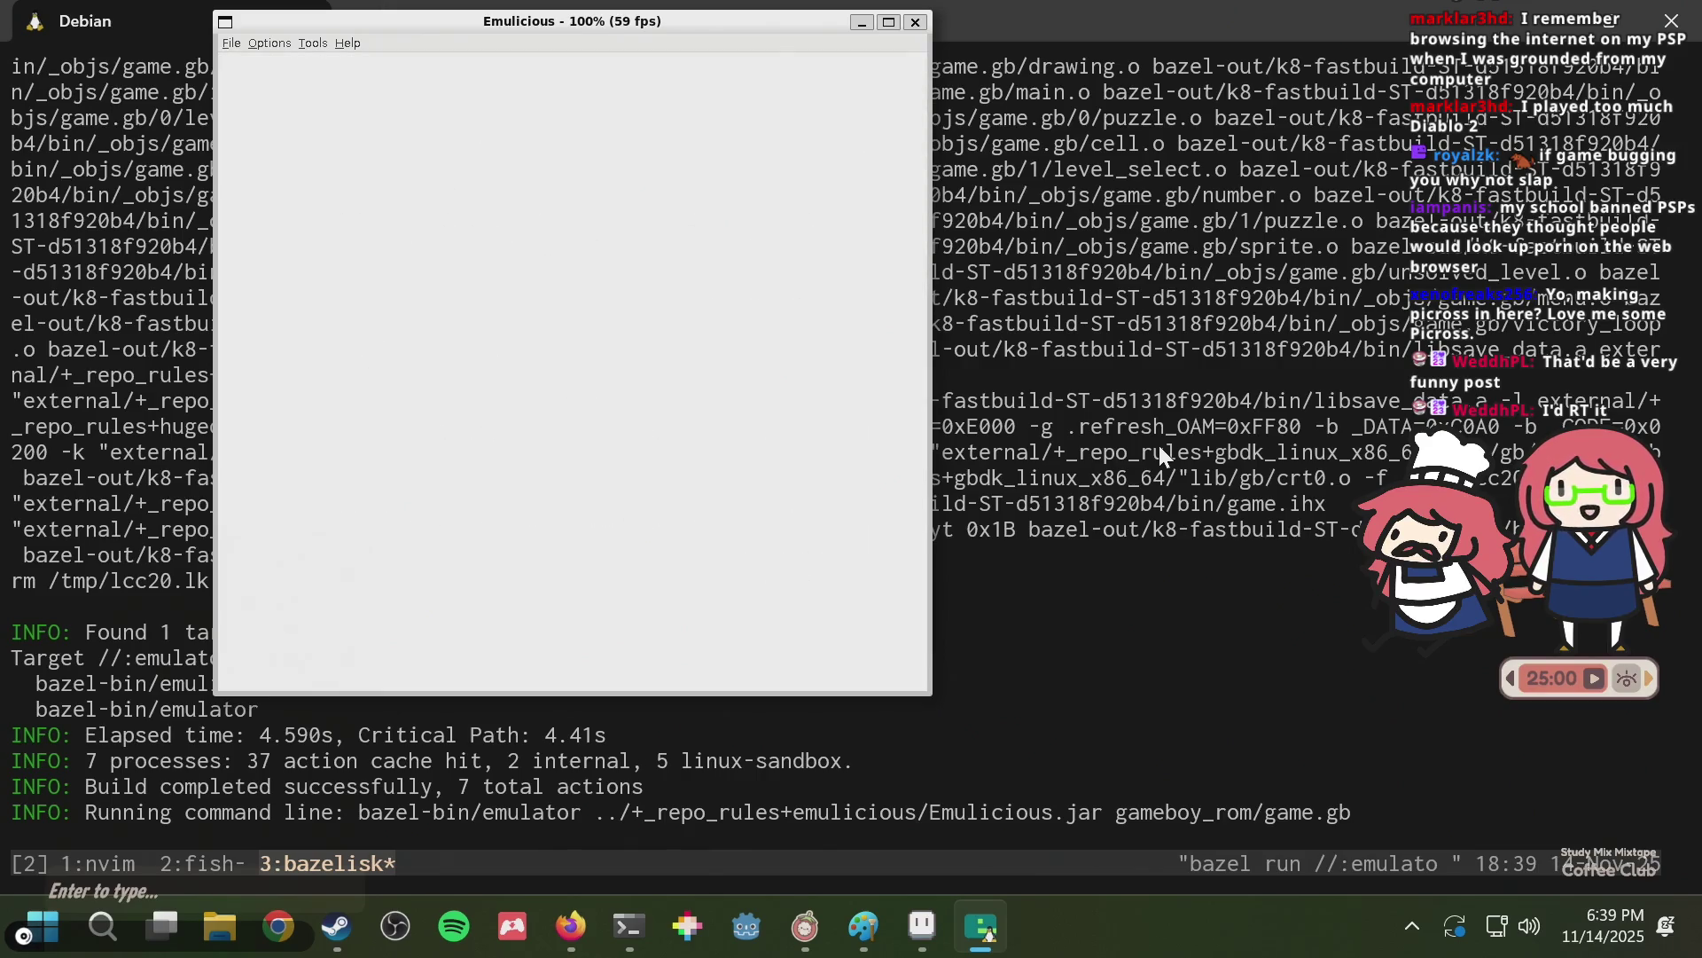
Fill the level 59 grid with its solution, revealing the Cow picture.
{"action": "key", "text": "Down"}
{"action": "key", "text": "Down"}
{"action": "key", "text": "Down"}
{"action": "key", "text": "Down"}
{"action": "key", "text": "Down"}
{"action": "key", "text": "Down"}
{"action": "key", "text": "Down"}
{"action": "key", "text": "Down"}
{"action": "key", "text": "Down"}
{"action": "key", "text": "Up"}
{"action": "key", "text": "Up"}
{"action": "key", "text": "Up"}
{"action": "key", "text": "Up"}
{"action": "key", "text": "Up"}
{"action": "key", "text": "Up"}
{"action": "key", "text": "Up"}
{"action": "key", "text": "Up"}
{"action": "key", "text": "Up"}
{"action": "key", "text": "Up"}
{"action": "key", "text": "Right"}
{"action": "key", "text": "Right"}
{"action": "key", "text": "Right"}
{"action": "key", "text": "Right"}
{"action": "key", "text": "Right"}
{"action": "key", "text": "Right"}
{"action": "key", "text": "Right"}
{"action": "key", "text": "Right"}
{"action": "key", "text": "Right"}
{"action": "key", "text": "Down"}
{"action": "key", "text": "Down"}
{"action": "key", "text": "Down"}
{"action": "key", "text": "Down"}
{"action": "key", "text": "Down"}
{"action": "key", "text": "Down"}
{"action": "key", "text": "Down"}
{"action": "key", "text": "Down"}
{"action": "key", "text": "Down"}
{"action": "key", "text": "Down"}
{"action": "key", "text": "Right"}
{"action": "key", "text": "Right"}
{"action": "key", "text": "Right"}
{"action": "key", "text": "Right"}
{"action": "key", "text": "Right"}
{"action": "key", "text": "Right"}
{"action": "key", "text": "Right"}
{"action": "key", "text": "Right"}
{"action": "key", "text": "Right"}
{"action": "key", "text": "Right"}
{"action": "key", "text": "Right"}
{"action": "key", "text": "Up"}
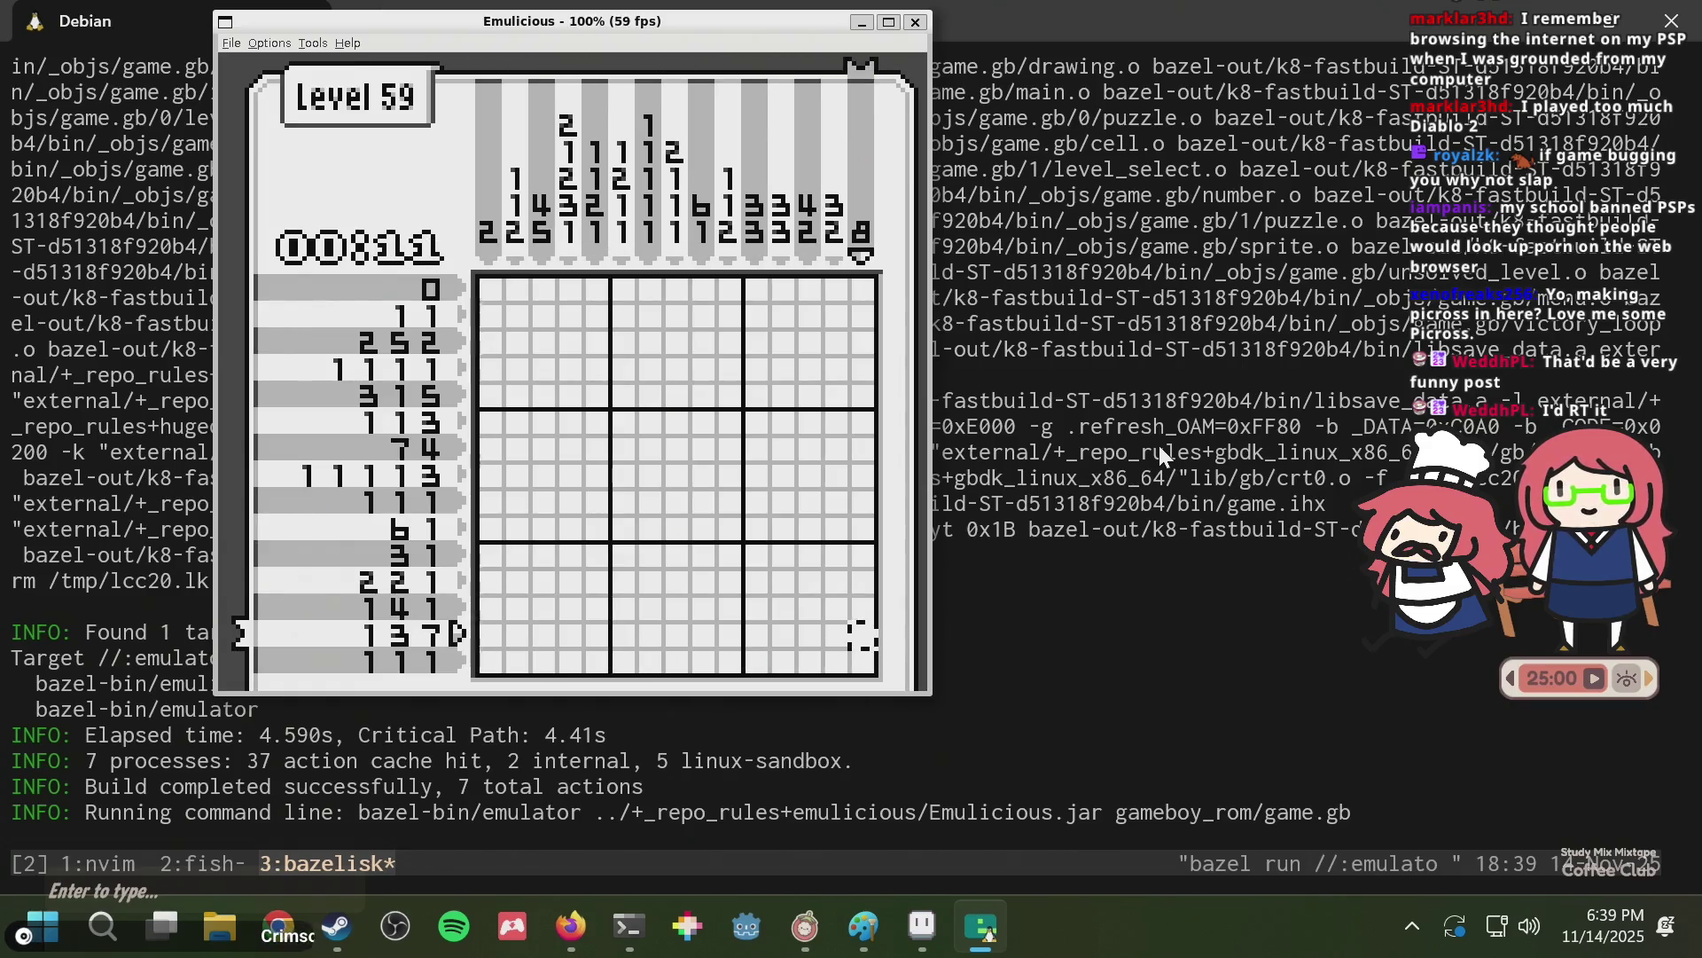
{"action": "key", "text": "Return"}
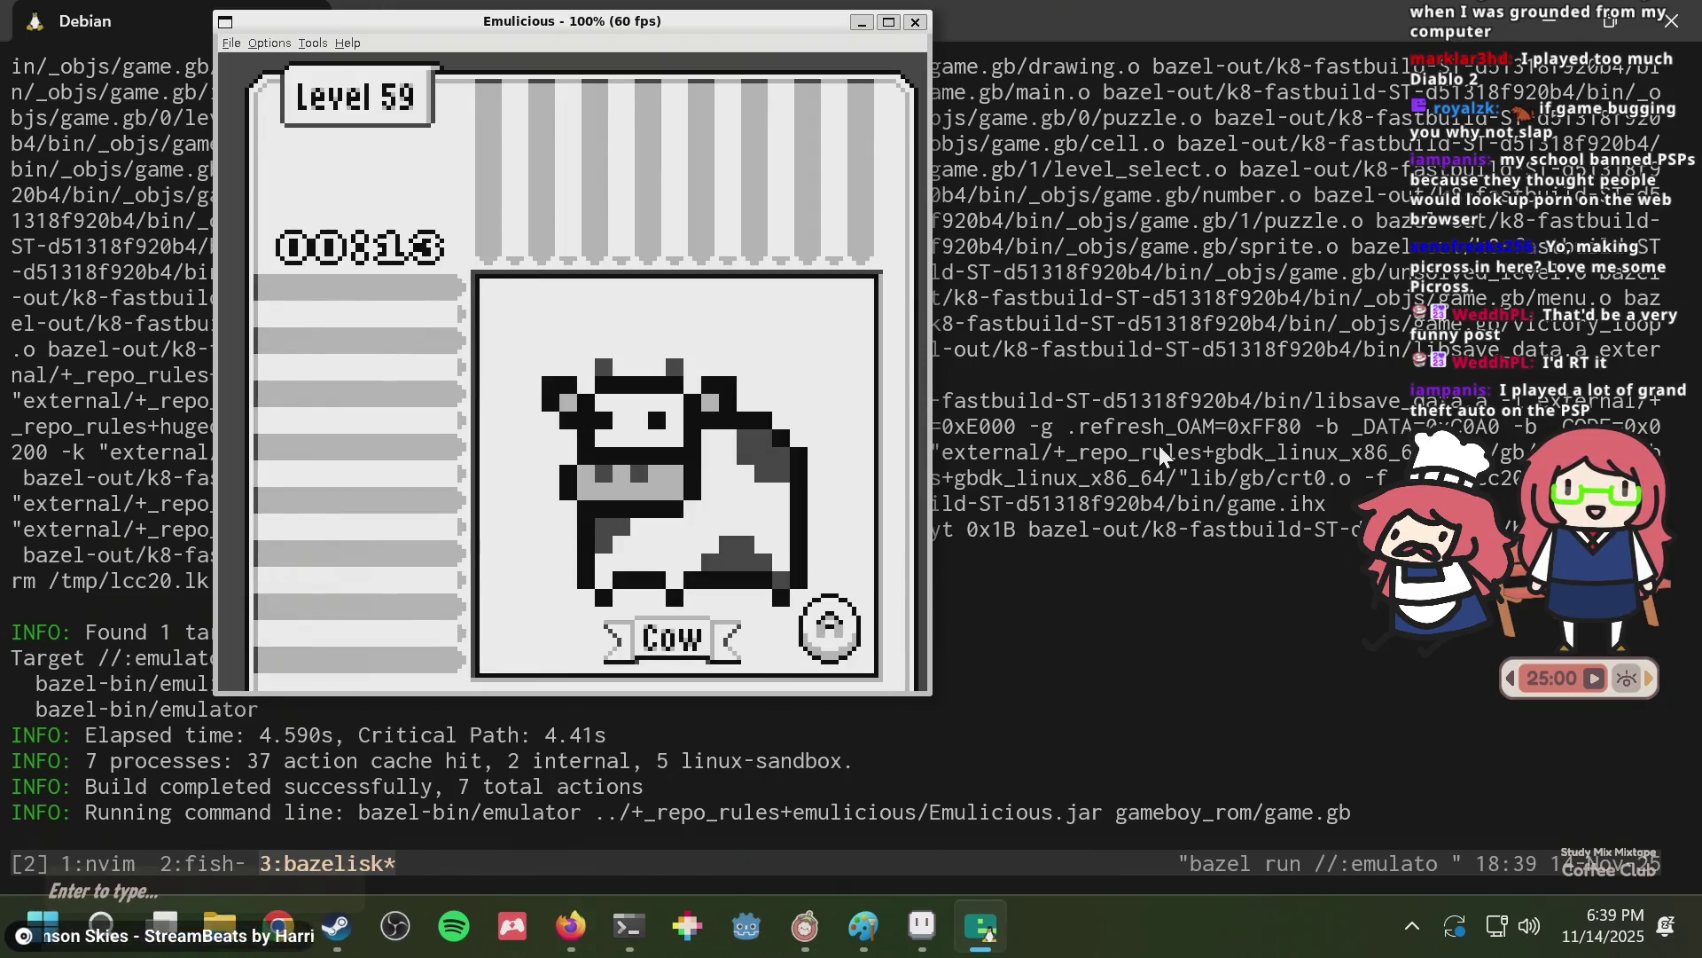
Leave the Cow screen and browse puzzles such as 37 Fishing, 52 Sheep, 42 Cake, 4 Umbrella.
{"action": "key", "text": "a"}
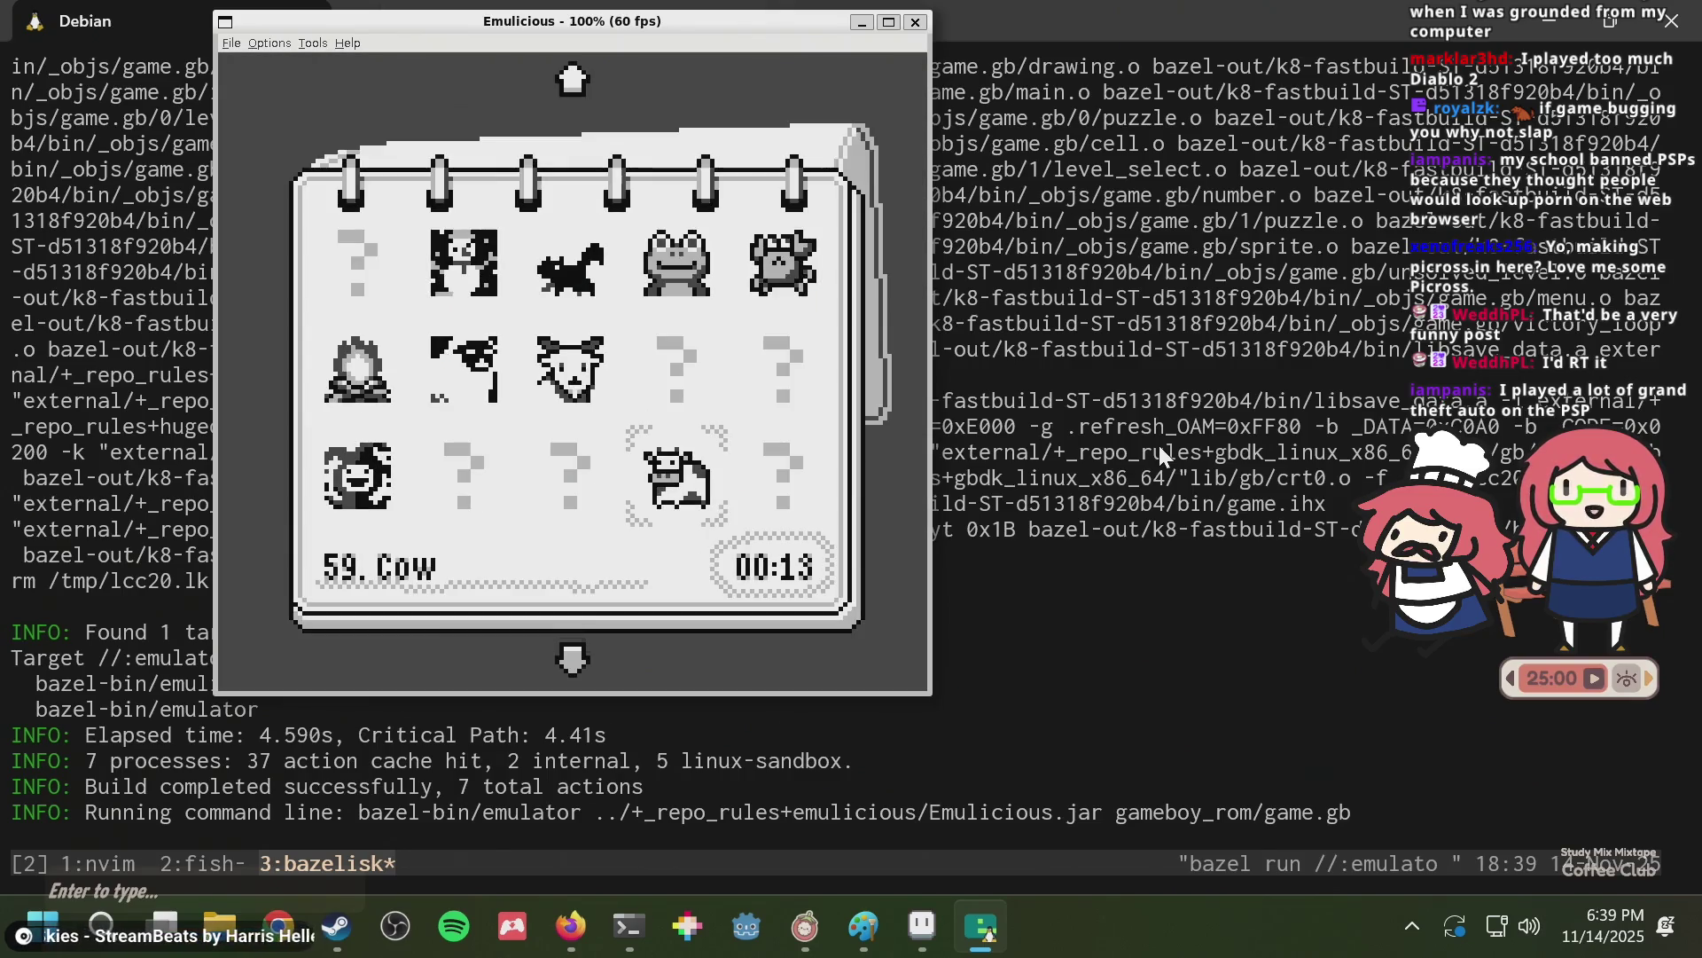
{"action": "key", "text": "Right"}
{"action": "key", "text": "Right"}
{"action": "key", "text": "Right"}
{"action": "key", "text": "Up"}
{"action": "key", "text": "Up"}
{"action": "key", "text": "Up"}
{"action": "key", "text": "Up"}
{"action": "key", "text": "Up"}
{"action": "key", "text": "Up"}
{"action": "key", "text": "Up"}
{"action": "key", "text": "Up"}
{"action": "key", "text": "Up"}
{"action": "key", "text": "Up"}
{"action": "key", "text": "Up"}
{"action": "key", "text": "Down"}
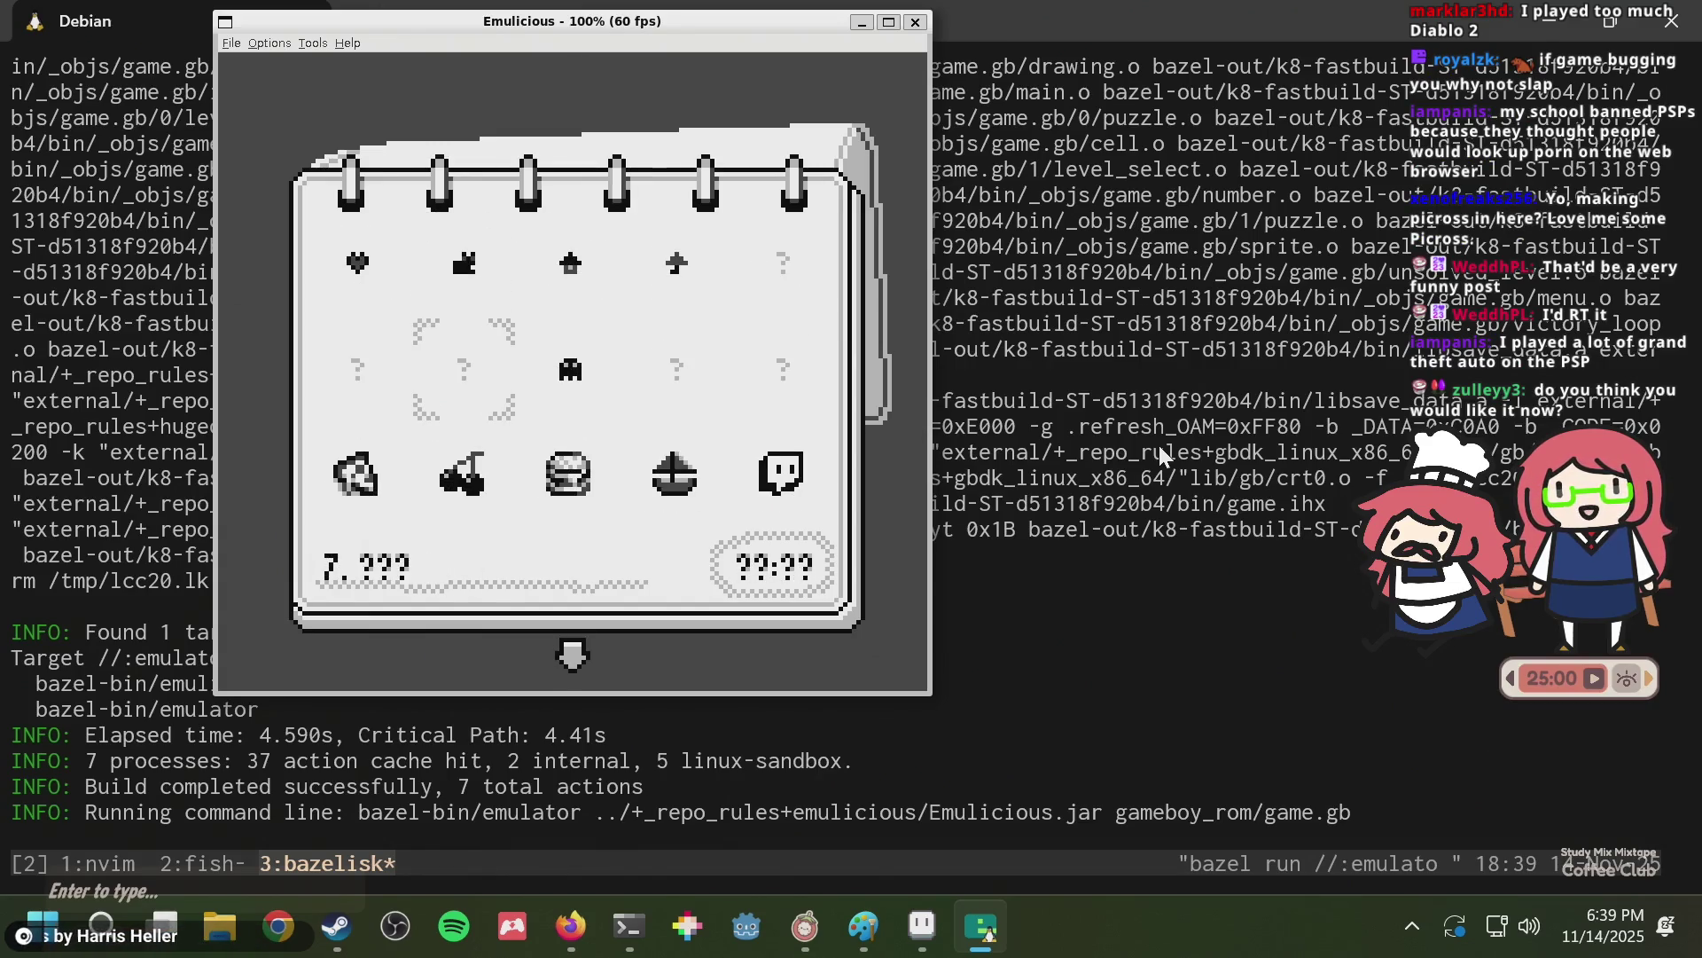
{"action": "key", "text": "Down"}
{"action": "key", "text": "Down"}
{"action": "key", "text": "Down"}
{"action": "key", "text": "Down"}
{"action": "key", "text": "Down"}
{"action": "key", "text": "Down"}
{"action": "key", "text": "Down"}
{"action": "key", "text": "Down"}
{"action": "key", "text": "Down"}
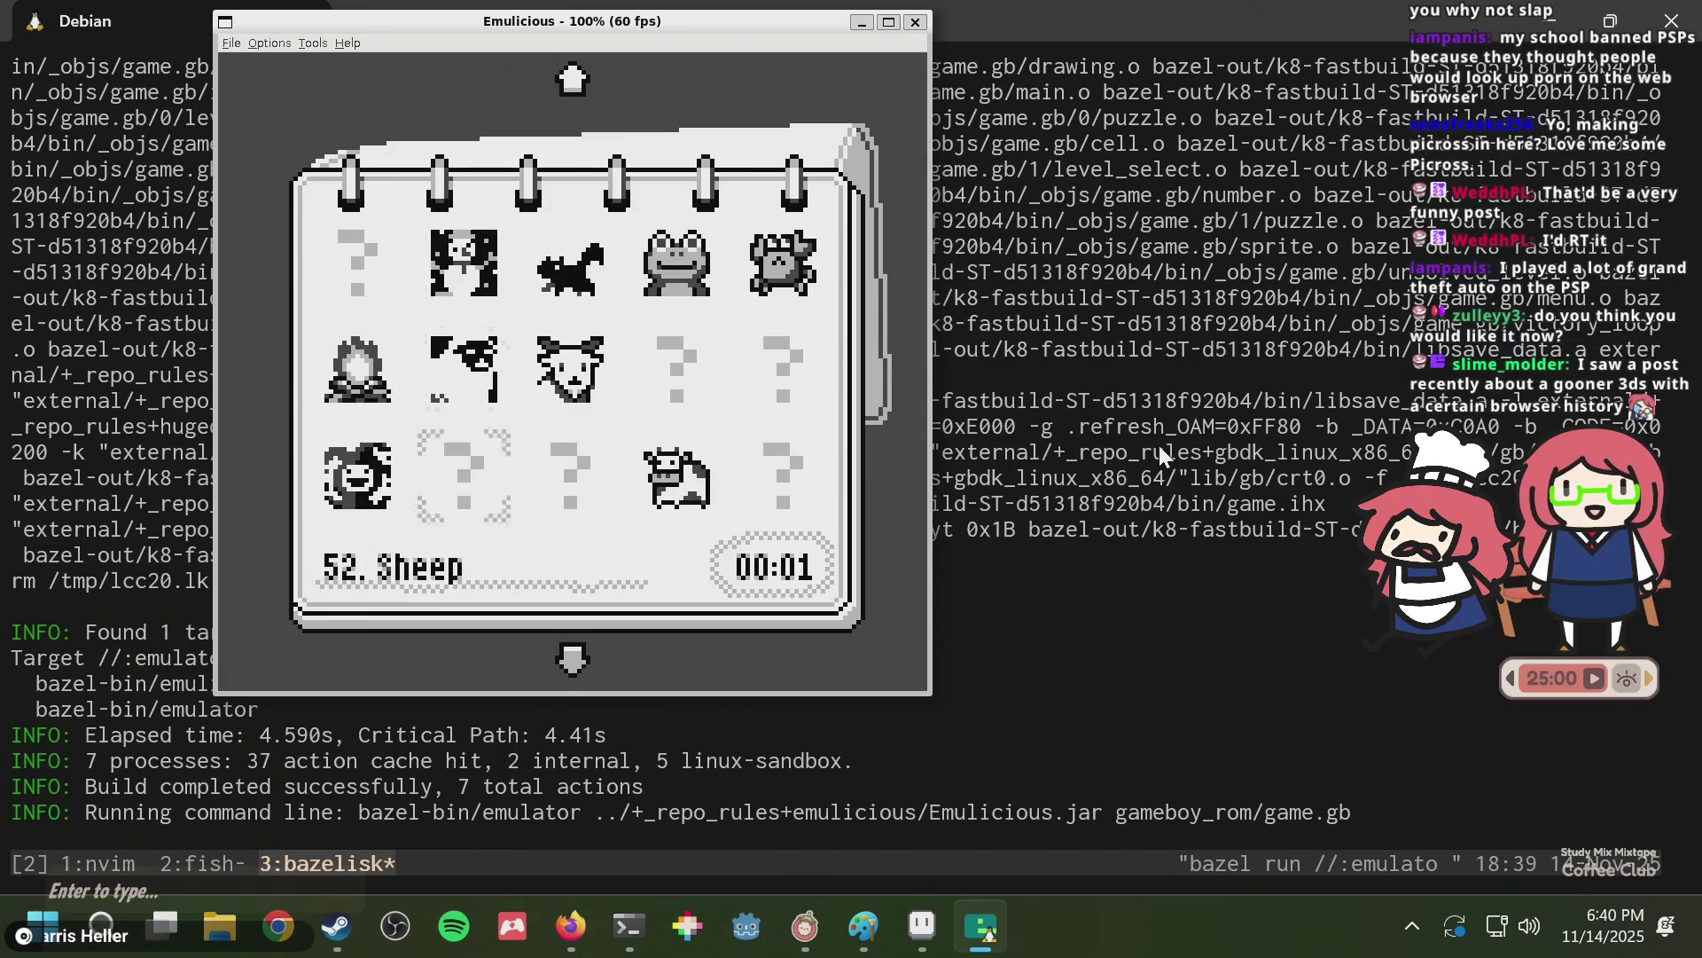
{"action": "key", "text": "Down"}
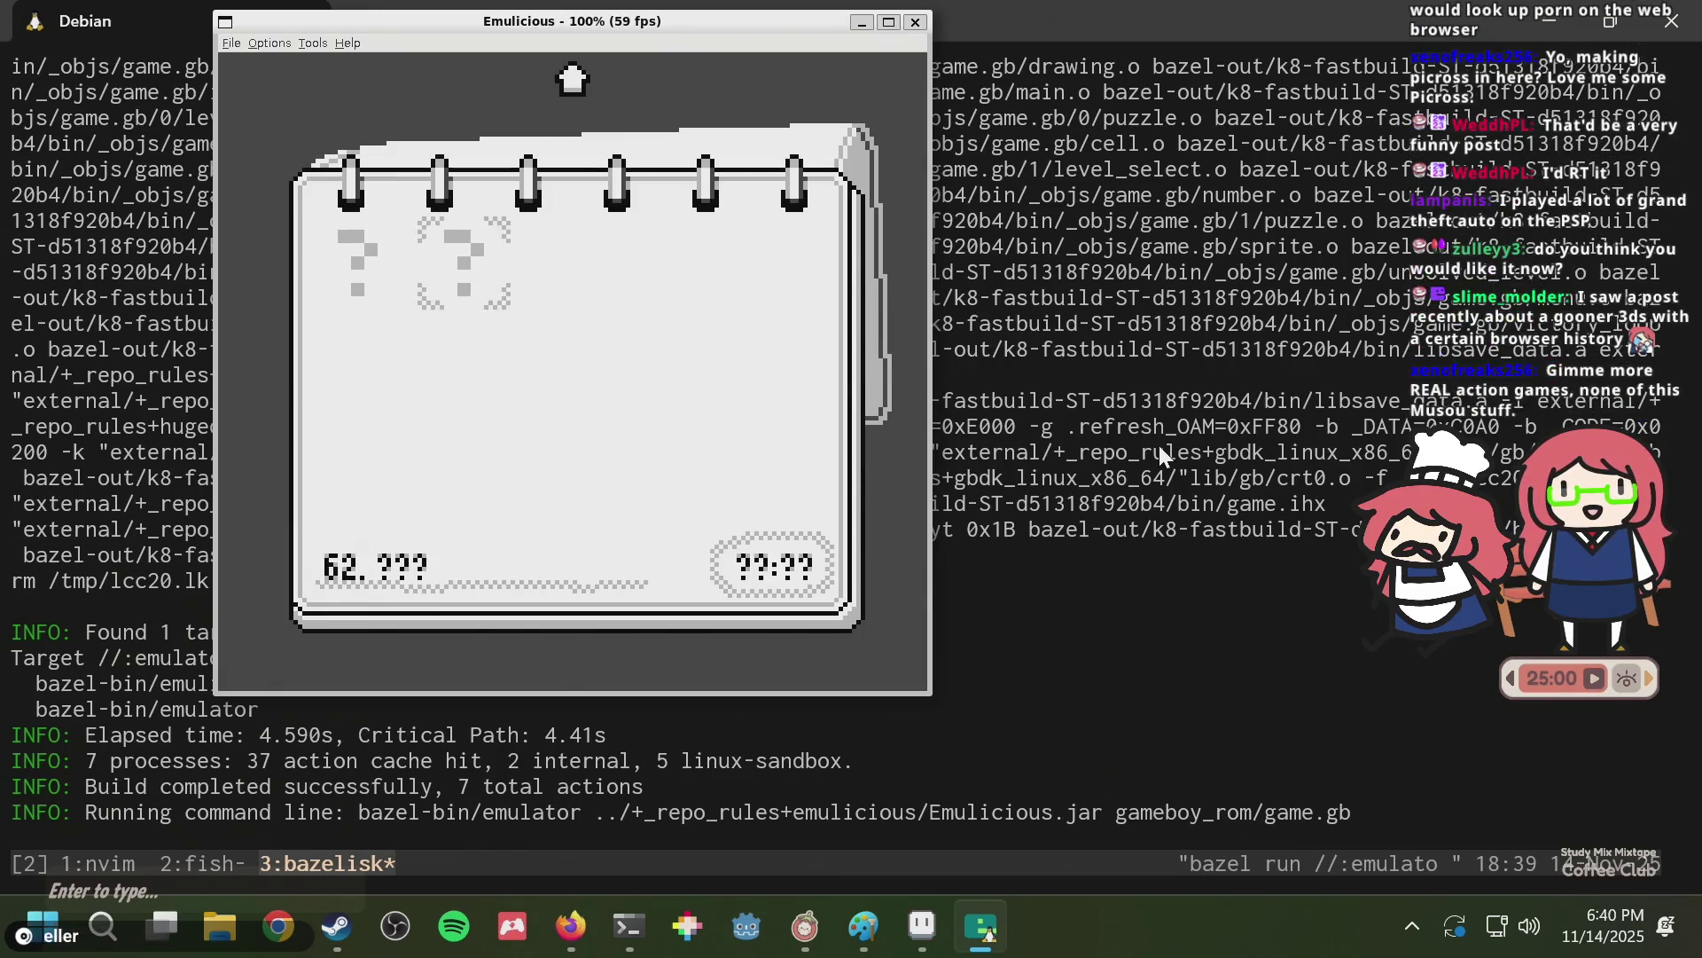
{"action": "key", "text": "Up"}
{"action": "key", "text": "Up"}
{"action": "key", "text": "Up"}
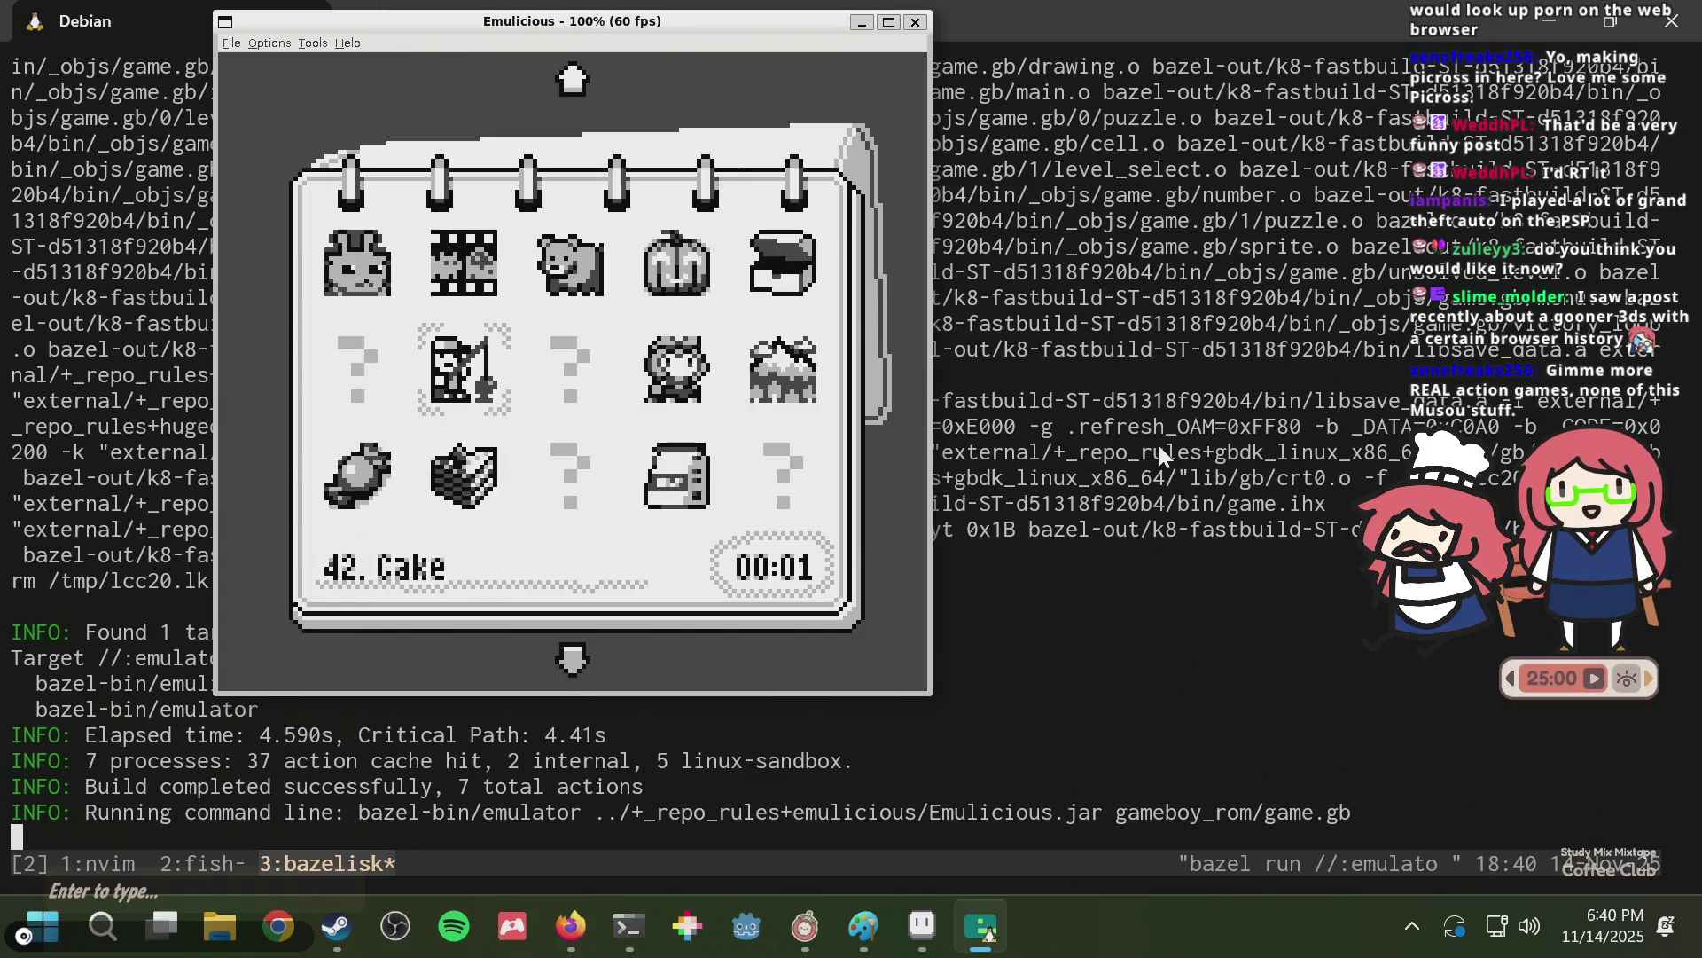
{"action": "key", "text": "Up"}
{"action": "key", "text": "Up"}
{"action": "key", "text": "Up"}
{"action": "key", "text": "Up"}
{"action": "key", "text": "Up"}
{"action": "key", "text": "Up"}
{"action": "key", "text": "Up"}
{"action": "key", "text": "Up"}
{"action": "key", "text": "Right"}
{"action": "key", "text": "Right"}
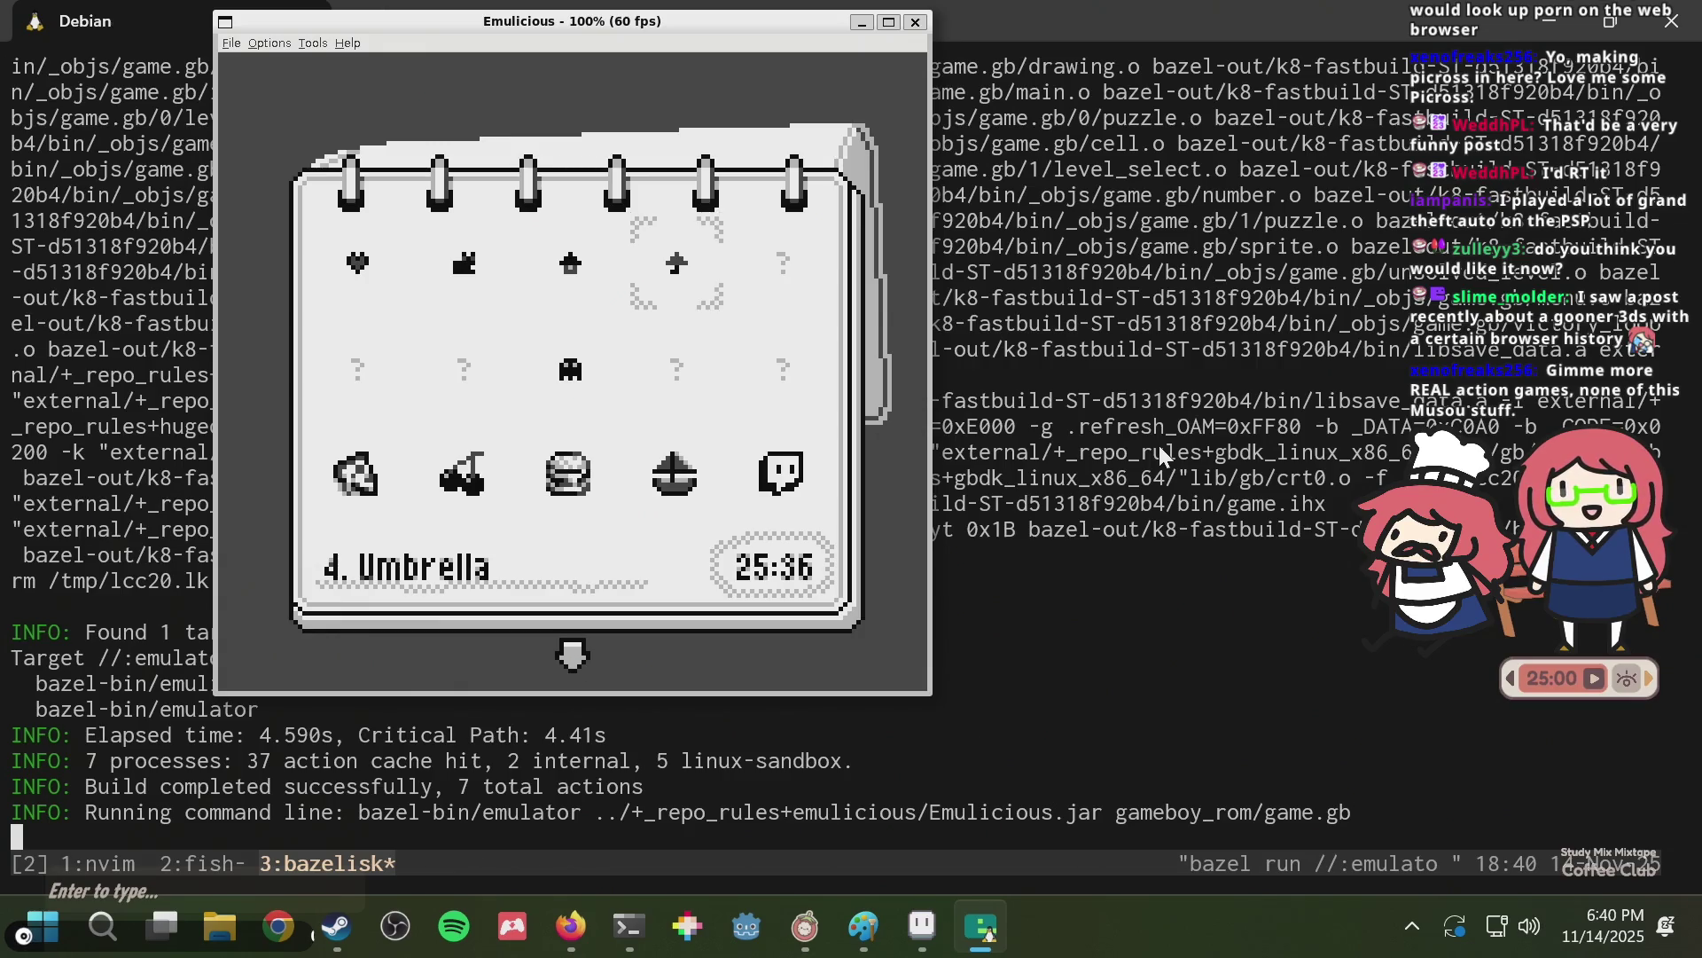
{"action": "key", "text": "Down"}
{"action": "key", "text": "Down"}
{"action": "key", "text": "Down"}
{"action": "key", "text": "Down"}
{"action": "key", "text": "Down"}
{"action": "key", "text": "Down"}
{"action": "key", "text": "Down"}
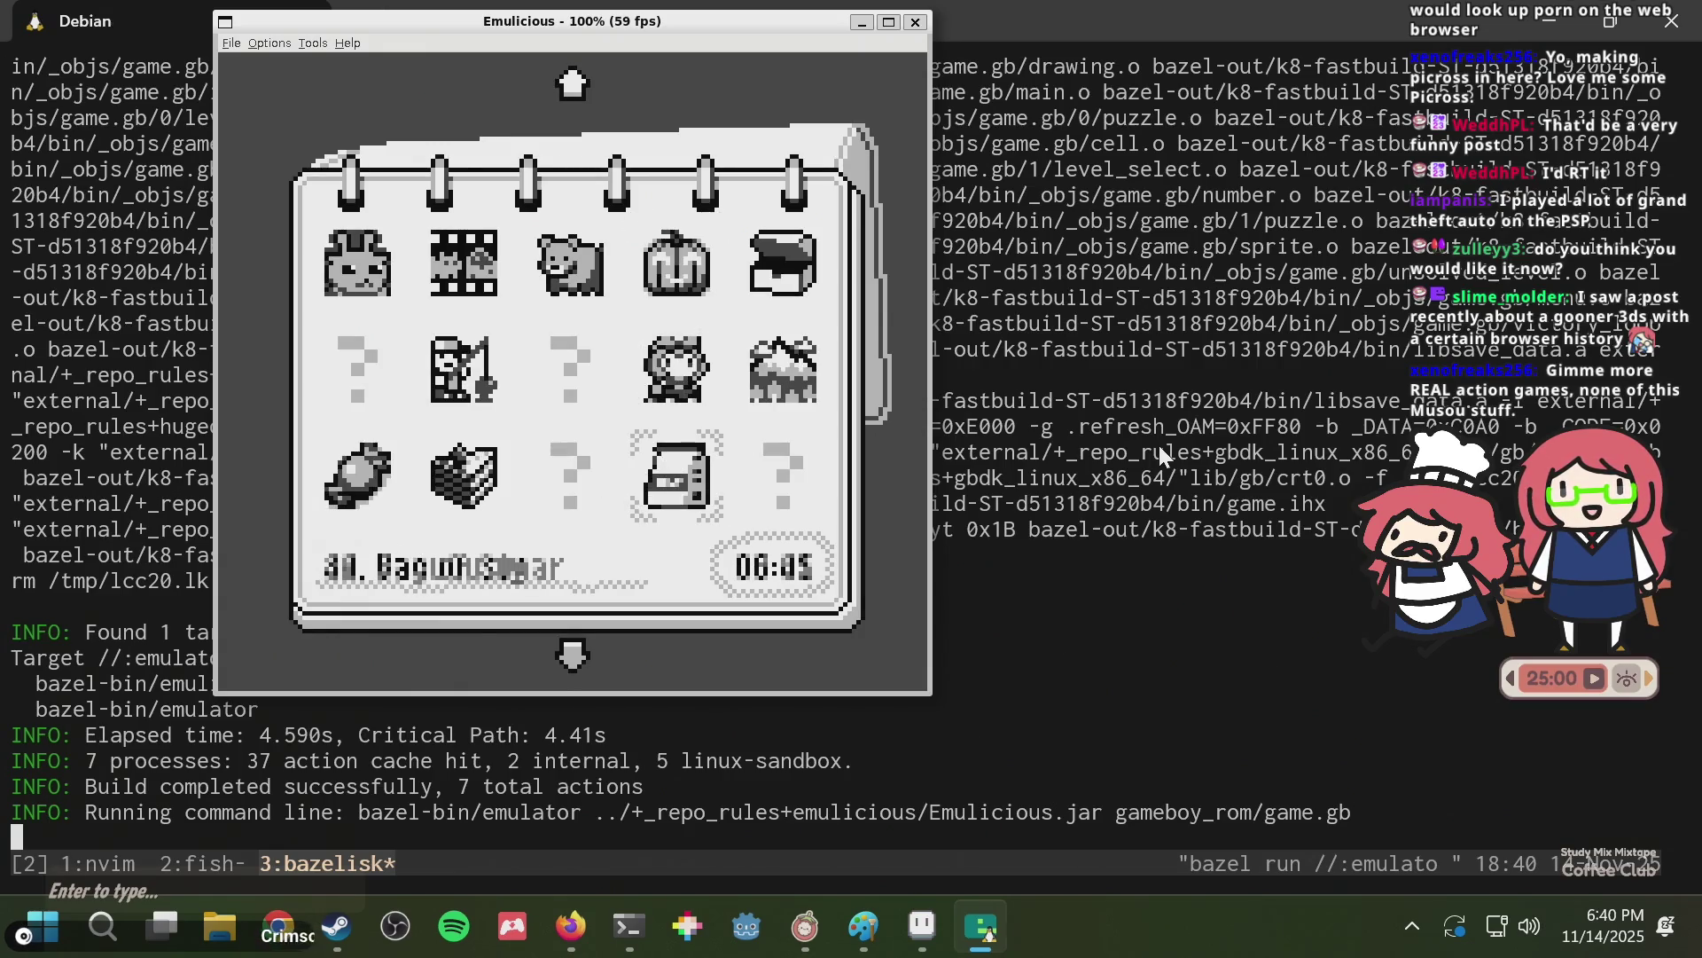
{"action": "key", "text": "Down"}
{"action": "key", "text": "Down"}
{"action": "key", "text": "Down"}
{"action": "key", "text": "Left"}
{"action": "key", "text": "Left"}
{"action": "key", "text": "Down"}
{"action": "key", "text": "Down"}
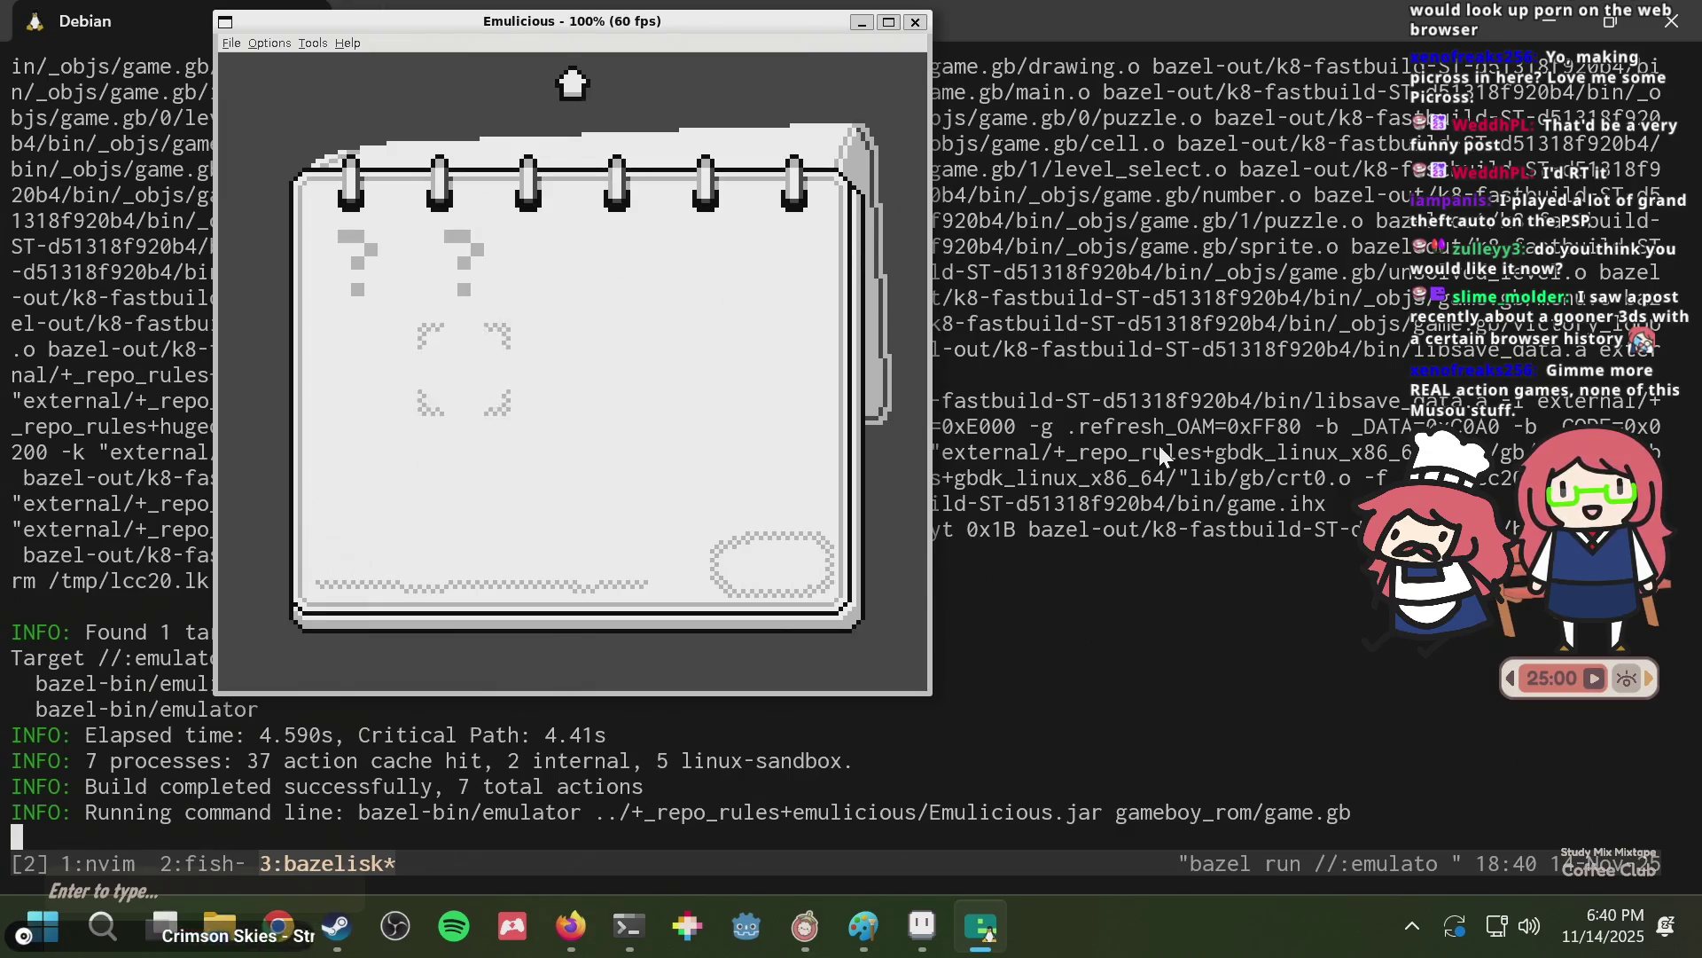
Page through more puzzles (45, 43, 53 Goat, 58, 42 Cake), then close the emulator.
{"action": "key", "text": "Up"}
{"action": "key", "text": "Up"}
{"action": "key", "text": "Up"}
{"action": "key", "text": "Up"}
{"action": "key", "text": "Right"}
{"action": "key", "text": "Right"}
{"action": "key", "text": "Up"}
{"action": "key", "text": "Right"}
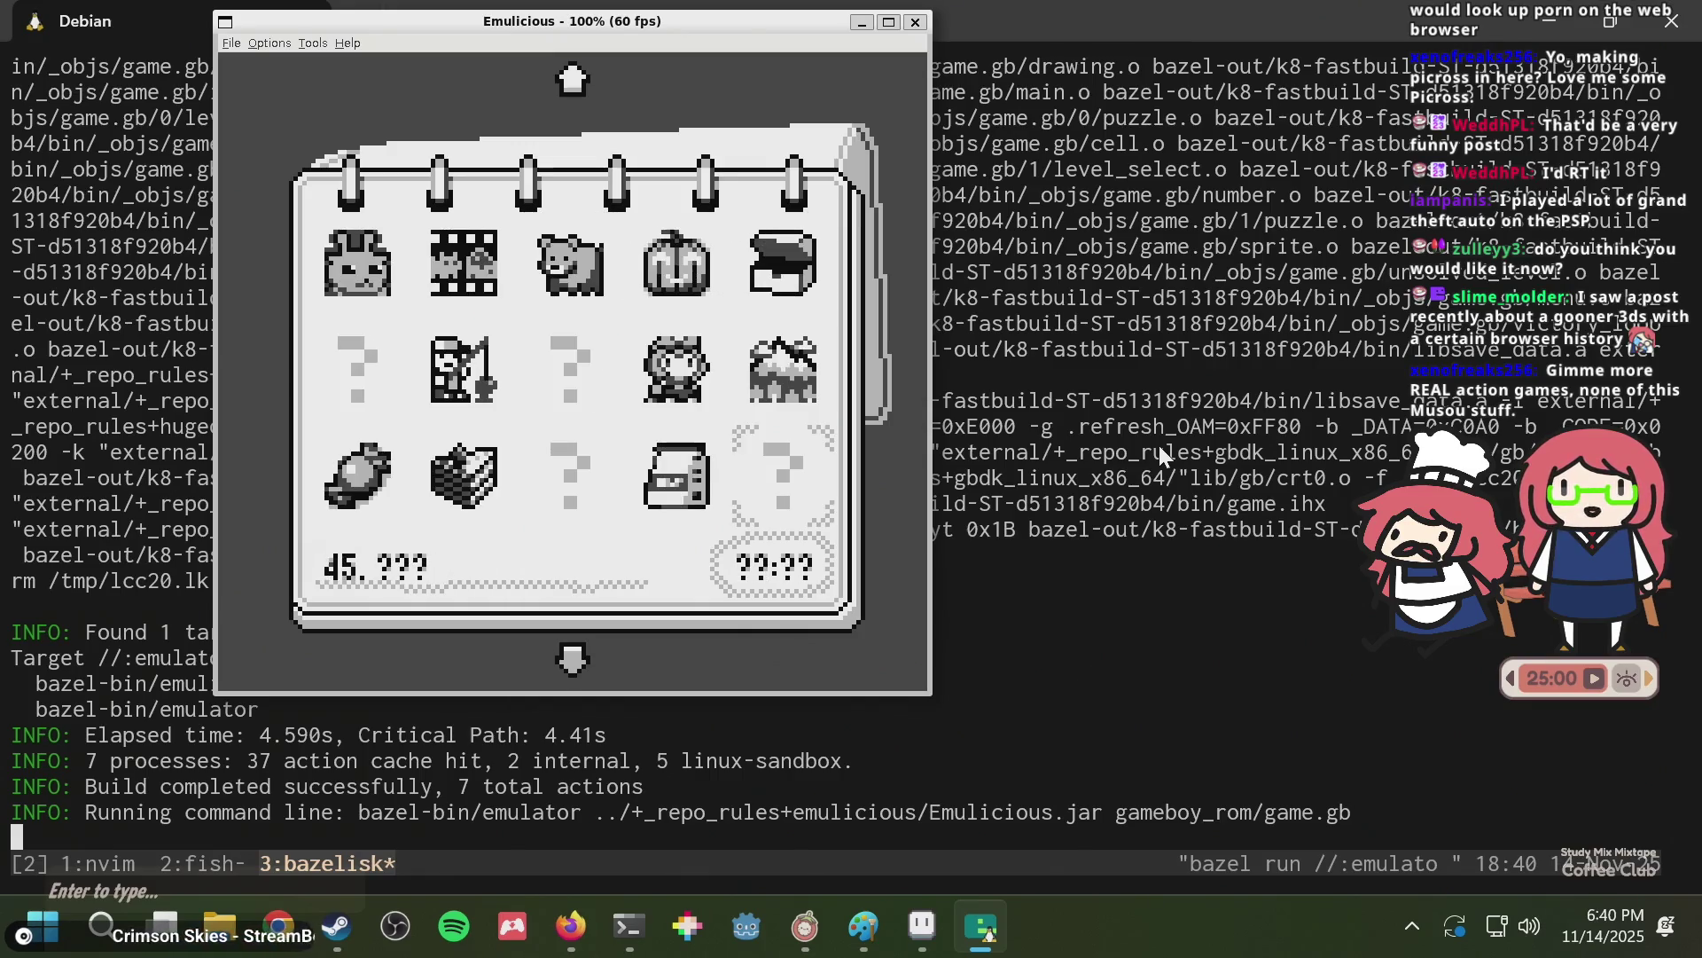
{"action": "key", "text": "Left"}
{"action": "key", "text": "Left"}
{"action": "key", "text": "Down"}
{"action": "key", "text": "Down"}
{"action": "key", "text": "Down"}
{"action": "key", "text": "Left"}
{"action": "key", "text": "Down"}
{"action": "key", "text": "Up"}
{"action": "key", "text": "Right"}
{"action": "key", "text": "Up"}
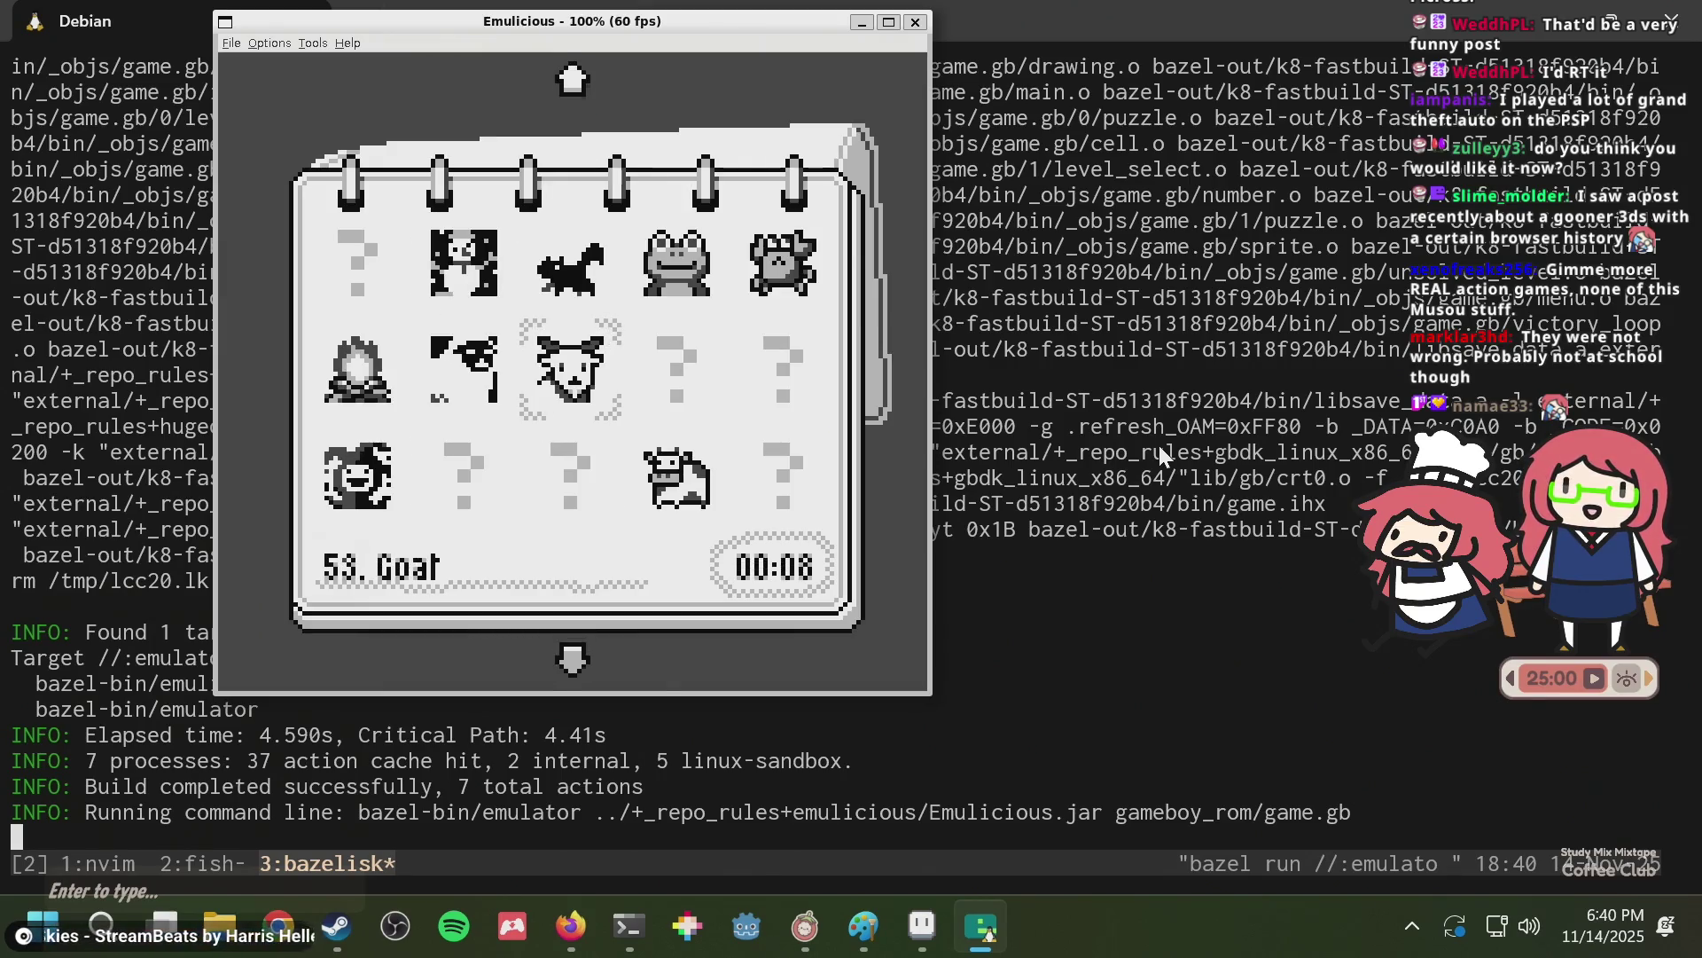
{"action": "key", "text": "Down"}
{"action": "key", "text": "Down"}
{"action": "key", "text": "Left"}
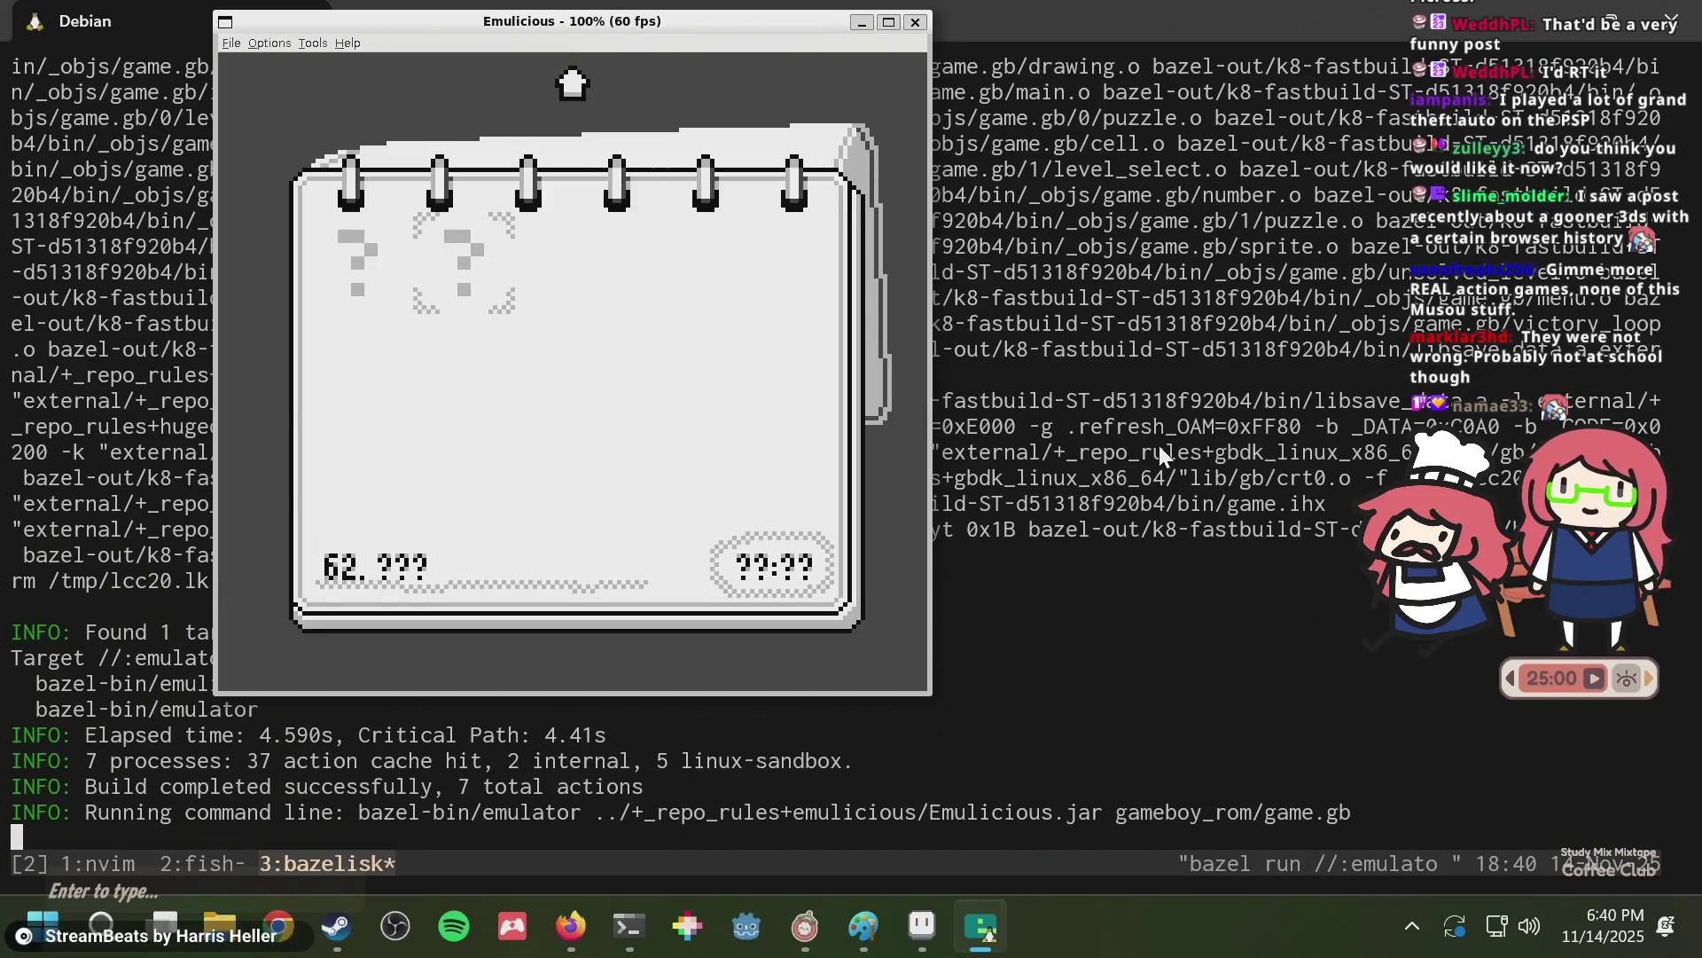
{"action": "key", "text": "Up"}
{"action": "key", "text": "Up"}
{"action": "key", "text": "Up"}
{"action": "key", "text": "Up"}
{"action": "key", "text": "Right"}
{"action": "key", "text": "Right"}
{"action": "key", "text": "Up"}
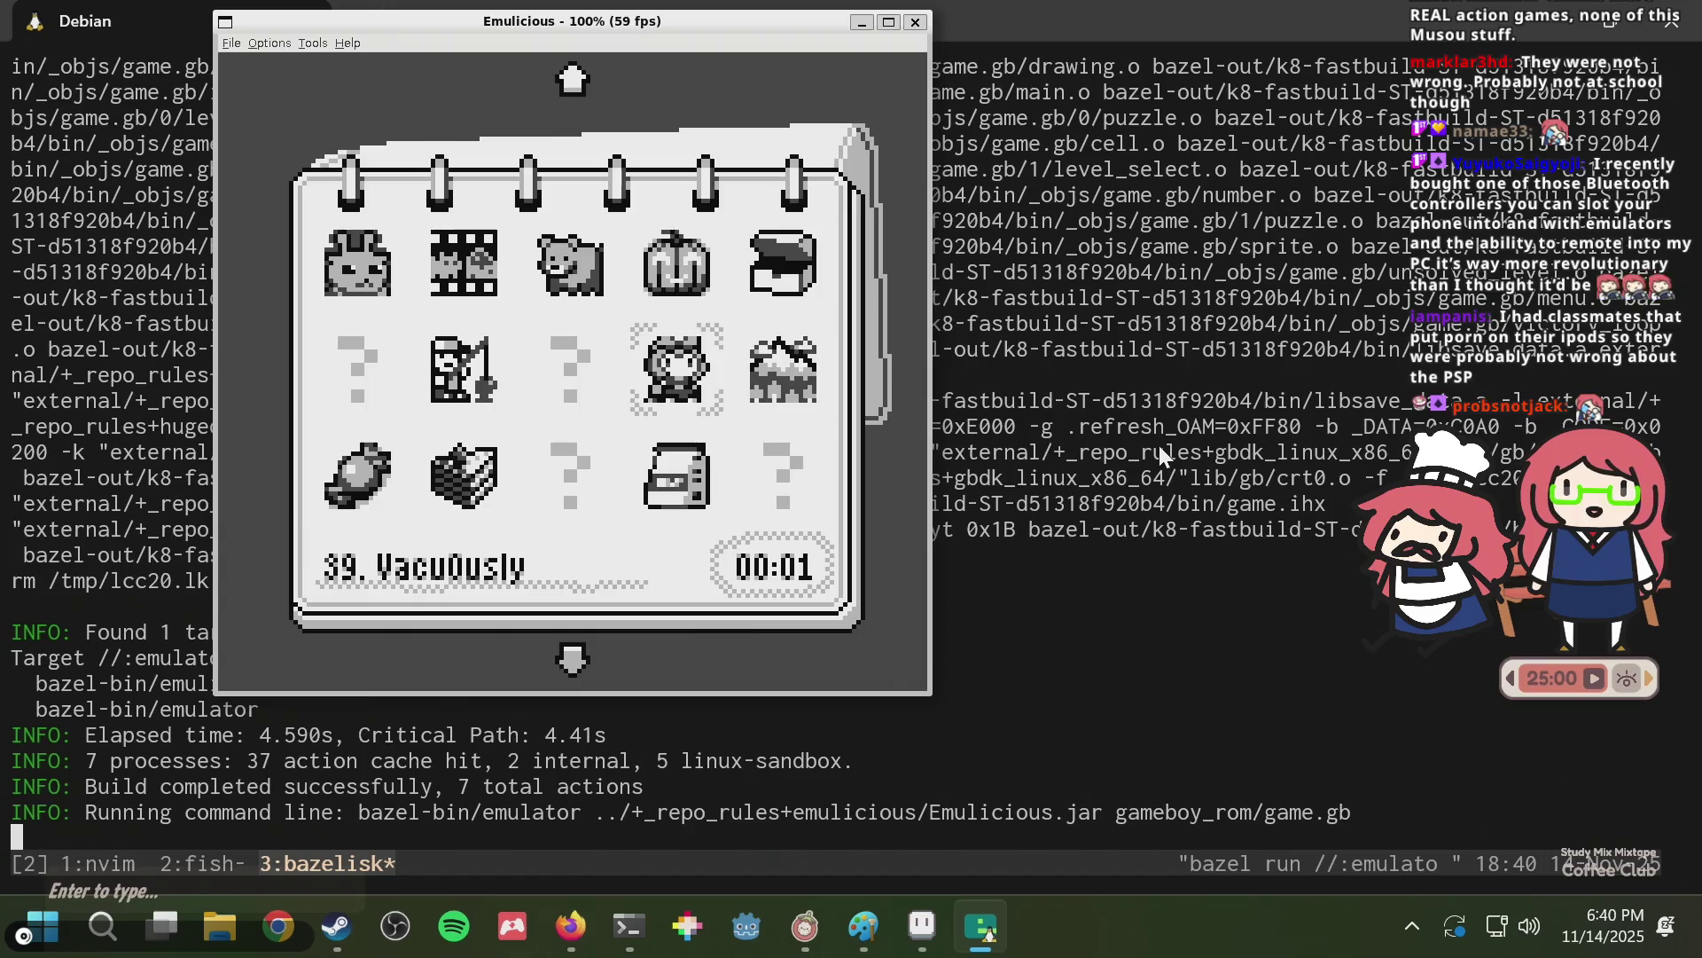
{"action": "key", "text": "alt+F4"}
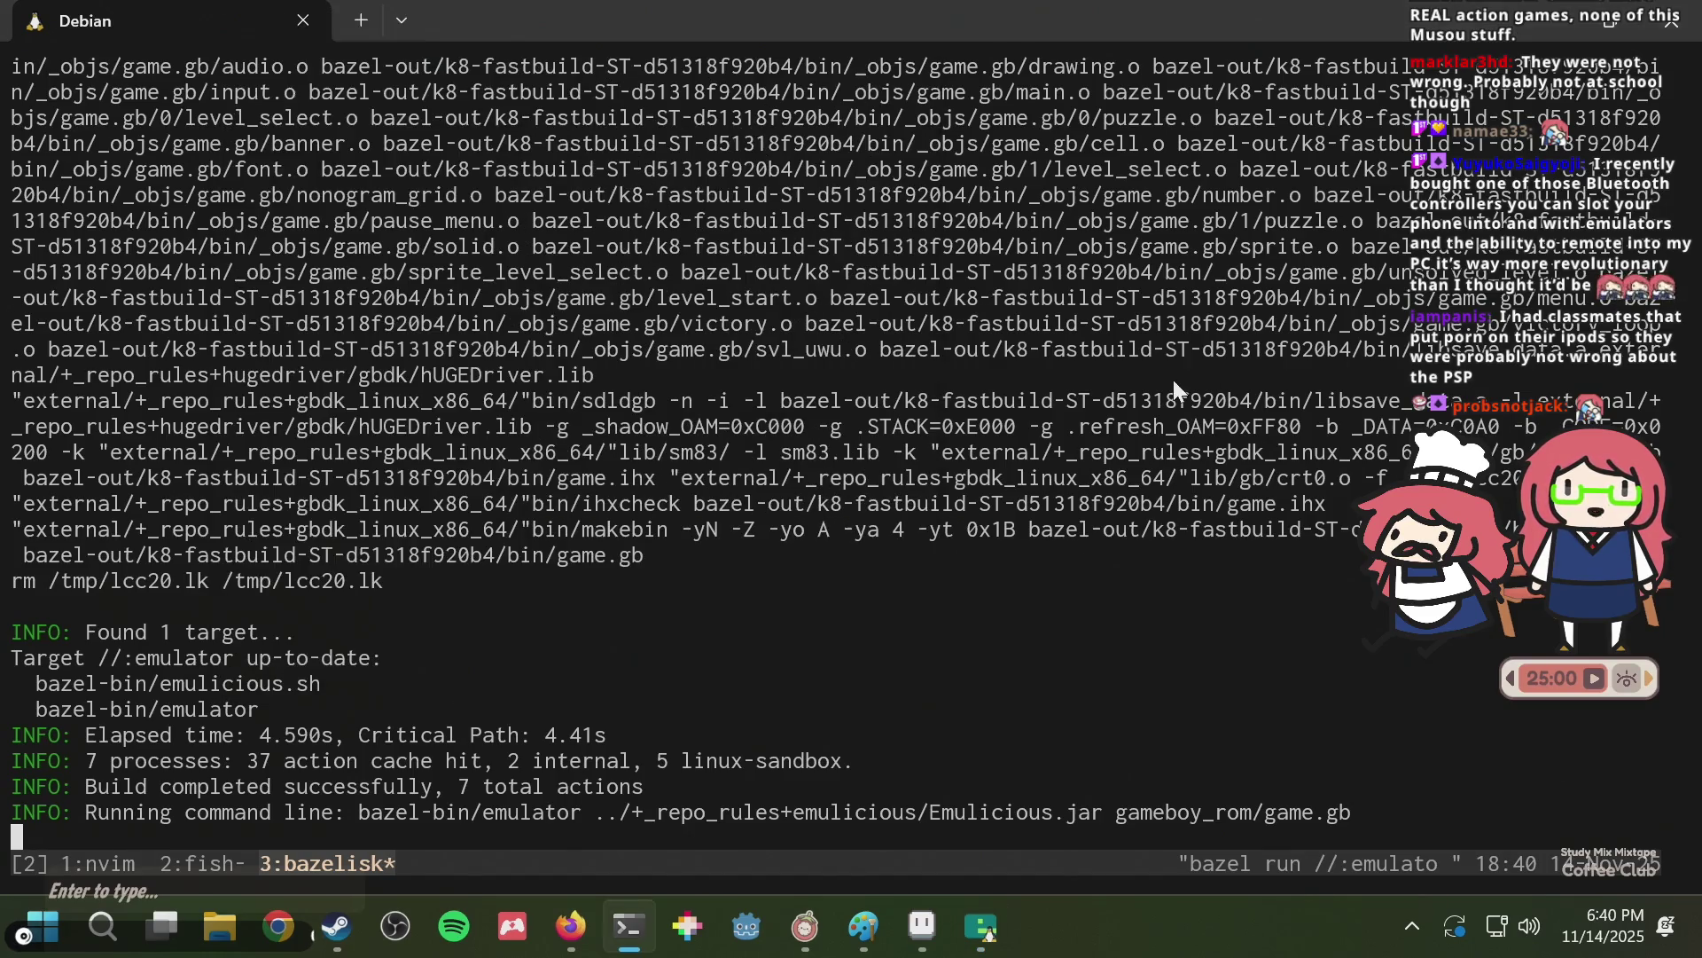
Switch tmux to window 1 to view nvim's gbdk-example tree, then return to Aseprite.
{"action": "key", "text": "ctrl+b"}
{"action": "key", "text": "1"}
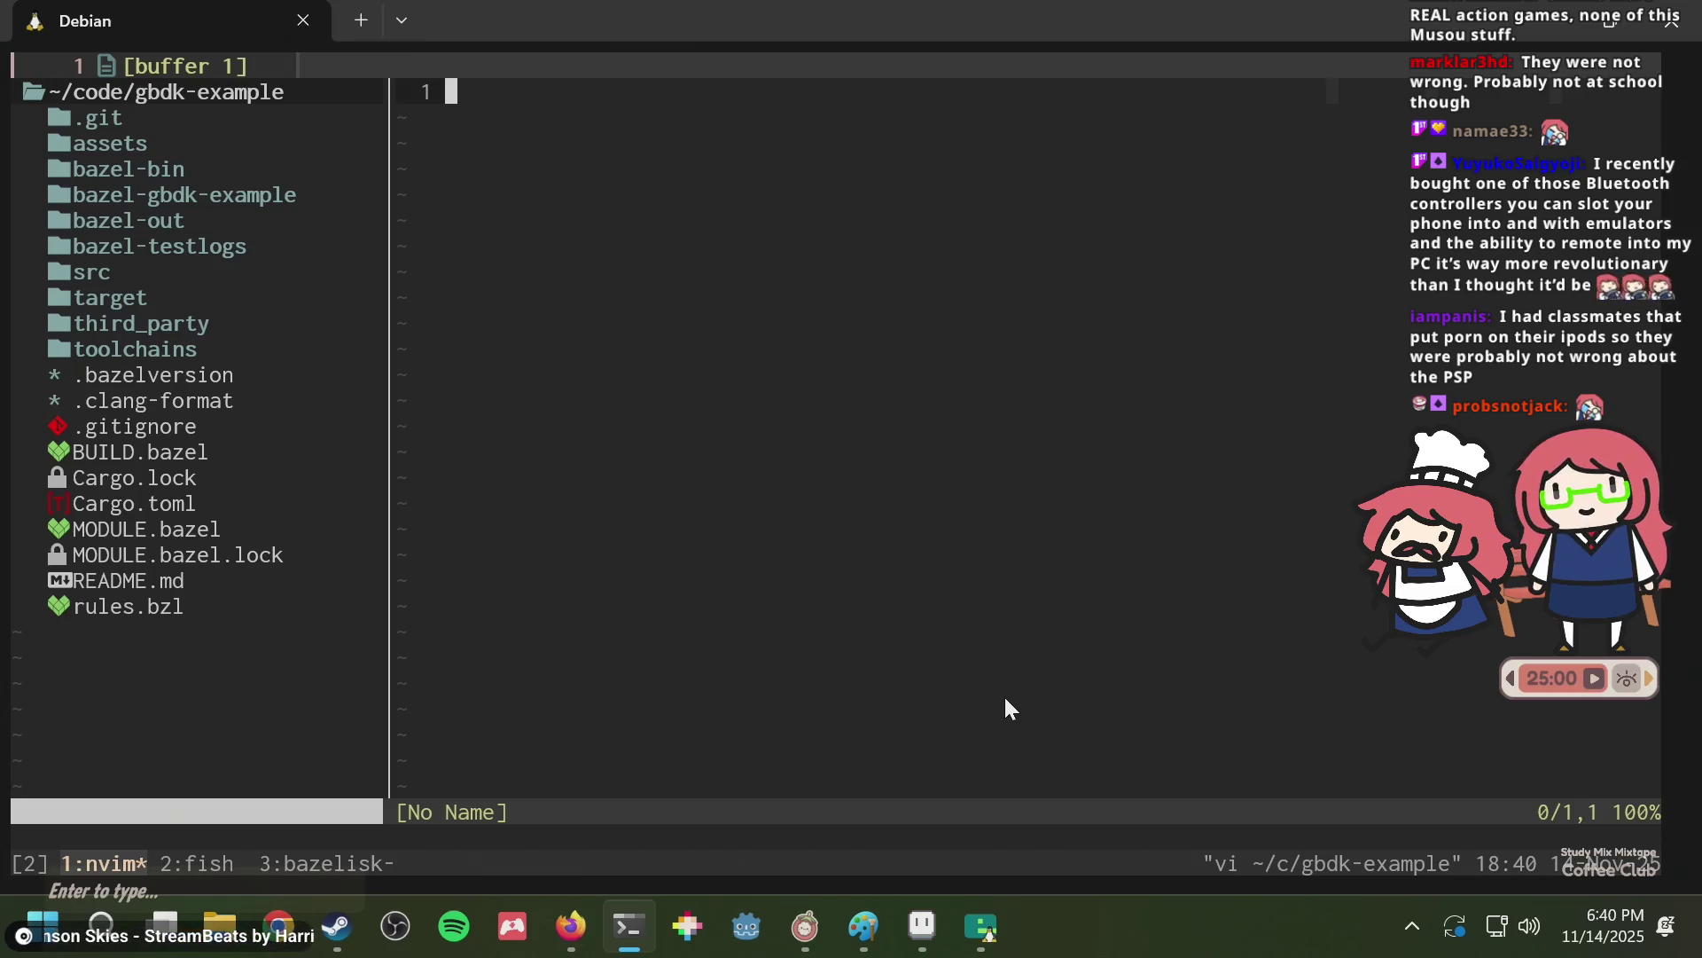
{"action": "left_click", "coordinate": [941, 925]}
Clear the frame 62 canvas, try and undo a left-edge column, and save.
{"action": "key", "text": "Delete"}
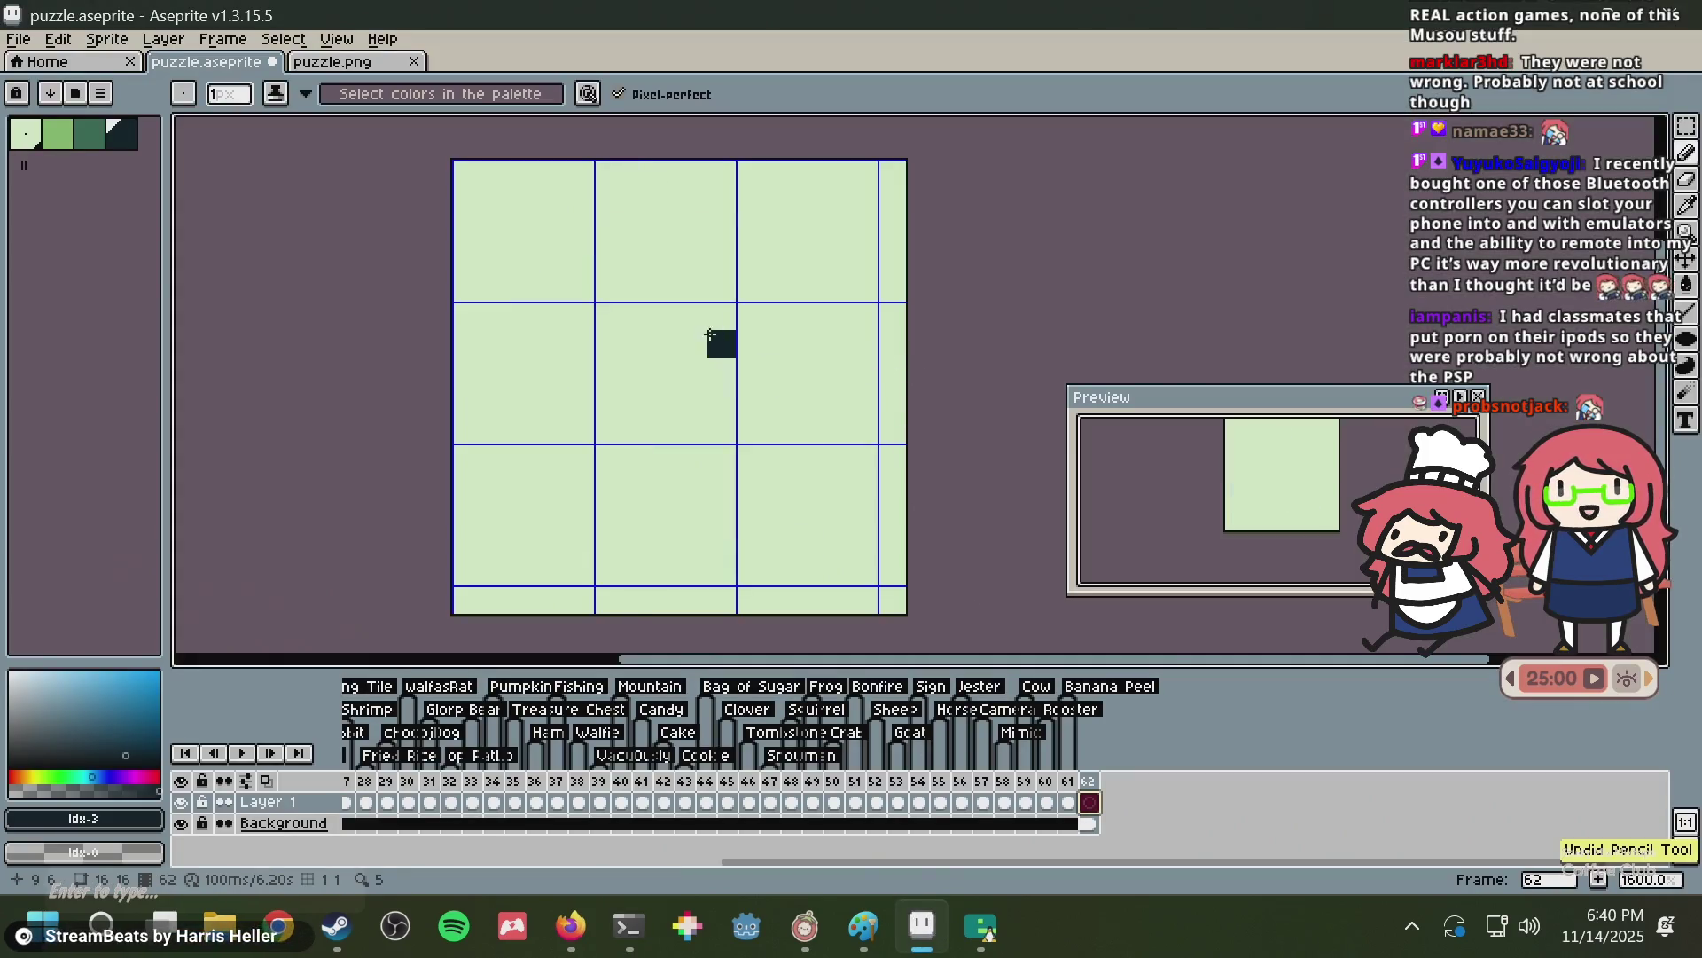
{"action": "left_click_drag", "start_coordinate": [463, 192], "coordinate": [468, 521]}
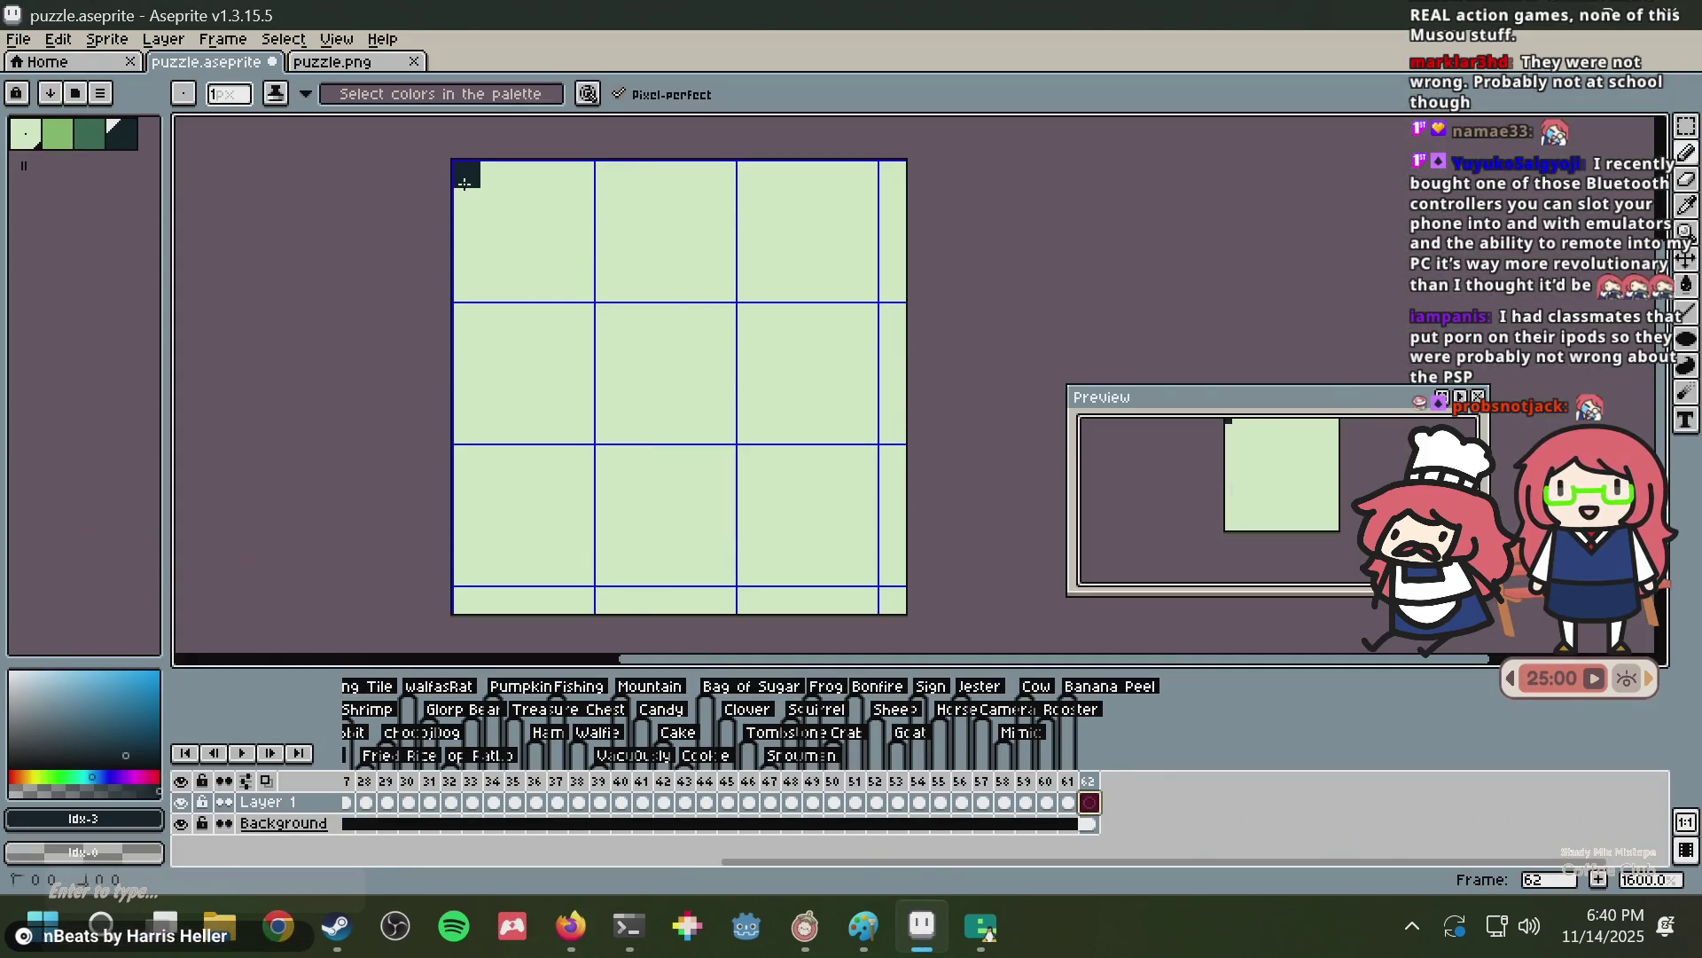
{"action": "key", "text": "ctrl+z"}
{"action": "key", "text": "ctrl+s"}
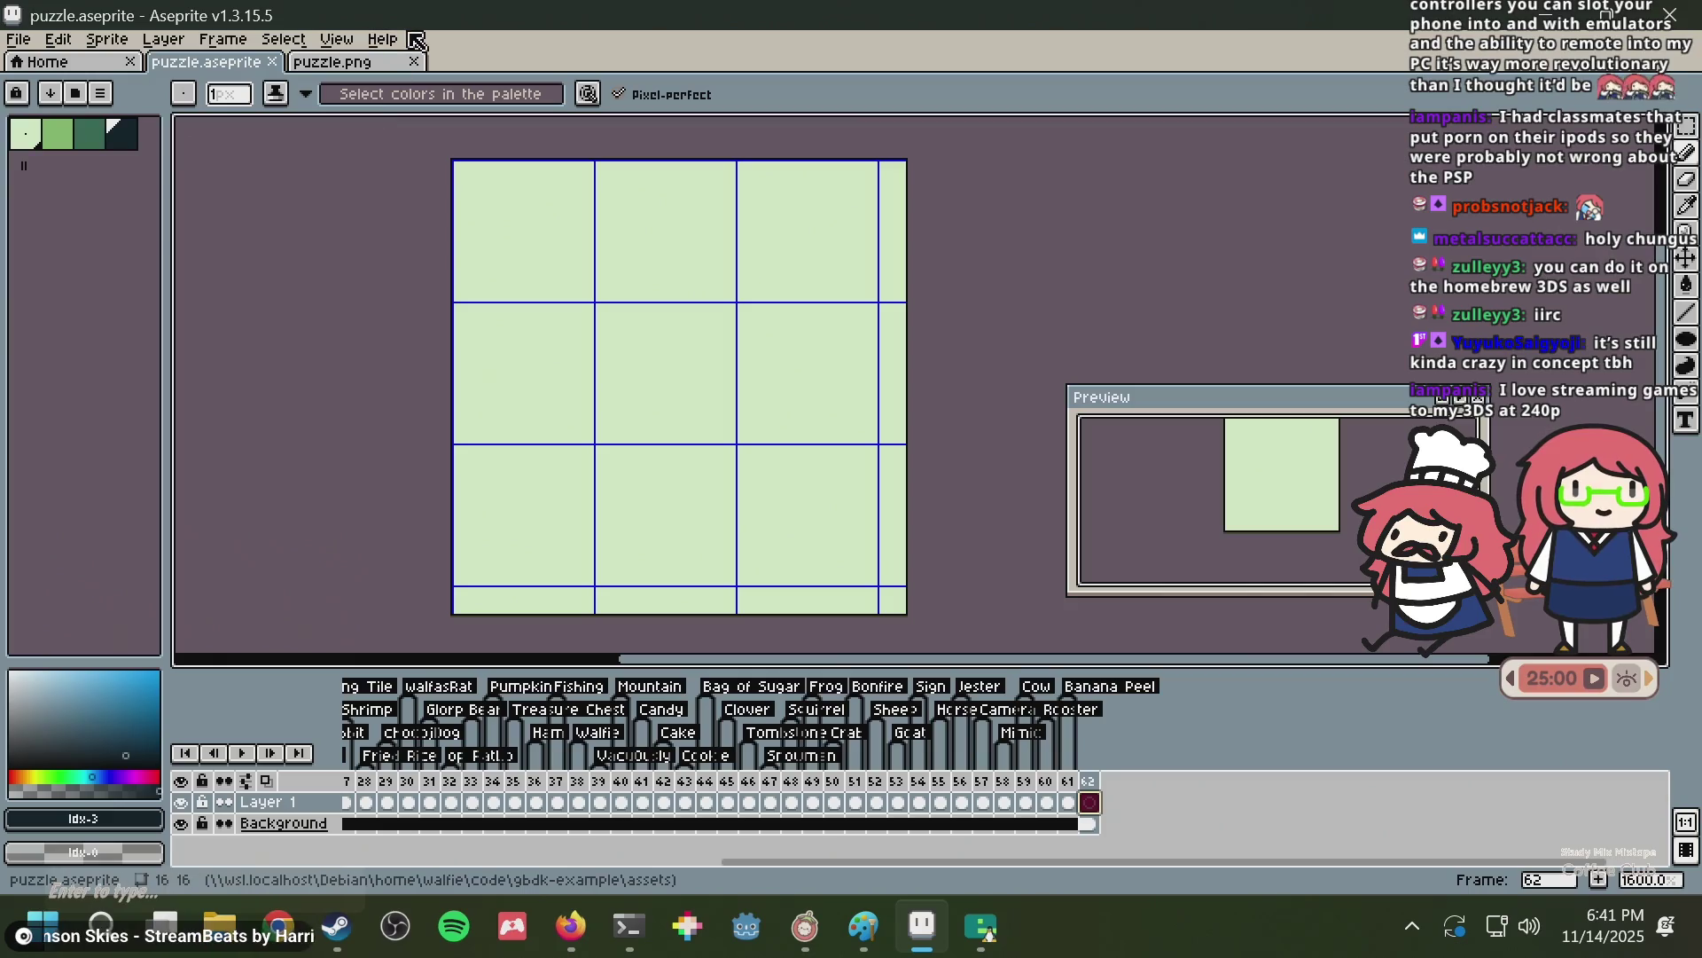
{"action": "left_click", "coordinate": [608, 230]}
{"action": "key", "text": "ctrl+s"}
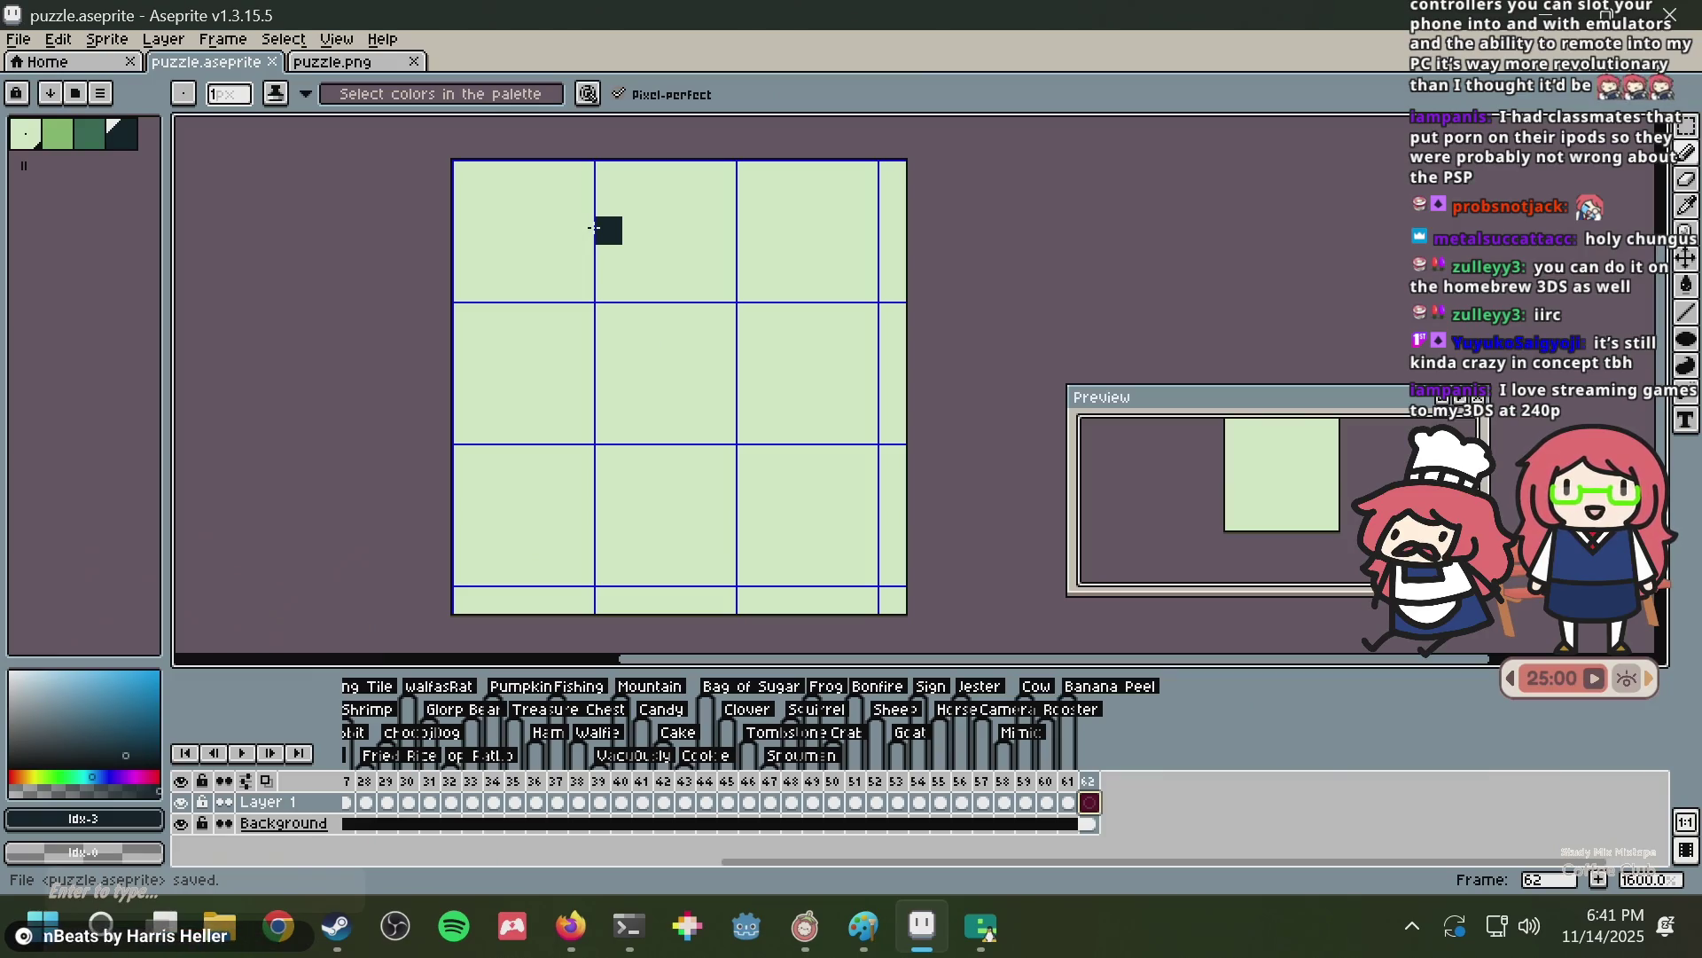
Zoom the canvas to 800% and pan the view, saving the sprite.
{"action": "scroll", "coordinate": [568, 317], "scroll_direction": "up", "scroll_amount": 2}
{"action": "scroll", "coordinate": [578, 316], "scroll_direction": "down", "scroll_amount": 3}
{"action": "key", "text": "ctrl+s"}
{"action": "scroll", "coordinate": [629, 379], "scroll_direction": "down", "scroll_amount": 1}
{"action": "scroll", "coordinate": [607, 351], "scroll_direction": "up", "scroll_amount": 2}
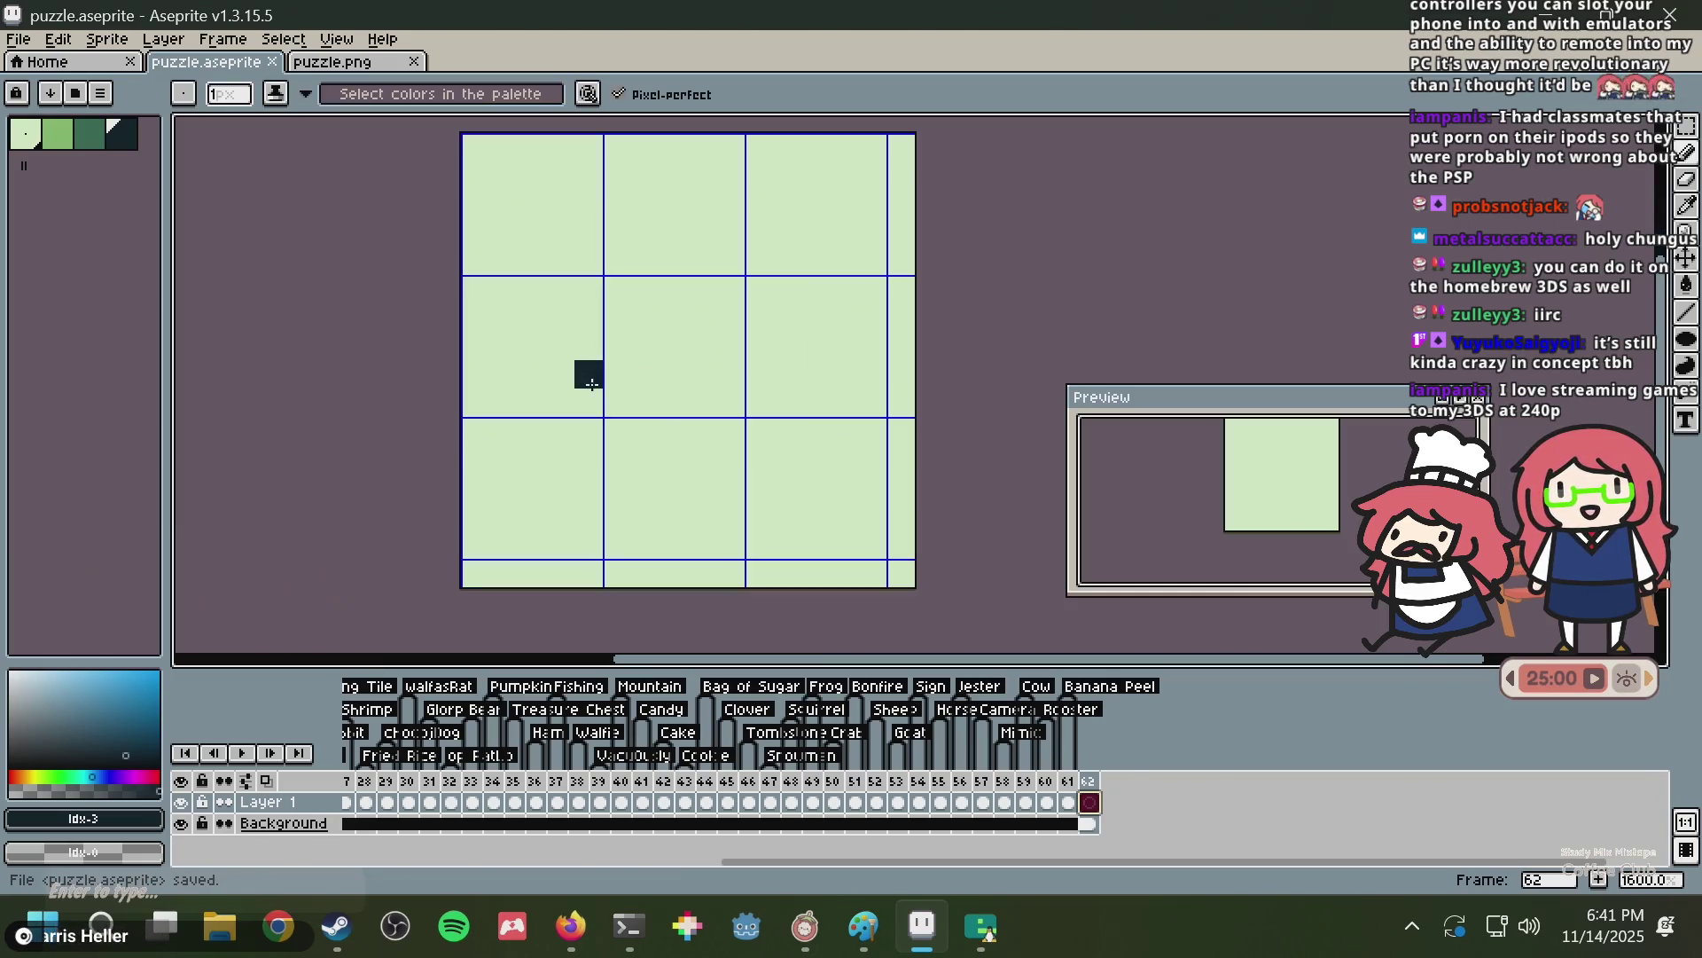
{"action": "left_click_drag", "start_coordinate": [635, 345], "coordinate": [556, 437]}
{"action": "key", "text": "ctrl+s"}
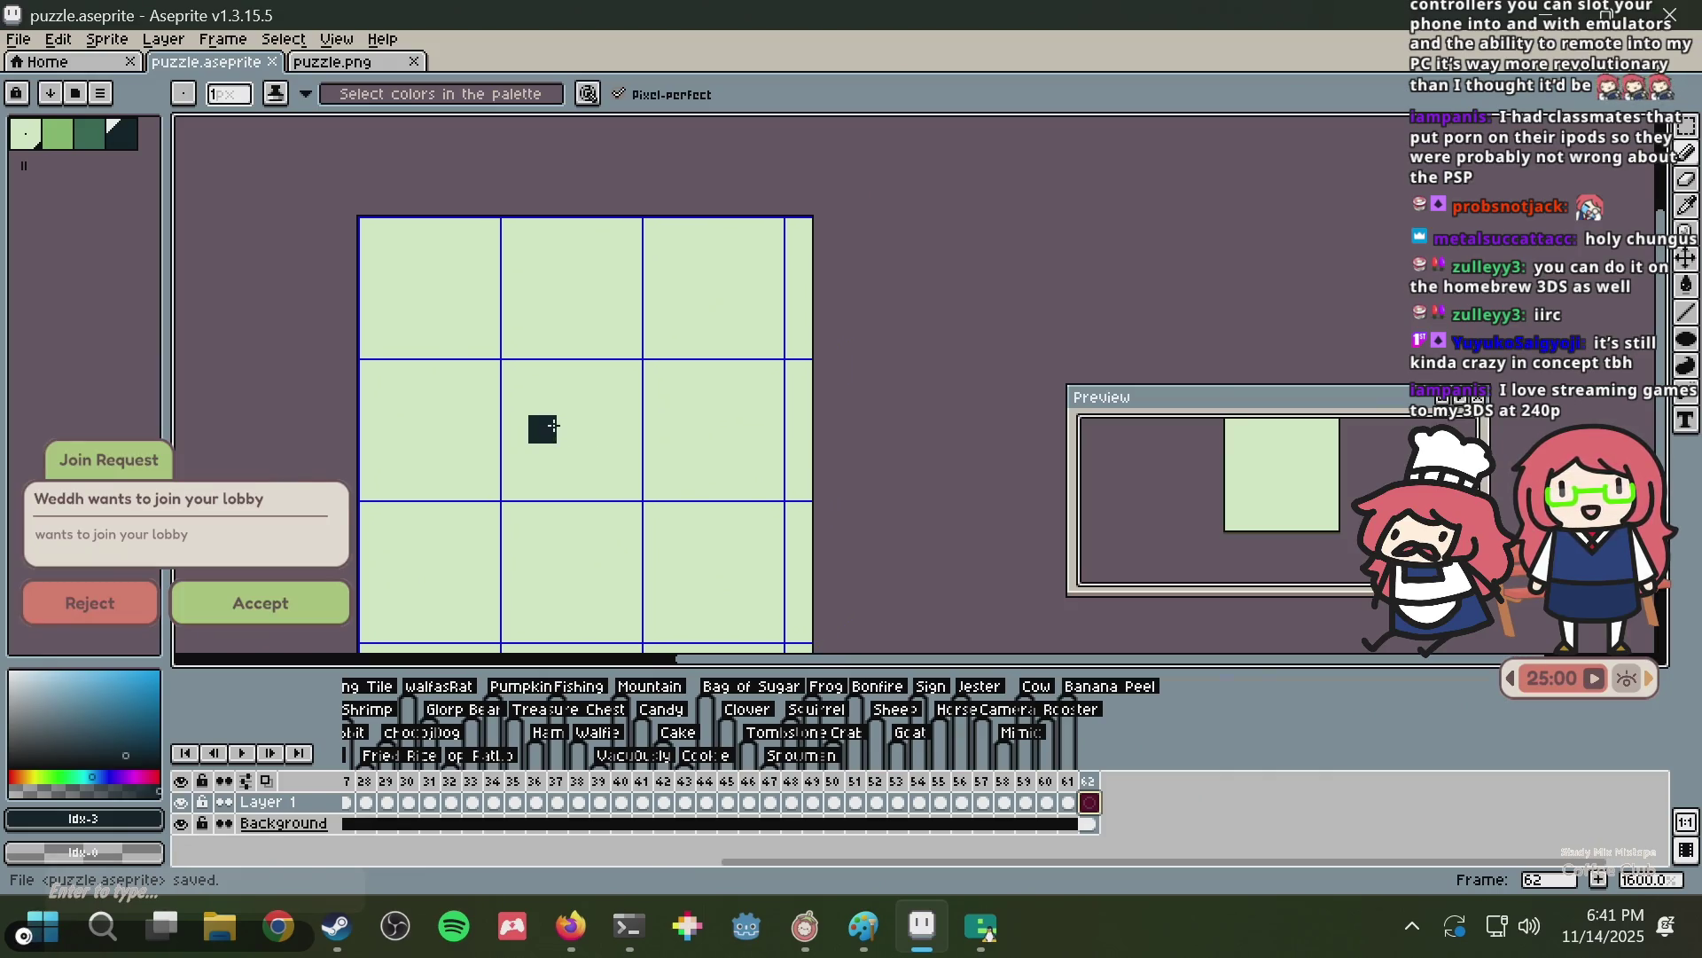
Dismiss the lobby join request, view frame 61, return to blank frame 62, then switch to Firefox.
{"action": "left_click", "coordinate": [232, 603]}
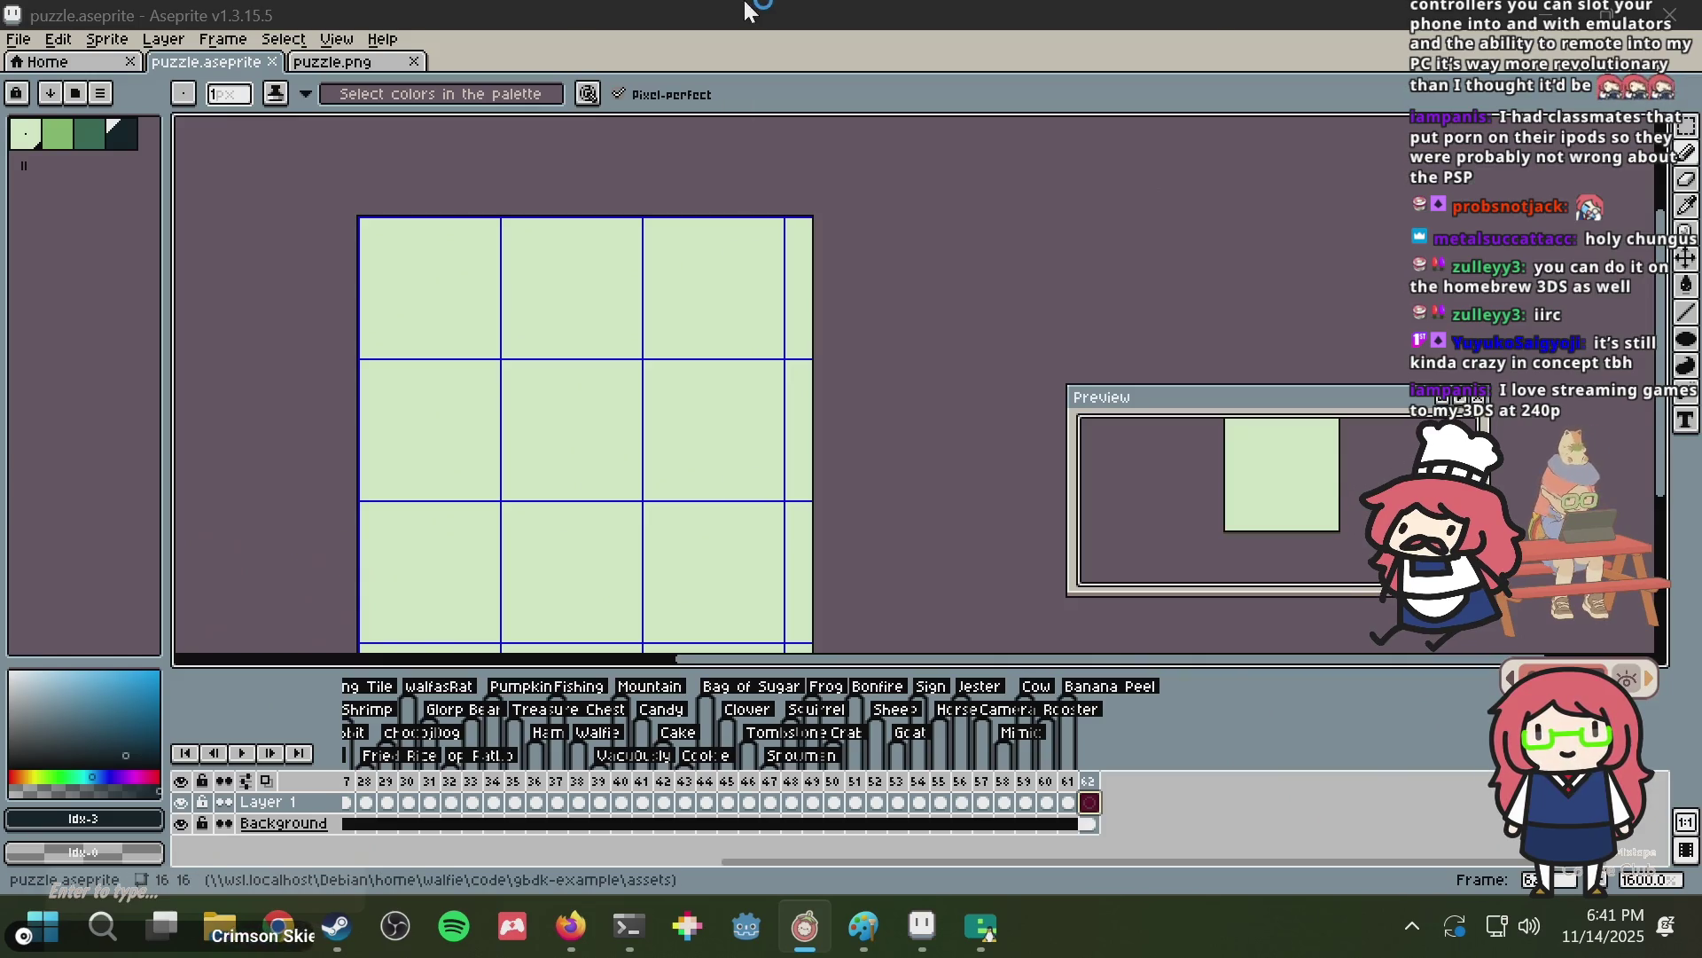
{"action": "left_click_drag", "start_coordinate": [769, 413], "coordinate": [788, 340]}
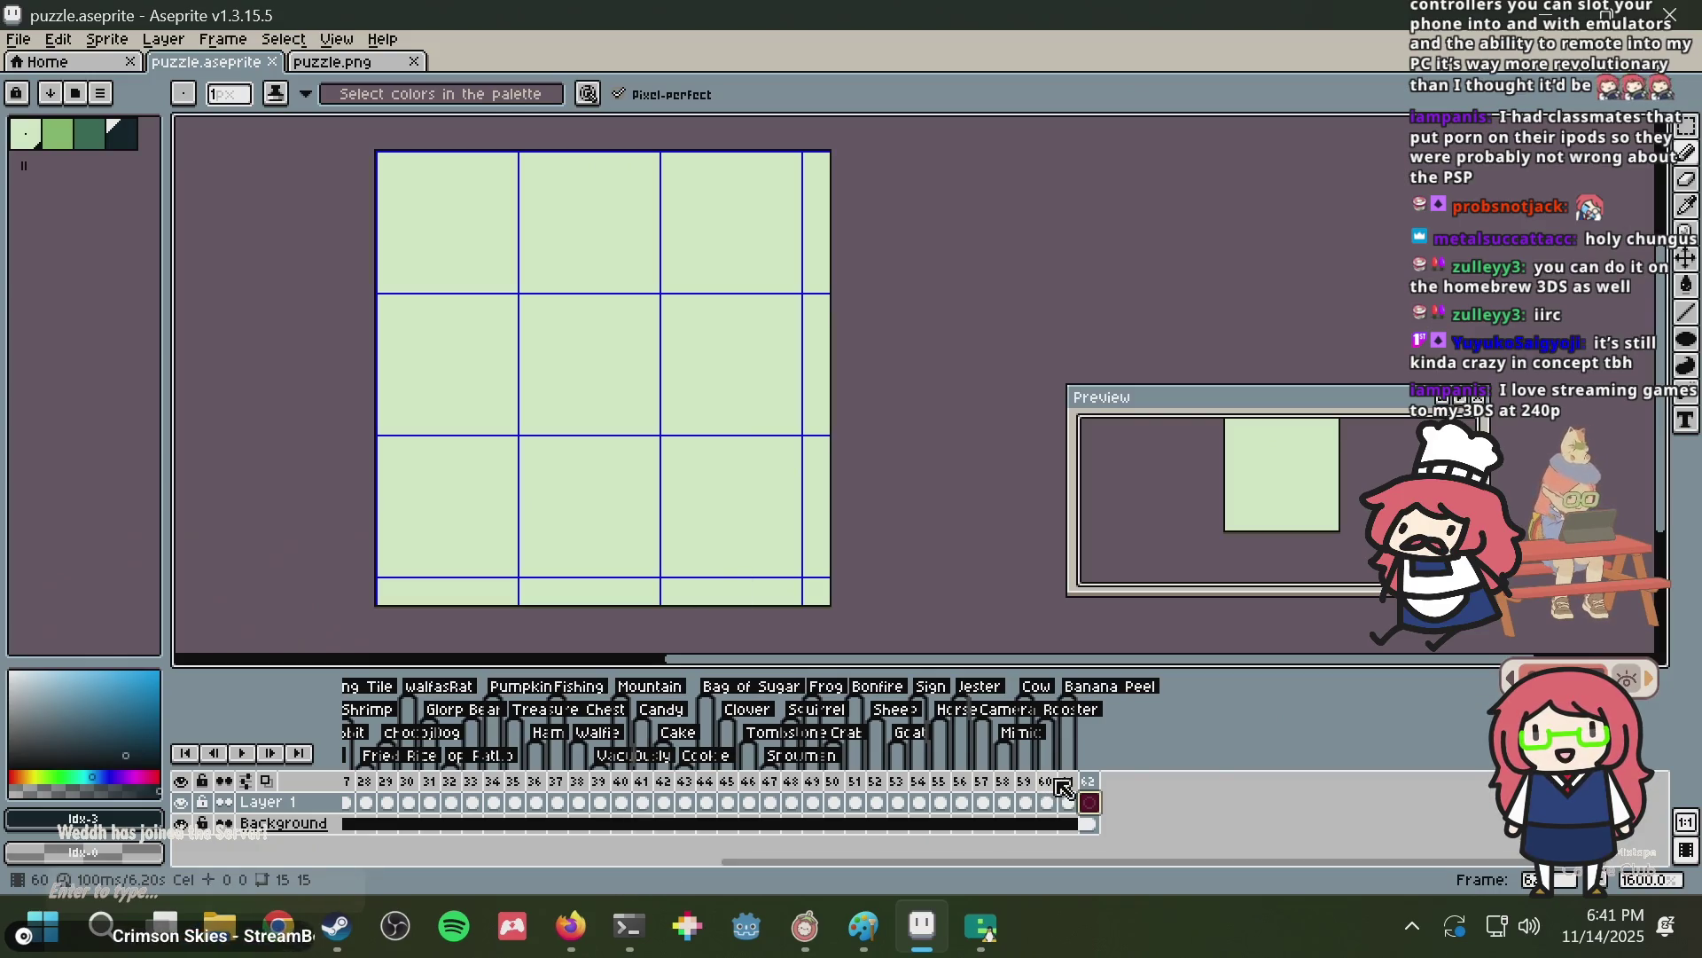
{"action": "left_click", "coordinate": [1078, 803]}
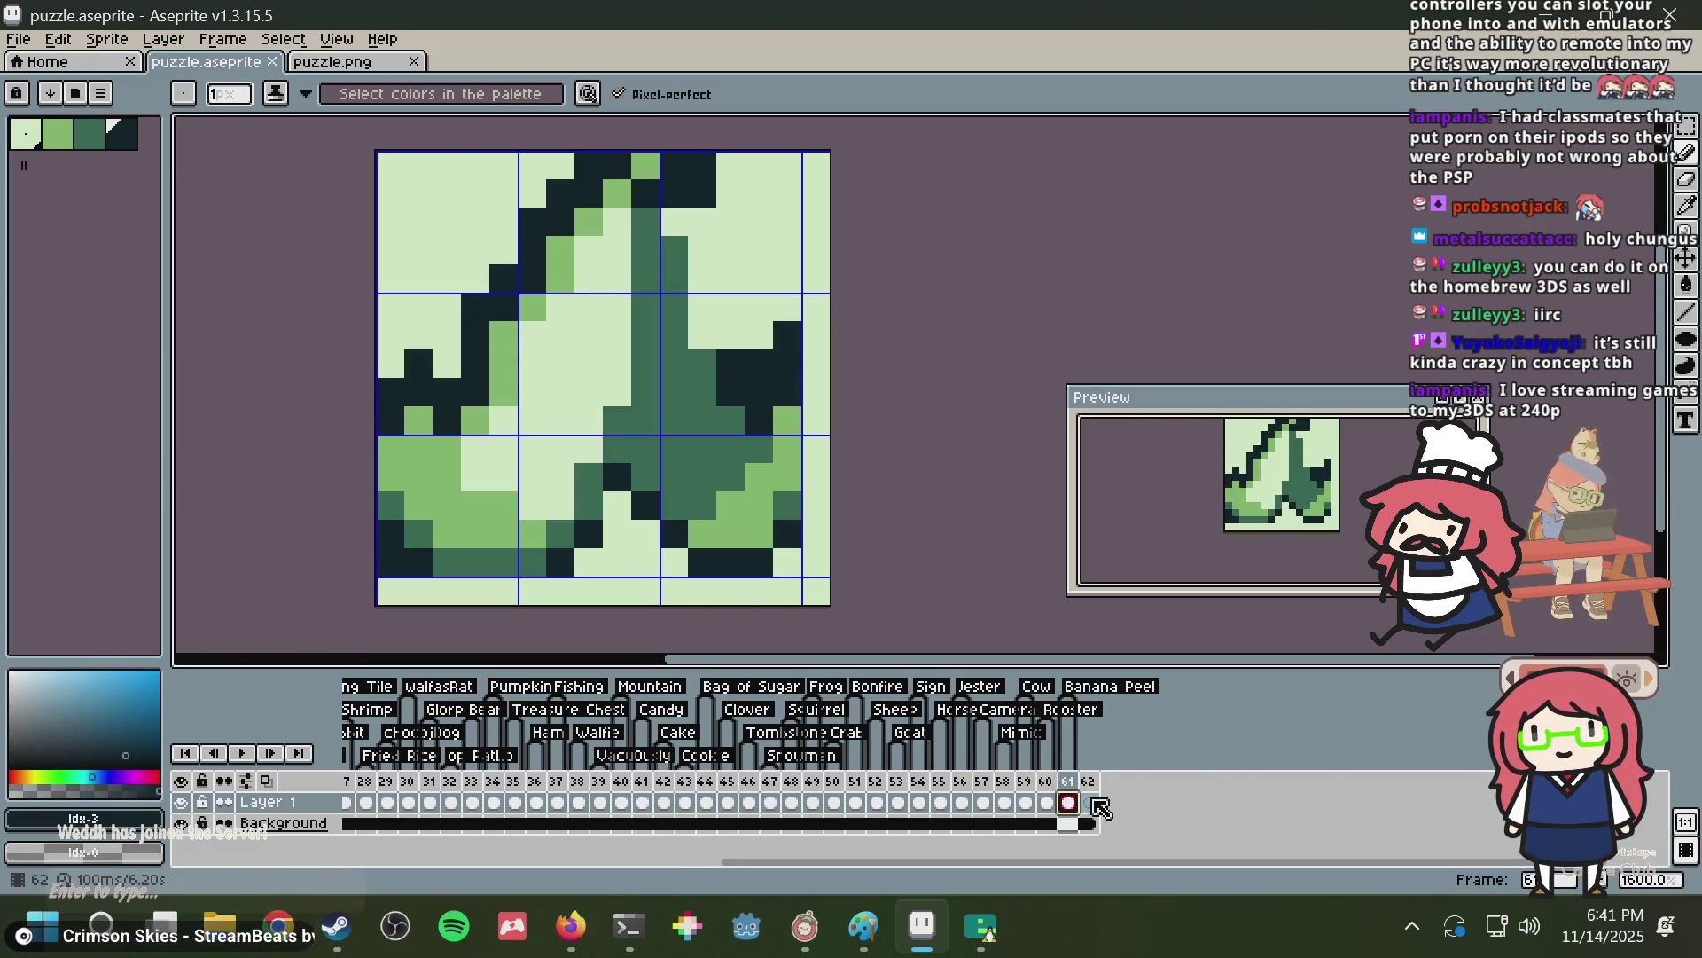
{"action": "left_click", "coordinate": [1090, 802]}
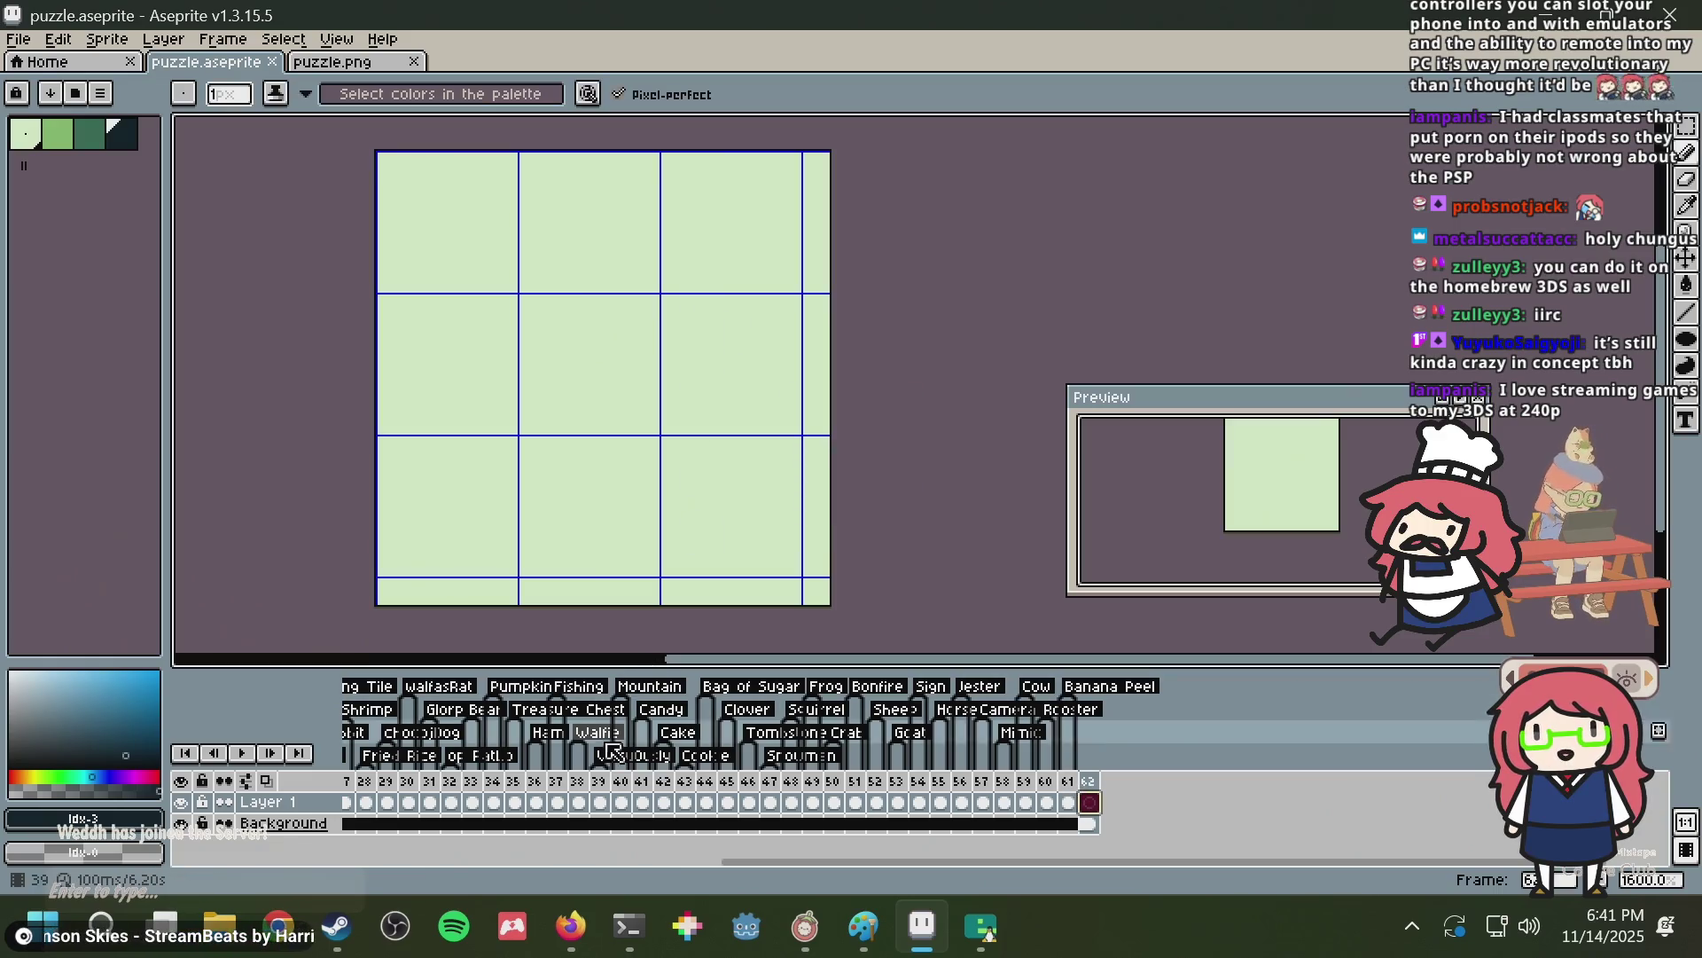
{"action": "left_click", "coordinate": [570, 927]}
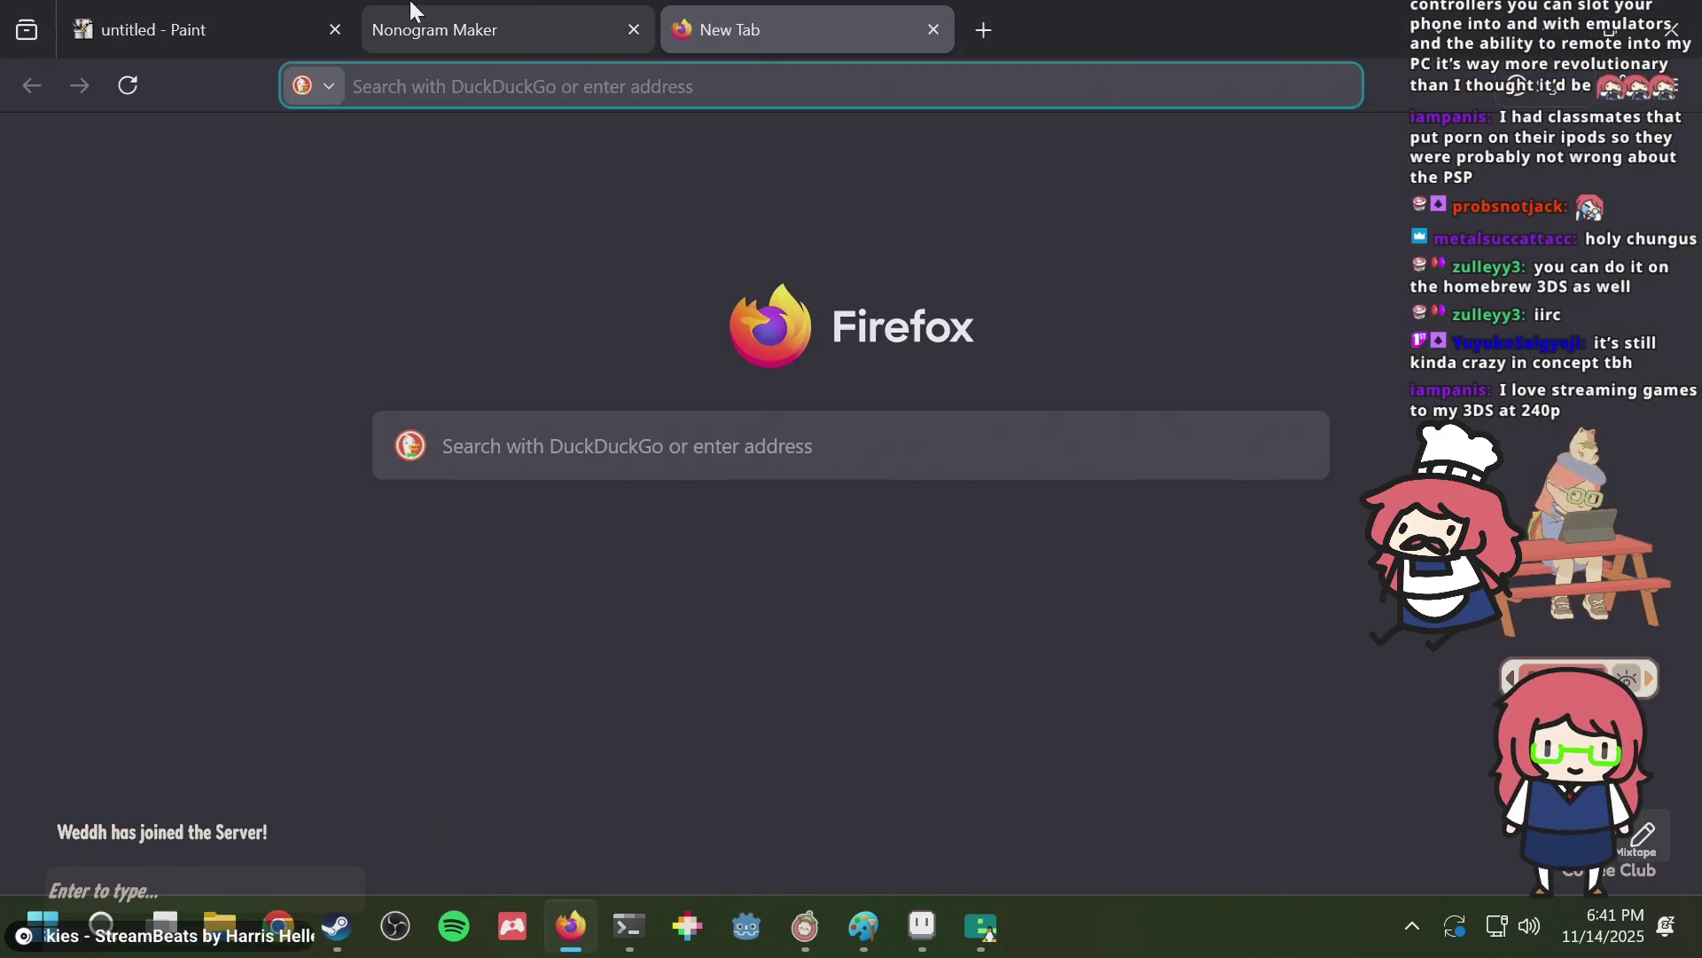
Search 'peak items' in a new Firefox tab.
{"action": "left_click", "coordinate": [449, 18]}
{"action": "left_click", "coordinate": [816, 27]}
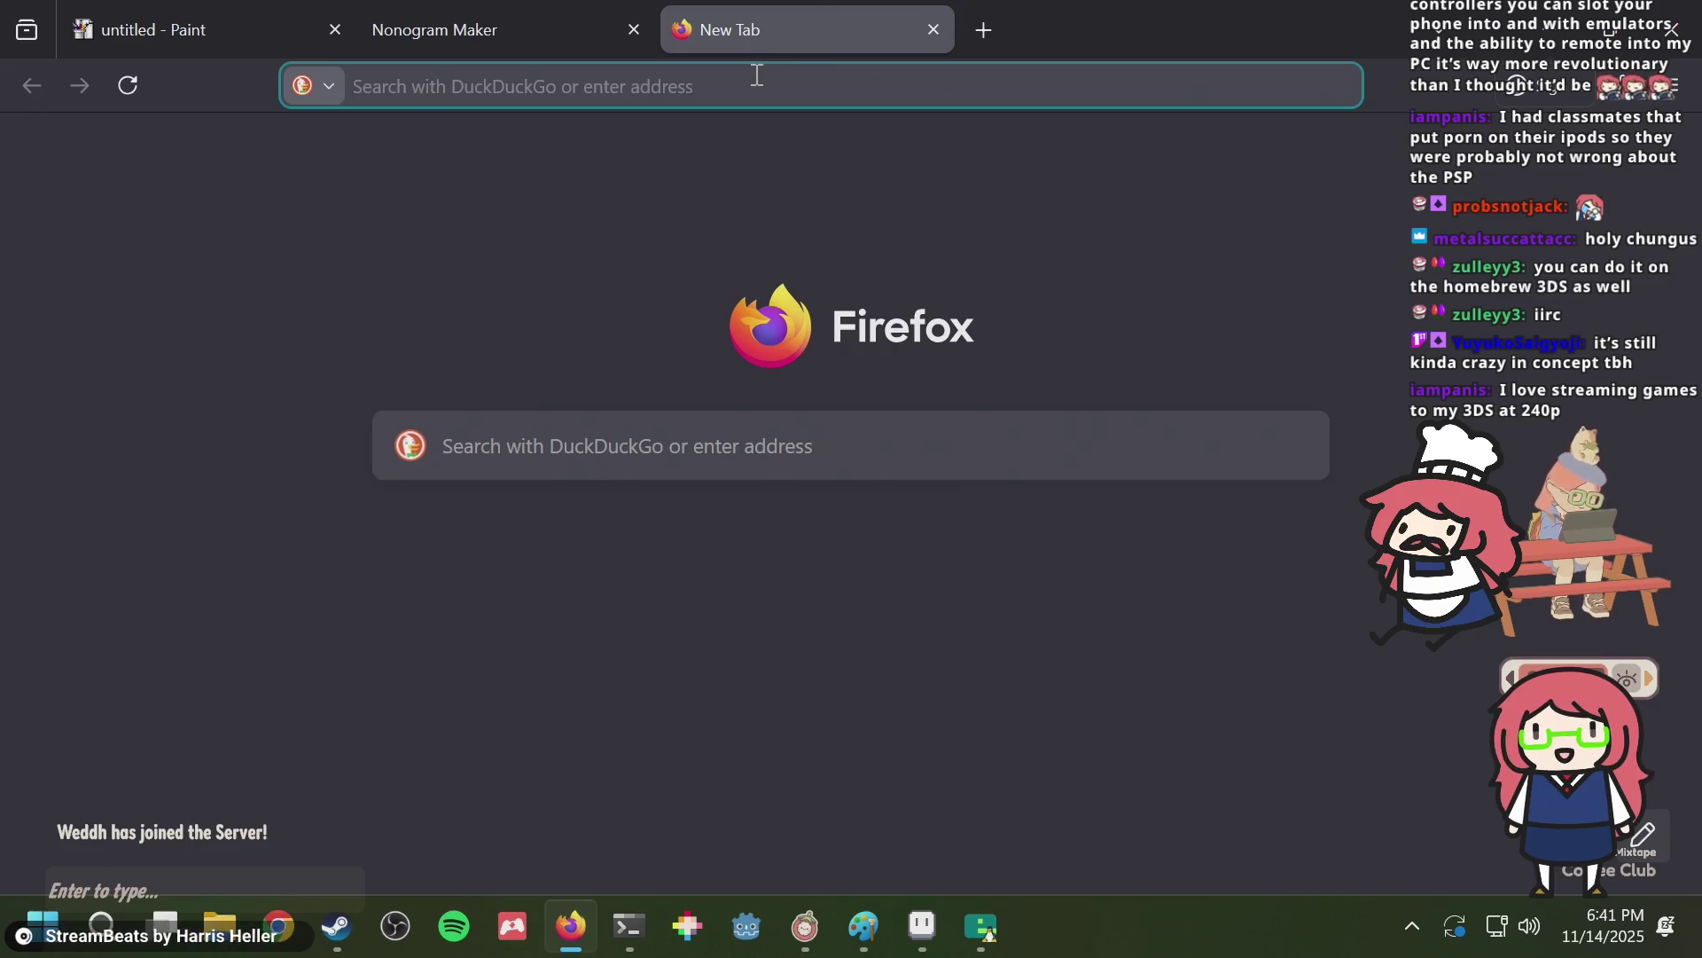
{"action": "type", "text": "peak items"}
{"action": "key", "text": "Return"}
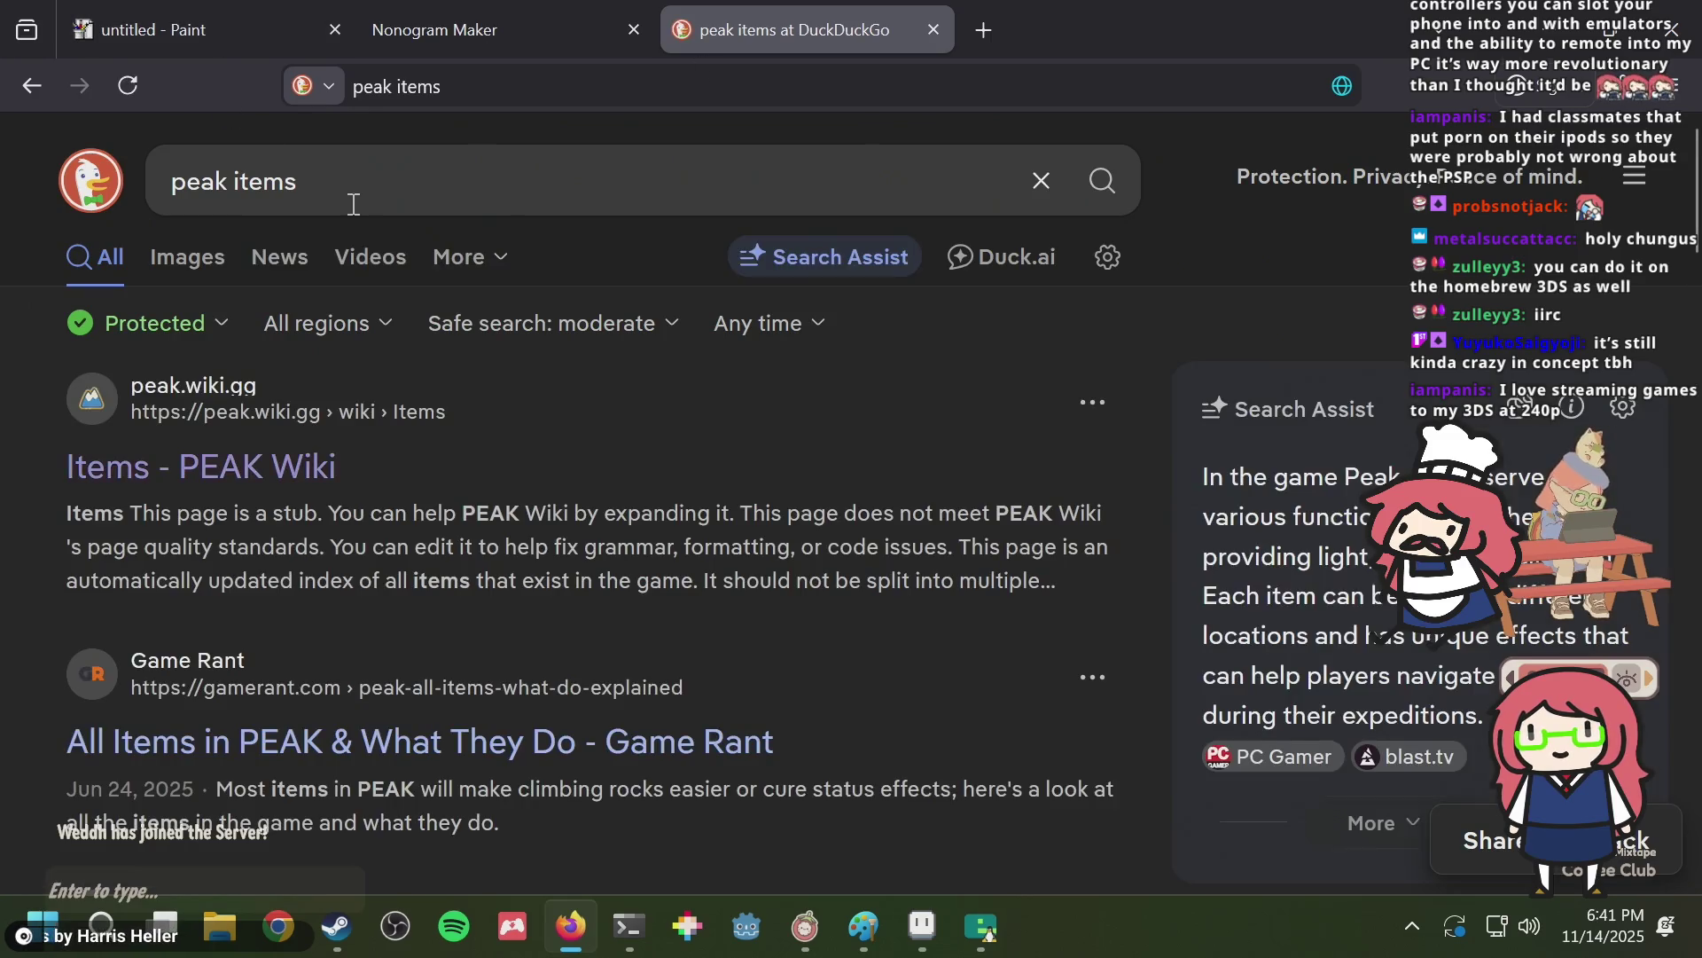
Open the Items - PEAK Wiki result and scroll the list to find Big Lollipop.
{"action": "left_click", "coordinate": [262, 457]}
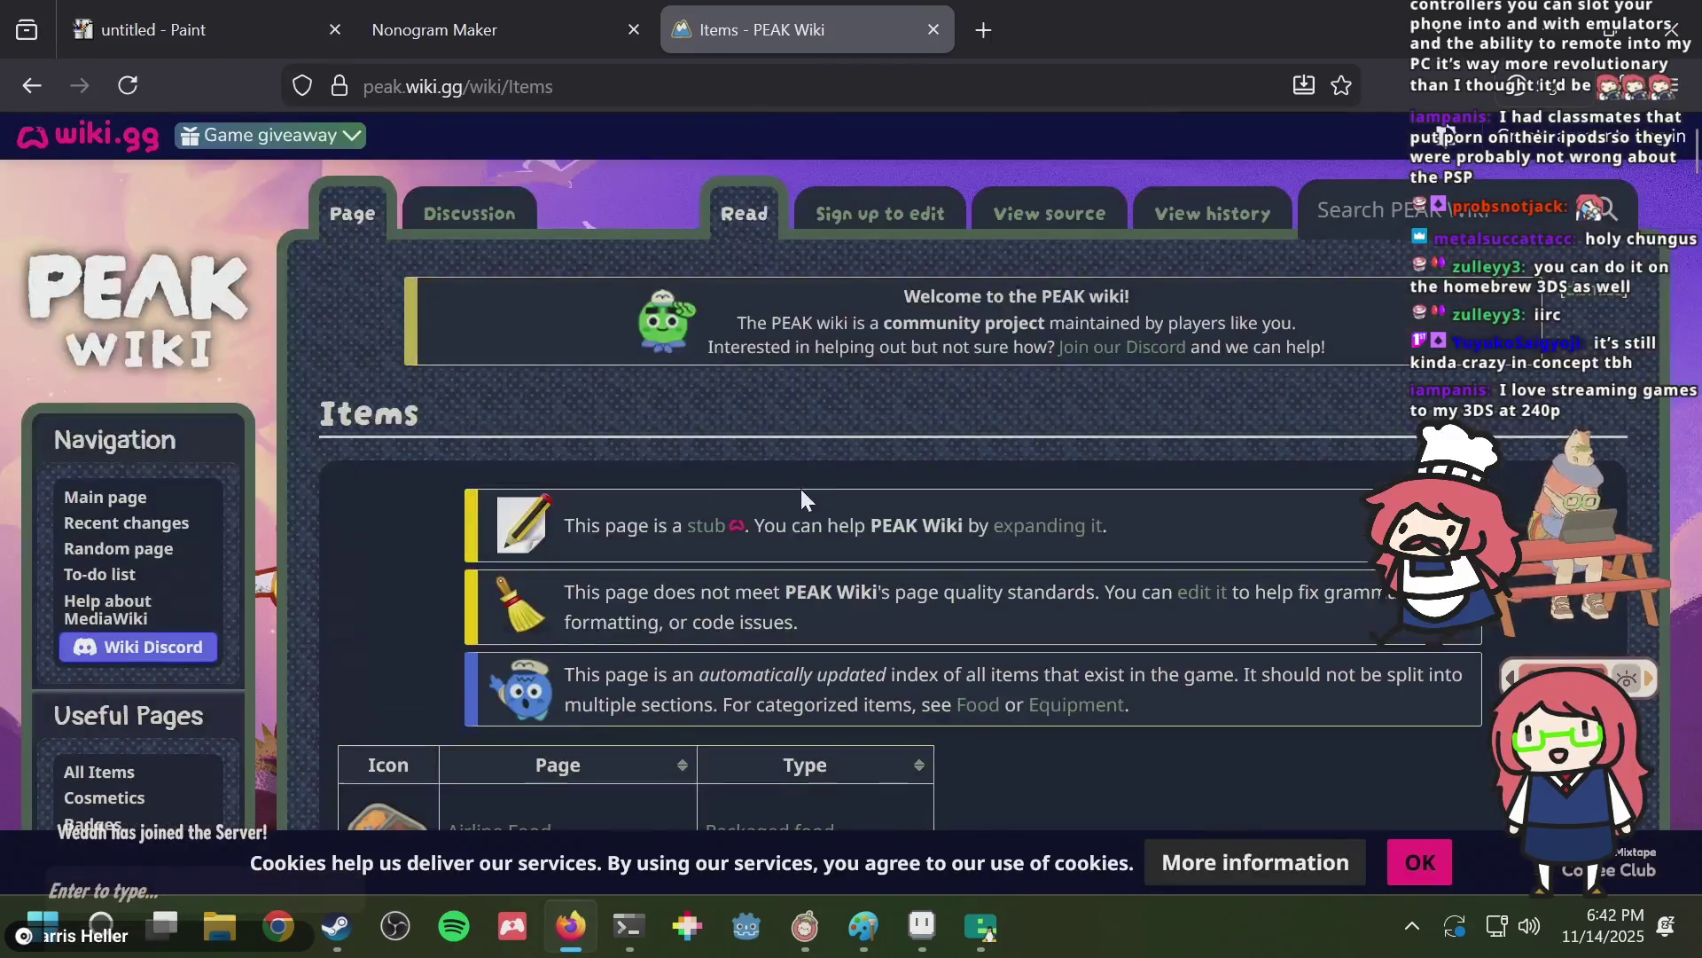
{"action": "scroll", "coordinate": [800, 485], "scroll_direction": "down", "scroll_amount": 8}
{"action": "scroll", "coordinate": [790, 455], "scroll_direction": "down", "scroll_amount": 5}
{"action": "scroll", "coordinate": [788, 454], "scroll_direction": "up", "scroll_amount": 6}
{"action": "scroll", "coordinate": [780, 454], "scroll_direction": "up", "scroll_amount": 3}
{"action": "scroll", "coordinate": [945, 477], "scroll_direction": "up", "scroll_amount": 2}
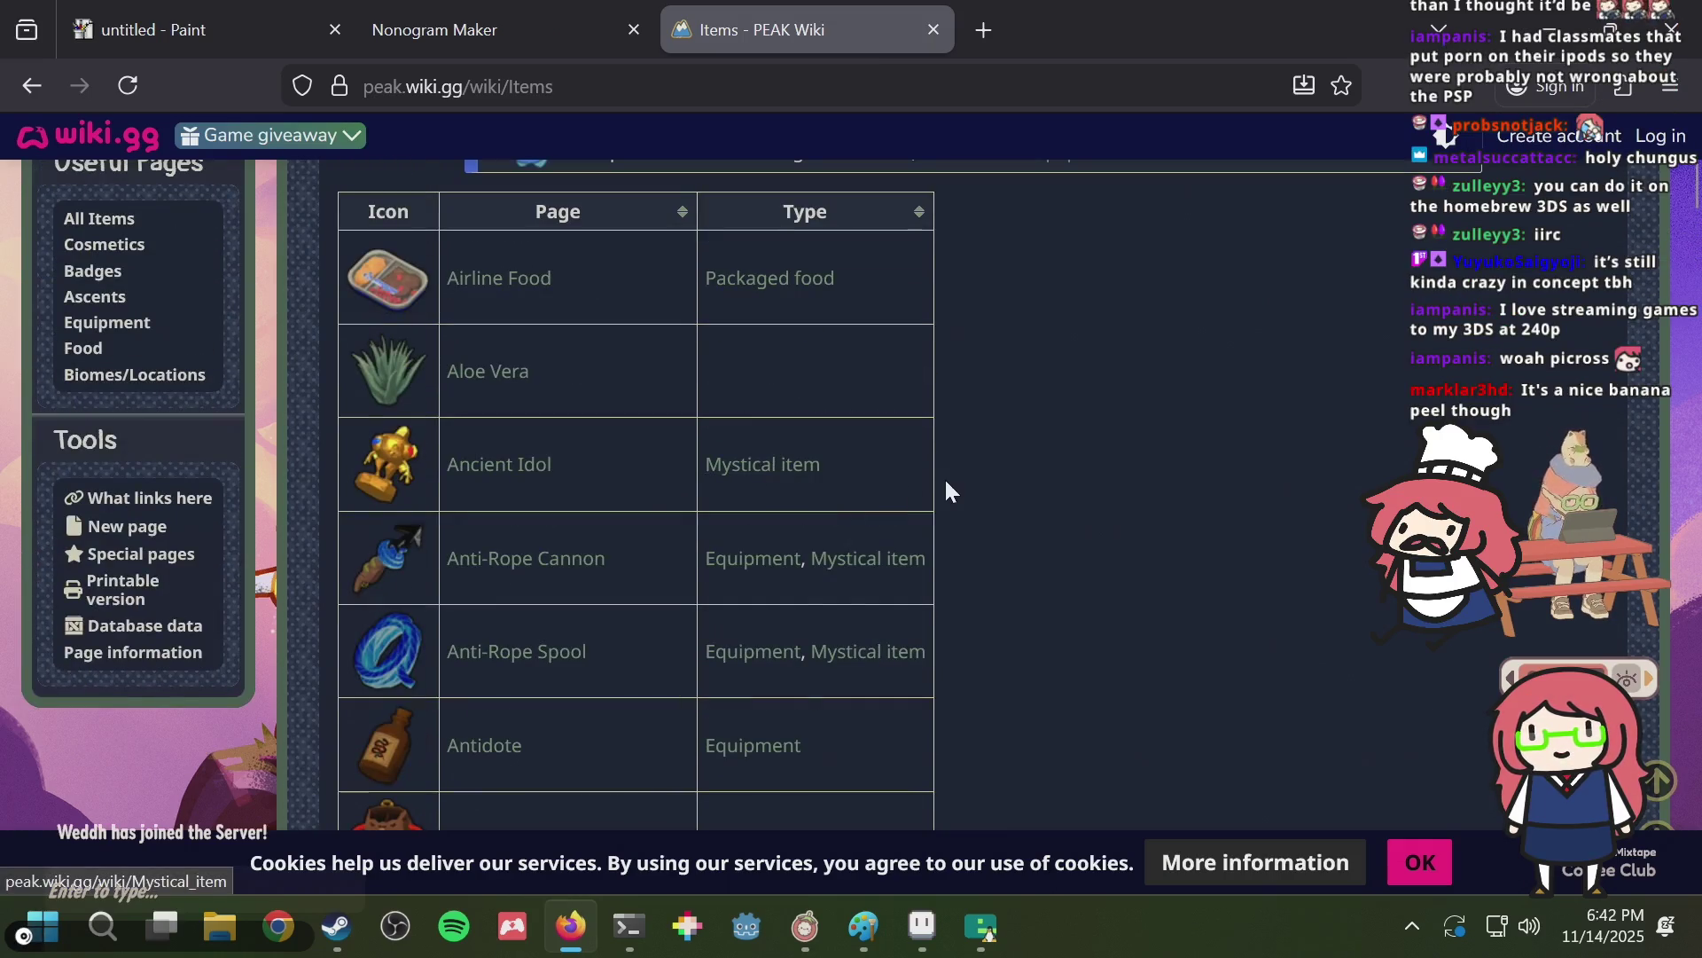
{"action": "scroll", "coordinate": [939, 470], "scroll_direction": "down", "scroll_amount": 6}
{"action": "scroll", "coordinate": [933, 463], "scroll_direction": "up", "scroll_amount": 2}
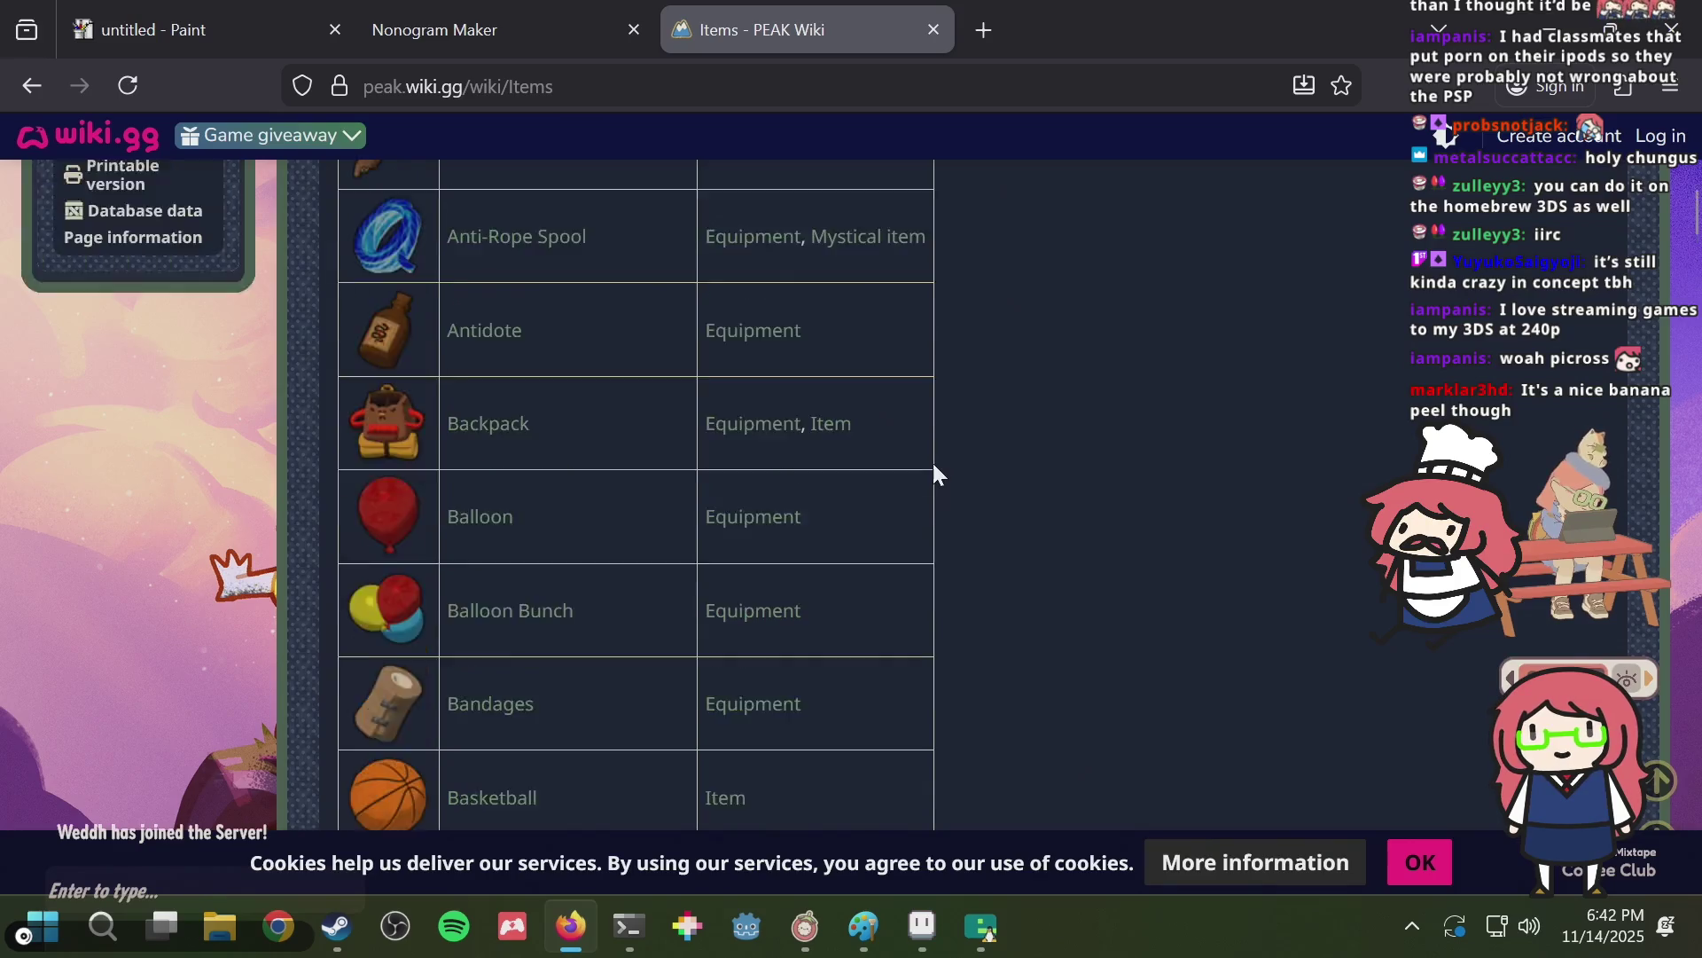
{"action": "scroll", "coordinate": [926, 461], "scroll_direction": "down", "scroll_amount": 5}
{"action": "scroll", "coordinate": [925, 470], "scroll_direction": "down", "scroll_amount": 3}
{"action": "scroll", "coordinate": [922, 468], "scroll_direction": "down", "scroll_amount": 2}
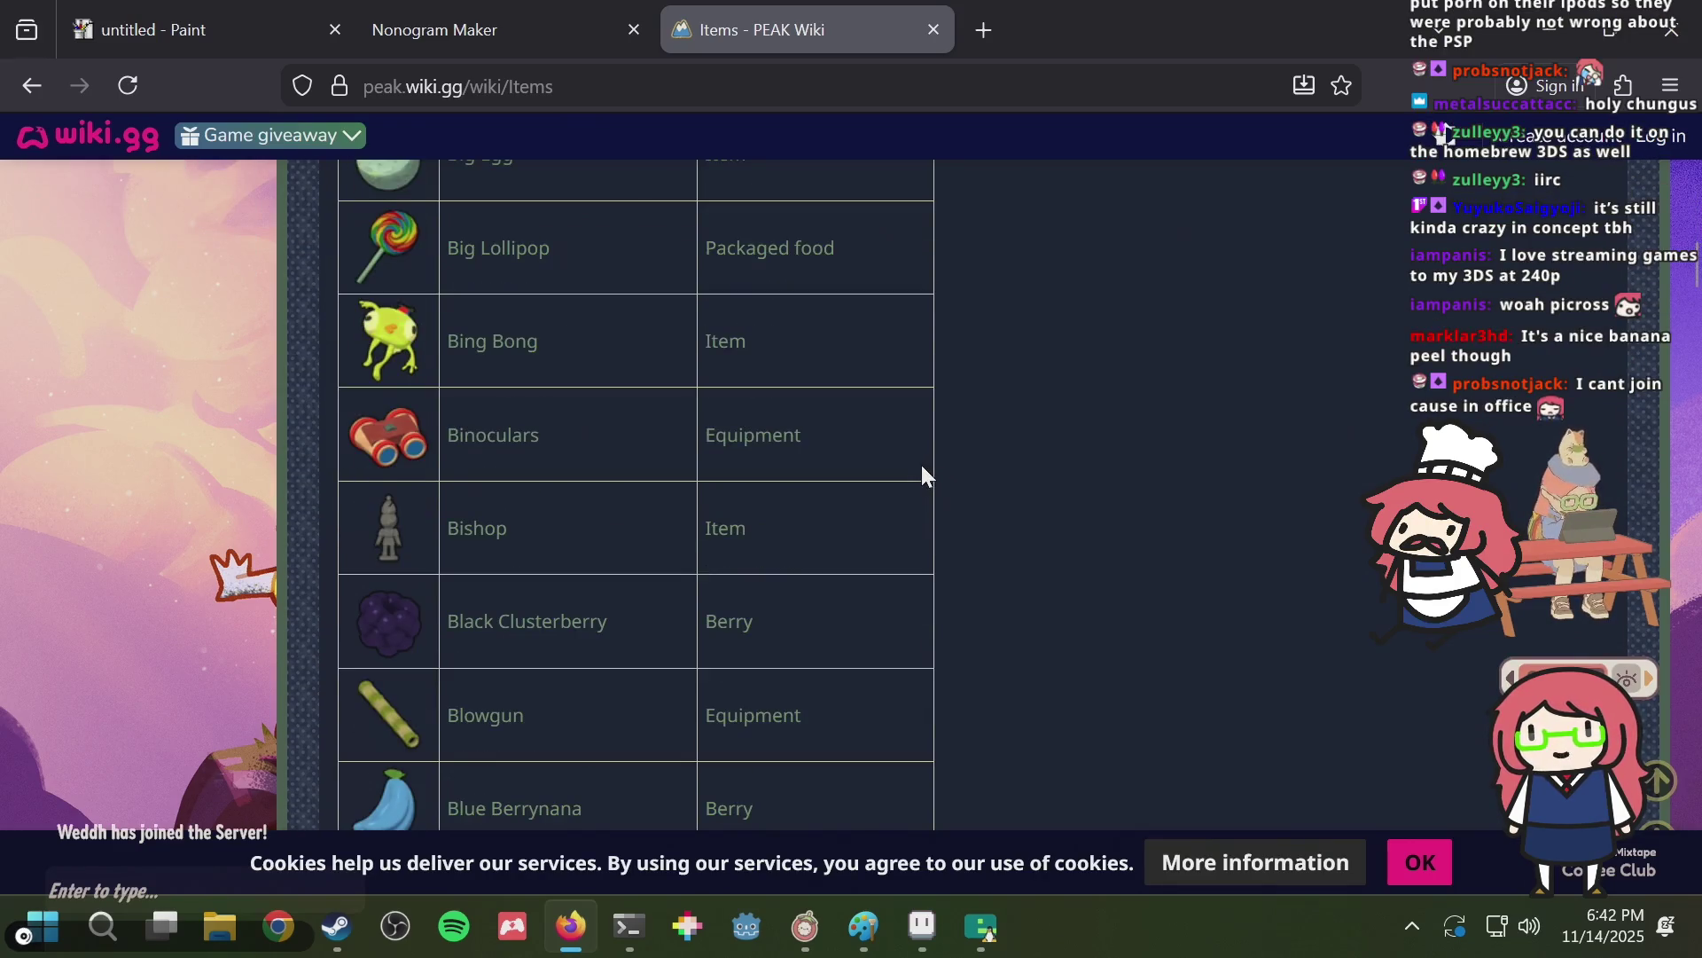
Open the Big Lollipop item page, then return to the sprite in Aseprite.
{"action": "left_click", "coordinate": [500, 250]}
{"action": "scroll", "coordinate": [712, 470], "scroll_direction": "down", "scroll_amount": 5}
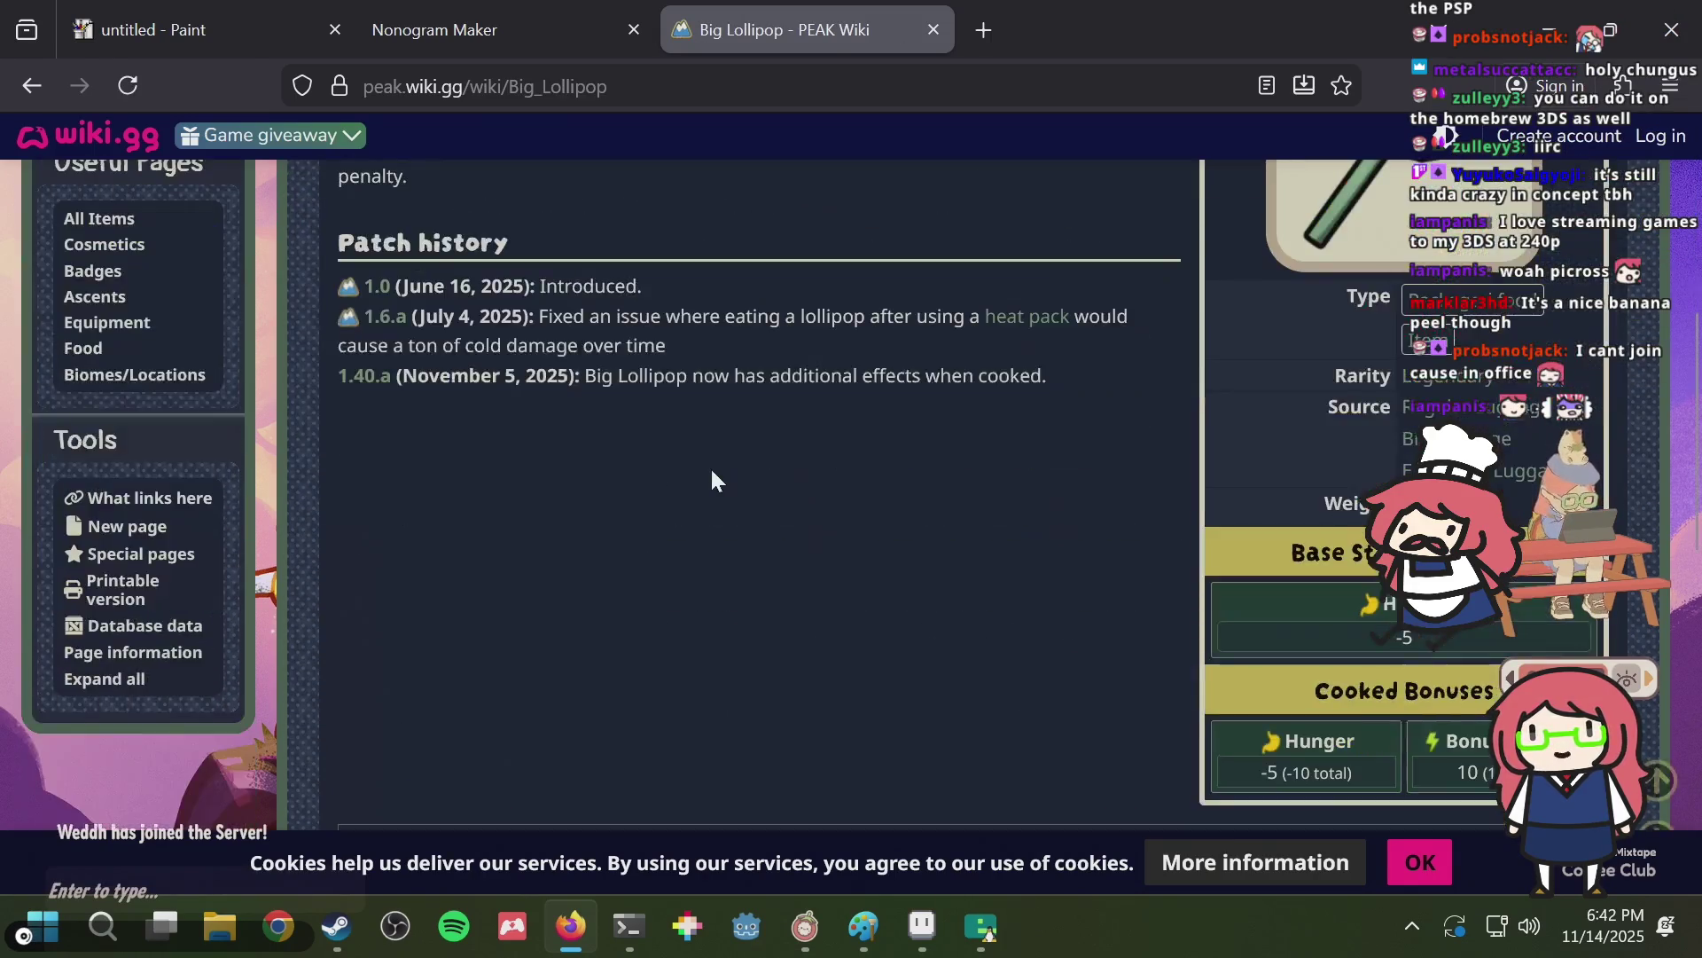
{"action": "key", "text": "alt+Tab"}
{"action": "mouse_move", "coordinate": [446, 334]}
{"action": "left_mouse_down"}
{"action": "mouse_move", "coordinate": [735, 401]}
{"action": "mouse_move", "coordinate": [532, 238]}
{"action": "mouse_move", "coordinate": [590, 447]}
{"action": "mouse_move", "coordinate": [616, 301]}
{"action": "mouse_move", "coordinate": [572, 334]}
{"action": "left_mouse_up"}
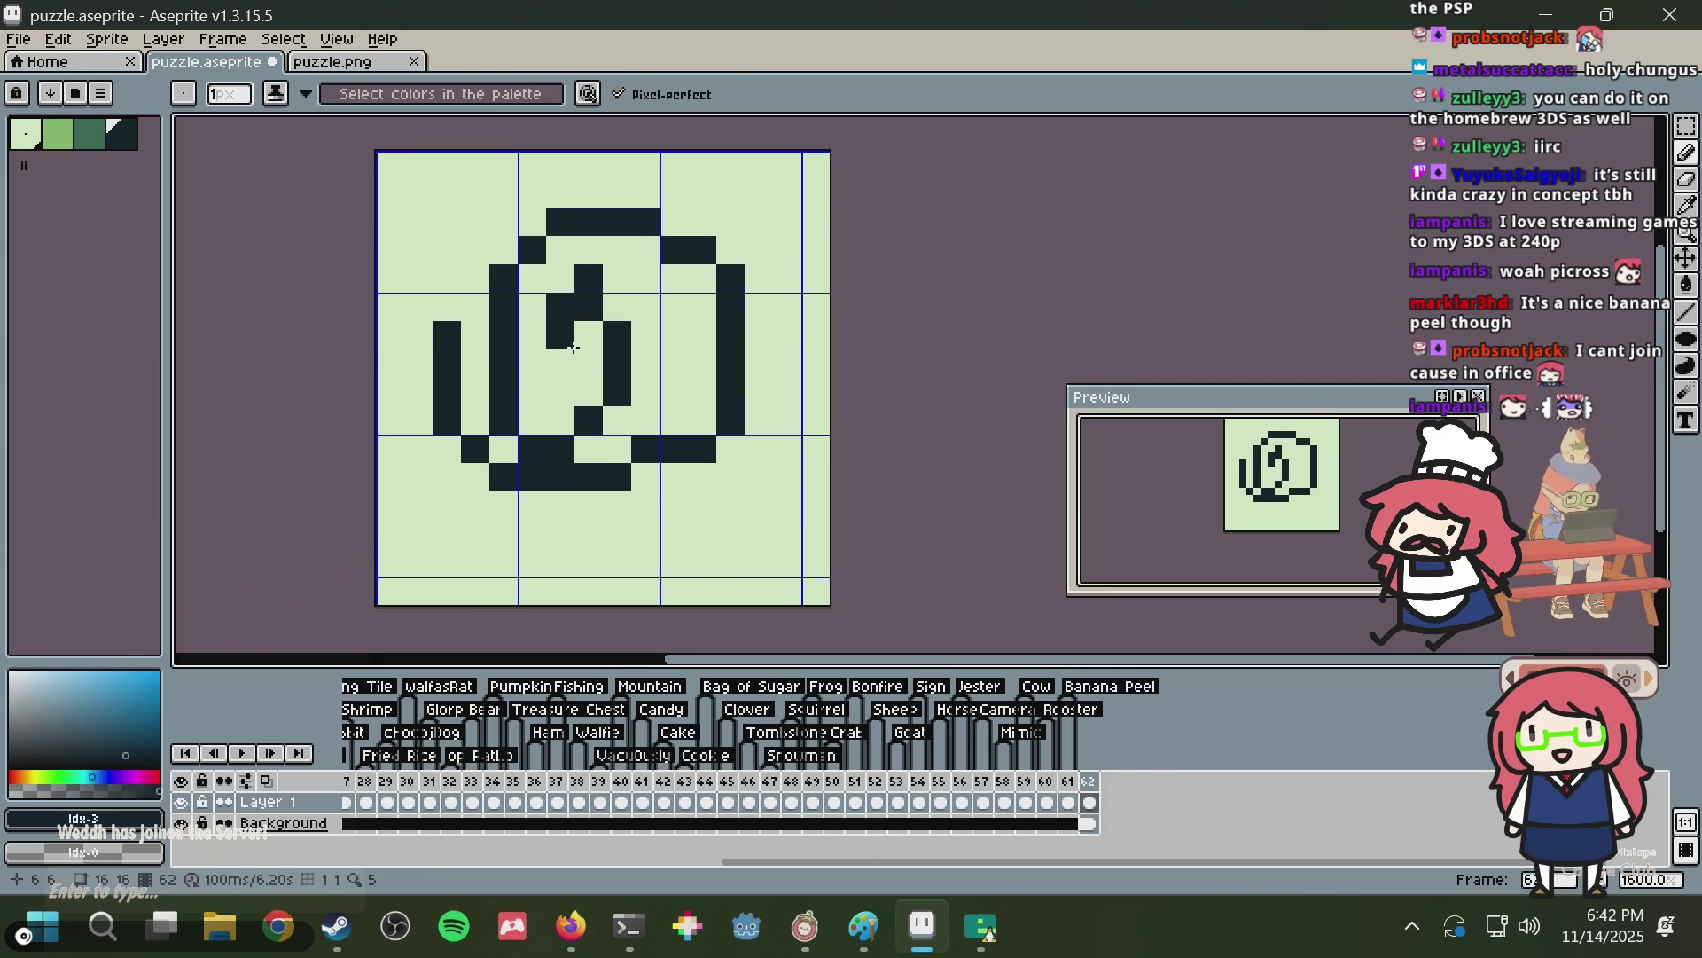
Try several spiral outline strokes and undo them all, leaving frame 62 clear.
{"action": "key", "text": "ctrl+z"}
{"action": "mouse_move", "coordinate": [560, 192]}
{"action": "left_mouse_down"}
{"action": "mouse_move", "coordinate": [476, 321]}
{"action": "mouse_move", "coordinate": [707, 448]}
{"action": "mouse_move", "coordinate": [607, 237]}
{"action": "left_mouse_up"}
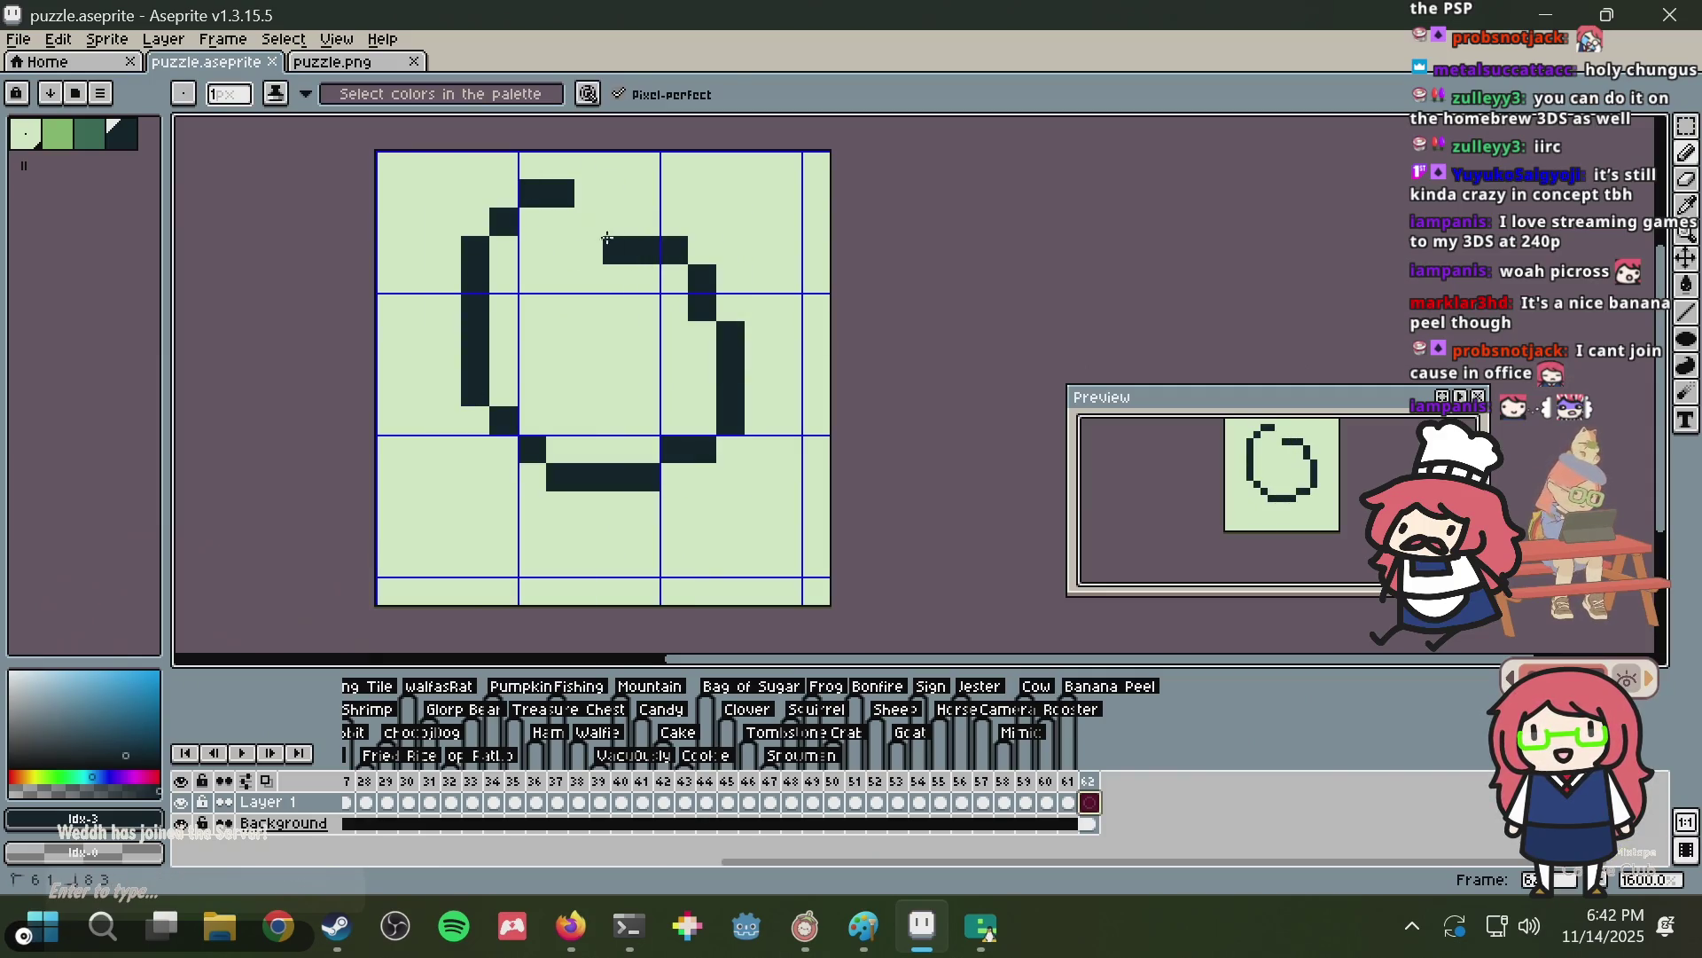
{"action": "left_click_drag", "start_coordinate": [545, 350], "coordinate": [616, 394]}
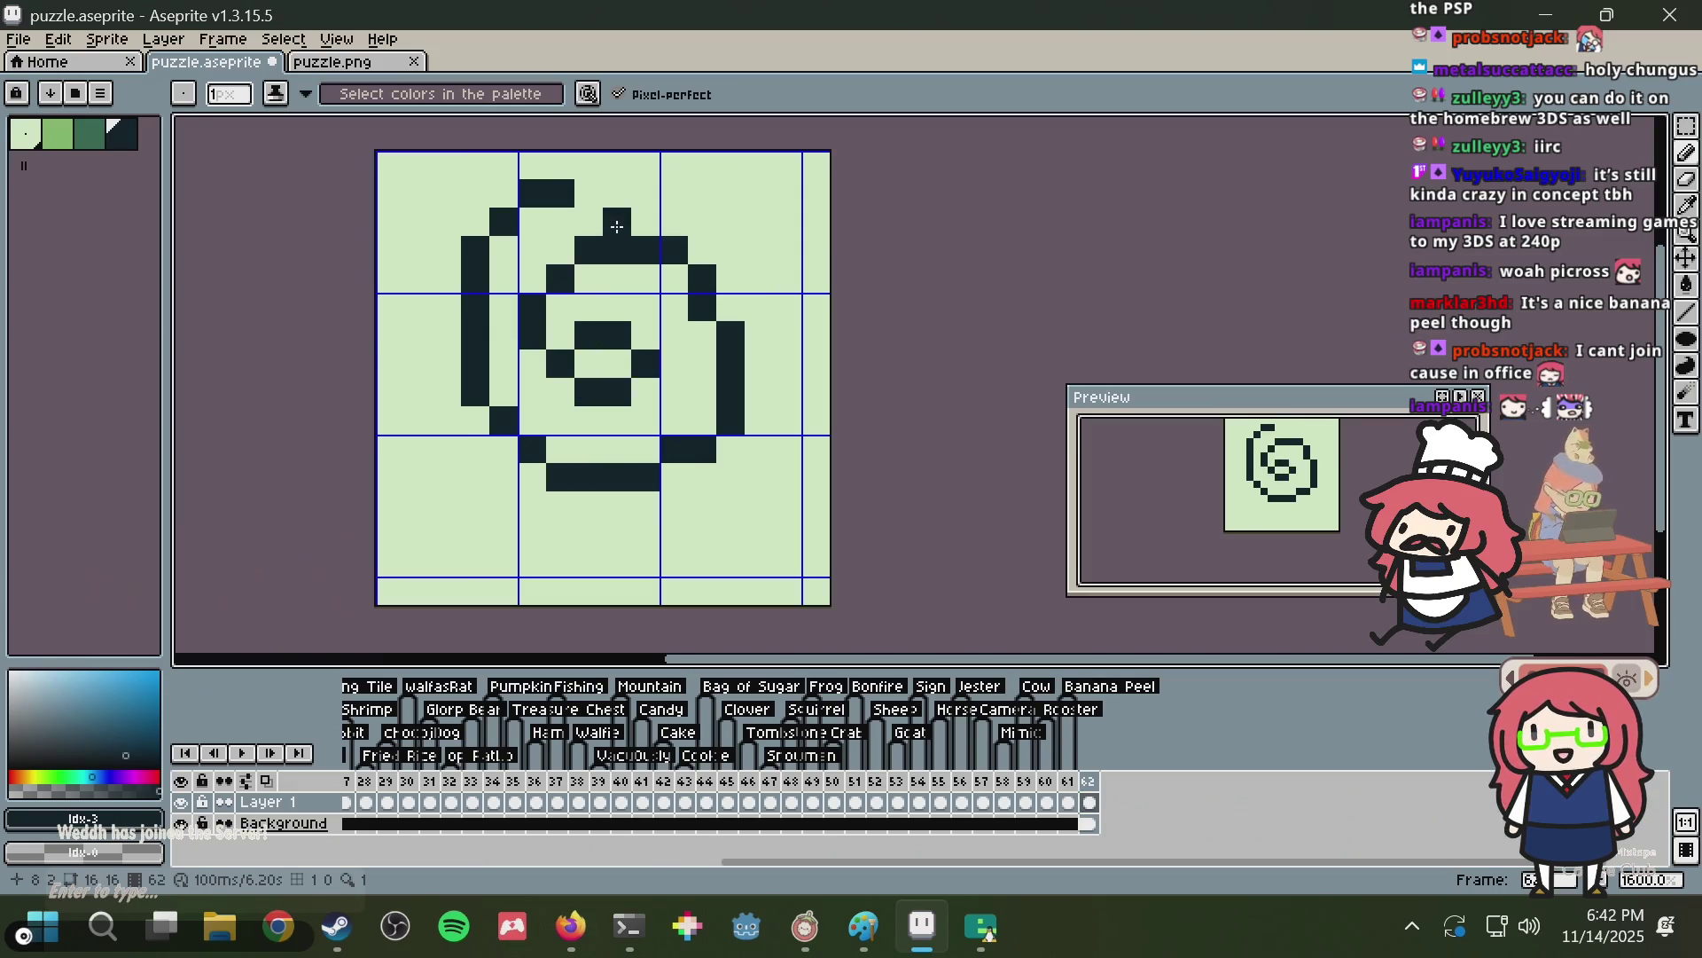
{"action": "key", "text": "ctrl+z"}
{"action": "mouse_move", "coordinate": [652, 193]}
{"action": "left_mouse_down"}
{"action": "mouse_move", "coordinate": [468, 444]}
{"action": "mouse_move", "coordinate": [740, 383]}
{"action": "left_mouse_up"}
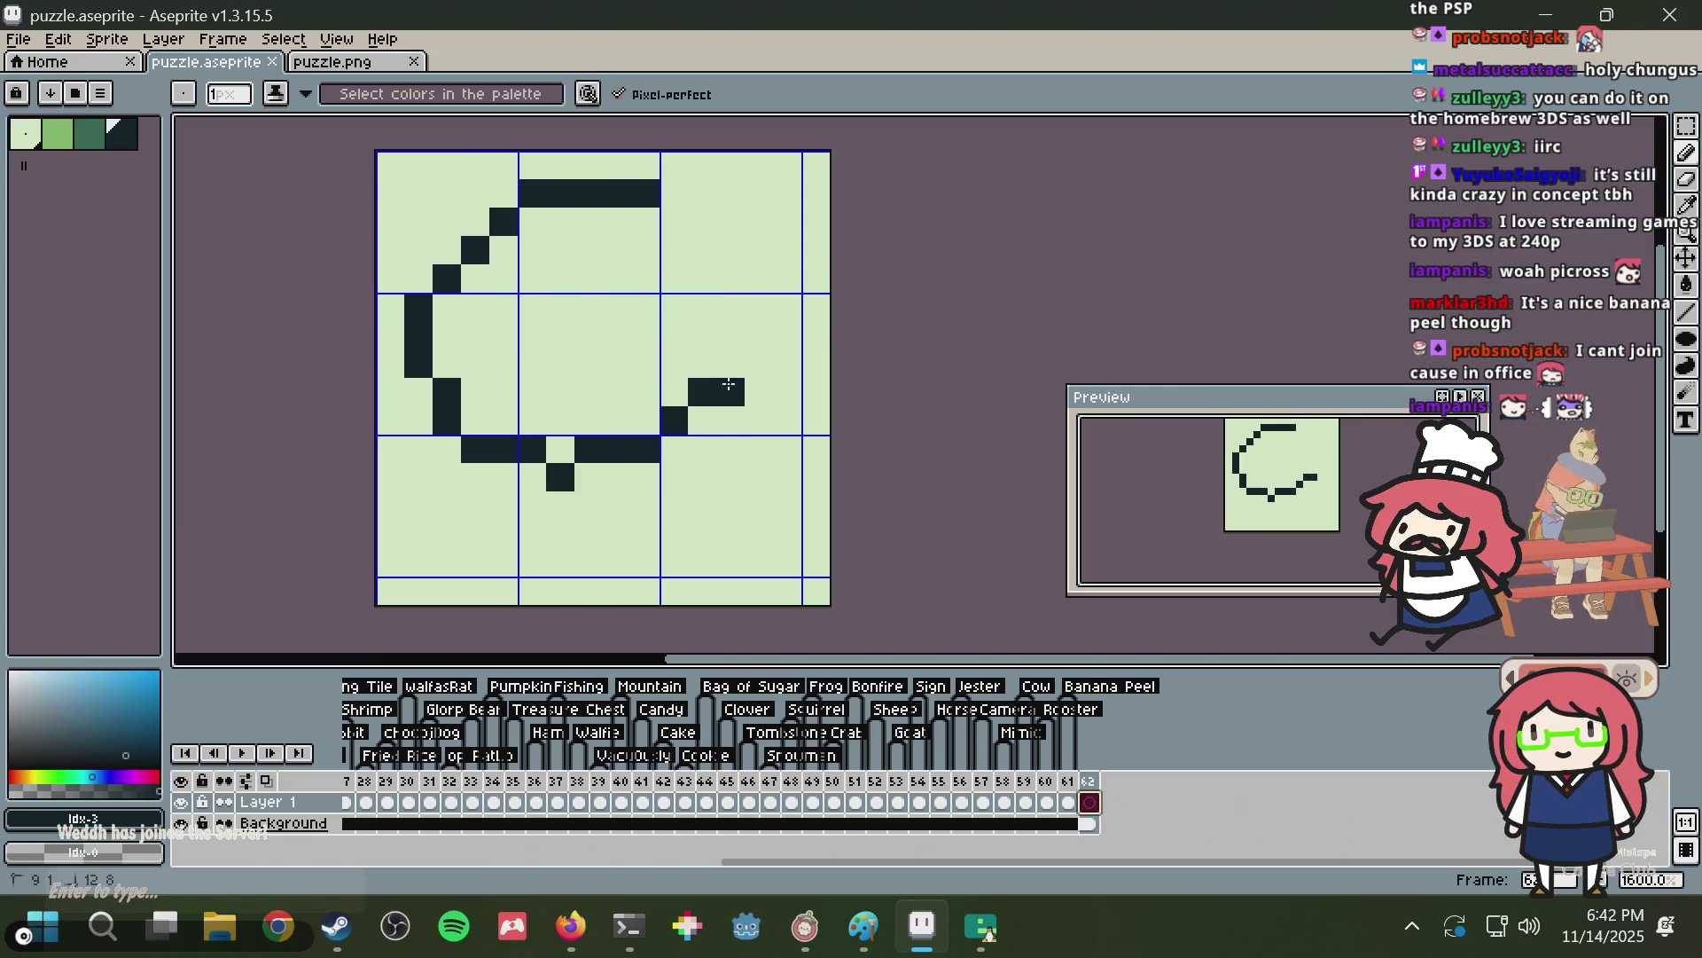
{"action": "key", "text": "ctrl+z"}
{"action": "mouse_move", "coordinate": [702, 259]}
{"action": "left_mouse_down"}
{"action": "mouse_move", "coordinate": [450, 413]}
{"action": "mouse_move", "coordinate": [580, 333]}
{"action": "left_mouse_up"}
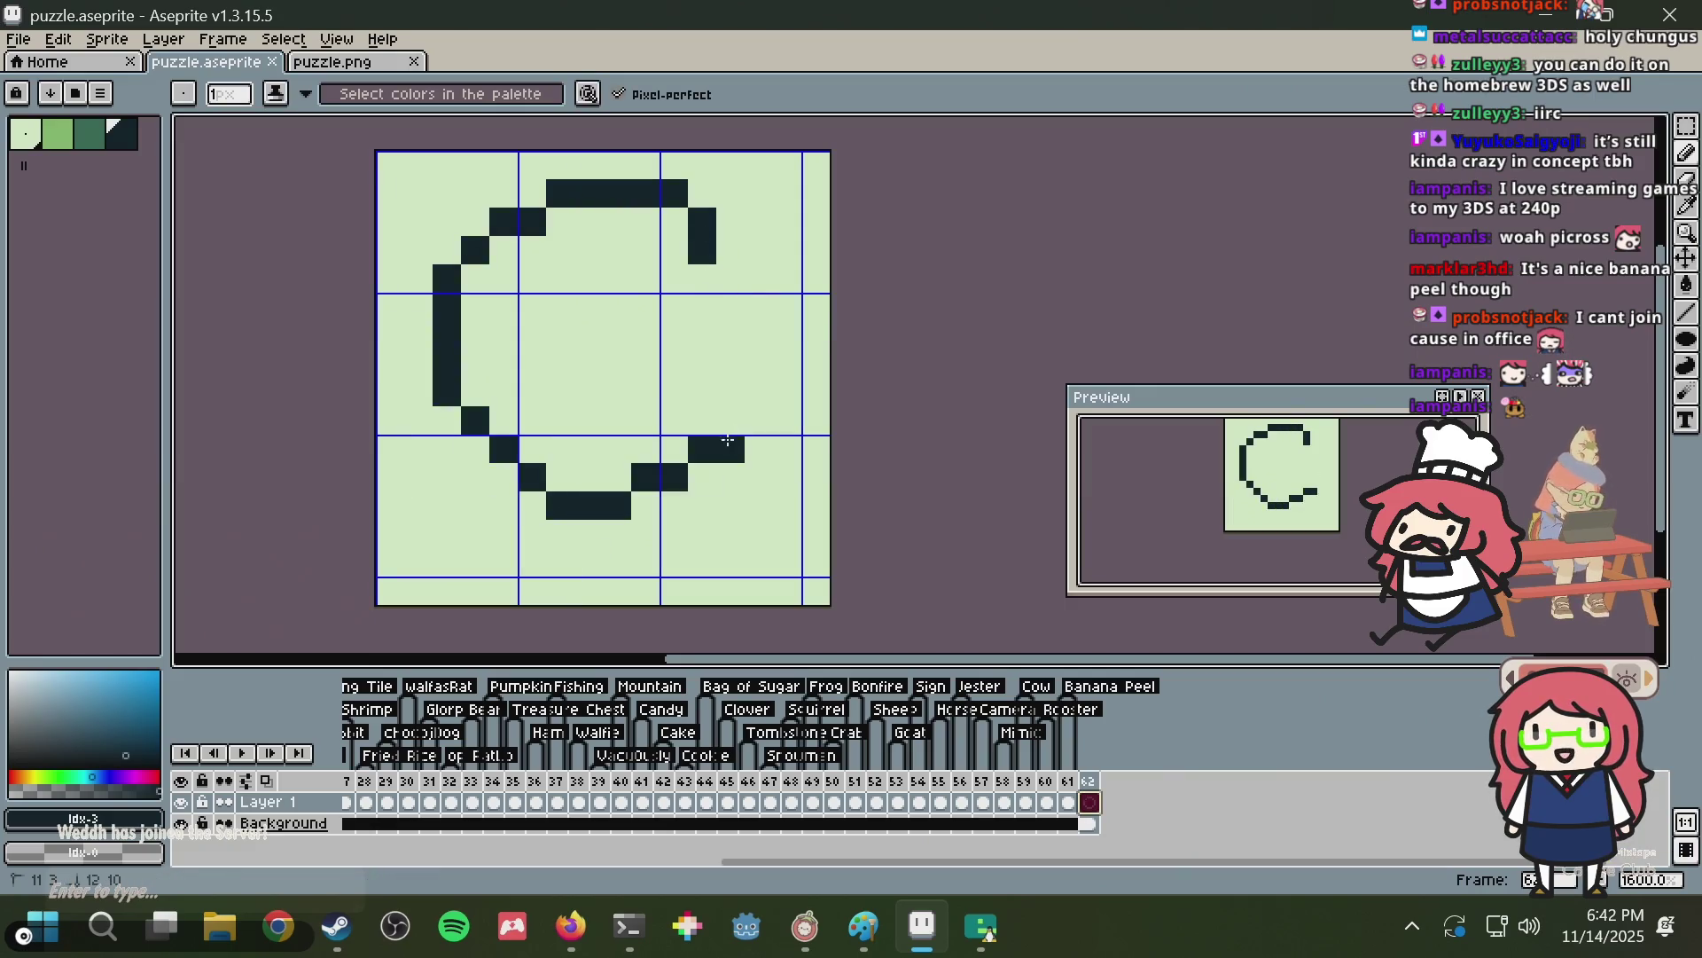
{"action": "key", "text": "ctrl+z"}
{"action": "left_click", "coordinate": [703, 335]}
{"action": "key", "text": "ctrl+z"}
Draw a round dark outline with the Ellipse tool and a diagonal handle off its lower right.
{"action": "left_click_drag", "start_coordinate": [1698, 339], "coordinate": [1636, 348]}
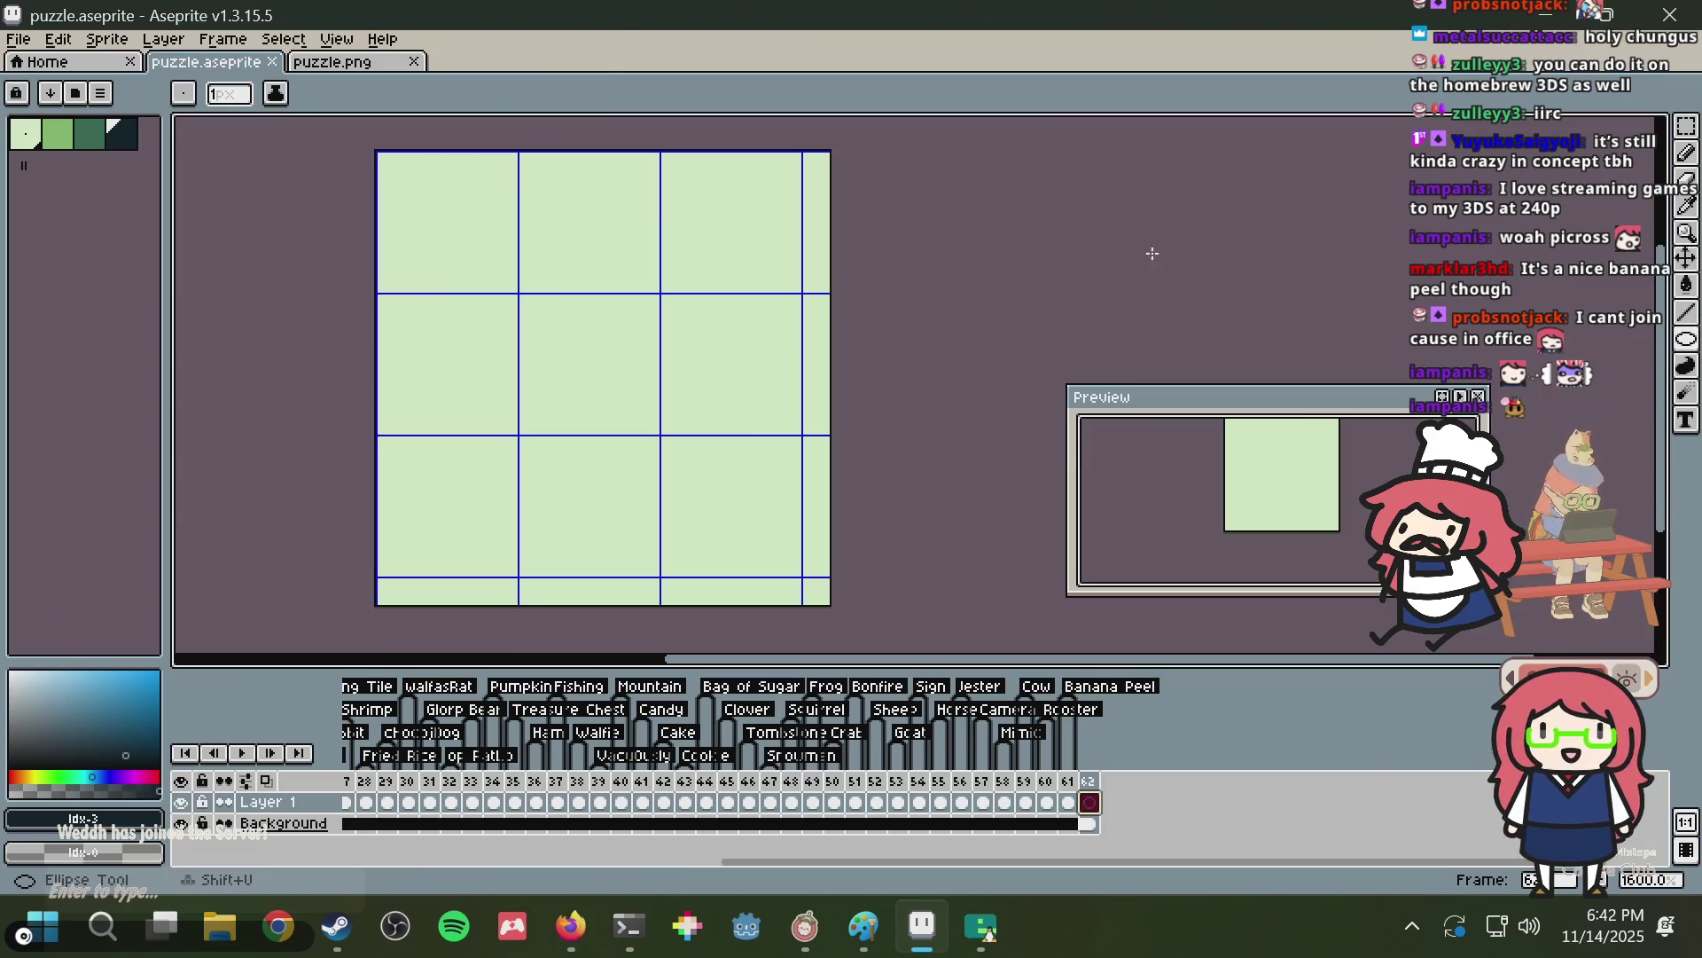
{"action": "left_click_drag", "start_coordinate": [404, 163], "coordinate": [812, 477]}
{"action": "key", "text": "b"}
{"action": "left_click", "coordinate": [615, 483]}
{"action": "left_click_drag", "start_coordinate": [615, 483], "coordinate": [643, 510]}
{"action": "left_click", "coordinate": [731, 563]}
{"action": "left_click", "coordinate": [692, 496]}
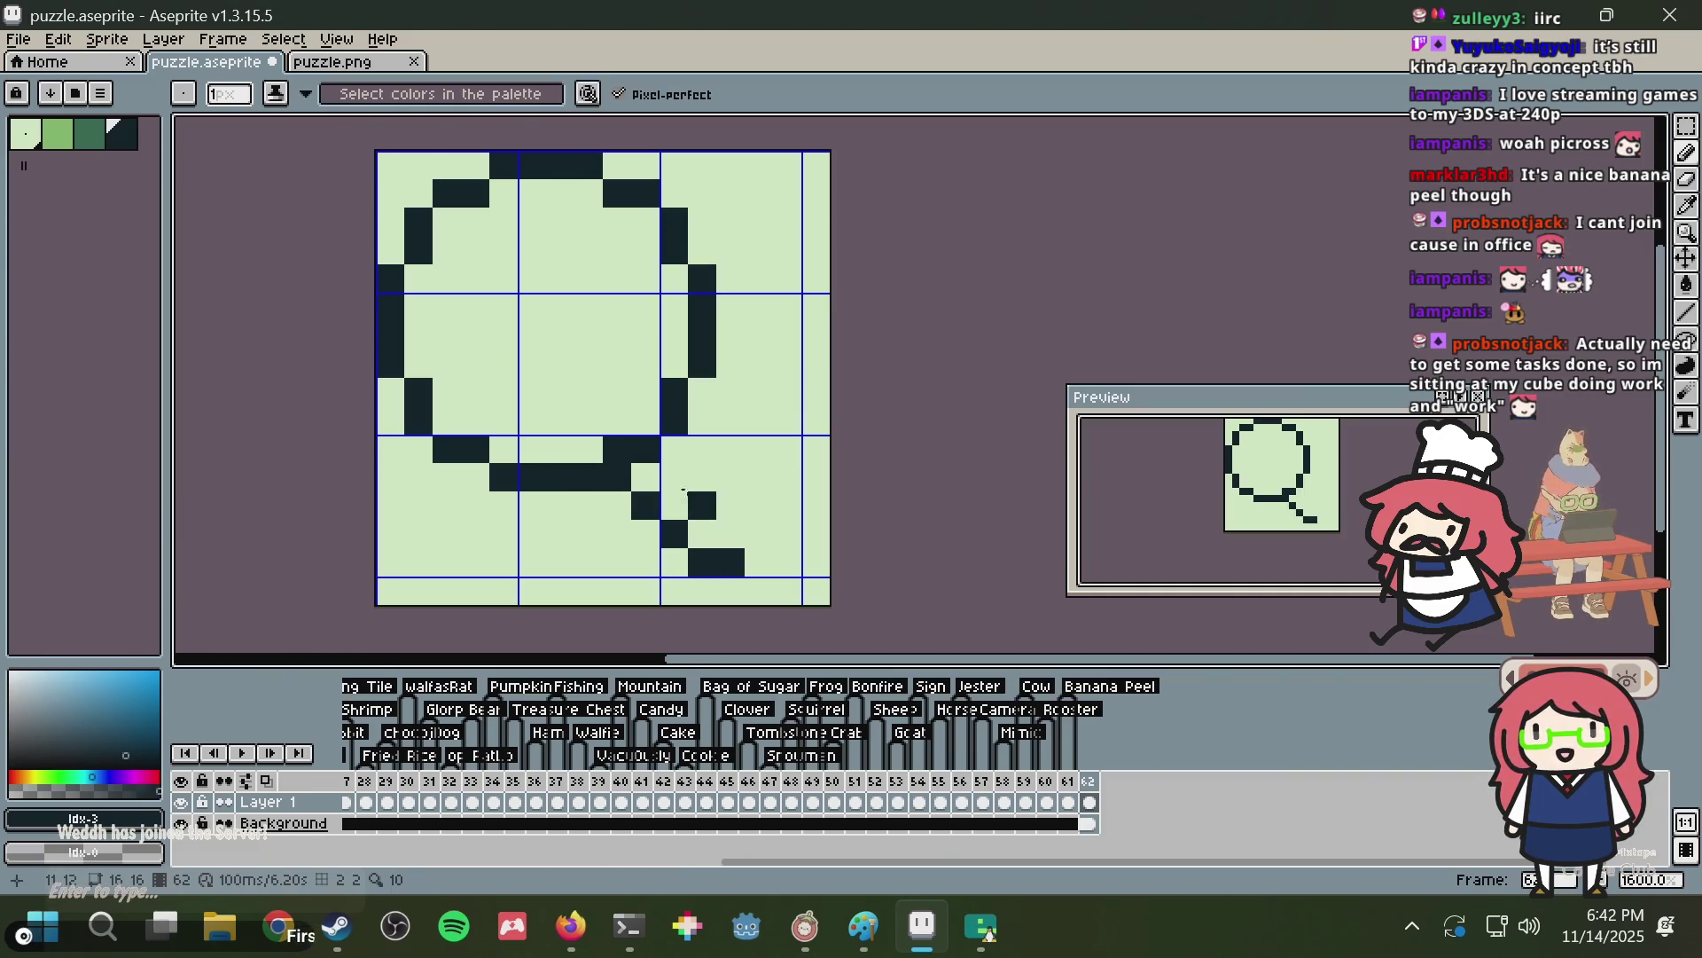
{"action": "key", "text": "ctrl+z"}
{"action": "key", "text": "ctrl+z"}
{"action": "key", "text": "ctrl+z"}
{"action": "mouse_move", "coordinate": [631, 464]}
{"action": "left_mouse_down"}
{"action": "mouse_move", "coordinate": [681, 555]}
{"action": "mouse_move", "coordinate": [696, 532]}
{"action": "left_mouse_up"}
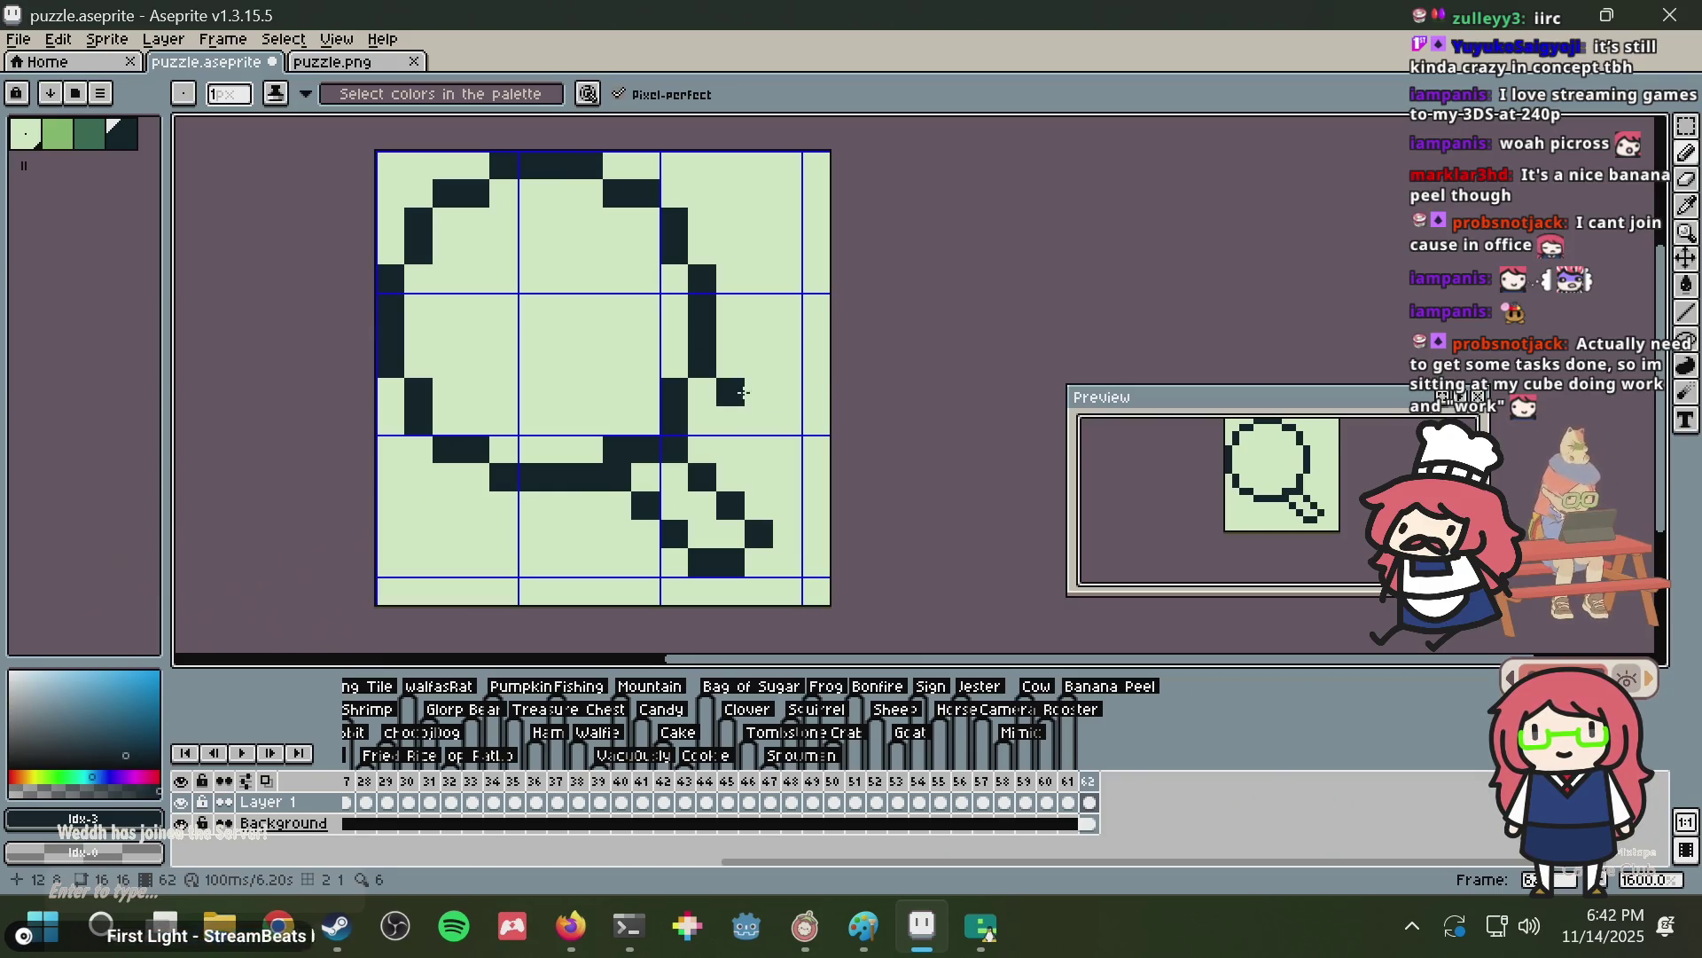
Touch up the dark outline, remove a stray pixel, and save puzzle.aseprite.
{"action": "left_click", "coordinate": [688, 452], "text": "alt"}
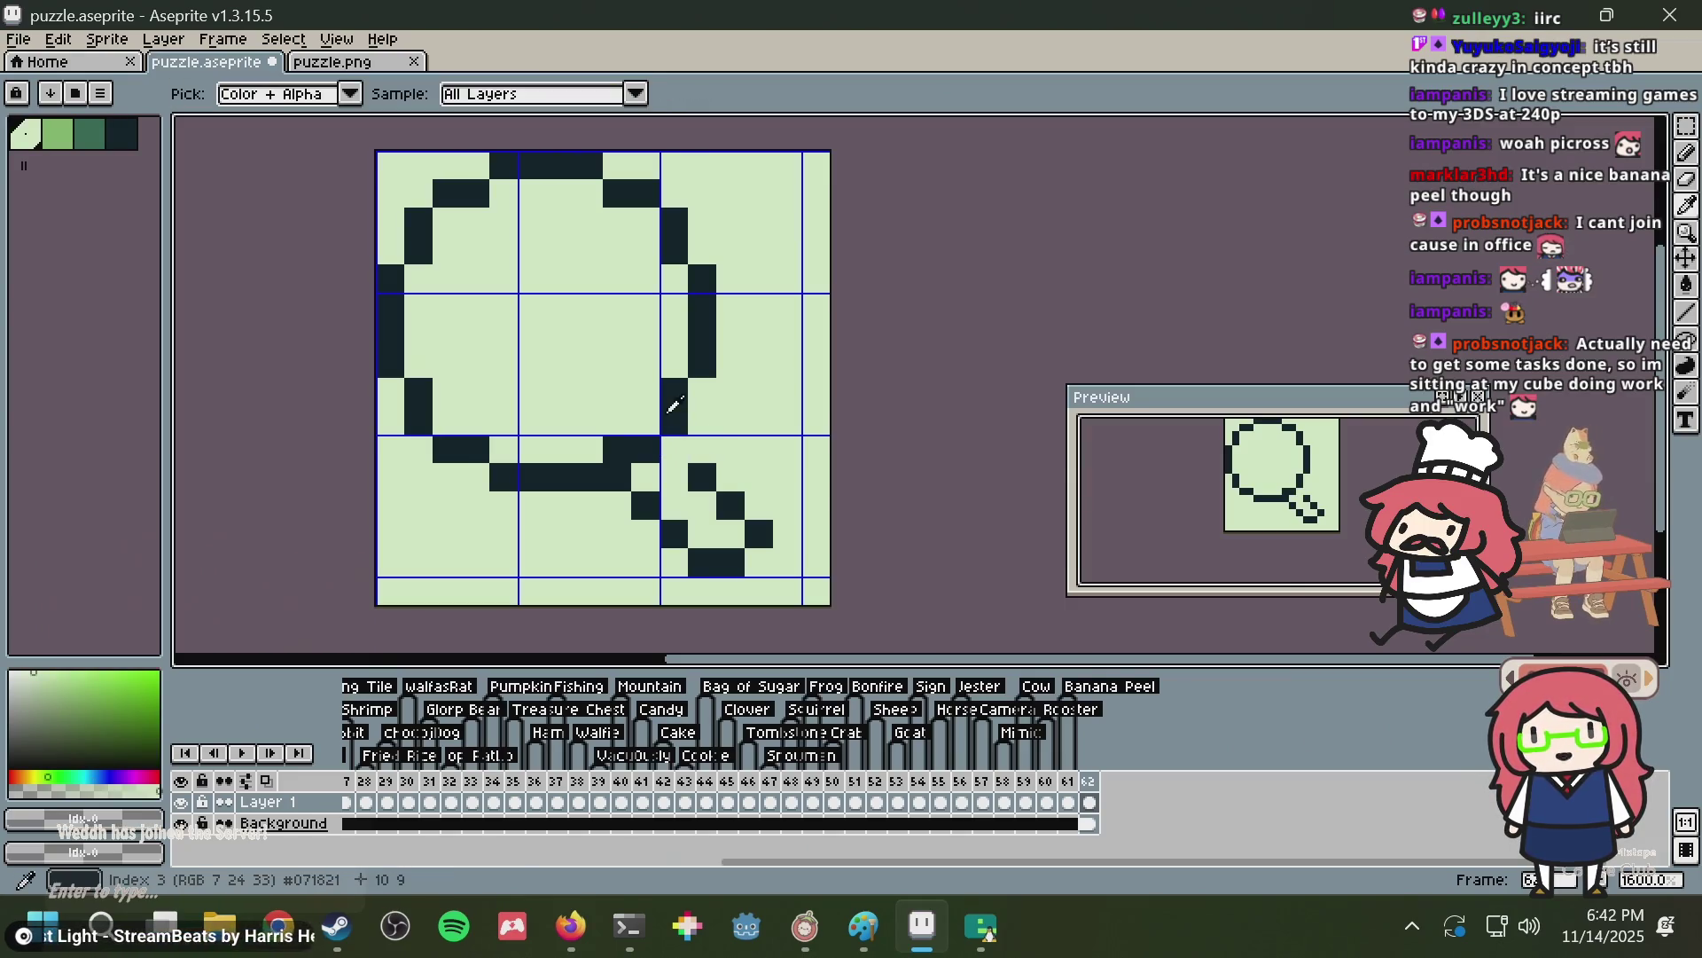
{"action": "left_click", "coordinate": [685, 406], "text": "alt"}
{"action": "left_click", "coordinate": [674, 449]}
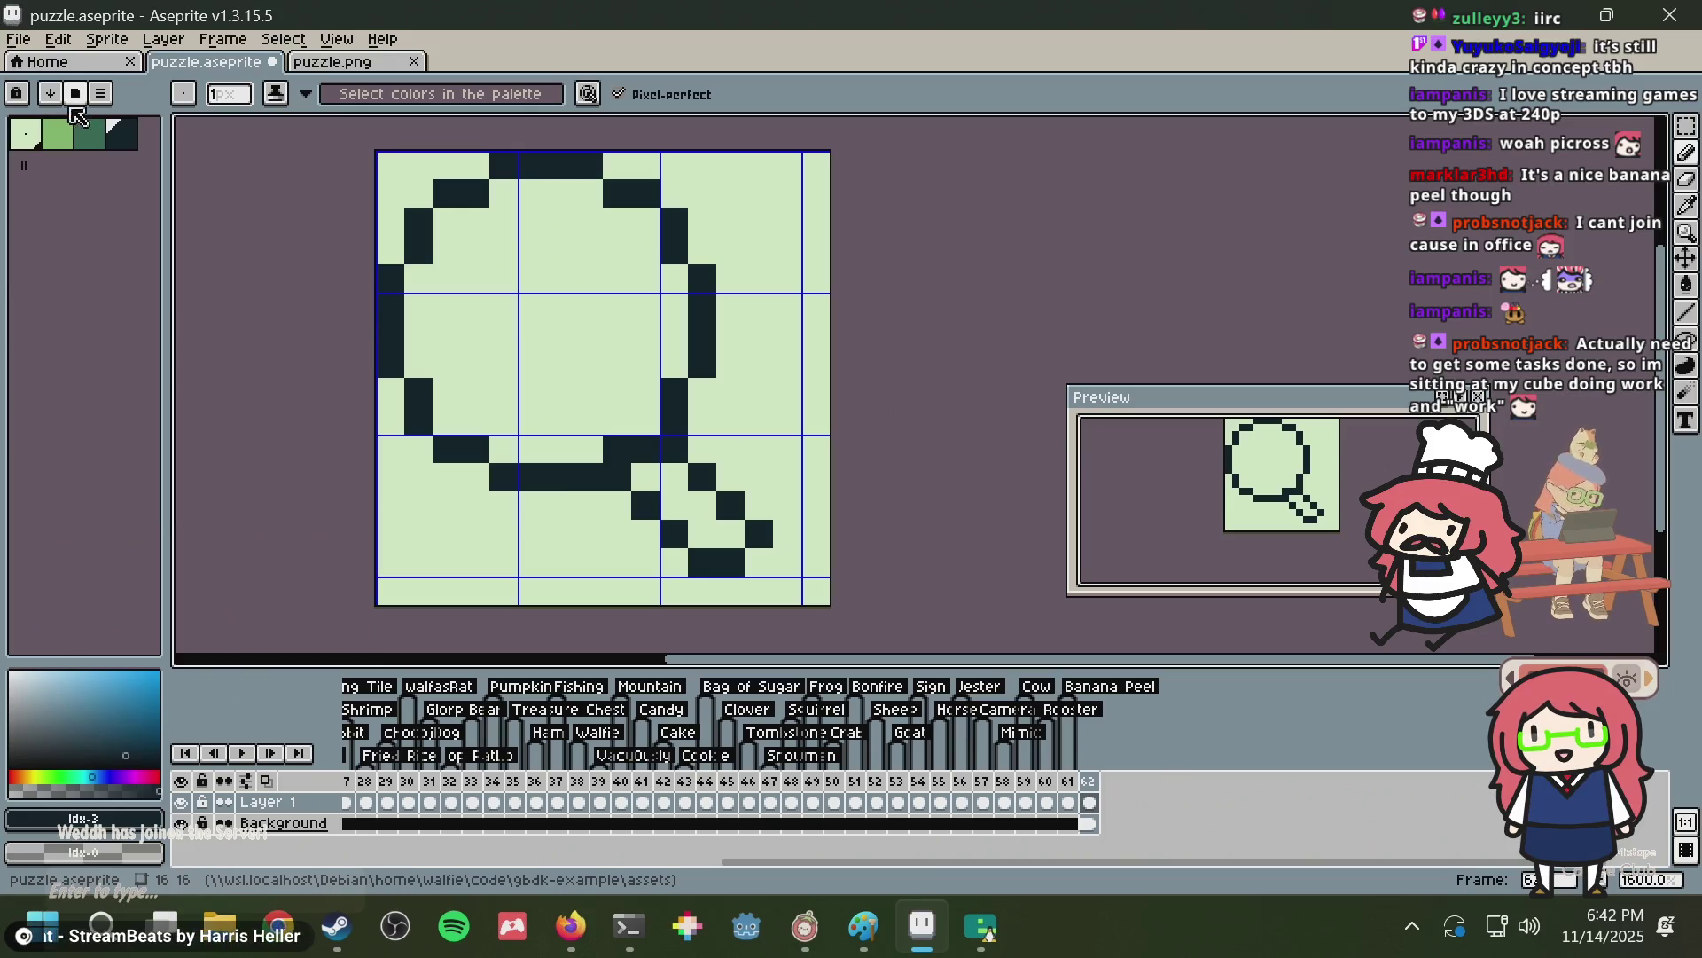
{"action": "scroll", "coordinate": [720, 382], "scroll_direction": "down", "scroll_amount": 1}
{"action": "key", "text": "ctrl+z"}
{"action": "scroll", "coordinate": [692, 350], "scroll_direction": "up", "scroll_amount": 1}
{"action": "key", "text": "ctrl+s"}
{"action": "left_click_drag", "start_coordinate": [677, 326], "coordinate": [720, 390]}
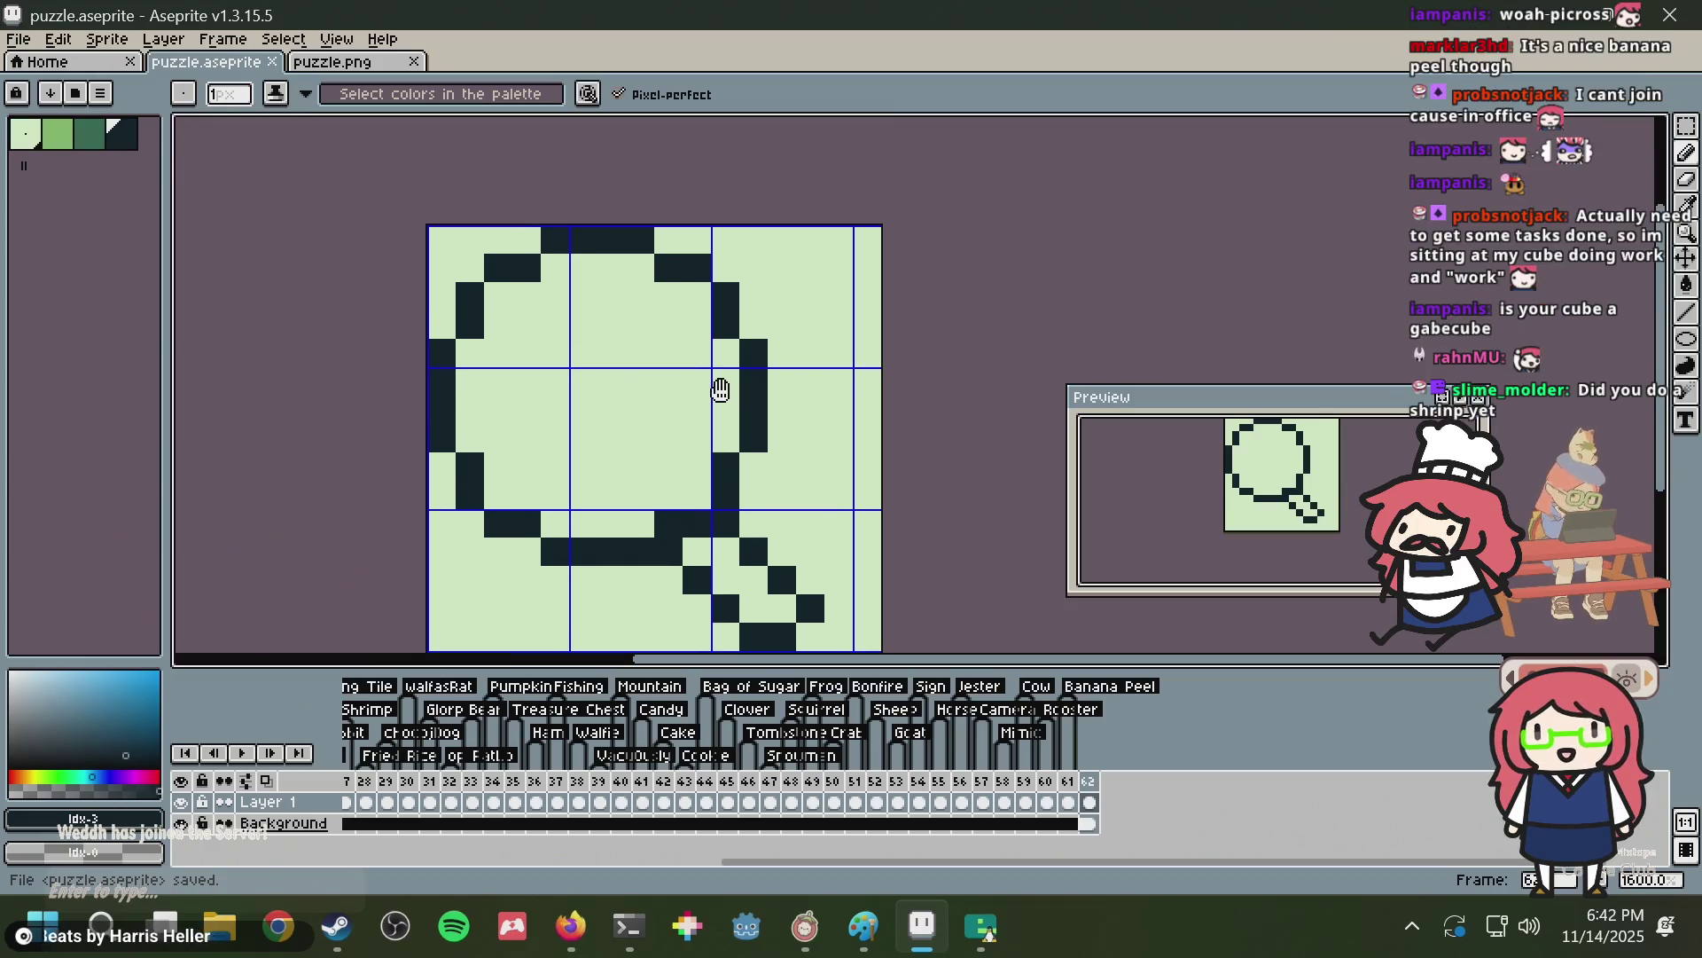
{"action": "left_click_drag", "start_coordinate": [698, 301], "coordinate": [674, 361]}
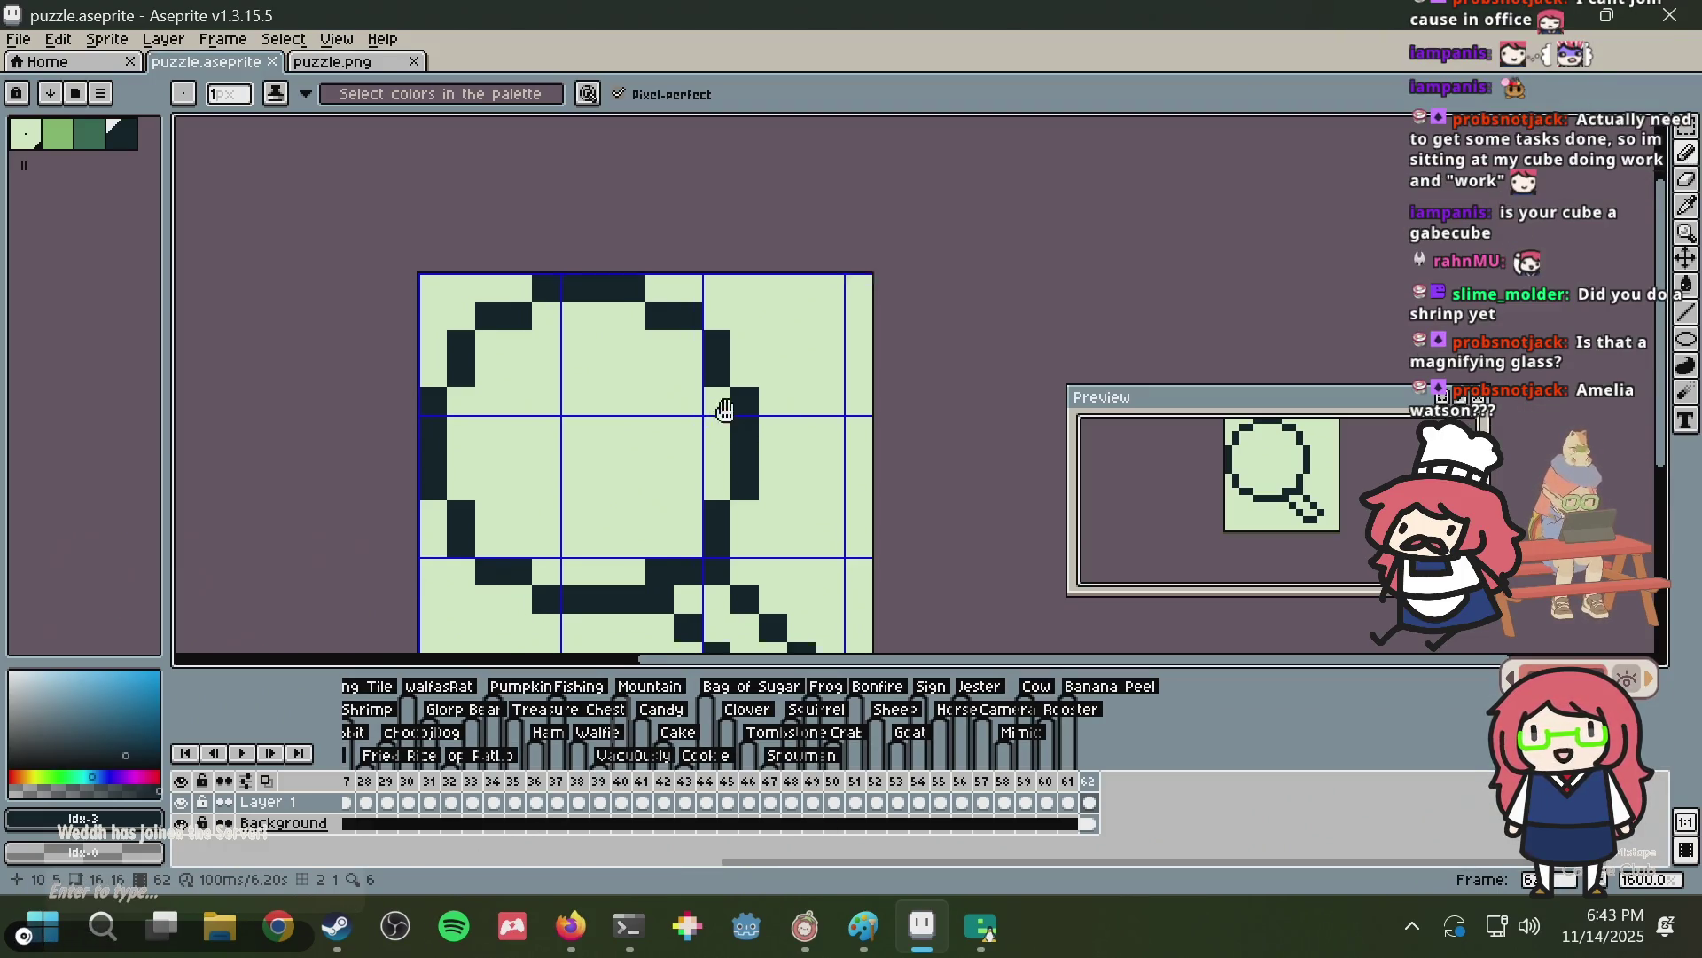
Switch to dark green and place the first green pixels inside the ring.
{"action": "left_click", "coordinate": [581, 352]}
{"action": "key", "text": "ctrl+s"}
{"action": "key", "text": "ctrl+z"}
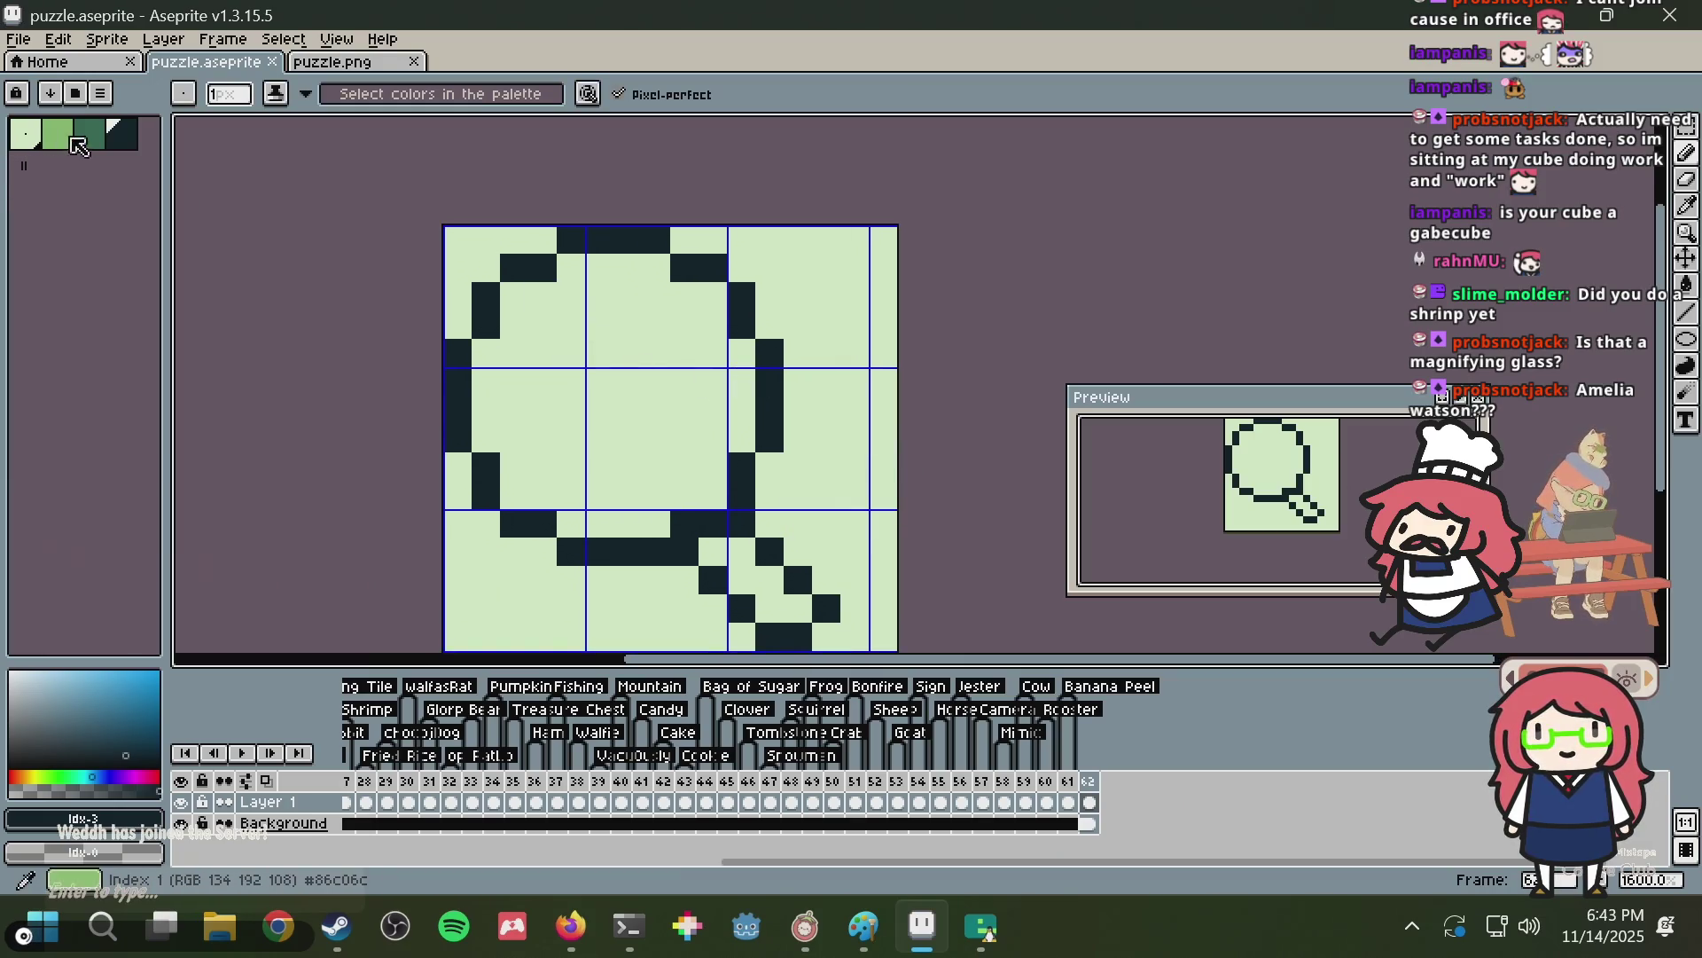
{"action": "key", "text": "9"}
{"action": "left_click", "coordinate": [537, 286]}
{"action": "left_click_drag", "start_coordinate": [628, 296], "coordinate": [710, 462]}
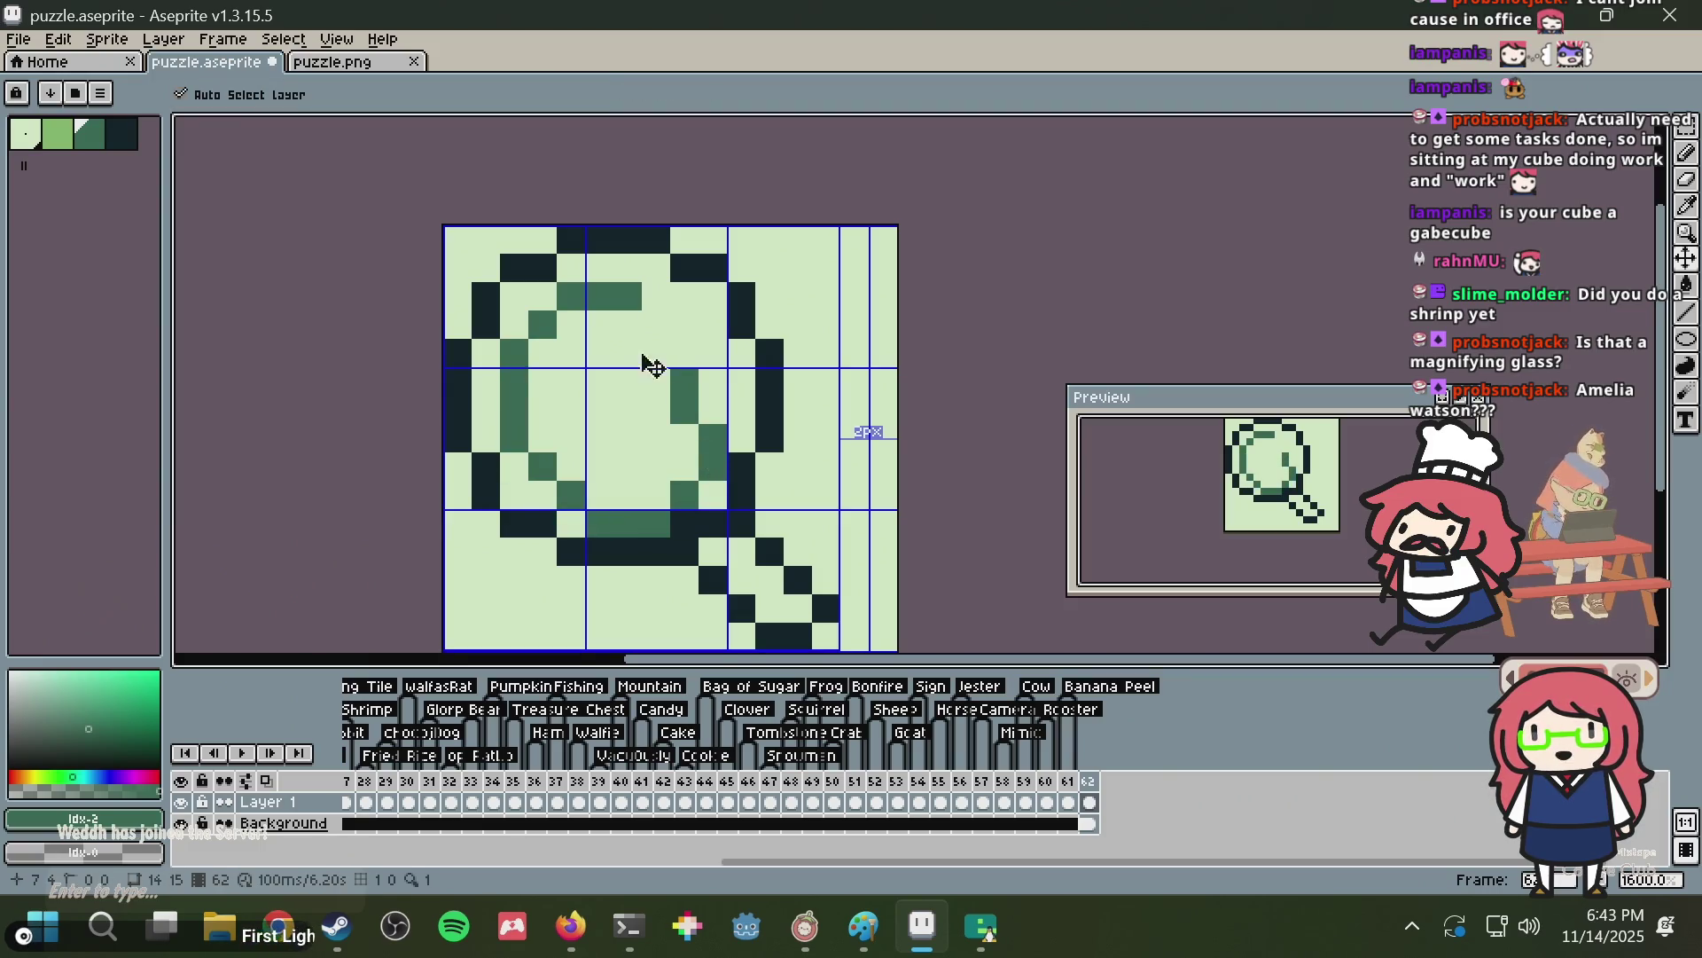
{"action": "key", "text": "ctrl+z"}
{"action": "left_click", "coordinate": [628, 296]}
Draw the inner green spiral ring with a lower bar inside the lens.
{"action": "left_click", "coordinate": [533, 334]}
{"action": "mouse_move", "coordinate": [518, 356]}
{"action": "left_mouse_down"}
{"action": "mouse_move", "coordinate": [515, 414]}
{"action": "mouse_move", "coordinate": [544, 459]}
{"action": "mouse_move", "coordinate": [647, 490]}
{"action": "mouse_move", "coordinate": [706, 429]}
{"action": "left_mouse_up"}
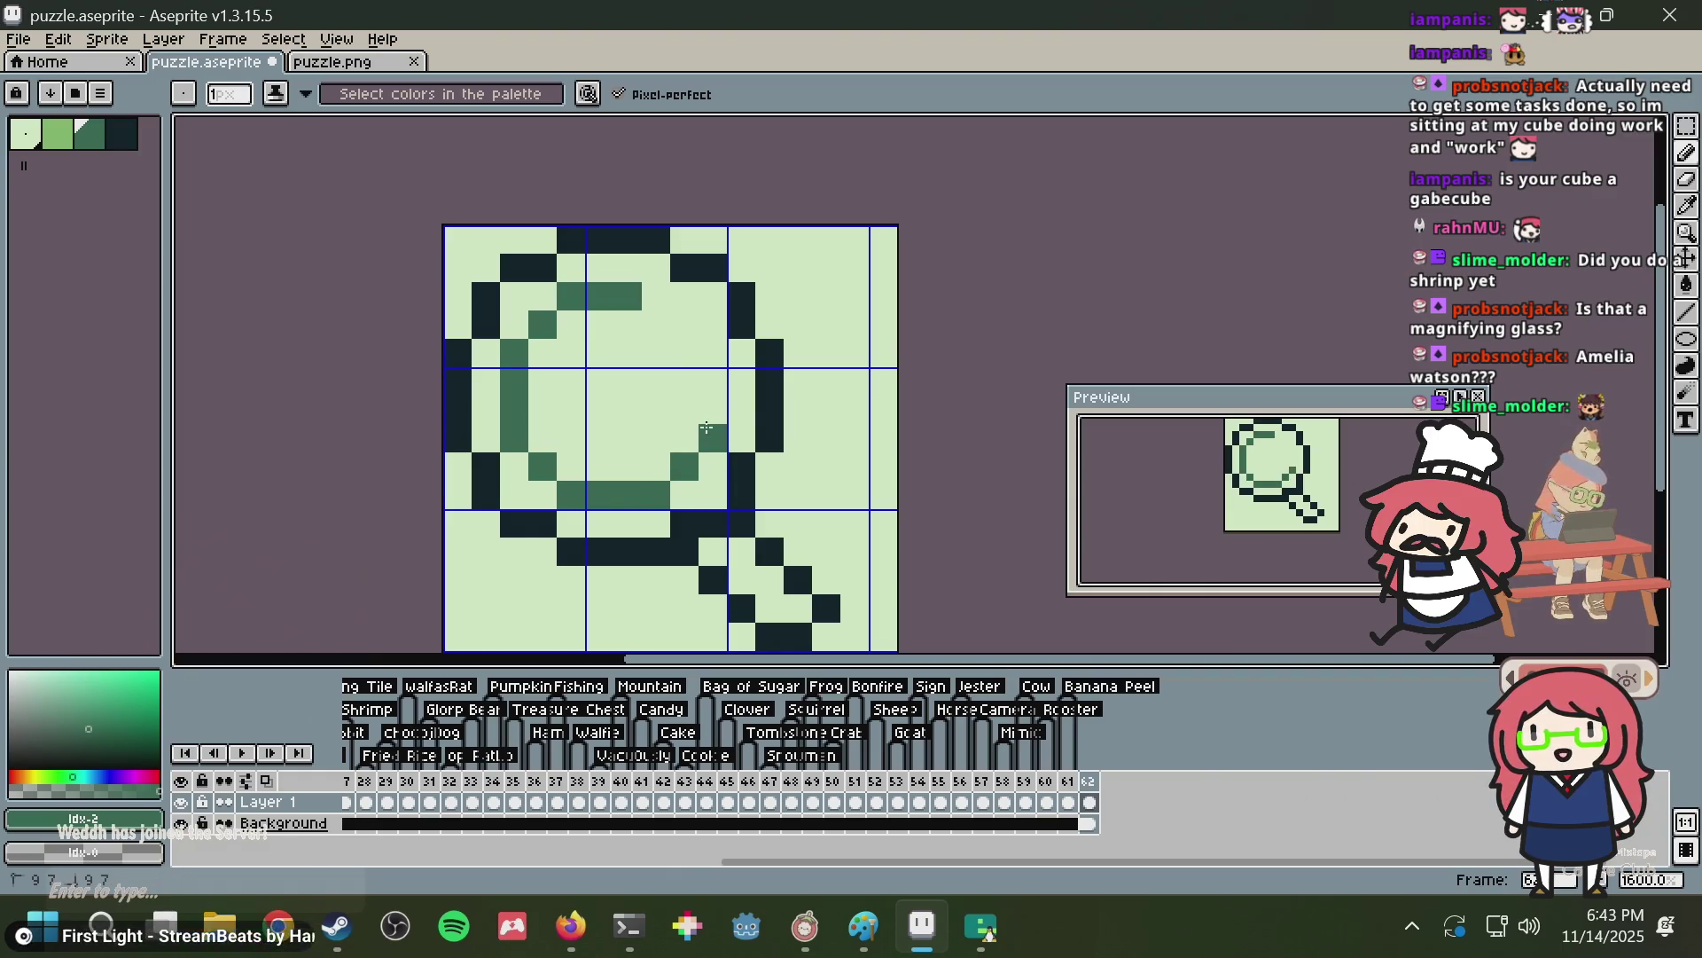
{"action": "left_click", "coordinate": [685, 353]}
{"action": "left_click", "coordinate": [654, 352]}
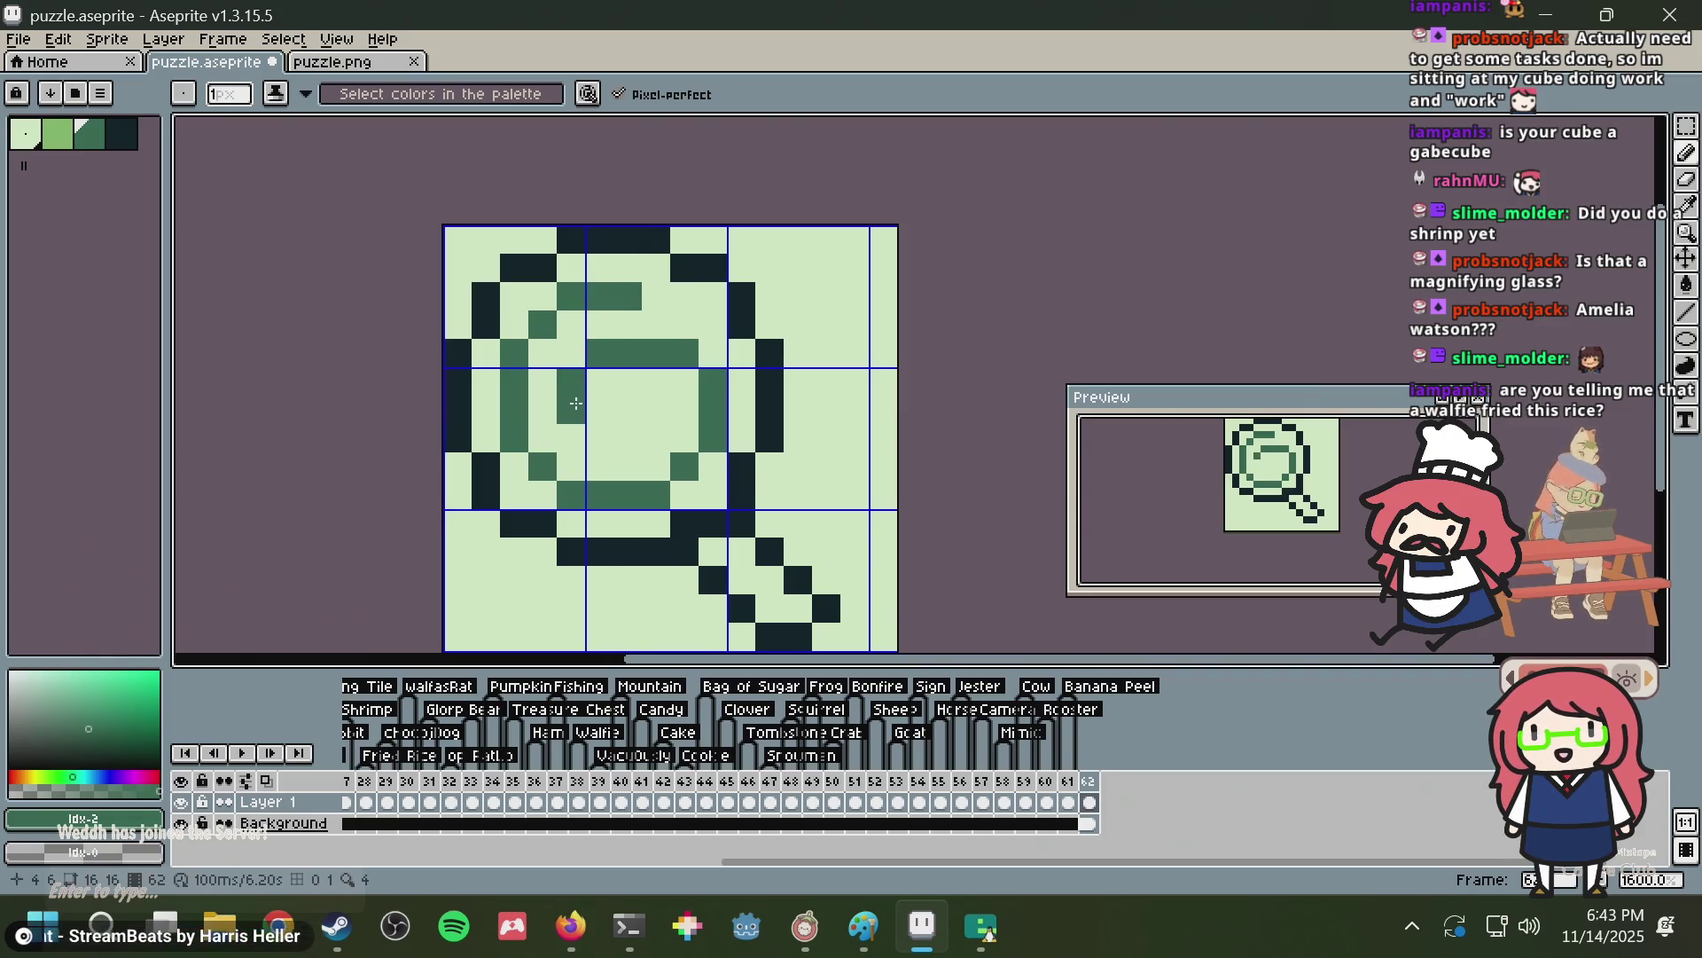
{"action": "left_click", "coordinate": [599, 438]}
{"action": "left_click", "coordinate": [629, 436]}
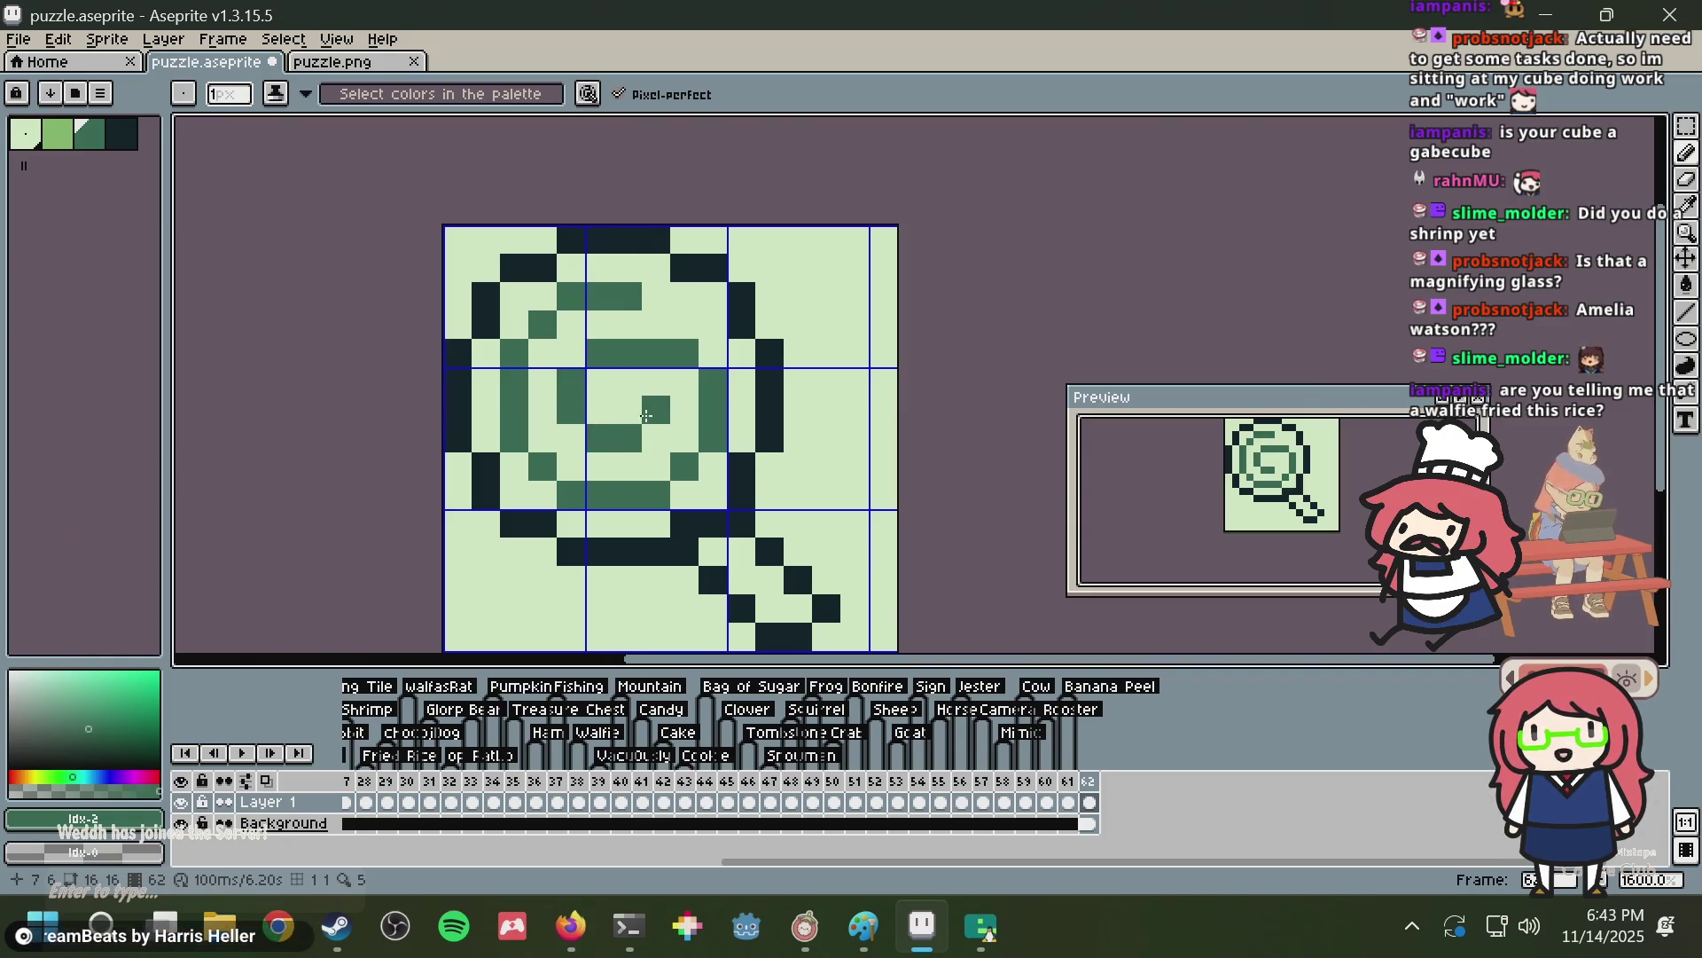
{"action": "left_click", "coordinate": [628, 409]}
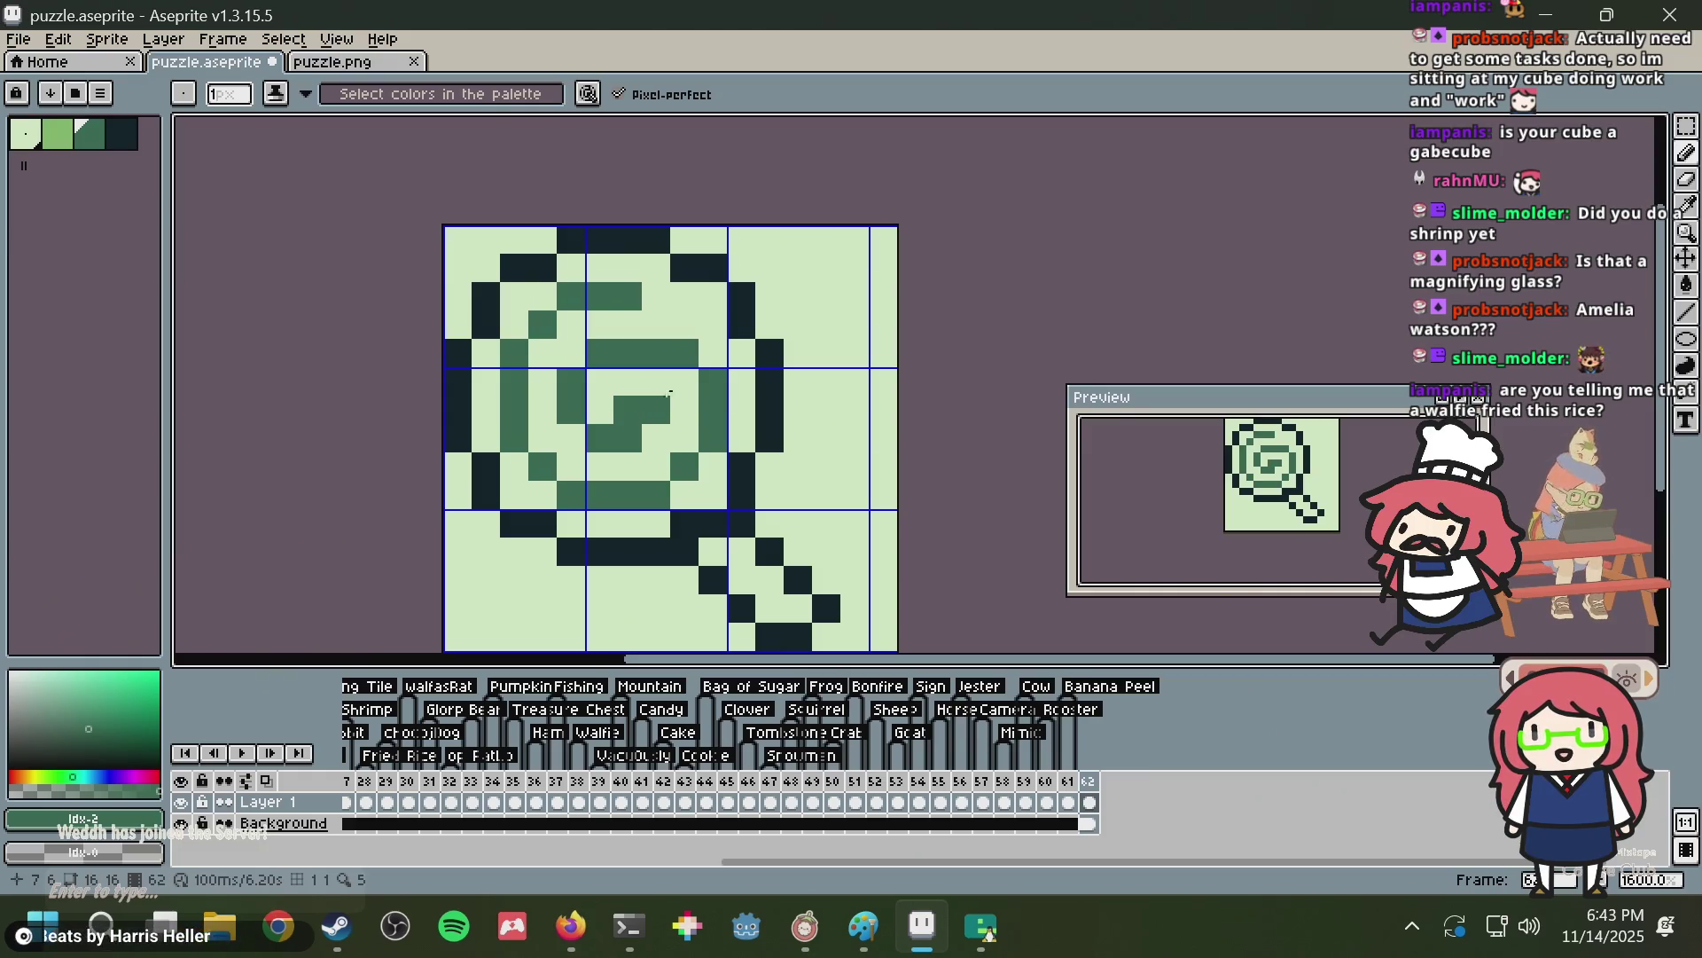
{"action": "key", "text": "ctrl+z"}
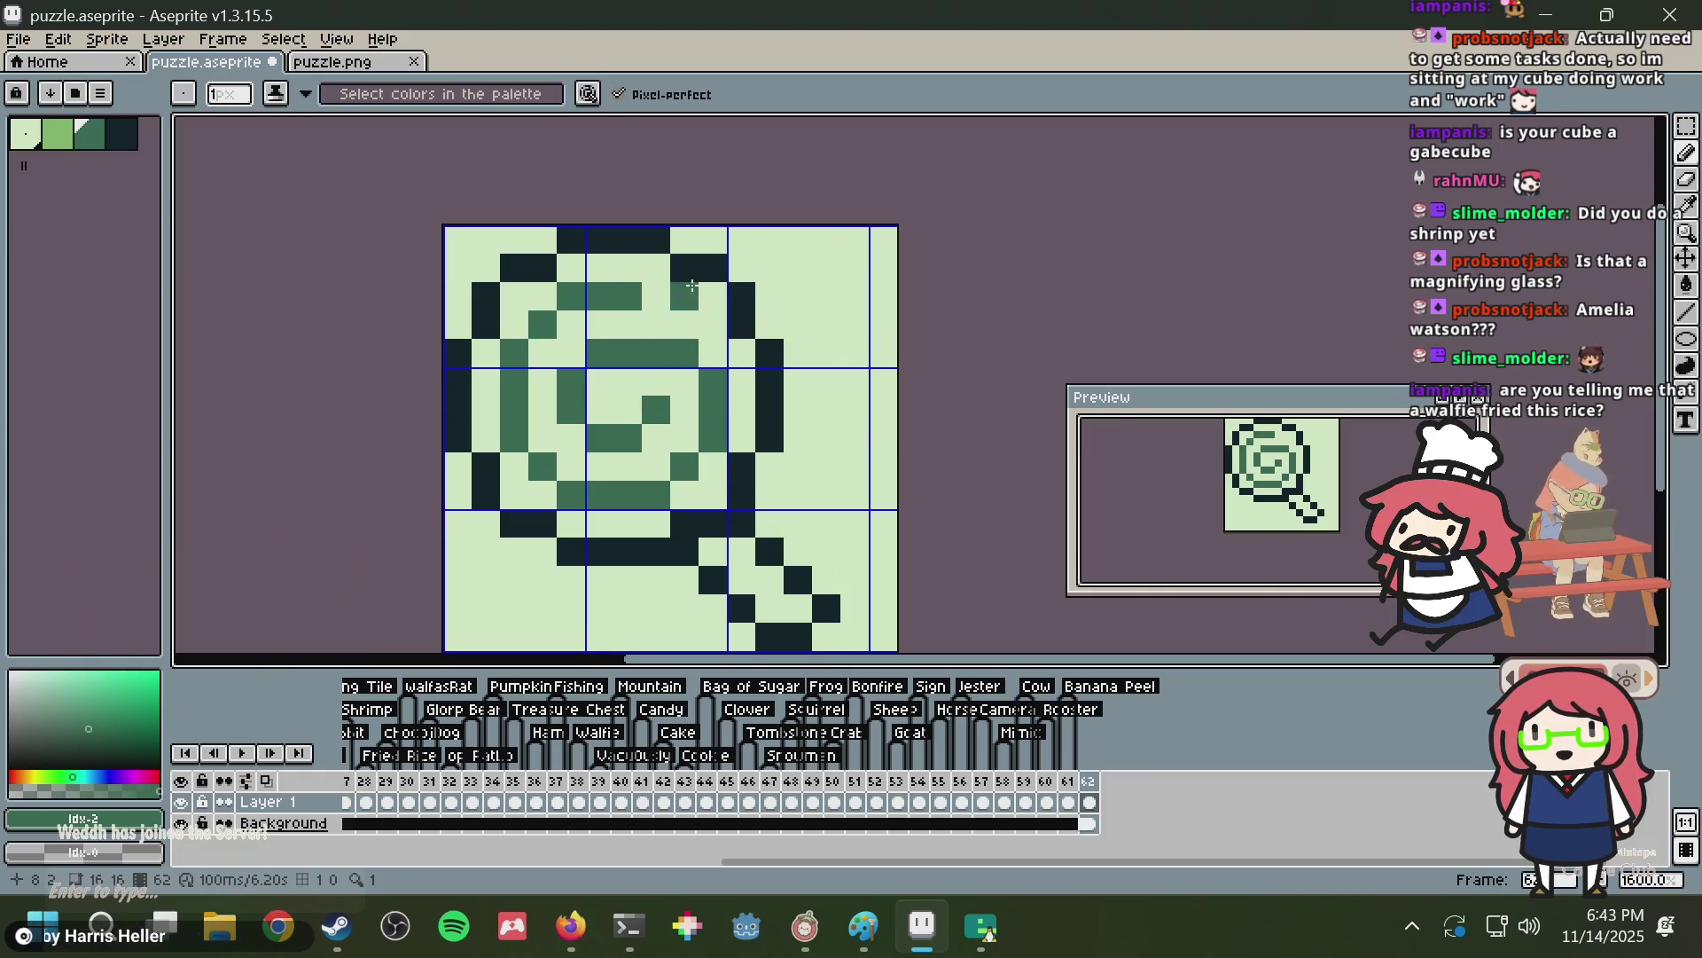
{"action": "right_click", "coordinate": [692, 286]}
{"action": "left_click", "coordinate": [658, 296]}
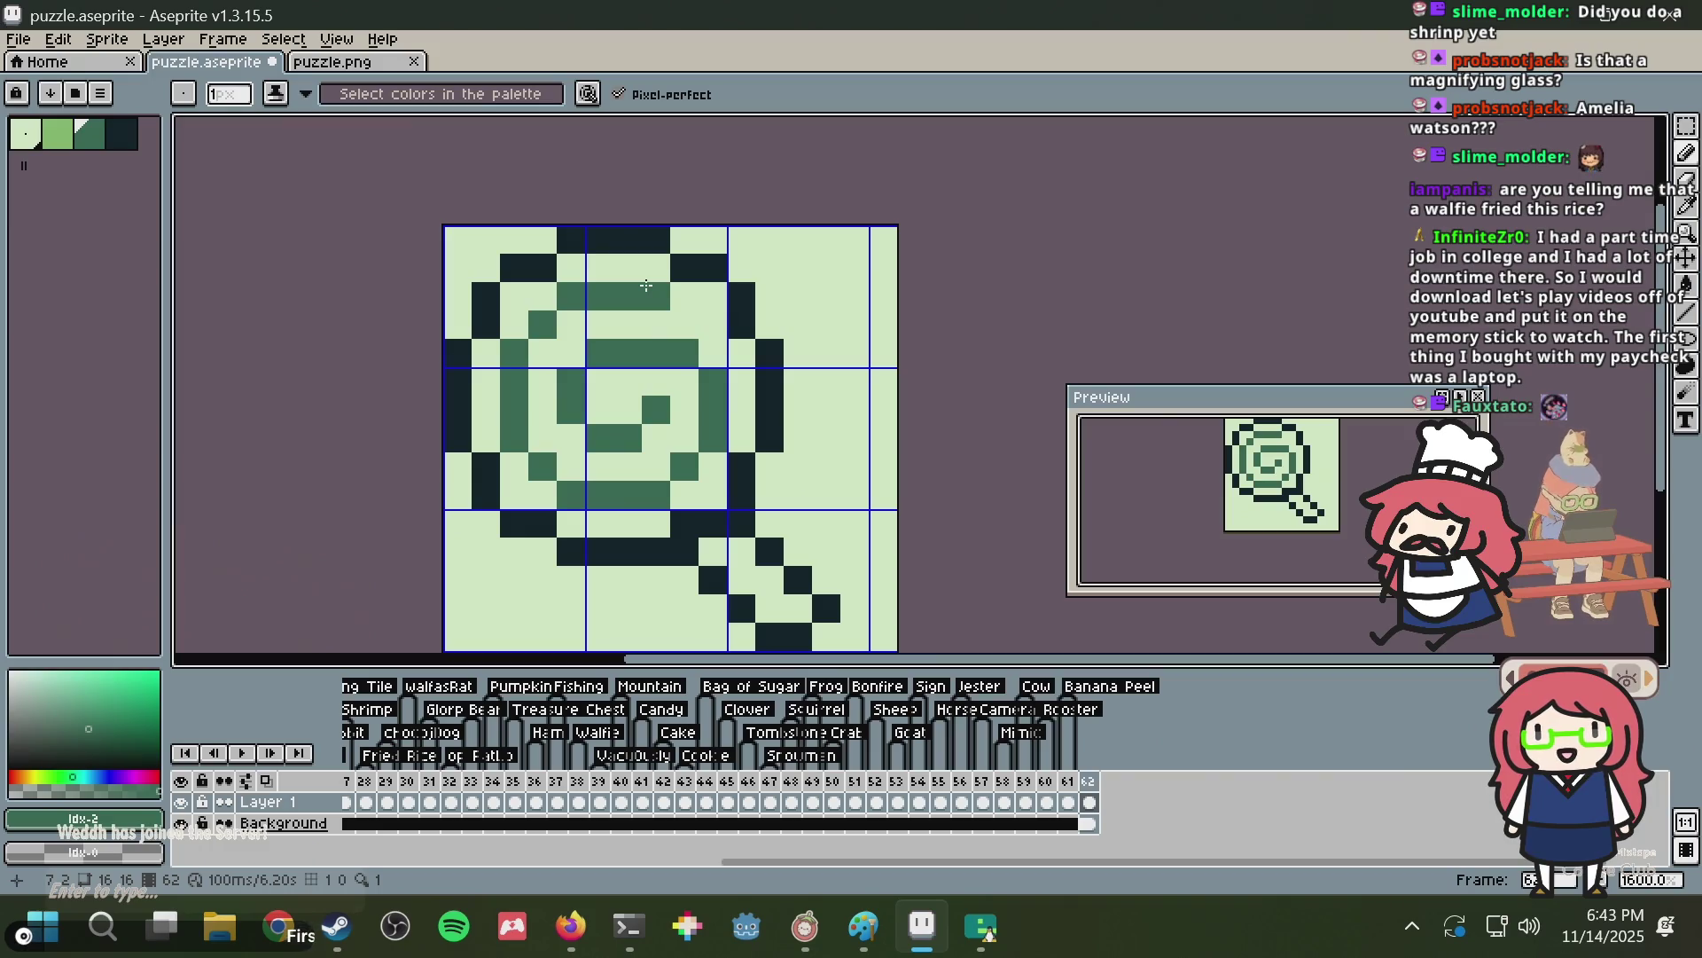
Save puzzle.aseprite and zoom in and out to inspect the sprite.
{"action": "key", "text": "v"}
{"action": "key", "text": "ctrl+s"}
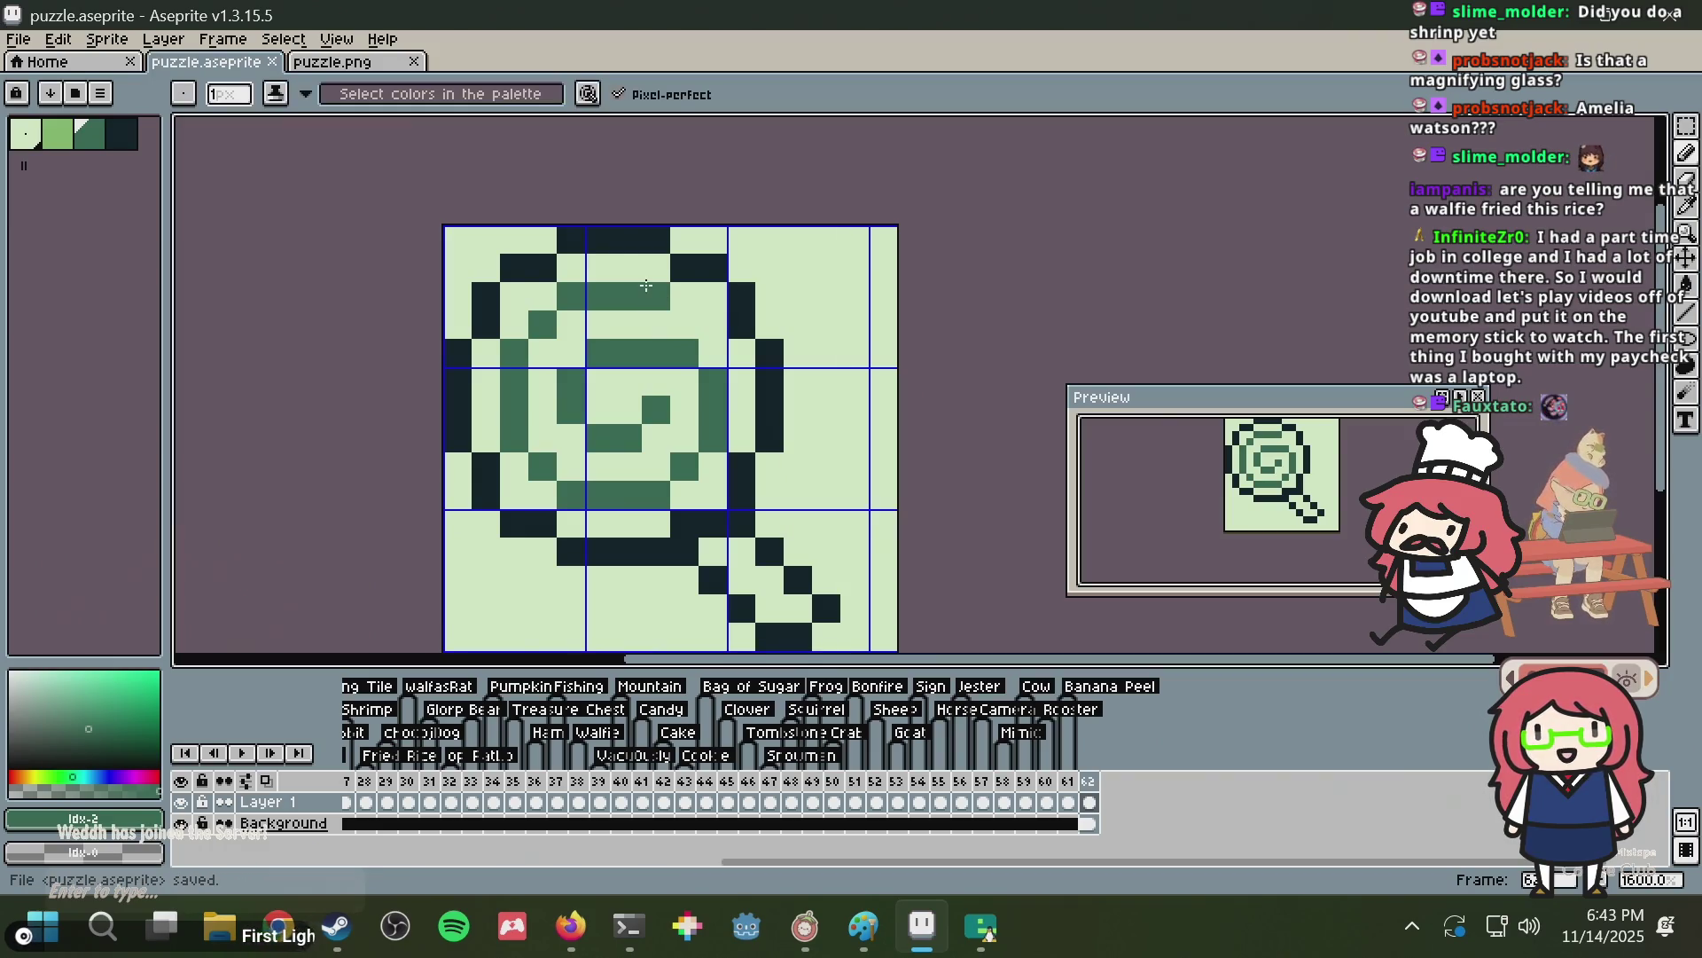
{"action": "scroll", "coordinate": [688, 365], "scroll_direction": "down", "scroll_amount": 1}
{"action": "scroll", "coordinate": [689, 365], "scroll_direction": "up", "scroll_amount": 1}
{"action": "scroll", "coordinate": [688, 365], "scroll_direction": "up", "scroll_amount": 2}
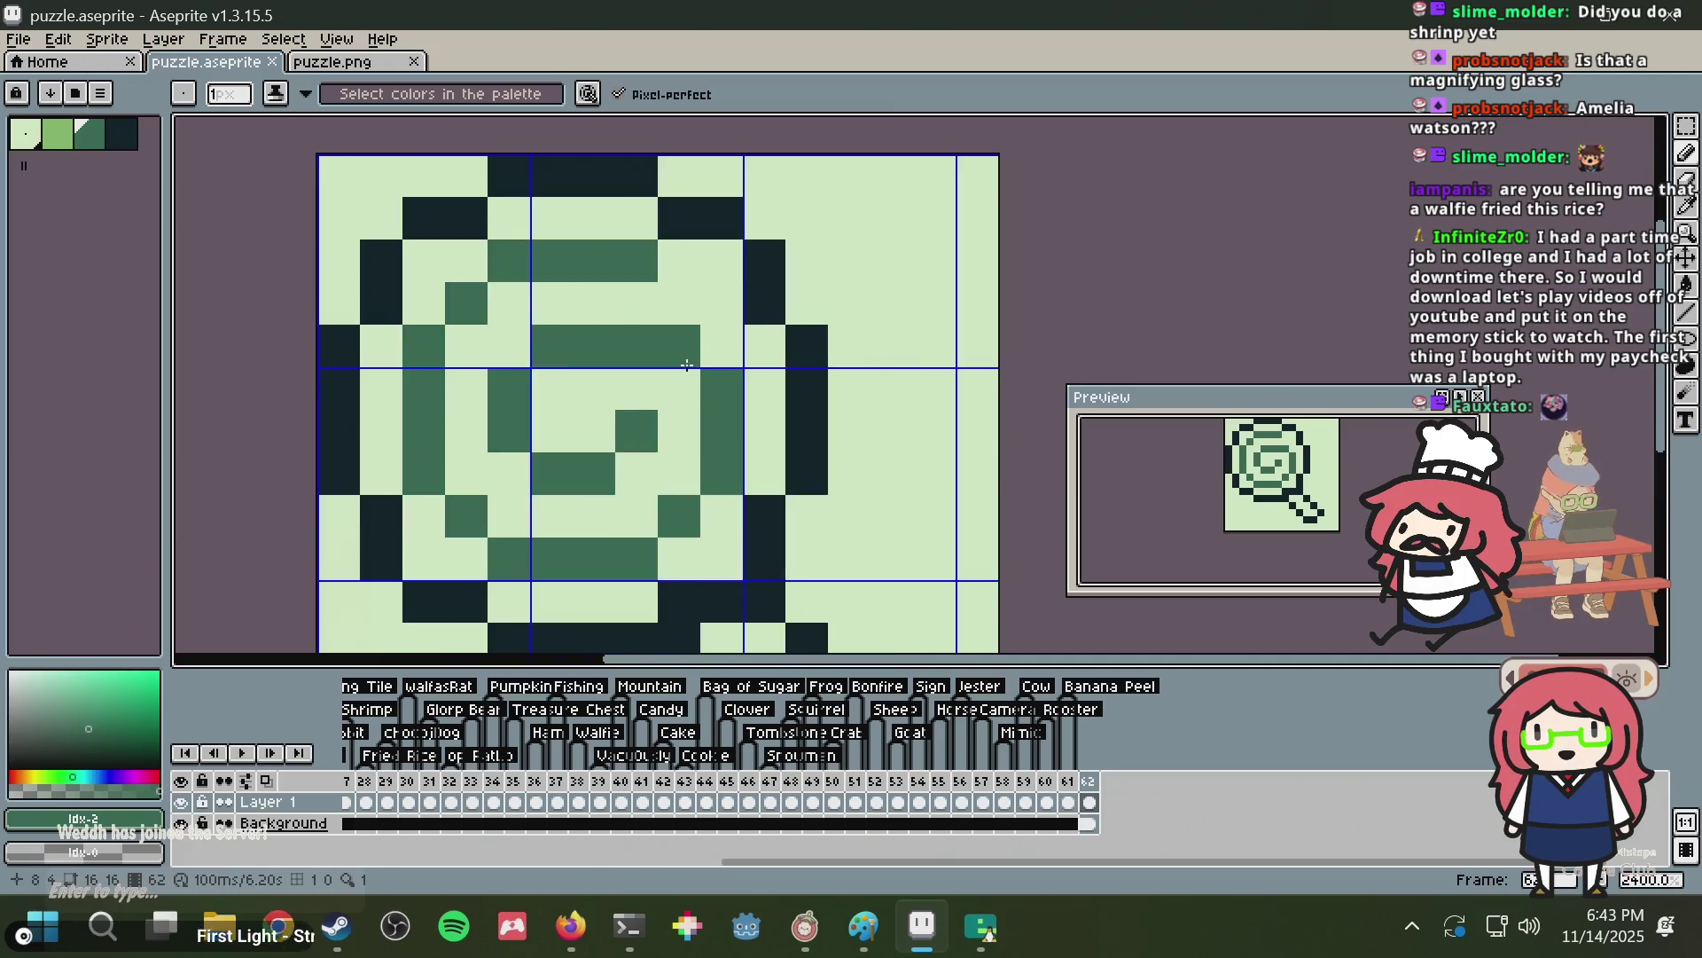
{"action": "scroll", "coordinate": [687, 365], "scroll_direction": "down", "scroll_amount": 3}
{"action": "scroll", "coordinate": [687, 366], "scroll_direction": "up", "scroll_amount": 1}
{"action": "scroll", "coordinate": [686, 365], "scroll_direction": "up", "scroll_amount": 2}
{"action": "scroll", "coordinate": [685, 365], "scroll_direction": "down", "scroll_amount": 2}
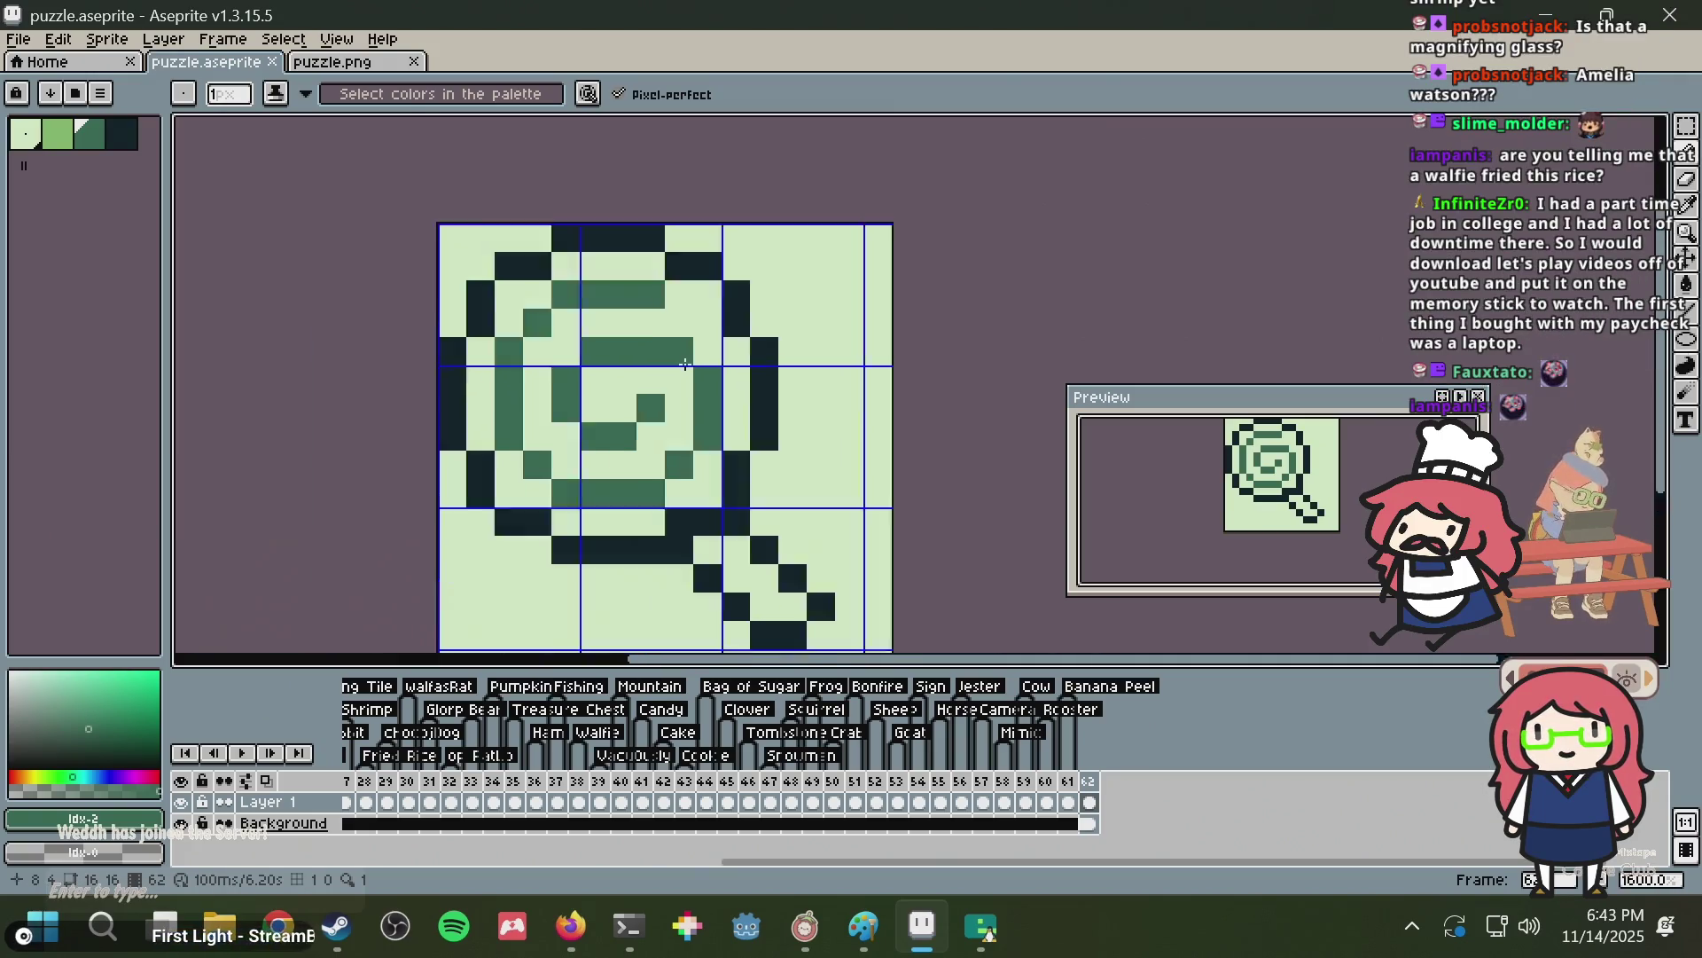
{"action": "scroll", "coordinate": [685, 365], "scroll_direction": "down", "scroll_amount": 1}
{"action": "scroll", "coordinate": [603, 365], "scroll_direction": "up", "scroll_amount": 1}
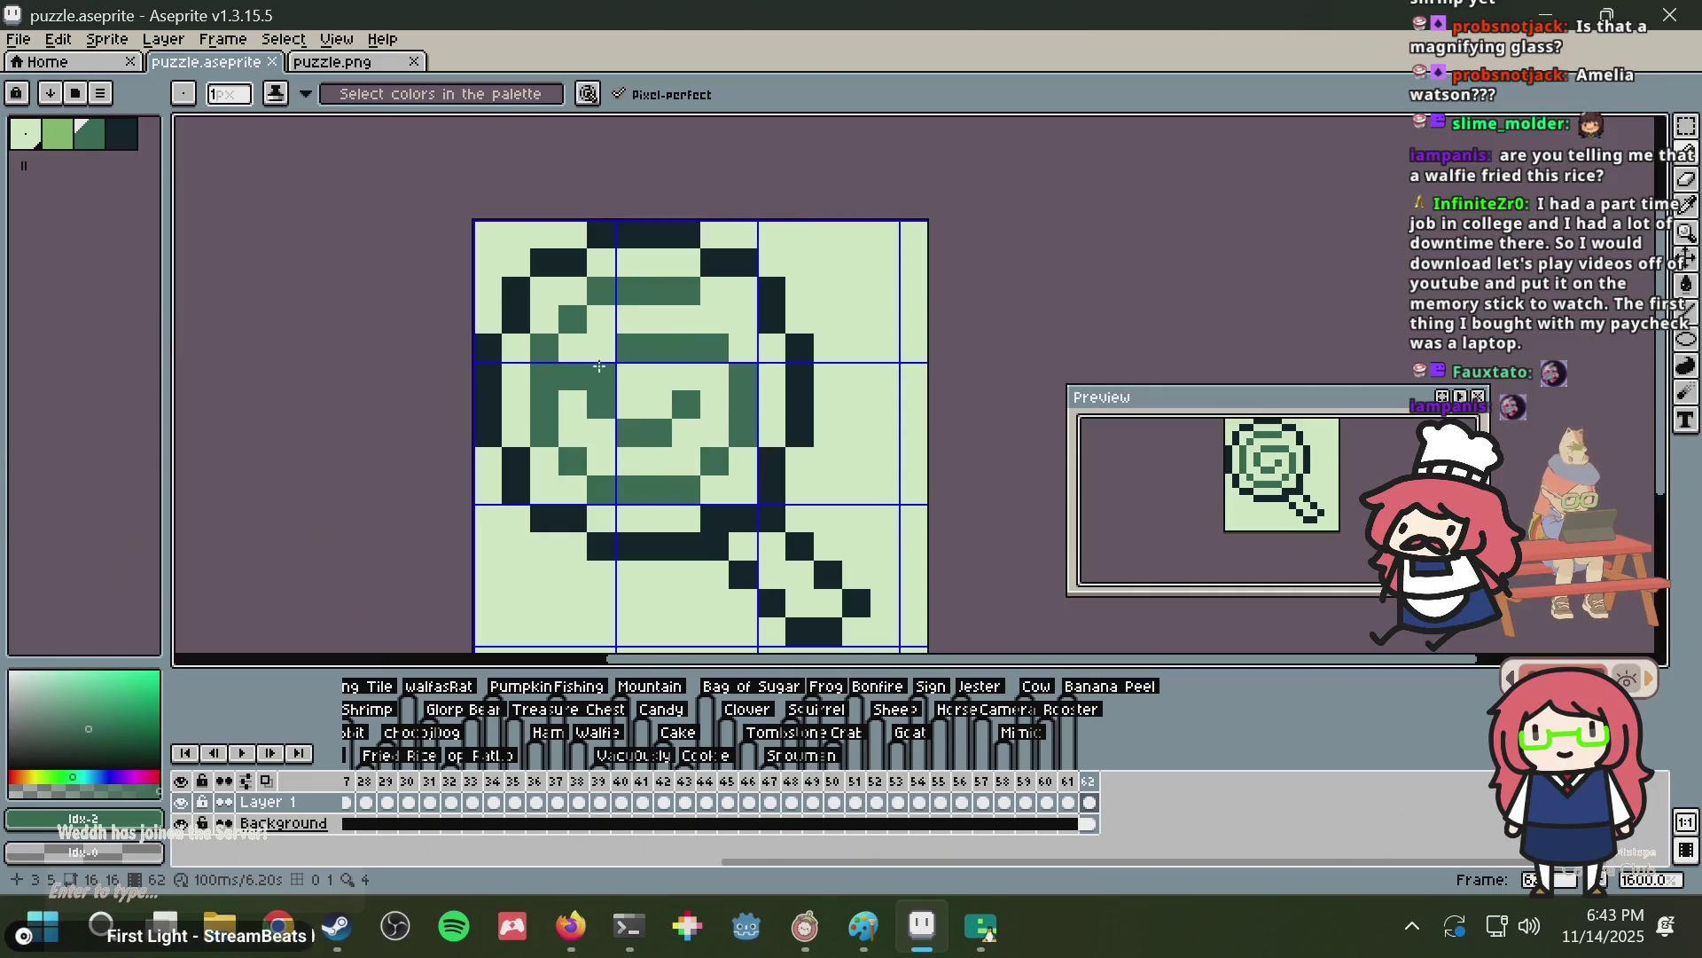
Recolour the handle pixels mid-green with the Pencil and Paint Bucket.
{"action": "key", "text": "i"}
{"action": "key", "text": "b"}
{"action": "left_click", "coordinate": [772, 518]}
{"action": "left_click", "coordinate": [744, 575]}
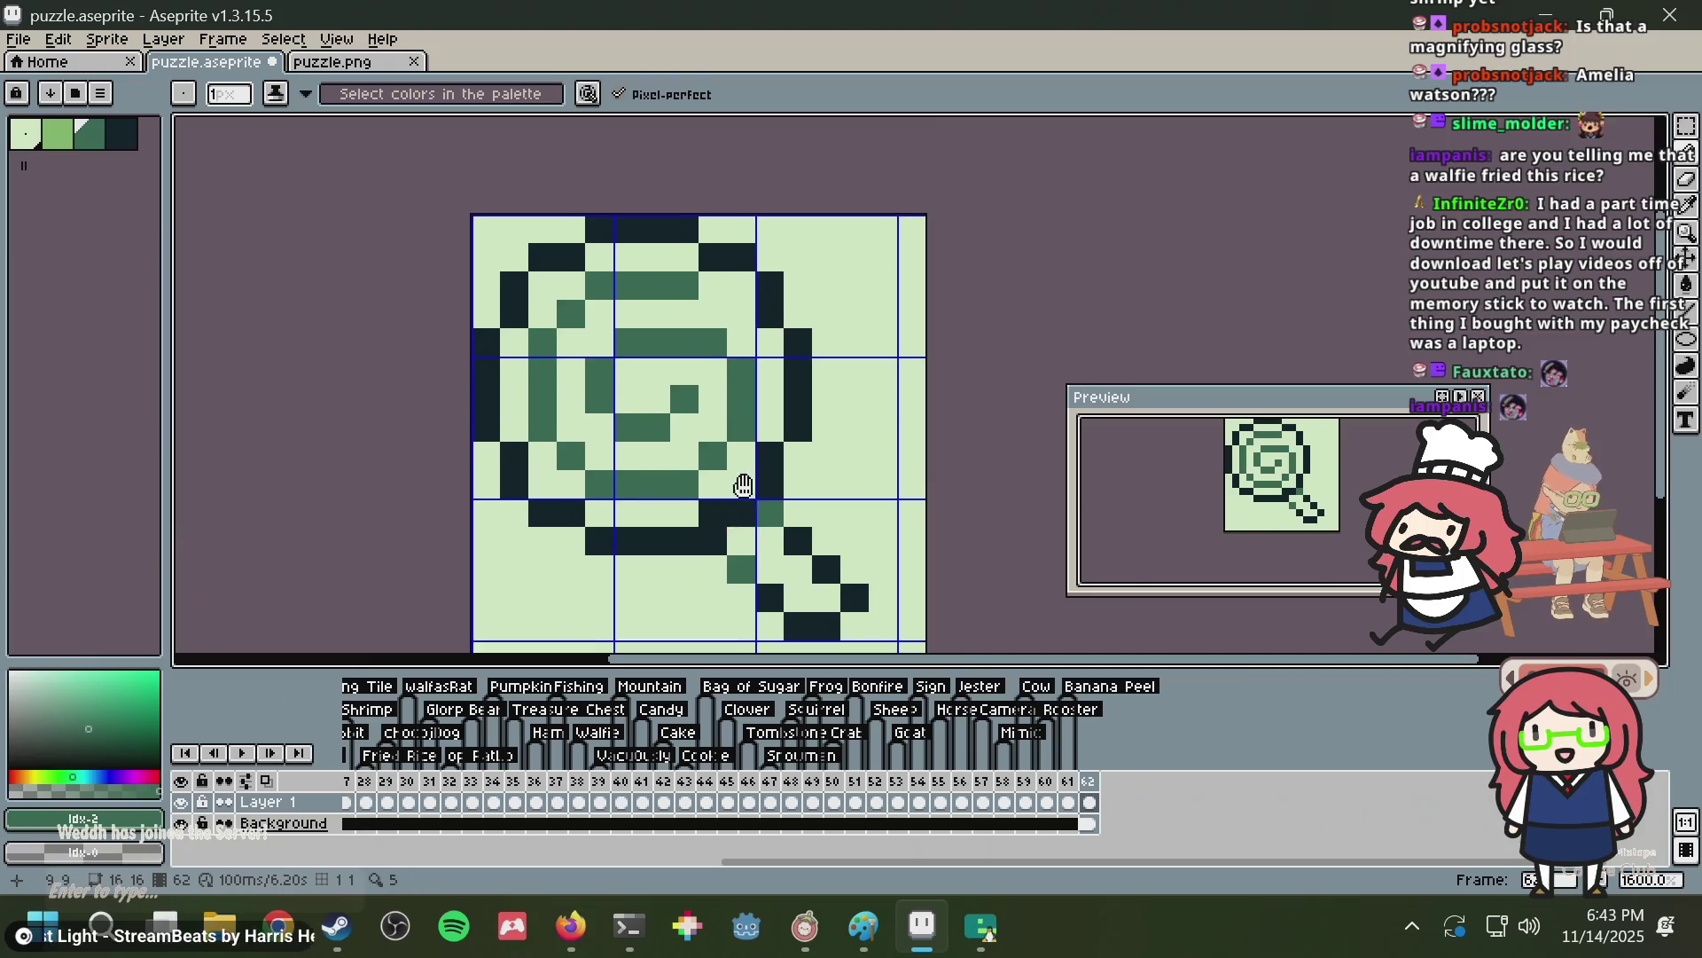
{"action": "left_click_drag", "start_coordinate": [736, 565], "coordinate": [722, 543]}
{"action": "left_click", "coordinate": [760, 581]}
{"action": "left_click", "coordinate": [786, 610]}
{"action": "left_click", "coordinate": [814, 610]}
{"action": "left_click", "coordinate": [842, 582]}
{"action": "left_click", "coordinate": [814, 553]}
{"action": "left_click", "coordinate": [786, 525]}
{"action": "key", "text": "g"}
{"action": "left_click", "coordinate": [758, 535]}
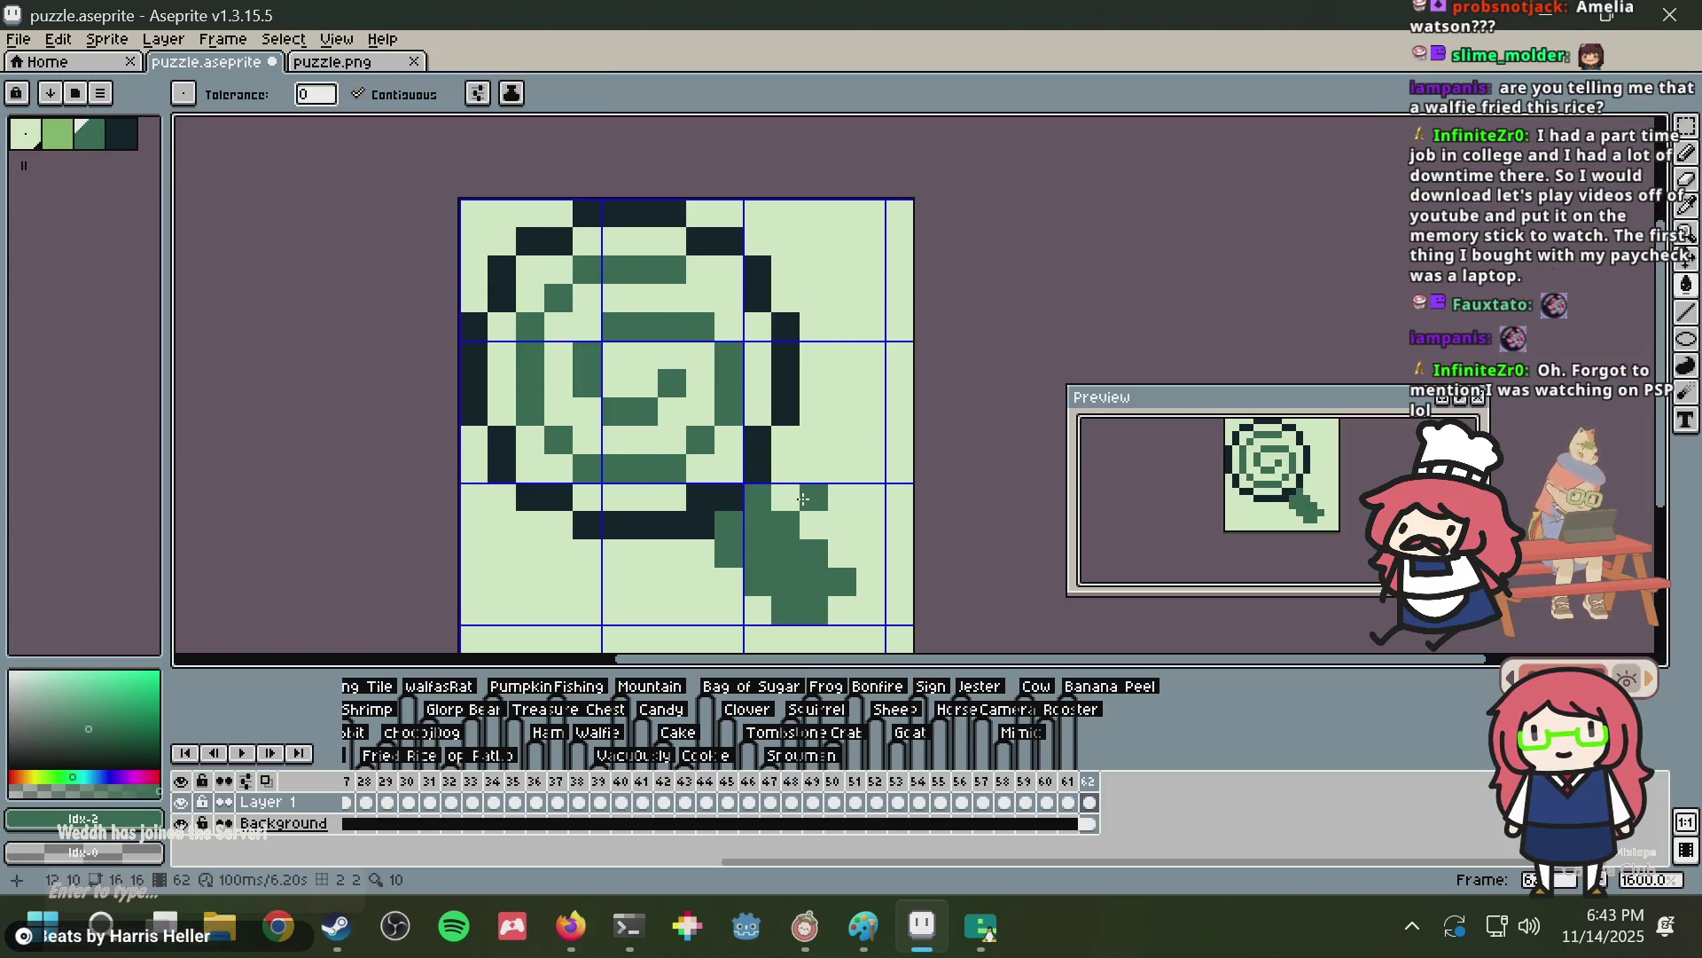
Paint a lower lens-ring pixel light and save the file.
{"action": "key", "text": "i"}
{"action": "left_click", "coordinate": [710, 490]}
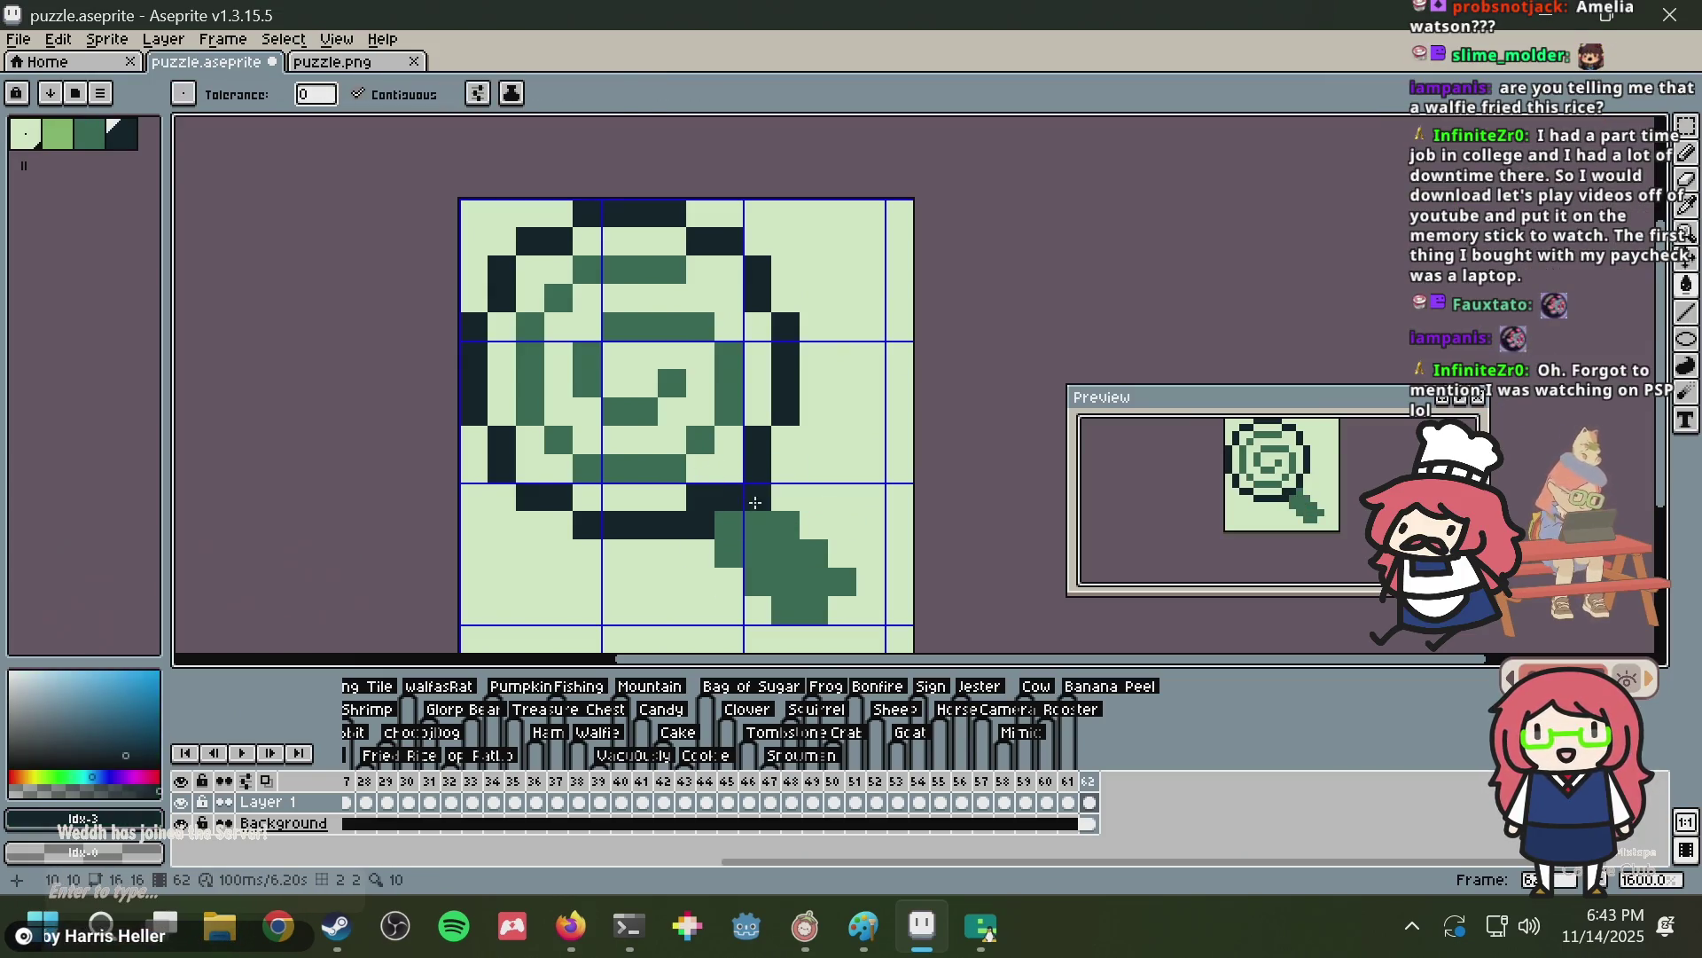
{"action": "left_click", "coordinate": [674, 490], "text": "alt"}
{"action": "left_click", "coordinate": [700, 496]}
{"action": "key", "text": "ctrl+z"}
{"action": "key", "text": "b"}
{"action": "left_click", "coordinate": [701, 497]}
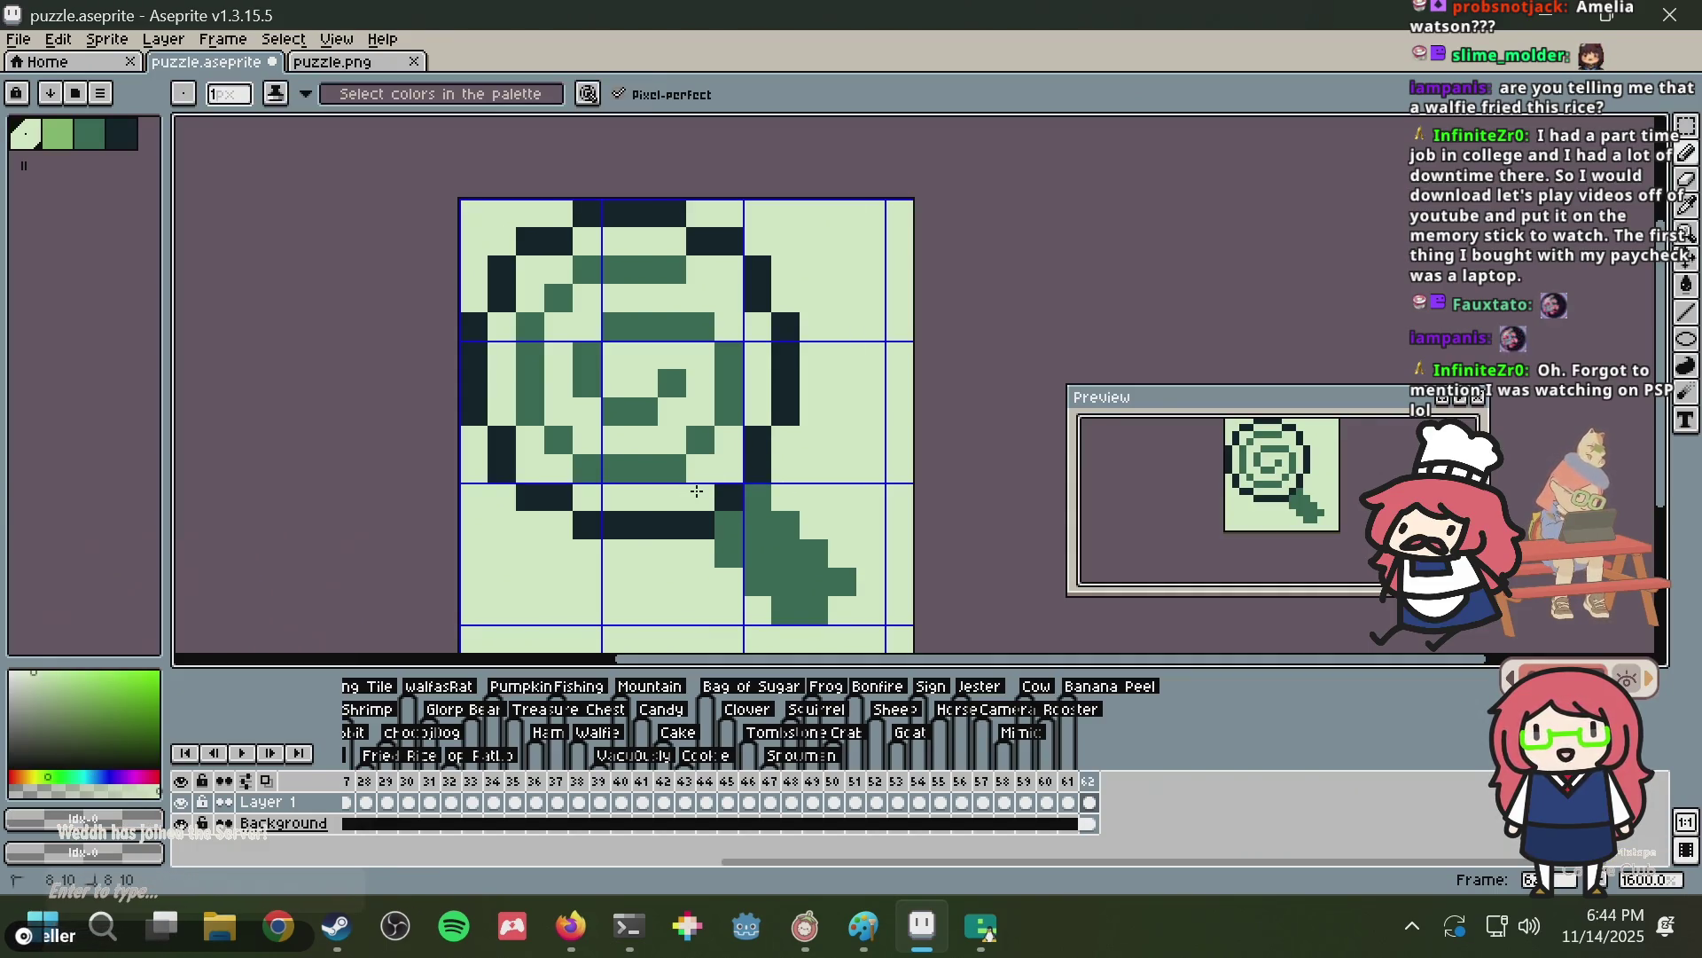
{"action": "key", "text": "ctrl+s"}
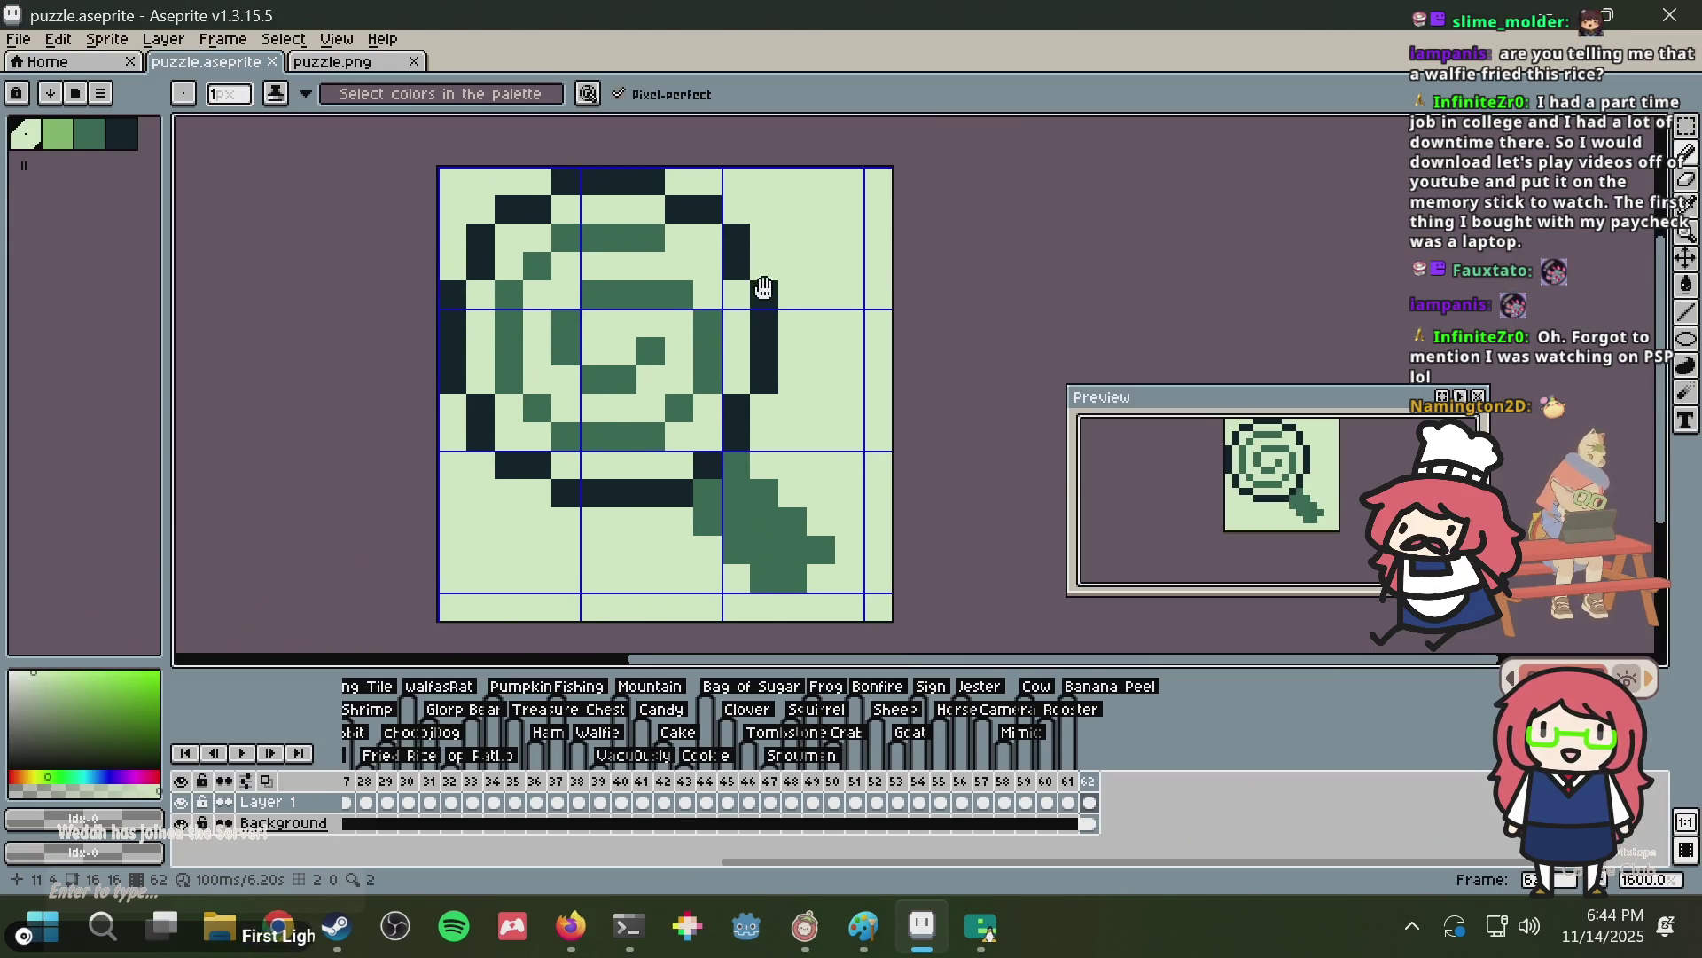
Add dark outline pixels along the handle's edge and tip.
{"action": "left_click_drag", "start_coordinate": [794, 330], "coordinate": [727, 261]}
{"action": "key", "text": "i"}
{"action": "left_click", "coordinate": [663, 430], "text": "alt"}
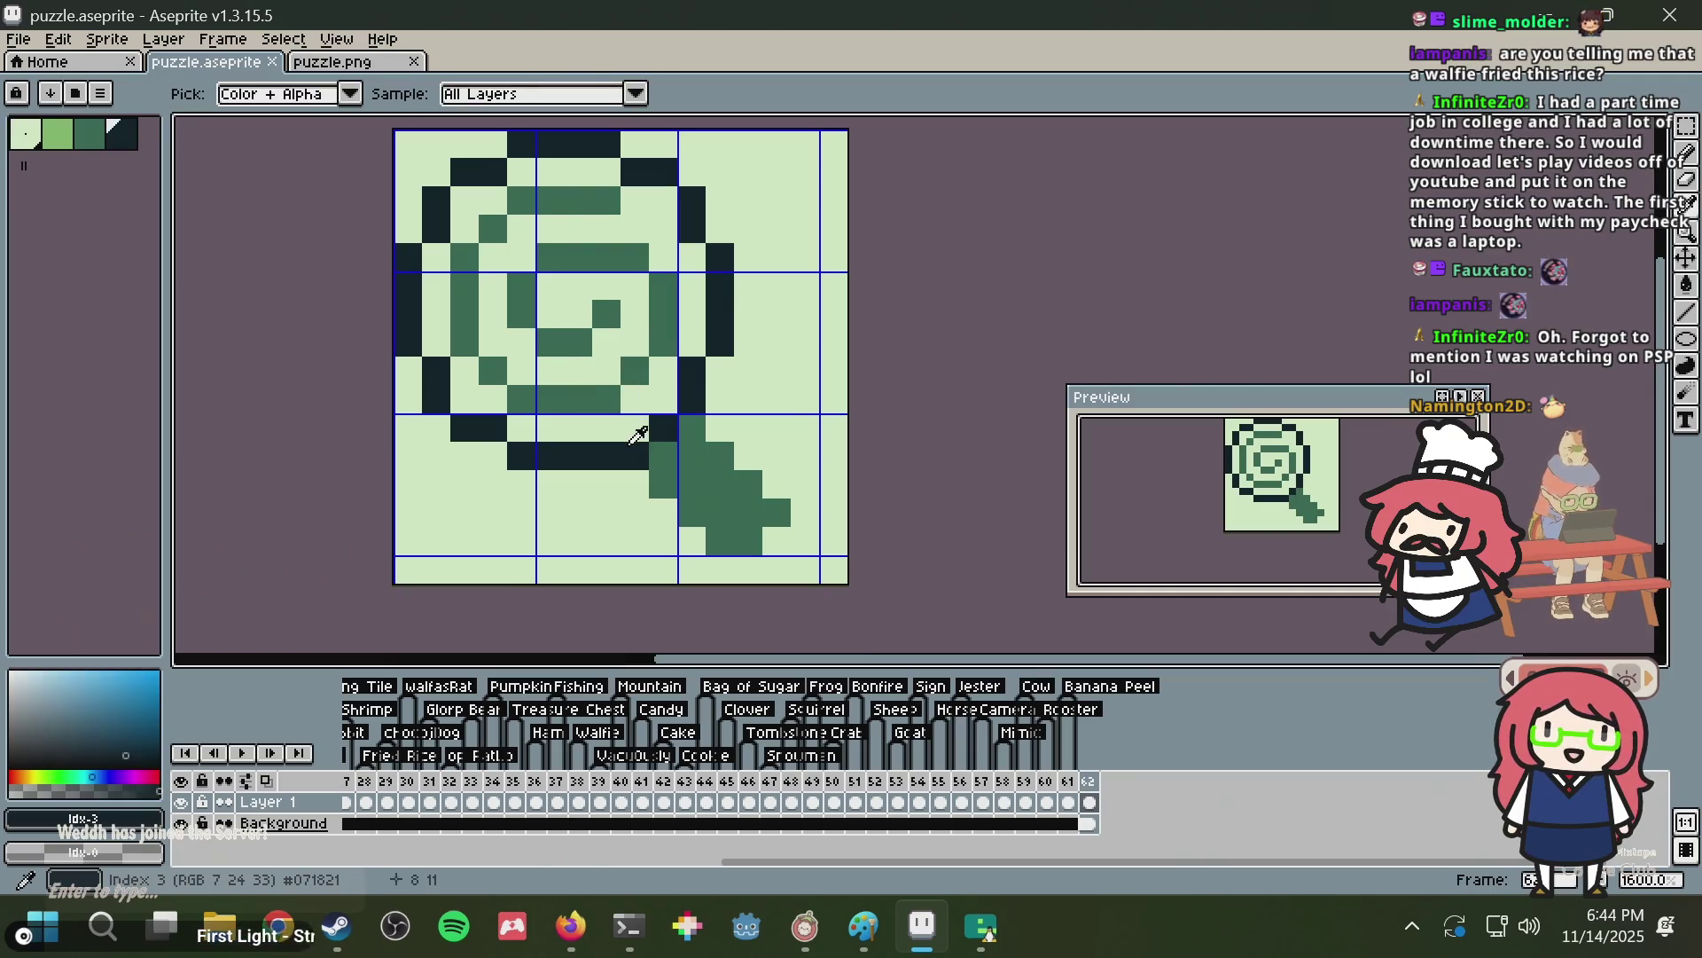
{"action": "left_click", "coordinate": [678, 474]}
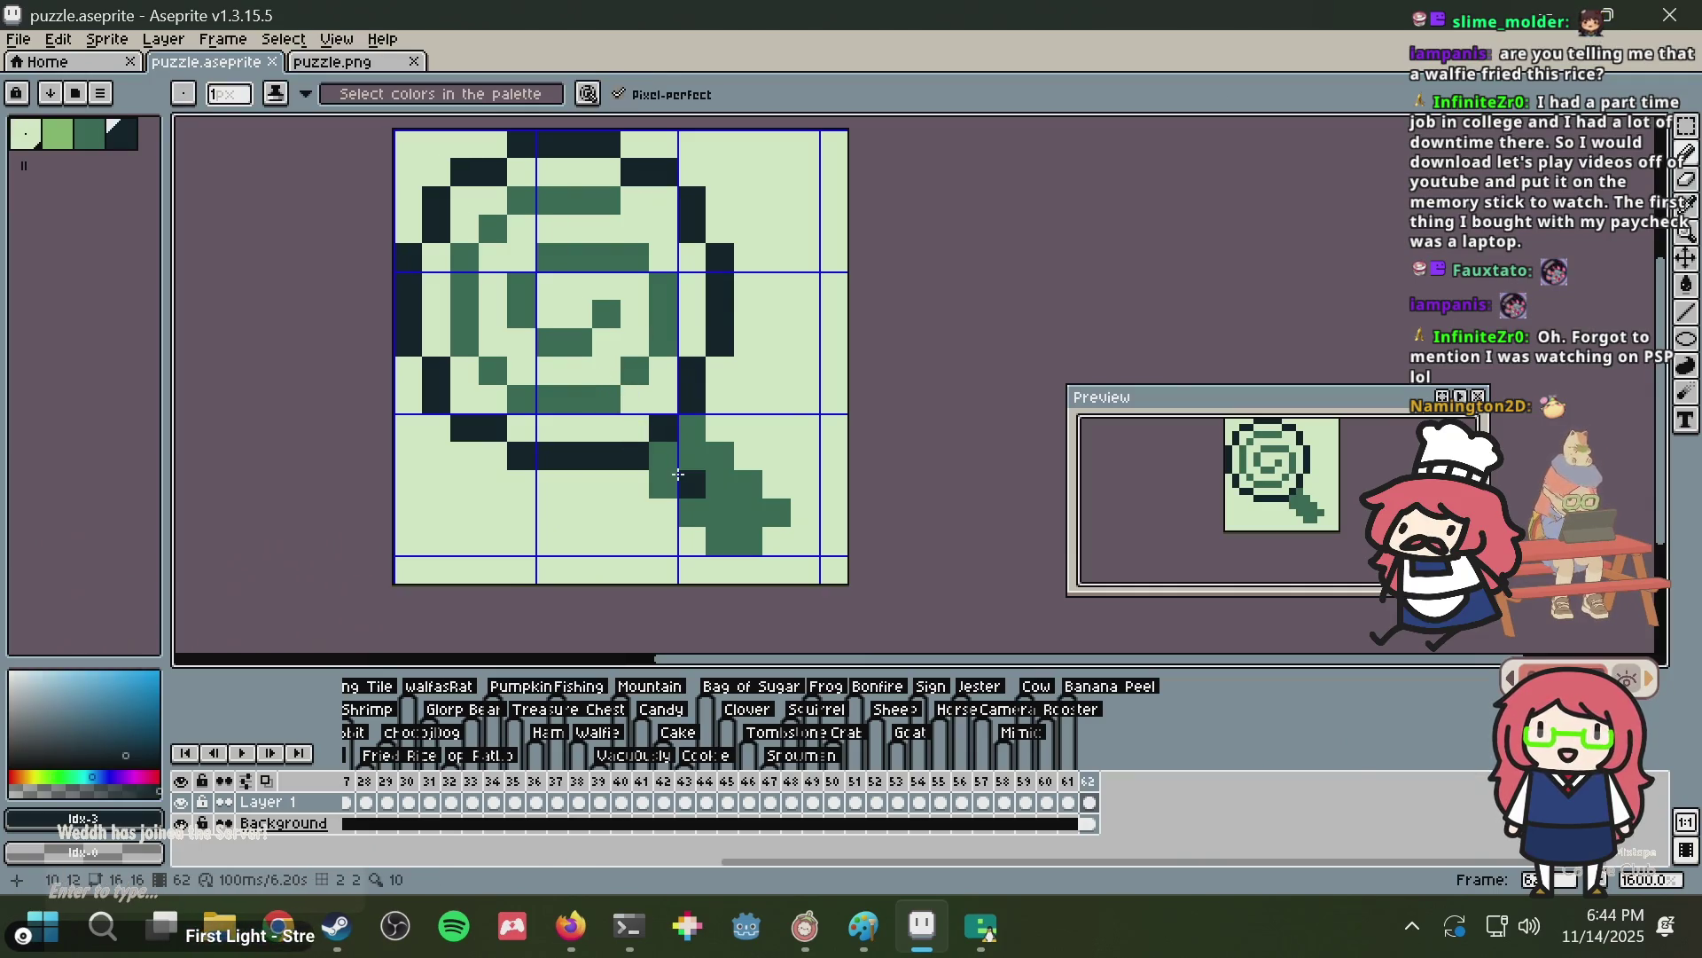
{"action": "left_click", "coordinate": [710, 533], "text": "shift"}
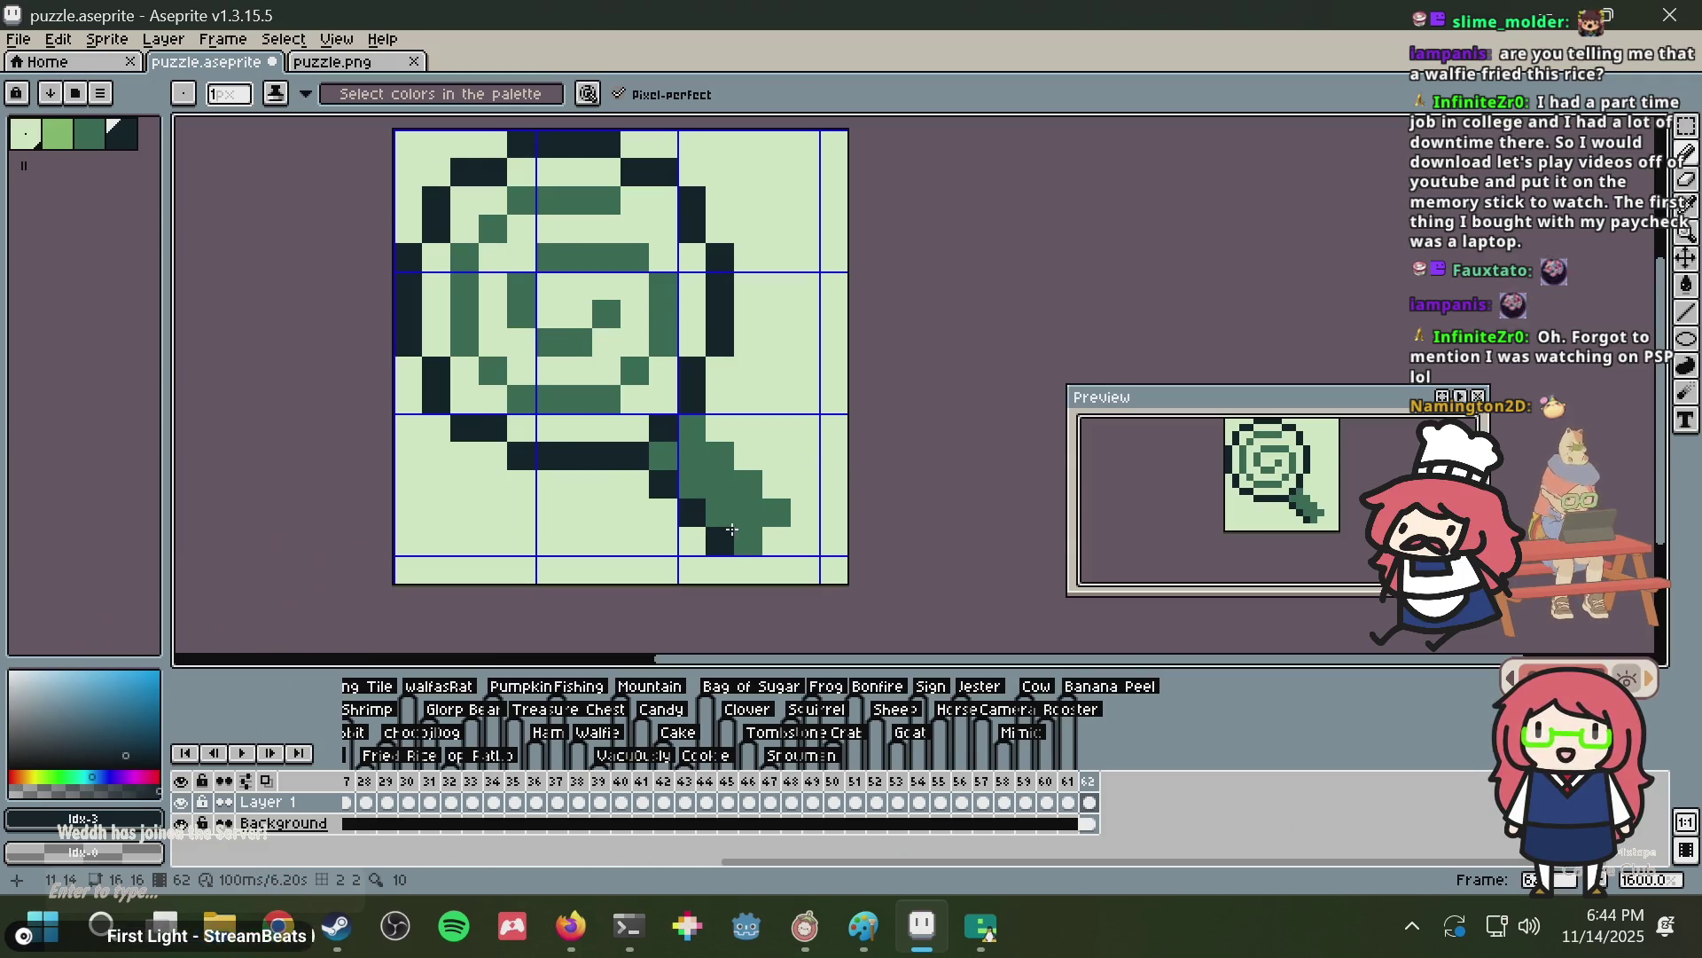
{"action": "left_click_drag", "start_coordinate": [740, 534], "coordinate": [765, 513]}
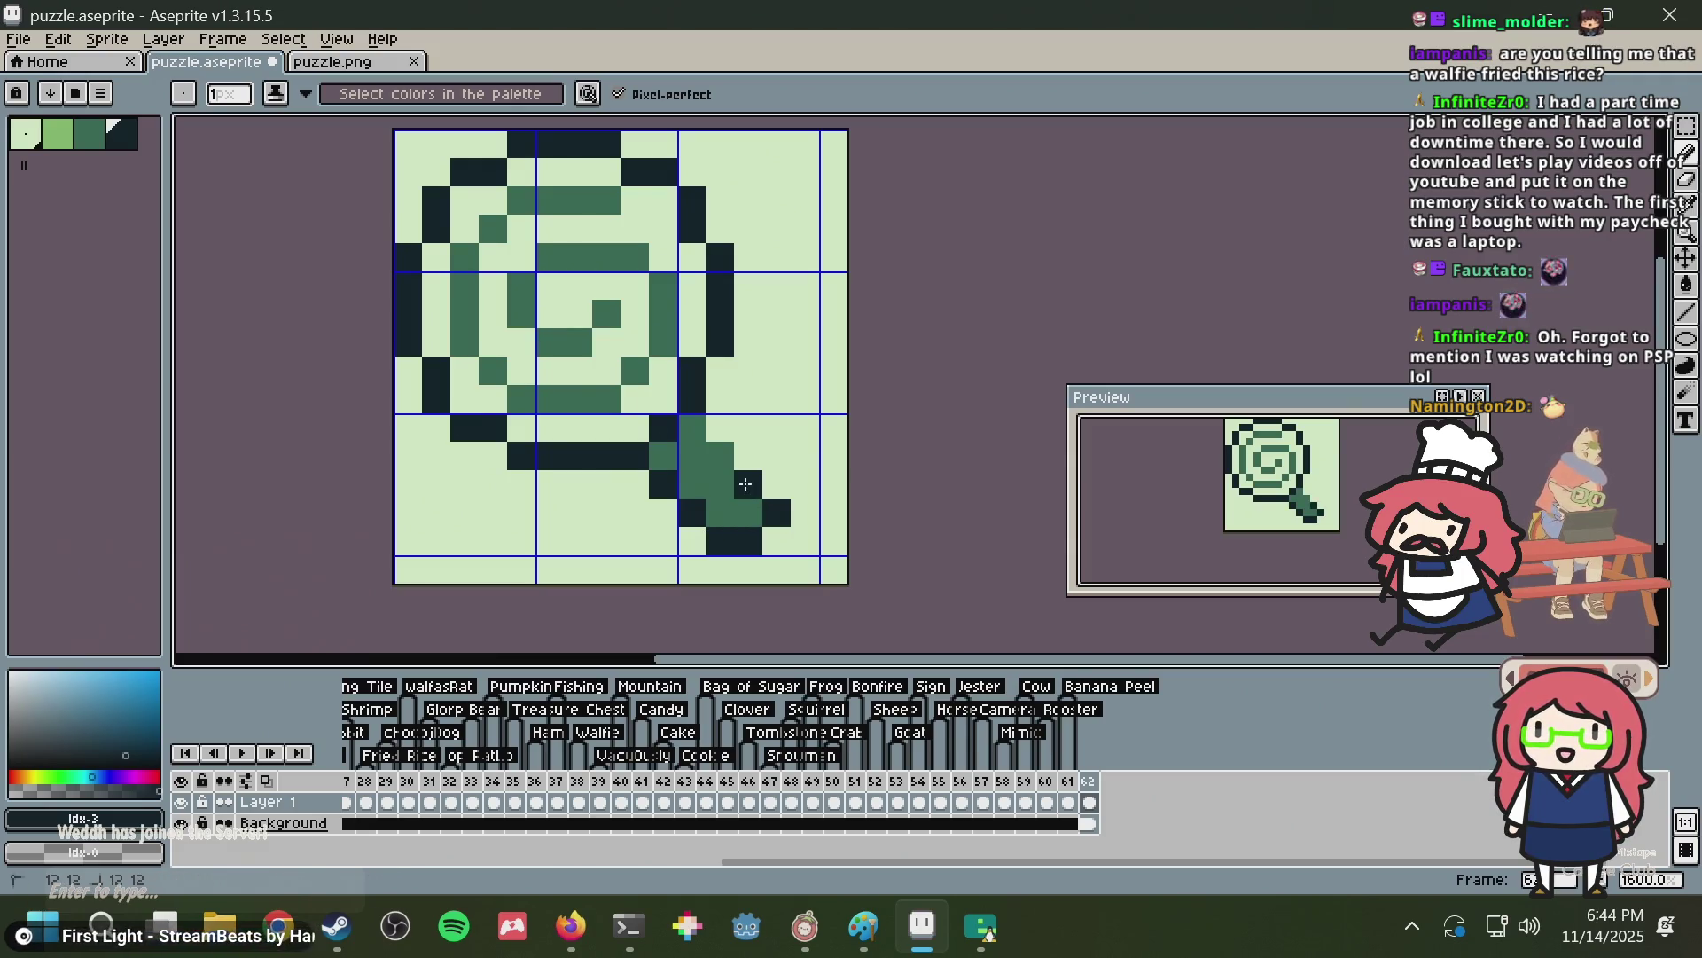
{"action": "left_click", "coordinate": [686, 423], "text": "shift"}
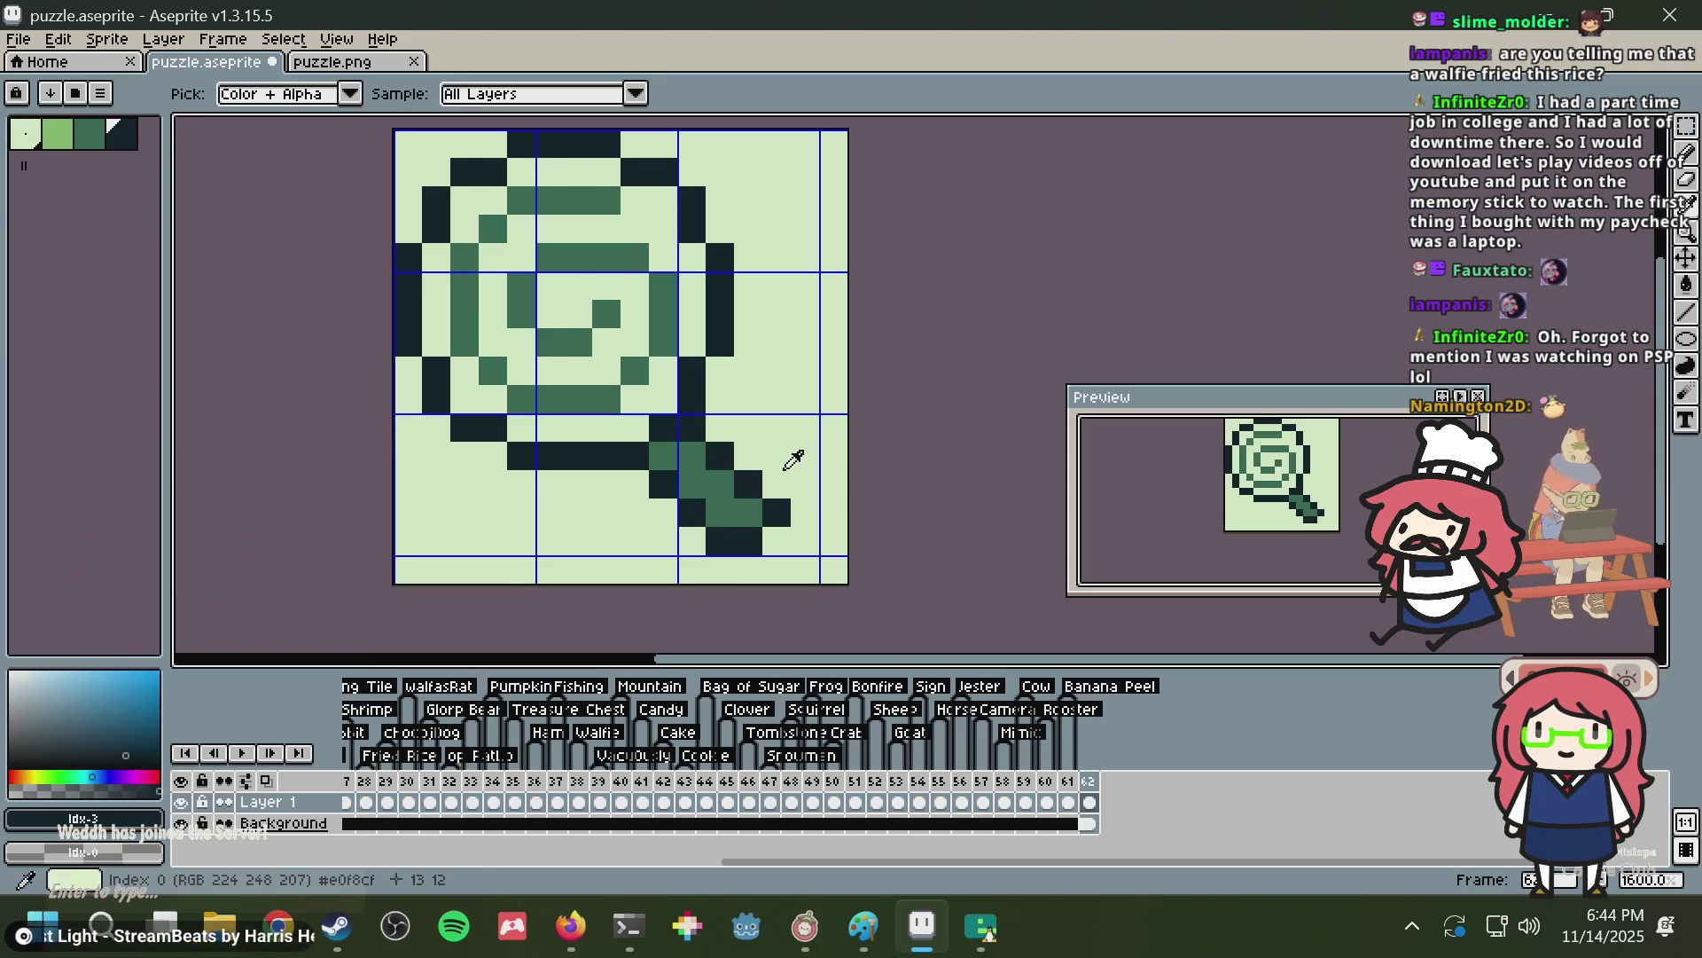
{"action": "left_click", "coordinate": [802, 463], "text": "alt"}
{"action": "left_click", "coordinate": [777, 504]}
{"action": "left_click", "coordinate": [776, 512], "text": "alt"}
{"action": "left_click_drag", "start_coordinate": [749, 513], "coordinate": [749, 484]}
Fine-tune the handle tip pixels in green, dark and light, then save puzzle.aseprite.
{"action": "left_click", "coordinate": [775, 512]}
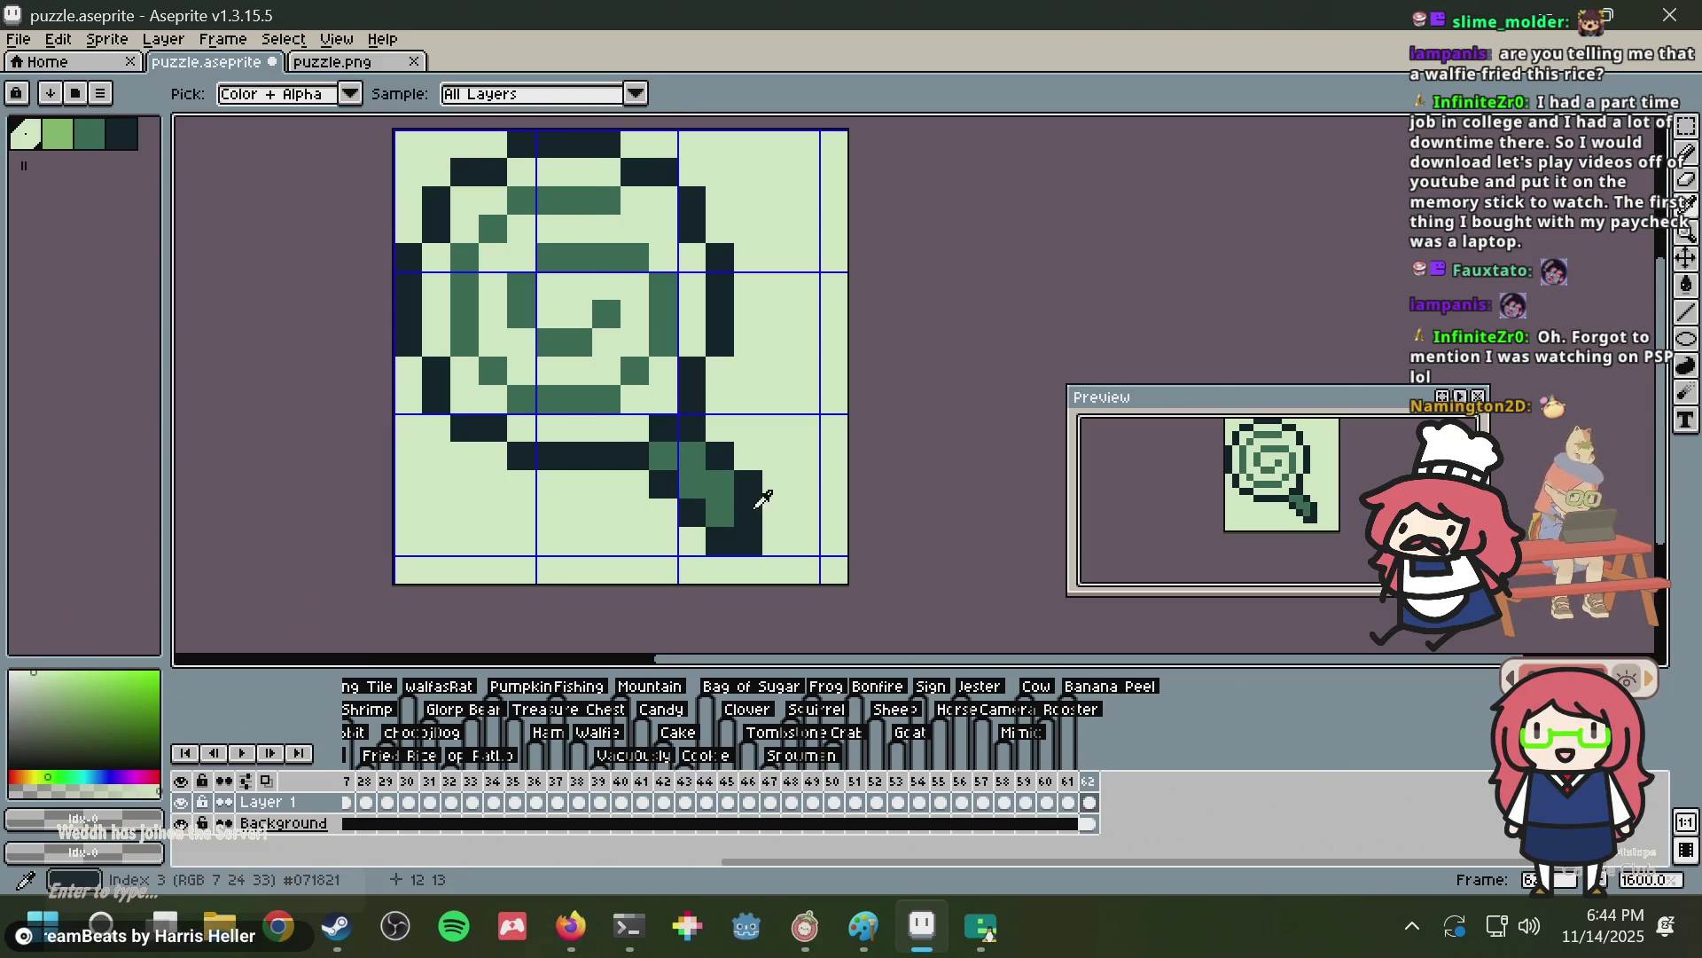
{"action": "left_click", "coordinate": [720, 501], "text": "alt"}
{"action": "left_click", "coordinate": [748, 512]}
{"action": "left_click", "coordinate": [752, 483], "text": "alt"}
{"action": "left_click", "coordinate": [768, 514]}
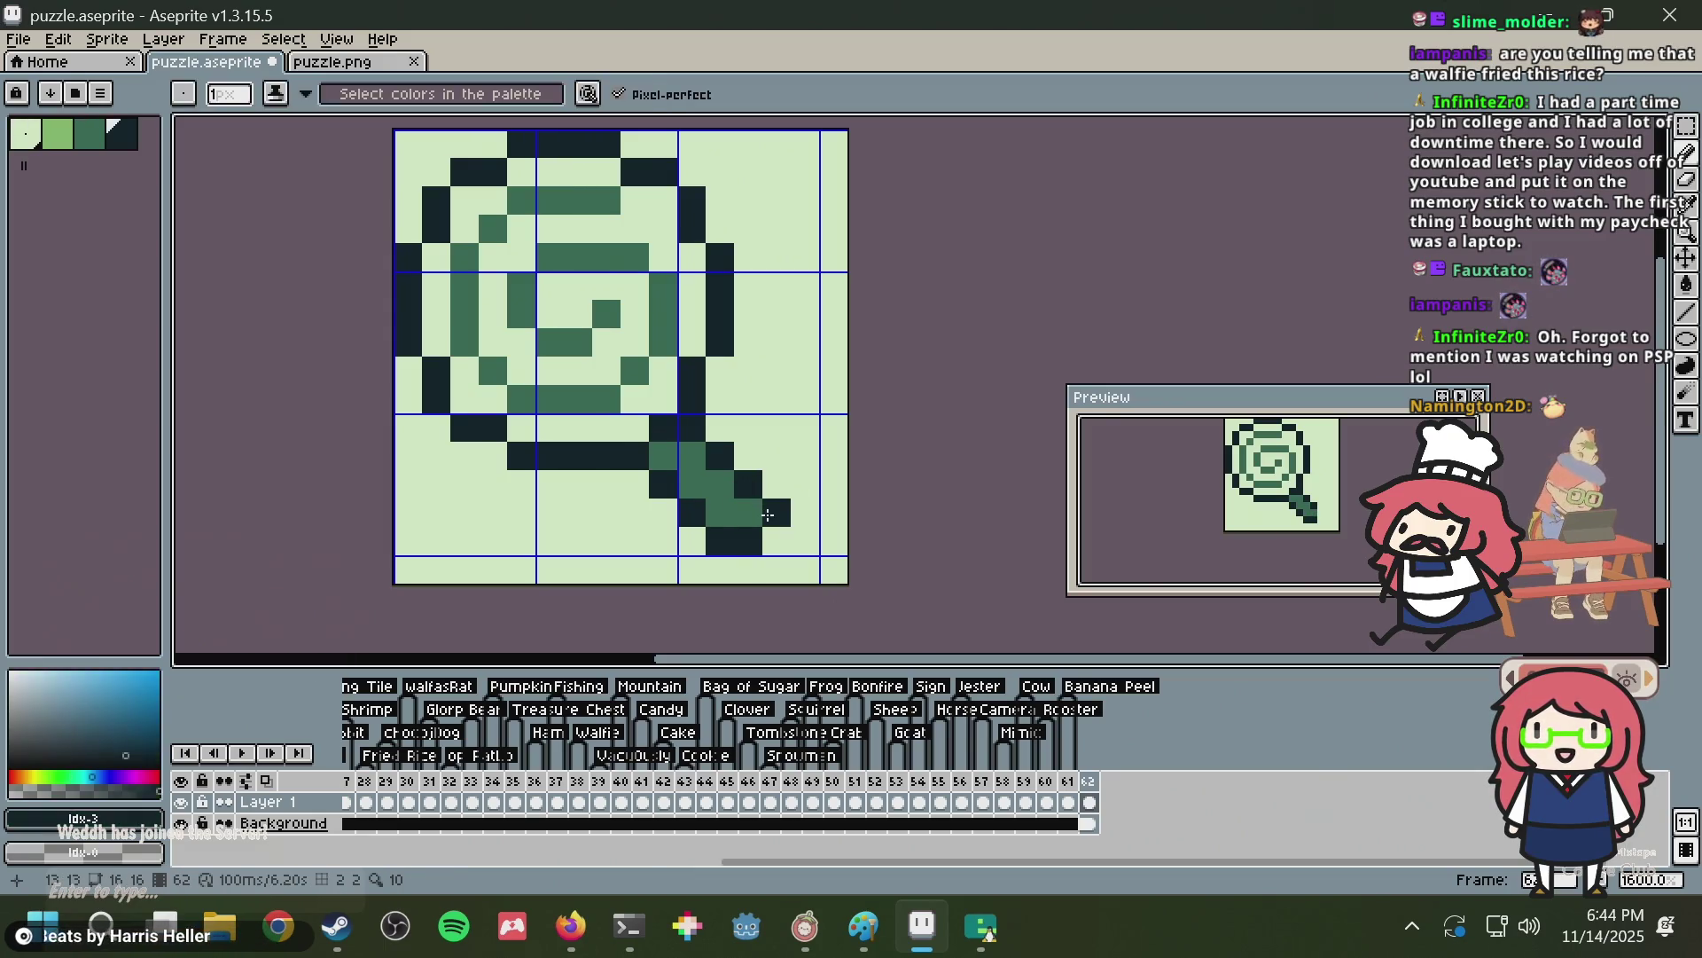
{"action": "left_click", "coordinate": [749, 513], "text": "alt"}
{"action": "left_click", "coordinate": [749, 538]}
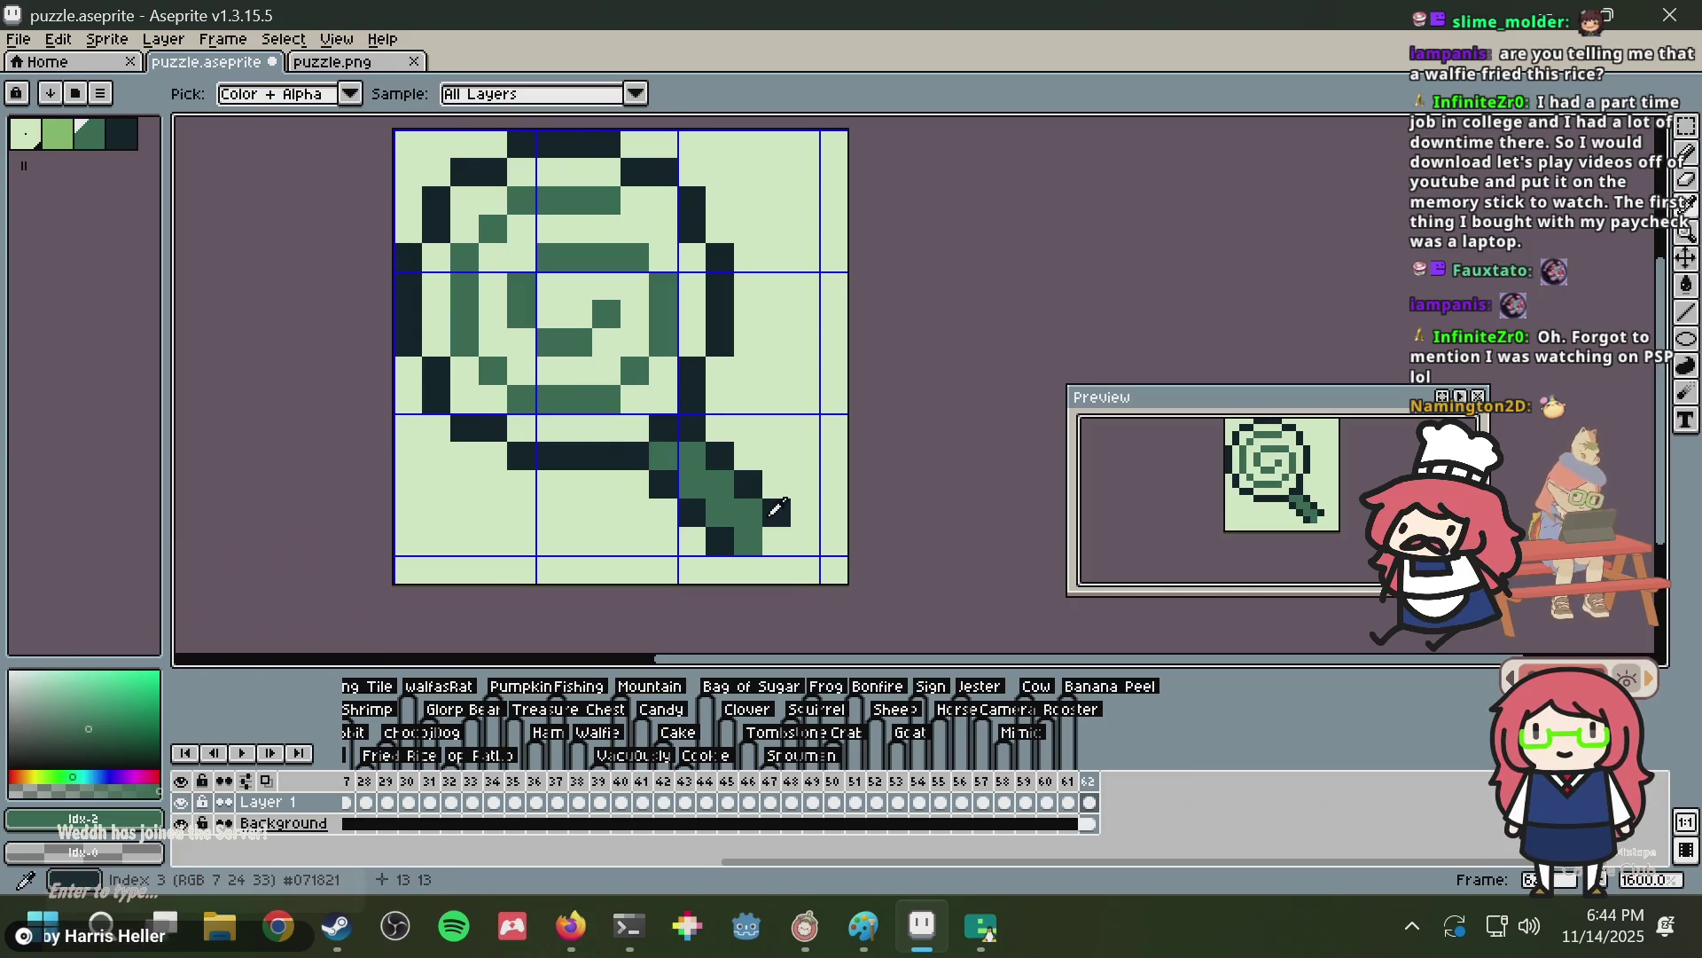
{"action": "left_click", "coordinate": [775, 512], "text": "alt"}
{"action": "left_click", "coordinate": [748, 541]}
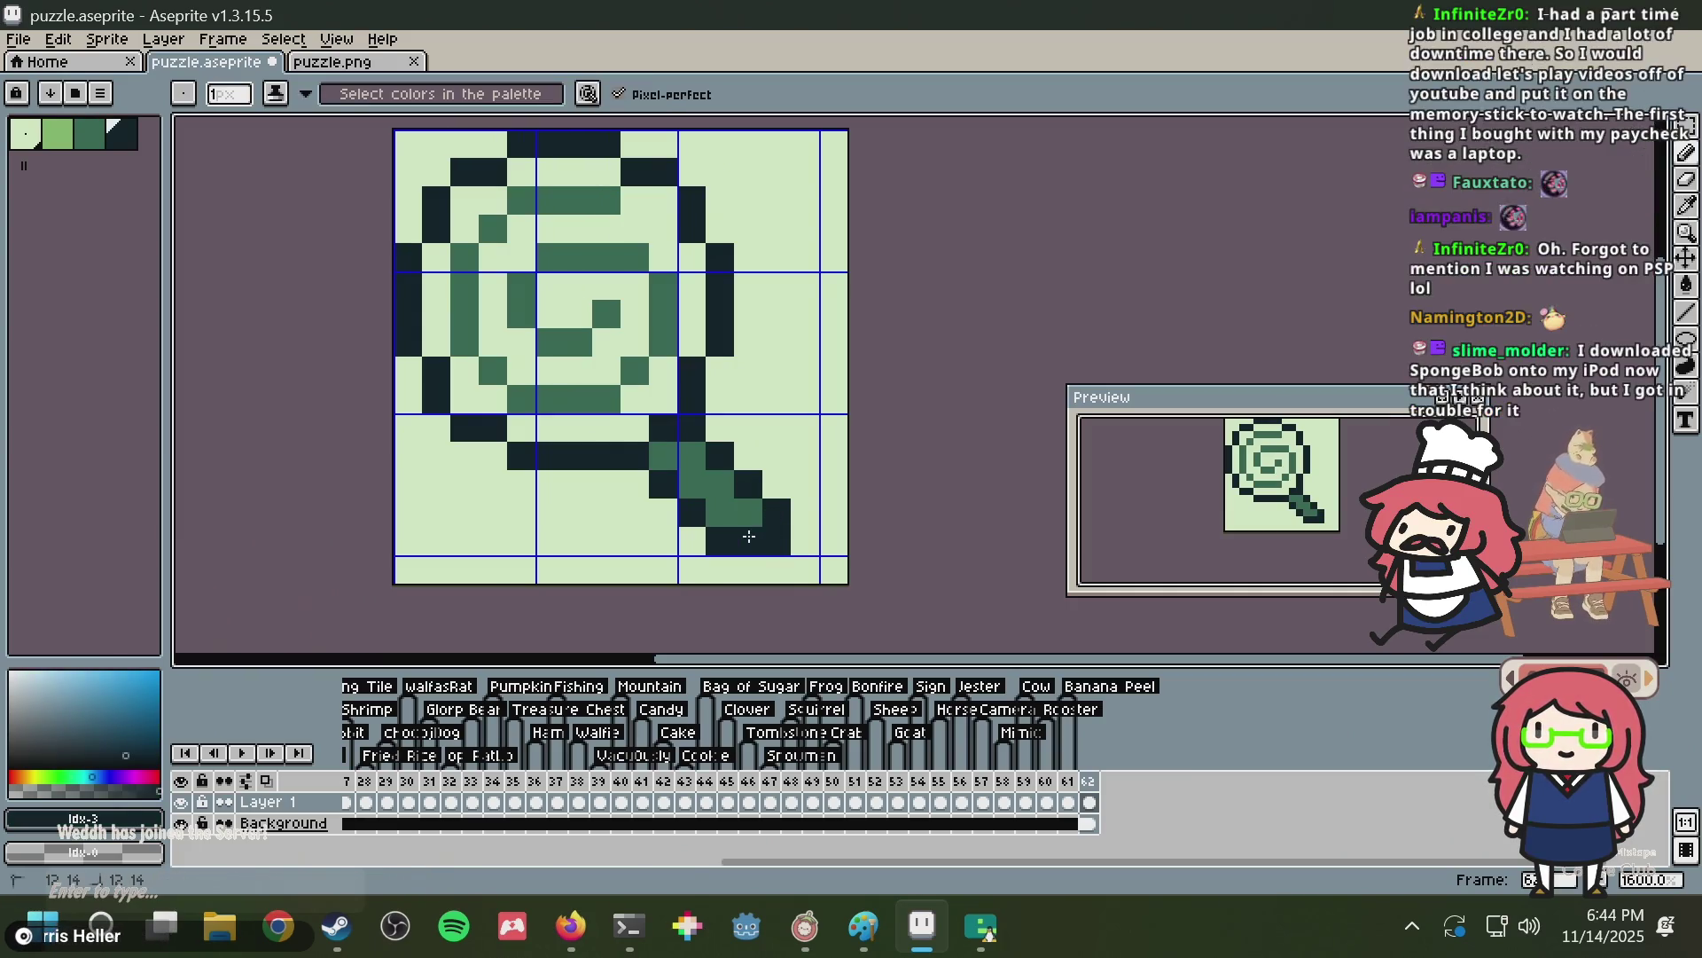
{"action": "left_click", "coordinate": [795, 534], "text": "alt"}
{"action": "left_click", "coordinate": [784, 537]}
{"action": "key", "text": "ctrl+s"}
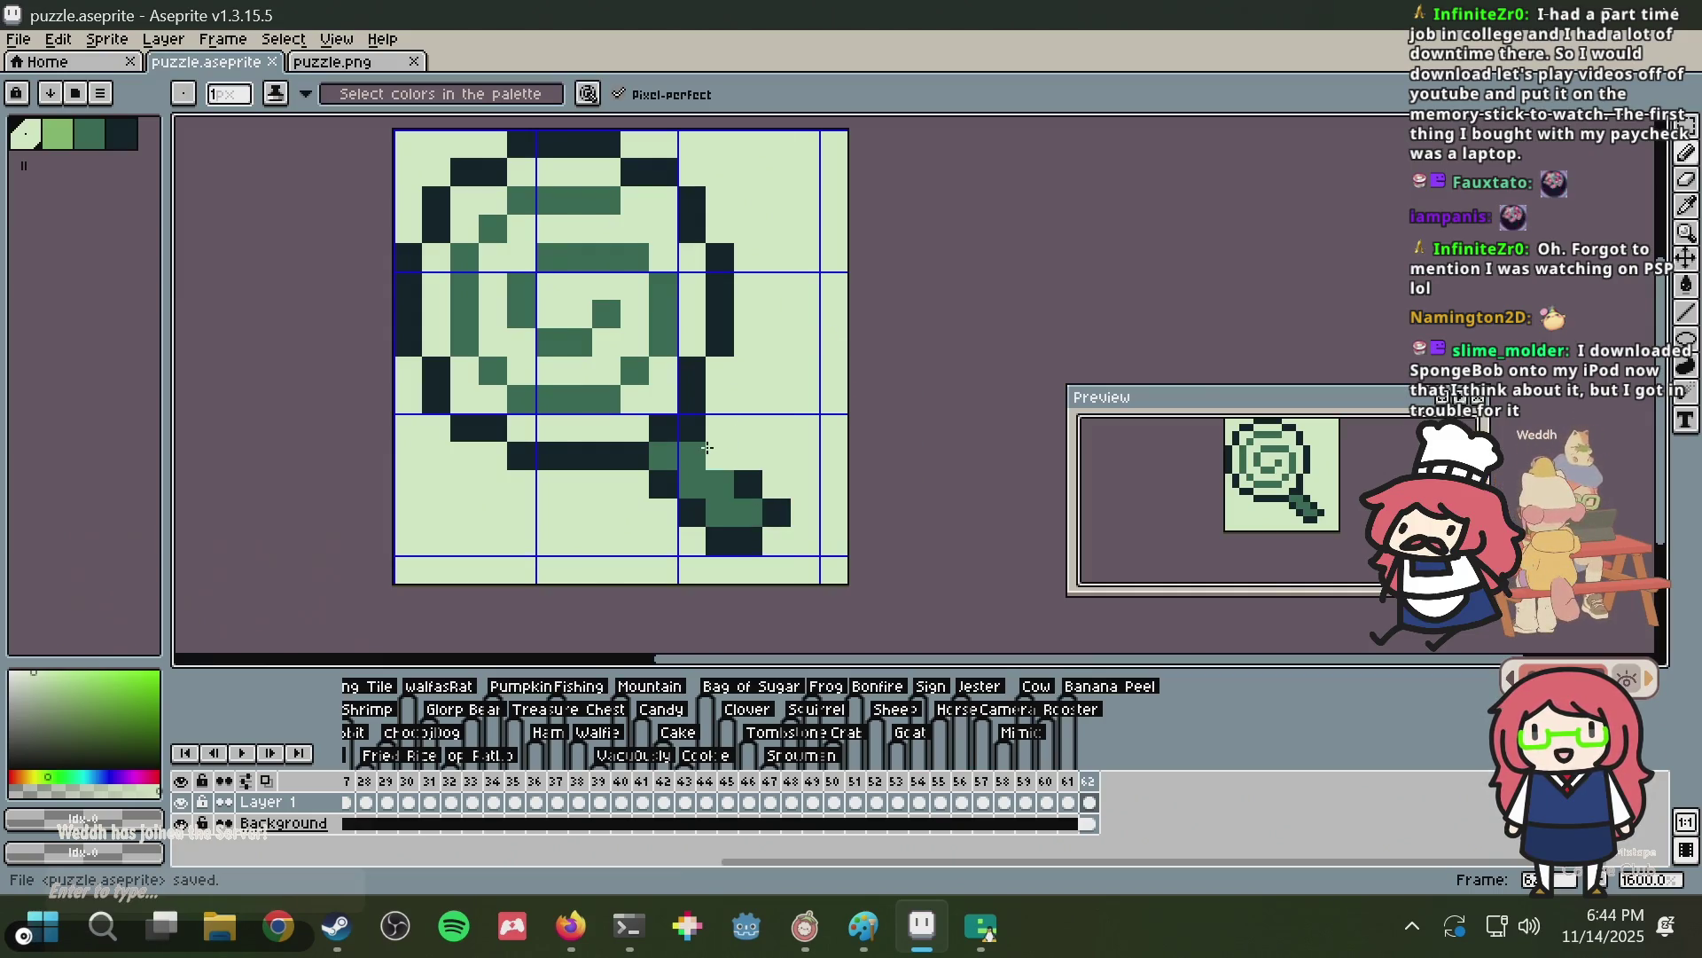
Recolour dark handle pixels mid-green, undo the last two changes, and save the sprite.
{"action": "left_click", "coordinate": [681, 442], "text": "alt"}
{"action": "left_click", "coordinate": [692, 430]}
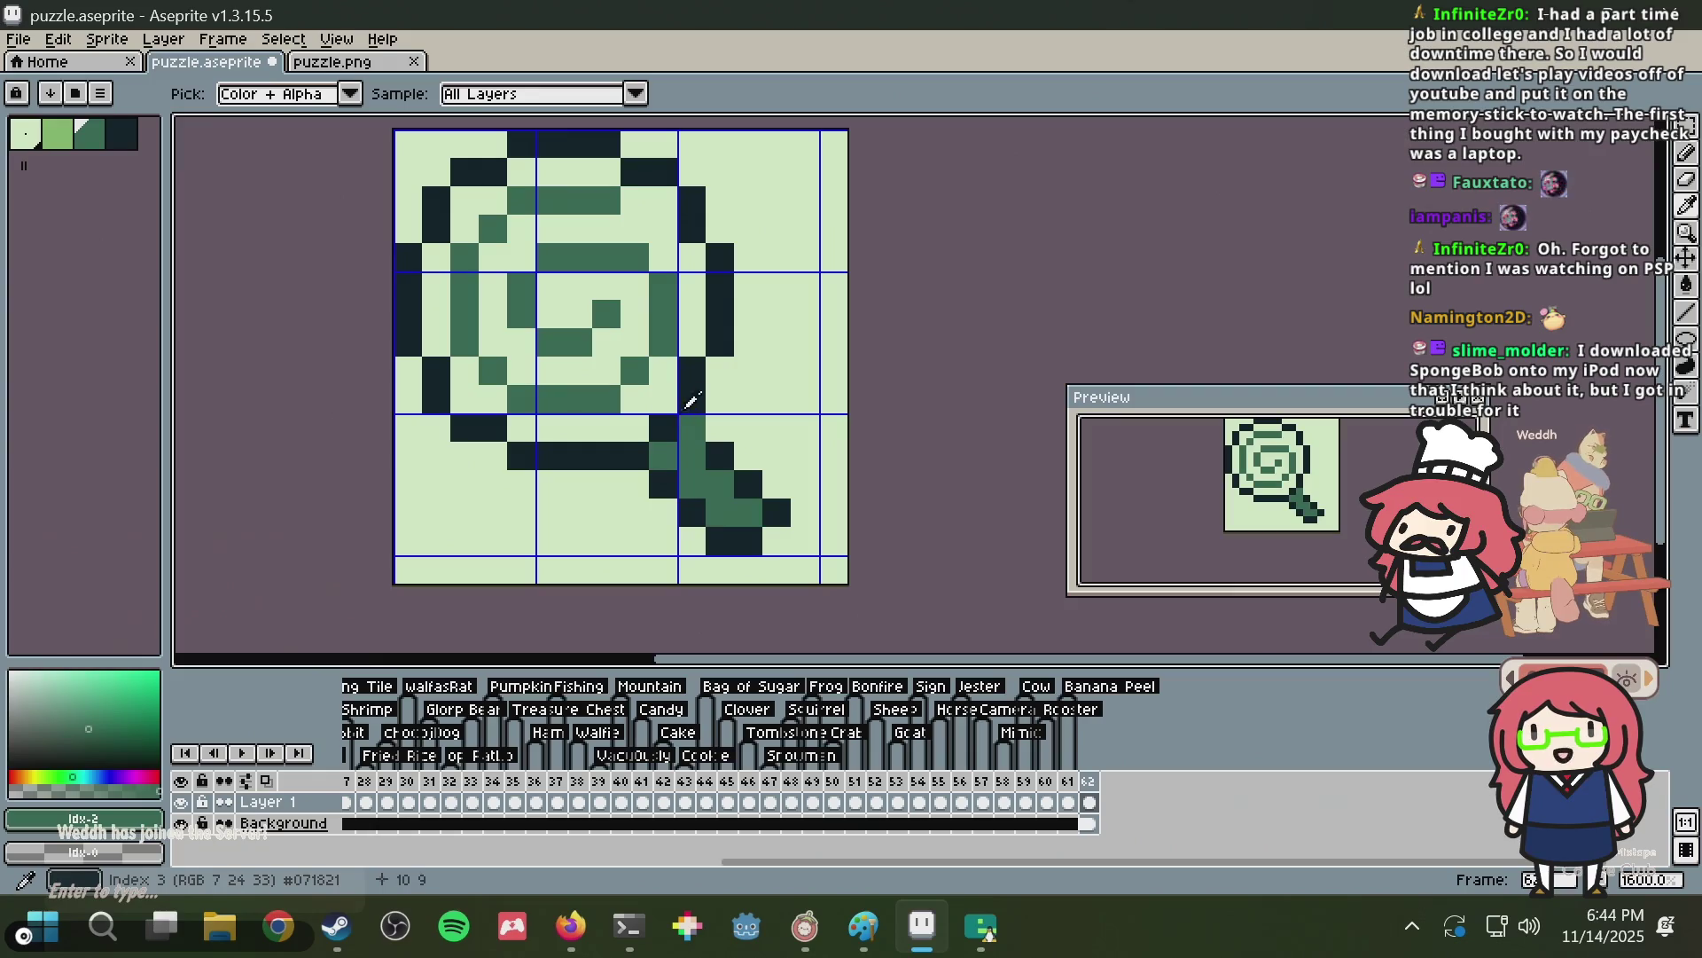
{"action": "left_click", "coordinate": [706, 421], "text": "alt"}
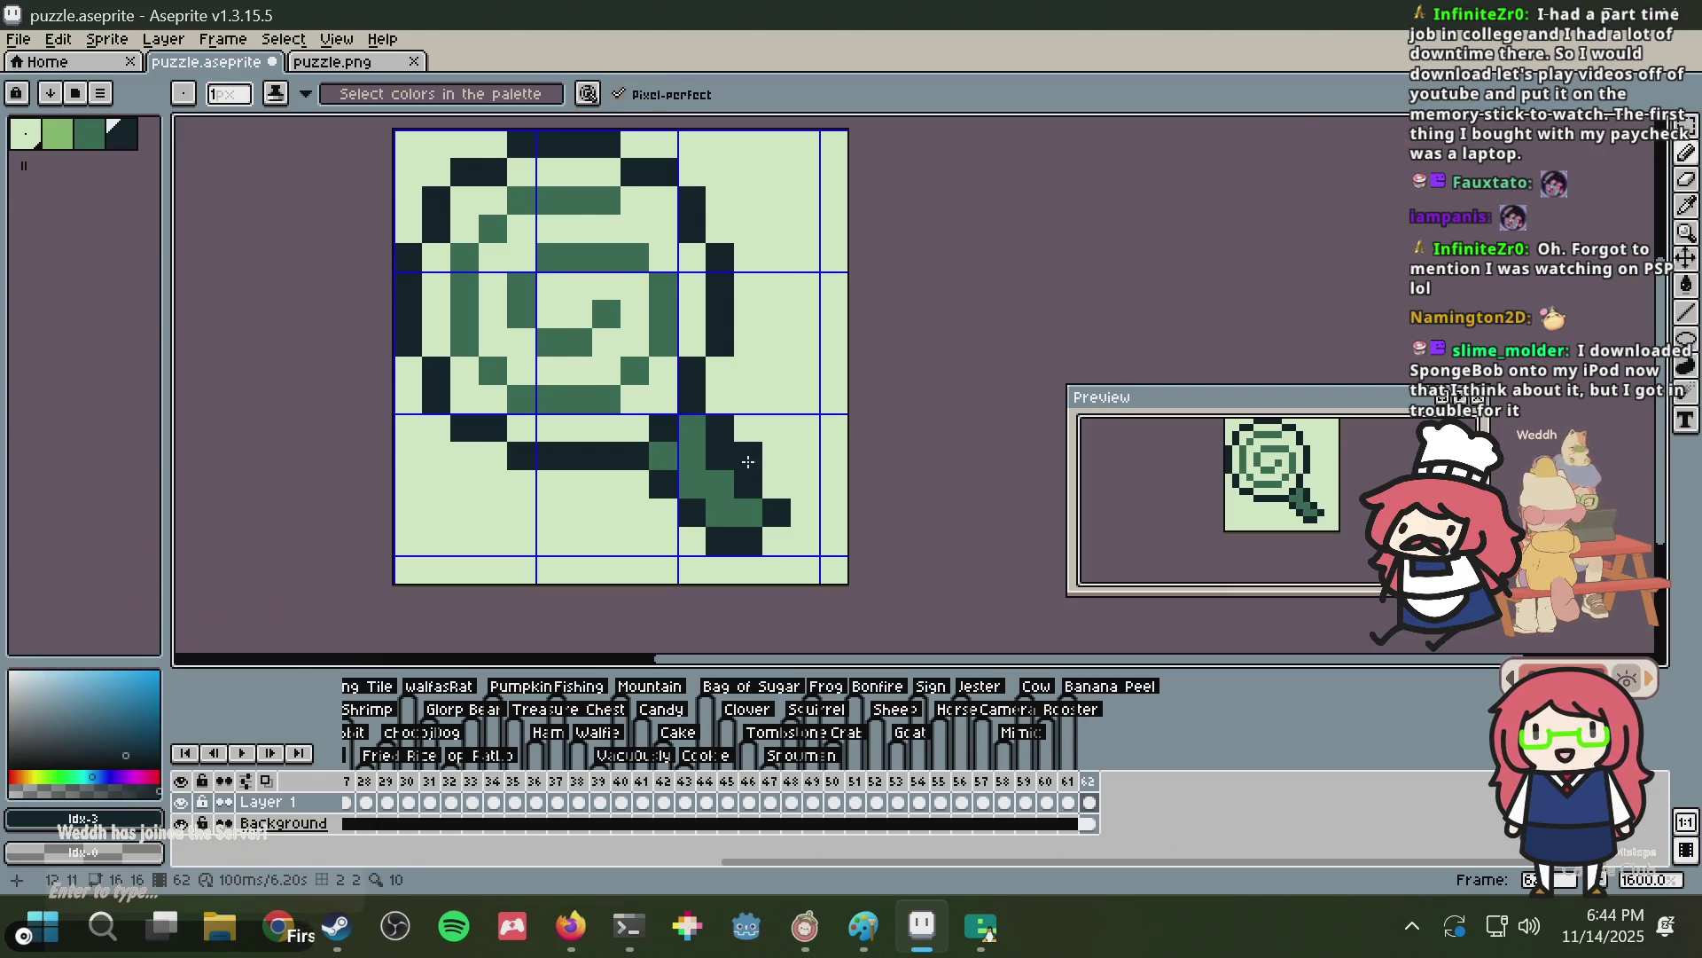
{"action": "left_click", "coordinate": [696, 452], "text": "alt"}
{"action": "left_click", "coordinate": [720, 457]}
{"action": "left_click", "coordinate": [748, 484]}
{"action": "left_click", "coordinate": [777, 512]}
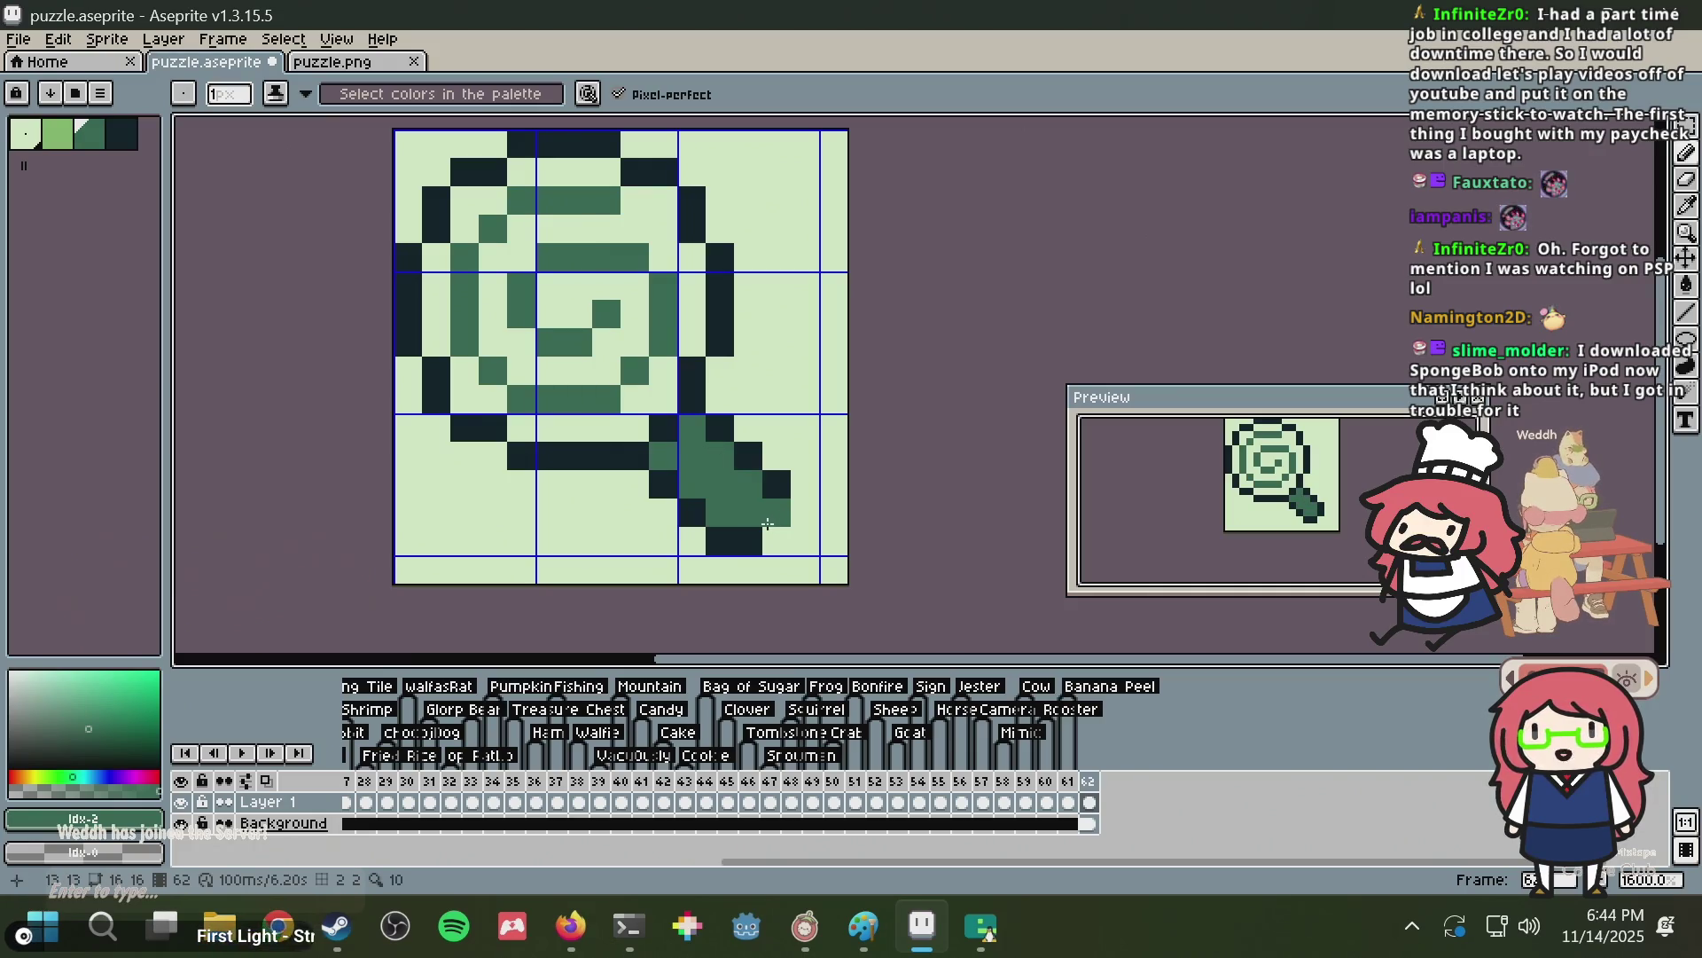
{"action": "key", "text": "ctrl+z"}
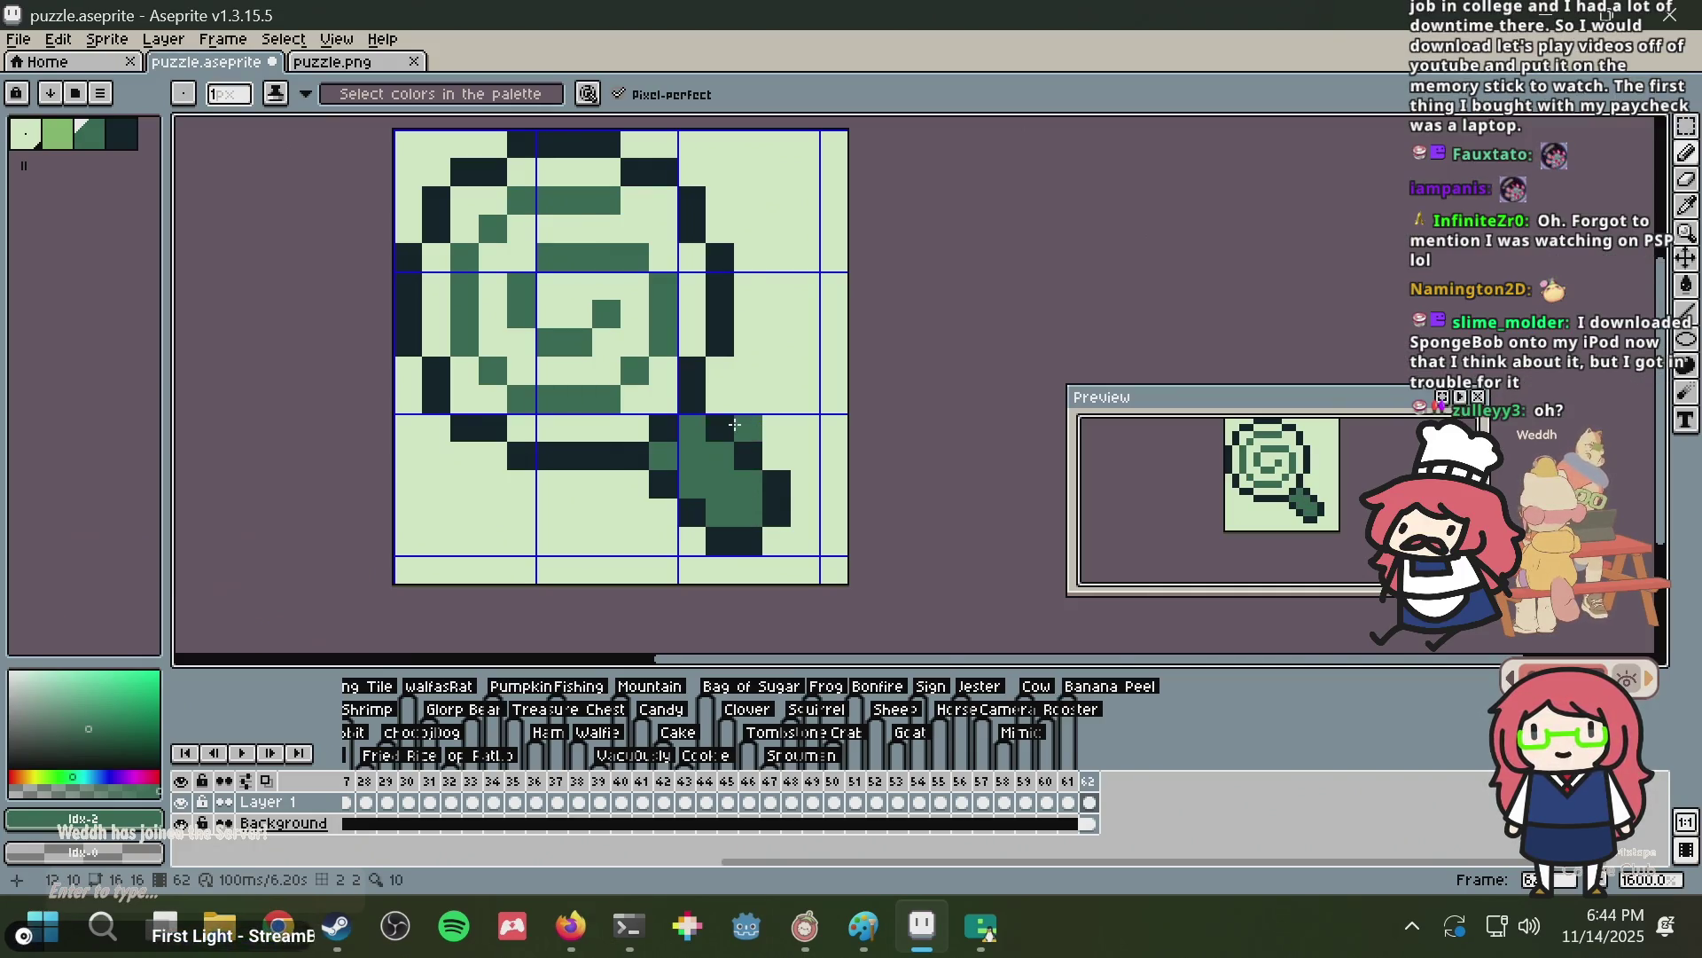
{"action": "key", "text": "ctrl+z"}
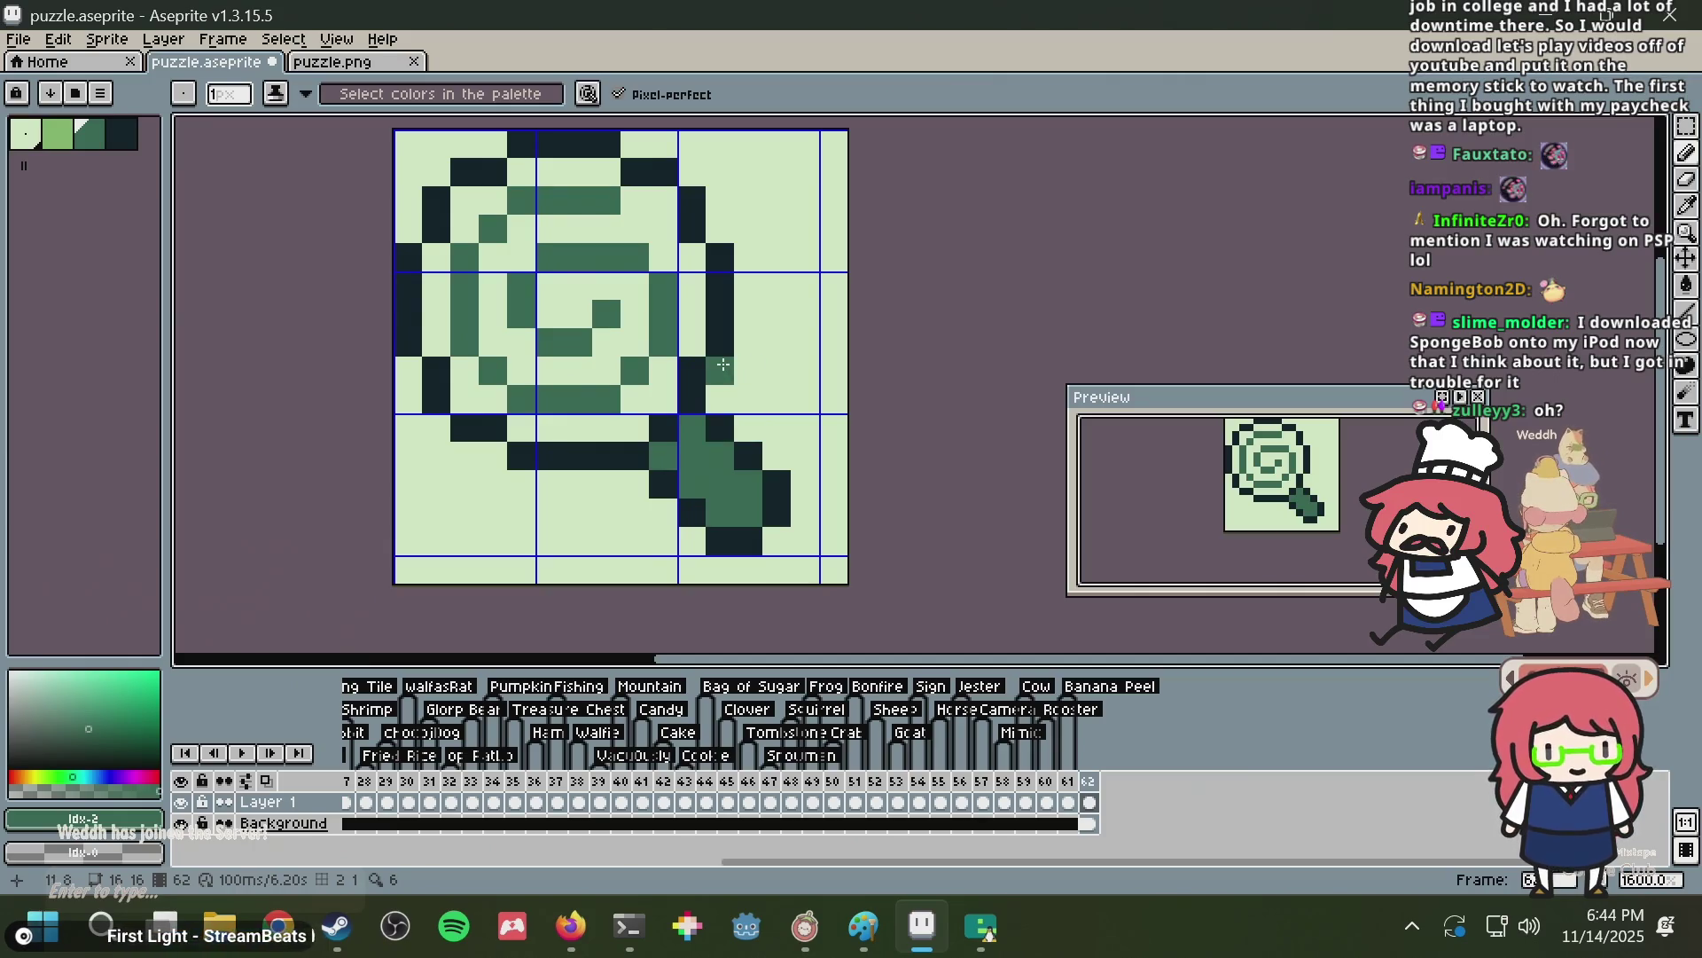
{"action": "key", "text": "ctrl+s"}
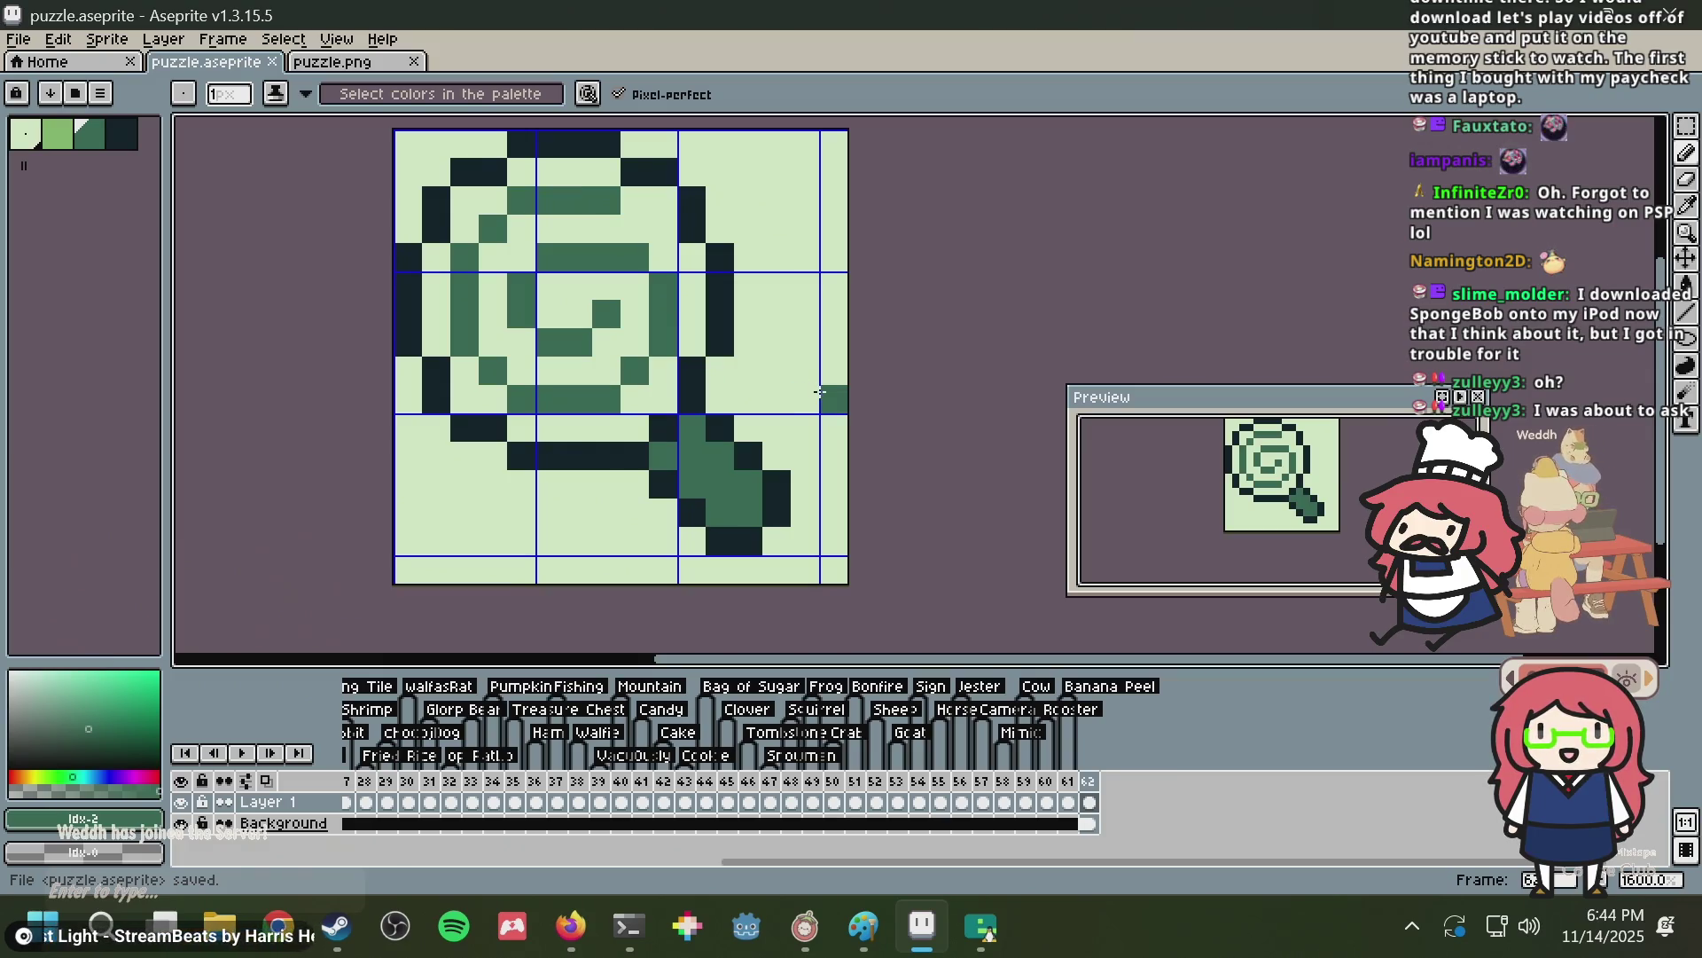
Sample colours to paint handle pixels dark and light, turn the handle end mid-green, and save.
{"action": "key", "text": "alt"}
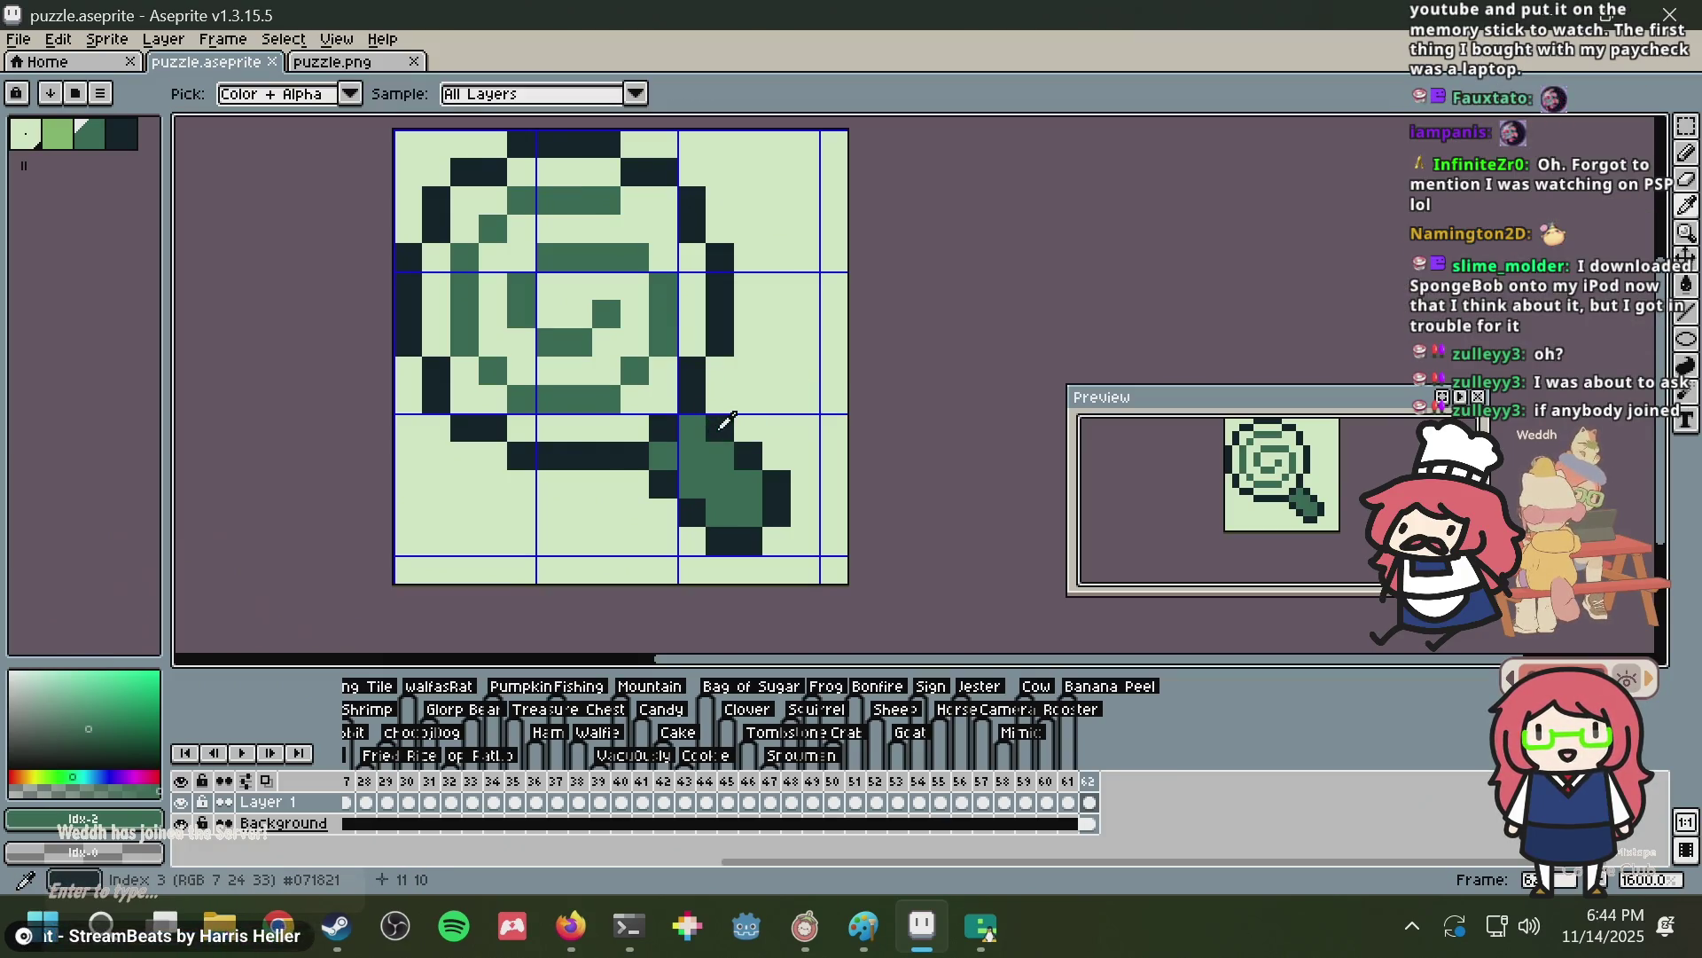
{"action": "left_click", "coordinate": [720, 427], "text": "alt"}
{"action": "left_click", "coordinate": [719, 445]}
{"action": "left_click", "coordinate": [749, 483]}
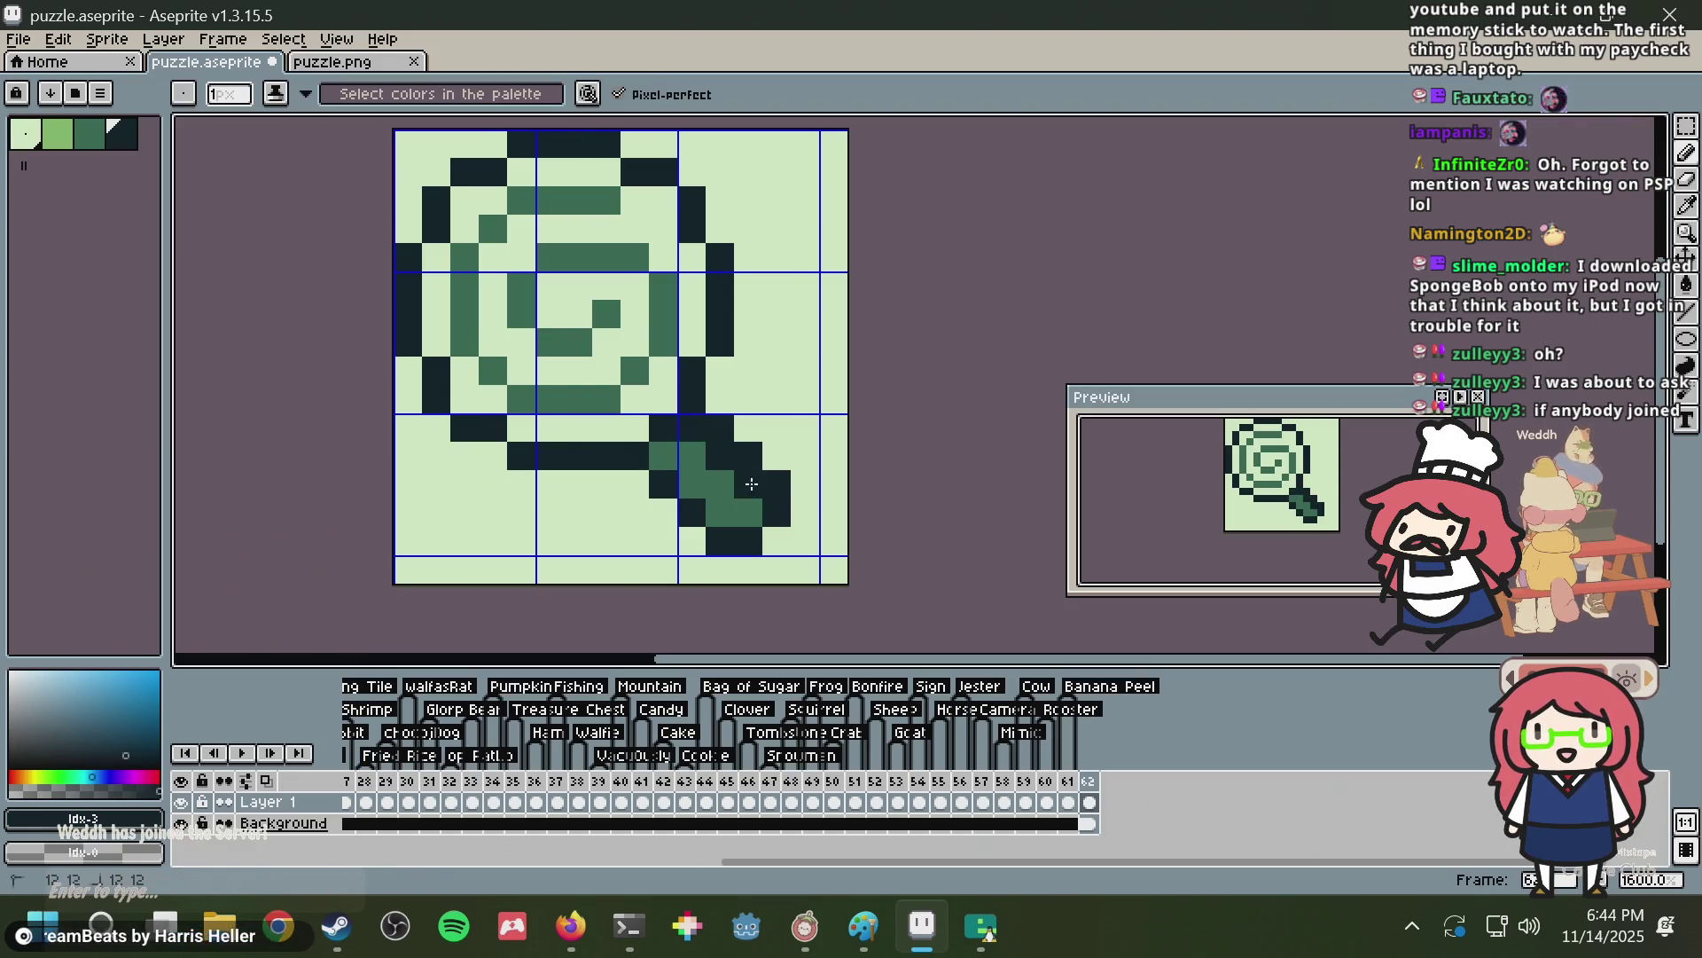
{"action": "left_click", "coordinate": [772, 399], "text": "alt"}
{"action": "left_click", "coordinate": [749, 461]}
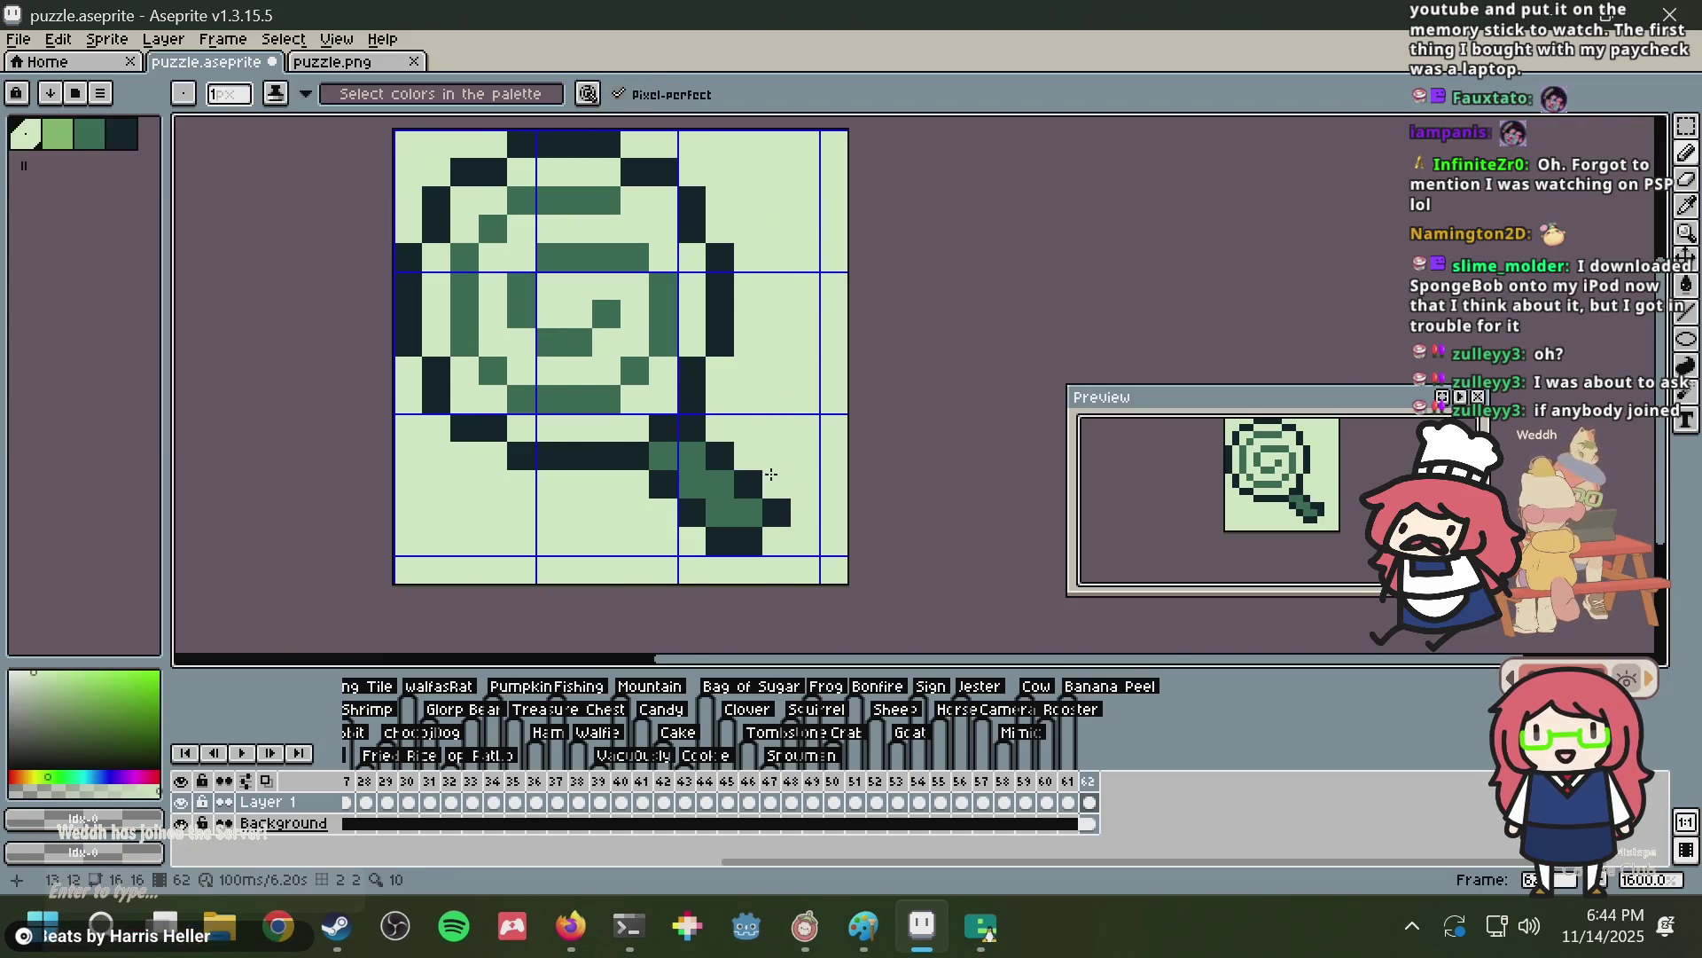
{"action": "left_click", "coordinate": [749, 512], "text": "alt"}
{"action": "left_click", "coordinate": [745, 541]}
{"action": "key", "text": "ctrl+s"}
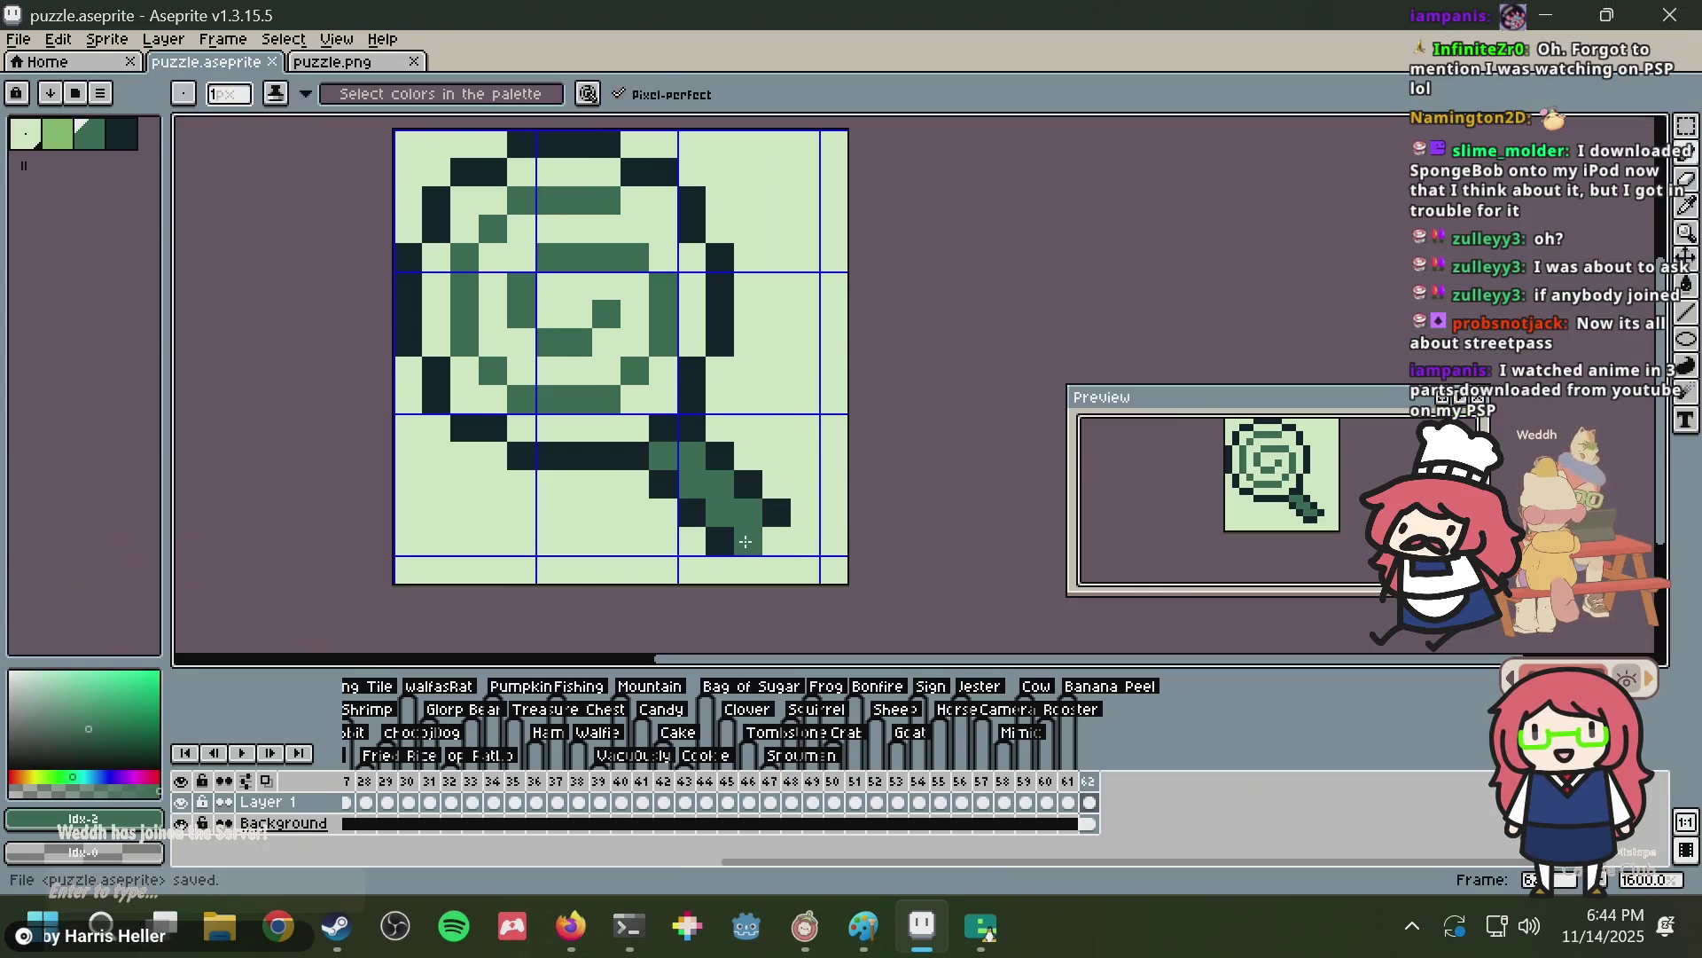
{"action": "key", "text": "ctrl+s"}
Add dark outline at the handle end, erase its tip pixel, and undo a stray dark pixel.
{"action": "left_click", "coordinate": [777, 503]}
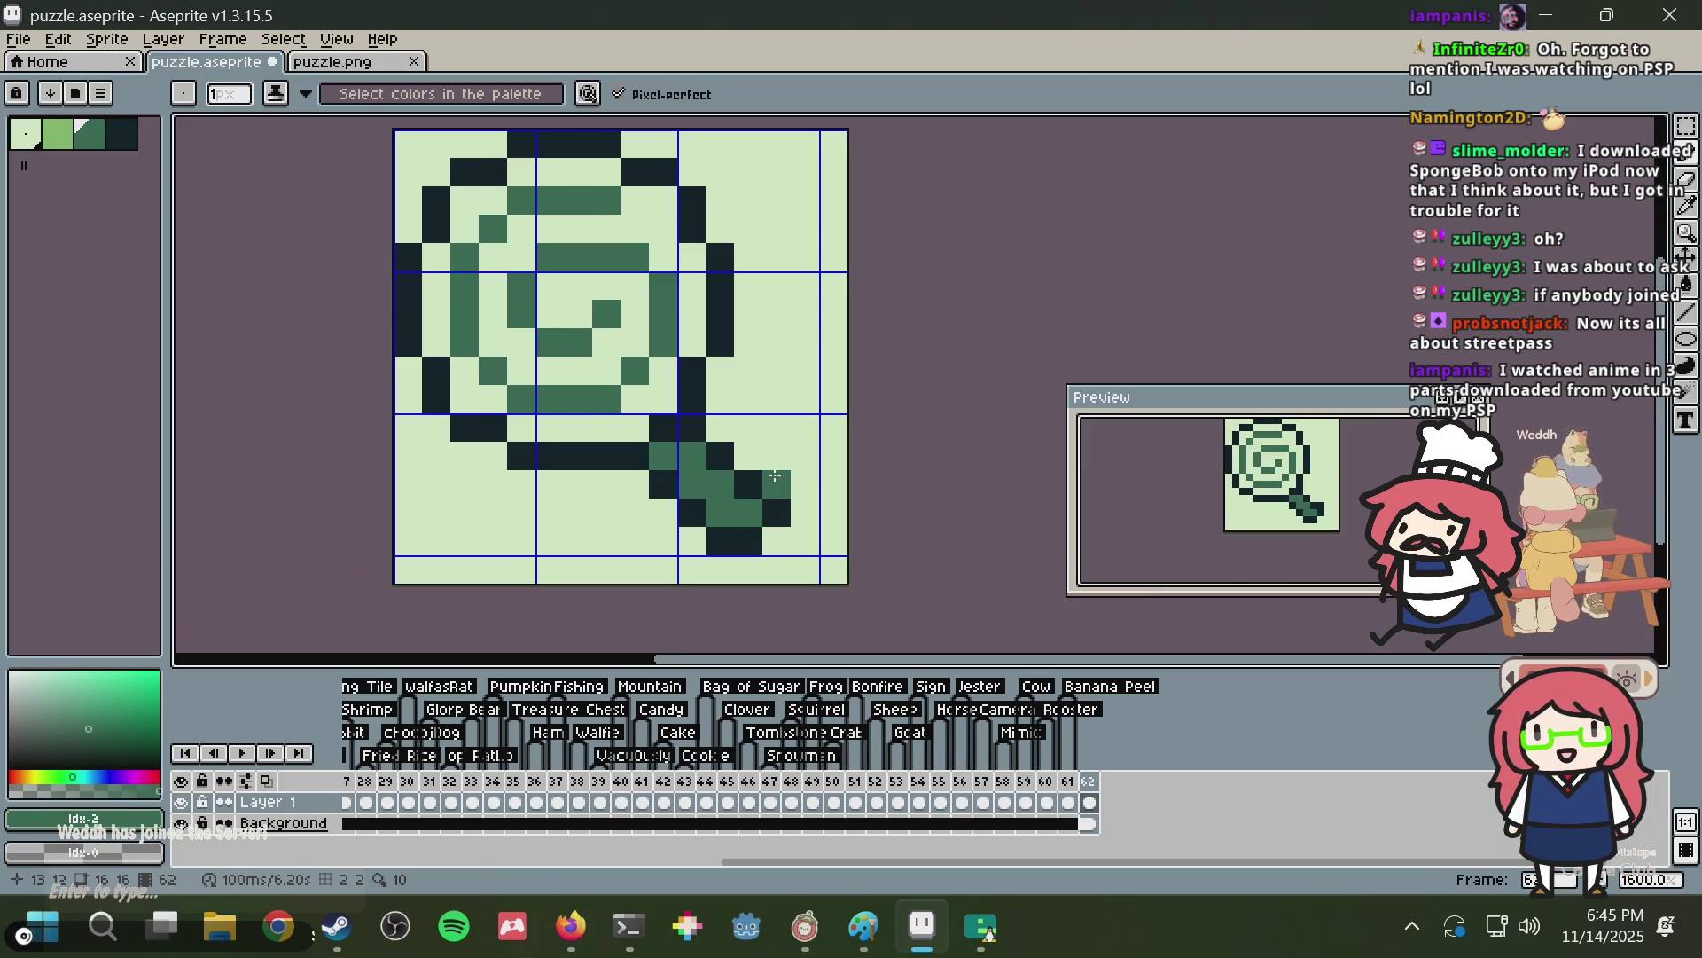
{"action": "left_click", "coordinate": [768, 472]}
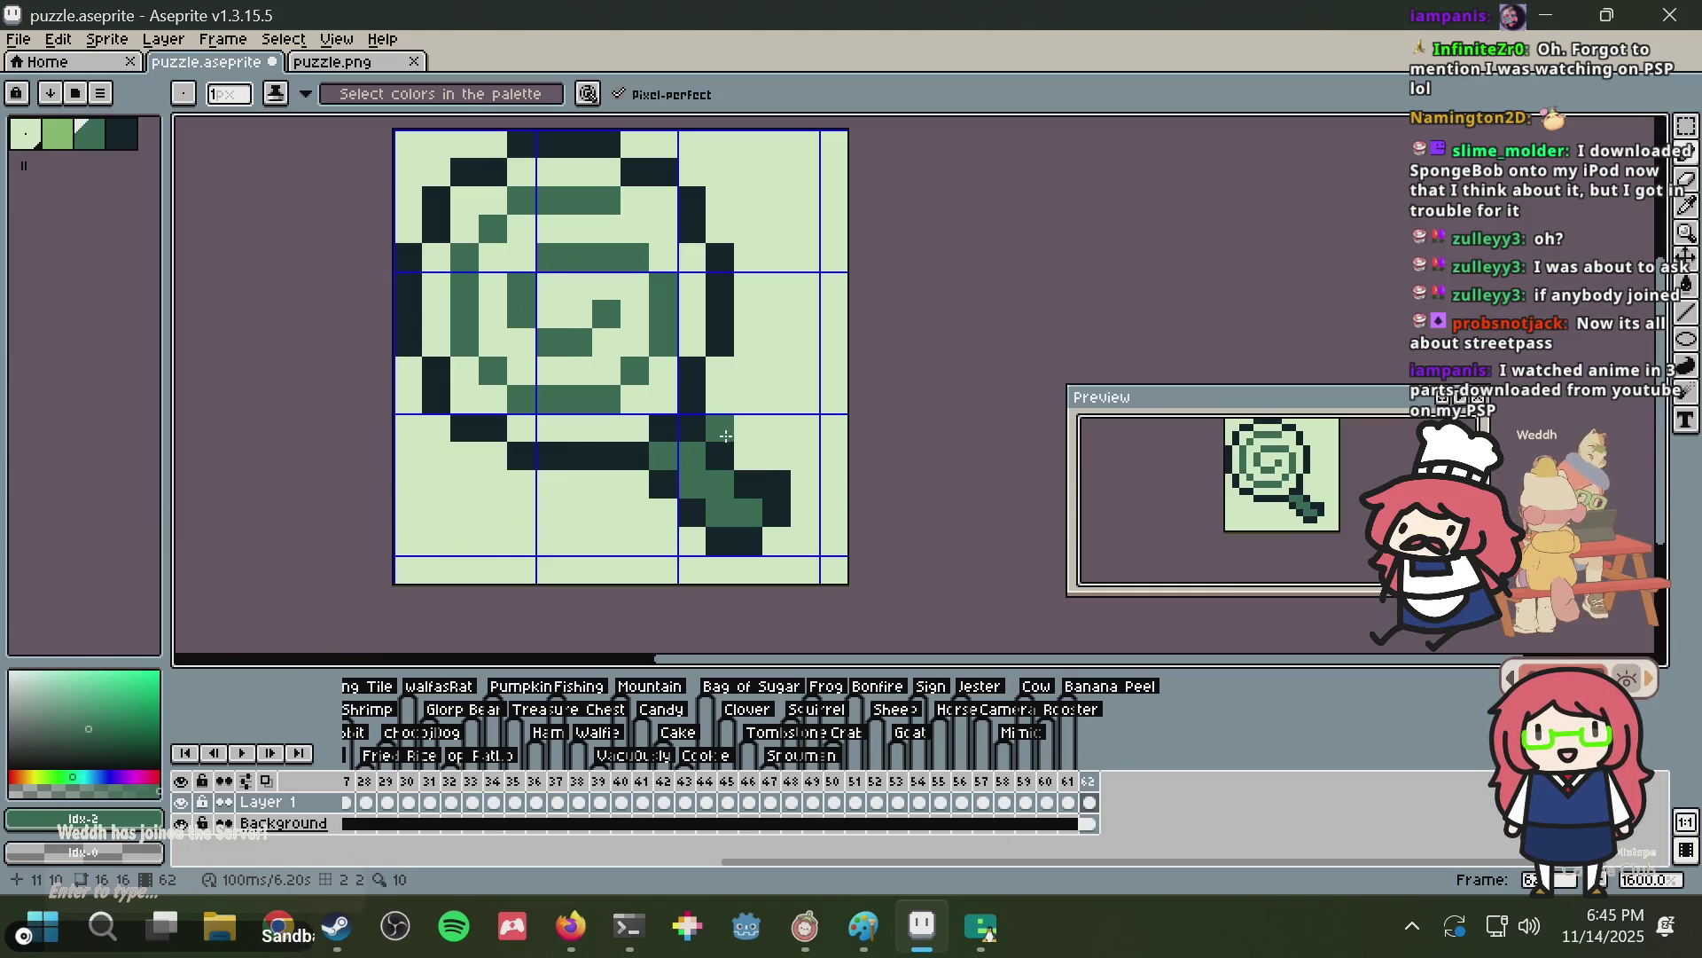
{"action": "left_click", "coordinate": [750, 530]}
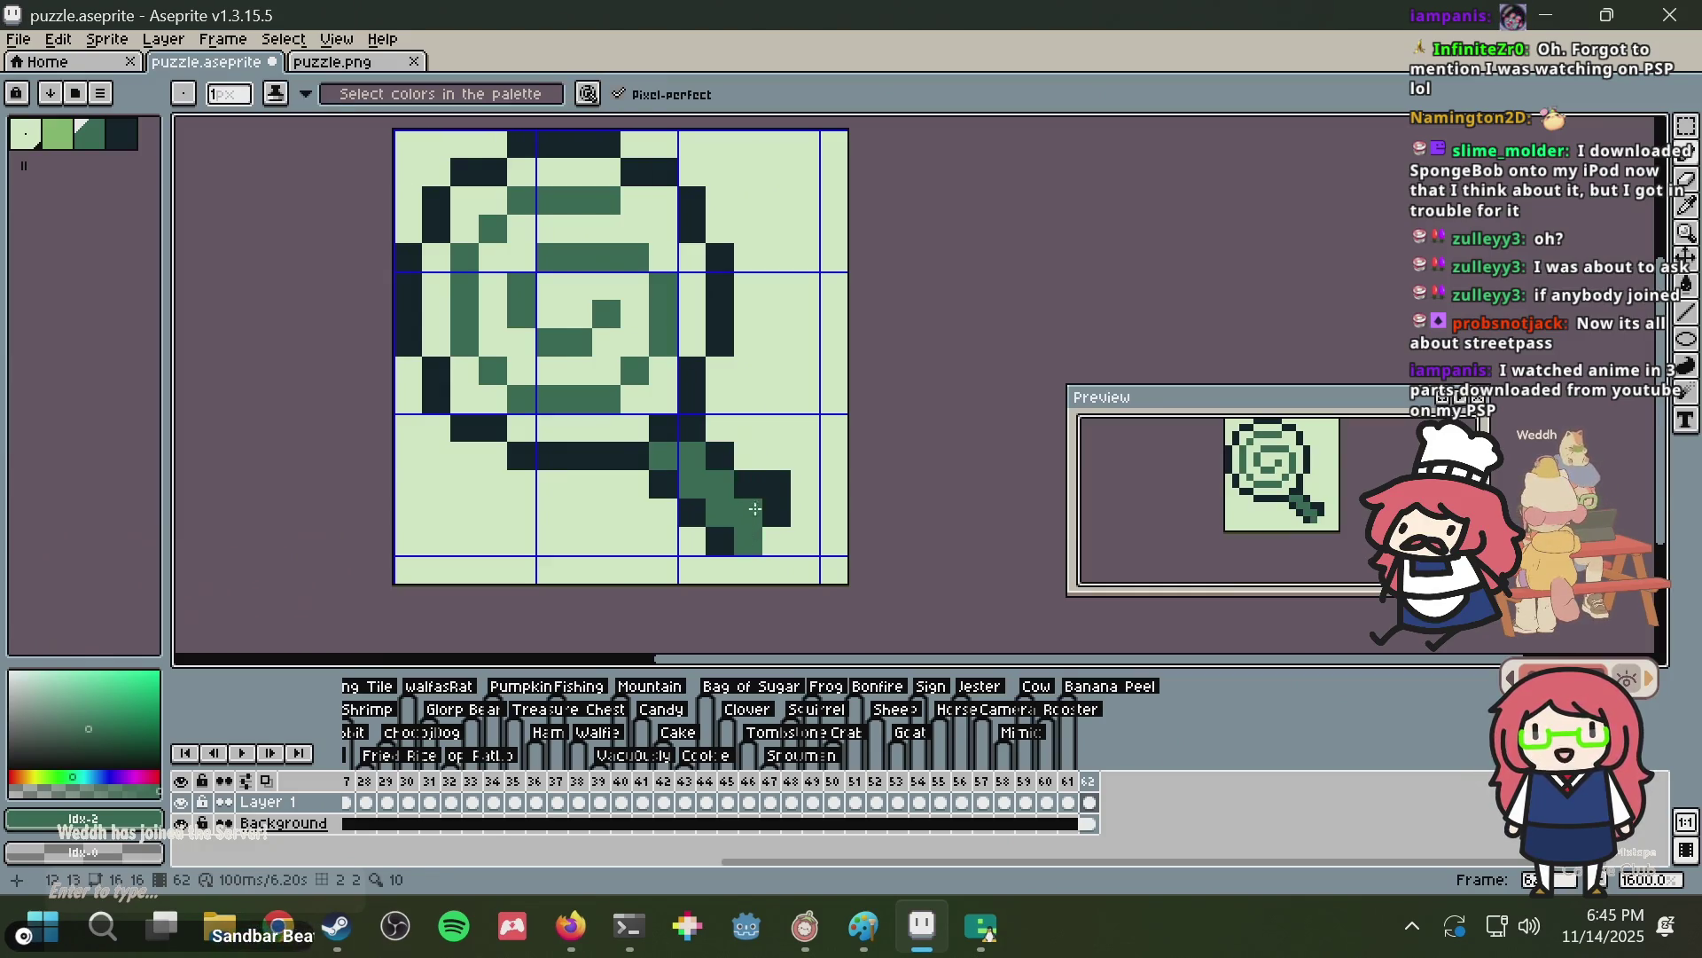
{"action": "left_click", "coordinate": [775, 441], "text": "alt"}
{"action": "left_click", "coordinate": [777, 484]}
{"action": "left_click", "coordinate": [778, 490]}
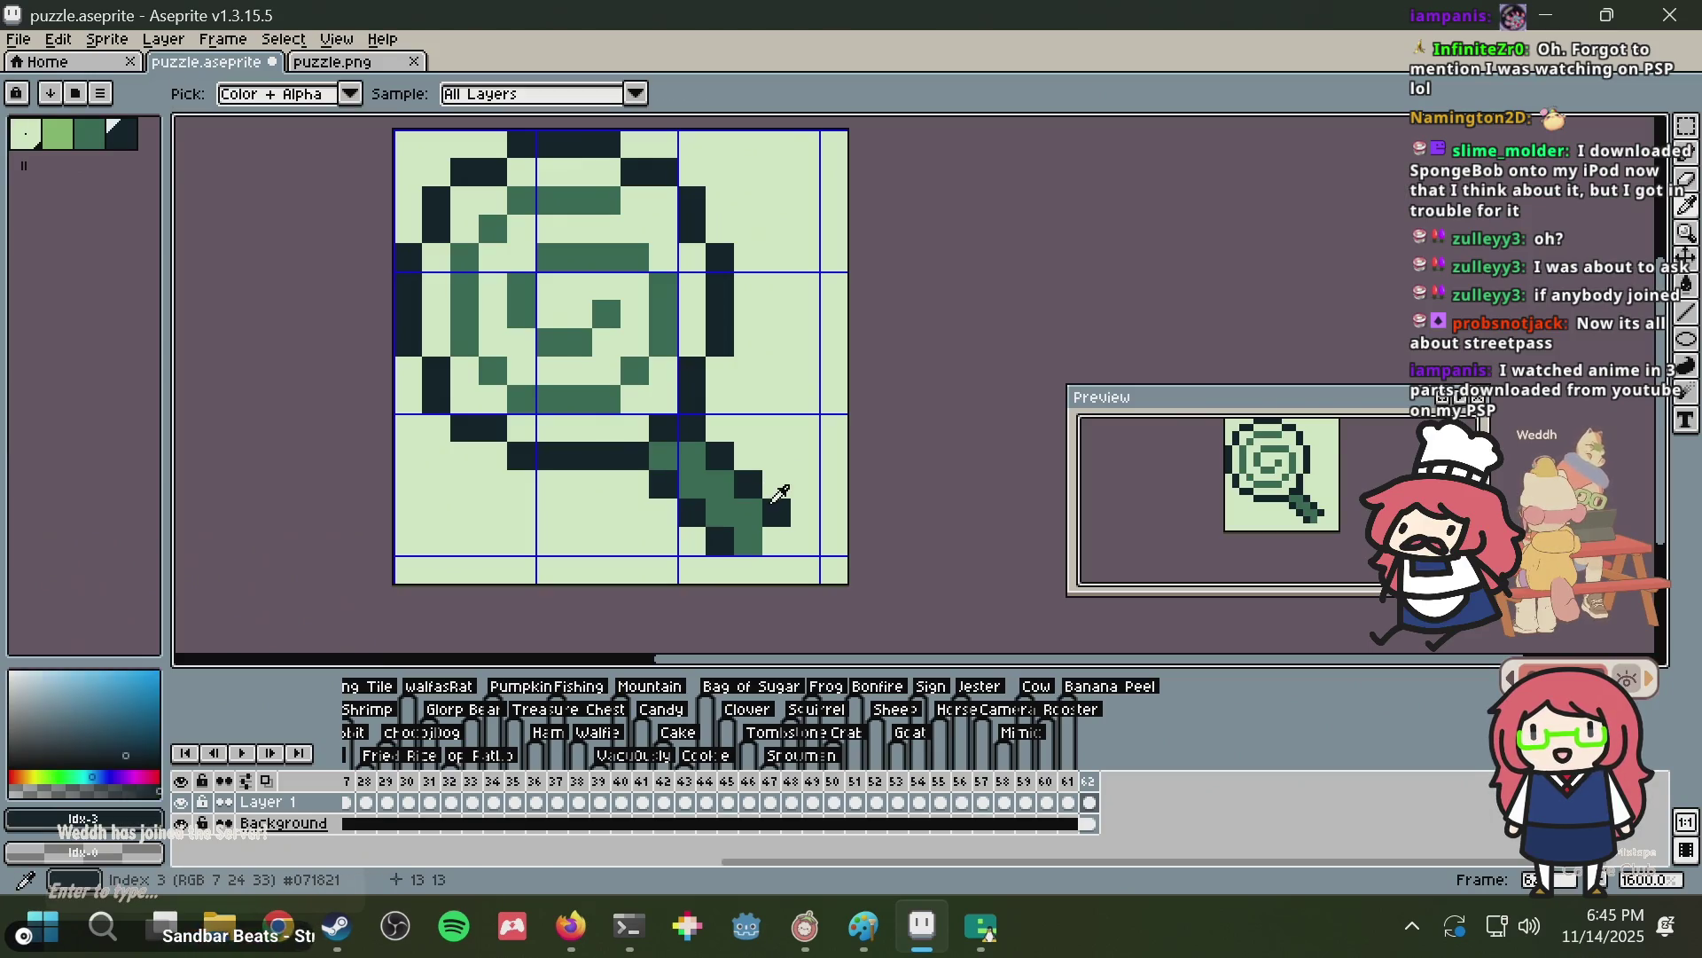
{"action": "left_click", "coordinate": [841, 441]}
{"action": "key", "text": "ctrl+z"}
Select the whole sprite, test-nudge it right and back left, then deselect.
{"action": "key", "text": "v"}
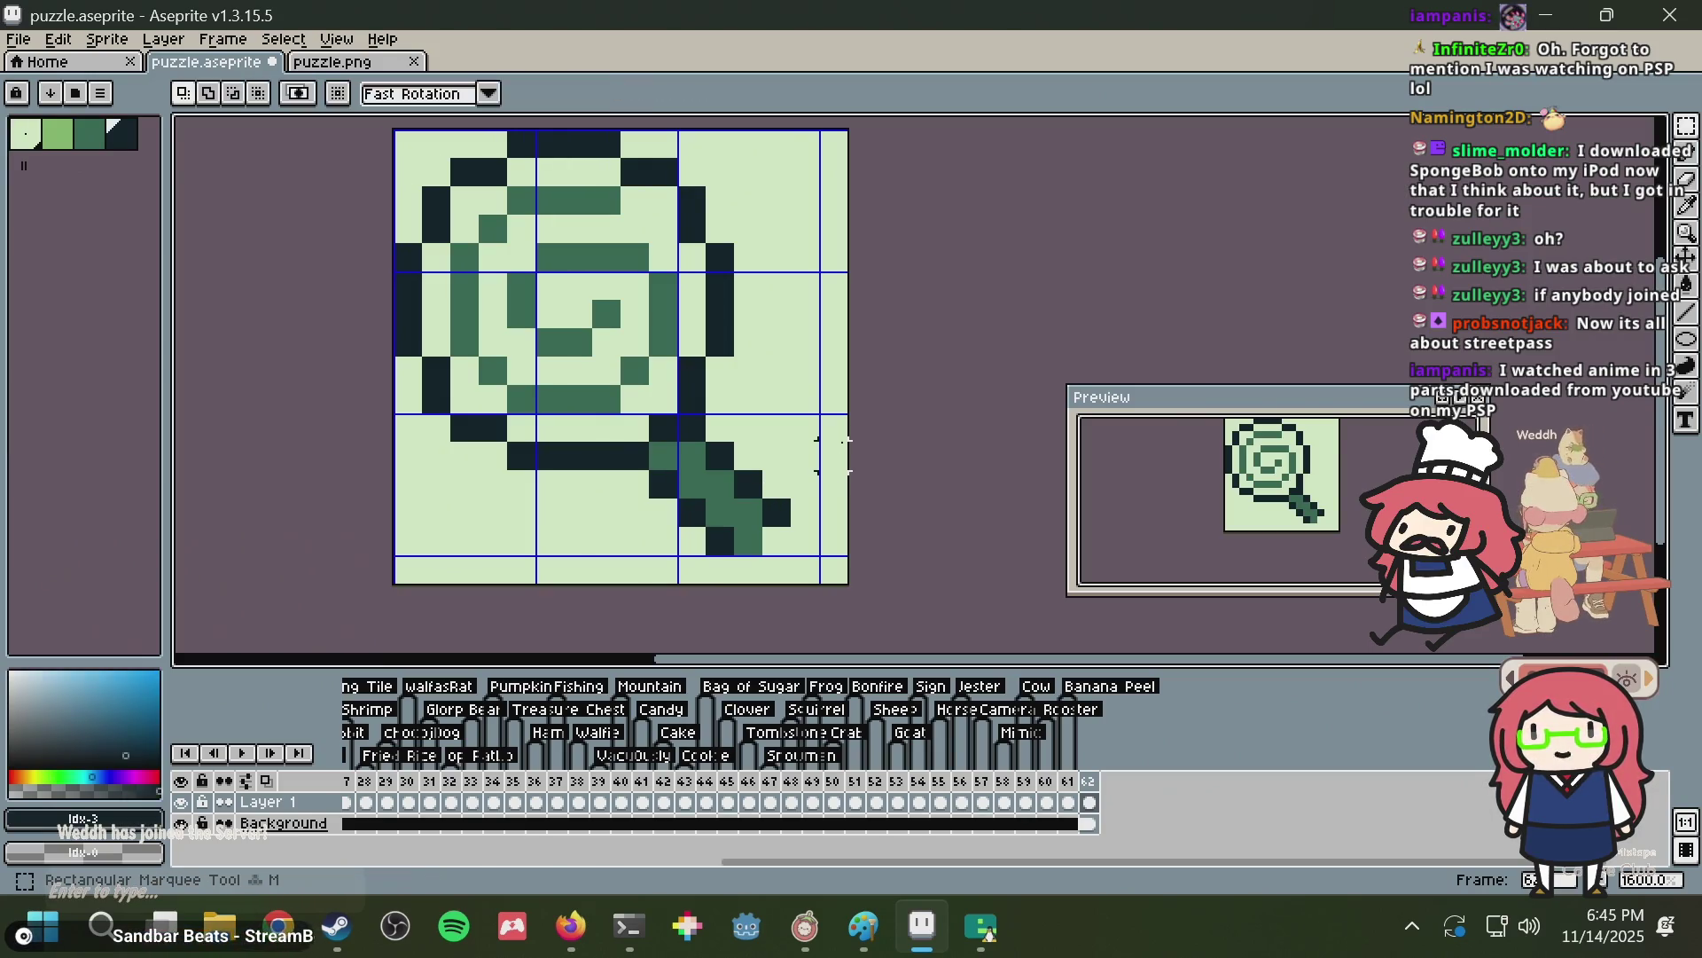
{"action": "key", "text": "ctrl+a"}
{"action": "key", "text": "Right"}
{"action": "key", "text": "Left"}
{"action": "key", "text": "ctrl+d"}
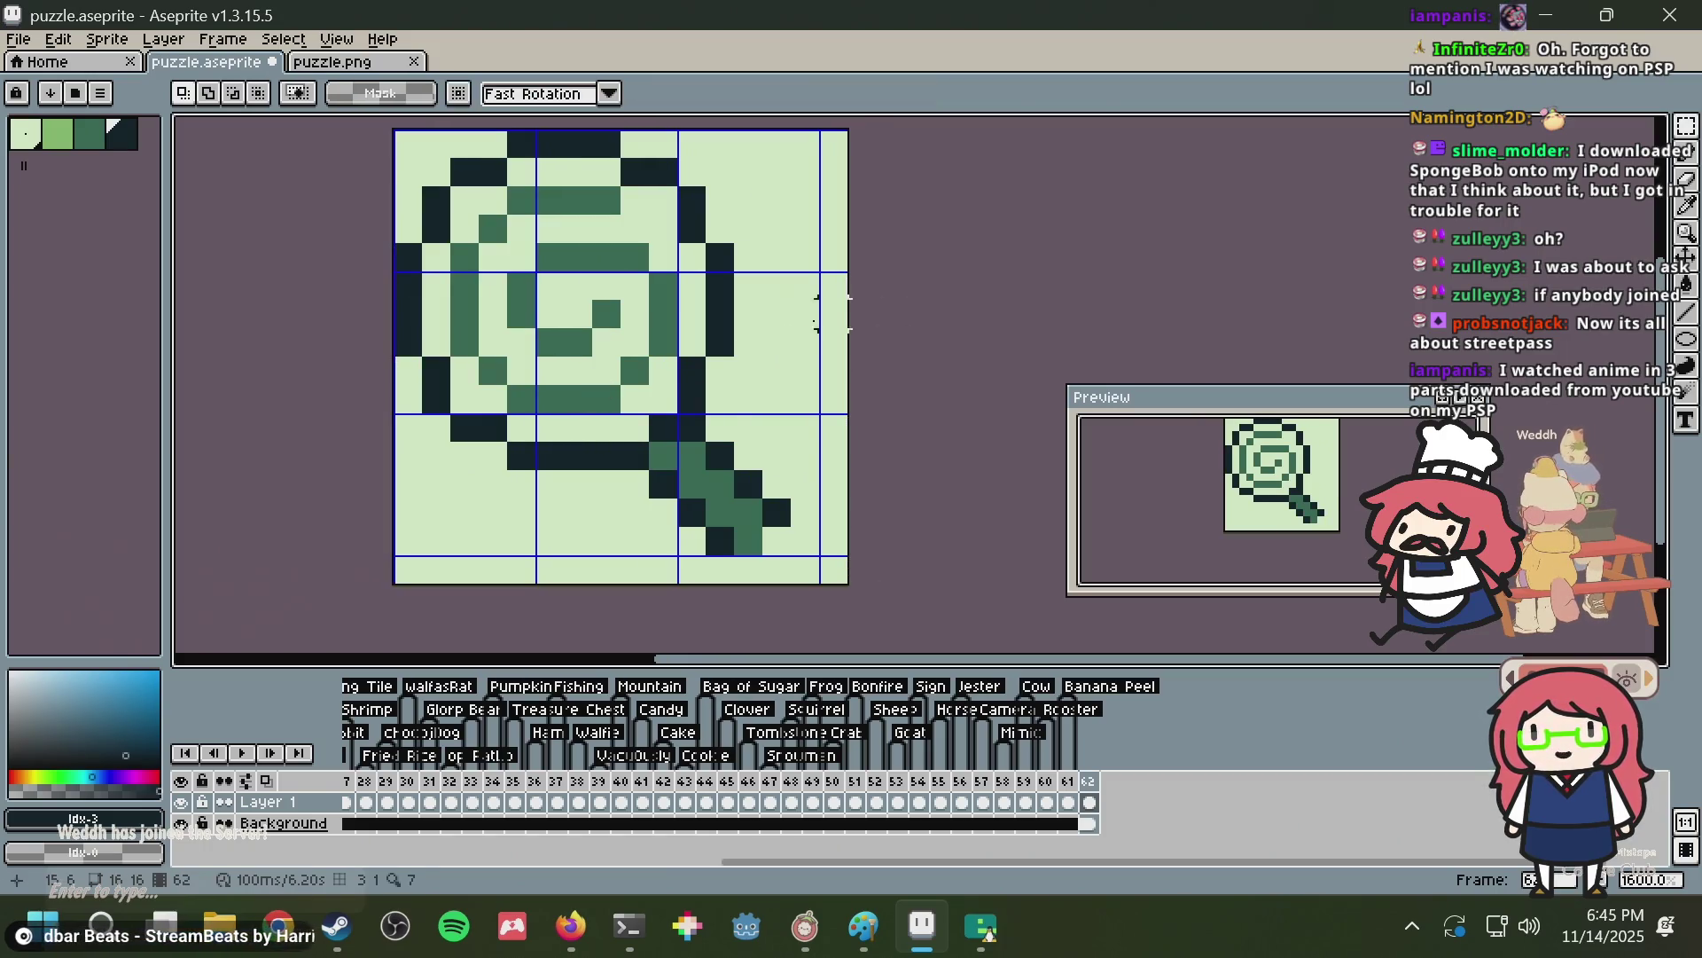
With the pencil, add a dark outline pixel near the handle, then switch to Firefox.
{"action": "key", "text": "b"}
{"action": "left_click", "coordinate": [692, 454], "text": "alt"}
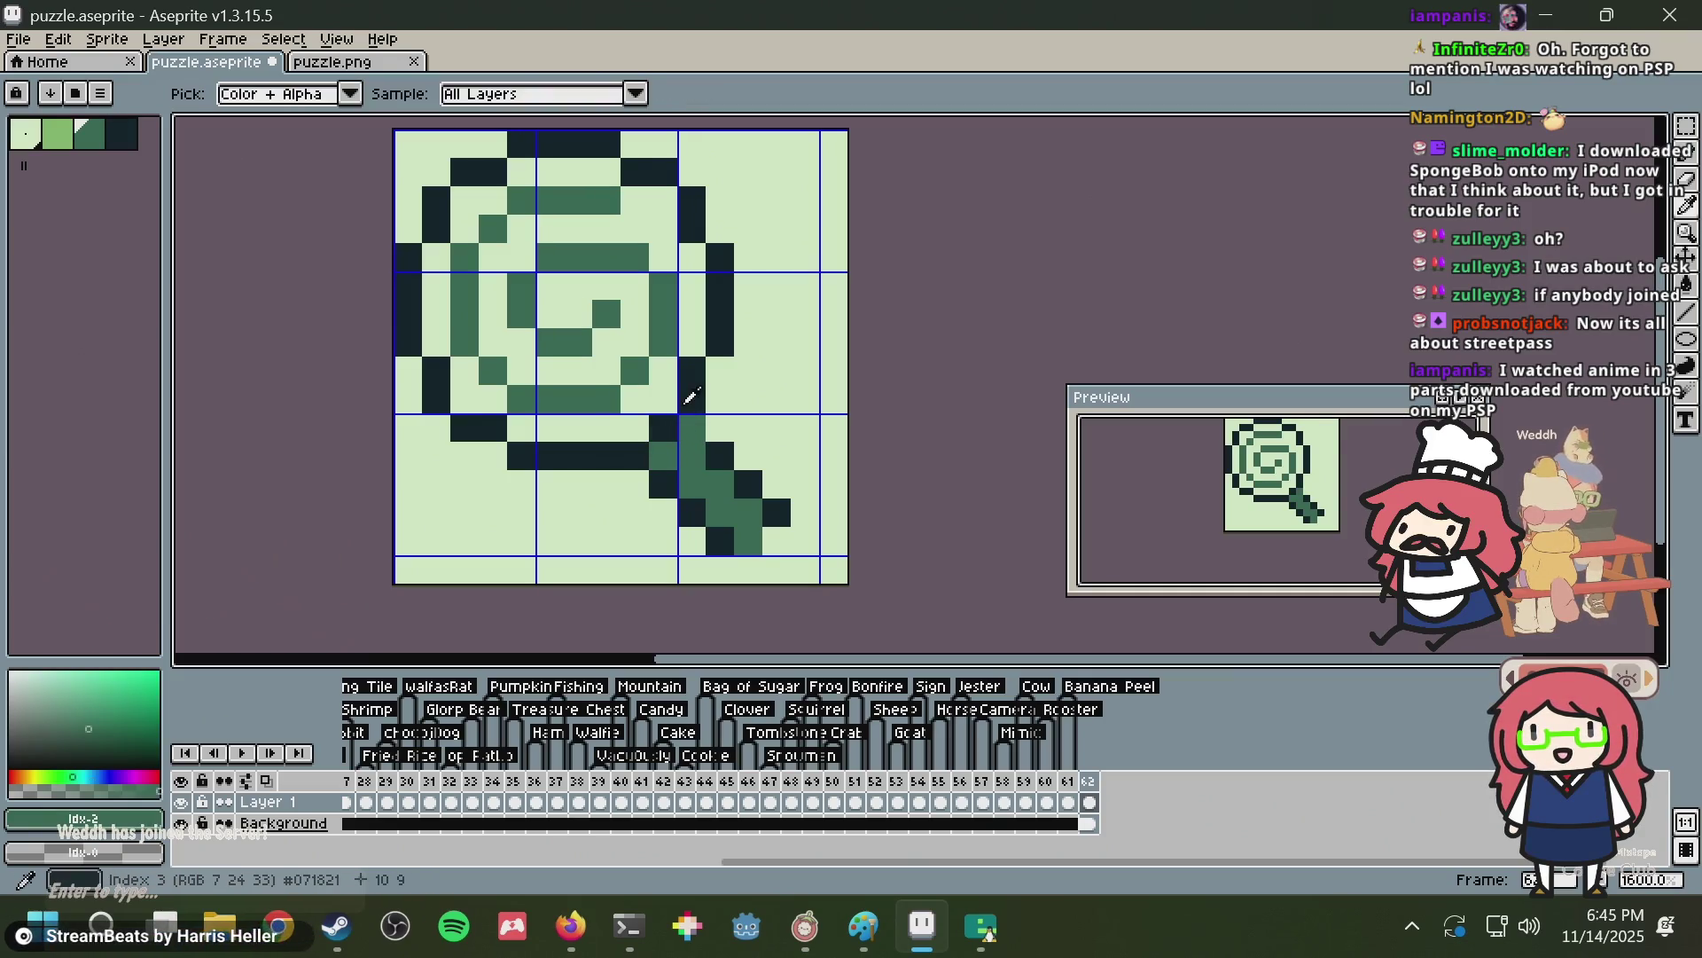
{"action": "left_click", "coordinate": [692, 400], "text": "alt"}
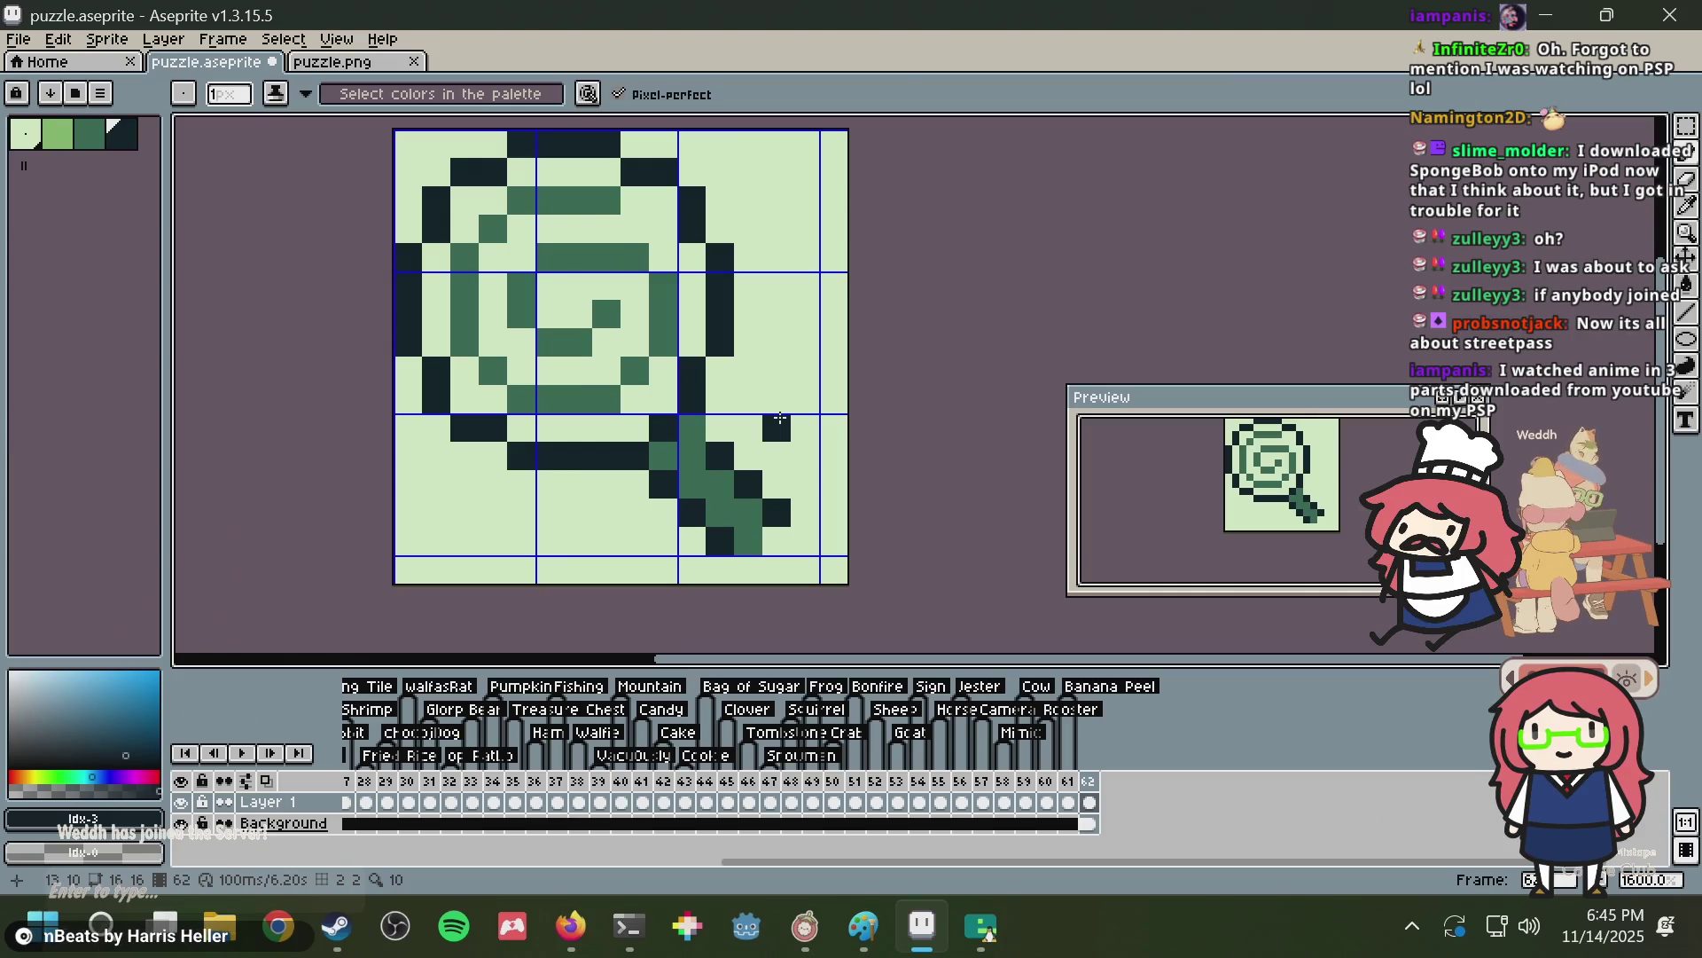
{"action": "scroll", "coordinate": [652, 395], "scroll_direction": "down", "scroll_amount": 5}
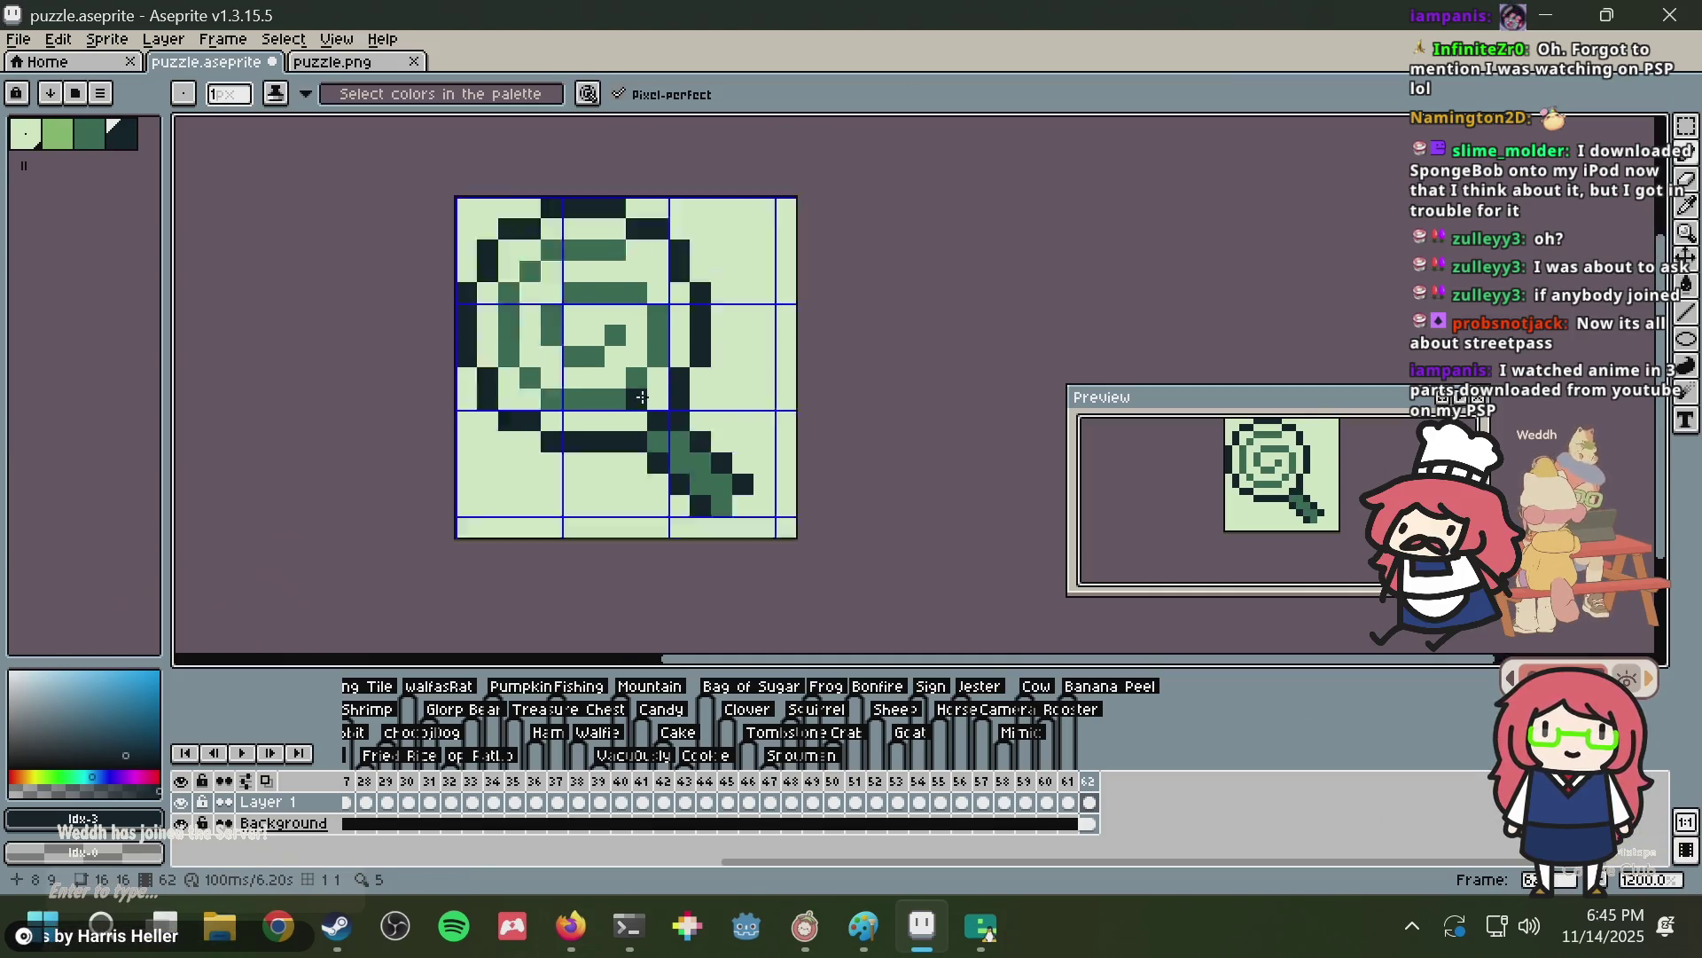
{"action": "scroll", "coordinate": [686, 434], "scroll_direction": "up", "scroll_amount": 5}
{"action": "left_click", "coordinate": [636, 346]}
{"action": "scroll", "coordinate": [636, 346], "scroll_direction": "down", "scroll_amount": 3}
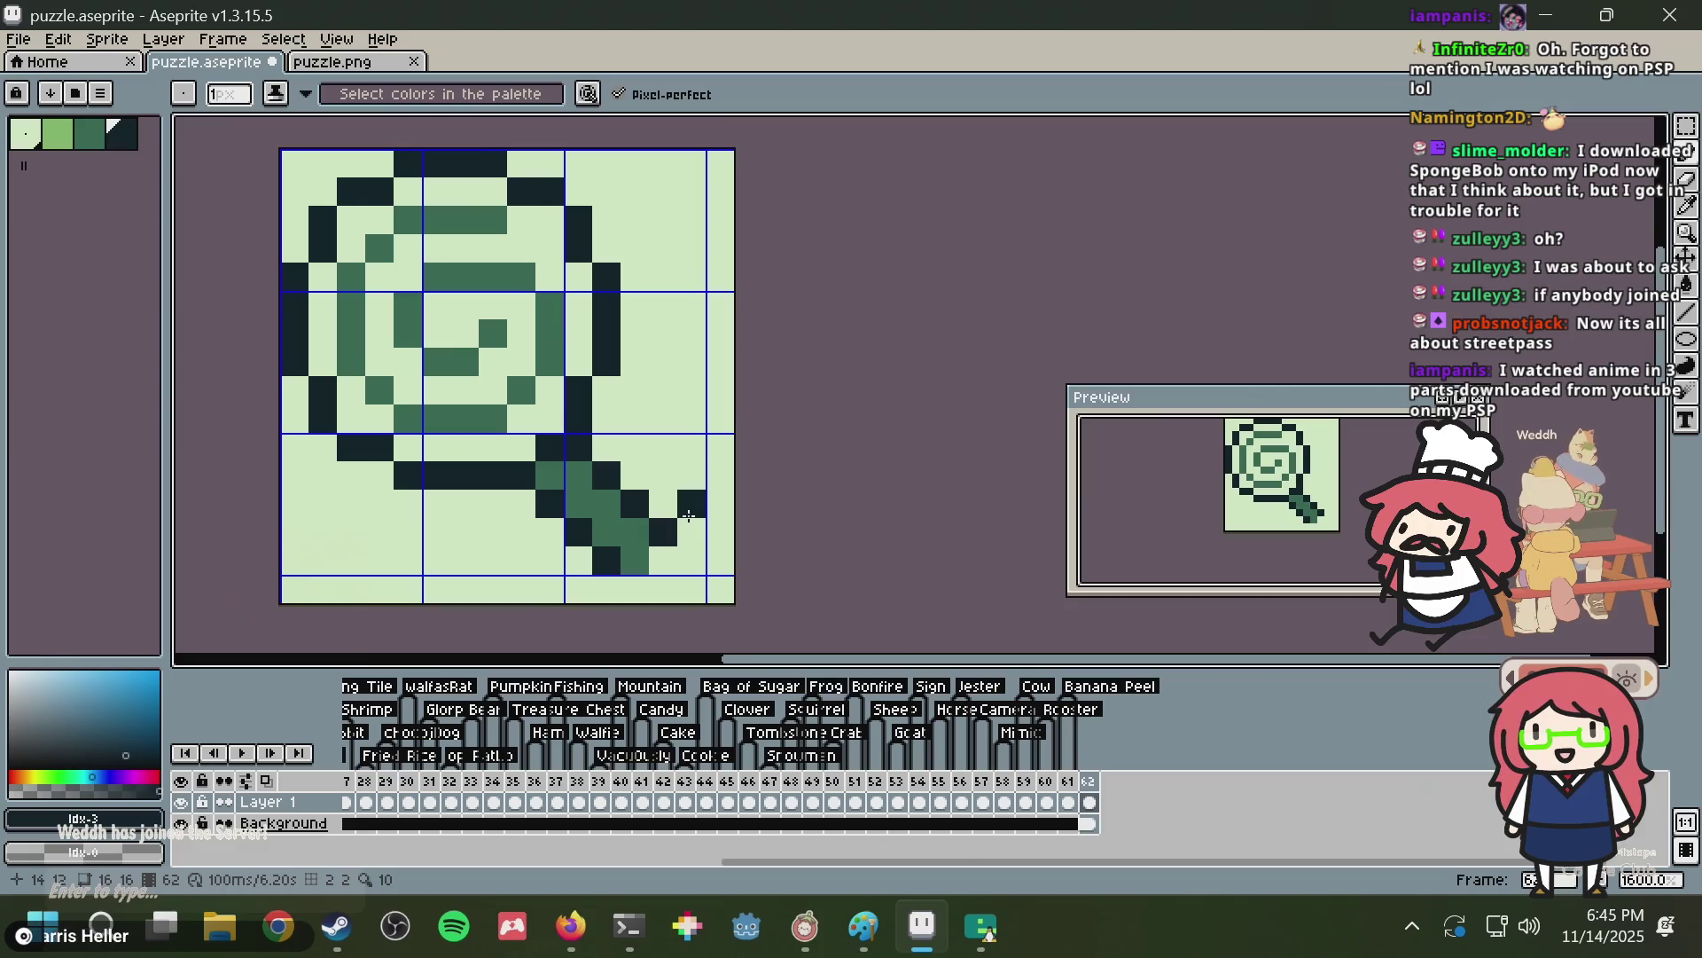
{"action": "scroll", "coordinate": [688, 524], "scroll_direction": "up", "scroll_amount": 5}
{"action": "key", "text": "alt+Tab"}
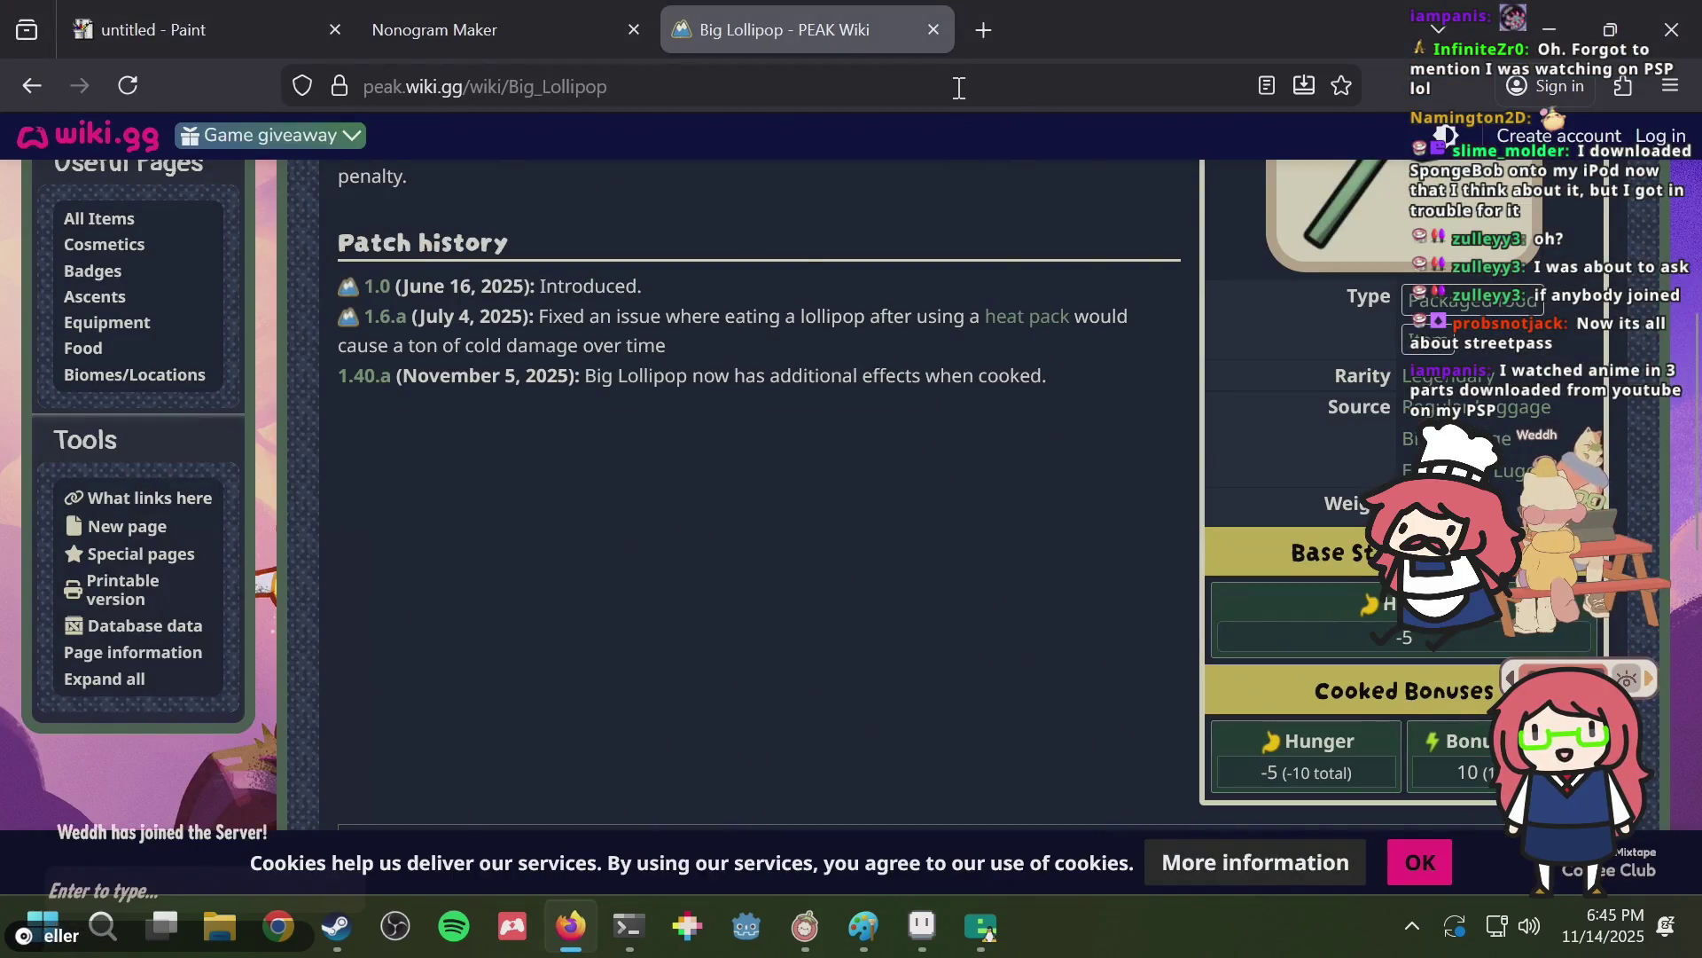
Search the web for 'kirby snes lollipop'.
{"action": "left_click", "coordinate": [959, 88]}
{"action": "type", "text": "kirby snes lo"}
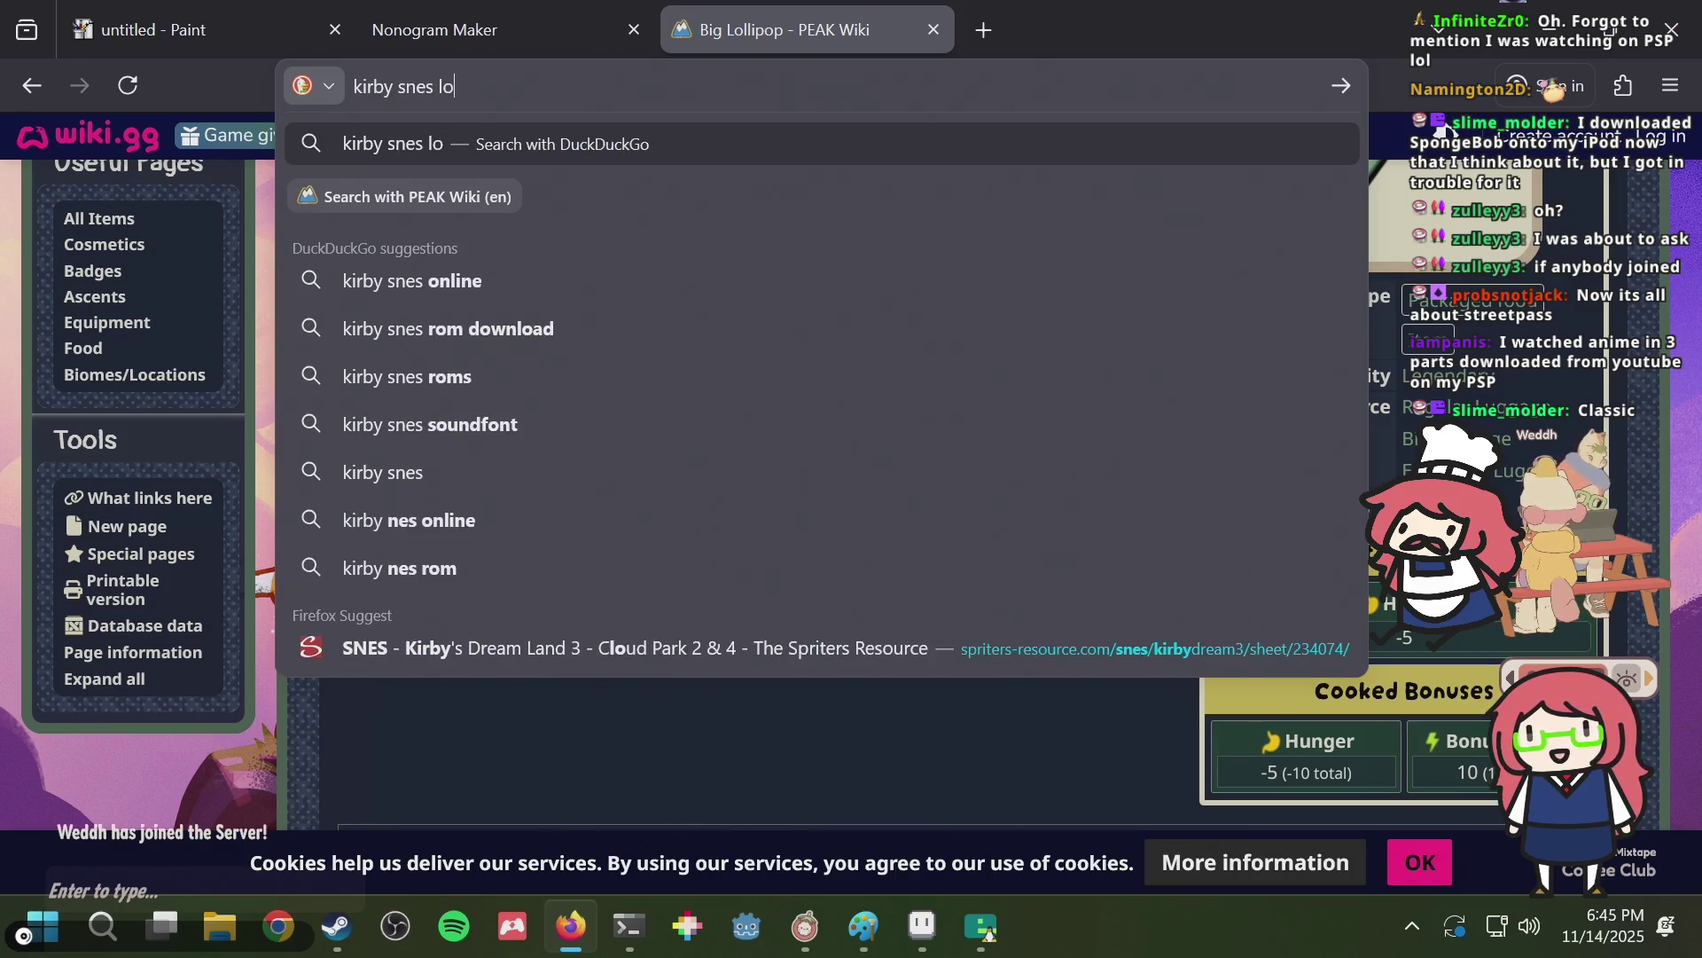
{"action": "type", "text": "llipop"}
{"action": "key", "text": "Return"}
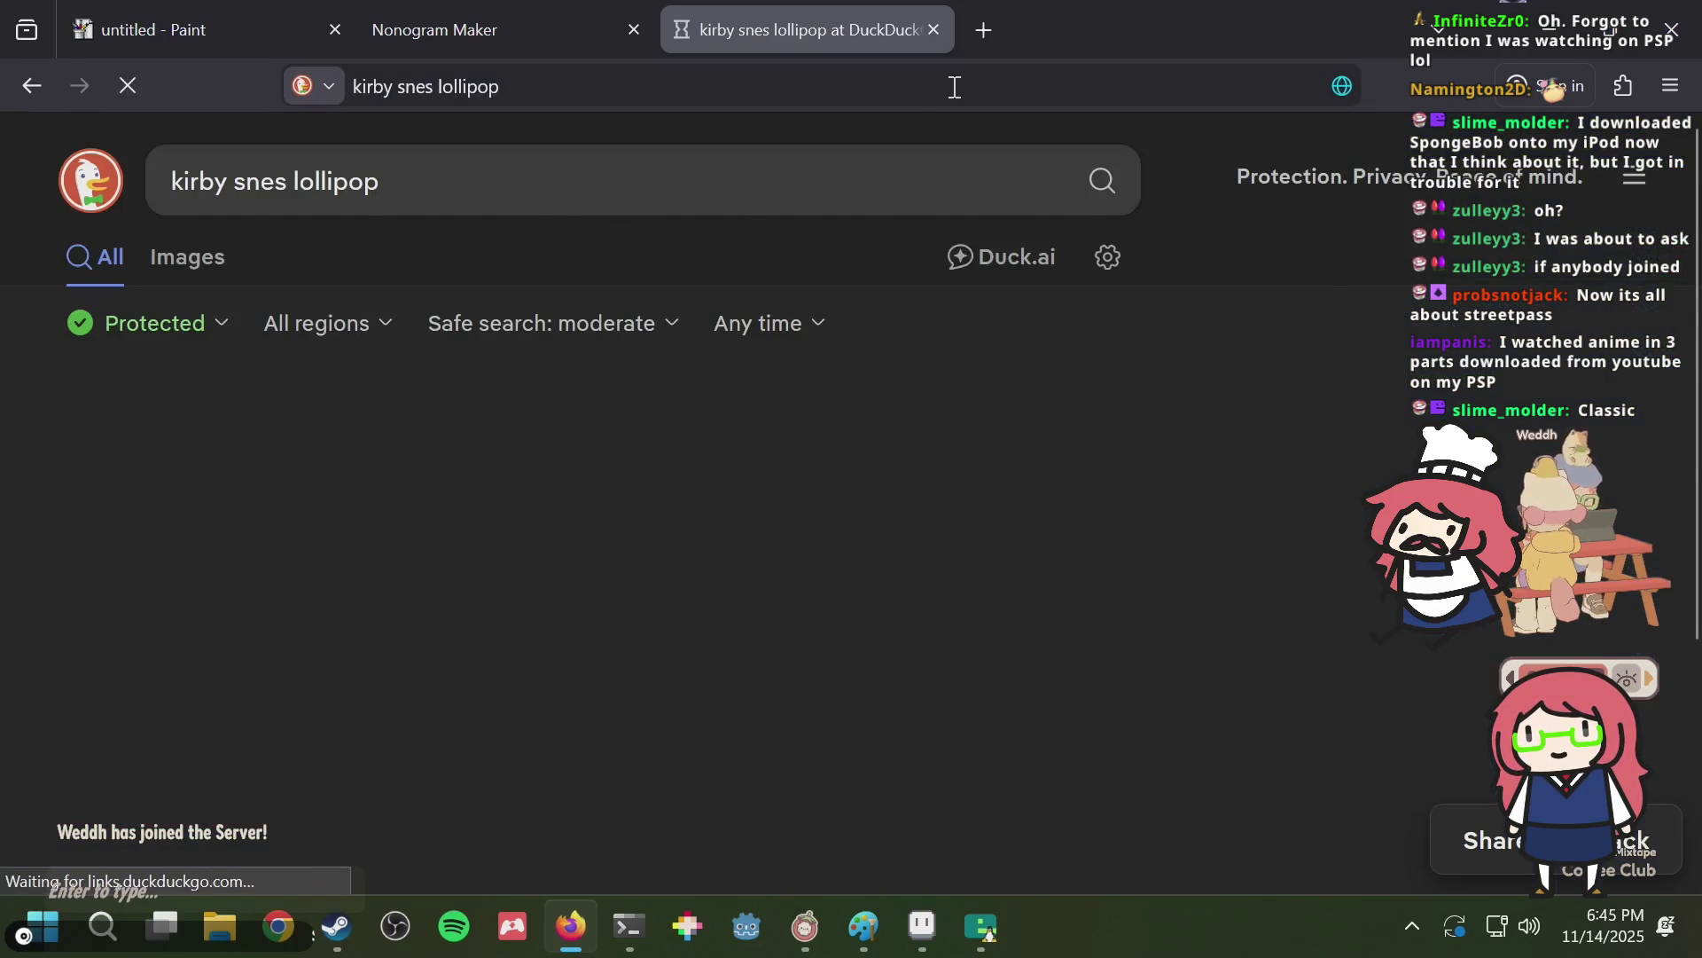
Skim the Invincible Candy wiki page, return to the results, and switch to image results.
{"action": "left_click", "coordinate": [169, 452]}
{"action": "scroll", "coordinate": [168, 450], "scroll_direction": "down", "scroll_amount": 5}
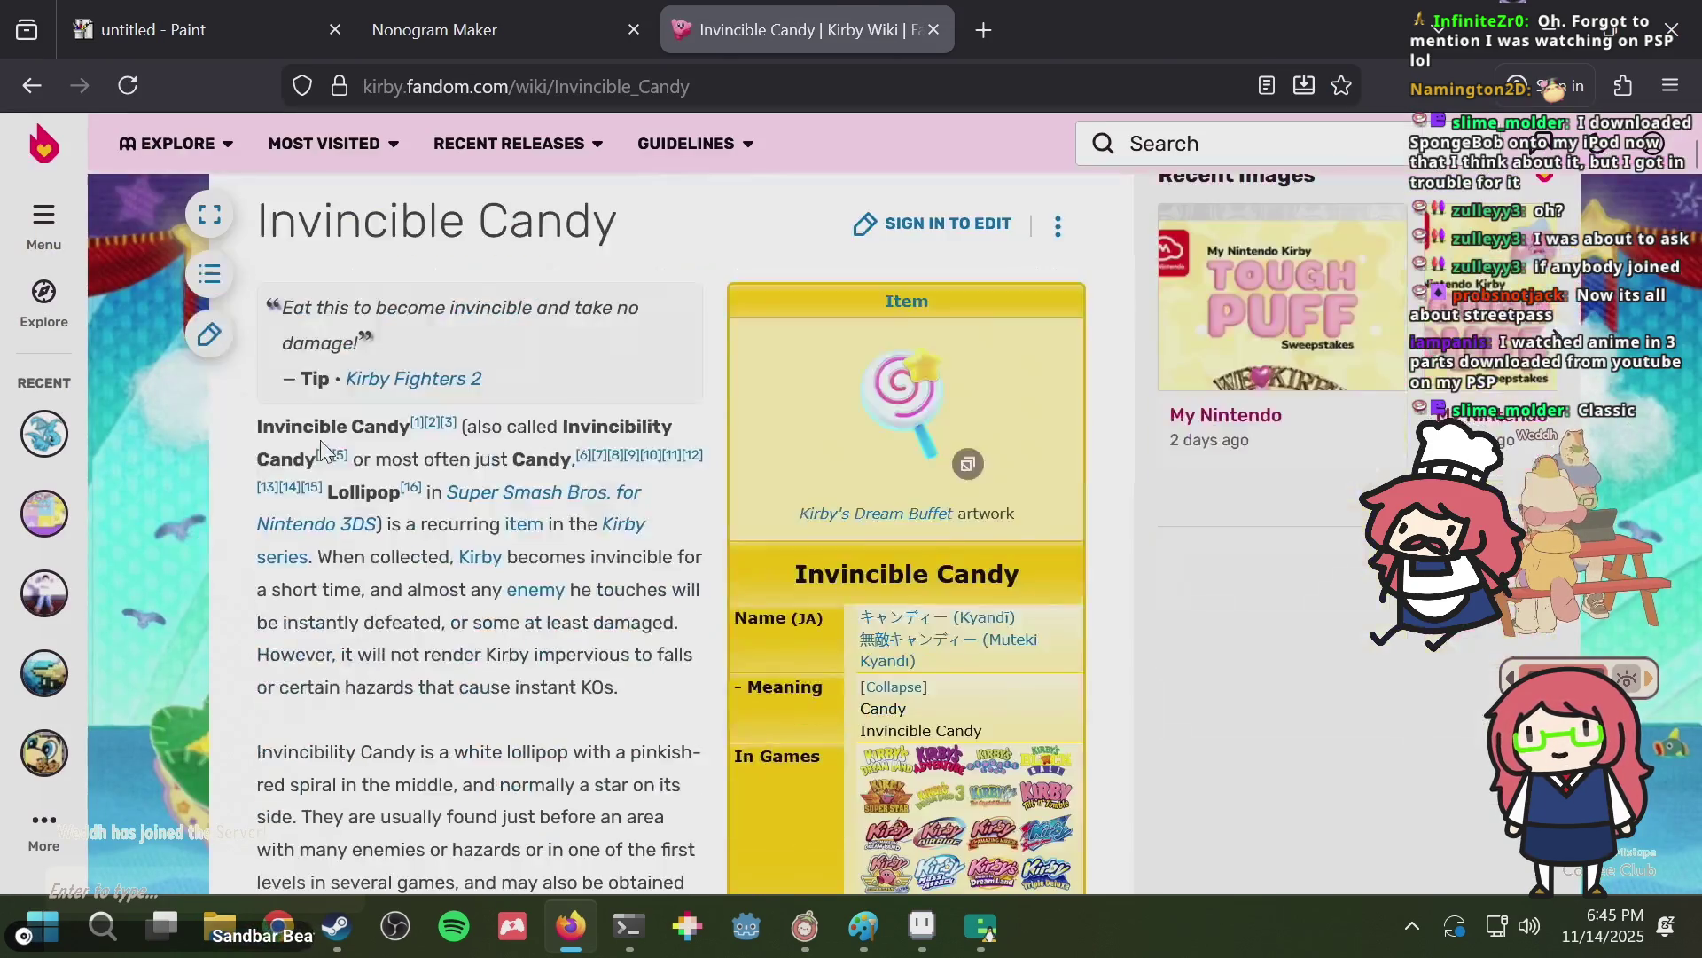
{"action": "scroll", "coordinate": [335, 431], "scroll_direction": "down", "scroll_amount": 5}
{"action": "scroll", "coordinate": [338, 429], "scroll_direction": "down", "scroll_amount": 5}
{"action": "scroll", "coordinate": [497, 410], "scroll_direction": "down", "scroll_amount": 6}
{"action": "scroll", "coordinate": [499, 409], "scroll_direction": "down", "scroll_amount": 10}
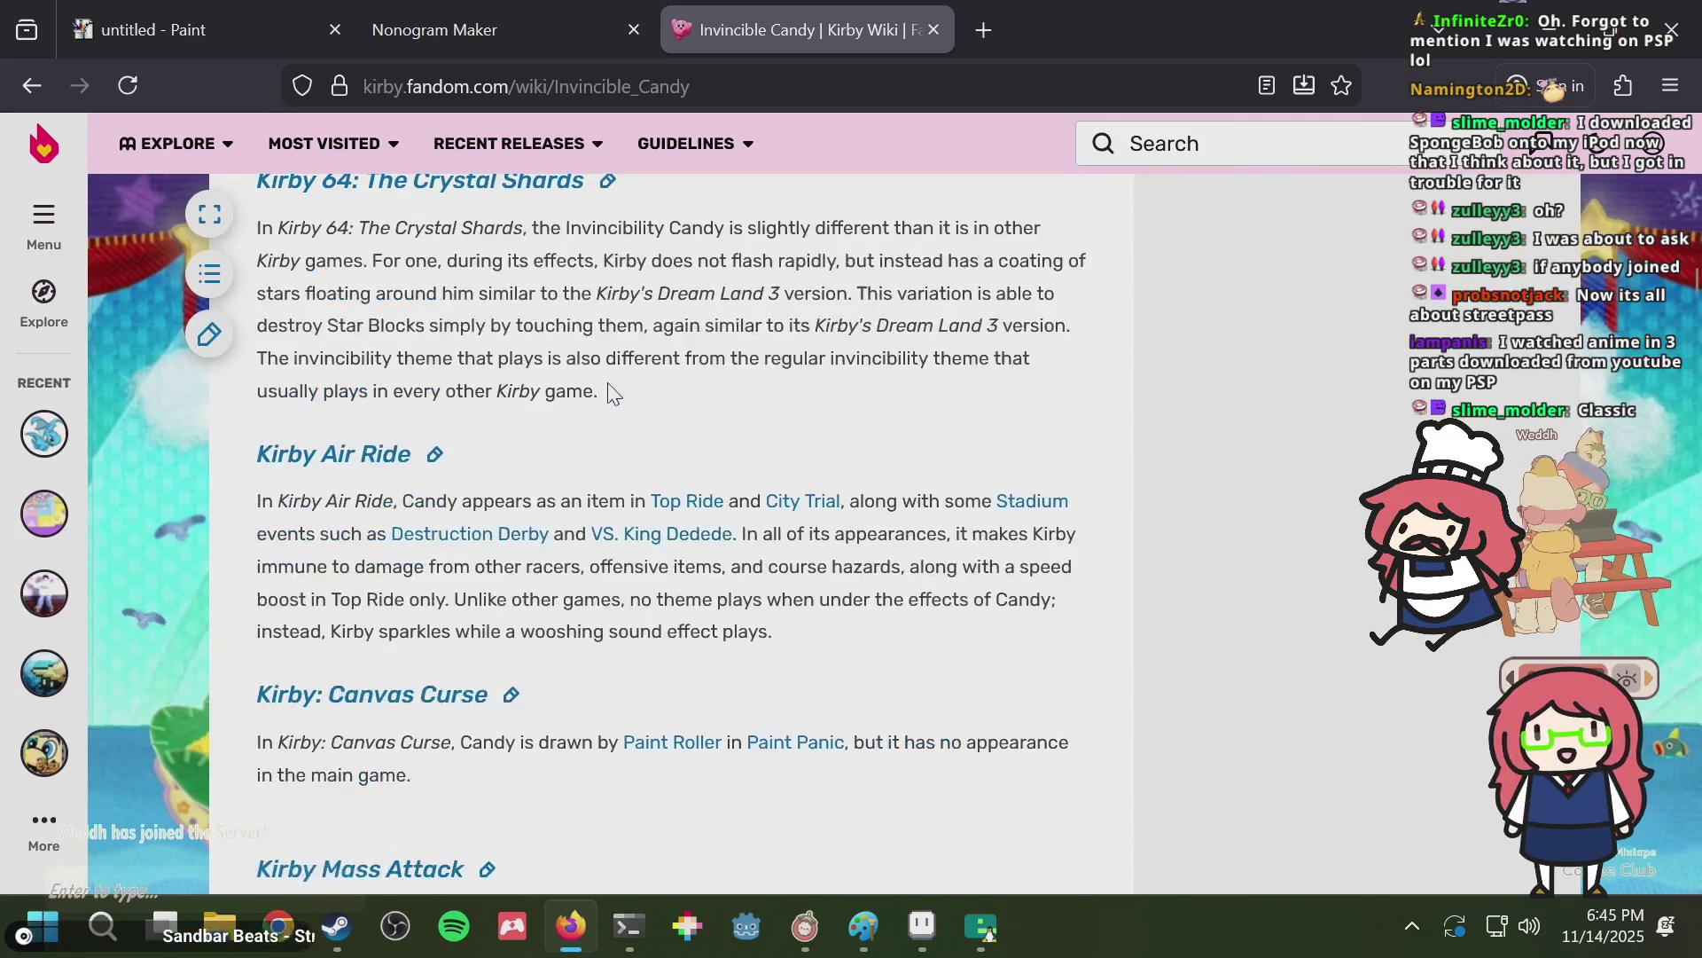
{"action": "left_click", "coordinate": [32, 87]}
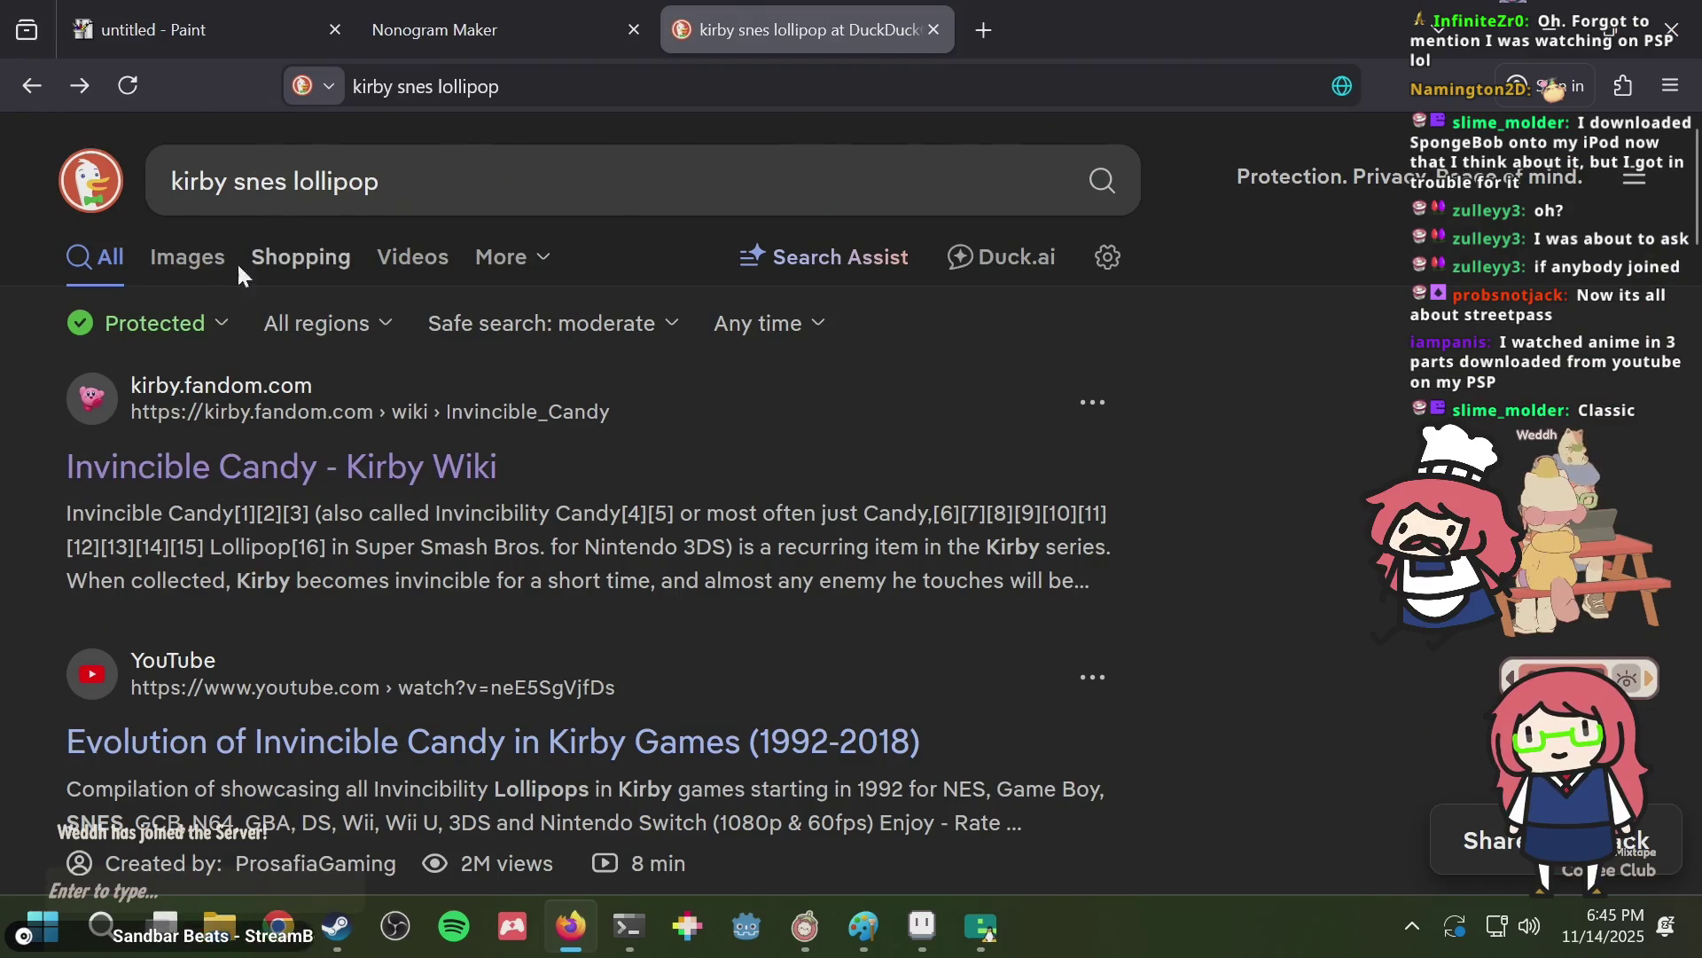
{"action": "left_click", "coordinate": [204, 268]}
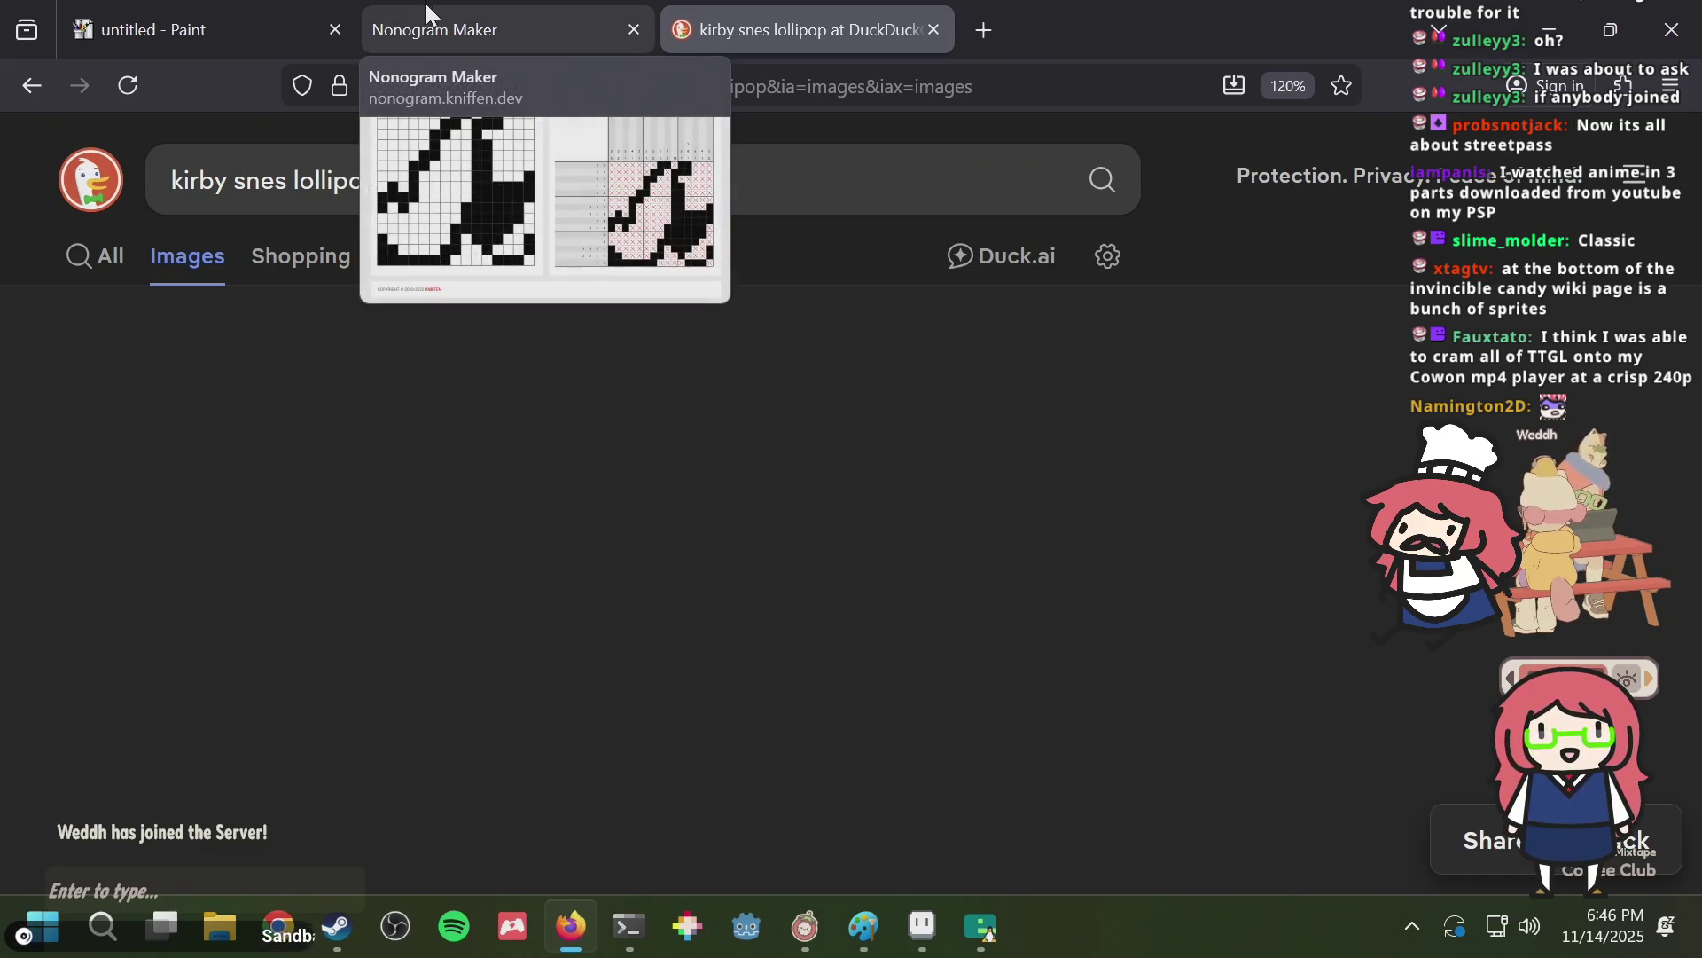
{"action": "left_click", "coordinate": [32, 85]}
Reopen the Invincible Candy wiki page and open its Pinball Land candy sprite in a new tab.
{"action": "left_click", "coordinate": [226, 426]}
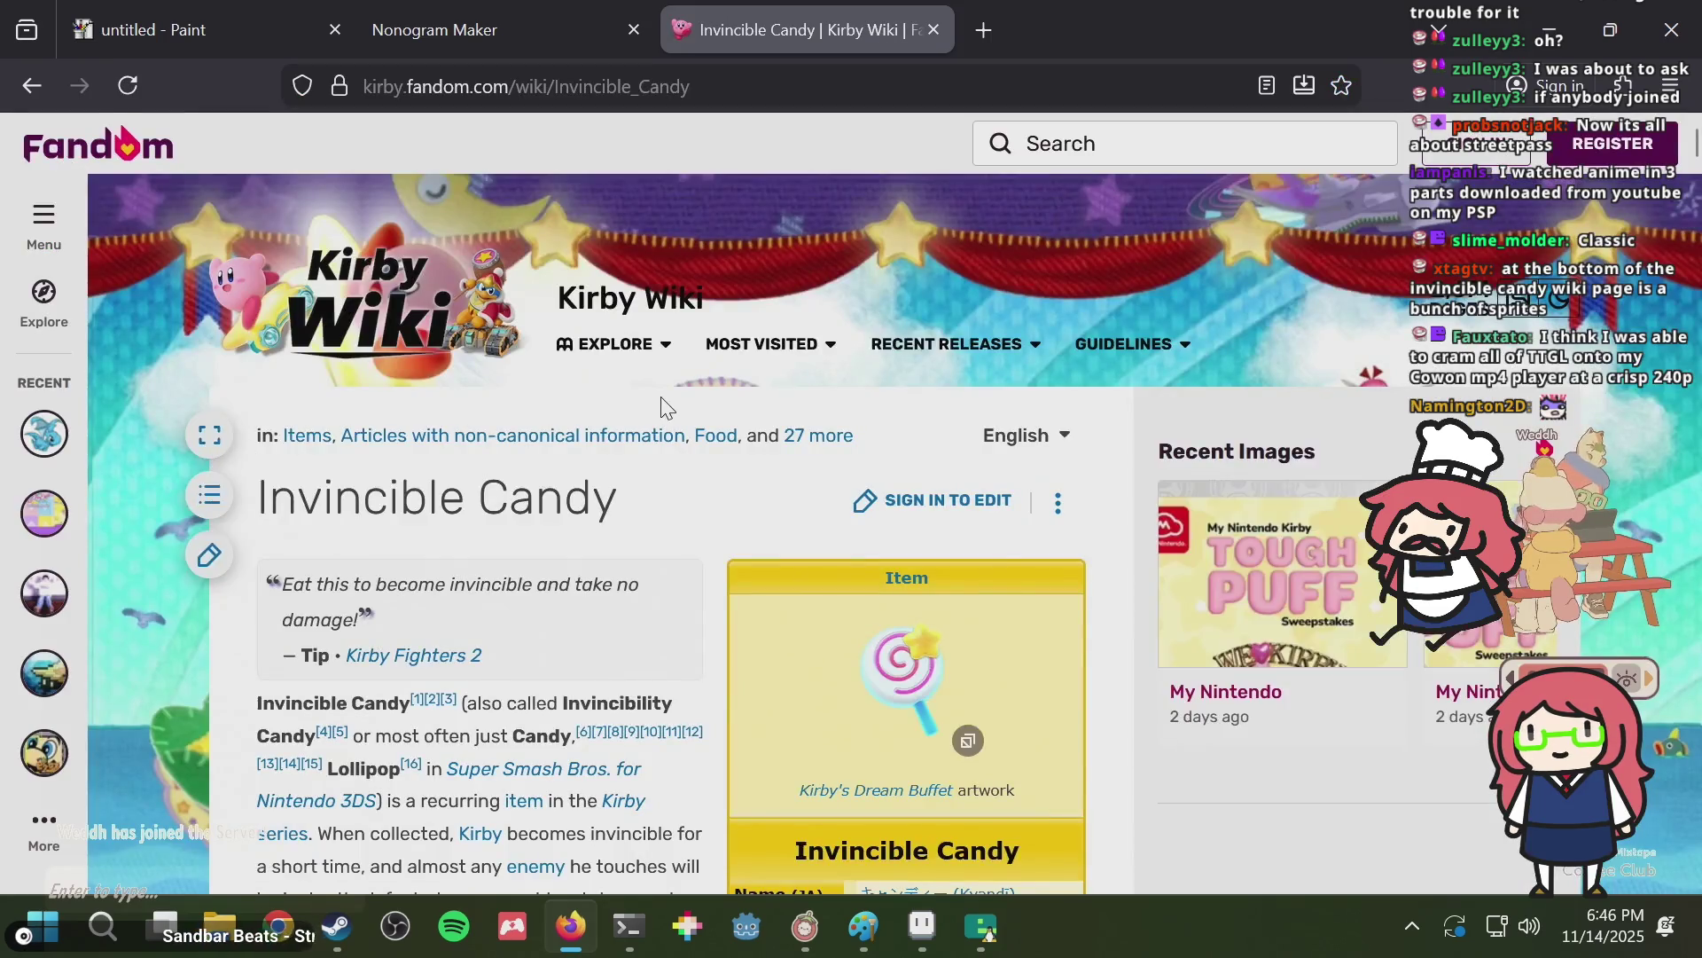
{"action": "scroll", "coordinate": [660, 412], "scroll_direction": "down", "scroll_amount": 5}
{"action": "scroll", "coordinate": [652, 410], "scroll_direction": "down", "scroll_amount": 10}
{"action": "scroll", "coordinate": [647, 407], "scroll_direction": "up", "scroll_amount": 6}
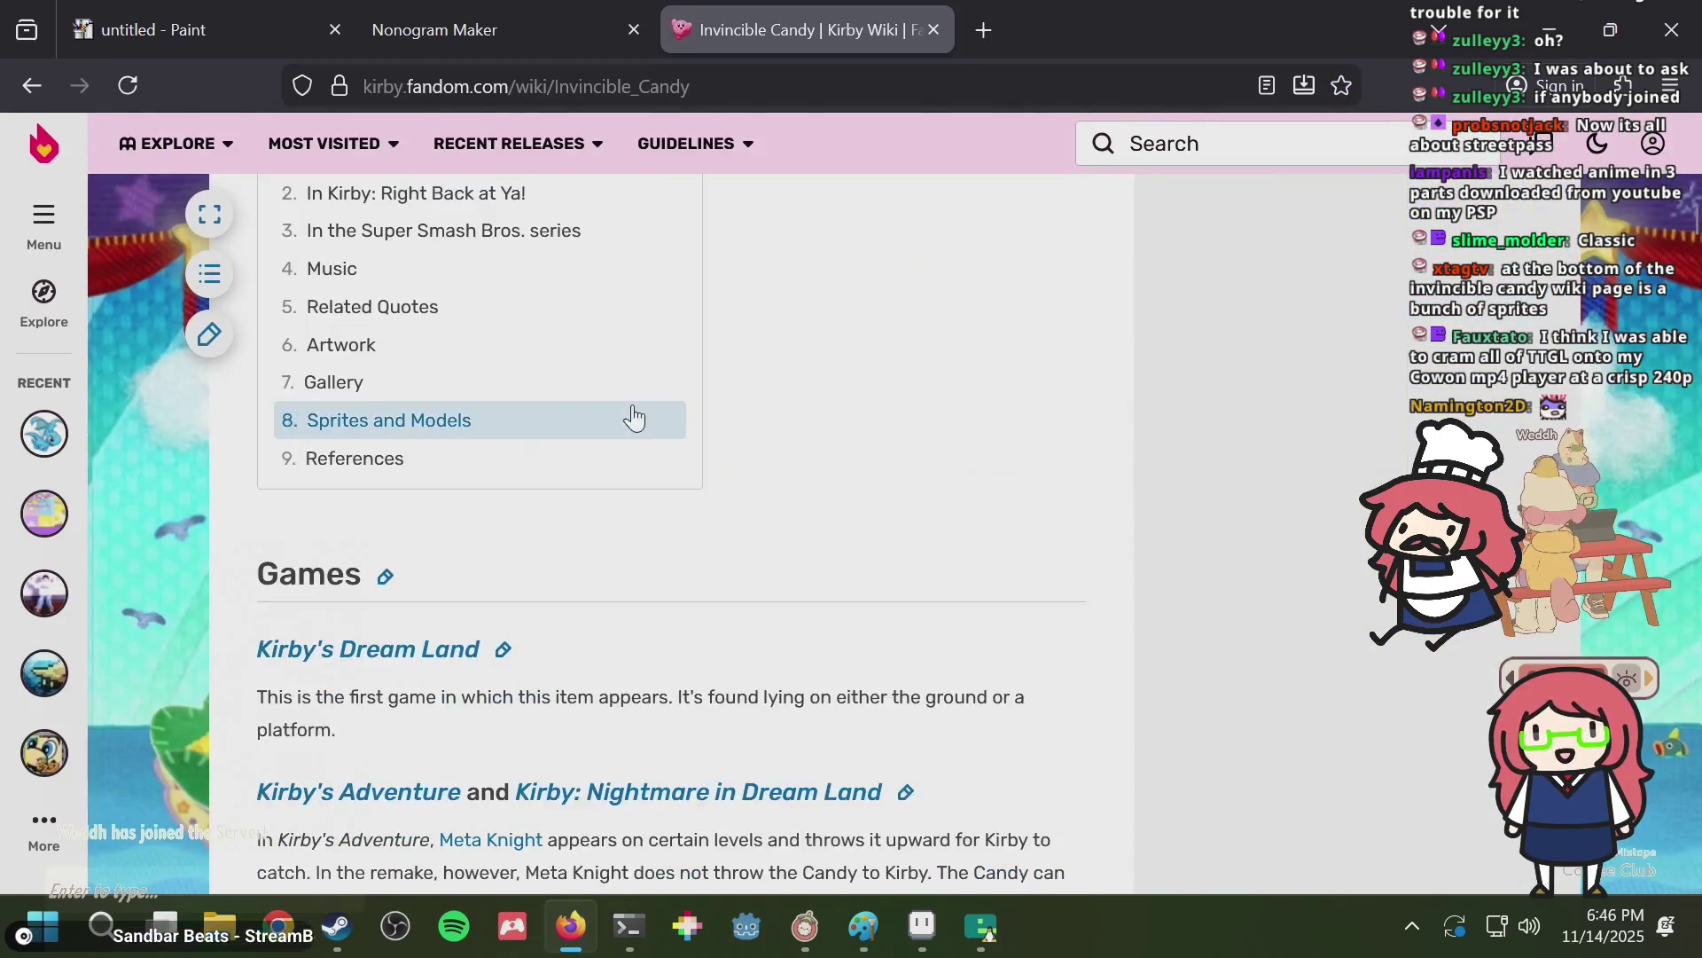
{"action": "scroll", "coordinate": [541, 497], "scroll_direction": "up", "scroll_amount": 3}
{"action": "left_click", "coordinate": [382, 696]}
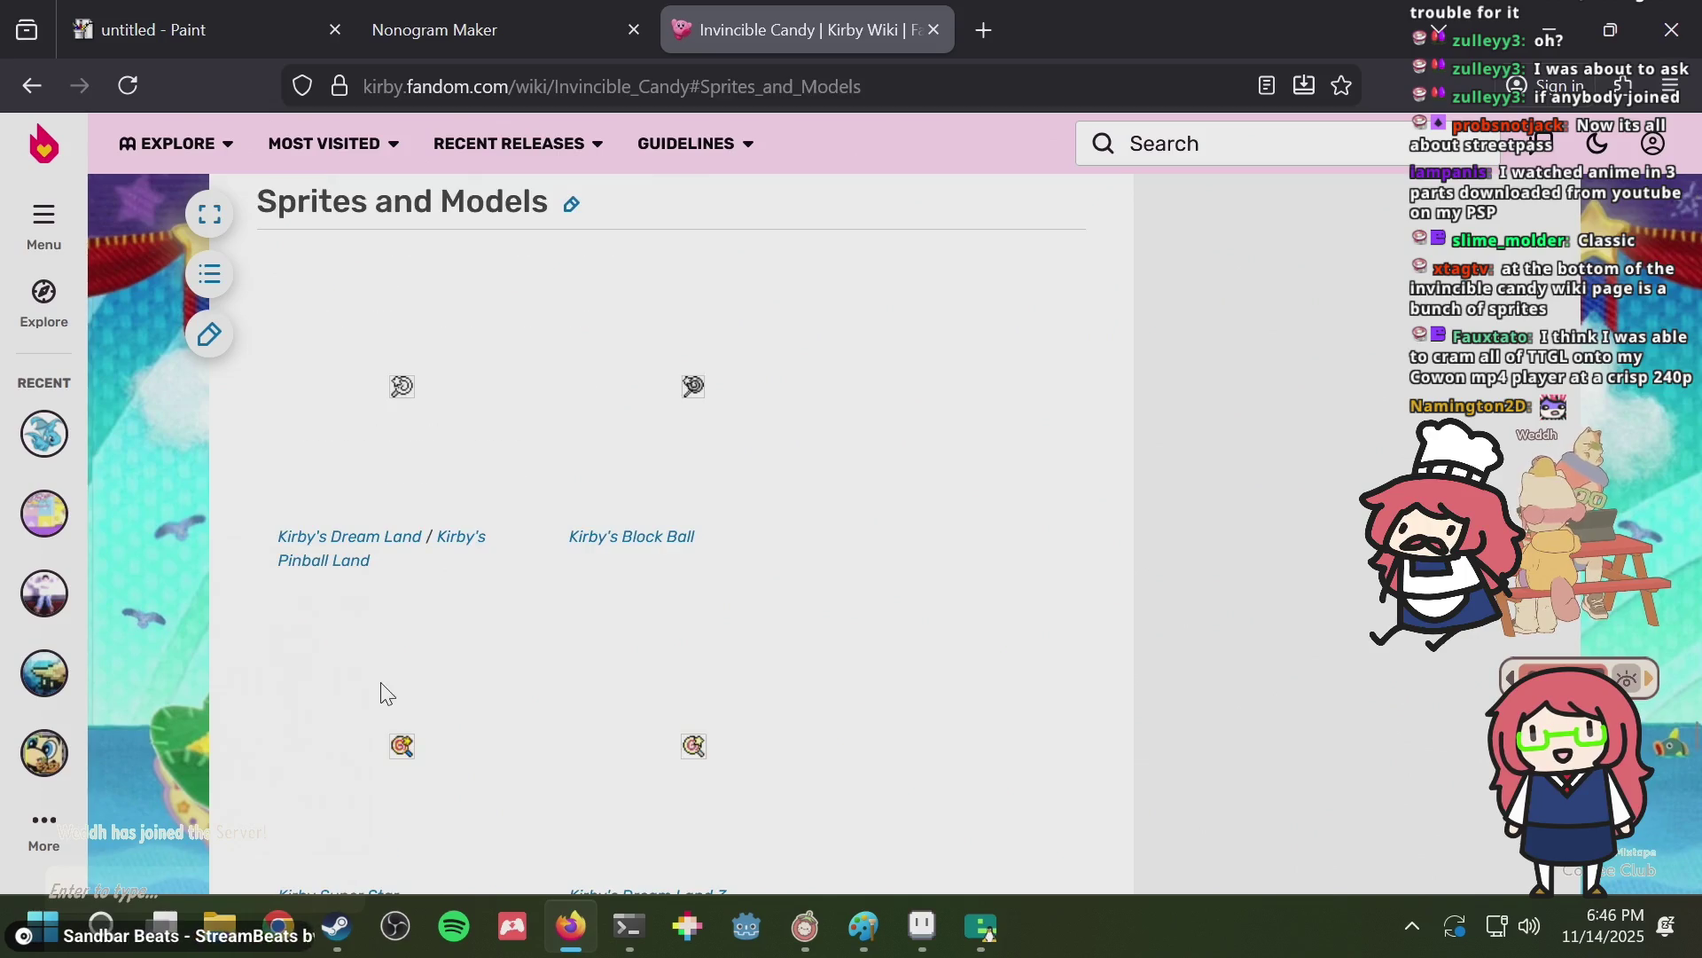
{"action": "middle_click", "coordinate": [411, 398]}
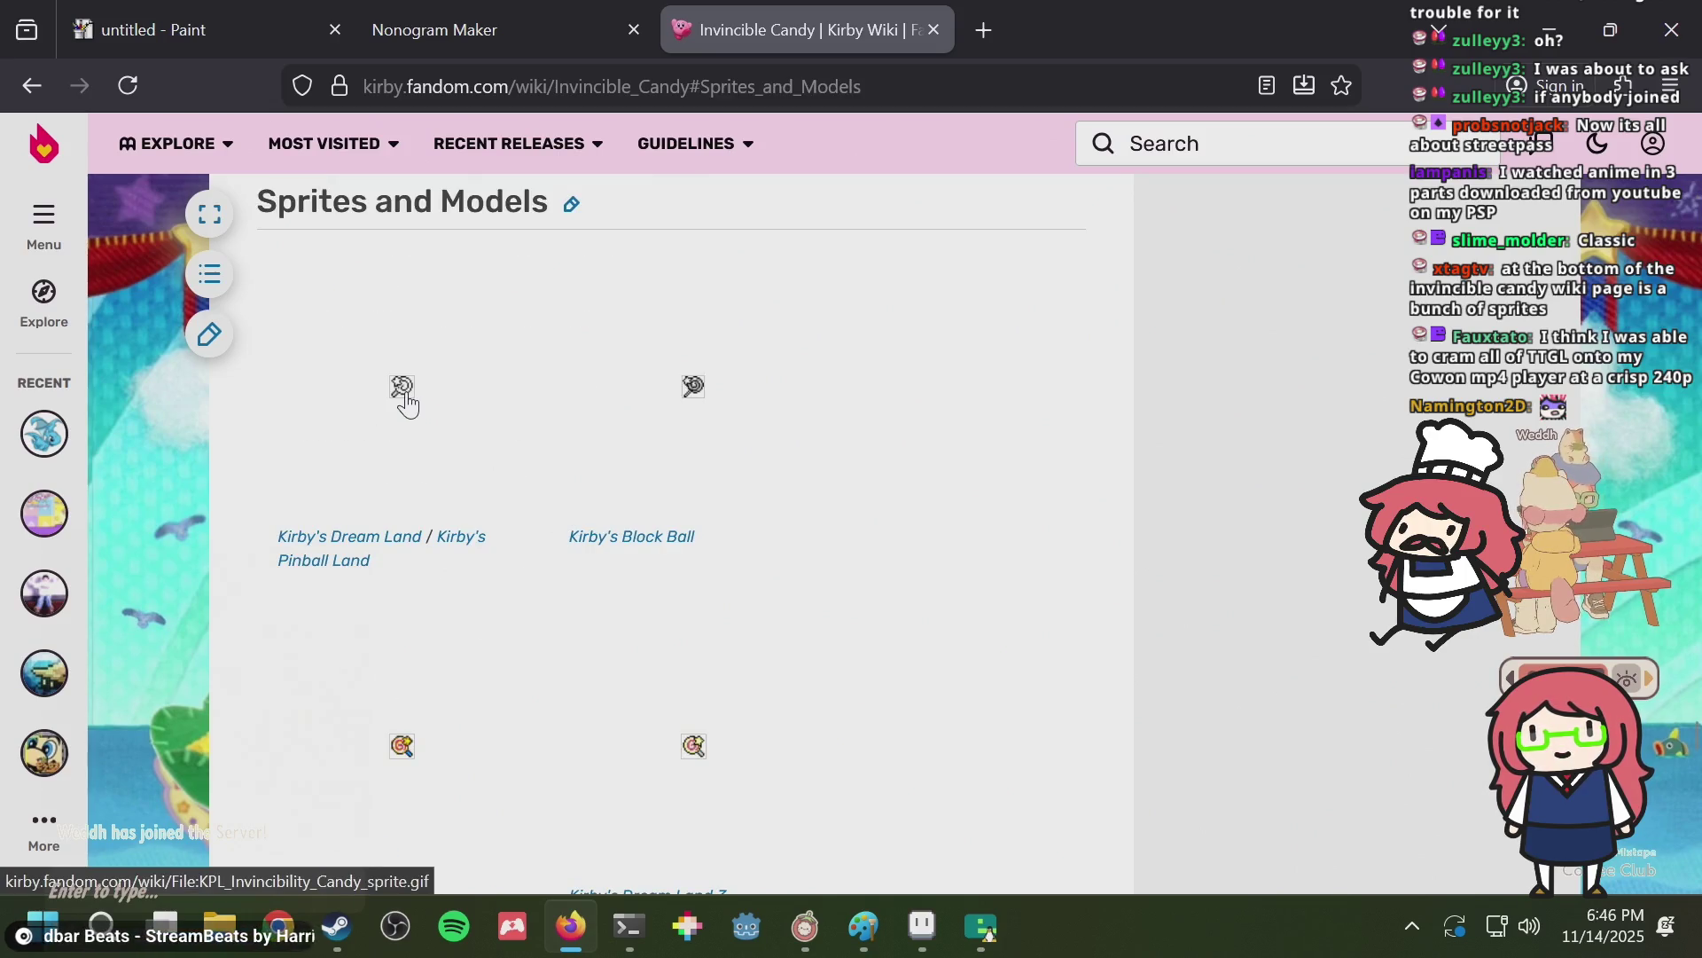
{"action": "left_click", "coordinate": [1016, 41]}
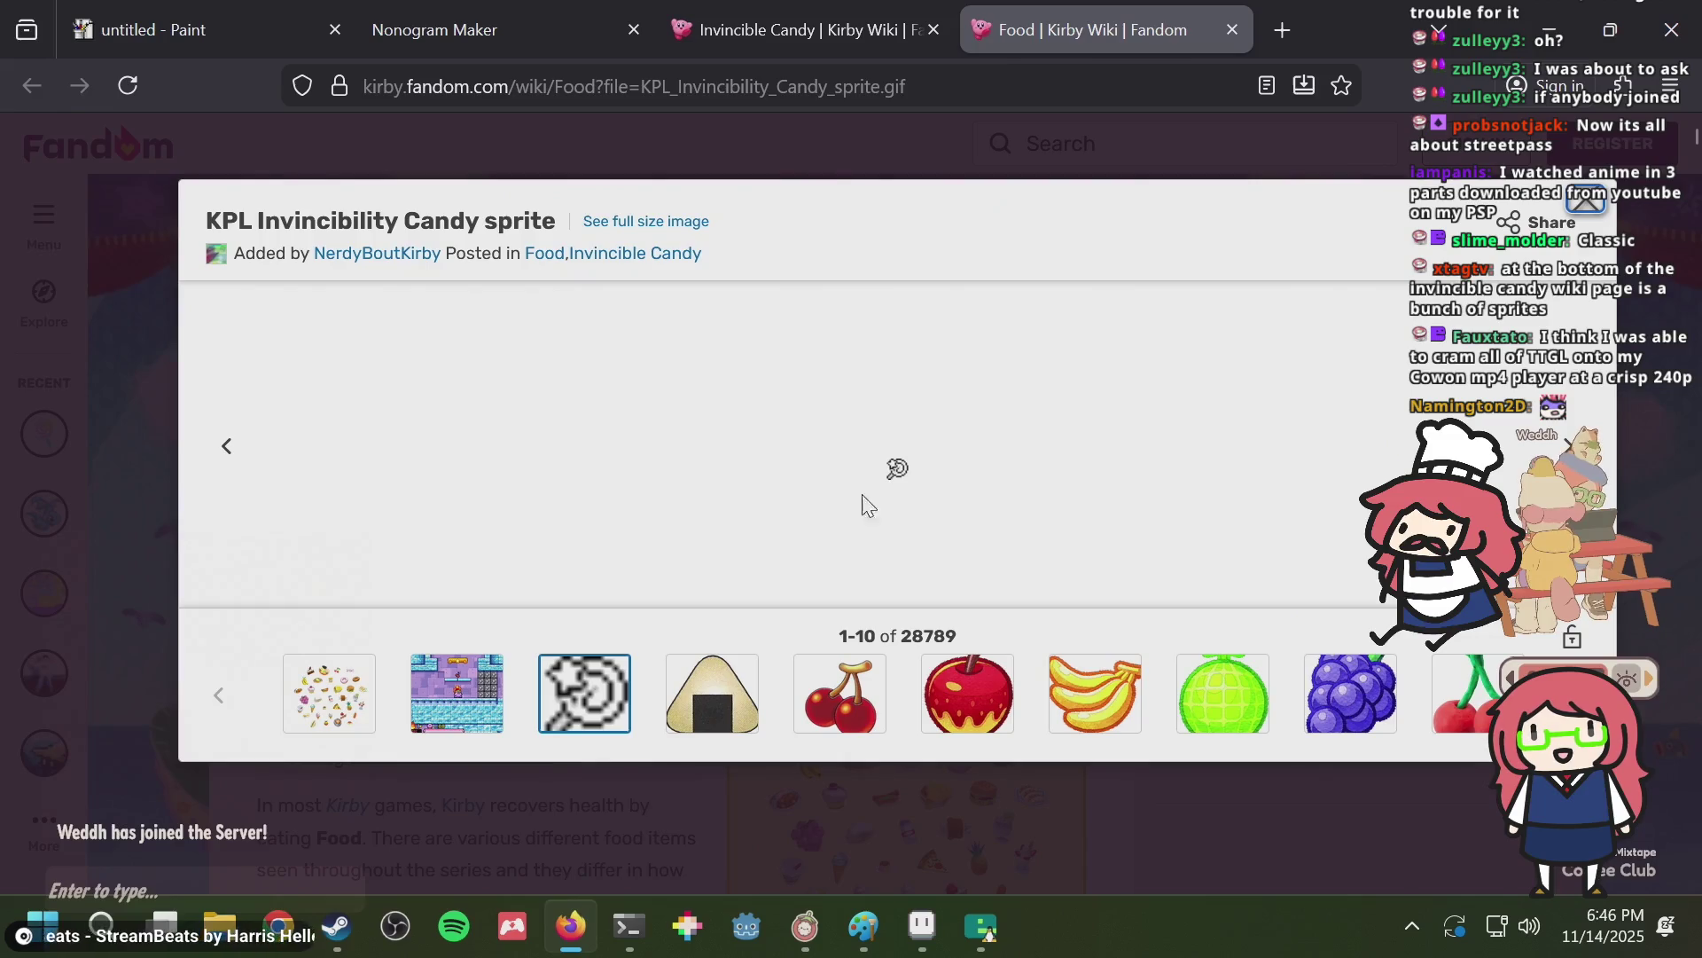
Open the candy sprite image by itself, enlarge it, and copy it to the clipboard.
{"action": "right_click", "coordinate": [890, 472]}
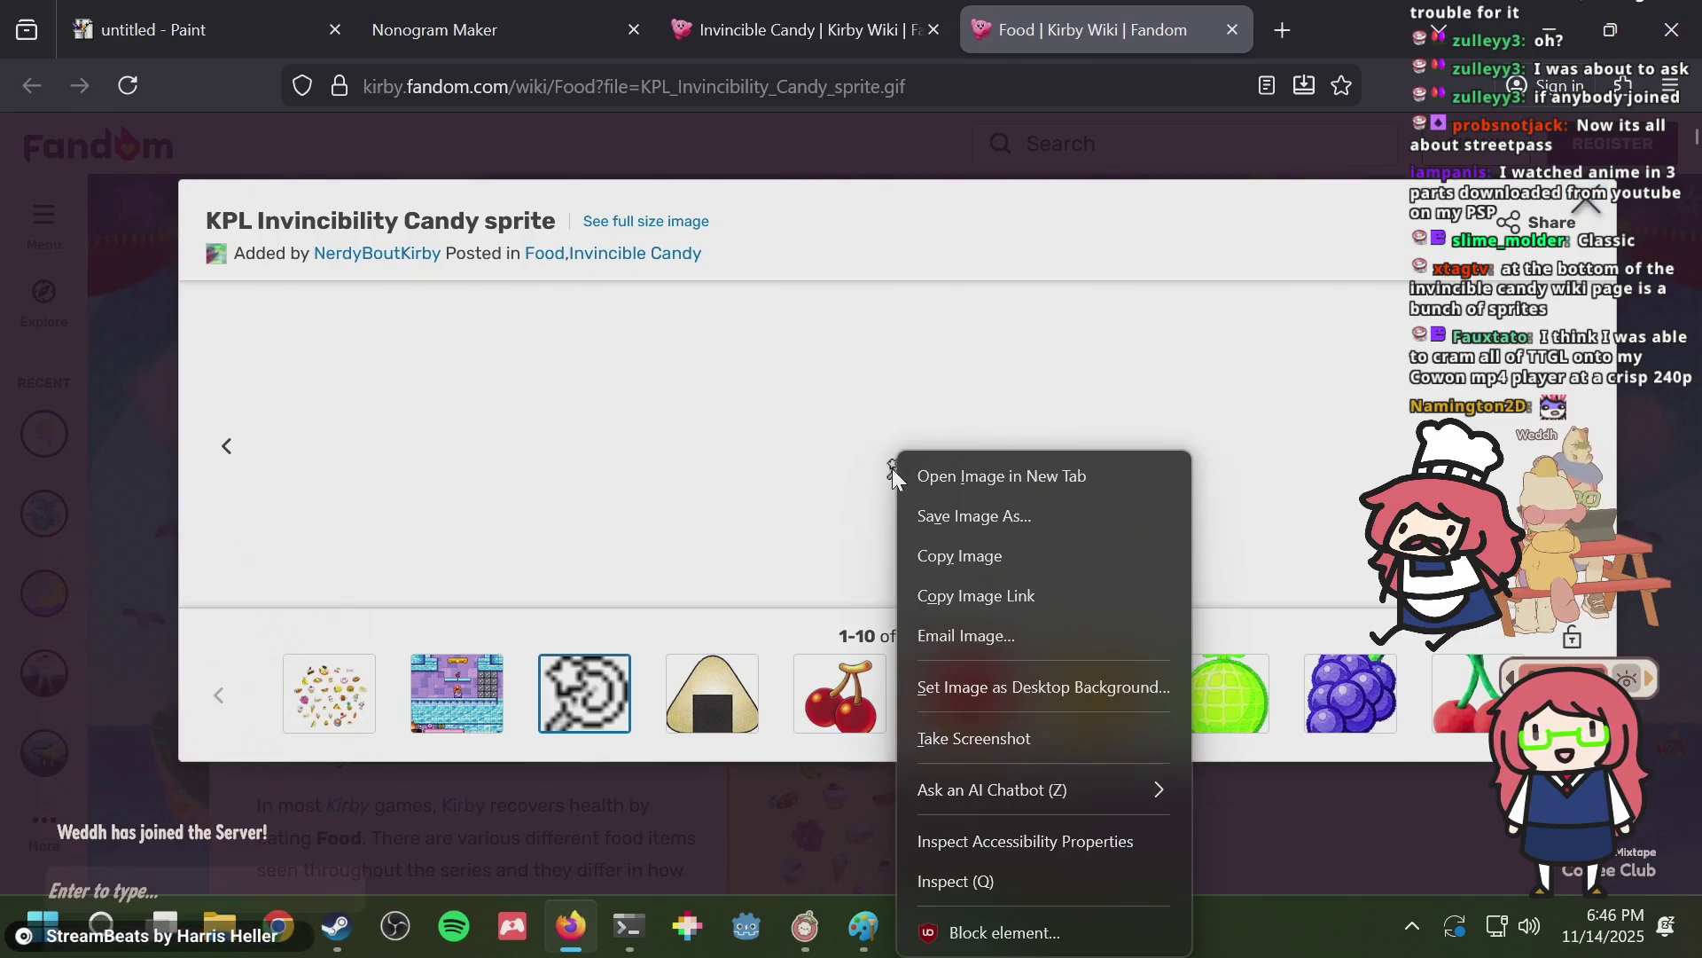
{"action": "left_click", "coordinate": [913, 477]}
{"action": "key", "text": "ctrl+Tab"}
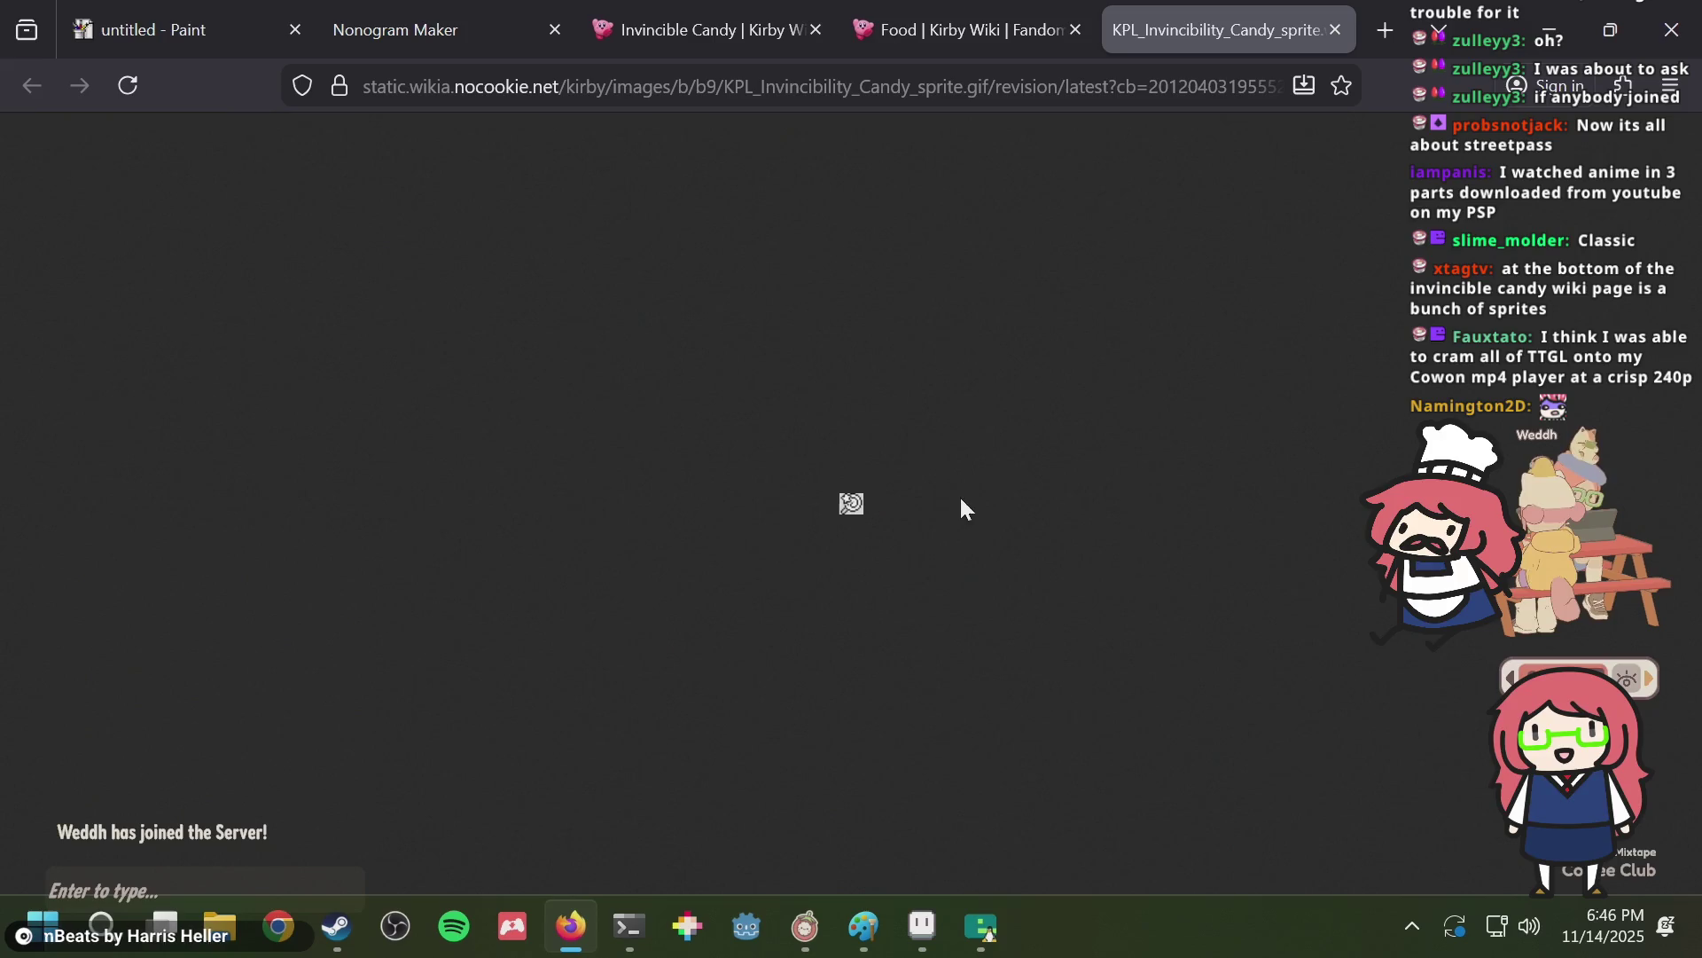
{"action": "scroll", "coordinate": [867, 480], "scroll_direction": "up", "scroll_amount": 3}
{"action": "scroll", "coordinate": [867, 481], "scroll_direction": "up", "scroll_amount": 6}
{"action": "scroll", "coordinate": [867, 483], "scroll_direction": "up", "scroll_amount": 1}
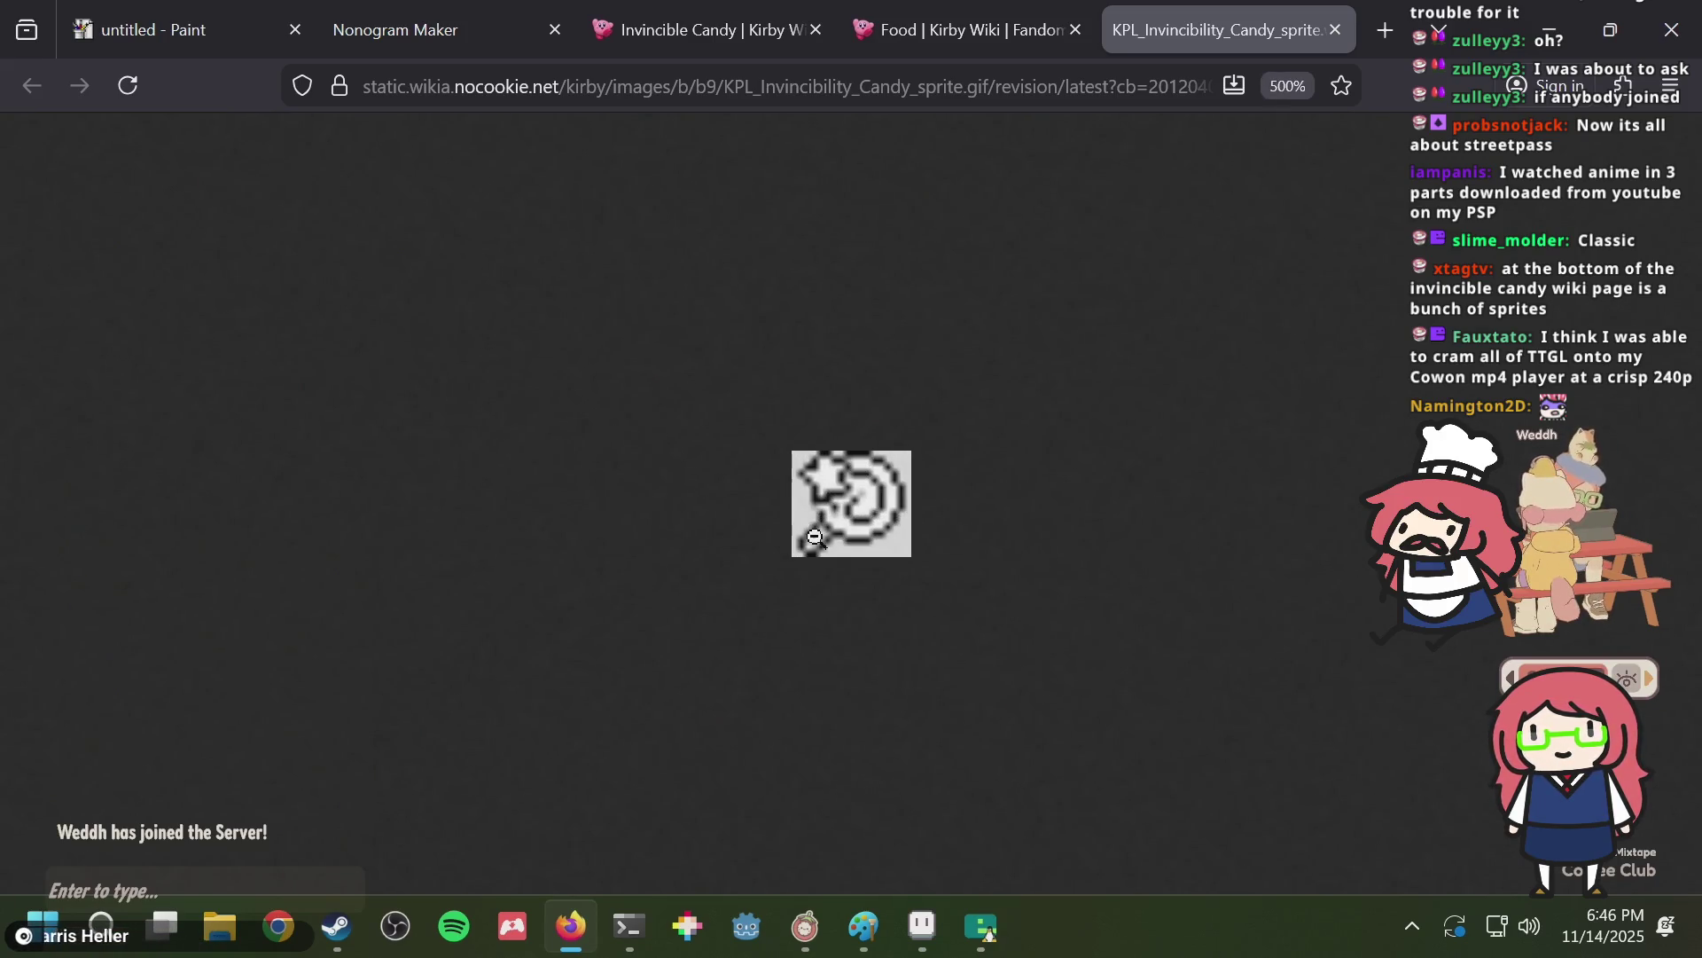
{"action": "right_click", "coordinate": [841, 494]}
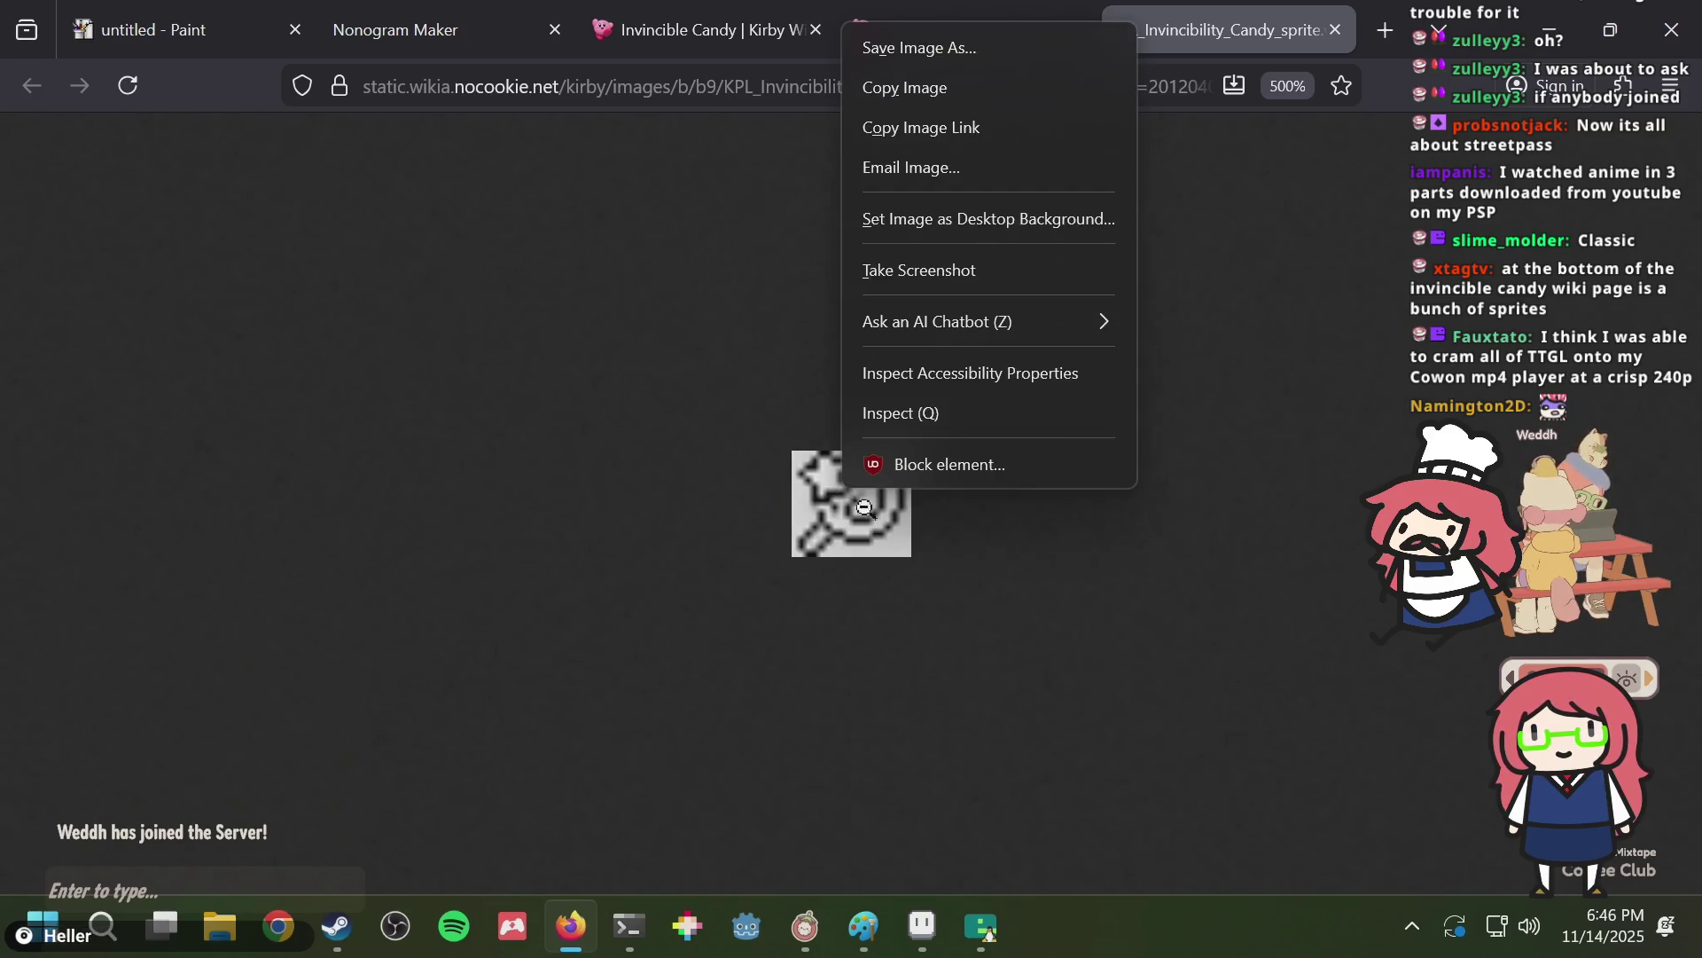
{"action": "left_click", "coordinate": [907, 101]}
{"action": "left_click", "coordinate": [213, 13]}
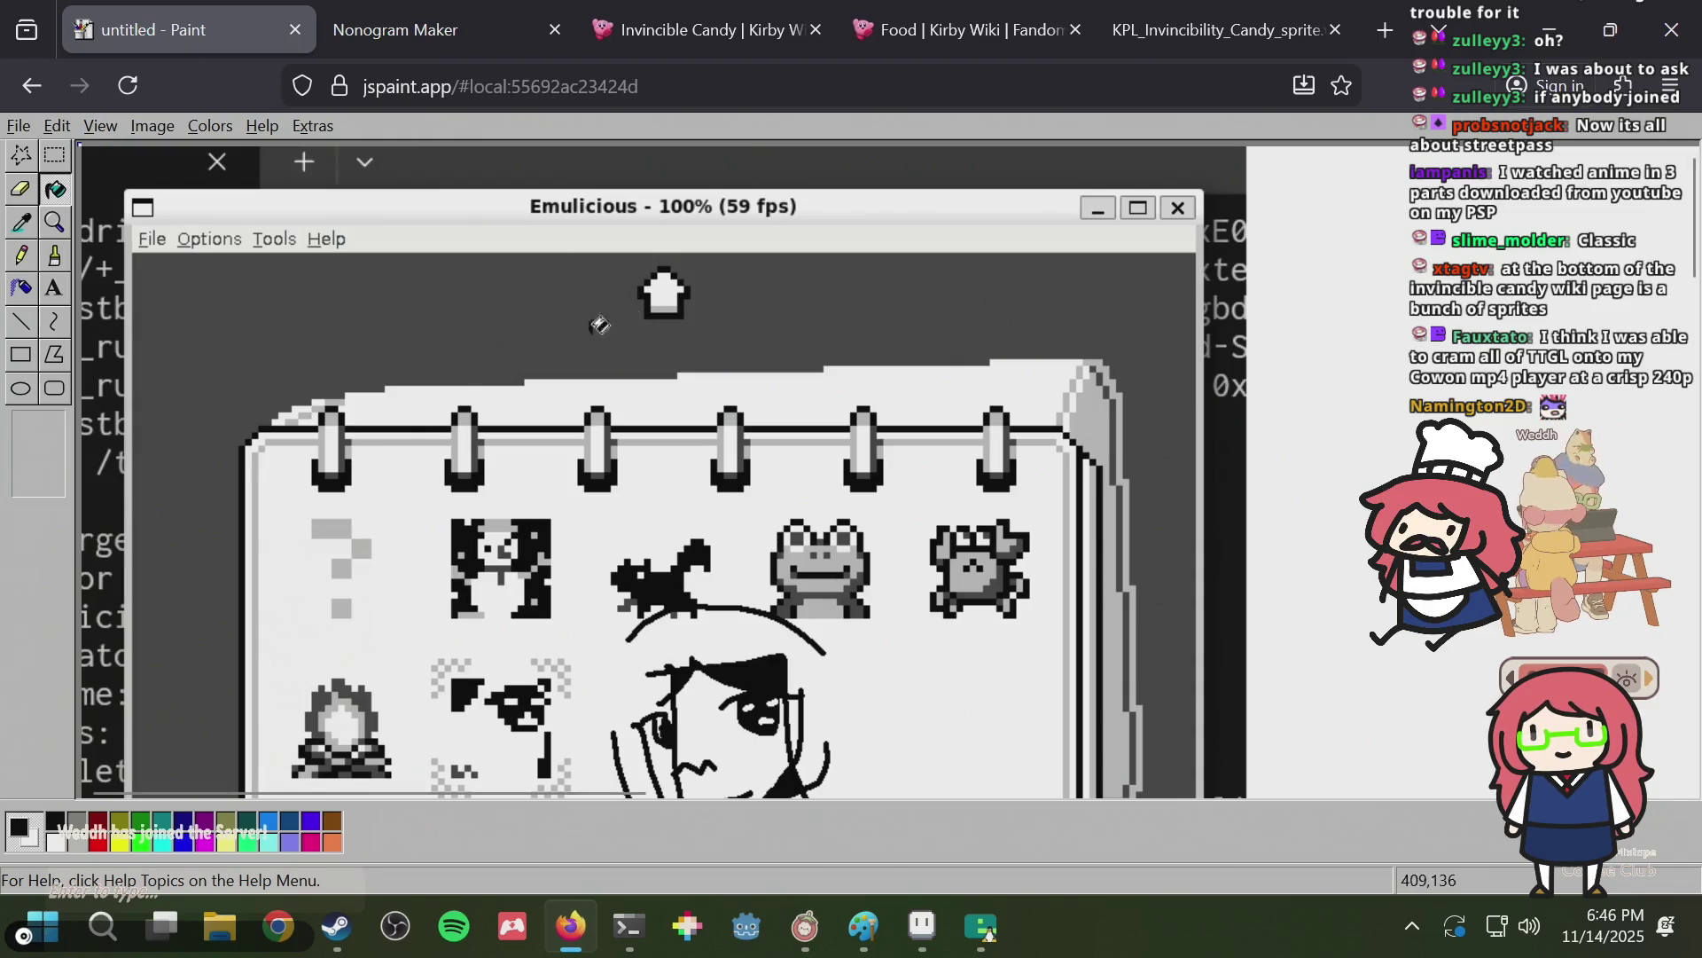
Paste the candy sprite into JS Paint beside the notebook icons and magnify the canvas 8x.
{"action": "key", "text": "ctrl+v"}
{"action": "left_click_drag", "start_coordinate": [93, 156], "coordinate": [399, 514]}
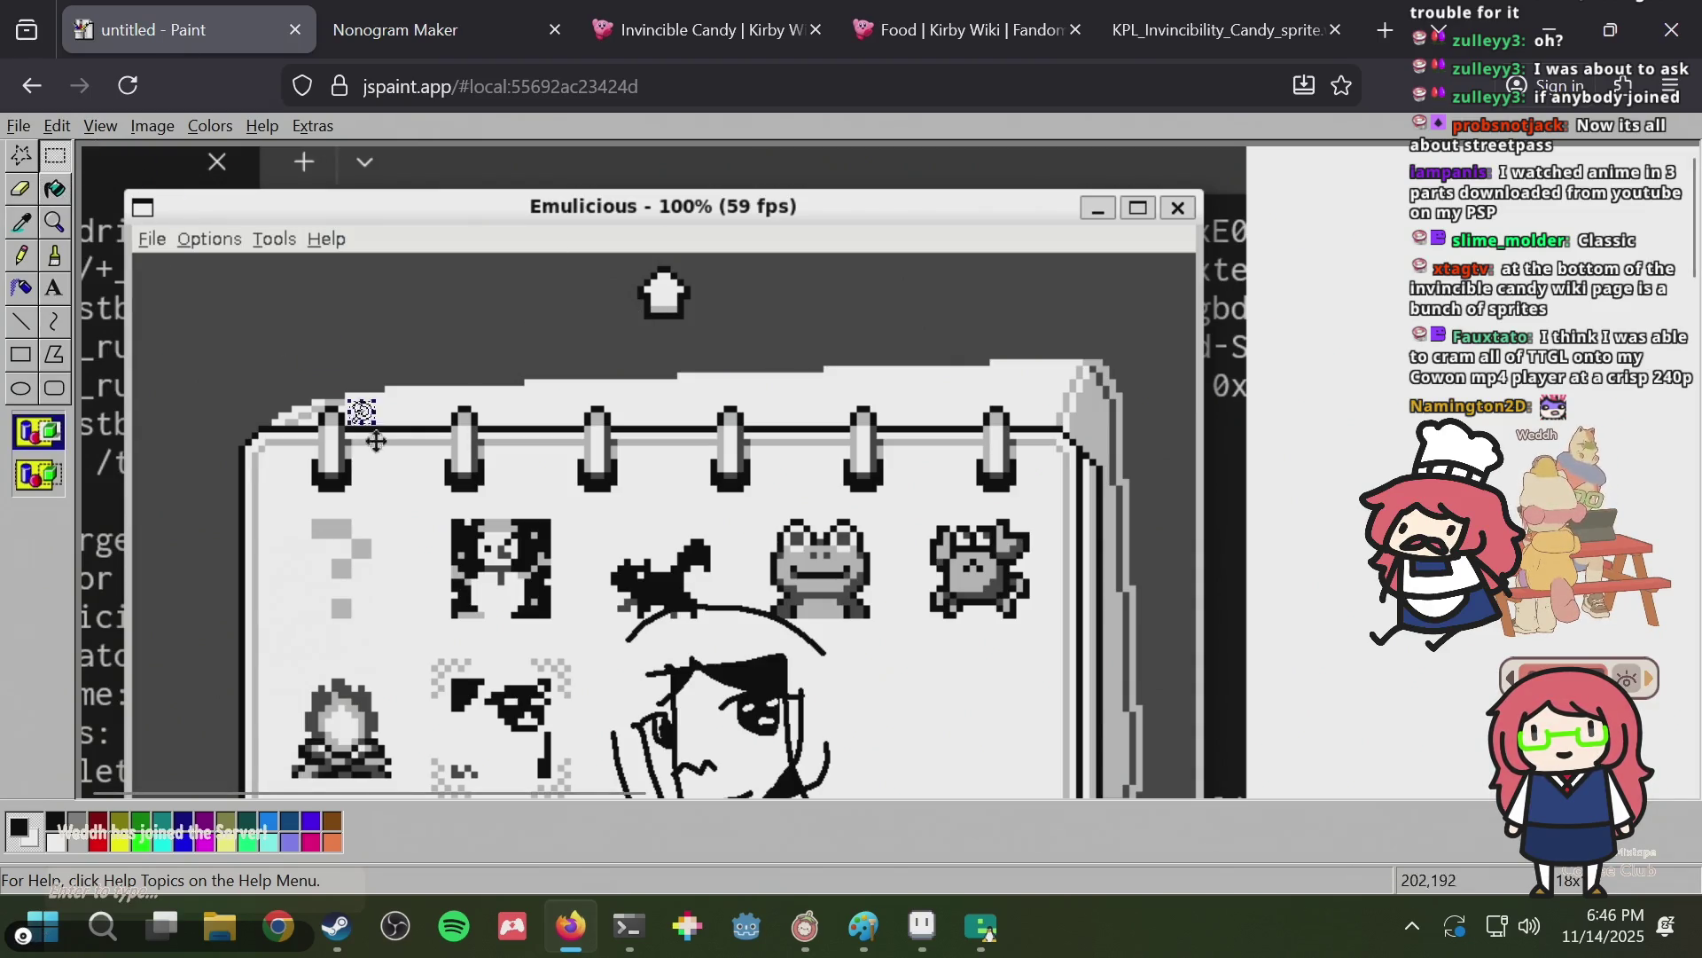
{"action": "left_click", "coordinate": [55, 222]}
{"action": "left_click", "coordinate": [392, 508]}
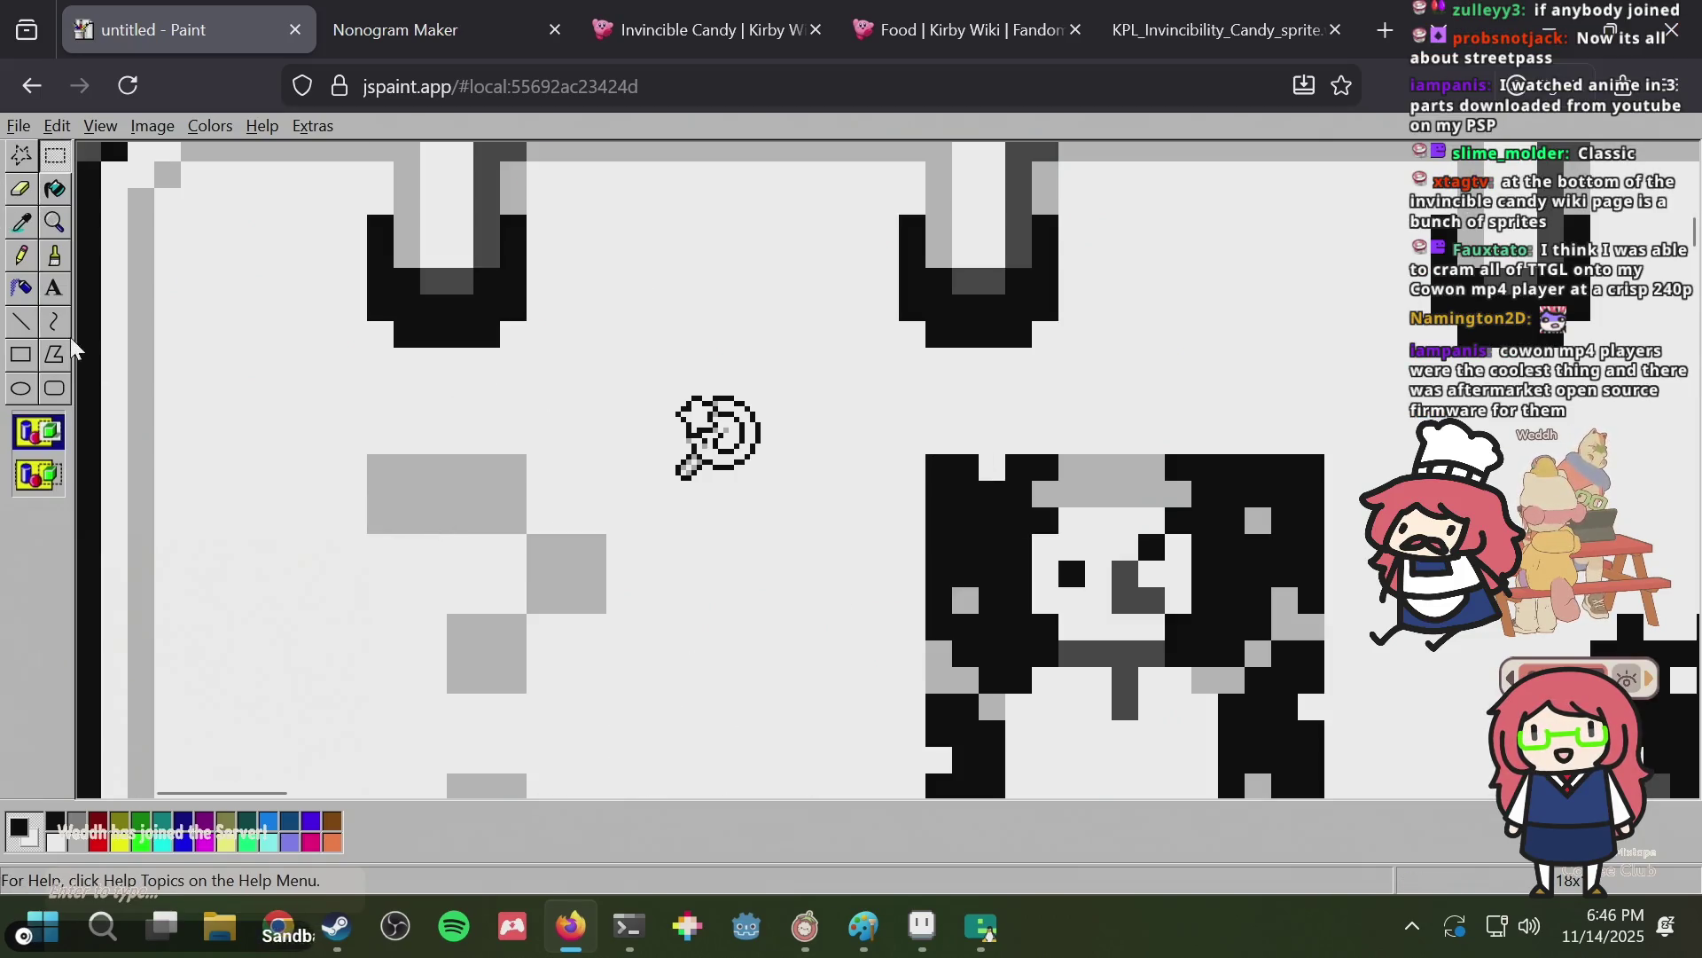
{"action": "left_click", "coordinate": [51, 229]}
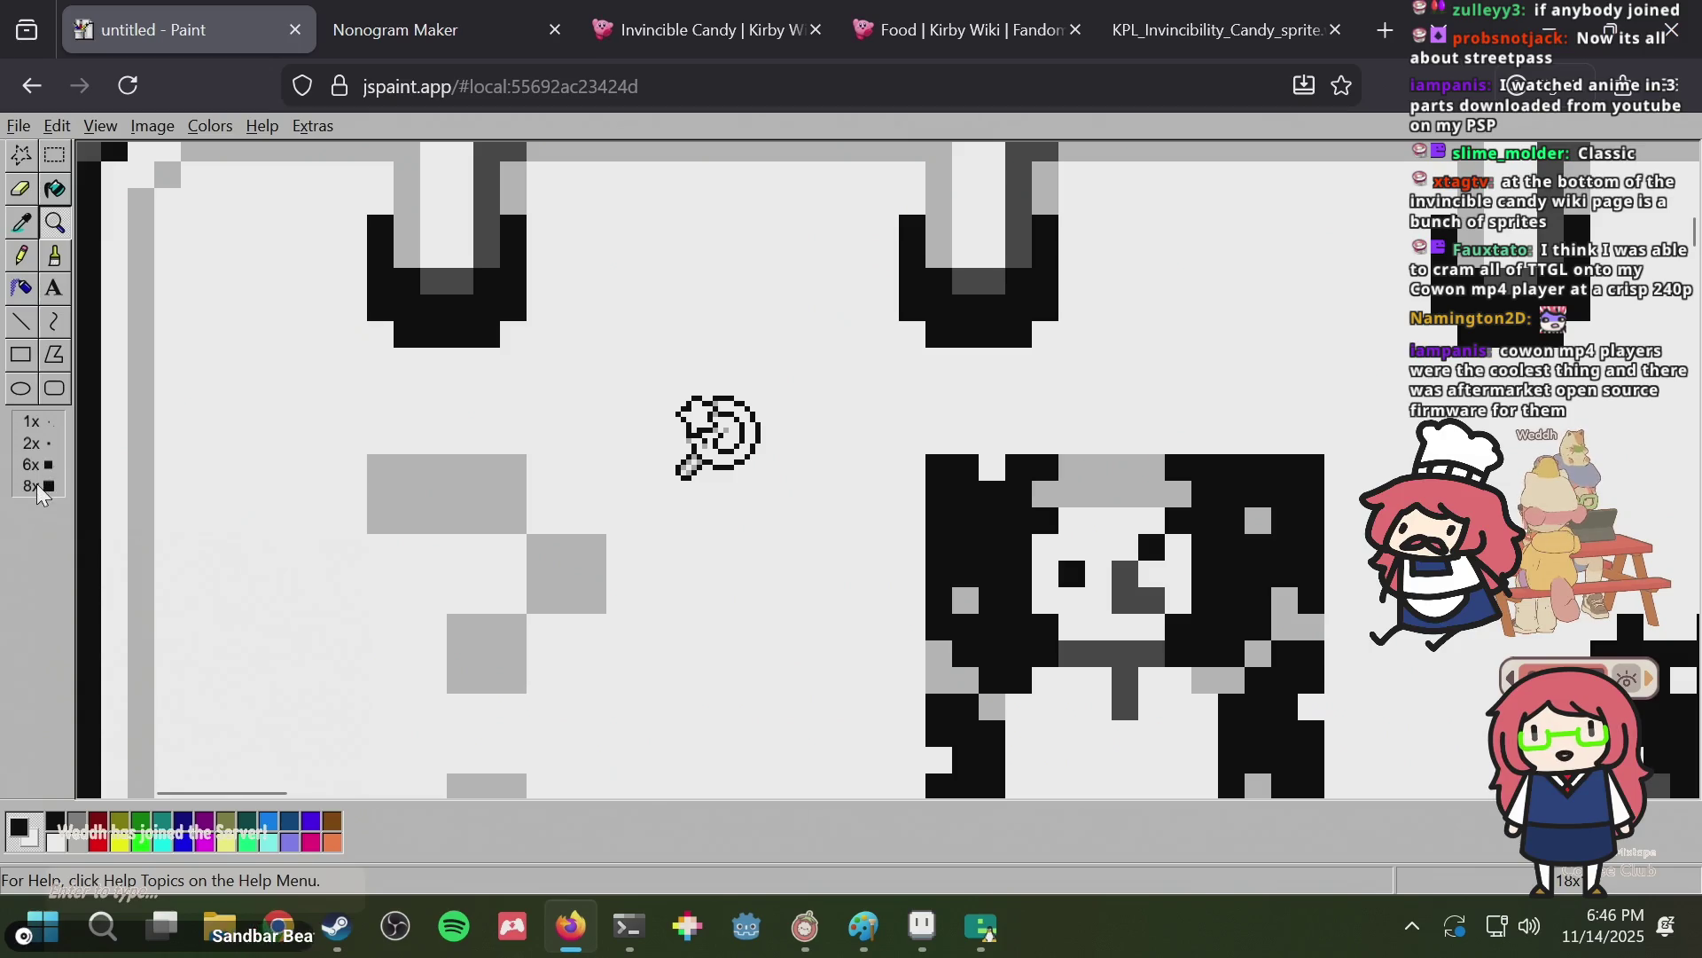
{"action": "left_click", "coordinate": [38, 486]}
{"action": "scroll", "coordinate": [1090, 414], "scroll_direction": "down", "scroll_amount": 3}
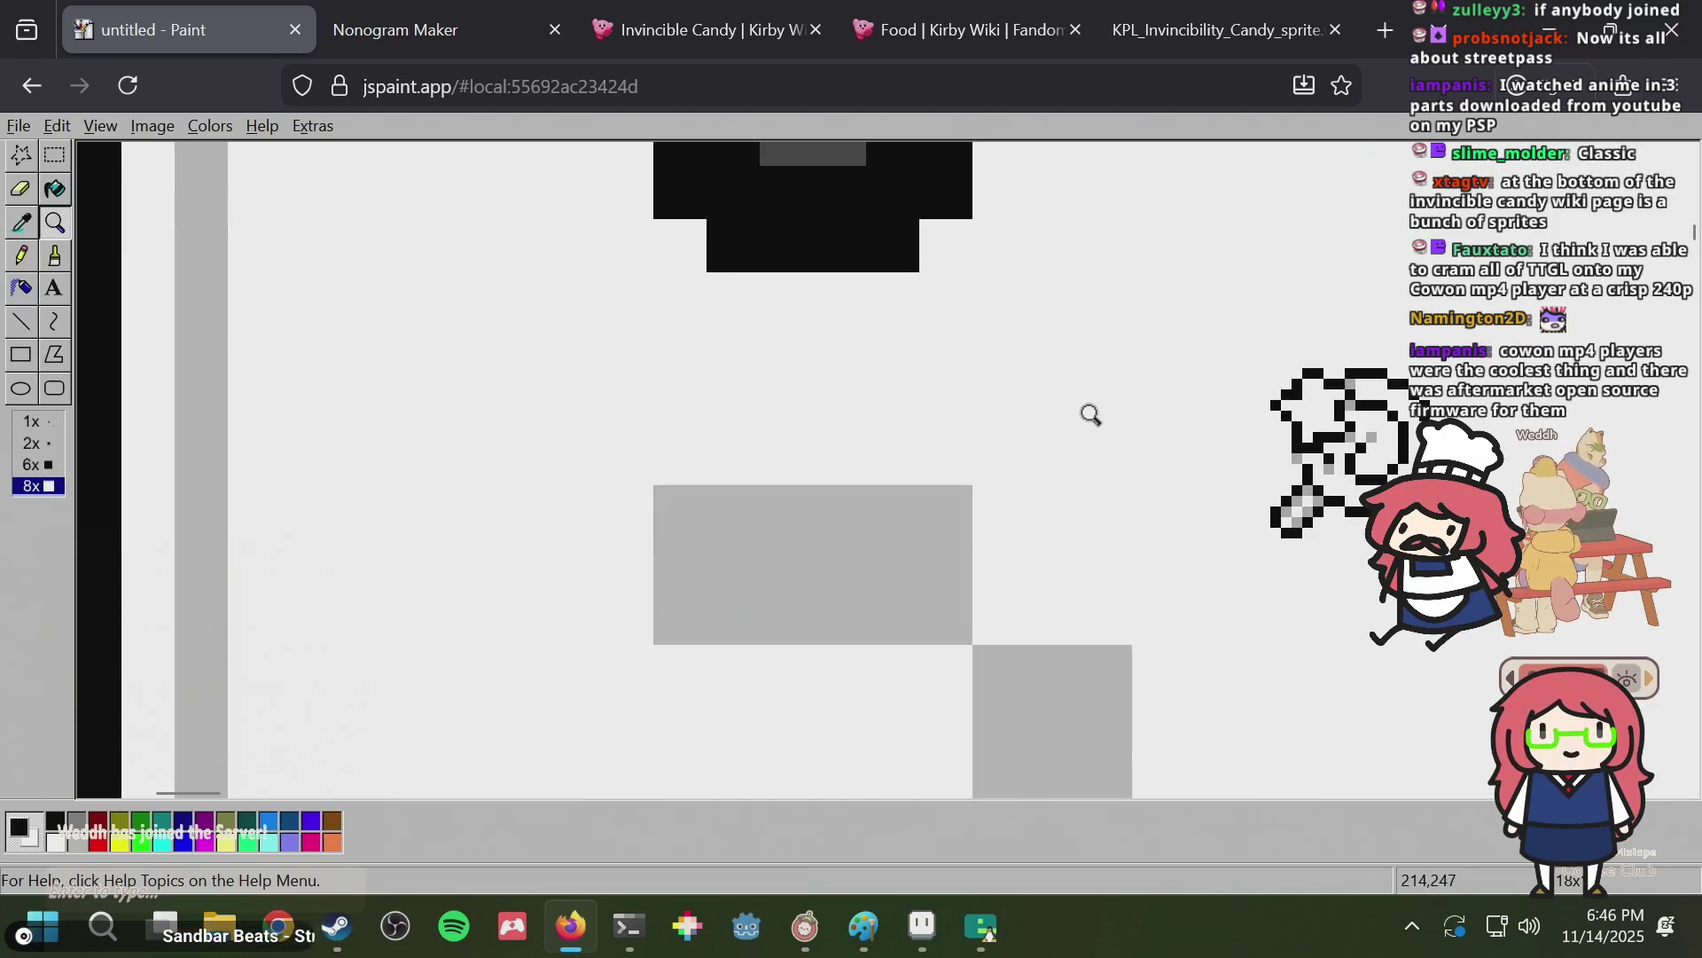
{"action": "scroll", "coordinate": [1091, 415], "scroll_direction": "left", "scroll_amount": 3}
{"action": "scroll", "coordinate": [1091, 415], "scroll_direction": "left", "scroll_amount": 3}
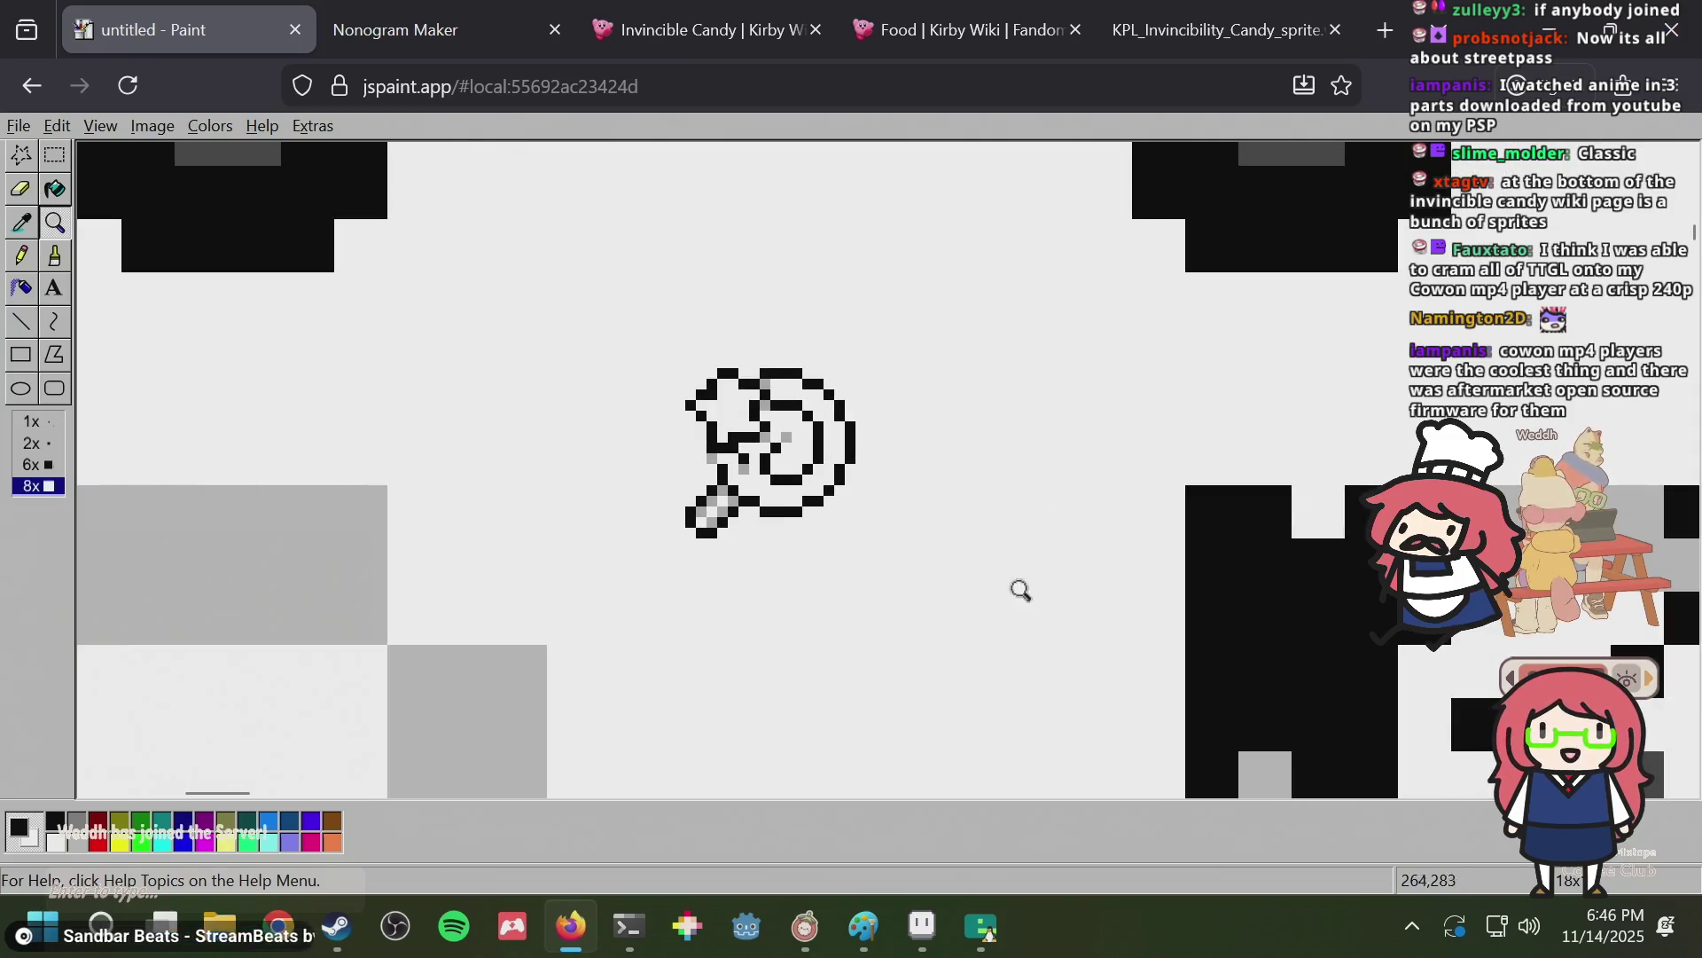
Bring the browser back up and open a new tab.
{"action": "left_click", "coordinate": [591, 924]}
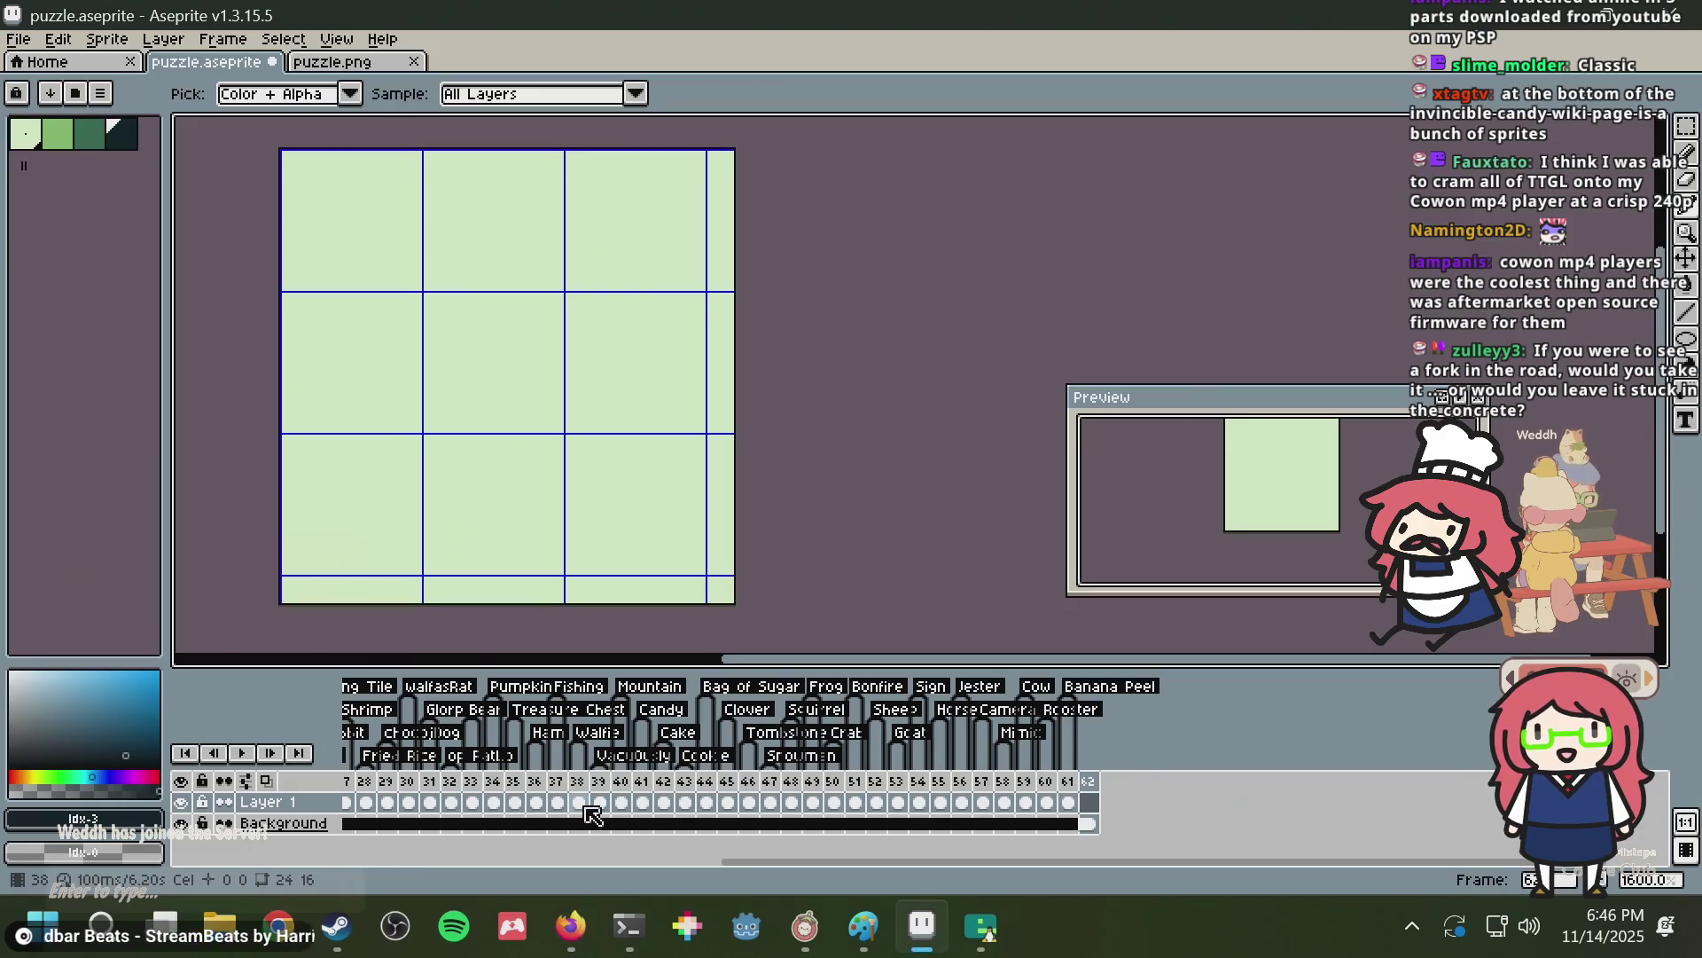
{"action": "left_click", "coordinate": [570, 926]}
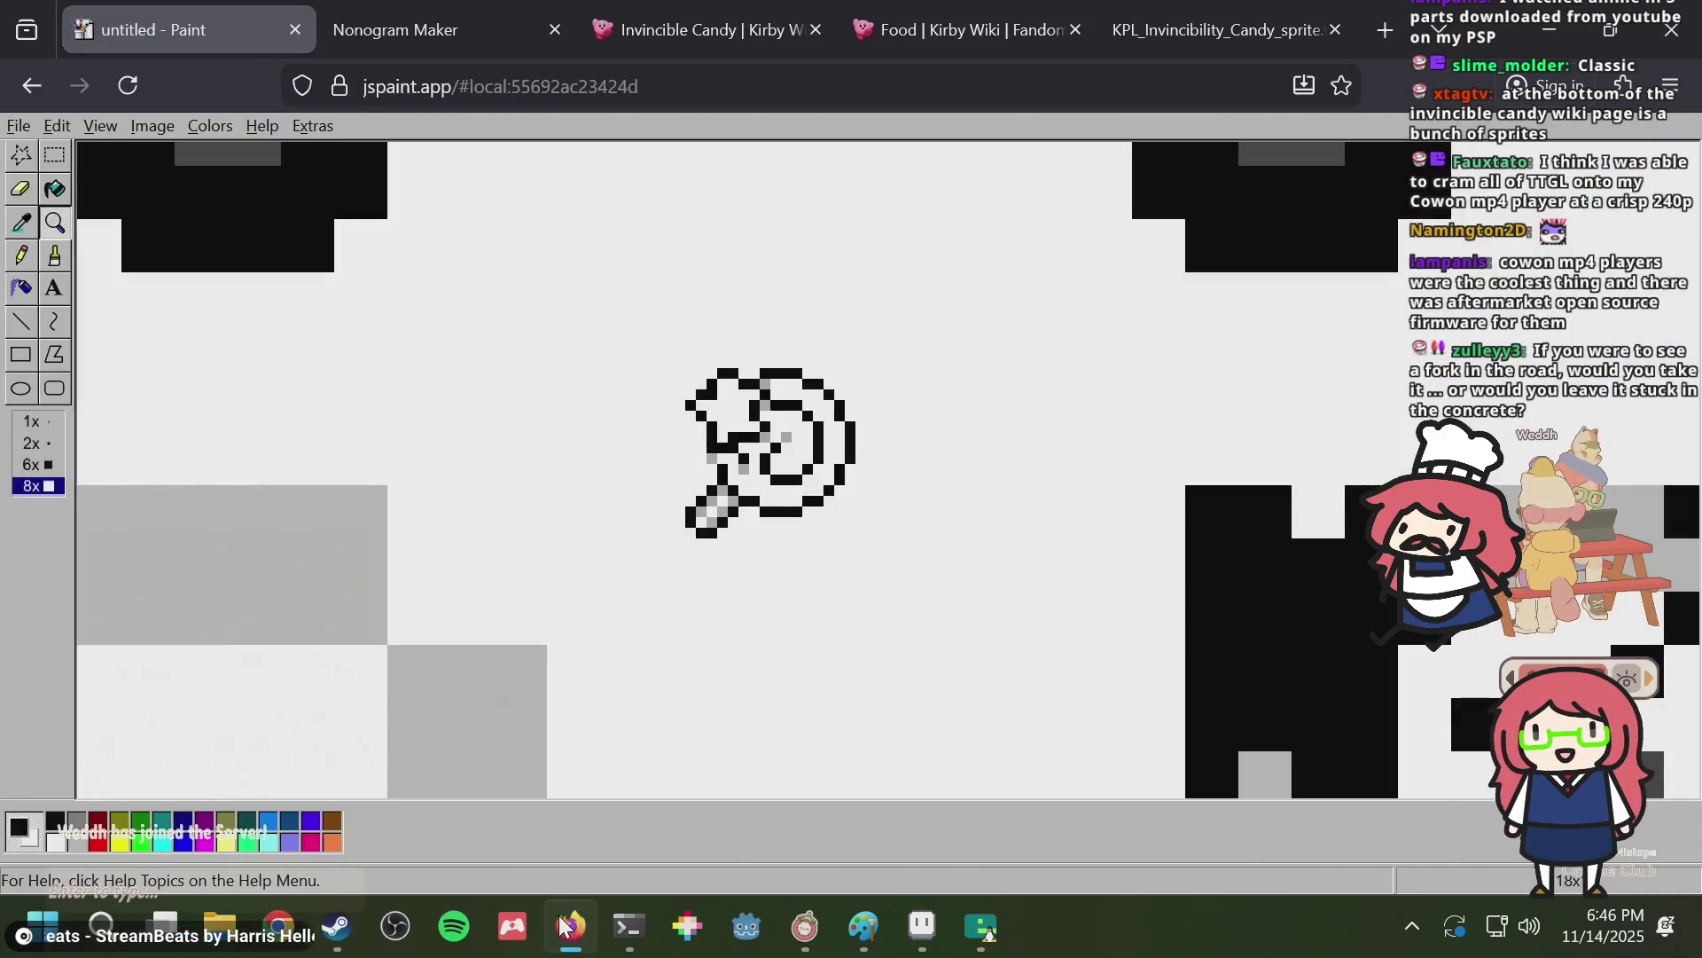
{"action": "key", "text": "ctrl+t"}
Search for 'cowon a2' and 'cowon x5' in separate tabs.
{"action": "type", "text": "cowon a2"}
{"action": "key", "text": "Return"}
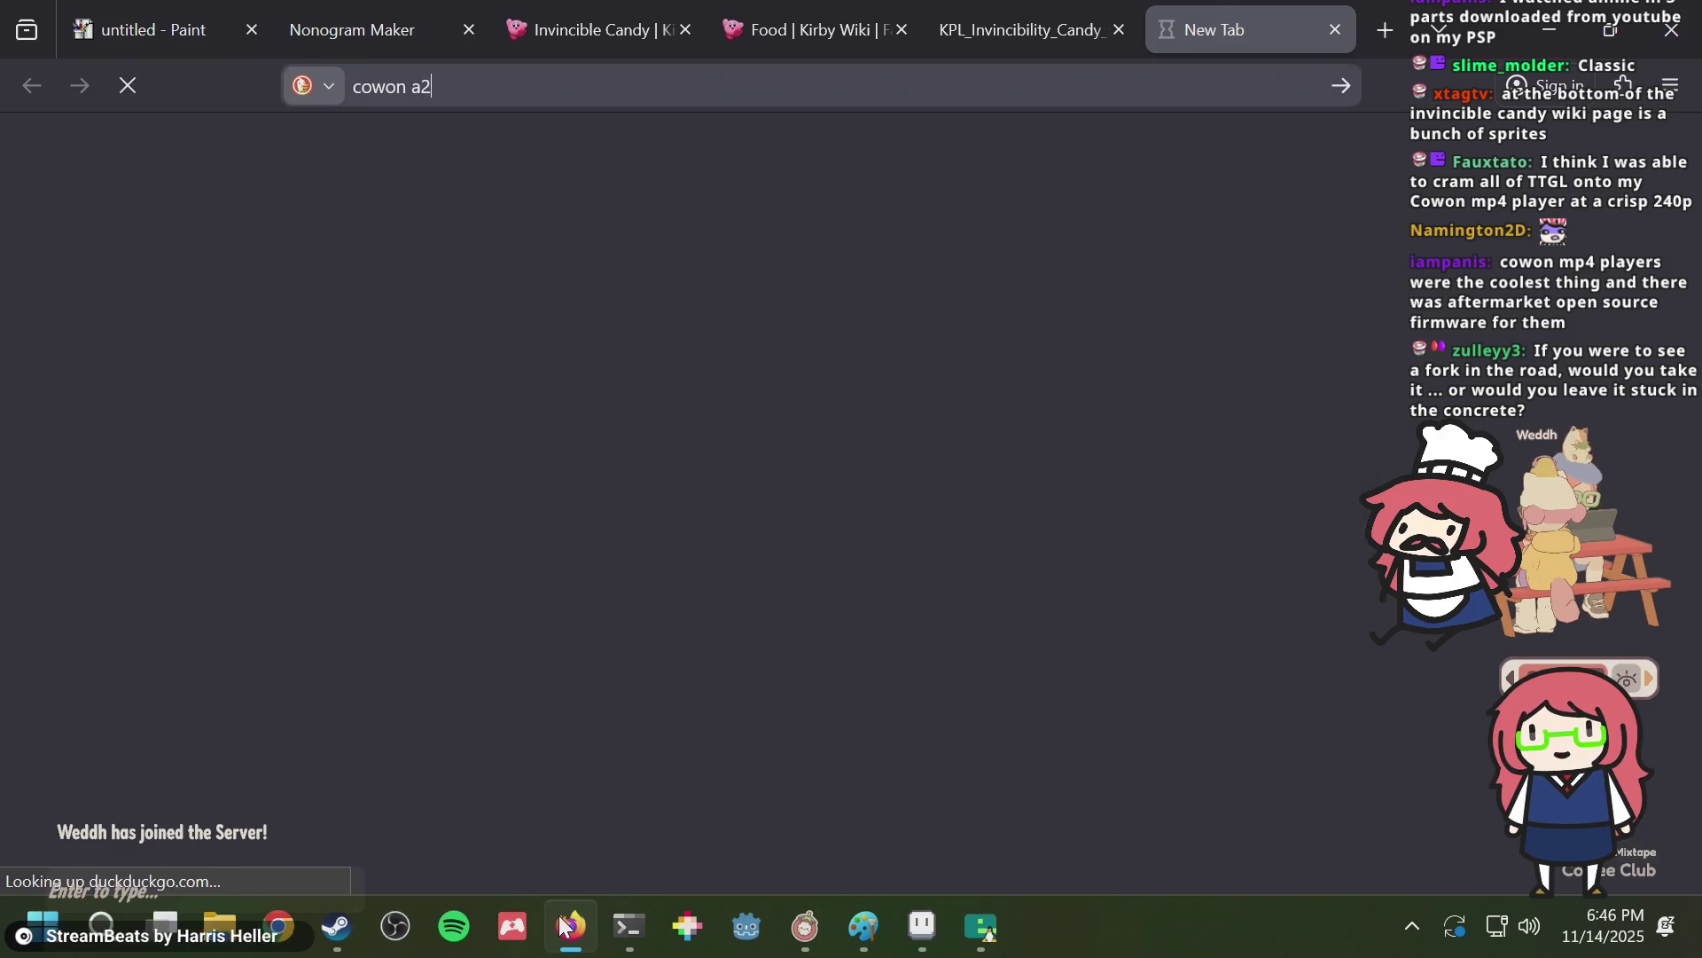
{"action": "key", "text": "ctrl+t"}
{"action": "type", "text": "co"}
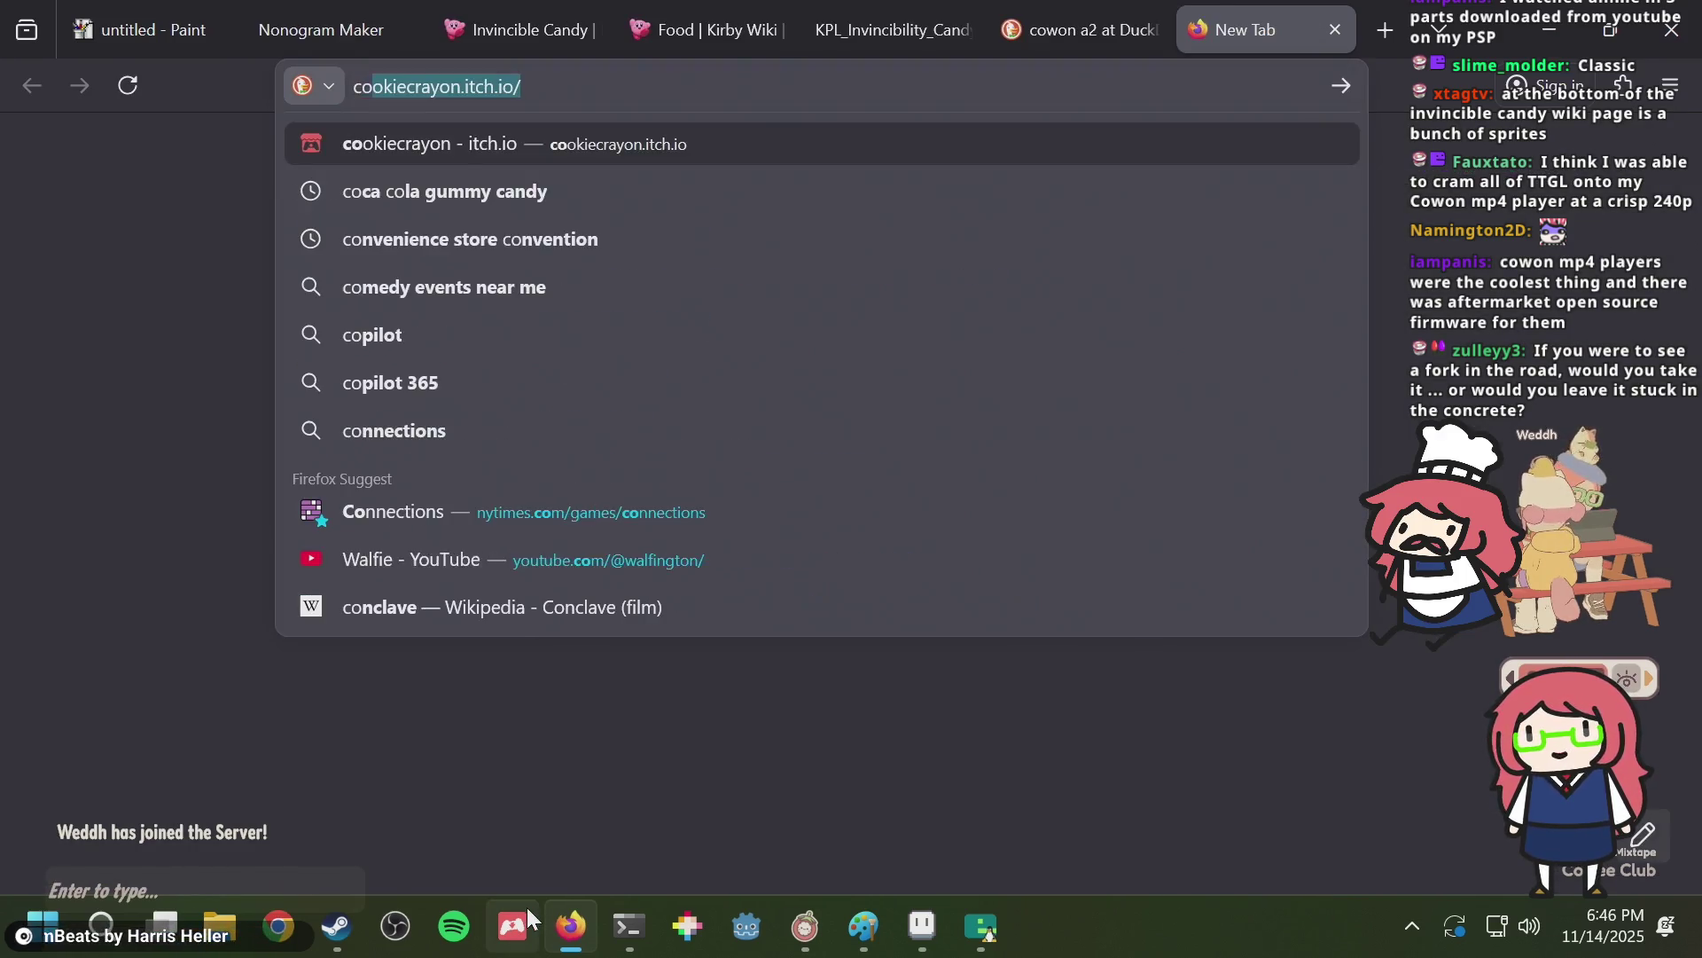
{"action": "type", "text": "won x5"}
{"action": "key", "text": "Return"}
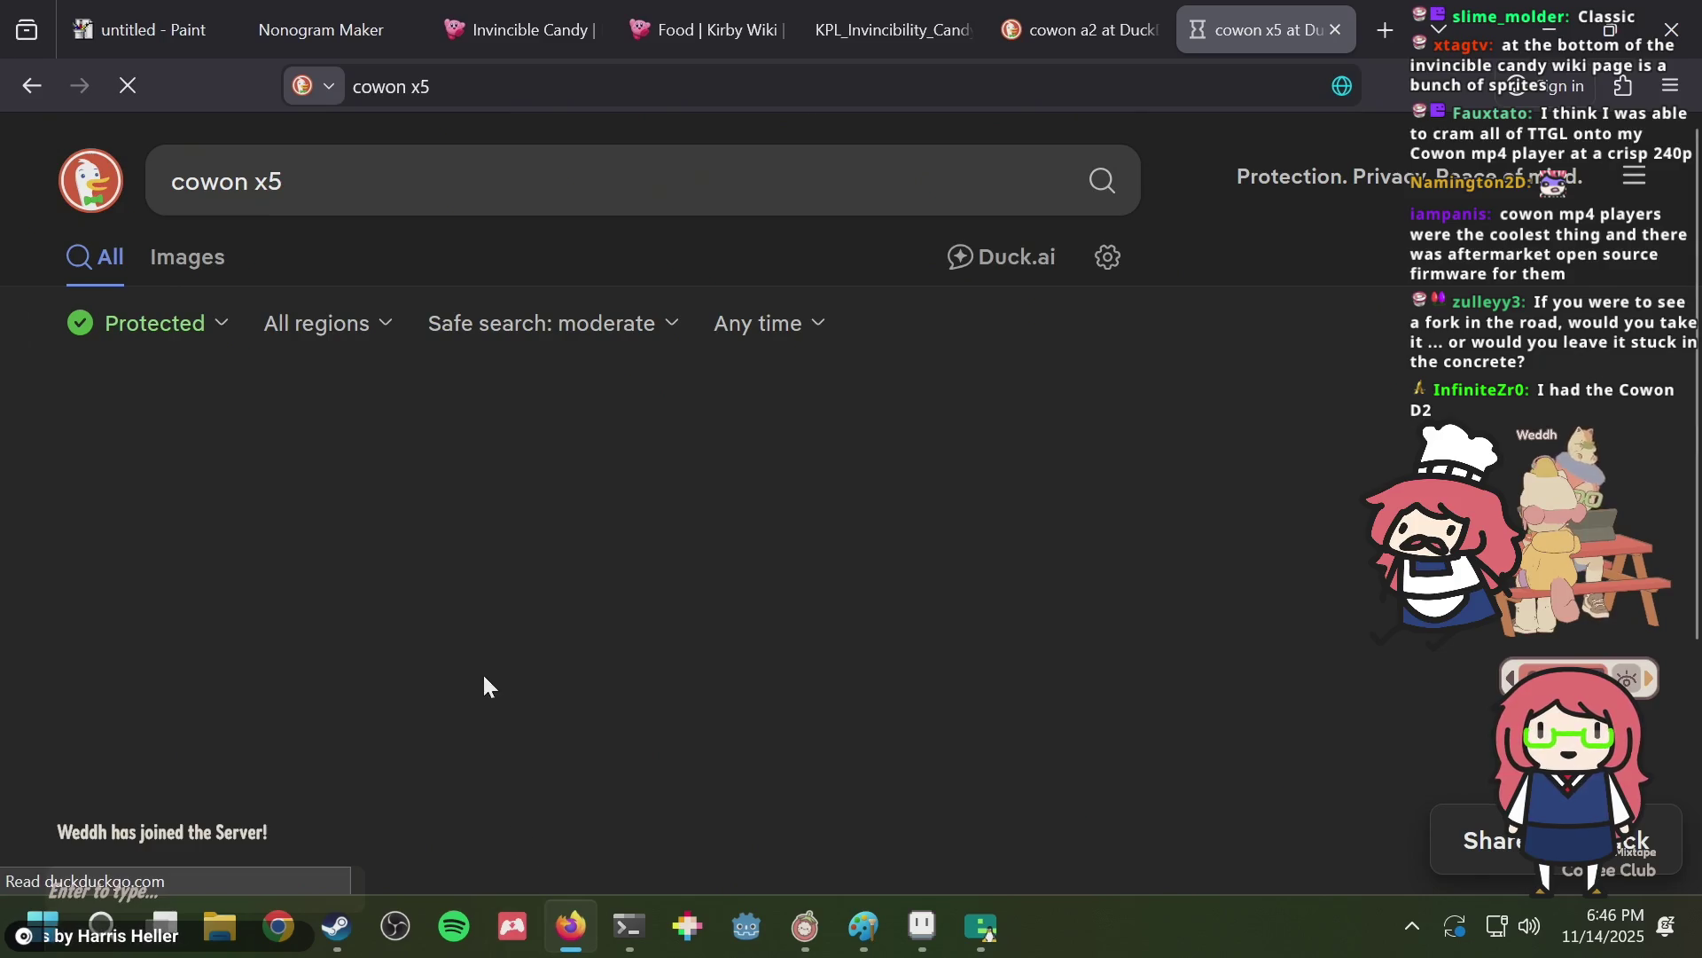
Show Cowon X5 image results and preview the chip.de X5 photo.
{"action": "left_click", "coordinate": [210, 262]}
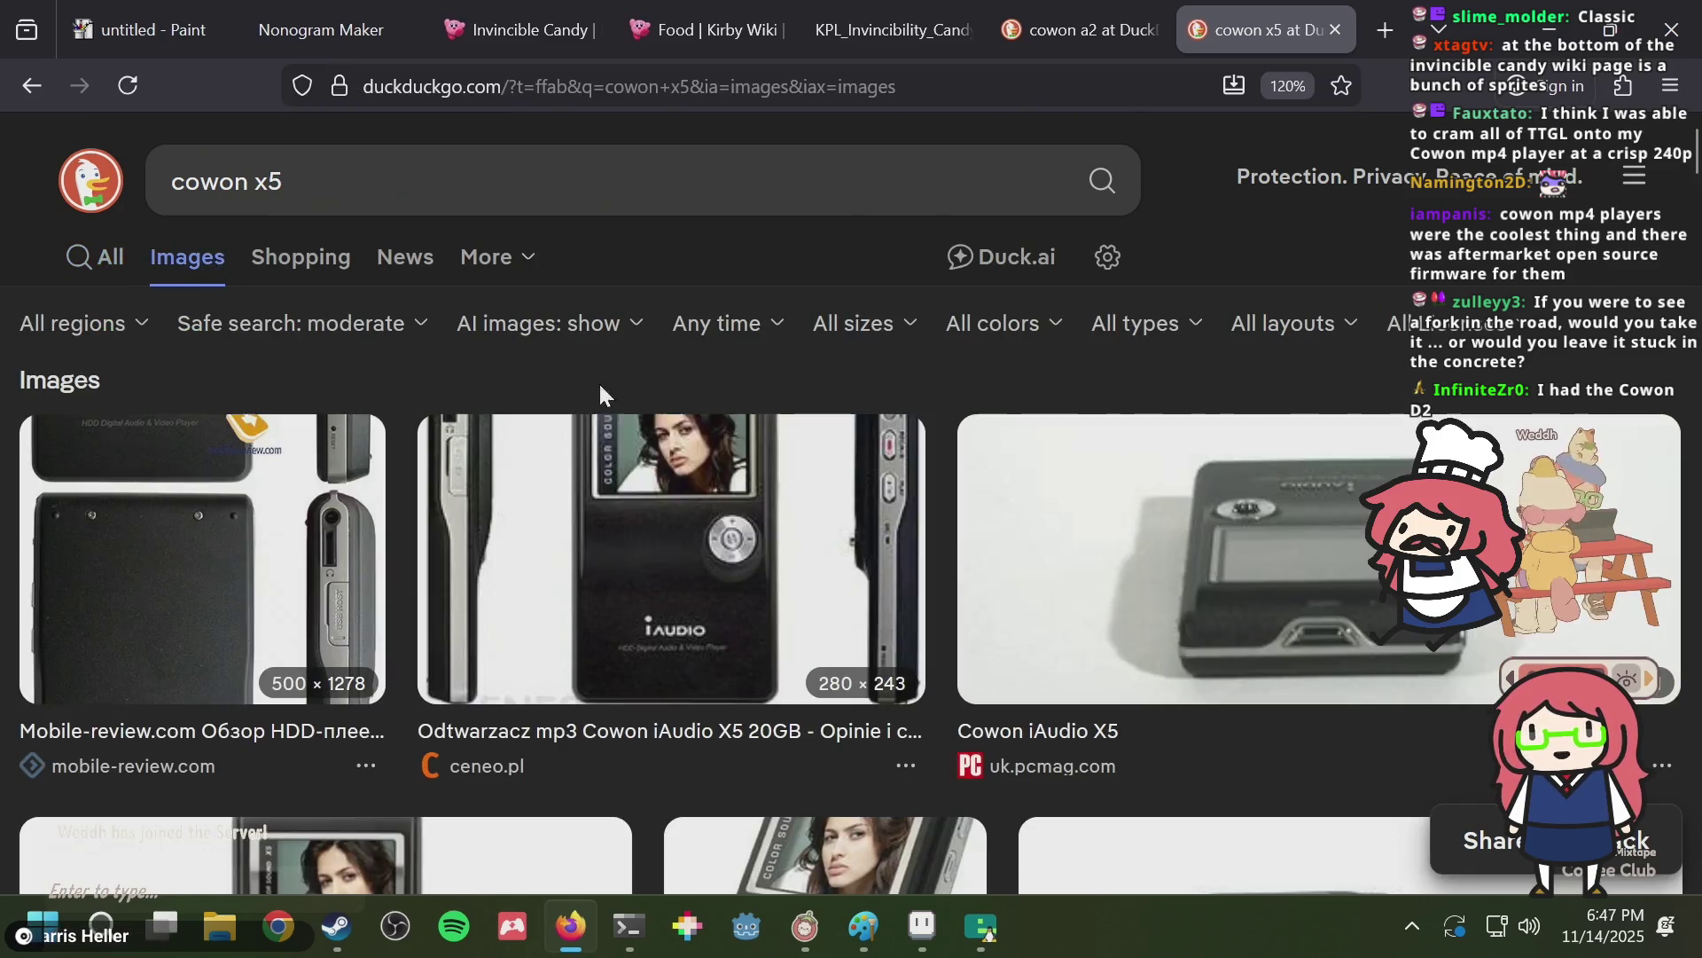
{"action": "scroll", "coordinate": [450, 564], "scroll_direction": "down", "scroll_amount": 4}
{"action": "scroll", "coordinate": [451, 564], "scroll_direction": "down", "scroll_amount": 2}
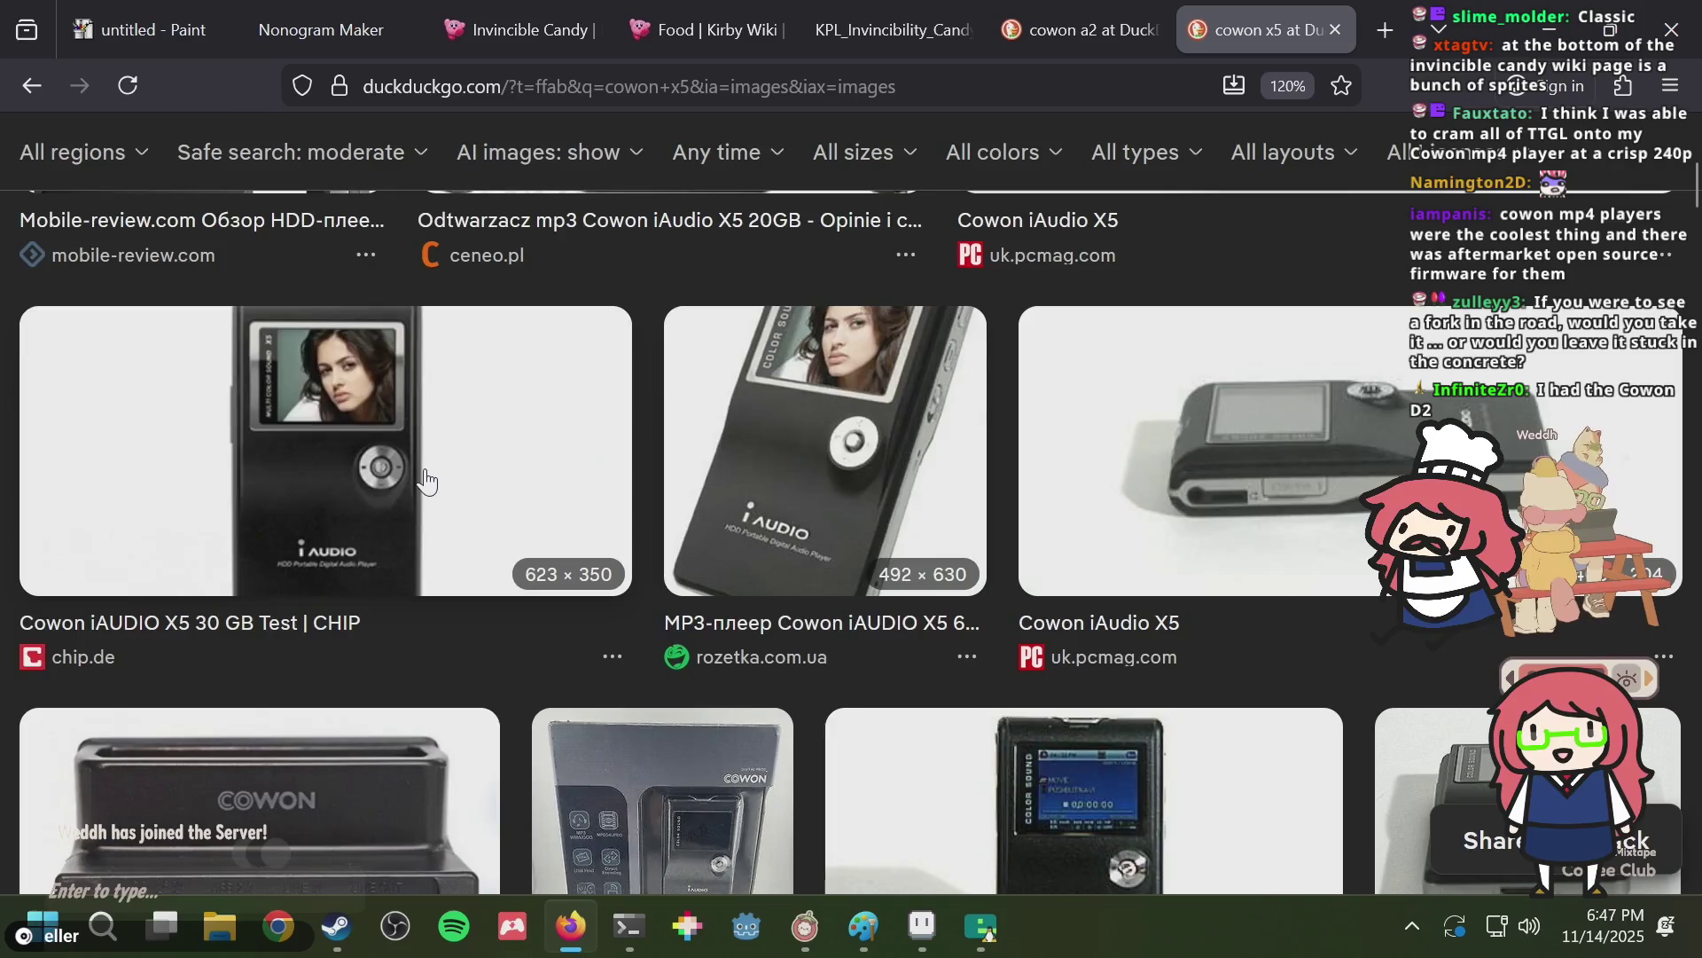
{"action": "left_click", "coordinate": [423, 476]}
Show Cowon A2 image results, then return to browse the X5 images.
{"action": "key", "text": "ctrl+shift+Tab"}
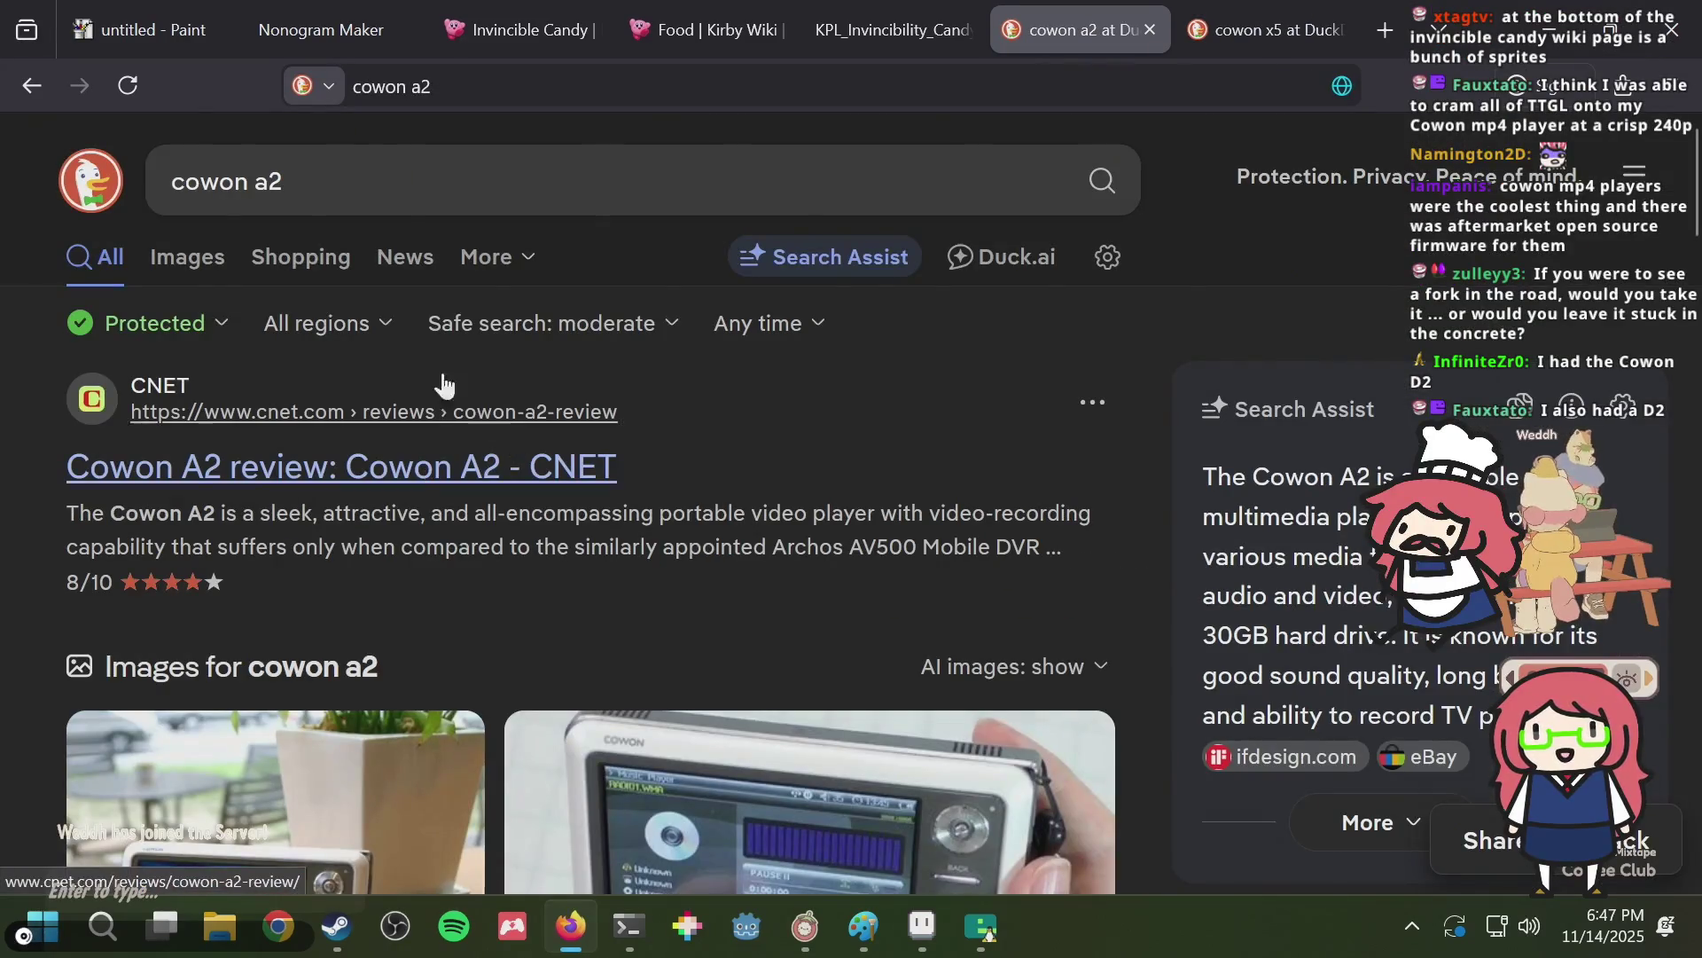
{"action": "left_click", "coordinate": [214, 248]}
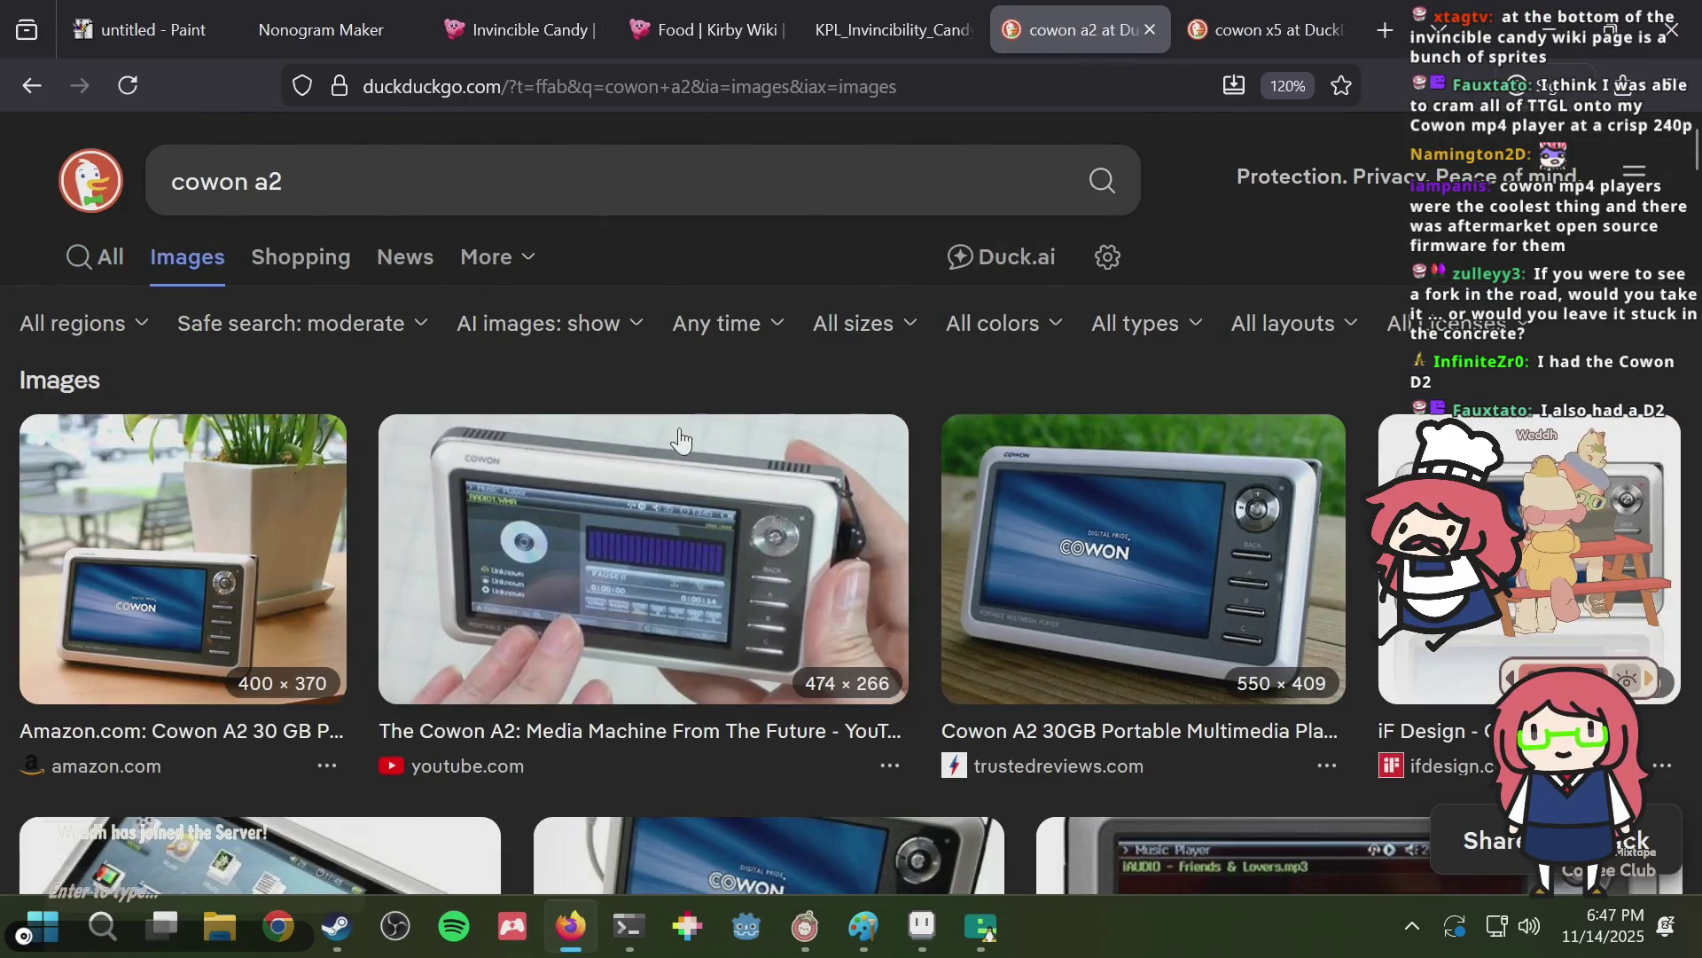
{"action": "scroll", "coordinate": [675, 439], "scroll_direction": "down", "scroll_amount": 3}
{"action": "key", "text": "ctrl+Tab"}
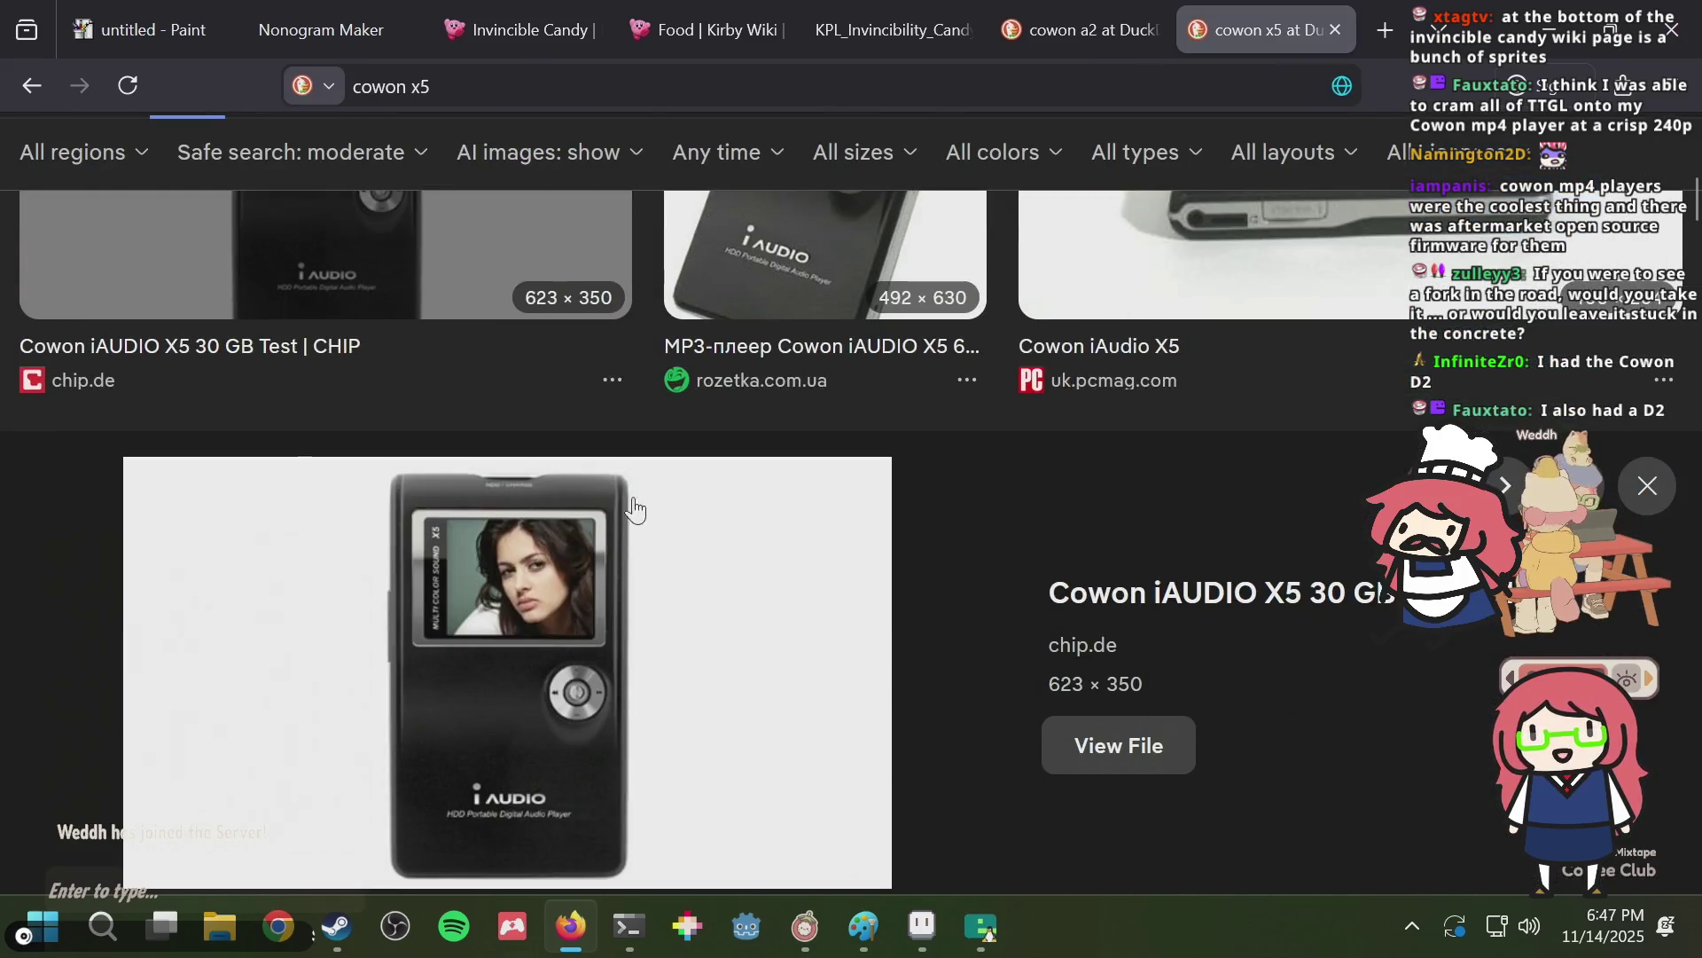
{"action": "scroll", "coordinate": [503, 538], "scroll_direction": "down", "scroll_amount": 2}
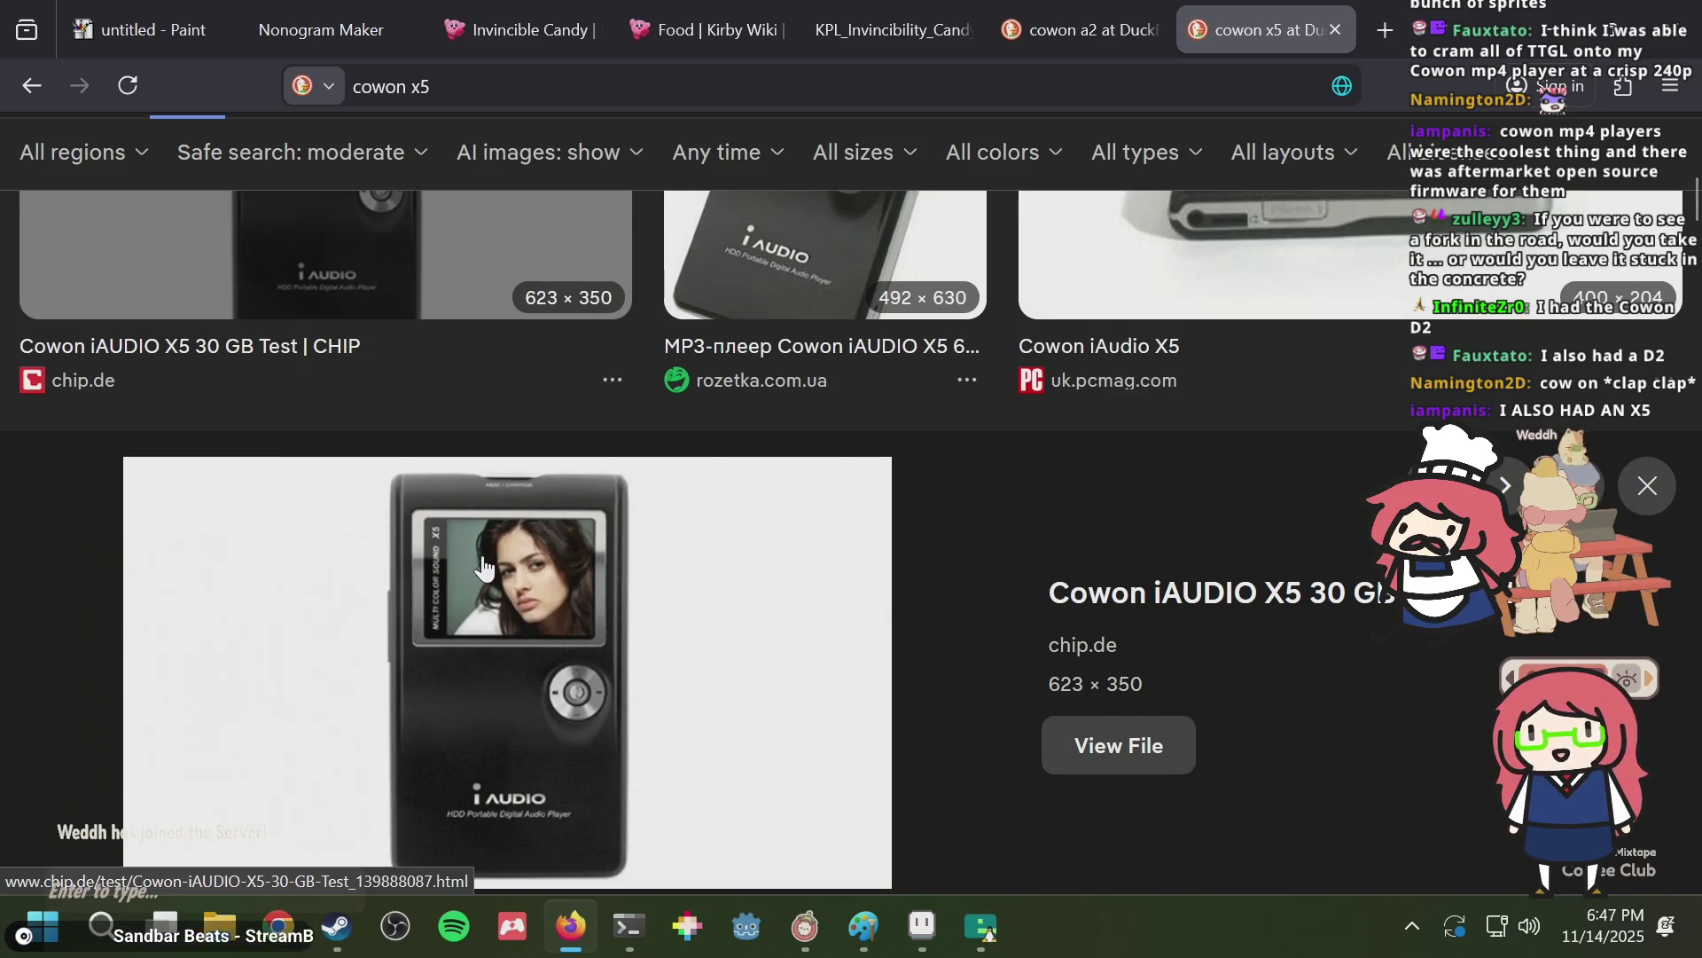
{"action": "scroll", "coordinate": [483, 564], "scroll_direction": "down", "scroll_amount": 4}
{"action": "scroll", "coordinate": [484, 564], "scroll_direction": "down", "scroll_amount": 2}
{"action": "scroll", "coordinate": [483, 564], "scroll_direction": "up", "scroll_amount": 2}
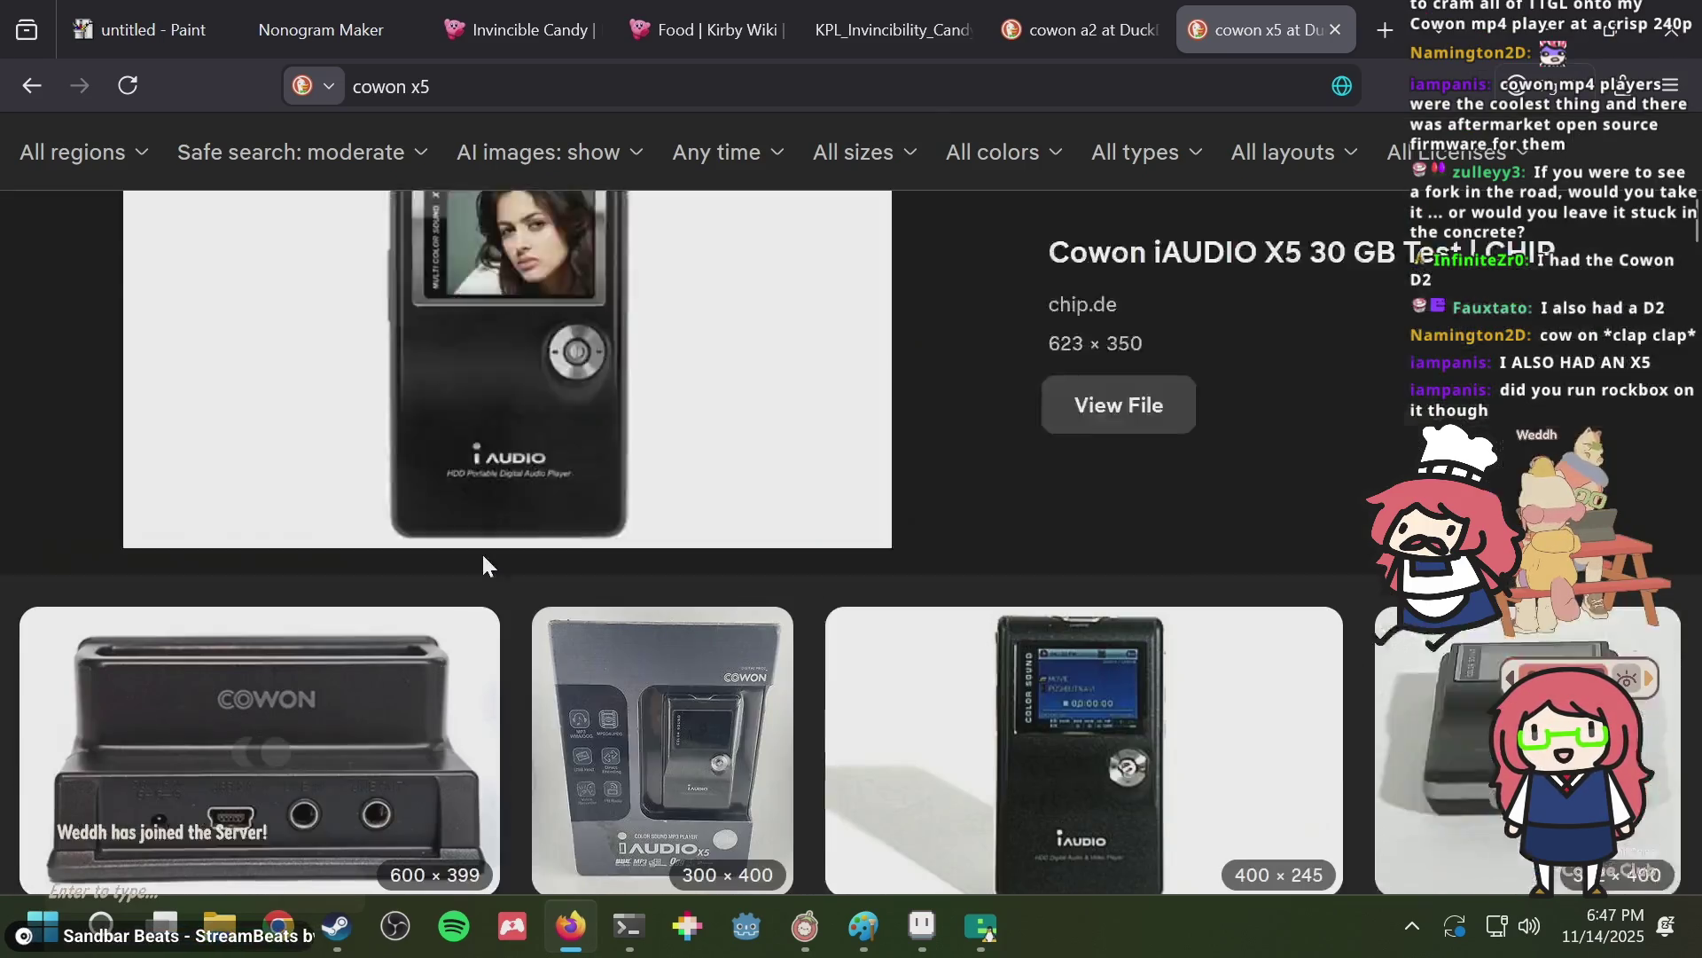
{"action": "scroll", "coordinate": [481, 552], "scroll_direction": "up", "scroll_amount": 4}
Search for 'cowon s9' in a new tab.
{"action": "key", "text": "ctrl+t"}
{"action": "type", "text": "cowon s9"}
{"action": "key", "text": "Return"}
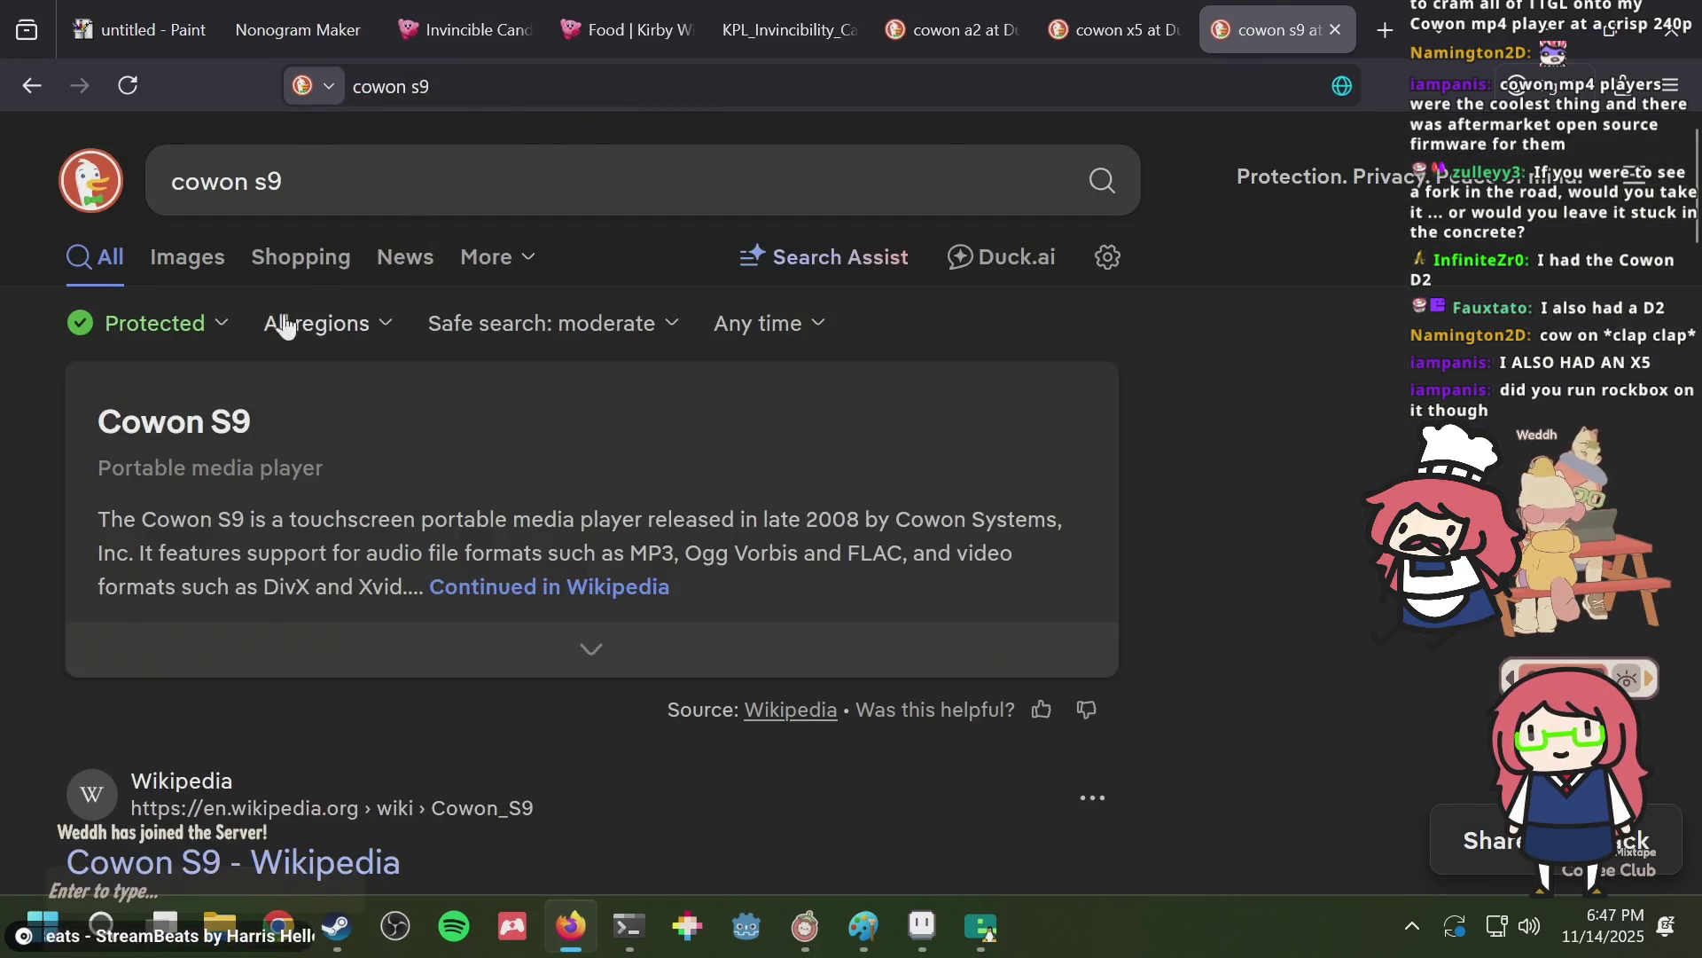
Show Cowon S9 image results and preview the first S9 photo.
{"action": "left_click", "coordinate": [187, 265]}
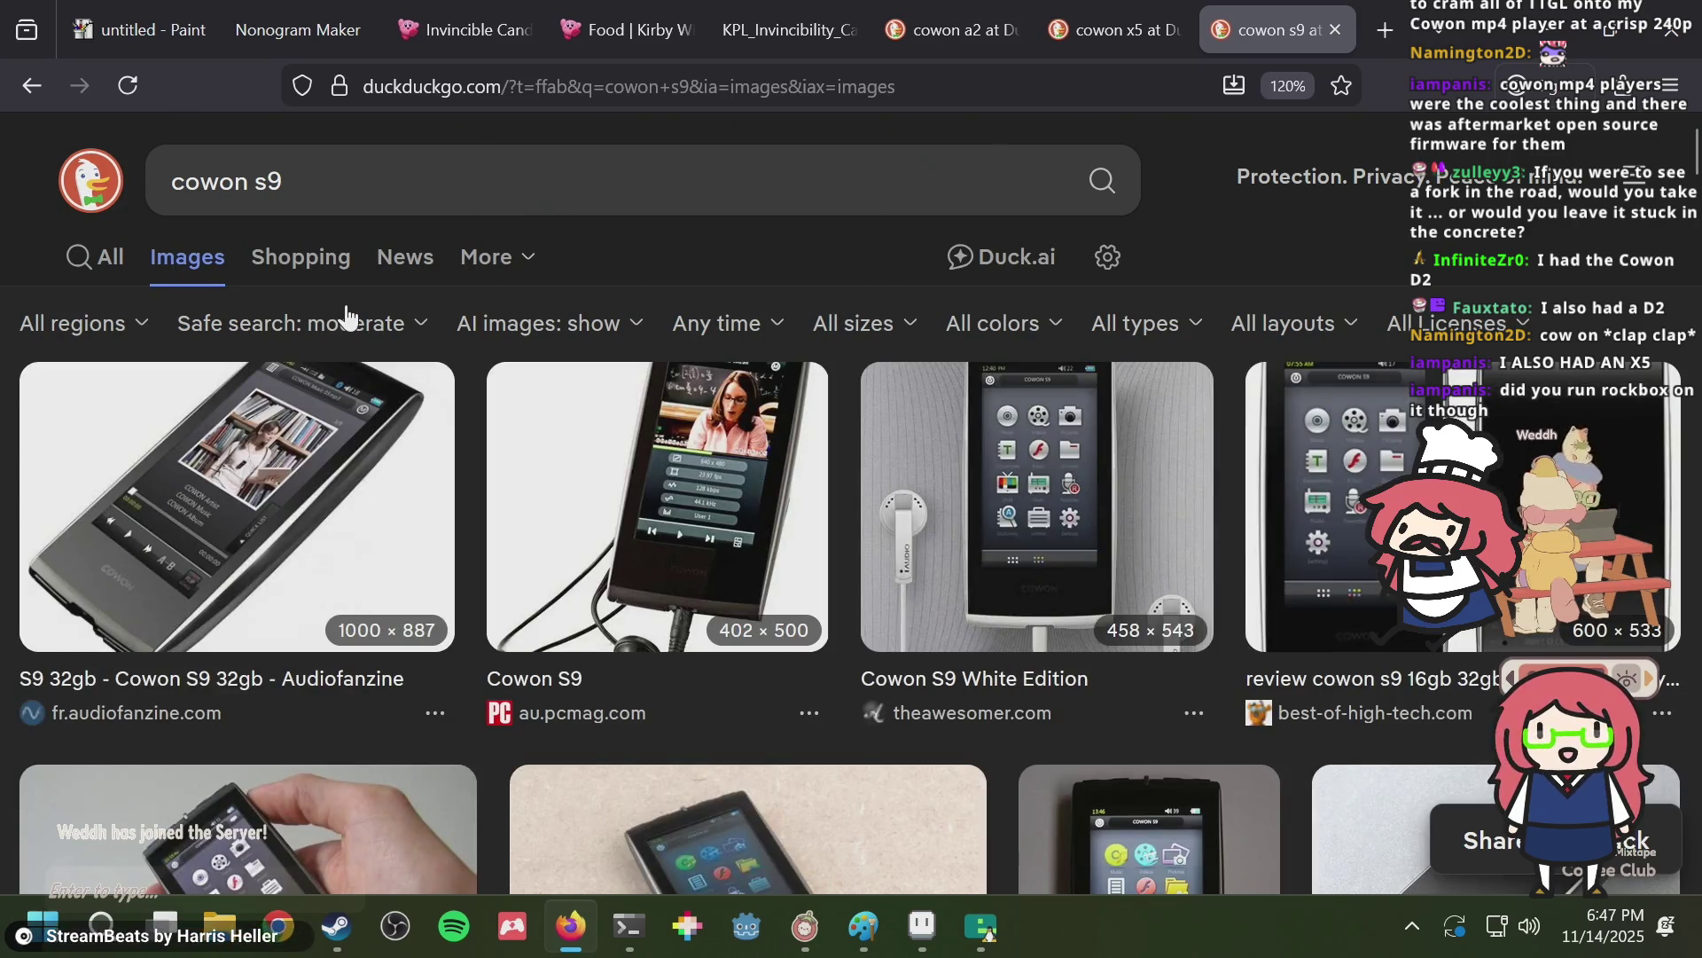
{"action": "scroll", "coordinate": [732, 437], "scroll_direction": "down", "scroll_amount": 2}
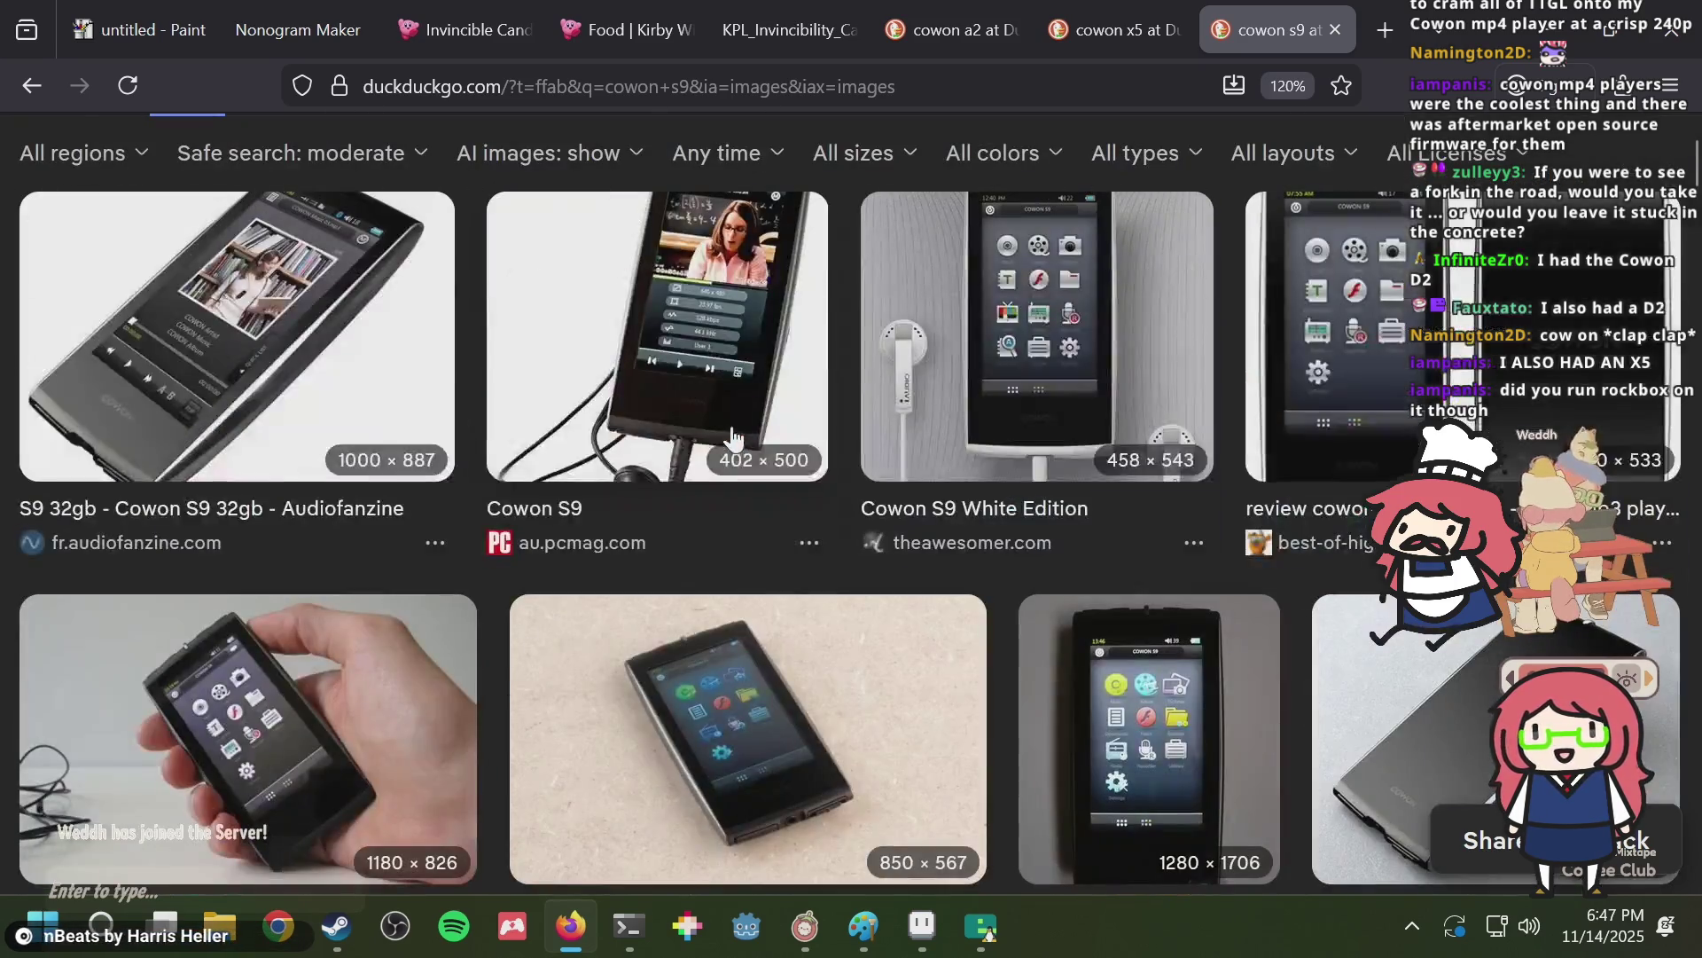
{"action": "left_click", "coordinate": [301, 346]}
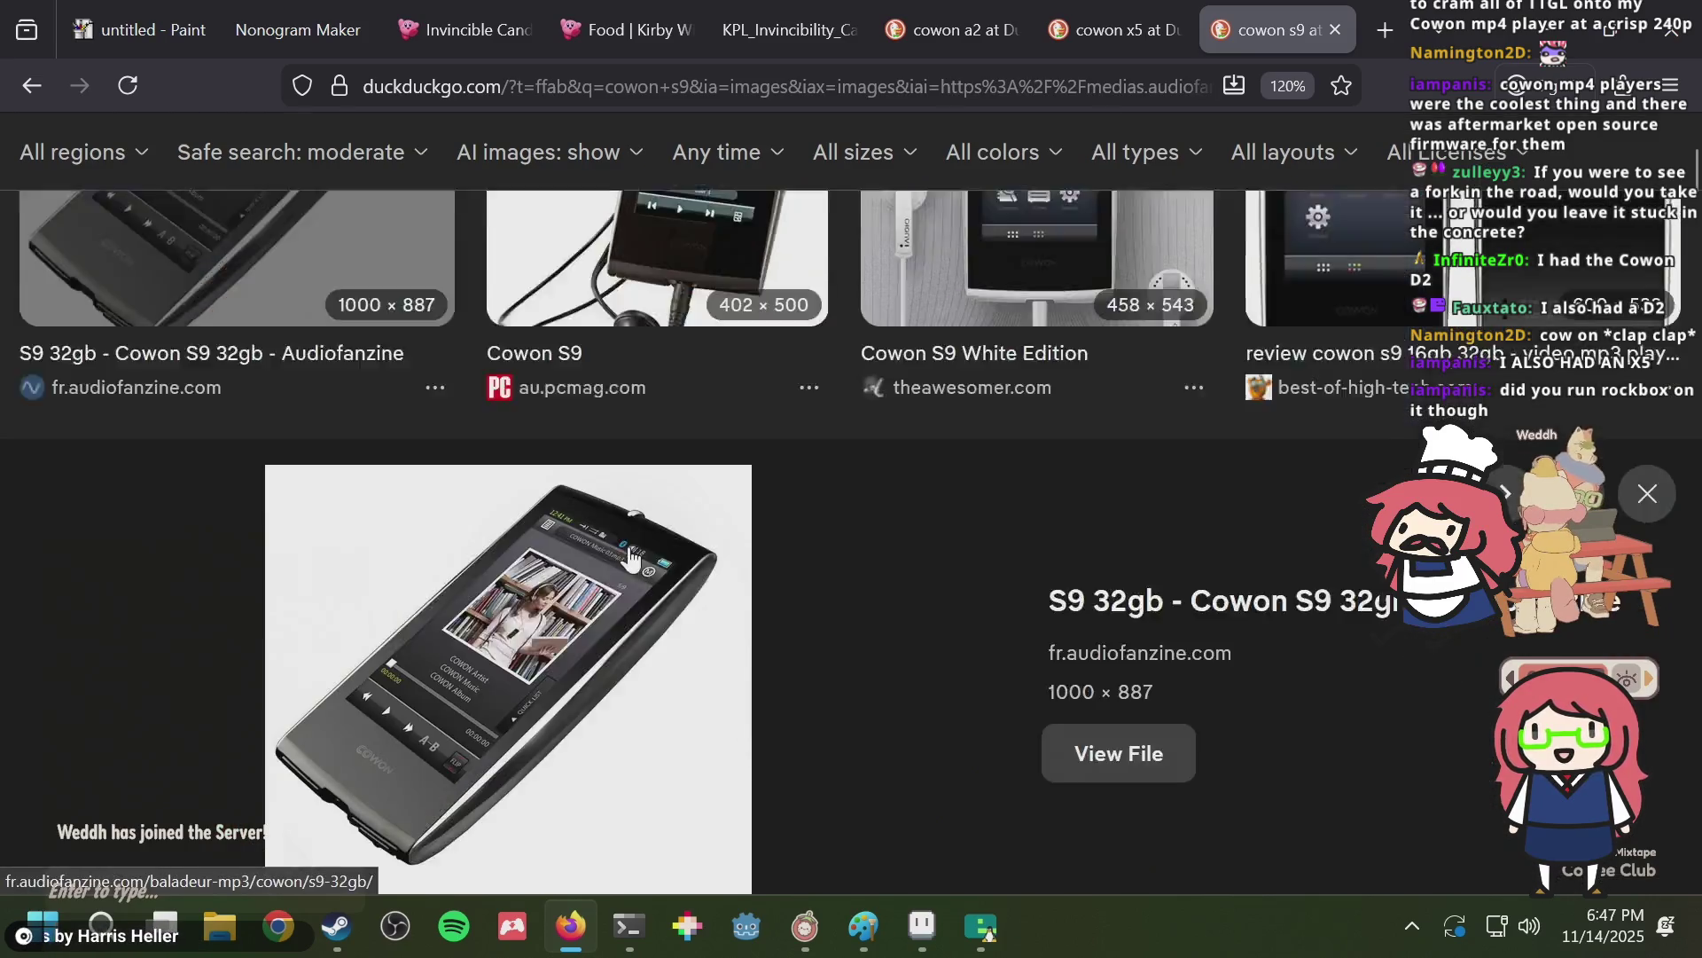
{"action": "scroll", "coordinate": [634, 545], "scroll_direction": "down", "scroll_amount": 4}
{"action": "scroll", "coordinate": [643, 532], "scroll_direction": "up", "scroll_amount": 4}
{"action": "scroll", "coordinate": [691, 486], "scroll_direction": "up", "scroll_amount": 3}
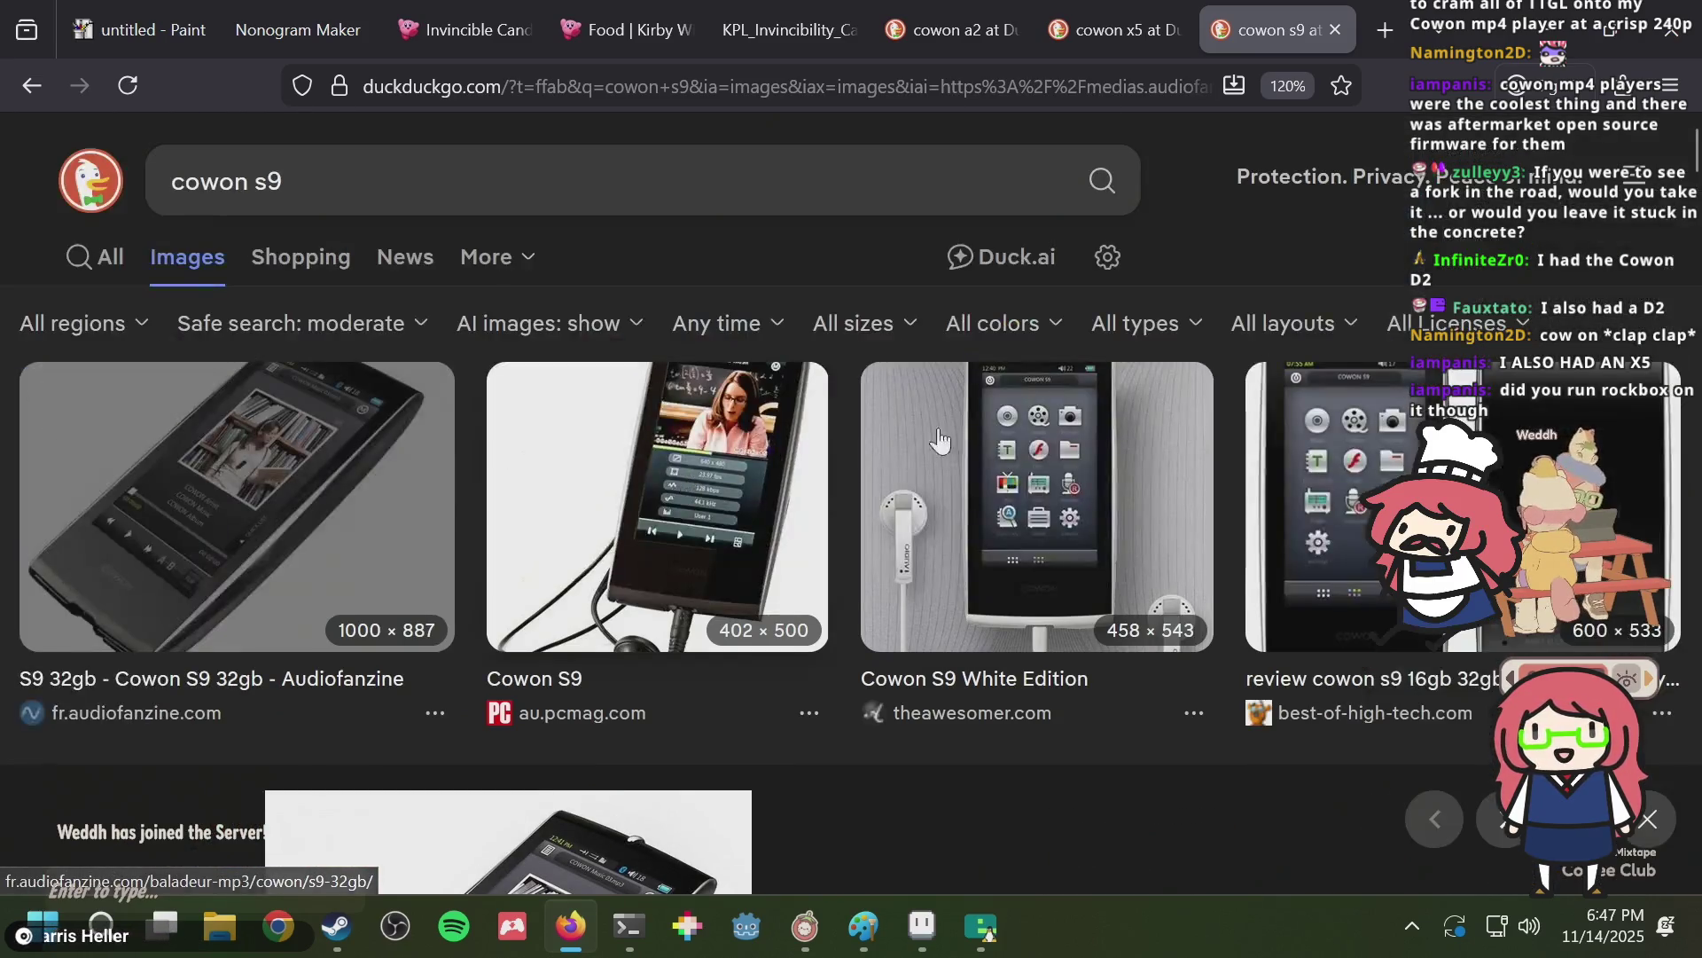
Preview the Cowon S9 White Edition and hifitest S9 photos.
{"action": "left_click", "coordinate": [971, 484]}
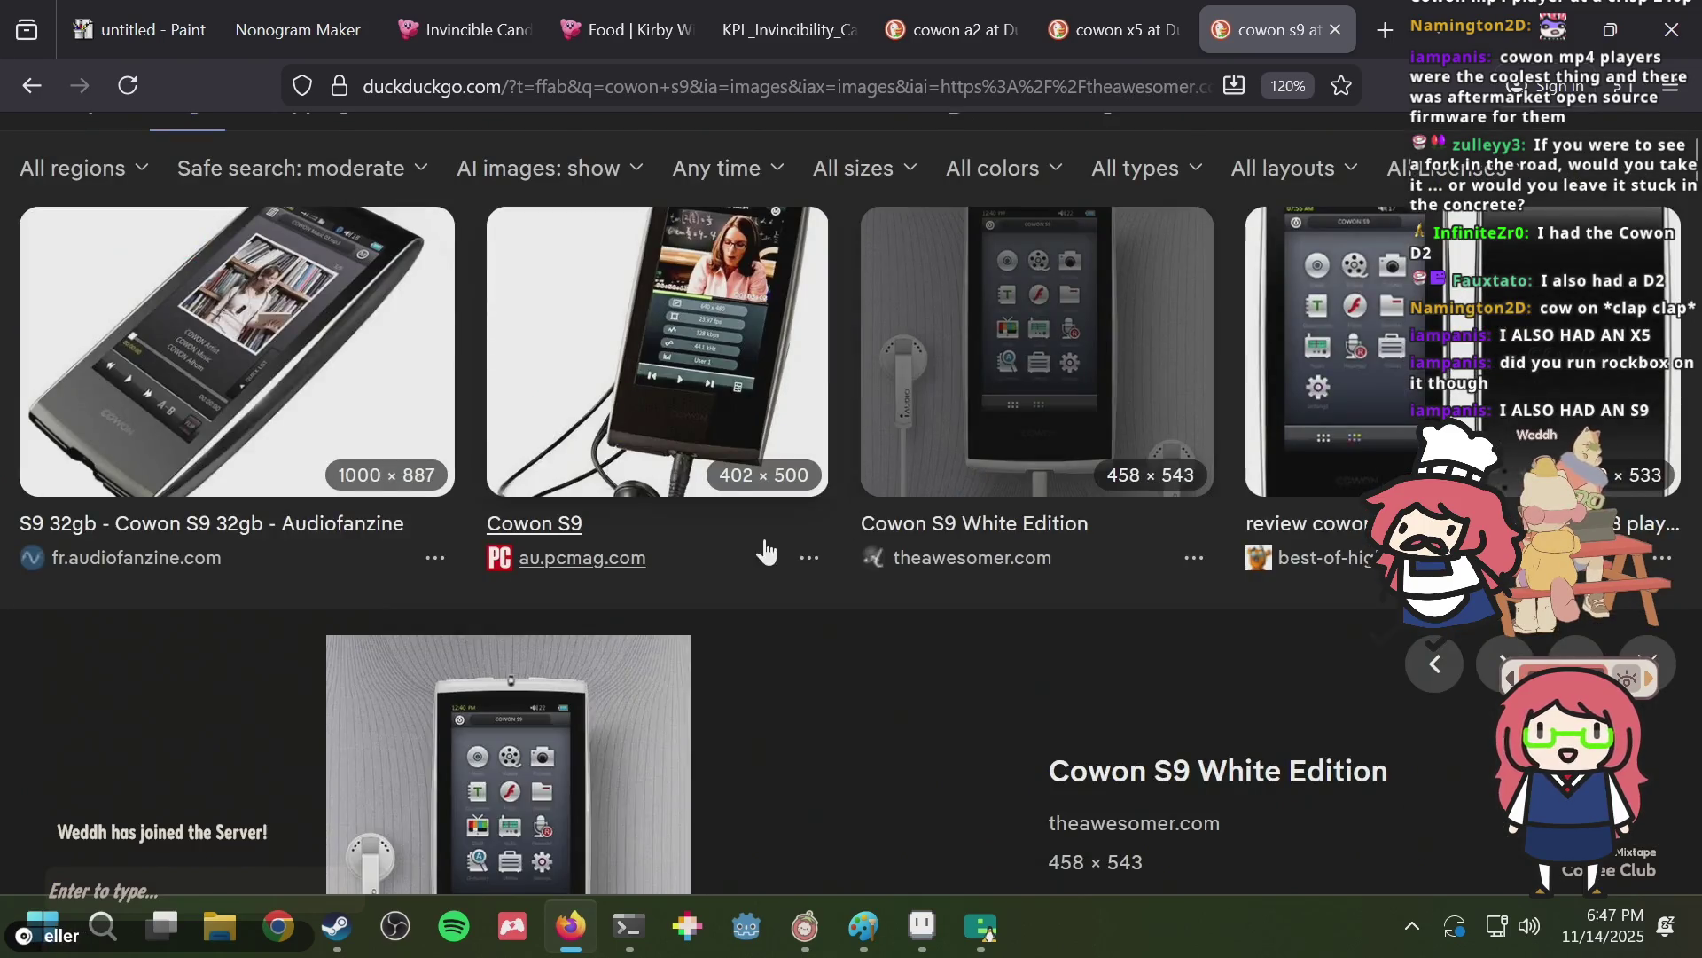
{"action": "scroll", "coordinate": [762, 535], "scroll_direction": "down", "scroll_amount": 2}
{"action": "scroll", "coordinate": [764, 541], "scroll_direction": "down", "scroll_amount": 6}
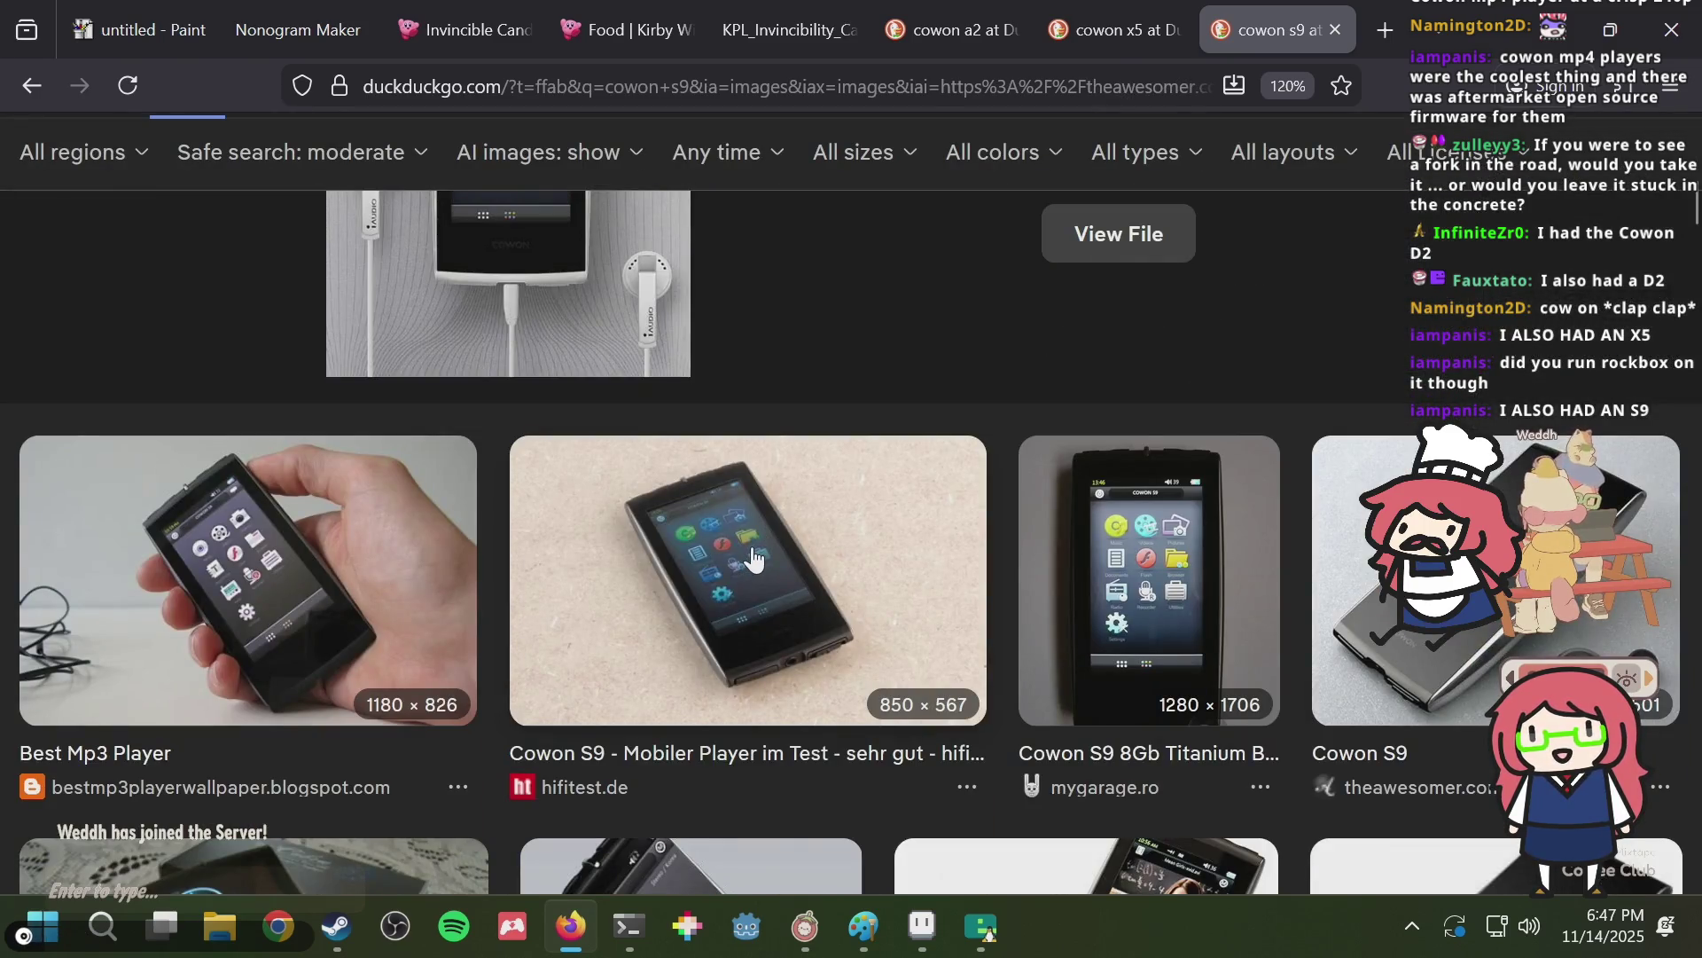
{"action": "left_click", "coordinate": [753, 551]}
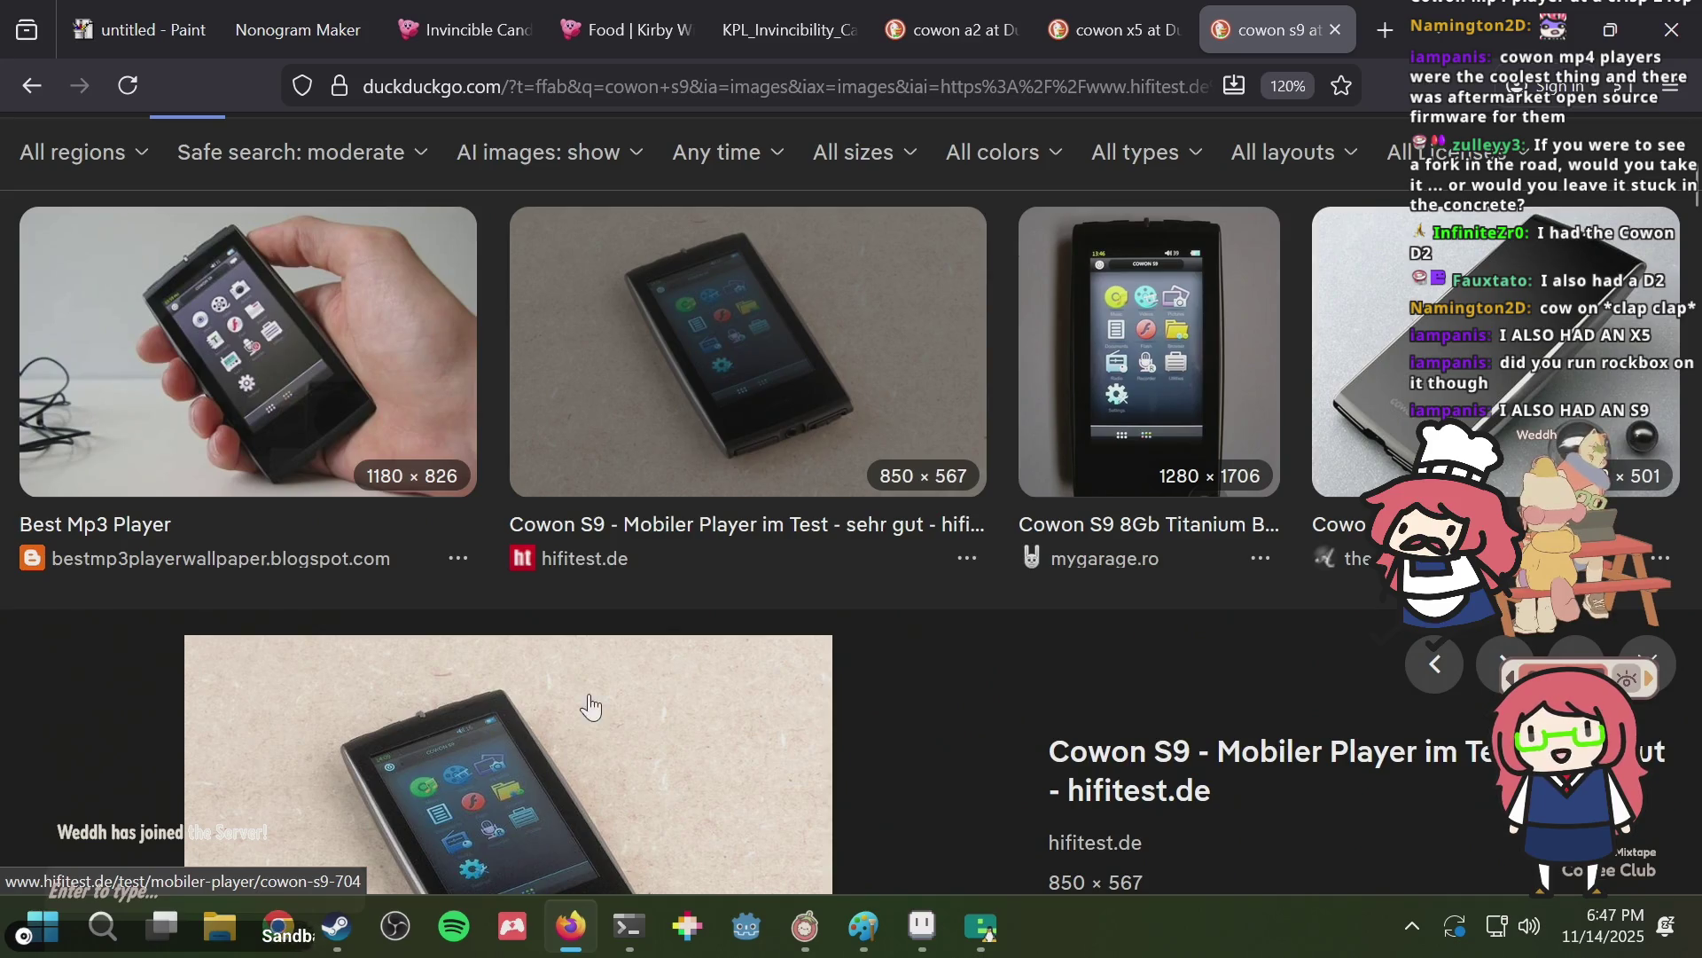
{"action": "scroll", "coordinate": [590, 705], "scroll_direction": "down", "scroll_amount": 3}
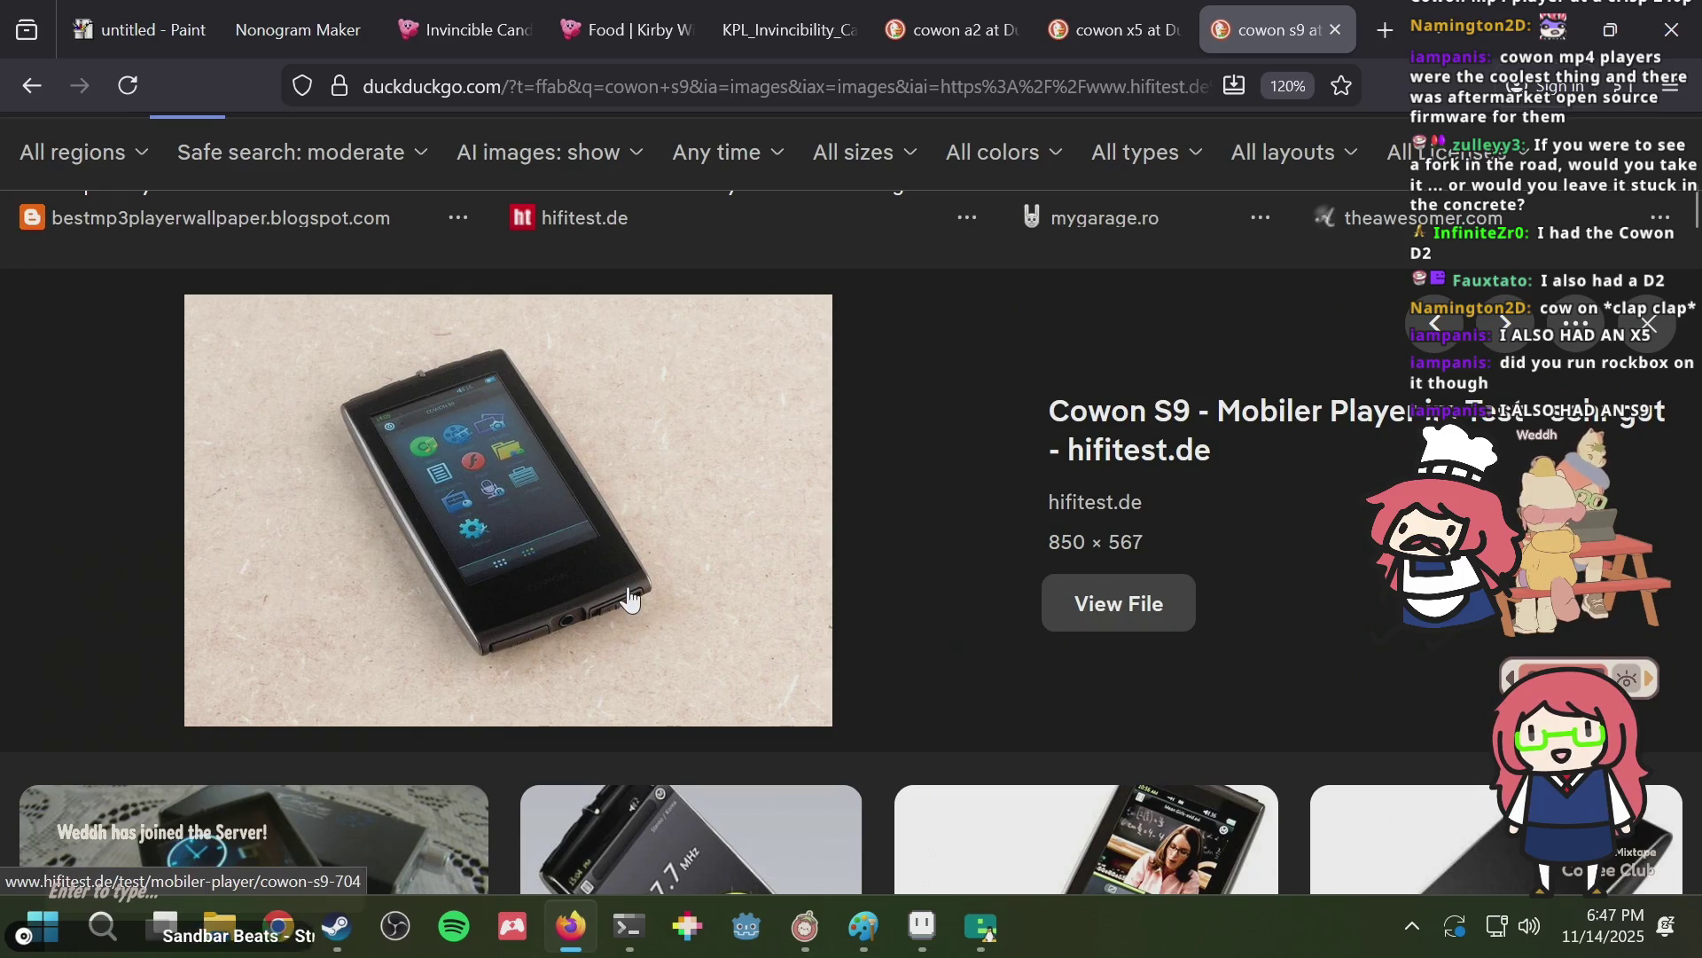
{"action": "scroll", "coordinate": [630, 594], "scroll_direction": "up", "scroll_amount": 3}
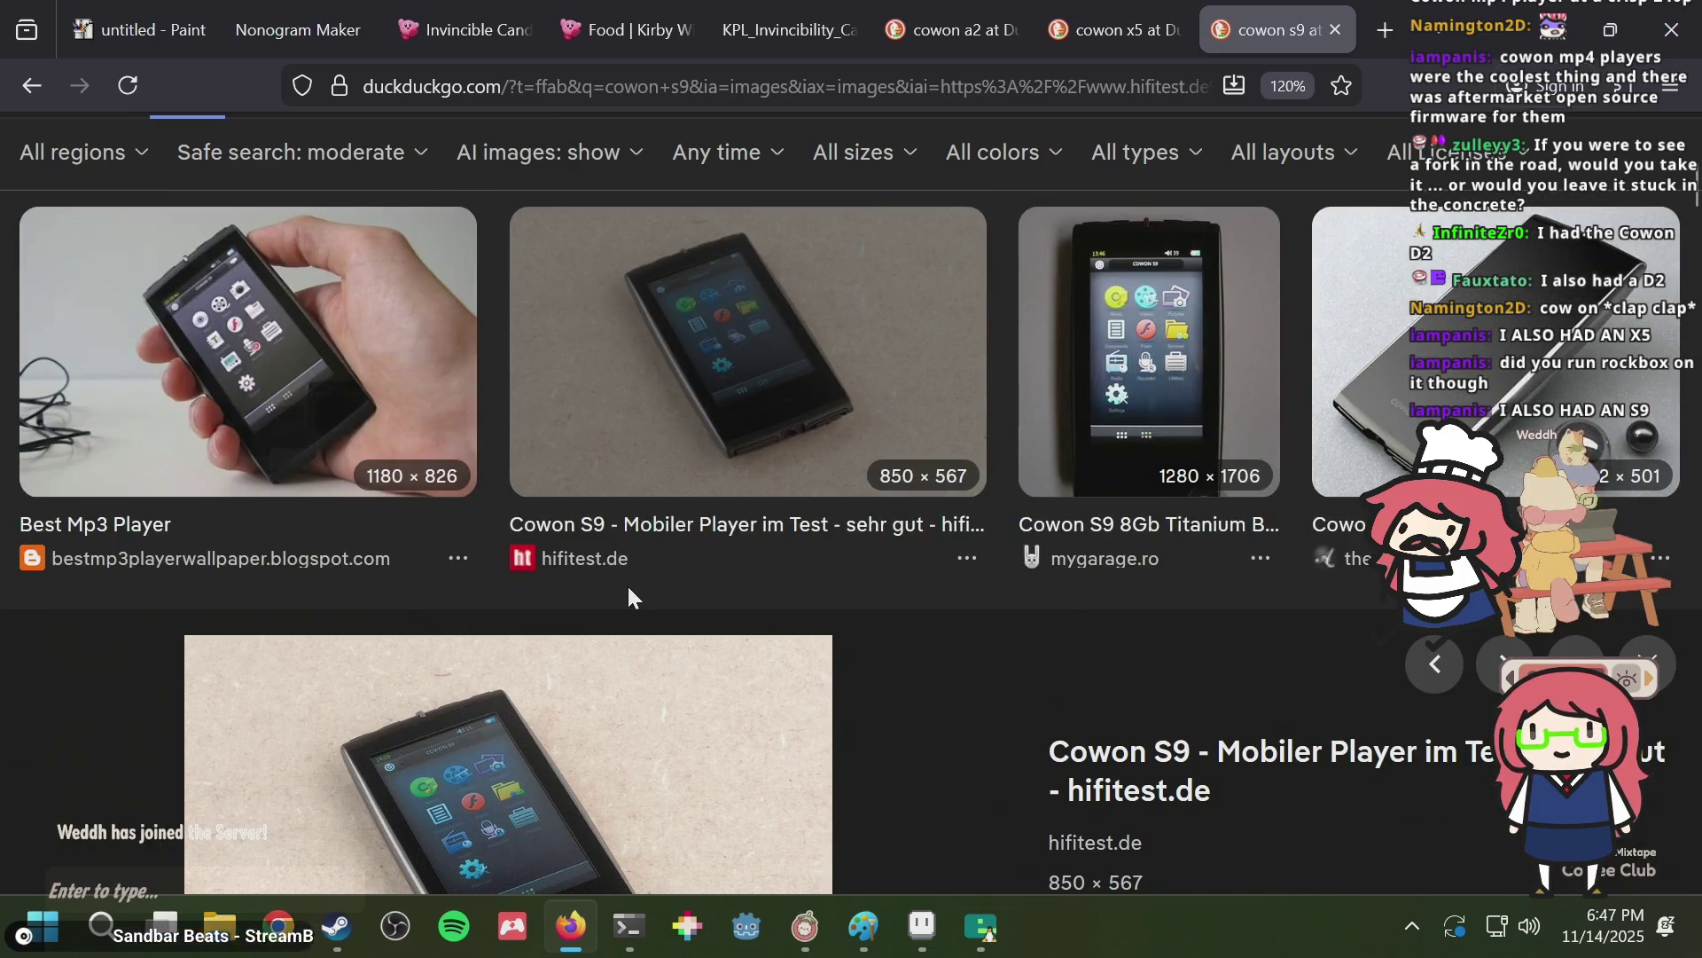
{"action": "scroll", "coordinate": [625, 589], "scroll_direction": "down", "scroll_amount": 4}
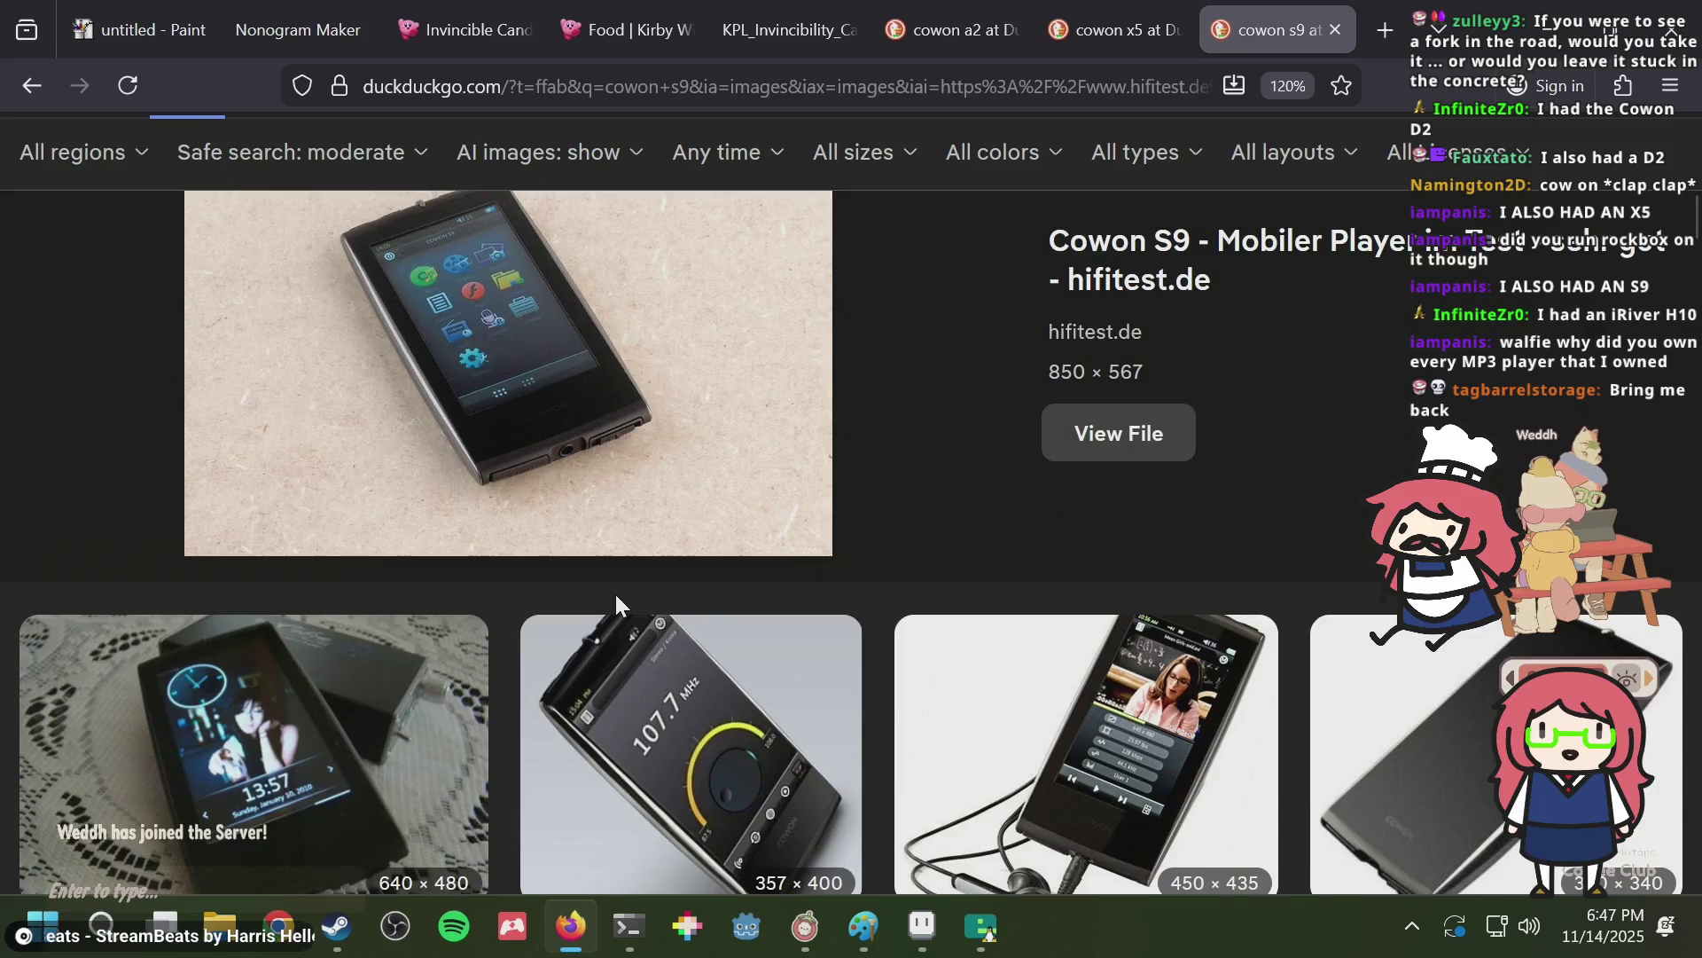
{"action": "scroll", "coordinate": [616, 596], "scroll_direction": "up", "scroll_amount": 1}
Back on the cowon a2 images, preview the Amazon and trustedreviews A2 photos.
{"action": "left_click", "coordinate": [923, 10]}
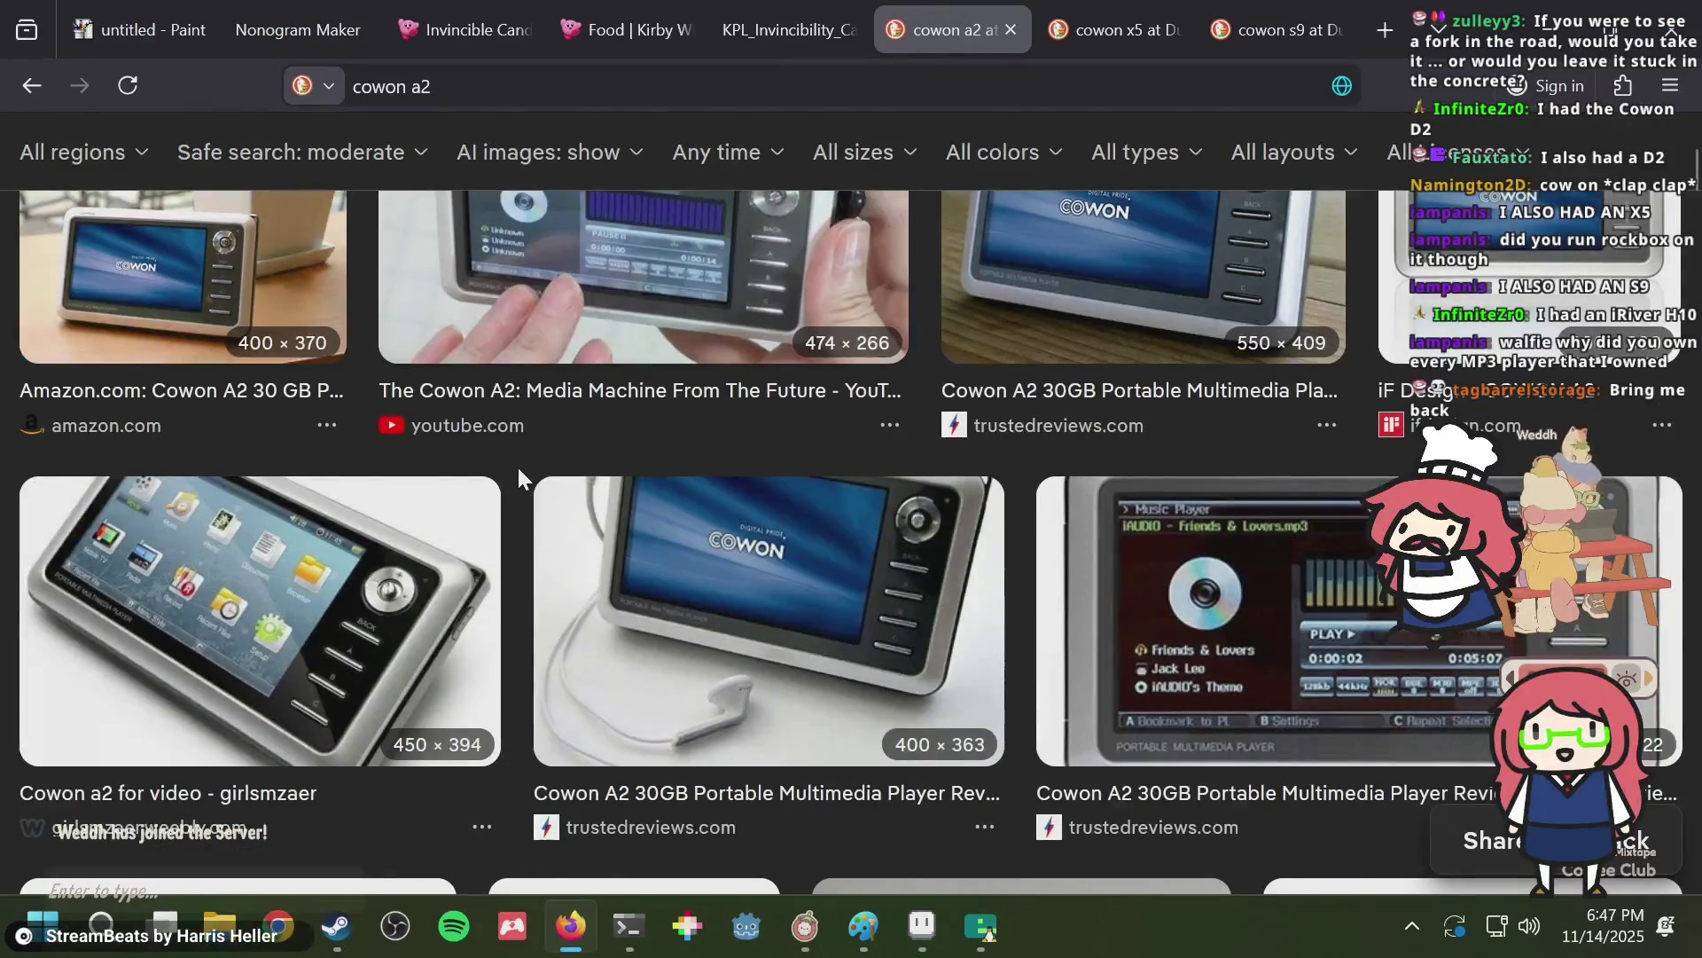
{"action": "scroll", "coordinate": [518, 470], "scroll_direction": "down", "scroll_amount": 1}
{"action": "scroll", "coordinate": [518, 470], "scroll_direction": "up", "scroll_amount": 2}
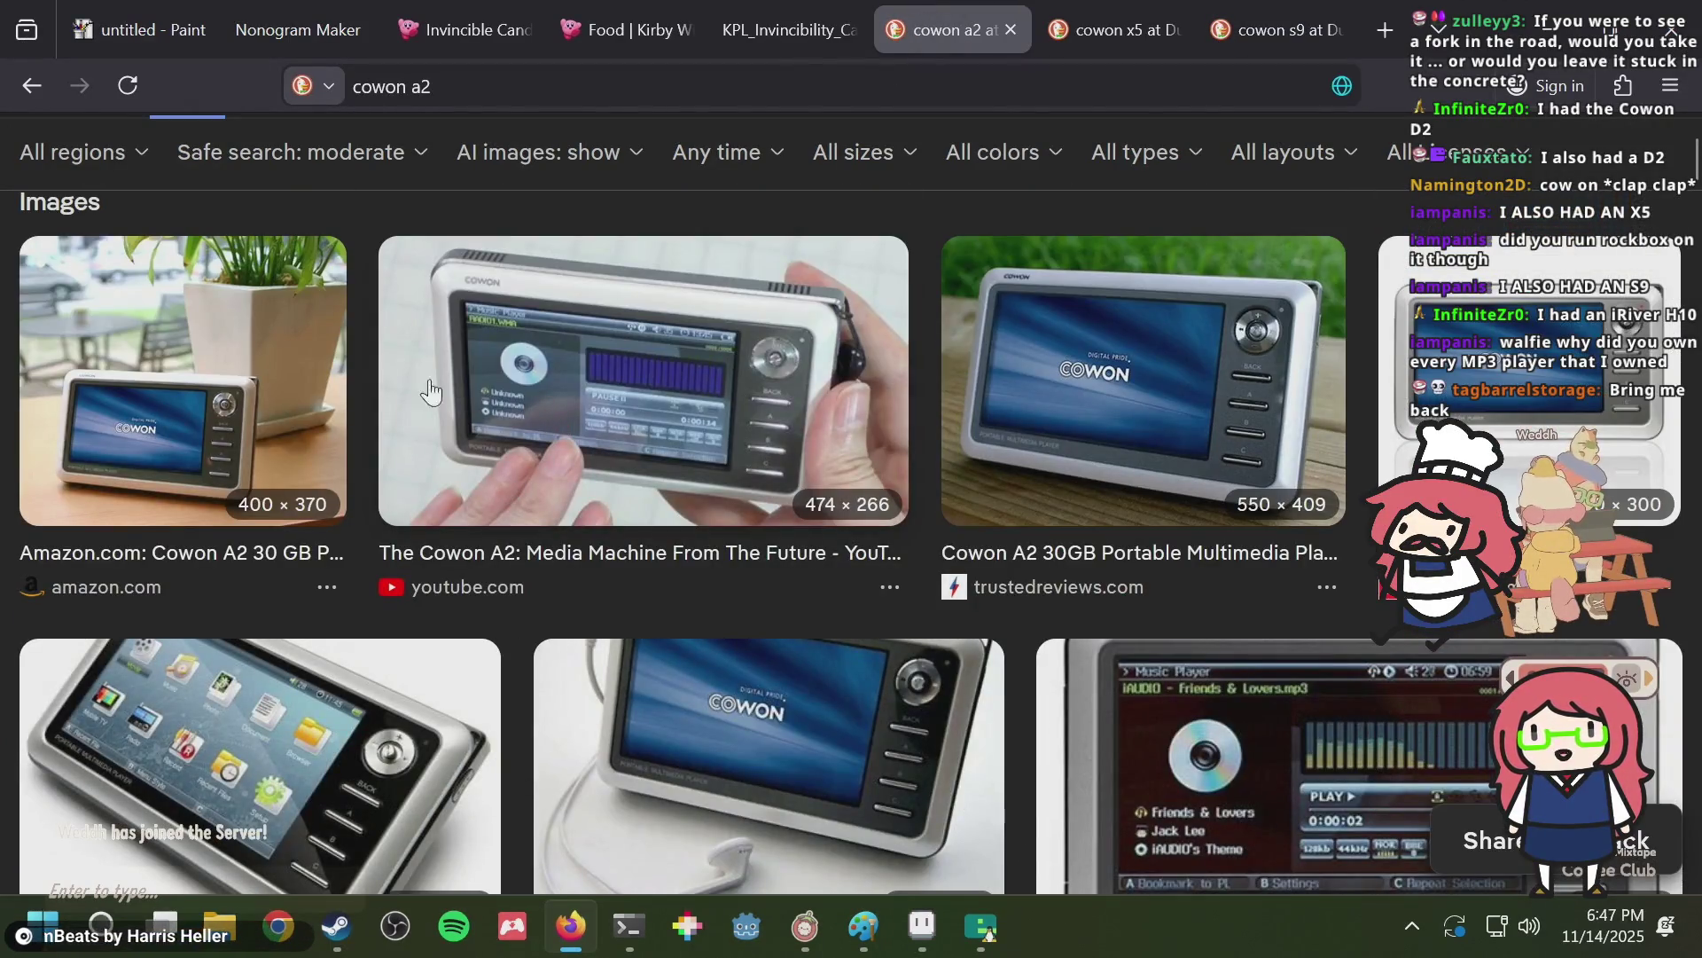
{"action": "left_click", "coordinate": [219, 406]}
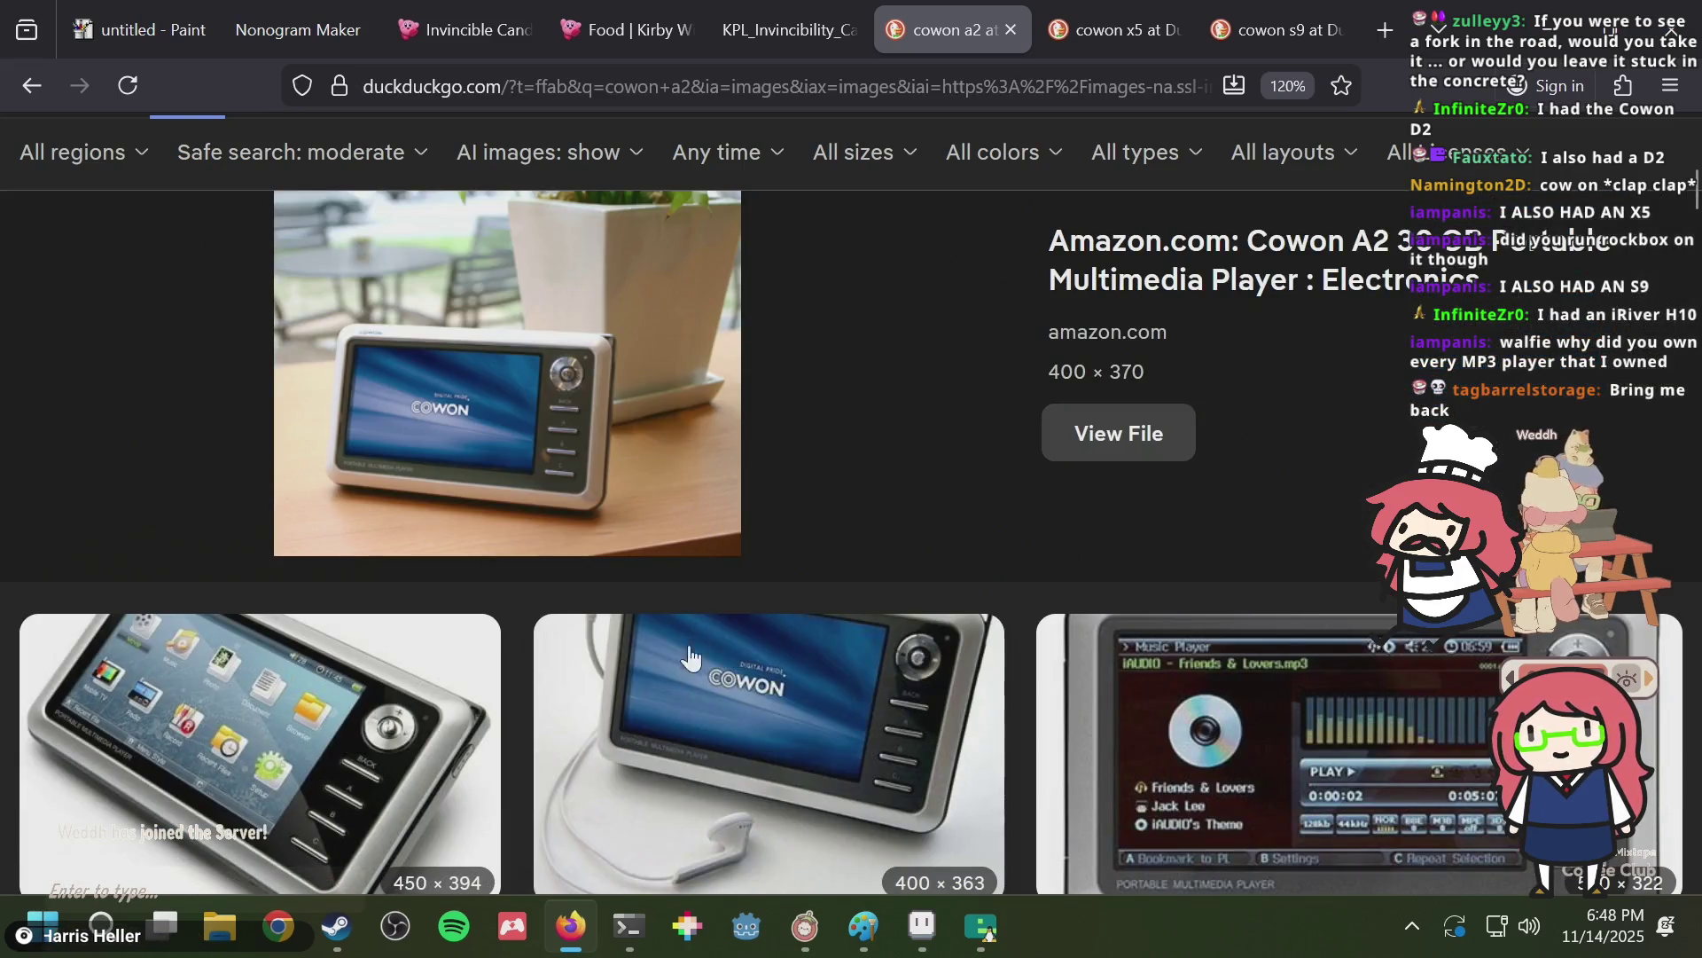
{"action": "left_click", "coordinate": [681, 670]}
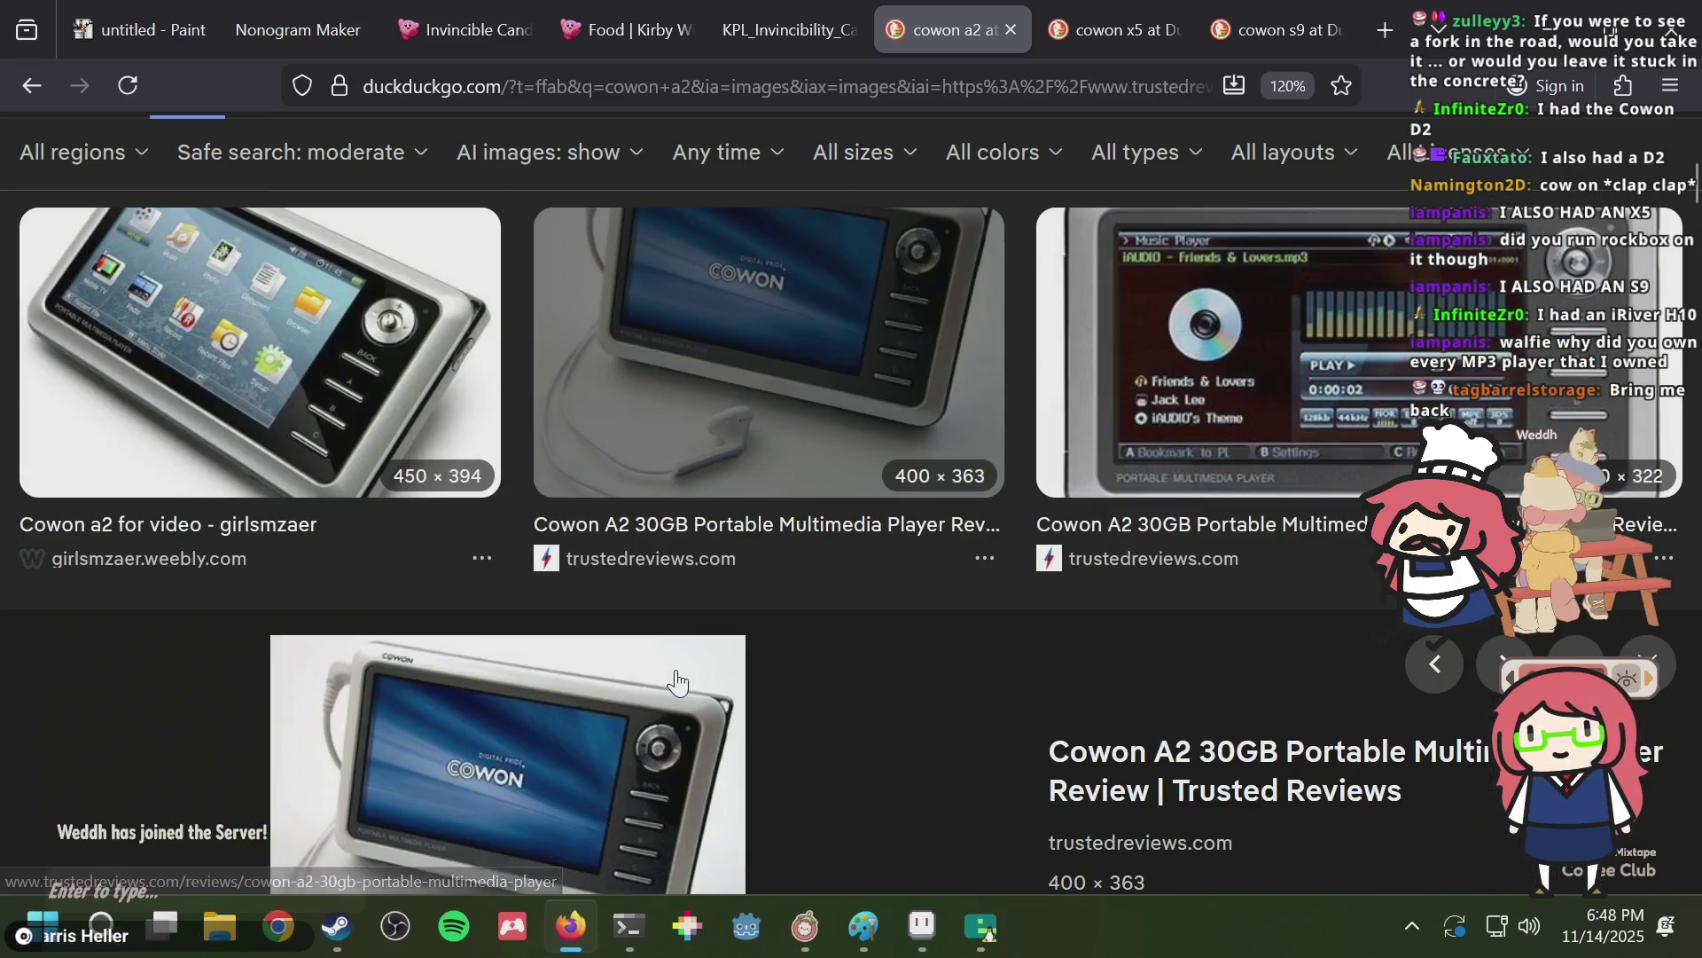
{"action": "scroll", "coordinate": [674, 635], "scroll_direction": "down", "scroll_amount": 1}
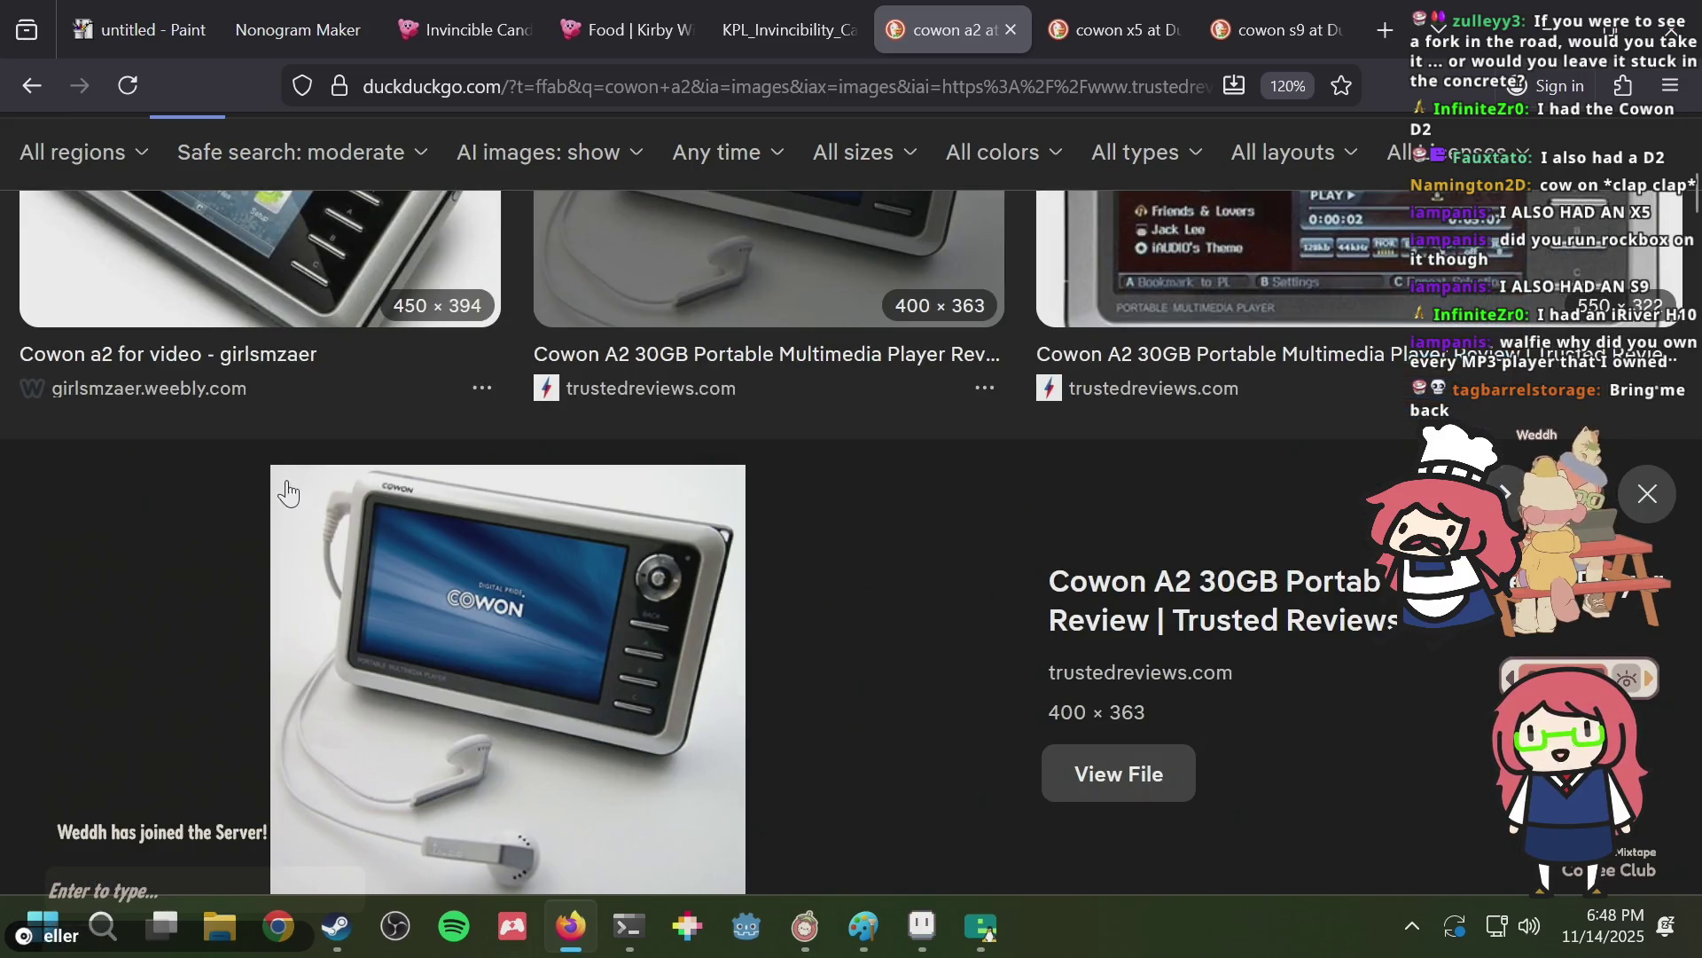
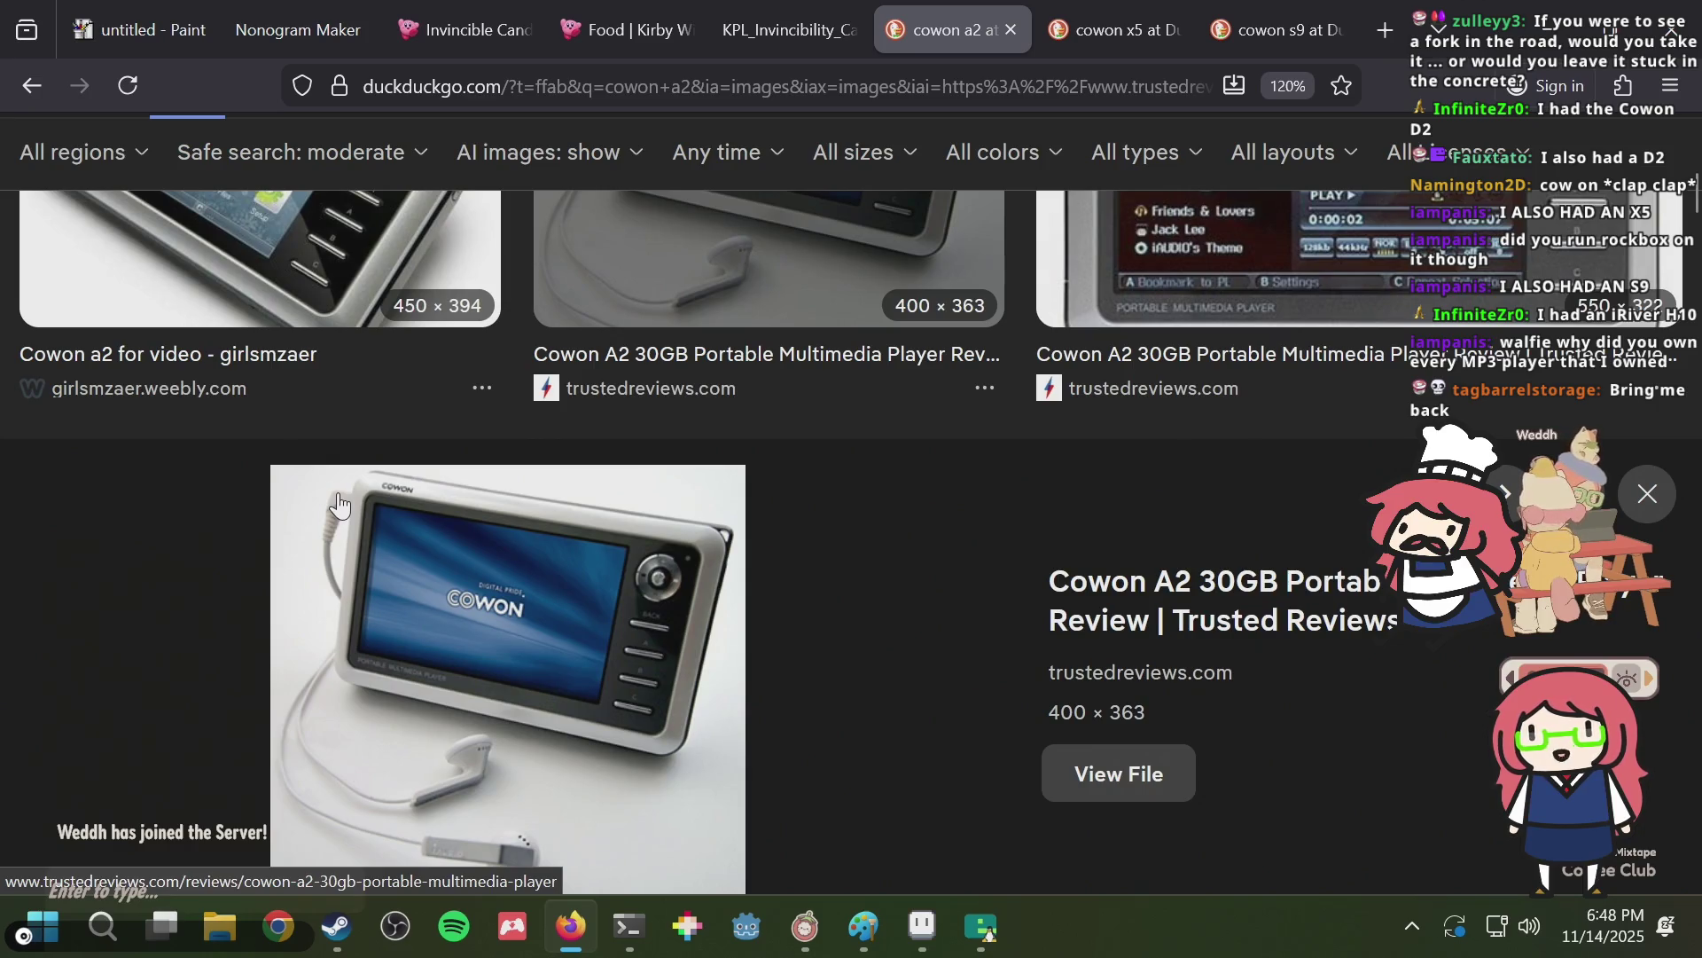
Close the Cowon A2 image results tab.
{"action": "scroll", "coordinate": [340, 506], "scroll_direction": "down", "scroll_amount": 10}
{"action": "scroll", "coordinate": [339, 505], "scroll_direction": "up", "scroll_amount": 8}
{"action": "scroll", "coordinate": [341, 506], "scroll_direction": "up", "scroll_amount": 4}
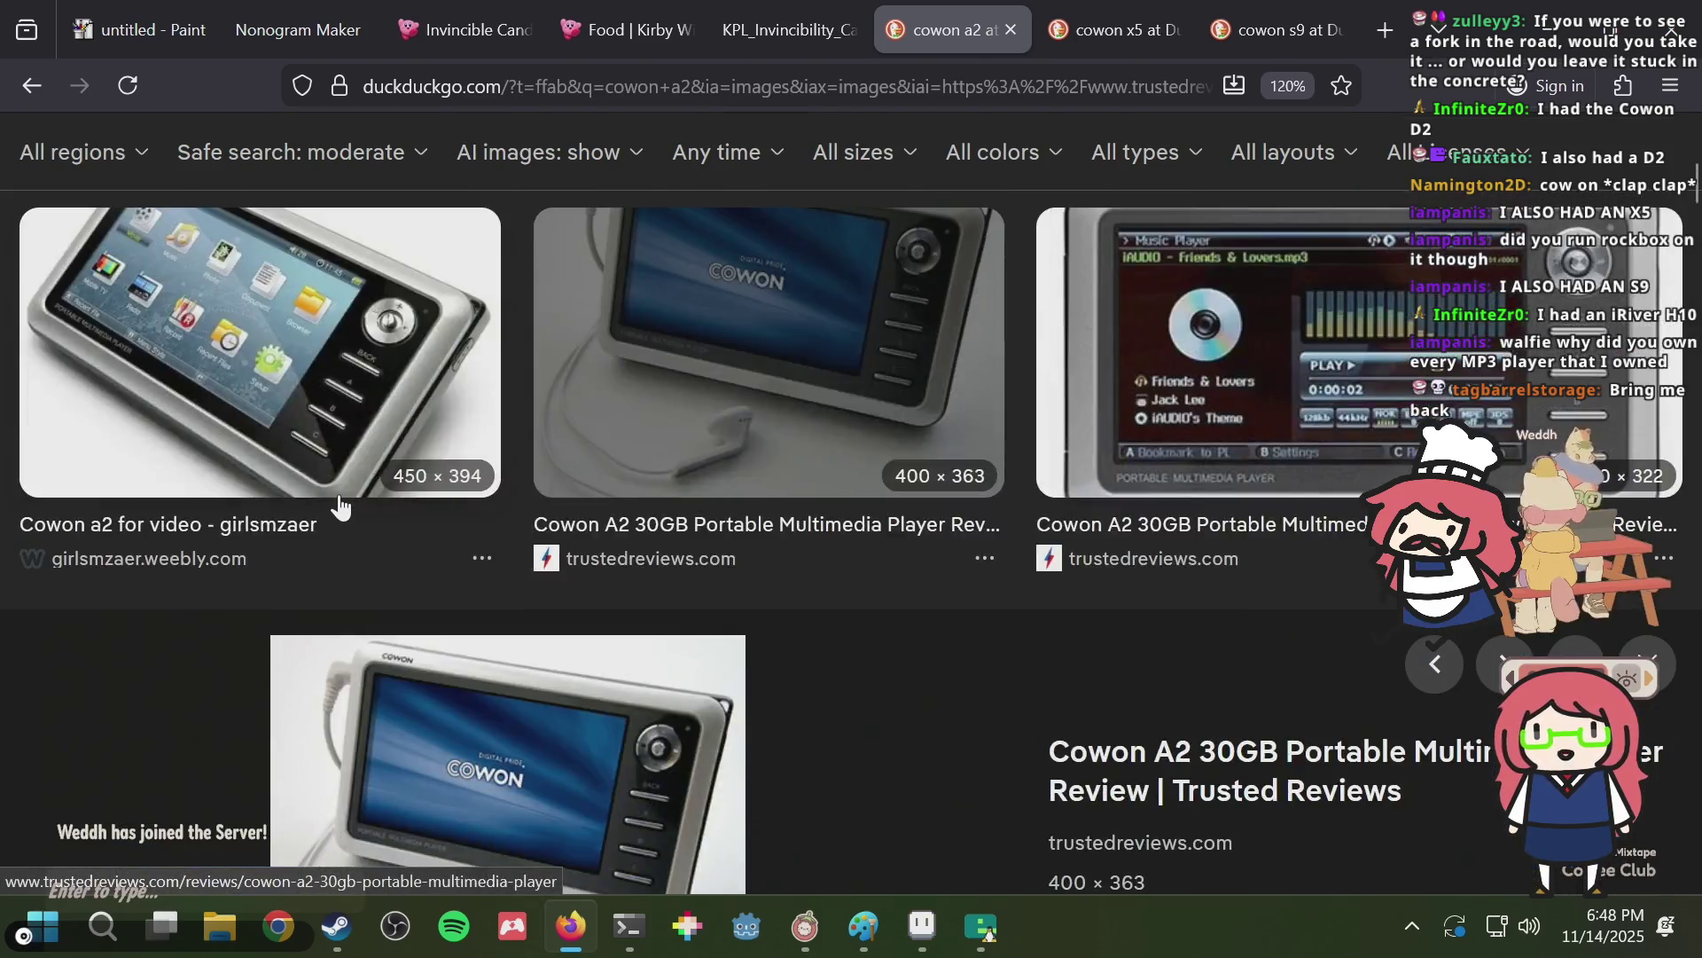
{"action": "scroll", "coordinate": [342, 507], "scroll_direction": "up", "scroll_amount": 2}
{"action": "scroll", "coordinate": [339, 506], "scroll_direction": "up", "scroll_amount": 2}
{"action": "scroll", "coordinate": [354, 491], "scroll_direction": "up", "scroll_amount": 4}
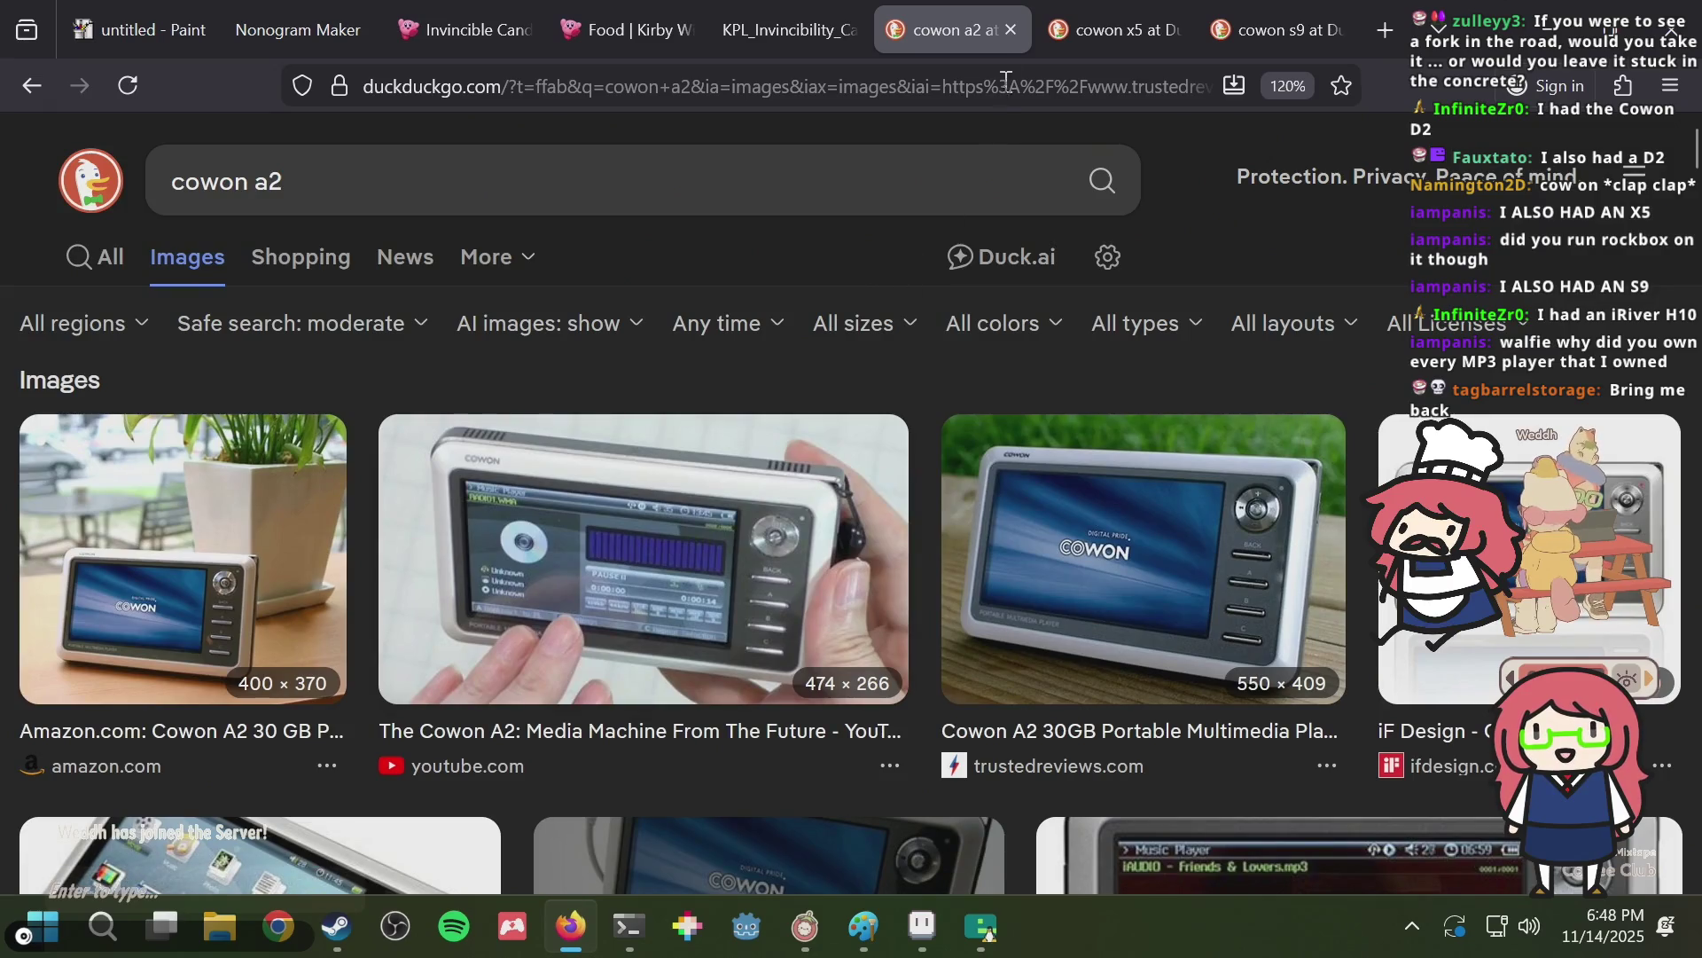
{"action": "left_click", "coordinate": [1010, 30]}
{"action": "scroll", "coordinate": [639, 502], "scroll_direction": "down", "scroll_amount": 3}
{"action": "scroll", "coordinate": [638, 501], "scroll_direction": "down", "scroll_amount": 3}
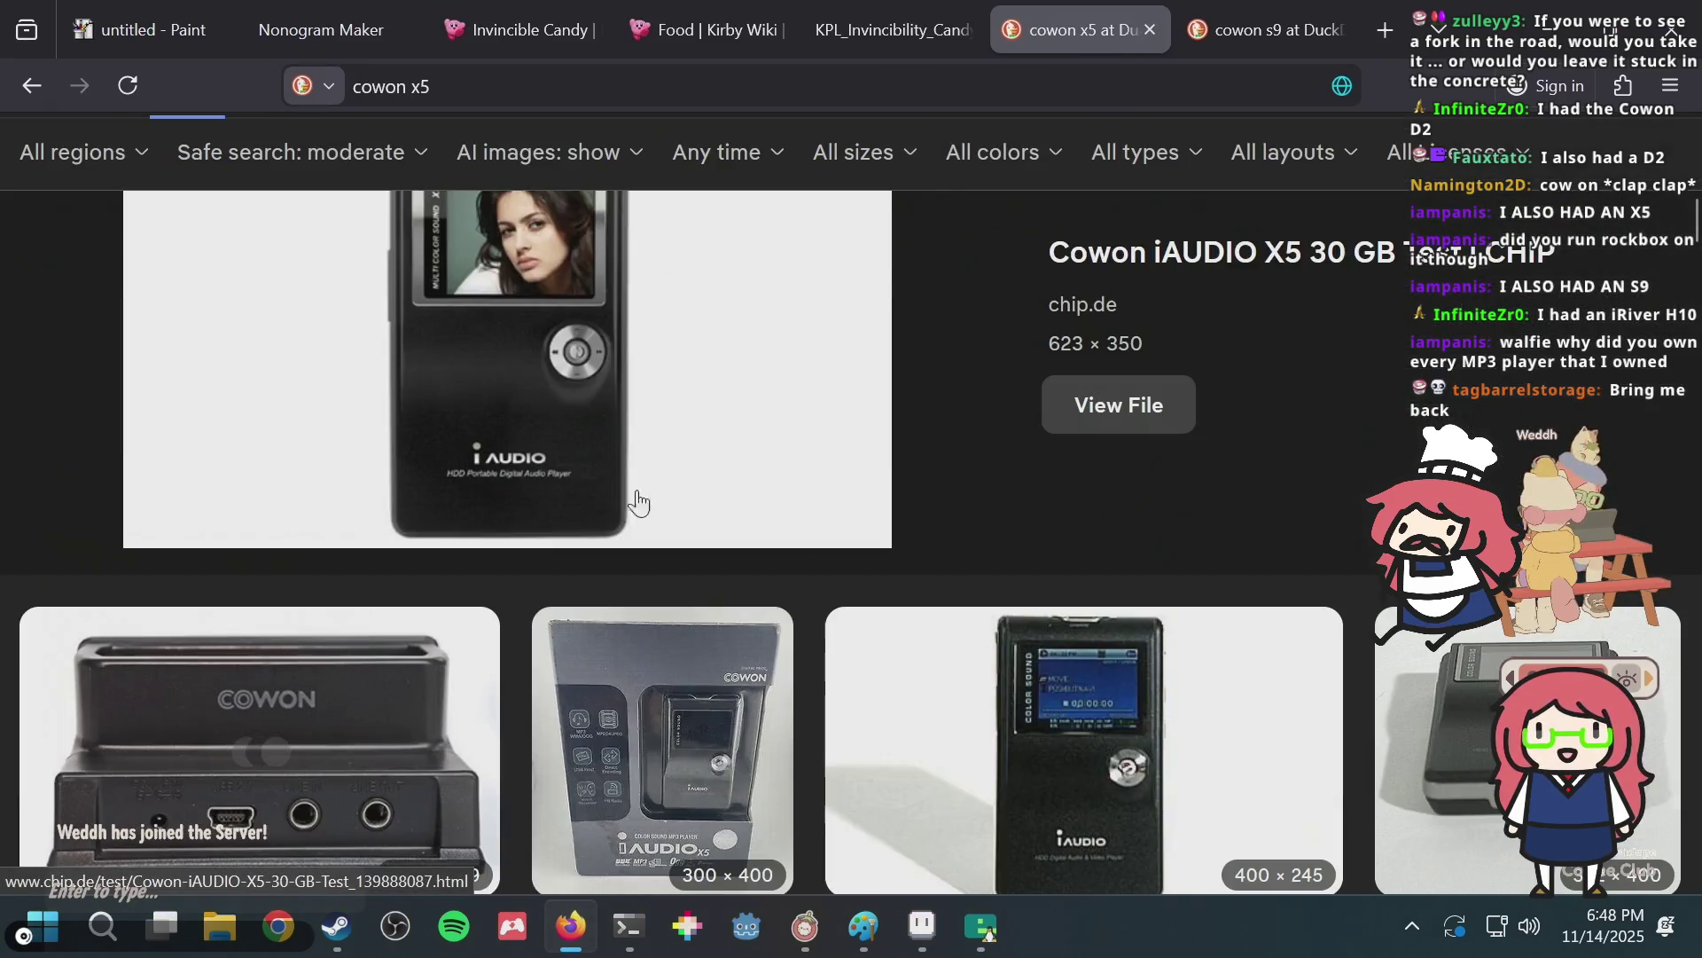
Browse the Cowon S9 results, preview the iF Design COWON S9 image, then close that tab.
{"action": "left_click", "coordinate": [1203, 13]}
{"action": "scroll", "coordinate": [670, 519], "scroll_direction": "down", "scroll_amount": 5}
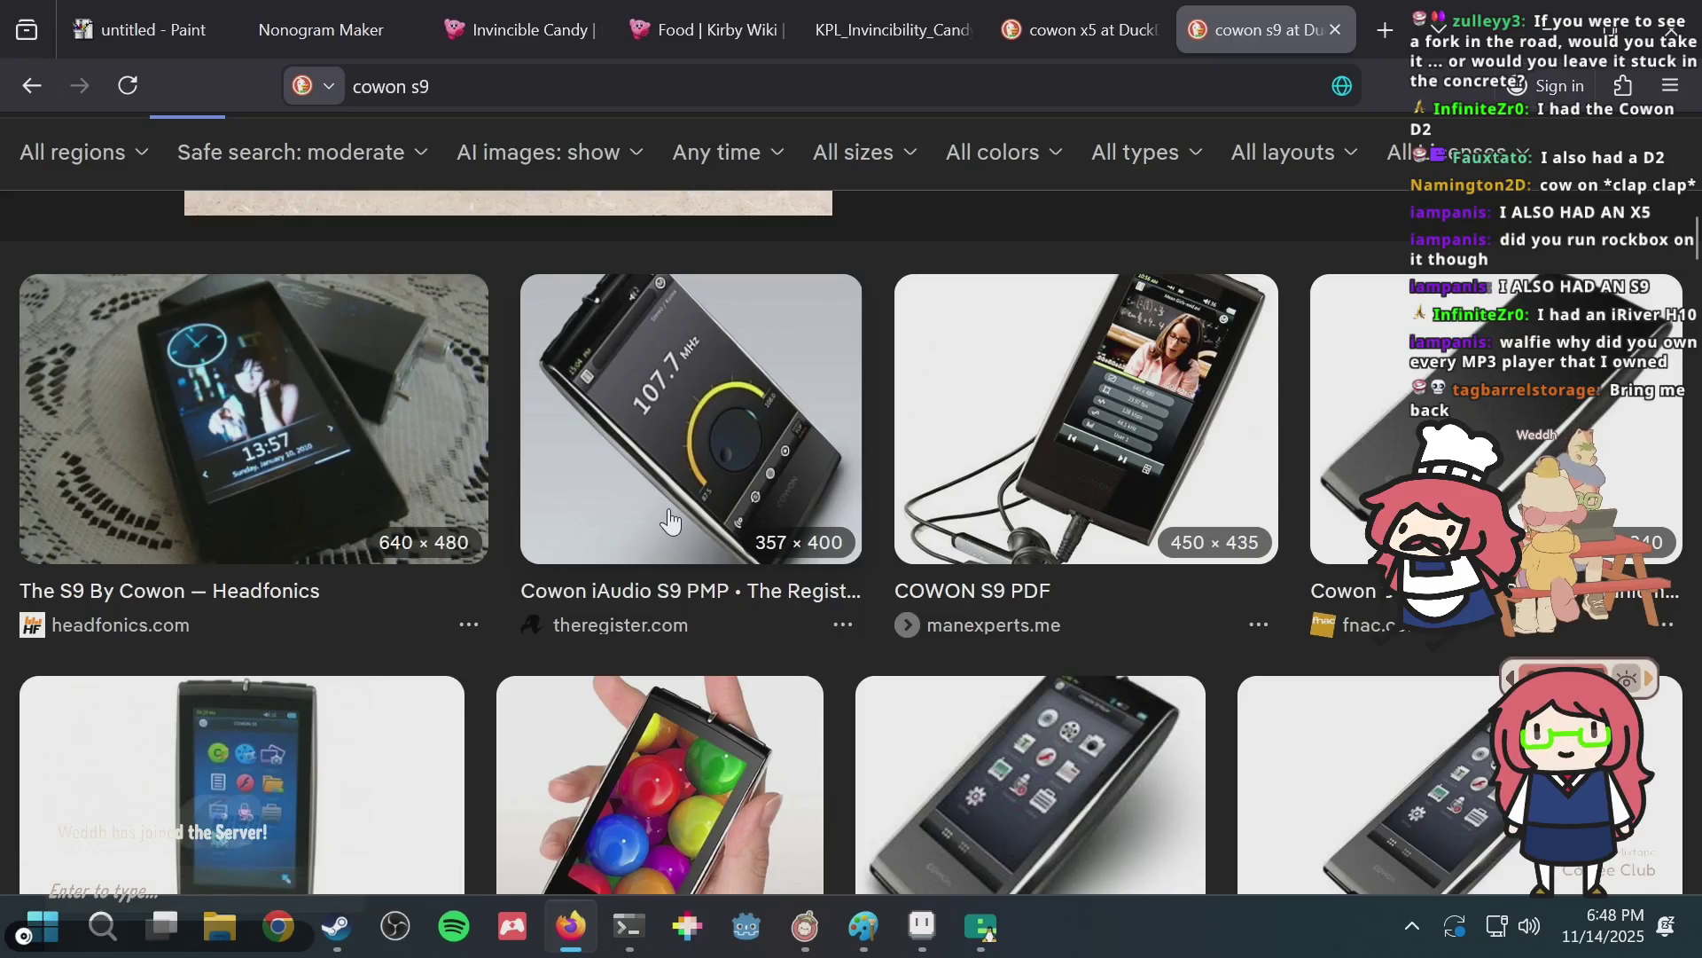
{"action": "scroll", "coordinate": [670, 519], "scroll_direction": "down", "scroll_amount": 3}
{"action": "scroll", "coordinate": [673, 510], "scroll_direction": "down", "scroll_amount": 3}
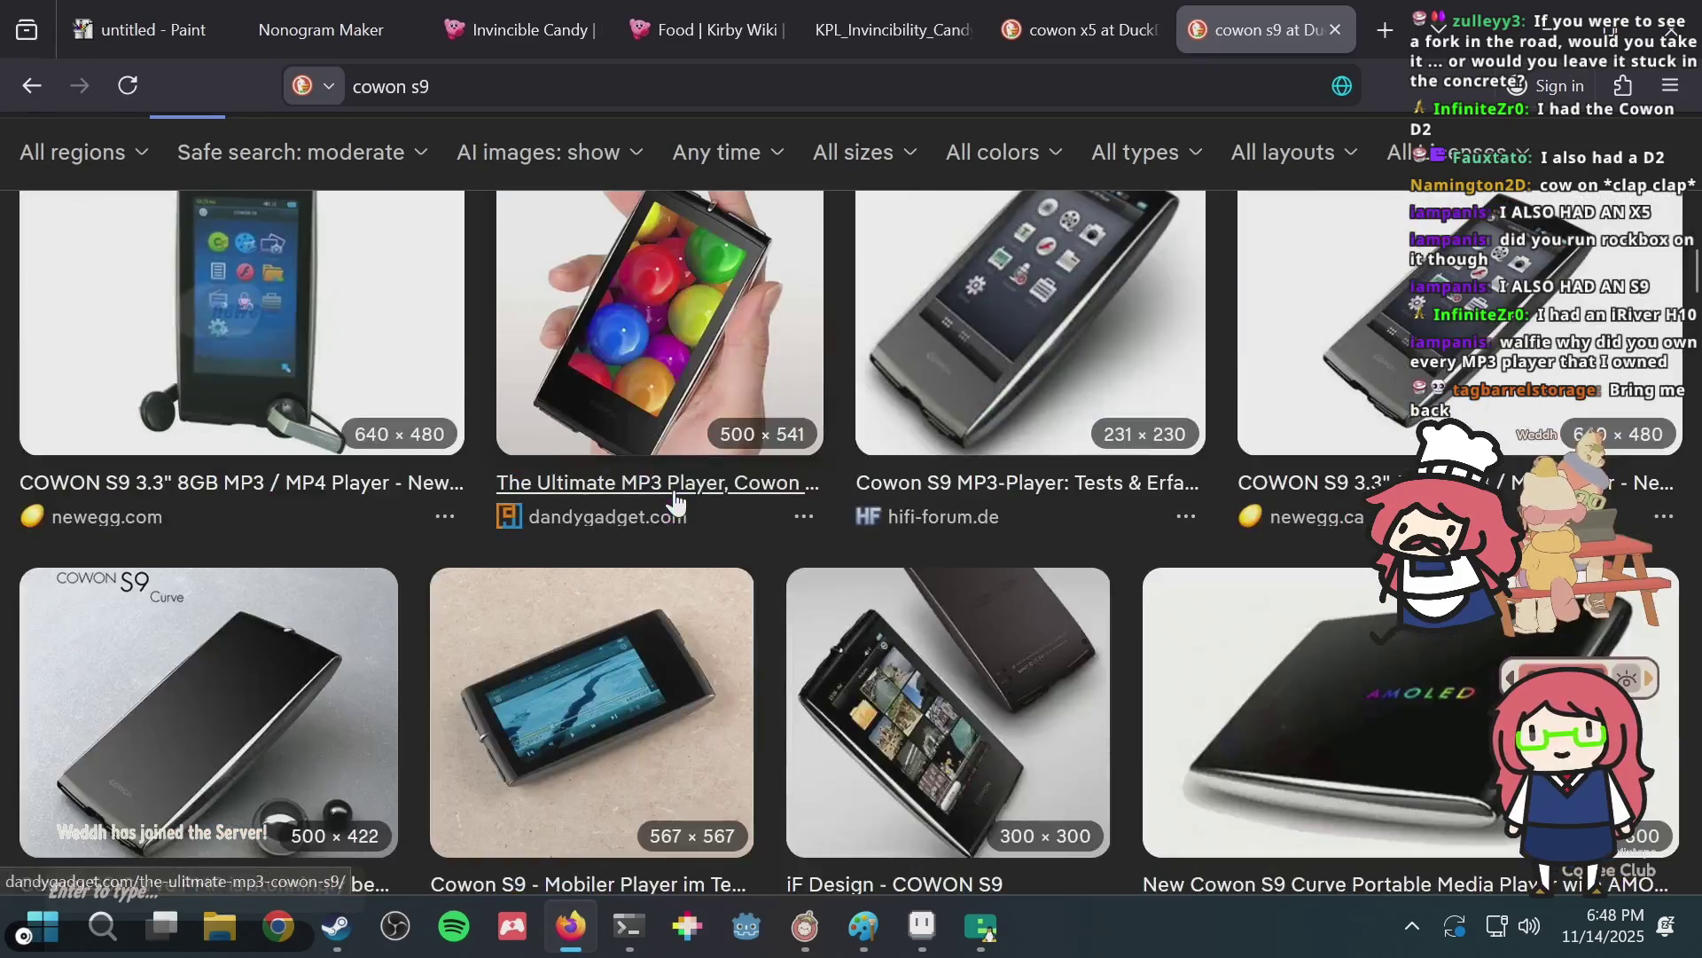
{"action": "scroll", "coordinate": [676, 501], "scroll_direction": "down", "scroll_amount": 3}
{"action": "left_click", "coordinate": [842, 415]}
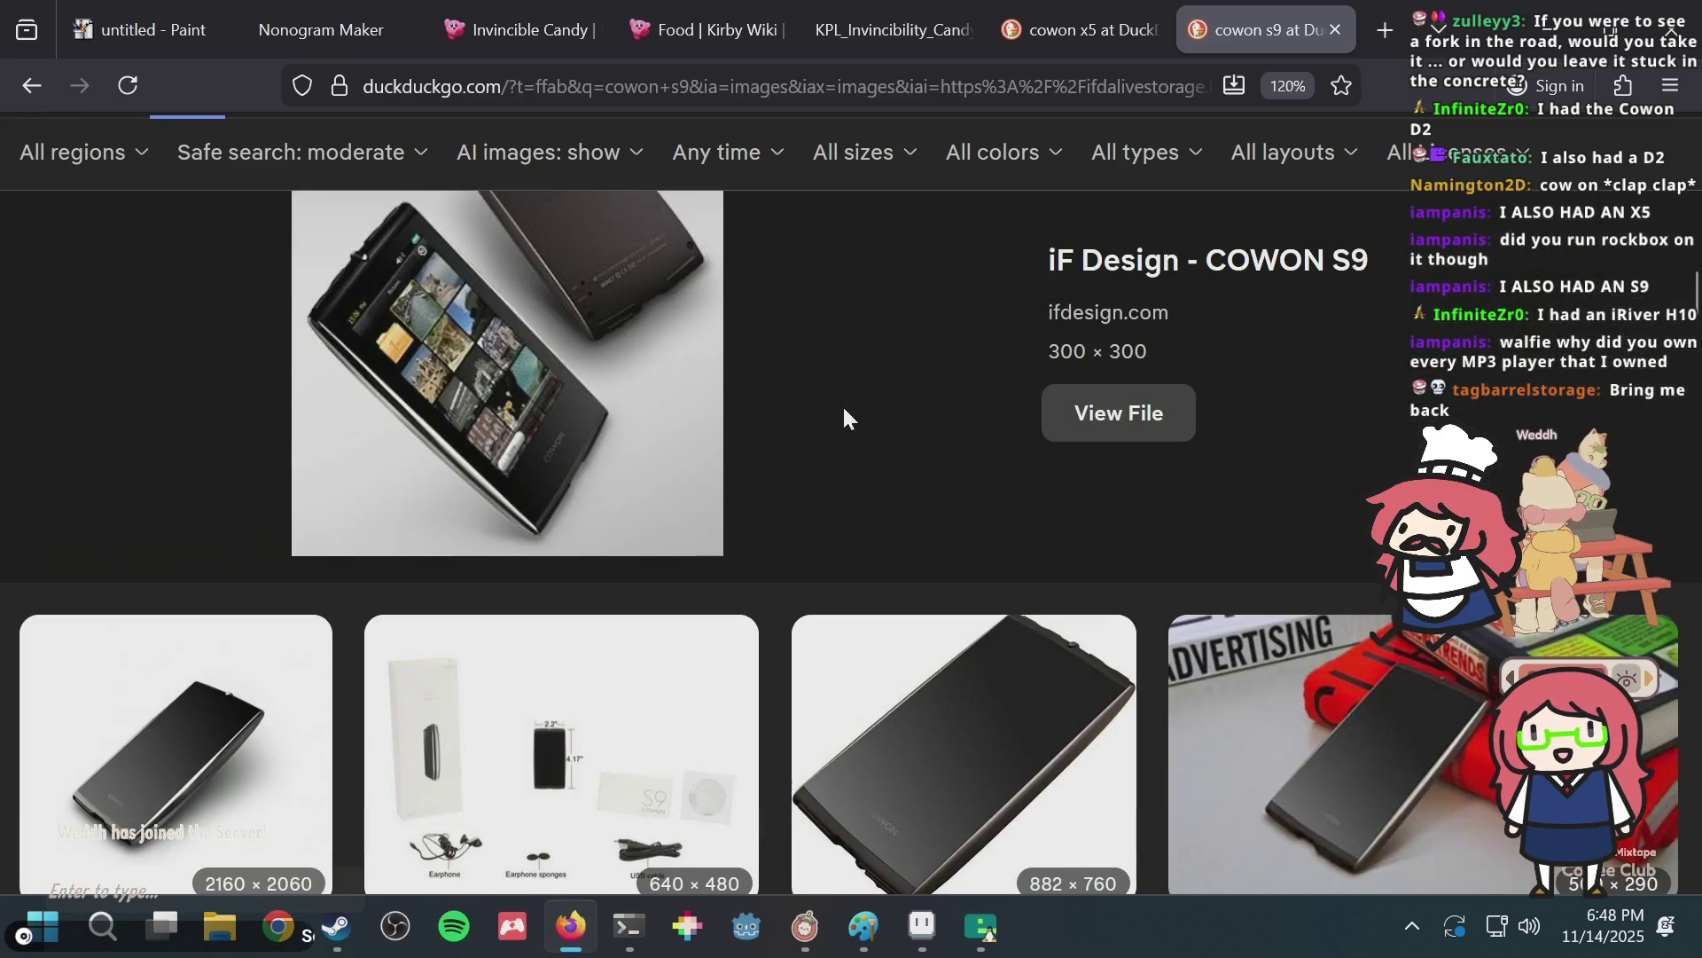
{"action": "scroll", "coordinate": [844, 412], "scroll_direction": "down", "scroll_amount": 2}
{"action": "scroll", "coordinate": [844, 412], "scroll_direction": "down", "scroll_amount": 4}
{"action": "scroll", "coordinate": [844, 413], "scroll_direction": "up", "scroll_amount": 6}
{"action": "scroll", "coordinate": [842, 417], "scroll_direction": "up", "scroll_amount": 5}
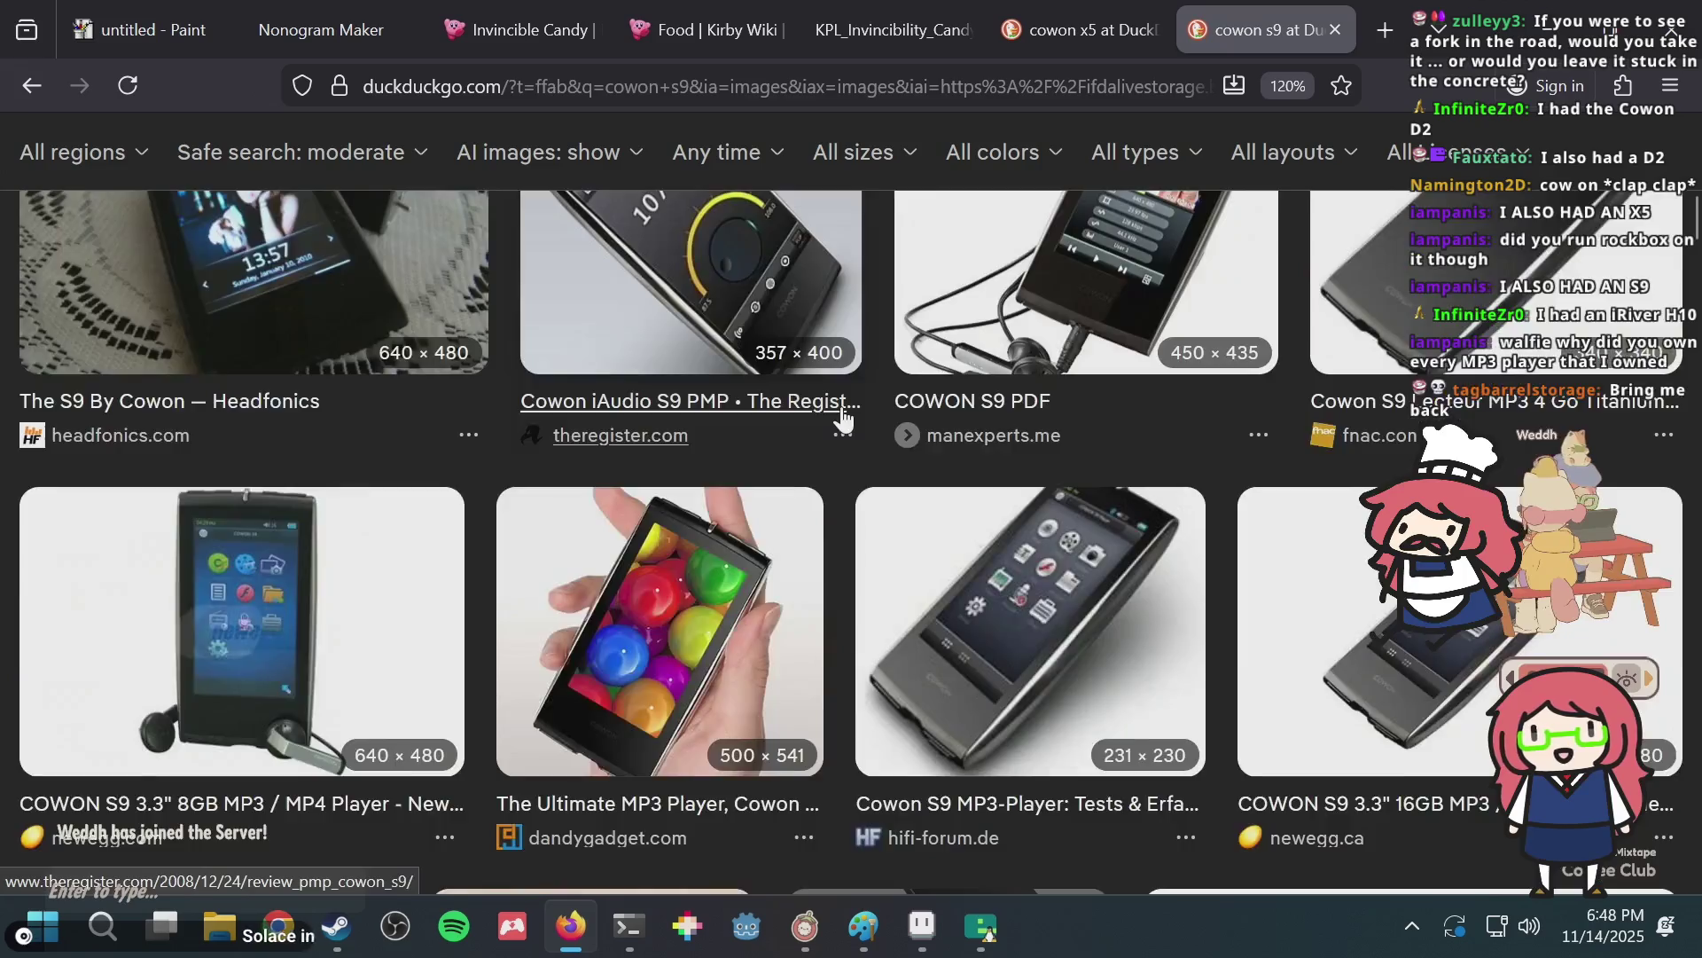
{"action": "scroll", "coordinate": [842, 417], "scroll_direction": "up", "scroll_amount": 3}
{"action": "key", "text": "ctrl+w"}
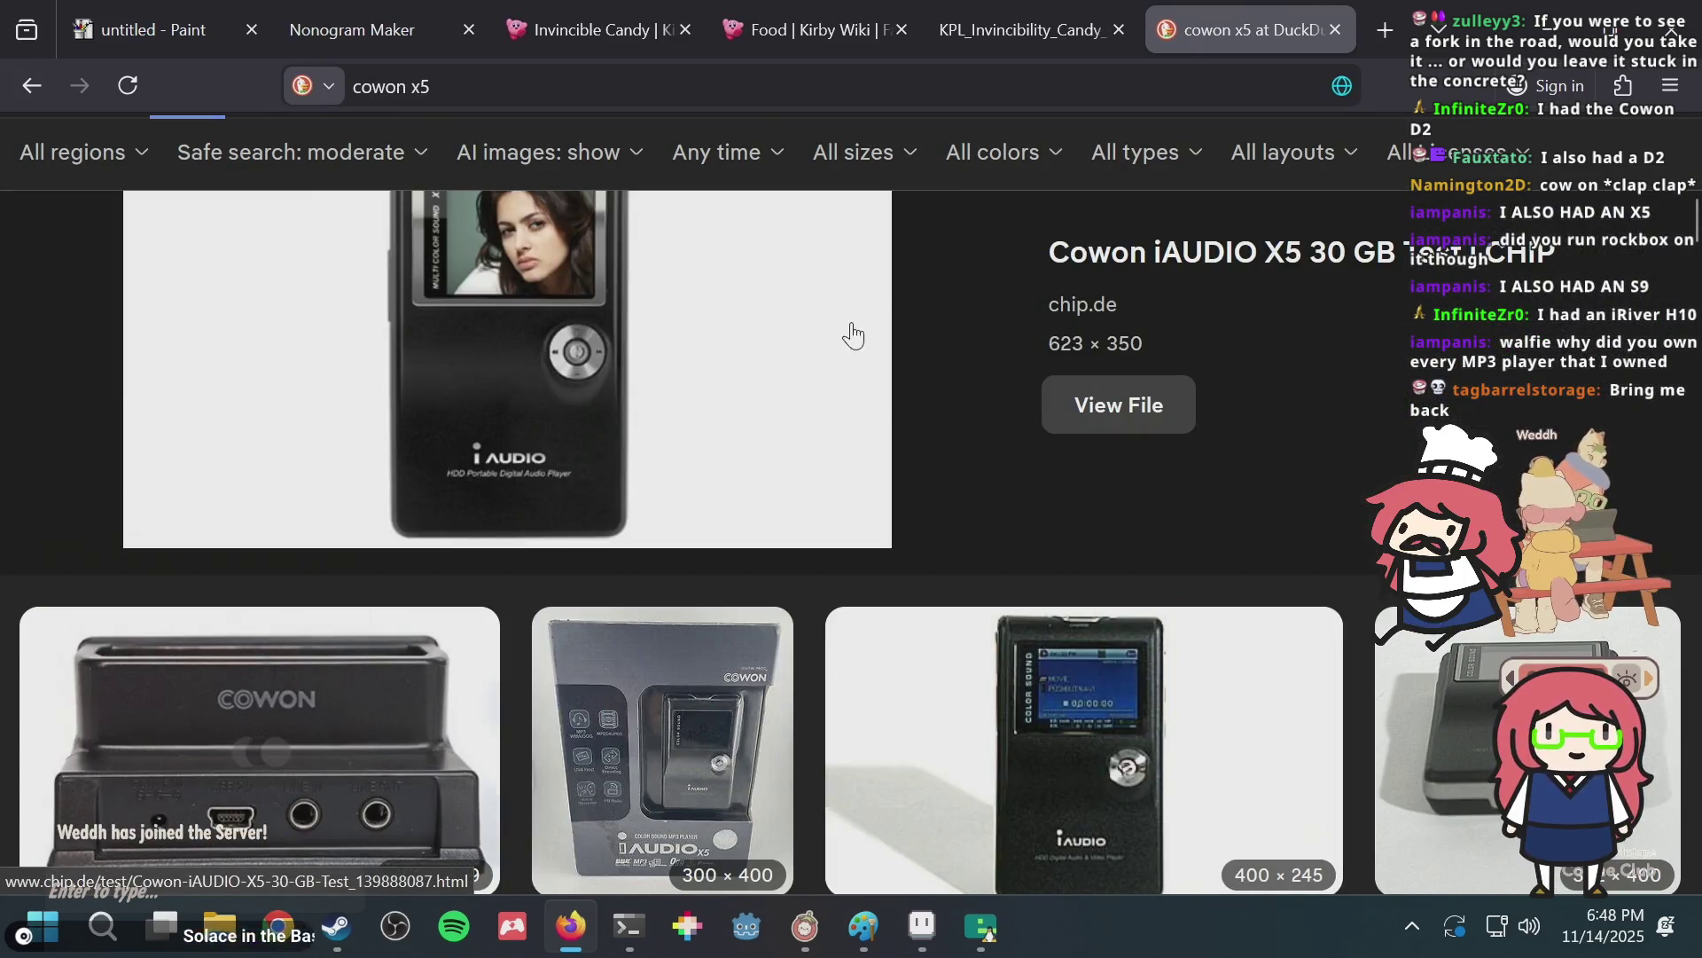
Search images for 'iriver h10' and browse the results.
{"action": "scroll", "coordinate": [943, 264], "scroll_direction": "up", "scroll_amount": 5}
{"action": "left_click", "coordinate": [159, 154]}
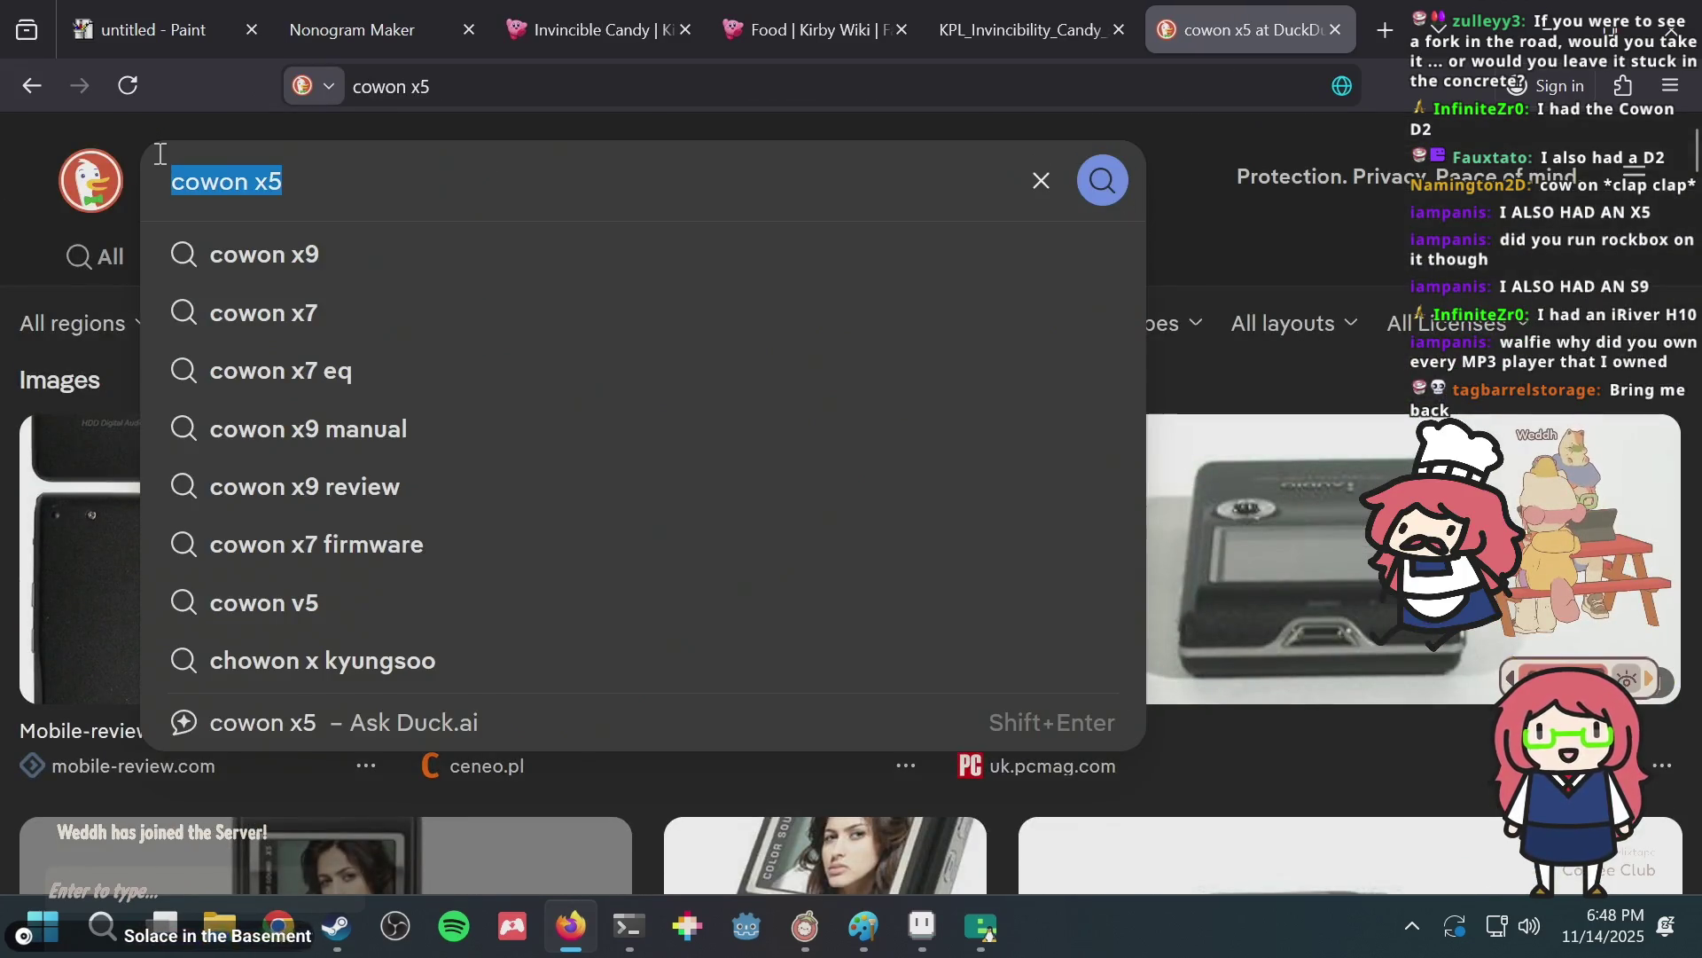
{"action": "type", "text": "iriver h10"}
{"action": "key", "text": "Return"}
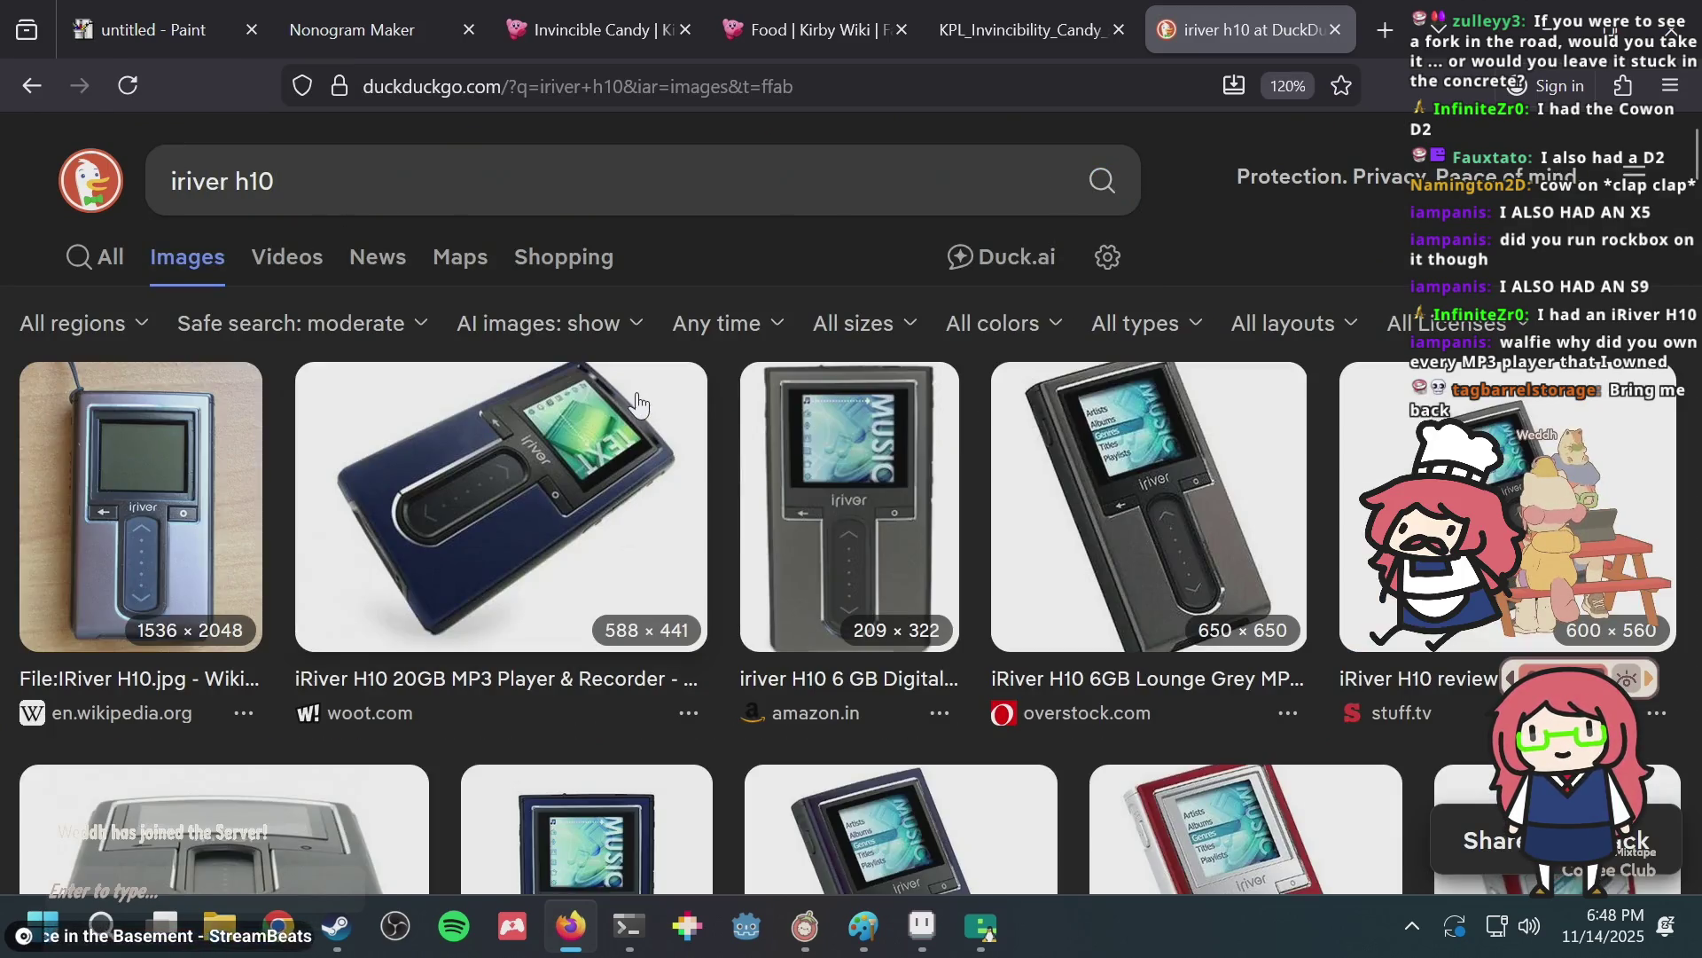
{"action": "scroll", "coordinate": [559, 408], "scroll_direction": "down", "scroll_amount": 4}
{"action": "scroll", "coordinate": [559, 408], "scroll_direction": "down", "scroll_amount": 4}
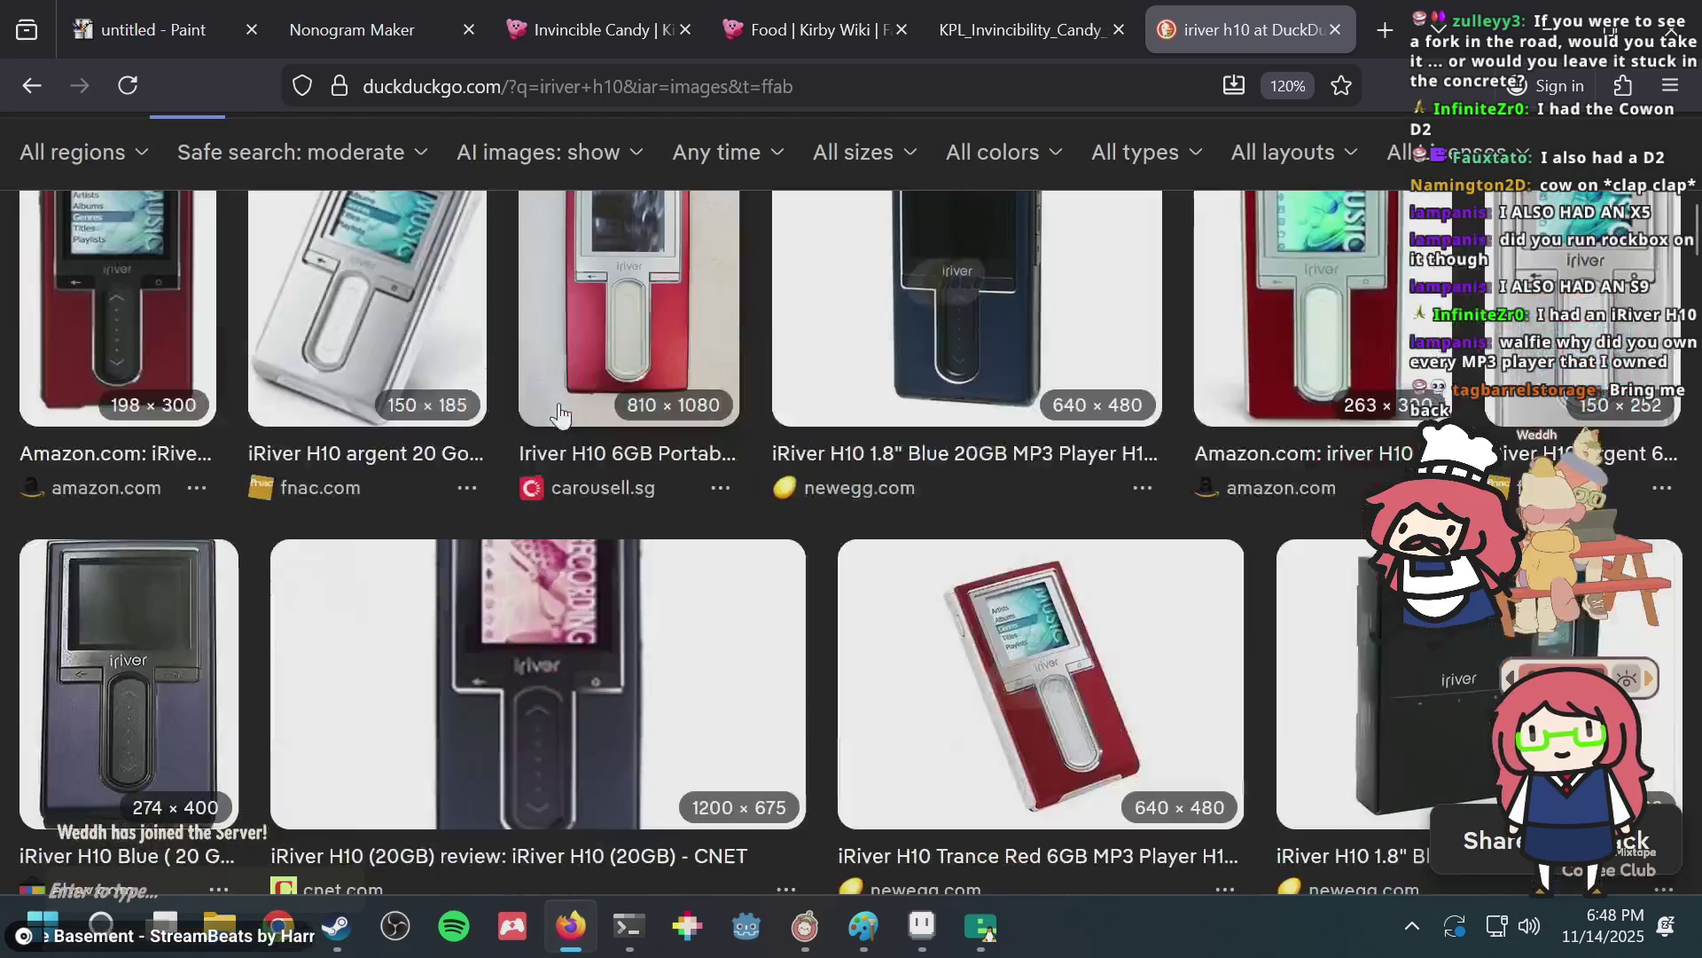
{"action": "scroll", "coordinate": [557, 409], "scroll_direction": "up", "scroll_amount": 8}
{"action": "scroll", "coordinate": [557, 410], "scroll_direction": "down", "scroll_amount": 5}
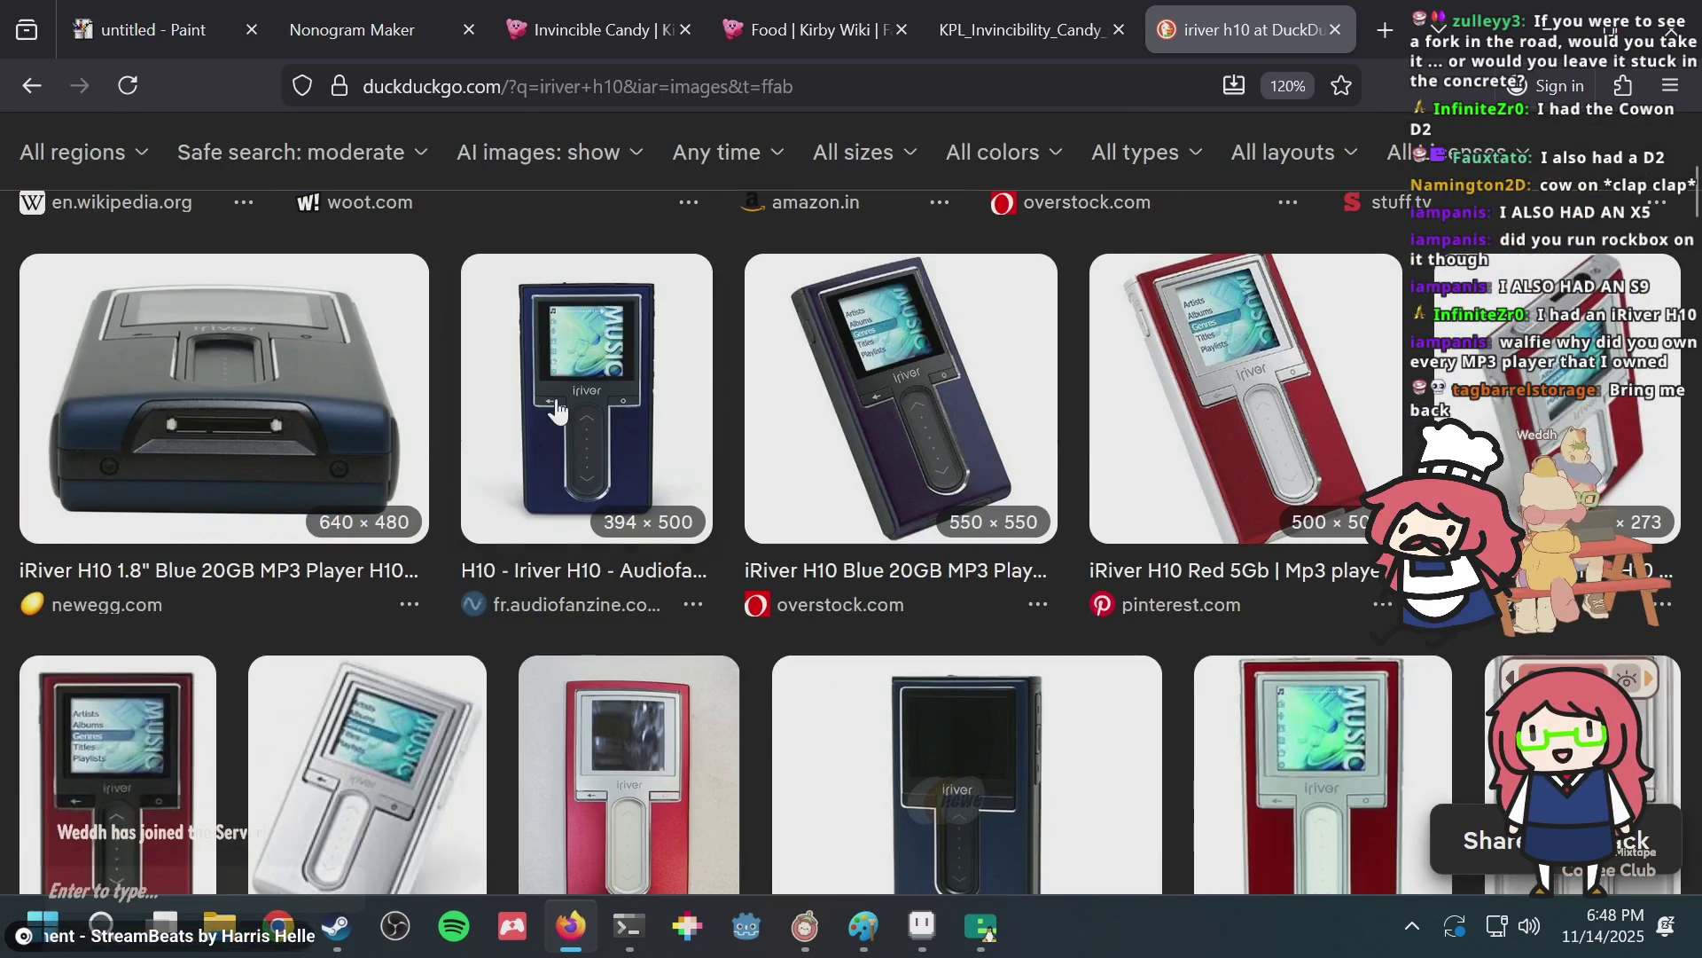
{"action": "scroll", "coordinate": [557, 409], "scroll_direction": "up", "scroll_amount": 3}
{"action": "scroll", "coordinate": [549, 399], "scroll_direction": "up", "scroll_amount": 2}
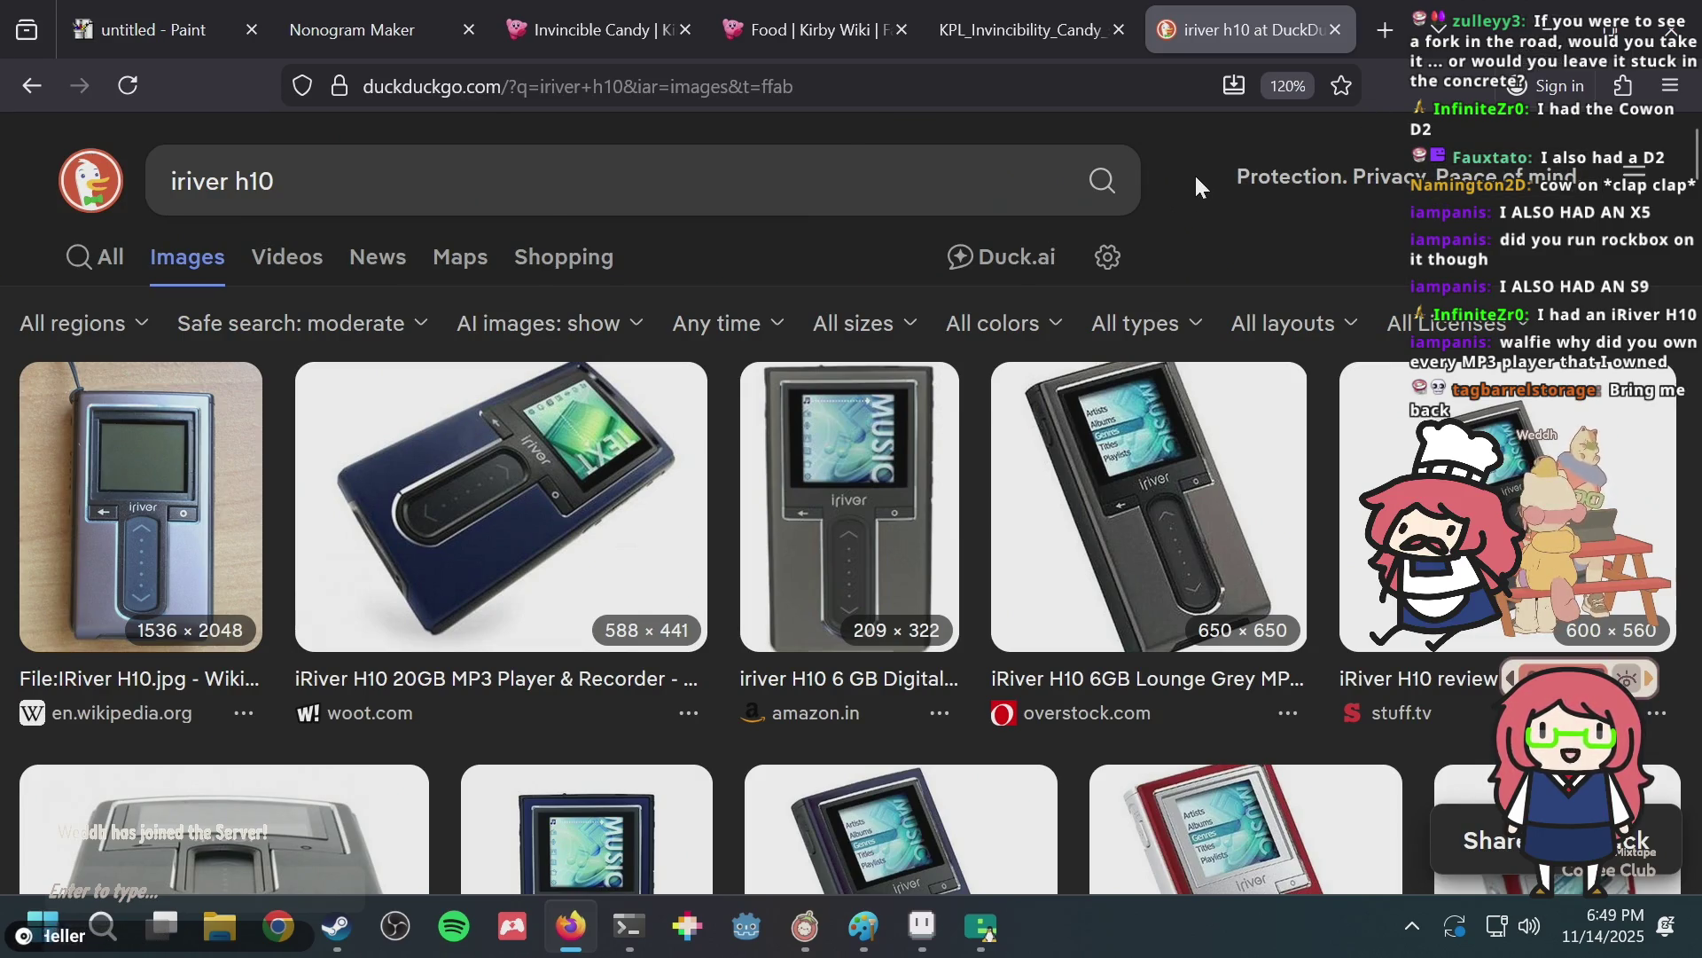
{"action": "key", "text": "alt+Tab"}
Draw a dark 13x13 circle outline with the Ellipse tool in the puzzle canvas's upper-left area.
{"action": "left_click", "coordinate": [680, 340]}
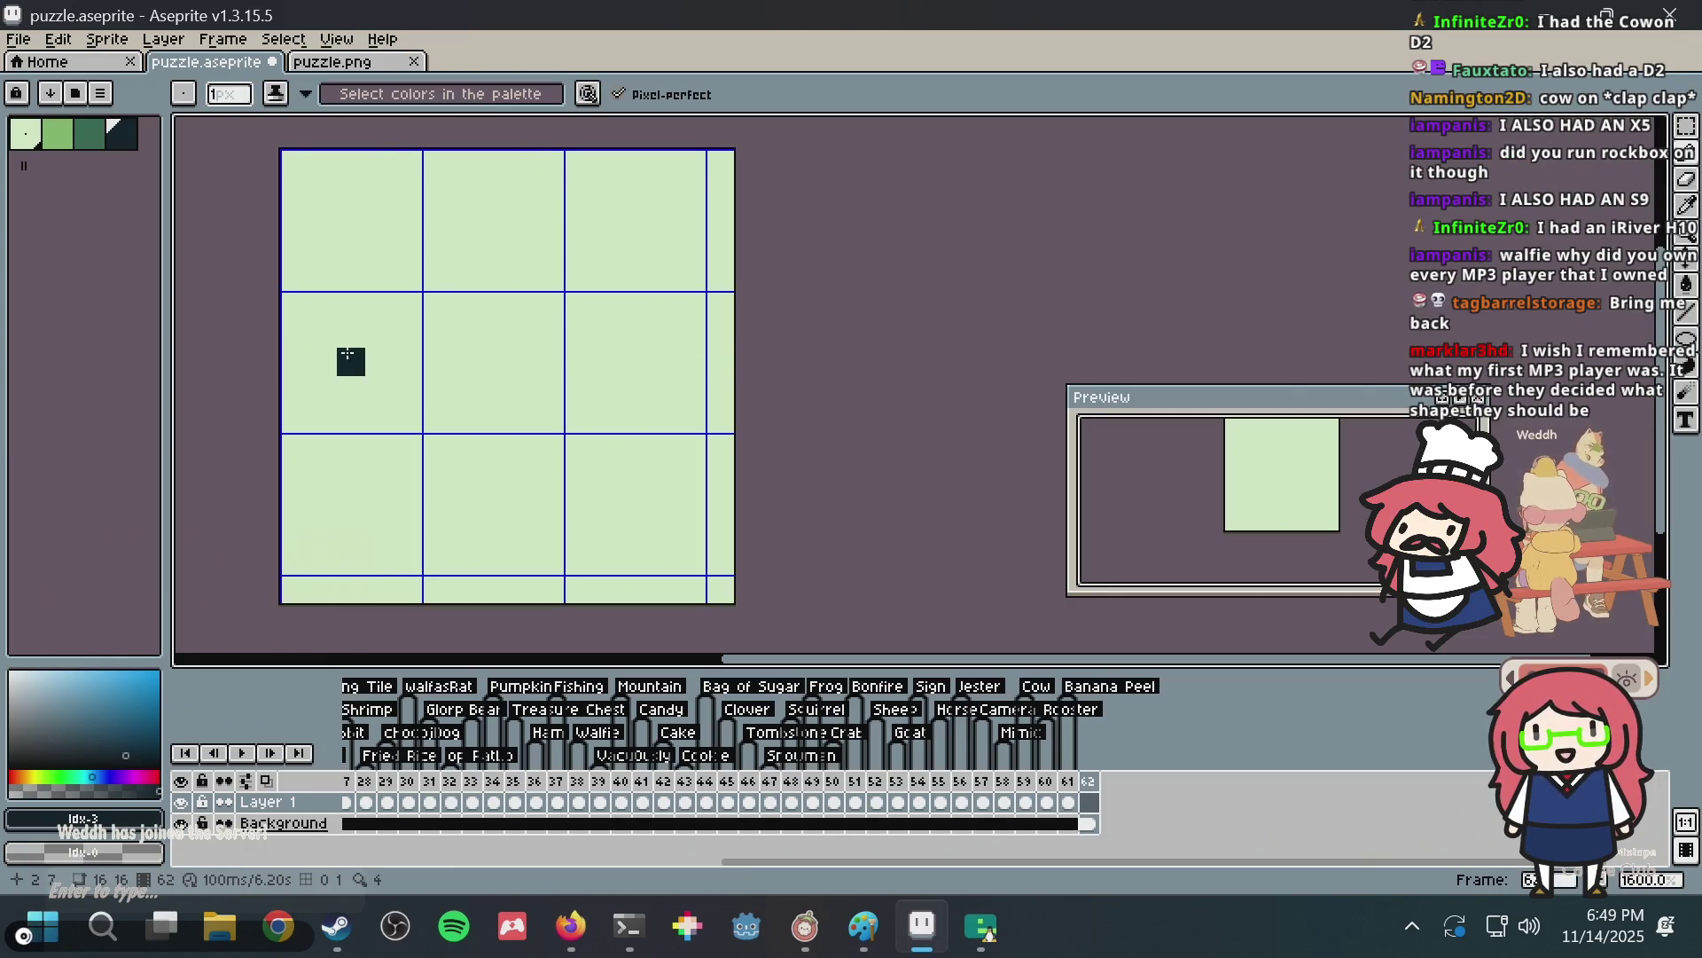
{"action": "left_click", "coordinate": [1689, 344]}
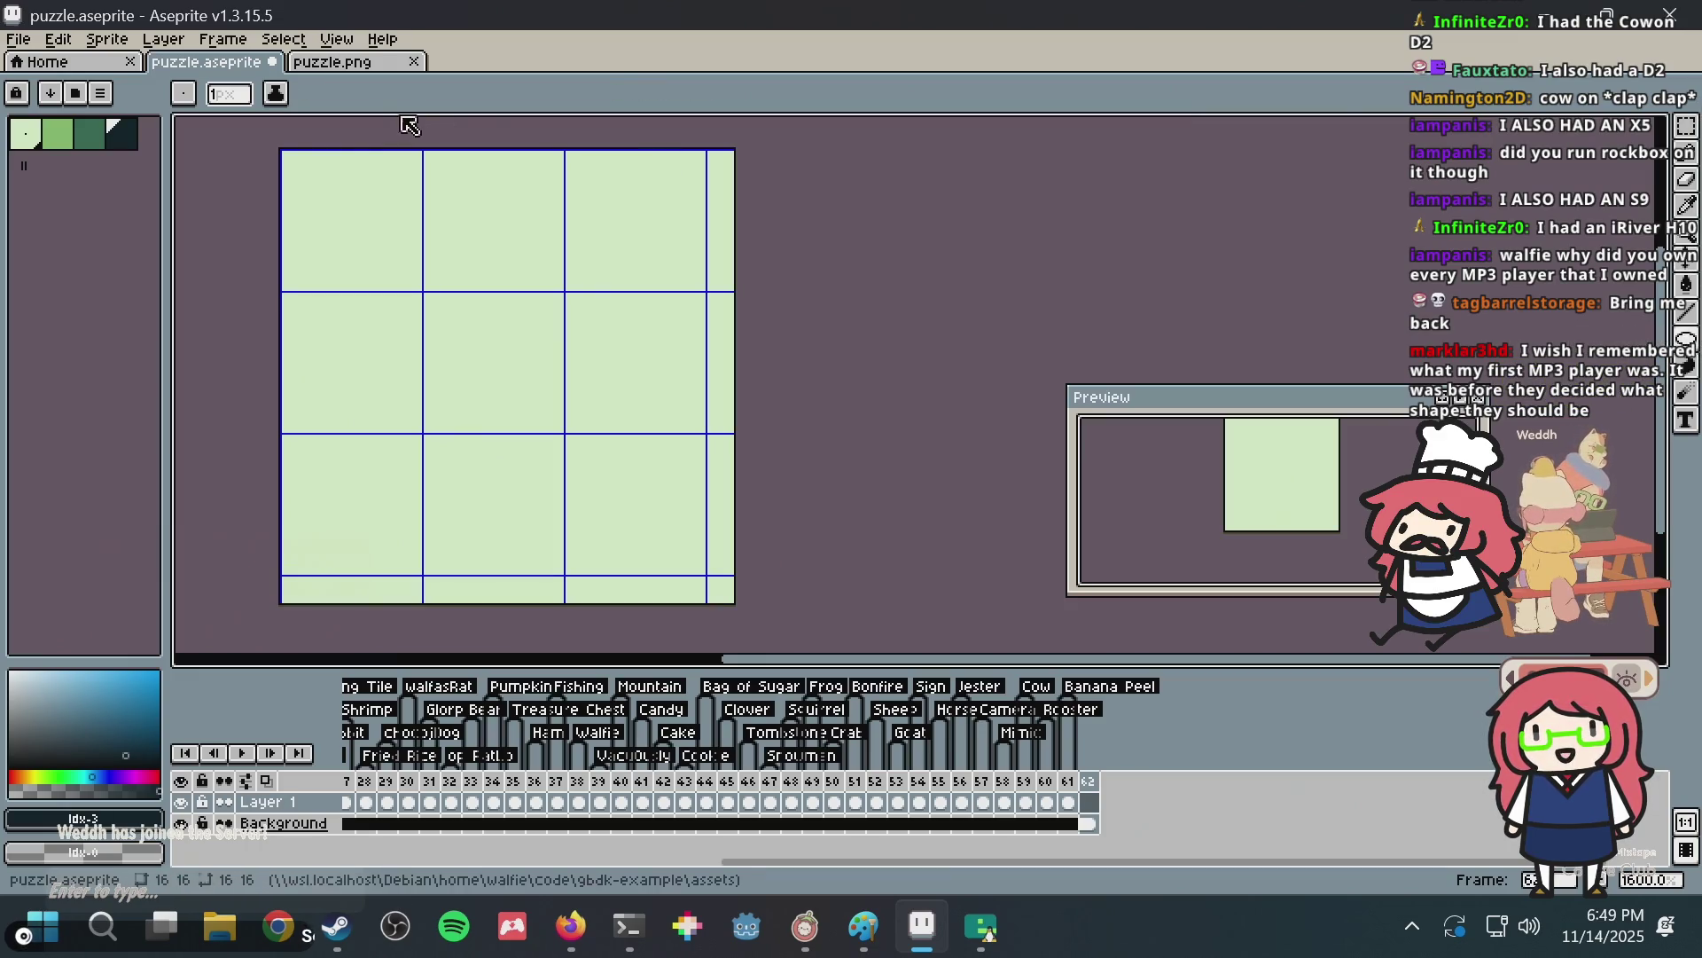
{"action": "mouse_move", "coordinate": [293, 160]}
{"action": "left_mouse_down"}
{"action": "mouse_move", "coordinate": [783, 518]}
{"action": "mouse_move", "coordinate": [659, 464]}
{"action": "left_mouse_up"}
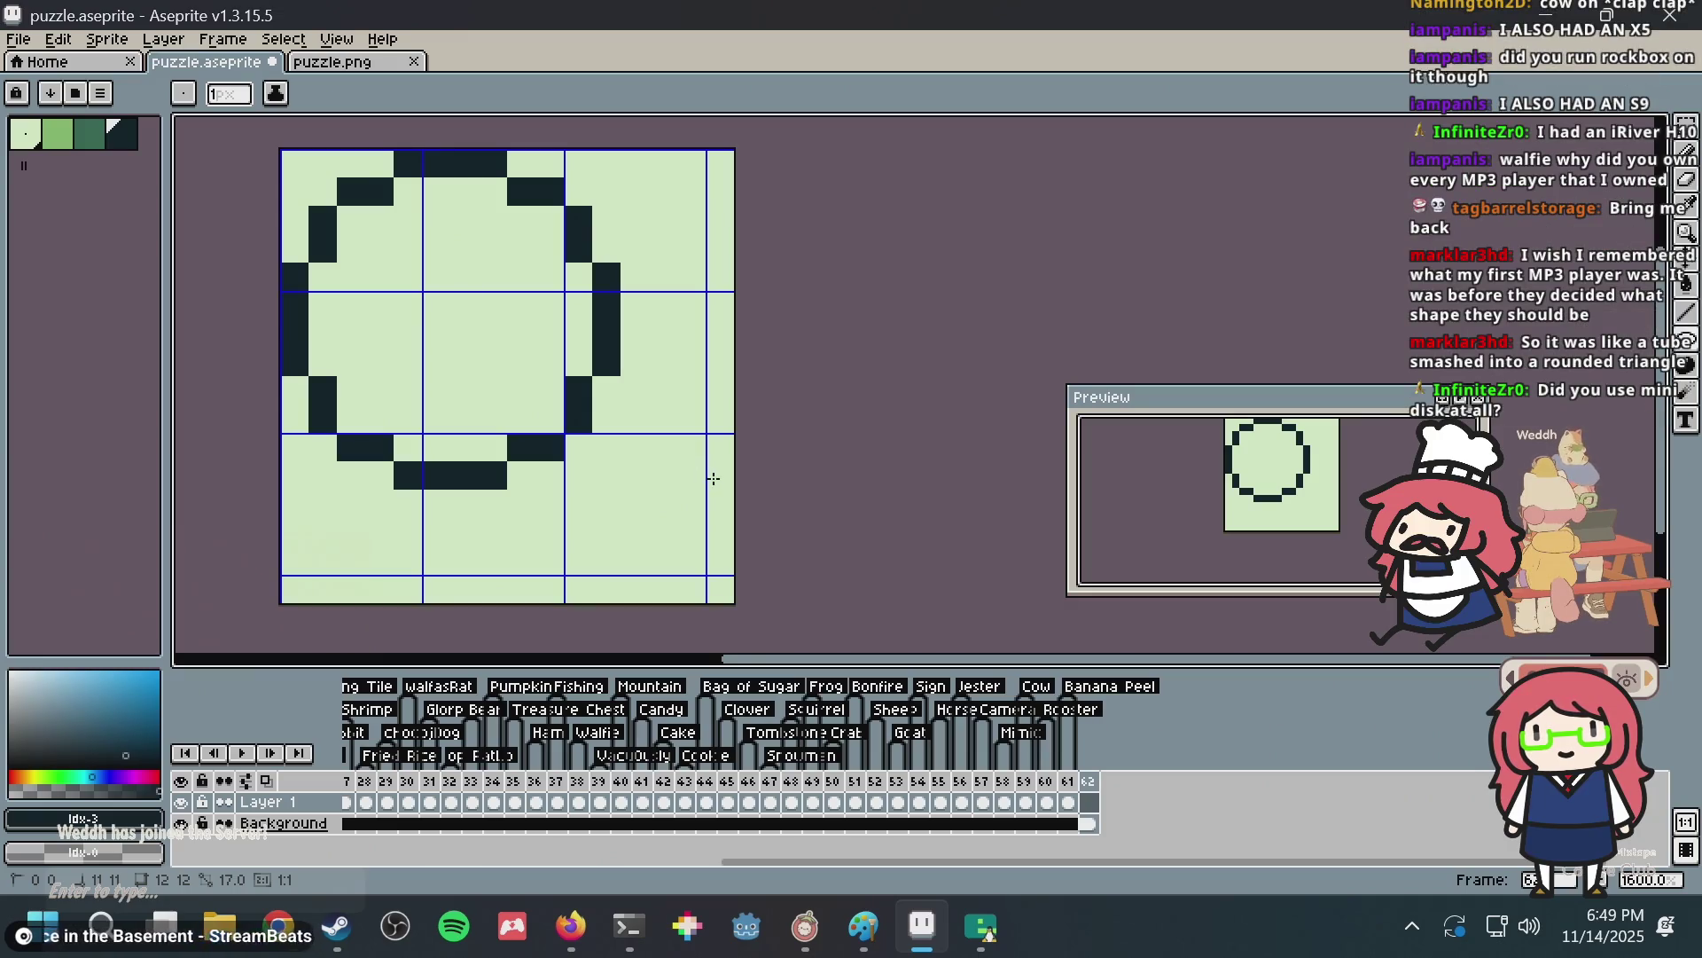
{"action": "mouse_move", "coordinate": [736, 484]}
{"action": "left_mouse_down"}
{"action": "mouse_move", "coordinate": [770, 493]}
{"action": "mouse_move", "coordinate": [759, 485]}
{"action": "left_mouse_up"}
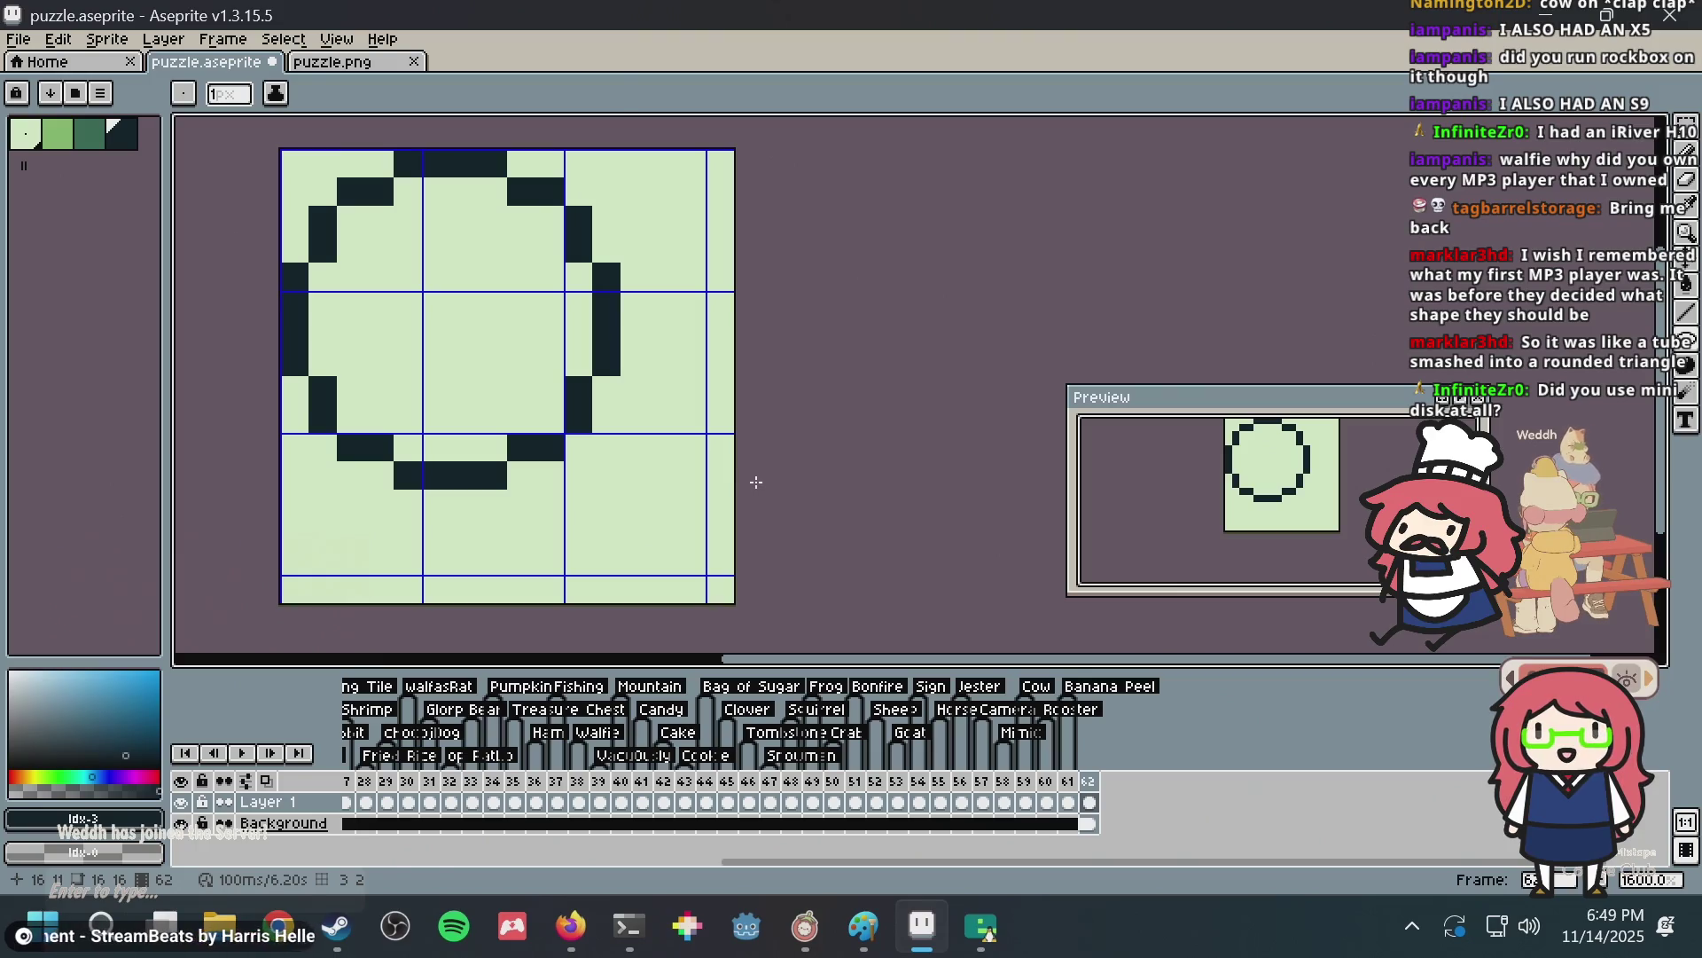
{"action": "key", "text": "alt+Tab"}
{"action": "left_click", "coordinate": [645, 161]}
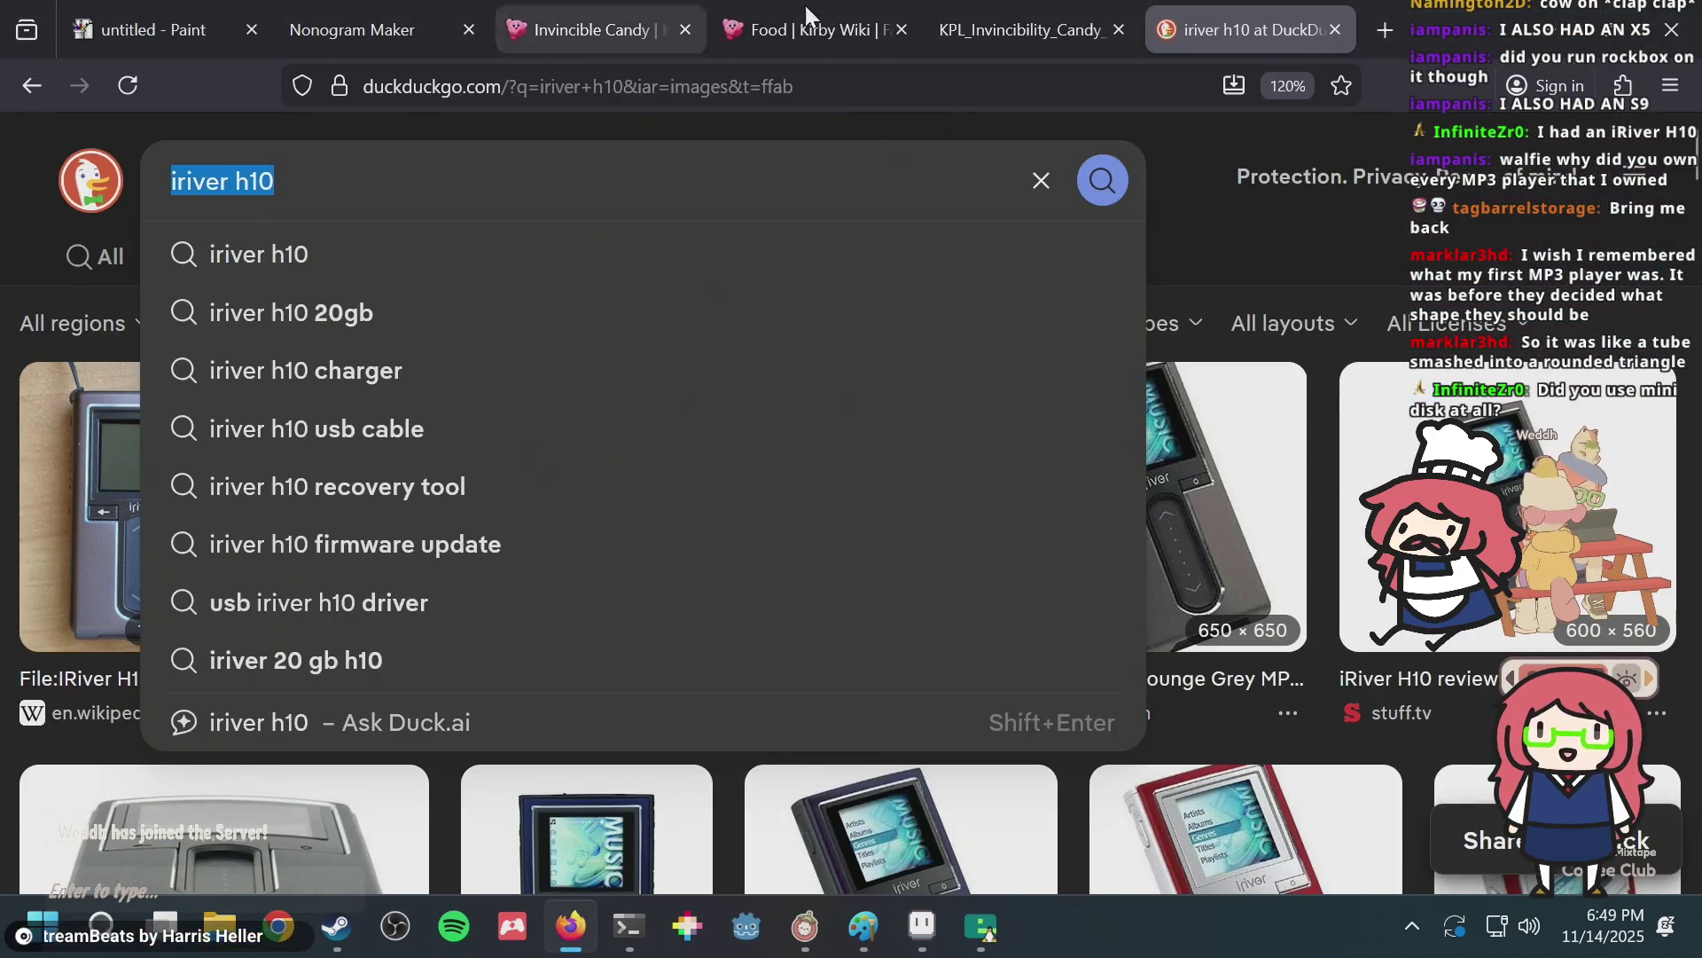
Search images for 'mini disk' and look through the results, including the Alamy handheld recorder preview.
{"action": "type", "text": "mini disk"}
{"action": "key", "text": "Return"}
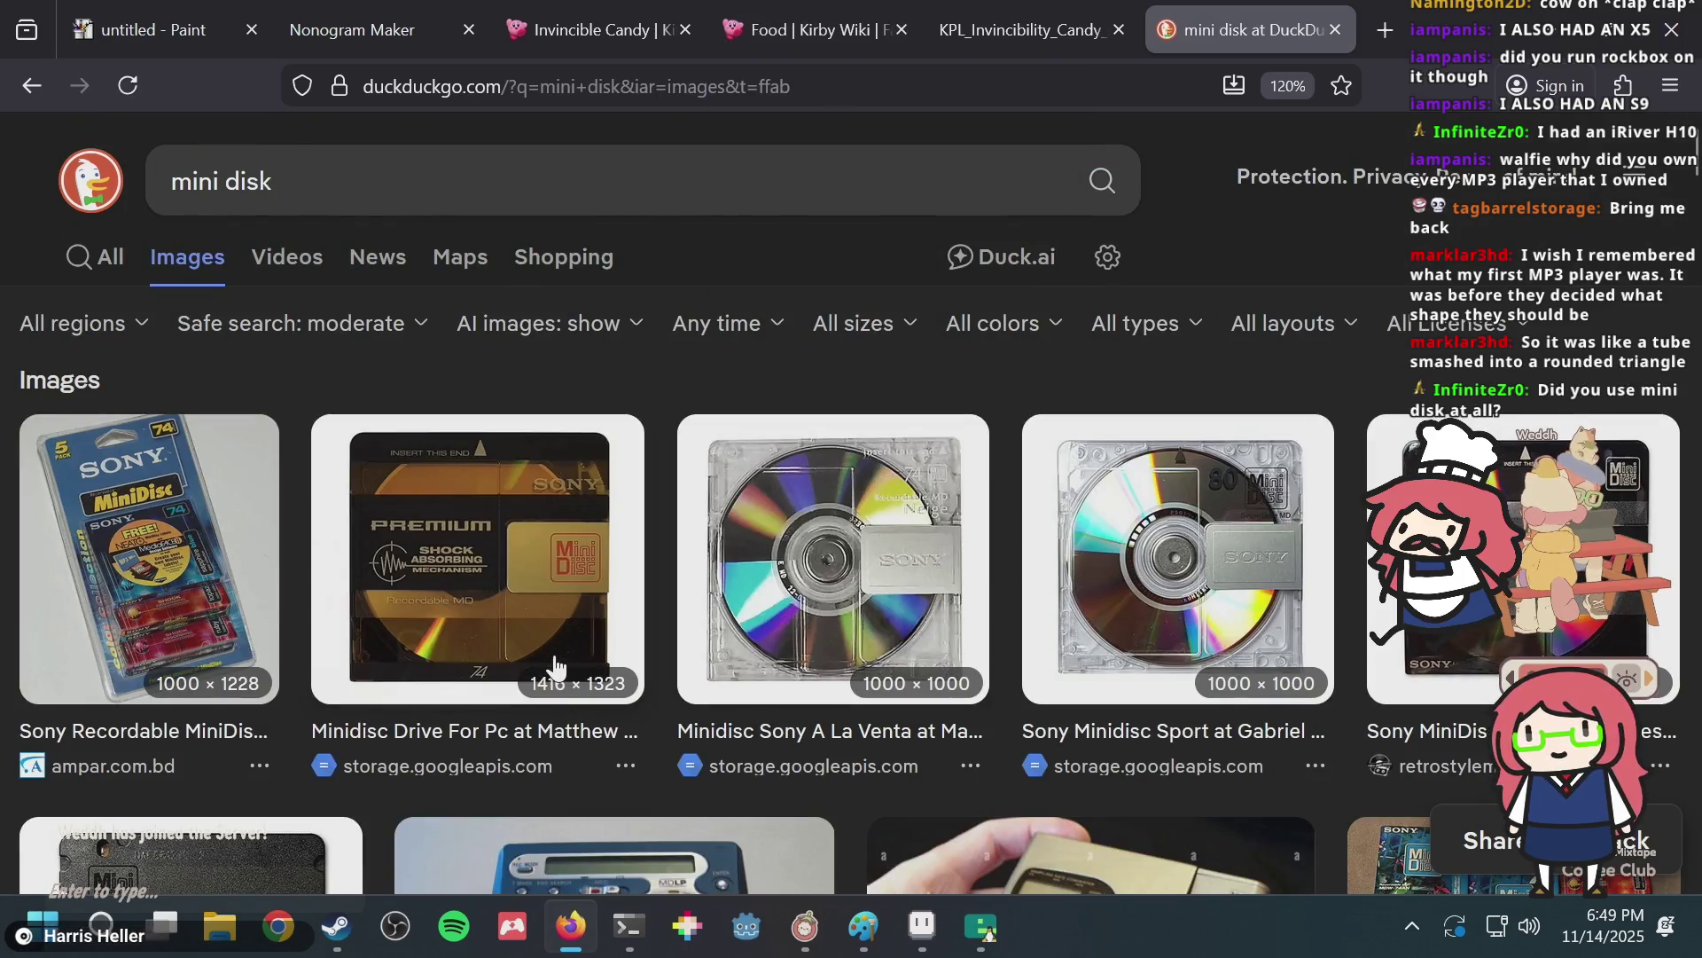
{"action": "scroll", "coordinate": [554, 665], "scroll_direction": "down", "scroll_amount": 2}
{"action": "scroll", "coordinate": [555, 656], "scroll_direction": "down", "scroll_amount": 3}
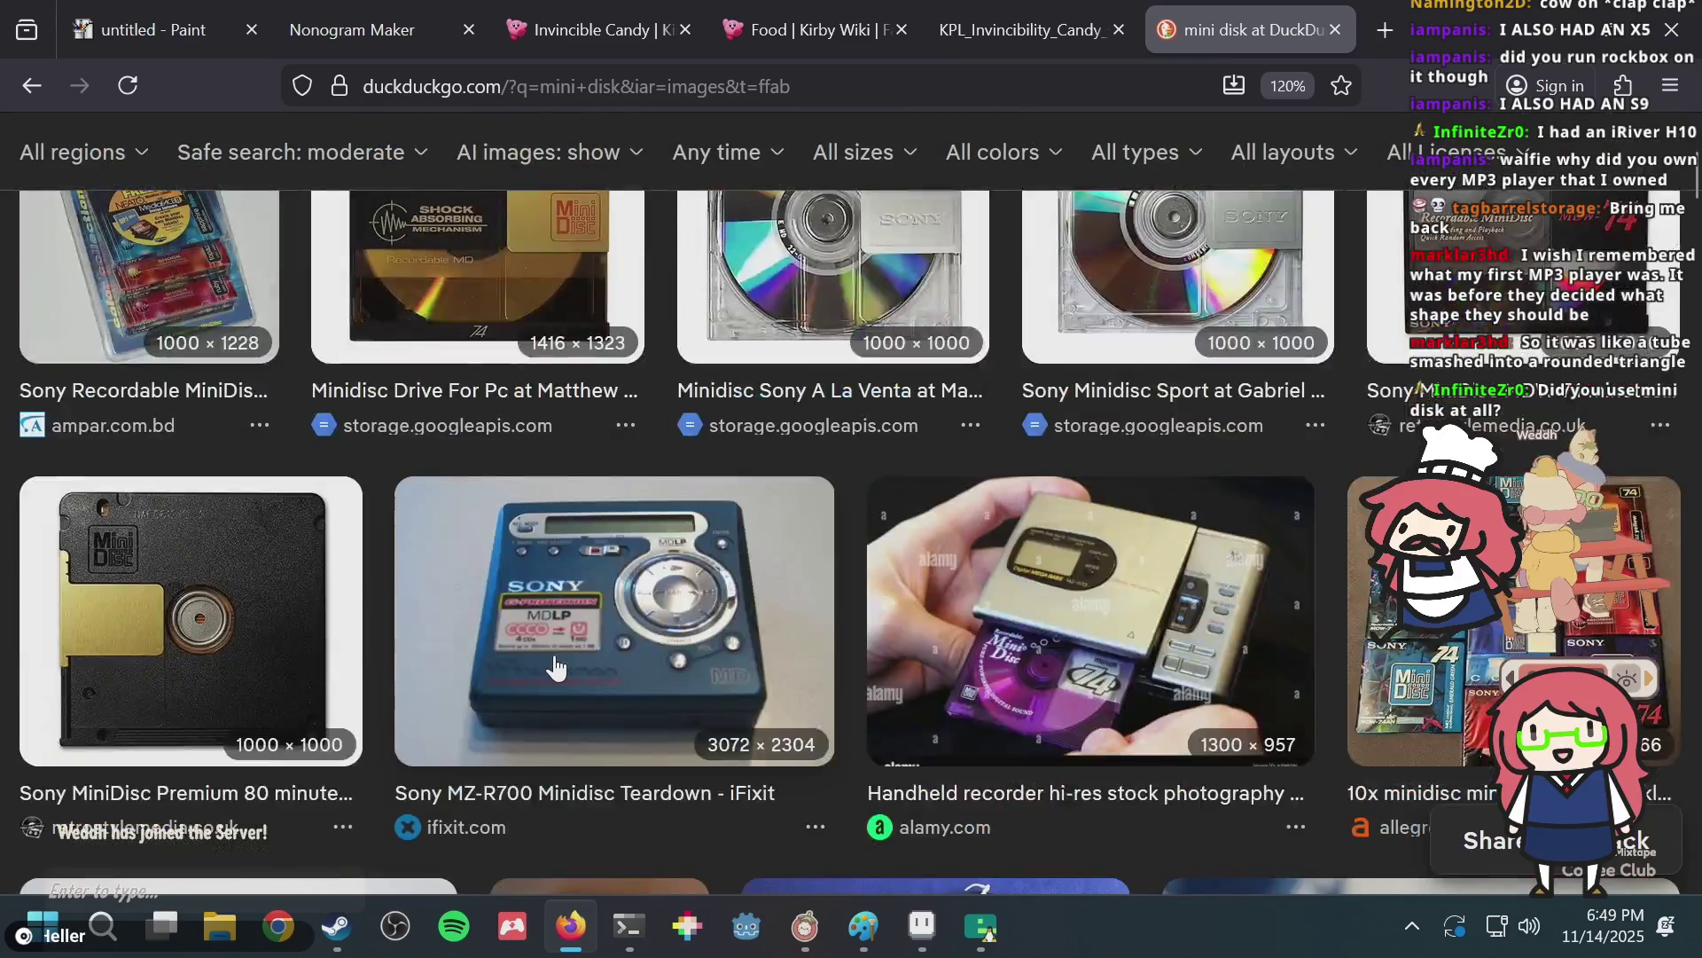
{"action": "scroll", "coordinate": [557, 647], "scroll_direction": "down", "scroll_amount": 5}
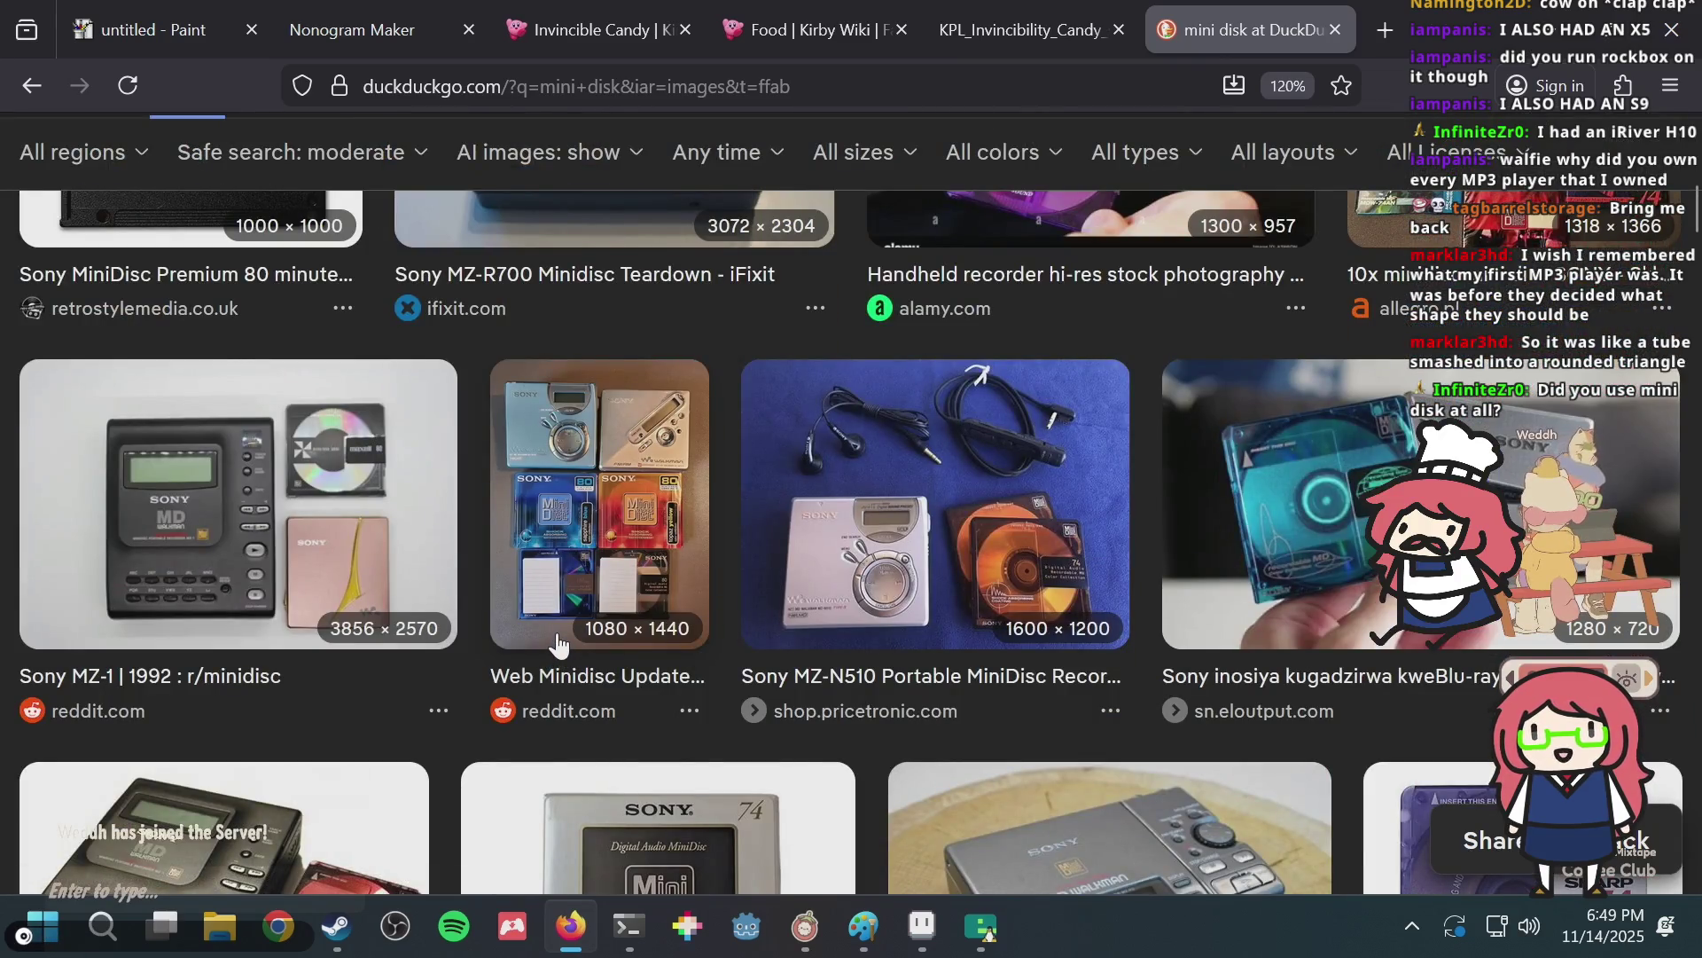
{"action": "scroll", "coordinate": [557, 643], "scroll_direction": "down", "scroll_amount": 7}
{"action": "scroll", "coordinate": [557, 642], "scroll_direction": "down", "scroll_amount": 2}
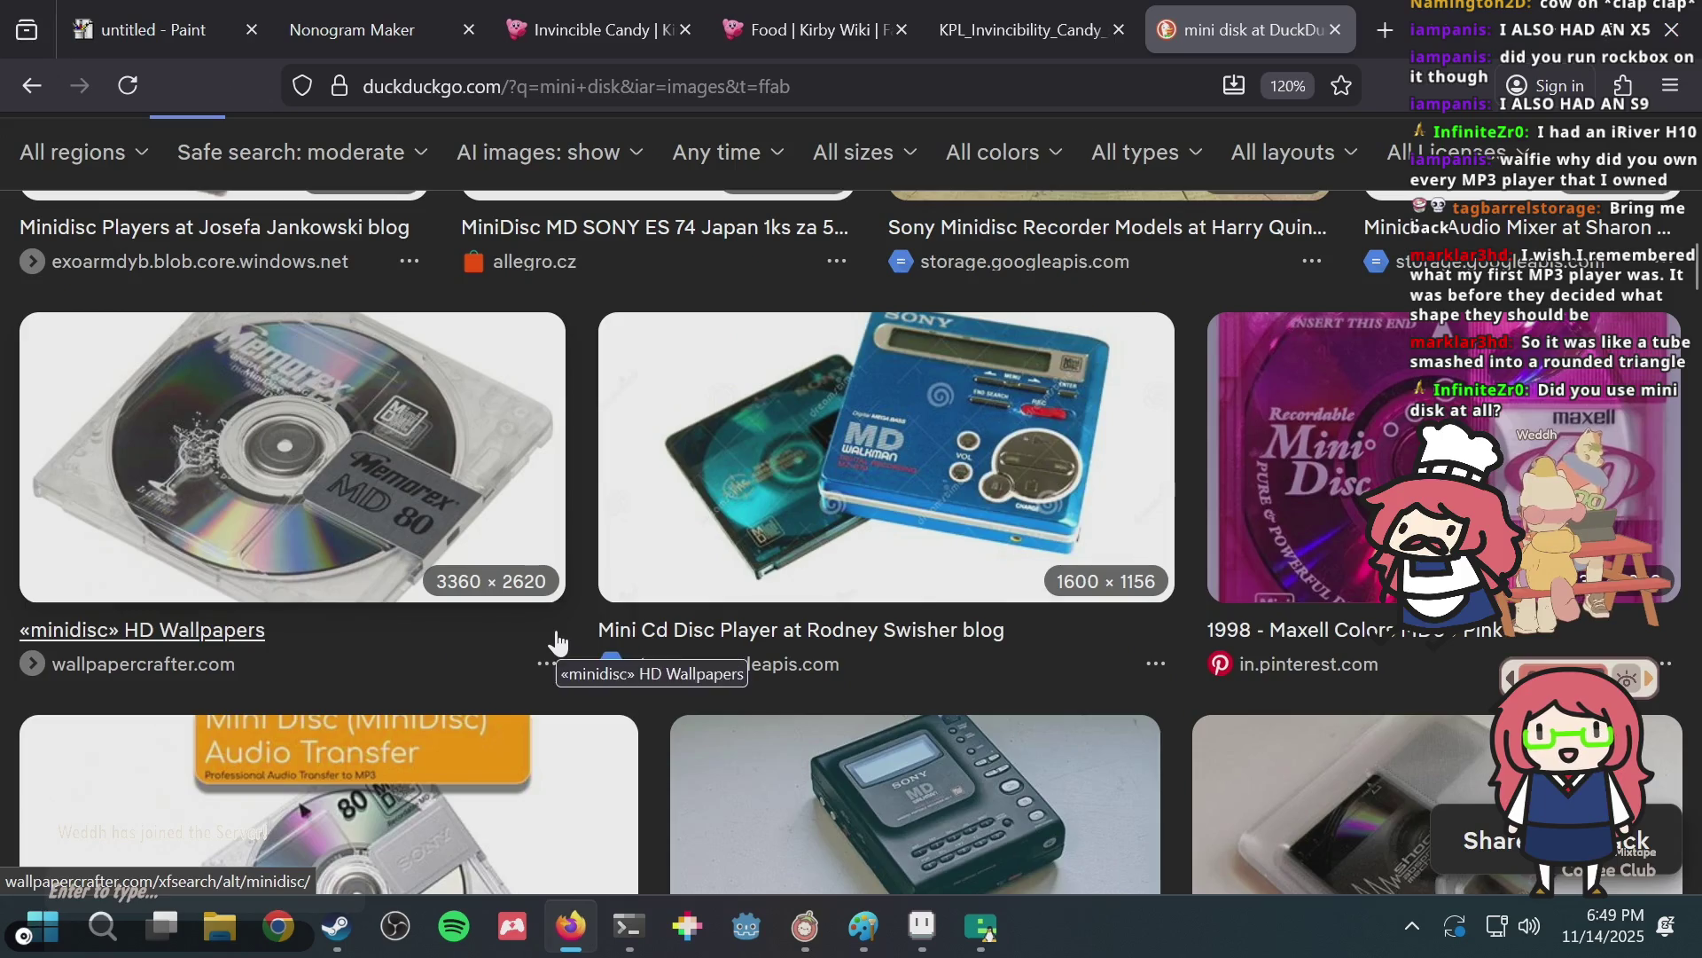
{"action": "scroll", "coordinate": [557, 643], "scroll_direction": "up", "scroll_amount": 5}
{"action": "scroll", "coordinate": [557, 642], "scroll_direction": "up", "scroll_amount": 5}
{"action": "scroll", "coordinate": [556, 643], "scroll_direction": "up", "scroll_amount": 5}
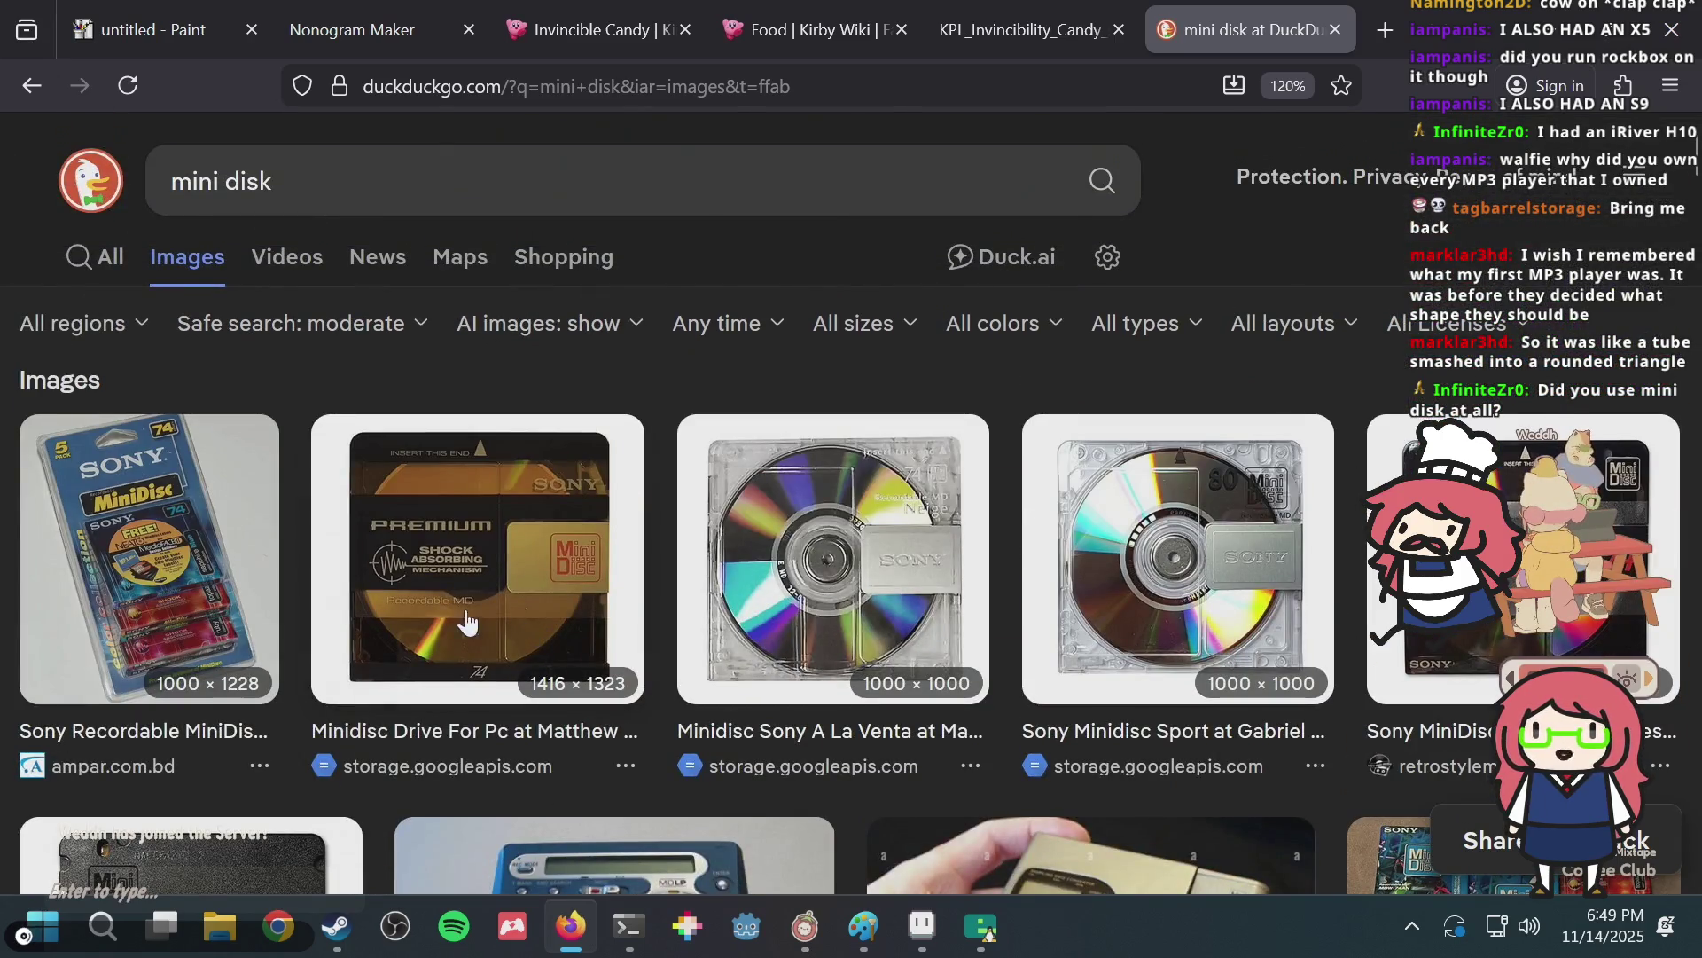
{"action": "scroll", "coordinate": [899, 557], "scroll_direction": "down", "scroll_amount": 5}
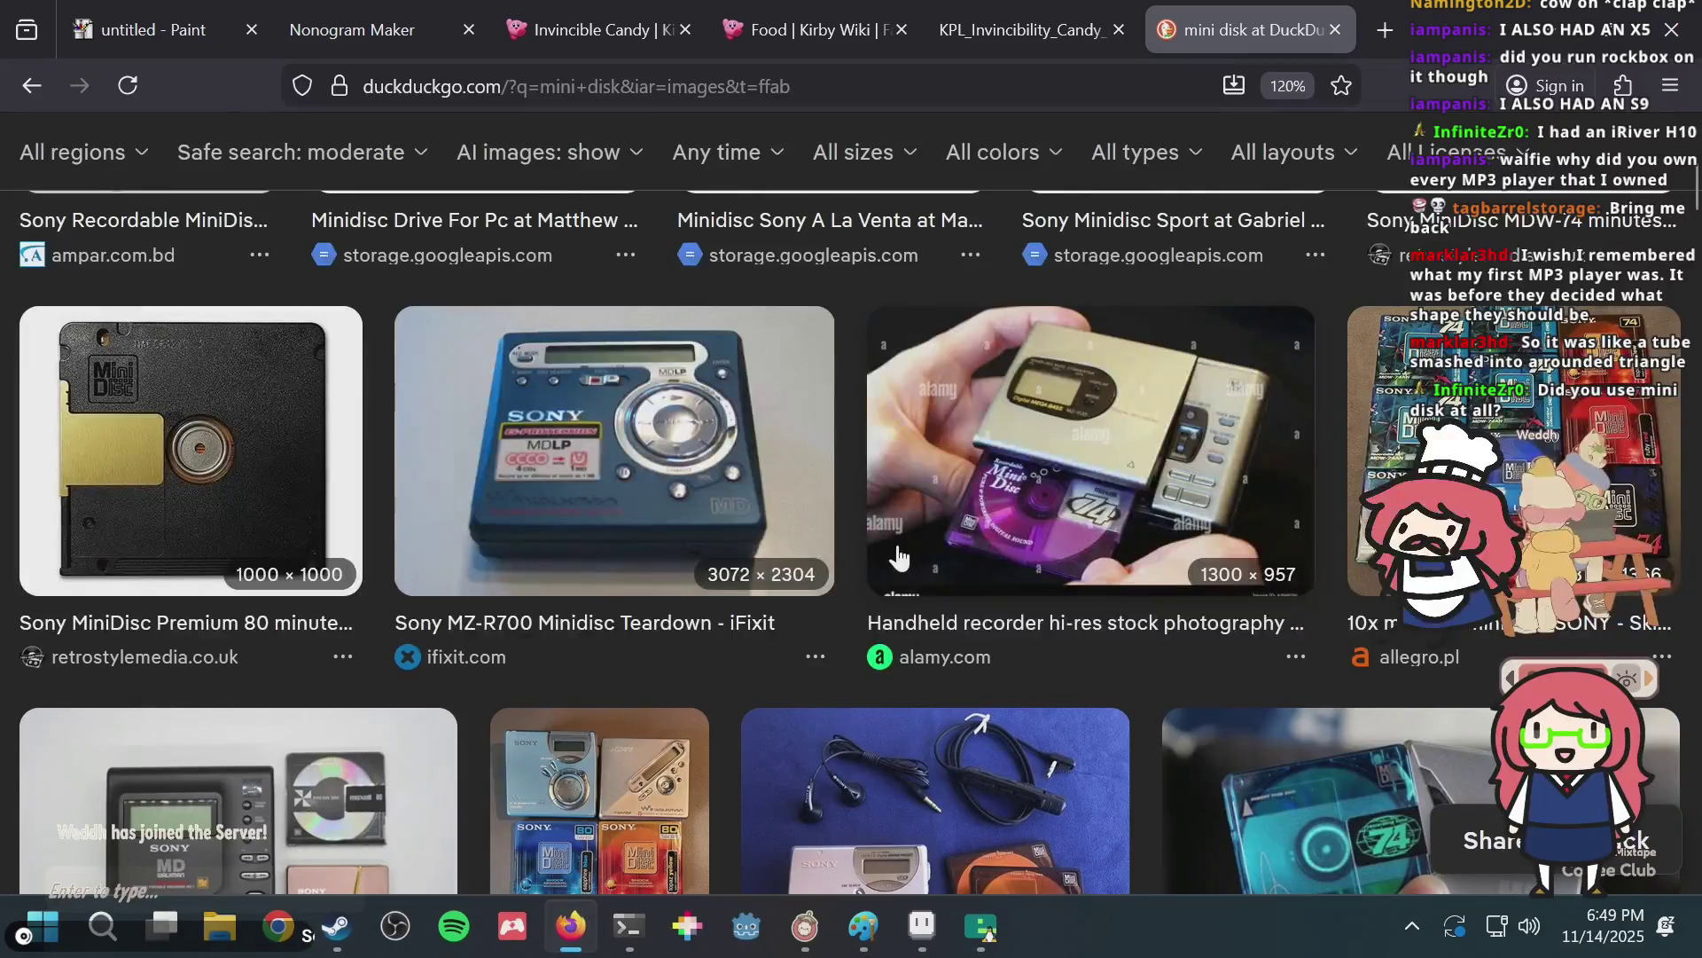
{"action": "scroll", "coordinate": [1049, 519], "scroll_direction": "down", "scroll_amount": 2}
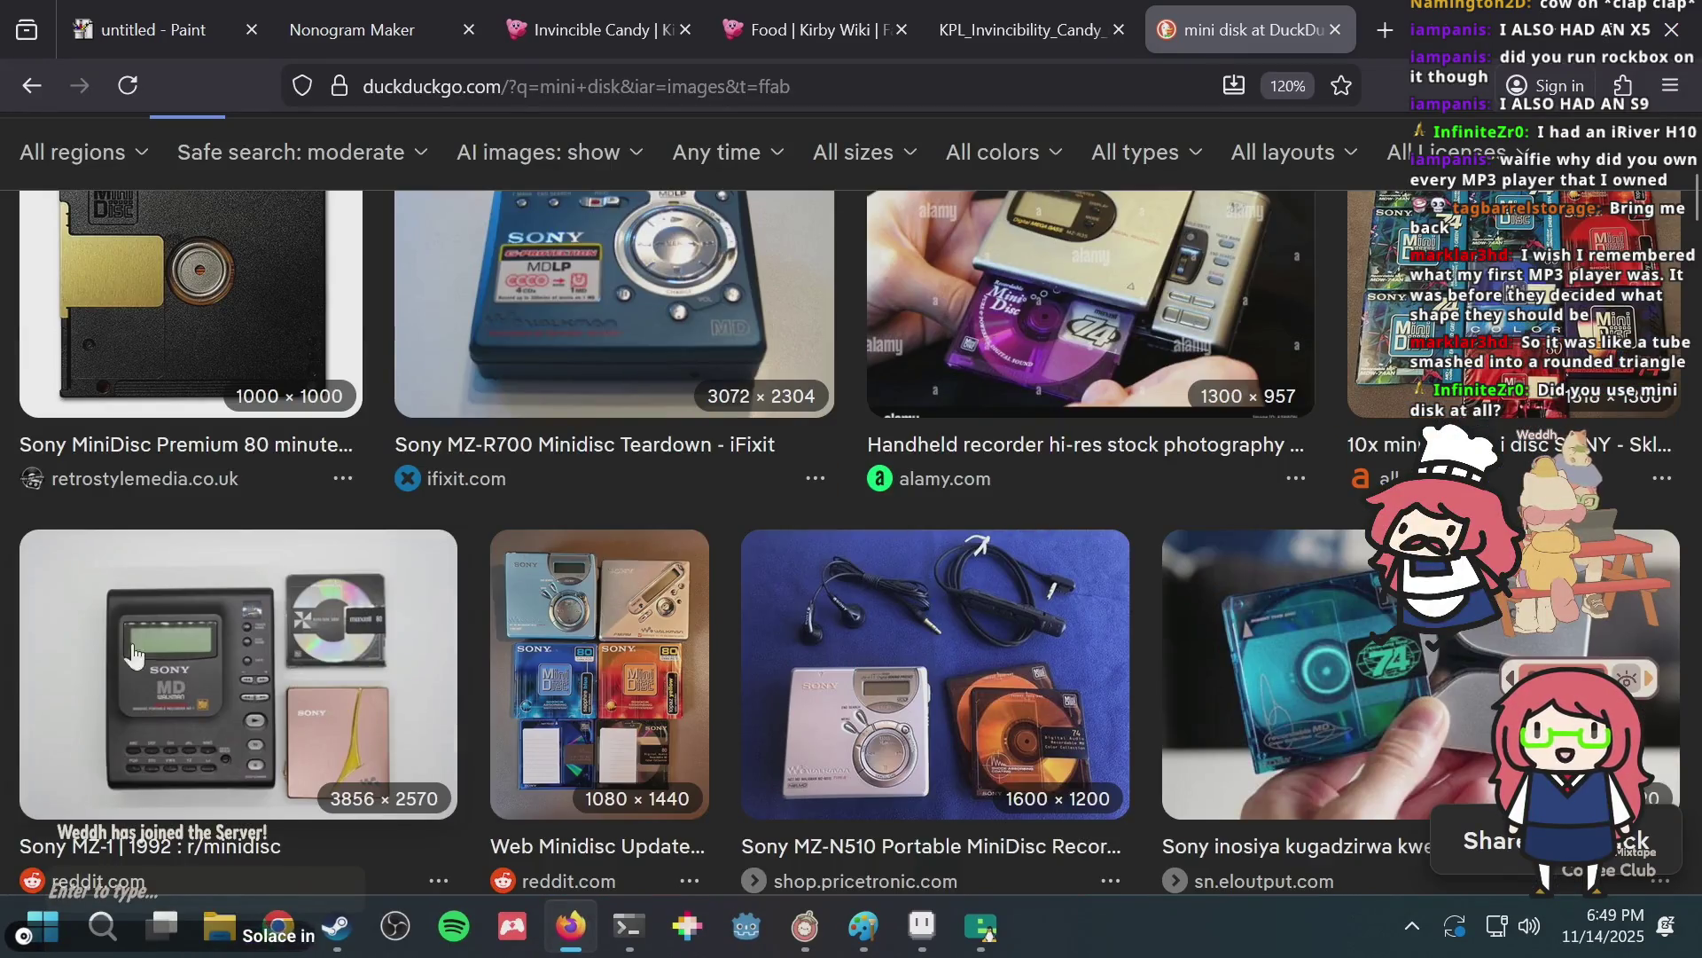
{"action": "left_click", "coordinate": [1142, 304]}
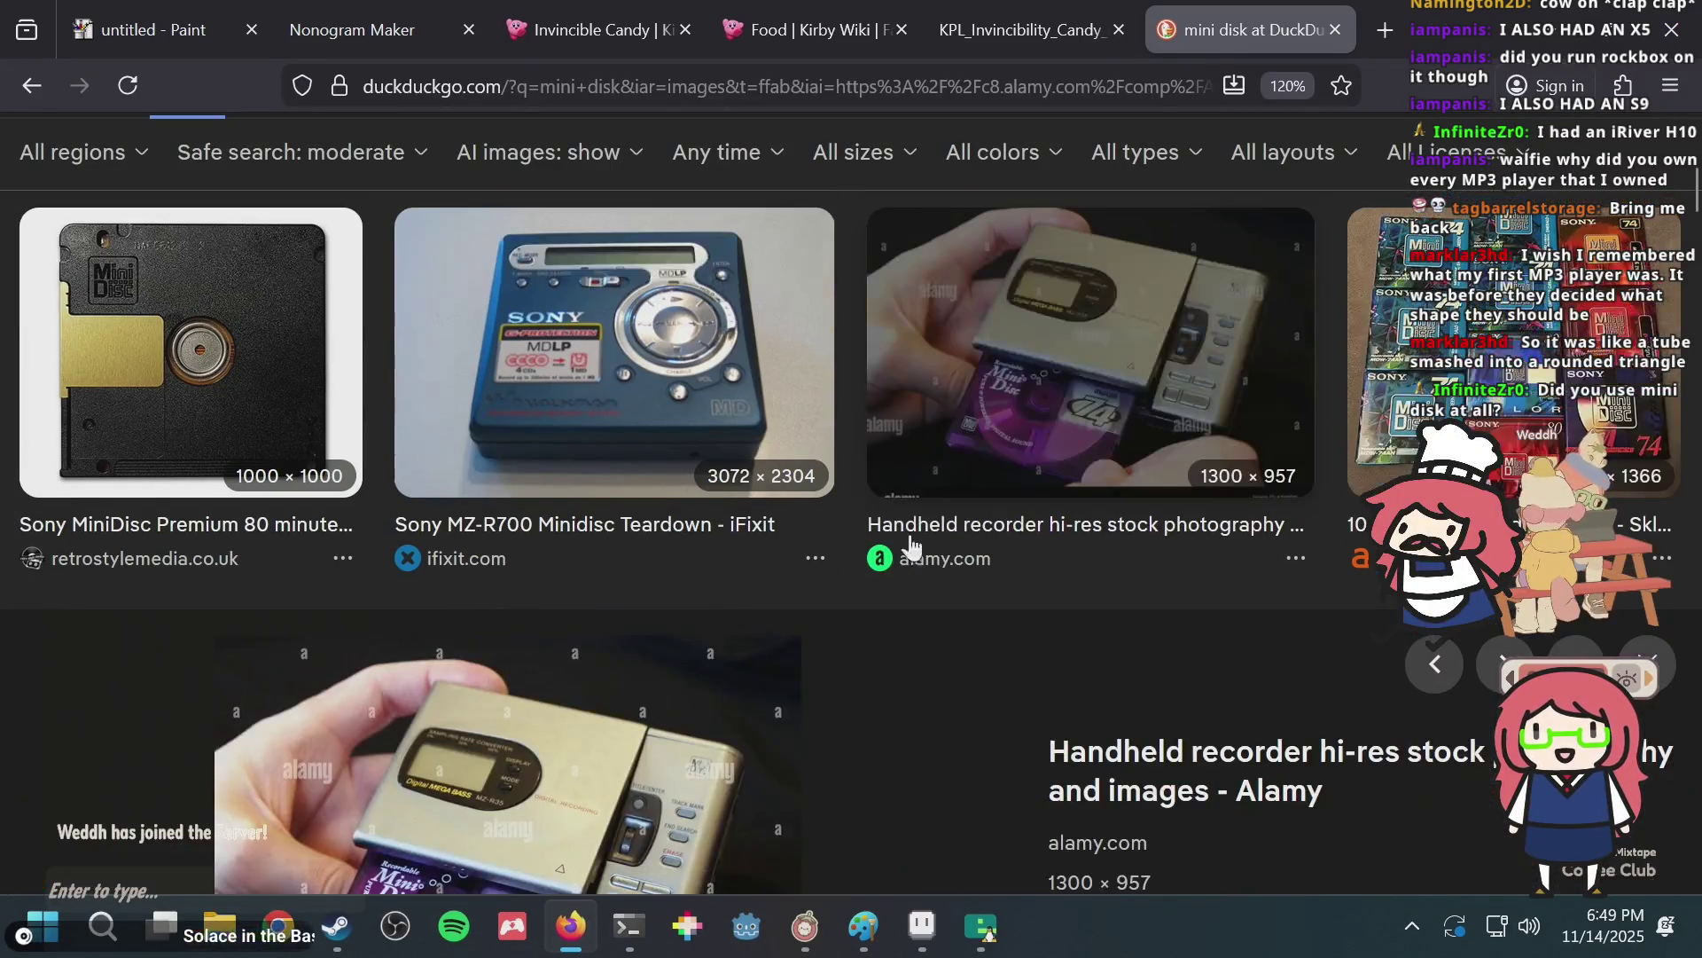
{"action": "key", "text": "Escape"}
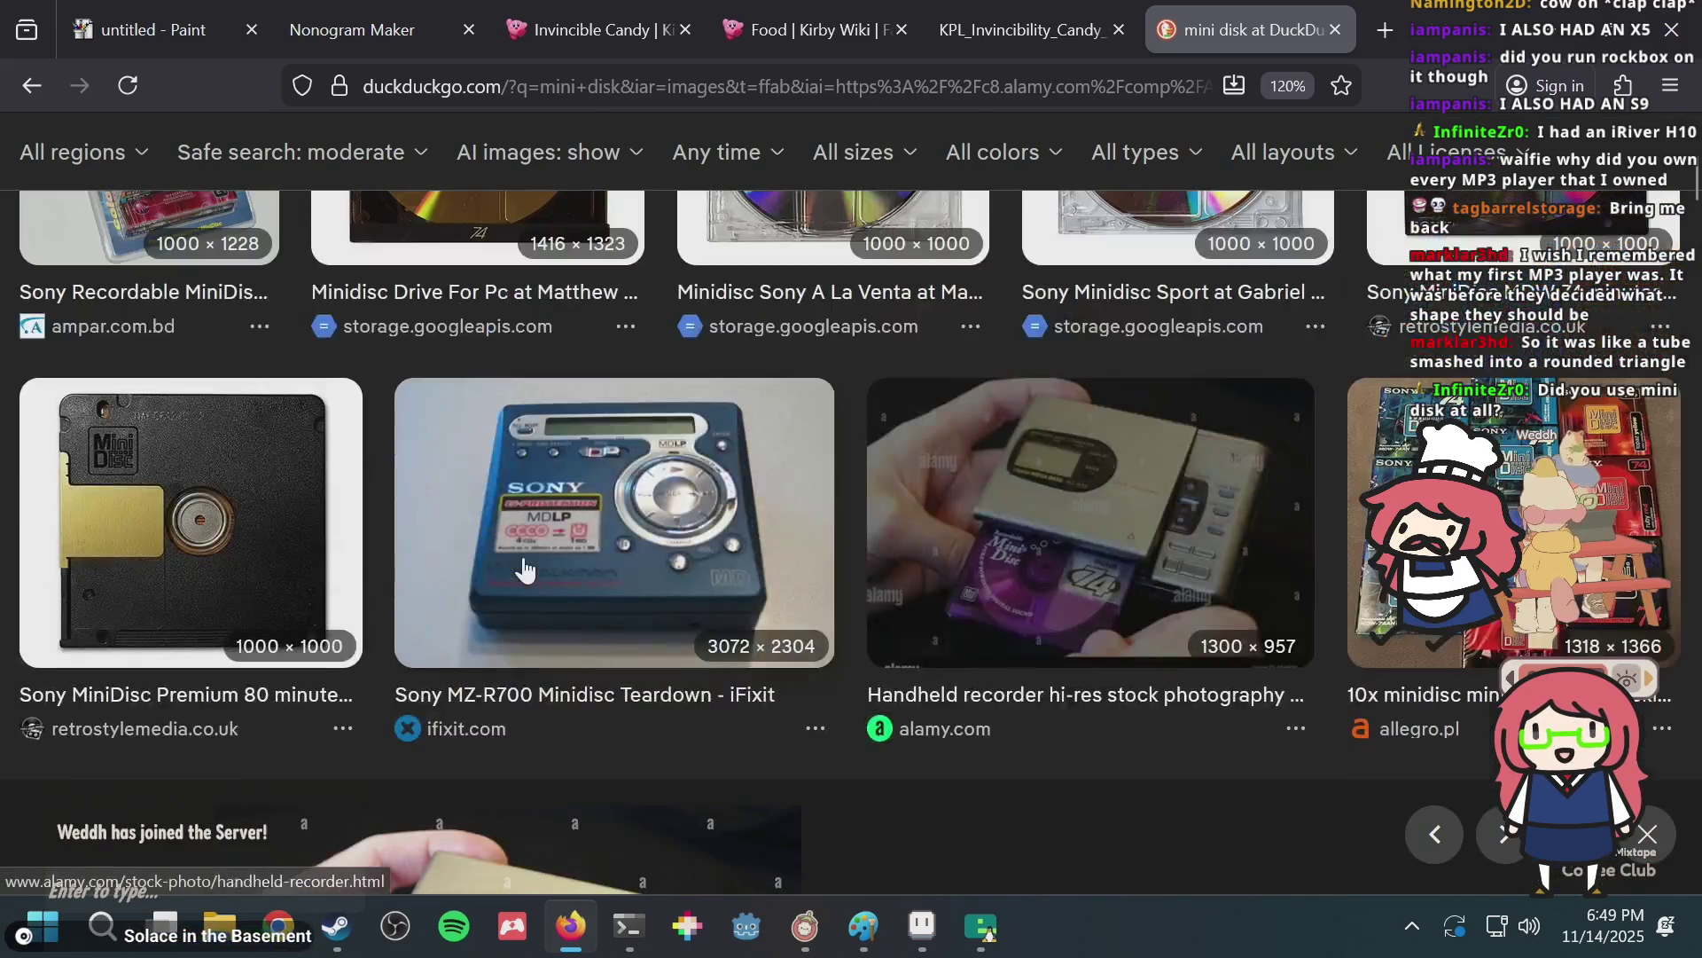
{"action": "scroll", "coordinate": [523, 568], "scroll_direction": "up", "scroll_amount": 5}
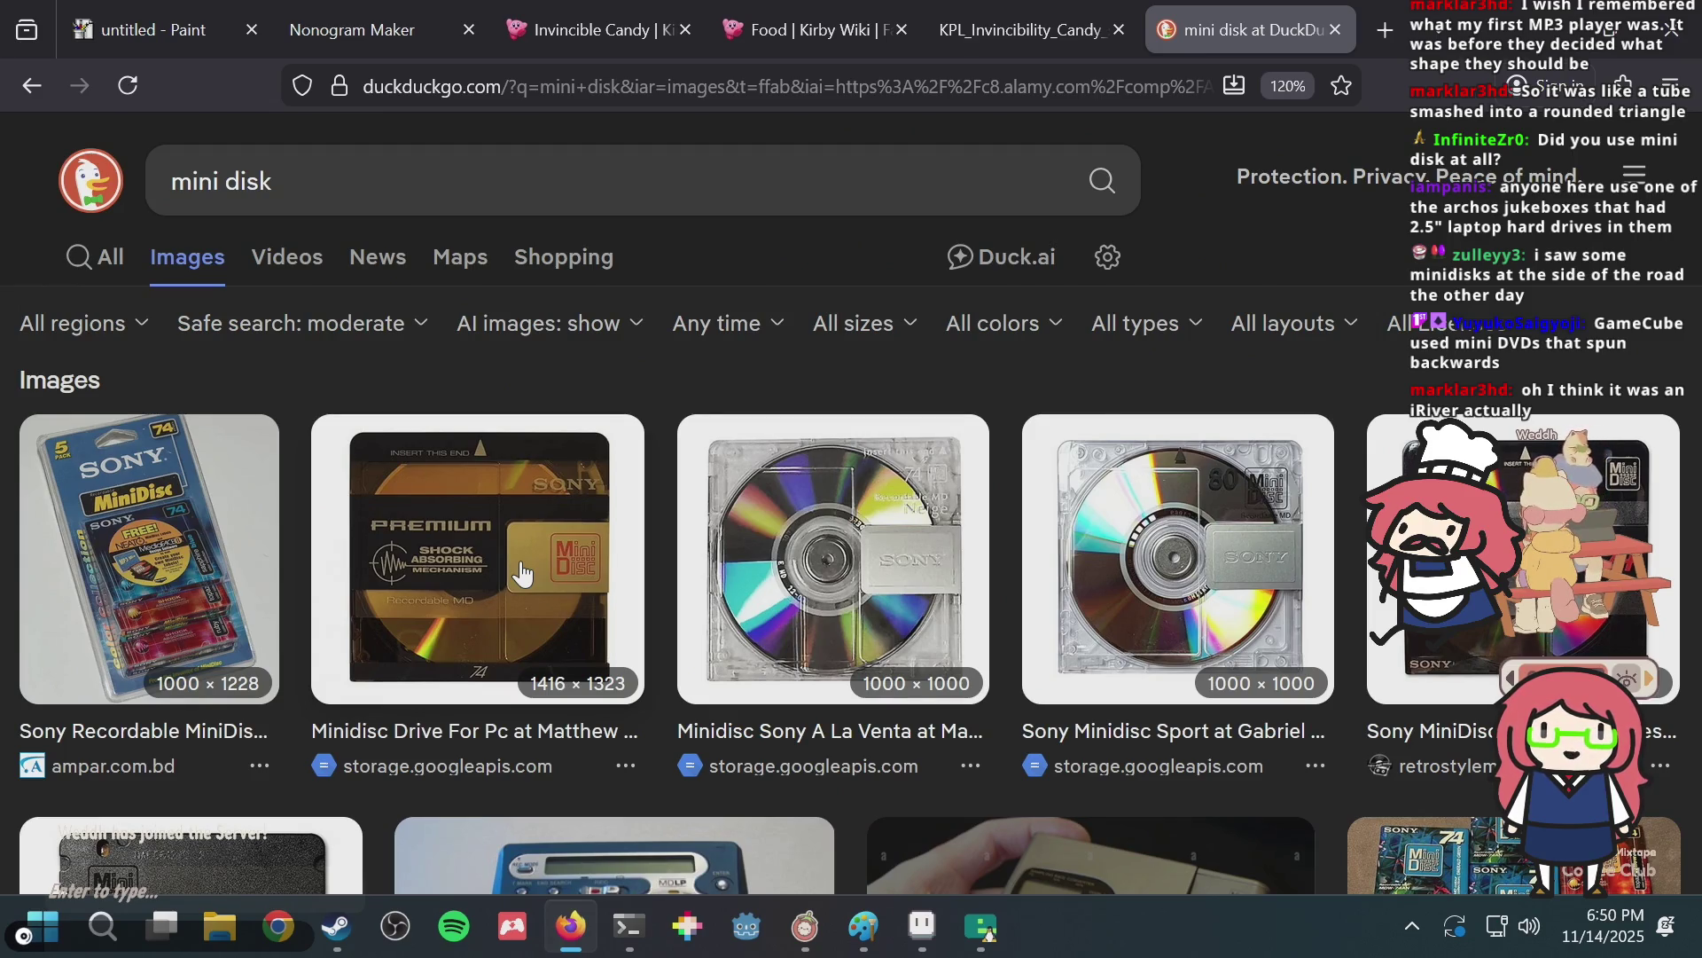
Search for 'iriver mp3 player' and scroll through the iRiver image results.
{"action": "left_click", "coordinate": [532, 195]}
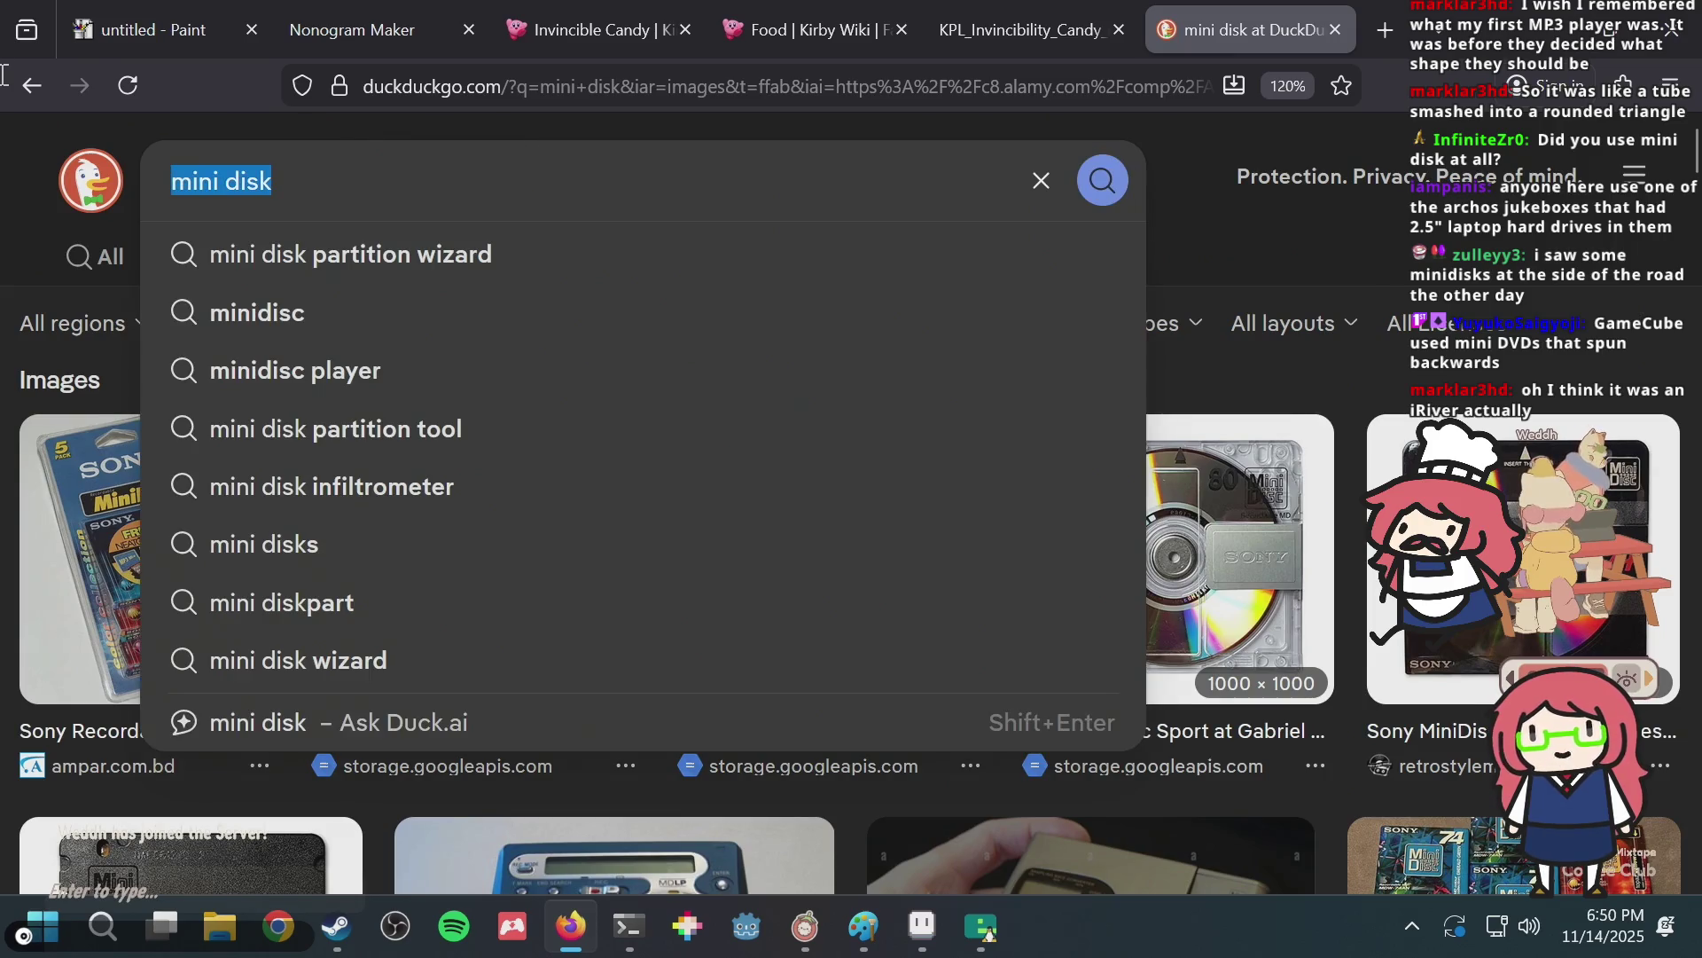
{"action": "type", "text": "iriver mp3"}
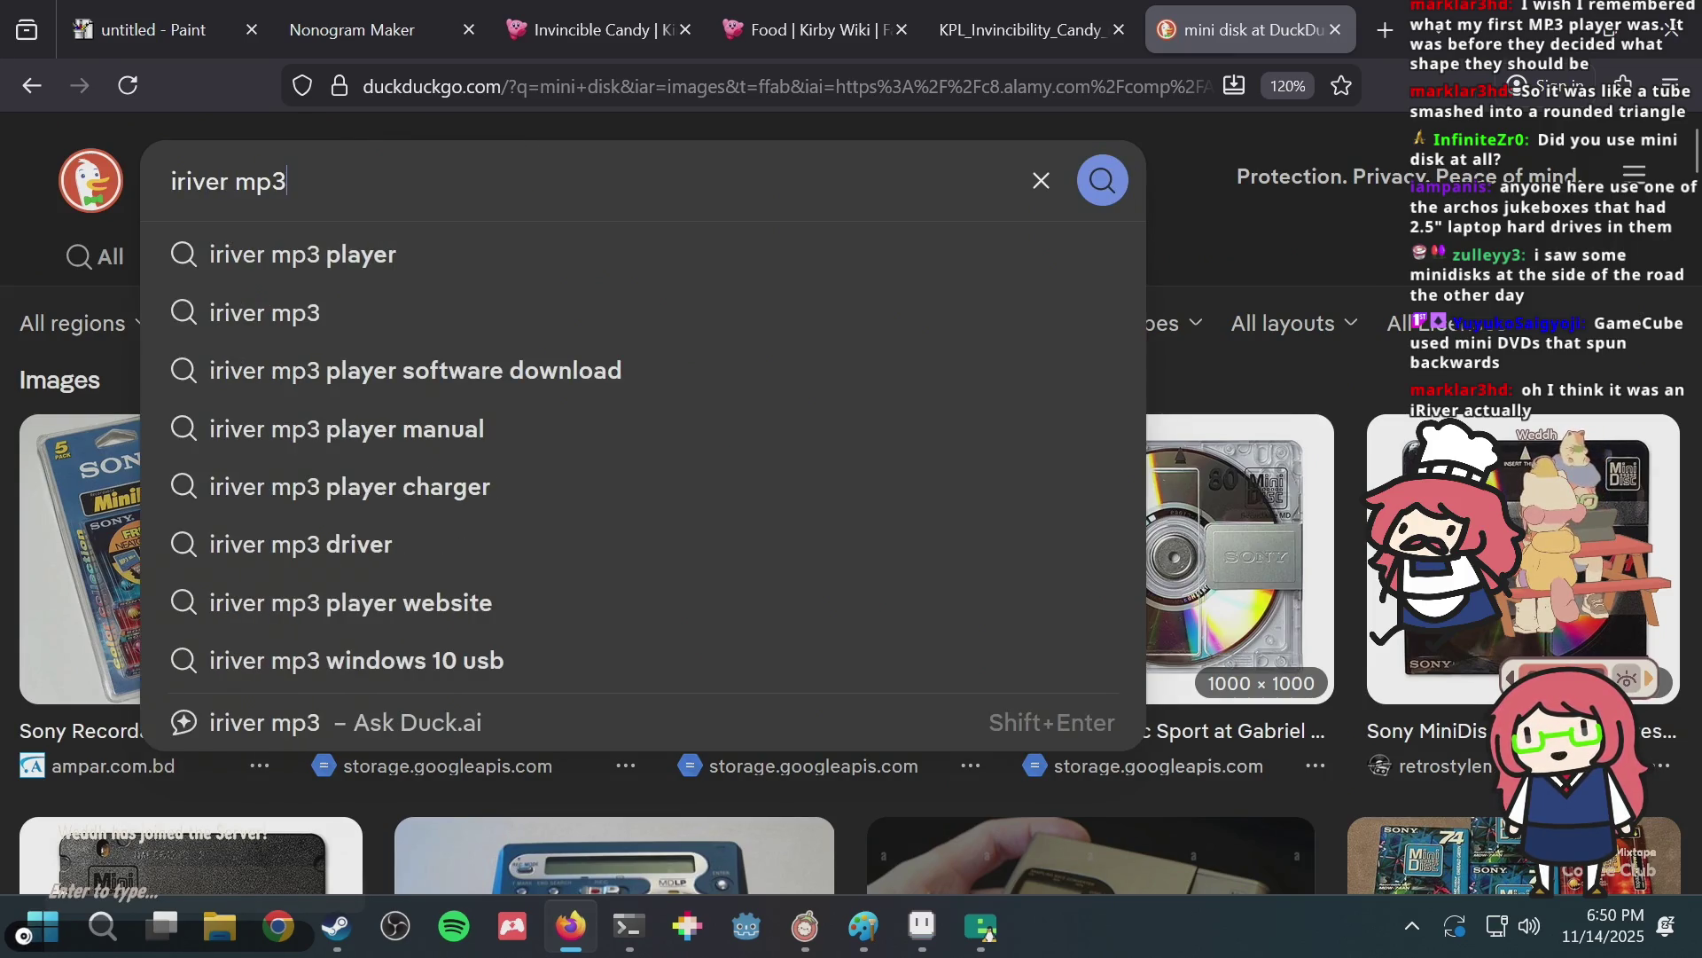
{"action": "key", "text": "Down"}
{"action": "key", "text": "Return"}
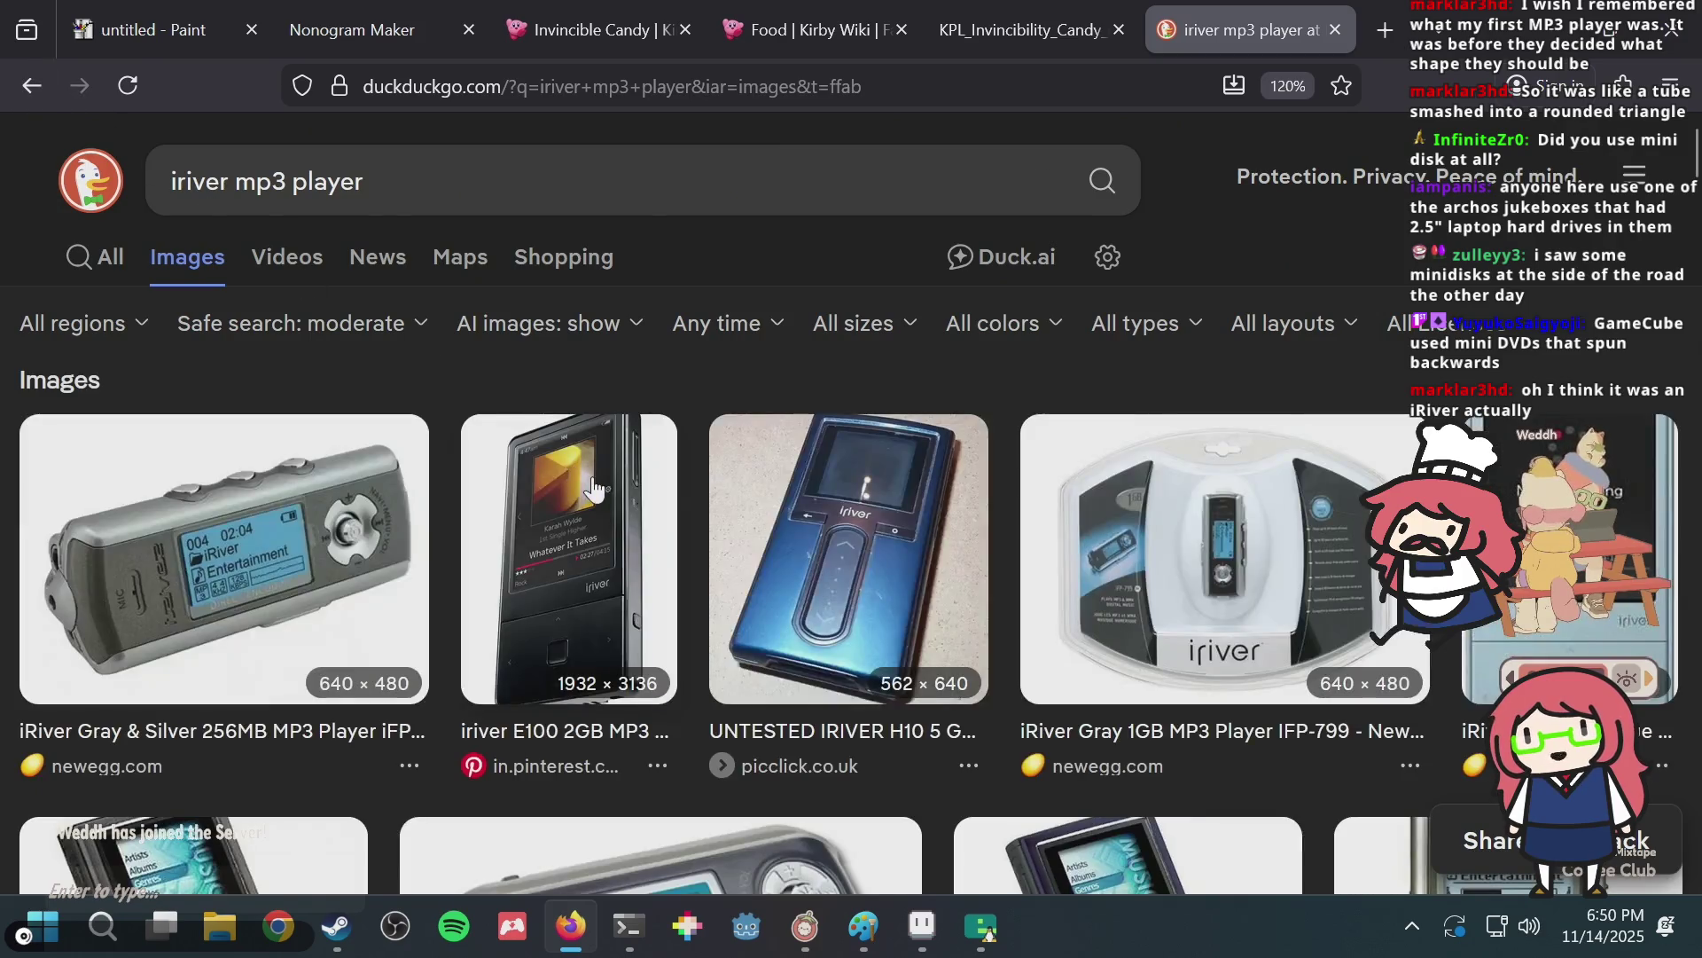
{"action": "scroll", "coordinate": [1093, 506], "scroll_direction": "down", "scroll_amount": 5}
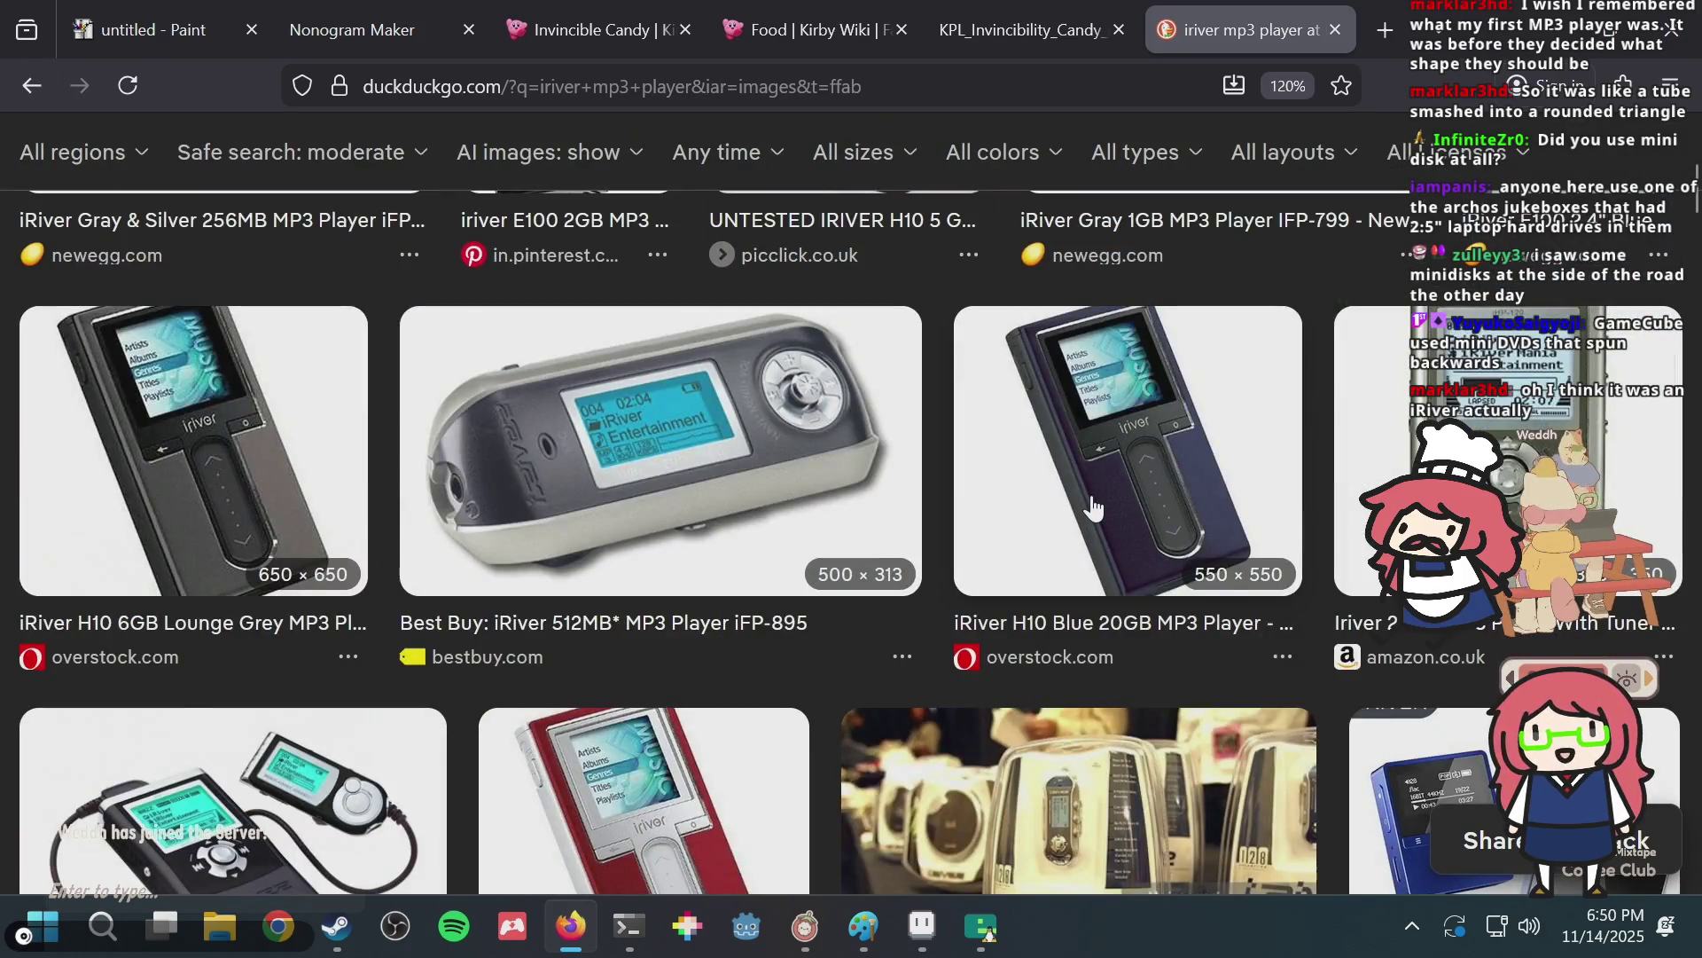
{"action": "scroll", "coordinate": [1077, 507], "scroll_direction": "down", "scroll_amount": 5}
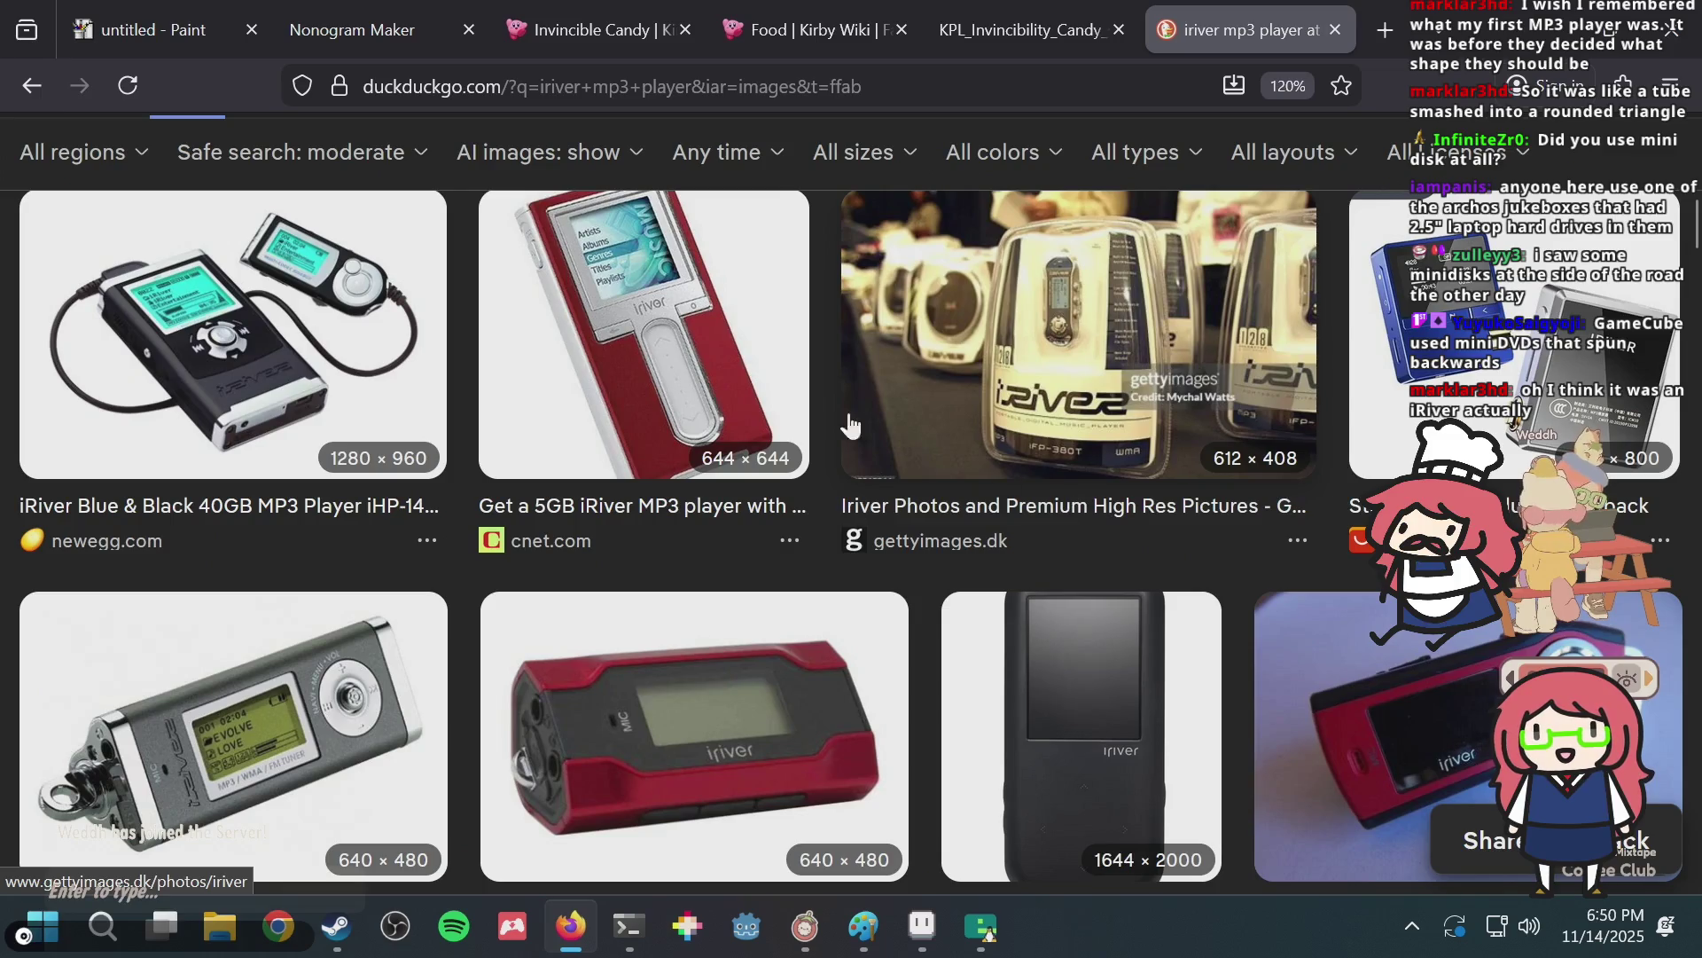
{"action": "scroll", "coordinate": [798, 426], "scroll_direction": "down", "scroll_amount": 2}
{"action": "scroll", "coordinate": [798, 426], "scroll_direction": "down", "scroll_amount": 3}
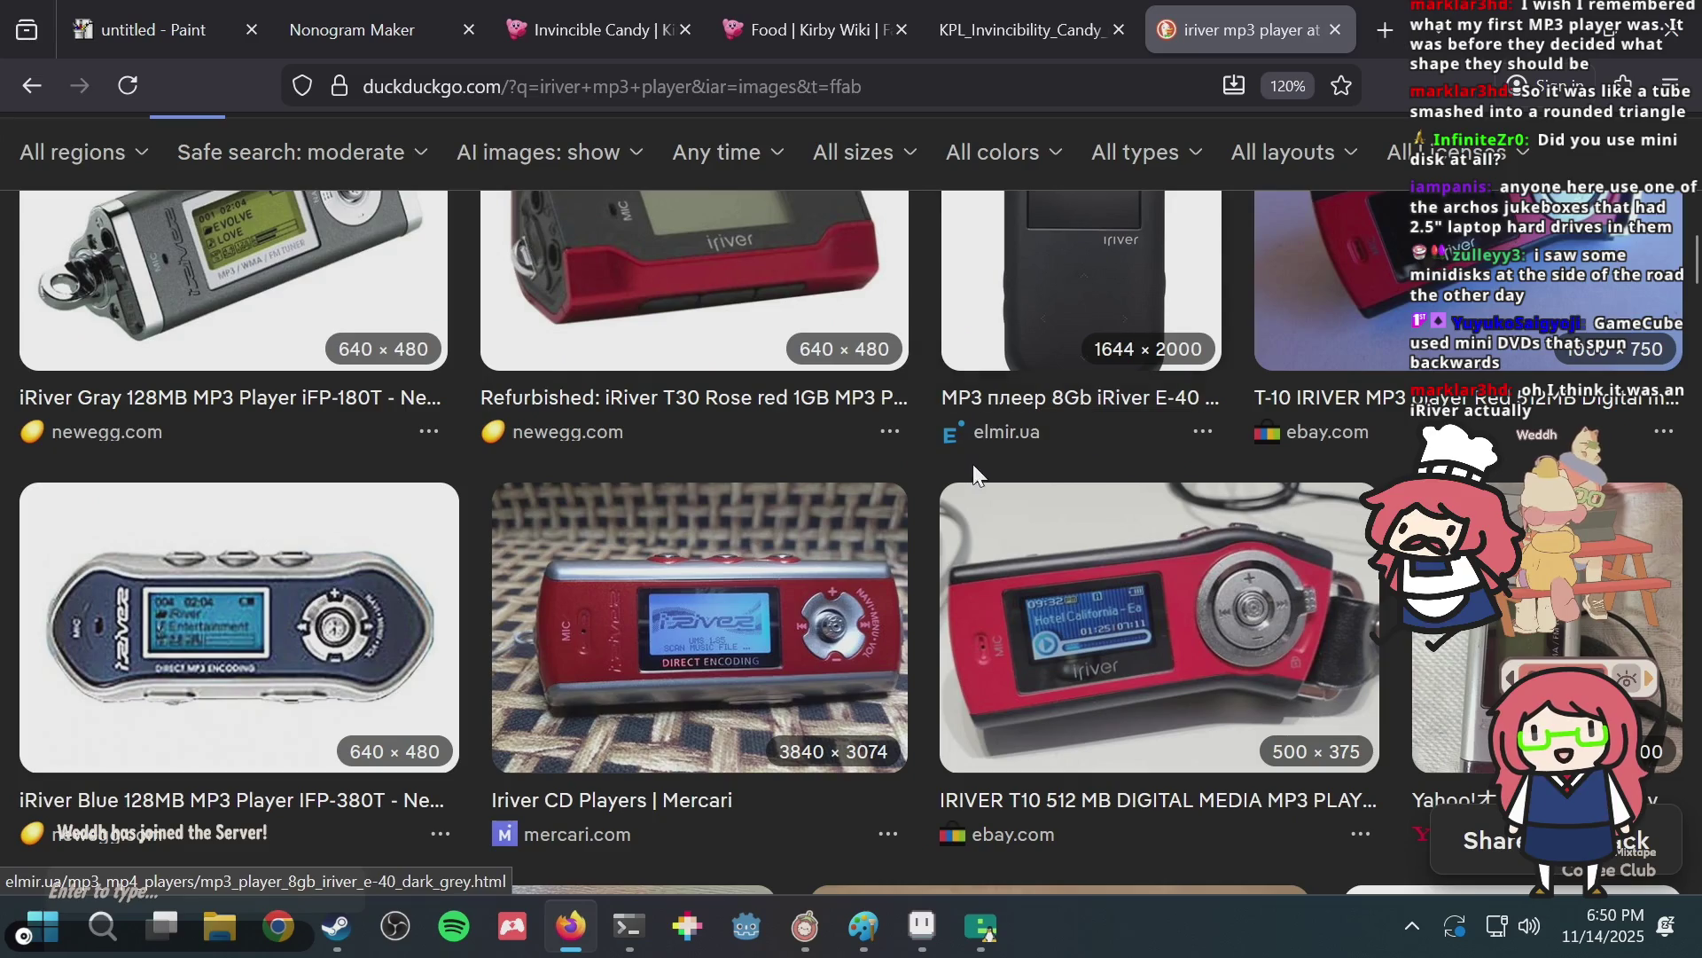
{"action": "scroll", "coordinate": [968, 468], "scroll_direction": "down", "scroll_amount": 4}
{"action": "scroll", "coordinate": [966, 475], "scroll_direction": "down", "scroll_amount": 4}
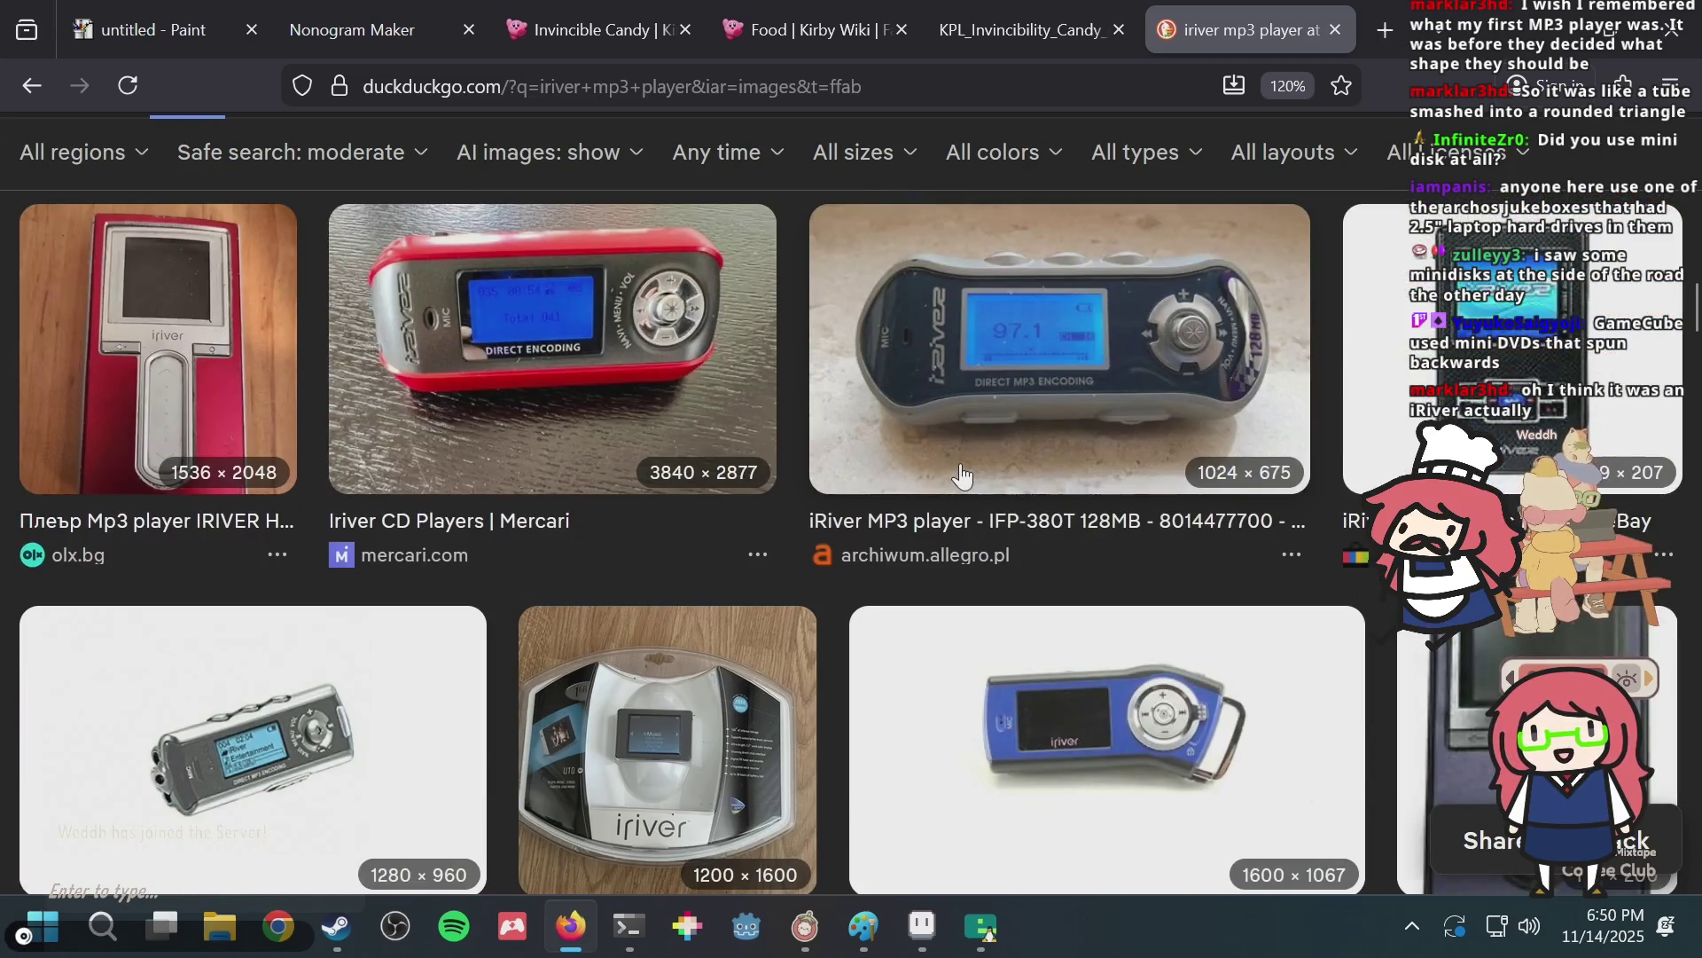
{"action": "scroll", "coordinate": [962, 477], "scroll_direction": "down", "scroll_amount": 2}
{"action": "scroll", "coordinate": [962, 476], "scroll_direction": "down", "scroll_amount": 2}
{"action": "scroll", "coordinate": [962, 474], "scroll_direction": "down", "scroll_amount": 1}
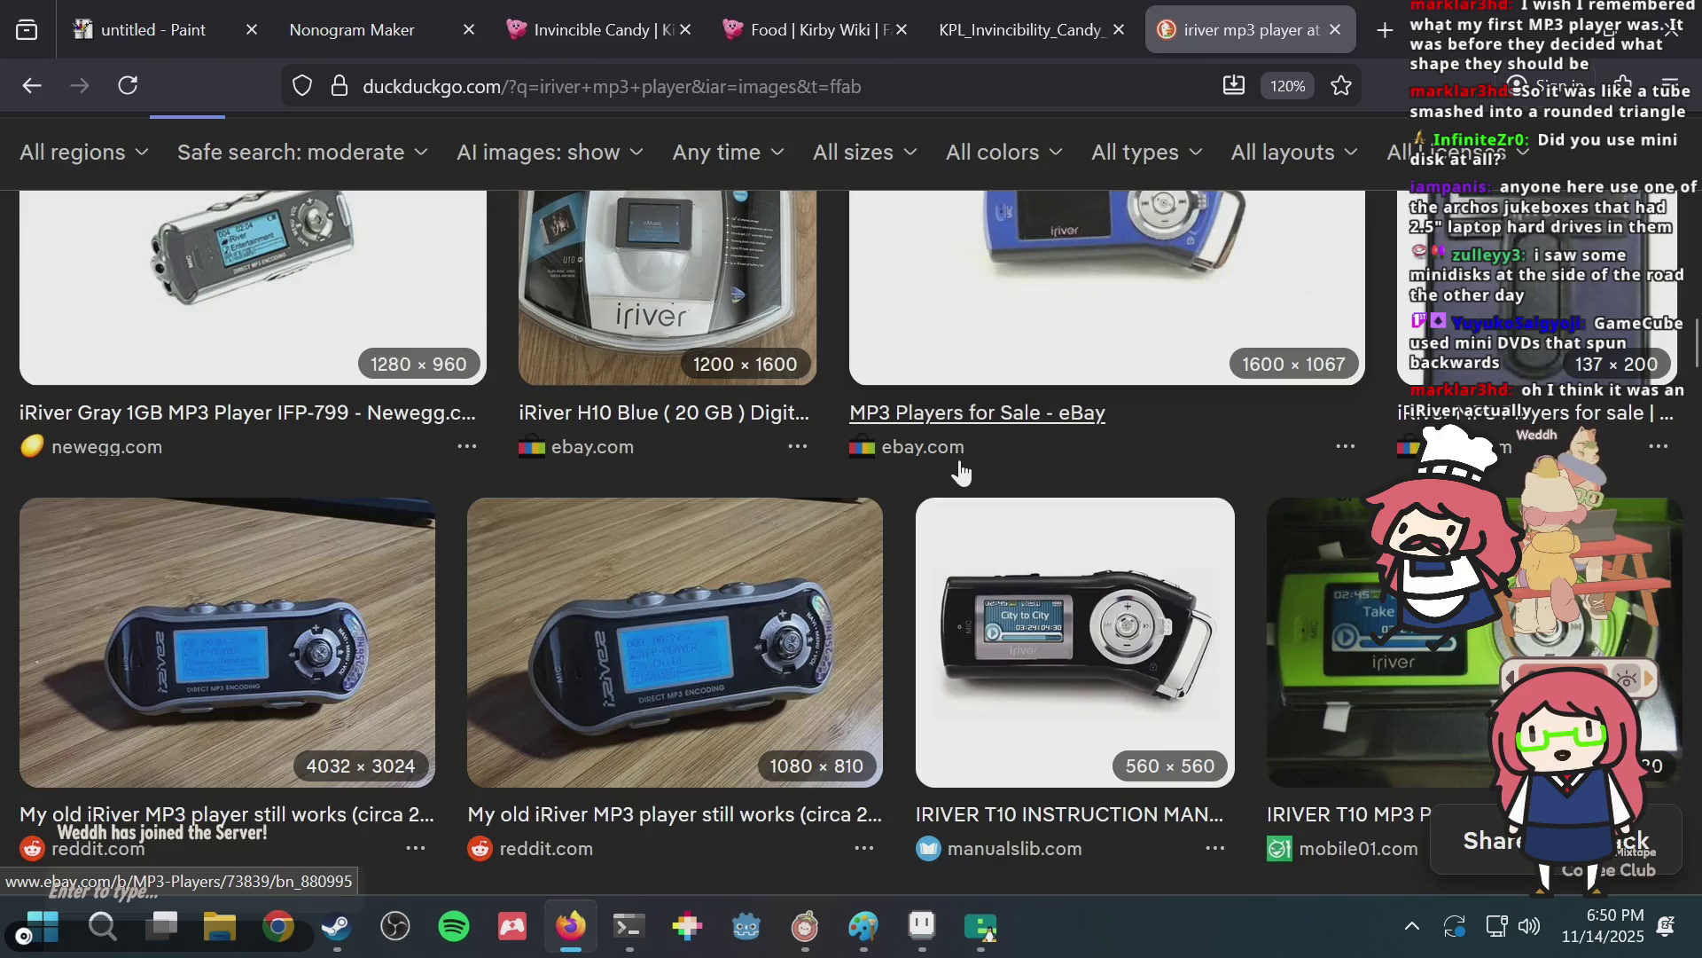
{"action": "scroll", "coordinate": [960, 472], "scroll_direction": "down", "scroll_amount": 3}
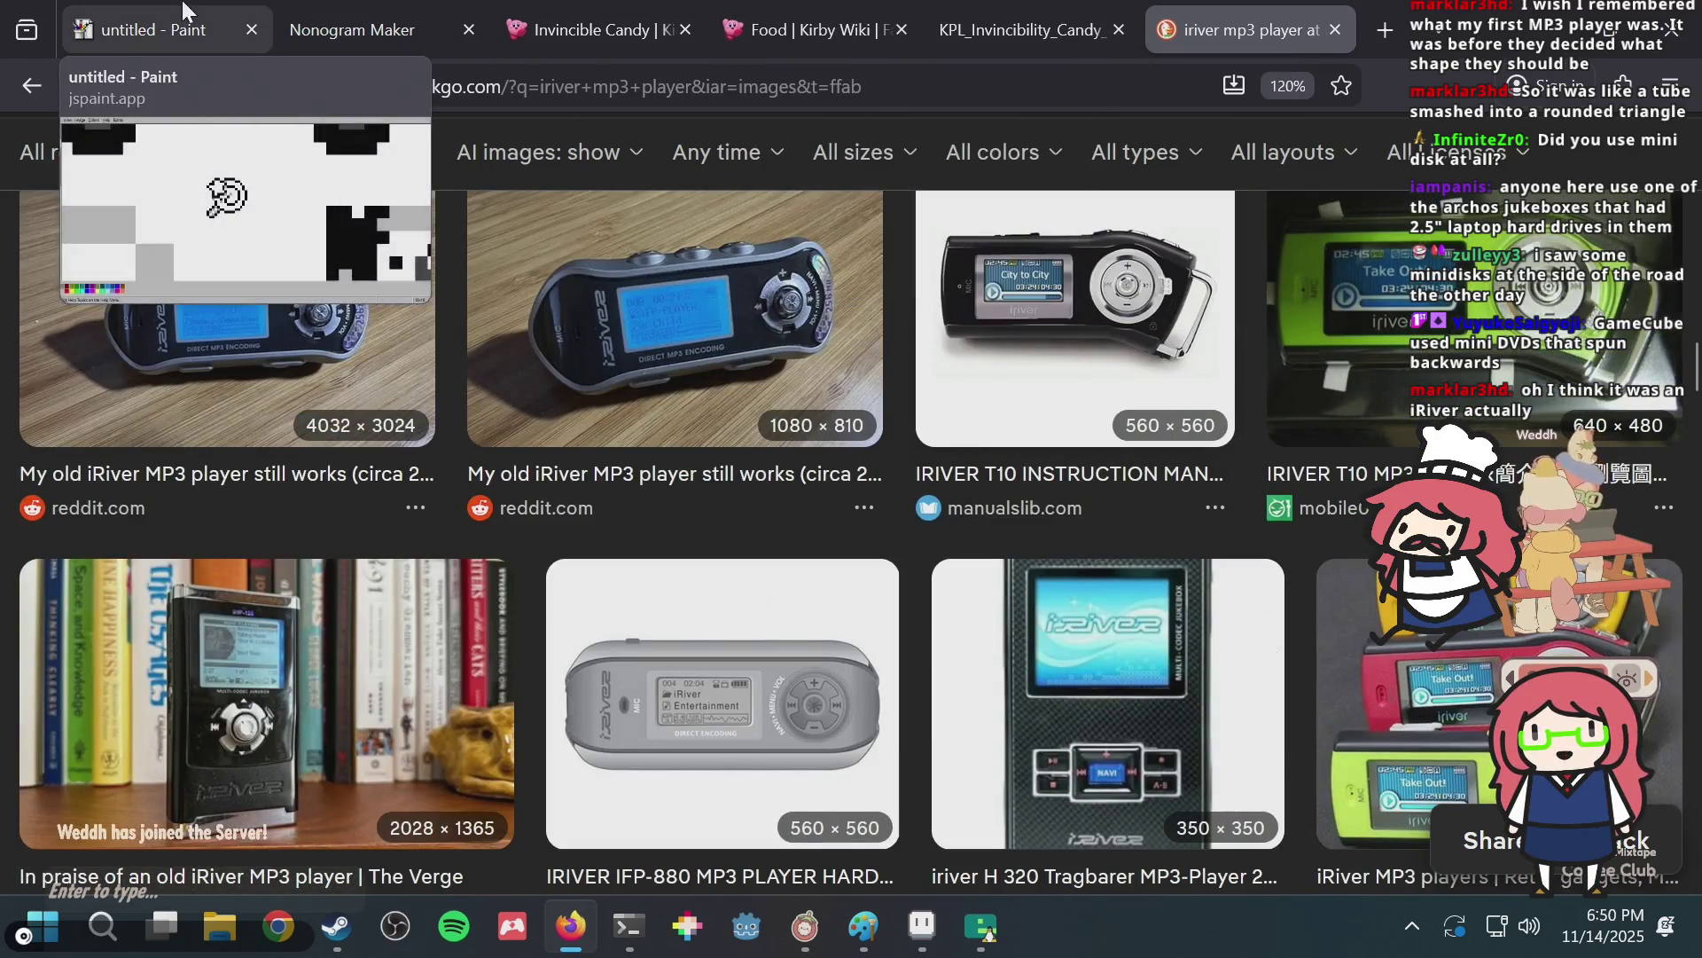
{"action": "left_click", "coordinate": [184, 11]}
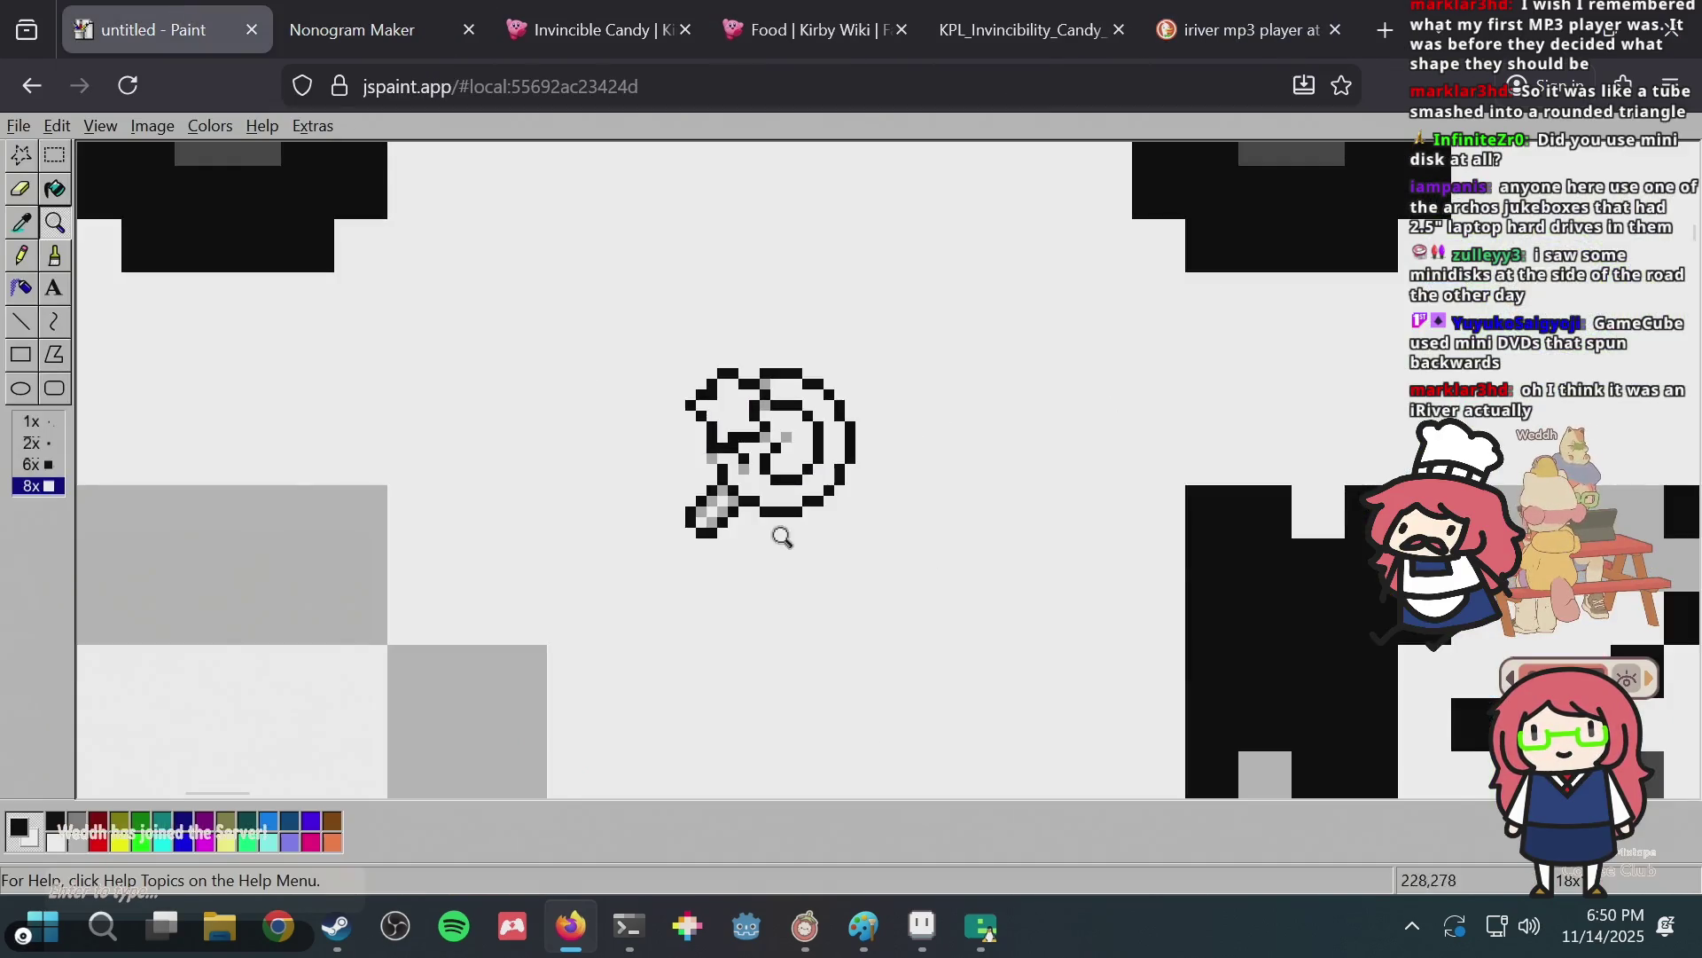
Try a thick-brush player body, undo it, and pencil in the MP3 player's screen outline.
{"action": "left_click", "coordinate": [55, 259]}
{"action": "left_click_drag", "start_coordinate": [354, 282], "coordinate": [570, 448]}
{"action": "mouse_move", "coordinate": [569, 273]}
{"action": "left_mouse_down"}
{"action": "mouse_move", "coordinate": [372, 247]}
{"action": "mouse_move", "coordinate": [456, 456]}
{"action": "mouse_move", "coordinate": [669, 401]}
{"action": "mouse_move", "coordinate": [414, 281]}
{"action": "mouse_move", "coordinate": [459, 229]}
{"action": "left_mouse_up"}
{"action": "left_click", "coordinate": [22, 257]}
{"action": "key", "text": "ctrl+z"}
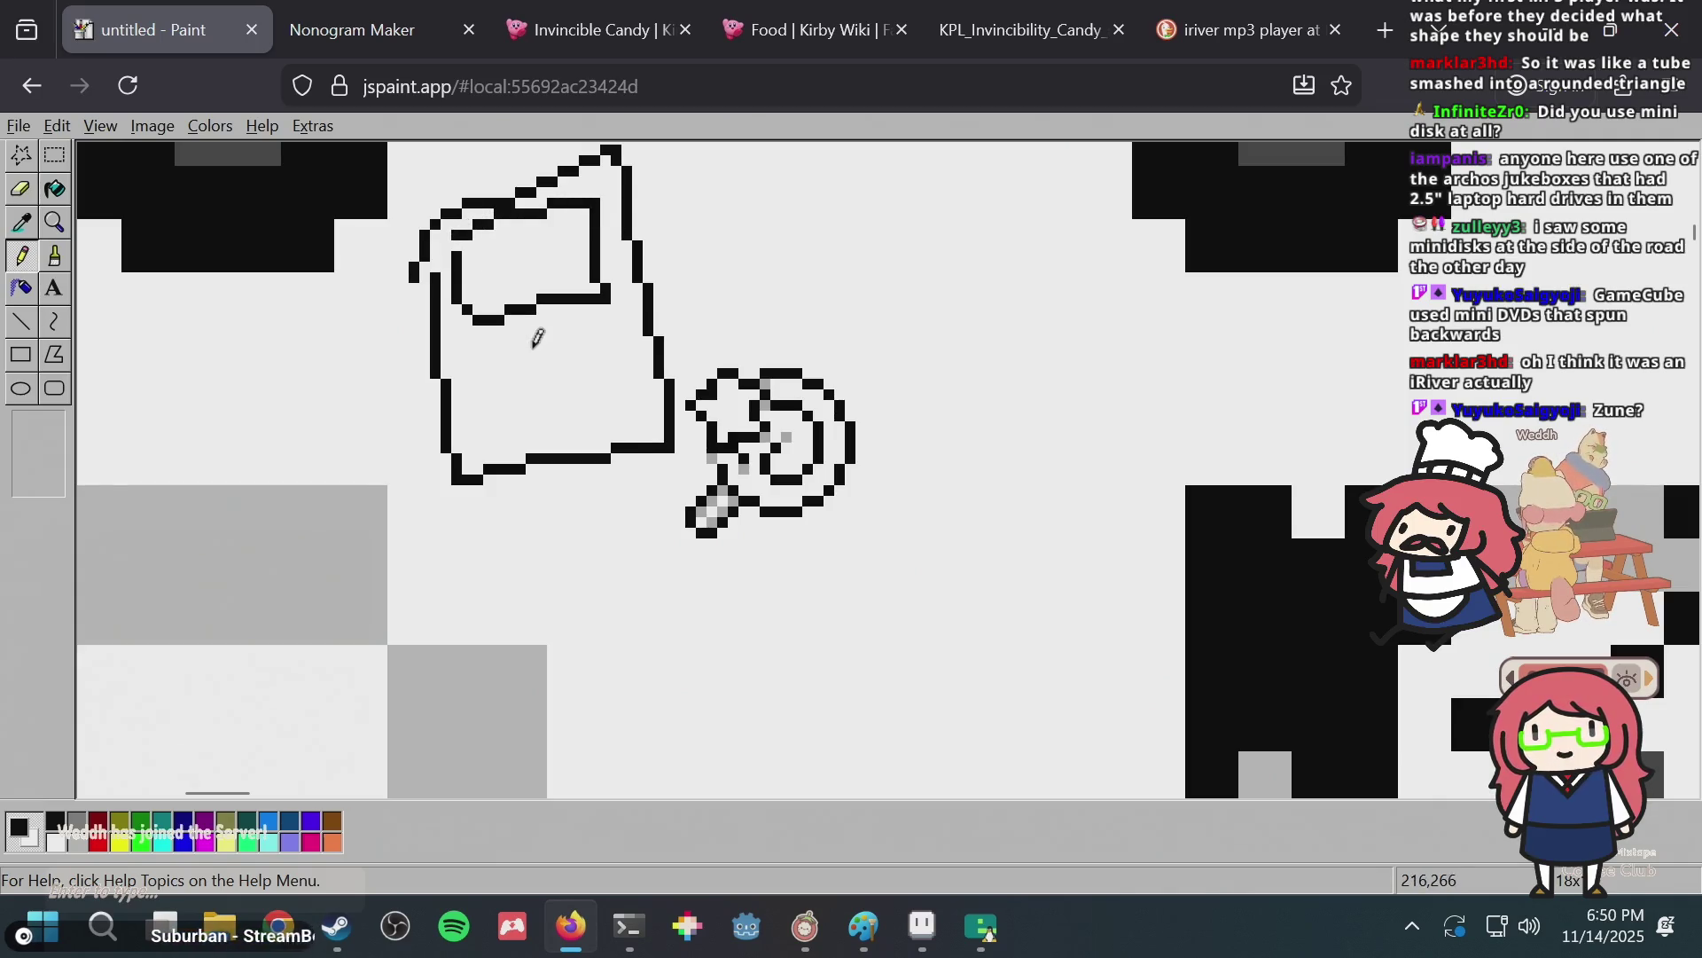
{"action": "mouse_move", "coordinate": [544, 331]}
{"action": "left_mouse_down"}
{"action": "mouse_move", "coordinate": [588, 308]}
{"action": "mouse_move", "coordinate": [545, 315]}
{"action": "mouse_move", "coordinate": [562, 353]}
{"action": "left_mouse_up"}
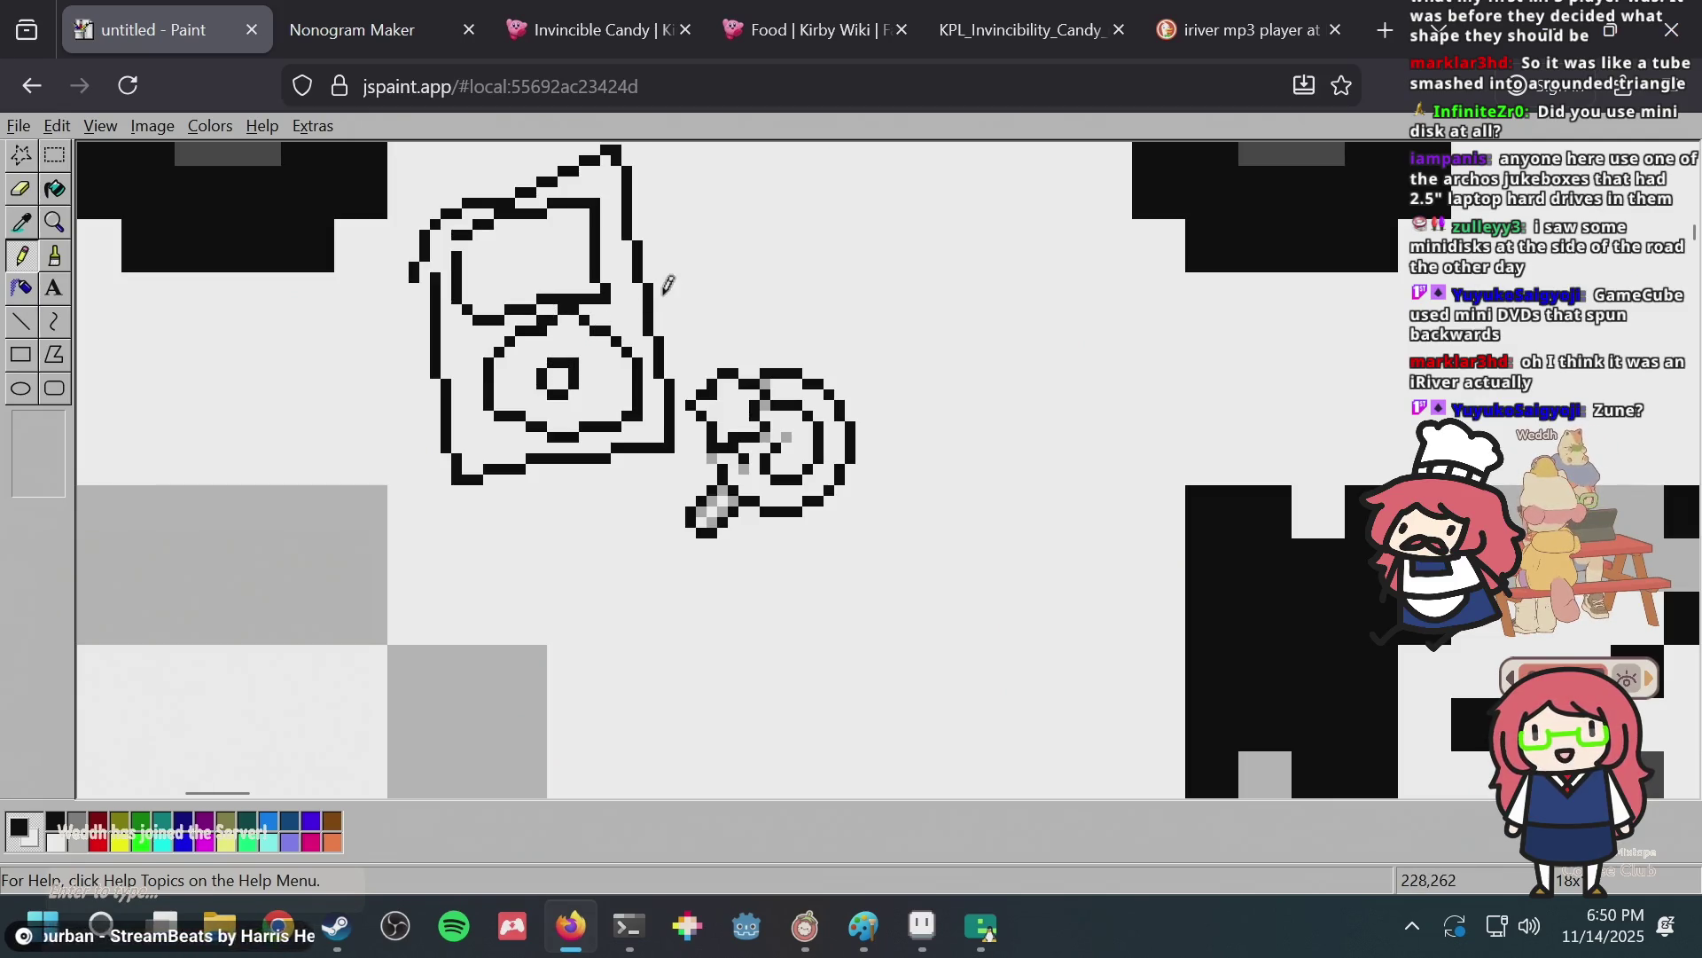
{"action": "left_click", "coordinate": [1228, 19]}
Search images for 'cowon mp3 players' and open the Cowon D2 result's details.
{"action": "left_click", "coordinate": [882, 88]}
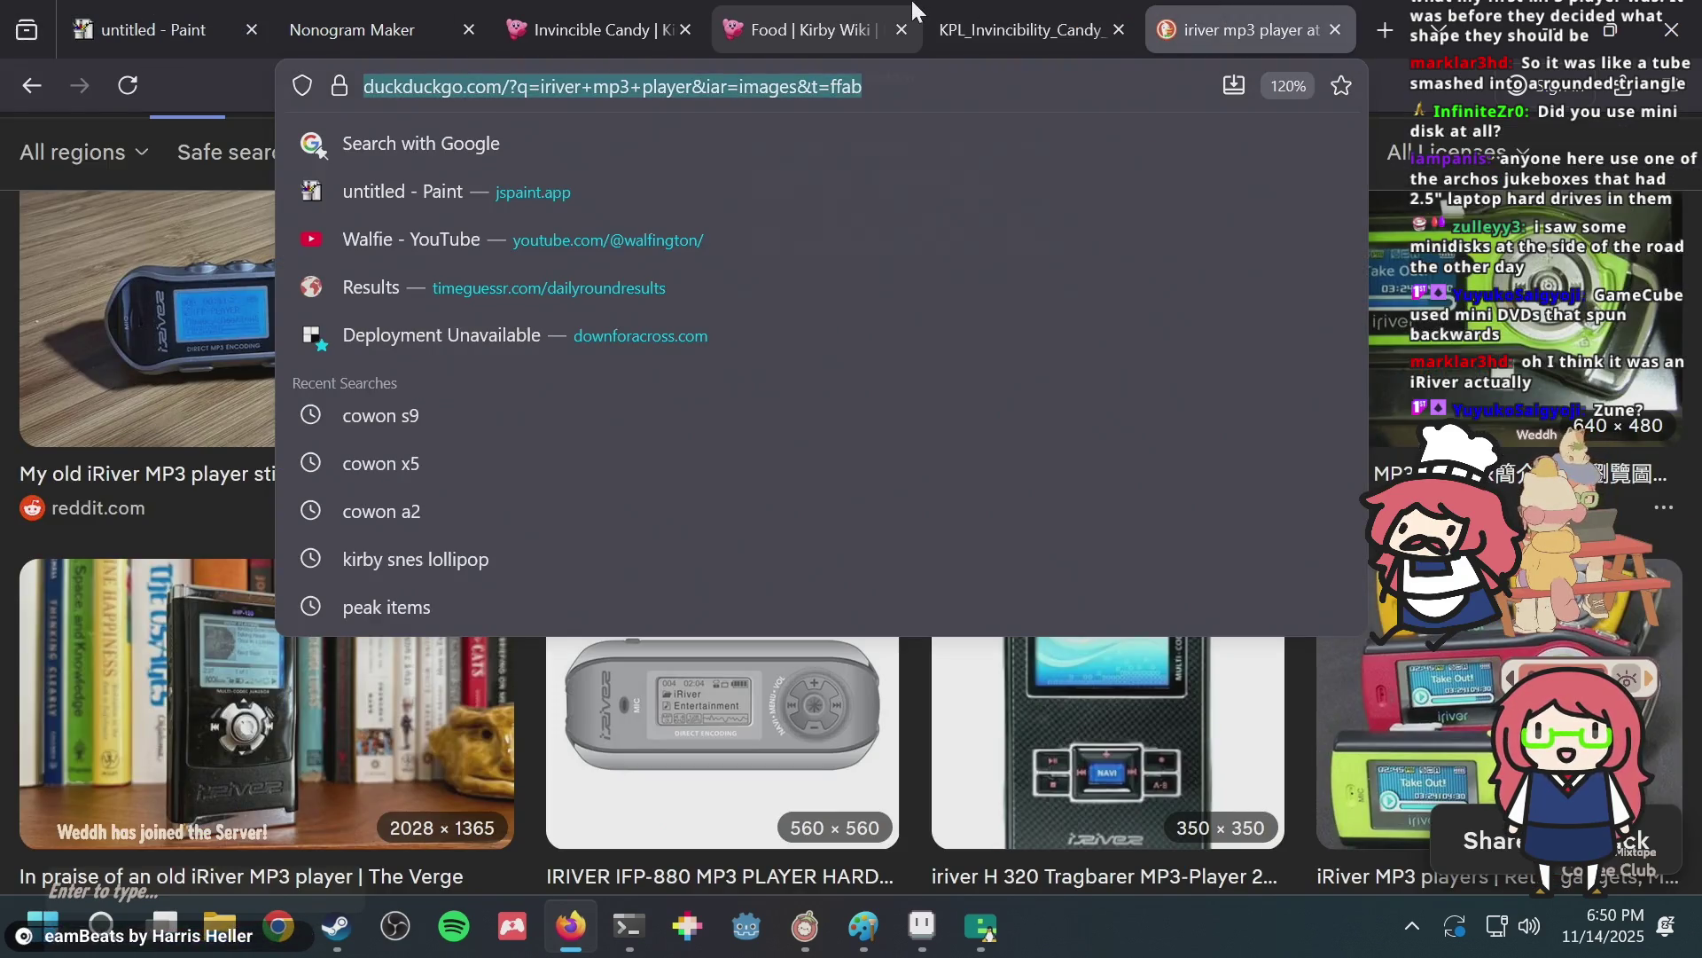
{"action": "type", "text": "cowon mp"}
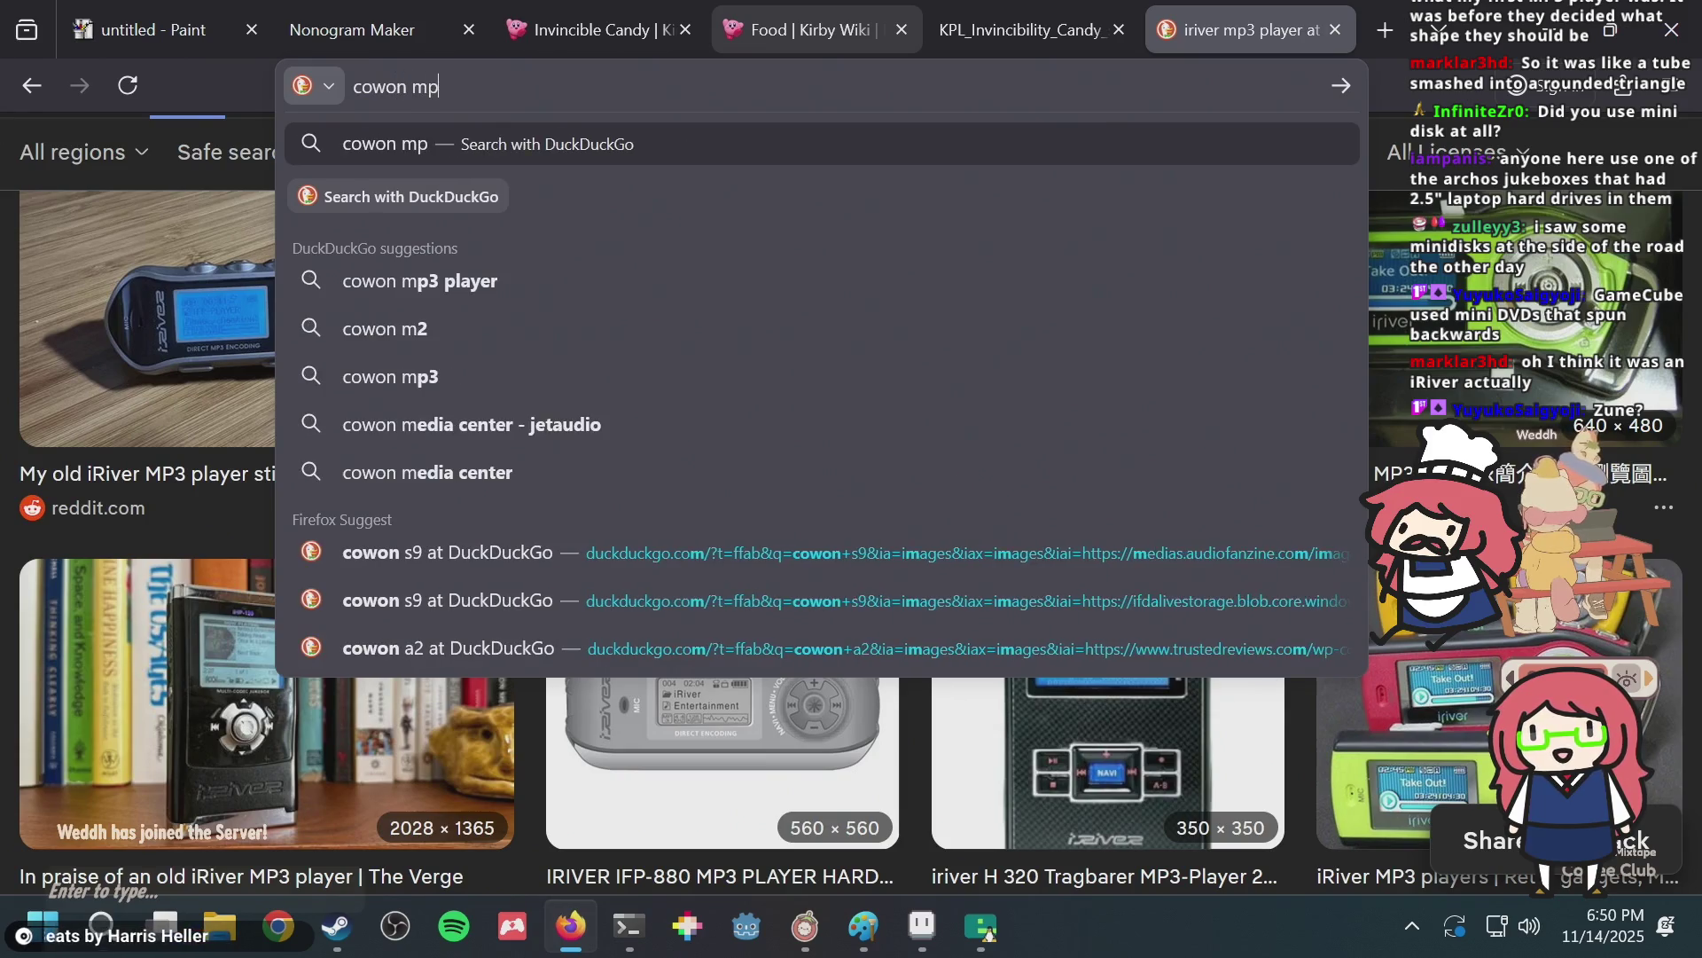
{"action": "type", "text": "3 players"}
{"action": "key", "text": "Return"}
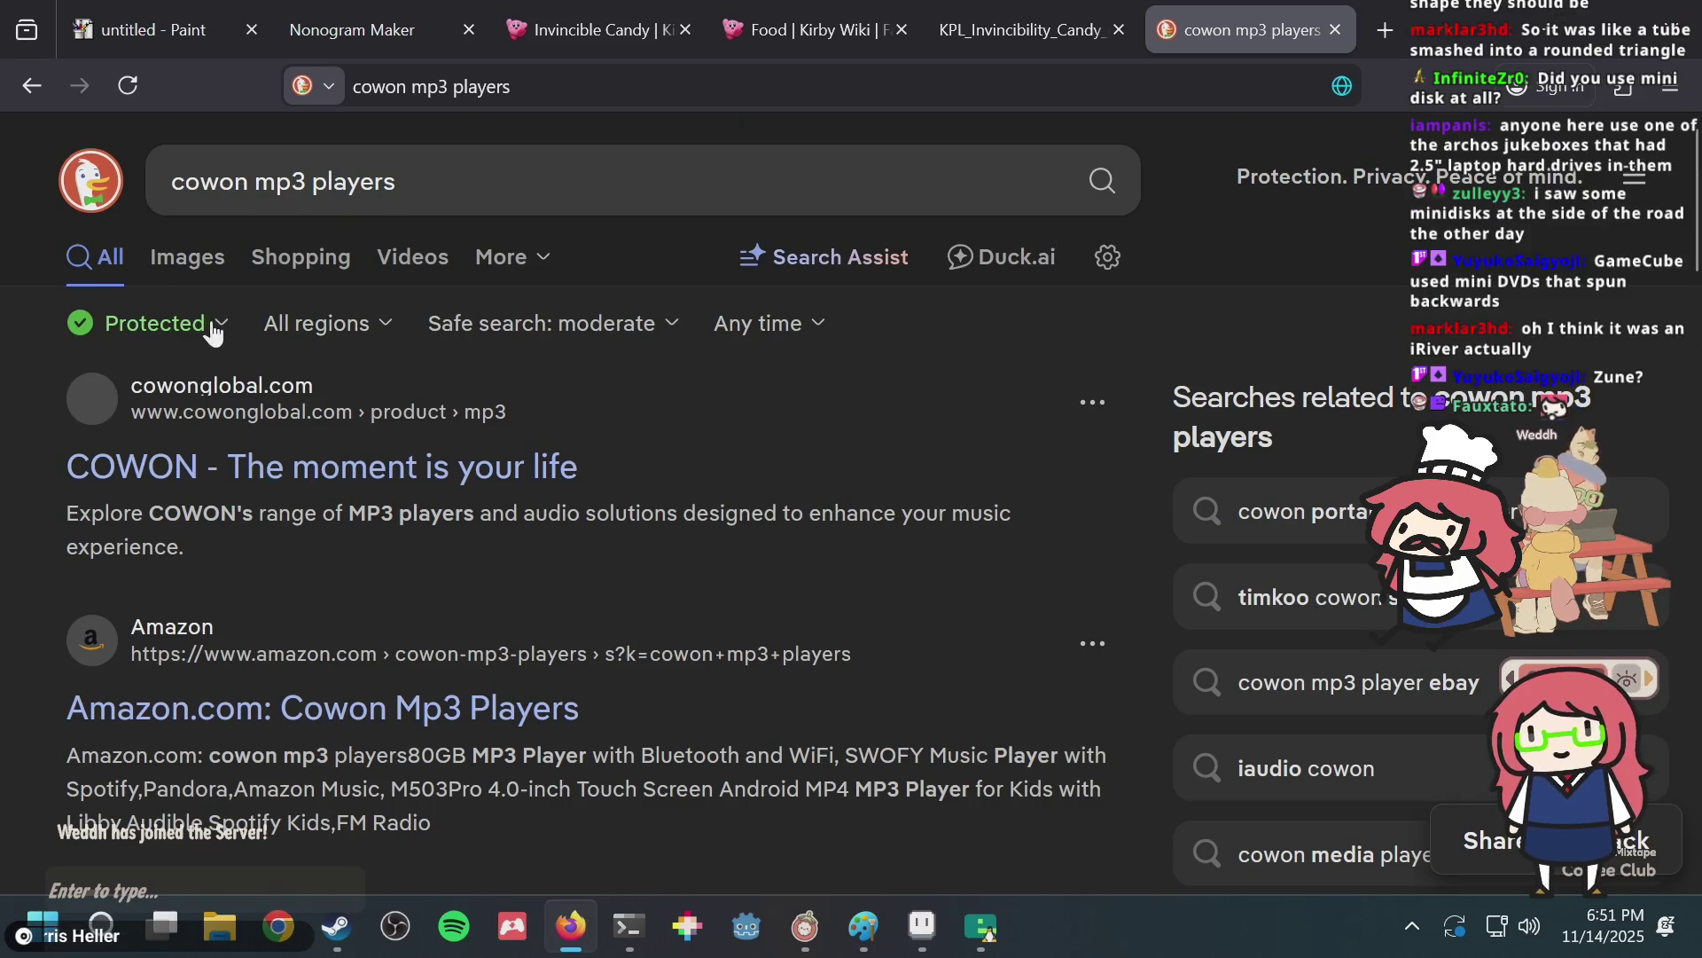
{"action": "left_click", "coordinate": [205, 266]}
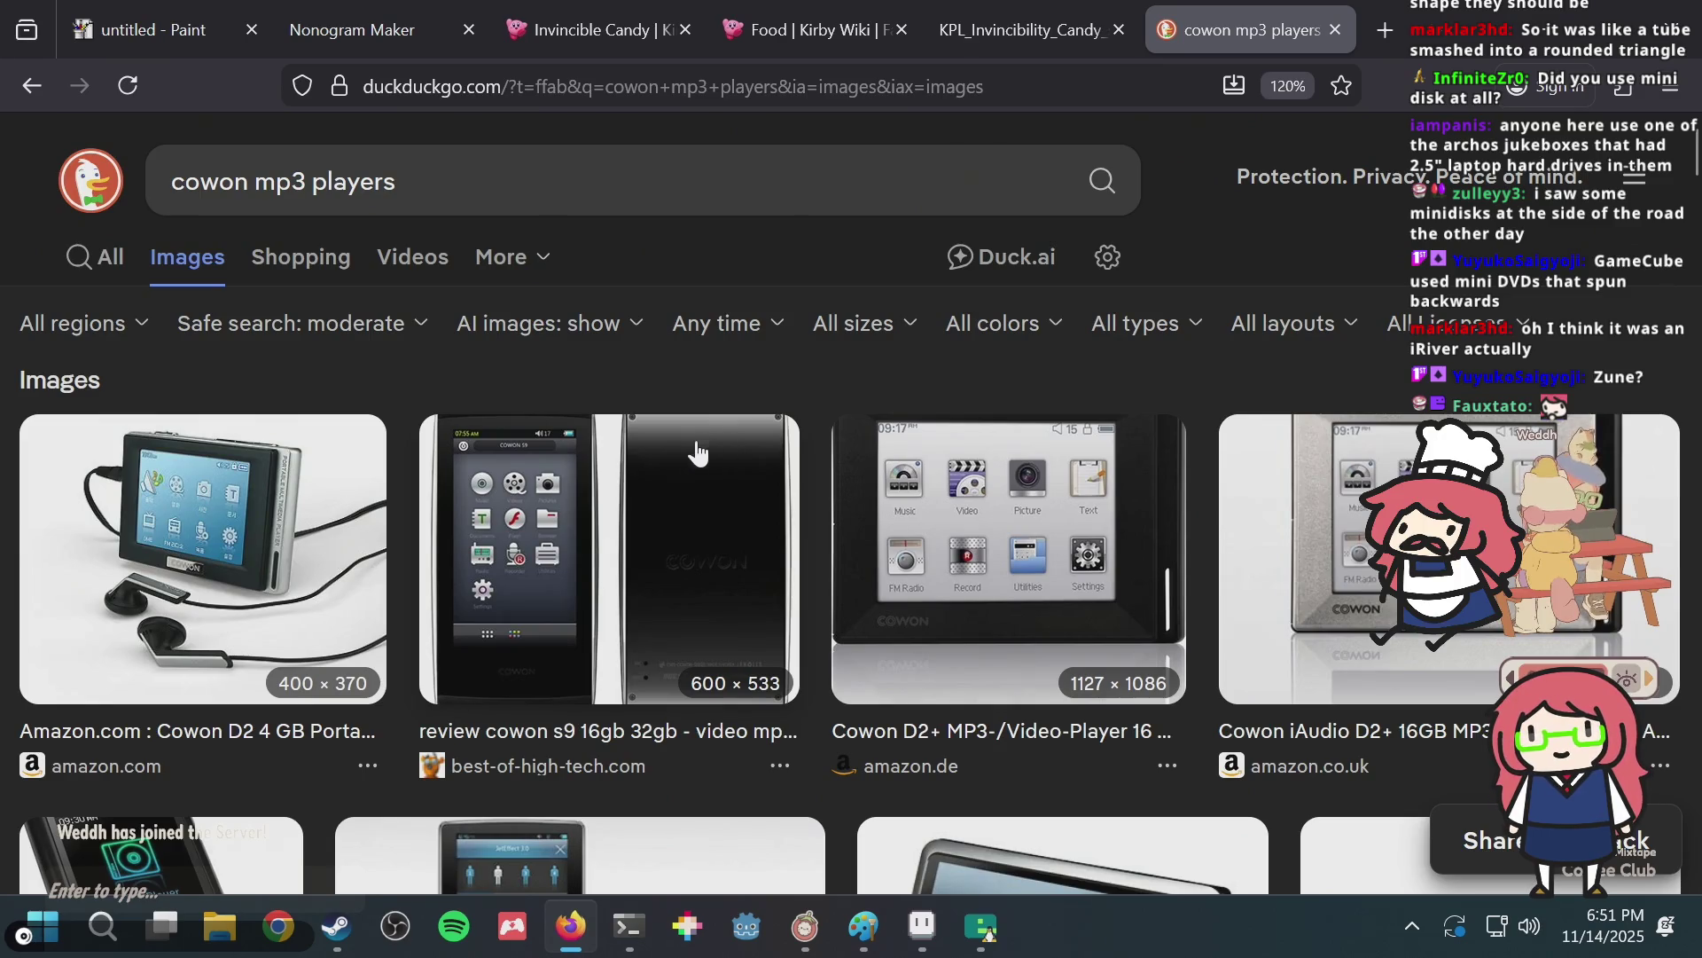
{"action": "scroll", "coordinate": [695, 449], "scroll_direction": "down", "scroll_amount": 2}
{"action": "left_click", "coordinate": [292, 412]}
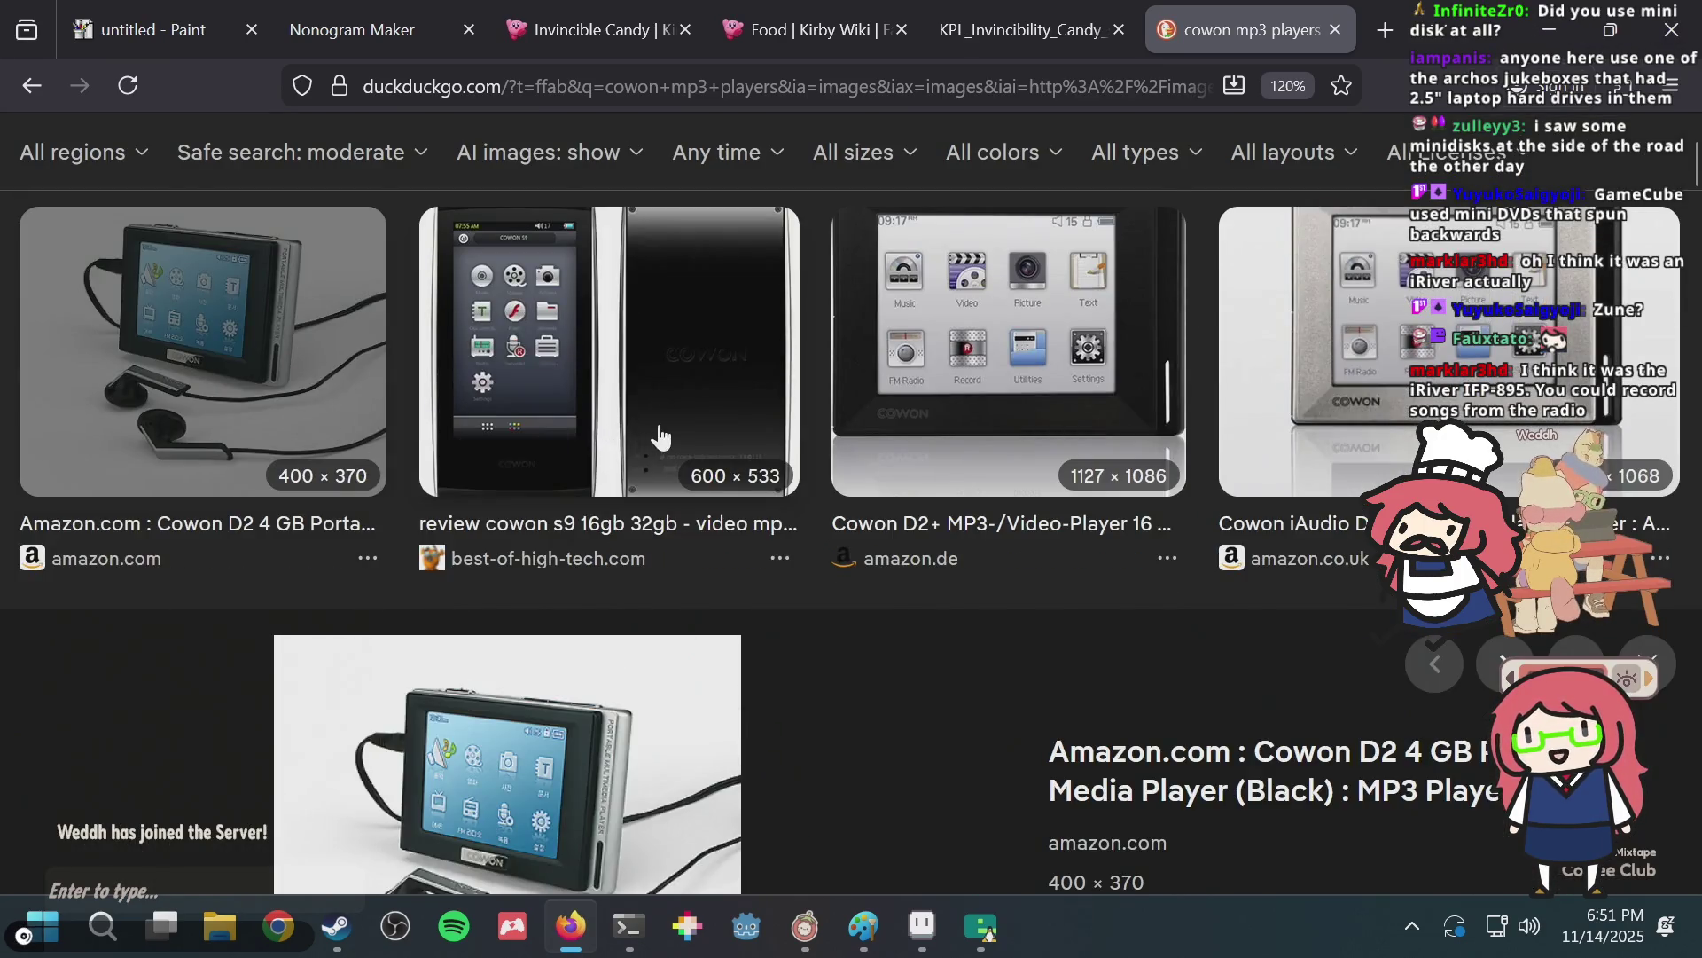
{"action": "scroll", "coordinate": [663, 436], "scroll_direction": "up", "scroll_amount": 5}
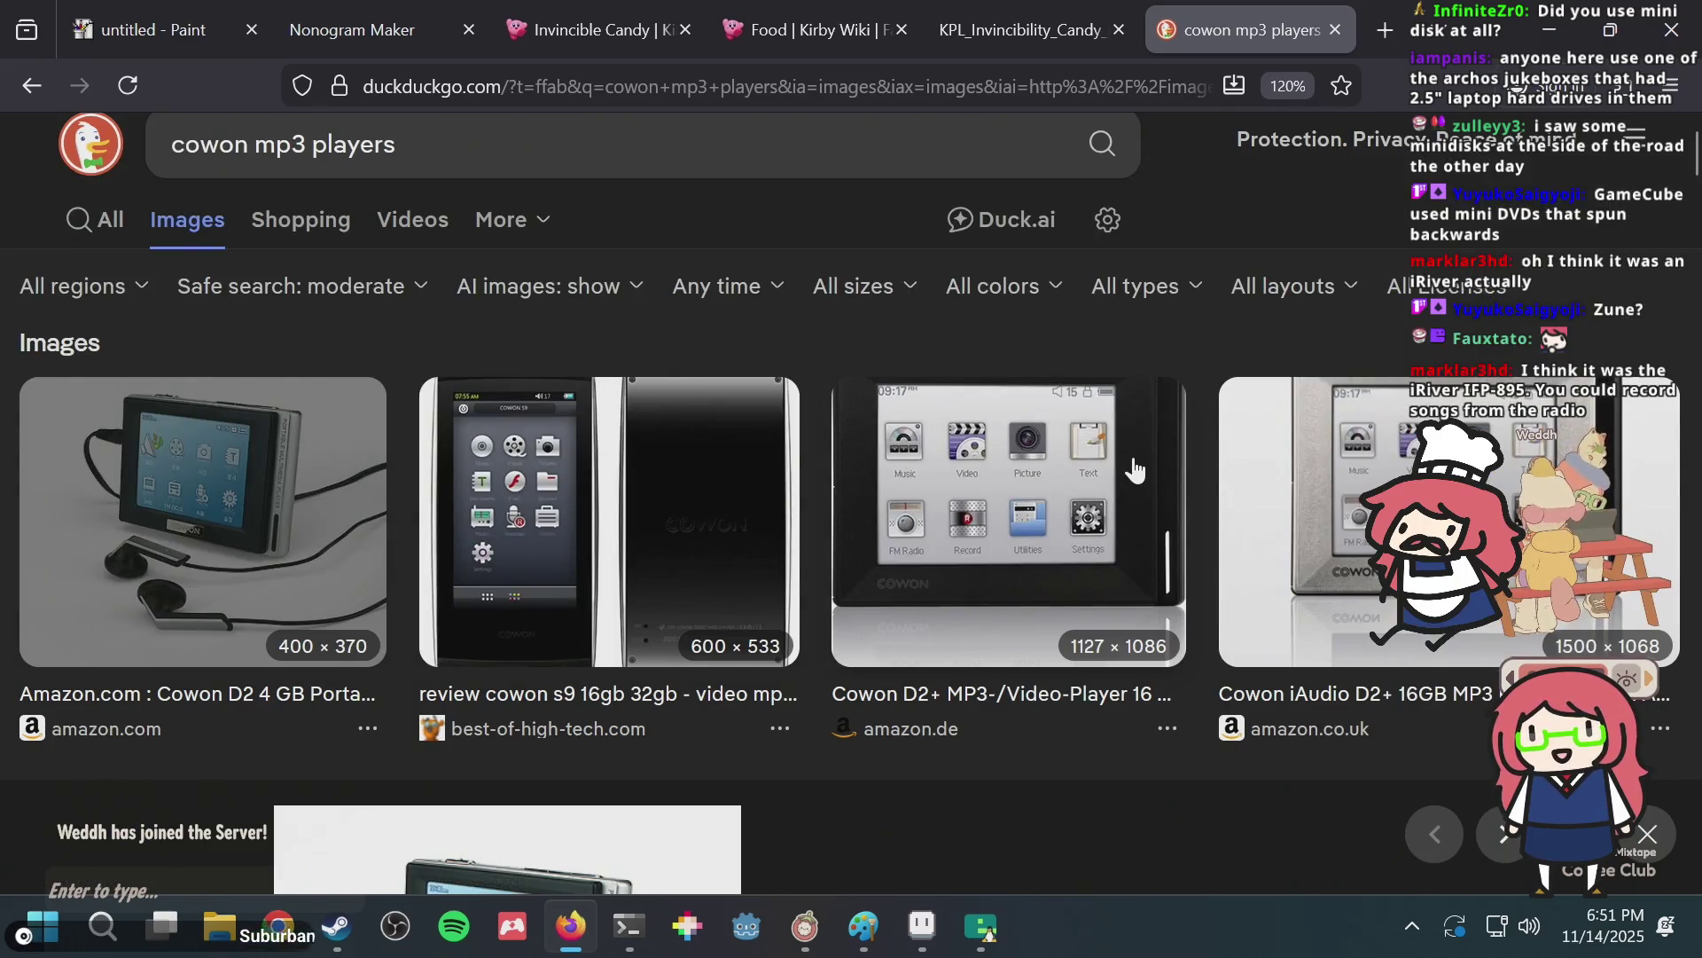
{"action": "key", "text": "ctrl+t"}
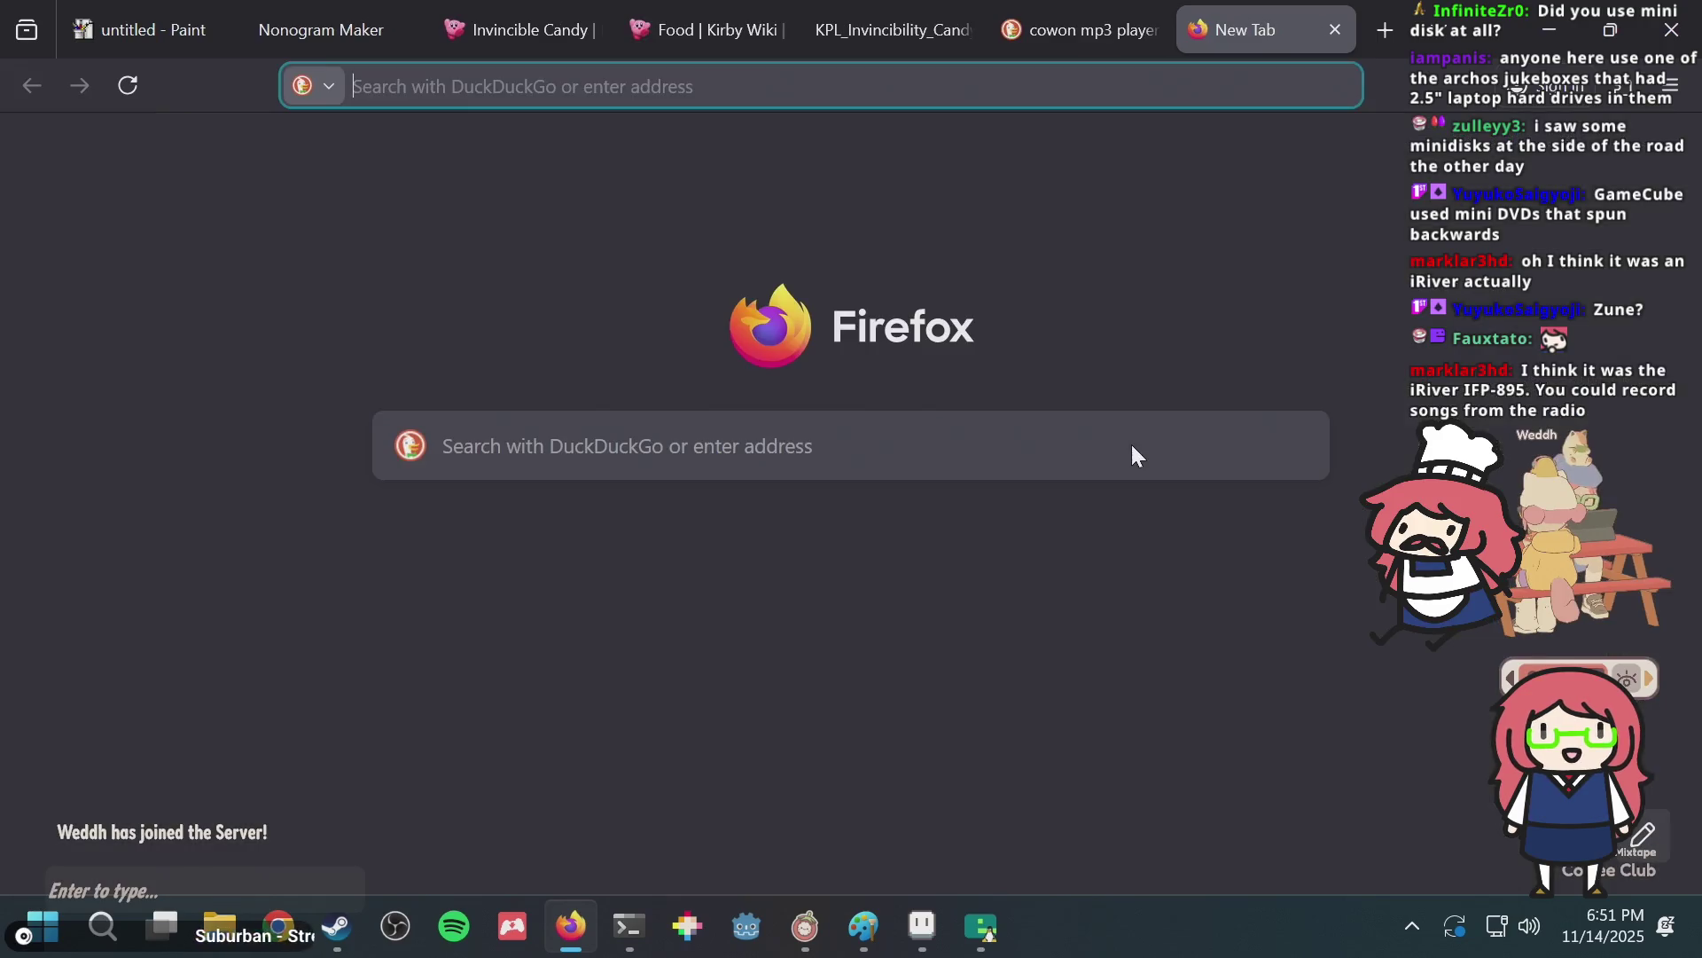
{"action": "type", "text": "iriver ifp"}
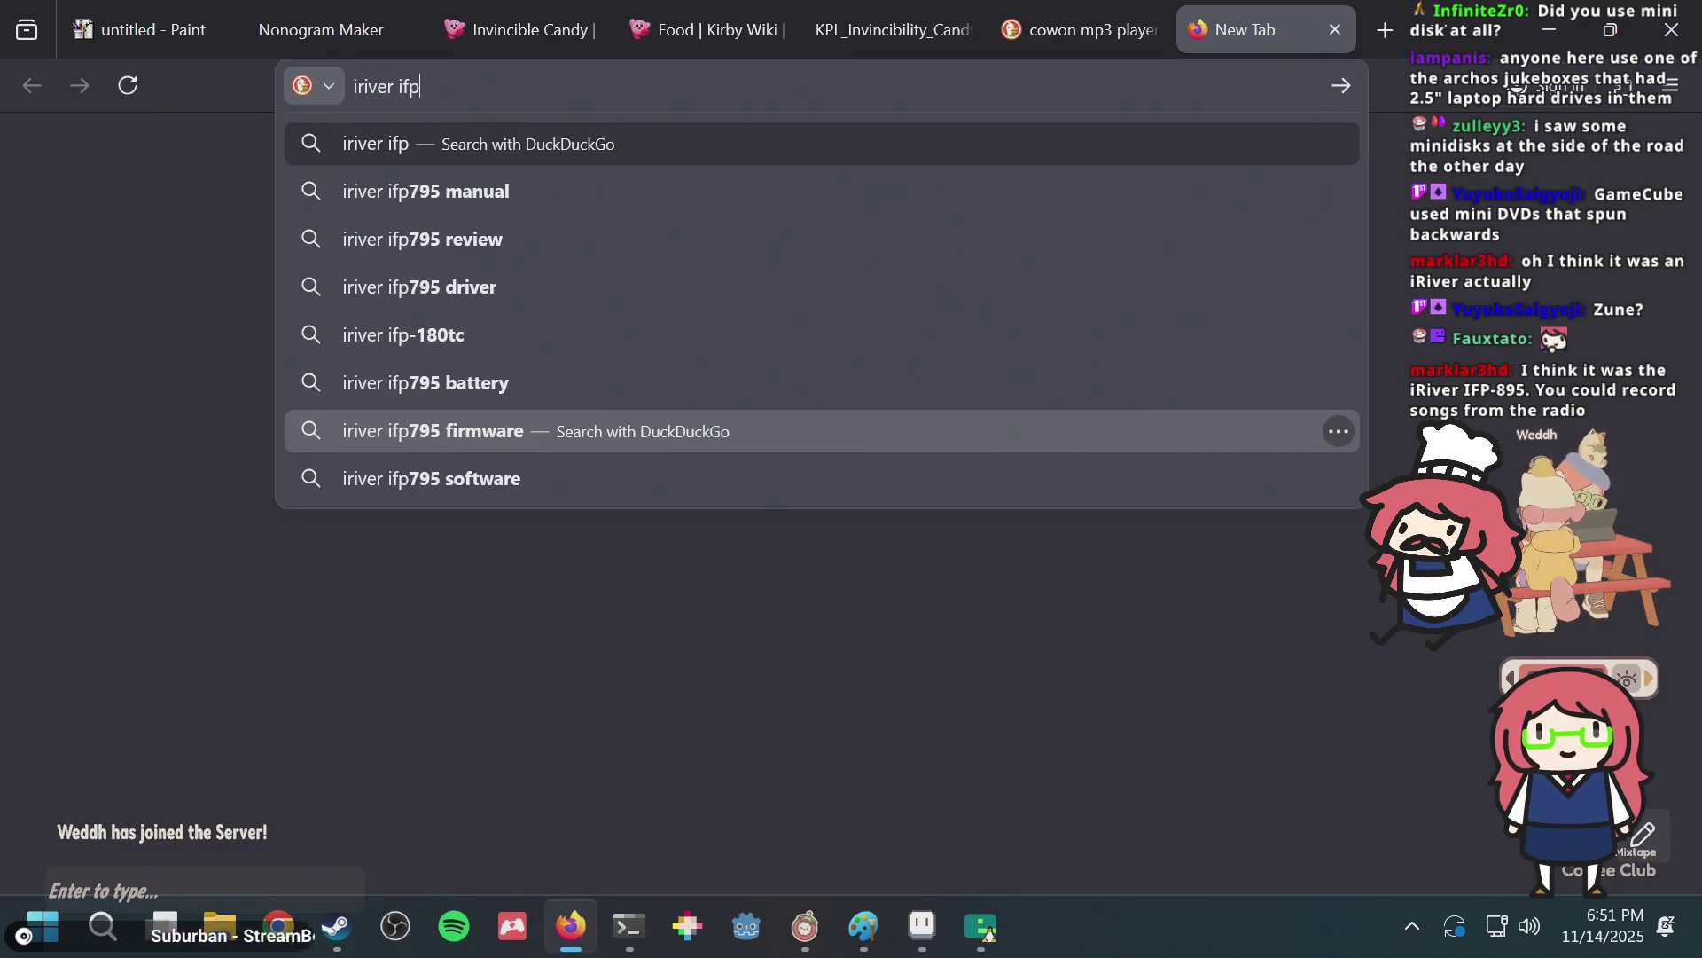
{"action": "type", "text": " 895"}
{"action": "key", "text": "BackSpace"}
{"action": "key", "text": "BackSpace"}
{"action": "key", "text": "BackSpace"}
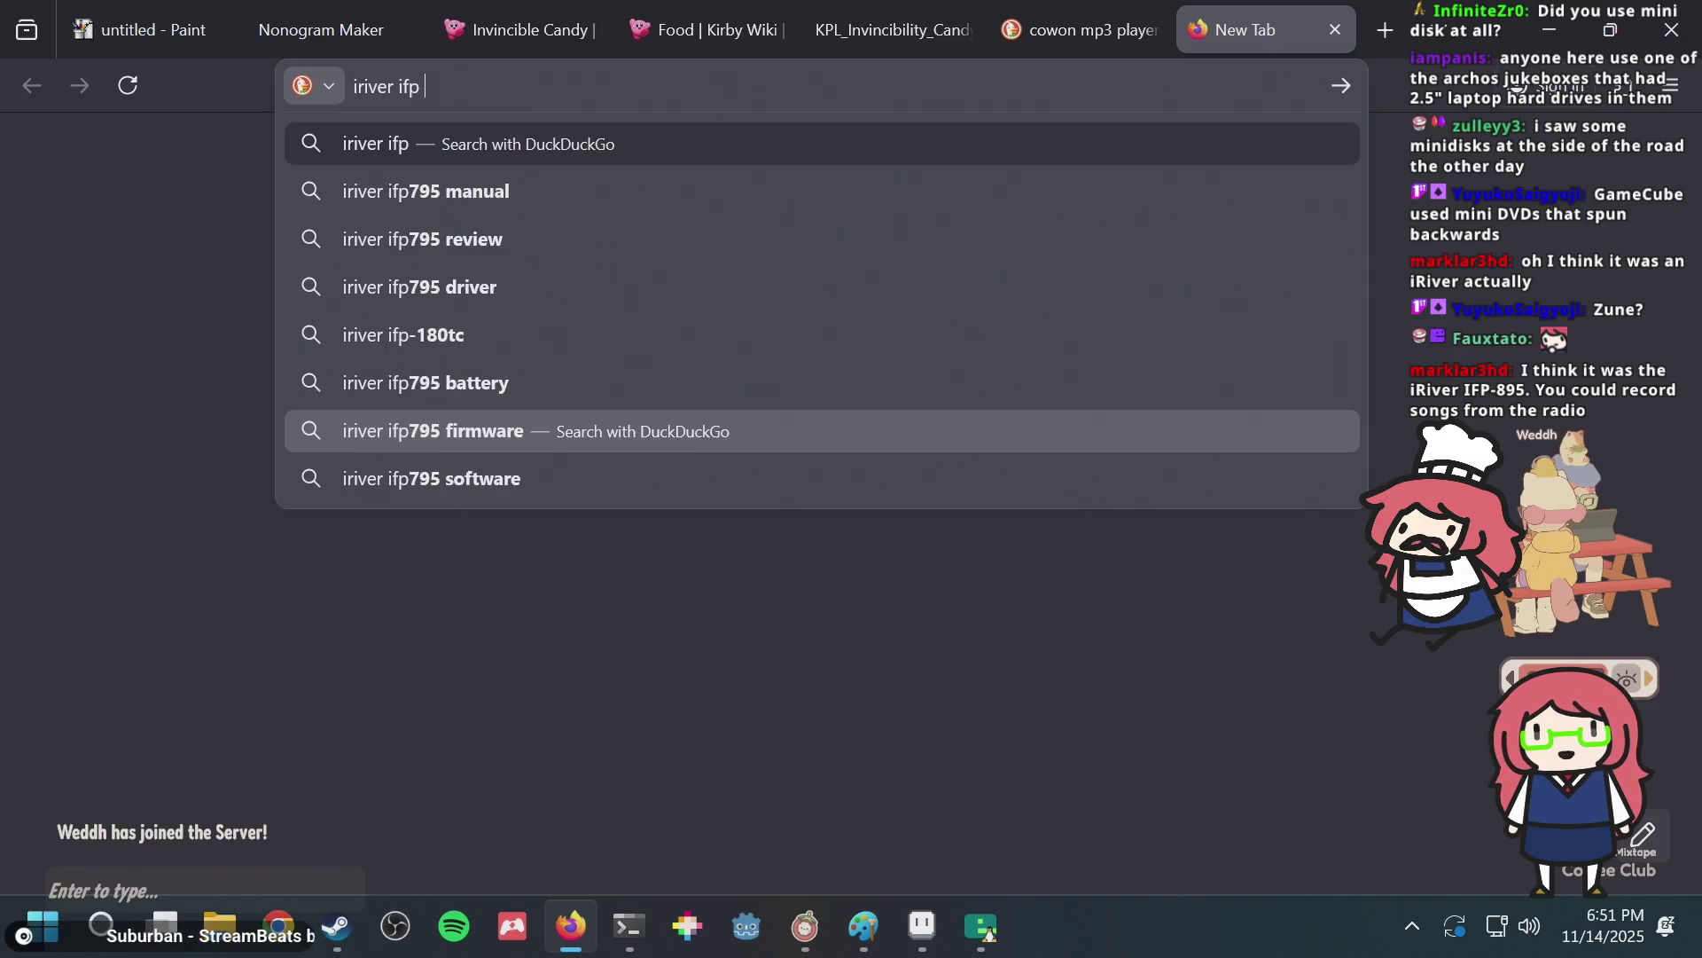
{"action": "type", "text": "895"}
{"action": "key", "text": "Return"}
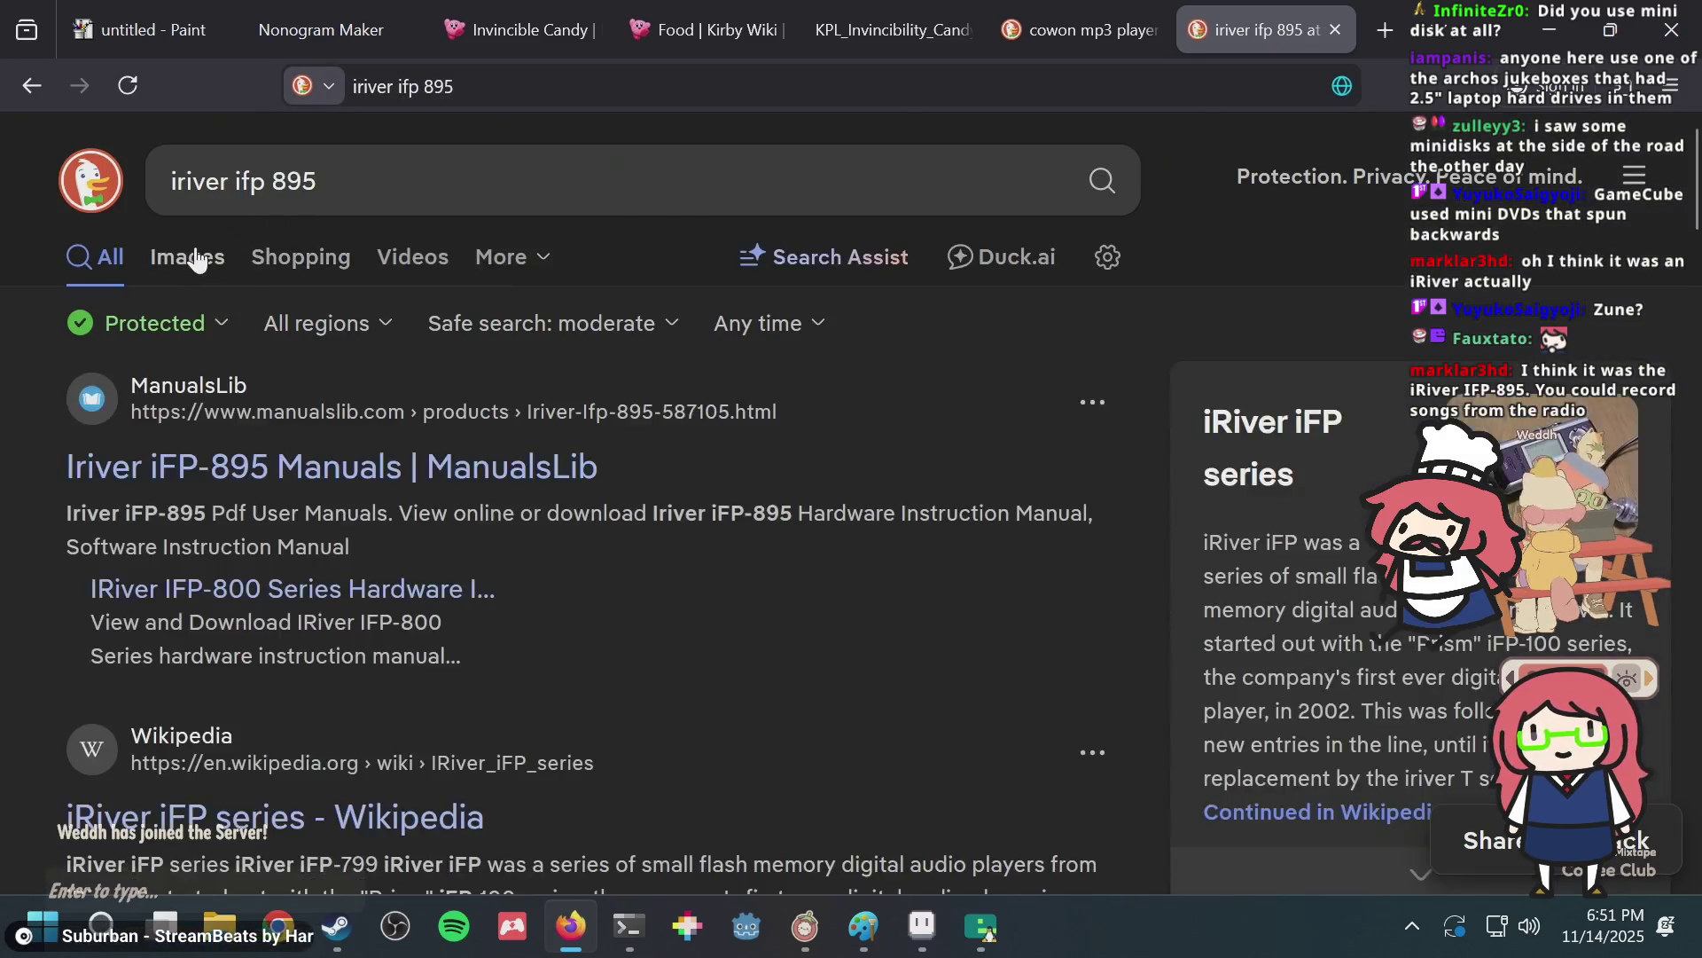
{"action": "left_click", "coordinate": [196, 254]}
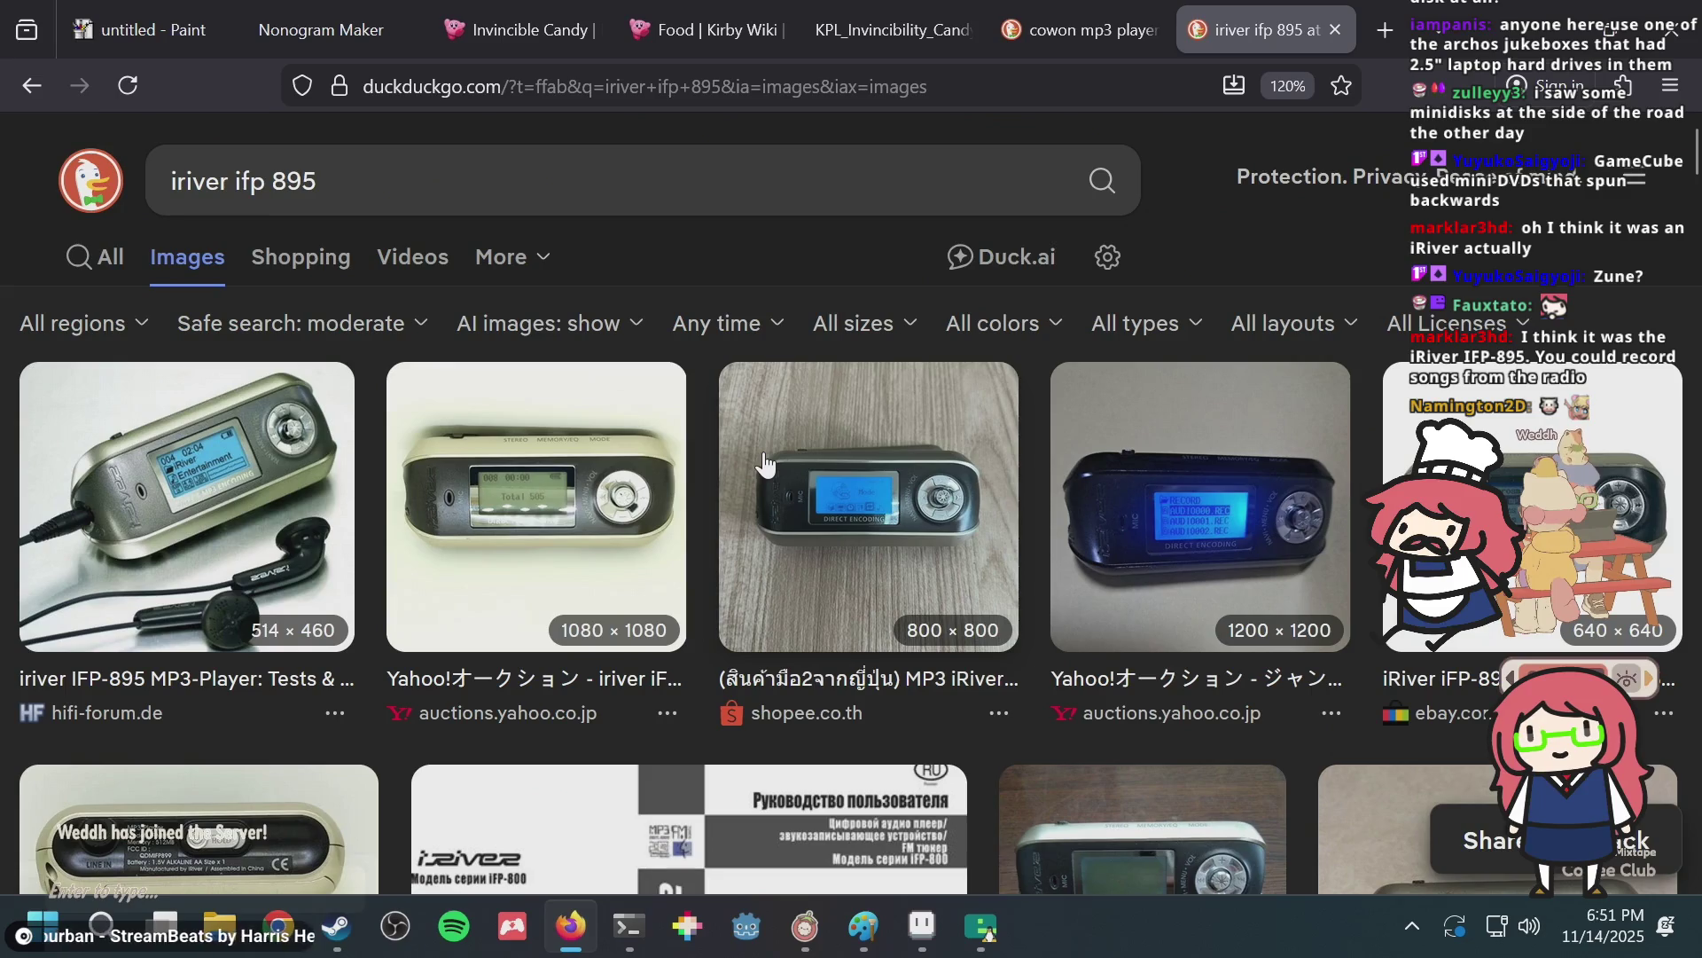
{"action": "key", "text": "ctrl+w"}
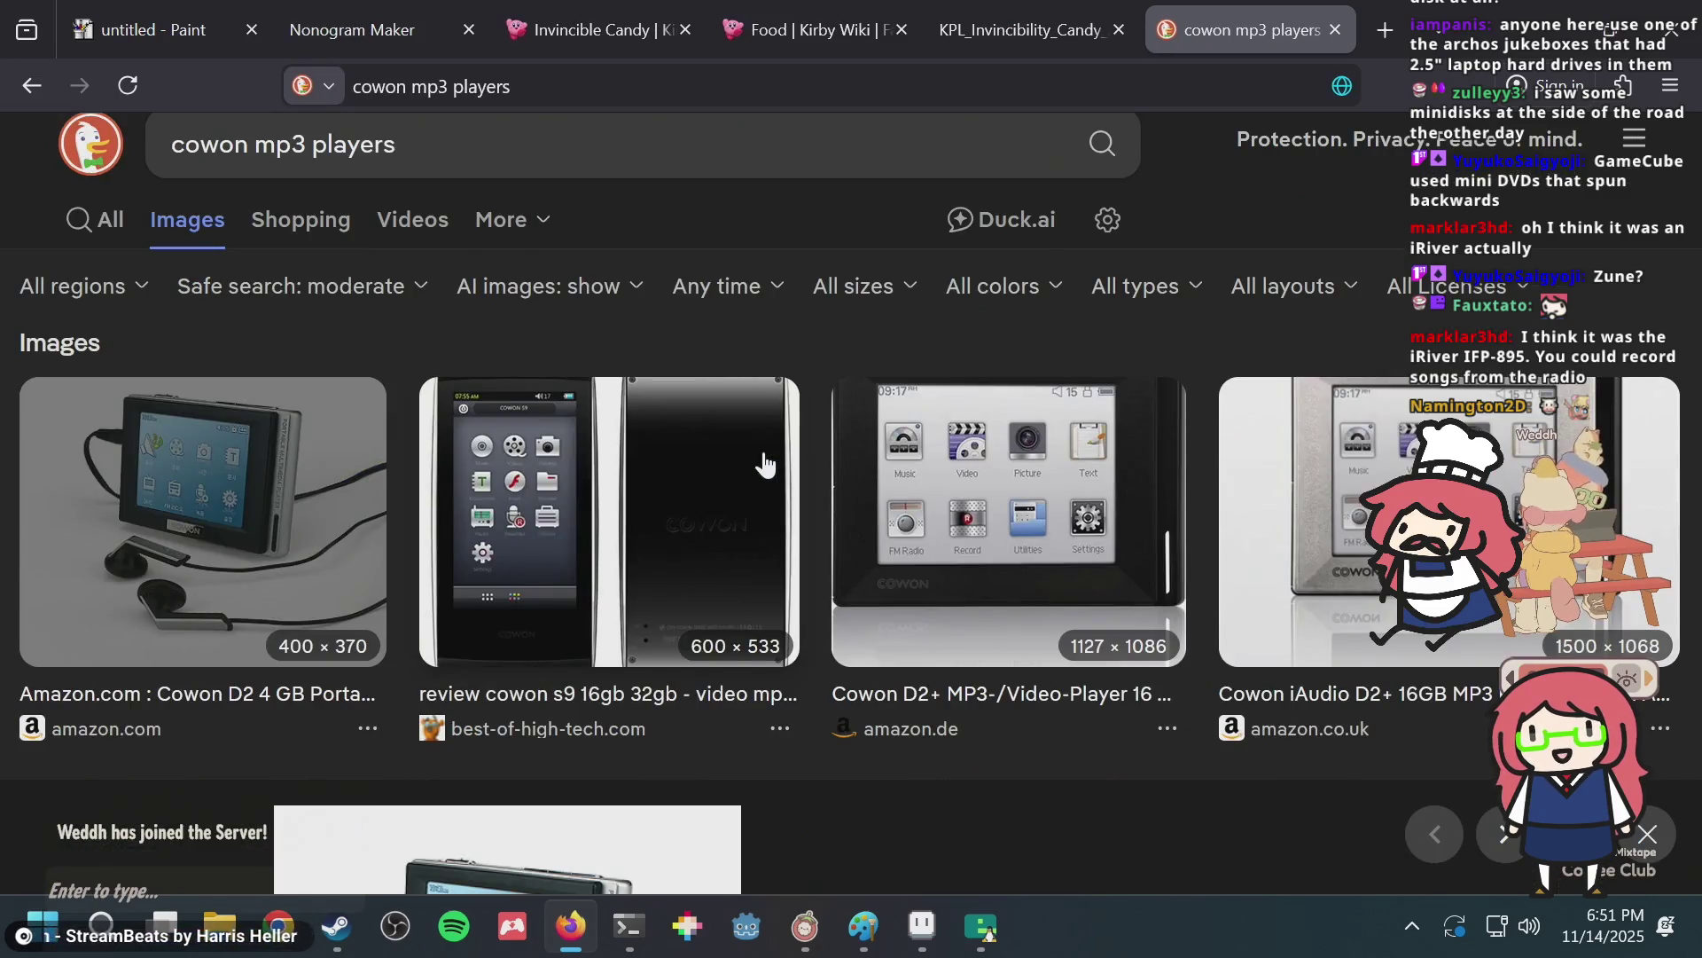
Open the Cowon J3 image details and scroll through the Cowon results.
{"action": "scroll", "coordinate": [764, 463], "scroll_direction": "down", "scroll_amount": 5}
{"action": "scroll", "coordinate": [764, 463], "scroll_direction": "down", "scroll_amount": 2}
{"action": "scroll", "coordinate": [764, 463], "scroll_direction": "down", "scroll_amount": 2}
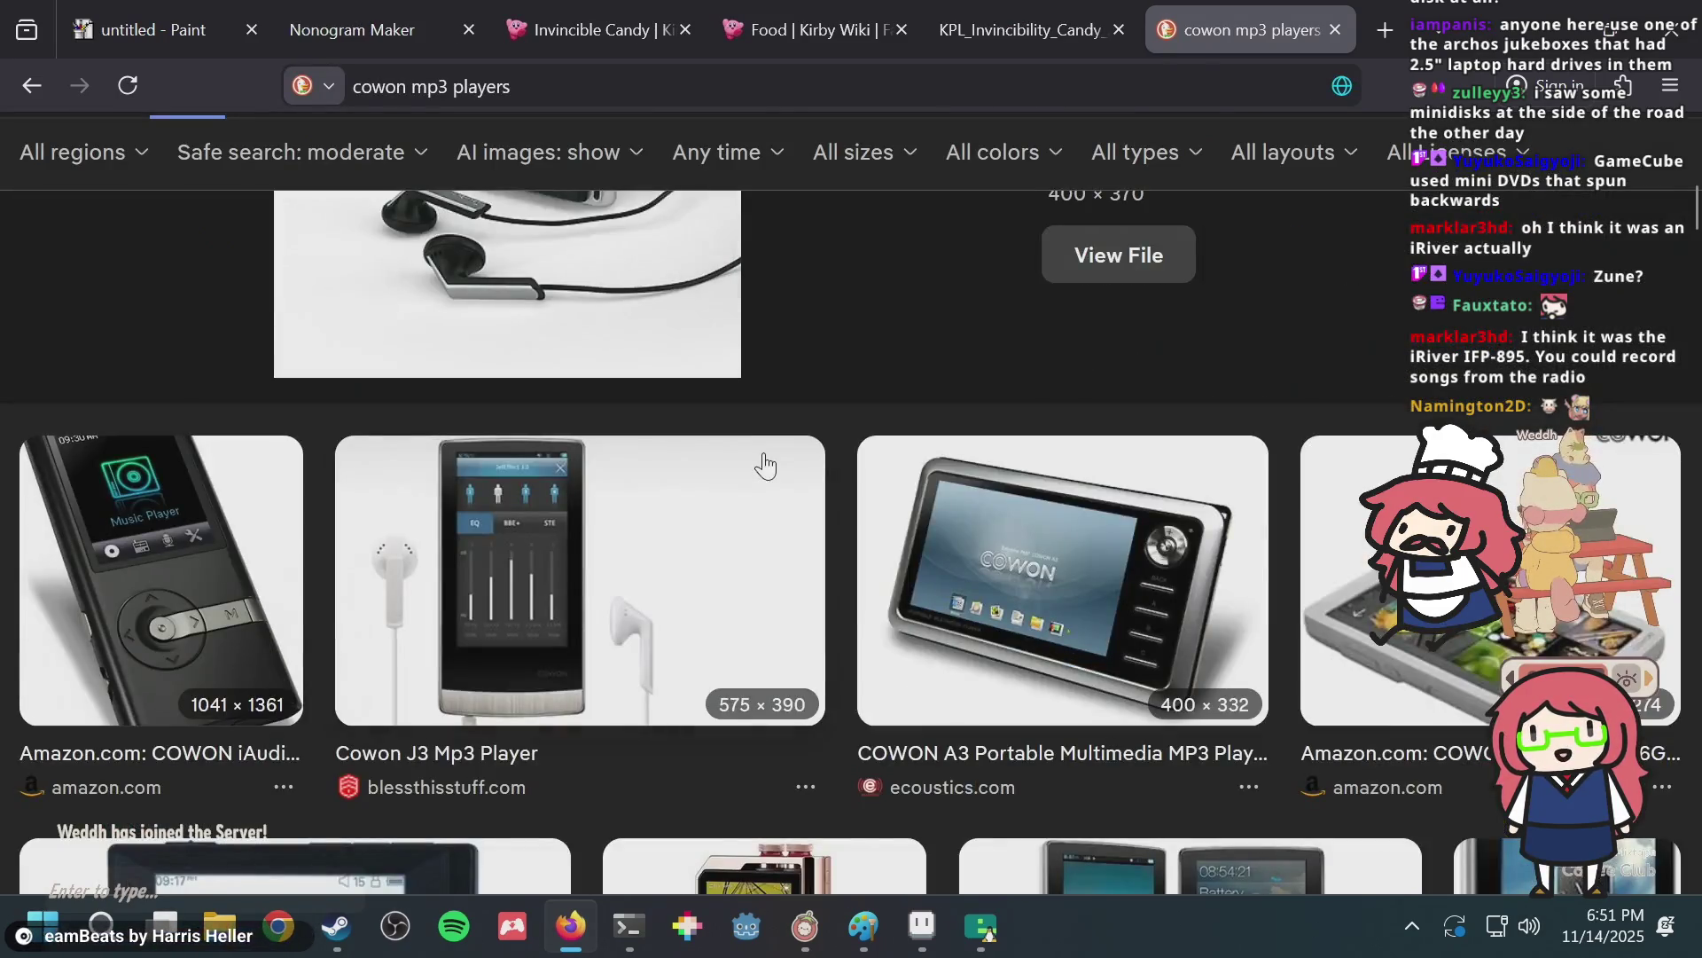
{"action": "left_click", "coordinate": [593, 578]}
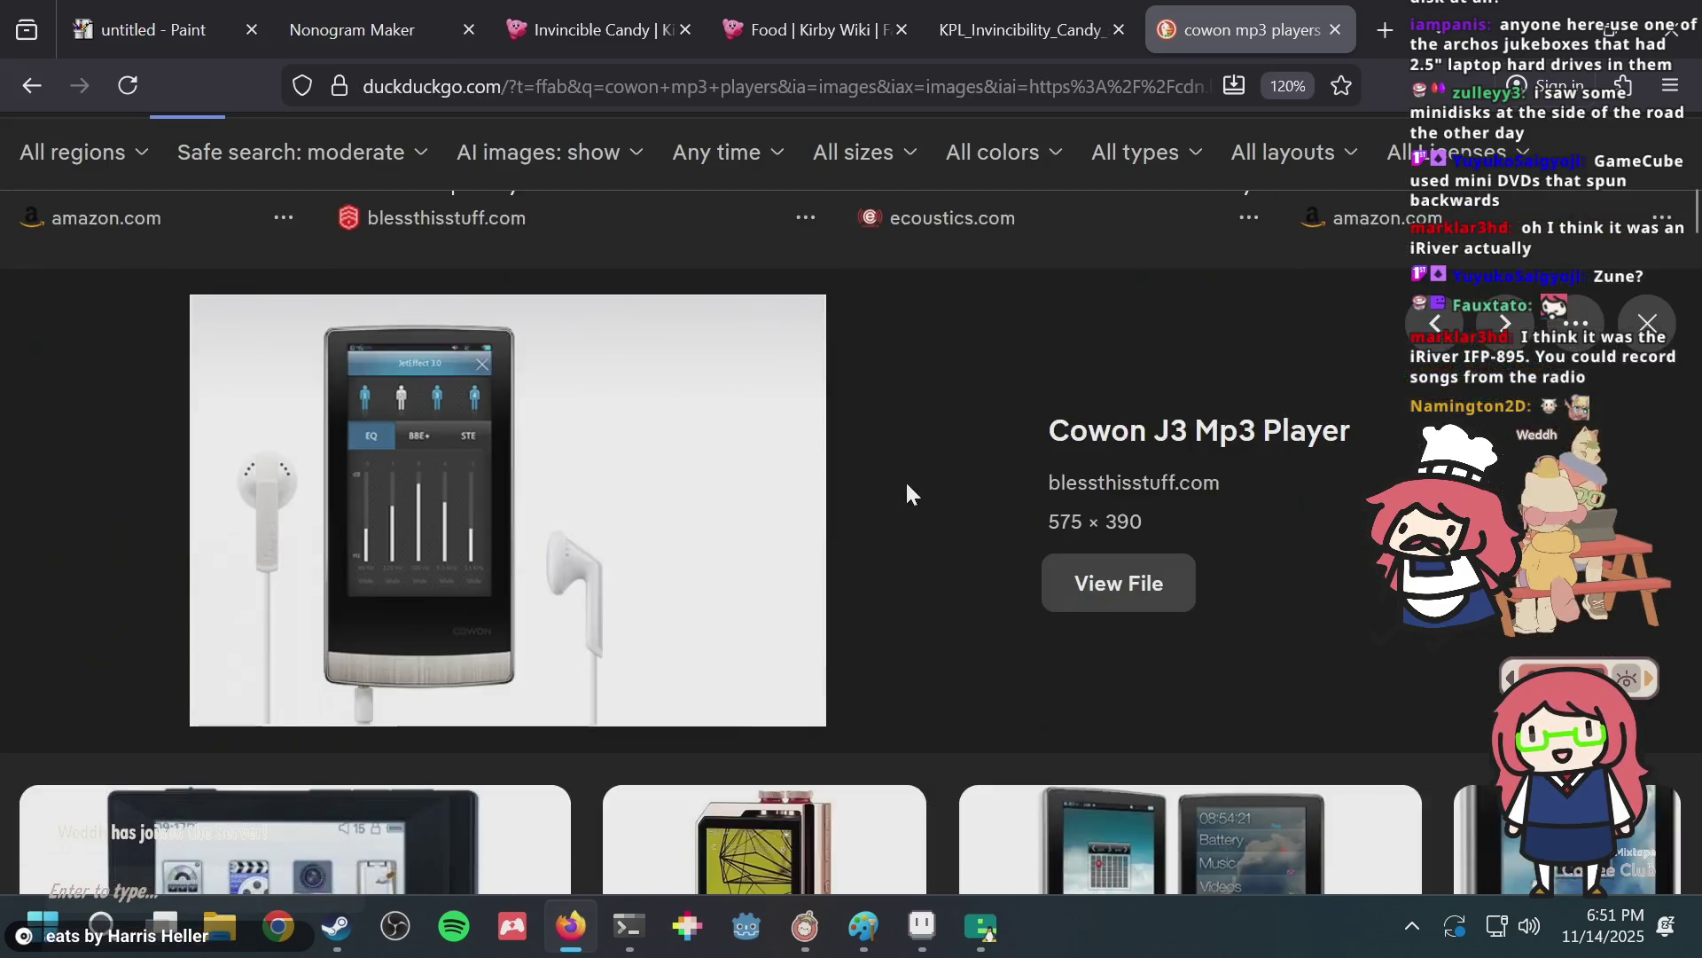
{"action": "scroll", "coordinate": [907, 486], "scroll_direction": "down", "scroll_amount": 2}
{"action": "scroll", "coordinate": [906, 486], "scroll_direction": "down", "scroll_amount": 3}
{"action": "scroll", "coordinate": [907, 482], "scroll_direction": "up", "scroll_amount": 2}
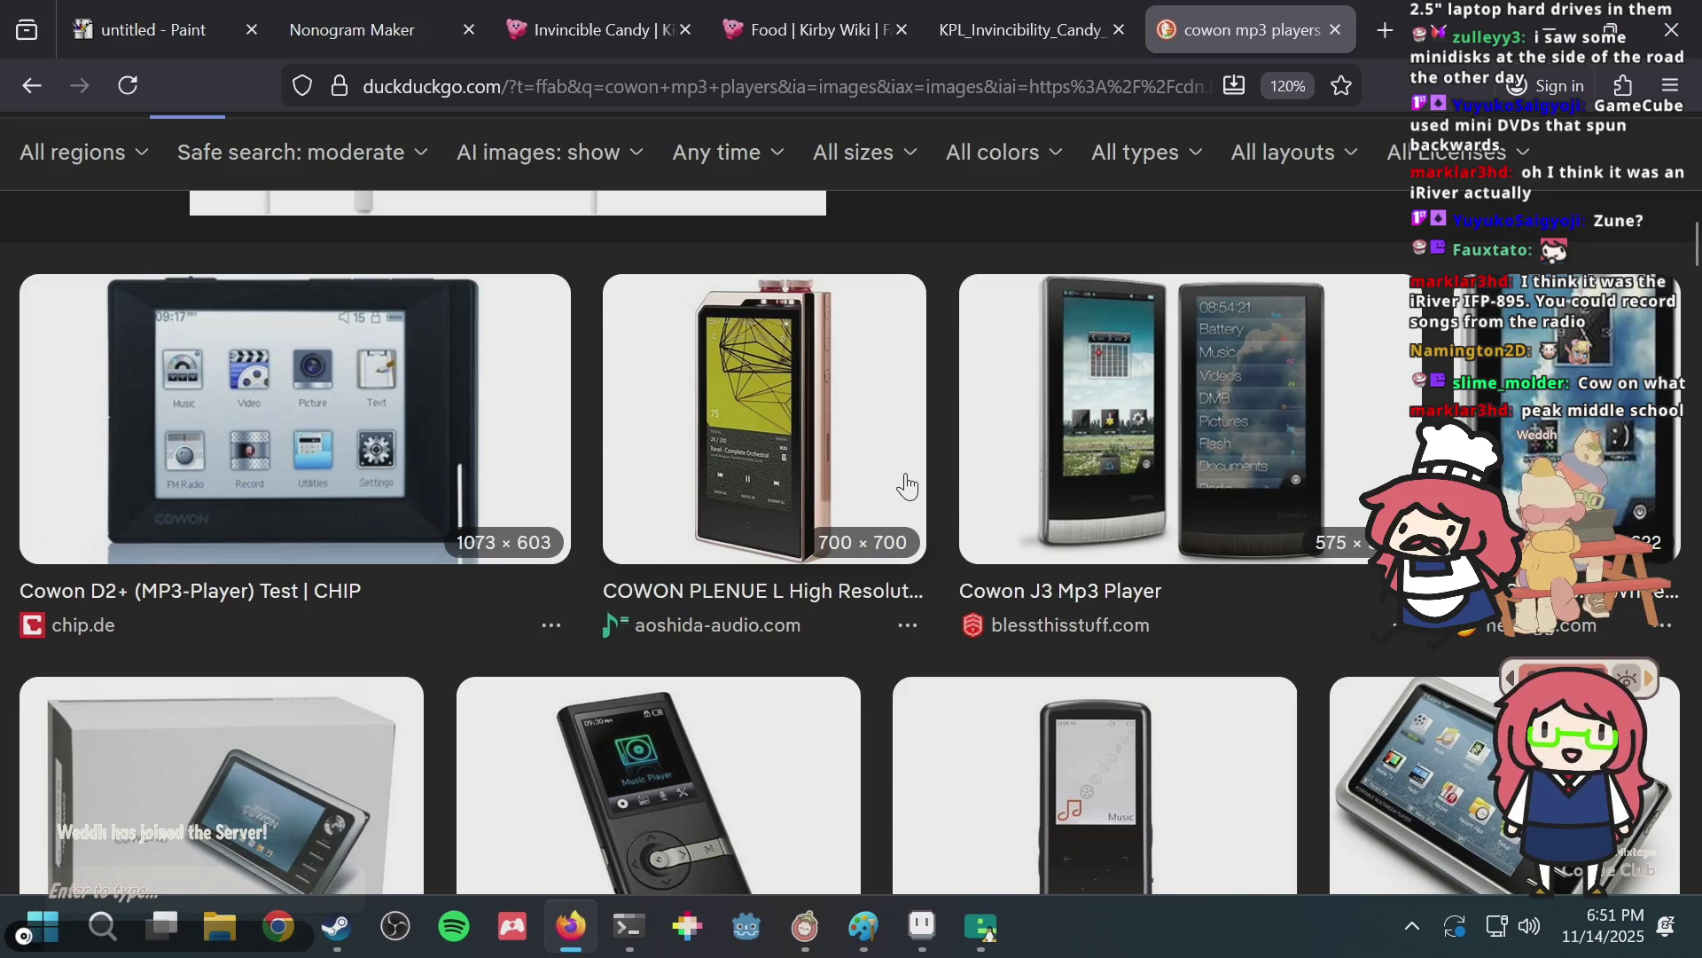
{"action": "scroll", "coordinate": [907, 482], "scroll_direction": "up", "scroll_amount": 3}
{"action": "scroll", "coordinate": [906, 482], "scroll_direction": "up", "scroll_amount": 3}
{"action": "scroll", "coordinate": [907, 482], "scroll_direction": "up", "scroll_amount": 4}
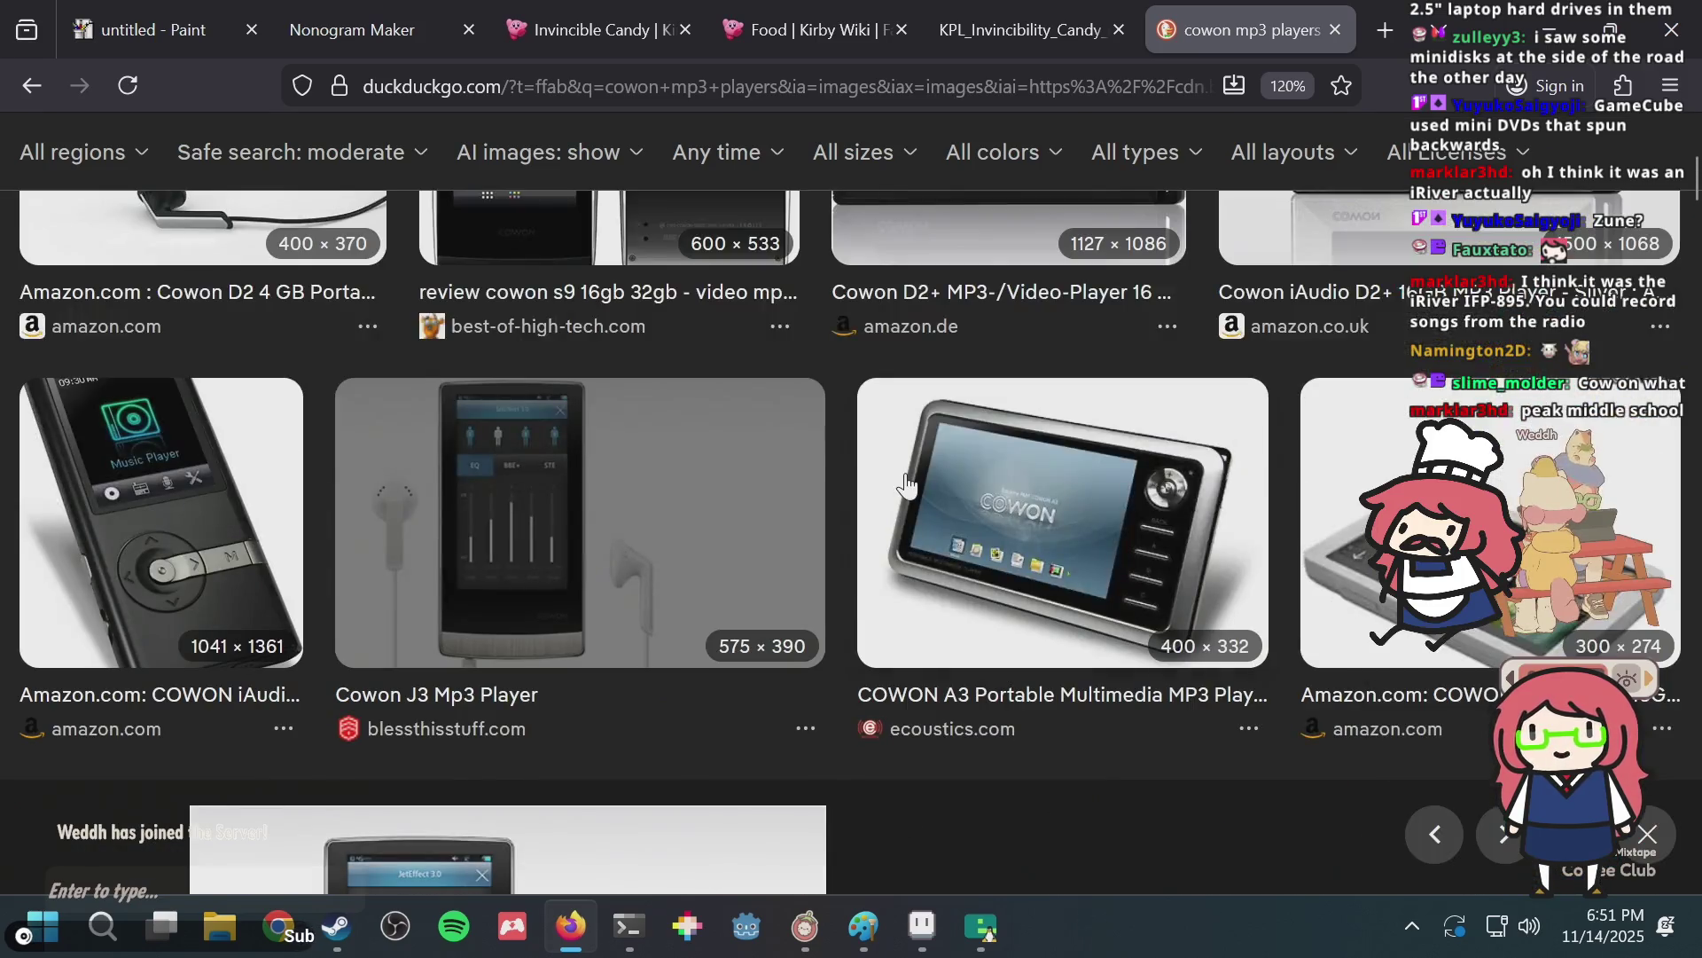
{"action": "scroll", "coordinate": [906, 483], "scroll_direction": "up", "scroll_amount": 4}
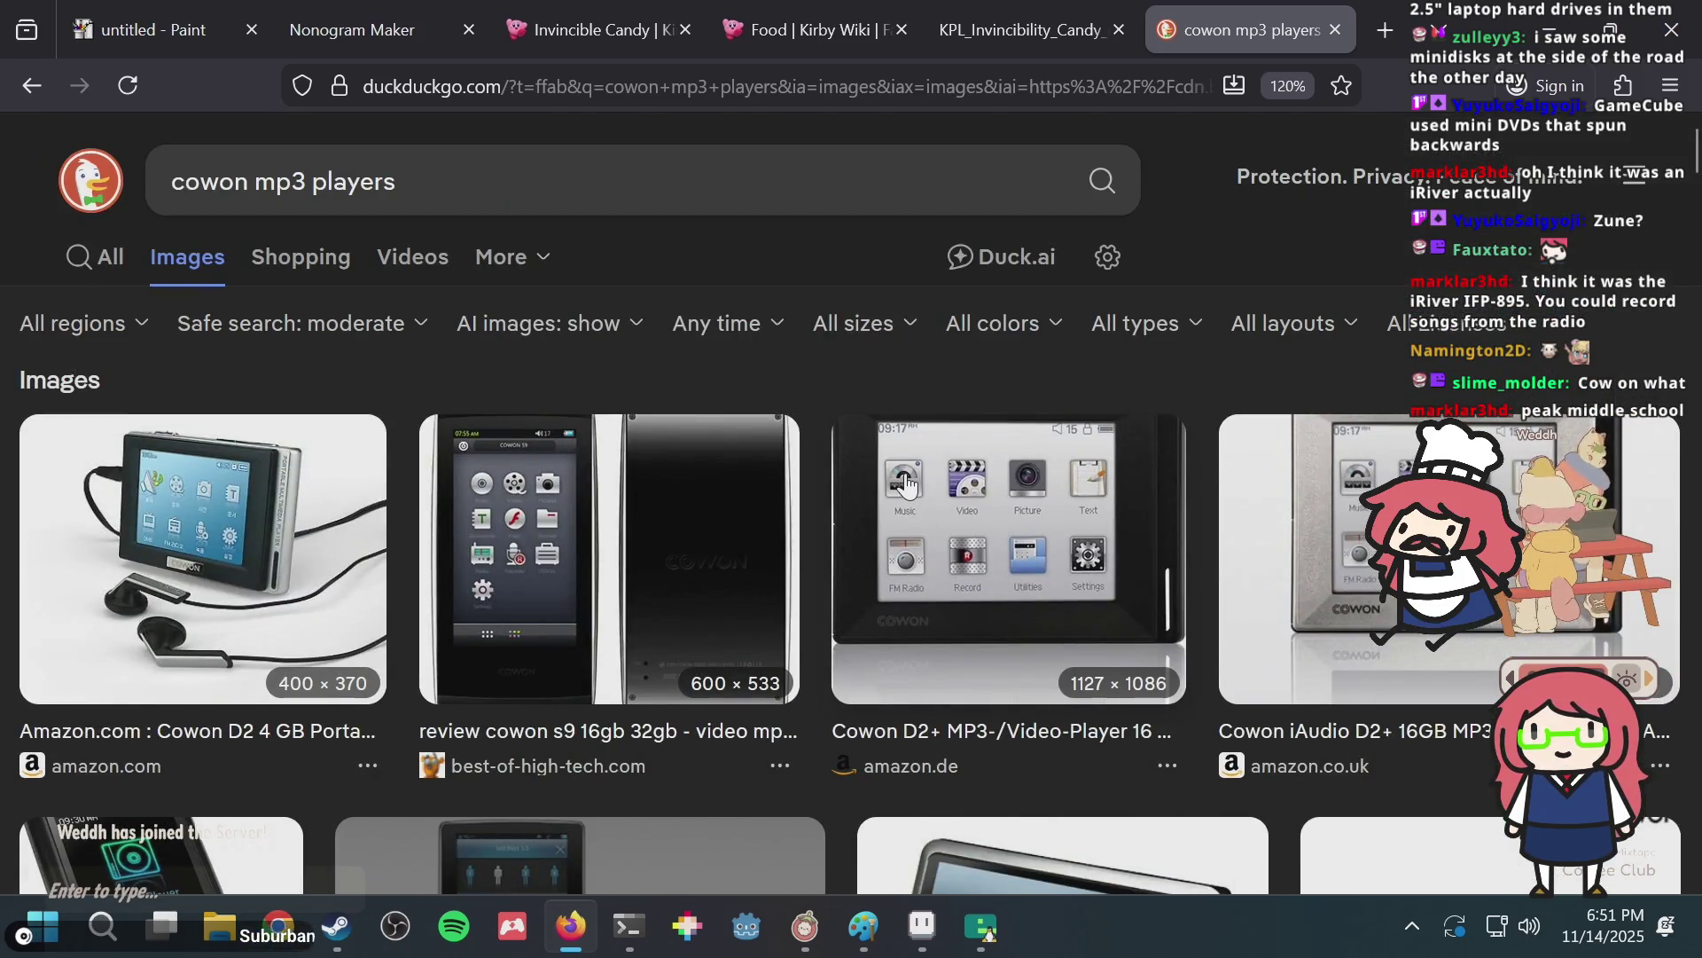
{"action": "scroll", "coordinate": [905, 484], "scroll_direction": "down", "scroll_amount": 3}
{"action": "scroll", "coordinate": [905, 483], "scroll_direction": "down", "scroll_amount": 3}
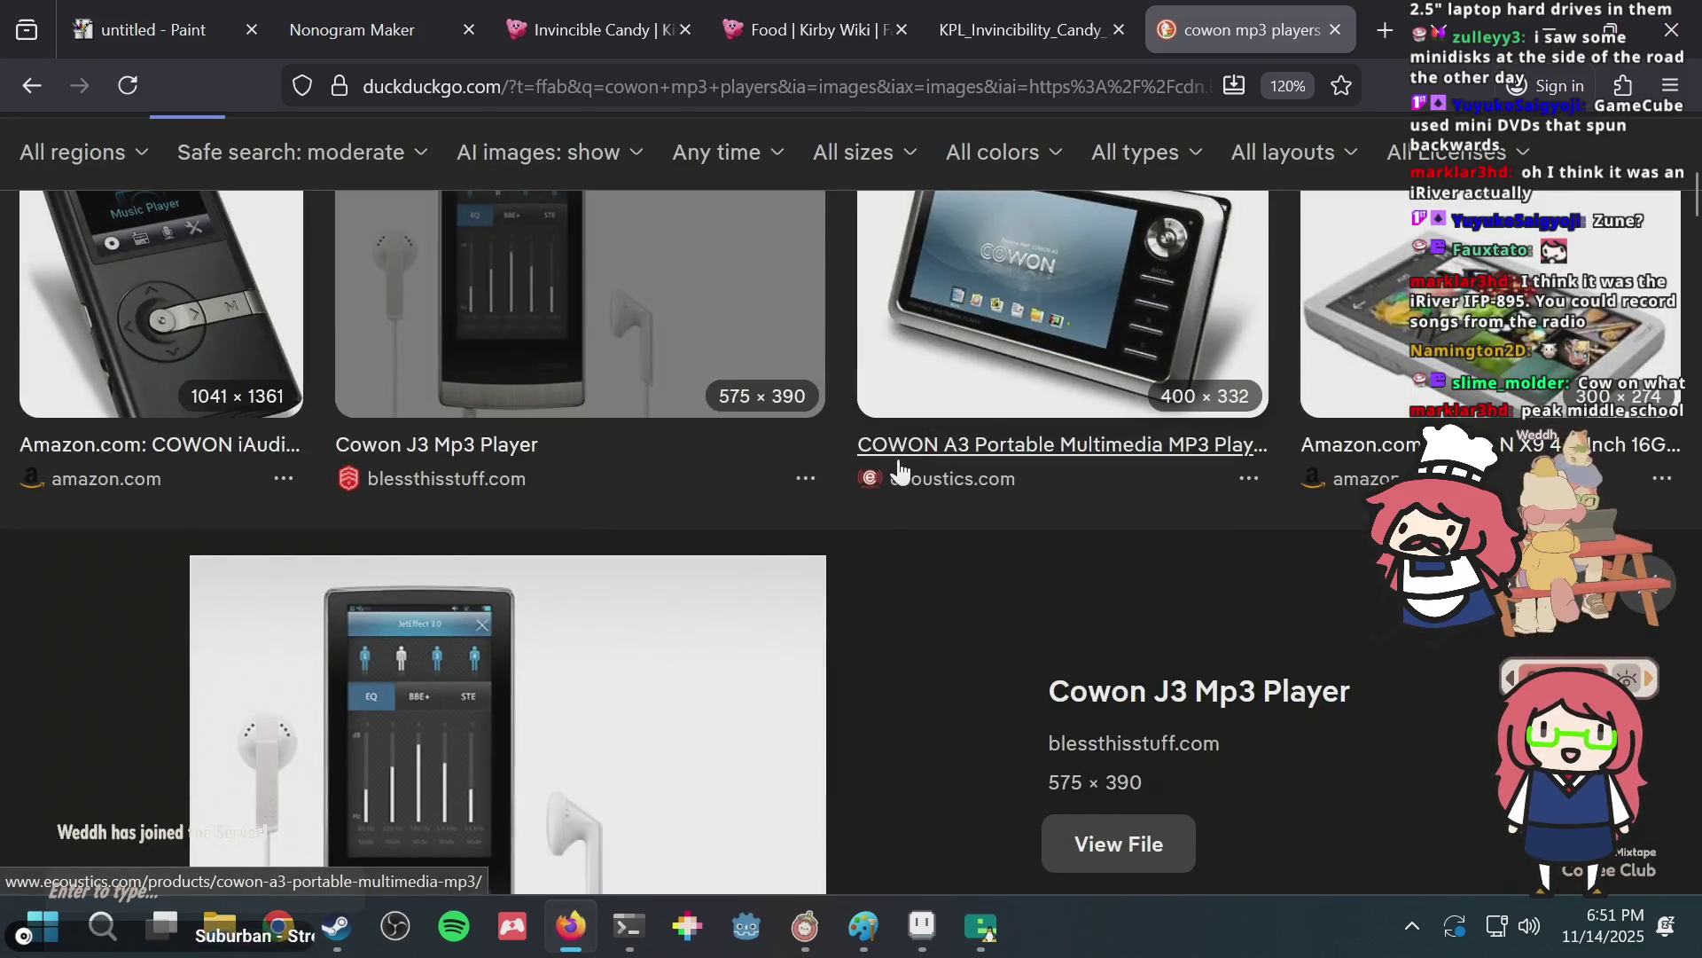
{"action": "scroll", "coordinate": [915, 610], "scroll_direction": "down", "scroll_amount": 3}
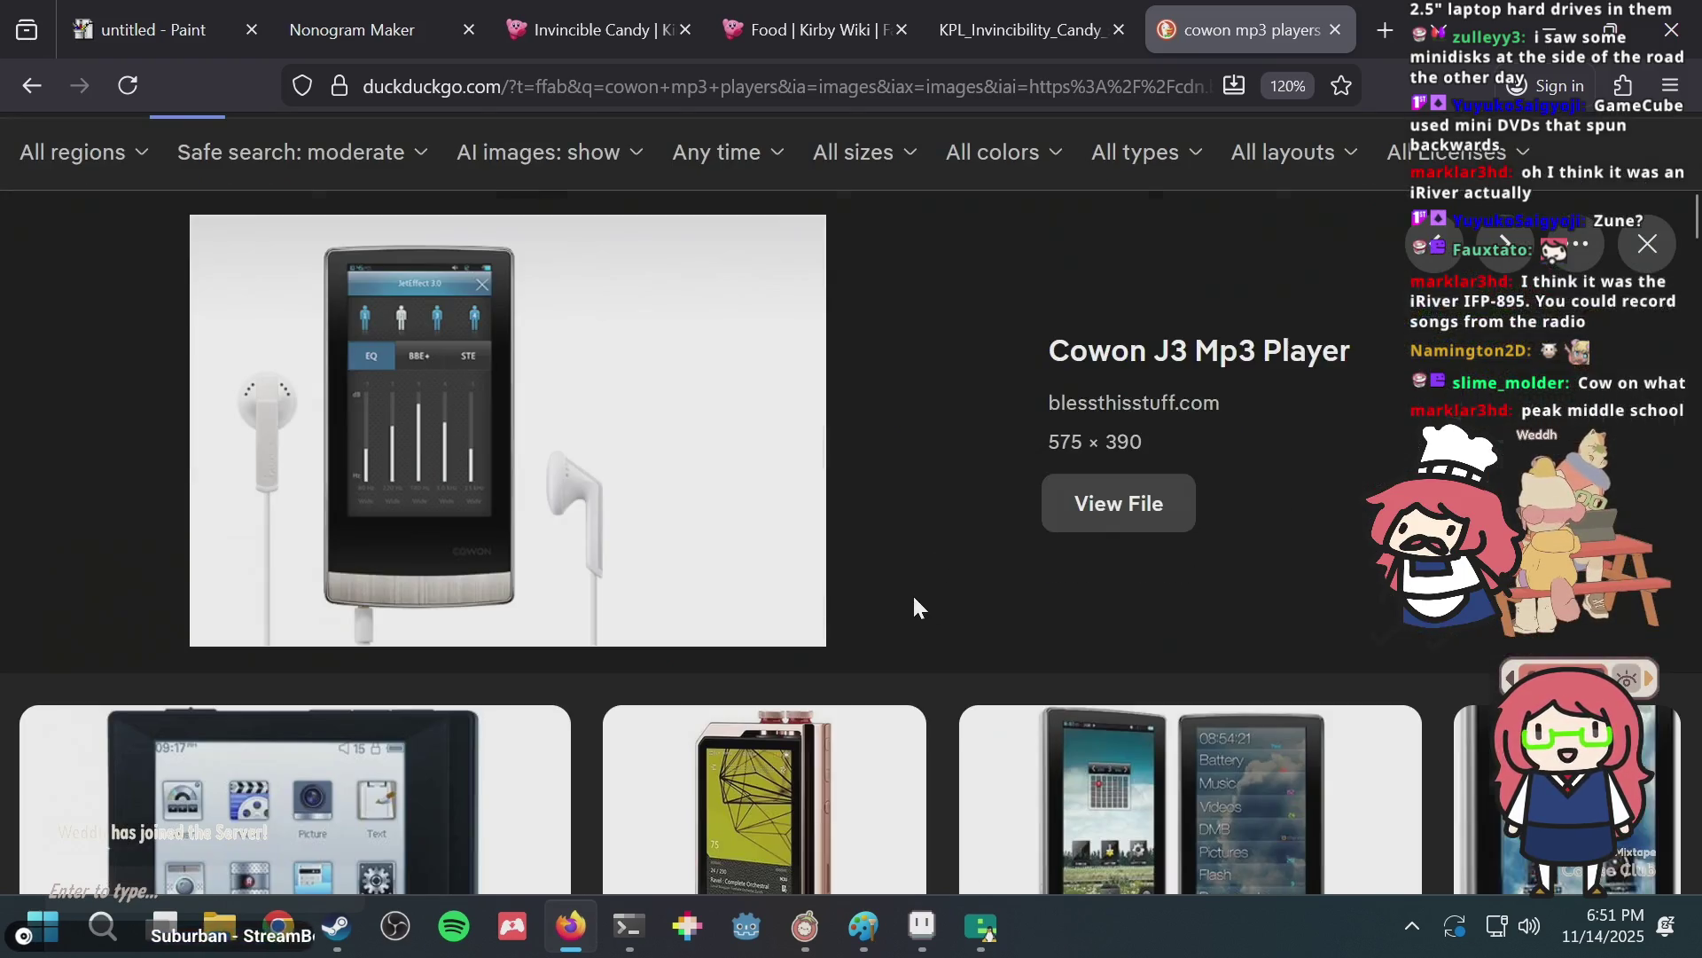
{"action": "scroll", "coordinate": [913, 602], "scroll_direction": "down", "scroll_amount": 5}
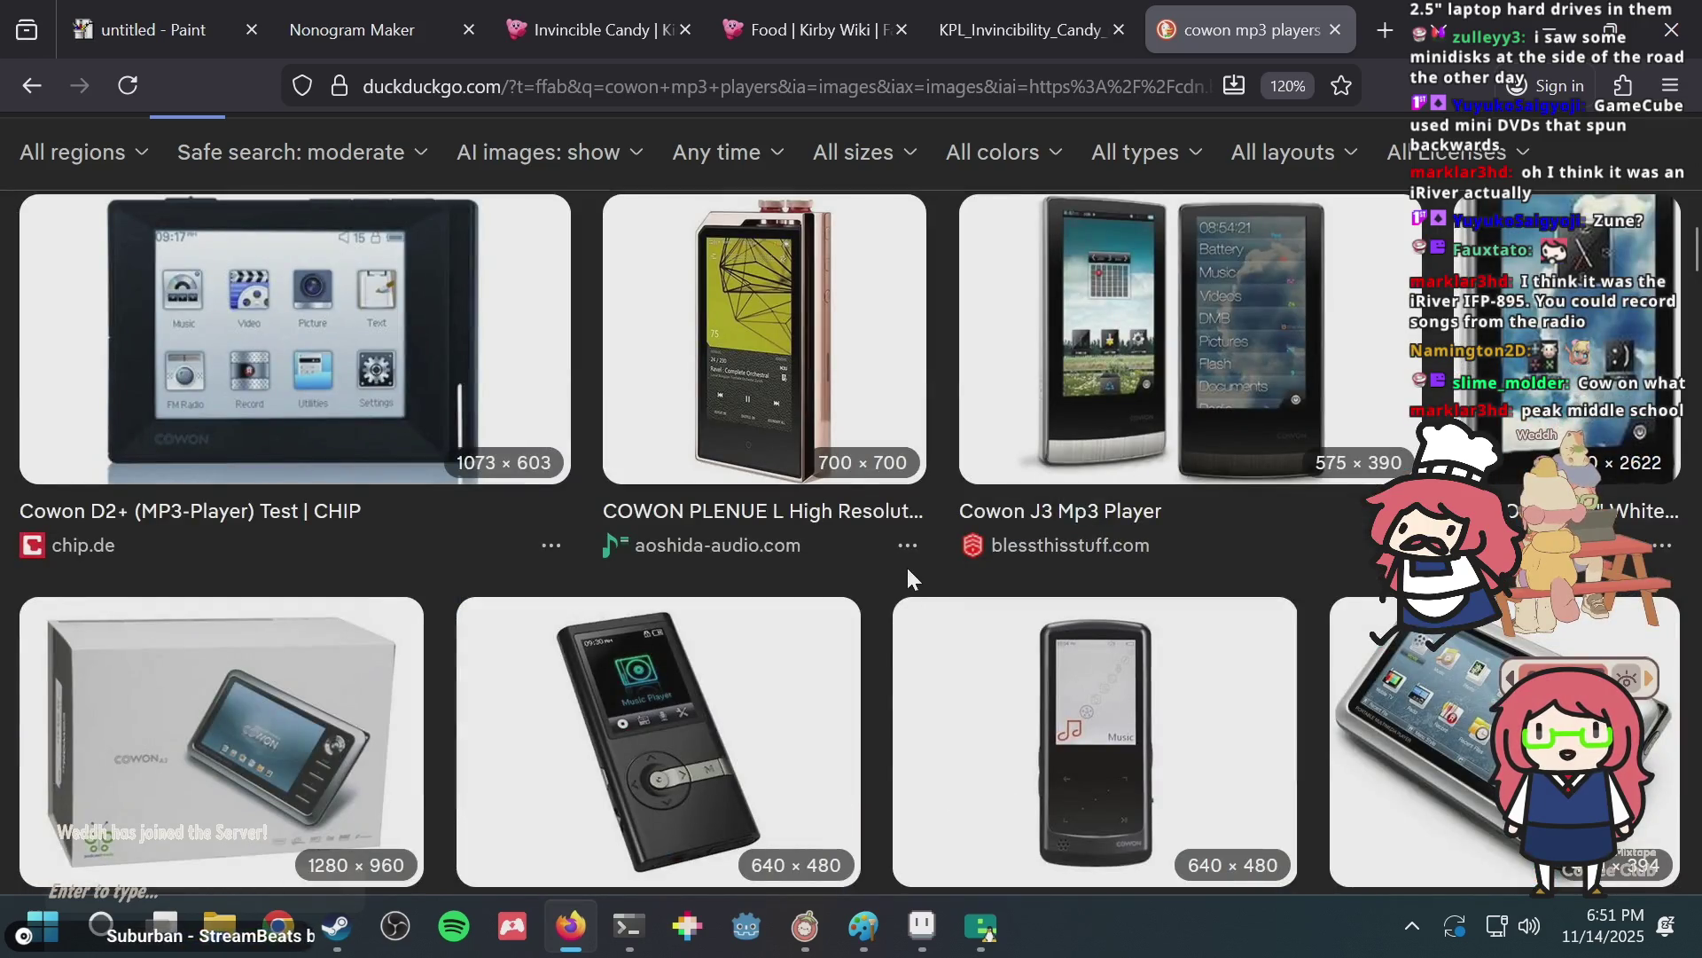
Open the COWON PLENUE L image details and keep scrolling the results.
{"action": "left_click", "coordinate": [829, 336]}
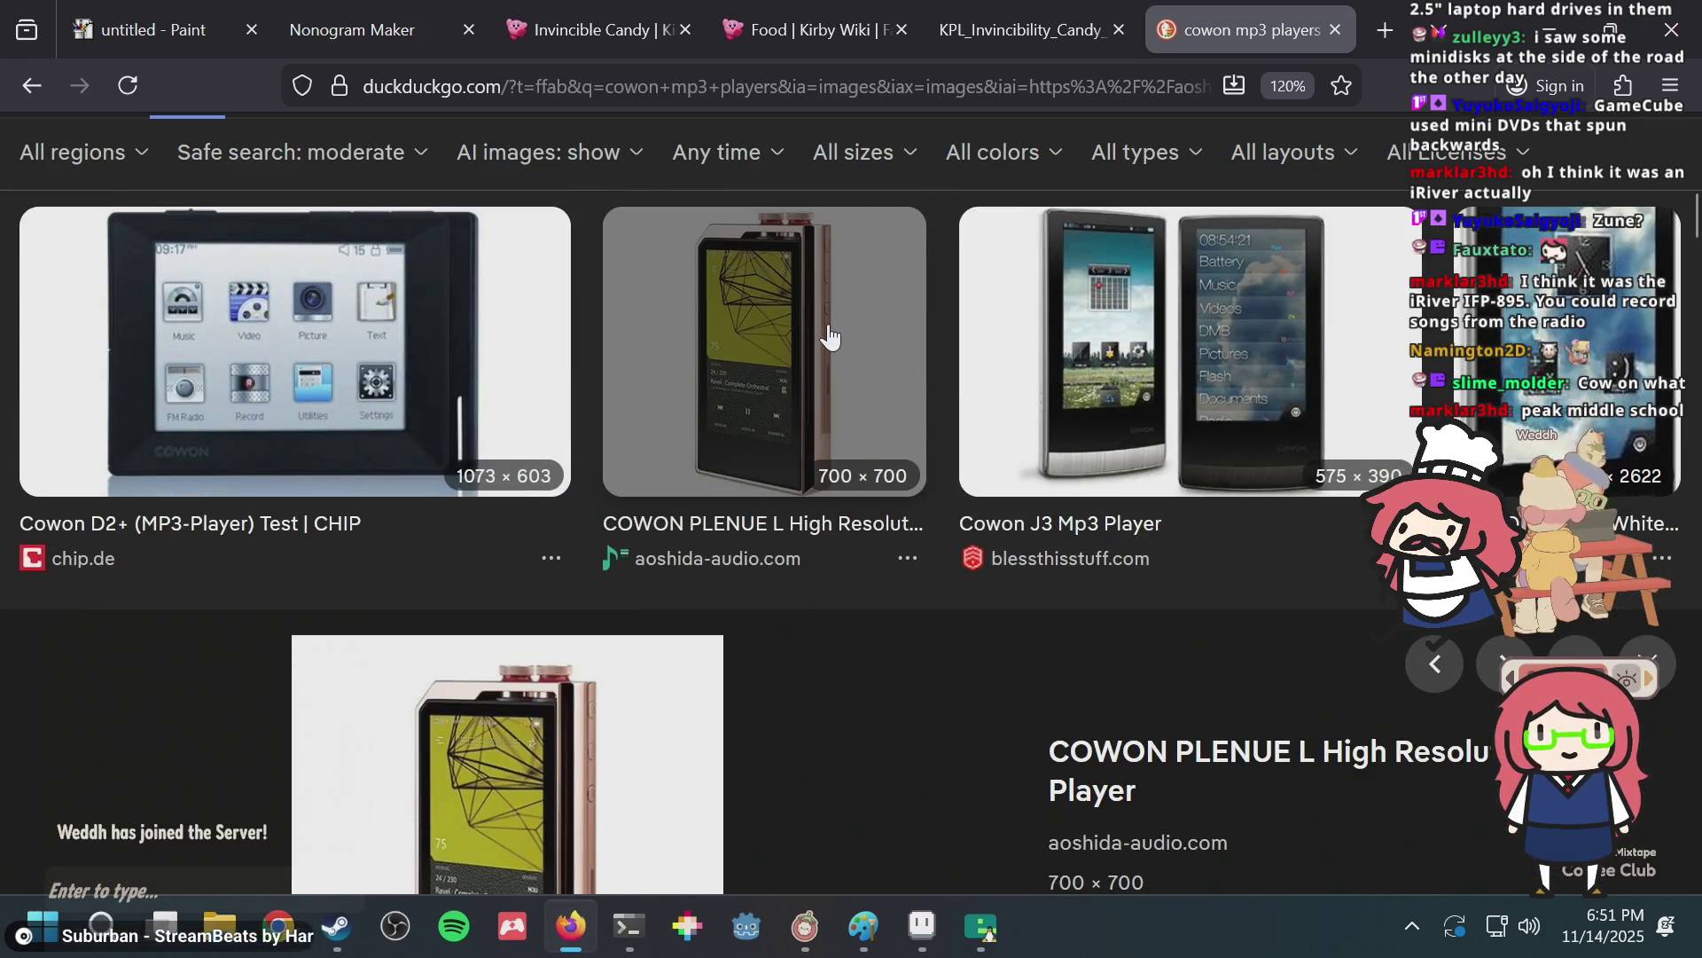
{"action": "scroll", "coordinate": [829, 335], "scroll_direction": "down", "scroll_amount": 2}
{"action": "scroll", "coordinate": [829, 335], "scroll_direction": "down", "scroll_amount": 3}
{"action": "scroll", "coordinate": [829, 335], "scroll_direction": "down", "scroll_amount": 2}
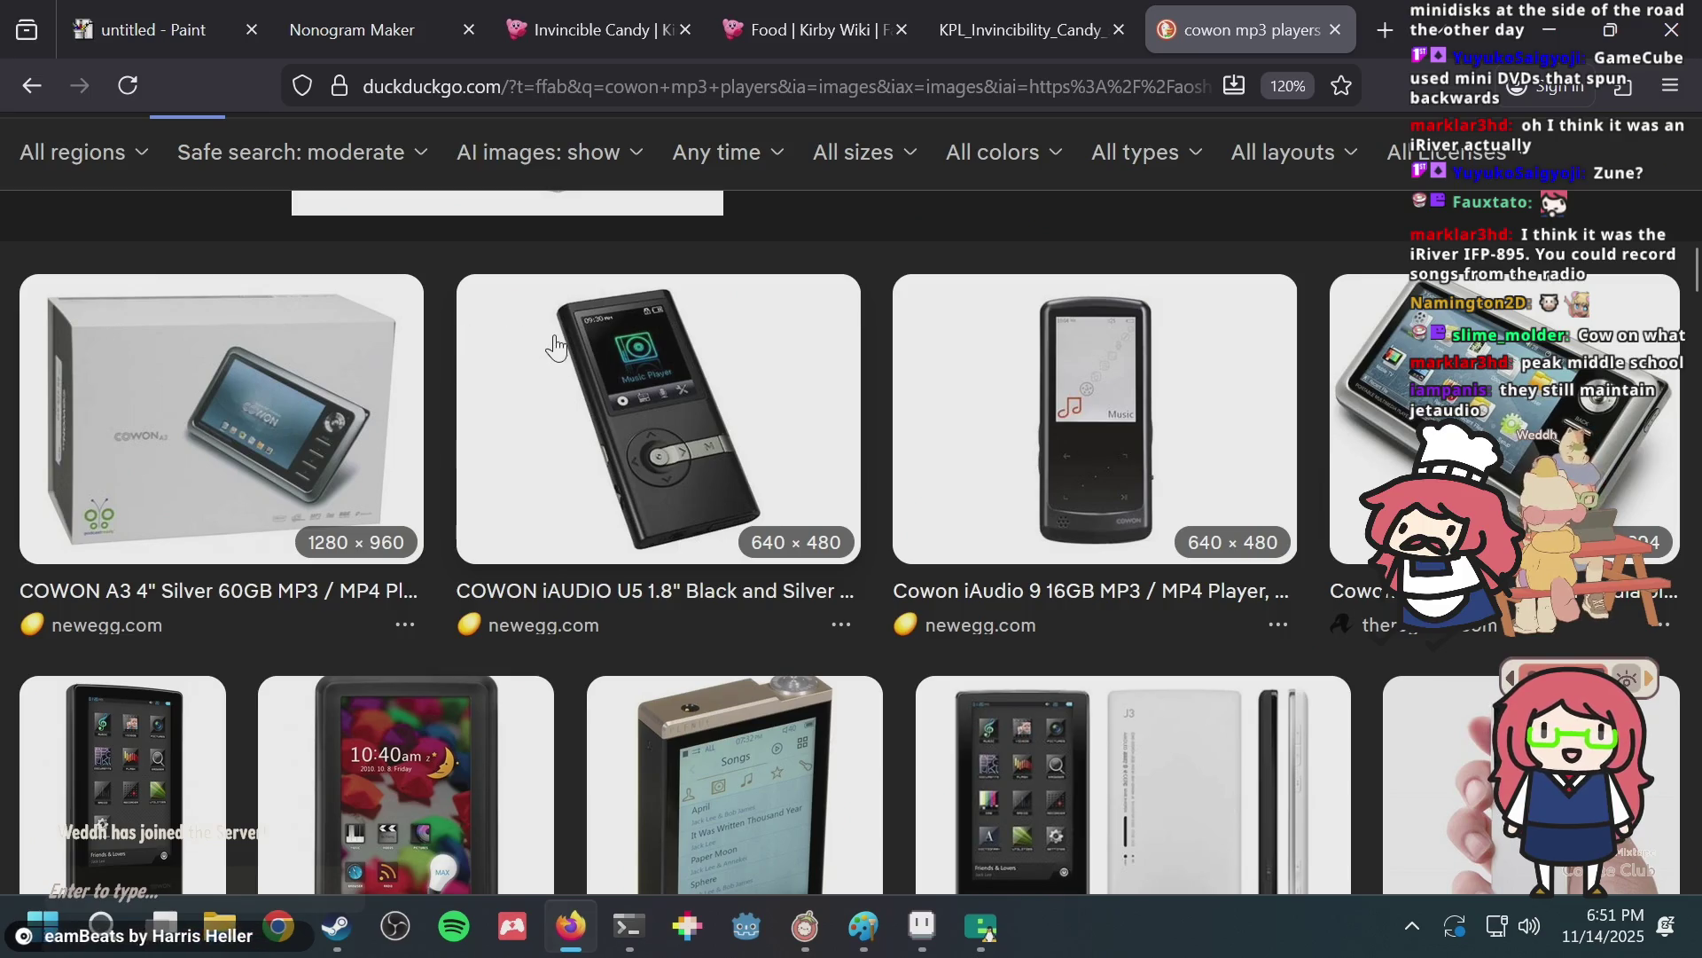
{"action": "scroll", "coordinate": [555, 346], "scroll_direction": "down", "scroll_amount": 3}
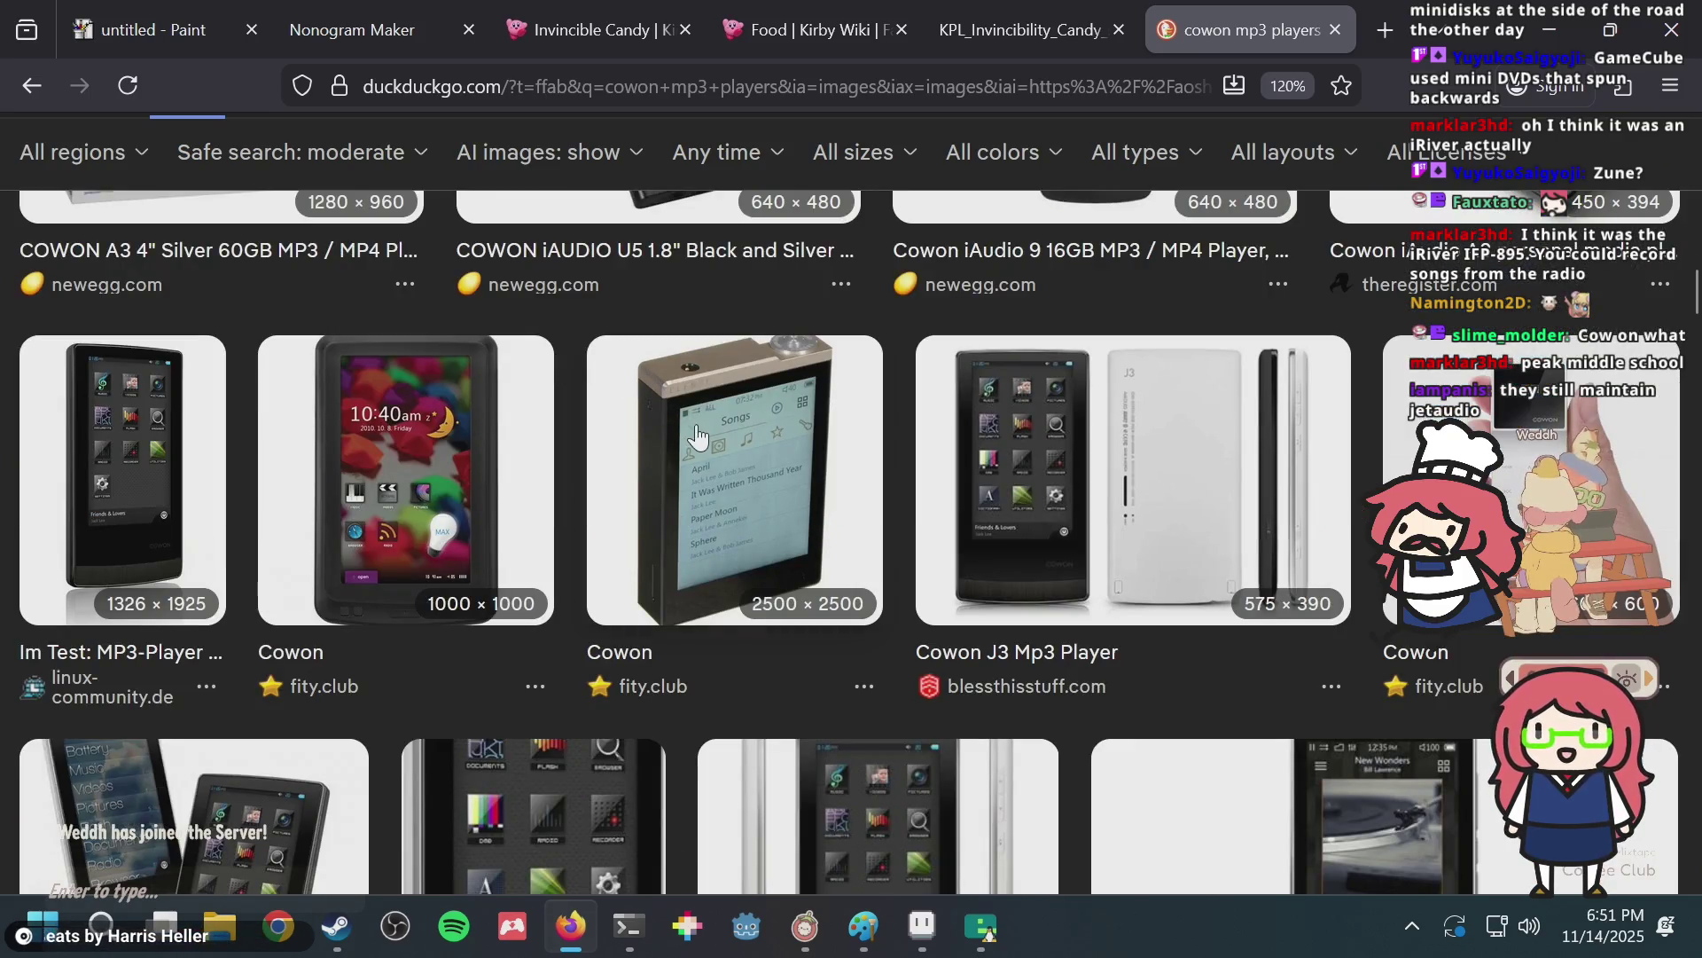
{"action": "scroll", "coordinate": [707, 447], "scroll_direction": "down", "scroll_amount": 2}
{"action": "scroll", "coordinate": [707, 448], "scroll_direction": "down", "scroll_amount": 2}
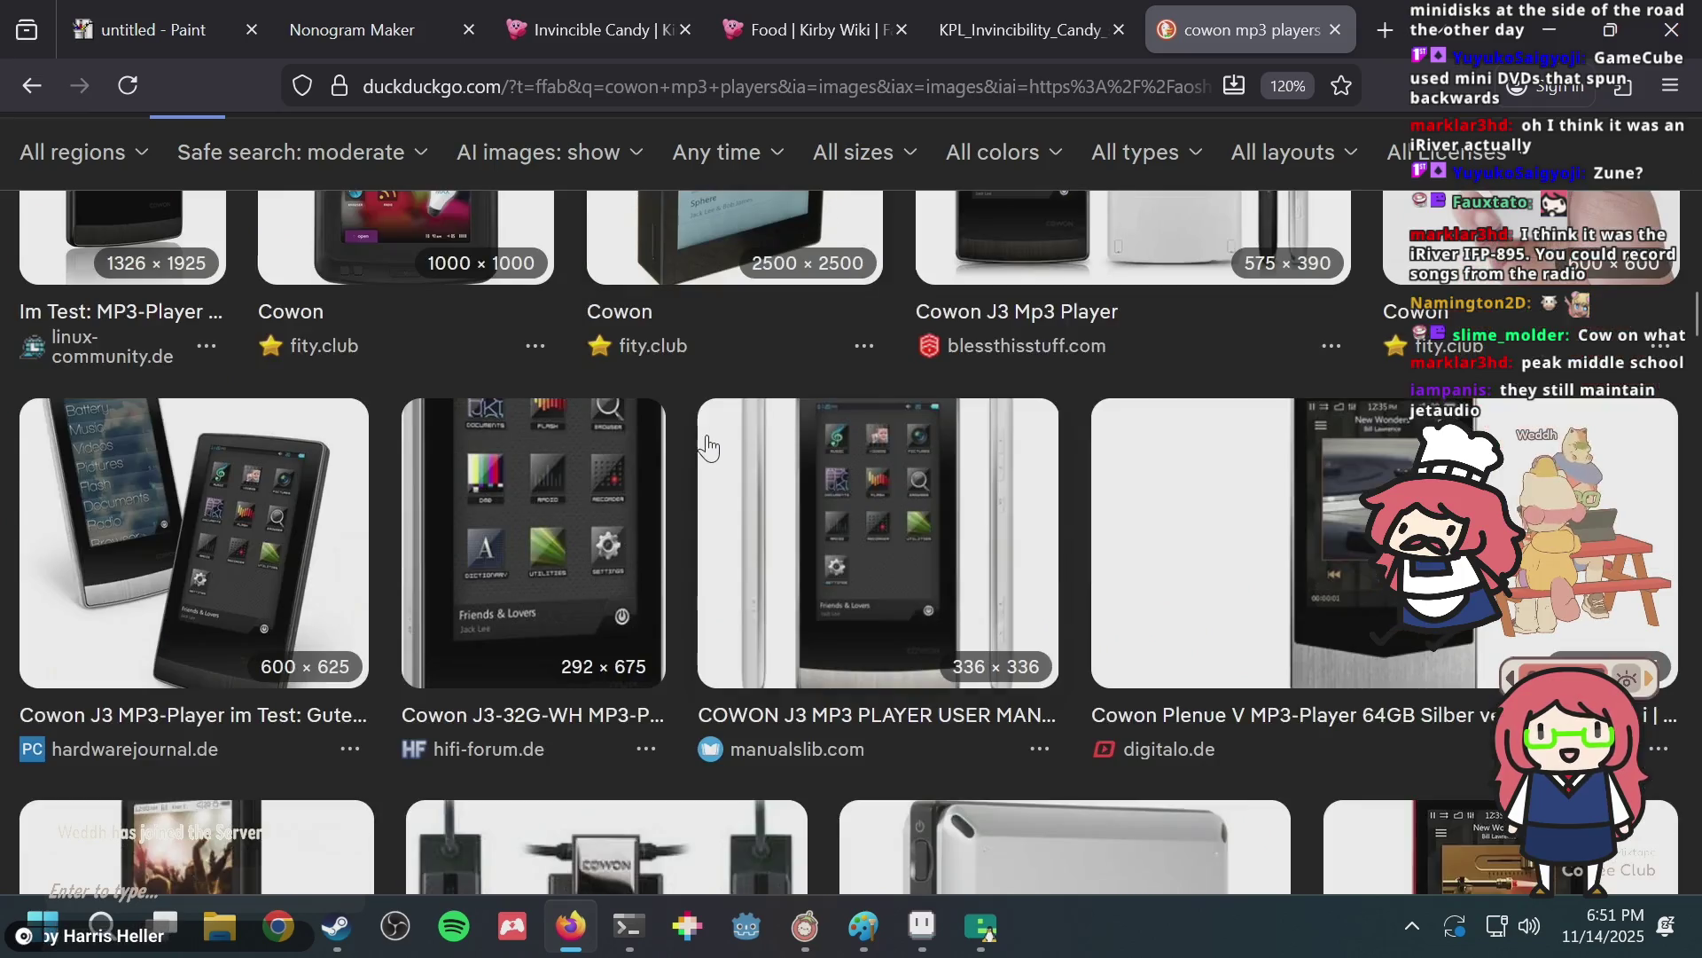
{"action": "scroll", "coordinate": [707, 447], "scroll_direction": "down", "scroll_amount": 2}
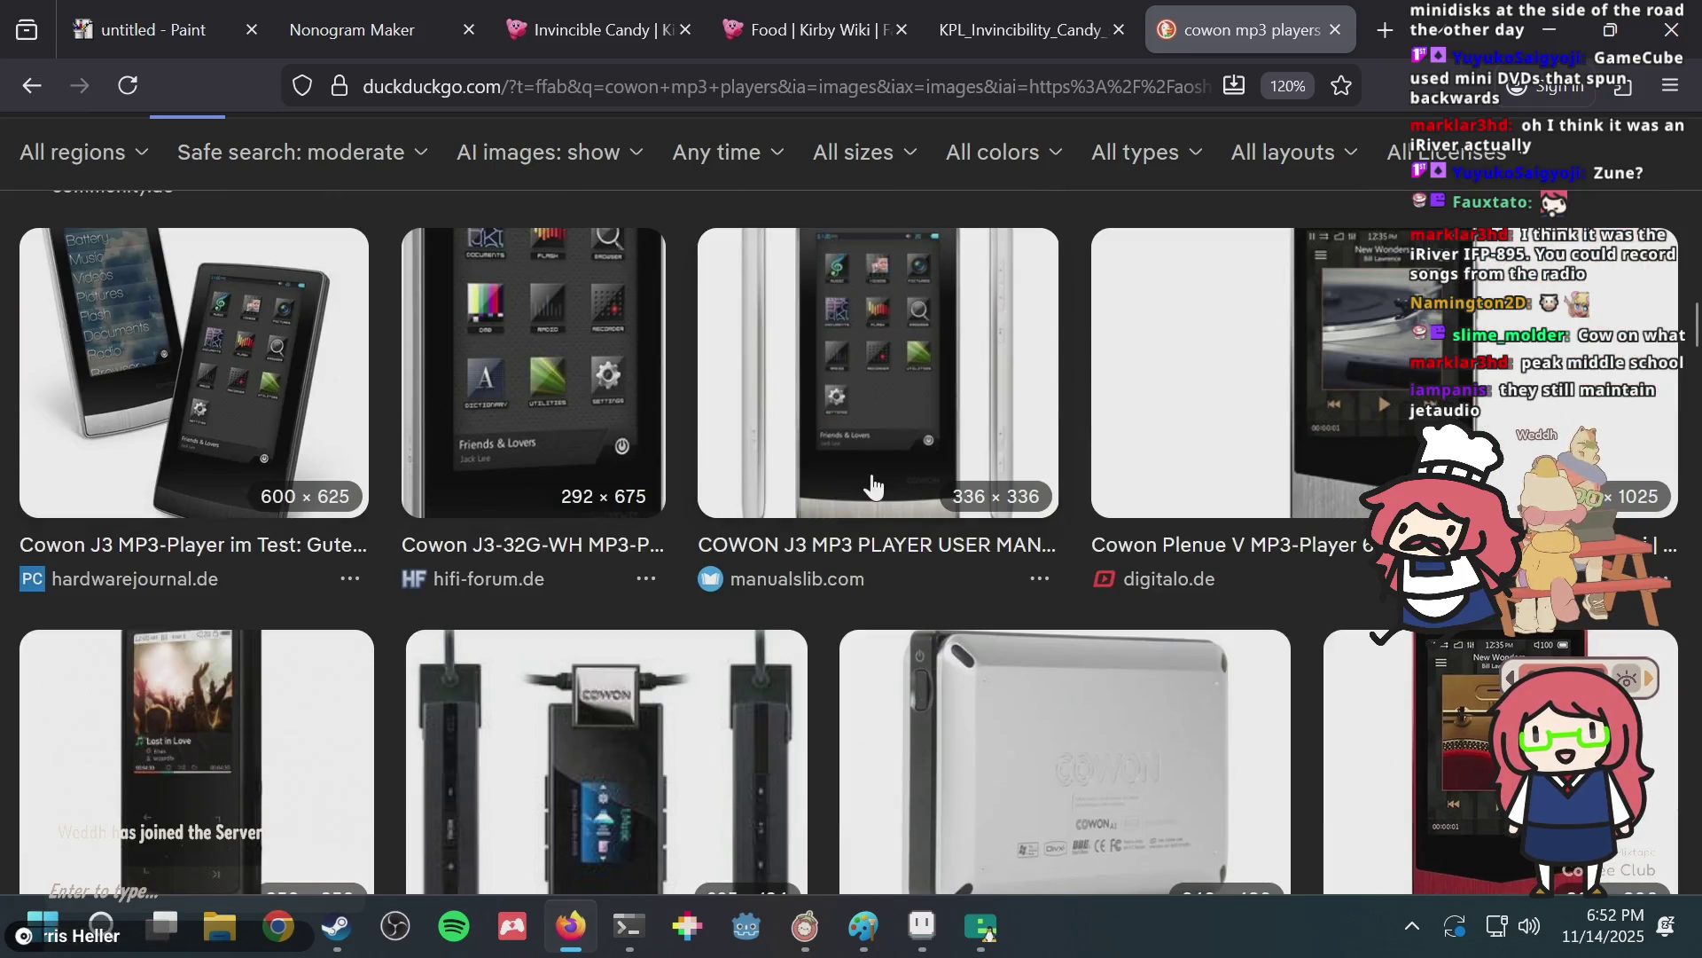
{"action": "scroll", "coordinate": [873, 486], "scroll_direction": "down", "scroll_amount": 5}
{"action": "scroll", "coordinate": [922, 453], "scroll_direction": "up", "scroll_amount": 2}
Open the preview for the Cowon iAudio T2 2GB necklace MP3 player.
{"action": "left_click", "coordinate": [572, 449]}
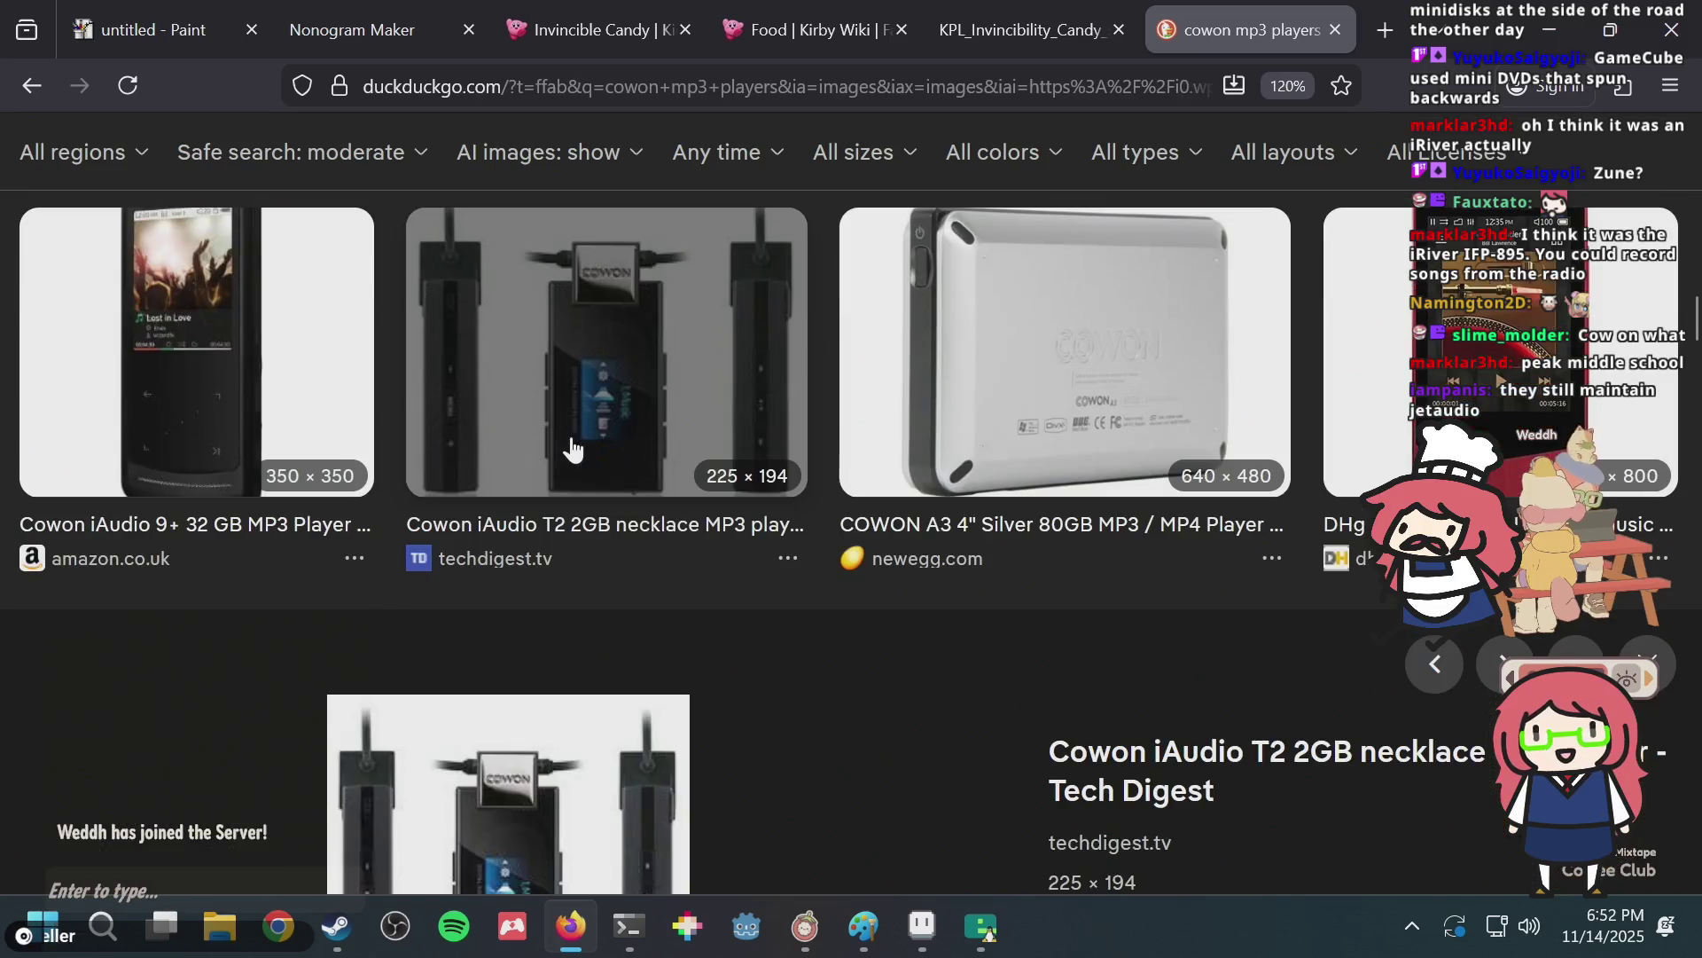
{"action": "scroll", "coordinate": [887, 521], "scroll_direction": "down", "scroll_amount": 2}
{"action": "scroll", "coordinate": [884, 525], "scroll_direction": "down", "scroll_amount": 2}
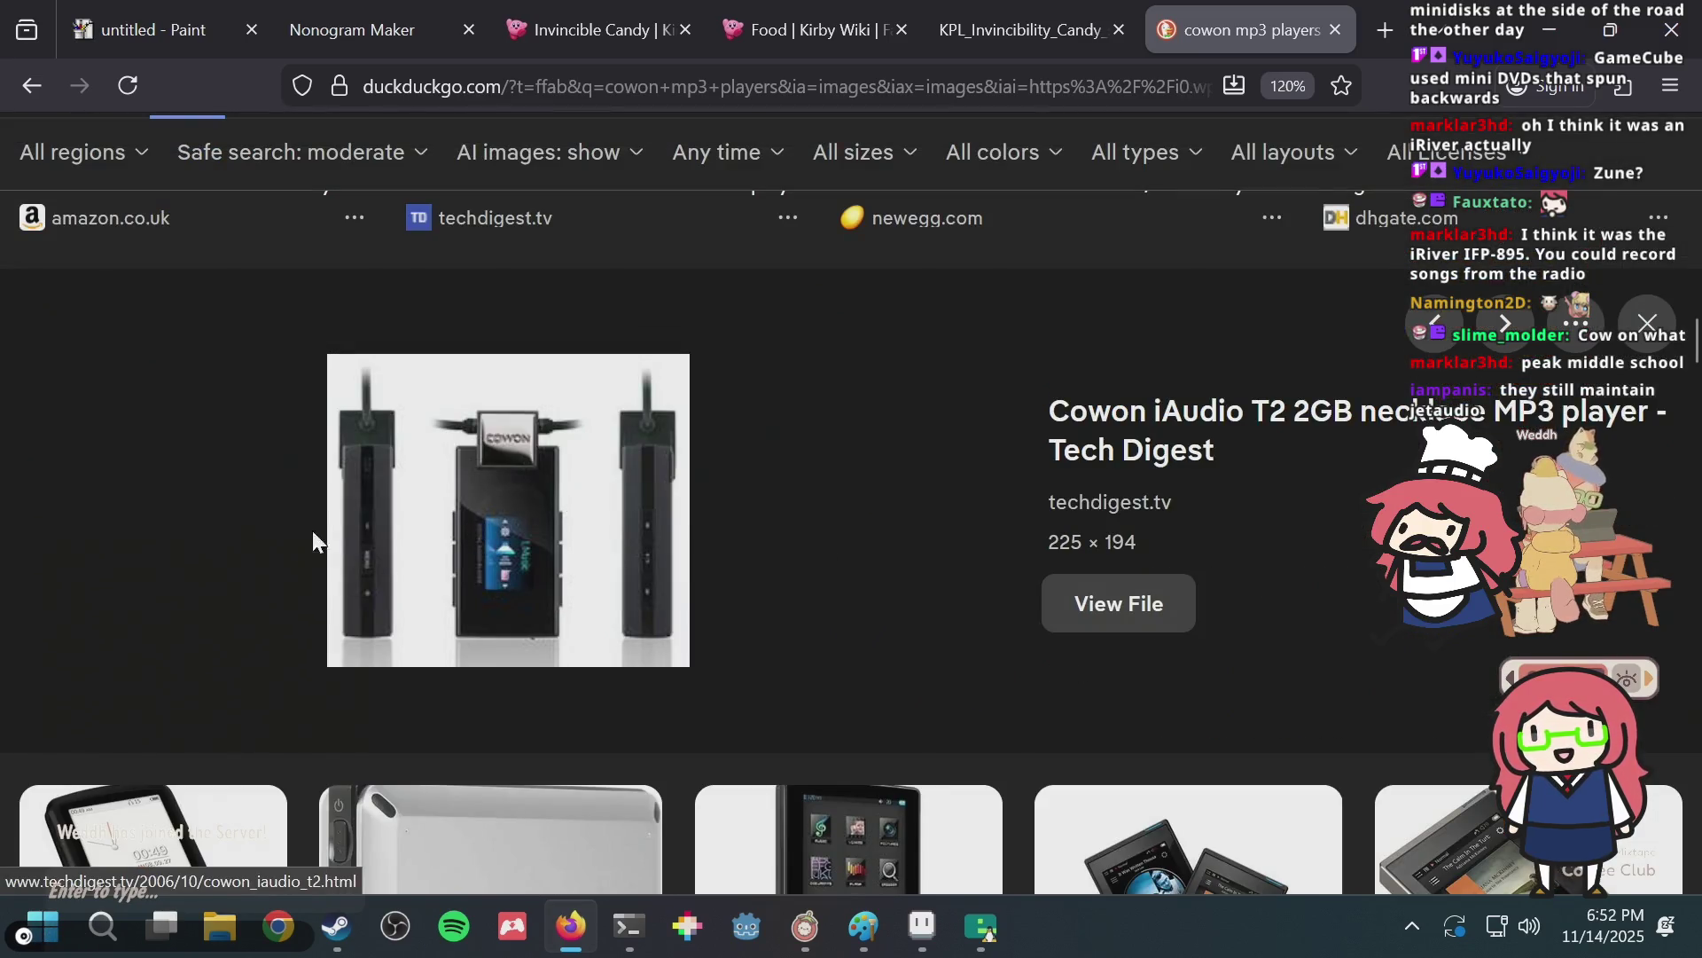
{"action": "scroll", "coordinate": [794, 452], "scroll_direction": "up", "scroll_amount": 3}
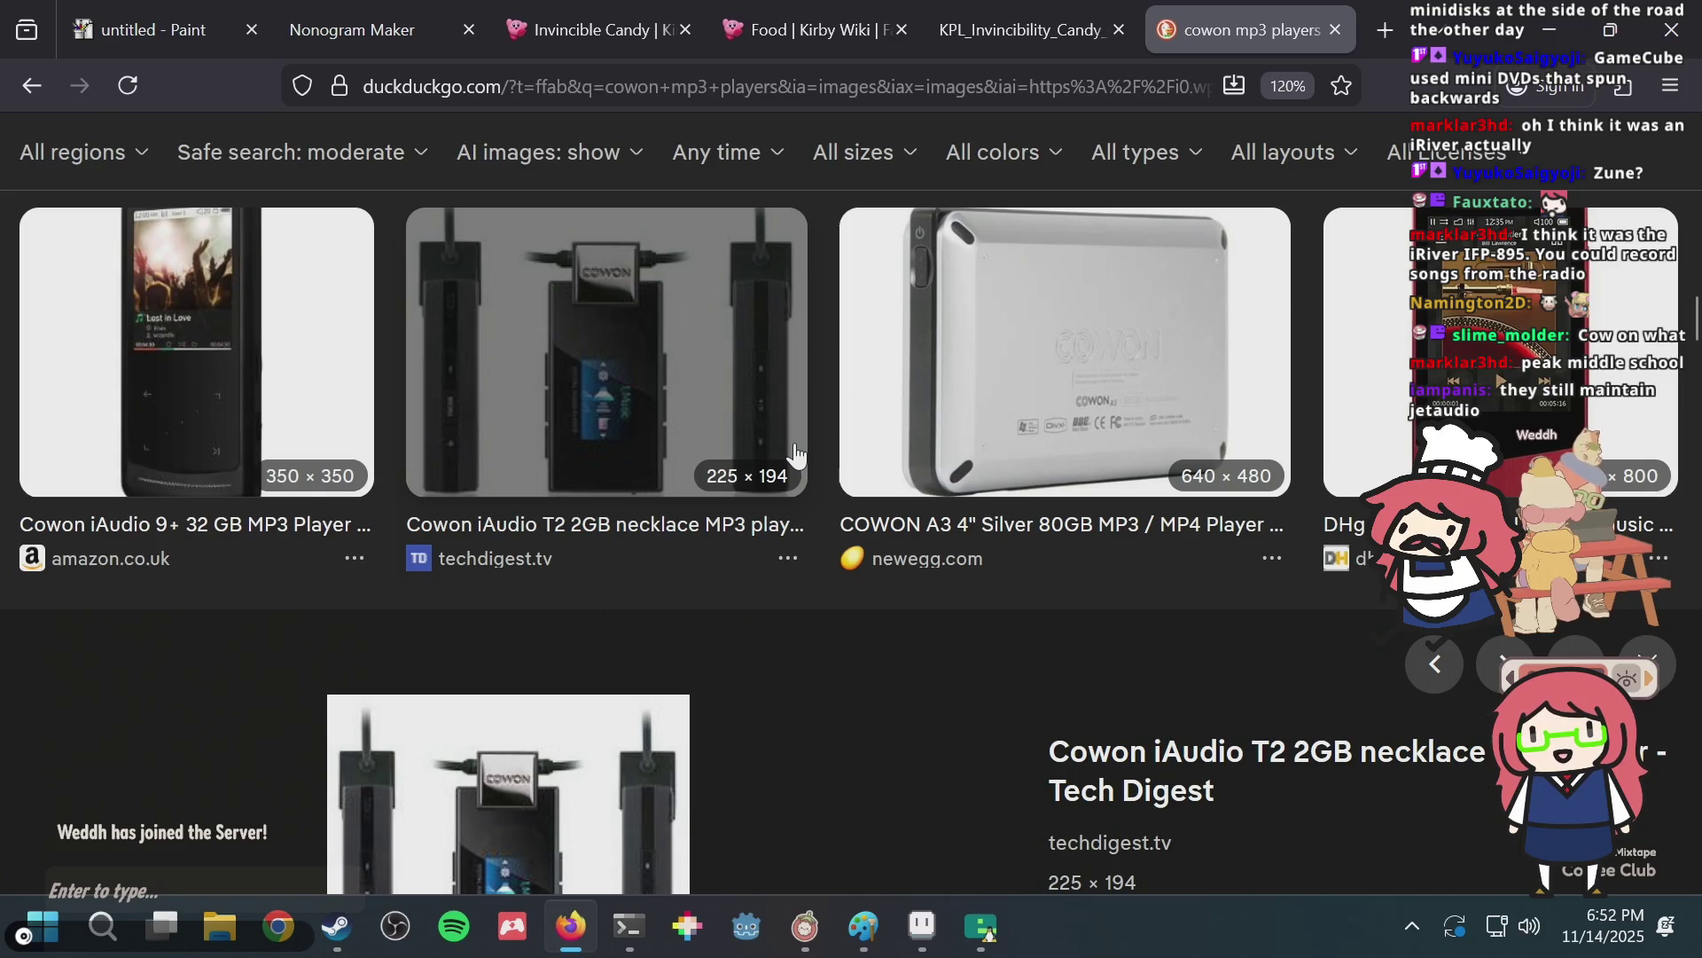
{"action": "scroll", "coordinate": [795, 454], "scroll_direction": "up", "scroll_amount": 3}
{"action": "scroll", "coordinate": [795, 454], "scroll_direction": "down", "scroll_amount": 3}
{"action": "scroll", "coordinate": [959, 447], "scroll_direction": "down", "scroll_amount": 6}
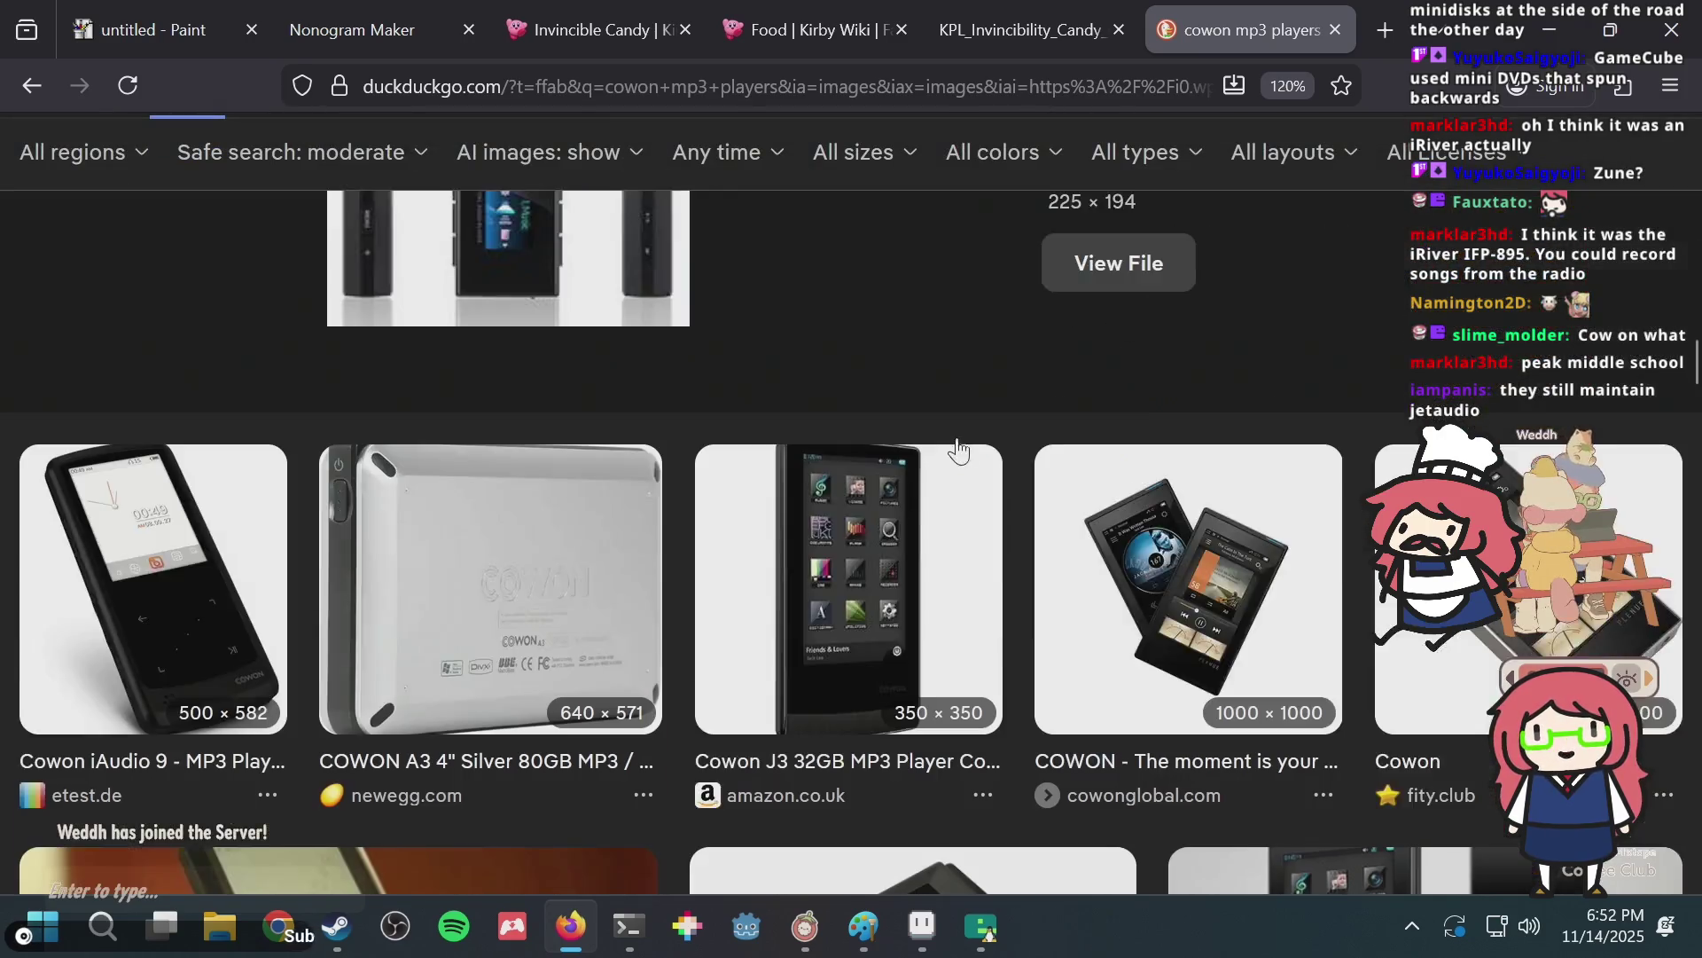
Preview the Cowon iAudio 9 image result.
{"action": "scroll", "coordinate": [959, 448], "scroll_direction": "down", "scroll_amount": 2}
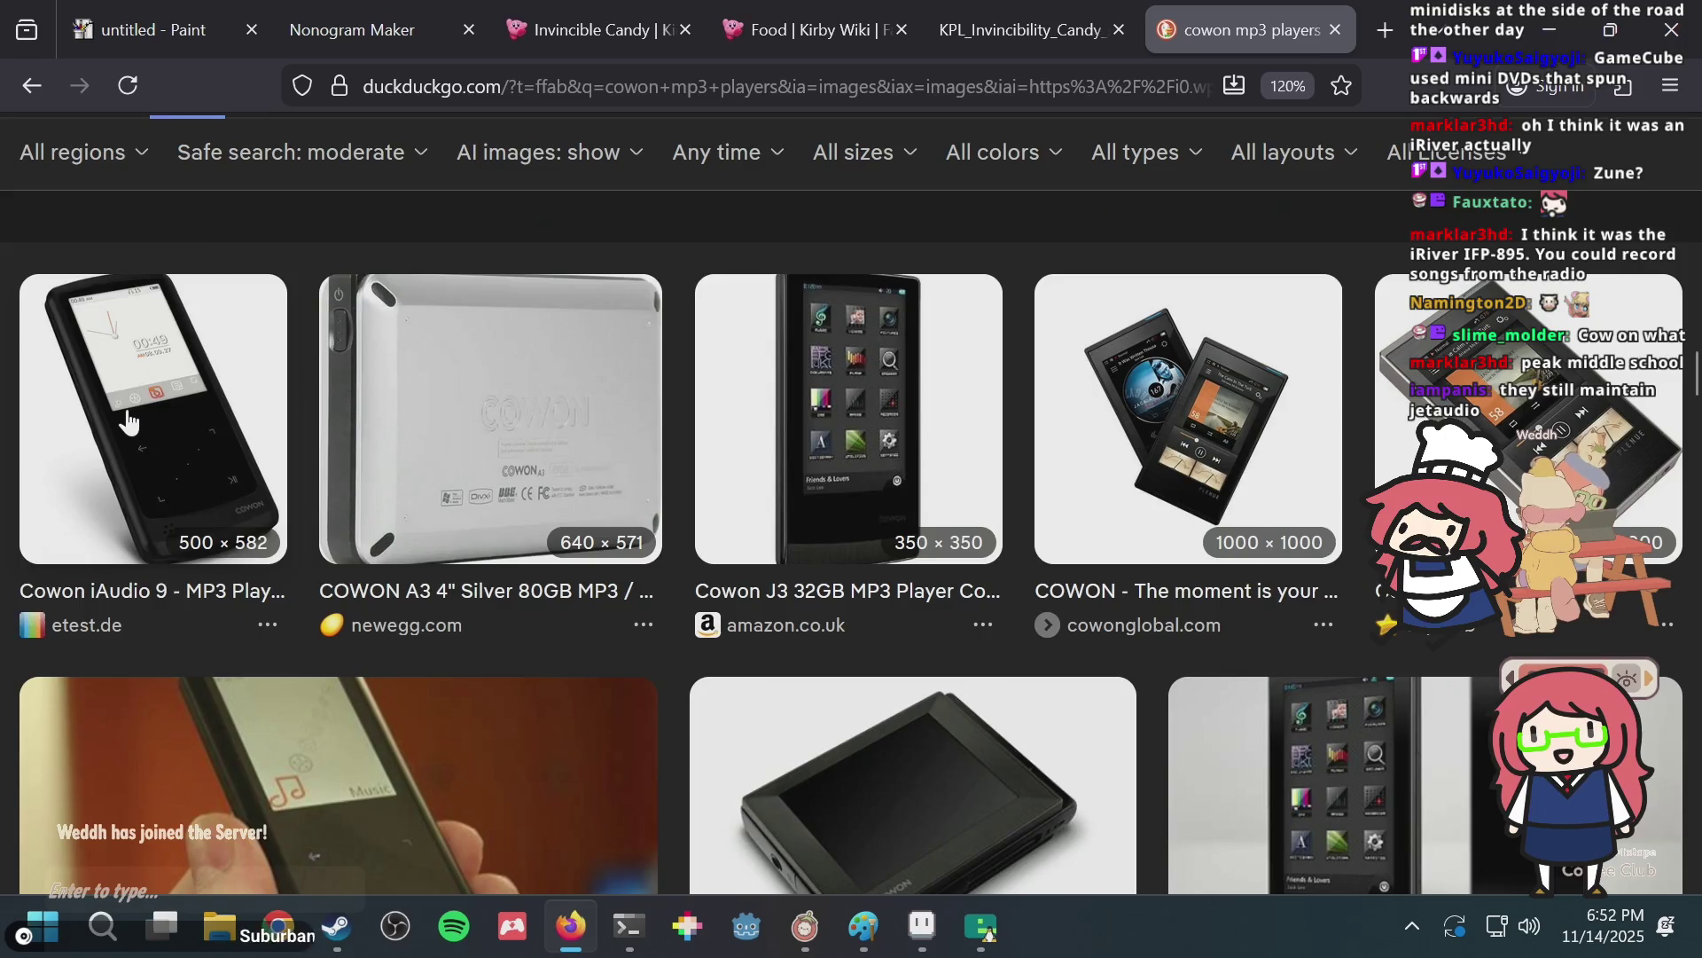
{"action": "left_click", "coordinate": [129, 423]}
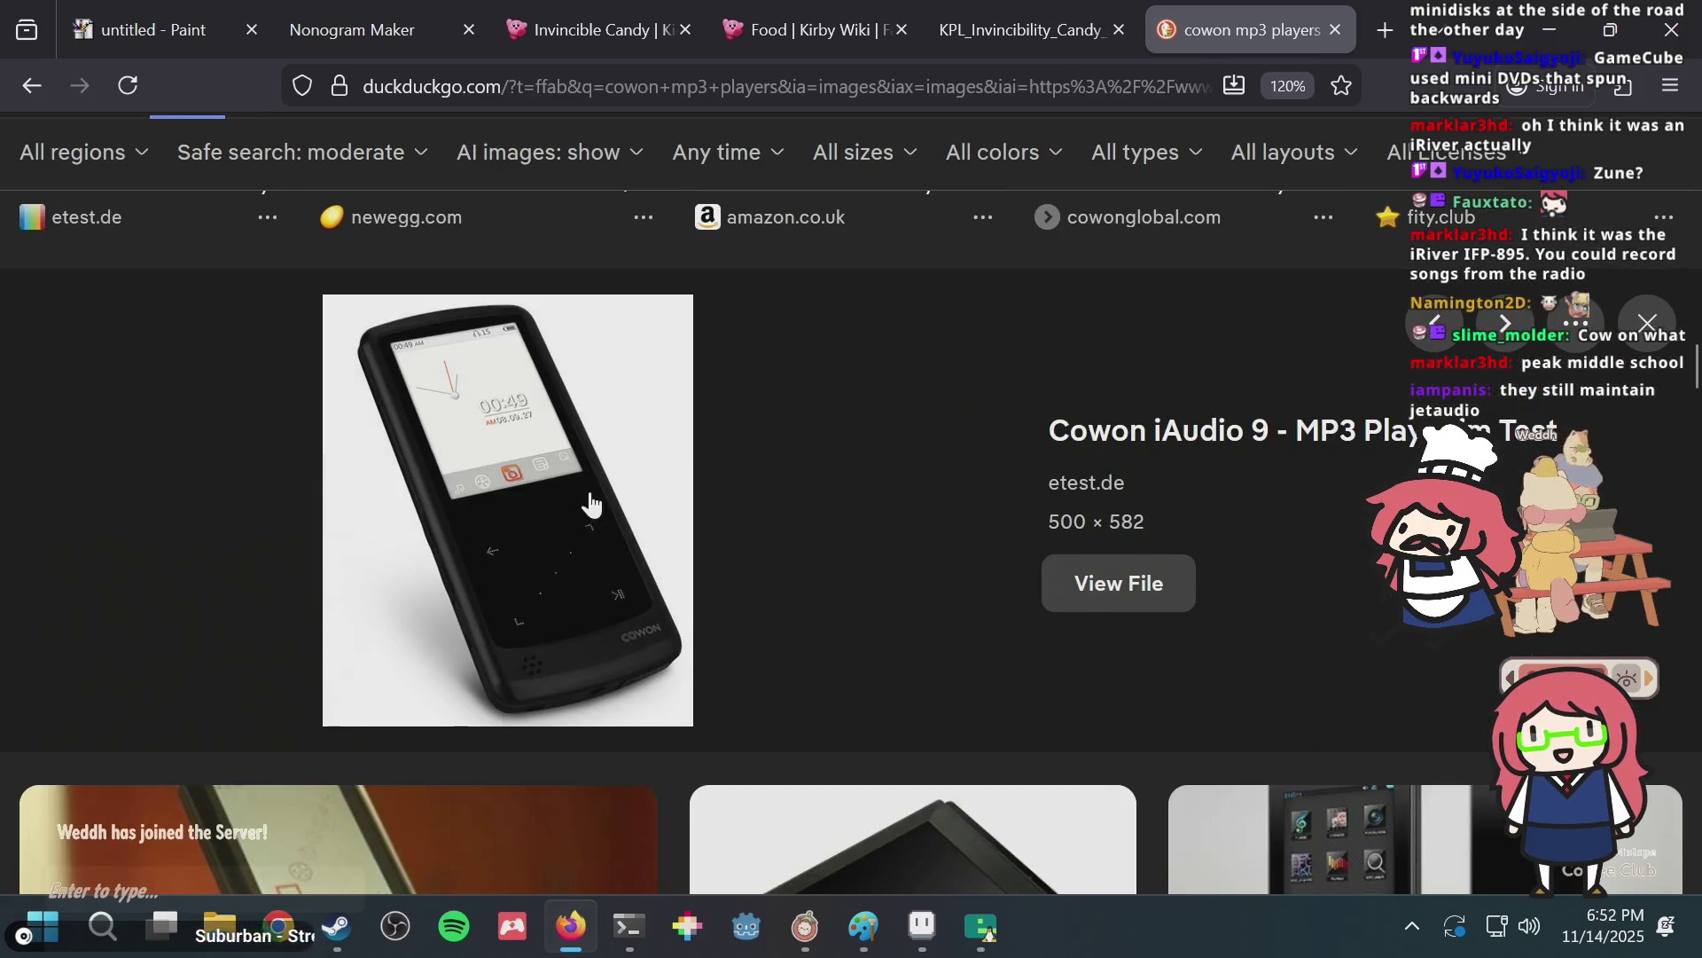
{"action": "scroll", "coordinate": [798, 463], "scroll_direction": "up", "scroll_amount": 3}
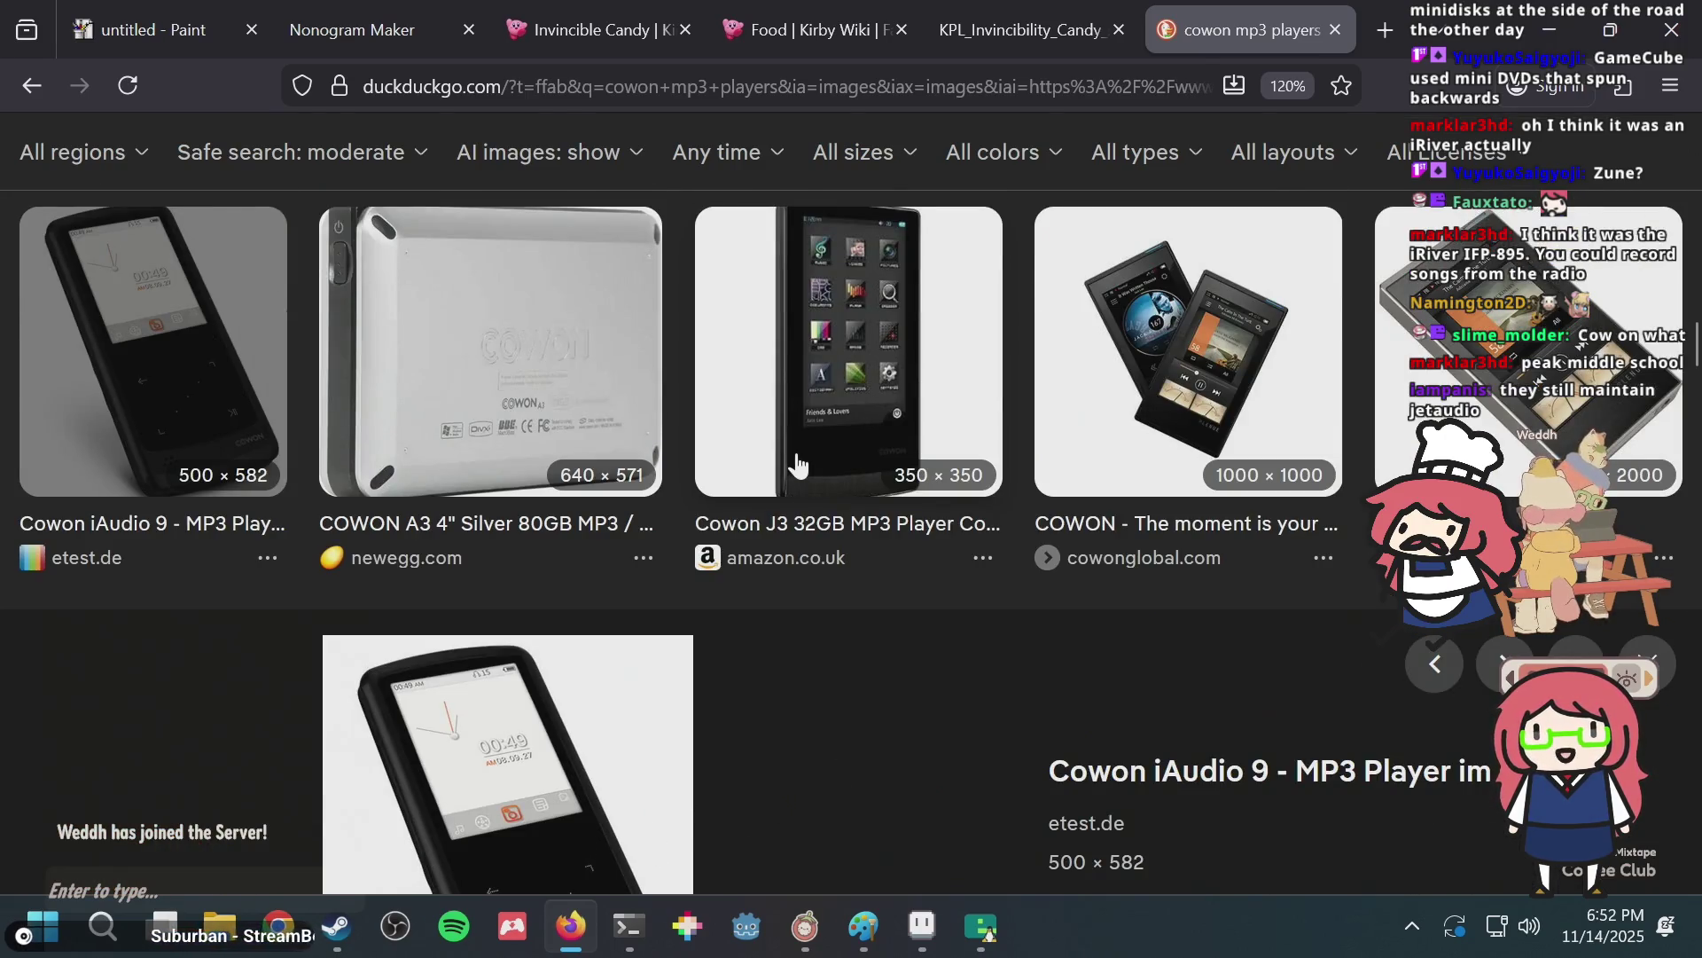
{"action": "scroll", "coordinate": [797, 468], "scroll_direction": "up", "scroll_amount": 2}
{"action": "scroll", "coordinate": [1125, 478], "scroll_direction": "down", "scroll_amount": 7}
{"action": "scroll", "coordinate": [1124, 479], "scroll_direction": "down", "scroll_amount": 3}
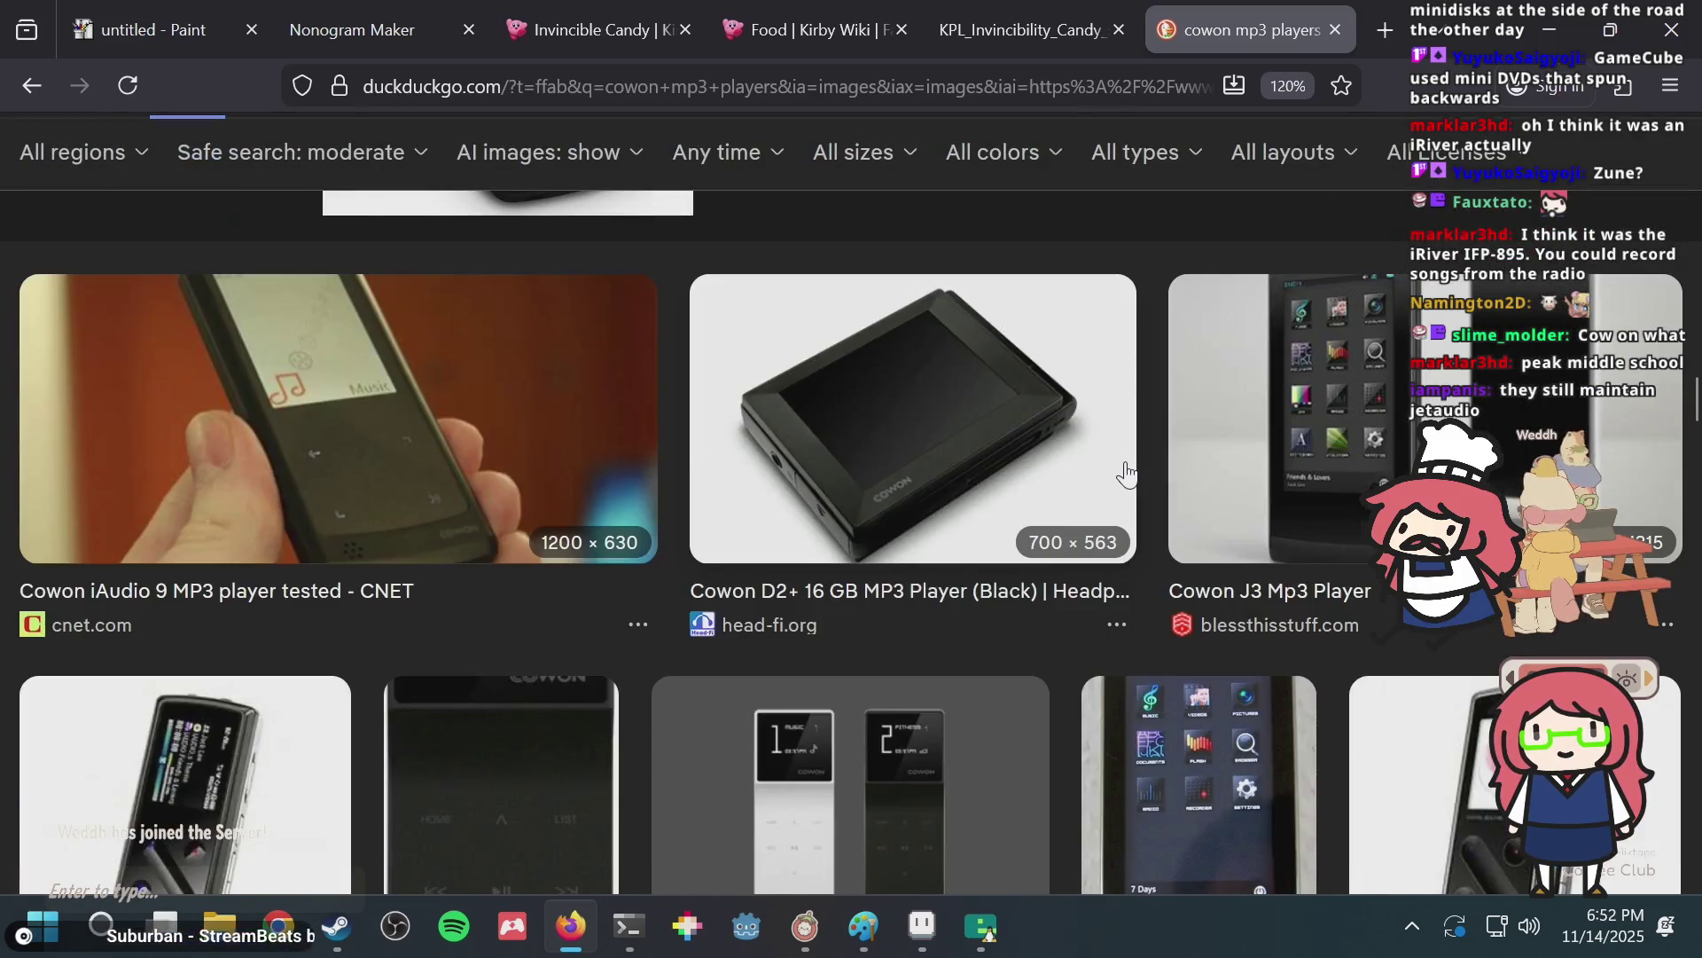
Preview the Cowon D2+ image result and scroll further down the results.
{"action": "left_click", "coordinate": [942, 435]}
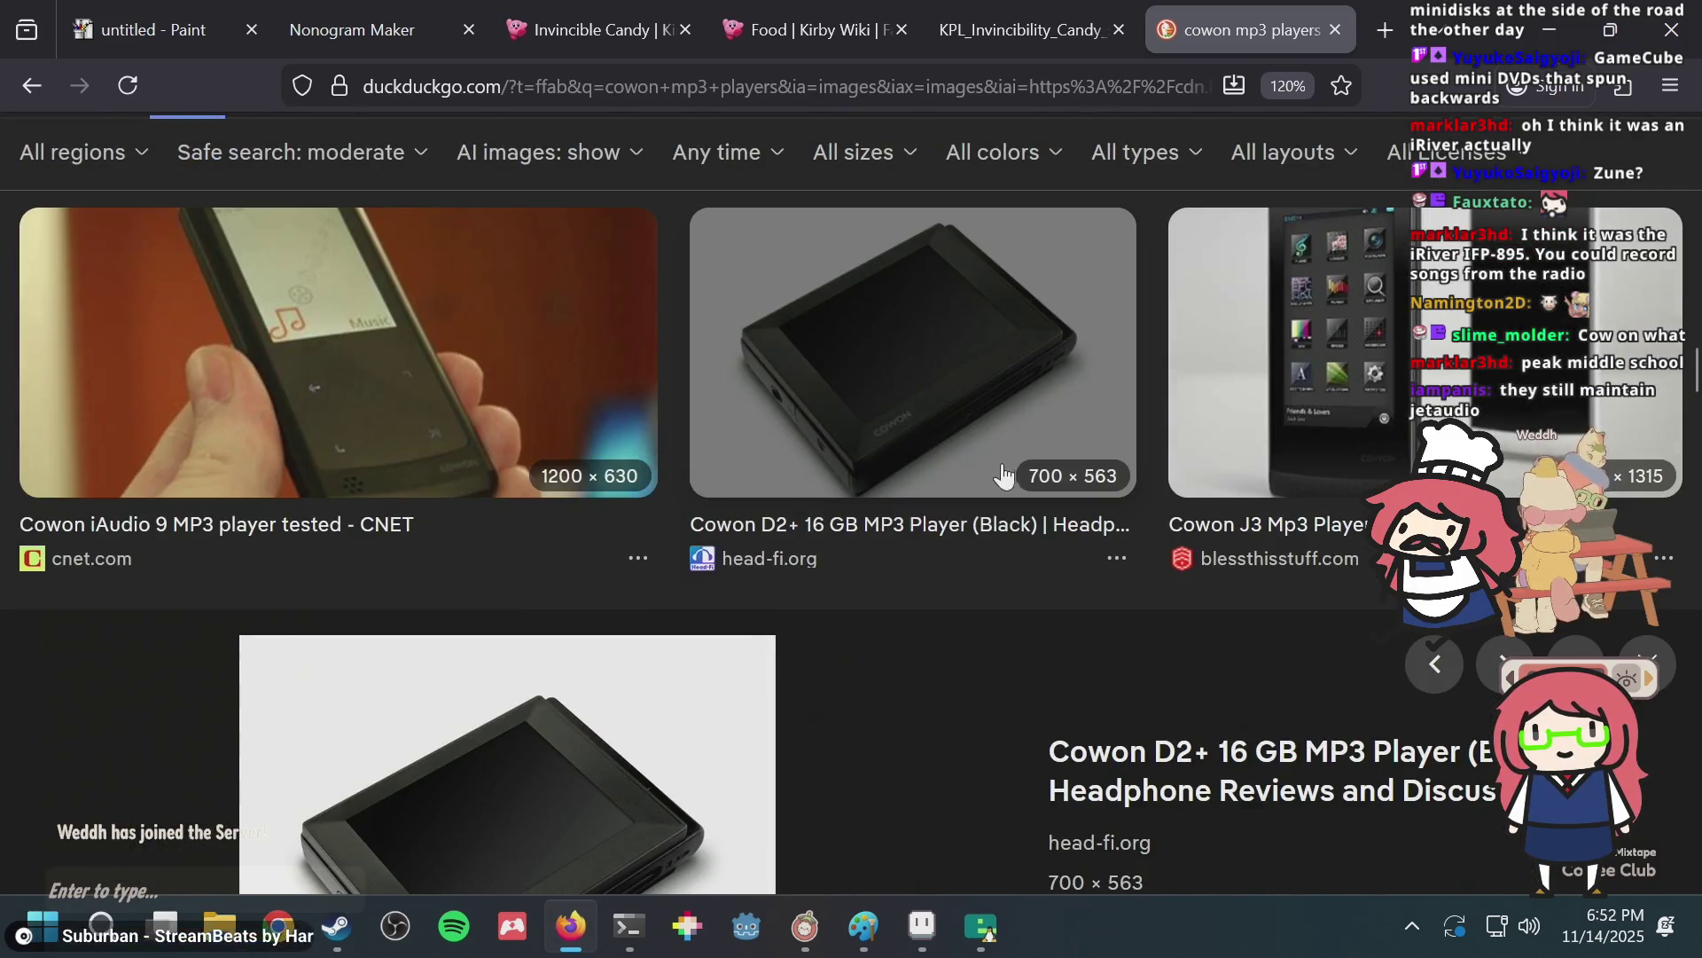
{"action": "scroll", "coordinate": [1005, 476], "scroll_direction": "down", "scroll_amount": 6}
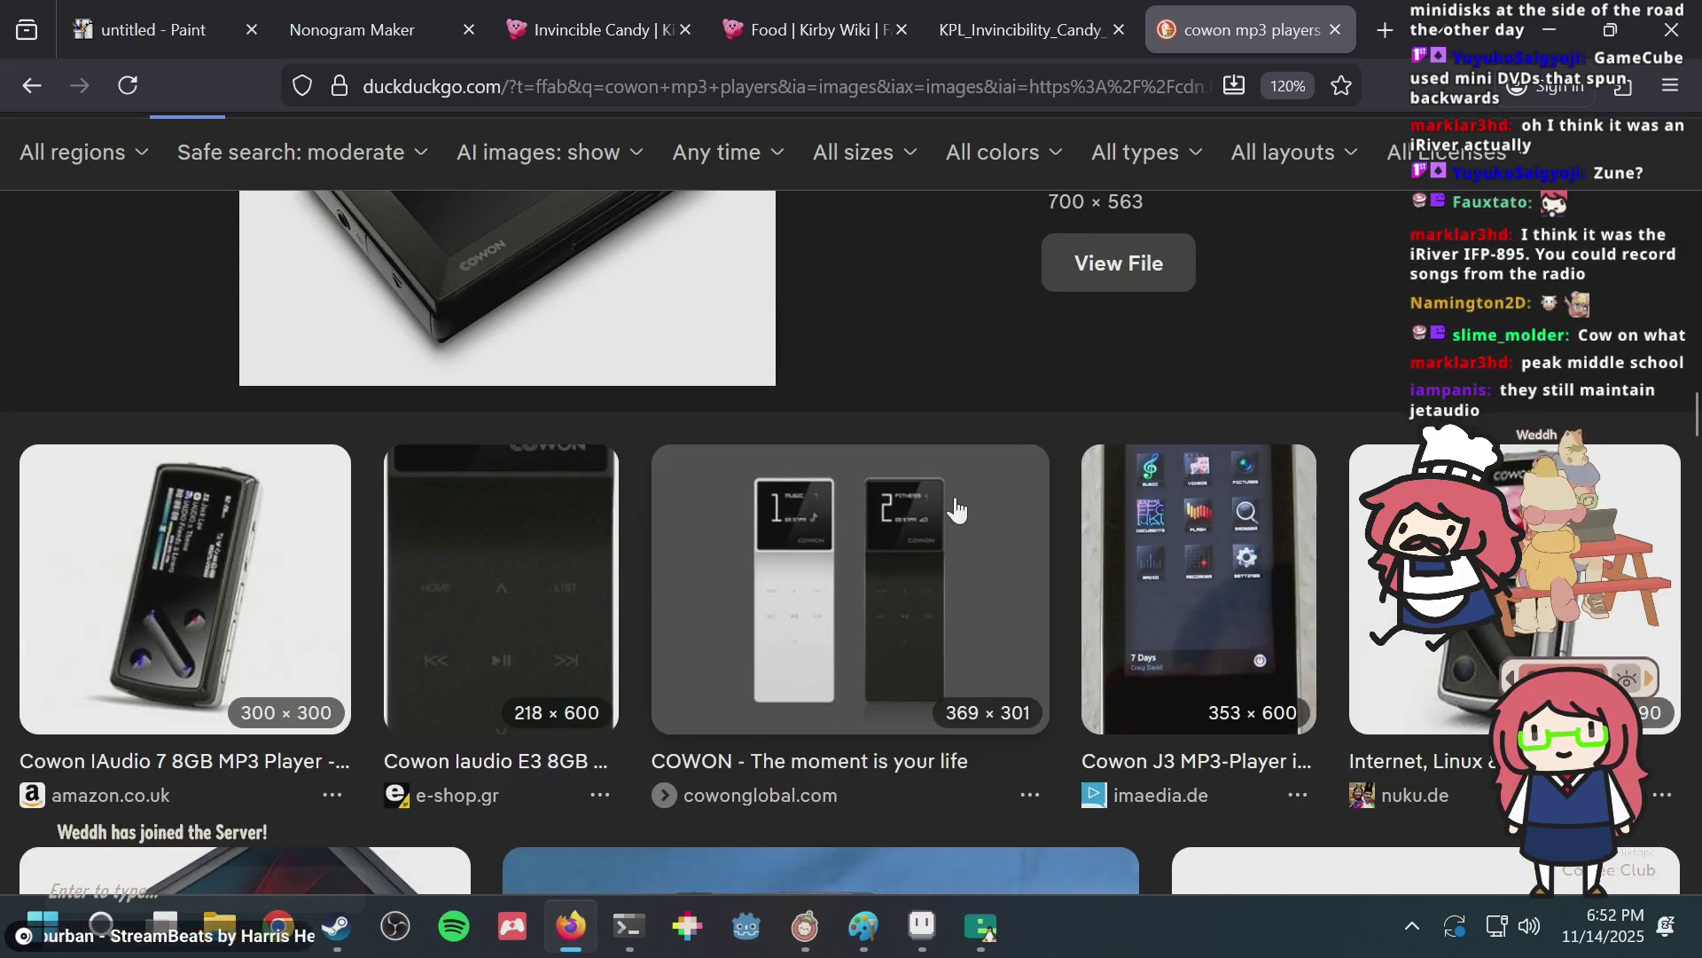
{"action": "scroll", "coordinate": [954, 507], "scroll_direction": "down", "scroll_amount": 5}
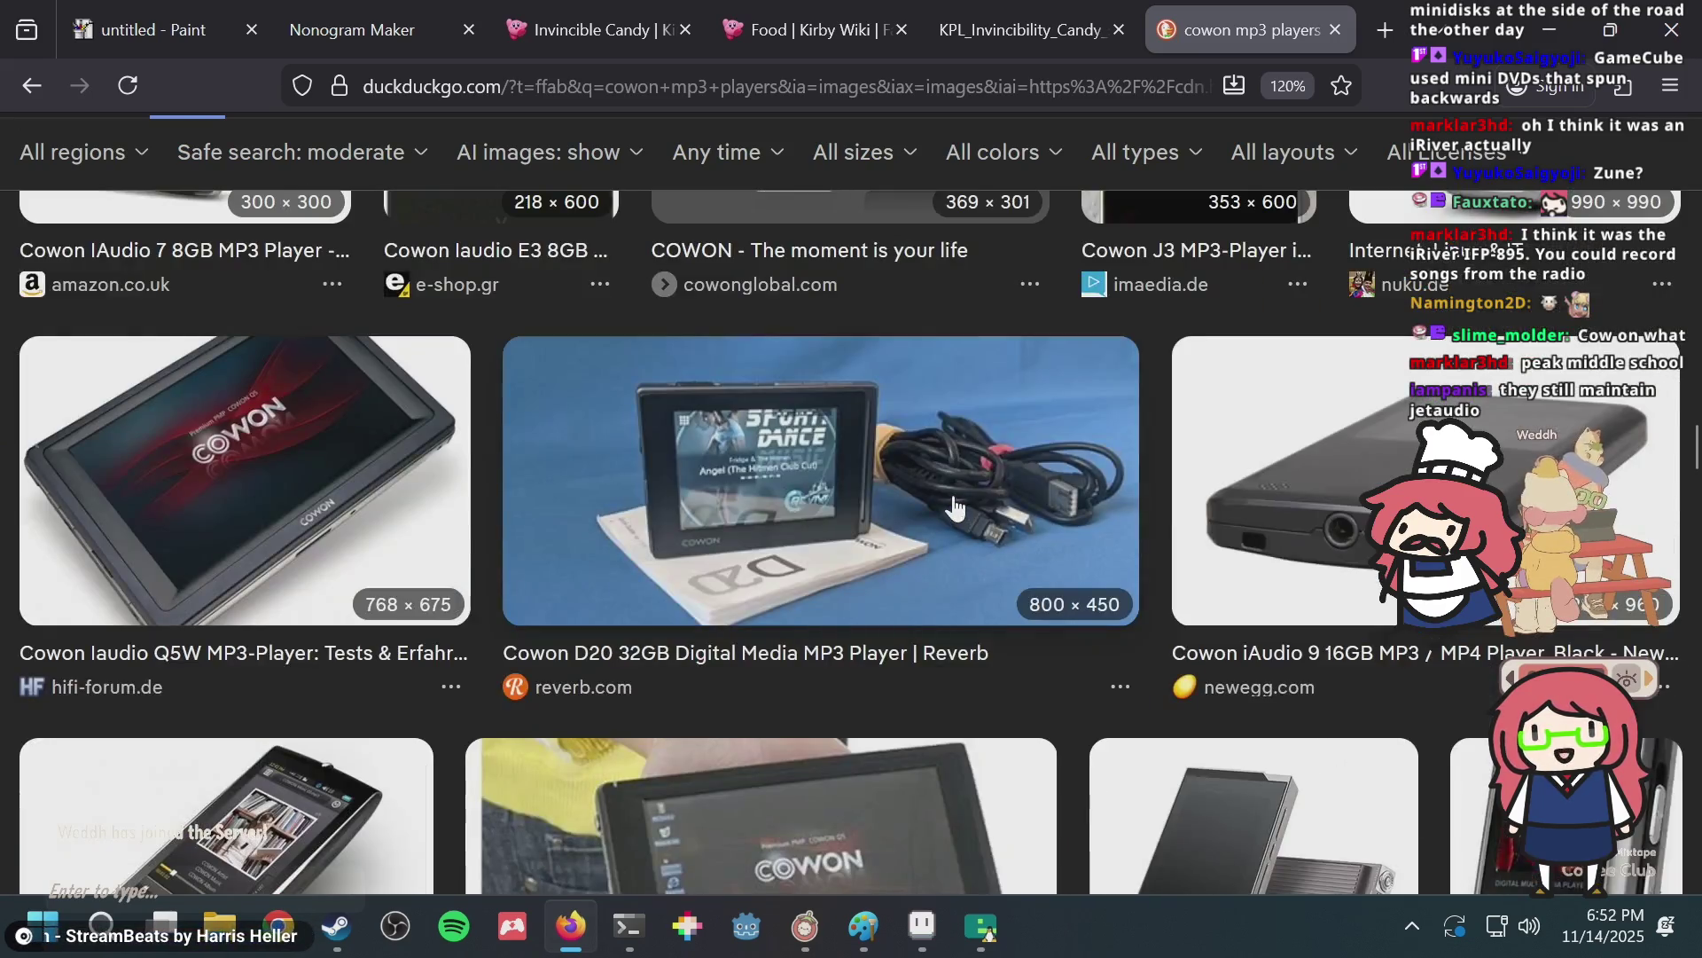
{"action": "scroll", "coordinate": [949, 493], "scroll_direction": "down", "scroll_amount": 3}
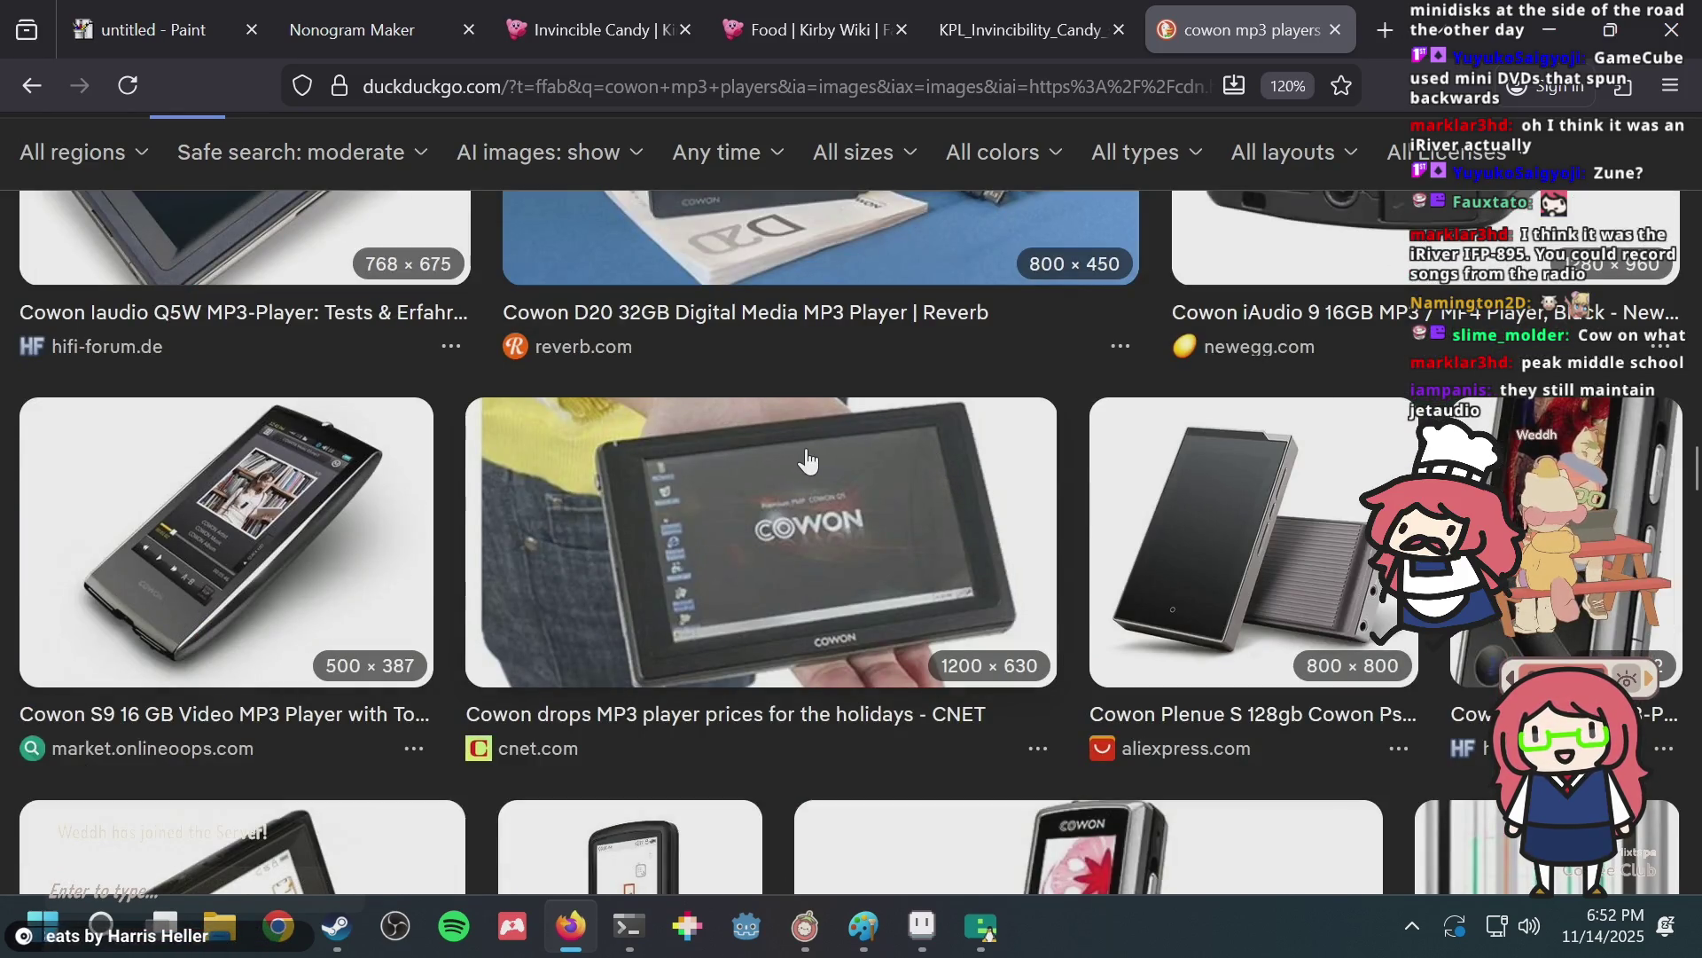
{"action": "scroll", "coordinate": [814, 459], "scroll_direction": "down", "scroll_amount": 3}
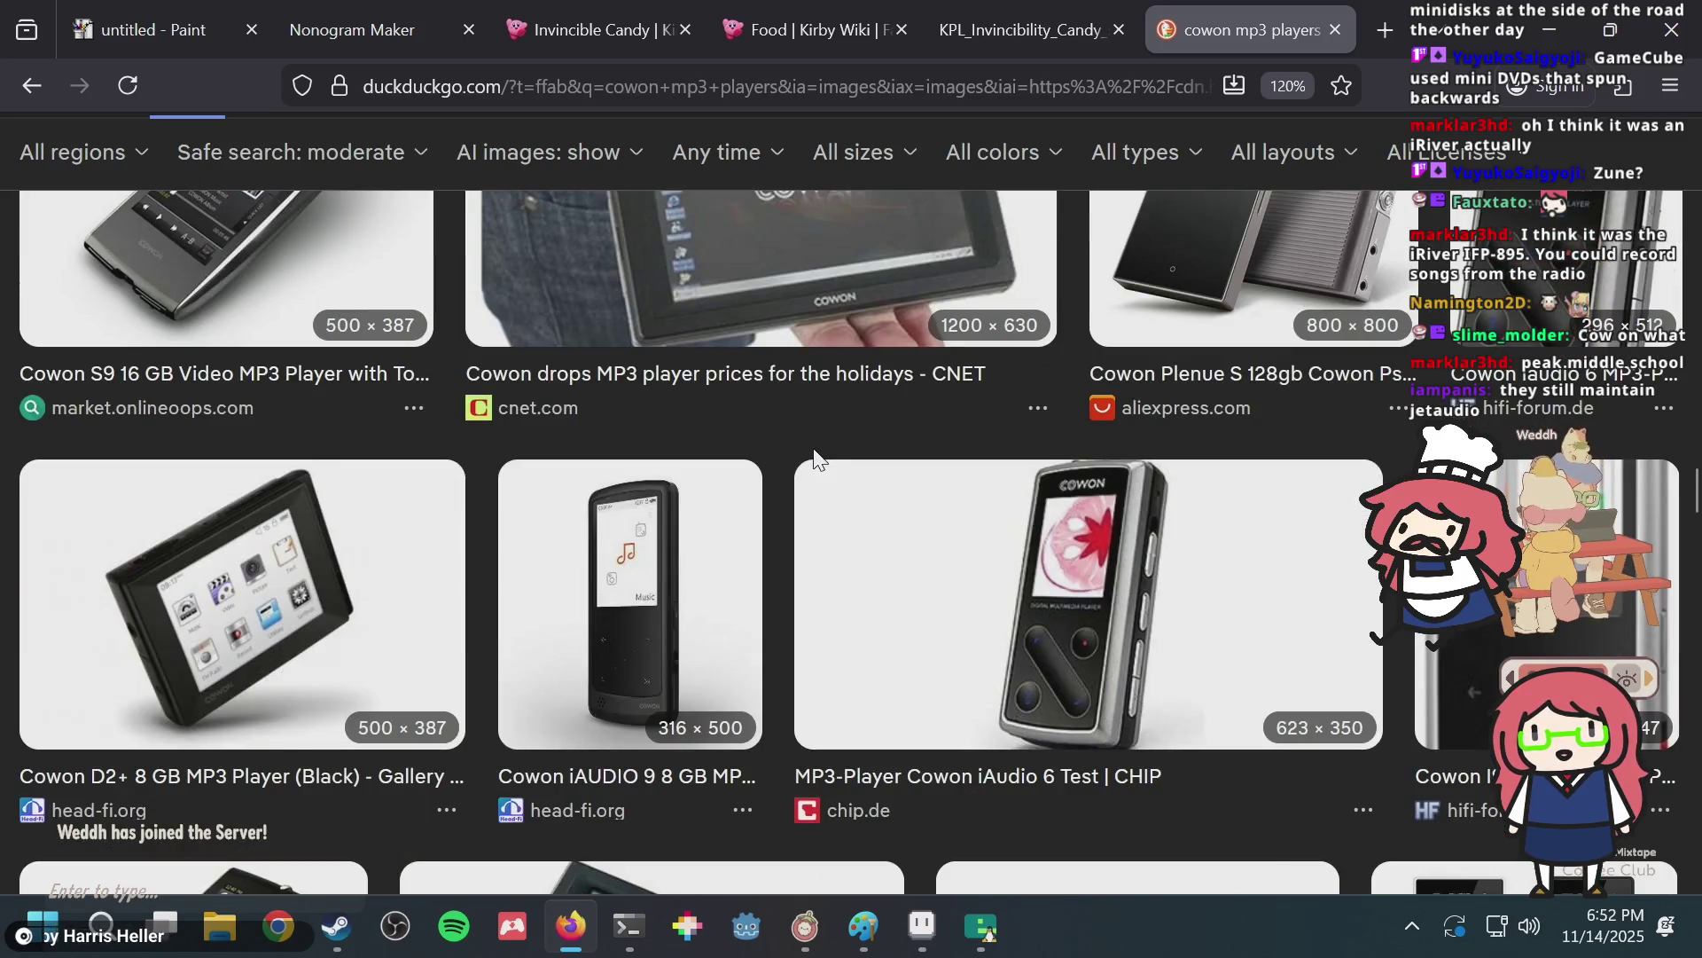
{"action": "scroll", "coordinate": [814, 458], "scroll_direction": "down", "scroll_amount": 5}
{"action": "scroll", "coordinate": [814, 458], "scroll_direction": "down", "scroll_amount": 3}
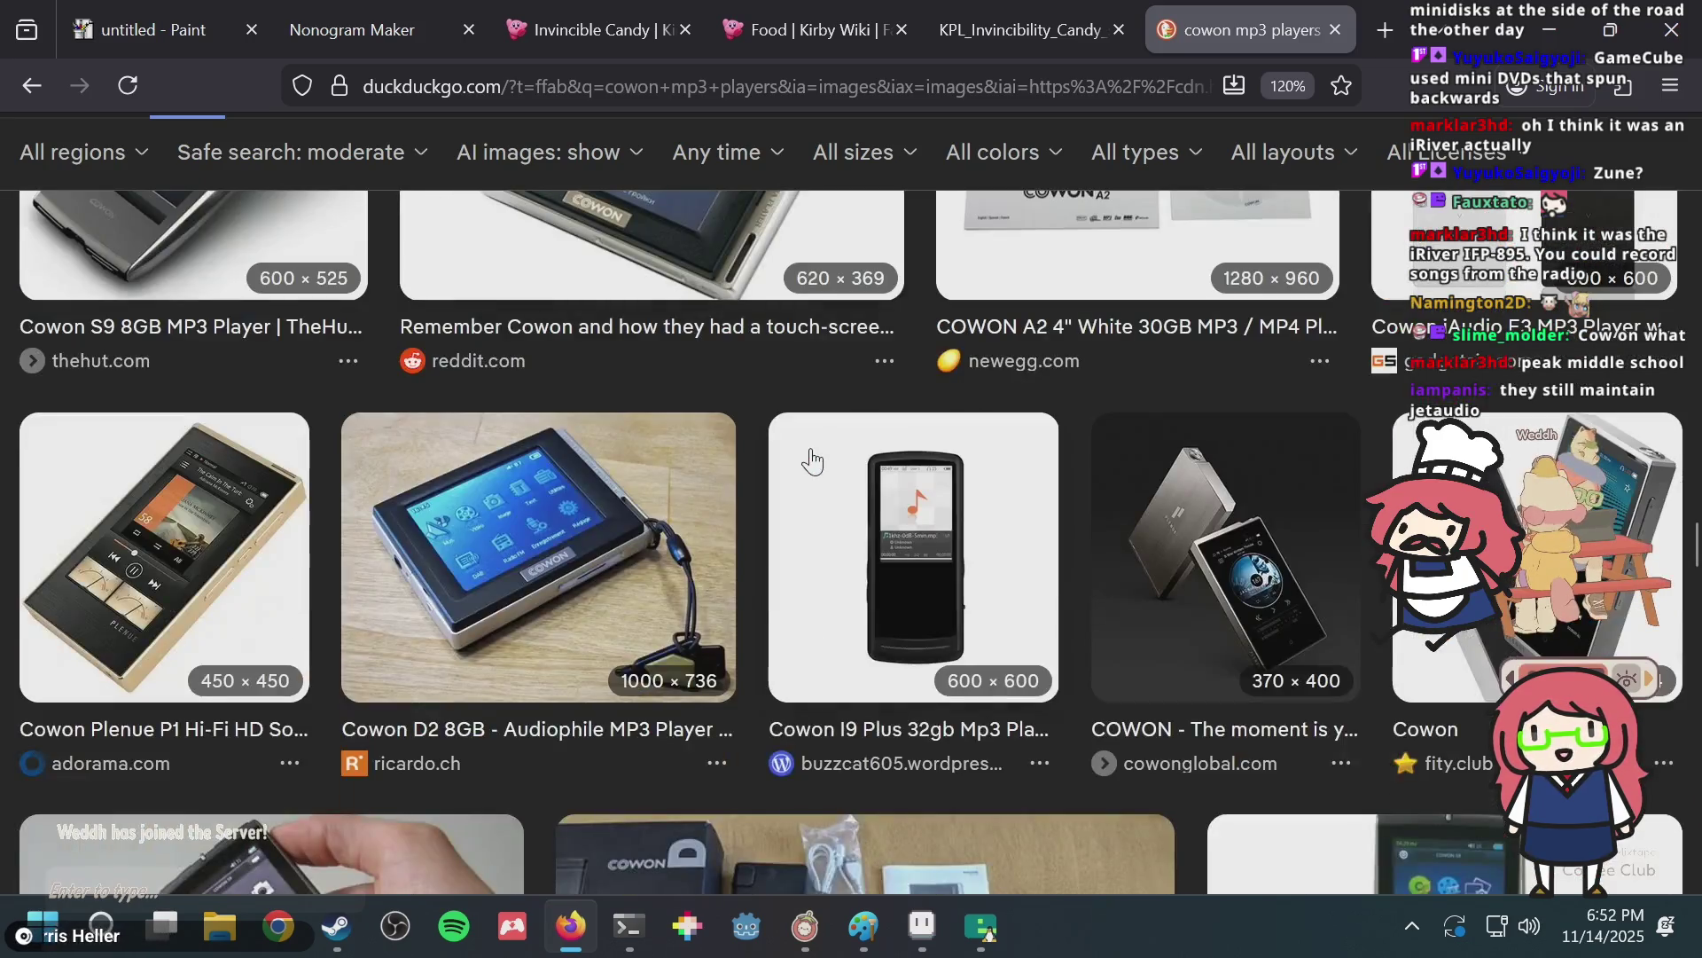
{"action": "scroll", "coordinate": [809, 460], "scroll_direction": "down", "scroll_amount": 2}
{"action": "scroll", "coordinate": [809, 460], "scroll_direction": "down", "scroll_amount": 4}
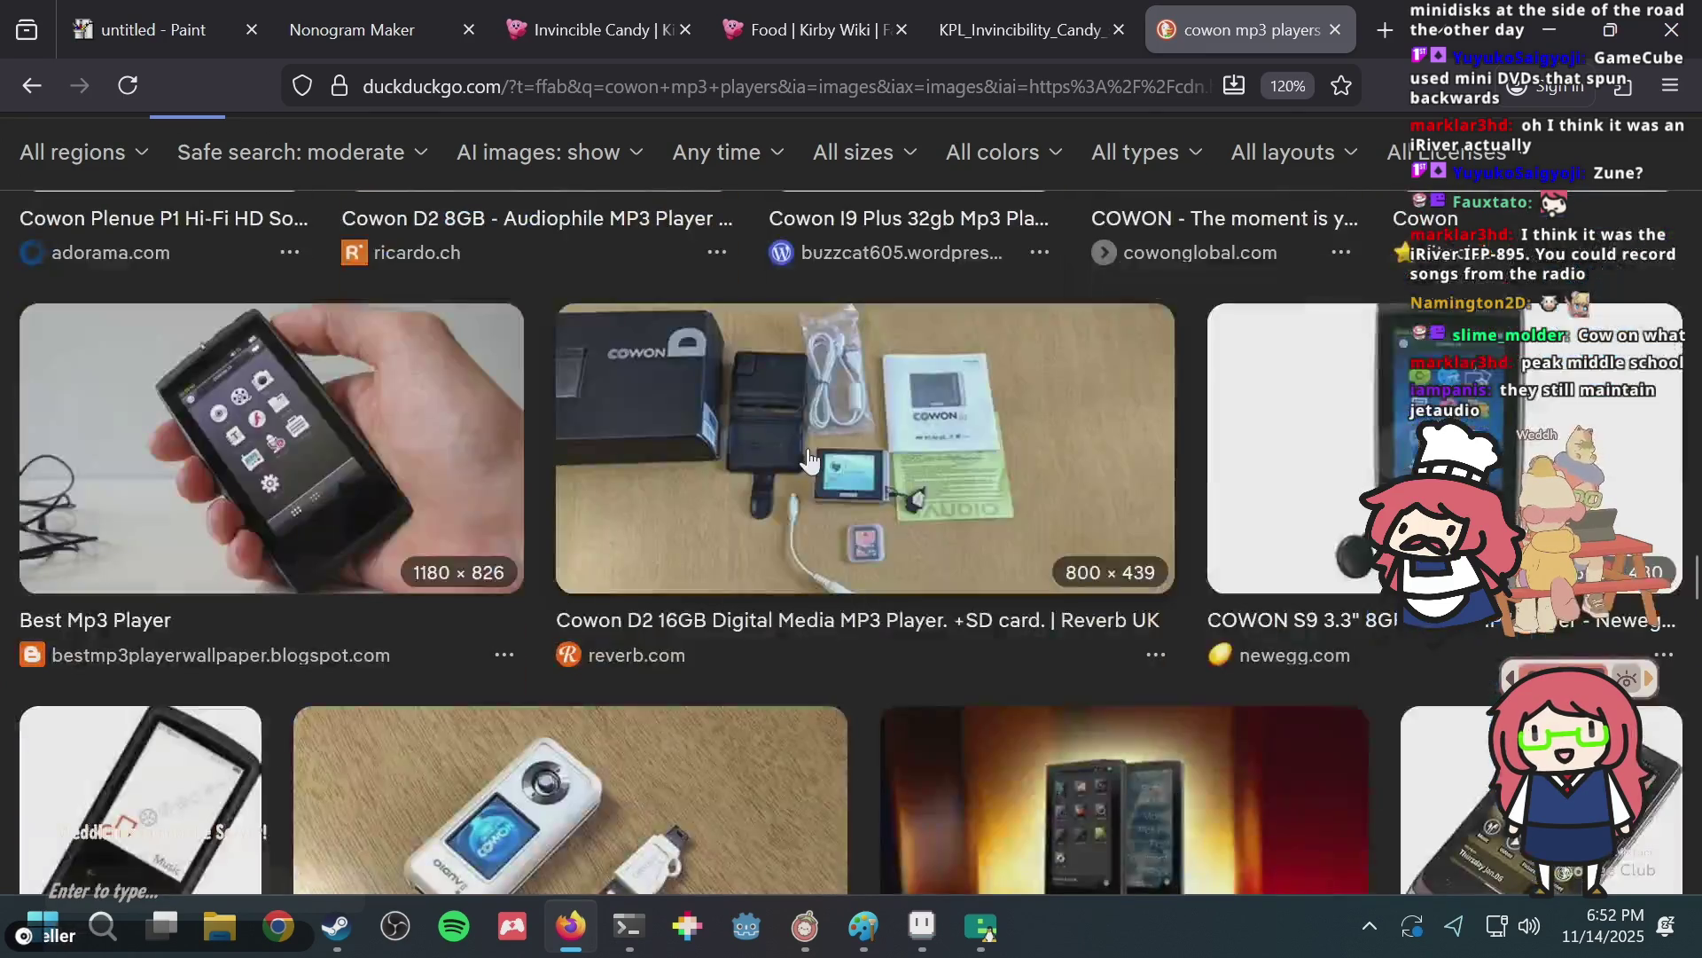
{"action": "scroll", "coordinate": [808, 461], "scroll_direction": "down", "scroll_amount": 4}
{"action": "scroll", "coordinate": [809, 460], "scroll_direction": "down", "scroll_amount": 2}
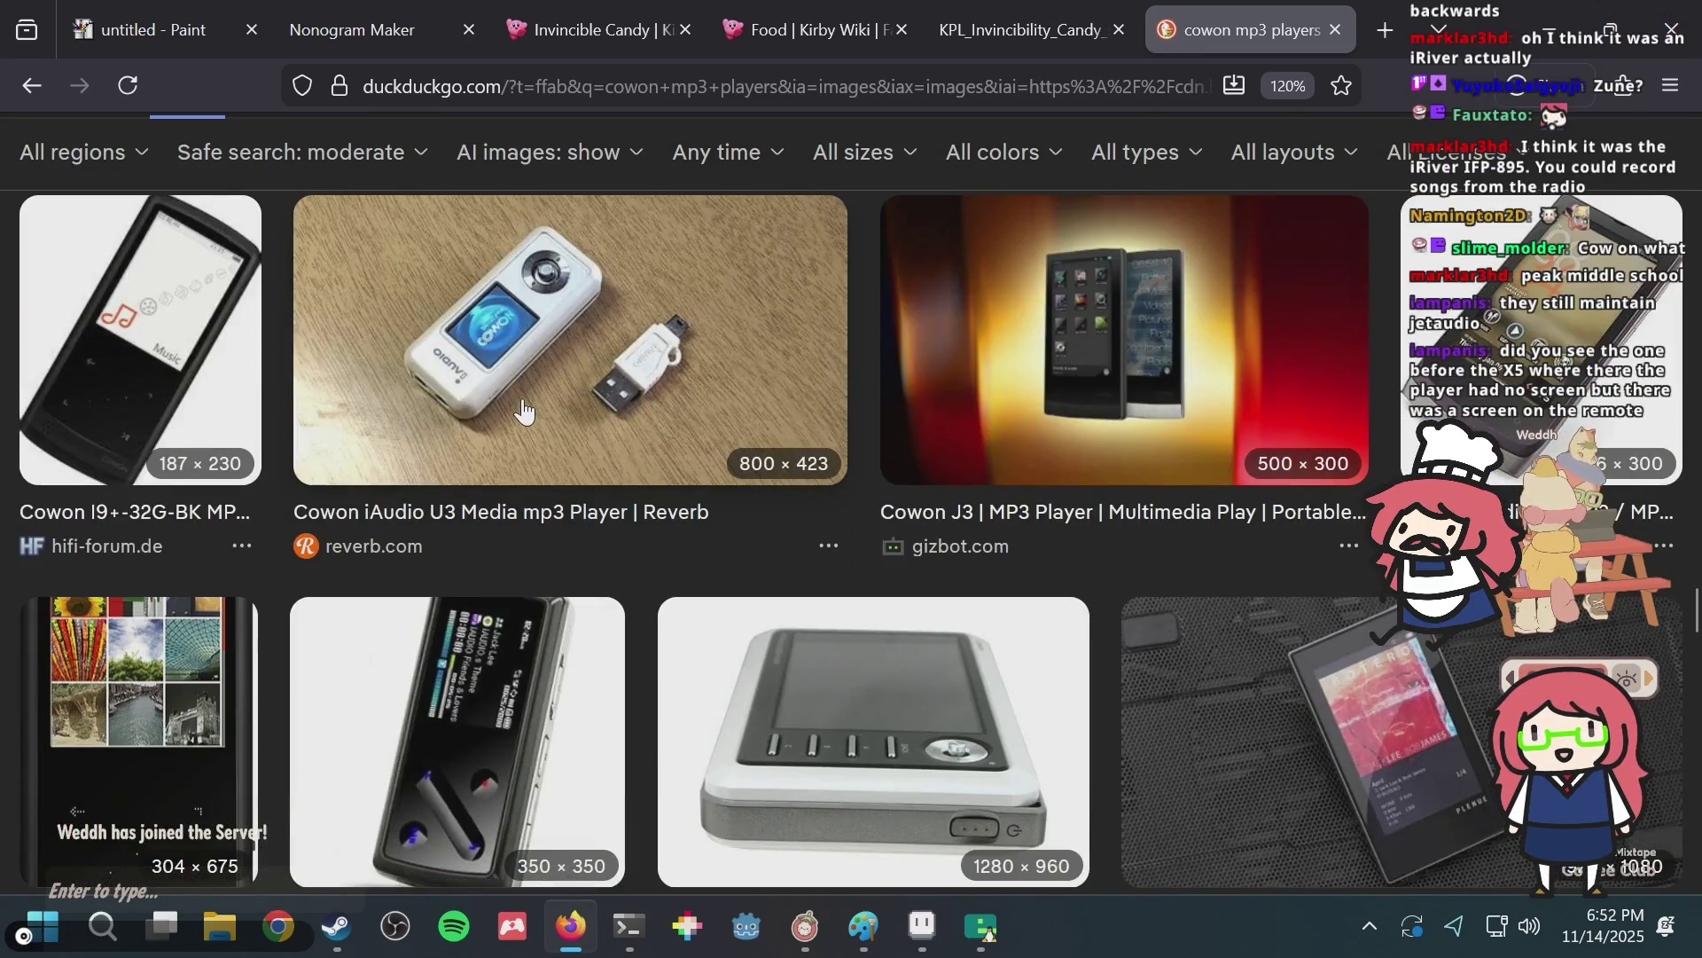
Preview the Cowon iAudio U3 image result.
{"action": "left_click", "coordinate": [523, 410]}
{"action": "scroll", "coordinate": [752, 390], "scroll_direction": "down", "scroll_amount": 2}
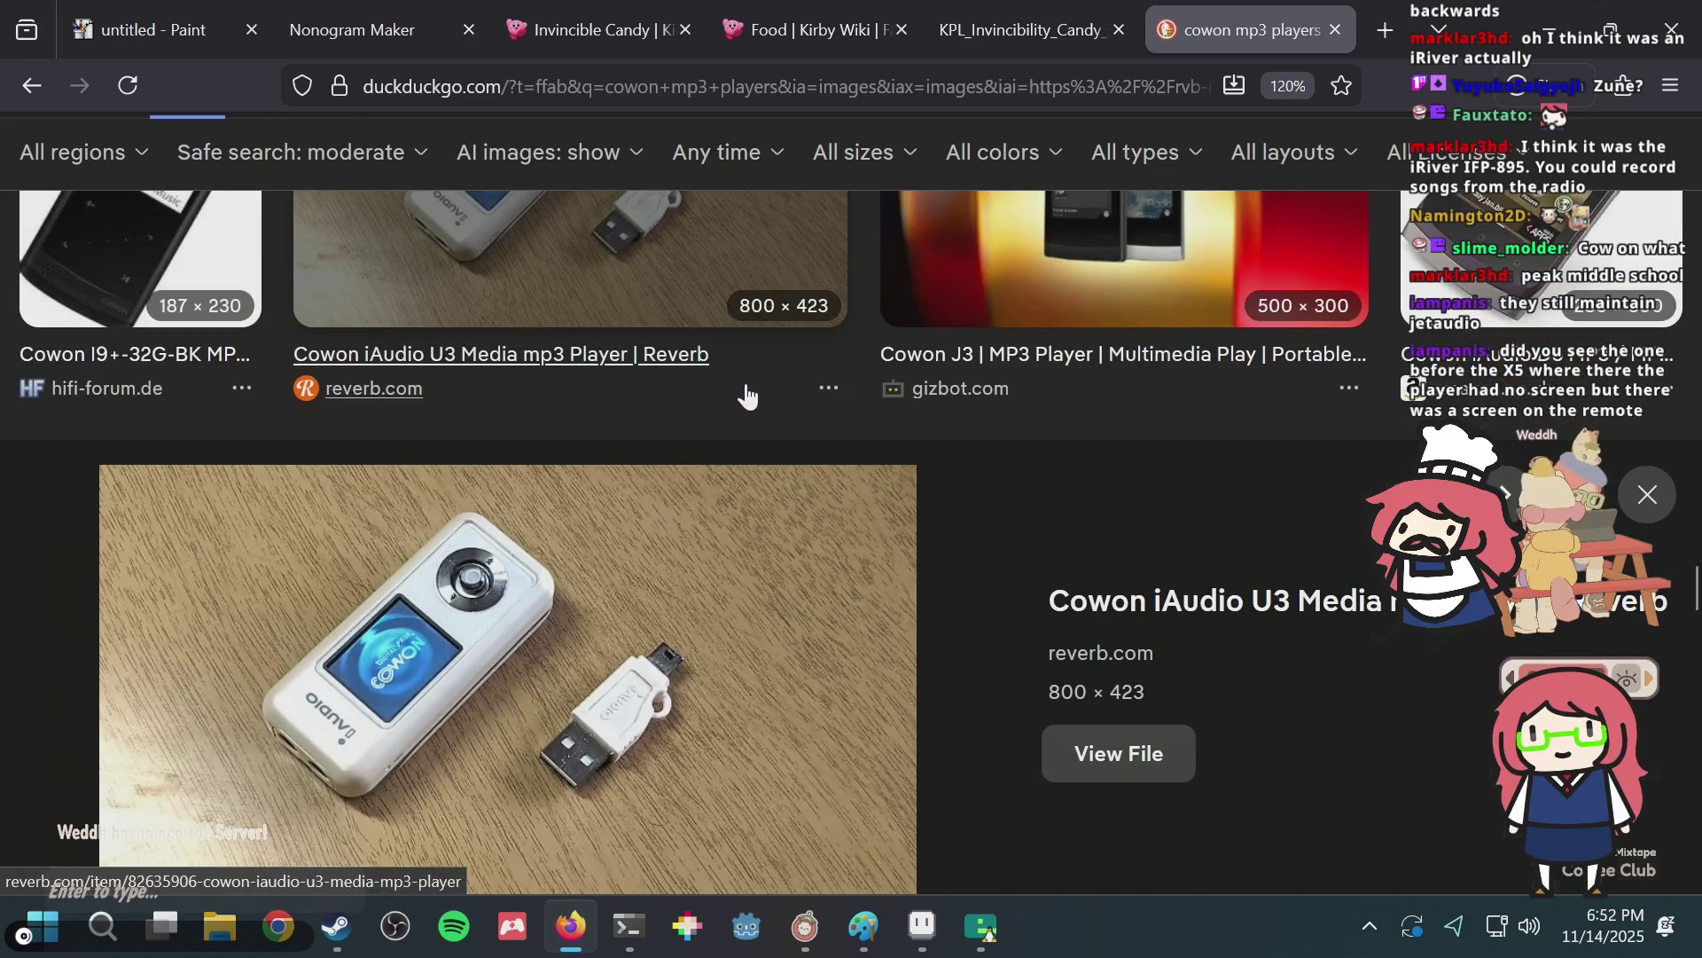
{"action": "scroll", "coordinate": [748, 397], "scroll_direction": "down", "scroll_amount": 6}
{"action": "scroll", "coordinate": [744, 399], "scroll_direction": "down", "scroll_amount": 1}
{"action": "scroll", "coordinate": [741, 403], "scroll_direction": "down", "scroll_amount": 2}
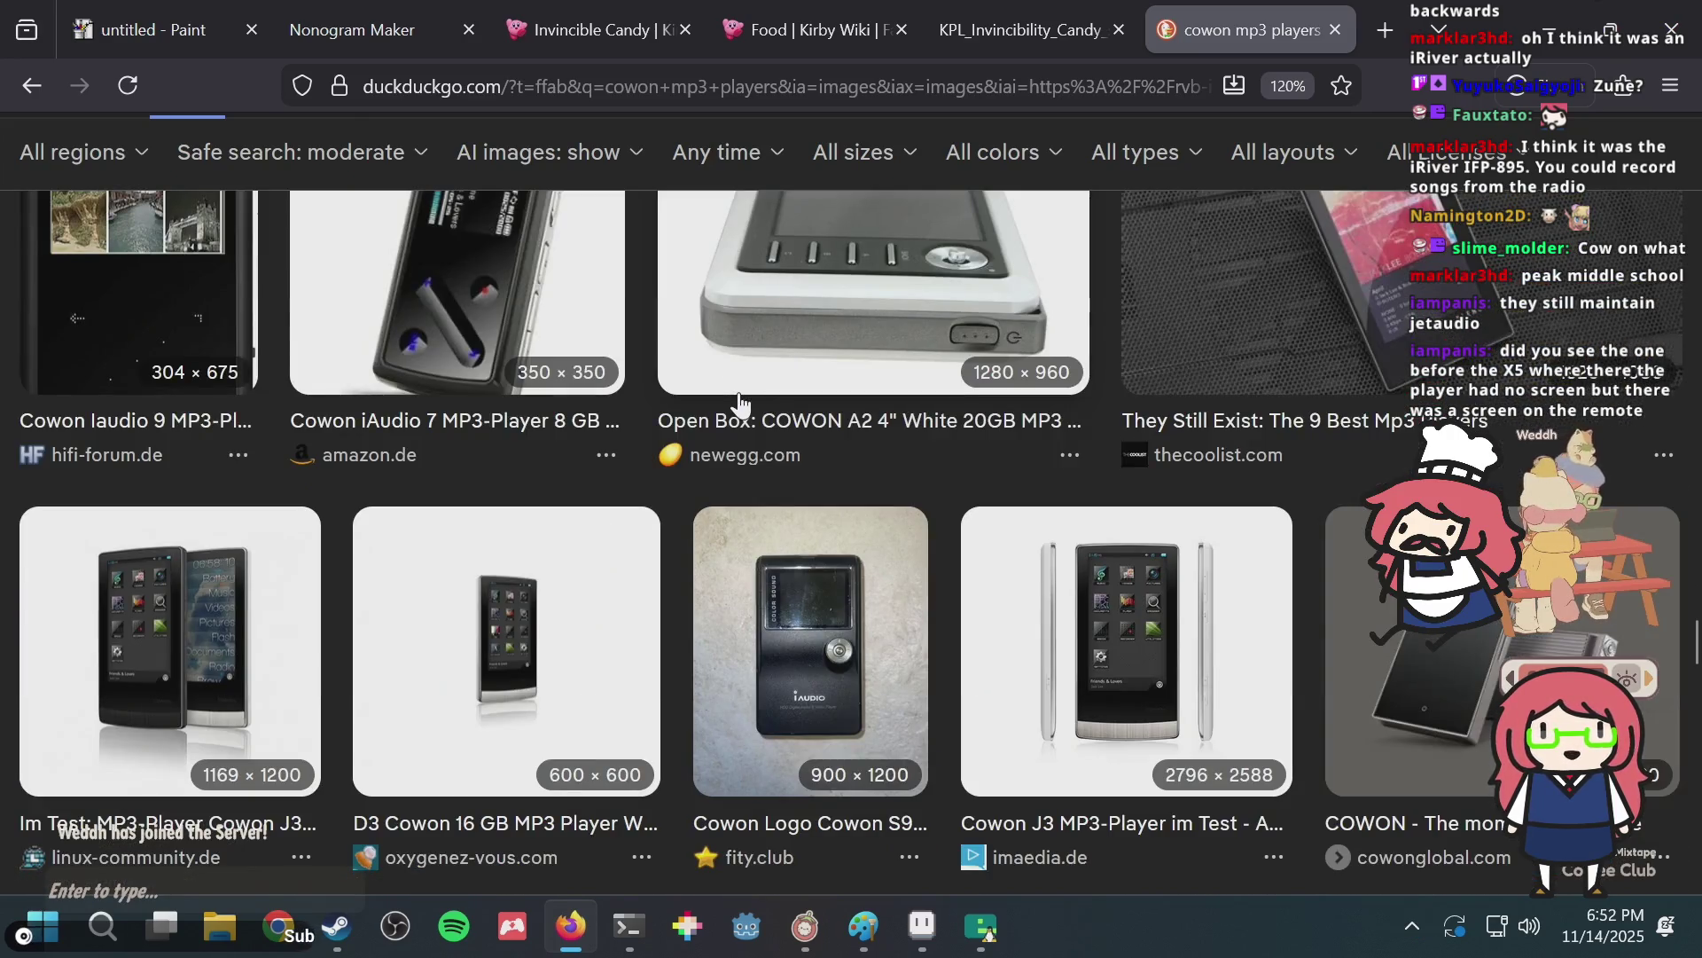
{"action": "scroll", "coordinate": [739, 403], "scroll_direction": "up", "scroll_amount": 2}
{"action": "scroll", "coordinate": [739, 403], "scroll_direction": "up", "scroll_amount": 2}
{"action": "scroll", "coordinate": [741, 404], "scroll_direction": "up", "scroll_amount": 6}
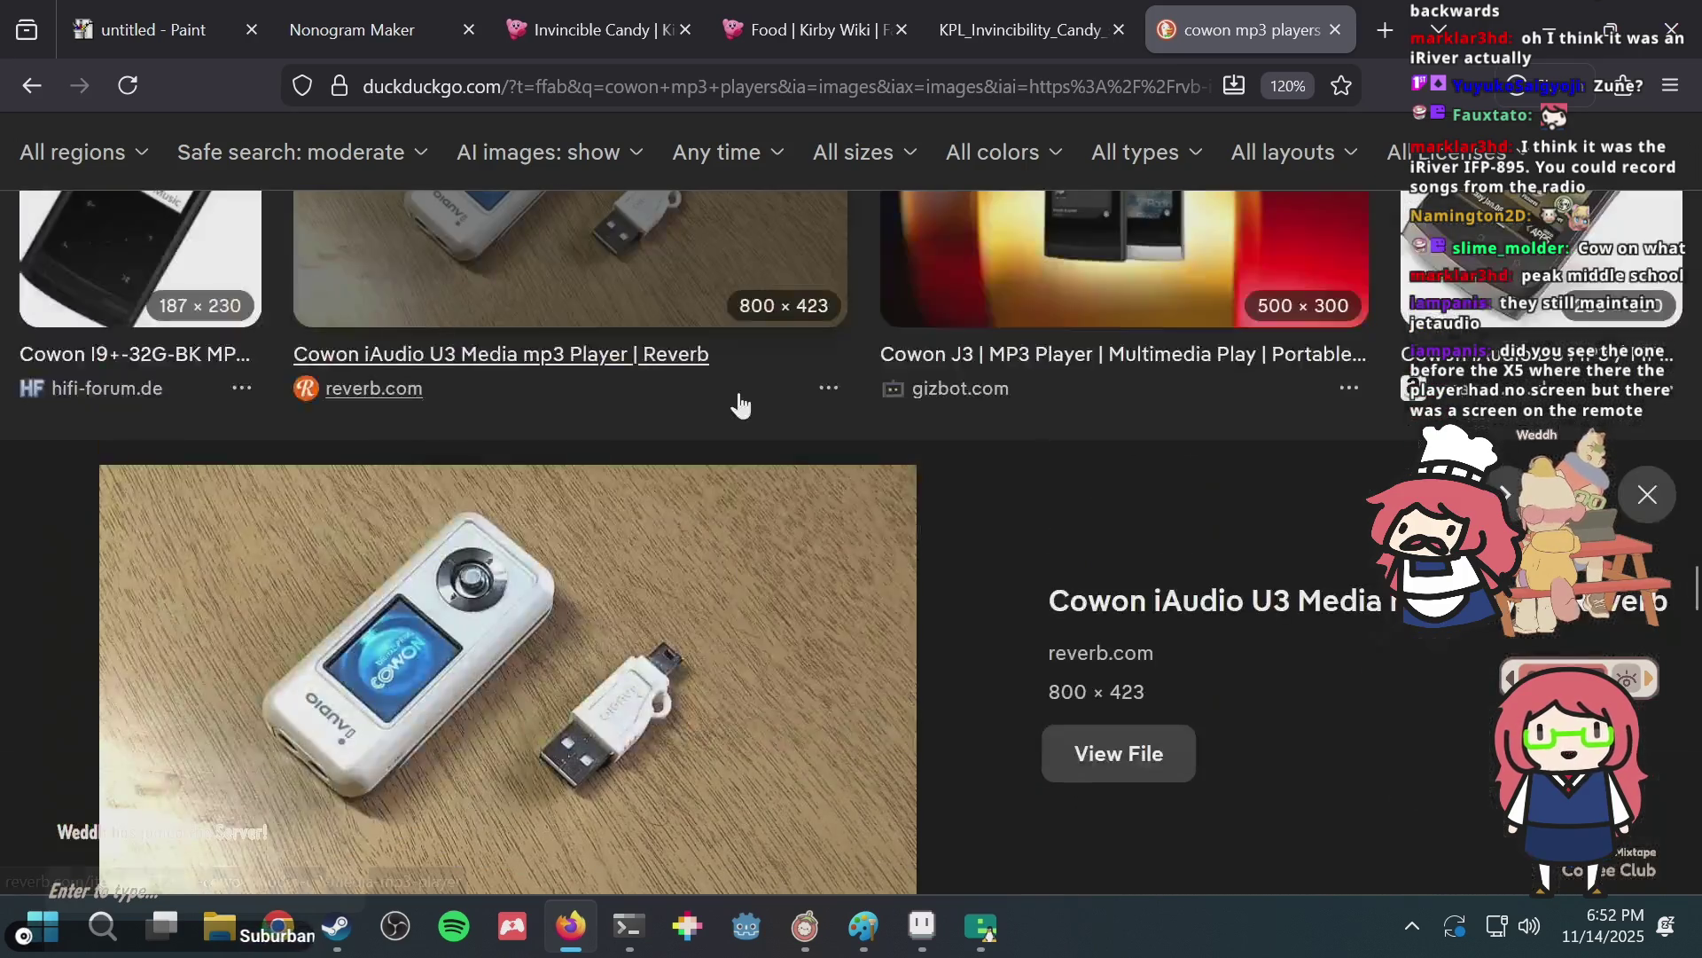
Browse further down the Cowon image results, then return to puzzle.aseprite in Aseprite.
{"action": "scroll", "coordinate": [740, 404], "scroll_direction": "down", "scroll_amount": 3}
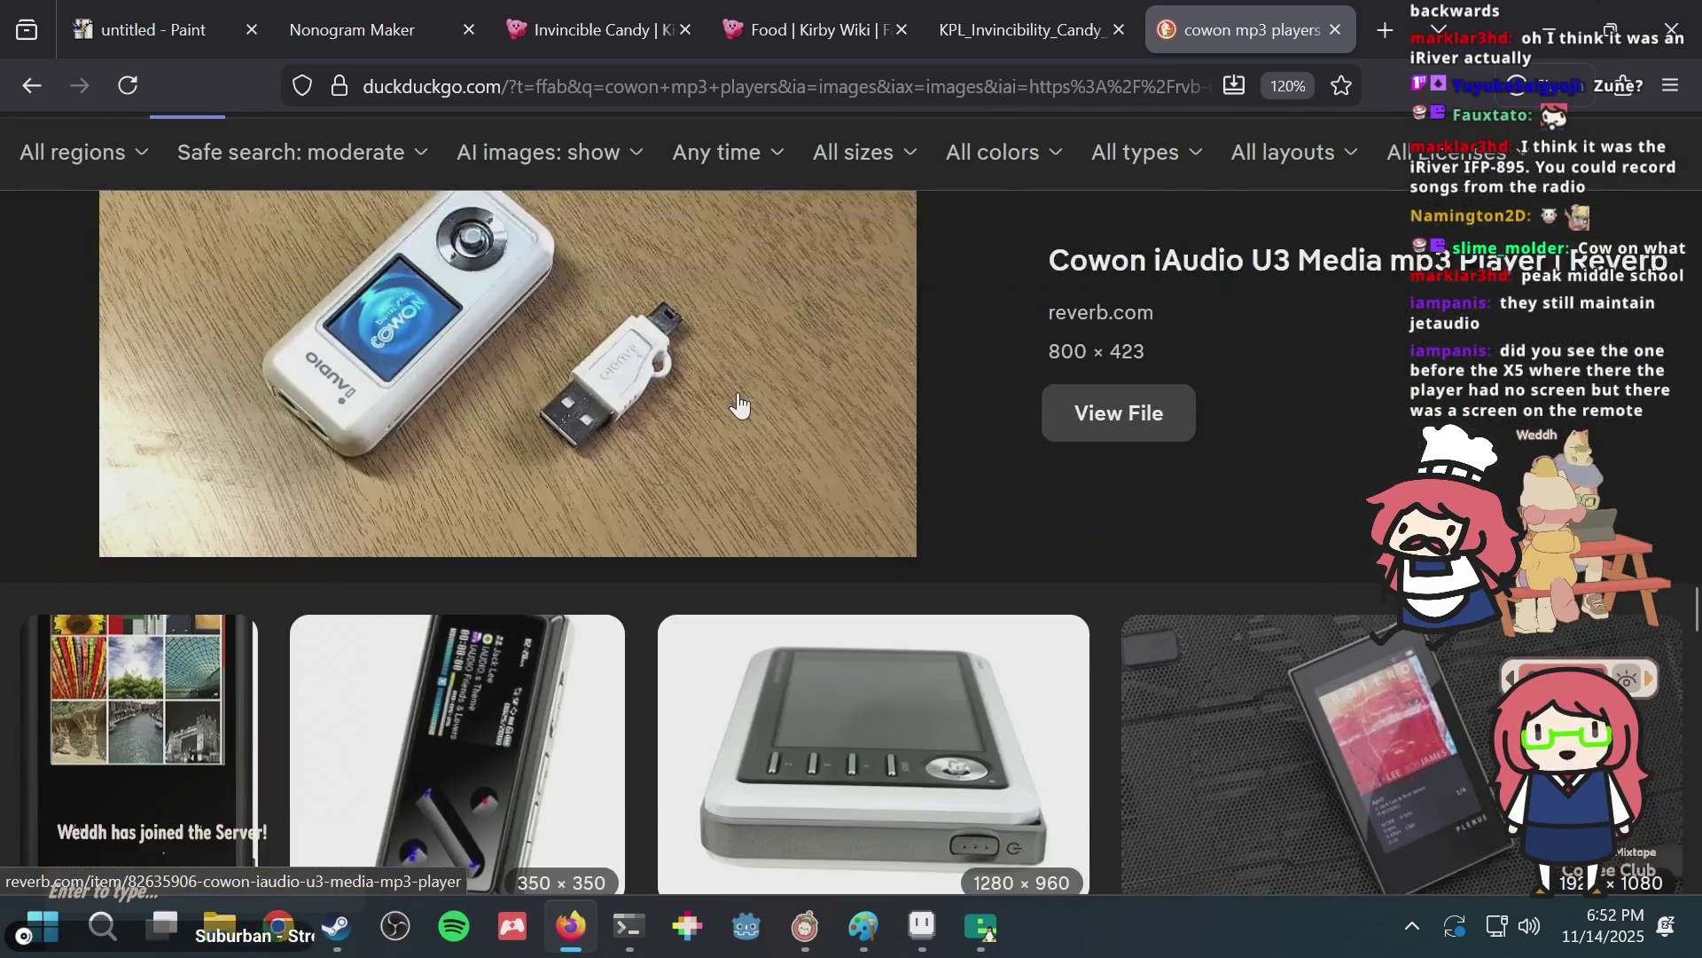
{"action": "scroll", "coordinate": [738, 405], "scroll_direction": "down", "scroll_amount": 4}
{"action": "scroll", "coordinate": [736, 405], "scroll_direction": "down", "scroll_amount": 2}
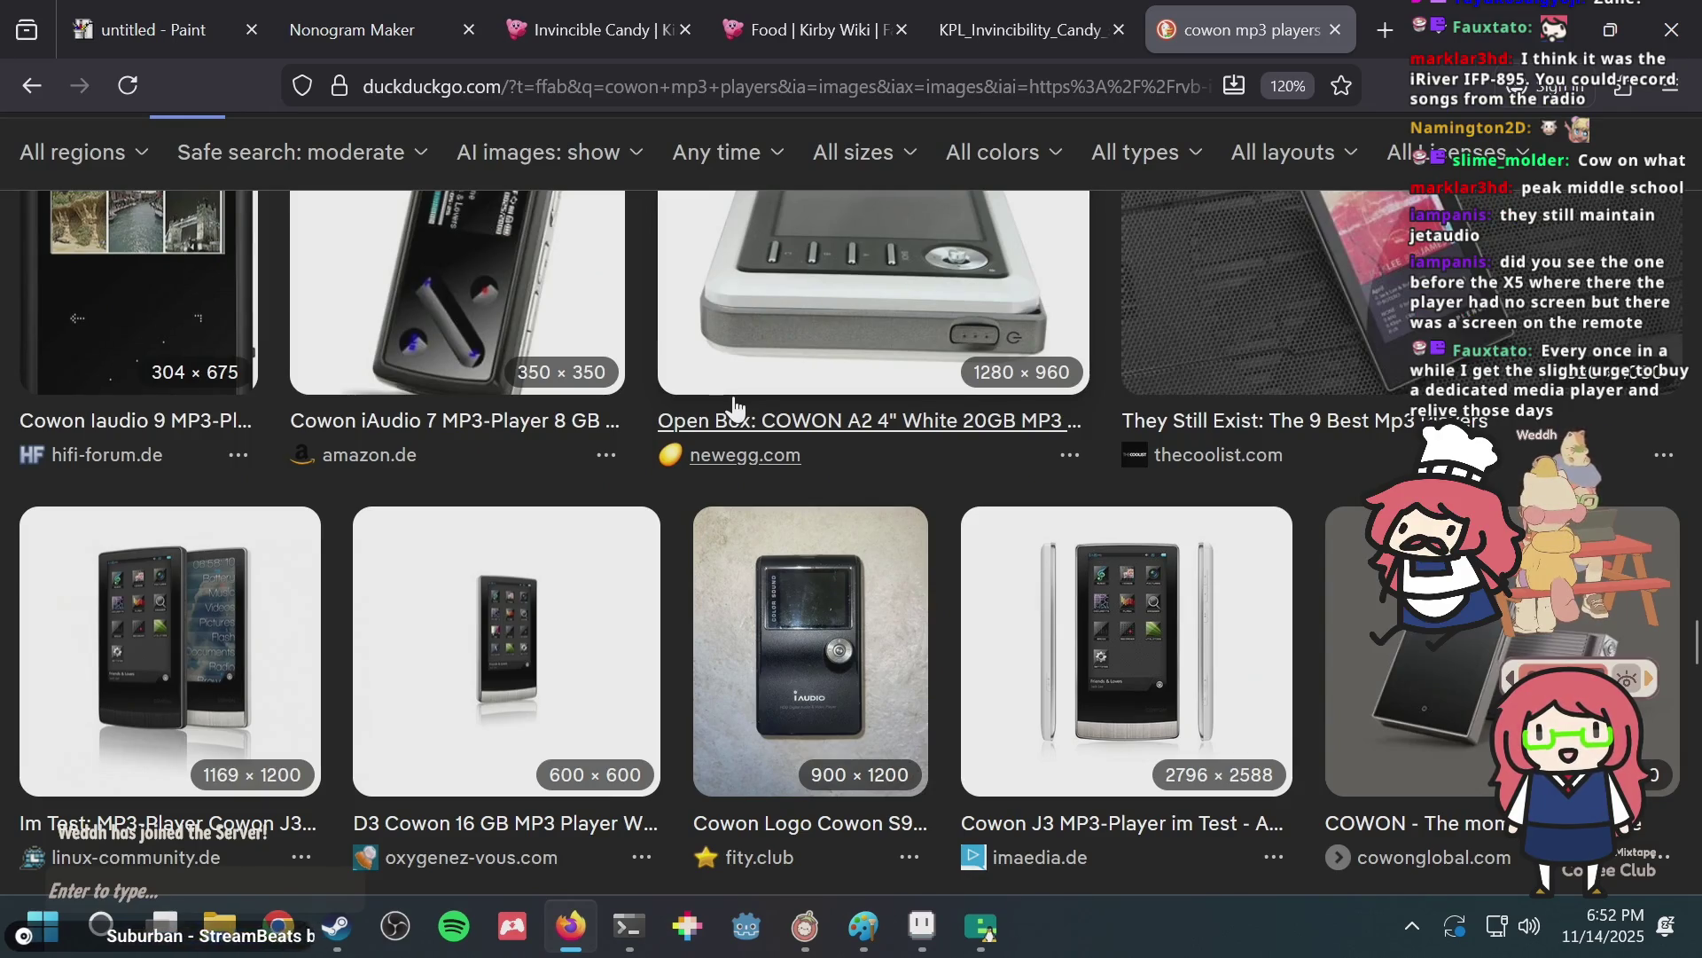
{"action": "scroll", "coordinate": [734, 409], "scroll_direction": "down", "scroll_amount": 2}
{"action": "scroll", "coordinate": [735, 408], "scroll_direction": "down", "scroll_amount": 2}
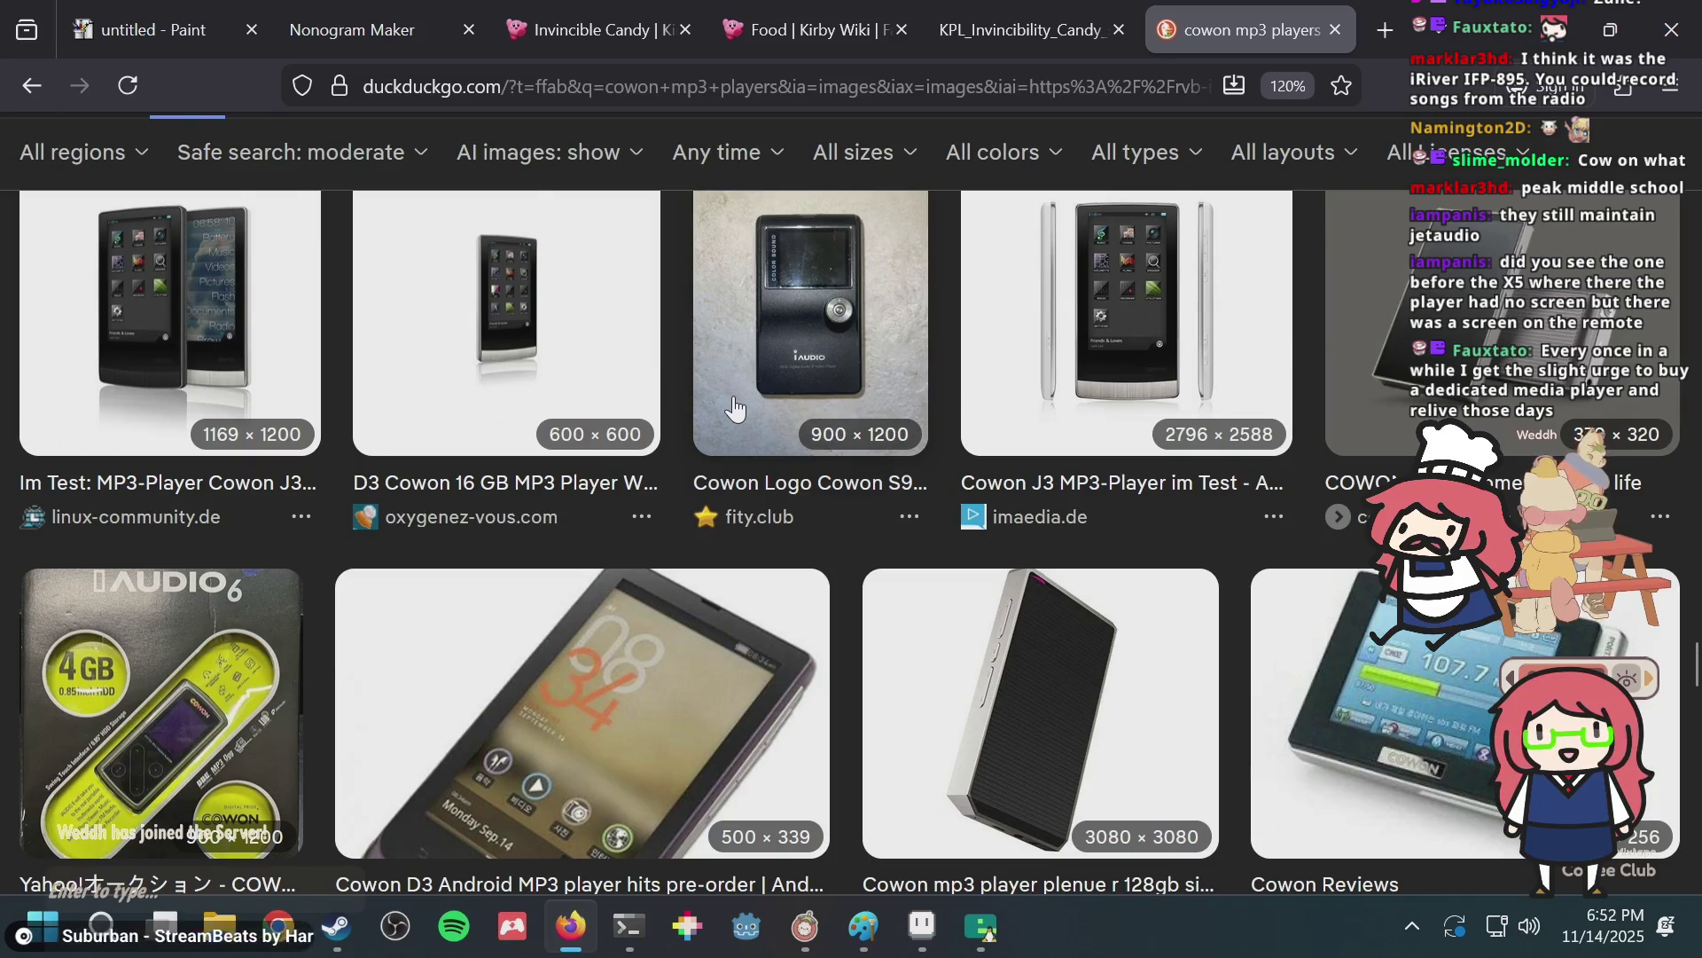
{"action": "scroll", "coordinate": [735, 409], "scroll_direction": "down", "scroll_amount": 2}
{"action": "scroll", "coordinate": [733, 410], "scroll_direction": "down", "scroll_amount": 2}
{"action": "scroll", "coordinate": [732, 409], "scroll_direction": "down", "scroll_amount": 1}
{"action": "scroll", "coordinate": [729, 411], "scroll_direction": "down", "scroll_amount": 2}
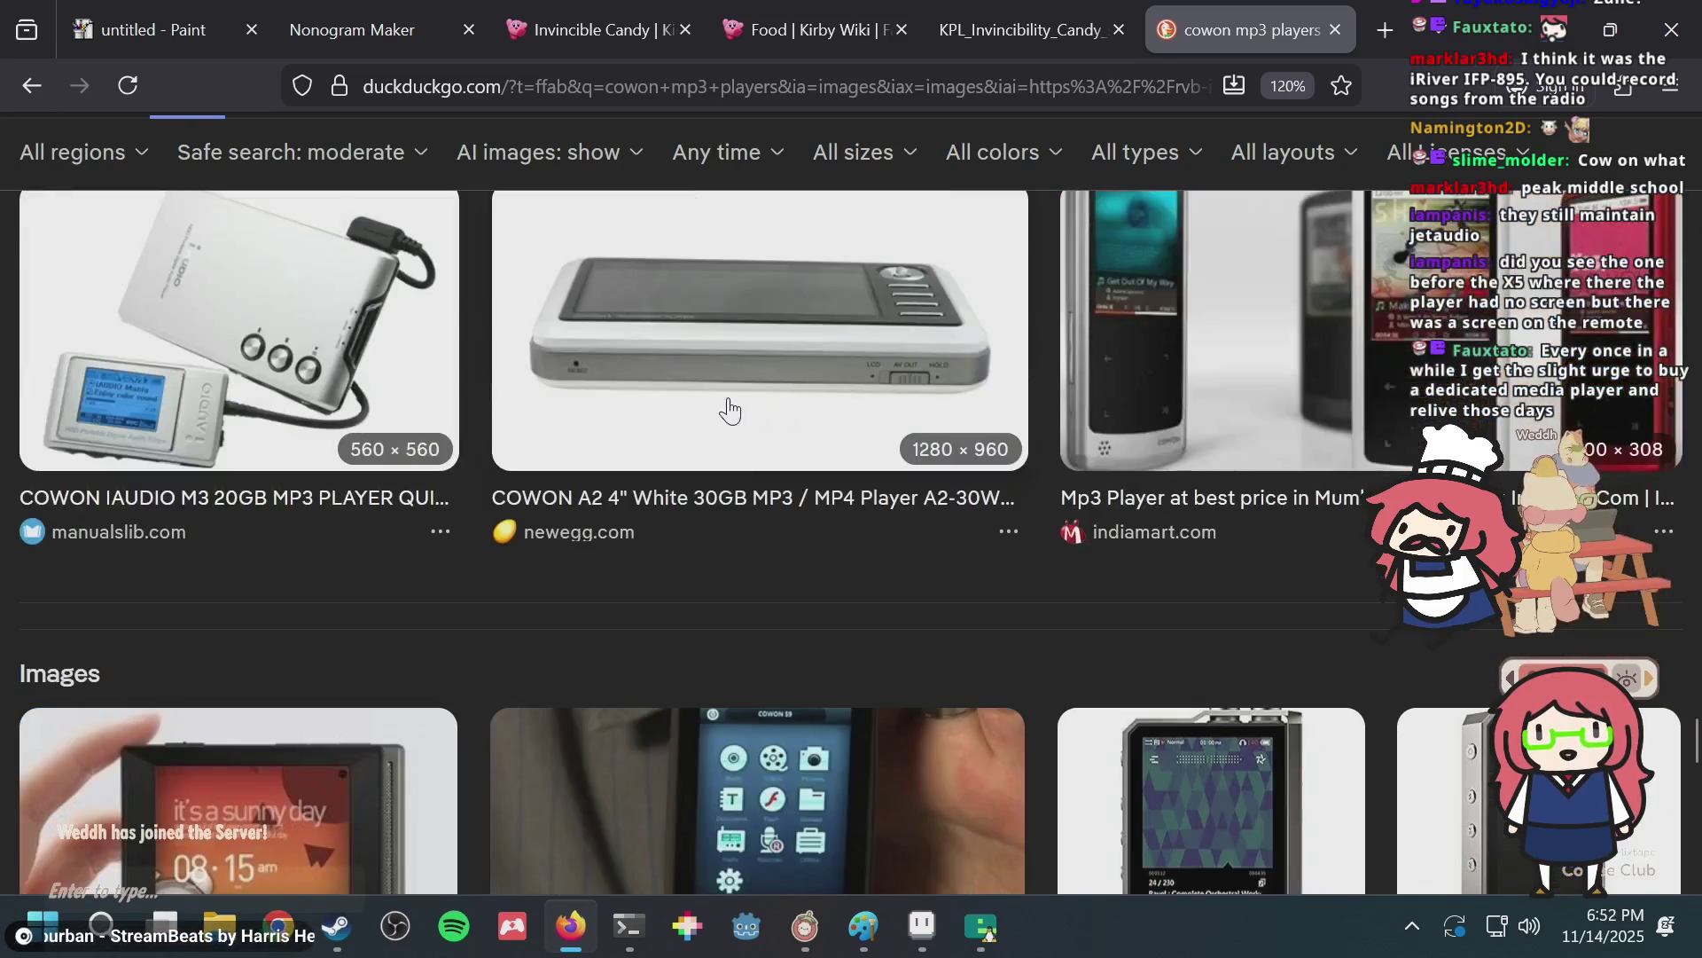
{"action": "scroll", "coordinate": [727, 403], "scroll_direction": "down", "scroll_amount": 3}
{"action": "scroll", "coordinate": [725, 396], "scroll_direction": "down", "scroll_amount": 3}
{"action": "scroll", "coordinate": [722, 401], "scroll_direction": "down", "scroll_amount": 4}
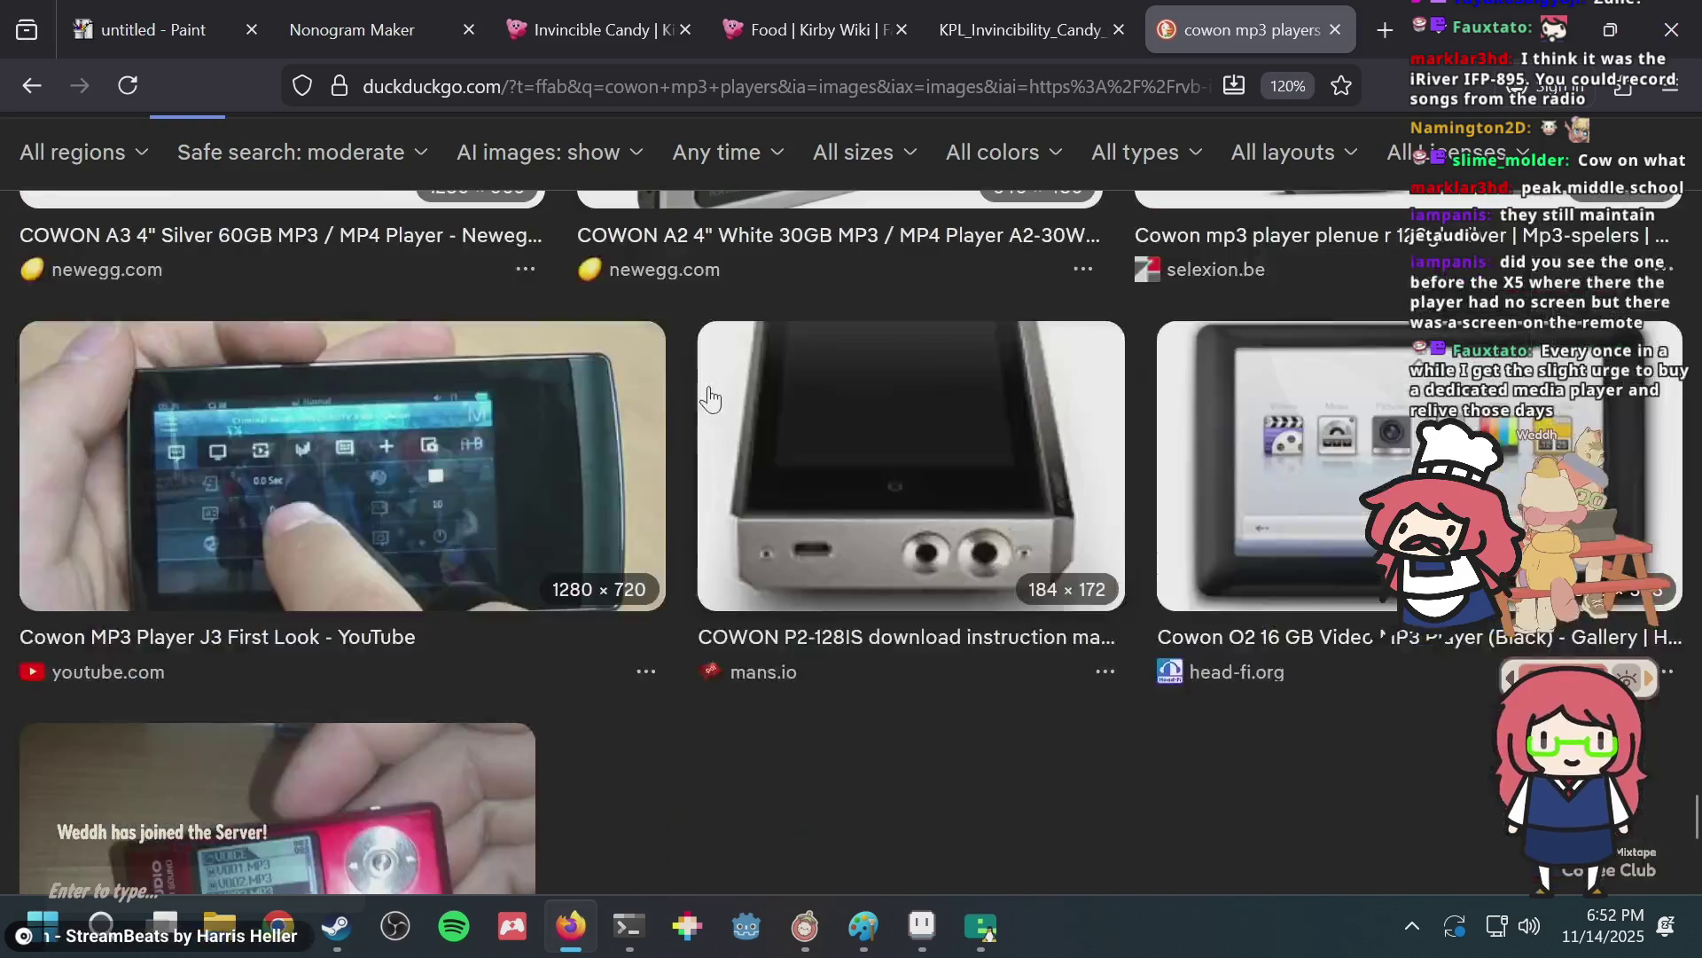
{"action": "scroll", "coordinate": [709, 399], "scroll_direction": "down", "scroll_amount": 4}
{"action": "scroll", "coordinate": [706, 390], "scroll_direction": "down", "scroll_amount": 1}
{"action": "scroll", "coordinate": [706, 390], "scroll_direction": "down", "scroll_amount": 4}
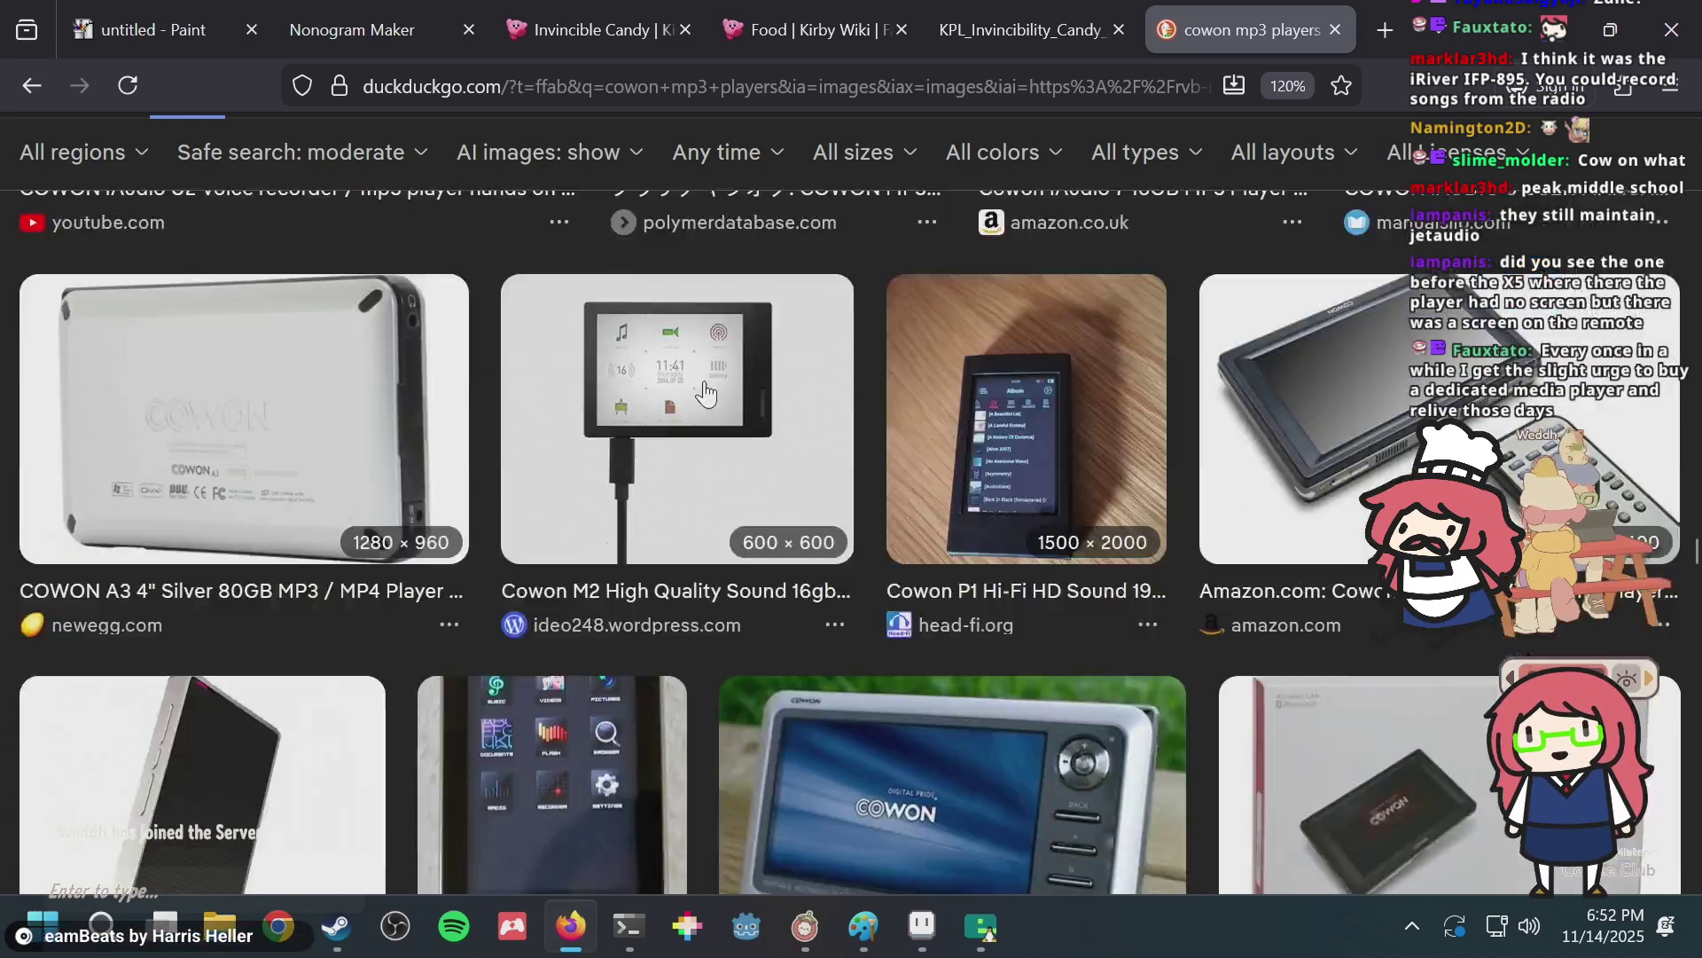
{"action": "scroll", "coordinate": [705, 390], "scroll_direction": "down", "scroll_amount": 5}
{"action": "scroll", "coordinate": [706, 390], "scroll_direction": "down", "scroll_amount": 1}
{"action": "key", "text": "alt+Tab"}
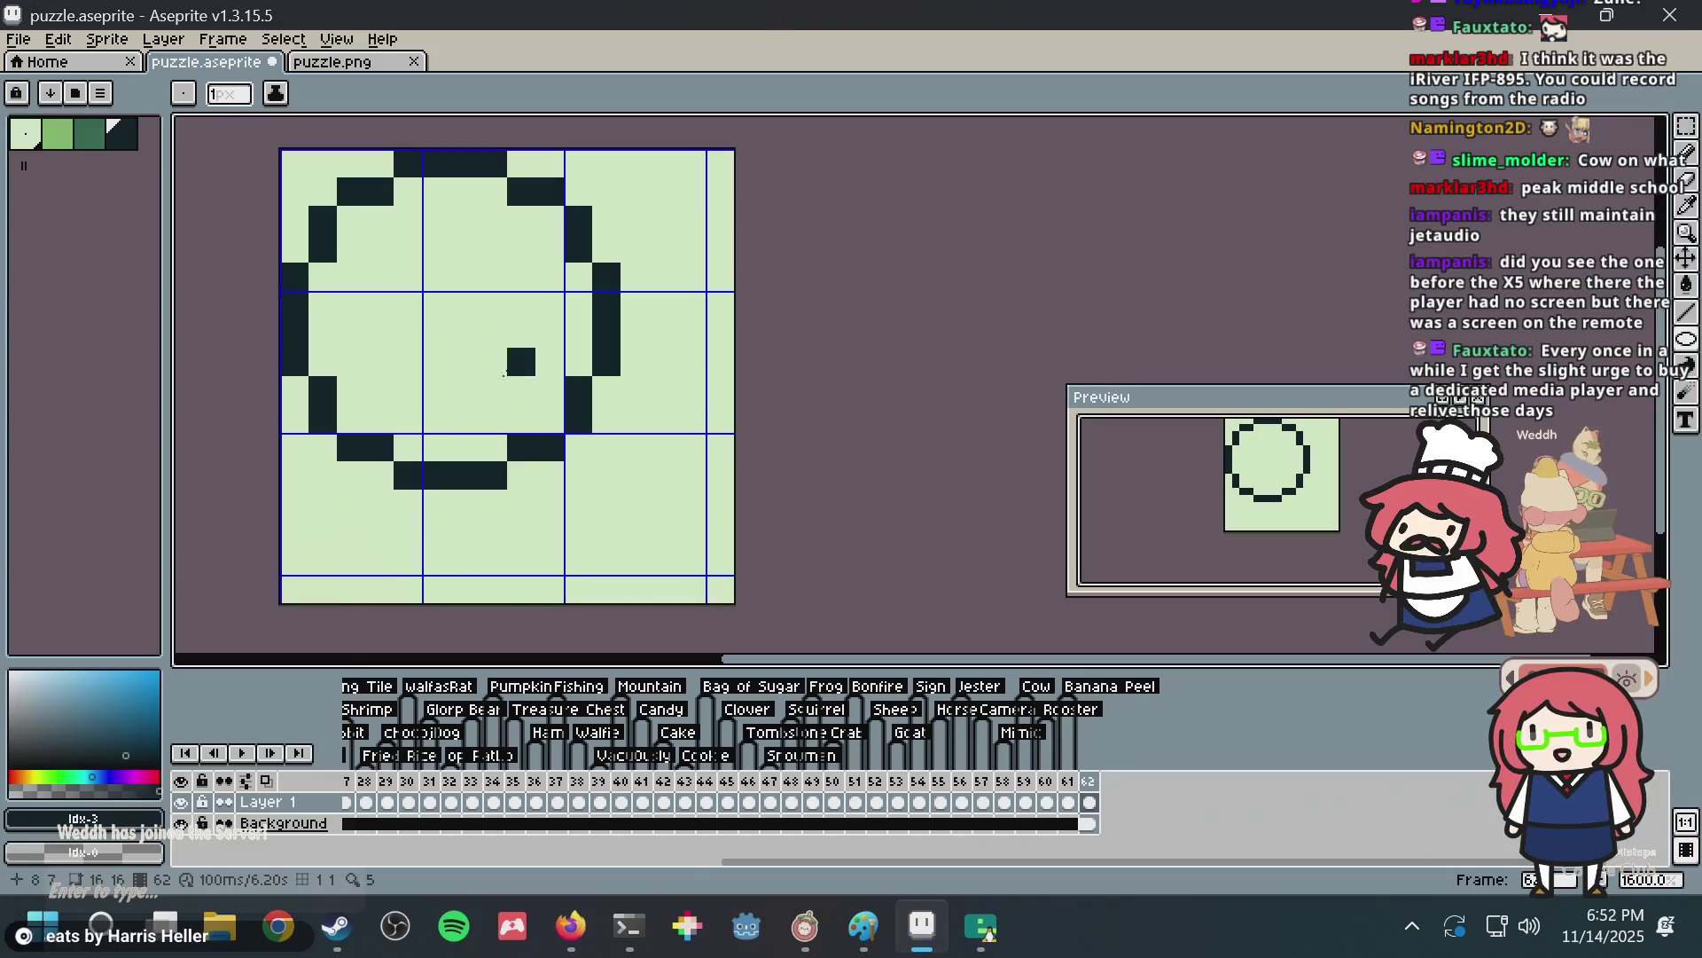
Clear the ring outline and discard a trial ellipse, leaving the canvas blank.
{"action": "key", "text": "ctrl+z"}
{"action": "left_click_drag", "start_coordinate": [370, 326], "coordinate": [381, 373]}
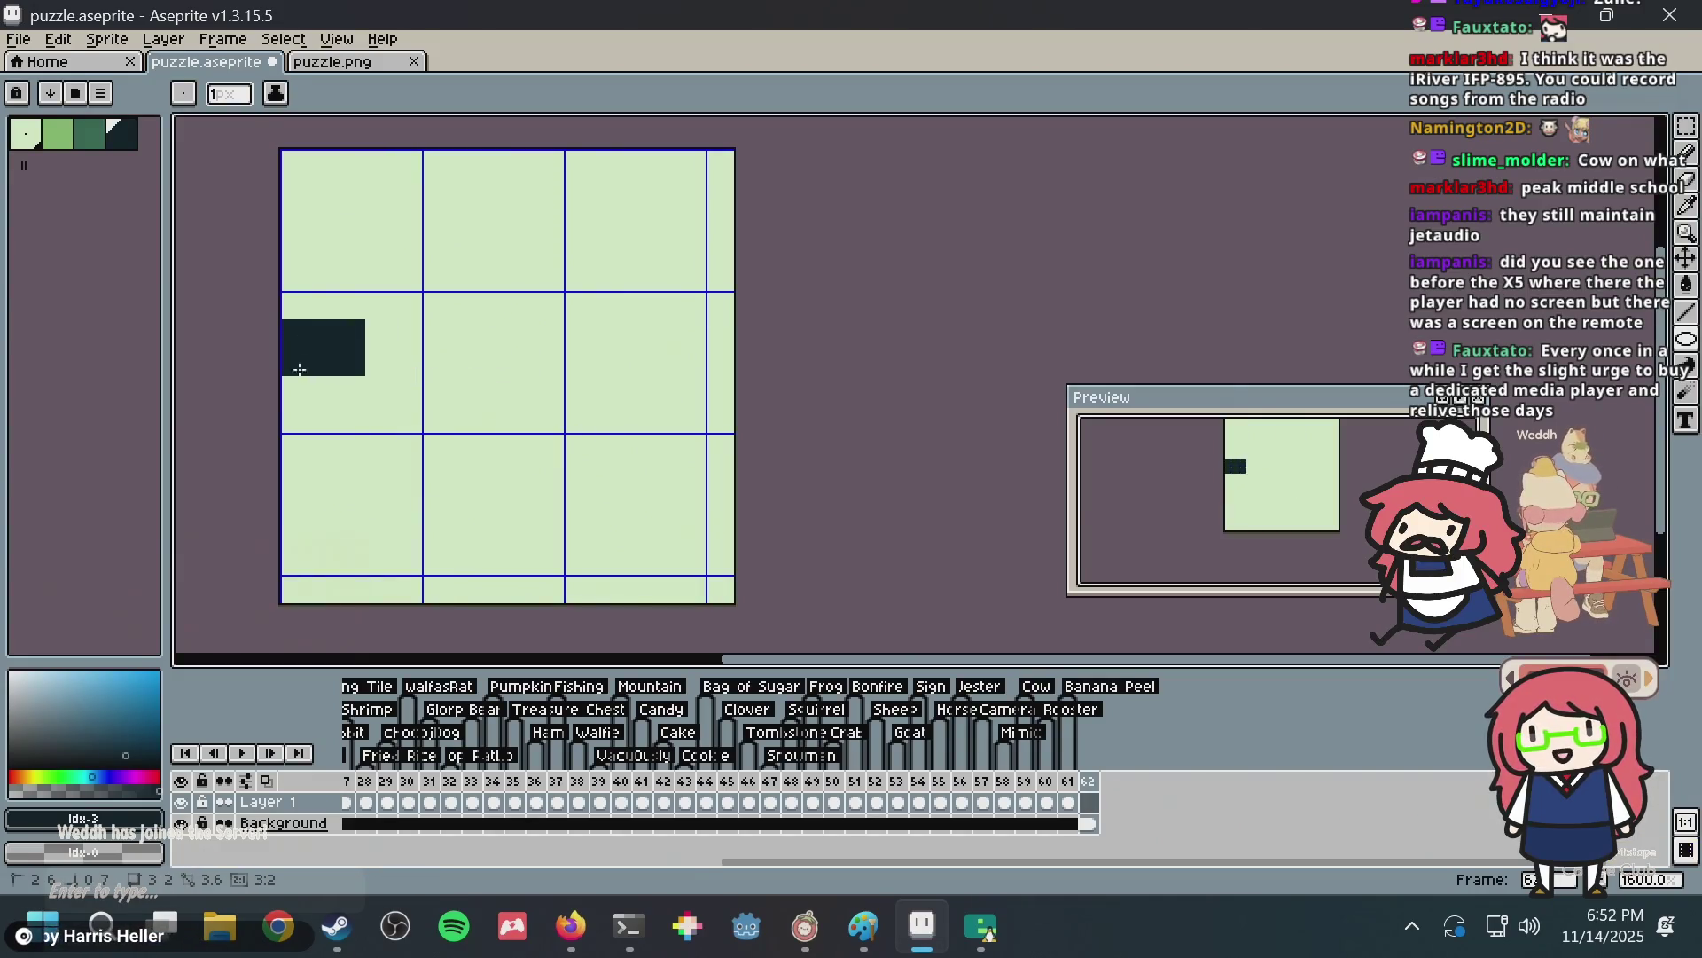
{"action": "key", "text": "ctrl+z"}
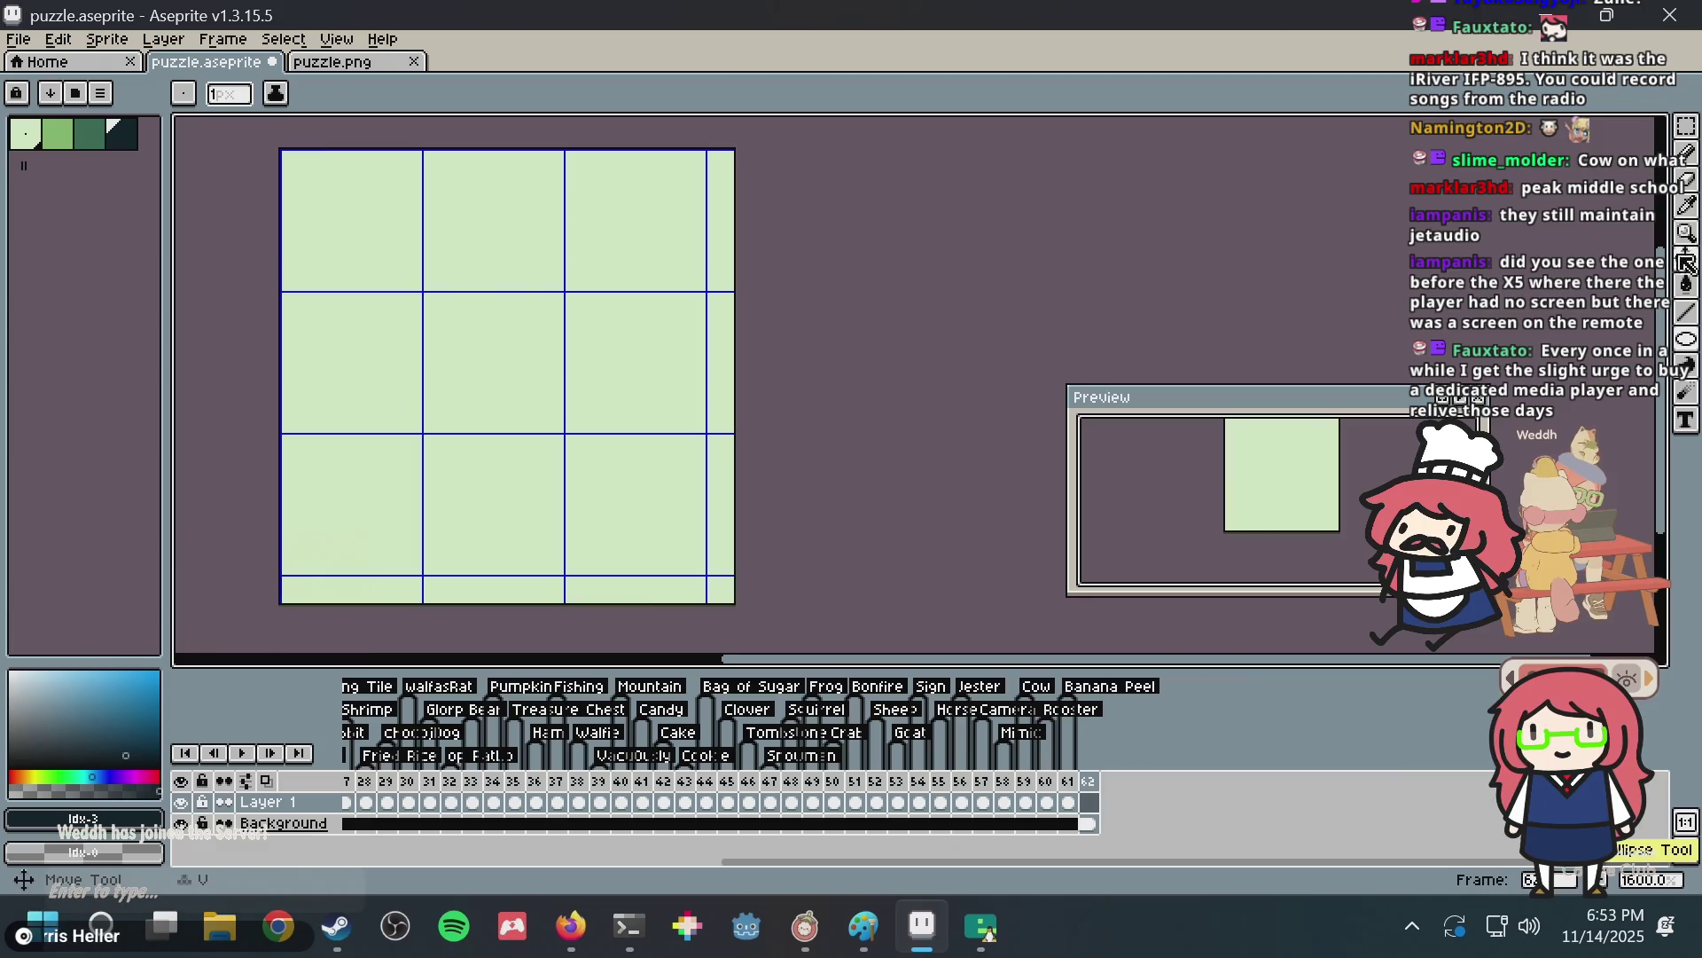
With the Pencil, draw the note's dark stem and hooked top, then select all.
{"action": "left_click", "coordinate": [1687, 152]}
{"action": "left_click", "coordinate": [634, 390]}
{"action": "scroll", "coordinate": [634, 390], "scroll_direction": "up", "scroll_amount": 1}
{"action": "scroll", "coordinate": [689, 390], "scroll_direction": "up", "scroll_amount": 1}
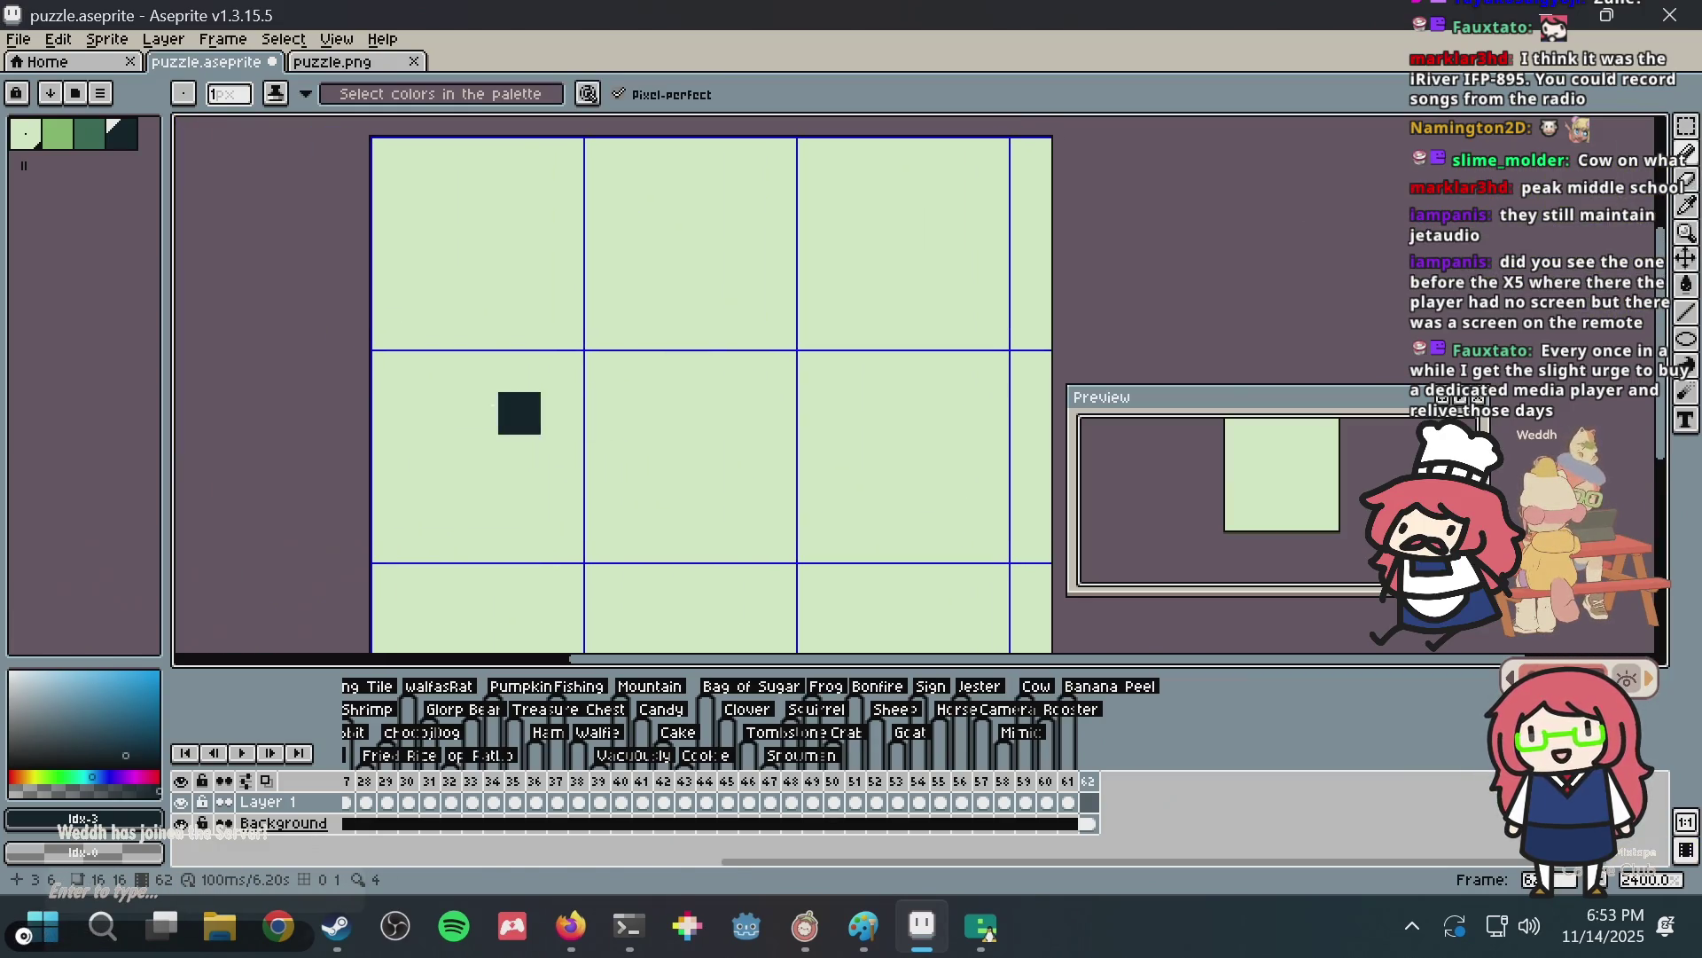
{"action": "mouse_move", "coordinate": [479, 413]}
{"action": "left_mouse_down"}
{"action": "mouse_move", "coordinate": [448, 418]}
{"action": "mouse_move", "coordinate": [481, 219]}
{"action": "mouse_move", "coordinate": [679, 386]}
{"action": "left_mouse_up"}
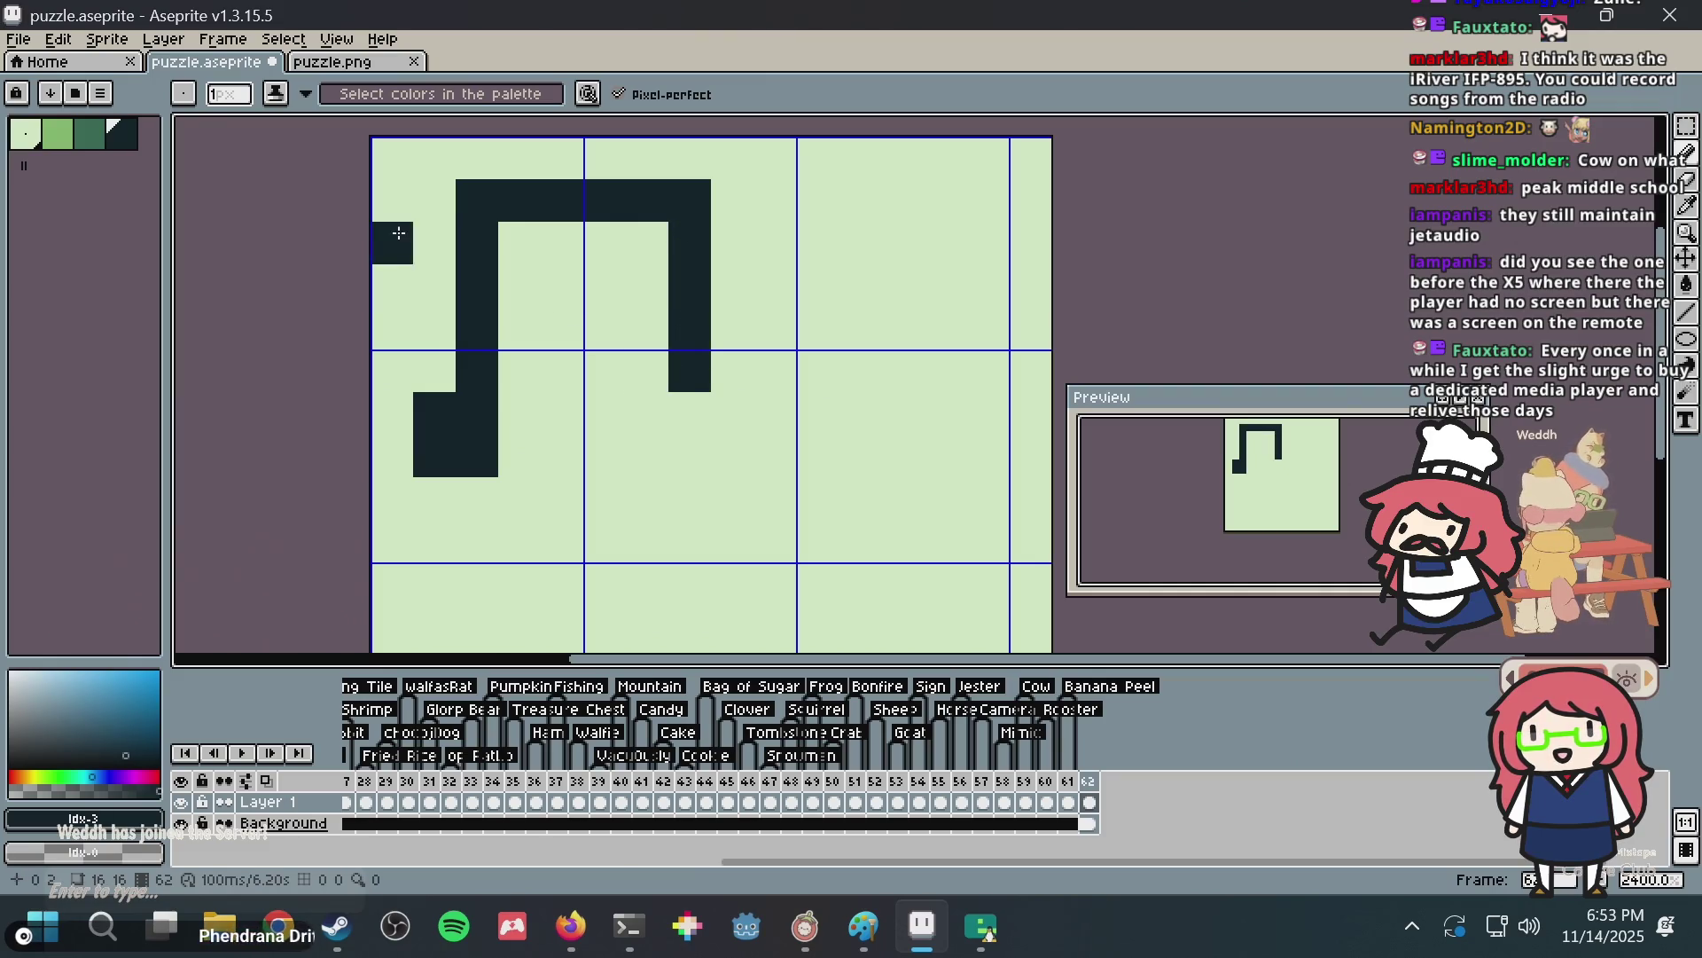
{"action": "key", "text": "ctrl+a"}
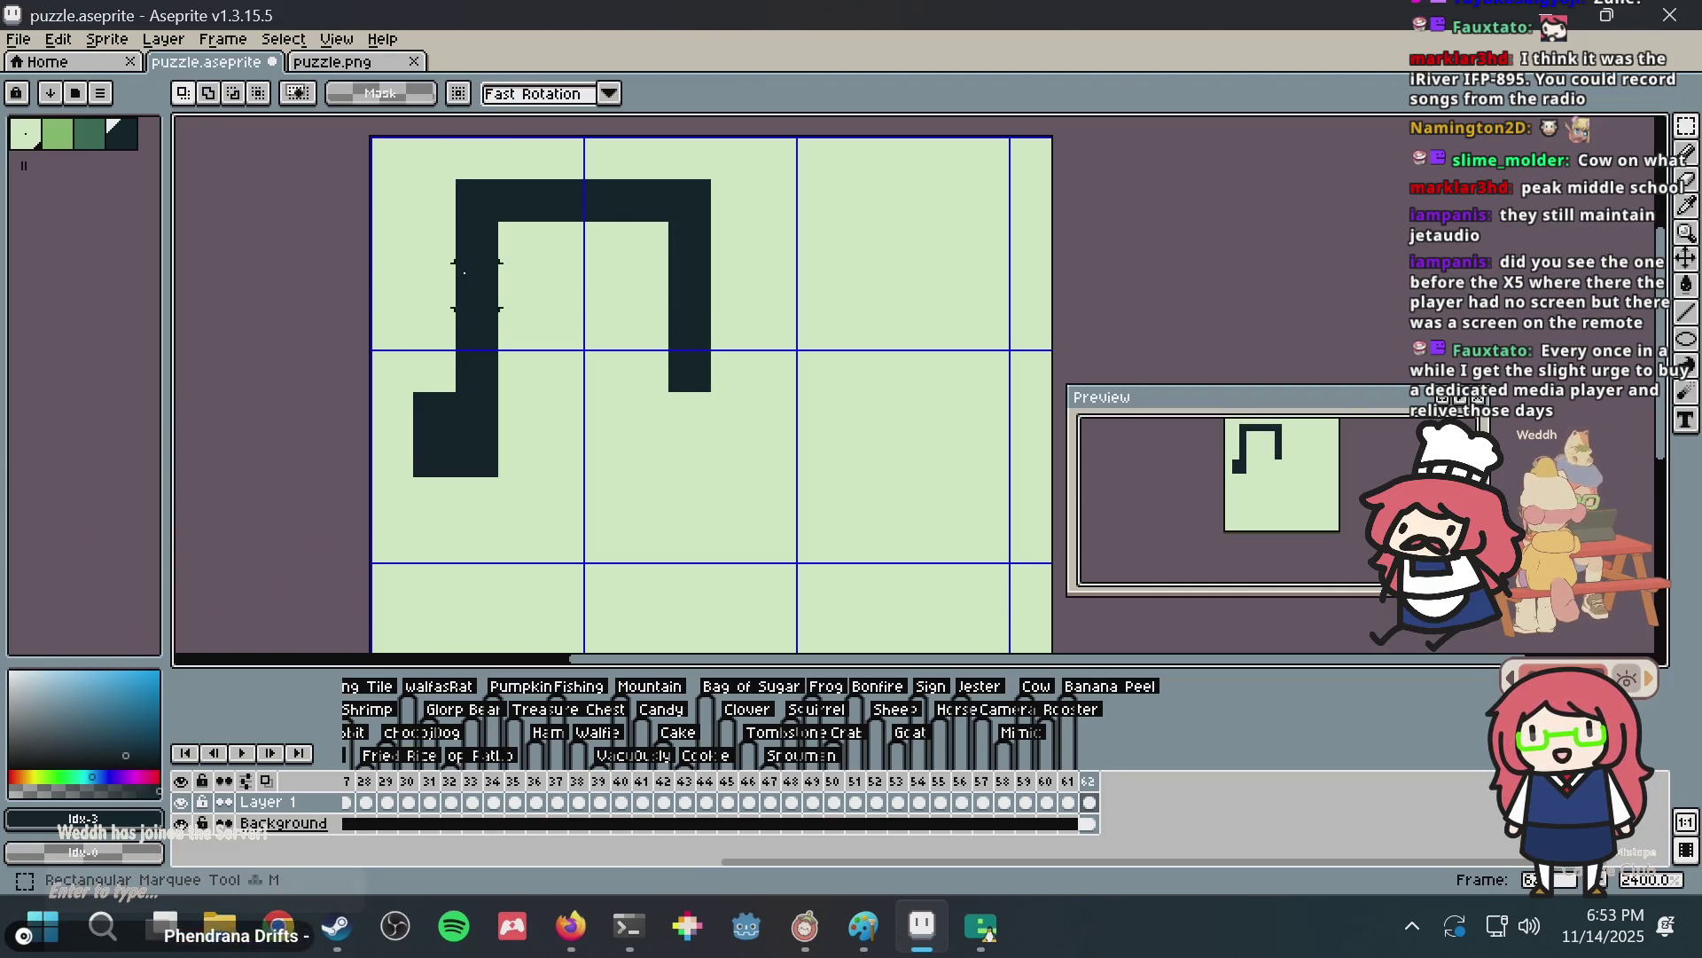
Try rotating the shape, cancel it, and shift the shape one pixel right and down.
{"action": "left_click_drag", "start_coordinate": [465, 273], "coordinate": [689, 456]}
{"action": "key", "text": "Escape"}
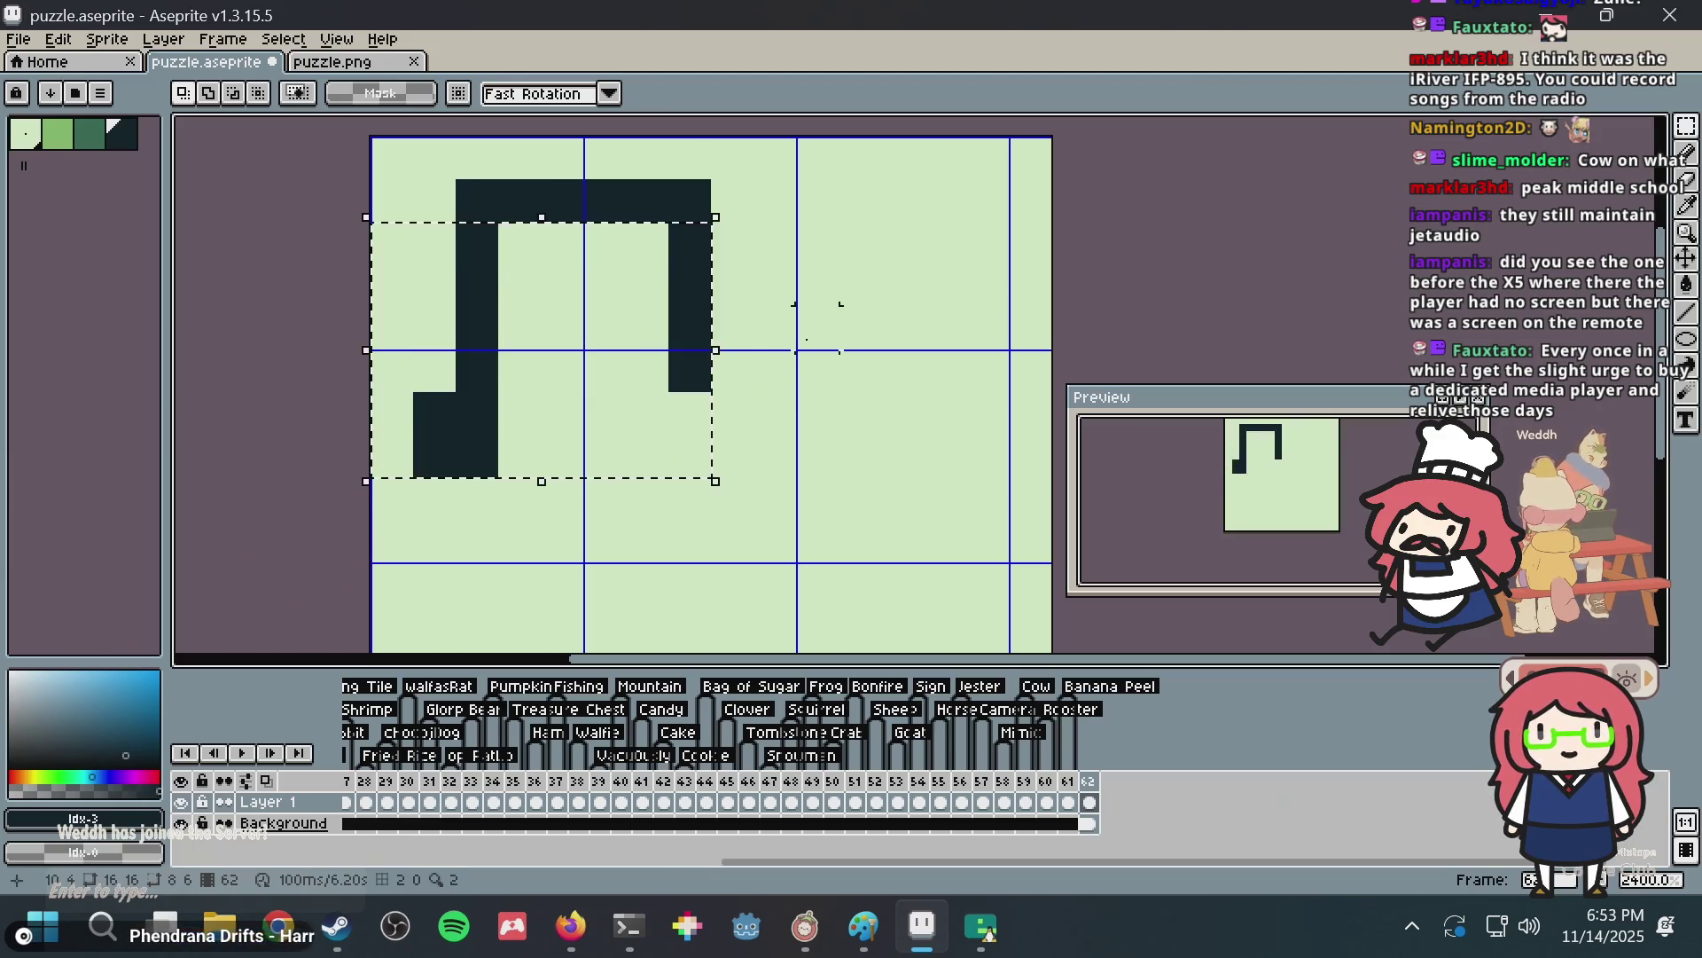
{"action": "key", "text": "ctrl+z"}
{"action": "key", "text": "ctrl+z"}
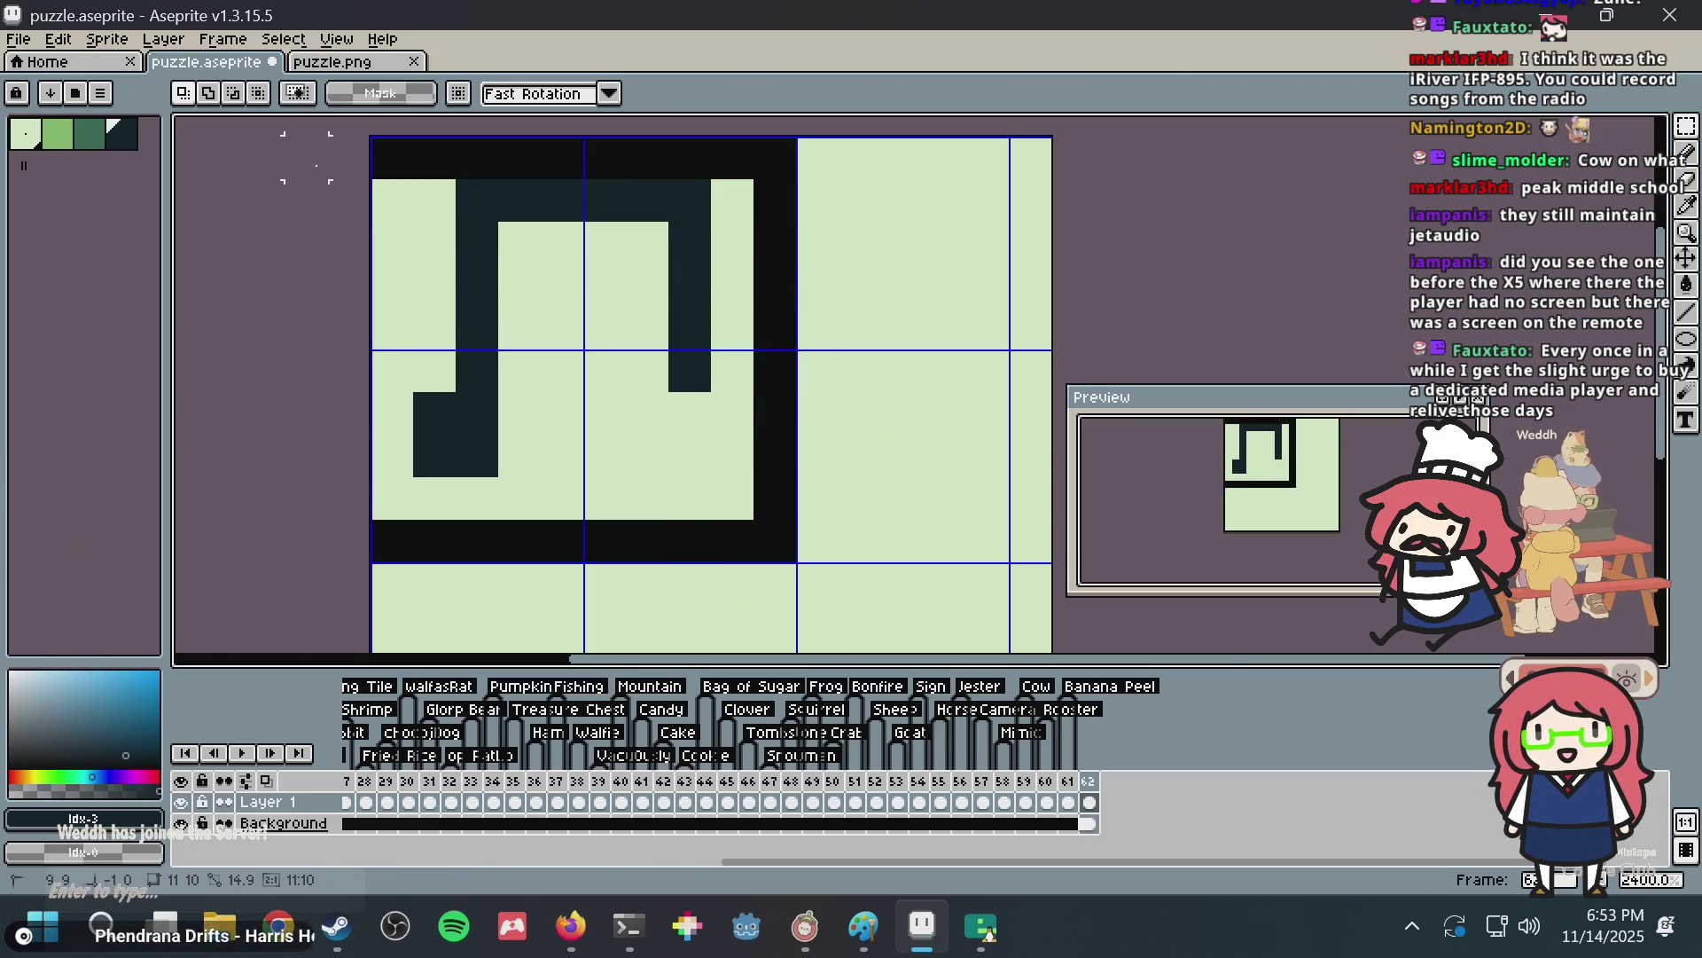
{"action": "key", "text": "ctrl+z"}
{"action": "key", "text": "ctrl+z"}
{"action": "left_click_drag", "start_coordinate": [530, 290], "coordinate": [572, 342]}
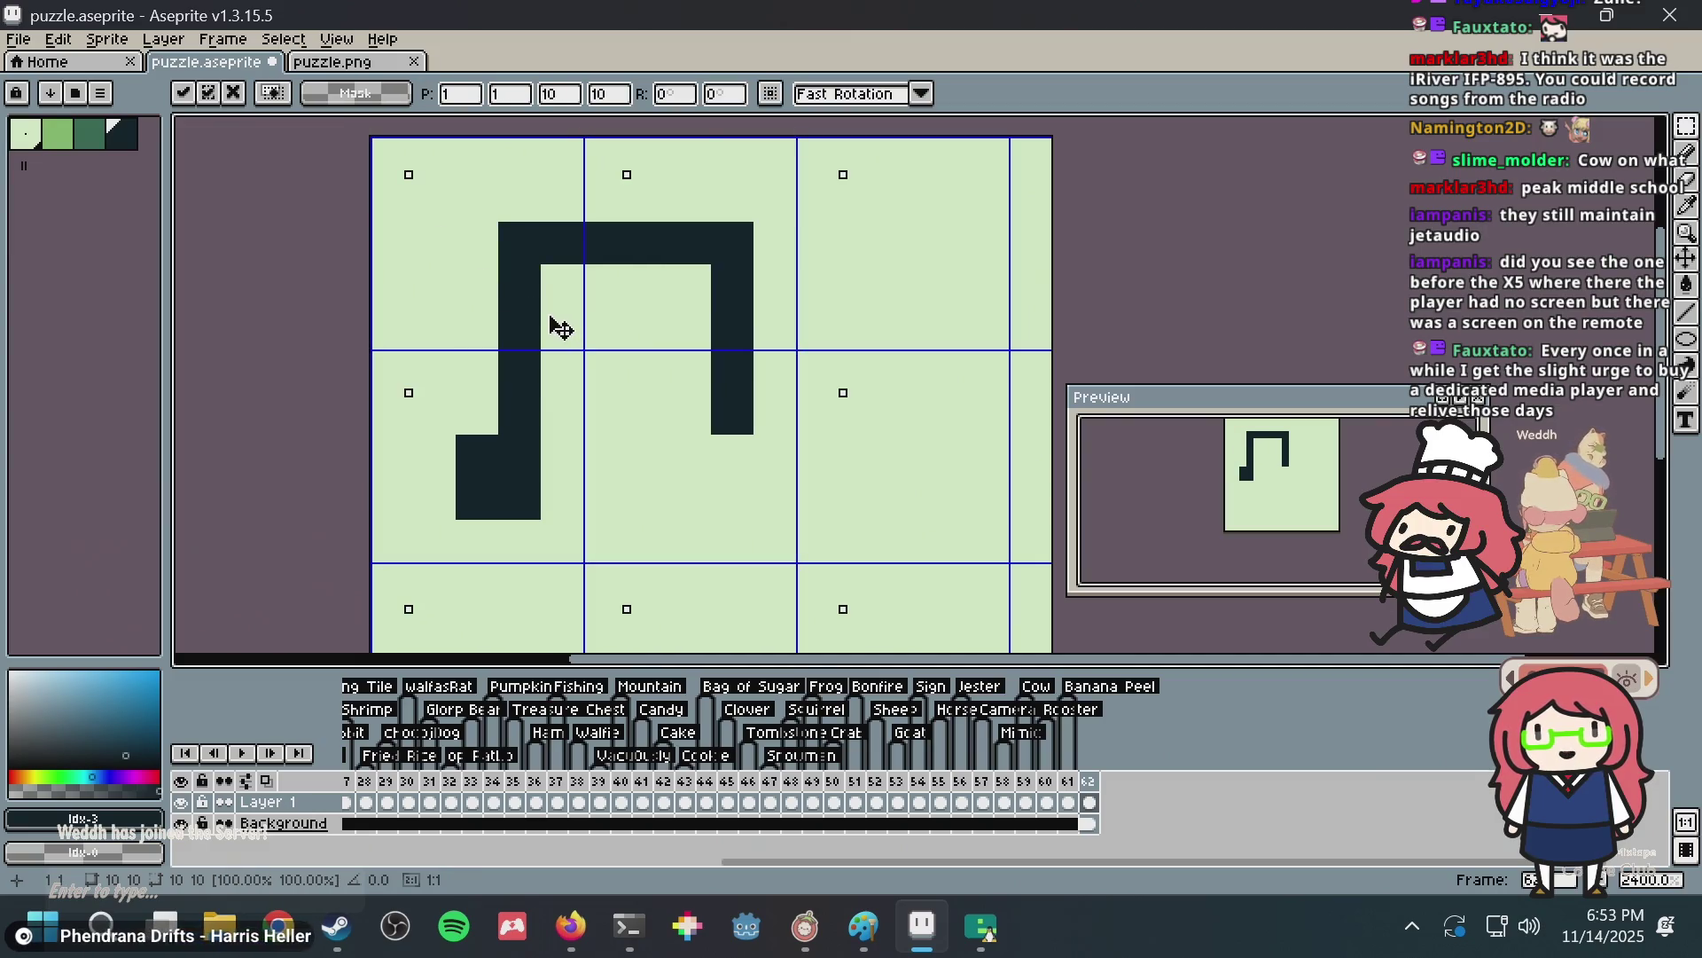
{"action": "key", "text": "ctrl+d"}
{"action": "key", "text": "b"}
Pencil in a wider bottom-left base and a second stem column.
{"action": "left_click", "coordinate": [435, 456]}
{"action": "key", "text": "ctrl+z"}
{"action": "left_click", "coordinate": [448, 456]}
{"action": "left_click", "coordinate": [436, 497]}
{"action": "left_click", "coordinate": [477, 541]}
{"action": "left_click", "coordinate": [513, 537]}
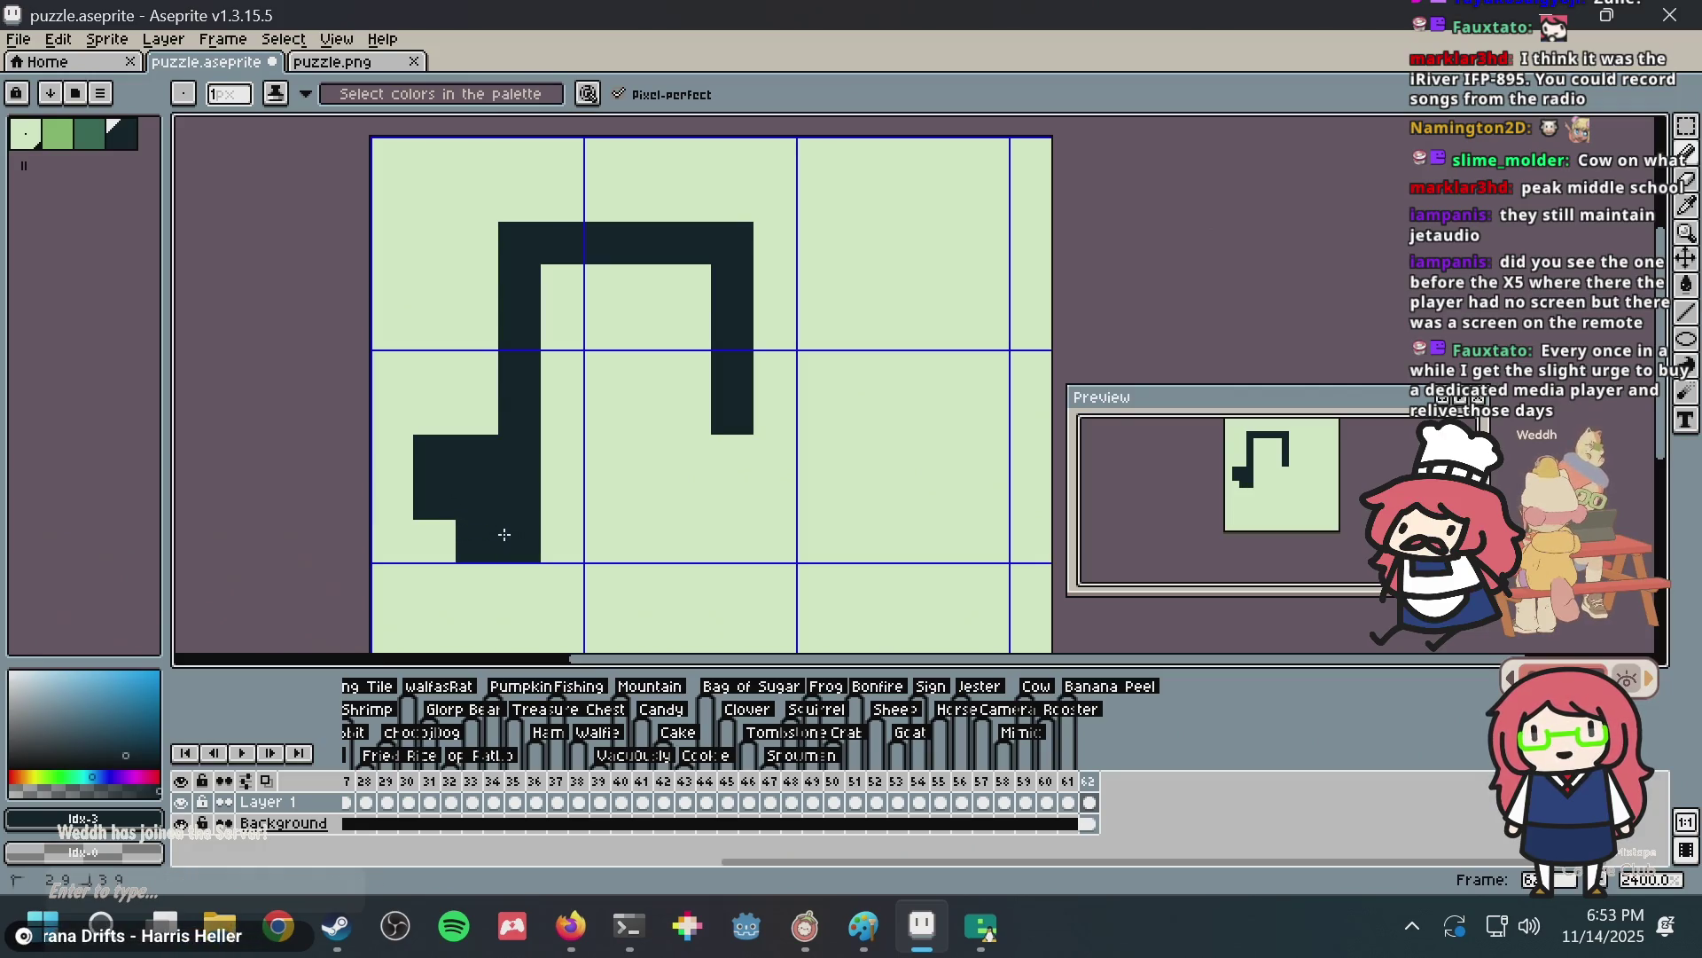
{"action": "left_click_drag", "start_coordinate": [563, 498], "coordinate": [554, 287]}
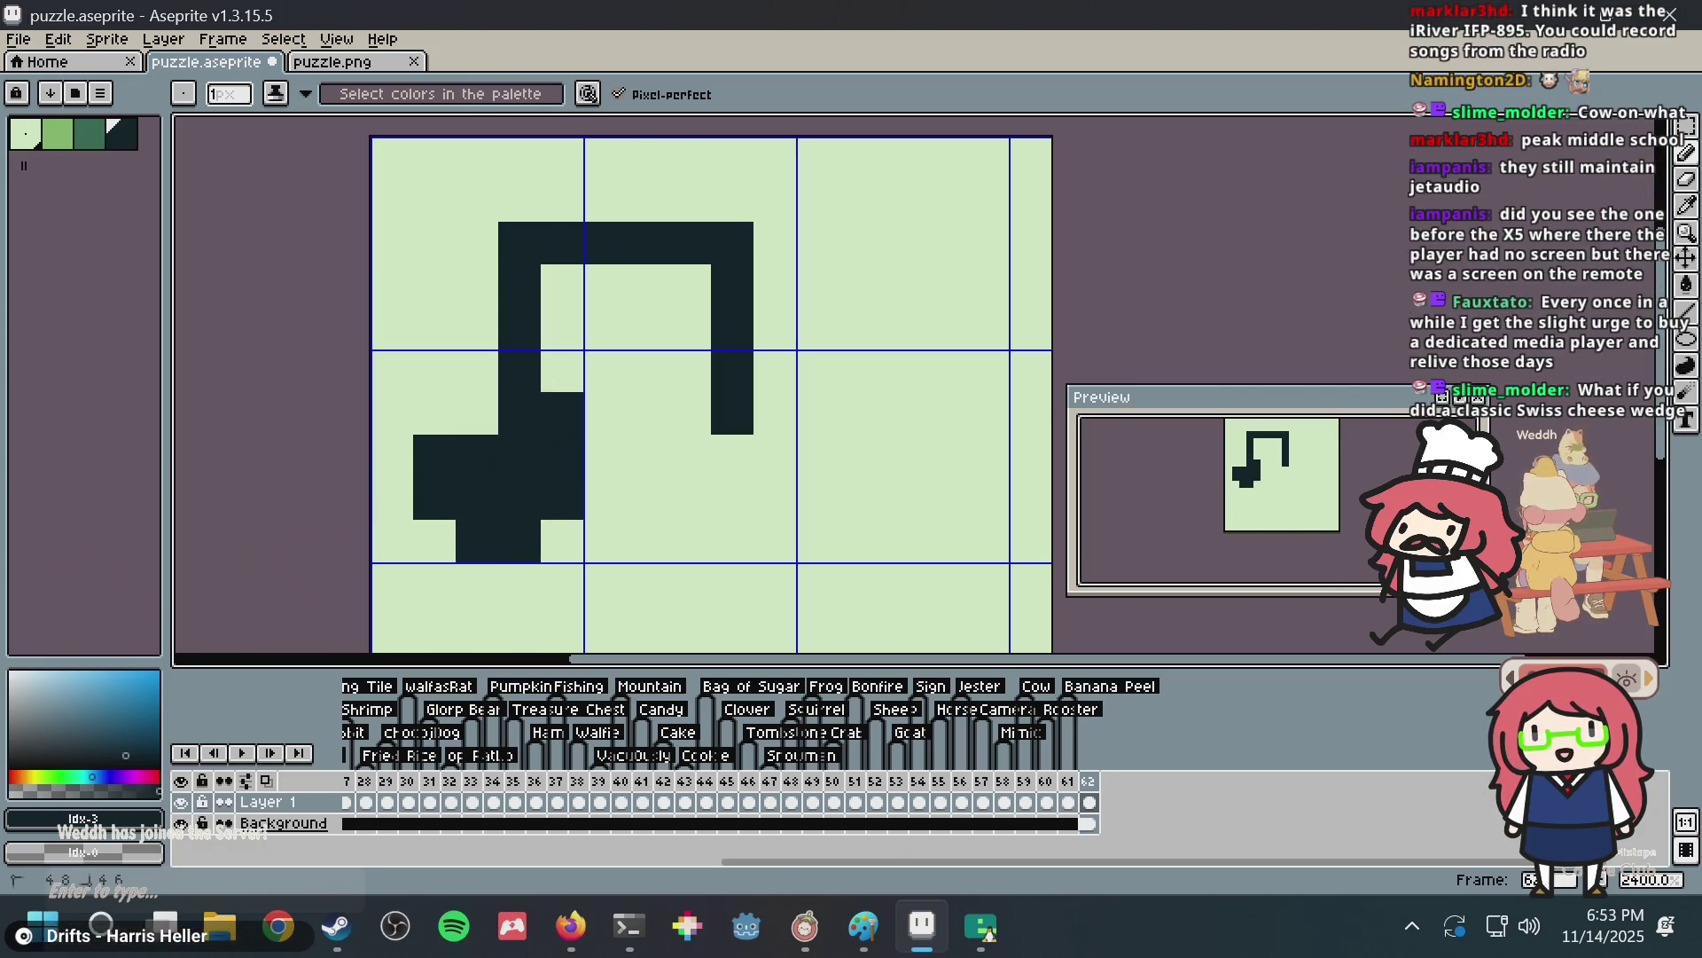
Select the whole canvas and nudge the drawing left and down into place.
{"action": "key", "text": "ctrl+a"}
{"action": "key", "text": "m"}
{"action": "key", "text": "Left"}
{"action": "key", "text": "Up"}
{"action": "key", "text": "Up"}
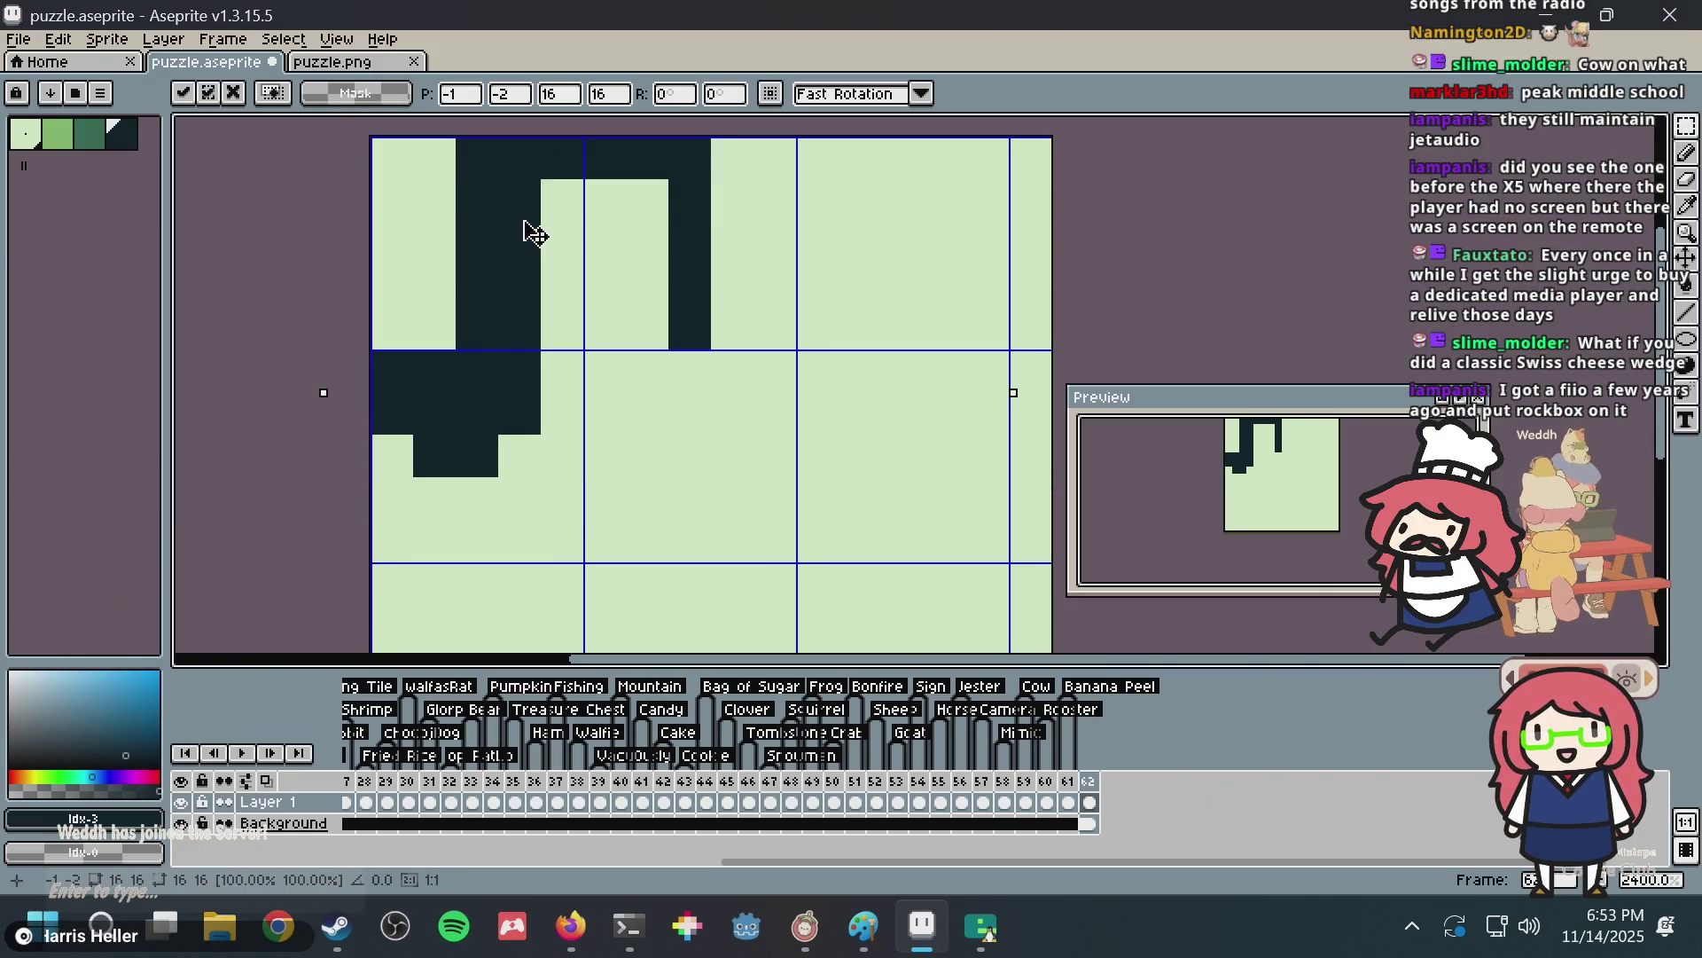
{"action": "key", "text": "Down"}
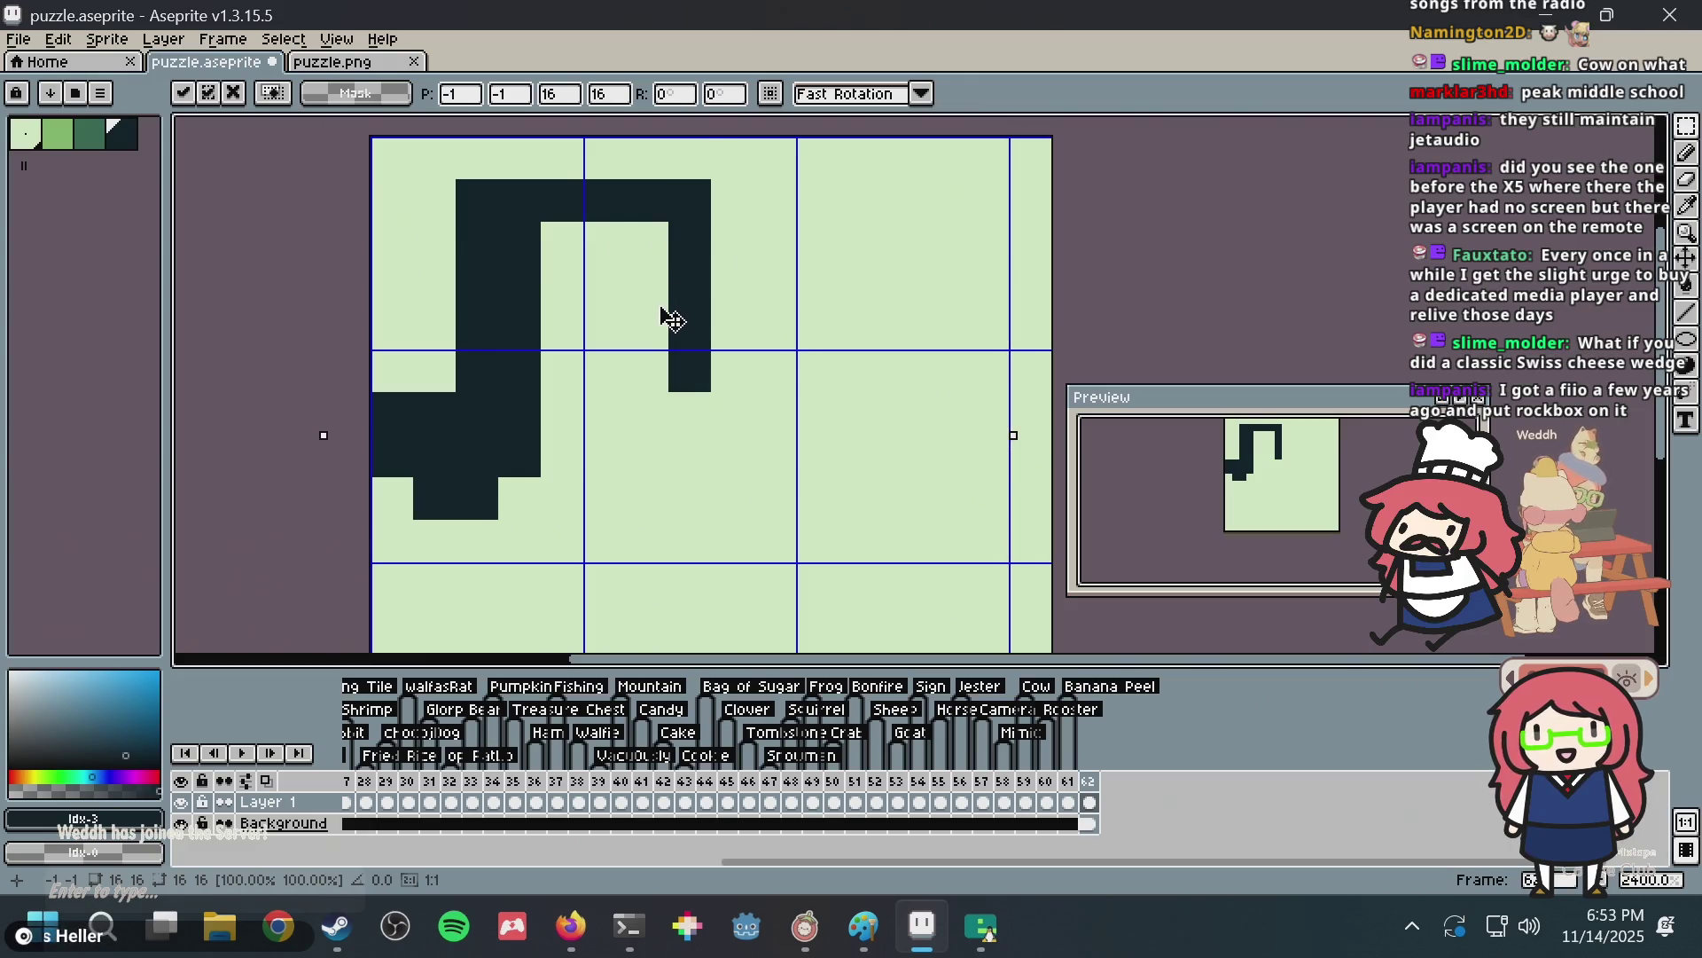
{"action": "key", "text": "Down"}
{"action": "key", "text": "ctrl+d"}
{"action": "key", "text": "b"}
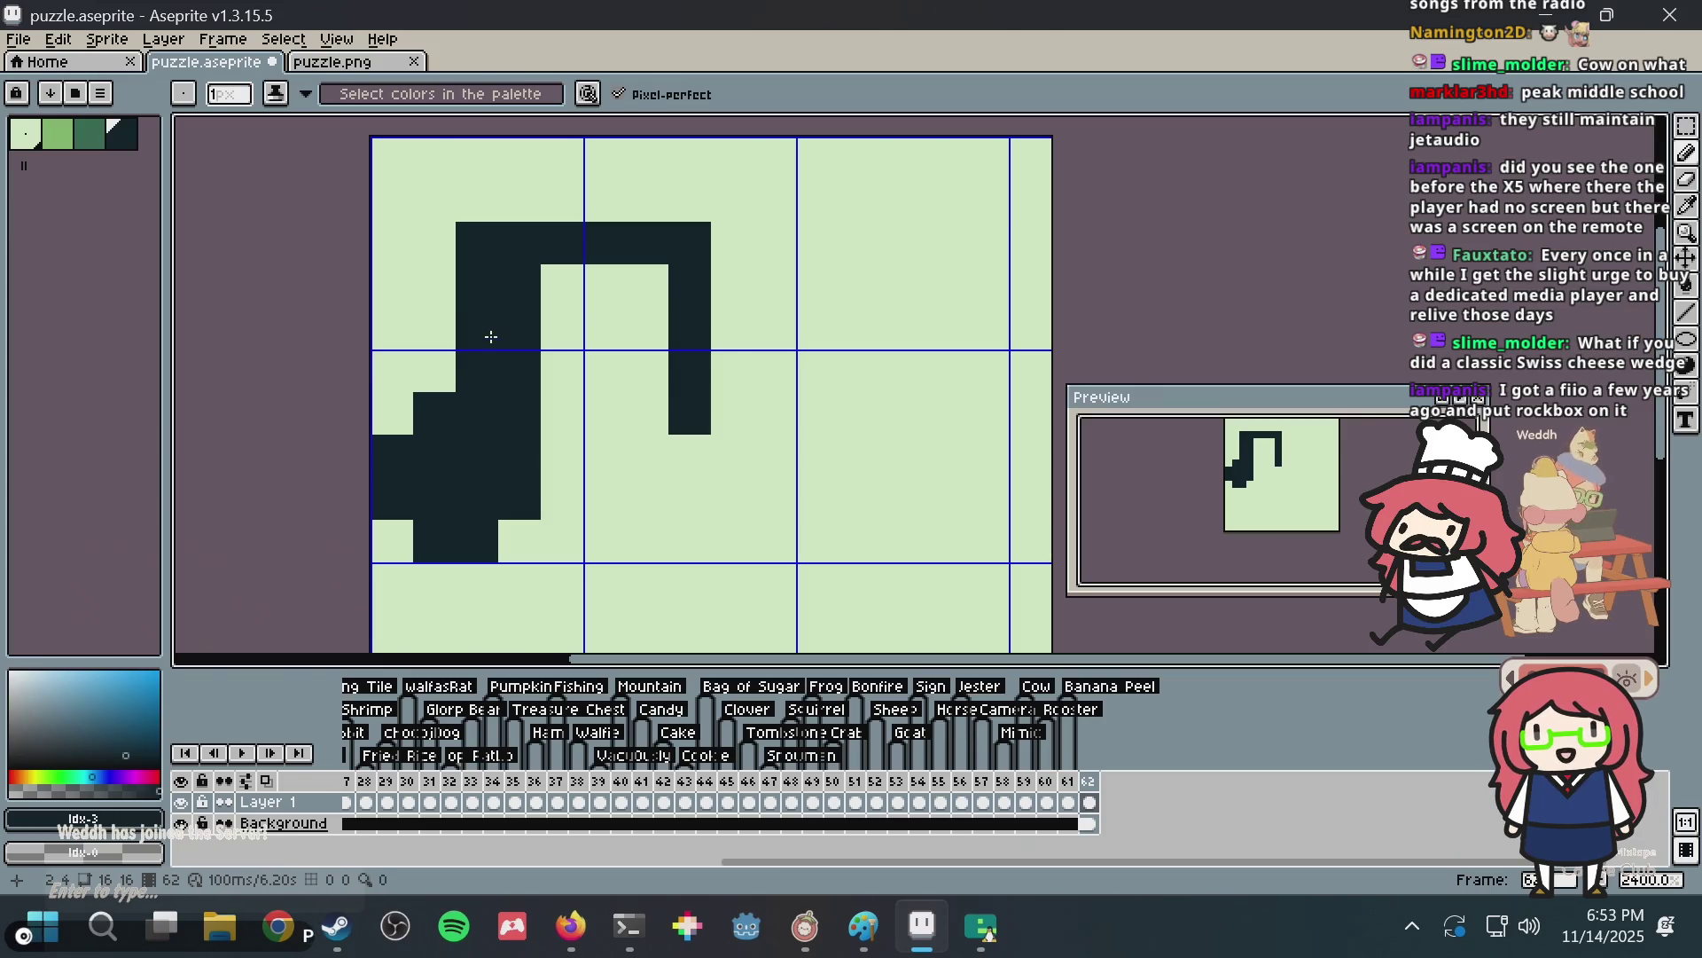
Thicken the top beam with an extra dark row extended to the right.
{"action": "left_click", "coordinate": [476, 200]}
{"action": "left_click", "coordinate": [669, 201], "text": "shift"}
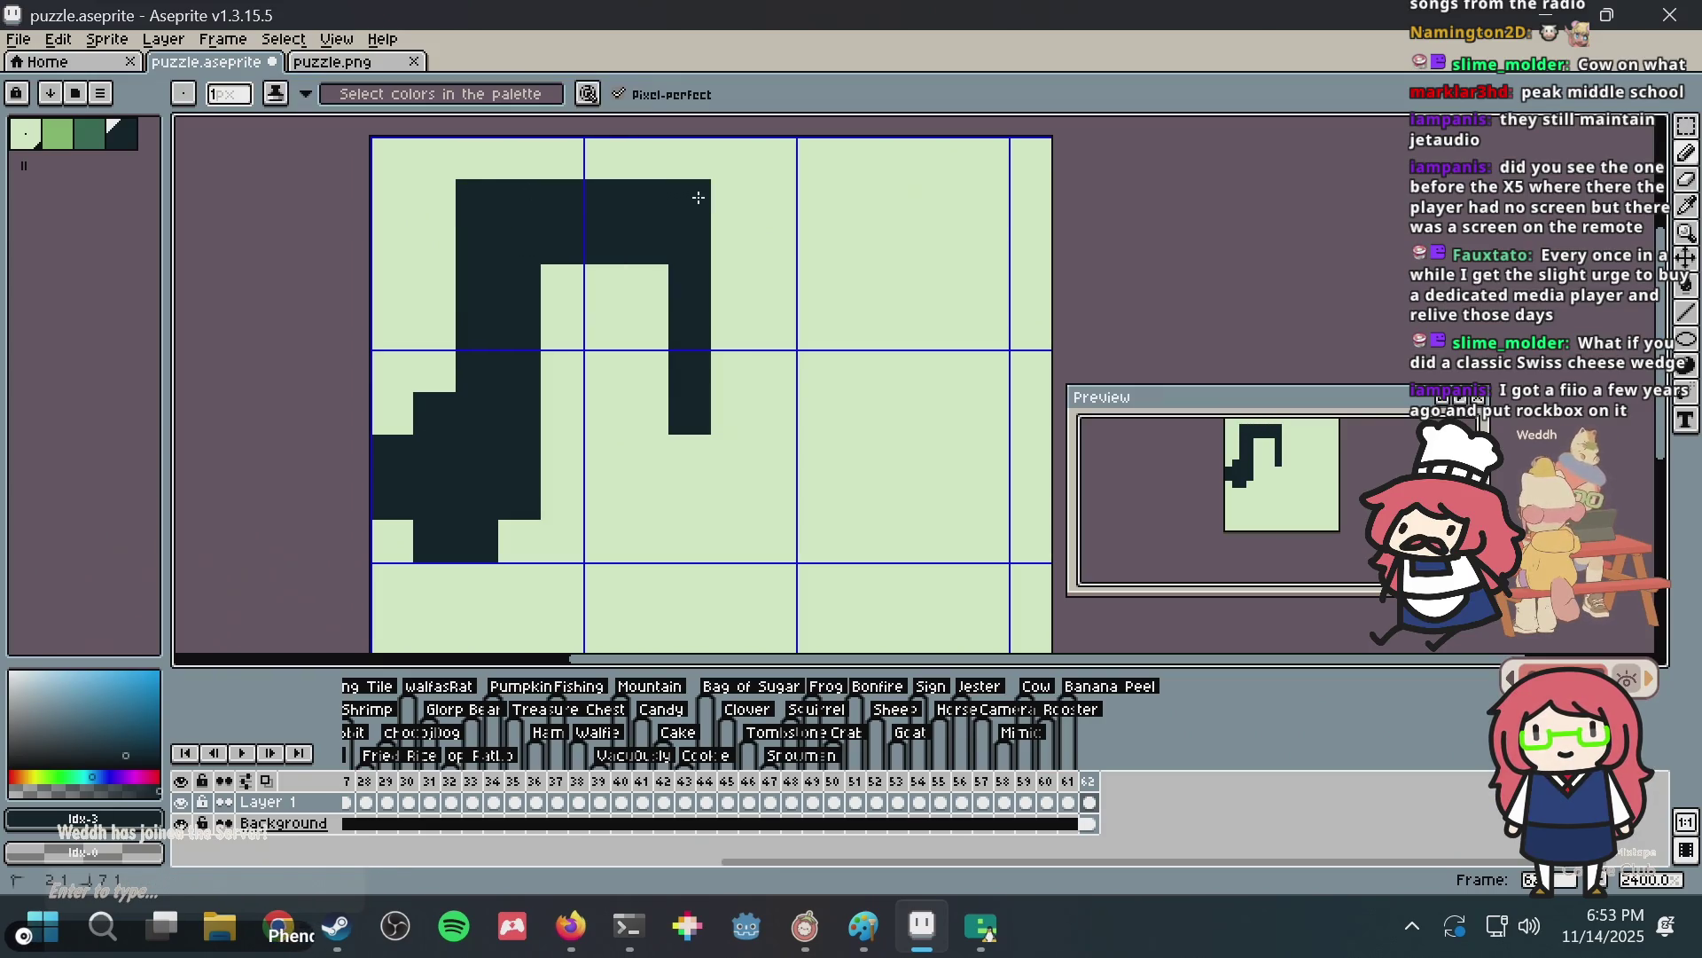
{"action": "left_click", "coordinate": [733, 199]}
{"action": "left_click", "coordinate": [772, 194]}
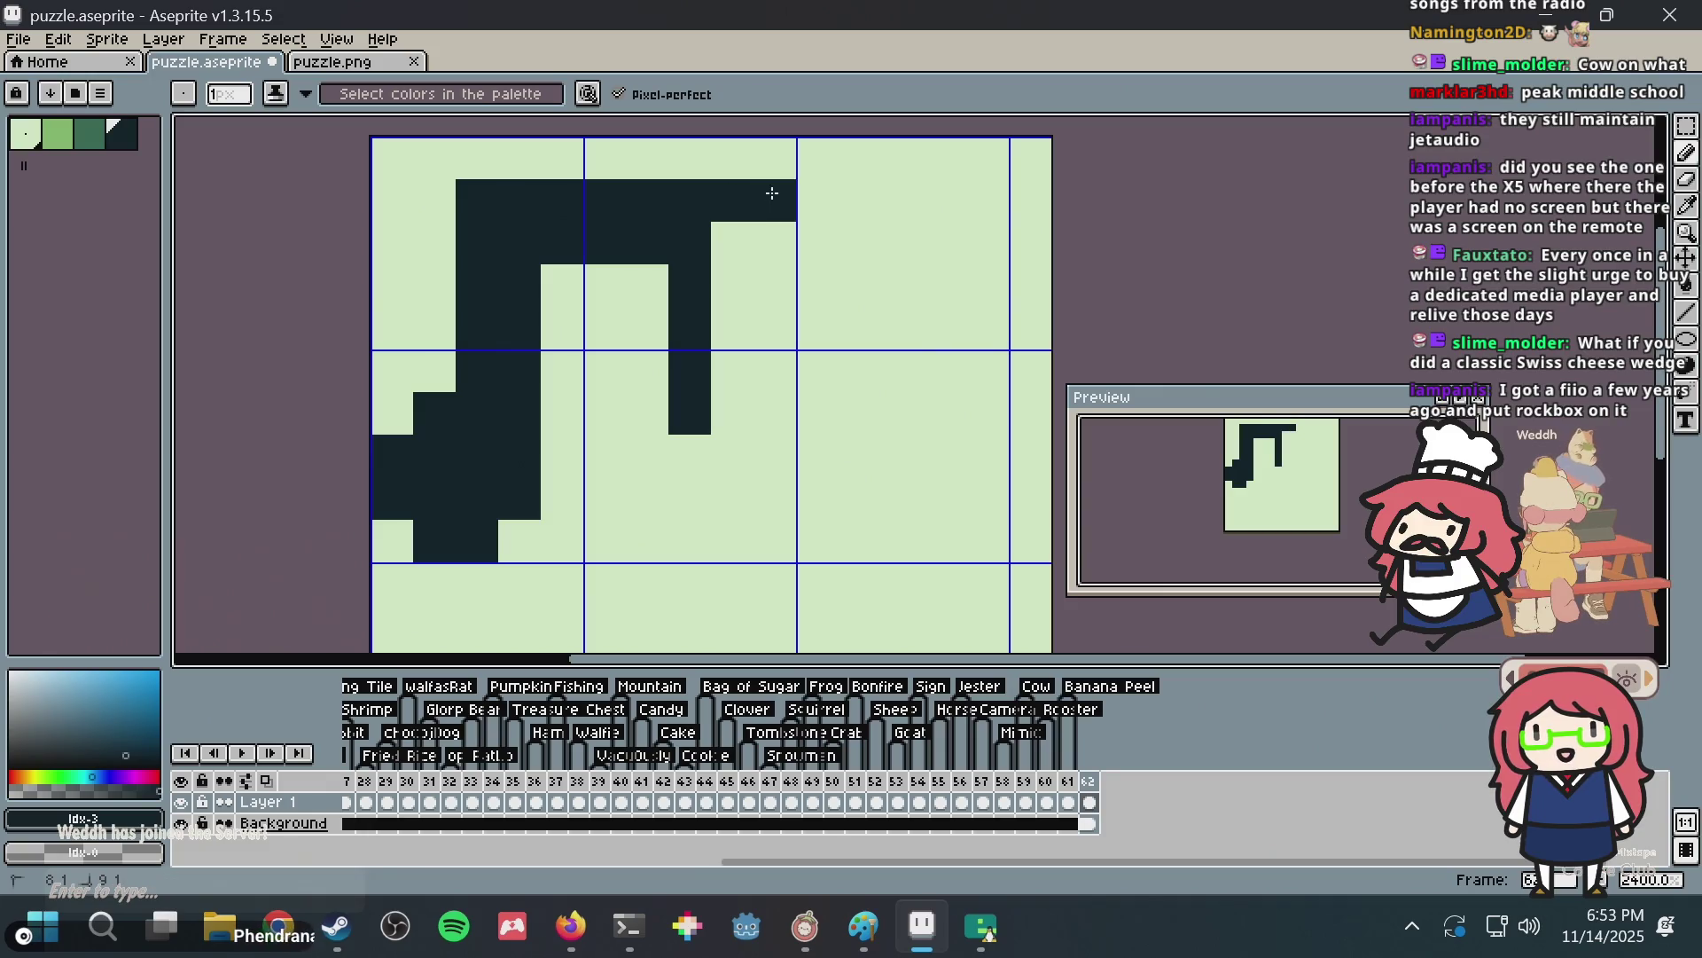
{"action": "left_click", "coordinate": [772, 241]}
{"action": "left_click", "coordinate": [719, 240]}
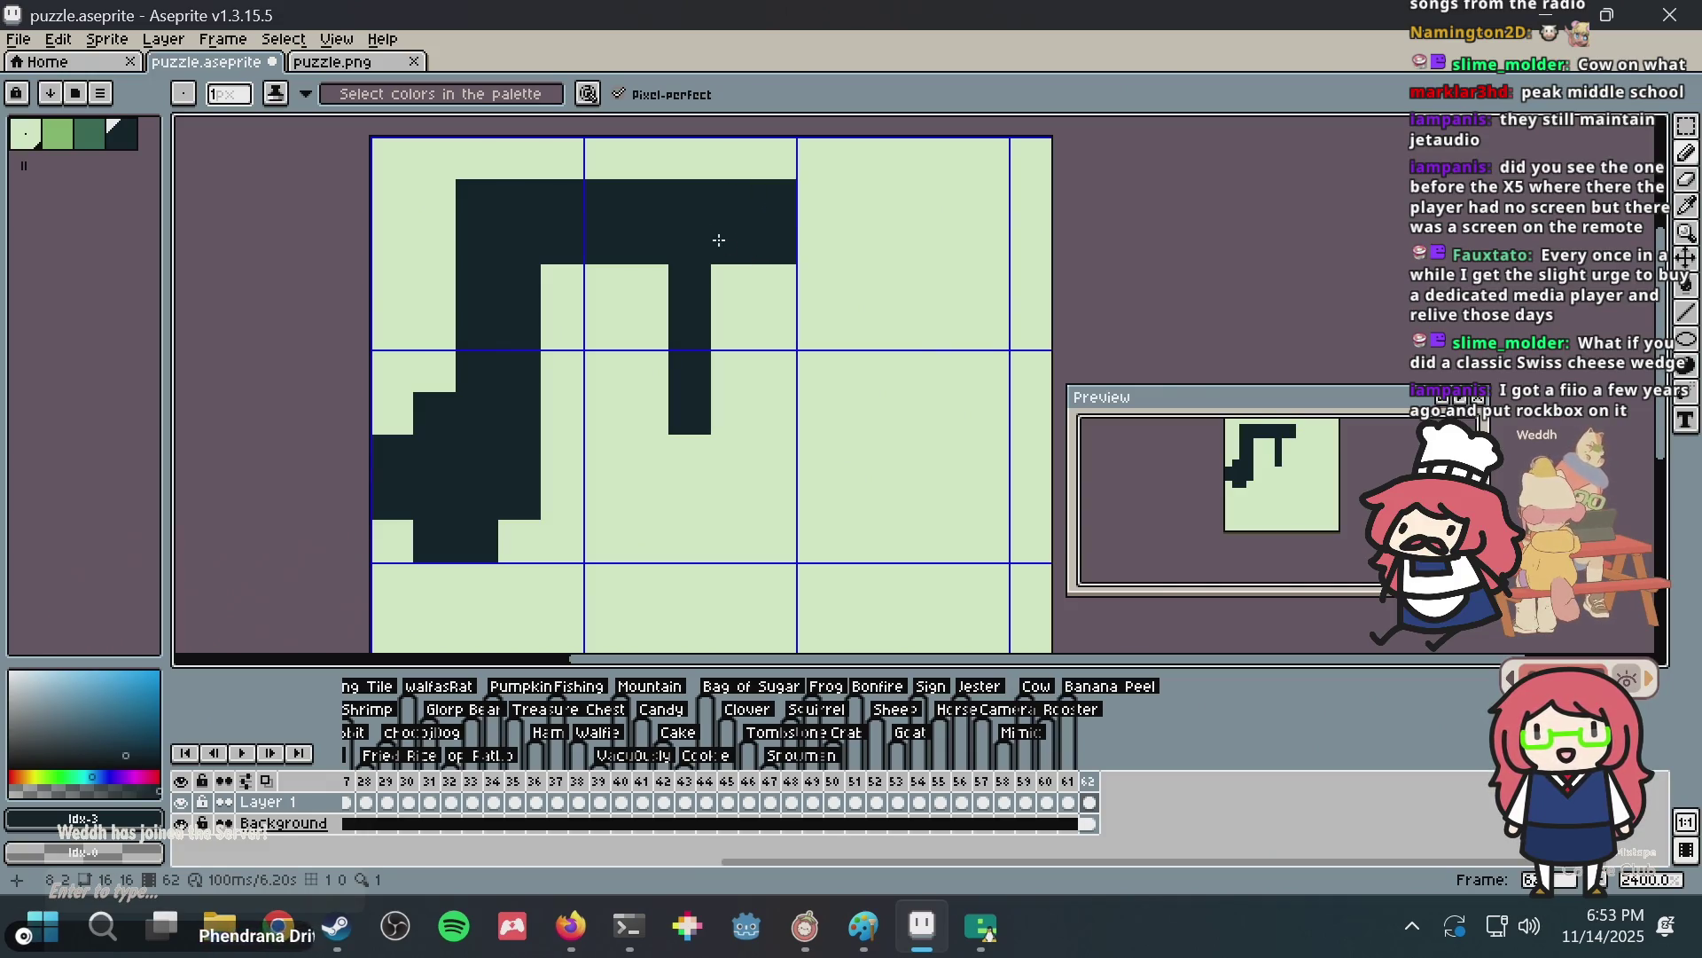
{"action": "left_click_drag", "start_coordinate": [624, 160], "coordinate": [780, 159]}
Paint the misplaced right-stem pixels back to the light background colour.
{"action": "left_click", "coordinate": [639, 296], "text": "alt"}
{"action": "mouse_move", "coordinate": [690, 275]}
{"action": "left_mouse_down"}
{"action": "mouse_move", "coordinate": [665, 358]}
{"action": "mouse_move", "coordinate": [732, 243]}
{"action": "mouse_move", "coordinate": [777, 456]}
{"action": "left_mouse_up"}
{"action": "left_click", "coordinate": [775, 243]}
{"action": "left_click", "coordinate": [763, 220], "text": "alt"}
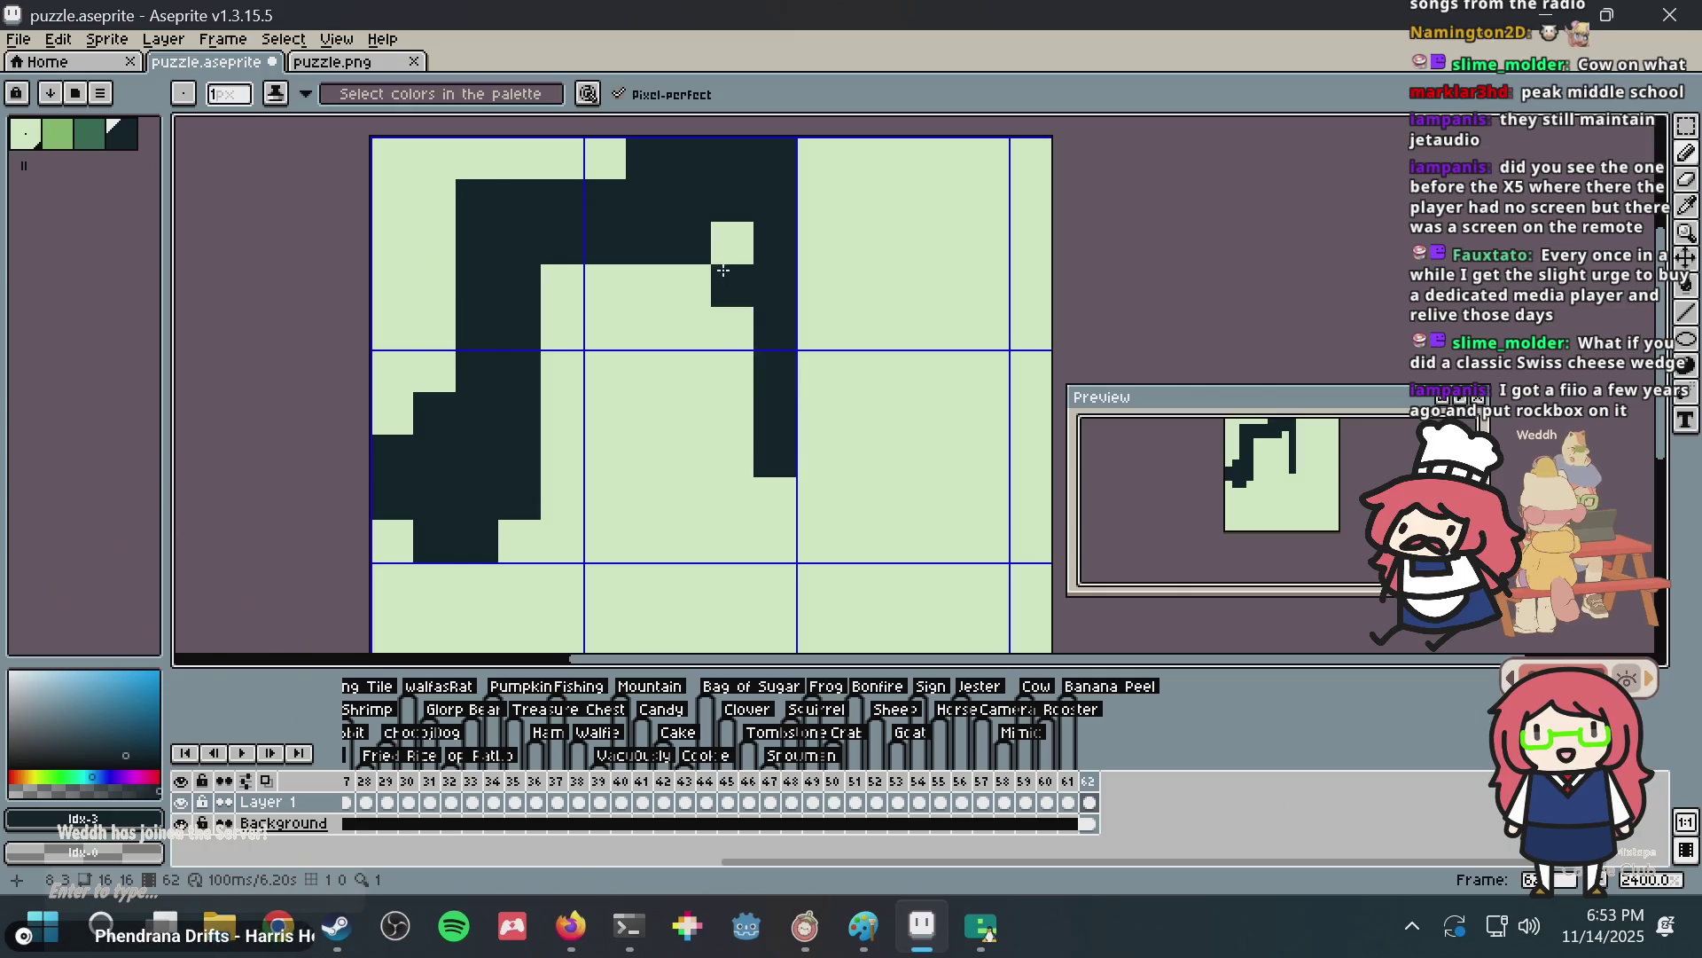
Paint a new right stem and a rounded second note head at its foot.
{"action": "left_click", "coordinate": [733, 243]}
{"action": "left_click_drag", "start_coordinate": [727, 267], "coordinate": [730, 457]}
{"action": "left_click", "coordinate": [707, 413]}
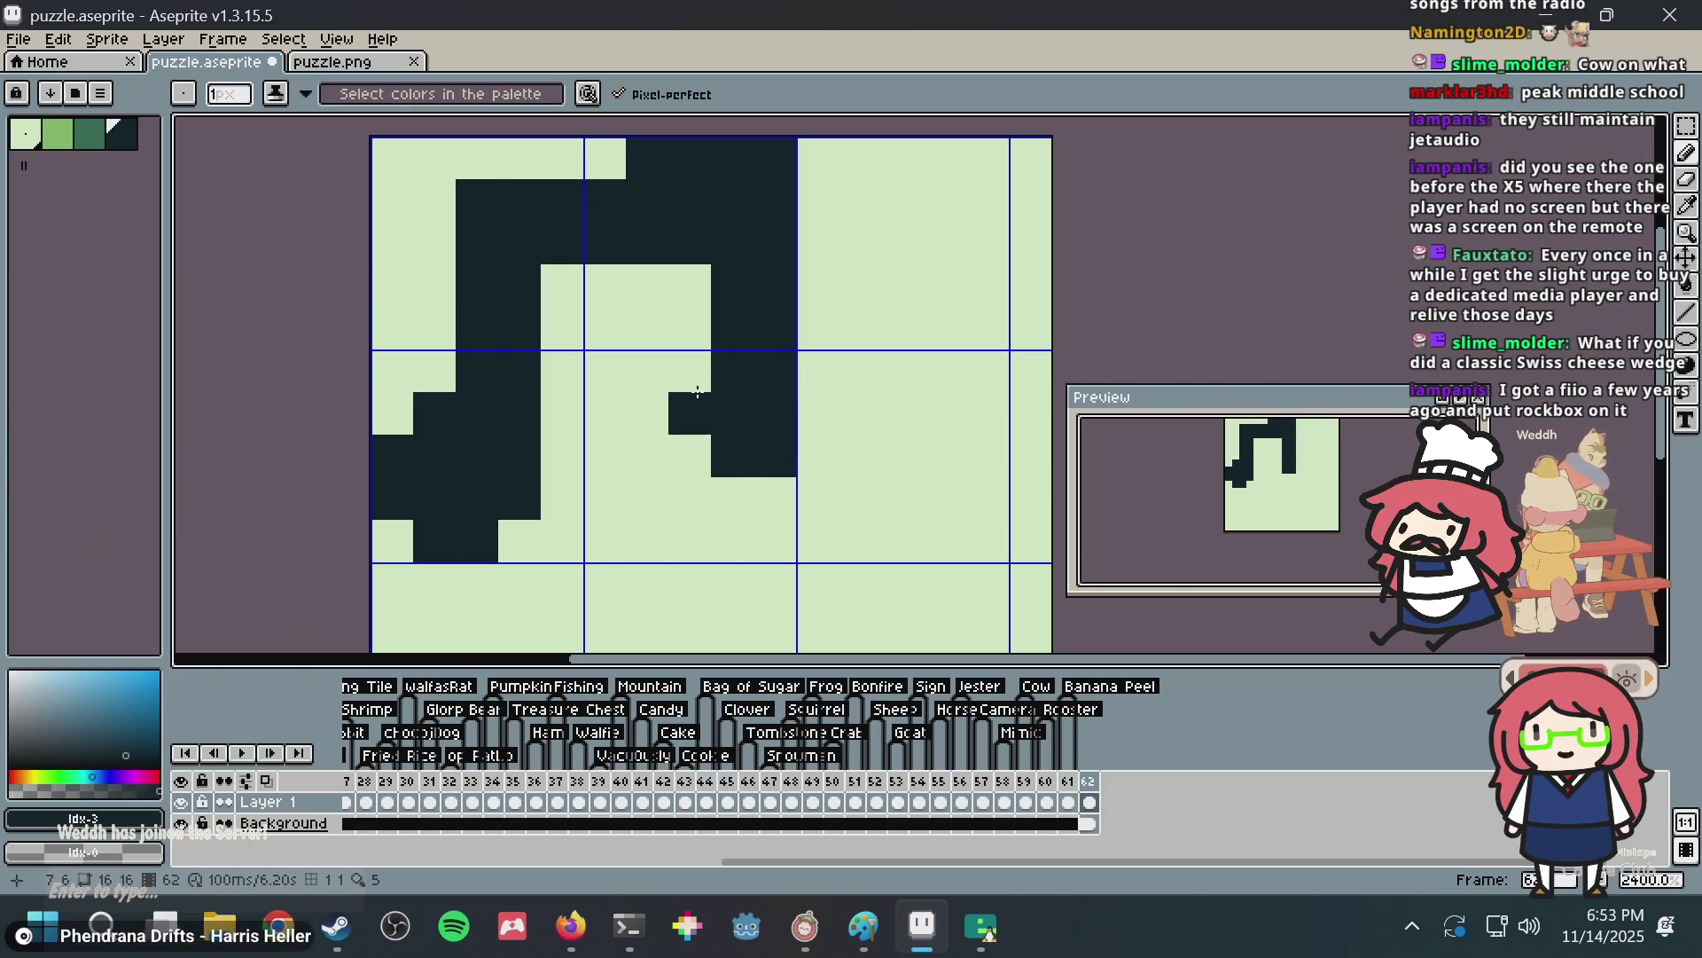
{"action": "left_click", "coordinate": [691, 437]}
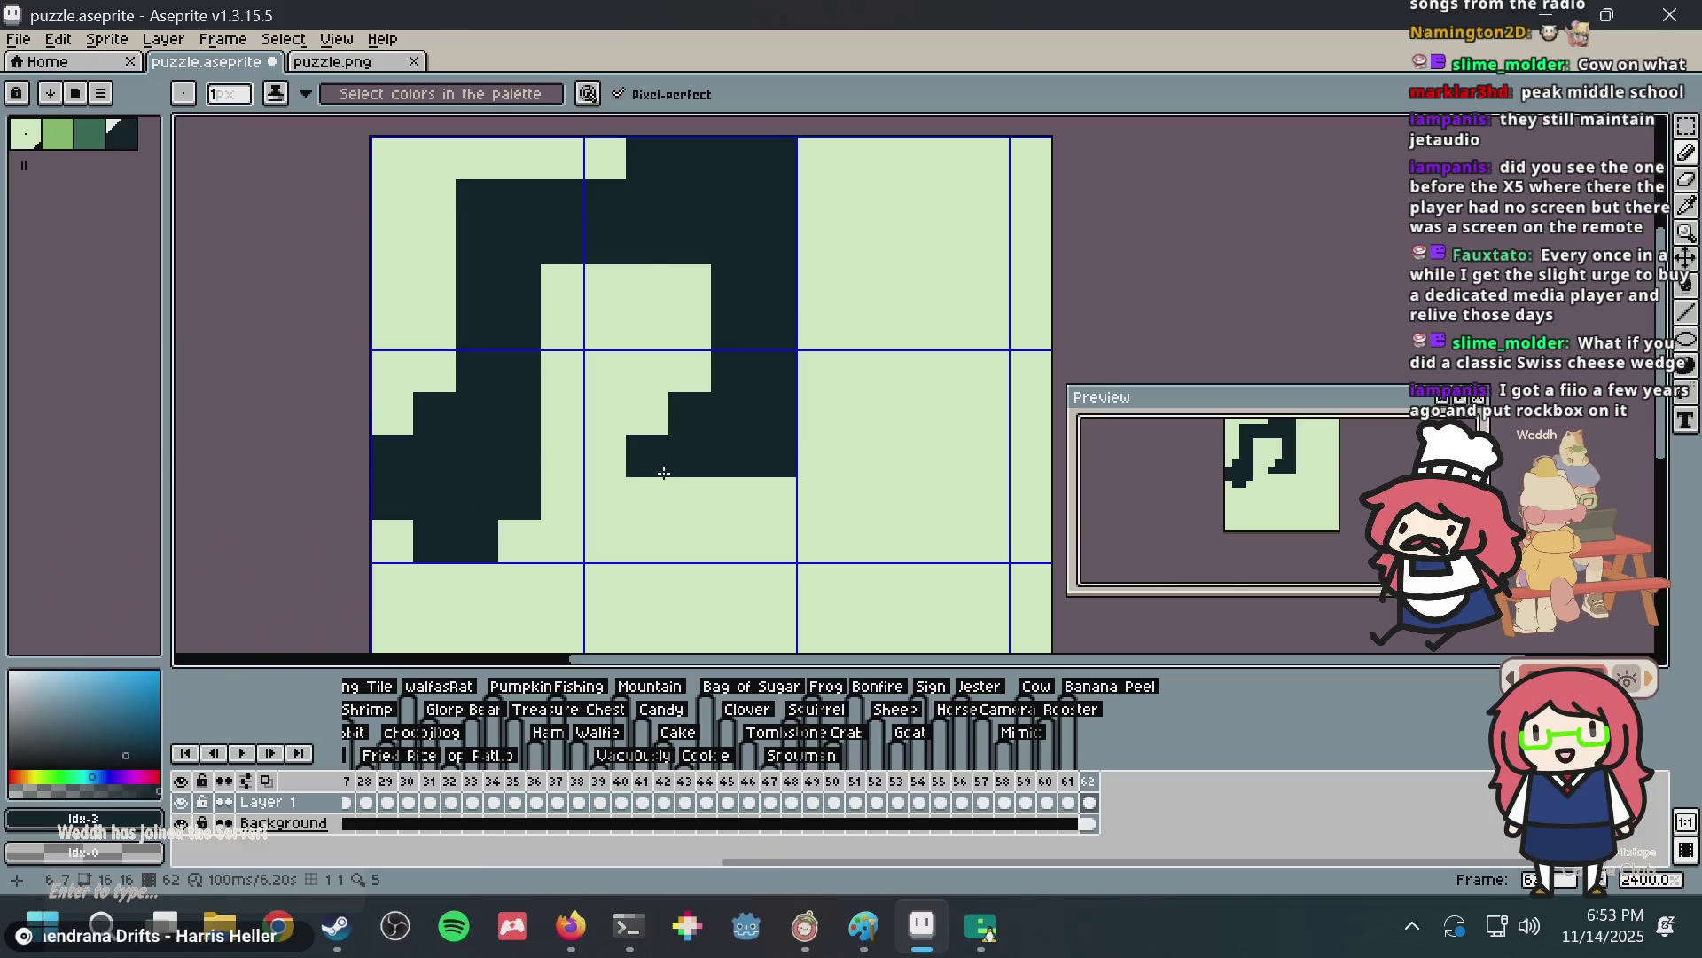
{"action": "left_click_drag", "start_coordinate": [661, 486], "coordinate": [674, 480]}
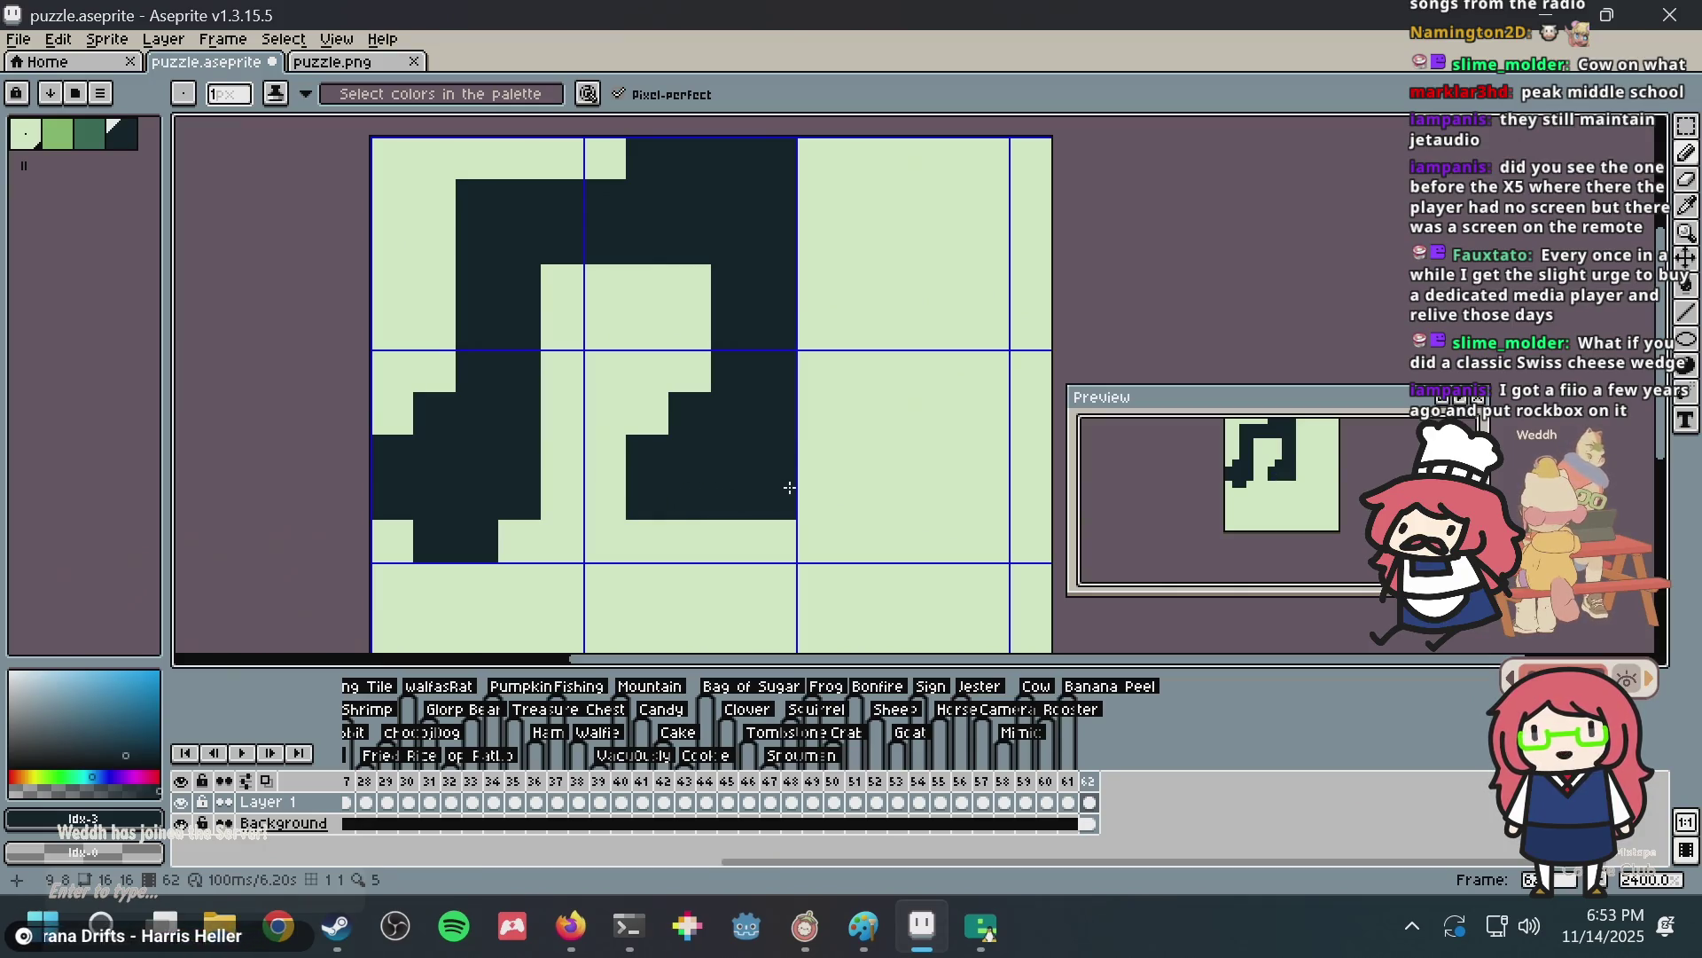
{"action": "left_click_drag", "start_coordinate": [668, 538], "coordinate": [715, 533]}
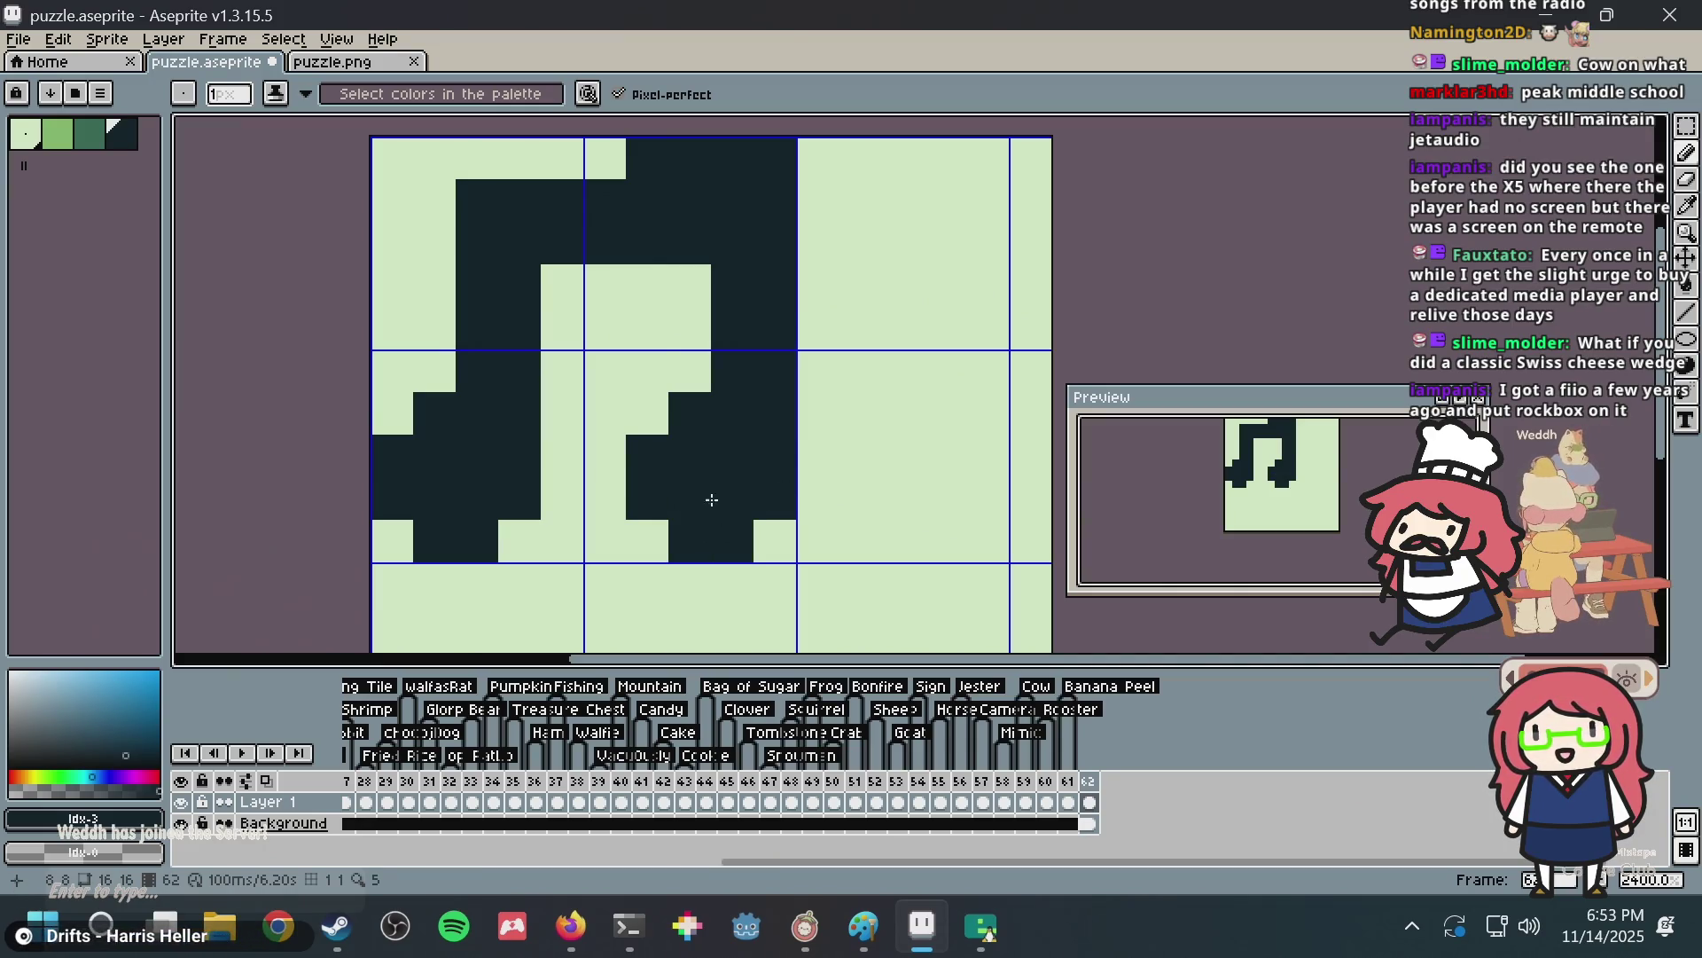
Touch up the pixels under the top beam, lightening two and darkening one.
{"action": "key", "text": "i"}
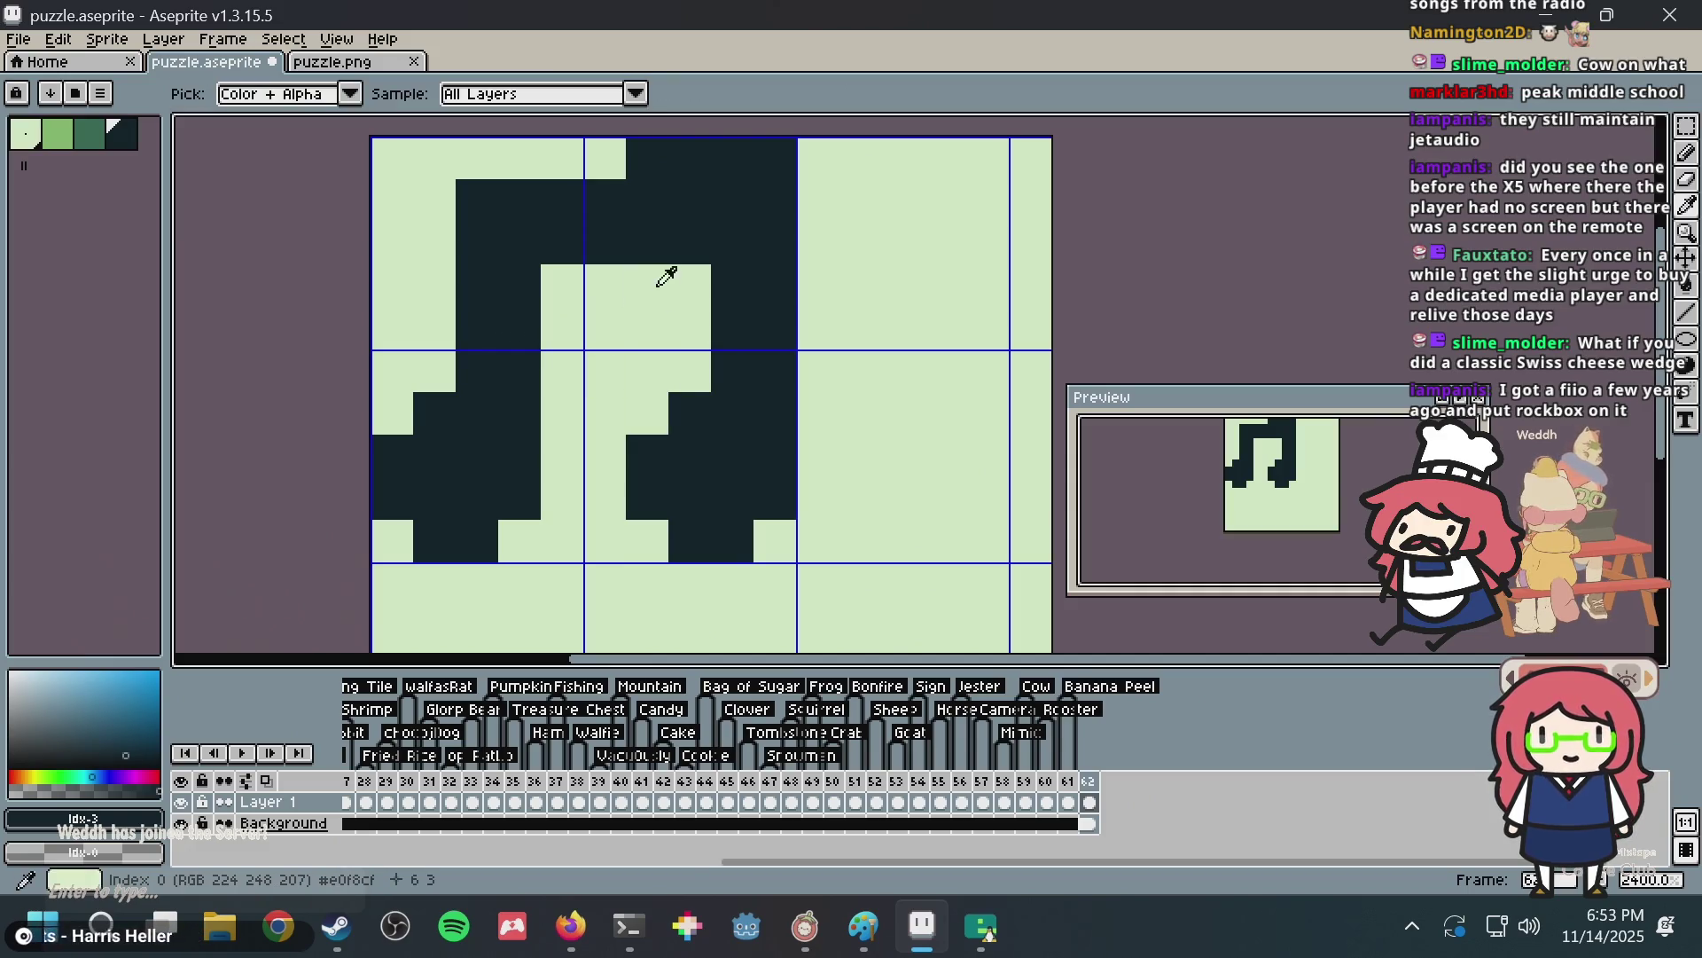
{"action": "left_click", "coordinate": [676, 272]}
{"action": "left_click", "coordinate": [690, 242]}
{"action": "left_click", "coordinate": [648, 242]}
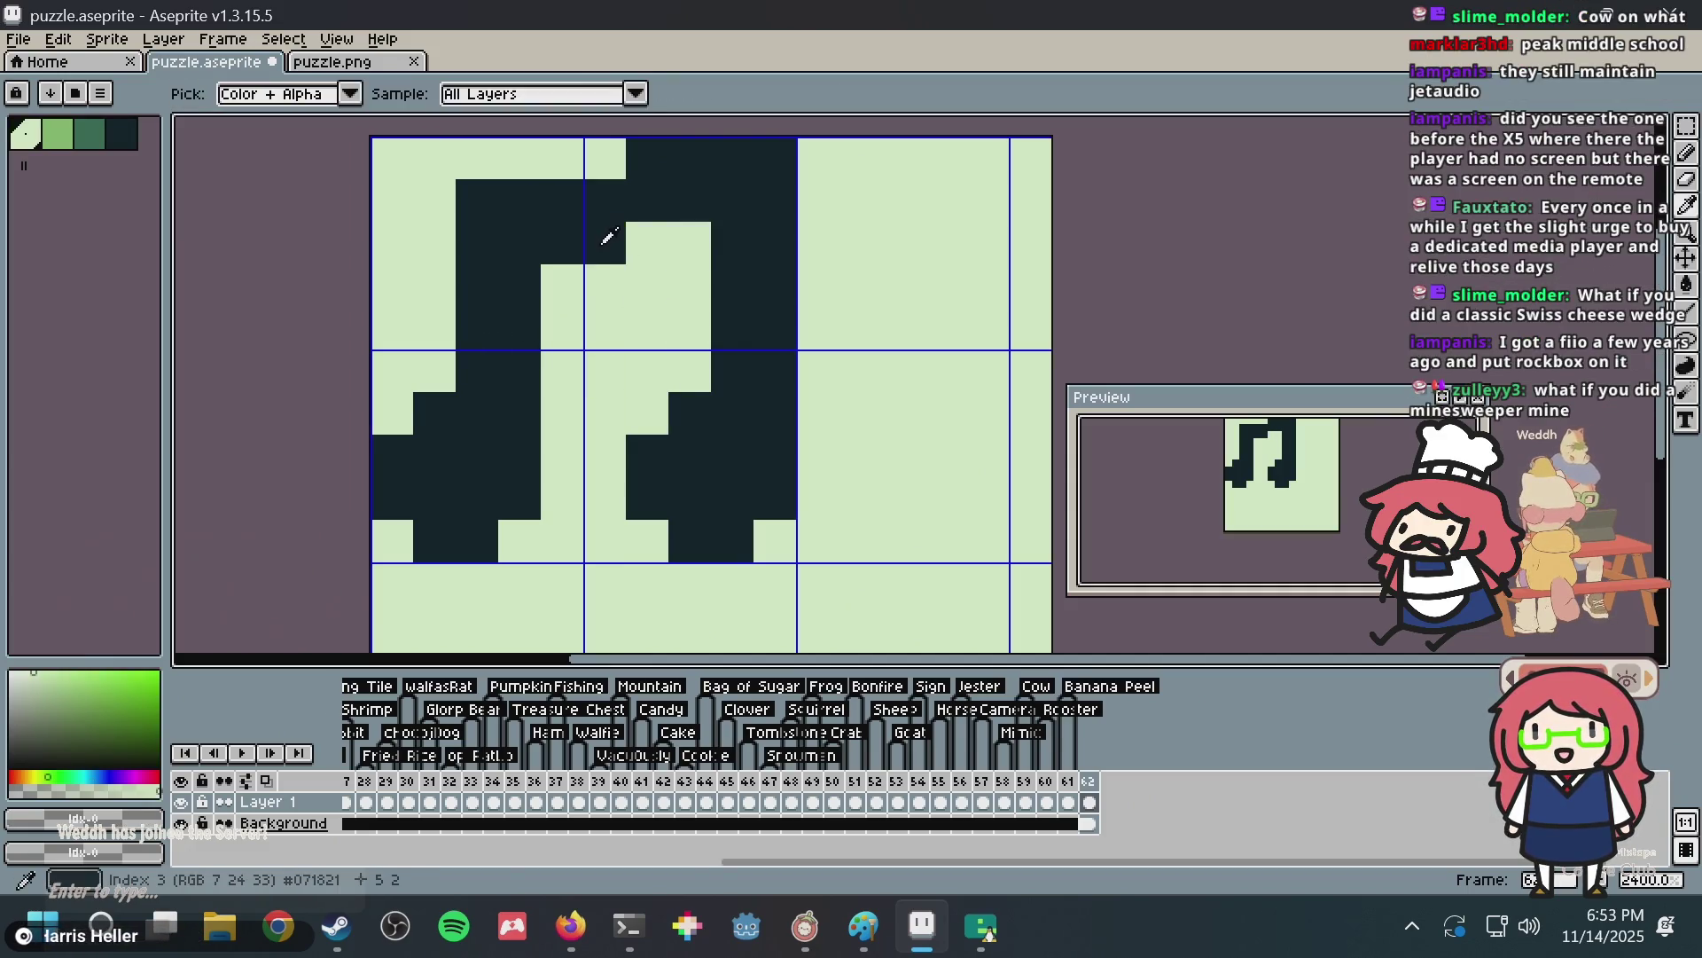
{"action": "left_click", "coordinate": [600, 236], "text": "alt"}
{"action": "left_click", "coordinate": [620, 298]}
{"action": "scroll", "coordinate": [608, 331], "scroll_direction": "down", "scroll_amount": 3}
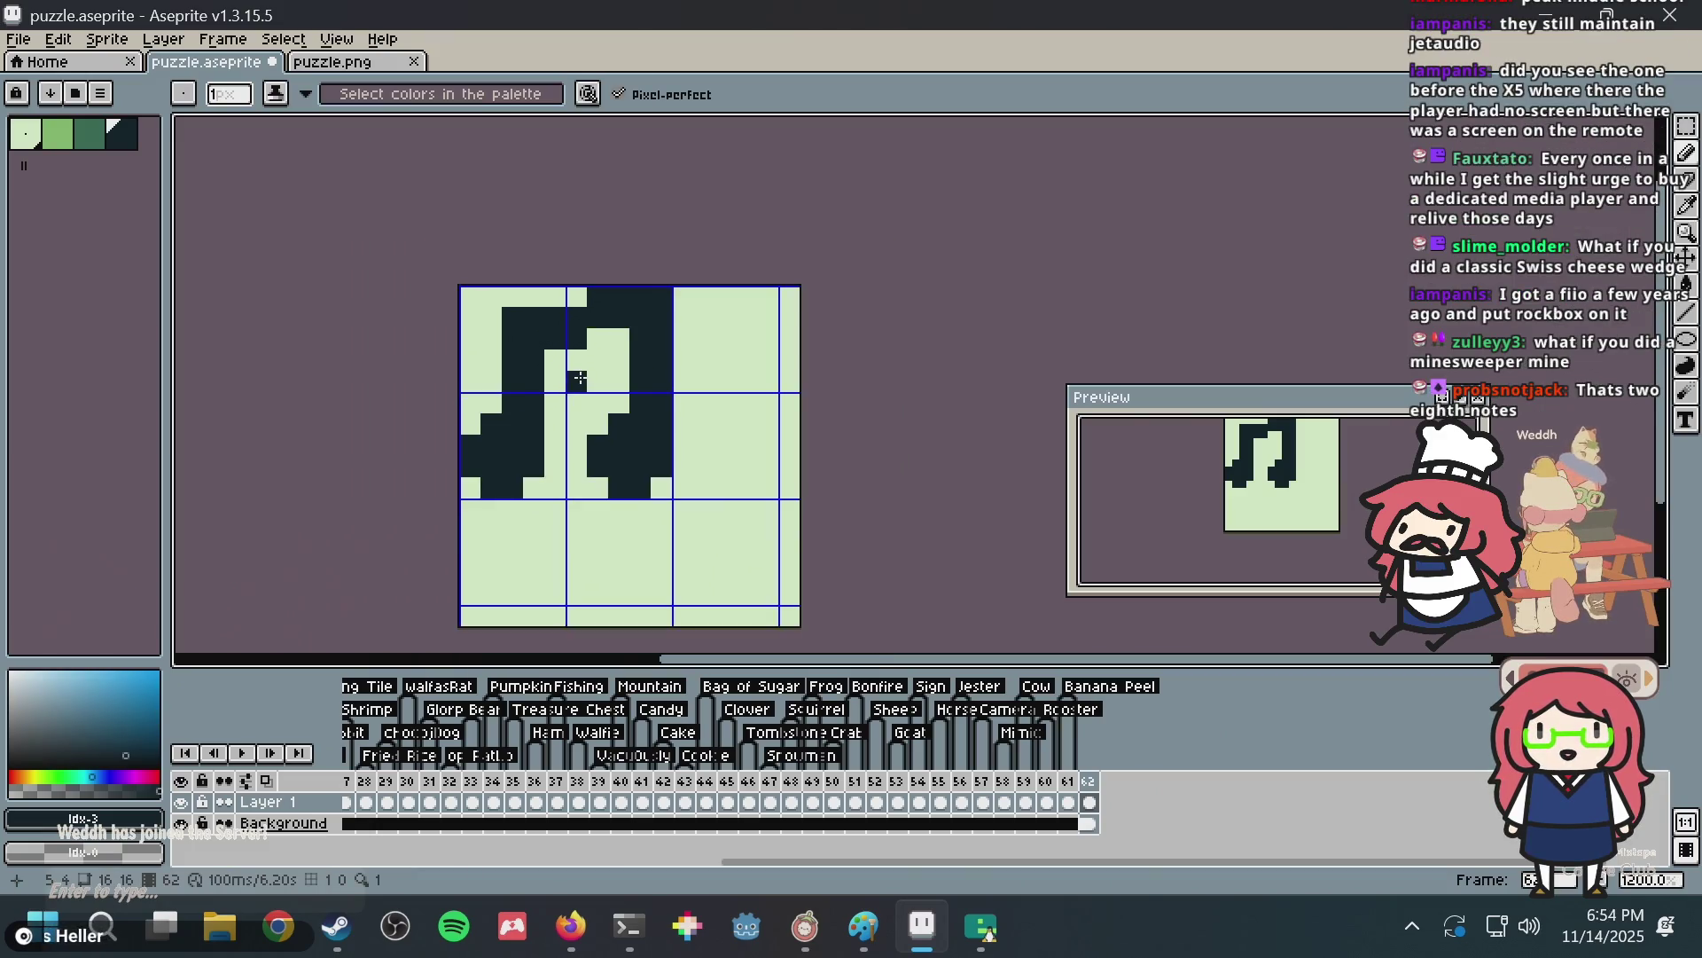
{"action": "scroll", "coordinate": [570, 377], "scroll_direction": "up", "scroll_amount": 3}
Lighten the left notch and narrow the light gap between the two notes.
{"action": "left_click", "coordinate": [443, 206], "text": "alt"}
{"action": "left_click", "coordinate": [444, 257]}
{"action": "left_click", "coordinate": [590, 241]}
{"action": "key", "text": "ctrl+z"}
{"action": "left_click", "coordinate": [559, 293], "text": "alt"}
{"action": "left_click", "coordinate": [524, 331]}
{"action": "mouse_move", "coordinate": [594, 306]}
{"action": "left_mouse_down"}
{"action": "mouse_move", "coordinate": [654, 289]}
{"action": "mouse_move", "coordinate": [559, 349]}
{"action": "left_mouse_up"}
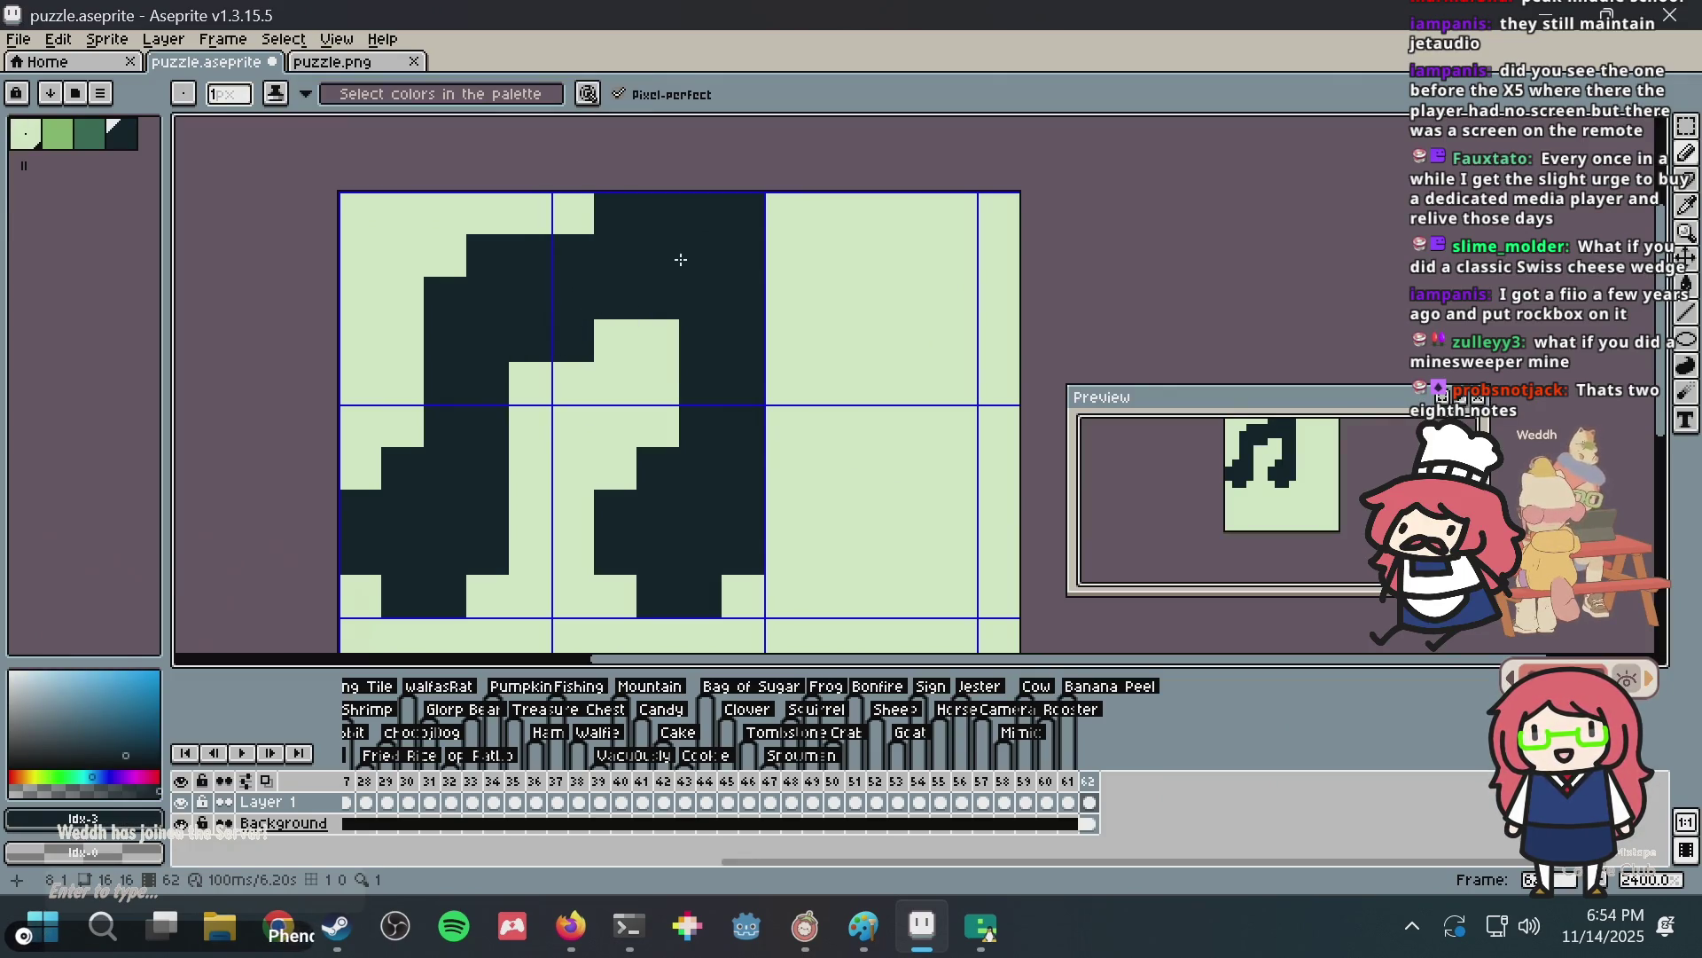
{"action": "scroll", "coordinate": [681, 259], "scroll_direction": "down", "scroll_amount": 2}
{"action": "scroll", "coordinate": [608, 274], "scroll_direction": "up", "scroll_amount": 2}
{"action": "left_click", "coordinate": [444, 254]}
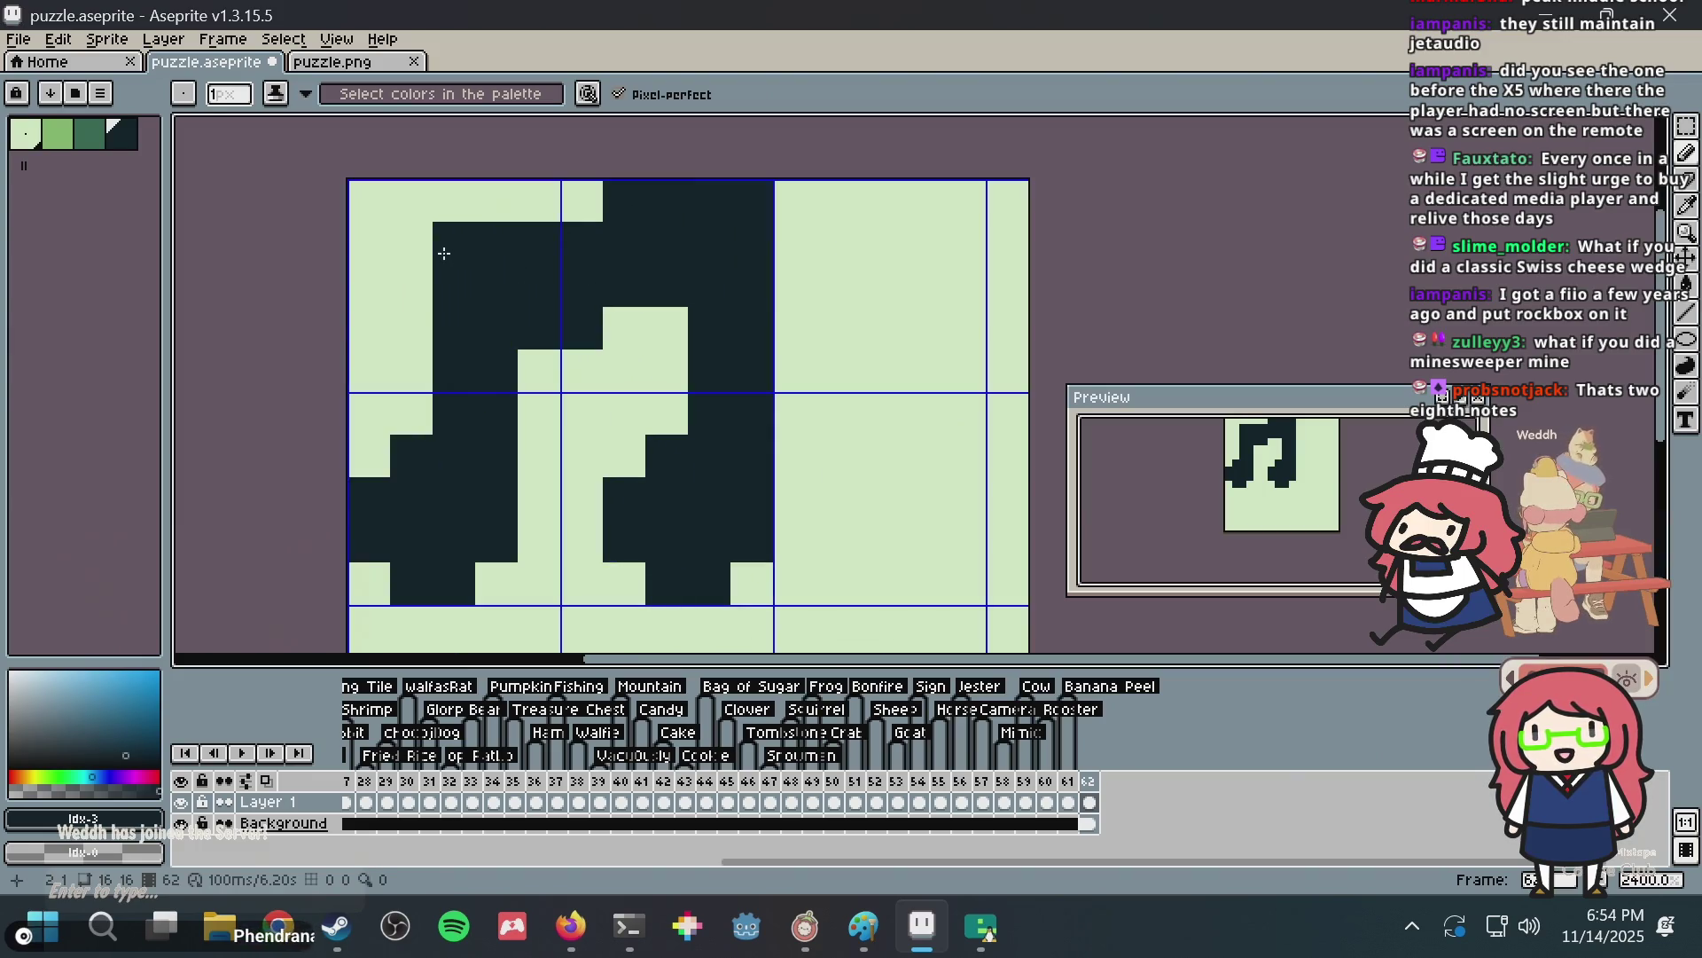
{"action": "key", "text": "ctrl+z"}
Try a mid-green Paint Bucket fill on the notes, then undo it.
{"action": "key", "text": "b"}
{"action": "scroll", "coordinate": [582, 328], "scroll_direction": "down", "scroll_amount": 1}
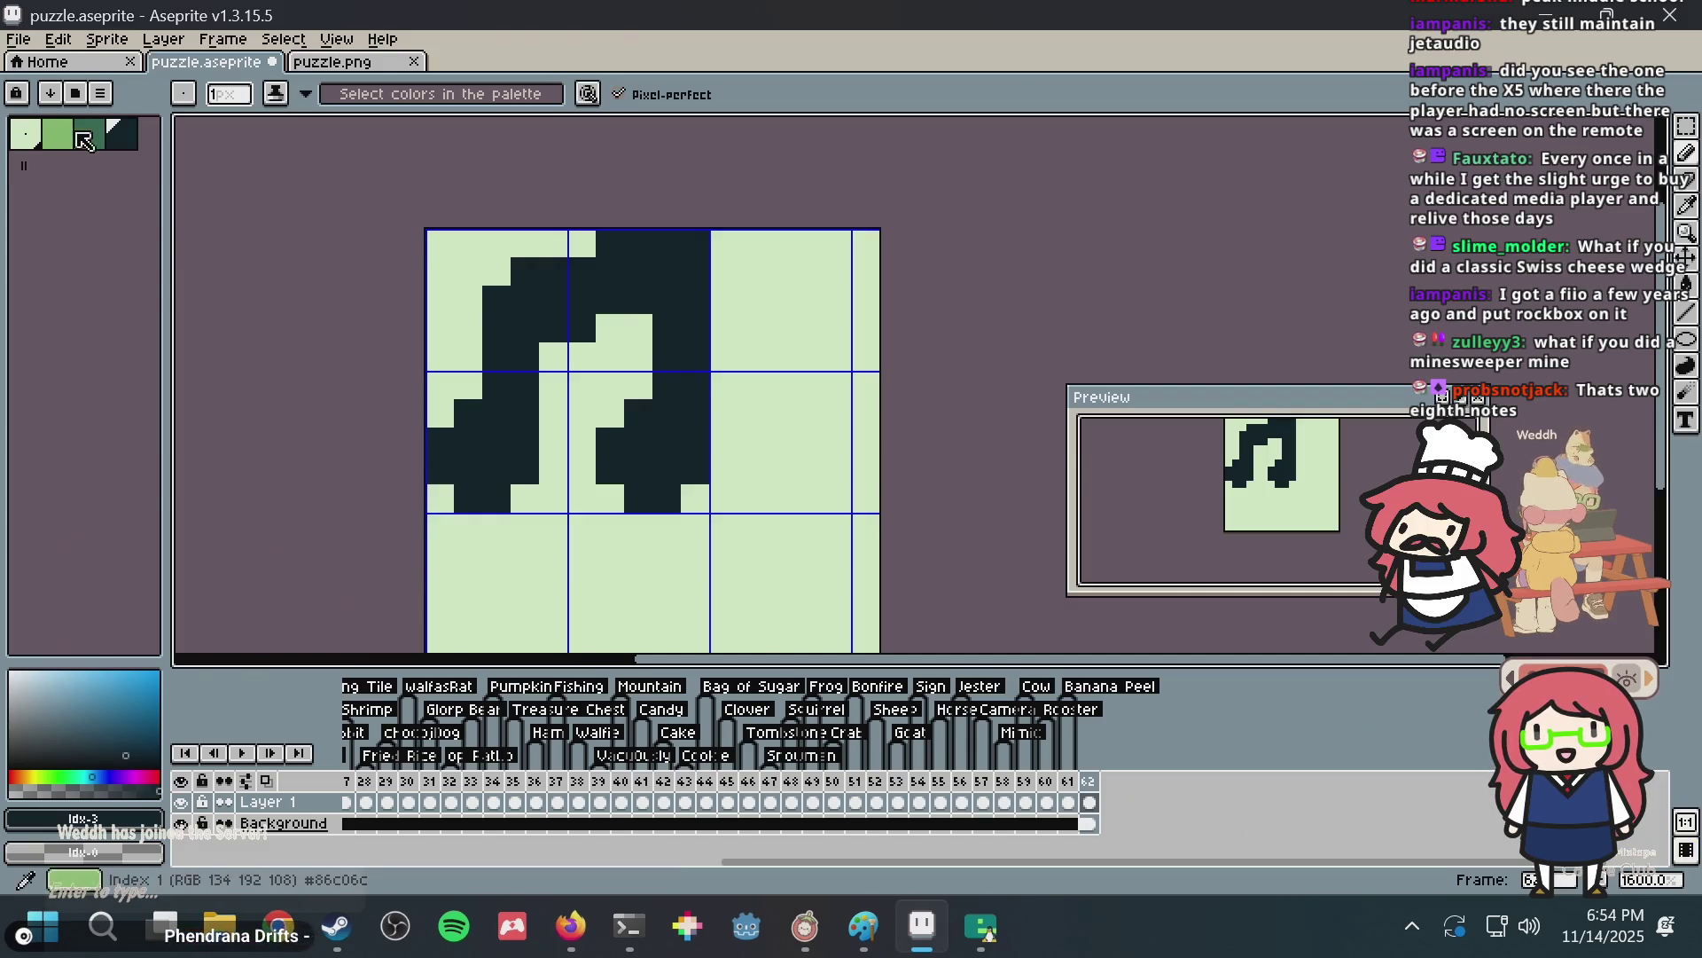
{"action": "left_click", "coordinate": [85, 140]}
{"action": "key", "text": "g"}
{"action": "scroll", "coordinate": [487, 409], "scroll_direction": "up", "scroll_amount": 1}
{"action": "left_click", "coordinate": [466, 451]}
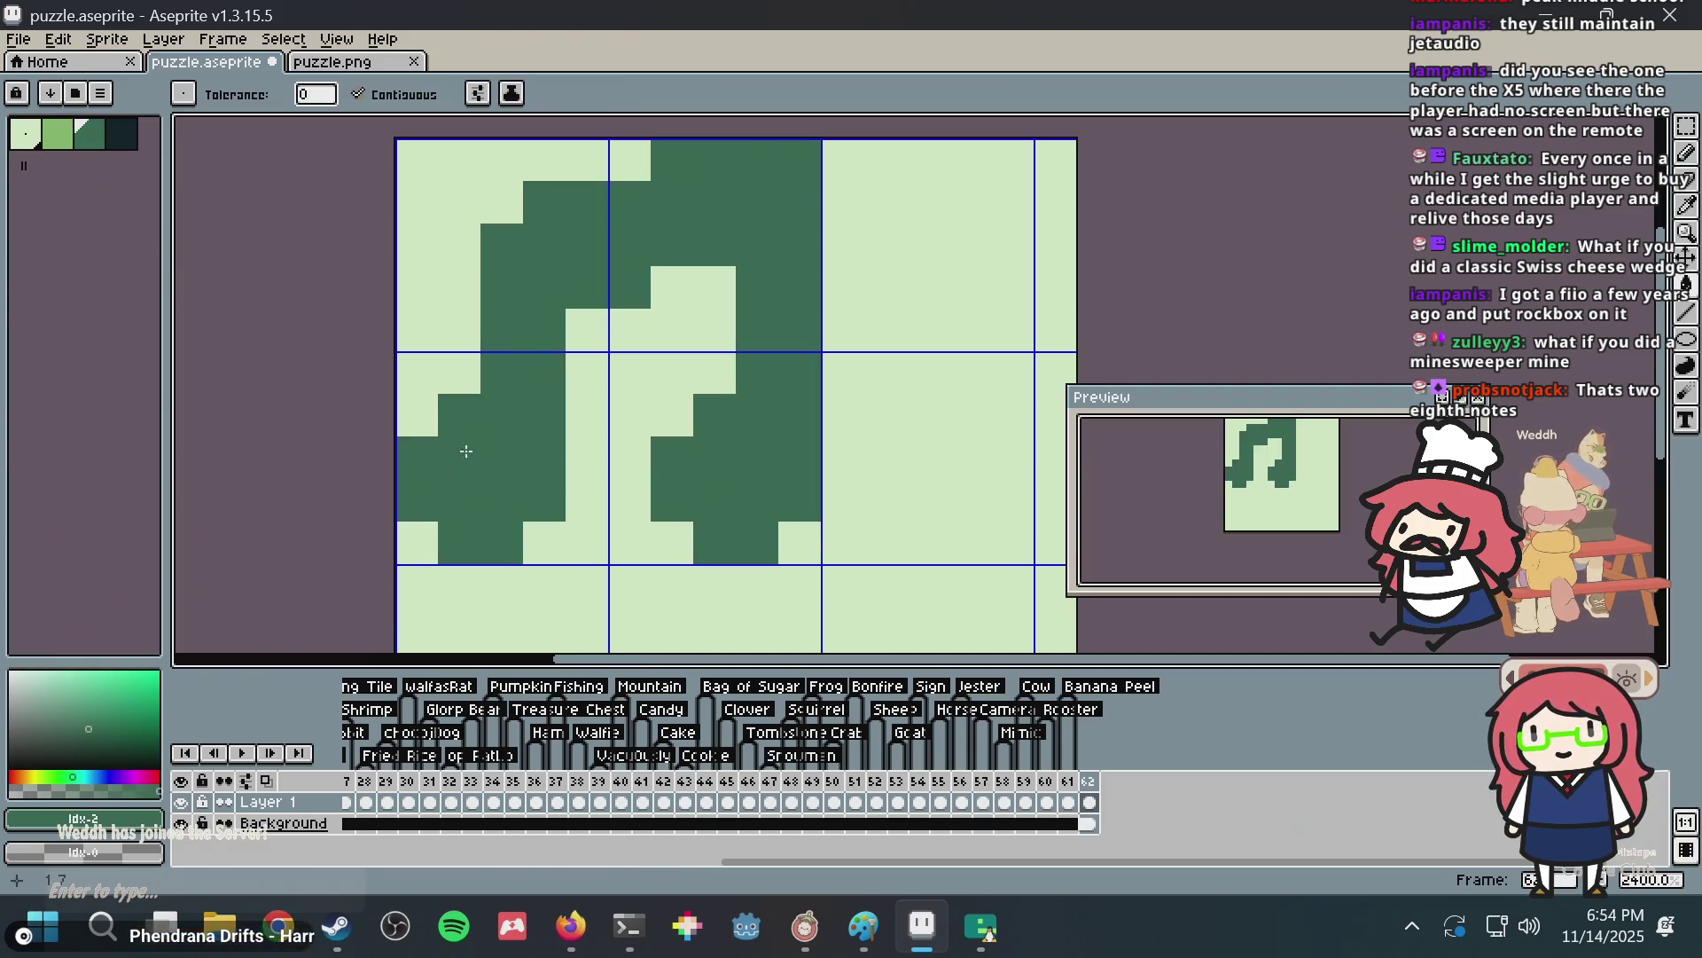
{"action": "scroll", "coordinate": [527, 402], "scroll_direction": "down", "scroll_amount": 1}
{"action": "key", "text": "ctrl+z"}
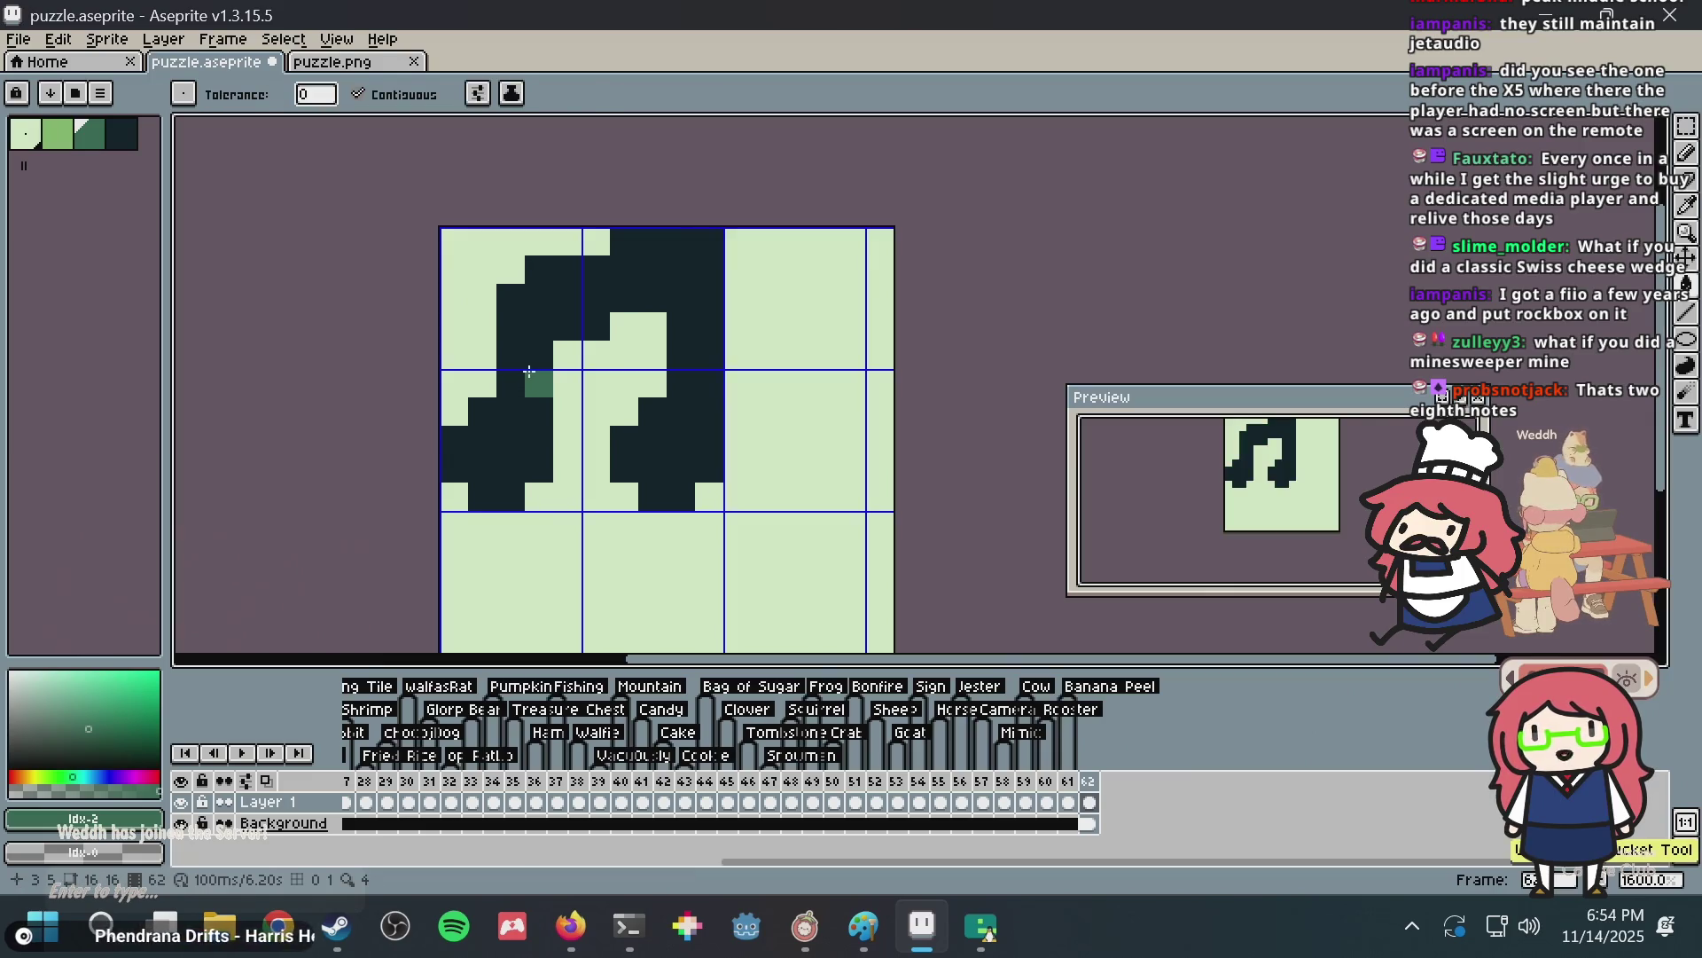
{"action": "key", "text": "b"}
Switch to the darkest palette shade and touch up pixels inside the notes.
{"action": "left_click", "coordinate": [537, 376], "text": "alt"}
{"action": "left_click", "coordinate": [586, 379]}
{"action": "left_click", "coordinate": [624, 355]}
{"action": "left_click", "coordinate": [653, 355]}
{"action": "scroll", "coordinate": [703, 343], "scroll_direction": "down", "scroll_amount": 1}
{"action": "scroll", "coordinate": [703, 344], "scroll_direction": "up", "scroll_amount": 1}
{"action": "key", "text": "ctrl+z"}
{"action": "key", "text": "ctrl+z"}
{"action": "key", "text": "ctrl+z"}
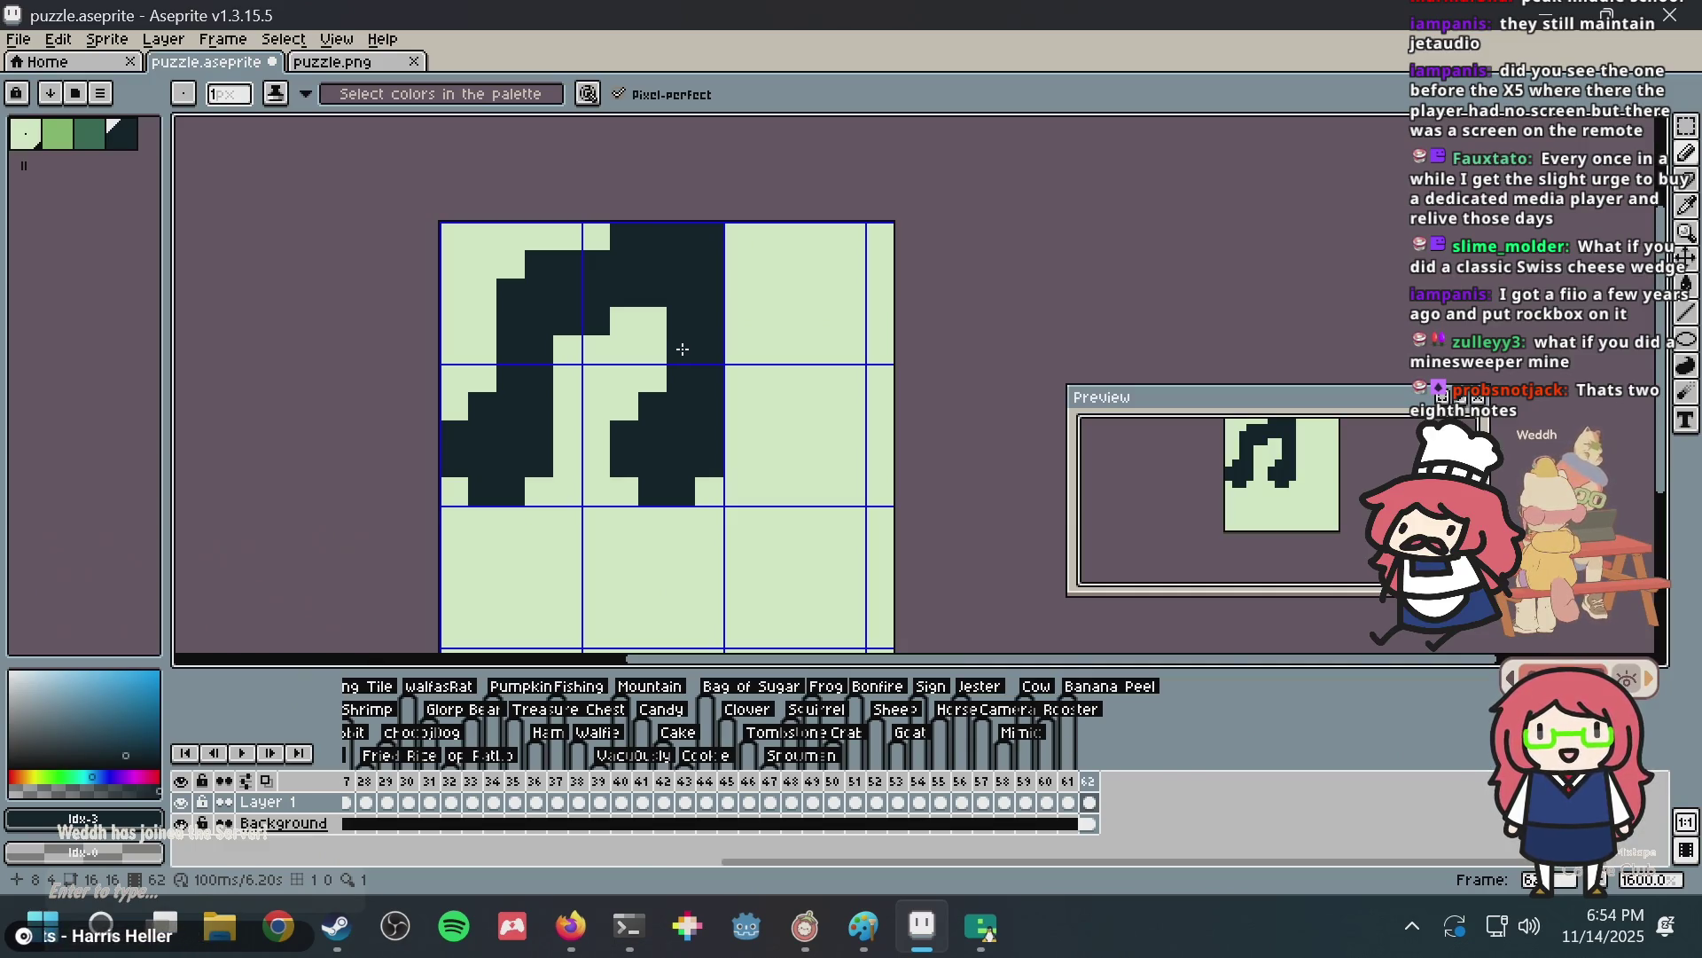
Save puzzle.aseprite.
{"action": "key", "text": "v"}
{"action": "key", "text": "ctrl+s"}
{"action": "key", "text": "ctrl+a"}
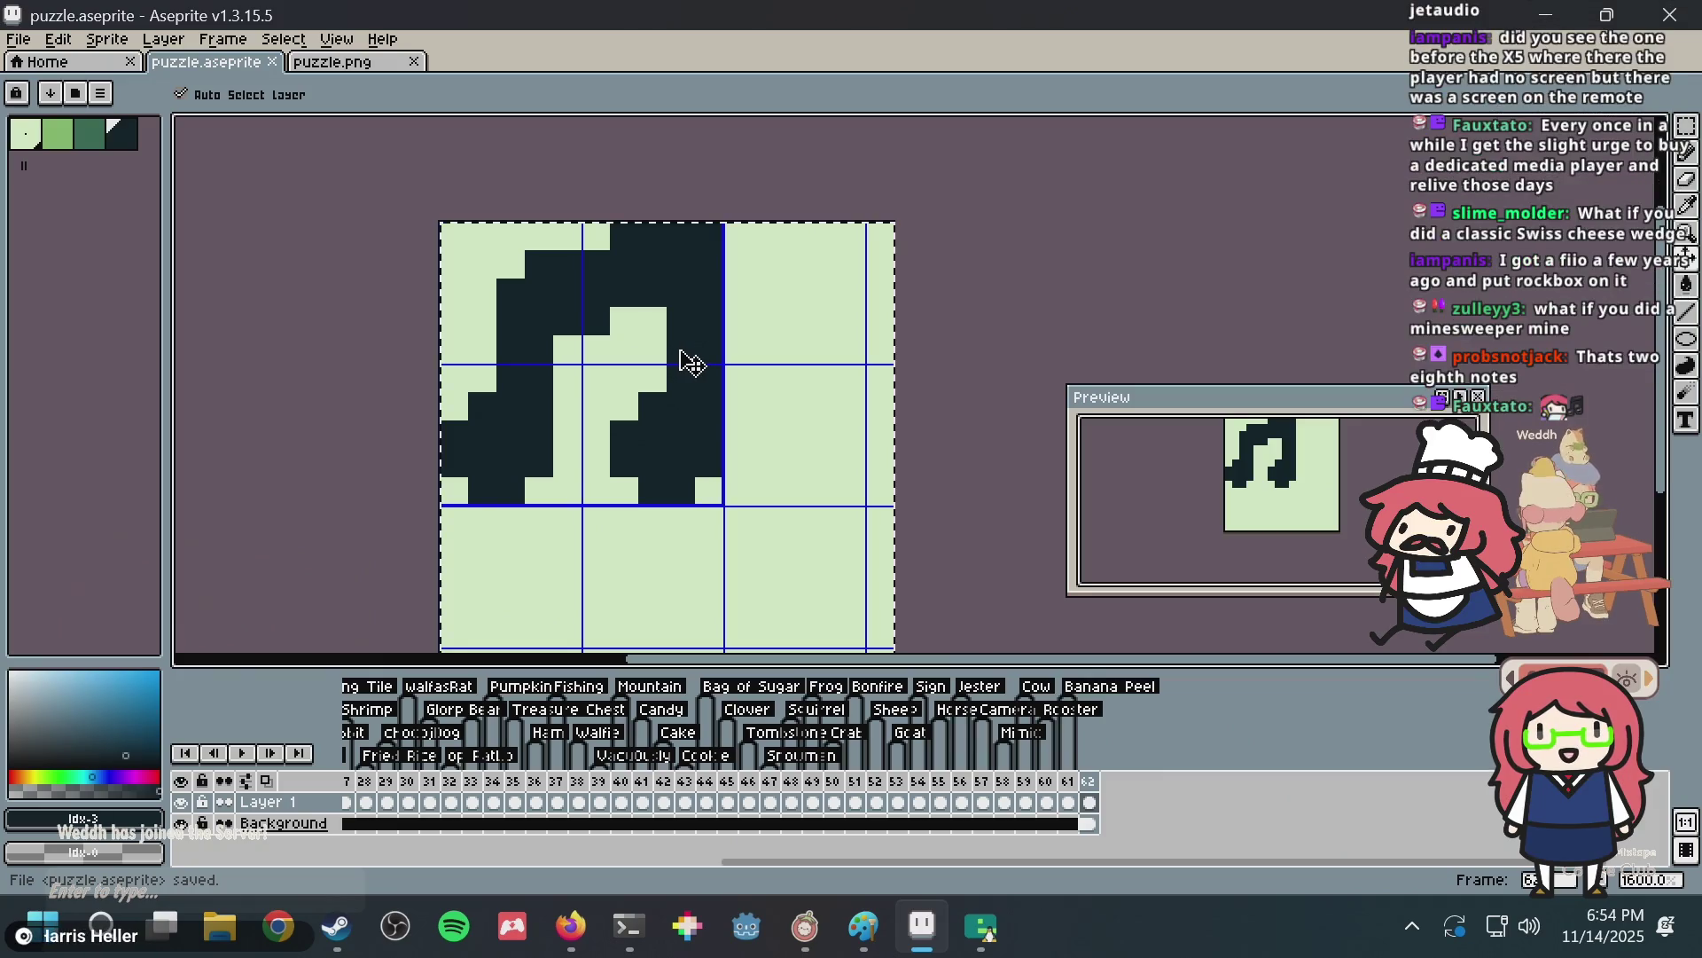
Search DuckDuckGo for 'fiio', browse its image results, and return to Aseprite.
{"action": "key", "text": "alt+Tab"}
{"action": "key", "text": "ctrl+l"}
{"action": "type", "text": "fiio"}
{"action": "key", "text": "Return"}
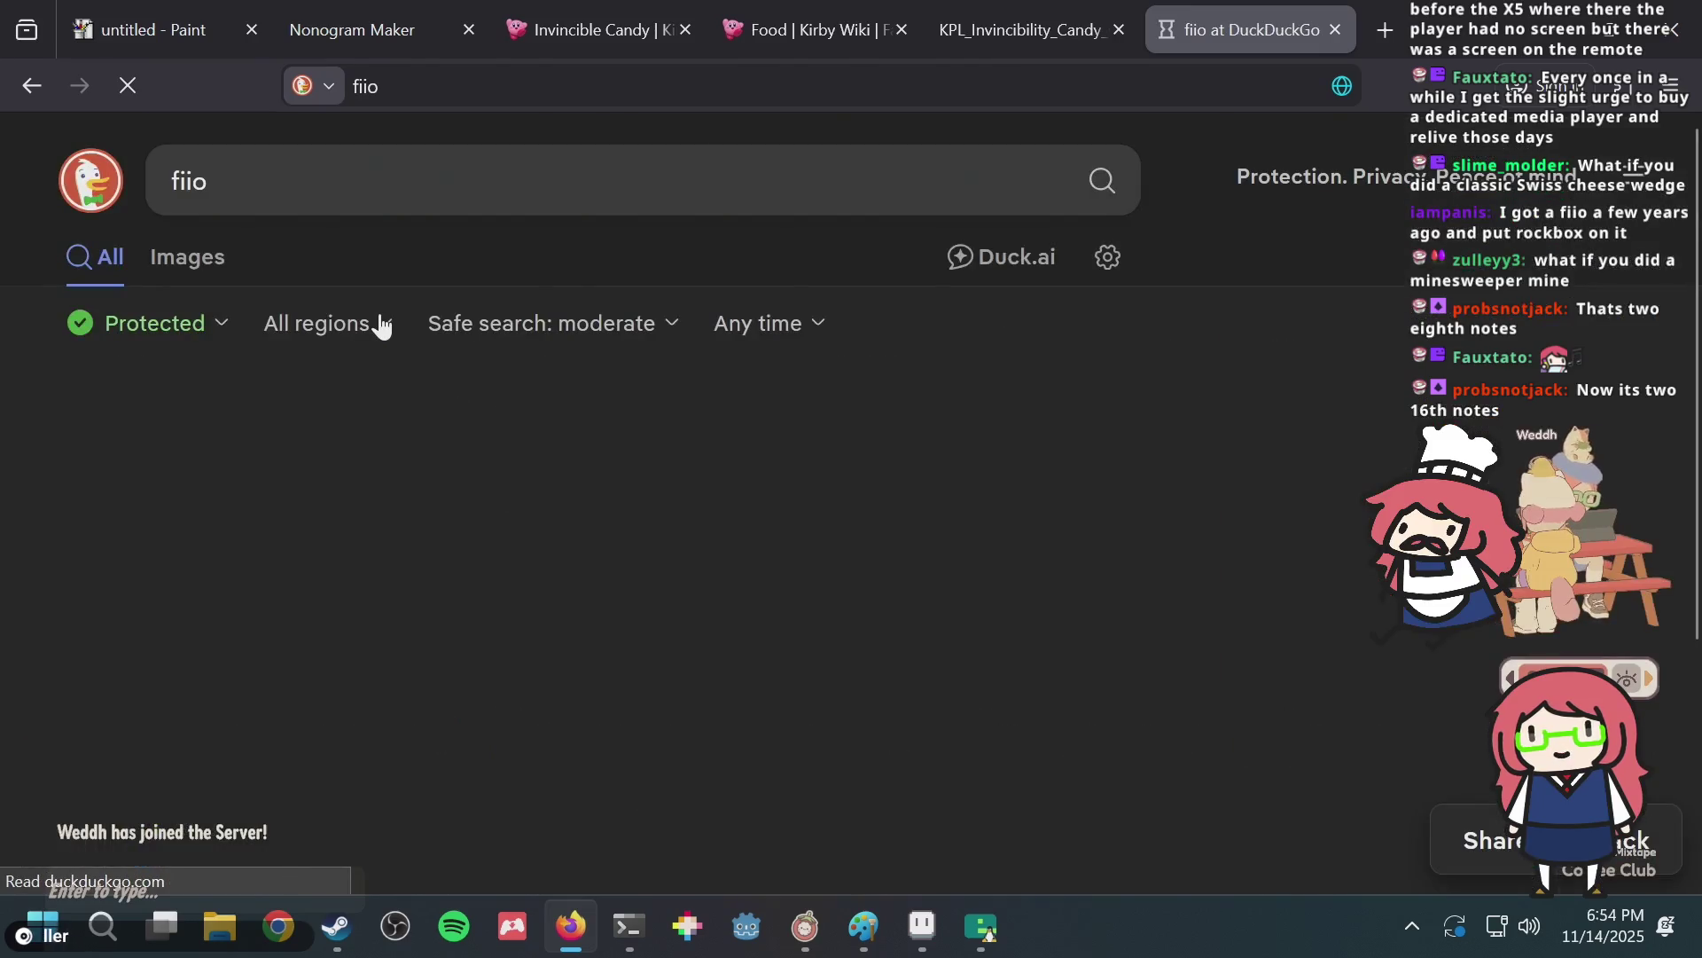
{"action": "left_click", "coordinate": [185, 248]}
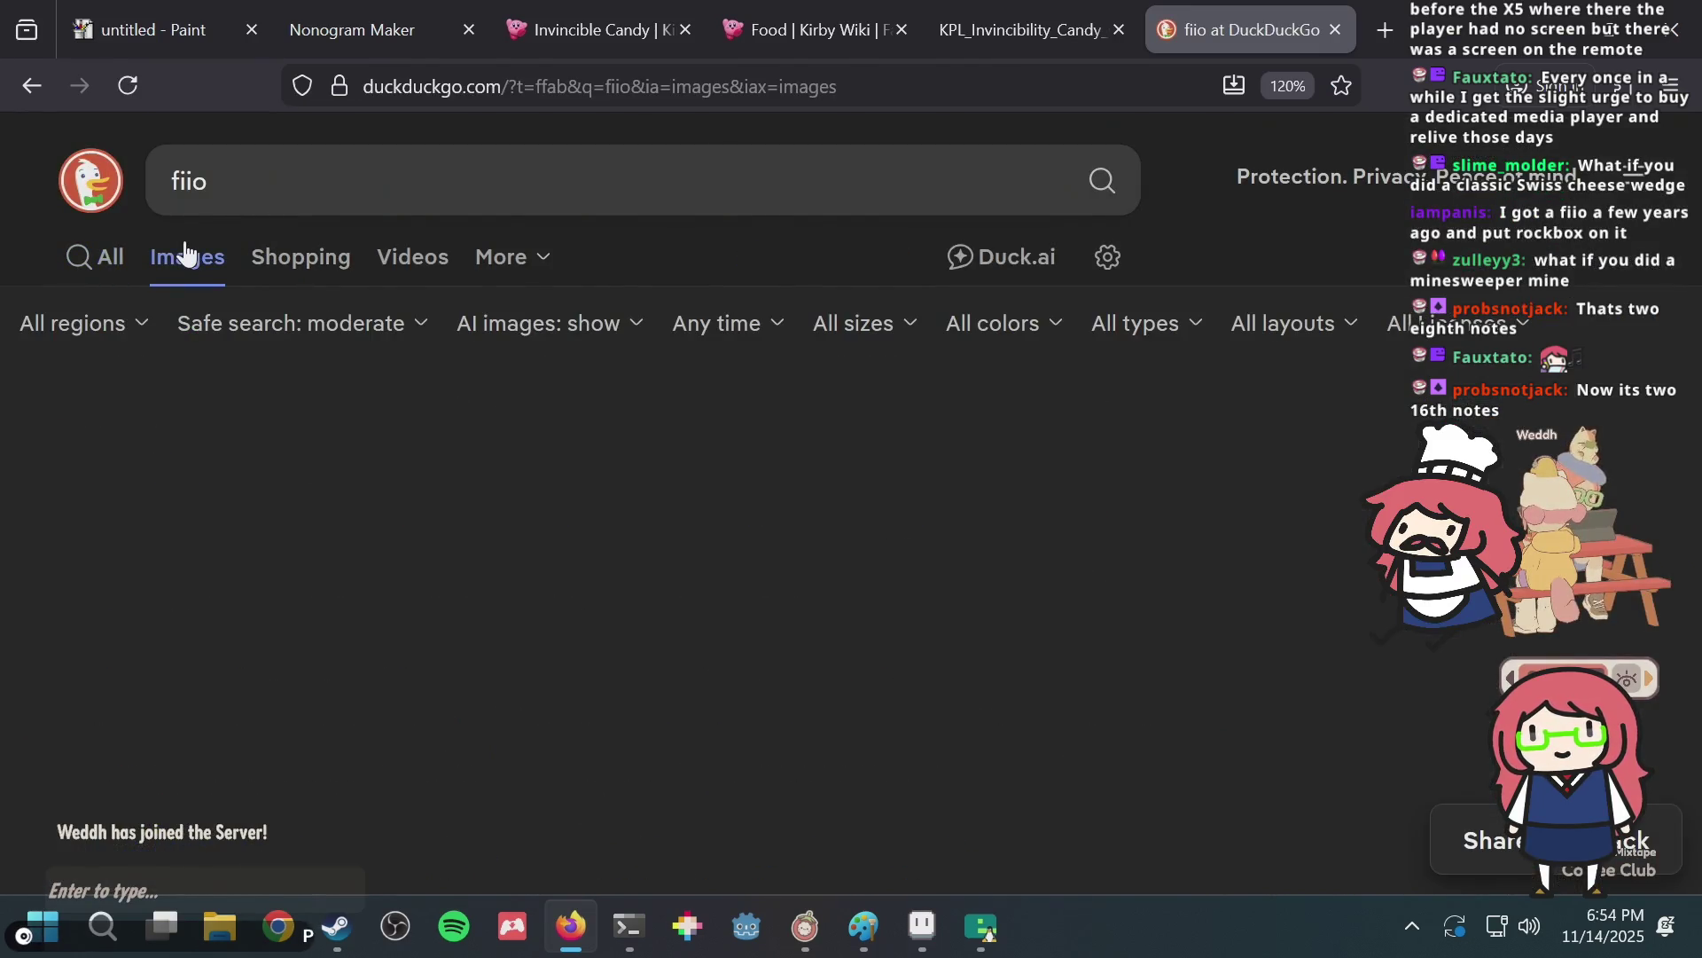
{"action": "scroll", "coordinate": [828, 403], "scroll_direction": "down", "scroll_amount": 3}
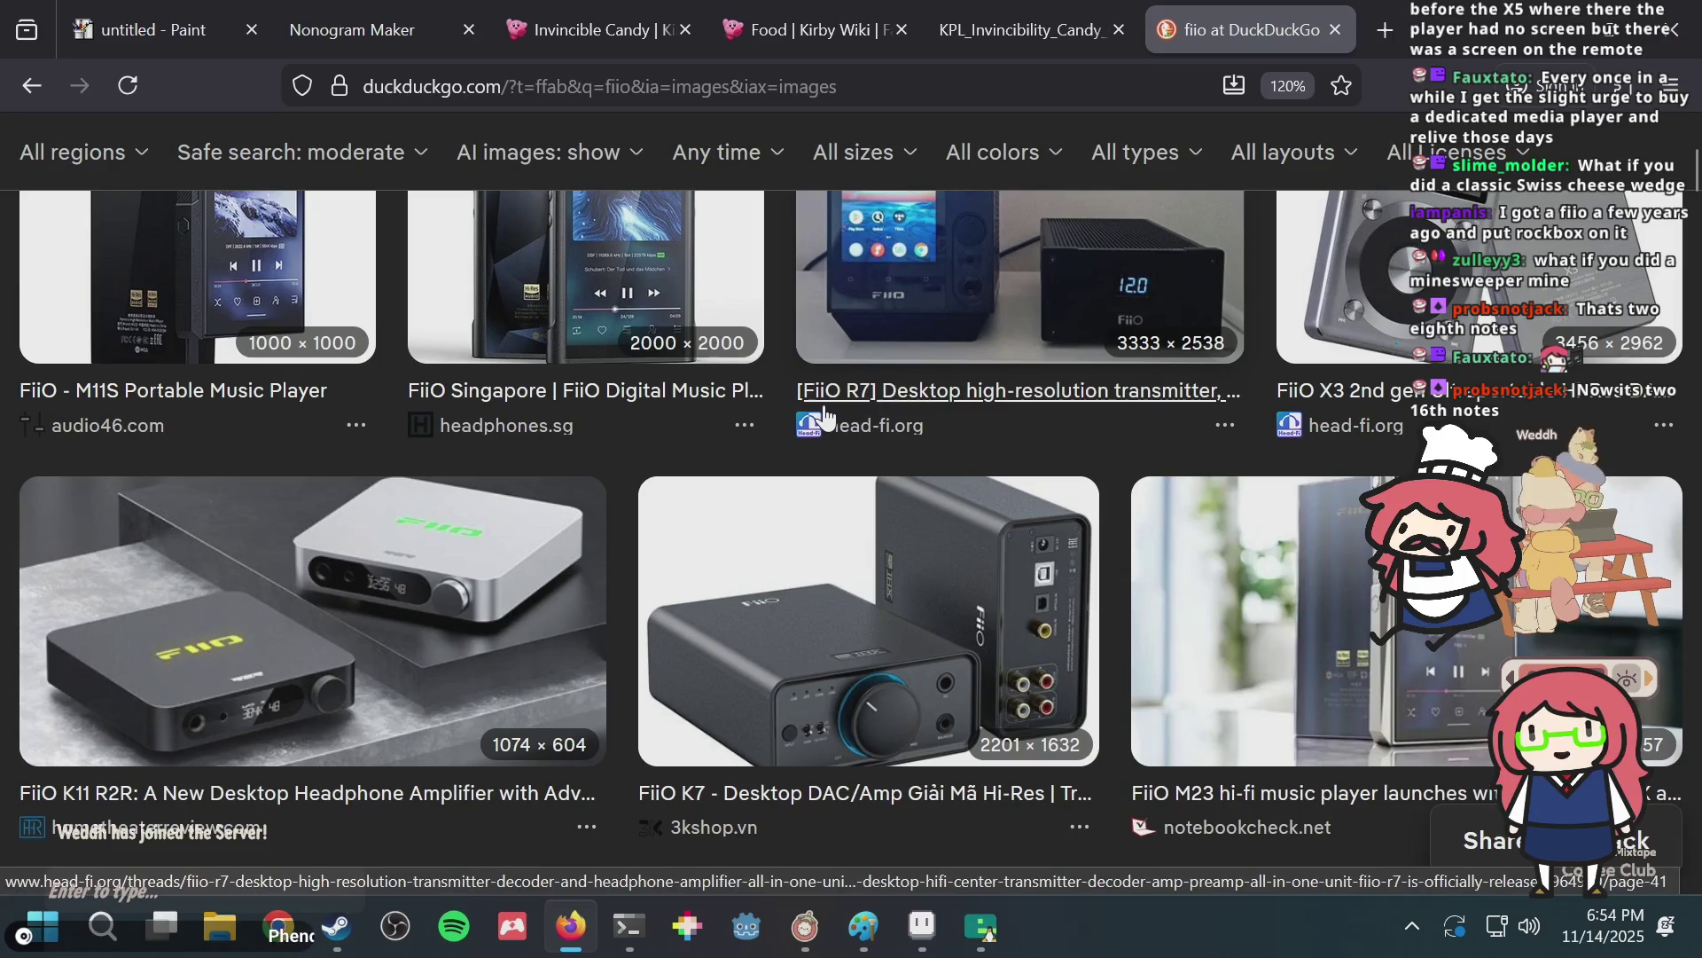
{"action": "key", "text": "alt+Tab"}
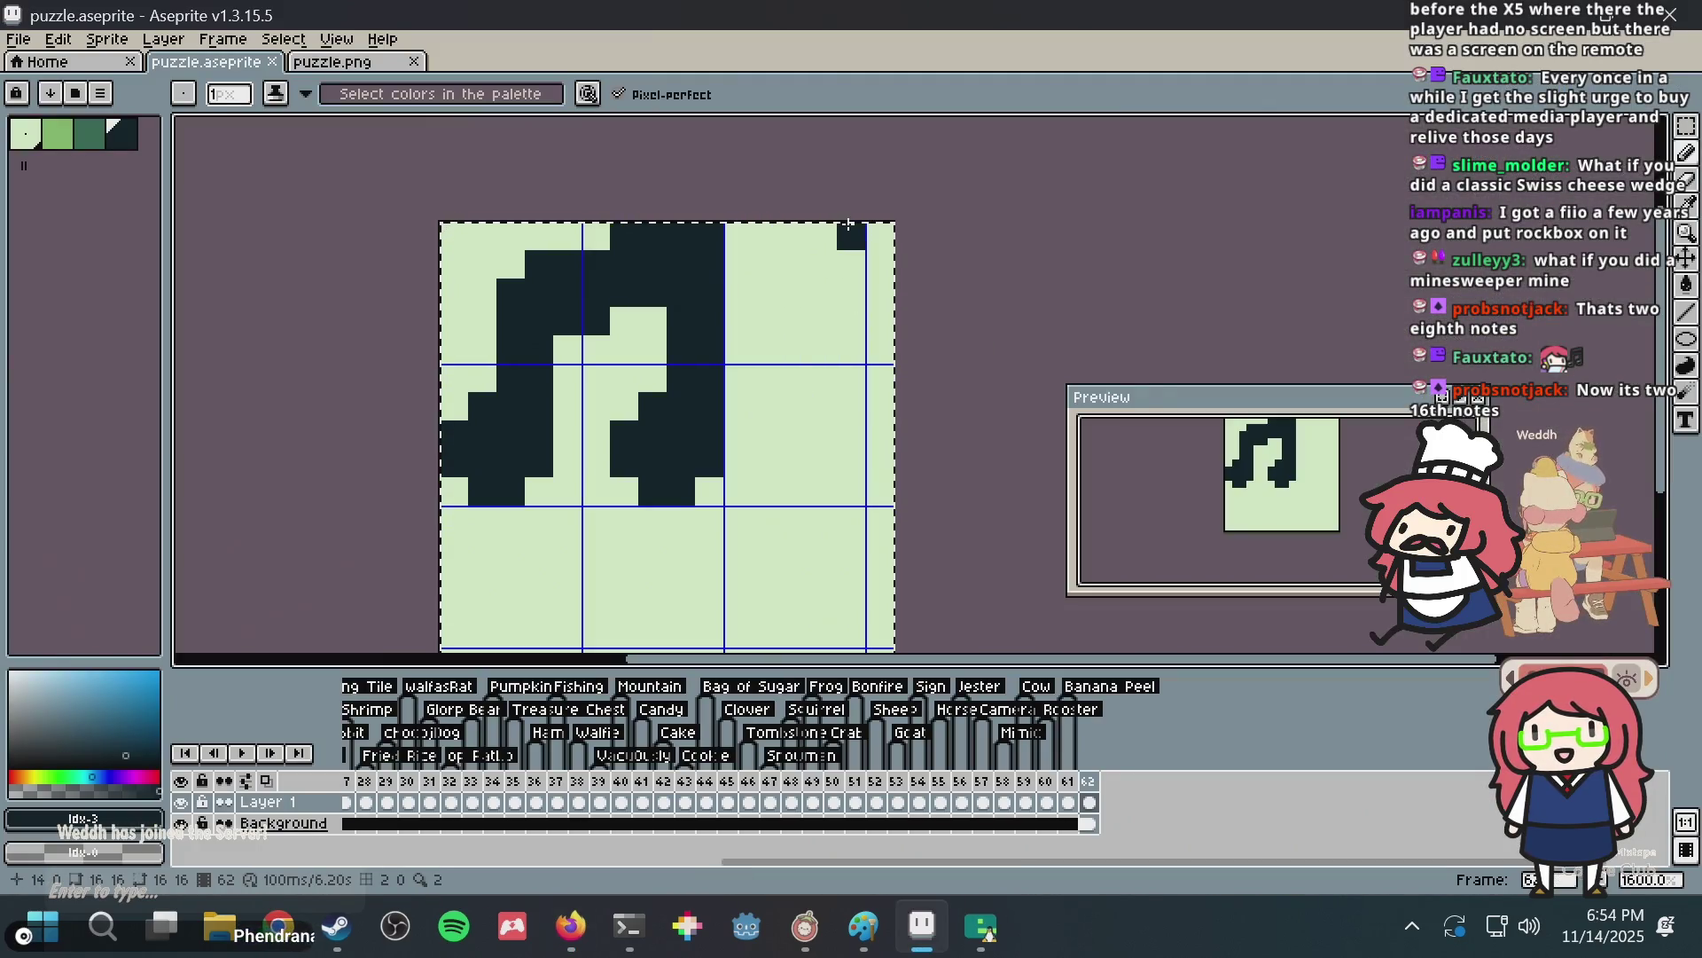
Deselect, paint the stray dark pixels light green, and save the sprite.
{"action": "key", "text": "ctrl+d"}
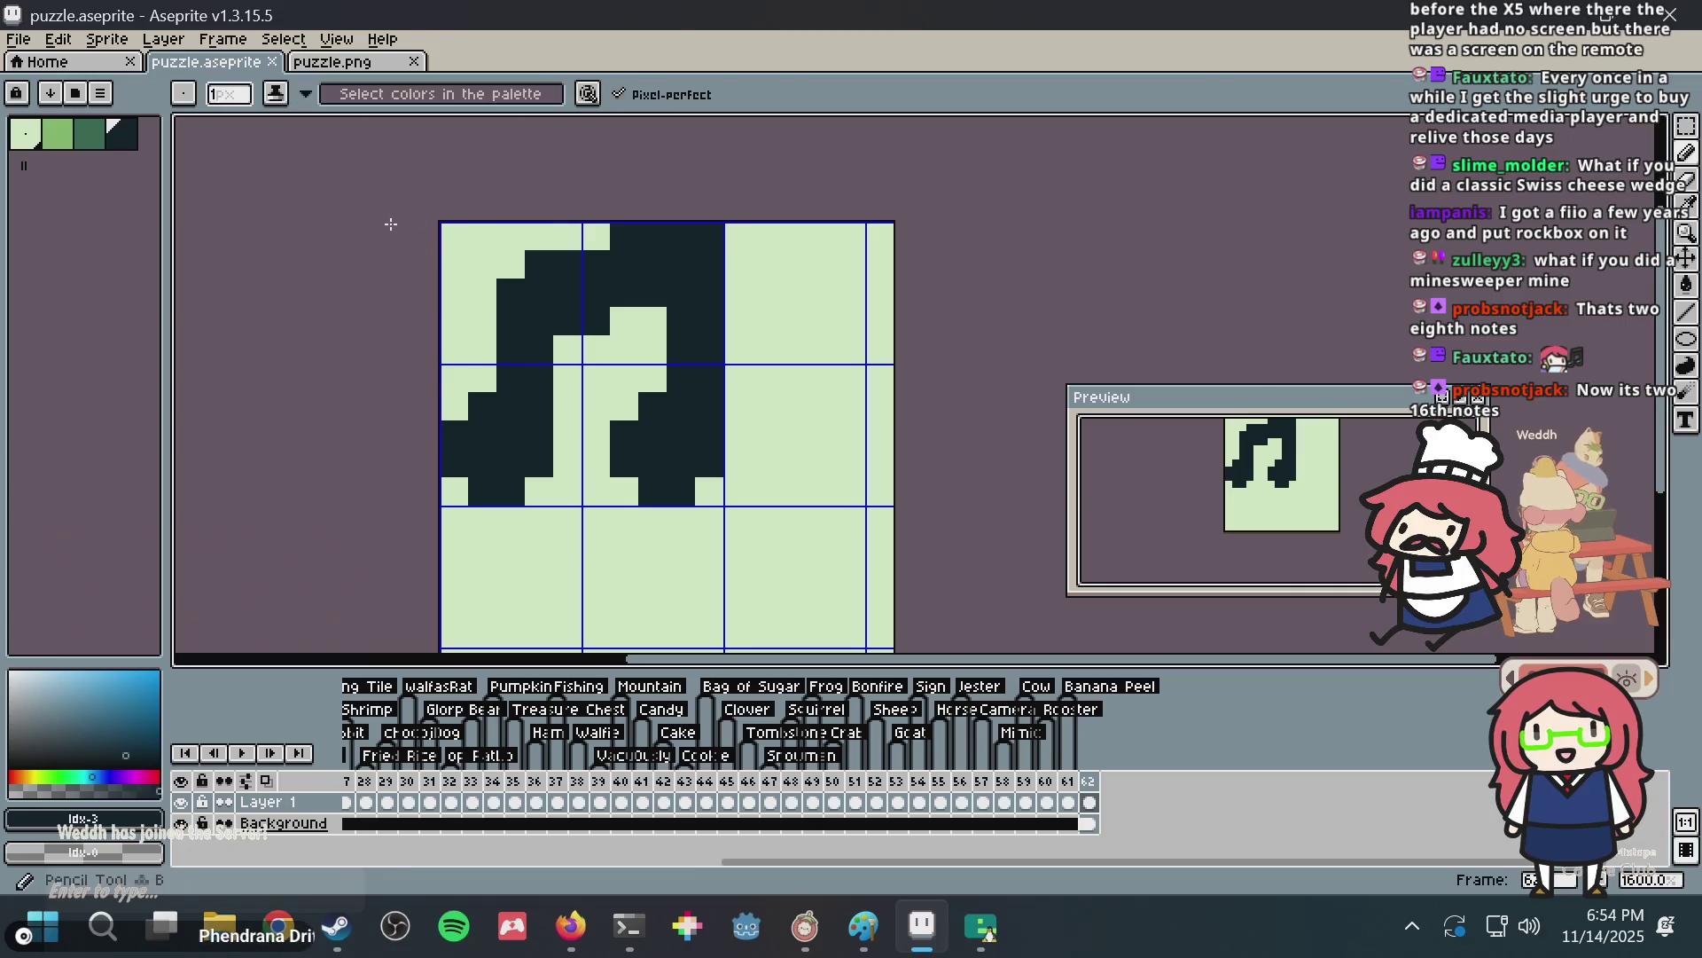
{"action": "left_click", "coordinate": [478, 266], "text": "alt"}
{"action": "left_click_drag", "start_coordinate": [511, 264], "coordinate": [539, 264]}
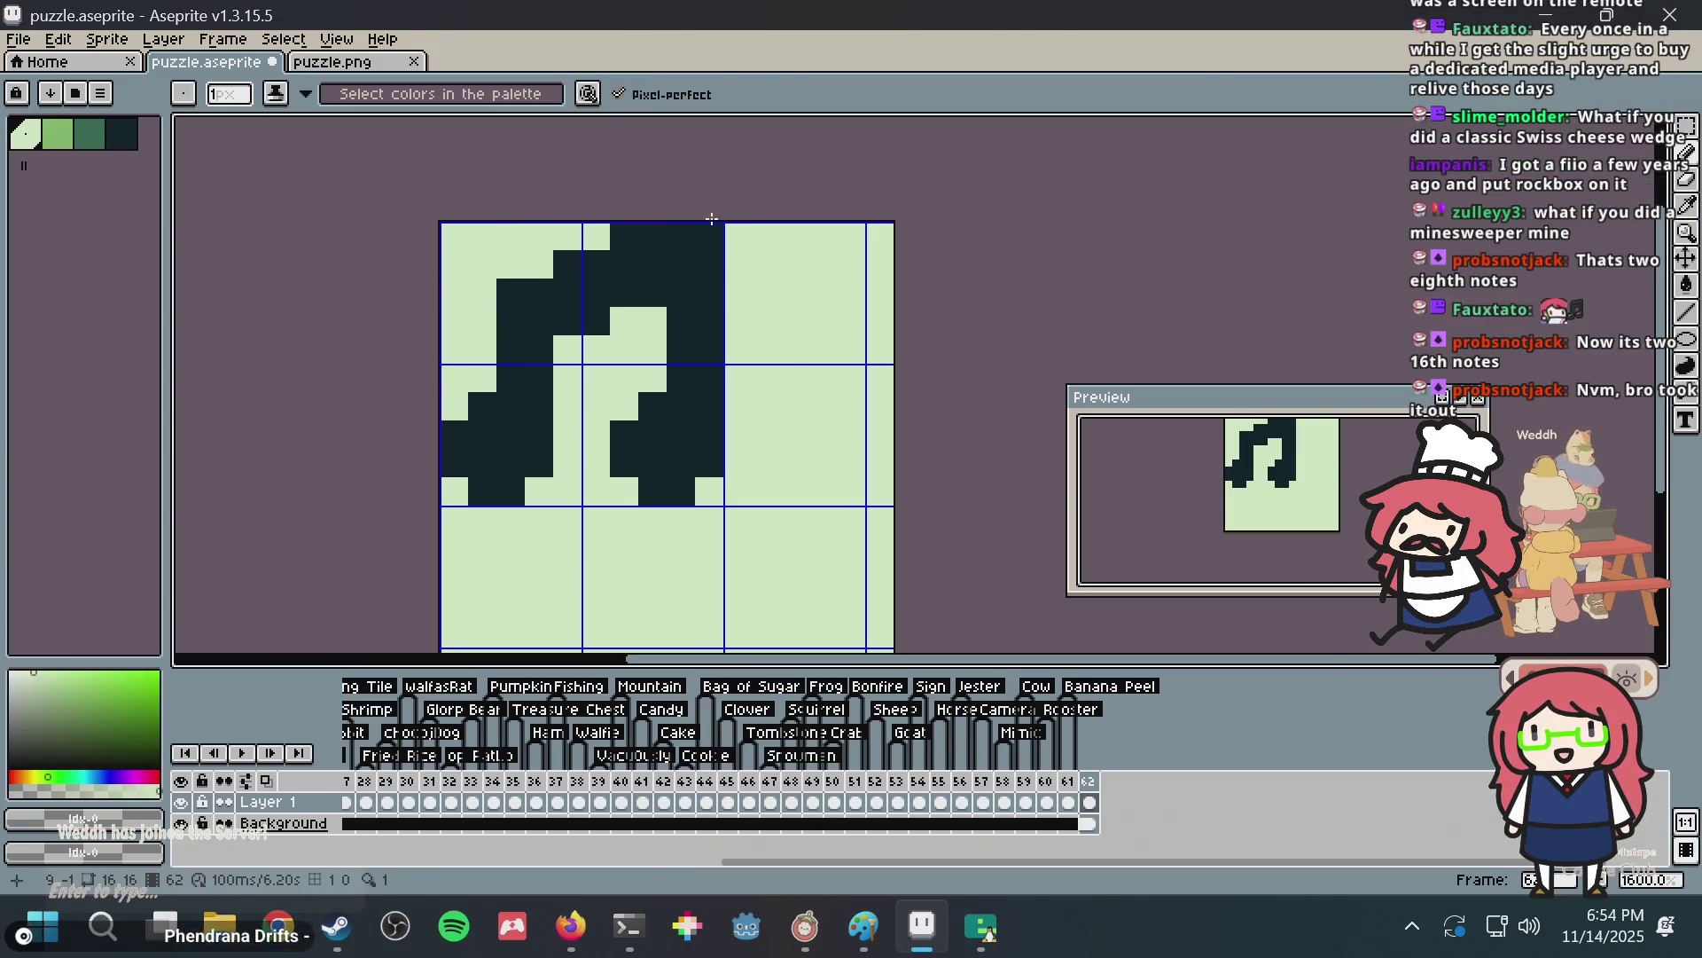
{"action": "key", "text": "ctrl+s"}
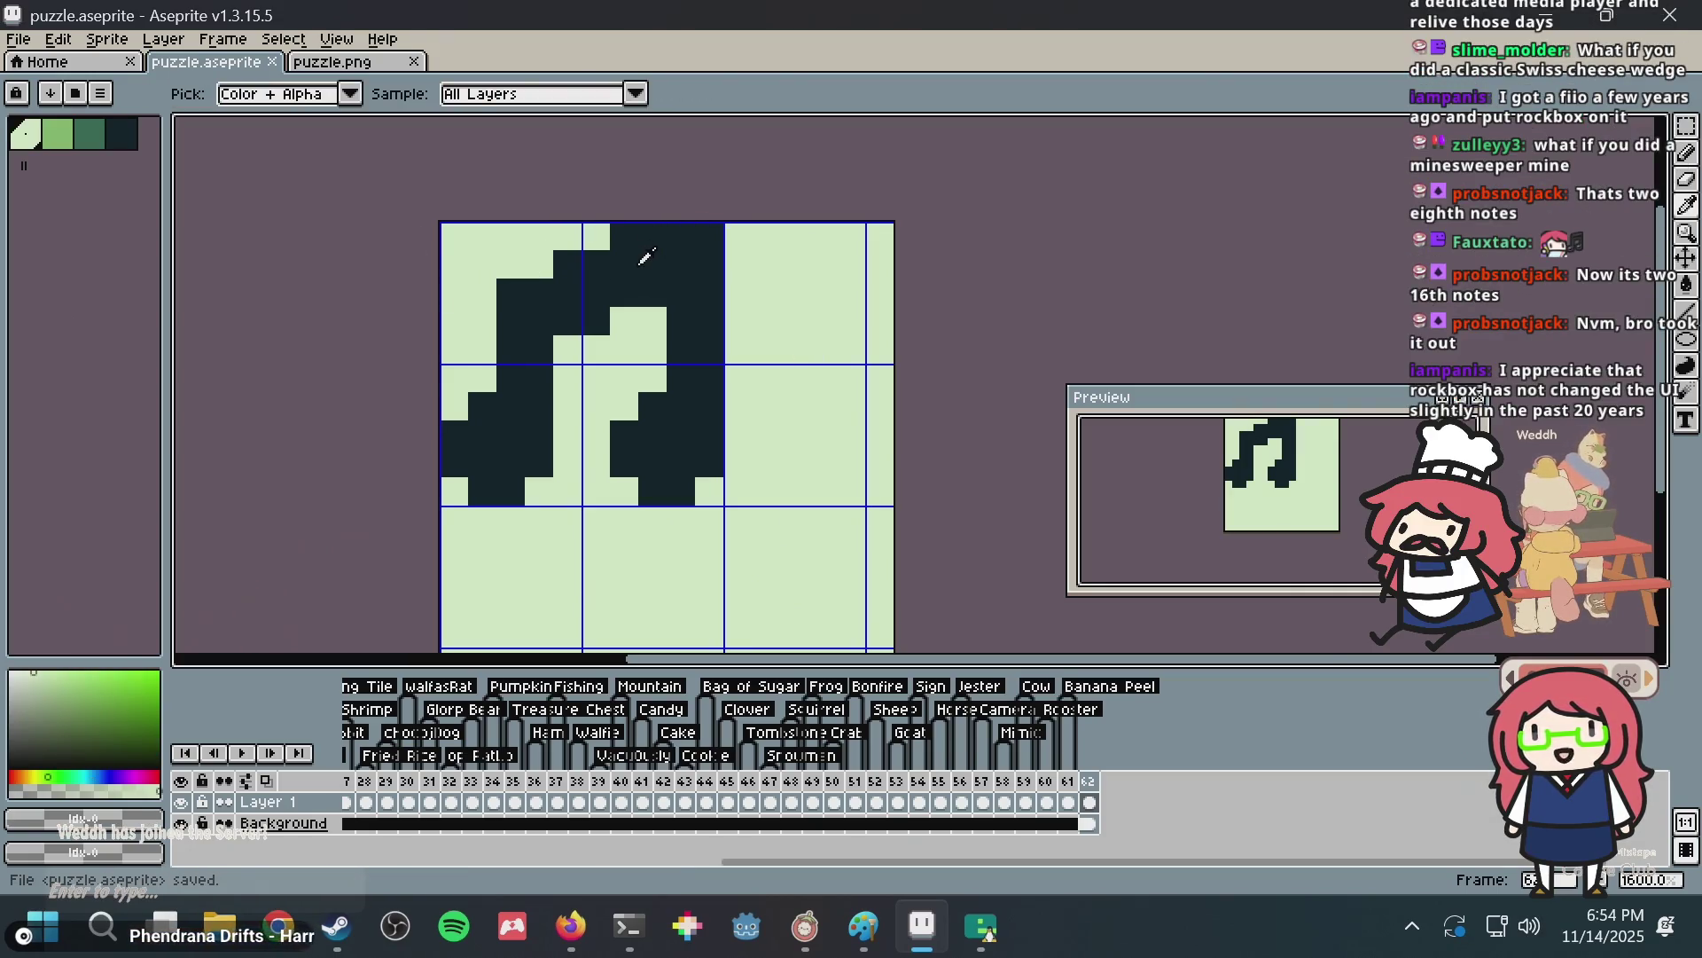
Move a 4x4 block of the note up one pixel and save puzzle.aseprite.
{"action": "left_click", "coordinate": [642, 252], "text": "alt"}
{"action": "scroll", "coordinate": [789, 292], "scroll_direction": "up", "scroll_amount": 1}
{"action": "scroll", "coordinate": [799, 337], "scroll_direction": "up", "scroll_amount": 1}
{"action": "scroll", "coordinate": [480, 440], "scroll_direction": "down", "scroll_amount": 2}
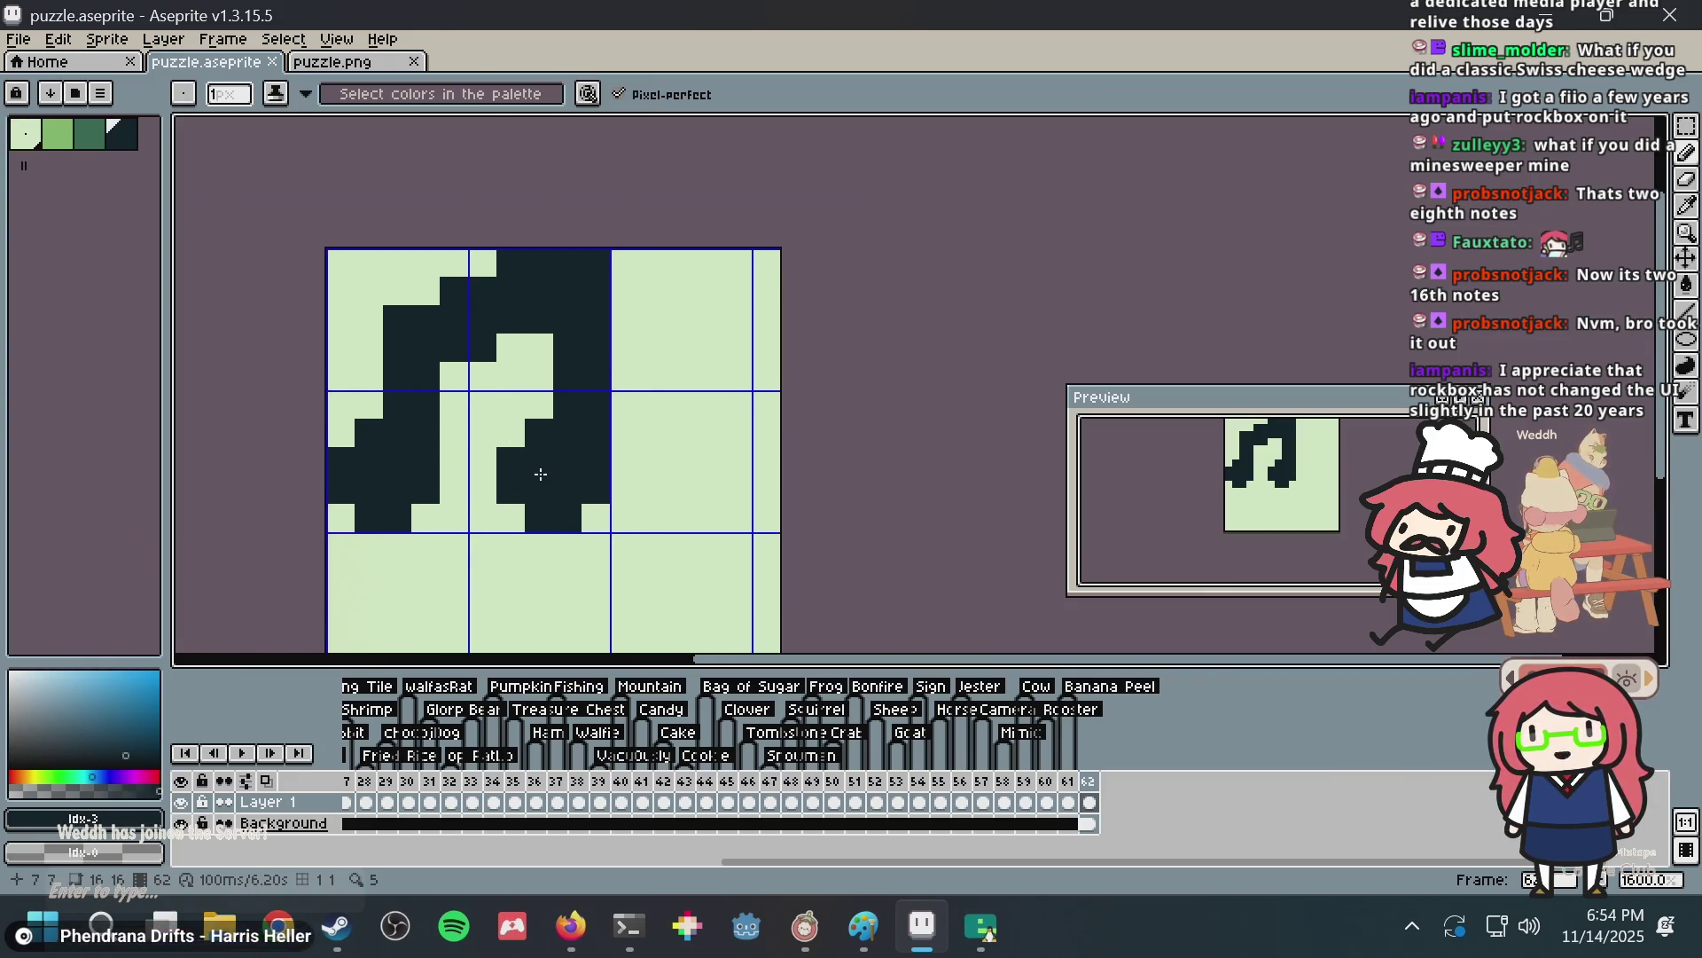
{"action": "key", "text": "m"}
{"action": "mouse_move", "coordinate": [495, 446]}
{"action": "left_mouse_down"}
{"action": "mouse_move", "coordinate": [612, 532]}
{"action": "mouse_move", "coordinate": [581, 474]}
{"action": "left_mouse_up"}
{"action": "left_click", "coordinate": [905, 369]}
{"action": "key", "text": "ctrl+s"}
{"action": "scroll", "coordinate": [902, 370], "scroll_direction": "down", "scroll_amount": 2}
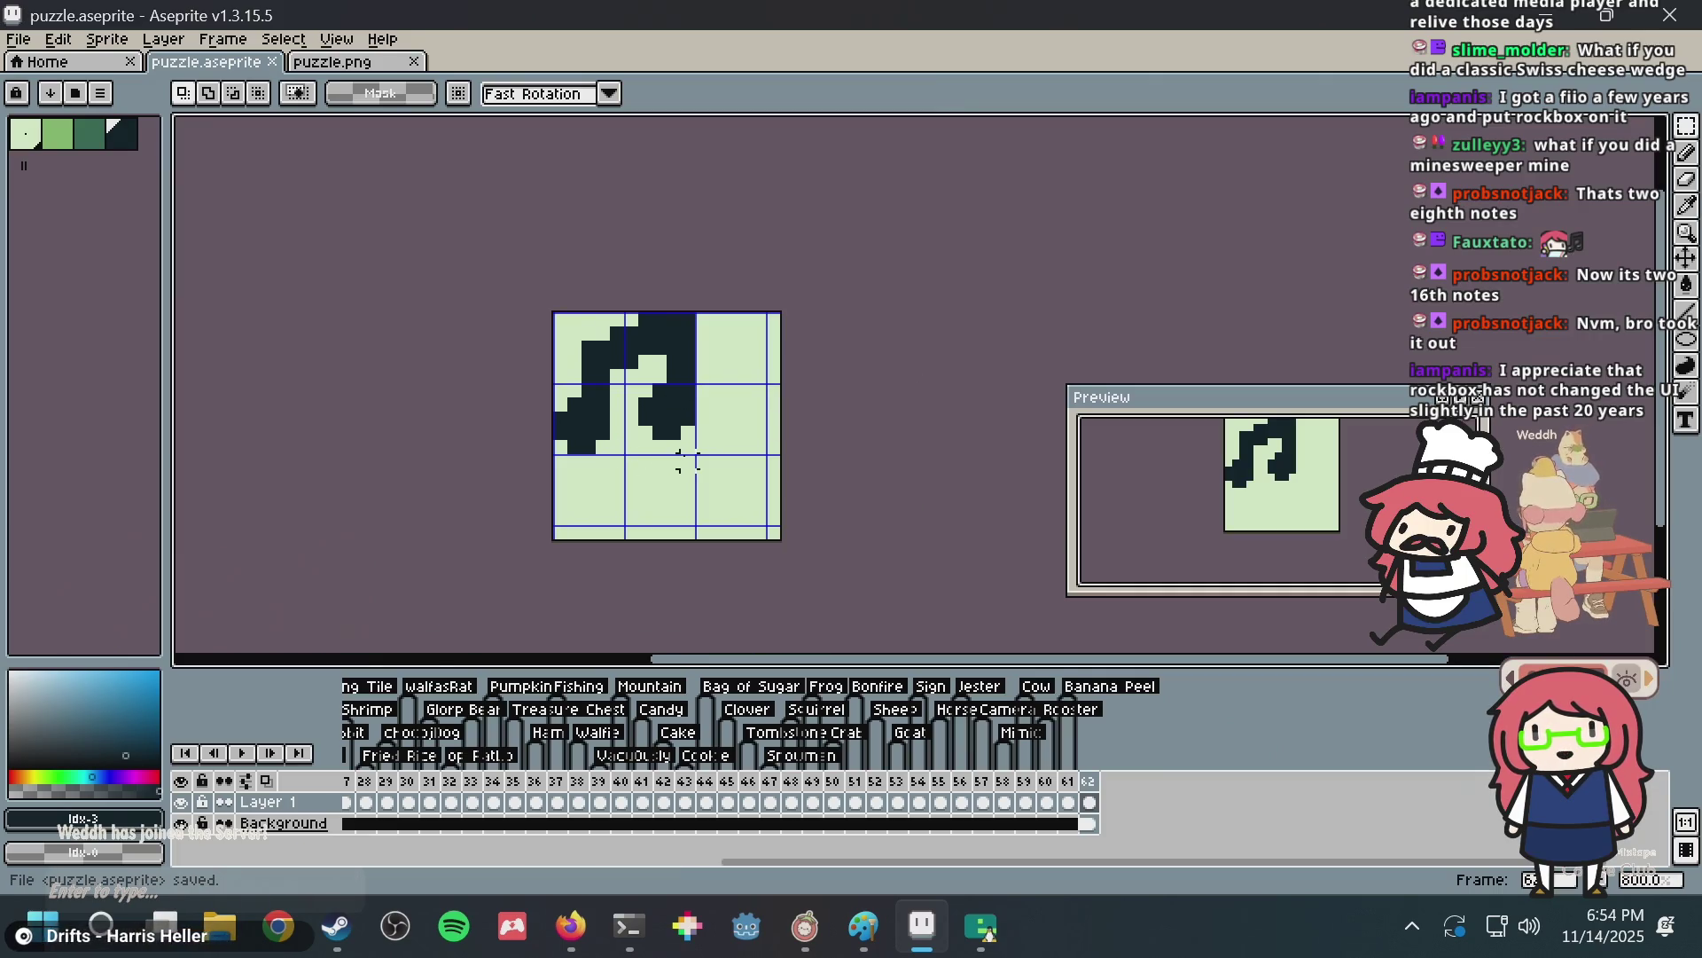
{"action": "left_click_drag", "start_coordinate": [690, 448], "coordinate": [490, 297]}
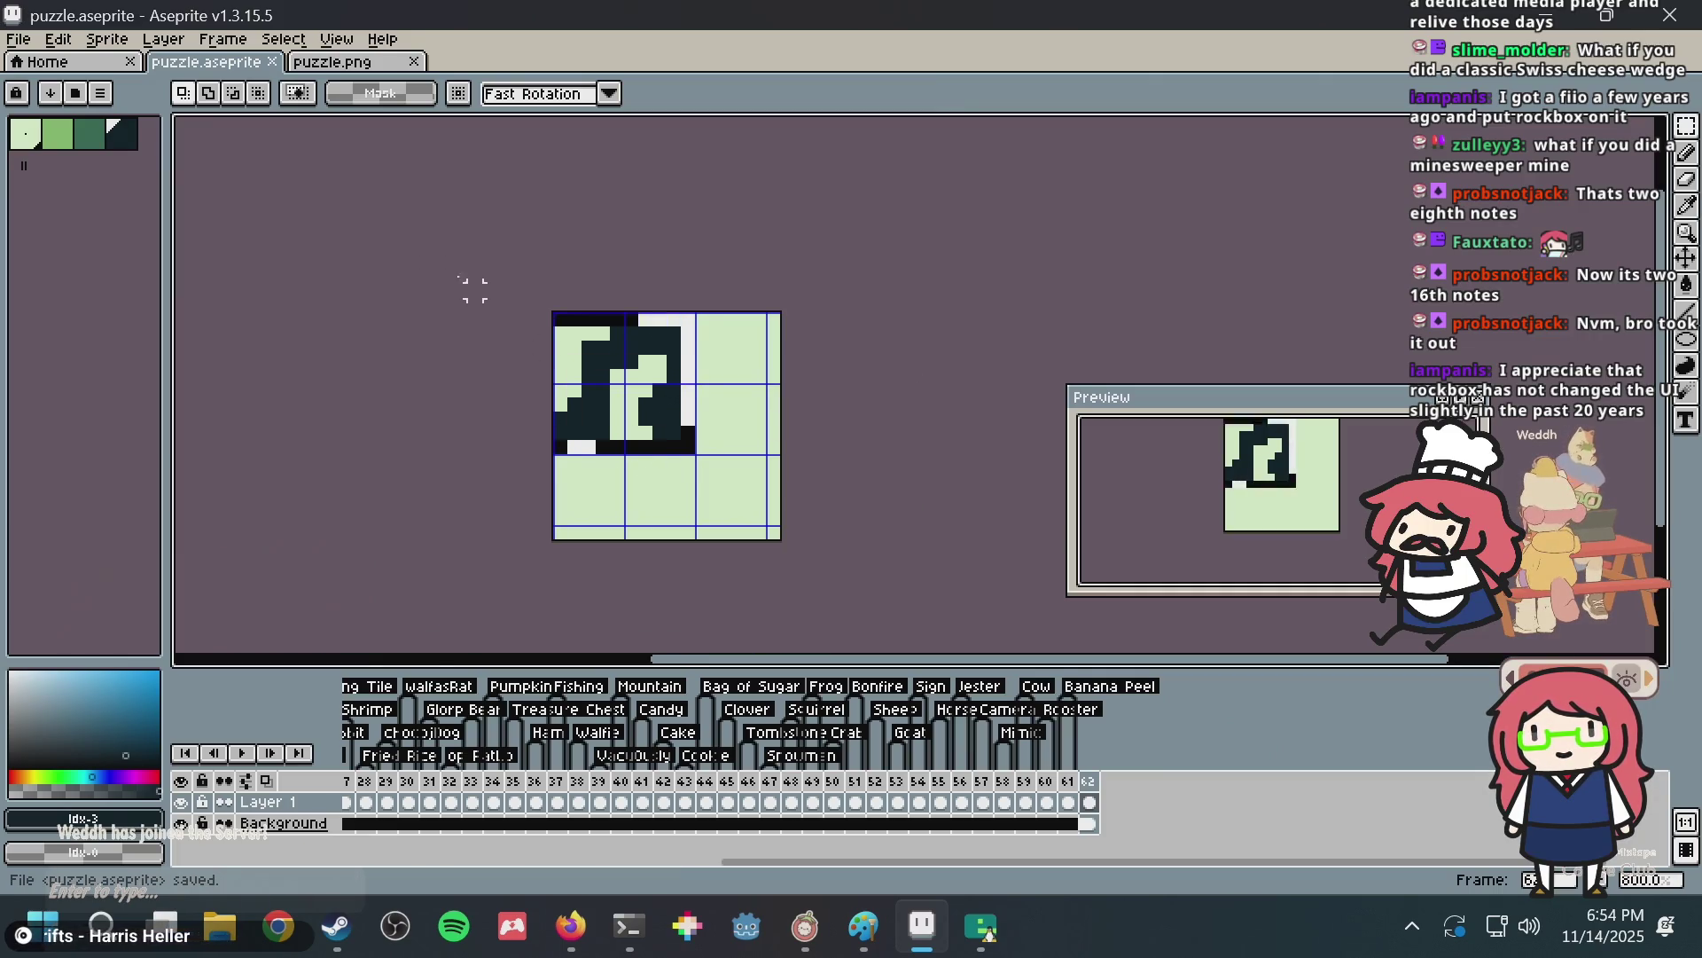
Add a new tag on frame 62 and save the sprite.
{"action": "right_click", "coordinate": [1102, 792]}
{"action": "left_click", "coordinate": [1153, 809]}
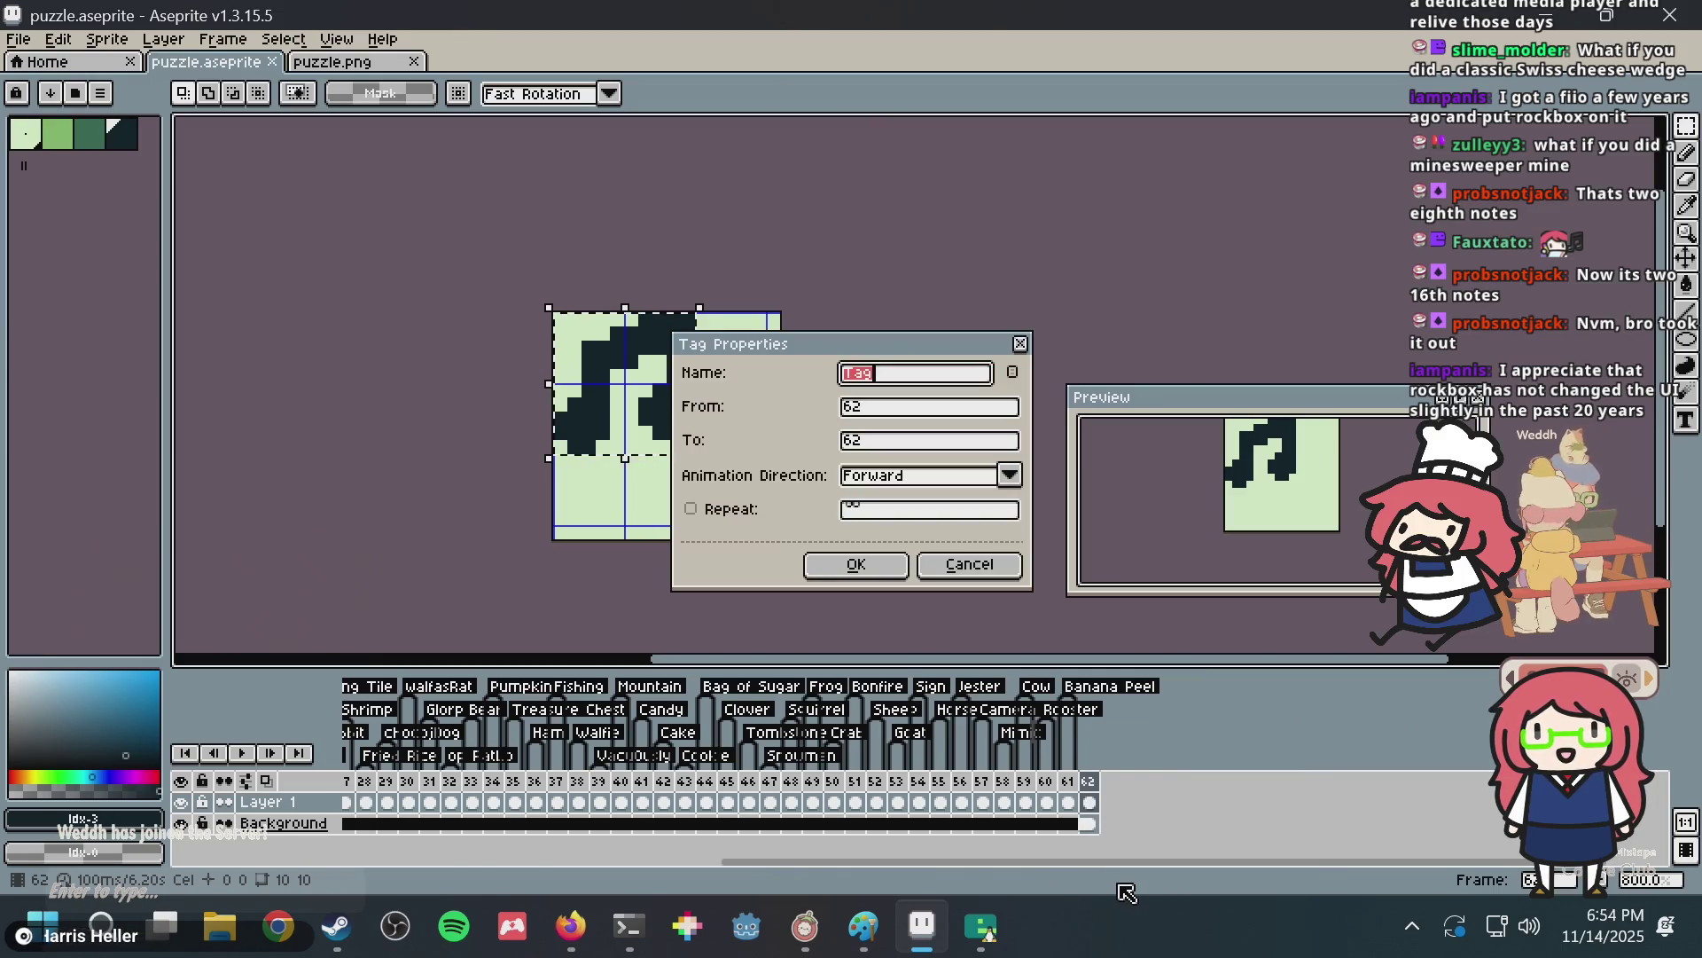
{"action": "left_click", "coordinate": [771, 426]}
{"action": "scroll", "coordinate": [780, 488], "scroll_direction": "up", "scroll_amount": 2}
{"action": "key", "text": "ctrl+s"}
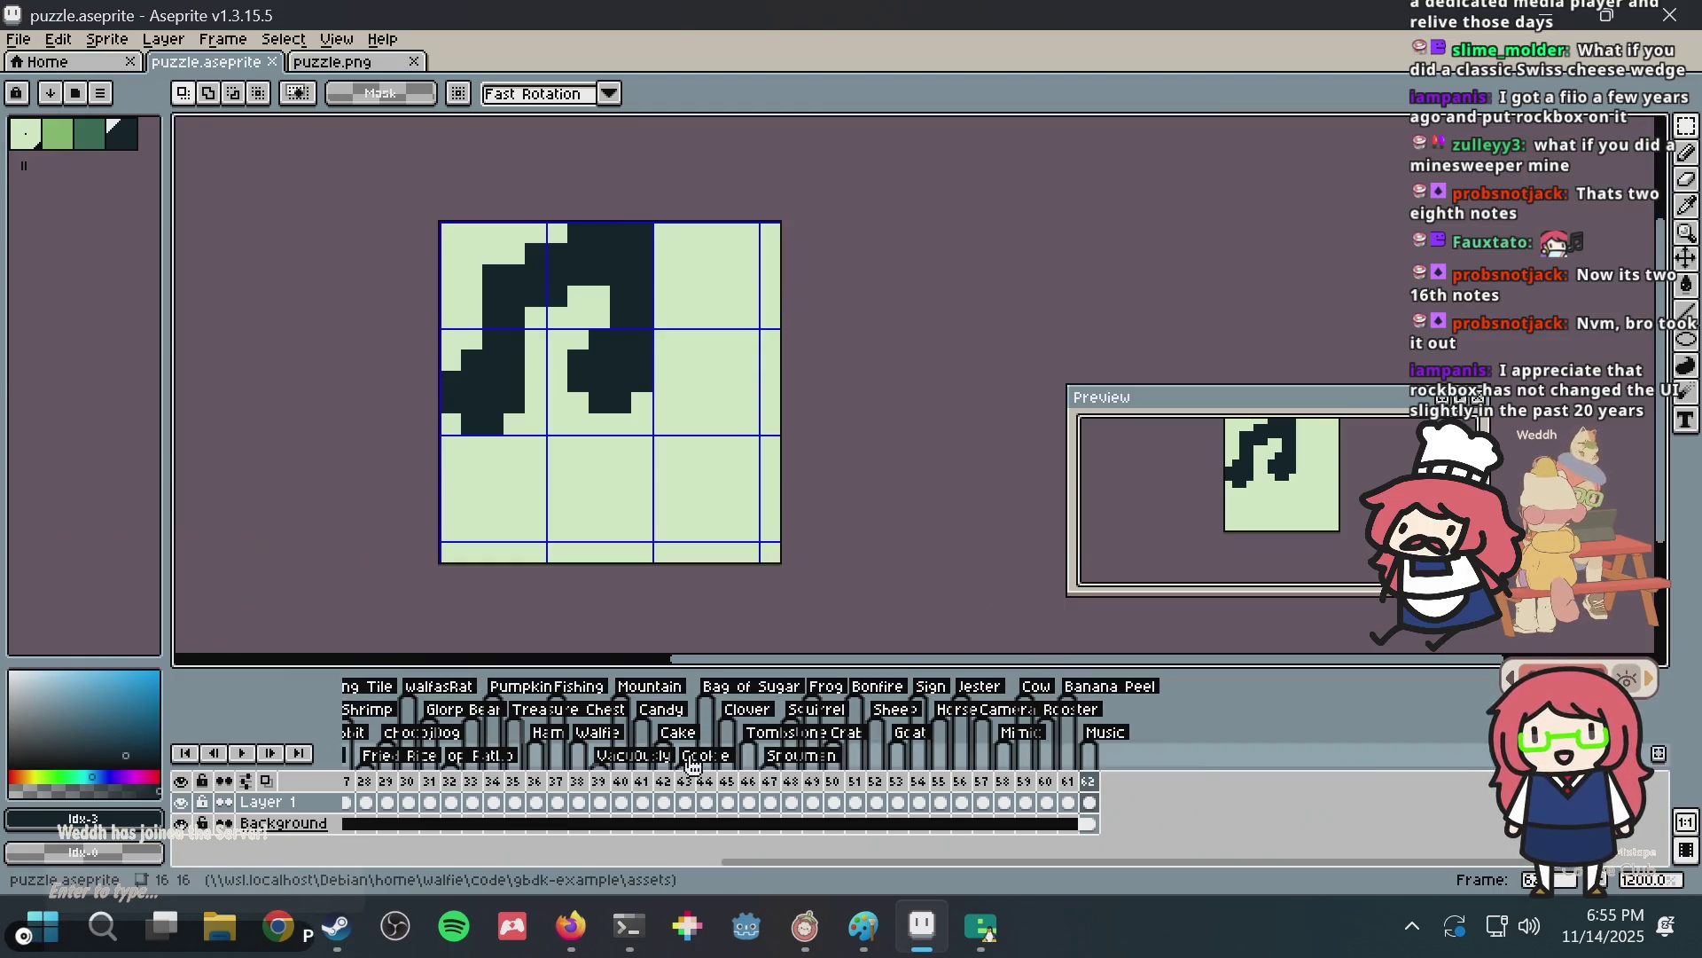
Drag the music-note frame from frame 62 to position 14 in the timeline.
{"action": "right_click", "coordinate": [1184, 780]}
{"action": "left_click", "coordinate": [1085, 872]}
{"action": "left_click_drag", "start_coordinate": [1085, 873], "coordinate": [958, 875]}
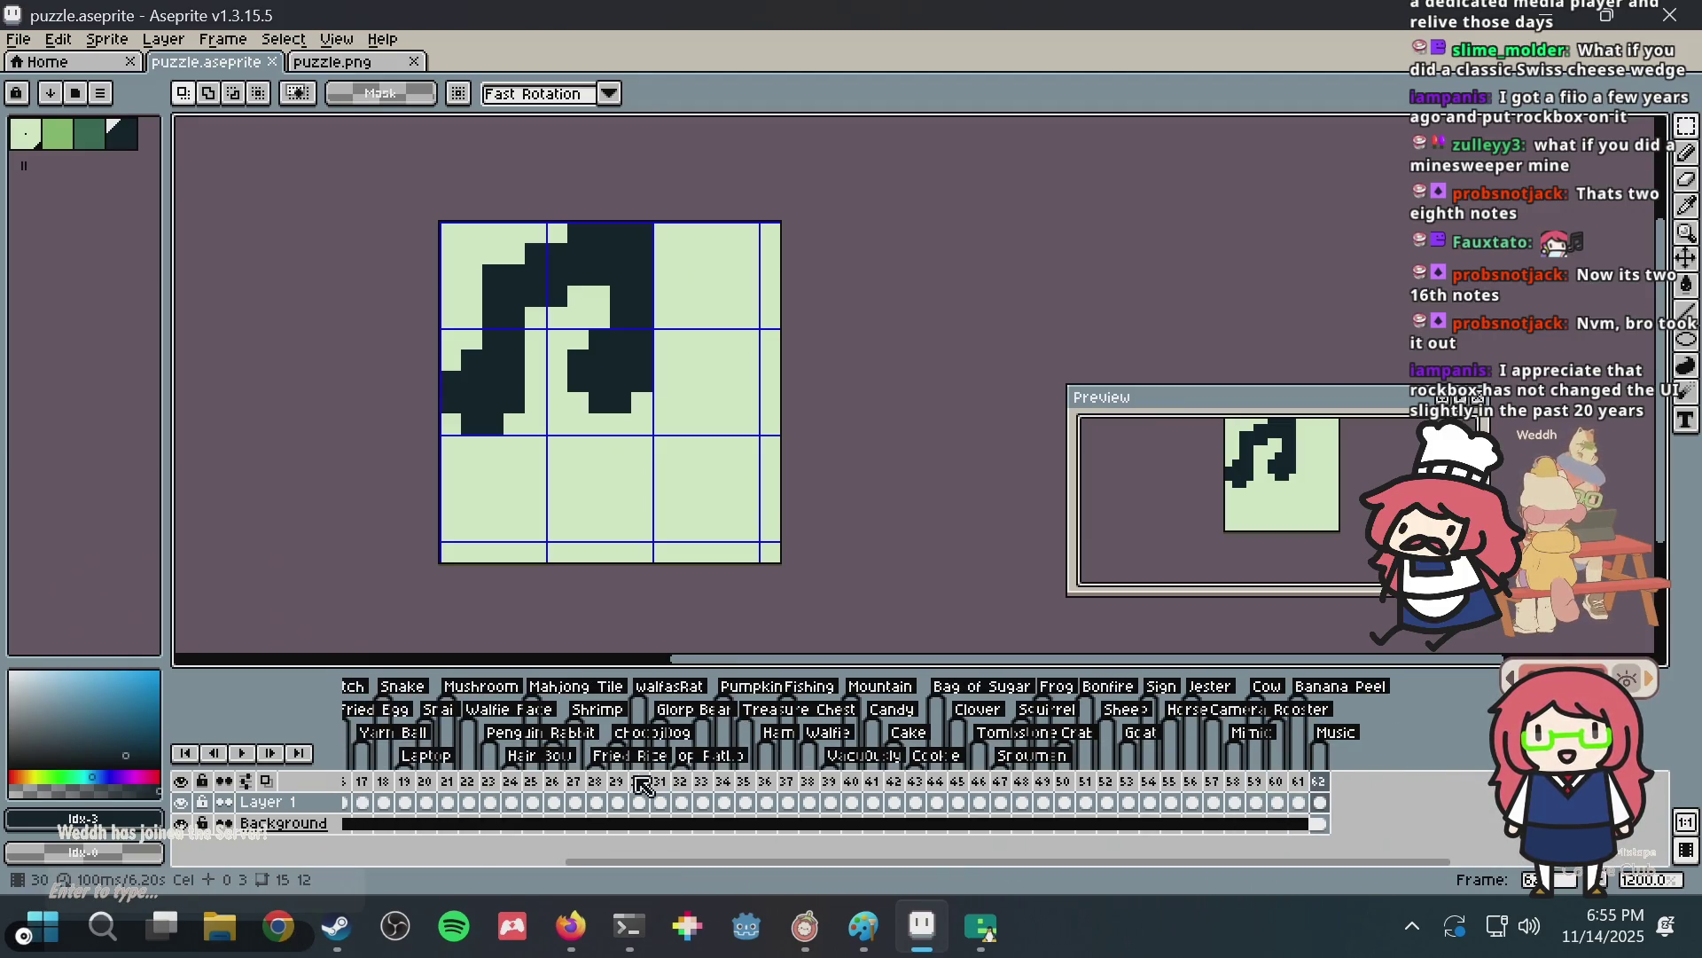
{"action": "right_click", "coordinate": [1322, 782]}
{"action": "key", "text": "Escape"}
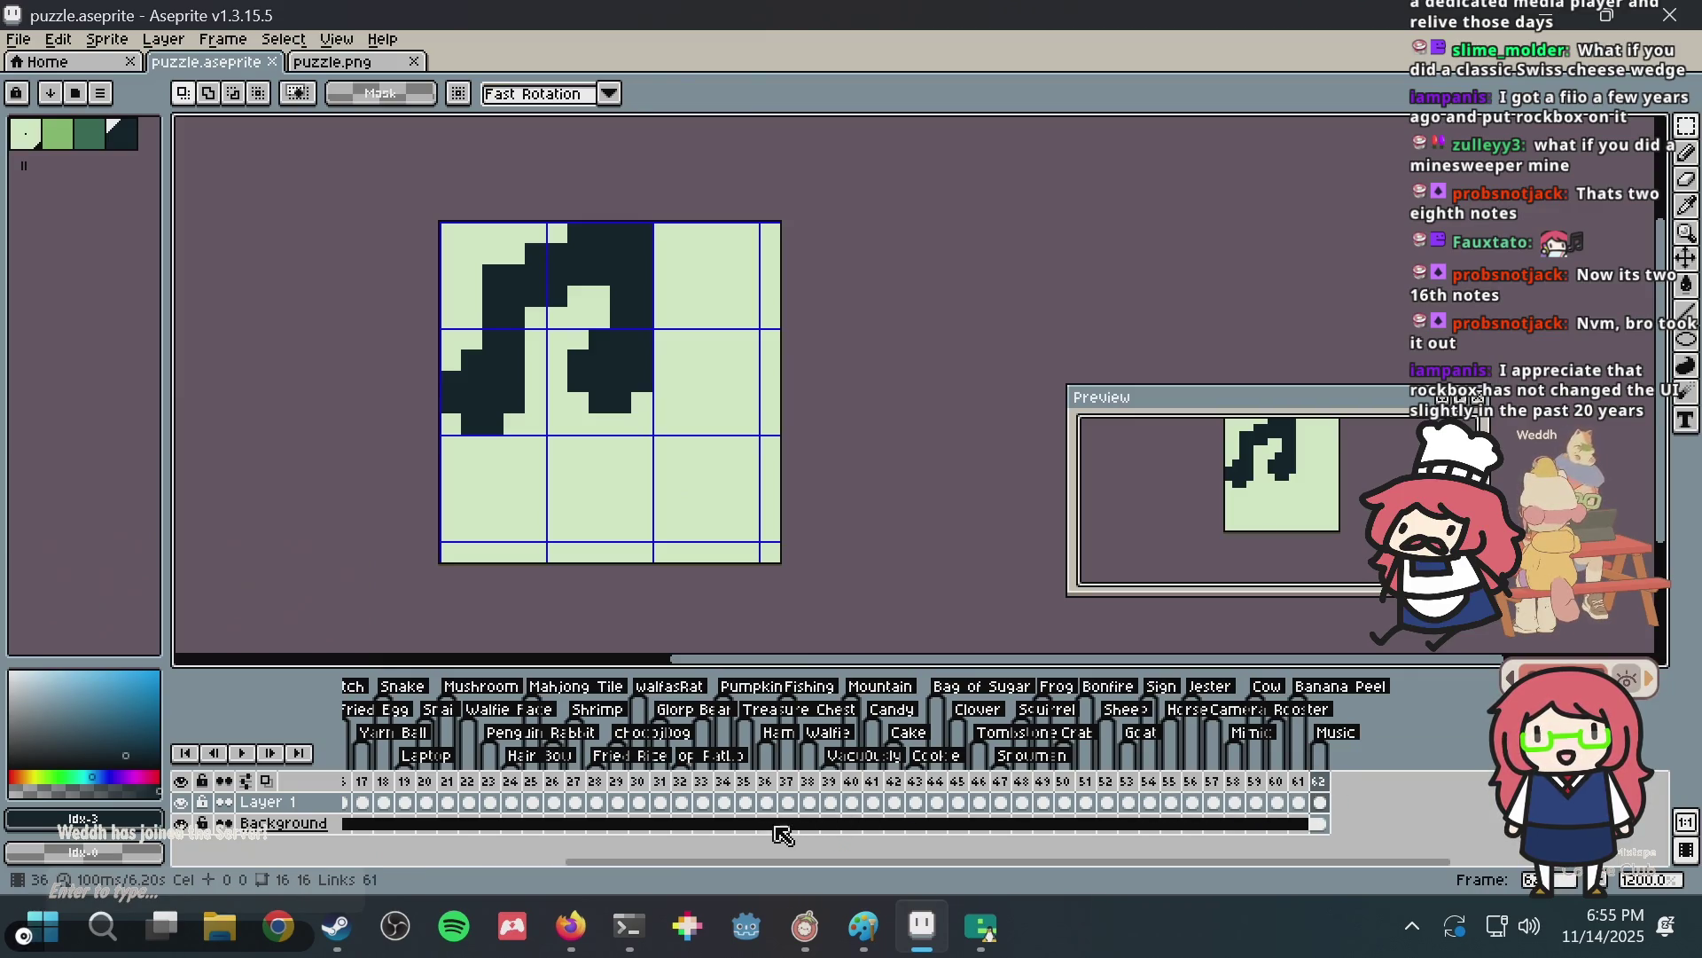
{"action": "right_click", "coordinate": [1323, 780]}
{"action": "left_click", "coordinate": [1323, 782]}
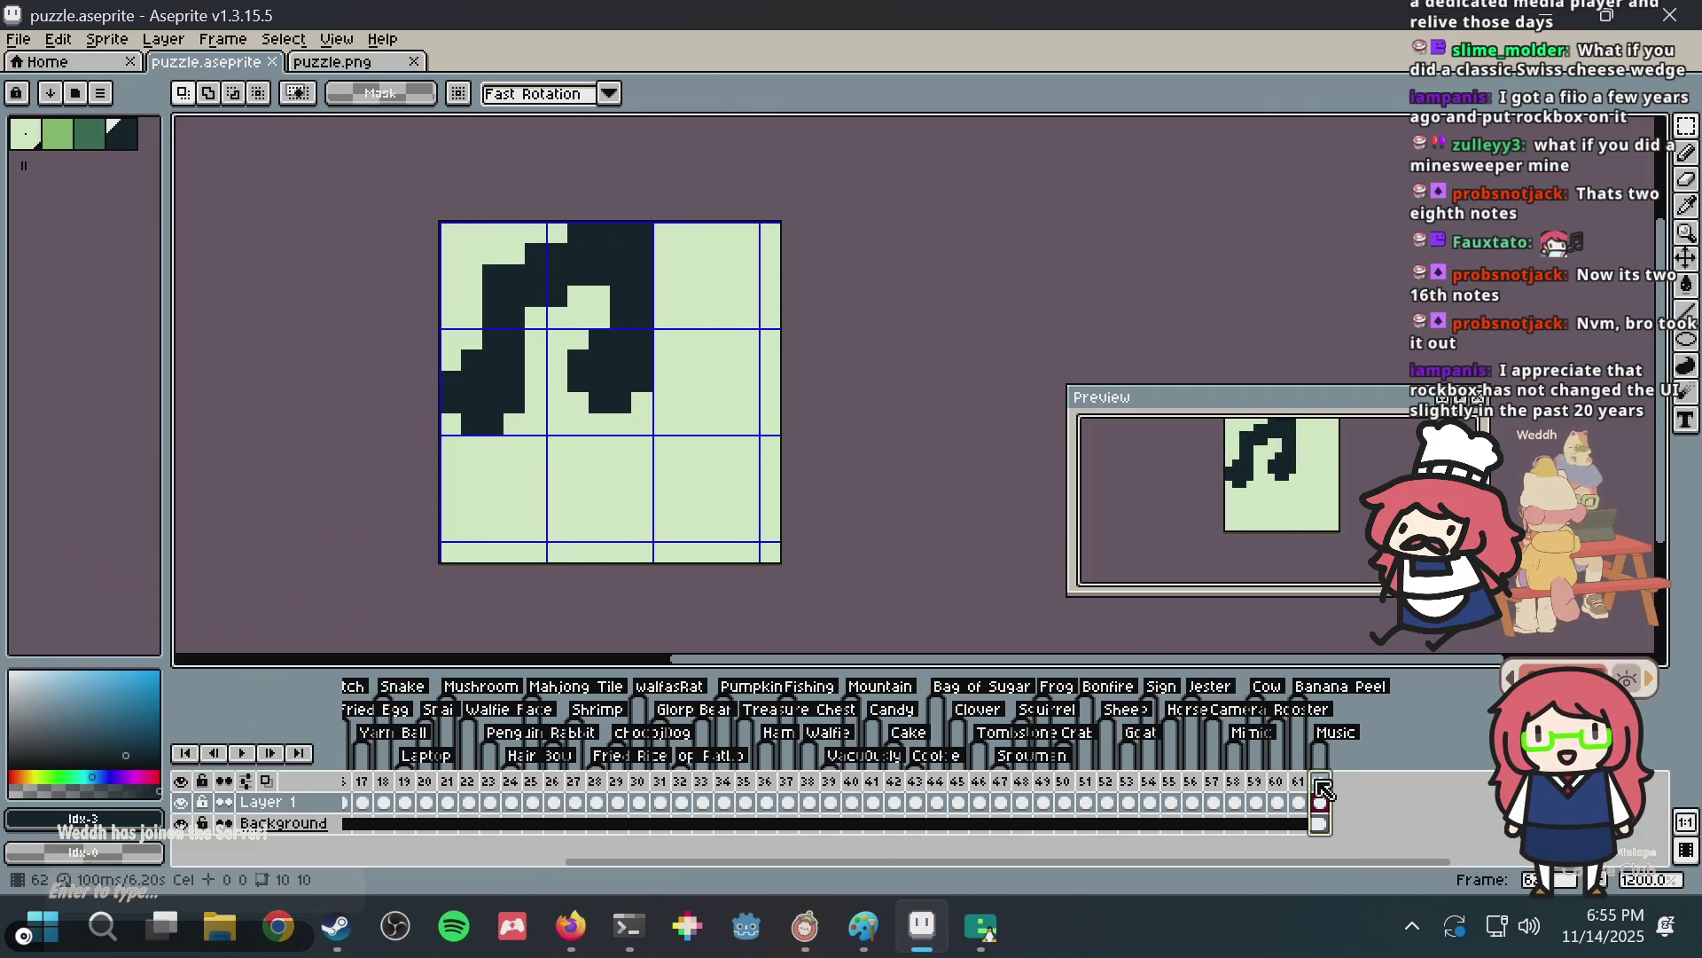
{"action": "mouse_move", "coordinate": [1339, 791]}
{"action": "left_mouse_down"}
{"action": "mouse_move", "coordinate": [1164, 810]}
{"action": "mouse_move", "coordinate": [470, 777]}
{"action": "mouse_move", "coordinate": [620, 787]}
{"action": "left_mouse_up"}
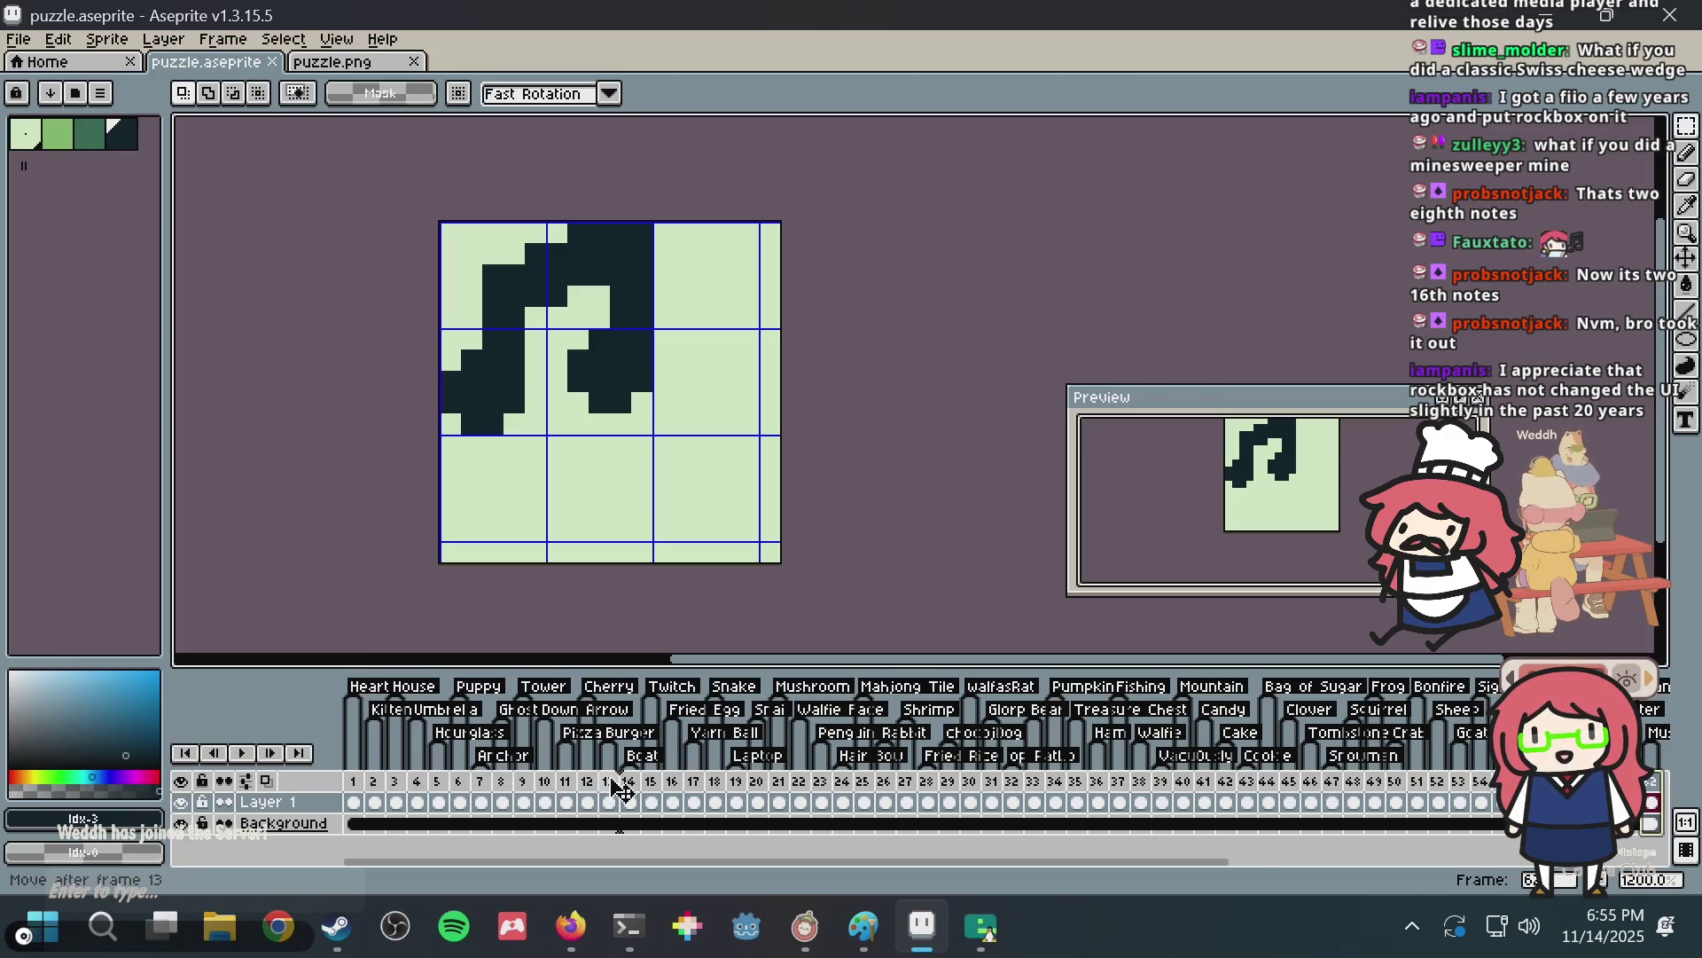
{"action": "left_click_drag", "start_coordinate": [620, 787], "coordinate": [623, 788]}
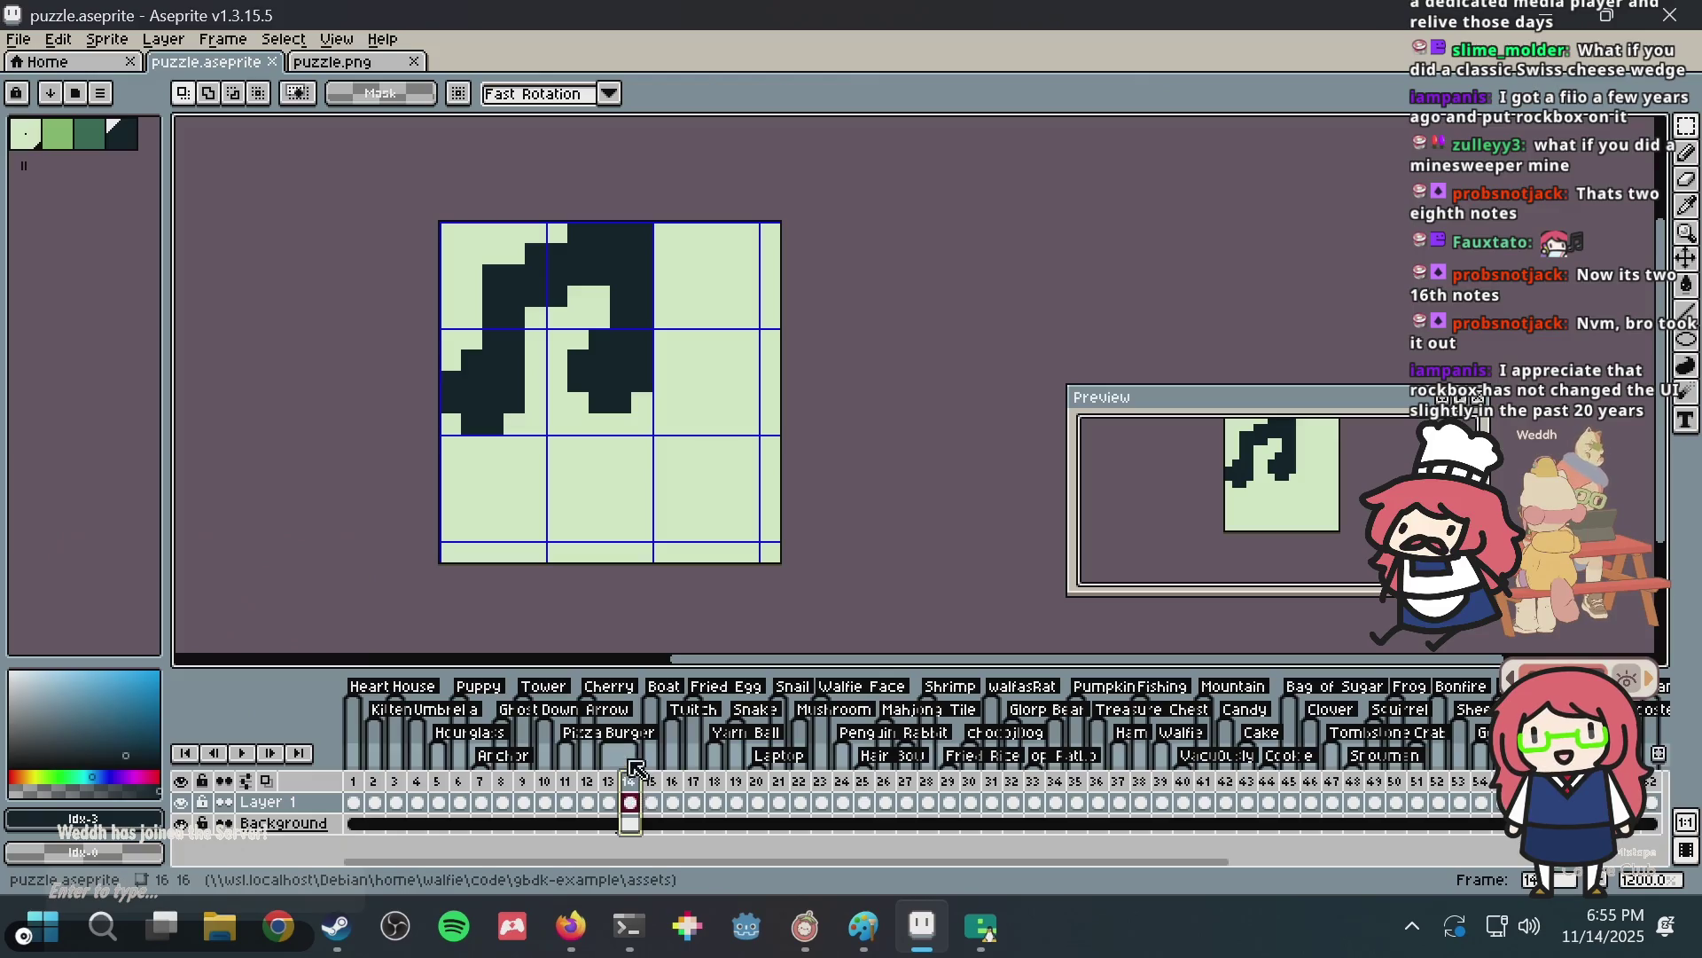
Add a Music tag at frame 14, save, and switch to the browser.
{"action": "right_click", "coordinate": [630, 803]}
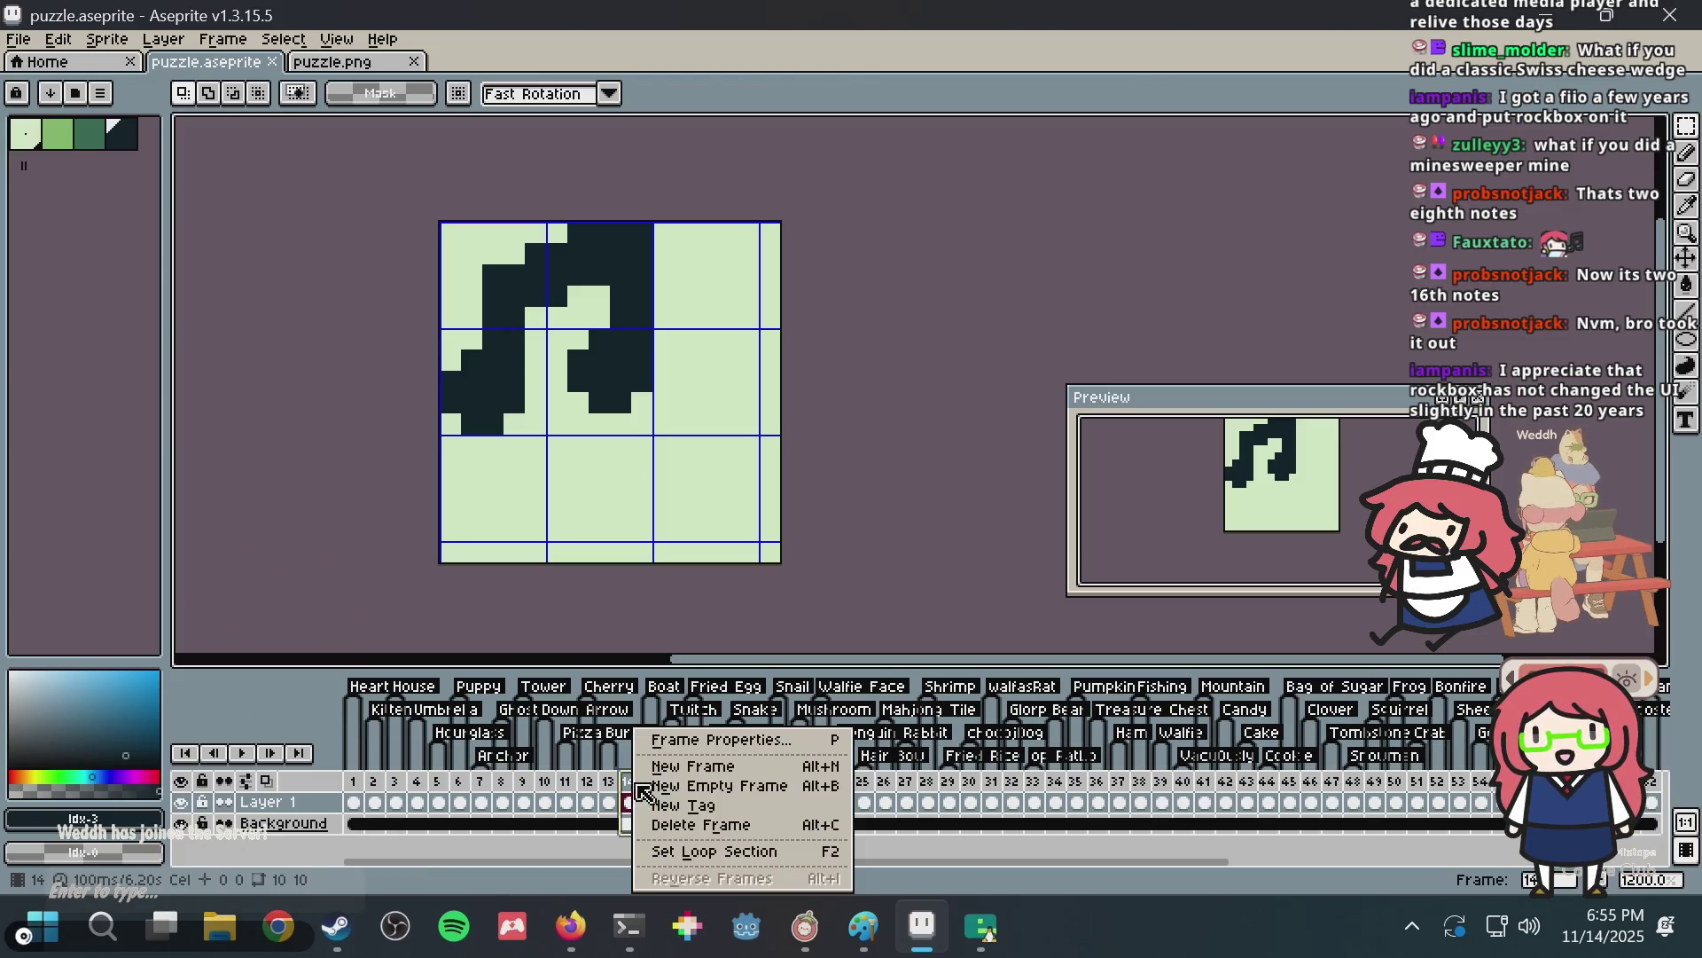
{"action": "left_click", "coordinate": [694, 802]}
{"action": "type", "text": "c"}
{"action": "key", "text": "Return"}
{"action": "key", "text": "ctrl+s"}
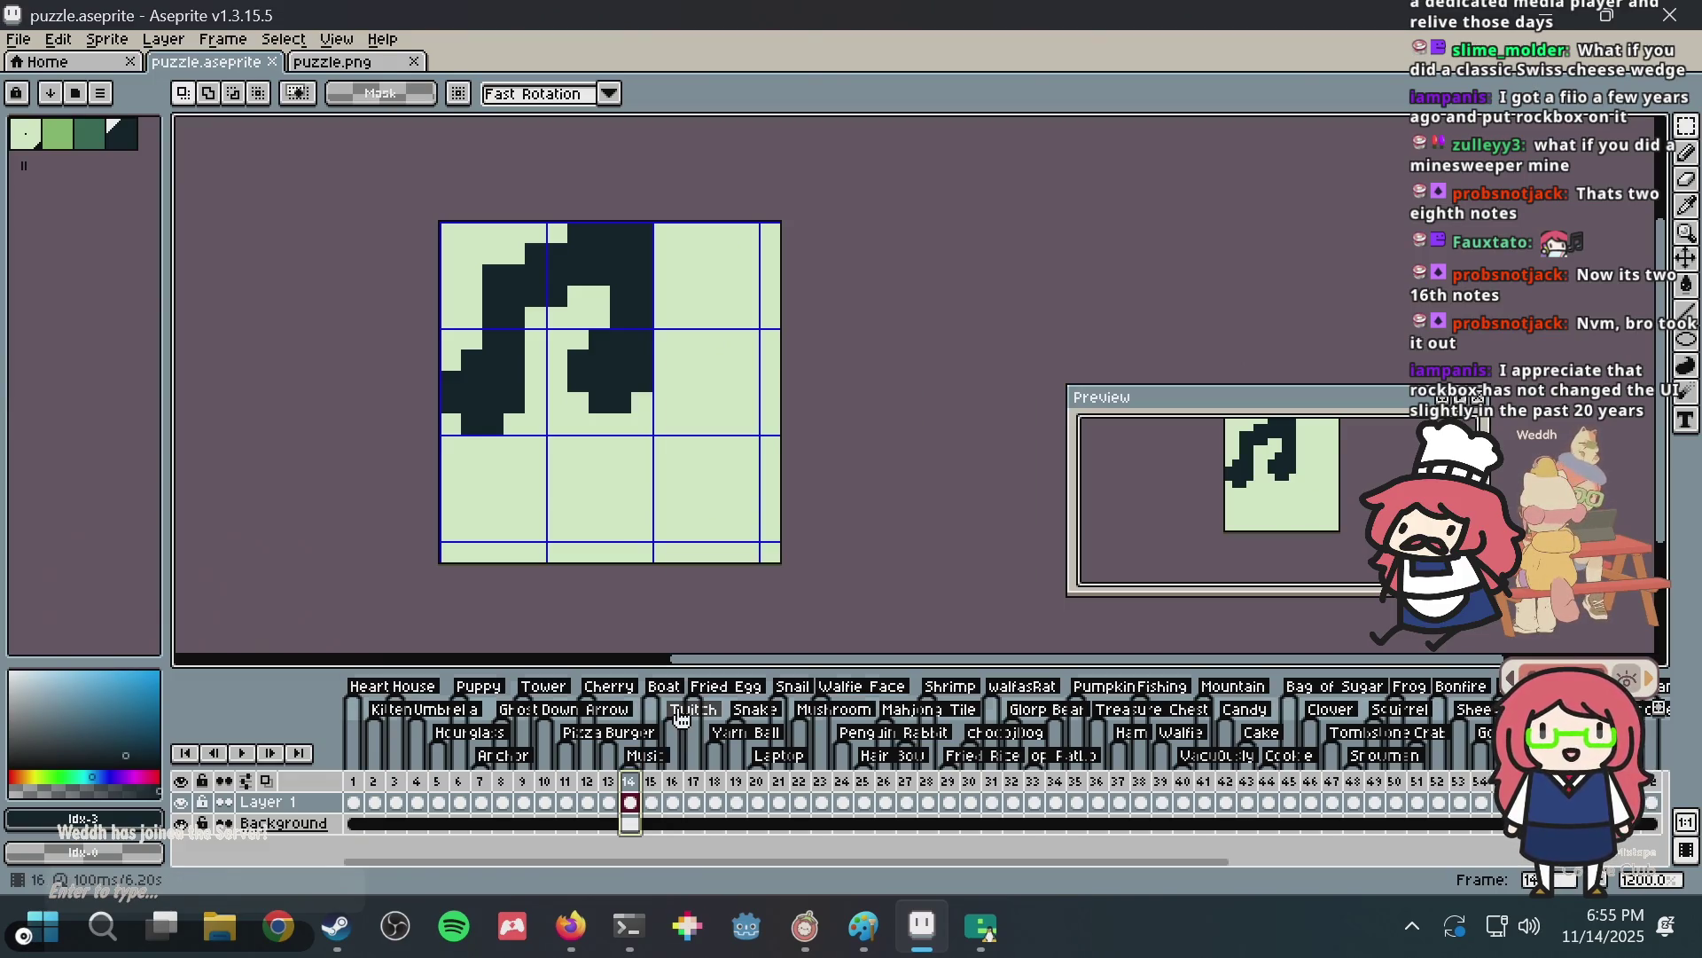
{"action": "key", "text": "alt+Tab"}
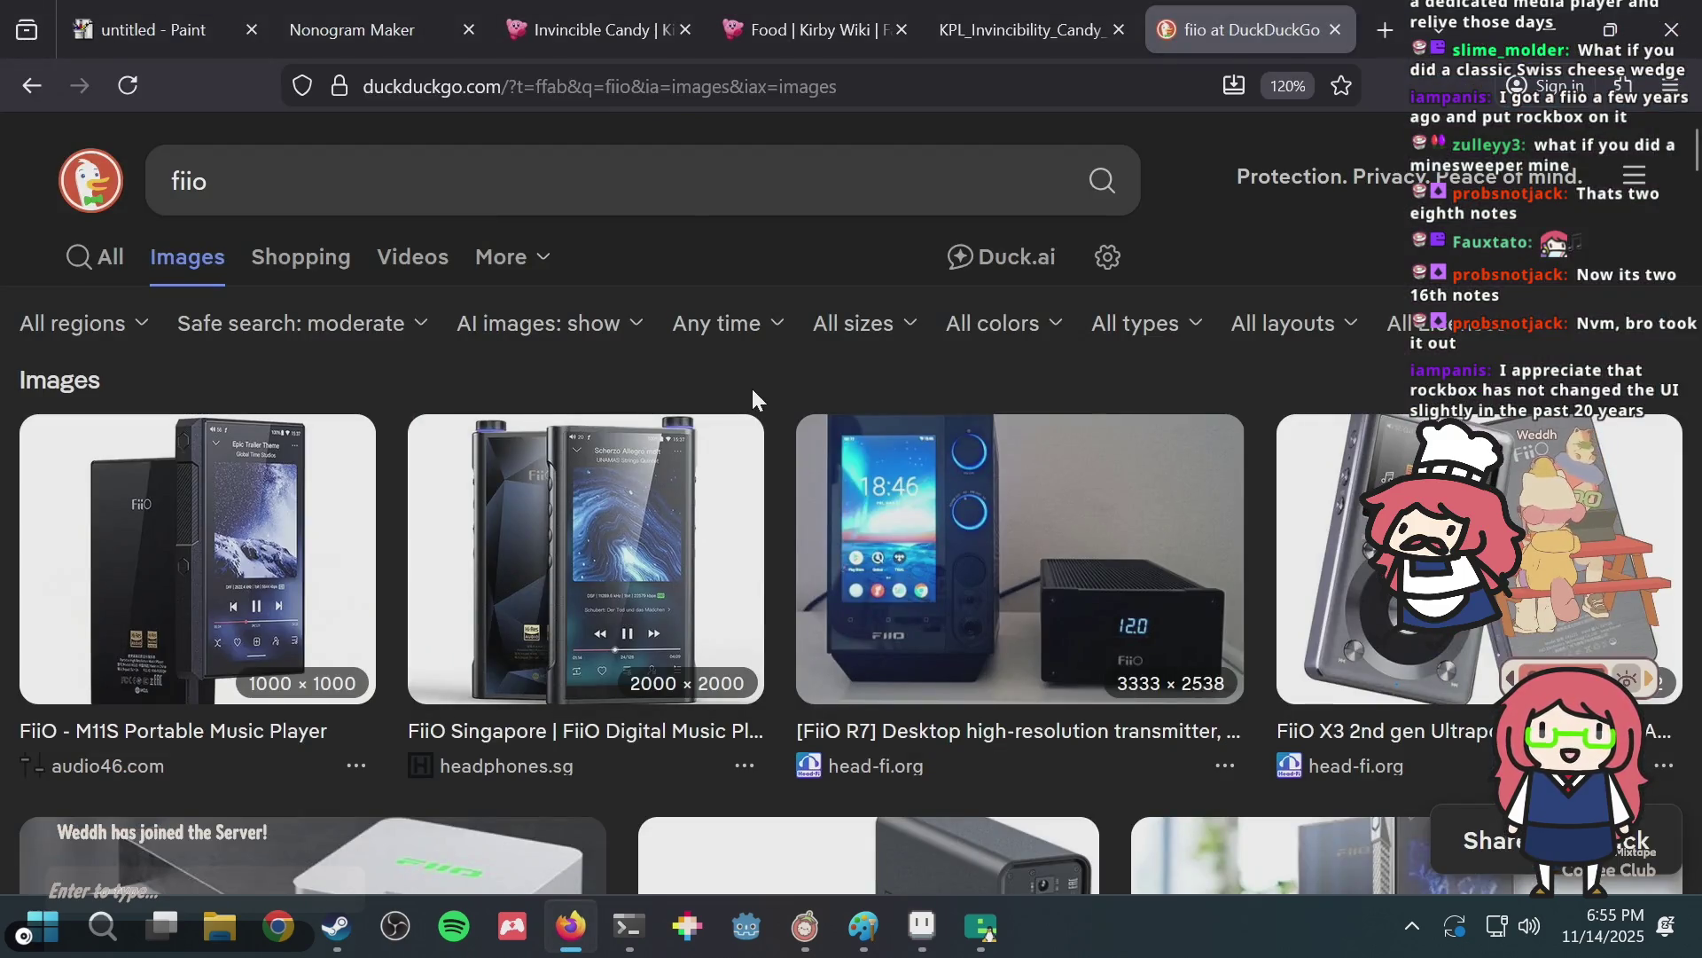
Search DuckDuckGo for 'rockbox' and show the image results.
{"action": "key", "text": "ctrl+l"}
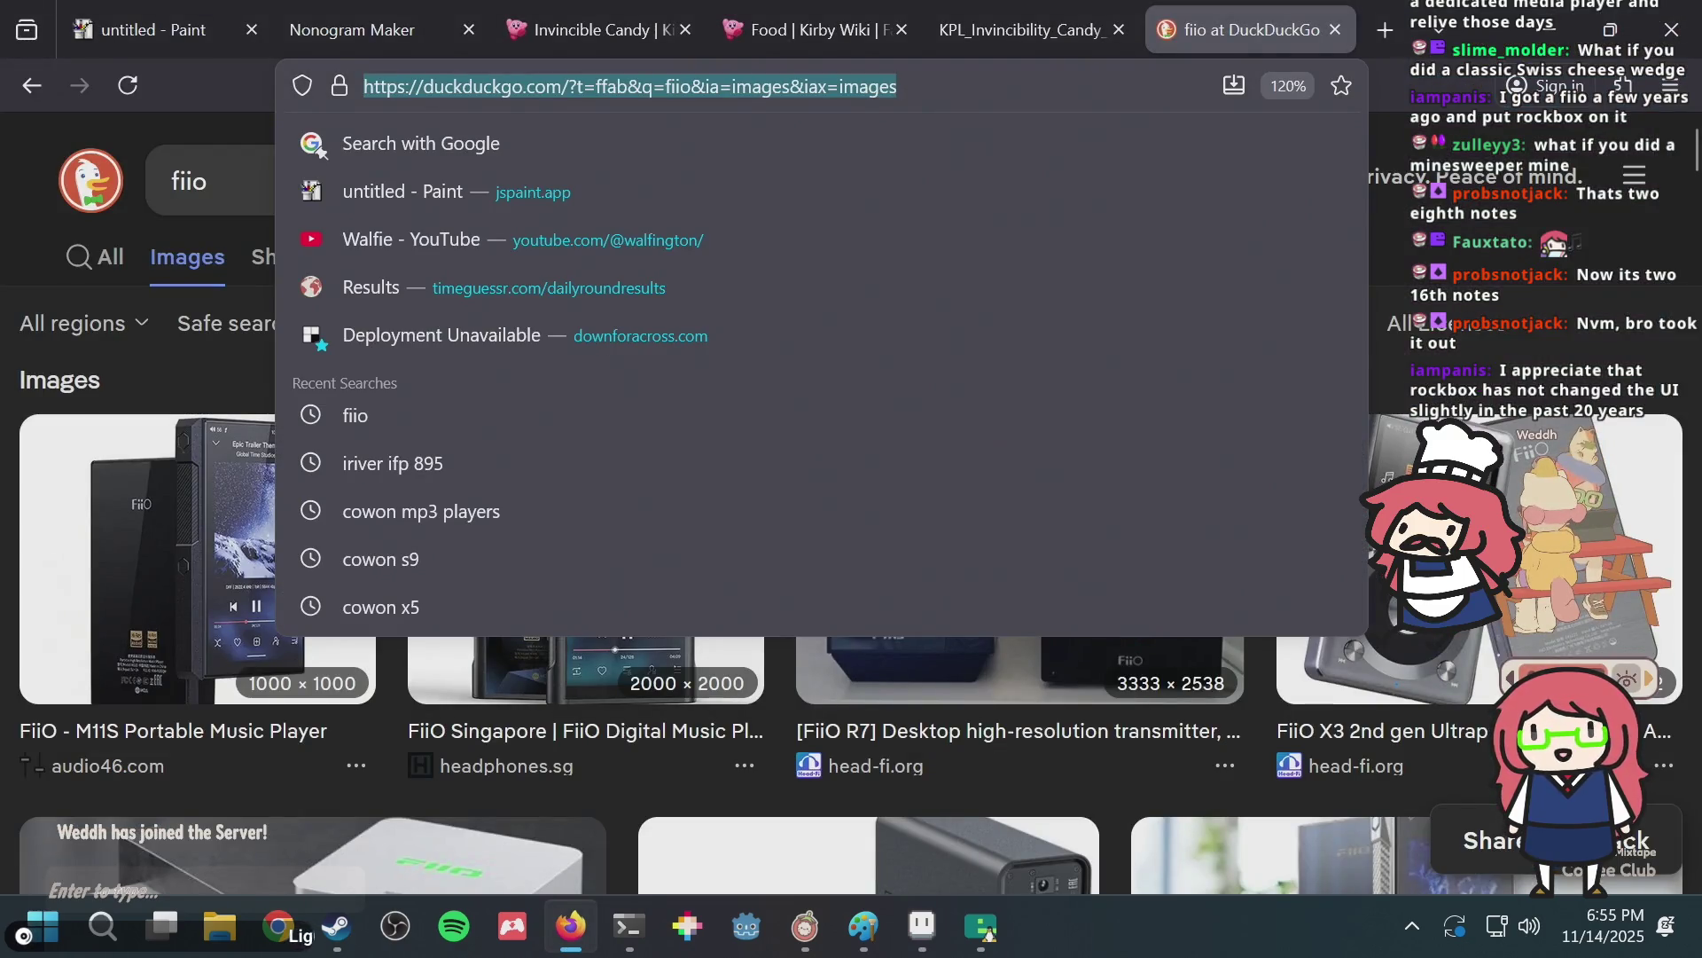
{"action": "type", "text": "rockbox"}
{"action": "key", "text": "Return"}
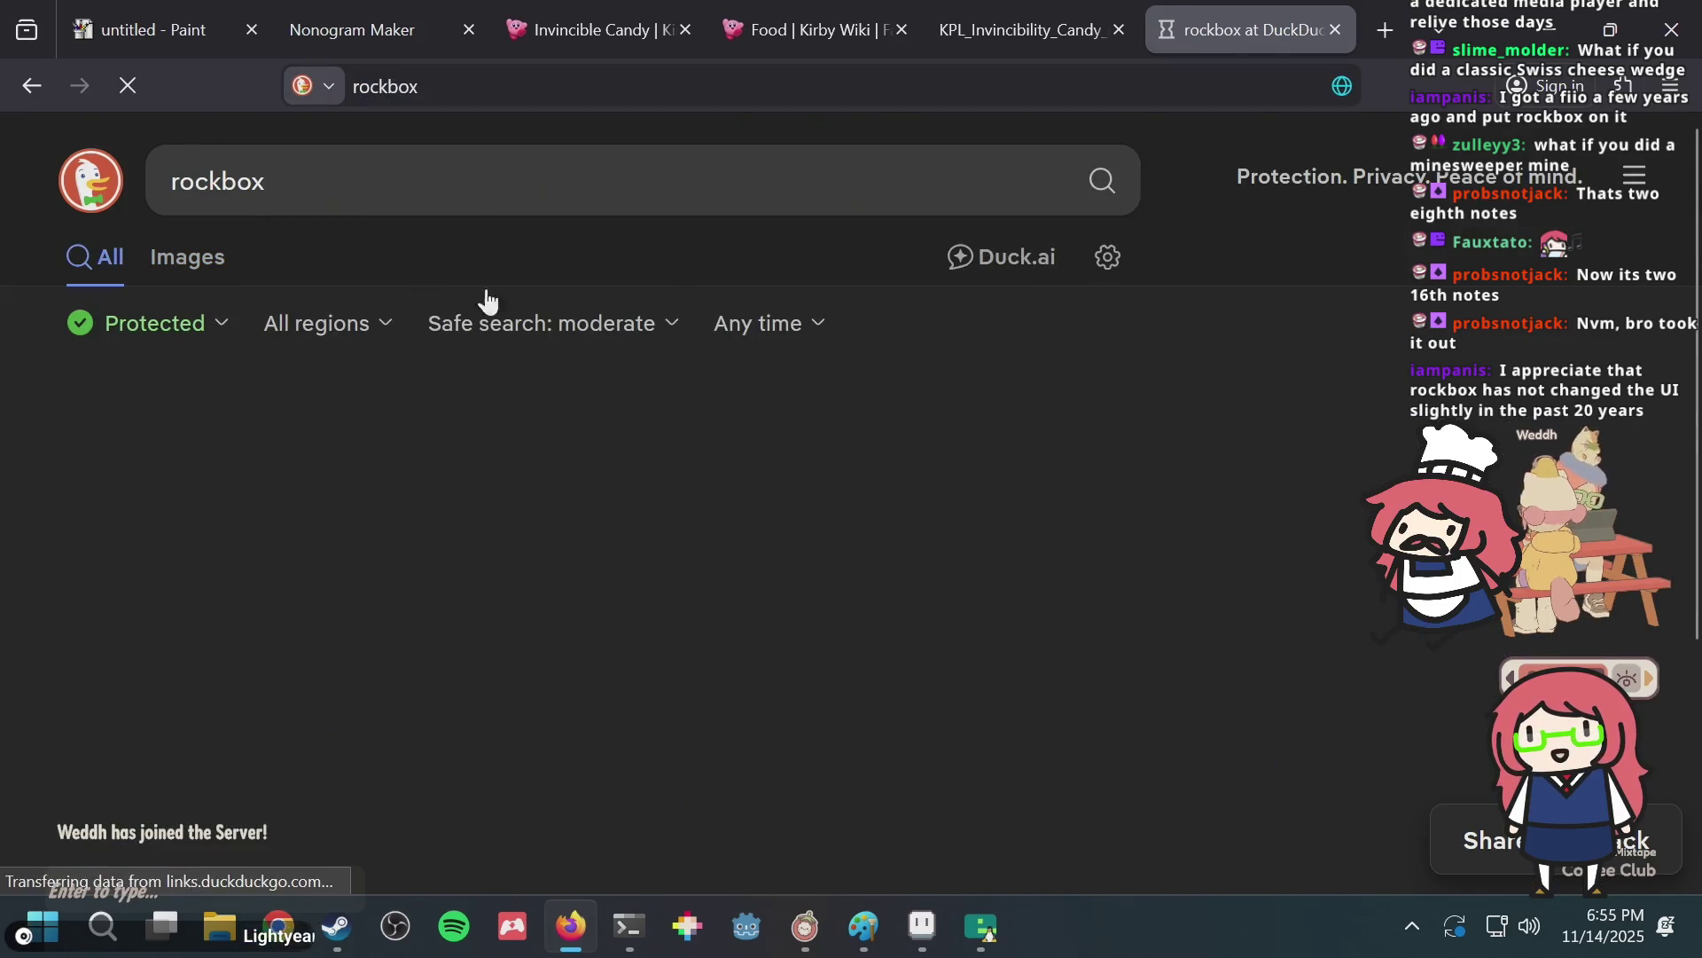
{"action": "left_click", "coordinate": [197, 258]}
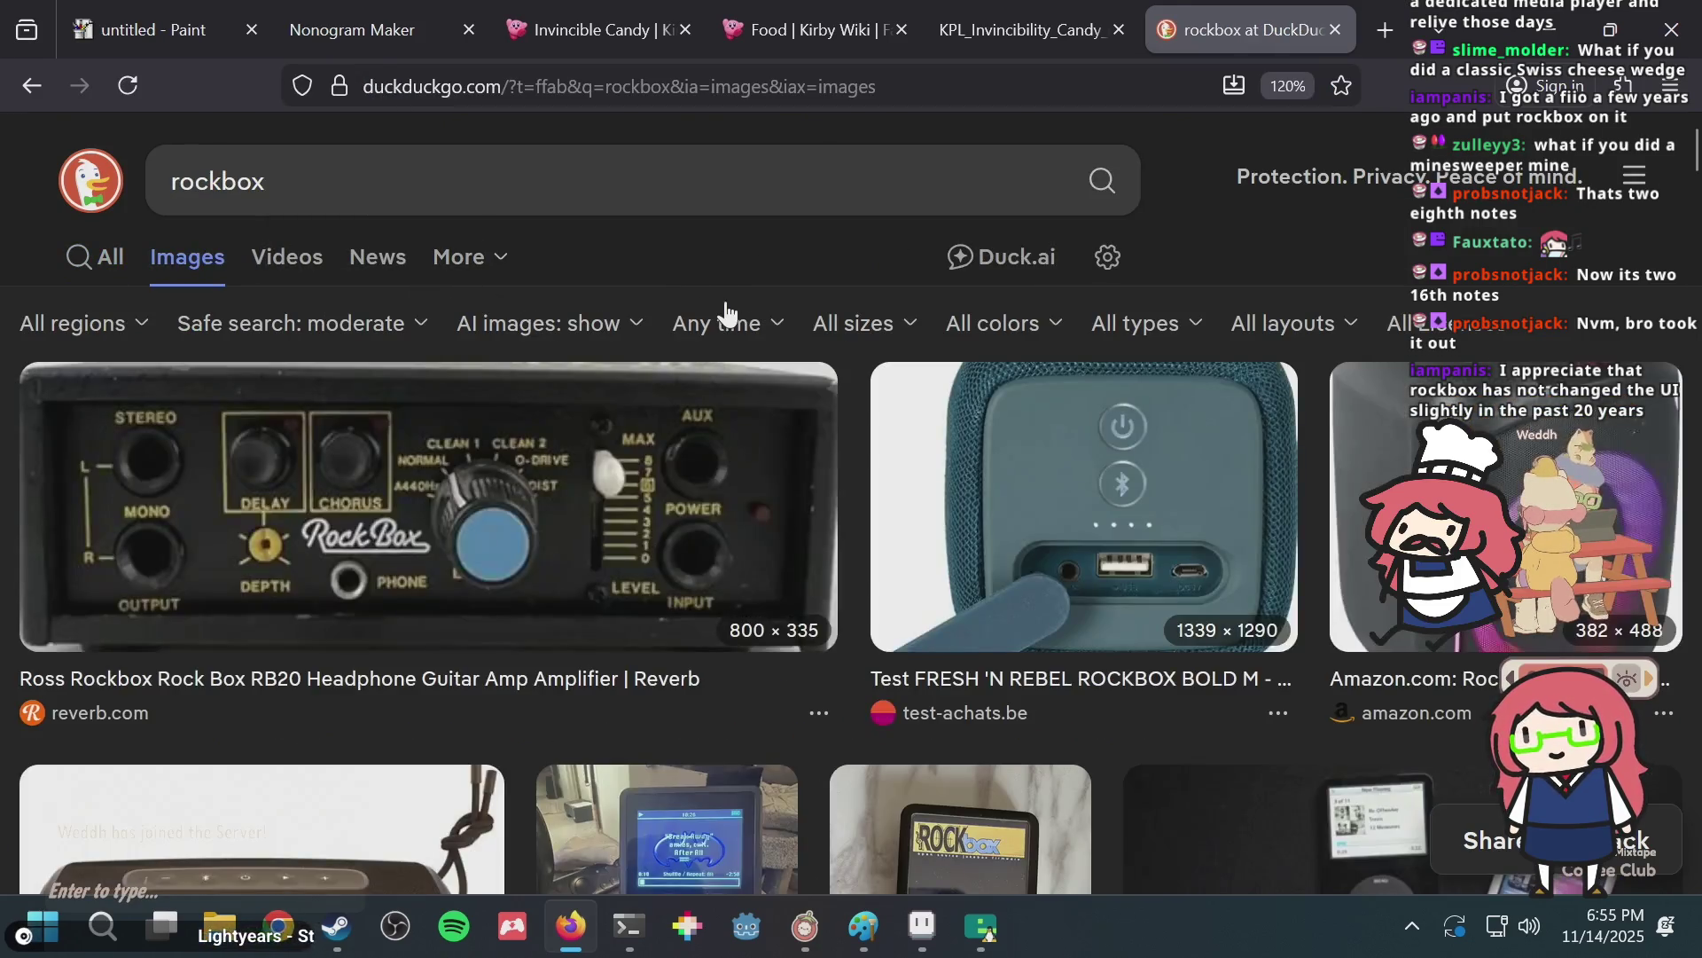
{"action": "scroll", "coordinate": [725, 310], "scroll_direction": "down", "scroll_amount": 5}
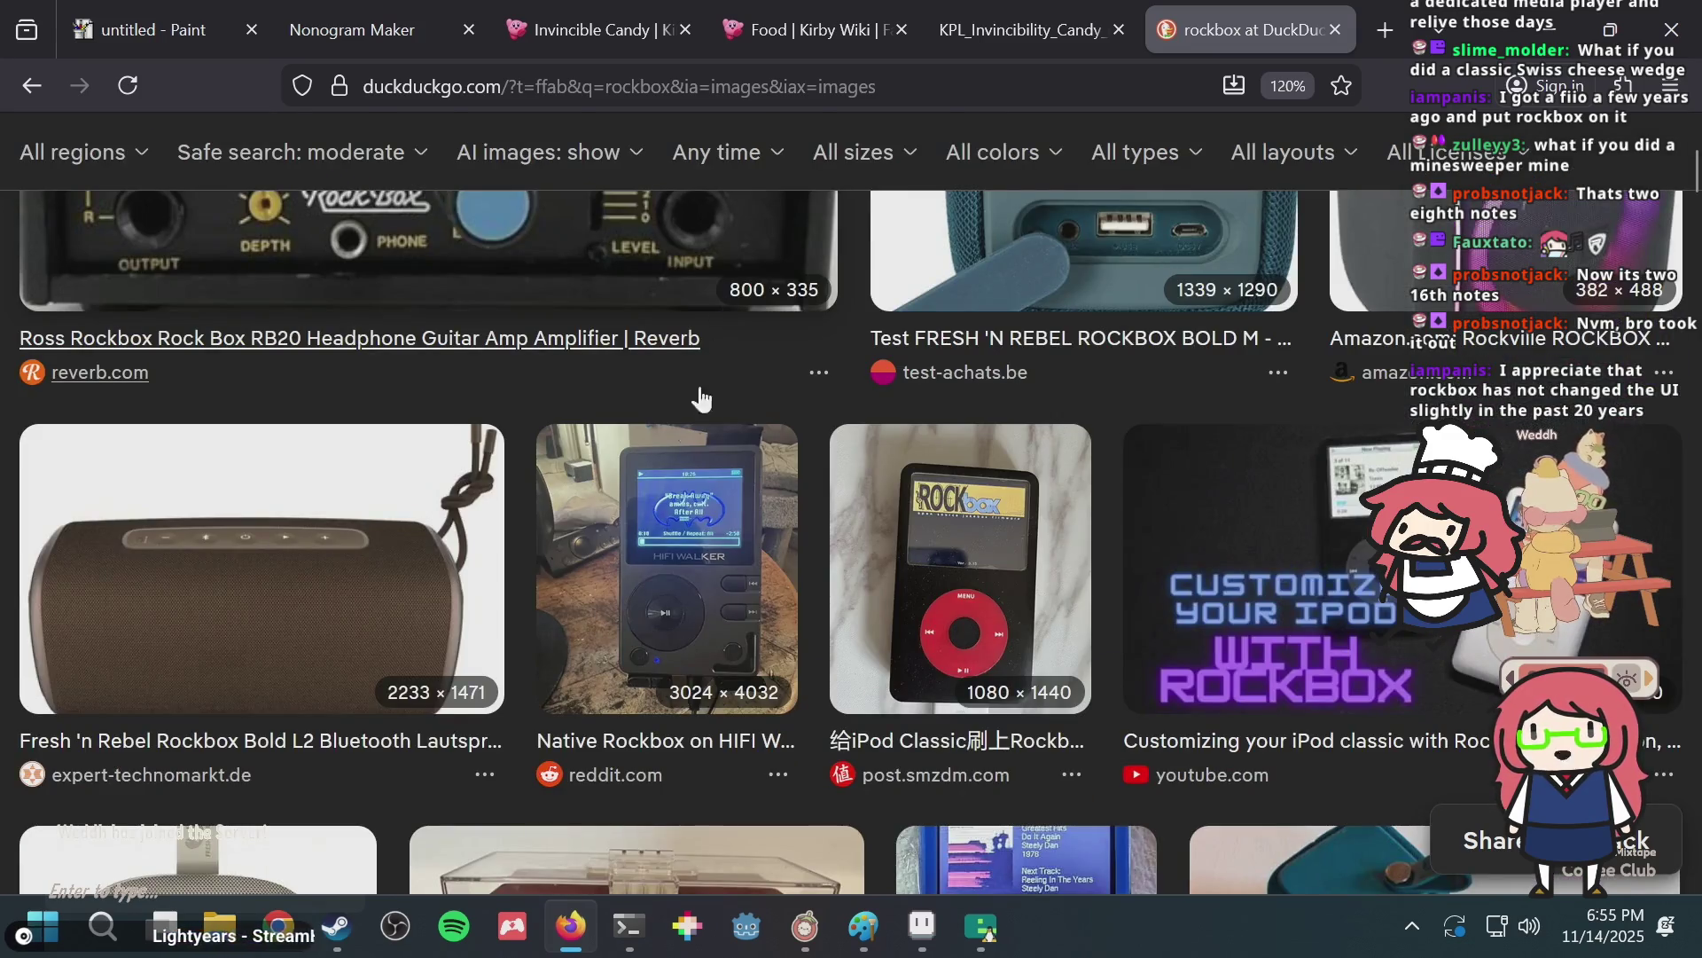
Preview the HIFI Walker Rockbox image and scroll through more results.
{"action": "left_click", "coordinate": [652, 557]}
{"action": "scroll", "coordinate": [652, 557], "scroll_direction": "down", "scroll_amount": 4}
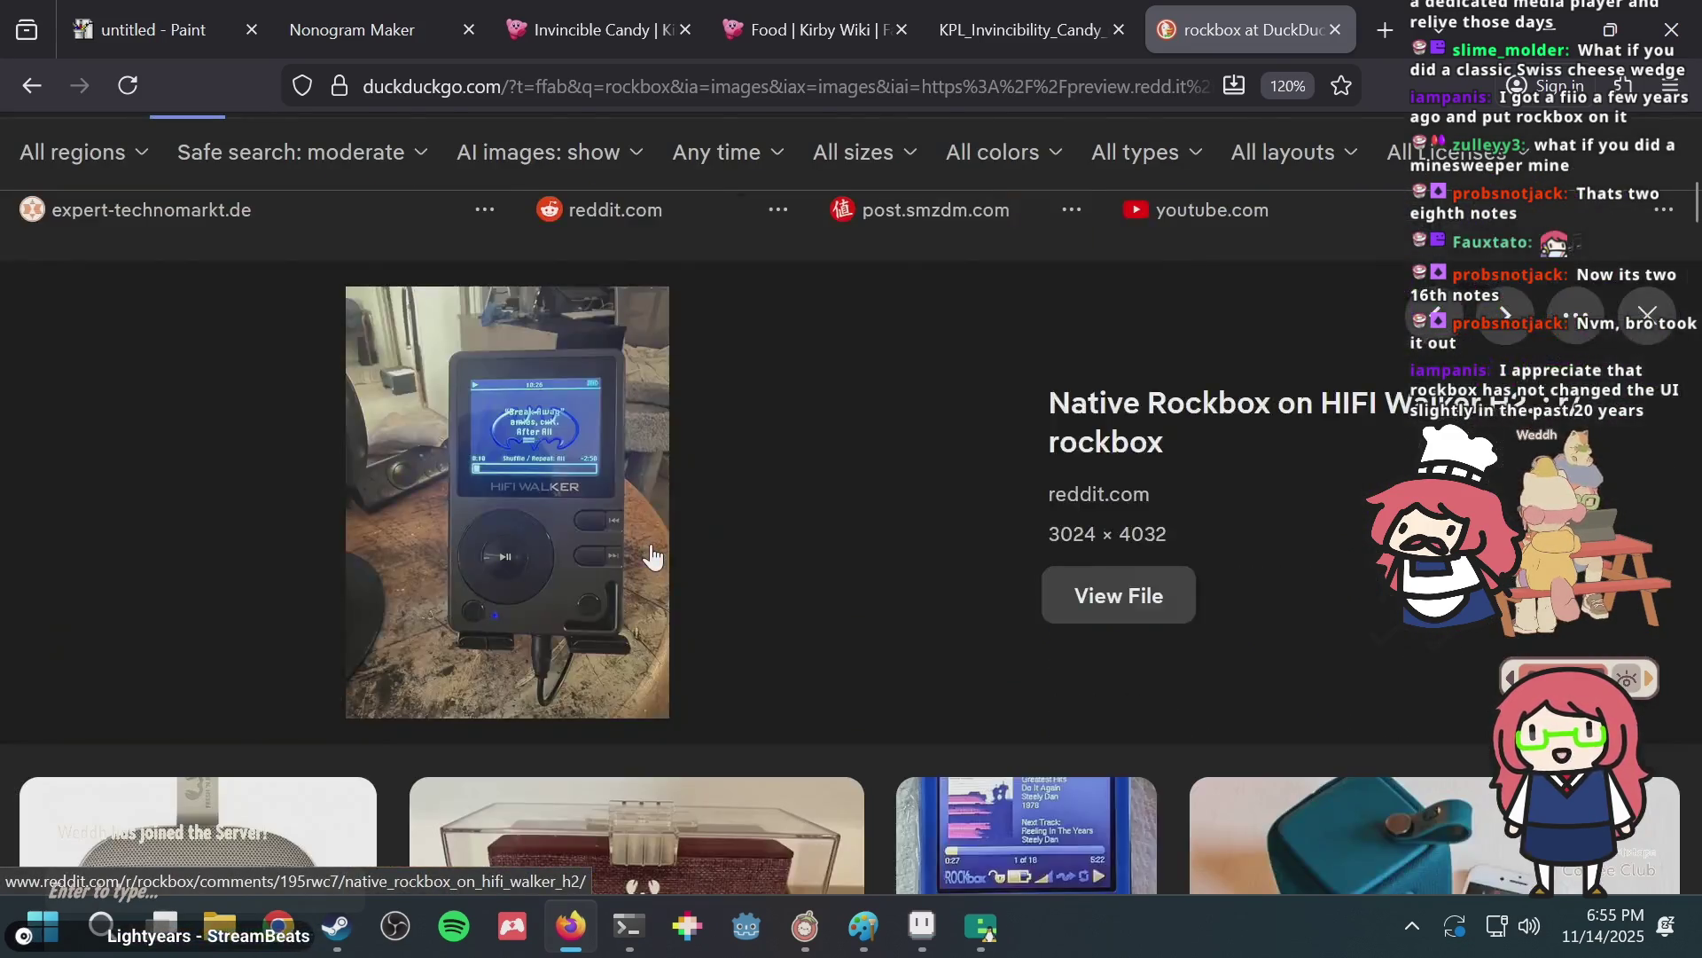
{"action": "scroll", "coordinate": [651, 554], "scroll_direction": "down", "scroll_amount": 5}
{"action": "scroll", "coordinate": [651, 552], "scroll_direction": "down", "scroll_amount": 3}
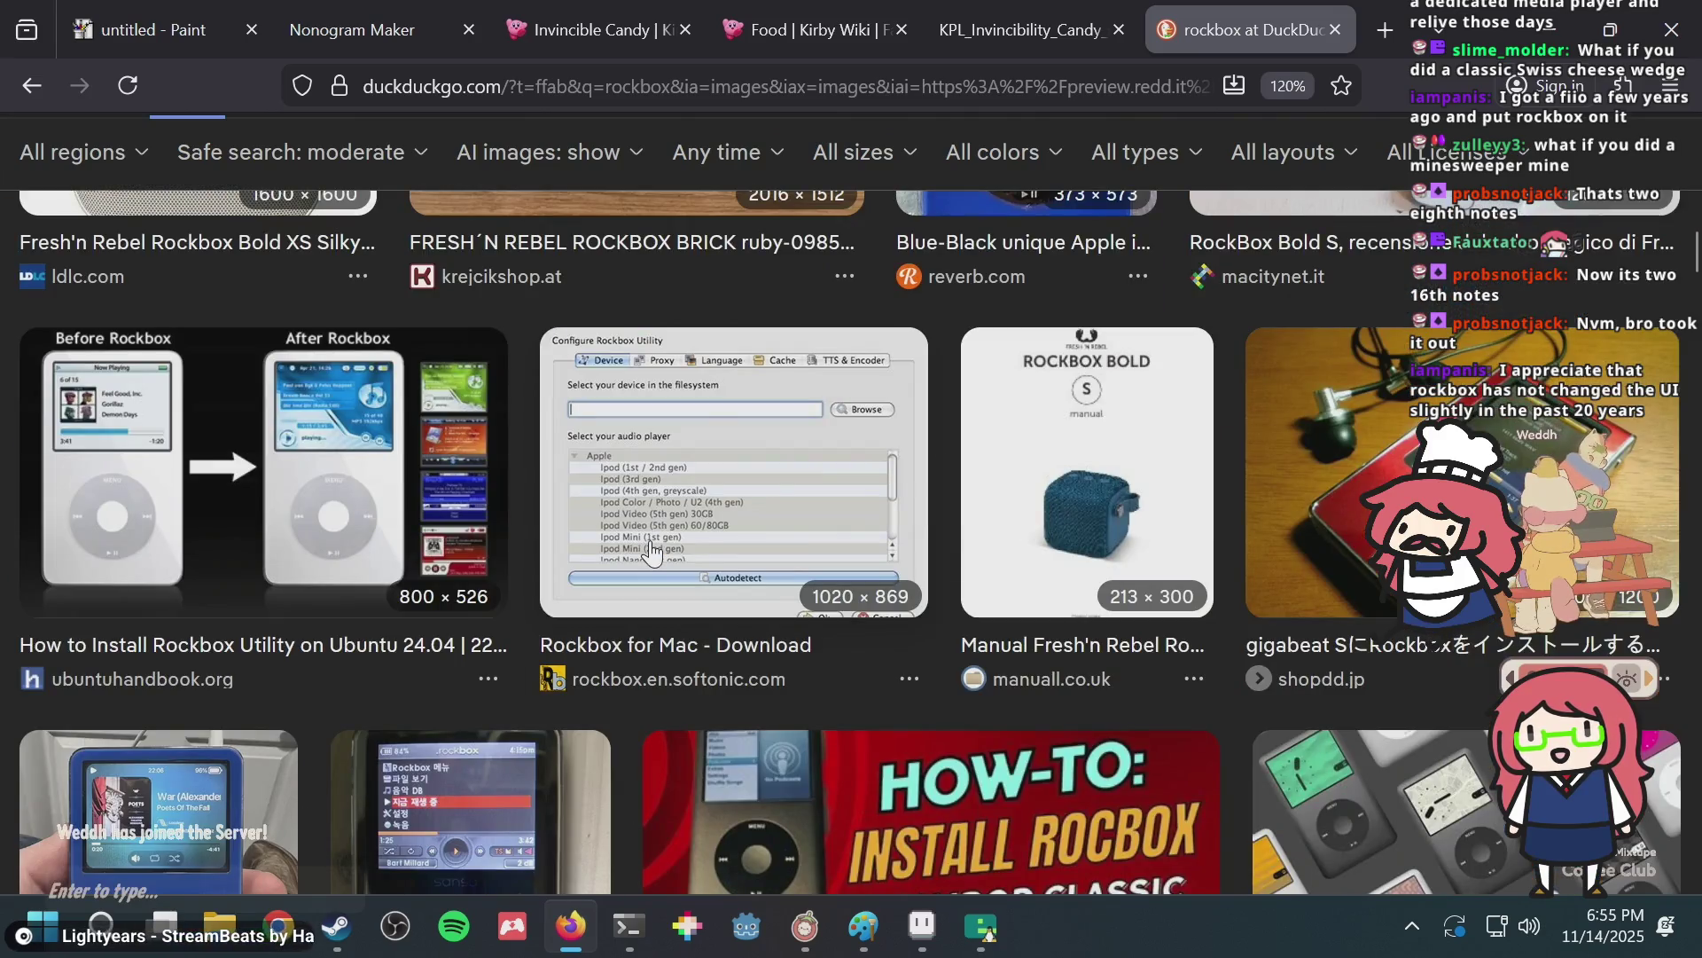
{"action": "scroll", "coordinate": [652, 552], "scroll_direction": "down", "scroll_amount": 2}
{"action": "scroll", "coordinate": [652, 552], "scroll_direction": "down", "scroll_amount": 3}
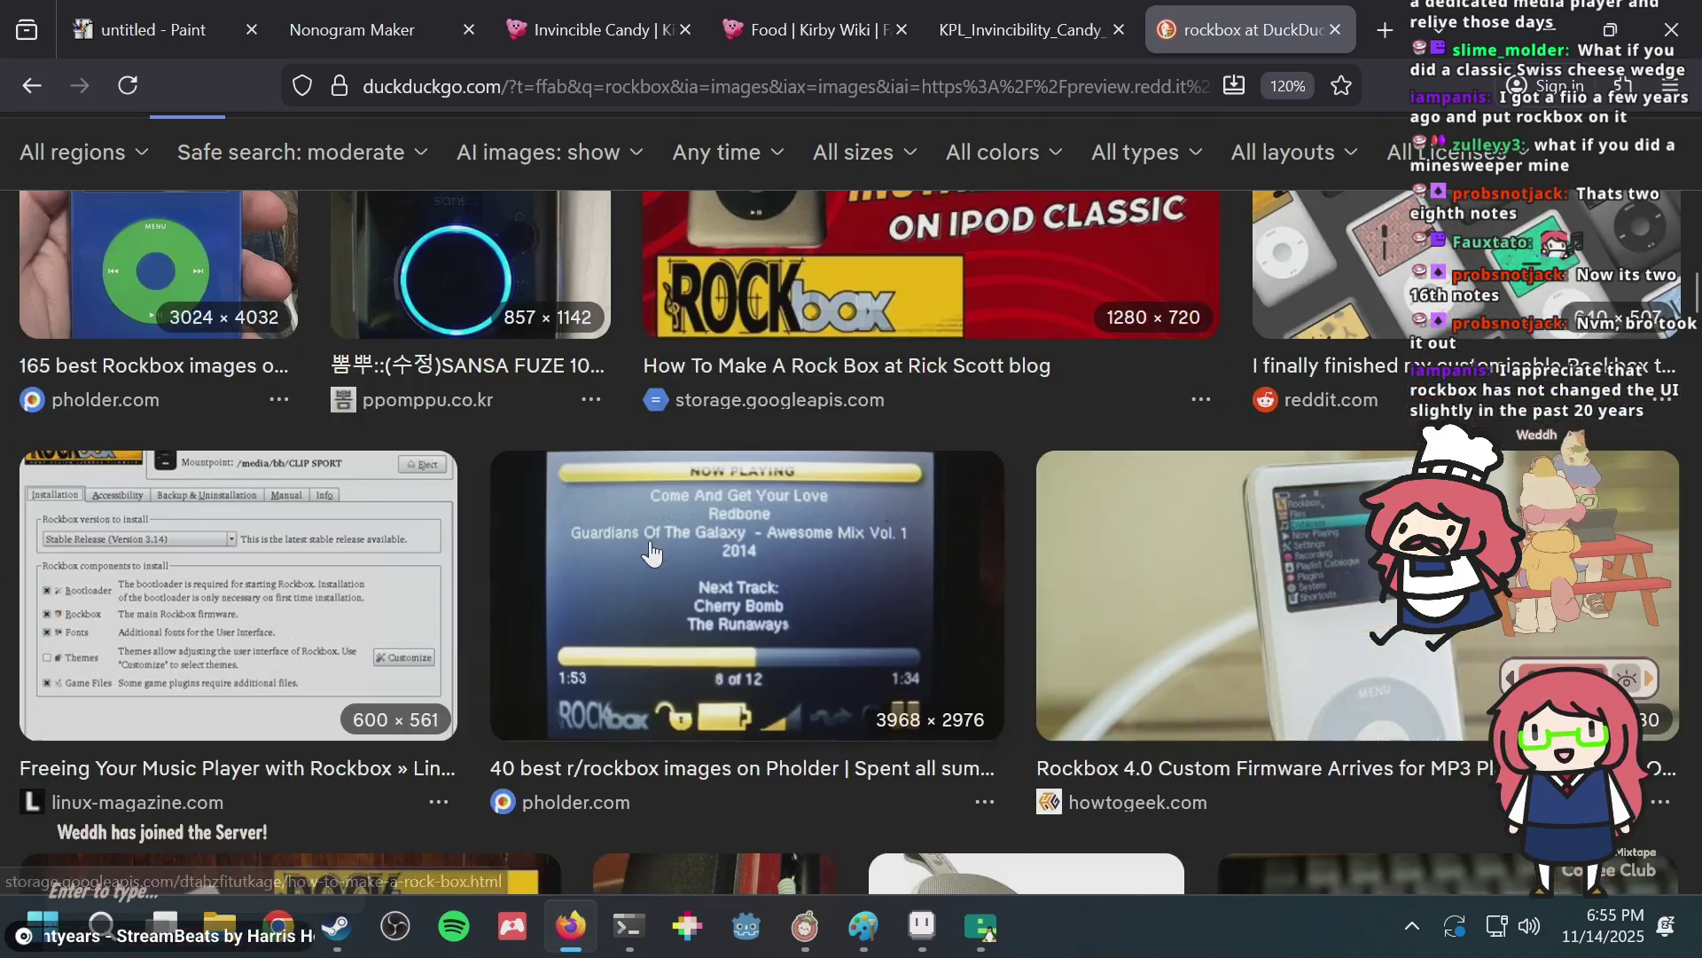
{"action": "scroll", "coordinate": [651, 552], "scroll_direction": "up", "scroll_amount": 4}
{"action": "scroll", "coordinate": [587, 577], "scroll_direction": "down", "scroll_amount": 3}
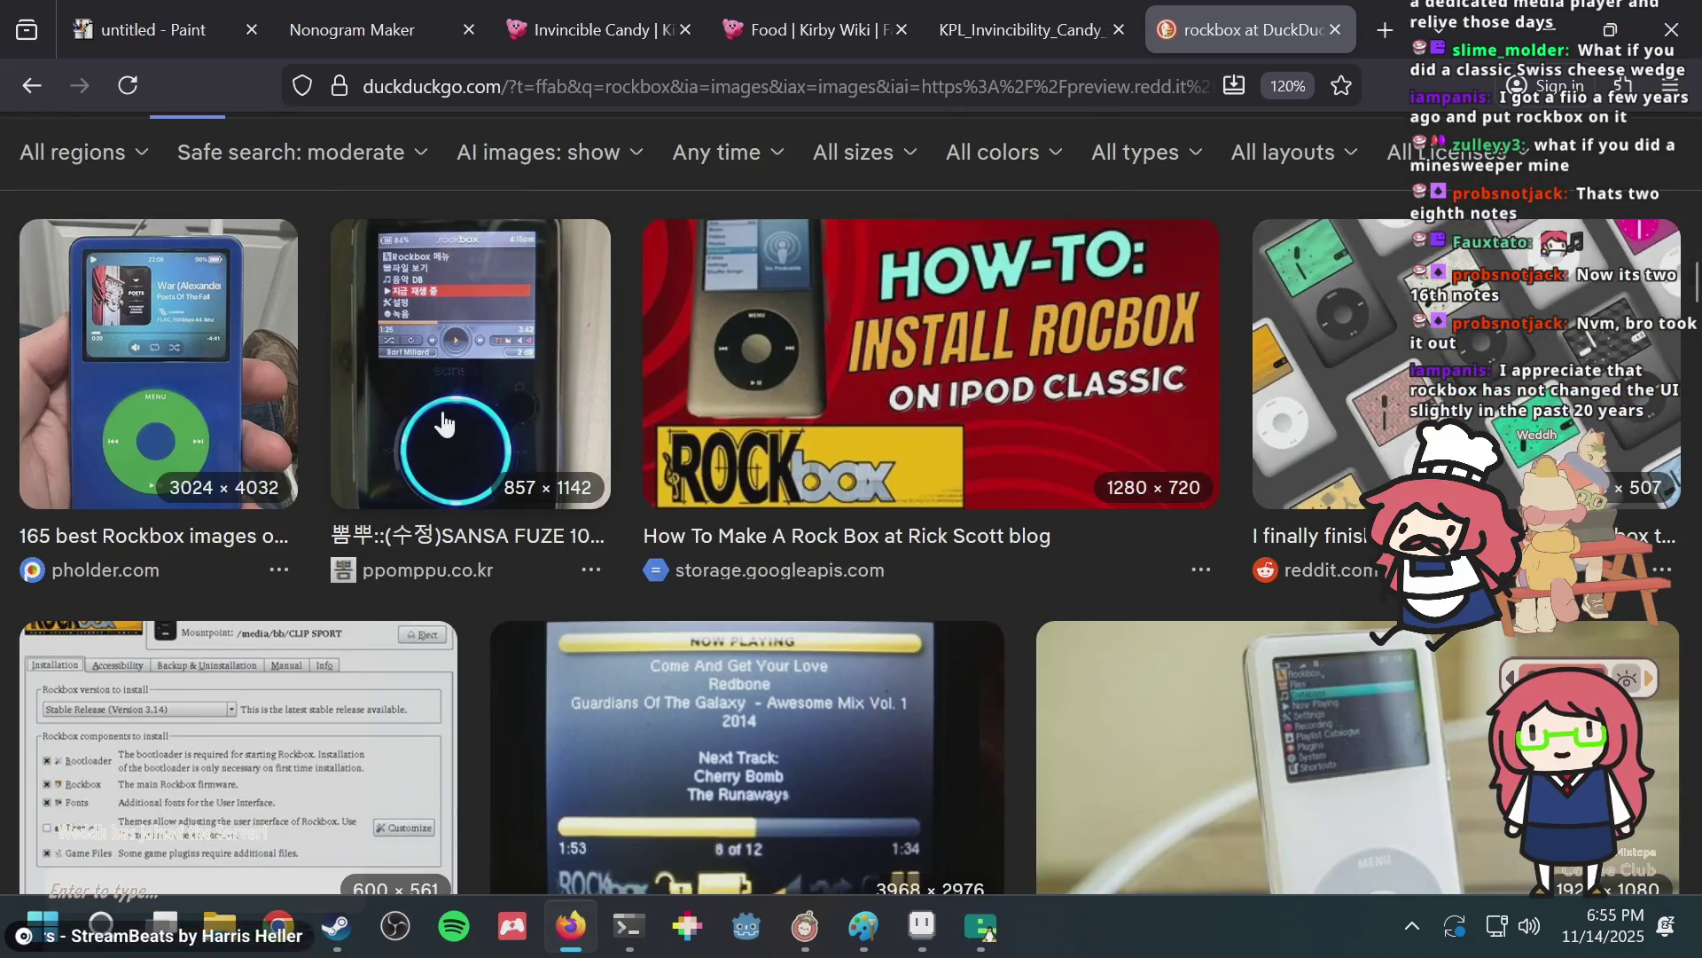
Preview the Sansa Fuze image, then enter 'sansa mp3 player' in a new tab.
{"action": "left_click", "coordinate": [443, 430]}
{"action": "scroll", "coordinate": [557, 632], "scroll_direction": "down", "scroll_amount": 3}
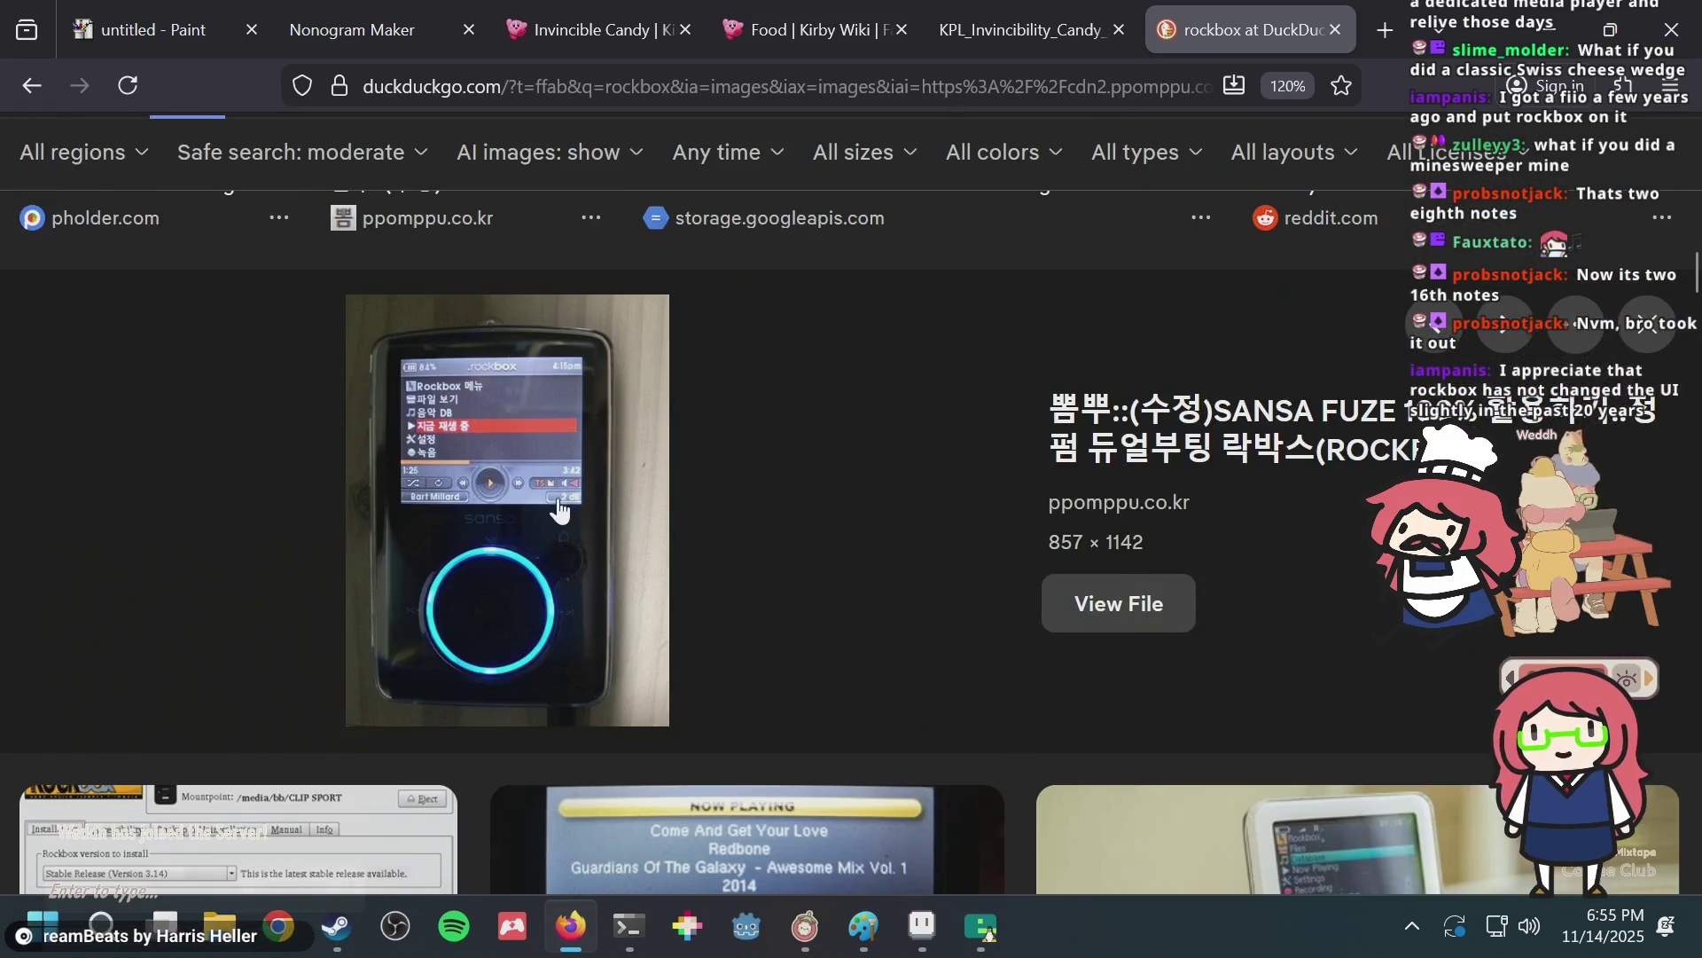
{"action": "scroll", "coordinate": [559, 510], "scroll_direction": "up", "scroll_amount": 2}
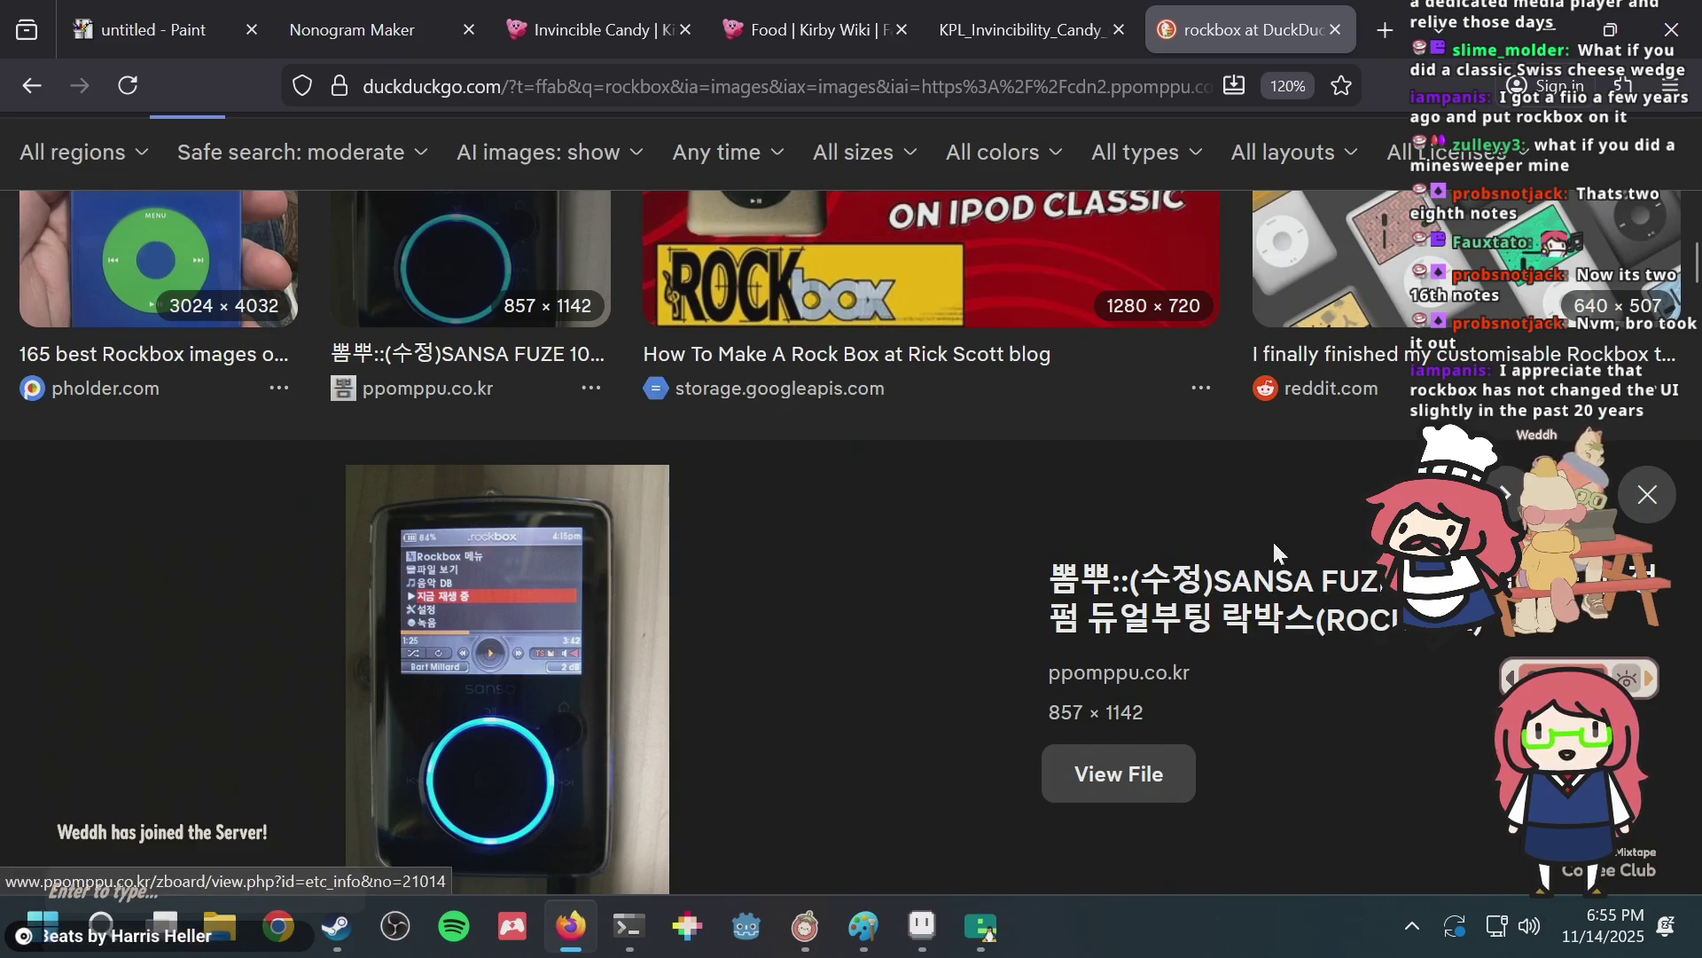
{"action": "scroll", "coordinate": [1273, 541], "scroll_direction": "up", "scroll_amount": 3}
{"action": "scroll", "coordinate": [1273, 540], "scroll_direction": "down", "scroll_amount": 2}
{"action": "key", "text": "ctrl+t"}
{"action": "type", "text": "s"}
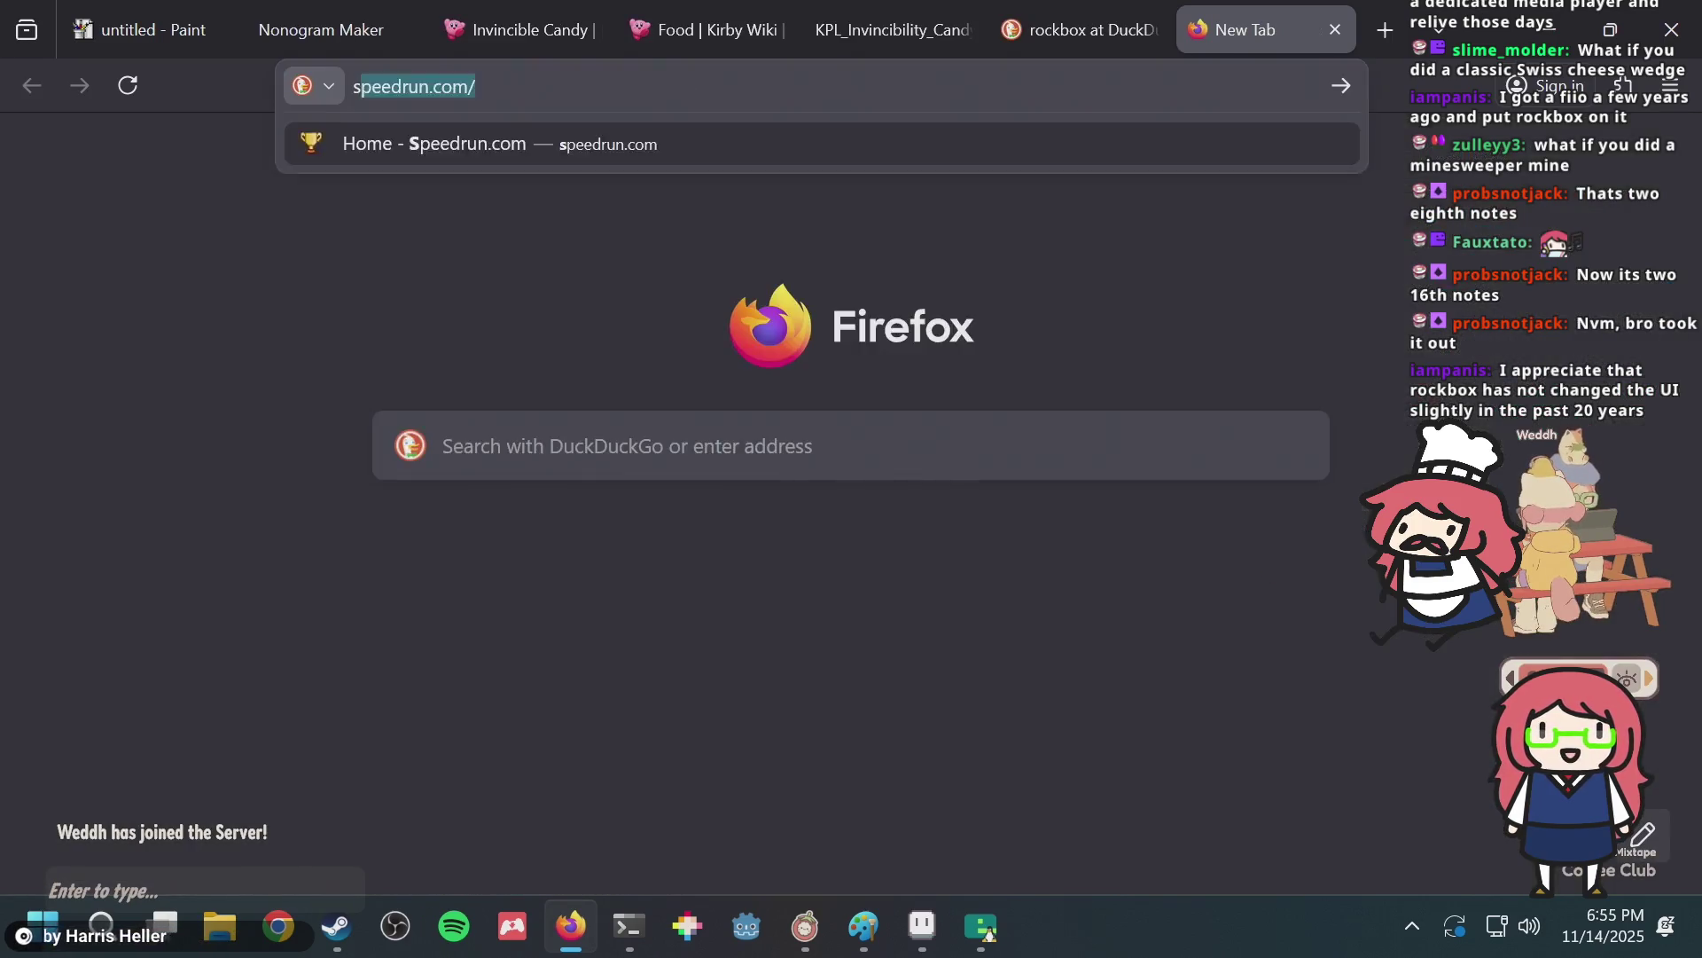
{"action": "type", "text": "ansa mp3 player"}
Run the 'sansa mp3 player' search and scroll through its image results.
{"action": "key", "text": "Return"}
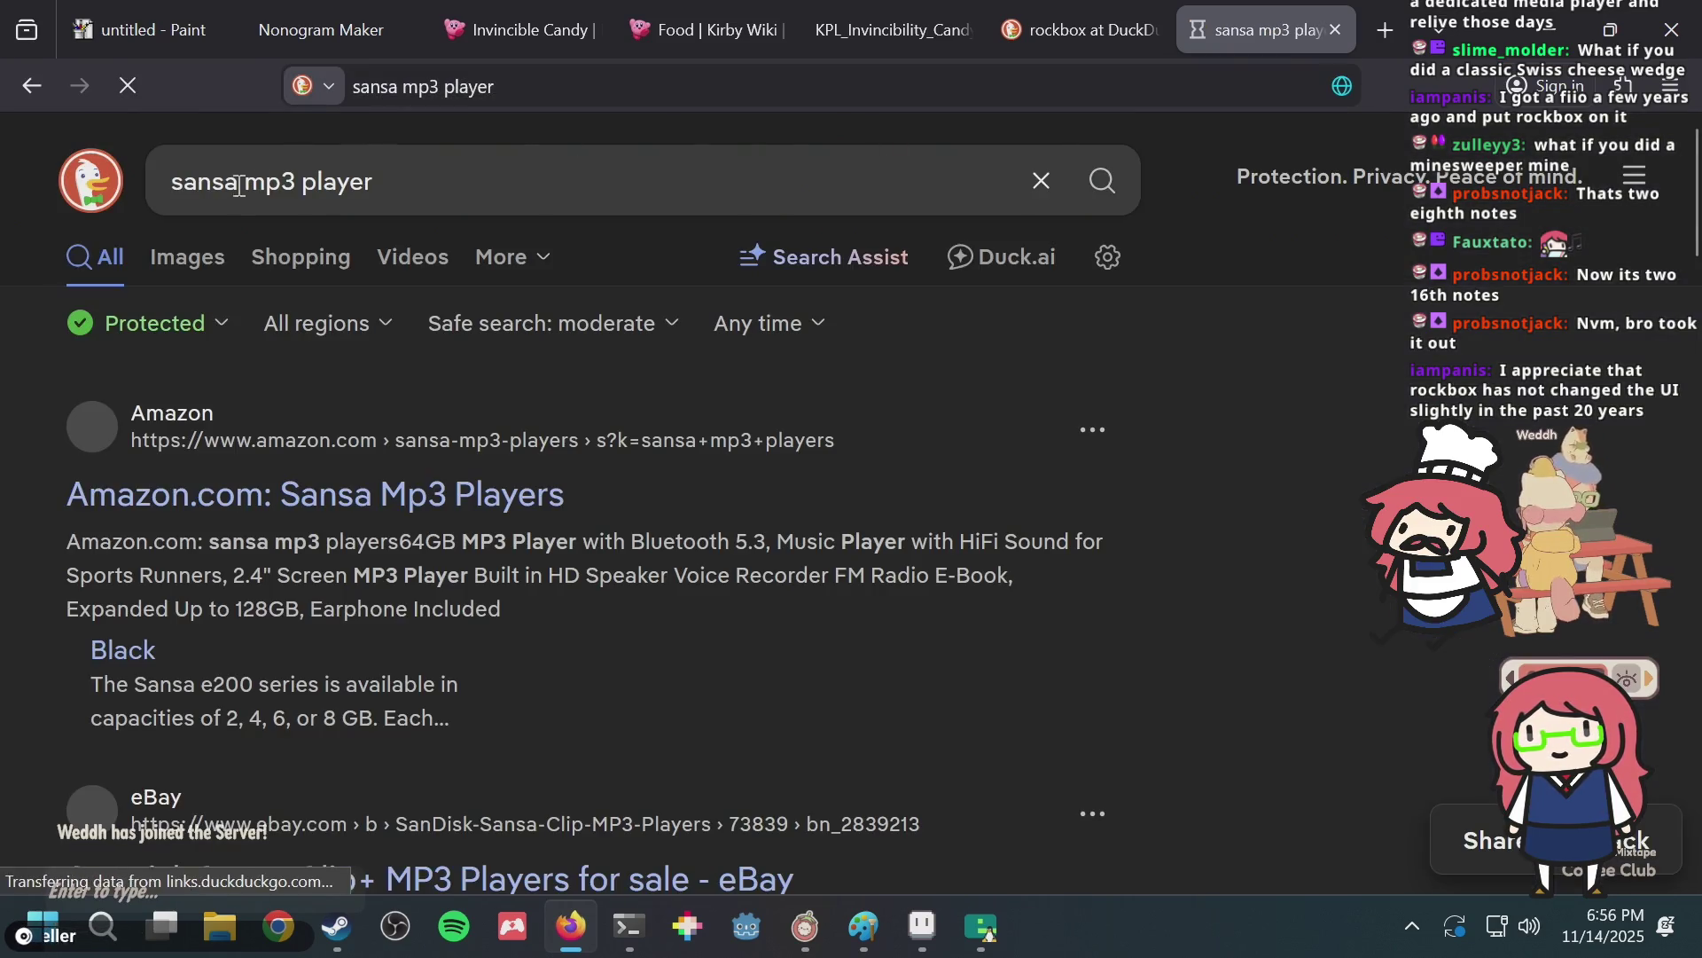
{"action": "left_click", "coordinate": [199, 255]}
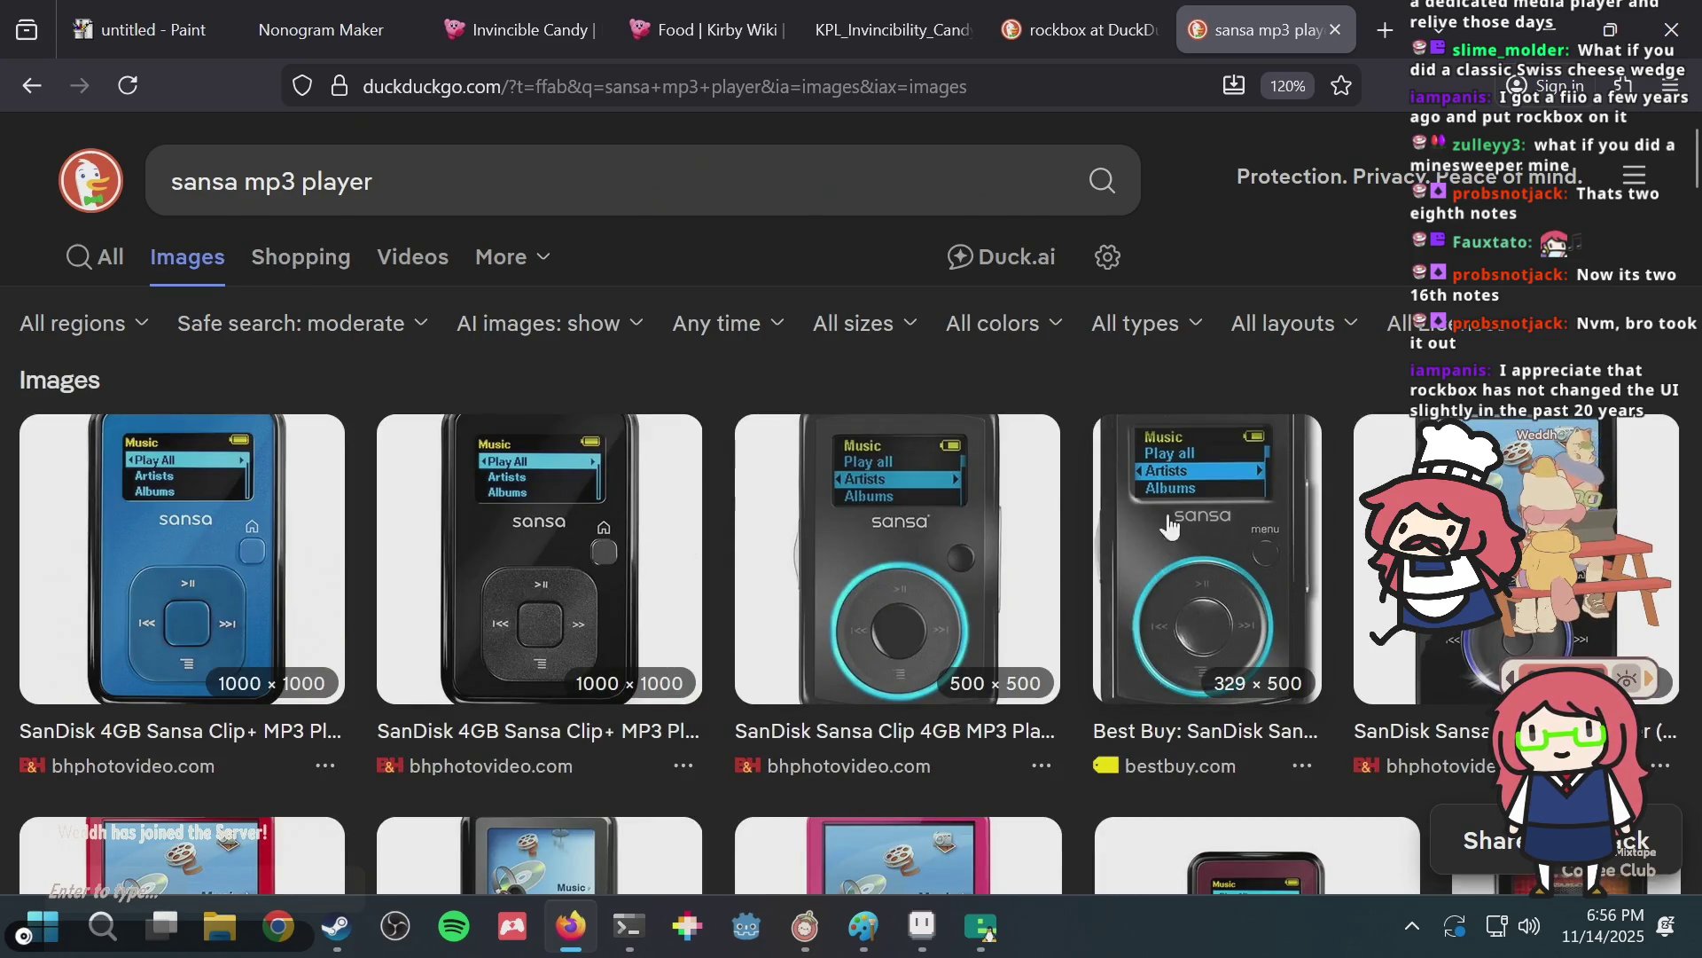
{"action": "scroll", "coordinate": [882, 517], "scroll_direction": "down", "scroll_amount": 5}
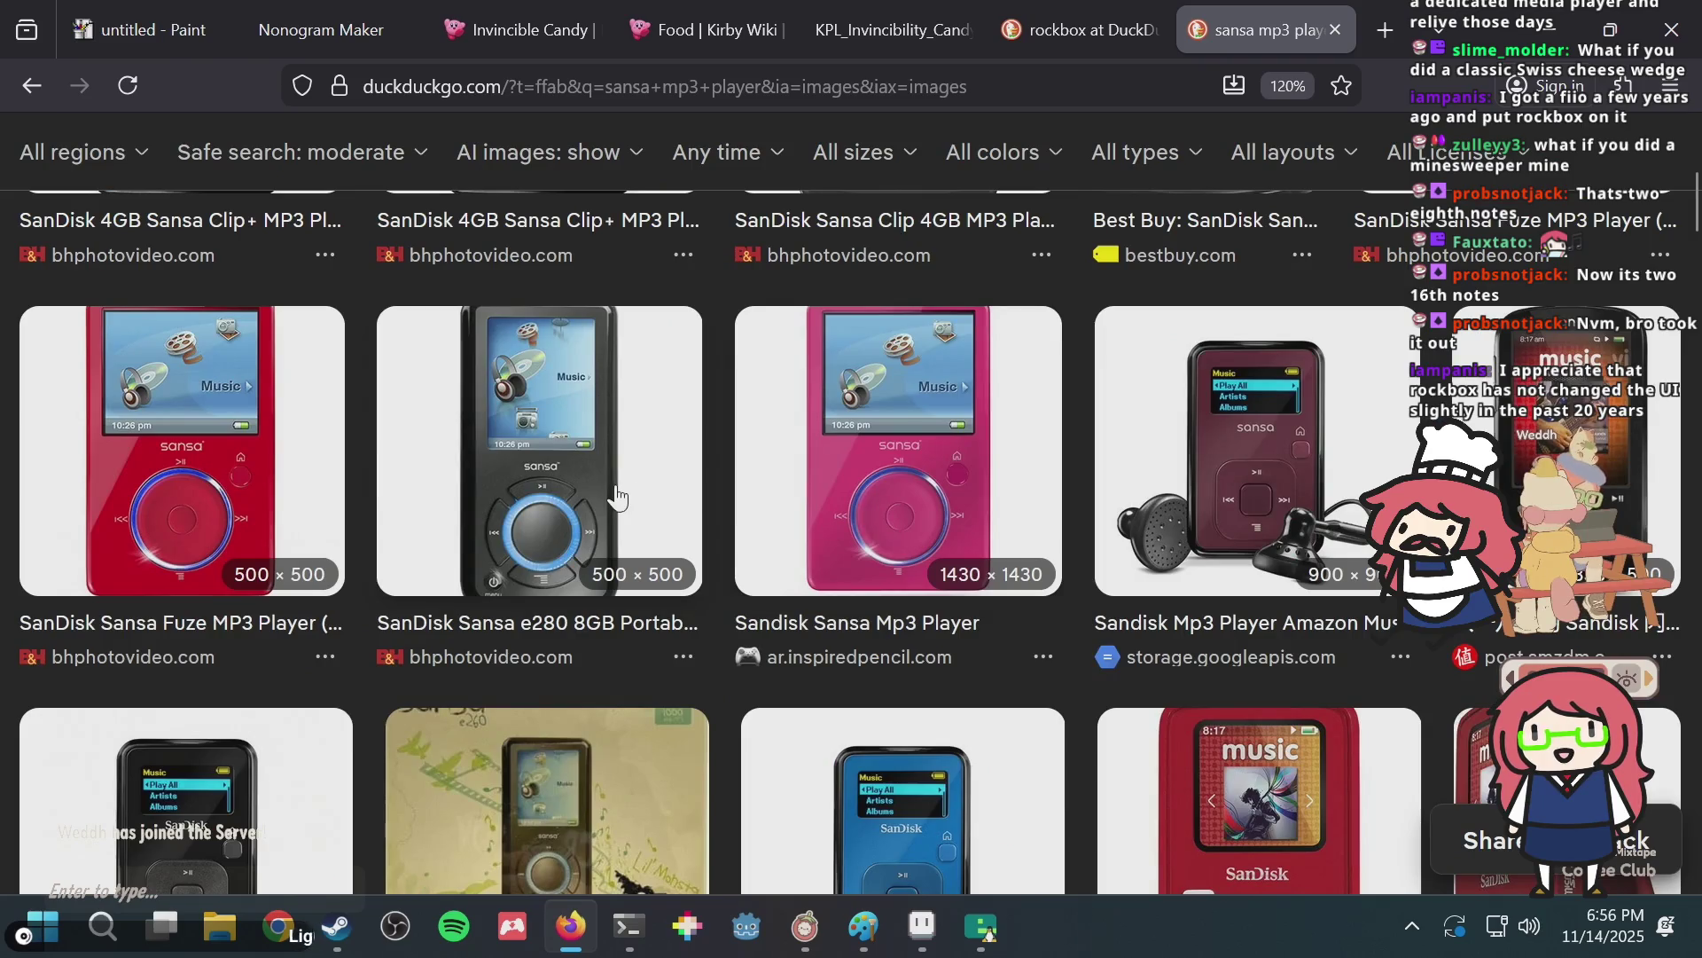
{"action": "scroll", "coordinate": [621, 501], "scroll_direction": "down", "scroll_amount": 2}
{"action": "scroll", "coordinate": [641, 502], "scroll_direction": "down", "scroll_amount": 3}
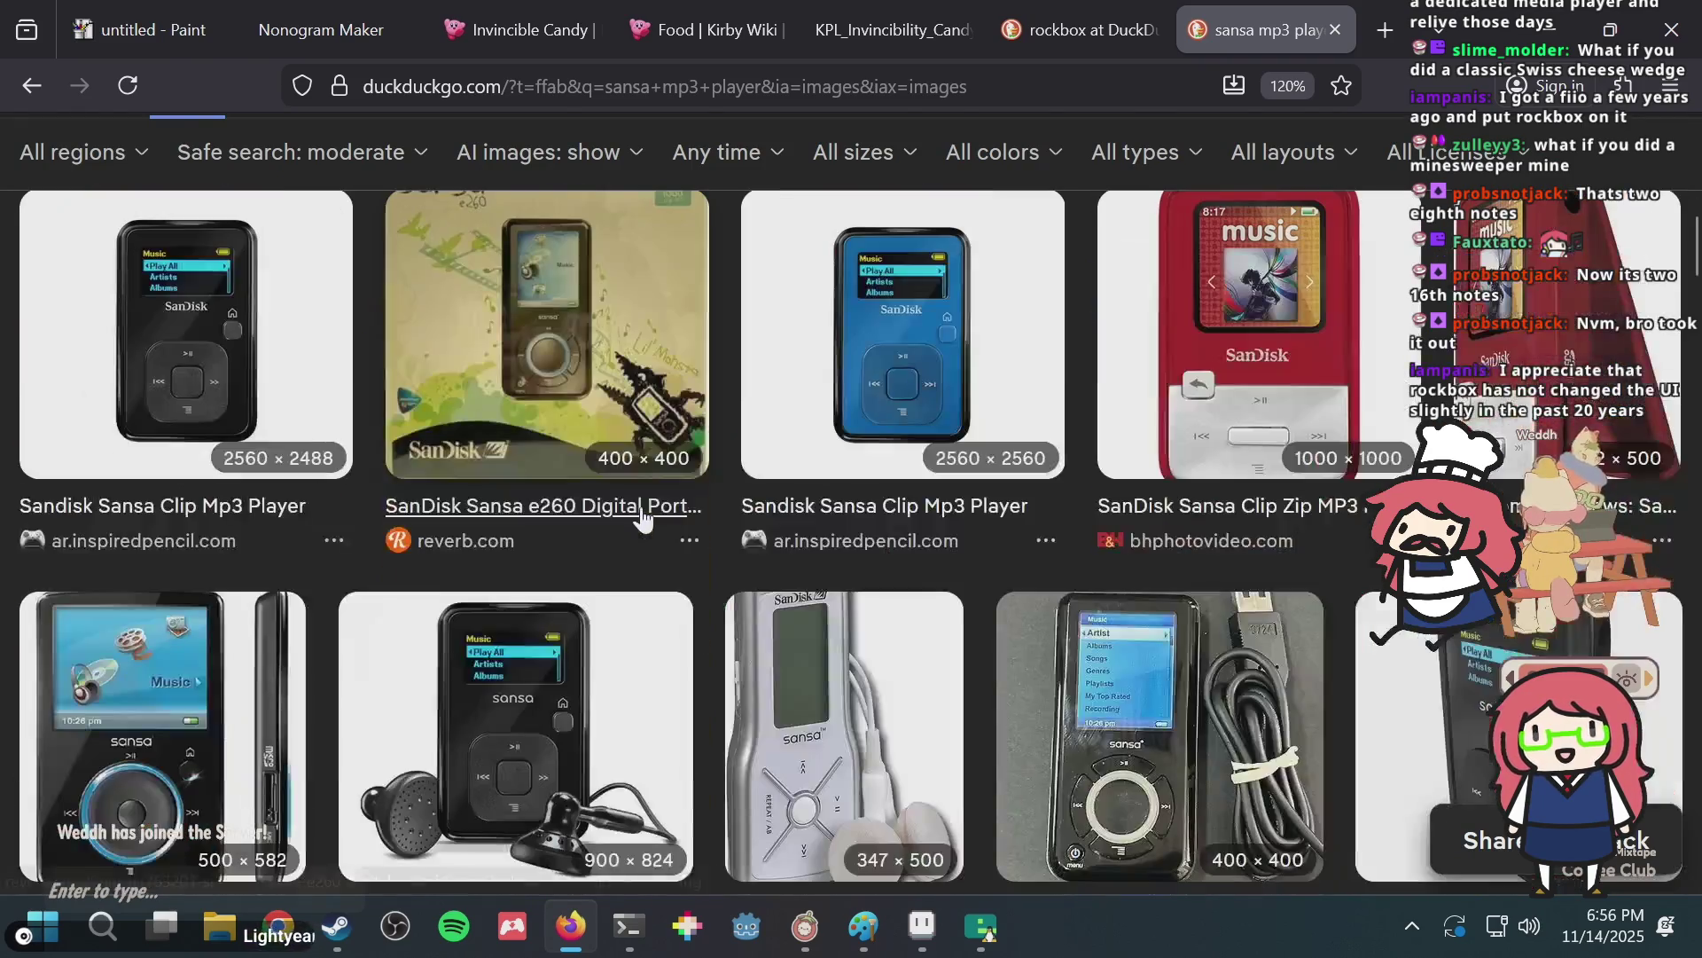
{"action": "scroll", "coordinate": [642, 514], "scroll_direction": "down", "scroll_amount": 2}
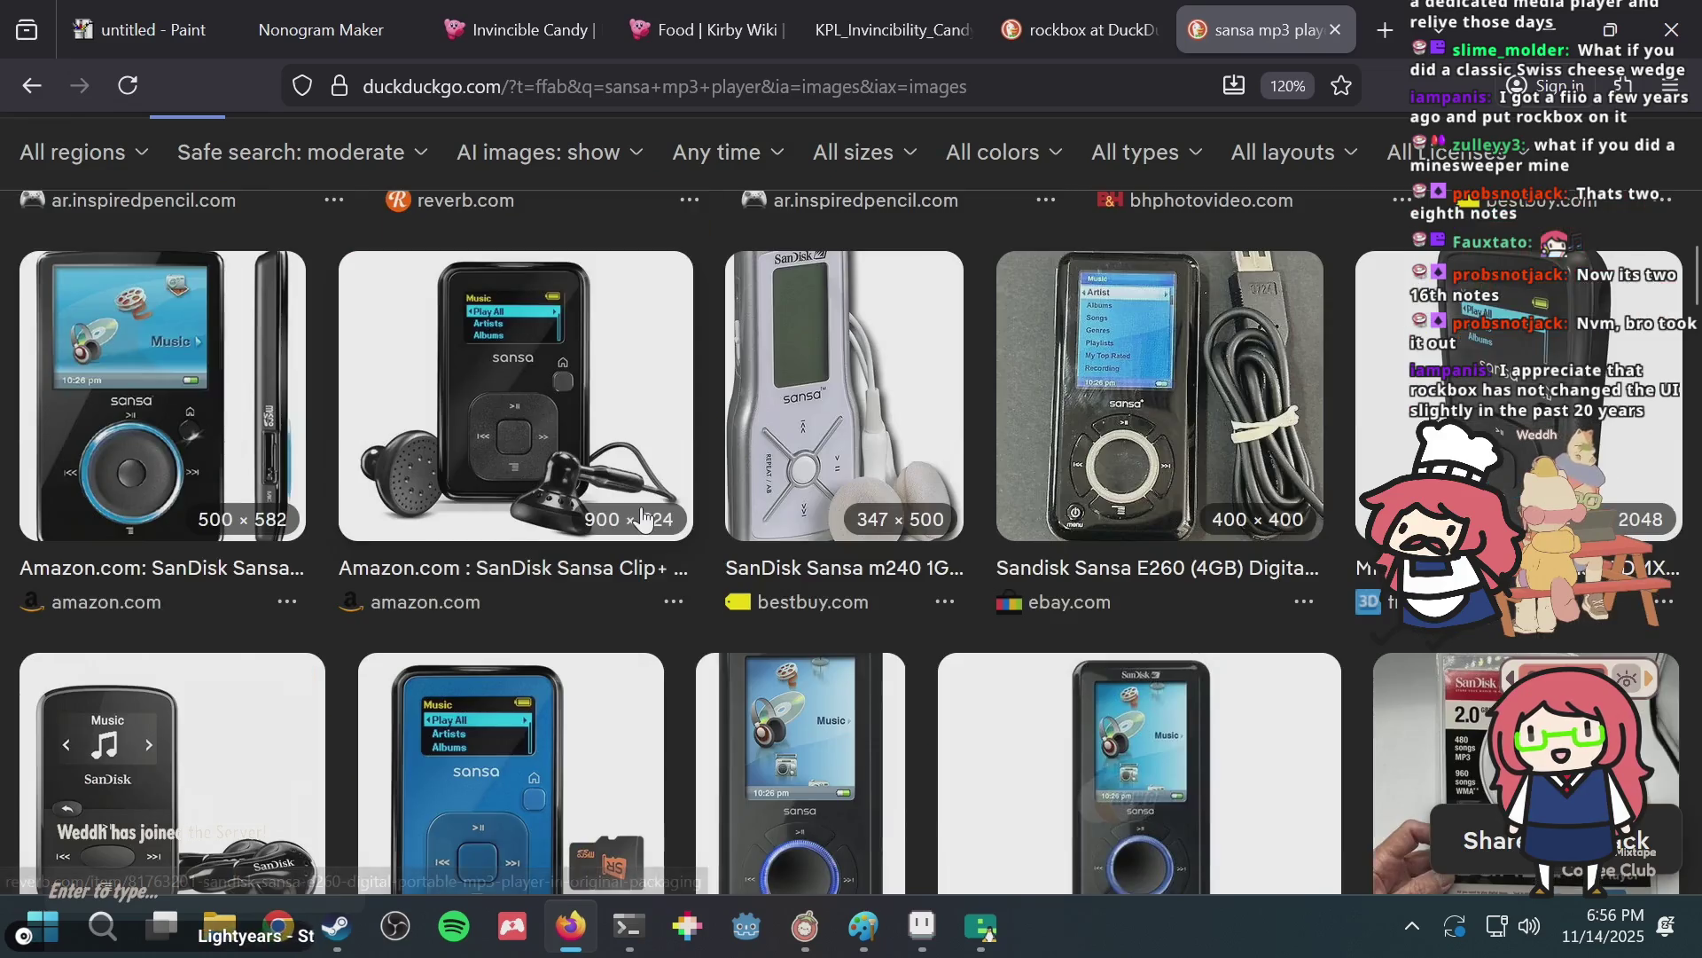
{"action": "scroll", "coordinate": [642, 514], "scroll_direction": "down", "scroll_amount": 3}
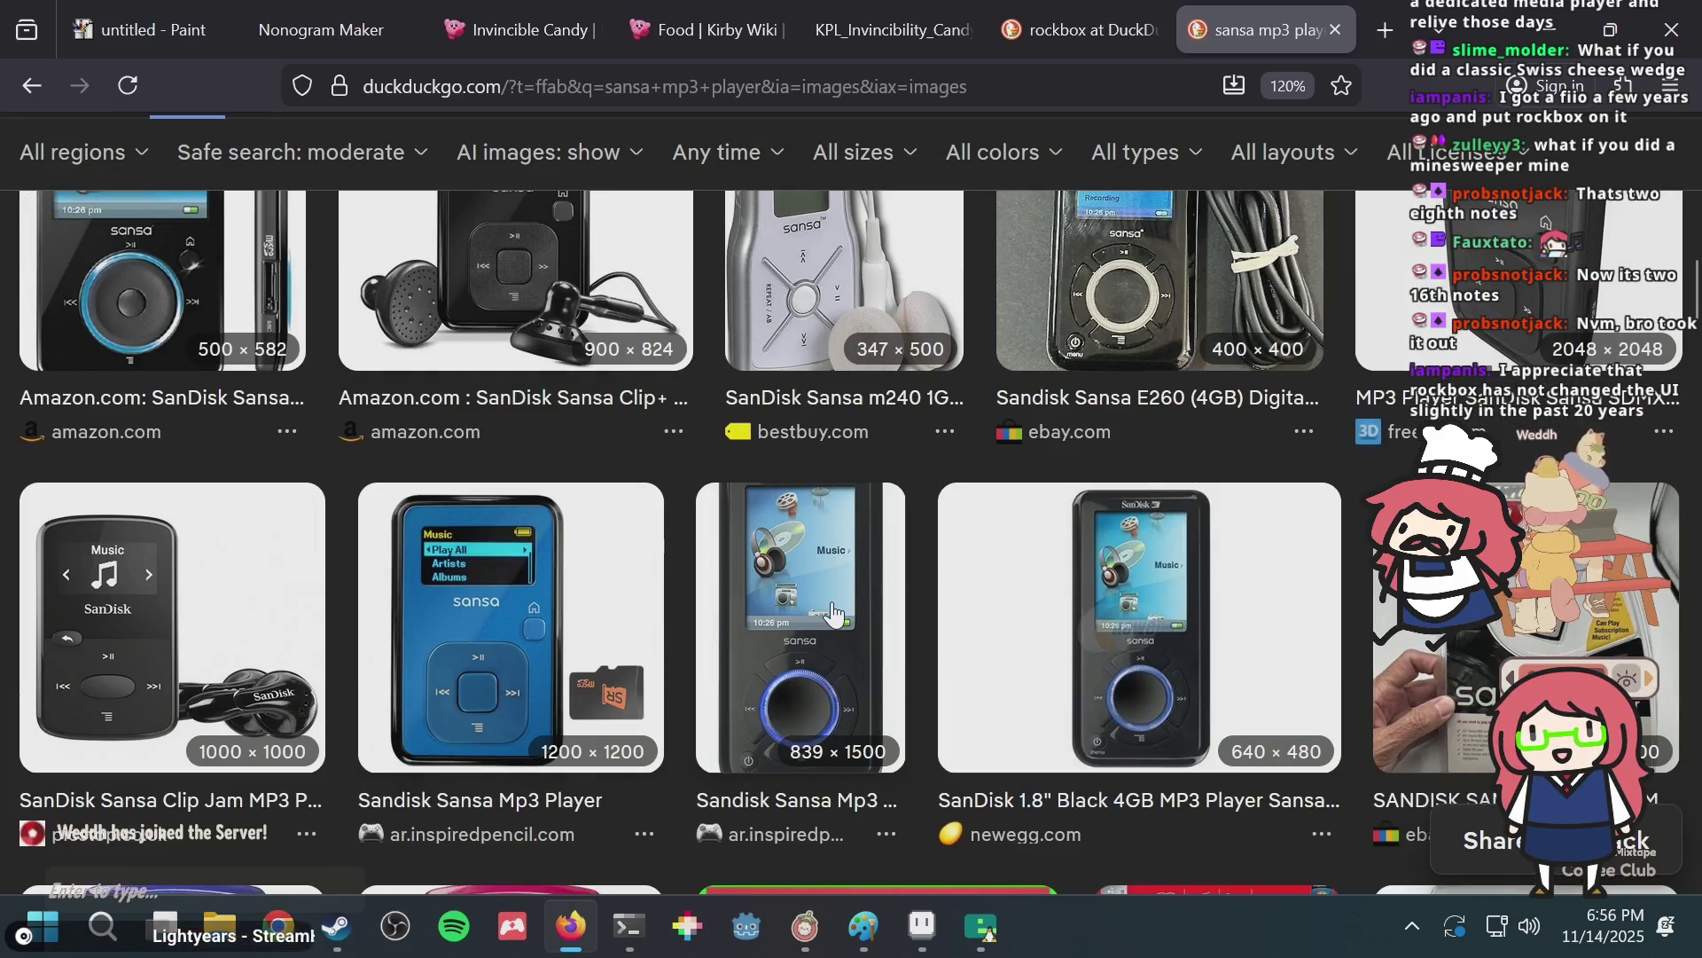
{"action": "scroll", "coordinate": [831, 612], "scroll_direction": "down", "scroll_amount": 2}
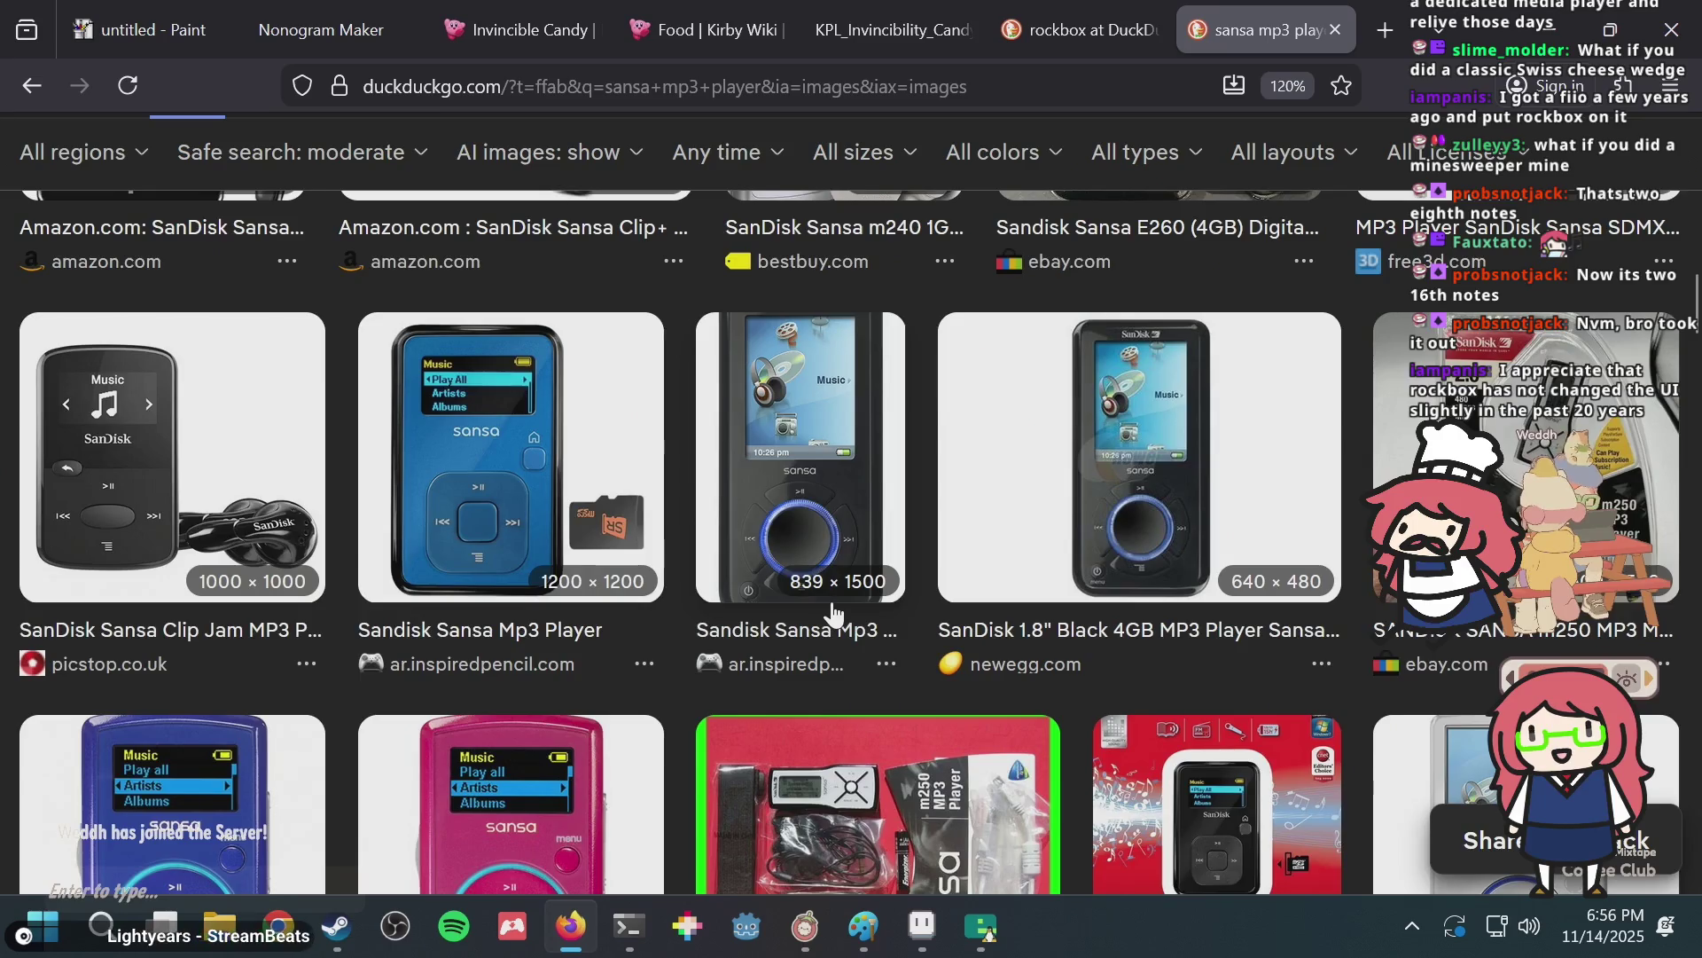
{"action": "scroll", "coordinate": [832, 612], "scroll_direction": "down", "scroll_amount": 2}
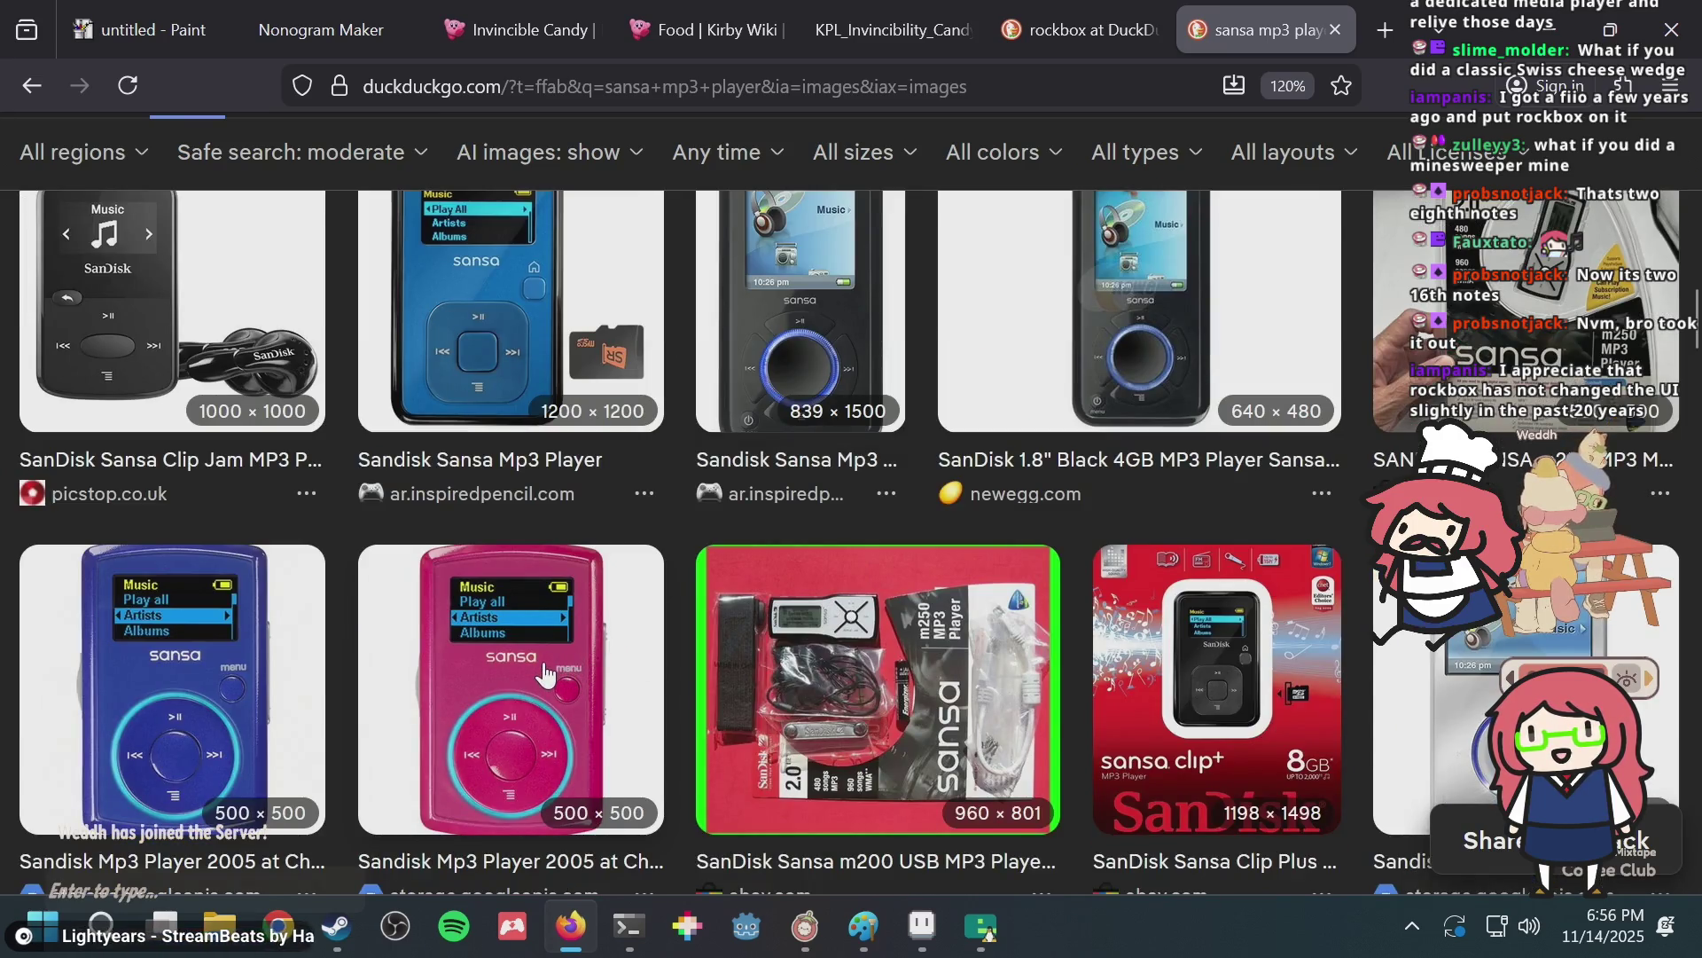
{"action": "scroll", "coordinate": [544, 673], "scroll_direction": "down", "scroll_amount": 6}
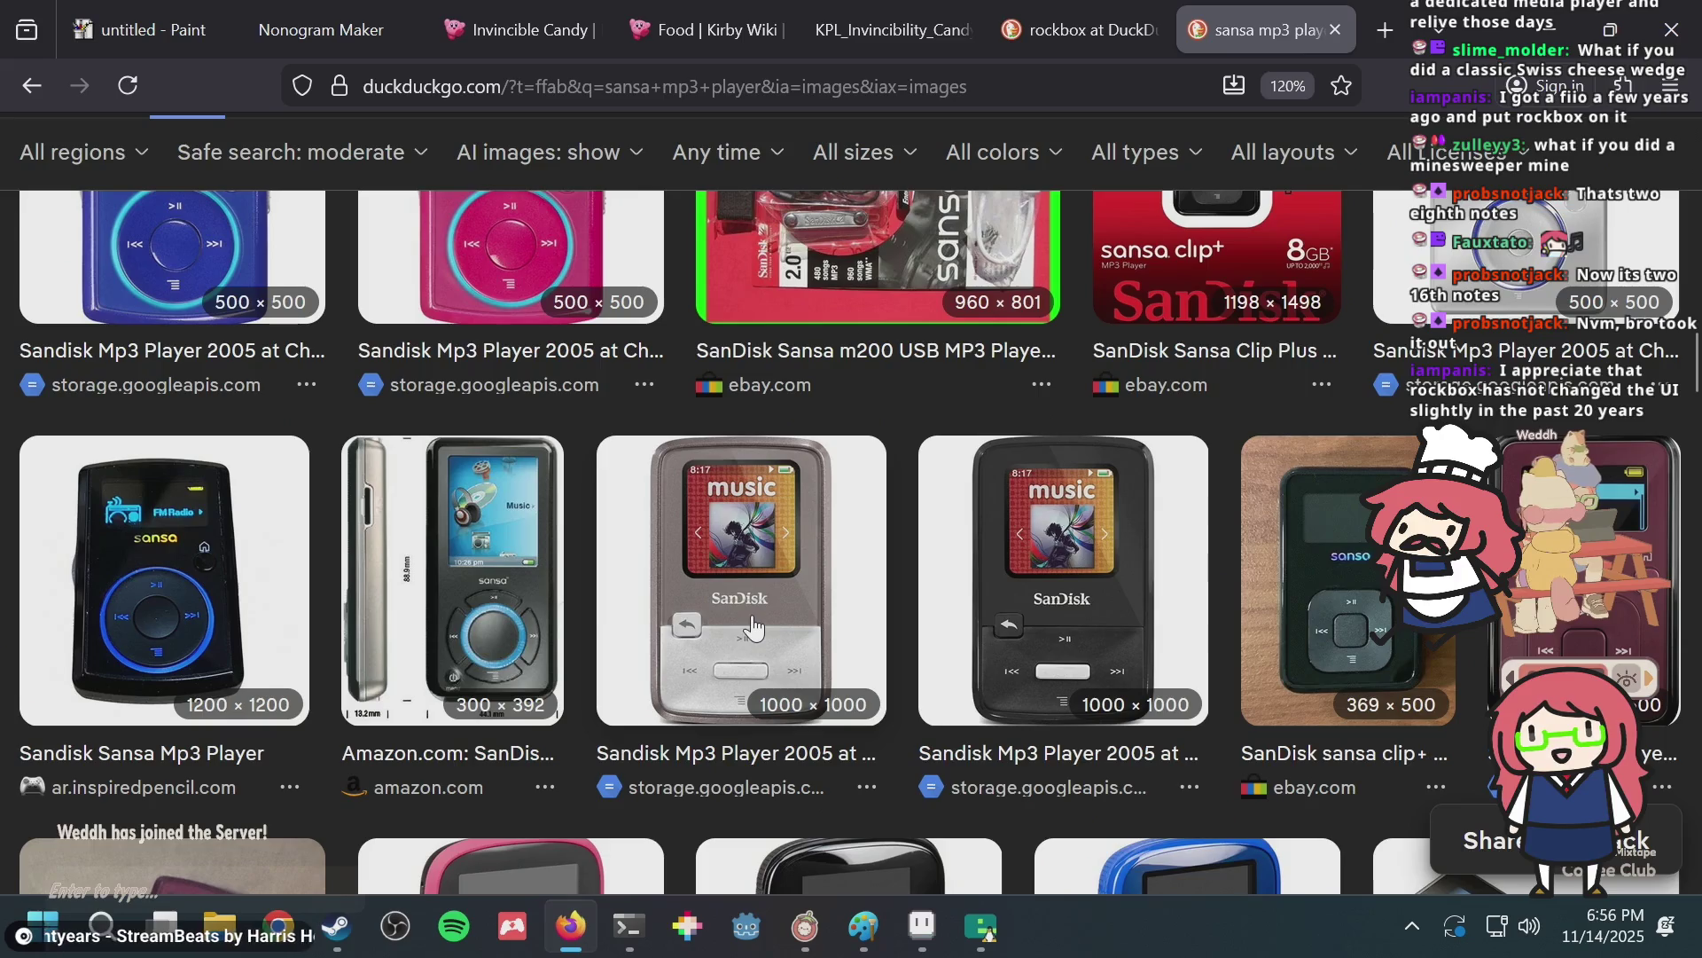
{"action": "scroll", "coordinate": [513, 554], "scroll_direction": "up", "scroll_amount": 4}
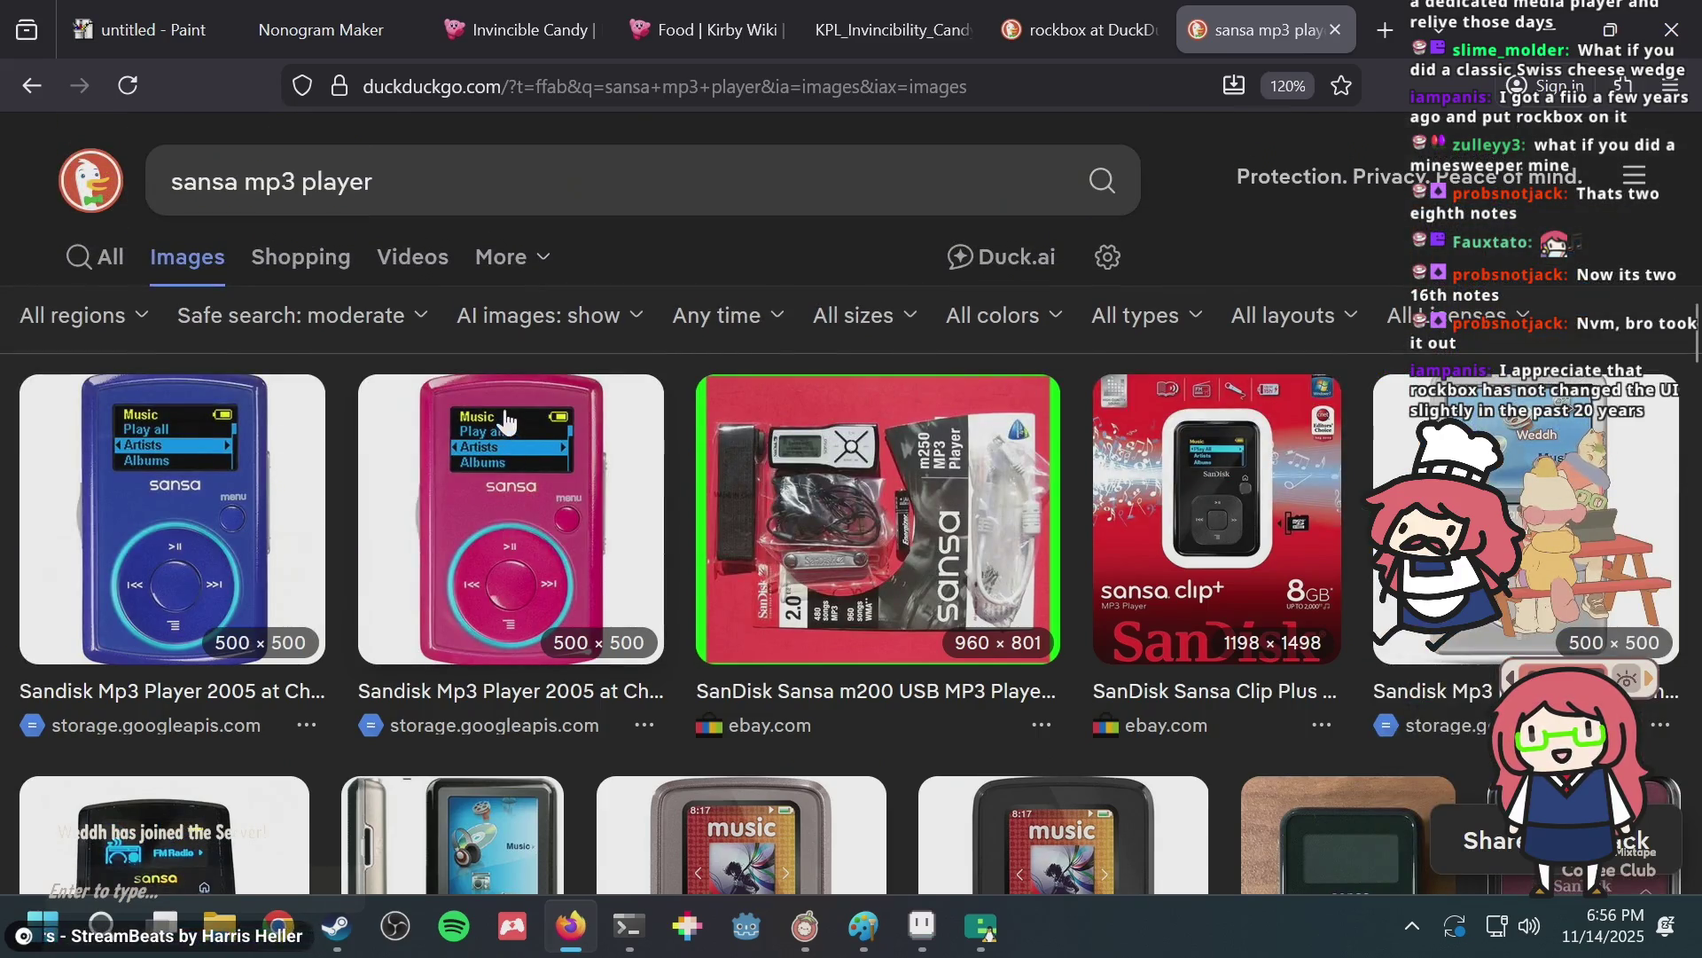
{"action": "scroll", "coordinate": [568, 486], "scroll_direction": "down", "scroll_amount": 8}
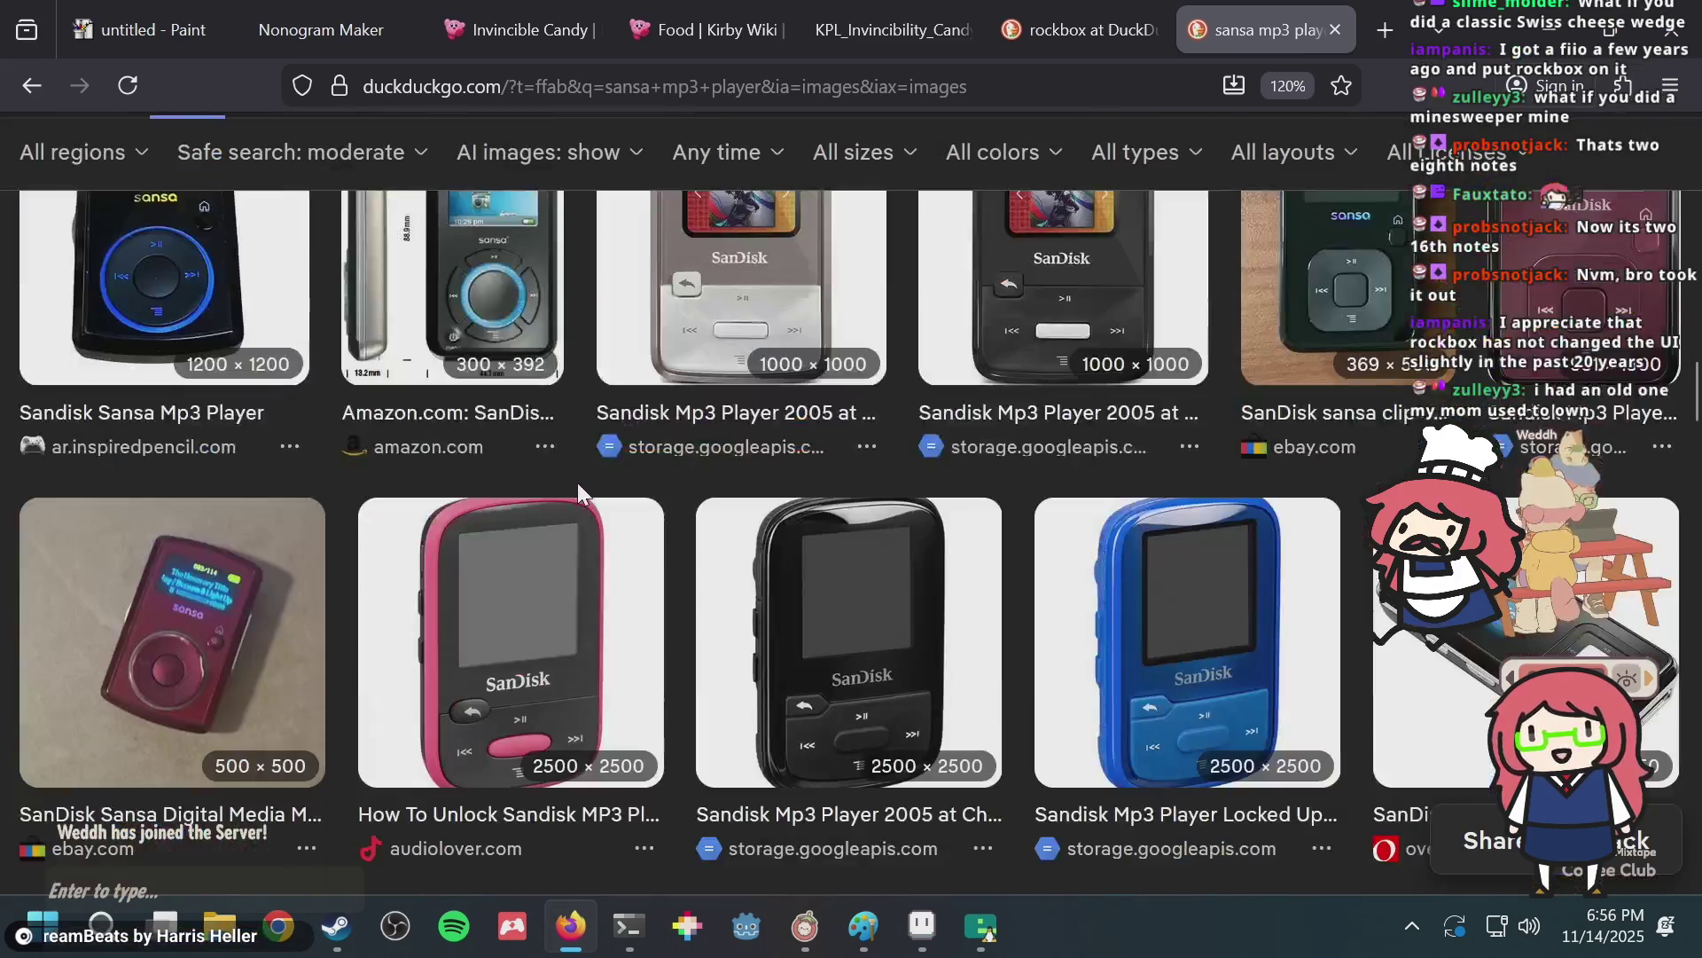
{"action": "scroll", "coordinate": [577, 482], "scroll_direction": "down", "scroll_amount": 5}
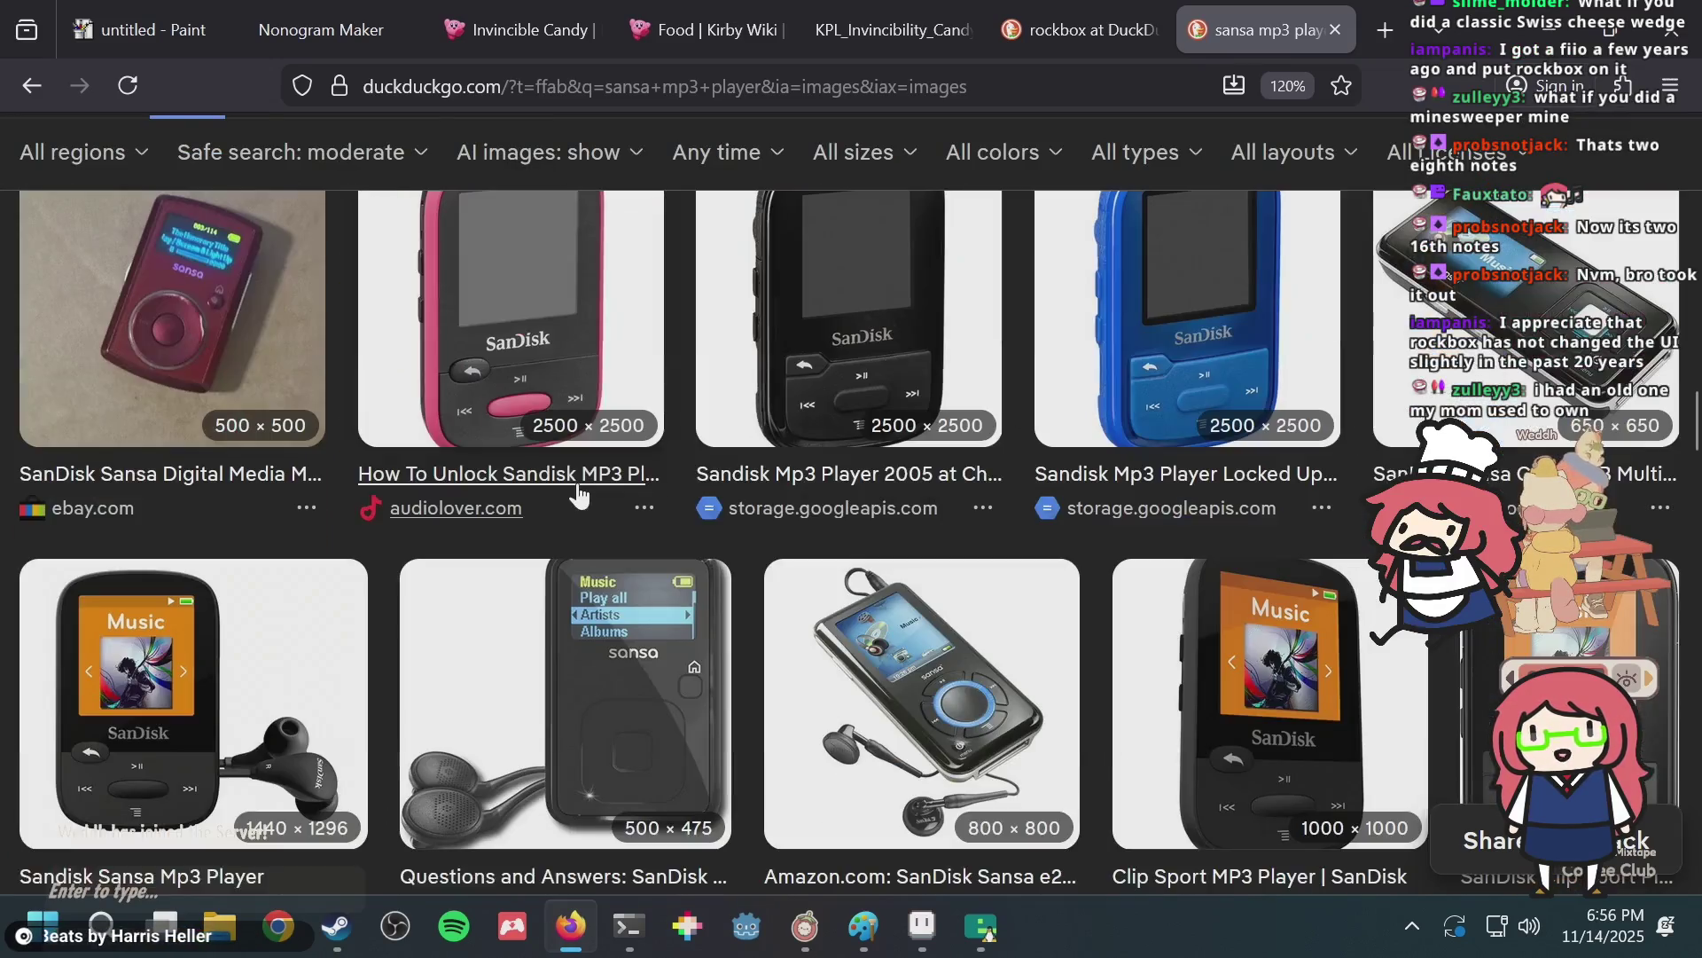
{"action": "scroll", "coordinate": [590, 401], "scroll_direction": "down", "scroll_amount": 1}
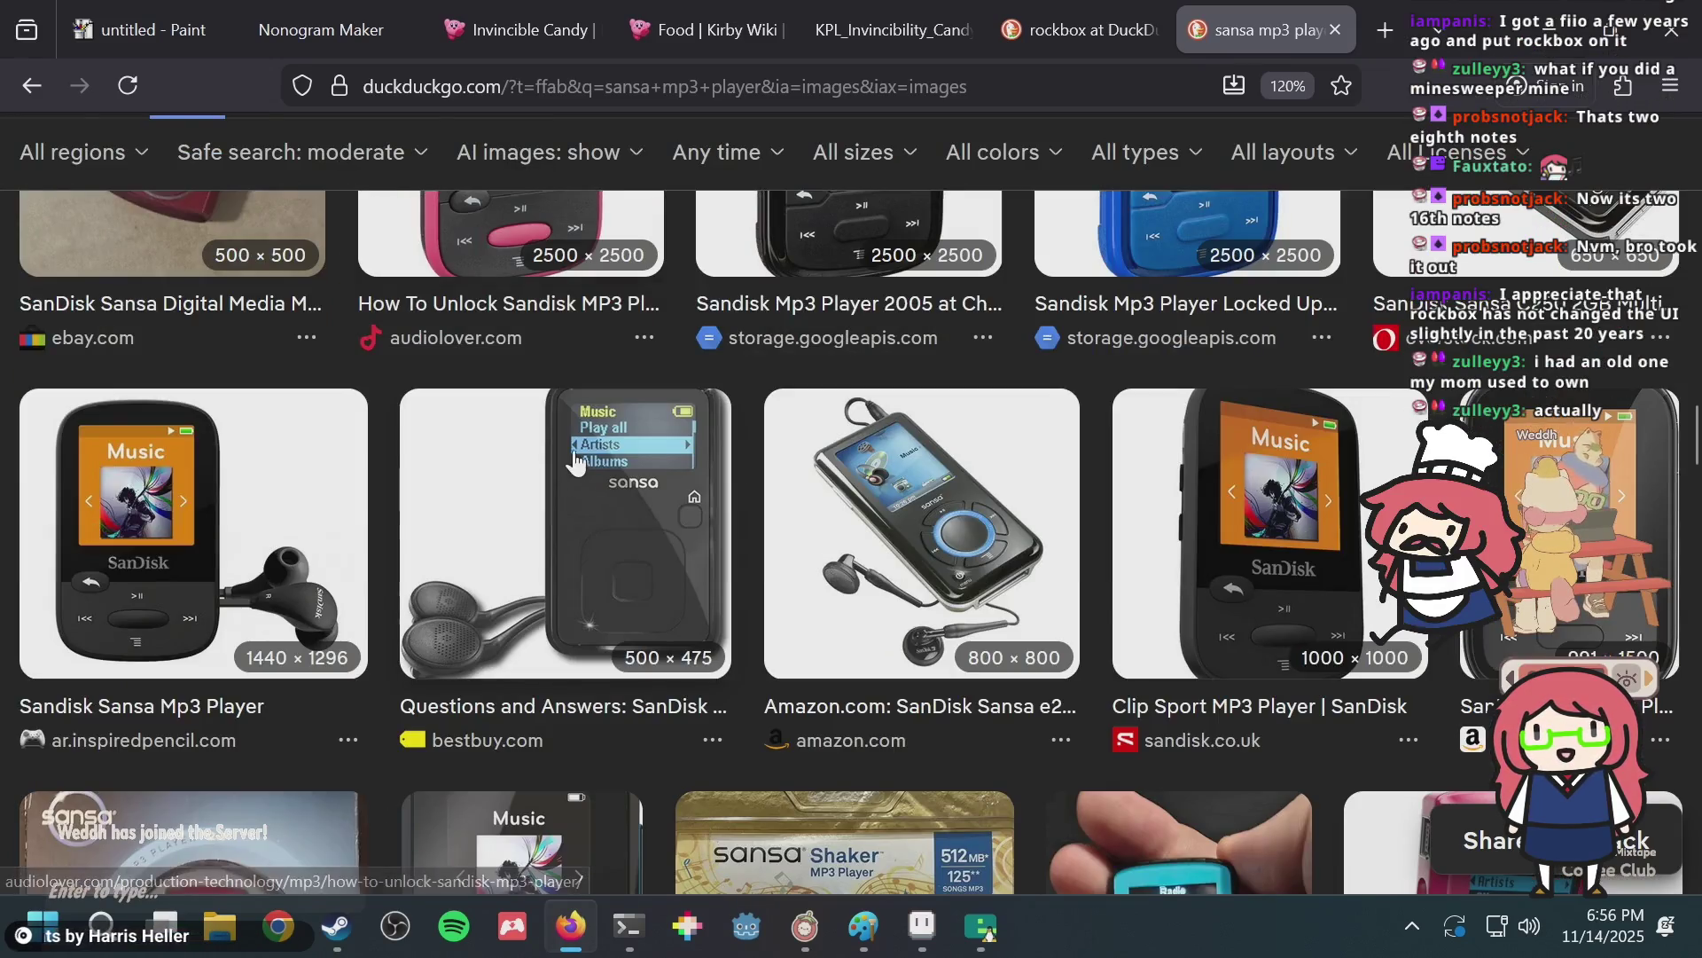
Move between the Sansa and rockbox image results, then open a new tab.
{"action": "left_click", "coordinate": [22, 90]}
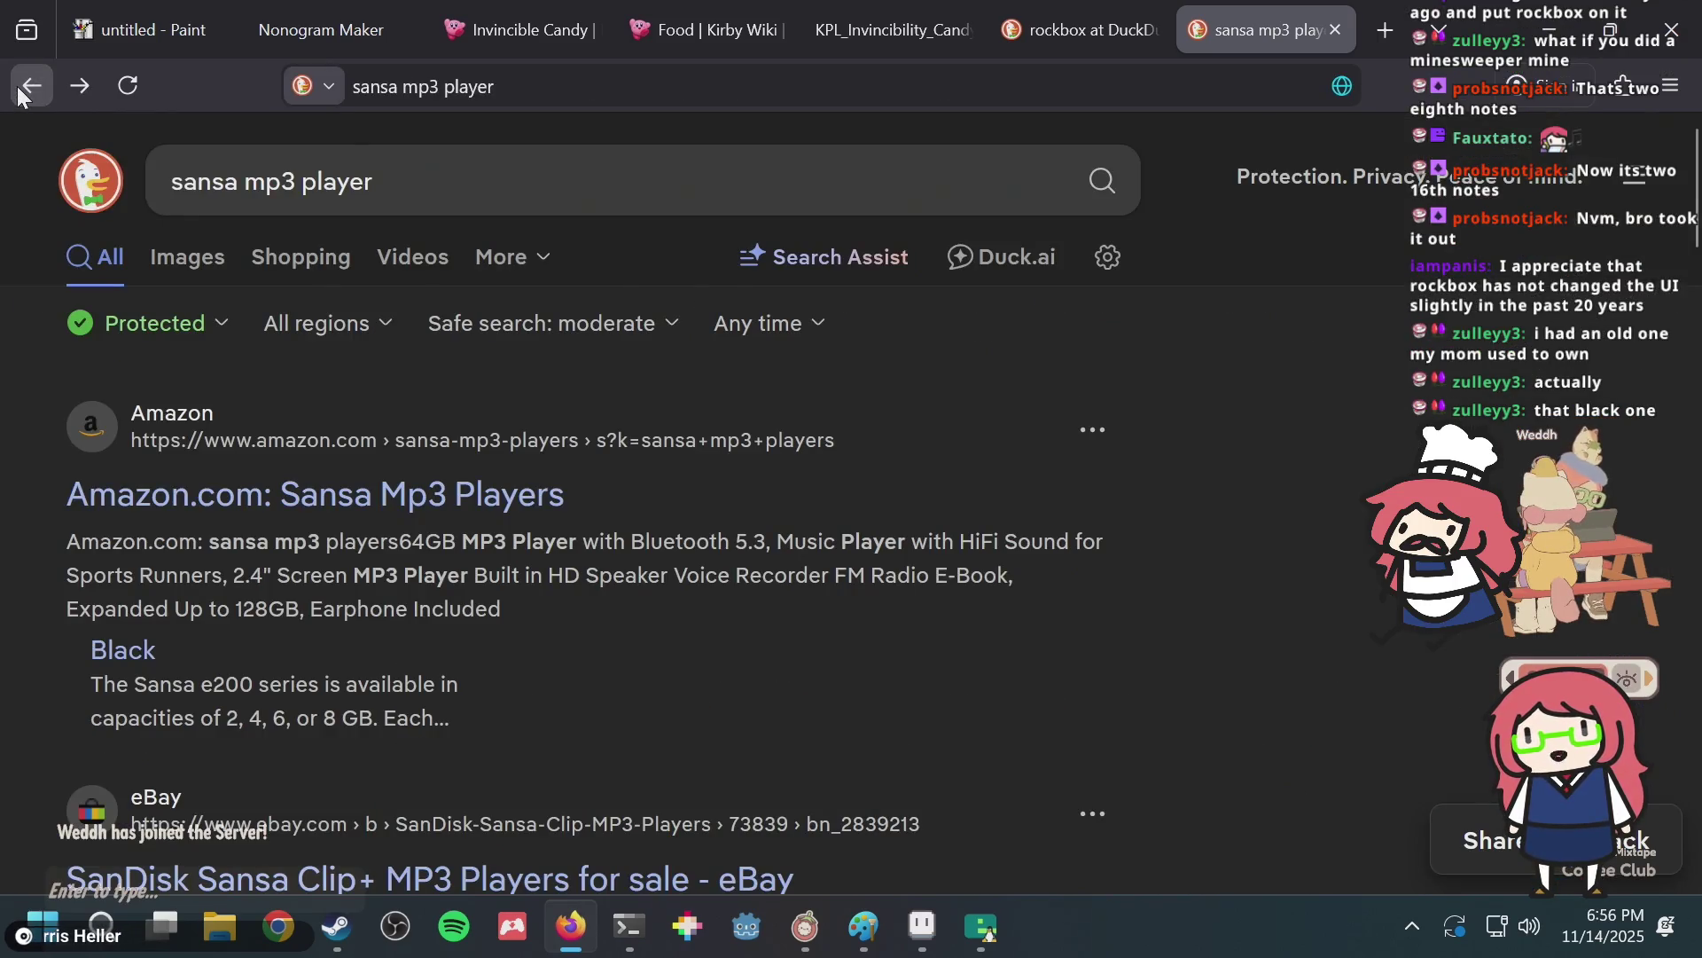
{"action": "left_click", "coordinate": [1055, 29]}
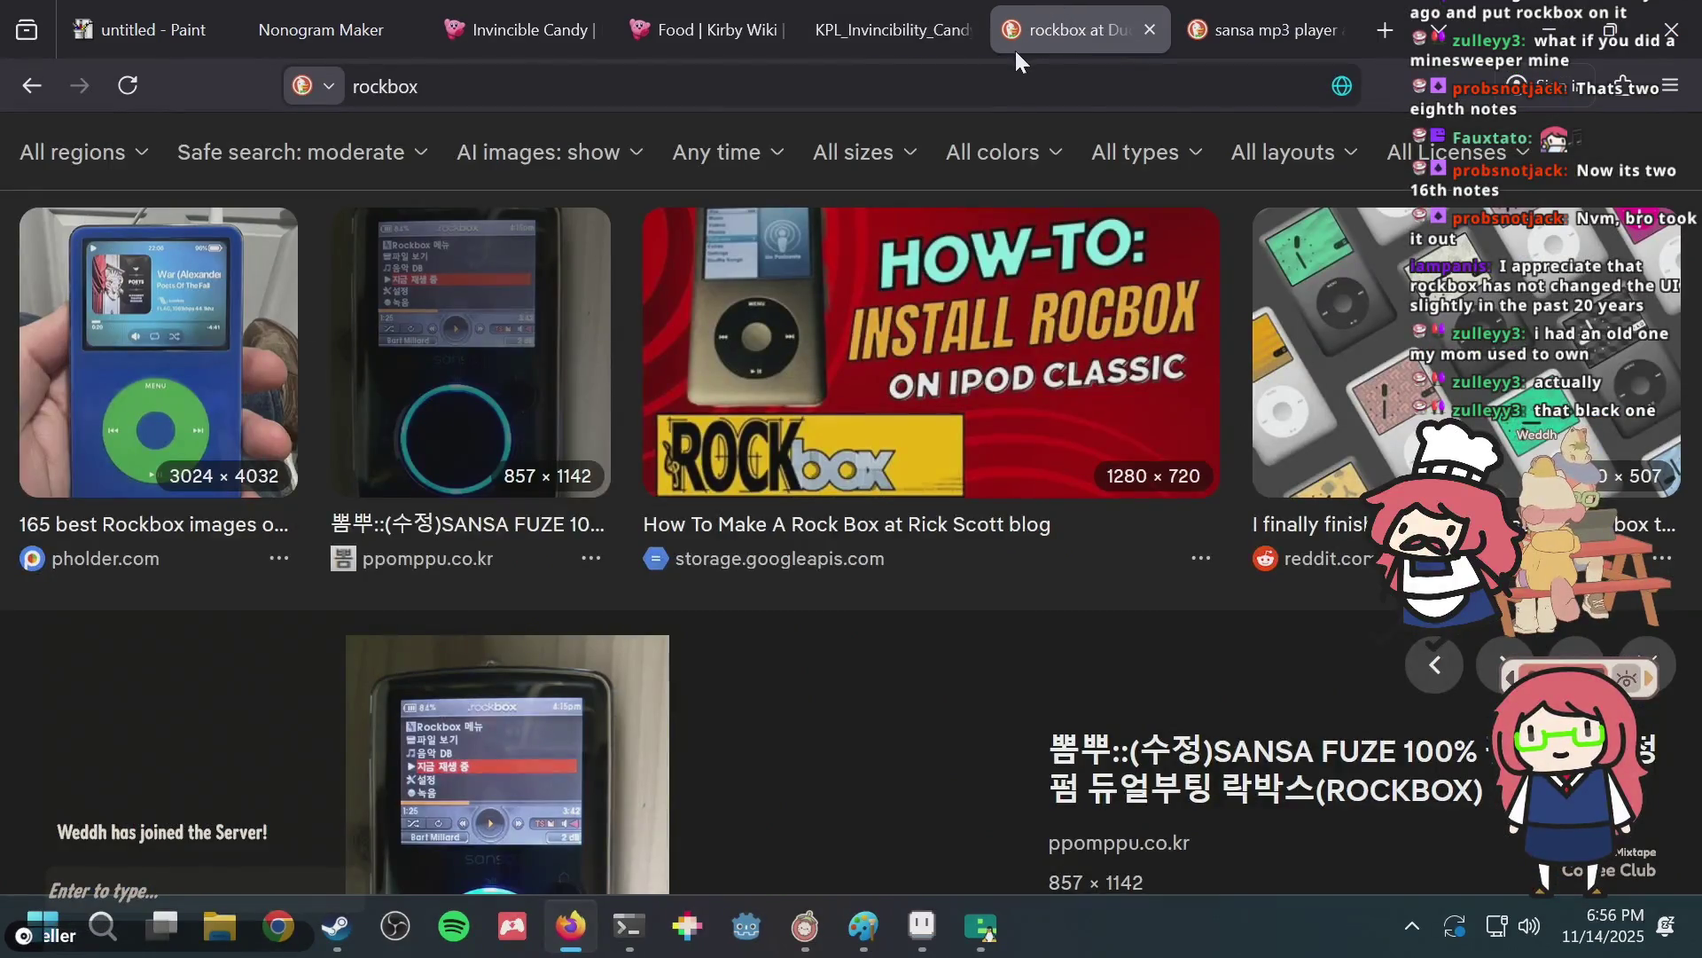
{"action": "left_click", "coordinate": [1226, 11]}
{"action": "left_click", "coordinate": [76, 87]}
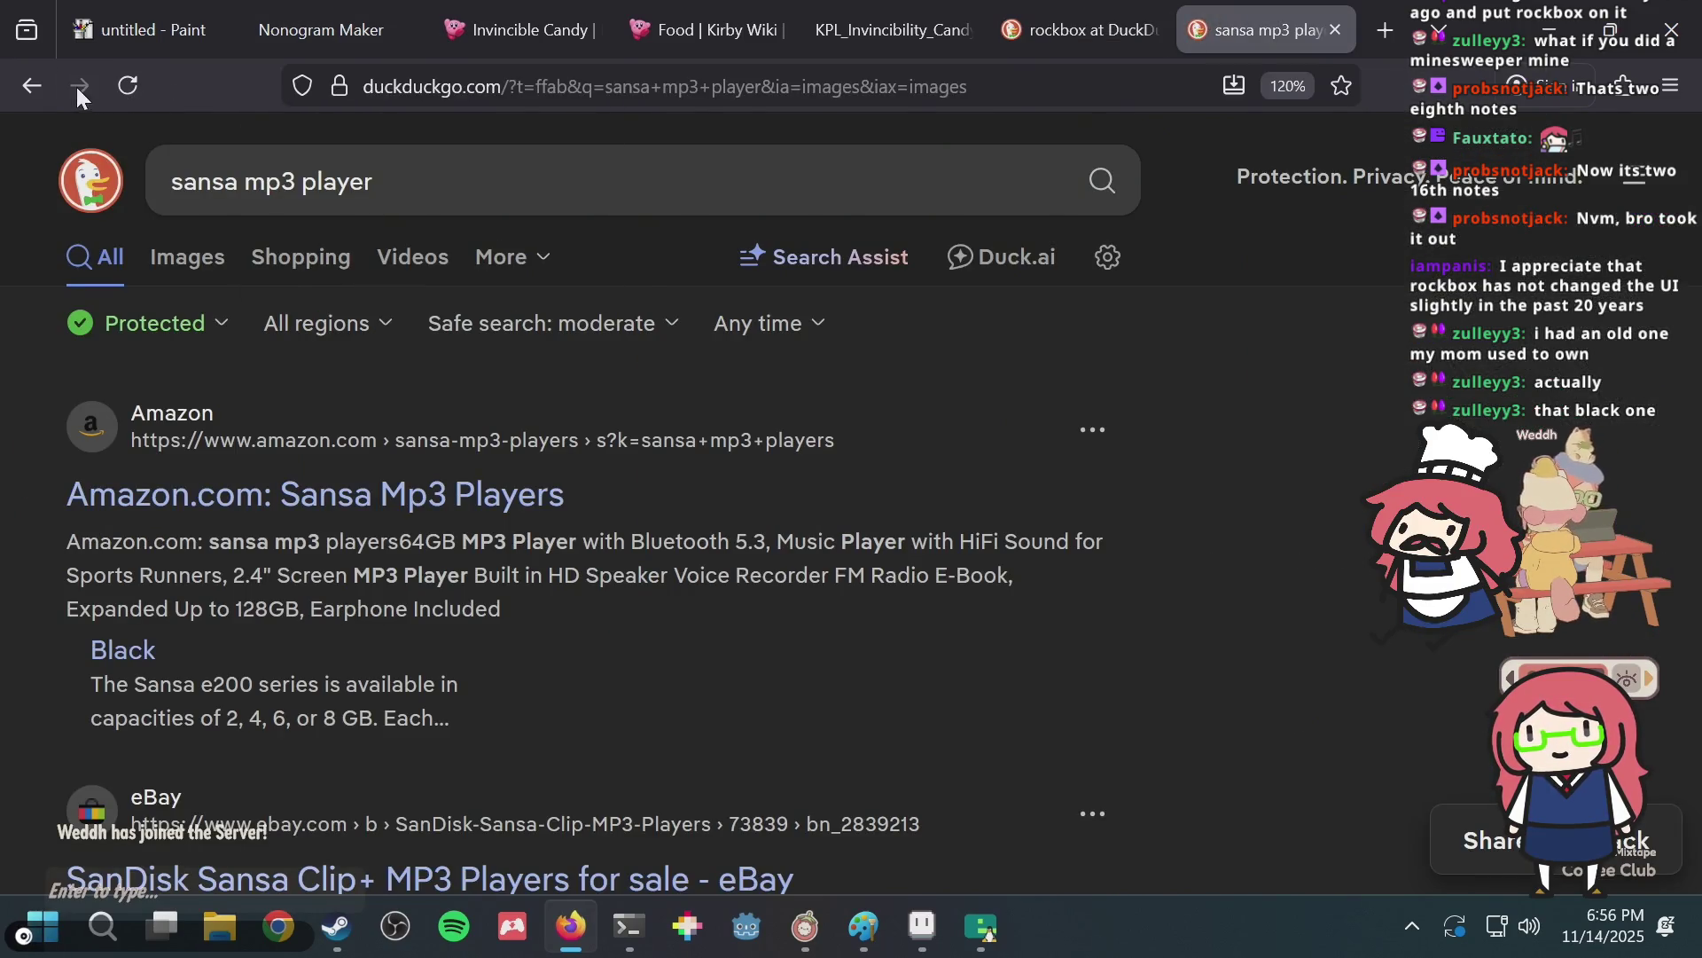
{"action": "scroll", "coordinate": [612, 510], "scroll_direction": "up", "scroll_amount": 4}
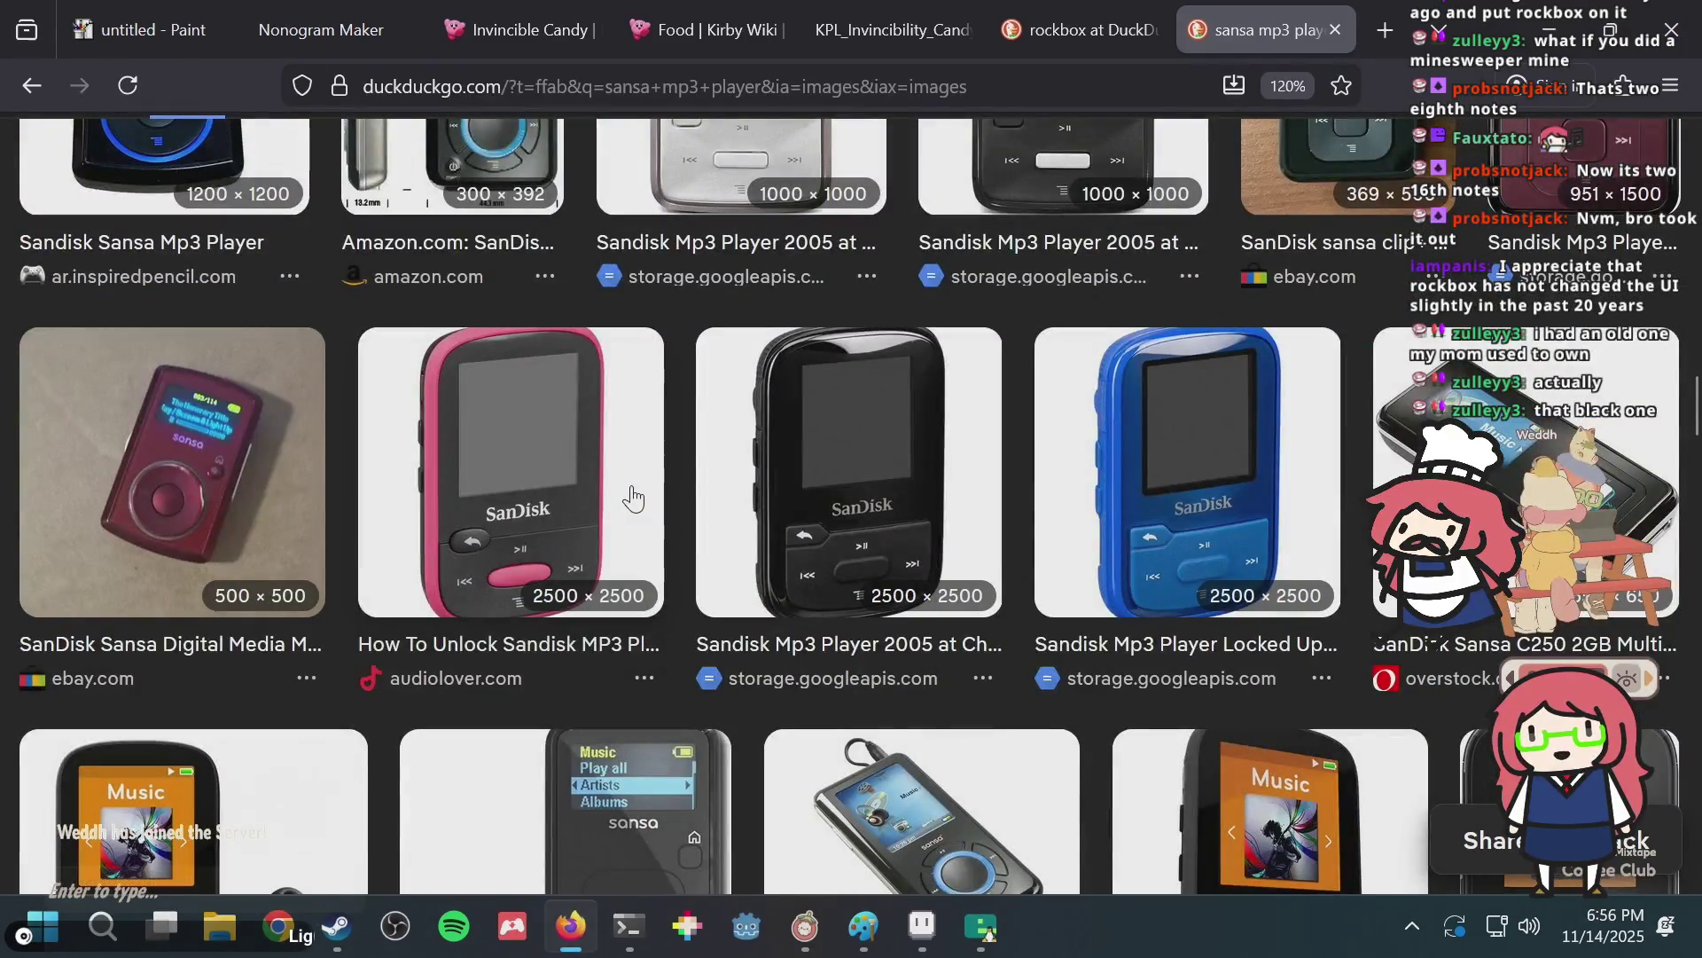
{"action": "scroll", "coordinate": [633, 499], "scroll_direction": "down", "scroll_amount": 3}
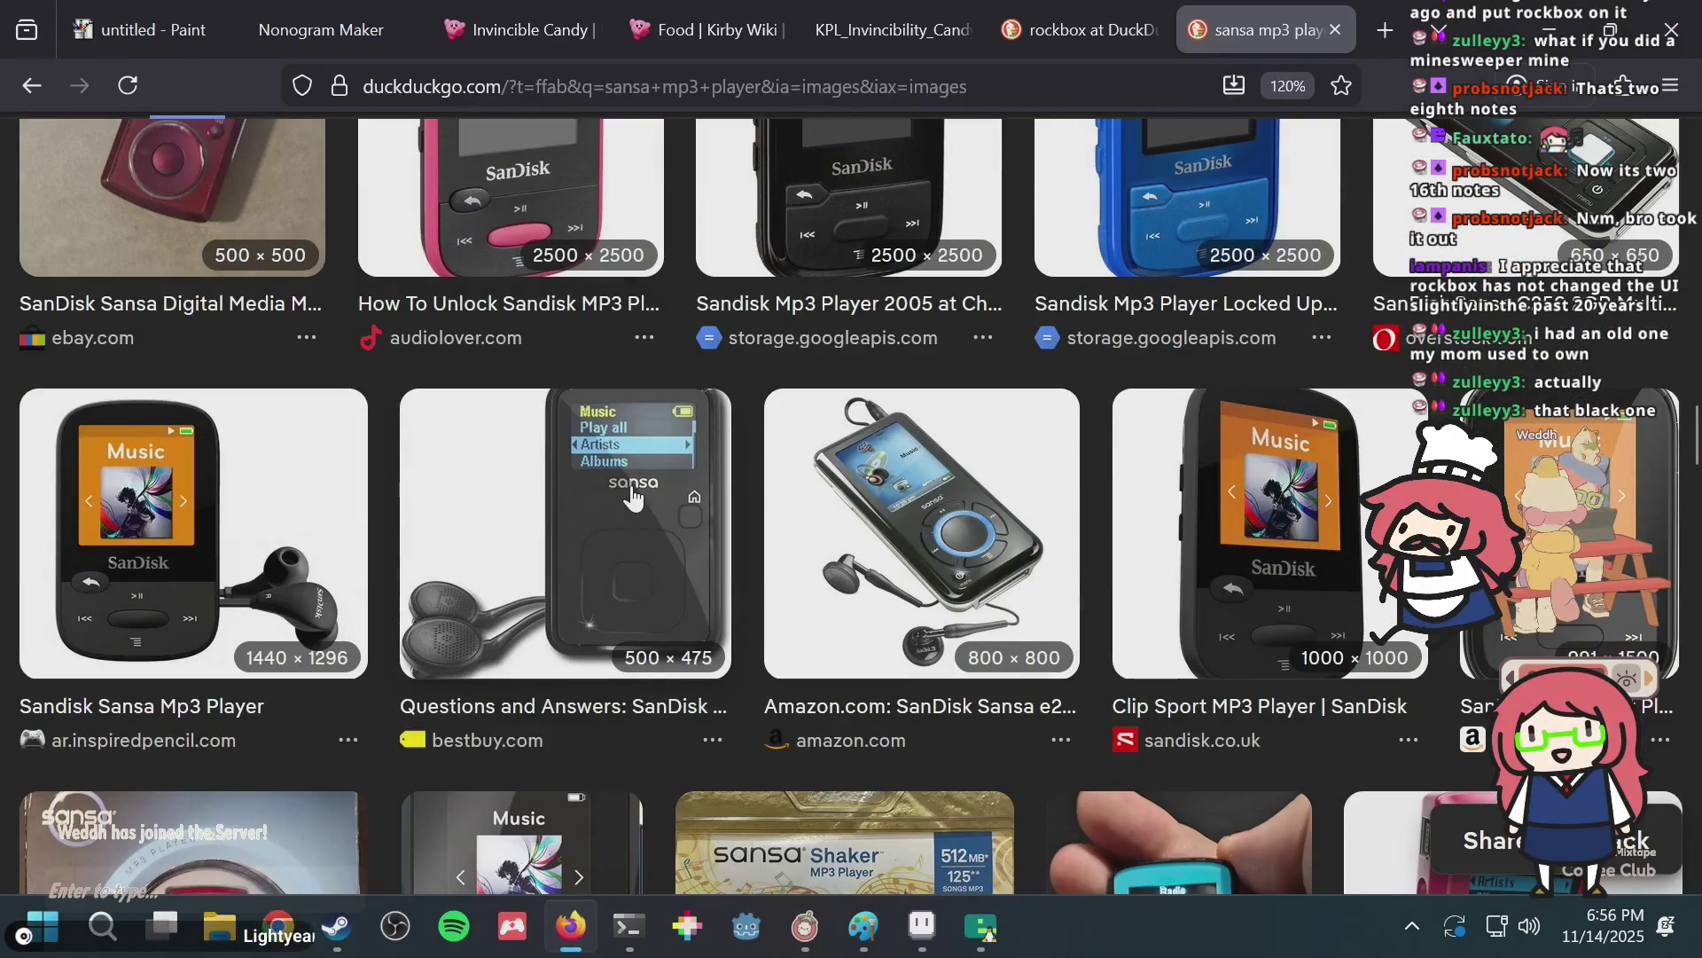
{"action": "left_click", "coordinate": [1077, 32]}
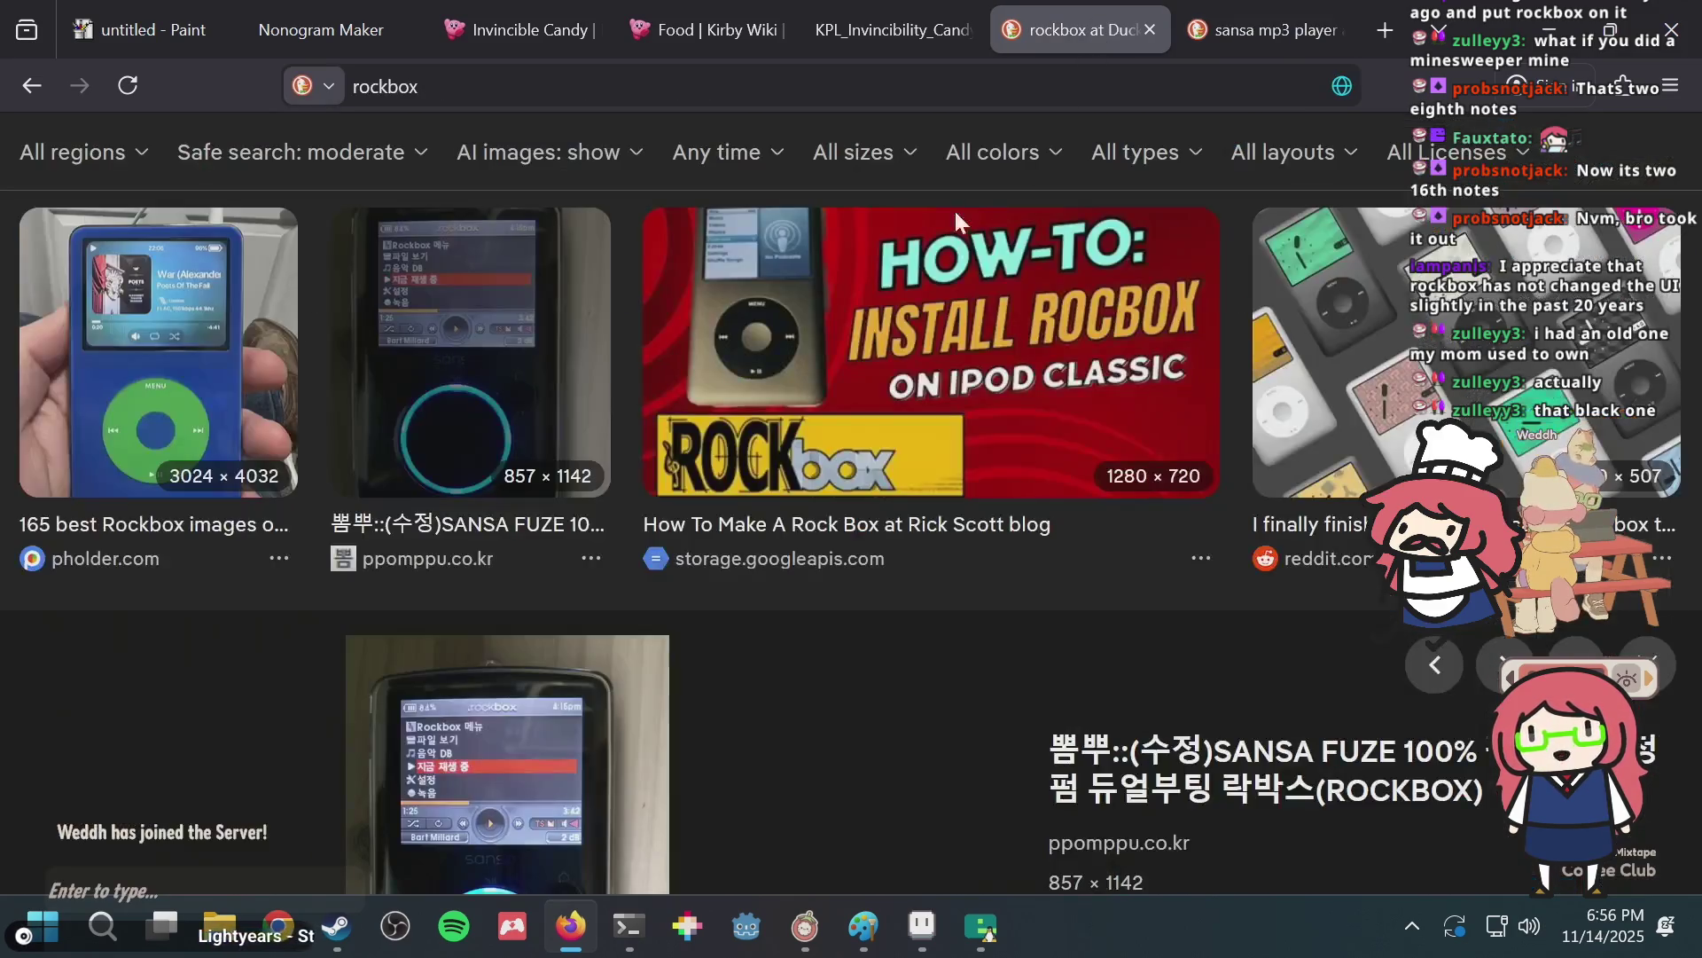
{"action": "scroll", "coordinate": [523, 494], "scroll_direction": "down", "scroll_amount": 3}
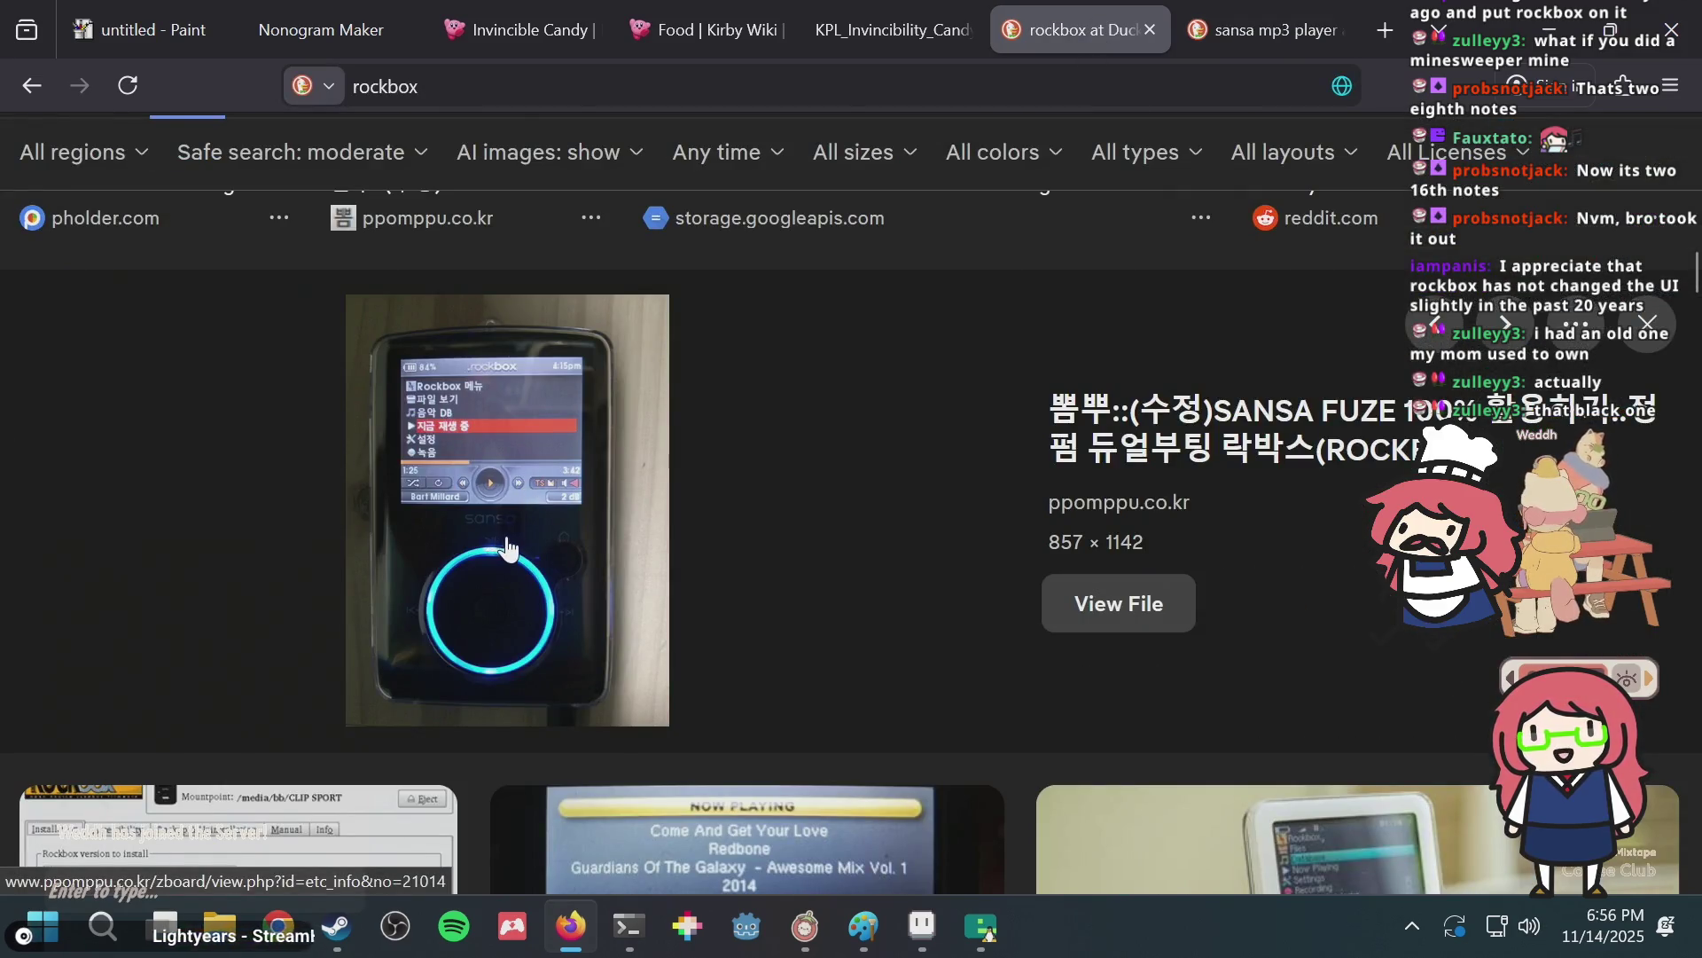
{"action": "scroll", "coordinate": [1122, 425], "scroll_direction": "up", "scroll_amount": 2}
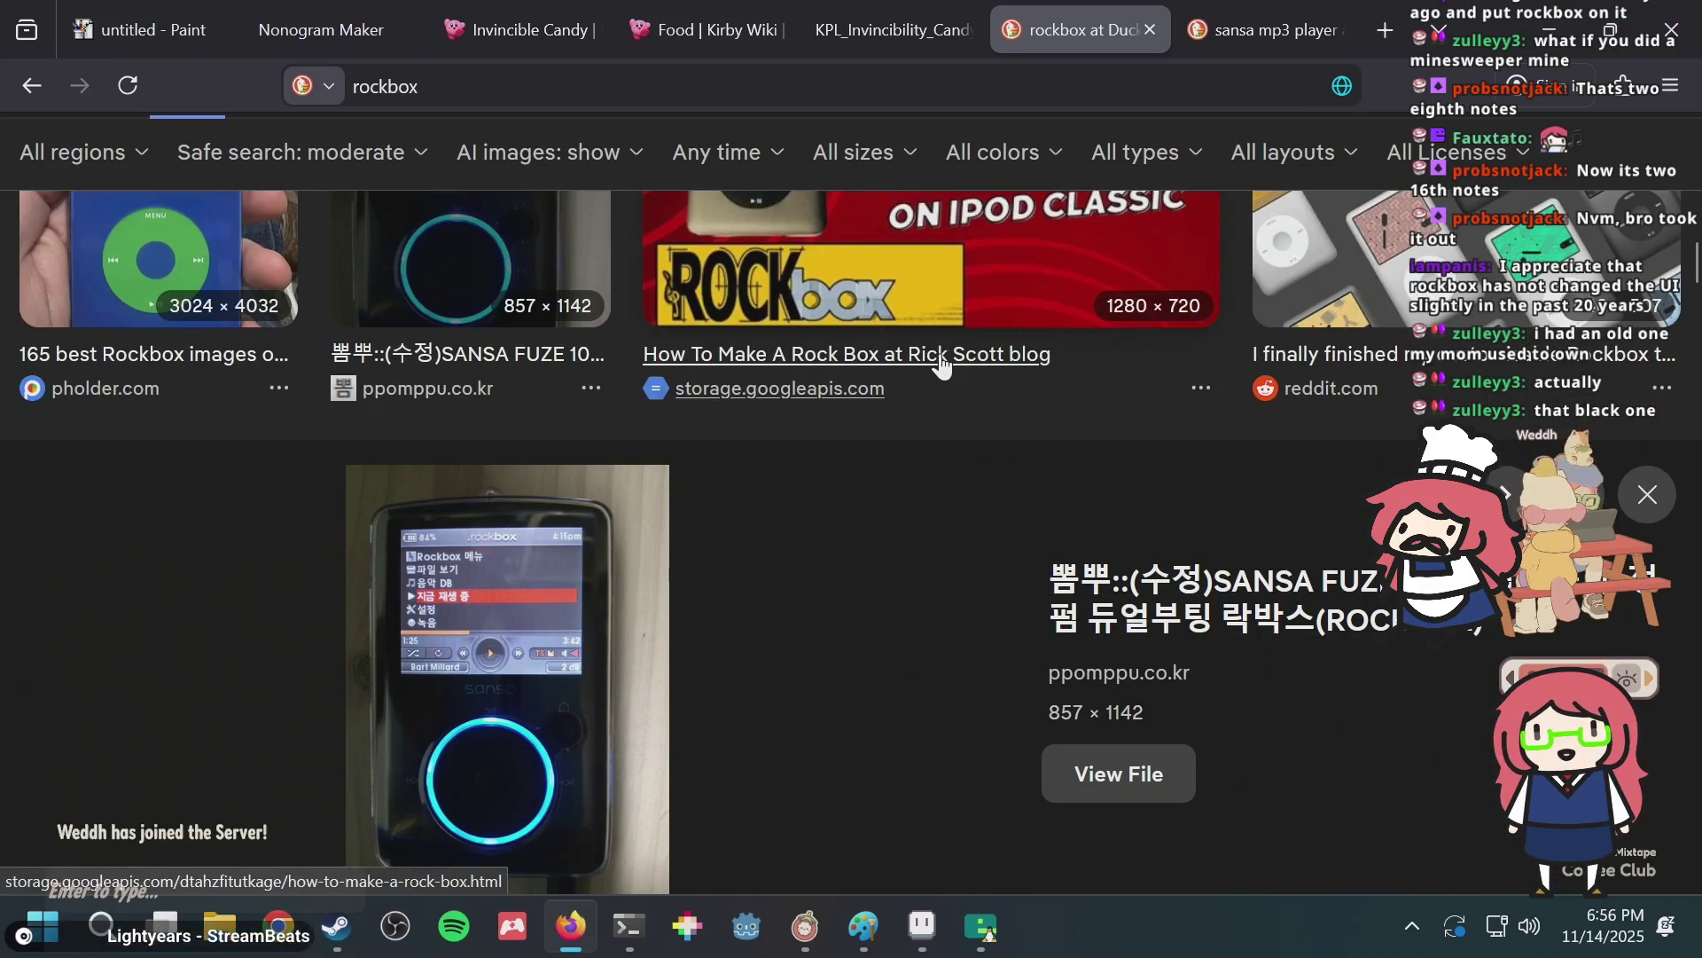
{"action": "key", "text": "ctrl+t"}
Search 'sansa fuze' and open its Wikipedia article.
{"action": "type", "text": "sansa fu"}
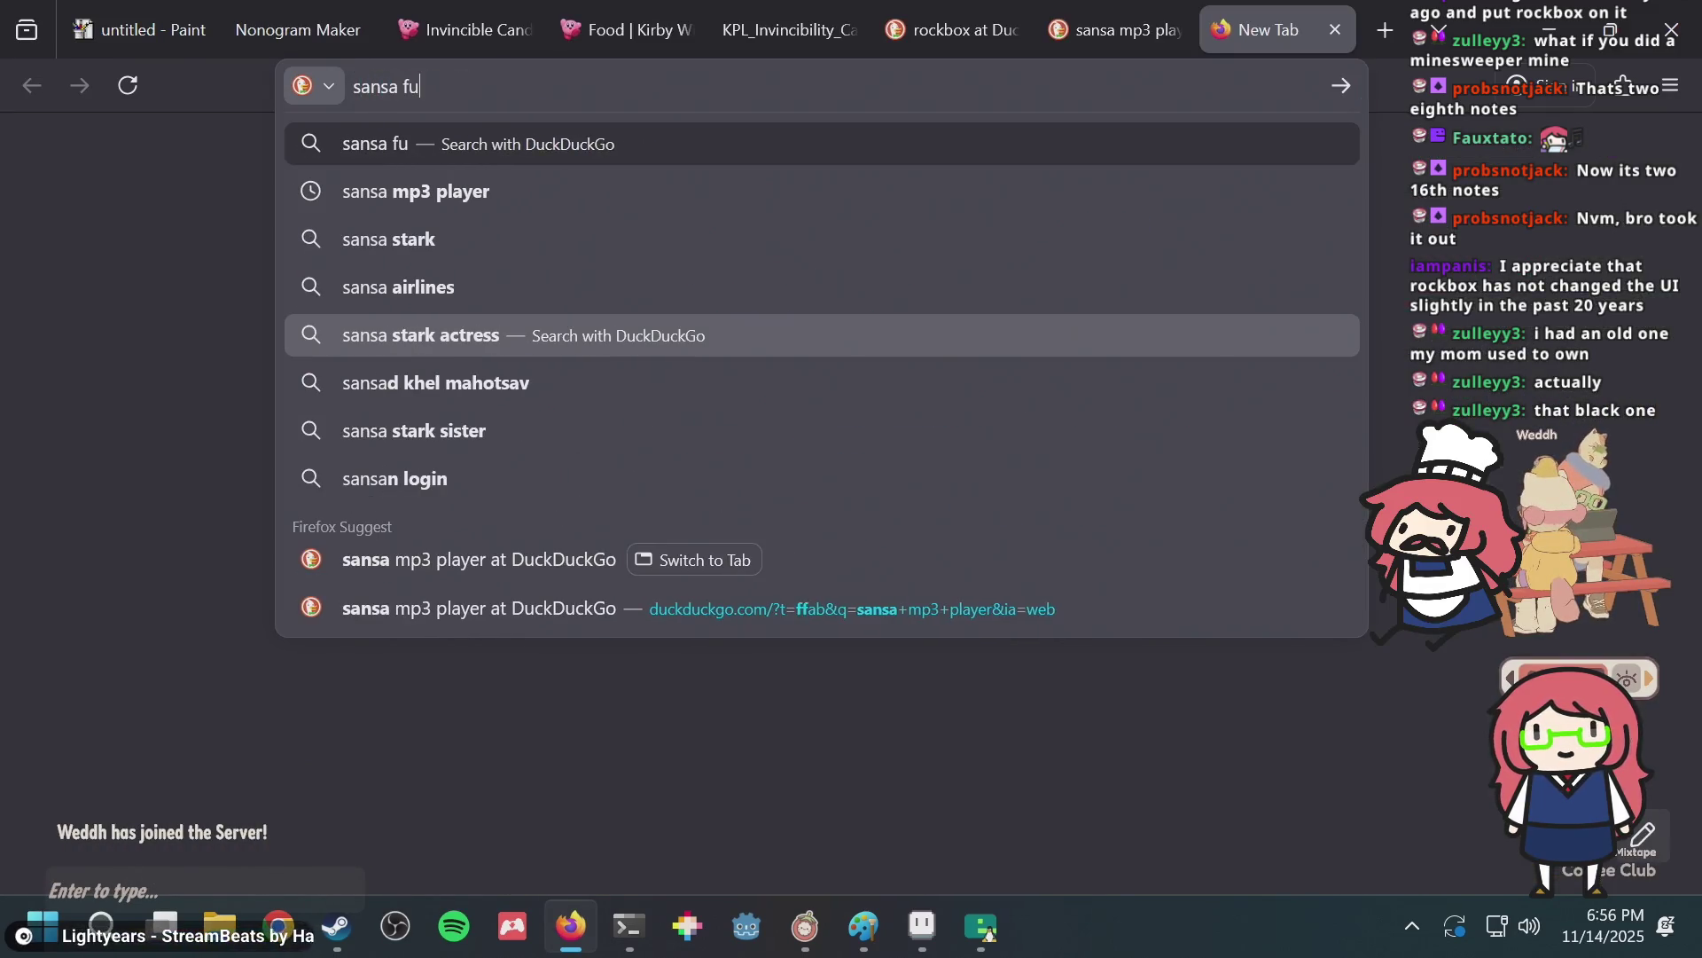
{"action": "type", "text": "ze"}
{"action": "key", "text": "Return"}
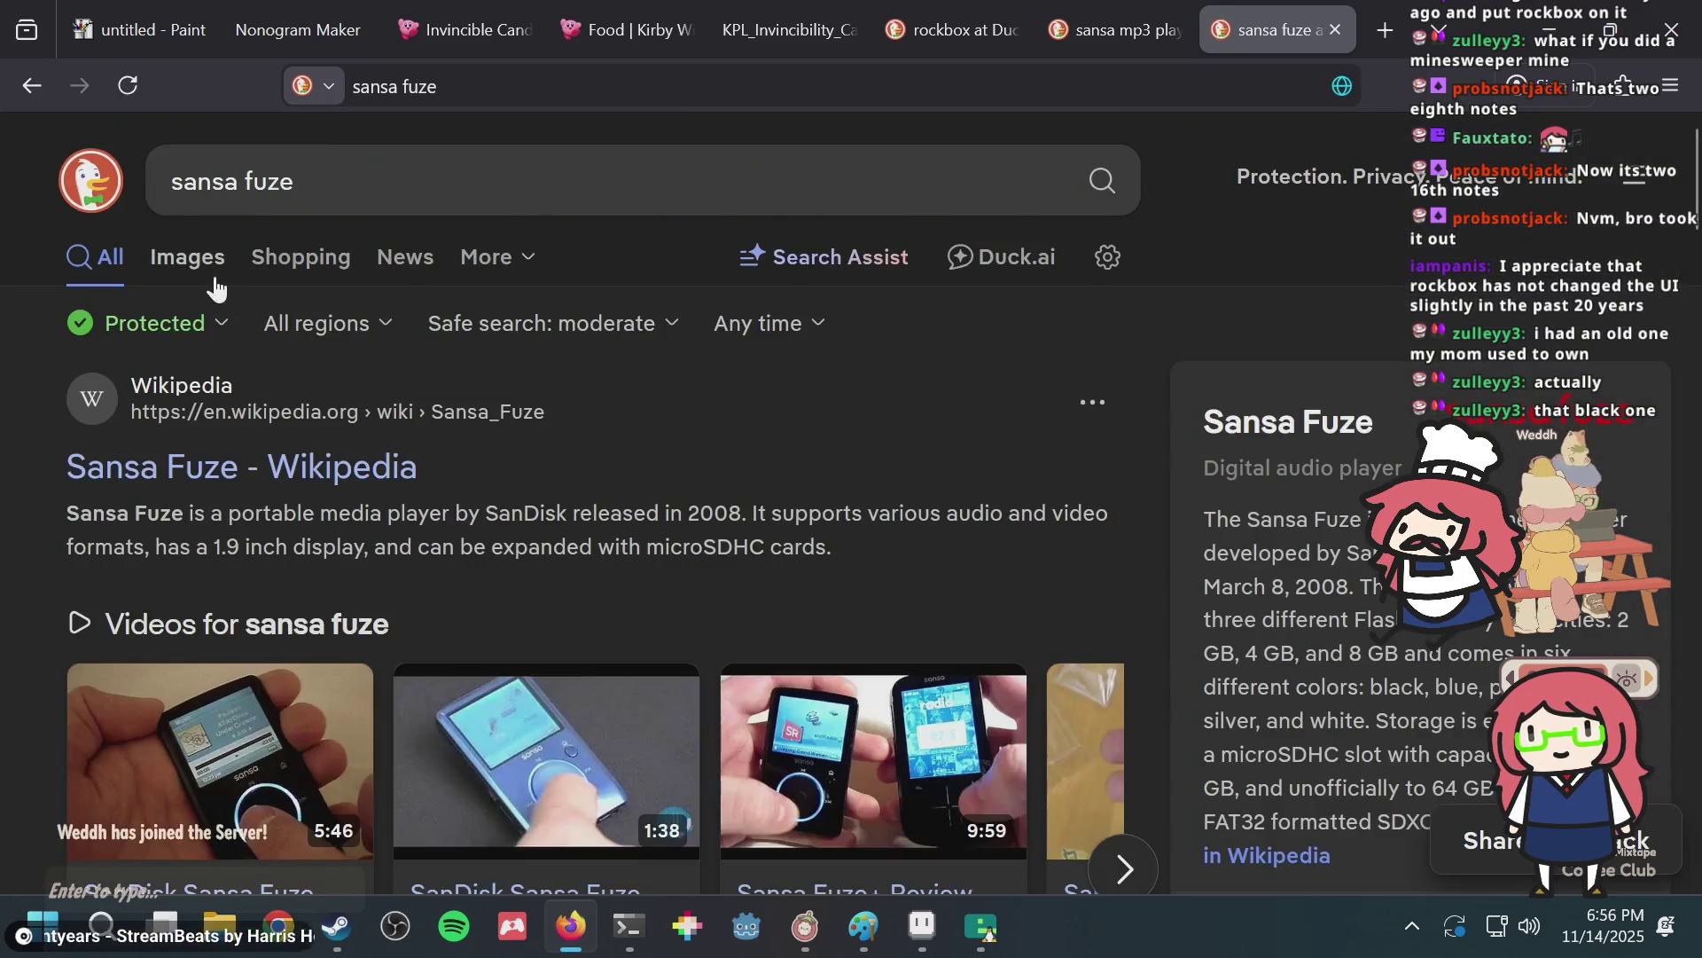
{"action": "left_click_drag", "start_coordinate": [199, 264], "coordinate": [203, 275]}
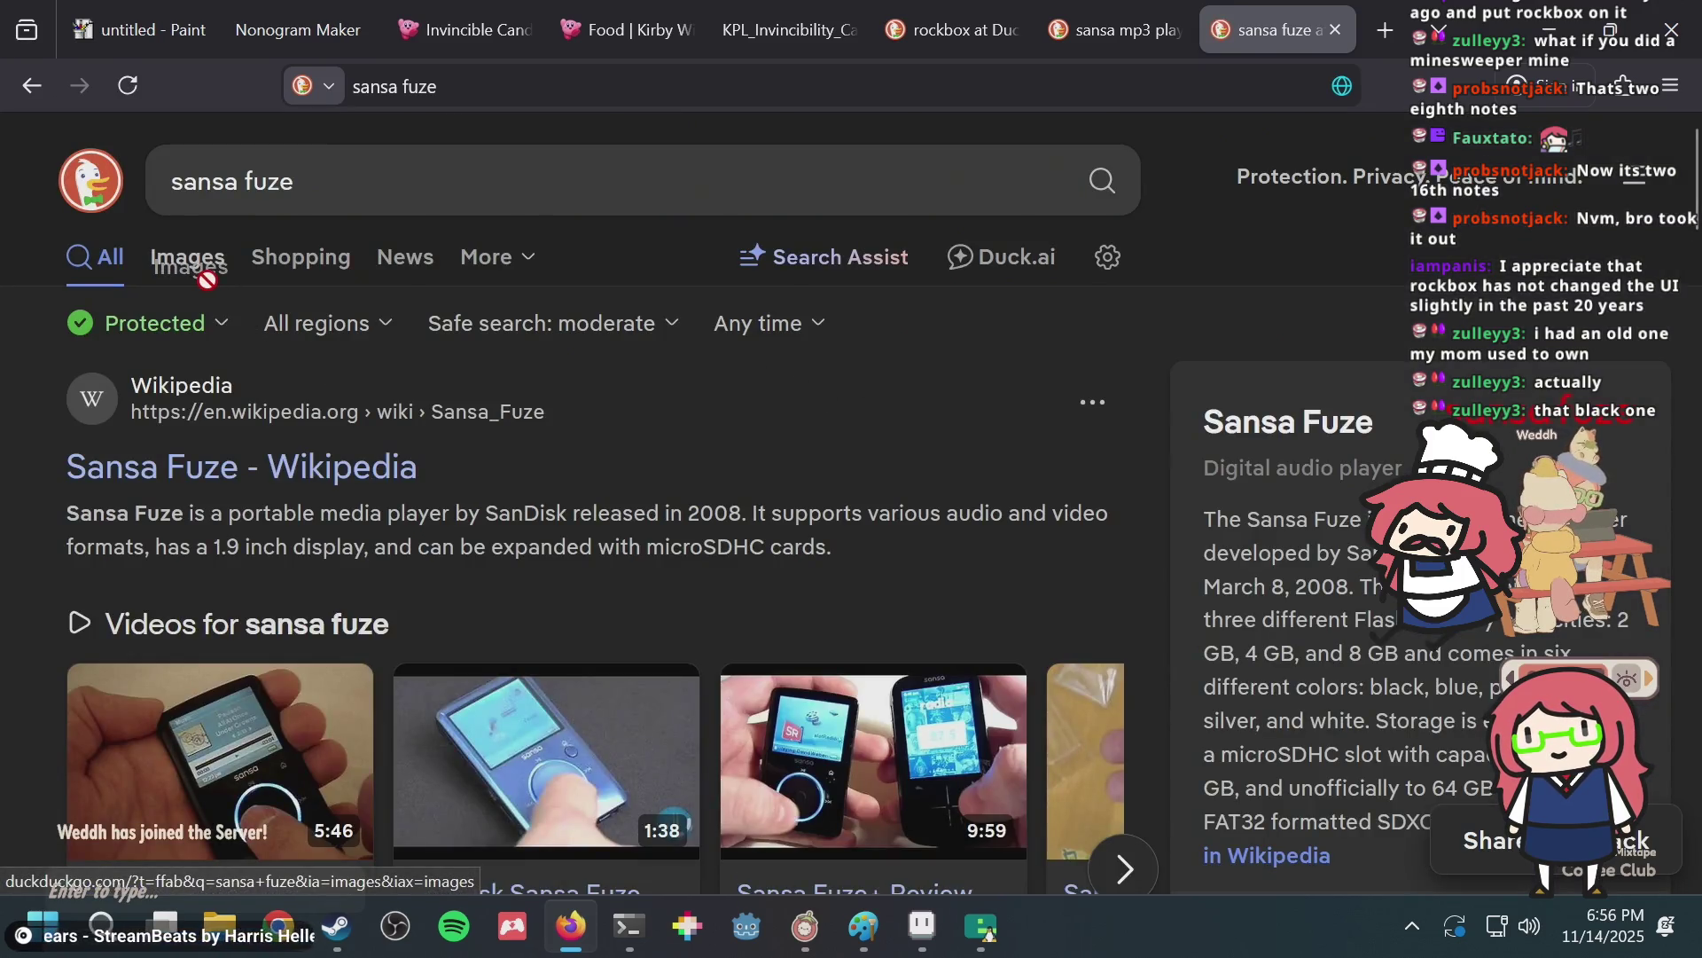
{"action": "left_click", "coordinate": [228, 467]}
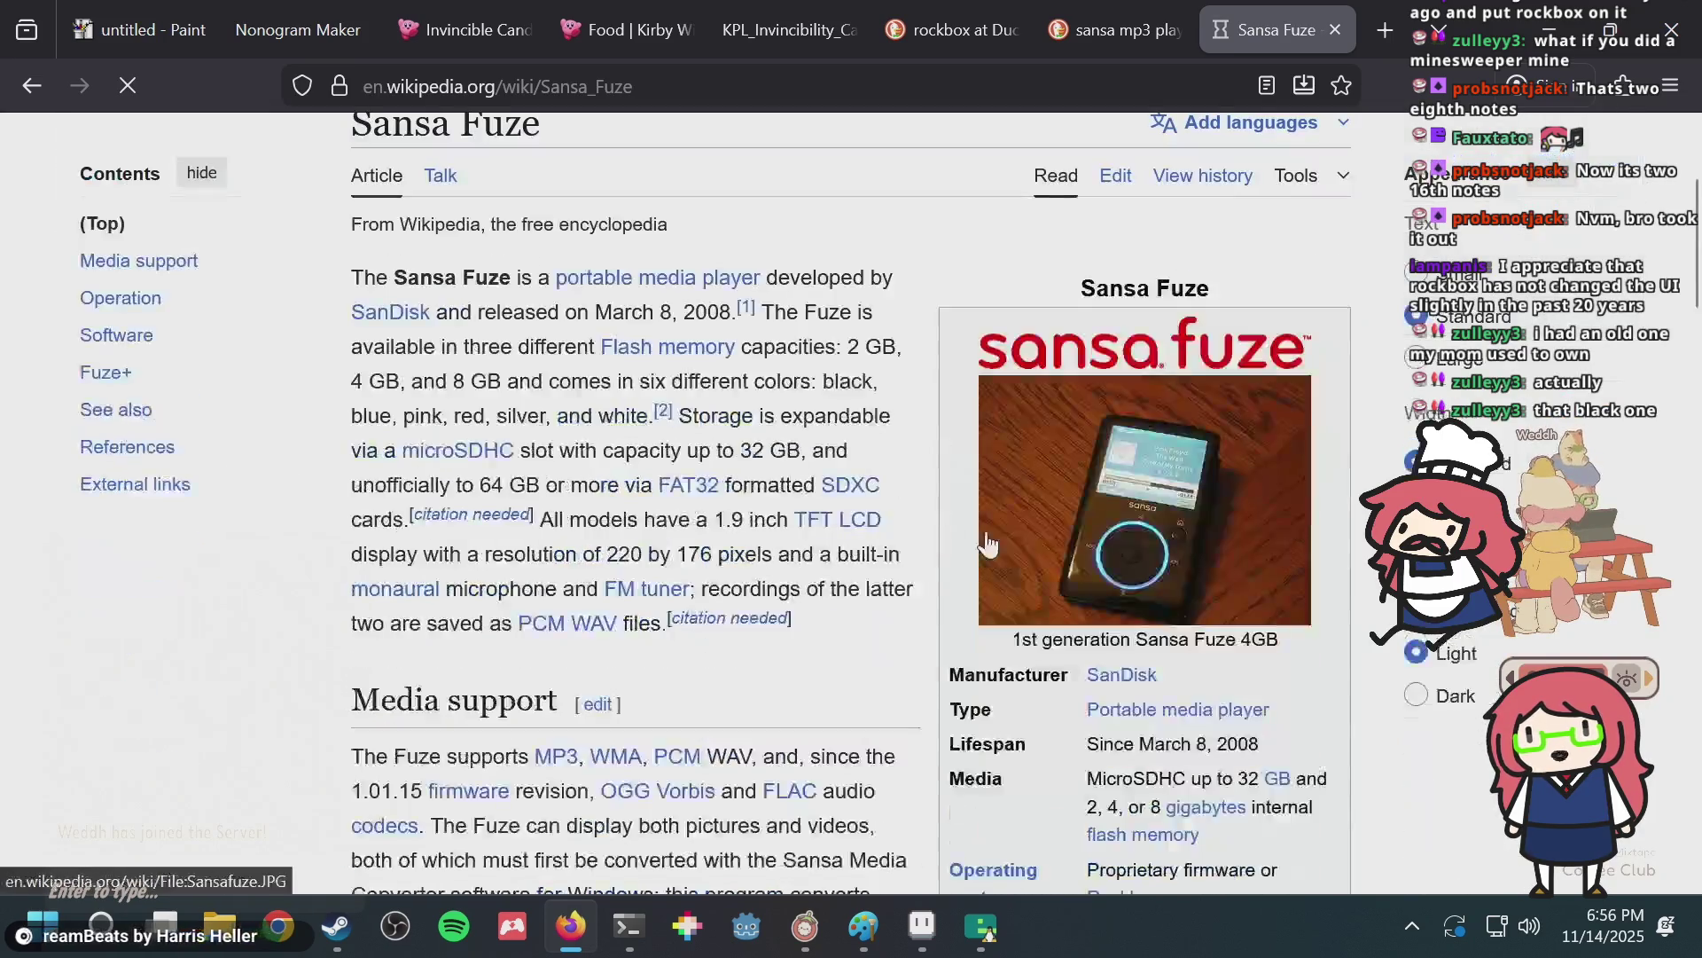
View the article's Sansa Fuze photo enlarged, then return to the search results.
{"action": "left_click", "coordinate": [1033, 505]}
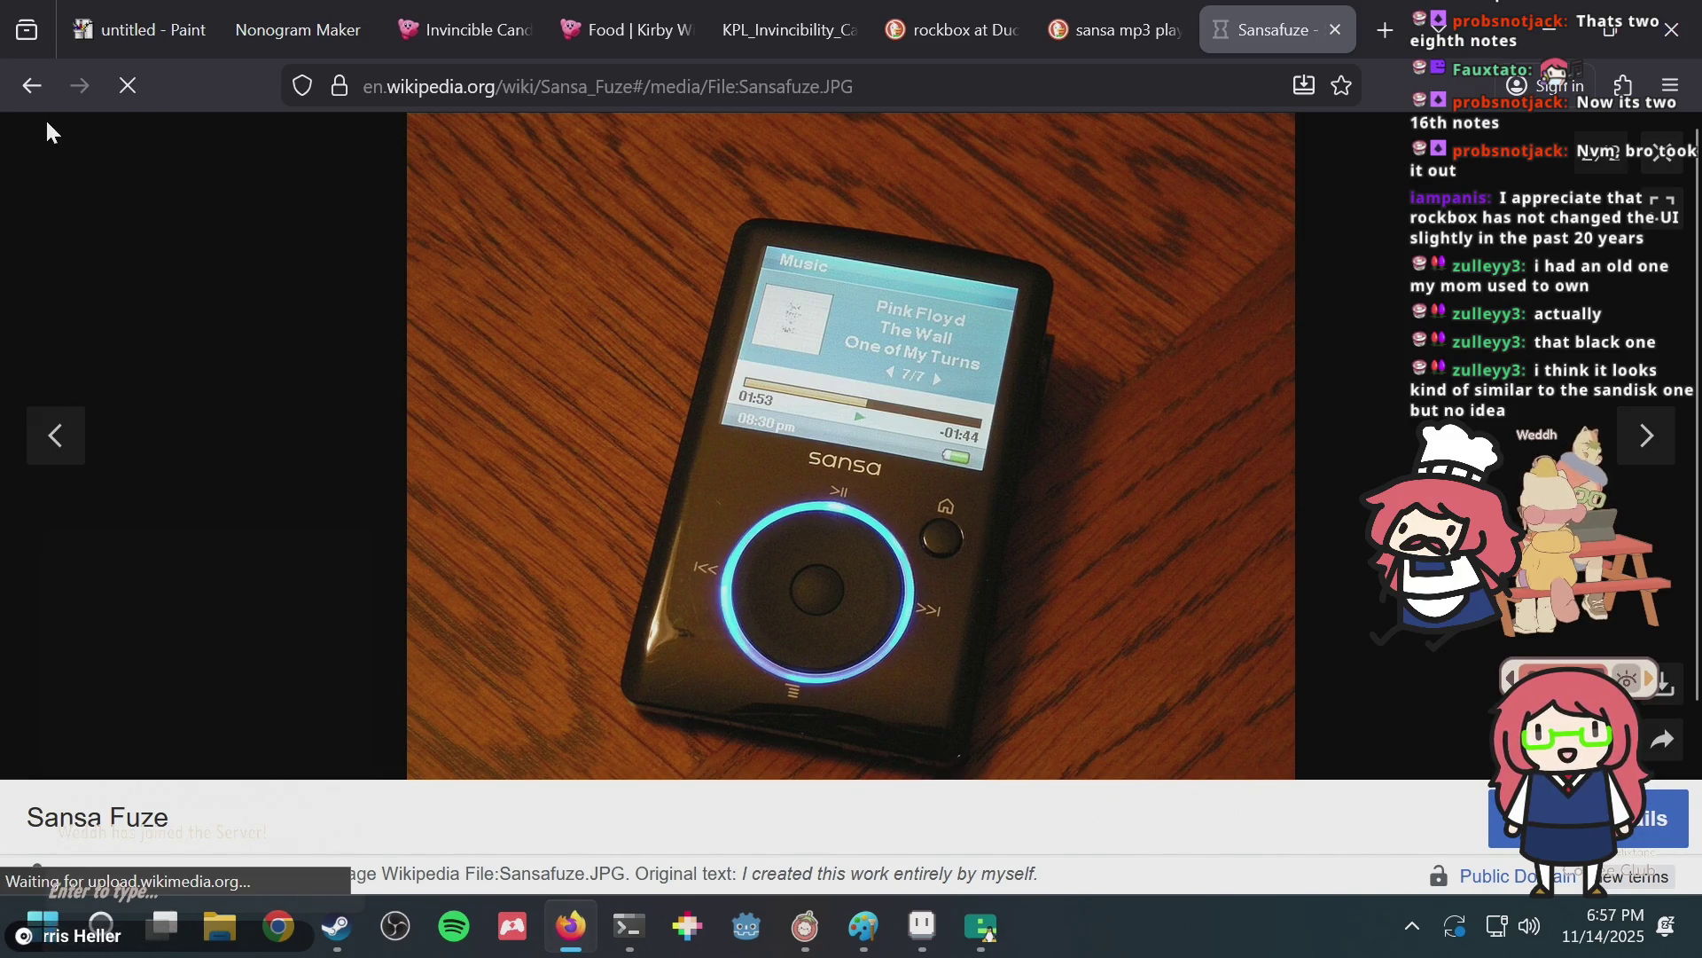
{"action": "left_click", "coordinate": [32, 85]}
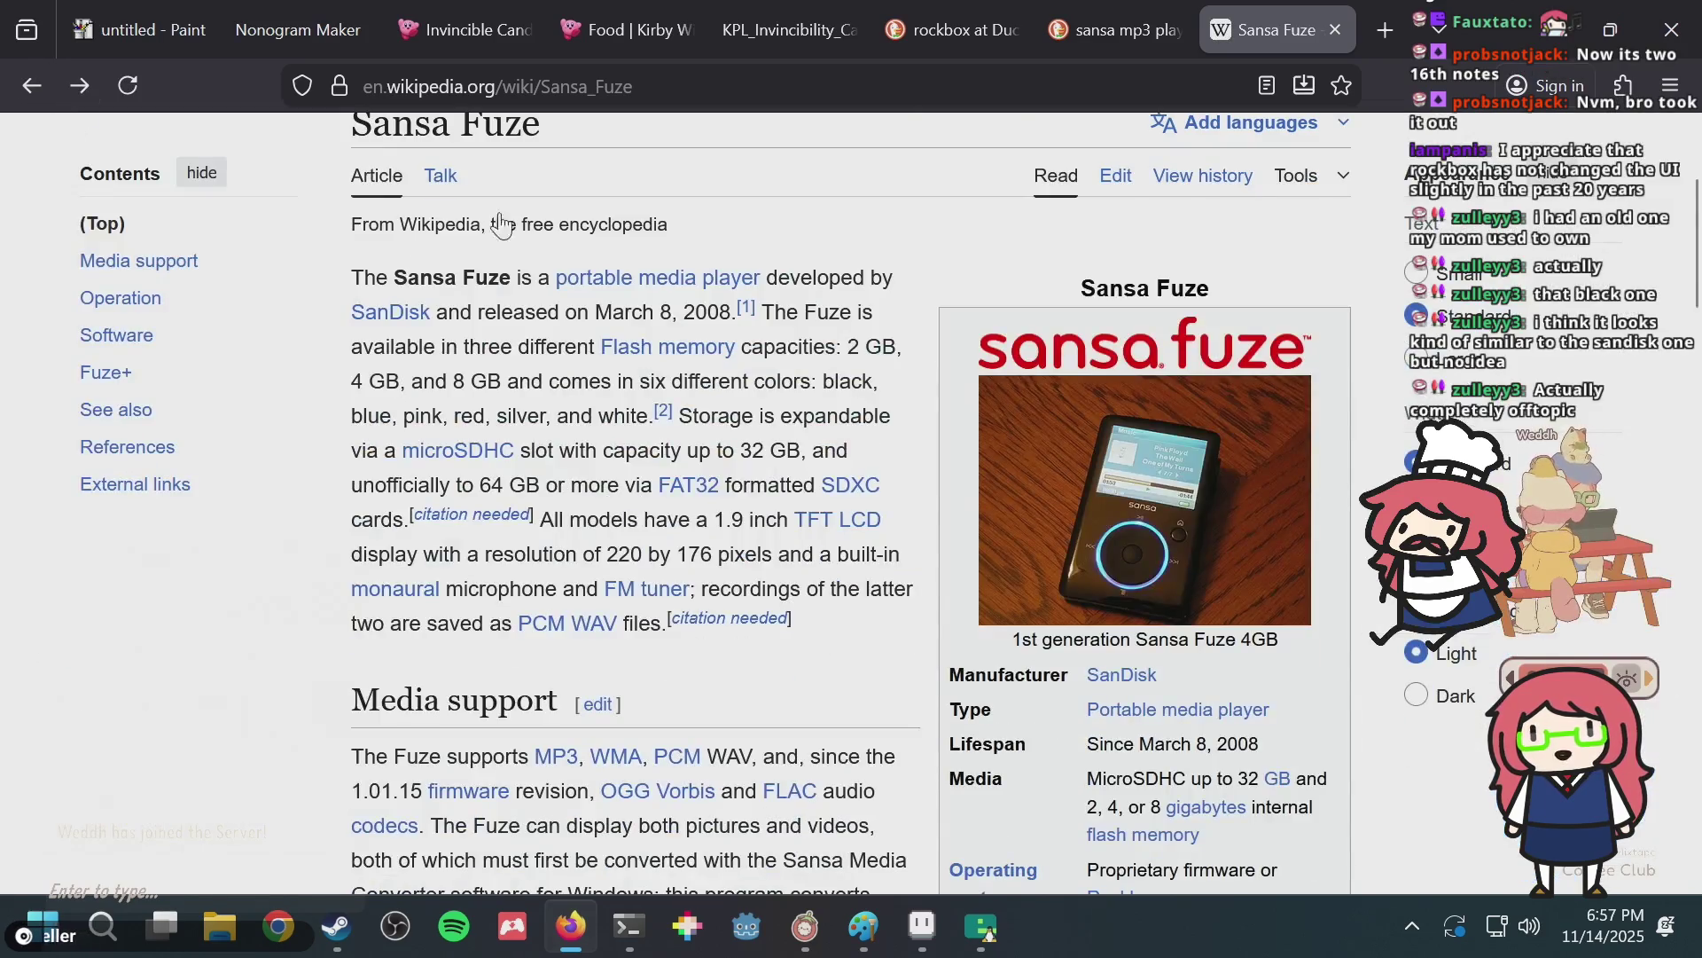
{"action": "scroll", "coordinate": [825, 381], "scroll_direction": "down", "scroll_amount": 6}
{"action": "scroll", "coordinate": [825, 373], "scroll_direction": "down", "scroll_amount": 5}
{"action": "scroll", "coordinate": [825, 354], "scroll_direction": "down", "scroll_amount": 5}
{"action": "scroll", "coordinate": [825, 354], "scroll_direction": "up", "scroll_amount": 5}
{"action": "scroll", "coordinate": [828, 353], "scroll_direction": "up", "scroll_amount": 5}
{"action": "scroll", "coordinate": [829, 354], "scroll_direction": "up", "scroll_amount": 6}
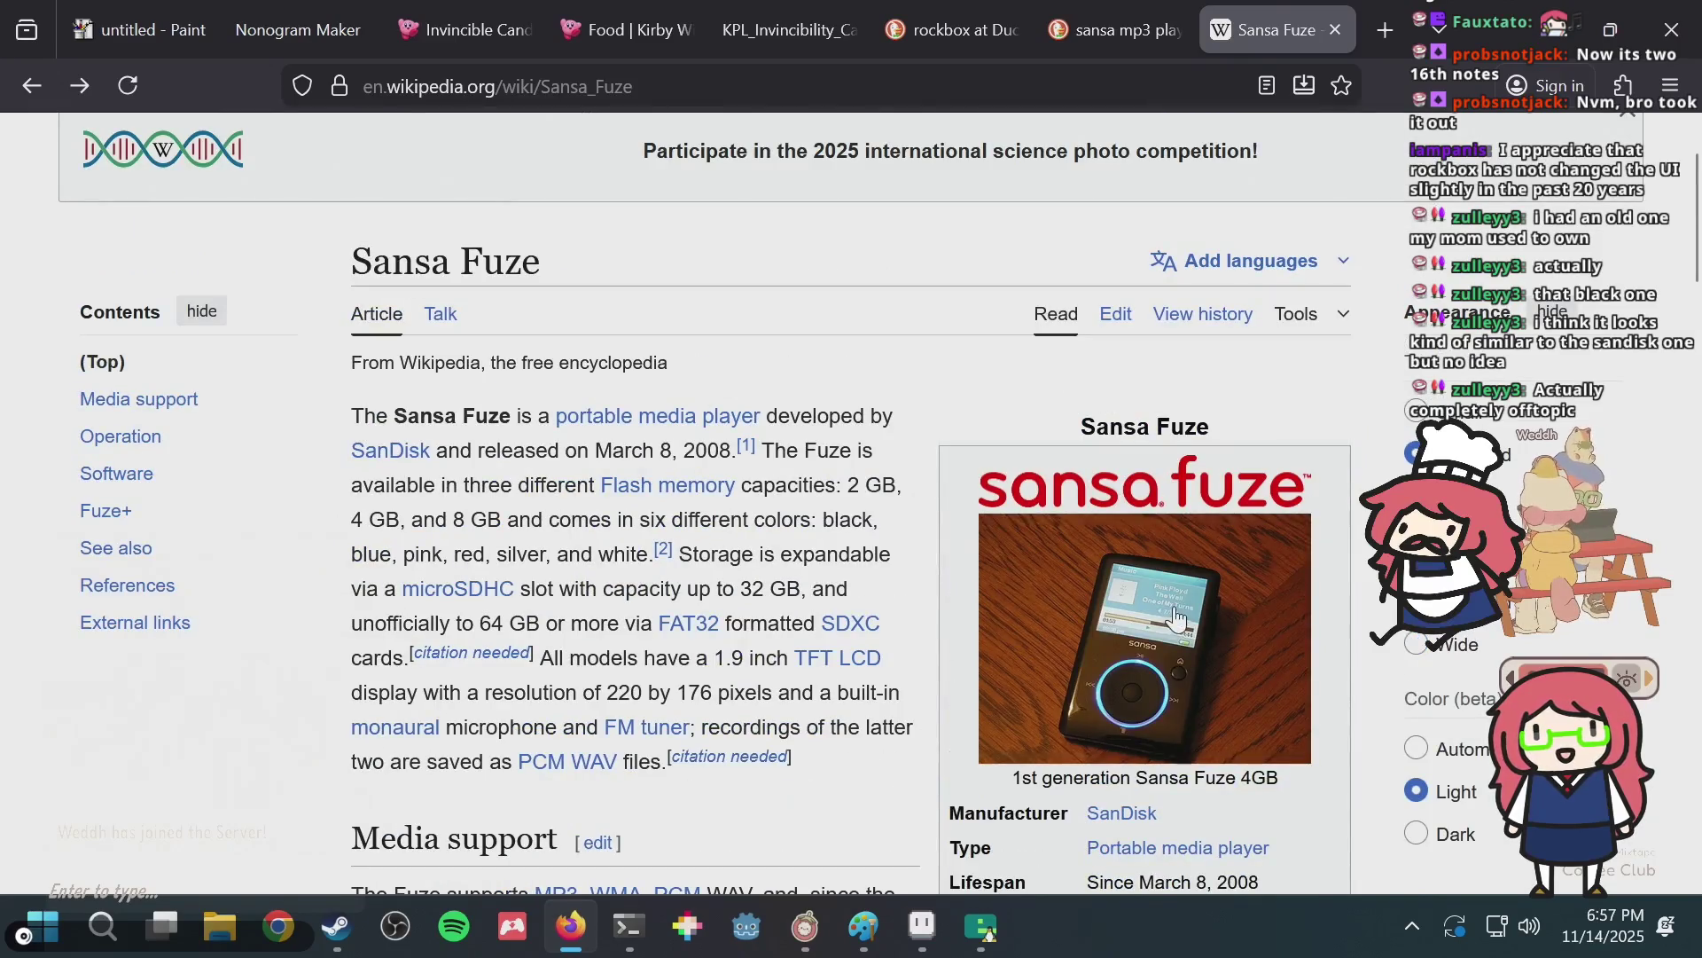
{"action": "left_click", "coordinate": [1177, 605]}
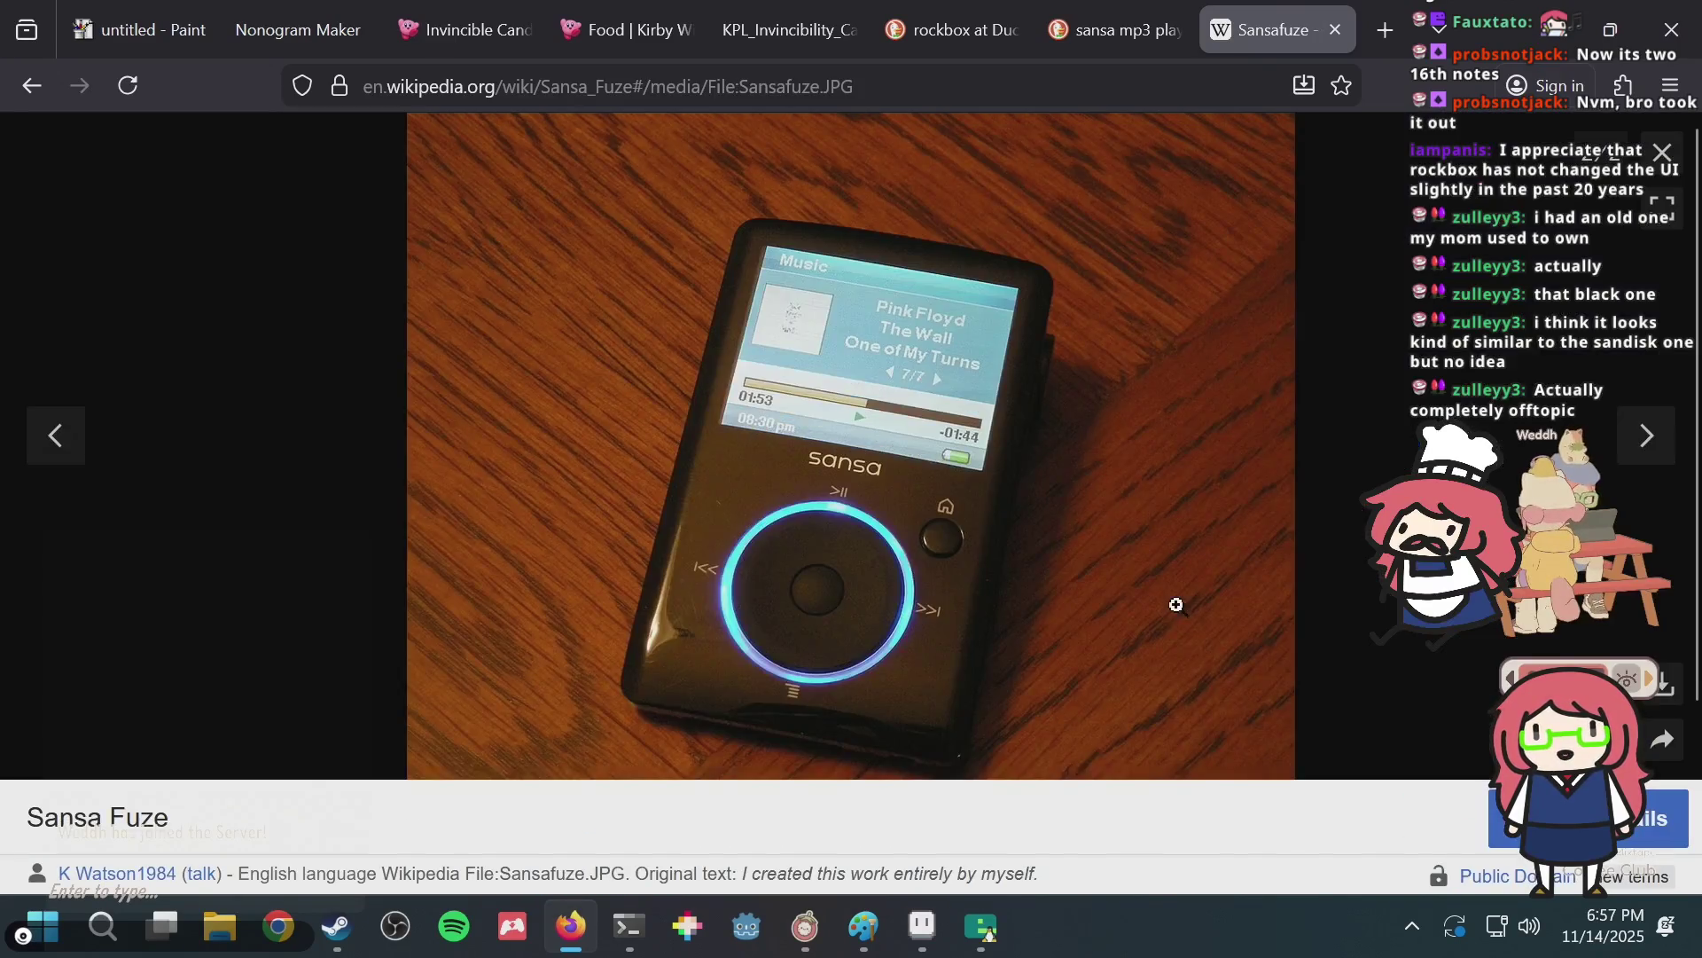
{"action": "left_click", "coordinate": [46, 88]}
{"action": "left_click", "coordinate": [46, 88]}
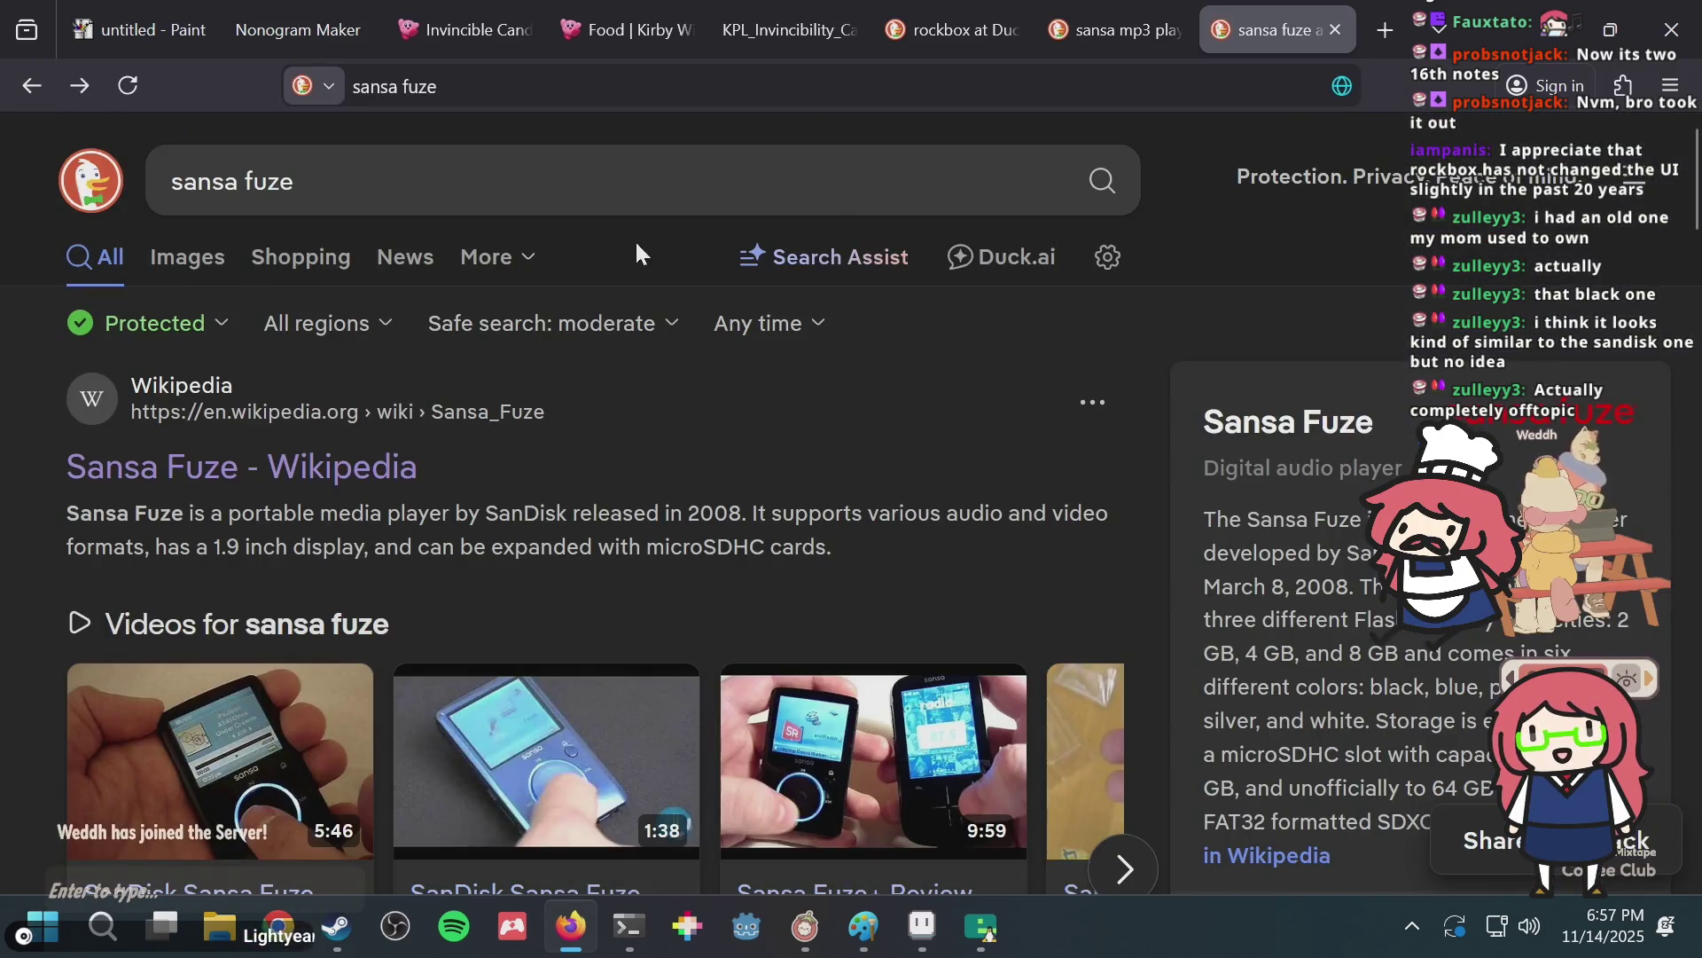
Show the sansa fuze image results, then close that tab.
{"action": "left_click", "coordinate": [202, 258]}
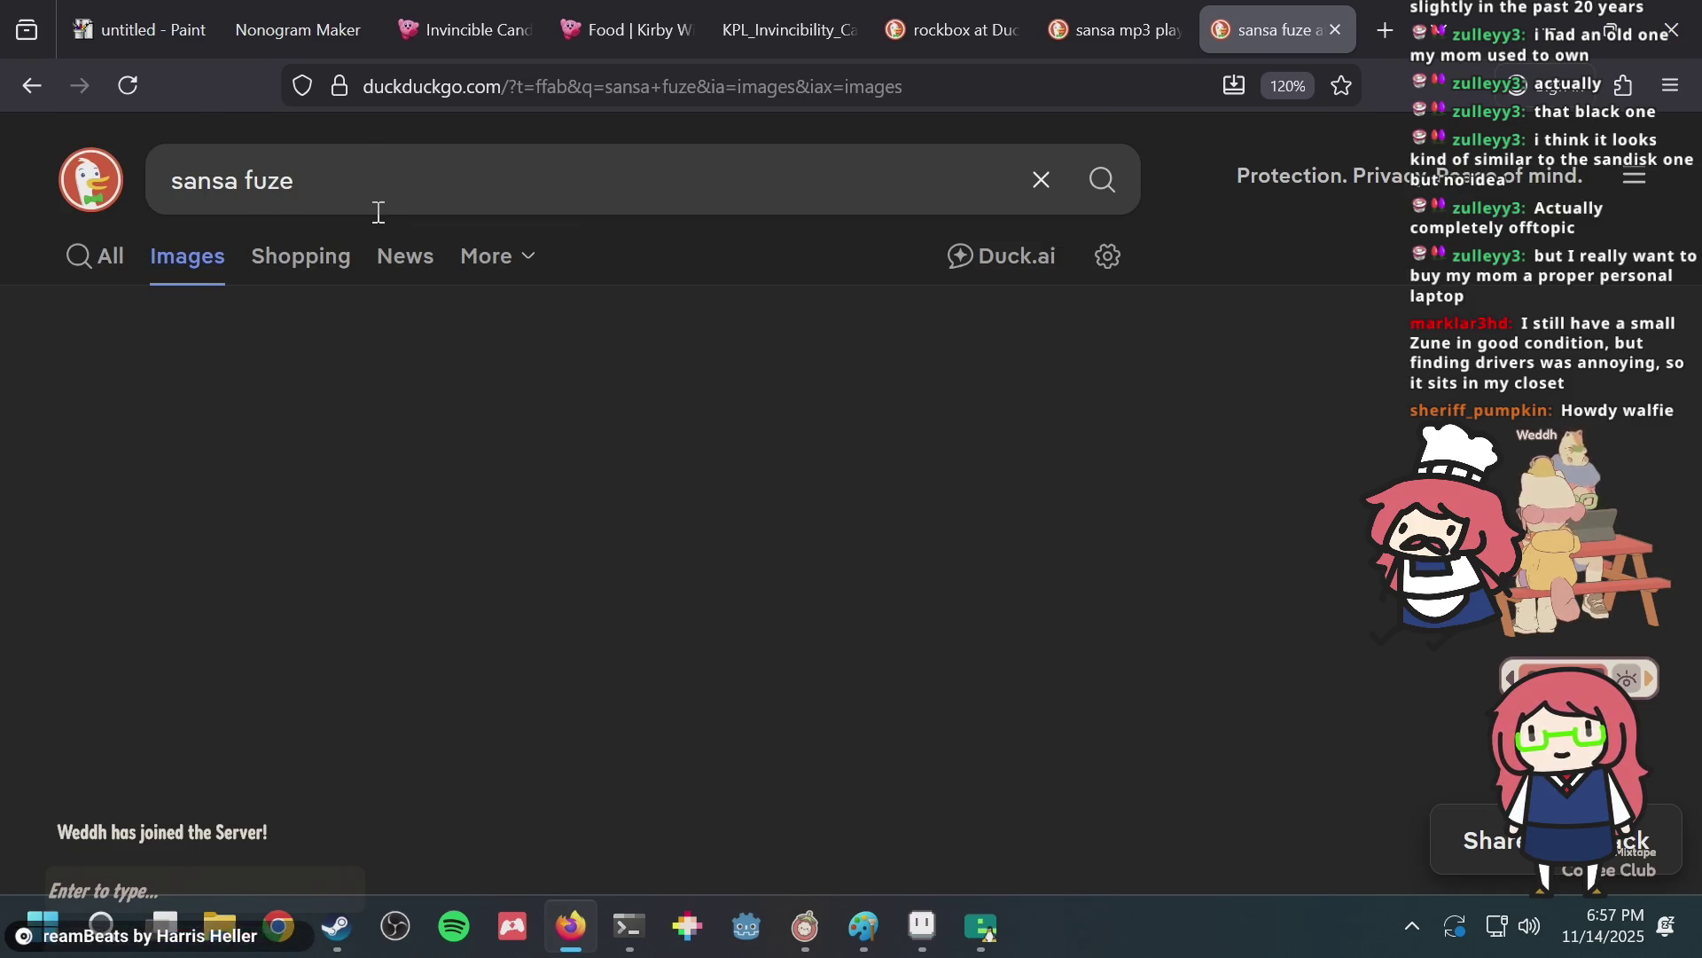
{"action": "left_click", "coordinate": [314, 171]}
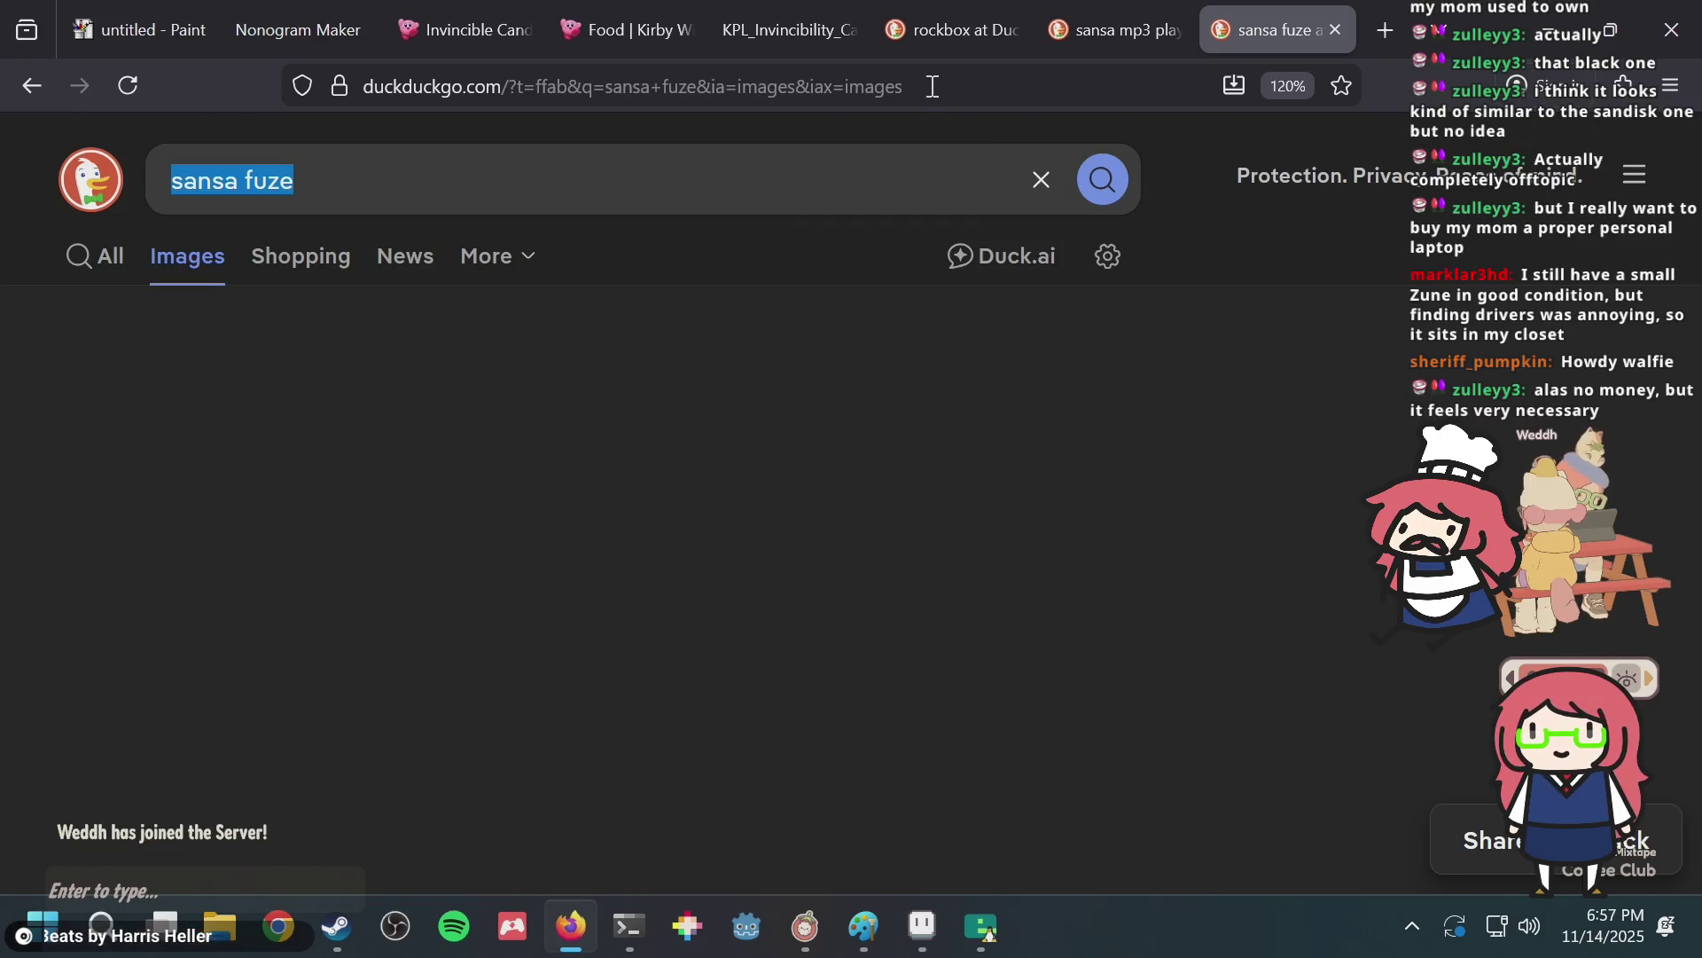
{"action": "left_click", "coordinate": [932, 86]}
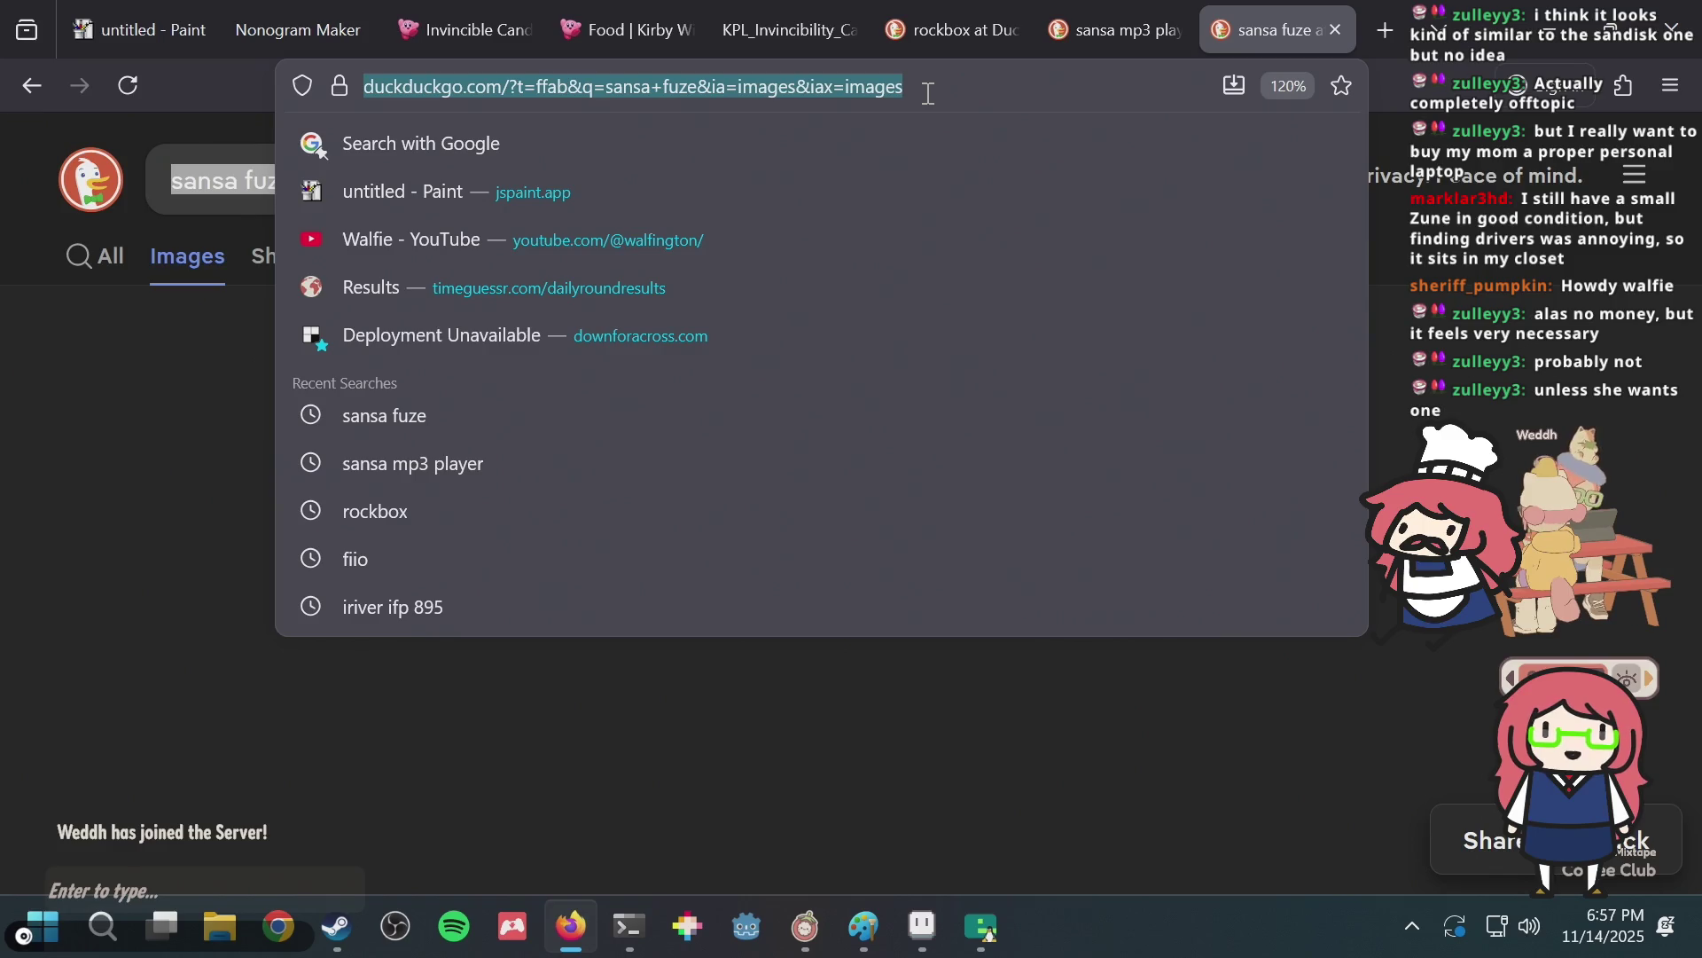
{"action": "key", "text": "ctrl+w"}
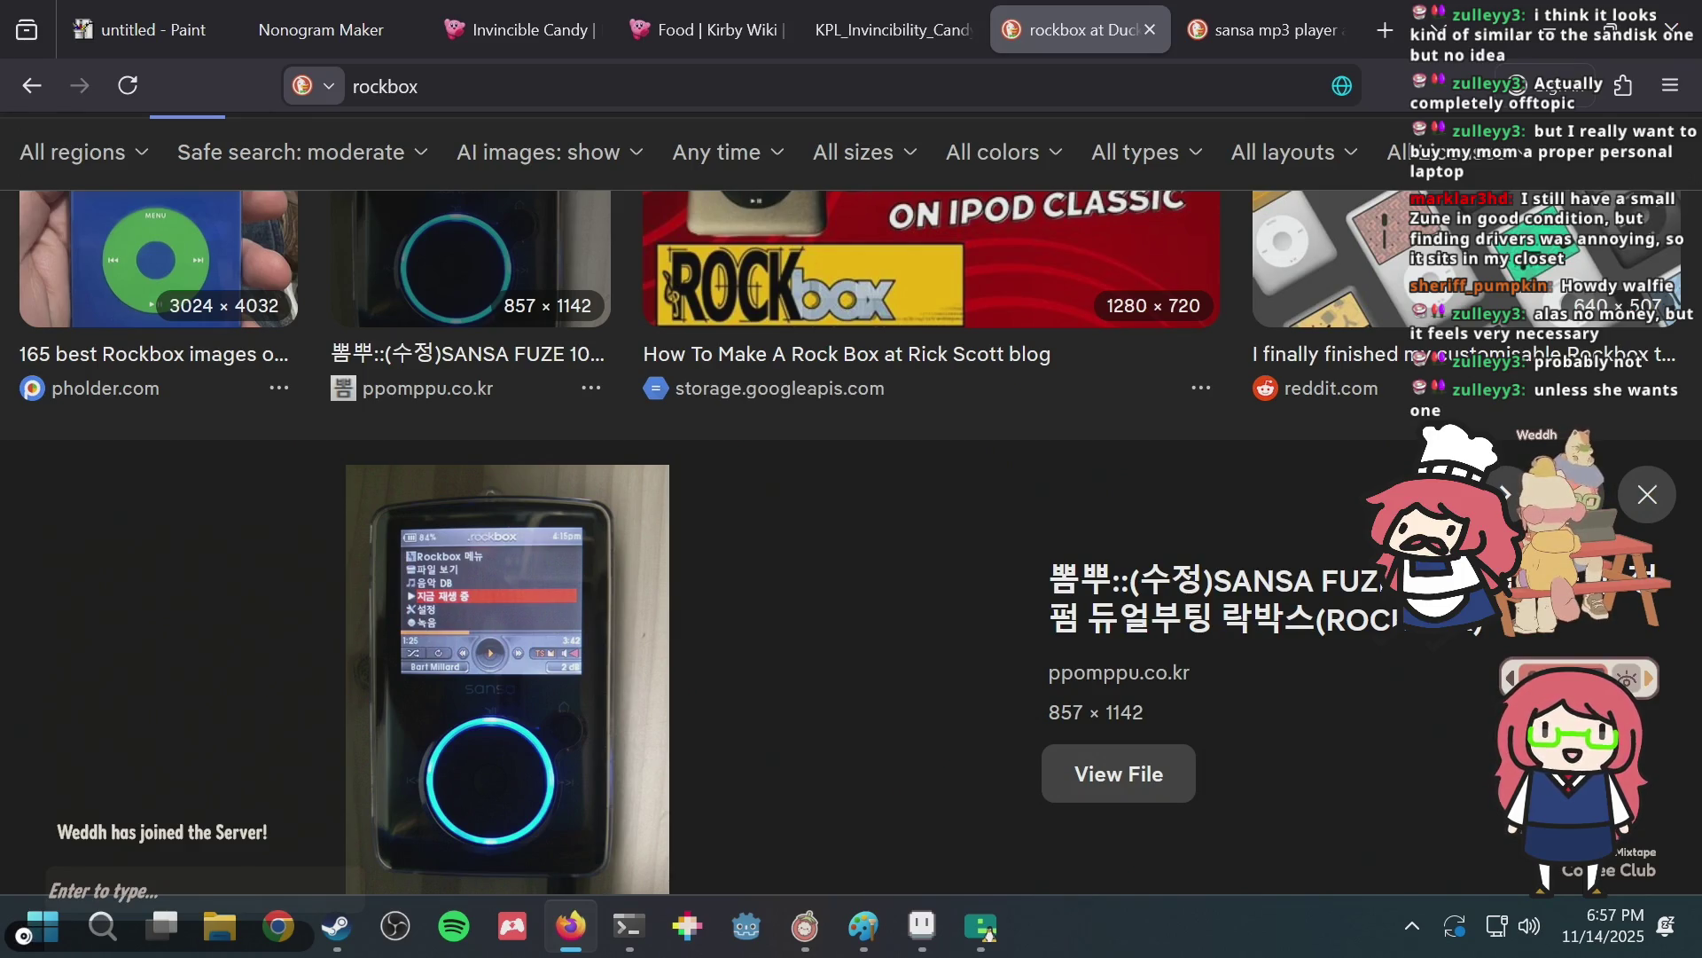
Close the 'sansa mp3 player' tab, scroll the rockbox results, and bring the Debian terminal forward.
{"action": "left_click", "coordinate": [1250, 29]}
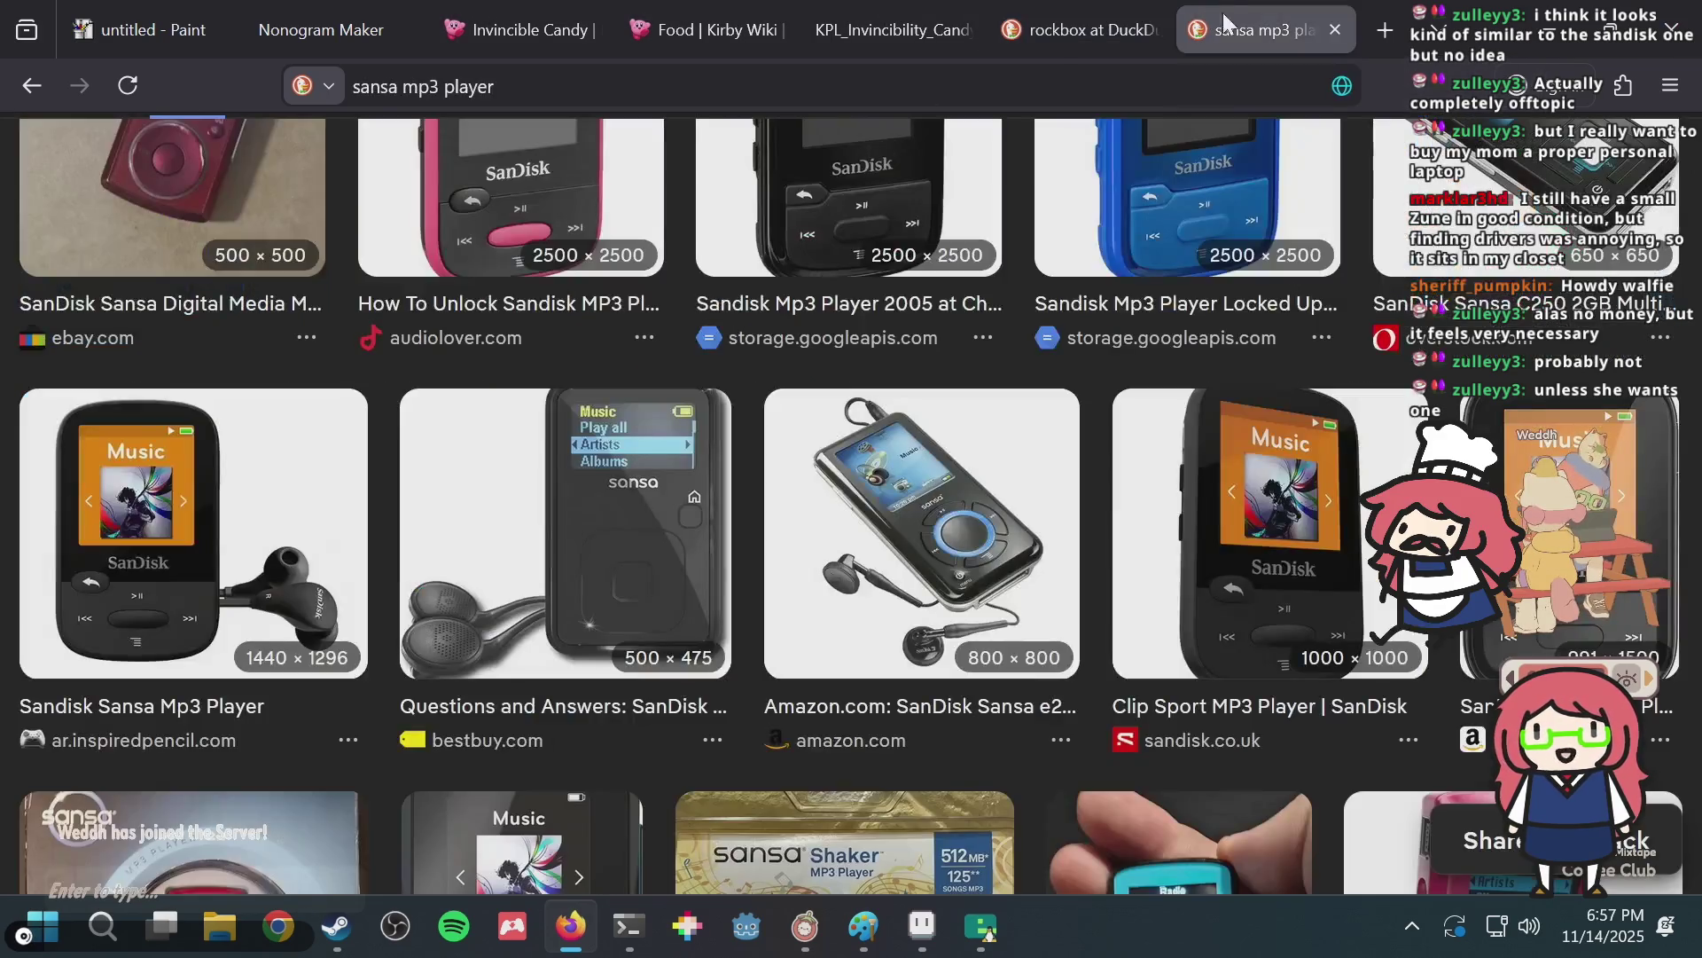
{"action": "left_click", "coordinate": [1332, 31]}
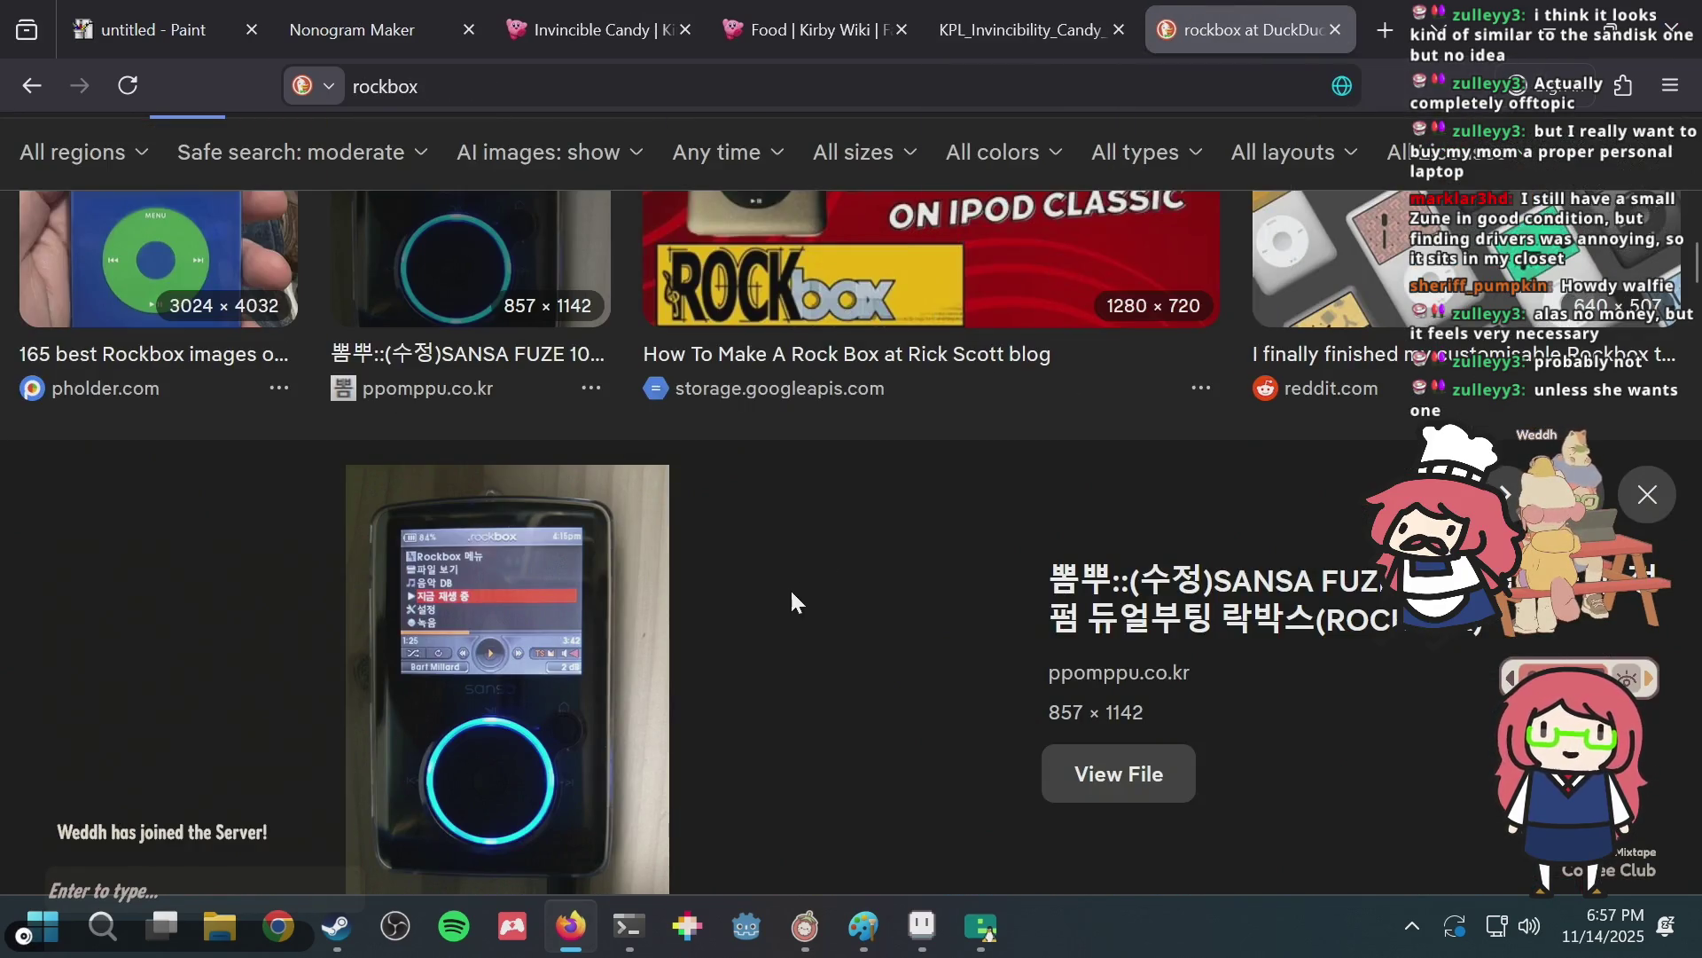
{"action": "scroll", "coordinate": [784, 594], "scroll_direction": "down", "scroll_amount": 5}
{"action": "scroll", "coordinate": [783, 596], "scroll_direction": "down", "scroll_amount": 2}
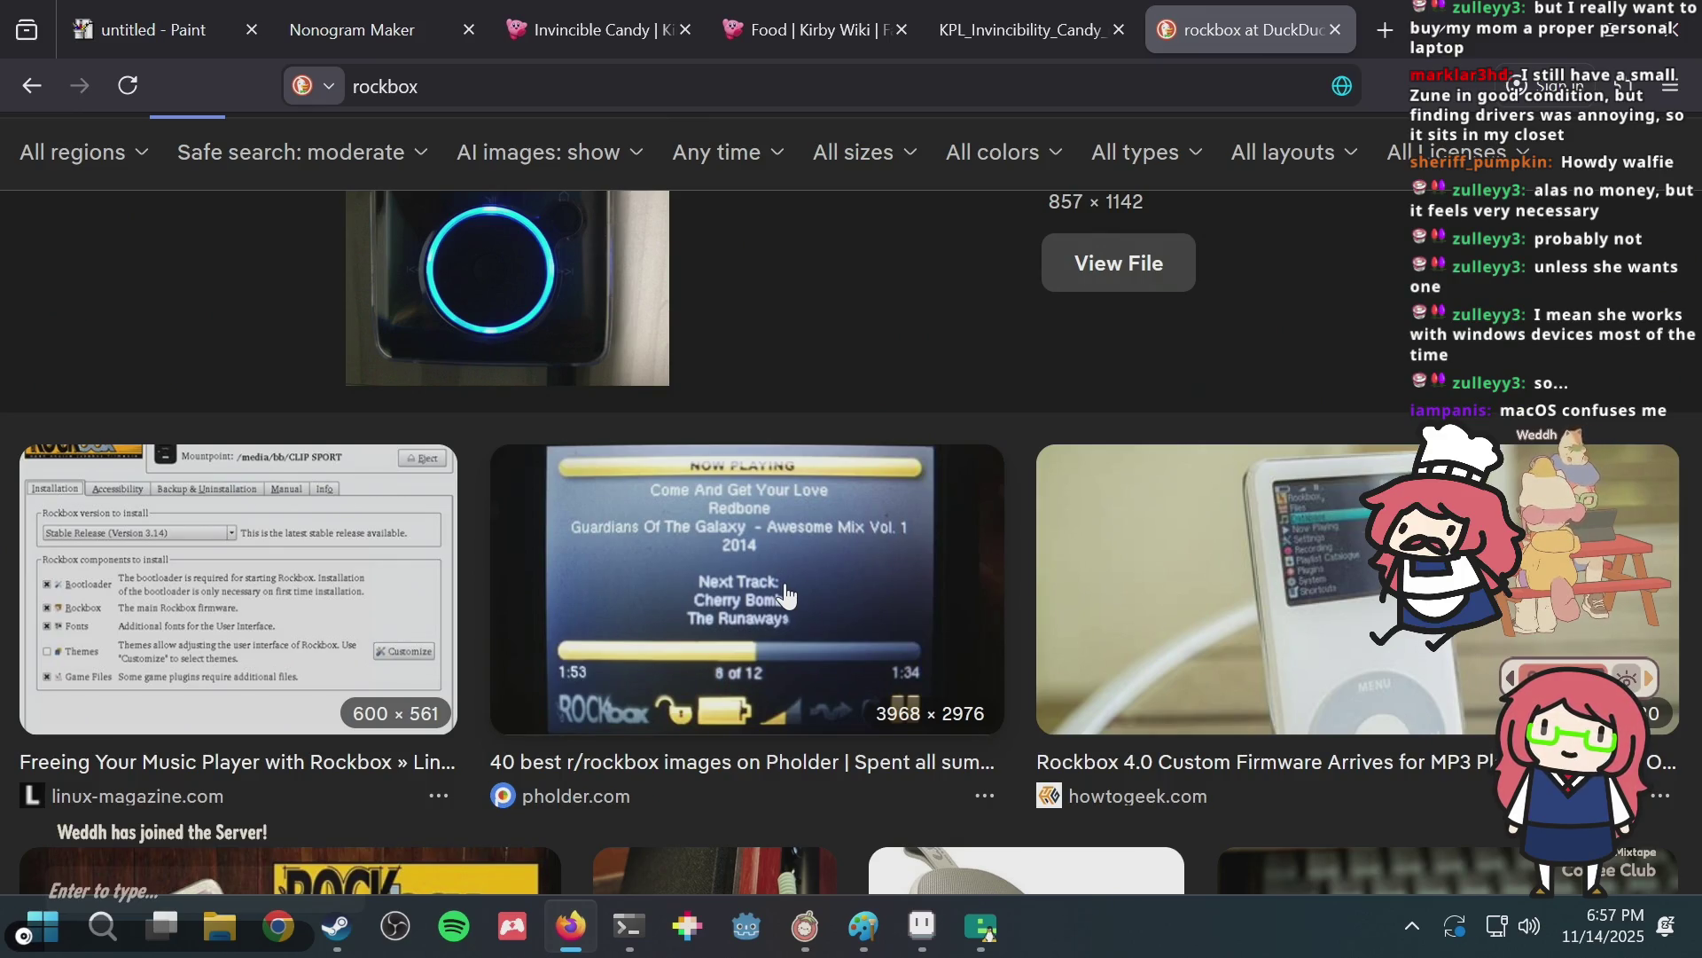
{"action": "scroll", "coordinate": [680, 587], "scroll_direction": "up", "scroll_amount": 4}
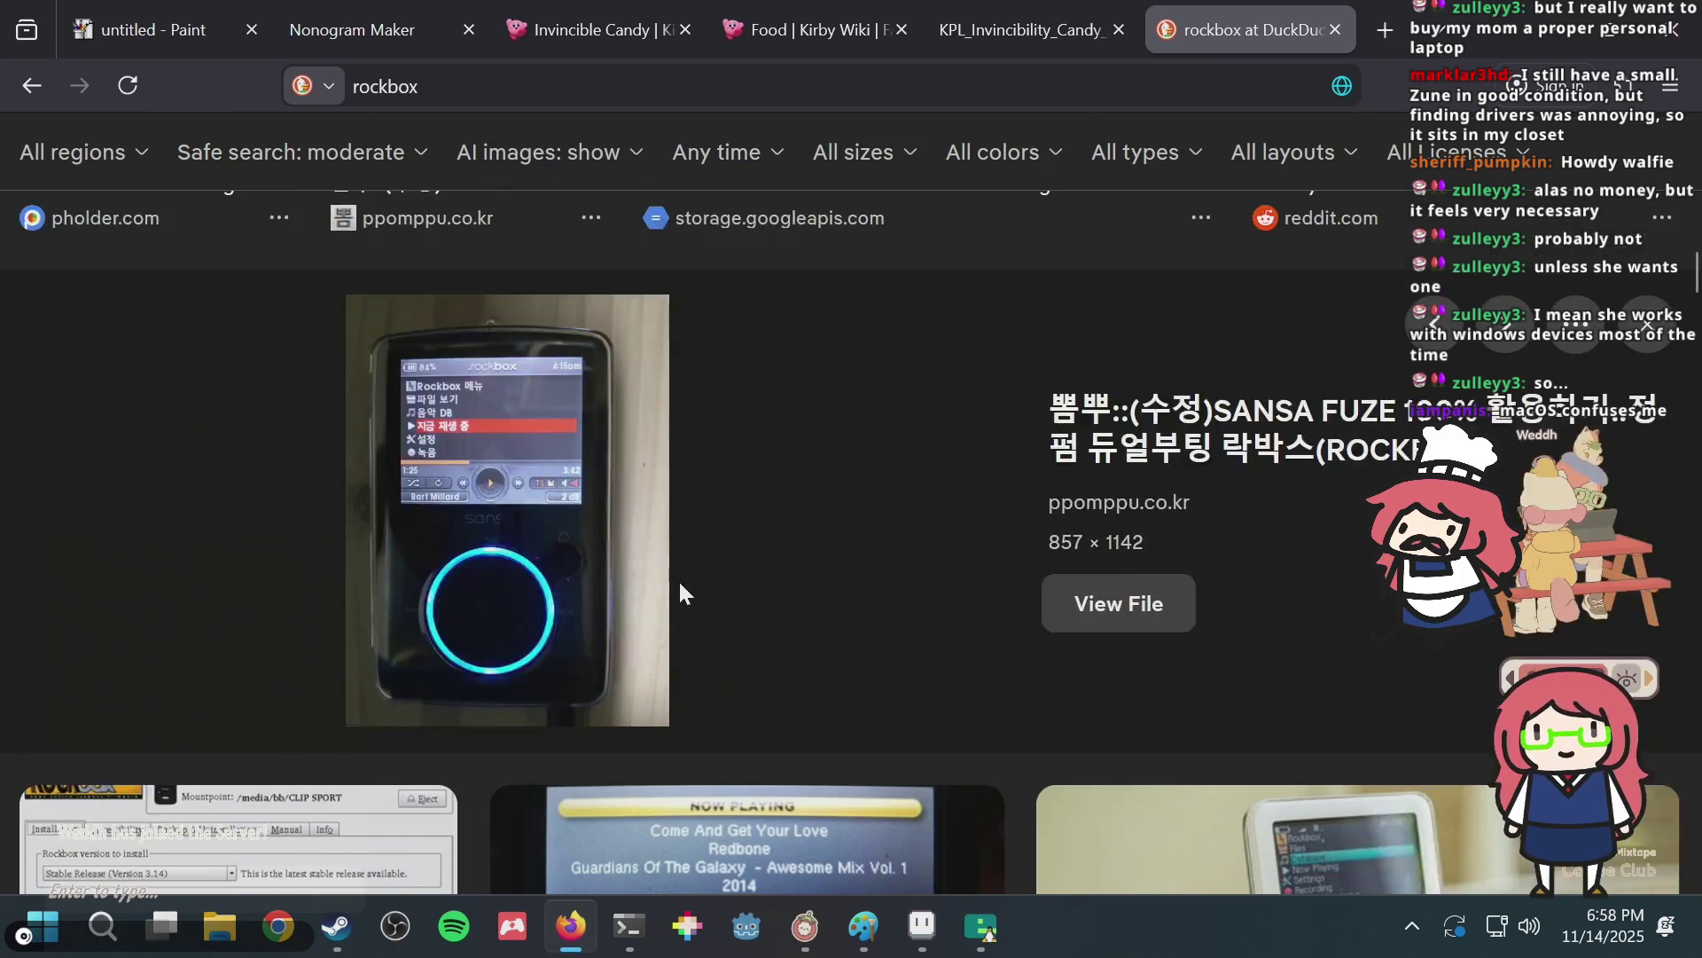
{"action": "scroll", "coordinate": [621, 603], "scroll_direction": "up", "scroll_amount": 4}
{"action": "scroll", "coordinate": [588, 612], "scroll_direction": "up", "scroll_amount": 5}
{"action": "scroll", "coordinate": [598, 620], "scroll_direction": "up", "scroll_amount": 5}
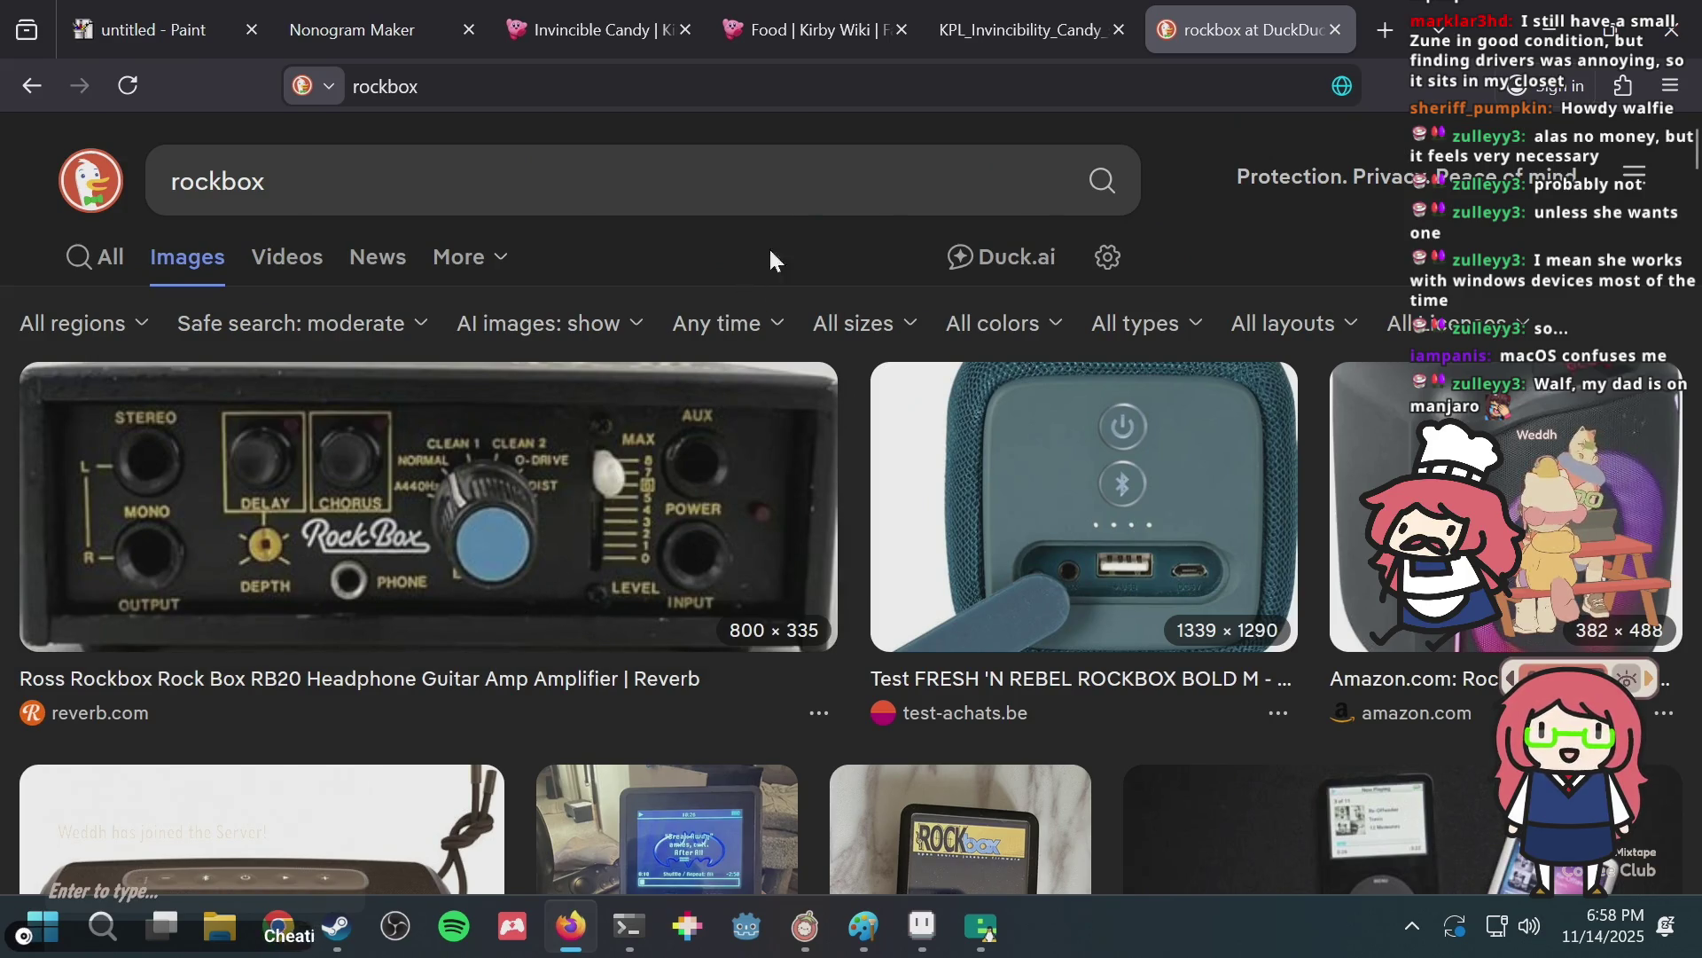
{"action": "left_click", "coordinate": [631, 922]}
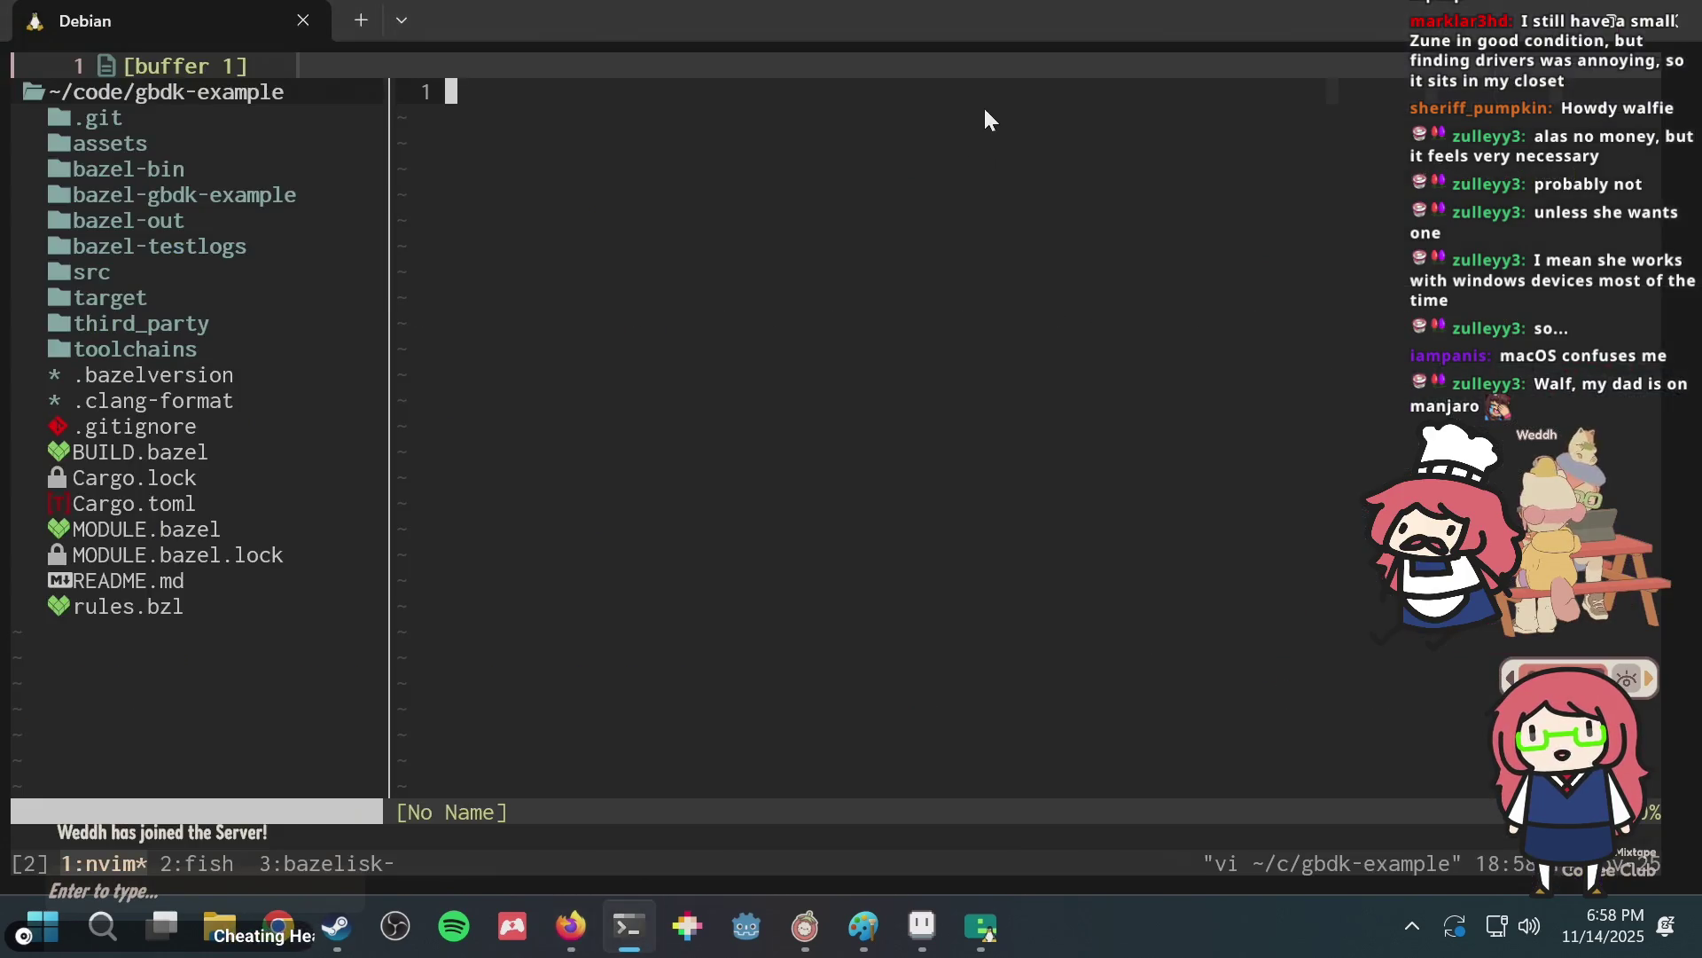
Open a new tmux window and run 'fastfetch --logo arch'.
{"action": "key", "text": "ctrl+b"}
{"action": "key", "text": "c"}
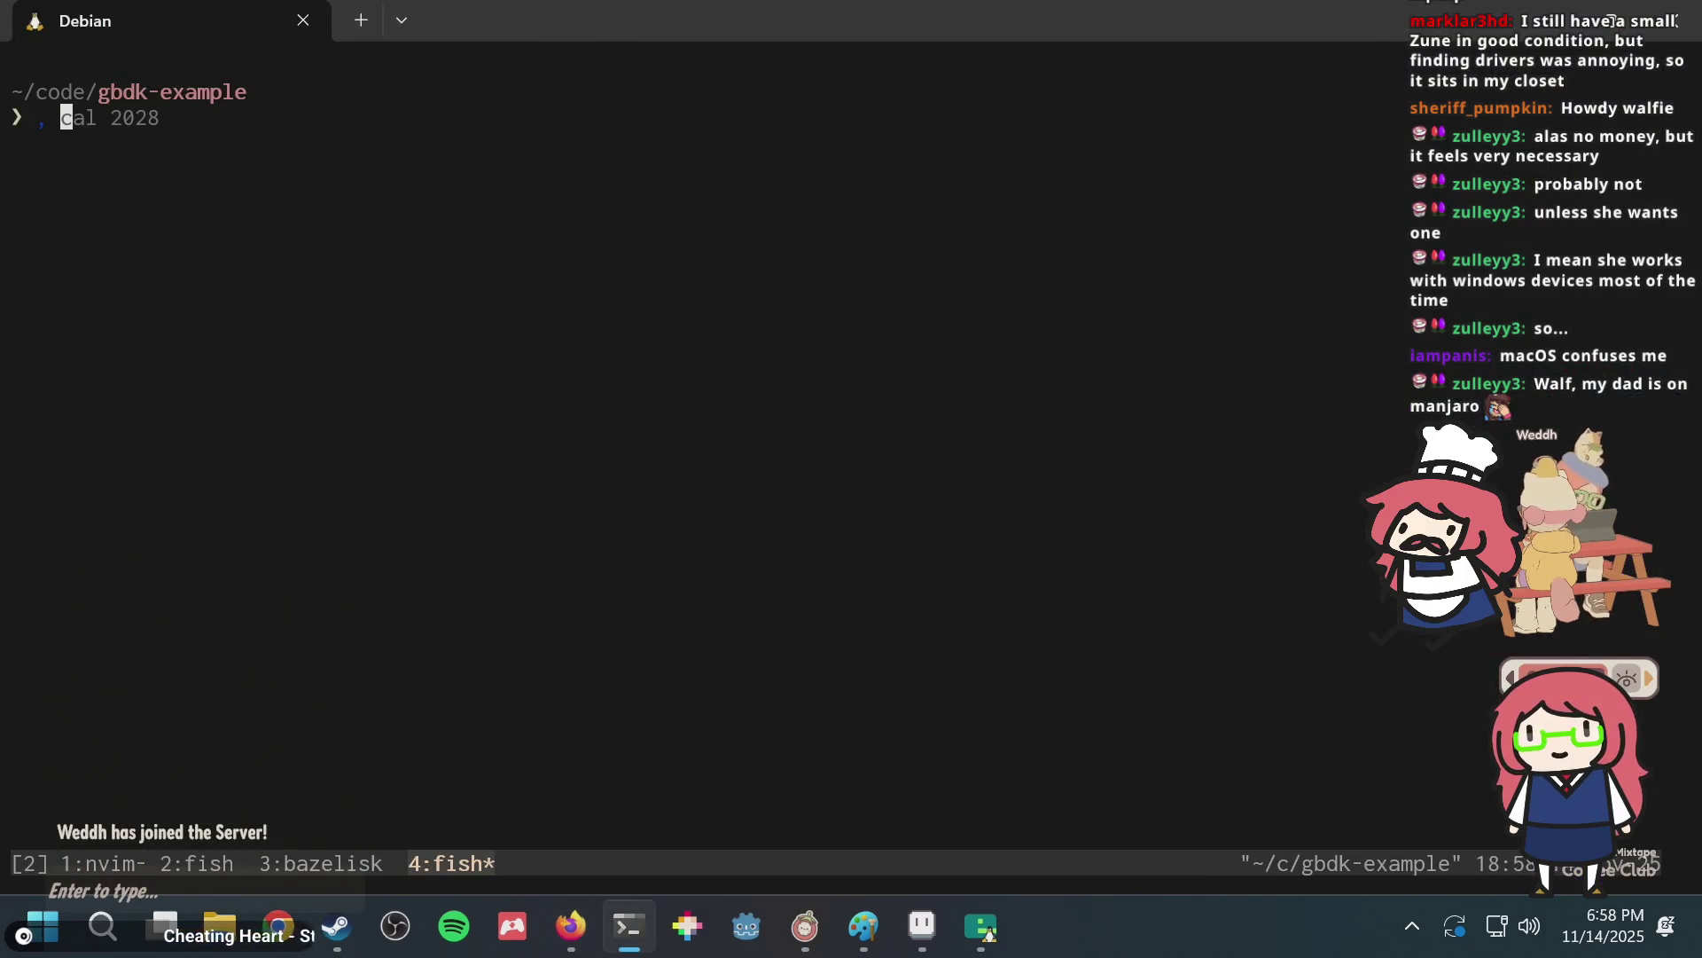
{"action": "type", "text": "neo"}
{"action": "key", "text": "BackSpace"}
{"action": "key", "text": "BackSpace"}
{"action": "key", "text": "BackSpace"}
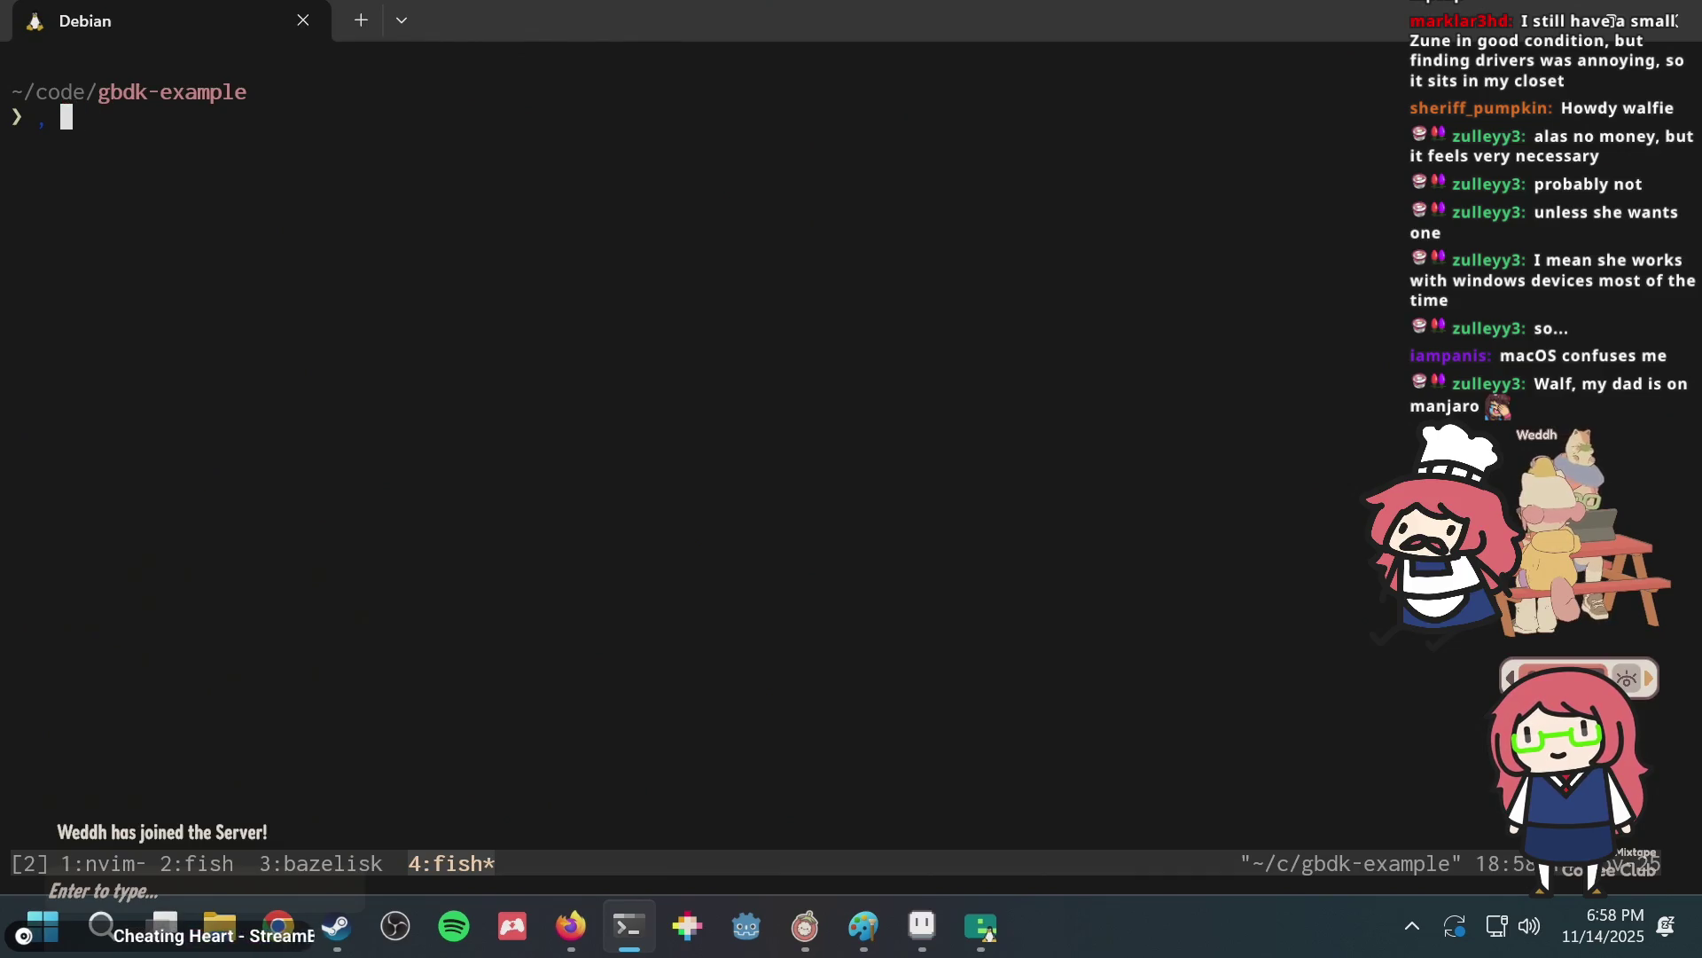
{"action": "type", "text": "fastfetch --lo"}
{"action": "type", "text": "go arch"}
{"action": "key", "text": "Return"}
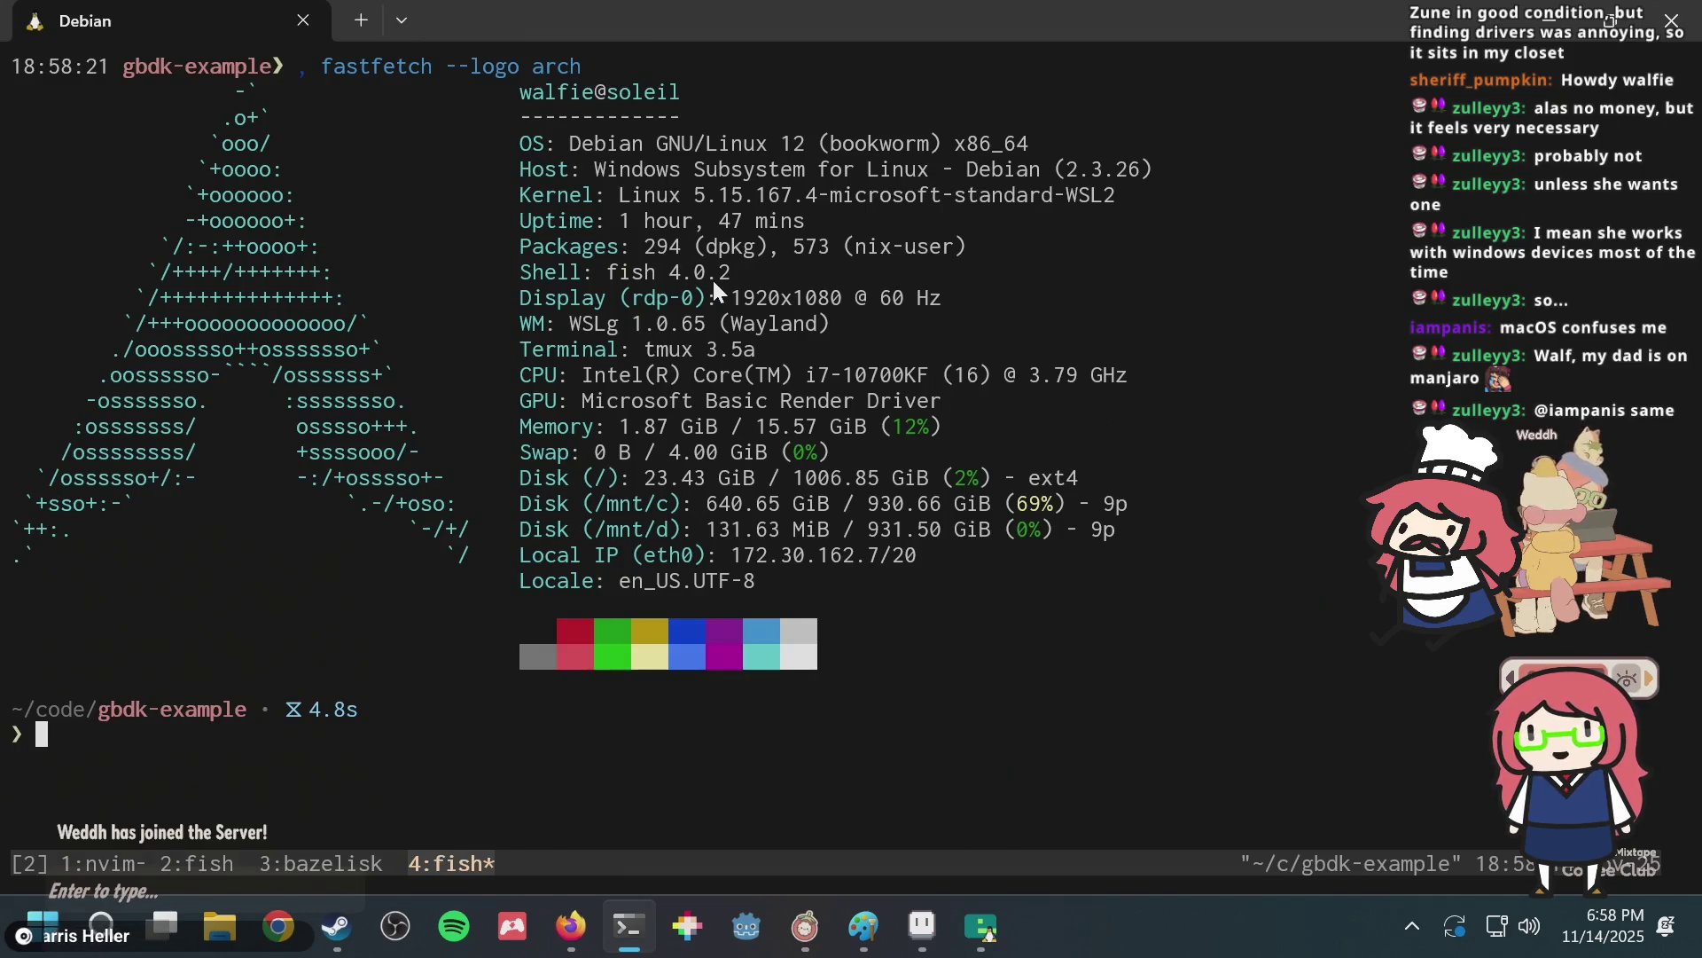
Switch to tmux window 1 and back to 4, then run plain fastfetch.
{"action": "key", "text": "ctrl+b"}
{"action": "key", "text": "1"}
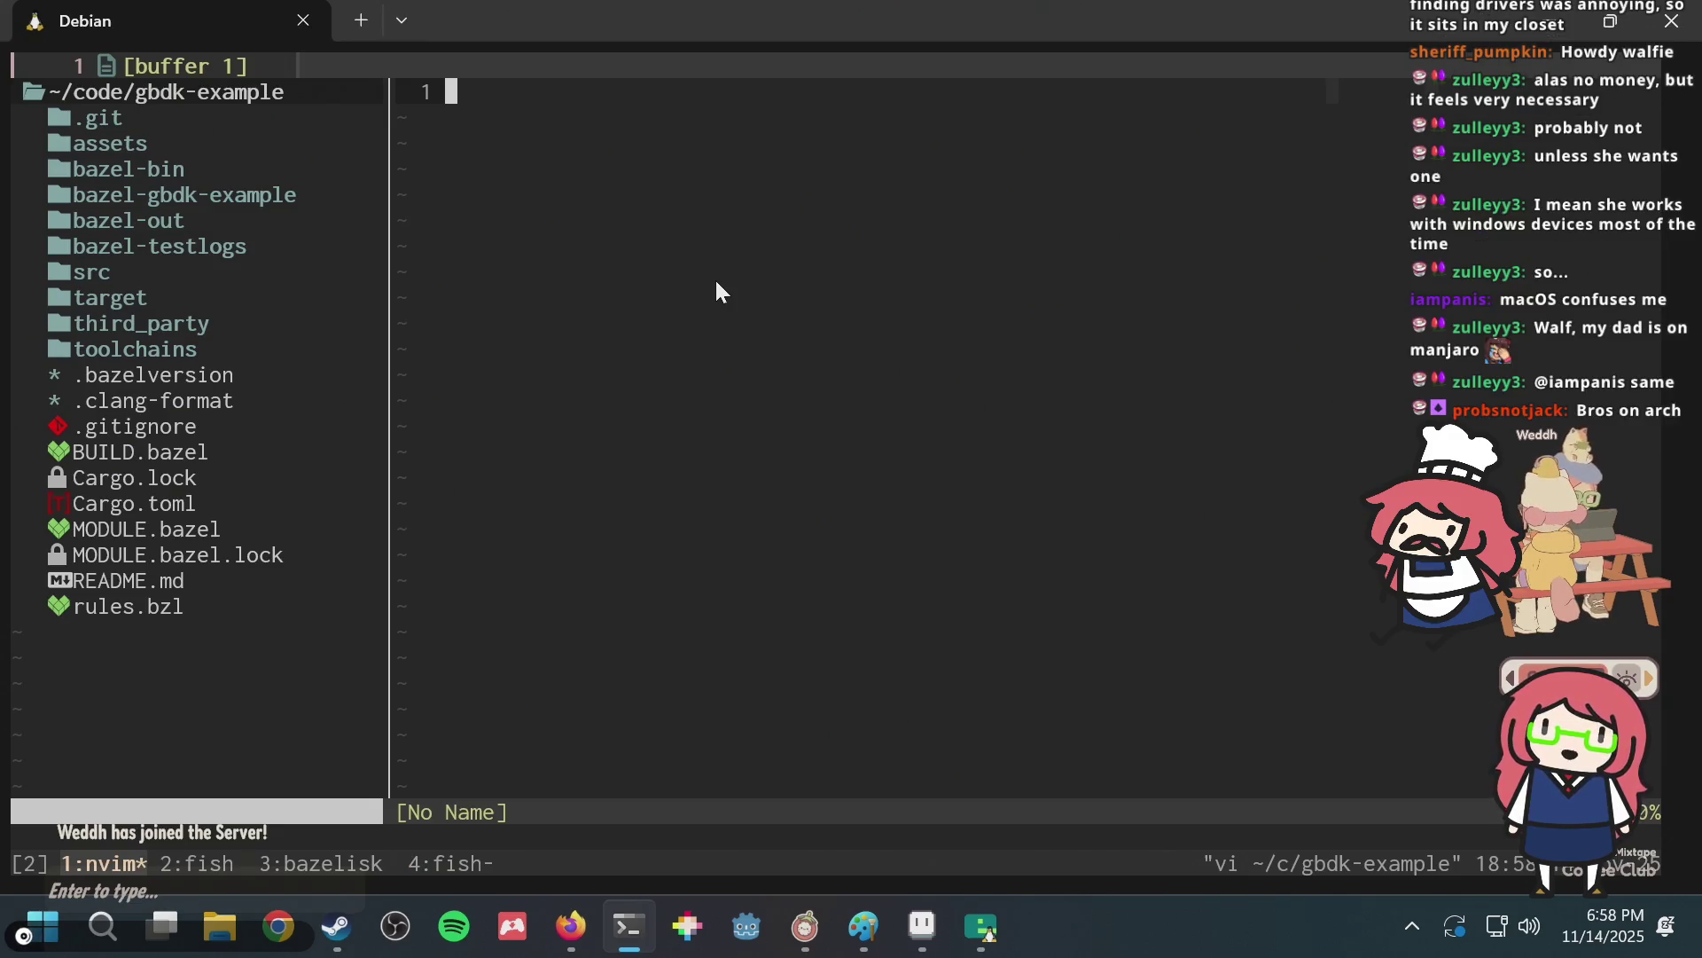
{"action": "key", "text": "ctrl+b"}
{"action": "key", "text": "4"}
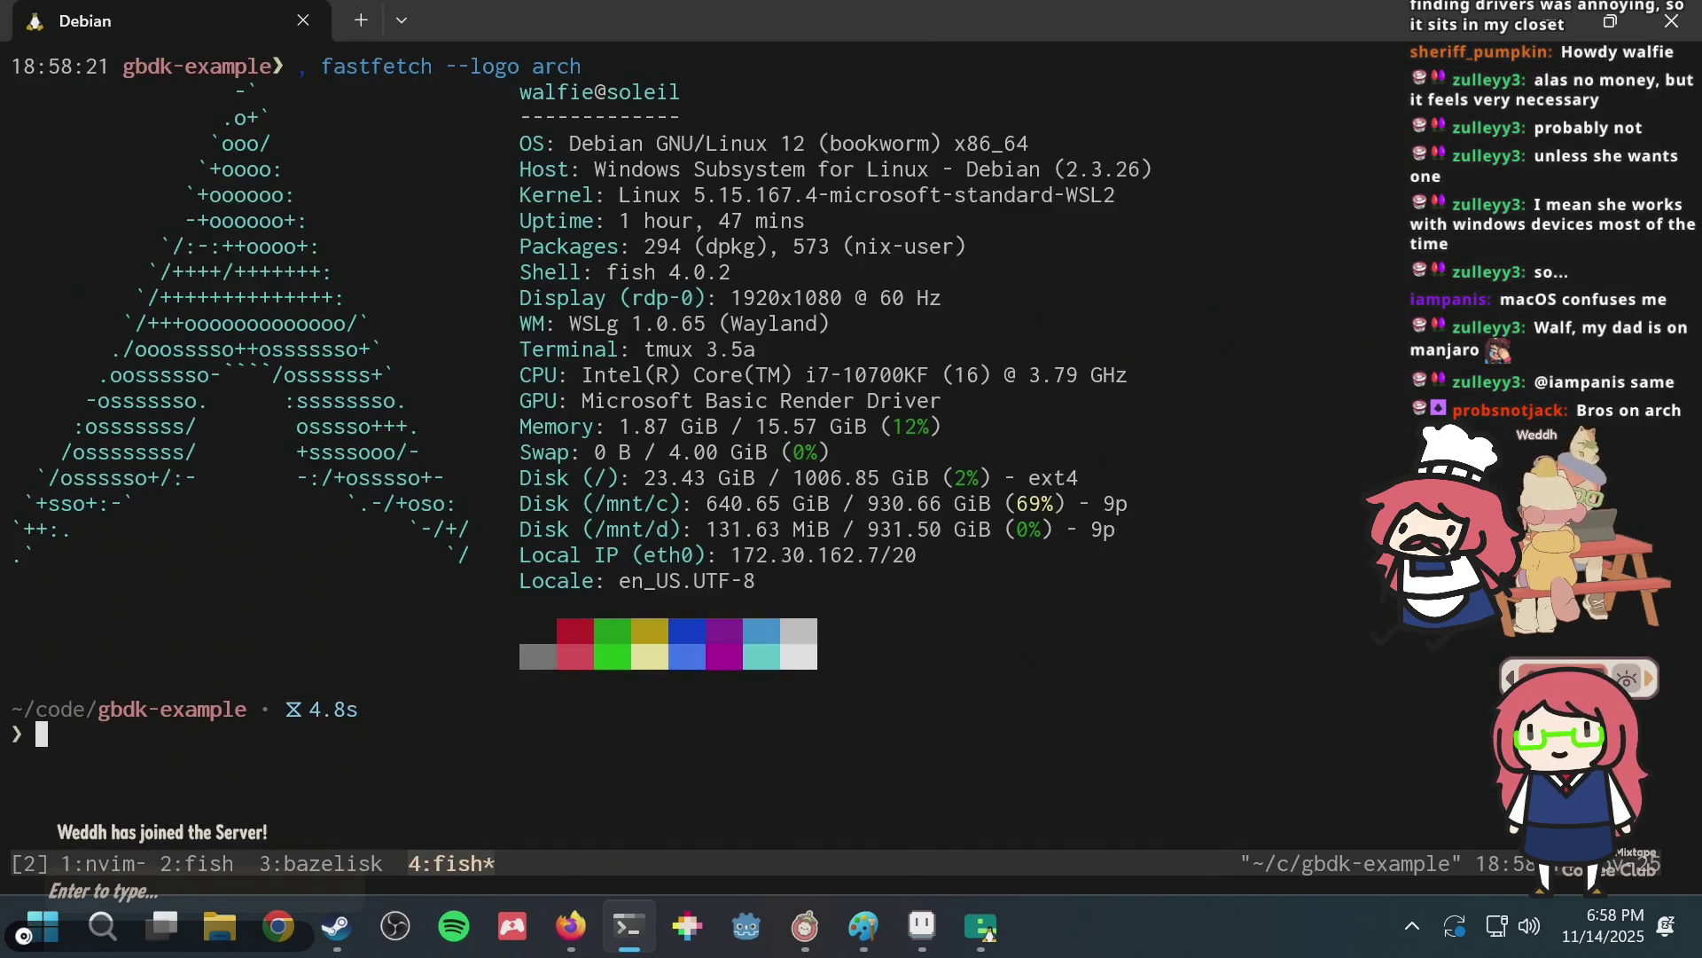
{"action": "key", "text": "Up"}
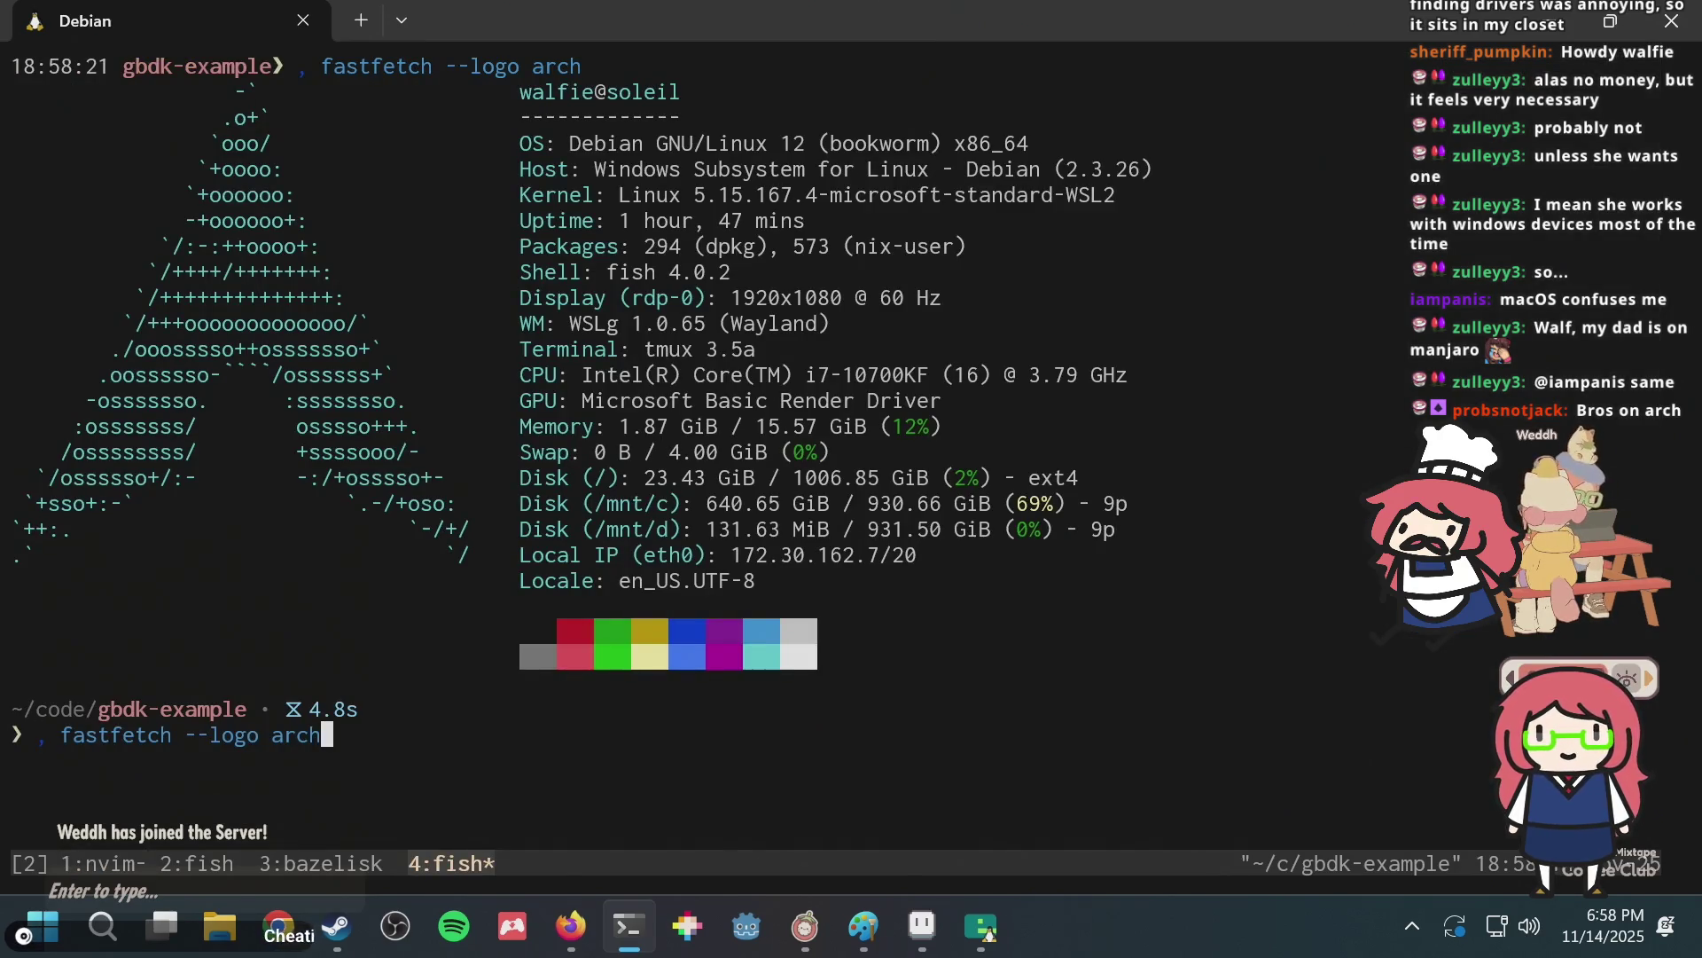
{"action": "key", "text": "BackSpace"}
{"action": "key", "text": "BackSpace"}
{"action": "key", "text": "BackSpace"}
{"action": "key", "text": "BackSpace"}
{"action": "key", "text": "BackSpace"}
{"action": "key", "text": "BackSpace"}
{"action": "key", "text": "BackSpace"}
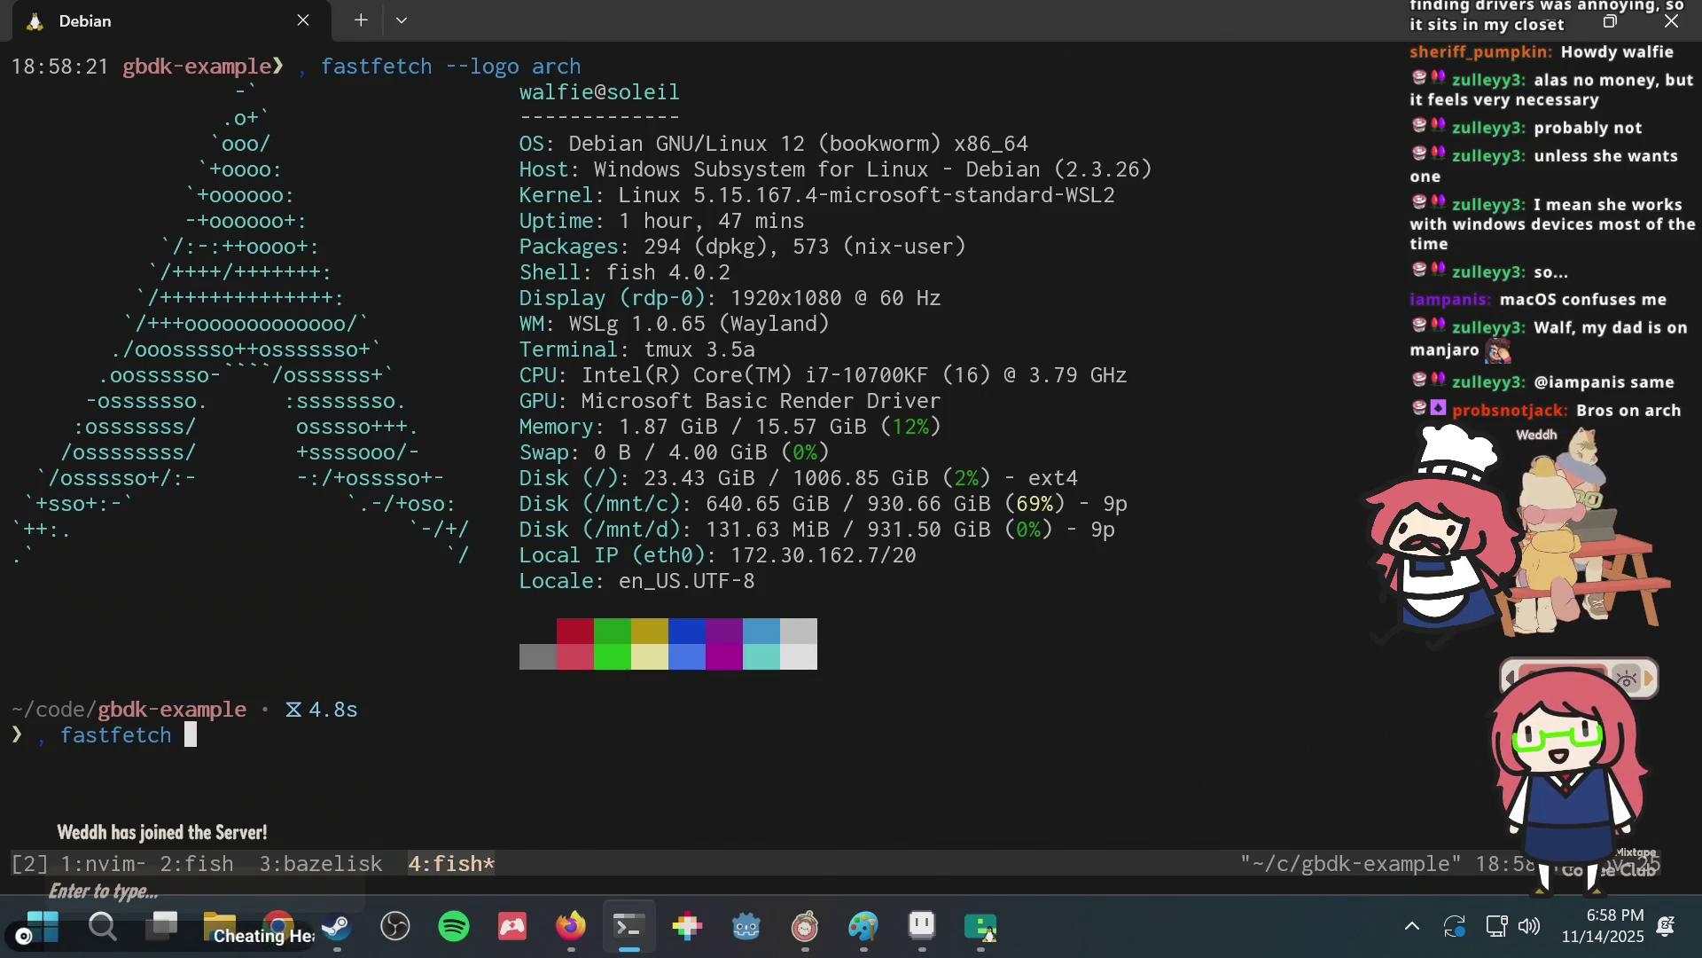
{"action": "key", "text": "BackSpace"}
{"action": "key", "text": "Return"}
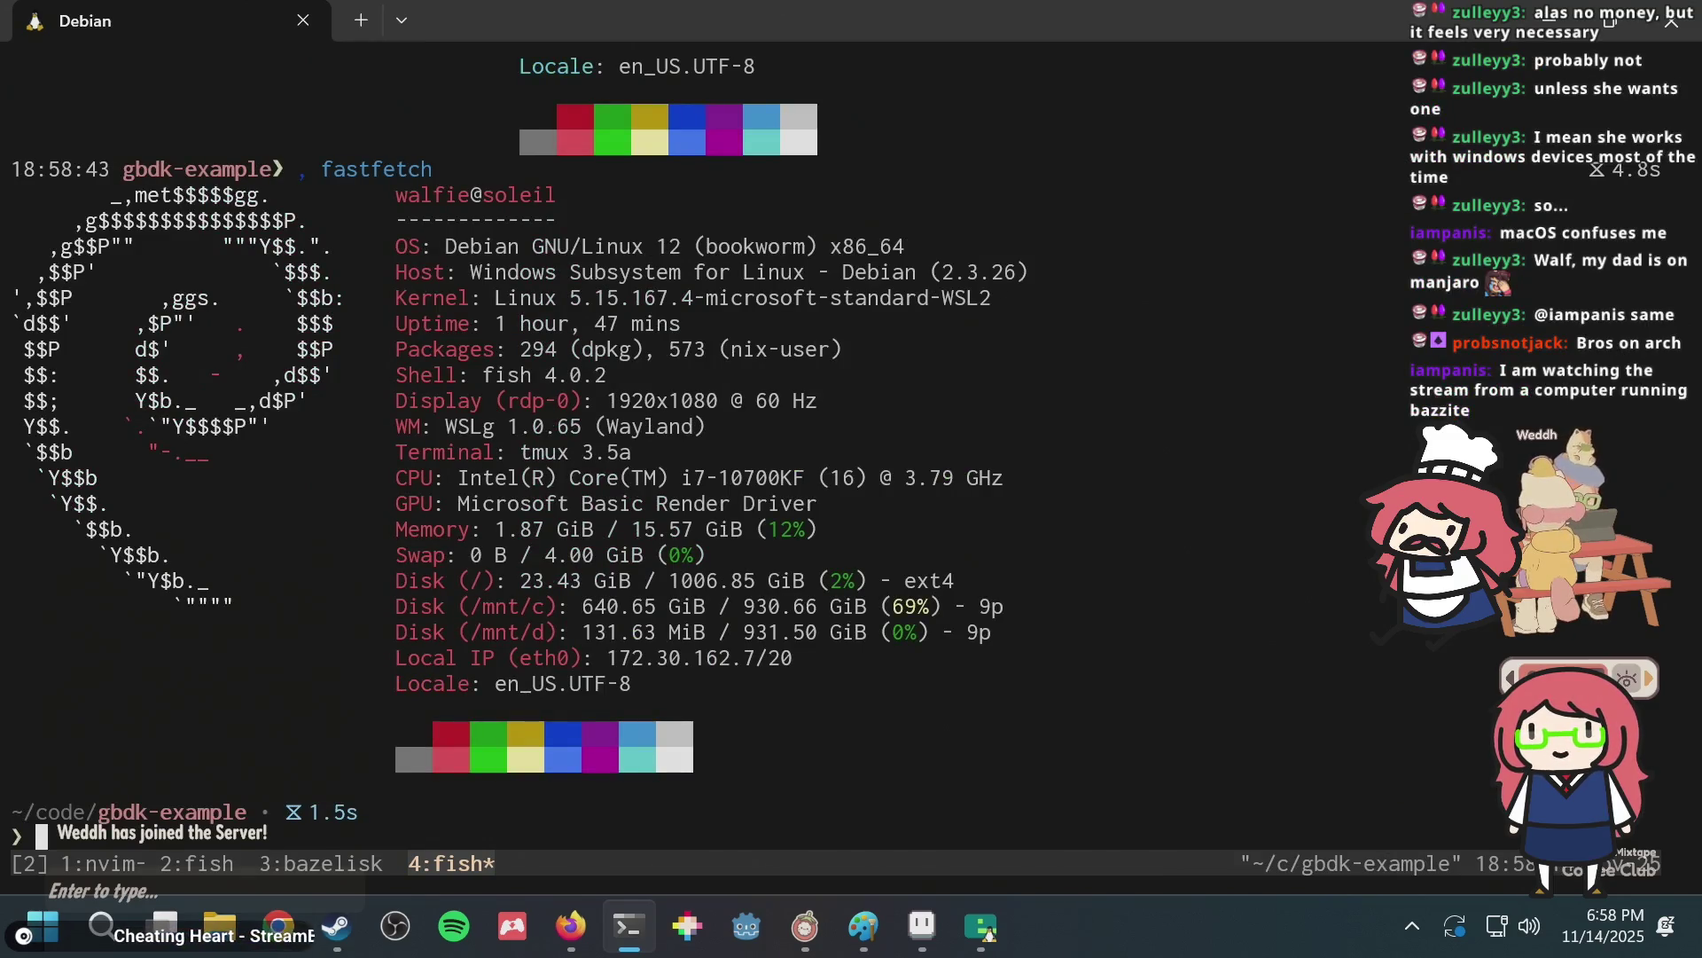
Rerun fastfetch with the BSD logo, then with the Fedora logo.
{"action": "key", "text": "Up"}
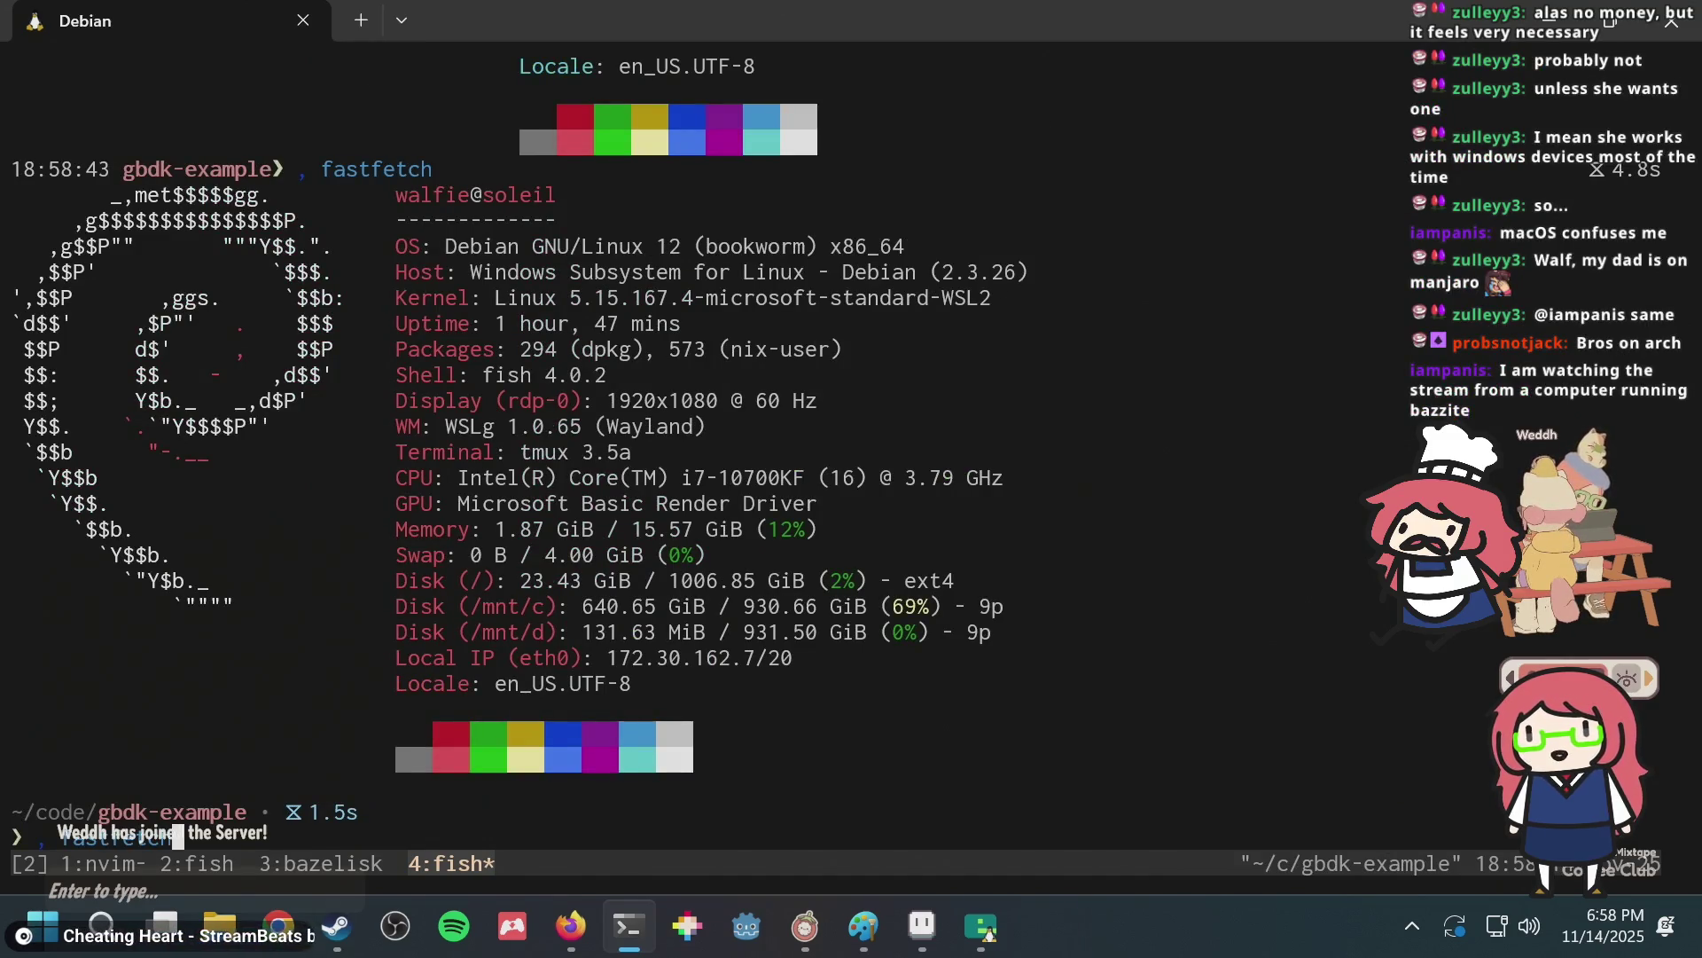
{"action": "key", "text": "Up"}
{"action": "key", "text": "BackSpace"}
{"action": "key", "text": "BackSpace"}
{"action": "key", "text": "BackSpace"}
{"action": "type", "text": "bsd"}
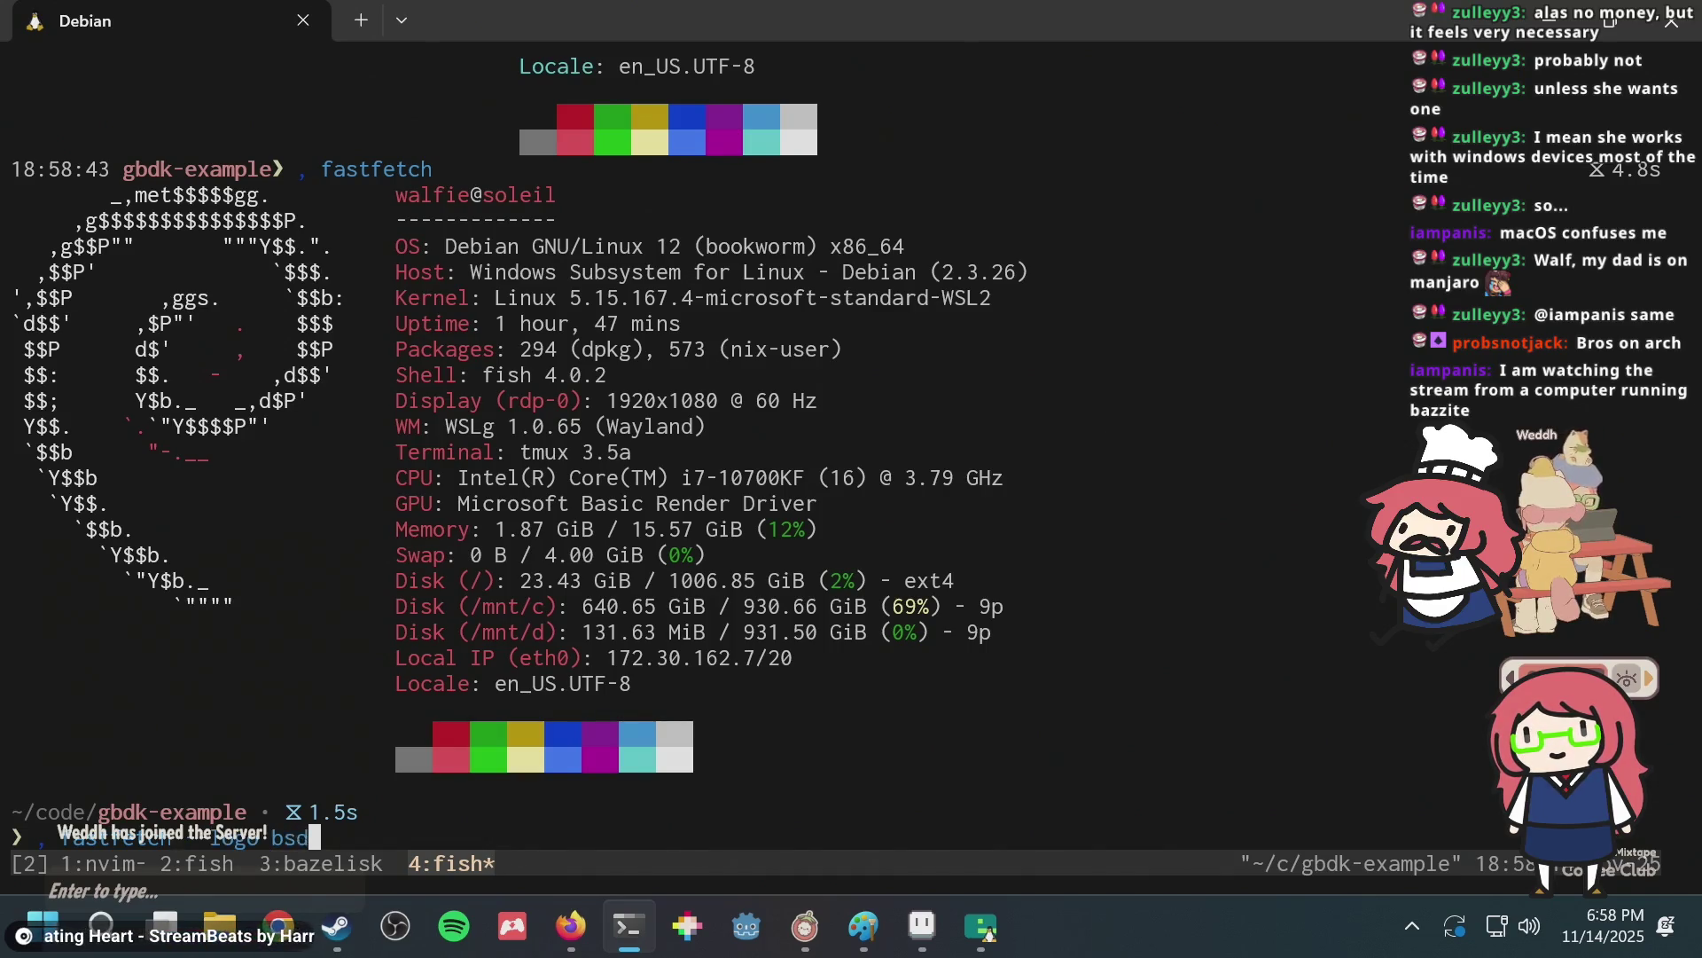
{"action": "key", "text": "Return"}
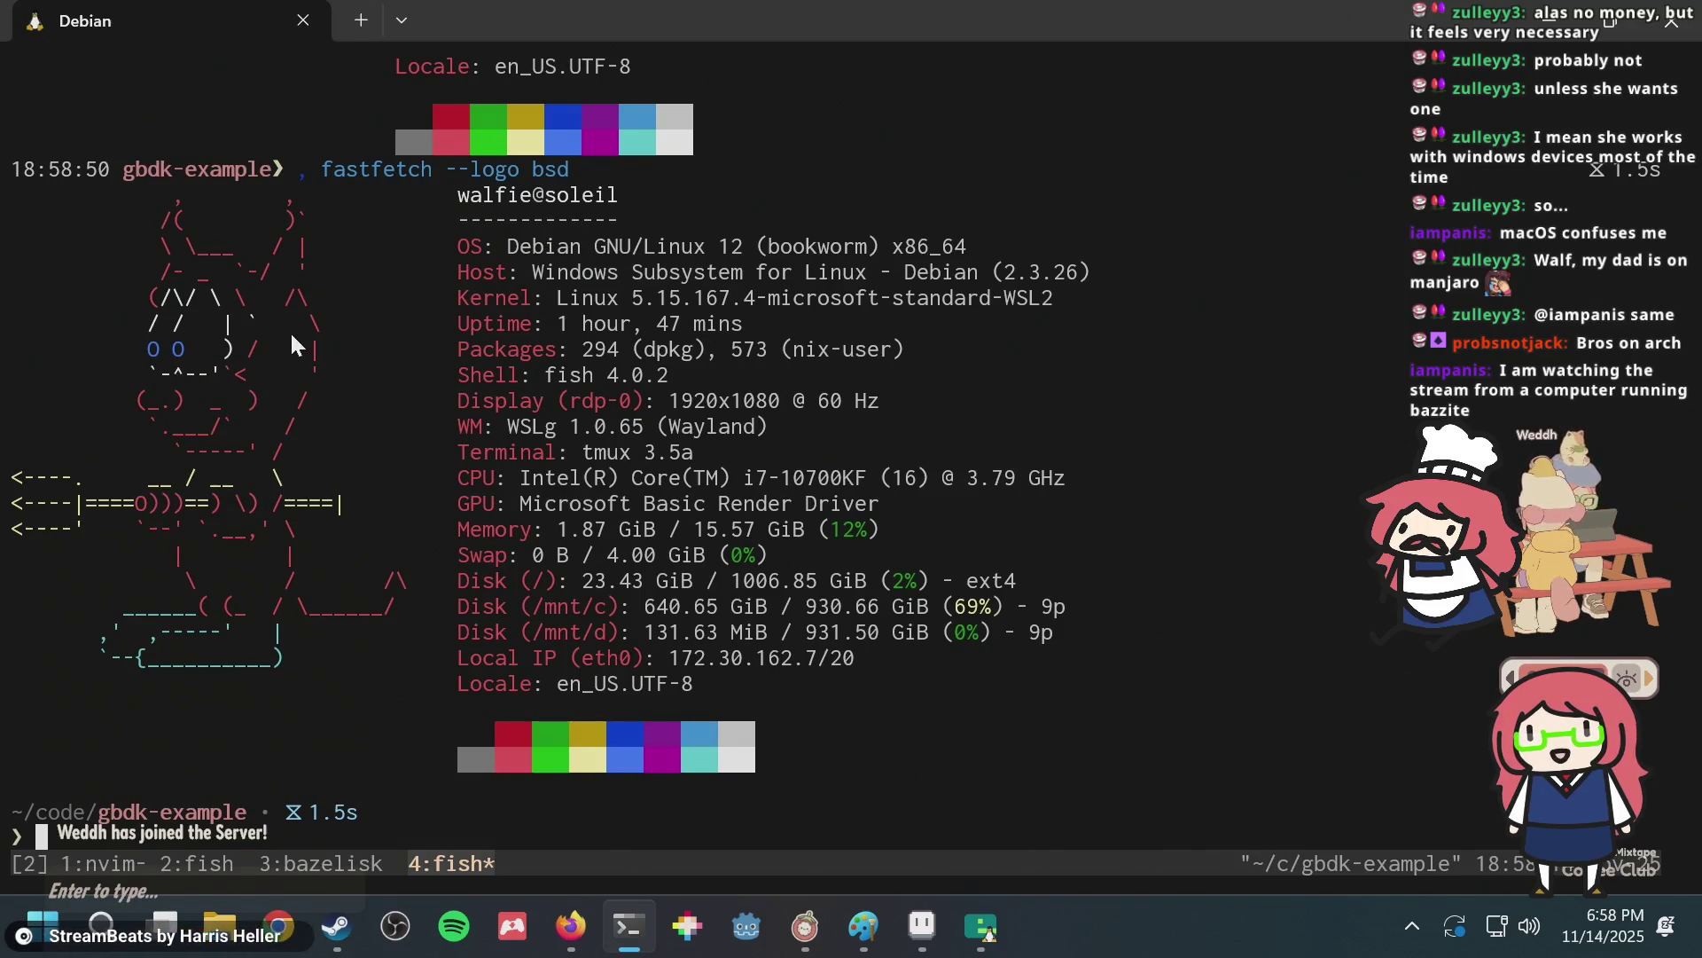
{"action": "key", "text": "Up"}
{"action": "key", "text": "BackSpace"}
{"action": "key", "text": "BackSpace"}
{"action": "key", "text": "BackSpace"}
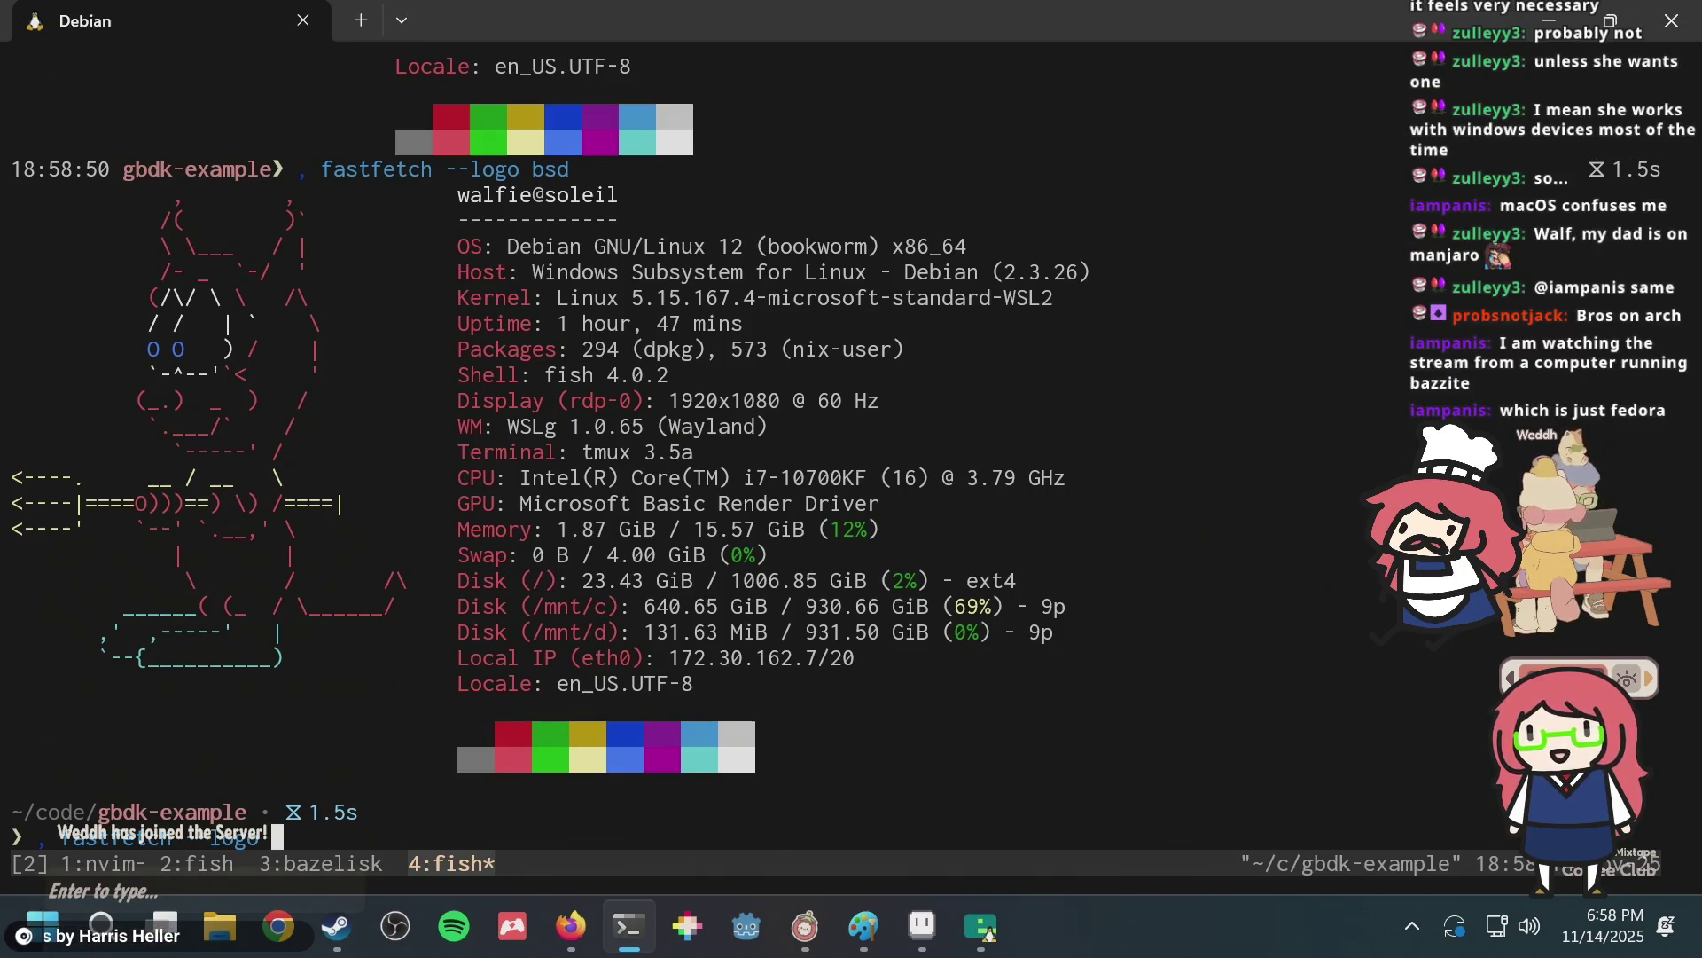
{"action": "type", "text": "fedora"}
{"action": "key", "text": "Return"}
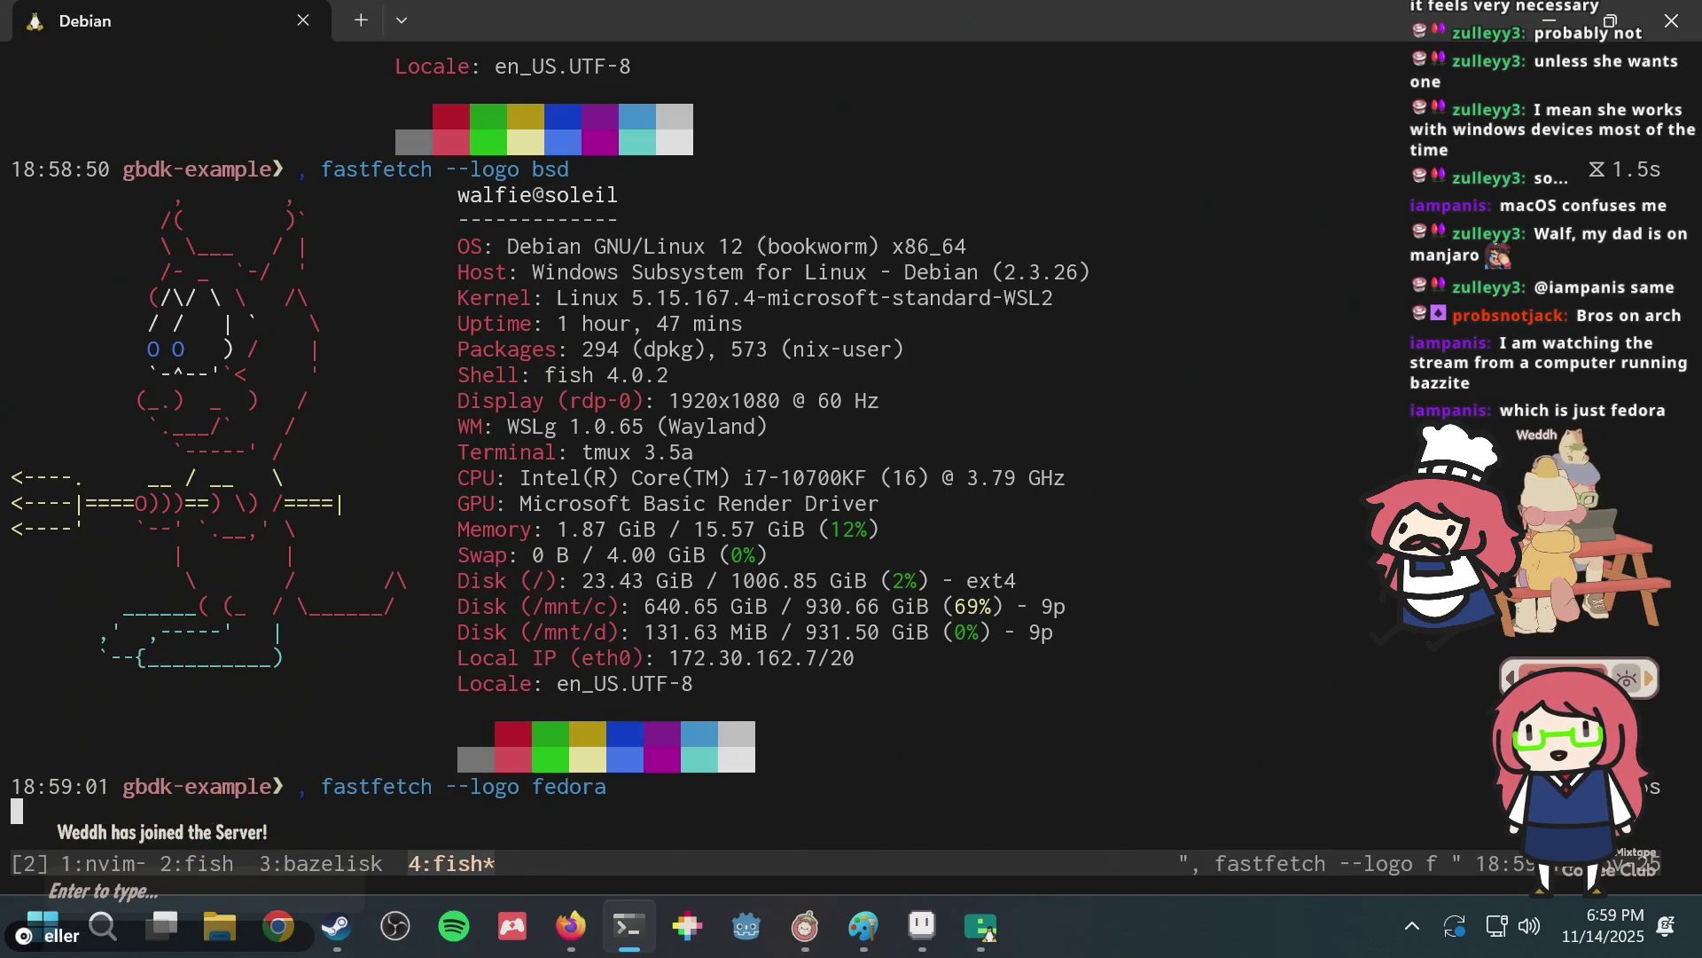
Rerun fastfetch with the Windows logo, then with the Mac logo.
{"action": "key", "text": "Up"}
{"action": "key", "text": "ctrl+w"}
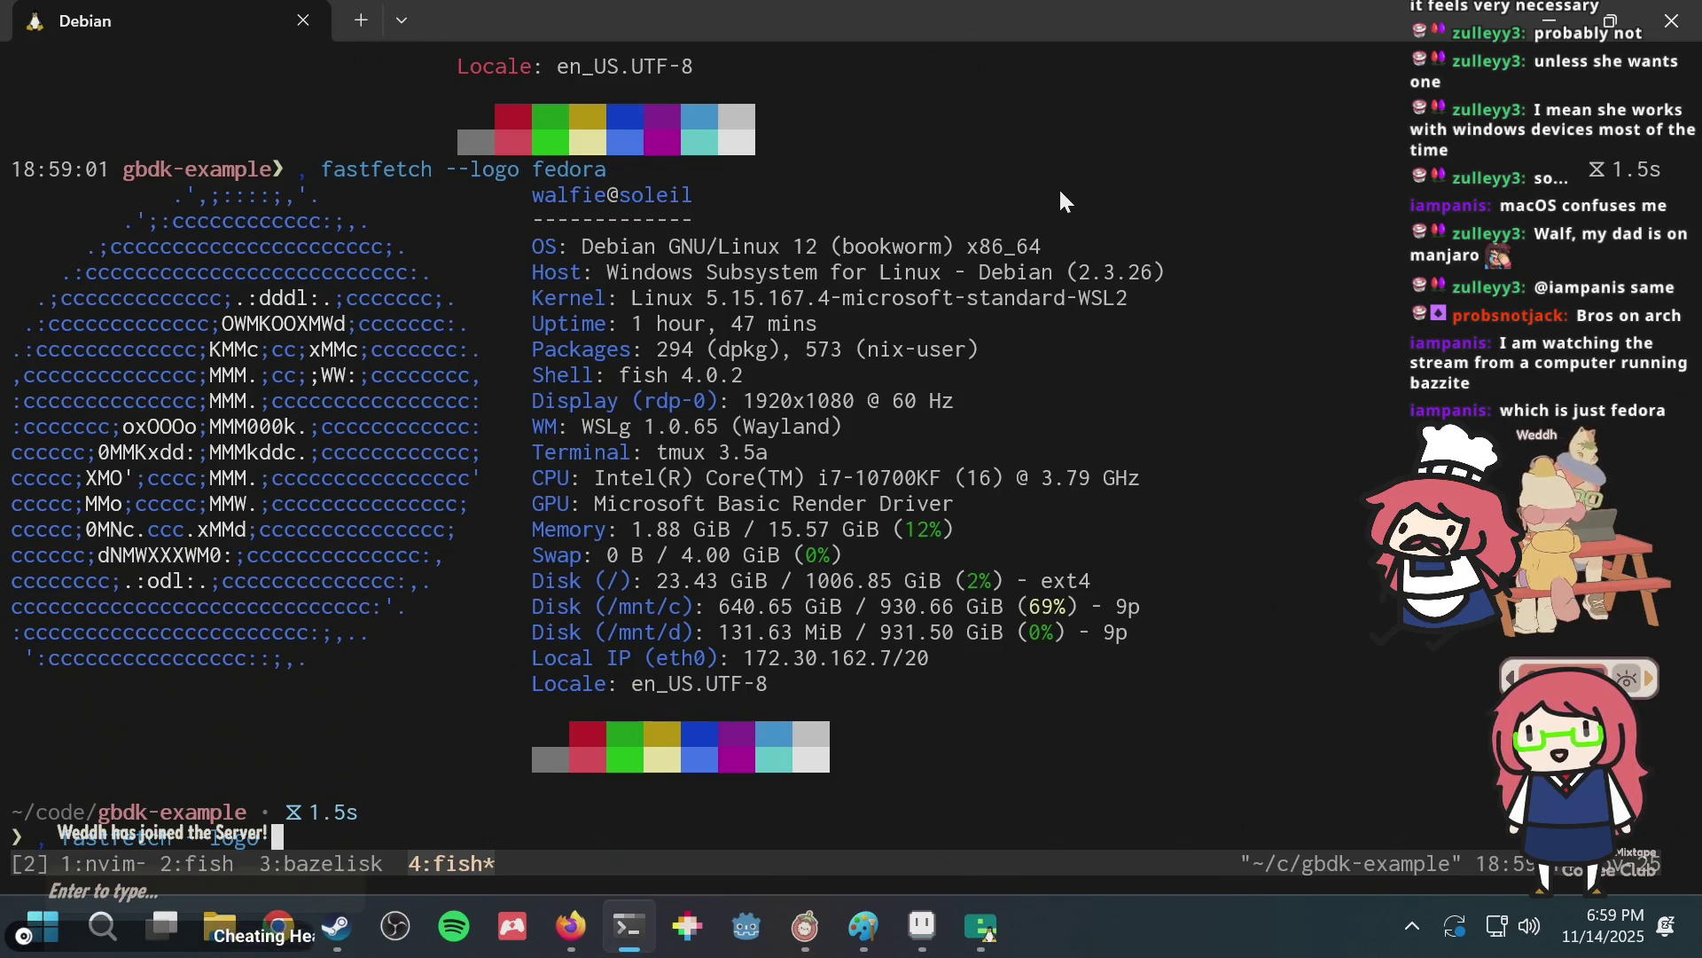
{"action": "type", "text": "windows"}
{"action": "key", "text": "Return"}
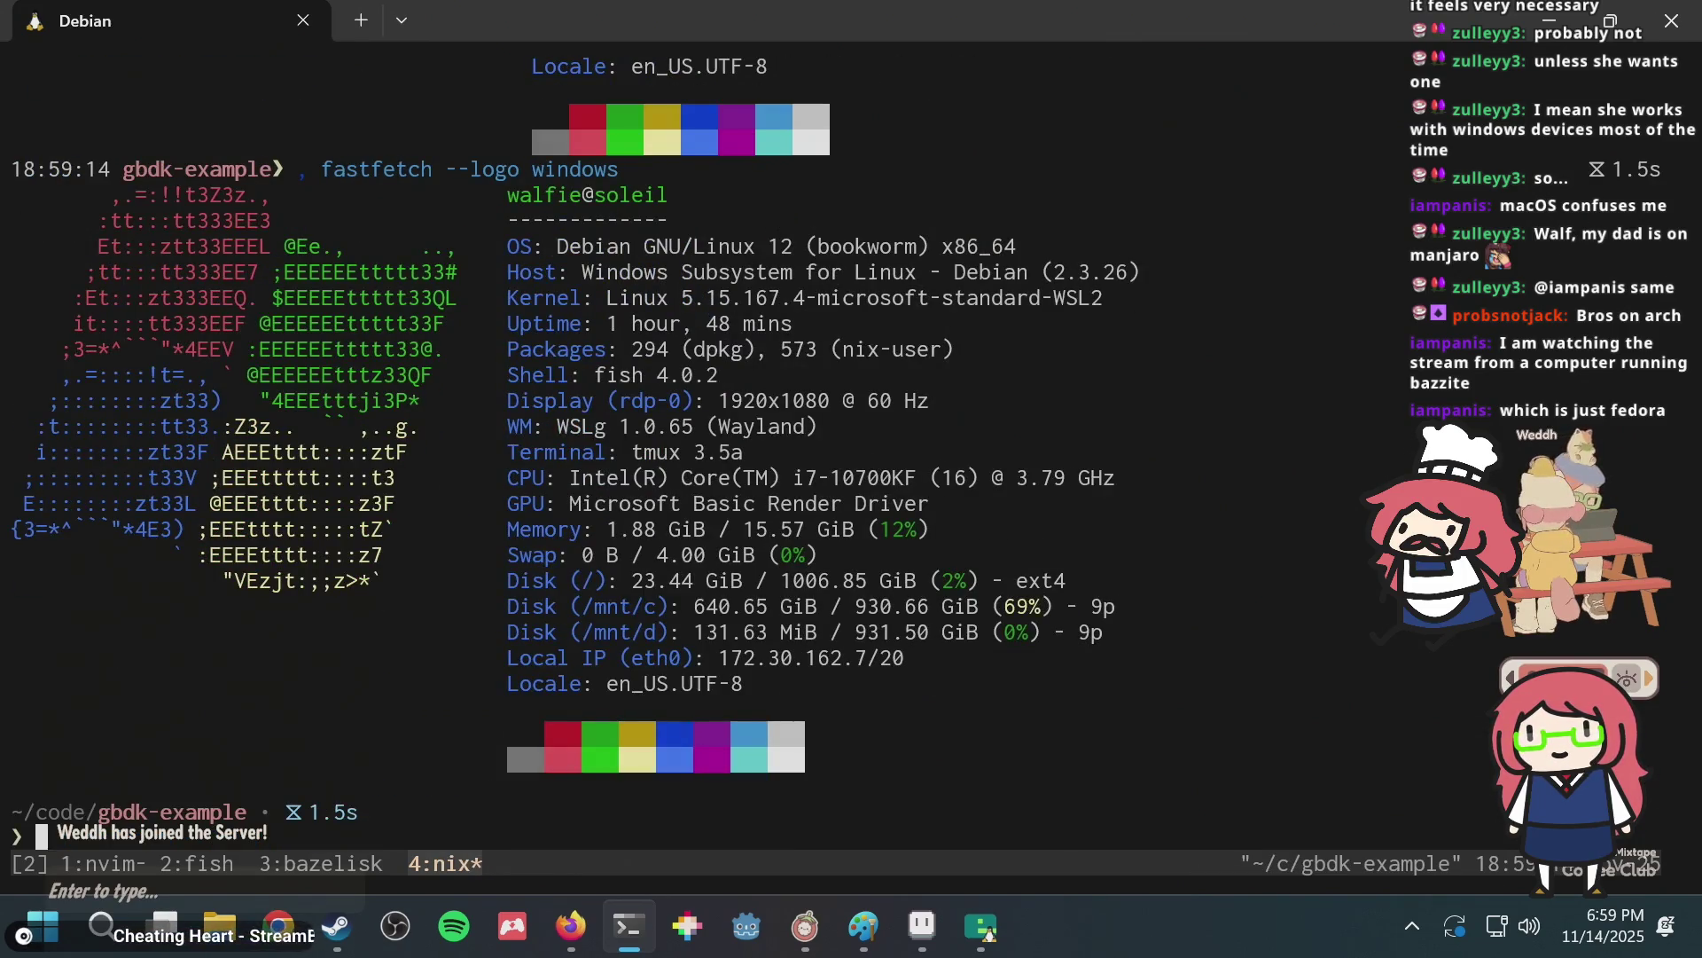
{"action": "key", "text": "Up"}
{"action": "key", "text": "ctrl+w"}
{"action": "type", "text": "mac"}
{"action": "key", "text": "Return"}
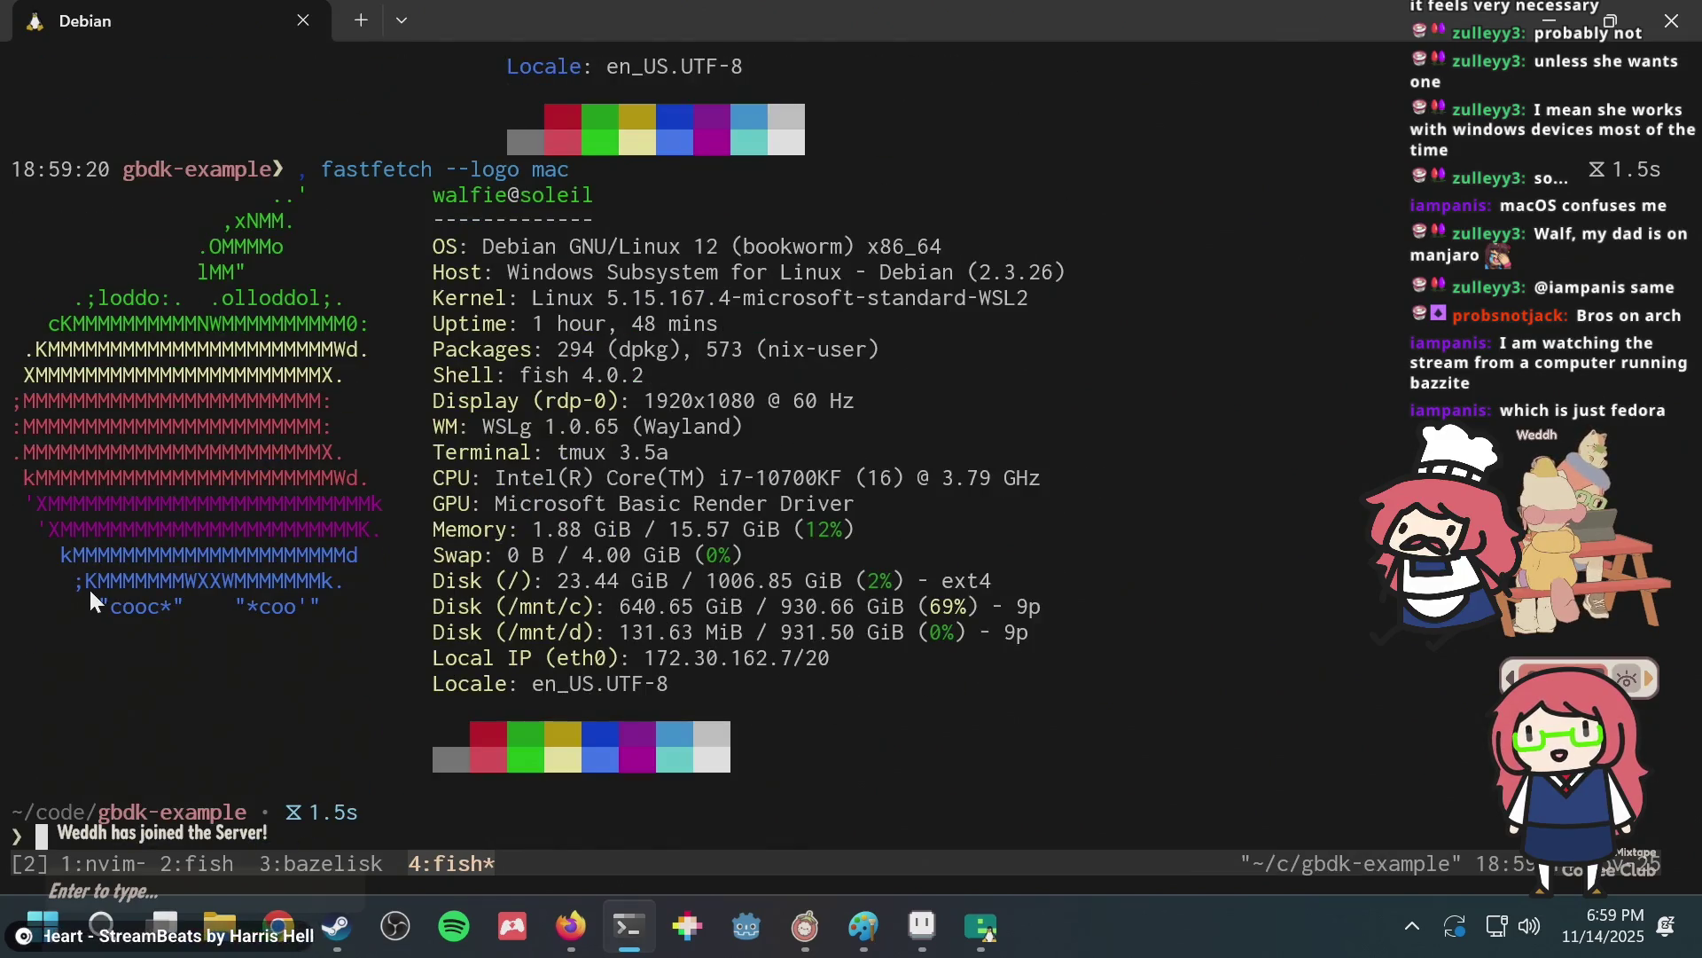
{"action": "mouse_move", "coordinate": [178, 607]}
{"action": "left_mouse_down"}
{"action": "mouse_move", "coordinate": [142, 613]}
{"action": "mouse_move", "coordinate": [167, 610]}
{"action": "left_mouse_up"}
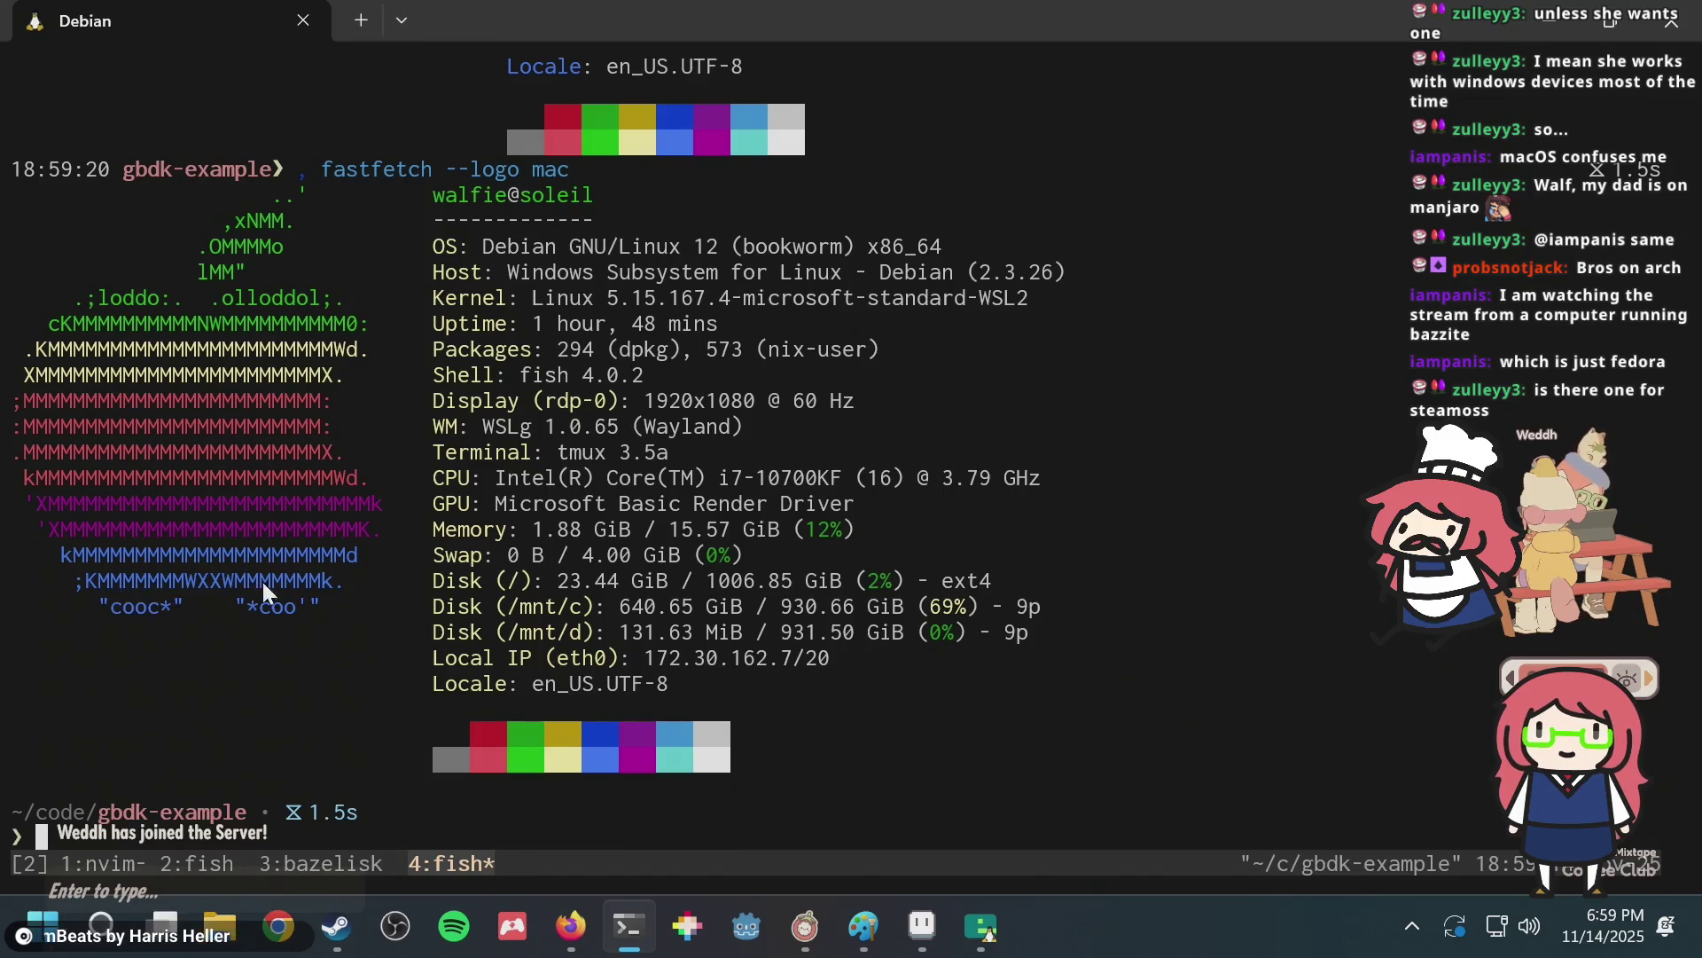
Rerun fastfetch with the steam logo.
{"action": "key", "text": "Up"}
{"action": "key", "text": "BackSpace"}
{"action": "key", "text": "BackSpace"}
{"action": "key", "text": "BackSpace"}
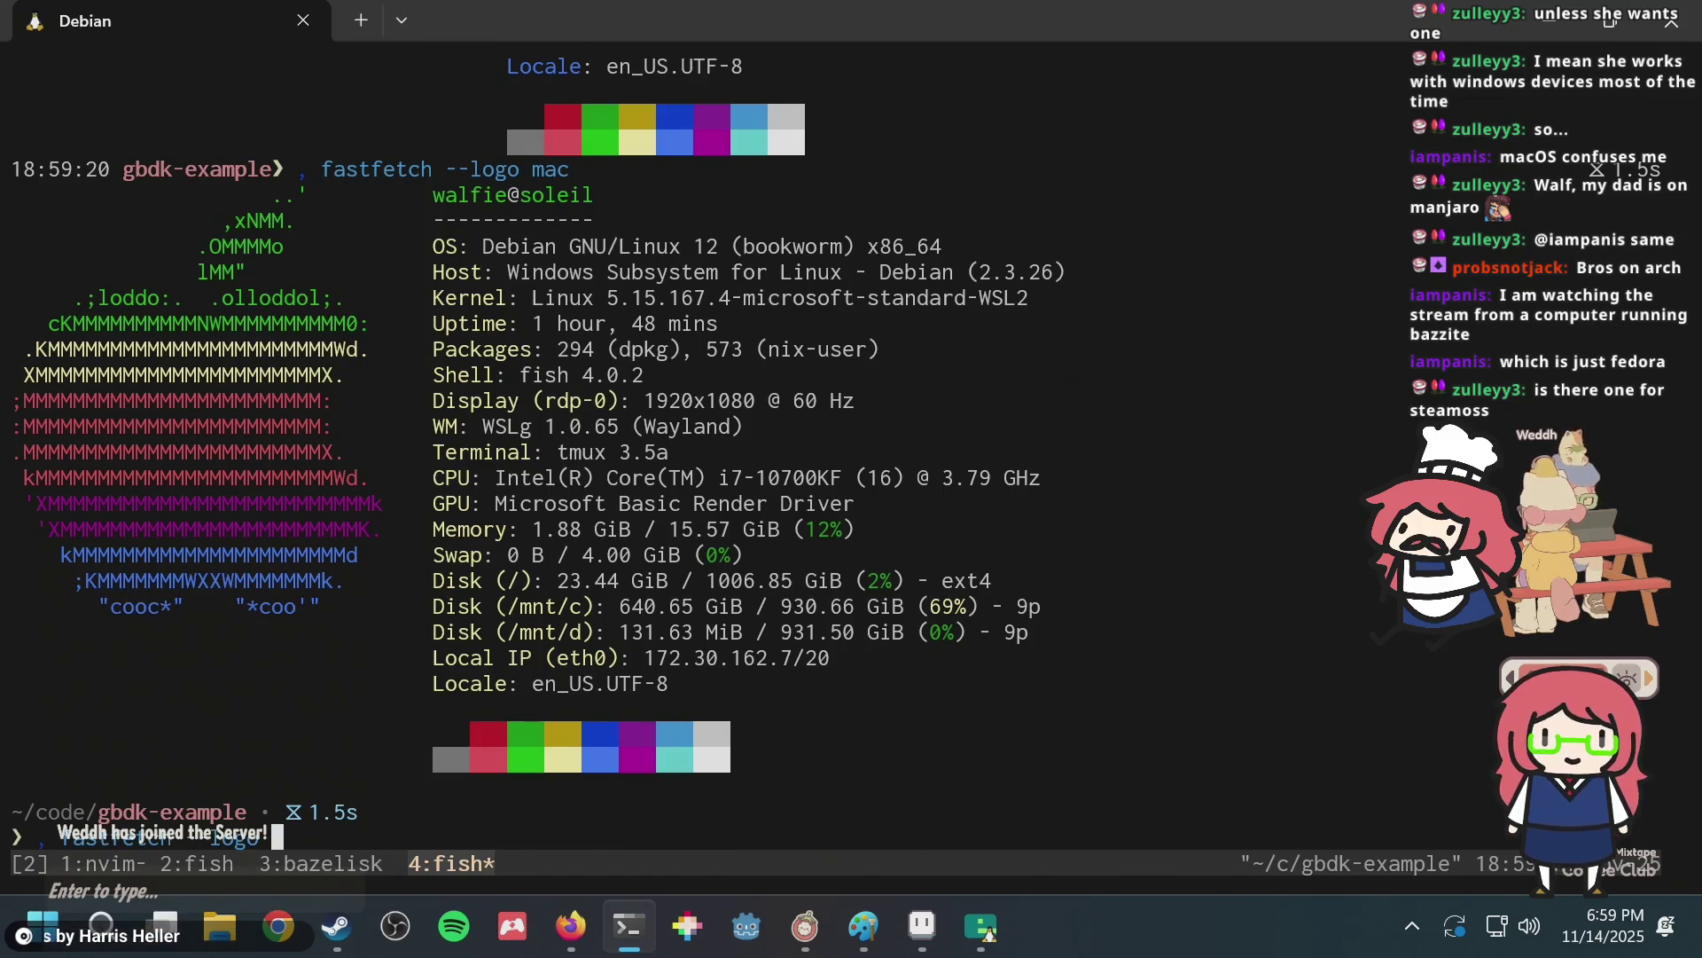
{"action": "type", "text": "steam"}
{"action": "key", "text": "Return"}
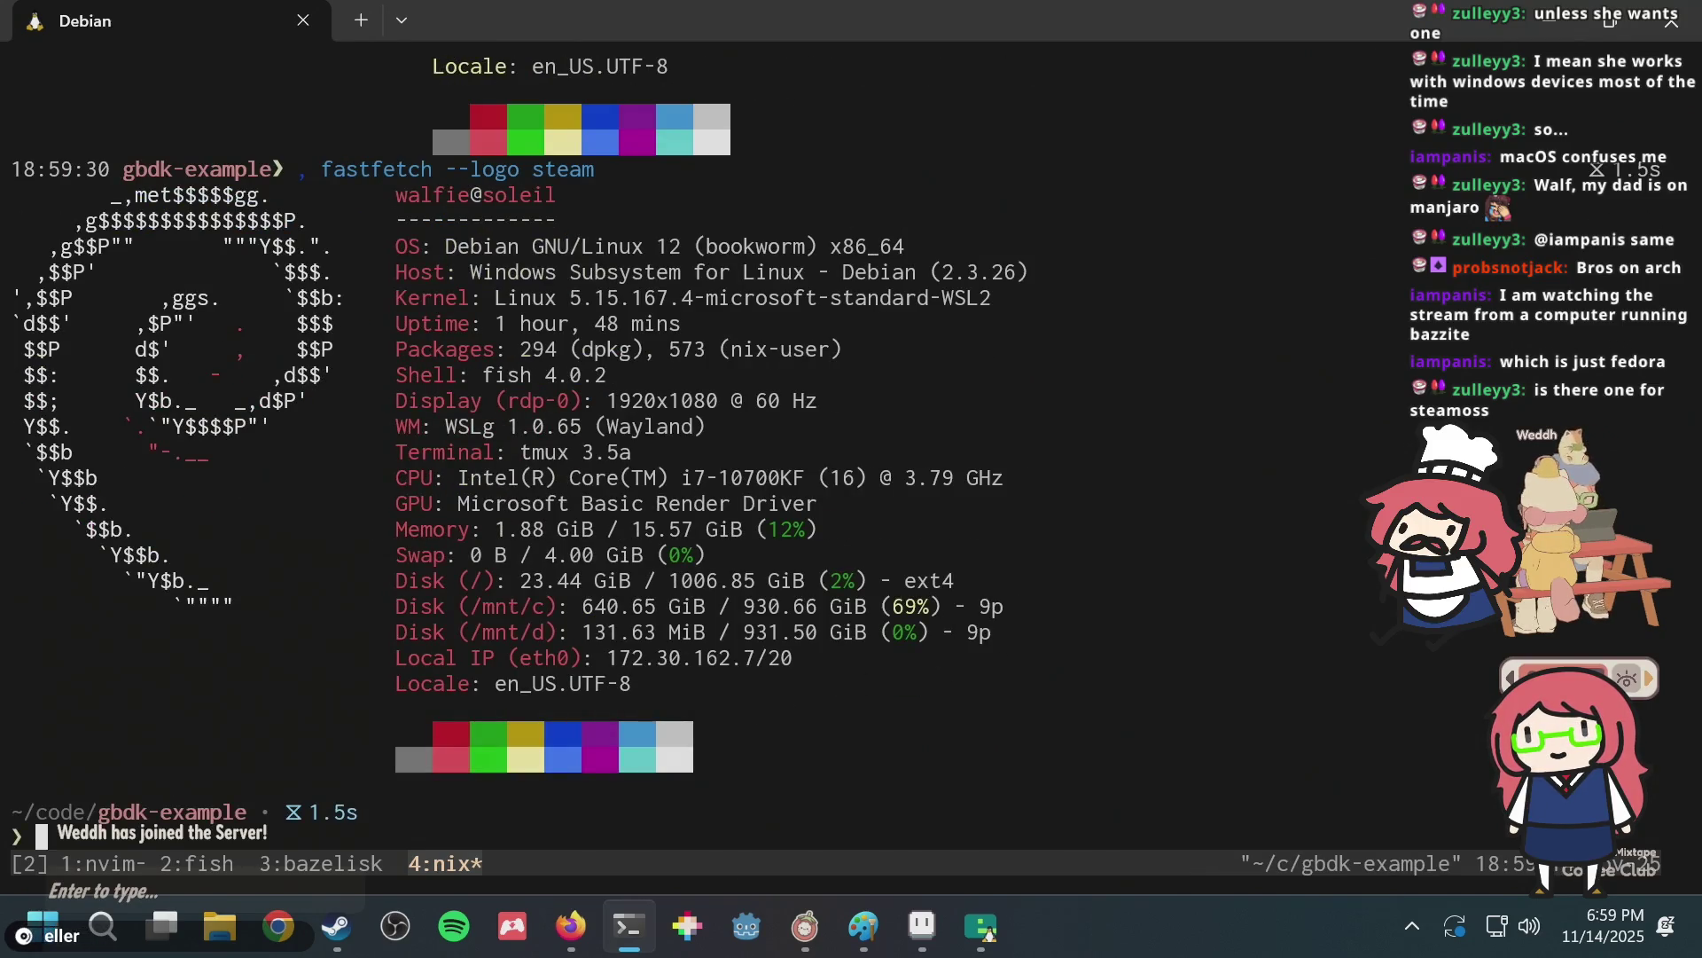
Run fastfetch with the steamos logo and page back through earlier output in tmux scrollback.
{"action": "key", "text": "Up"}
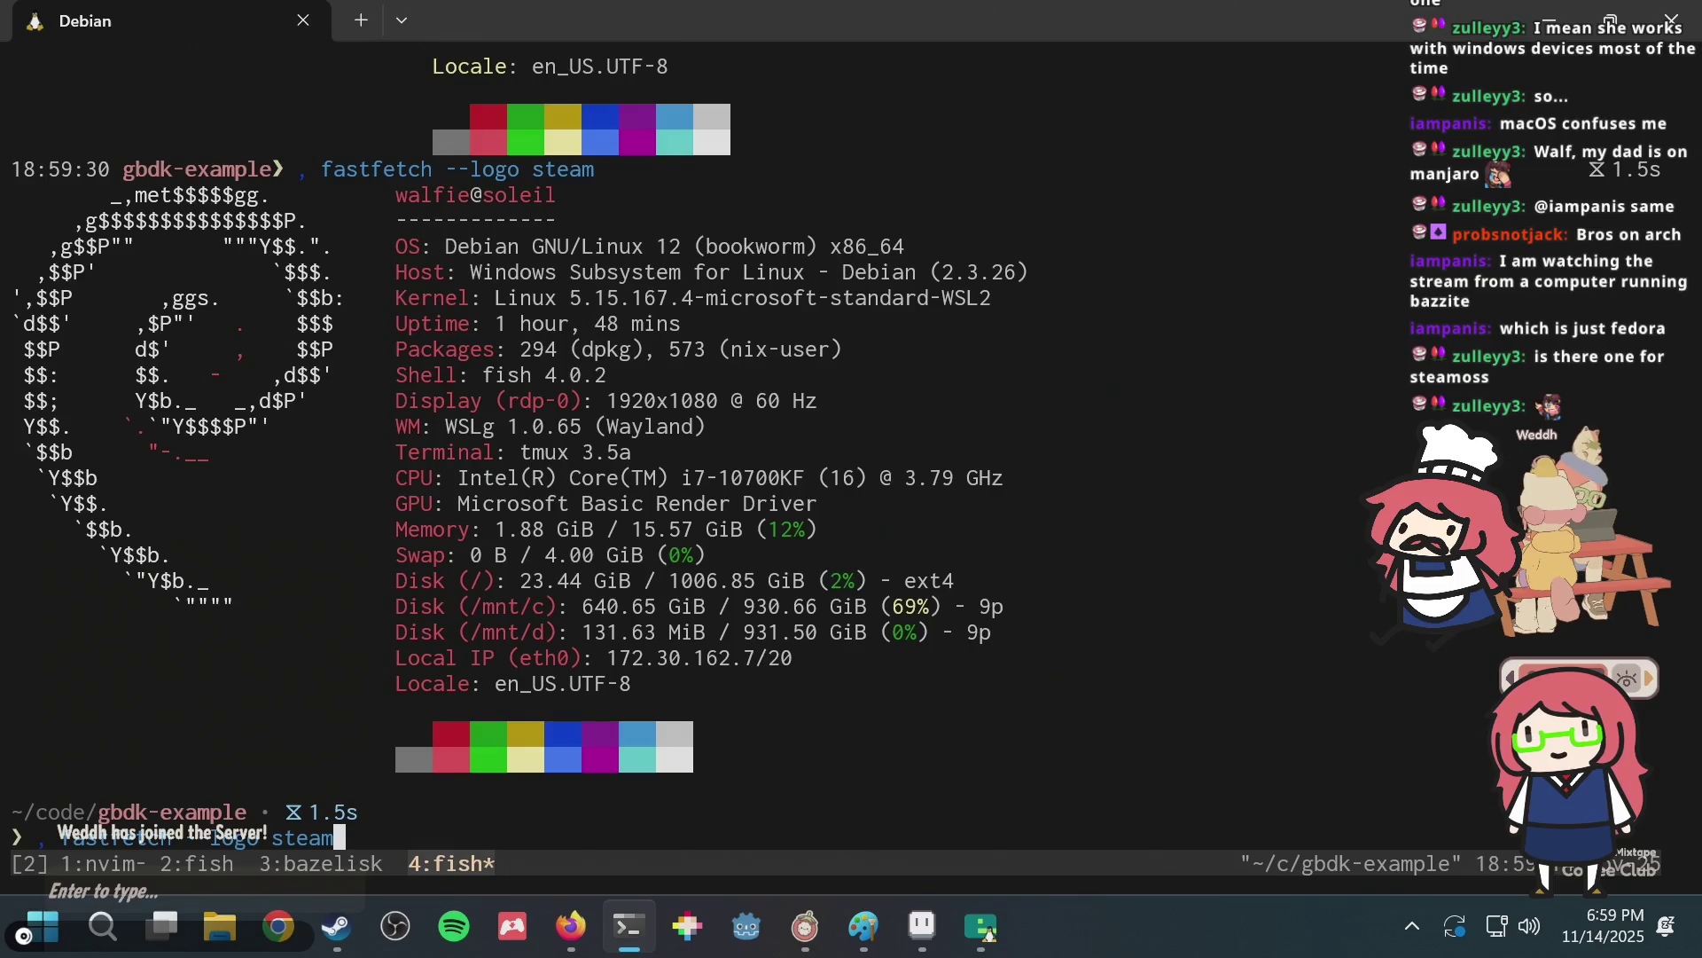
{"action": "type", "text": "os"}
{"action": "key", "text": "Return"}
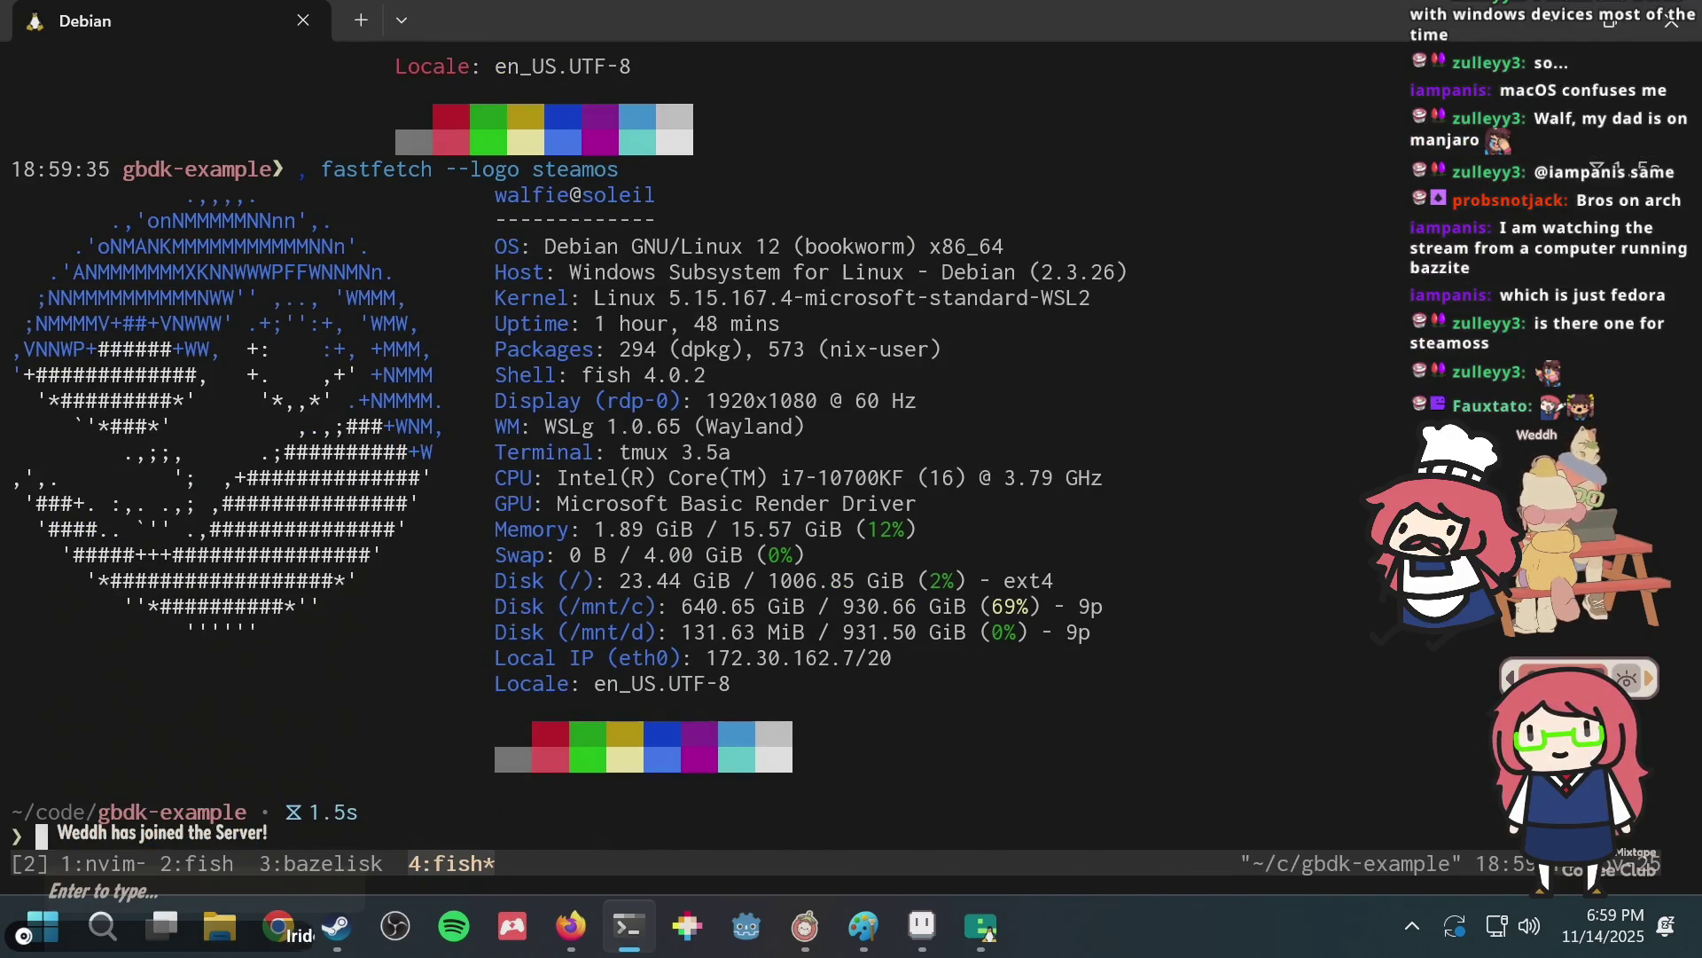
{"action": "key", "text": "ctrl+b"}
{"action": "key", "text": "bracketleft"}
{"action": "key", "text": "ctrl+u"}
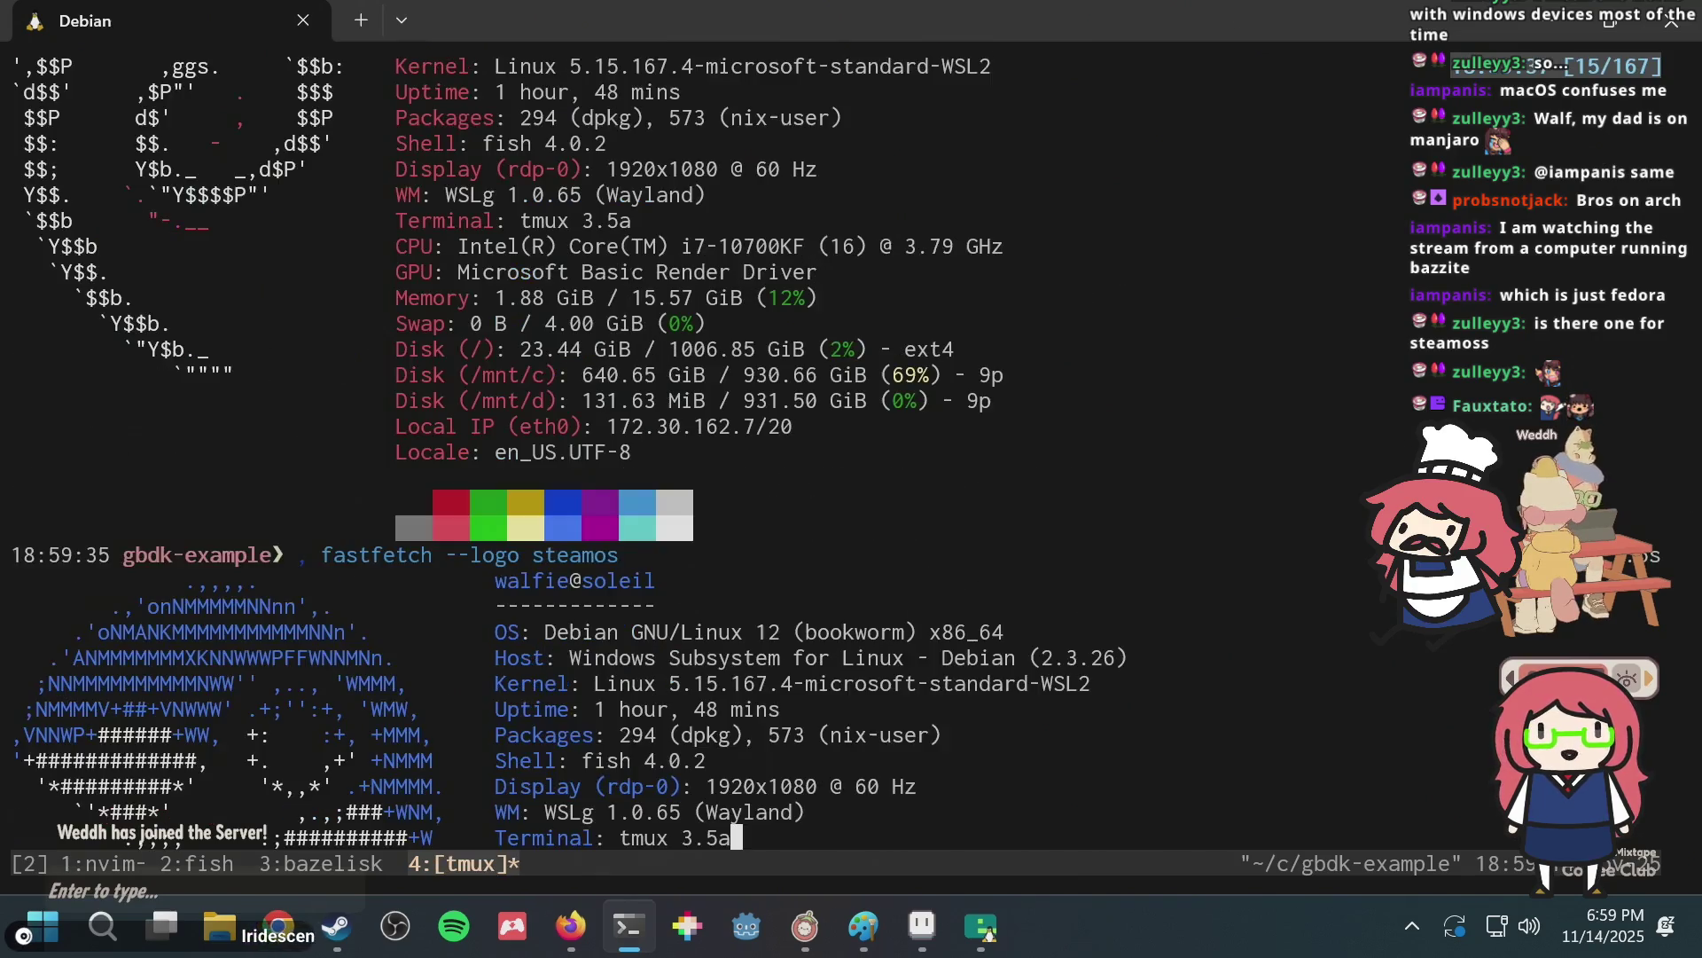
{"action": "key", "text": "ctrl+u"}
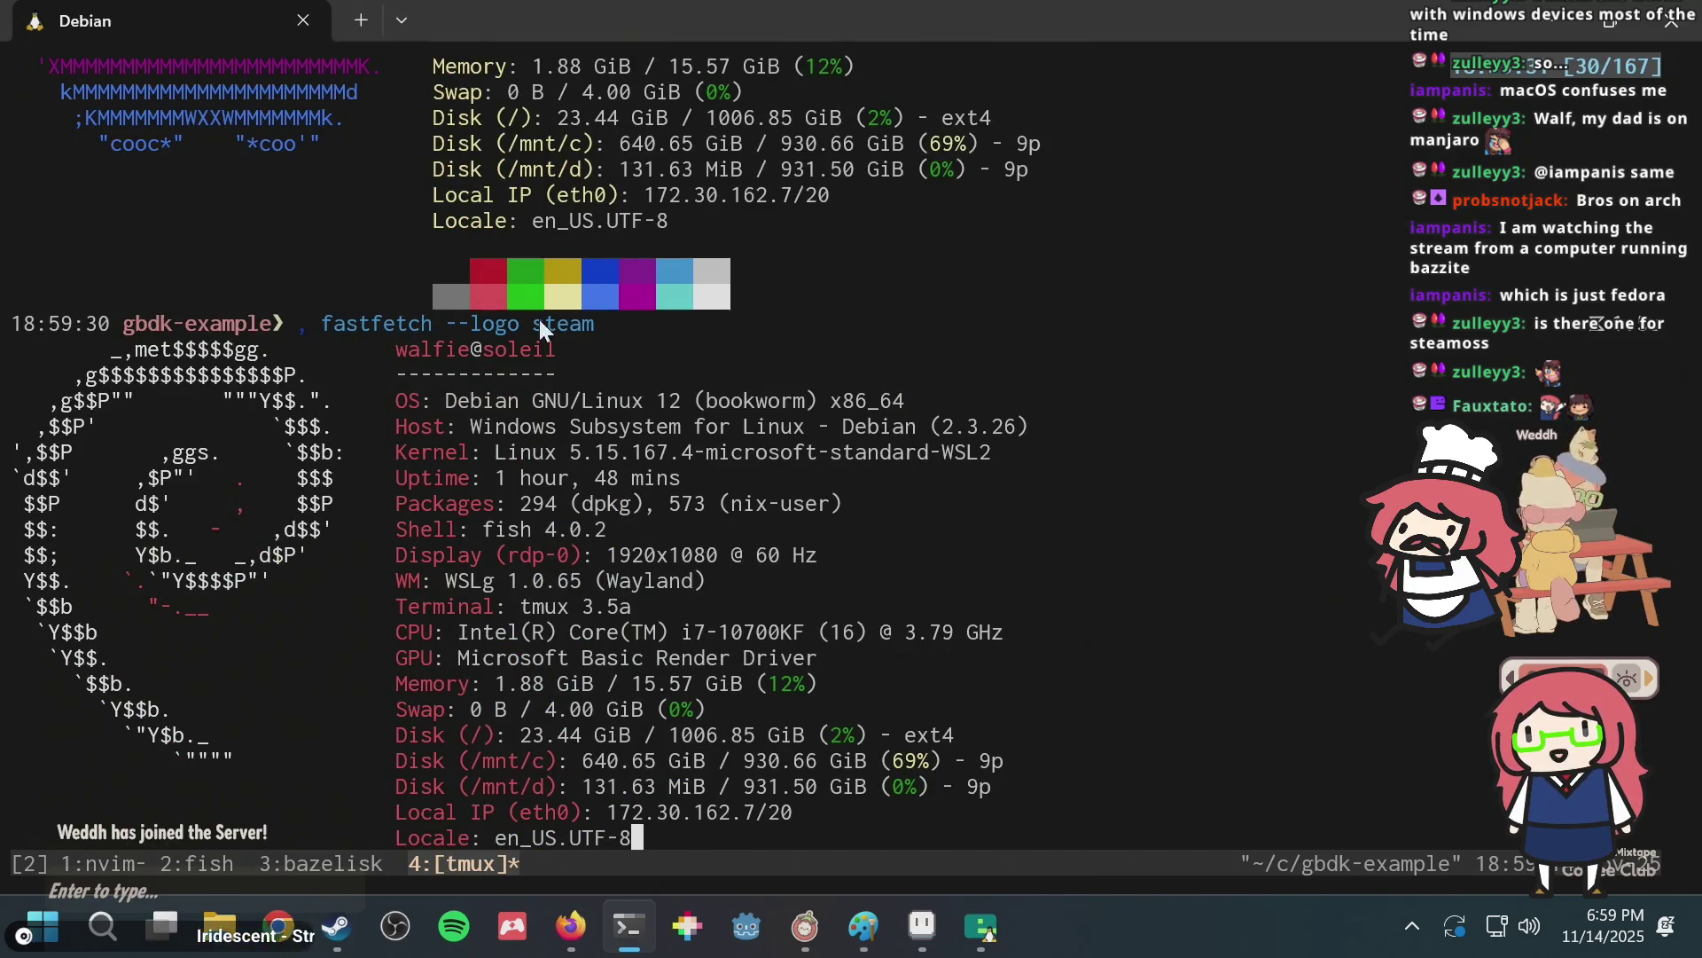
{"action": "key", "text": "q"}
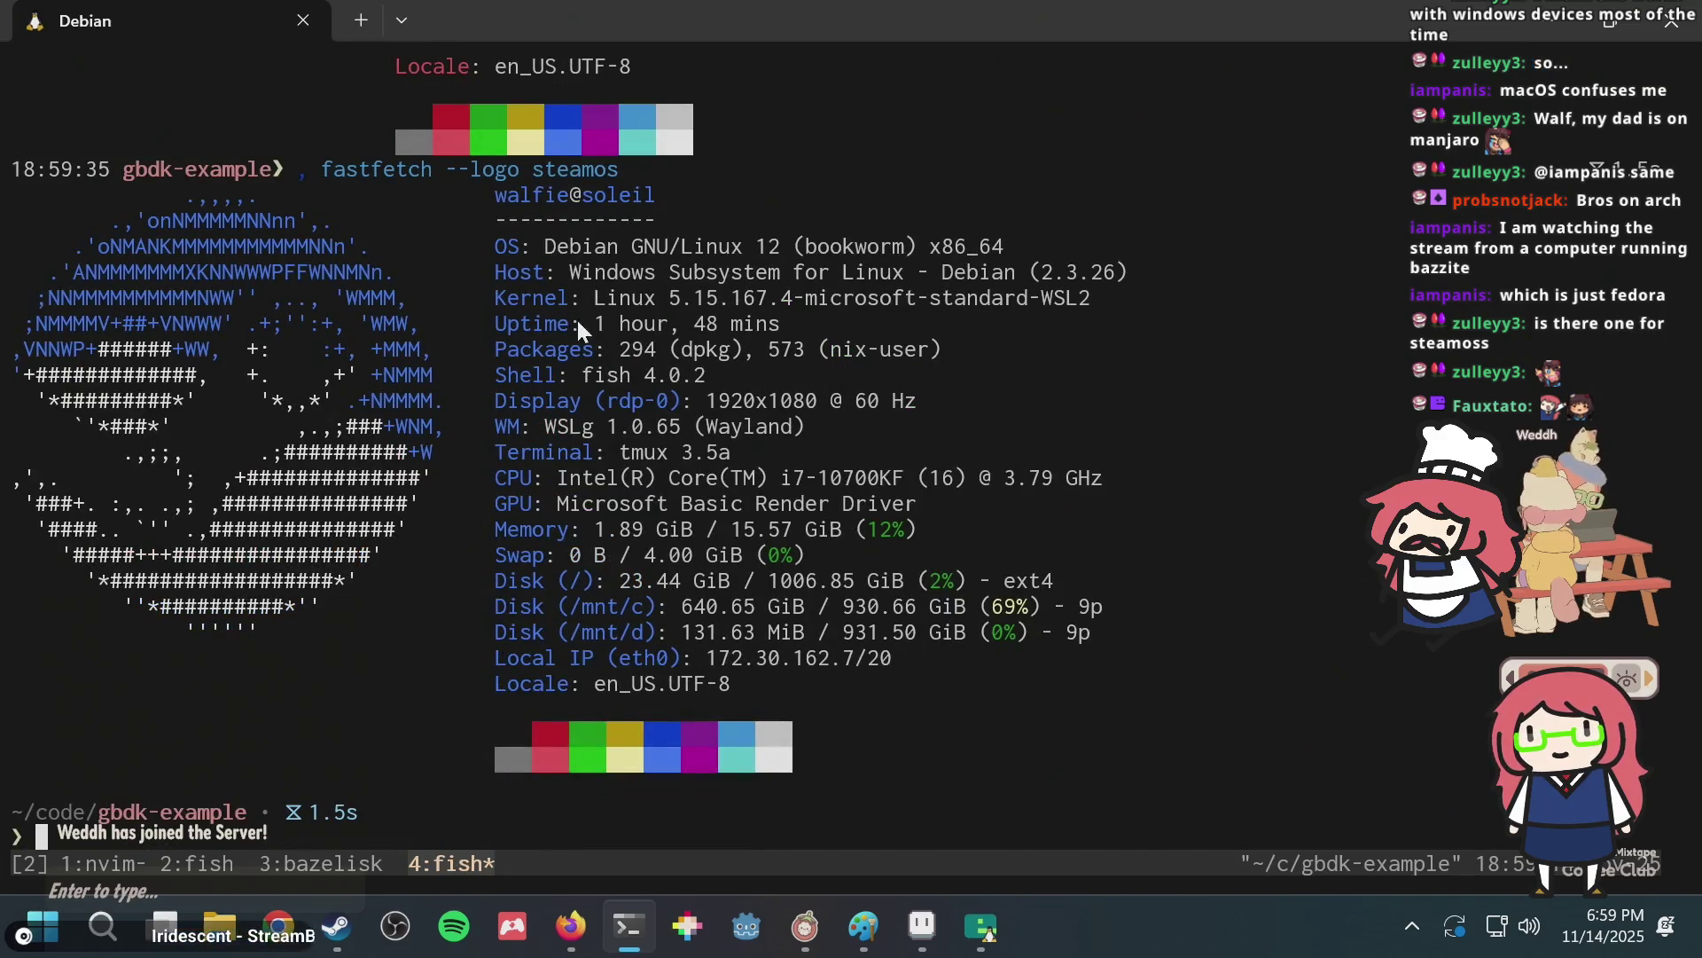
Start a new 'fastfetch --logo' command and browse back through the earlier Mac logo output.
{"action": "left_click_drag", "start_coordinate": [543, 168], "coordinate": [627, 171]}
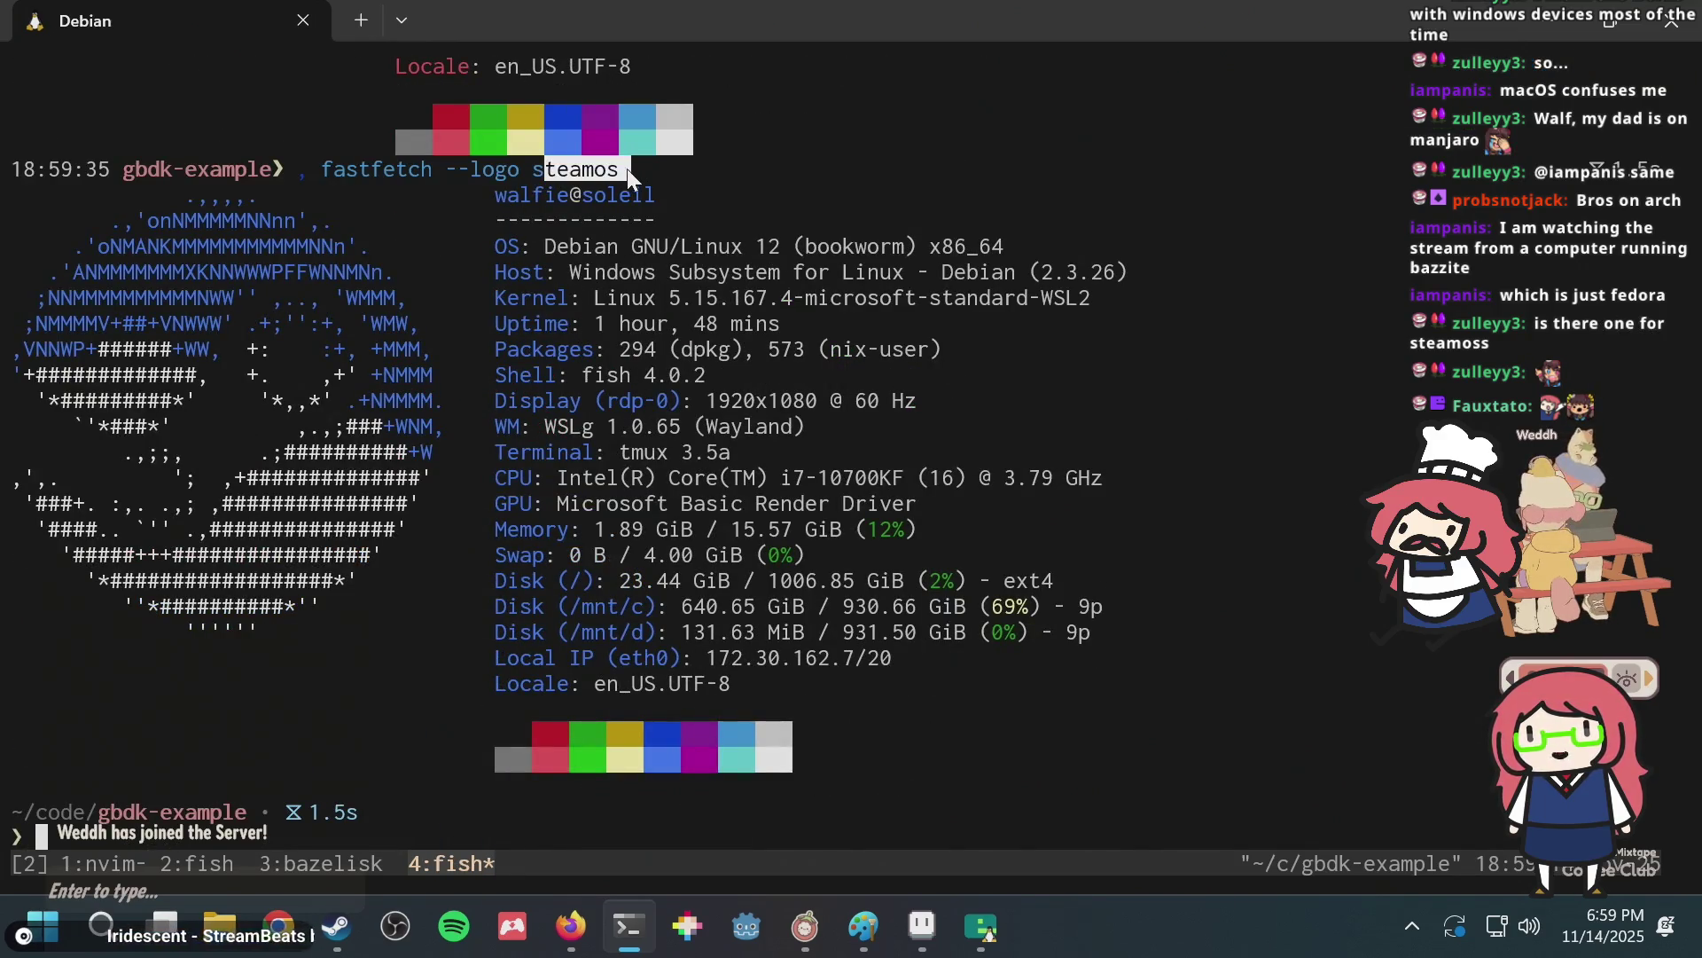
{"action": "type", "text": ", fastfetch --logo"}
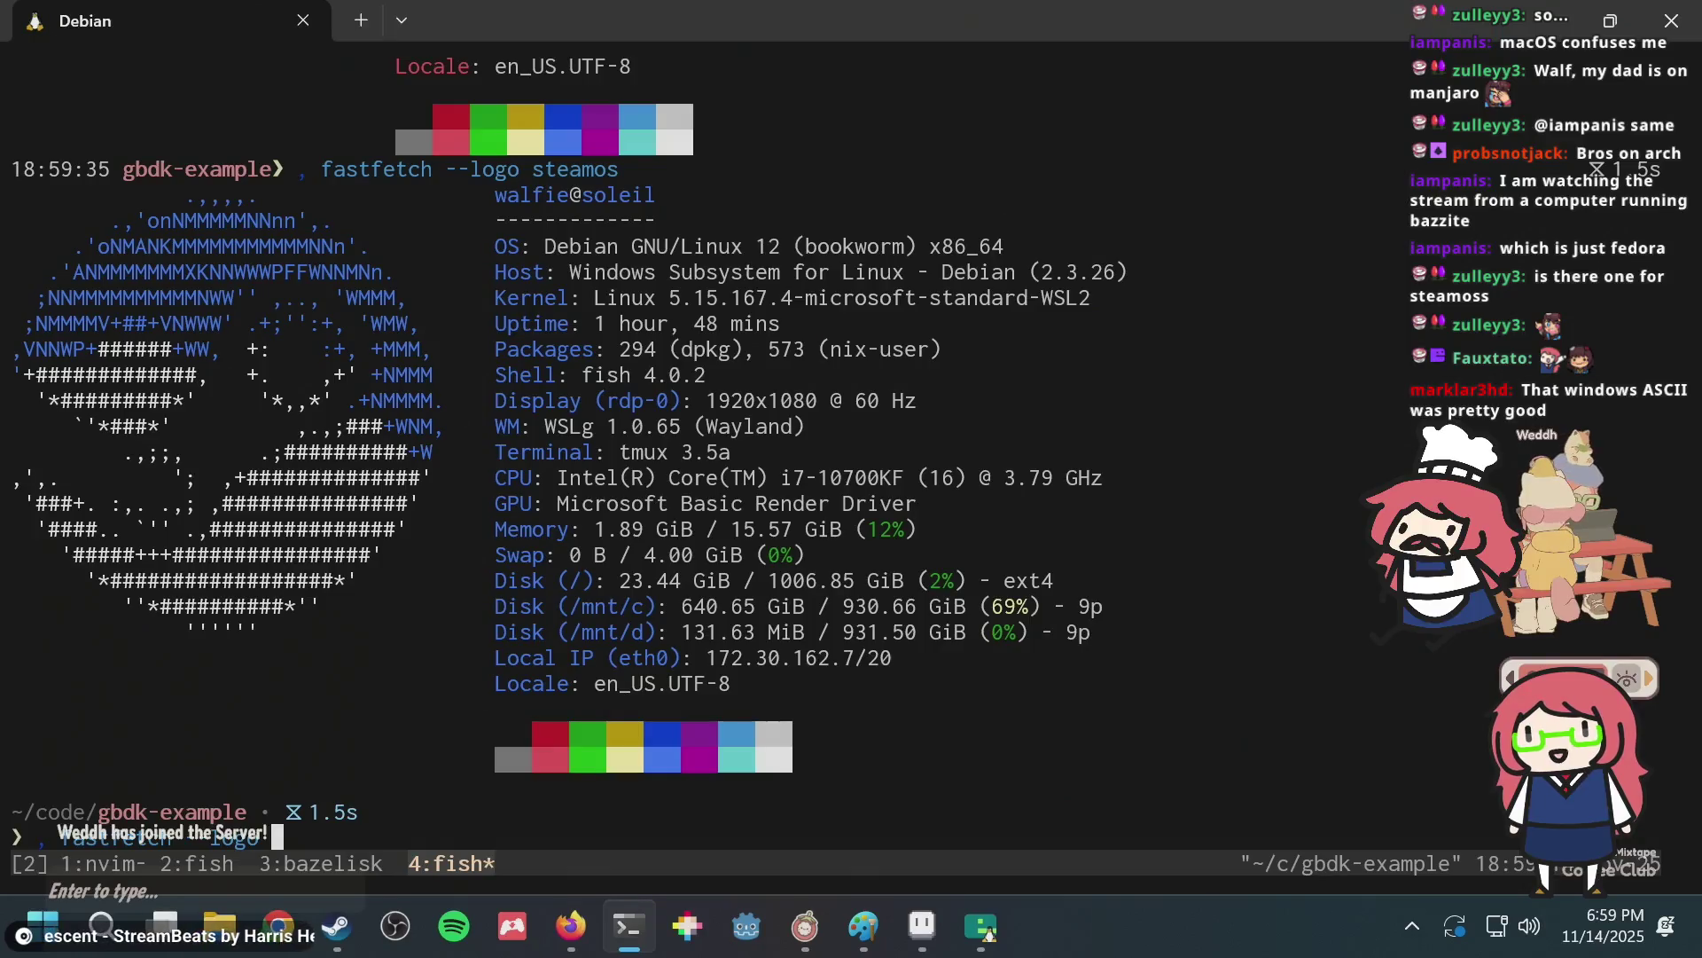
{"action": "key", "text": "ctrl+b"}
{"action": "key", "text": "bracketleft"}
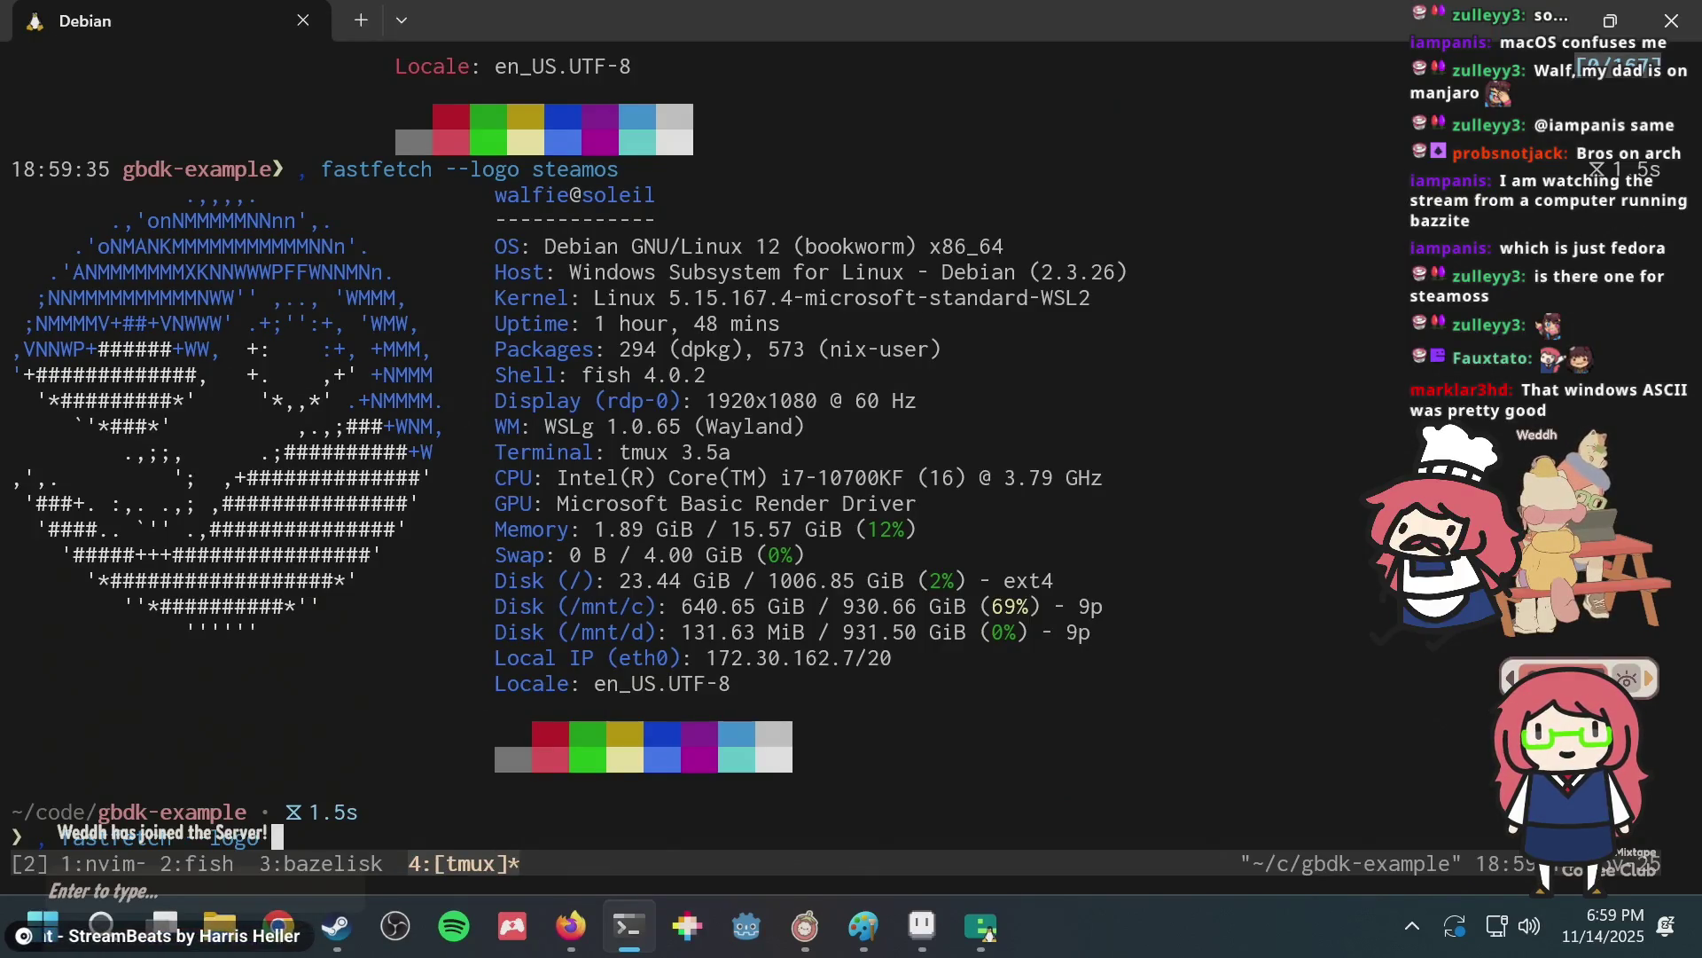
{"action": "scroll", "coordinate": [674, 443], "scroll_direction": "up", "scroll_amount": 2}
{"action": "scroll", "coordinate": [674, 443], "scroll_direction": "up", "scroll_amount": 2}
{"action": "scroll", "coordinate": [674, 443], "scroll_direction": "up", "scroll_amount": 1}
{"action": "left_click", "coordinate": [749, 761]}
{"action": "left_click", "coordinate": [724, 452]}
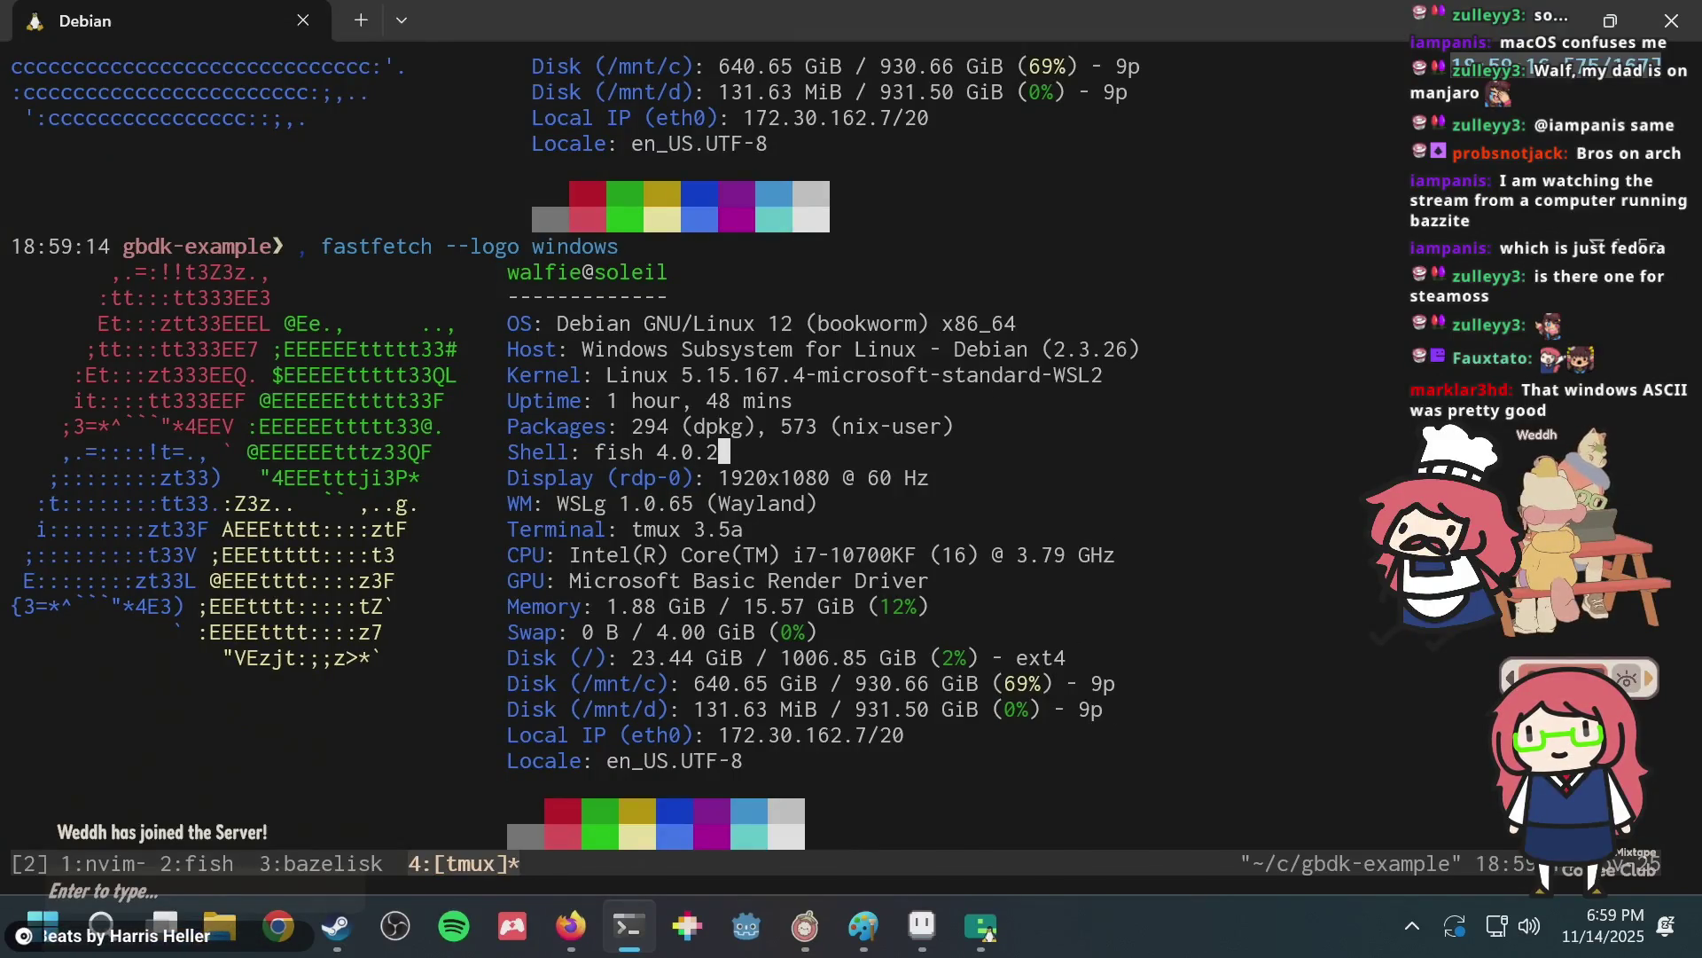
{"action": "scroll", "coordinate": [673, 443], "scroll_direction": "down", "scroll_amount": 5}
{"action": "left_click", "coordinate": [674, 760]}
{"action": "type", "text": "fastfetch --logo mac"}
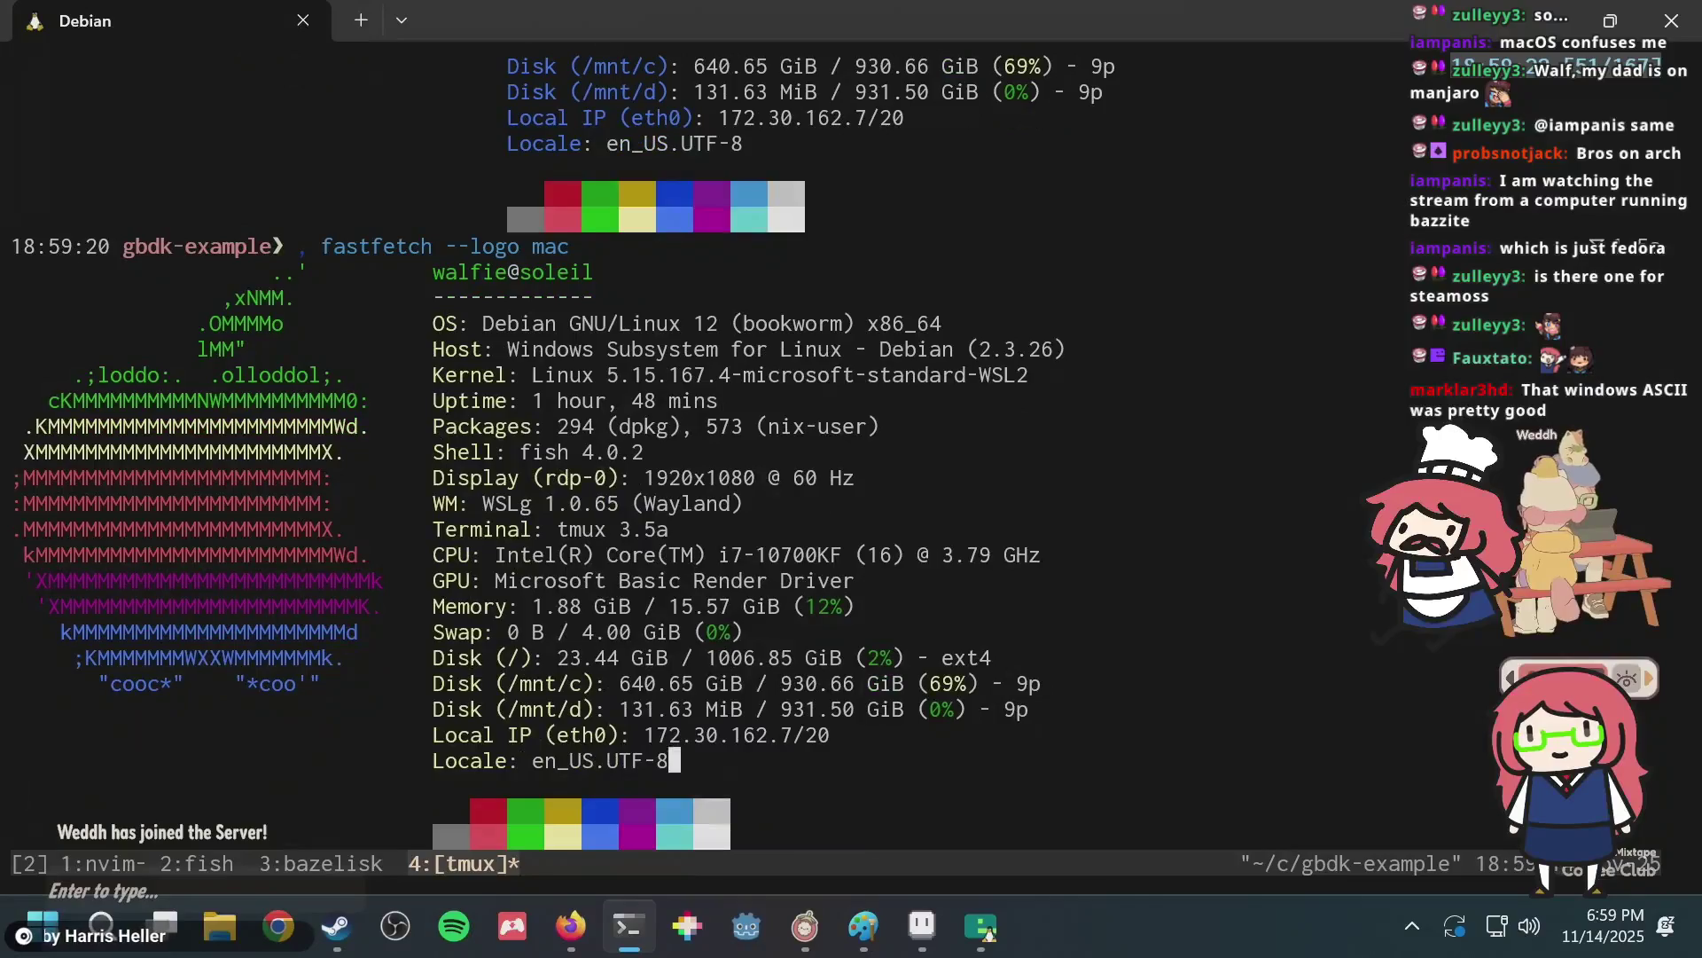
{"action": "key", "text": "Up"}
{"action": "key", "text": "Up"}
{"action": "key", "text": "Up"}
{"action": "key", "text": "Down"}
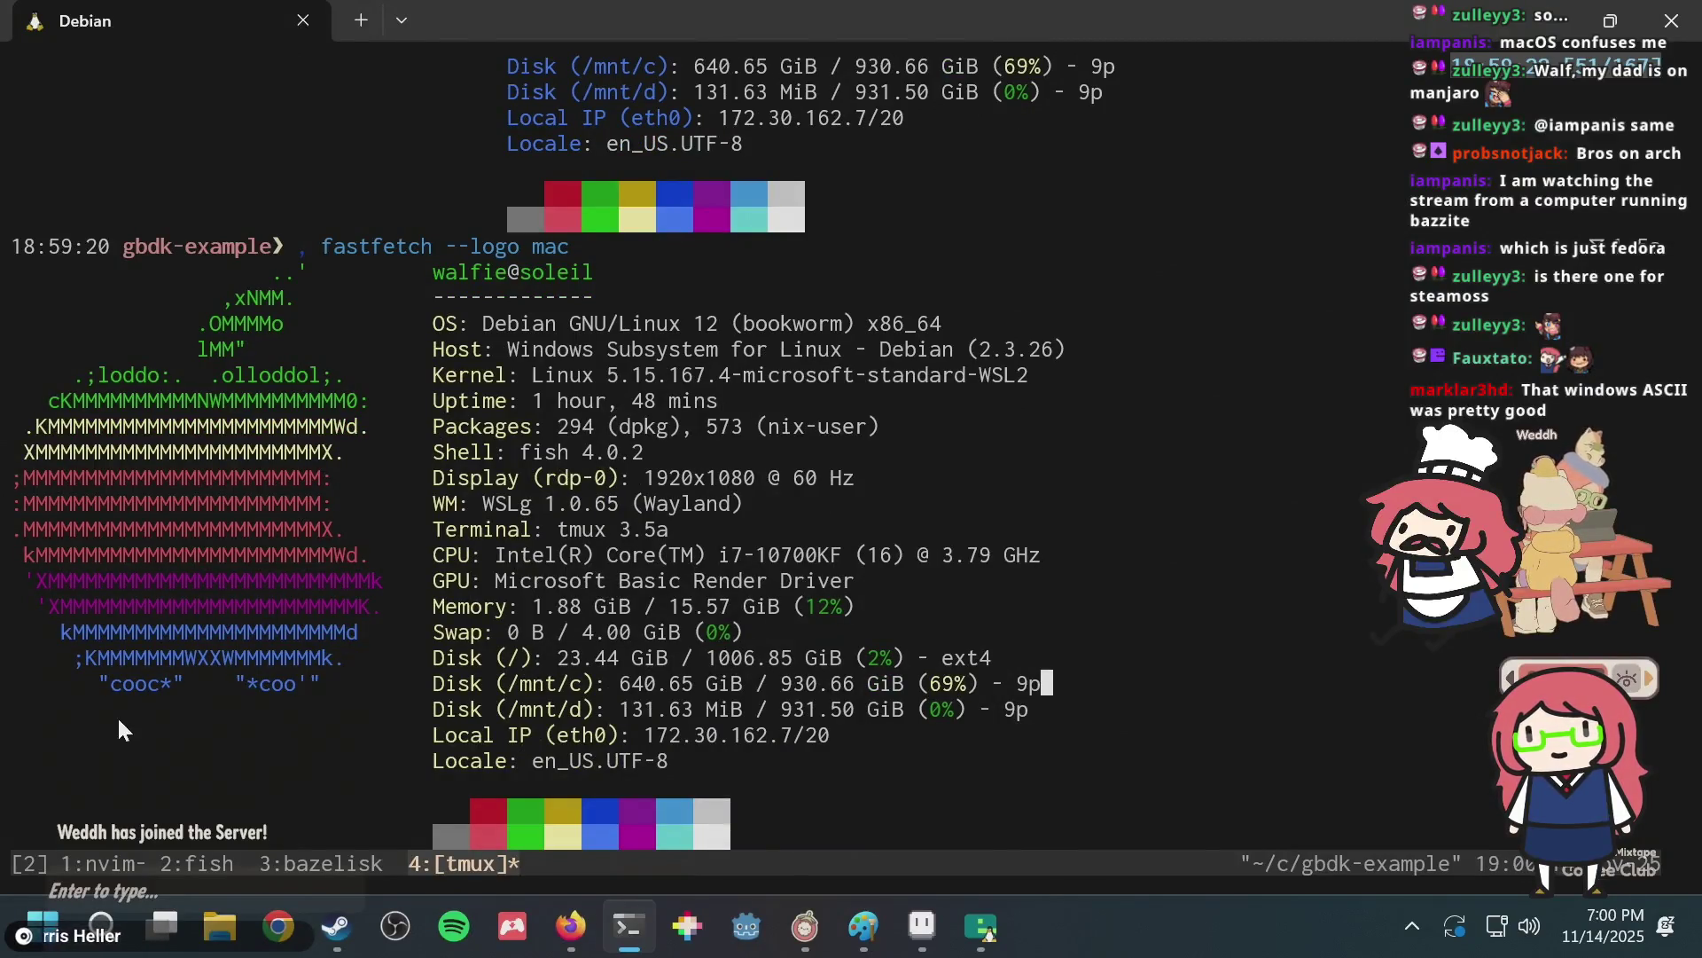
{"action": "double_click", "coordinate": [274, 683]}
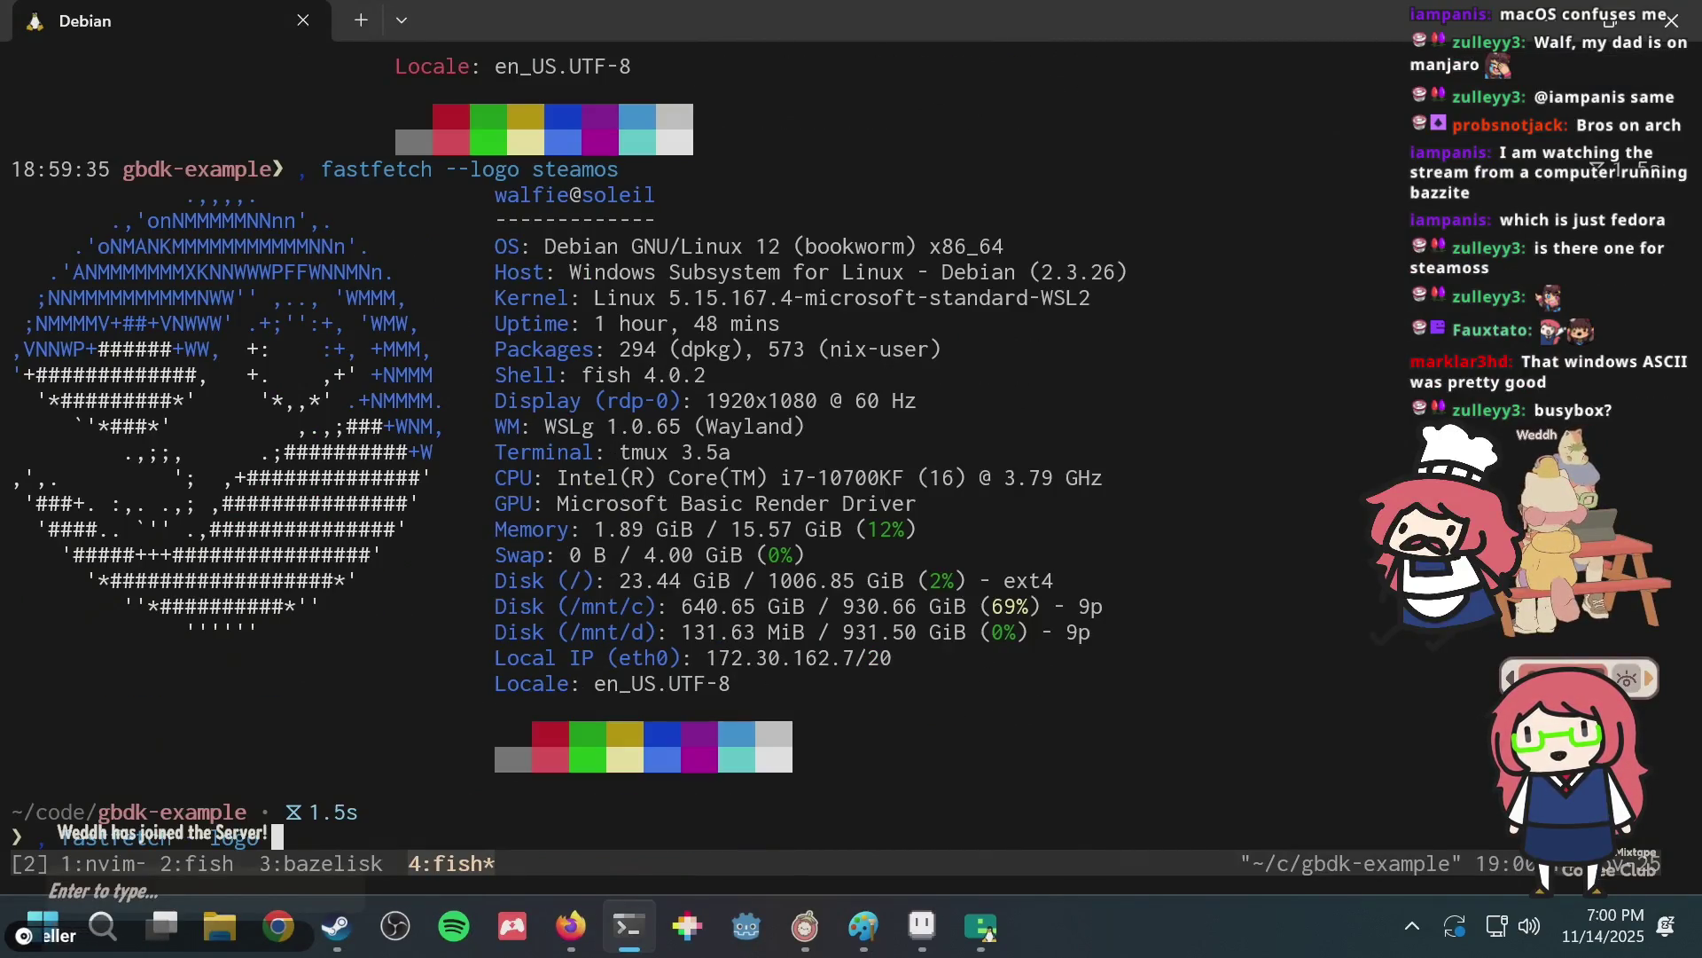
Run fastfetch with the busybox logo, then with the alpine logo.
{"action": "type", "text": "busybox"}
{"action": "key", "text": "Return"}
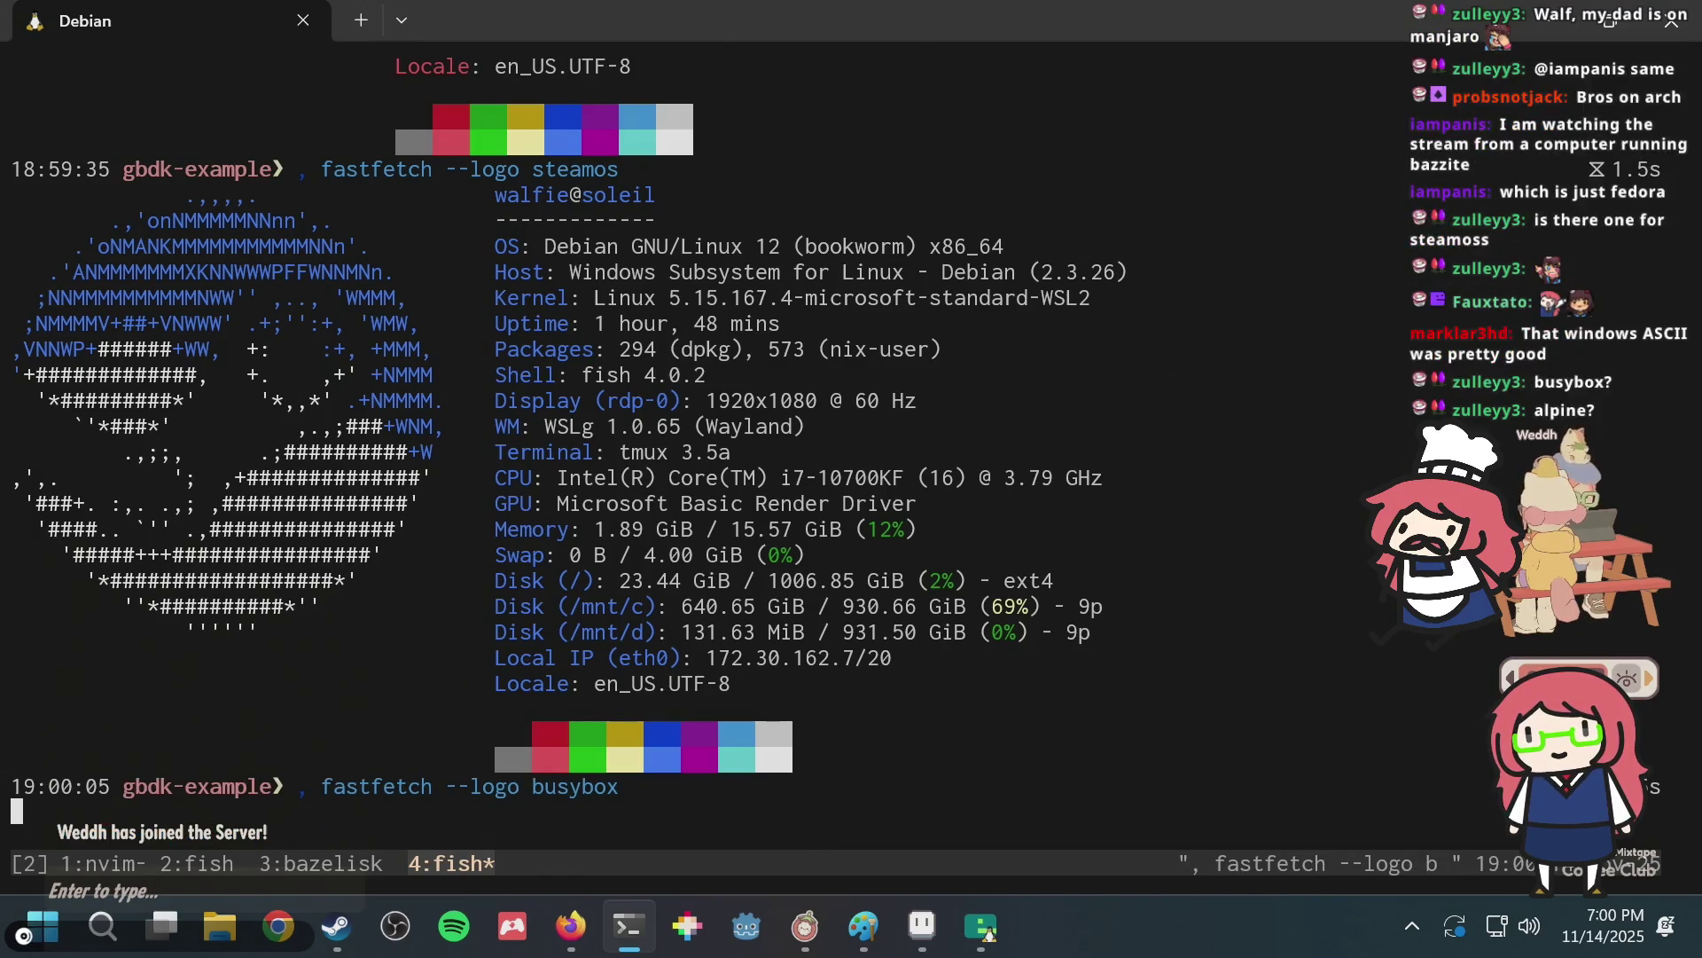
{"action": "key", "text": "Up"}
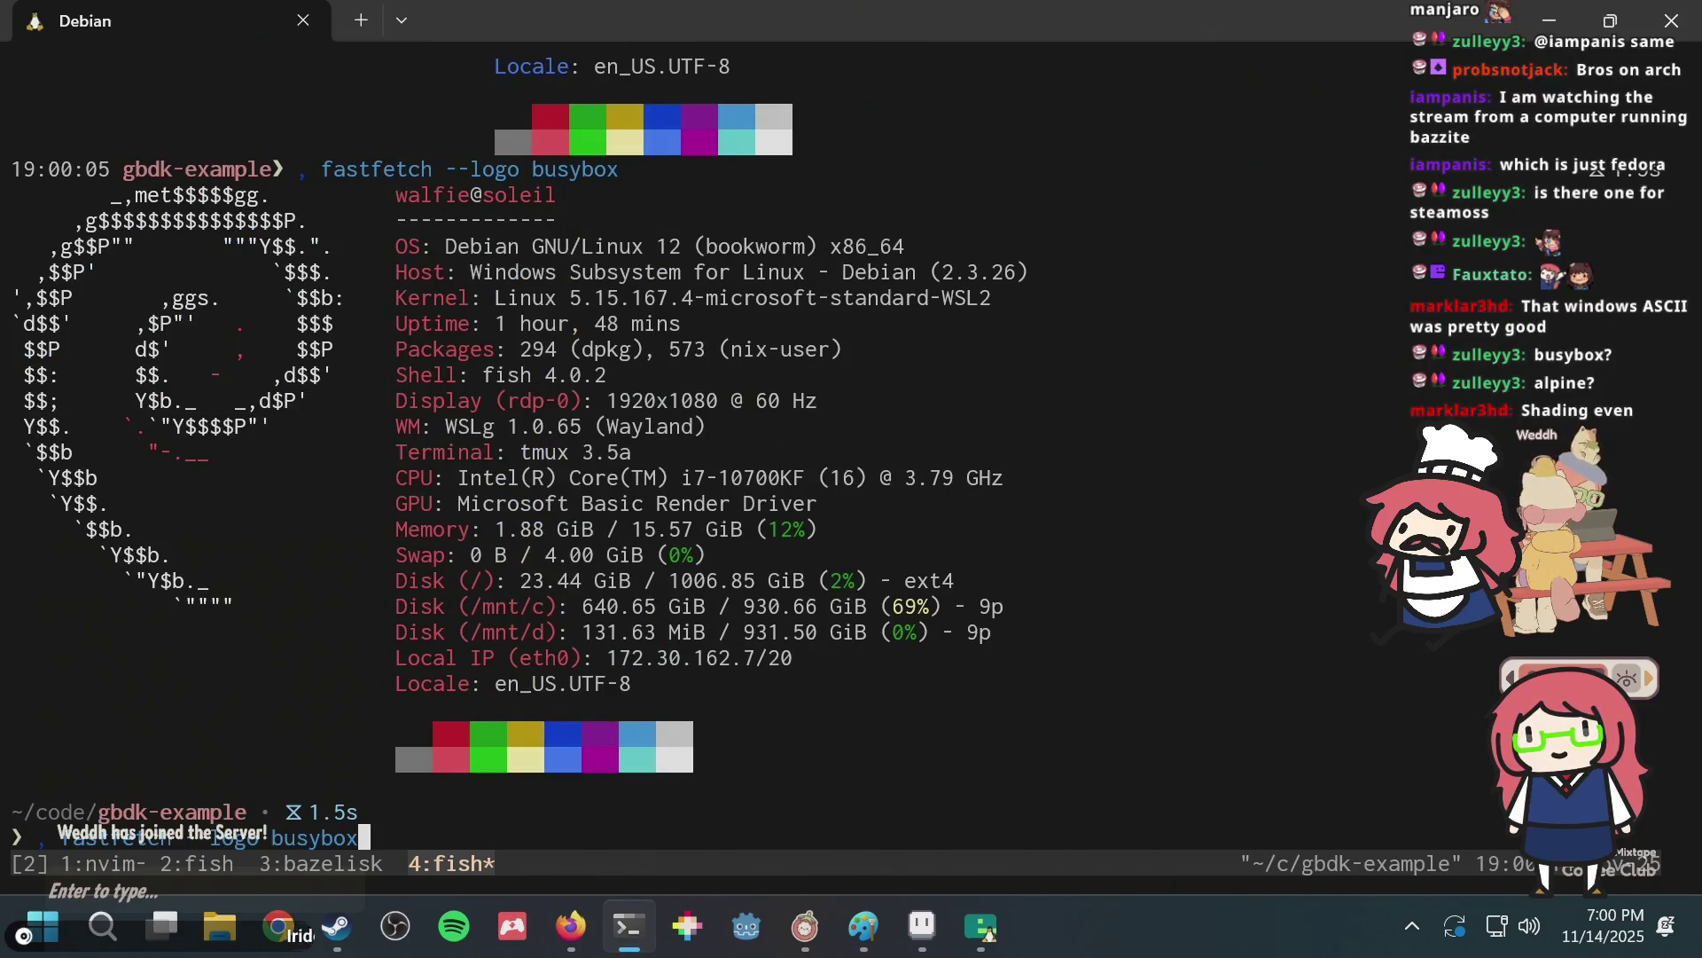
{"action": "key", "text": "ctrl+w"}
{"action": "type", "text": "alpine"}
{"action": "key", "text": "Return"}
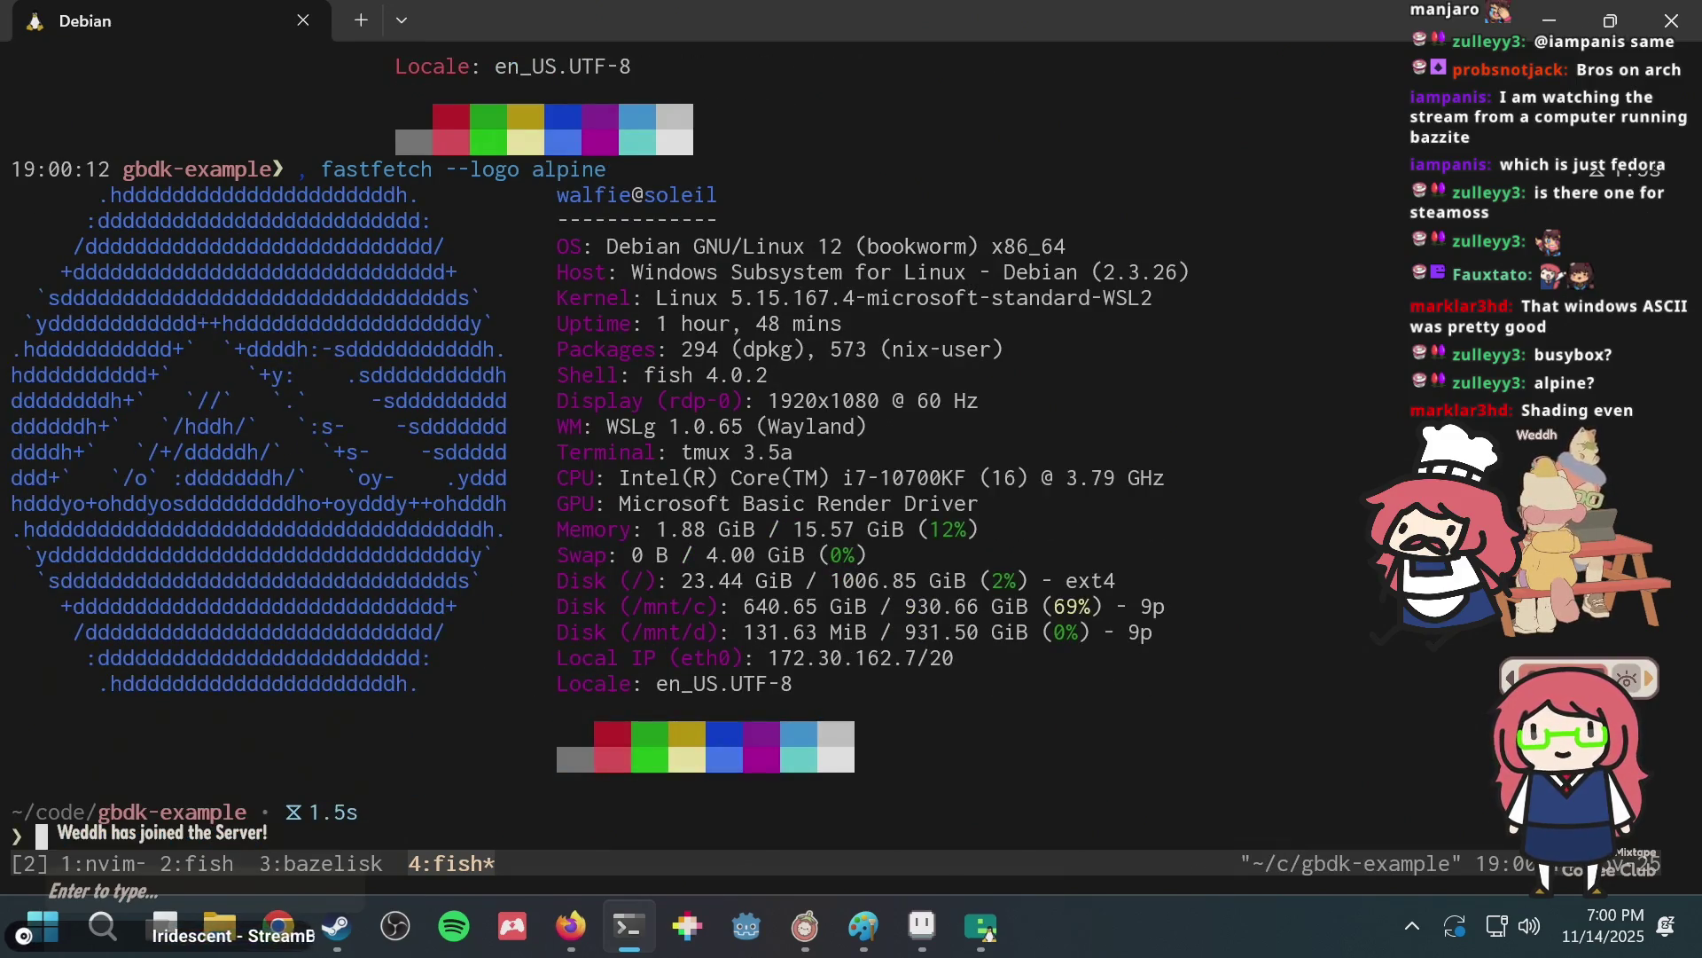
Look back over the earlier output, then run fastfetch with the nix logo.
{"action": "key", "text": "Up"}
{"action": "key", "text": "ctrl+w"}
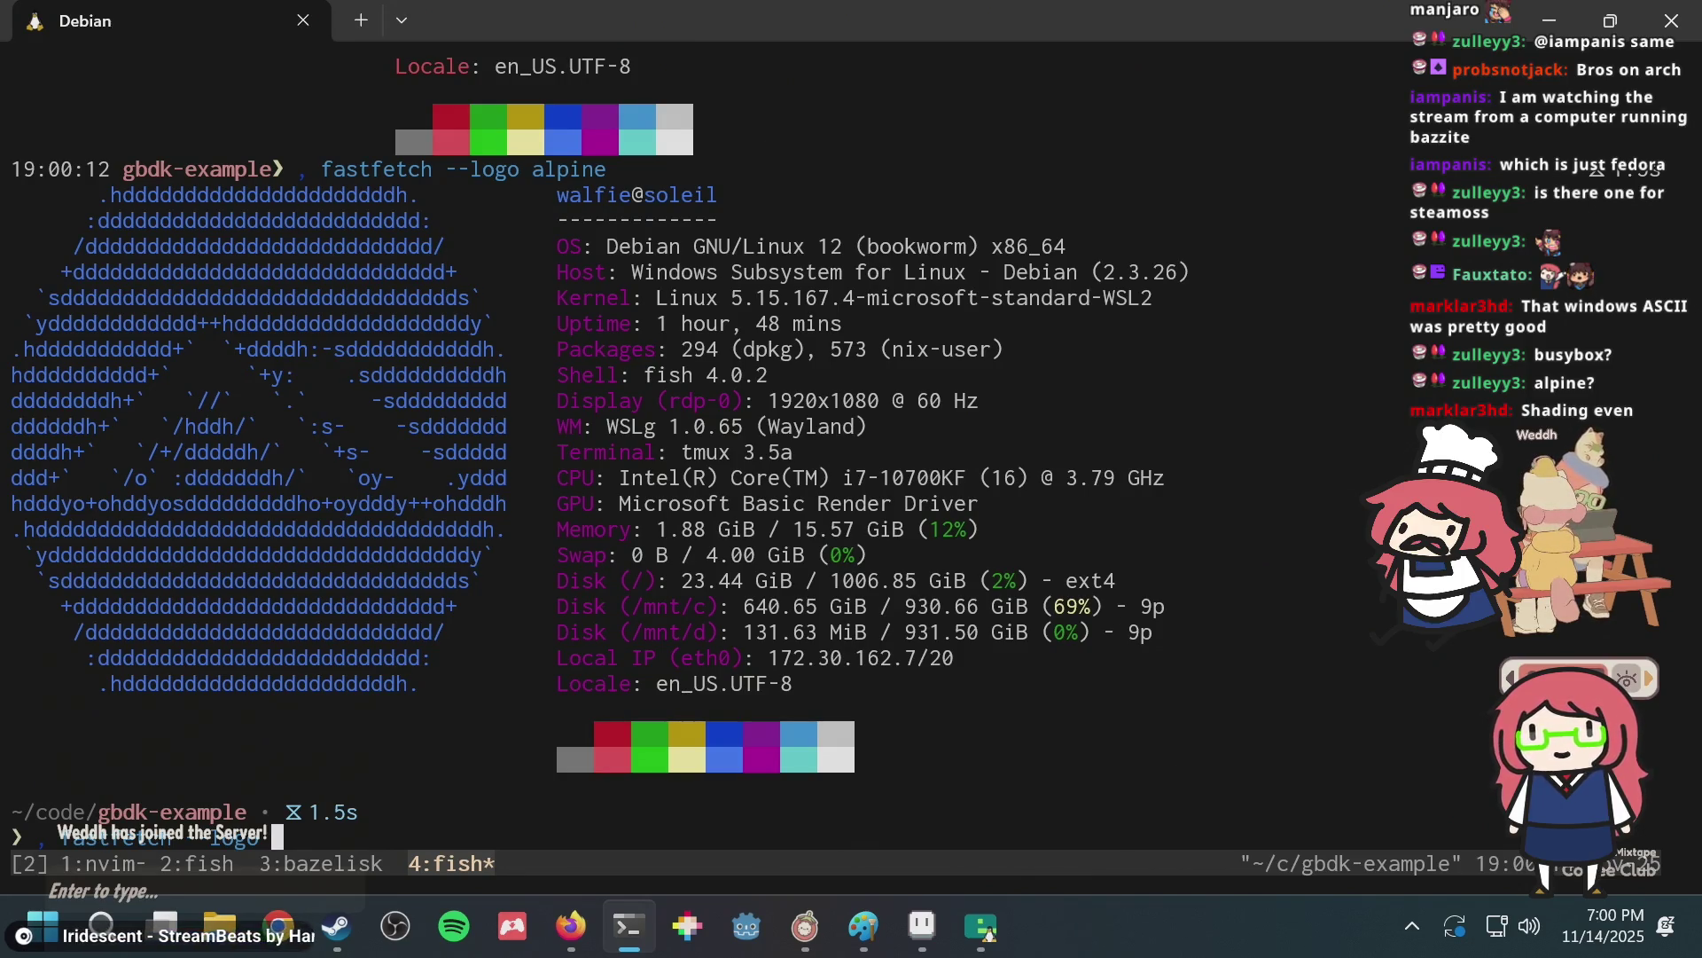
{"action": "scroll", "coordinate": [621, 444], "scroll_direction": "up", "scroll_amount": 6}
{"action": "scroll", "coordinate": [620, 443], "scroll_direction": "up", "scroll_amount": 6}
{"action": "scroll", "coordinate": [621, 443], "scroll_direction": "up", "scroll_amount": 6}
{"action": "scroll", "coordinate": [621, 443], "scroll_direction": "up", "scroll_amount": 7}
{"action": "scroll", "coordinate": [621, 443], "scroll_direction": "down", "scroll_amount": 4}
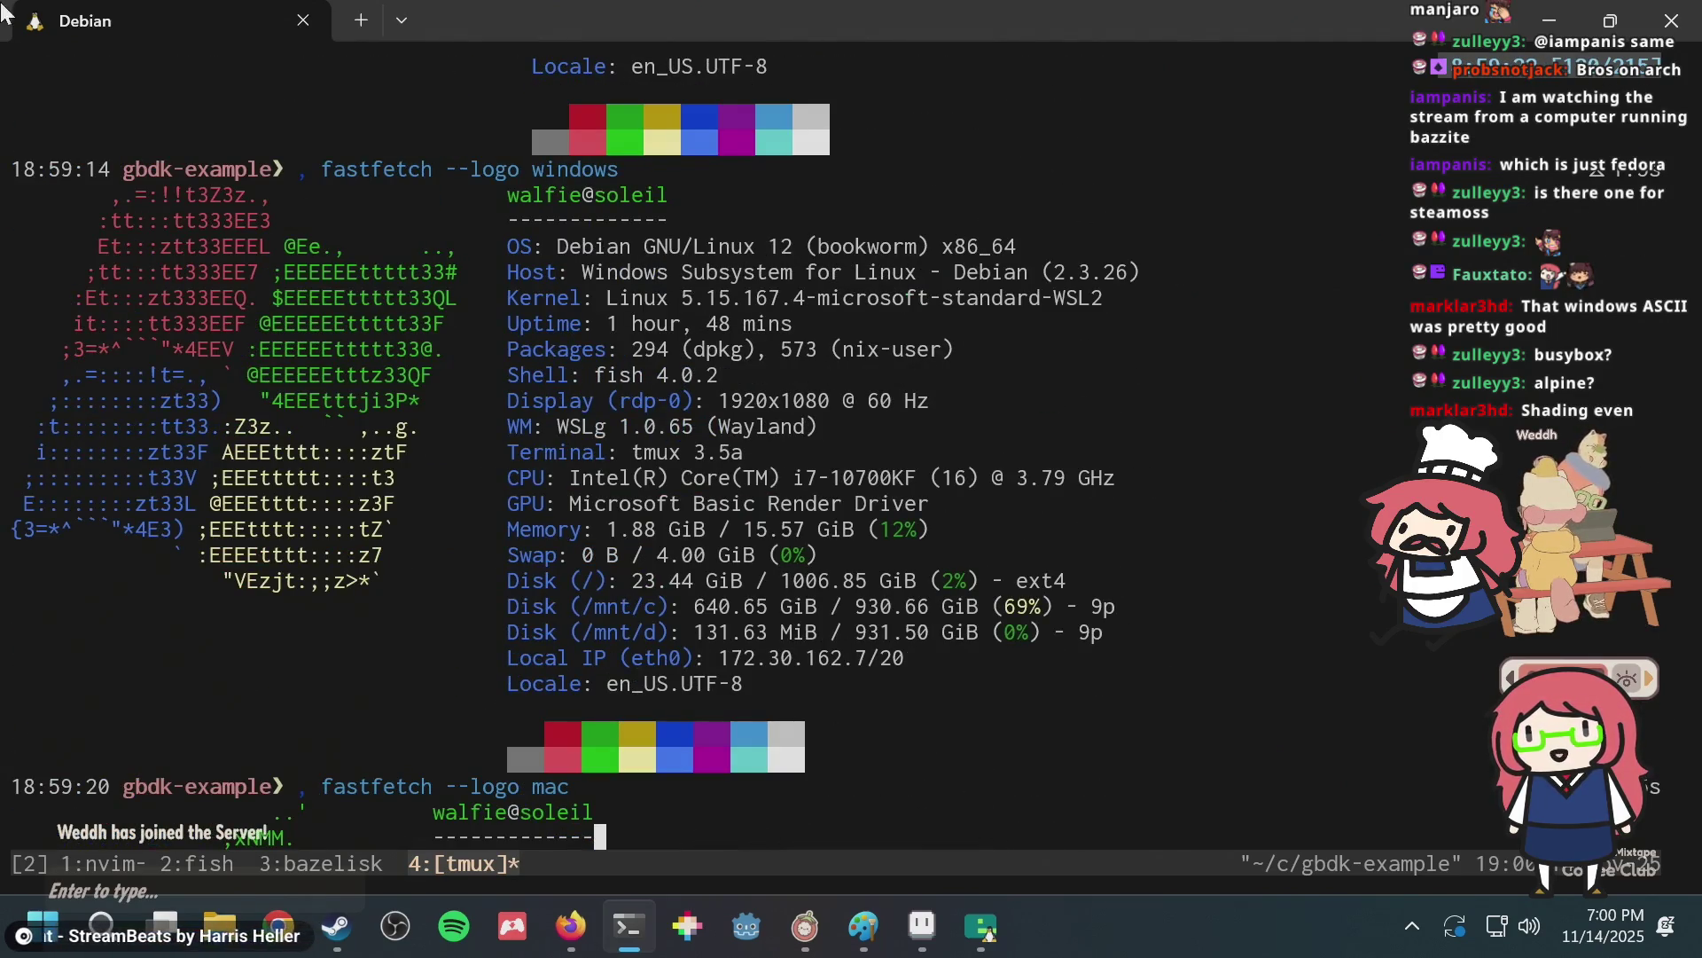
{"action": "left_click_drag", "start_coordinate": [146, 358], "coordinate": [237, 331]}
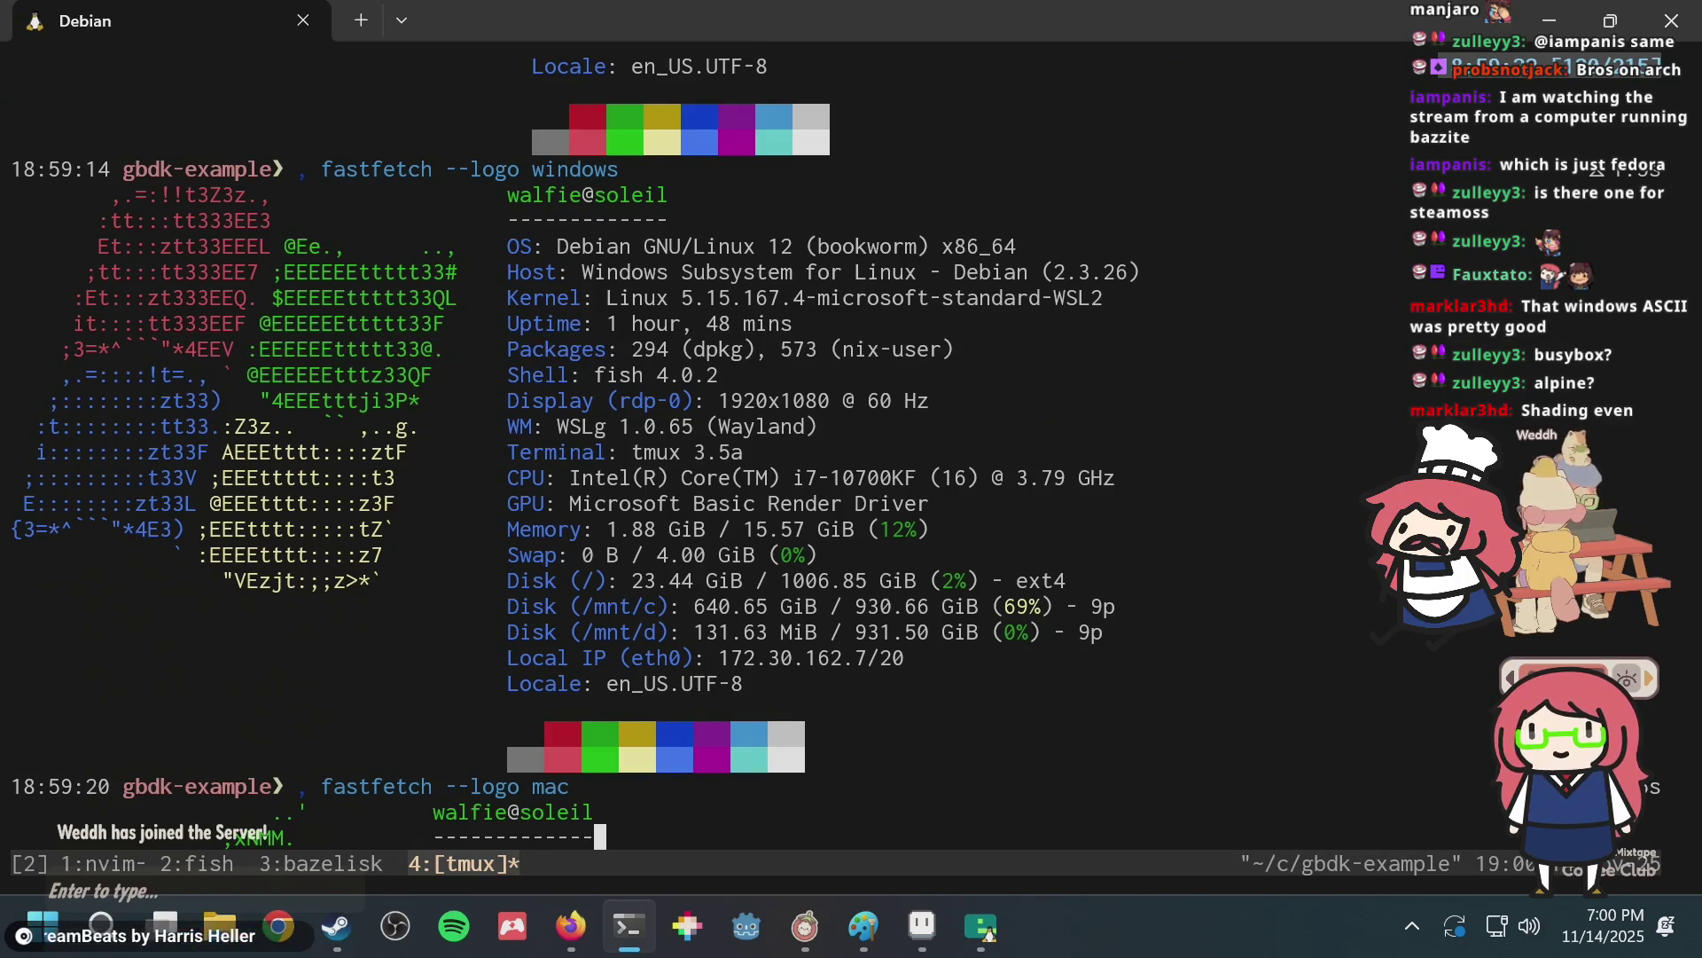
{"action": "scroll", "coordinate": [621, 443], "scroll_direction": "down", "scroll_amount": 10}
{"action": "scroll", "coordinate": [621, 443], "scroll_direction": "down", "scroll_amount": 10}
{"action": "scroll", "coordinate": [621, 444], "scroll_direction": "down", "scroll_amount": 2}
{"action": "key", "text": "Up"}
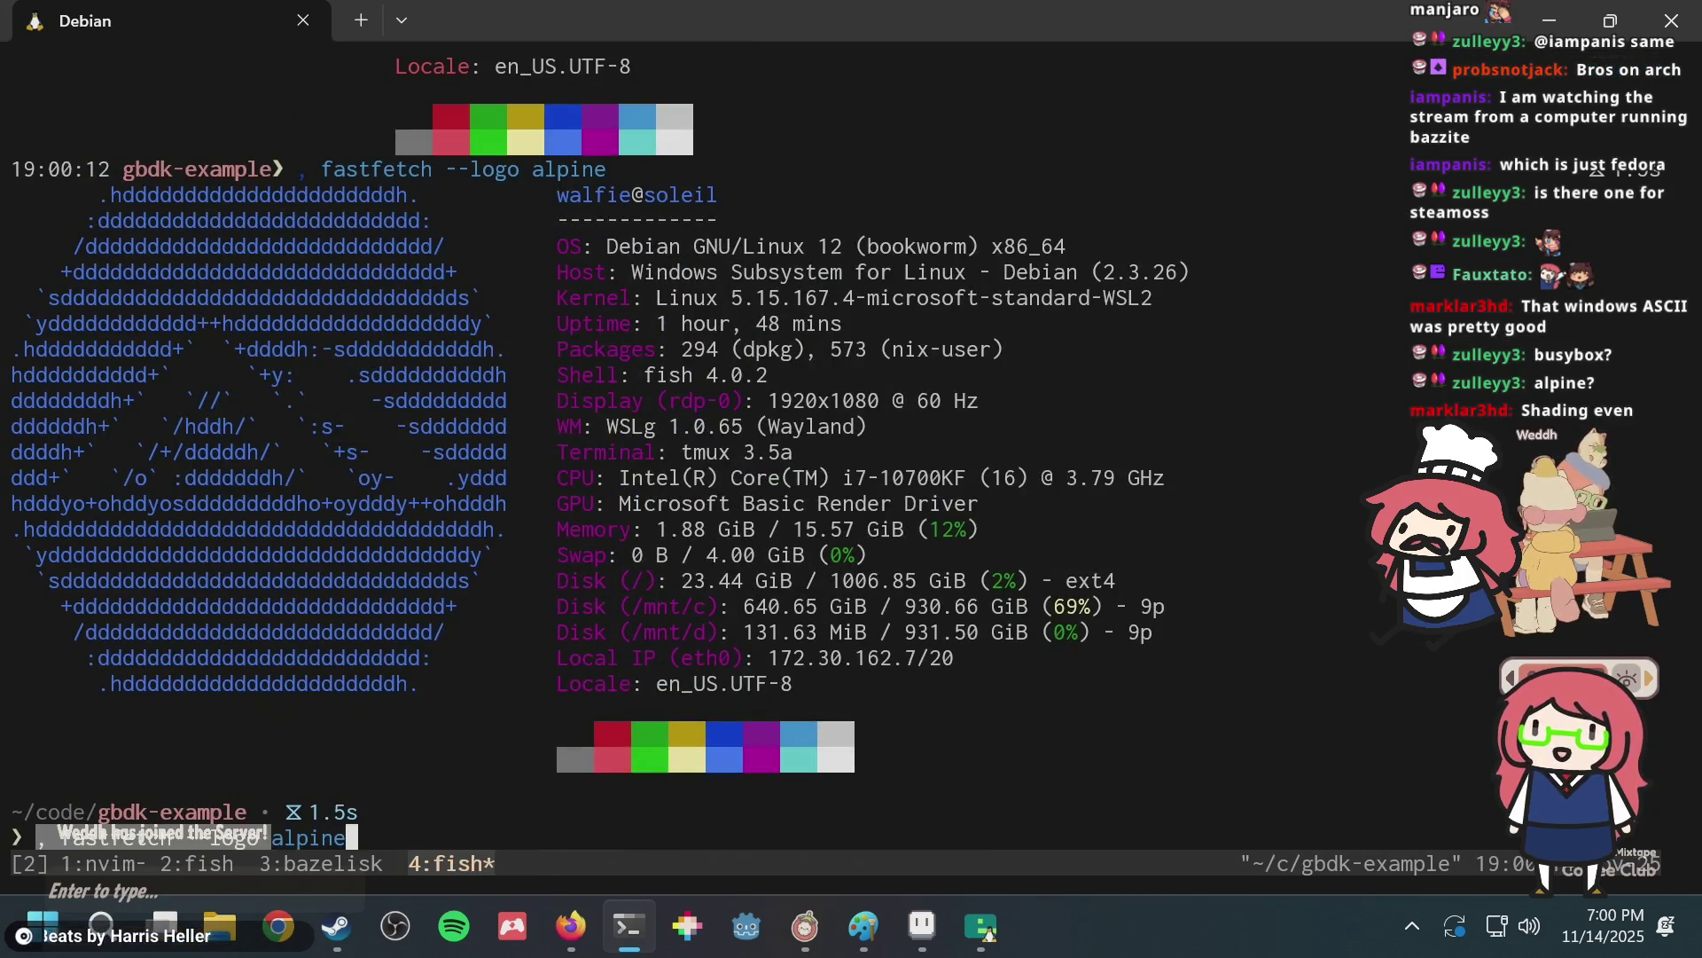
{"action": "key", "text": "BackSpace"}
{"action": "key", "text": "BackSpace"}
{"action": "key", "text": "BackSpace"}
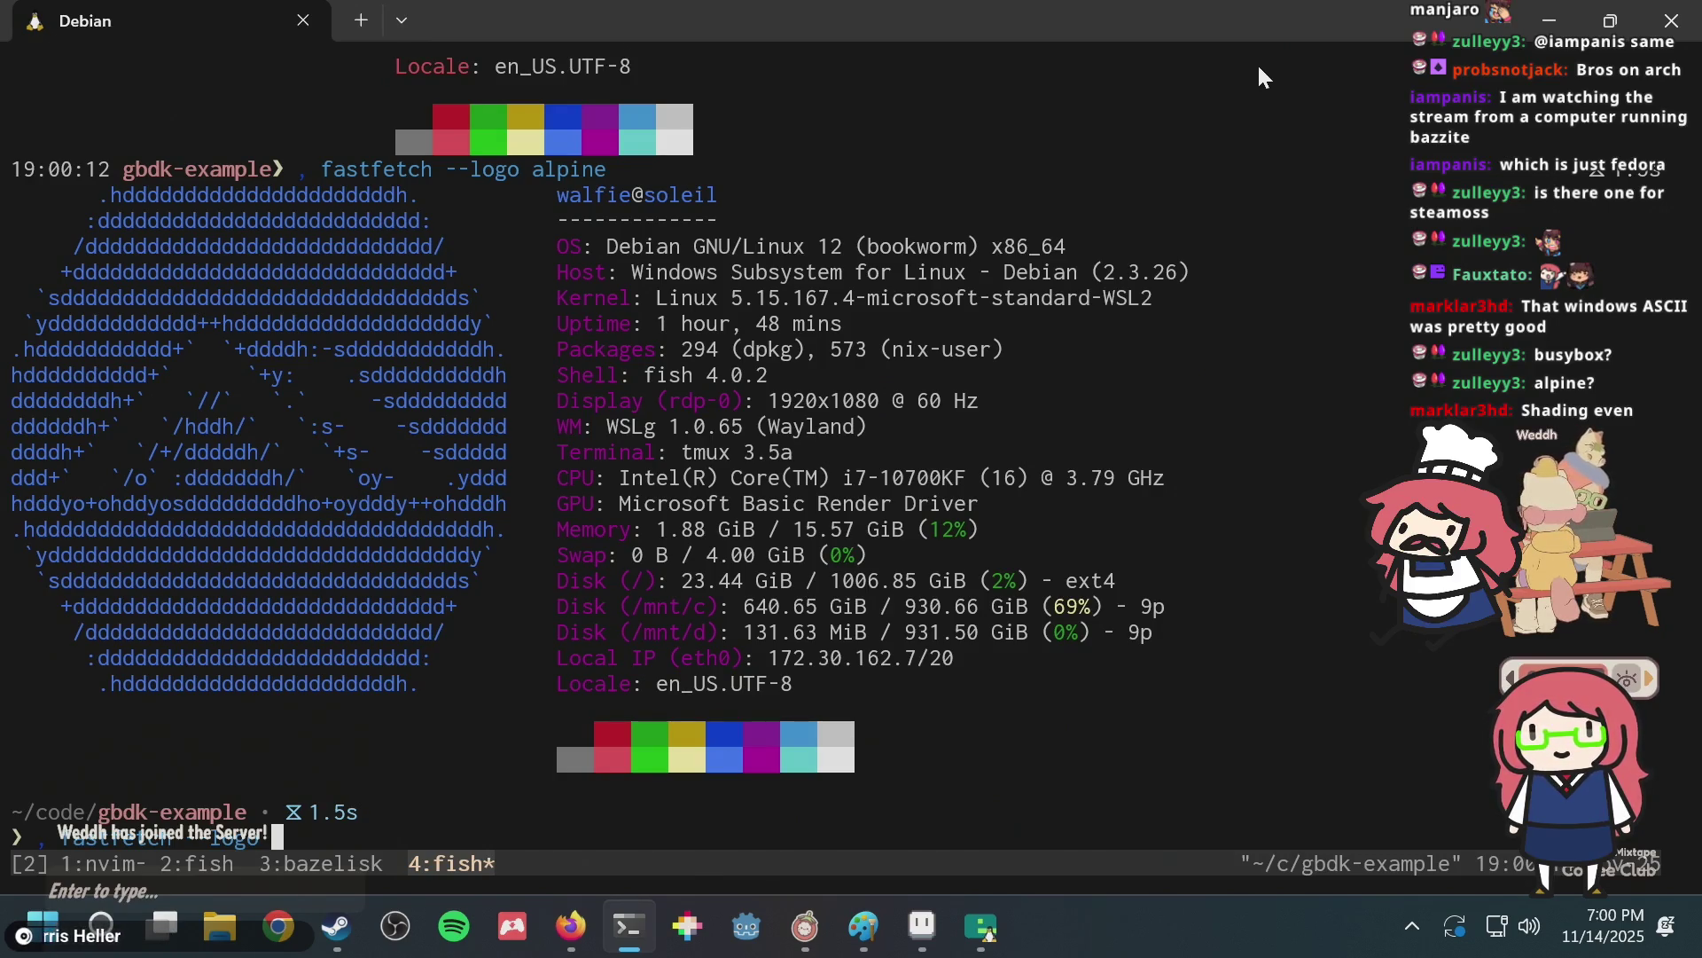
{"action": "type", "text": "nix"}
{"action": "key", "text": "Return"}
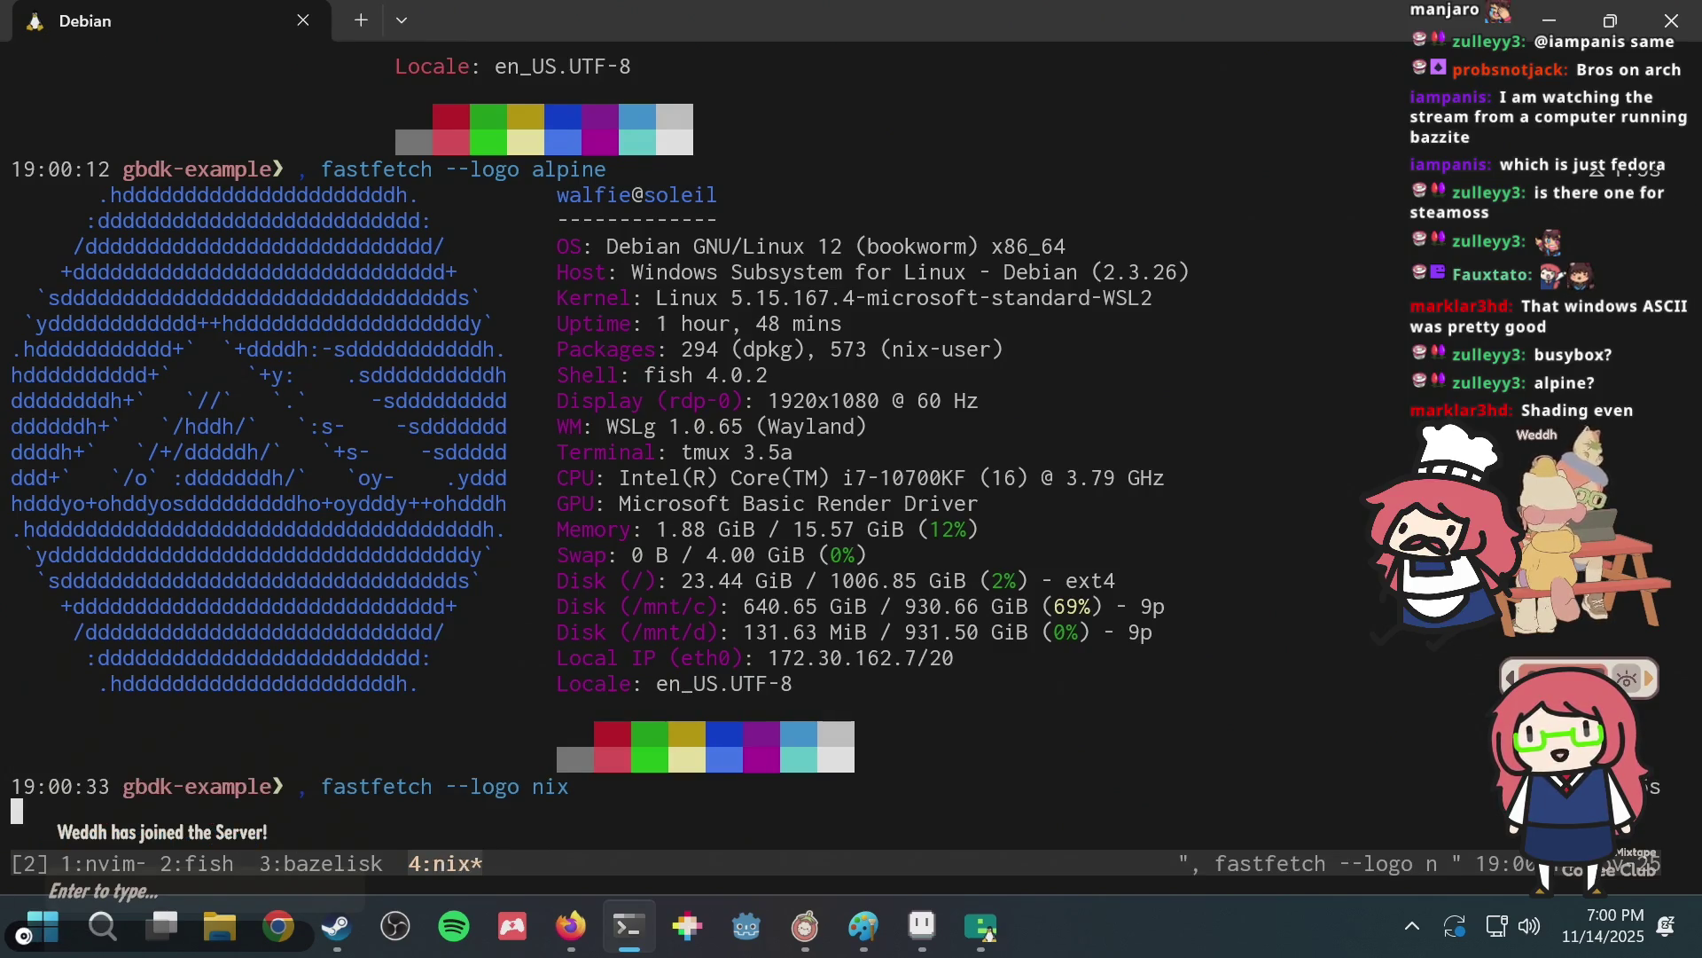
Run fastfetch with the nixos logo, then with the ubuntu logo.
{"action": "key", "text": "Up"}
{"action": "type", "text": "os"}
{"action": "key", "text": "Return"}
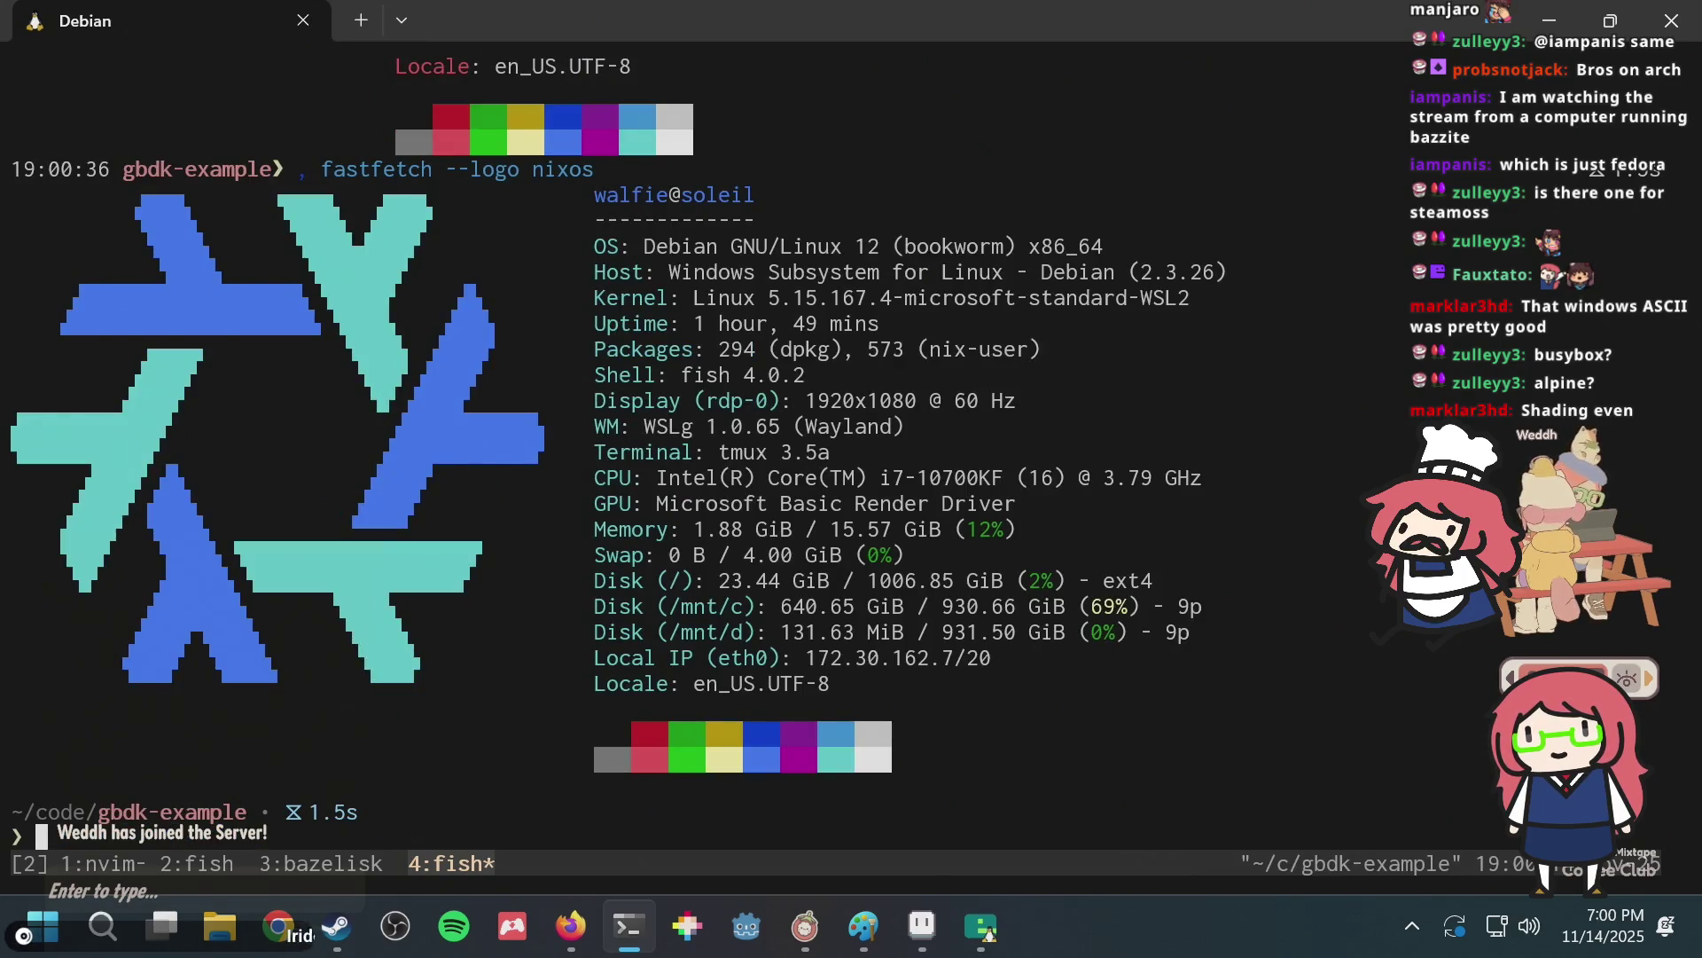
{"action": "key", "text": "Up"}
{"action": "key", "text": "BackSpace"}
{"action": "key", "text": "BackSpace"}
{"action": "key", "text": "BackSpace"}
{"action": "key", "text": "BackSpace"}
{"action": "key", "text": "BackSpace"}
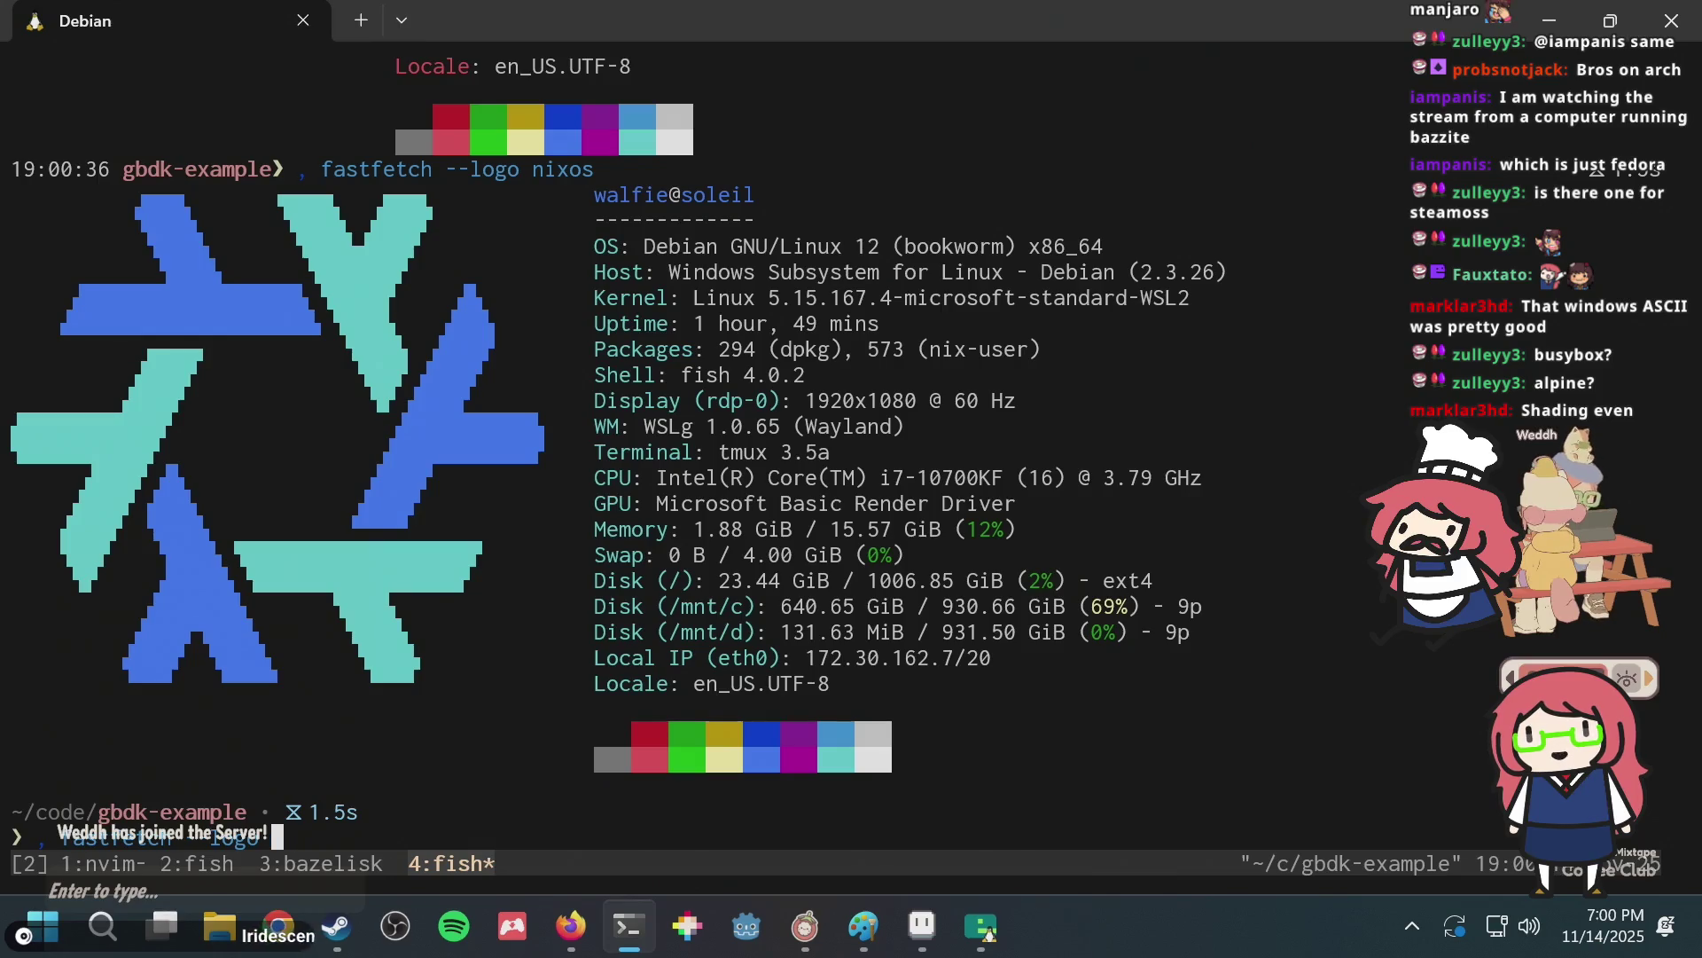
{"action": "type", "text": "ubuntu"}
{"action": "key", "text": "Return"}
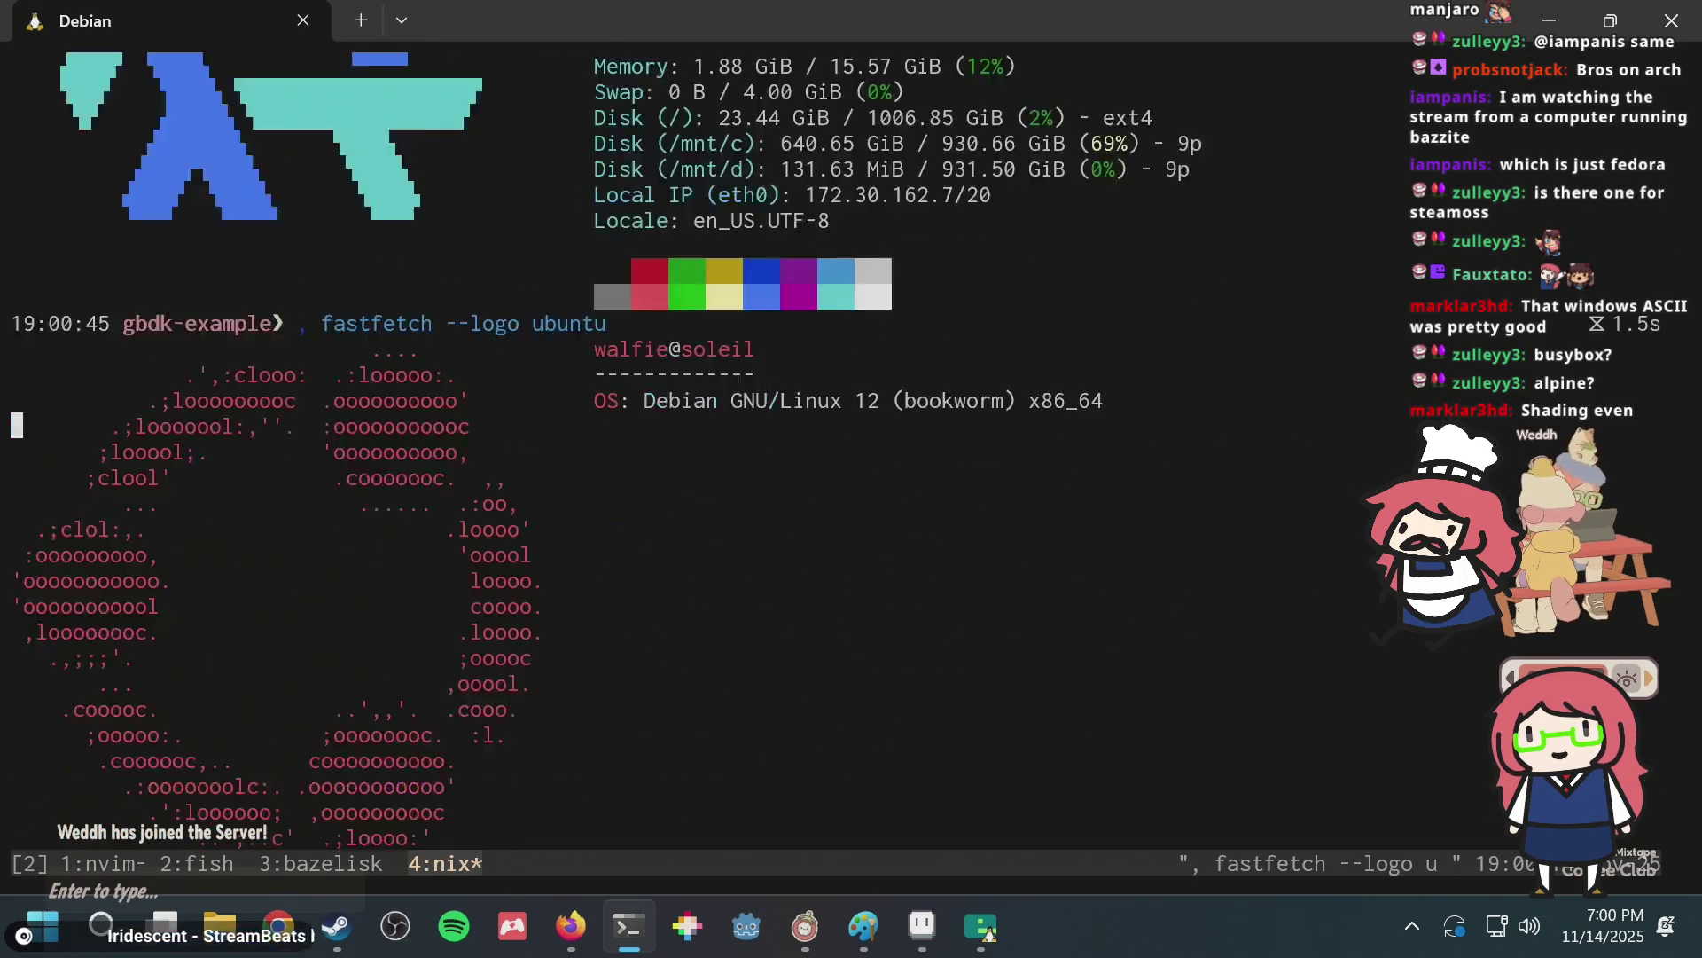
Run fastfetch with the xubuntu logo, then with the guix logo.
{"action": "key", "text": "Up"}
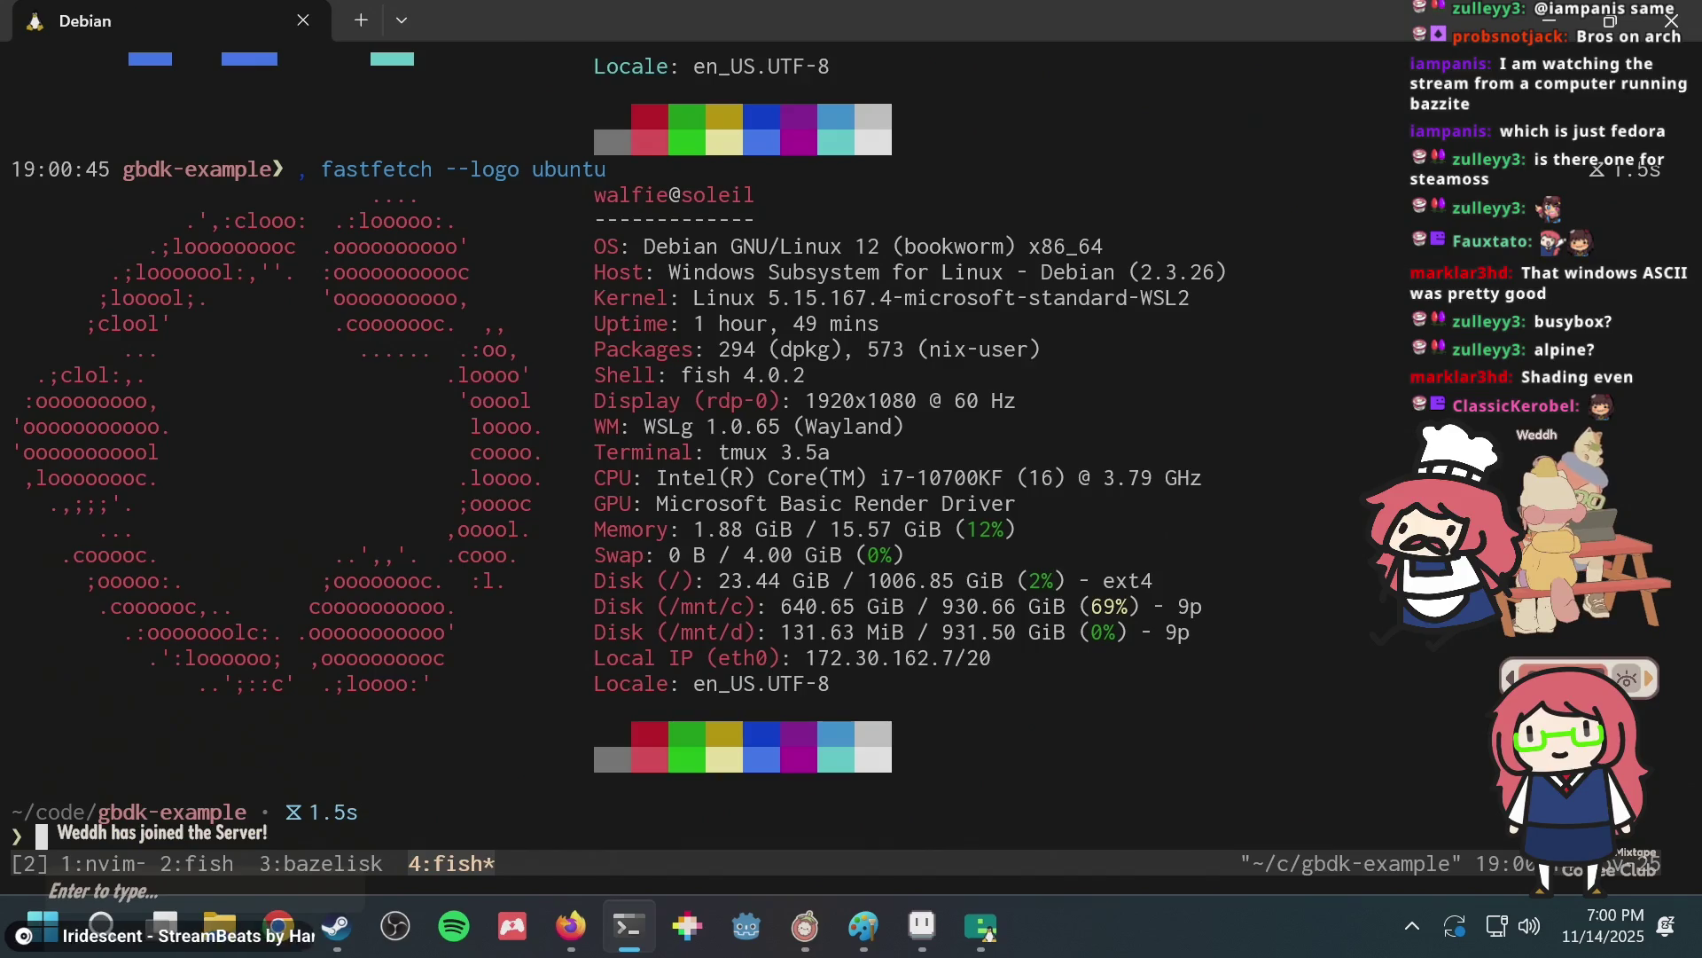
{"action": "key", "text": "Left"}
{"action": "key", "text": "Left"}
{"action": "key", "text": "Left"}
{"action": "type", "text": "x"}
{"action": "key", "text": "Return"}
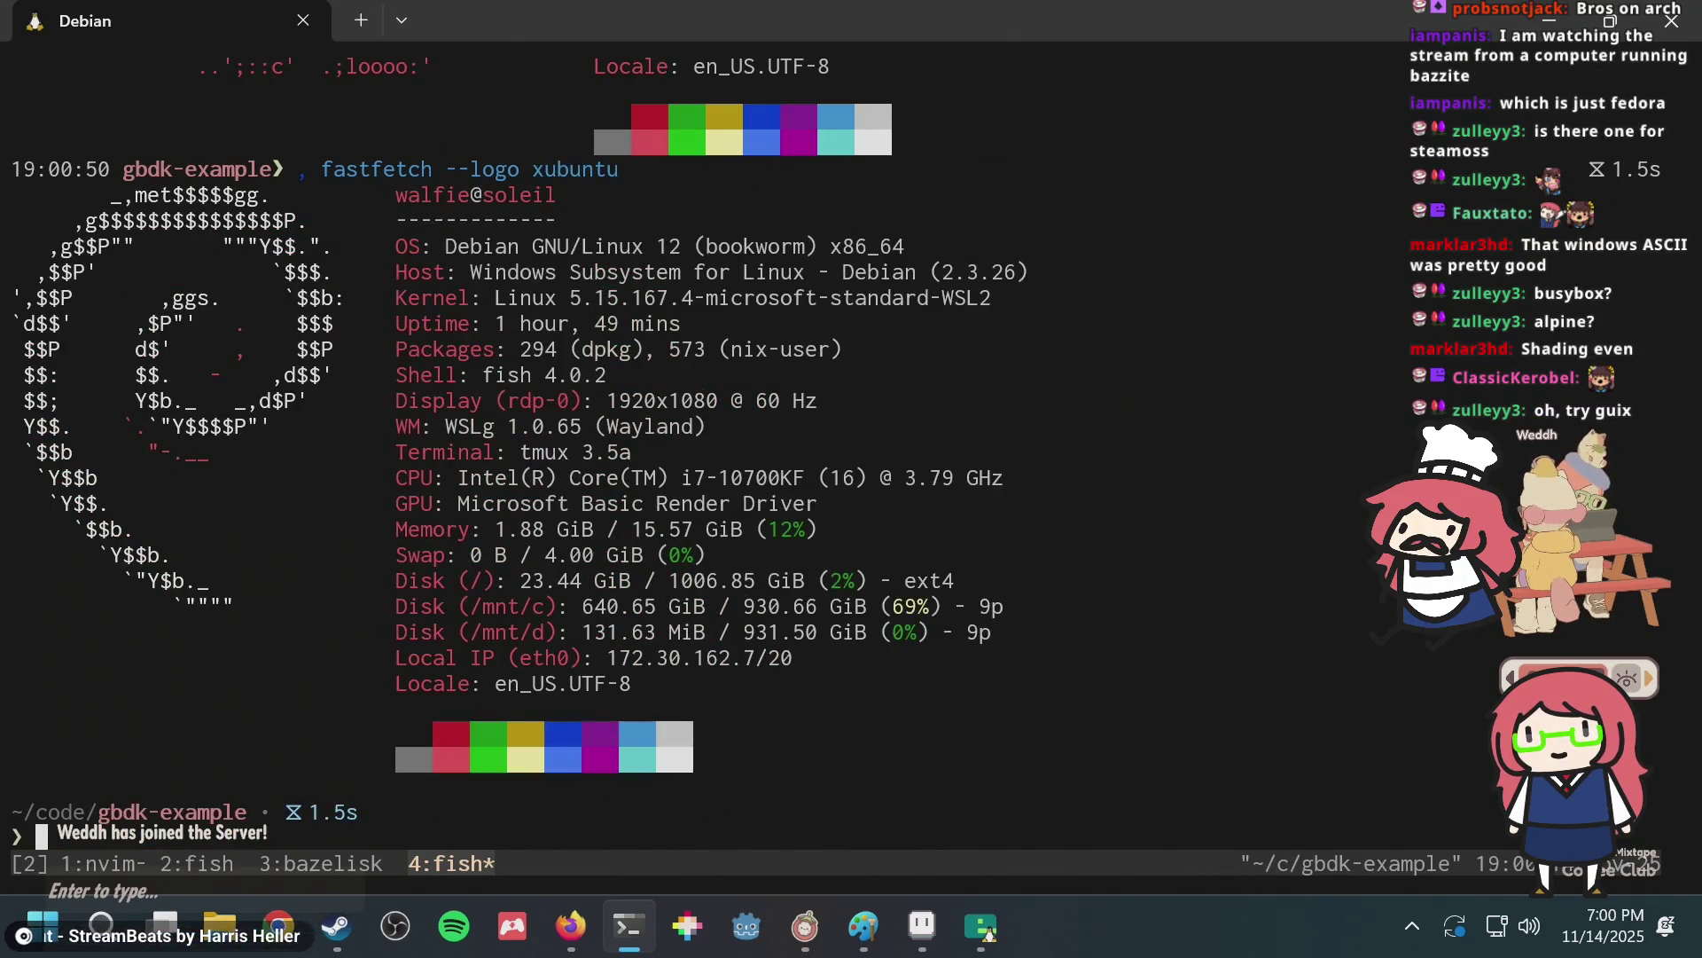
{"action": "key", "text": "Up"}
{"action": "key", "text": "BackSpace"}
{"action": "key", "text": "BackSpace"}
{"action": "key", "text": "BackSpace"}
{"action": "type", "text": "gu"}
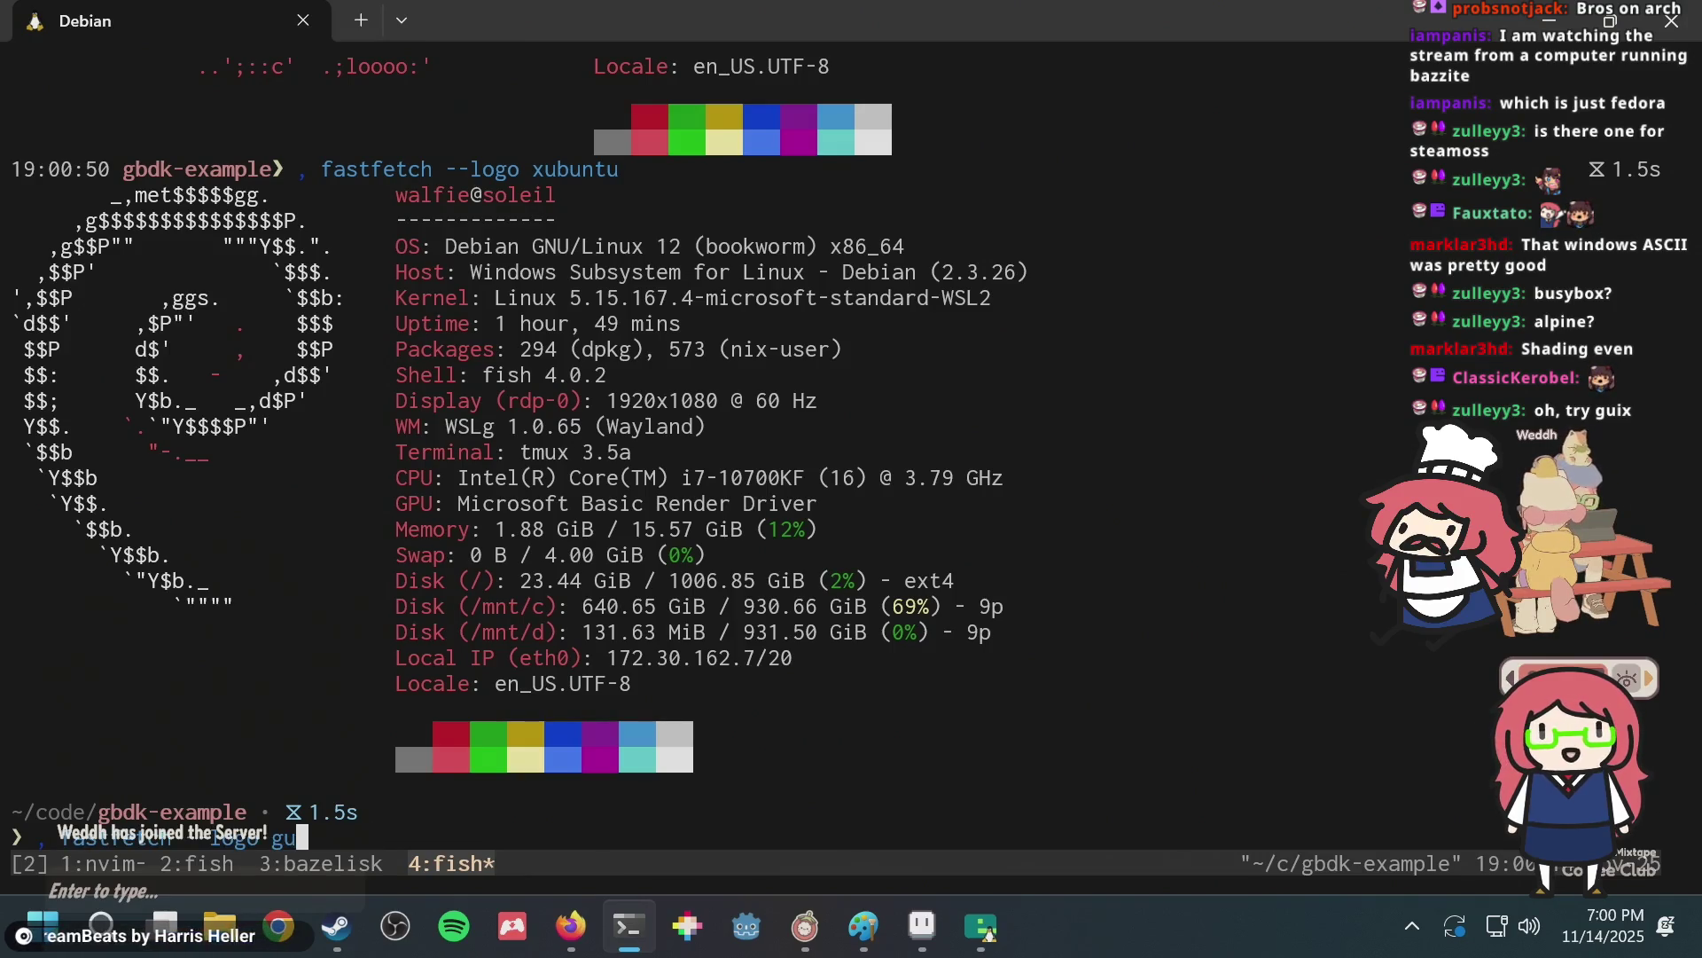
{"action": "type", "text": "ix"}
{"action": "key", "text": "Return"}
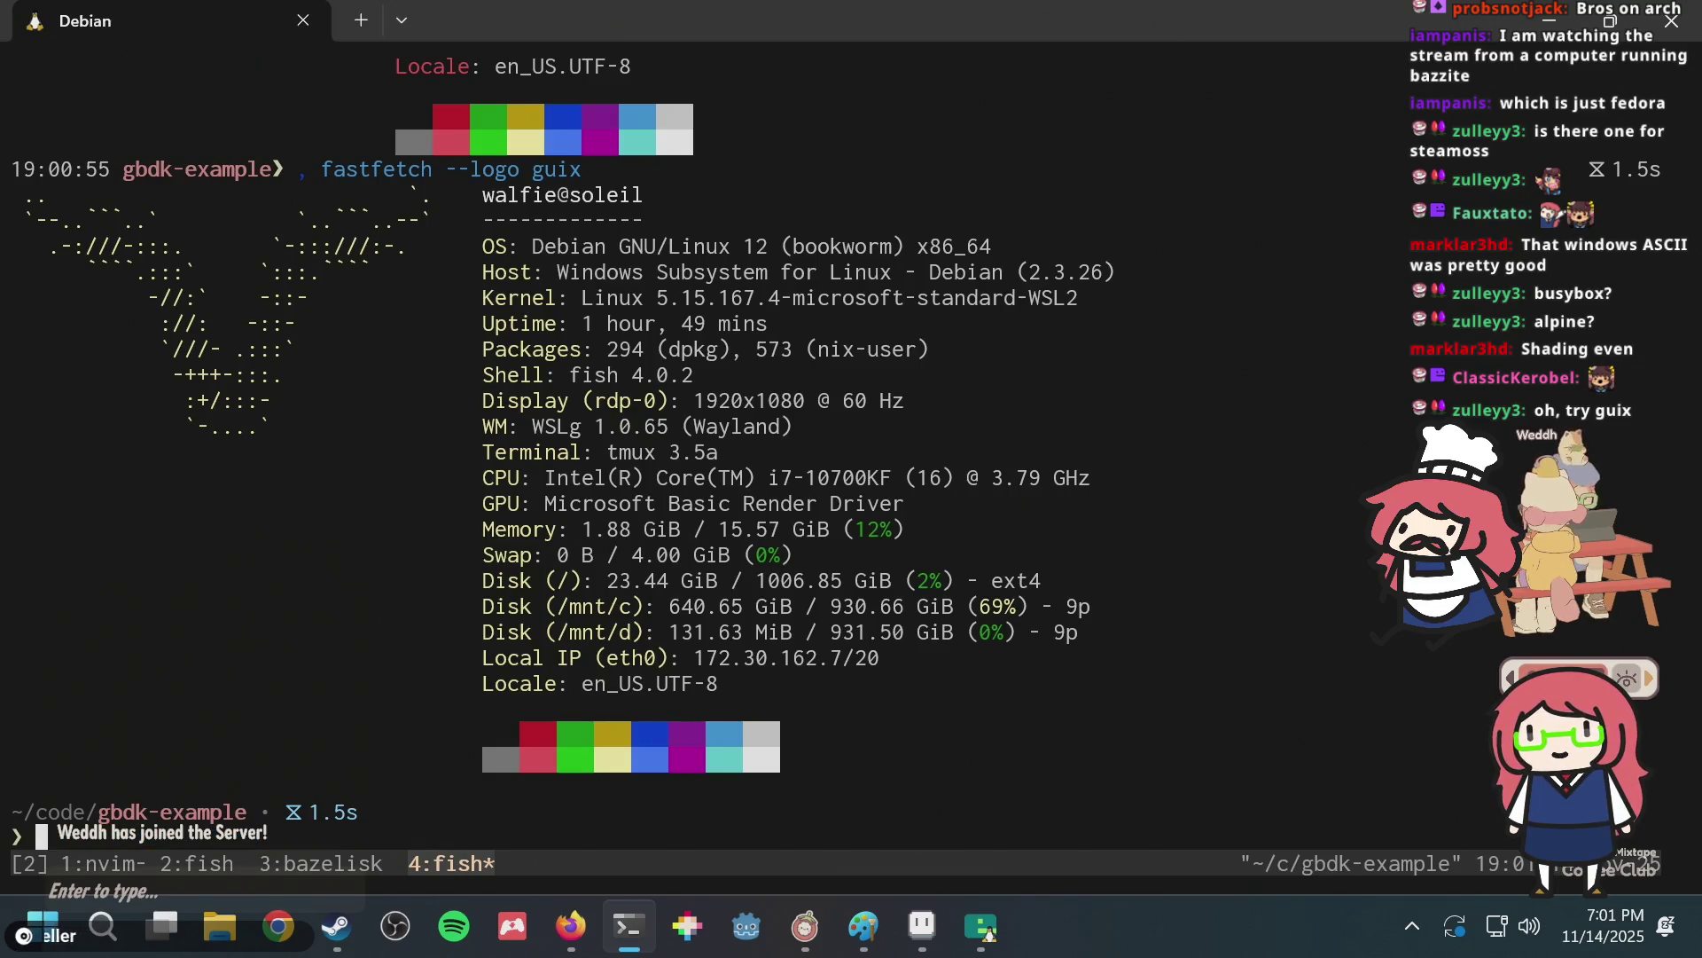
Edit the recalled guix command into 'fastfetch --list-logos'.
{"action": "key", "text": "Up"}
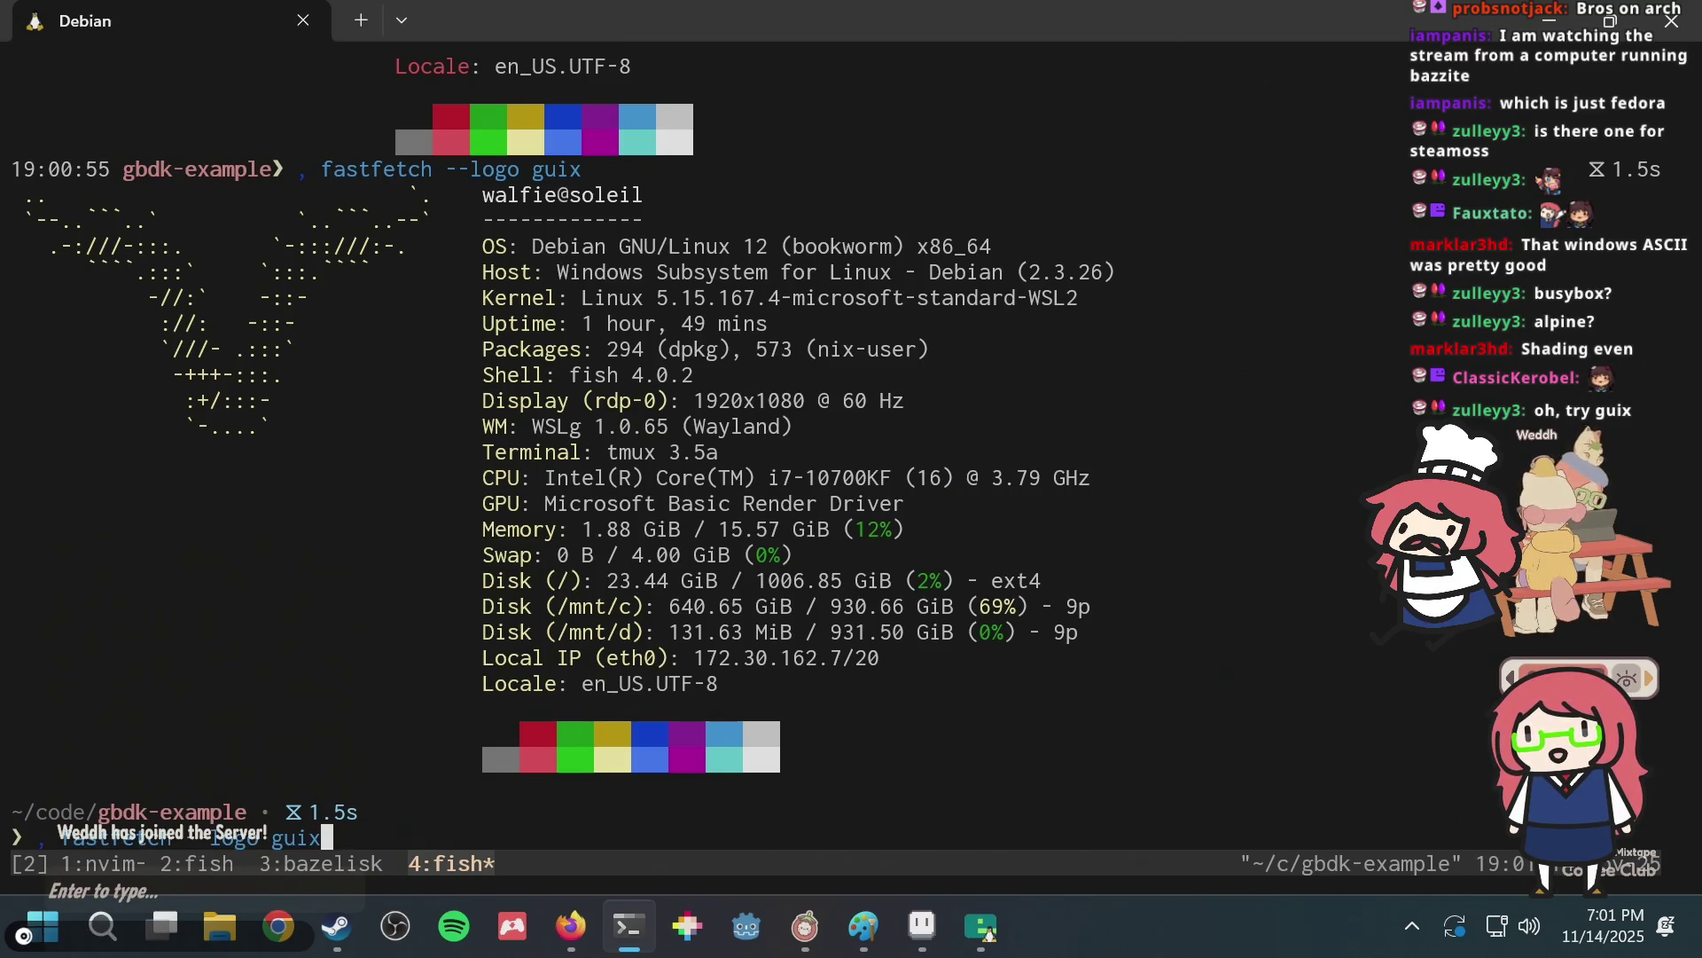
{"action": "key", "text": "ctrl+w"}
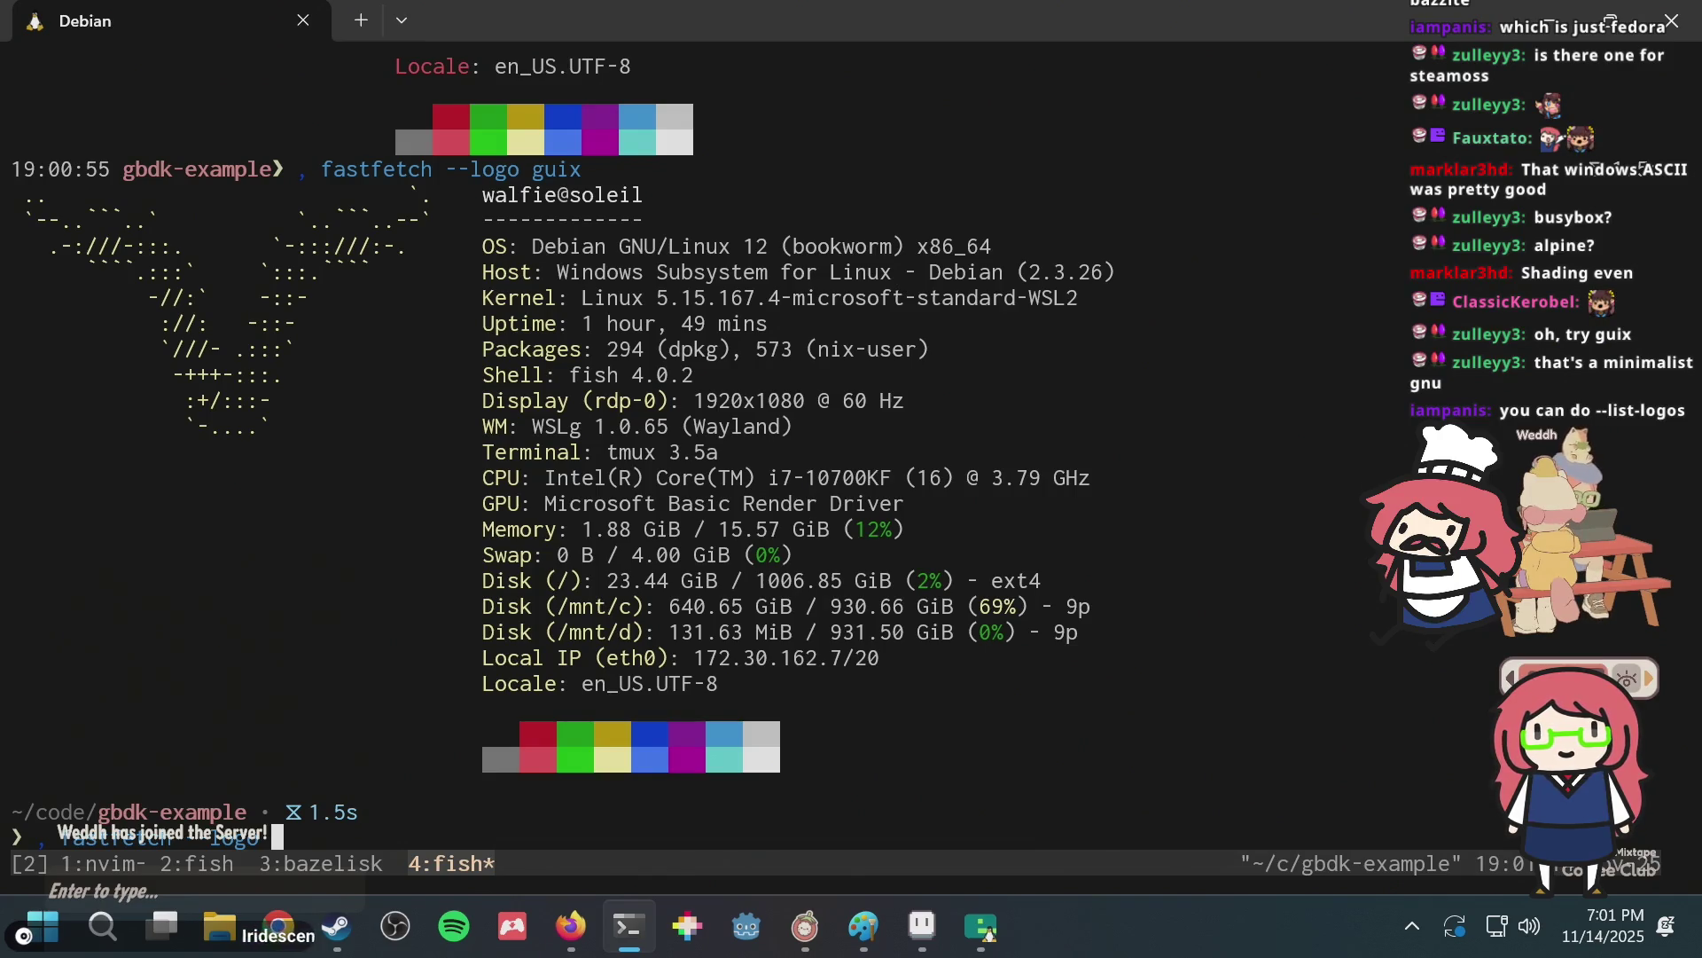
{"action": "key", "text": "ctrl+w"}
{"action": "type", "text": "lis"}
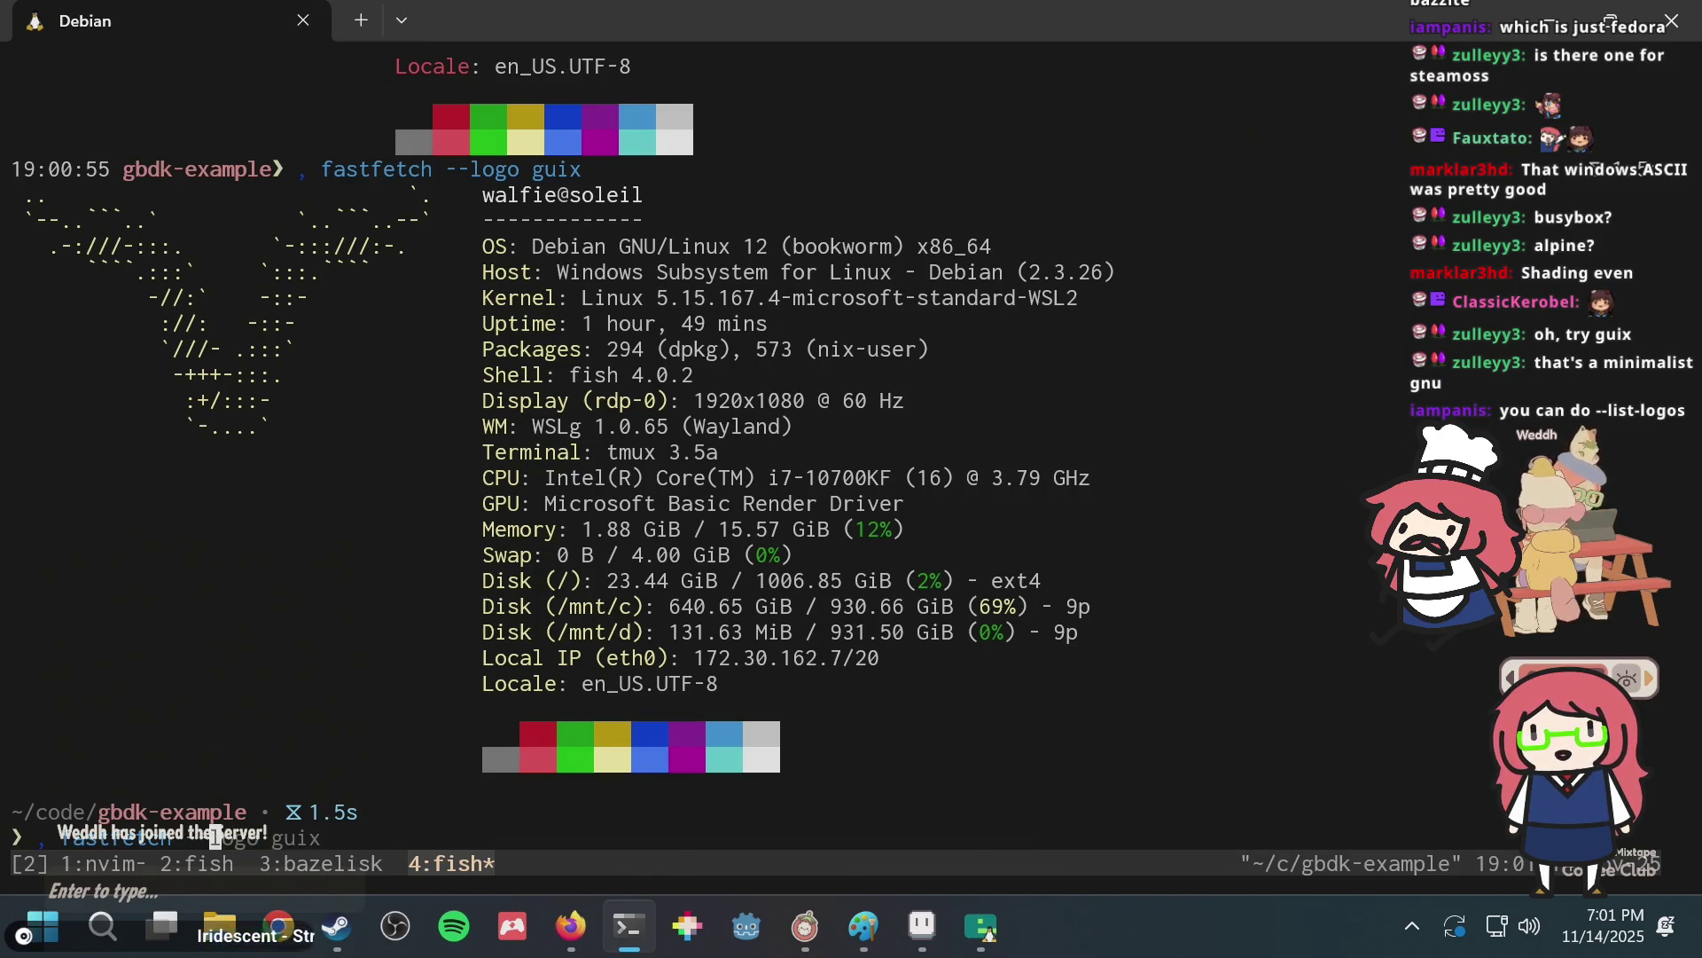
{"action": "type", "text": "t-logos"}
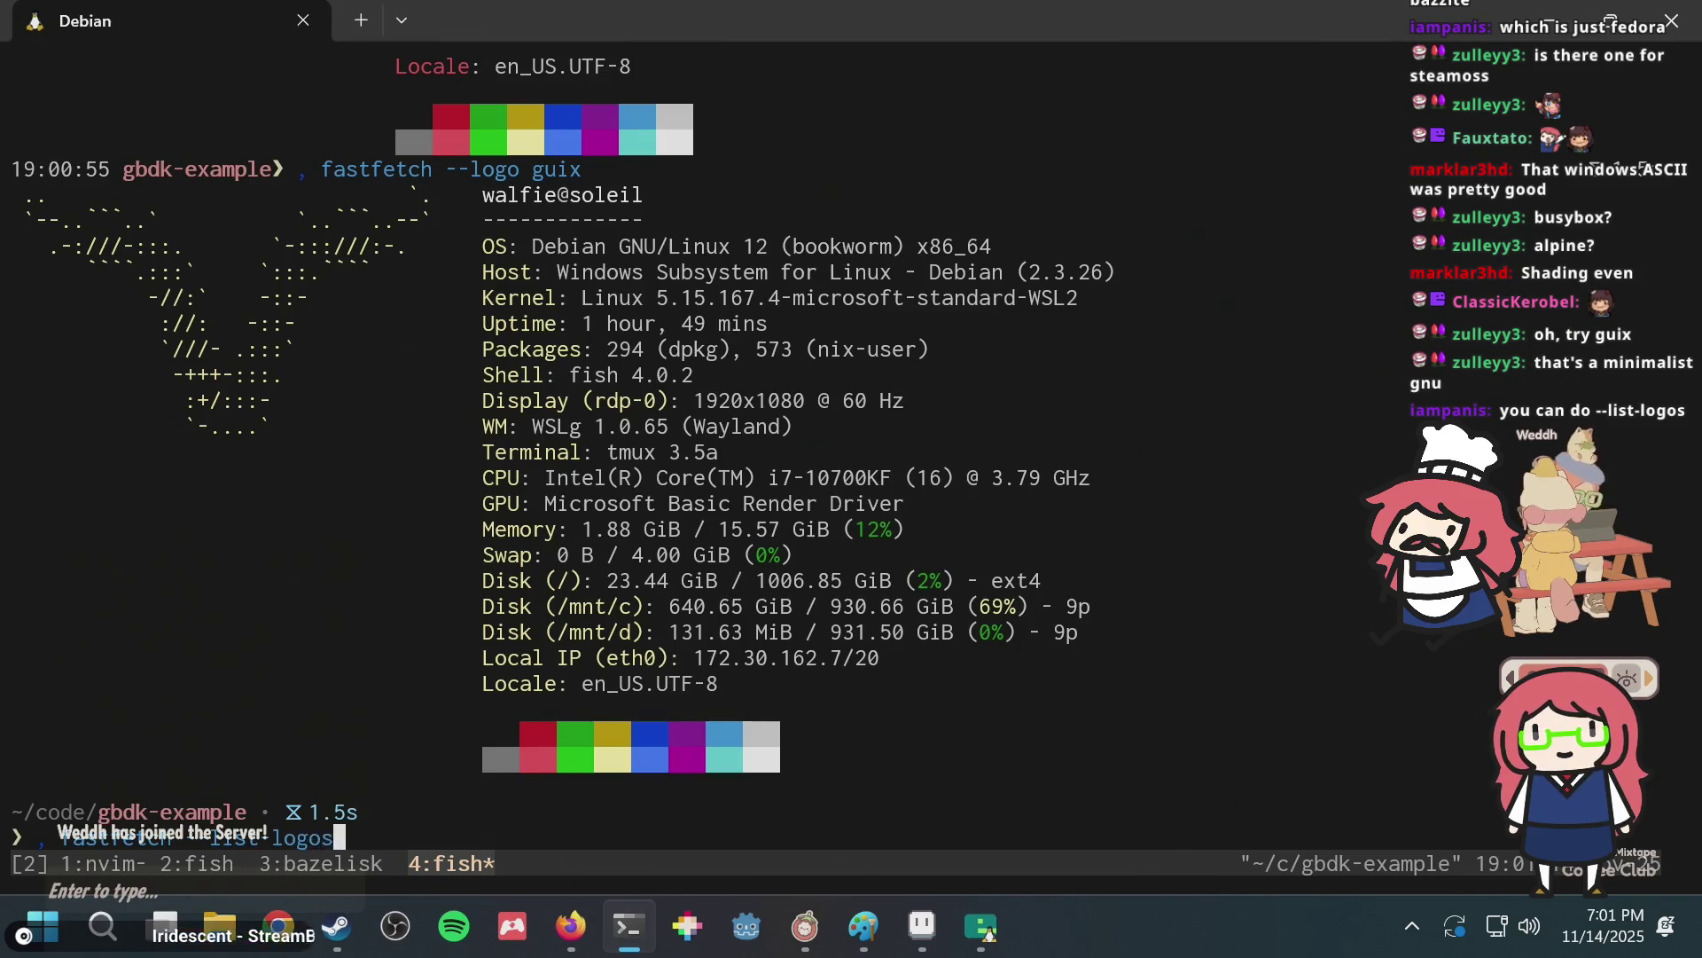
List every fastfetch logo and browse the list in scrollback, selecting uwuntu.
{"action": "key", "text": "Return"}
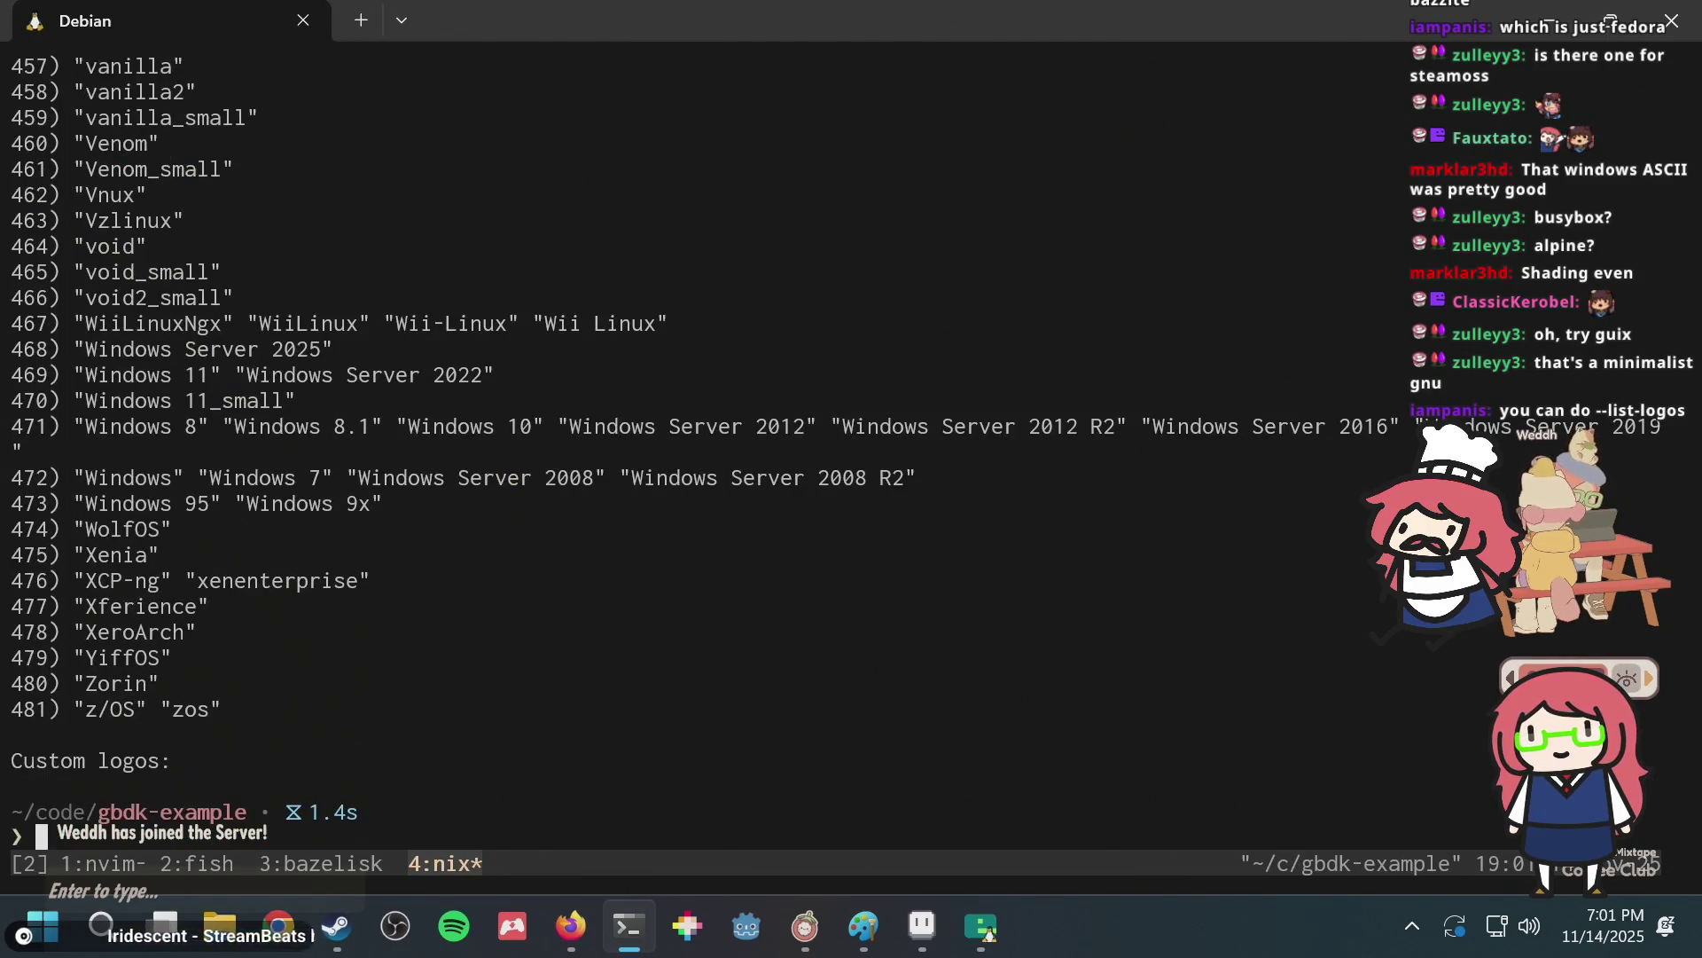
{"action": "key", "text": "ctrl+b"}
{"action": "key", "text": "bracketleft"}
{"action": "key", "text": "ctrl+u"}
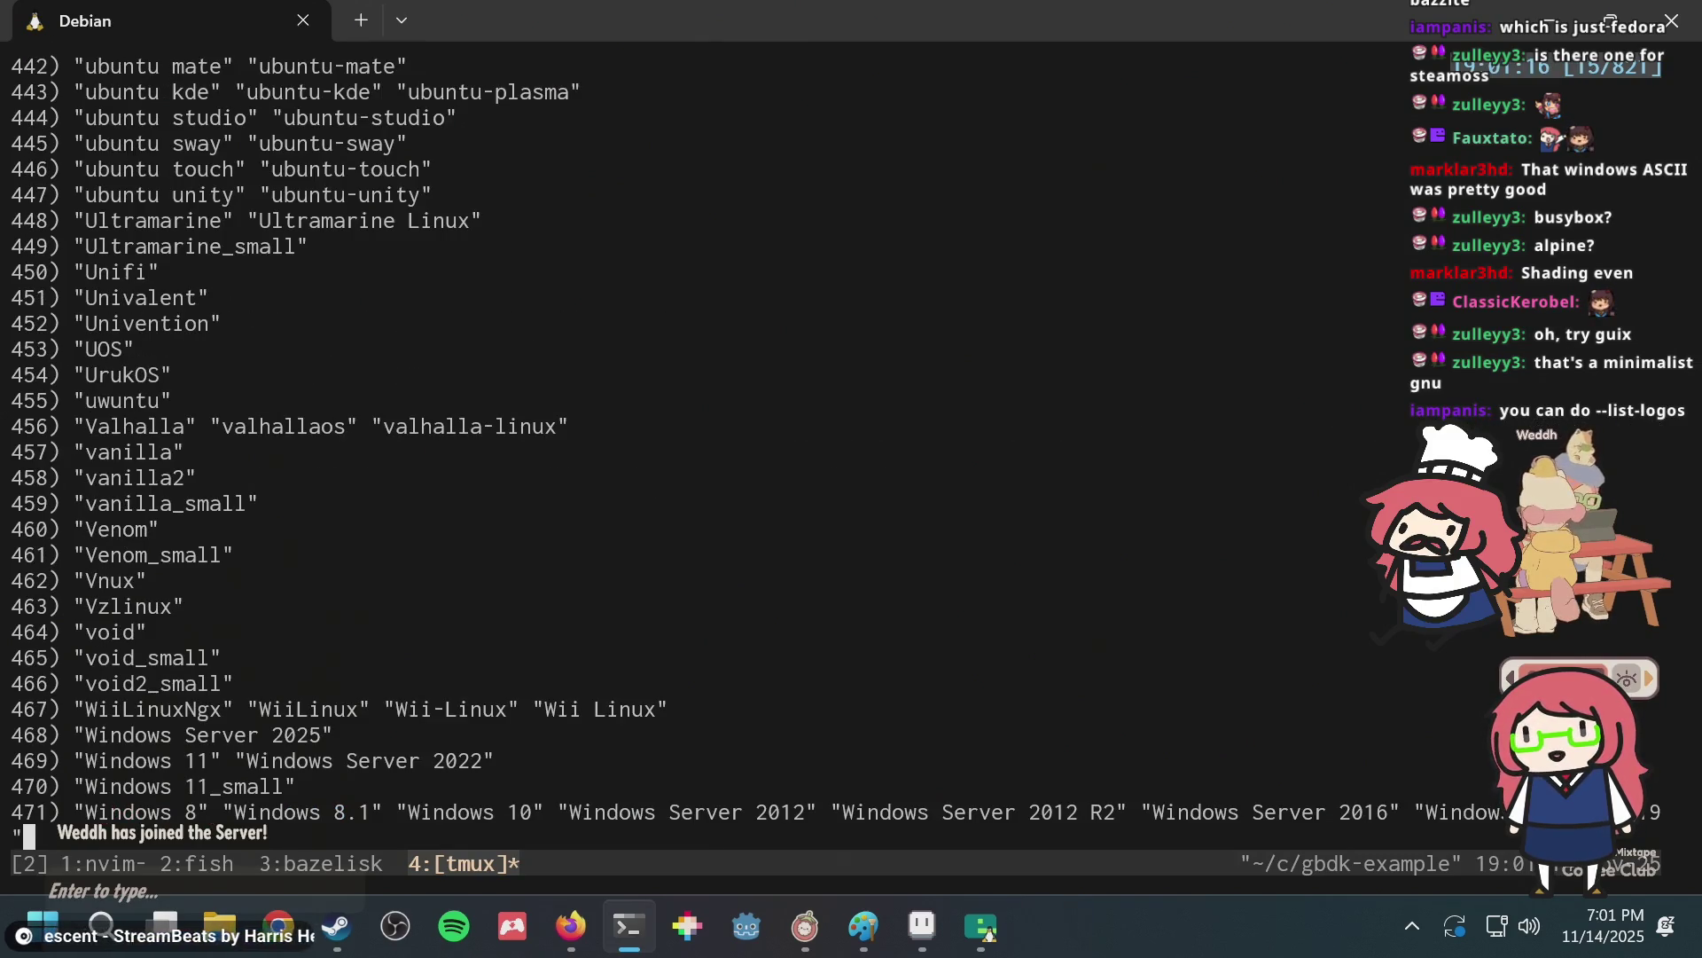
{"action": "double_click", "coordinate": [90, 403]}
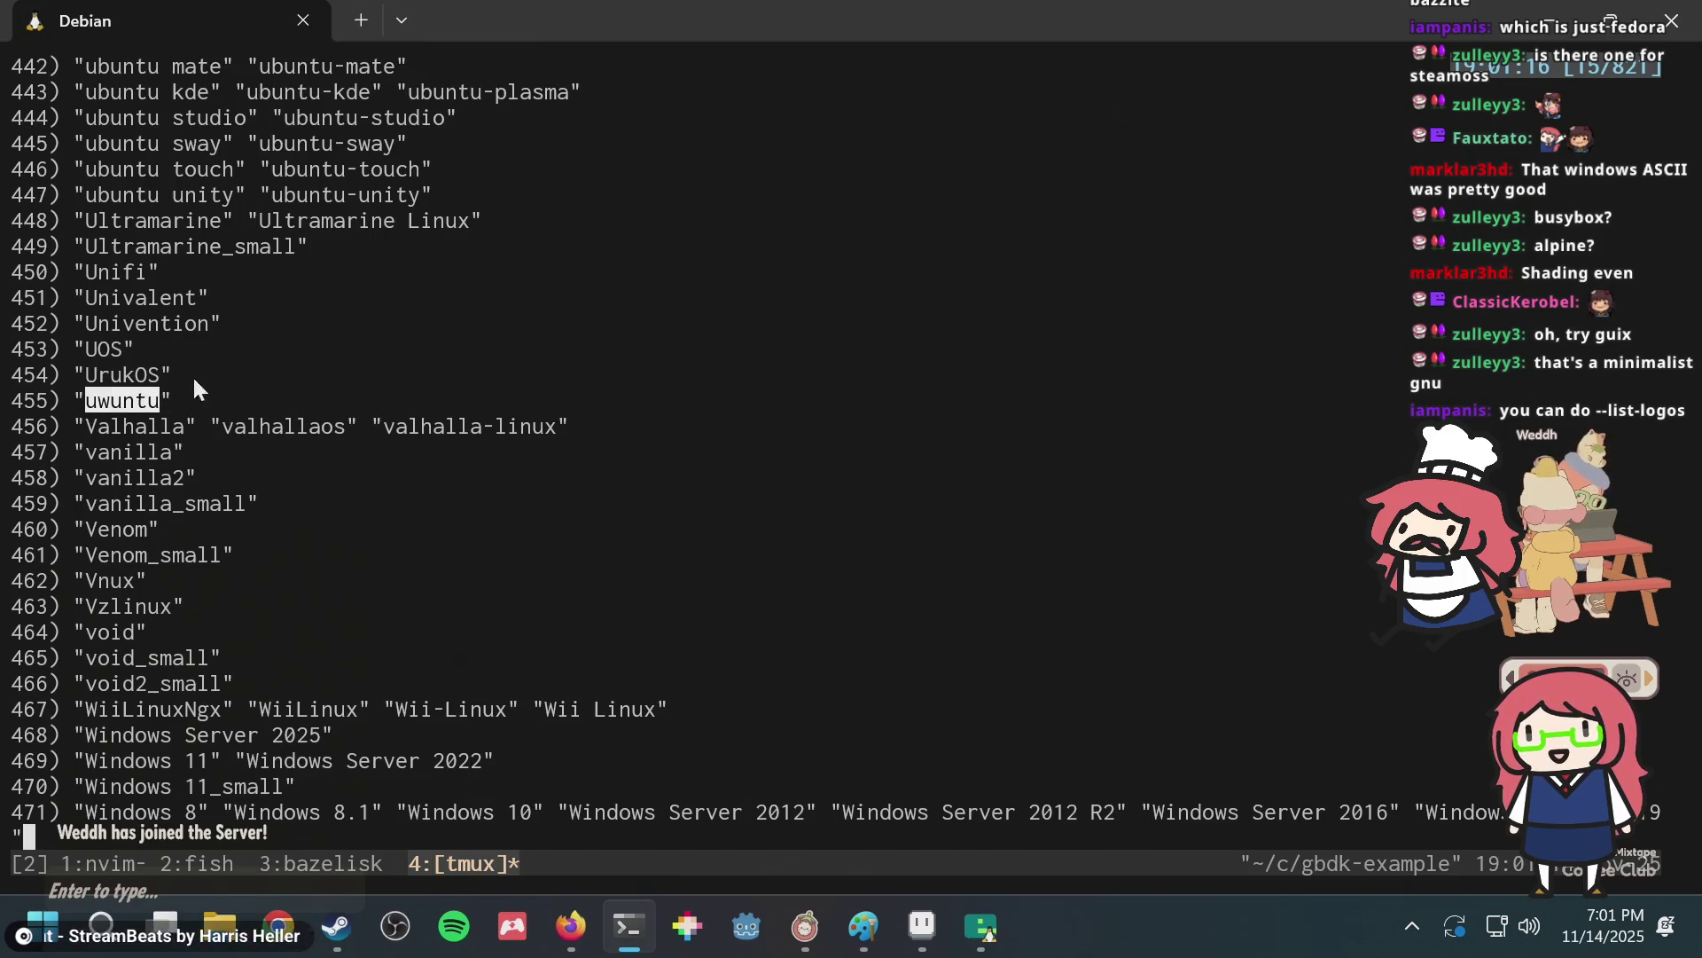
{"action": "scroll", "coordinate": [567, 443], "scroll_direction": "up", "scroll_amount": 3}
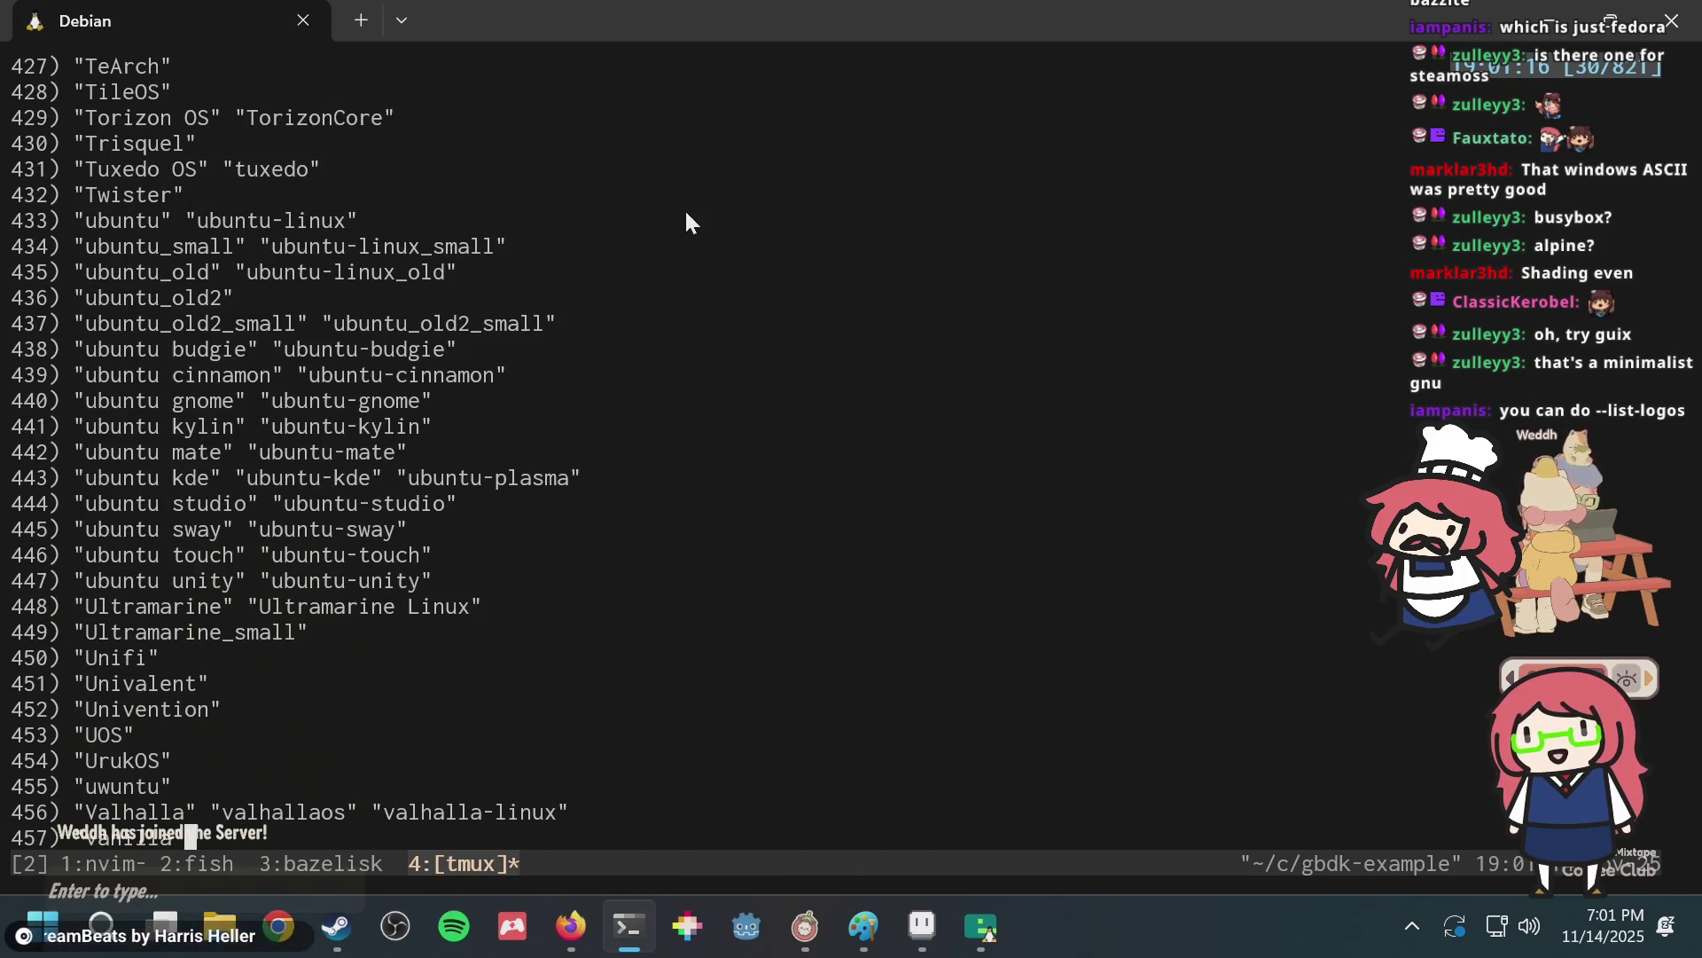
{"action": "scroll", "coordinate": [567, 443], "scroll_direction": "up", "scroll_amount": 3}
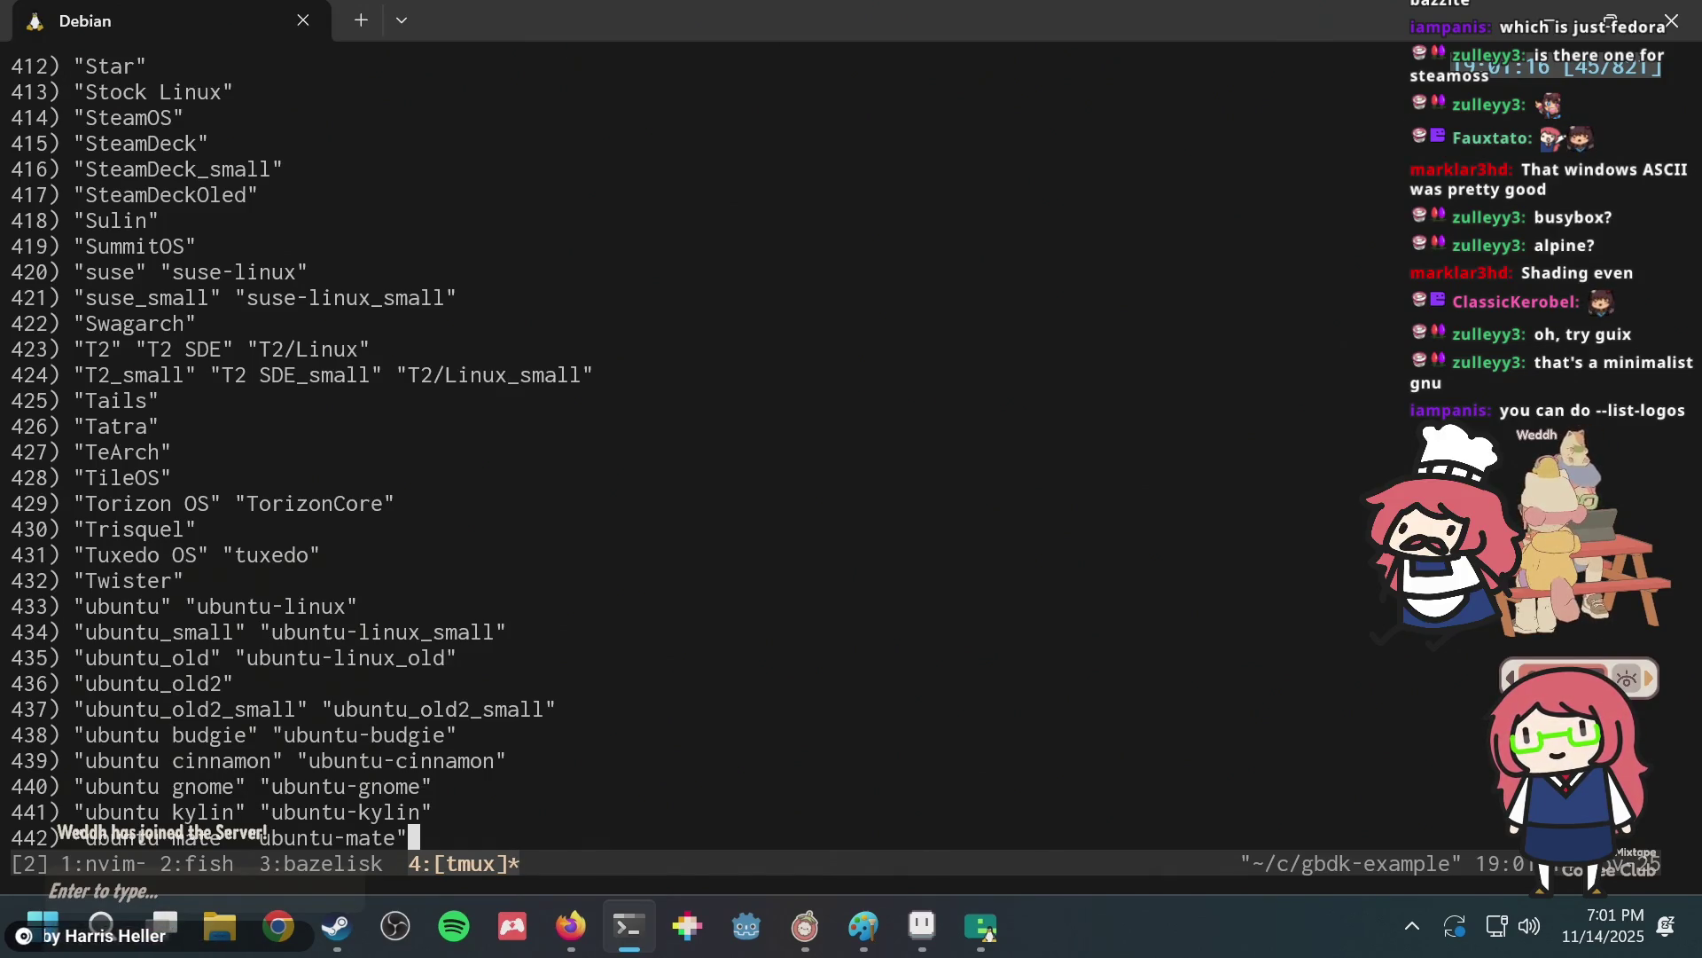
{"action": "key", "text": "q"}
Run 'fastfetch --logo steamdeck' to show the Steam Deck logo.
{"action": "key", "text": "Up"}
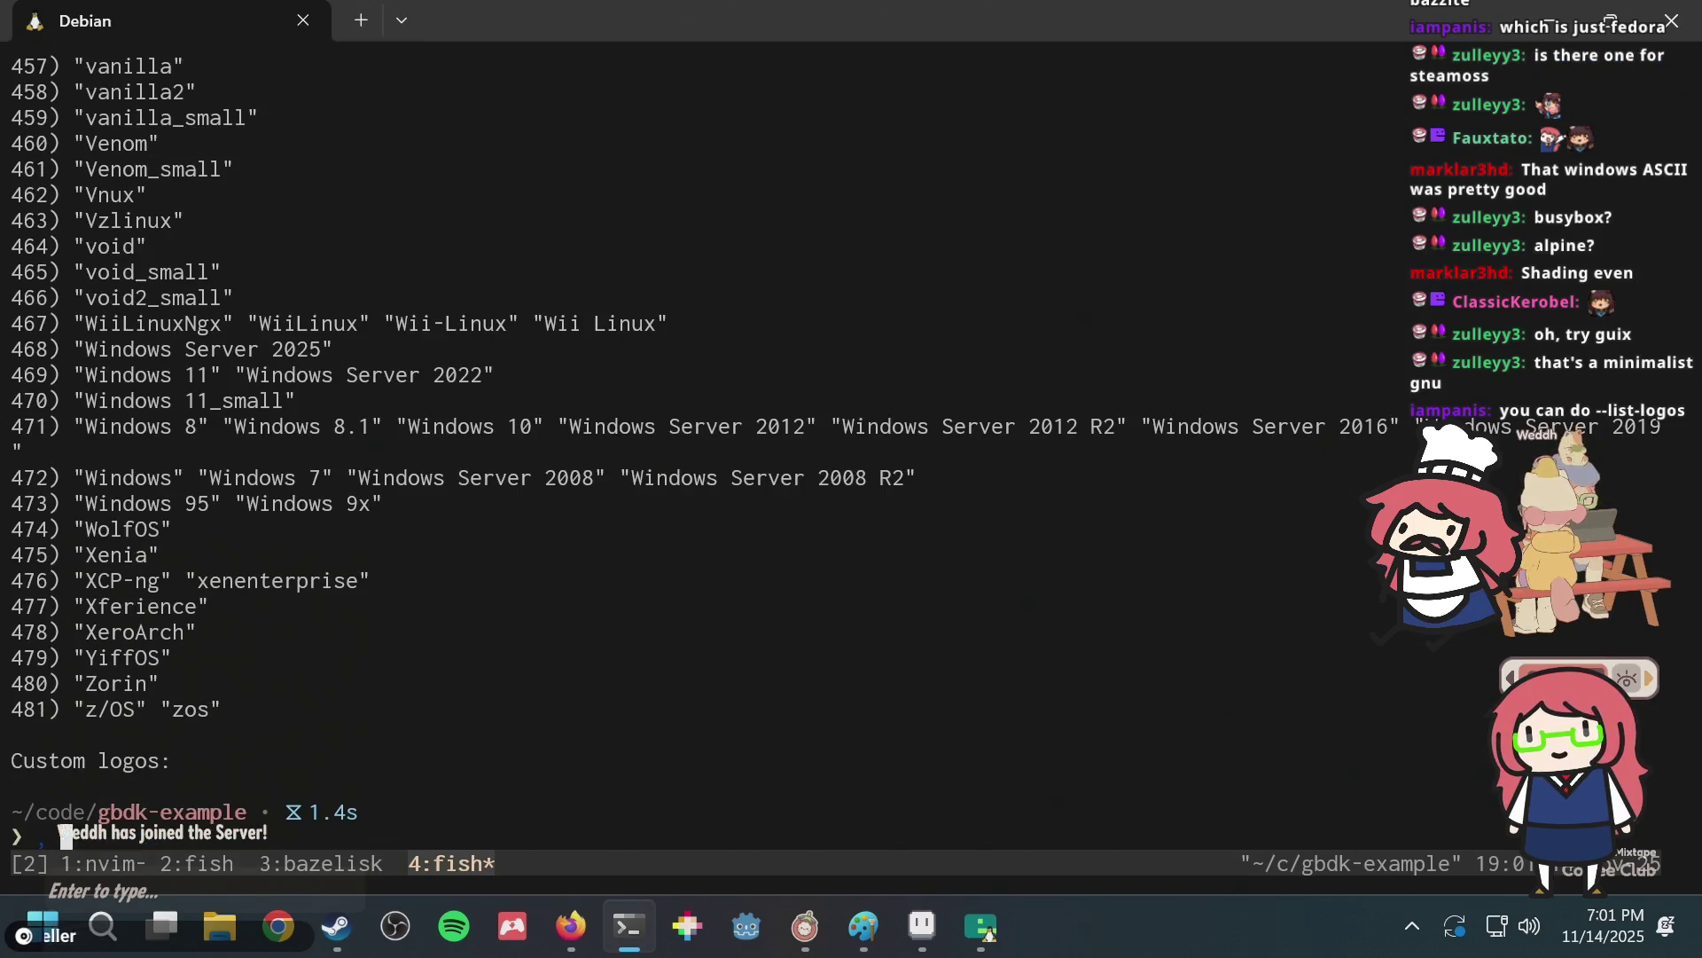
{"action": "key", "text": "BackSpace"}
{"action": "key", "text": "BackSpace"}
{"action": "key", "text": "BackSpace"}
{"action": "type", "text": "ogo steamdeck"}
{"action": "key", "text": "Return"}
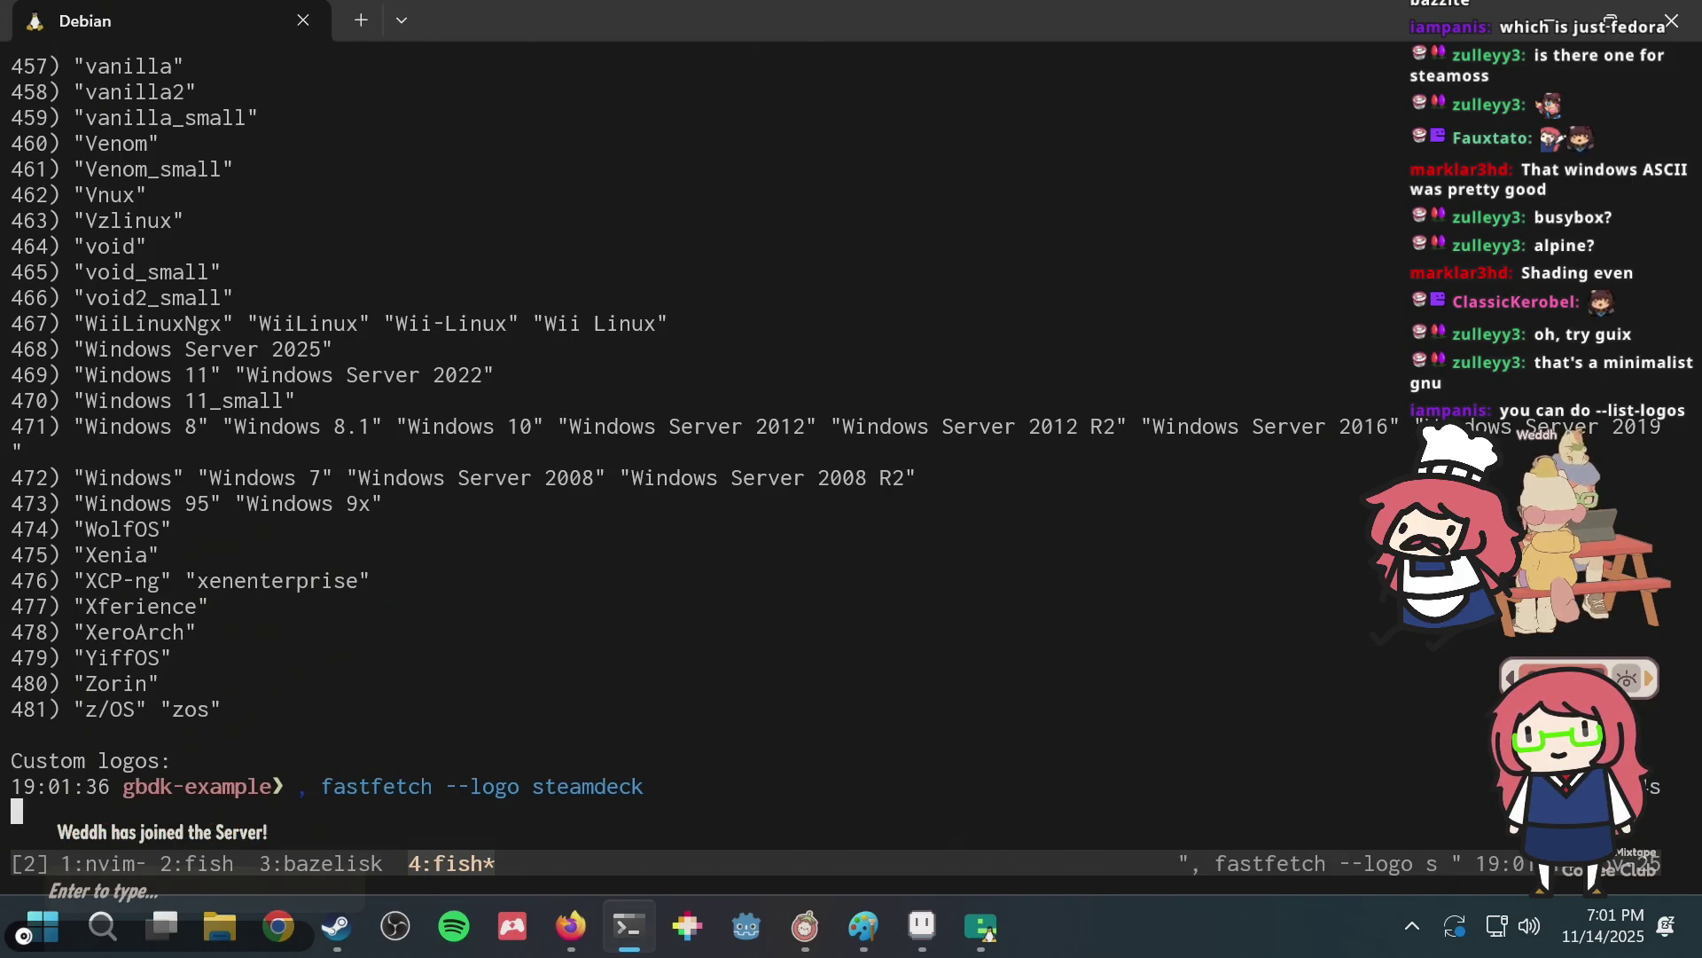
Scroll back through the logo list in copy mode and pick out the Puppy logo name.
{"action": "key", "text": "ctrl+b"}
{"action": "key", "text": "bracketleft"}
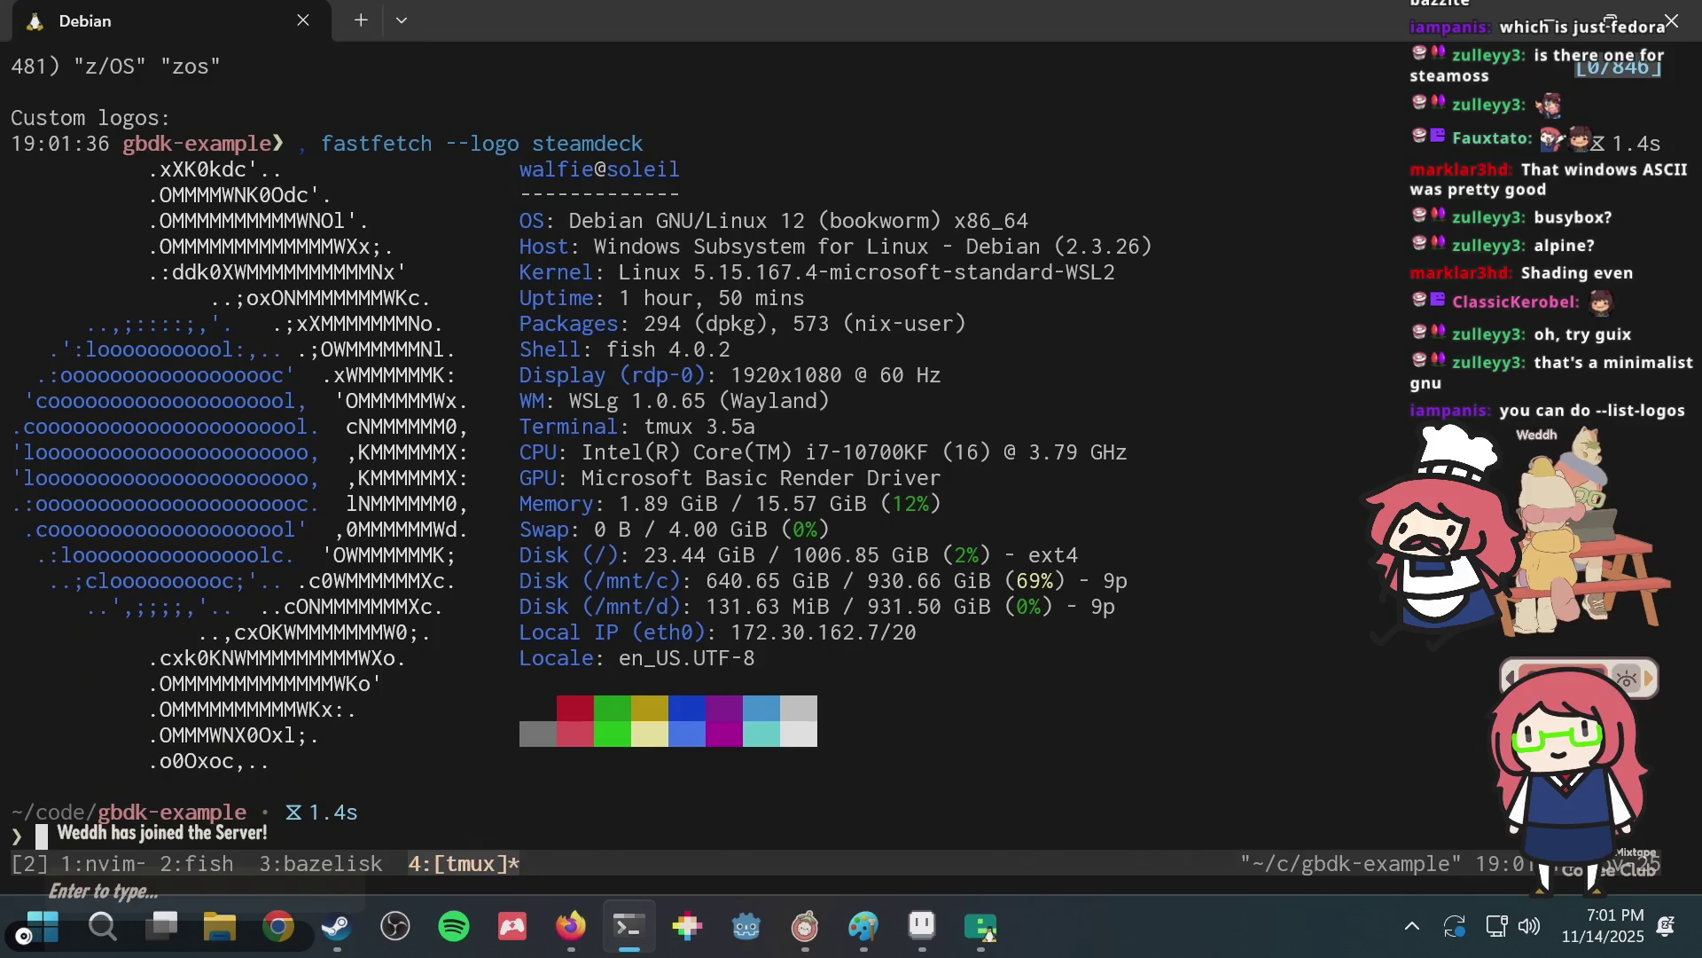
{"action": "scroll", "coordinate": [674, 443], "scroll_direction": "up", "scroll_amount": 6}
{"action": "scroll", "coordinate": [673, 443], "scroll_direction": "up", "scroll_amount": 3}
{"action": "scroll", "coordinate": [674, 443], "scroll_direction": "up", "scroll_amount": 6}
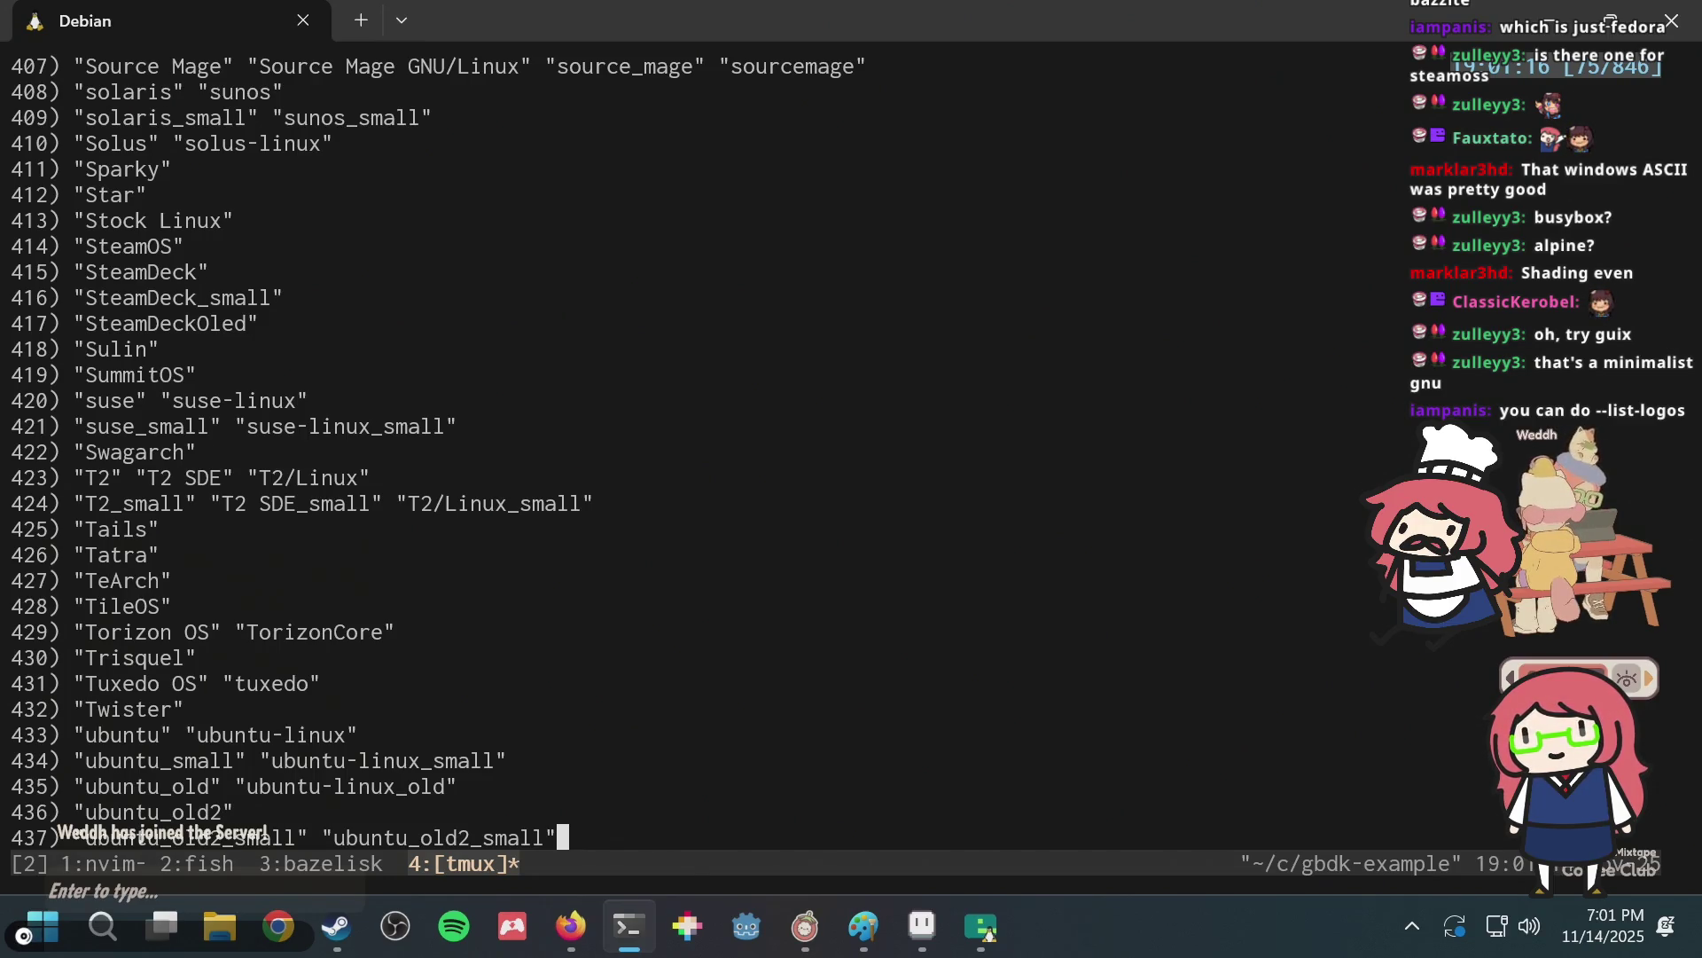
{"action": "scroll", "coordinate": [443, 444], "scroll_direction": "up", "scroll_amount": 3}
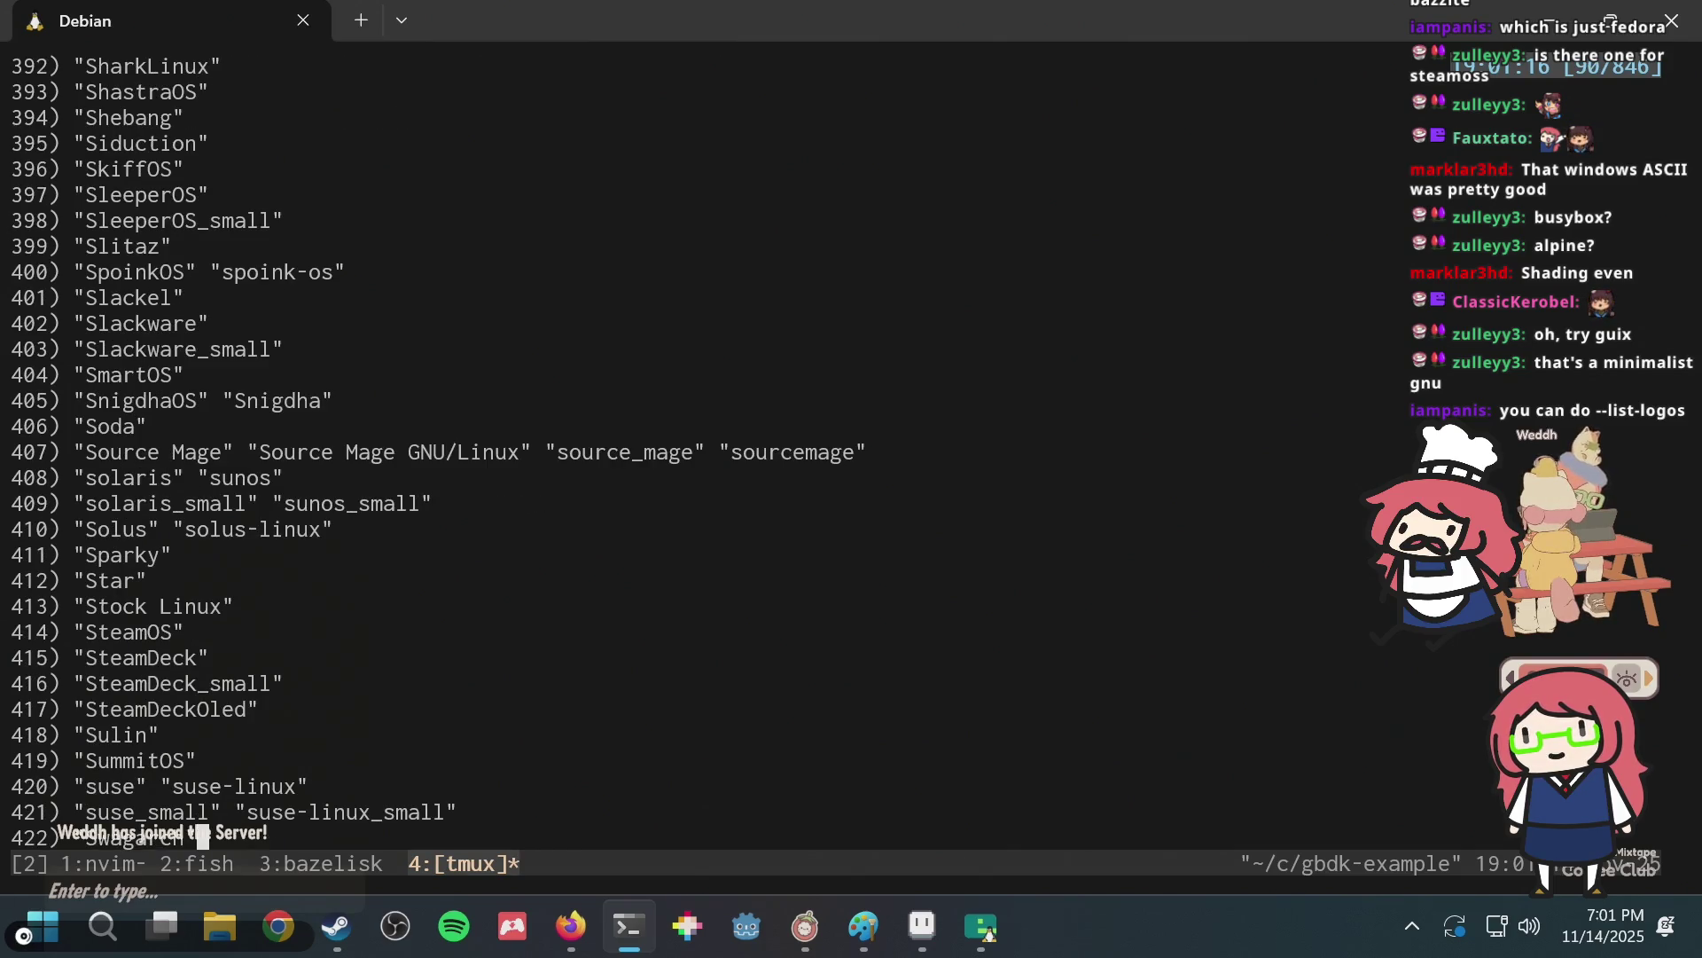
{"action": "scroll", "coordinate": [443, 443], "scroll_direction": "up", "scroll_amount": 3}
{"action": "scroll", "coordinate": [443, 443], "scroll_direction": "up", "scroll_amount": 3}
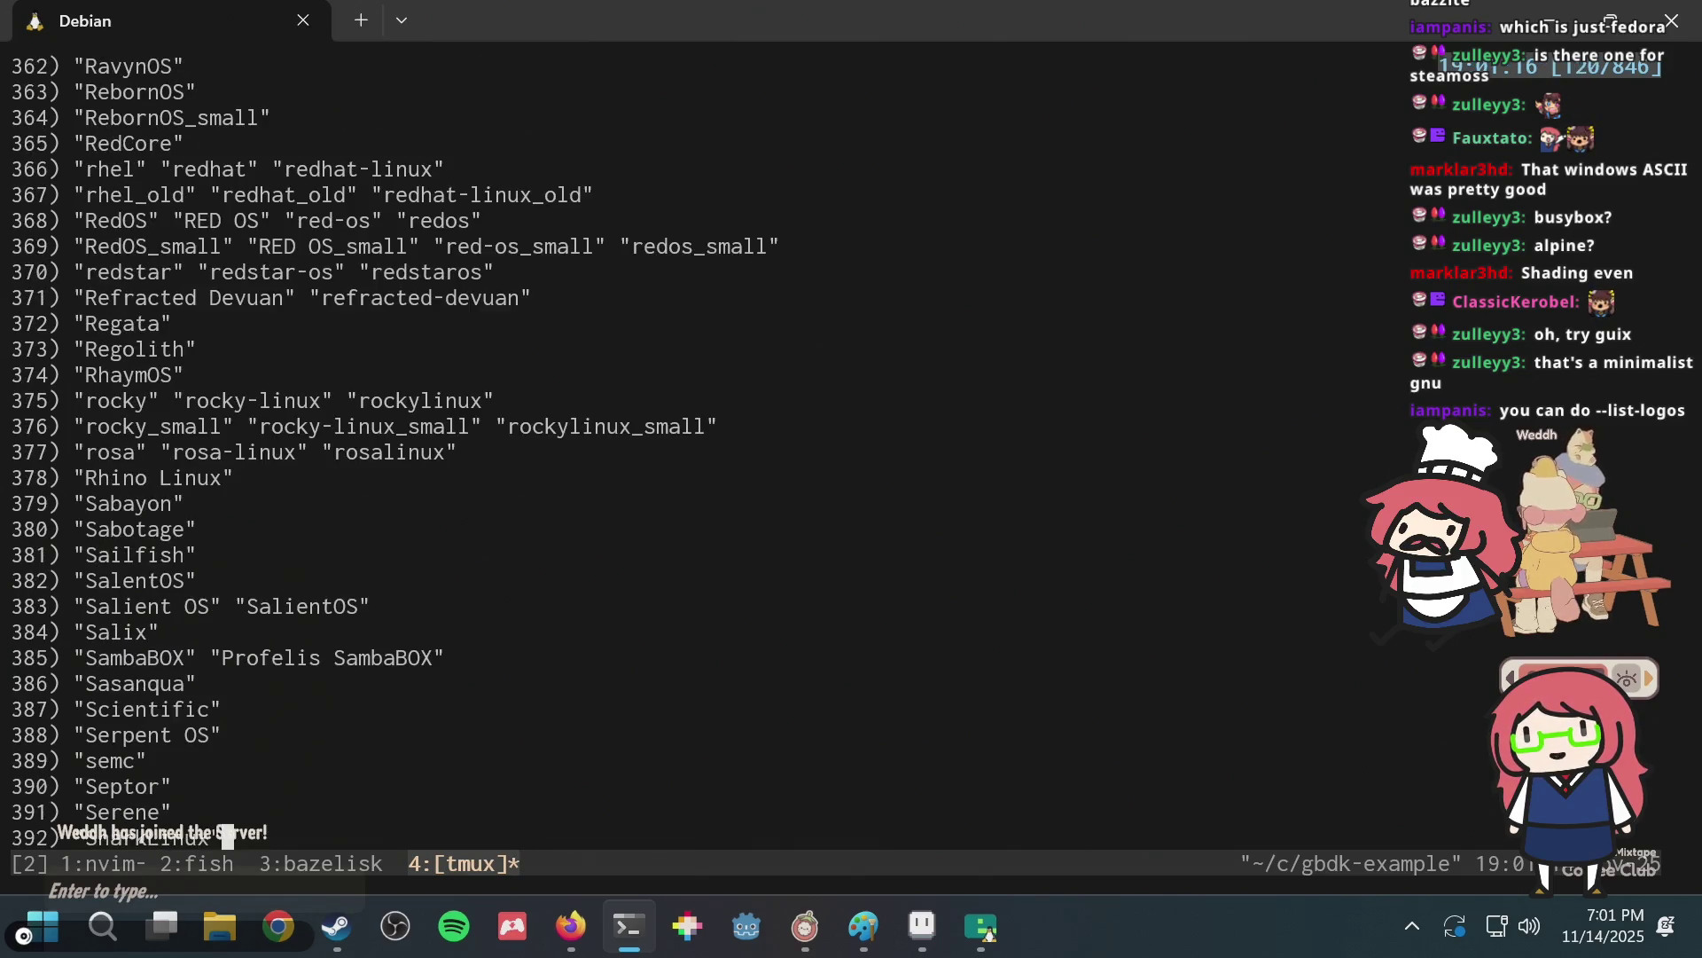
{"action": "scroll", "coordinate": [444, 443], "scroll_direction": "up", "scroll_amount": 3}
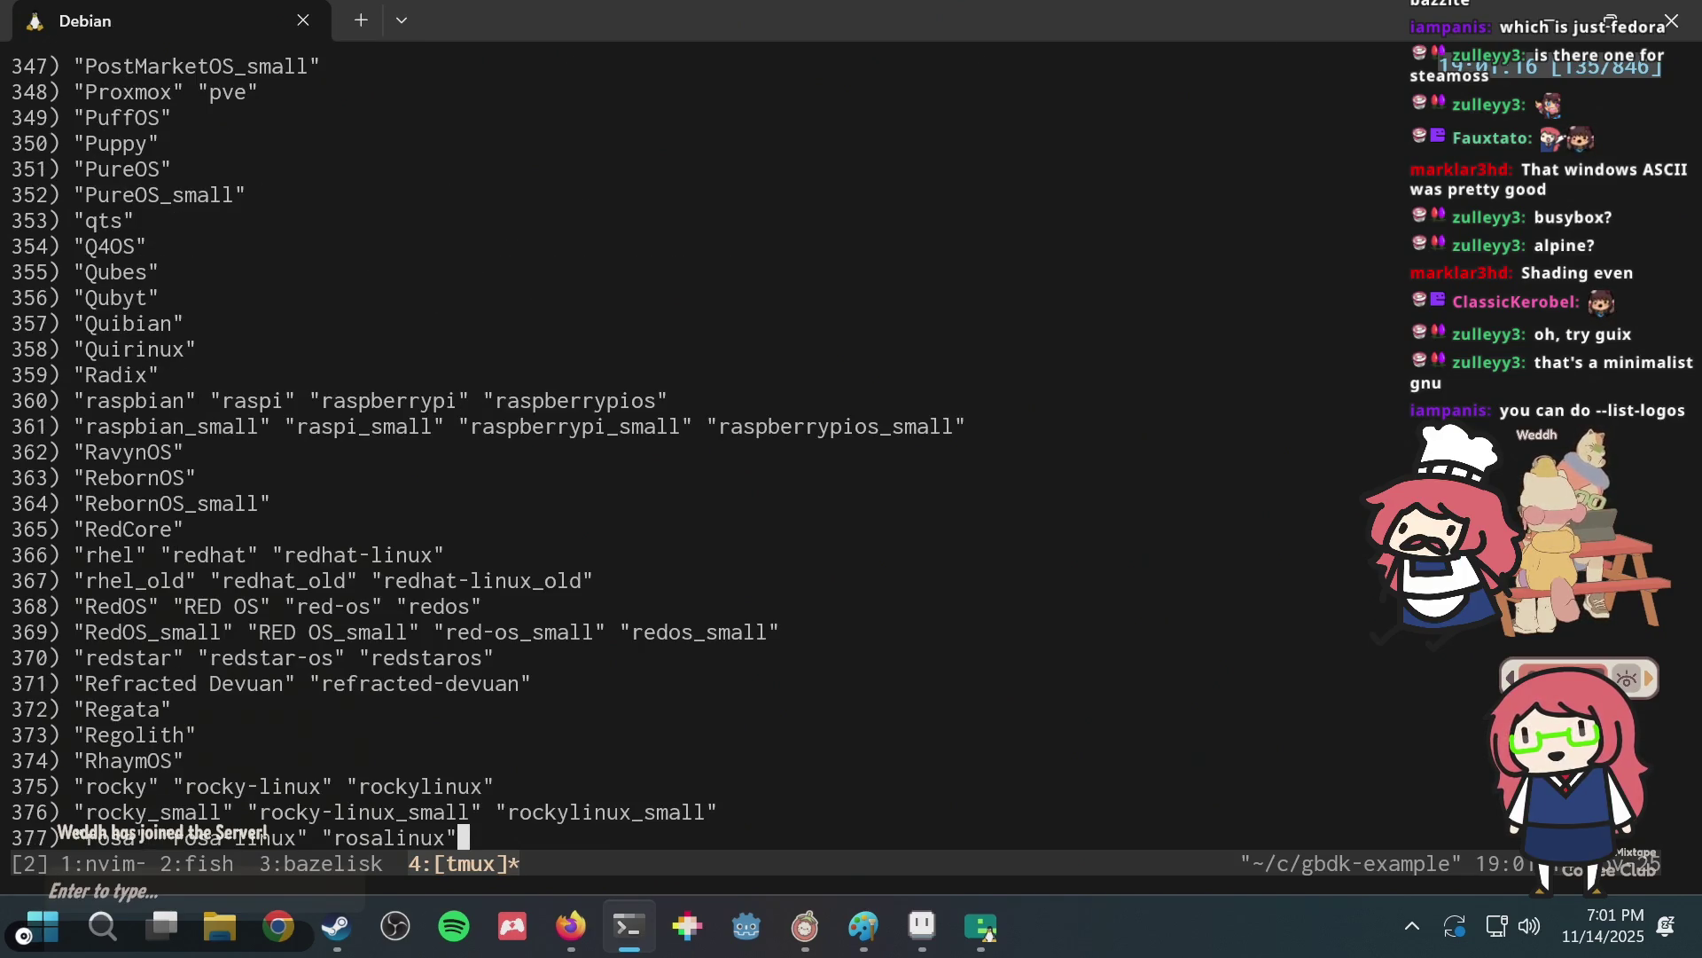
{"action": "scroll", "coordinate": [443, 443], "scroll_direction": "up", "scroll_amount": 3}
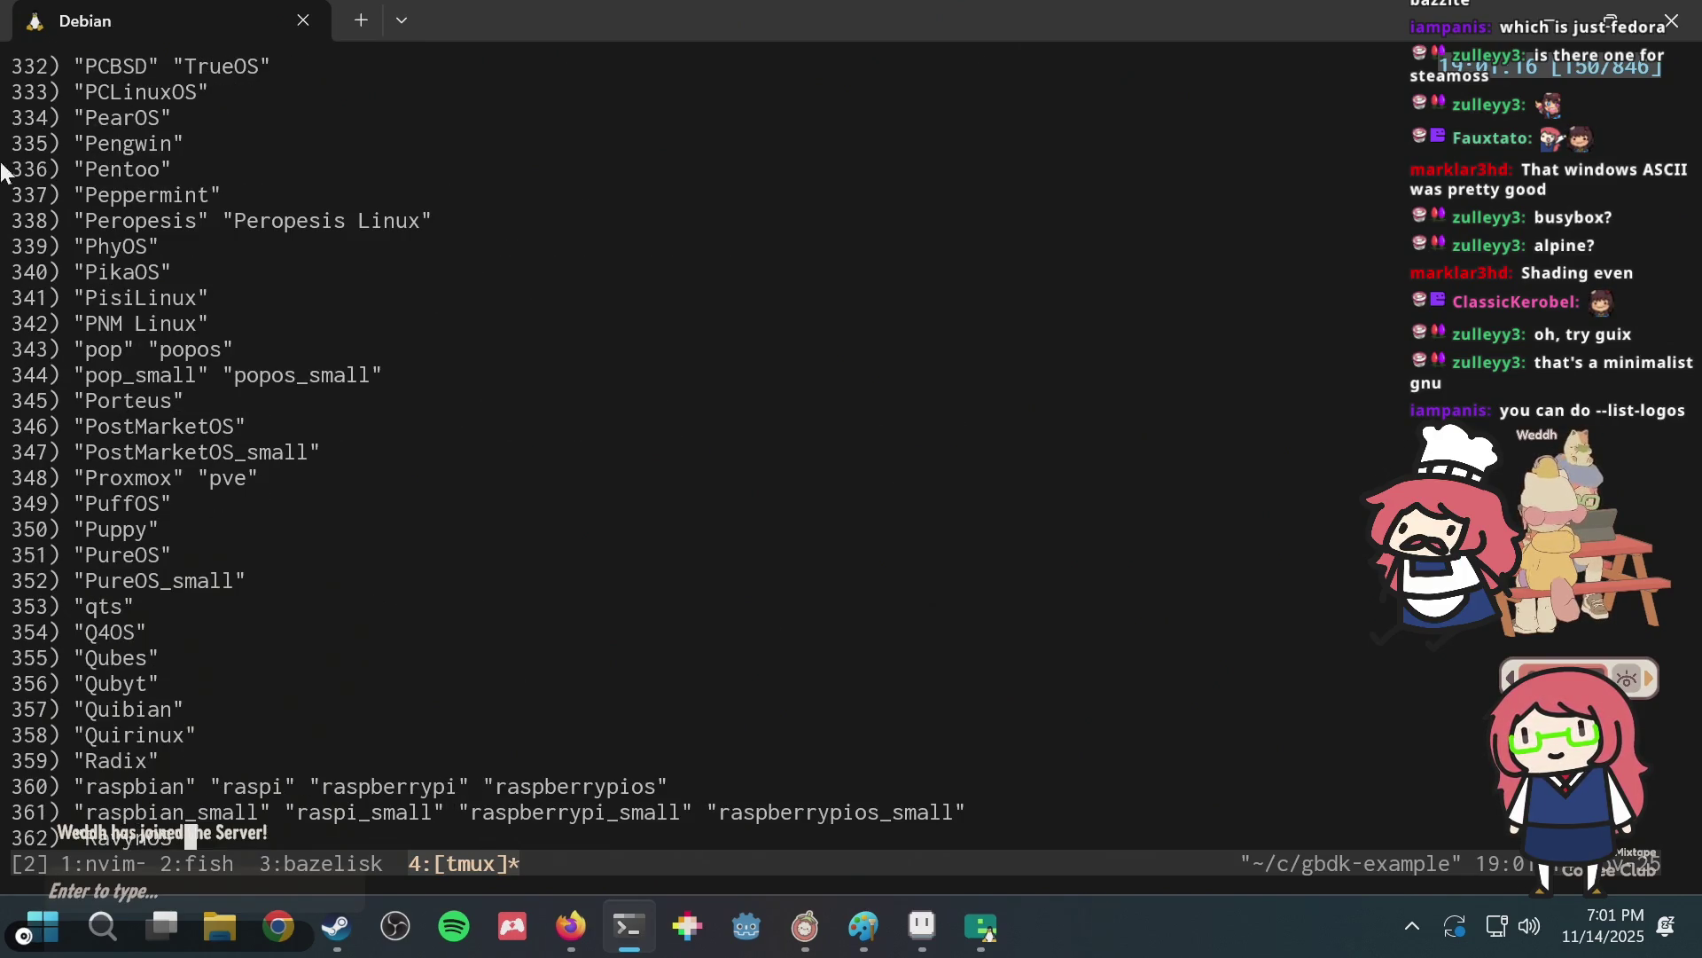
{"action": "double_click", "coordinate": [98, 532]}
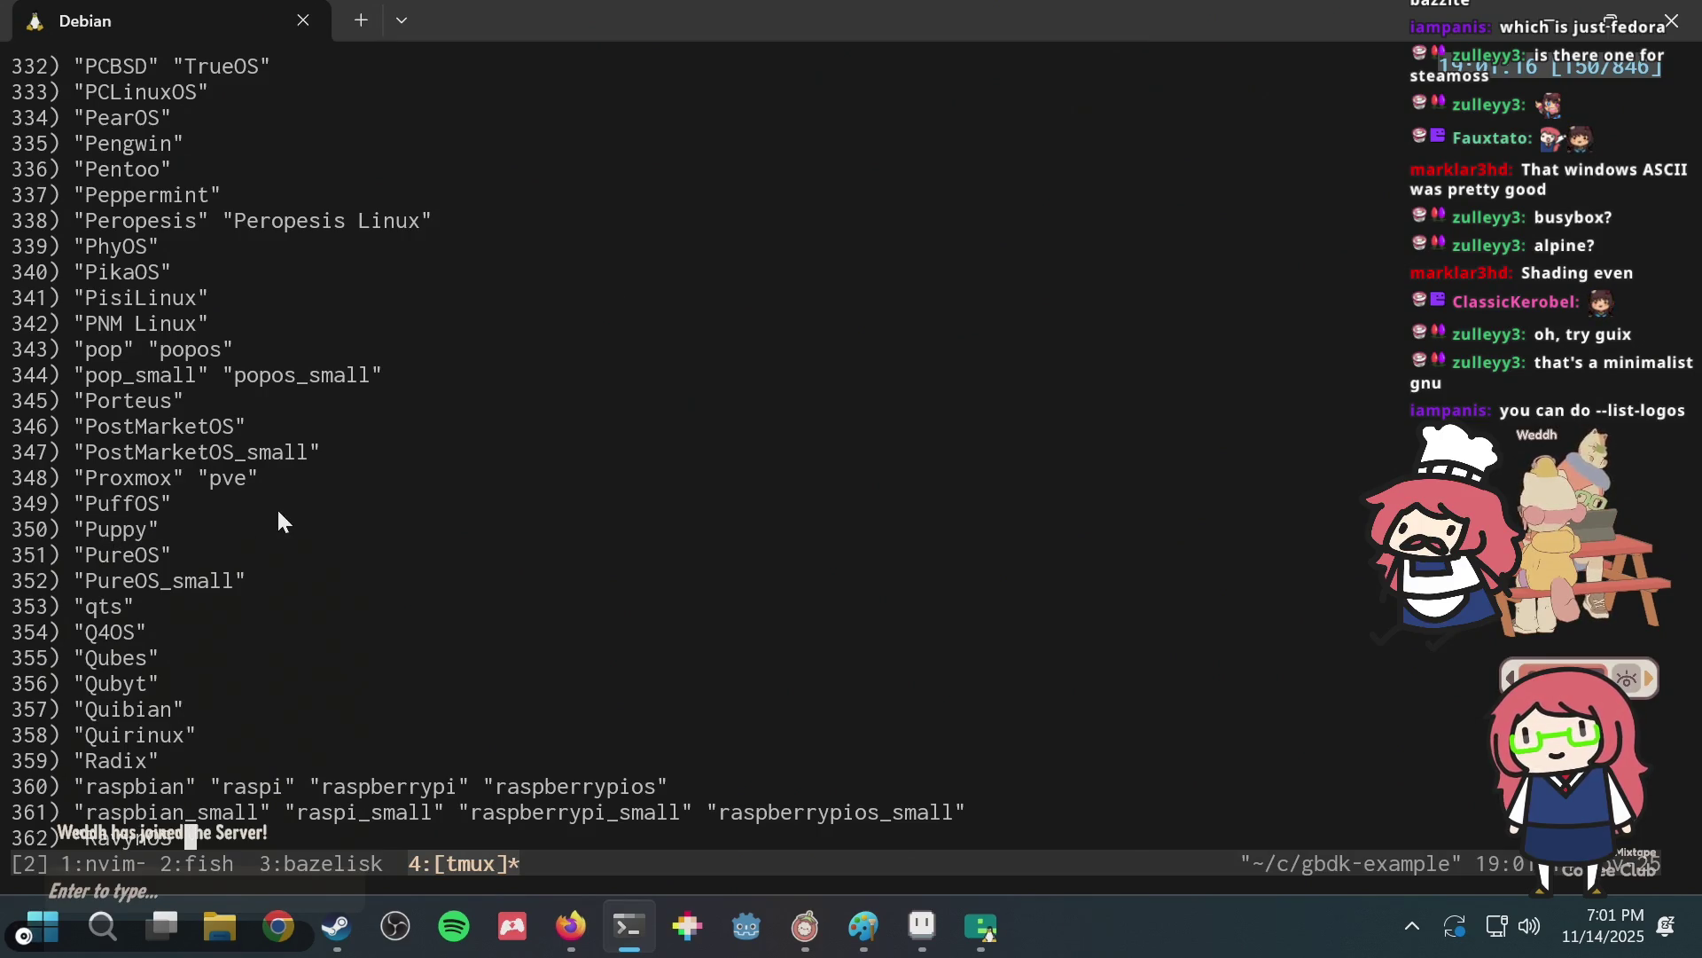
{"action": "scroll", "coordinate": [280, 520], "scroll_direction": "up", "scroll_amount": 3}
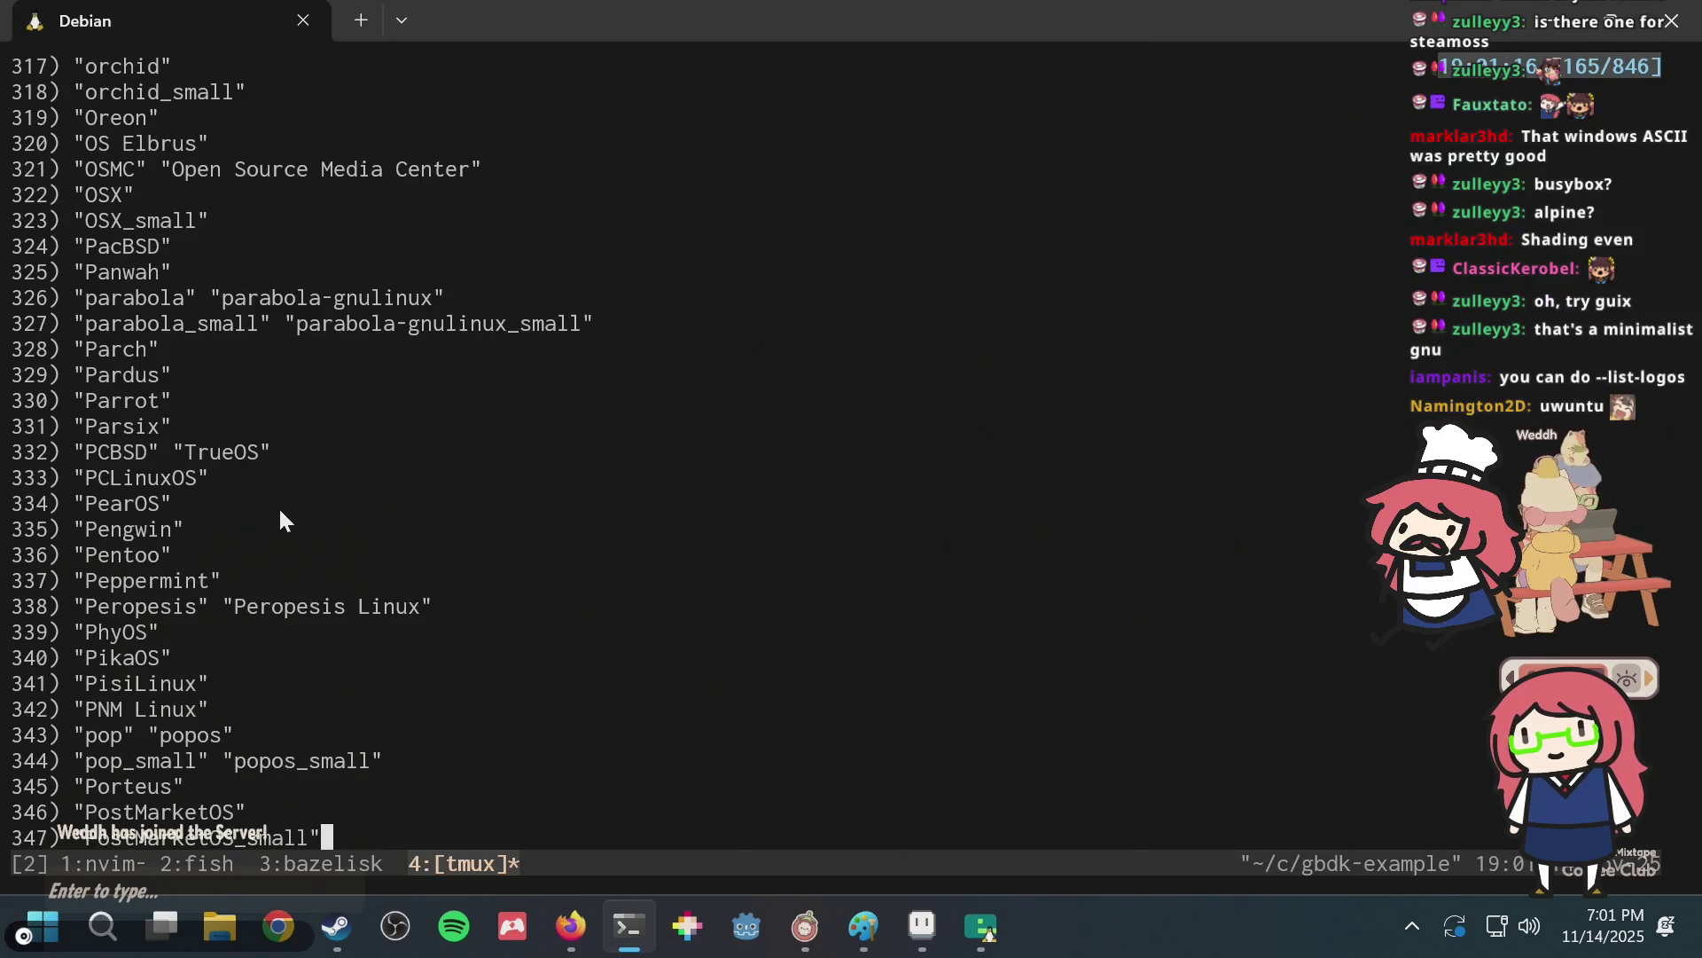
{"action": "scroll", "coordinate": [280, 520], "scroll_direction": "up", "scroll_amount": 3}
Rerun the previous fastfetch command with --logo puppy instead of steamdeck.
{"action": "key", "text": "q"}
{"action": "key", "text": "Up"}
{"action": "key", "text": "ctrl+w"}
{"action": "type", "text": "puppy"}
{"action": "key", "text": "Return"}
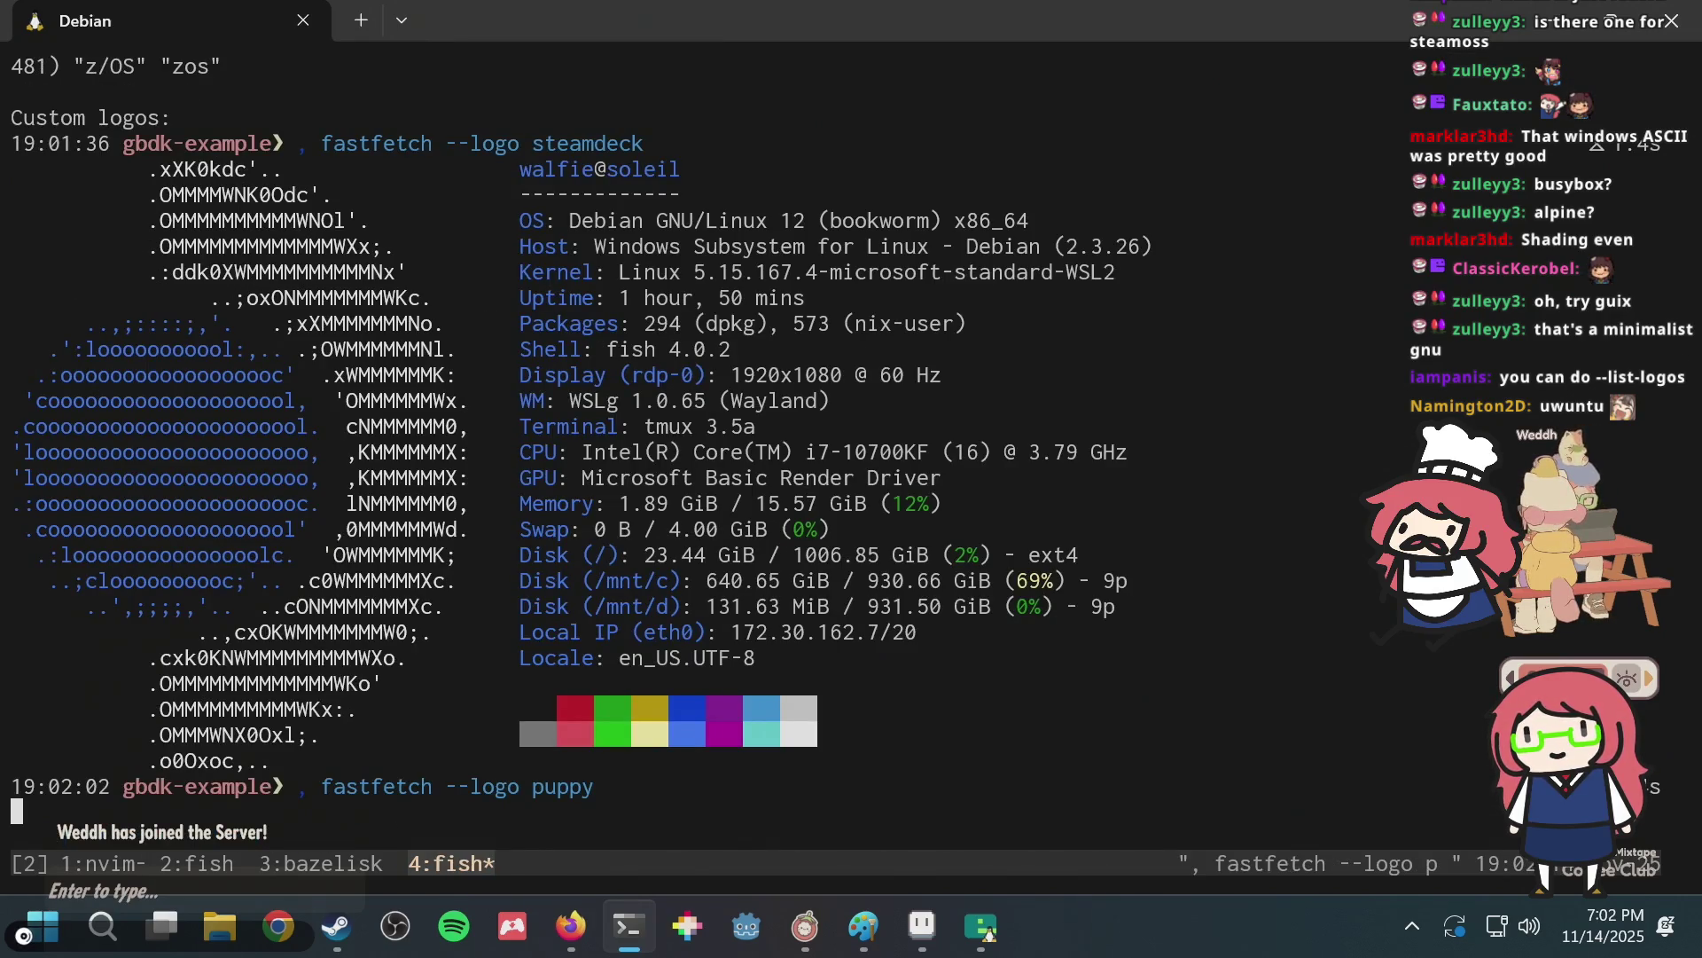
Rerun fastfetch with the logo changed from puppy to osx.
{"action": "key", "text": "Up"}
{"action": "key", "text": "ctrl+w"}
{"action": "type", "text": "osx"}
{"action": "key", "text": "Return"}
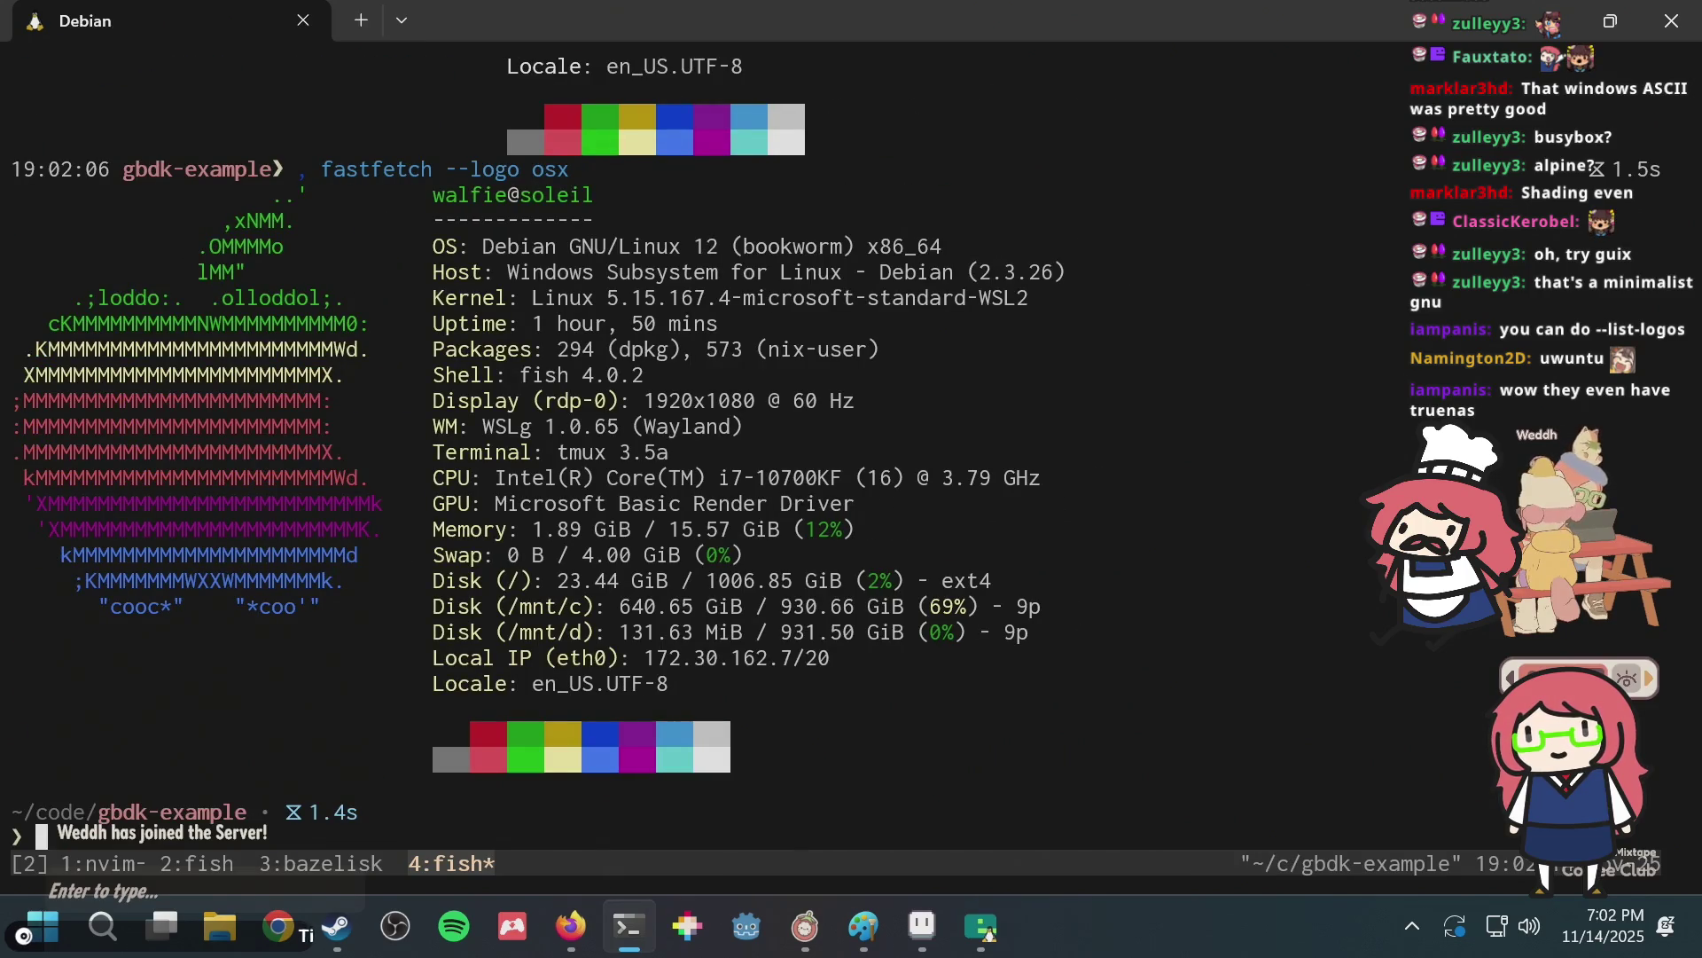
Browse the built-in logo list in the scrollback, then run fastfetch with --logo amogos.
{"action": "scroll", "coordinate": [674, 444], "scroll_direction": "up", "scroll_amount": 10}
{"action": "scroll", "coordinate": [674, 444], "scroll_direction": "up", "scroll_amount": 10}
{"action": "scroll", "coordinate": [674, 443], "scroll_direction": "up", "scroll_amount": 6}
{"action": "scroll", "coordinate": [674, 443], "scroll_direction": "up", "scroll_amount": 9}
{"action": "scroll", "coordinate": [674, 443], "scroll_direction": "up", "scroll_amount": 6}
{"action": "scroll", "coordinate": [674, 443], "scroll_direction": "up", "scroll_amount": 15}
{"action": "scroll", "coordinate": [673, 443], "scroll_direction": "up", "scroll_amount": 6}
{"action": "scroll", "coordinate": [674, 444], "scroll_direction": "up", "scroll_amount": 6}
{"action": "scroll", "coordinate": [674, 444], "scroll_direction": "up", "scroll_amount": 9}
{"action": "scroll", "coordinate": [673, 444], "scroll_direction": "up", "scroll_amount": 6}
{"action": "scroll", "coordinate": [674, 444], "scroll_direction": "up", "scroll_amount": 6}
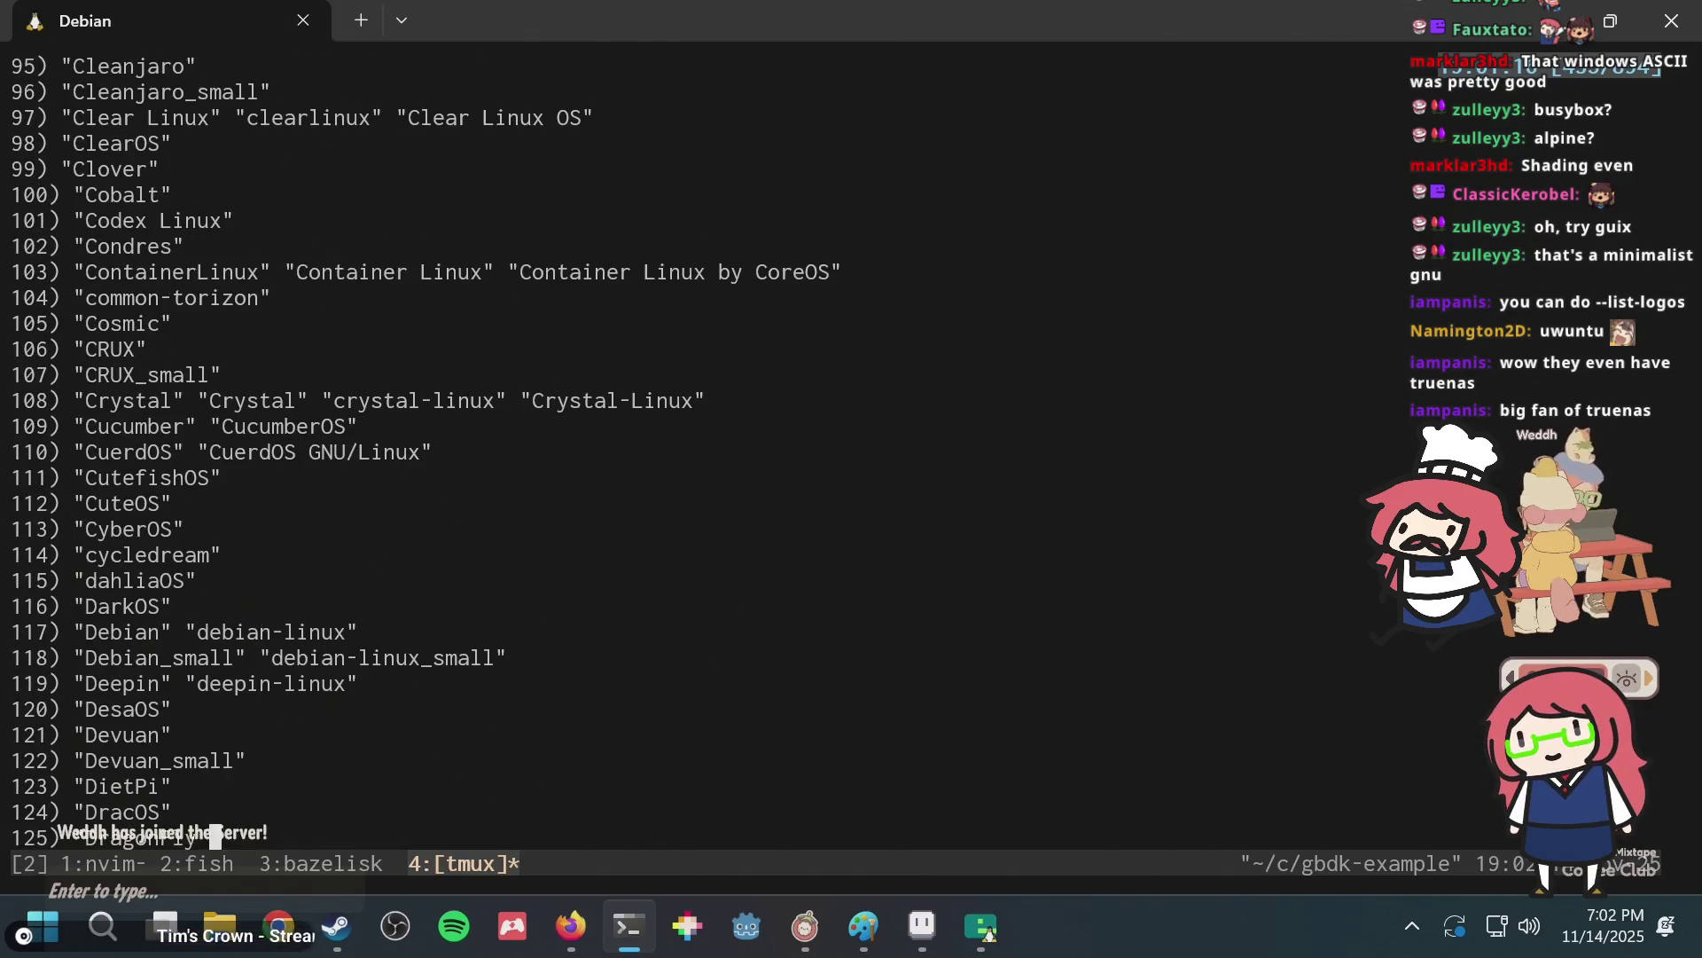
{"action": "scroll", "coordinate": [674, 443], "scroll_direction": "up", "scroll_amount": 3}
{"action": "scroll", "coordinate": [674, 443], "scroll_direction": "up", "scroll_amount": 6}
{"action": "scroll", "coordinate": [674, 443], "scroll_direction": "up", "scroll_amount": 6}
{"action": "scroll", "coordinate": [674, 443], "scroll_direction": "up", "scroll_amount": 3}
{"action": "scroll", "coordinate": [674, 443], "scroll_direction": "up", "scroll_amount": 3}
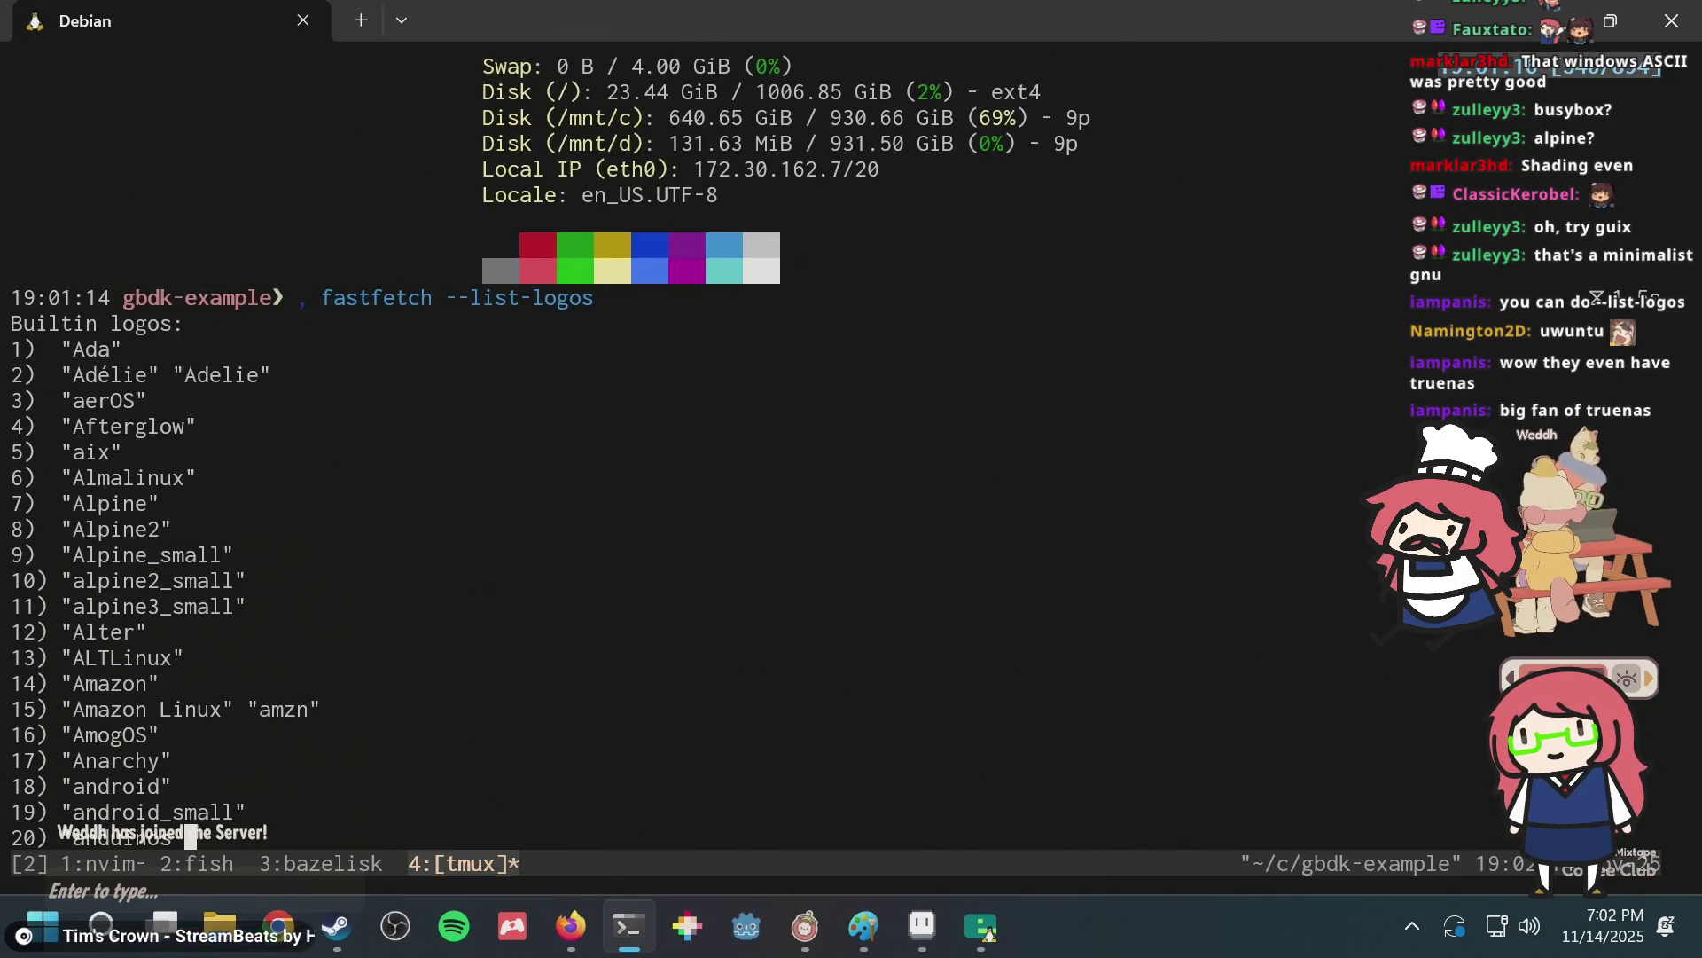
{"action": "scroll", "coordinate": [674, 443], "scroll_direction": "down", "scroll_amount": 2}
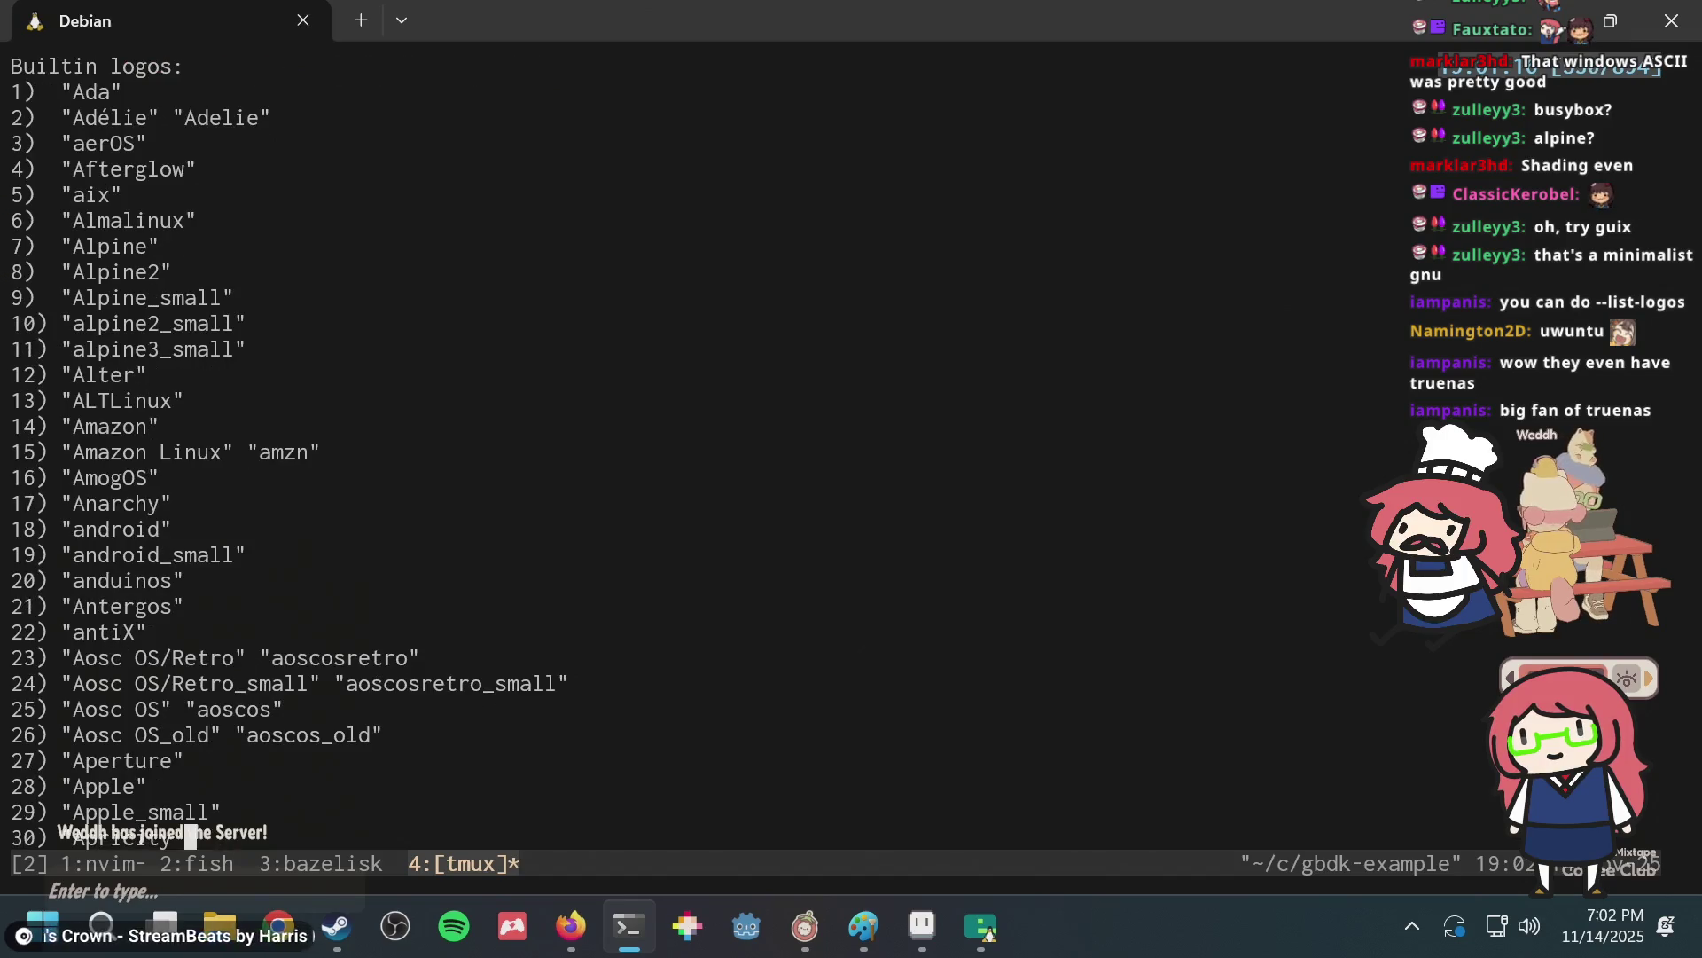
{"action": "scroll", "coordinate": [673, 444], "scroll_direction": "down", "scroll_amount": 1}
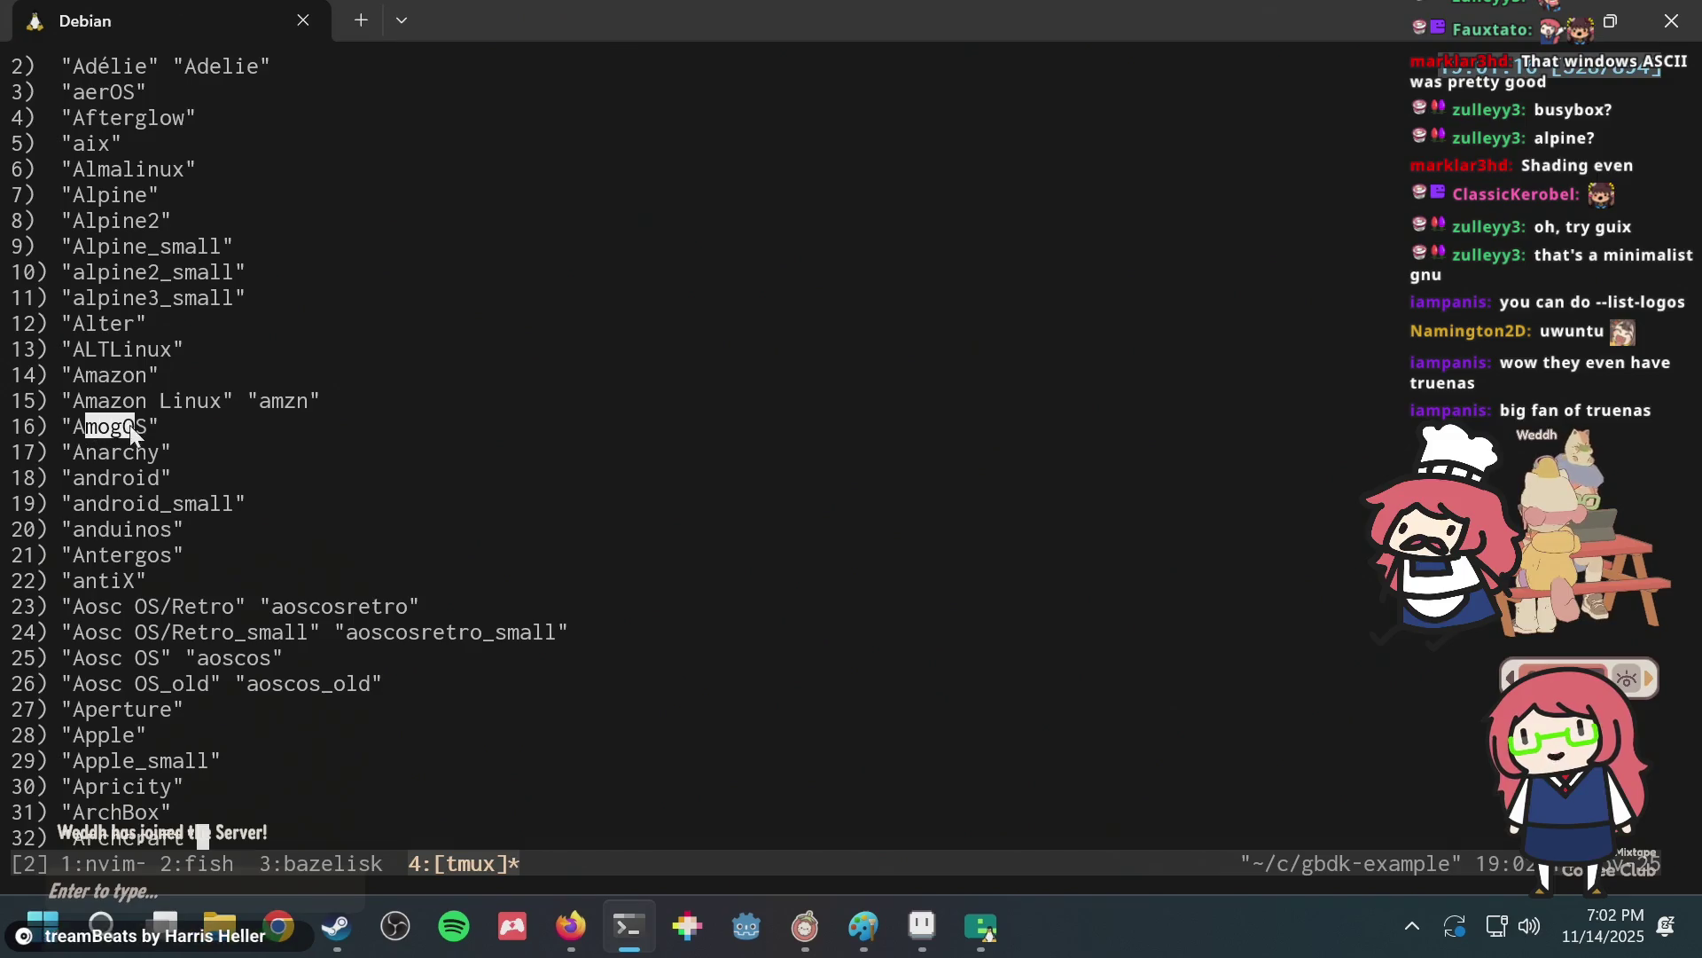
{"action": "left_click", "coordinate": [190, 426]}
{"action": "key", "text": "q"}
{"action": "key", "text": "Return"}
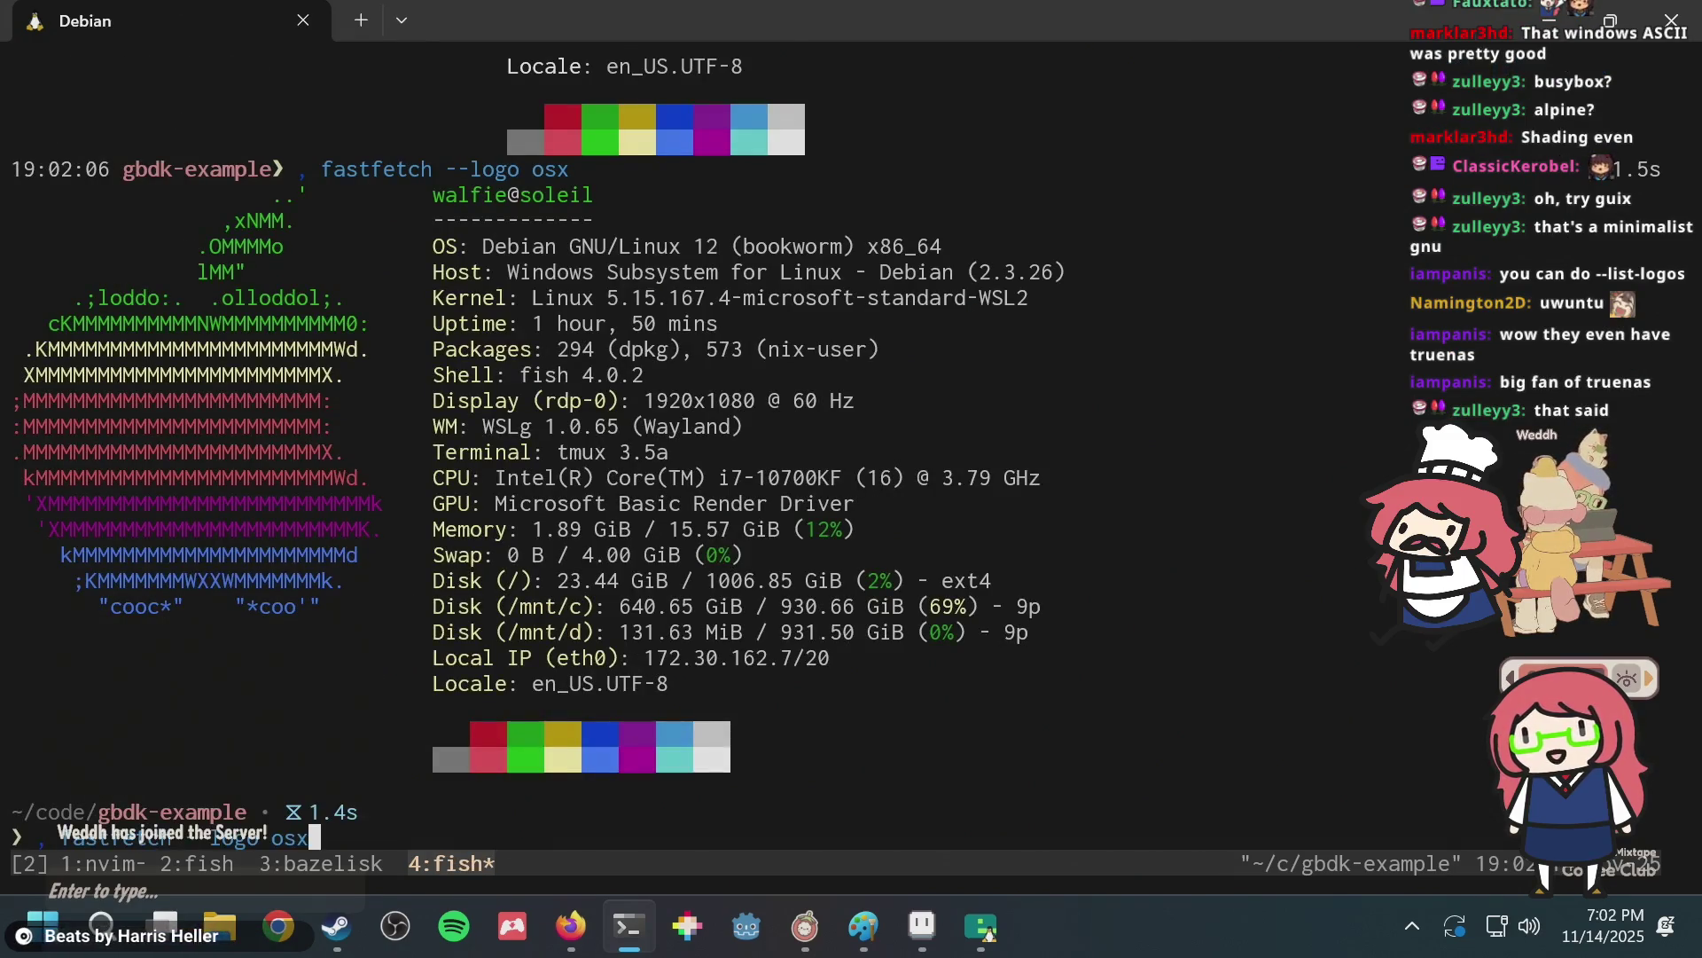
{"action": "type", "text": "ogos"}
{"action": "key", "text": "Return"}
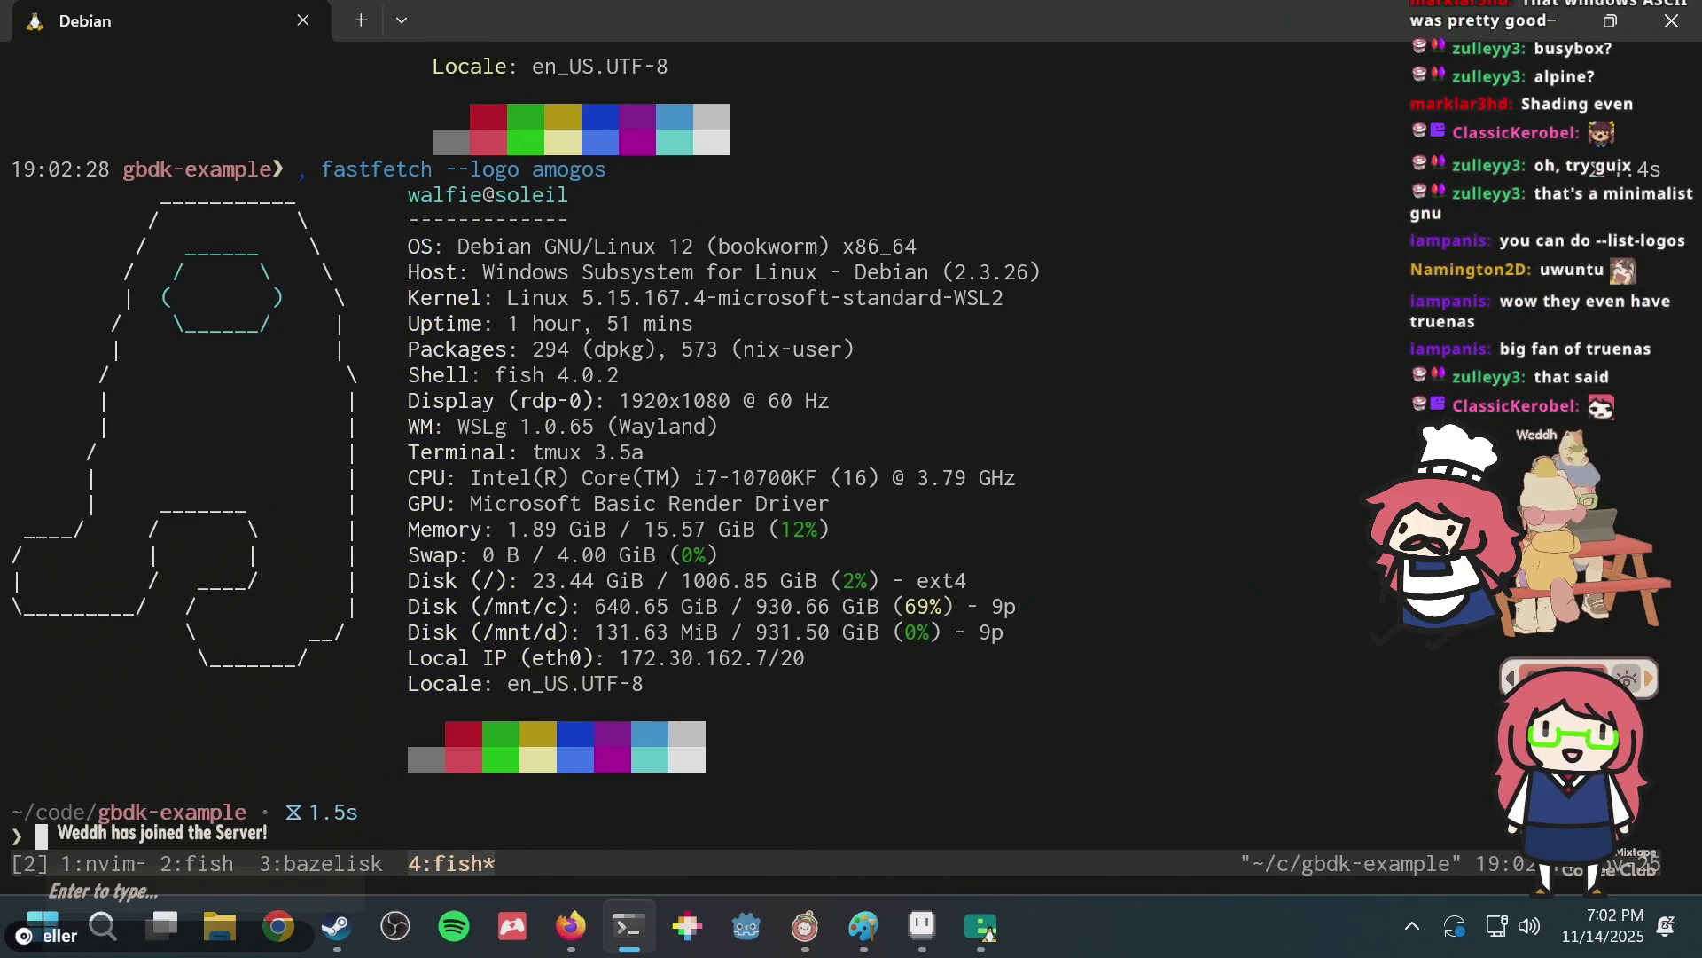
Scroll back through the AmogOS output and the earlier logo list, then return to the prompt.
{"action": "scroll", "coordinate": [620, 444], "scroll_direction": "up", "scroll_amount": 1}
{"action": "scroll", "coordinate": [620, 443], "scroll_direction": "up", "scroll_amount": 3}
{"action": "scroll", "coordinate": [620, 443], "scroll_direction": "up", "scroll_amount": 4}
{"action": "scroll", "coordinate": [621, 444], "scroll_direction": "down", "scroll_amount": 6}
{"action": "scroll", "coordinate": [620, 443], "scroll_direction": "down", "scroll_amount": 4}
{"action": "scroll", "coordinate": [621, 444], "scroll_direction": "up", "scroll_amount": 4}
{"action": "scroll", "coordinate": [620, 443], "scroll_direction": "up", "scroll_amount": 9}
{"action": "scroll", "coordinate": [621, 443], "scroll_direction": "up", "scroll_amount": 10}
{"action": "scroll", "coordinate": [621, 443], "scroll_direction": "up", "scroll_amount": 7}
{"action": "scroll", "coordinate": [621, 444], "scroll_direction": "up", "scroll_amount": 2}
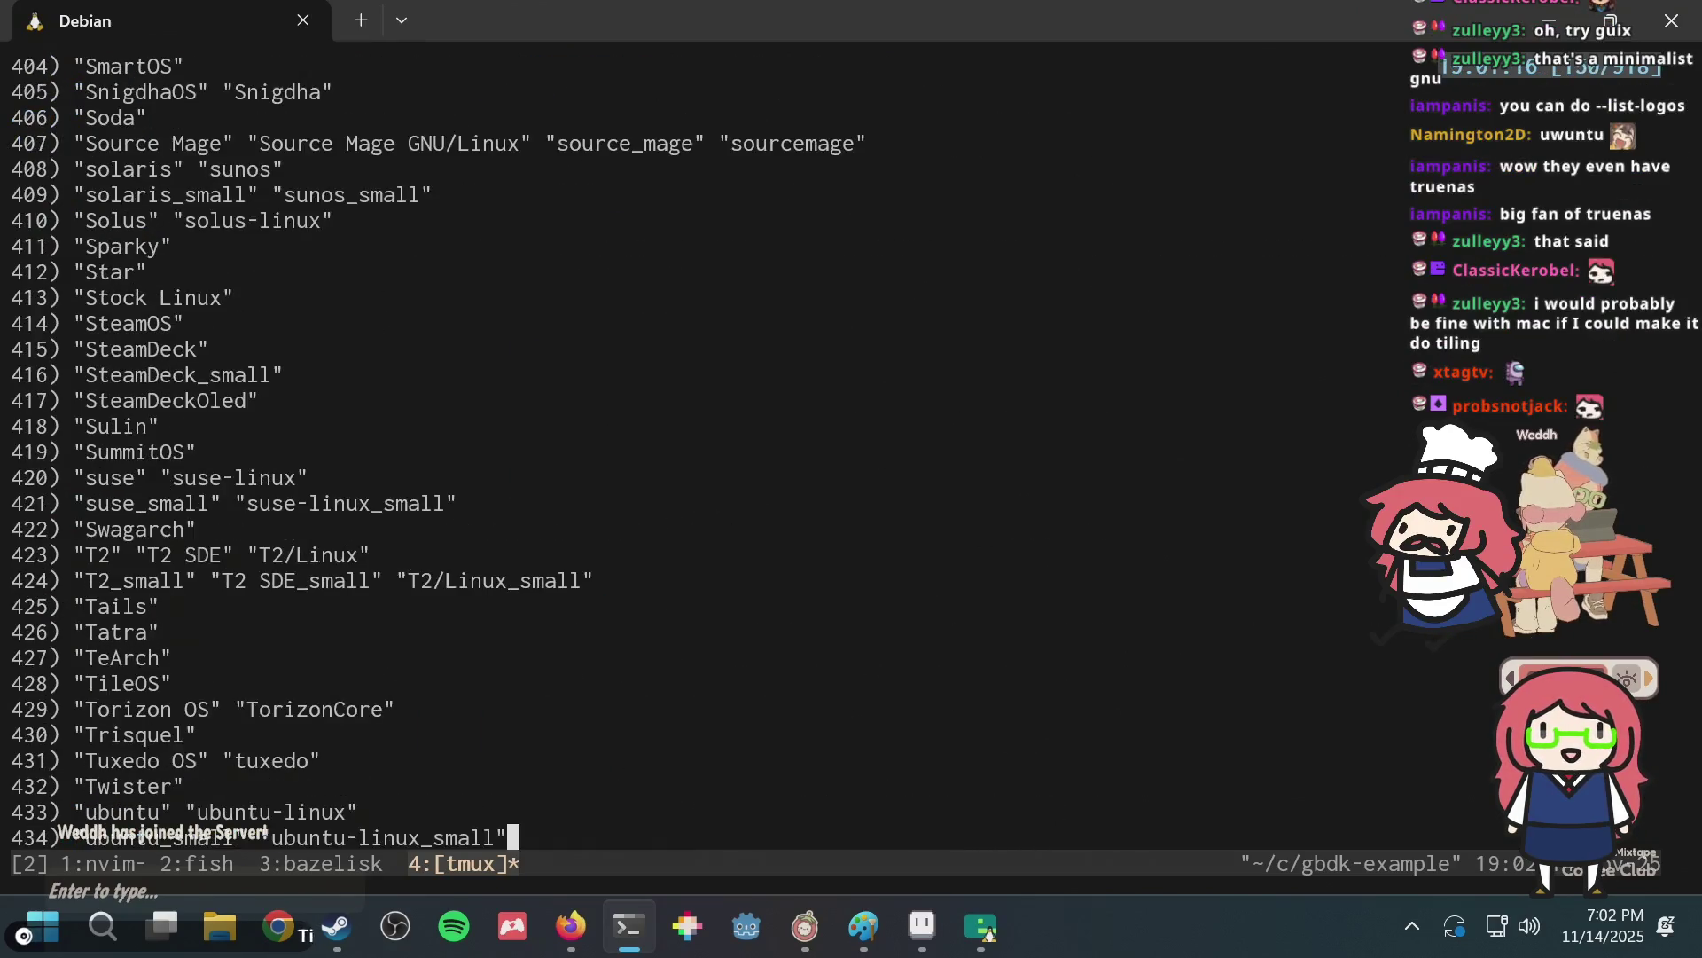
{"action": "scroll", "coordinate": [621, 444], "scroll_direction": "up", "scroll_amount": 3}
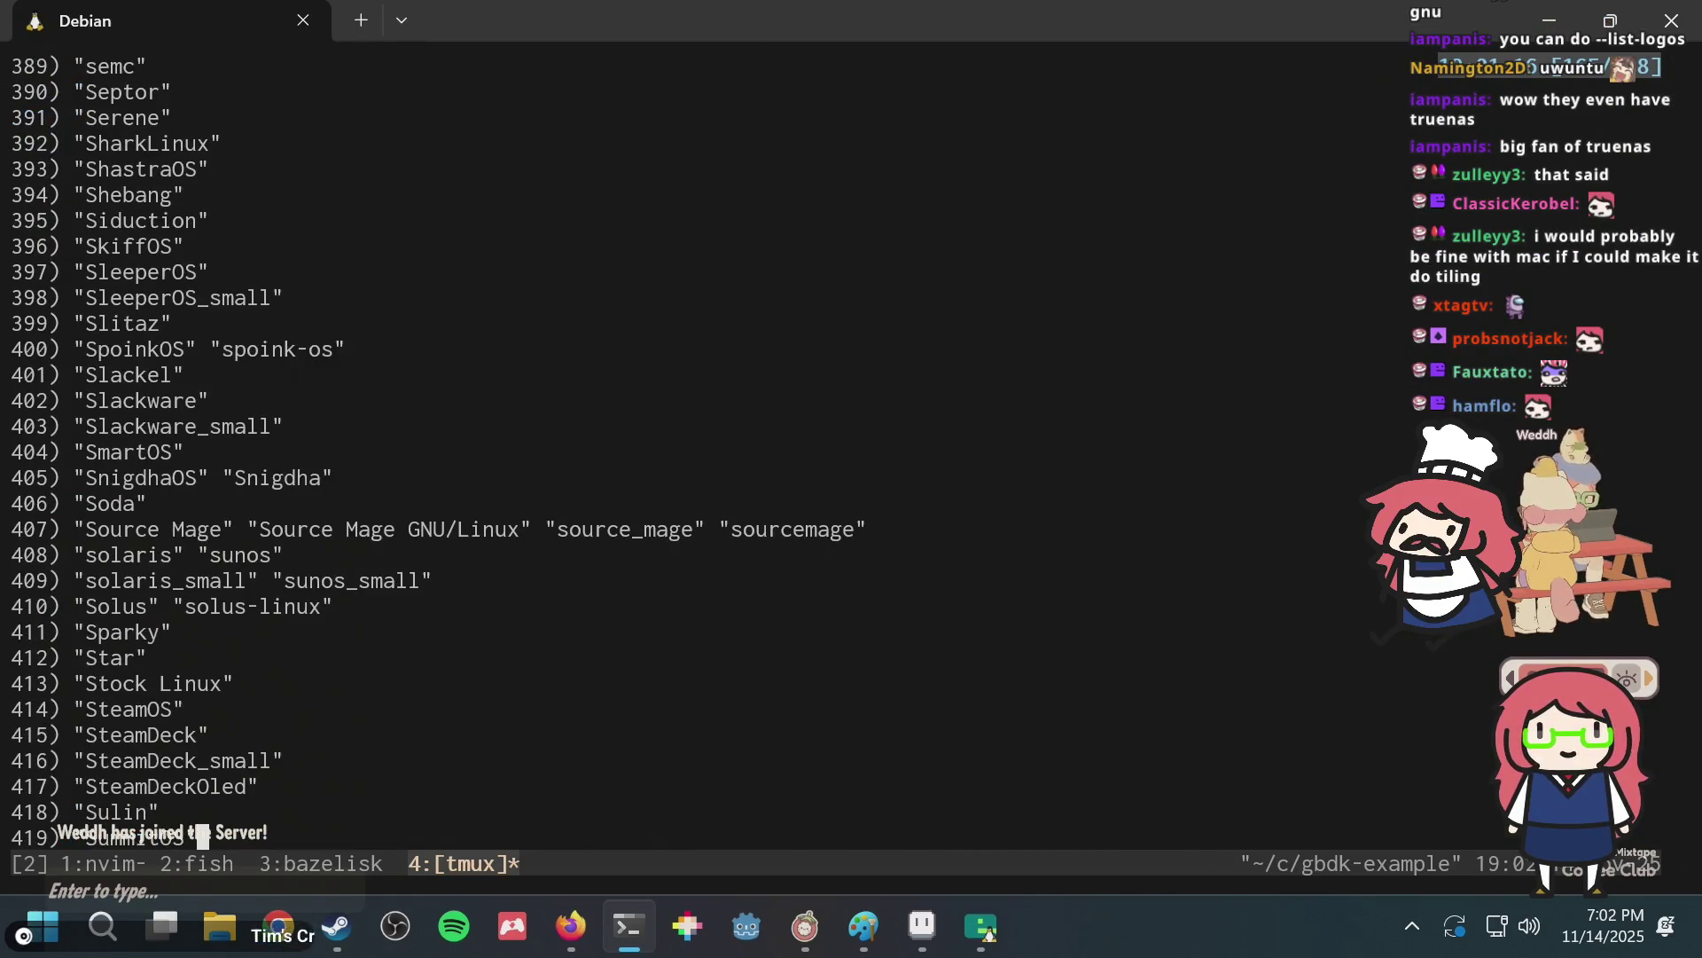
{"action": "scroll", "coordinate": [621, 443], "scroll_direction": "up", "scroll_amount": 3}
{"action": "scroll", "coordinate": [620, 443], "scroll_direction": "up", "scroll_amount": 6}
{"action": "scroll", "coordinate": [621, 444], "scroll_direction": "up", "scroll_amount": 6}
{"action": "scroll", "coordinate": [621, 443], "scroll_direction": "up", "scroll_amount": 6}
{"action": "scroll", "coordinate": [621, 443], "scroll_direction": "up", "scroll_amount": 6}
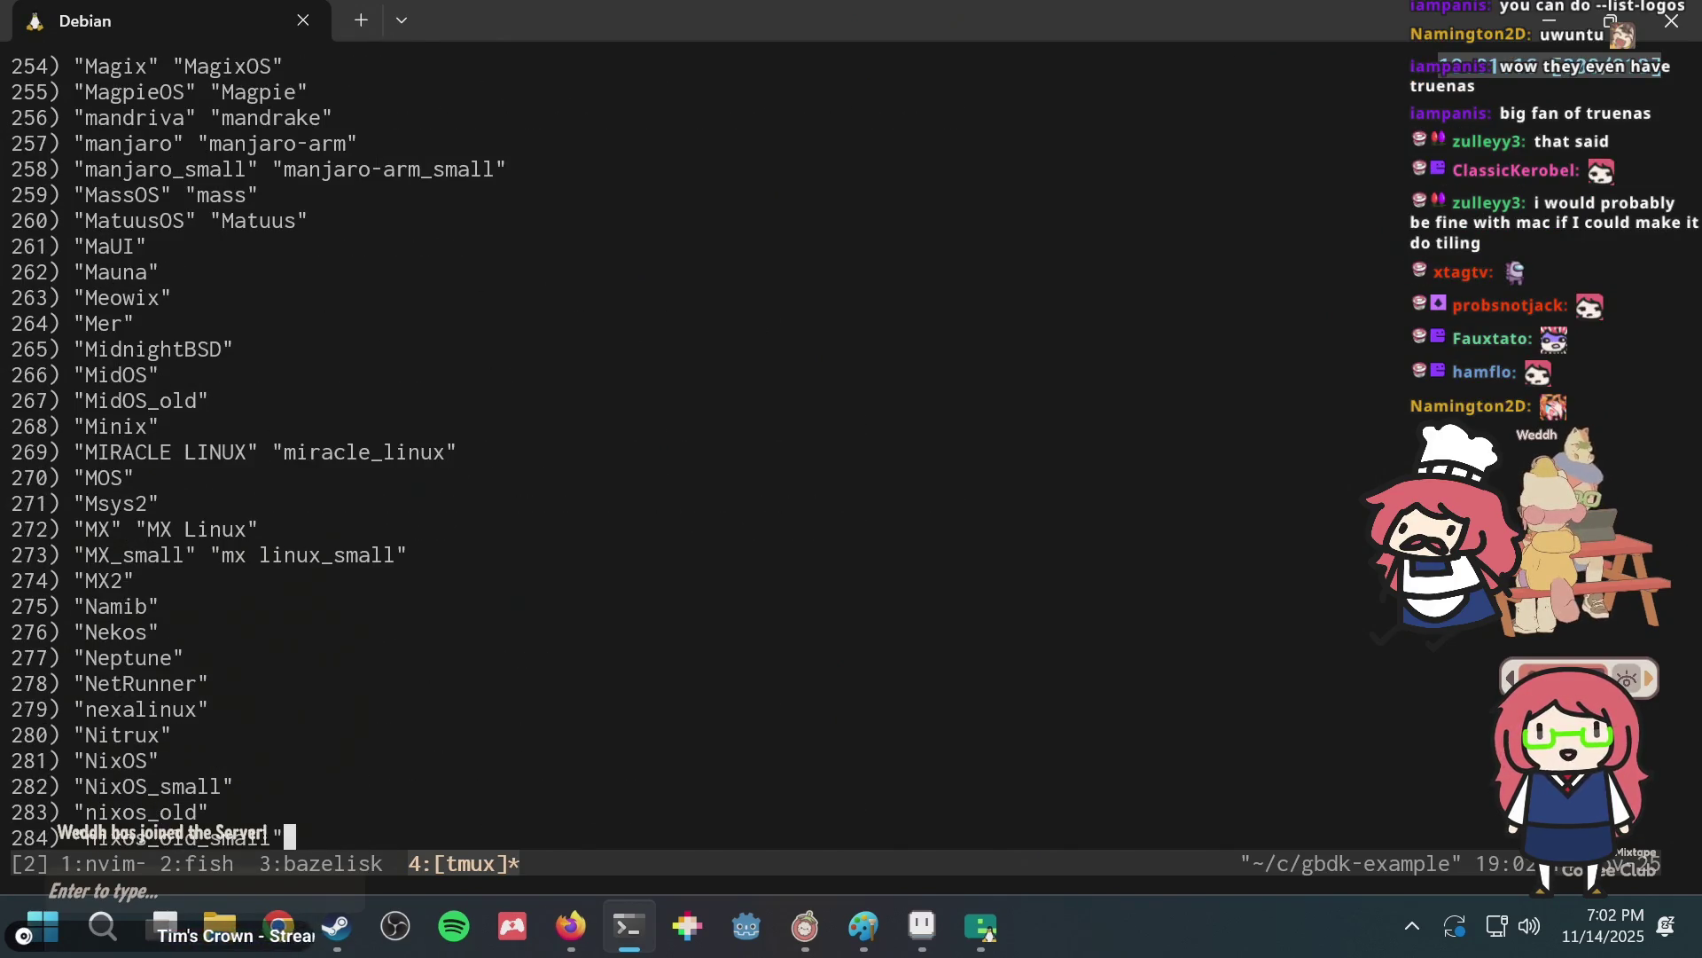
{"action": "key", "text": "q"}
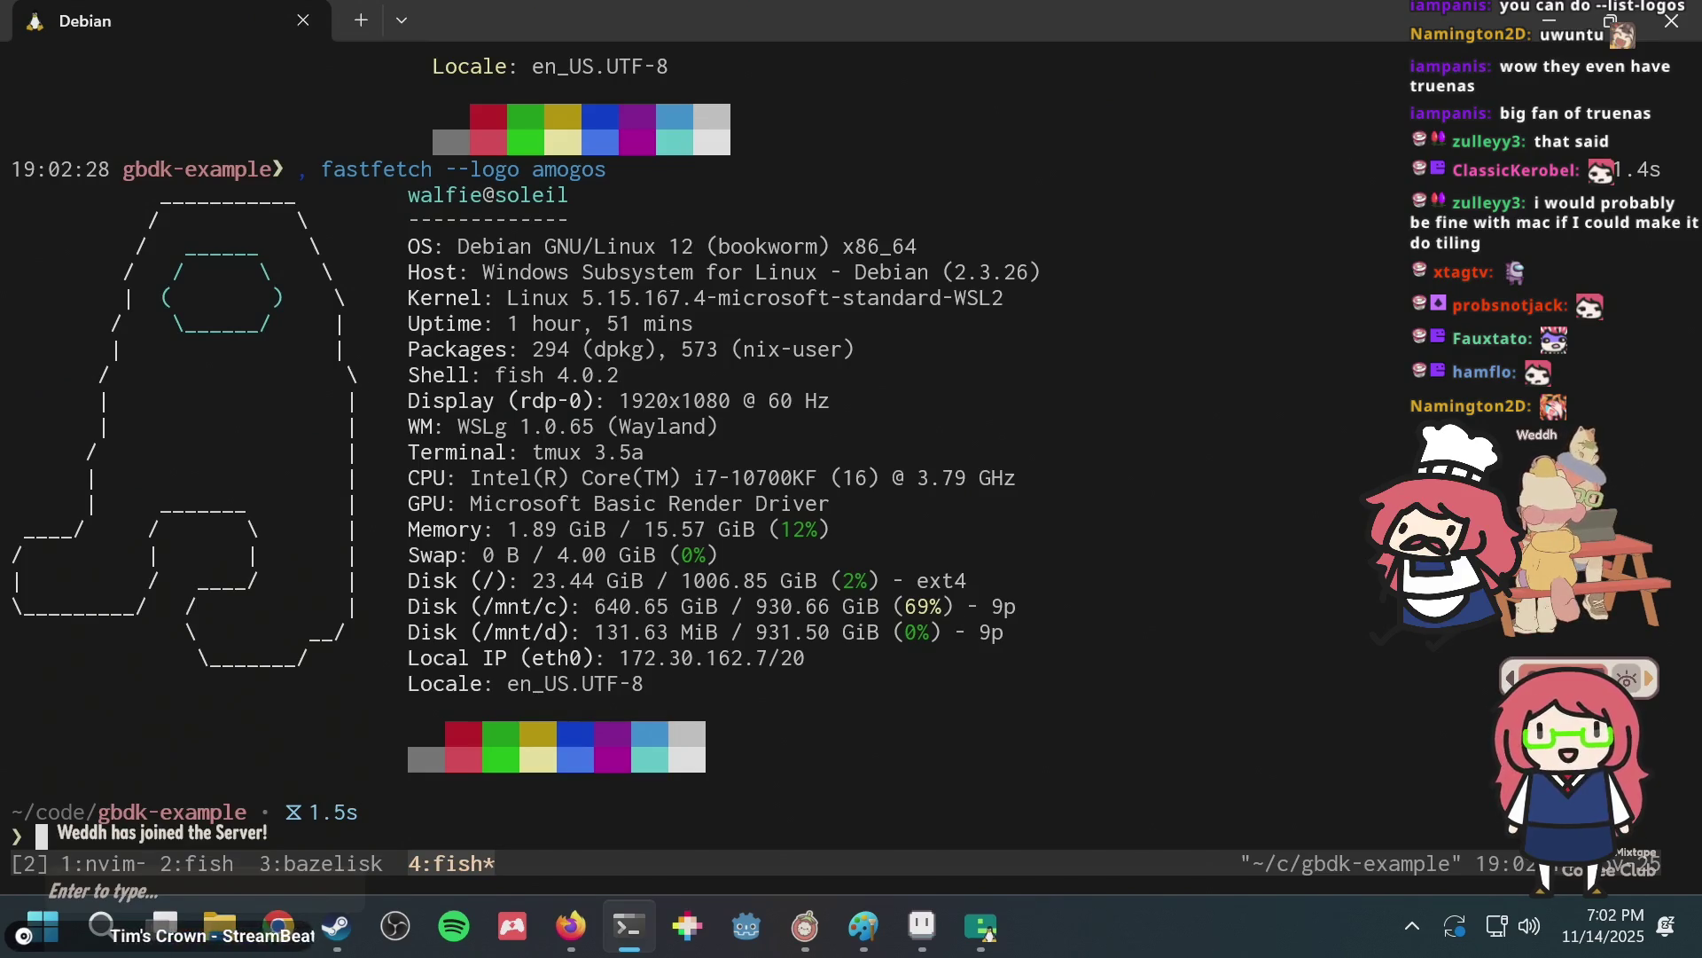
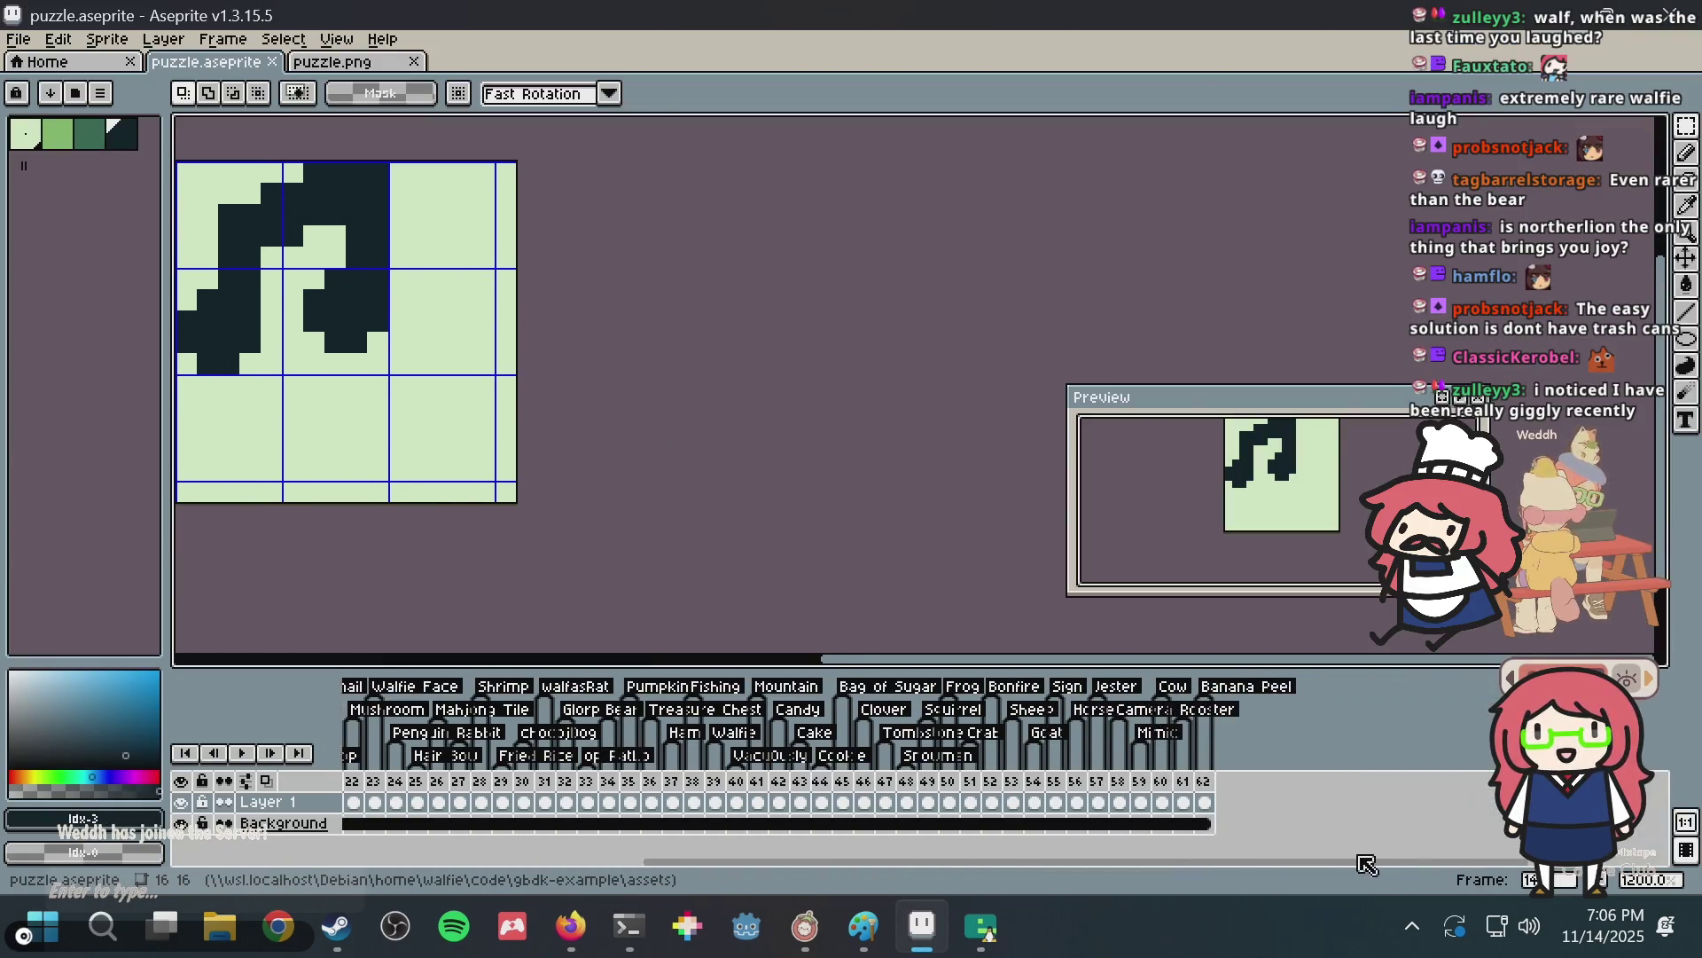
Save puzzle.aseprite and add a new frame 63 after frame 62.
{"action": "left_click_drag", "start_coordinate": [1056, 862], "coordinate": [1380, 862]}
{"action": "key", "text": "ctrl+s"}
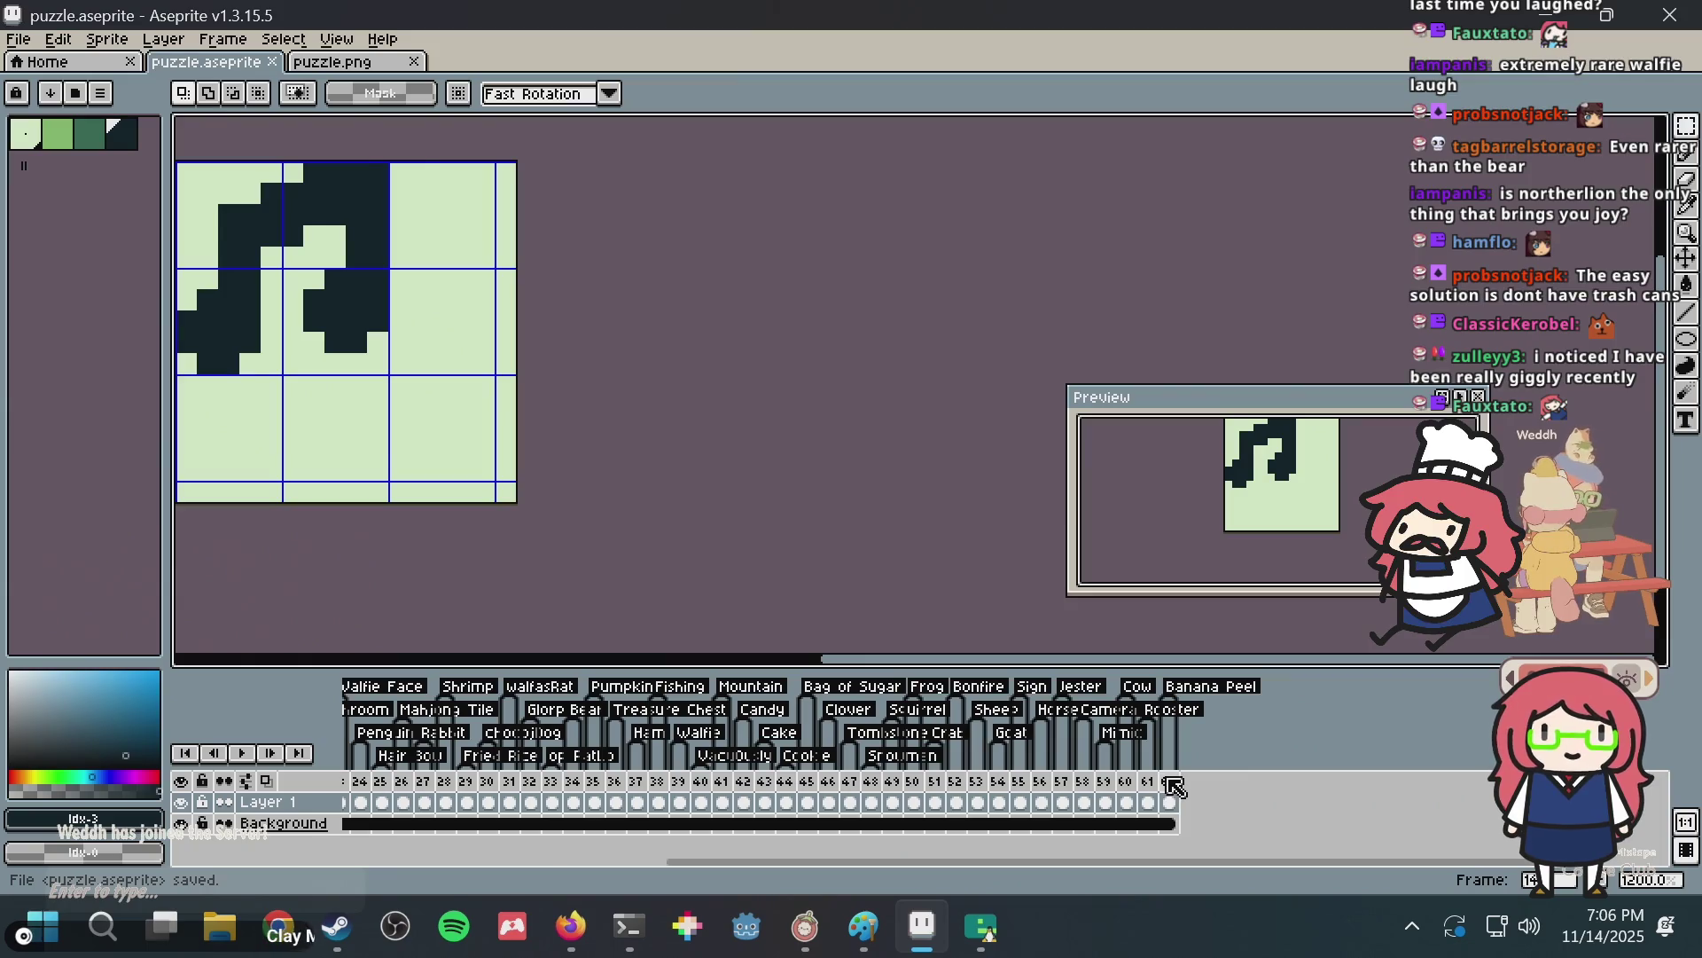
{"action": "left_click", "coordinate": [1175, 786]}
{"action": "right_click", "coordinate": [1175, 787]}
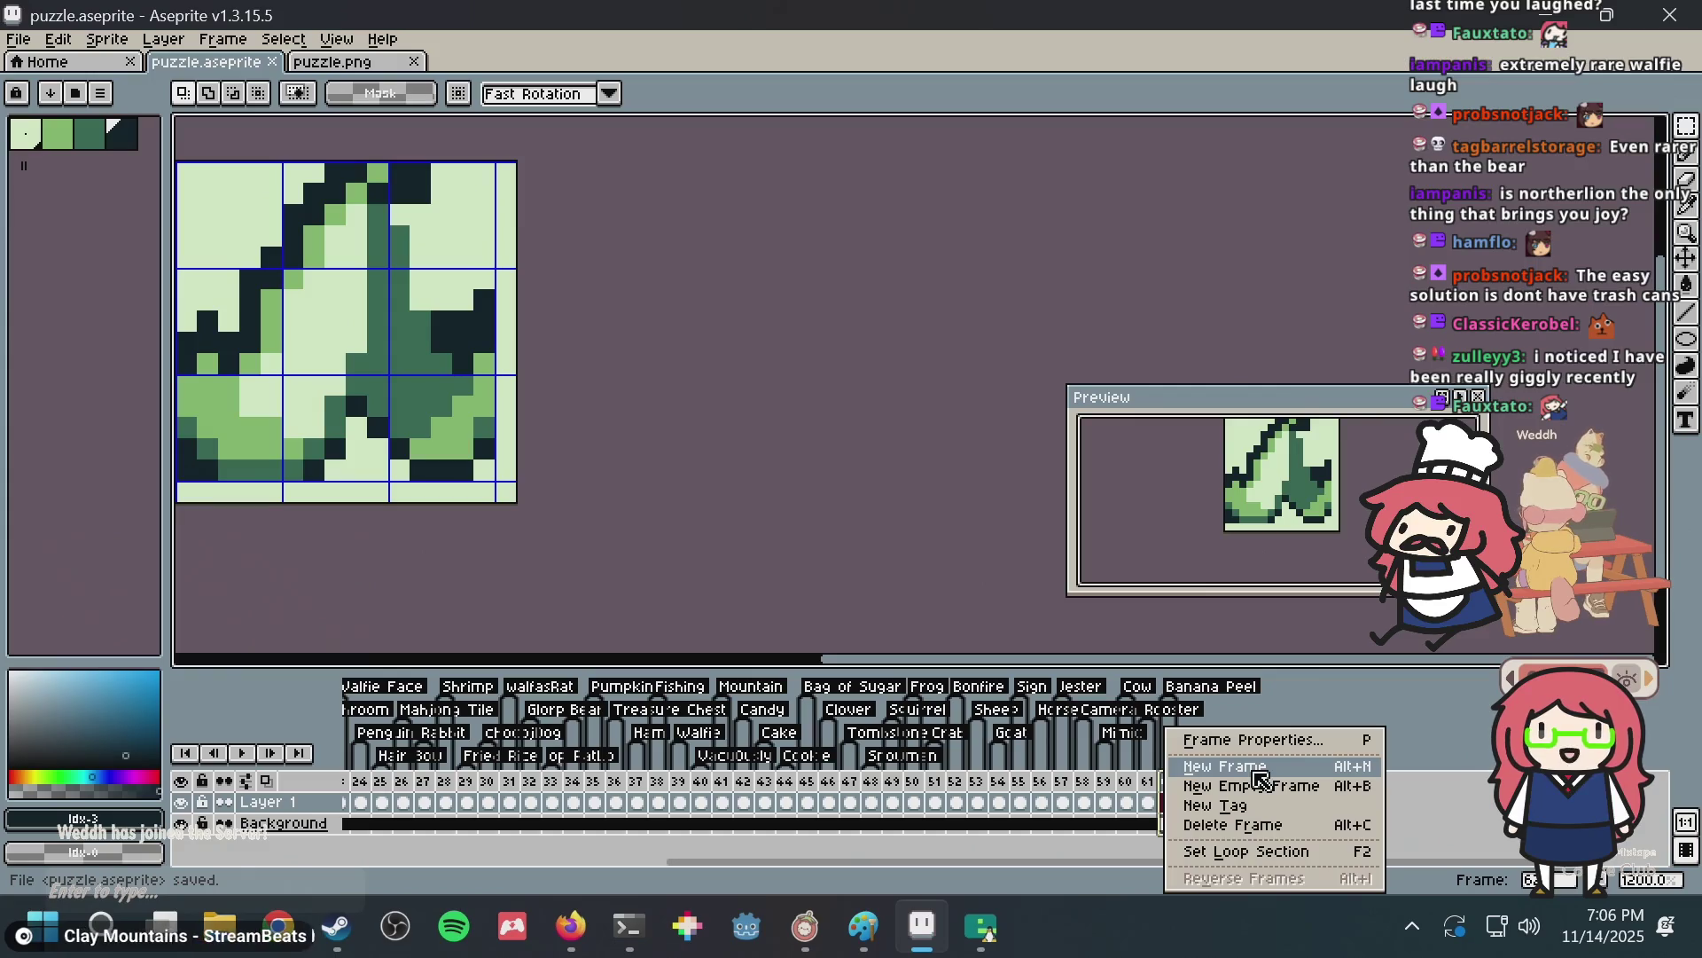
{"action": "left_click", "coordinate": [1261, 768]}
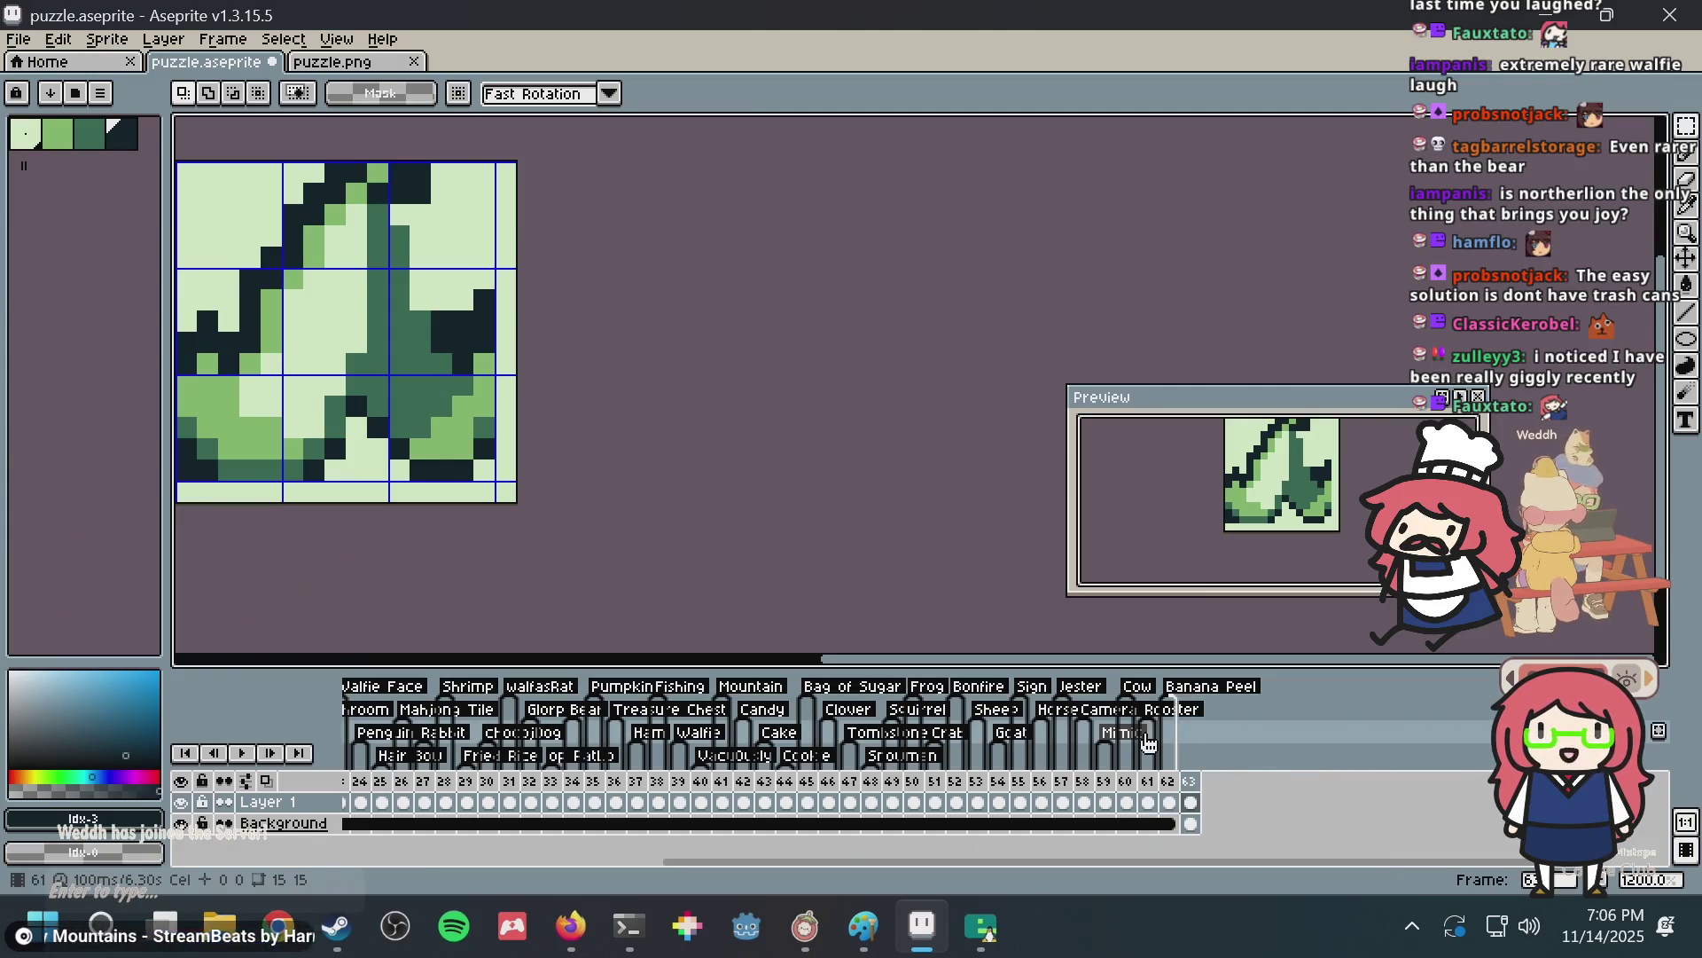
Link the Background cels of frames 62 and 63 so they share the green background.
{"action": "double_click", "coordinate": [1211, 686]}
{"action": "left_click", "coordinate": [864, 563]}
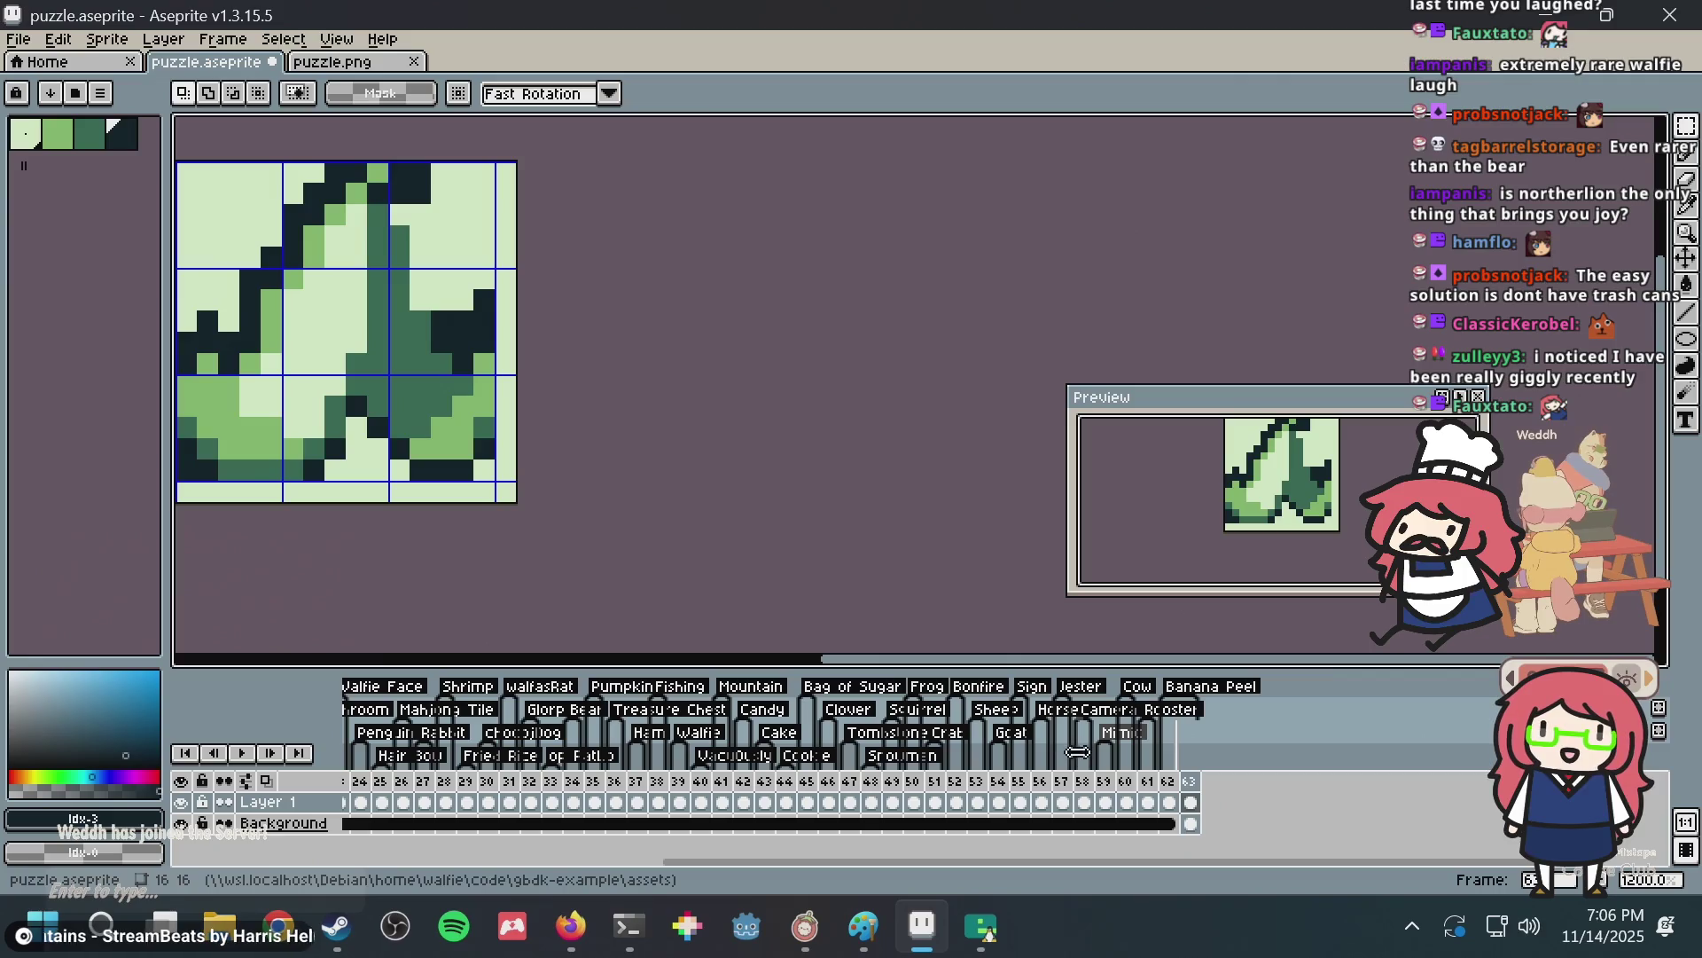
{"action": "left_click", "coordinate": [1191, 825]}
{"action": "left_click_drag", "start_coordinate": [1170, 825], "coordinate": [1193, 827]}
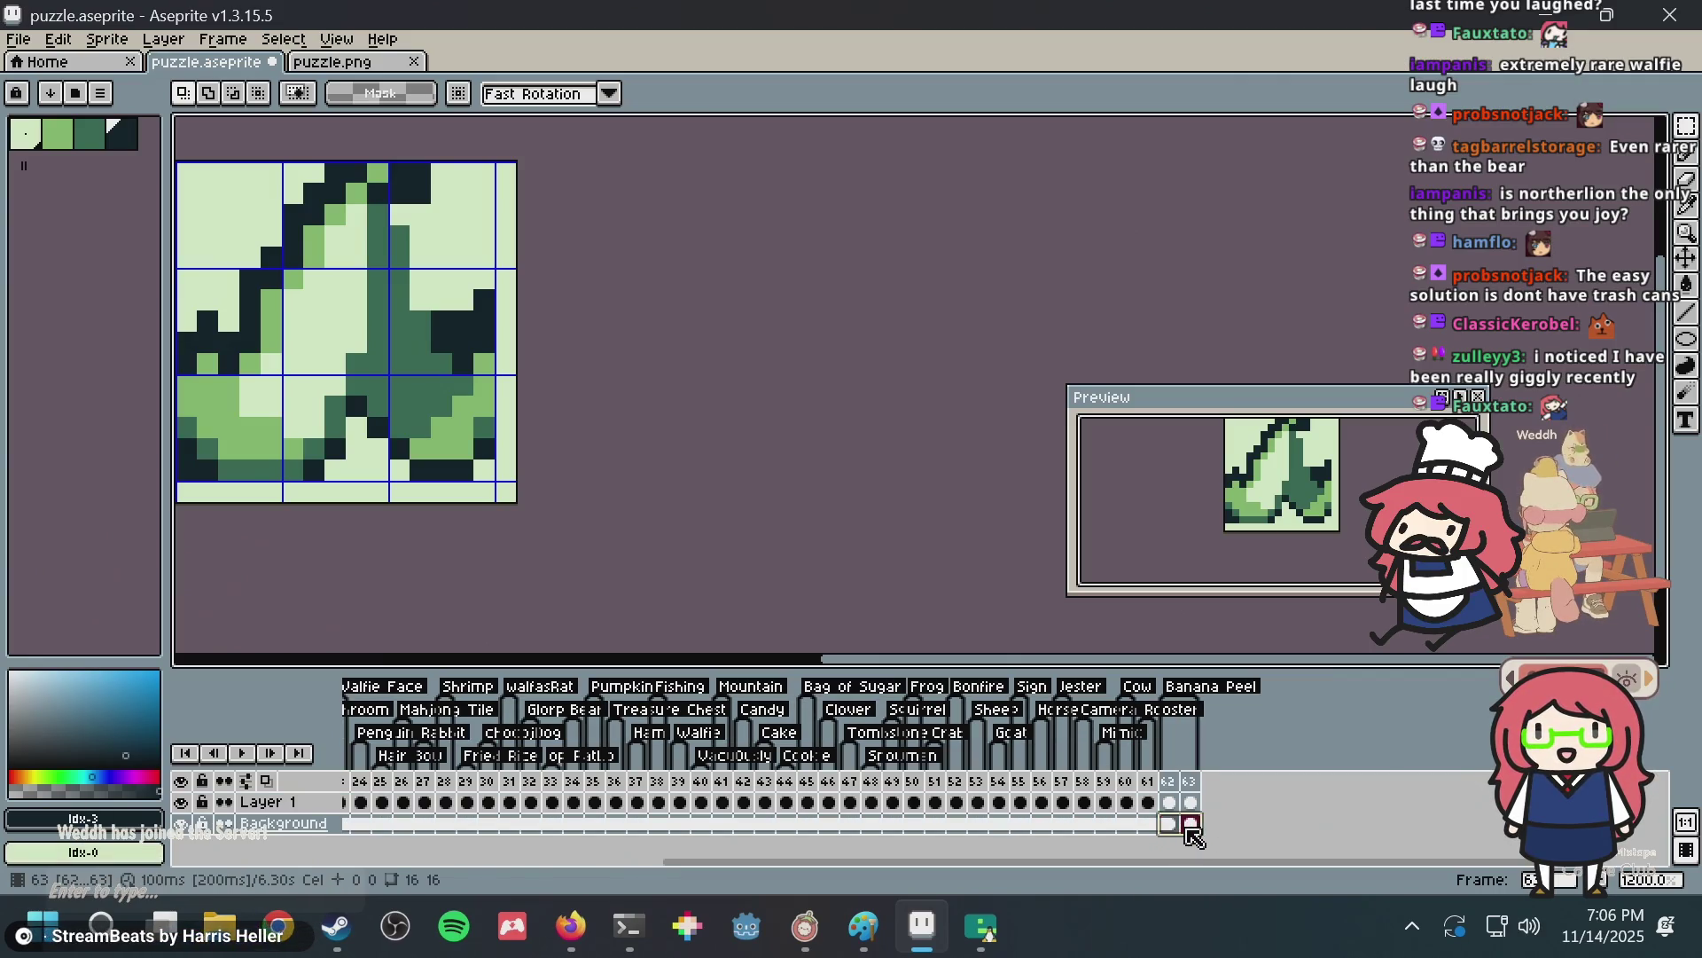
{"action": "right_click", "coordinate": [1193, 827]}
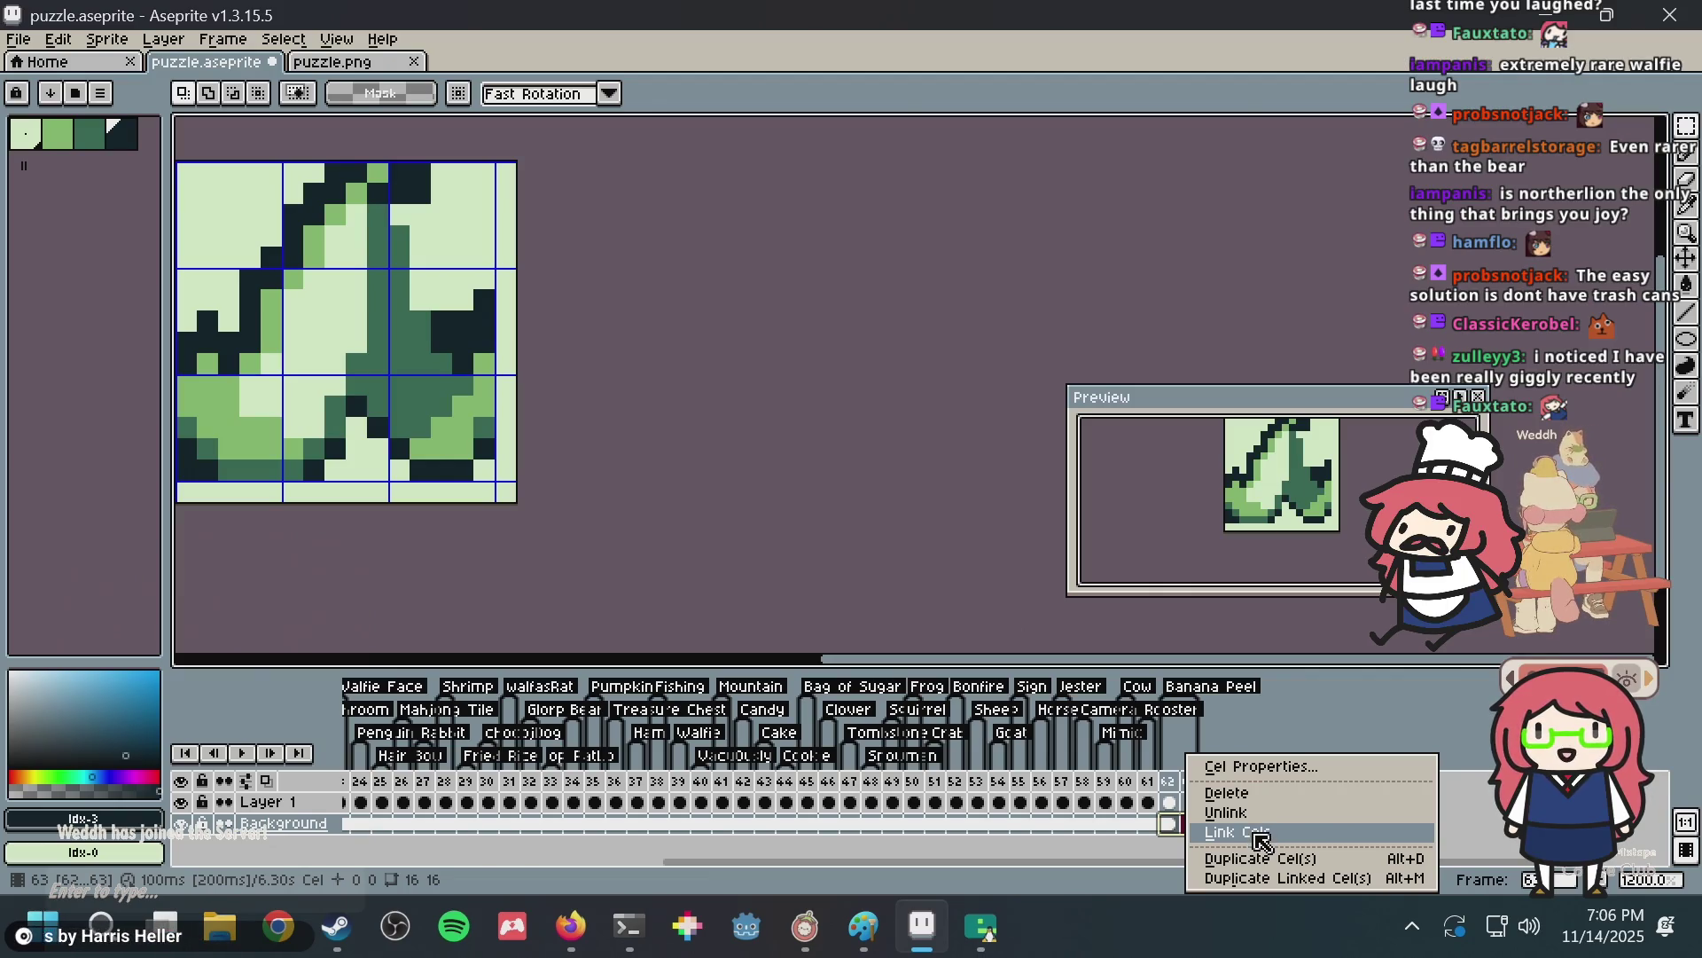
{"action": "left_click", "coordinate": [1264, 838]}
Select frame 63's empty Layer 1 cel, comparing it briefly with frame 62.
{"action": "left_click", "coordinate": [1190, 803]}
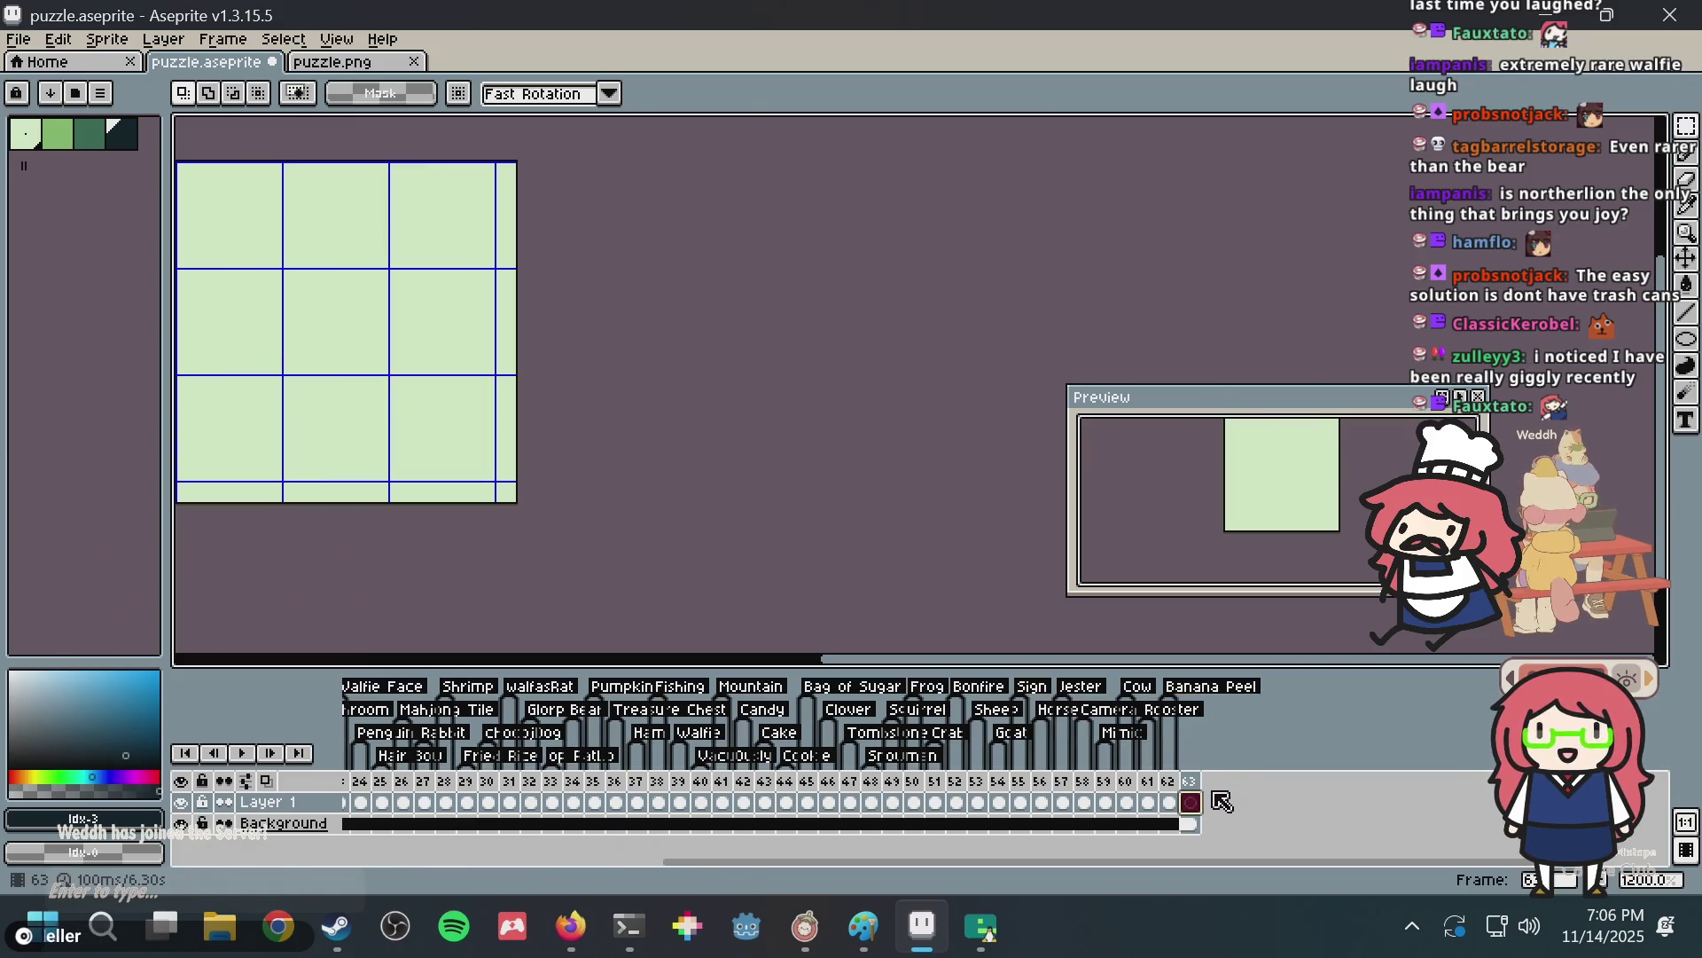
{"action": "key", "text": "Left"}
{"action": "left_click", "coordinate": [1194, 805]}
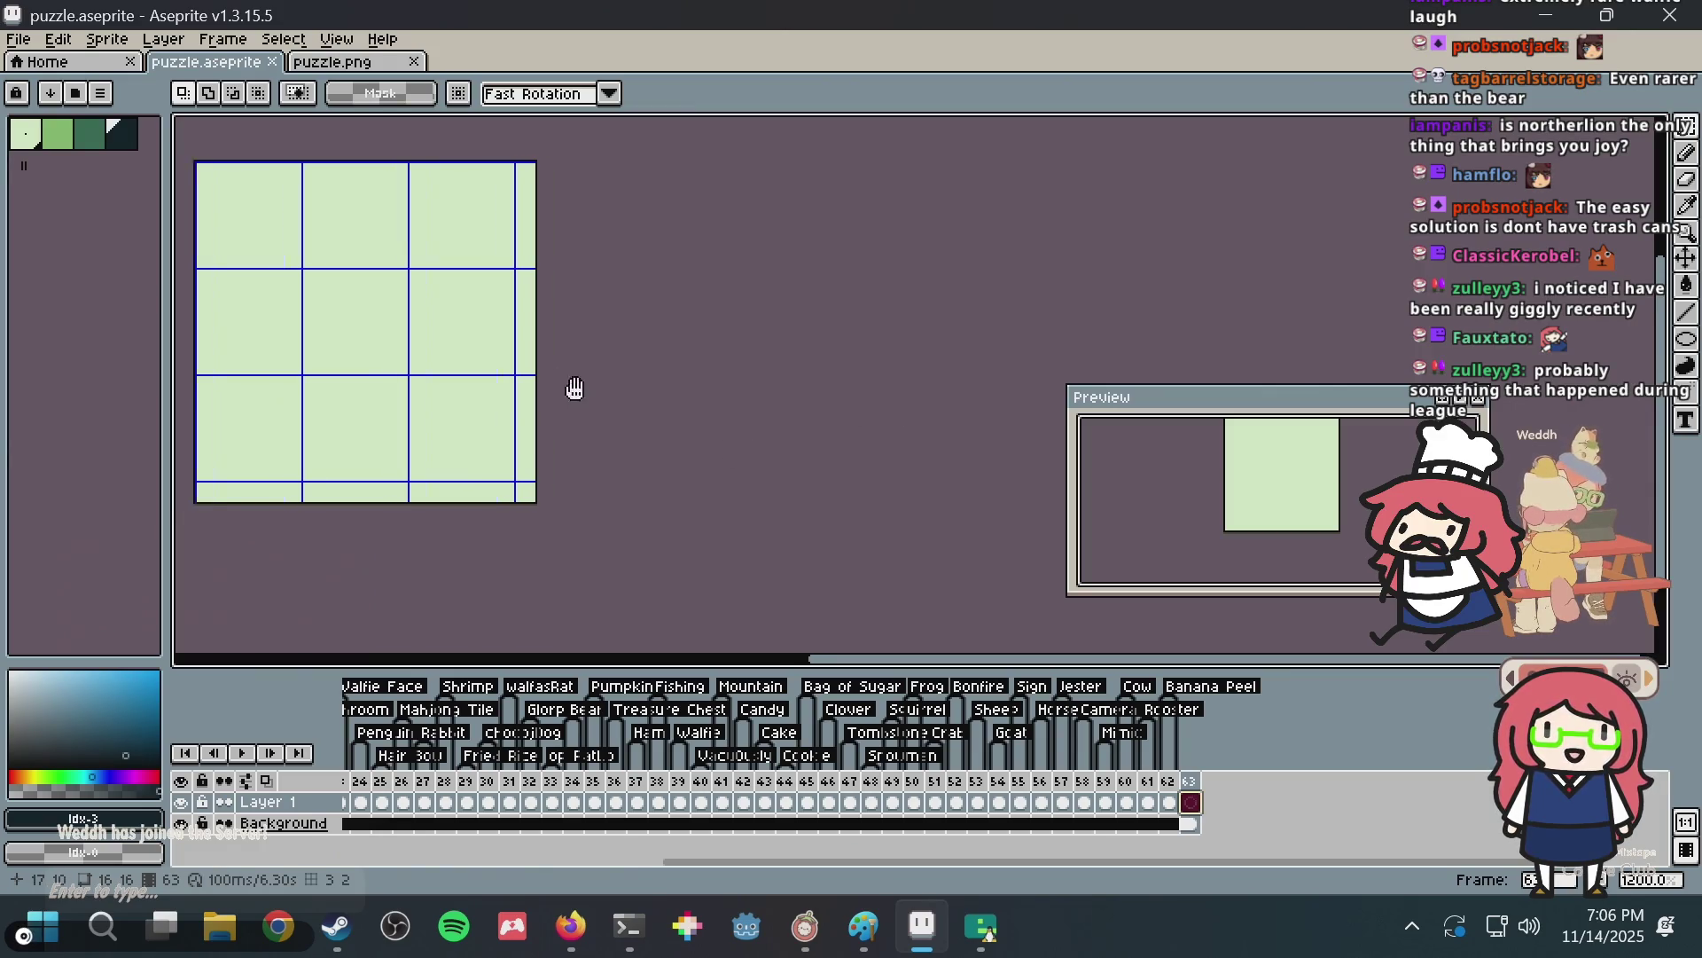
{"action": "scroll", "coordinate": [452, 293], "scroll_direction": "up", "scroll_amount": 3}
{"action": "scroll", "coordinate": [452, 293], "scroll_direction": "down", "scroll_amount": 2}
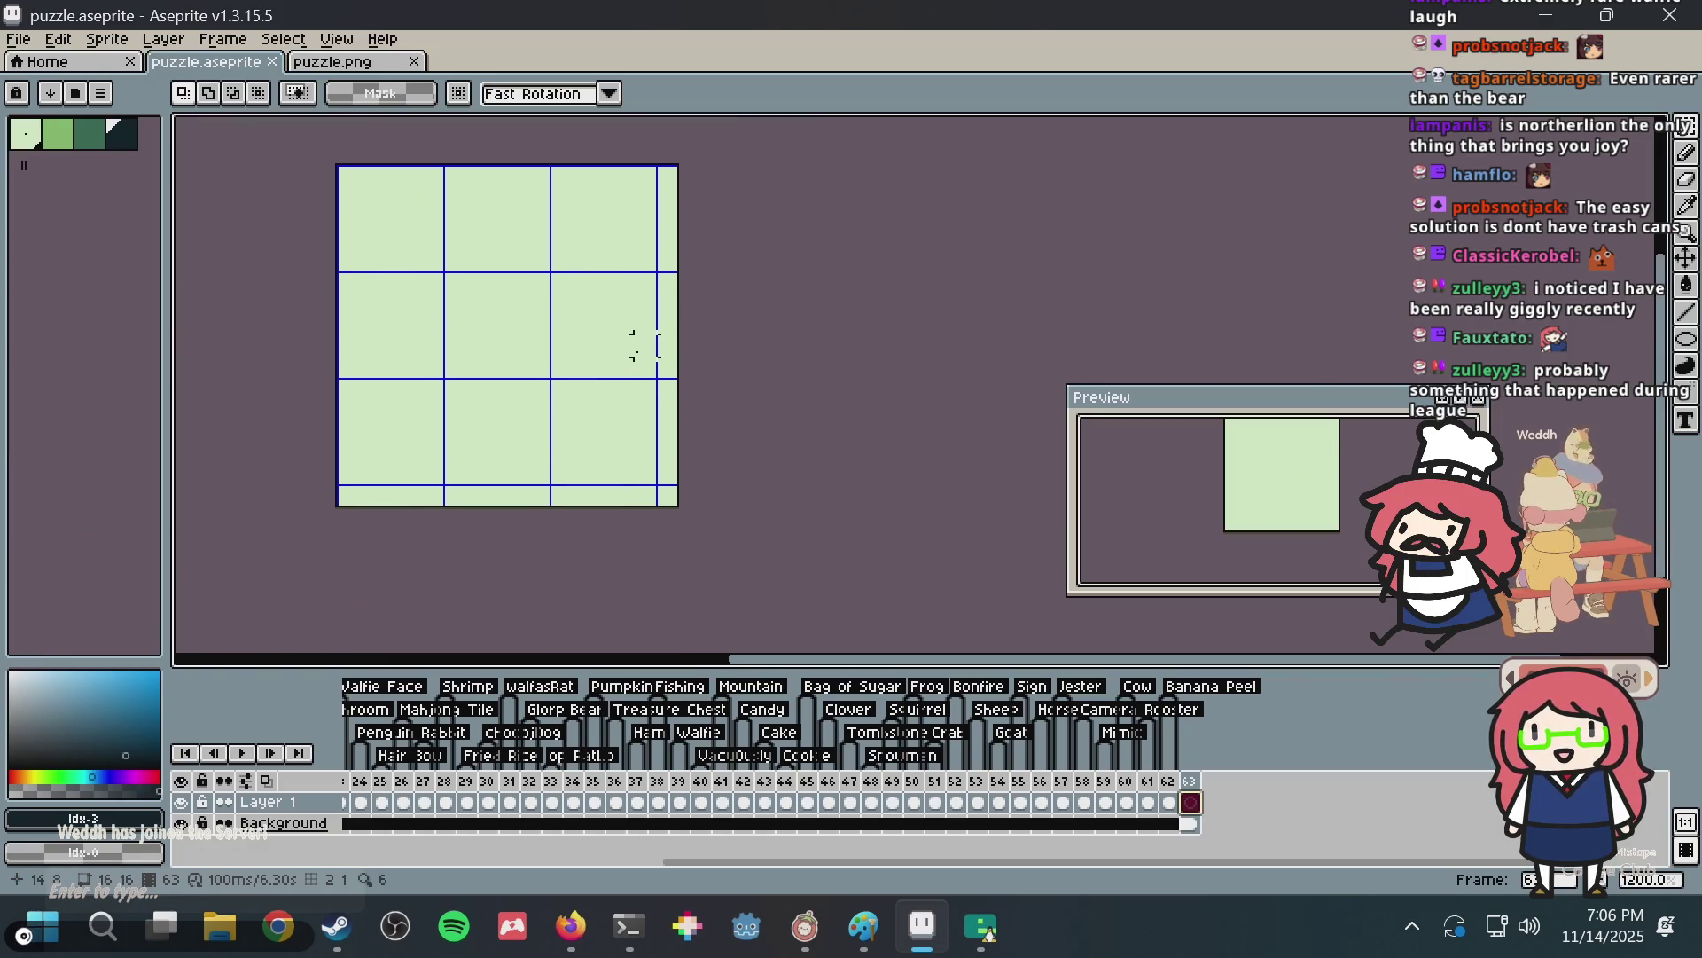
{"action": "key", "text": "b"}
{"action": "key", "text": "ctrl+s"}
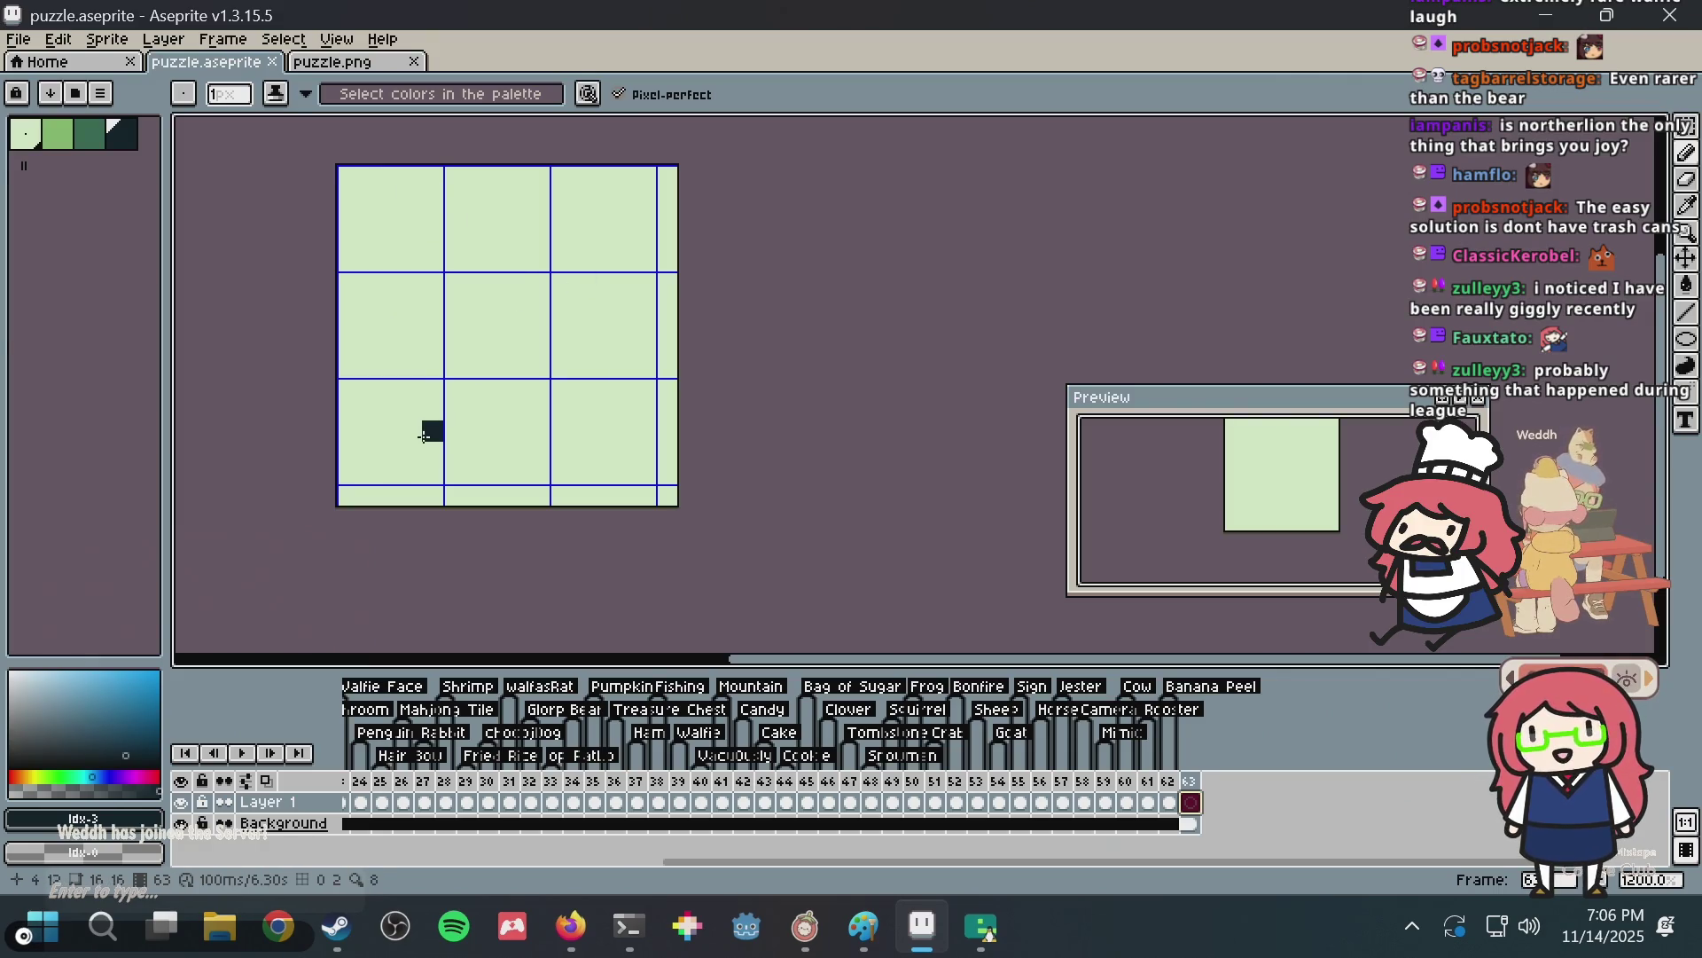
{"action": "scroll", "coordinate": [494, 399], "scroll_direction": "left", "scroll_amount": 3}
{"action": "scroll", "coordinate": [529, 417], "scroll_direction": "up", "scroll_amount": 3}
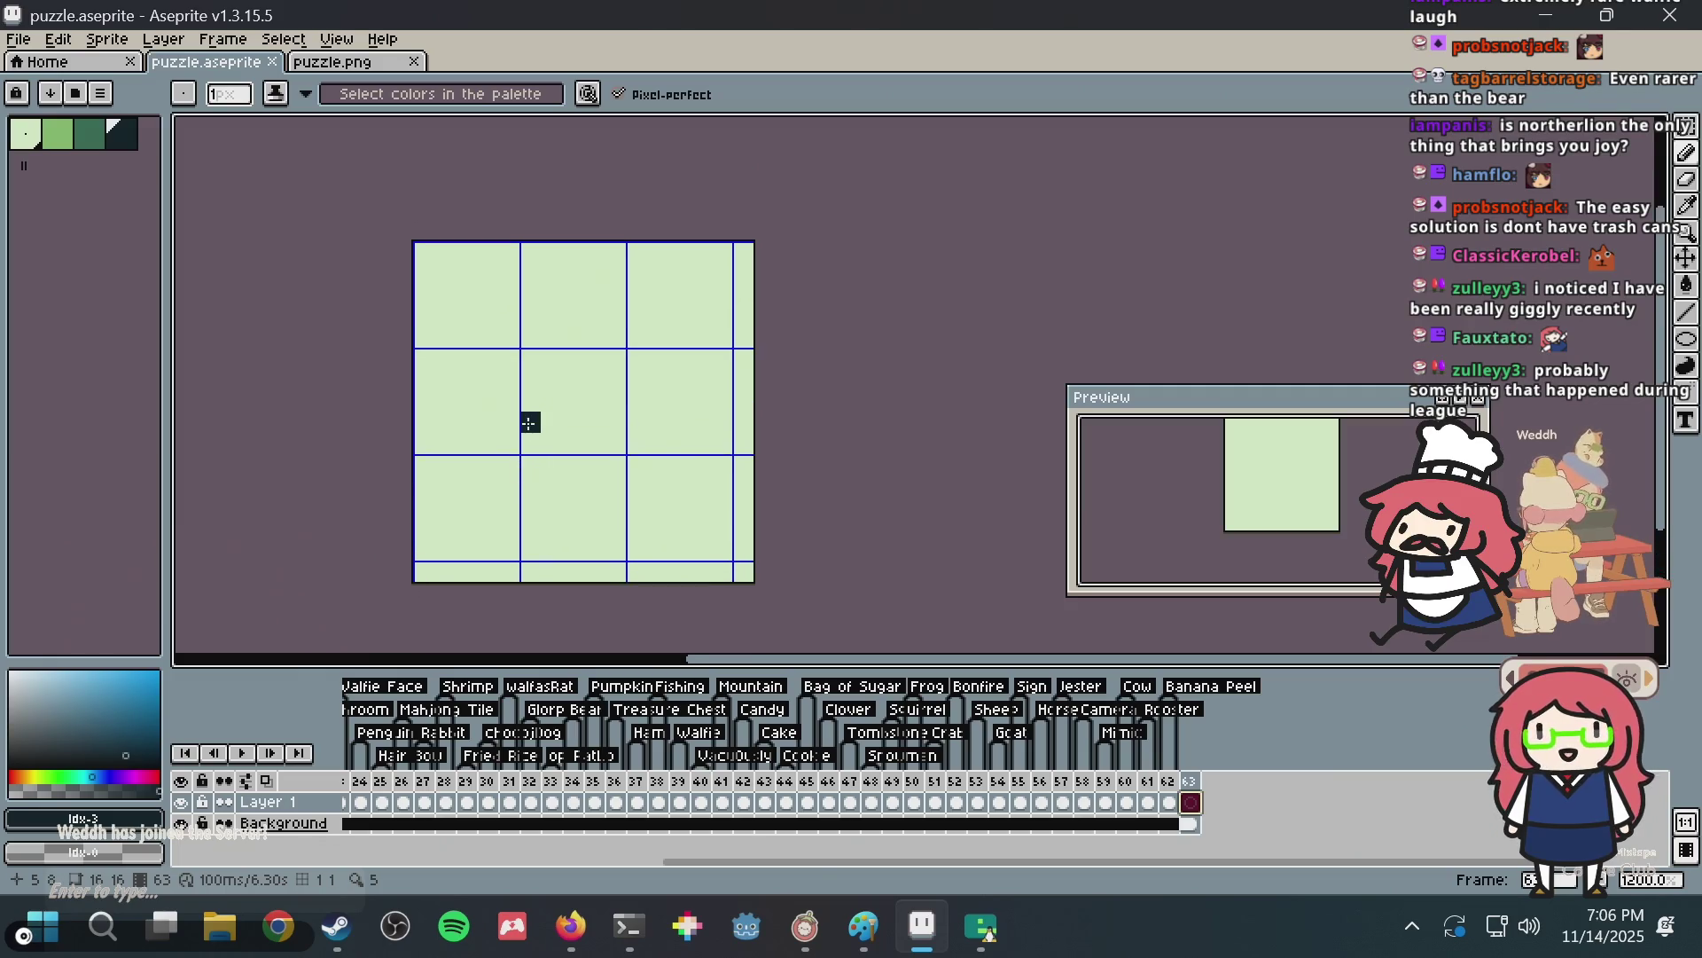
{"action": "scroll", "coordinate": [528, 422], "scroll_direction": "up", "scroll_amount": 1}
{"action": "mouse_move", "coordinate": [612, 364]}
{"action": "left_mouse_down"}
{"action": "mouse_move", "coordinate": [616, 281]}
{"action": "mouse_move", "coordinate": [653, 368]}
{"action": "left_mouse_up"}
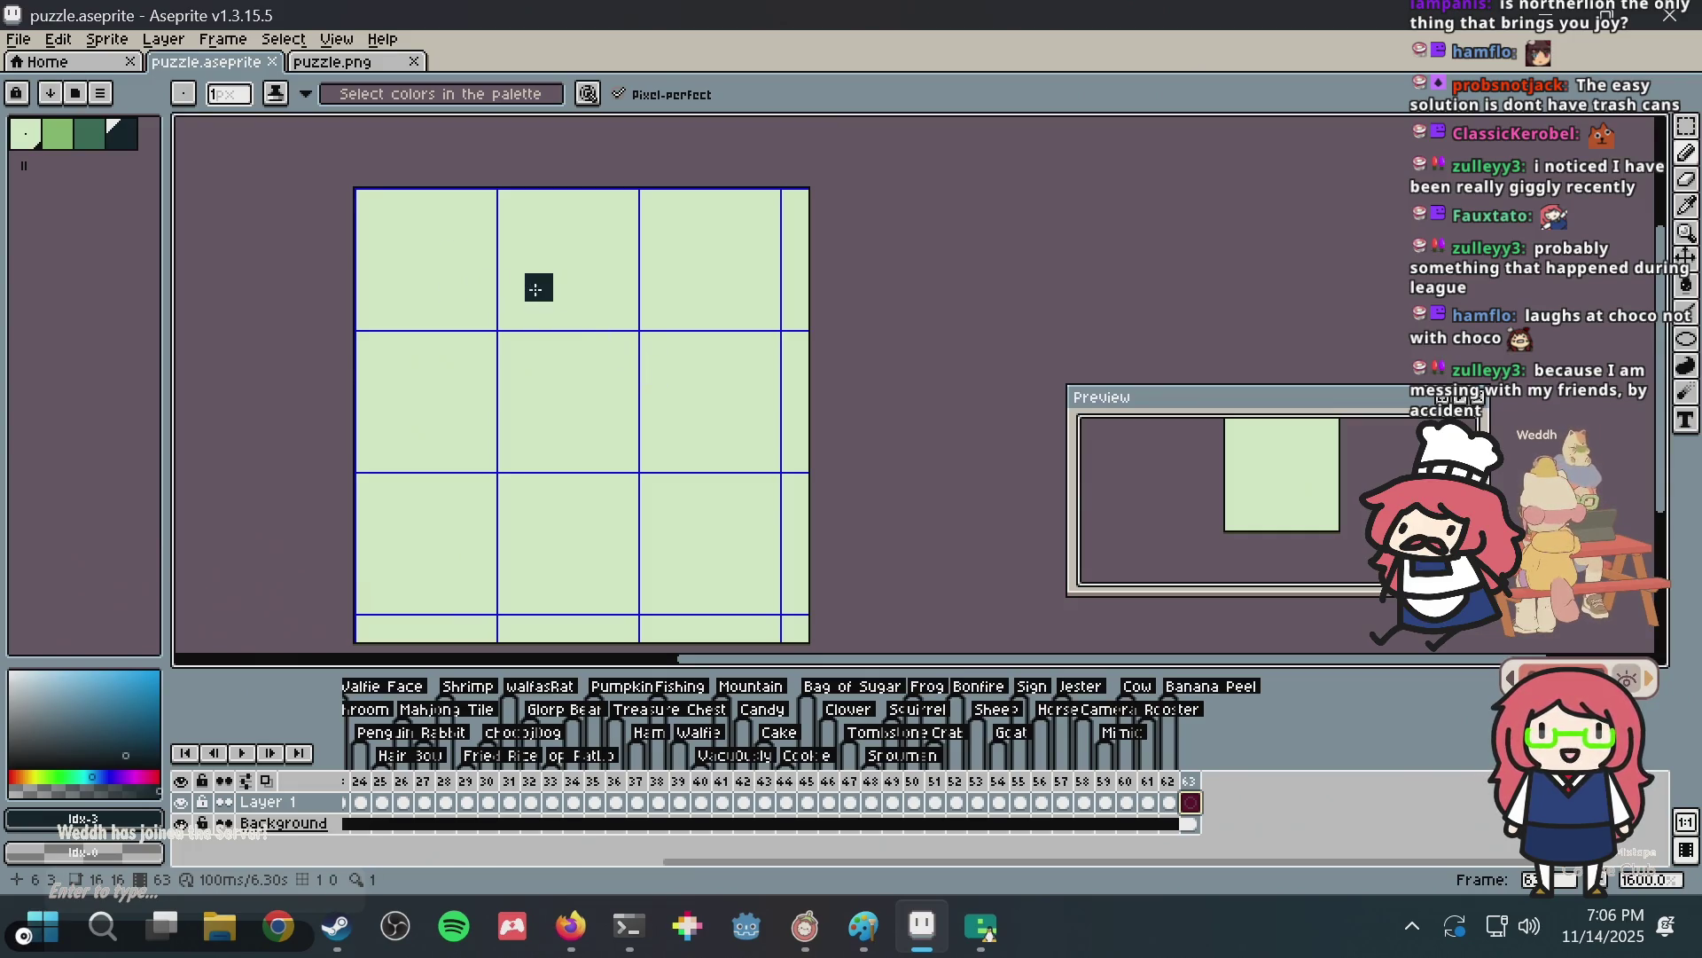
{"action": "mouse_move", "coordinate": [369, 344]}
{"action": "left_mouse_down"}
{"action": "mouse_move", "coordinate": [496, 317]}
{"action": "mouse_move", "coordinate": [541, 399]}
{"action": "left_mouse_up"}
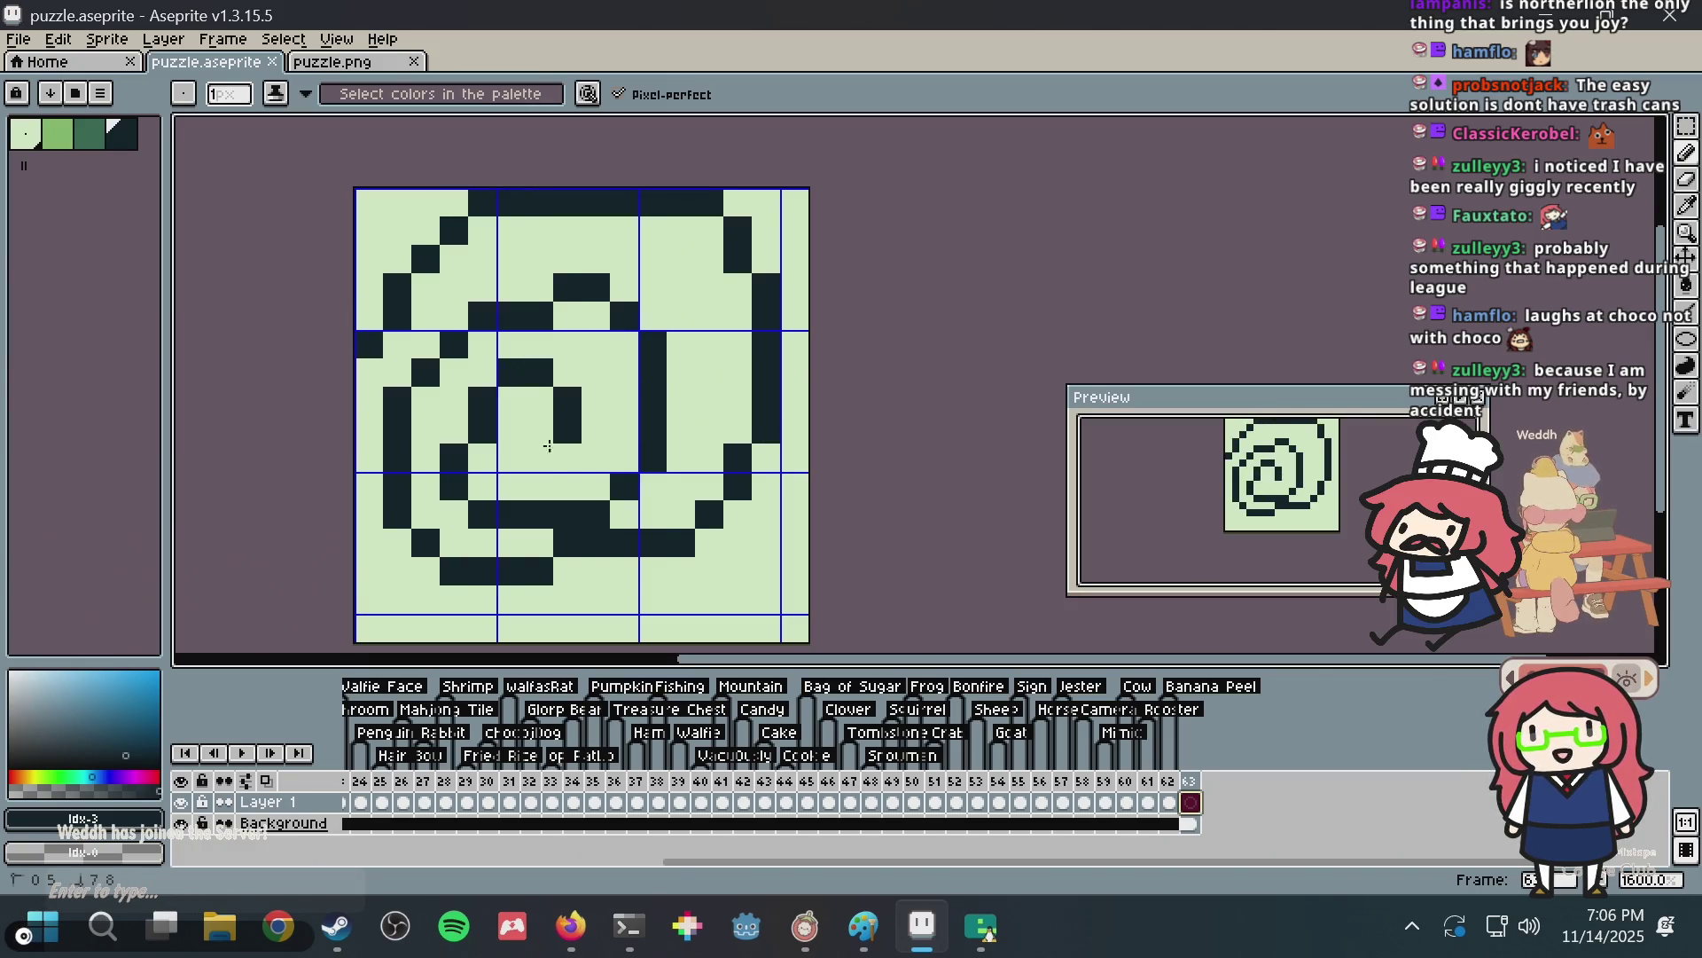
{"action": "key", "text": "ctrl+z"}
{"action": "mouse_move", "coordinate": [397, 514]}
{"action": "left_mouse_down"}
{"action": "mouse_move", "coordinate": [432, 645]}
{"action": "mouse_move", "coordinate": [565, 422]}
{"action": "left_mouse_up"}
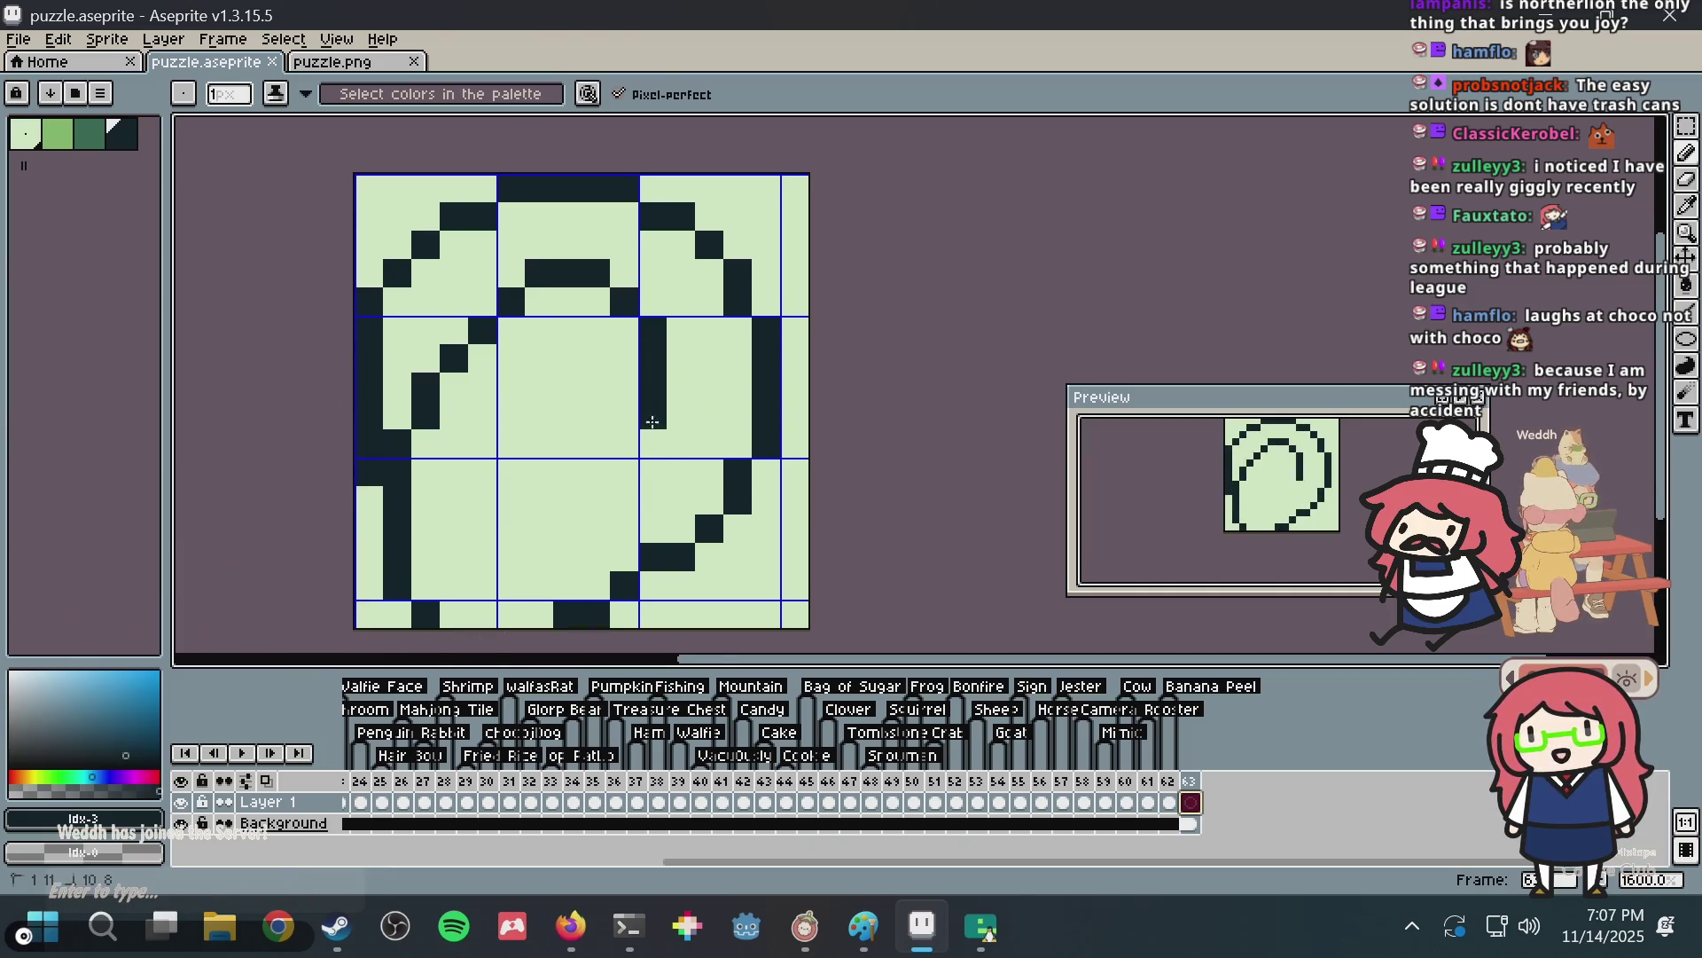
{"action": "key", "text": "ctrl+z"}
{"action": "mouse_move", "coordinate": [454, 556]}
{"action": "left_mouse_down"}
{"action": "mouse_move", "coordinate": [407, 542]}
{"action": "mouse_move", "coordinate": [427, 390]}
{"action": "mouse_move", "coordinate": [568, 385]}
{"action": "left_mouse_up"}
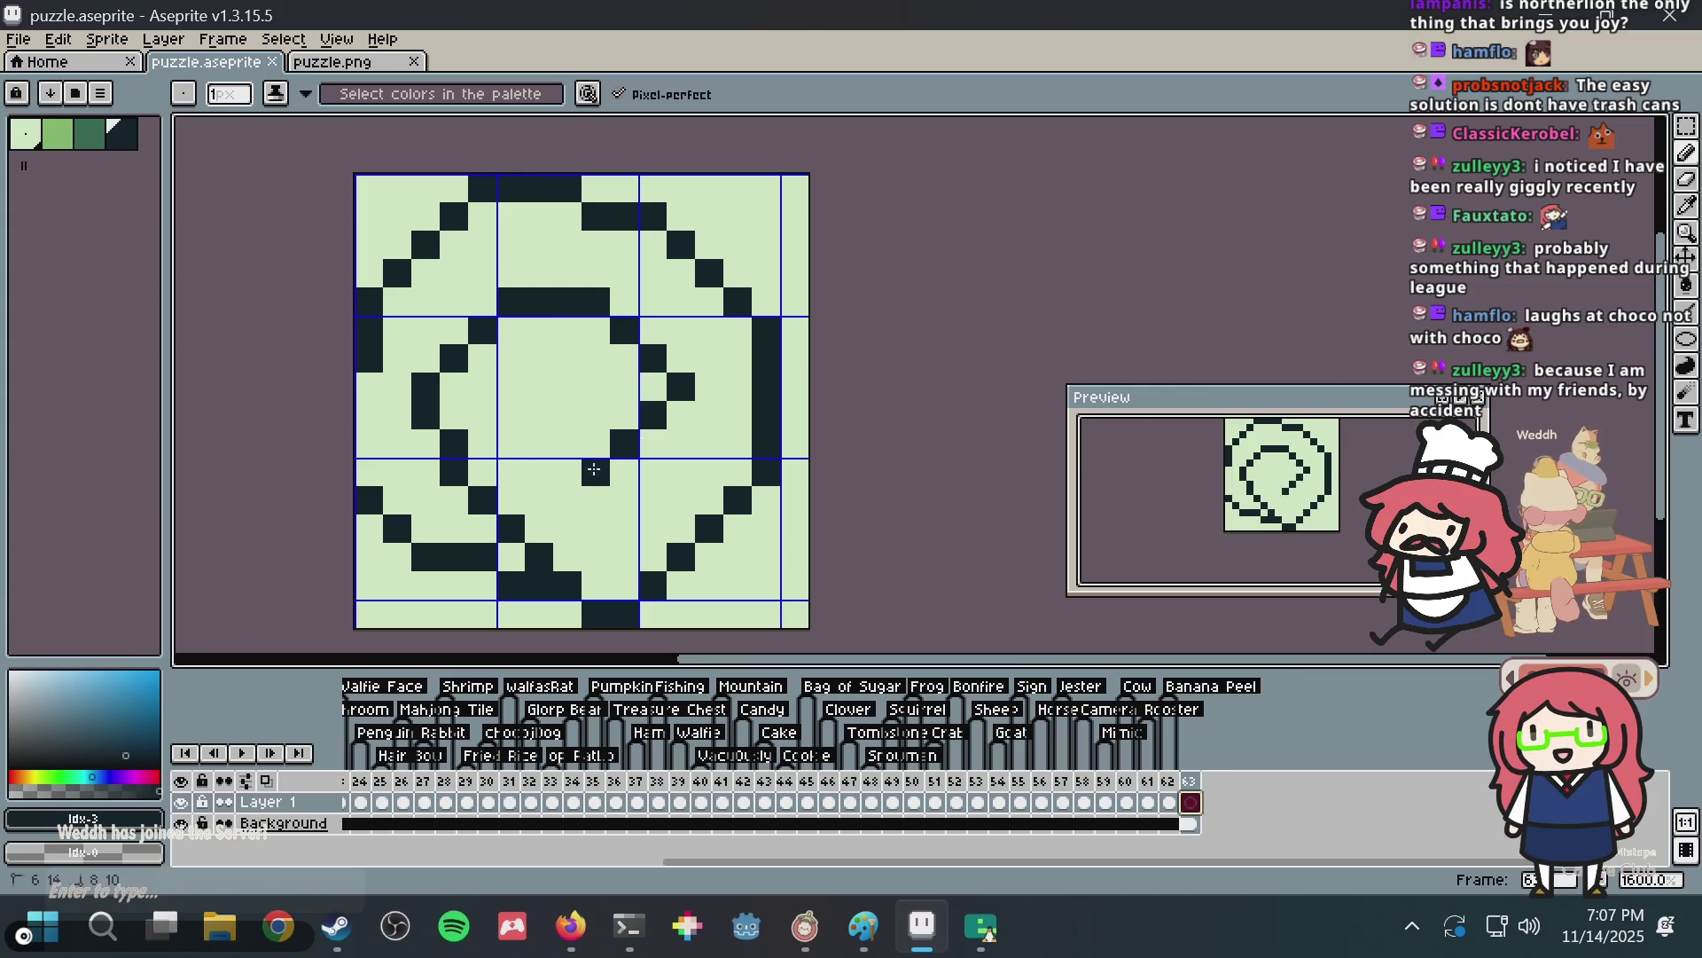
{"action": "key", "text": "v"}
{"action": "key", "text": "ctrl+z"}
{"action": "key", "text": "b"}
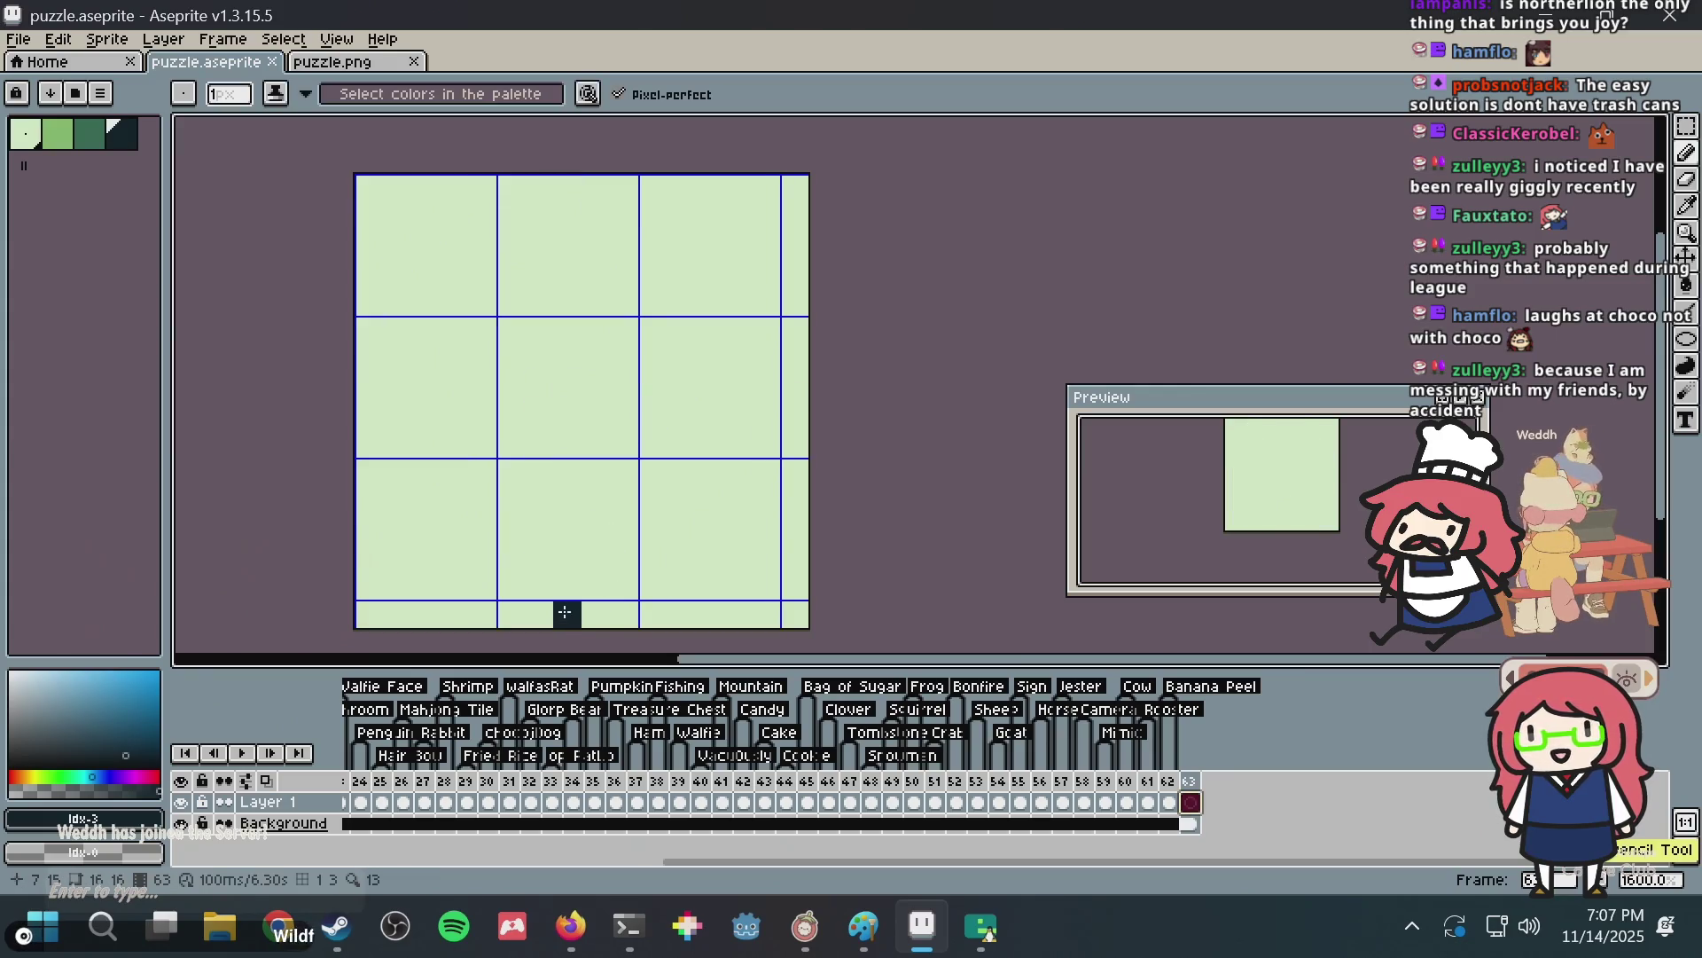
{"action": "mouse_move", "coordinate": [594, 585]}
{"action": "left_mouse_down"}
{"action": "mouse_move", "coordinate": [461, 559]}
{"action": "mouse_move", "coordinate": [370, 235]}
{"action": "mouse_move", "coordinate": [753, 189]}
{"action": "mouse_move", "coordinate": [795, 444]}
{"action": "mouse_move", "coordinate": [625, 556]}
{"action": "left_mouse_up"}
{"action": "key", "text": "ctrl+z"}
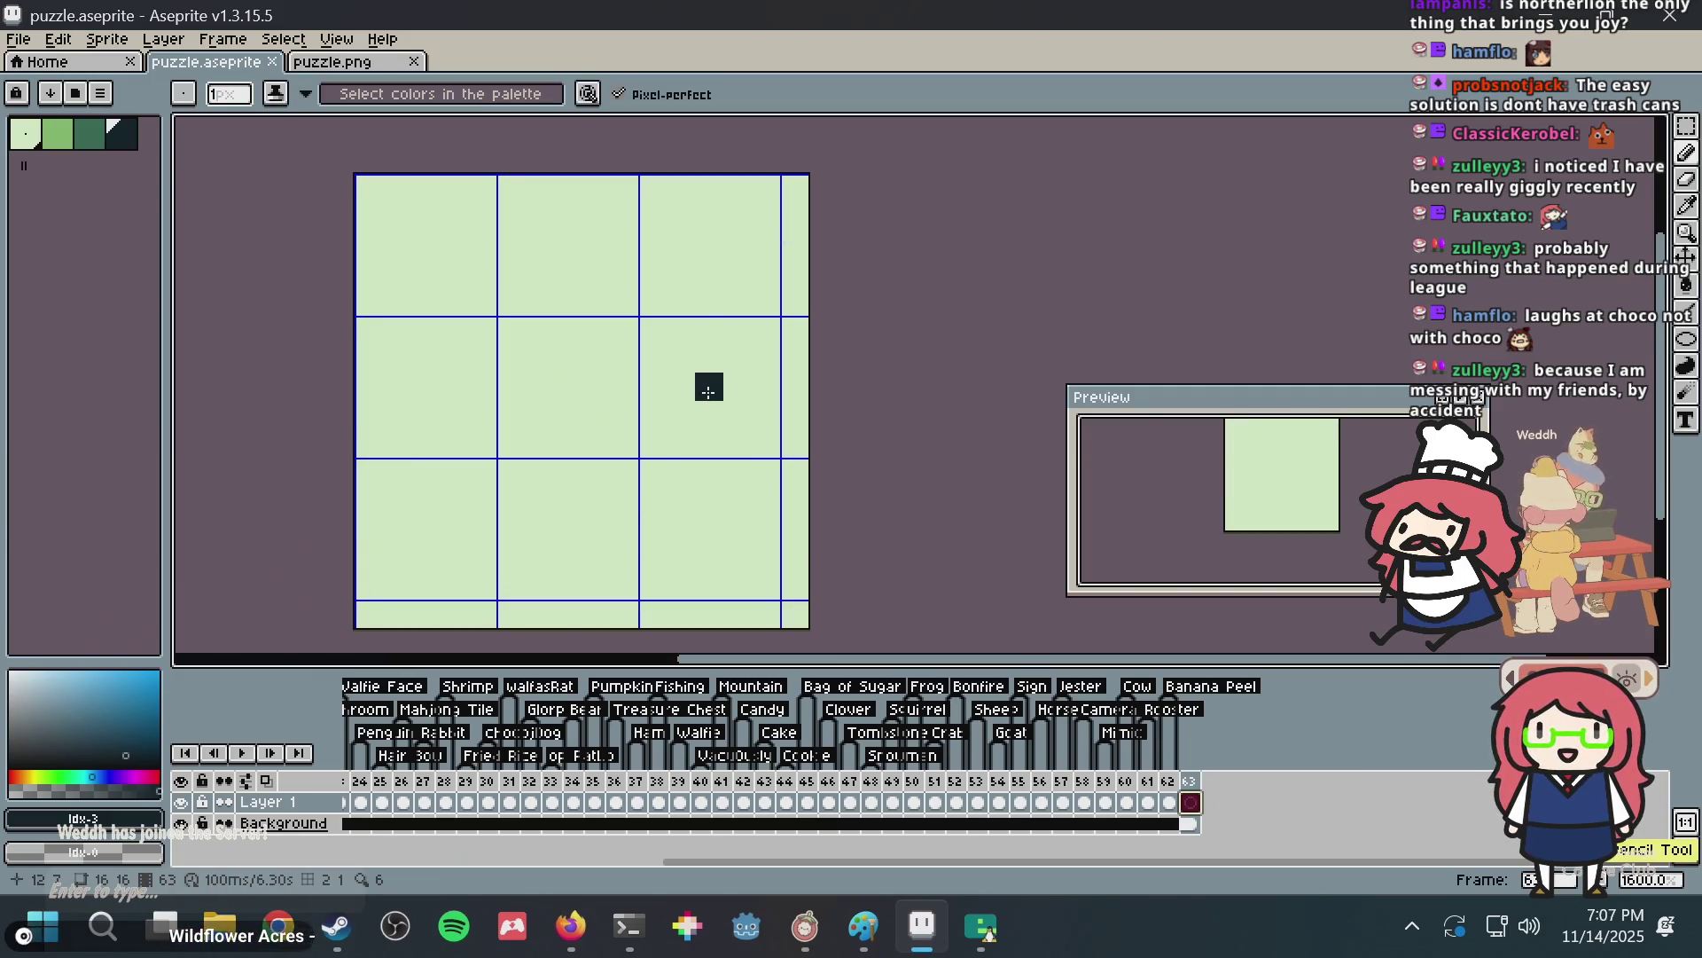
{"action": "key", "text": "ctrl+s"}
{"action": "mouse_move", "coordinate": [540, 585]}
{"action": "left_mouse_down"}
{"action": "mouse_move", "coordinate": [821, 390]}
{"action": "mouse_move", "coordinate": [754, 230]}
{"action": "left_mouse_up"}
{"action": "key", "text": "ctrl+z"}
{"action": "mouse_move", "coordinate": [625, 188]}
{"action": "left_mouse_down"}
{"action": "mouse_move", "coordinate": [559, 189]}
{"action": "mouse_move", "coordinate": [619, 575]}
{"action": "left_mouse_up"}
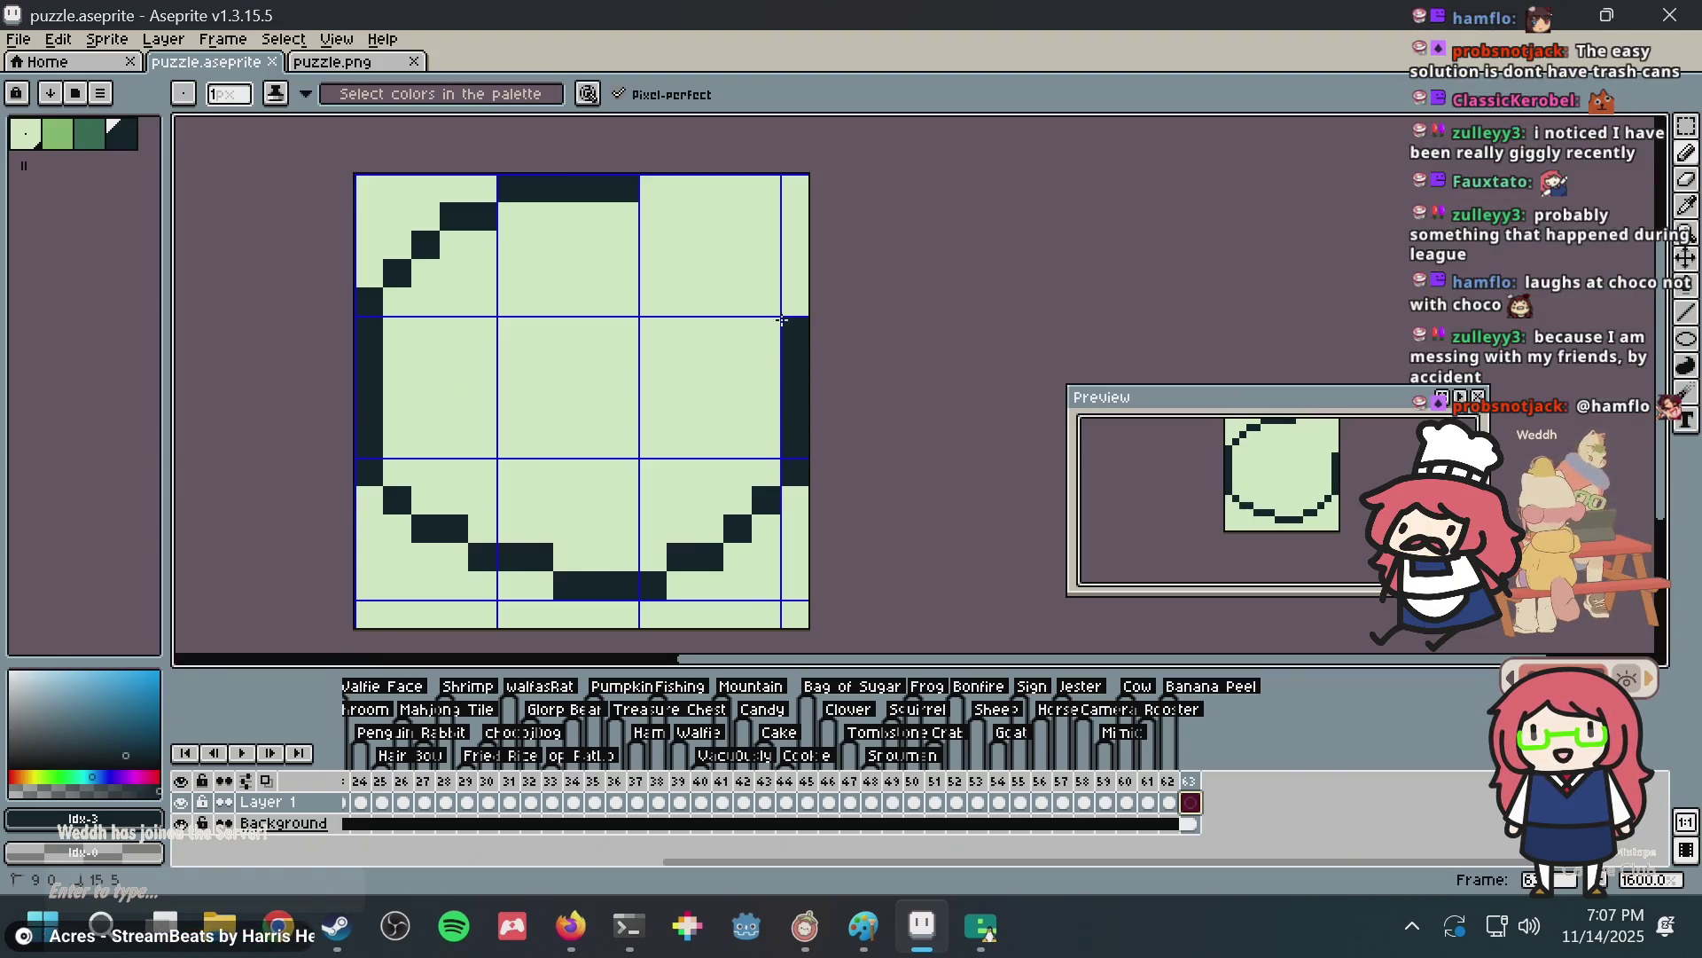
{"action": "key", "text": "ctrl+z"}
{"action": "mouse_move", "coordinate": [619, 575]}
{"action": "left_mouse_down"}
{"action": "mouse_move", "coordinate": [624, 245]}
{"action": "mouse_move", "coordinate": [347, 299]}
{"action": "mouse_move", "coordinate": [765, 552]}
{"action": "mouse_move", "coordinate": [795, 306]}
{"action": "left_mouse_up"}
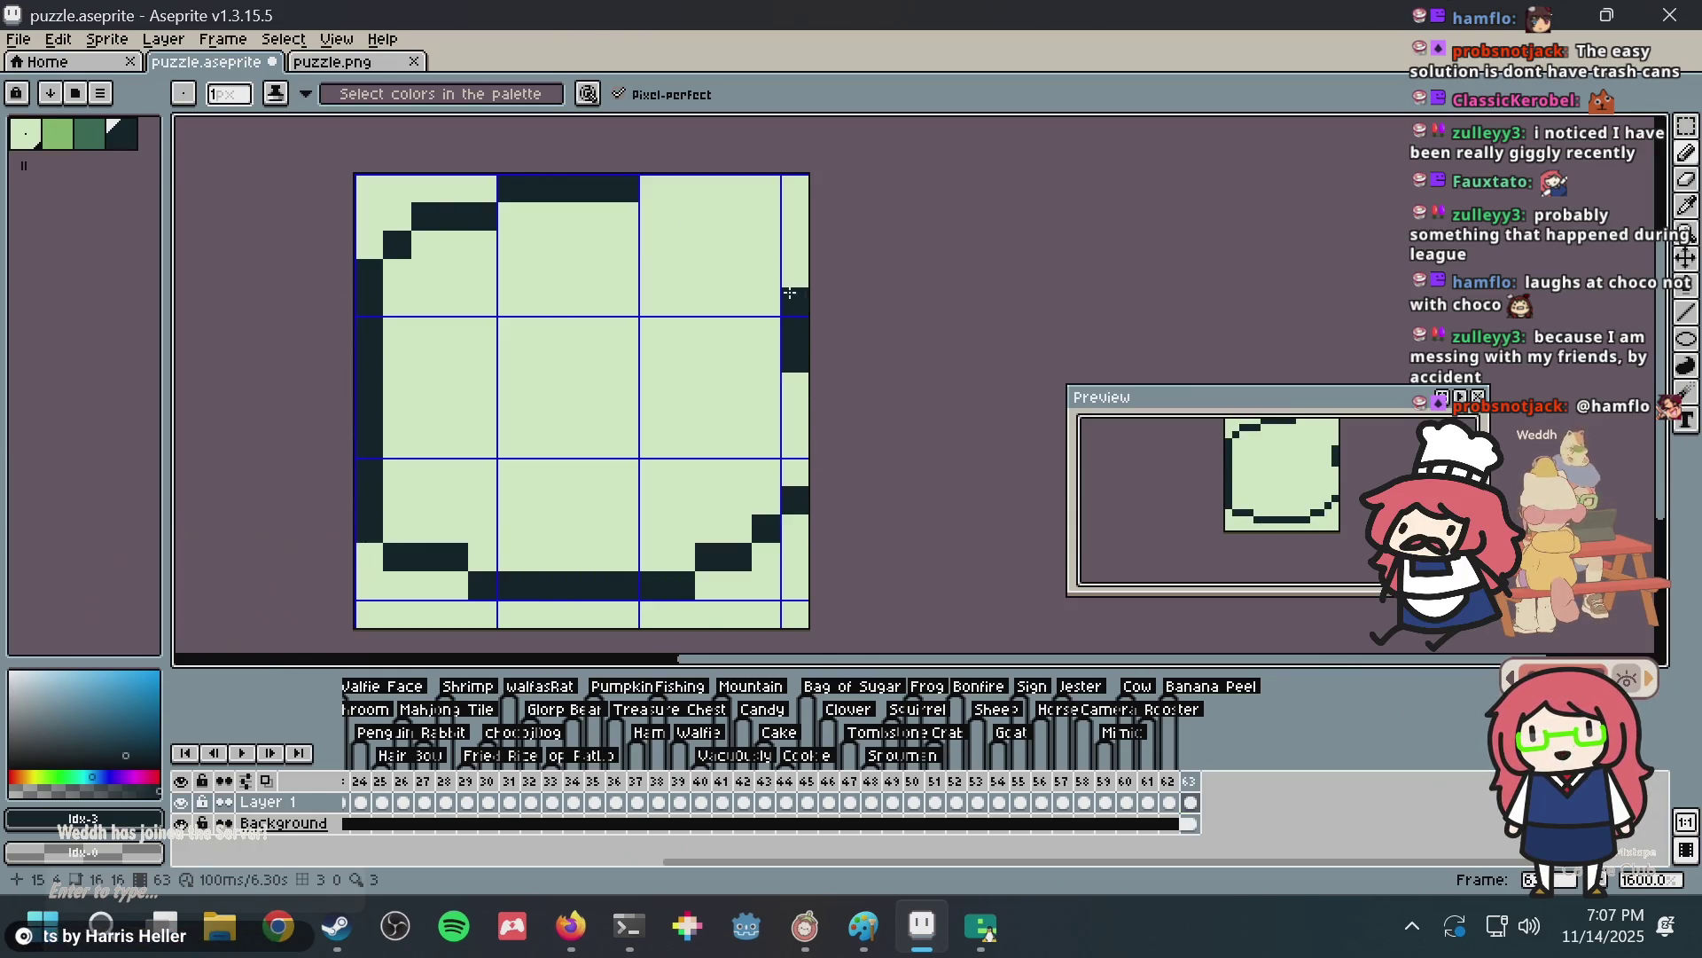
{"action": "key", "text": "ctrl+z"}
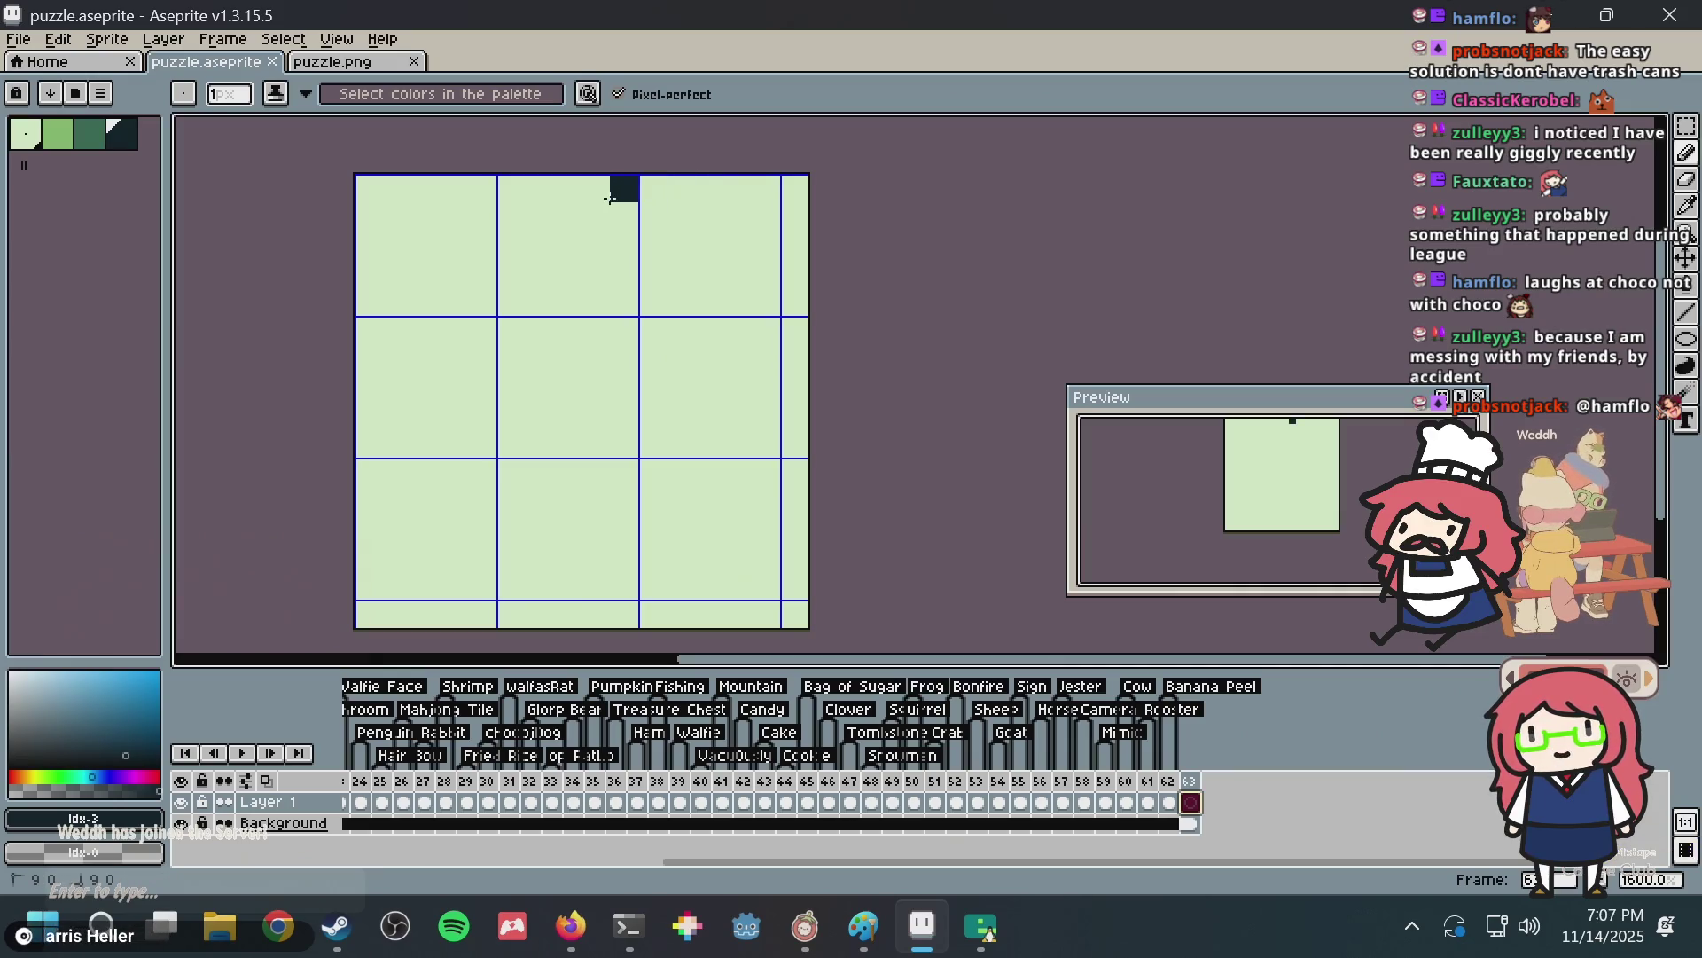
{"action": "left_click_drag", "start_coordinate": [625, 188], "coordinate": [412, 273]}
{"action": "key", "text": "ctrl+z"}
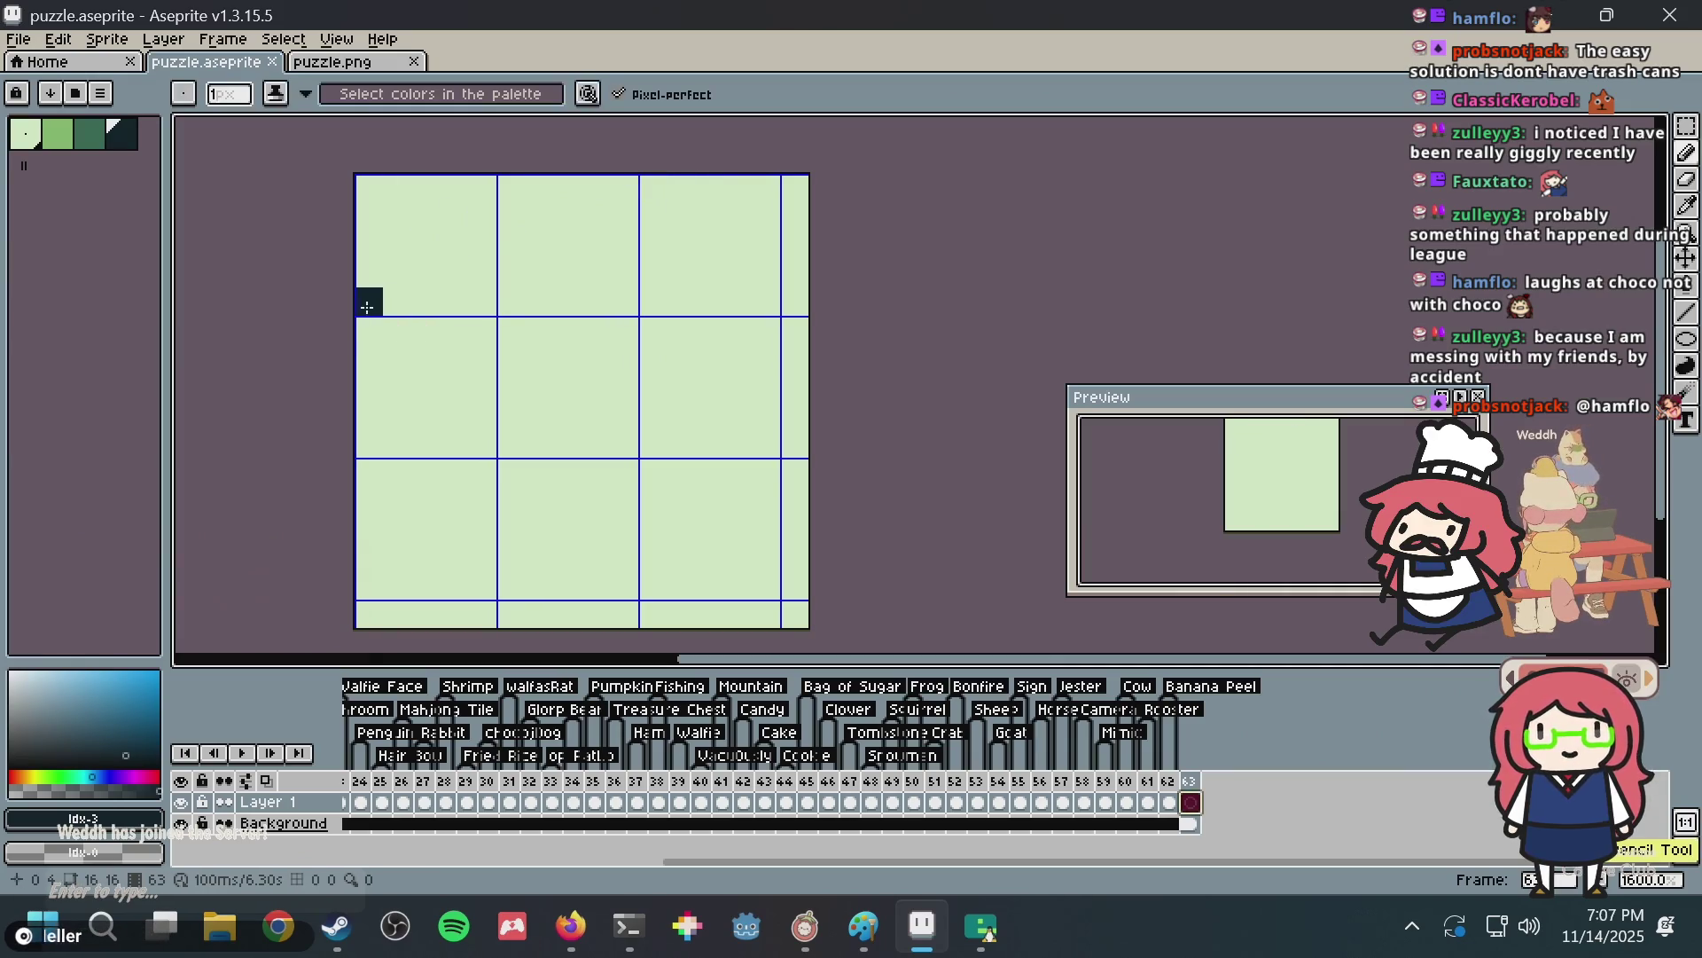
{"action": "mouse_move", "coordinate": [367, 330]}
{"action": "left_mouse_down"}
{"action": "mouse_move", "coordinate": [674, 203]}
{"action": "mouse_move", "coordinate": [747, 280]}
{"action": "mouse_move", "coordinate": [621, 585]}
{"action": "left_mouse_up"}
{"action": "key", "text": "ctrl+z"}
{"action": "key", "text": "b"}
{"action": "mouse_move", "coordinate": [367, 446]}
{"action": "left_mouse_down"}
{"action": "mouse_move", "coordinate": [367, 349]}
{"action": "mouse_move", "coordinate": [479, 216]}
{"action": "mouse_move", "coordinate": [710, 188]}
{"action": "mouse_move", "coordinate": [798, 353]}
{"action": "mouse_move", "coordinate": [795, 448]}
{"action": "left_mouse_up"}
{"action": "key", "text": "ctrl+z"}
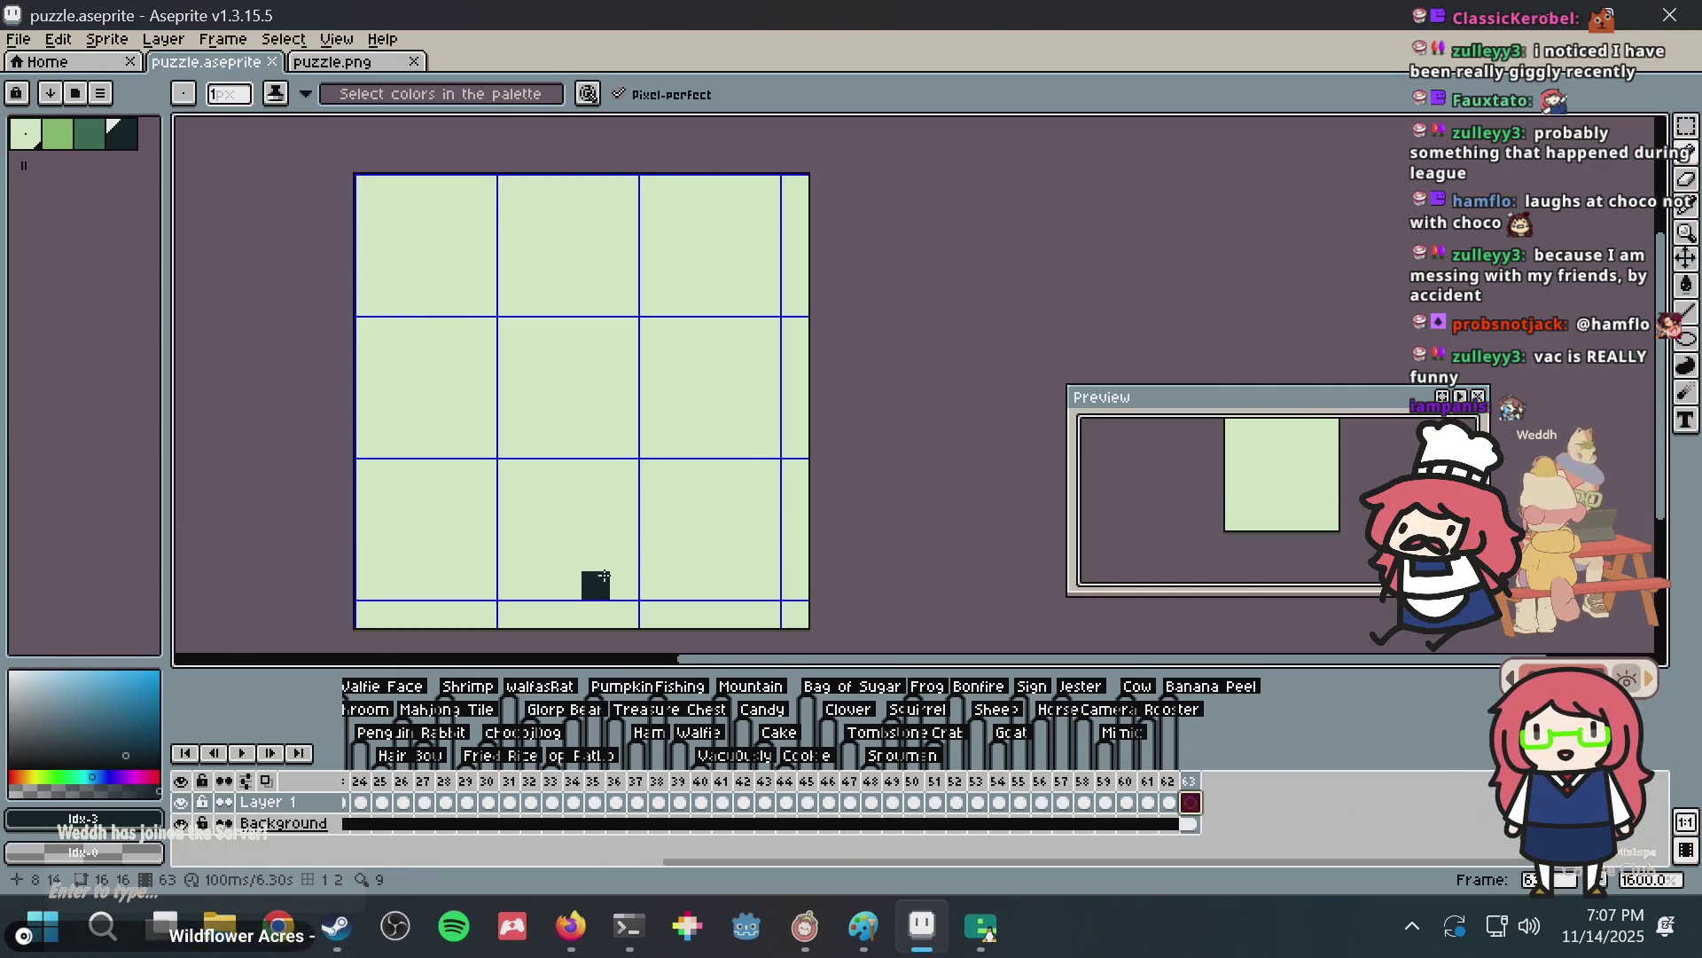
{"action": "mouse_move", "coordinate": [612, 581]}
{"action": "left_mouse_down"}
{"action": "mouse_move", "coordinate": [372, 328]}
{"action": "mouse_move", "coordinate": [381, 491]}
{"action": "mouse_move", "coordinate": [453, 570]}
{"action": "mouse_move", "coordinate": [588, 587]}
{"action": "mouse_move", "coordinate": [738, 523]}
{"action": "mouse_move", "coordinate": [766, 477]}
{"action": "mouse_move", "coordinate": [763, 366]}
{"action": "left_mouse_up"}
{"action": "key", "text": "ctrl+z"}
{"action": "key", "text": "v"}
{"action": "key", "text": "b"}
{"action": "mouse_move", "coordinate": [759, 308]}
{"action": "left_mouse_down"}
{"action": "mouse_move", "coordinate": [585, 189]}
{"action": "mouse_move", "coordinate": [385, 209]}
{"action": "left_mouse_up"}
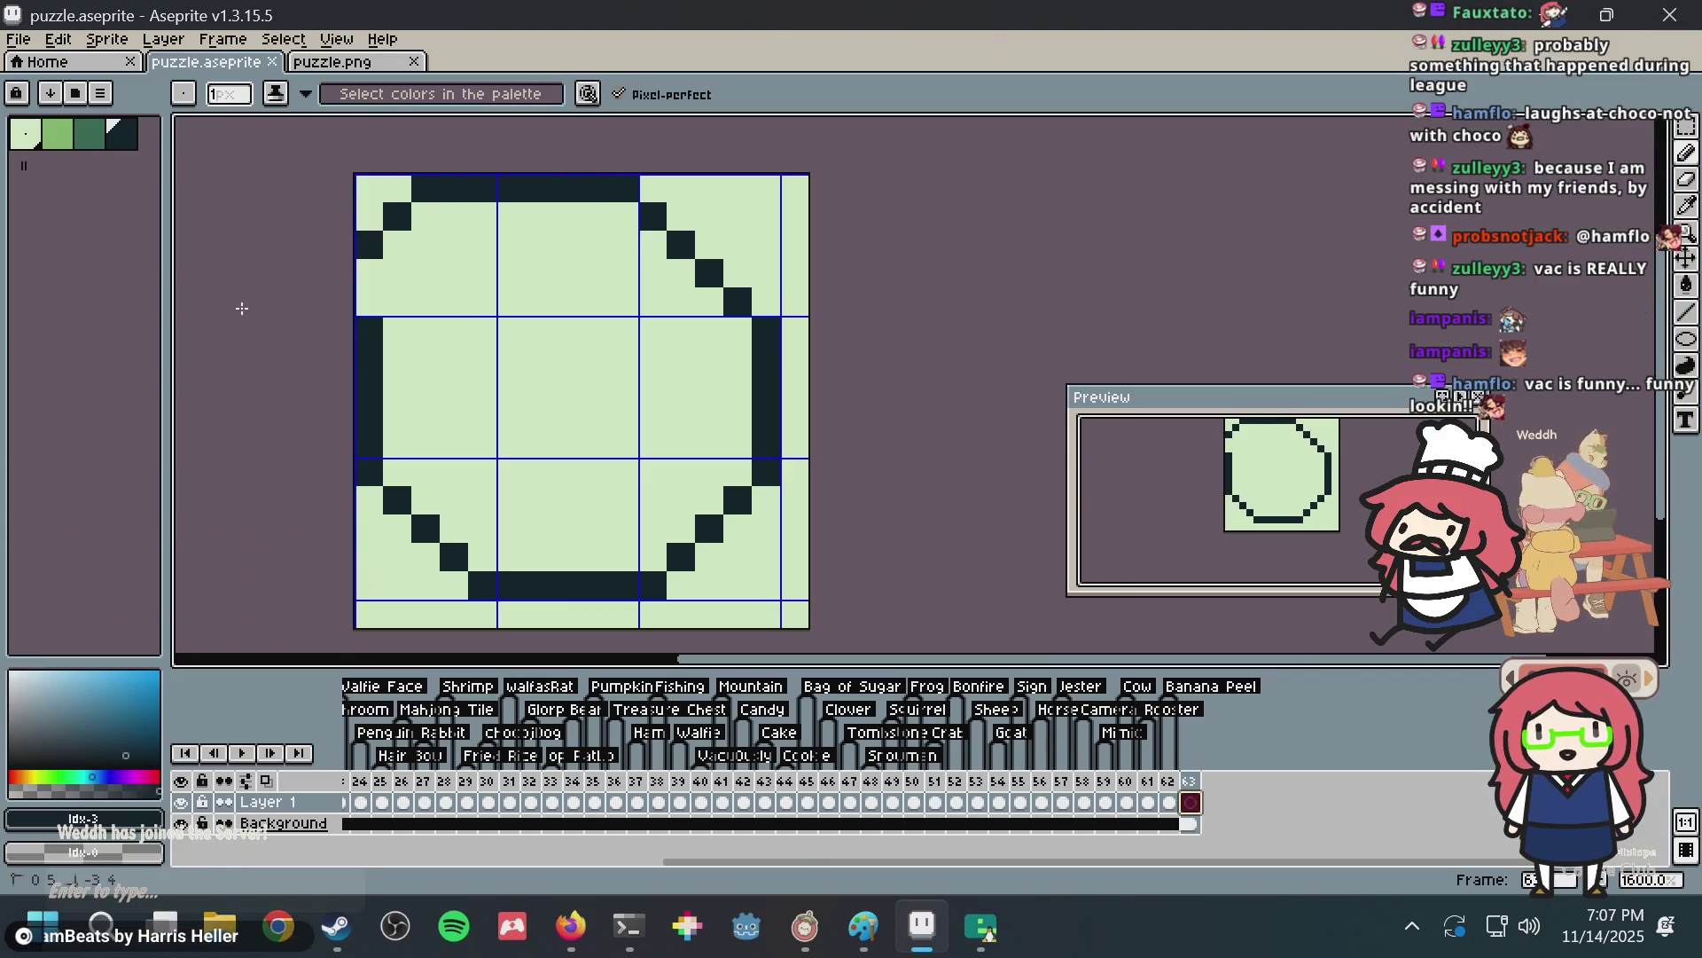
{"action": "key", "text": "ctrl+a"}
{"action": "key", "text": "Delete"}
{"action": "left_click", "coordinate": [567, 357]}
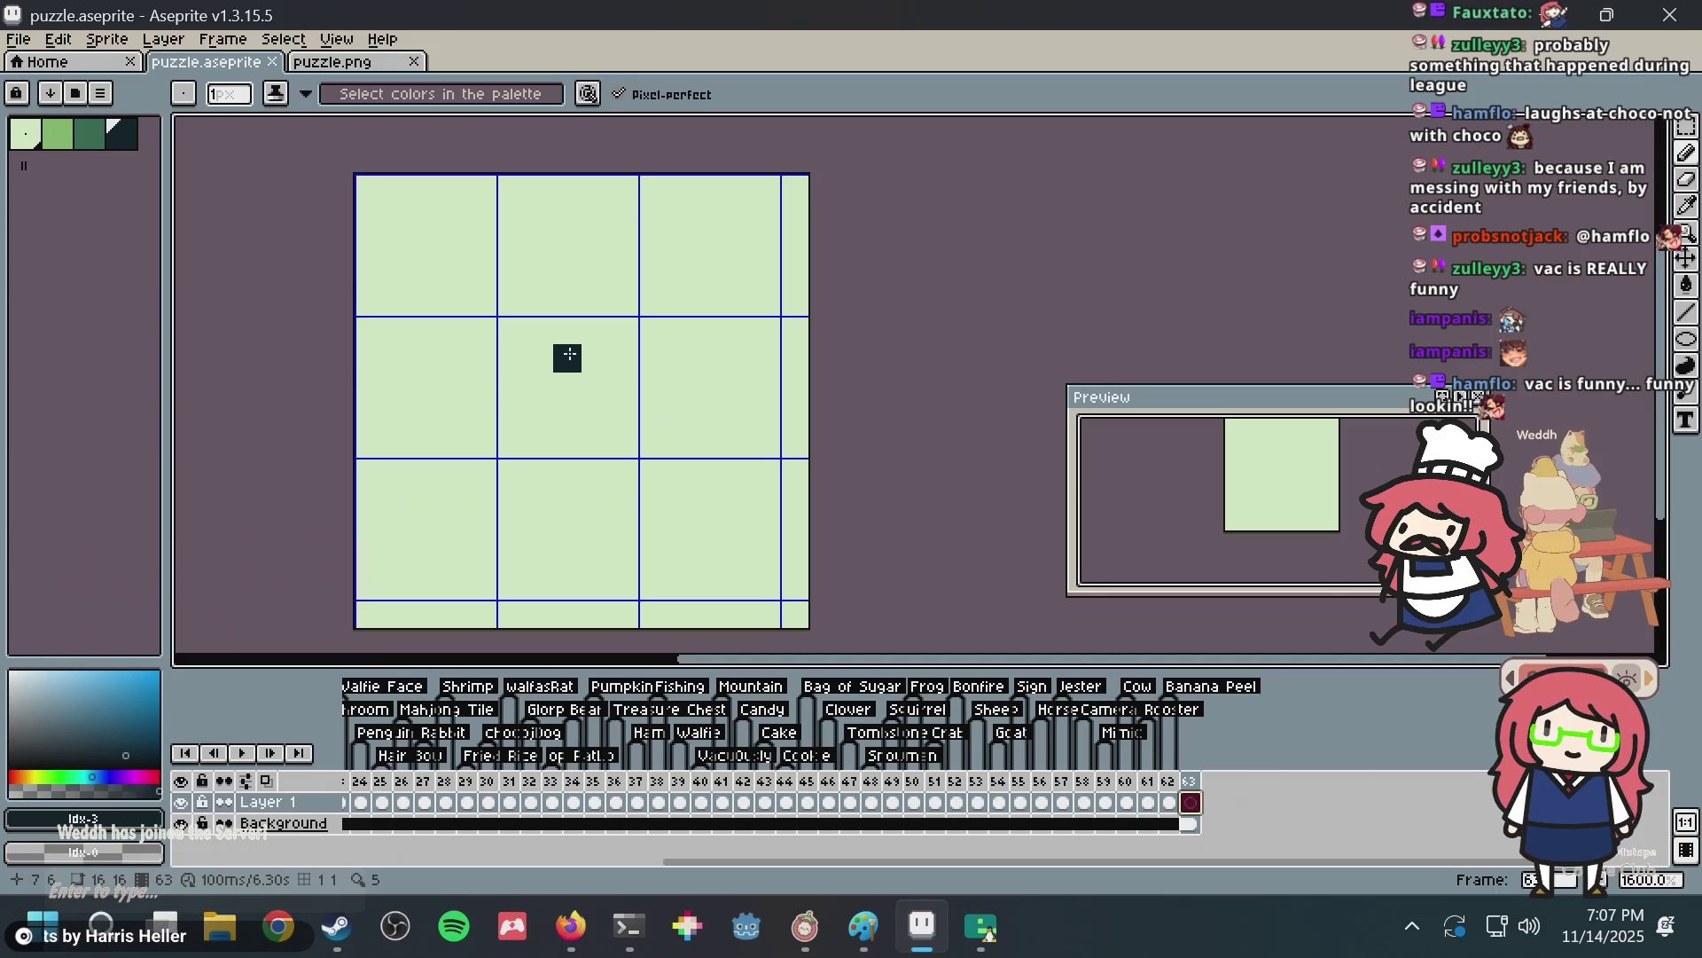
Save, then draw test bars along the left, bottom, right and top of the tile.
{"action": "key", "text": "ctrl+s"}
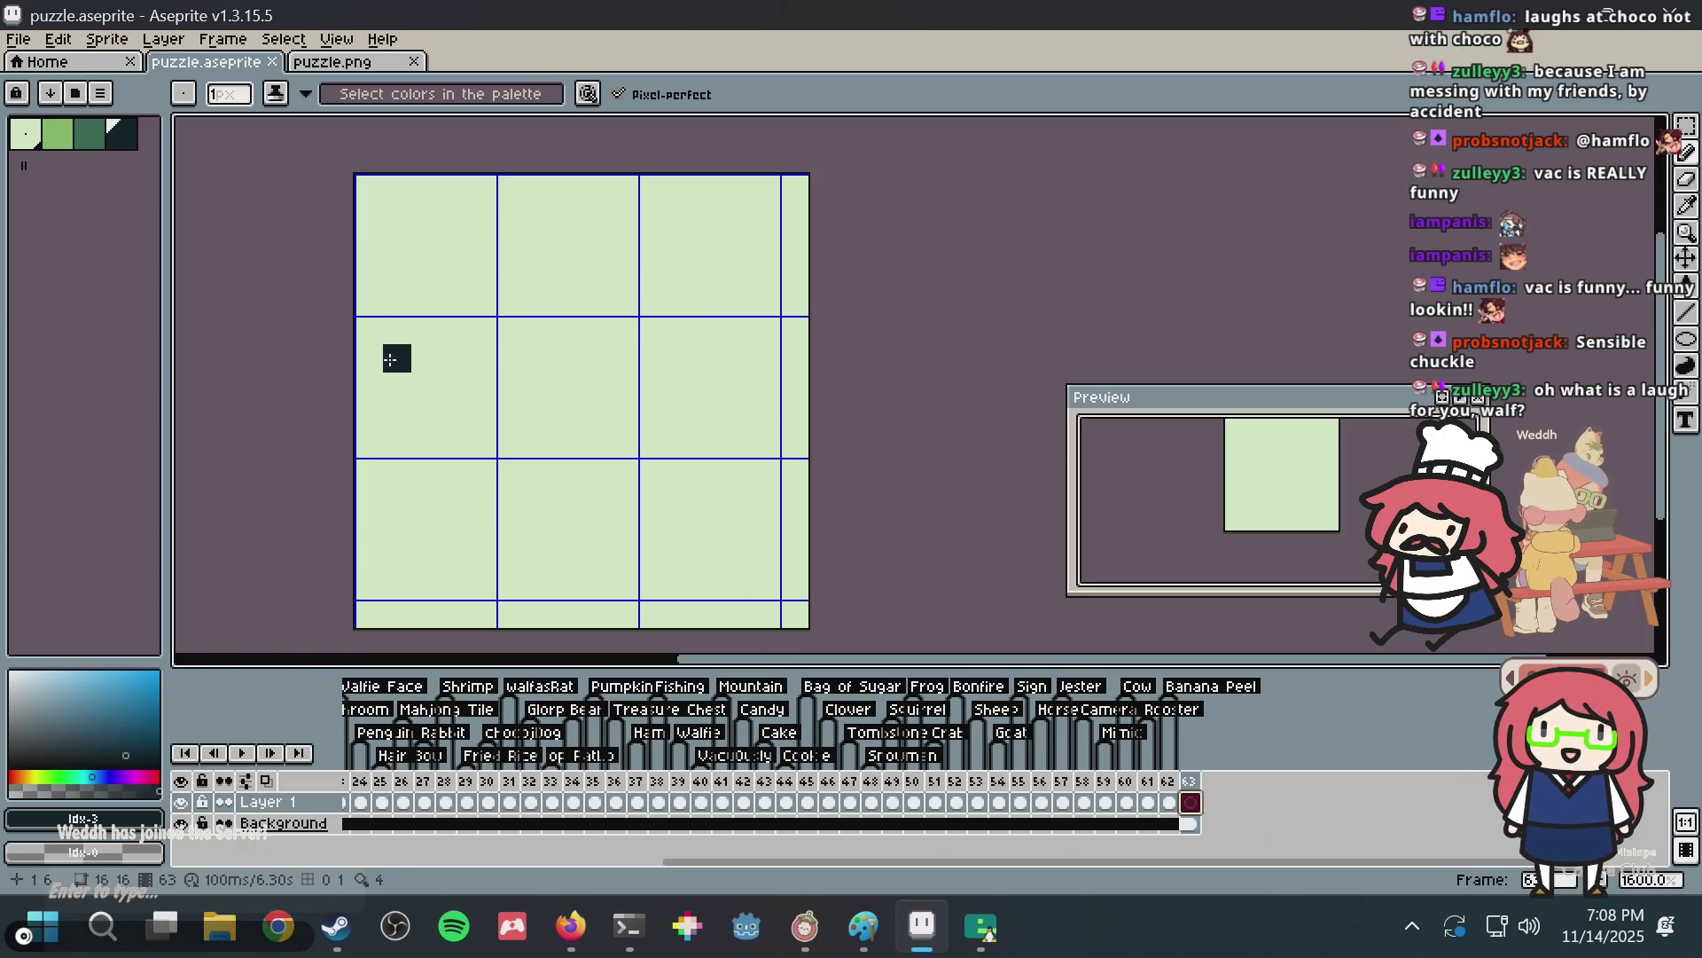
{"action": "left_click_drag", "start_coordinate": [372, 334], "coordinate": [374, 414]}
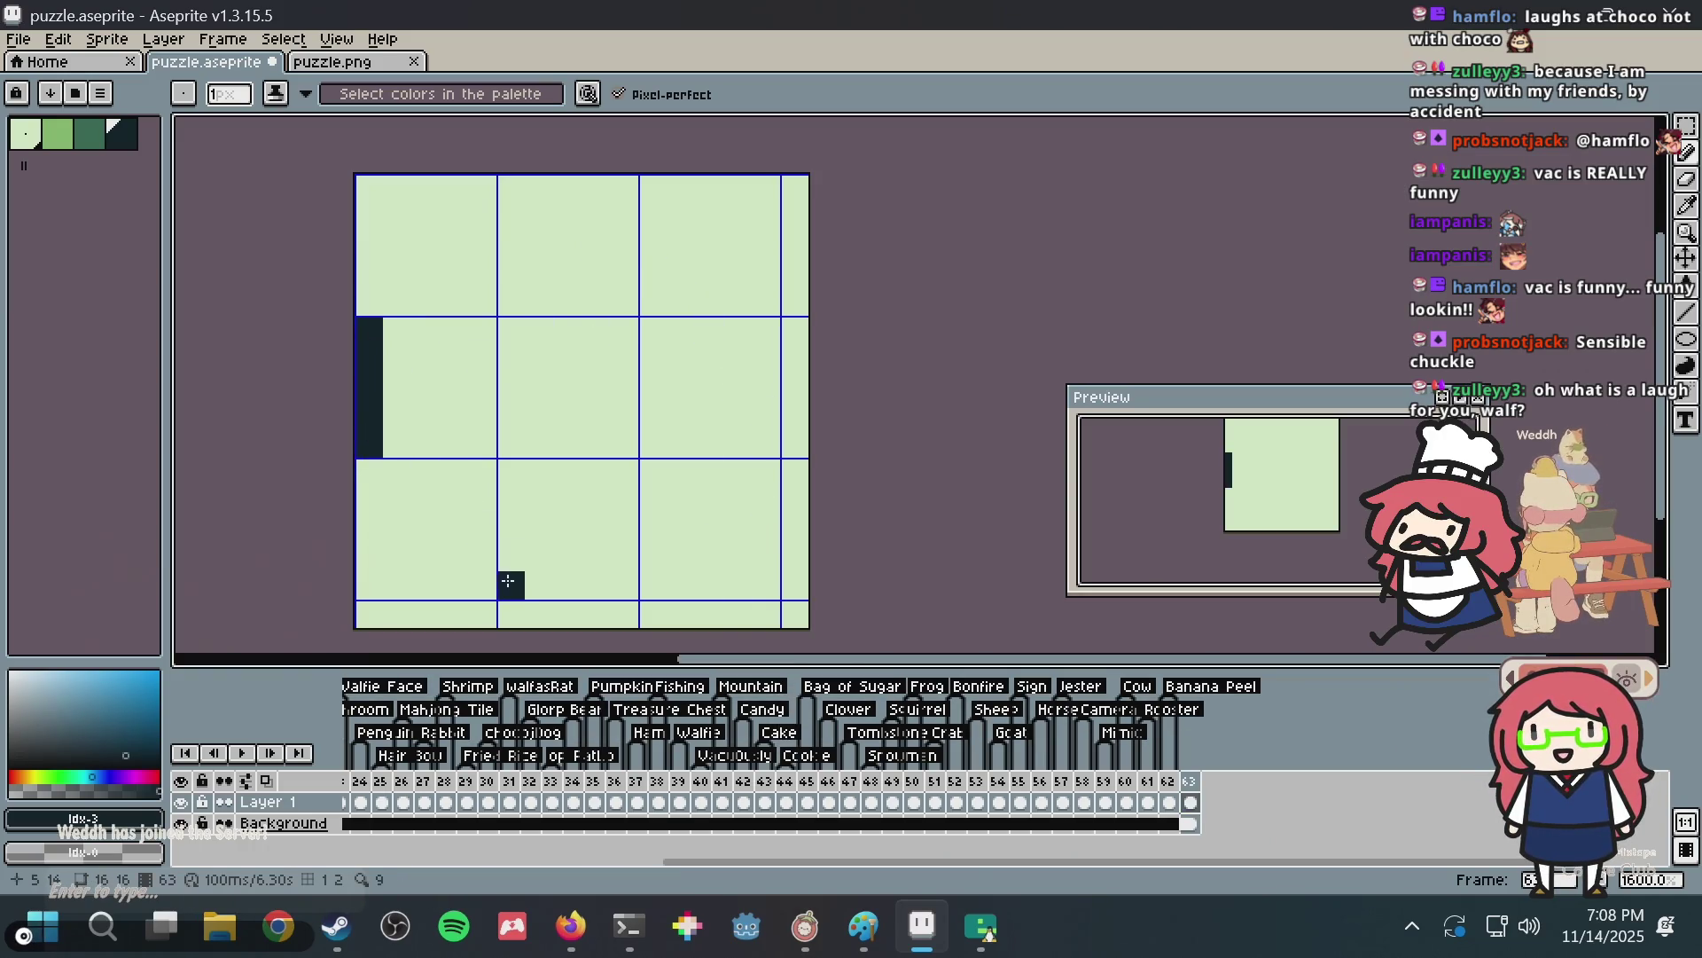
{"action": "left_click_drag", "start_coordinate": [512, 585], "coordinate": [625, 585]}
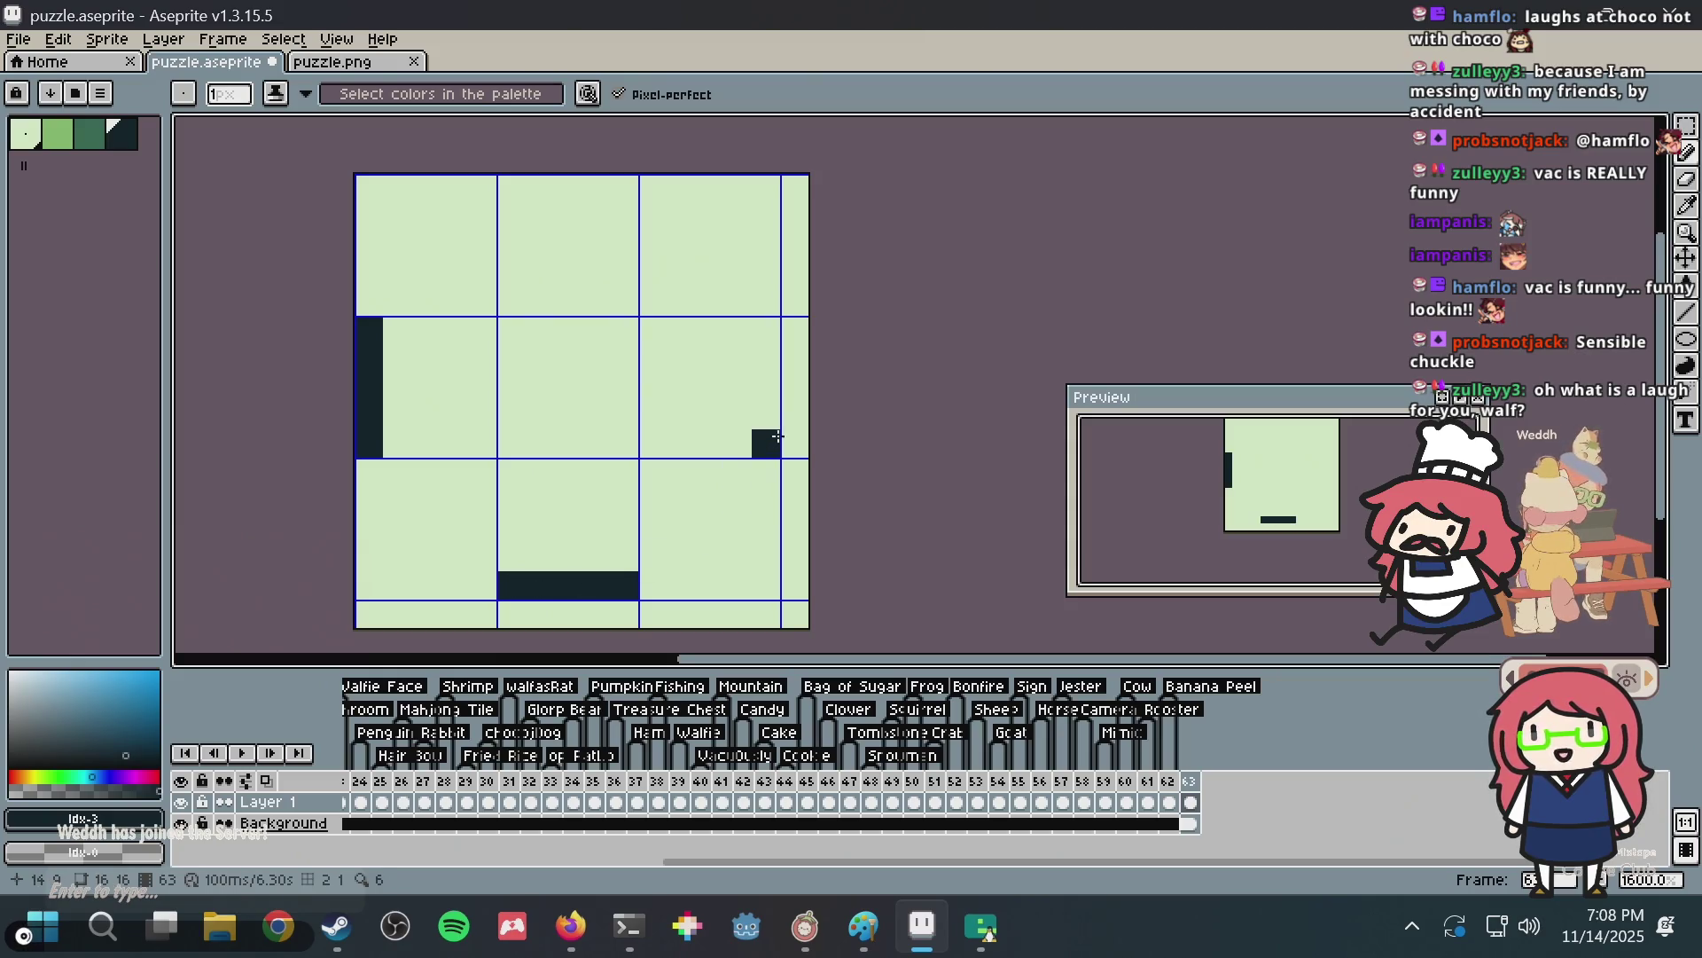
{"action": "left_click_drag", "start_coordinate": [766, 470], "coordinate": [766, 304]}
{"action": "key", "text": "ctrl+z"}
{"action": "left_click_drag", "start_coordinate": [763, 438], "coordinate": [736, 329]}
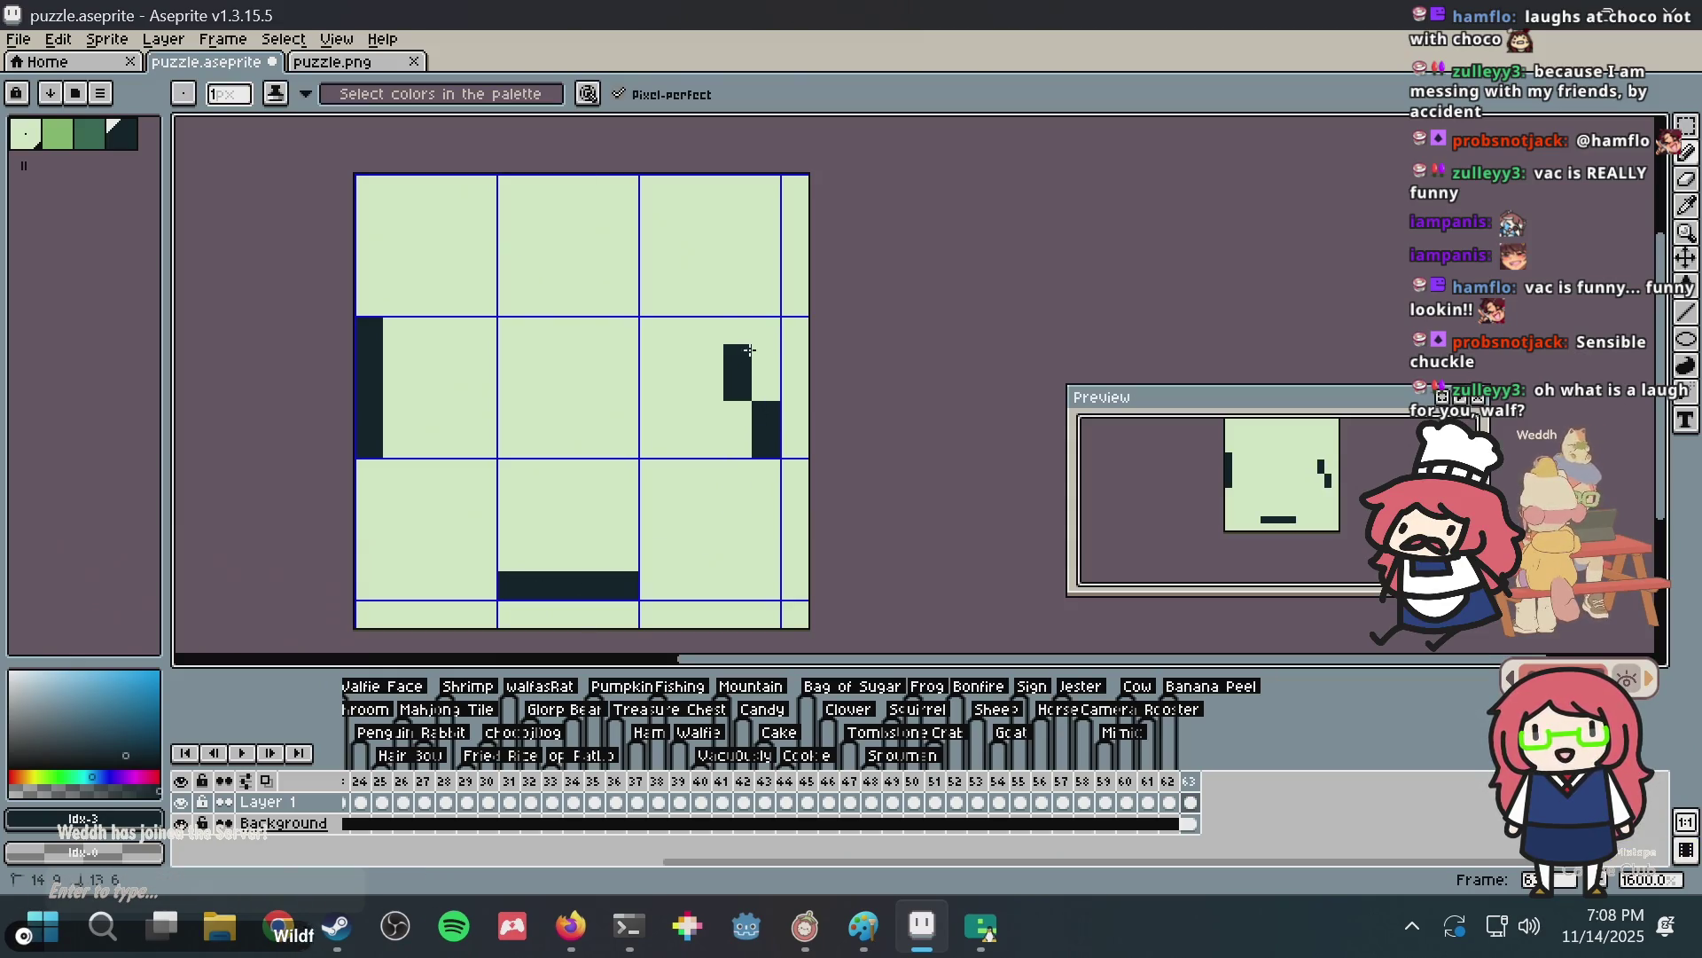
{"action": "key", "text": "ctrl+z"}
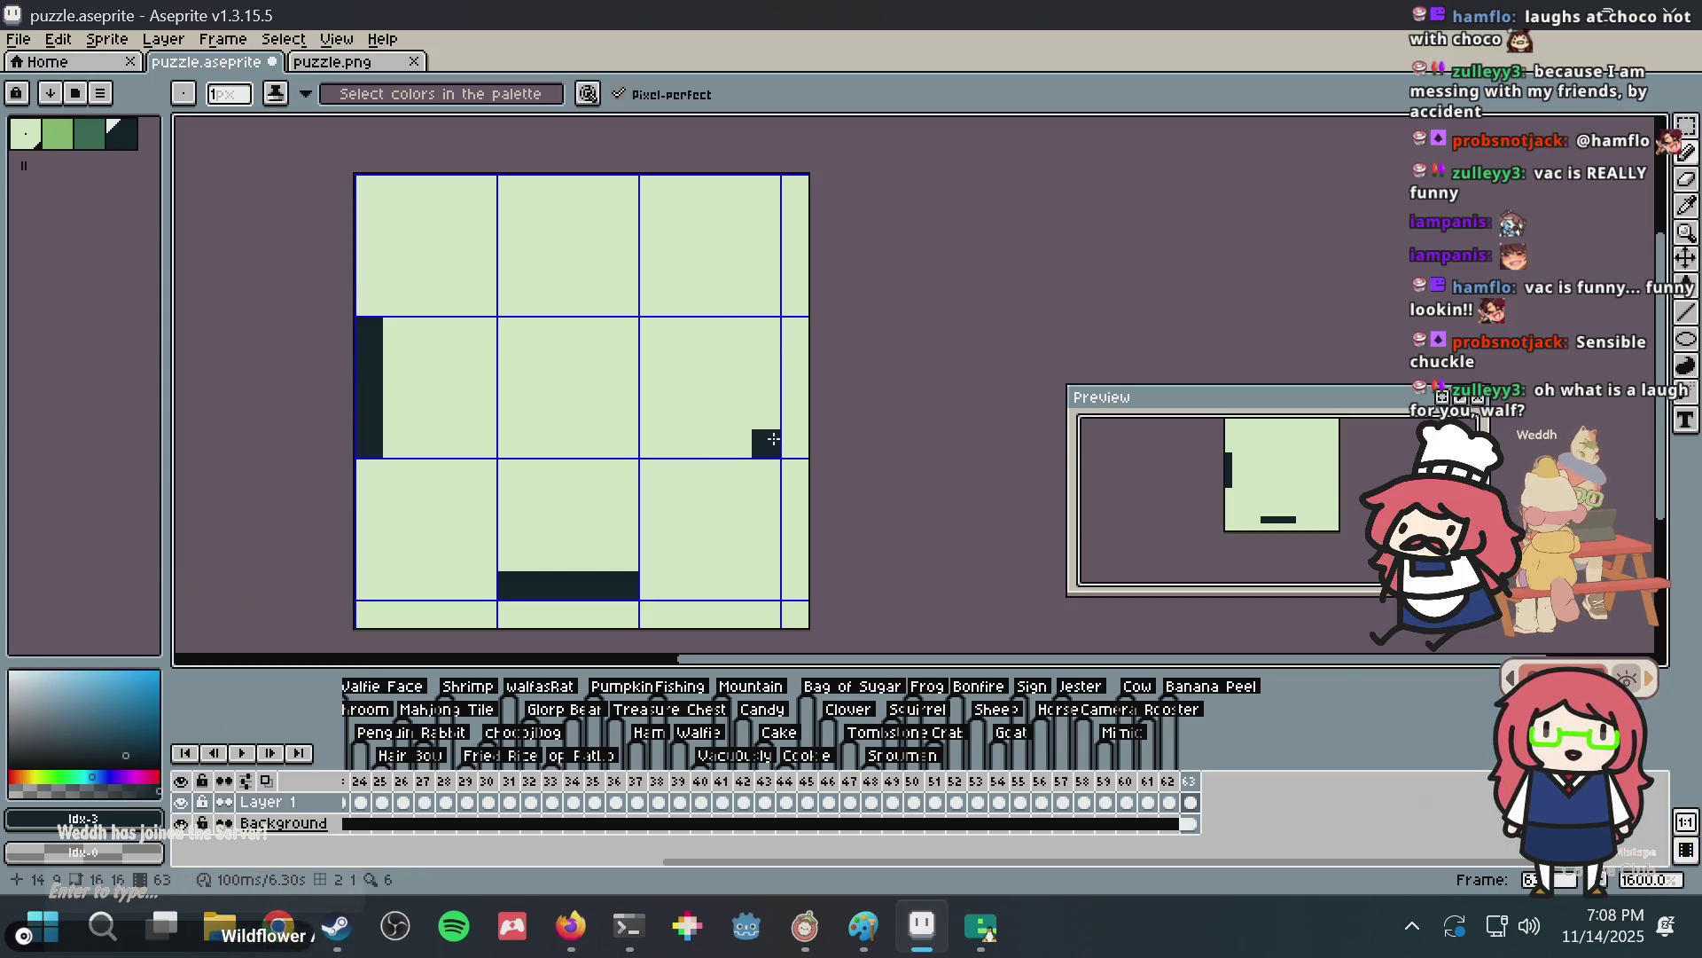
{"action": "left_click_drag", "start_coordinate": [766, 443], "coordinate": [766, 326]}
{"action": "left_click_drag", "start_coordinate": [631, 185], "coordinate": [509, 186]}
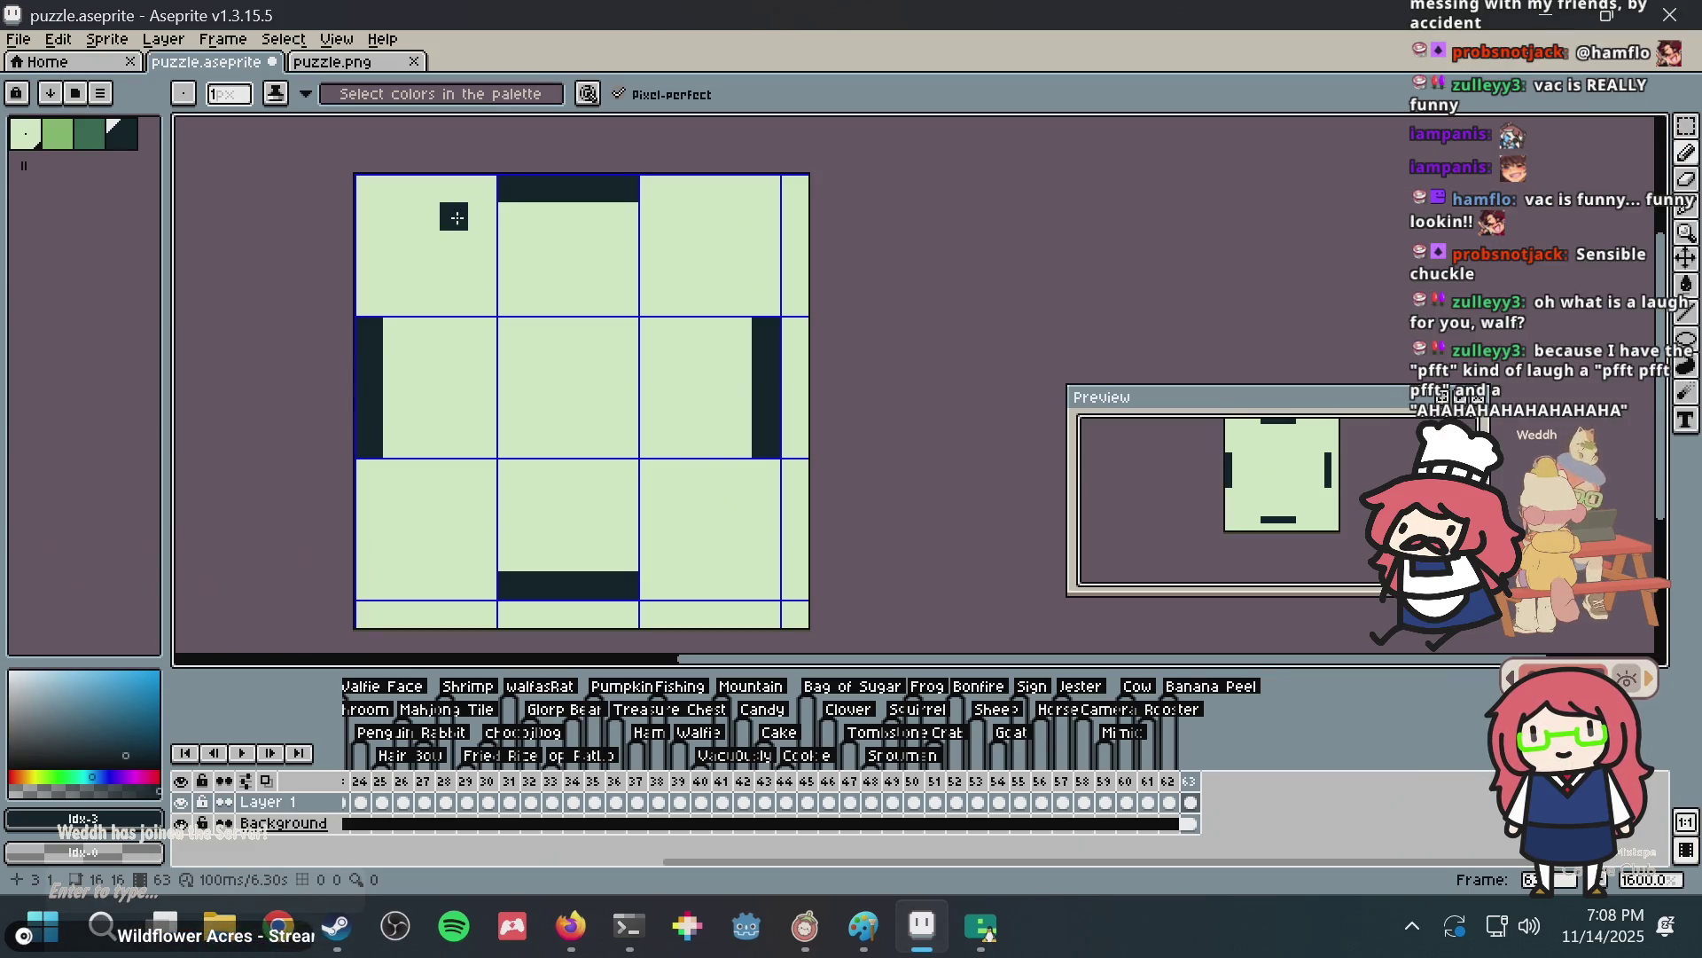
Try diagonal corner pixels off the top bar's left end, undo them, and extend the top bar leftward.
{"action": "key", "text": "ctrl"}
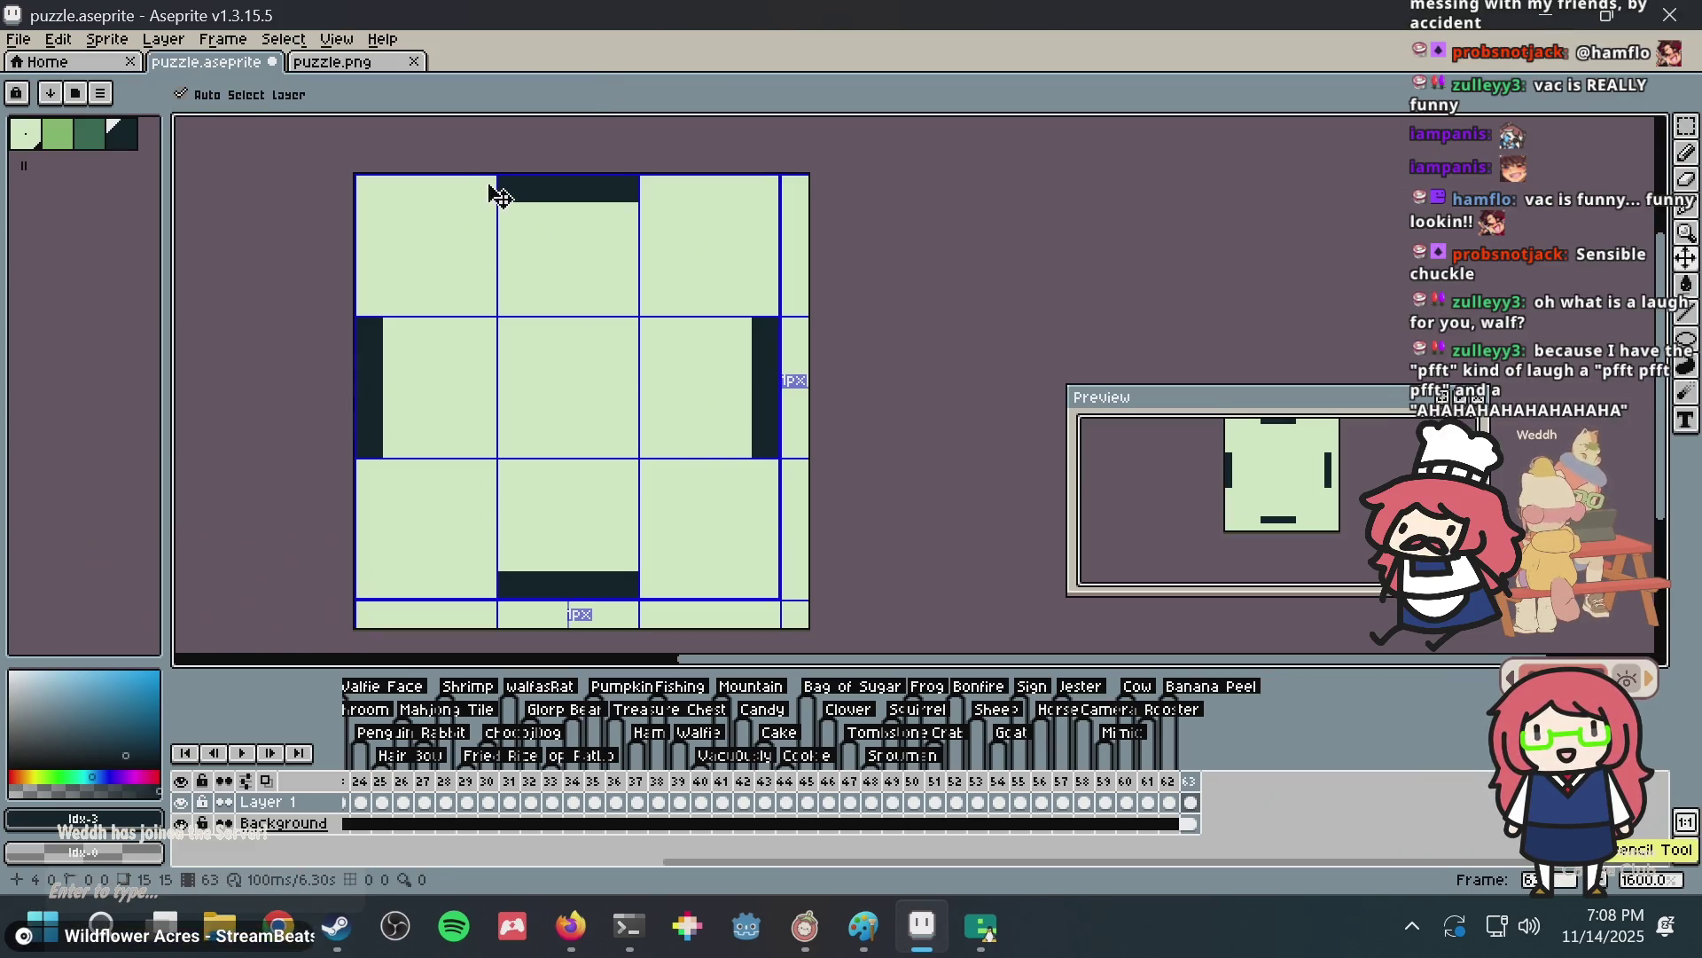
{"action": "mouse_move", "coordinate": [483, 188]}
{"action": "left_mouse_down"}
{"action": "mouse_move", "coordinate": [388, 265]}
{"action": "mouse_move", "coordinate": [381, 296]}
{"action": "left_mouse_up"}
{"action": "left_click", "coordinate": [371, 472]}
{"action": "key", "text": "ctrl+z"}
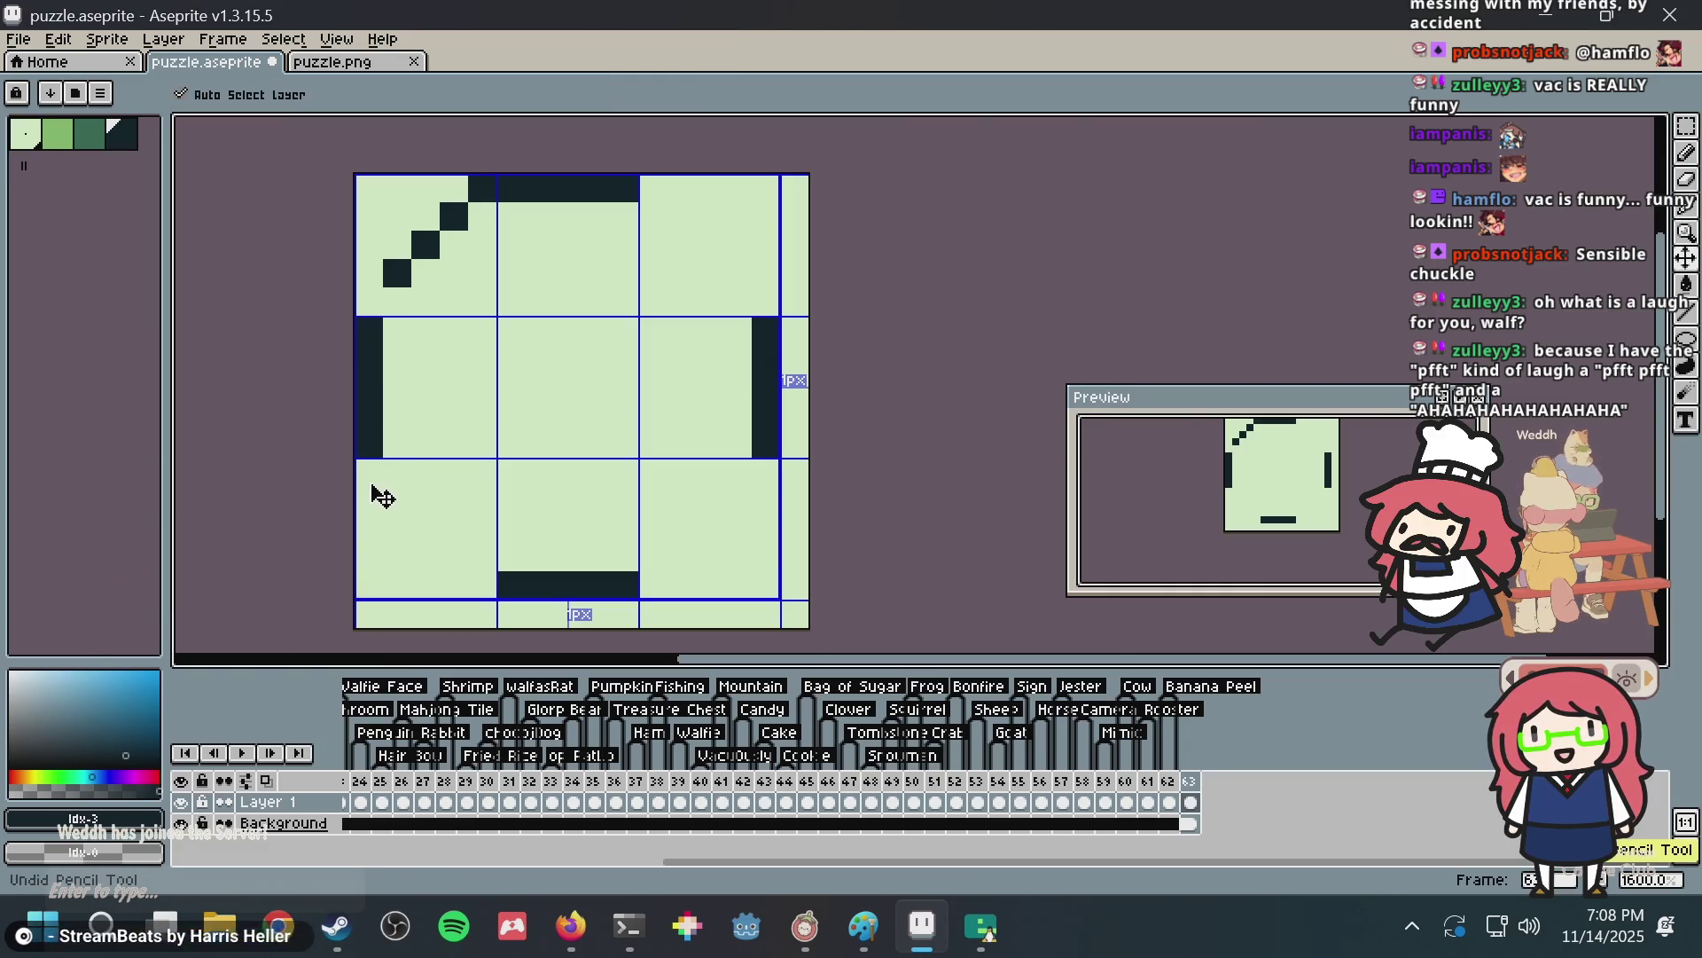
{"action": "key", "text": "ctrl+z"}
{"action": "key", "text": "ctrl+z"}
{"action": "key", "text": "ctrl+z"}
{"action": "key", "text": "ctrl+z"}
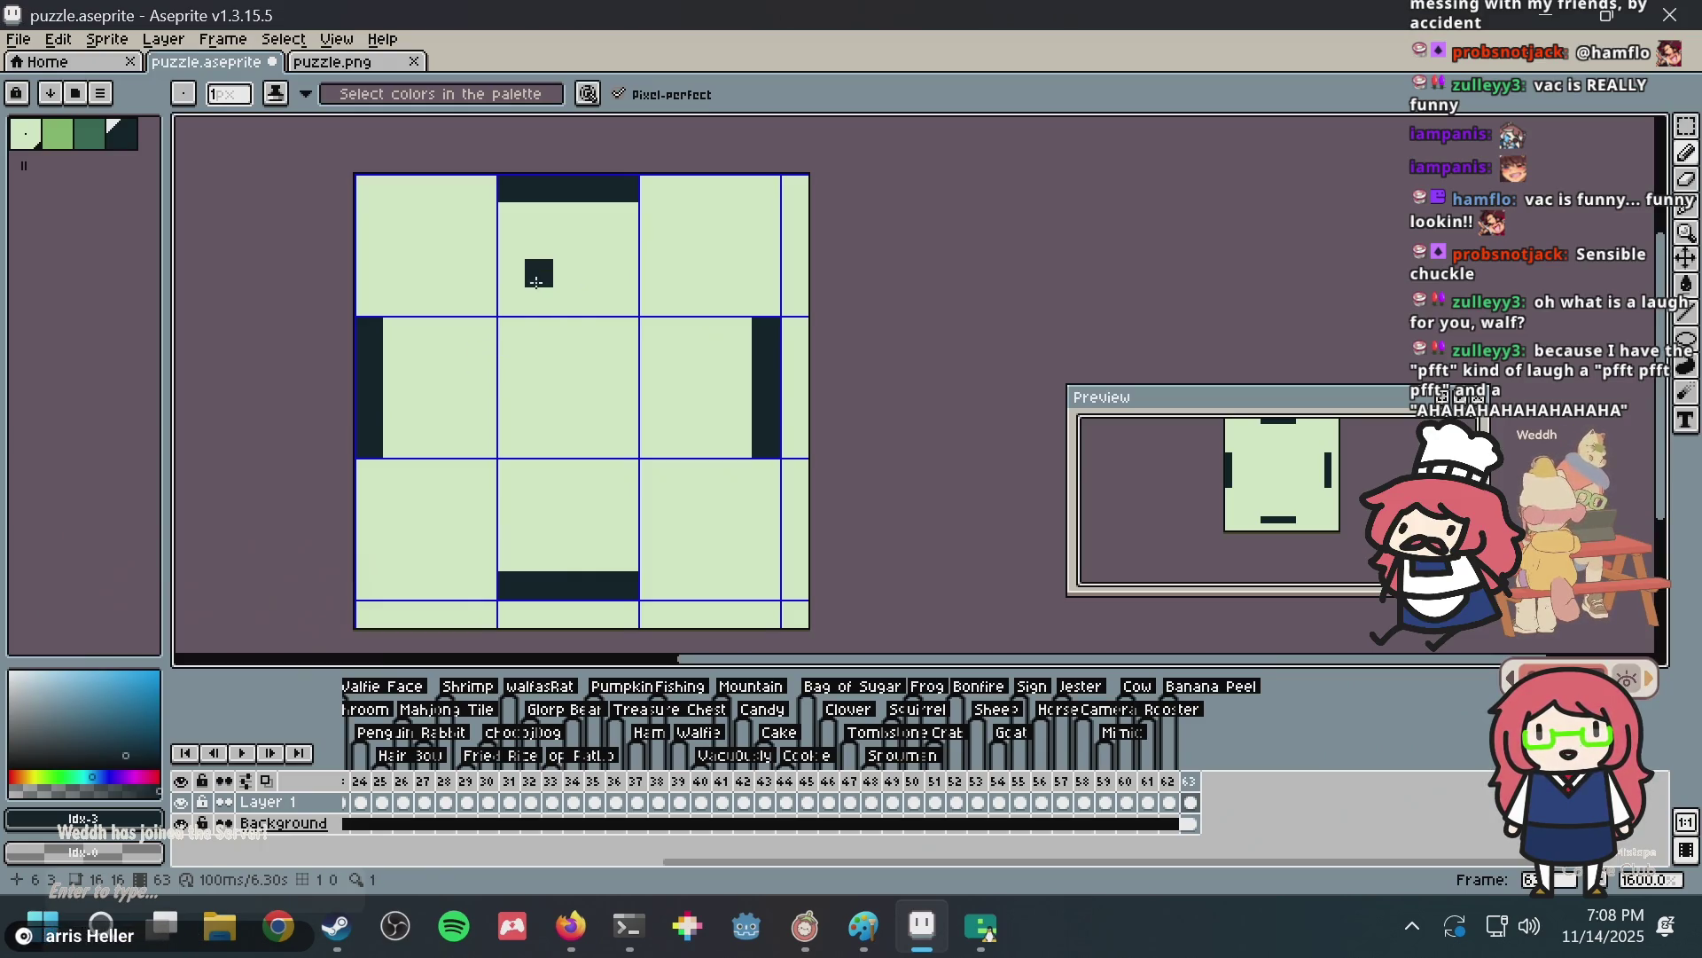
{"action": "left_click", "coordinate": [397, 302]}
{"action": "left_click", "coordinate": [419, 277]}
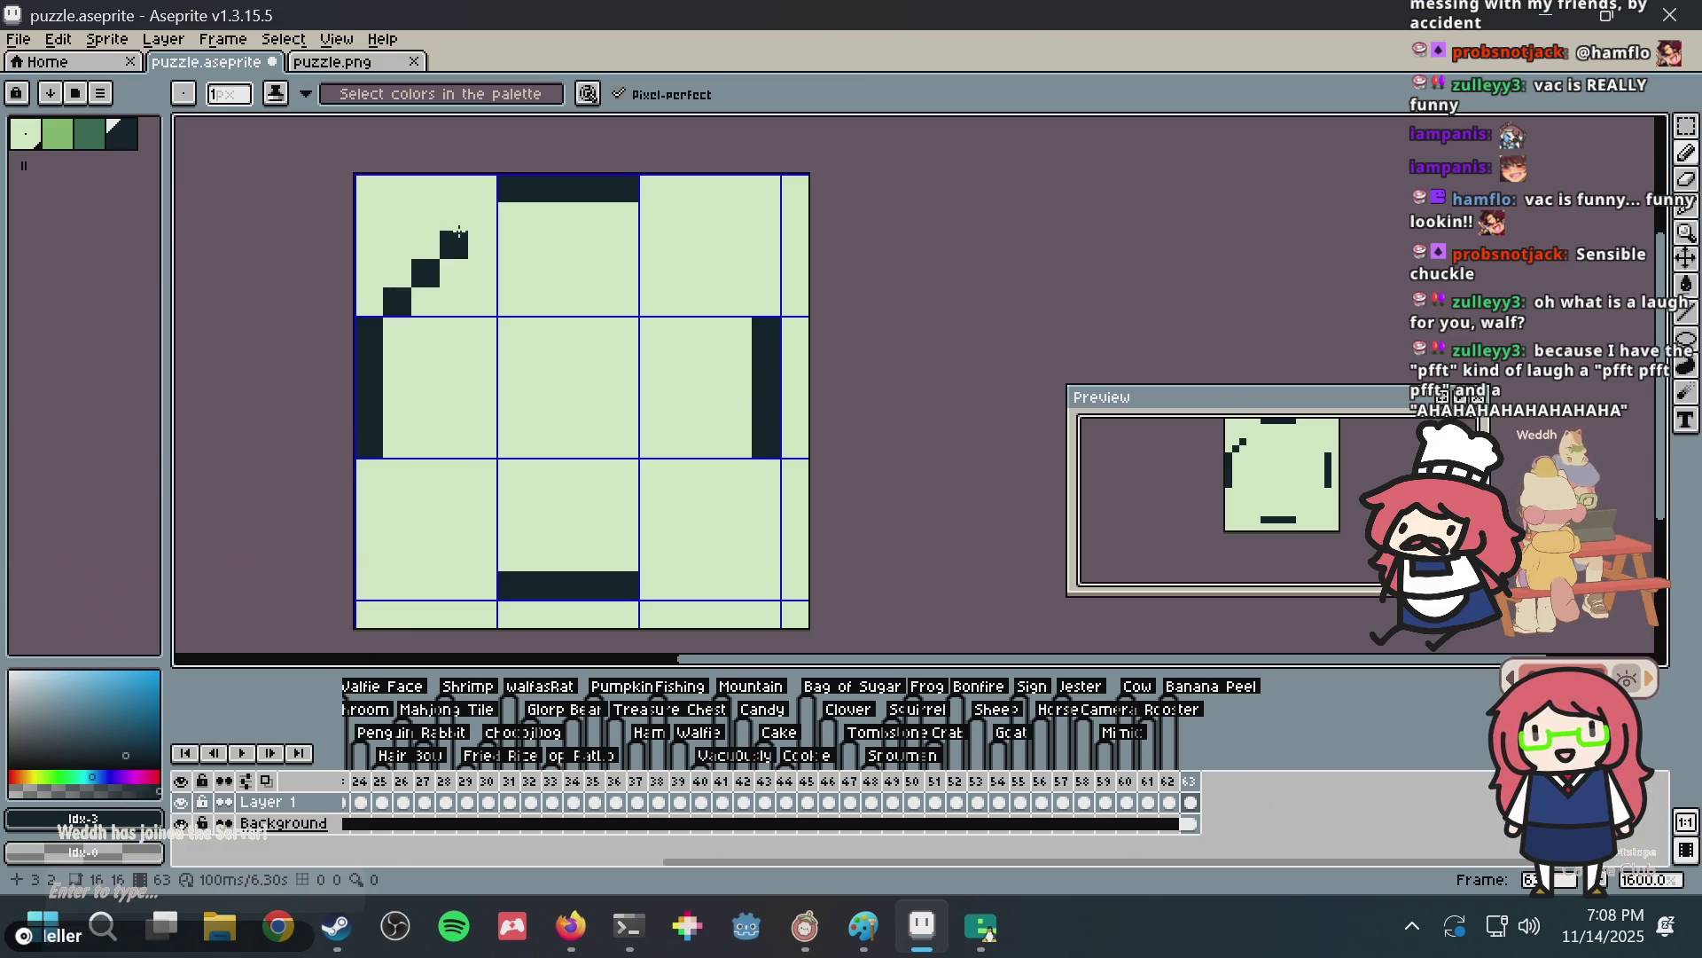
{"action": "left_click", "coordinate": [454, 245]}
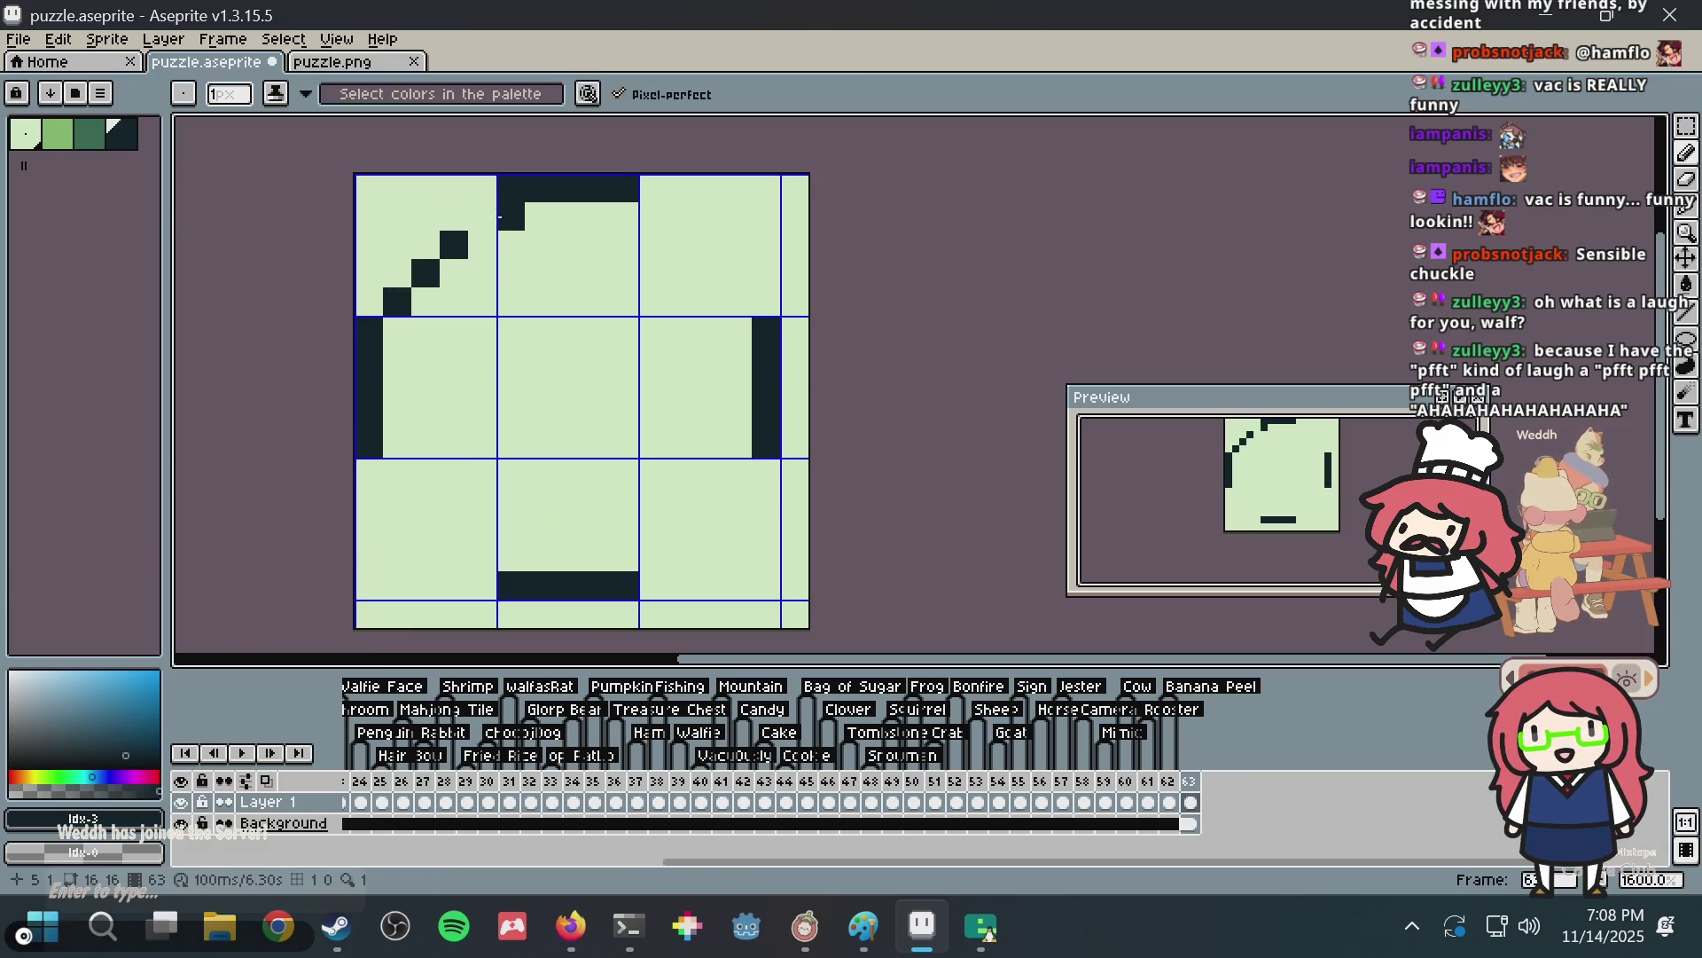
{"action": "key", "text": "ctrl+z"}
{"action": "key", "text": "ctrl+z"}
{"action": "key", "text": "ctrl+z"}
{"action": "key", "text": "ctrl+z"}
{"action": "left_click", "coordinate": [483, 188]}
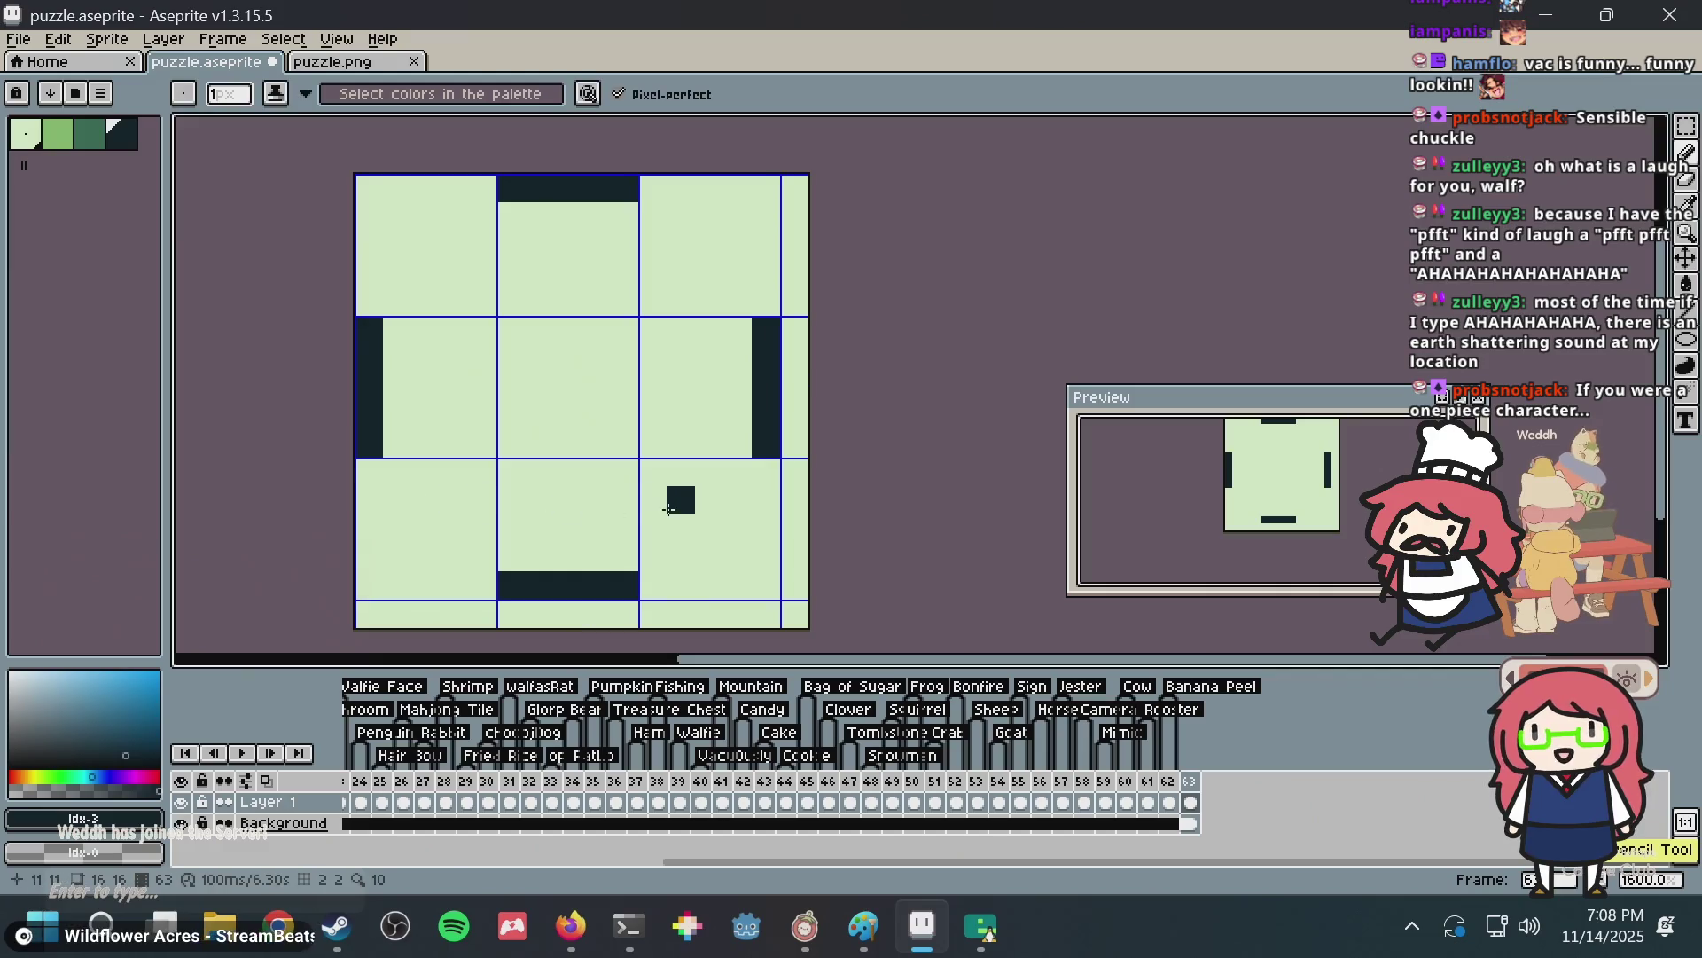
Test lower-right and upper-left corner pixels, undo everything to blank, and start a short bottom bar.
{"action": "left_click", "coordinate": [709, 528]}
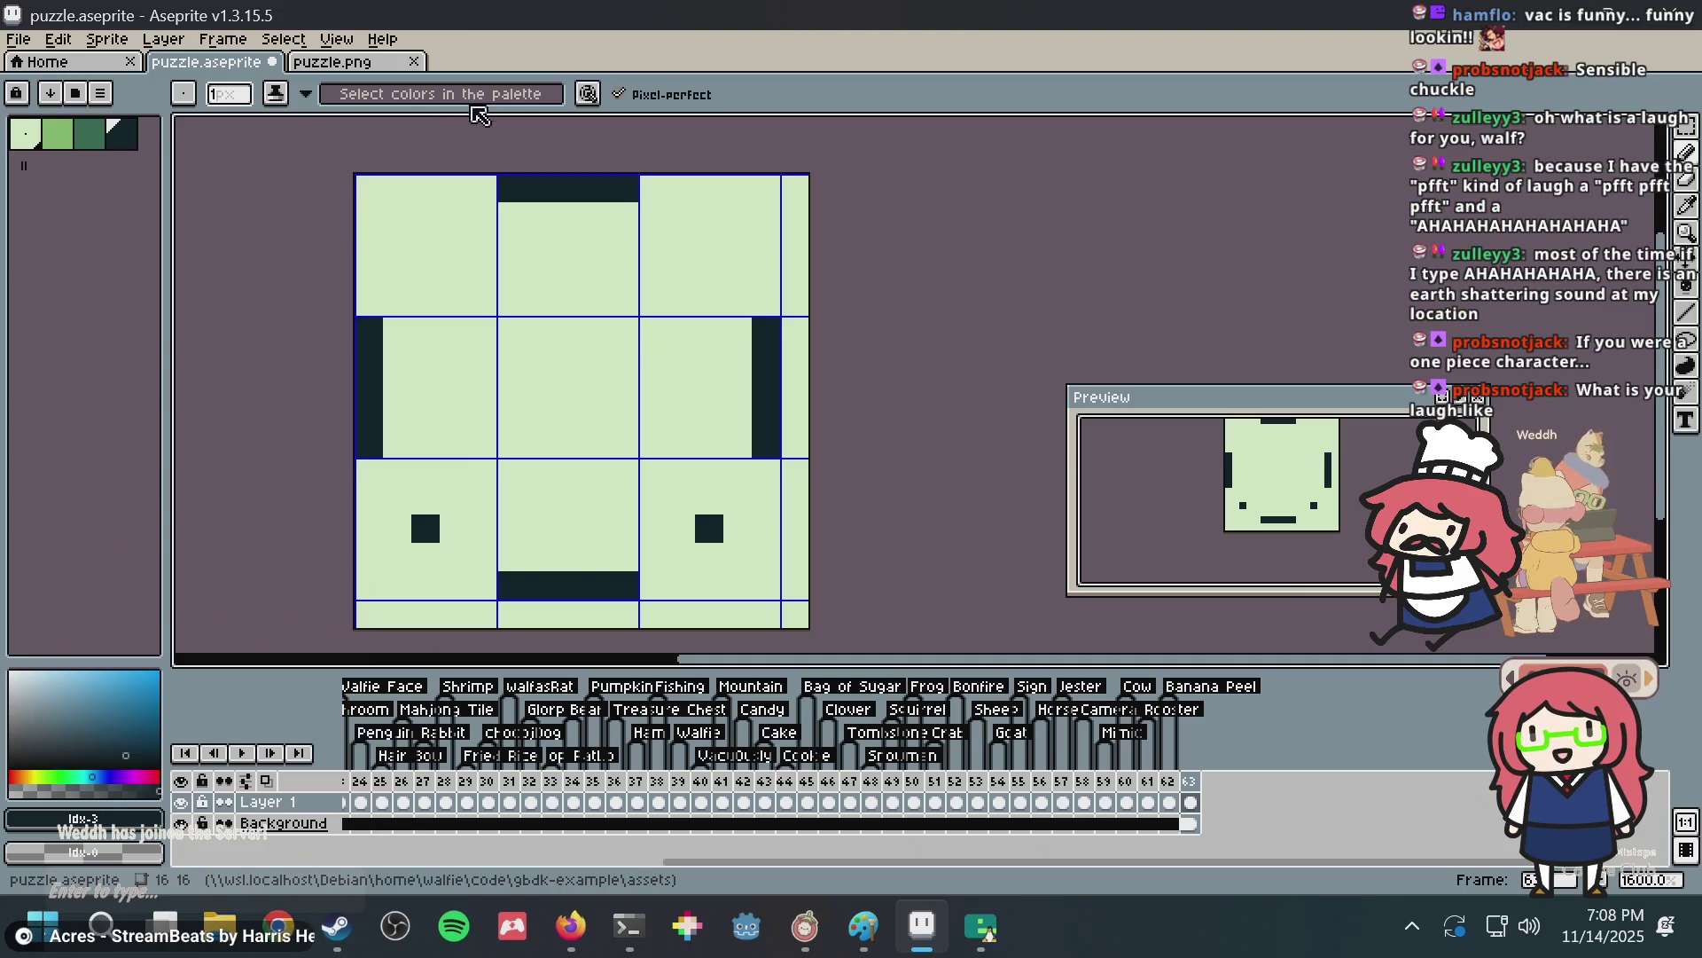
{"action": "left_click", "coordinate": [426, 245]}
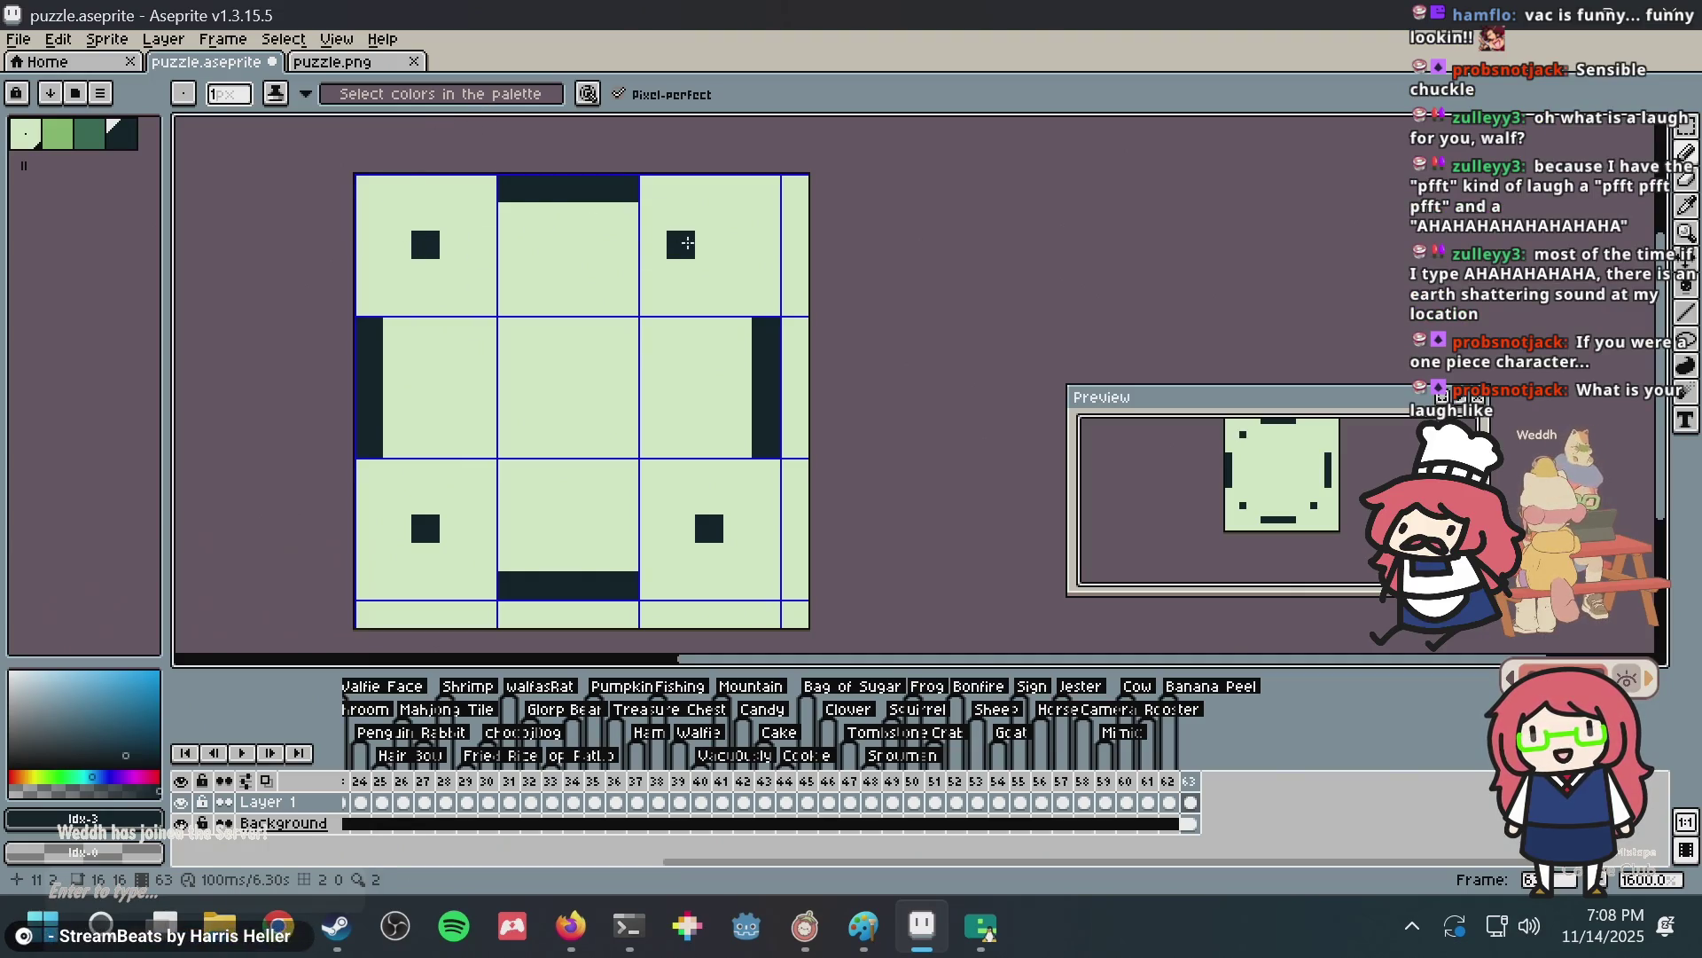
{"action": "key", "text": "ctrl+z"}
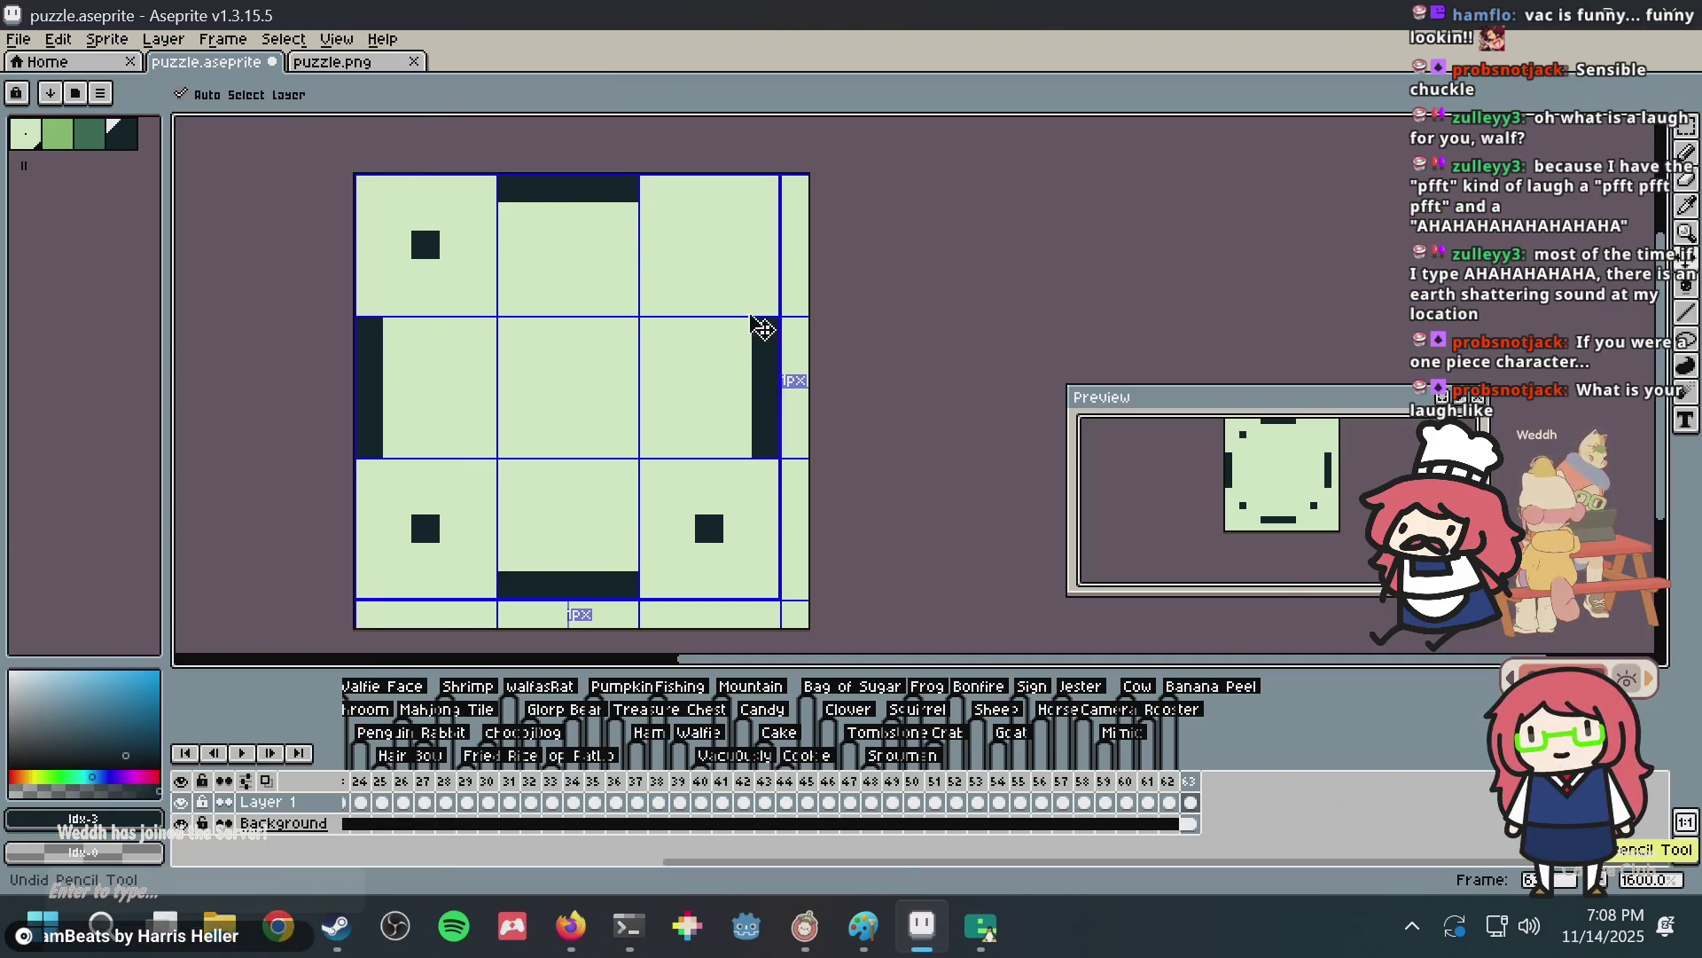
{"action": "key", "text": "ctrl+z"}
{"action": "key", "text": "ctrl+z"}
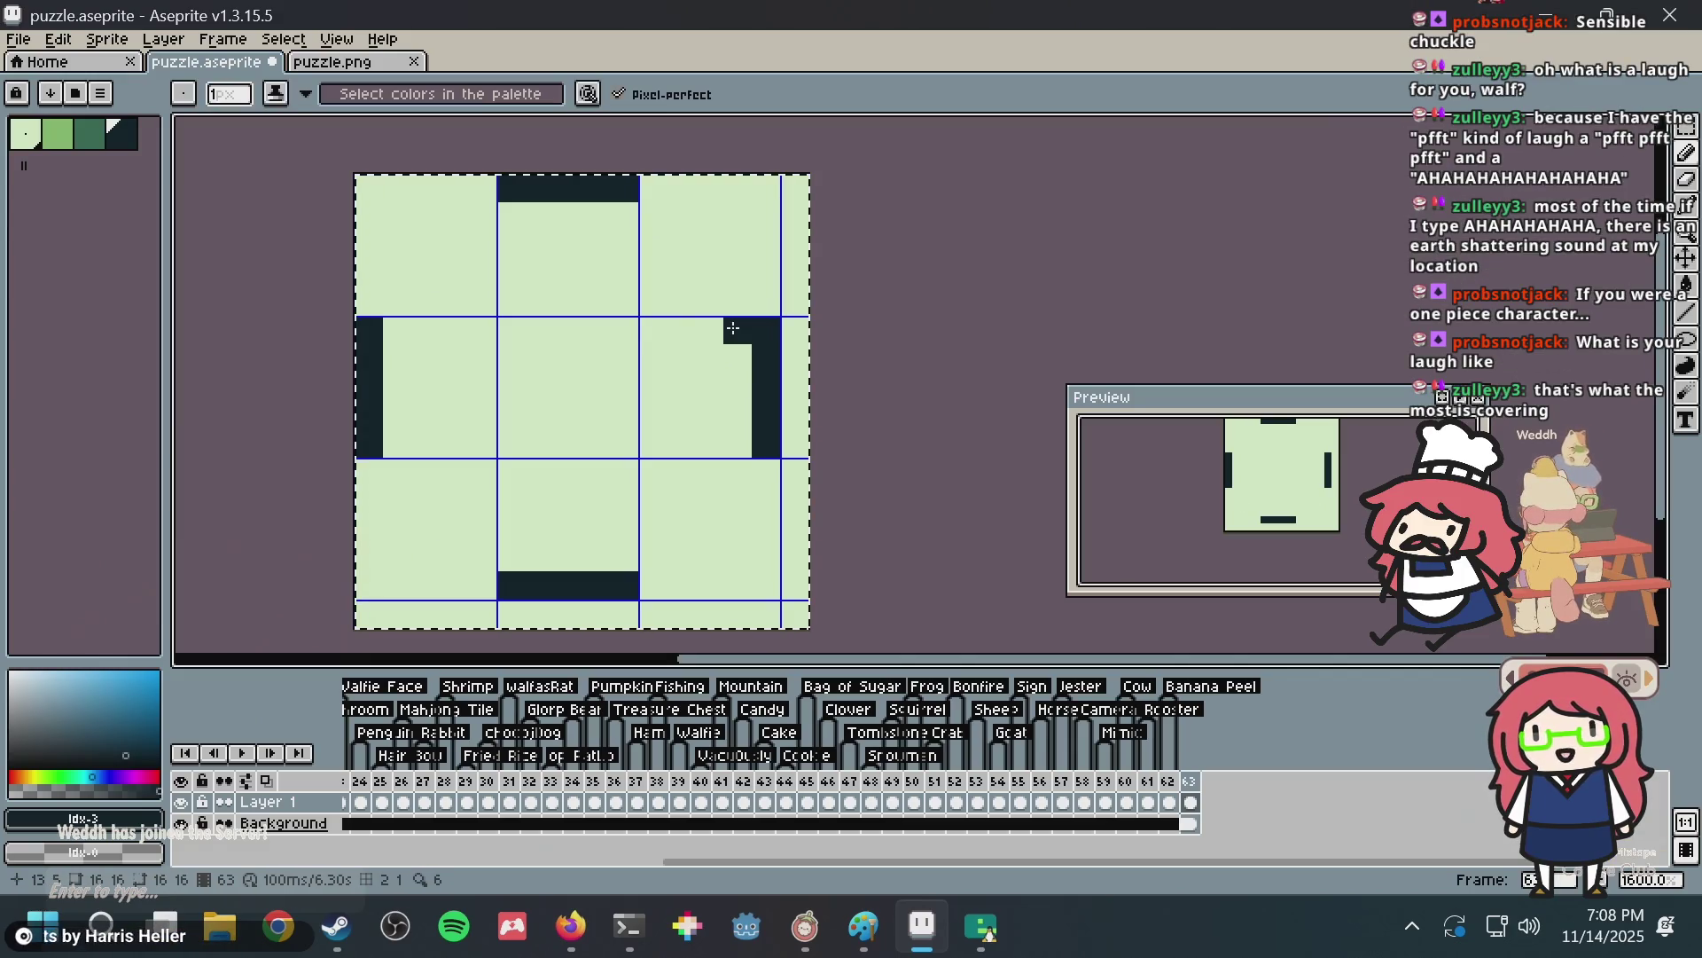
{"action": "key", "text": "ctrl+z"}
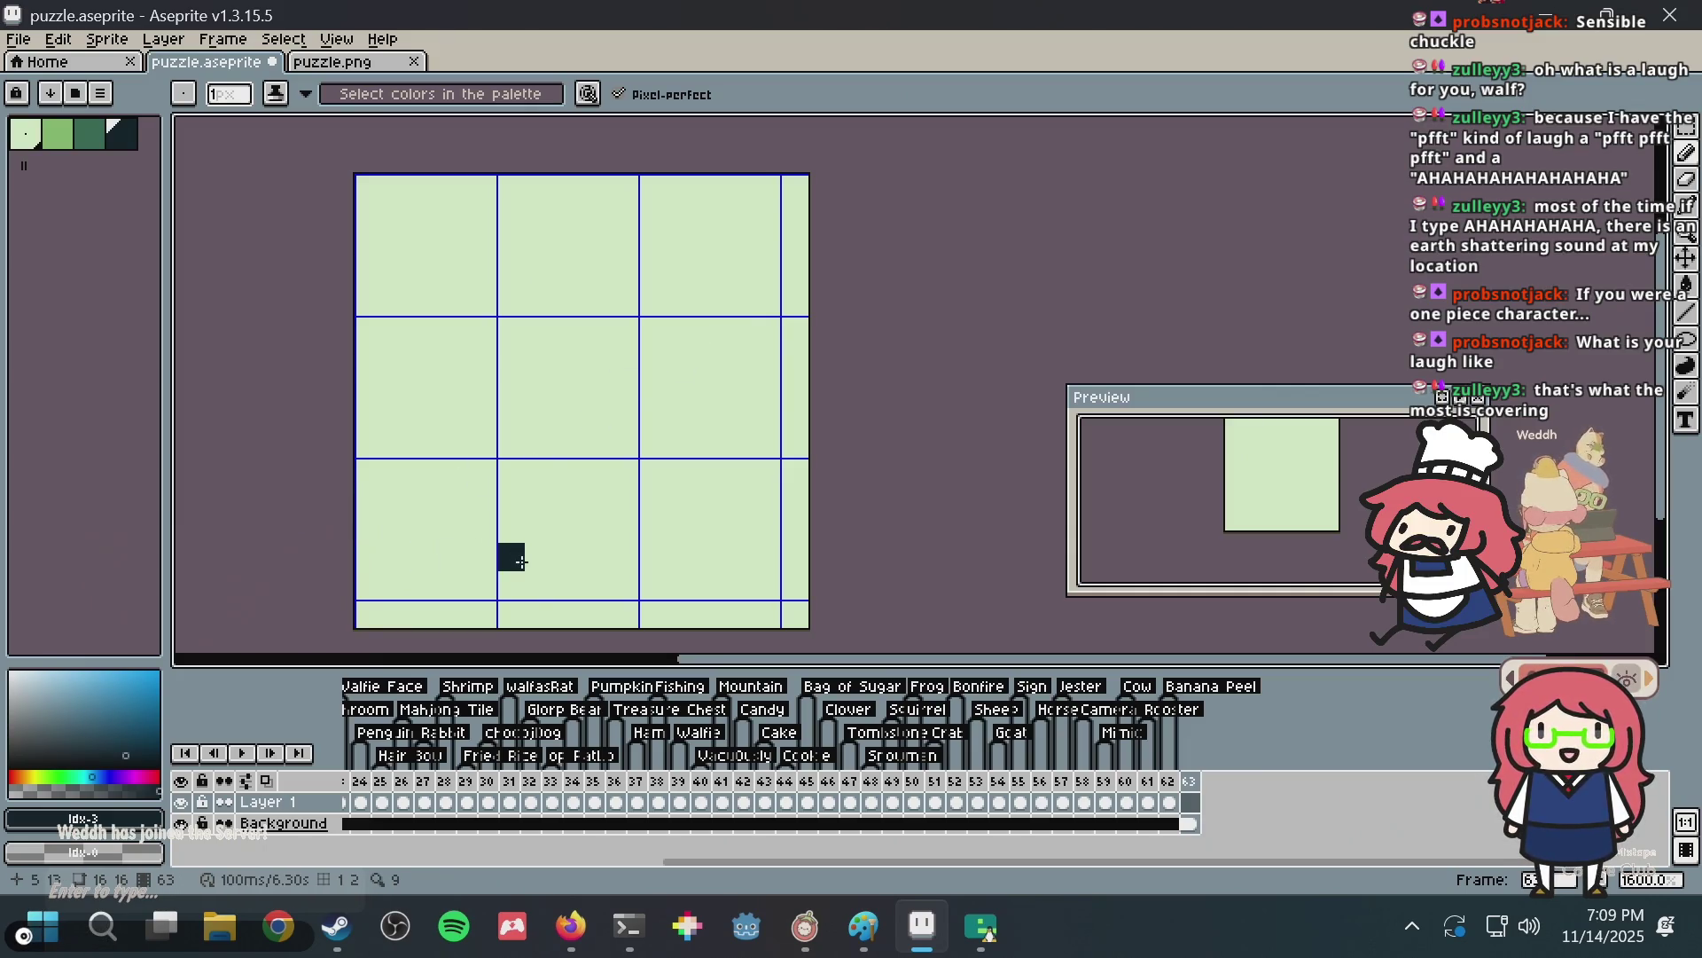
{"action": "mouse_move", "coordinate": [519, 574]}
{"action": "left_mouse_down"}
{"action": "mouse_move", "coordinate": [538, 577]}
{"action": "mouse_move", "coordinate": [506, 574]}
{"action": "left_mouse_up"}
Undo the stray pixels and the bottom bar, then save puzzle.aseprite.
{"action": "key", "text": "ctrl+z"}
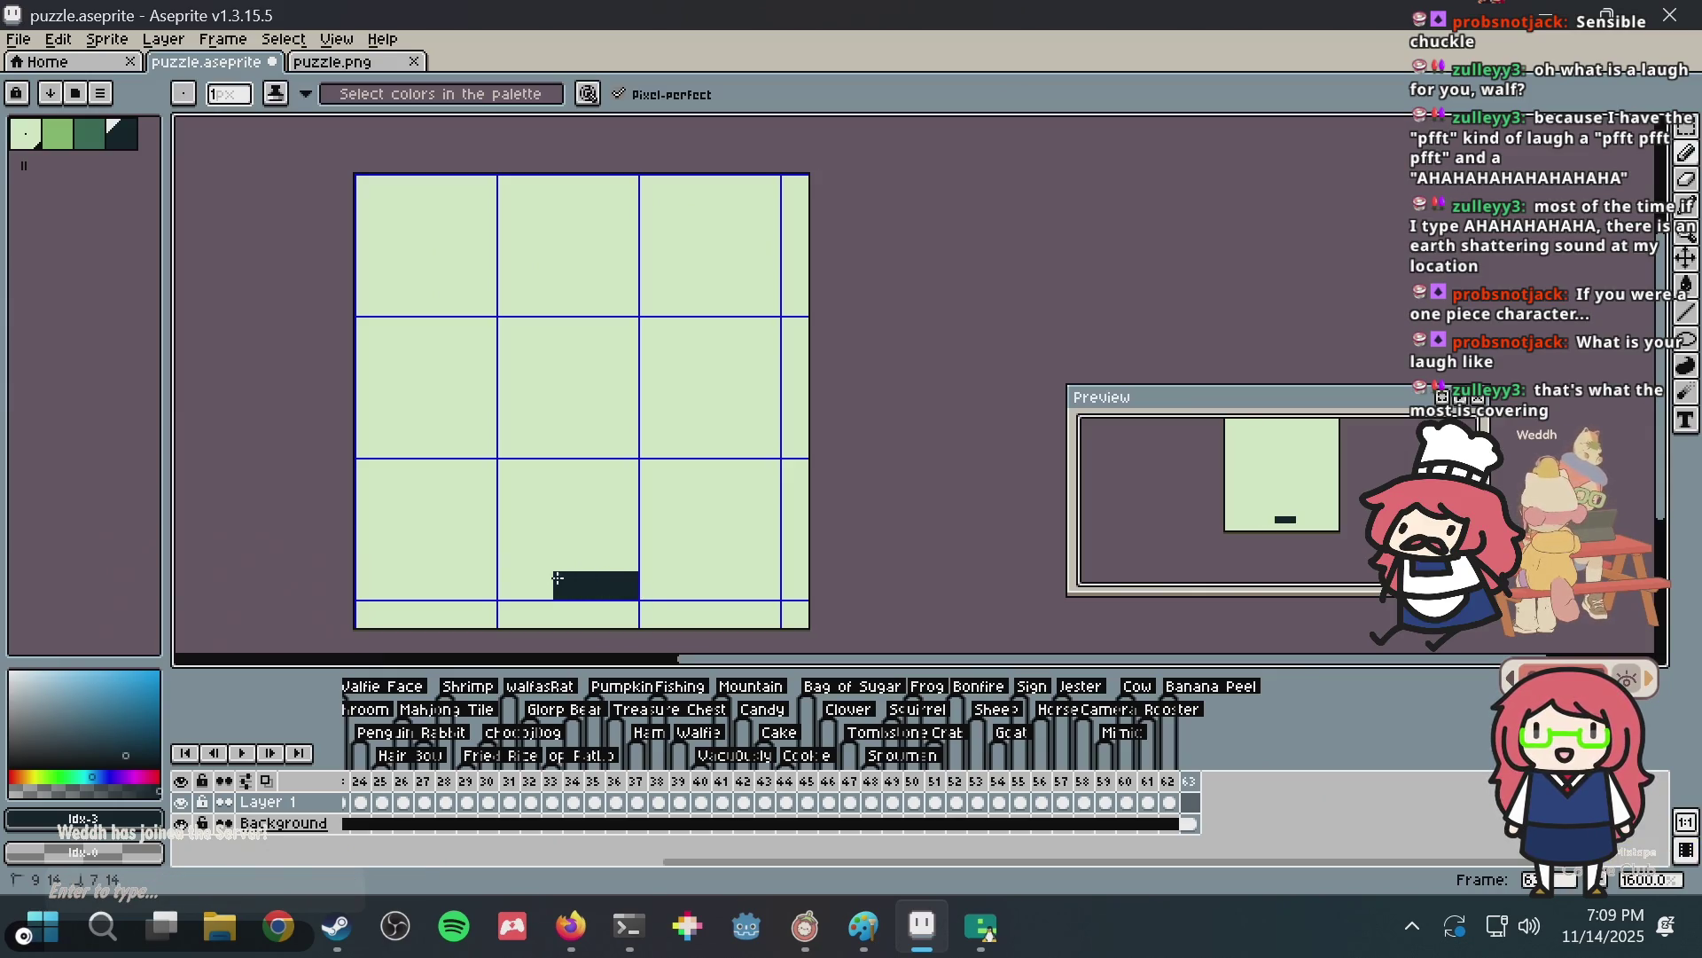
{"action": "key", "text": "v"}
{"action": "key", "text": "ctrl+z"}
{"action": "key", "text": "ctrl+s"}
{"action": "key", "text": "b"}
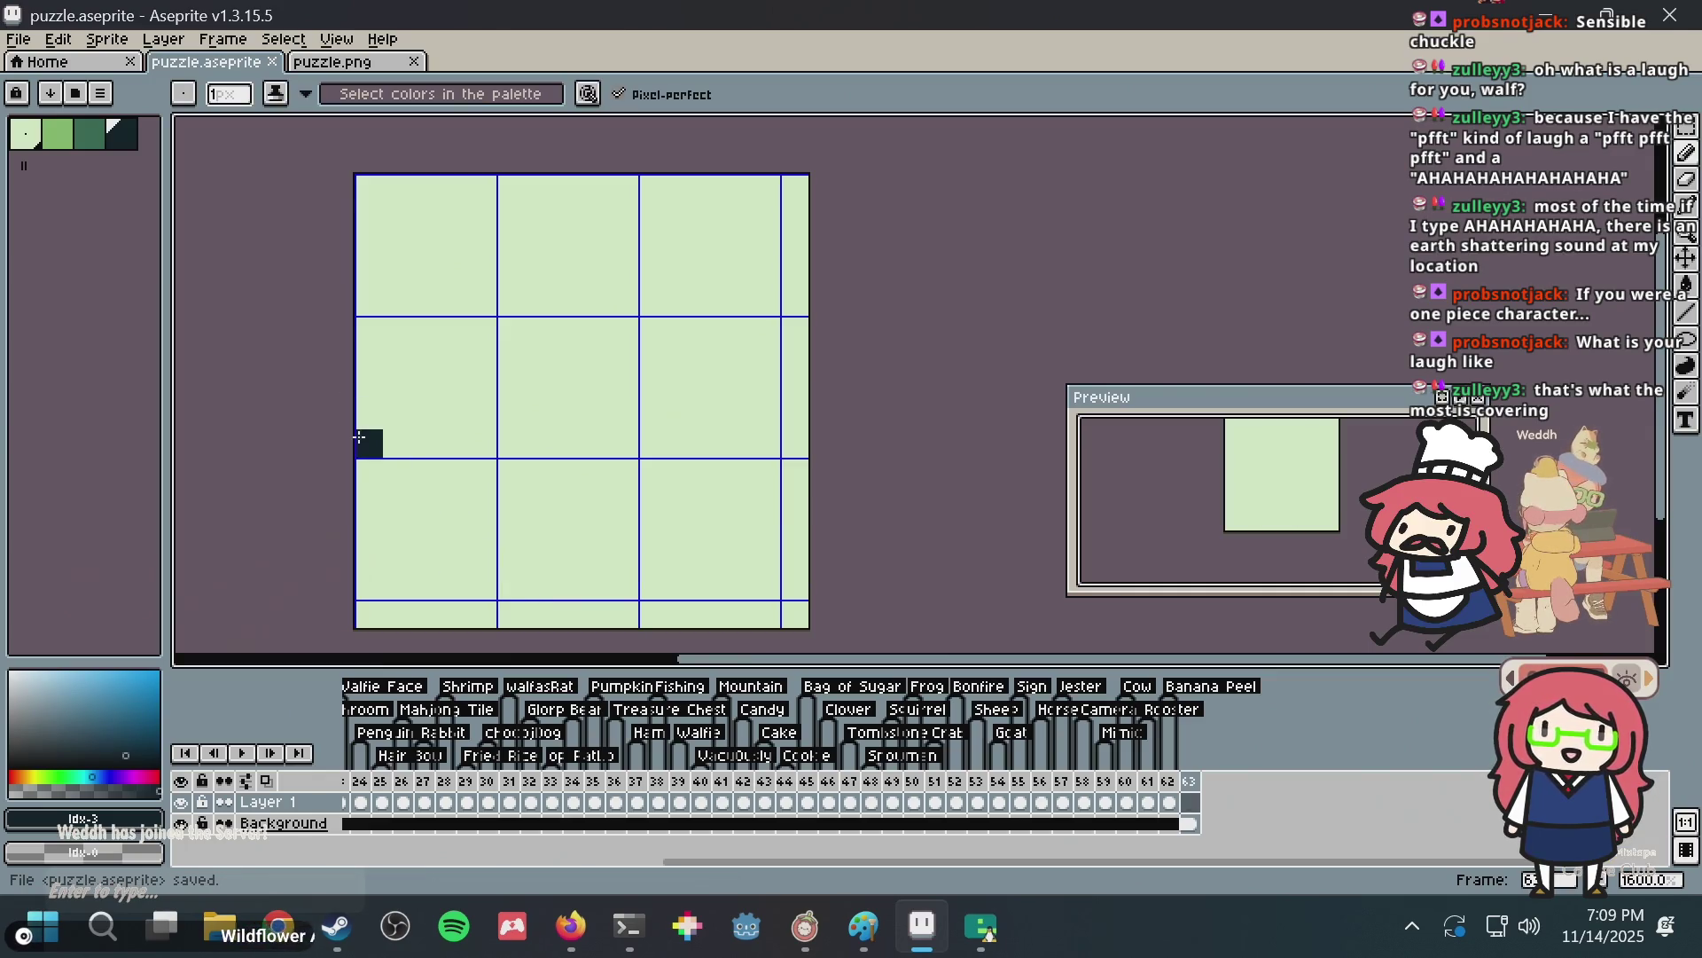
Sketch a vertical stroke on the left side, undo it, and save again.
{"action": "left_click_drag", "start_coordinate": [360, 437], "coordinate": [360, 321]}
{"action": "key", "text": "v"}
{"action": "key", "text": "ctrl+z"}
{"action": "key", "text": "b"}
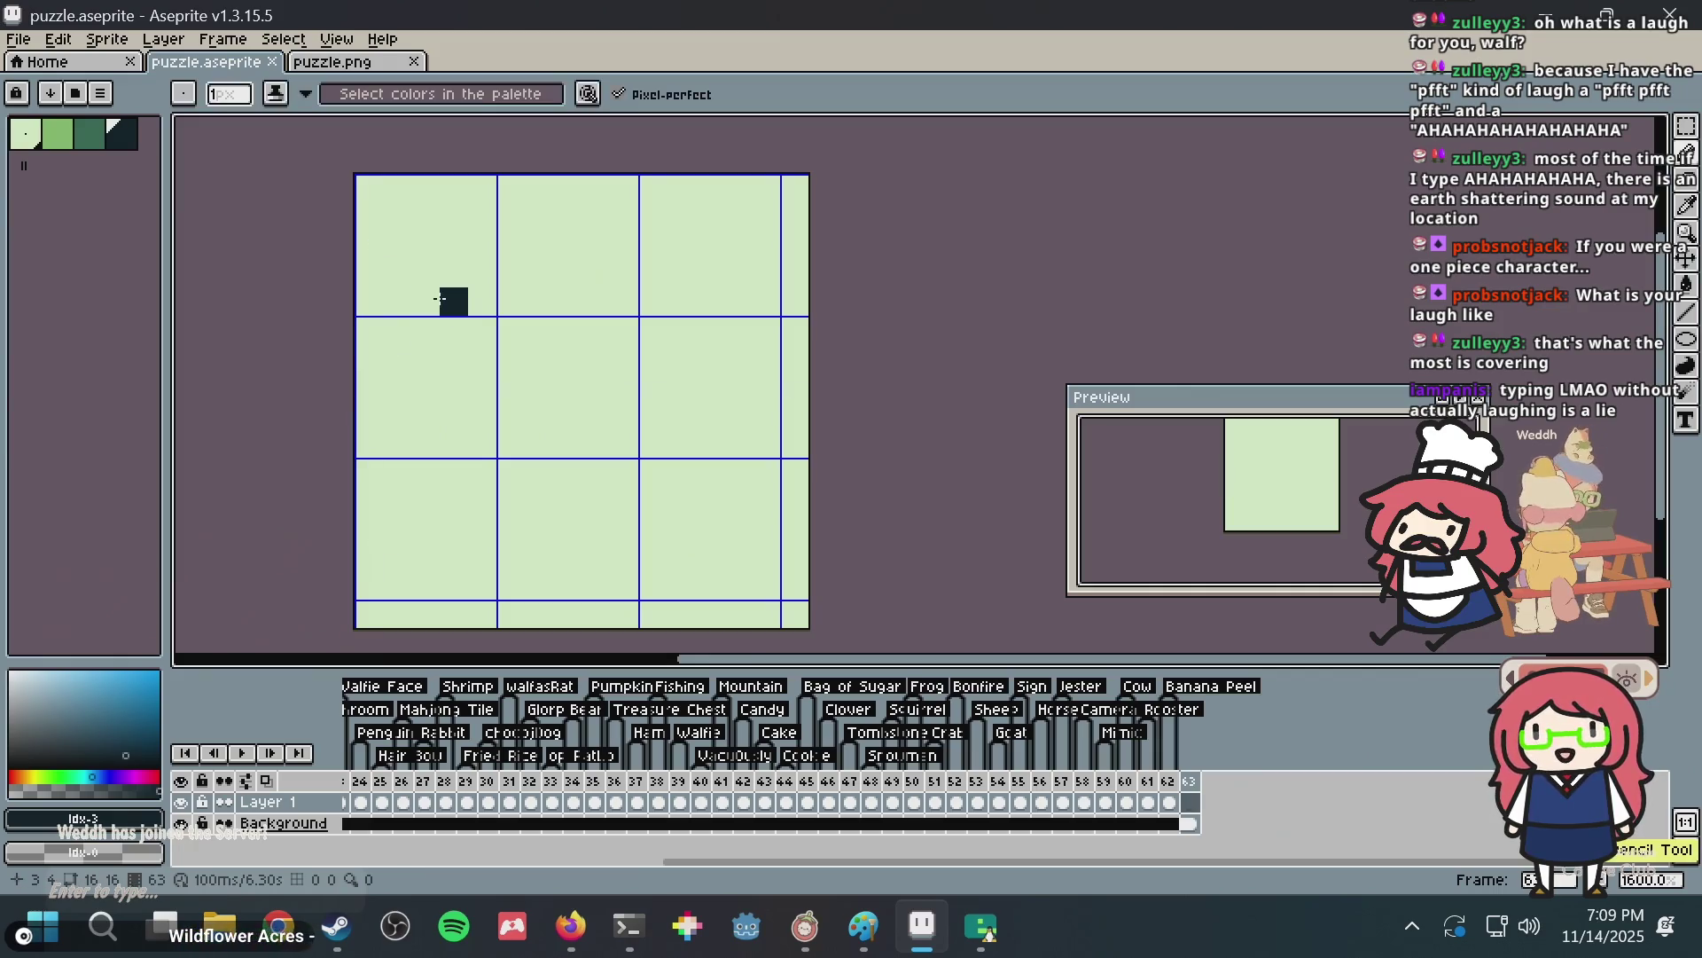
{"action": "key", "text": "ctrl+s"}
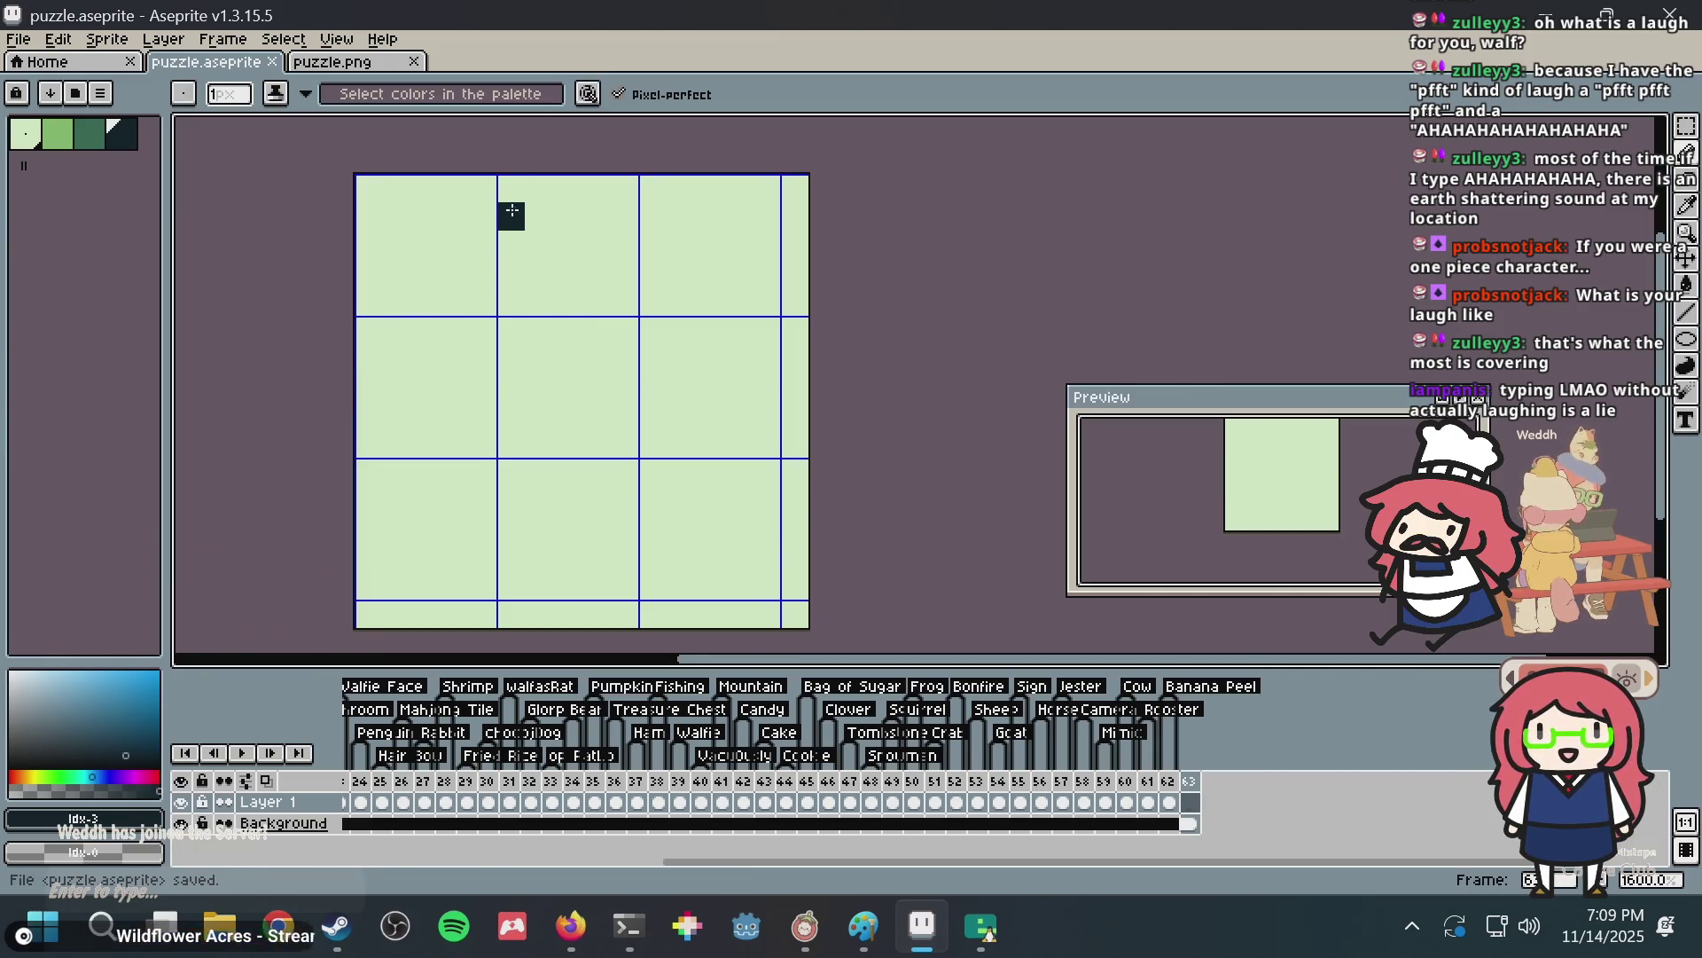
Sketch a spiral stroke and a staircase near the top, undoing both and leaving one dark pixel.
{"action": "mouse_move", "coordinate": [511, 189]}
{"action": "left_mouse_down"}
{"action": "mouse_move", "coordinate": [626, 188]}
{"action": "mouse_move", "coordinate": [350, 360]}
{"action": "mouse_move", "coordinate": [460, 304]}
{"action": "mouse_move", "coordinate": [538, 304]}
{"action": "left_mouse_up"}
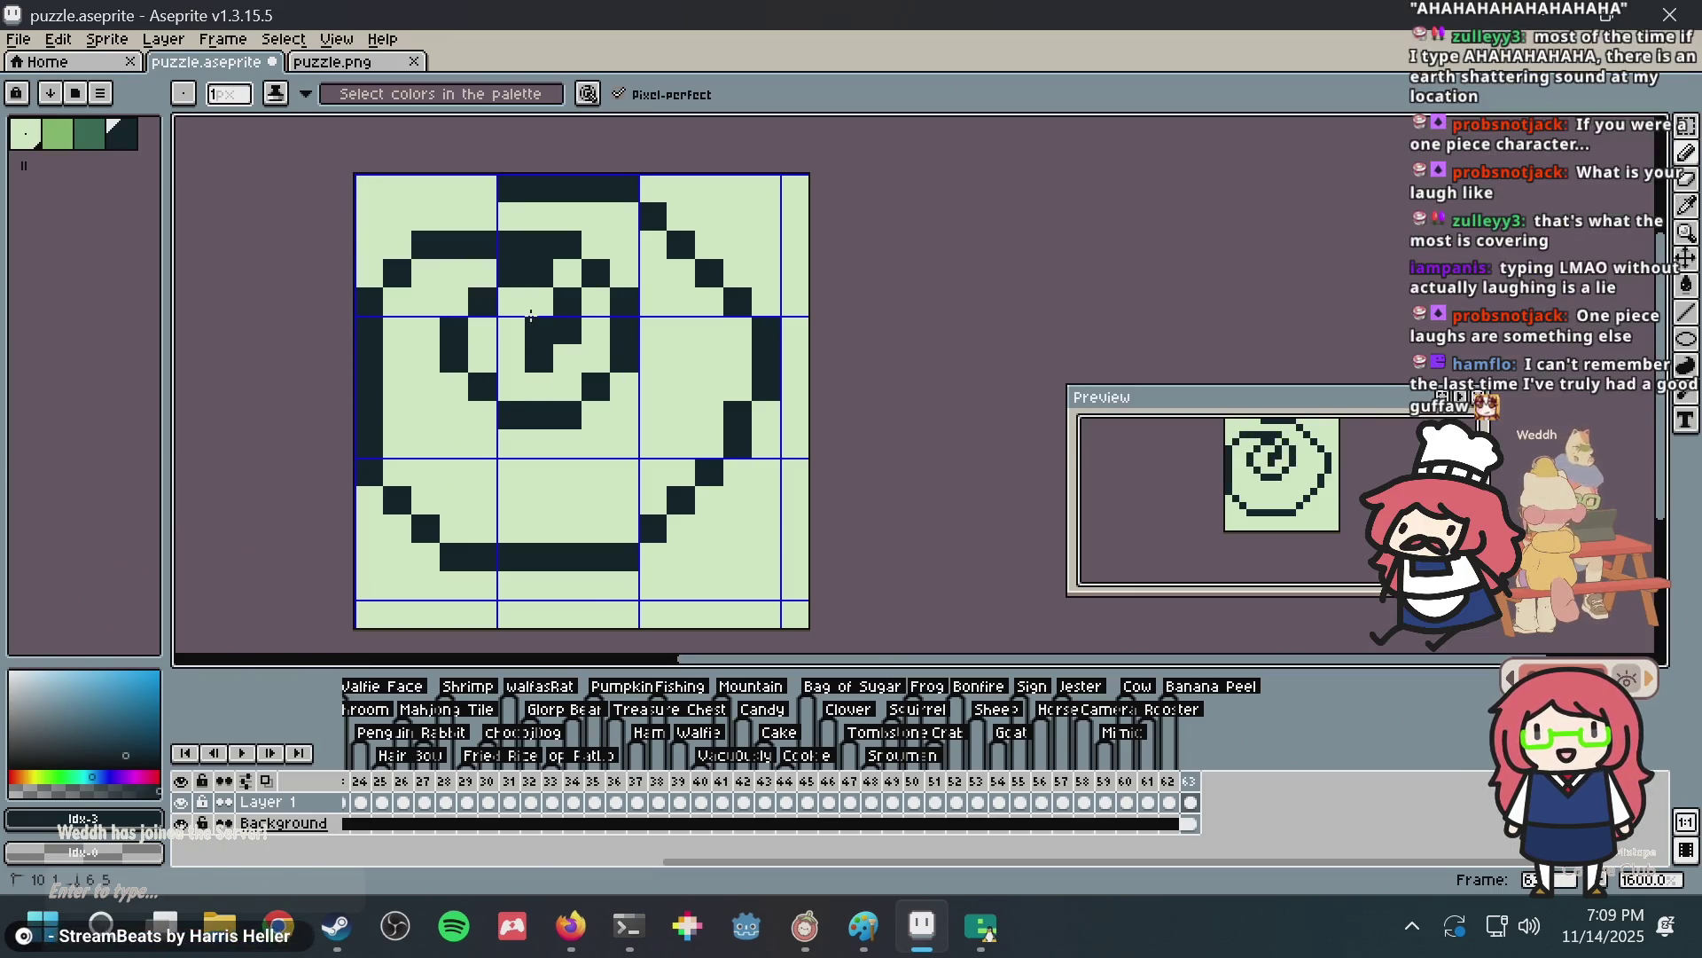
{"action": "key", "text": "ctrl+z"}
{"action": "left_click", "coordinate": [619, 250]}
{"action": "left_click_drag", "start_coordinate": [619, 251], "coordinate": [486, 312]}
{"action": "key", "text": "ctrl+z"}
{"action": "key", "text": "ctrl+z"}
{"action": "key", "text": "ctrl+z"}
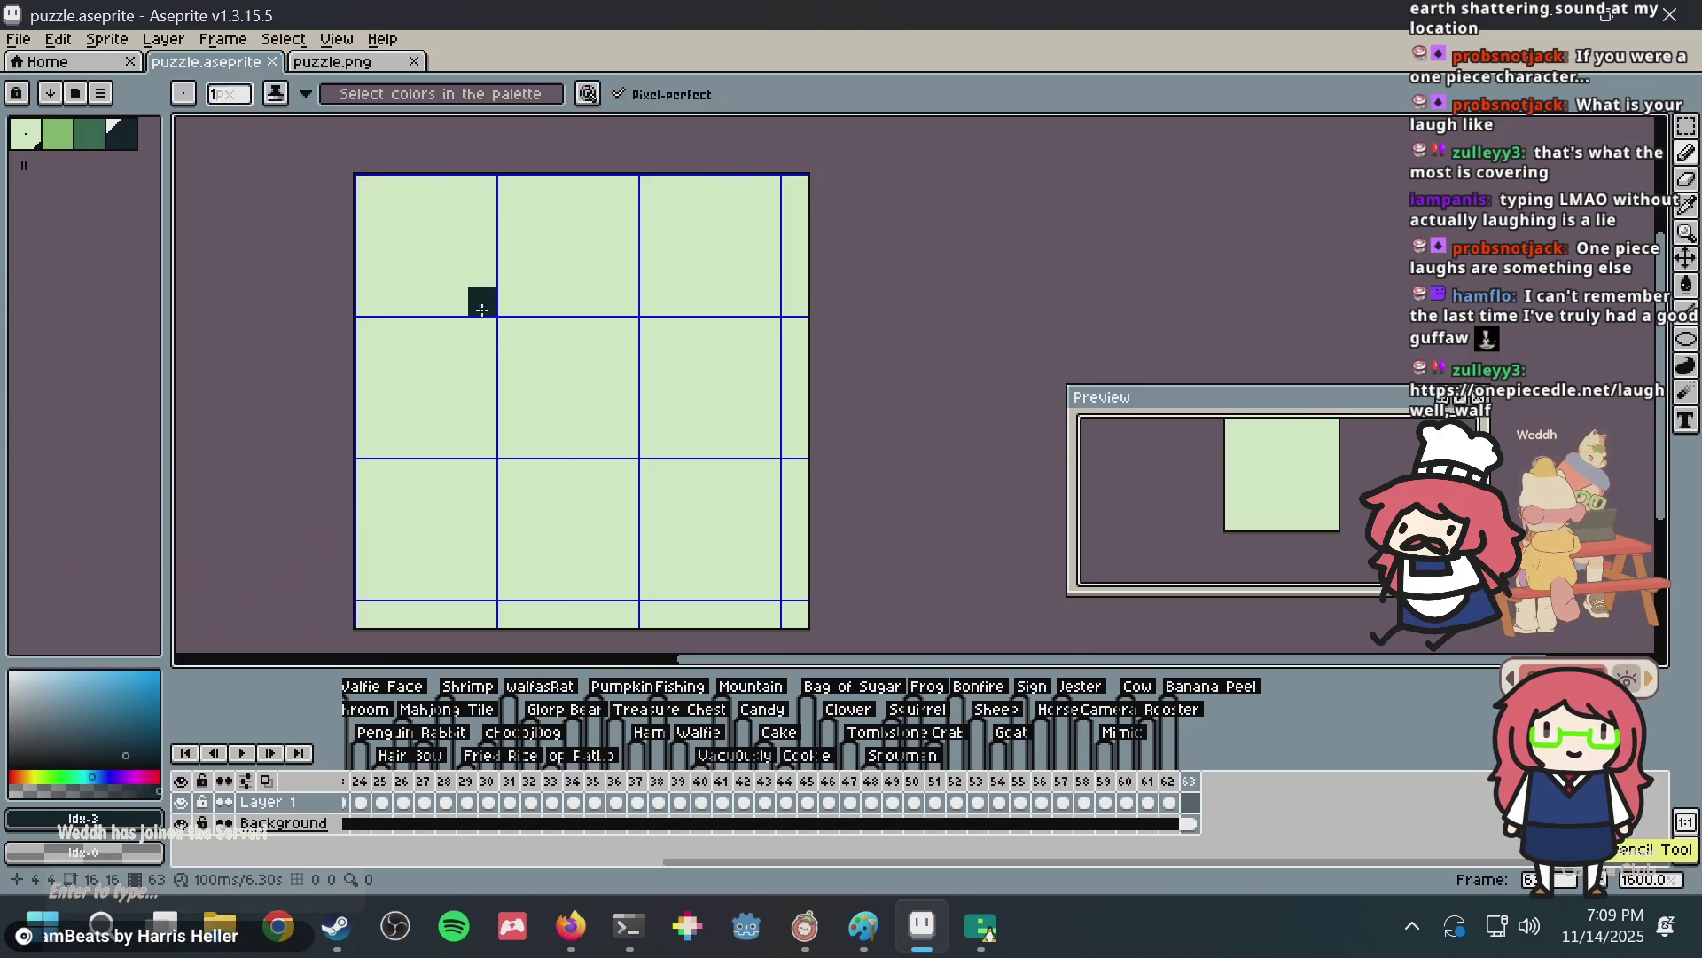
Save, sketch the left side of a round outline, then undo and clear the cel with Select All and Delete.
{"action": "key", "text": "ctrl+s"}
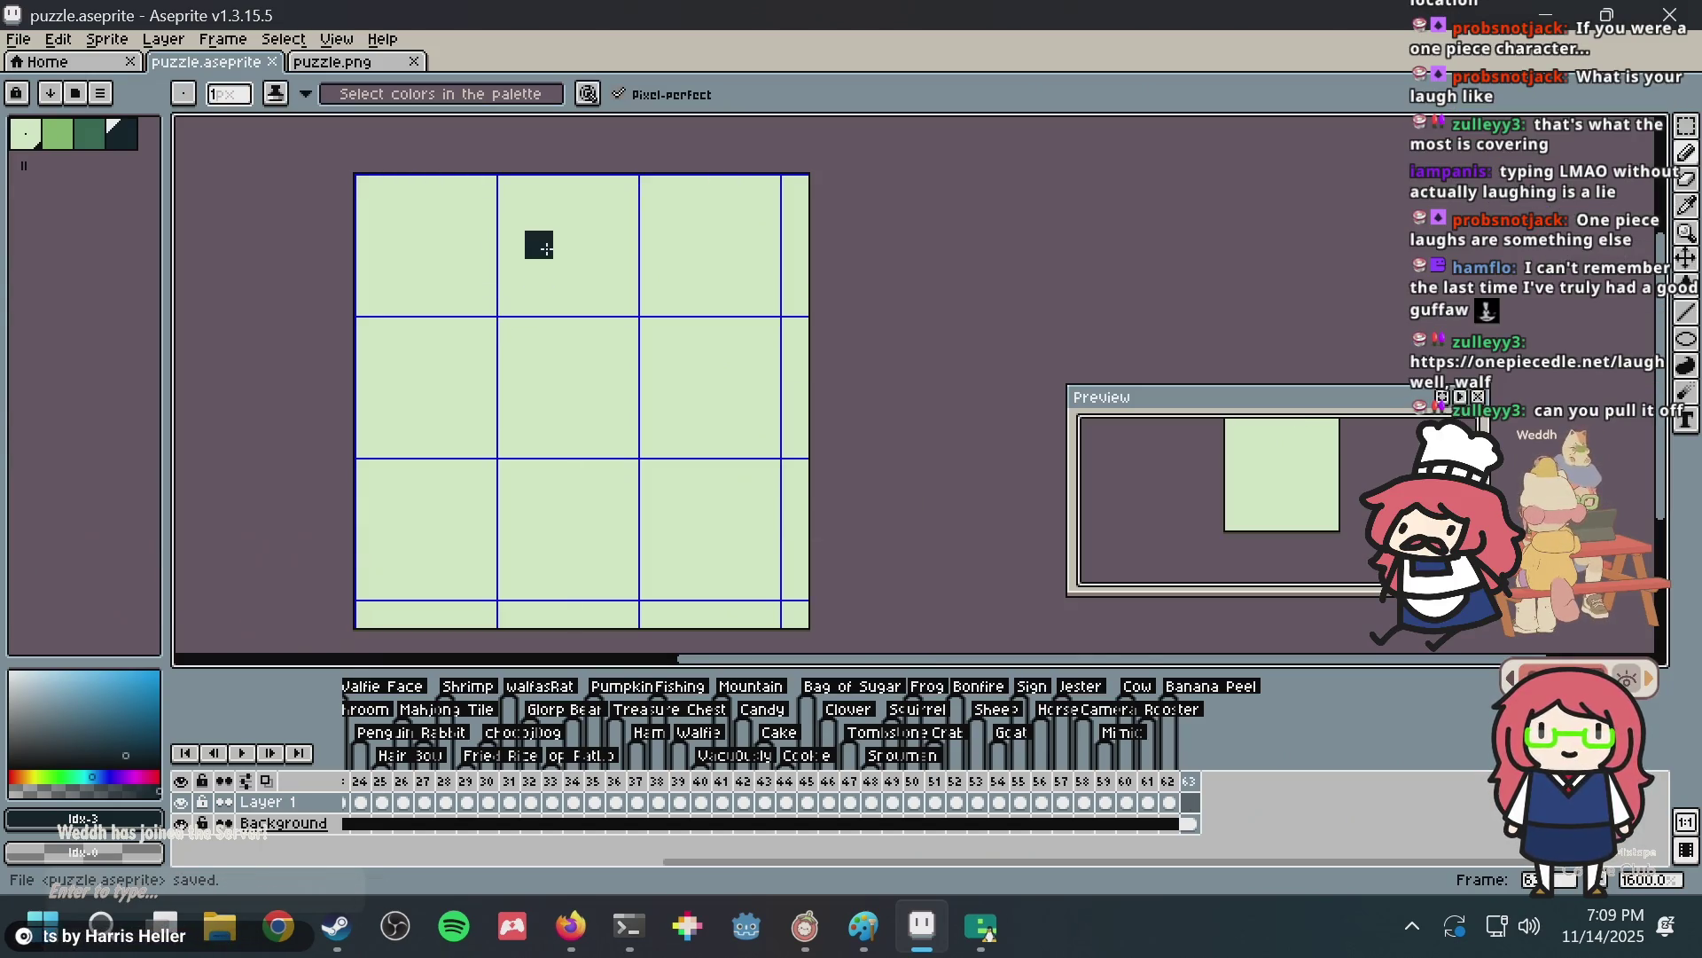
{"action": "mouse_move", "coordinate": [630, 194]}
{"action": "left_mouse_down"}
{"action": "mouse_move", "coordinate": [402, 543]}
{"action": "mouse_move", "coordinate": [589, 572]}
{"action": "mouse_move", "coordinate": [755, 537]}
{"action": "mouse_move", "coordinate": [787, 379]}
{"action": "mouse_move", "coordinate": [735, 240]}
{"action": "mouse_move", "coordinate": [652, 186]}
{"action": "mouse_move", "coordinate": [479, 188]}
{"action": "mouse_move", "coordinate": [368, 306]}
{"action": "mouse_move", "coordinate": [369, 497]}
{"action": "mouse_move", "coordinate": [499, 578]}
{"action": "mouse_move", "coordinate": [836, 464]}
{"action": "mouse_move", "coordinate": [652, 186]}
{"action": "mouse_move", "coordinate": [453, 216]}
{"action": "mouse_move", "coordinate": [456, 475]}
{"action": "mouse_move", "coordinate": [741, 354]}
{"action": "mouse_move", "coordinate": [439, 390]}
{"action": "mouse_move", "coordinate": [610, 414]}
{"action": "left_mouse_up"}
{"action": "key", "text": "ctrl+z"}
{"action": "key", "text": "ctrl+z"}
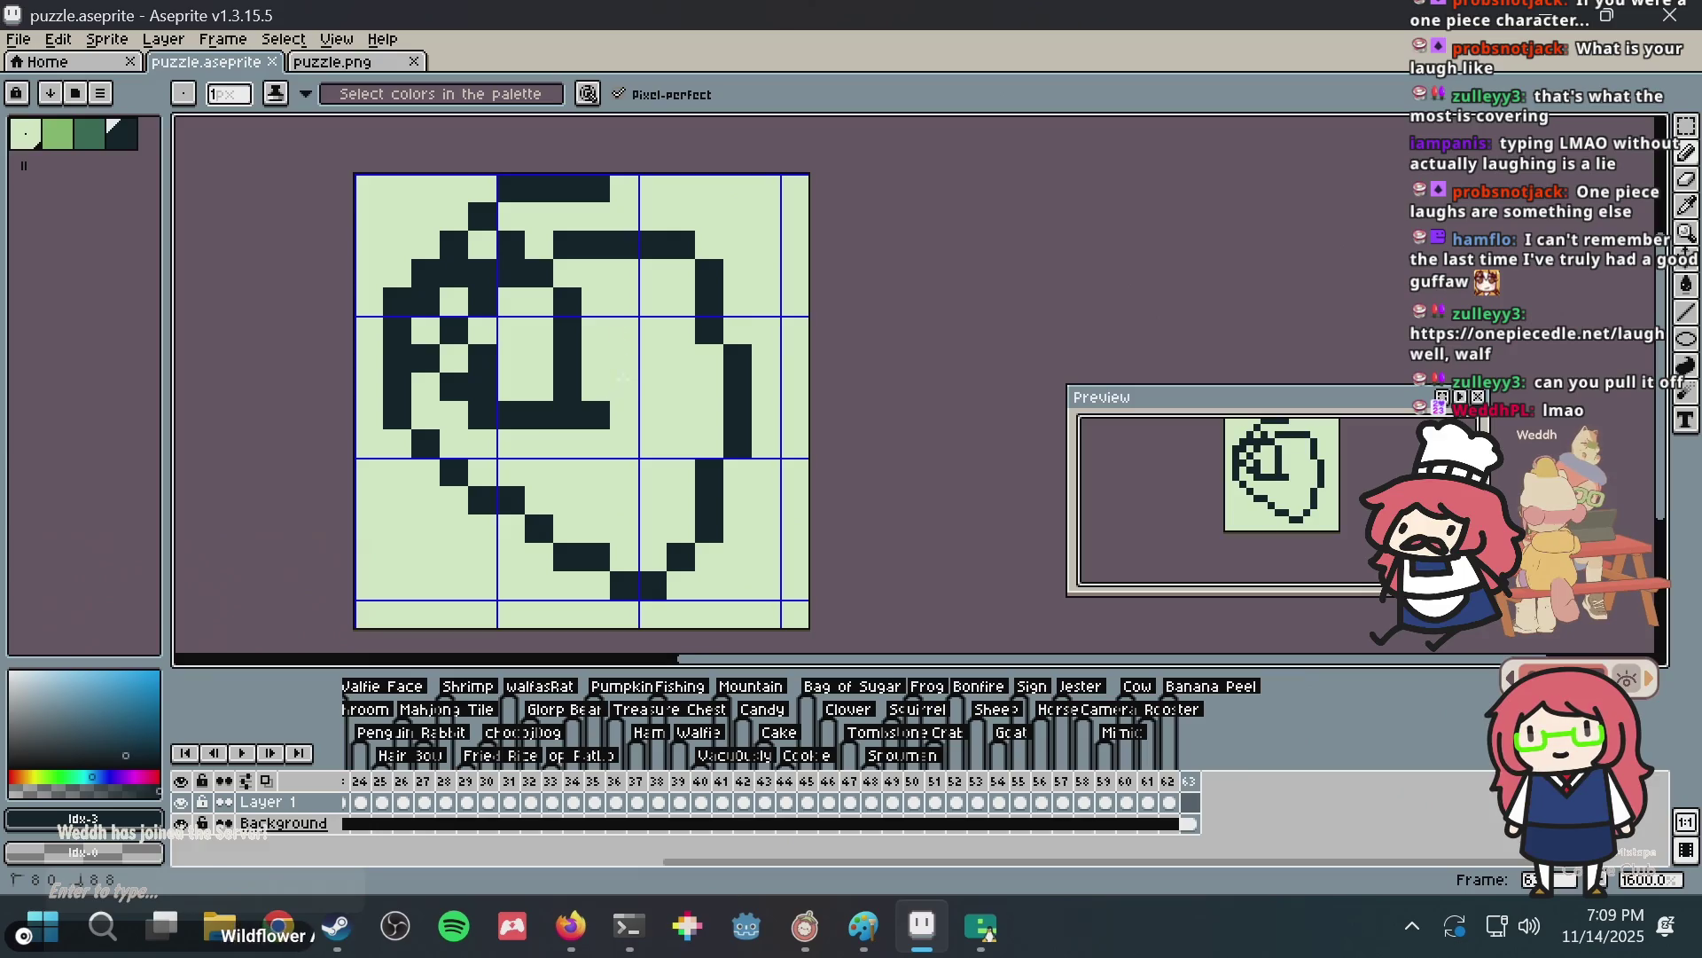
{"action": "key", "text": "ctrl+a"}
{"action": "key", "text": "Delete"}
{"action": "mouse_move", "coordinate": [862, 926]}
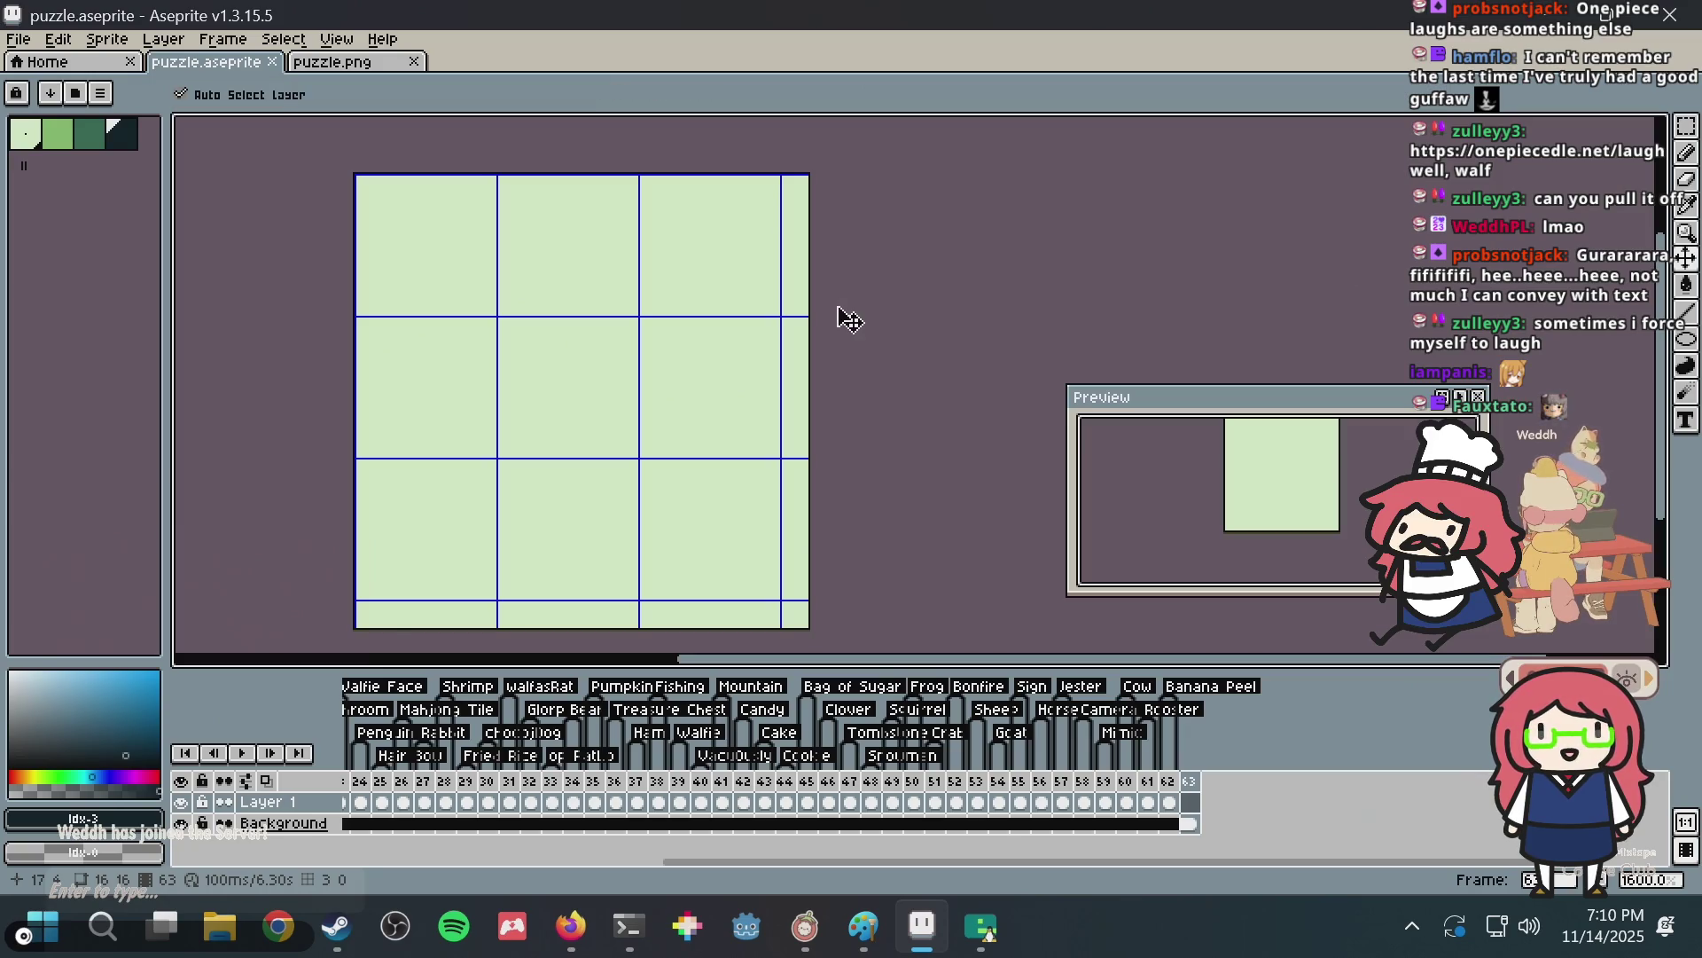
Save, then draw the face's left outline, two eye pixels and an upward-curving mouth.
{"action": "key", "text": "ctrl+s"}
{"action": "scroll", "coordinate": [621, 337], "scroll_direction": "up", "scroll_amount": 1}
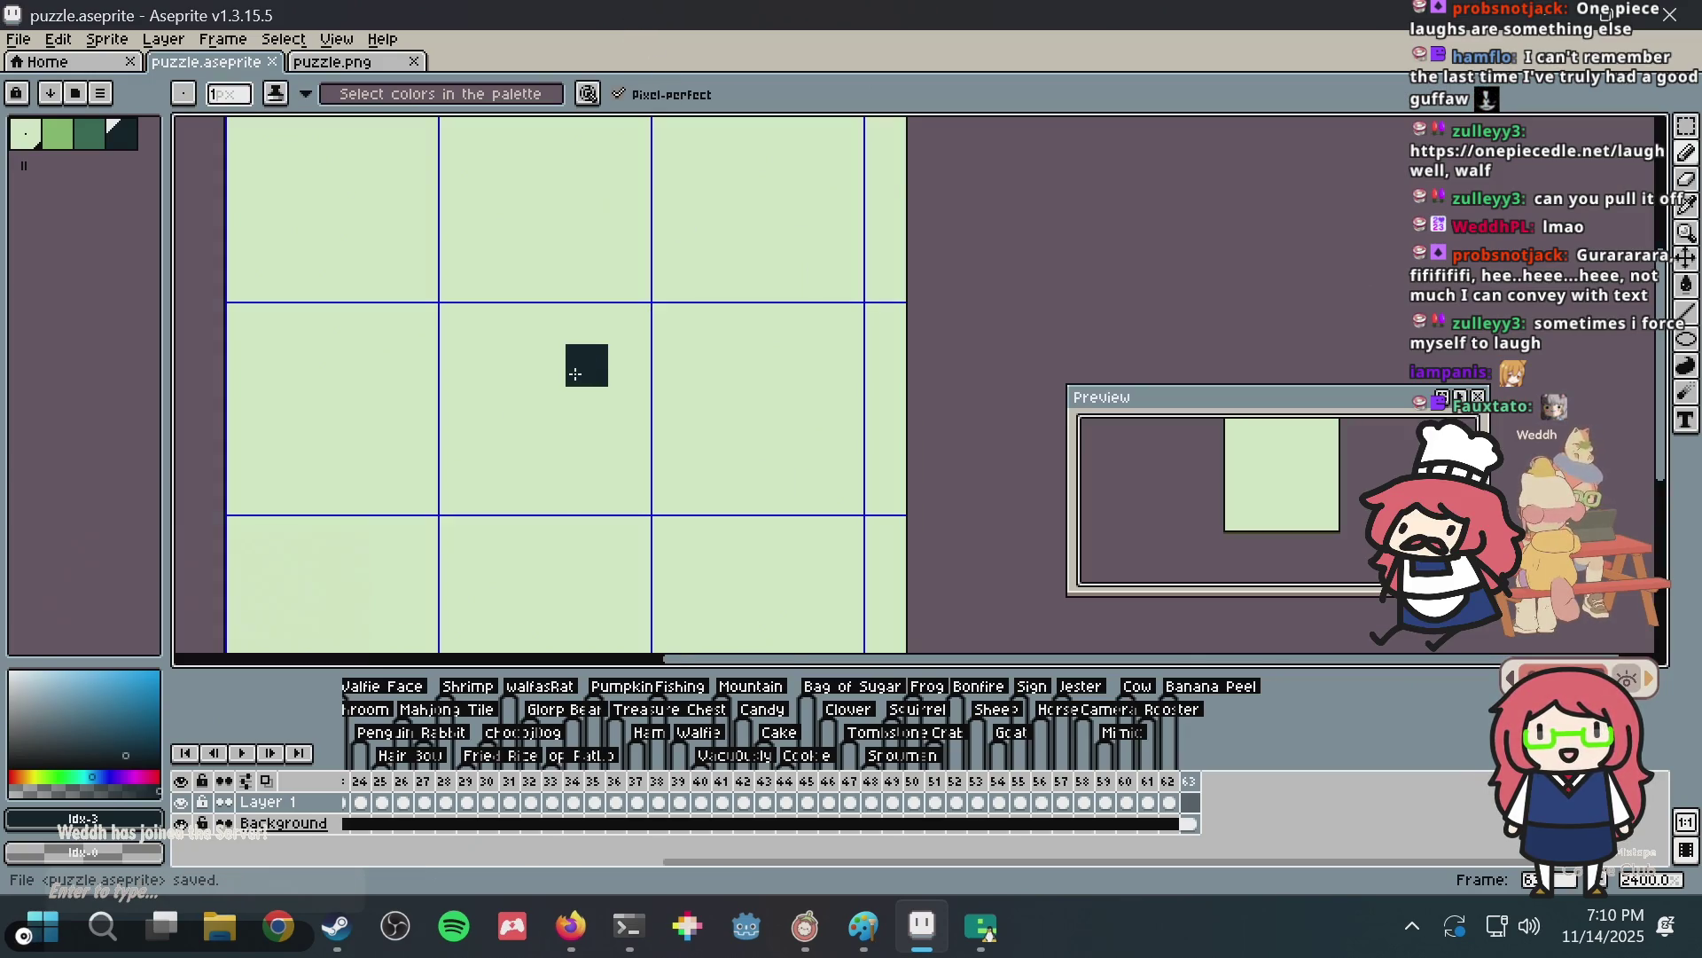
{"action": "scroll", "coordinate": [563, 368], "scroll_direction": "down", "scroll_amount": 2}
{"action": "scroll", "coordinate": [543, 346], "scroll_direction": "up", "scroll_amount": 1}
{"action": "key", "text": "ctrl+s"}
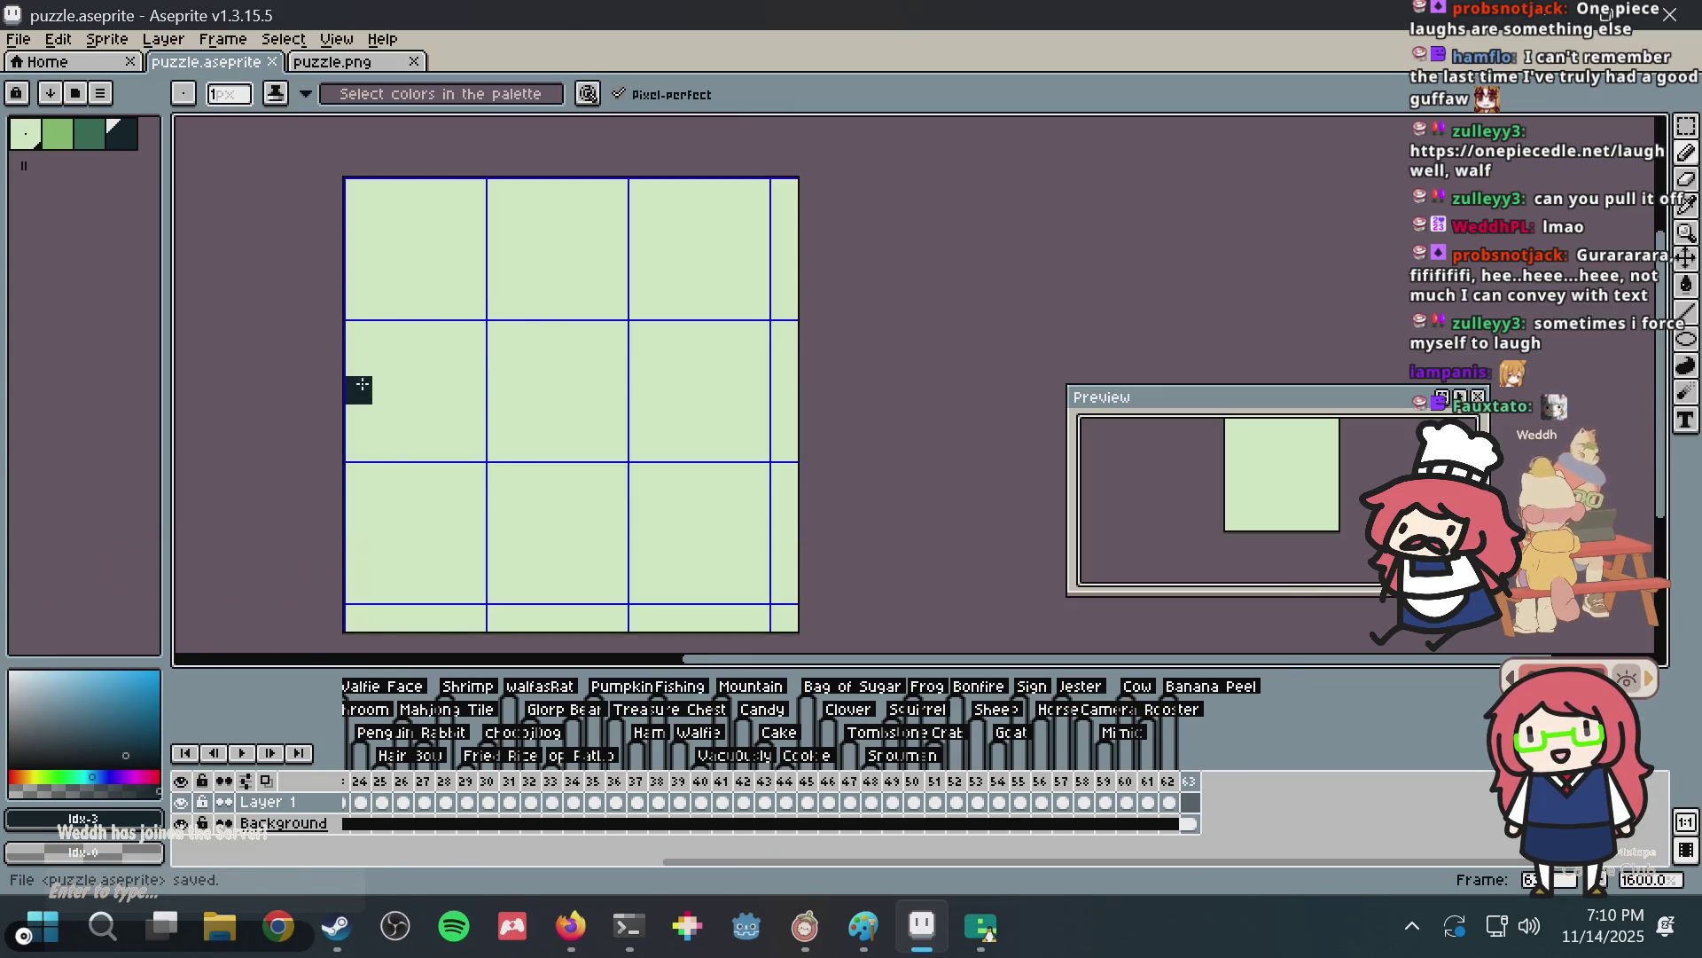
{"action": "mouse_move", "coordinate": [359, 418]}
{"action": "left_mouse_down"}
{"action": "mouse_move", "coordinate": [679, 560]}
{"action": "mouse_move", "coordinate": [377, 401]}
{"action": "left_mouse_up"}
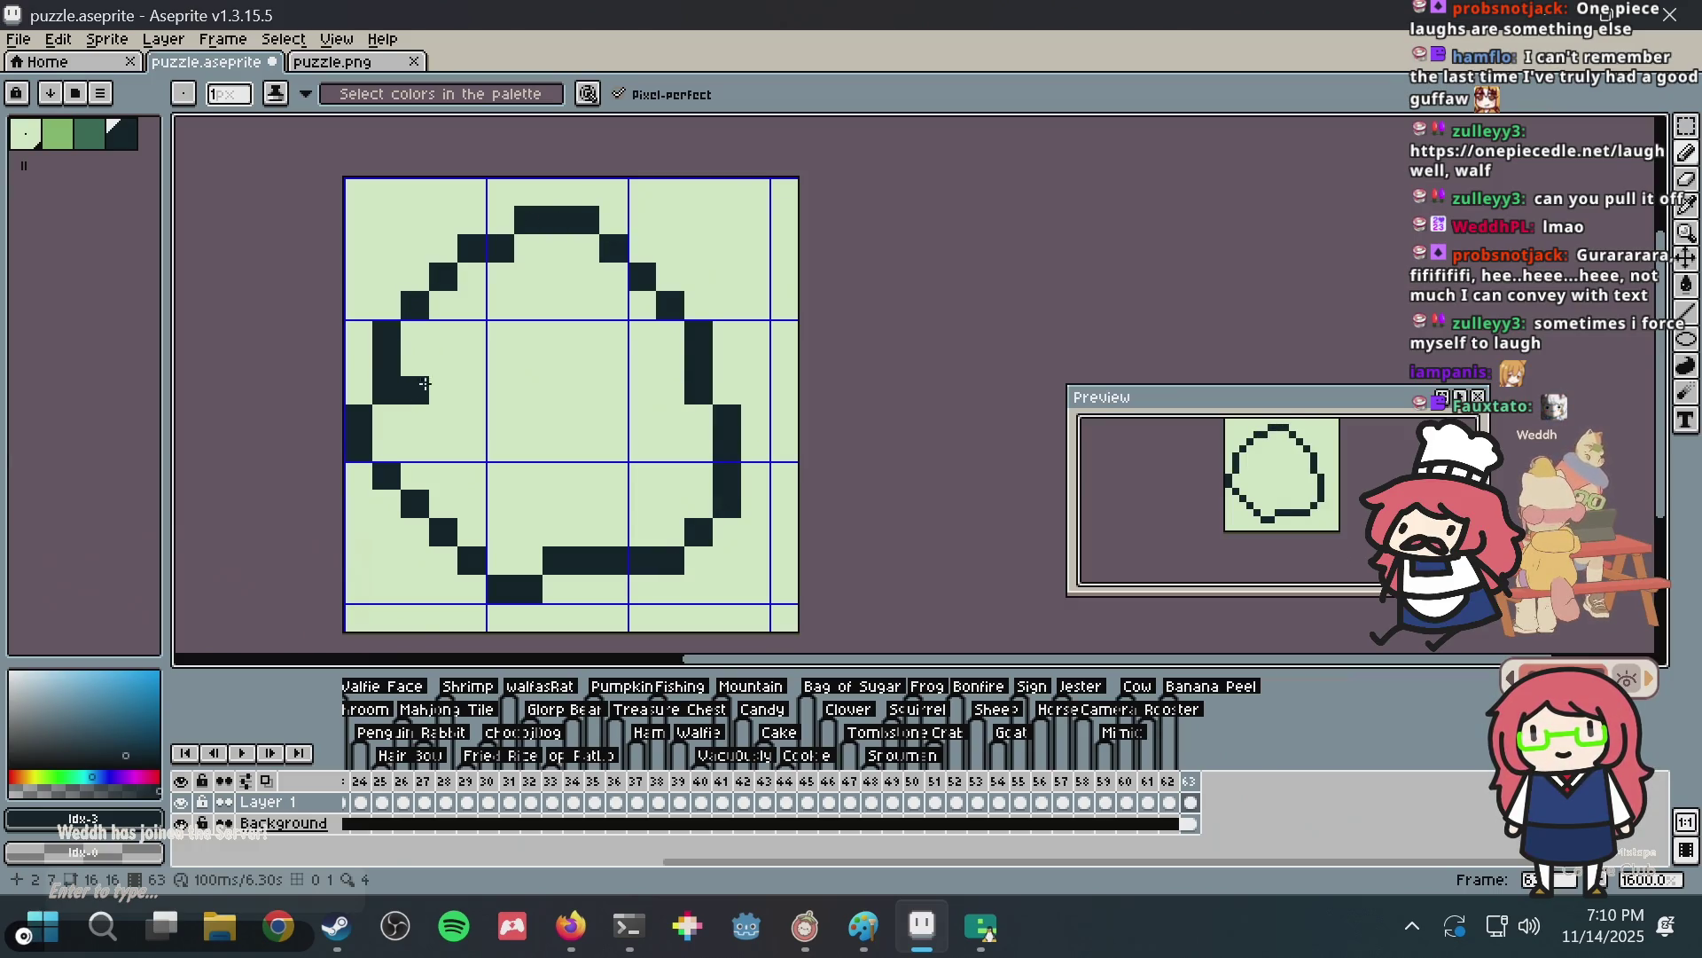
{"action": "left_click", "coordinate": [612, 331]}
{"action": "left_click", "coordinate": [506, 462]}
{"action": "left_click_drag", "start_coordinate": [571, 480], "coordinate": [641, 422]}
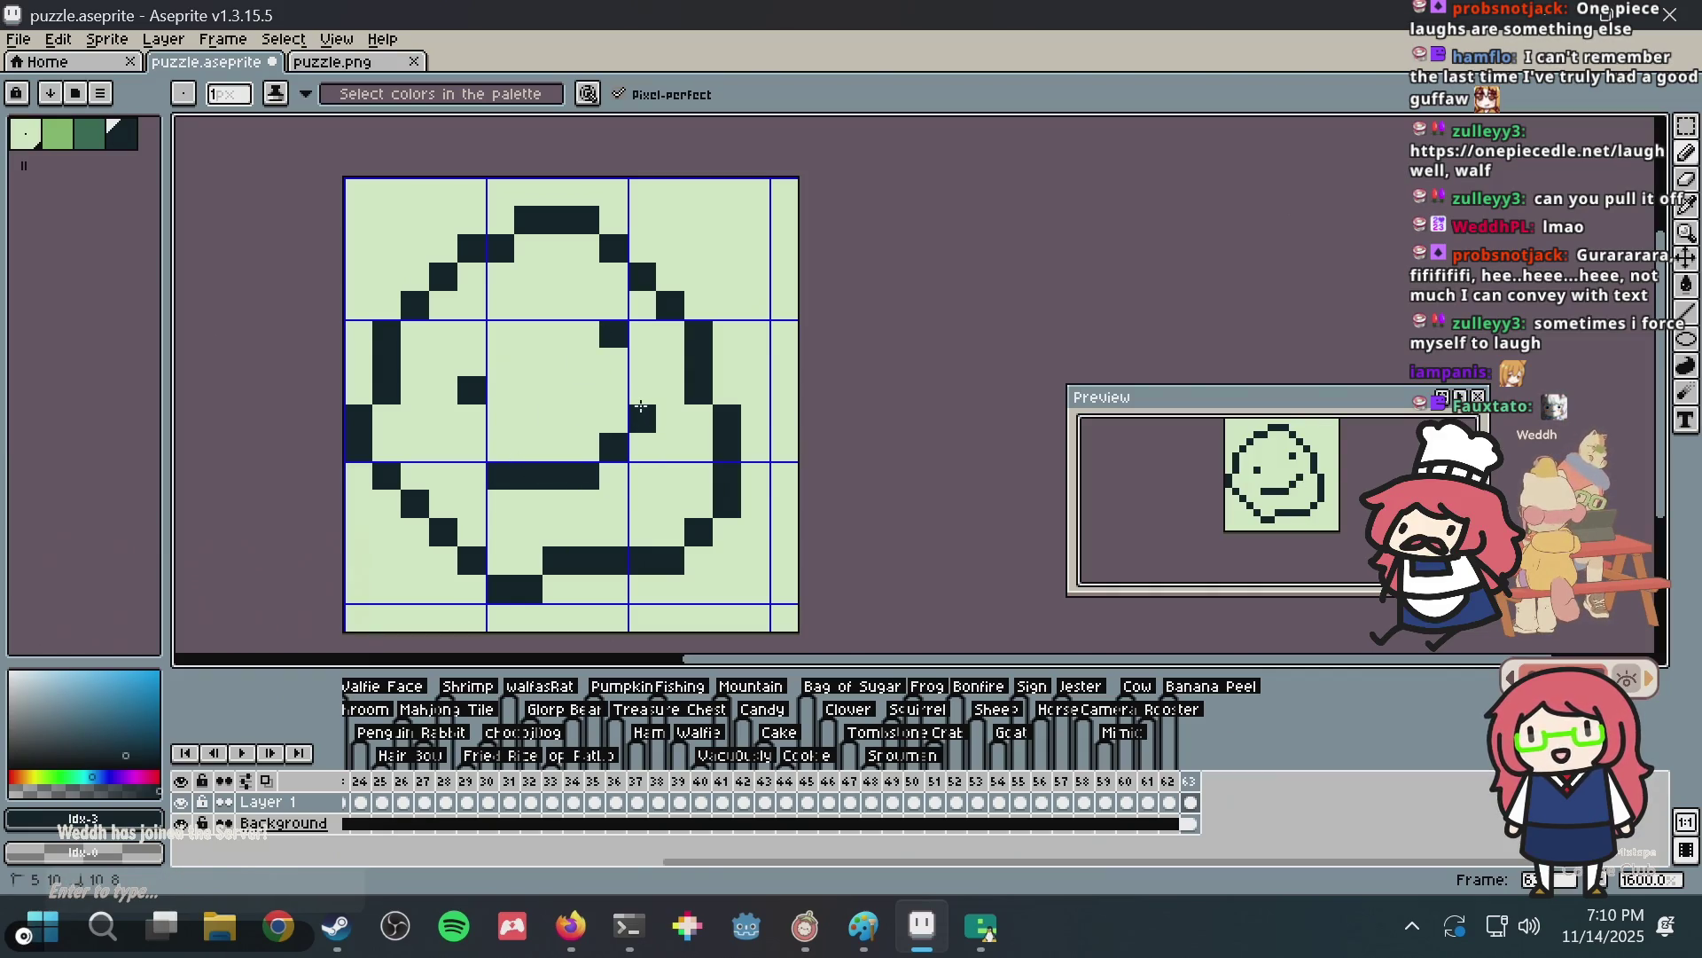
{"action": "left_click", "coordinate": [575, 384]}
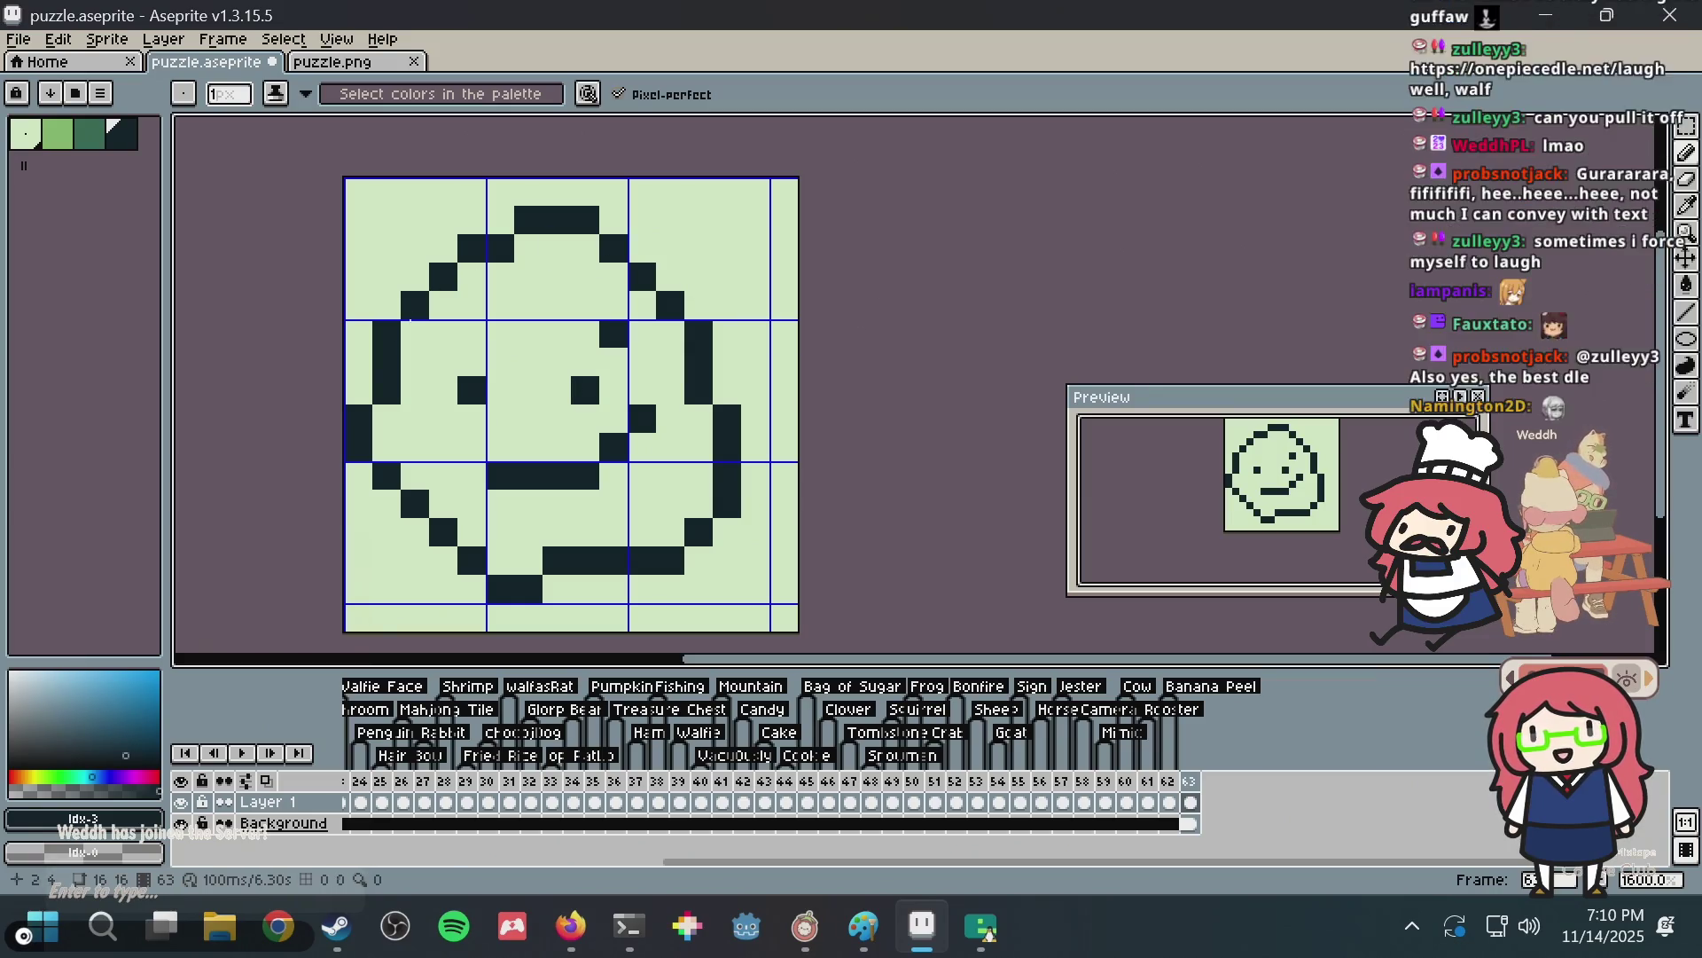
Thicken the left edge and extend the outline along the lower-left diagonal, bottom row and lower-right curve.
{"action": "left_click", "coordinate": [360, 351]}
{"action": "left_click_drag", "start_coordinate": [360, 351], "coordinate": [358, 401]}
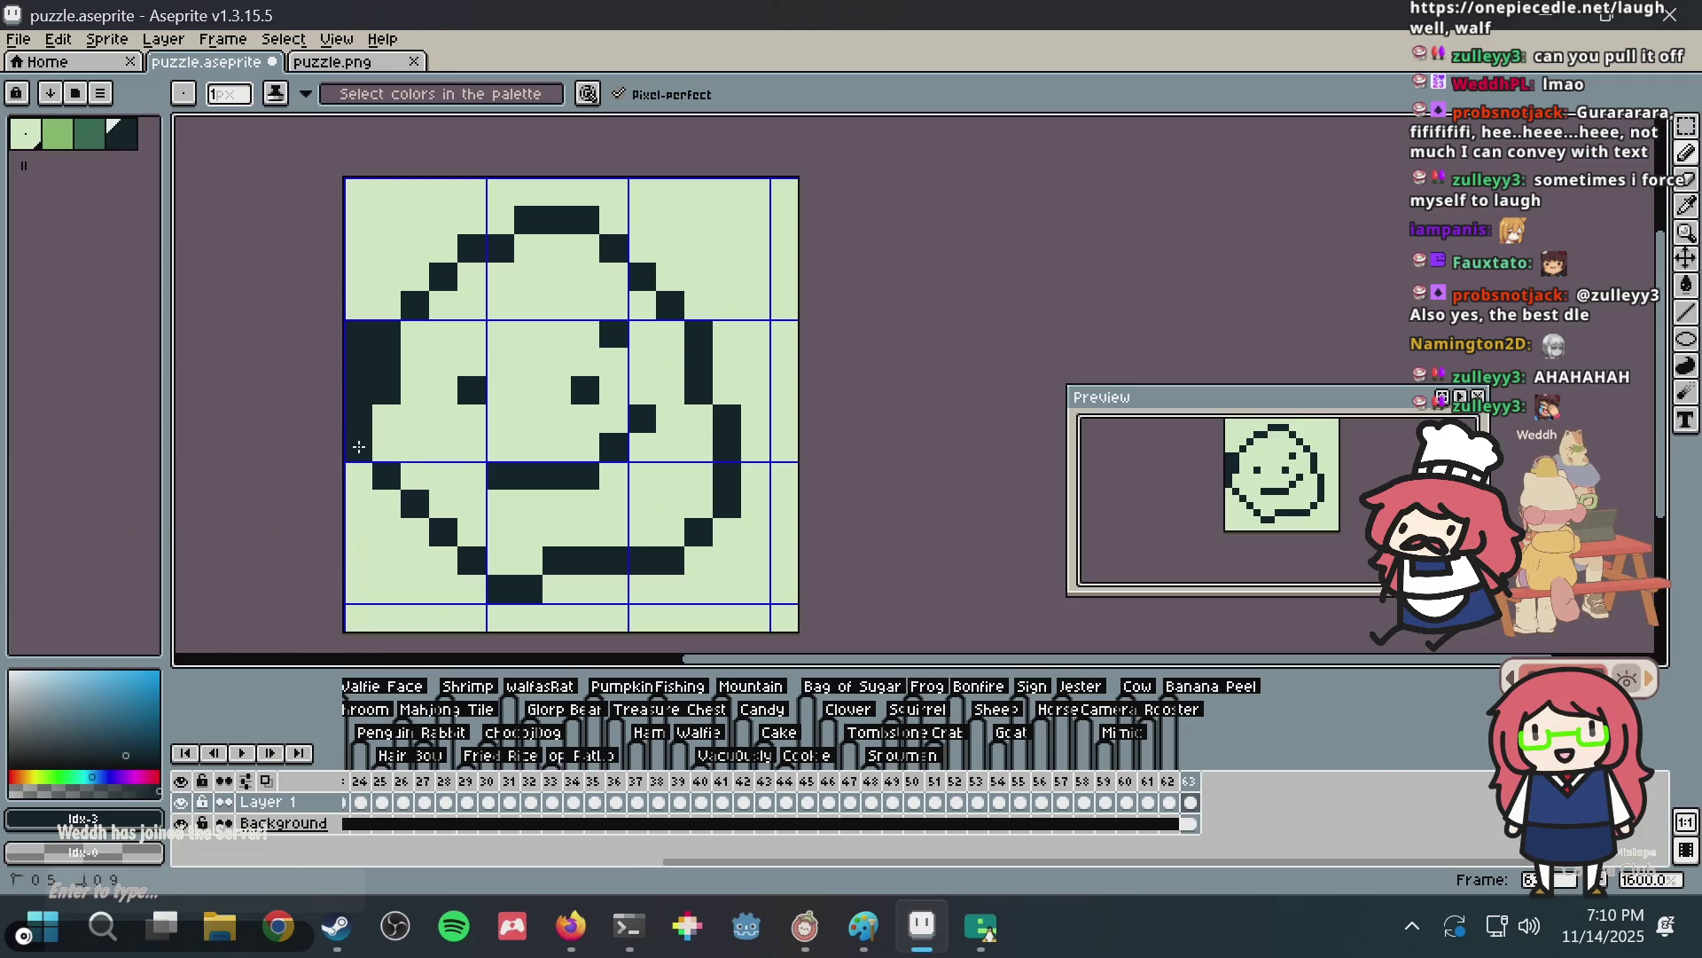
{"action": "left_click", "coordinate": [375, 493]}
{"action": "left_click", "coordinate": [413, 530]}
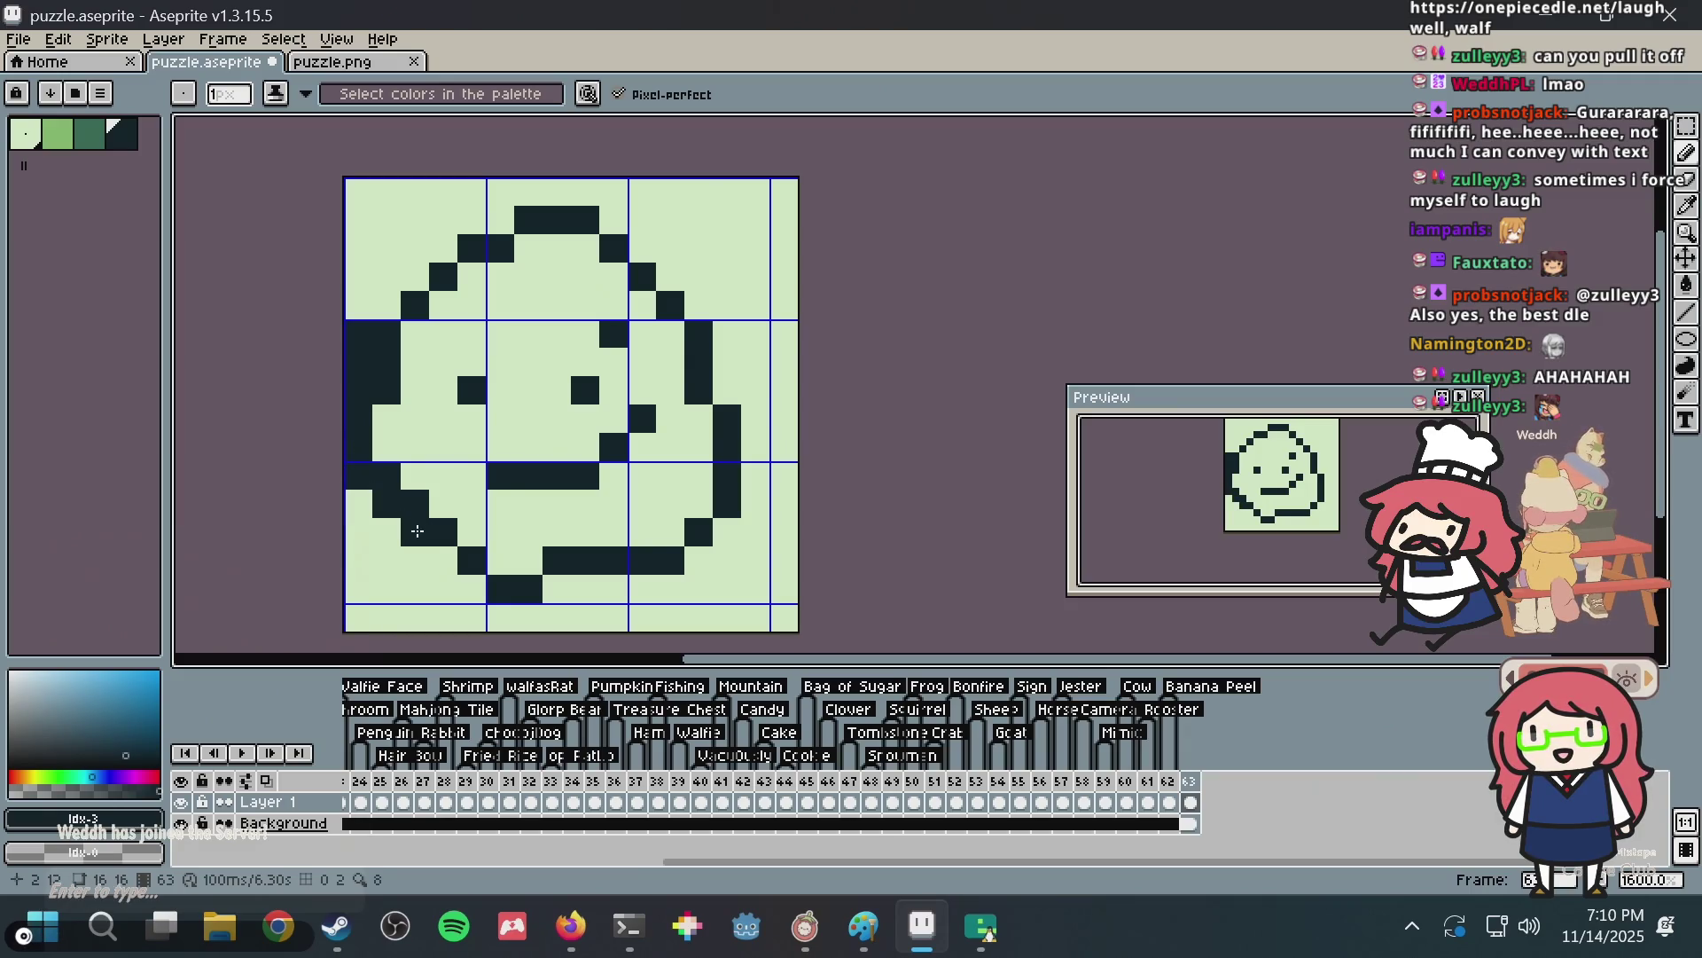
{"action": "left_click", "coordinate": [443, 560]}
{"action": "left_click", "coordinate": [472, 579]}
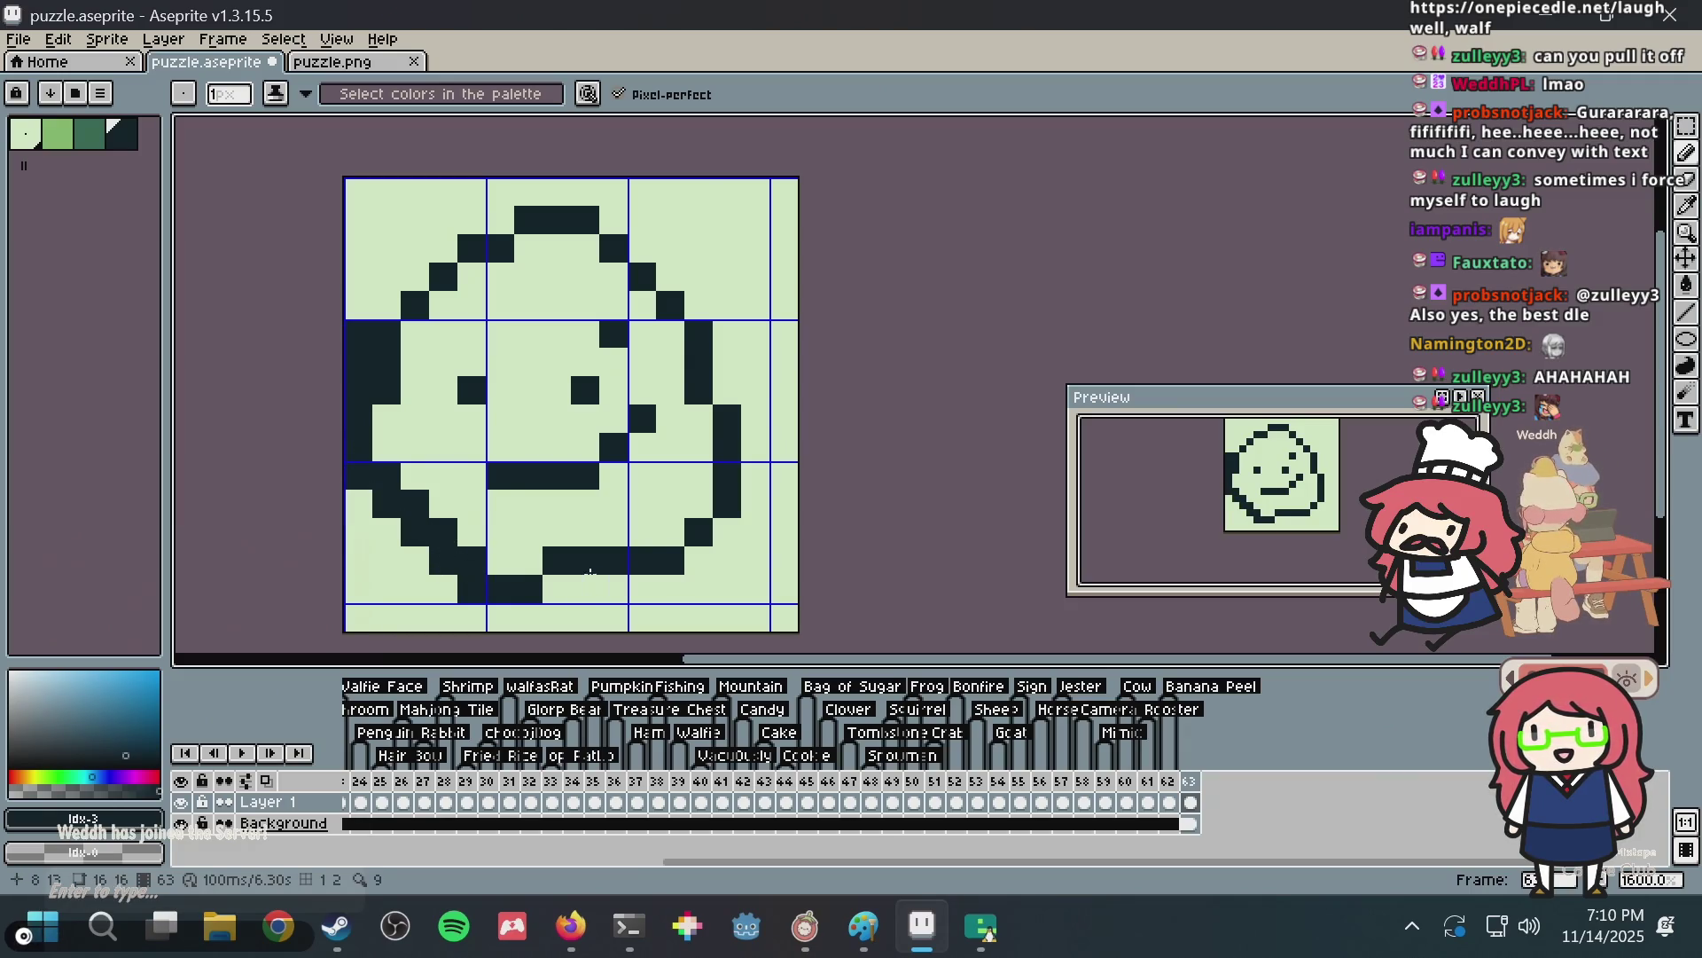
{"action": "left_click", "coordinate": [557, 587]}
{"action": "left_click_drag", "start_coordinate": [578, 589], "coordinate": [645, 596]}
{"action": "key", "text": "ctrl+z"}
{"action": "left_click", "coordinate": [595, 580]}
{"action": "left_click", "coordinate": [529, 560]}
{"action": "left_click", "coordinate": [501, 561]}
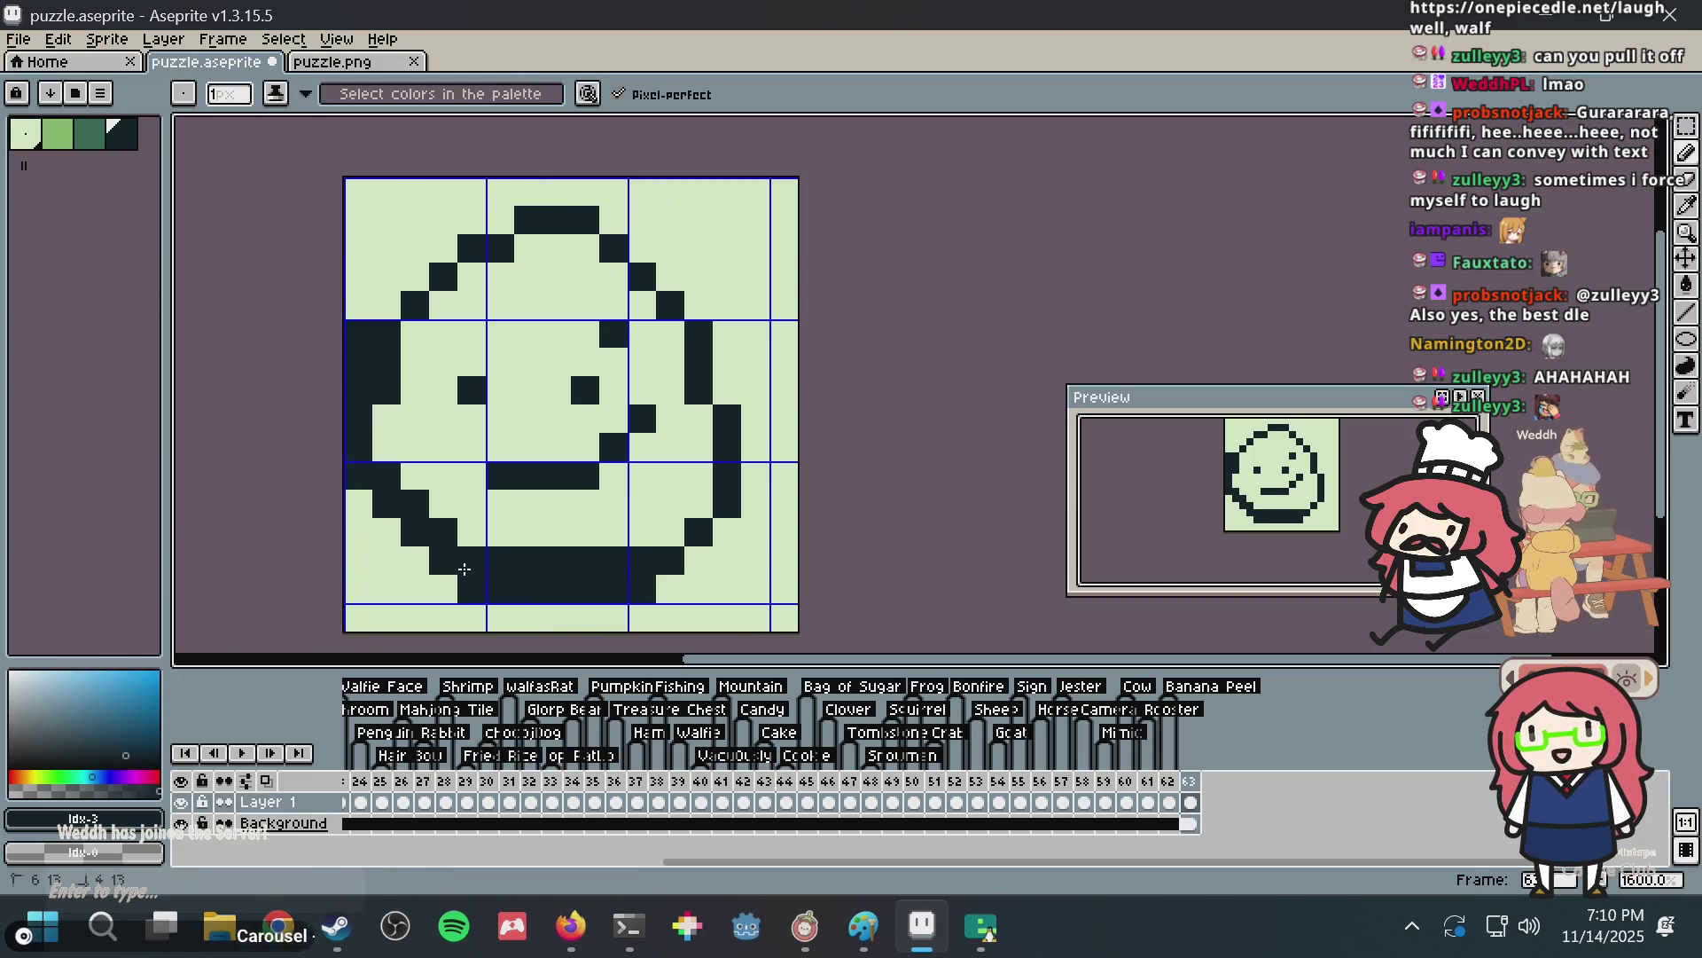
{"action": "left_click", "coordinate": [673, 586]}
{"action": "left_click", "coordinate": [697, 561]}
{"action": "left_click", "coordinate": [727, 532]}
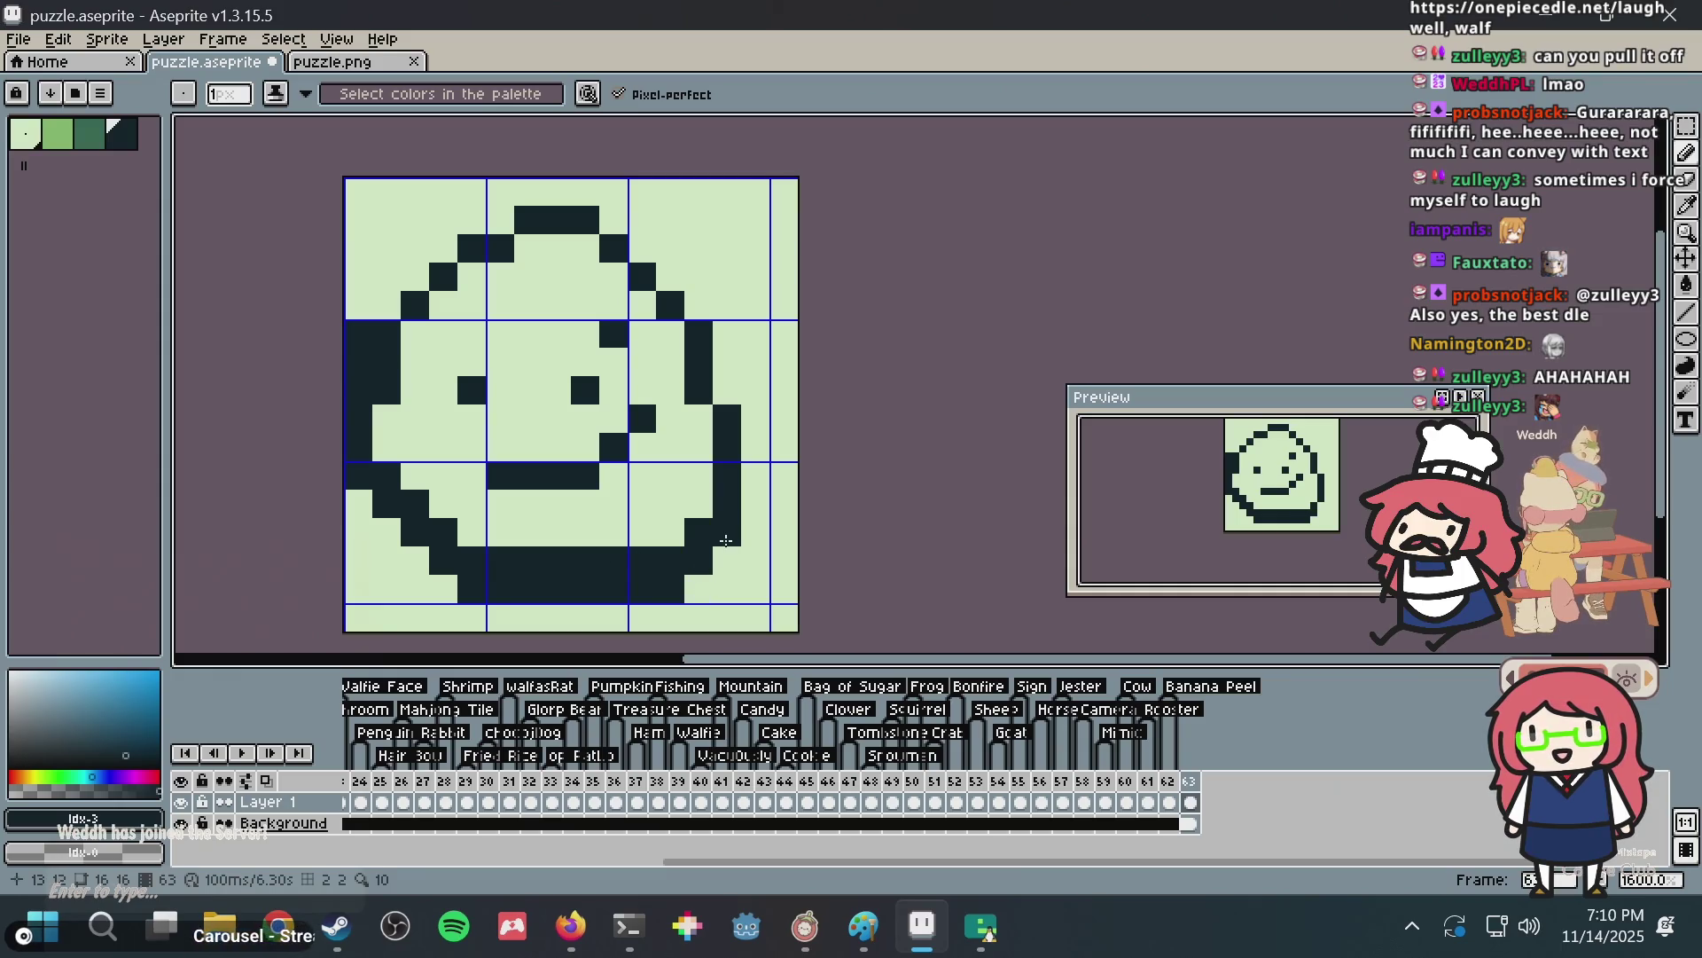
Draw the right edge, upper-right curve and top of the face, closing the outline down the left.
{"action": "mouse_move", "coordinate": [756, 478]}
{"action": "left_mouse_down"}
{"action": "mouse_move", "coordinate": [755, 417]}
{"action": "mouse_move", "coordinate": [672, 270]}
{"action": "mouse_move", "coordinate": [699, 278]}
{"action": "left_mouse_up"}
{"action": "left_click", "coordinate": [732, 389]}
{"action": "left_click", "coordinate": [642, 249]}
{"action": "left_click", "coordinate": [660, 241]}
{"action": "left_click", "coordinate": [613, 220]}
{"action": "left_click", "coordinate": [642, 220]}
{"action": "left_click", "coordinate": [586, 193]}
{"action": "left_click_drag", "start_coordinate": [592, 194], "coordinate": [439, 253]}
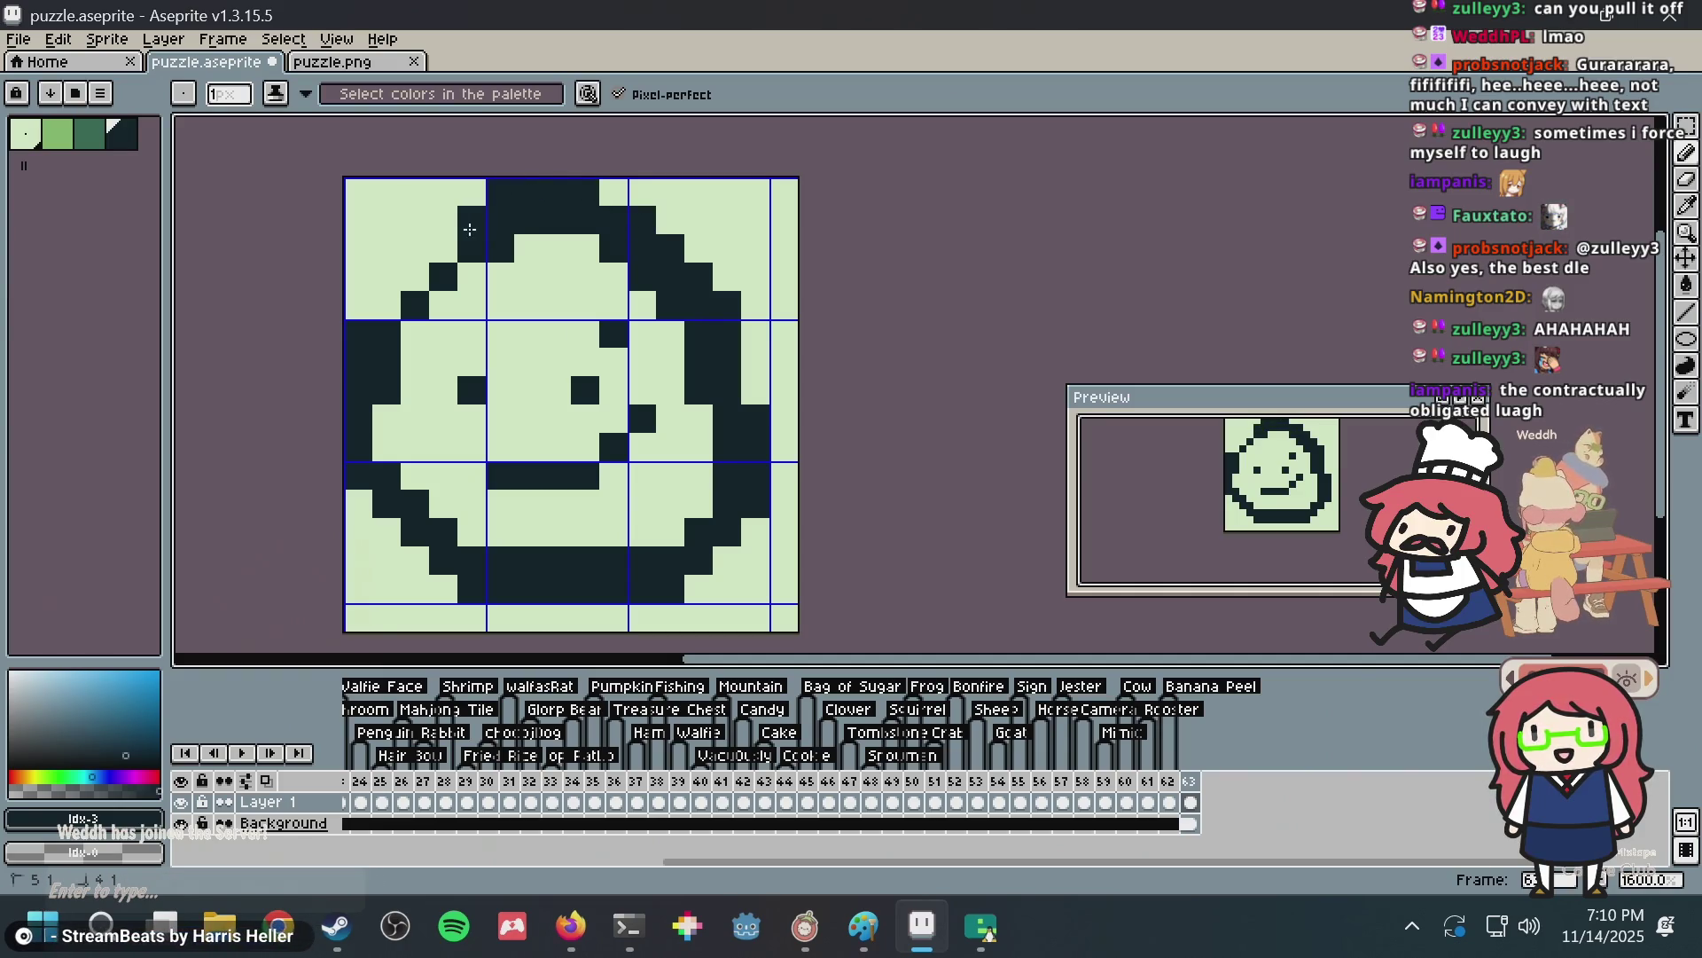
{"action": "left_click_drag", "start_coordinate": [429, 260], "coordinate": [394, 306]}
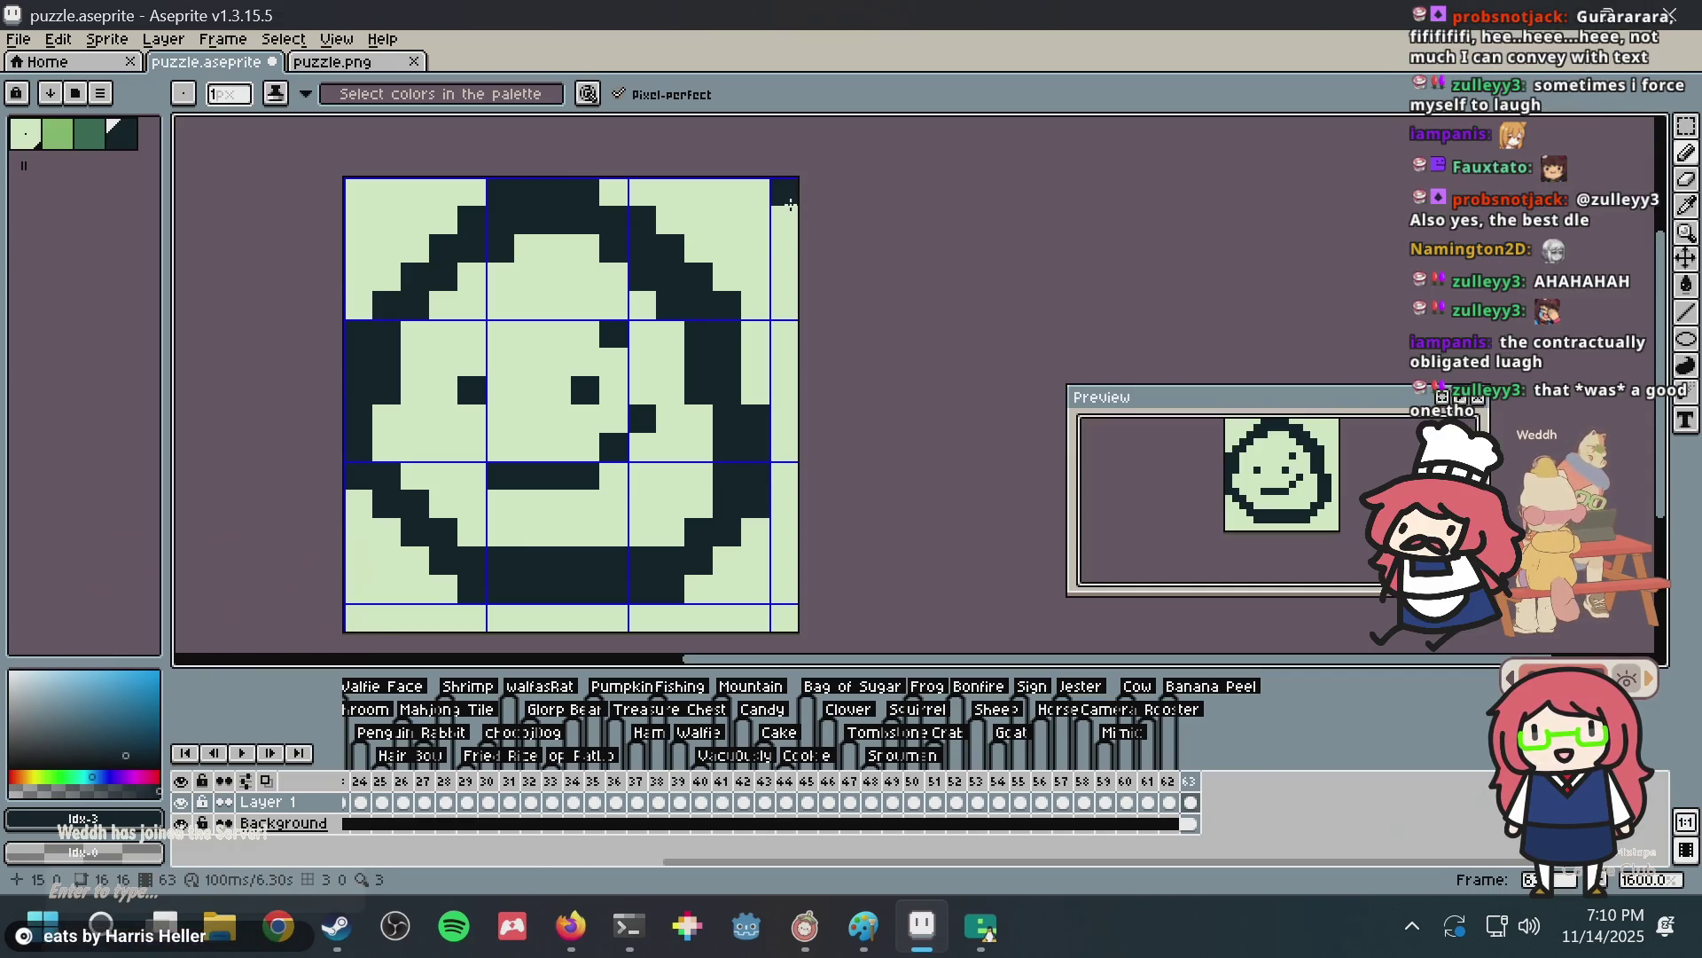
Select and release the face's middle, add one inner pixel, save puzzle.aseprite, then delete the drawing.
{"action": "key", "text": "m"}
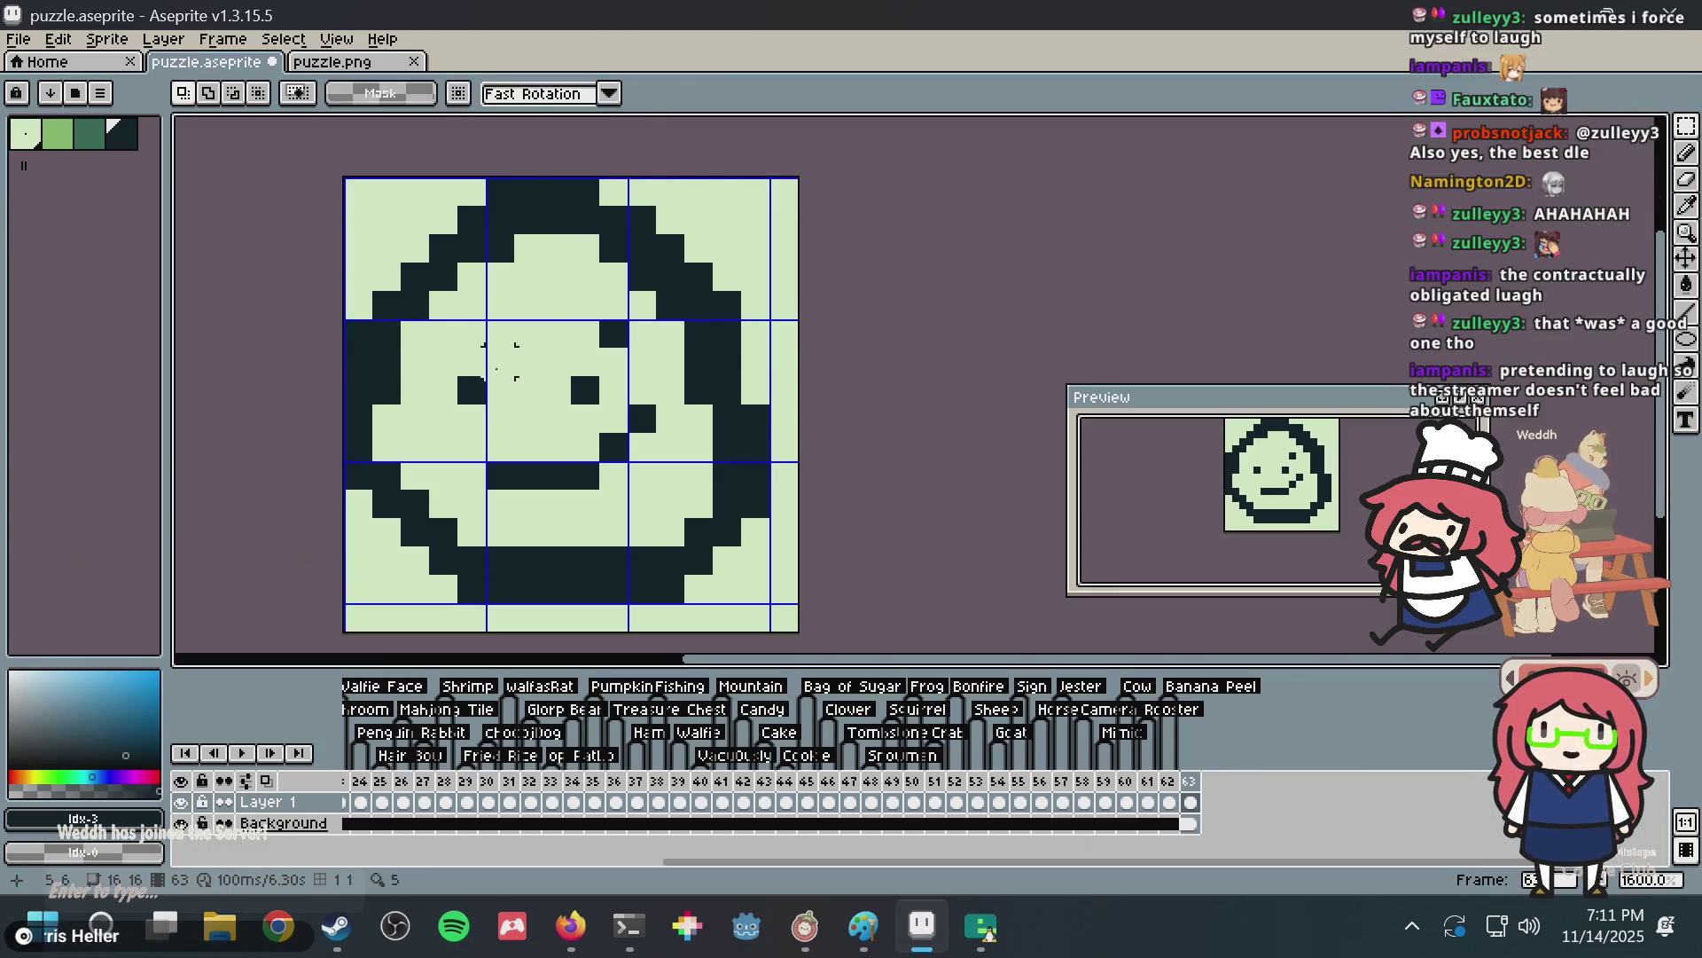
{"action": "left_click_drag", "start_coordinate": [471, 333], "coordinate": [577, 463]}
{"action": "left_click", "coordinate": [699, 362]}
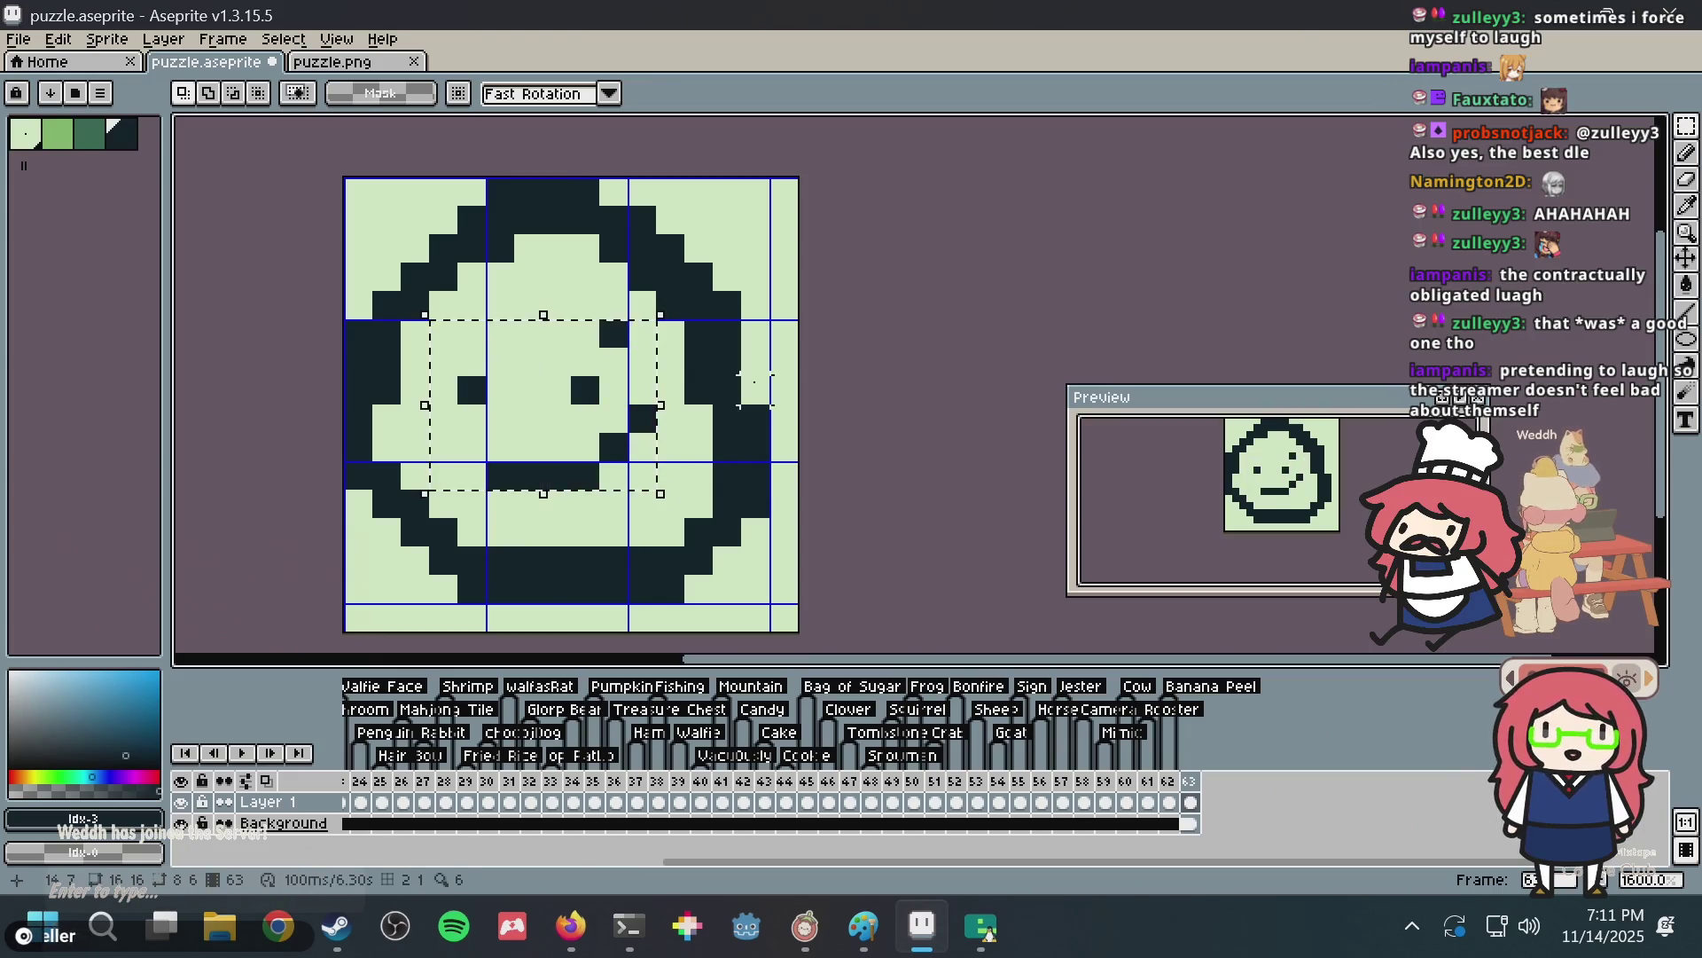
{"action": "key", "text": "b"}
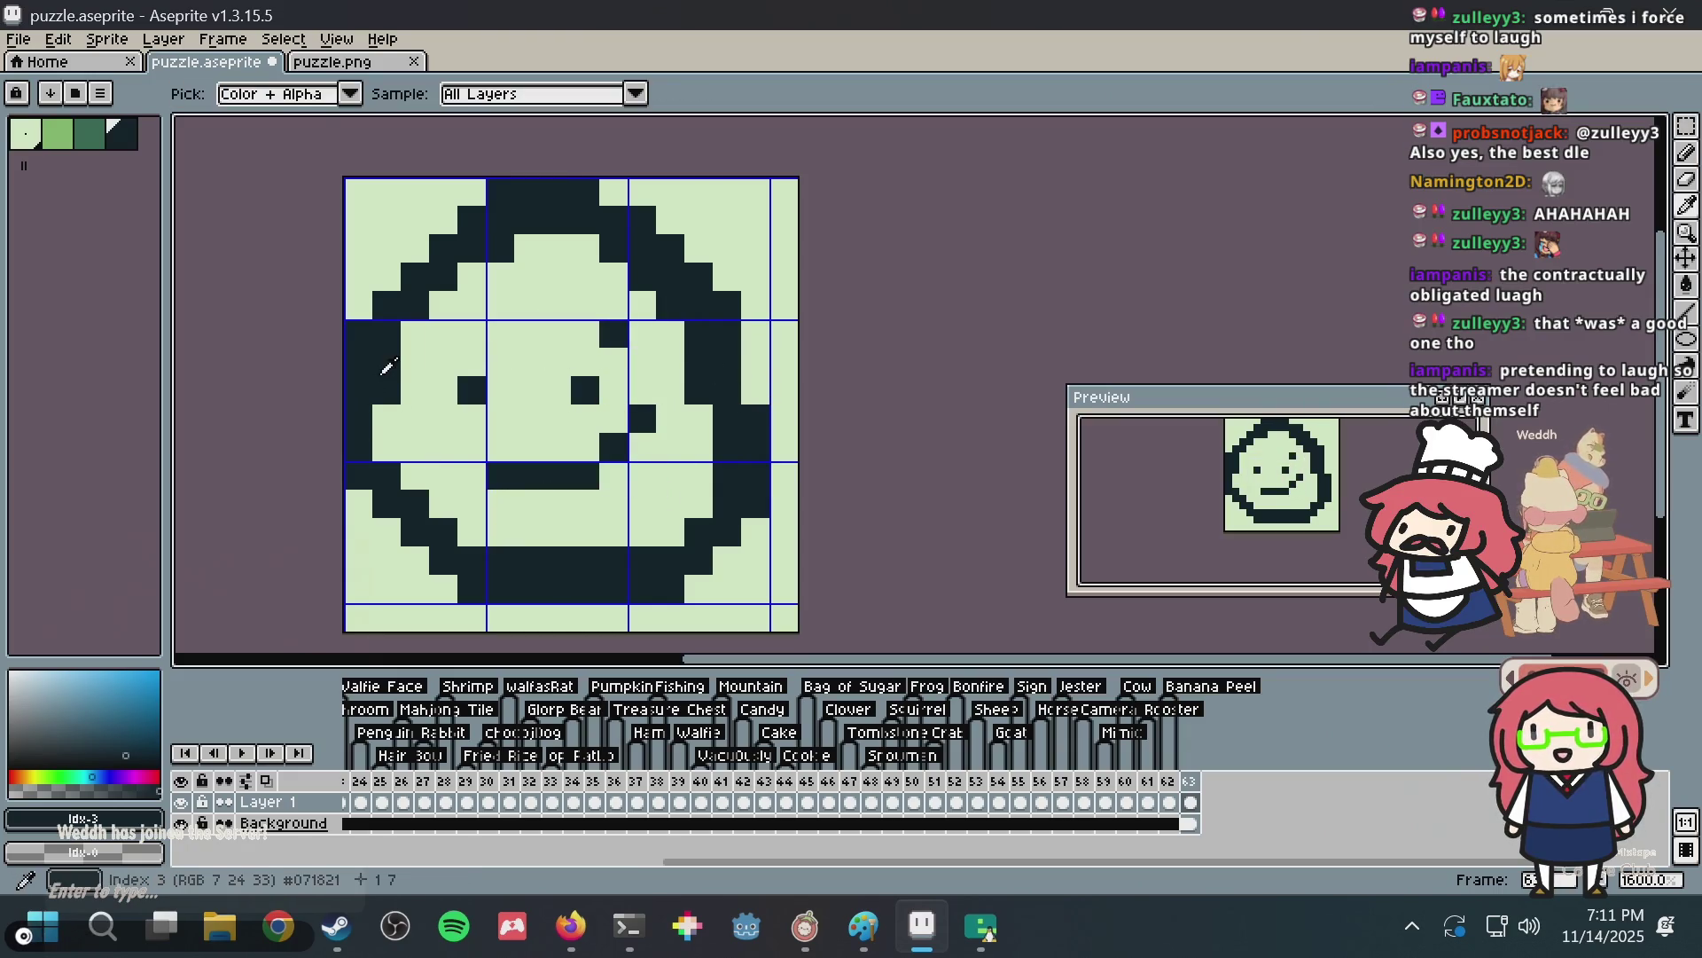
{"action": "key", "text": "v"}
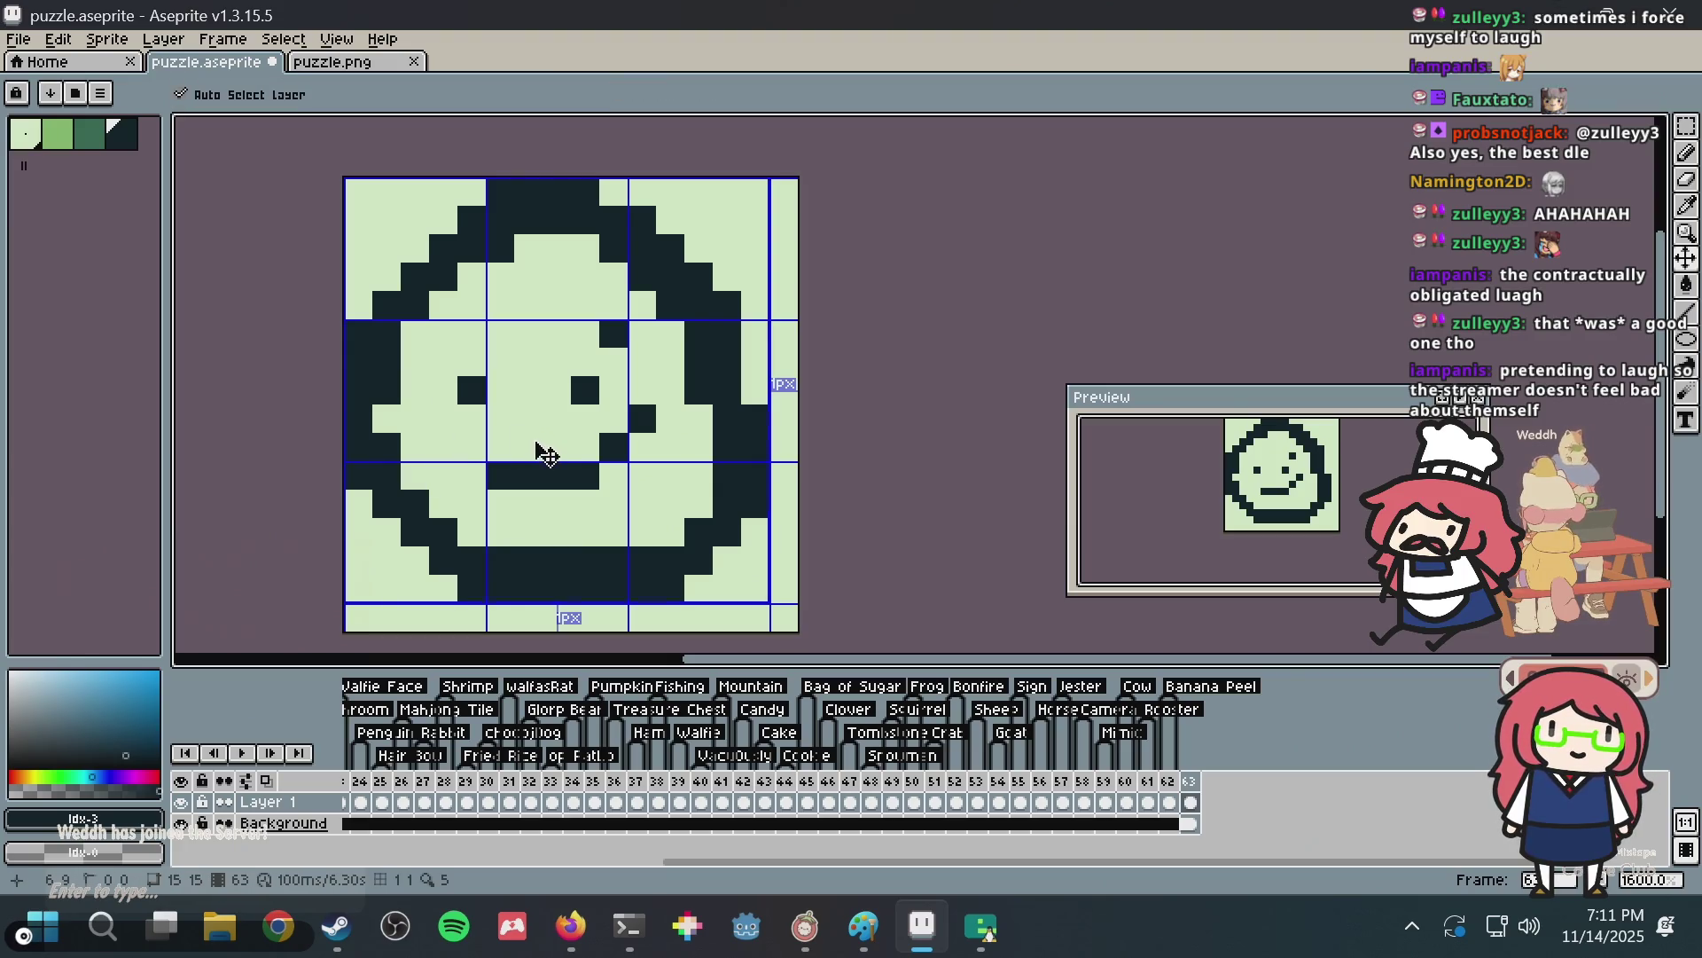
{"action": "key", "text": "b"}
{"action": "left_click", "coordinate": [535, 427]}
{"action": "key", "text": "ctrl+s"}
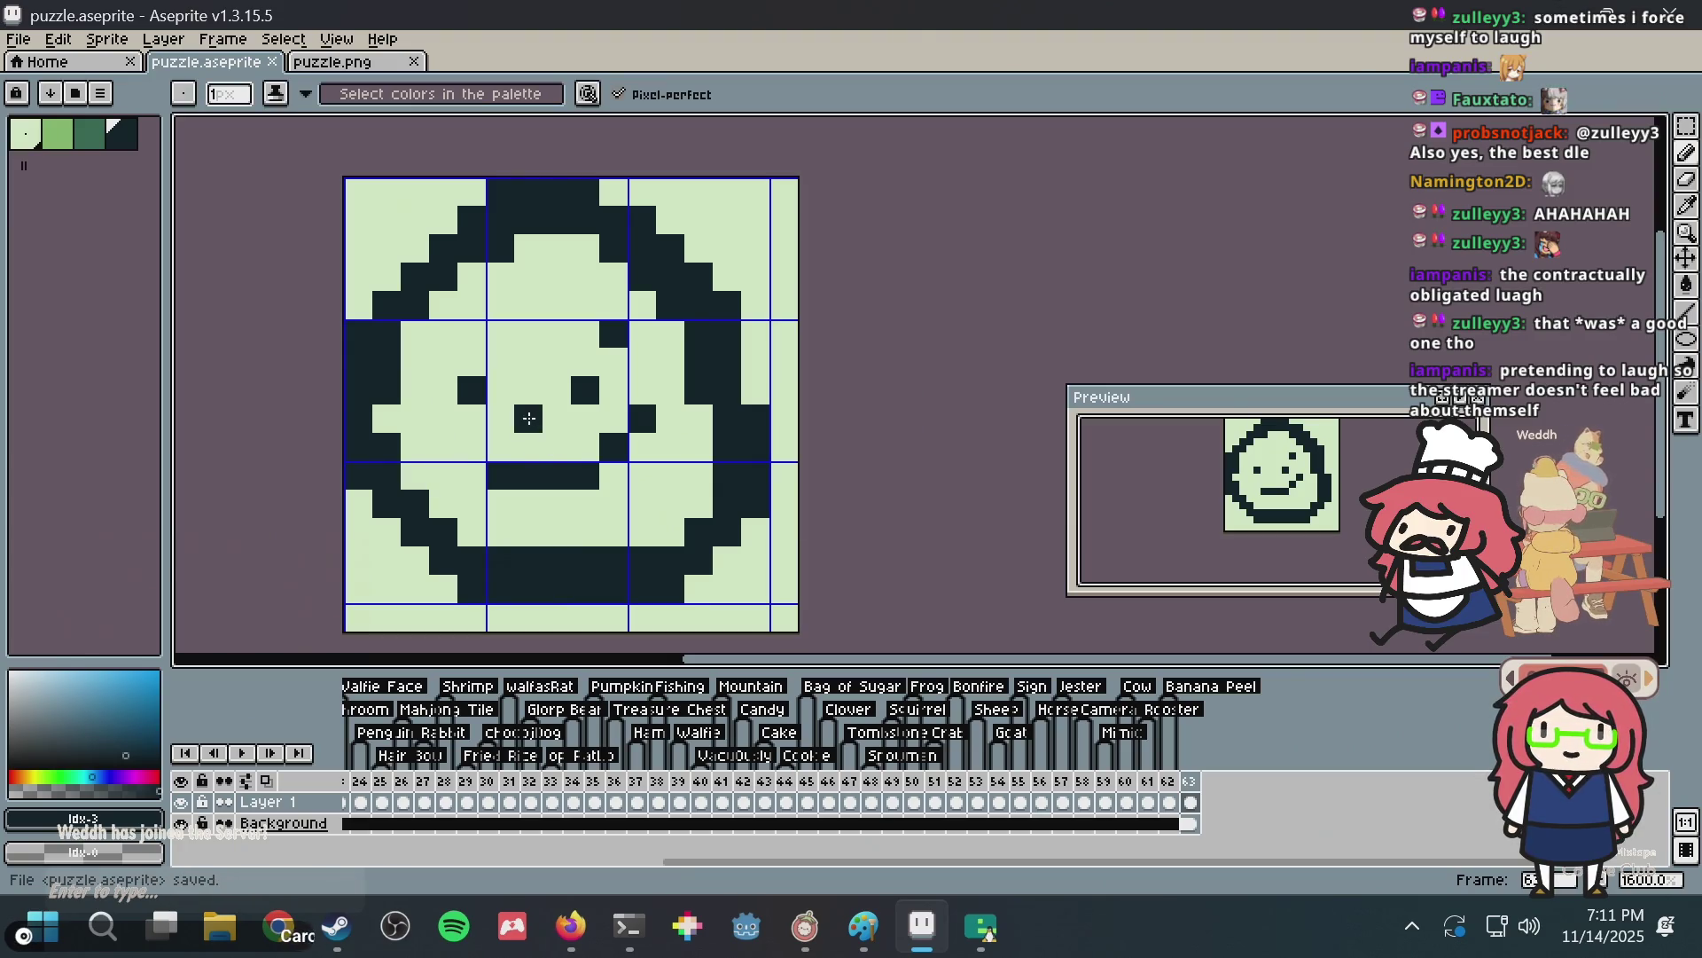
{"action": "key", "text": "Delete"}
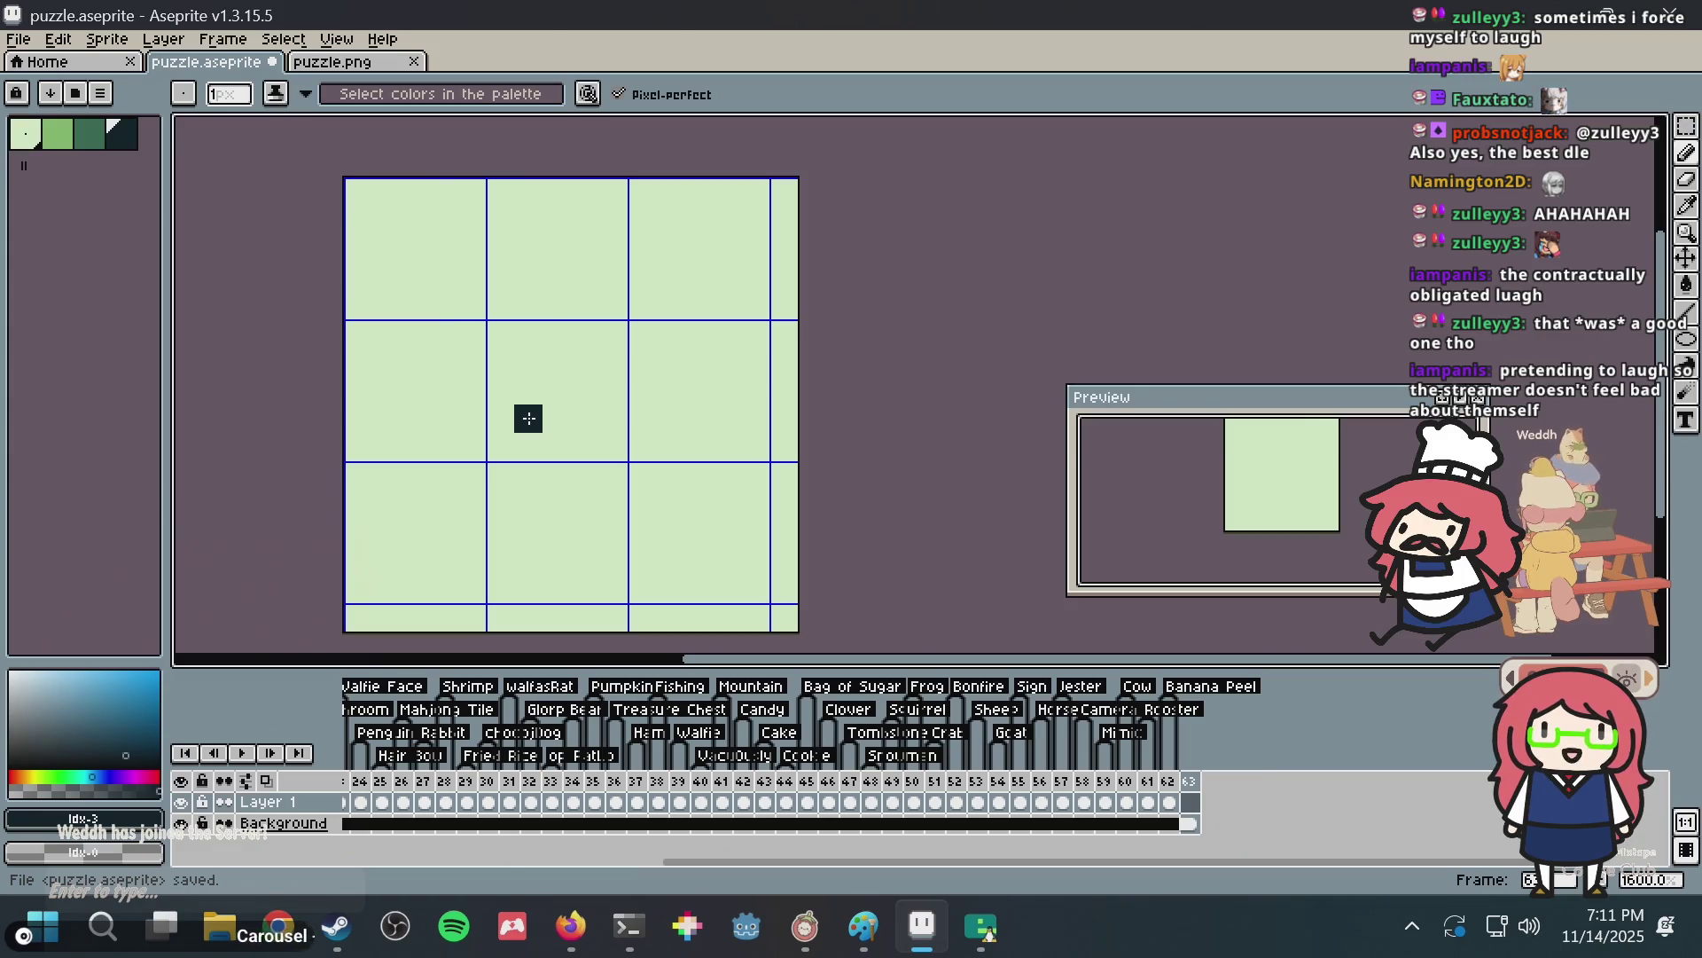
{"action": "key", "text": "ctrl+s"}
{"action": "mouse_move", "coordinate": [347, 344]}
{"action": "left_mouse_down"}
{"action": "mouse_move", "coordinate": [391, 476]}
{"action": "mouse_move", "coordinate": [509, 589]}
{"action": "mouse_move", "coordinate": [648, 565]}
{"action": "mouse_move", "coordinate": [727, 479]}
{"action": "left_mouse_up"}
{"action": "left_click_drag", "start_coordinate": [750, 448], "coordinate": [756, 326]}
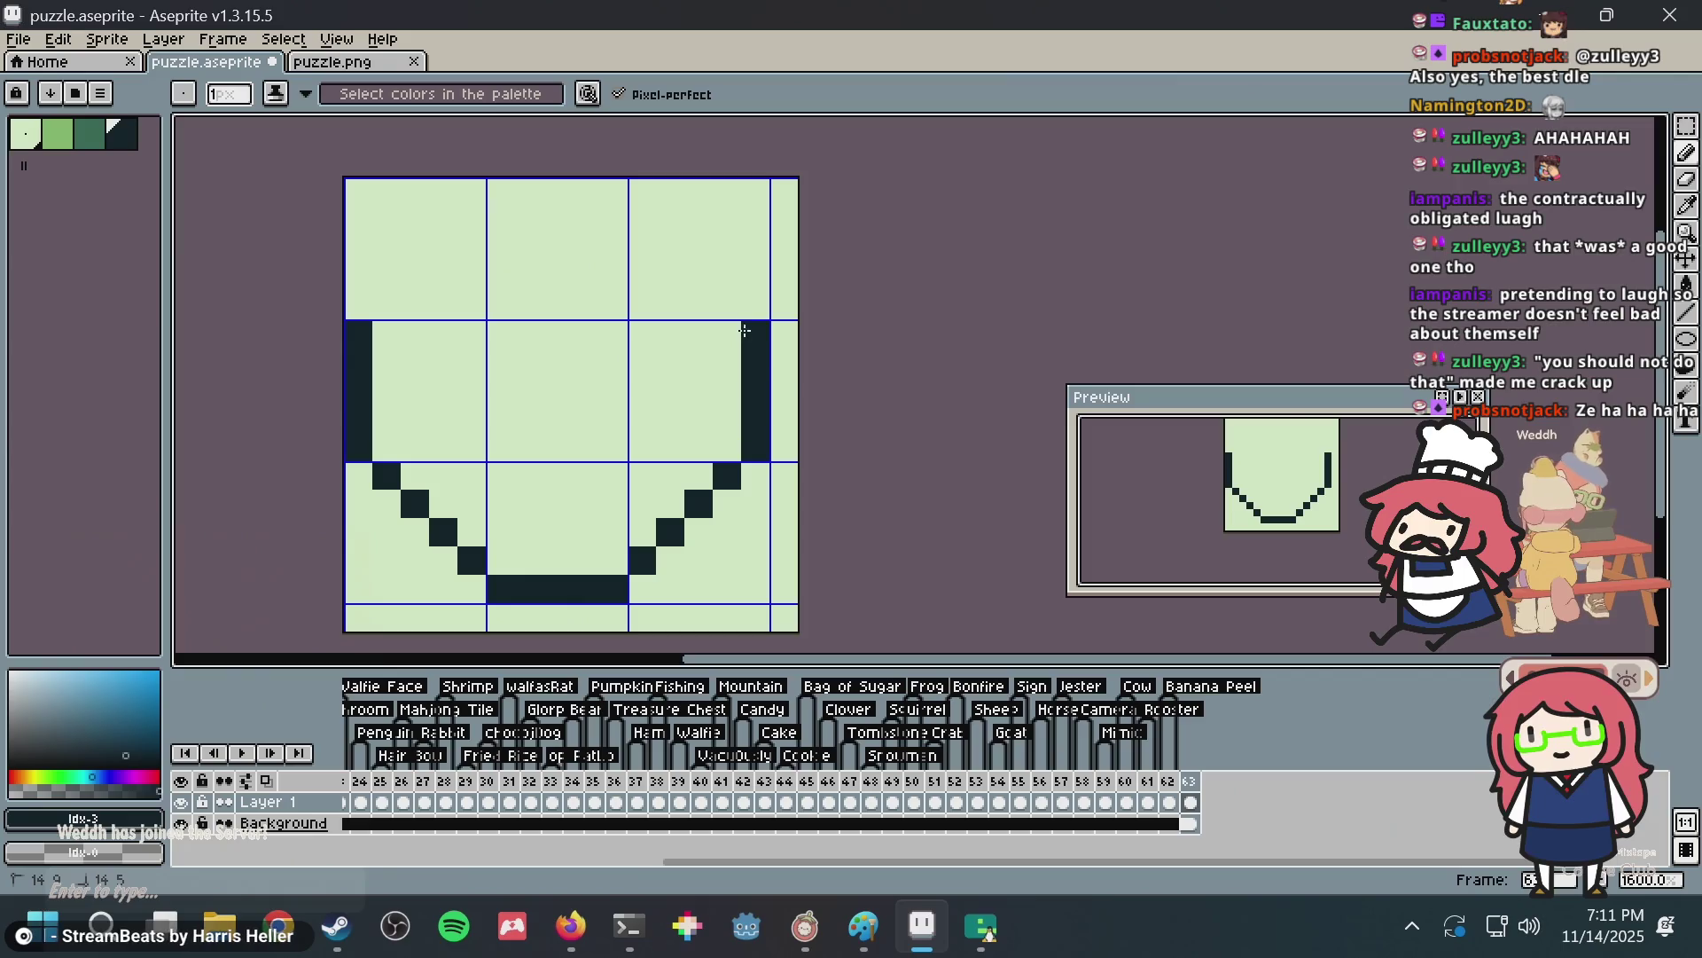
{"action": "left_click", "coordinate": [727, 305]}
{"action": "left_click", "coordinate": [698, 248]}
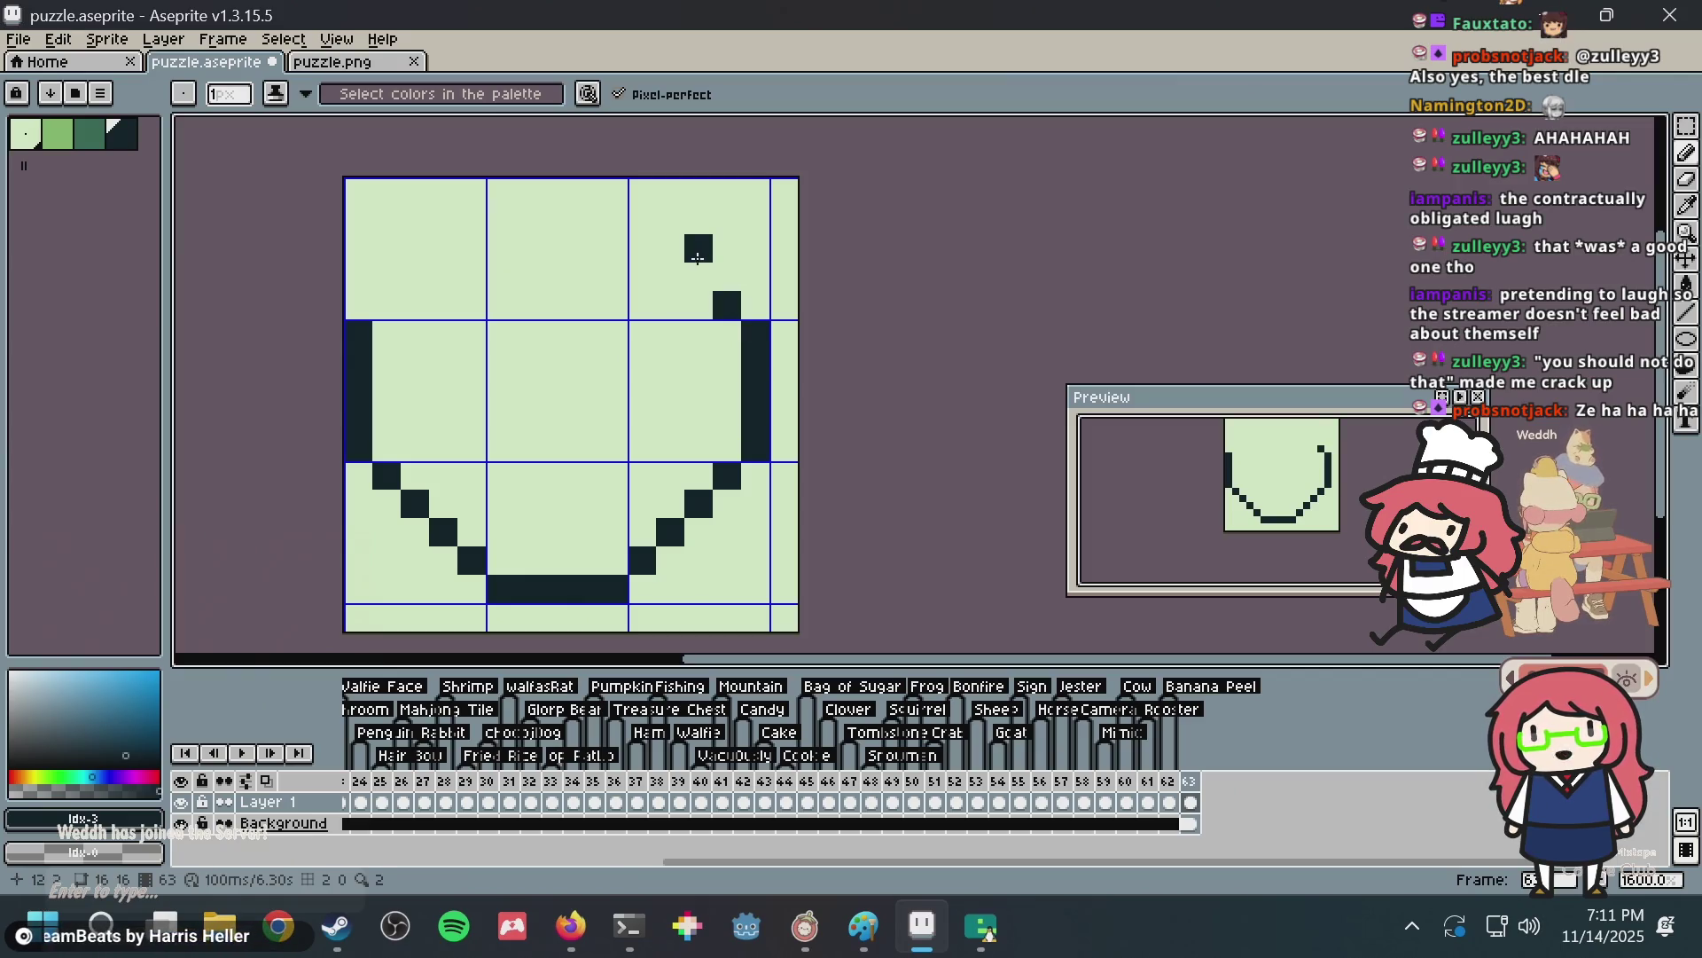
{"action": "key", "text": "ctrl+z"}
{"action": "left_click", "coordinate": [698, 277]}
{"action": "left_click", "coordinate": [670, 248]}
{"action": "left_click", "coordinate": [642, 220]}
{"action": "left_click", "coordinate": [642, 191]}
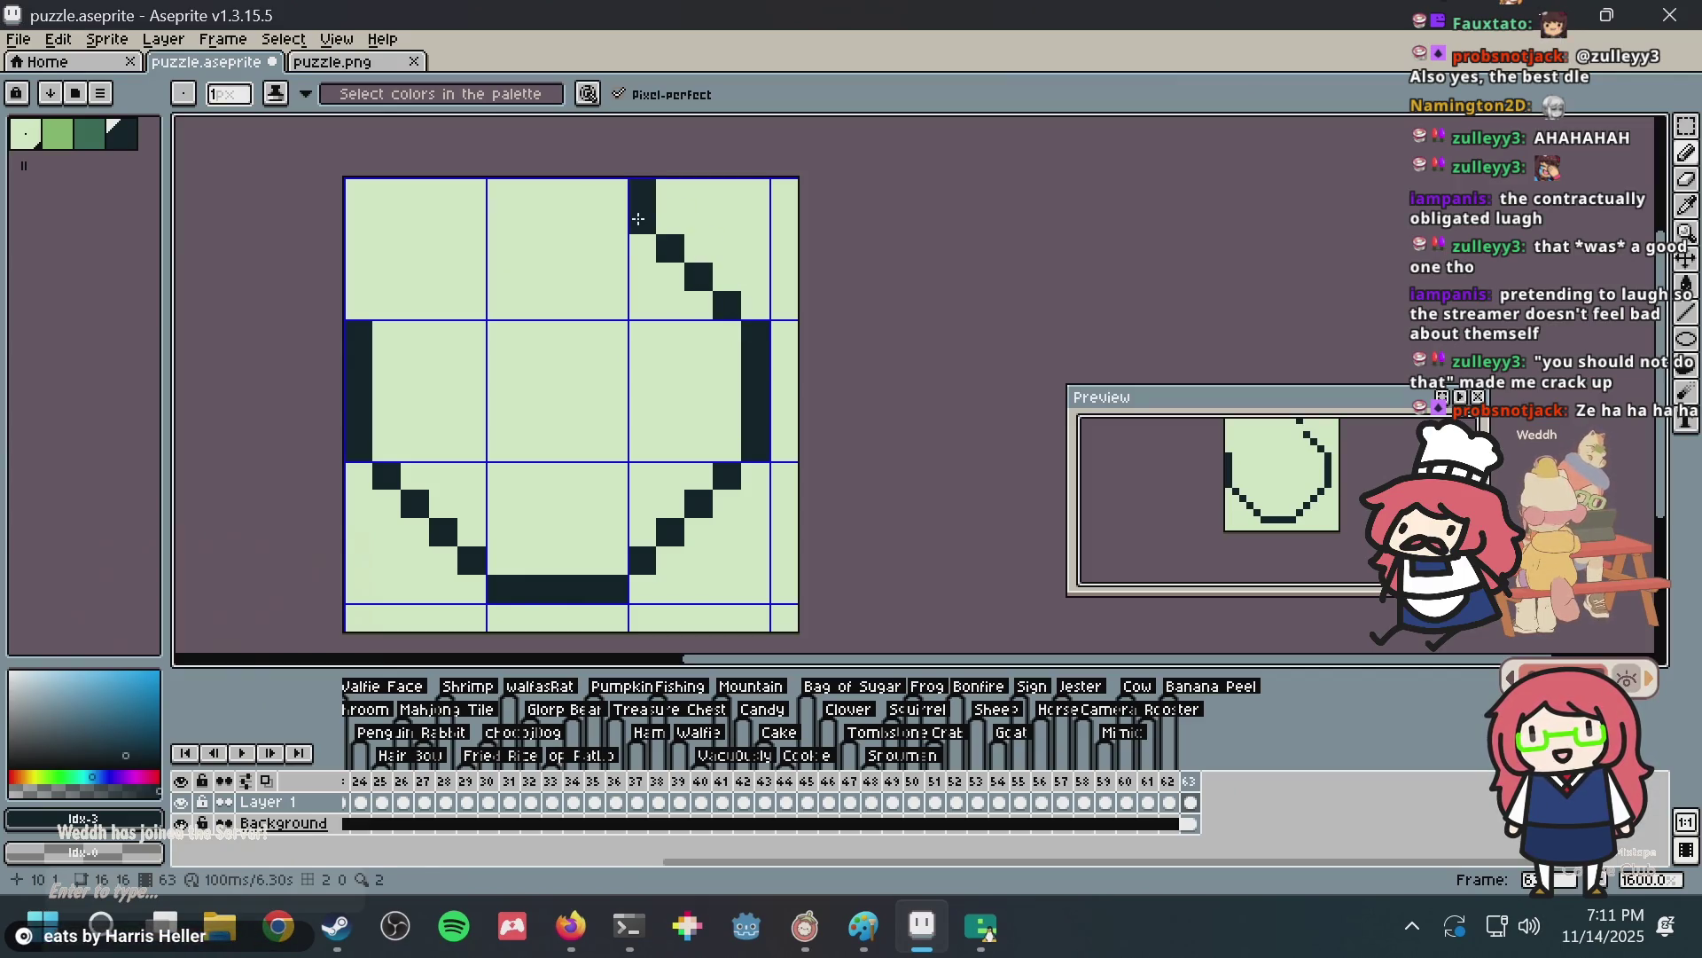
{"action": "mouse_move", "coordinate": [638, 219]}
{"action": "left_mouse_down"}
{"action": "mouse_move", "coordinate": [544, 199]}
{"action": "mouse_move", "coordinate": [473, 223]}
{"action": "left_mouse_up"}
{"action": "left_click", "coordinate": [454, 239]}
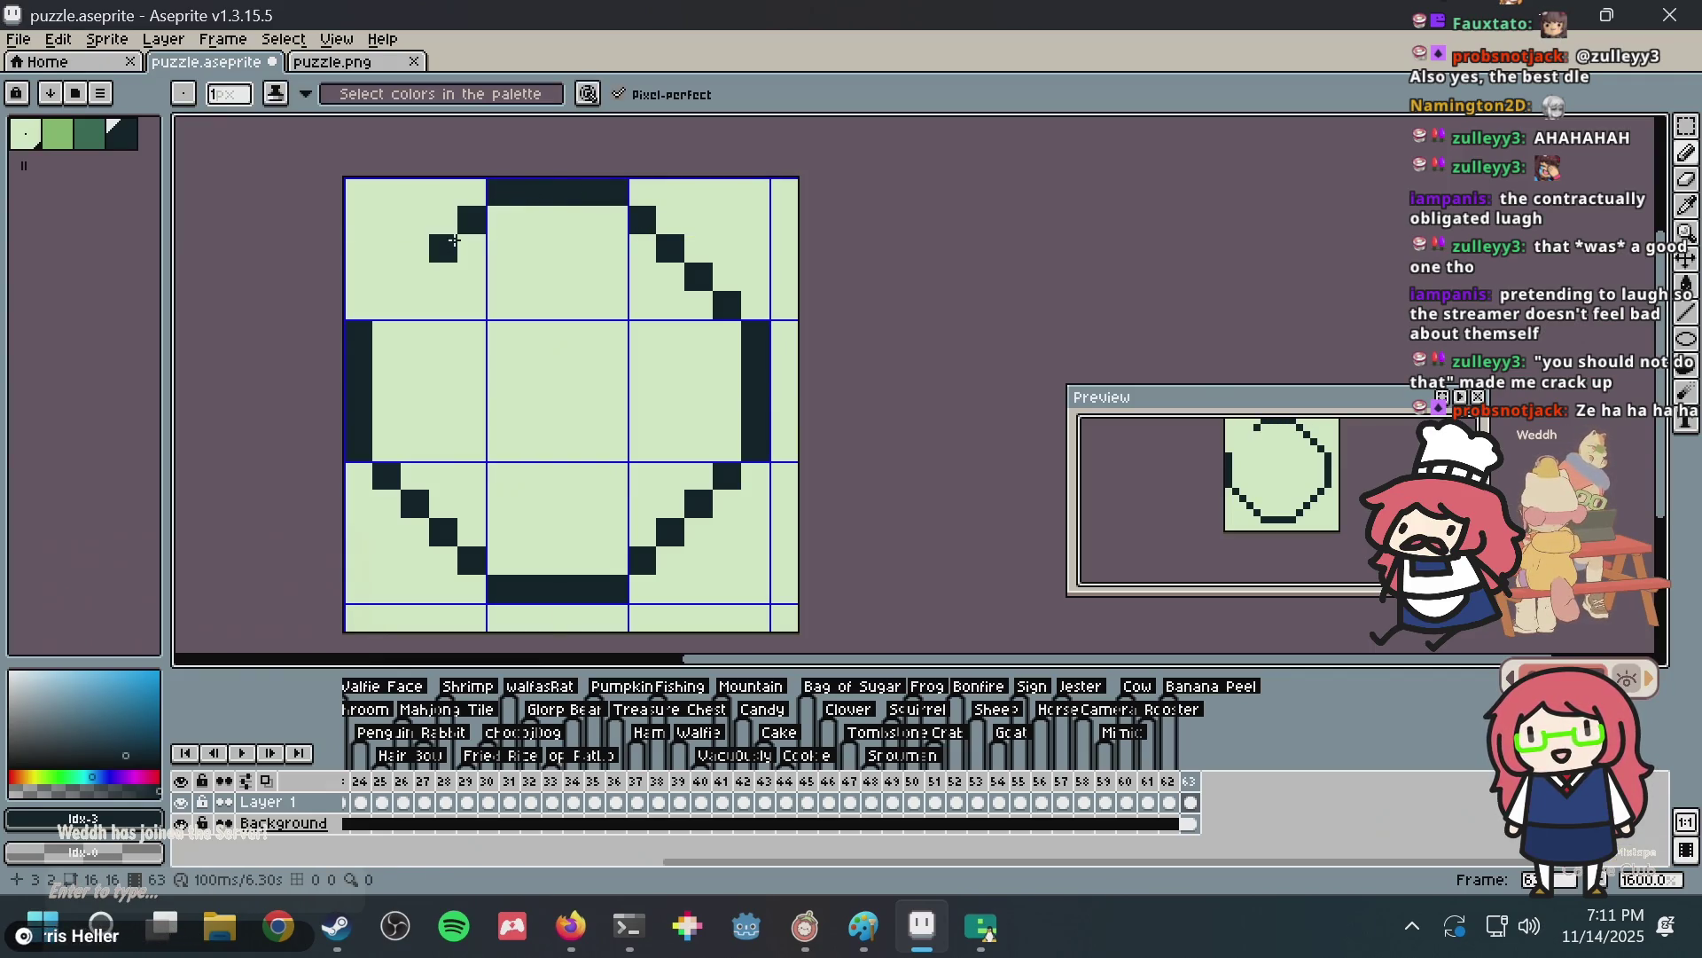
{"action": "left_click", "coordinate": [387, 305]}
{"action": "left_click", "coordinate": [472, 362]}
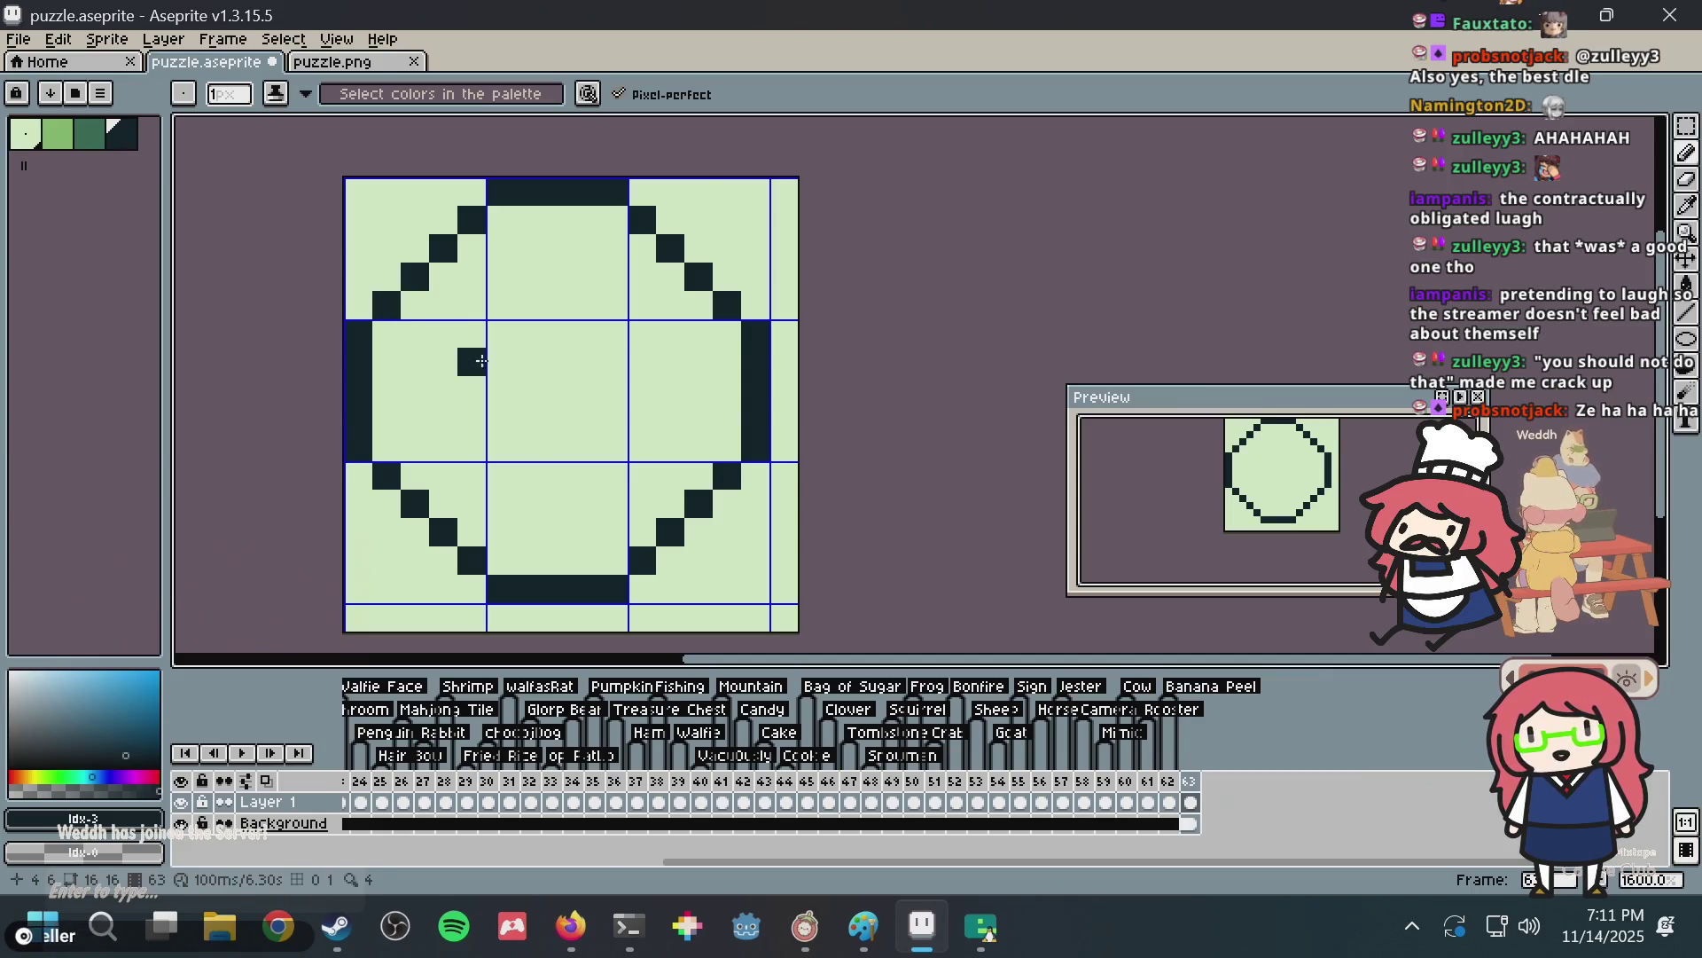
{"action": "left_click", "coordinate": [642, 361]}
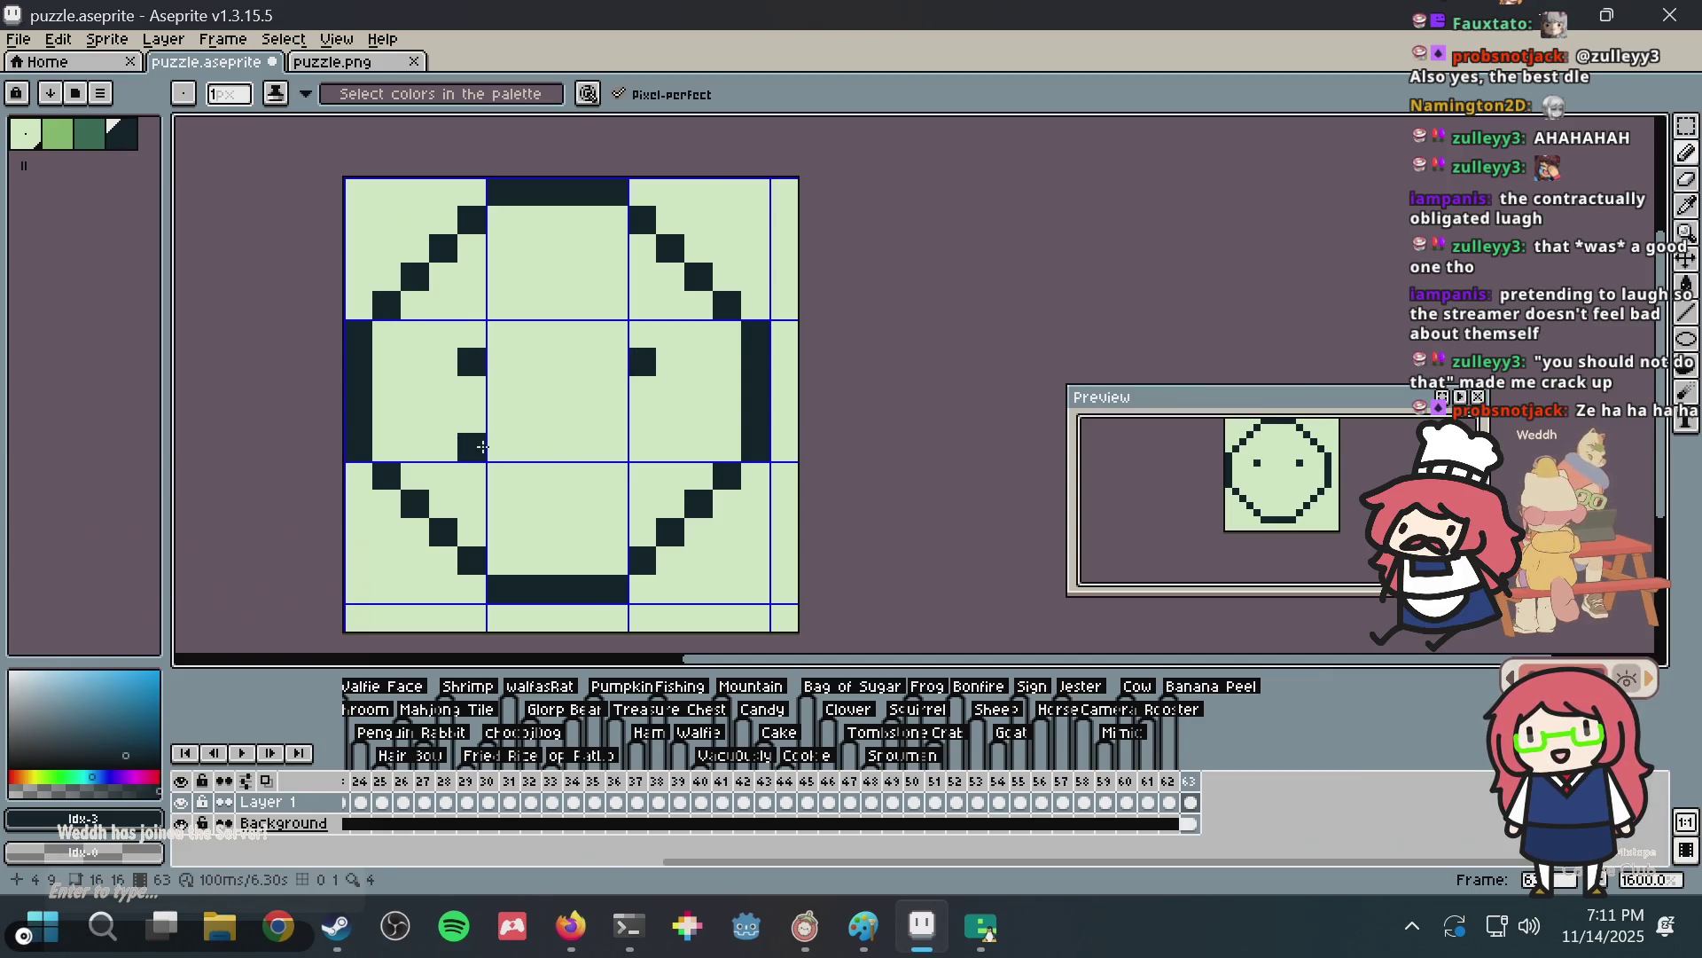
{"action": "left_click_drag", "start_coordinate": [500, 468], "coordinate": [556, 462]}
{"action": "left_click", "coordinate": [643, 446]}
{"action": "key", "text": "ctrl+a"}
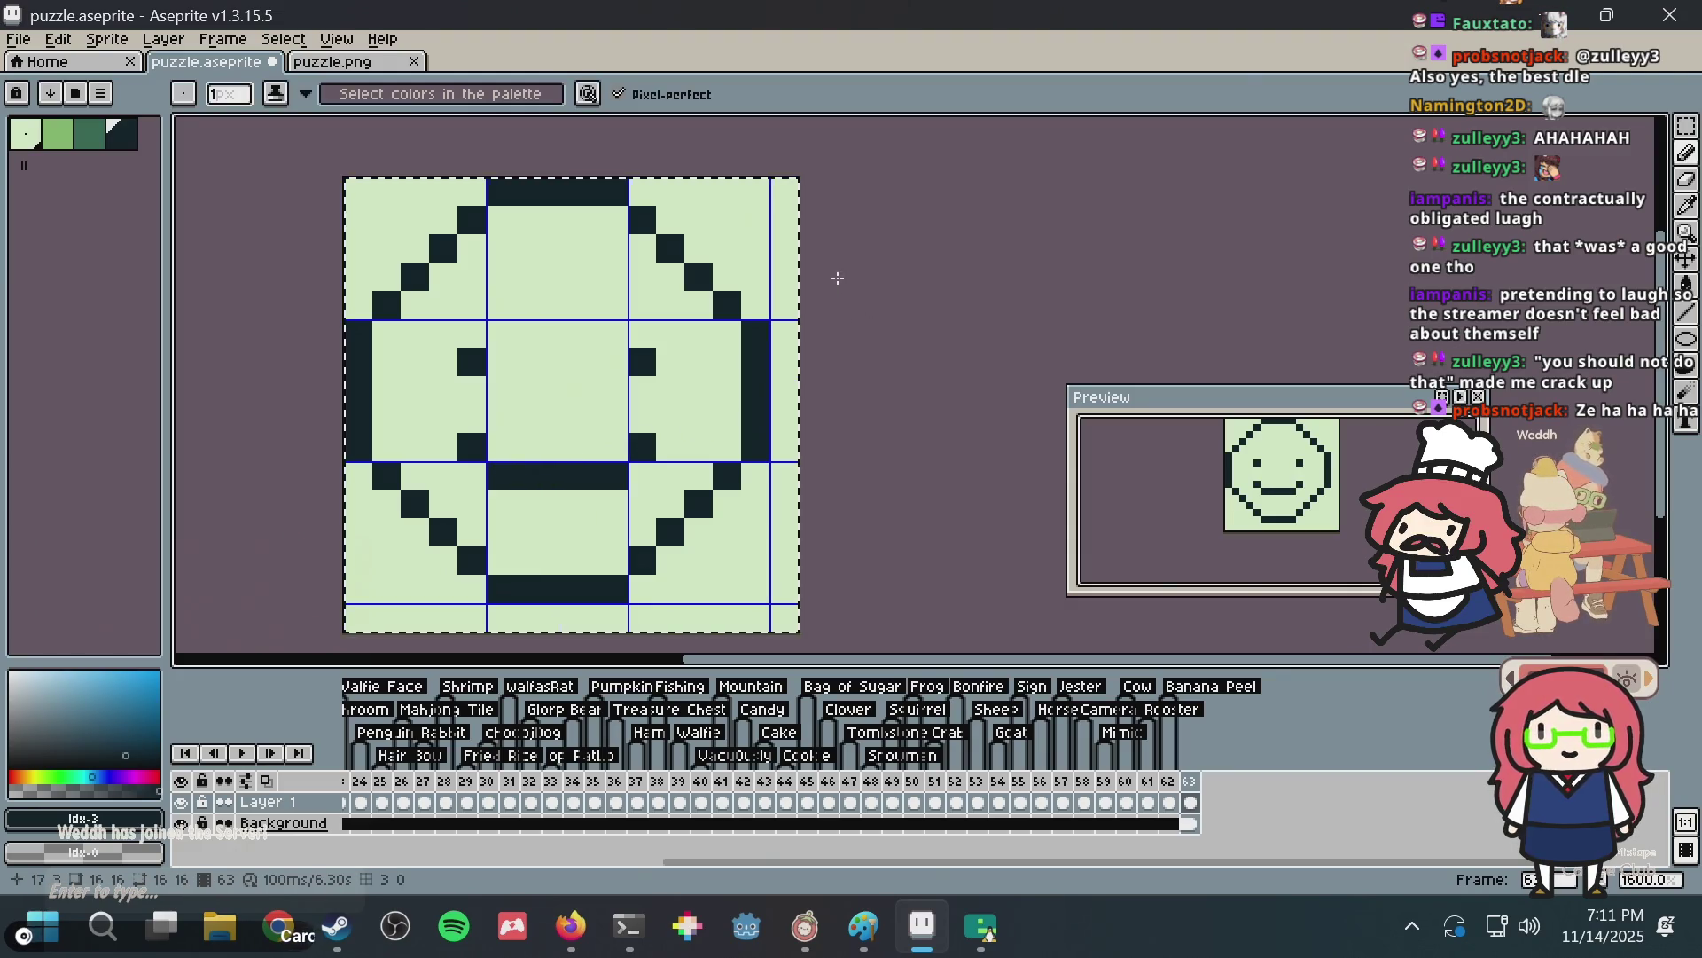
{"action": "key", "text": "Delete"}
{"action": "key", "text": "ctrl+s"}
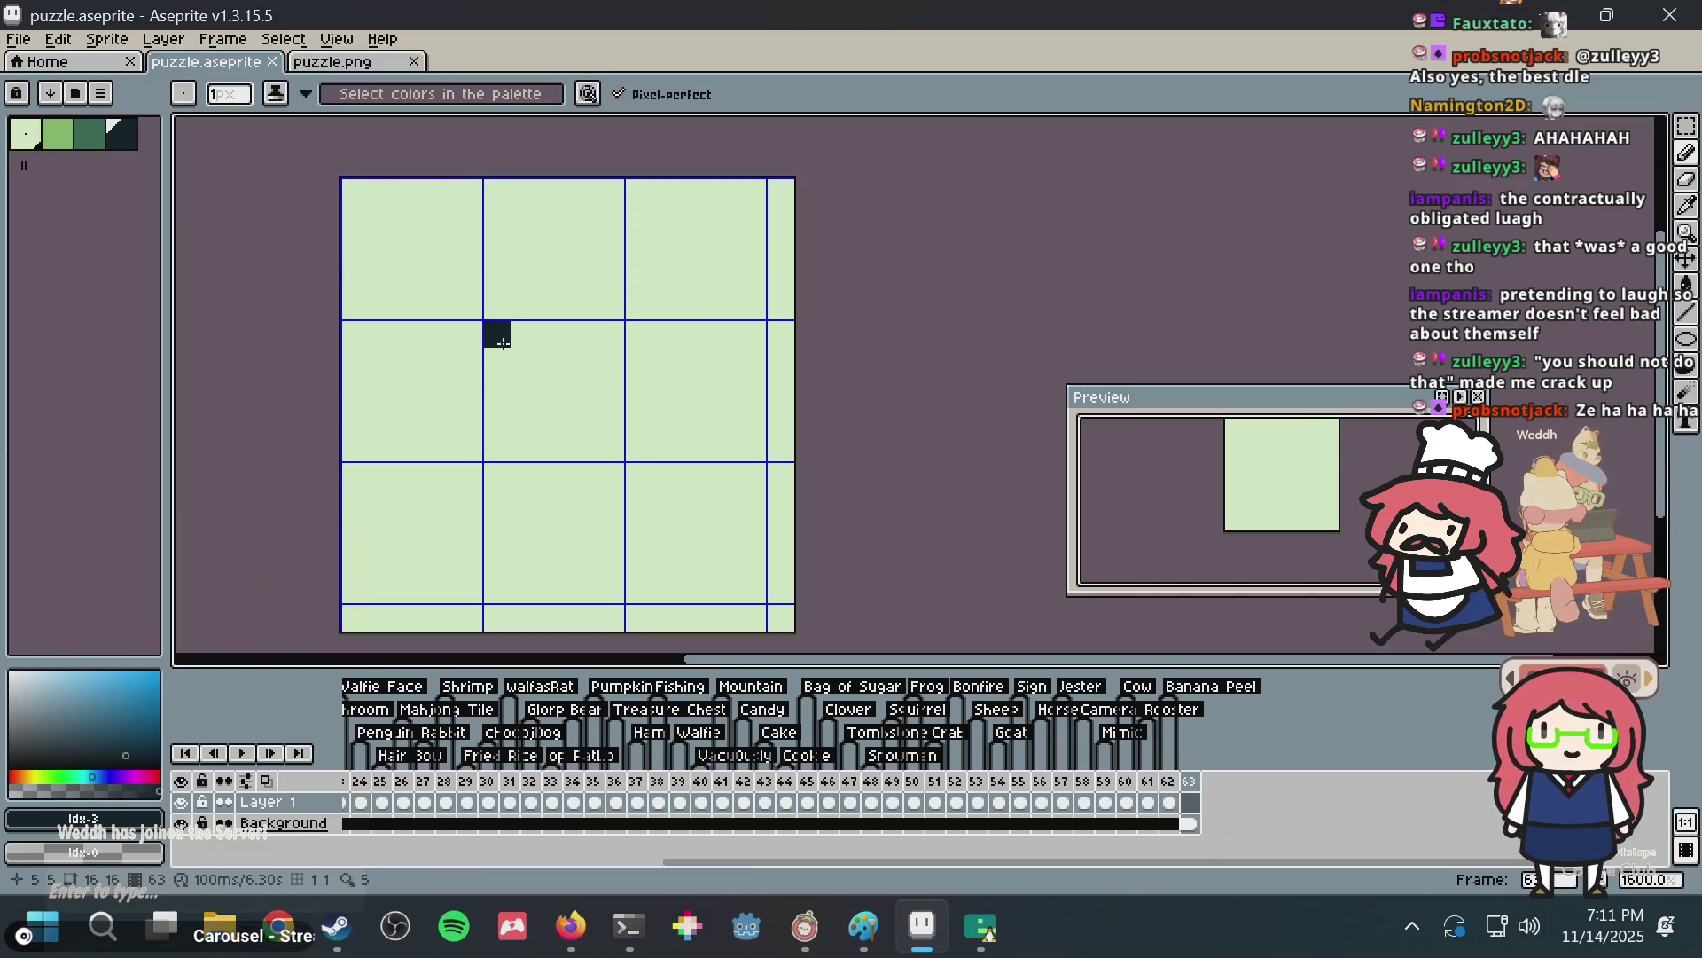
Zoom in and try a first face of an eye and mouth line, then undo it and save.
{"action": "left_click_drag", "start_coordinate": [503, 343], "coordinate": [430, 377]}
{"action": "scroll", "coordinate": [635, 346], "scroll_direction": "down", "scroll_amount": 1}
{"action": "scroll", "coordinate": [635, 346], "scroll_direction": "up", "scroll_amount": 1}
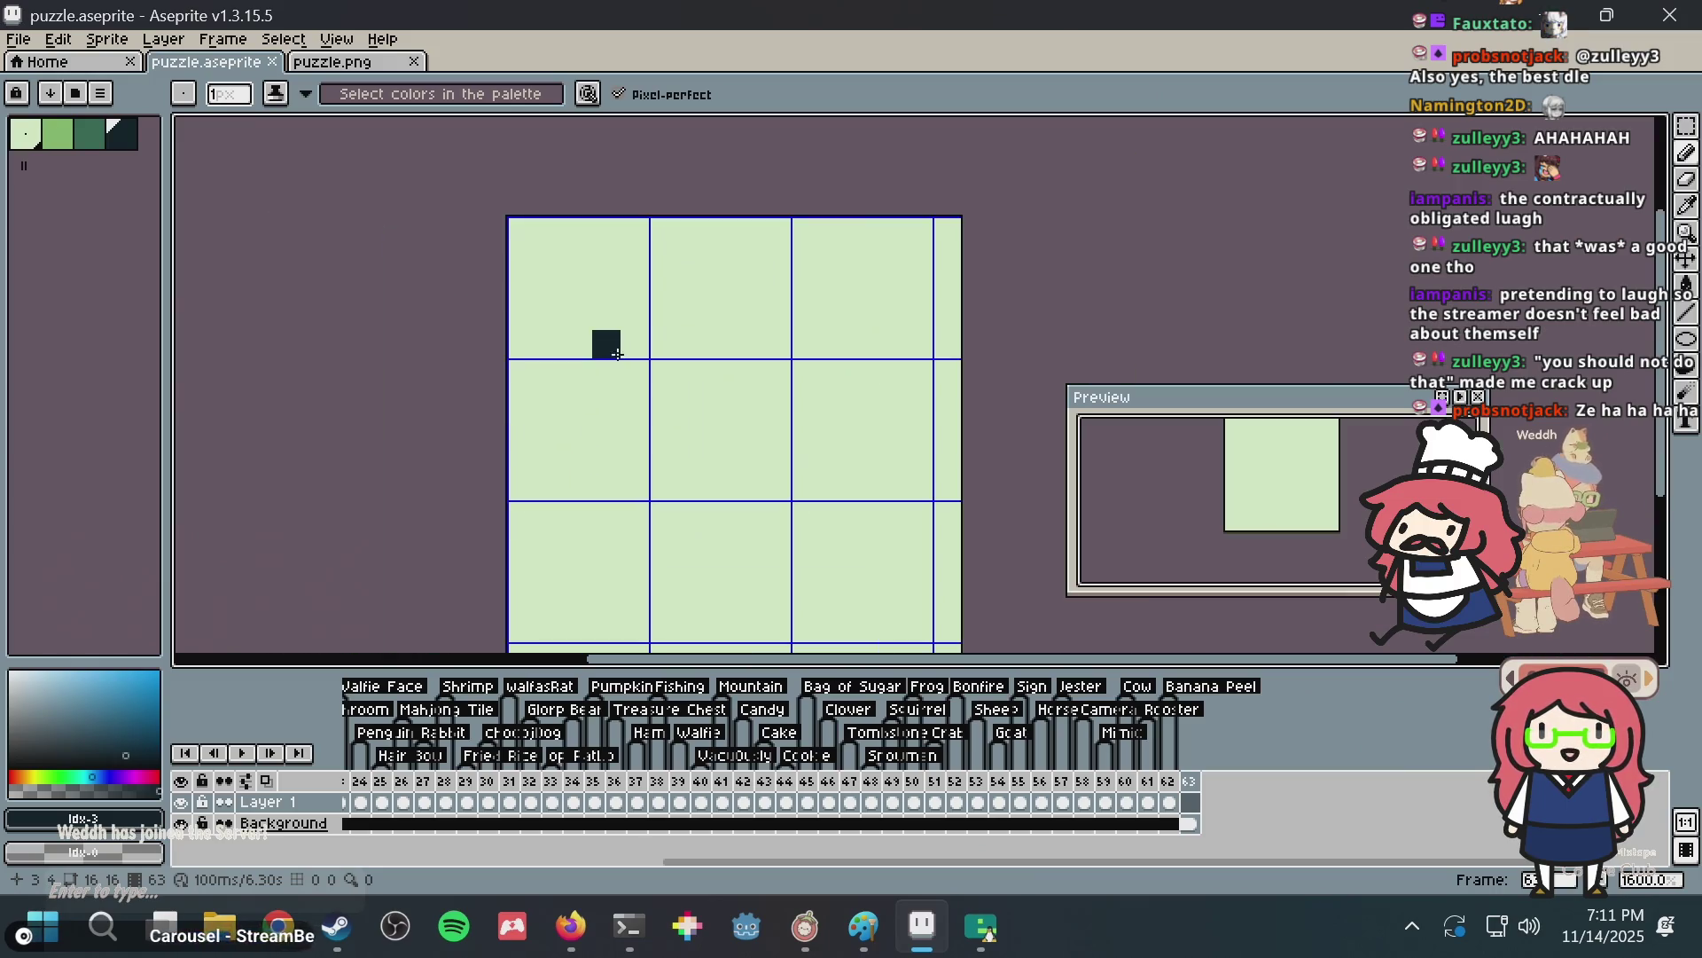
{"action": "scroll", "coordinate": [611, 355], "scroll_direction": "up", "scroll_amount": 2}
{"action": "key", "text": "ctrl+s"}
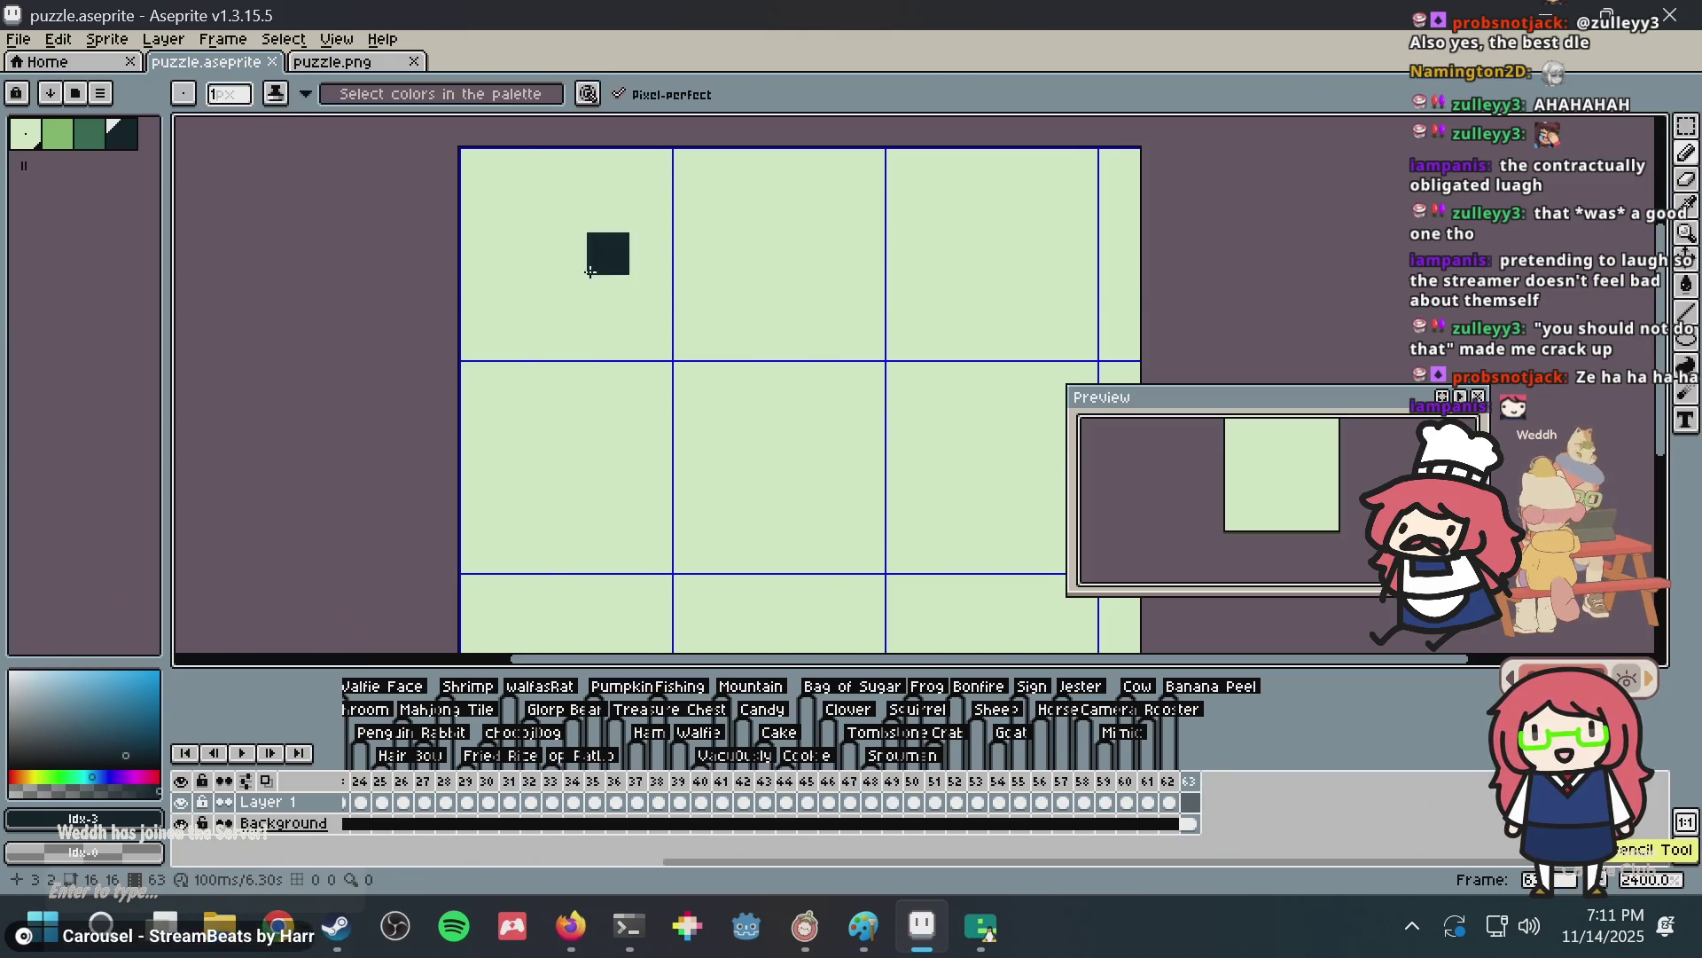
{"action": "left_click", "coordinate": [559, 252]}
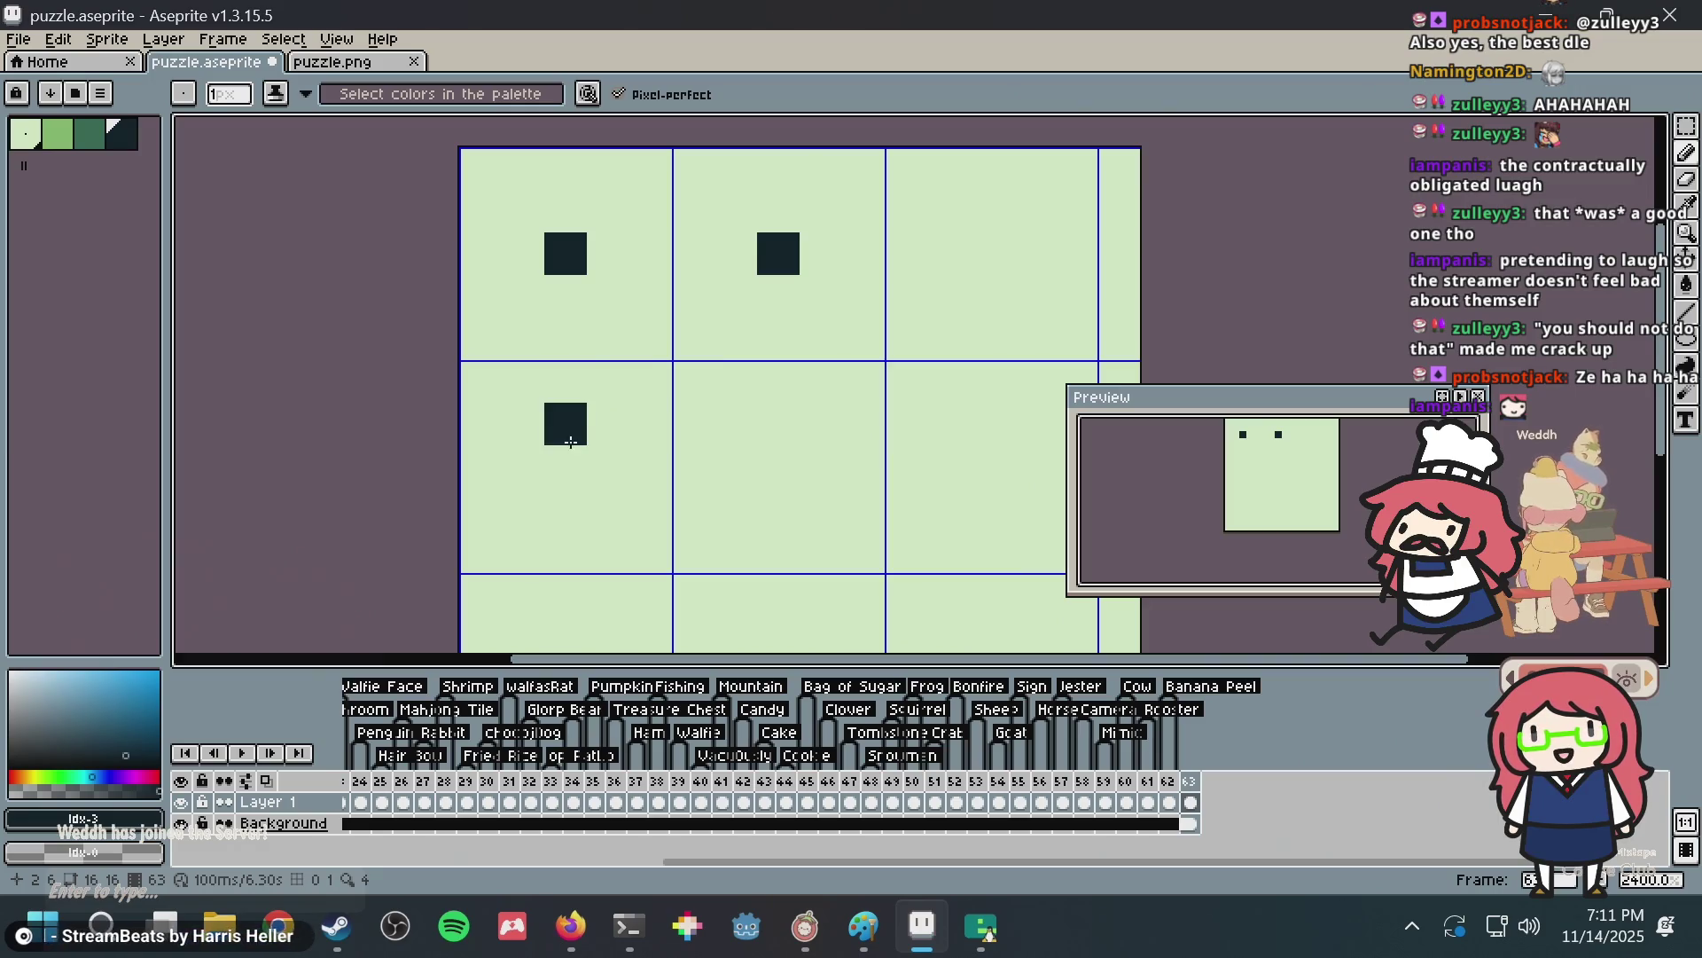
{"action": "left_click_drag", "start_coordinate": [594, 453], "coordinate": [679, 462]}
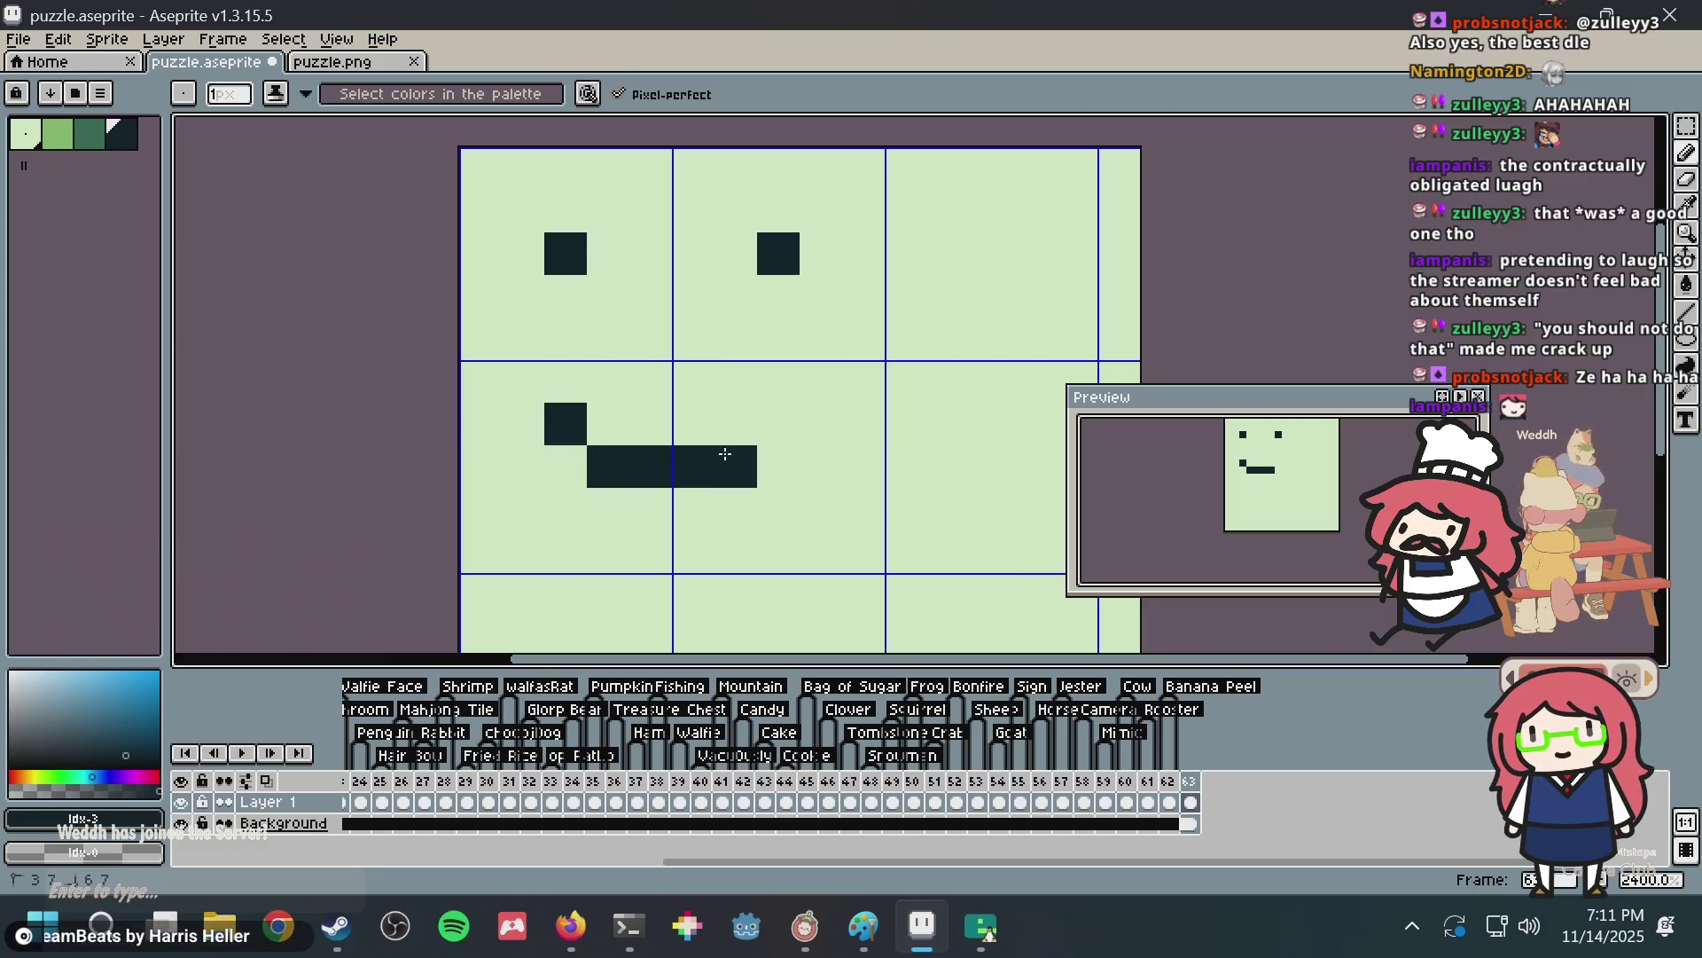
{"action": "left_click", "coordinate": [802, 421]}
{"action": "key", "text": "ctrl+z"}
{"action": "key", "text": "ctrl+z"}
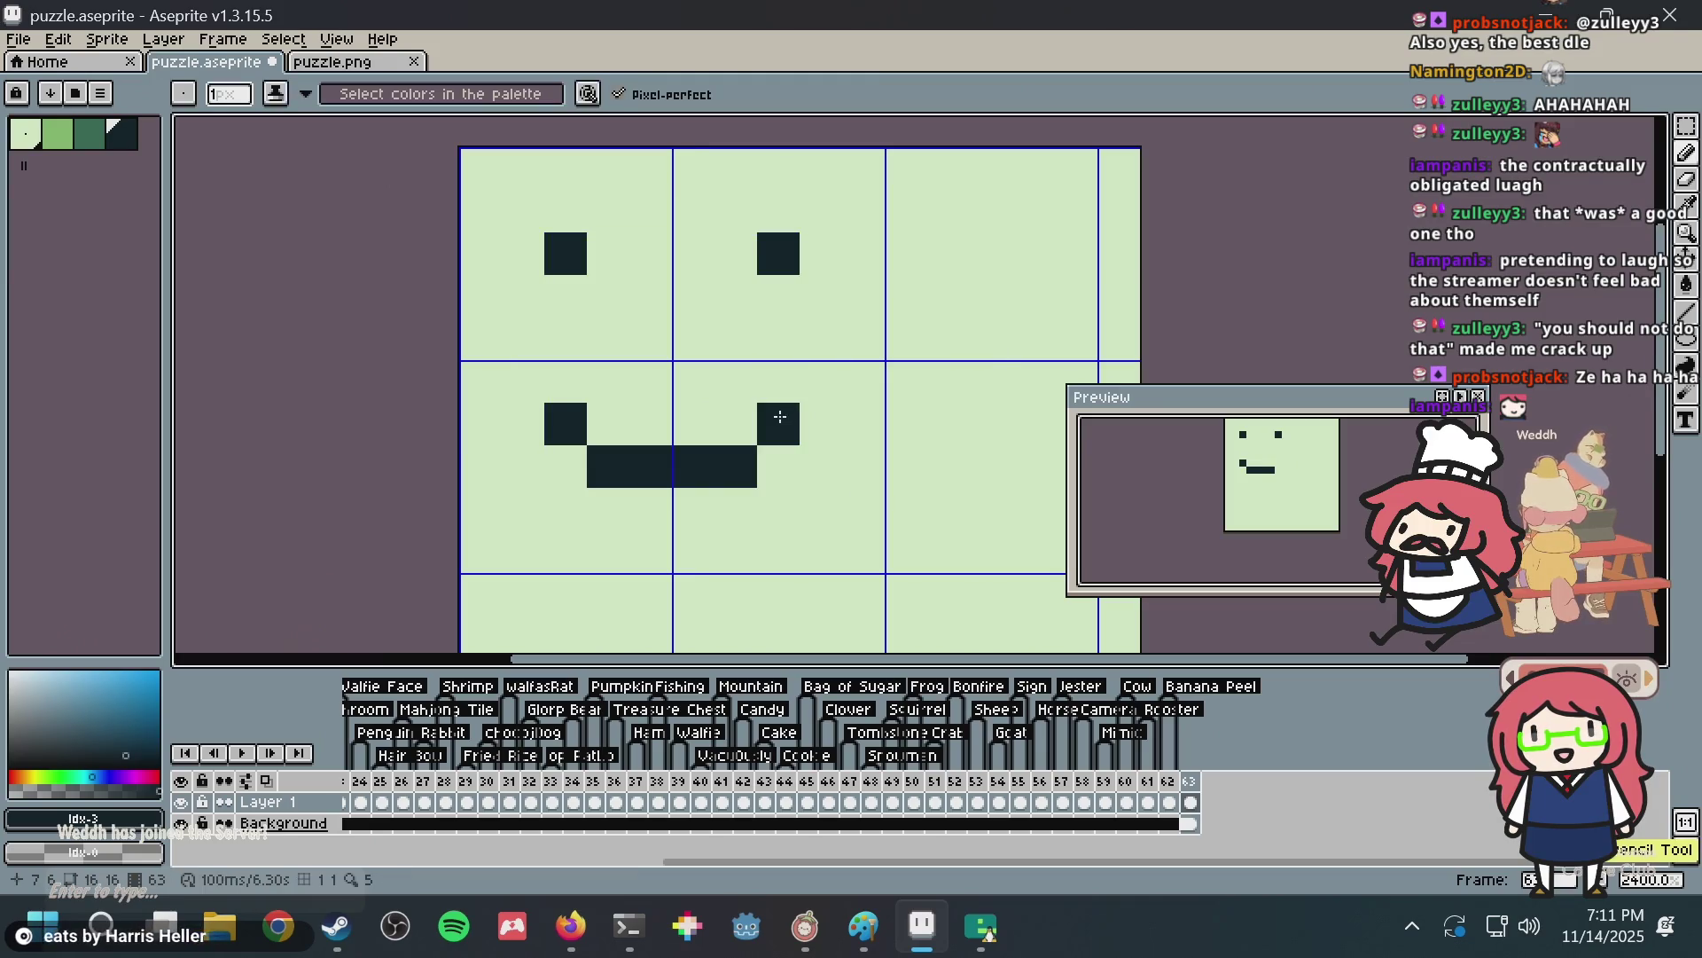
{"action": "key", "text": "ctrl+z"}
{"action": "key", "text": "ctrl+z"}
{"action": "key", "text": "ctrl+z"}
{"action": "key", "text": "ctrl+z"}
{"action": "key", "text": "ctrl+z"}
{"action": "key", "text": "ctrl+s"}
Try top-row eyes with a four-pixel mouth bar, undo them, and save.
{"action": "scroll", "coordinate": [550, 258], "scroll_direction": "up", "scroll_amount": 2}
{"action": "left_click", "coordinate": [493, 312]}
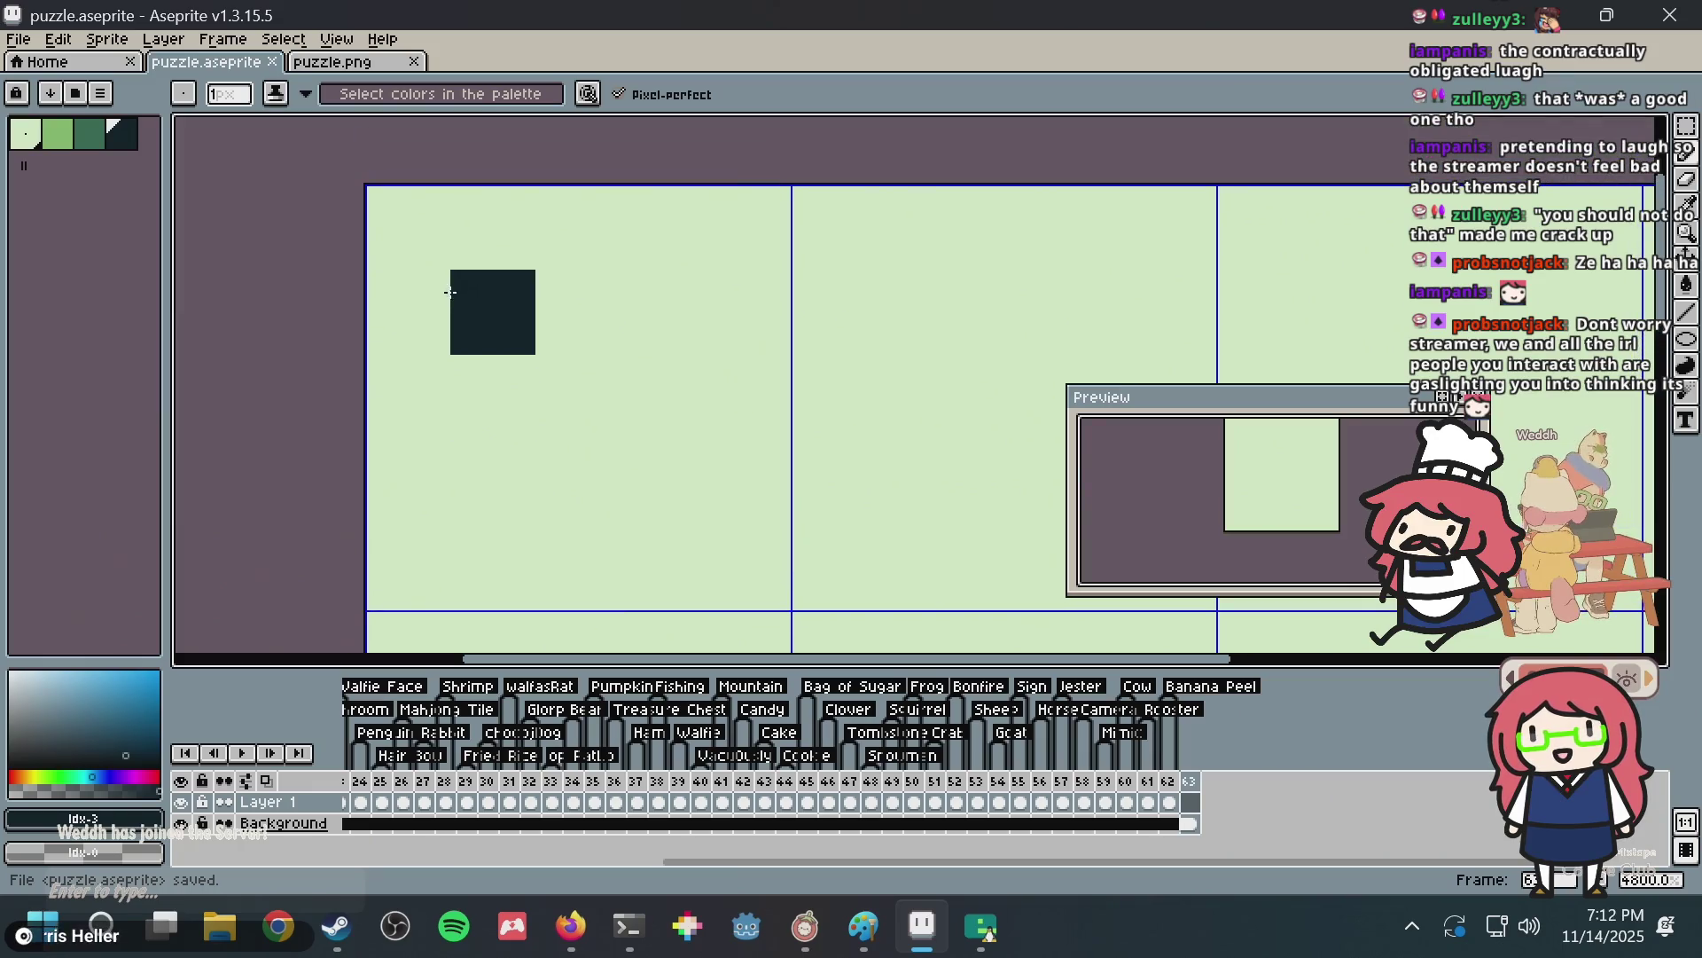
{"action": "left_click", "coordinate": [852, 296]}
{"action": "key", "text": "ctrl+z"}
{"action": "left_click", "coordinate": [718, 300]}
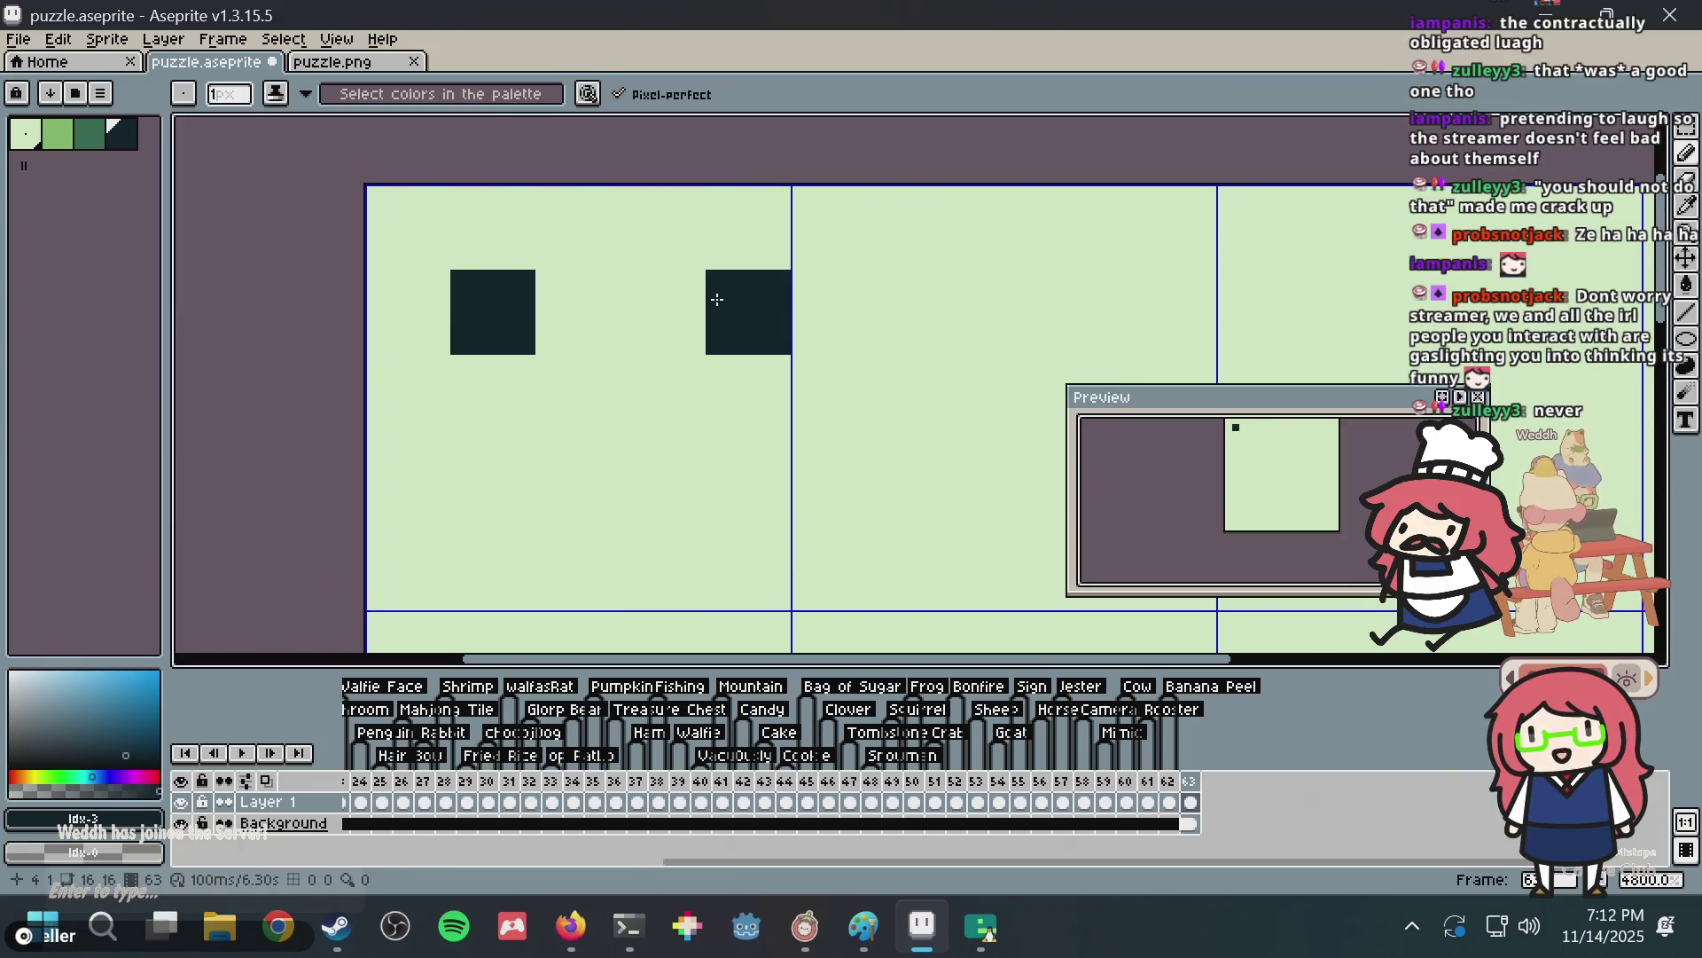
{"action": "key", "text": "ctrl+z"}
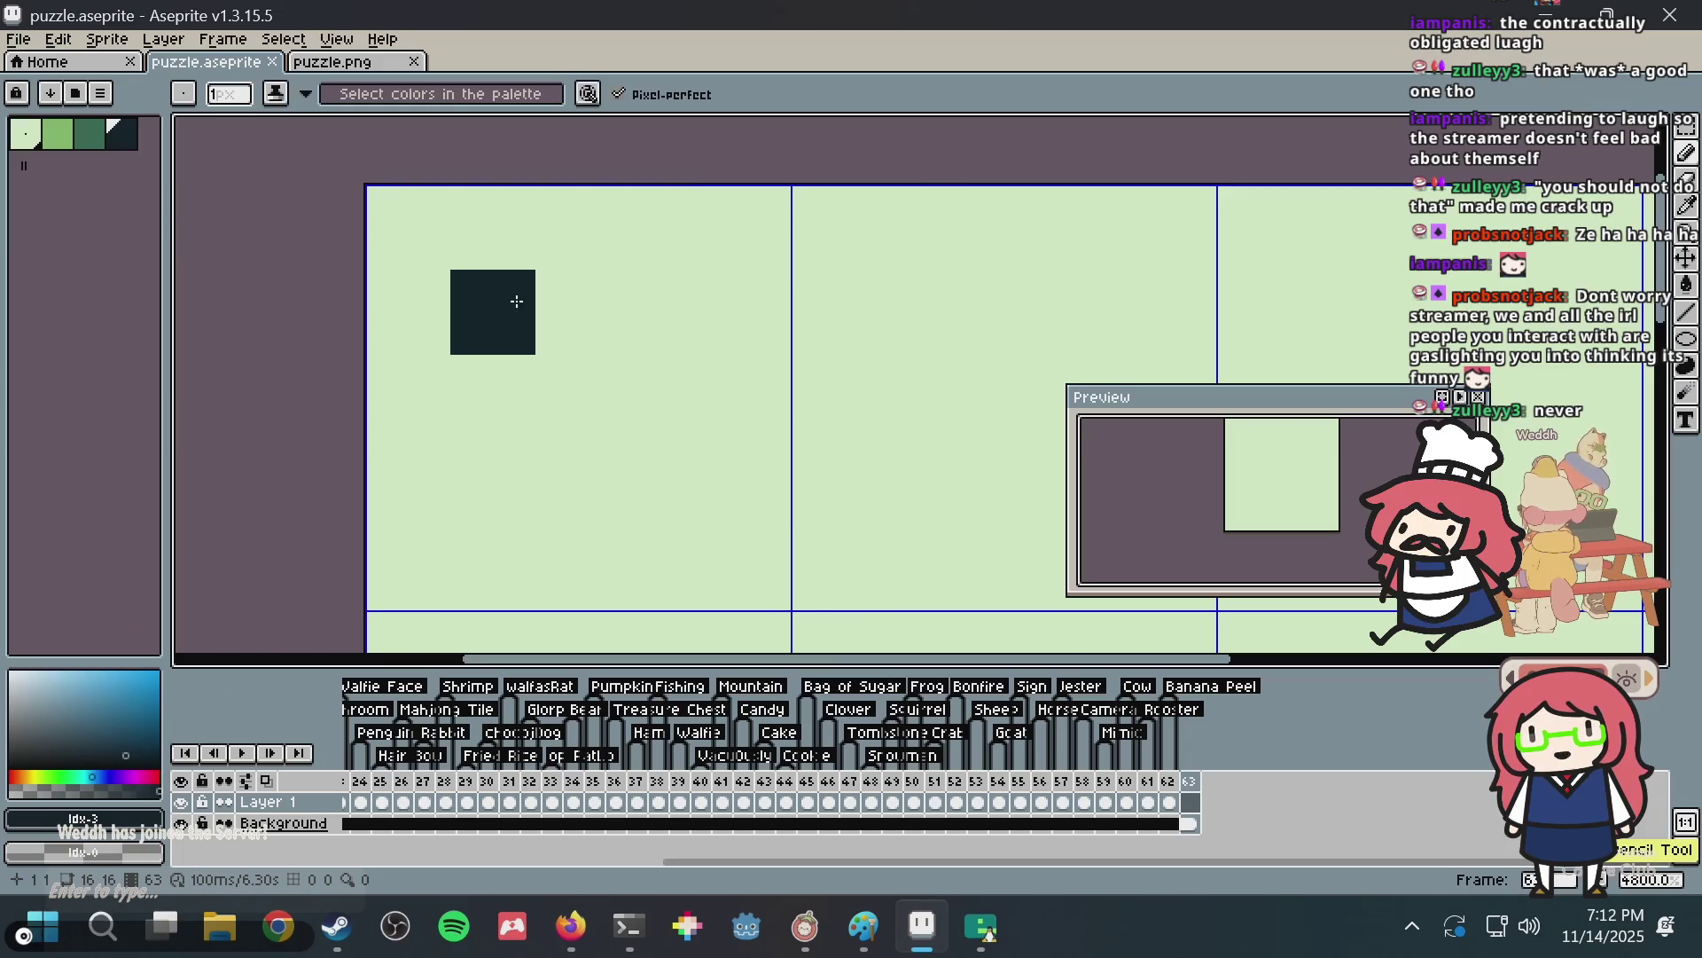
{"action": "left_click", "coordinate": [578, 312]}
{"action": "left_click", "coordinate": [749, 300]}
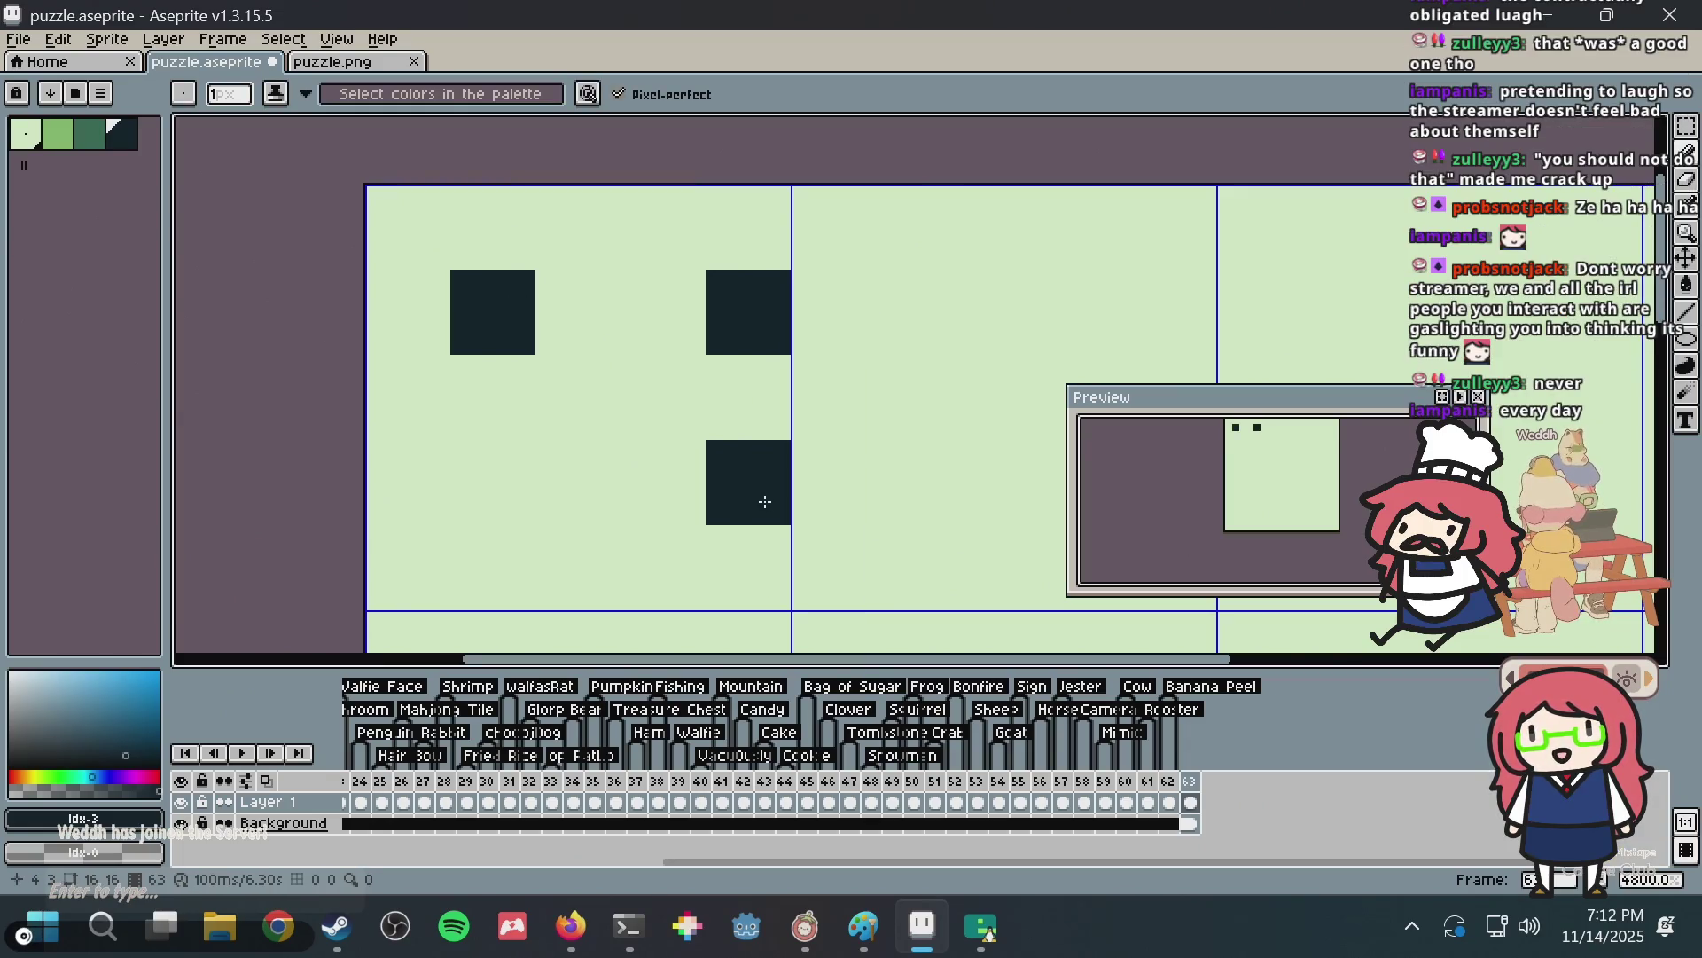
{"action": "left_click_drag", "start_coordinate": [750, 486], "coordinate": [505, 486]}
{"action": "scroll", "coordinate": [1077, 304], "scroll_direction": "down", "scroll_amount": 3}
{"action": "key", "text": "ctrl+z"}
{"action": "key", "text": "ctrl+z"}
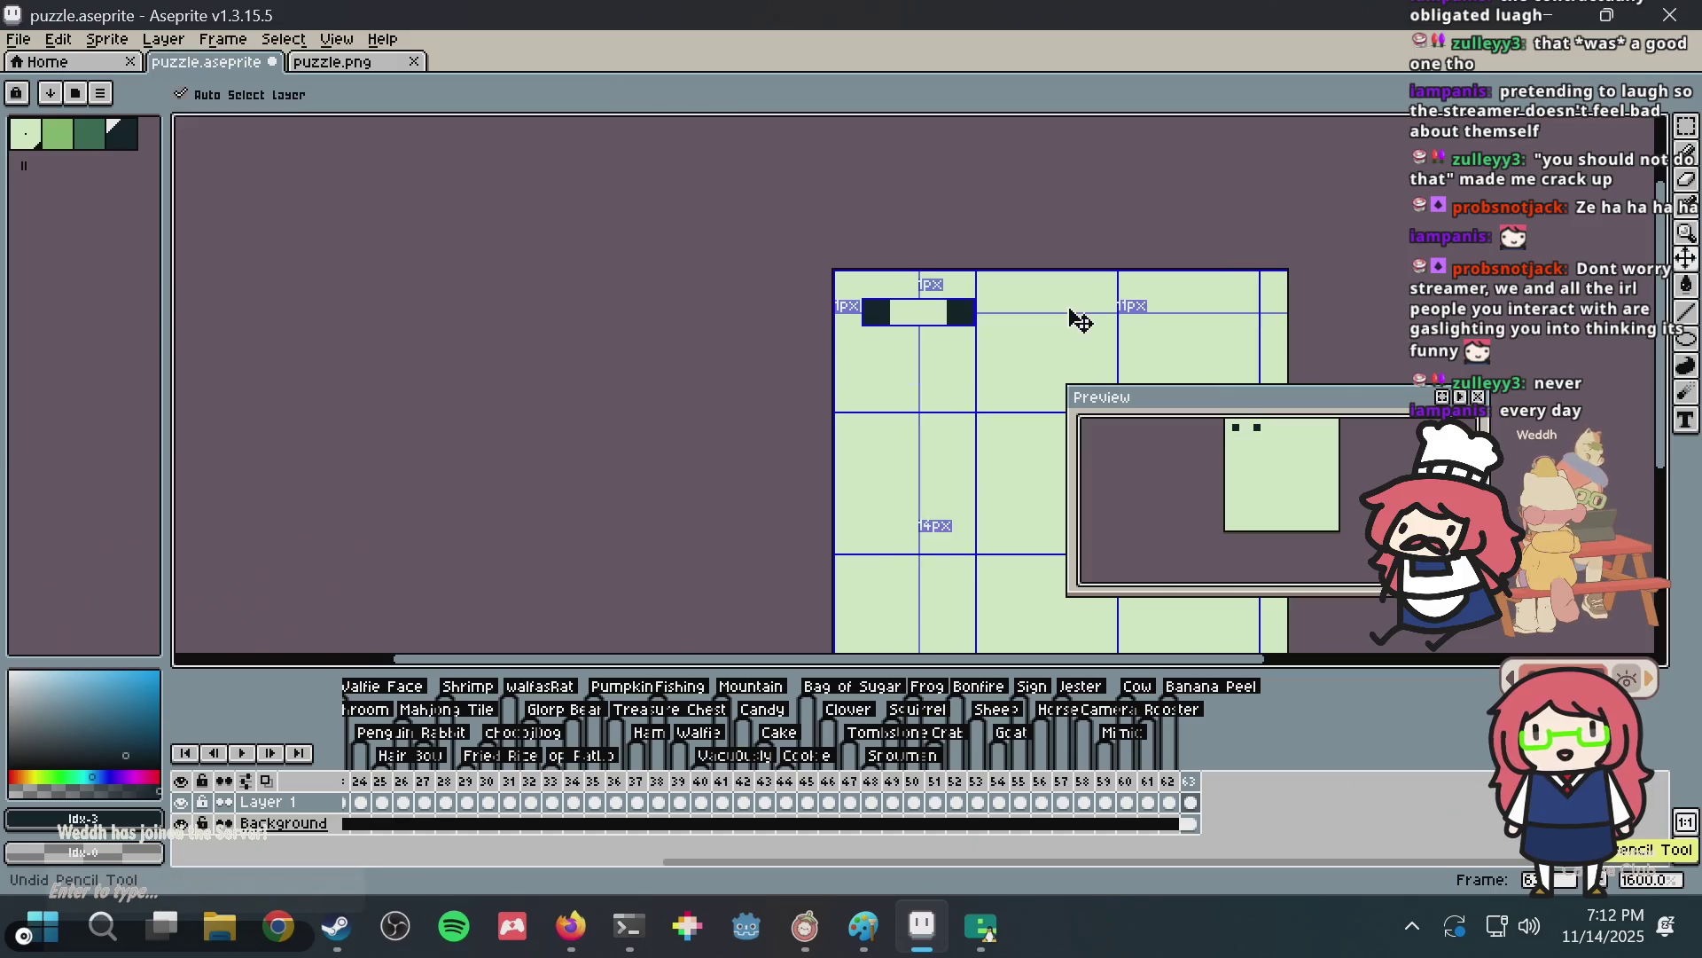
{"action": "key", "text": "ctrl+s"}
Sketch two eye pixels and a mouth line across the lower row, then undo and save.
{"action": "scroll", "coordinate": [1057, 290], "scroll_direction": "up", "scroll_amount": 2}
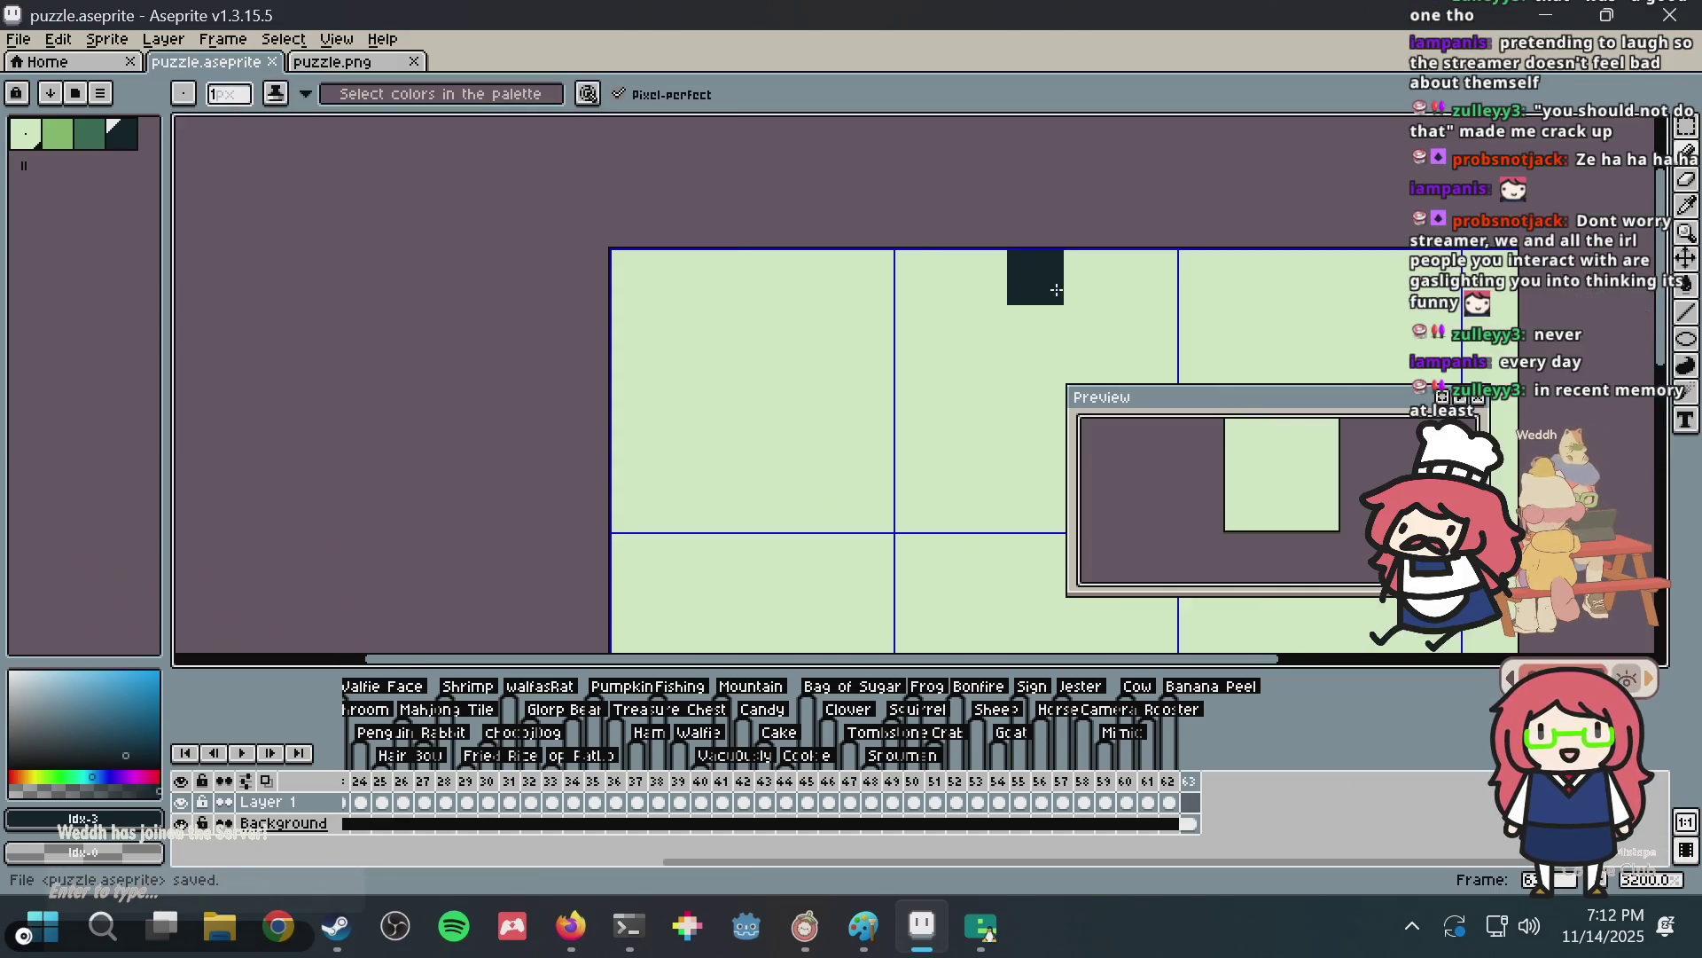
{"action": "mouse_move", "coordinate": [1049, 285]}
{"action": "left_mouse_down"}
{"action": "mouse_move", "coordinate": [692, 240]}
{"action": "mouse_move", "coordinate": [866, 296]}
{"action": "mouse_move", "coordinate": [846, 299]}
{"action": "mouse_move", "coordinate": [897, 251]}
{"action": "mouse_move", "coordinate": [1058, 265]}
{"action": "left_mouse_up"}
{"action": "scroll", "coordinate": [900, 249], "scroll_direction": "up", "scroll_amount": 1}
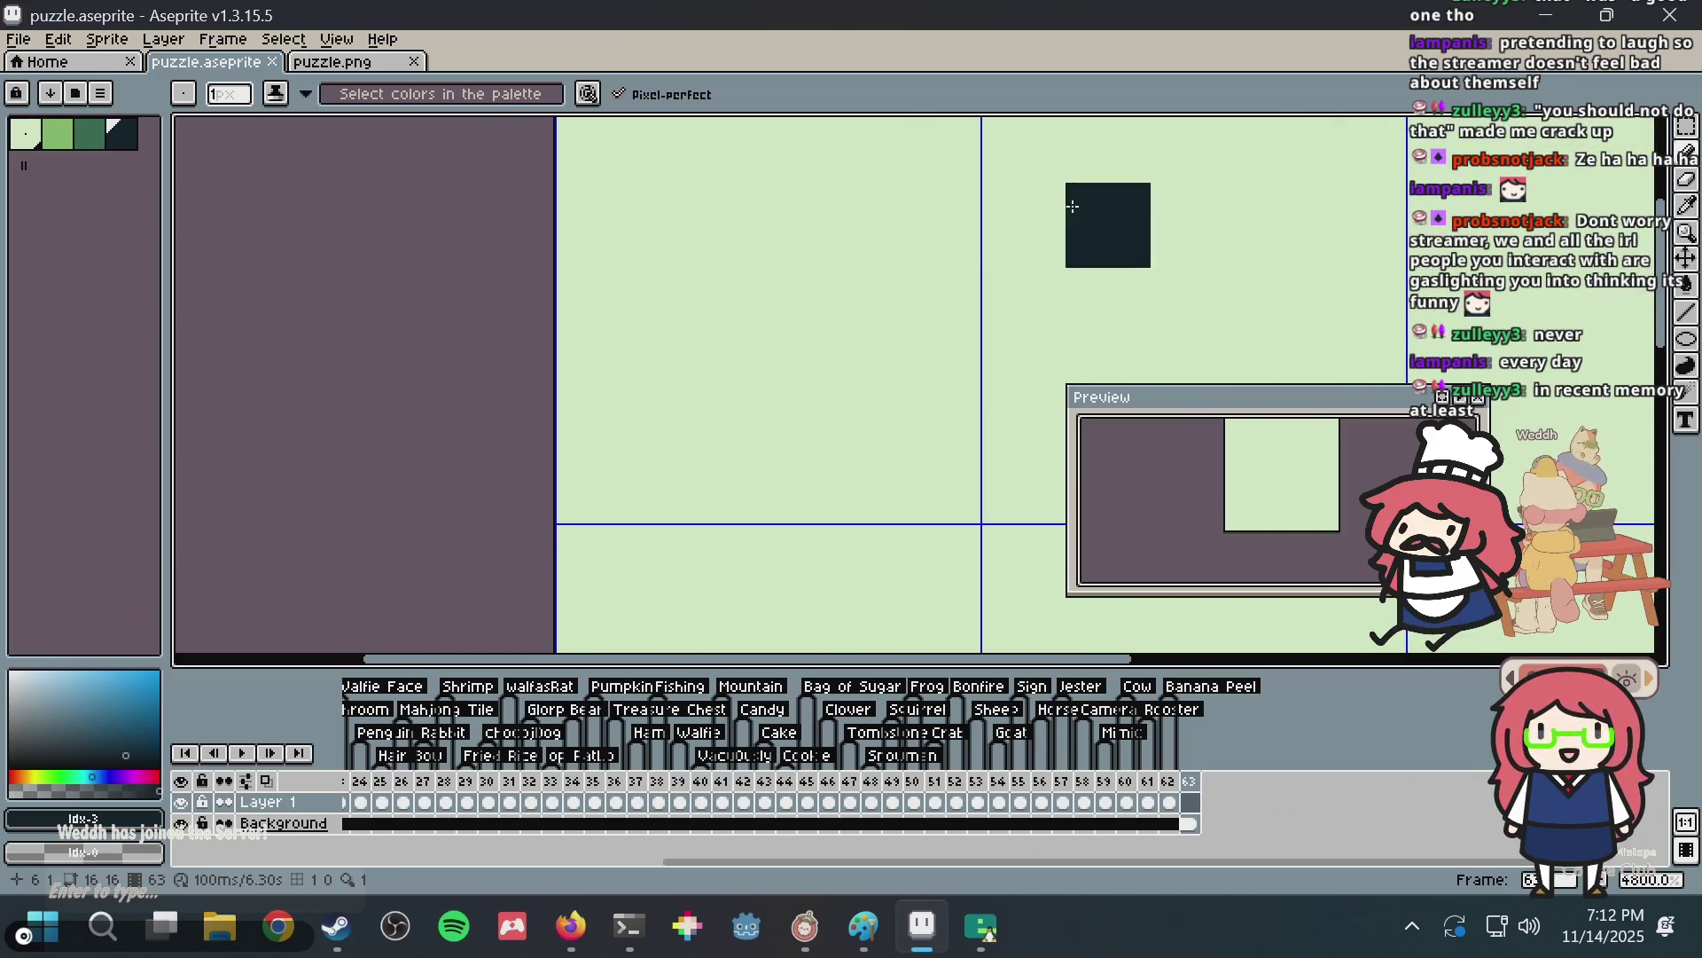
{"action": "left_click", "coordinate": [576, 263]}
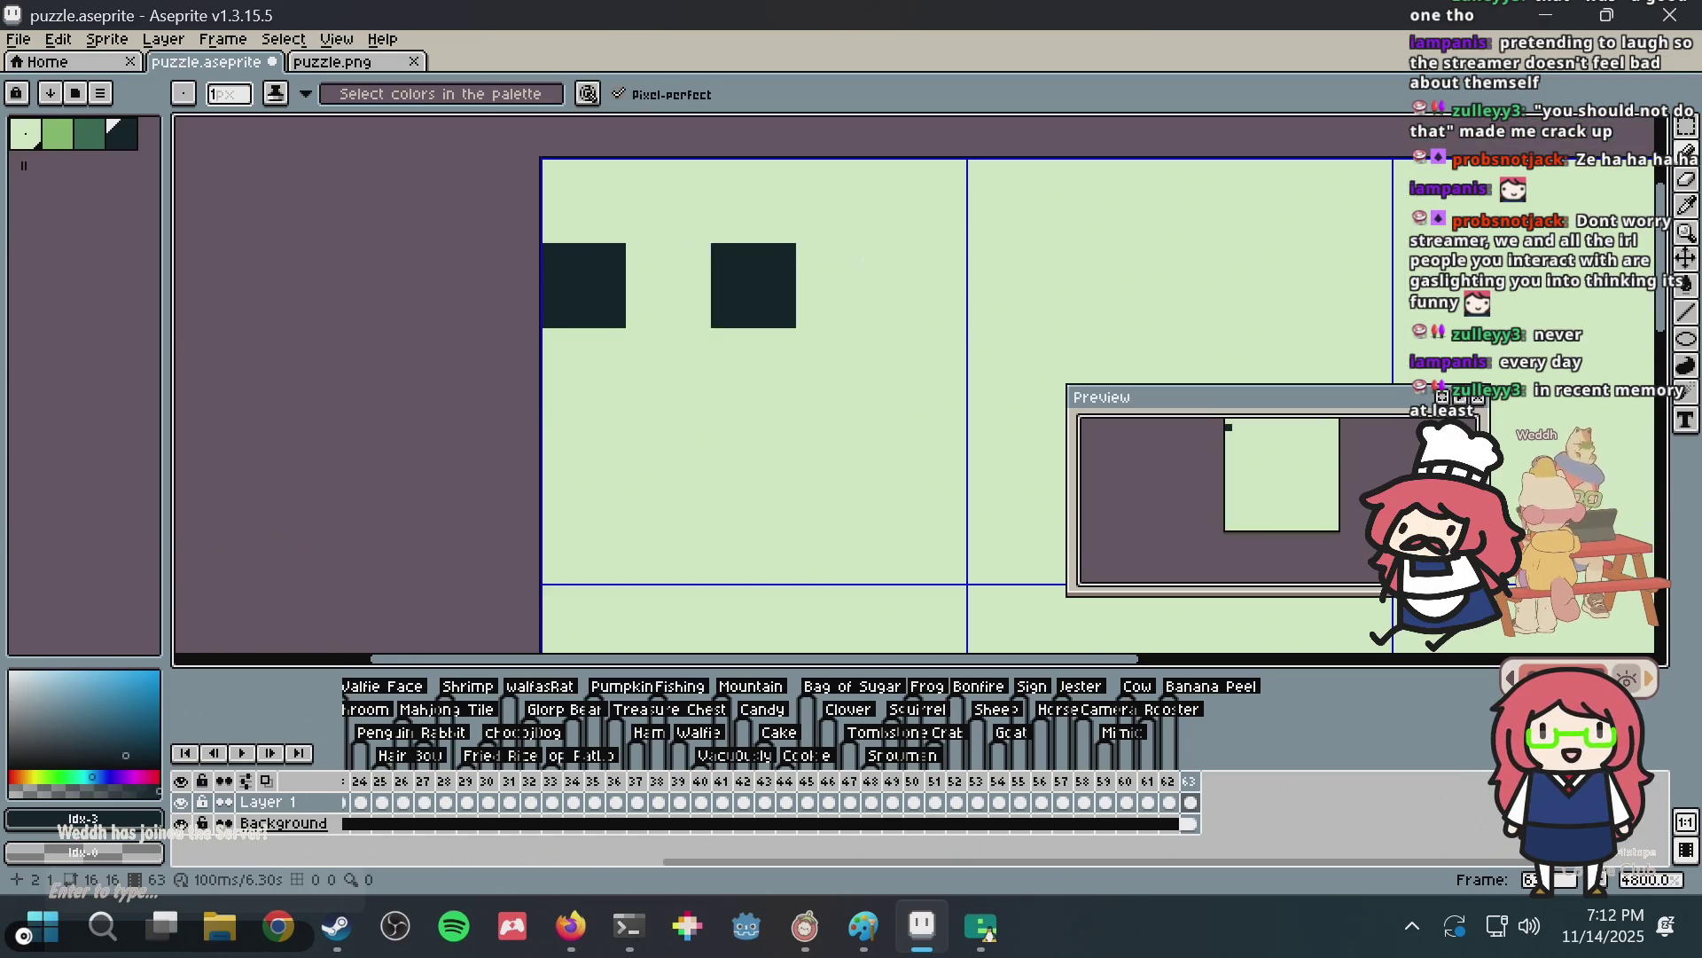
{"action": "left_click", "coordinate": [924, 271]}
{"action": "left_click_drag", "start_coordinate": [585, 452], "coordinate": [917, 425]}
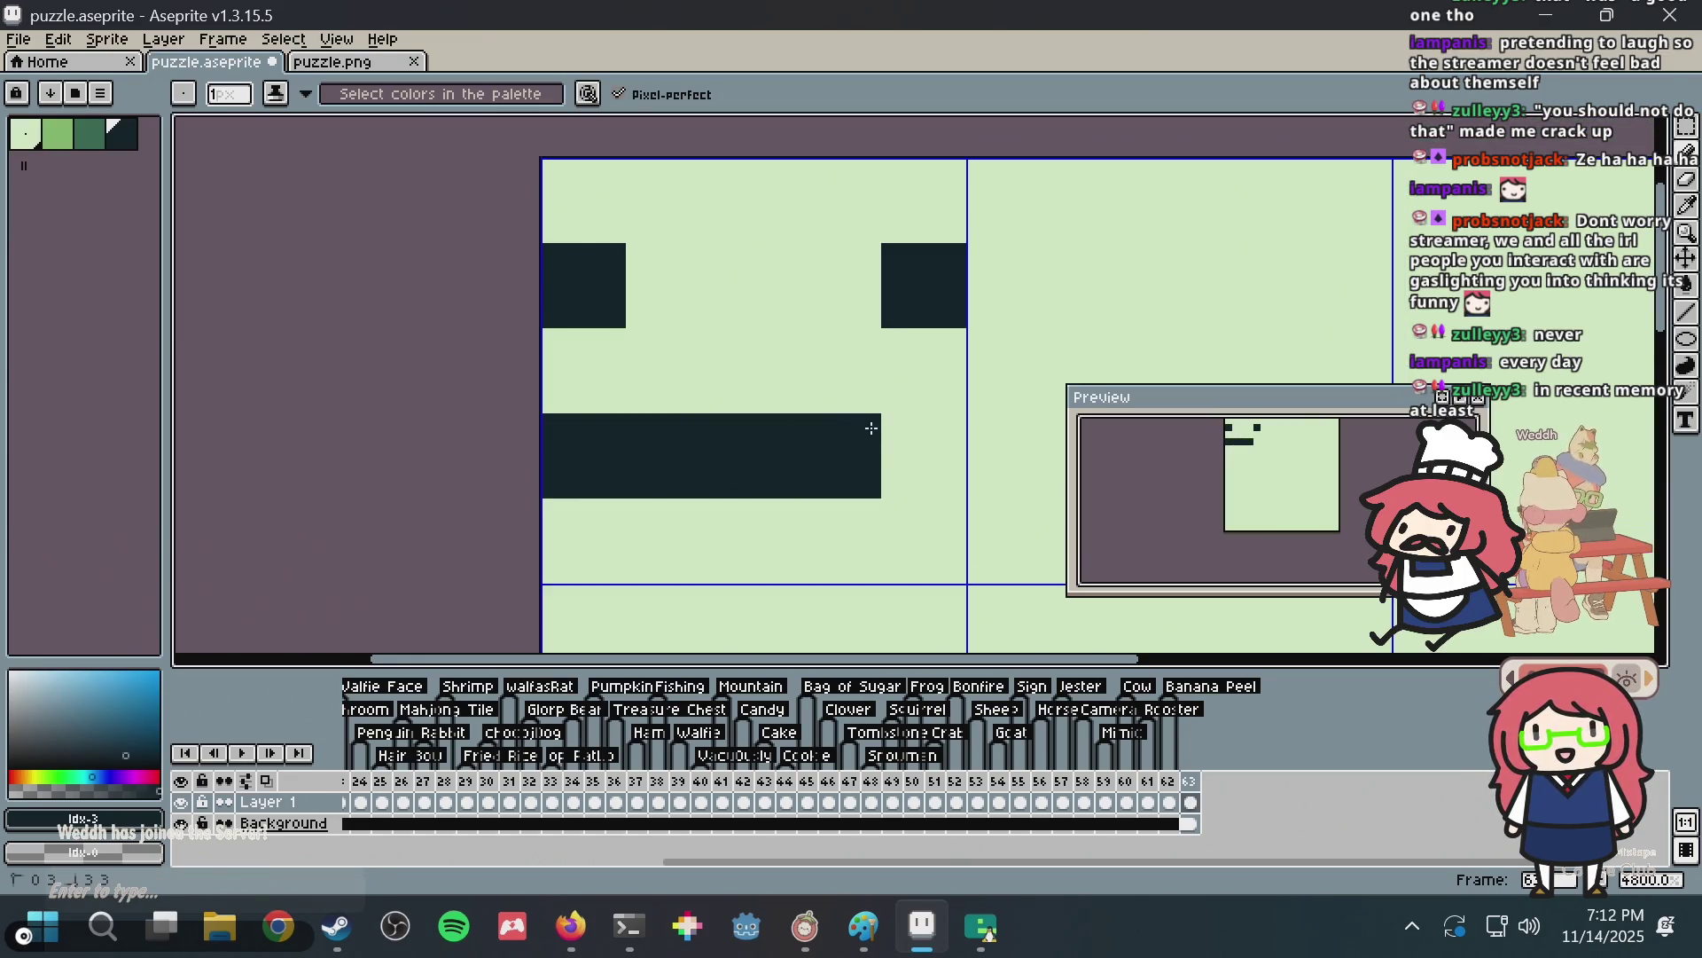
{"action": "key", "text": "ctrl+z"}
{"action": "key", "text": "ctrl+z"}
{"action": "key", "text": "ctrl+z"}
{"action": "key", "text": "b"}
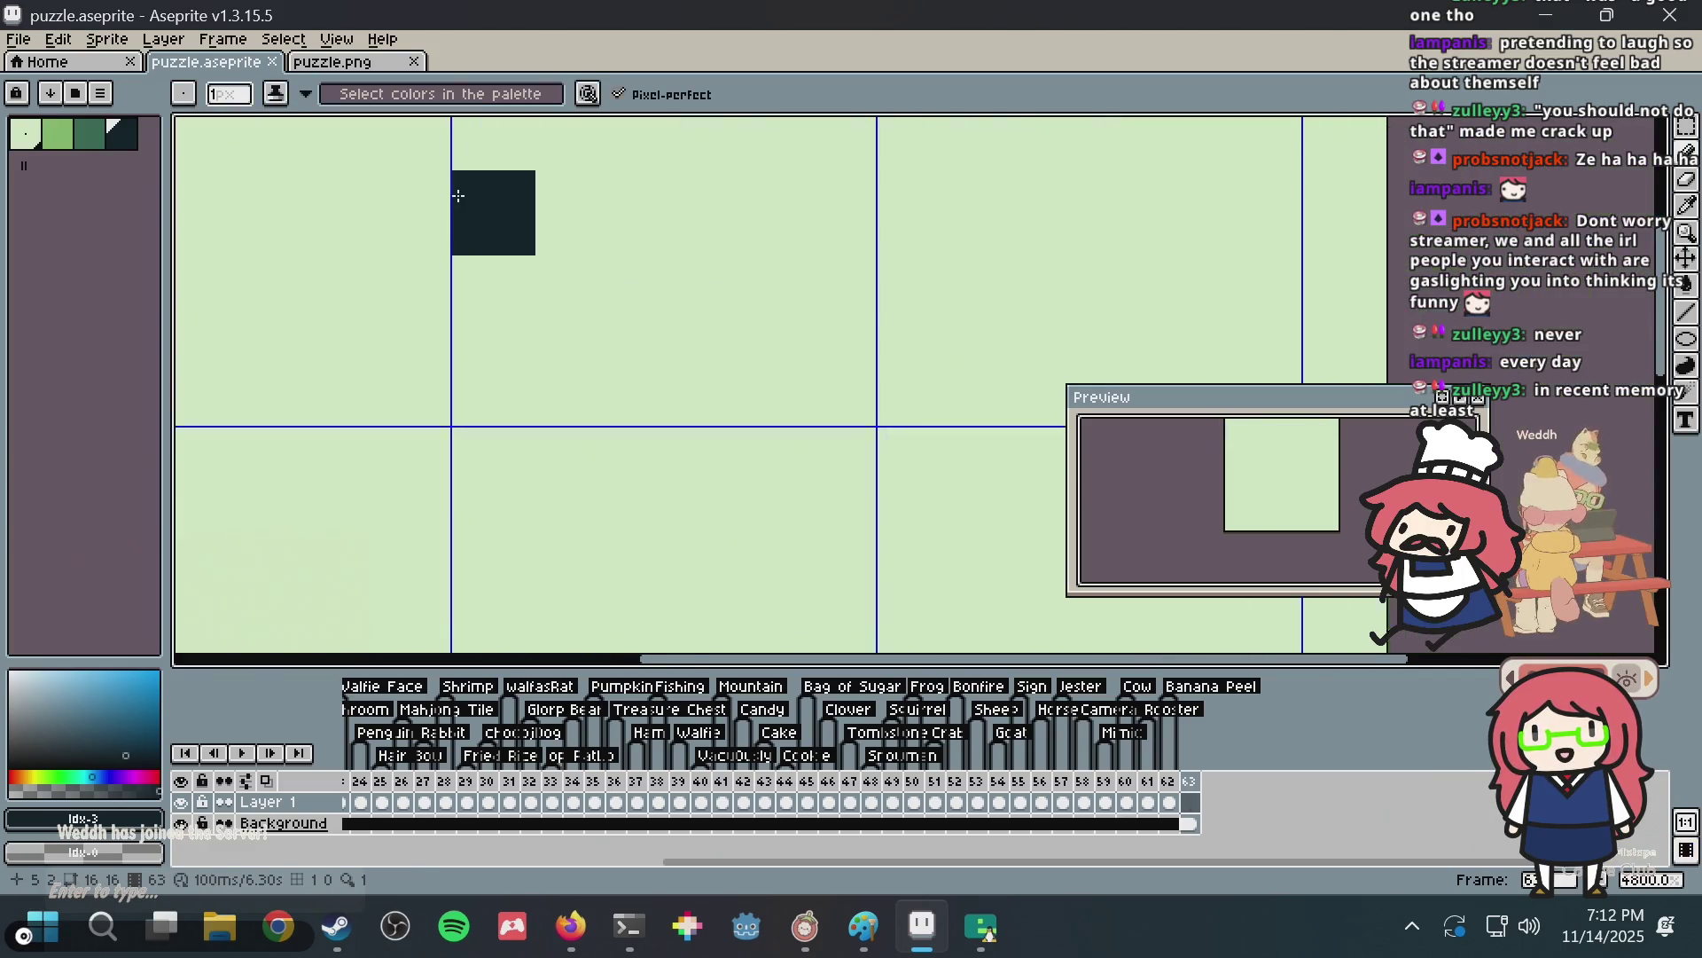
{"action": "scroll", "coordinate": [524, 311], "scroll_direction": "down", "scroll_amount": 2}
{"action": "key", "text": "ctrl+s"}
Try eyes with short diagonal mouth strokes, undo them back to blank, and save.
{"action": "scroll", "coordinate": [505, 268], "scroll_direction": "up", "scroll_amount": 1}
{"action": "left_click", "coordinate": [468, 232]}
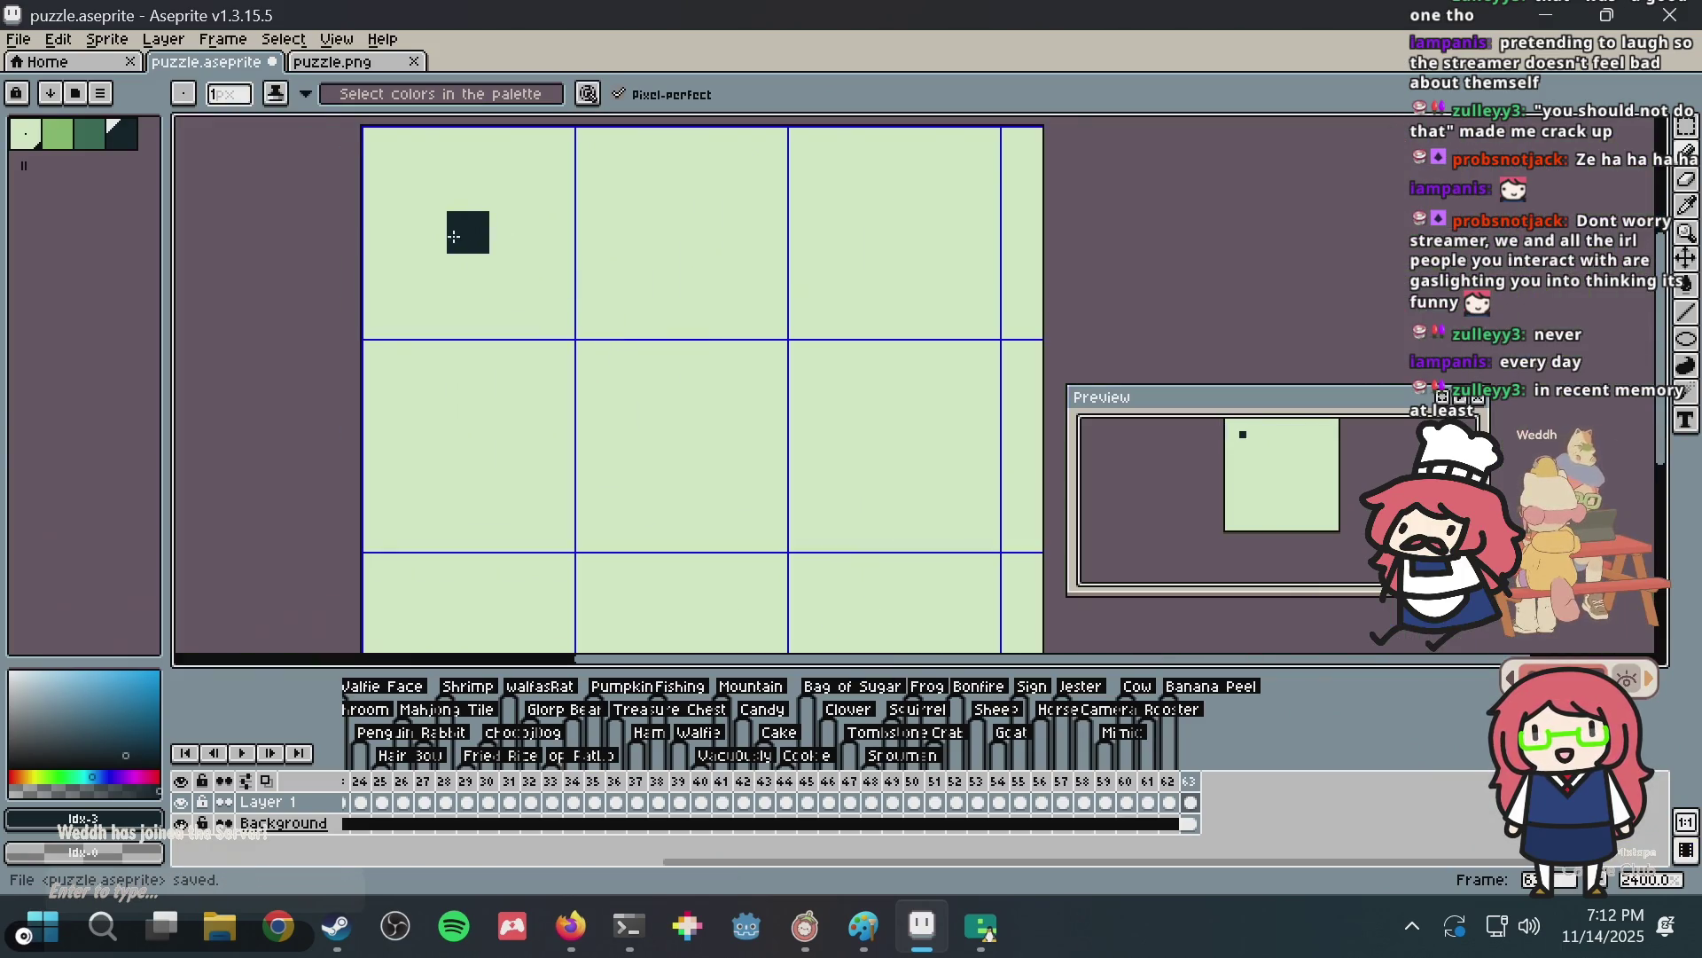
{"action": "left_click", "coordinate": [723, 232]}
{"action": "left_click_drag", "start_coordinate": [553, 403], "coordinate": [510, 445]}
{"action": "mouse_move", "coordinate": [596, 361]}
{"action": "left_mouse_down"}
{"action": "mouse_move", "coordinate": [766, 404]}
{"action": "mouse_move", "coordinate": [514, 449]}
{"action": "left_mouse_up"}
{"action": "key", "text": "v"}
{"action": "key", "text": "ctrl+z"}
{"action": "key", "text": "ctrl+z"}
{"action": "key", "text": "ctrl+z"}
{"action": "key", "text": "ctrl+z"}
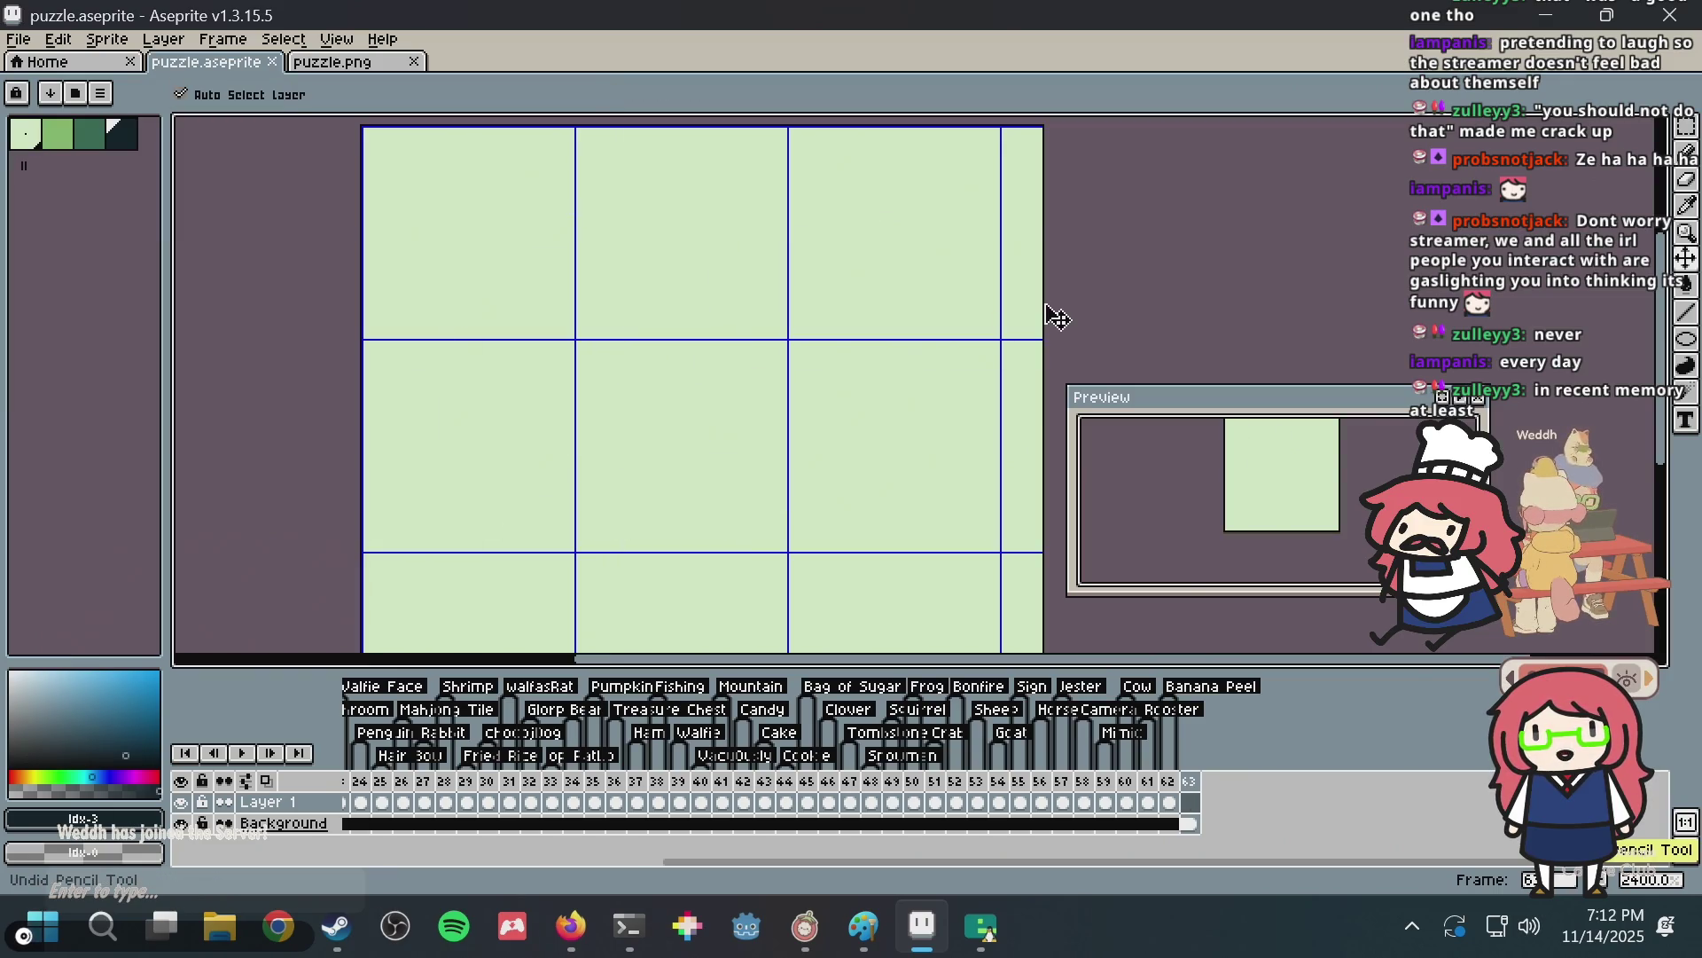
{"action": "key", "text": "ctrl+s"}
{"action": "key", "text": "b"}
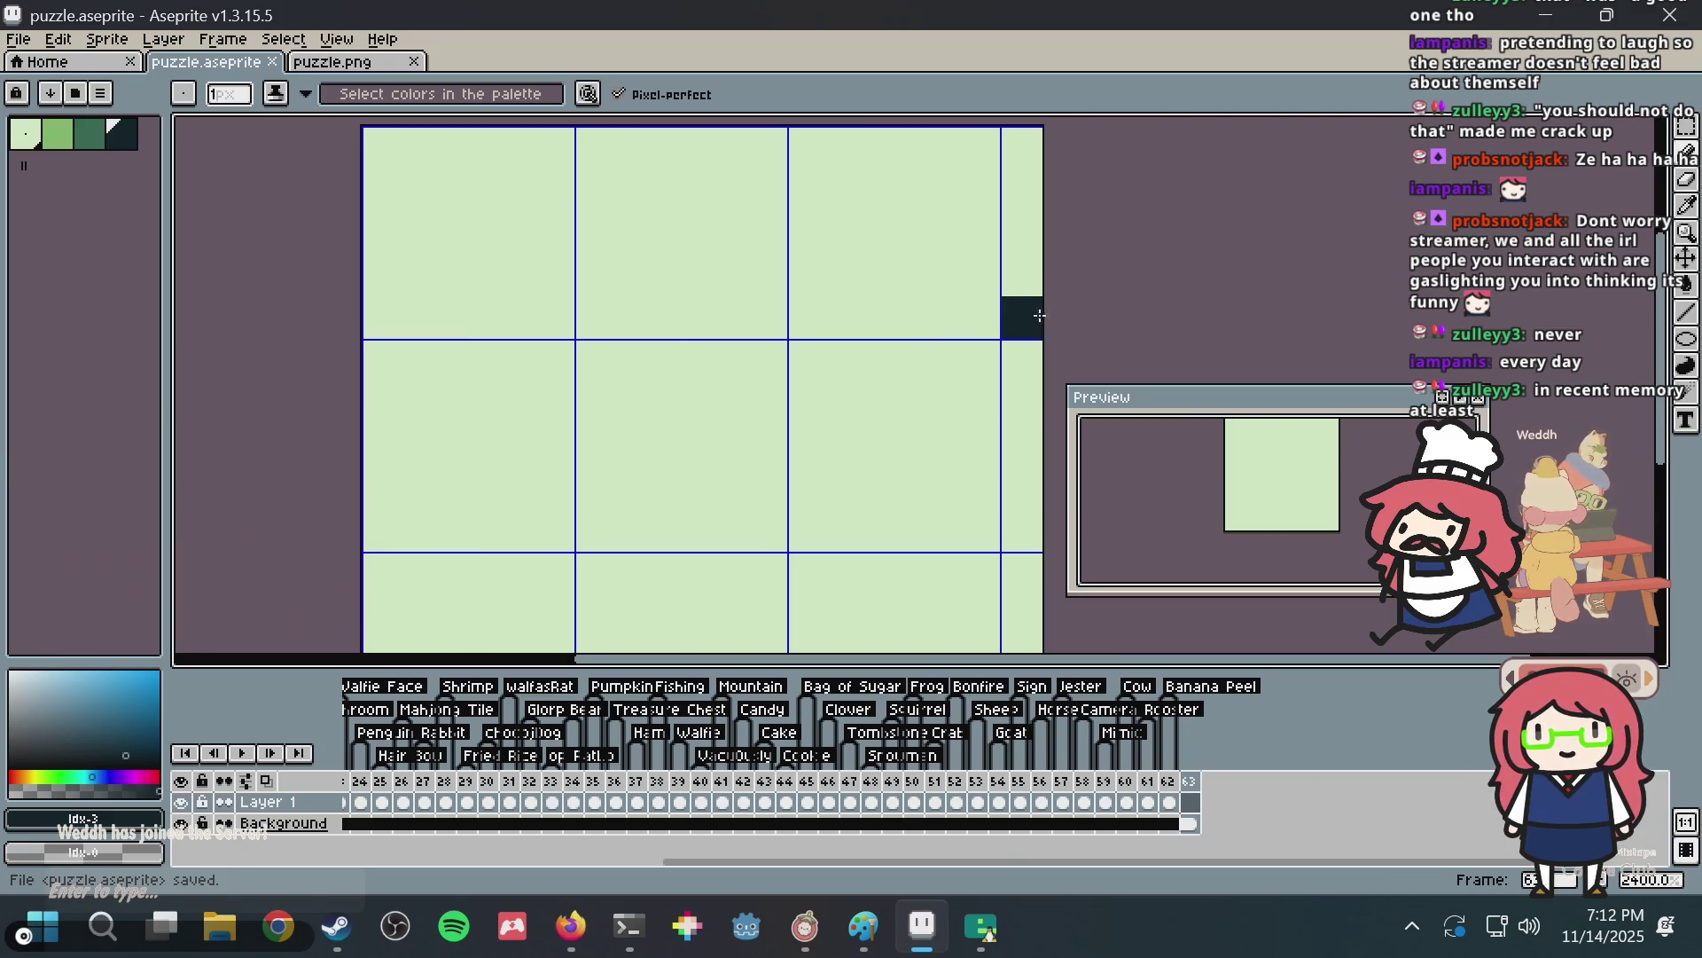
Draw higher eyes and a mouth line below them, undo every pixel, and save.
{"action": "scroll", "coordinate": [1039, 316], "scroll_direction": "down", "scroll_amount": 1}
{"action": "scroll", "coordinate": [711, 349], "scroll_direction": "up", "scroll_amount": 1}
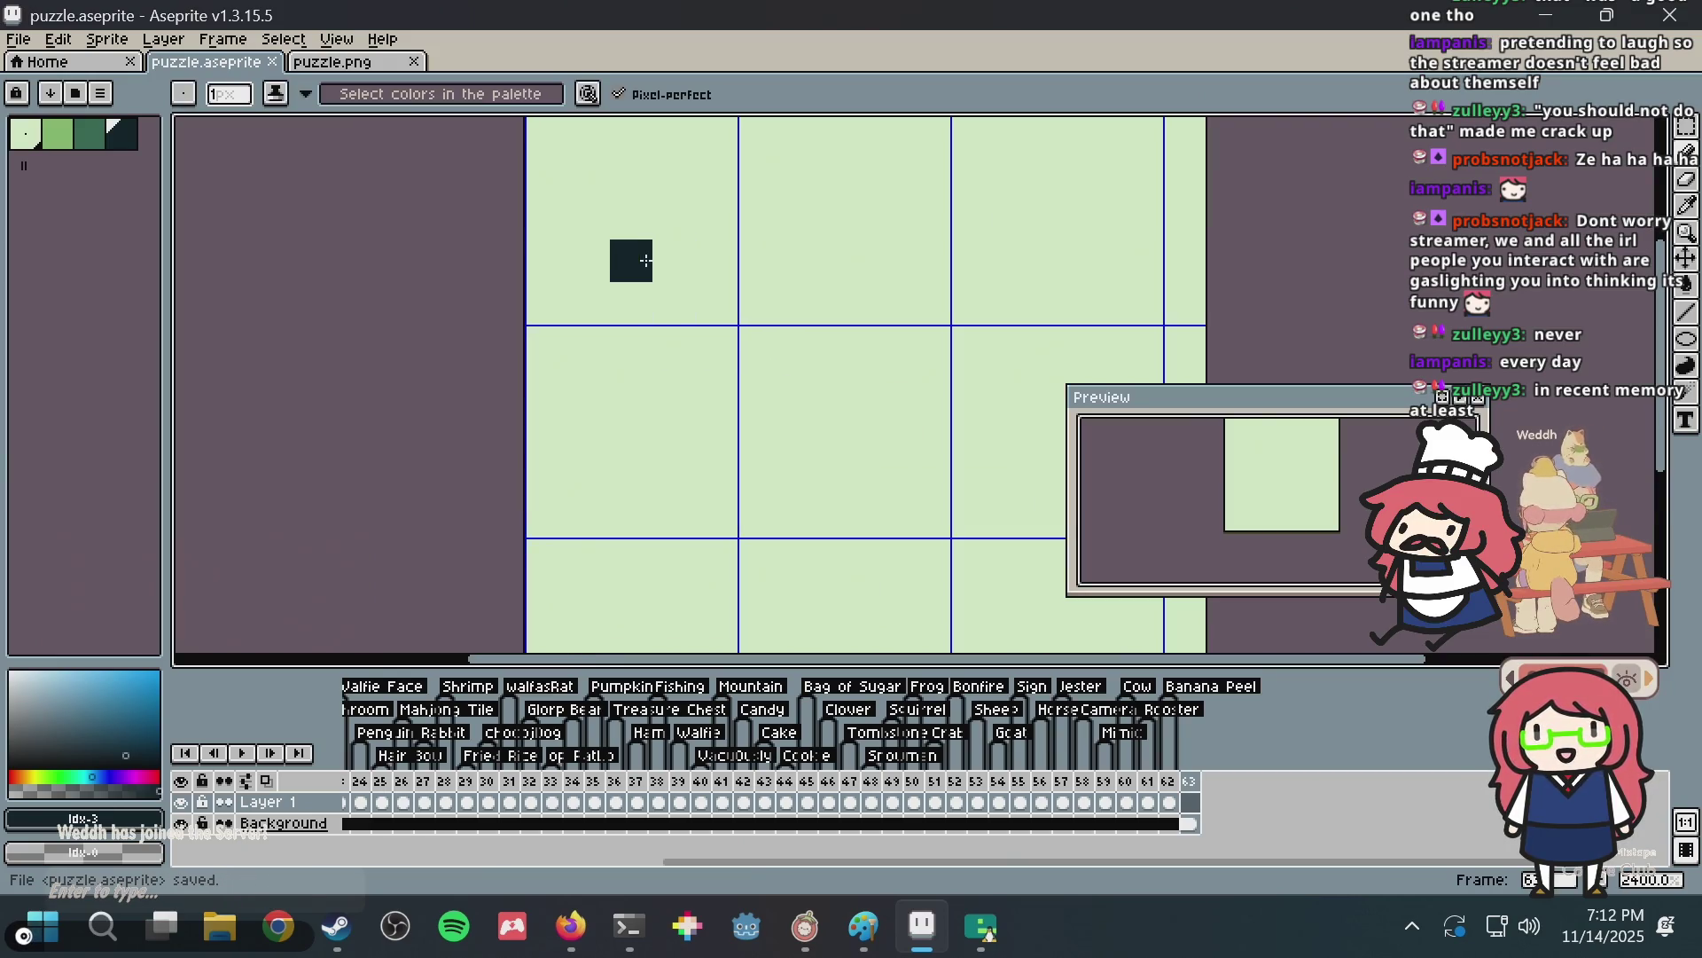
{"action": "left_click", "coordinate": [631, 218]}
{"action": "left_click", "coordinate": [844, 218]}
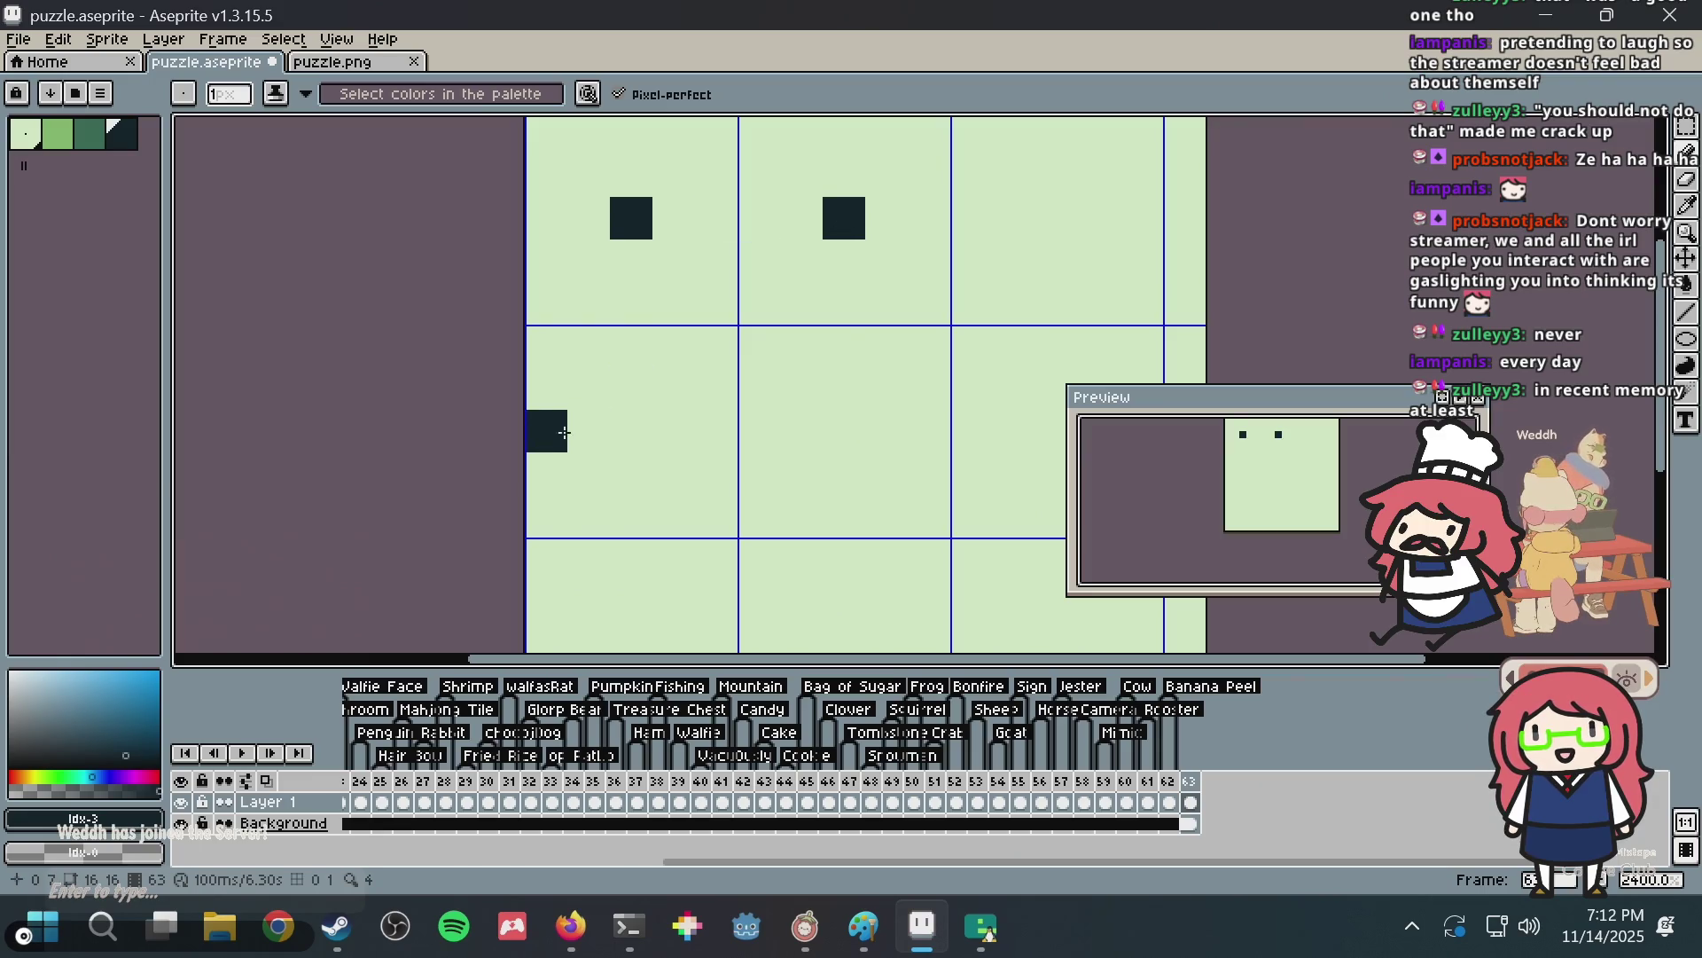
{"action": "left_click_drag", "start_coordinate": [654, 408], "coordinate": [821, 406]}
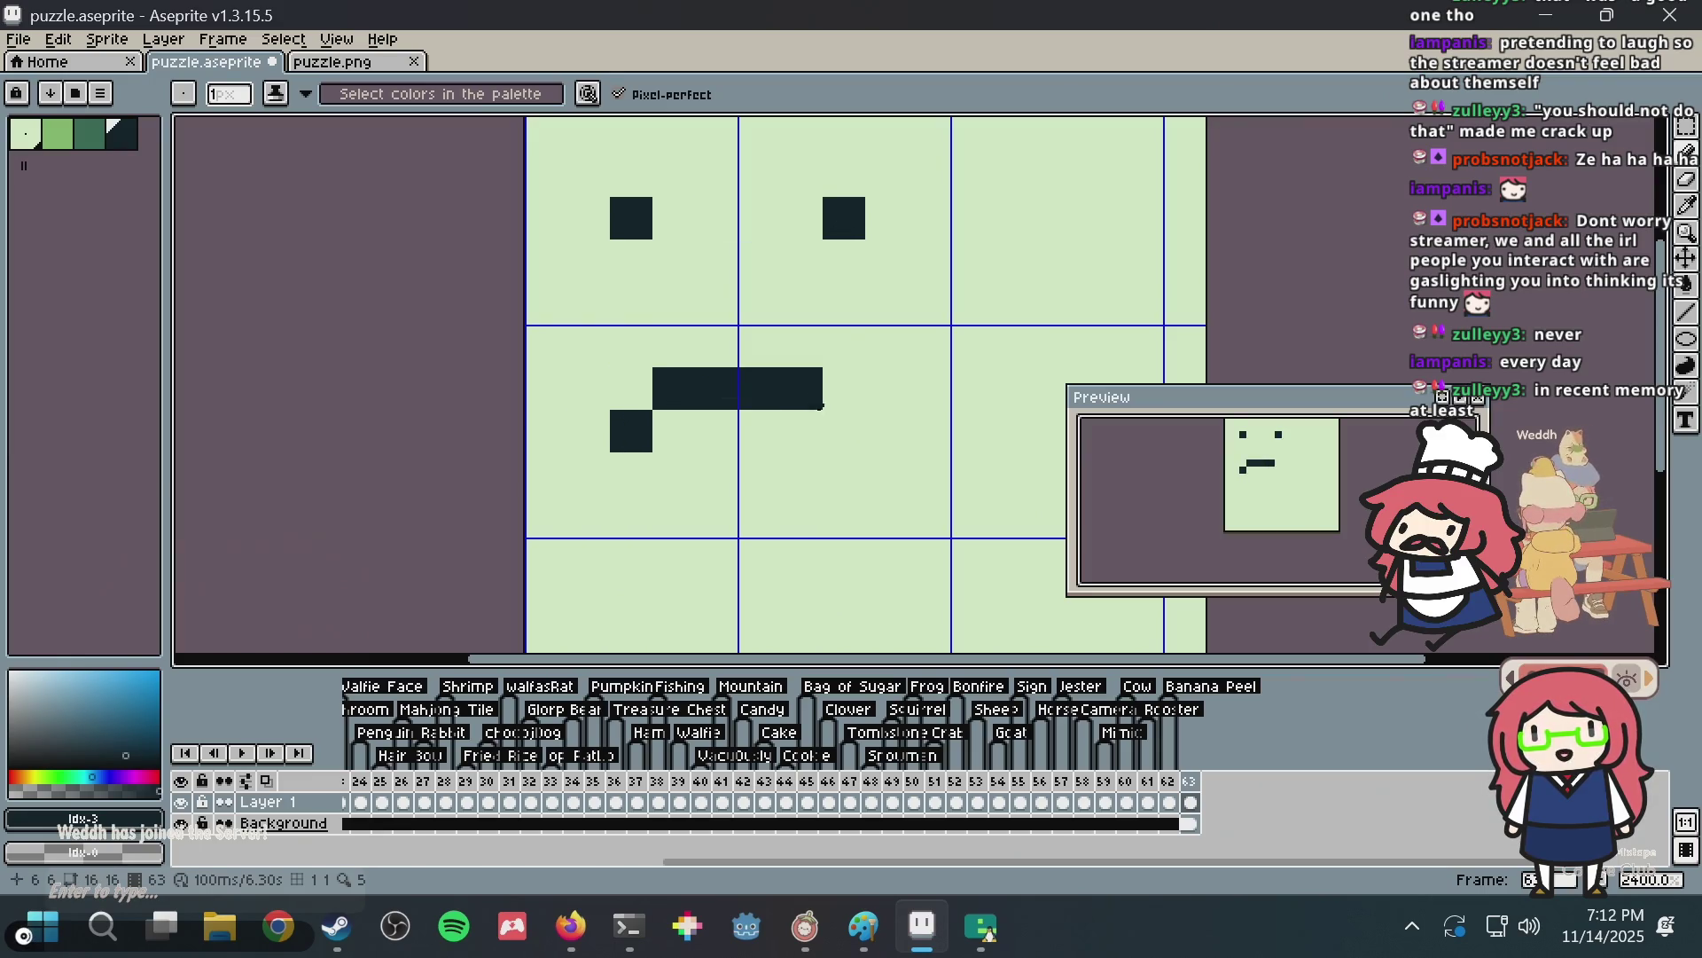
{"action": "key", "text": "v"}
{"action": "key", "text": "ctrl+z"}
{"action": "key", "text": "ctrl+z"}
{"action": "key", "text": "ctrl+z"}
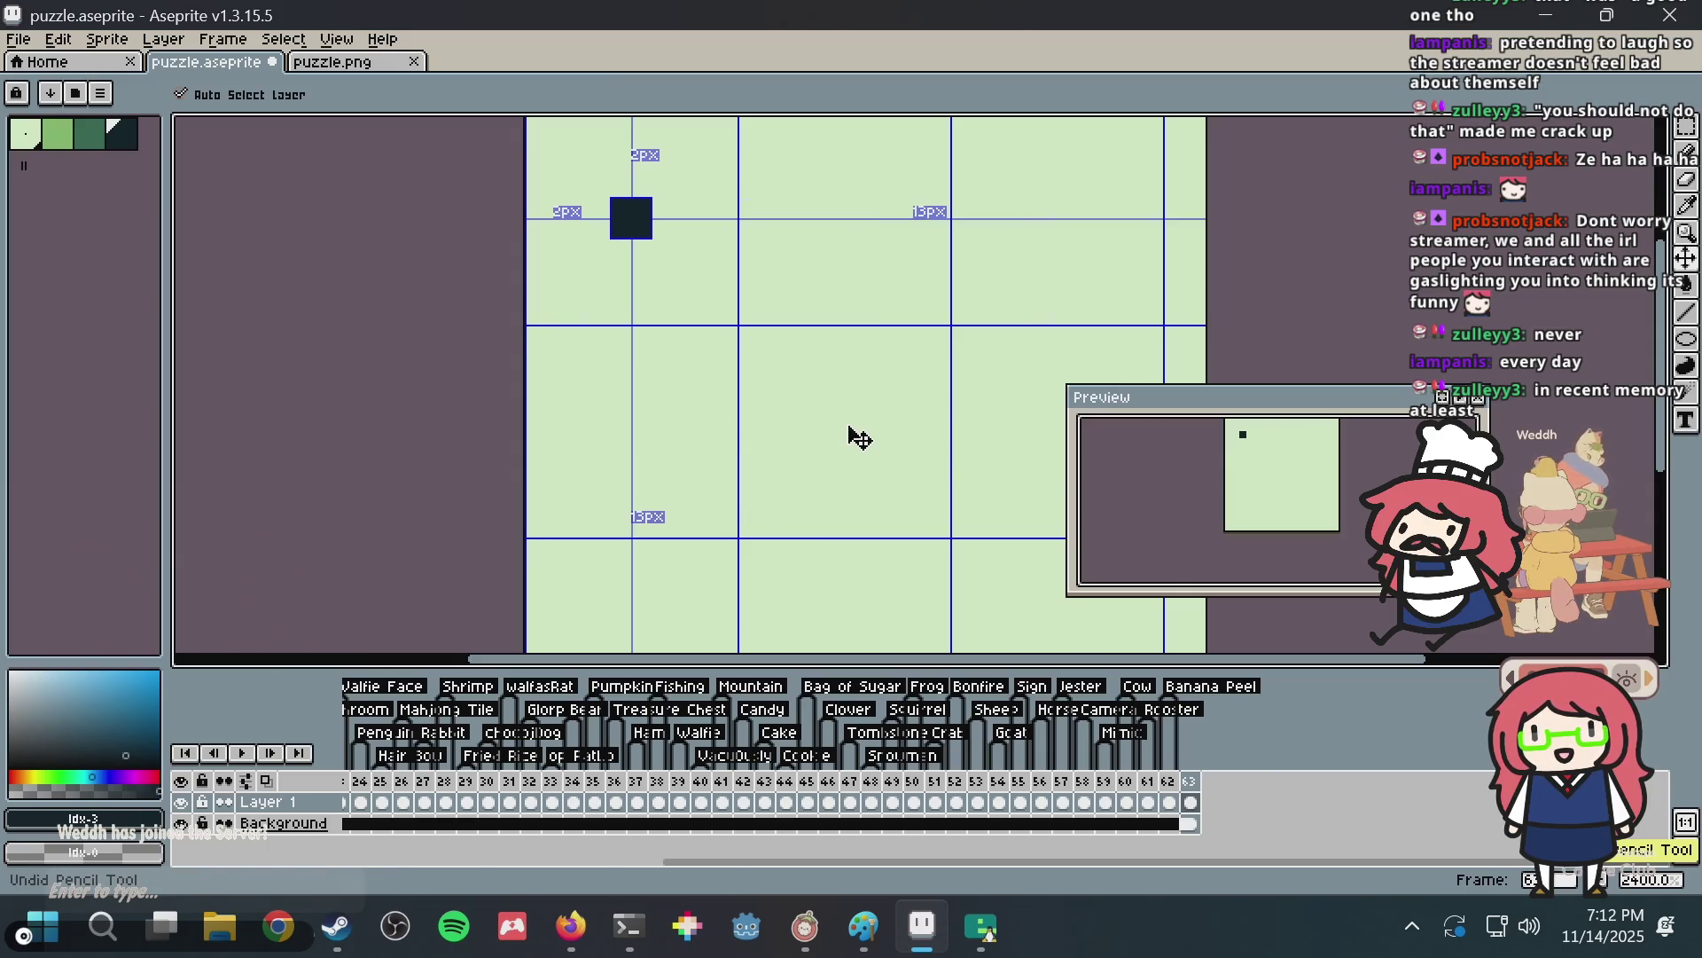
{"action": "key", "text": "ctrl+z"}
{"action": "key", "text": "b"}
{"action": "scroll", "coordinate": [756, 171], "scroll_direction": "up", "scroll_amount": 3}
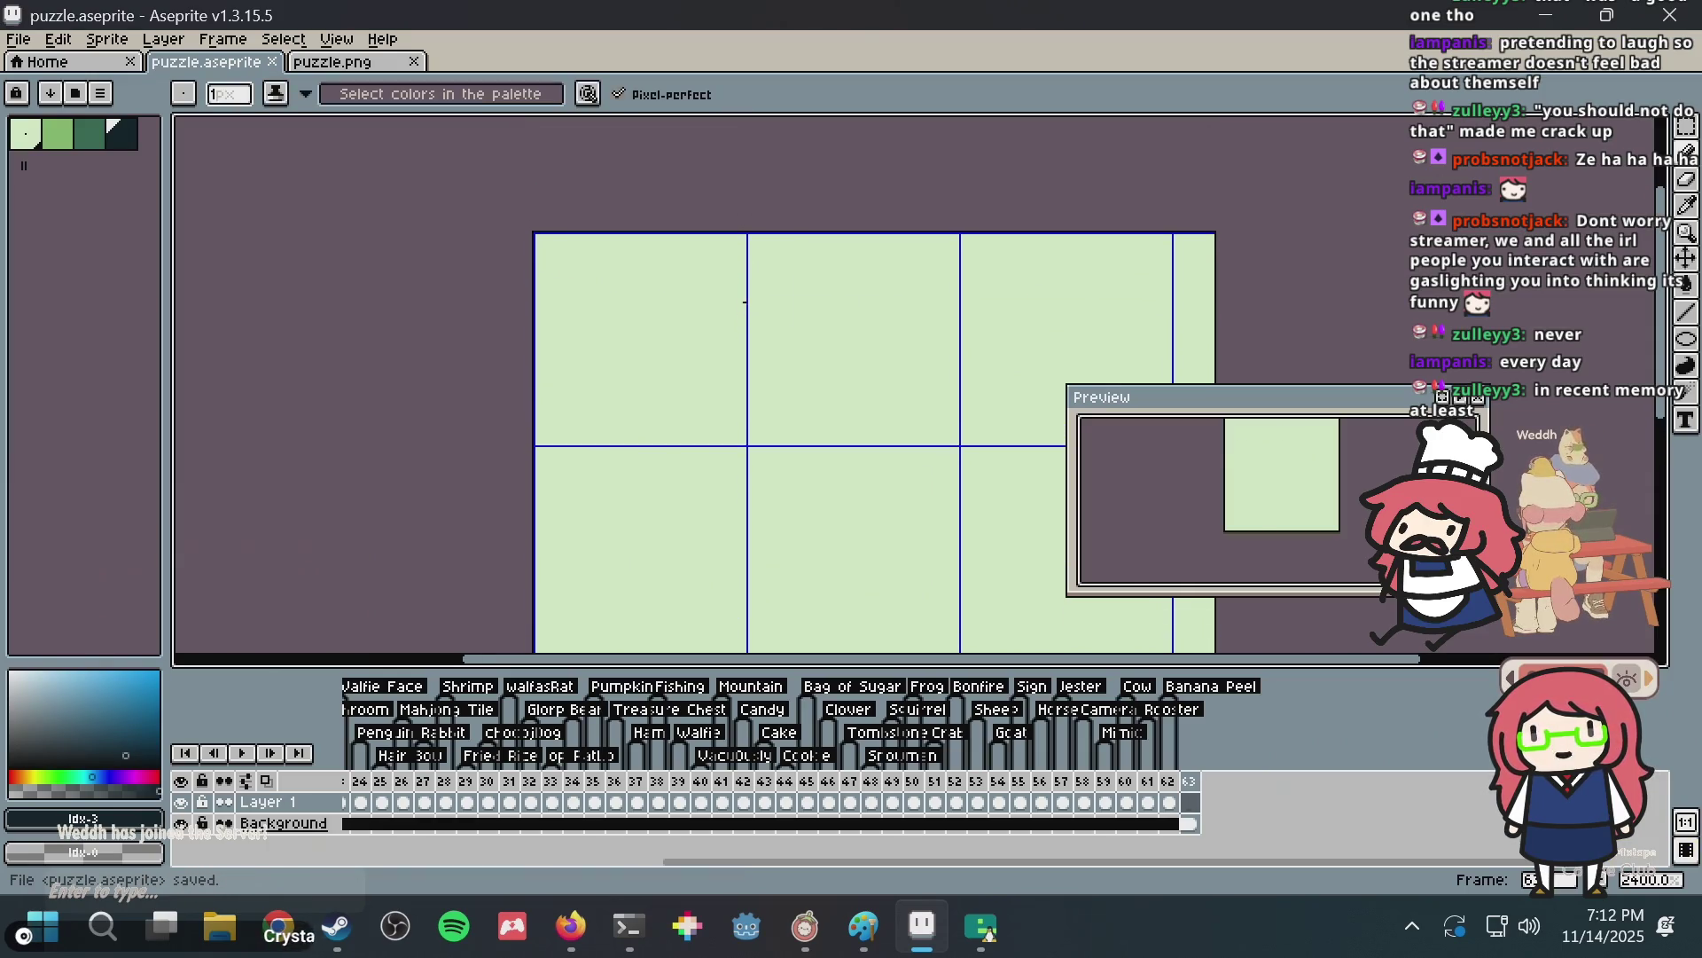
{"action": "key", "text": "ctrl+s"}
Add a right eye and mouth stroke, undo them, check the browser's candy sprite, and save.
{"action": "left_click", "coordinate": [853, 296]}
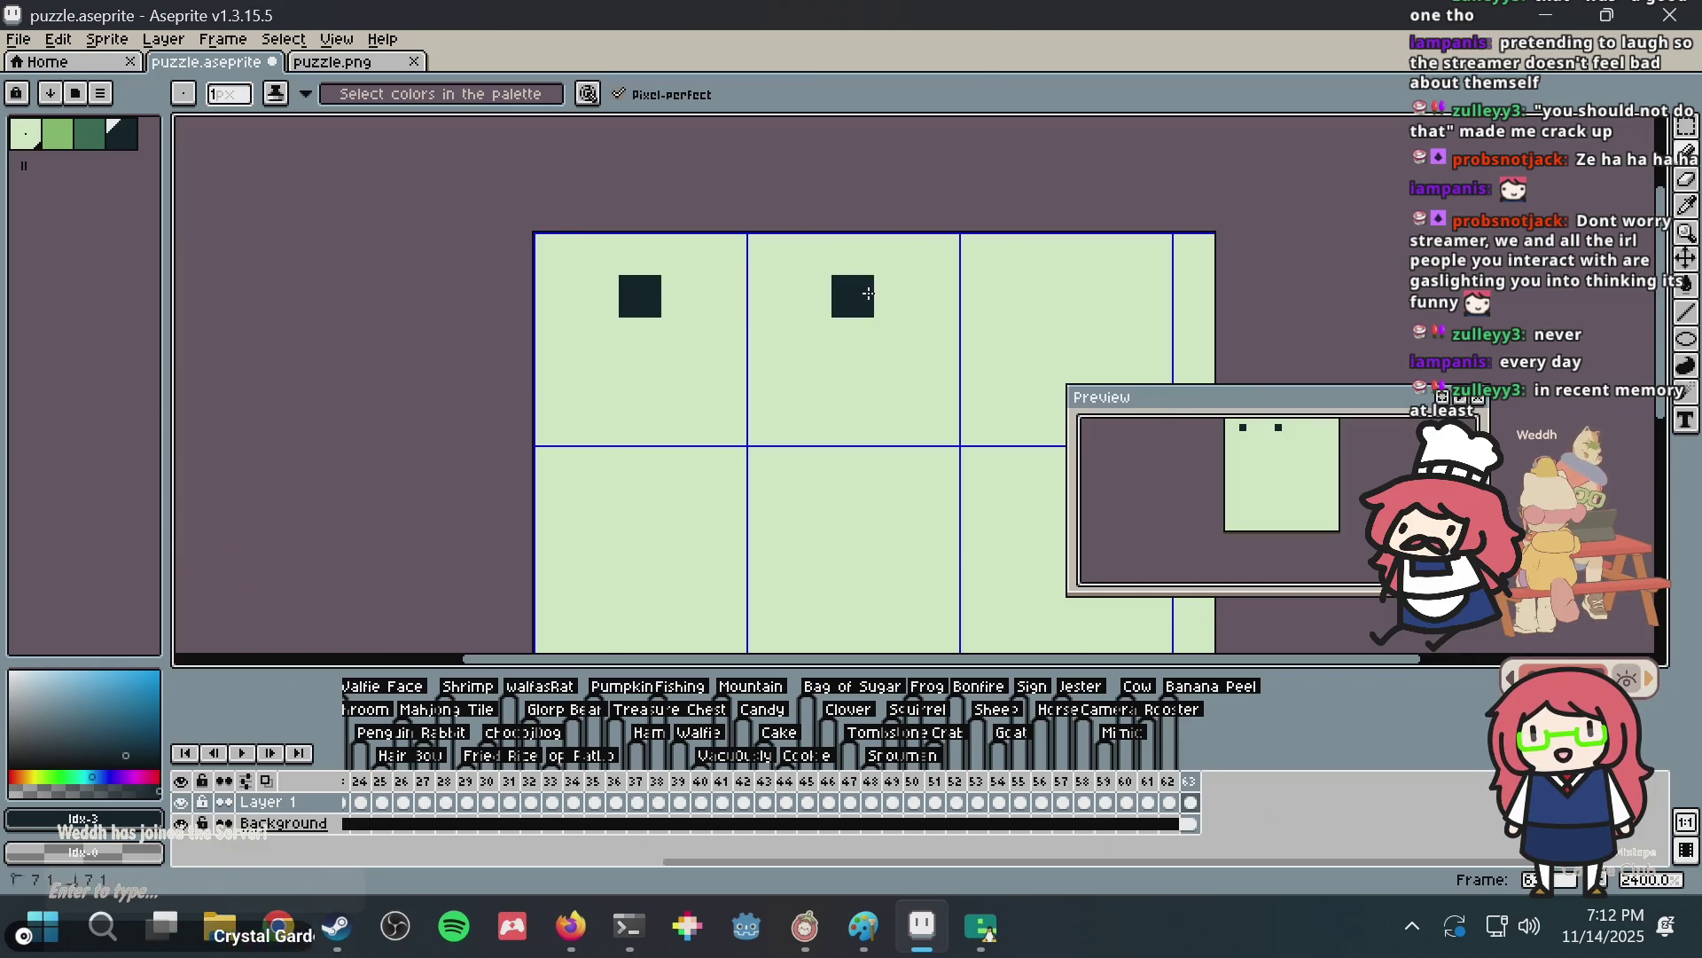
{"action": "left_click_drag", "start_coordinate": [651, 425], "coordinate": [816, 387]}
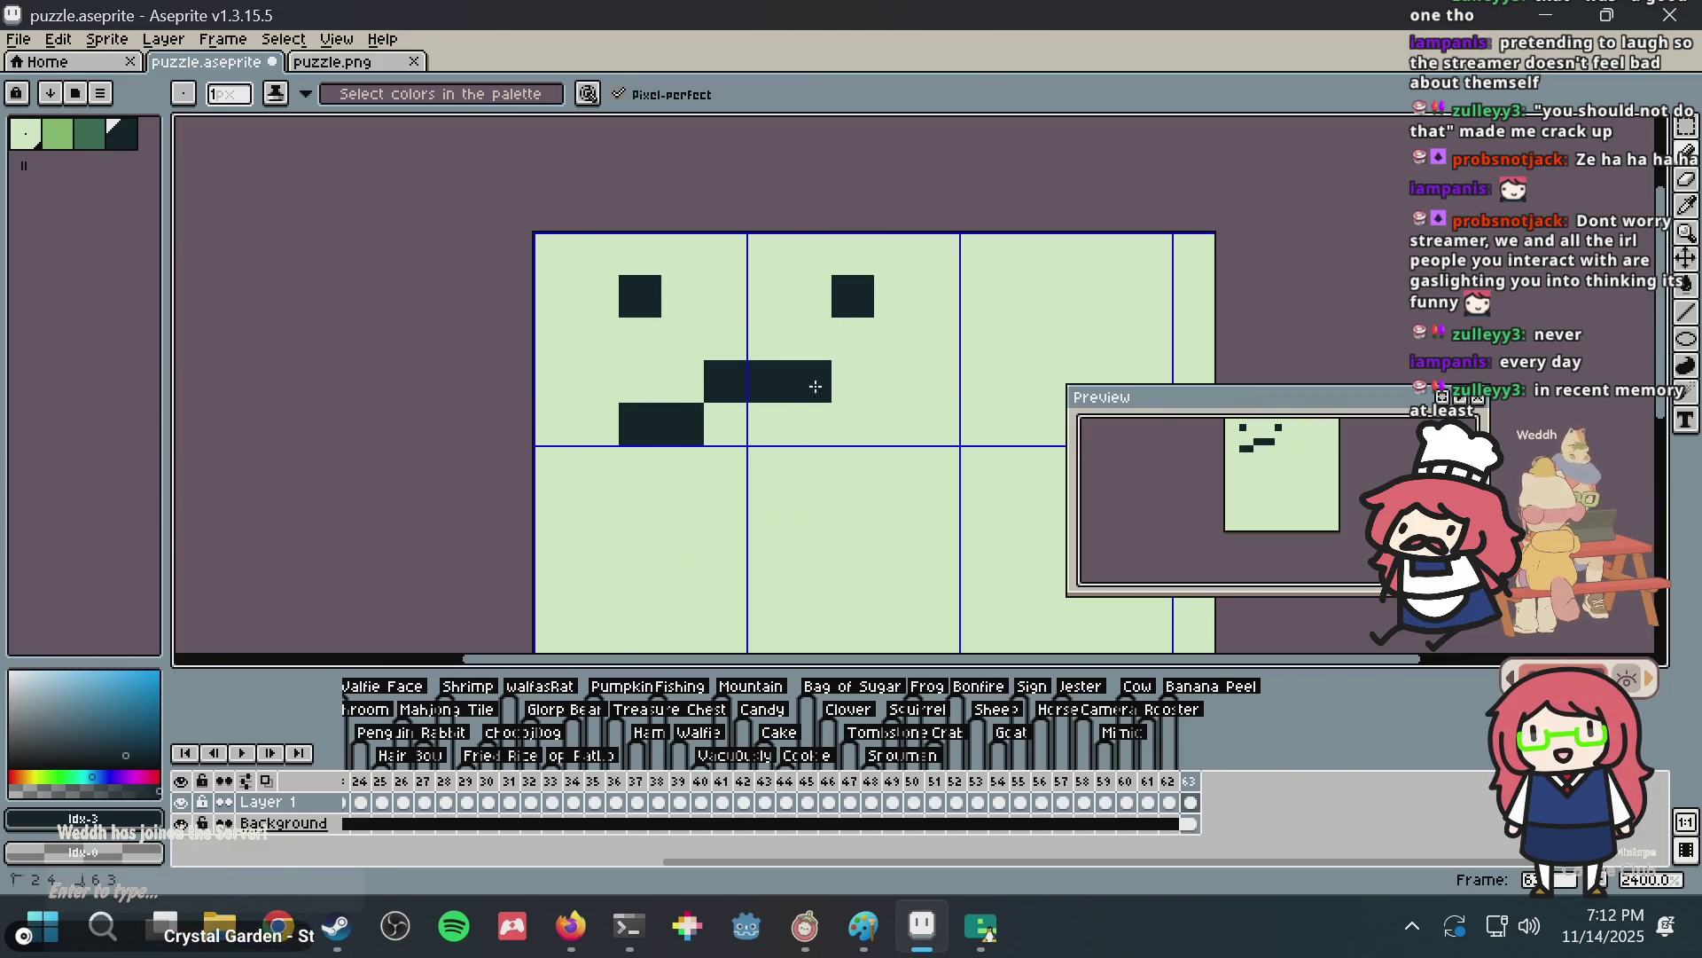
{"action": "key", "text": "ctrl+z"}
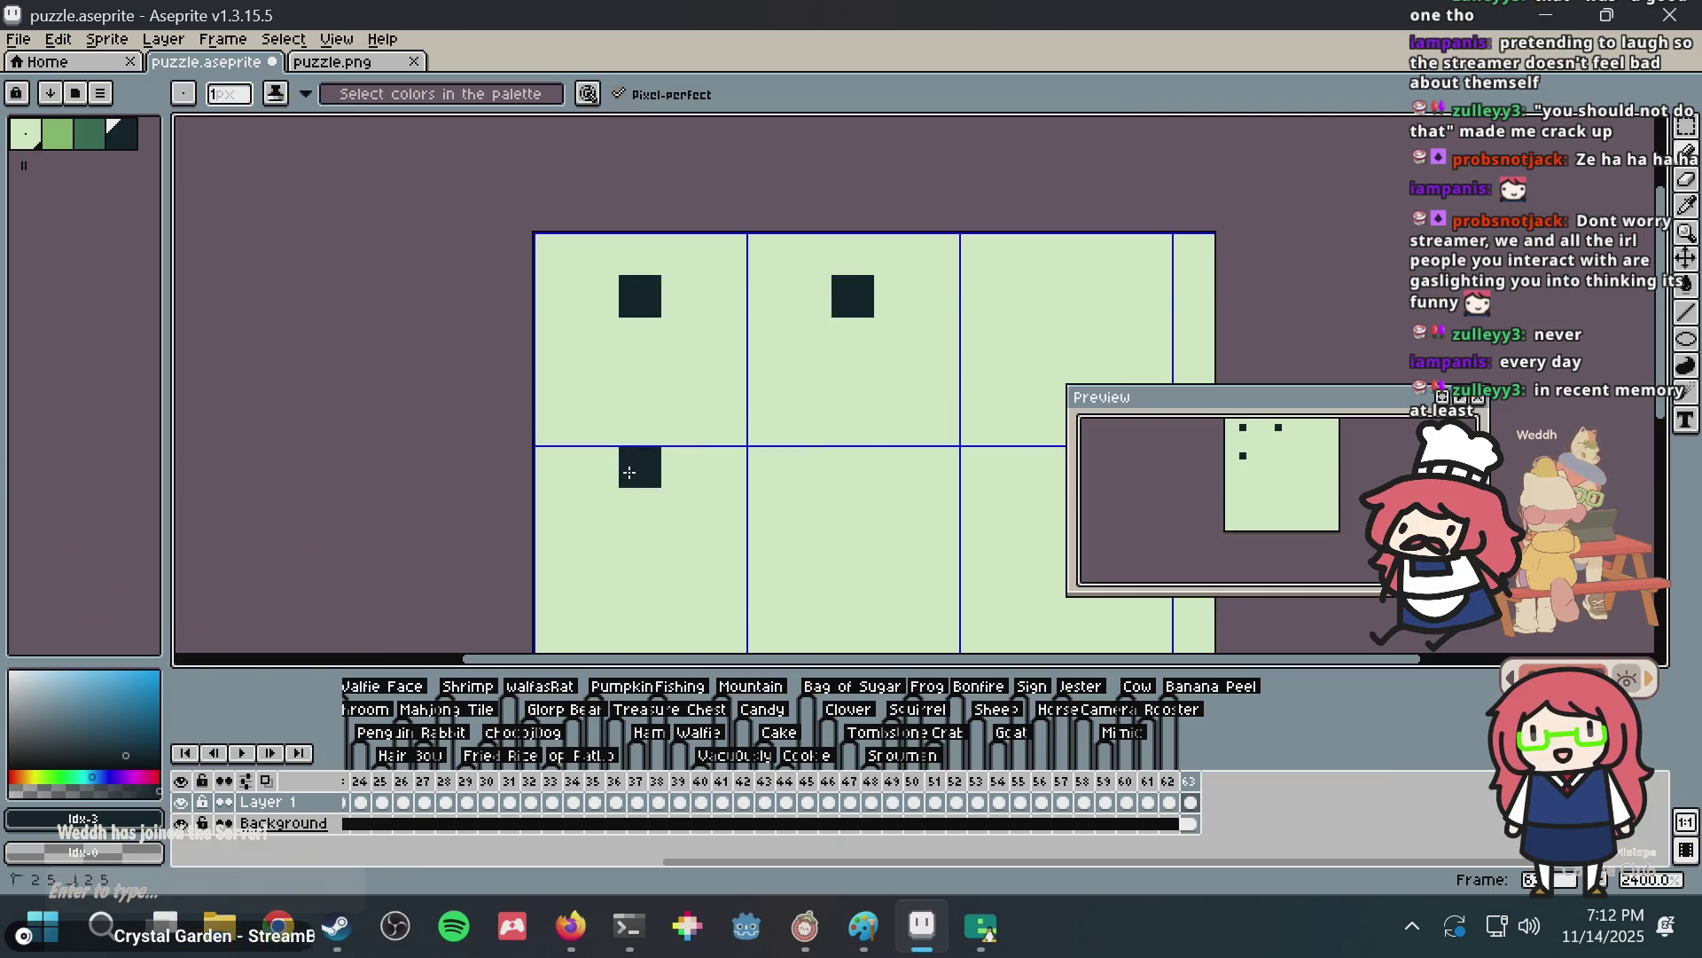
{"action": "key", "text": "ctrl+z"}
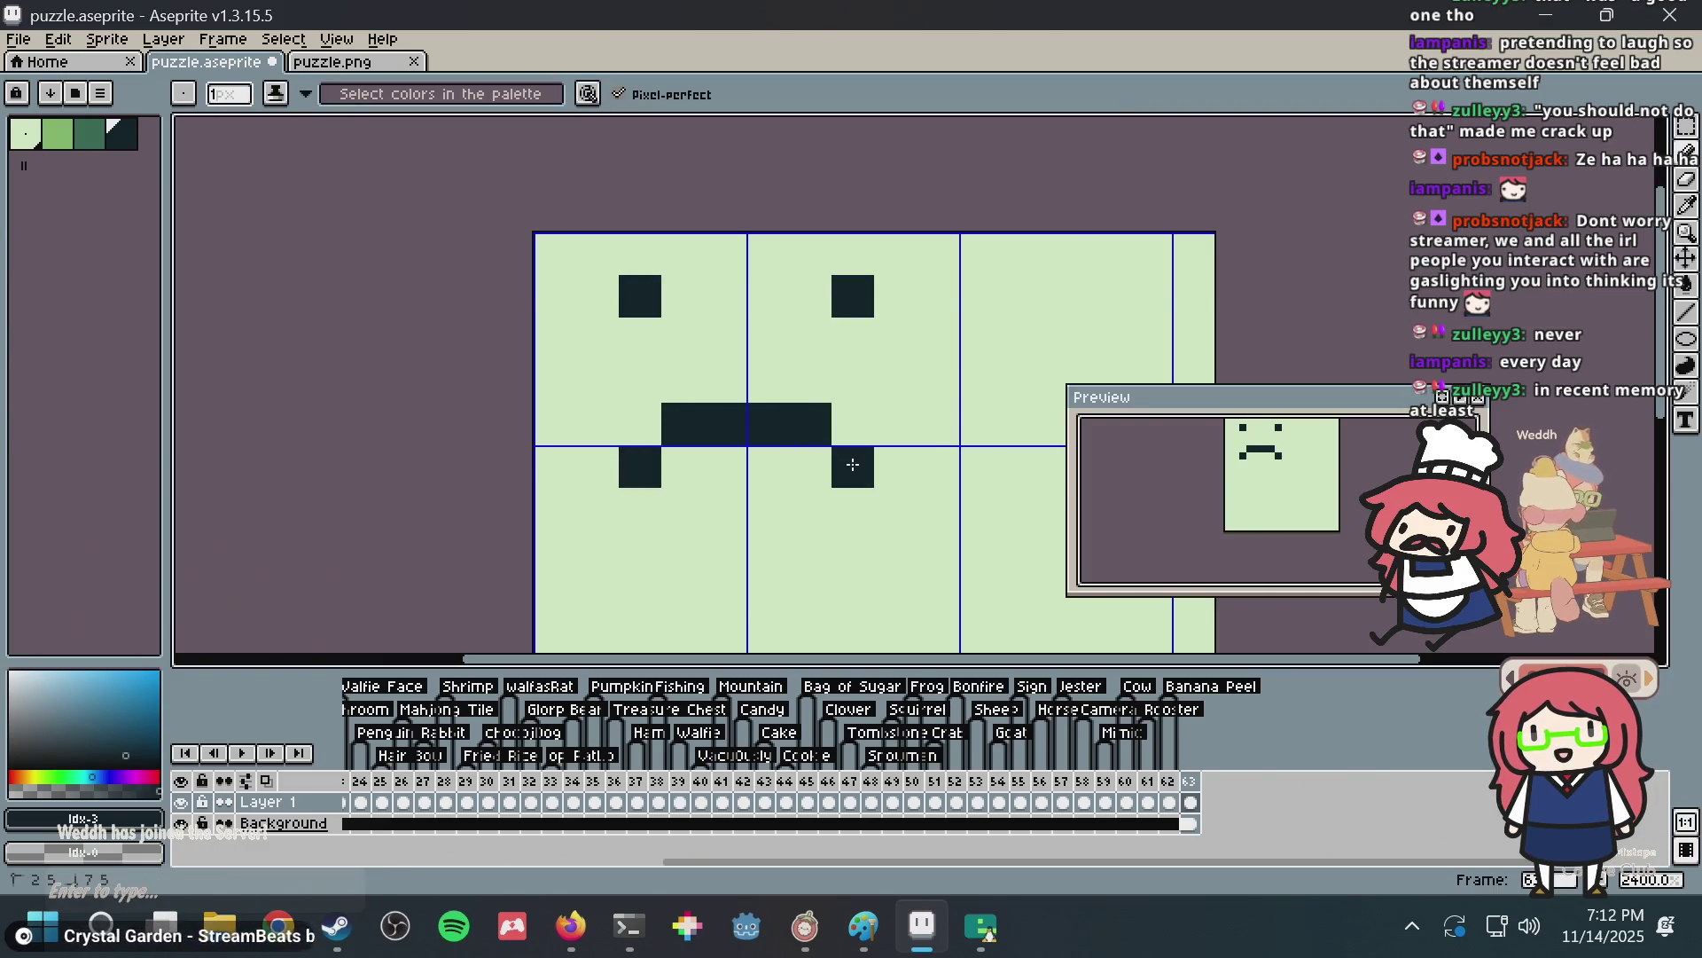
{"action": "key", "text": "ctrl+z"}
{"action": "key", "text": "ctrl+z"}
{"action": "key", "text": "ctrl+z"}
{"action": "key", "text": "b"}
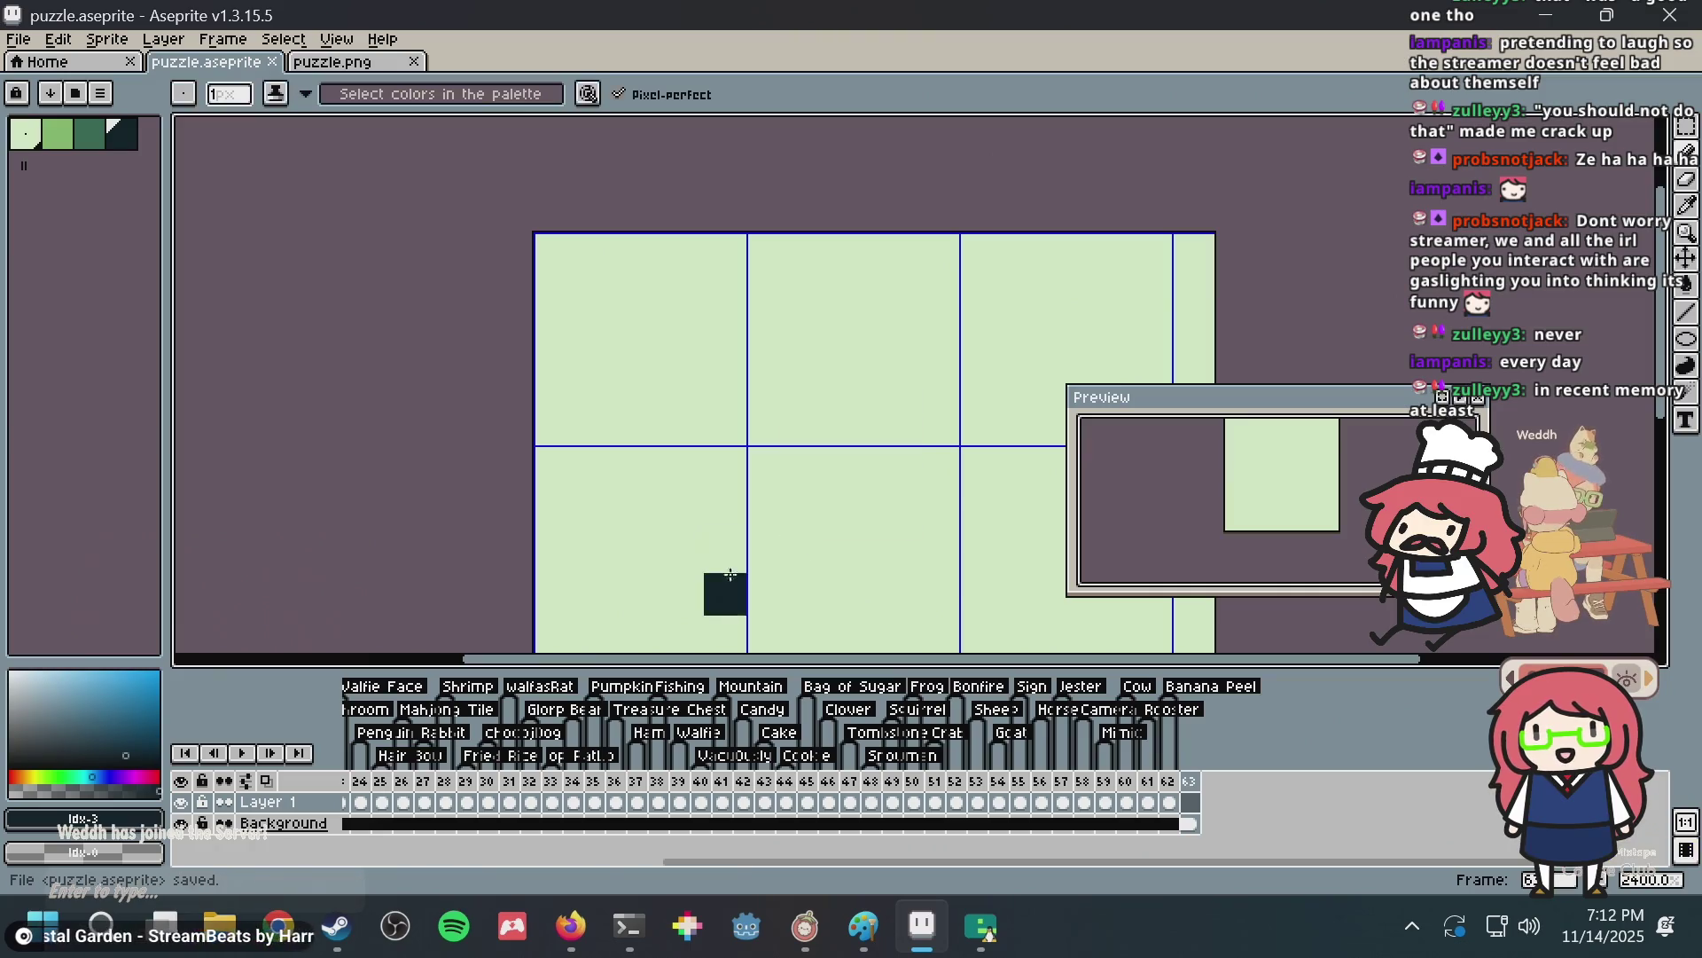
{"action": "left_click", "coordinate": [585, 927]}
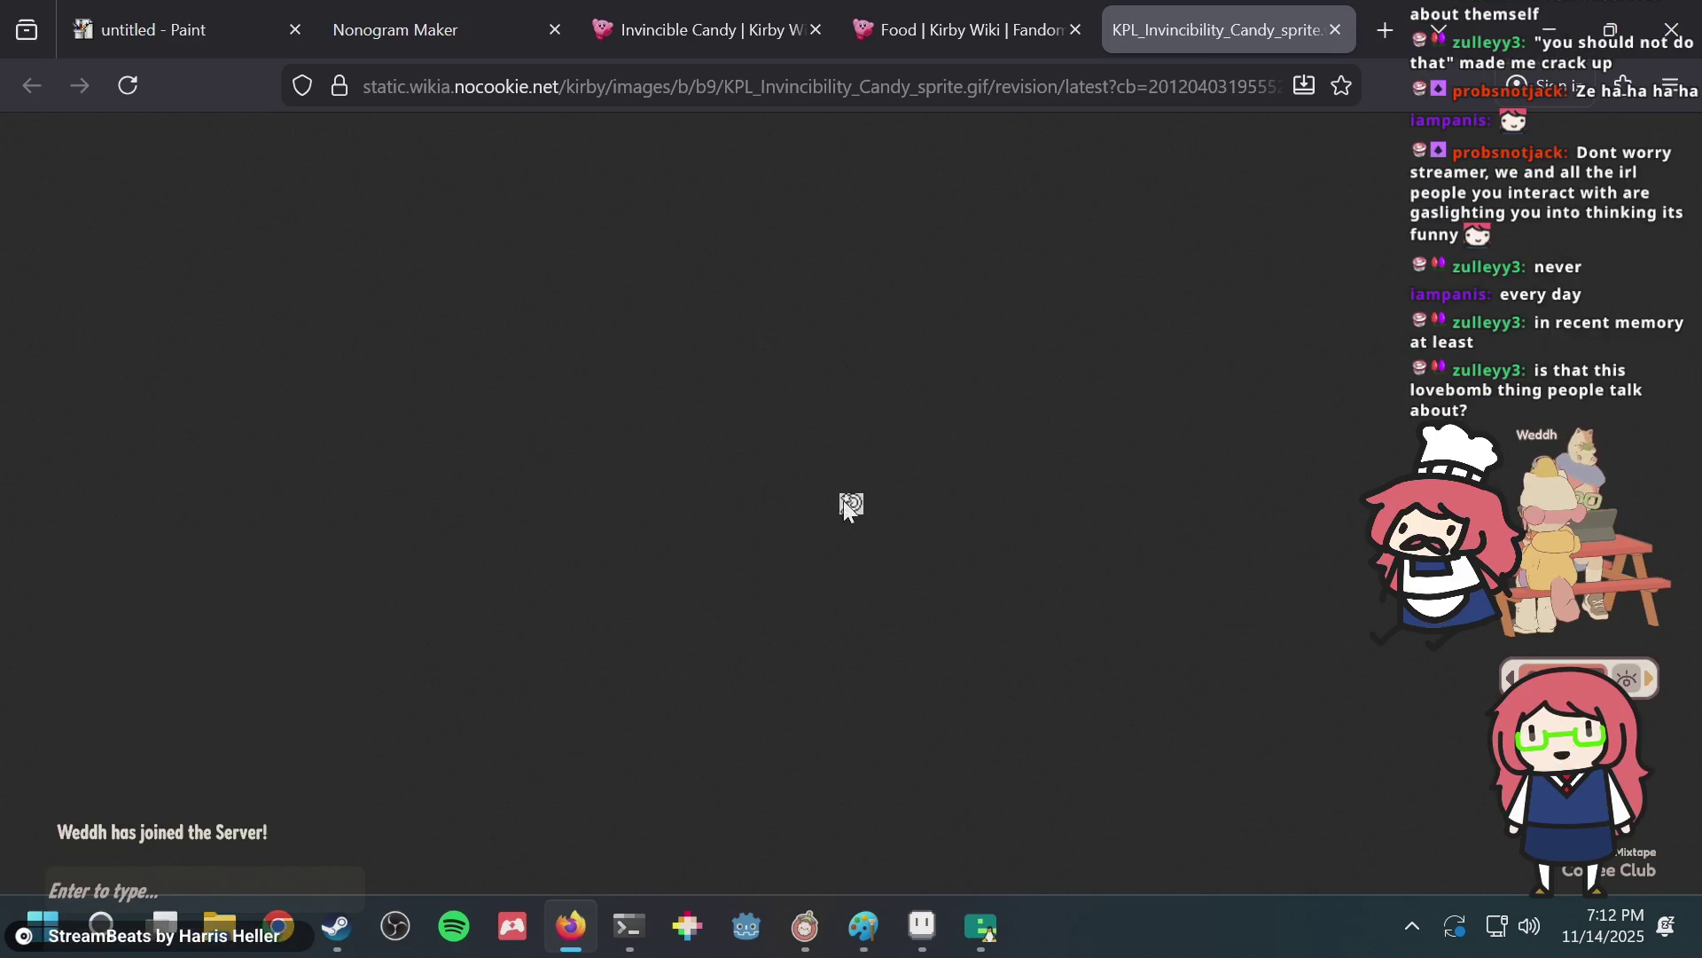
{"action": "key", "text": "alt+Tab"}
{"action": "left_click", "coordinate": [697, 410]}
{"action": "scroll", "coordinate": [683, 316], "scroll_direction": "down", "scroll_amount": 2}
{"action": "key", "text": "ctrl+s"}
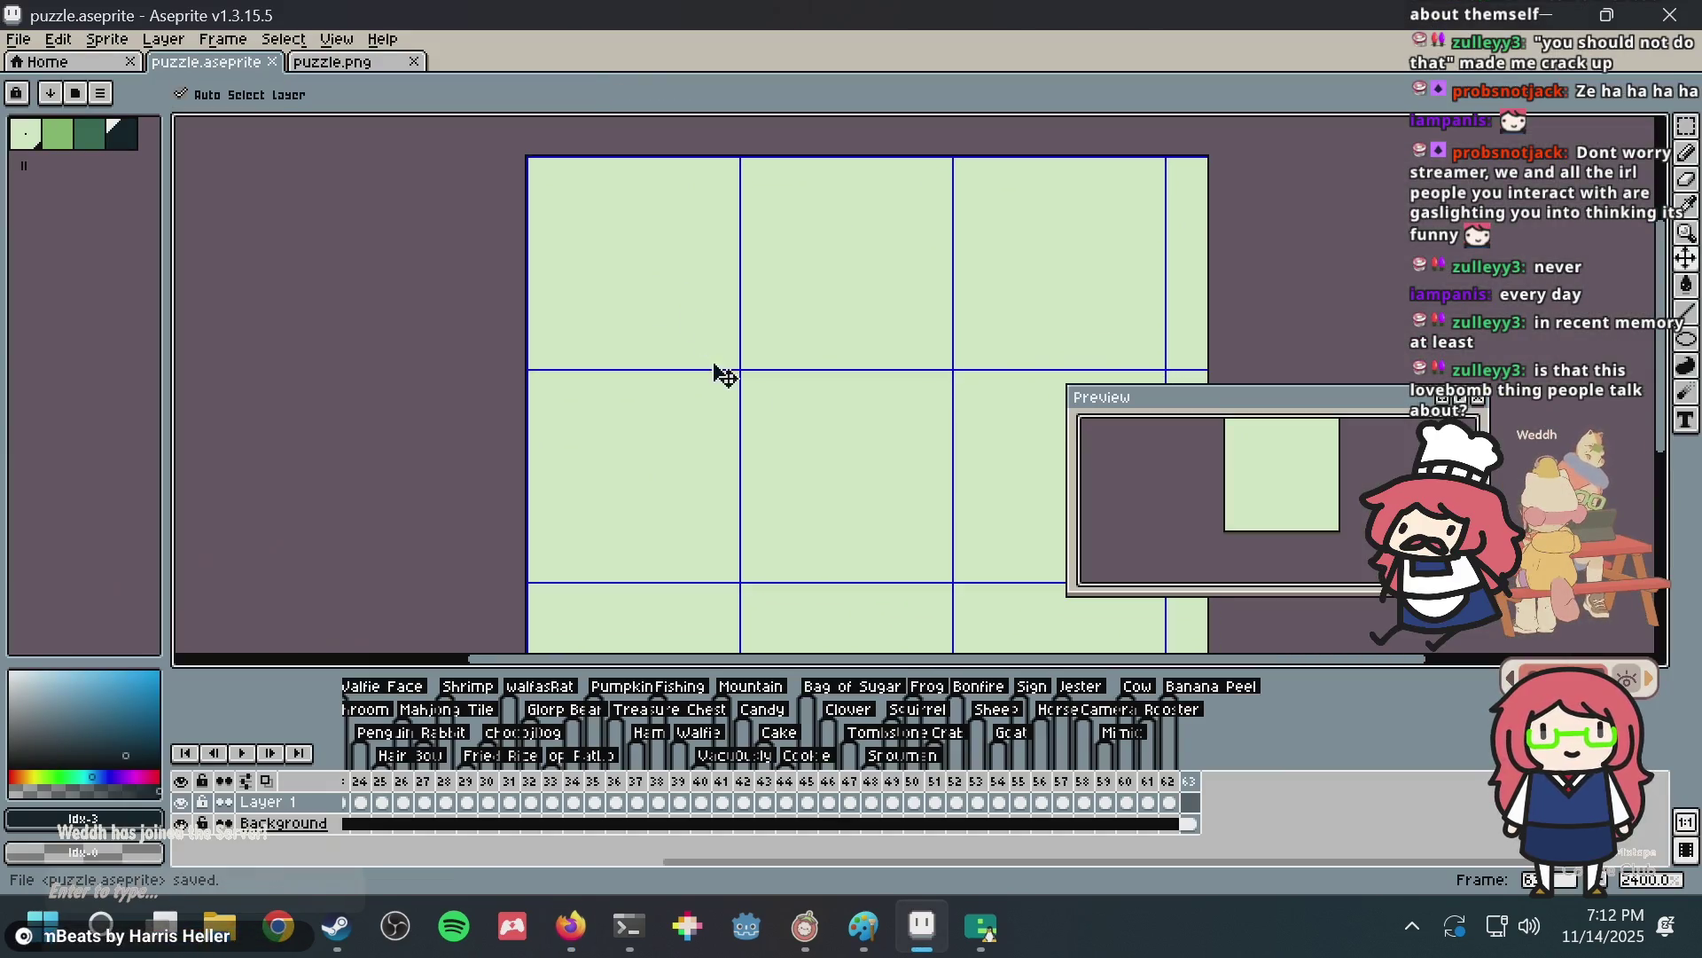
Draw a dark ellipse-outline circle filling the tile.
{"action": "scroll", "coordinate": [719, 381], "scroll_direction": "down", "scroll_amount": 2}
{"action": "scroll", "coordinate": [696, 401], "scroll_direction": "down", "scroll_amount": 3}
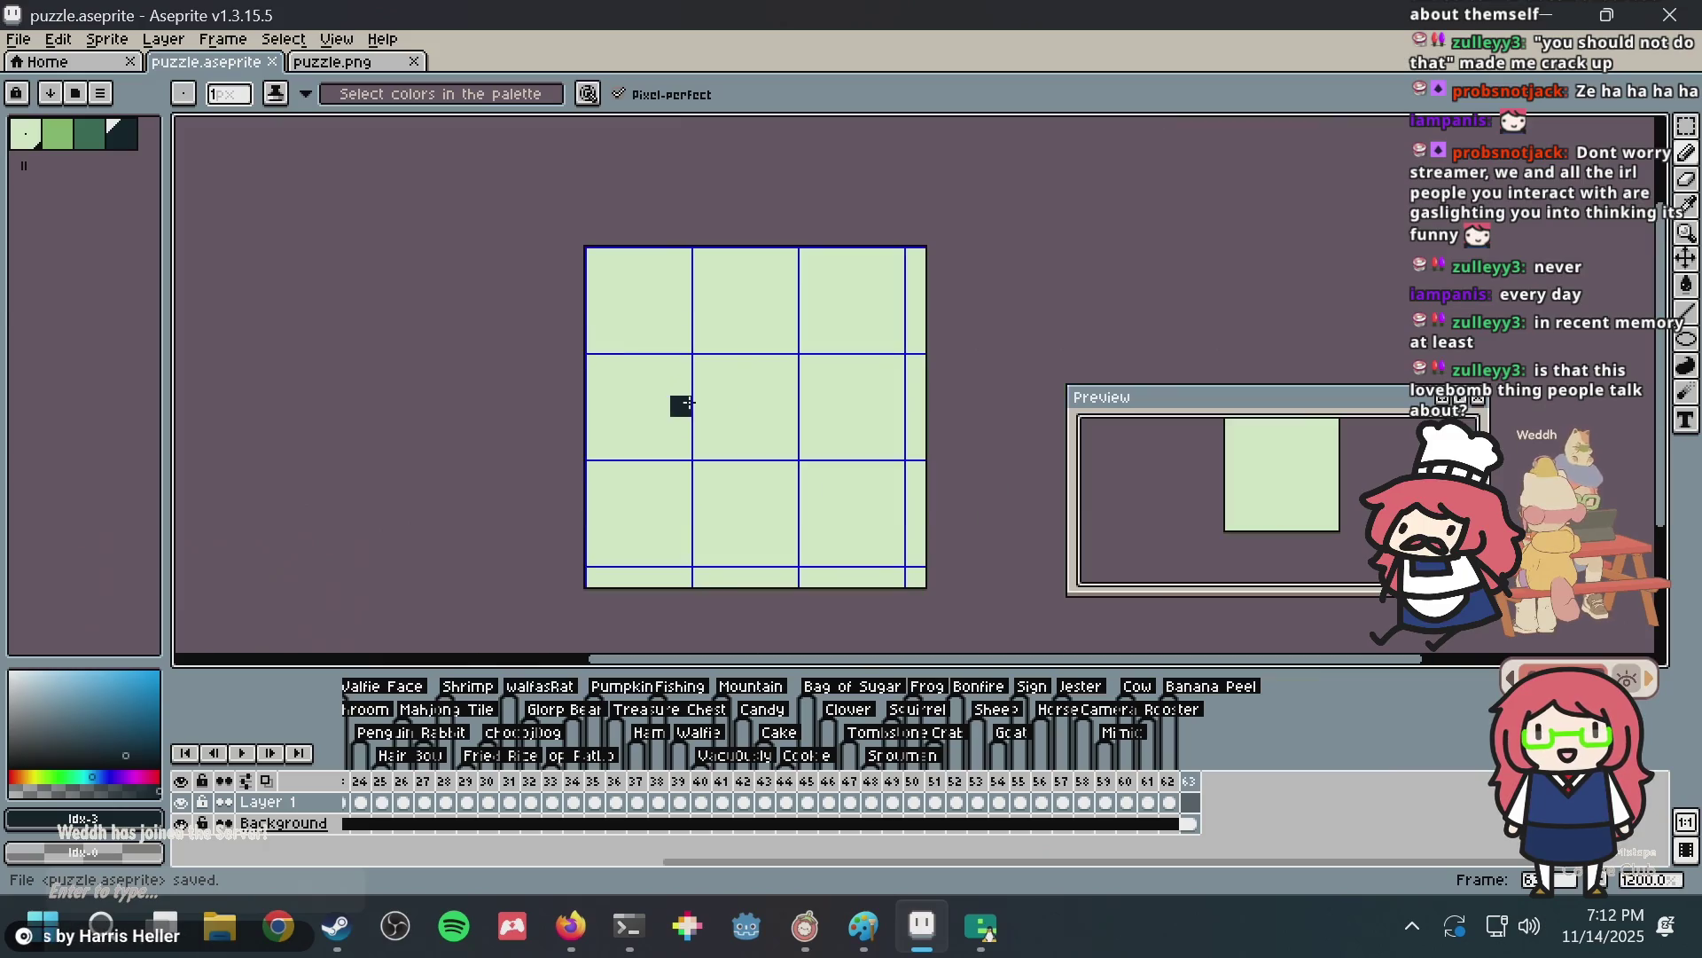
{"action": "scroll", "coordinate": [673, 406], "scroll_direction": "up", "scroll_amount": 1}
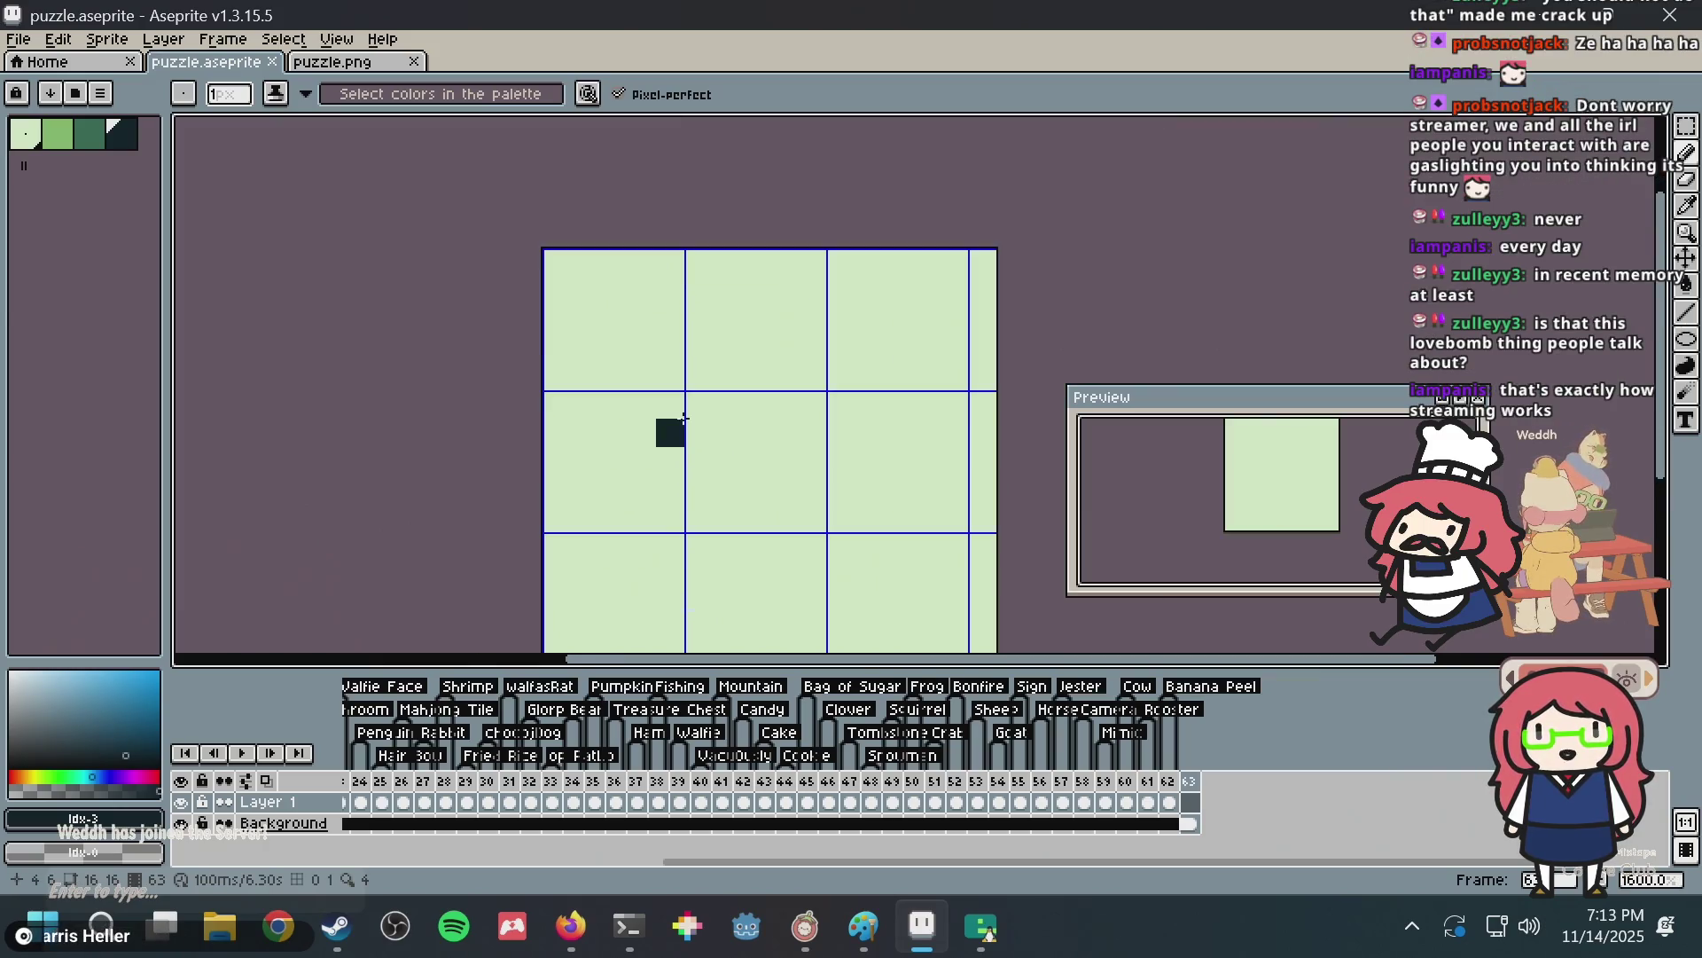
{"action": "scroll", "coordinate": [703, 323], "scroll_direction": "down", "scroll_amount": 2}
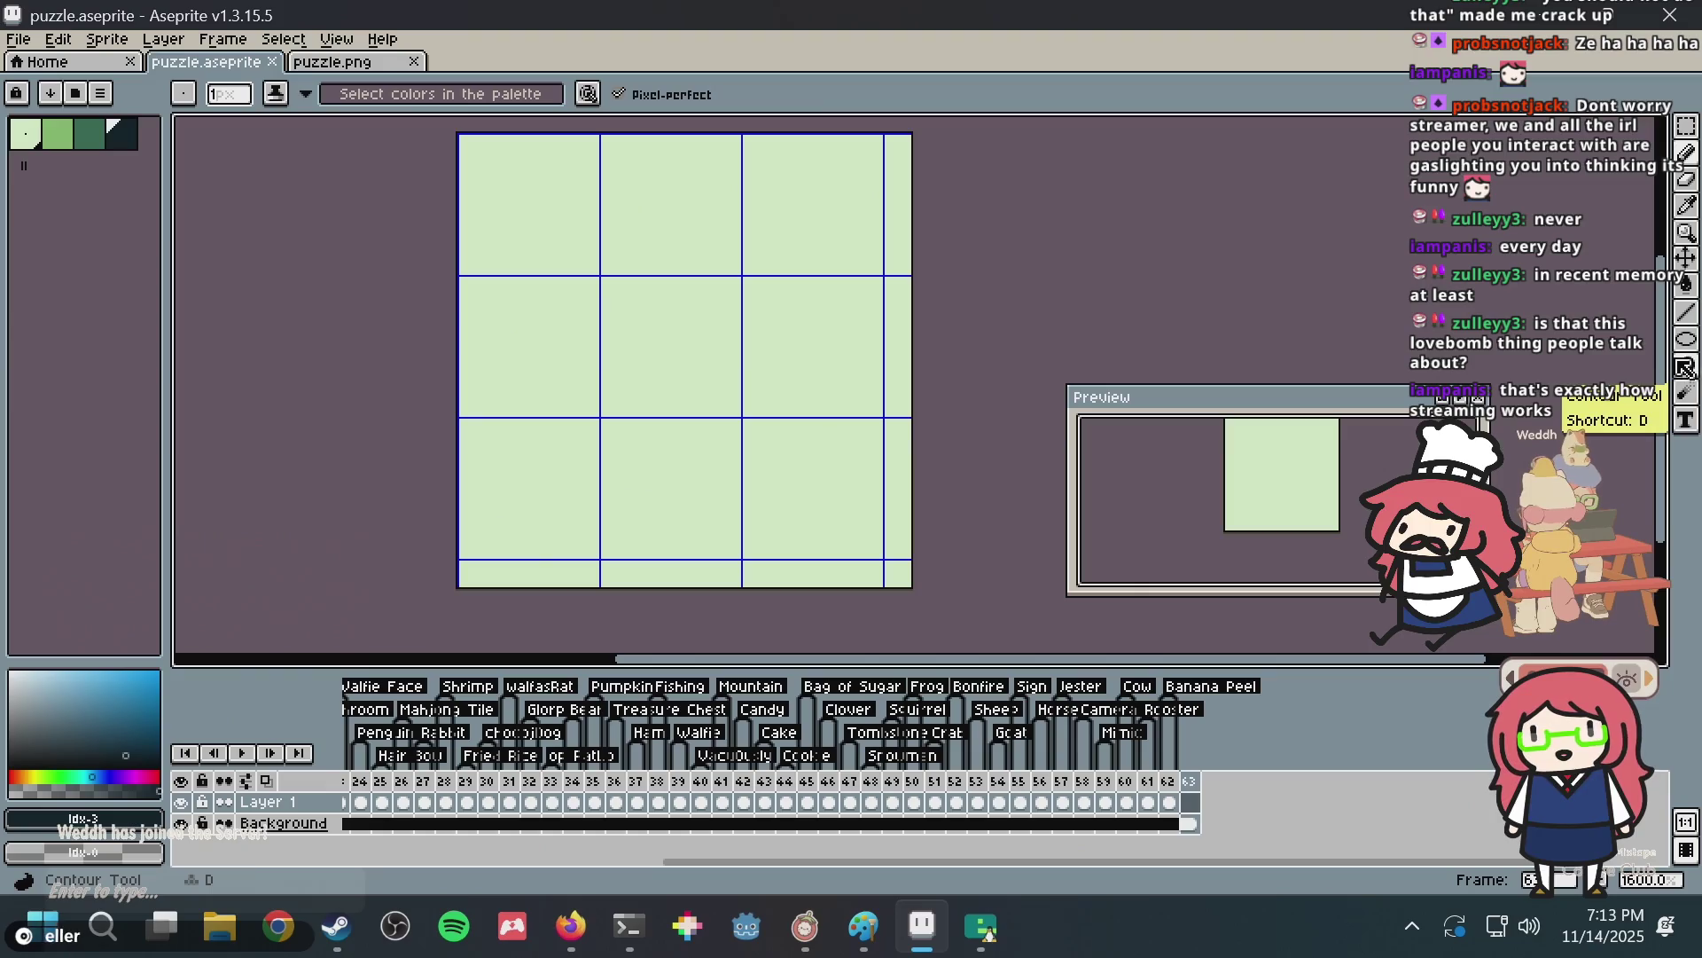
{"action": "mouse_move", "coordinate": [1676, 328]}
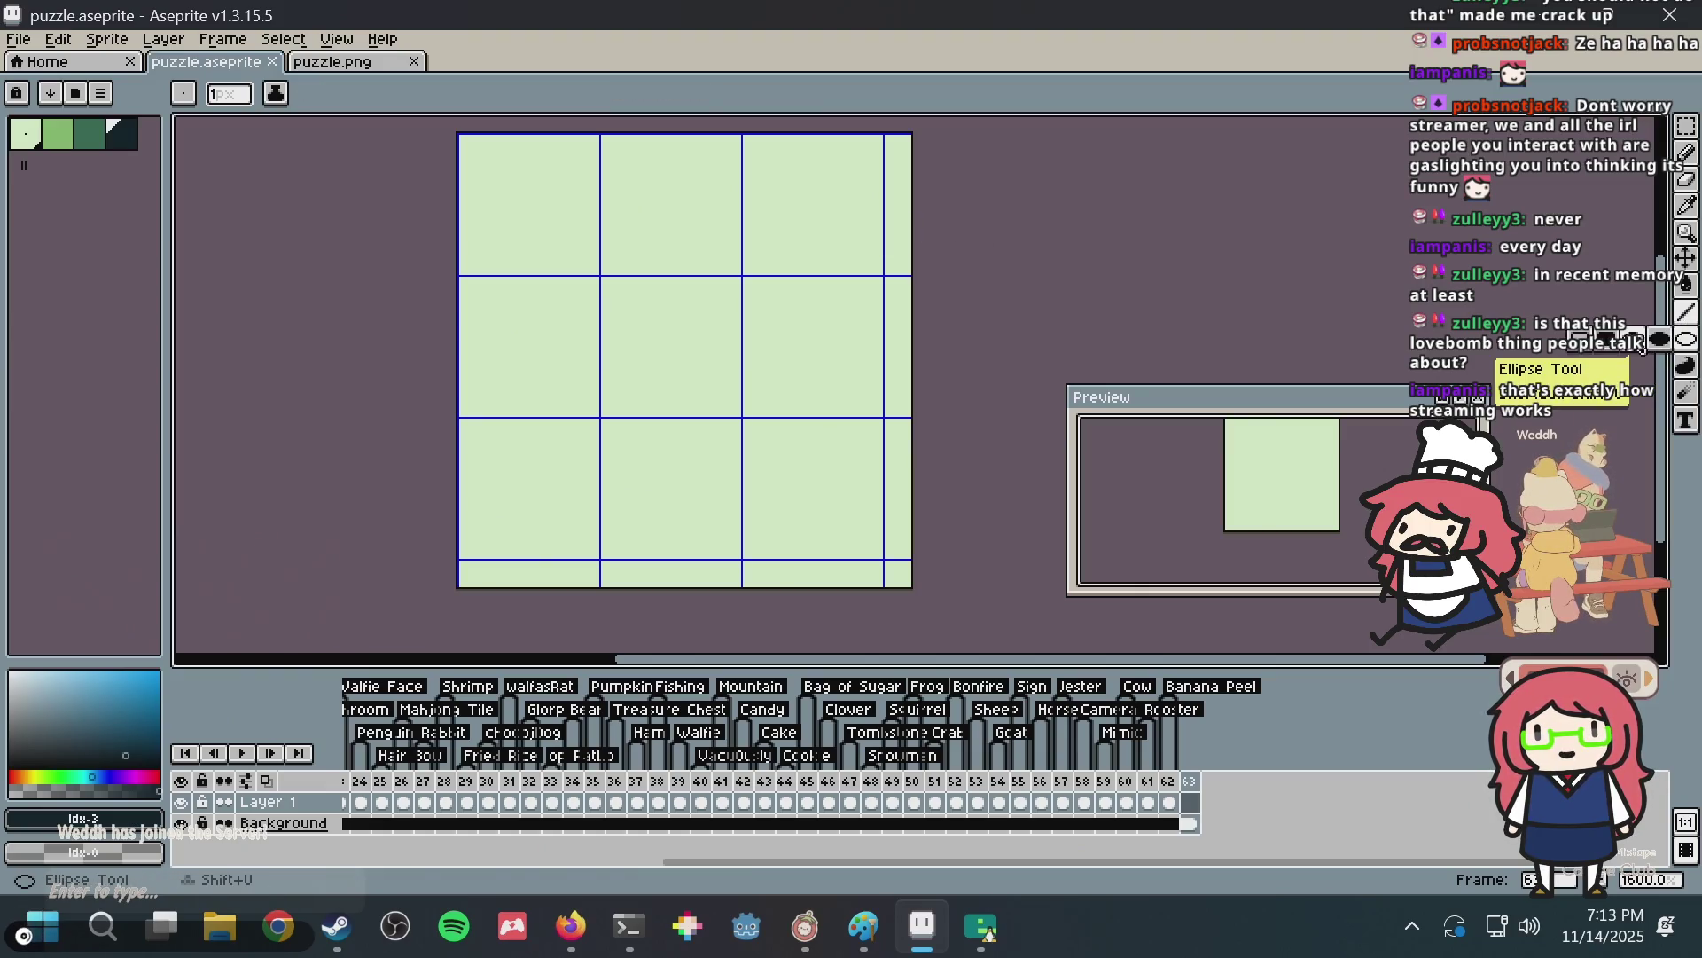
{"action": "left_click", "coordinate": [1612, 338]}
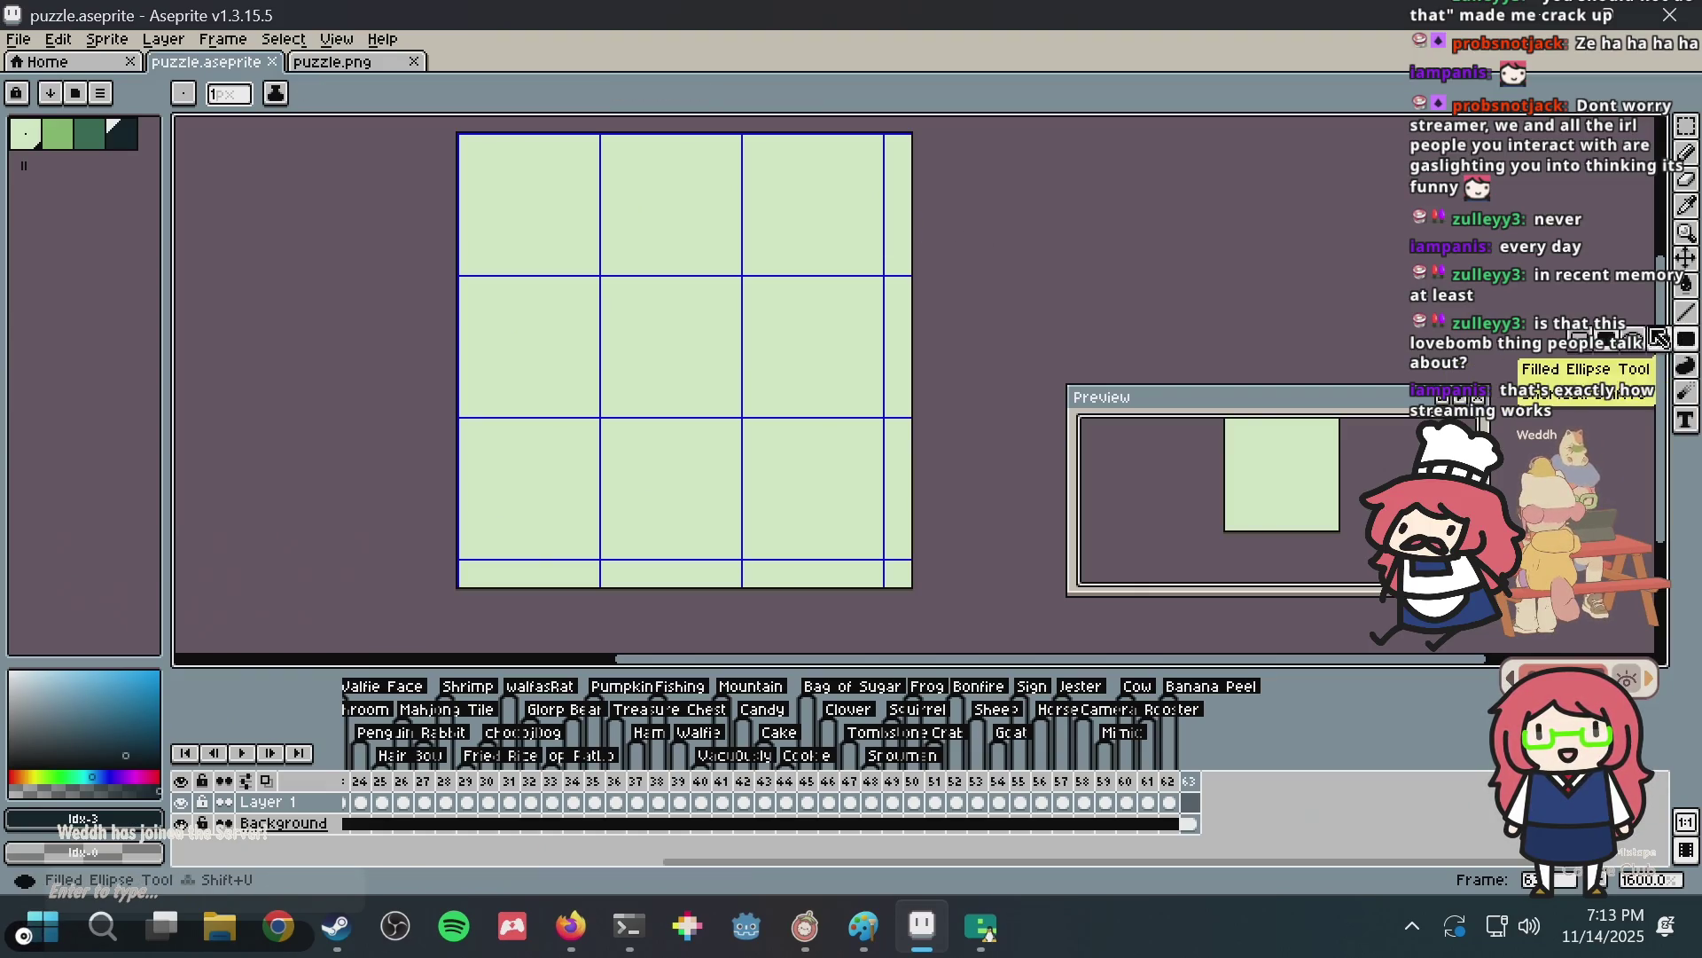
{"action": "left_click", "coordinate": [1632, 339]}
{"action": "left_click_drag", "start_coordinate": [1115, 289], "coordinate": [1162, 353]}
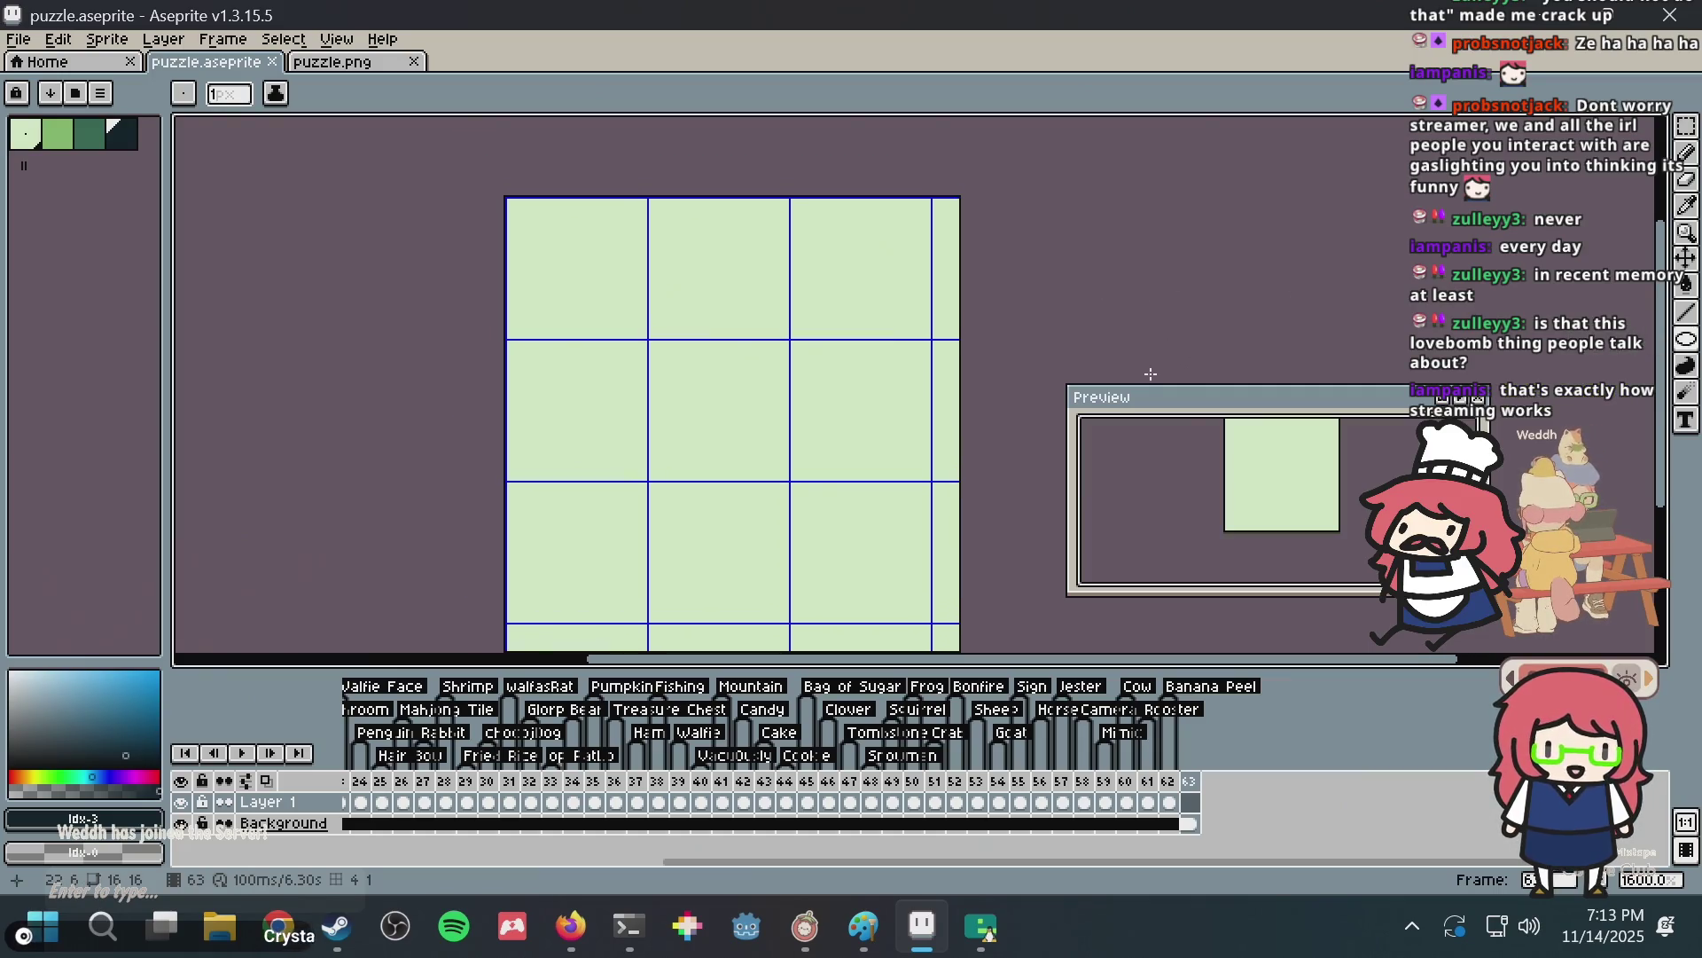
{"action": "left_click_drag", "start_coordinate": [947, 385], "coordinate": [936, 354]}
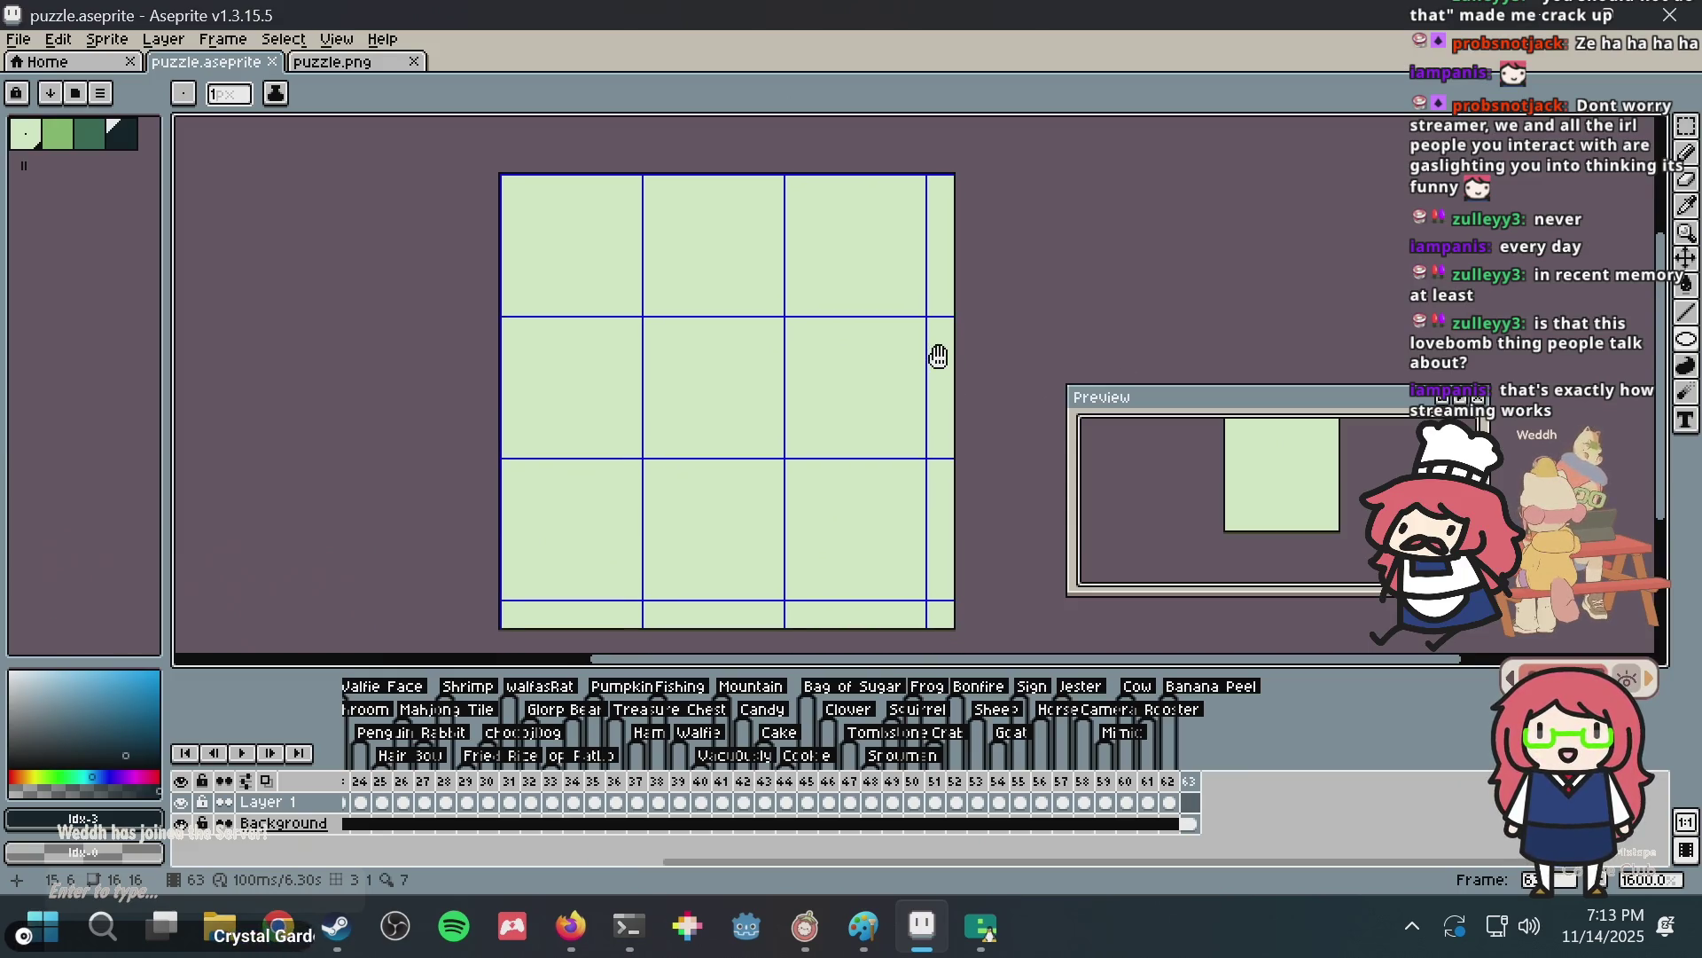
{"action": "left_click_drag", "start_coordinate": [506, 186], "coordinate": [868, 537]}
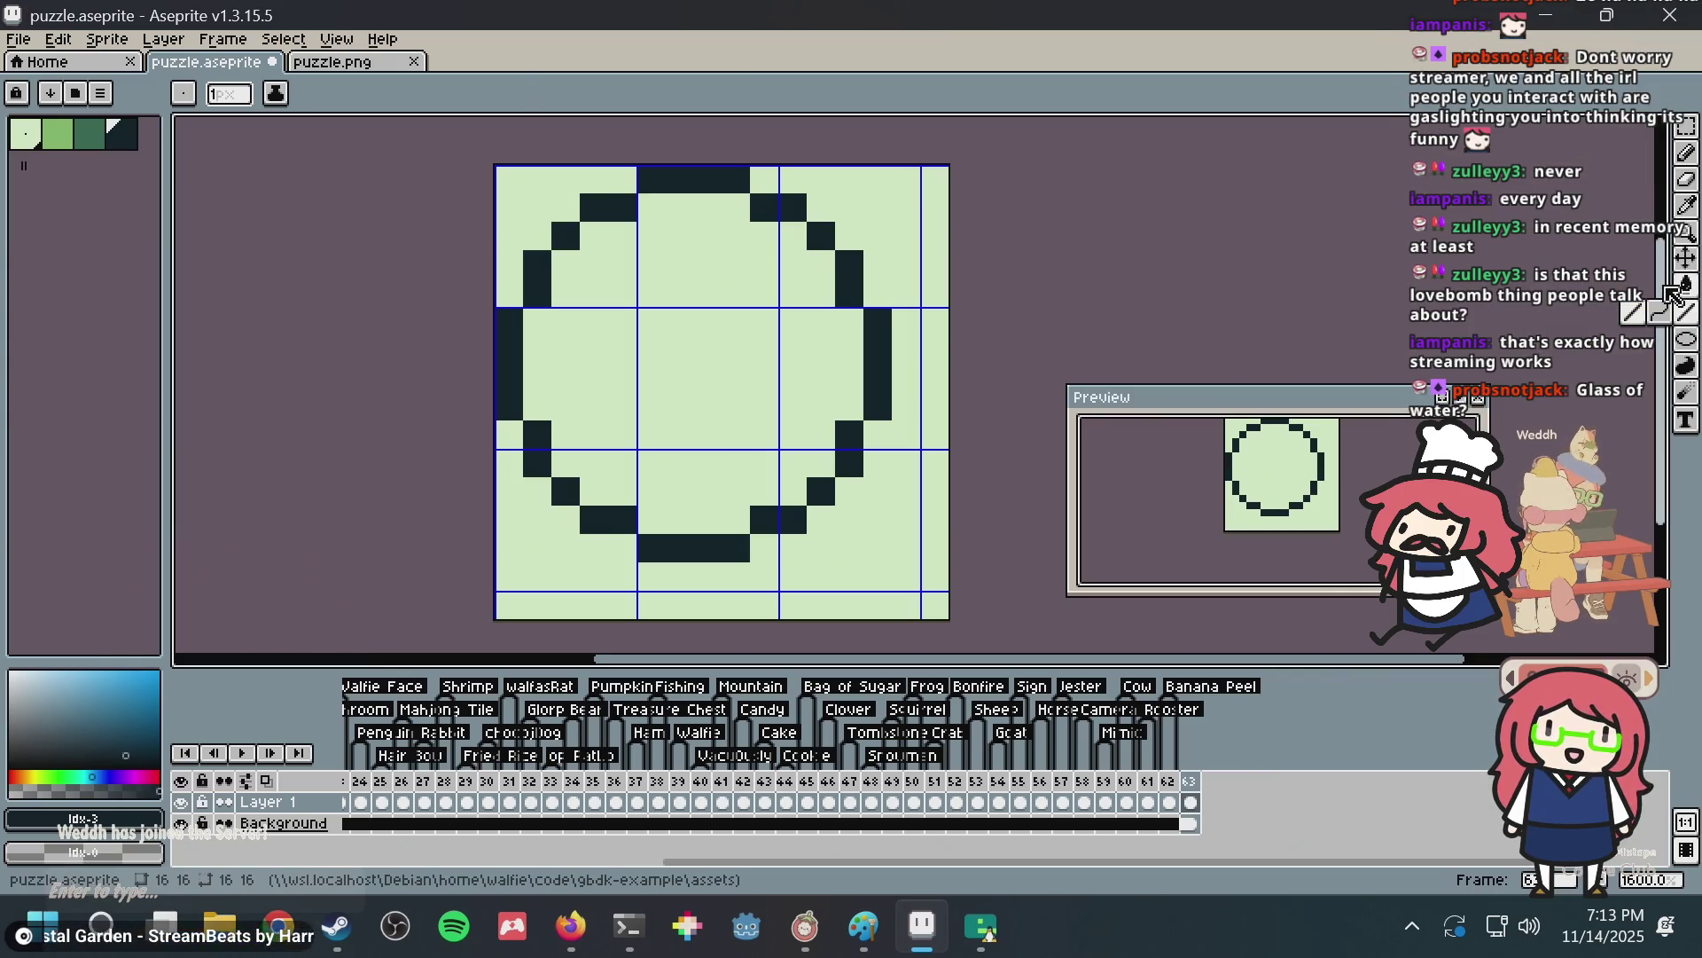
Pencil a short diagonal stick off the circle's lower right, then select mid-green.
{"action": "left_click", "coordinate": [1693, 303]}
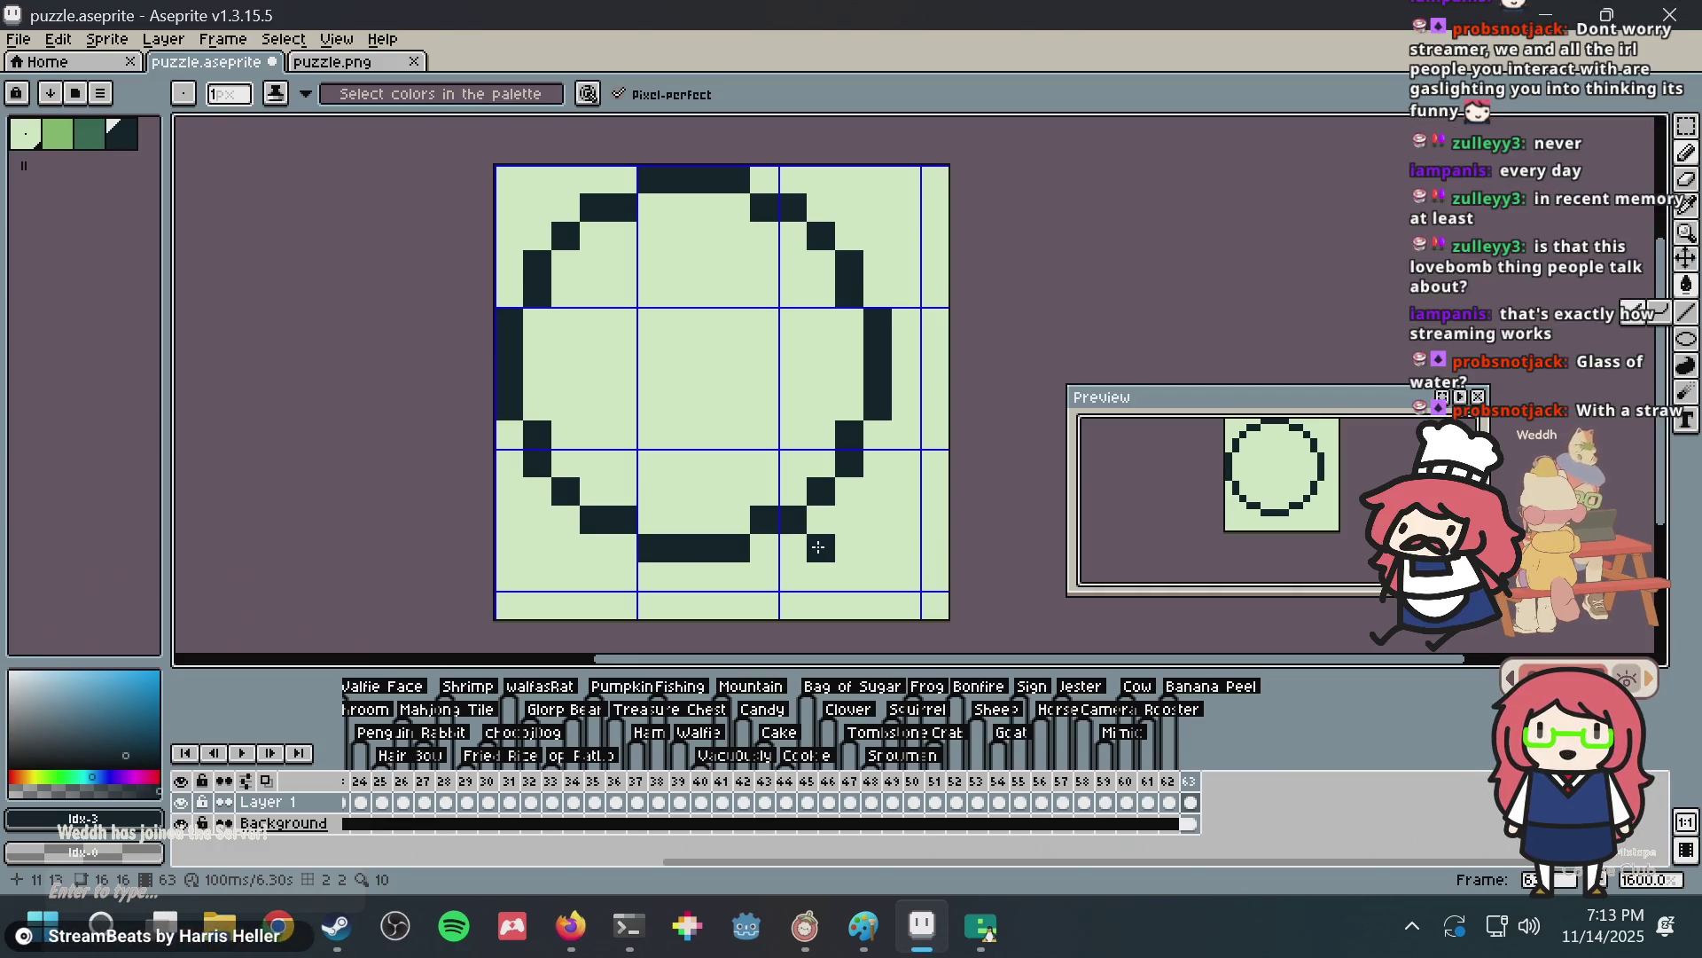
{"action": "left_click_drag", "start_coordinate": [850, 560], "coordinate": [853, 572]}
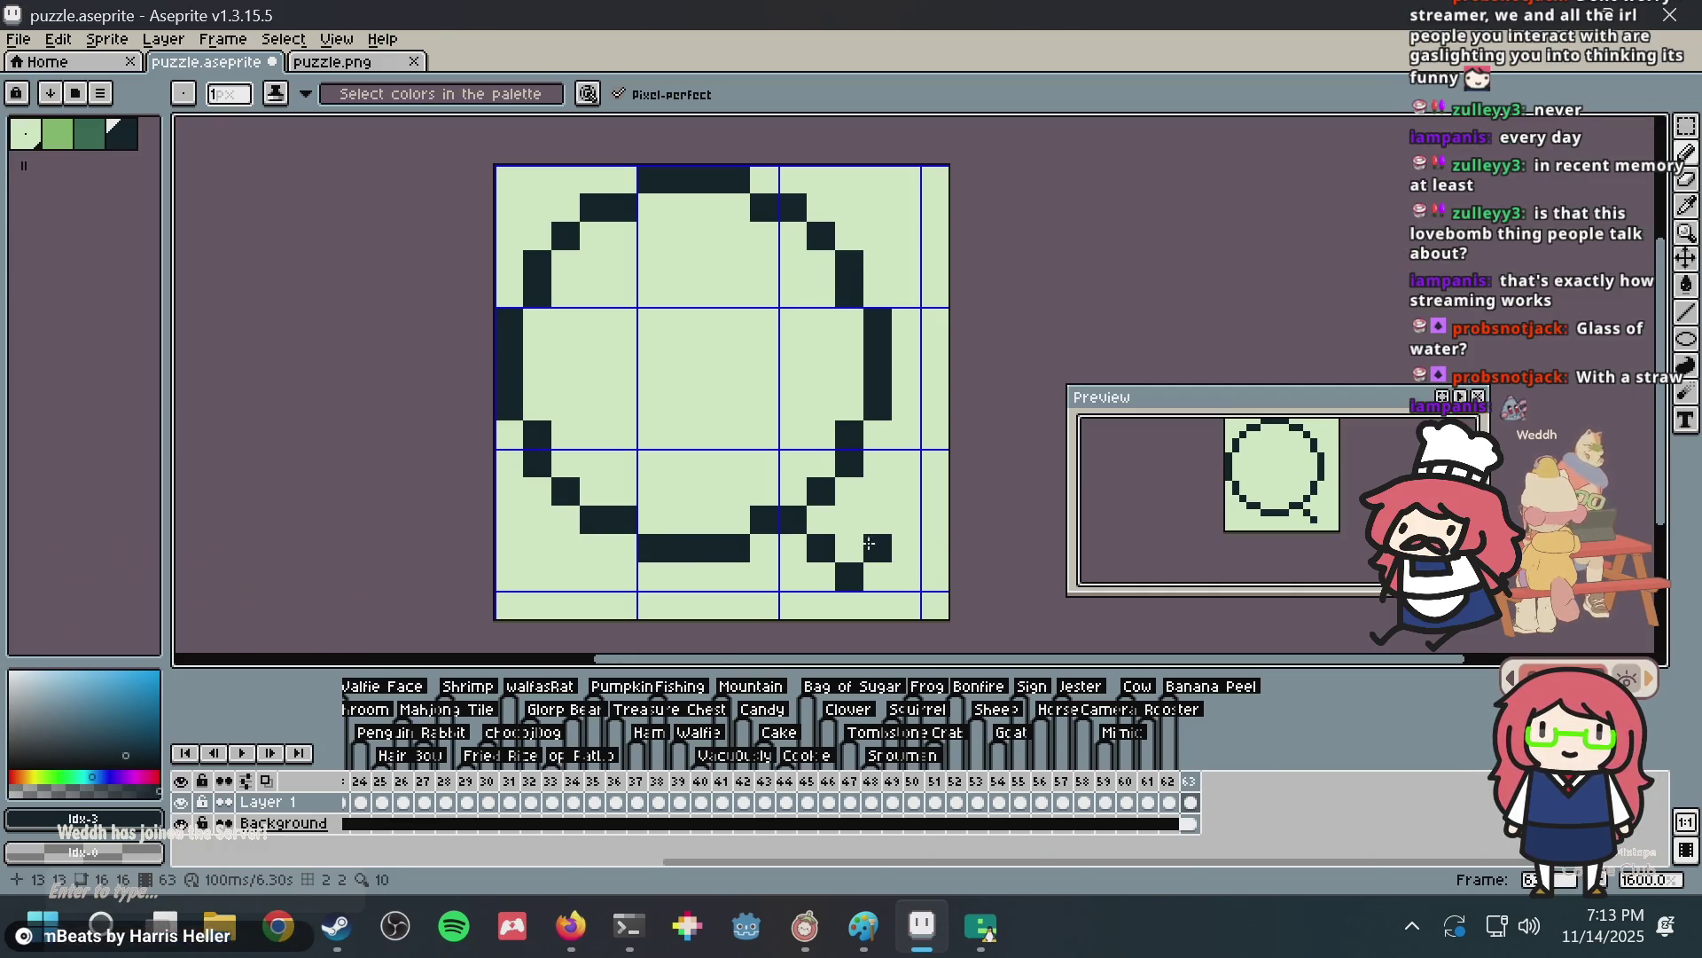
{"action": "left_click", "coordinate": [888, 502]}
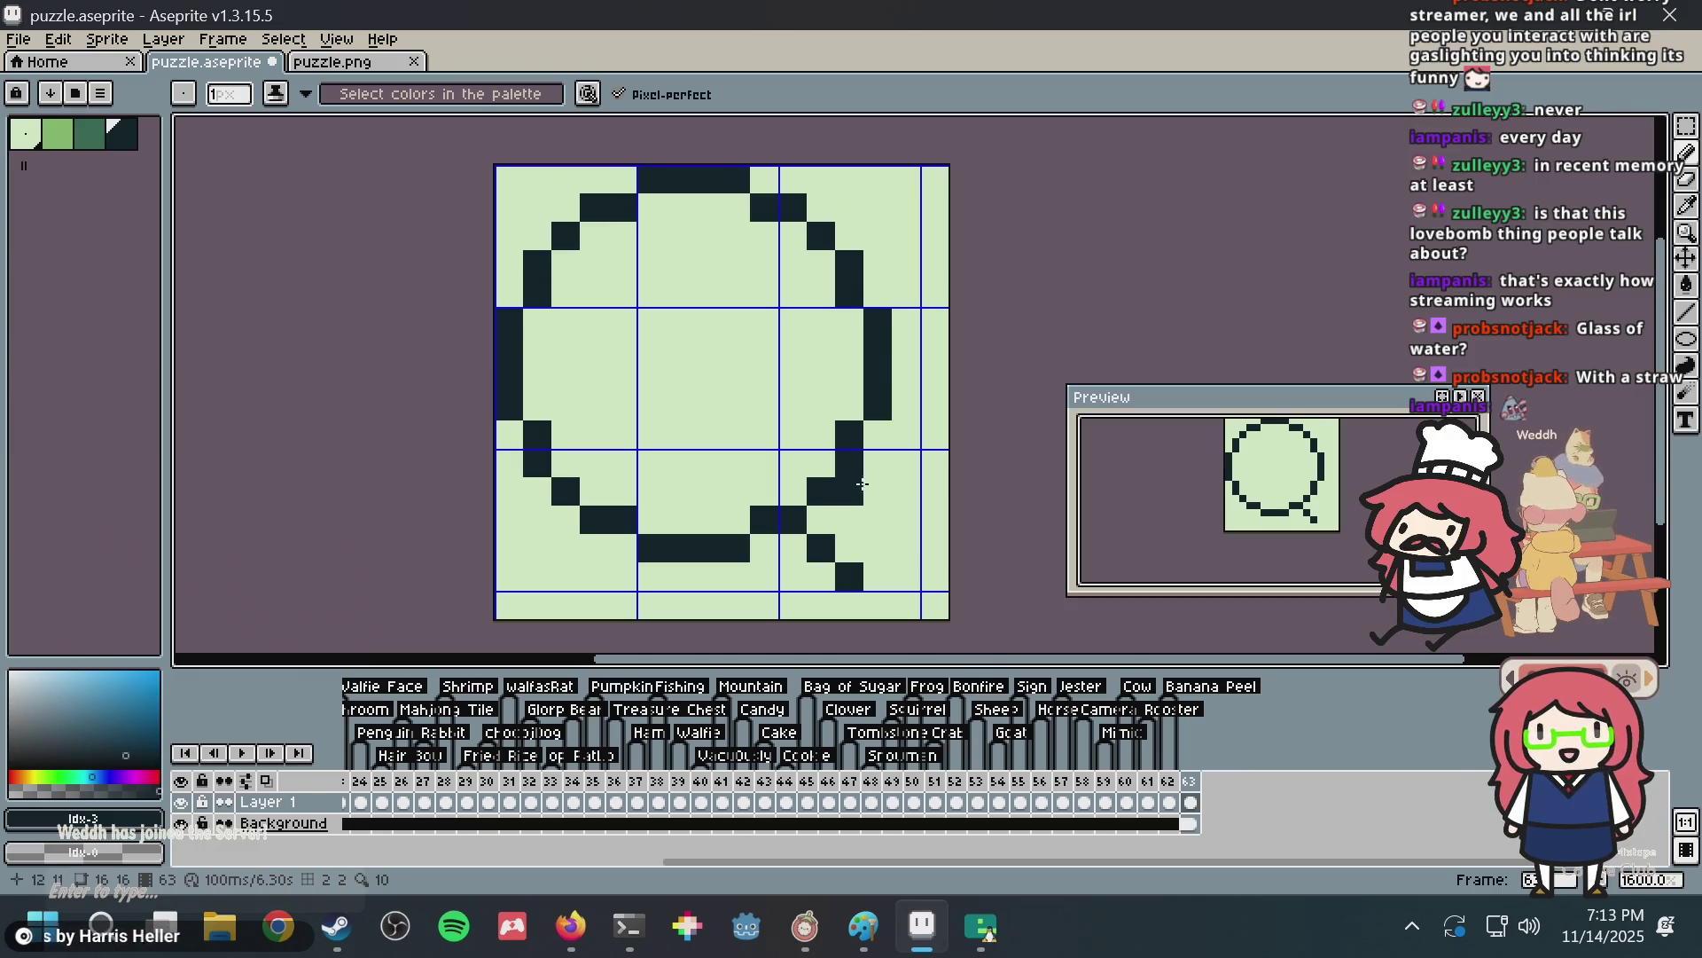
{"action": "left_click", "coordinate": [906, 519]}
{"action": "left_click", "coordinate": [905, 548]}
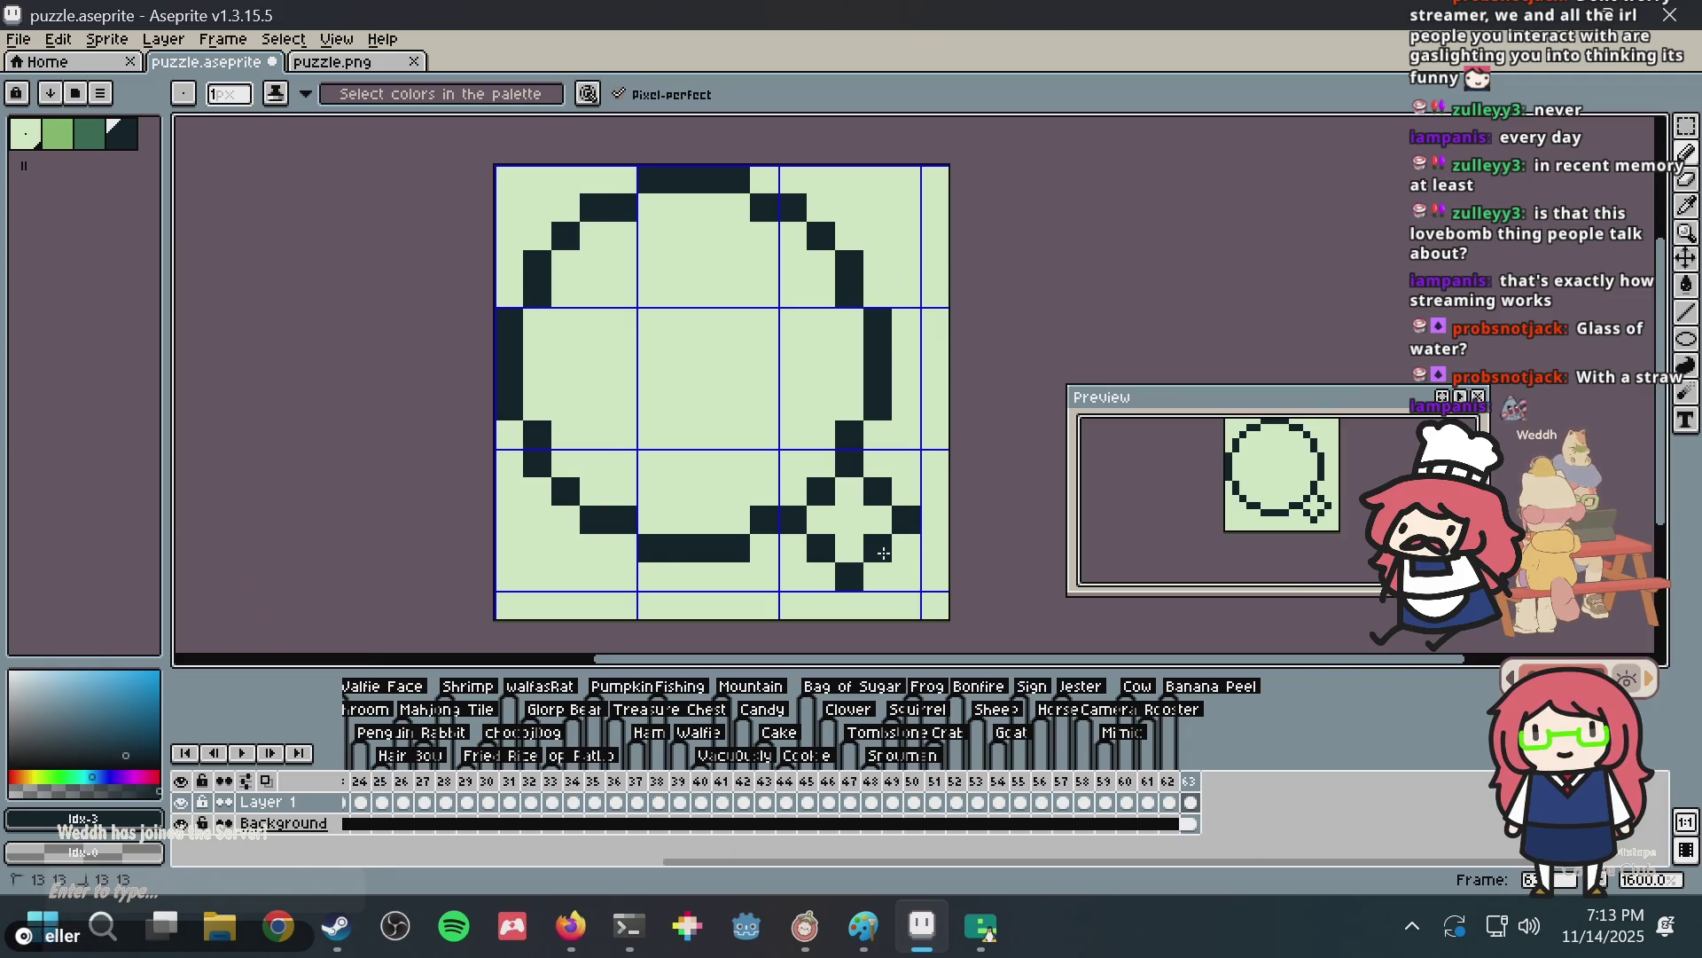
{"action": "mouse_move", "coordinate": [883, 554]}
{"action": "left_mouse_down"}
{"action": "mouse_move", "coordinate": [872, 567]}
{"action": "mouse_move", "coordinate": [818, 521]}
{"action": "left_mouse_up"}
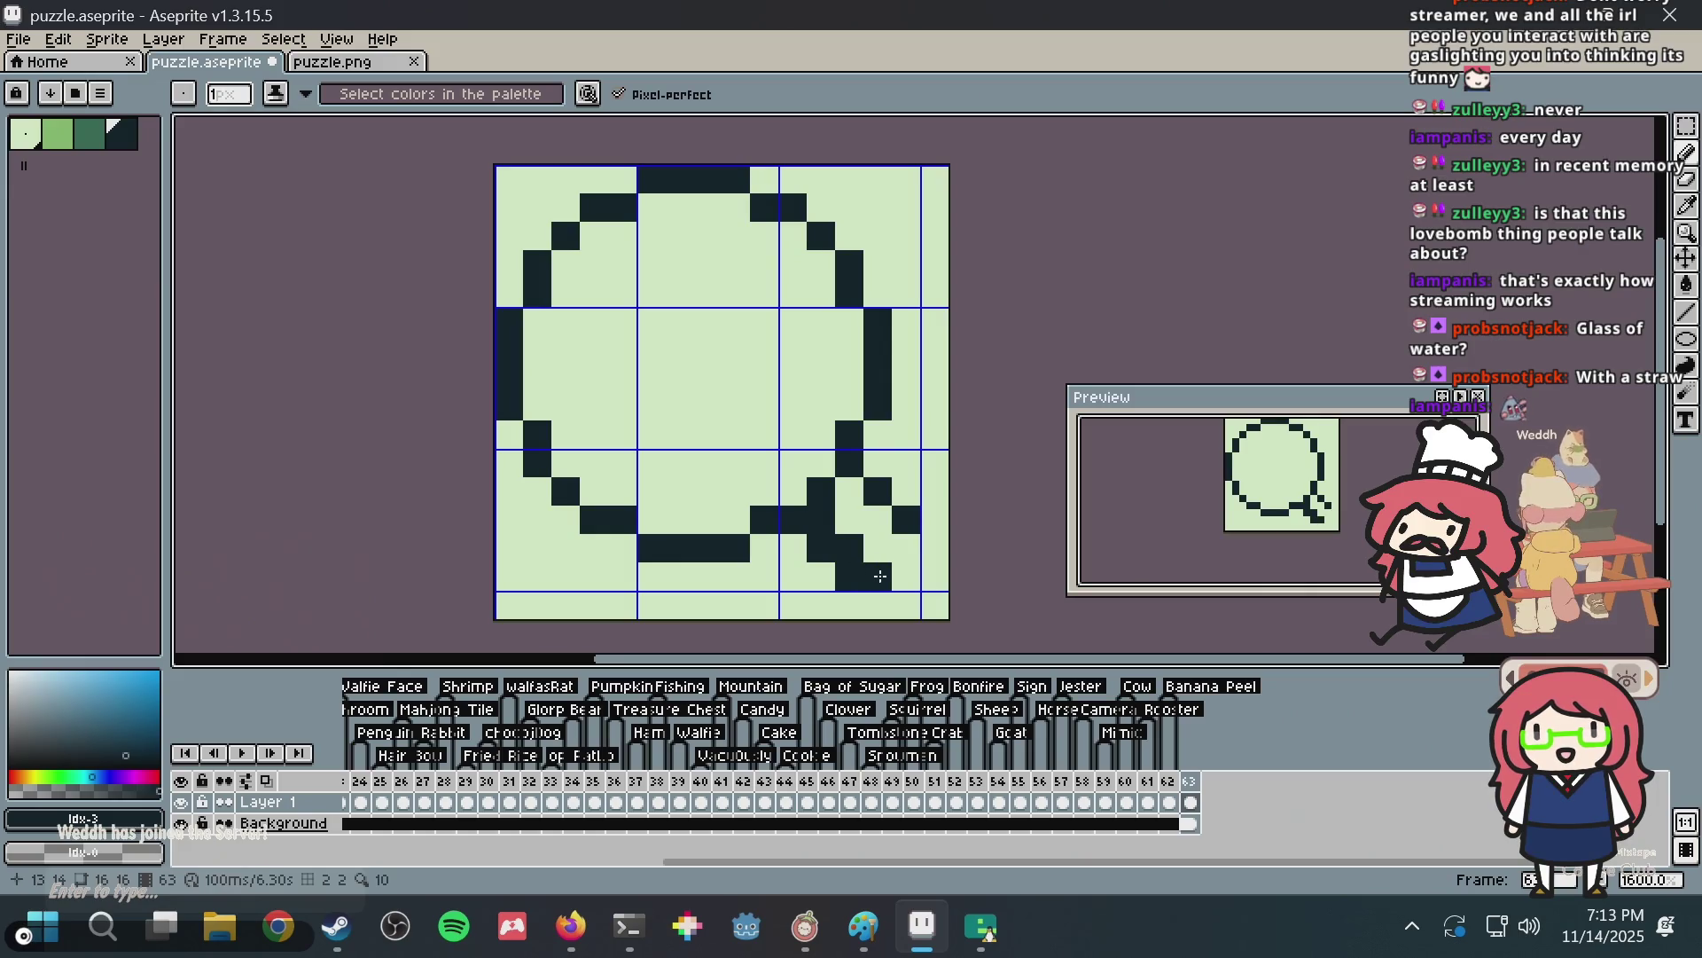
{"action": "left_click_drag", "start_coordinate": [837, 460], "coordinate": [858, 515]}
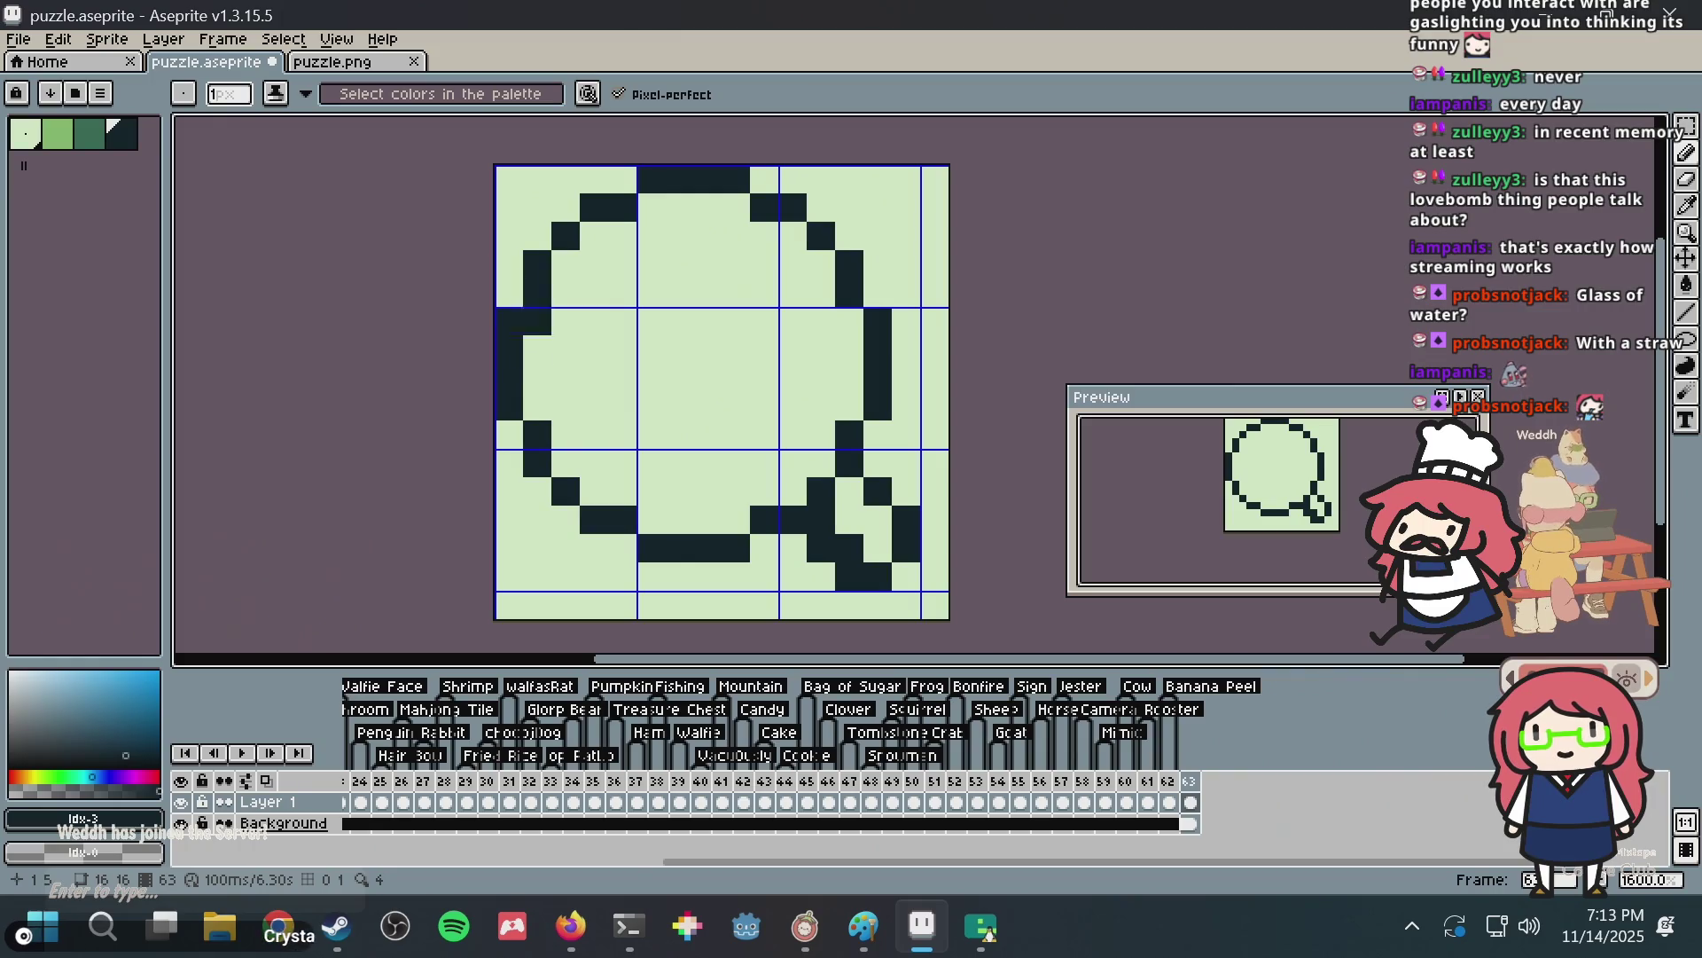
{"action": "key", "text": "["}
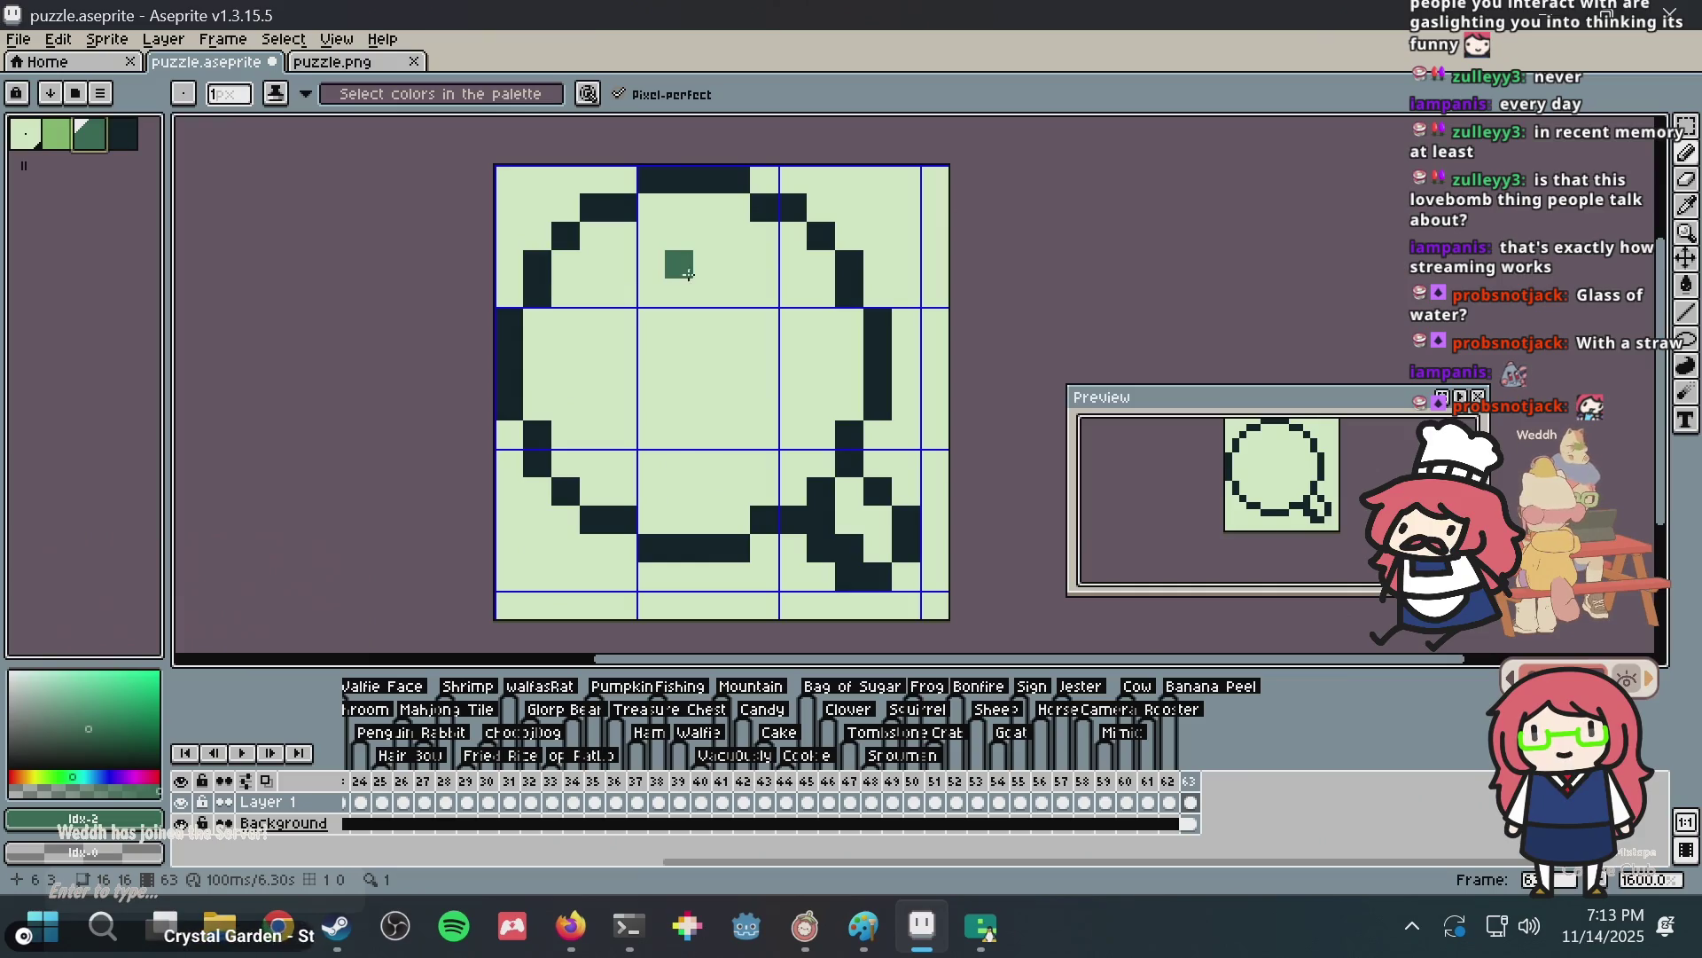
Paint mid-green swirl strokes inside the circle along its left, top, bottom and right.
{"action": "left_click_drag", "start_coordinate": [689, 274], "coordinate": [707, 461]}
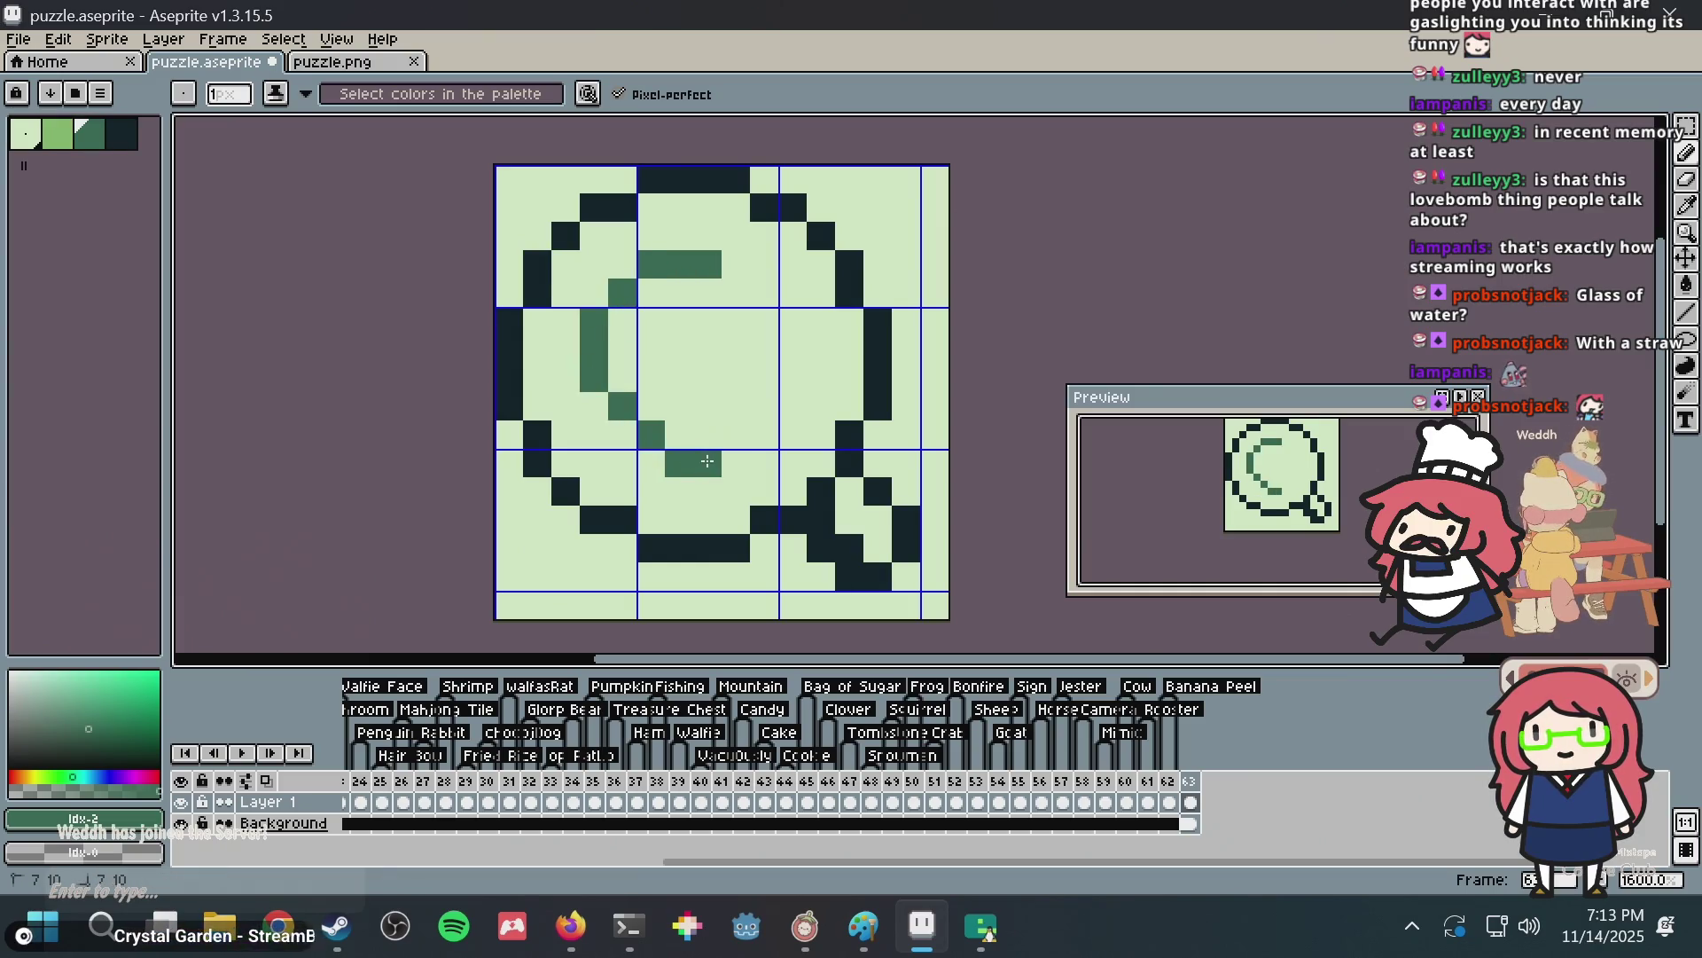
{"action": "left_click_drag", "start_coordinate": [587, 423], "coordinate": [634, 448]}
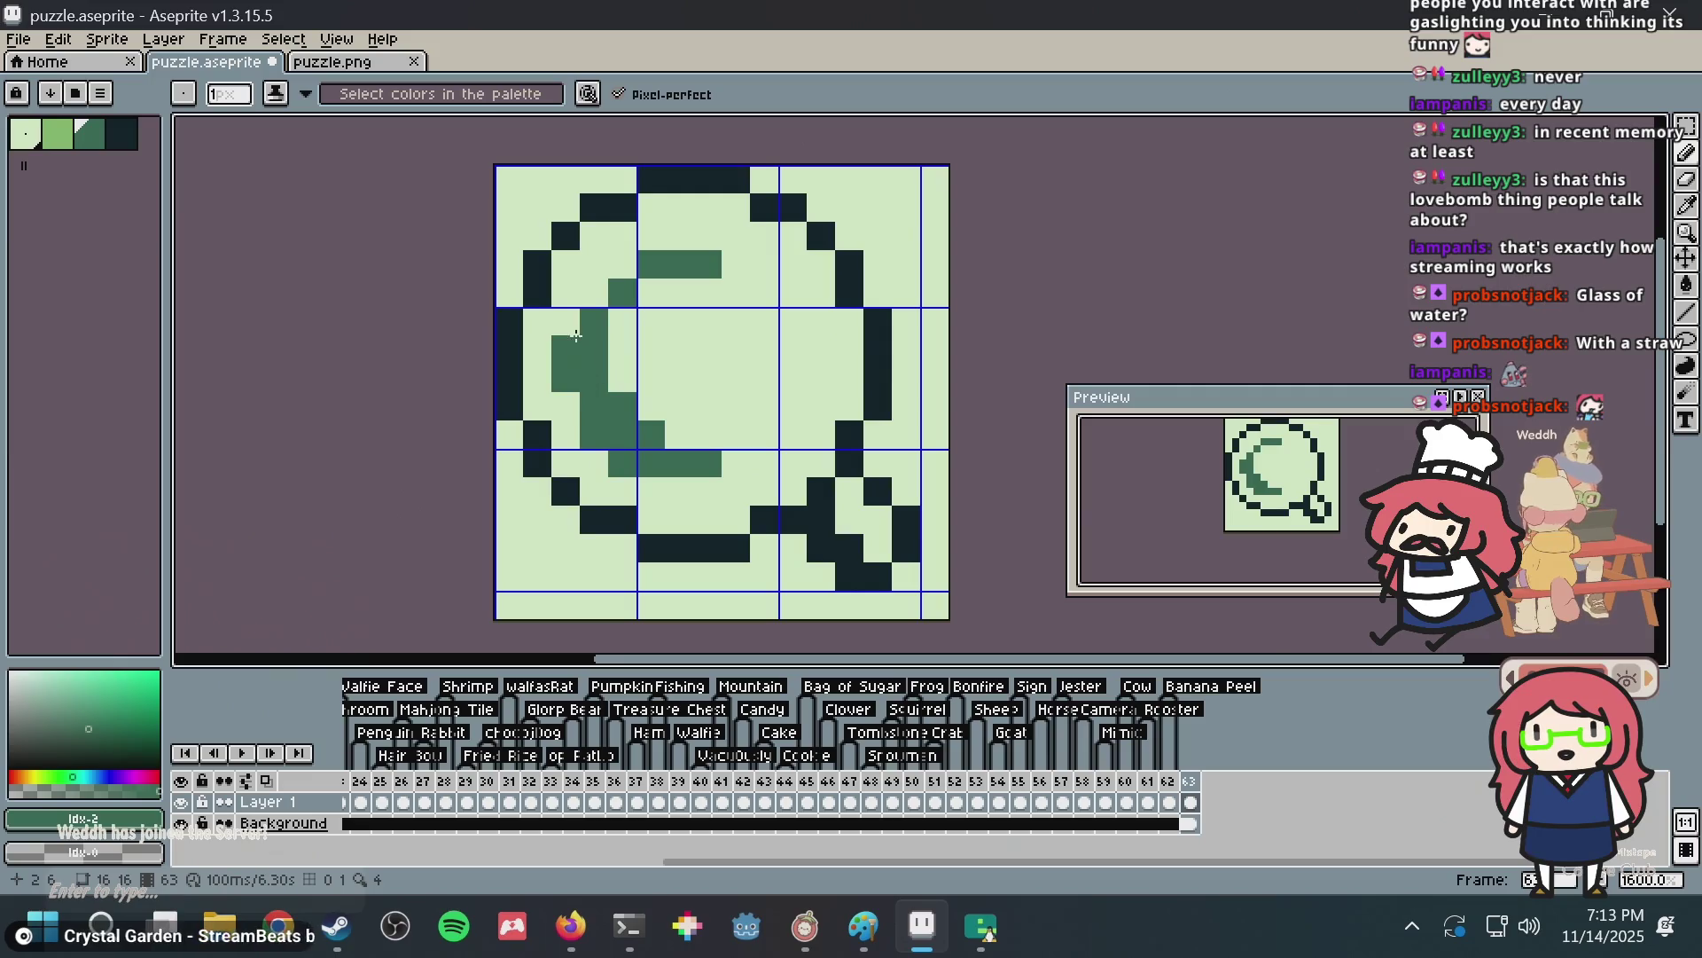
{"action": "left_click_drag", "start_coordinate": [576, 336], "coordinate": [599, 302]}
{"action": "left_click_drag", "start_coordinate": [659, 252], "coordinate": [709, 235]}
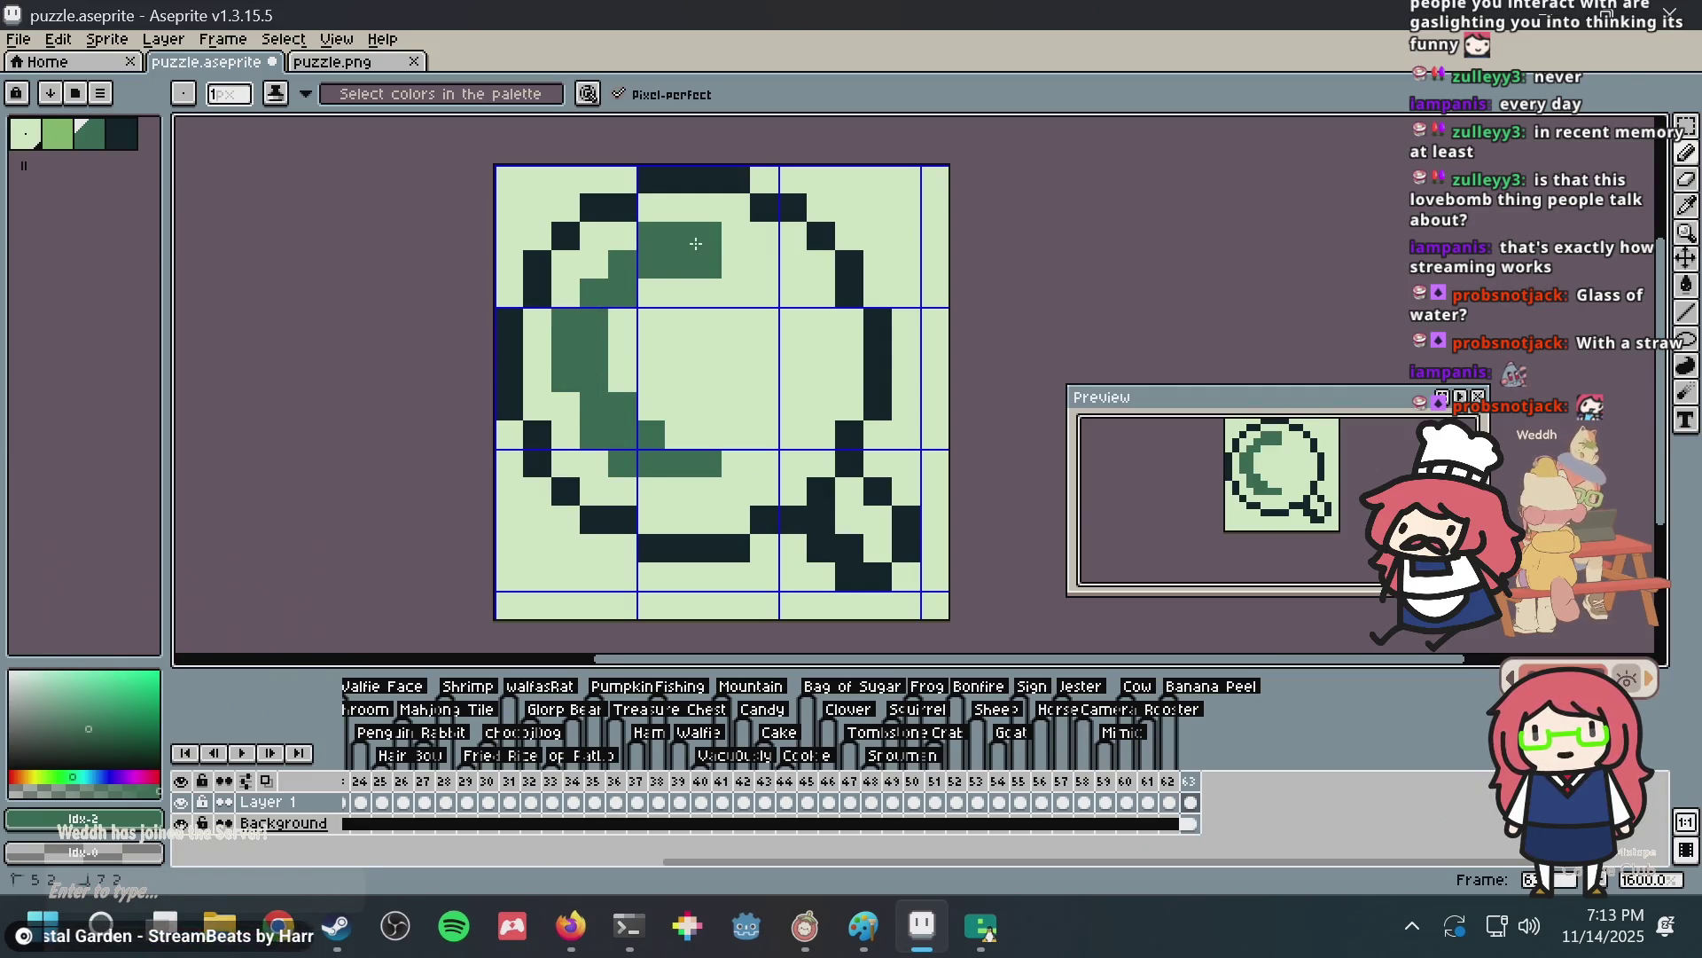
{"action": "mouse_move", "coordinate": [659, 492]}
{"action": "left_mouse_down"}
{"action": "mouse_move", "coordinate": [797, 375]}
{"action": "mouse_move", "coordinate": [715, 335]}
{"action": "mouse_move", "coordinate": [698, 381]}
{"action": "left_mouse_up"}
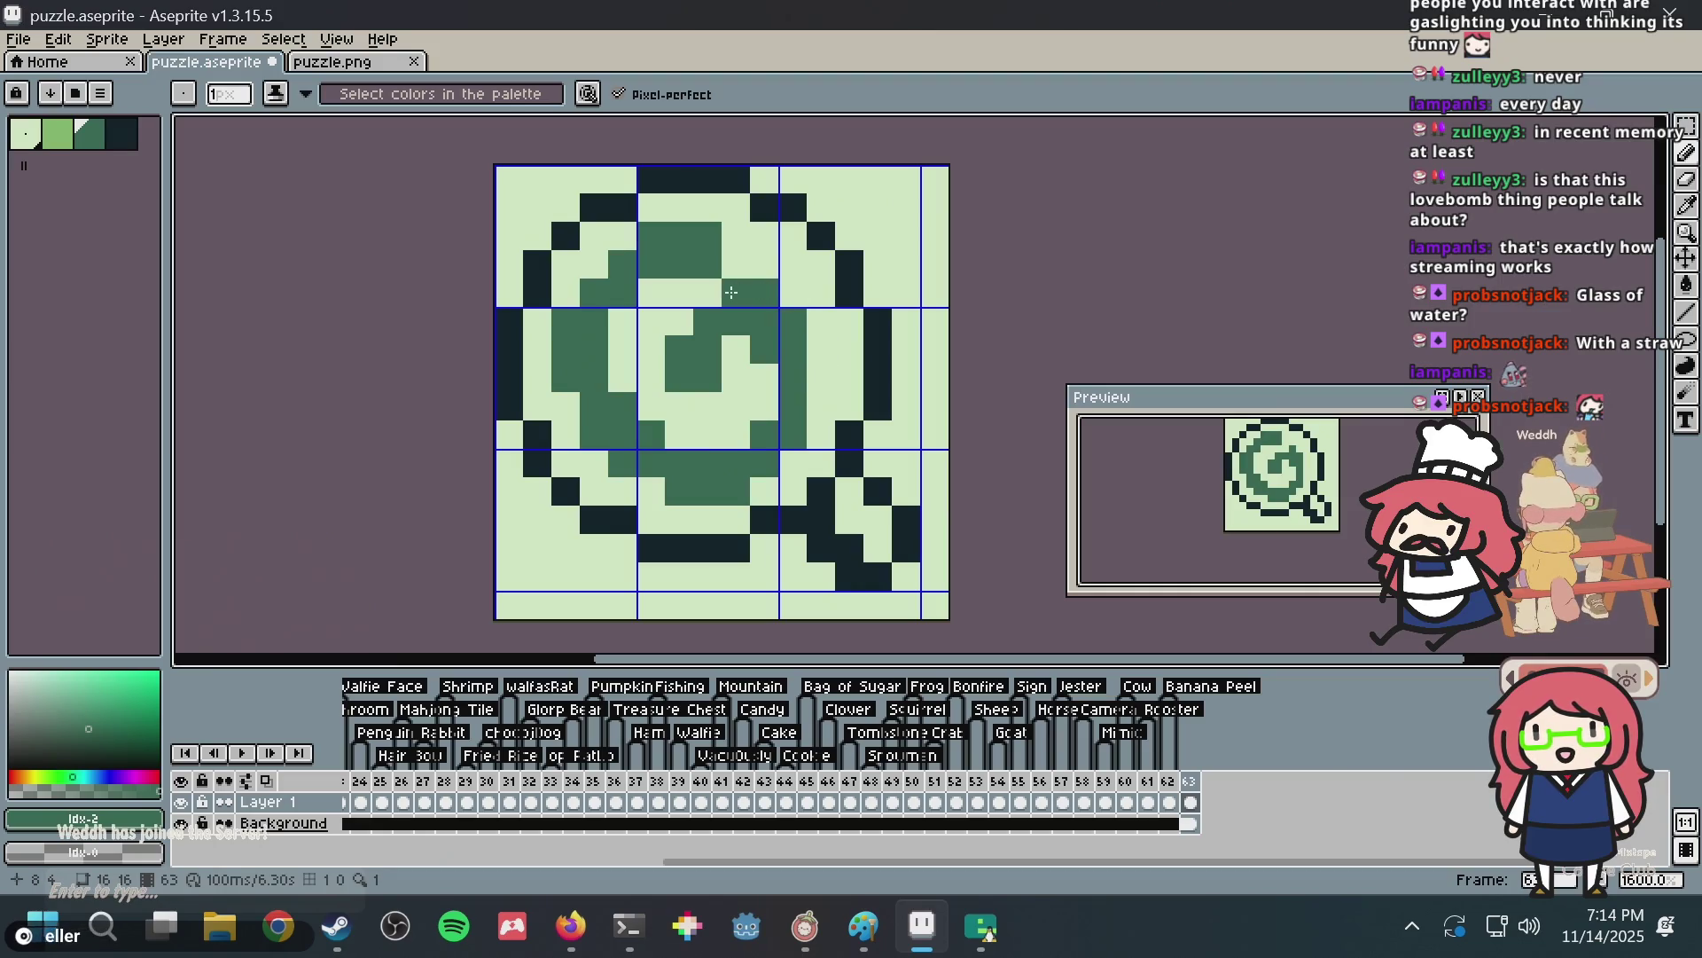
Eyedrop colours to clear top spiral pixels to light and add dark-green centre pixels.
{"action": "key", "text": "i"}
{"action": "left_click", "coordinate": [707, 276]}
{"action": "key", "text": "b"}
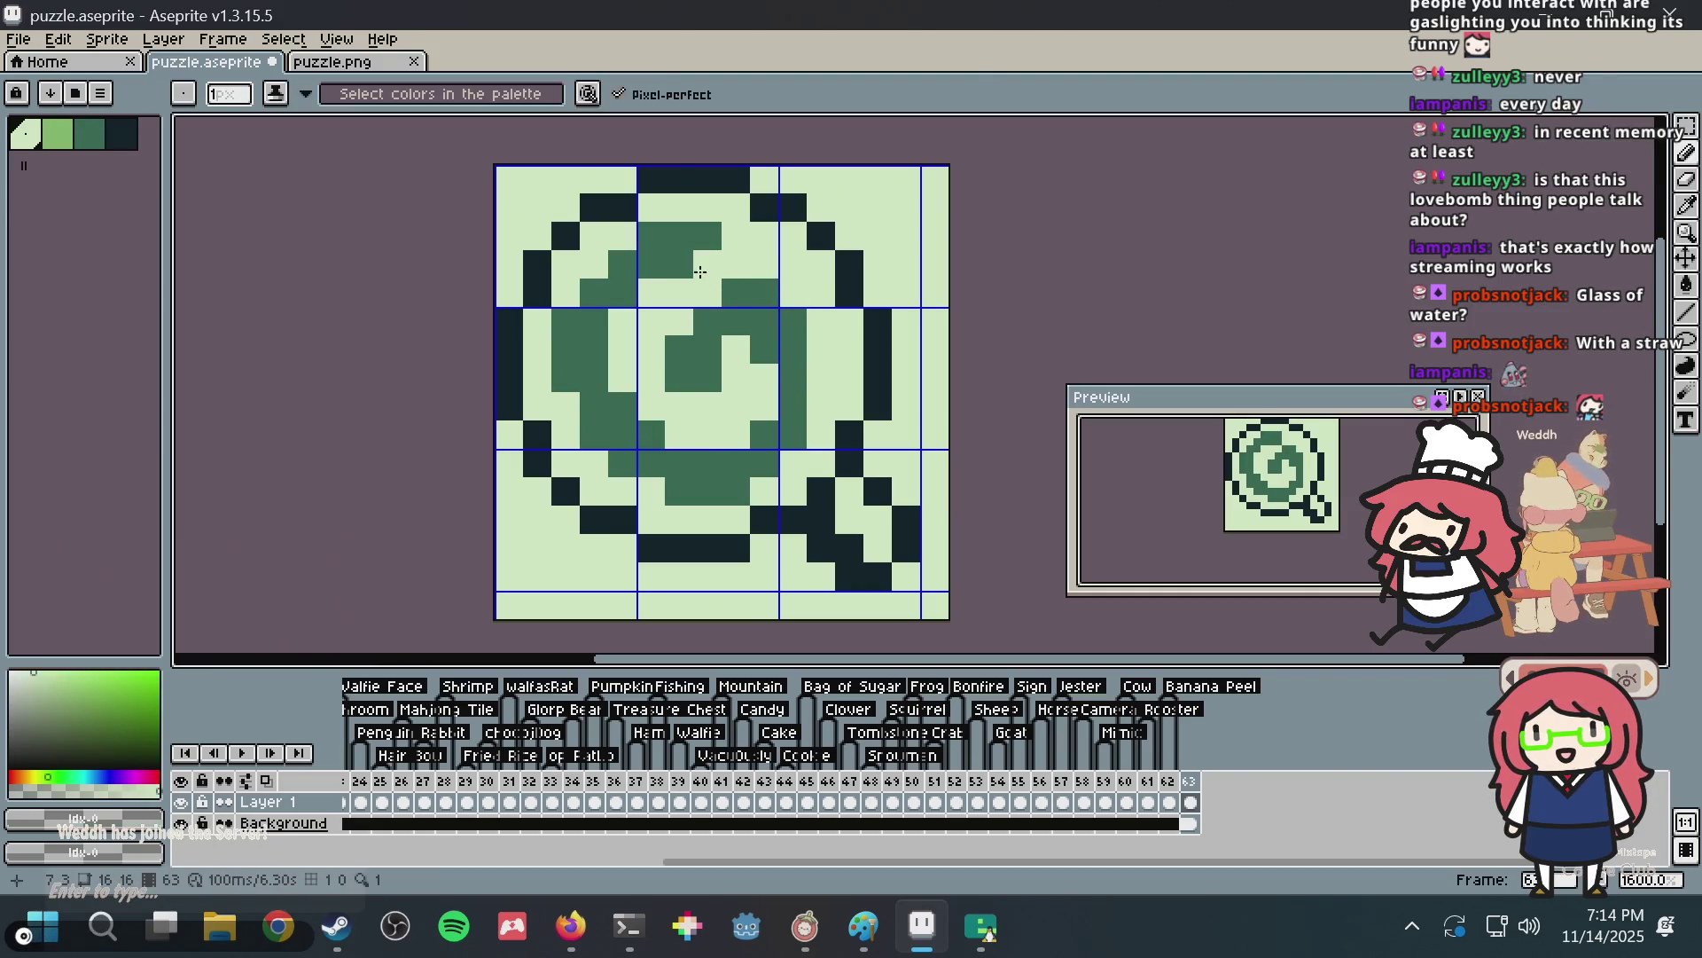
{"action": "left_click", "coordinate": [706, 264]}
{"action": "key", "text": "i"}
{"action": "left_click", "coordinate": [688, 360]}
{"action": "key", "text": "b"}
{"action": "left_click", "coordinate": [712, 397]}
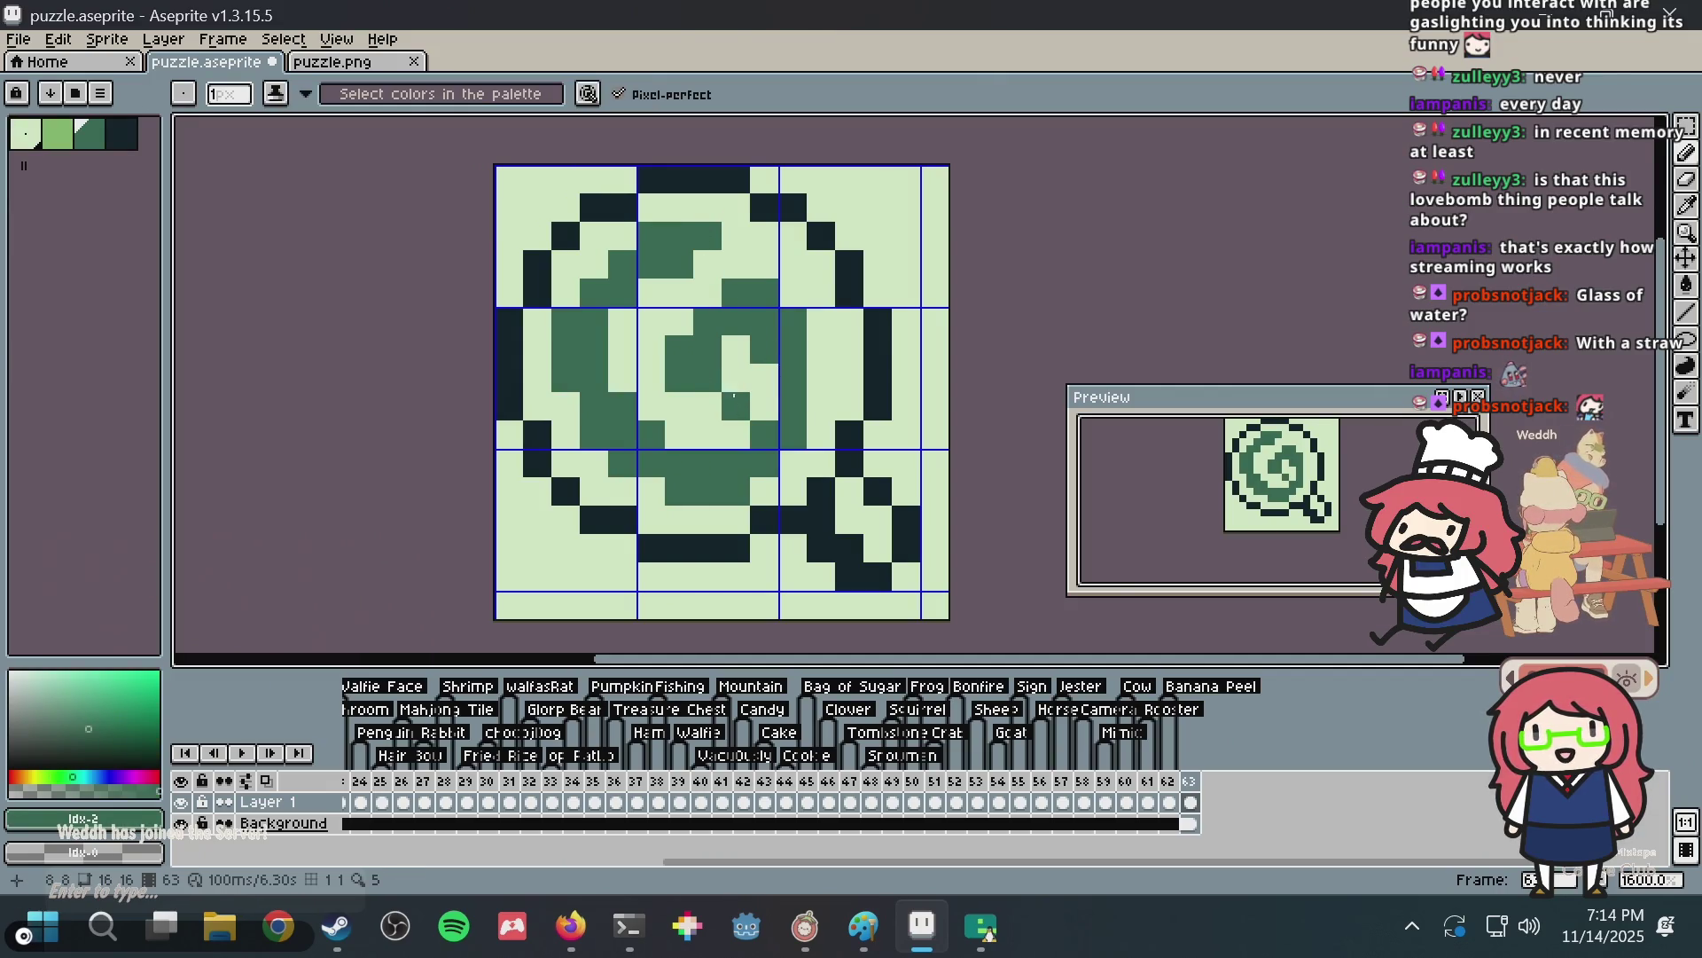
Clear centre and right spiral pixels to light, then paint dark green on the right inner side.
{"action": "key", "text": "i"}
{"action": "key", "text": "b"}
{"action": "left_click", "coordinate": [749, 399]}
{"action": "key", "text": "i"}
{"action": "left_click", "coordinate": [763, 380]}
{"action": "key", "text": "b"}
{"action": "left_click_drag", "start_coordinate": [788, 405], "coordinate": [778, 352]}
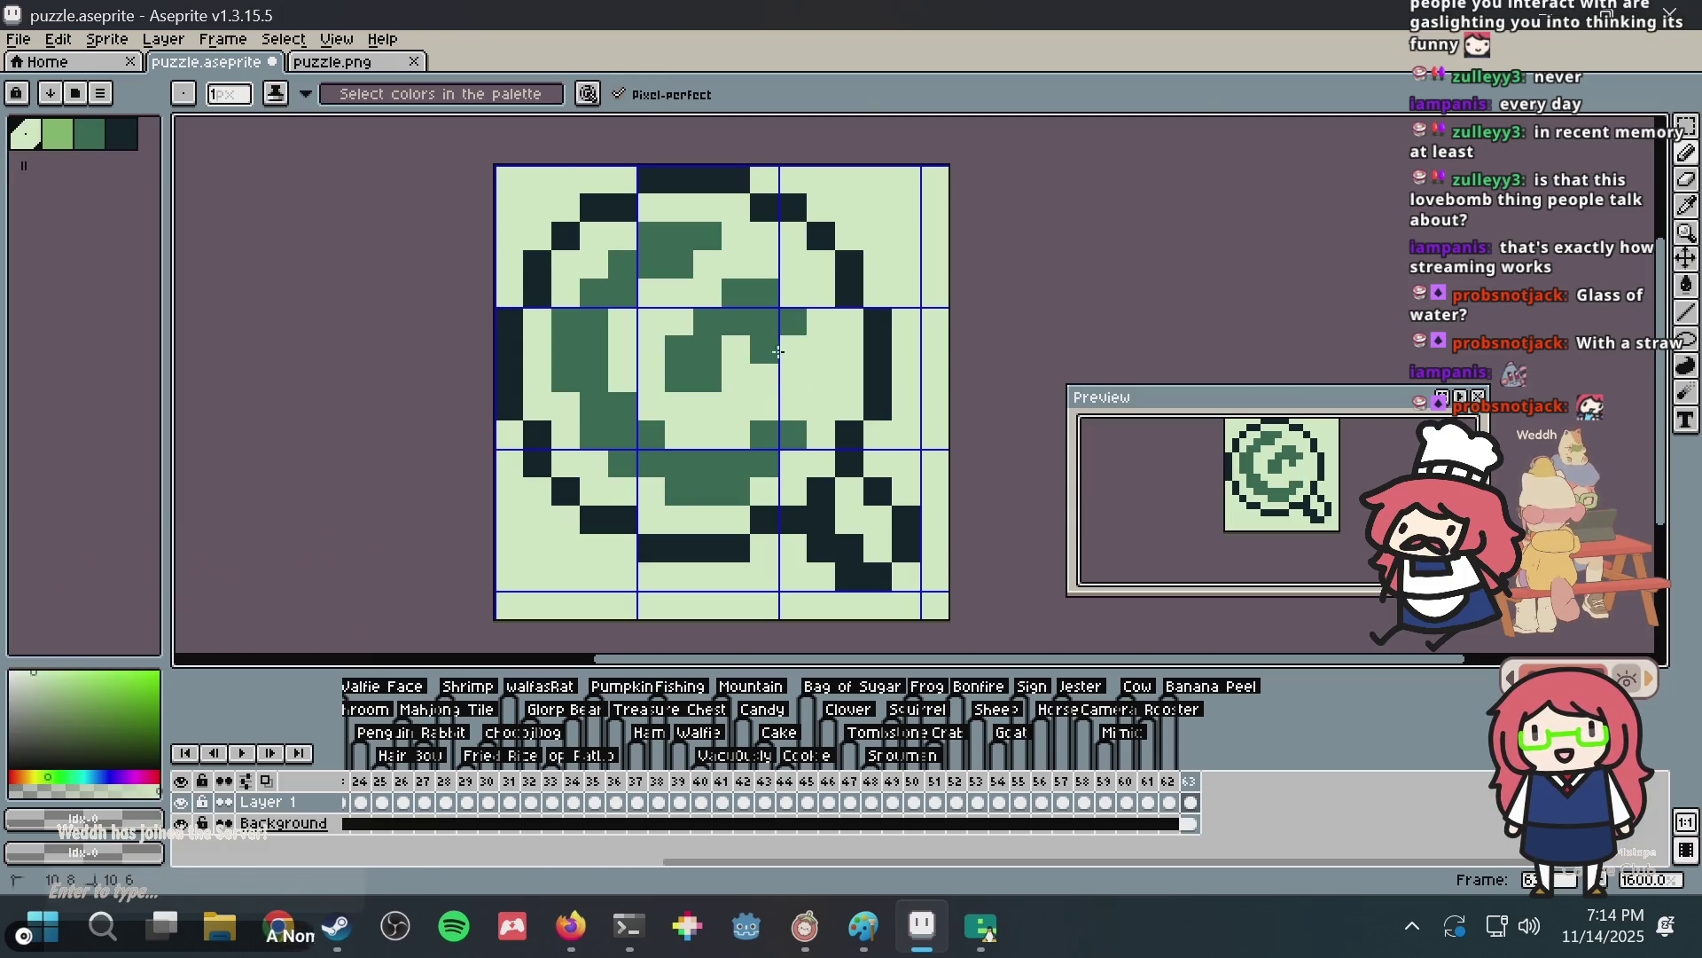
{"action": "key", "text": "i"}
{"action": "left_click", "coordinate": [780, 315]}
{"action": "key", "text": "b"}
{"action": "mouse_move", "coordinate": [821, 406]}
{"action": "left_mouse_down"}
{"action": "mouse_move", "coordinate": [797, 339]}
{"action": "mouse_move", "coordinate": [787, 398]}
{"action": "left_mouse_up"}
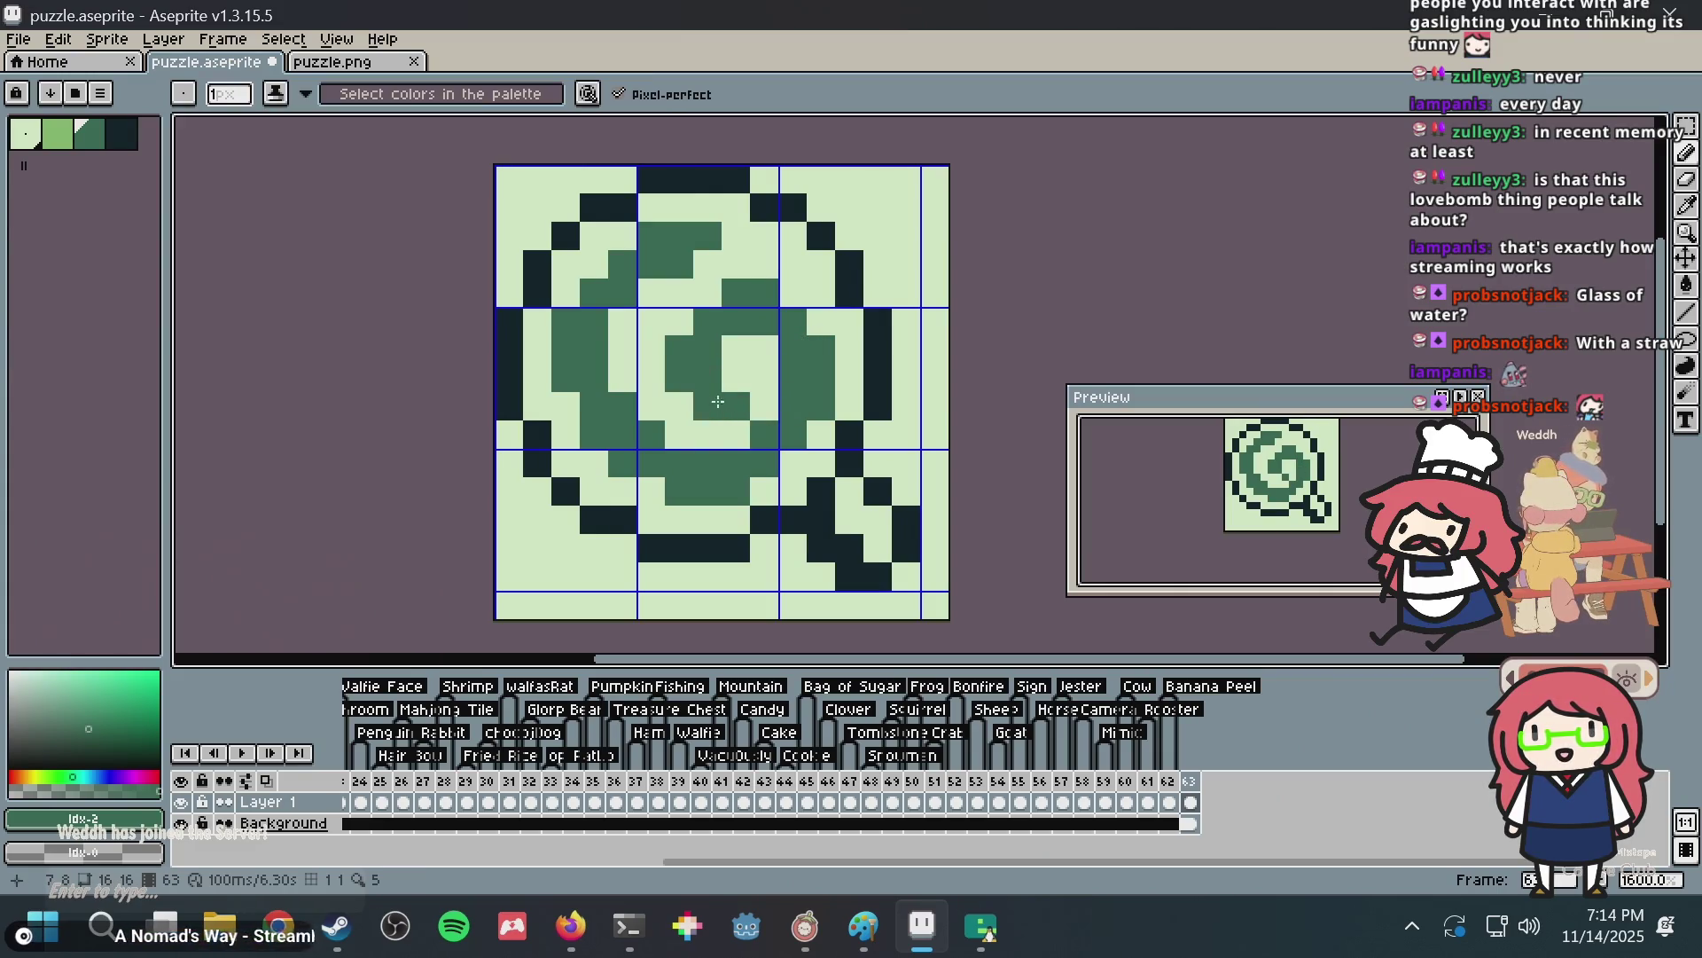
Carve the spiral centre with light pixels and extend the dark-green spiral diagonally down-left.
{"action": "key", "text": "i"}
{"action": "left_click", "coordinate": [740, 350]}
{"action": "key", "text": "b"}
{"action": "mouse_move", "coordinate": [736, 321]}
{"action": "left_mouse_down"}
{"action": "mouse_move", "coordinate": [695, 374]}
{"action": "mouse_move", "coordinate": [715, 322]}
{"action": "left_mouse_up"}
{"action": "left_click", "coordinate": [679, 265]}
{"action": "left_click", "coordinate": [733, 289], "text": "alt"}
{"action": "left_click", "coordinate": [706, 296]}
{"action": "left_click", "coordinate": [679, 321]}
{"action": "left_click", "coordinate": [656, 349]}
After checking the Kirby candy reference, clear the centre's upper-right pixels and add green pixels.
{"action": "key", "text": "alt+Tab"}
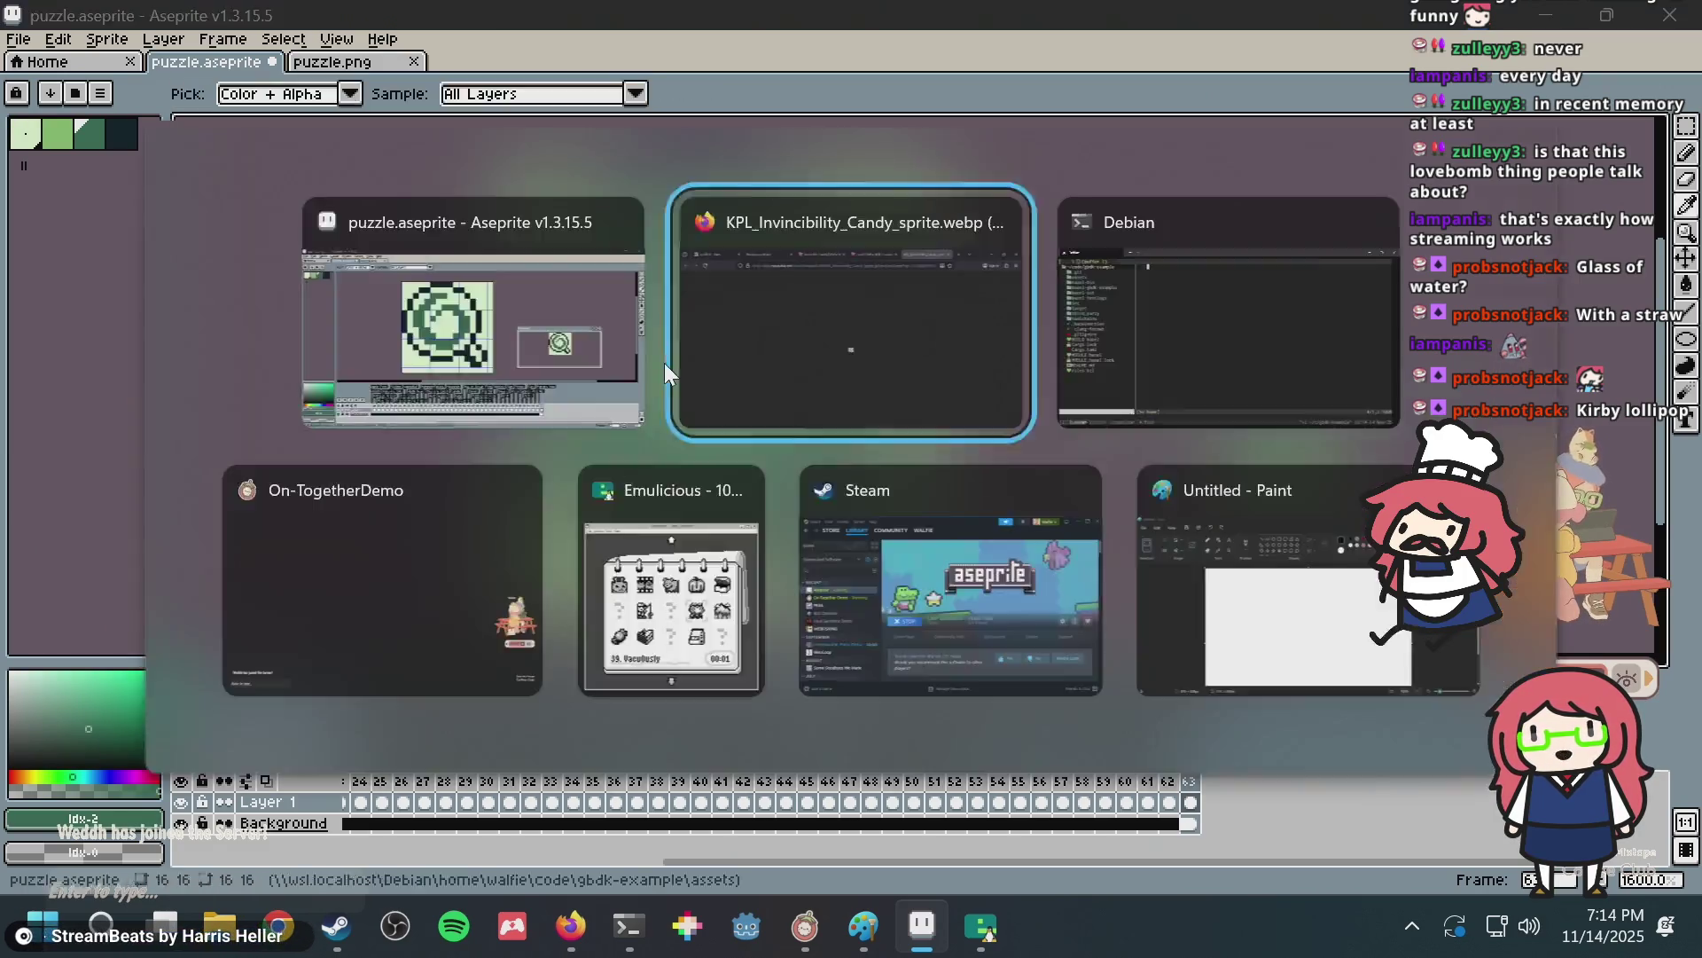
{"action": "key", "text": "alt+Tab"}
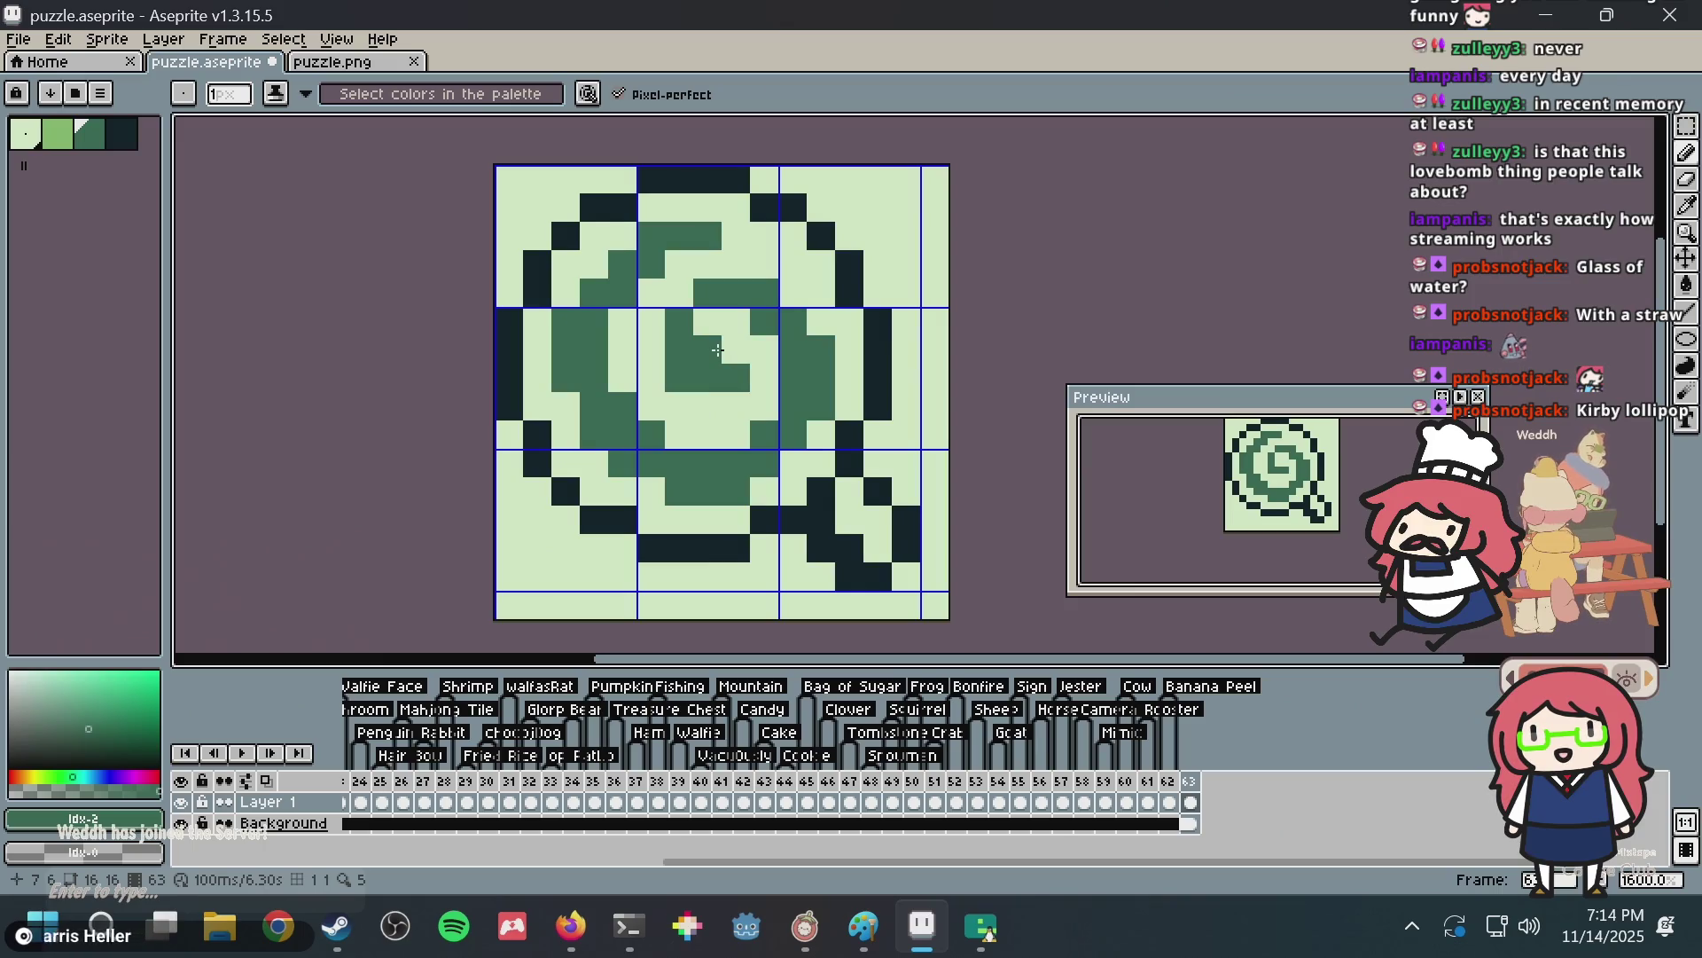
{"action": "right_click", "coordinate": [736, 377]}
{"action": "right_click", "coordinate": [707, 349]}
{"action": "left_click", "coordinate": [694, 406]}
{"action": "left_click", "coordinate": [736, 406]}
{"action": "left_click", "coordinate": [736, 381]}
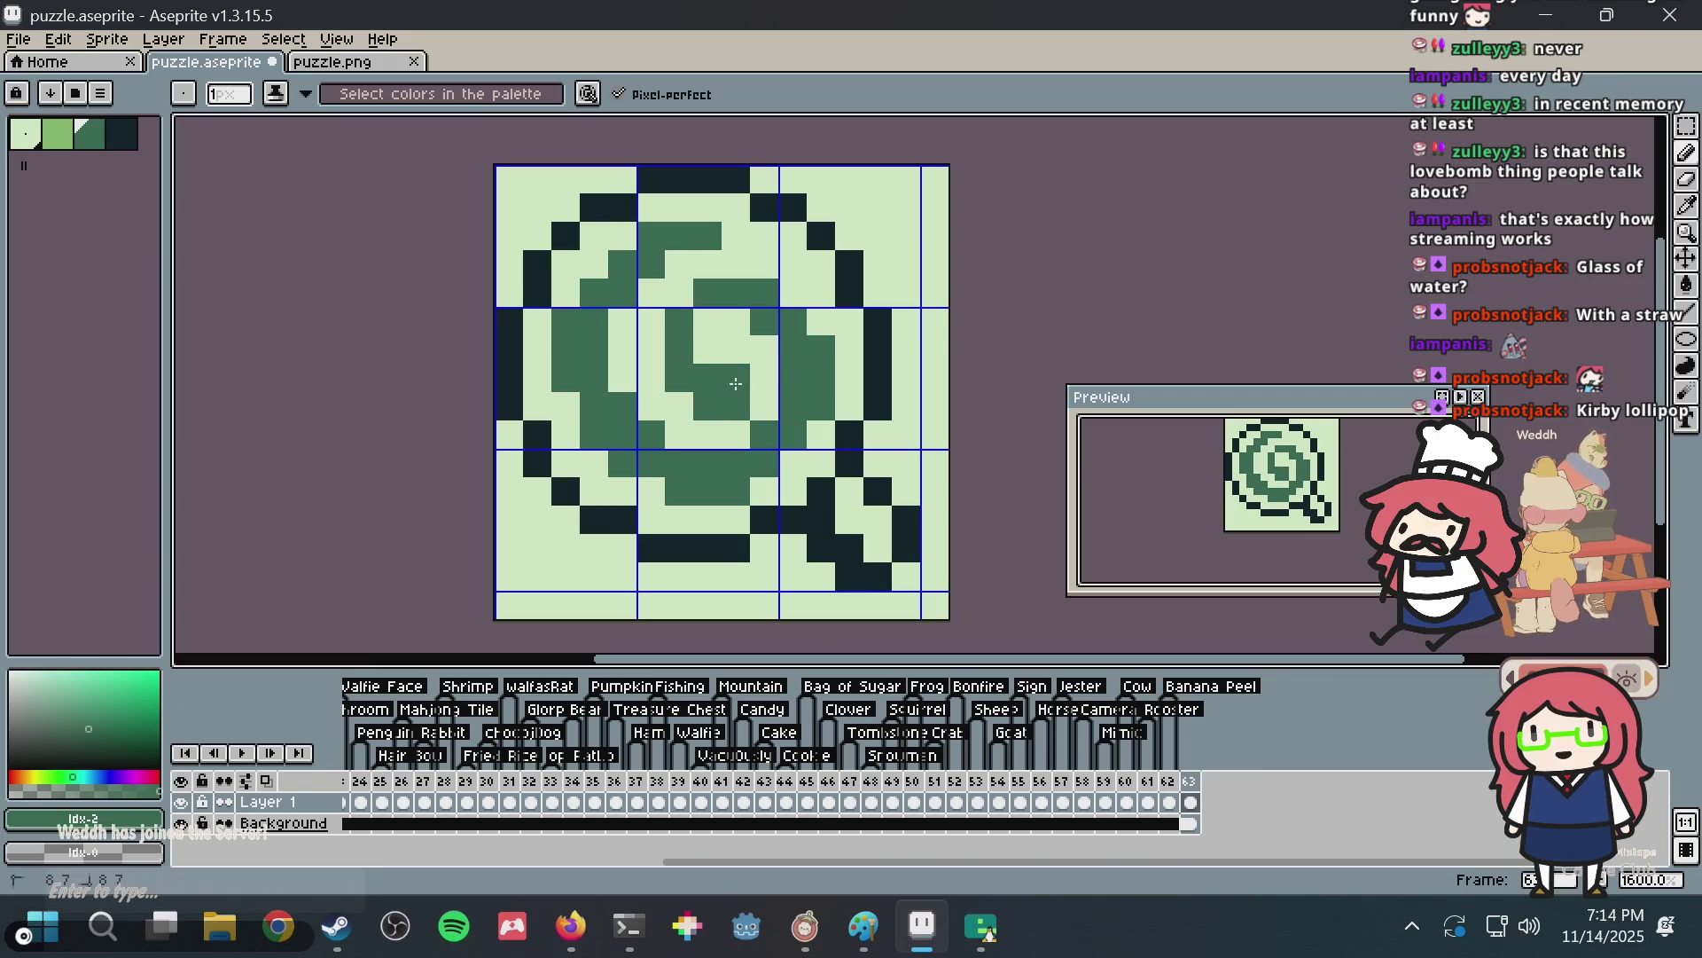
Add mid-green pixels to the upper spiral row, undo stray strokes, and save puzzle.aseprite.
{"action": "left_click", "coordinate": [743, 329], "text": "alt"}
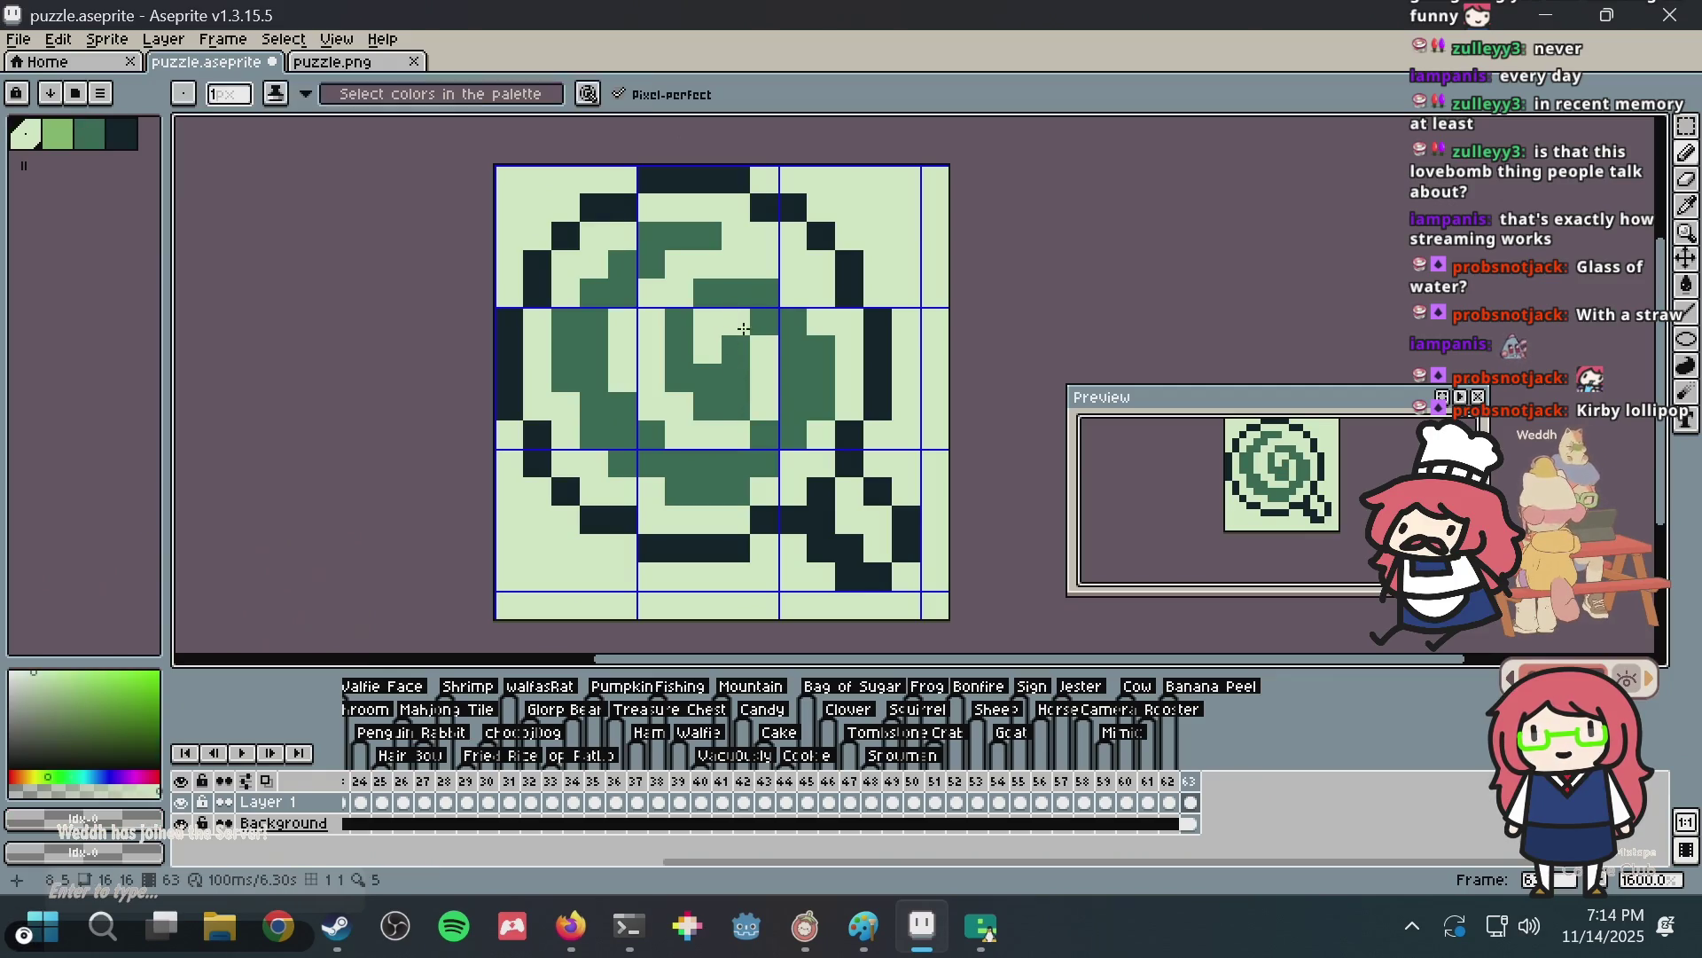
{"action": "left_click", "coordinate": [764, 287], "text": "alt"}
{"action": "left_click", "coordinate": [791, 293]}
{"action": "left_click", "coordinate": [764, 264]}
{"action": "left_click", "coordinate": [736, 265]}
{"action": "left_click", "coordinate": [703, 258], "text": "alt"}
{"action": "left_click", "coordinate": [694, 248]}
{"action": "key", "text": "ctrl+z"}
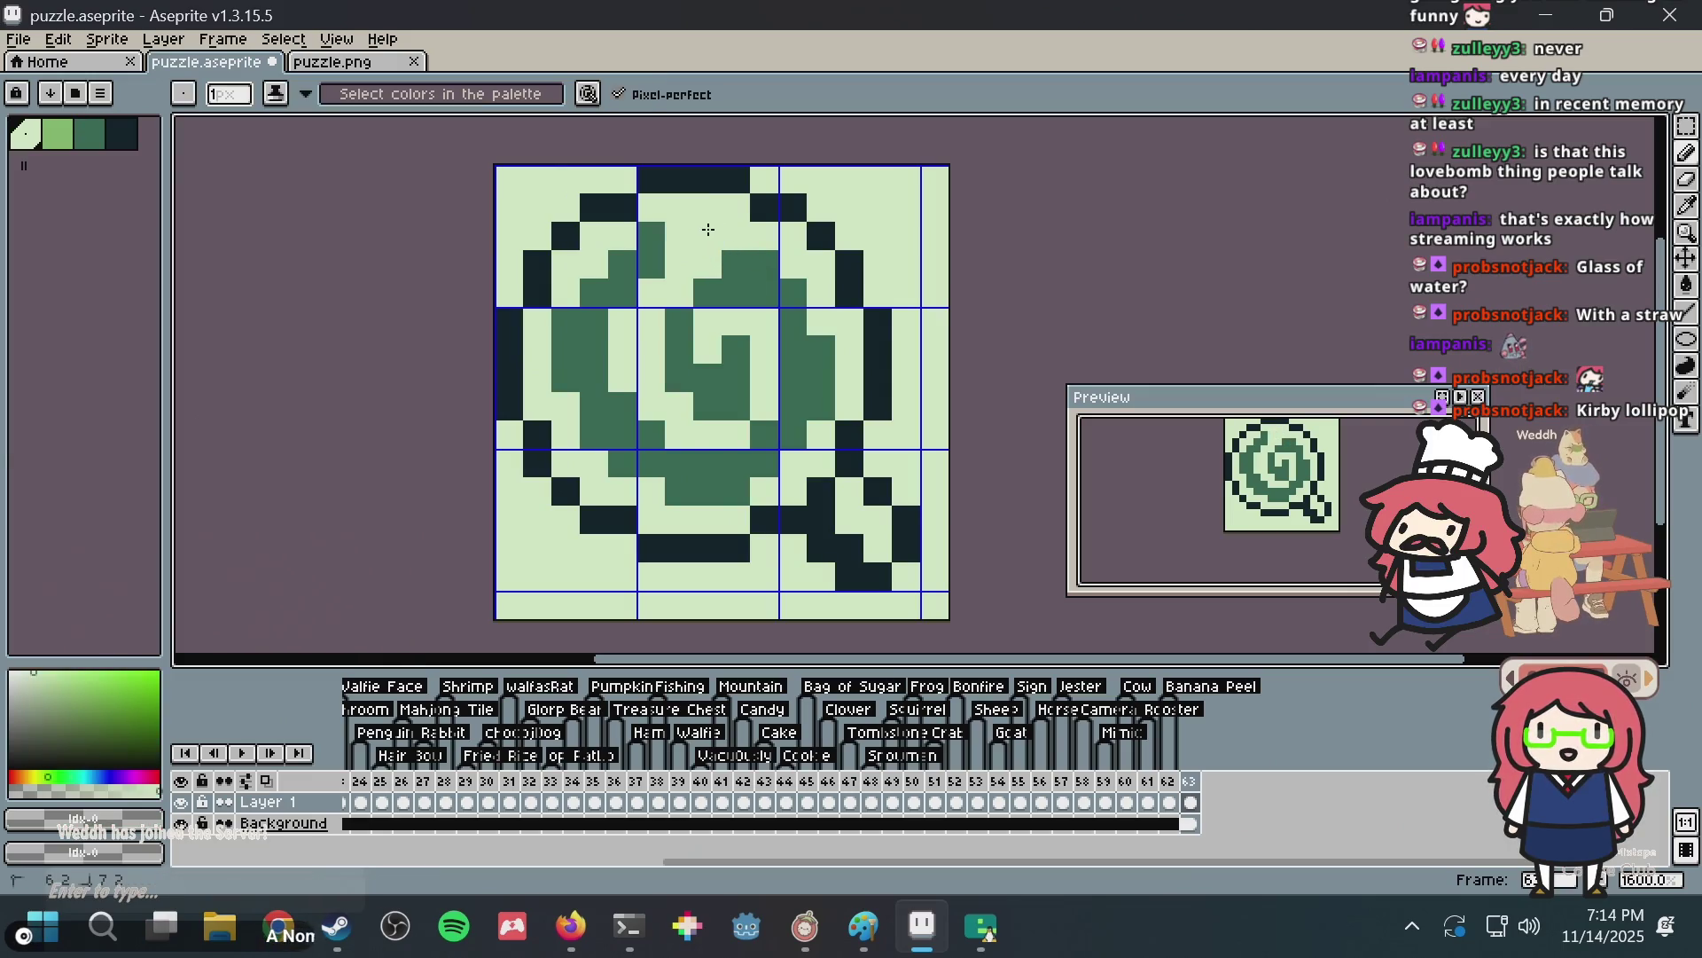
{"action": "key", "text": "ctrl+z"}
{"action": "key", "text": "ctrl+z"}
{"action": "key", "text": "ctrl+s"}
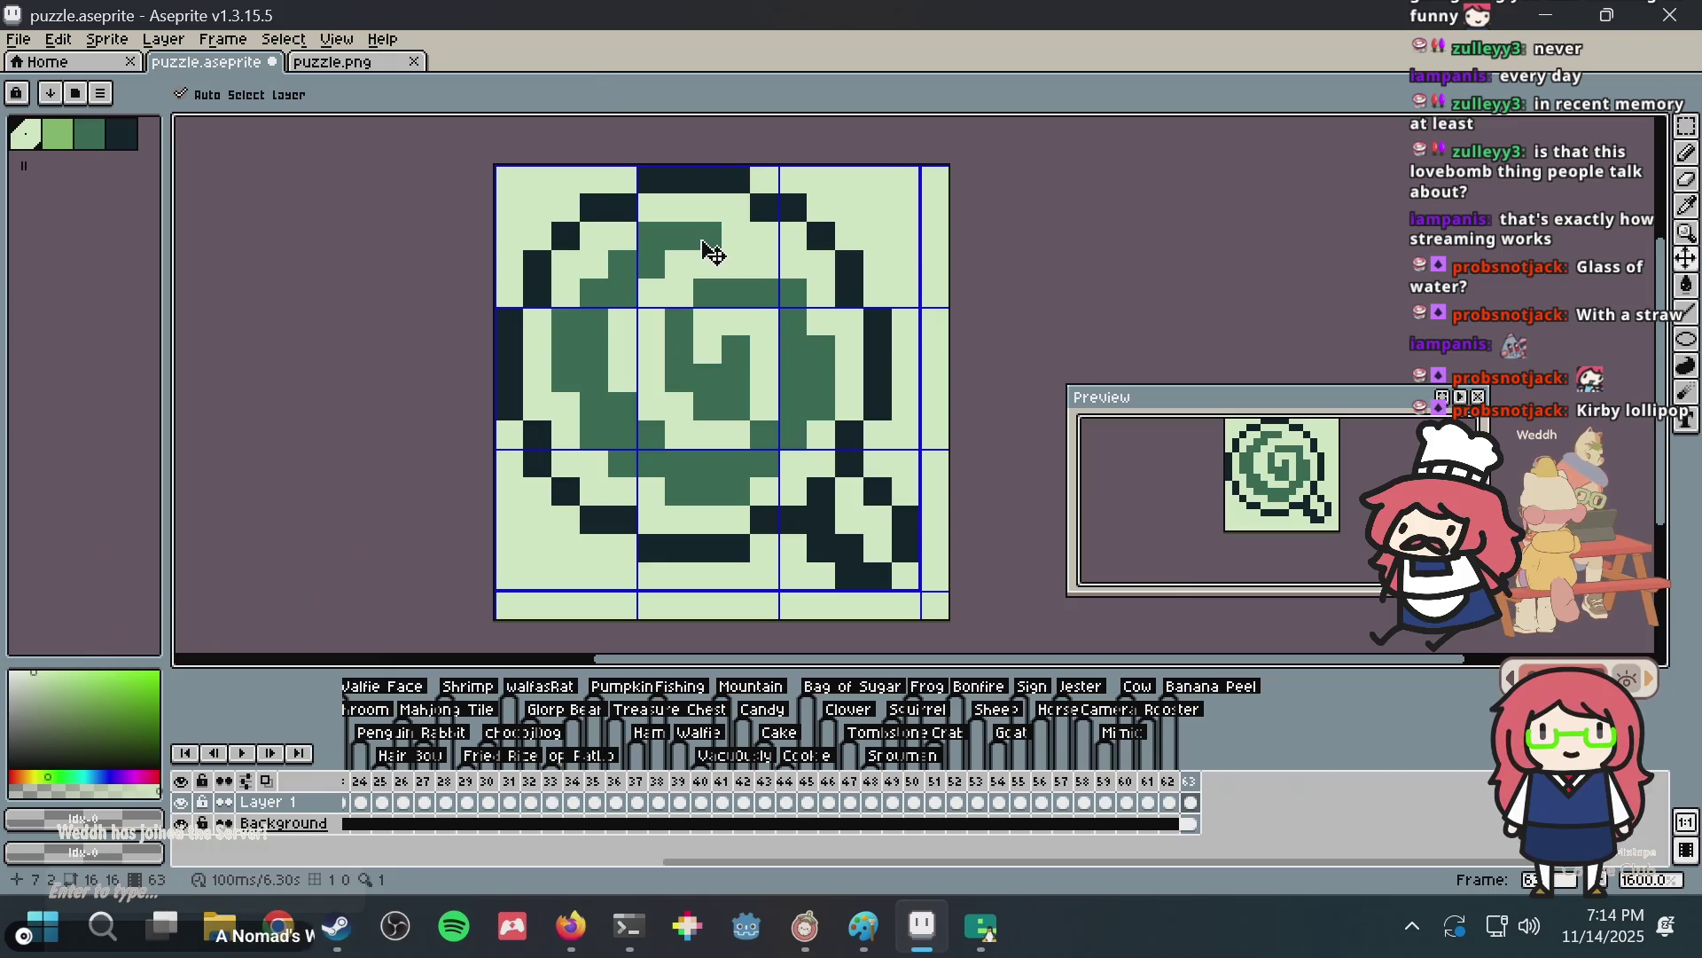
{"action": "left_click", "coordinate": [57, 133]}
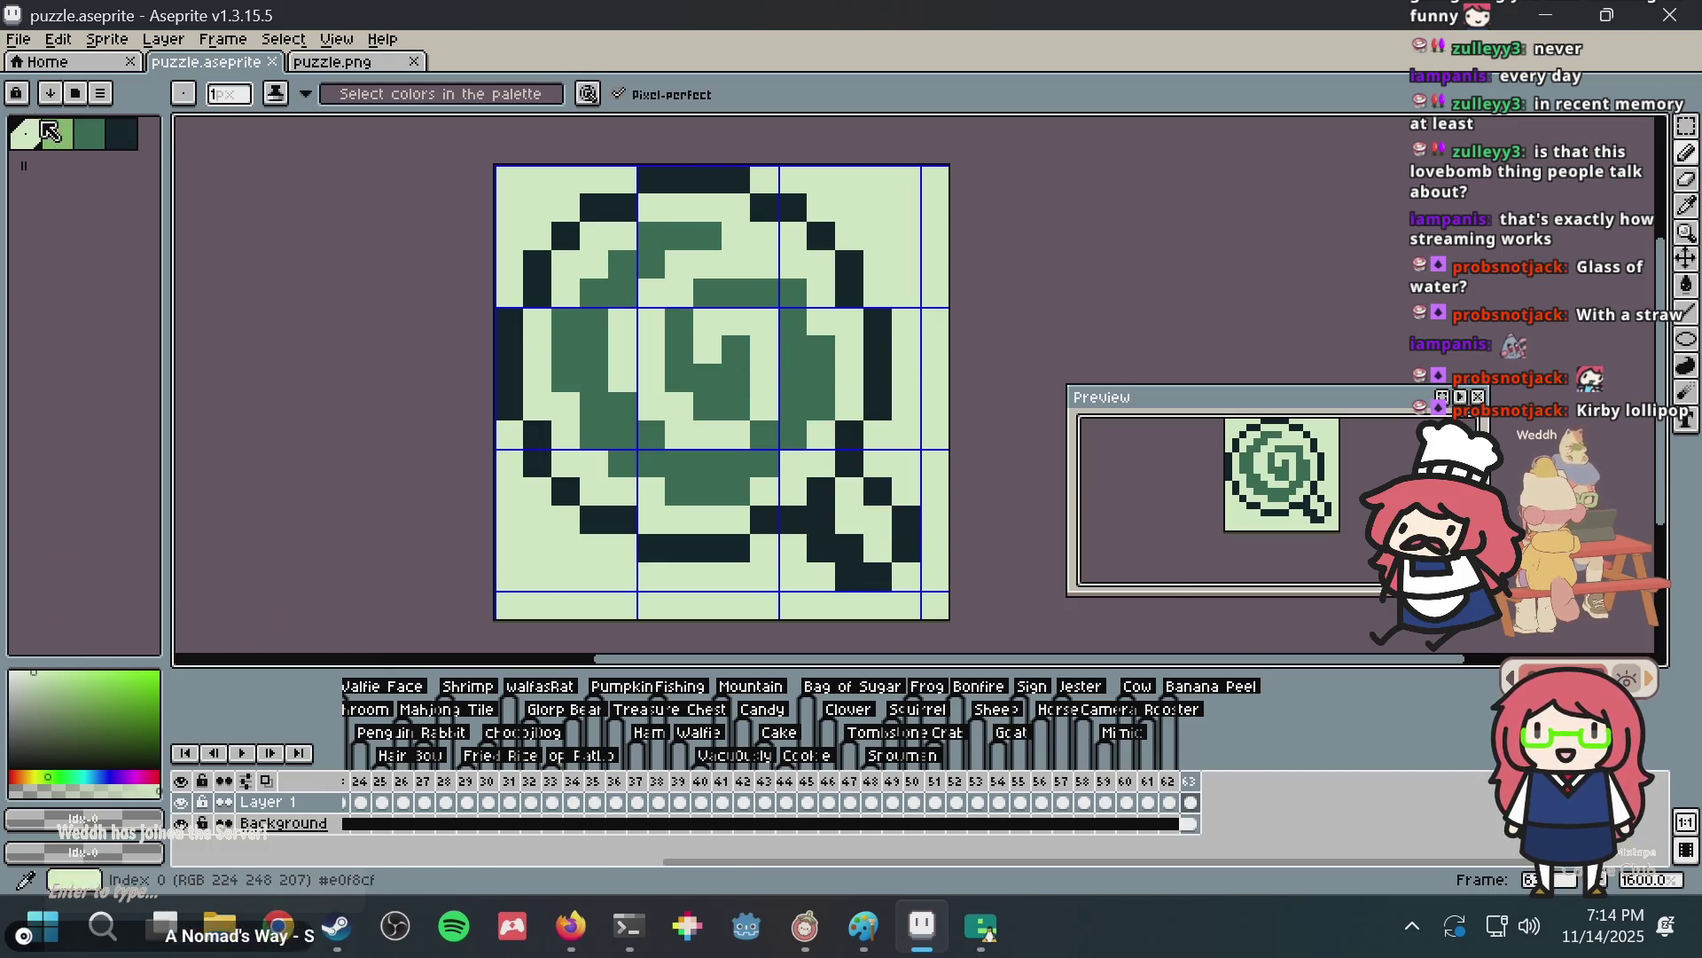
Paint light-green highlight pixels along the lollipop's lower-left edge, undoing the misplaced strokes.
{"action": "left_click", "coordinate": [520, 414]}
{"action": "key", "text": "ctrl+z"}
{"action": "mouse_move", "coordinate": [538, 407]}
{"action": "left_mouse_down"}
{"action": "mouse_move", "coordinate": [560, 449]}
{"action": "mouse_move", "coordinate": [713, 512]}
{"action": "left_mouse_up"}
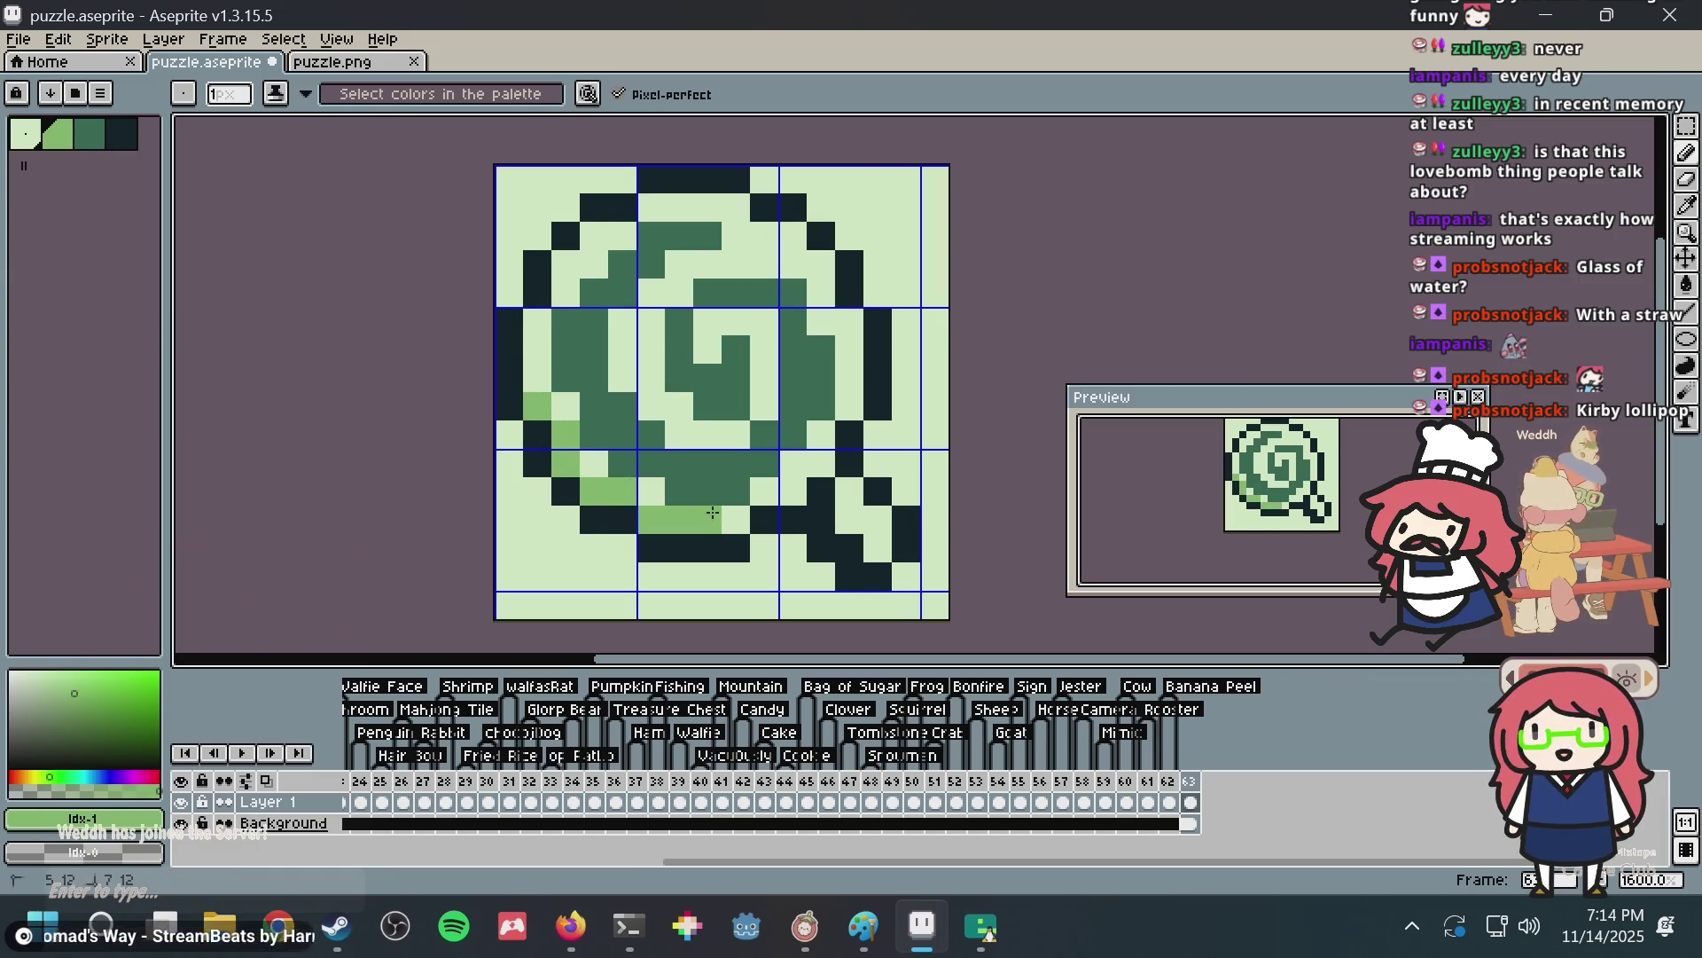
{"action": "left_click", "coordinate": [651, 491]}
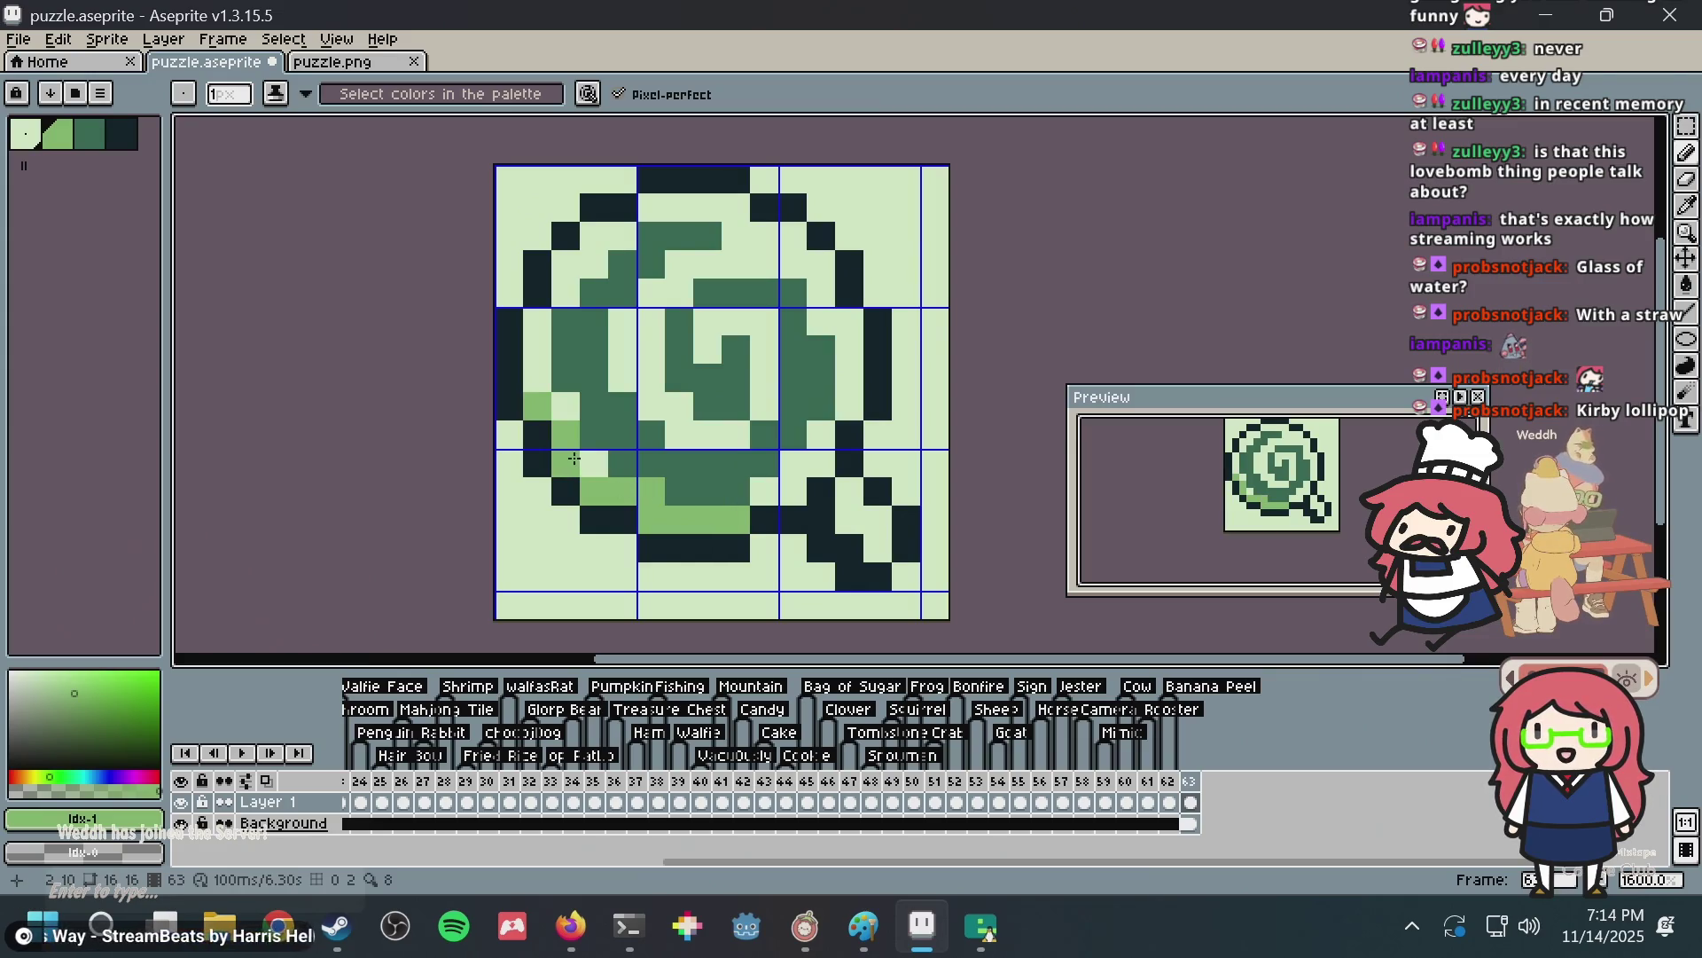
{"action": "key", "text": "alt+Tab"}
{"action": "key", "text": "alt+Tab"}
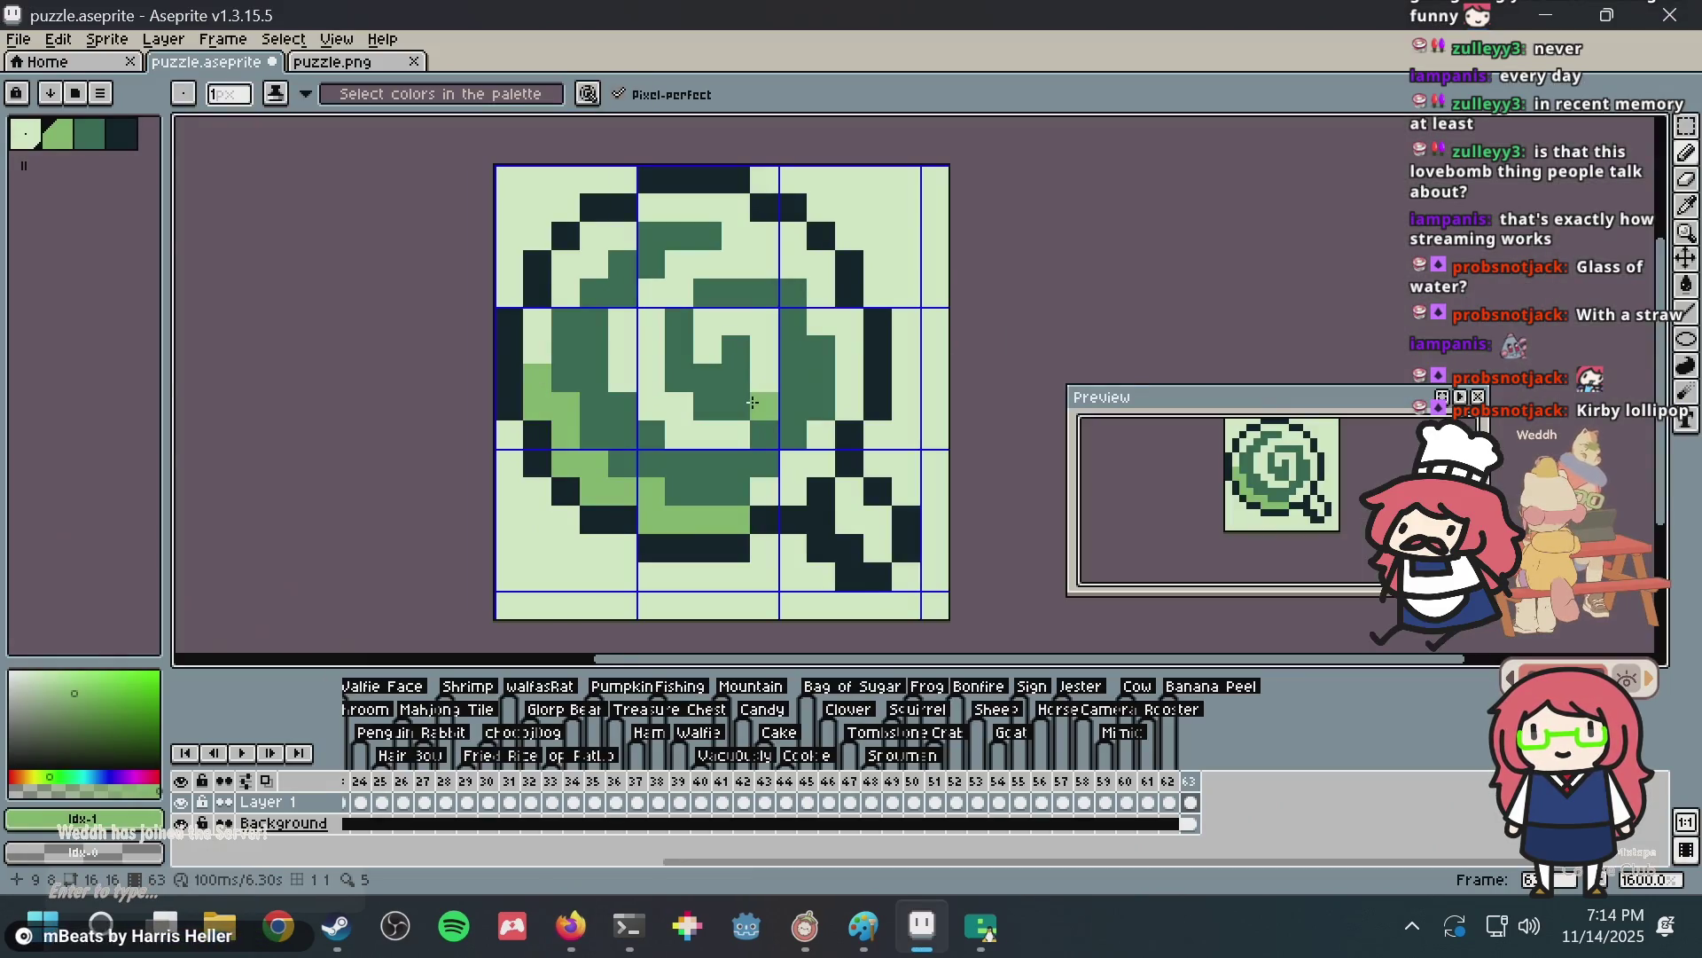
{"action": "key", "text": "ctrl+z"}
{"action": "key", "text": "ctrl+z"}
{"action": "key", "text": "ctrl+z"}
{"action": "key", "text": "ctrl+z"}
{"action": "key", "text": "ctrl+z"}
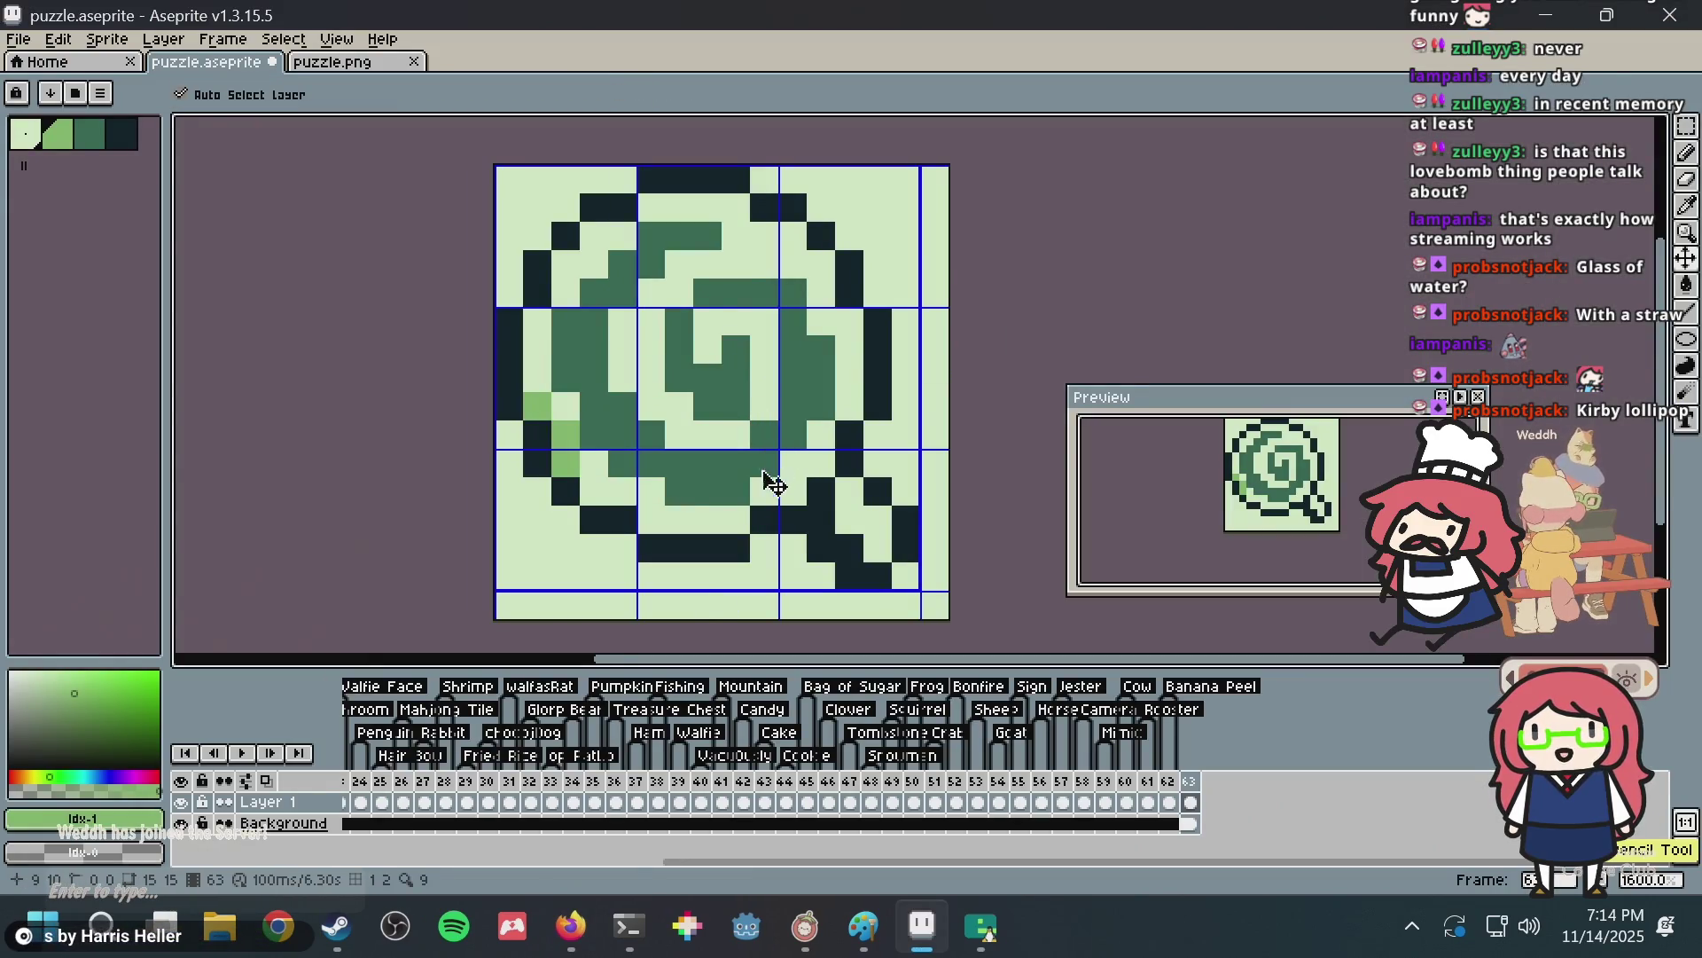
{"action": "key", "text": "ctrl+z"}
{"action": "key", "text": "ctrl+z"}
{"action": "key", "text": "b"}
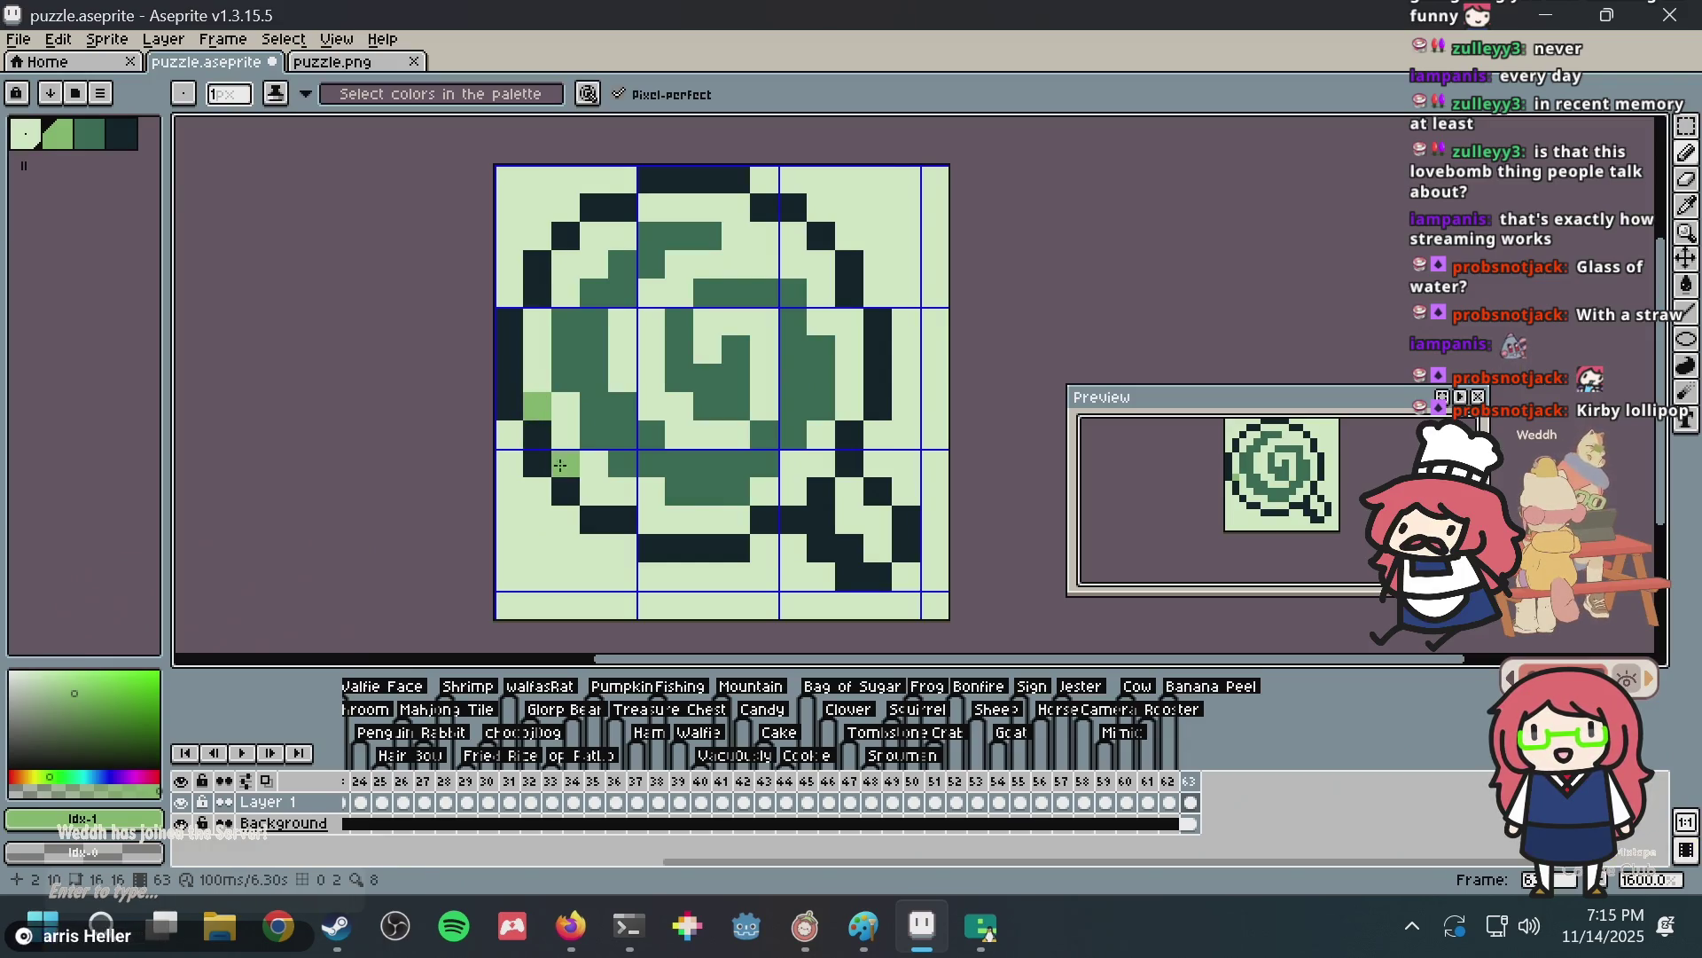
Add light-green highlights on the left and bottom rim, then save puzzle.aseprite.
{"action": "left_click", "coordinate": [644, 522]}
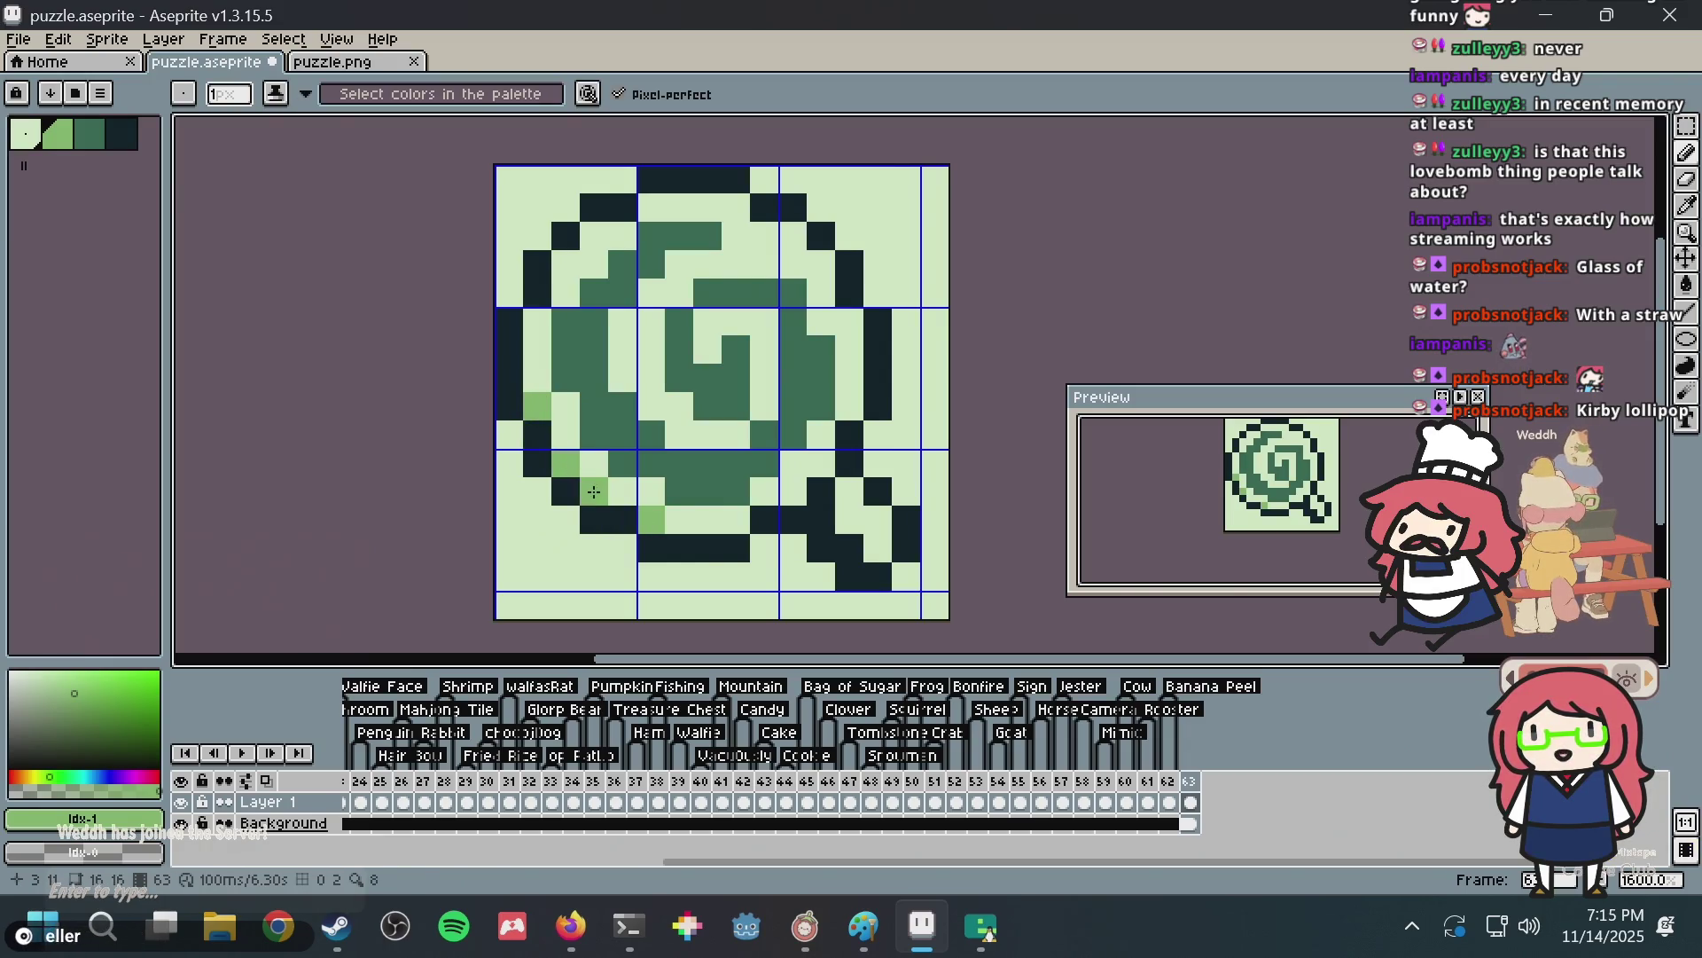
{"action": "left_click", "coordinate": [736, 521]}
{"action": "key", "text": "ctrl+z"}
{"action": "key", "text": "ctrl+s"}
{"action": "key", "text": "g"}
{"action": "key", "text": "i"}
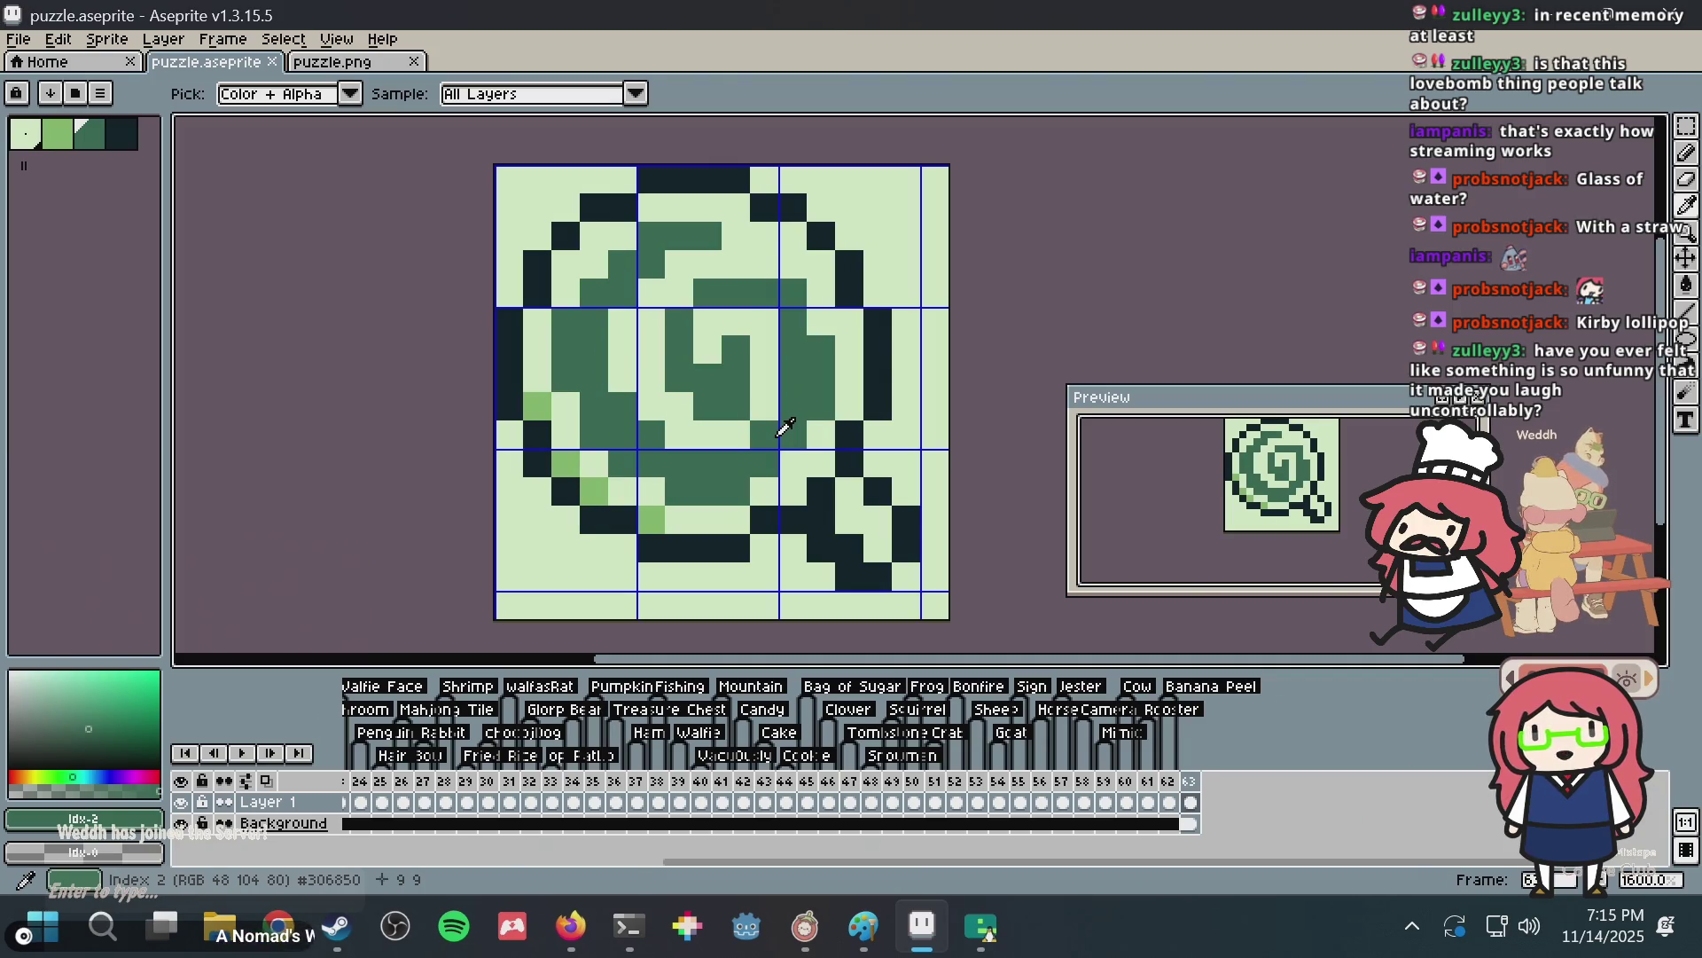
Fill the stick's loop with mid-green and colour several stick pixels mid-green.
{"action": "key", "text": "g"}
{"action": "left_click", "coordinate": [848, 510]}
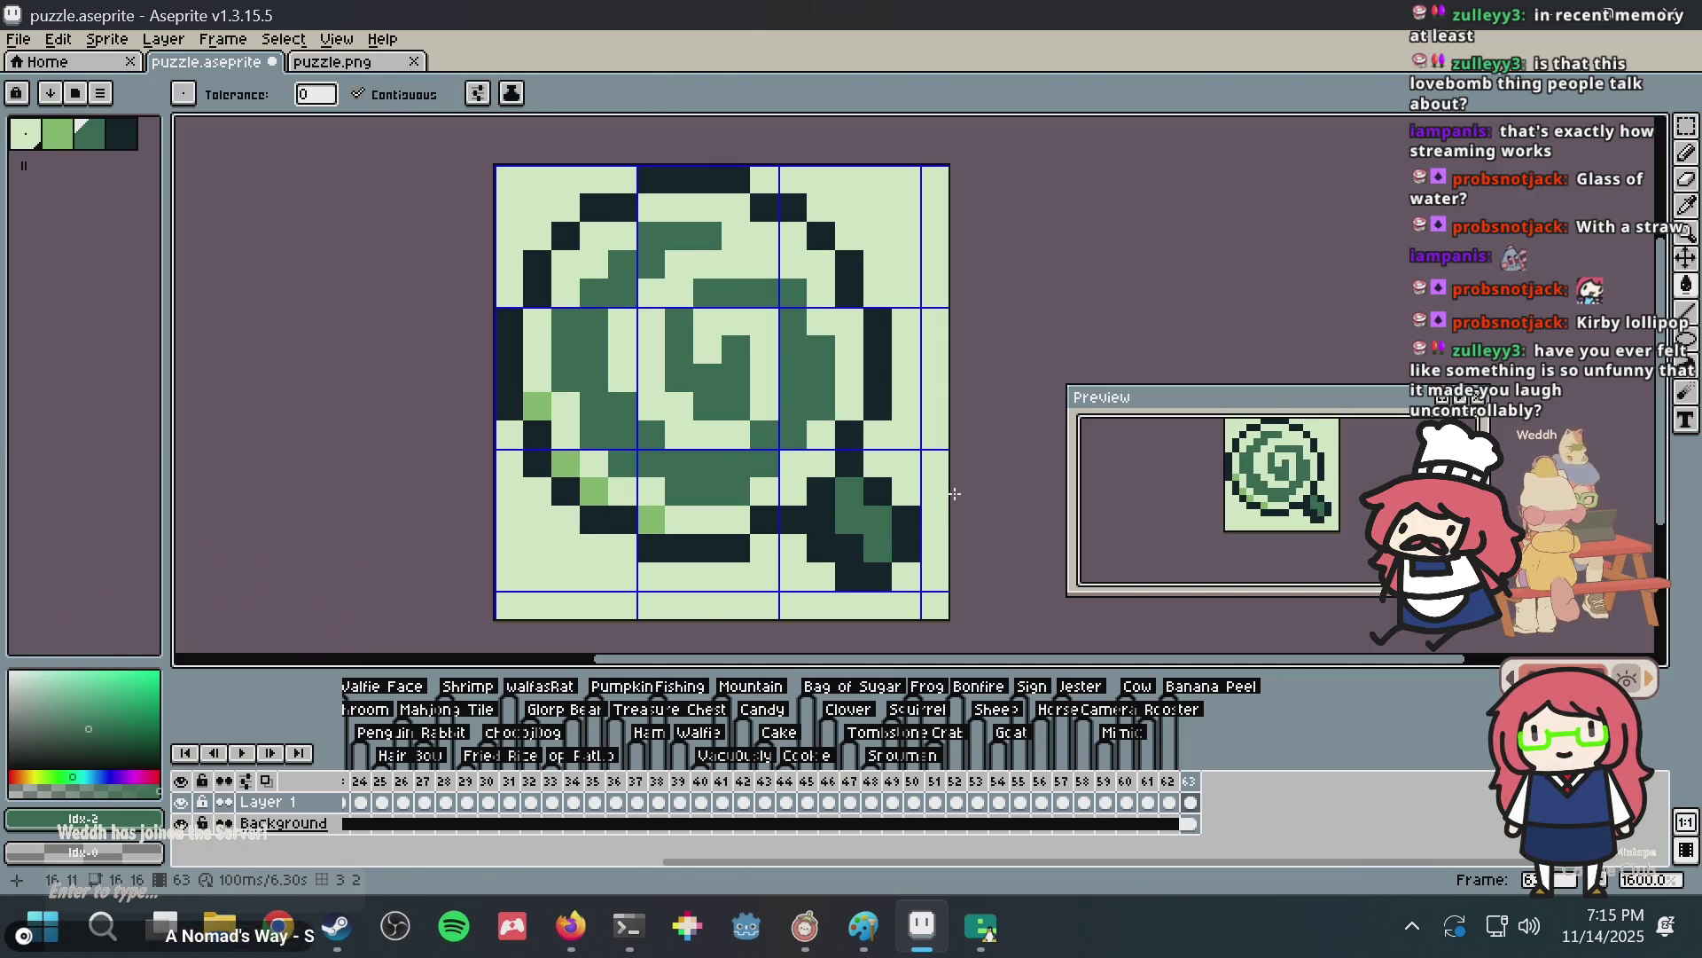
{"action": "key", "text": "b"}
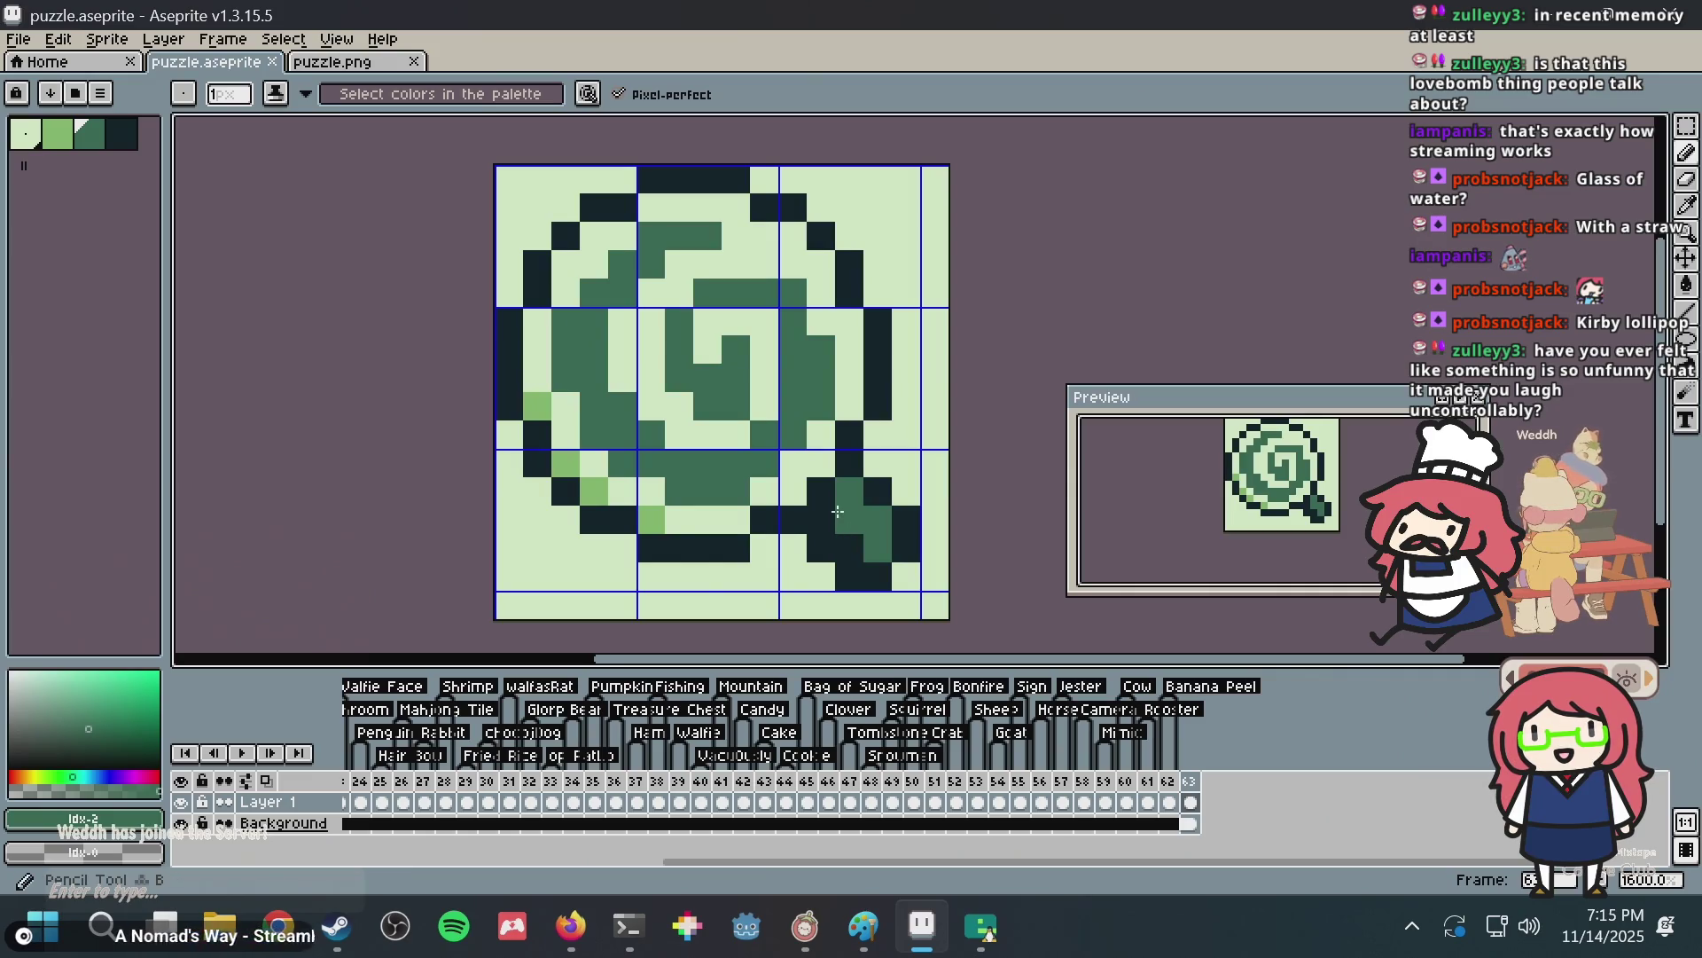
{"action": "left_click", "coordinate": [821, 516]}
{"action": "left_click", "coordinate": [929, 512]}
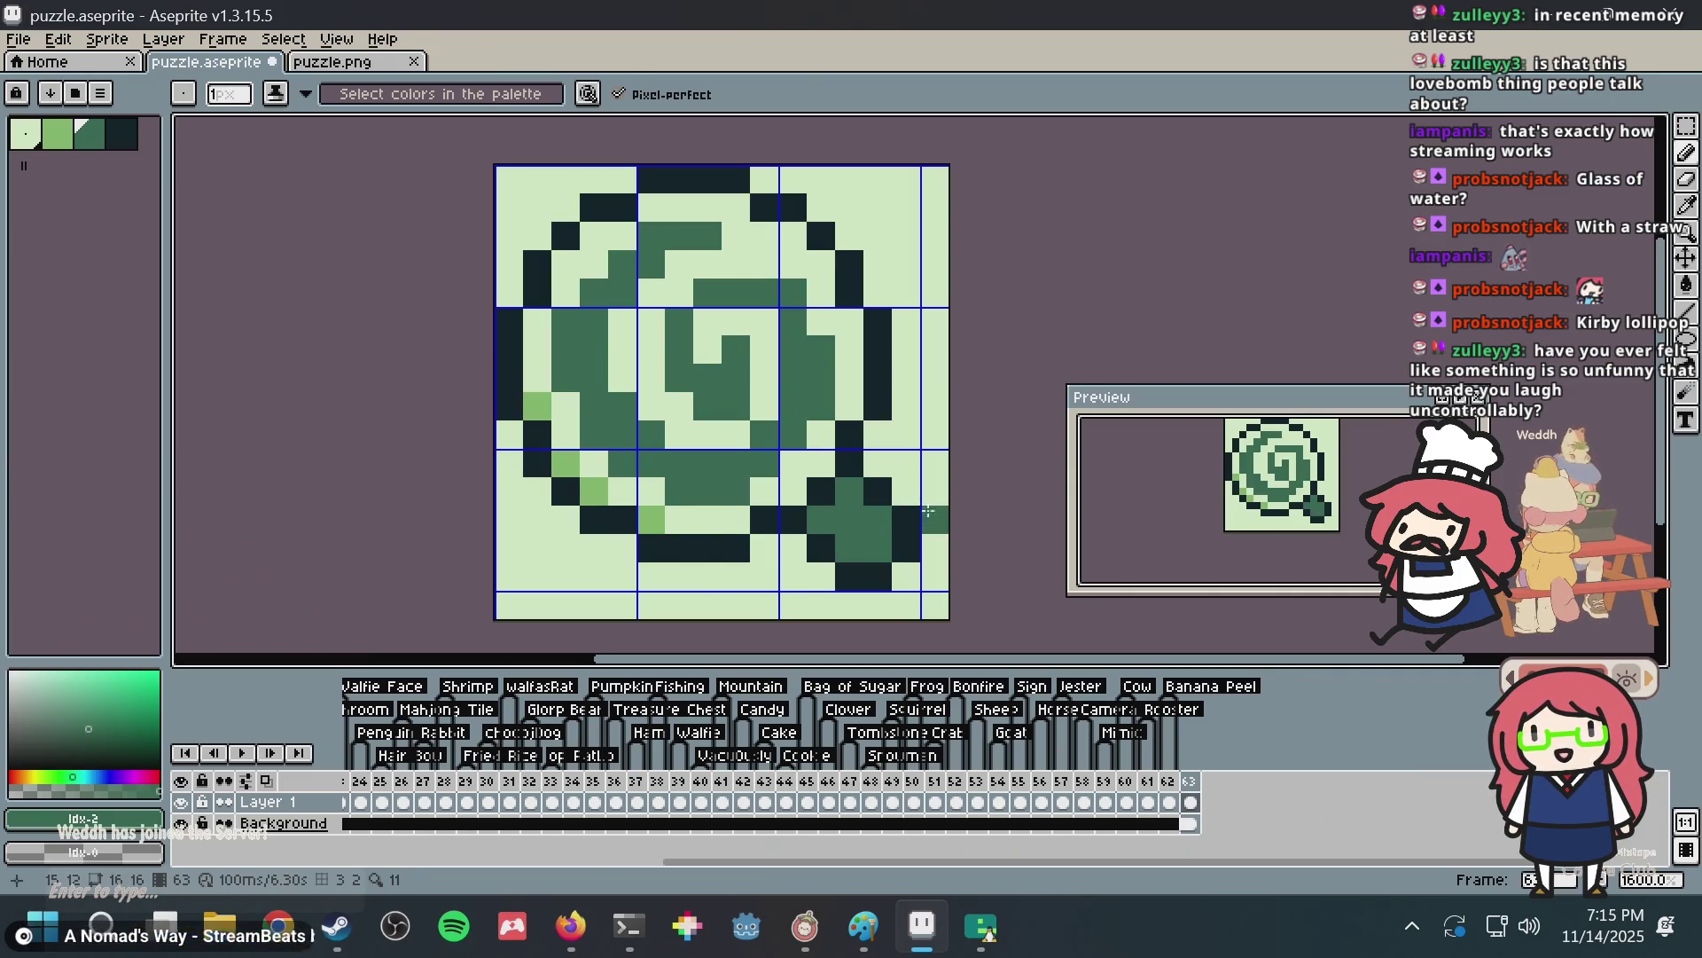
{"action": "left_click", "coordinate": [873, 563]}
{"action": "key", "text": "ctrl+z"}
{"action": "left_click", "coordinate": [905, 576]}
{"action": "left_click", "coordinate": [905, 546]}
Paint two stick pixels in the dark outline colour, clear one back to light, and save.
{"action": "key", "text": "alt"}
{"action": "left_click", "coordinate": [914, 511], "text": "alt"}
{"action": "left_click", "coordinate": [904, 548]}
{"action": "left_click", "coordinate": [880, 576]}
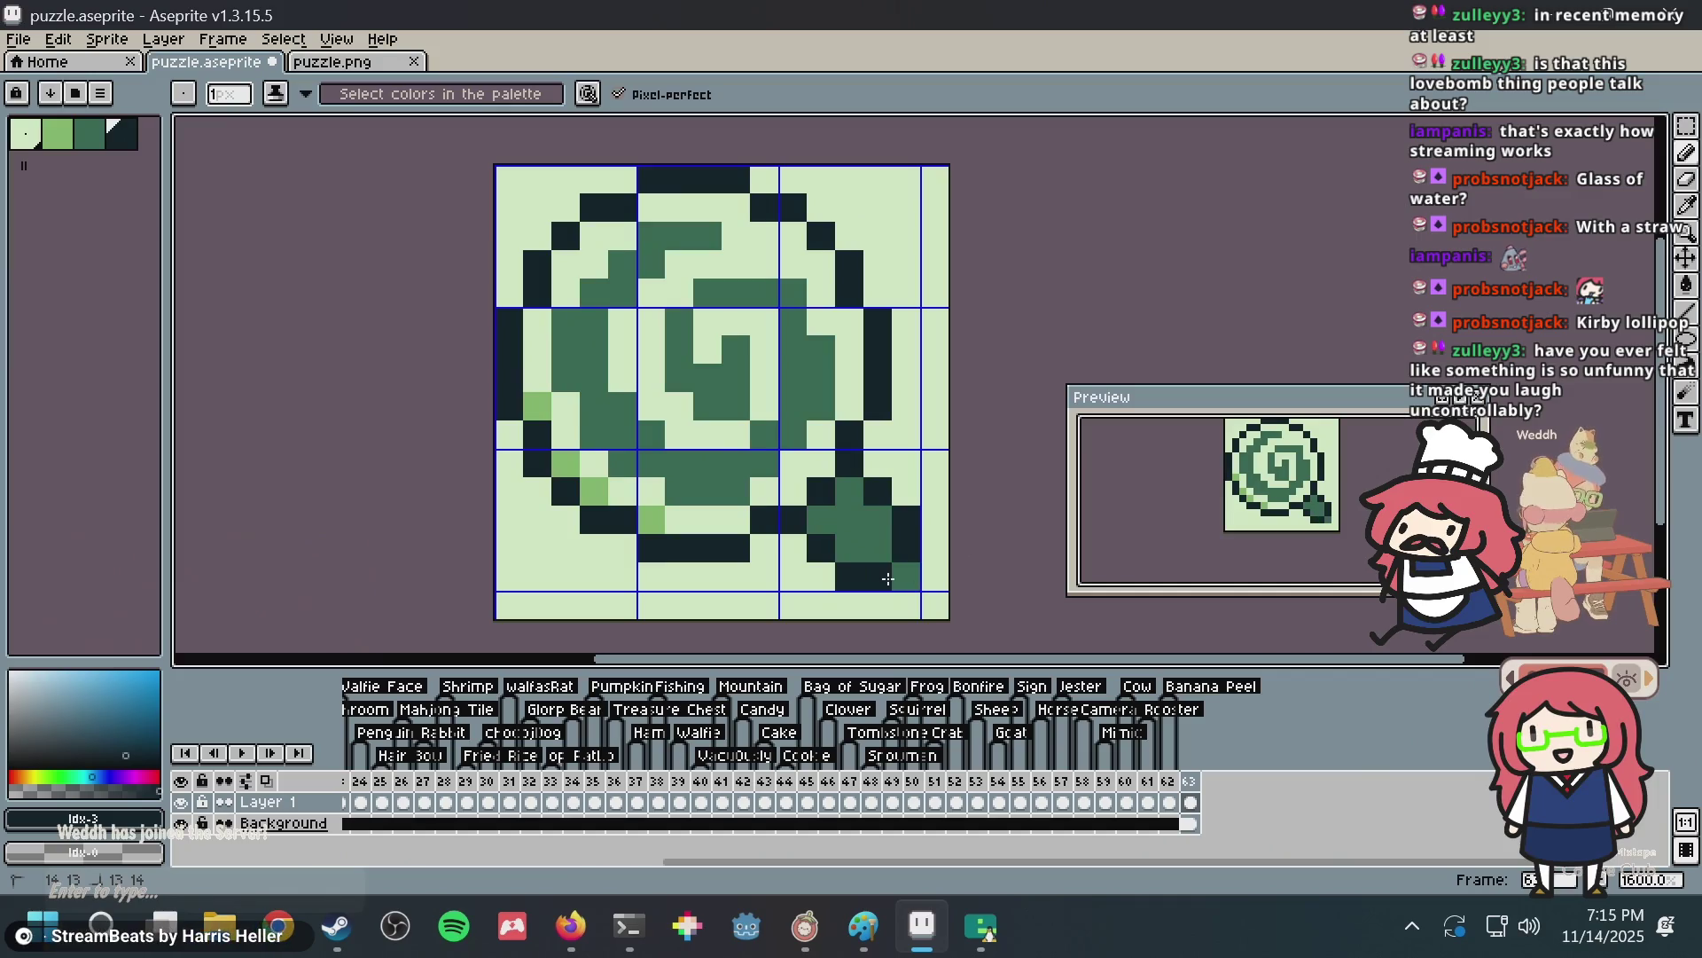
{"action": "left_click", "coordinate": [923, 566], "text": "alt"}
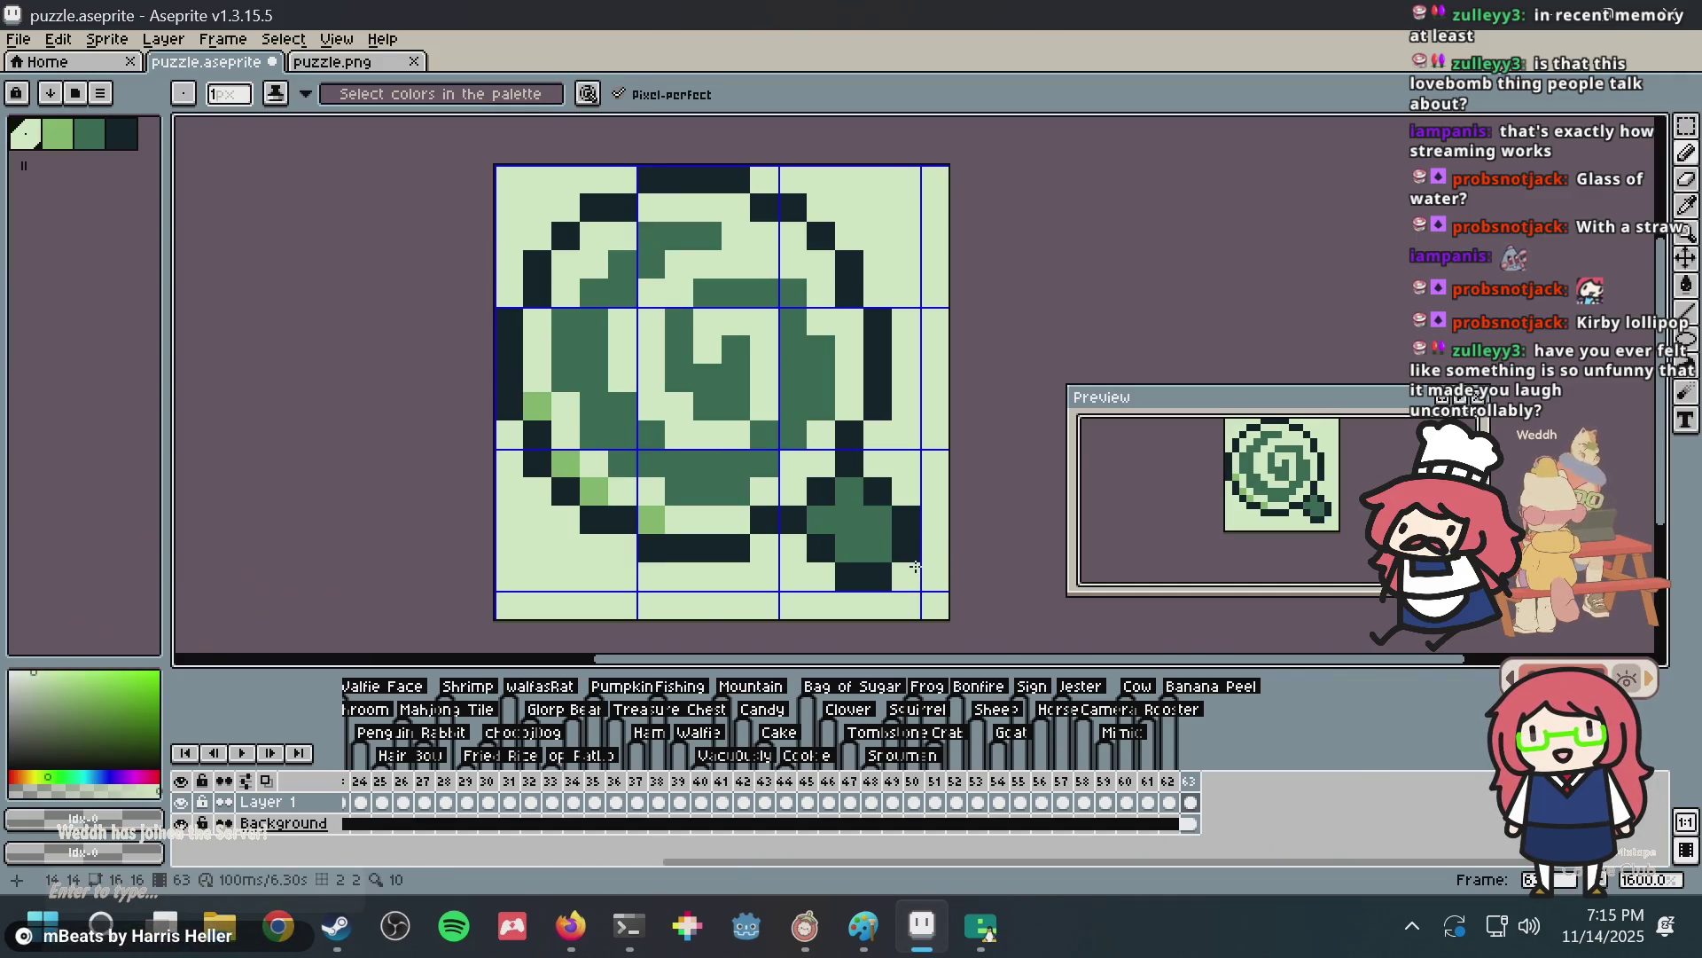
{"action": "left_click", "coordinate": [811, 507]}
{"action": "key", "text": "ctrl+s"}
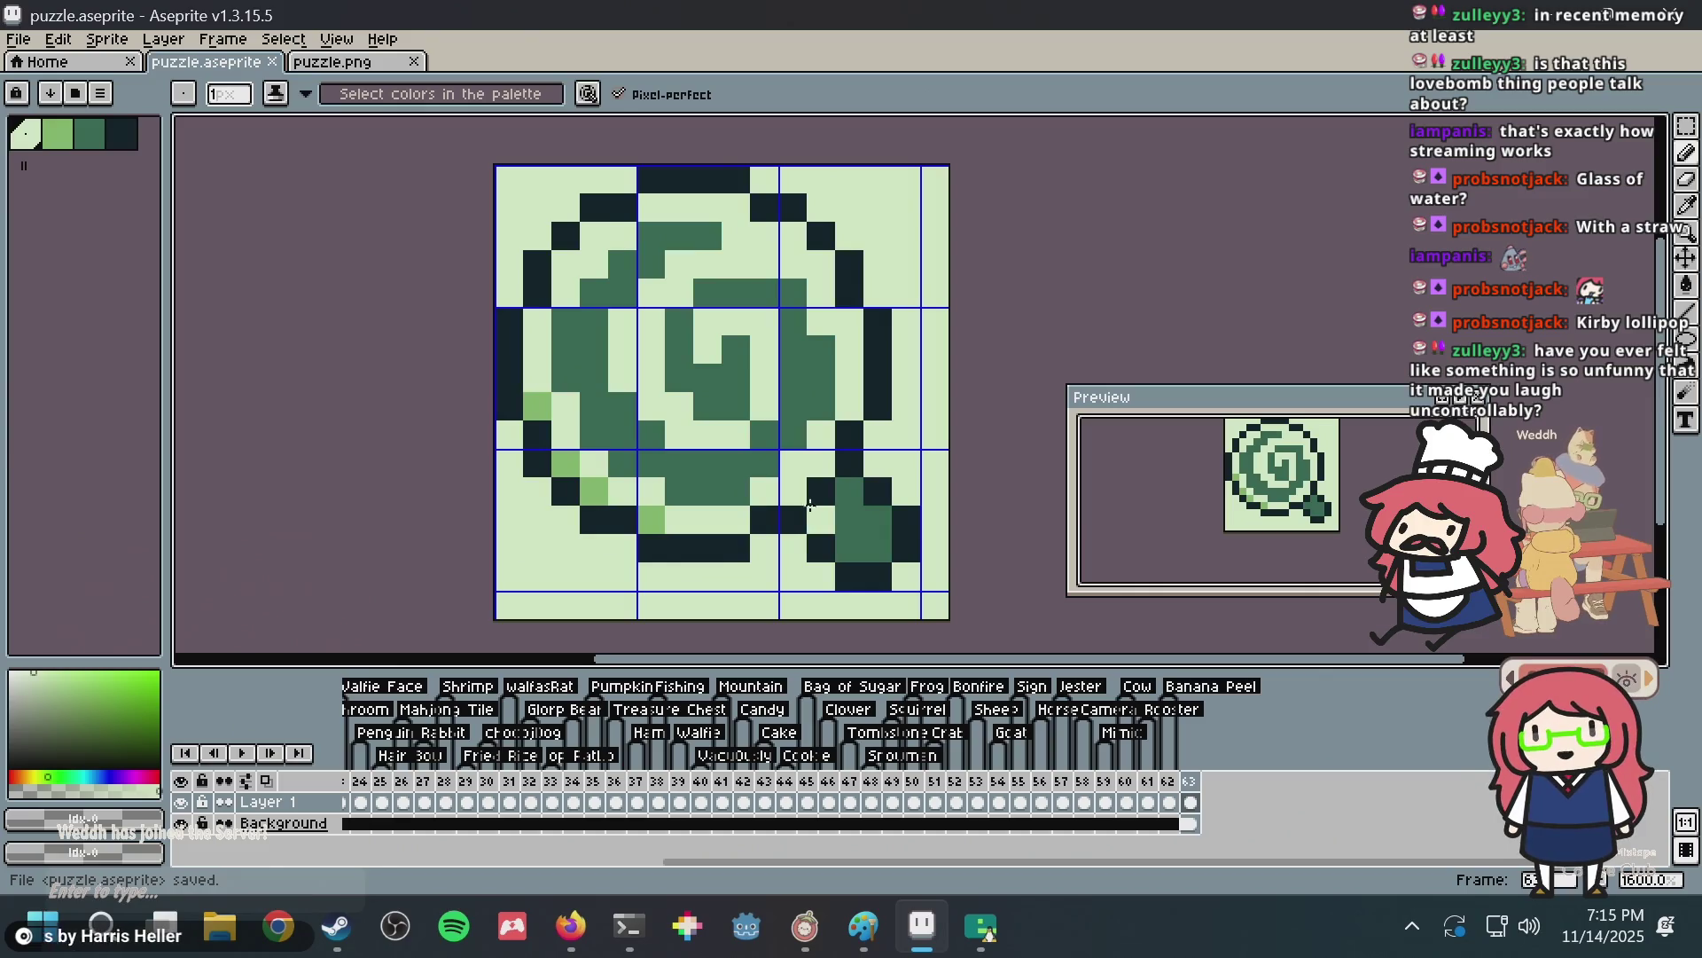
Erase a stray dark stick pixel and paint two dark outline pixels on the stick, saving.
{"action": "left_click", "coordinate": [809, 495], "text": "alt"}
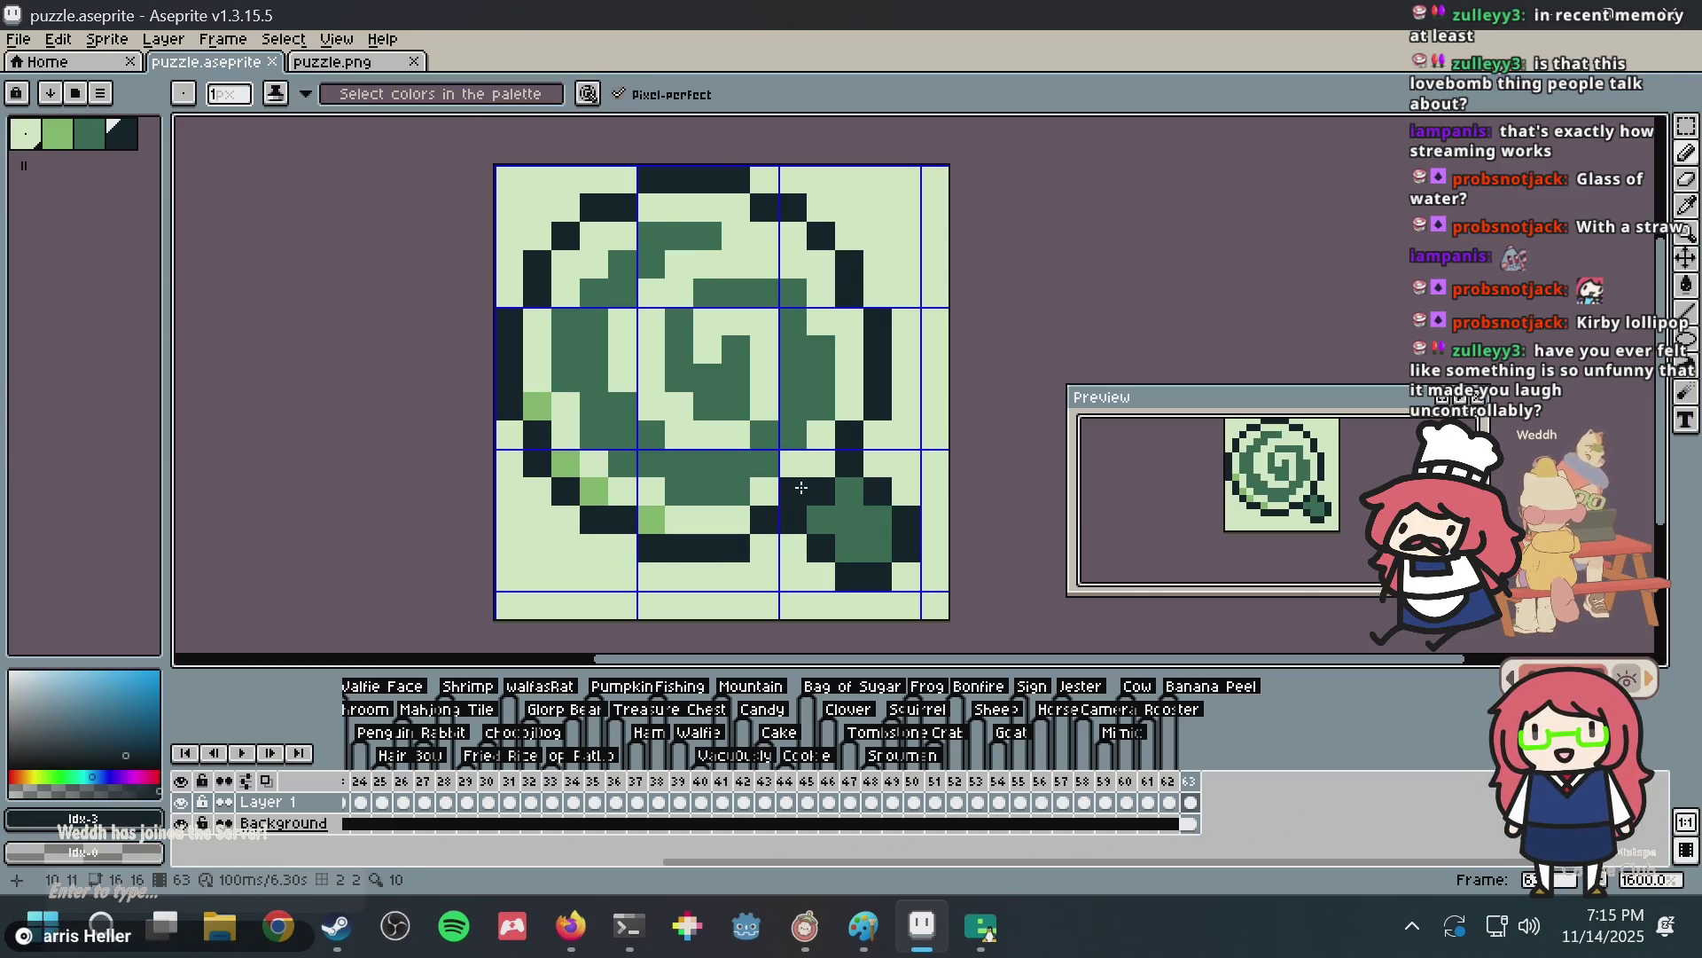
{"action": "right_click", "coordinate": [801, 488]}
{"action": "left_click", "coordinate": [834, 490], "text": "alt"}
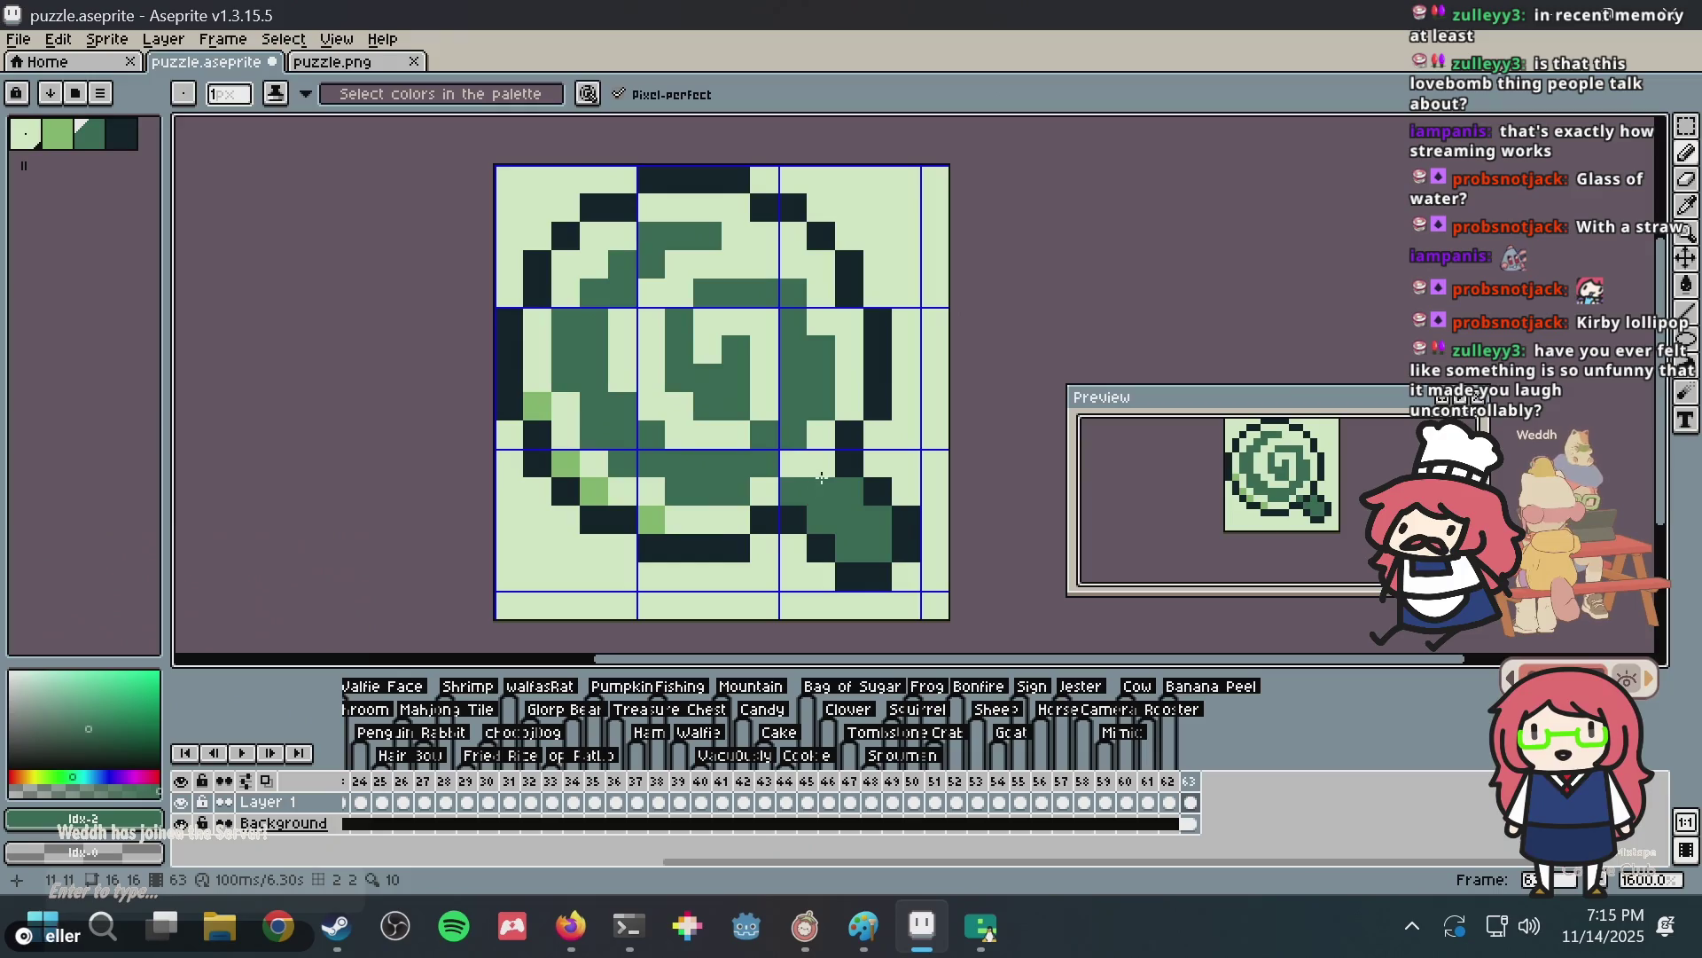
{"action": "key", "text": "ctrl+z"}
{"action": "key", "text": "ctrl+s"}
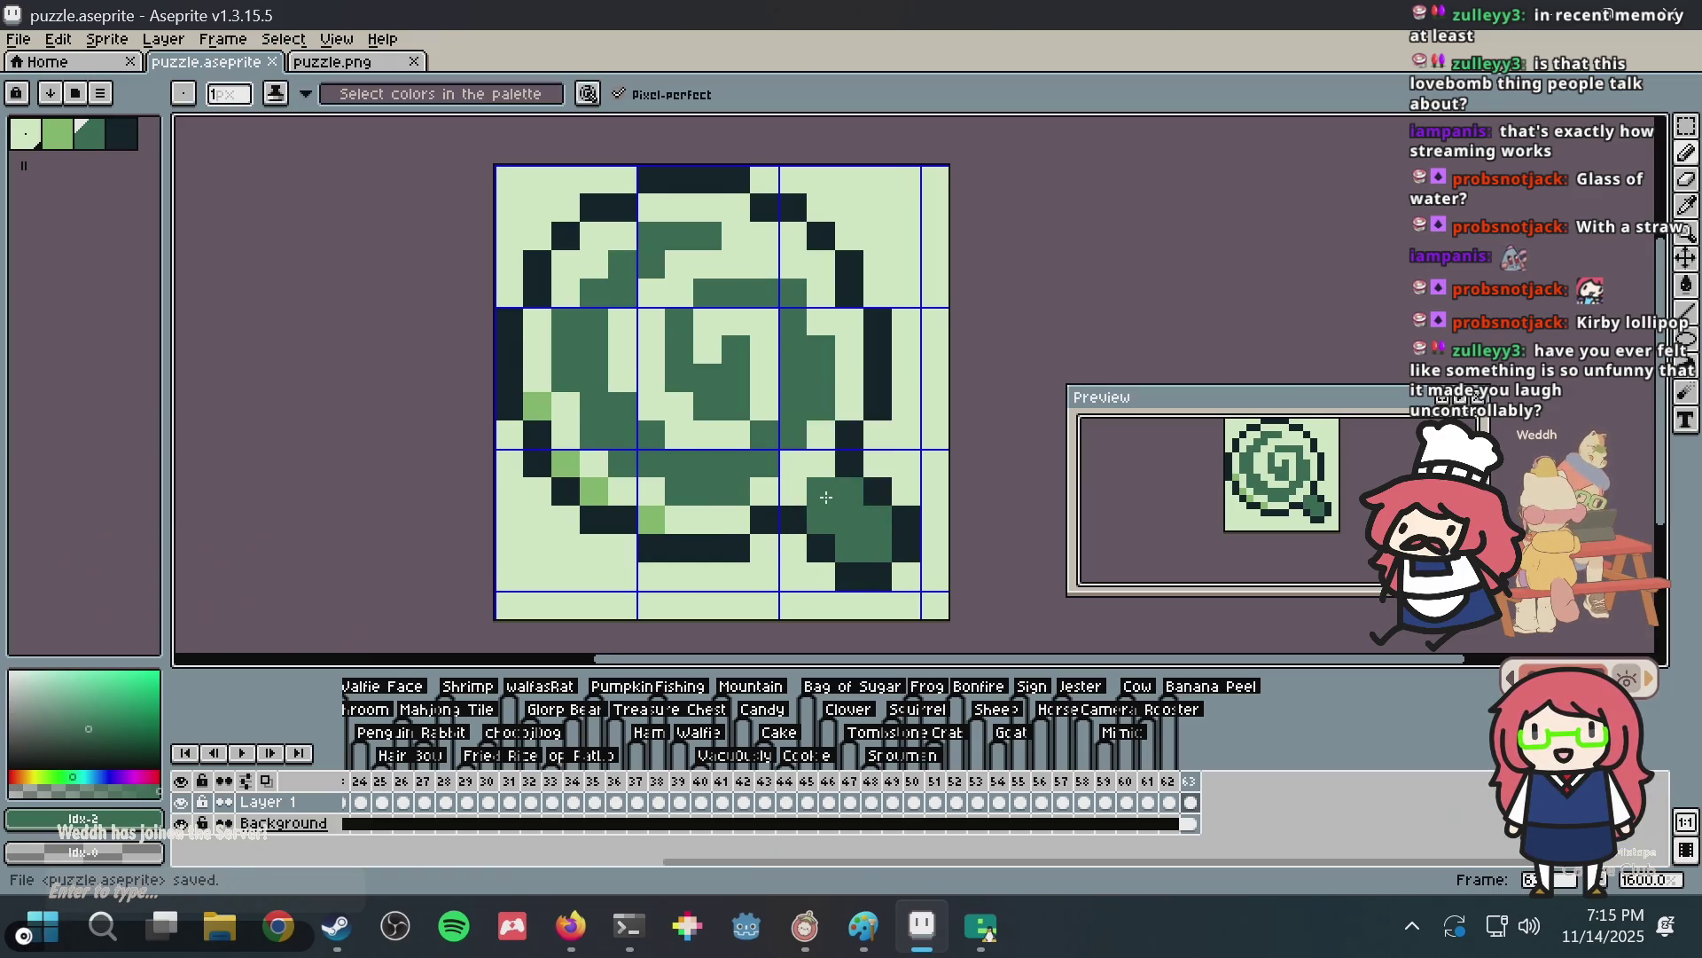
{"action": "key", "text": "ctrl+s"}
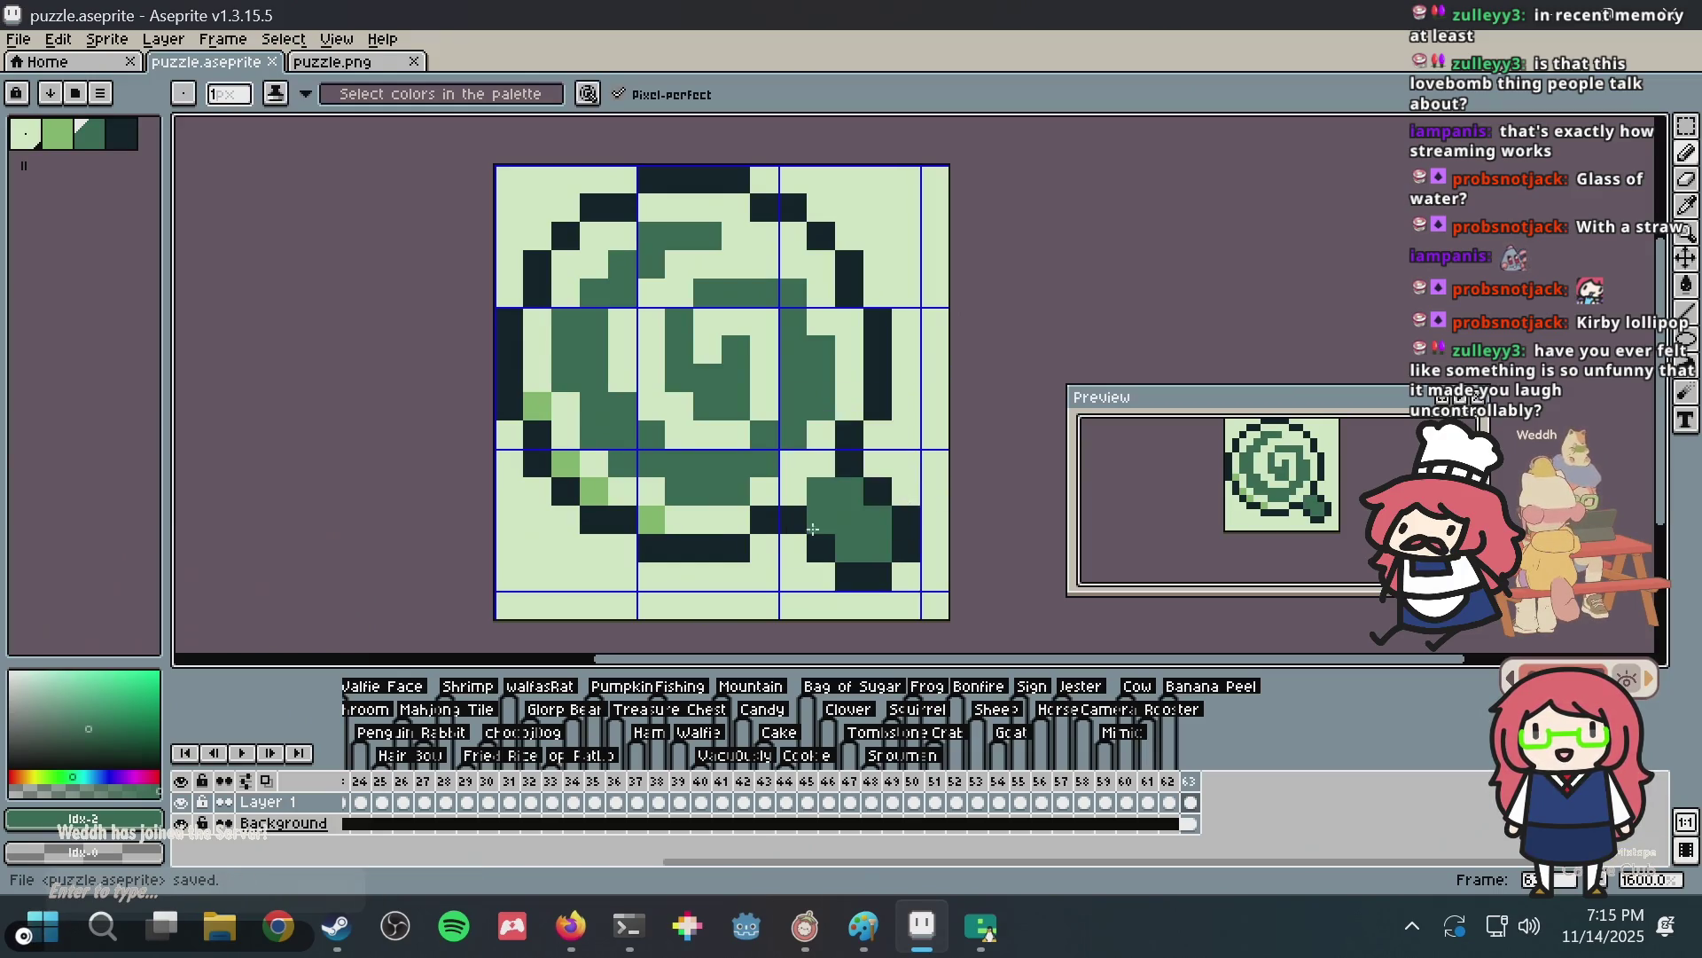
{"action": "left_click_drag", "start_coordinate": [904, 560], "coordinate": [878, 577]}
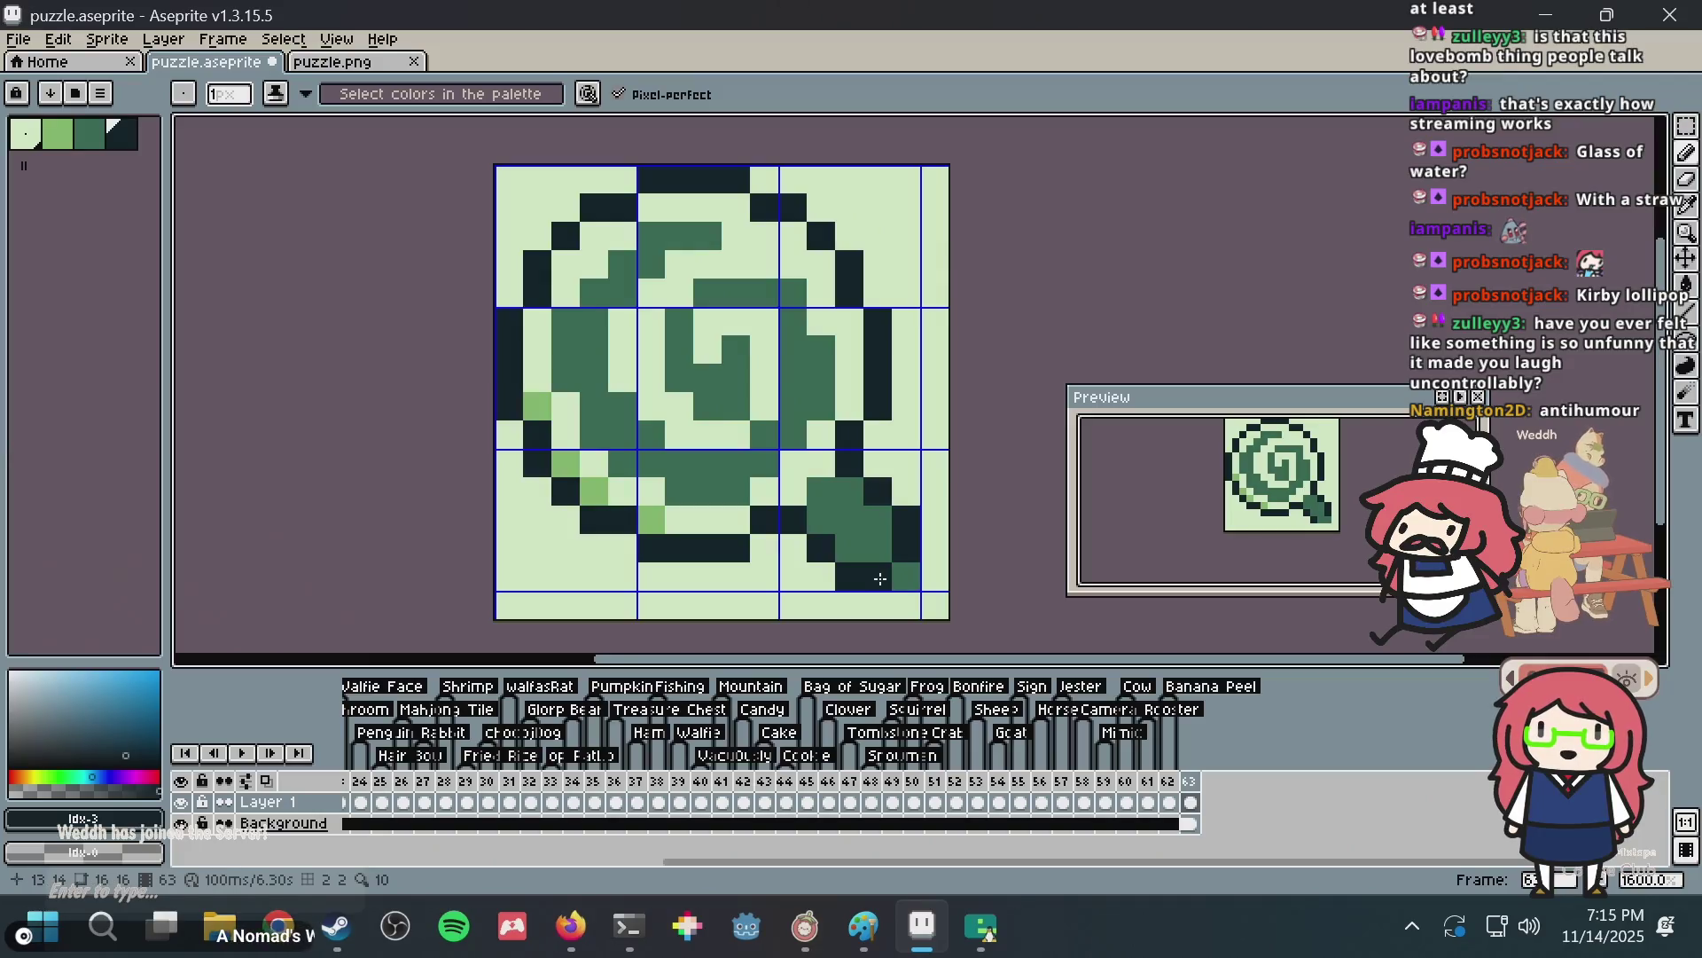
{"action": "left_click", "coordinate": [908, 578], "text": "alt"}
{"action": "key", "text": "ctrl+s"}
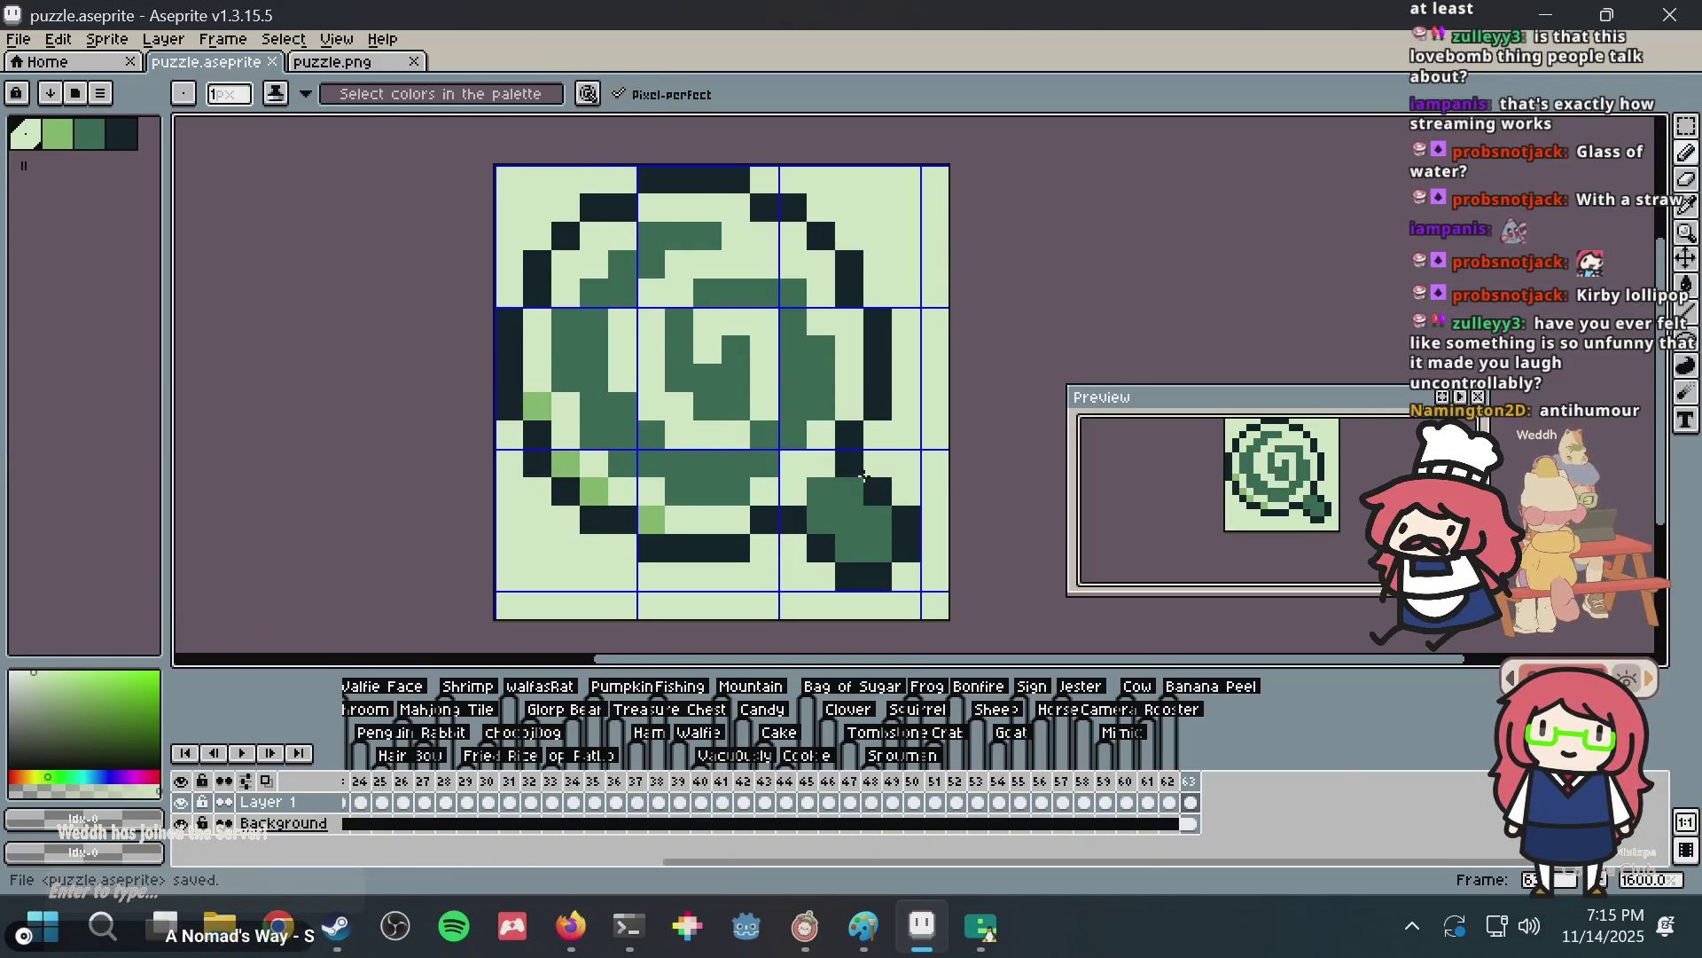
Paint a dark outline pixel on the stick and save the tile.
{"action": "left_click", "coordinate": [875, 482], "text": "alt"}
{"action": "left_click", "coordinate": [849, 489]}
{"action": "key", "text": "ctrl+z"}
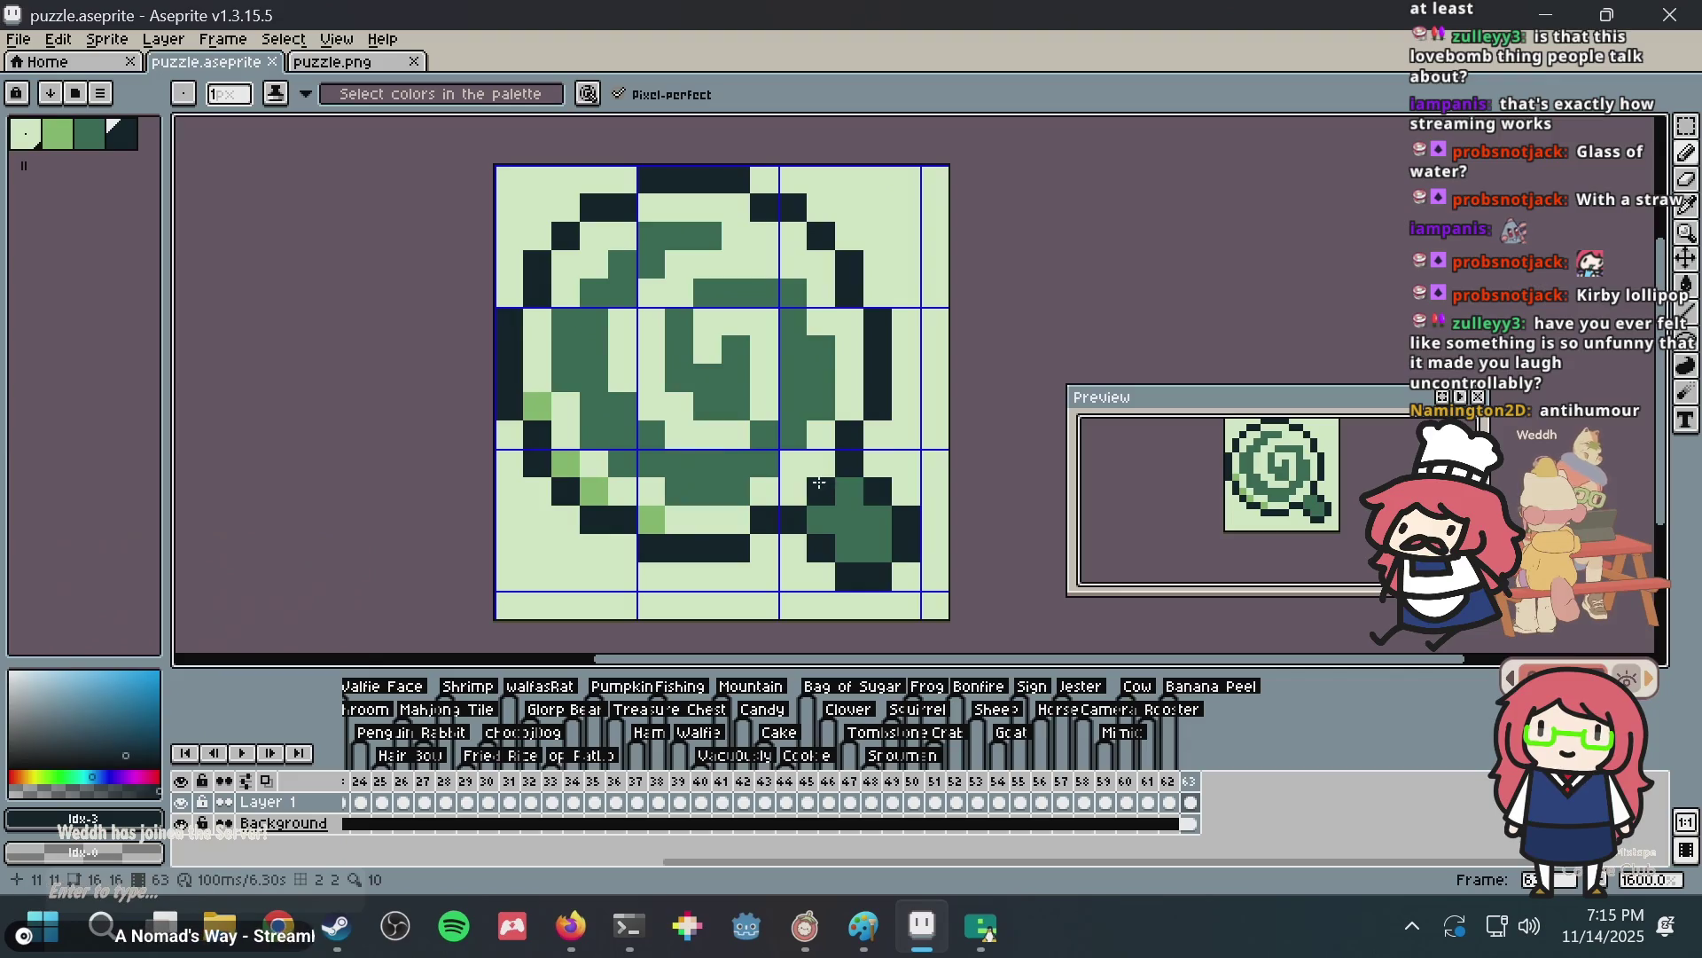
{"action": "key", "text": "v"}
{"action": "left_click", "coordinate": [821, 491]}
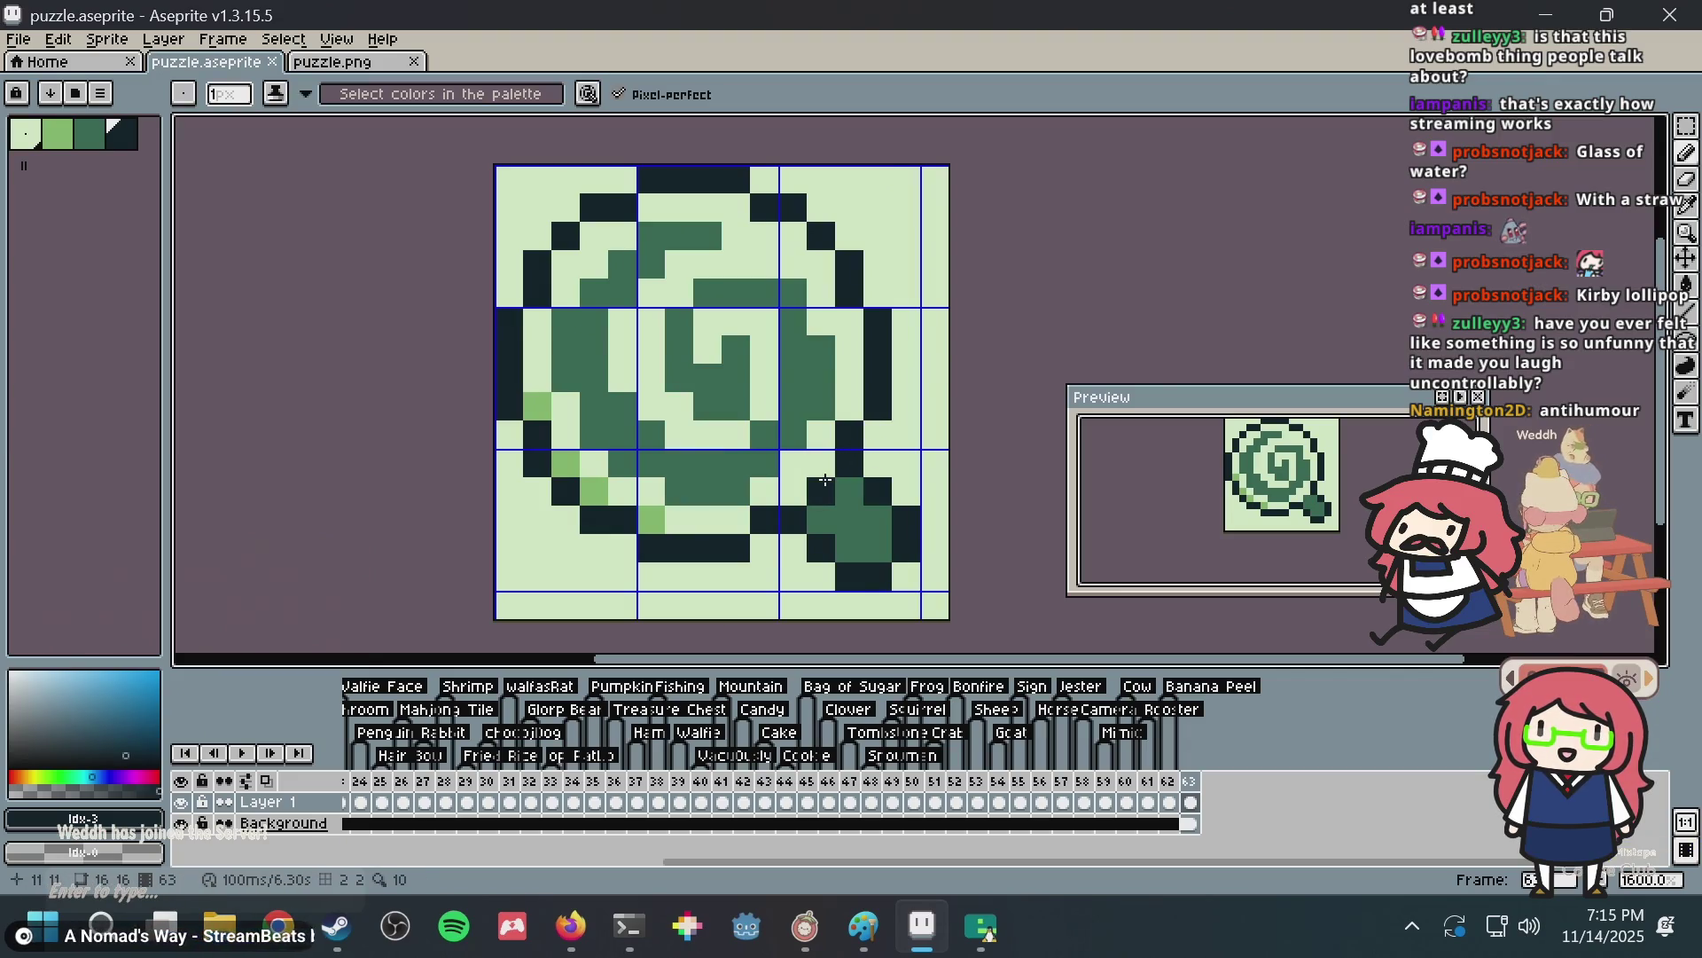
{"action": "key", "text": "ctrl+s"}
Paint stick pixels dark green and darken pixels near the stick's end, then save.
{"action": "left_click", "coordinate": [875, 483], "text": "alt"}
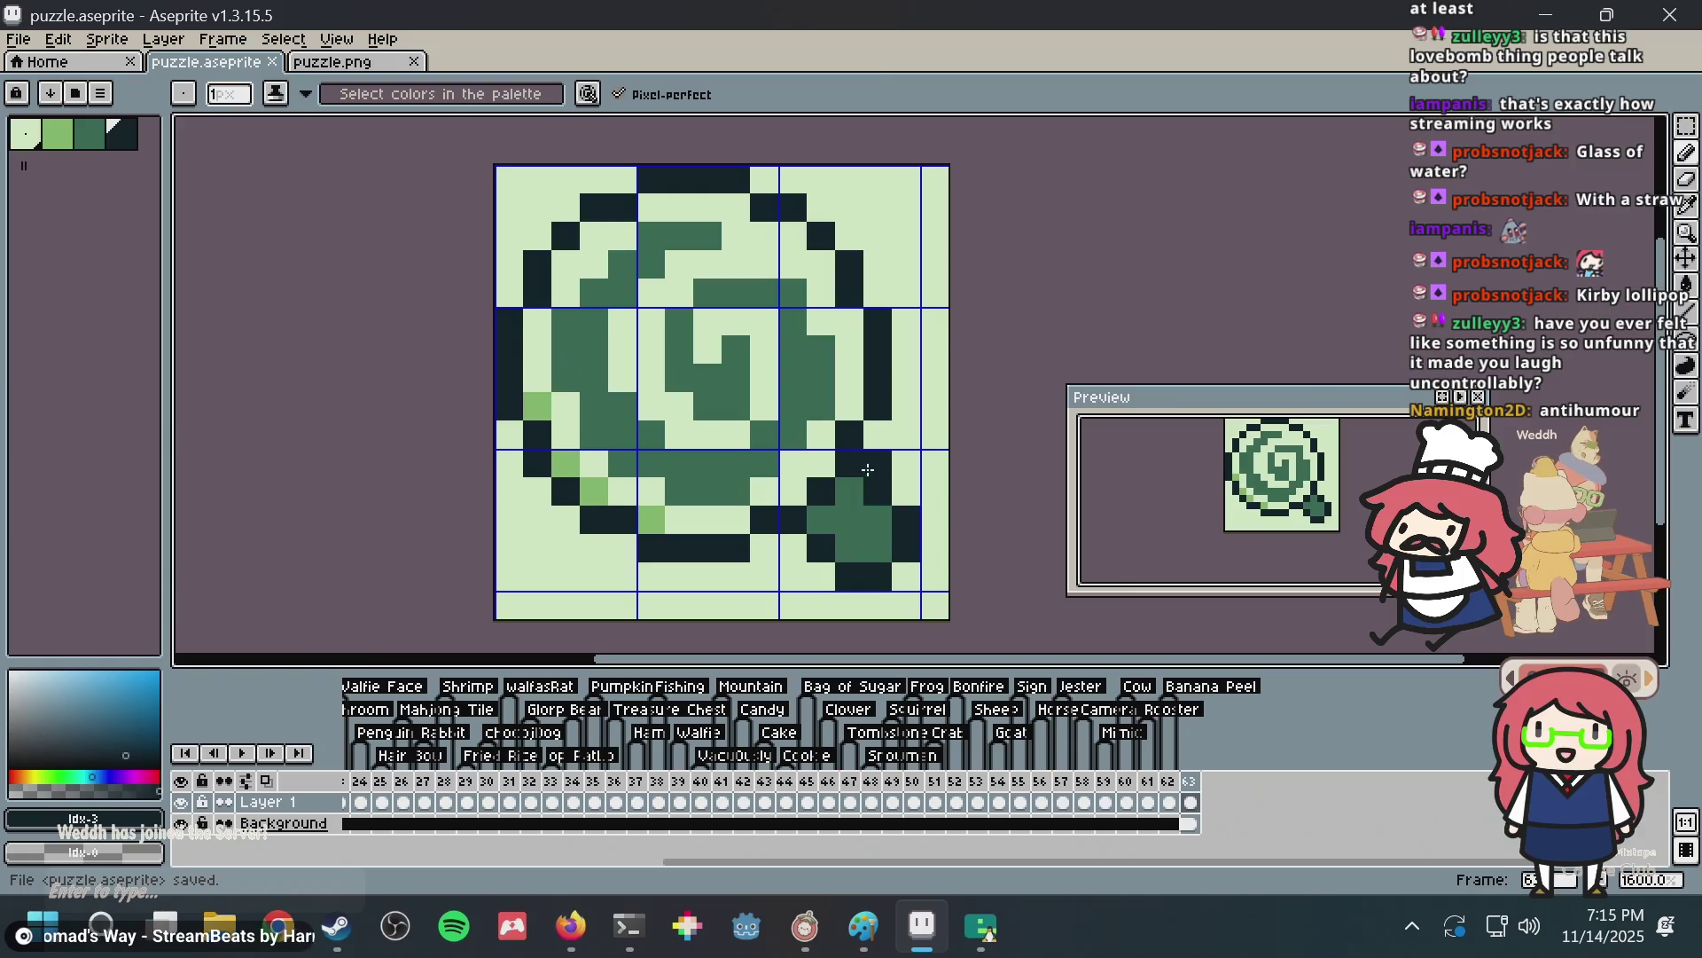
{"action": "left_click", "coordinate": [873, 524], "text": "alt"}
{"action": "left_click", "coordinate": [877, 570]}
{"action": "left_click", "coordinate": [906, 548]}
{"action": "left_click", "coordinate": [907, 519], "text": "alt"}
{"action": "left_click", "coordinate": [923, 610]}
{"action": "key", "text": "ctrl+z"}
{"action": "left_click", "coordinate": [910, 572]}
{"action": "key", "text": "ctrl+z"}
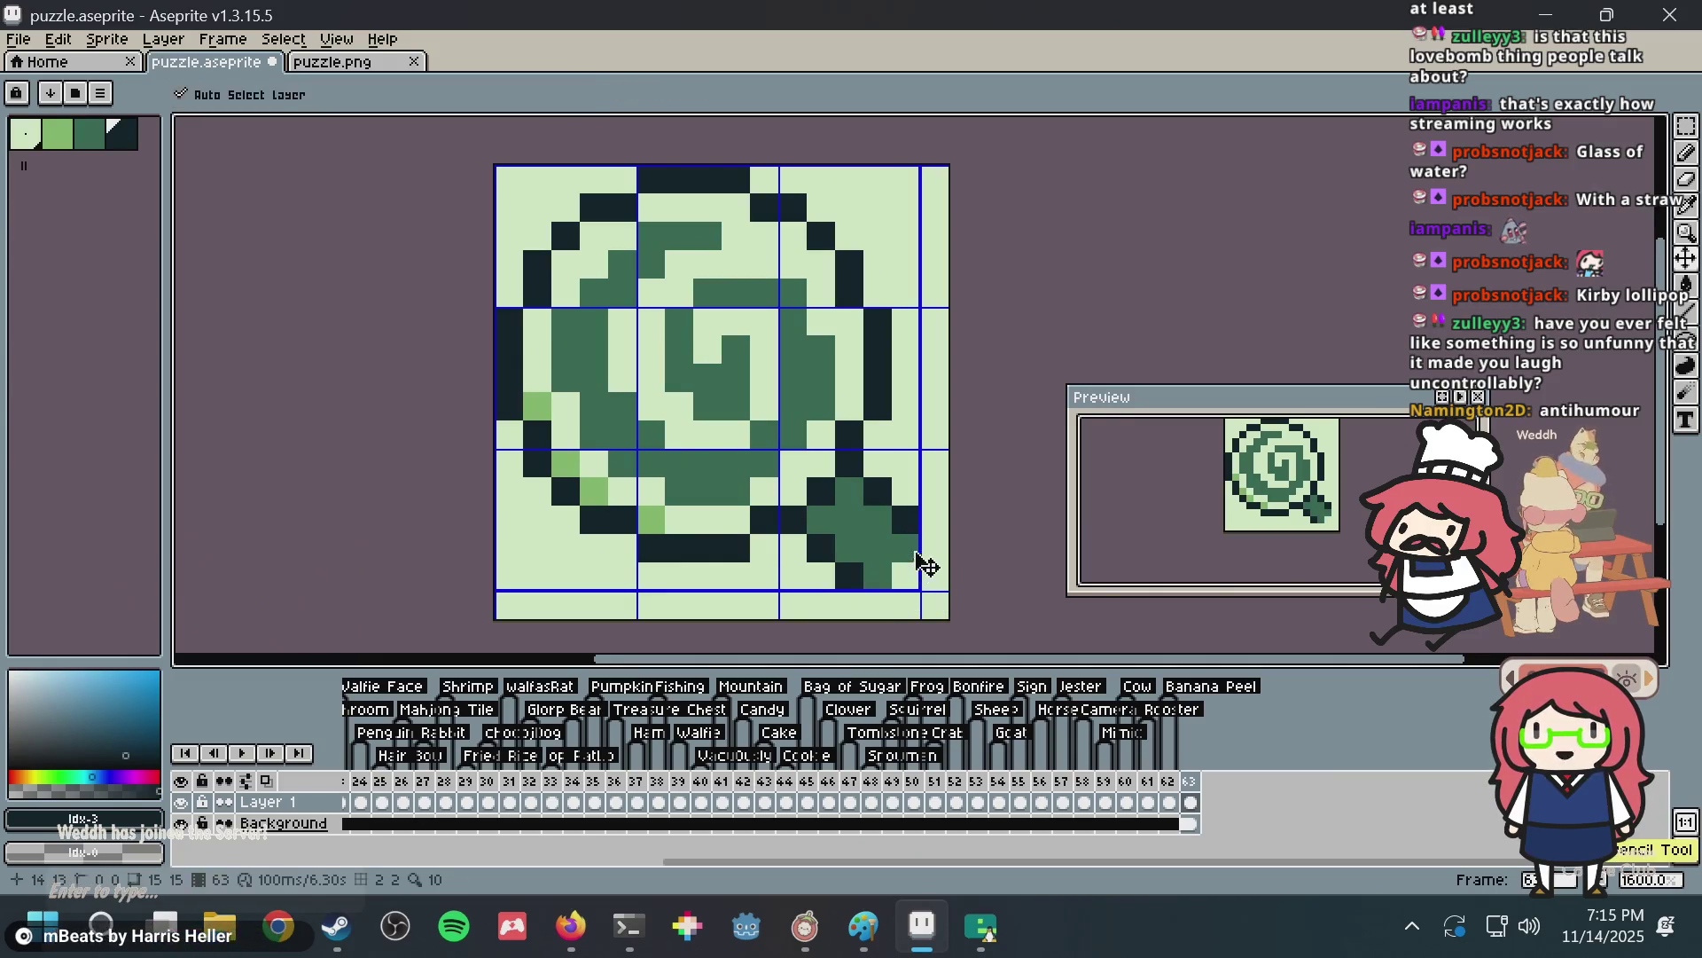
{"action": "left_click", "coordinate": [916, 538]}
{"action": "left_click", "coordinate": [885, 564]}
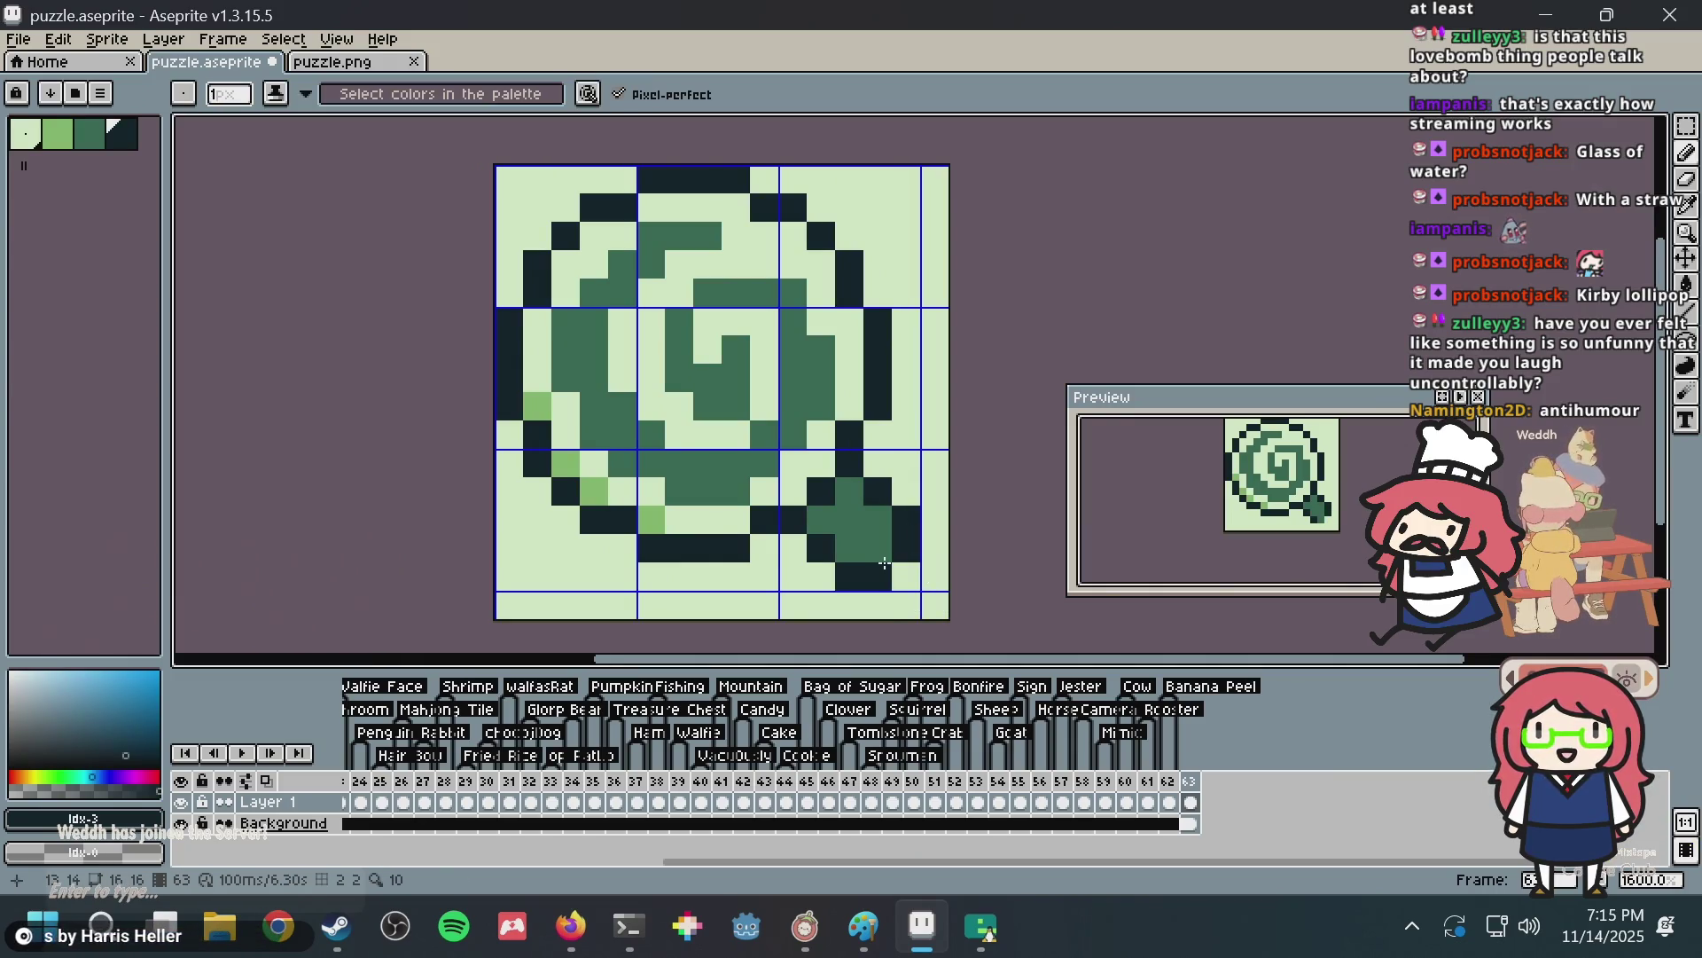
{"action": "key", "text": "ctrl+s"}
Try darkening a pixel along the stick's edge, undo it, and save.
{"action": "key", "text": "i"}
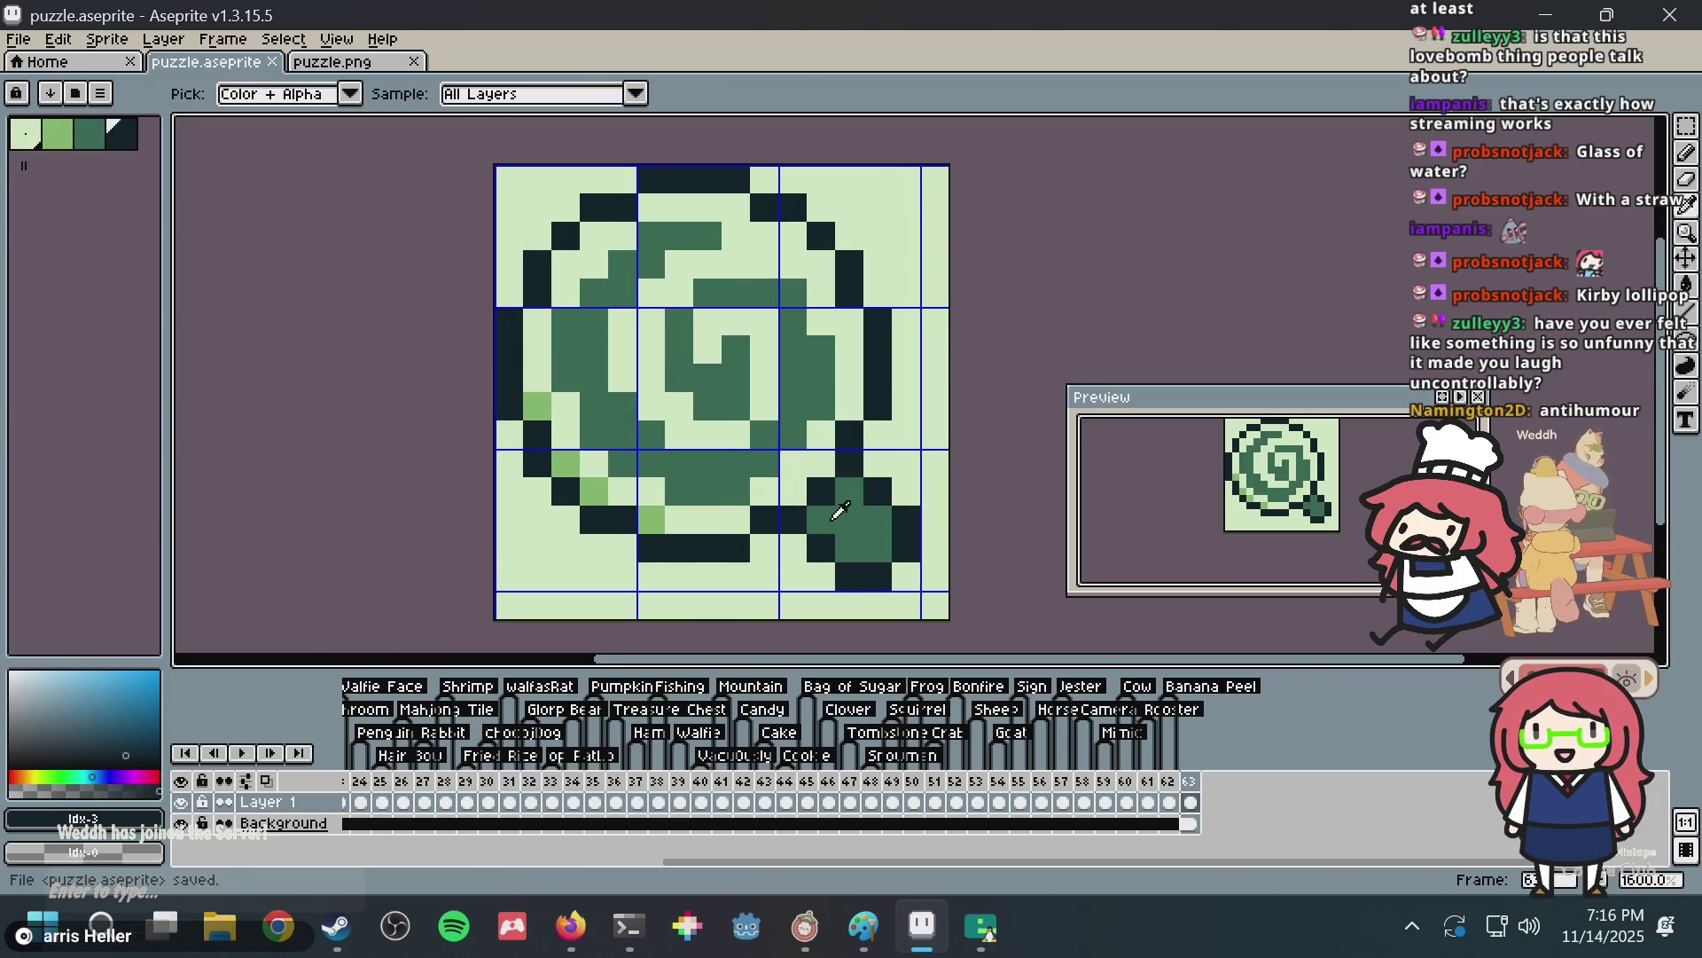
{"action": "key", "text": "b"}
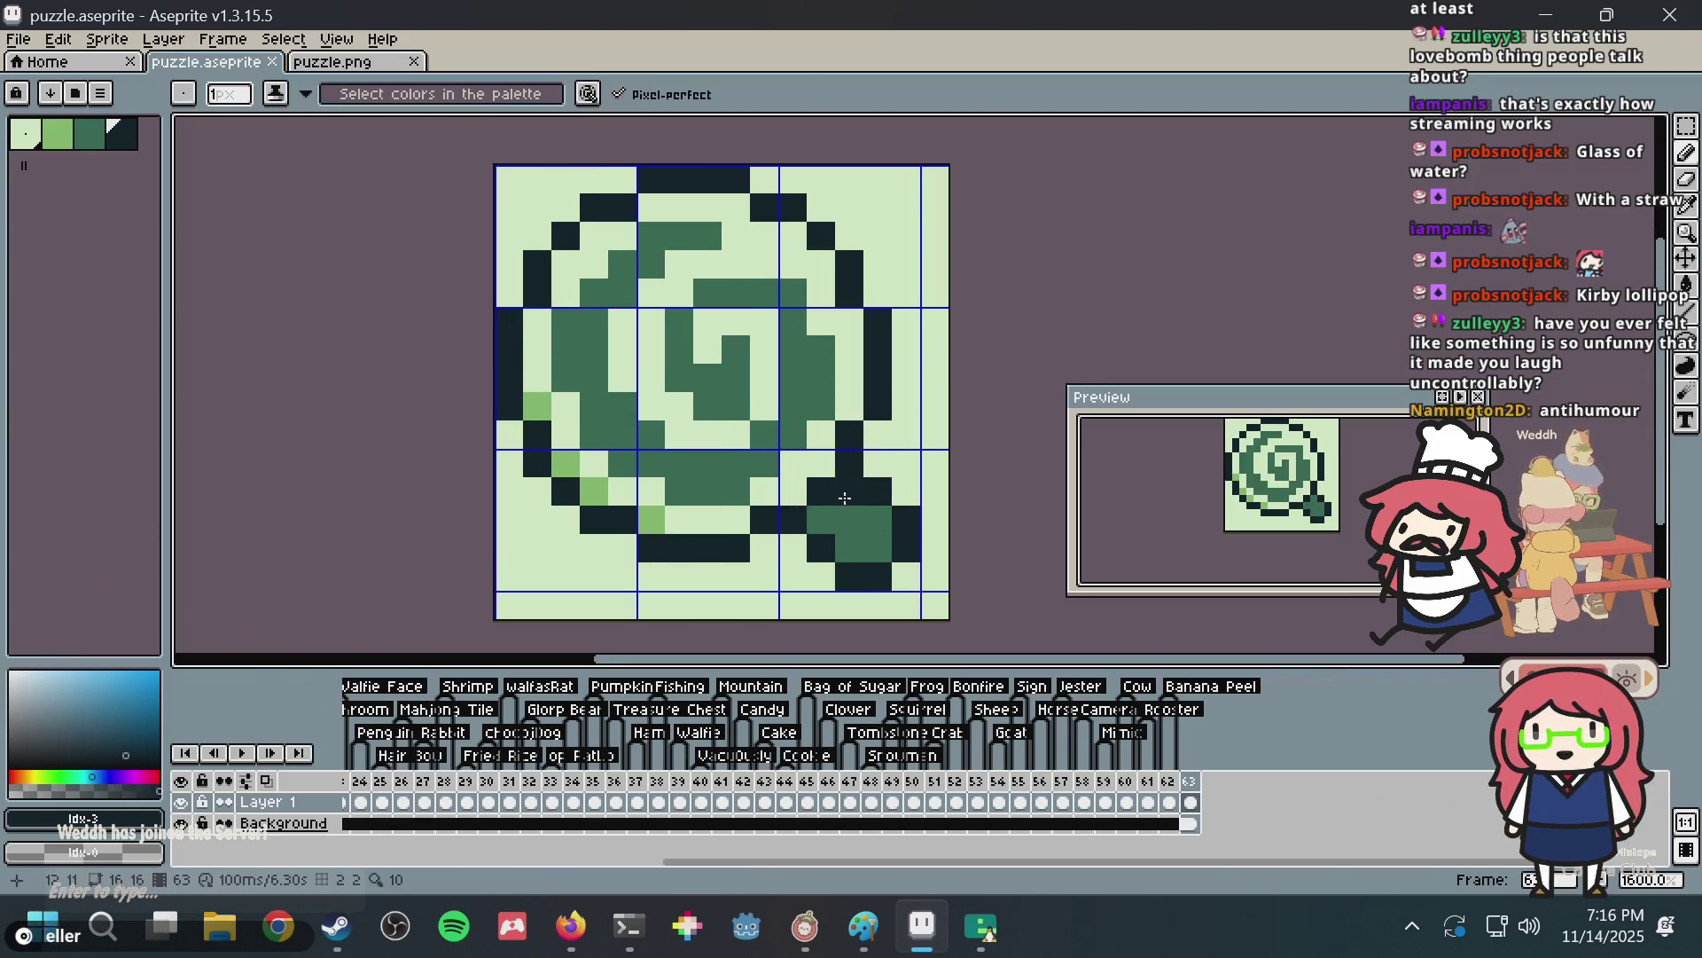
{"action": "left_click", "coordinate": [850, 521]}
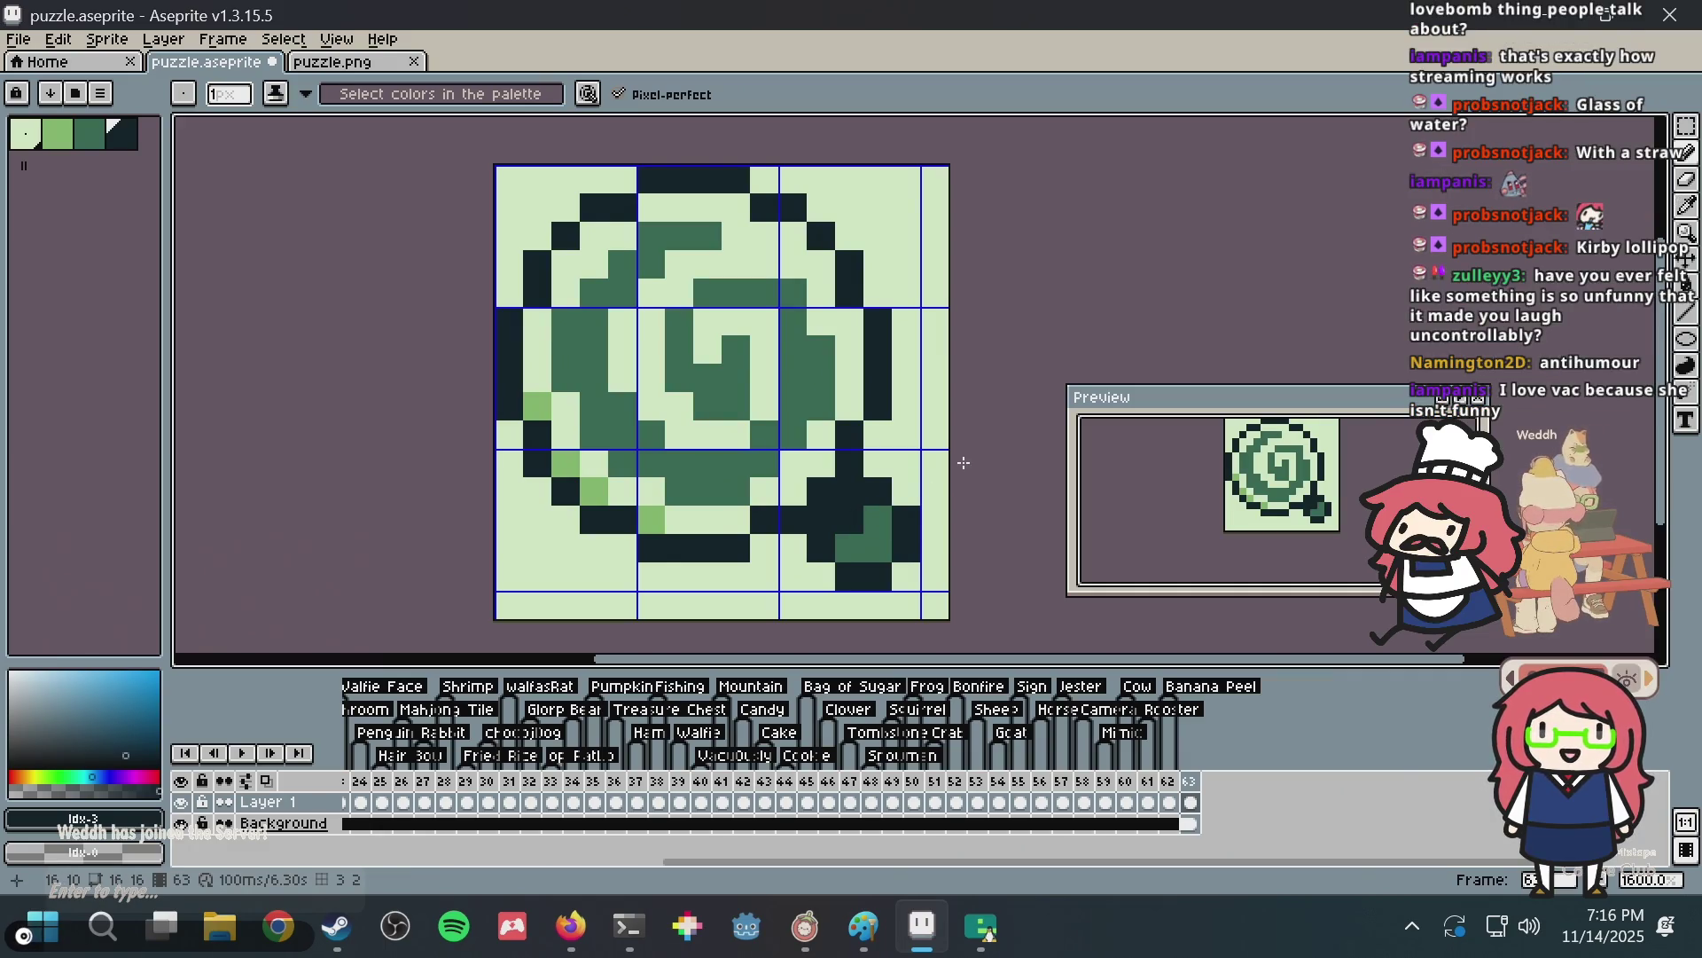
{"action": "key", "text": "ctrl+z"}
{"action": "key", "text": "v"}
{"action": "key", "text": "ctrl+z"}
{"action": "key", "text": "b"}
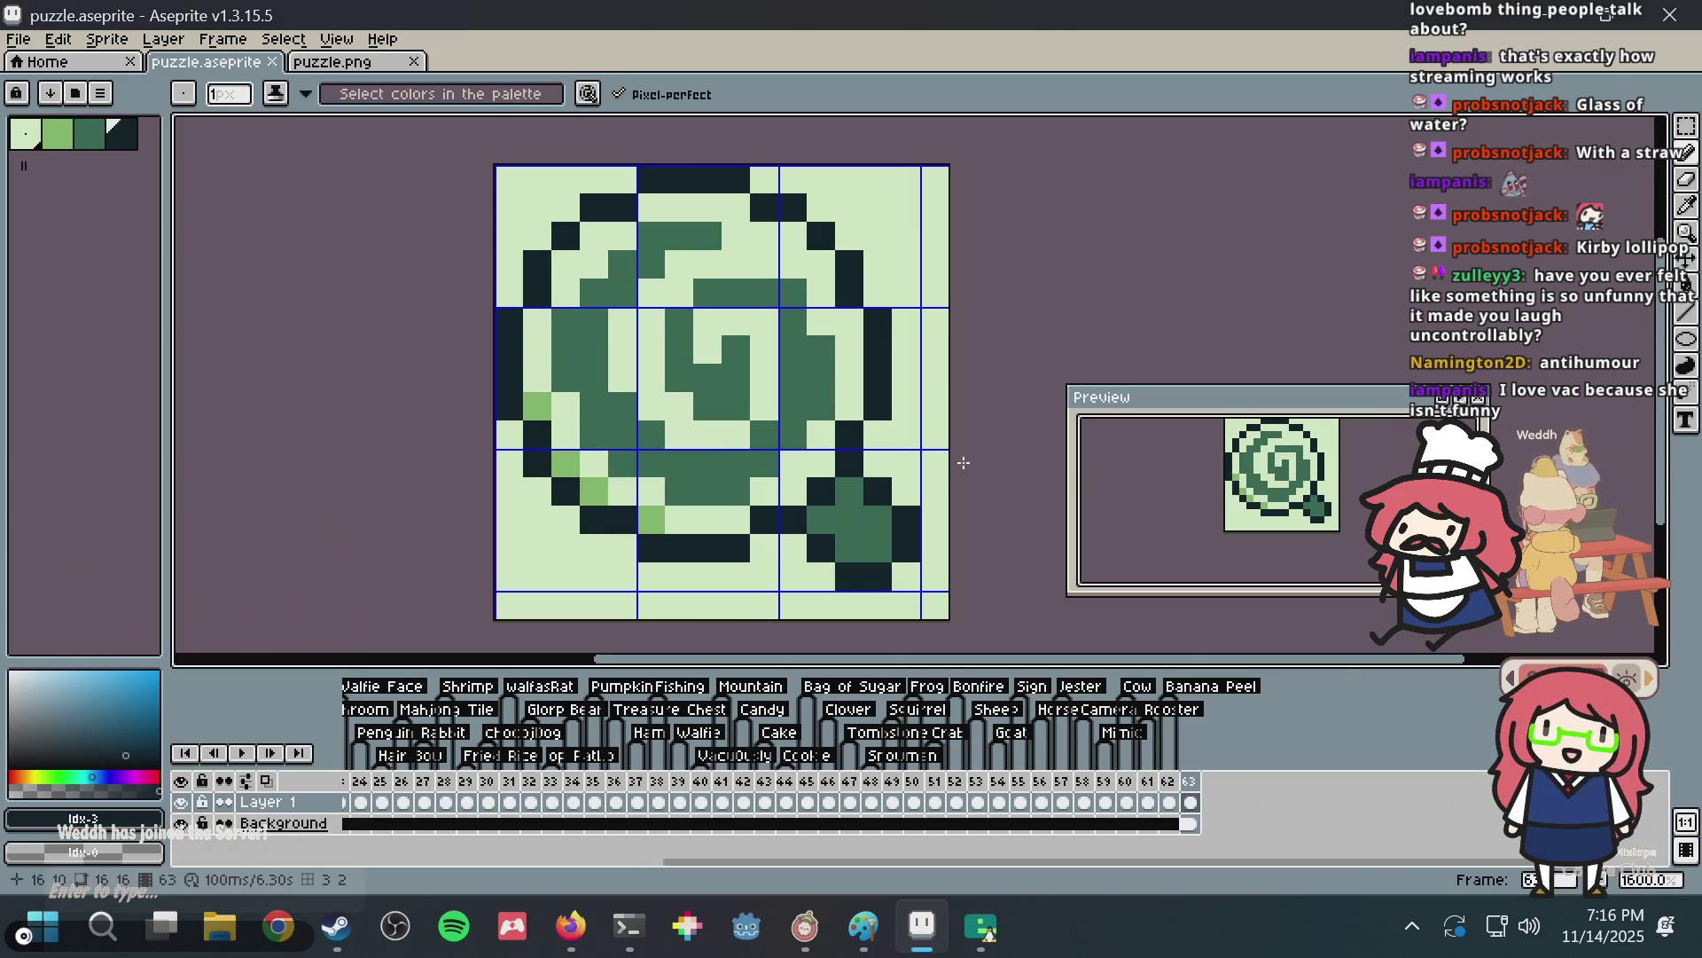
{"action": "key", "text": "ctrl+s"}
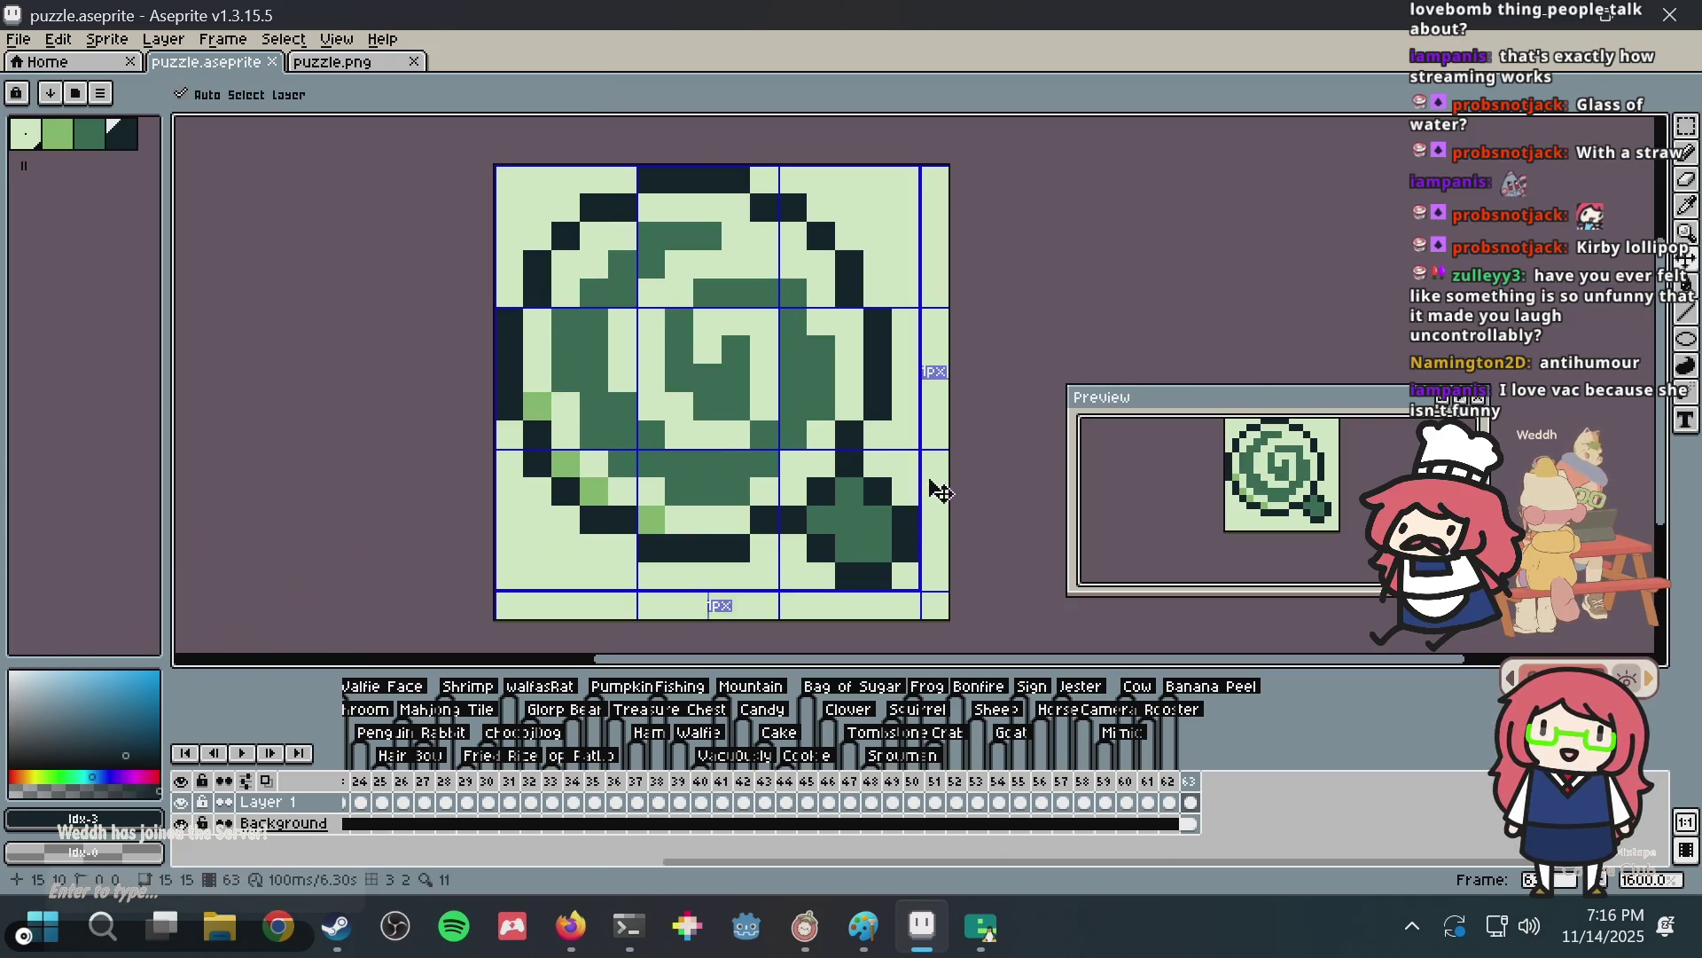
Darken the stick's top and lower-end outline pixels, restore dark-green and mid-green pixels, and save.
{"action": "left_click", "coordinate": [874, 518], "text": "alt"}
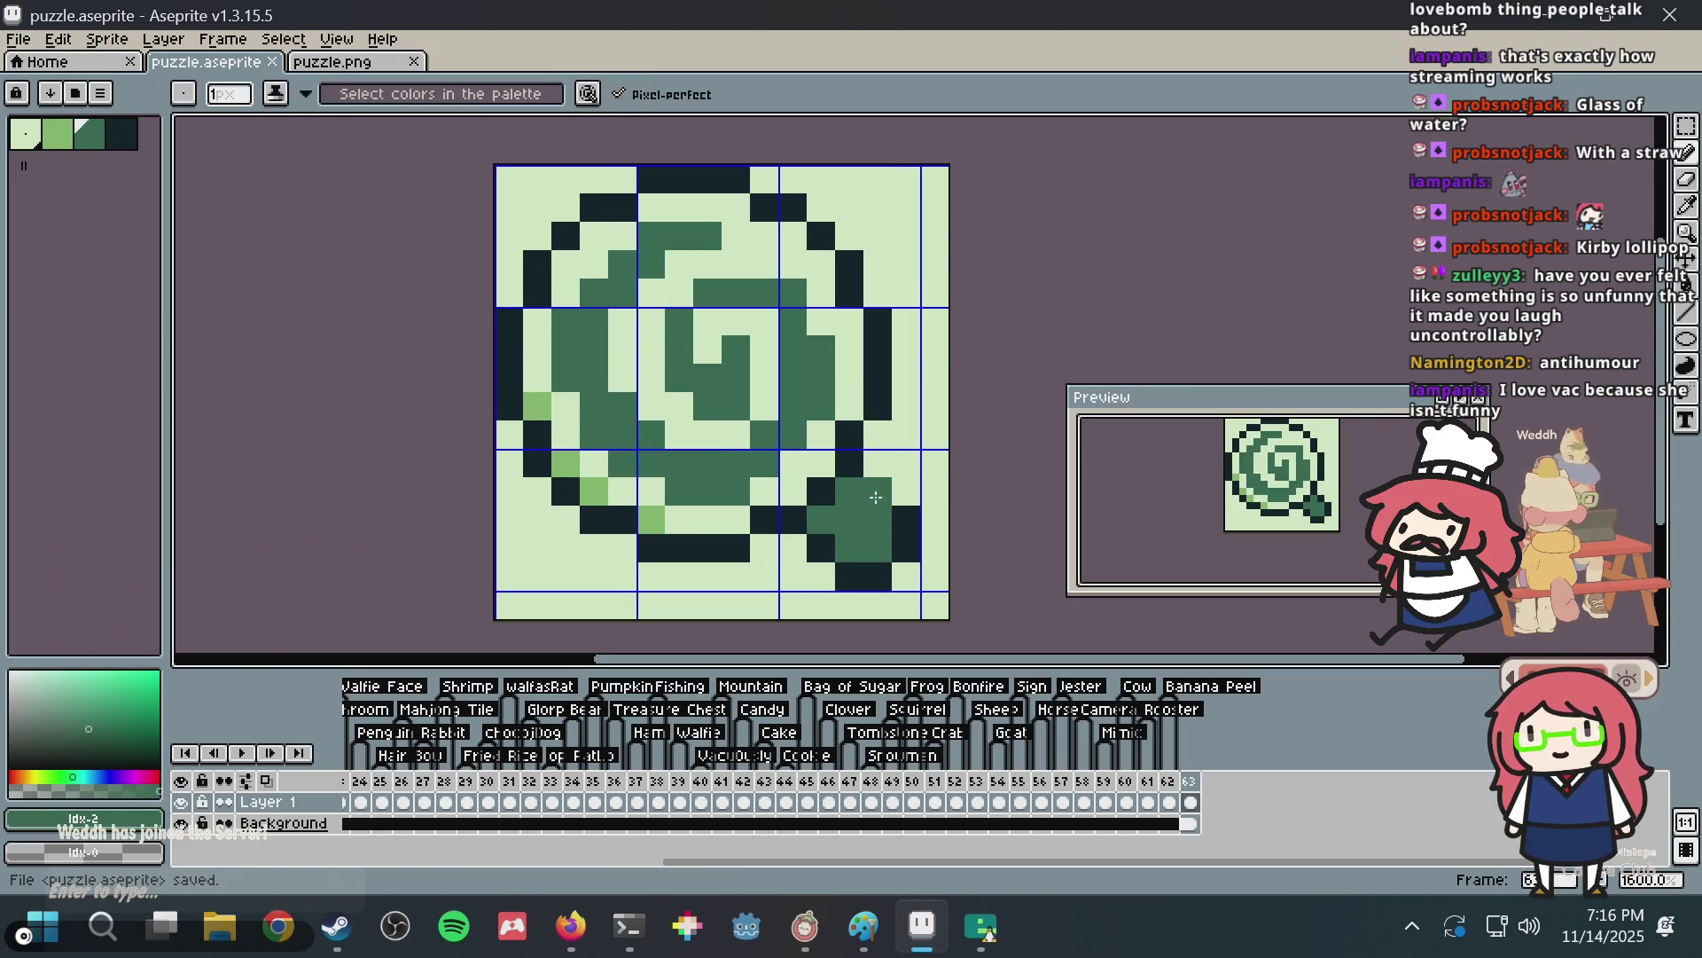
{"action": "left_click", "coordinate": [904, 532], "text": "alt"}
{"action": "left_click", "coordinate": [878, 490]}
{"action": "left_click", "coordinate": [900, 566]}
{"action": "key", "text": "ctrl+z"}
{"action": "left_click", "coordinate": [821, 519]}
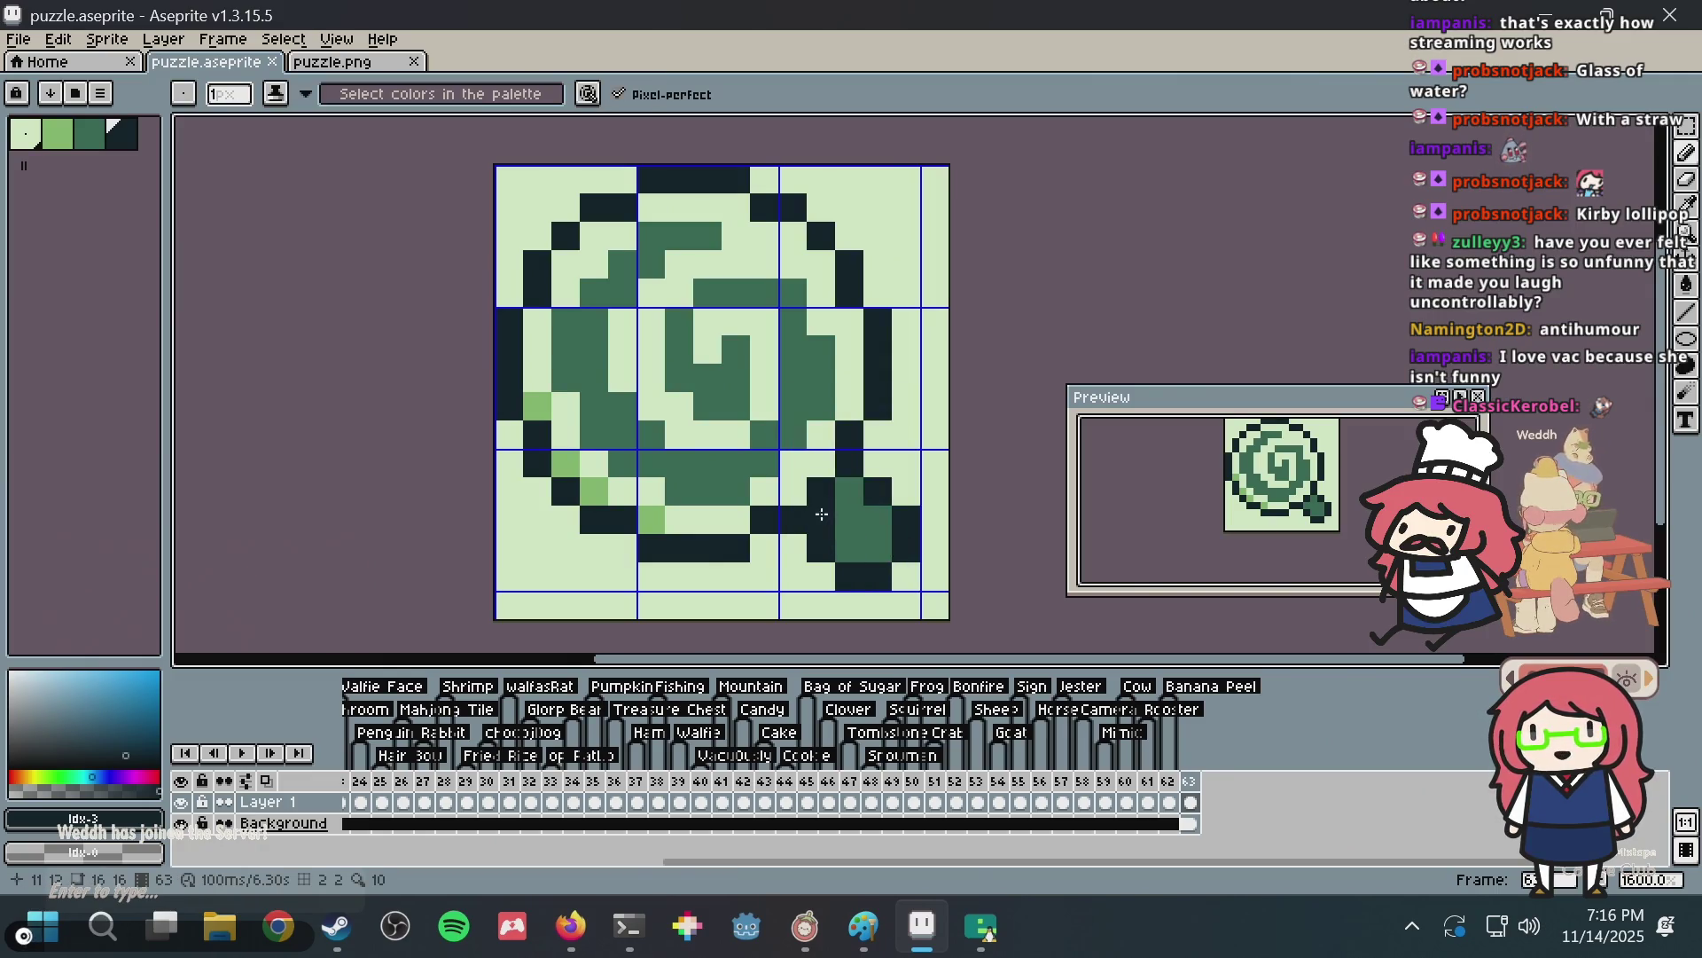
{"action": "left_click", "coordinate": [856, 480]}
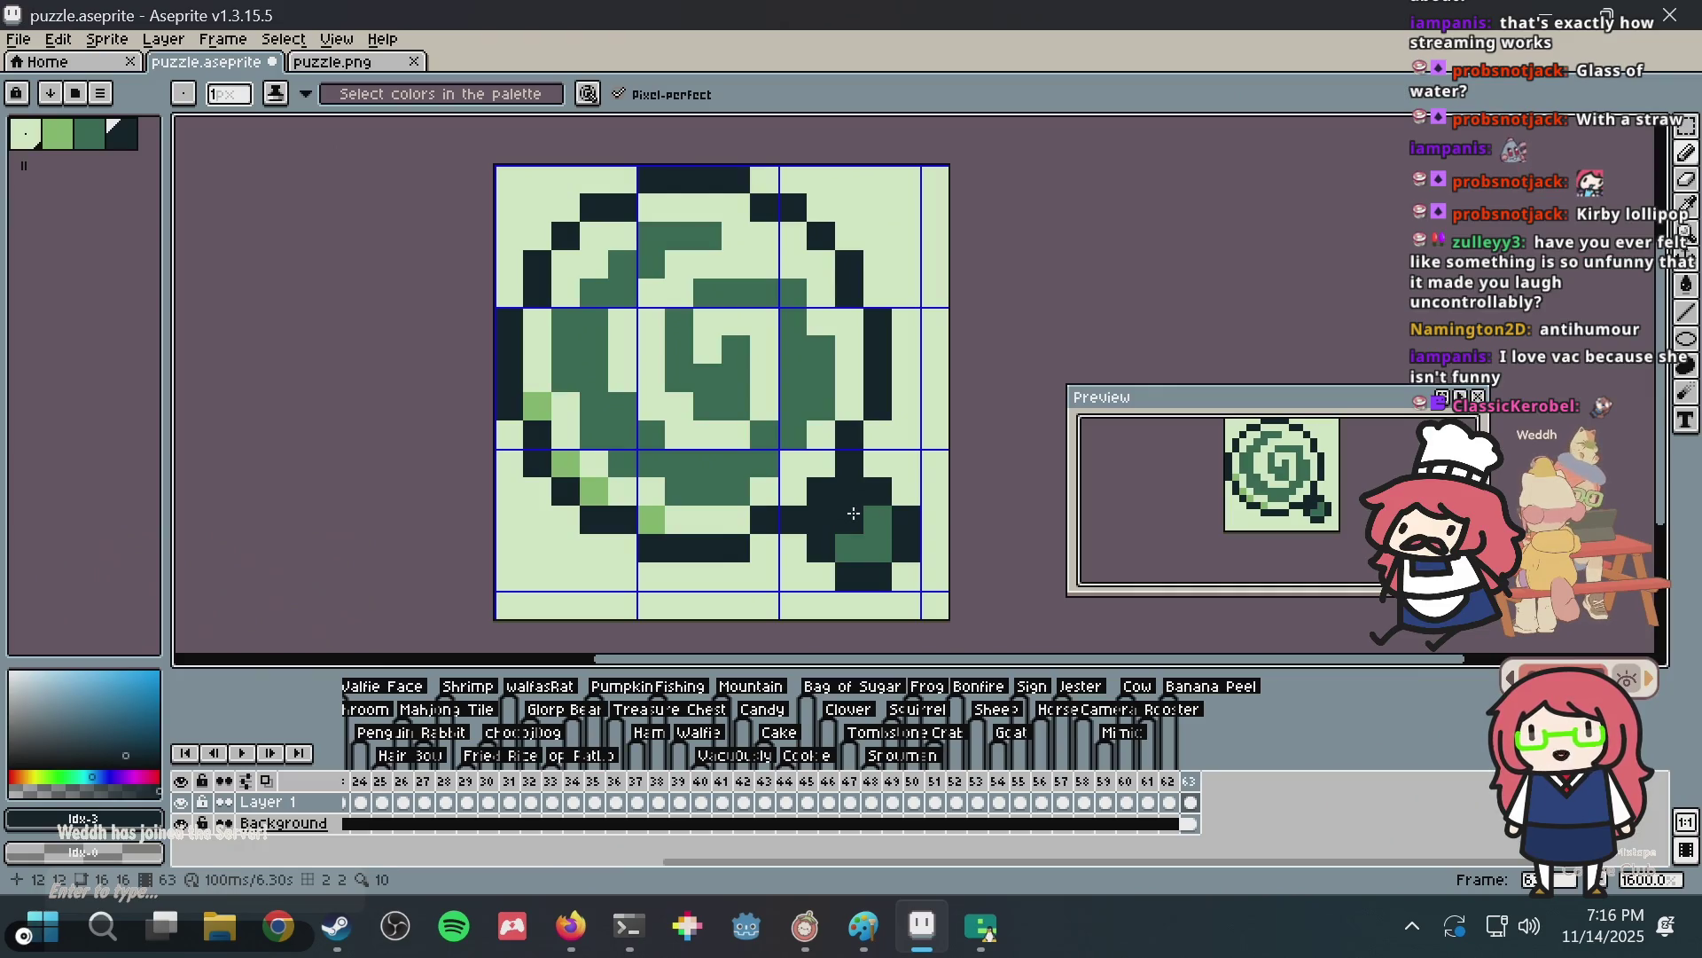
{"action": "key", "text": "ctrl+s"}
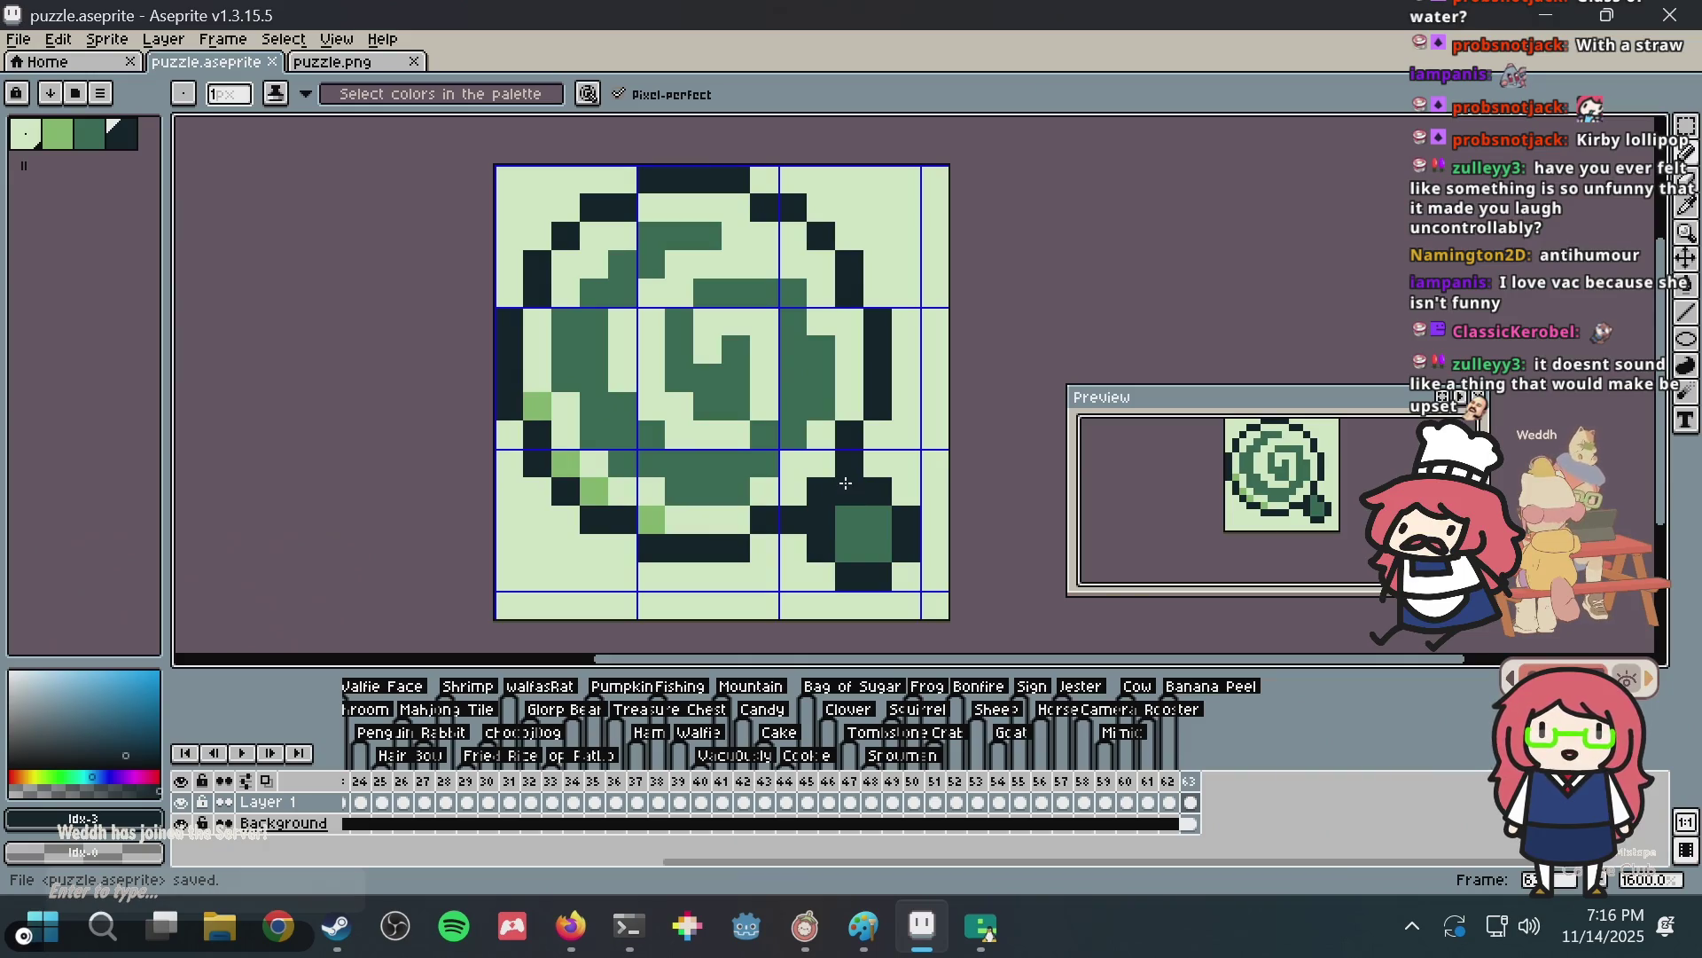
{"action": "left_click", "coordinate": [847, 479]}
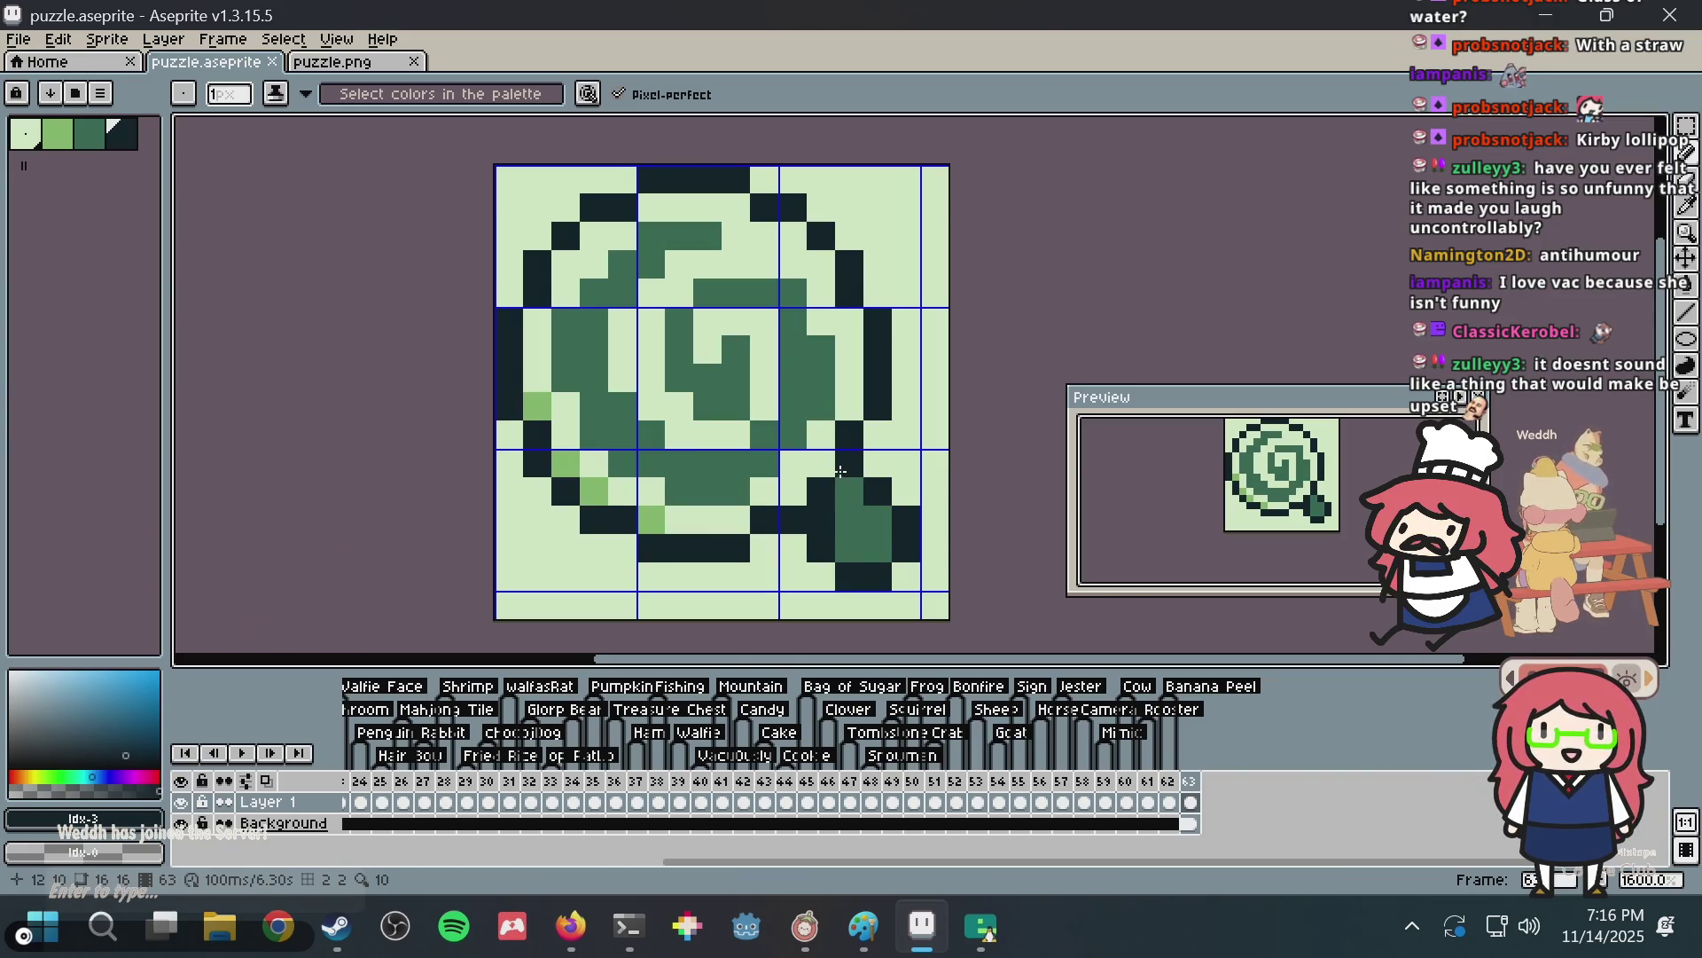
{"action": "key", "text": "ctrl+s"}
Shift the dark outline pixels beside and above the stick up-right, then save puzzle.aseprite.
{"action": "right_click", "coordinate": [832, 470]}
{"action": "left_click", "coordinate": [879, 458]}
{"action": "scroll", "coordinate": [880, 459], "scroll_direction": "down", "scroll_amount": 1}
{"action": "scroll", "coordinate": [880, 458], "scroll_direction": "up", "scroll_amount": 1}
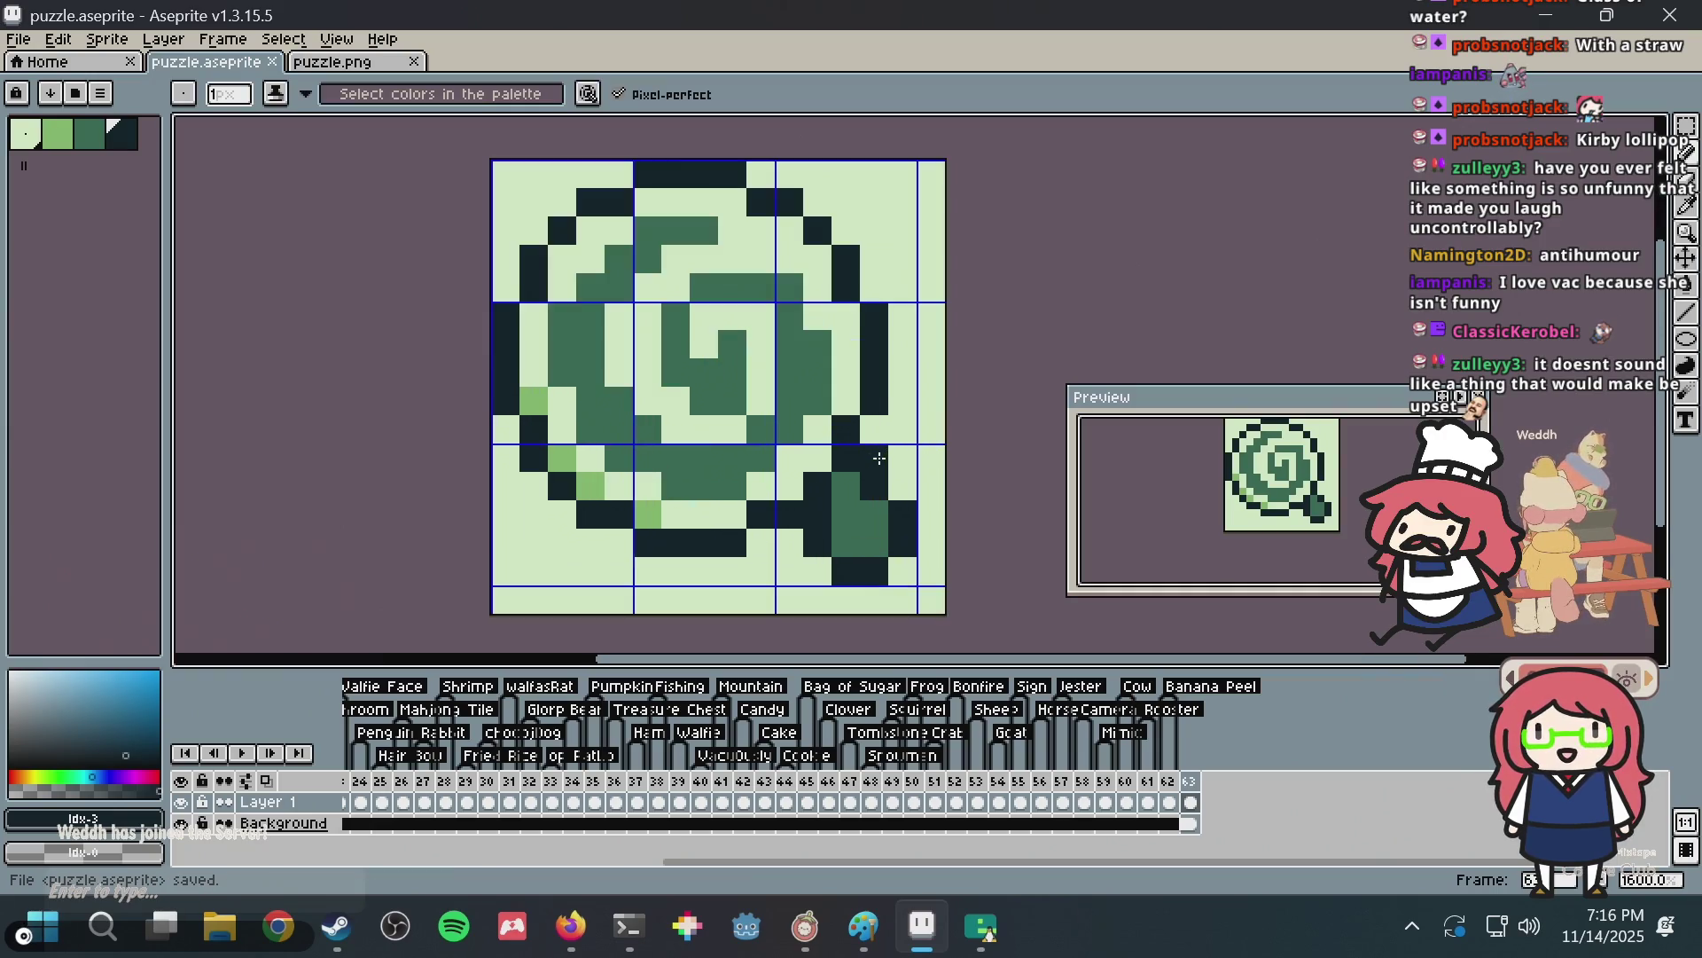
{"action": "right_click", "coordinate": [874, 459]}
{"action": "left_click", "coordinate": [900, 431]}
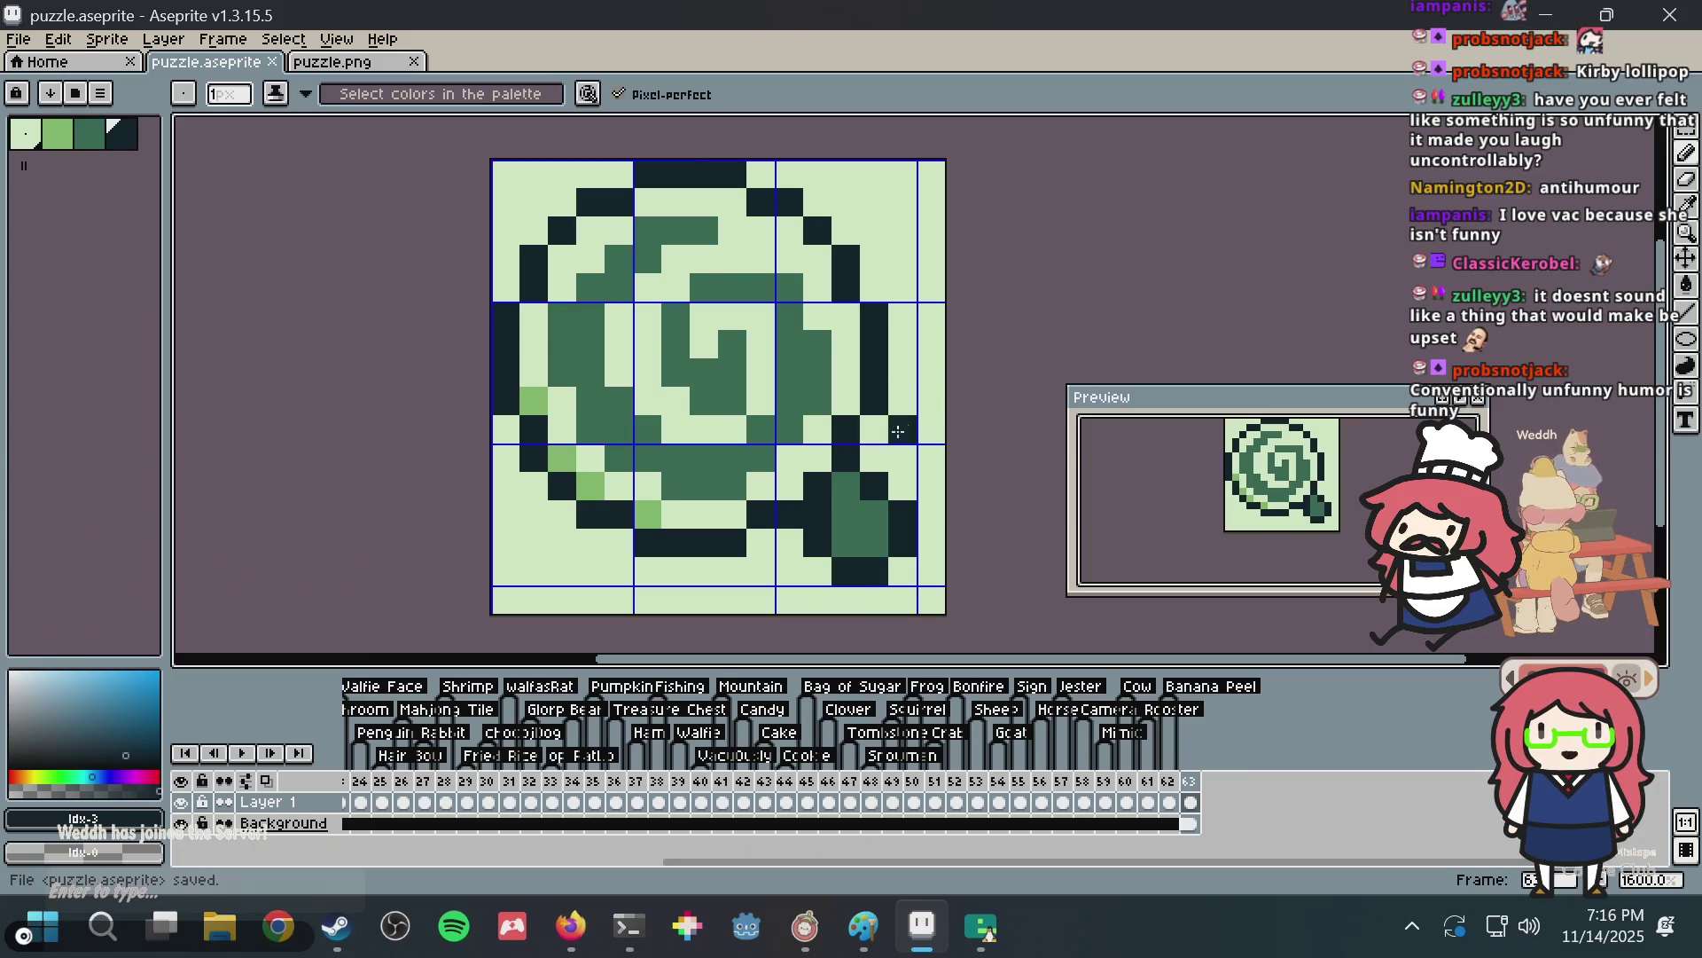
{"action": "left_click_drag", "start_coordinate": [859, 497], "coordinate": [846, 514]}
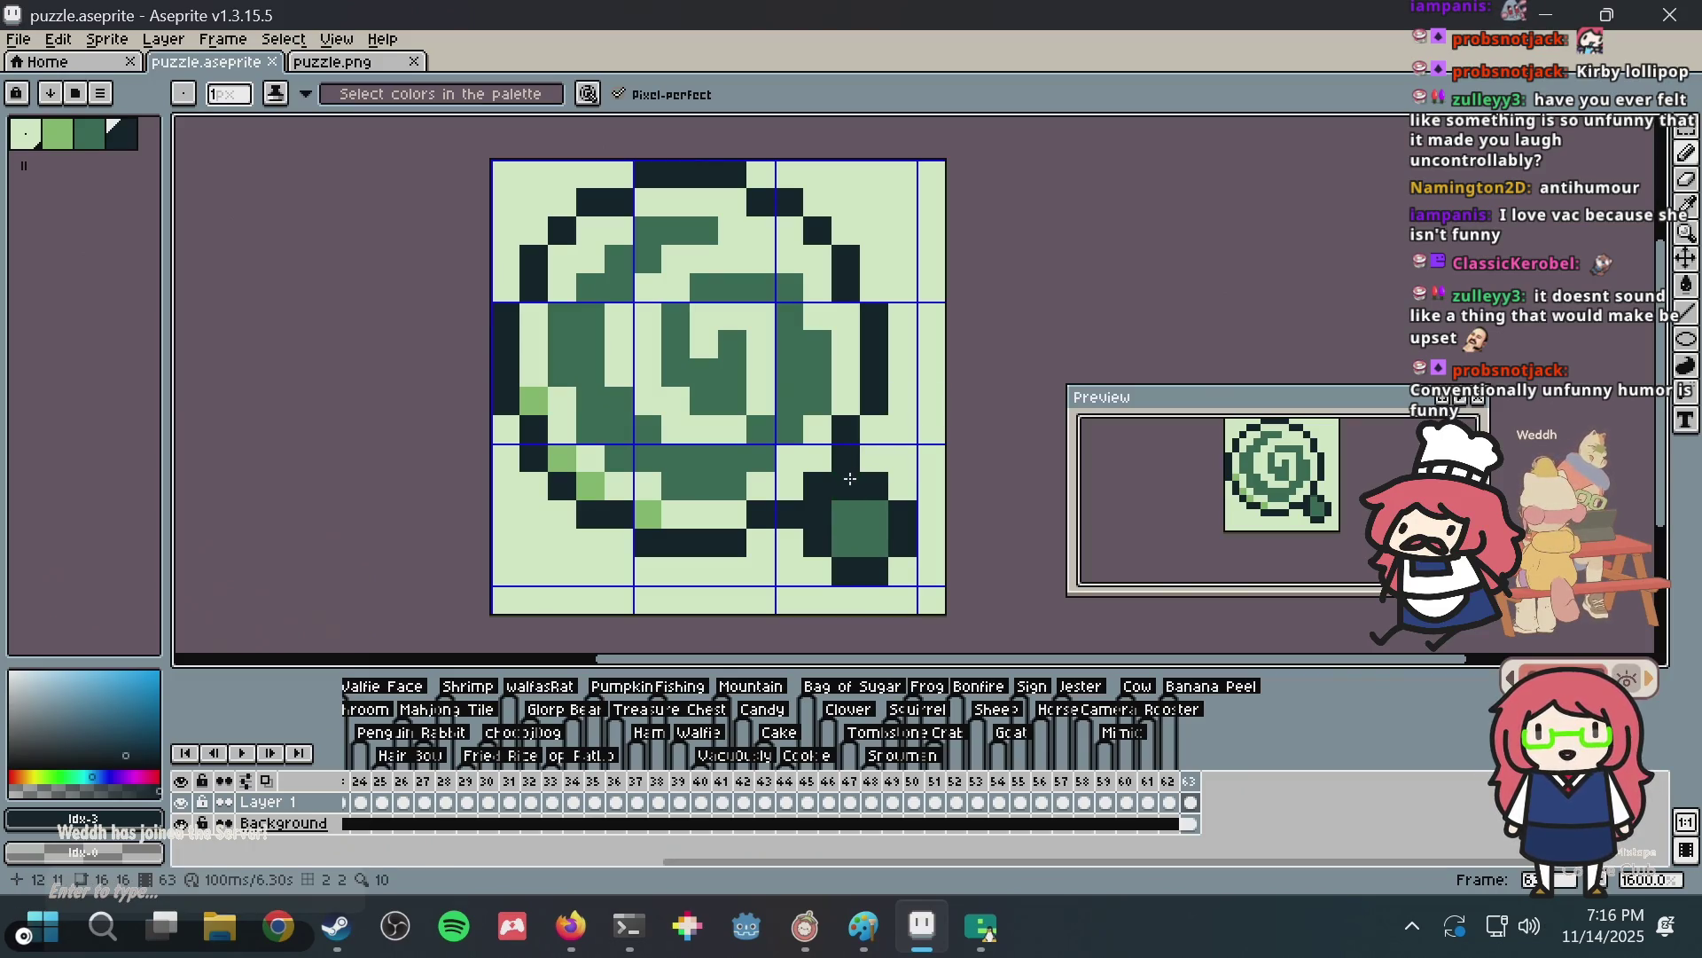
{"action": "left_click", "coordinate": [927, 427]}
{"action": "key", "text": "ctrl+s"}
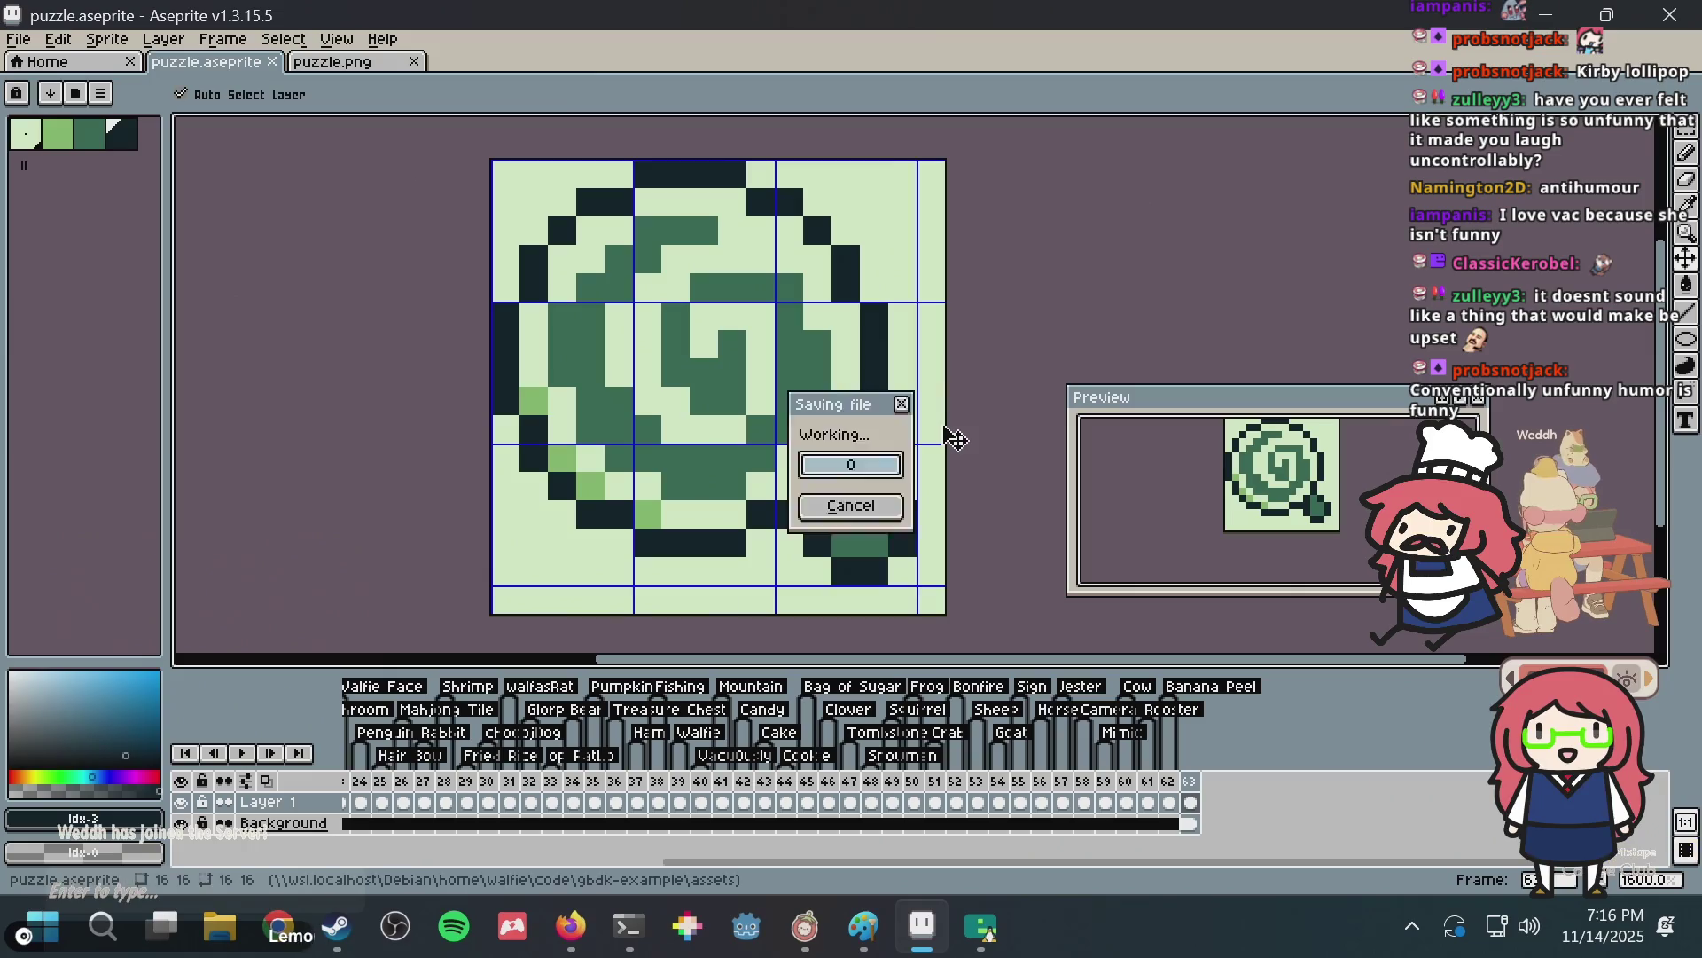
Recolour a pixel on the candy's lower rim and bring the whole lollipop into view.
{"action": "scroll", "coordinate": [918, 419], "scroll_direction": "down", "scroll_amount": 1}
{"action": "scroll", "coordinate": [917, 419], "scroll_direction": "down", "scroll_amount": 3}
{"action": "scroll", "coordinate": [917, 420], "scroll_direction": "down", "scroll_amount": 2}
{"action": "scroll", "coordinate": [735, 404], "scroll_direction": "up", "scroll_amount": 4}
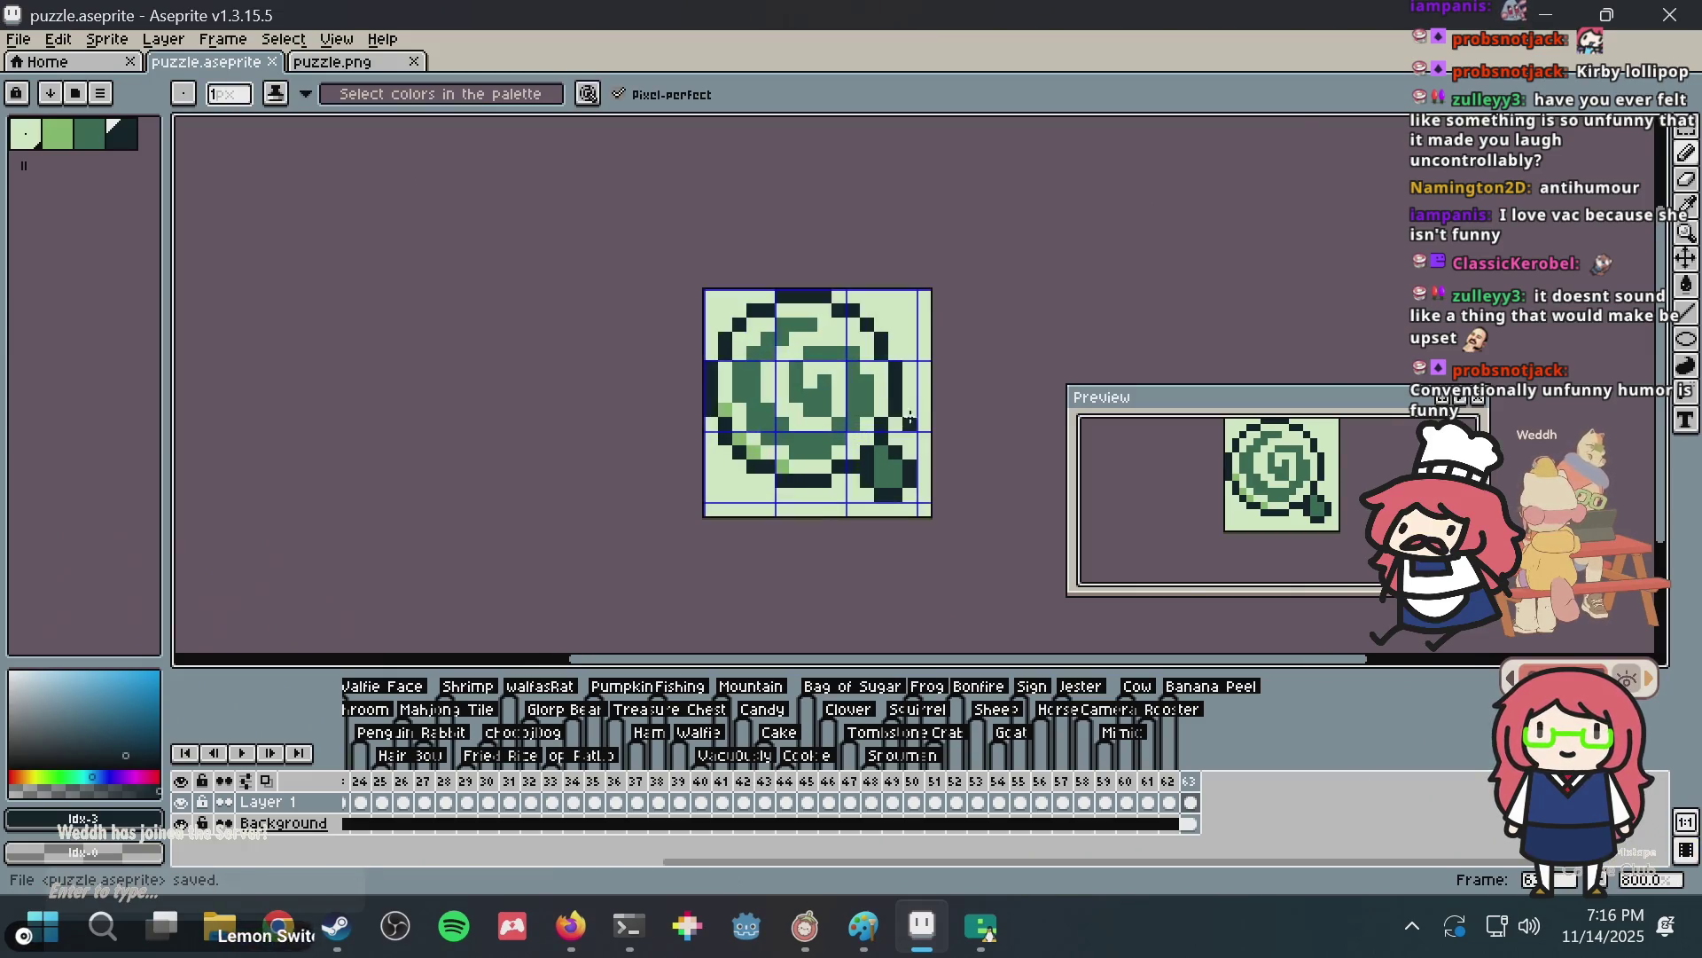
{"action": "scroll", "coordinate": [735, 403], "scroll_direction": "up", "scroll_amount": 4}
{"action": "scroll", "coordinate": [736, 404], "scroll_direction": "down", "scroll_amount": 2}
{"action": "scroll", "coordinate": [728, 435], "scroll_direction": "down", "scroll_amount": 1}
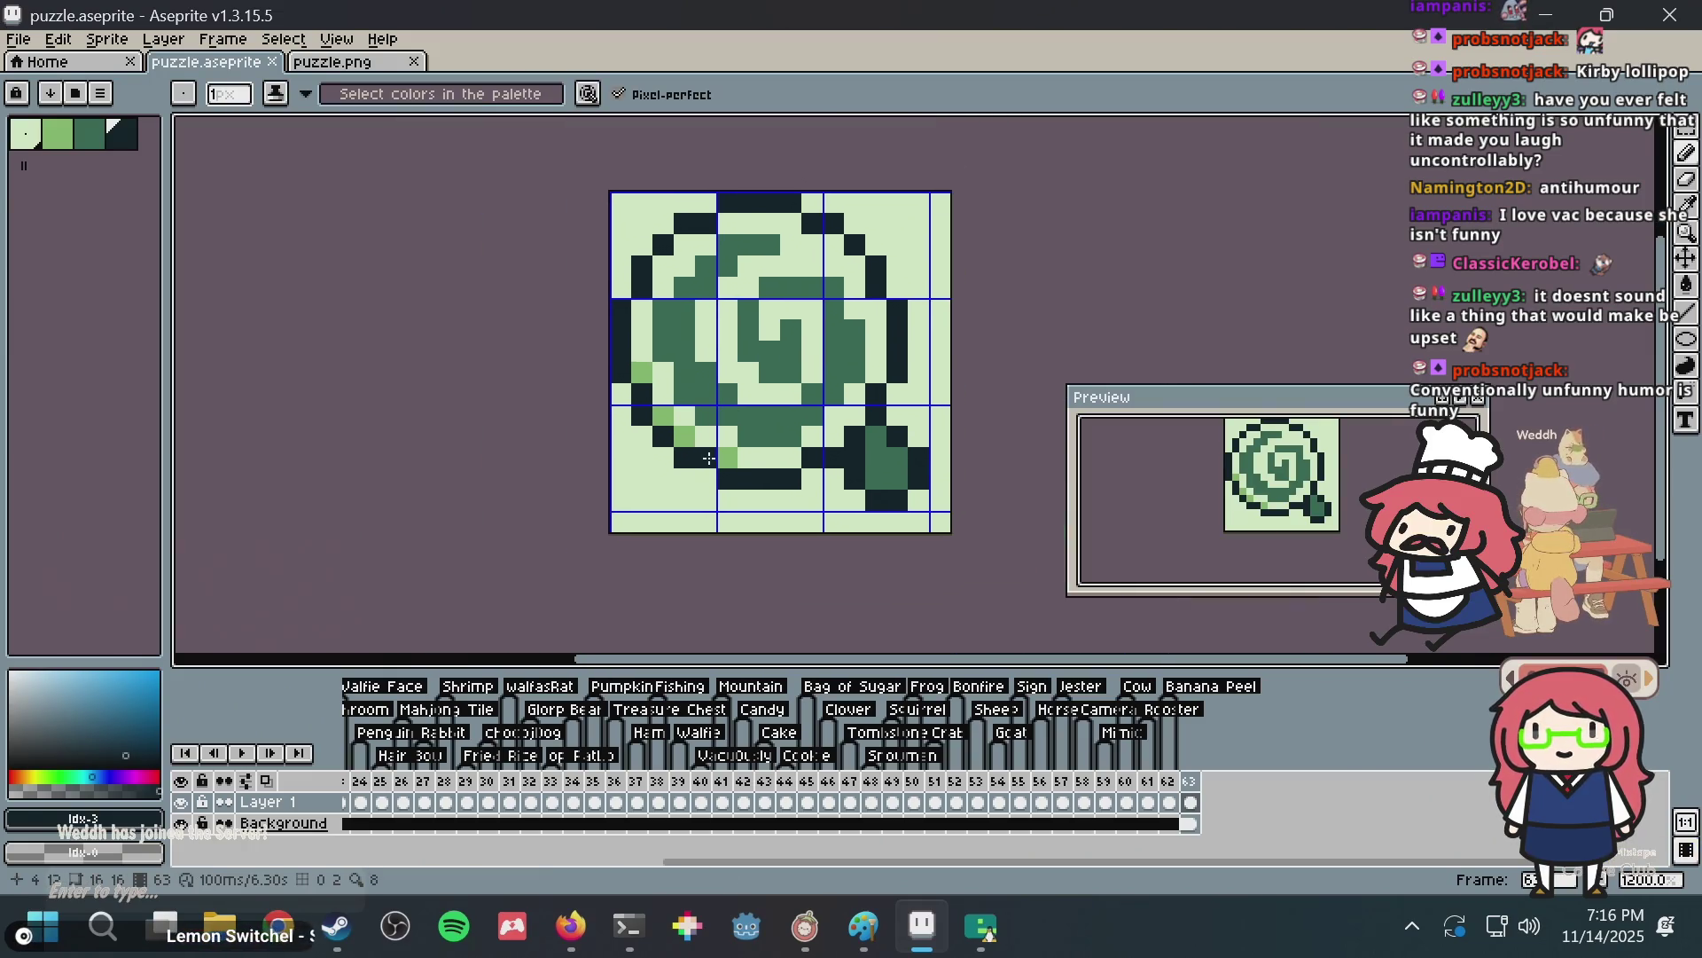
{"action": "scroll", "coordinate": [722, 453], "scroll_direction": "up", "scroll_amount": 1}
{"action": "left_click", "coordinate": [721, 453]}
{"action": "left_click_drag", "start_coordinate": [721, 454], "coordinate": [684, 518]}
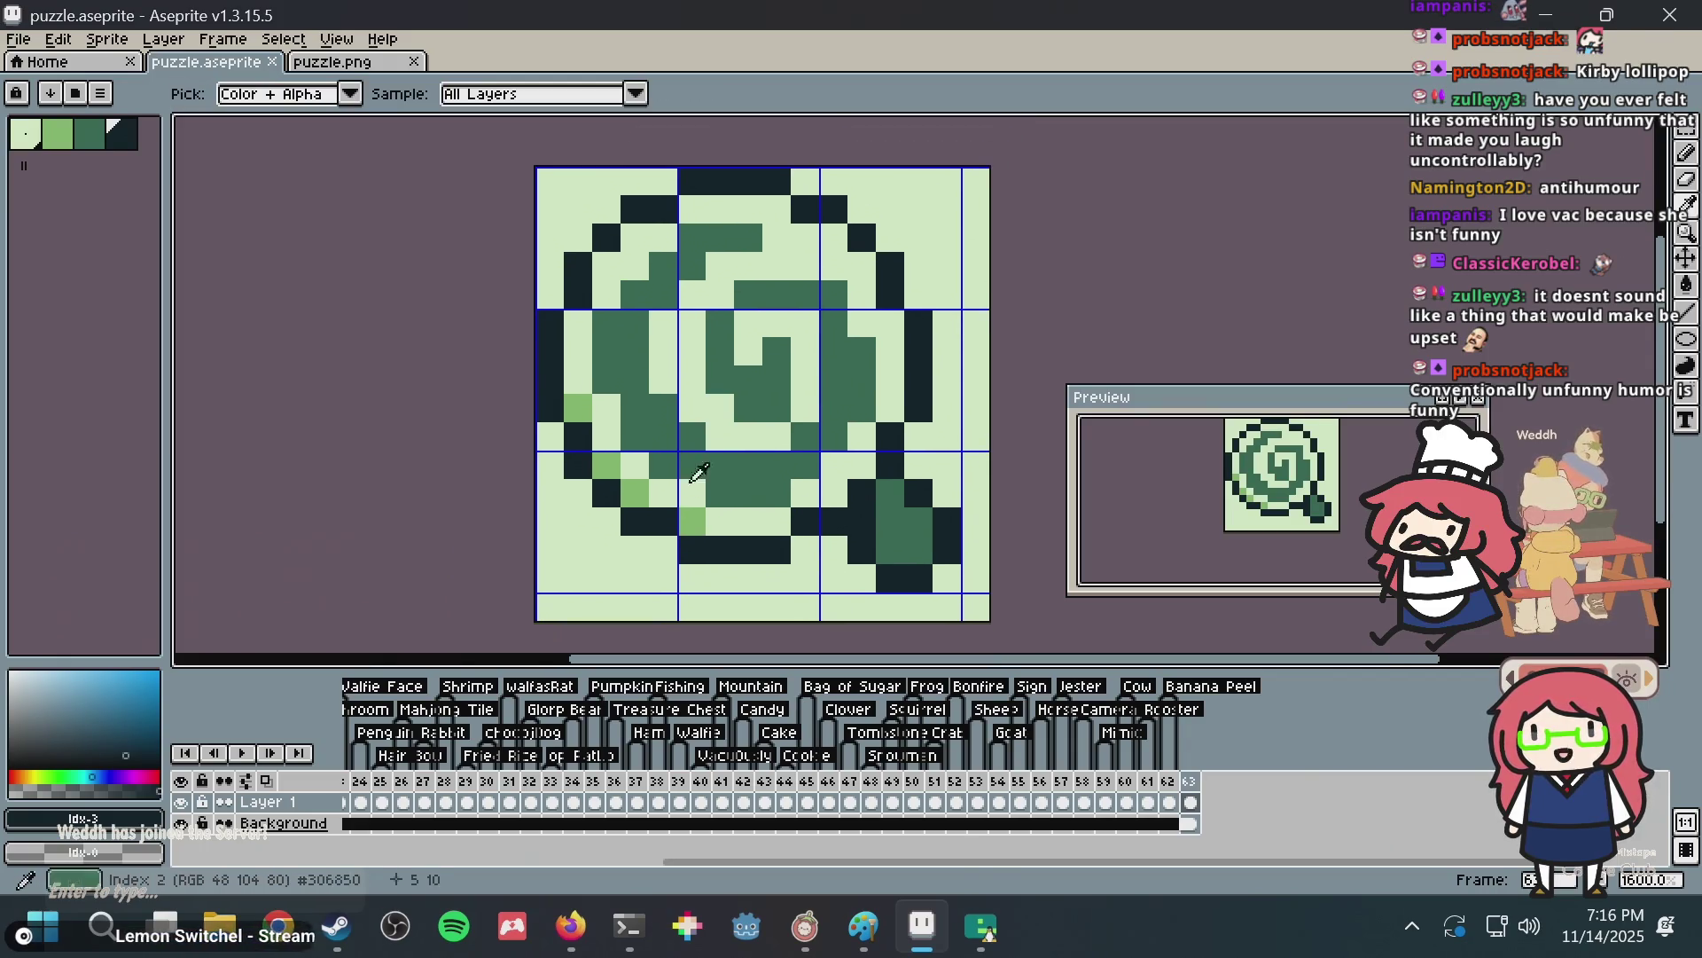
Sample light green and paint light-green pixels along the candy's rim, saving.
{"action": "key", "text": "i"}
{"action": "left_click", "coordinate": [698, 513]}
{"action": "key", "text": "b"}
{"action": "left_click", "coordinate": [731, 509]}
{"action": "key", "text": "ctrl+s"}
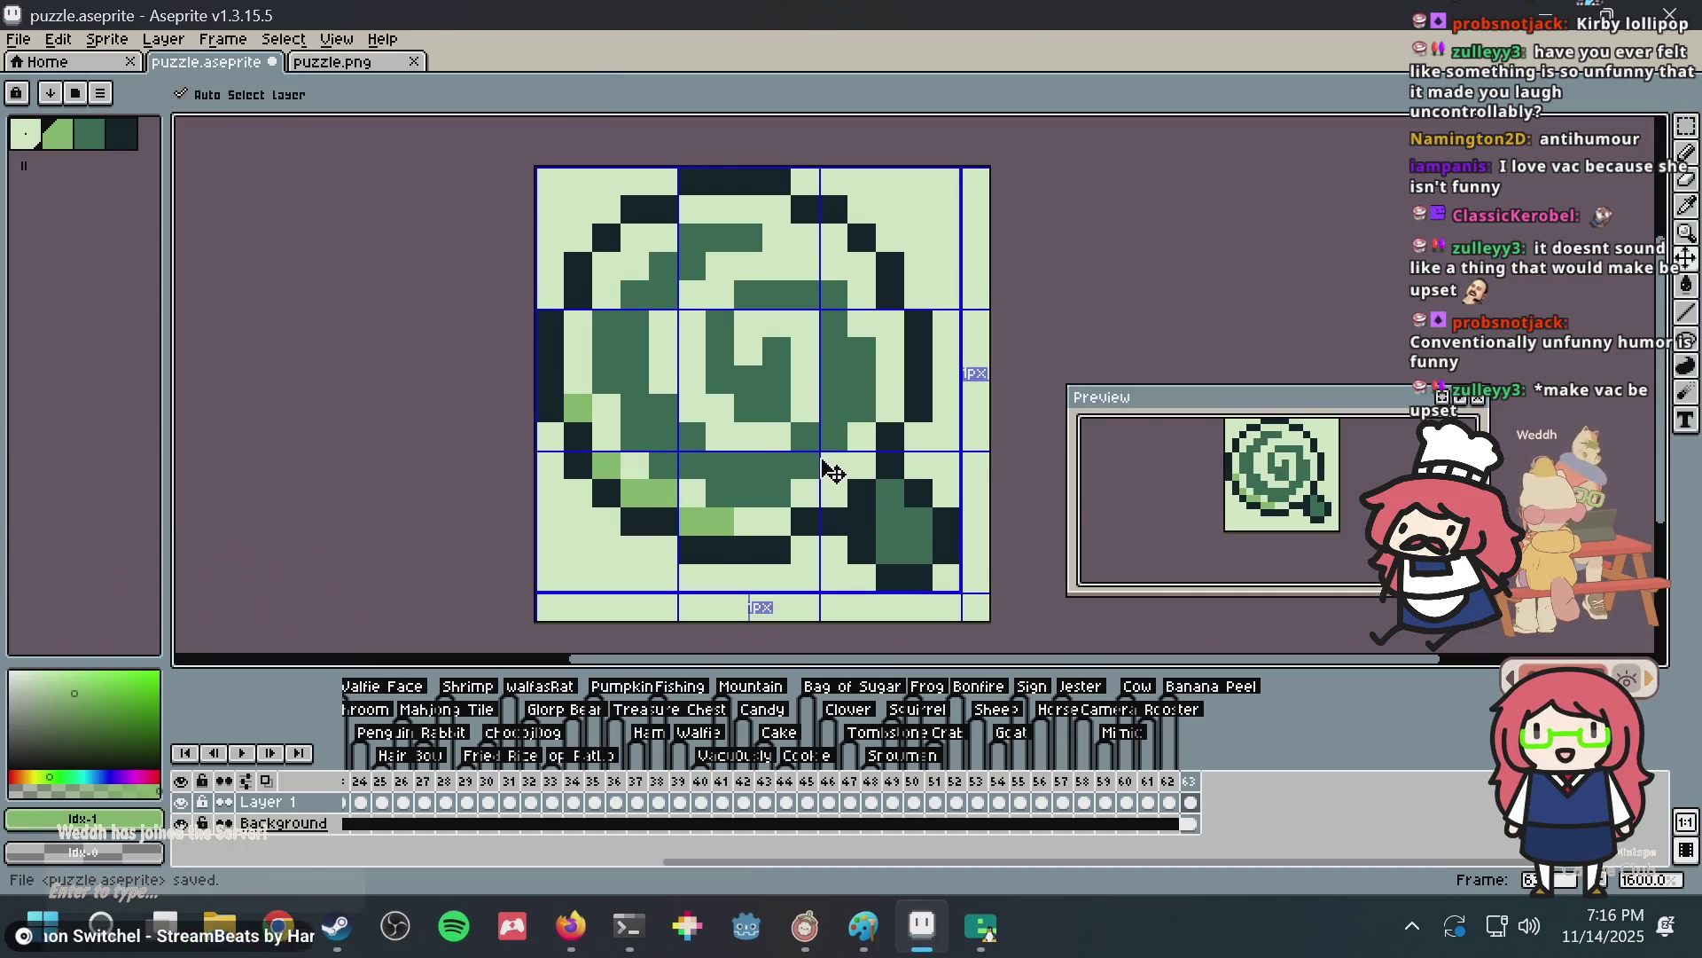
{"action": "key", "text": "ctrl+z"}
{"action": "key", "text": "ctrl+z"}
{"action": "key", "text": "ctrl+z"}
{"action": "key", "text": "b"}
{"action": "left_click", "coordinate": [777, 495]}
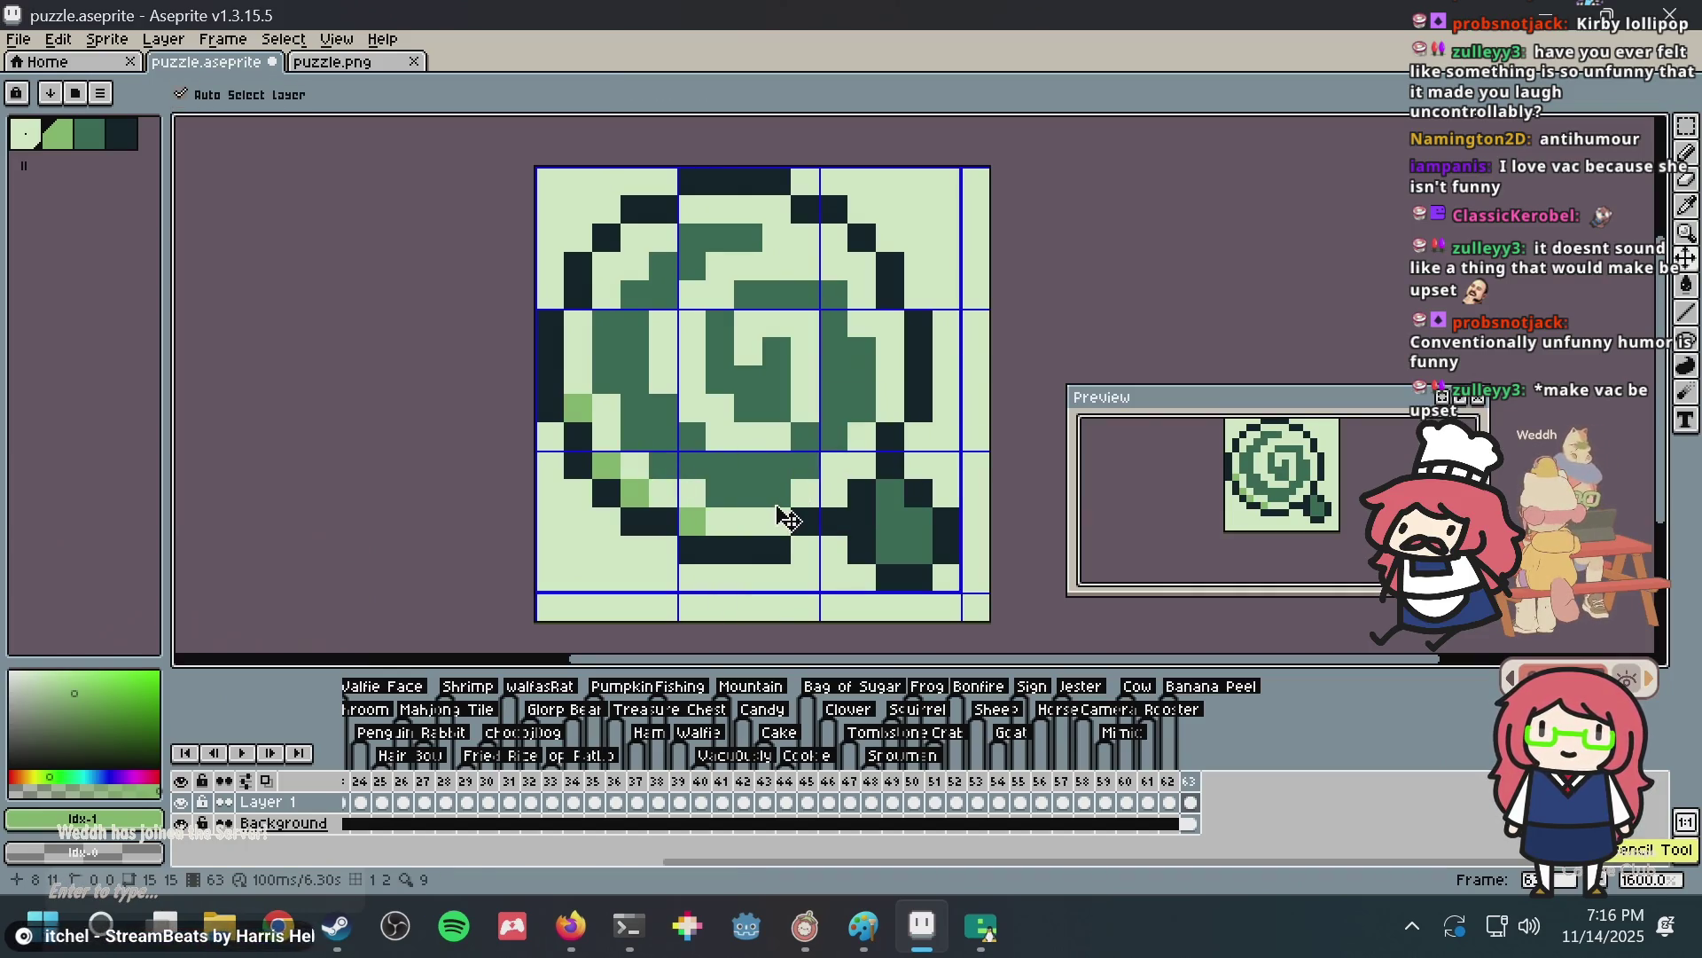
{"action": "key", "text": "ctrl+s"}
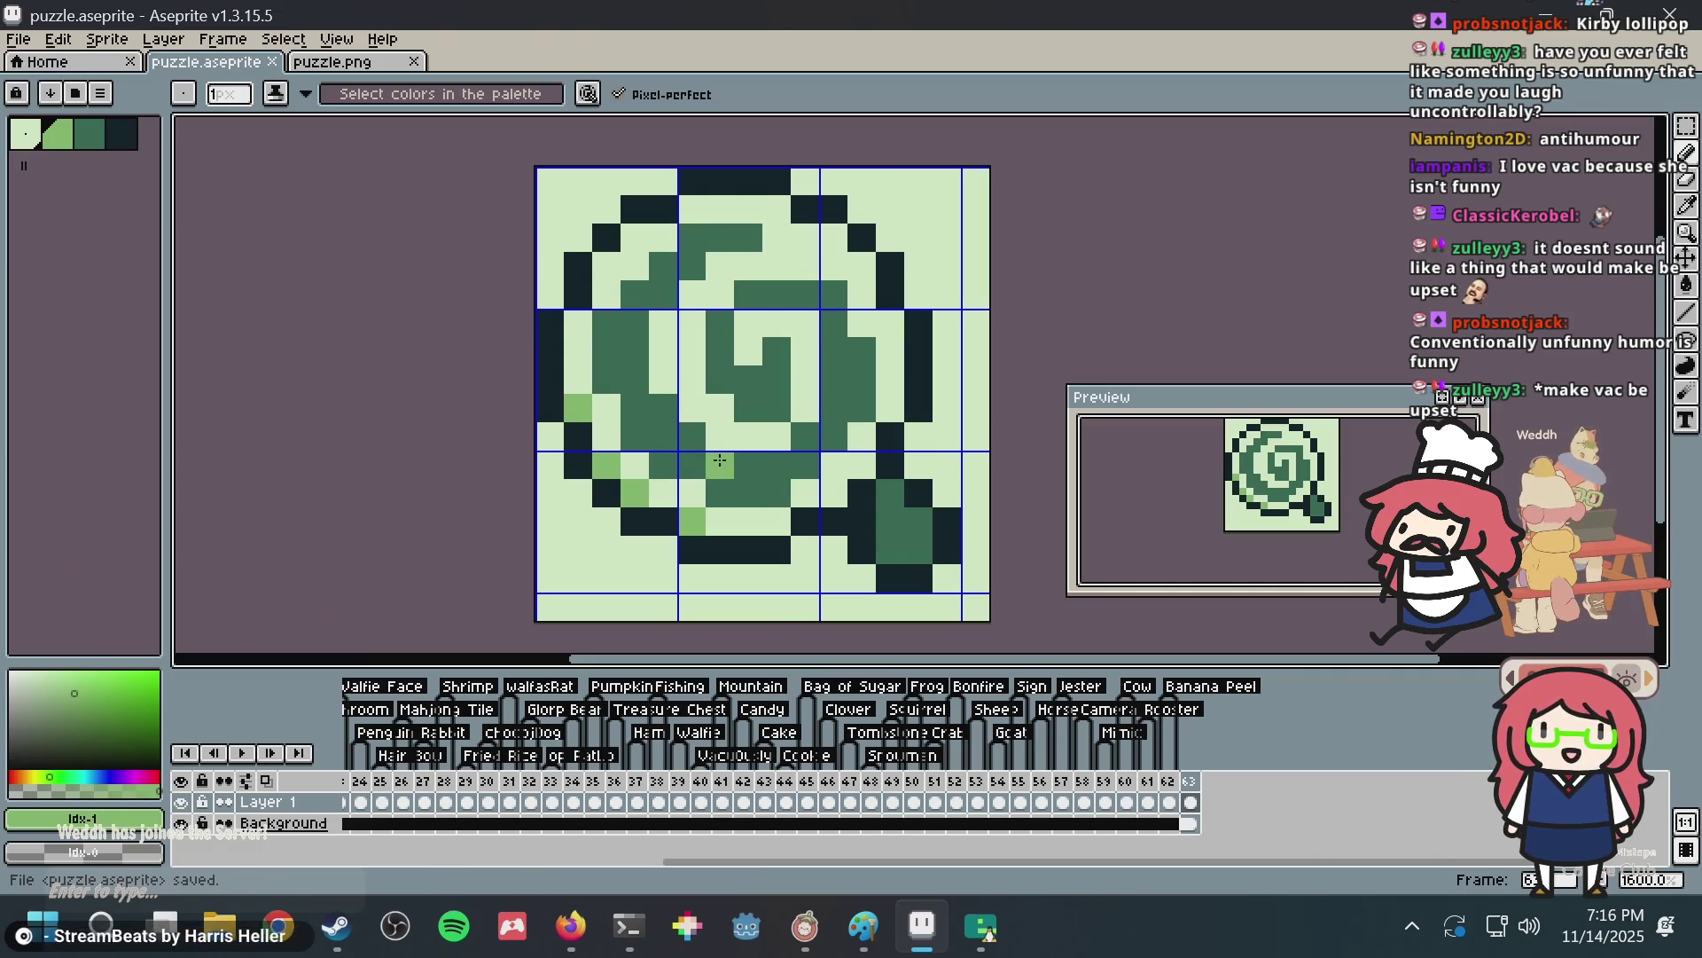
Sample the swirl's light-green and dark outline colours from the canvas.
{"action": "key", "text": "i"}
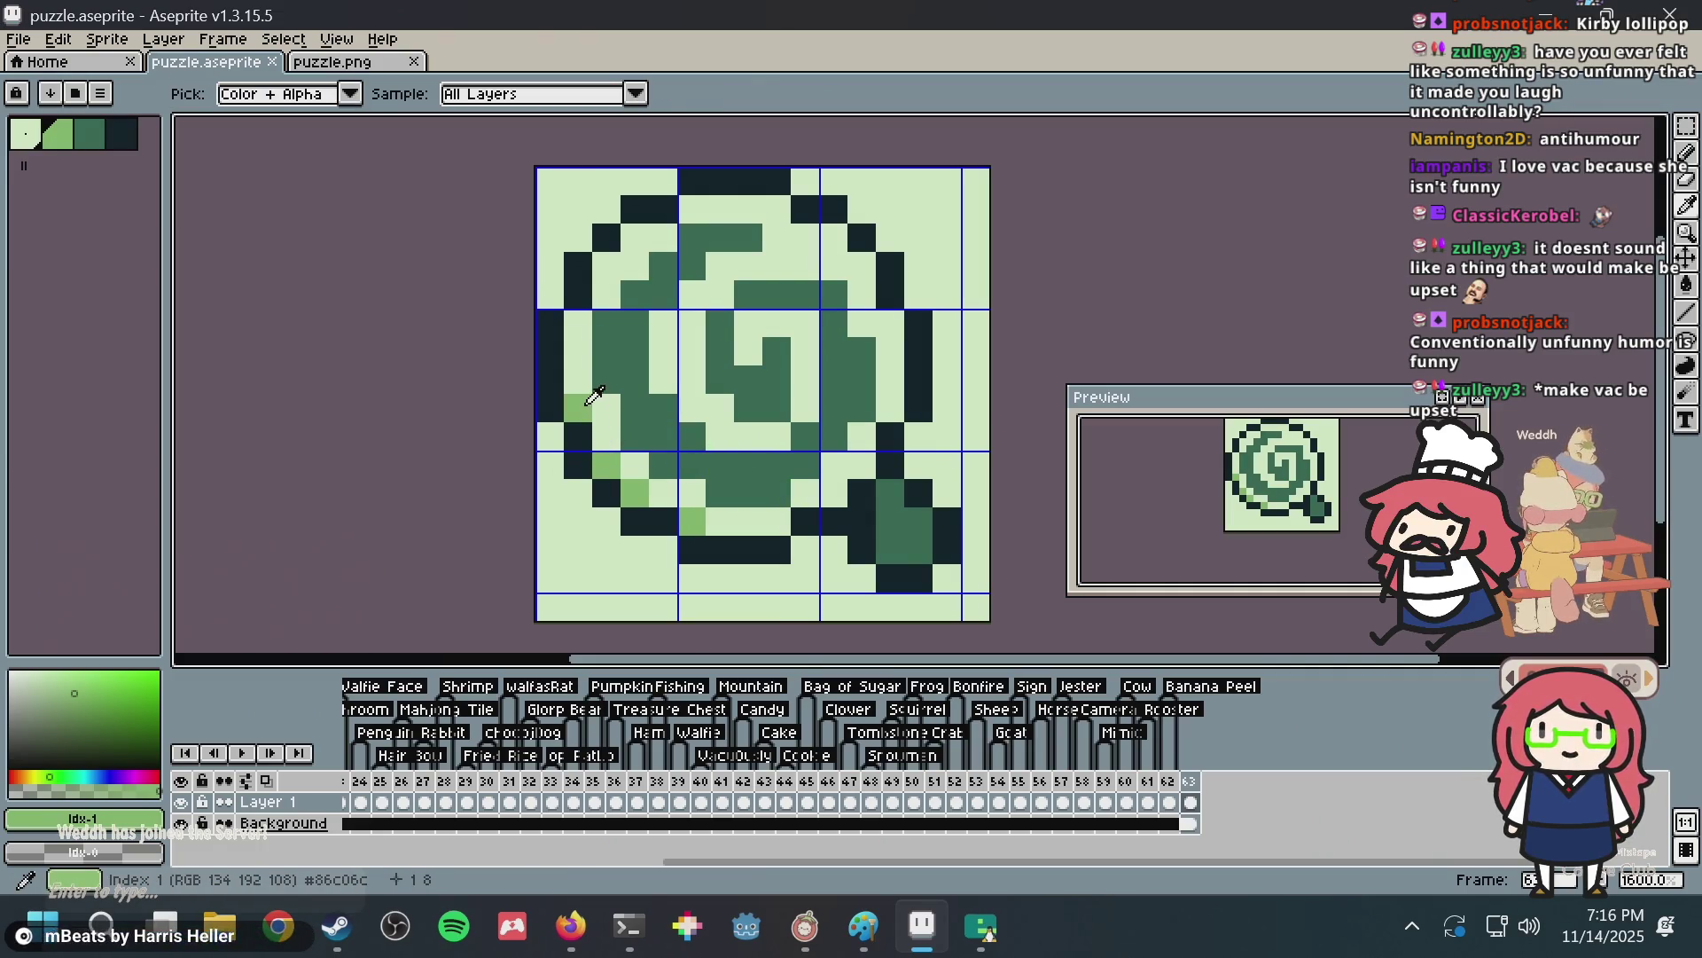
{"action": "key", "text": "b"}
{"action": "left_click", "coordinate": [663, 294]}
{"action": "key", "text": "ctrl+s"}
{"action": "key", "text": "ctrl+z"}
{"action": "key", "text": "i"}
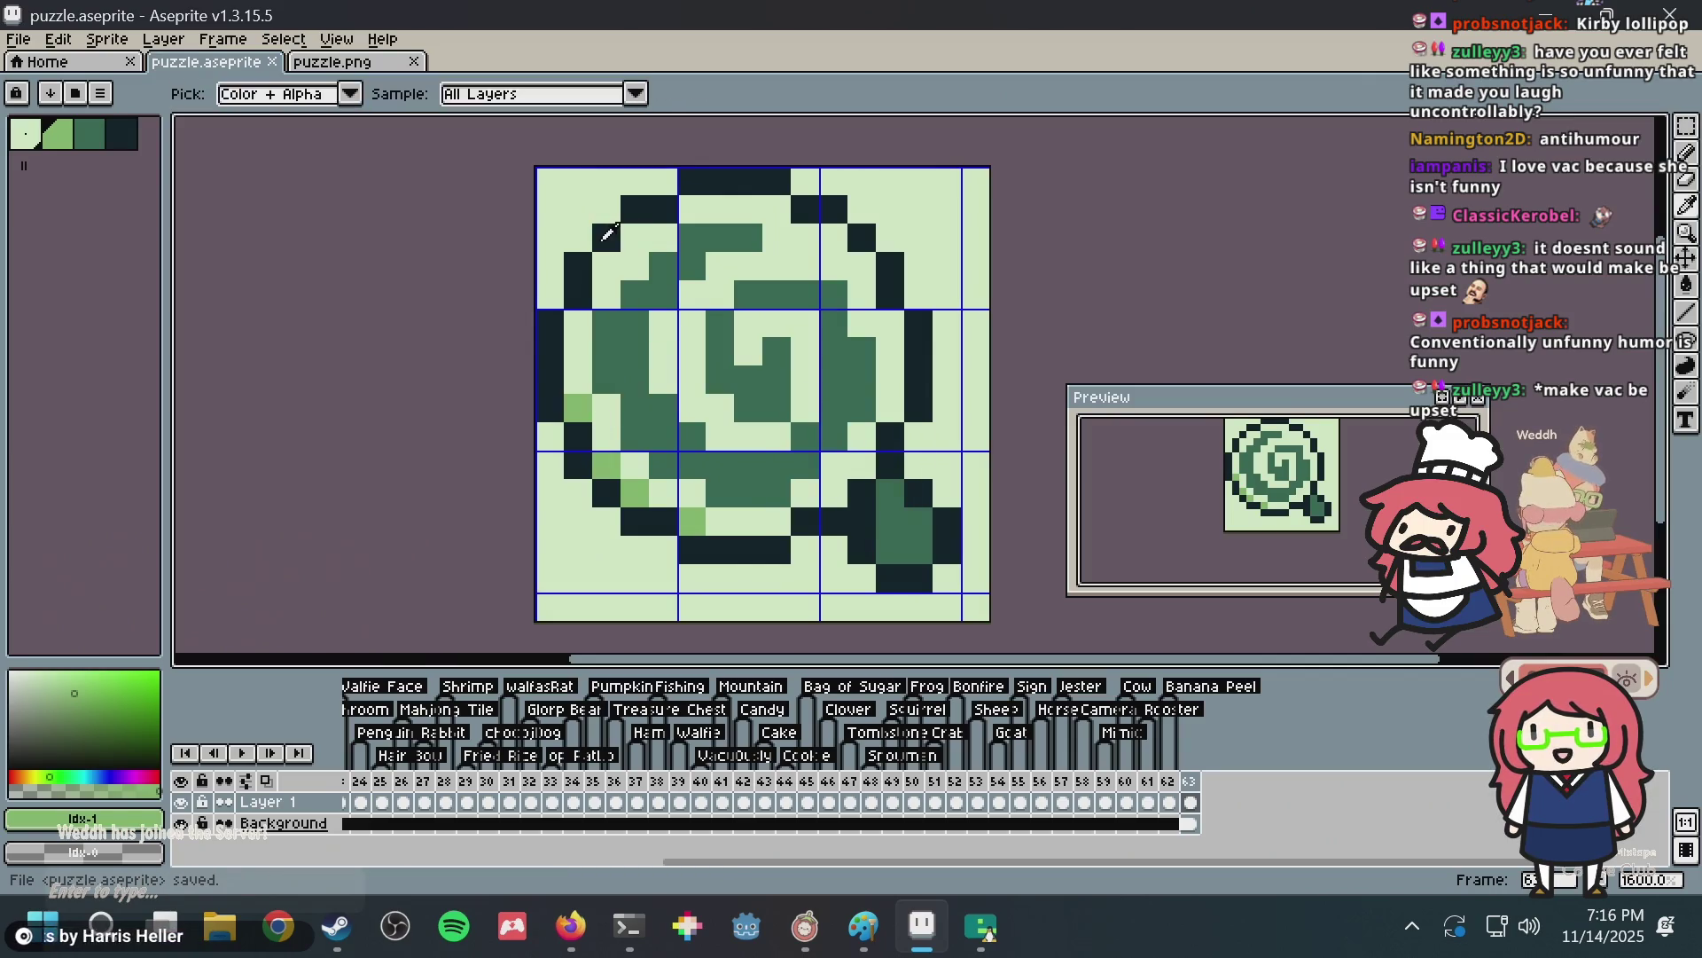
{"action": "left_click", "coordinate": [578, 271]}
{"action": "key", "text": "b"}
{"action": "key", "text": "i"}
{"action": "left_click", "coordinate": [578, 408]}
{"action": "key", "text": "b"}
Pick the dark green fill and darken two pixels on the swirl's lower-left edge, then save.
{"action": "key", "text": "ctrl+s"}
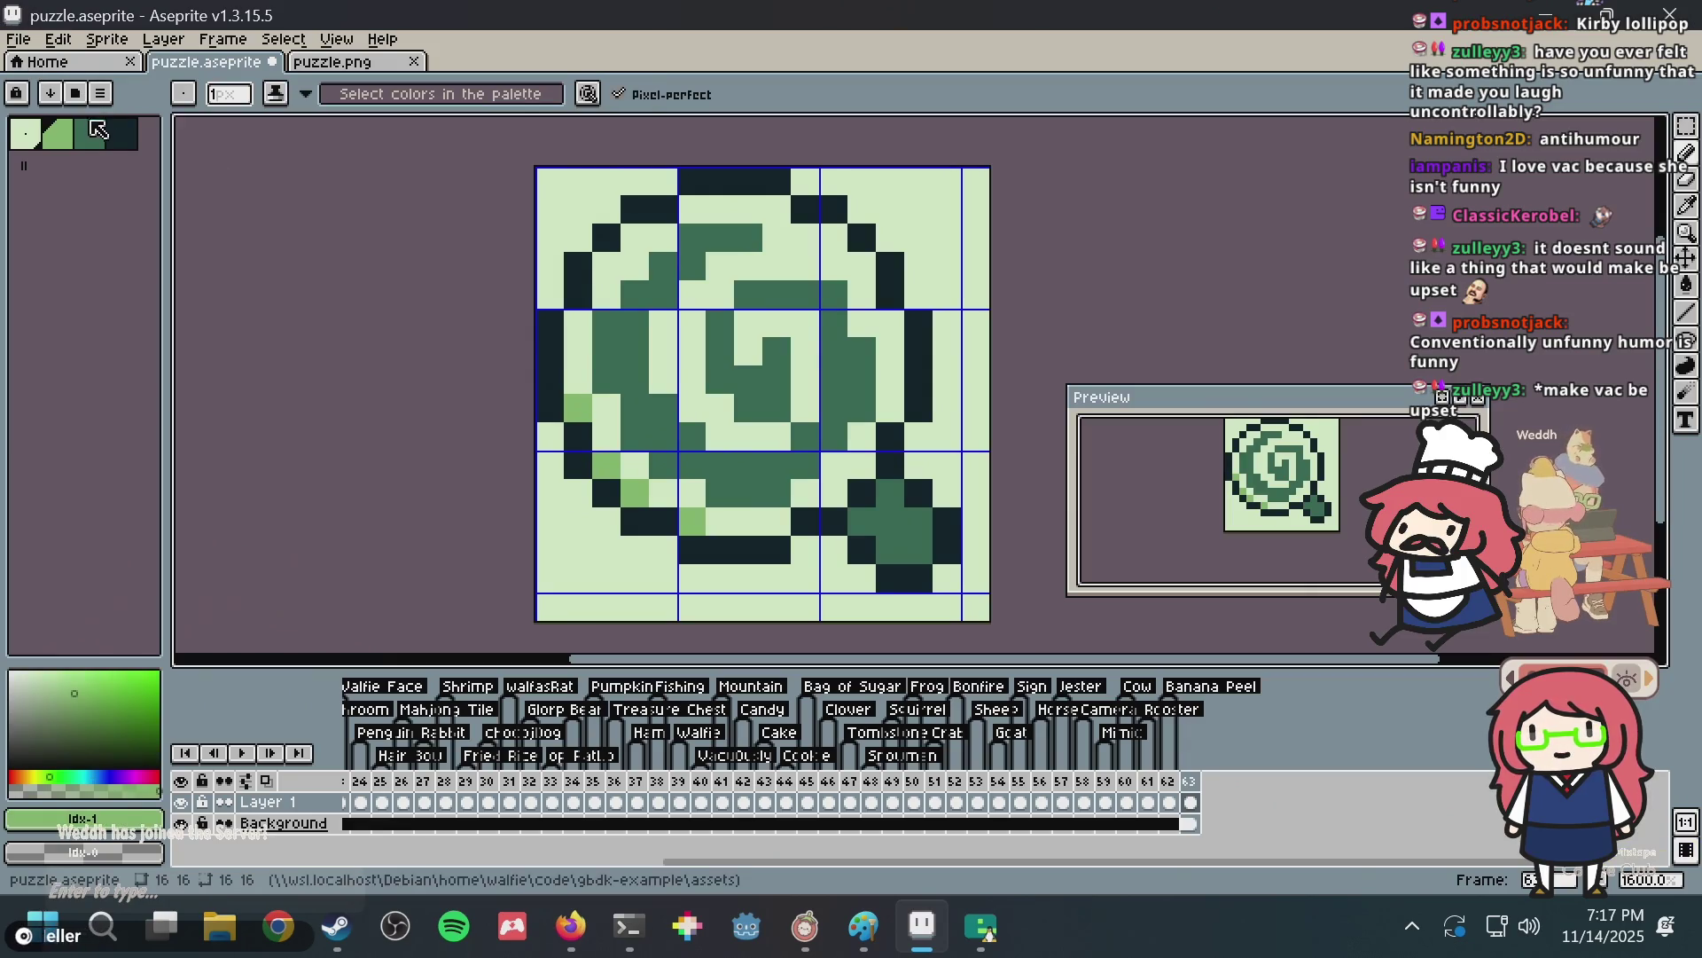
{"action": "key", "text": "i"}
{"action": "left_click", "coordinate": [715, 456]}
{"action": "key", "text": "b"}
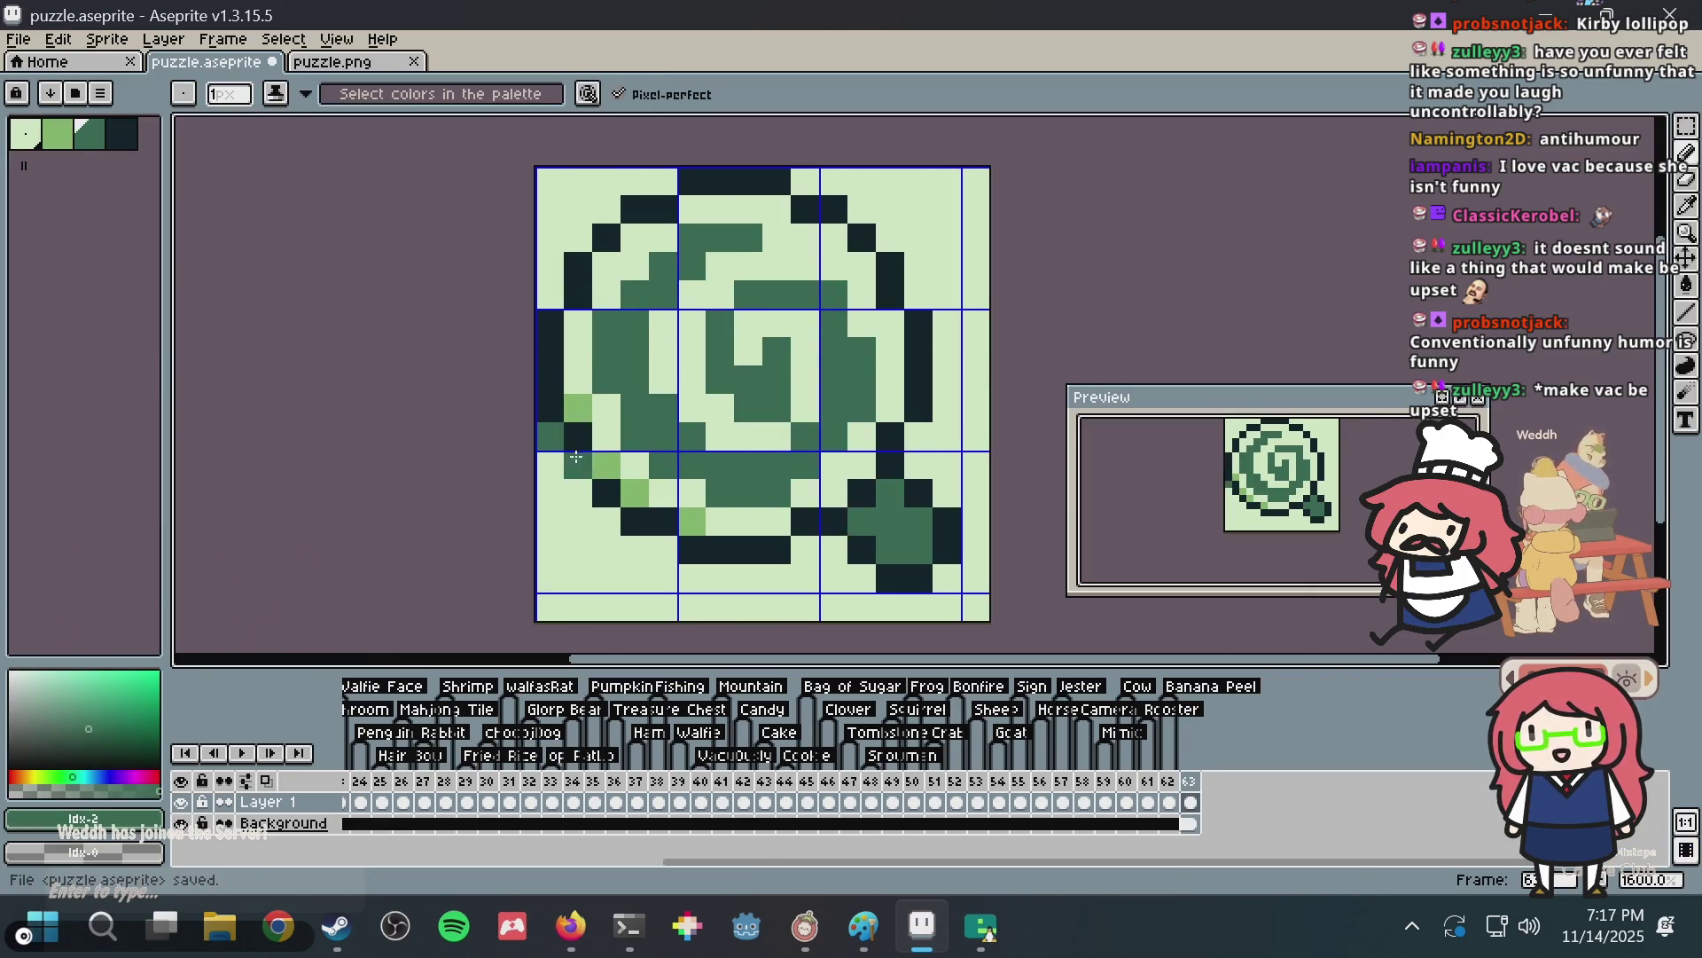
{"action": "left_click", "coordinate": [601, 513]}
{"action": "left_click", "coordinate": [663, 550]}
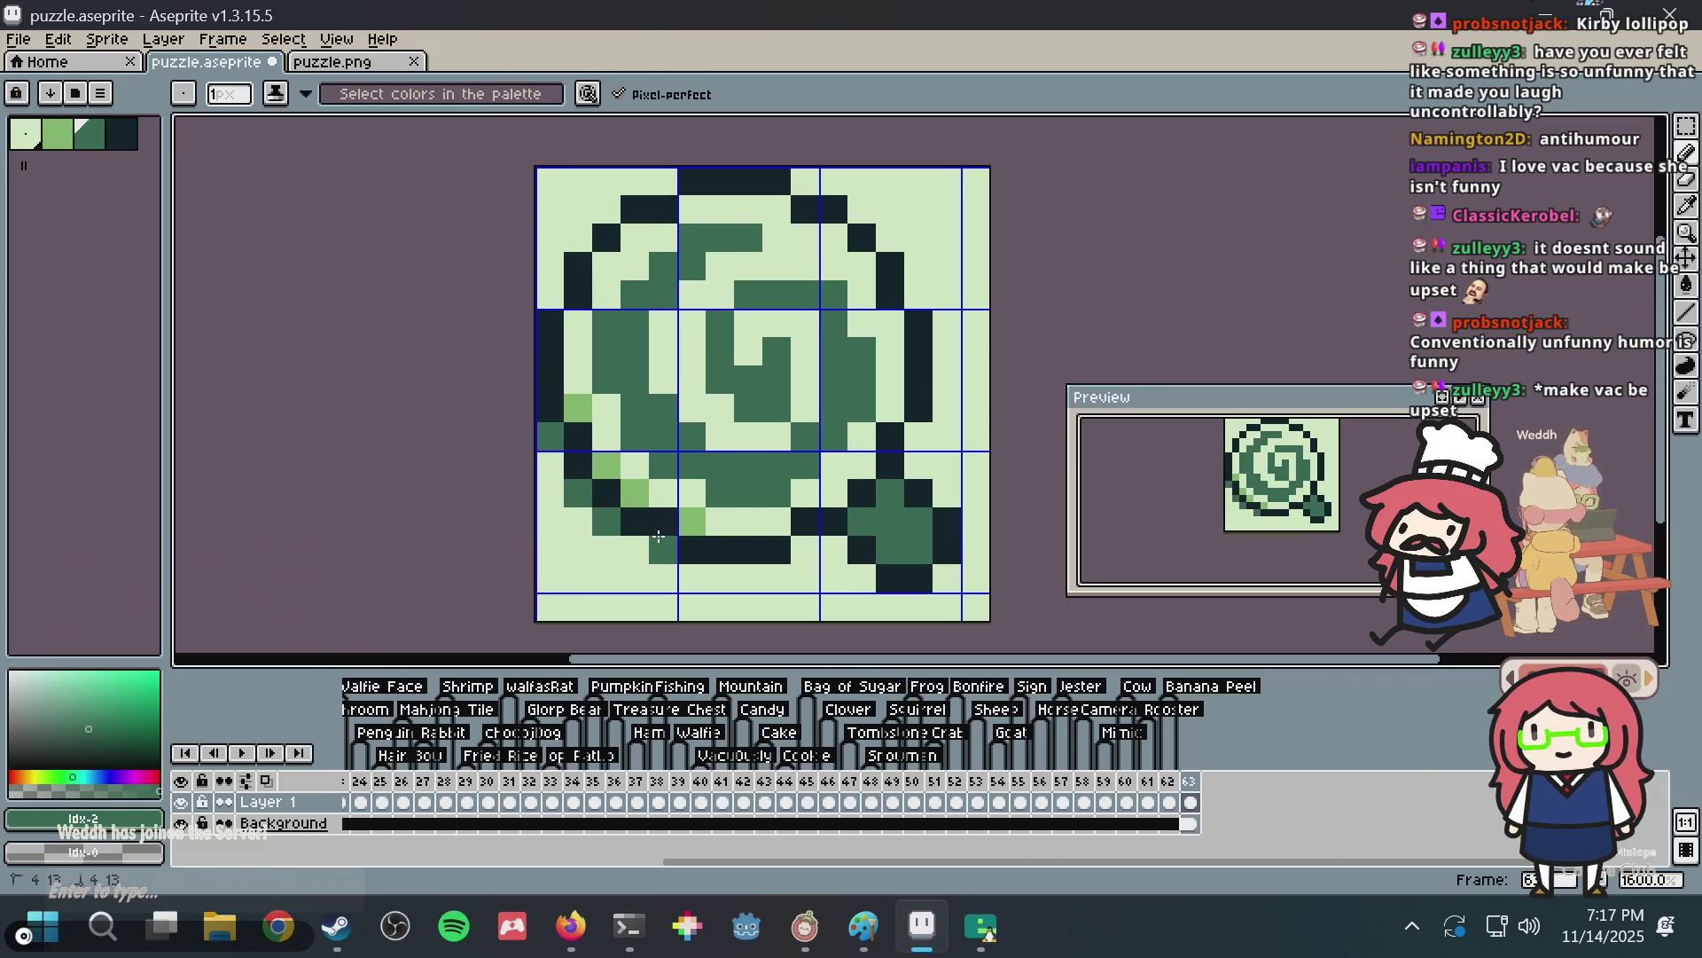
{"action": "key", "text": "ctrl+s"}
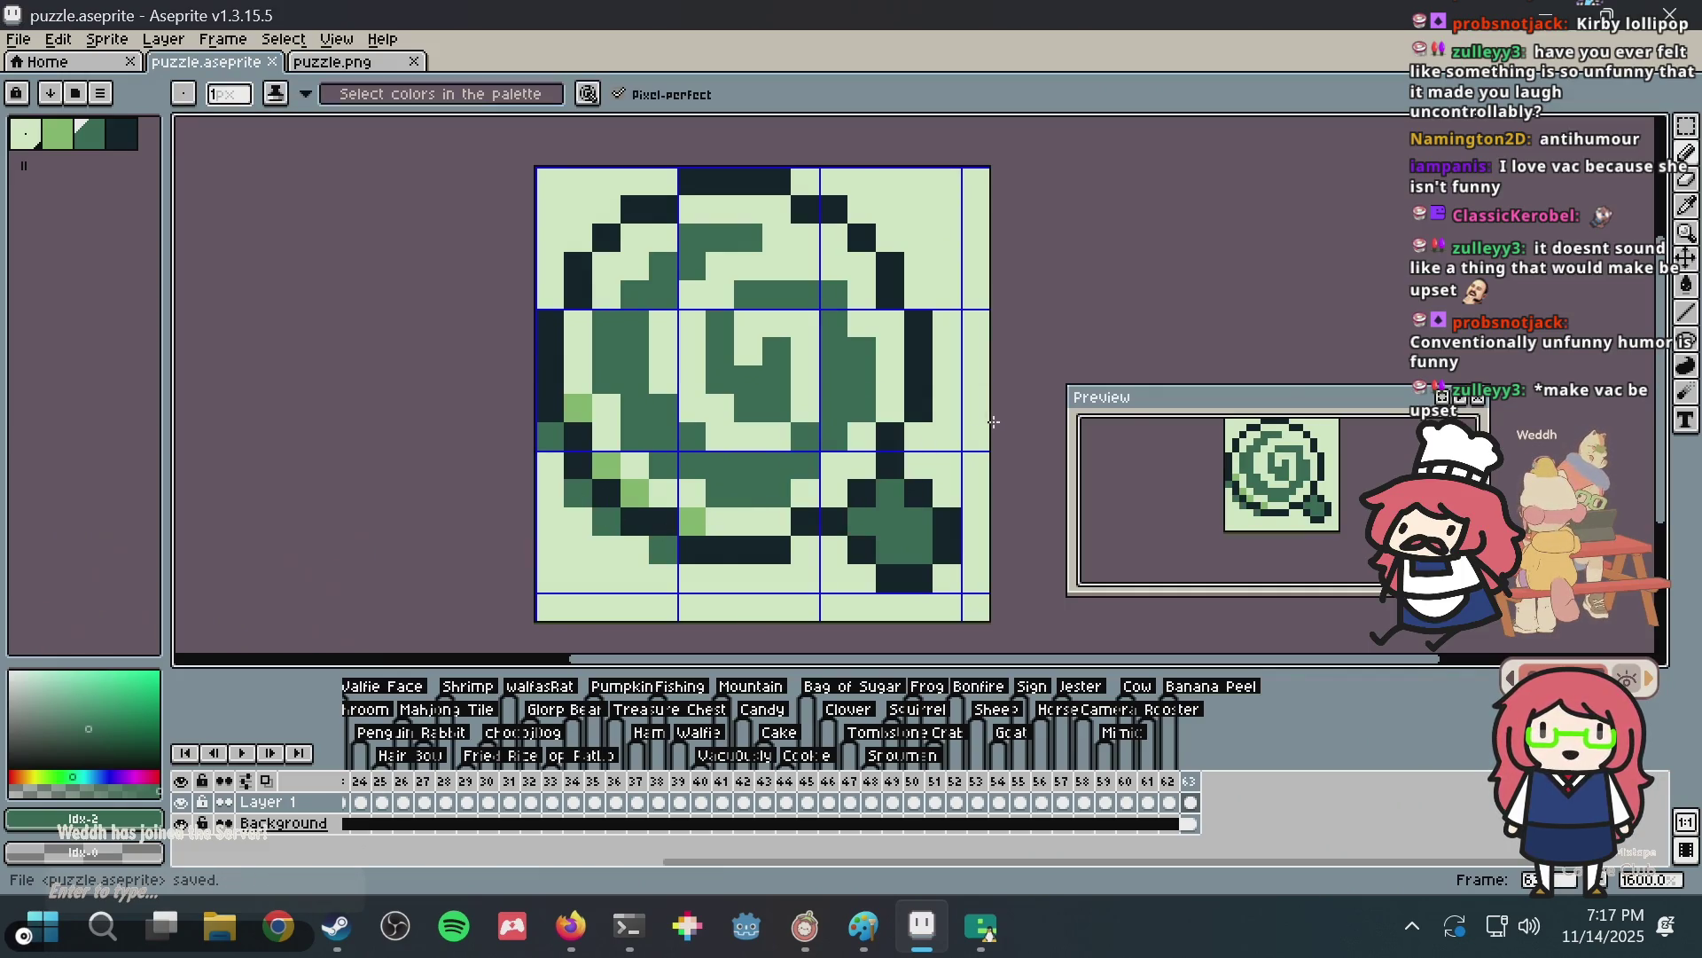
Select and copy the whole sprite, then bring up puzzle.png.
{"action": "scroll", "coordinate": [887, 435], "scroll_direction": "down", "scroll_amount": 1}
{"action": "key", "text": "v"}
{"action": "key", "text": "ctrl+a"}
{"action": "key", "text": "ctrl+c"}
{"action": "left_click", "coordinate": [337, 62]}
Paste the copied spiral into puzzle.png and go to the Nonogram Maker page.
{"action": "key", "text": "ctrl+v"}
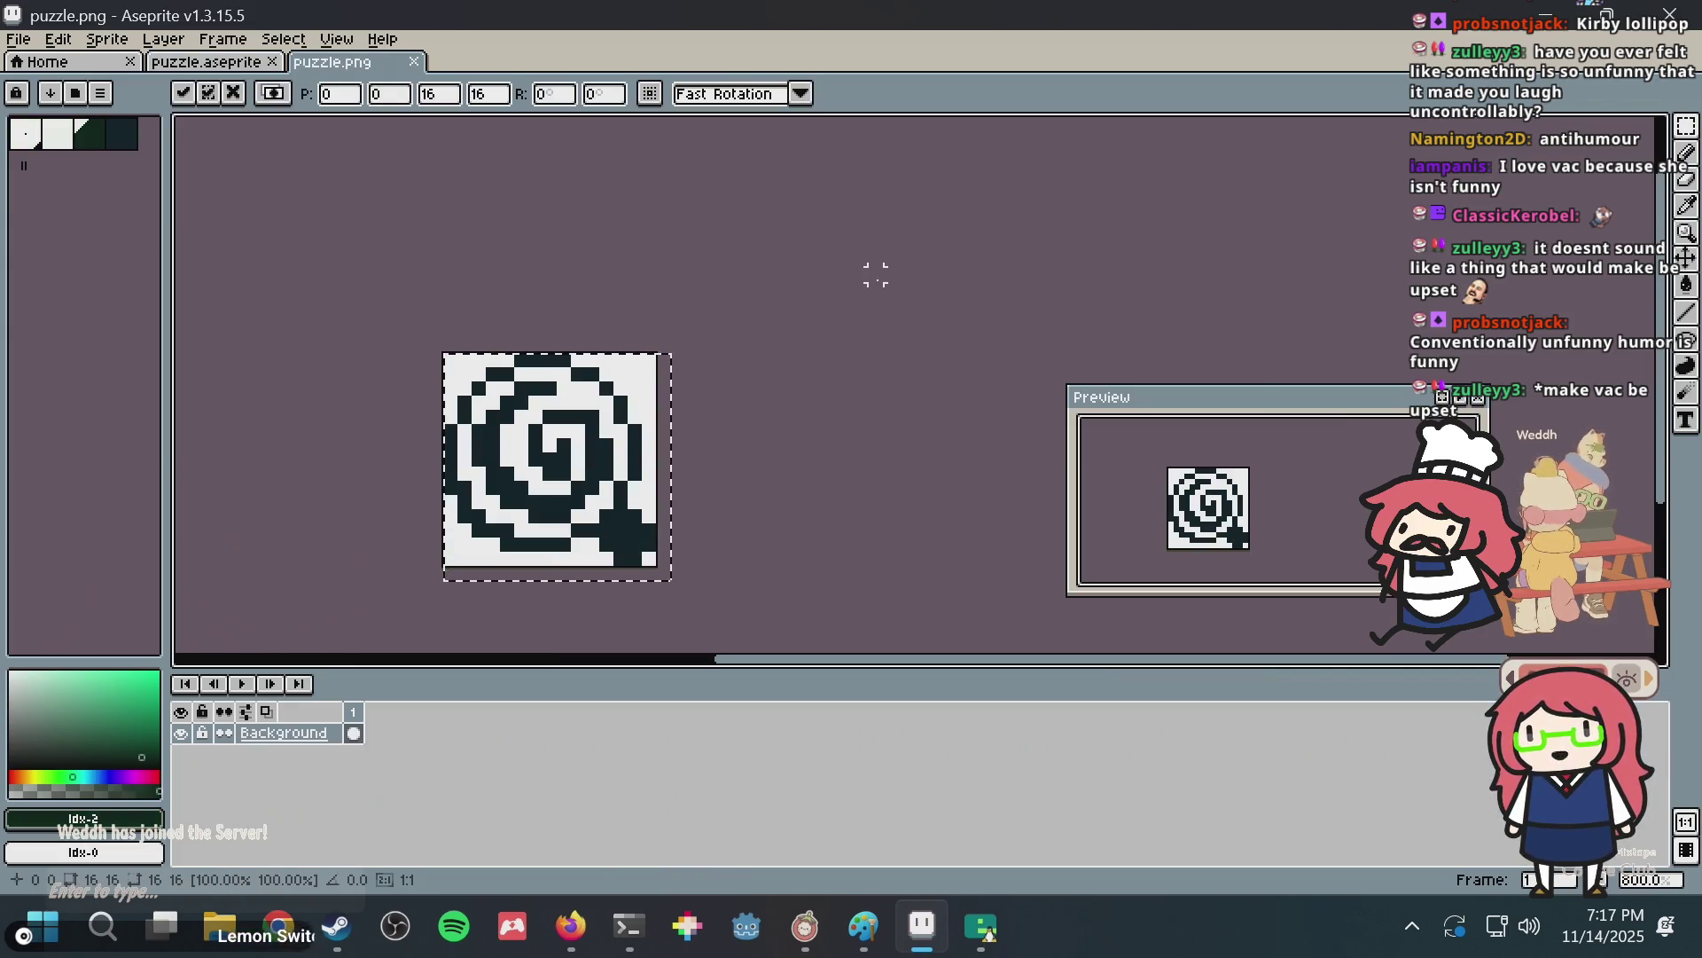
{"action": "key", "text": "alt+Tab"}
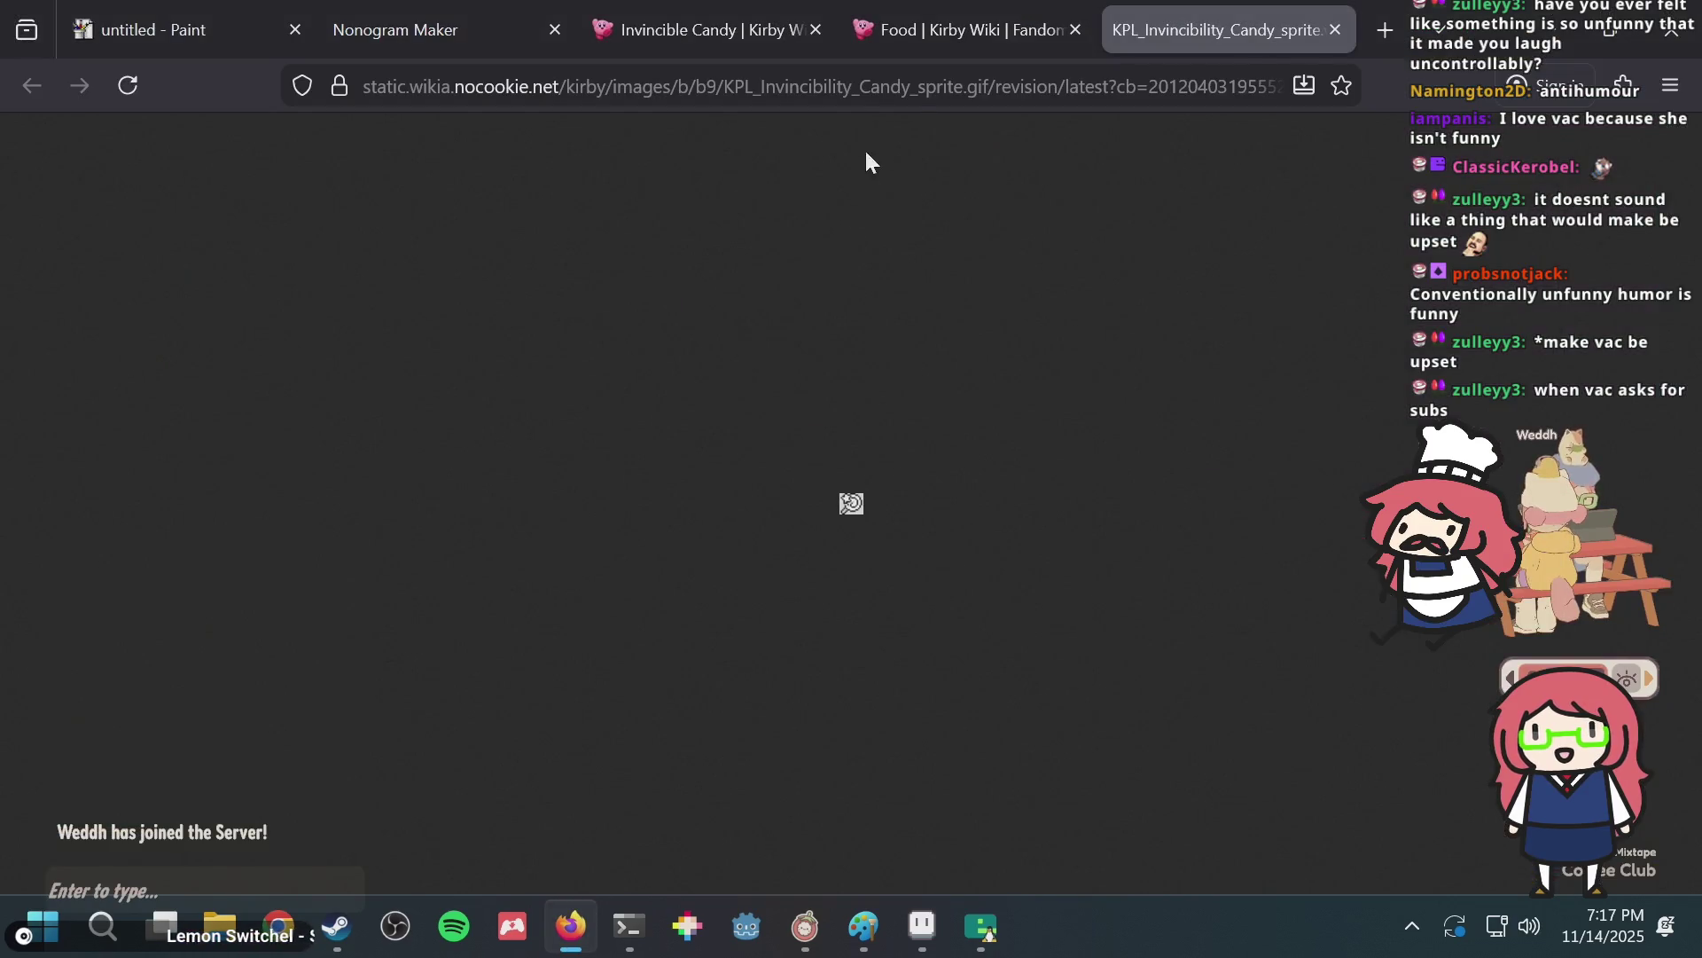
{"action": "left_click", "coordinate": [387, 29]}
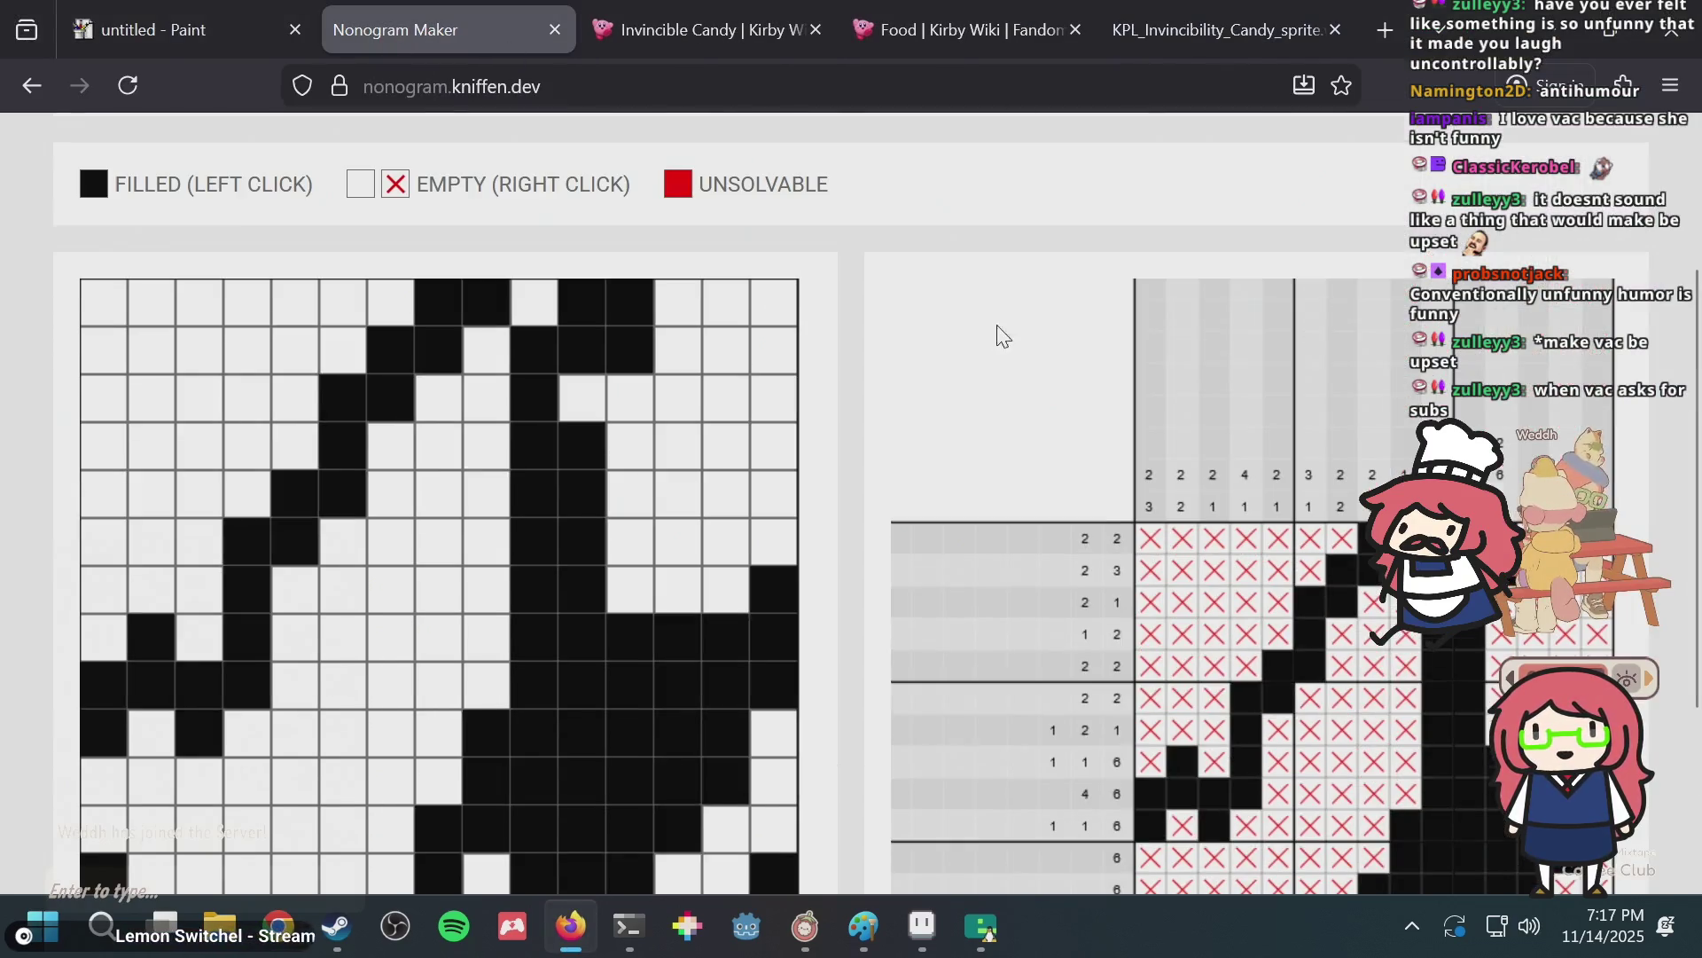
Generate the nonogram from puzzle.png and review the resulting grid and clues.
{"action": "scroll", "coordinate": [784, 238], "scroll_direction": "up", "scroll_amount": 3}
{"action": "left_click", "coordinate": [743, 302]}
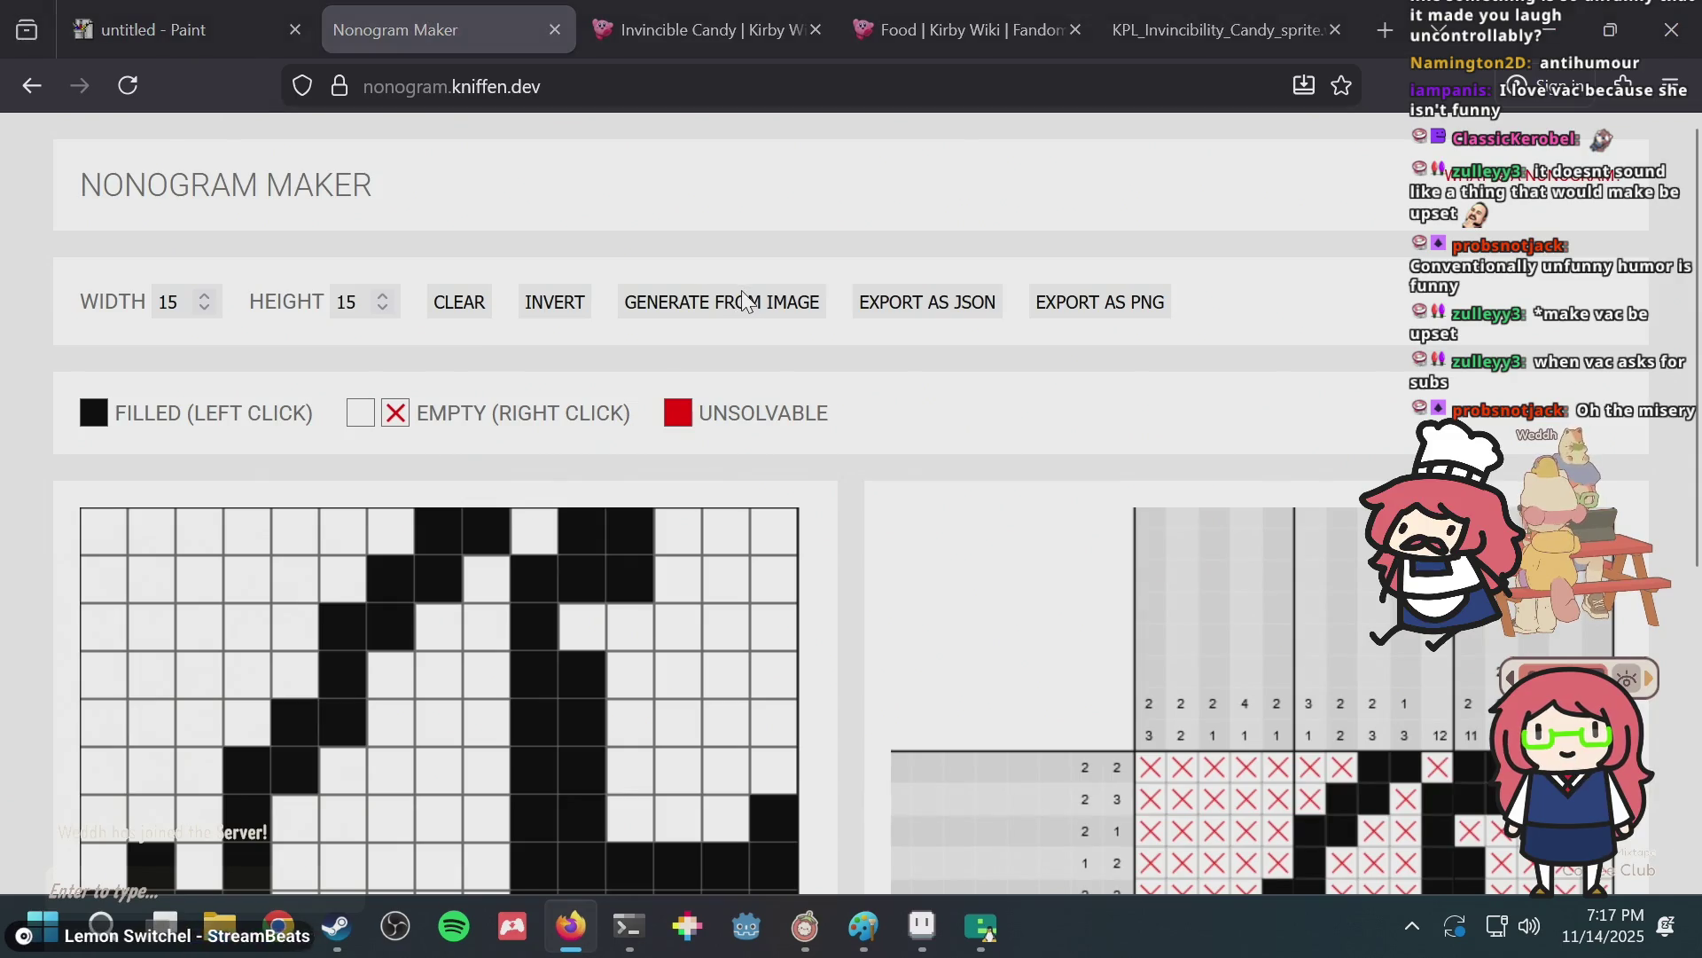
{"action": "double_click", "coordinate": [710, 288]}
{"action": "scroll", "coordinate": [709, 293], "scroll_direction": "down", "scroll_amount": 5}
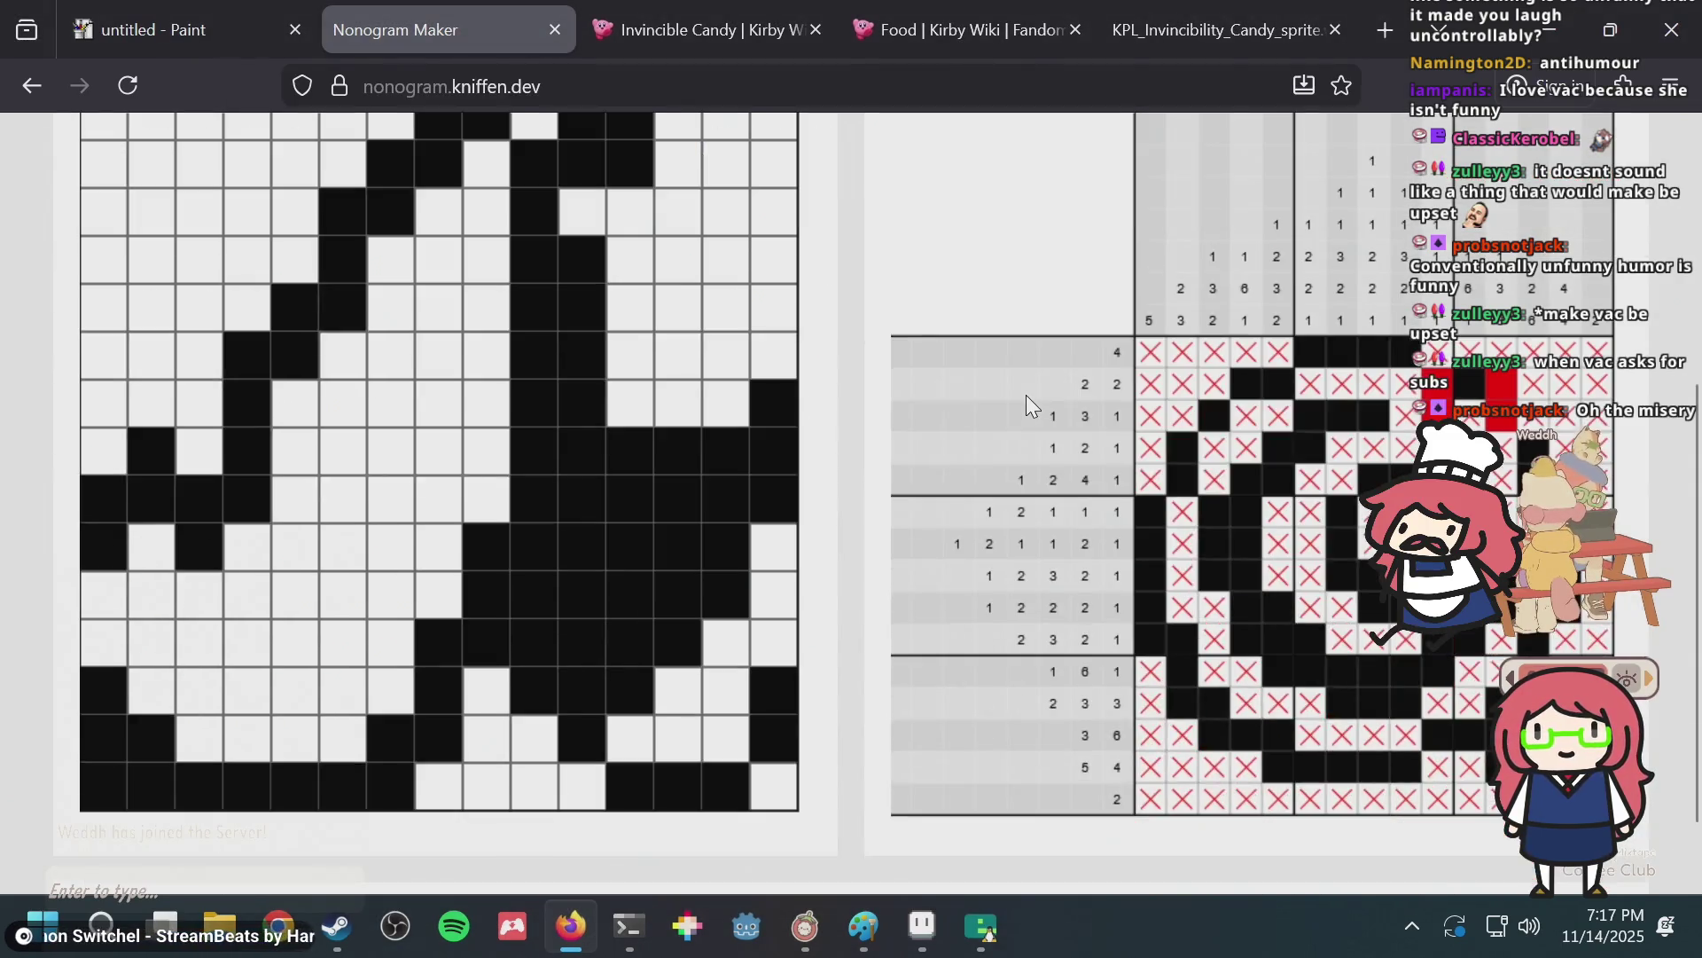
{"action": "scroll", "coordinate": [716, 474], "scroll_direction": "up", "scroll_amount": 3}
{"action": "scroll", "coordinate": [717, 475], "scroll_direction": "down", "scroll_amount": 2}
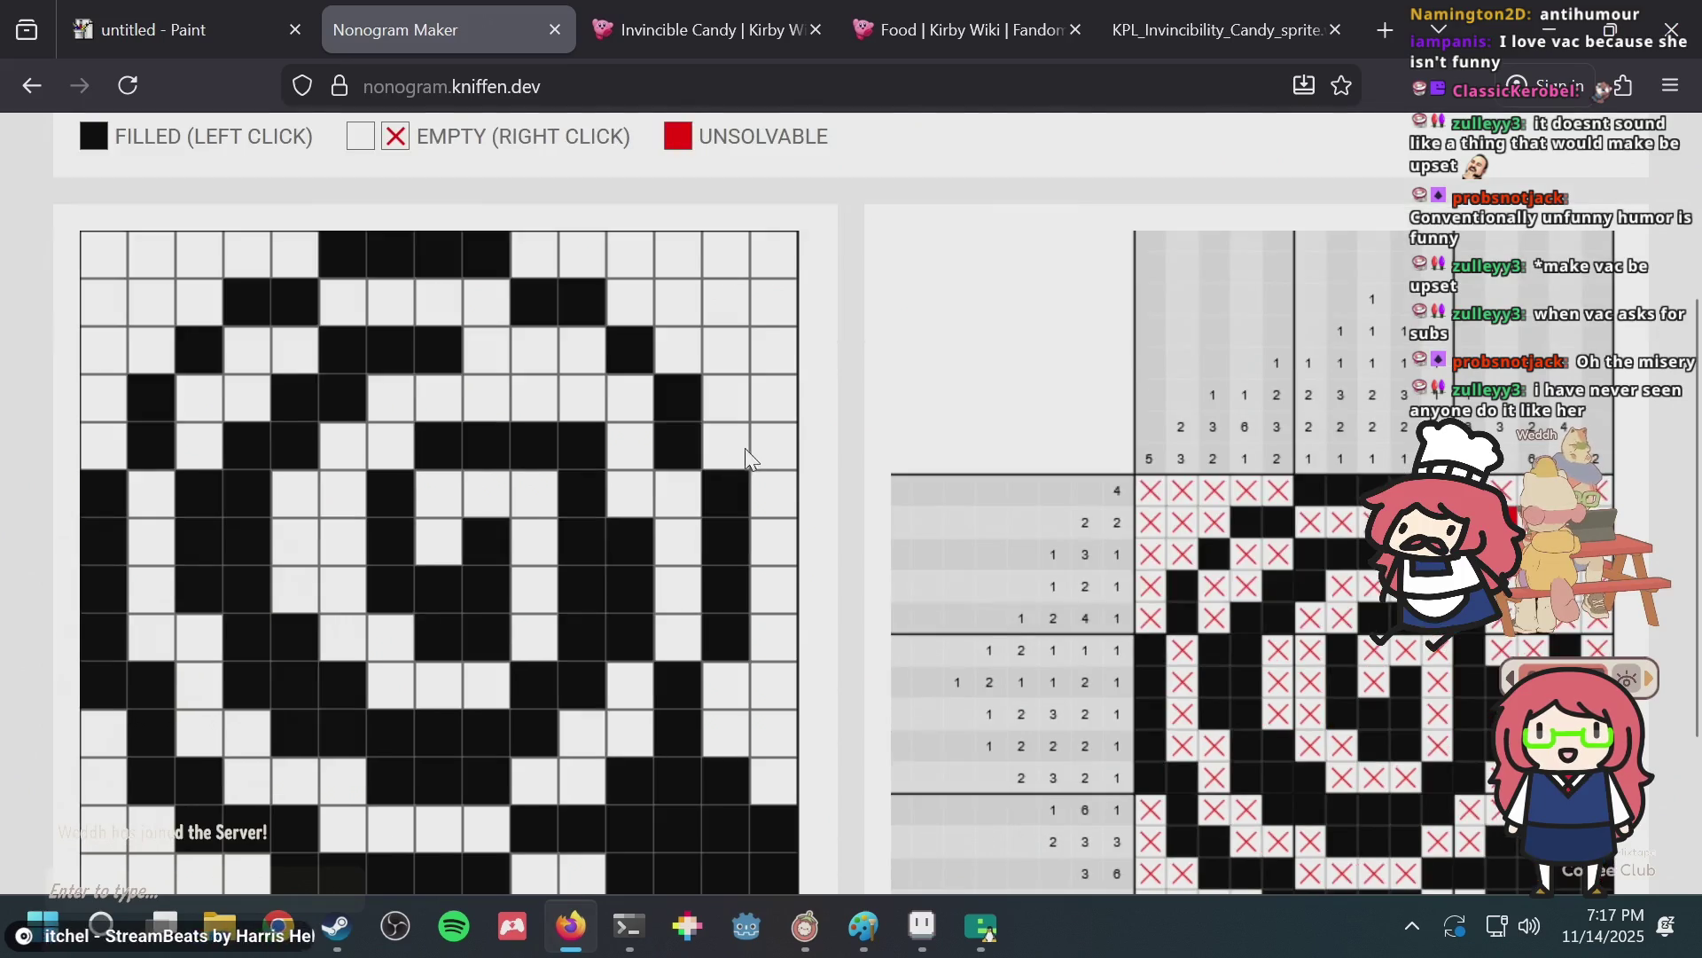
{"action": "scroll", "coordinate": [793, 444], "scroll_direction": "down", "scroll_amount": 2}
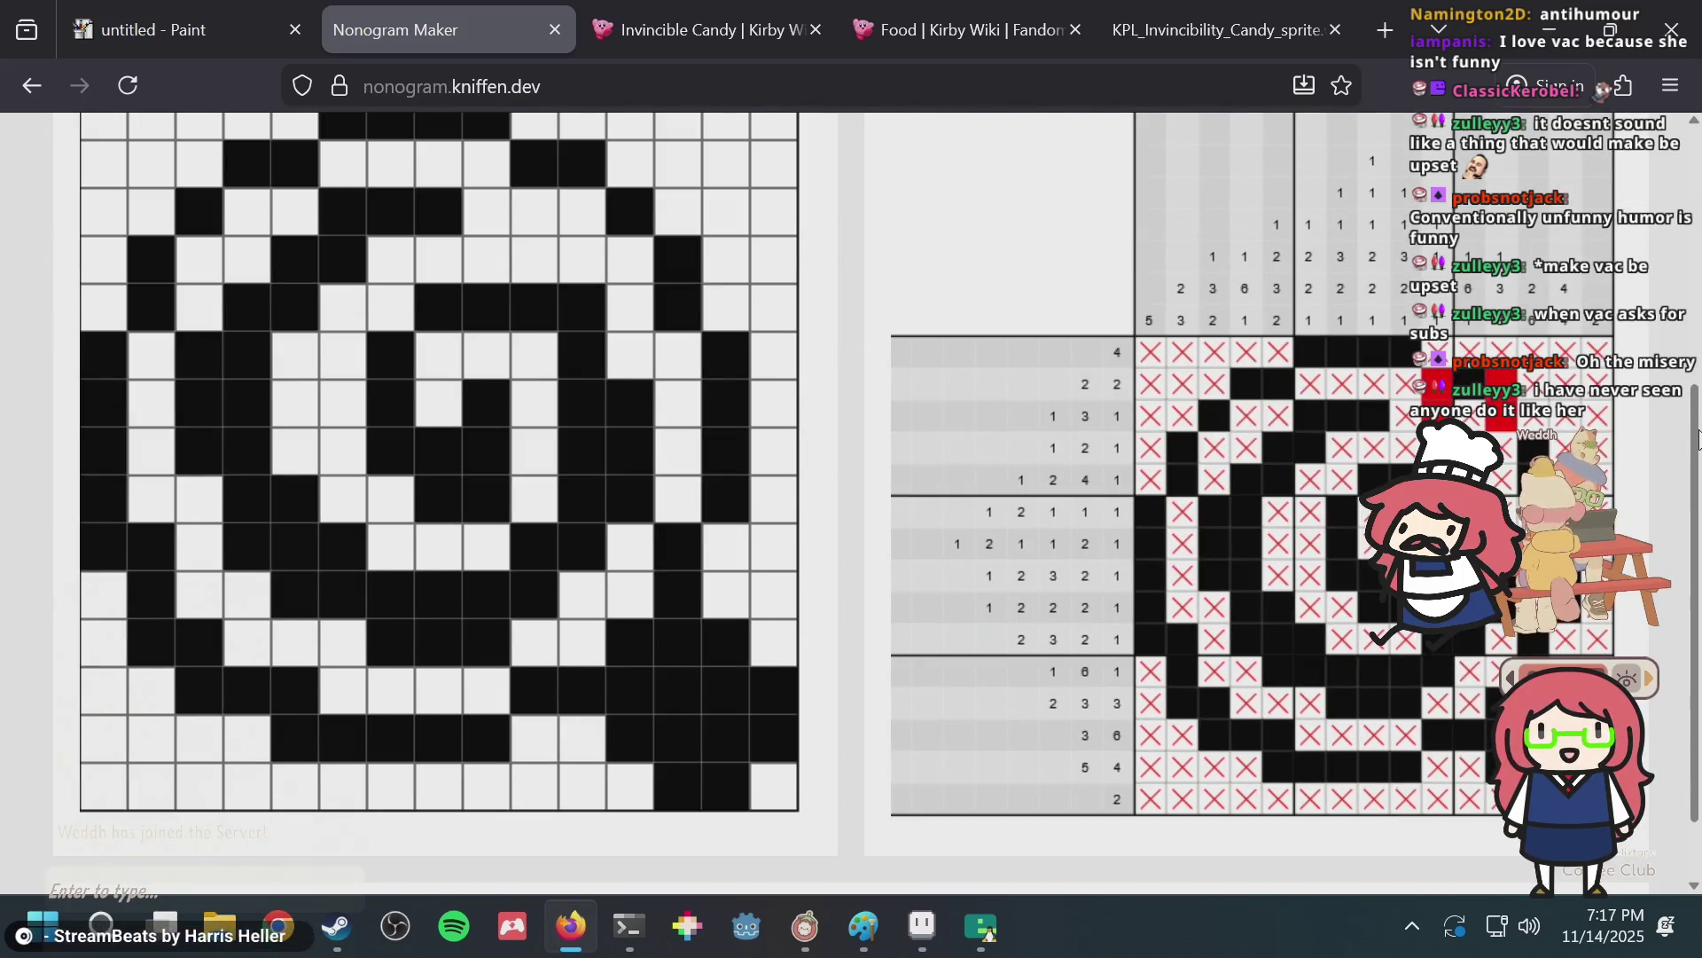
{"action": "scroll", "coordinate": [1697, 434], "scroll_direction": "up", "scroll_amount": 2}
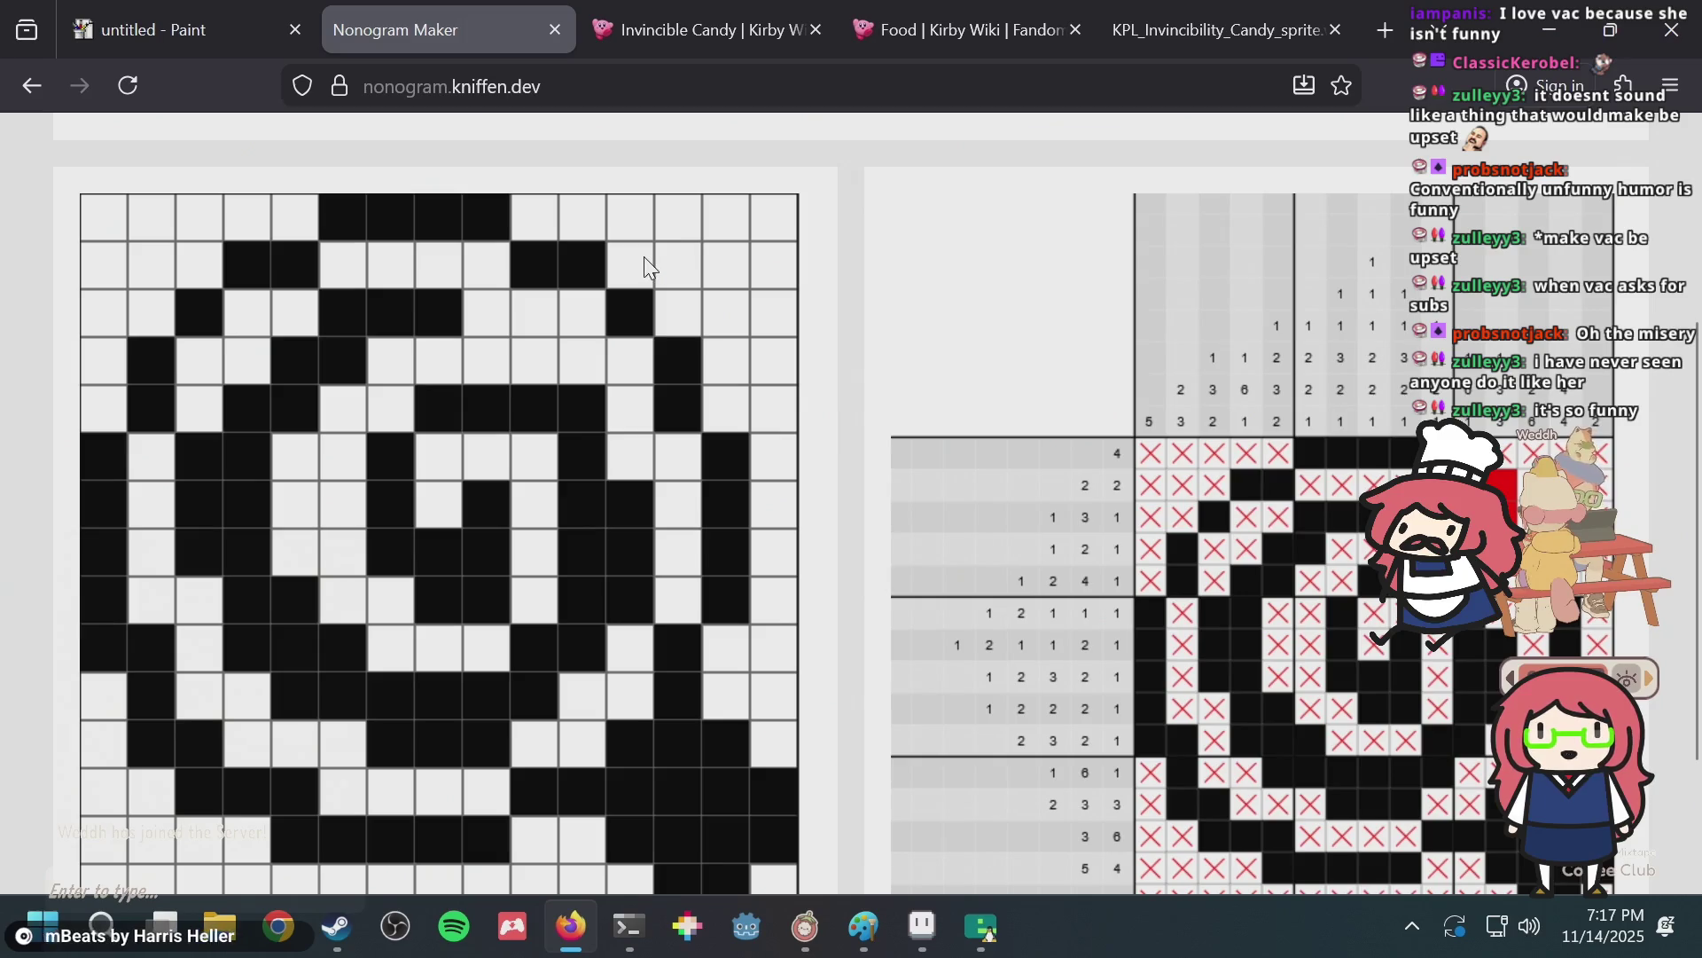
{"action": "key", "text": "alt+Tab"}
{"action": "scroll", "coordinate": [691, 346], "scroll_direction": "up", "scroll_amount": 2}
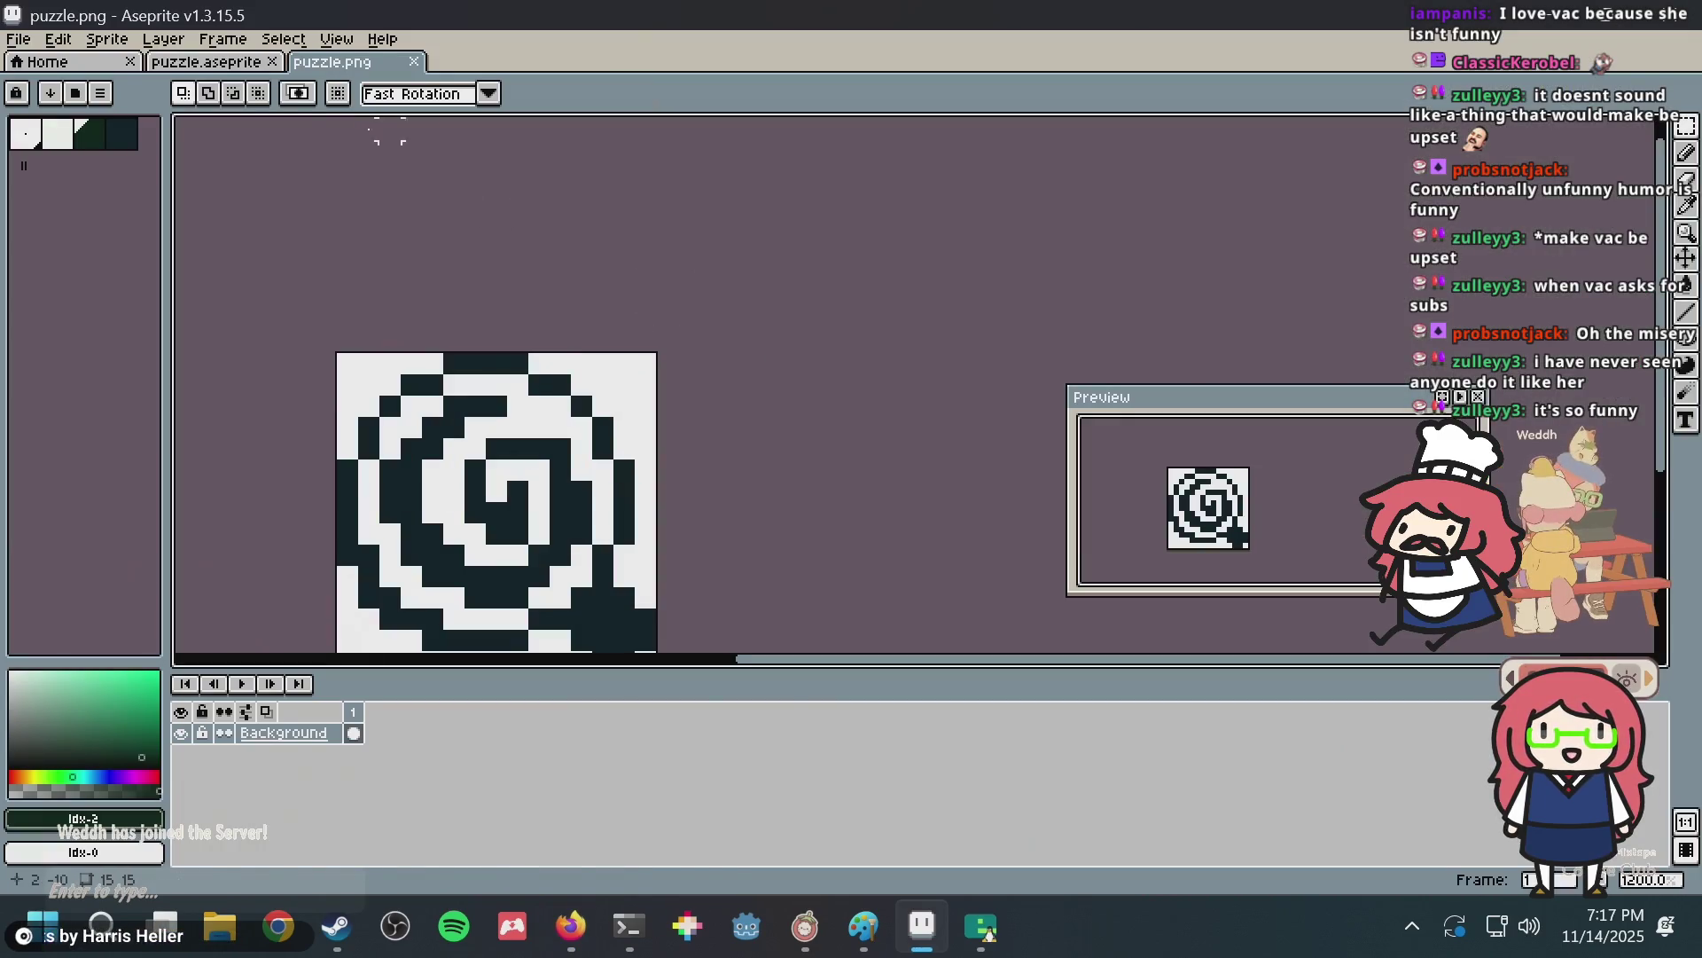
Save puzzle.aseprite with the green spiral tile and return to the Pencil.
{"action": "key", "text": "Return"}
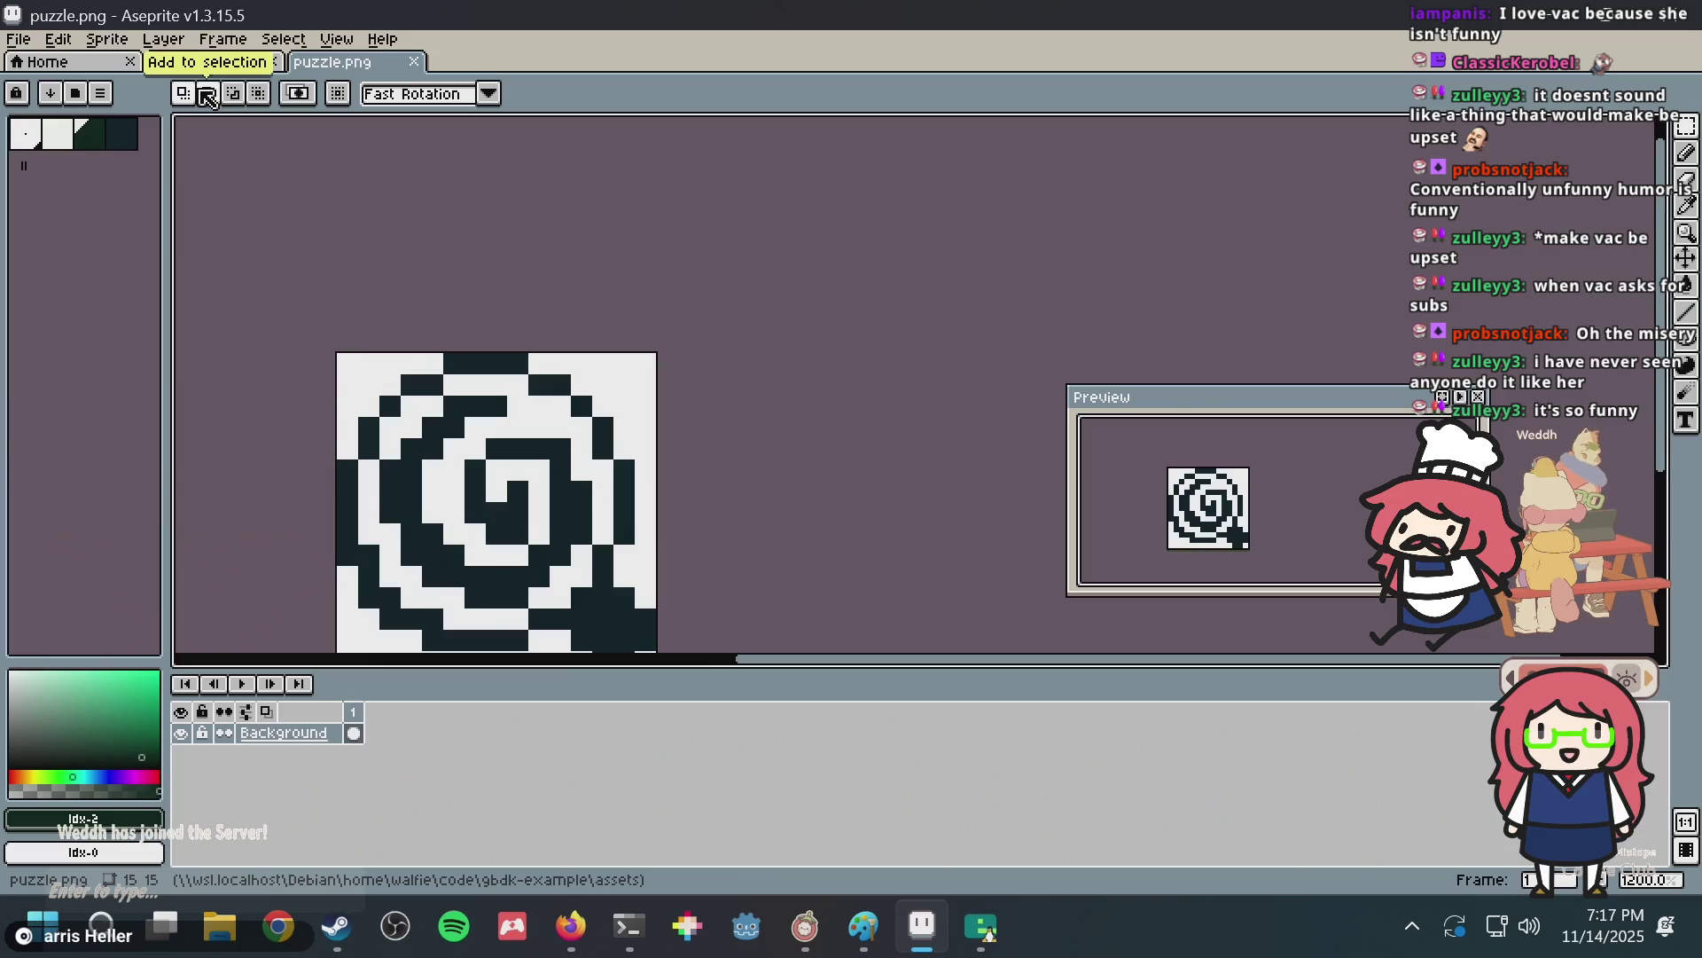
{"action": "left_click", "coordinate": [213, 62]}
{"action": "key", "text": "ctrl+s"}
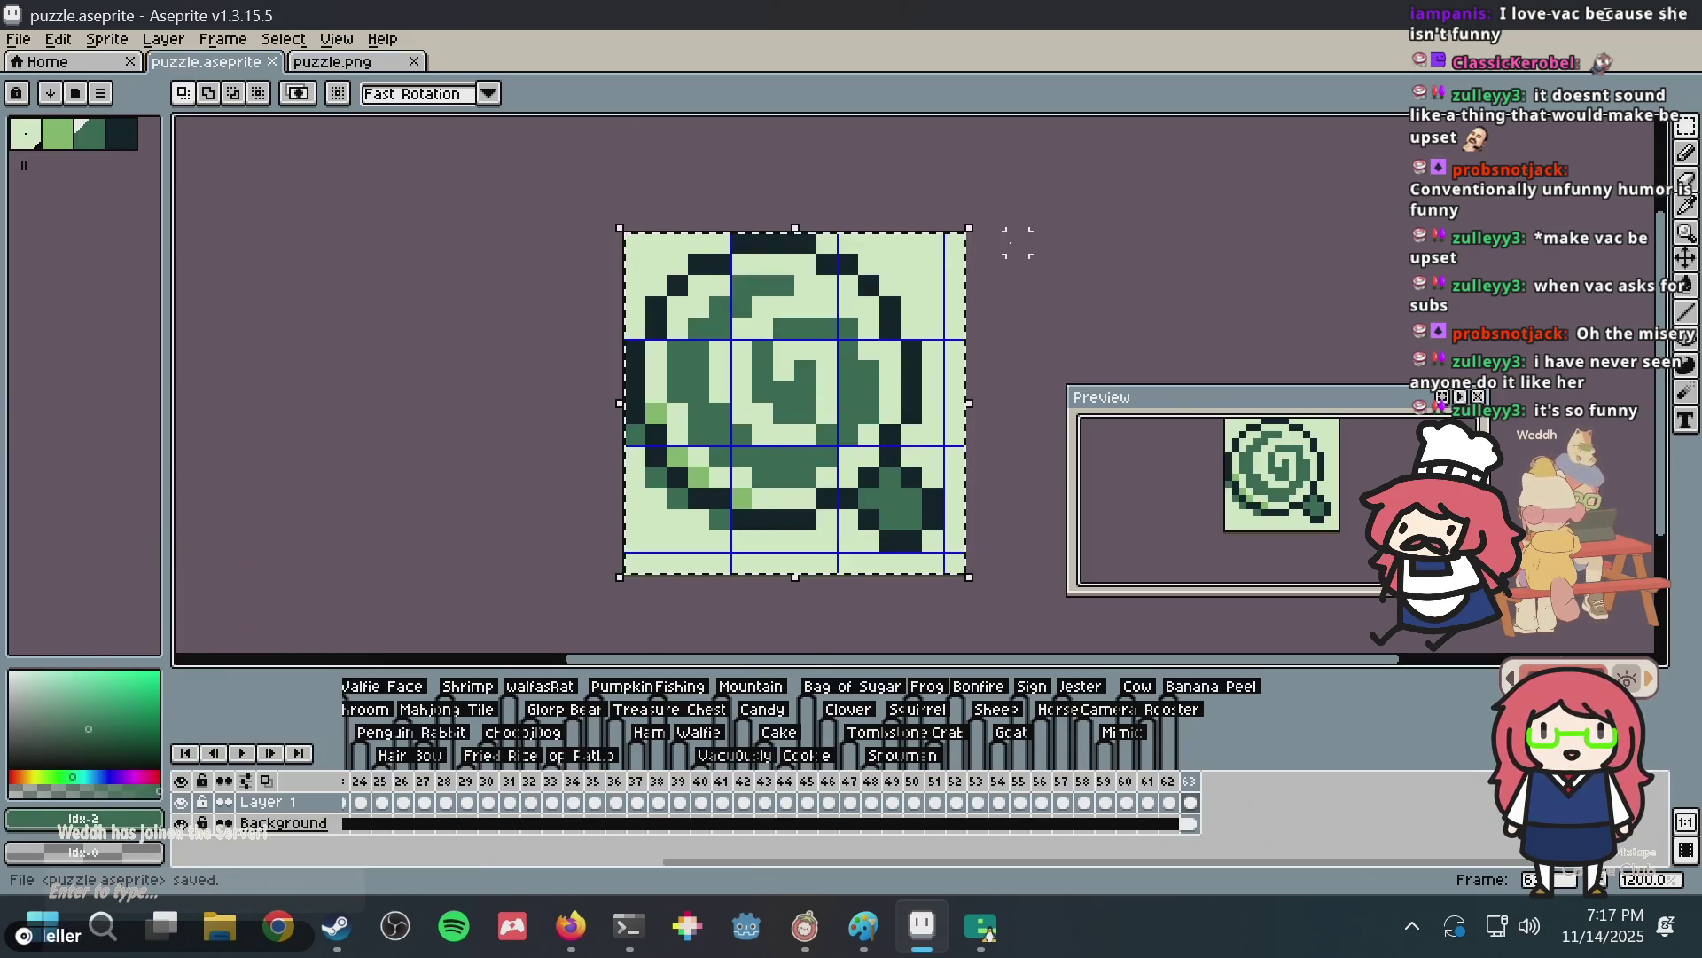
{"action": "scroll", "coordinate": [1038, 221], "scroll_direction": "up", "scroll_amount": 3}
{"action": "key", "text": "i"}
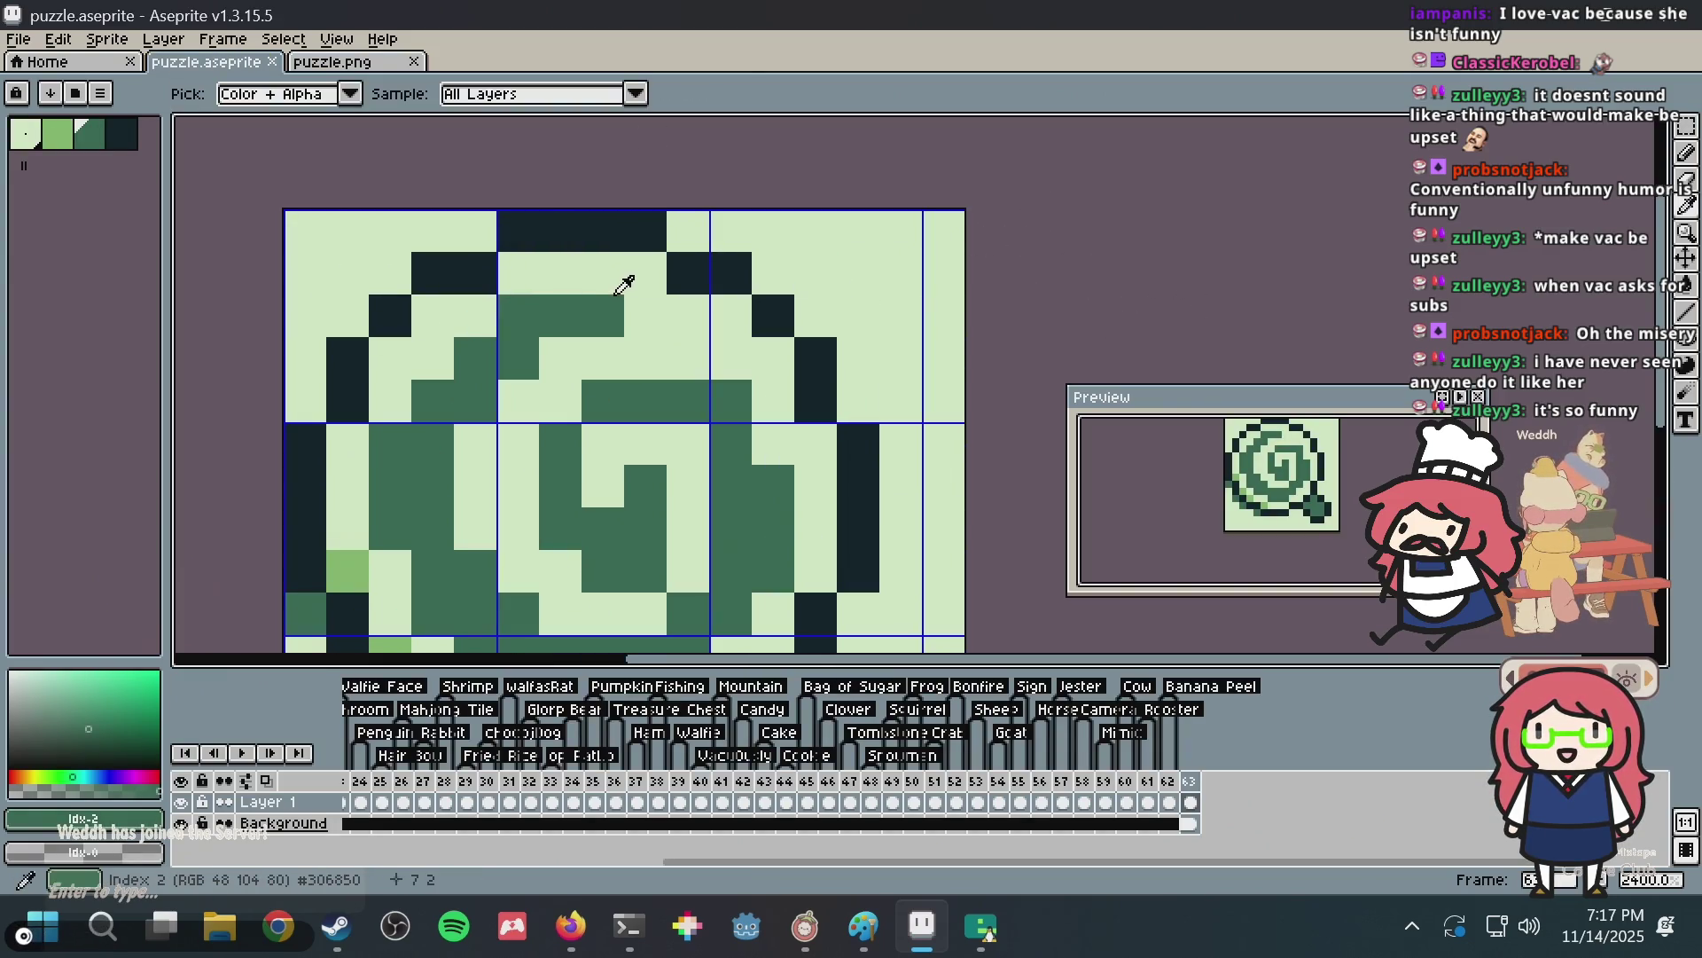
{"action": "key", "text": "b"}
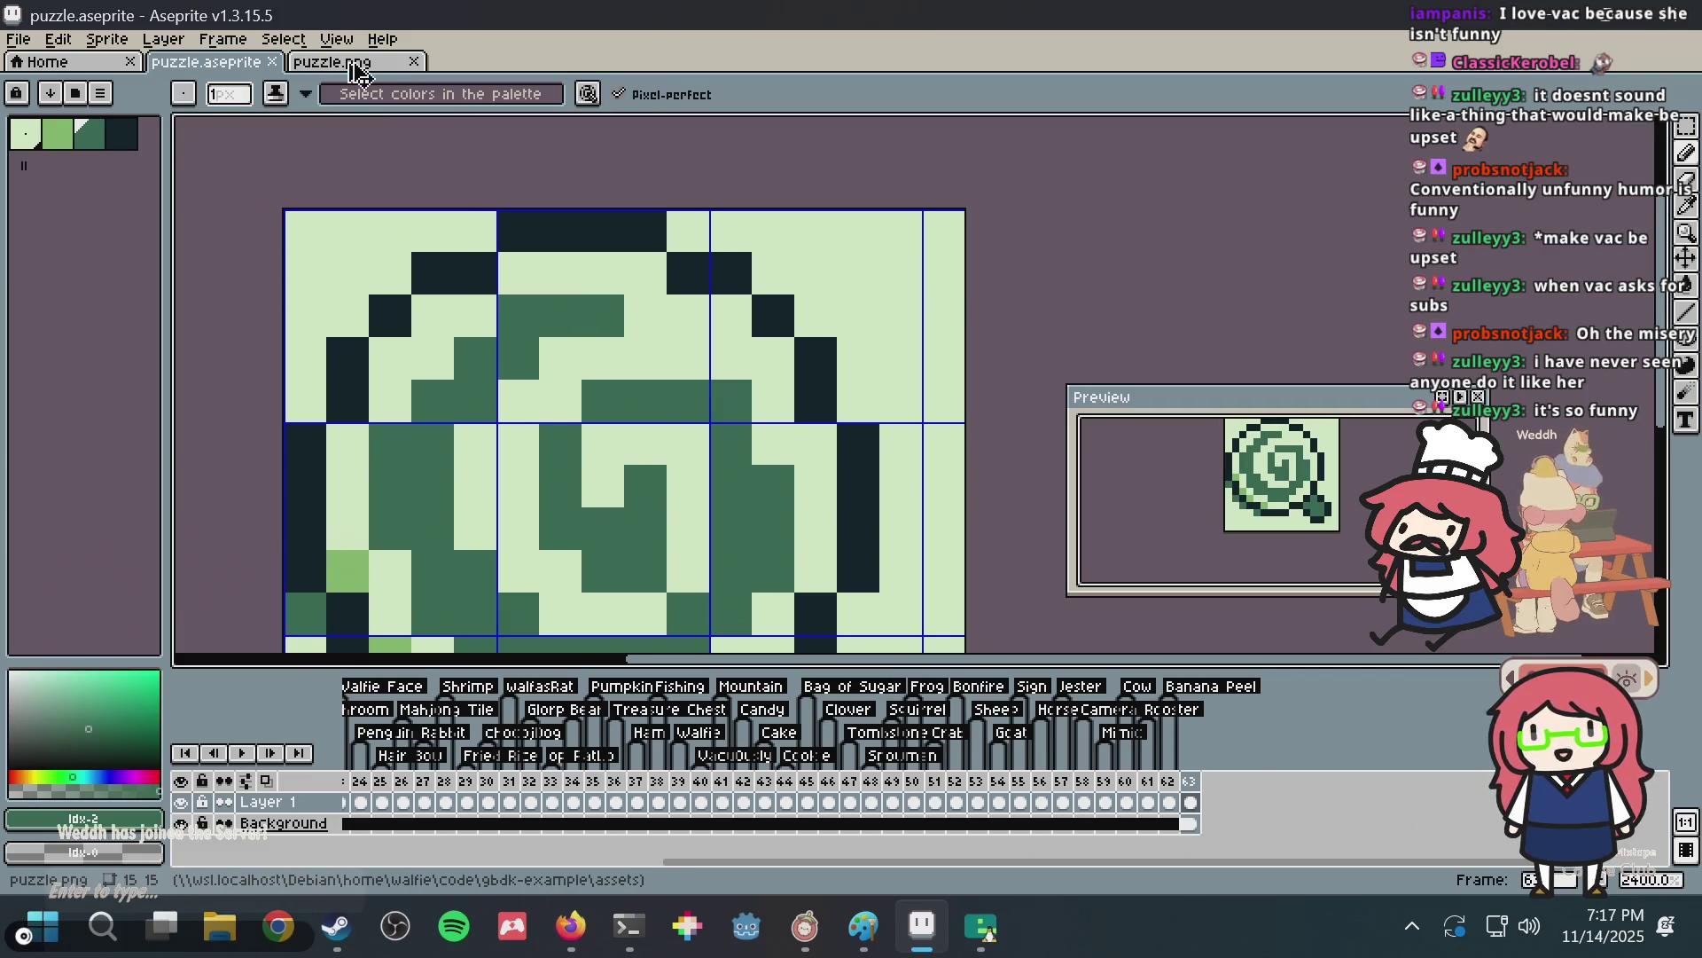
Compare the green spiral with its black-and-white puzzle.png version, then go back to Nonogram Maker.
{"action": "left_click", "coordinate": [360, 69]}
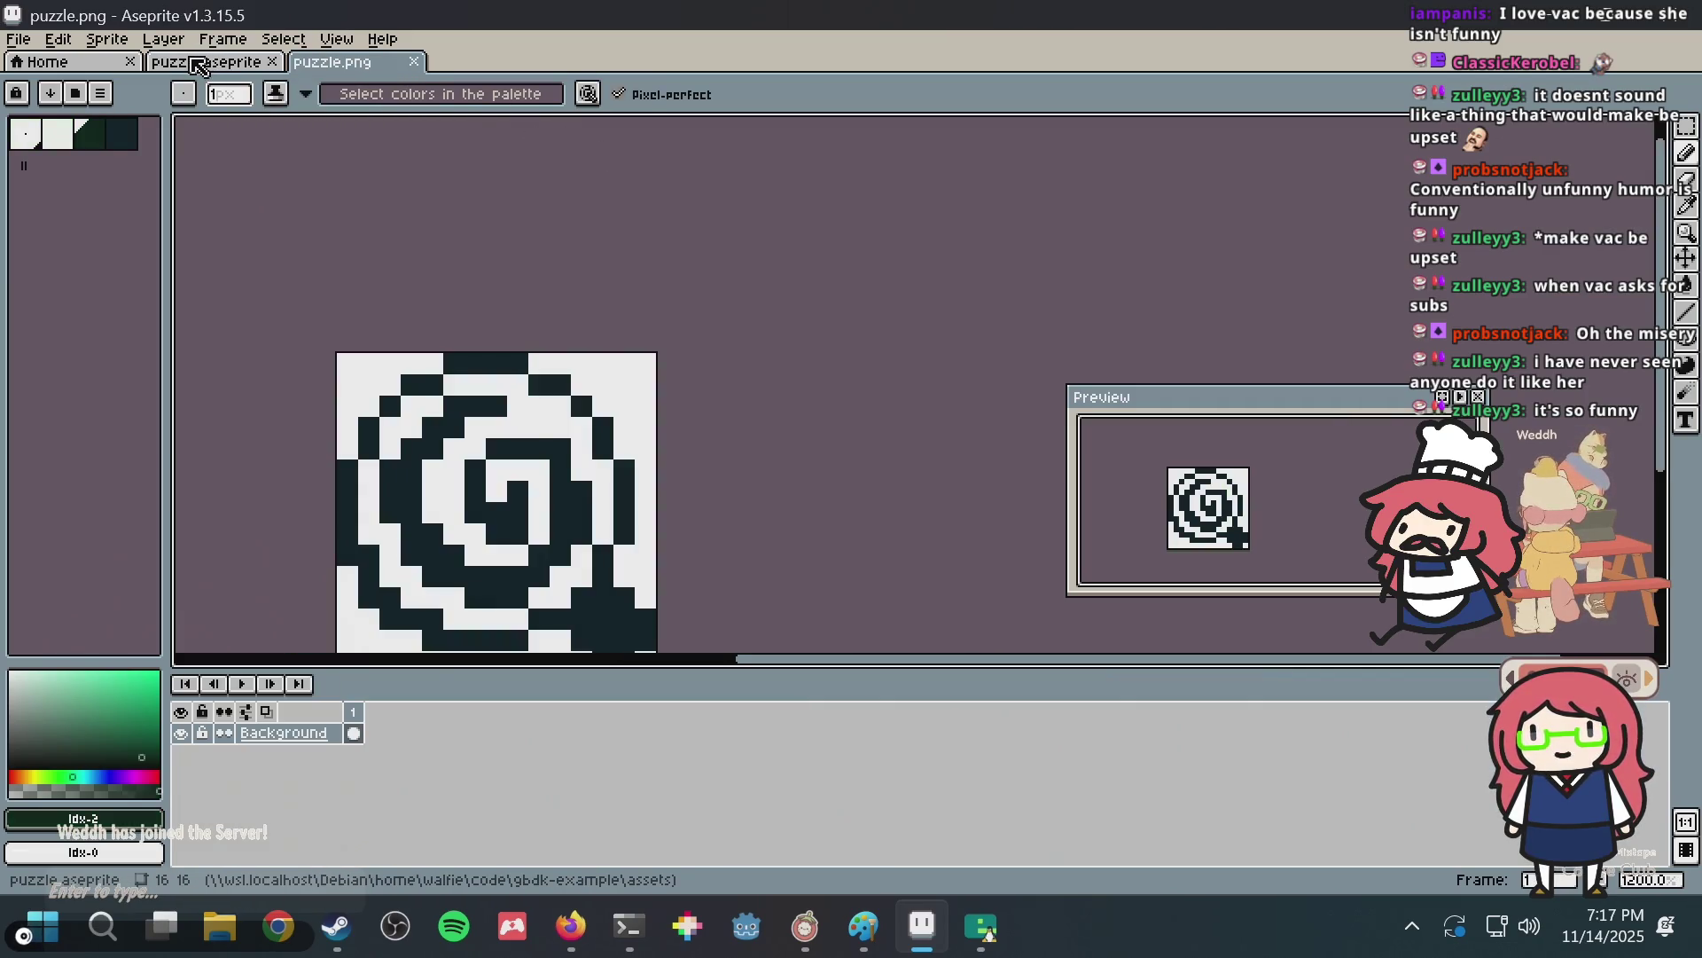
{"action": "left_click", "coordinate": [201, 66]}
{"action": "key", "text": "alt+Tab"}
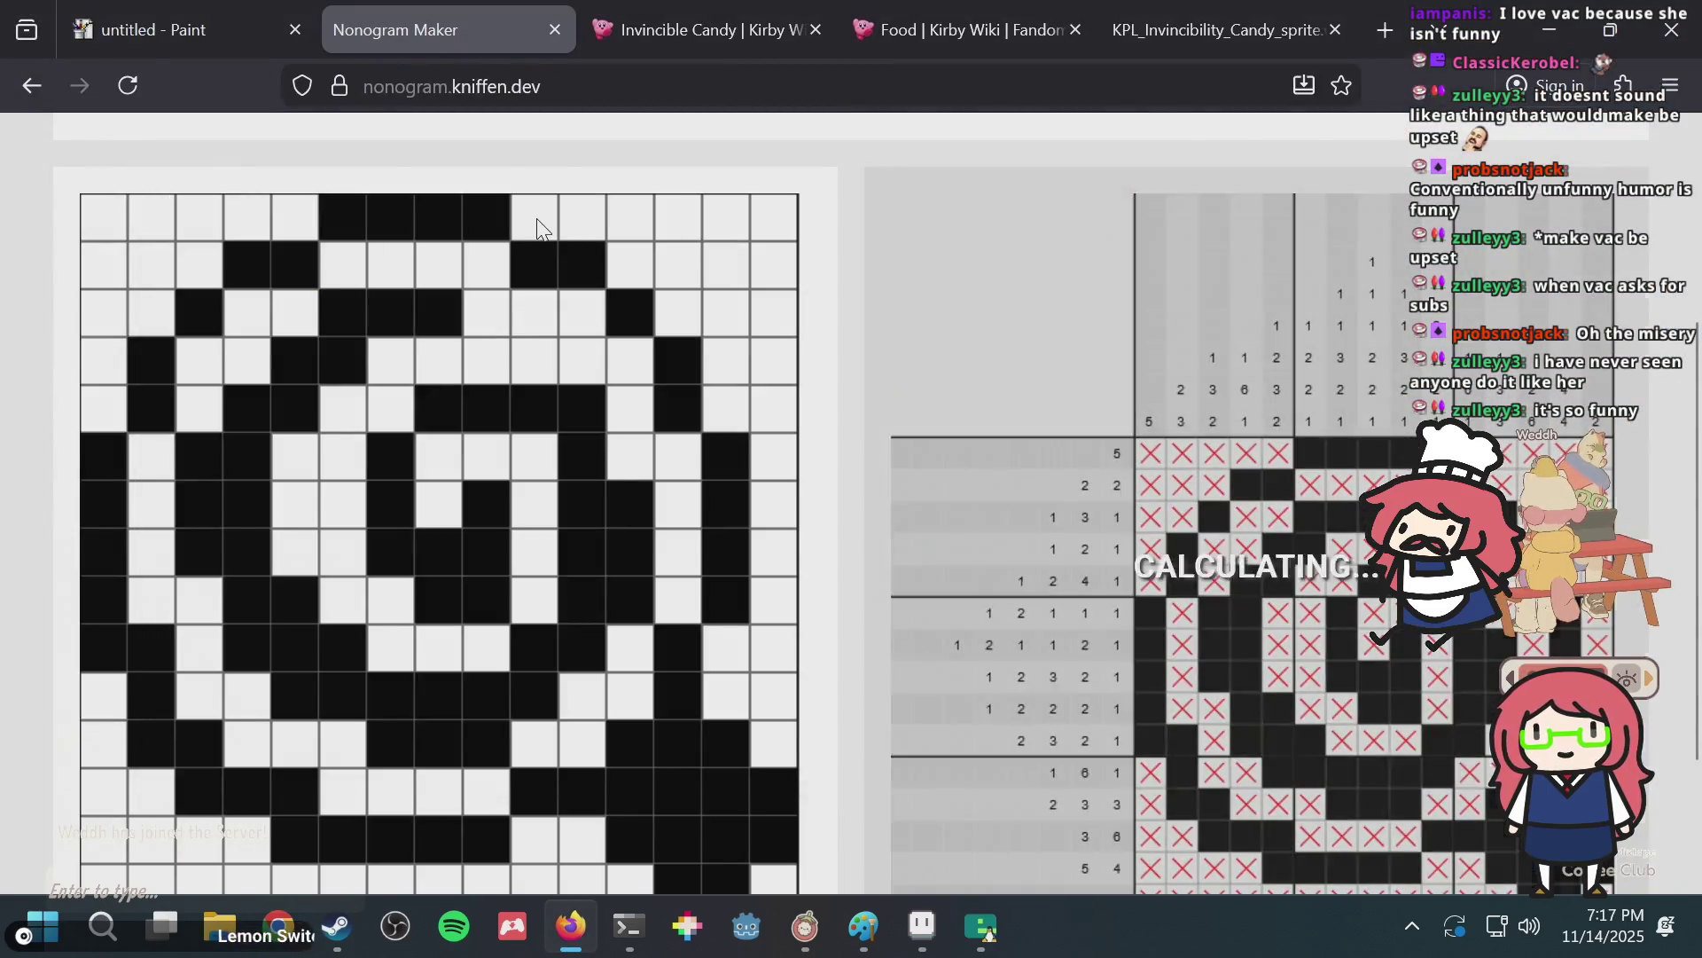
Fill one extra cell in the spiral's third row so its clue reads 1 4 1.
{"action": "scroll", "coordinate": [621, 177], "scroll_direction": "down", "scroll_amount": 2}
{"action": "scroll", "coordinate": [654, 199], "scroll_direction": "up", "scroll_amount": 2}
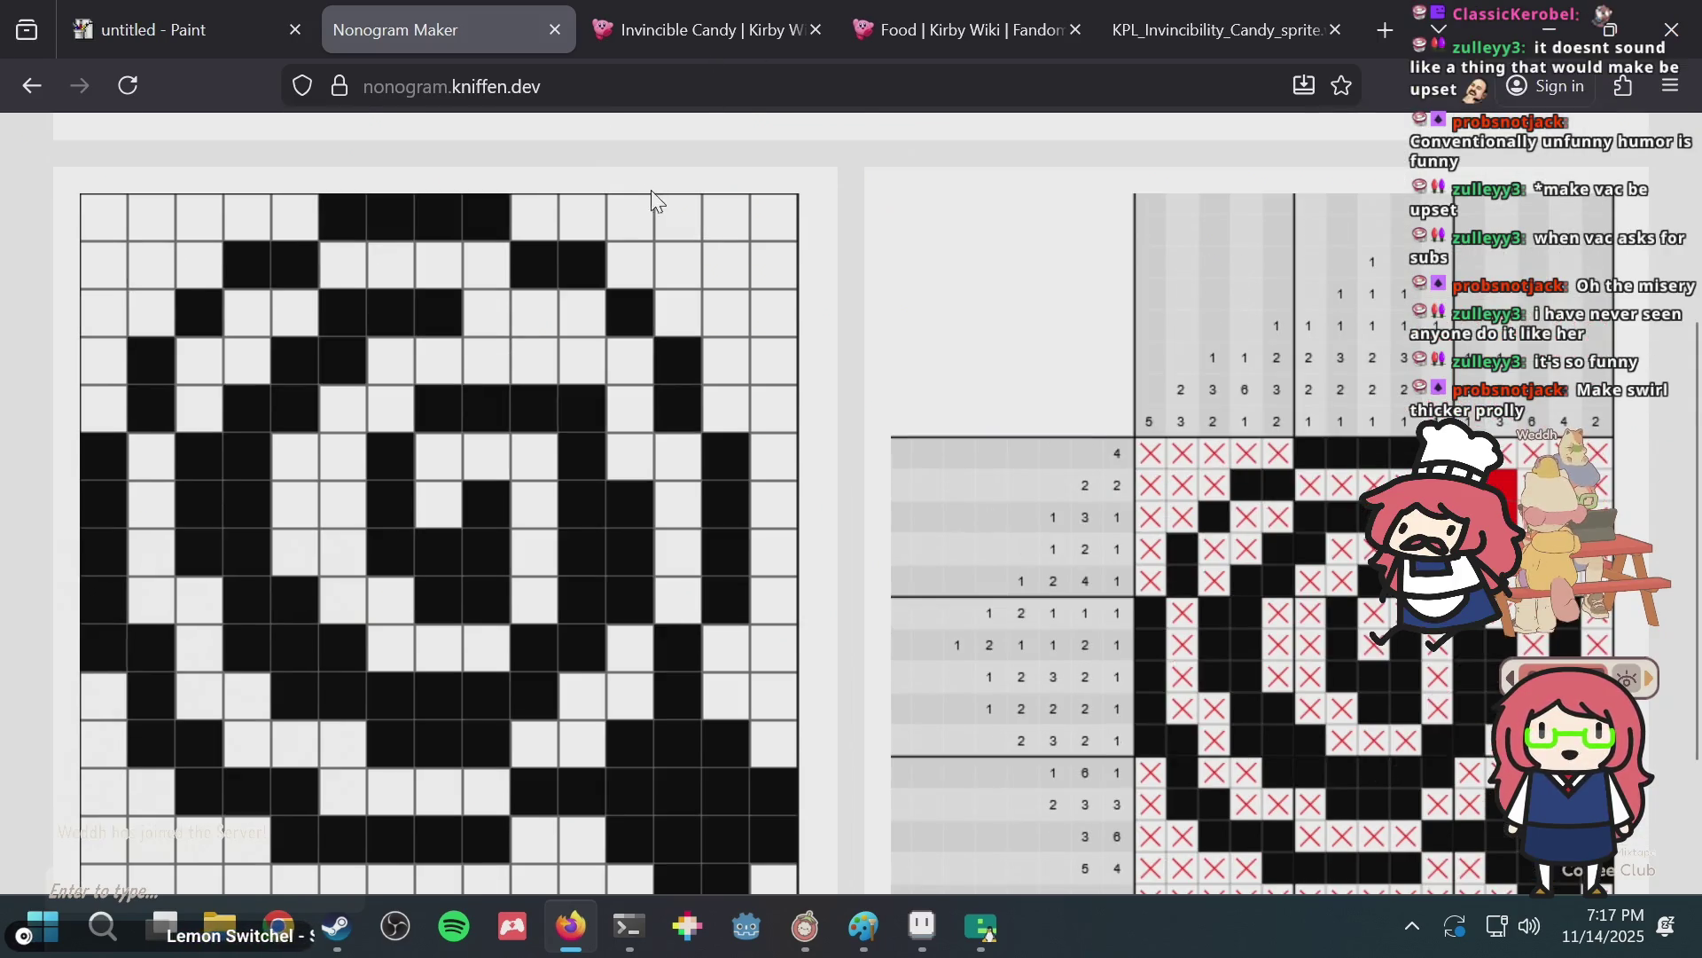
{"action": "double_click", "coordinate": [541, 220]}
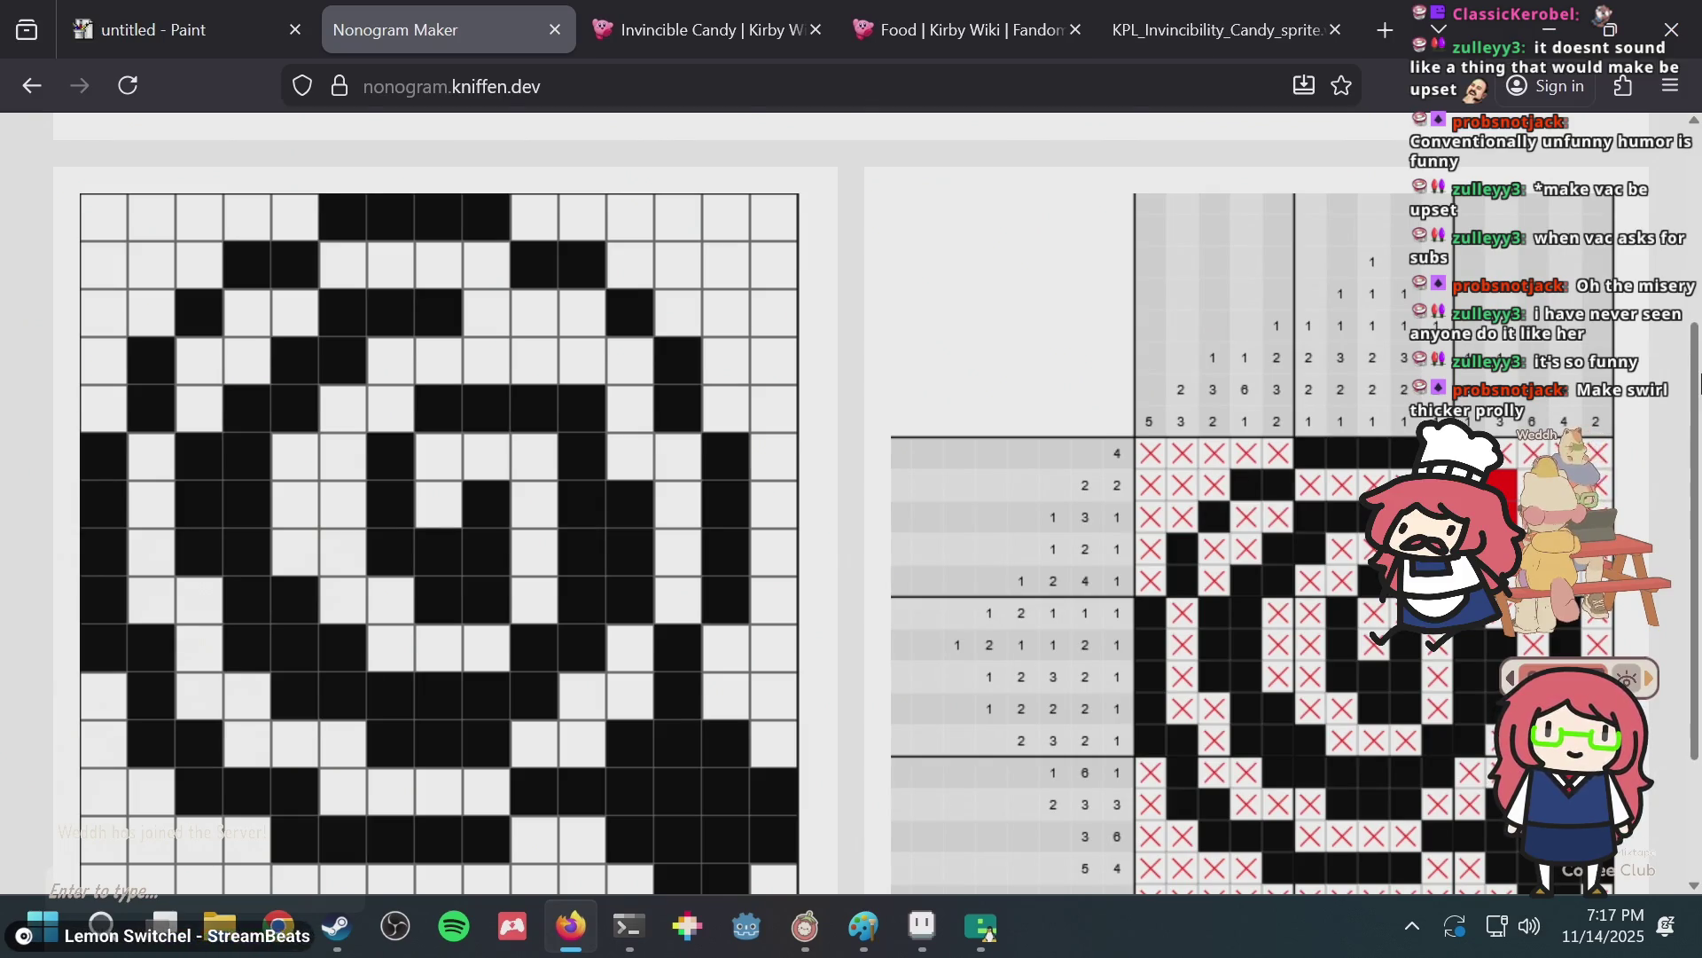
{"action": "scroll", "coordinate": [415, 197], "scroll_direction": "down", "scroll_amount": 2}
{"action": "left_click", "coordinate": [477, 189]}
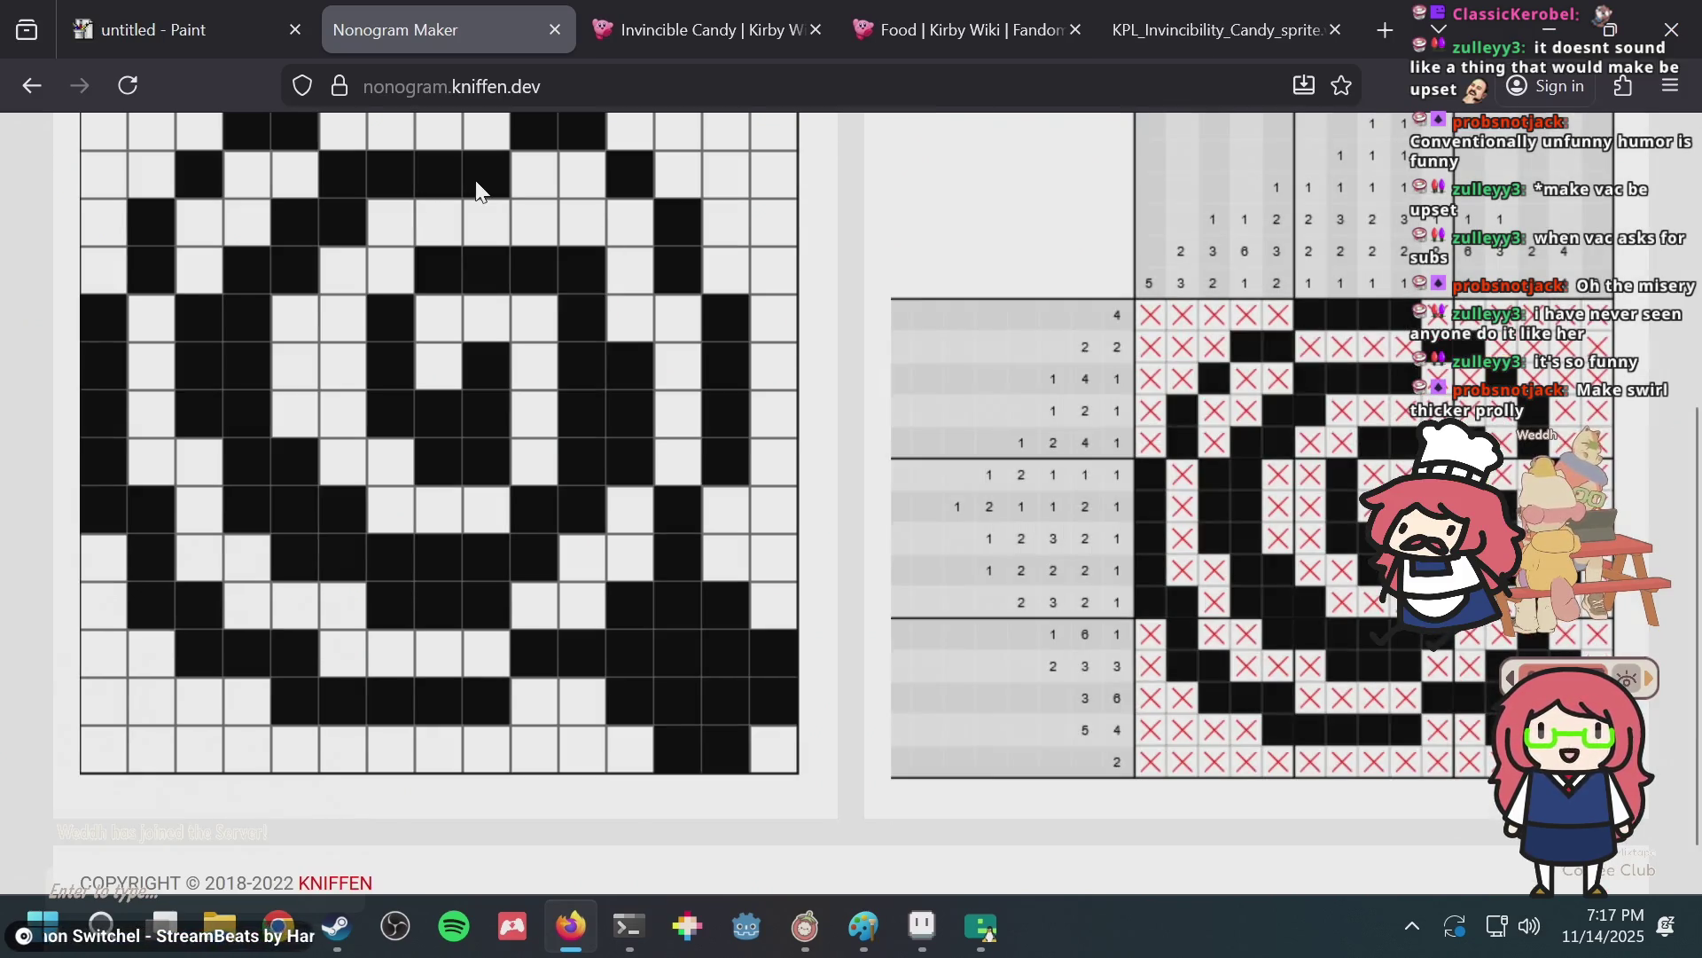
{"action": "key", "text": "alt+Tab"}
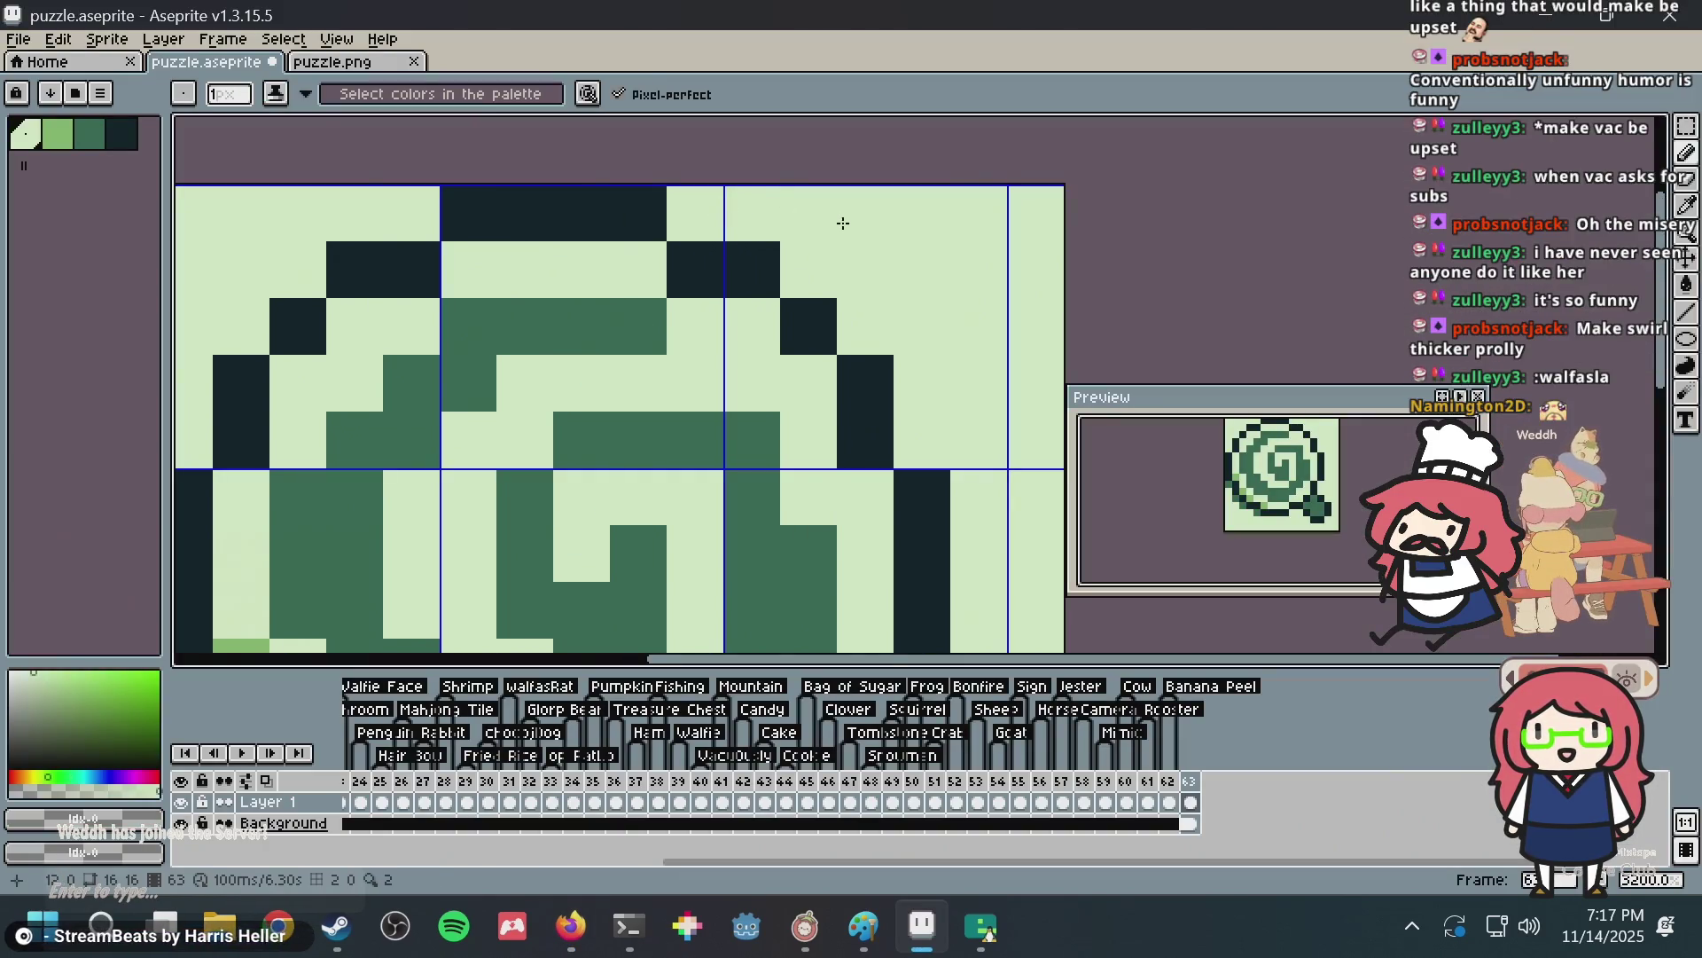
Save puzzle.aseprite again and switch back to the Pencil.
{"action": "scroll", "coordinate": [856, 235], "scroll_direction": "down", "scroll_amount": 3}
{"action": "key", "text": "v"}
{"action": "key", "text": "ctrl+s"}
{"action": "scroll", "coordinate": [901, 262], "scroll_direction": "up", "scroll_amount": 1}
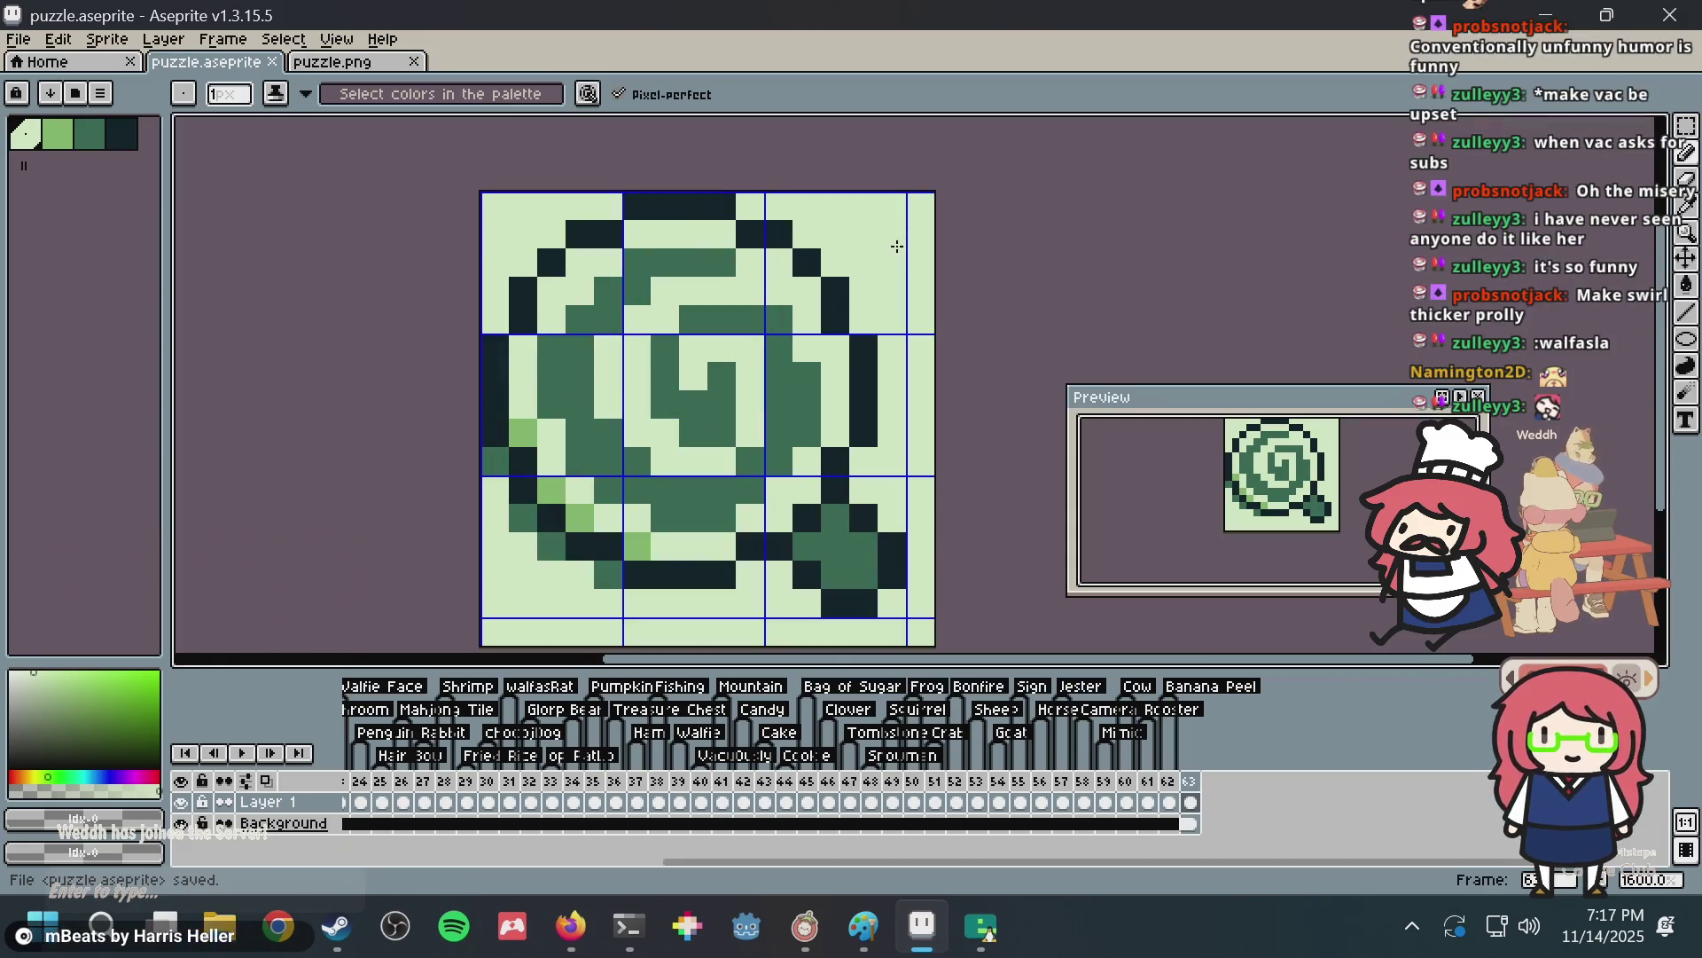
{"action": "key", "text": "b"}
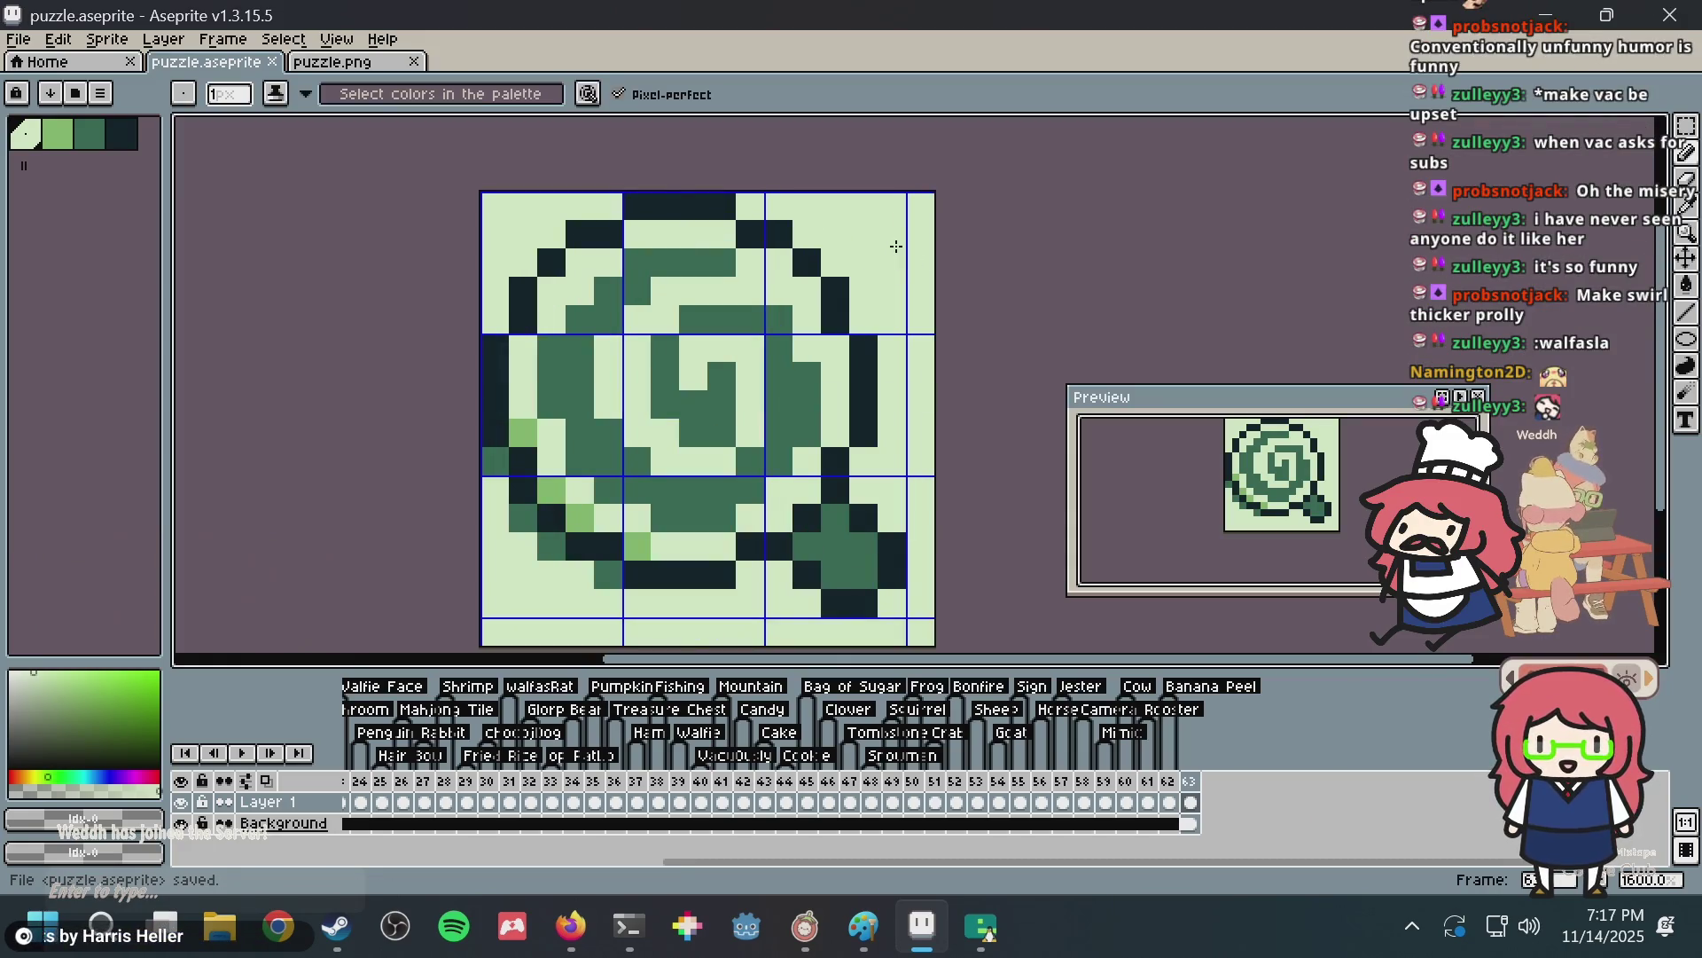
{"action": "scroll", "coordinate": [797, 408], "scroll_direction": "up", "scroll_amount": 1}
Sample the light background green and test lightening pixels in the spiral's centre, then save.
{"action": "left_click", "coordinate": [796, 408]}
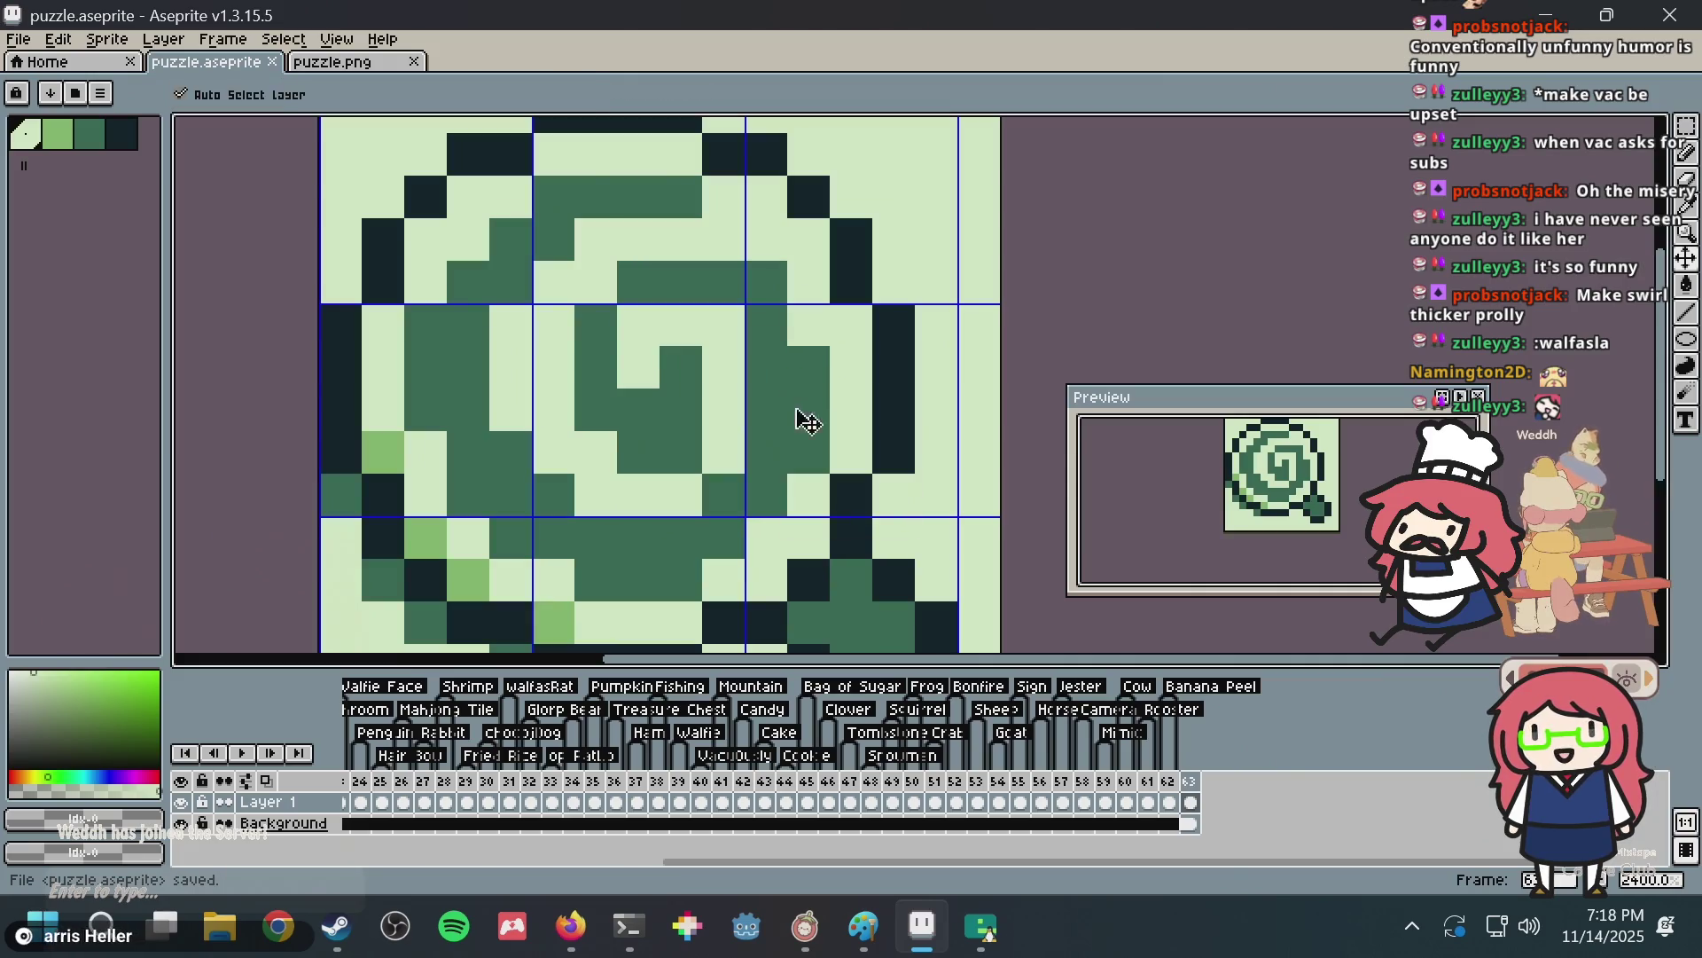
{"action": "key", "text": "i"}
{"action": "left_click", "coordinate": [732, 424]}
{"action": "key", "text": "b"}
{"action": "left_click", "coordinate": [684, 447]}
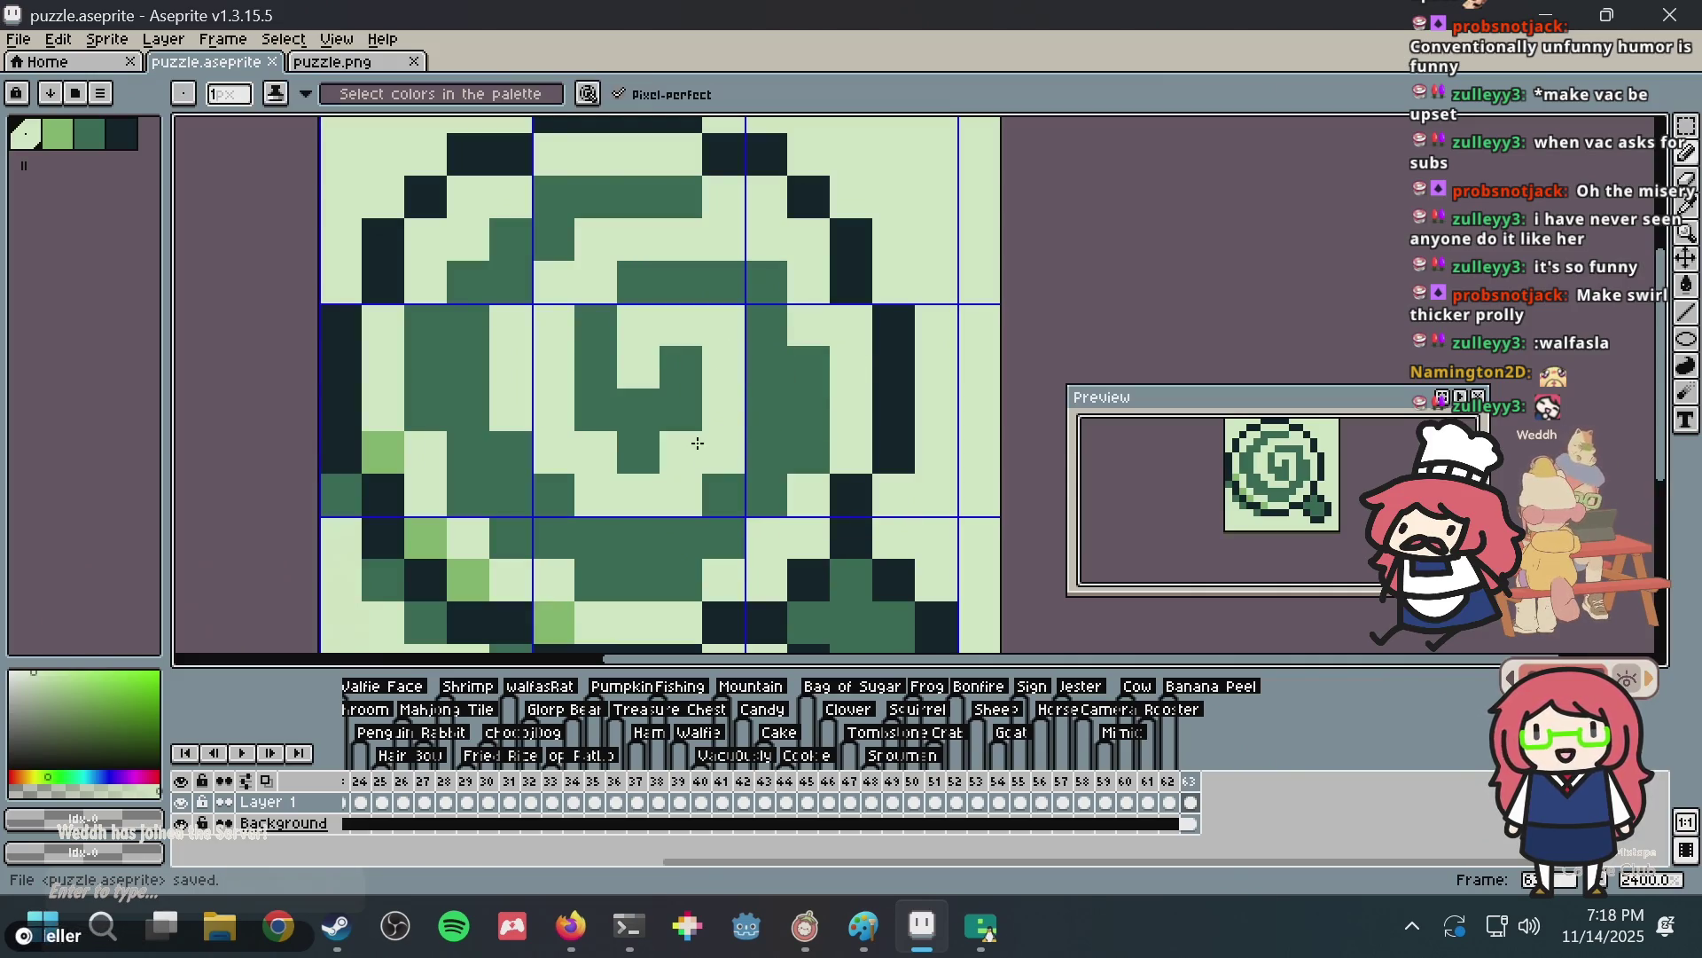
{"action": "key", "text": "ctrl+z"}
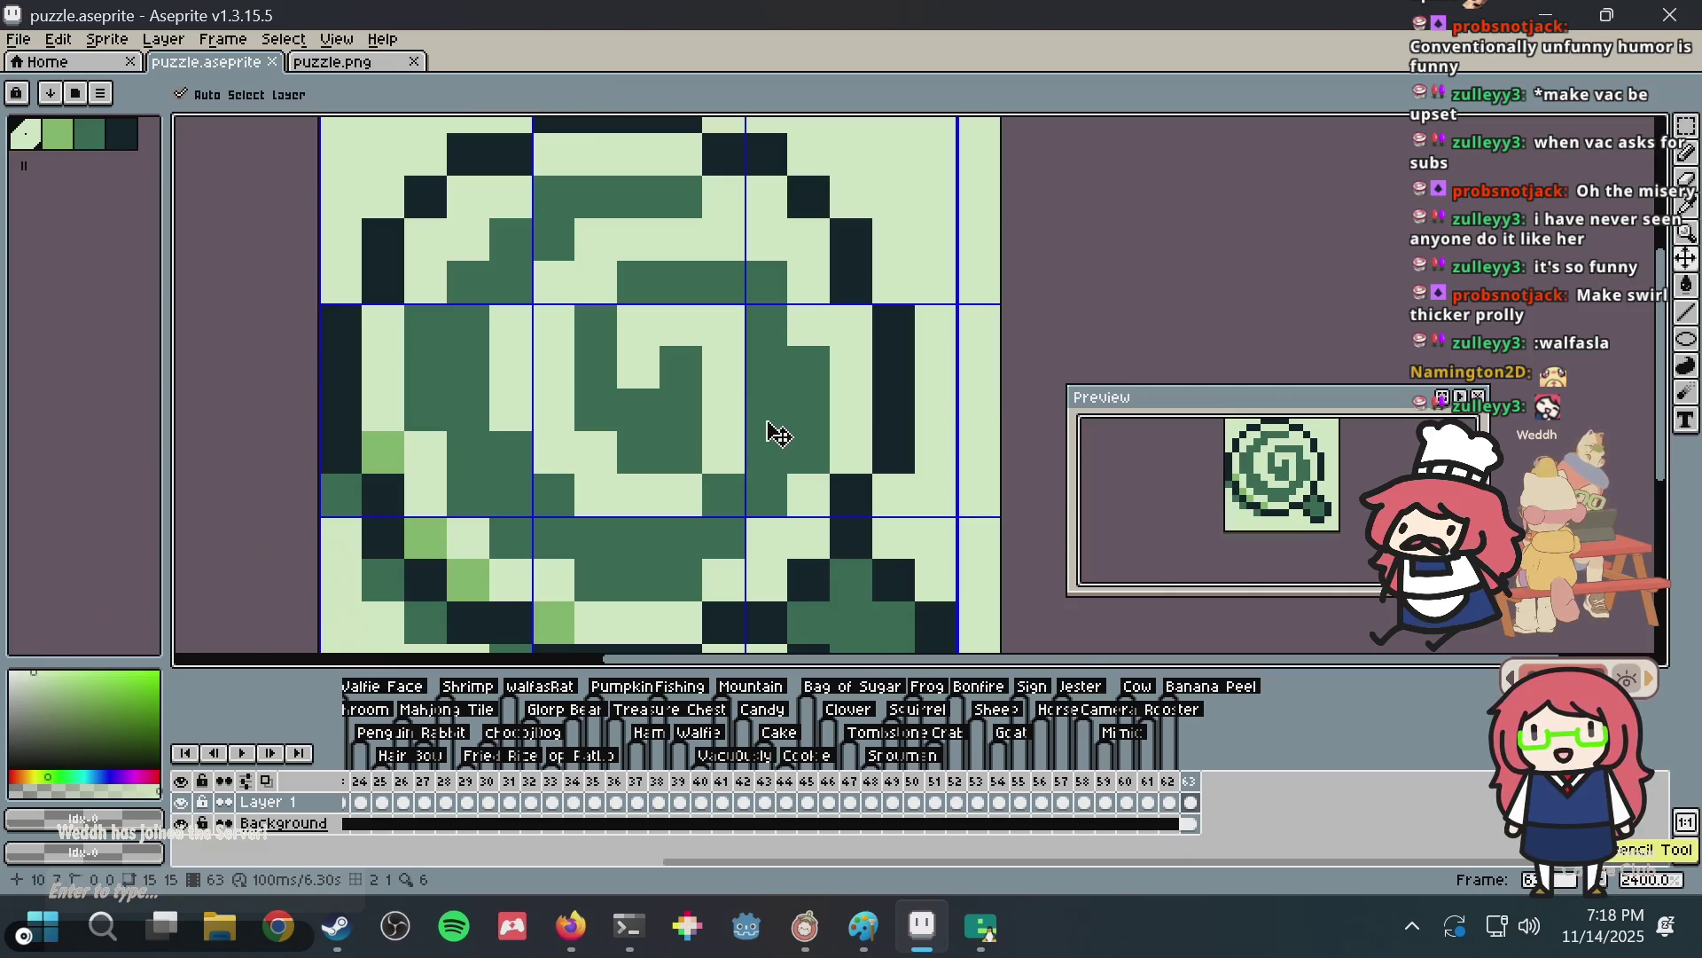
{"action": "left_click", "coordinate": [765, 408]}
{"action": "key", "text": "ctrl+s"}
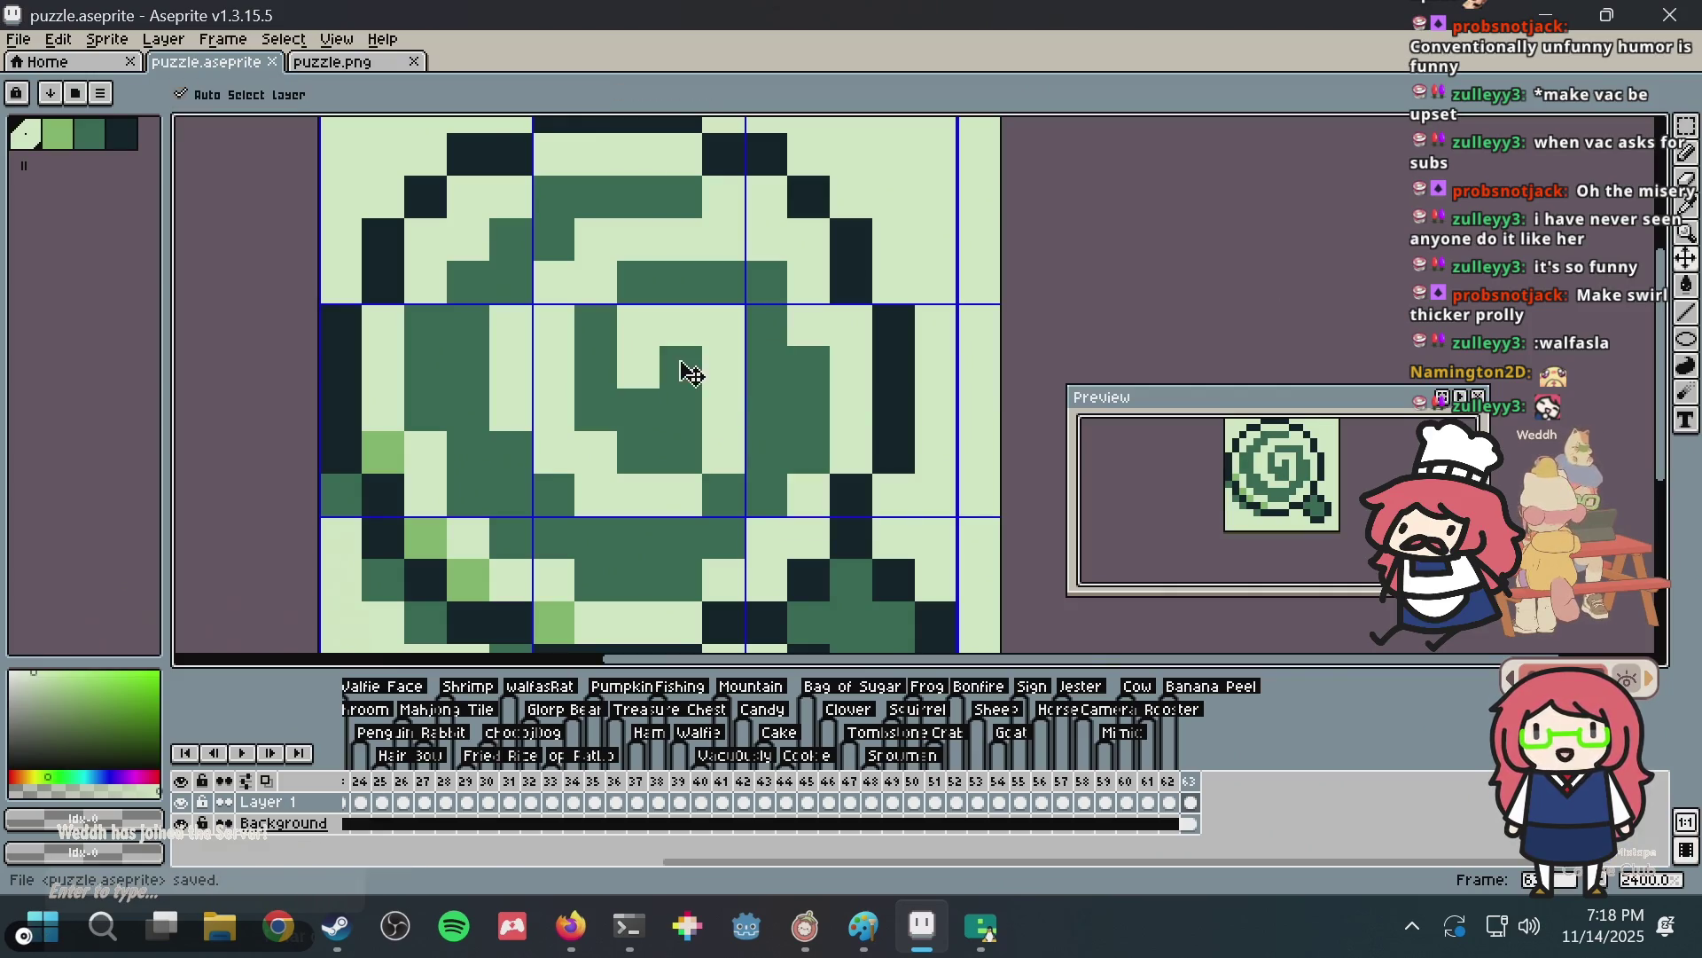
Try light-green centre pixels one at a time, undoing each and saving the unchanged tile.
{"action": "key", "text": "alt"}
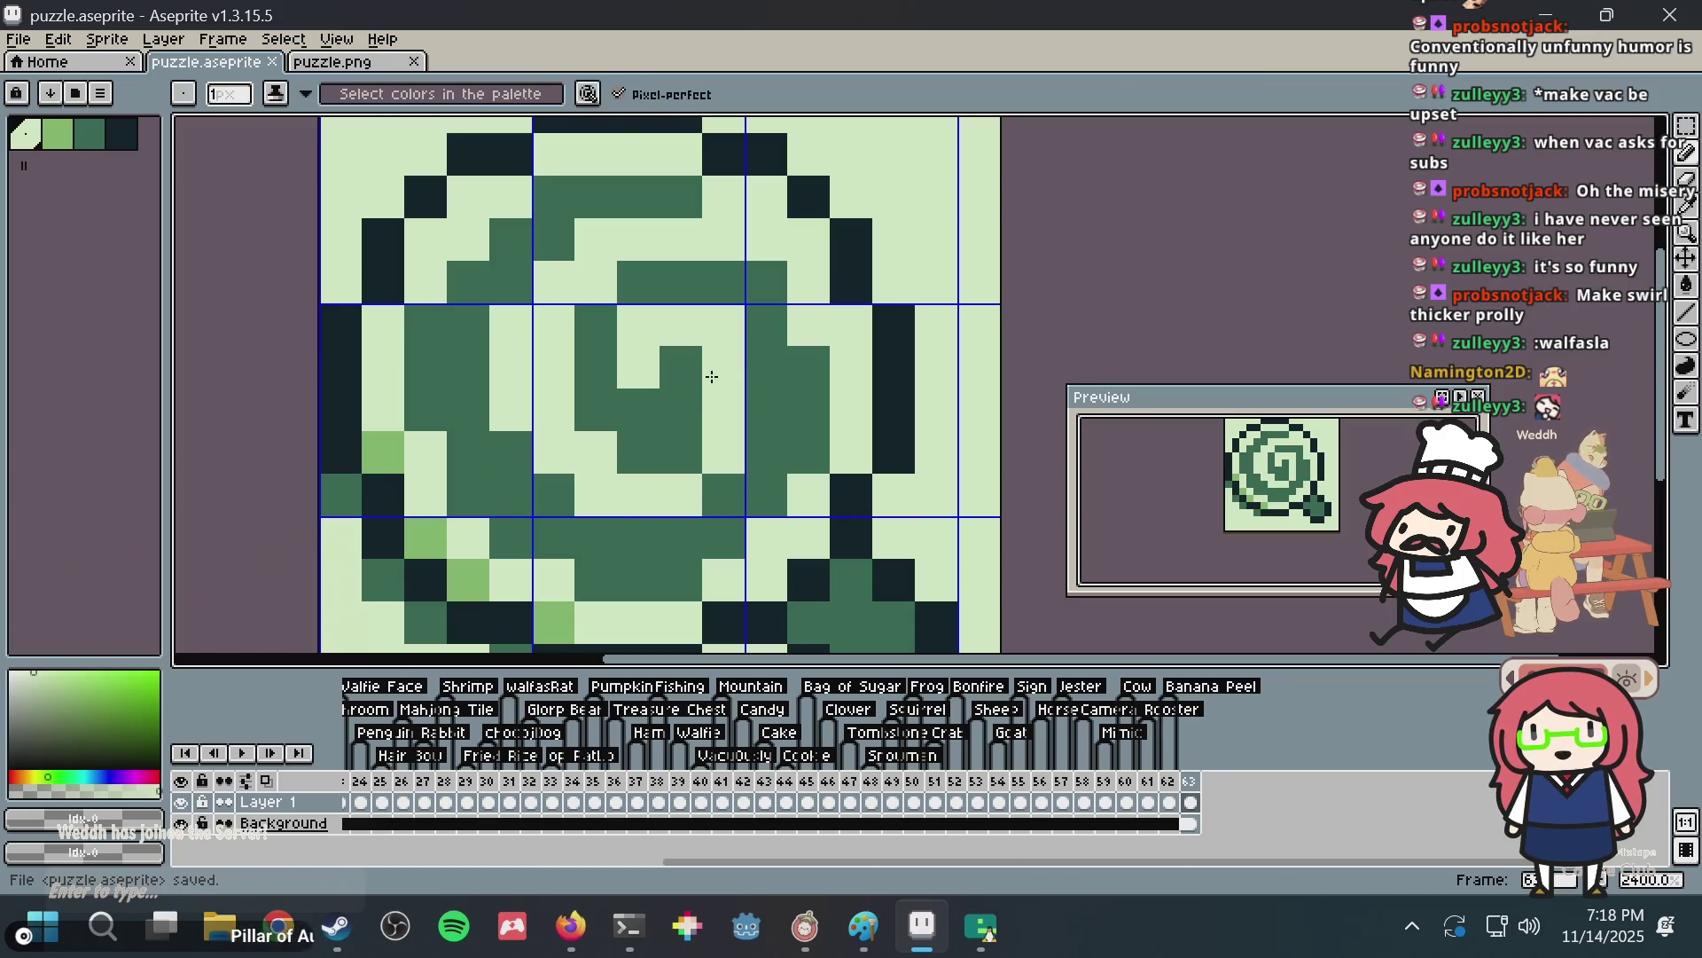
{"action": "left_click", "coordinate": [683, 440]}
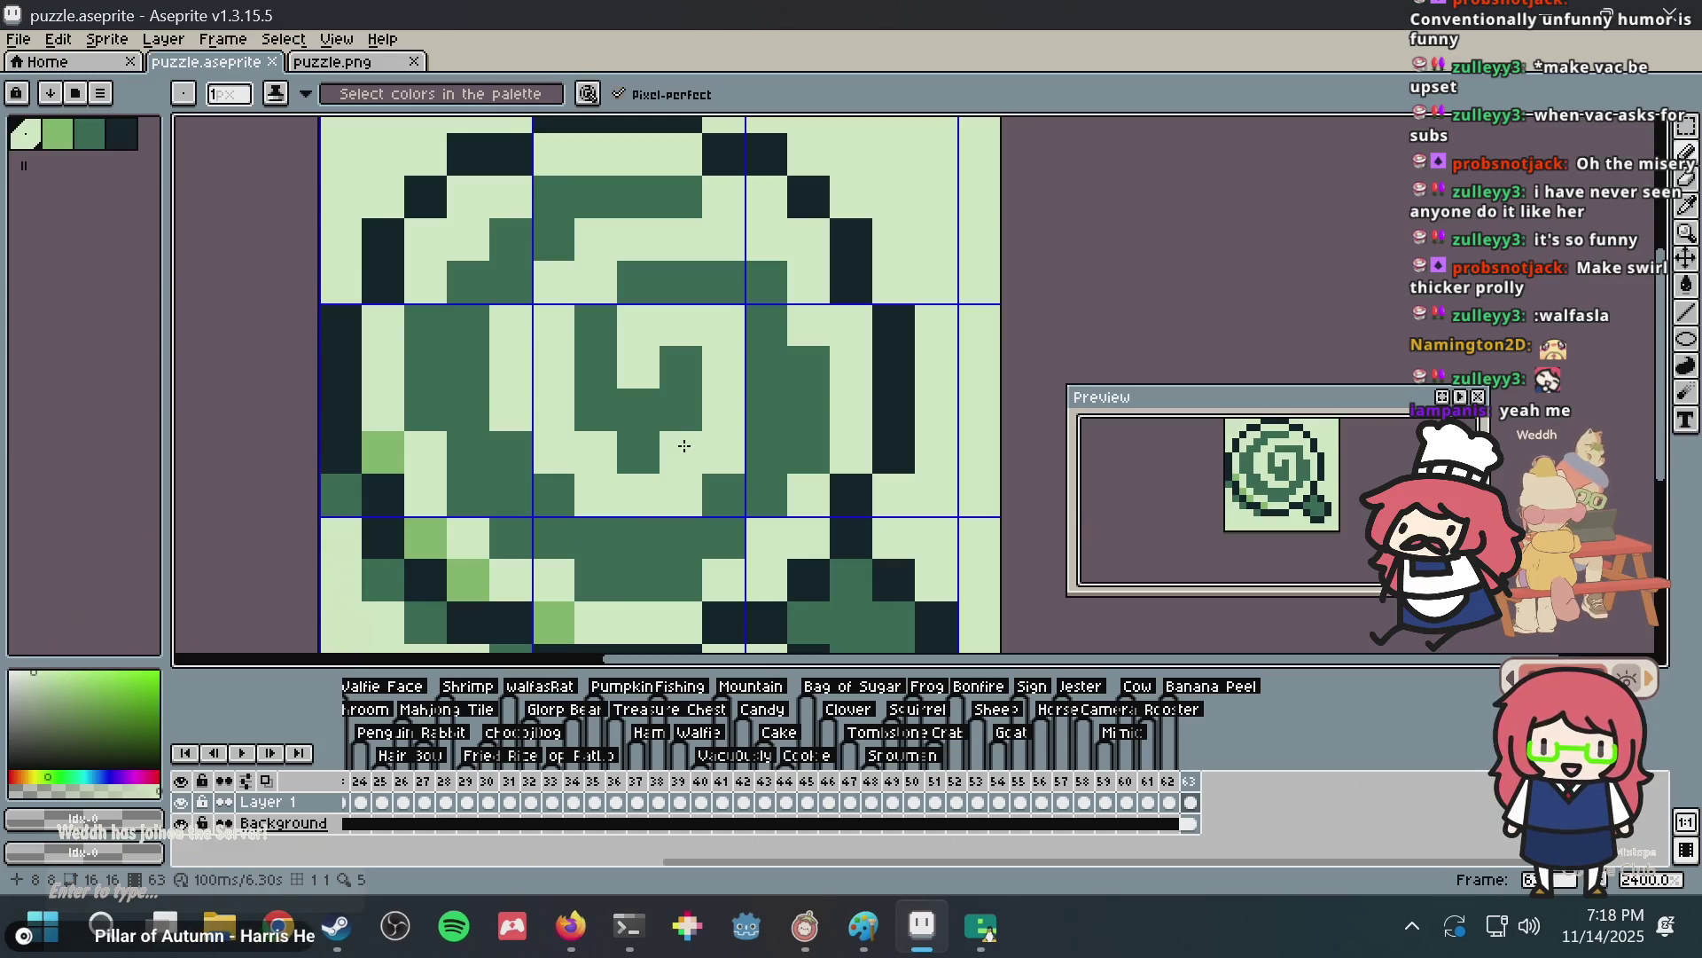
{"action": "key", "text": "ctrl+z"}
{"action": "left_click", "coordinate": [686, 407]}
{"action": "key", "text": "ctrl+z"}
{"action": "key", "text": "ctrl+s"}
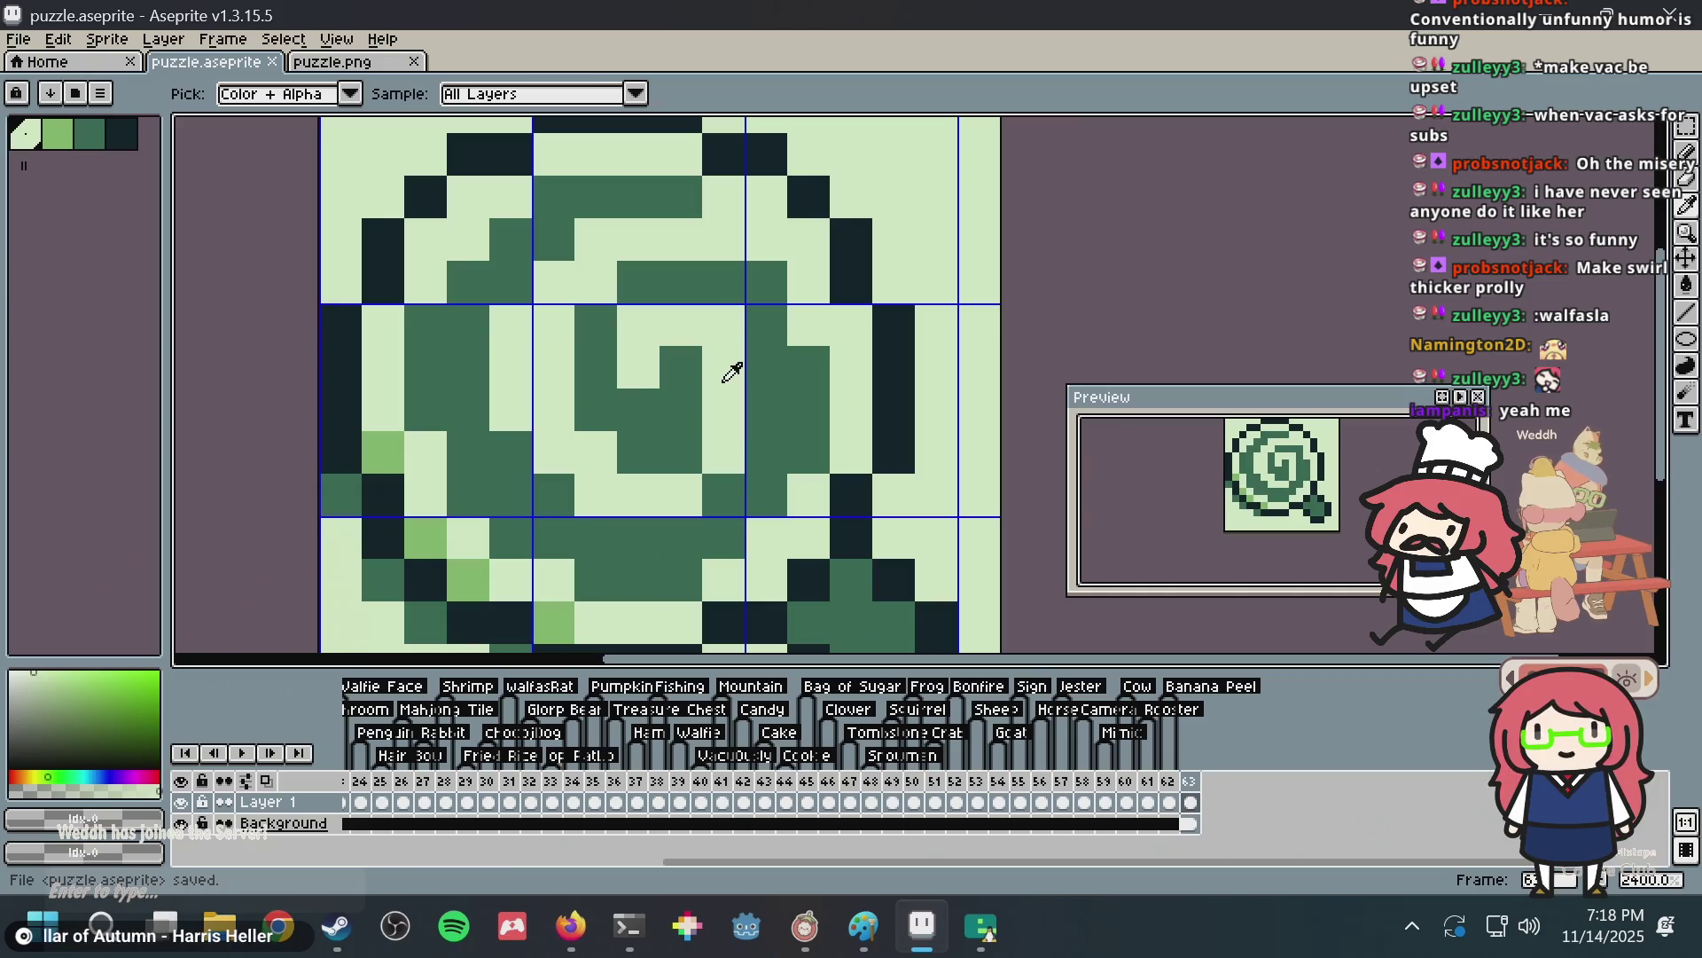
{"action": "left_click", "coordinate": [697, 442]}
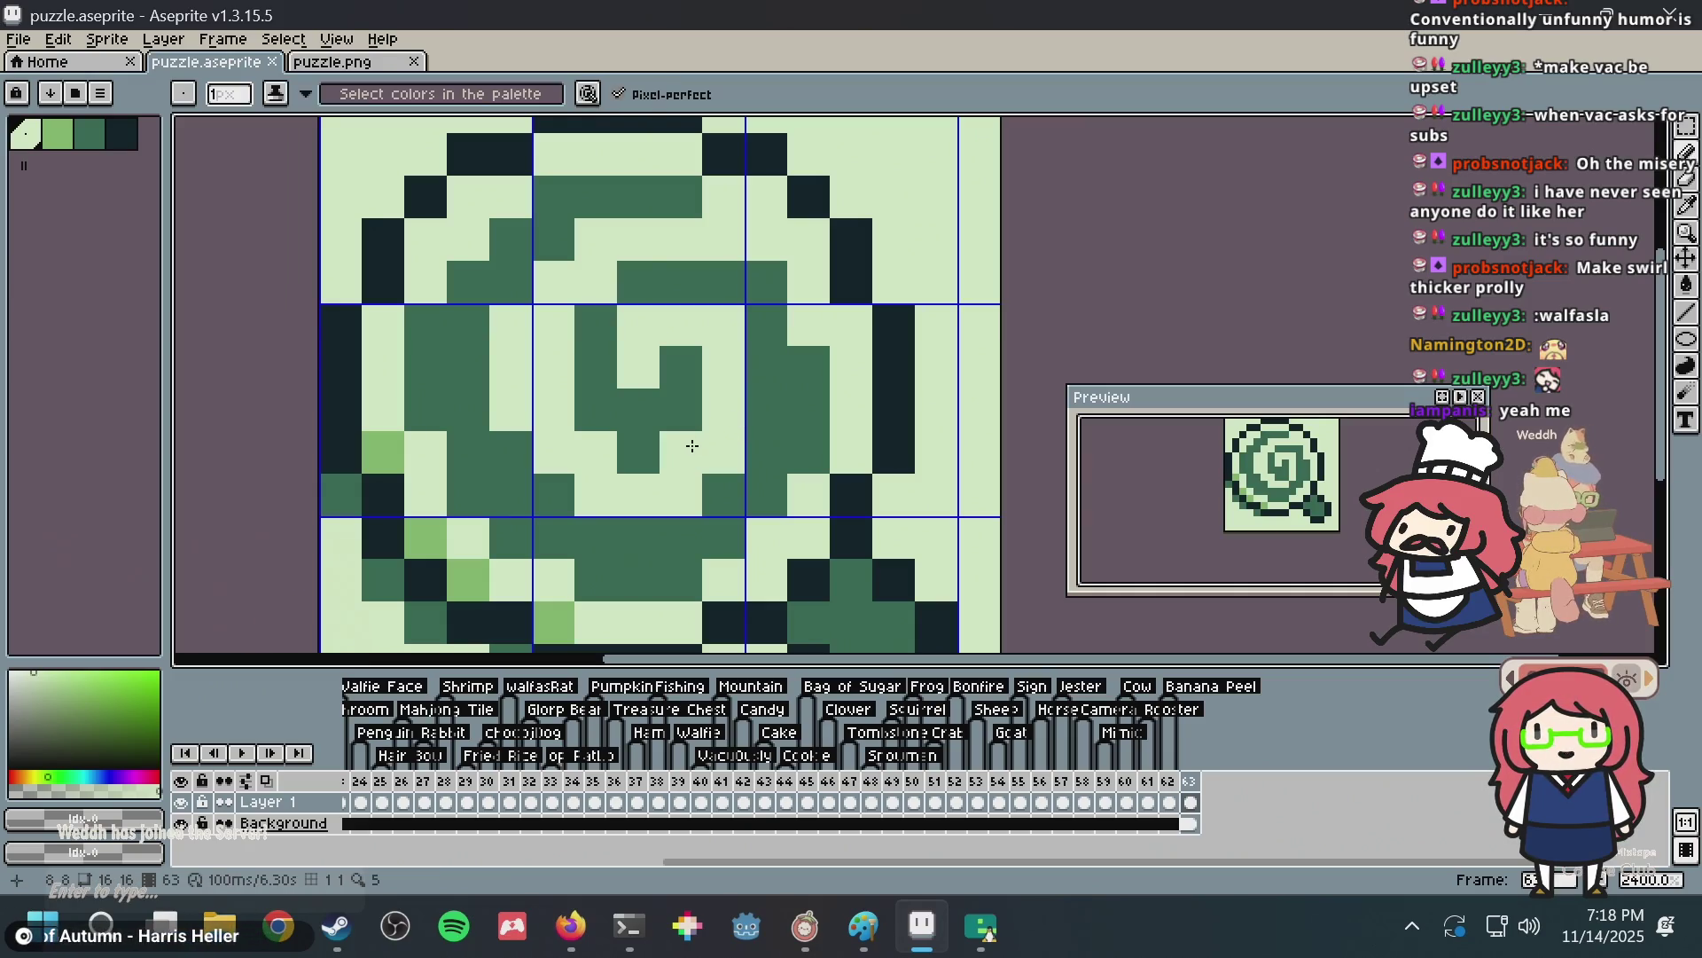
{"action": "key", "text": "ctrl+z"}
{"action": "key", "text": "ctrl+s"}
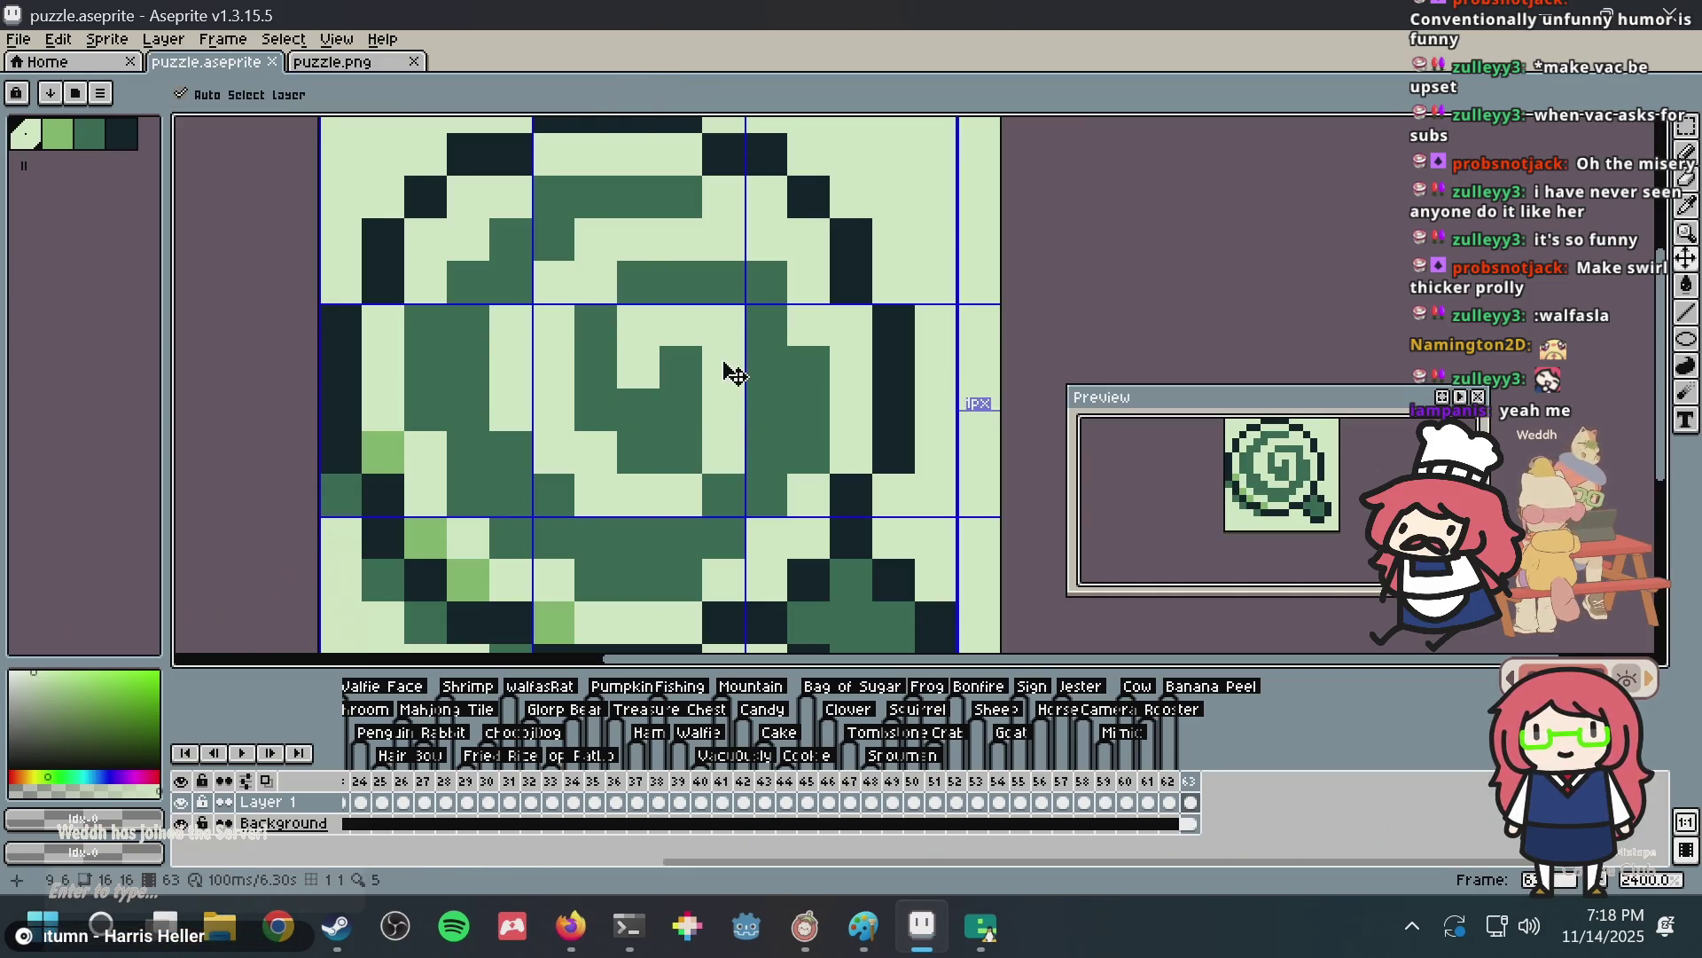
Trial more light and dark green pixels around the spiral centre, undoing them, before returning to Firefox.
{"action": "key", "text": "alt"}
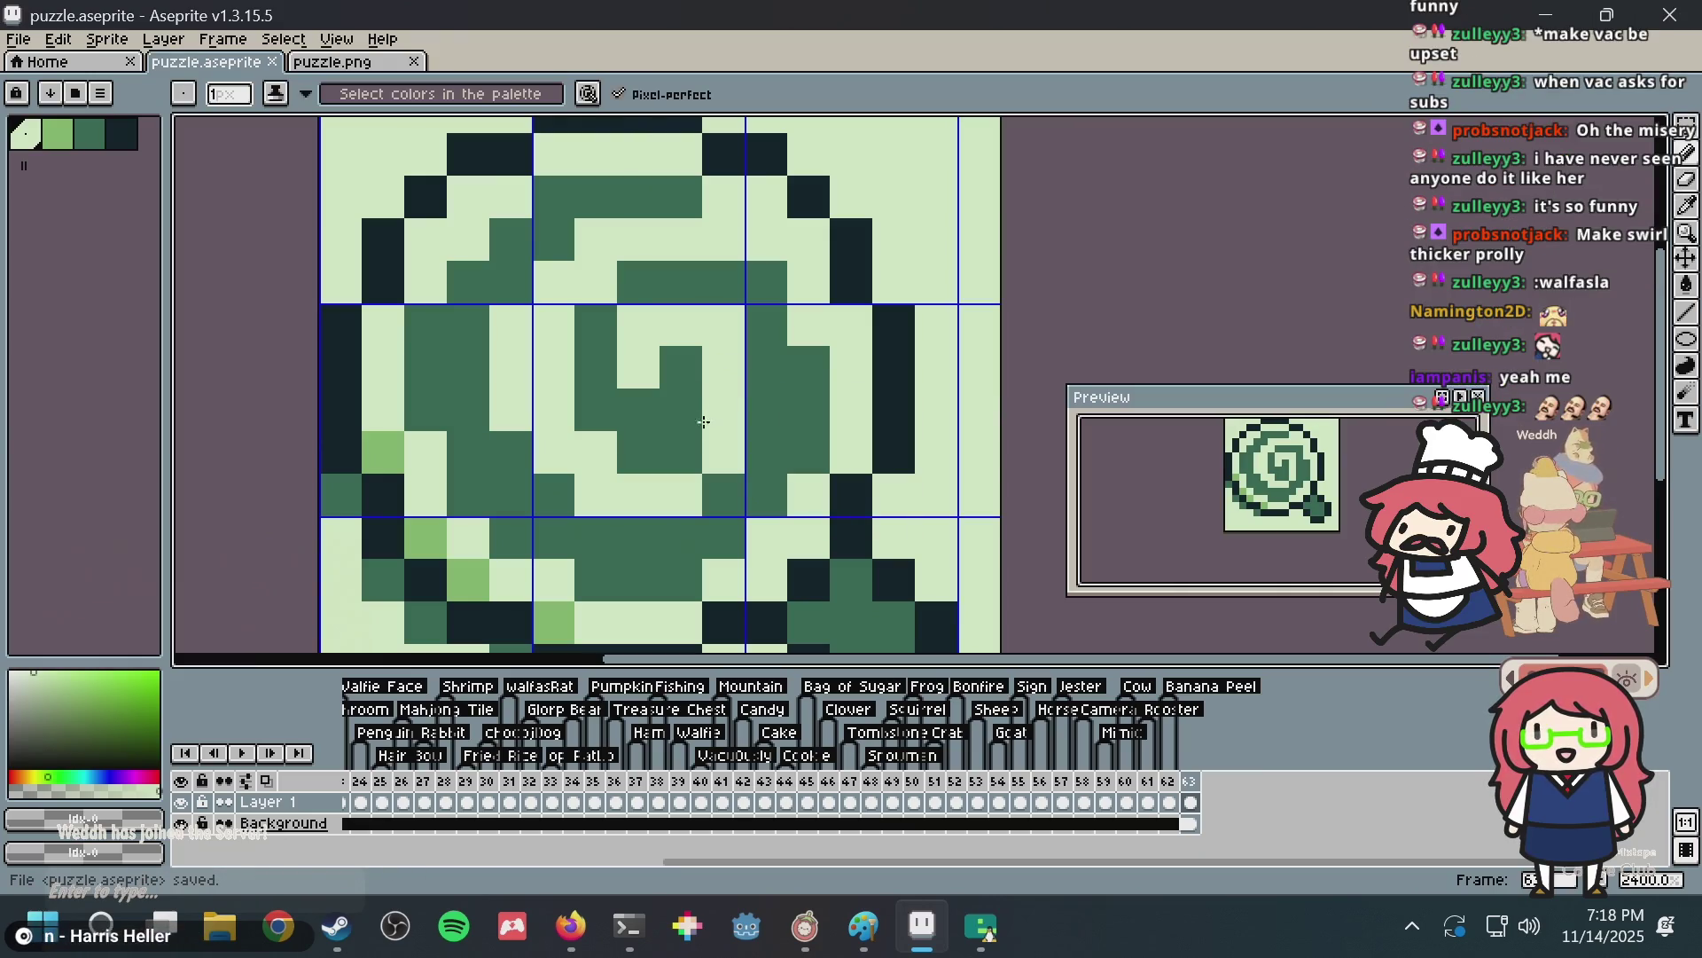
{"action": "left_click", "coordinate": [675, 454]}
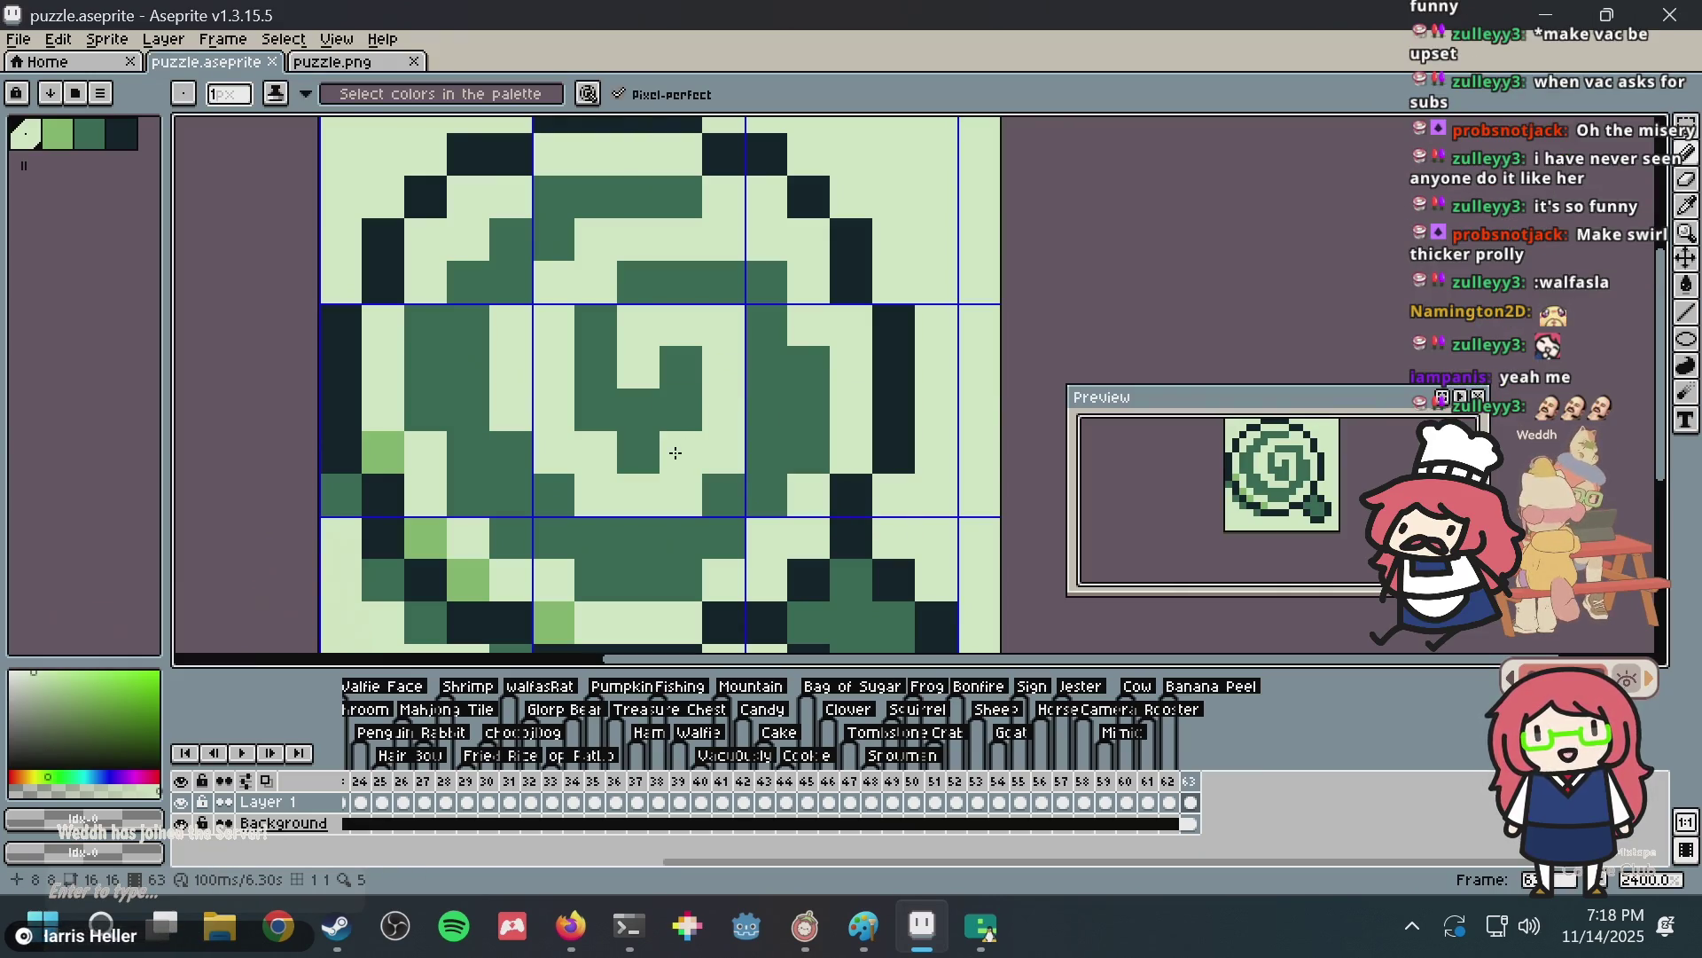
{"action": "key", "text": "ctrl+z"}
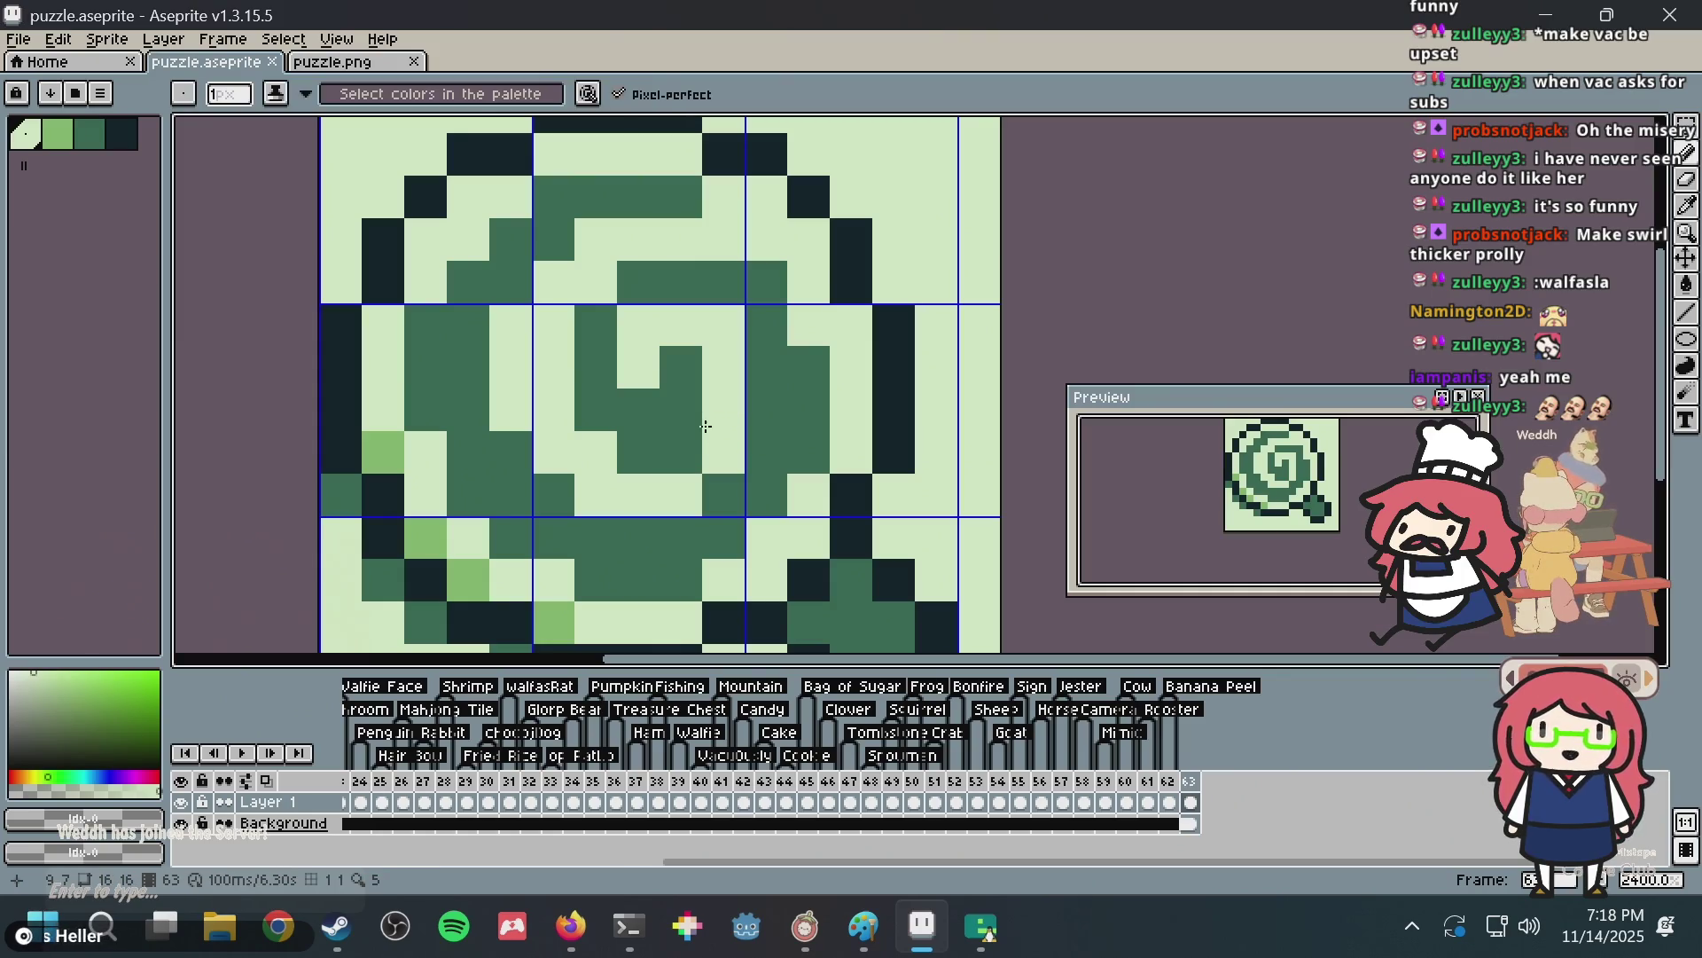
{"action": "left_click", "coordinate": [694, 428]}
{"action": "key", "text": "ctrl+z"}
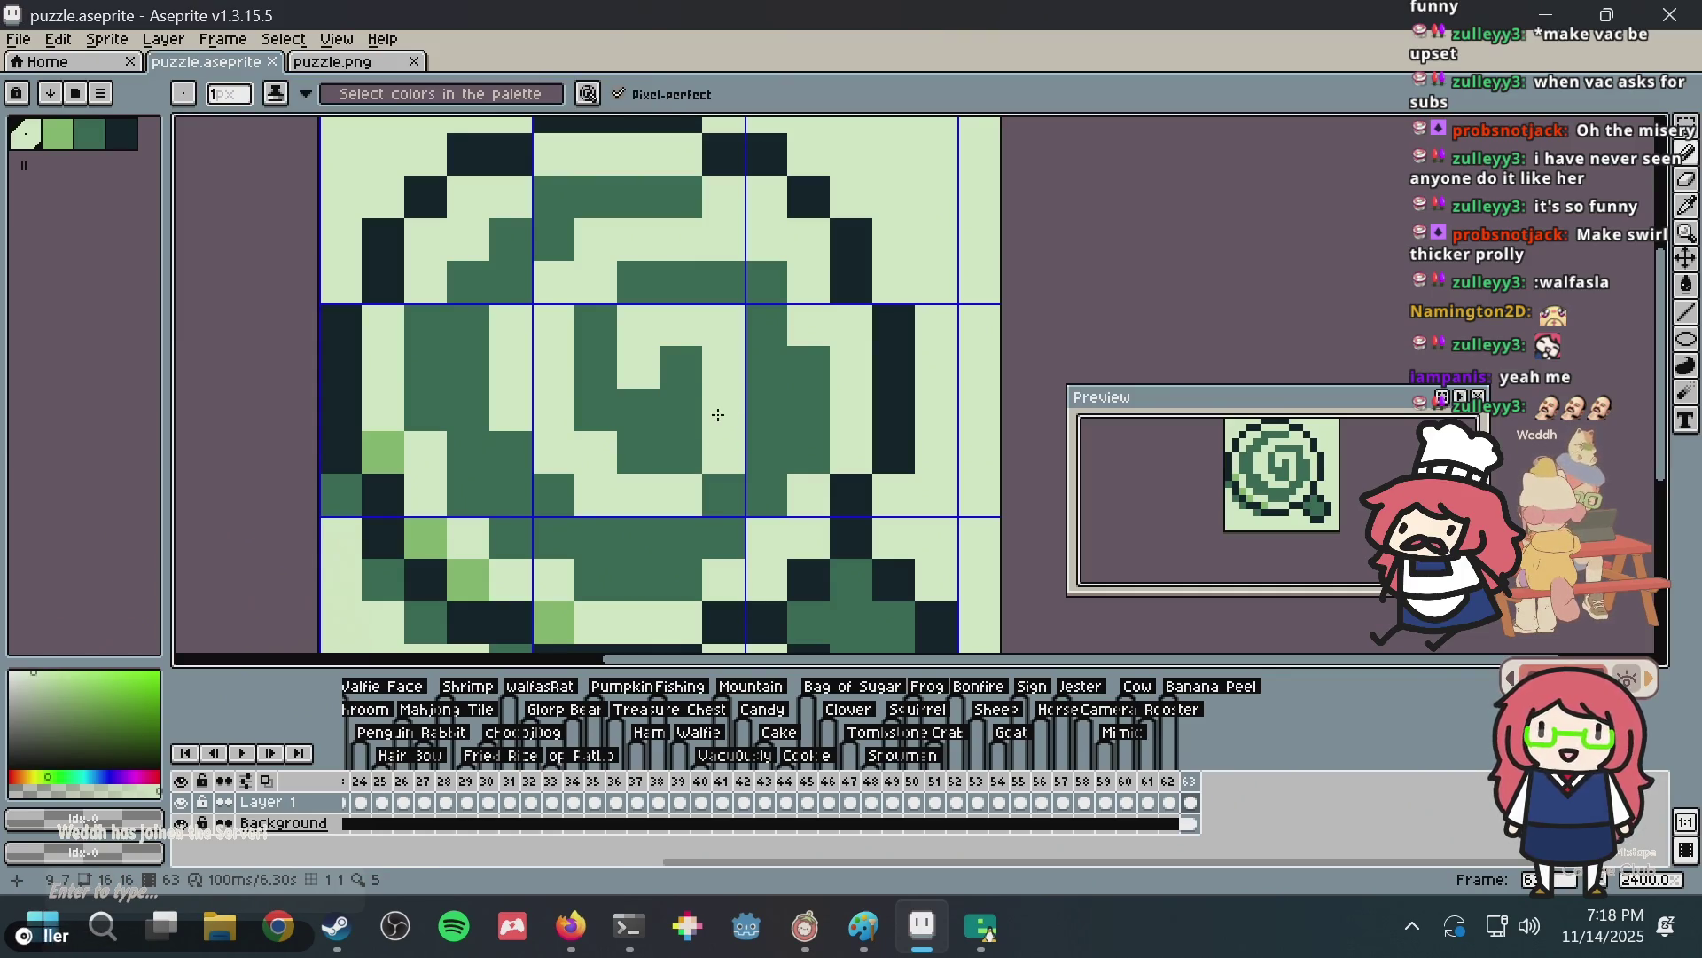
{"action": "scroll", "coordinate": [718, 415], "scroll_direction": "down", "scroll_amount": 6}
{"action": "scroll", "coordinate": [700, 399], "scroll_direction": "up", "scroll_amount": 1}
{"action": "left_click", "coordinate": [697, 375]}
{"action": "key", "text": "ctrl+s"}
{"action": "scroll", "coordinate": [690, 407], "scroll_direction": "up", "scroll_amount": 3}
{"action": "left_click", "coordinate": [690, 407]}
{"action": "left_click", "coordinate": [731, 385], "text": "alt"}
{"action": "key", "text": "ctrl+z"}
{"action": "key", "text": "ctrl+z"}
{"action": "key", "text": "alt+Tab"}
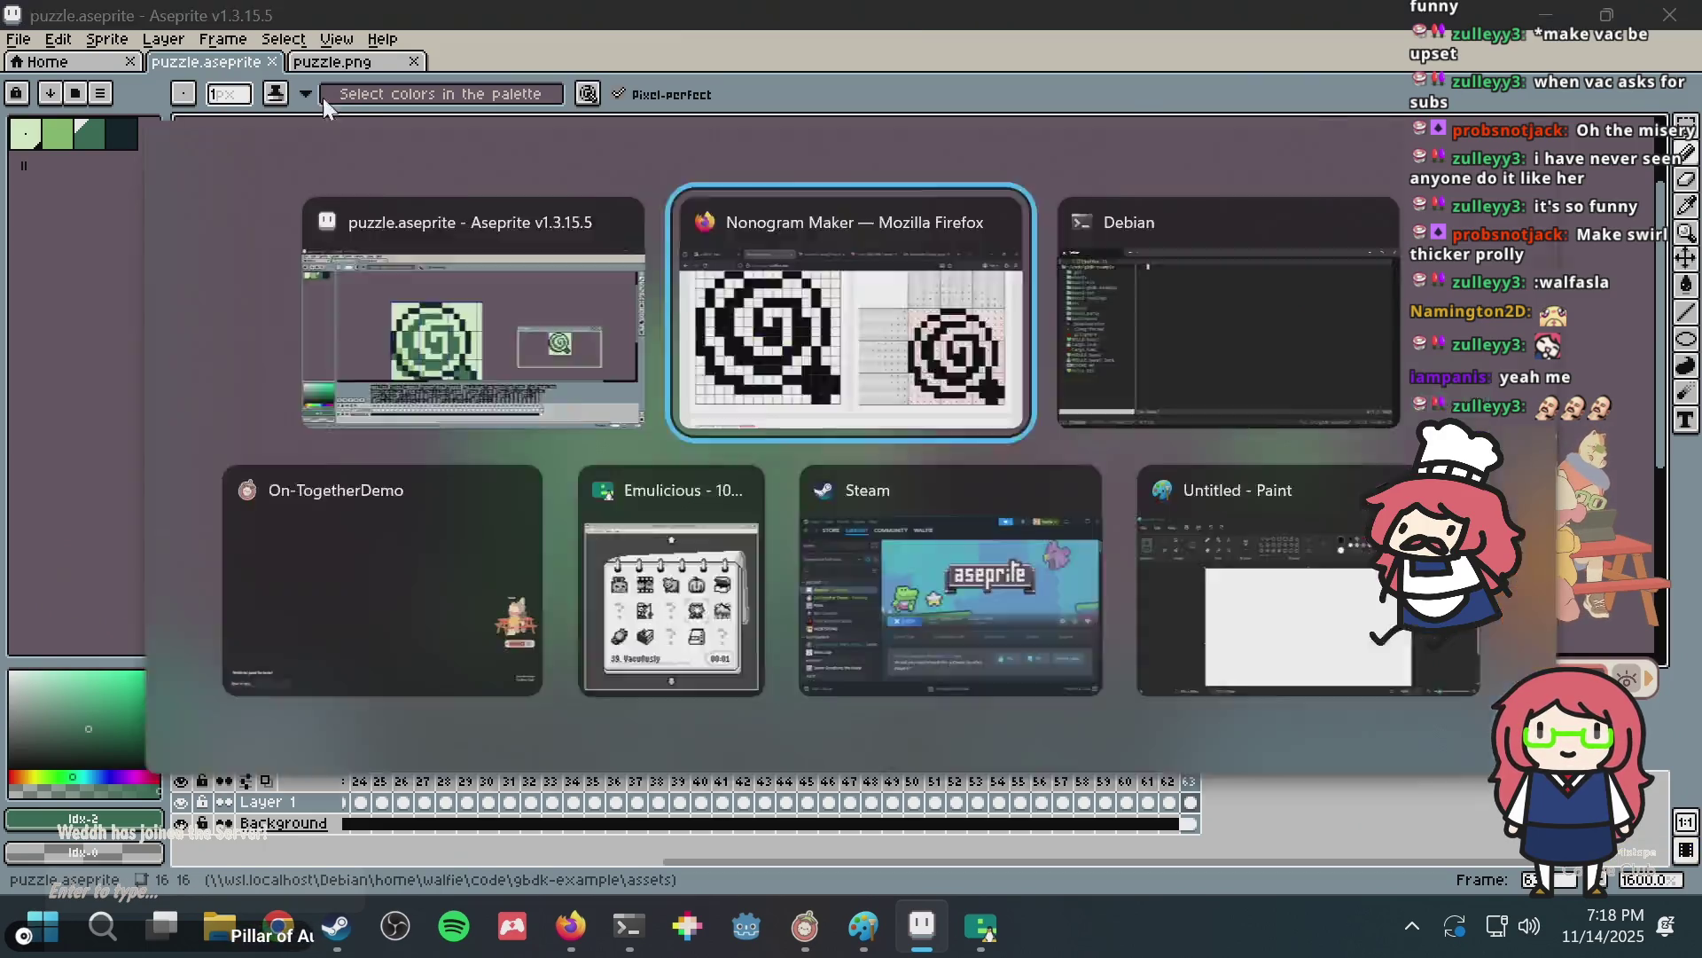
Regenerate the Nonogram Maker puzzle from puzzle.png and review the spiral's clues.
{"action": "scroll", "coordinate": [725, 377], "scroll_direction": "up", "scroll_amount": 3}
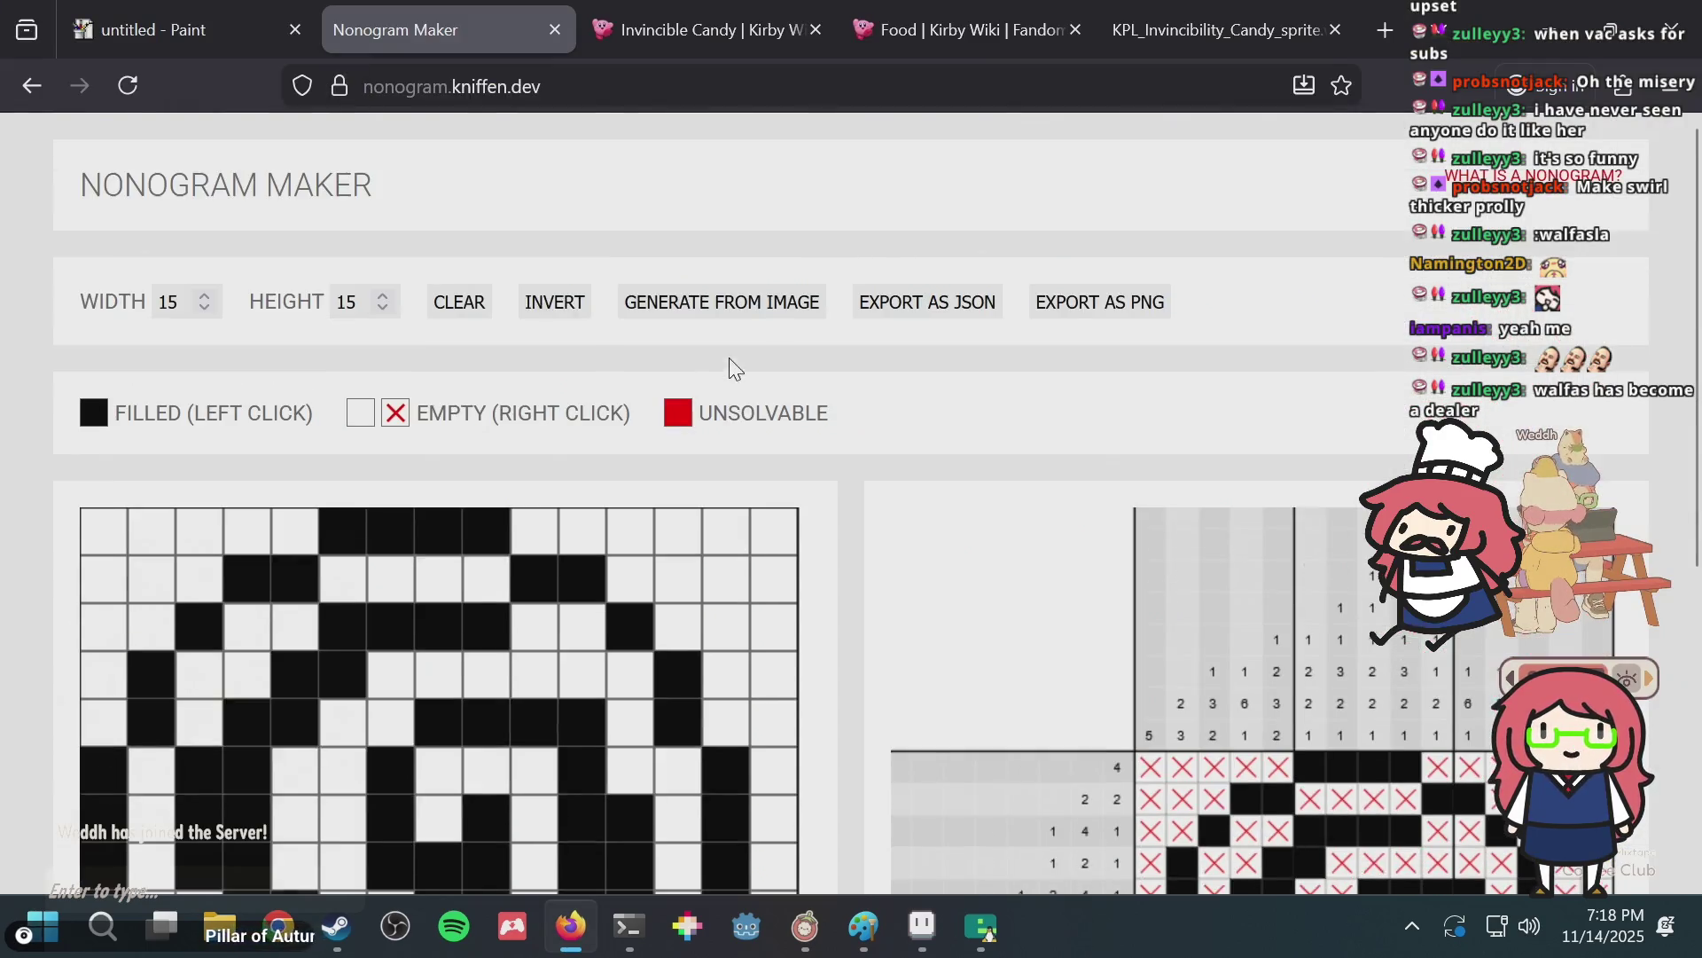
{"action": "left_click", "coordinate": [737, 302]}
{"action": "double_click", "coordinate": [551, 296]}
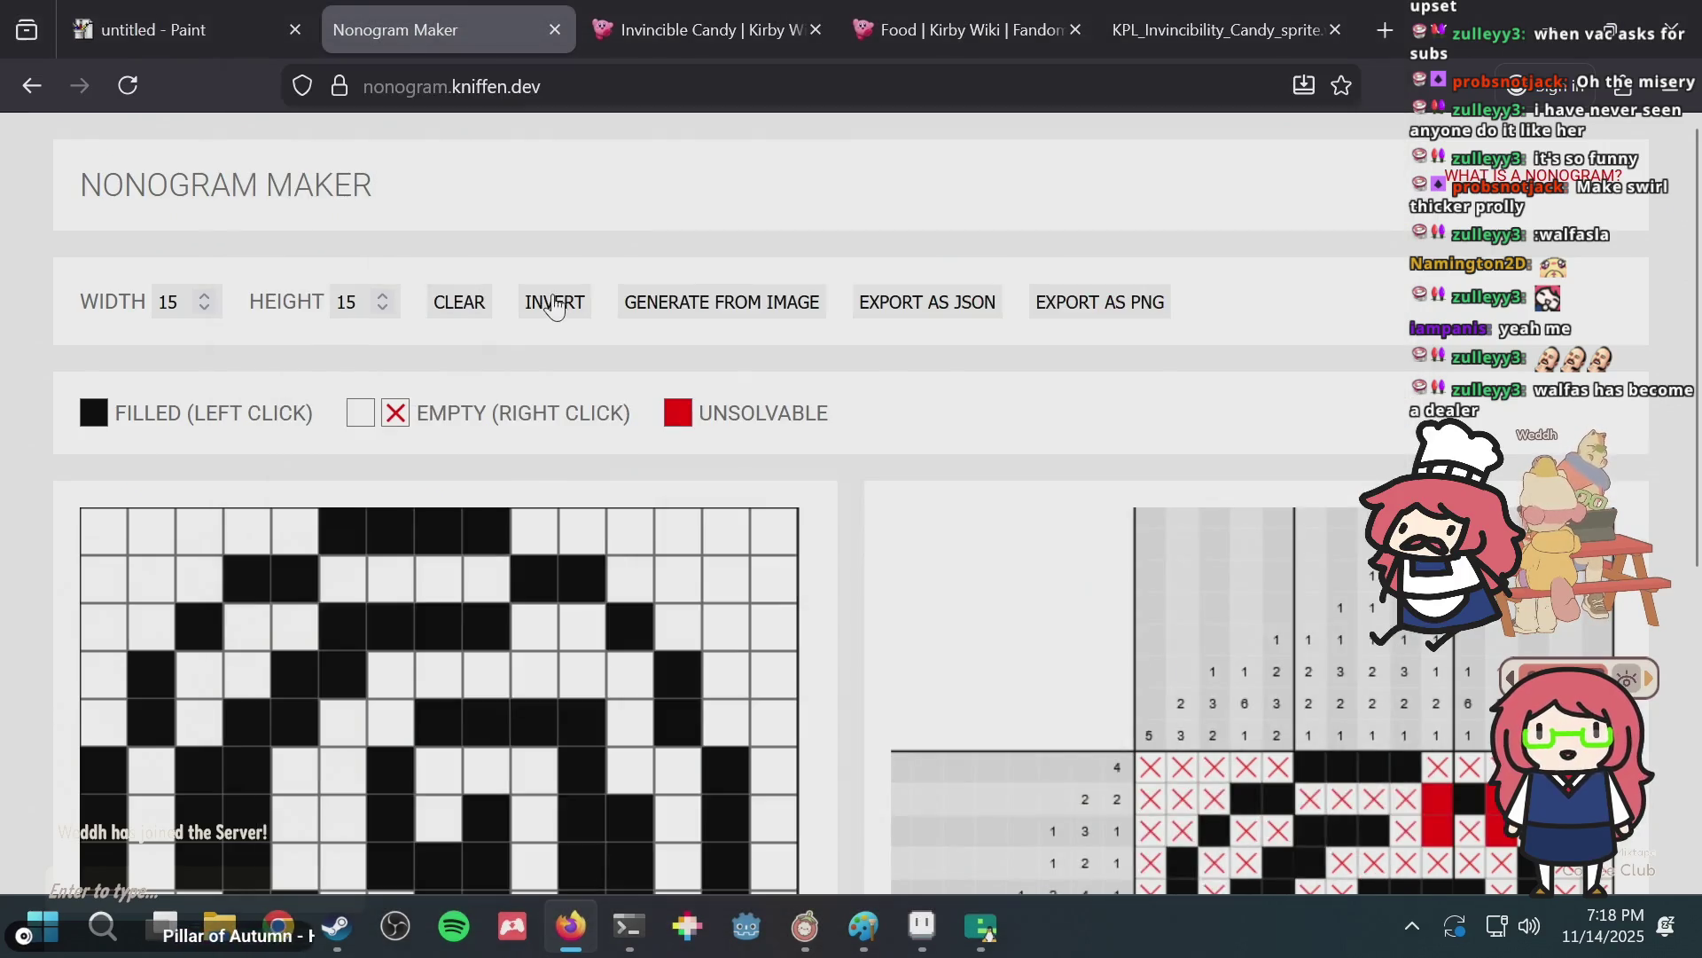
{"action": "scroll", "coordinate": [1057, 454], "scroll_direction": "down", "scroll_amount": 5}
{"action": "scroll", "coordinate": [1050, 457], "scroll_direction": "up", "scroll_amount": 3}
Save puzzle.aseprite, check the whole puzzle.png image, and come back to the puzzle.aseprite tab.
{"action": "key", "text": "alt+Tab"}
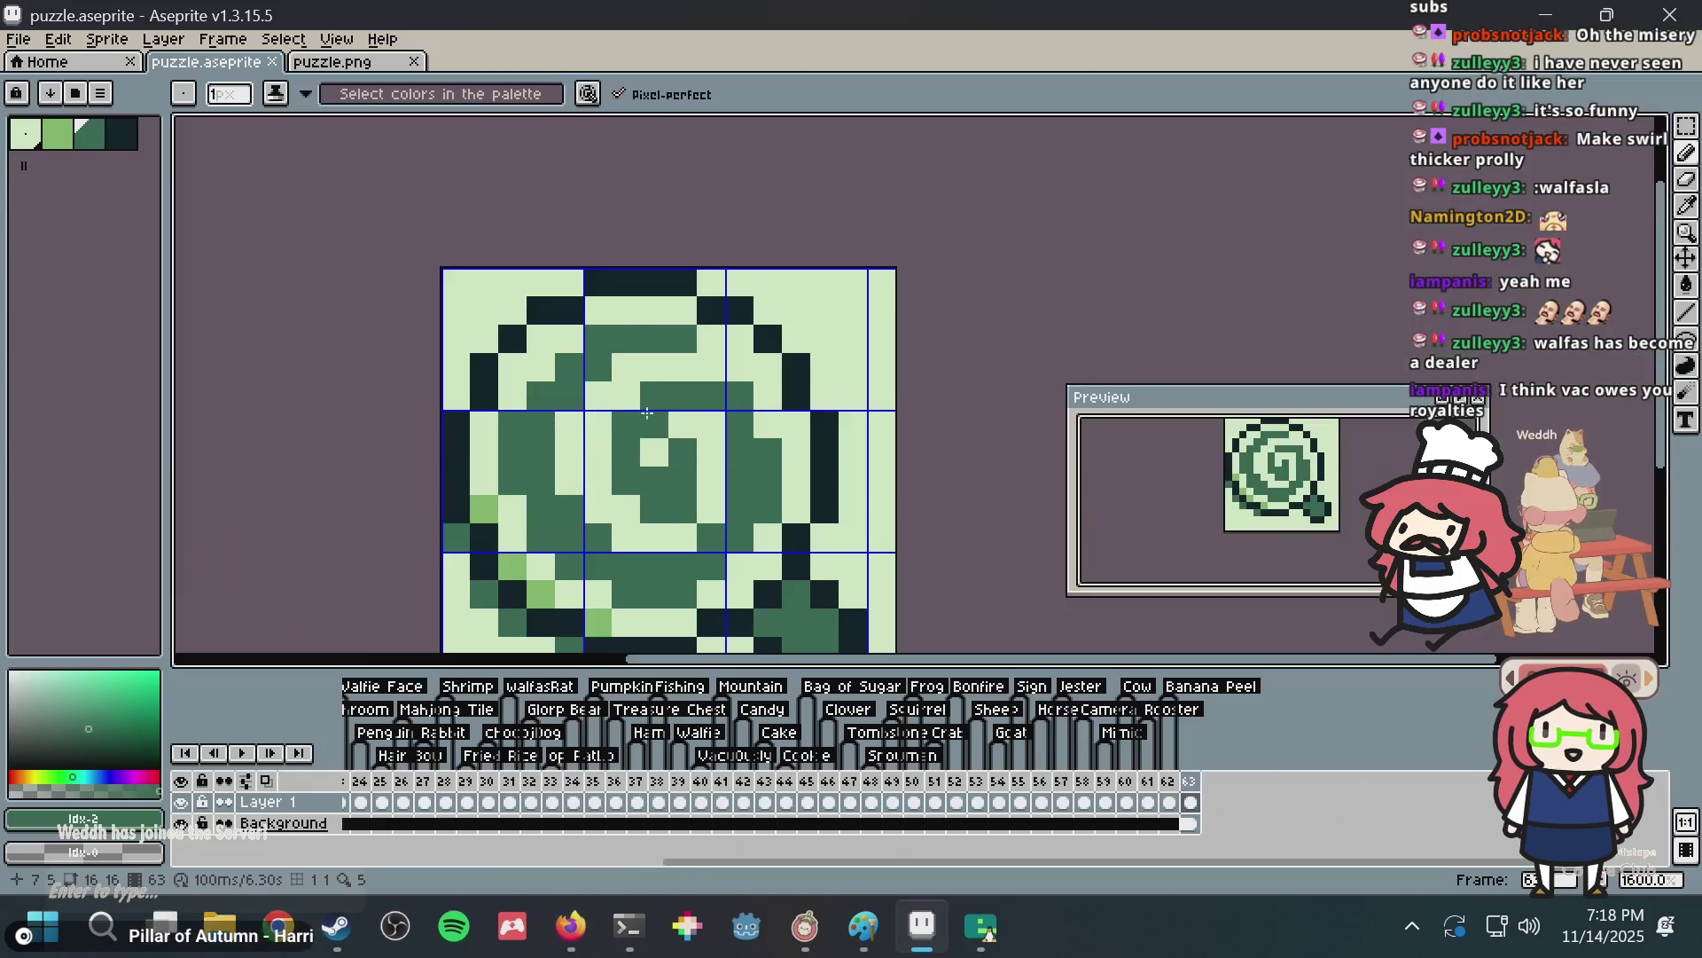
{"action": "key", "text": "alt+Tab"}
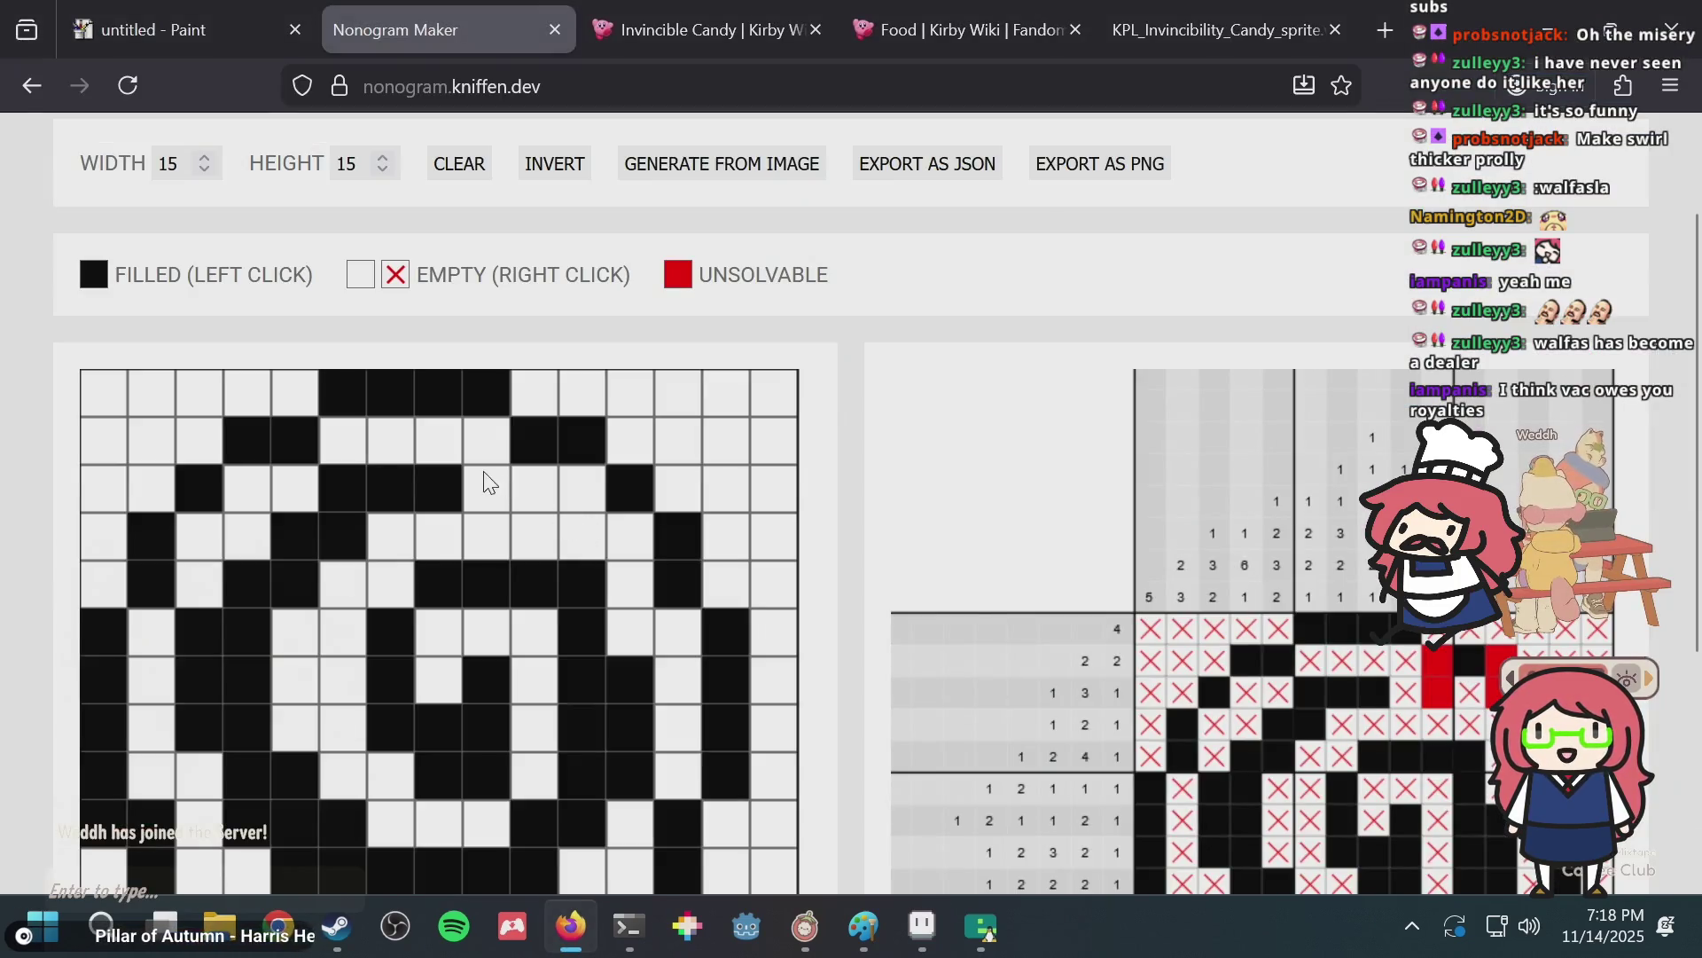
{"action": "key", "text": "alt+Tab"}
{"action": "scroll", "coordinate": [744, 335], "scroll_direction": "up", "scroll_amount": 1}
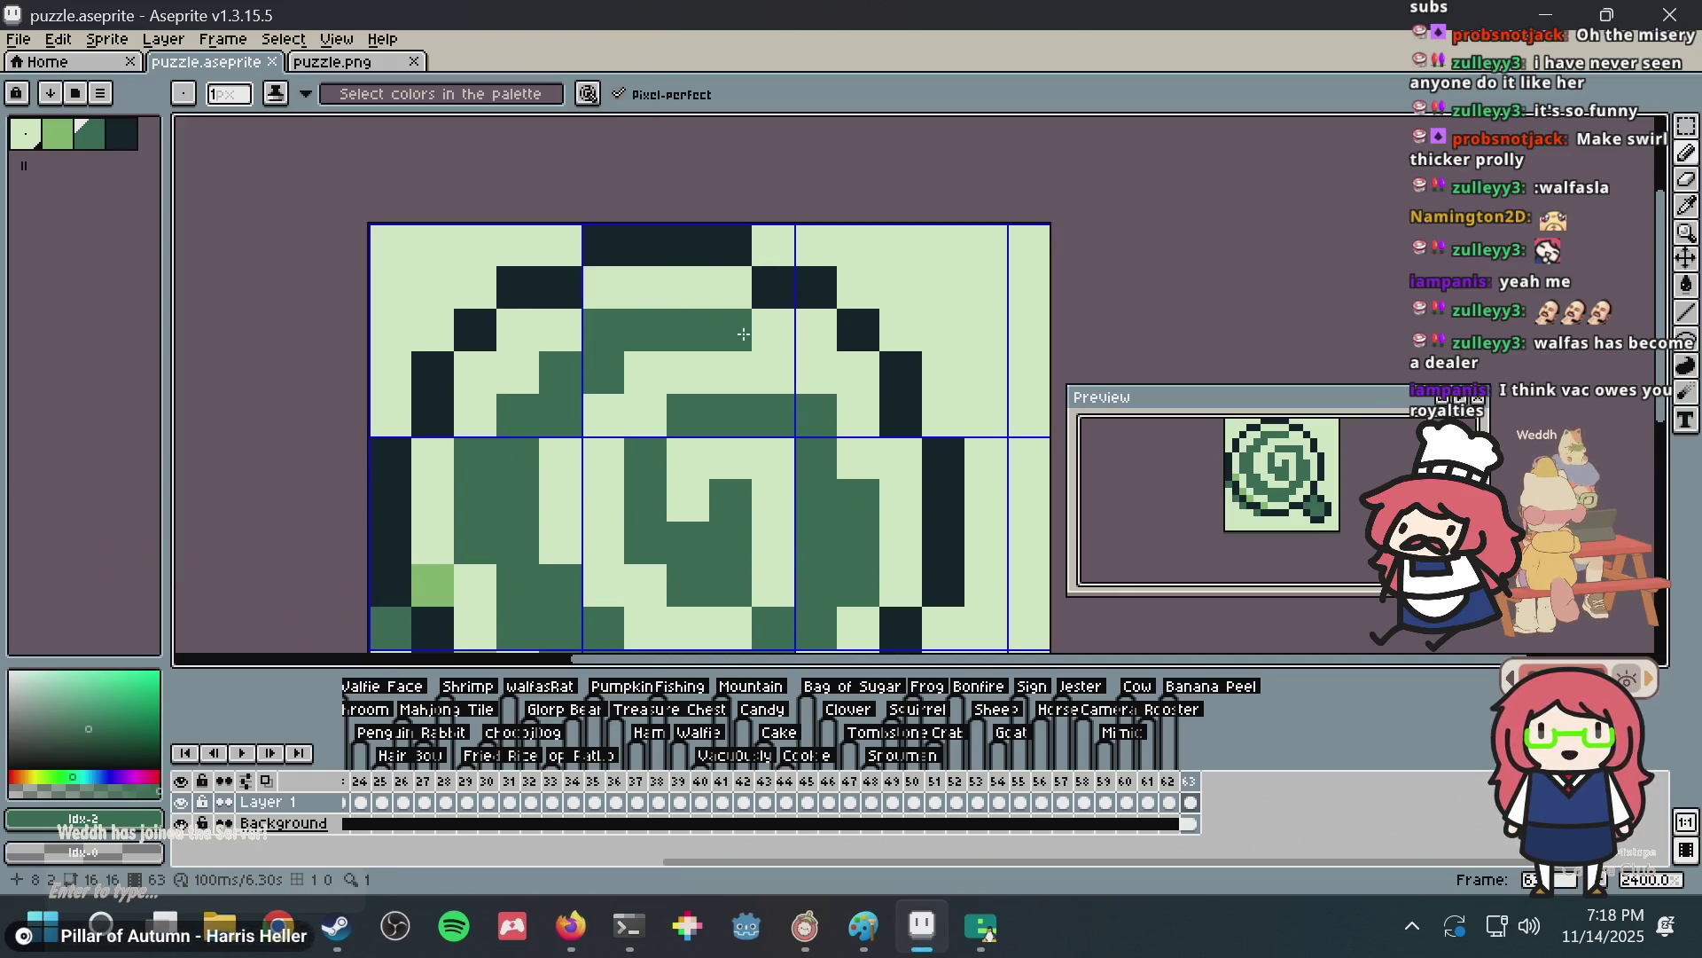
{"action": "key", "text": "ctrl+s"}
{"action": "left_click", "coordinate": [345, 64]}
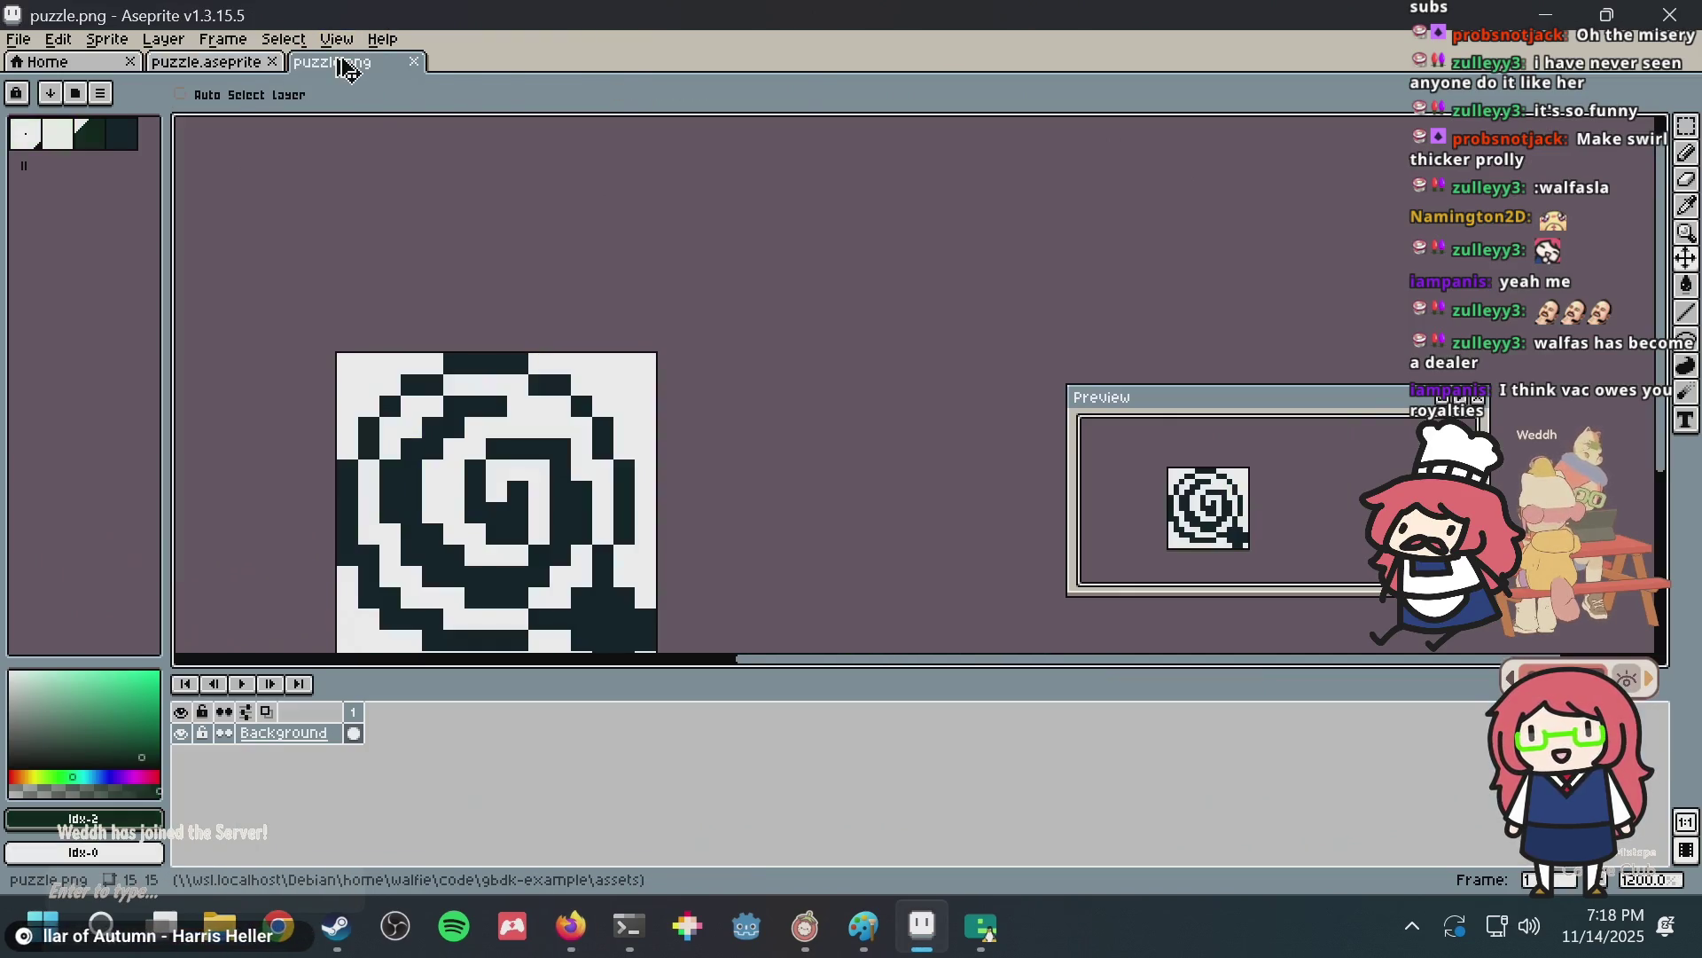
{"action": "key", "text": "ctrl+a"}
{"action": "key", "text": "alt+Tab"}
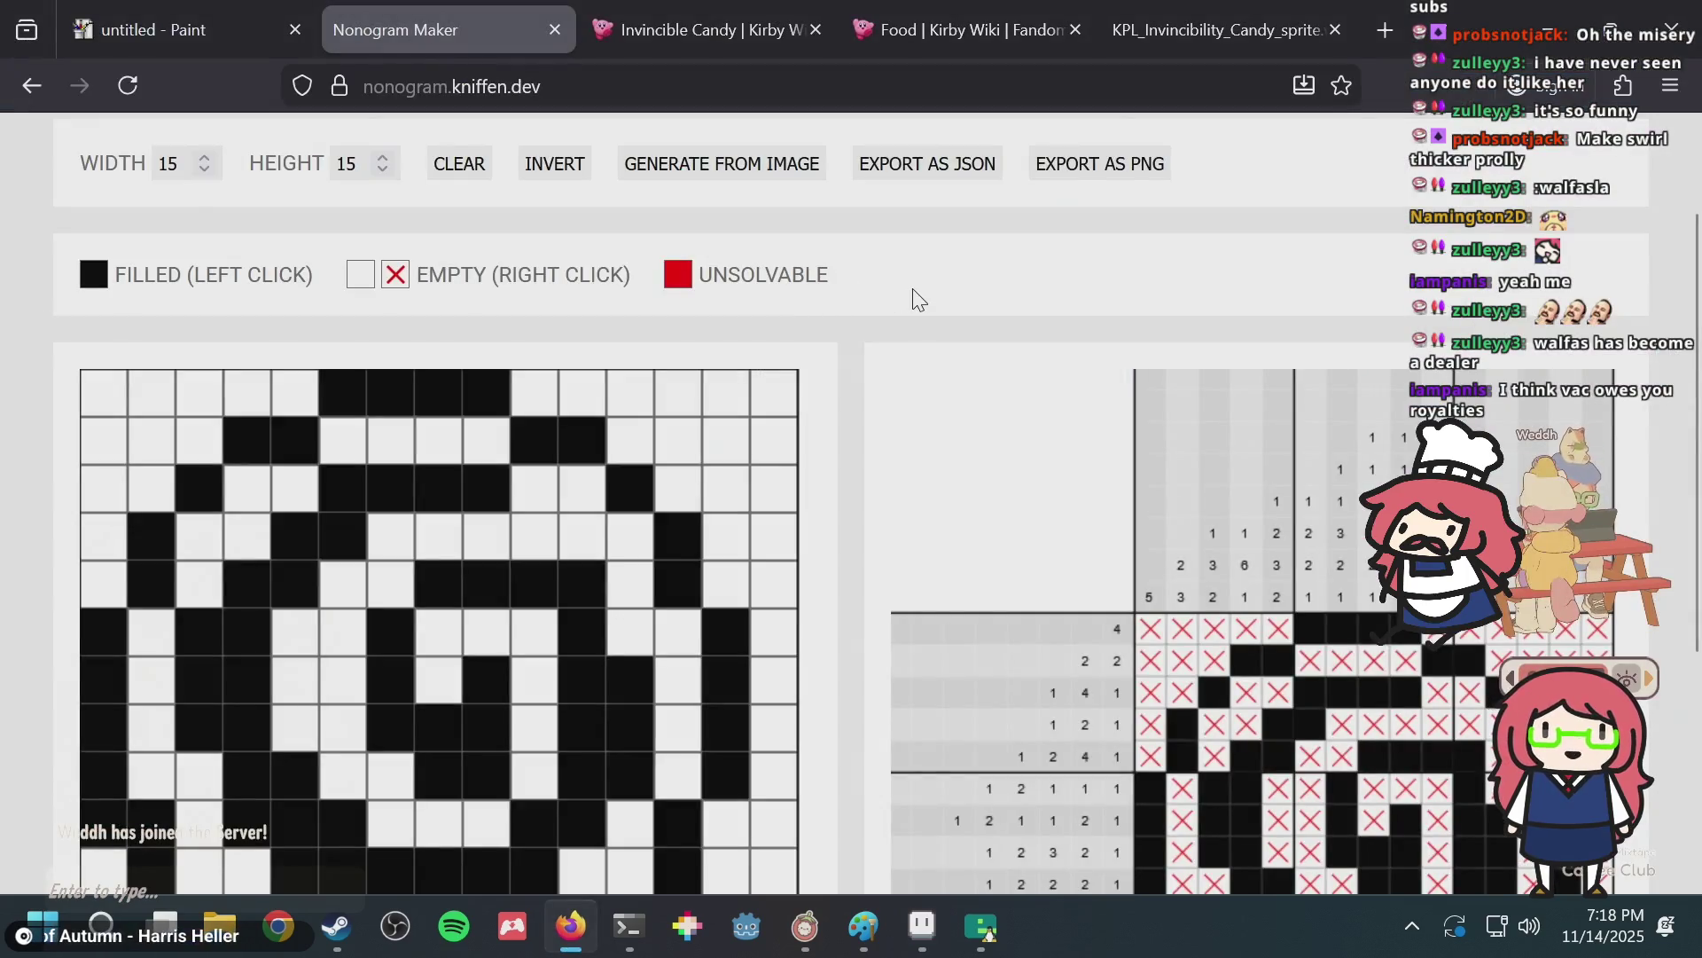
{"action": "key", "text": "alt+Tab"}
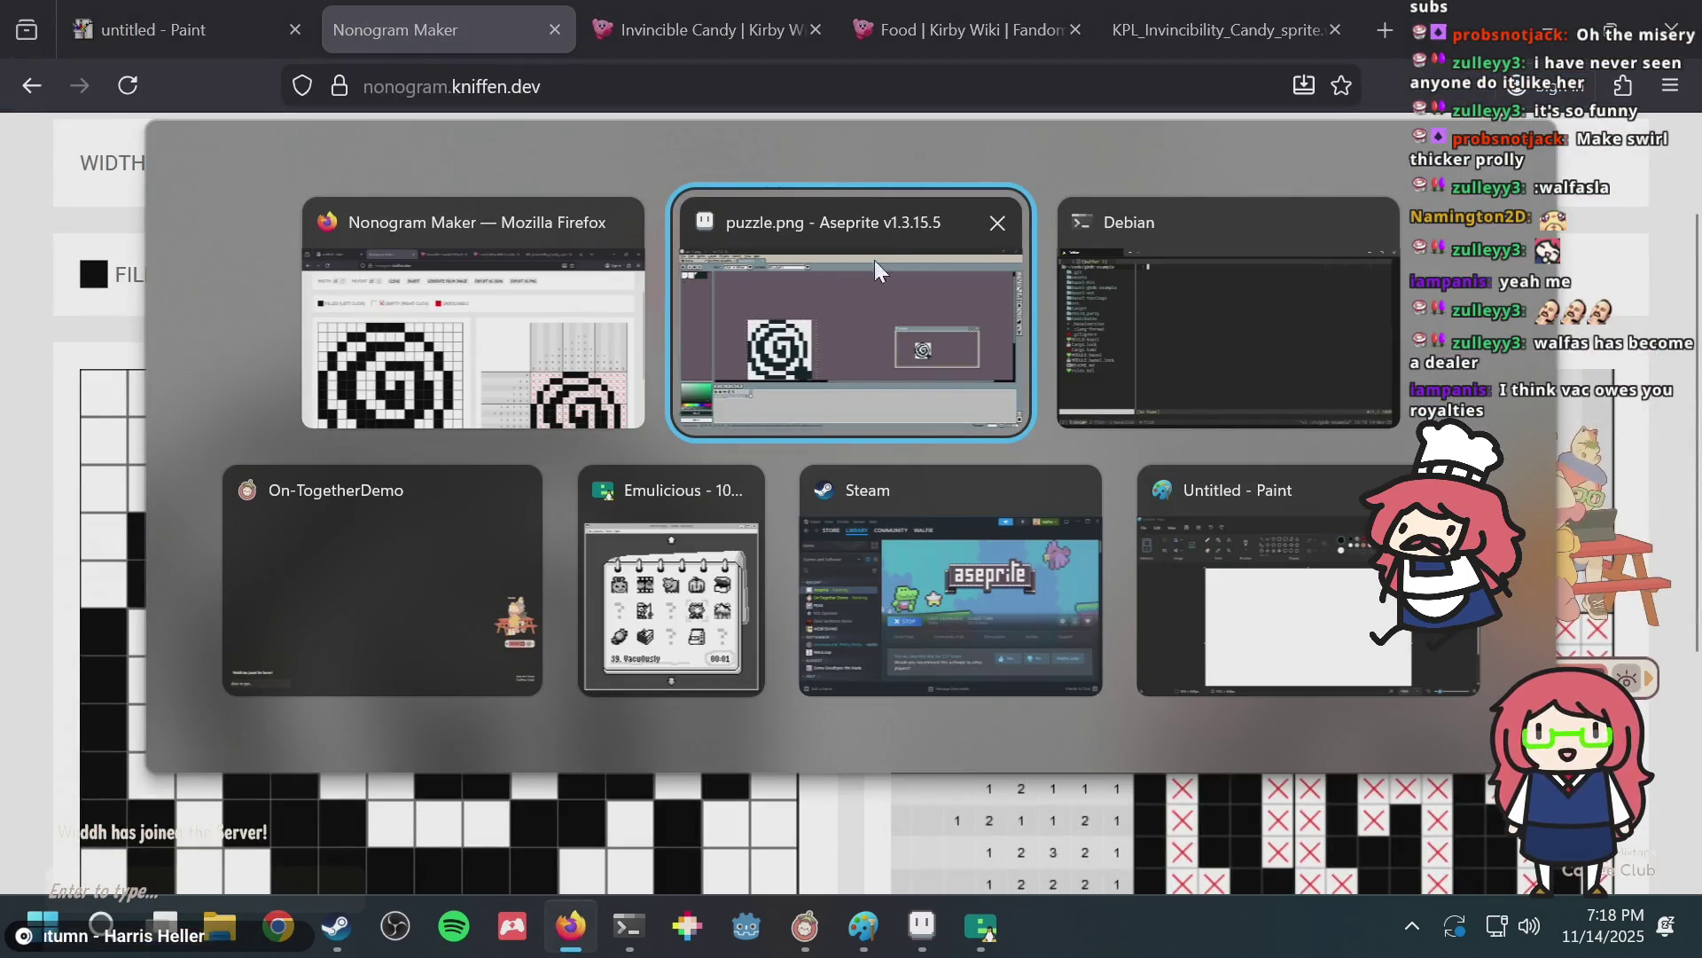
{"action": "left_click", "coordinate": [851, 275]}
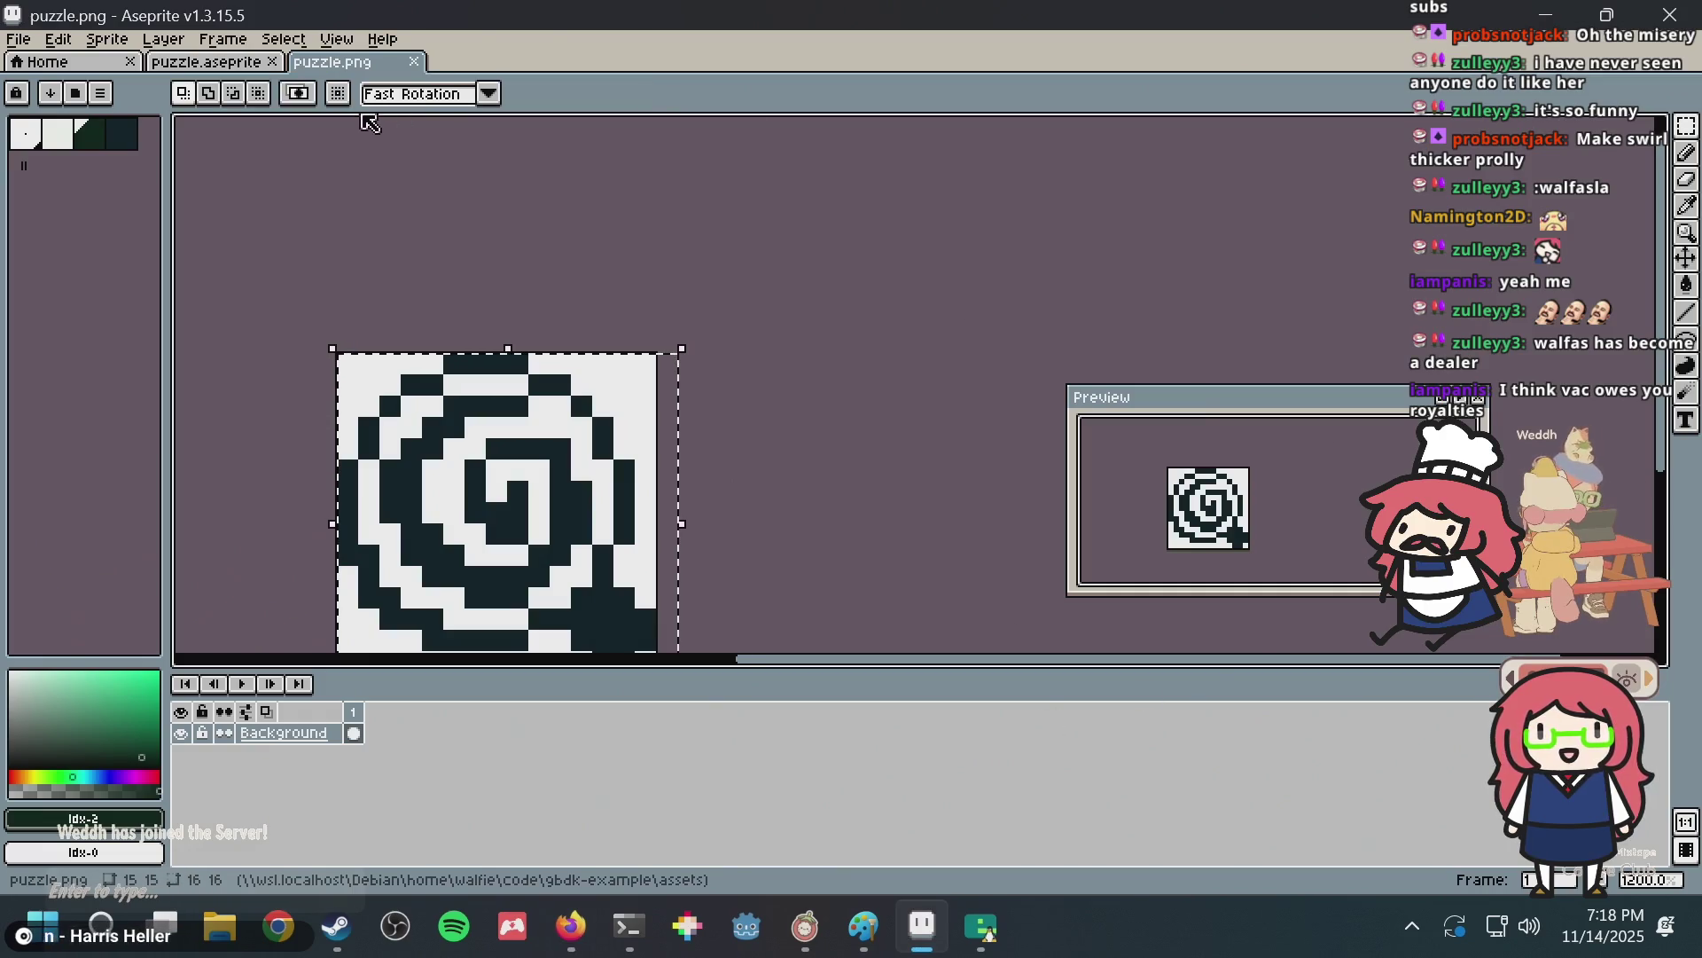
{"action": "left_click", "coordinate": [232, 62]}
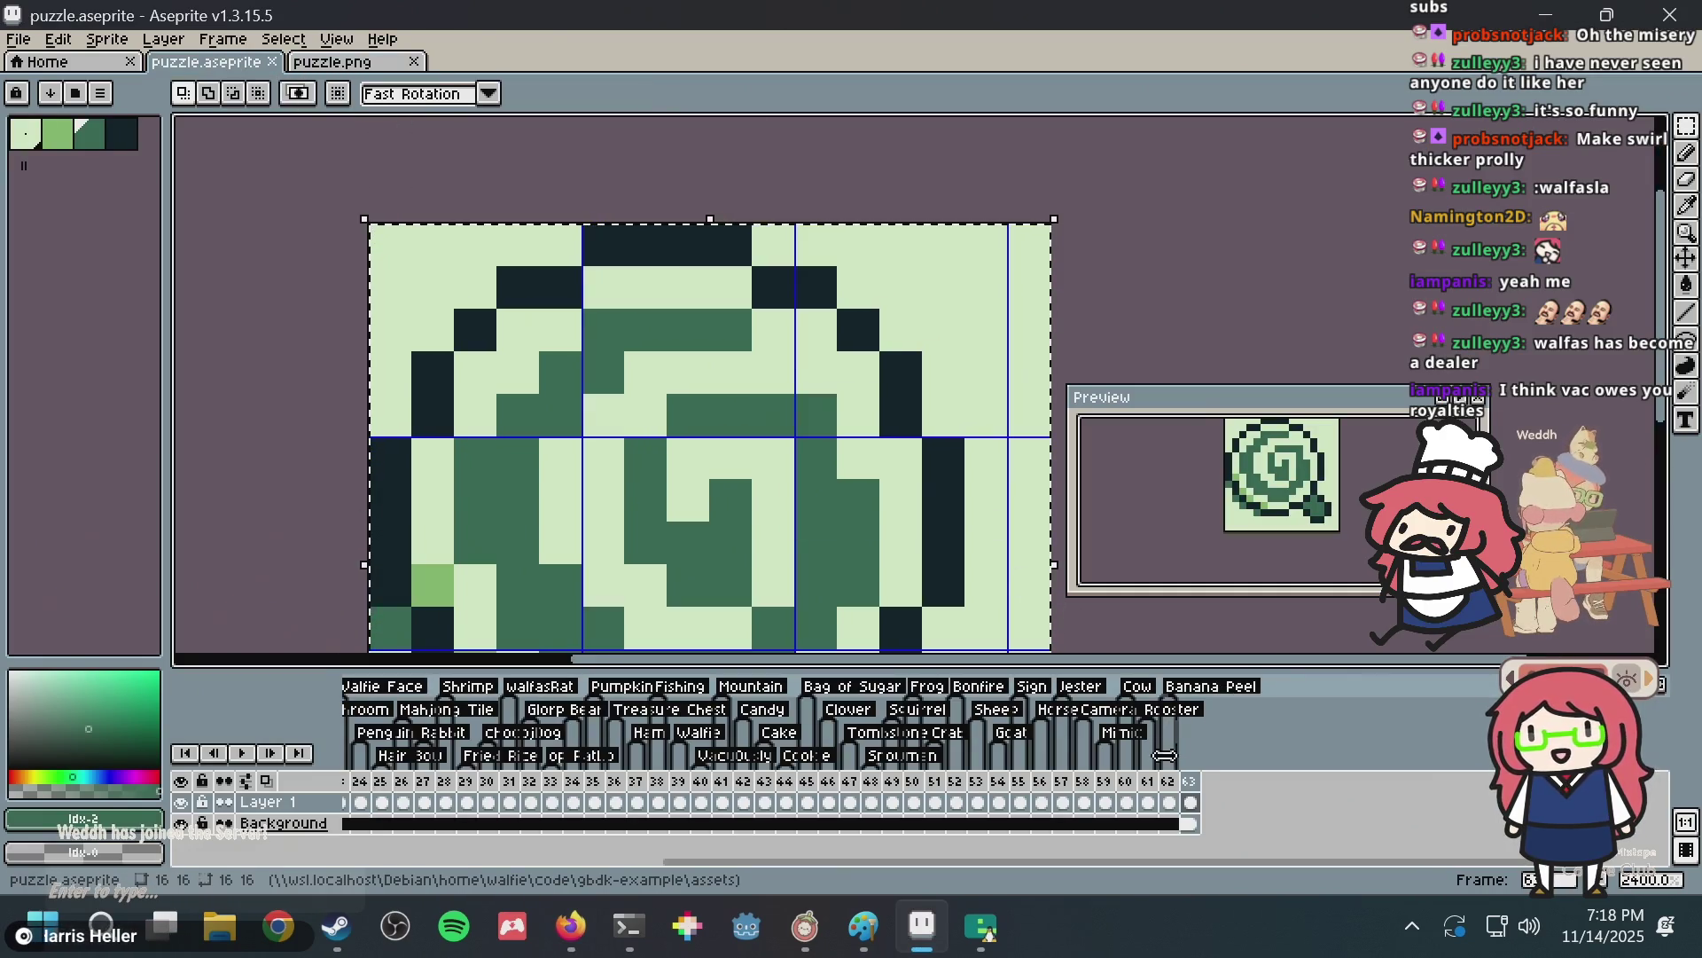
Begin a new tag on frame 63, cancel it, and view the candy tile on frame 42.
{"action": "right_click", "coordinate": [1191, 779]}
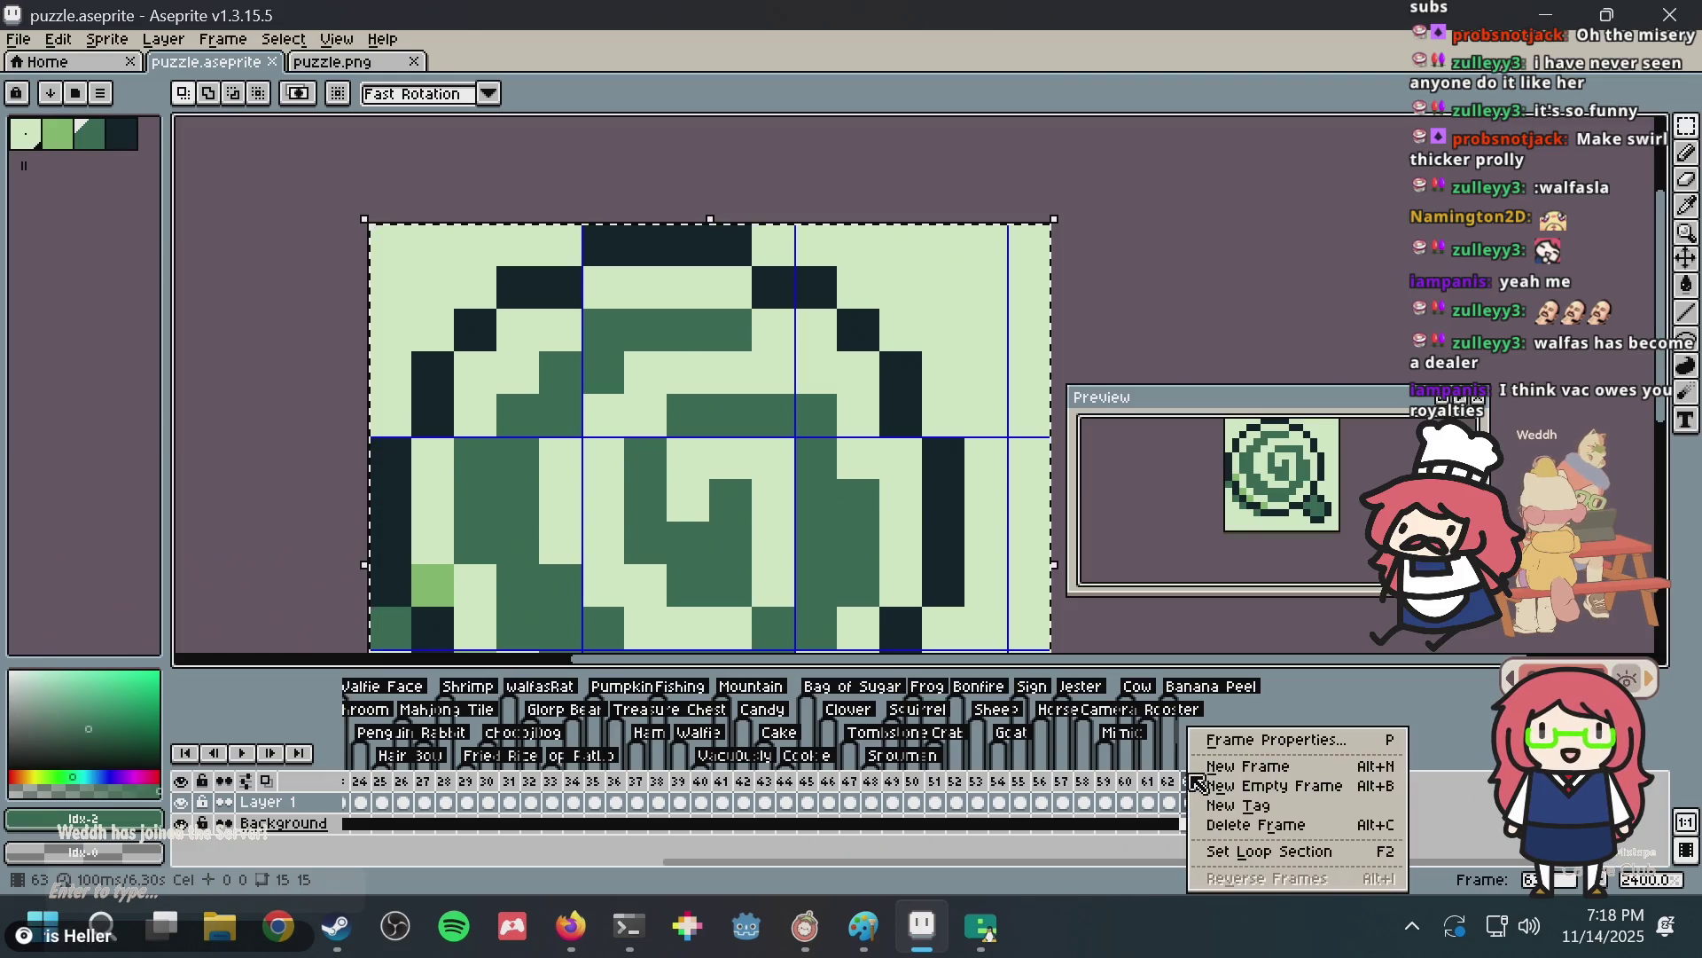
{"action": "left_click", "coordinate": [1235, 806]}
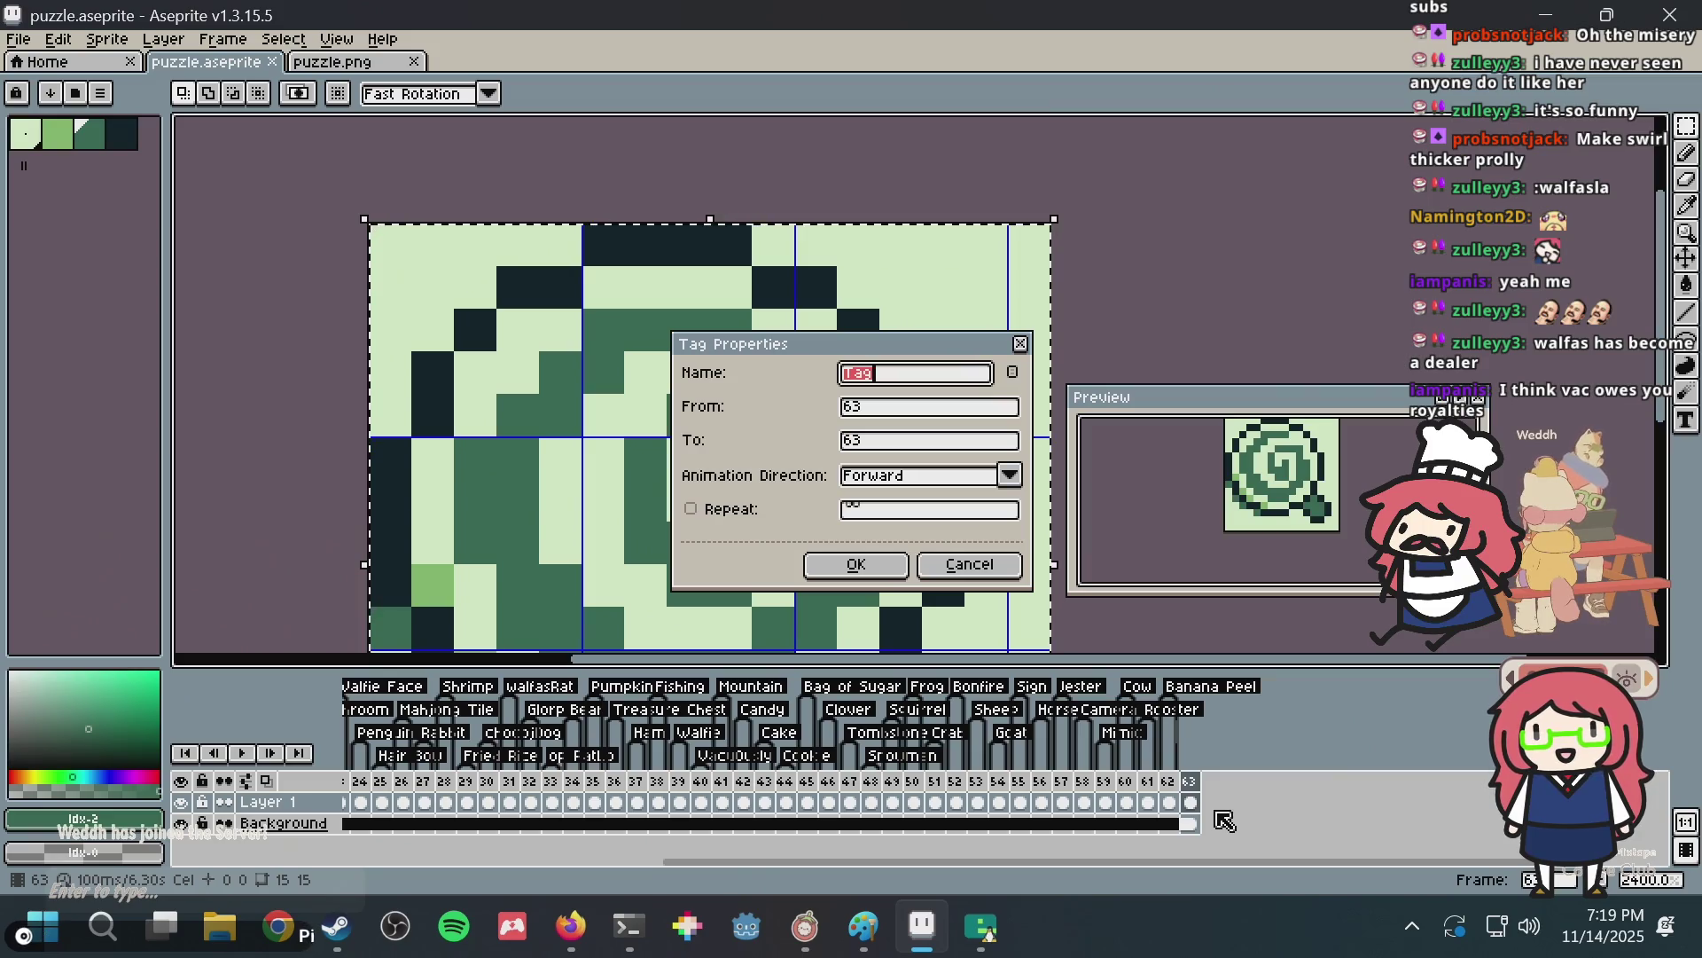
{"action": "key", "text": "Escape"}
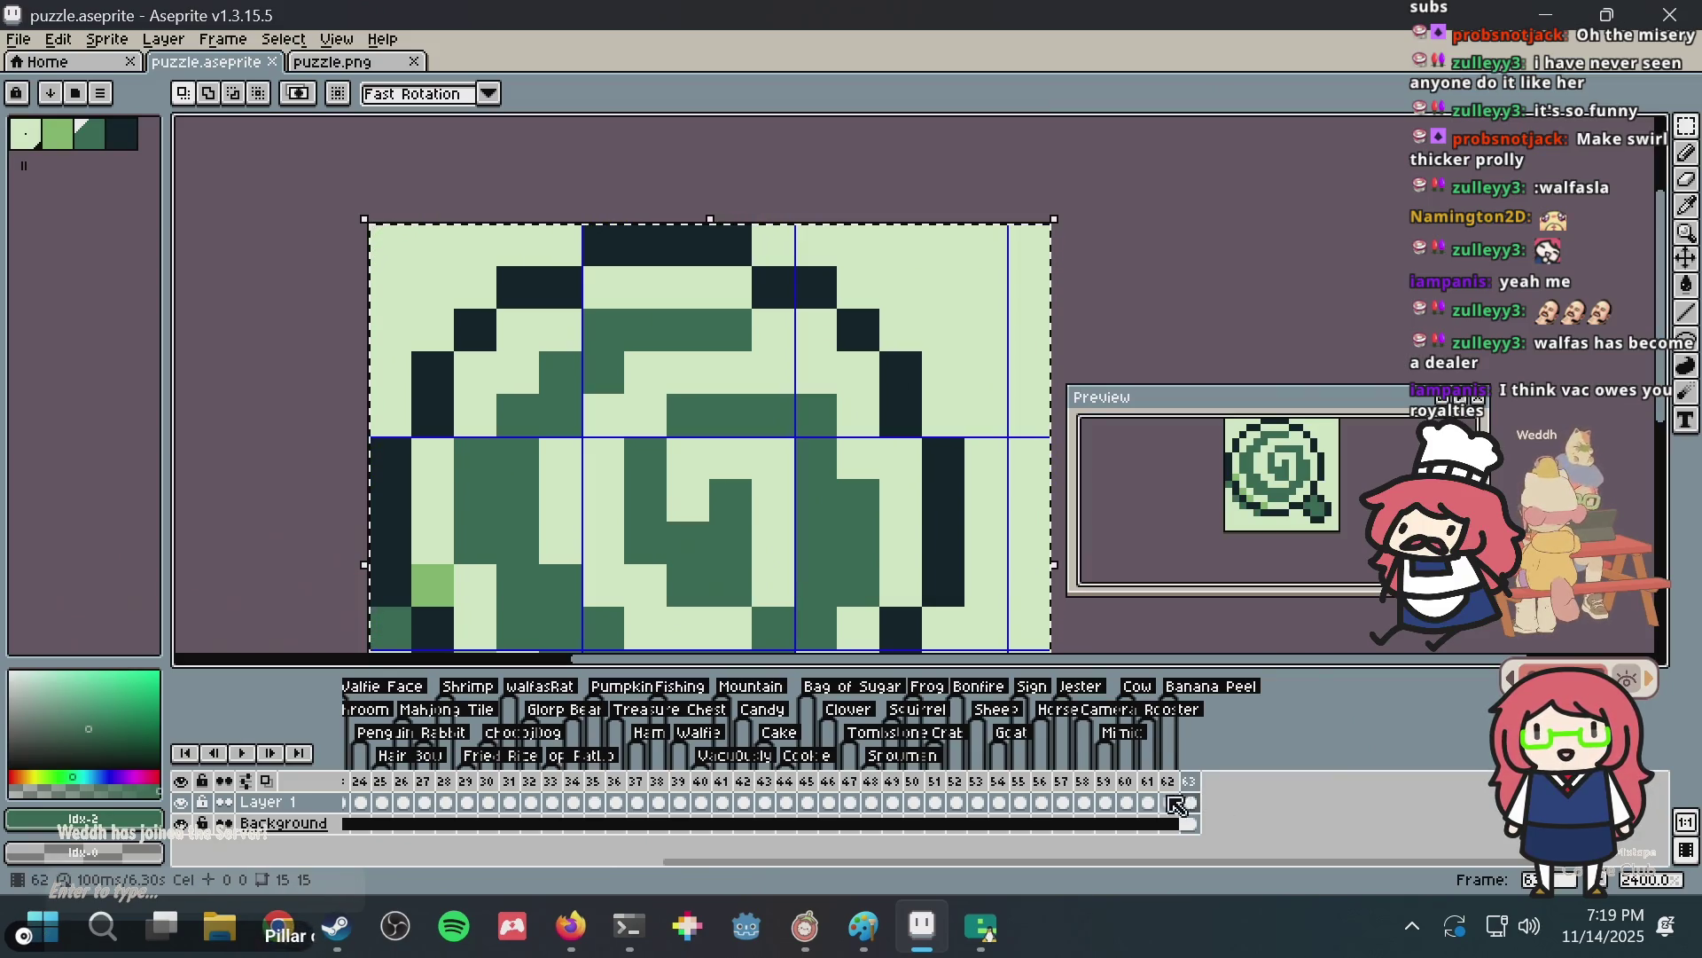
{"action": "left_click", "coordinate": [744, 781]}
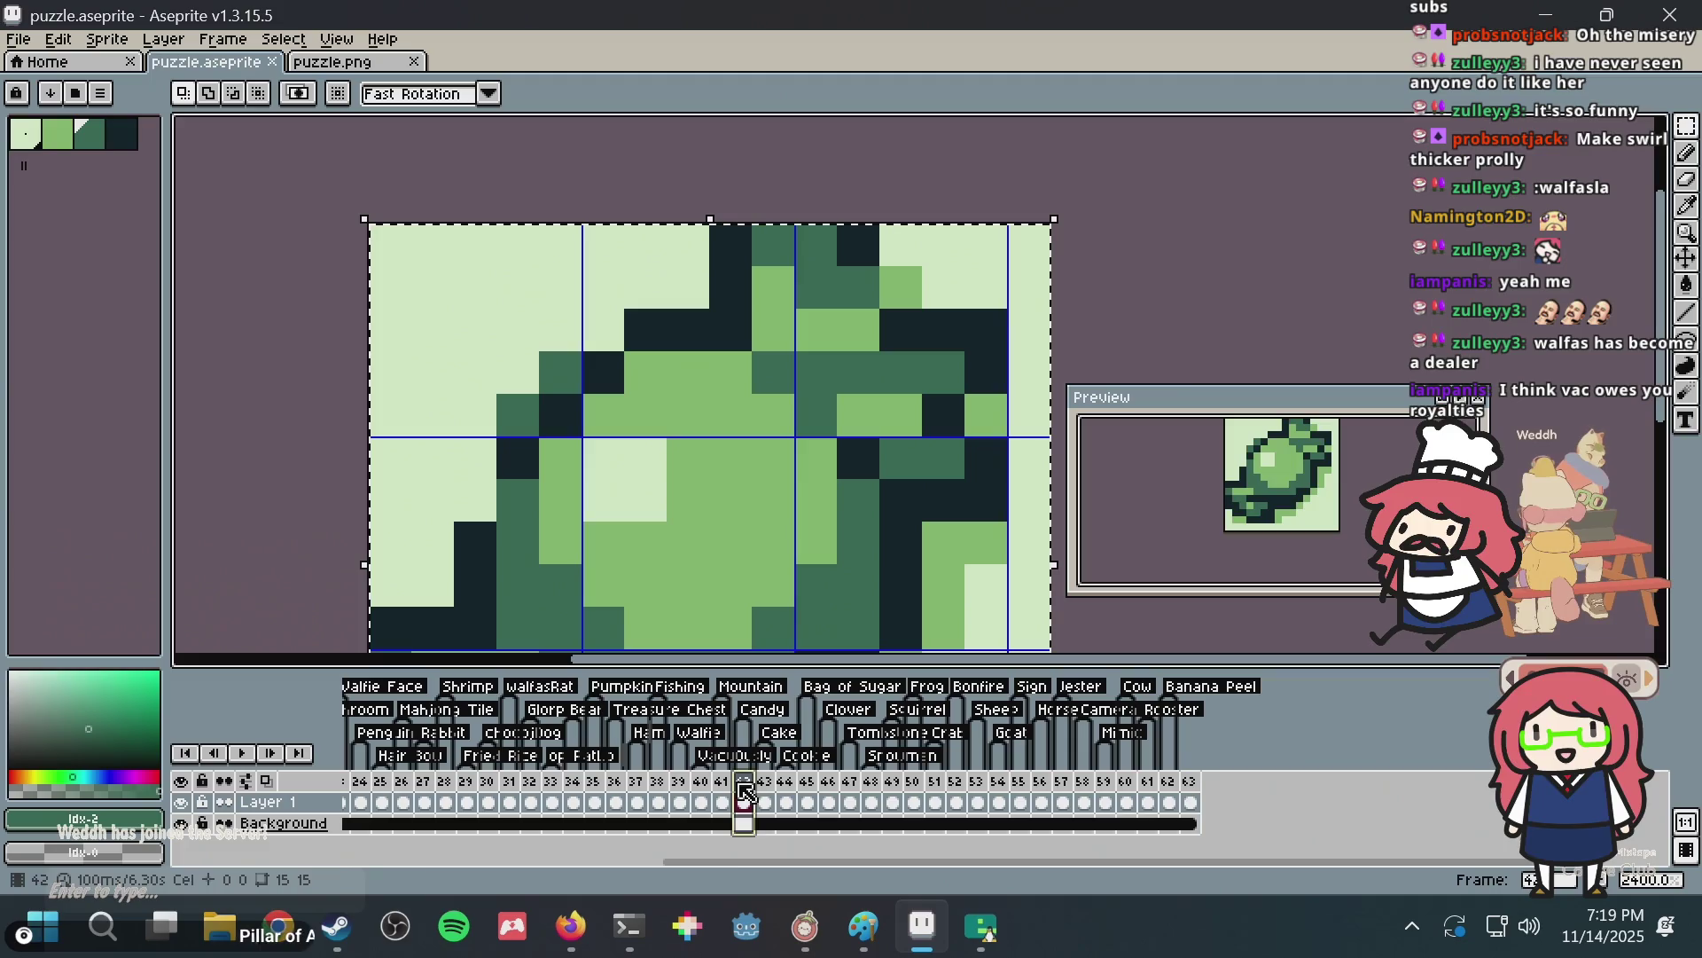
Create a 'Lollipop' tag on frame 63 and save puzzle.aseprite.
{"action": "right_click", "coordinate": [1197, 782]}
{"action": "left_click", "coordinate": [1228, 802]}
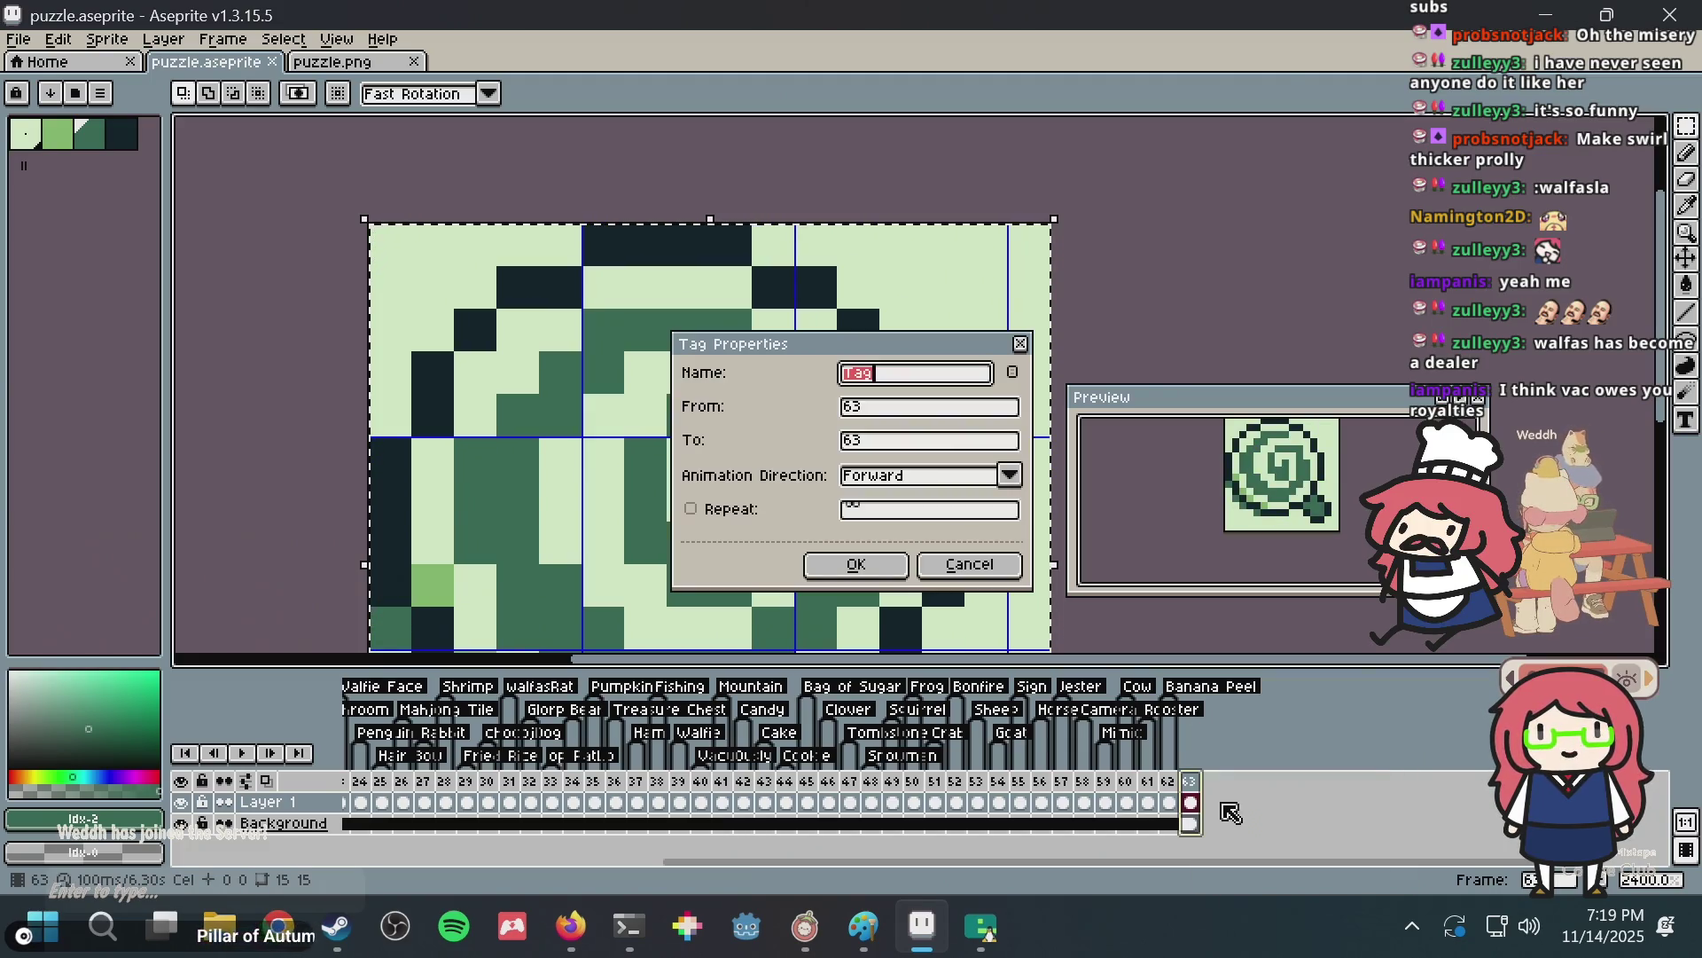
{"action": "type", "text": "IOL"}
{"action": "key", "text": "BackSpace"}
{"action": "key", "text": "BackSpace"}
{"action": "key", "text": "BackSpace"}
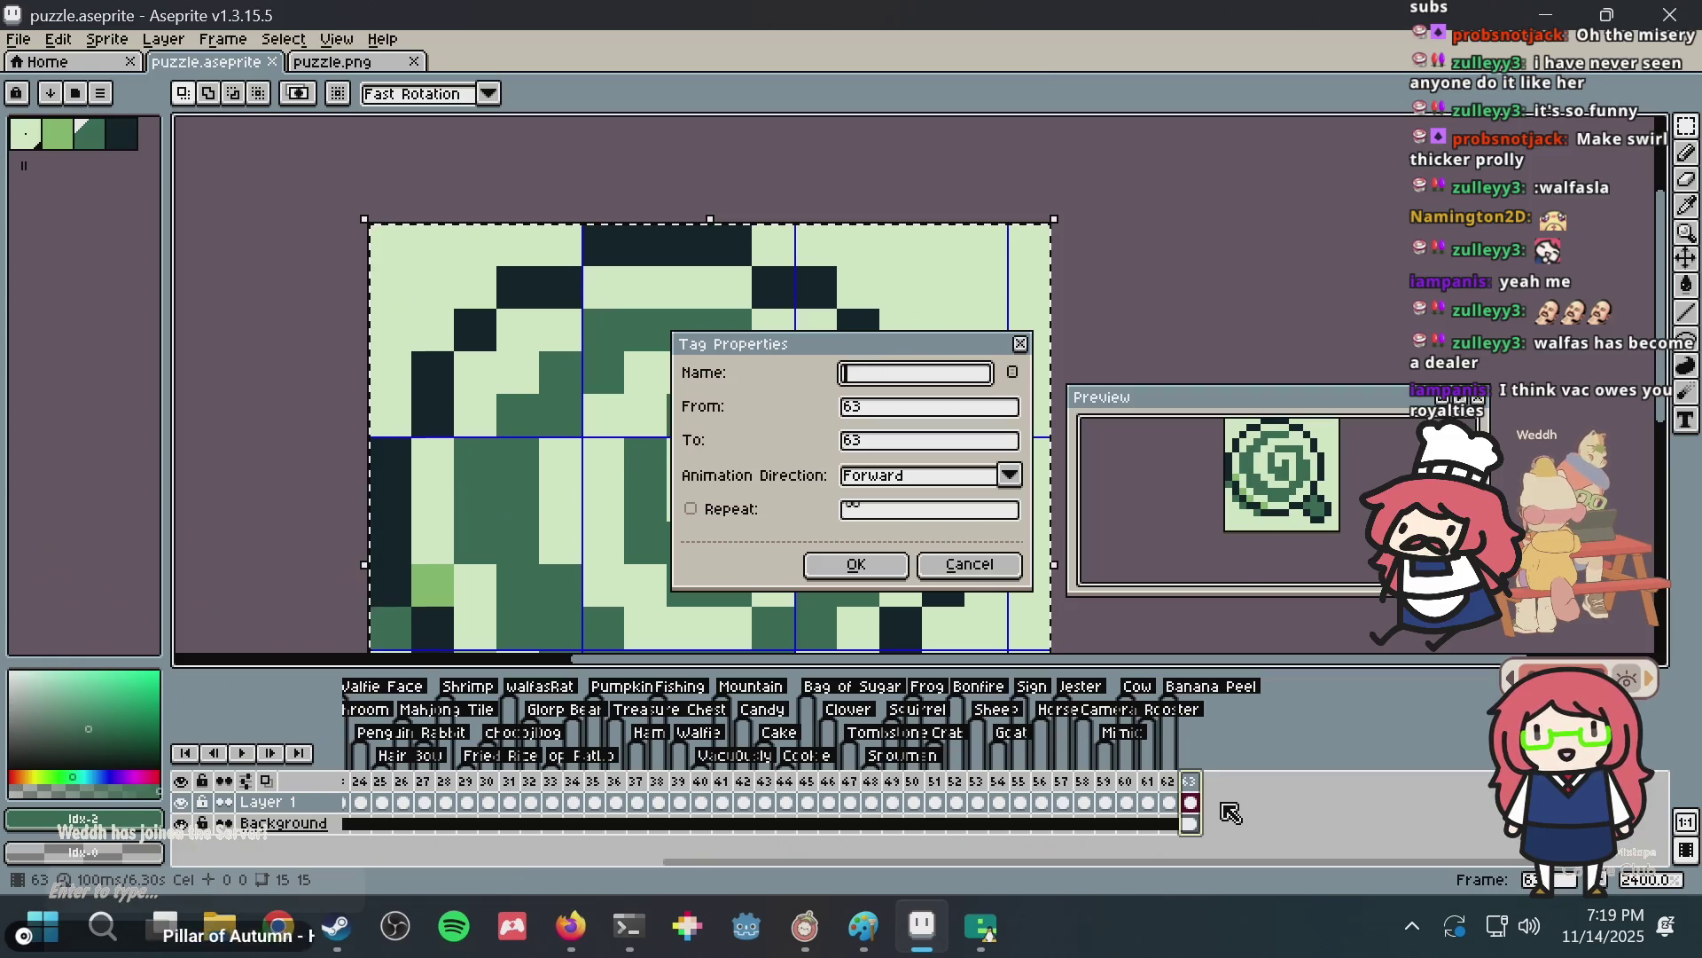
{"action": "type", "text": "Lo"}
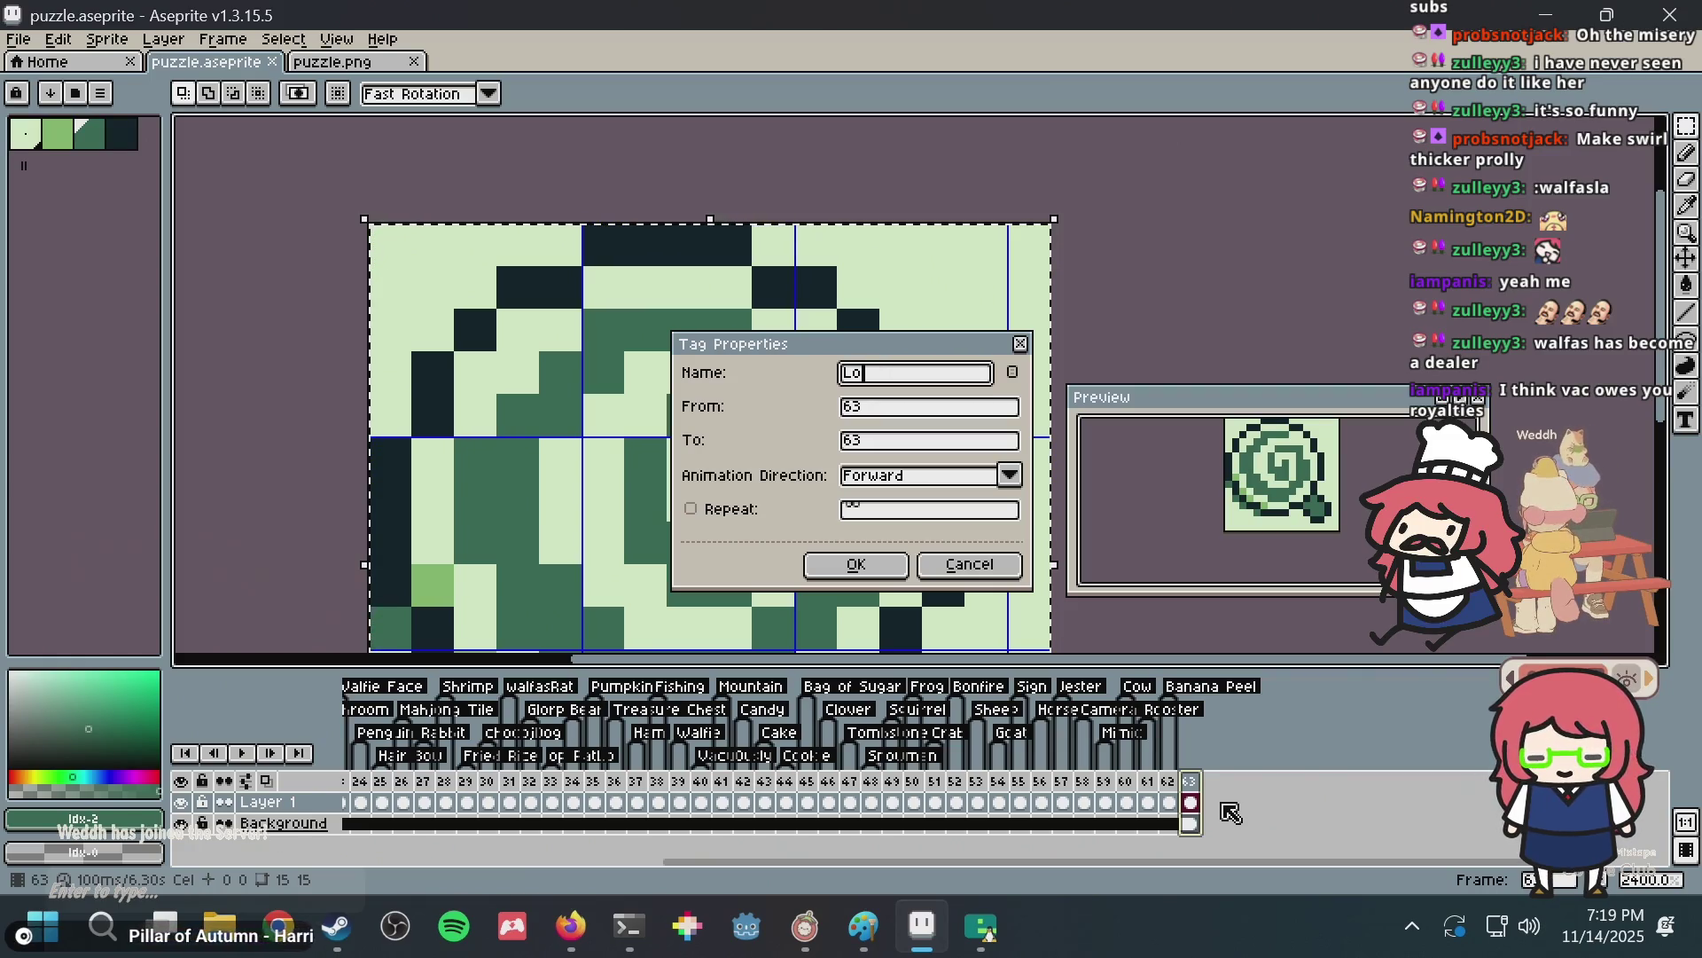
{"action": "type", "text": "llipop"}
{"action": "key", "text": "Return"}
{"action": "key", "text": "ctrl+s"}
{"action": "scroll", "coordinate": [949, 363], "scroll_direction": "down", "scroll_amount": 2}
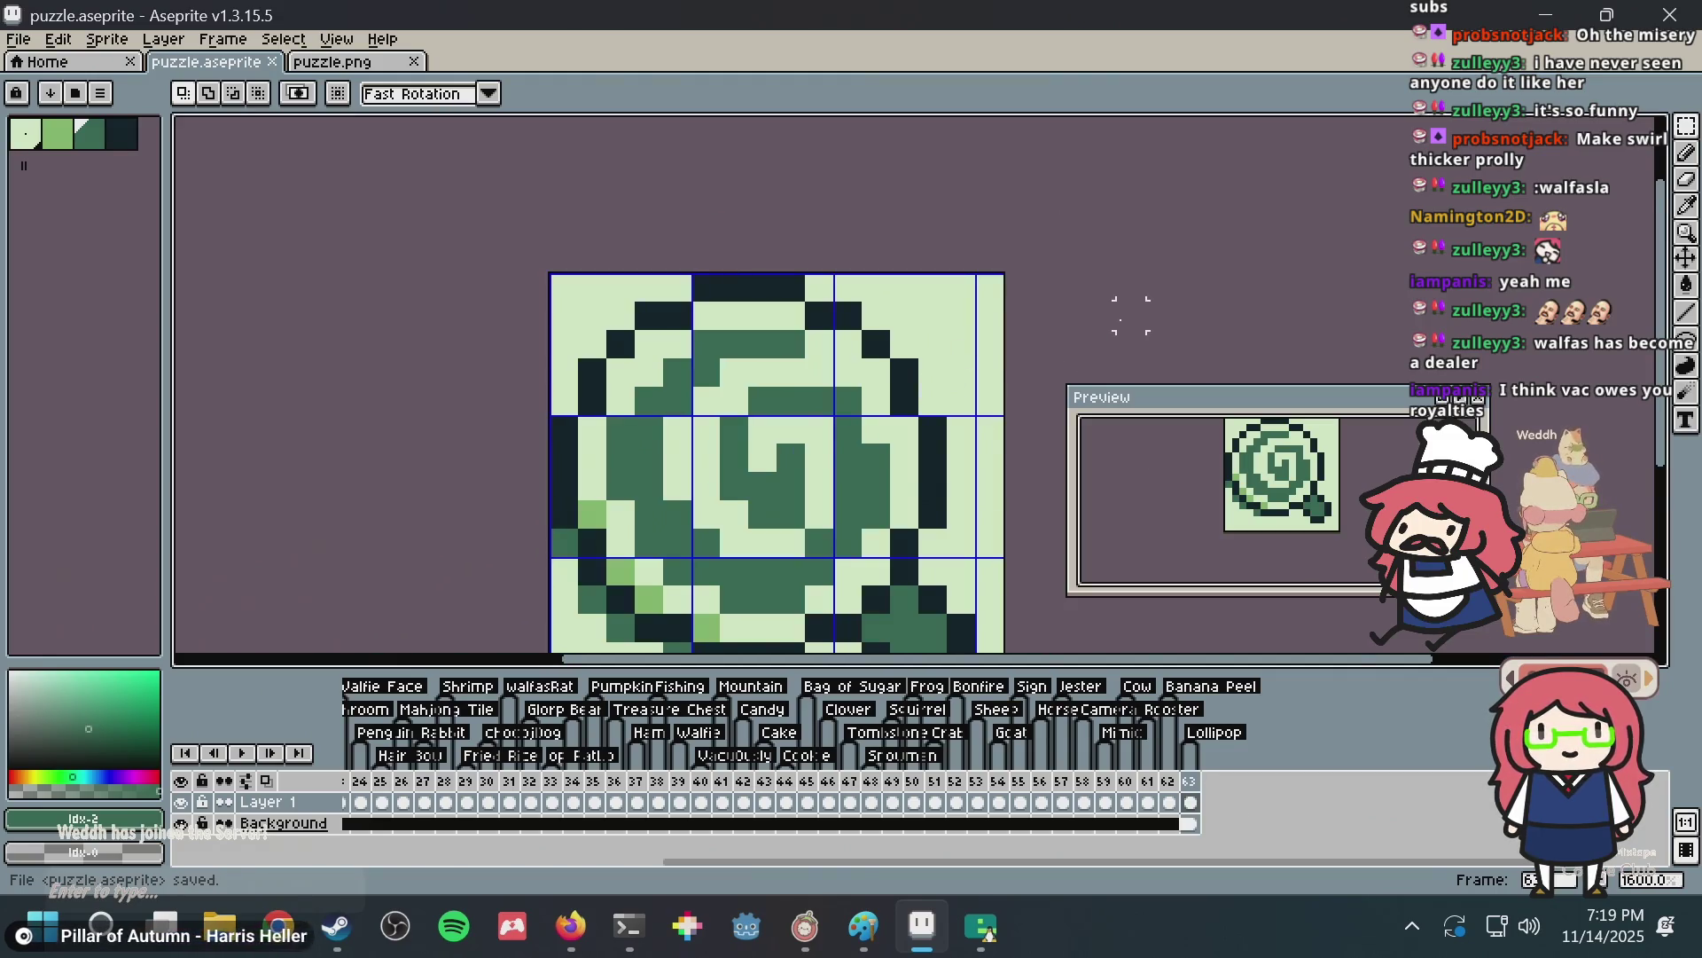
{"action": "scroll", "coordinate": [1117, 316], "scroll_direction": "down", "scroll_amount": 3}
Flip through the Invincible Candy, Food and Nonogram Maker tabs, closing the enlarged candy sprite.
{"action": "key", "text": "alt+Tab"}
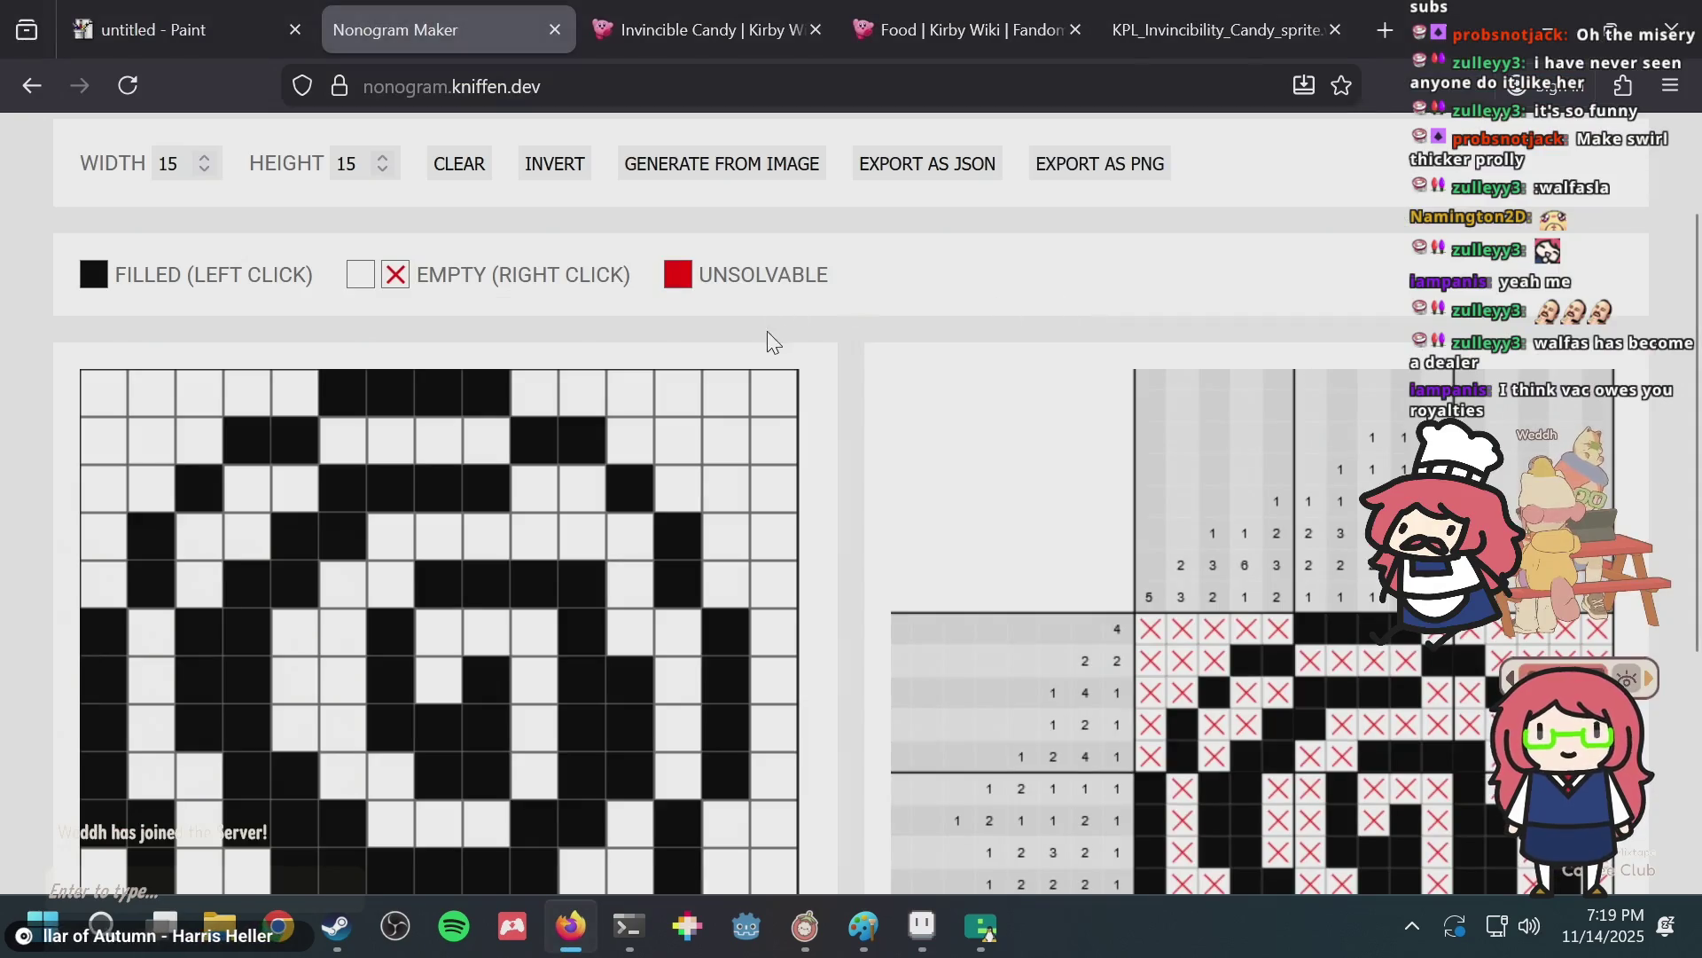
{"action": "left_click", "coordinate": [1175, 7]}
{"action": "left_click", "coordinate": [976, 19]}
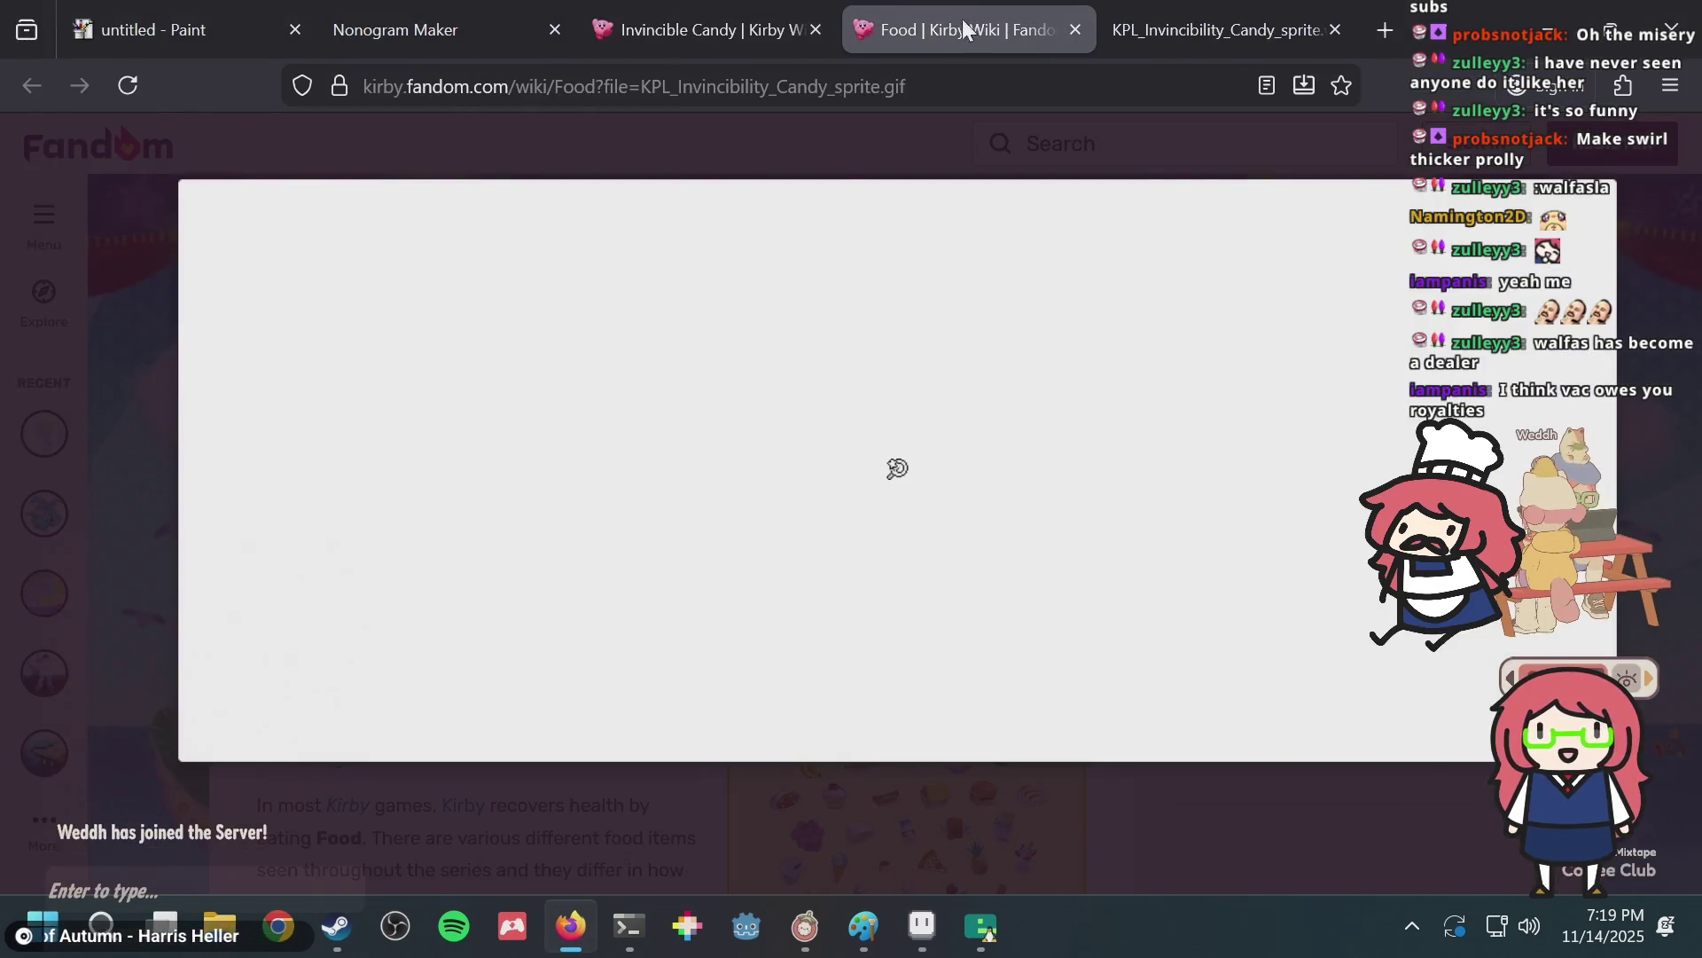
{"action": "left_click", "coordinate": [773, 18]}
{"action": "key", "text": "alt+Tab"}
{"action": "key", "text": "alt+Tab"}
{"action": "left_click", "coordinate": [385, 23]}
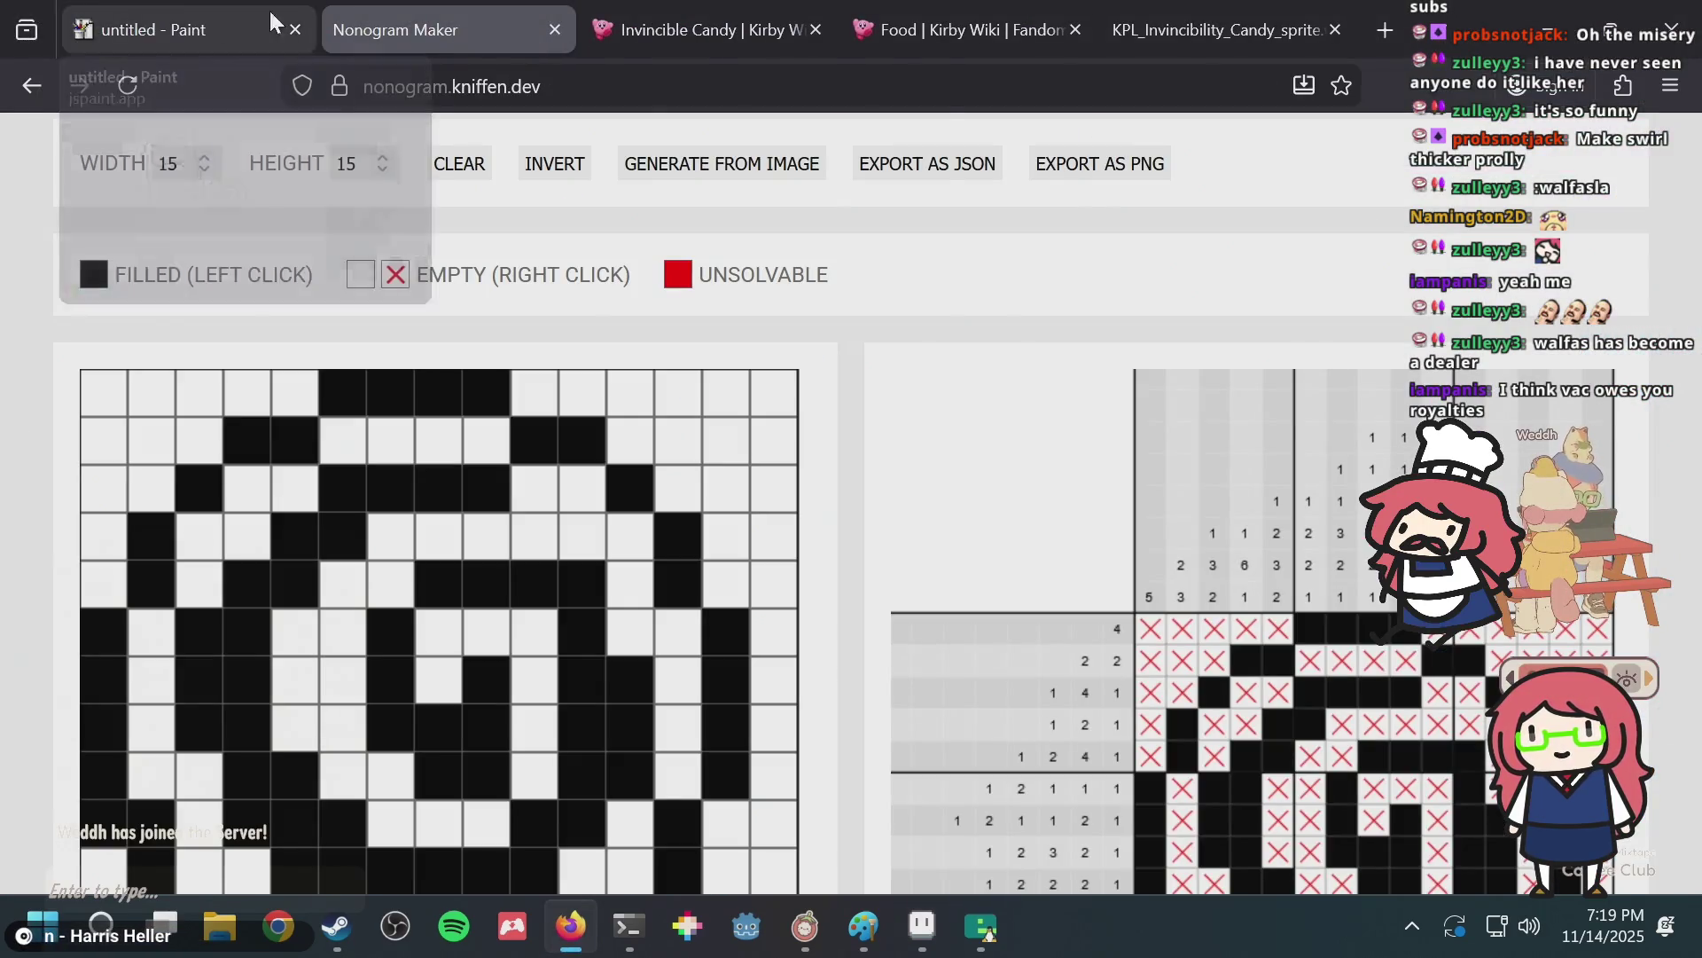
{"action": "left_click", "coordinate": [749, 18]}
{"action": "left_click", "coordinate": [965, 4]}
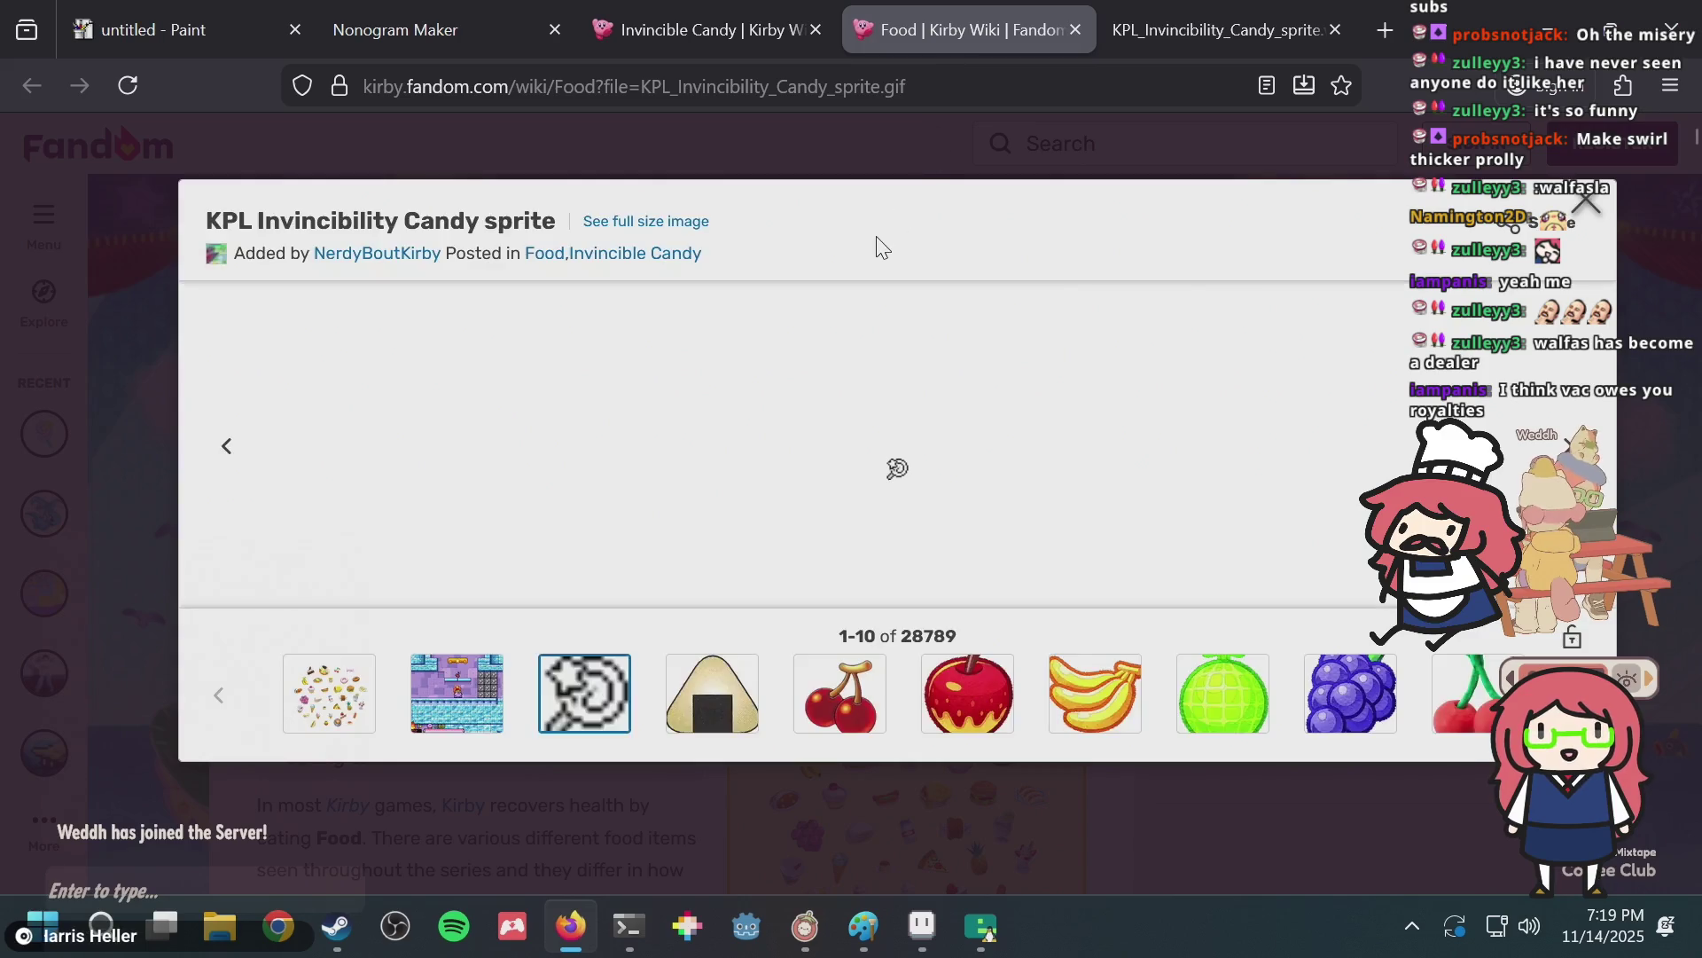
{"action": "key", "text": "Escape"}
Enlarge the Return to Dream Land food picture on the Food page, then close it.
{"action": "mouse_move", "coordinate": [873, 369]}
{"action": "scroll", "coordinate": [873, 369], "scroll_direction": "down", "scroll_amount": 5}
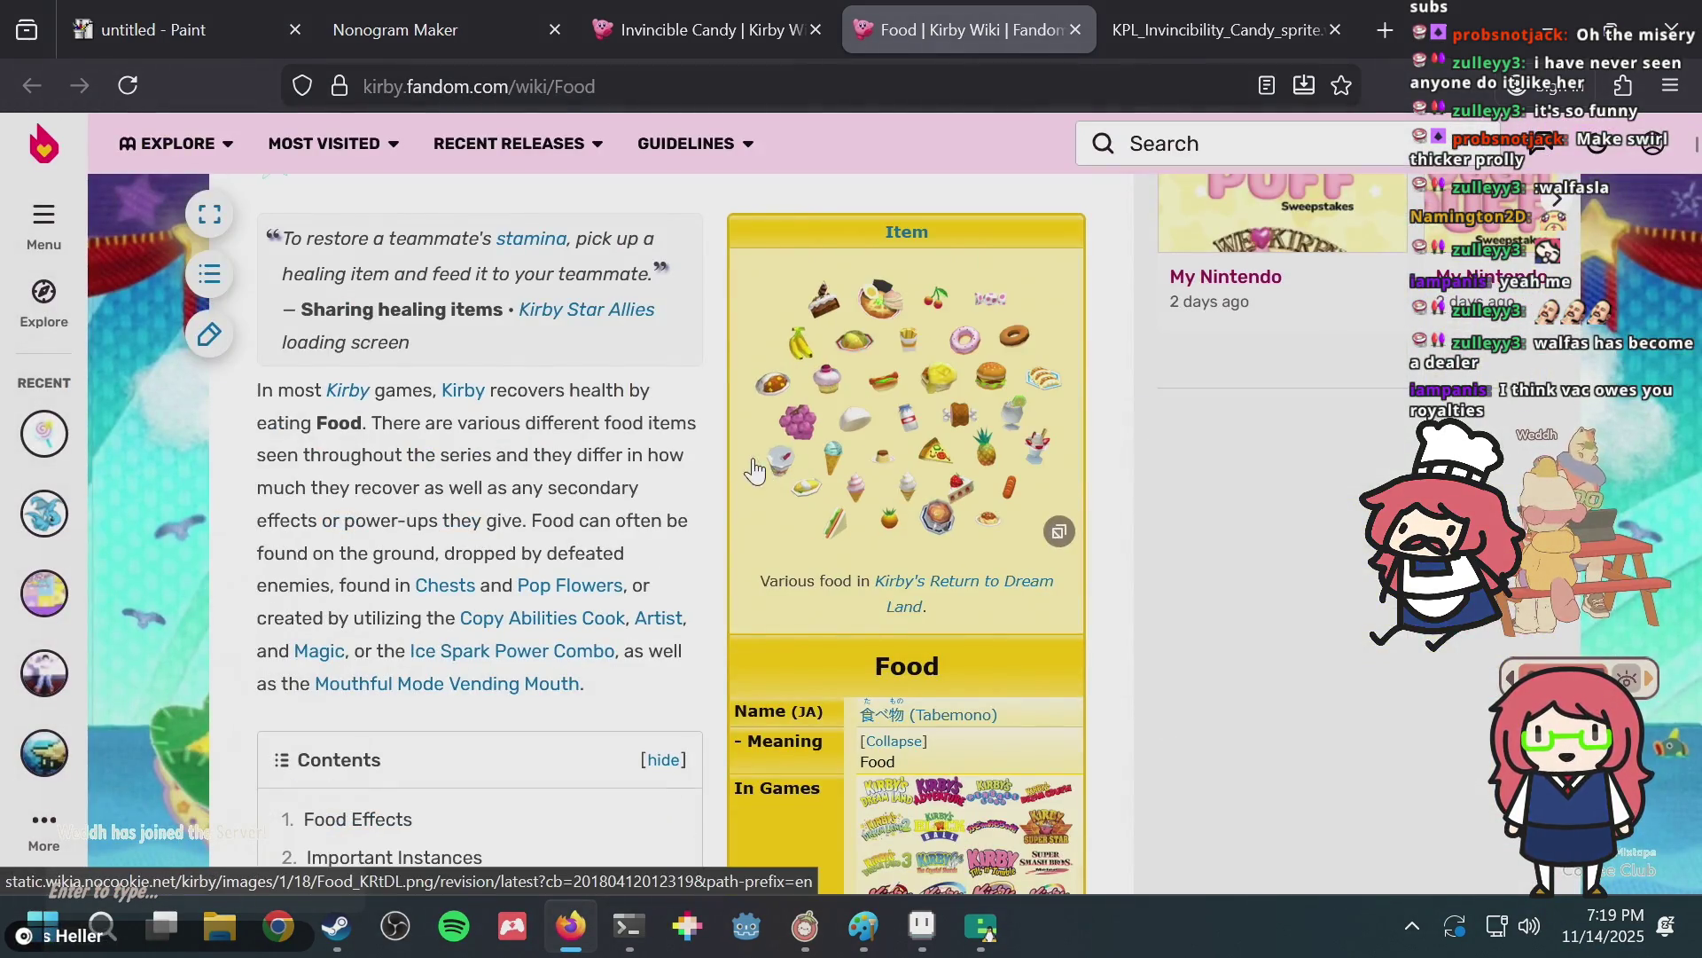
{"action": "left_click", "coordinate": [874, 387]}
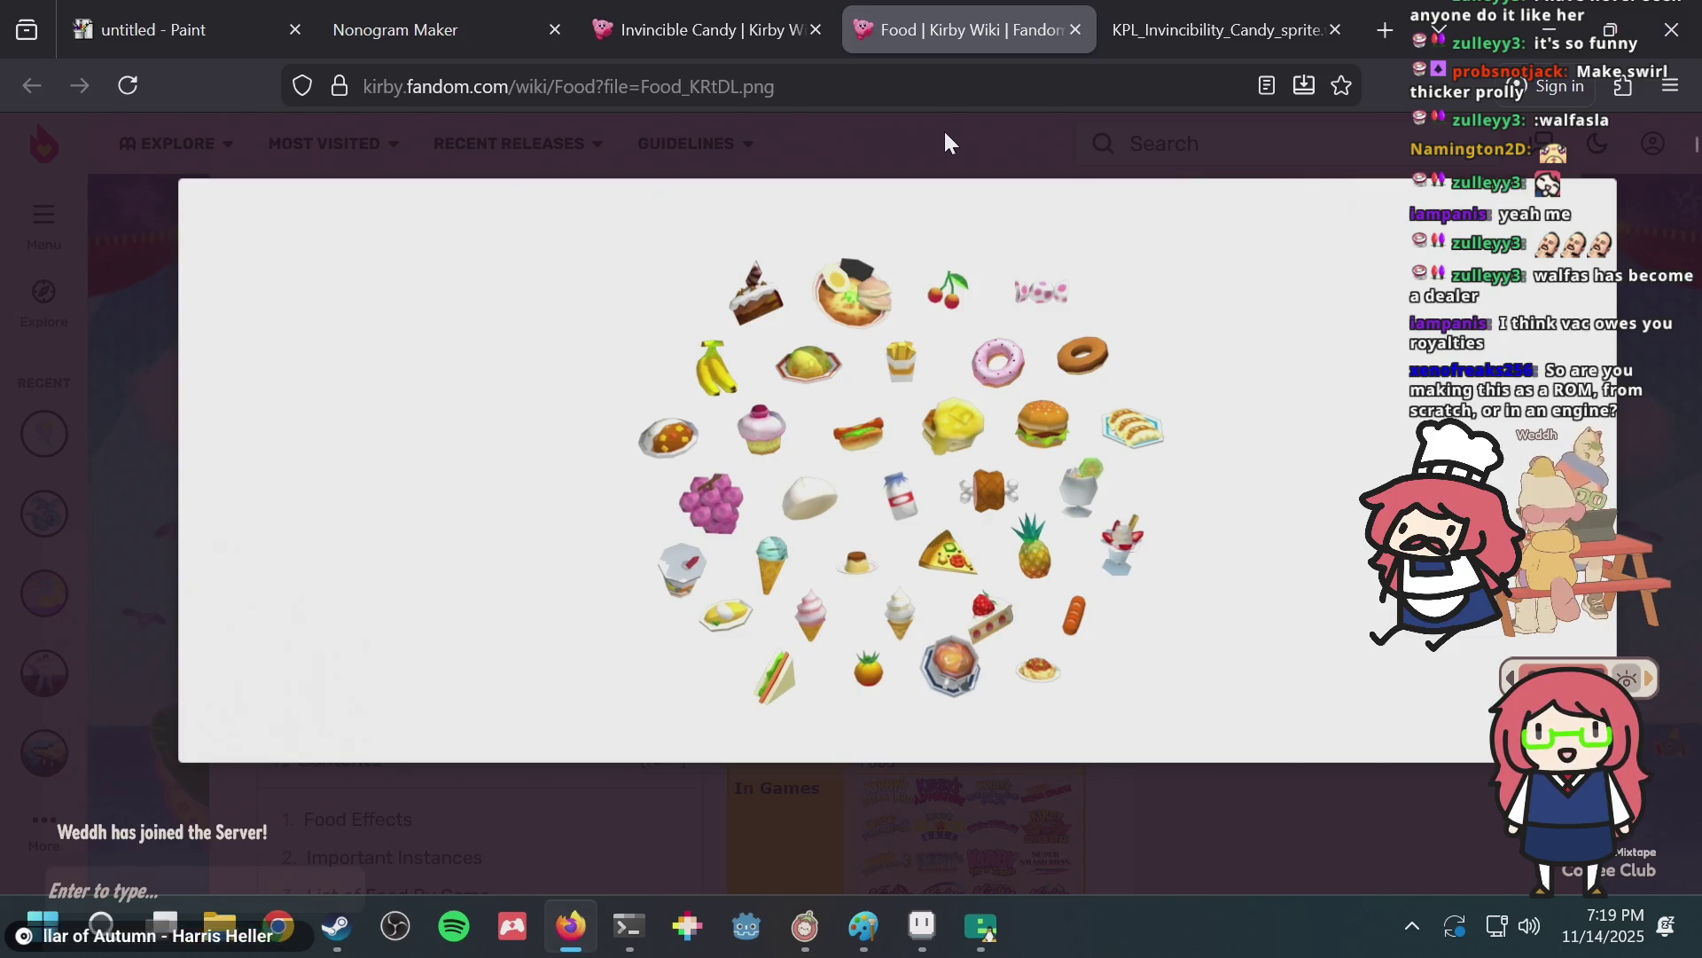
{"action": "left_click", "coordinate": [944, 129]}
Scroll the Food page down to the Pinball Land and Block Ball lists, then return to Aseprite.
{"action": "scroll", "coordinate": [753, 472], "scroll_direction": "down", "scroll_amount": 8}
{"action": "scroll", "coordinate": [881, 430], "scroll_direction": "down", "scroll_amount": 5}
{"action": "scroll", "coordinate": [881, 430], "scroll_direction": "down", "scroll_amount": 10}
{"action": "scroll", "coordinate": [882, 426], "scroll_direction": "down", "scroll_amount": 6}
{"action": "scroll", "coordinate": [885, 419], "scroll_direction": "down", "scroll_amount": 10}
{"action": "scroll", "coordinate": [888, 412], "scroll_direction": "down", "scroll_amount": 5}
{"action": "scroll", "coordinate": [890, 412], "scroll_direction": "up", "scroll_amount": 5}
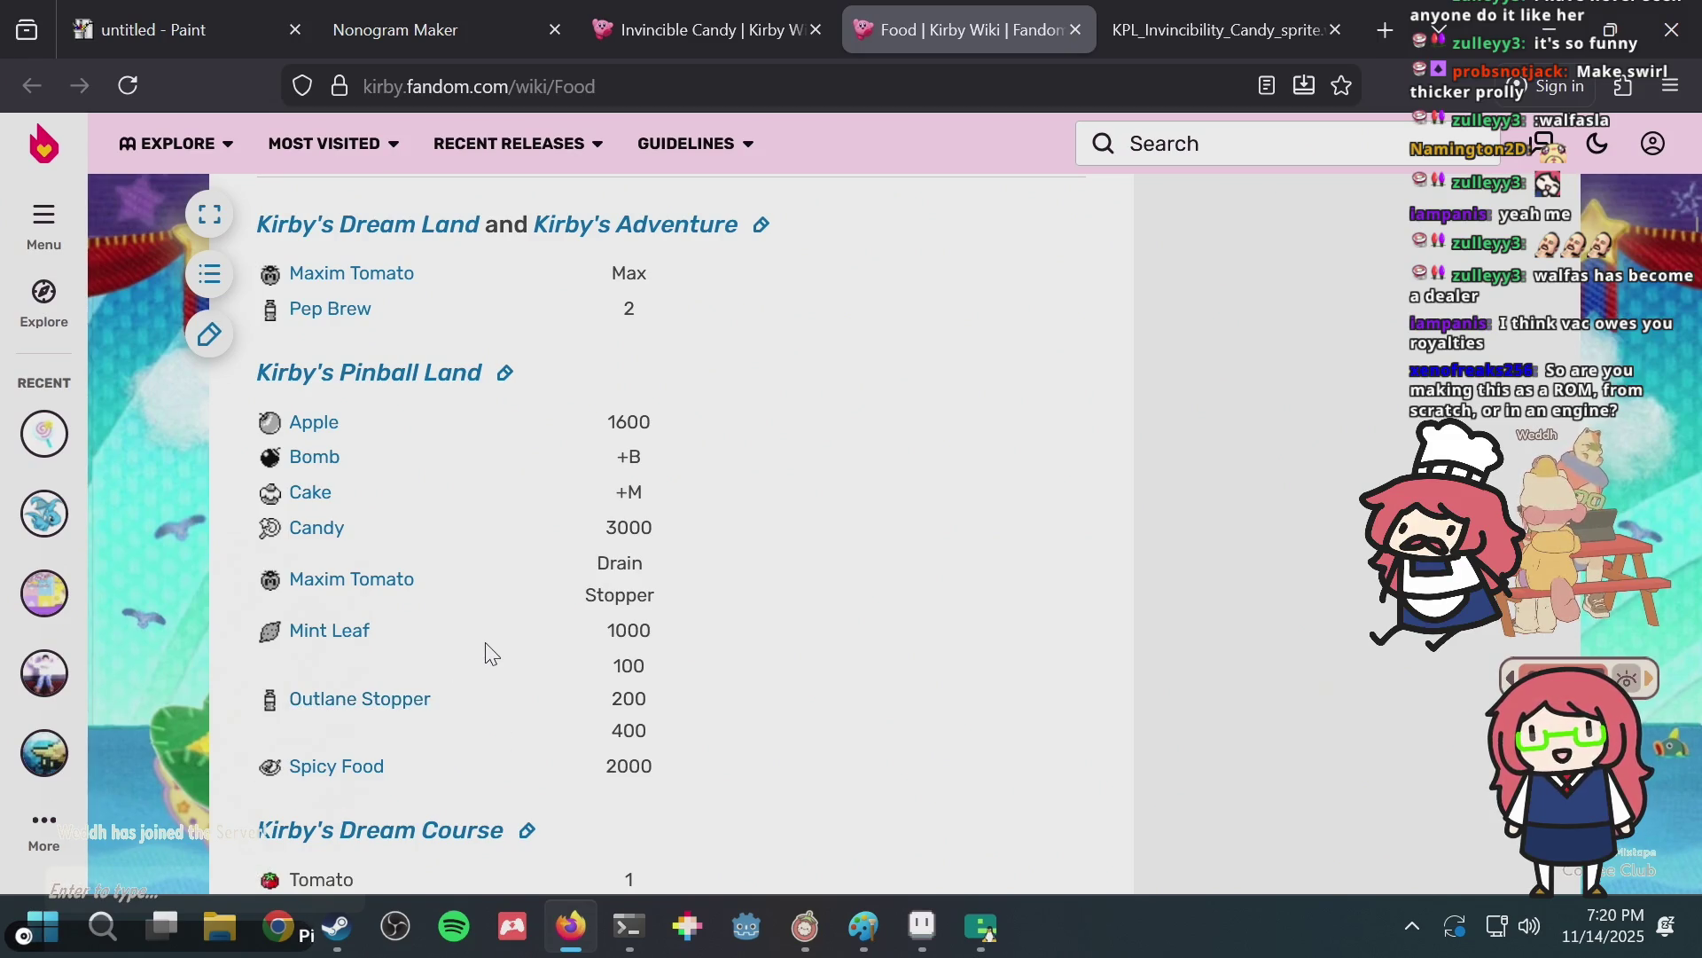
{"action": "scroll", "coordinate": [700, 383], "scroll_direction": "down", "scroll_amount": 5}
{"action": "scroll", "coordinate": [700, 383], "scroll_direction": "down", "scroll_amount": 5}
{"action": "key", "text": "alt+Tab"}
Save puzzle.aseprite with Ctrl+S and switch to the Debian terminal from the taskbar.
{"action": "key", "text": "ctrl+s"}
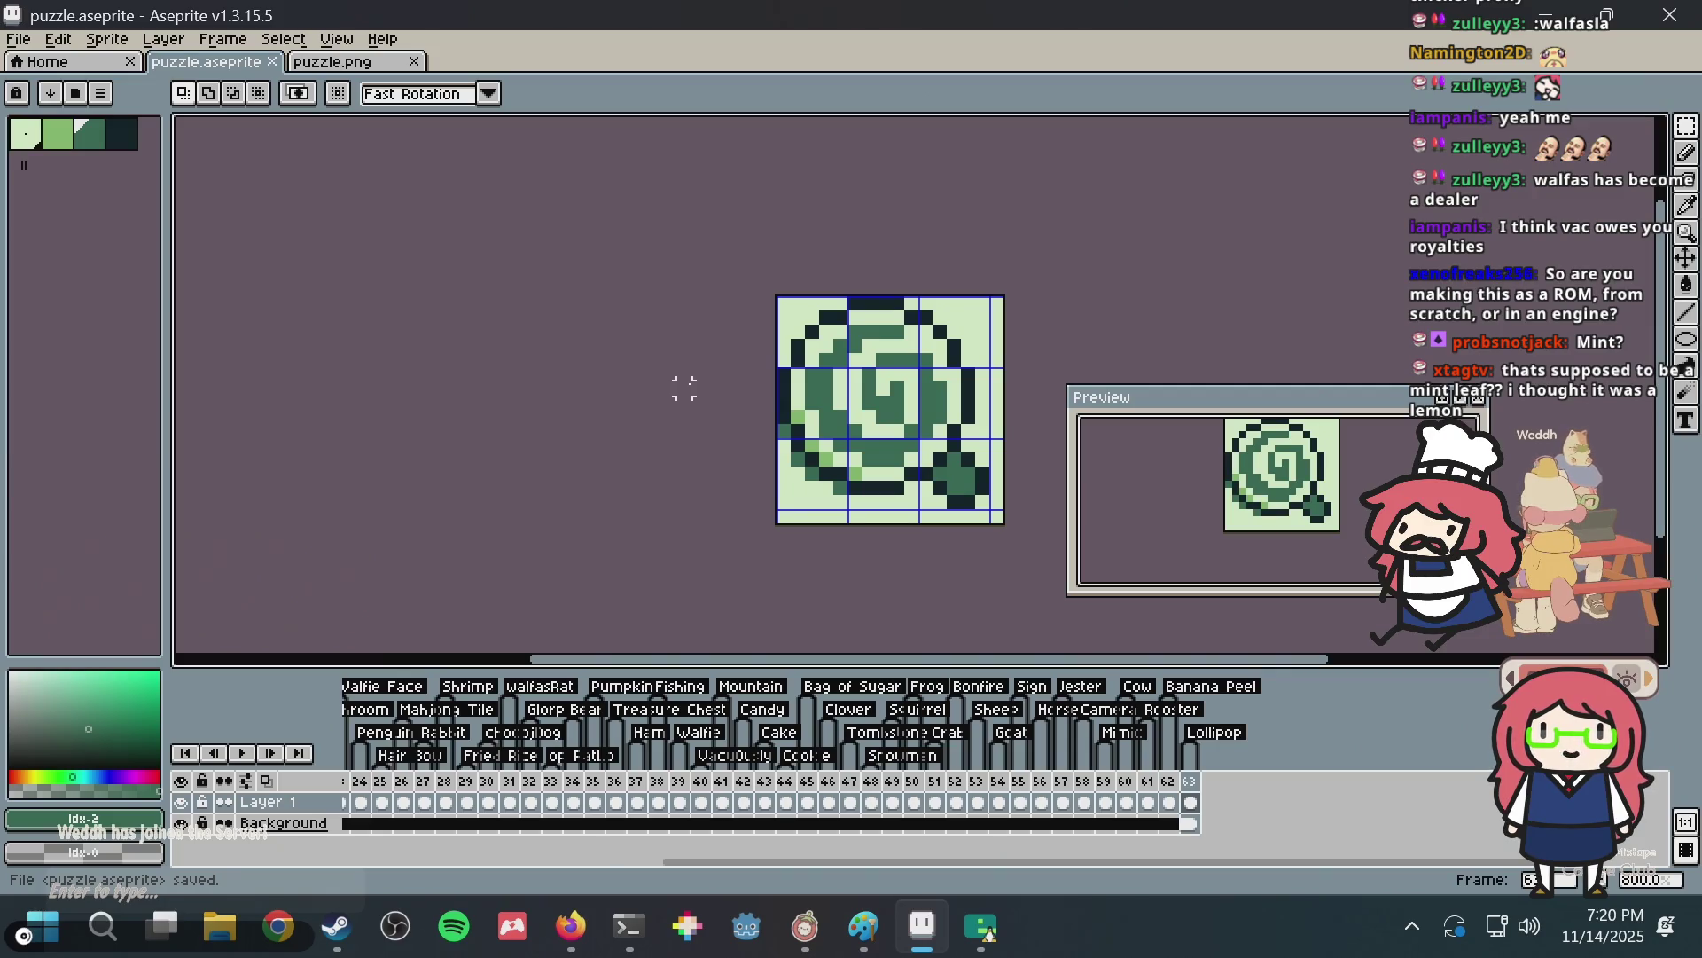
{"action": "key", "text": "ctrl+e"}
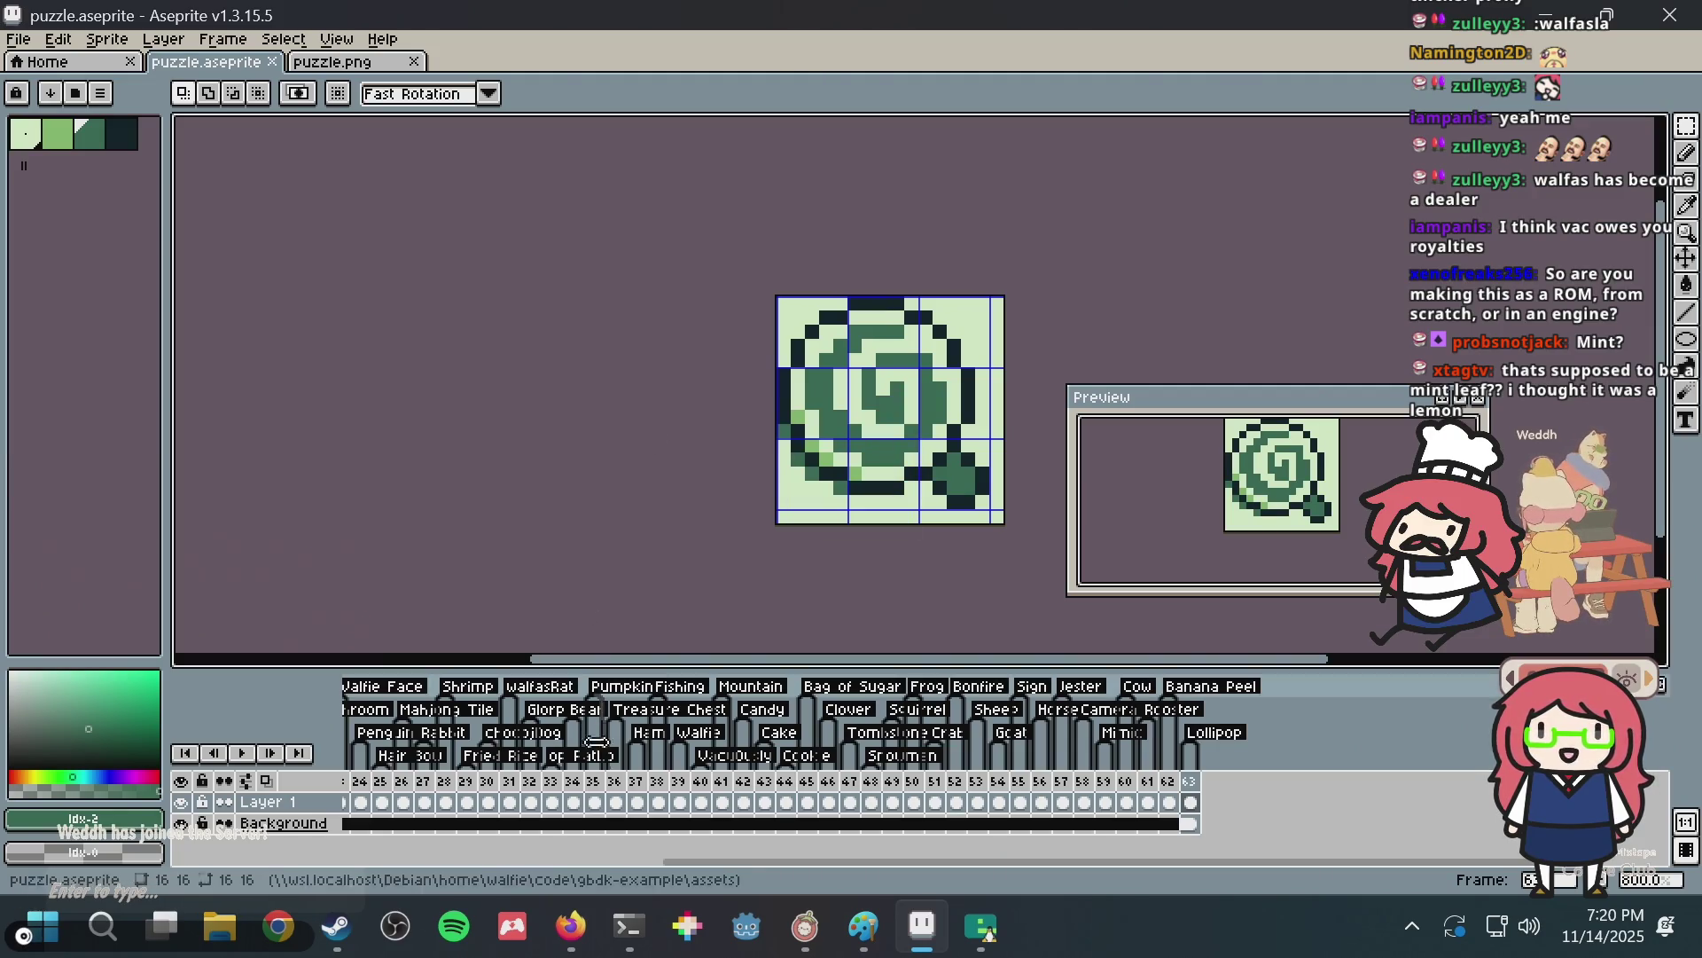
{"action": "left_click", "coordinate": [614, 910]}
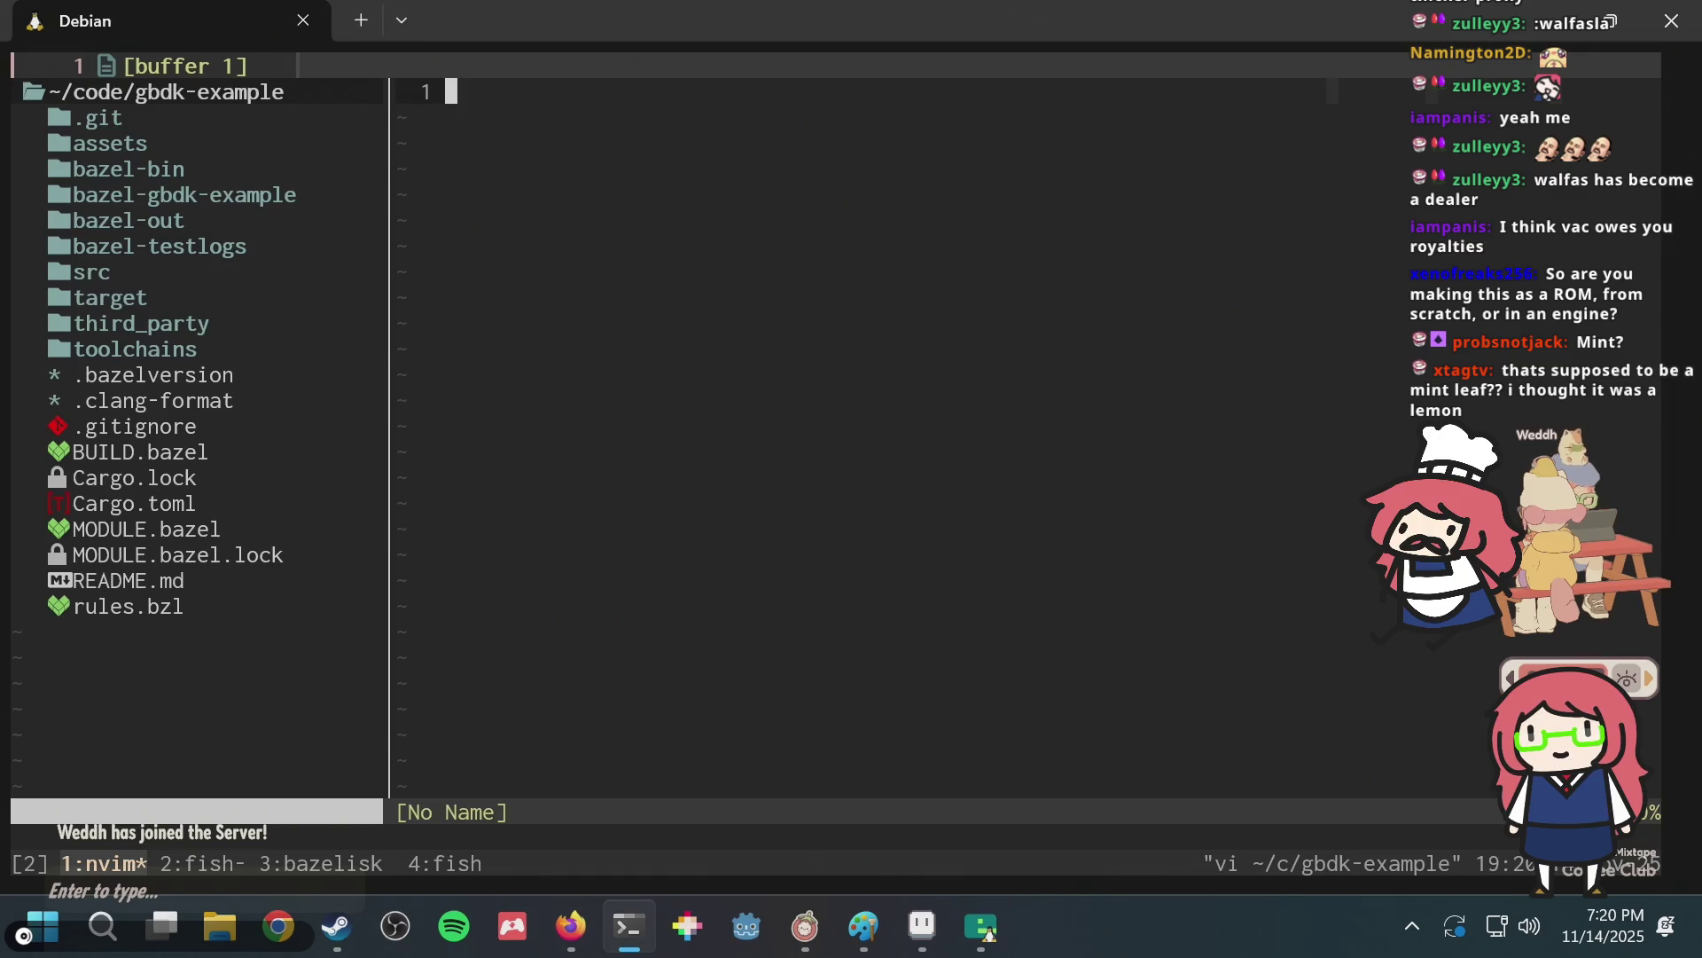
Rerun 'bazel run //:emulator' in tmux window 2, then bring the Kirby wiki Food page forward.
{"action": "key", "text": "ctrl+b"}
{"action": "key", "text": "2"}
{"action": "key", "text": "Up"}
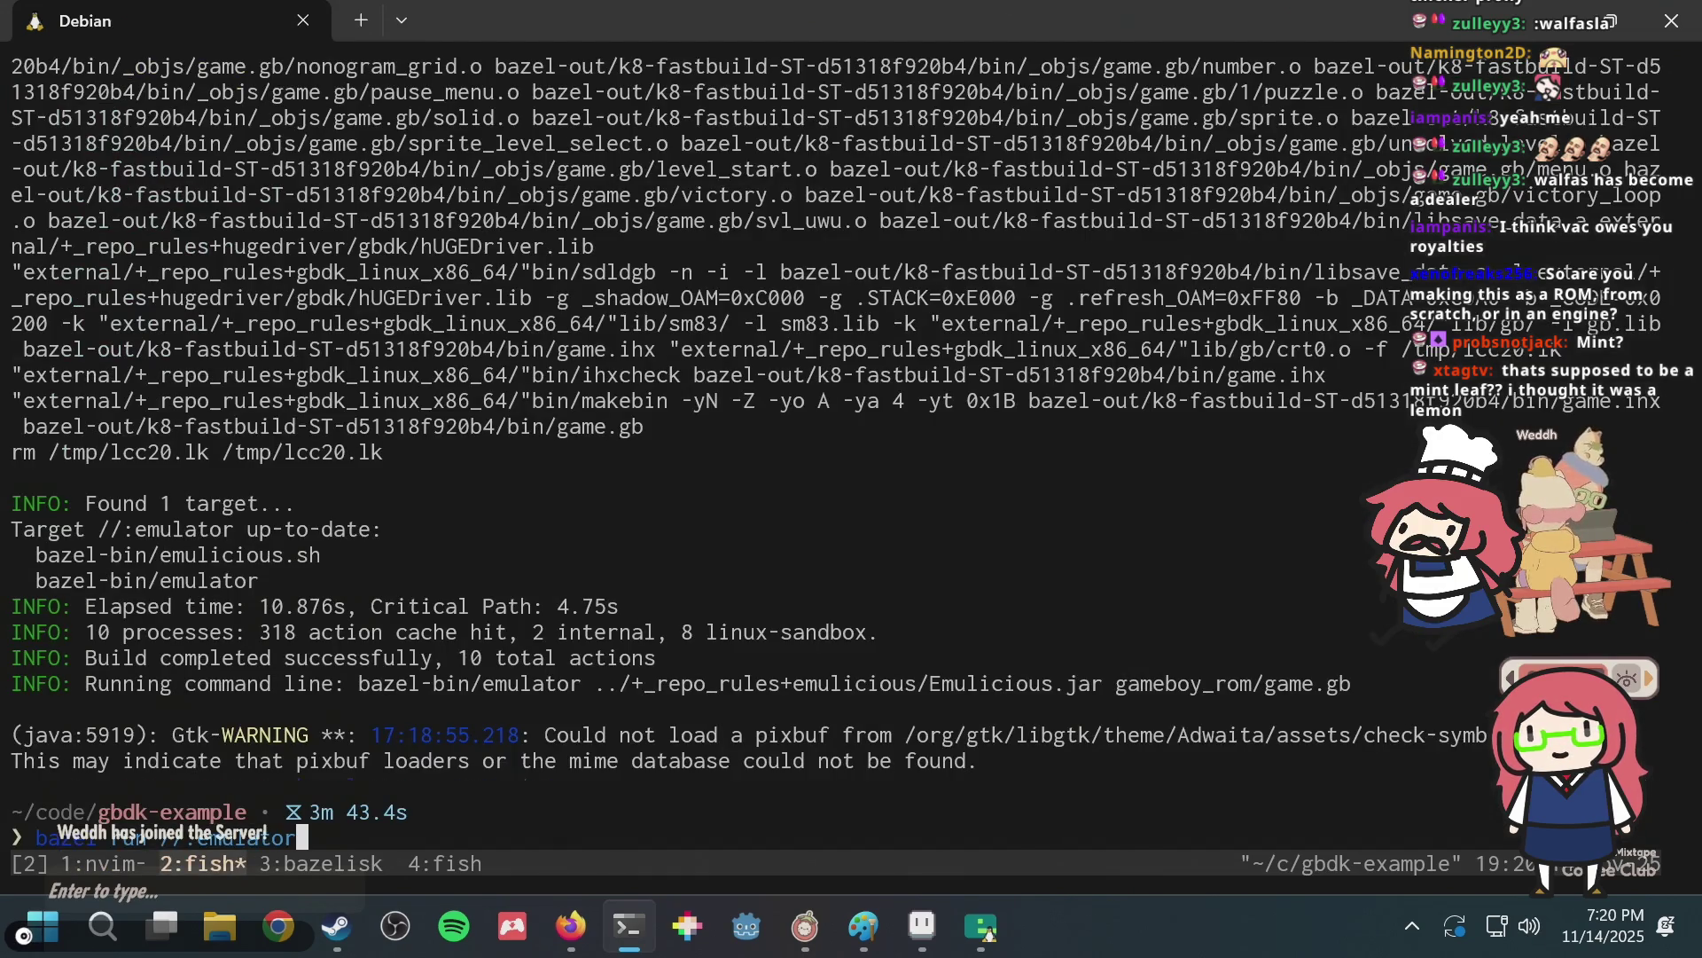
{"action": "key", "text": "Return"}
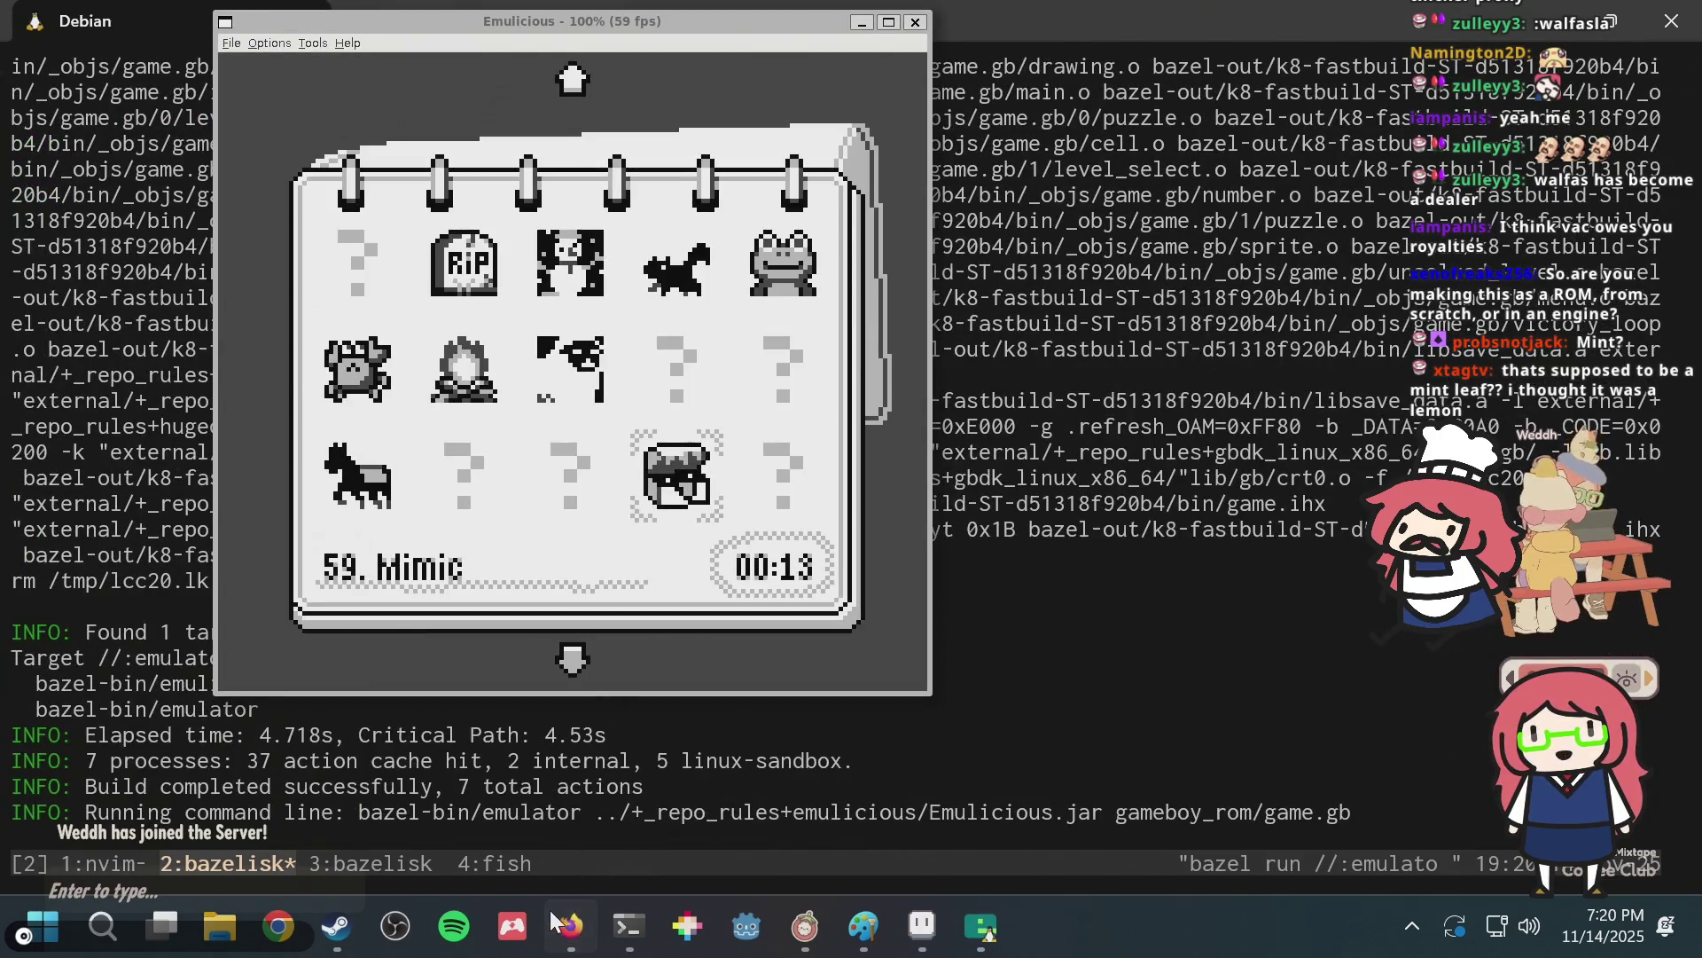
{"action": "left_click", "coordinate": [570, 925]}
{"action": "scroll", "coordinate": [514, 354], "scroll_direction": "down", "scroll_amount": 10}
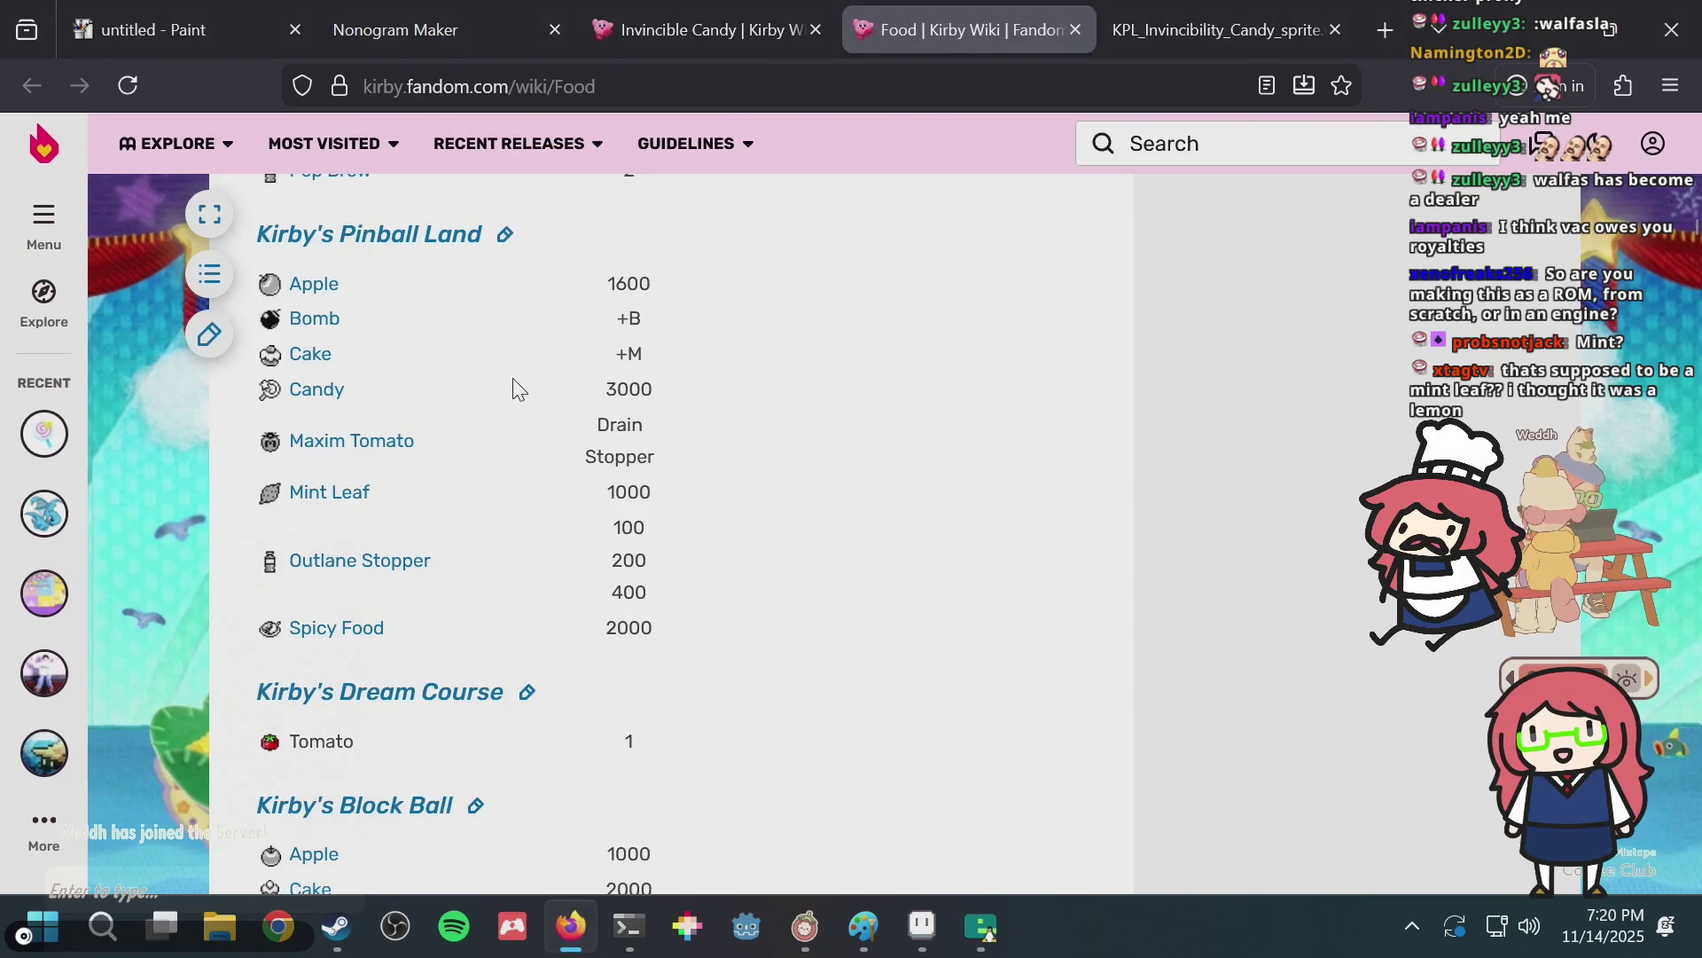
Read the Mint Leaf article's contents, go back to the Food page, and switch to Emulicious.
{"action": "left_click", "coordinate": [319, 493]}
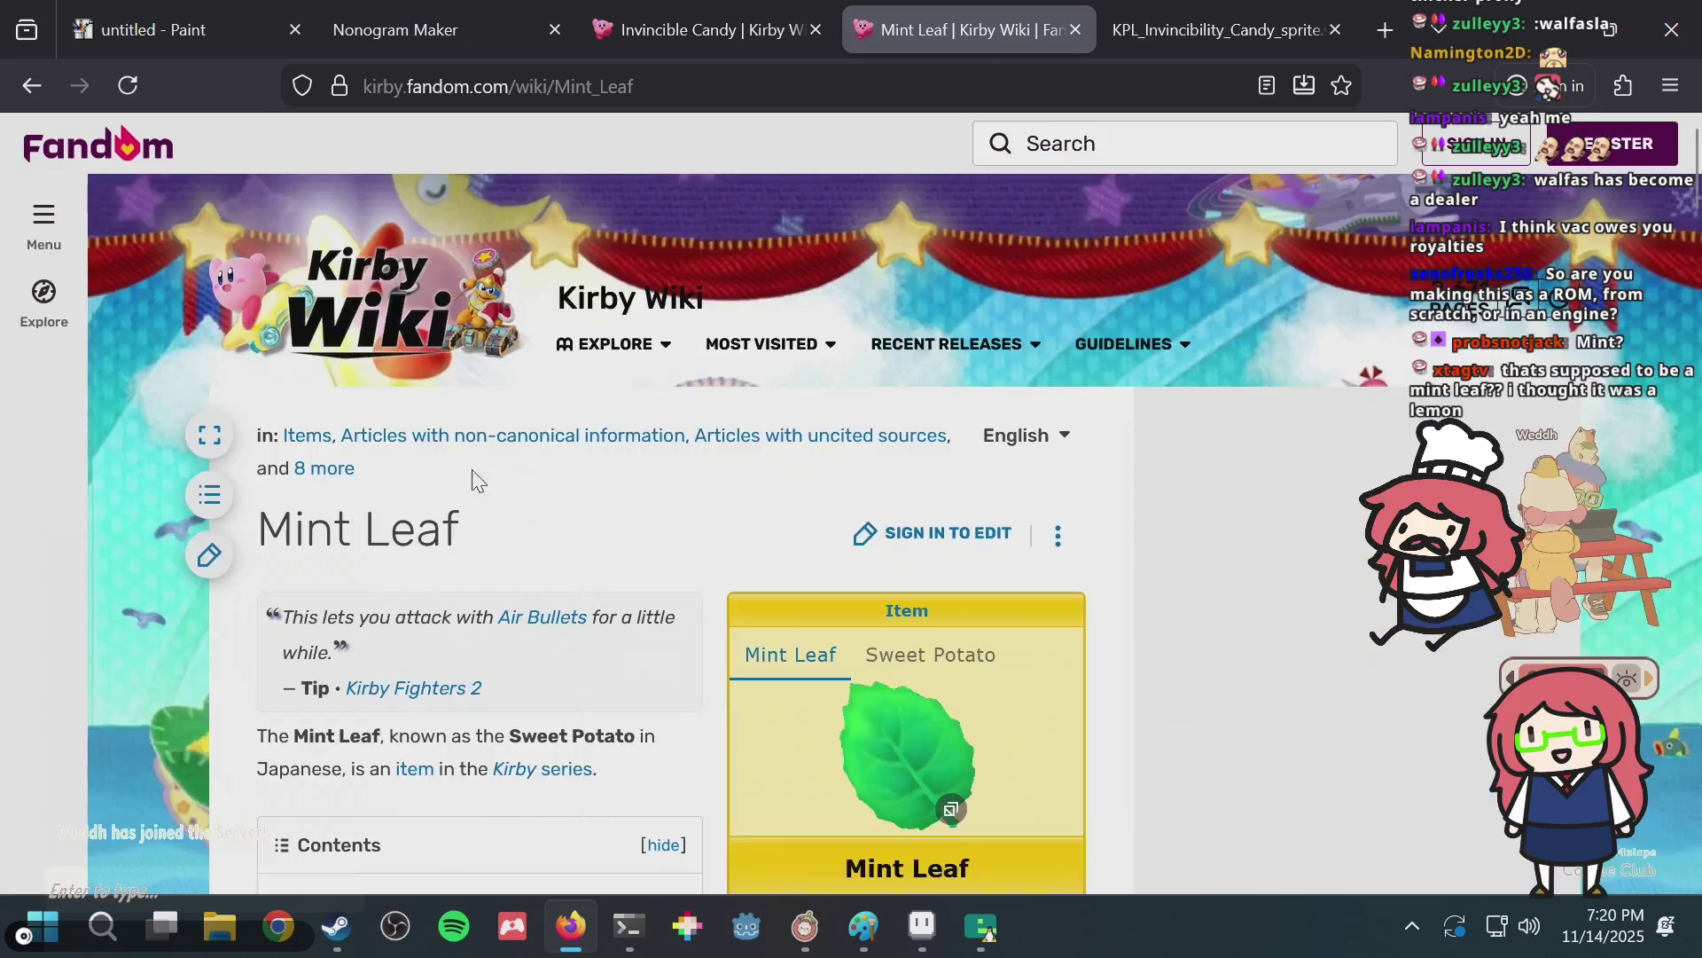
{"action": "scroll", "coordinate": [647, 461], "scroll_direction": "down", "scroll_amount": 5}
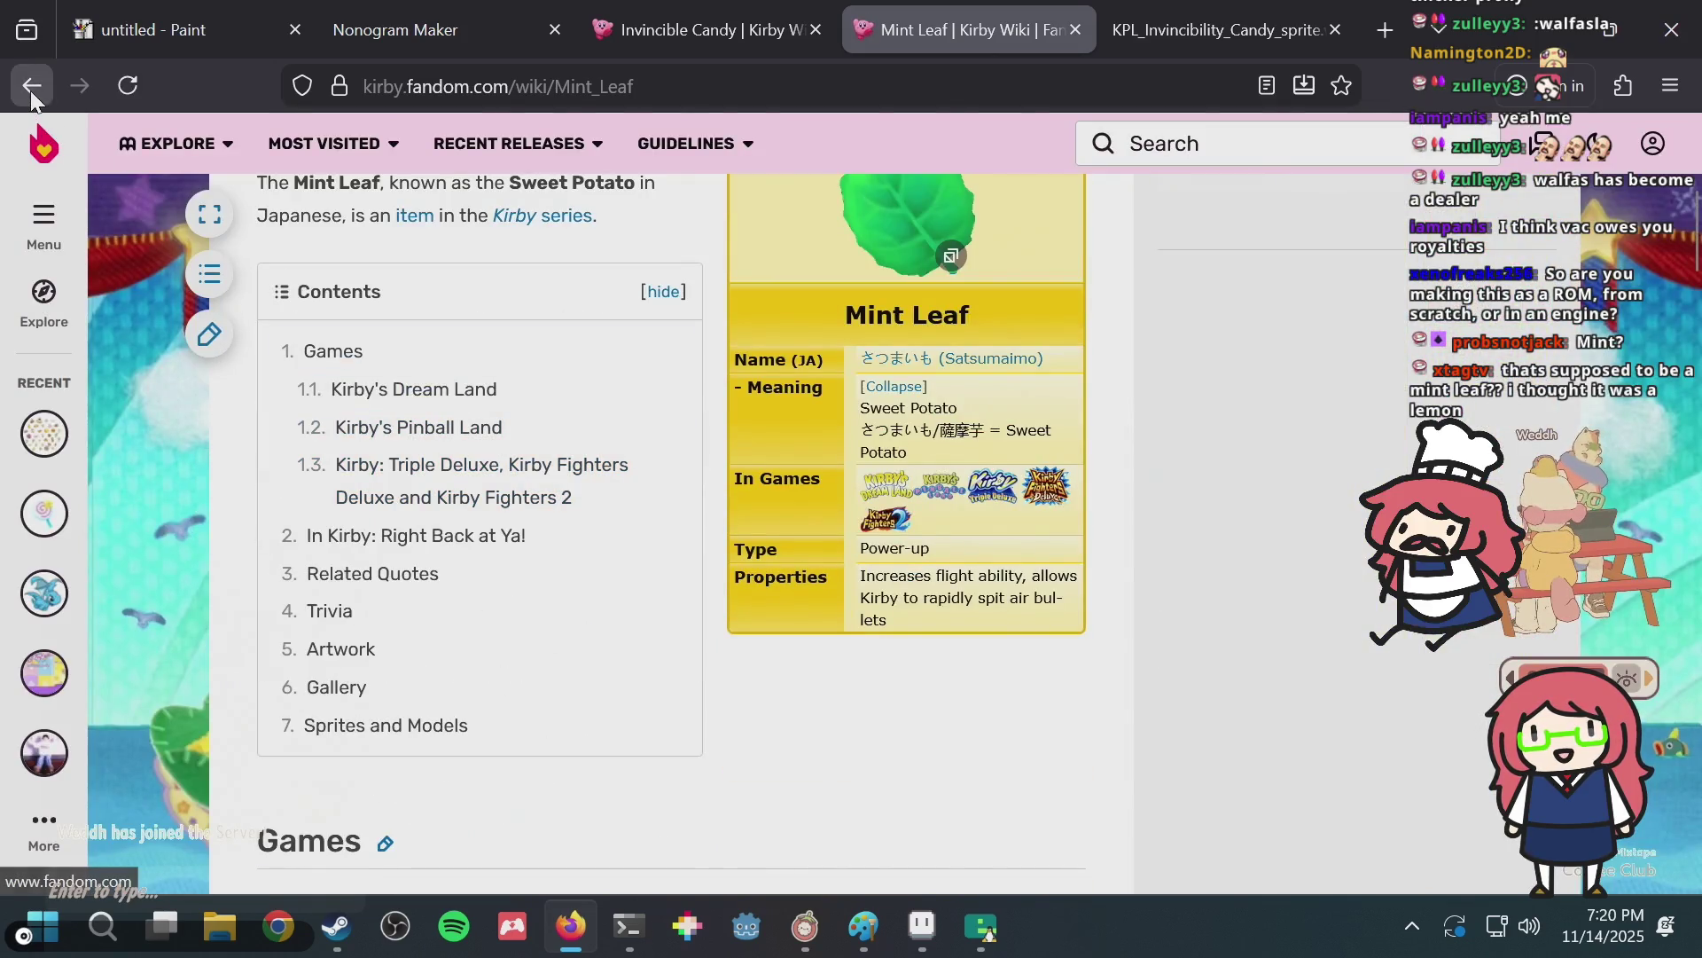
{"action": "left_click", "coordinate": [30, 89]}
{"action": "scroll", "coordinate": [542, 464], "scroll_direction": "down", "scroll_amount": 2}
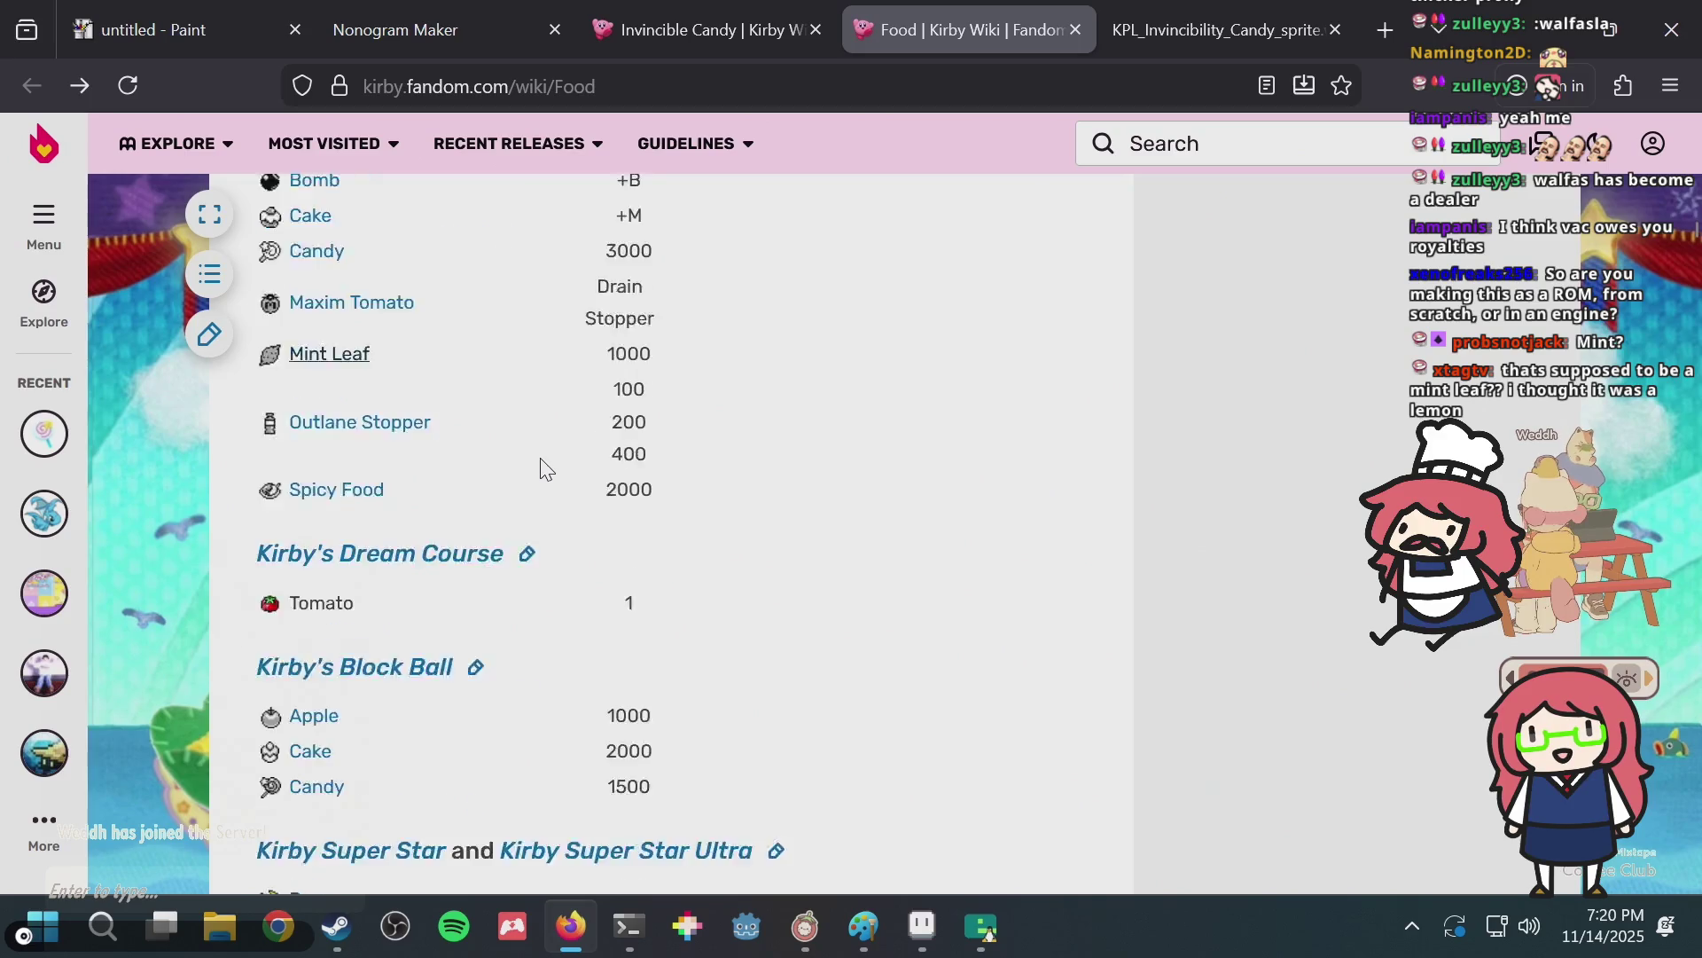
{"action": "scroll", "coordinate": [542, 464], "scroll_direction": "down", "scroll_amount": 5}
{"action": "key", "text": "alt+Tab"}
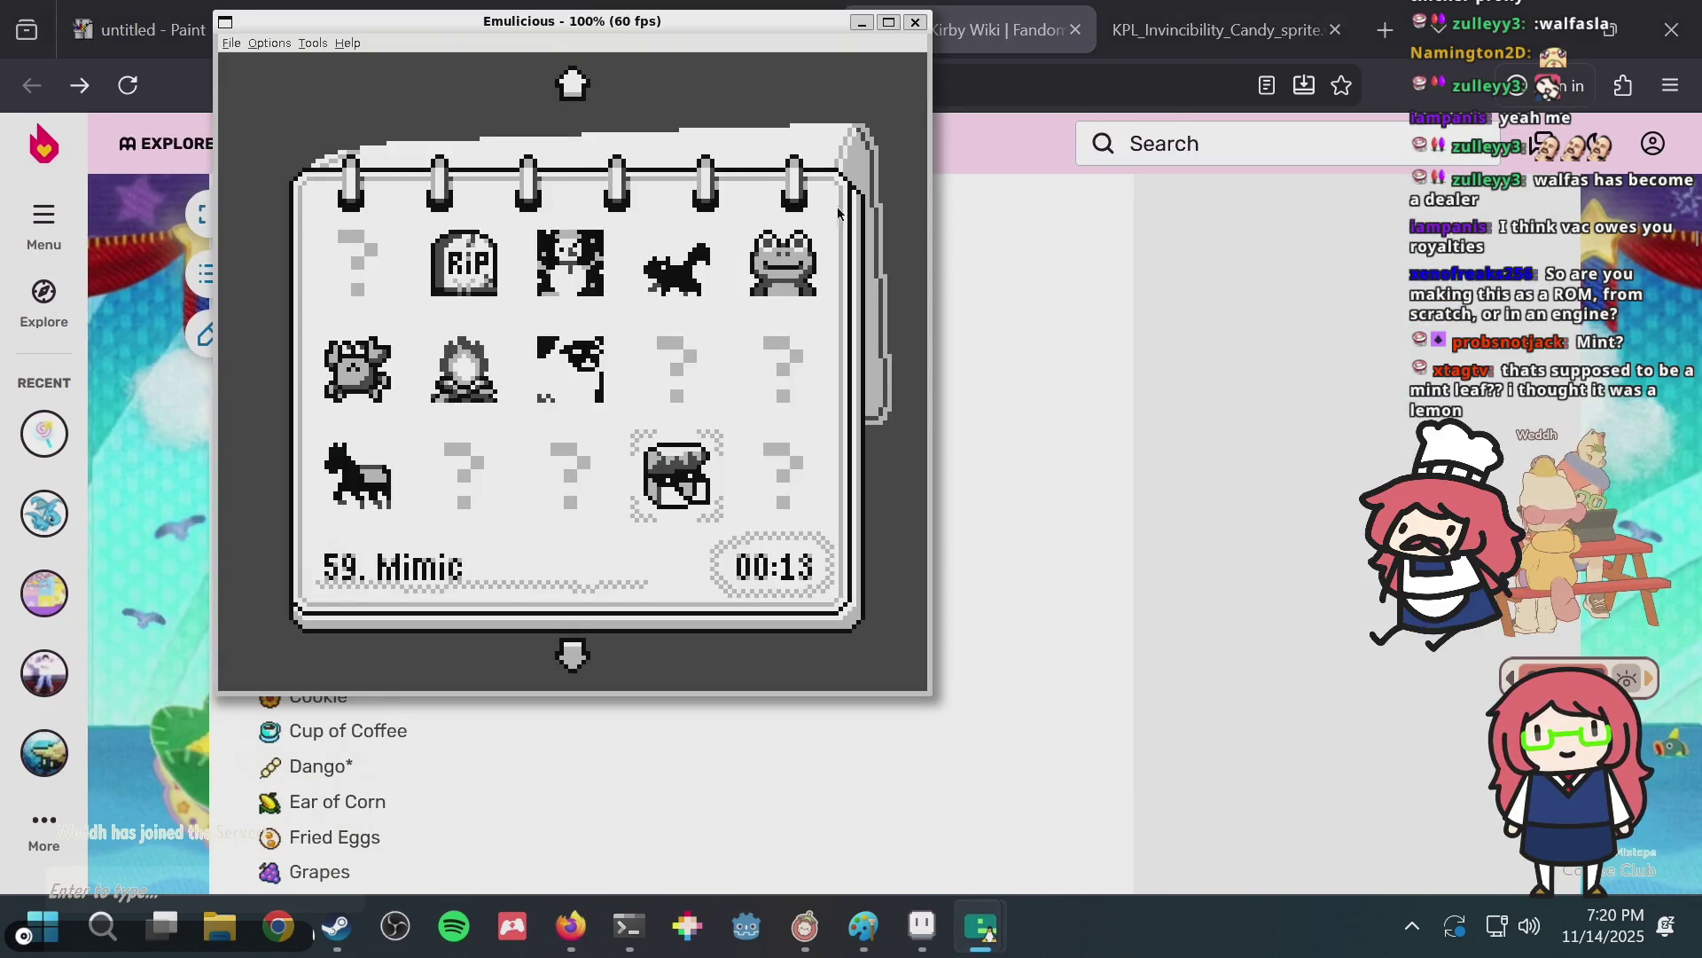
Page to level 63 in Emulicious, solve it as '63. Lollipop', and switch to the terminal.
{"action": "key", "text": "Up"}
{"action": "key", "text": "Down"}
{"action": "key", "text": "Down"}
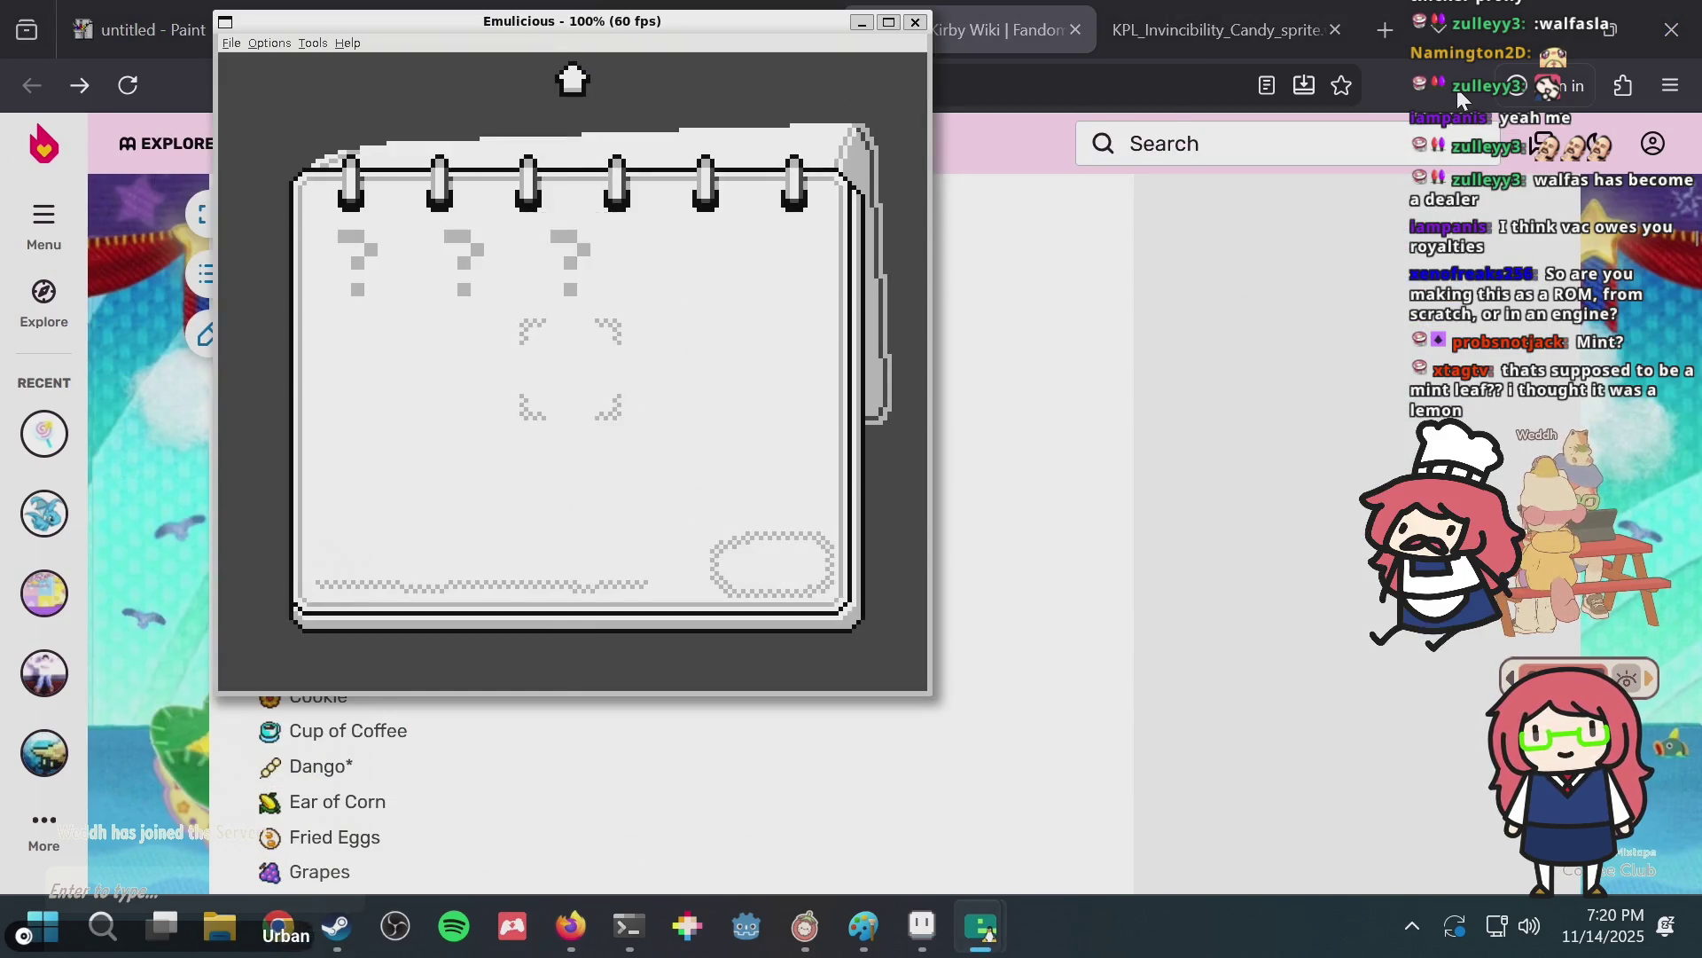
{"action": "key", "text": "Left"}
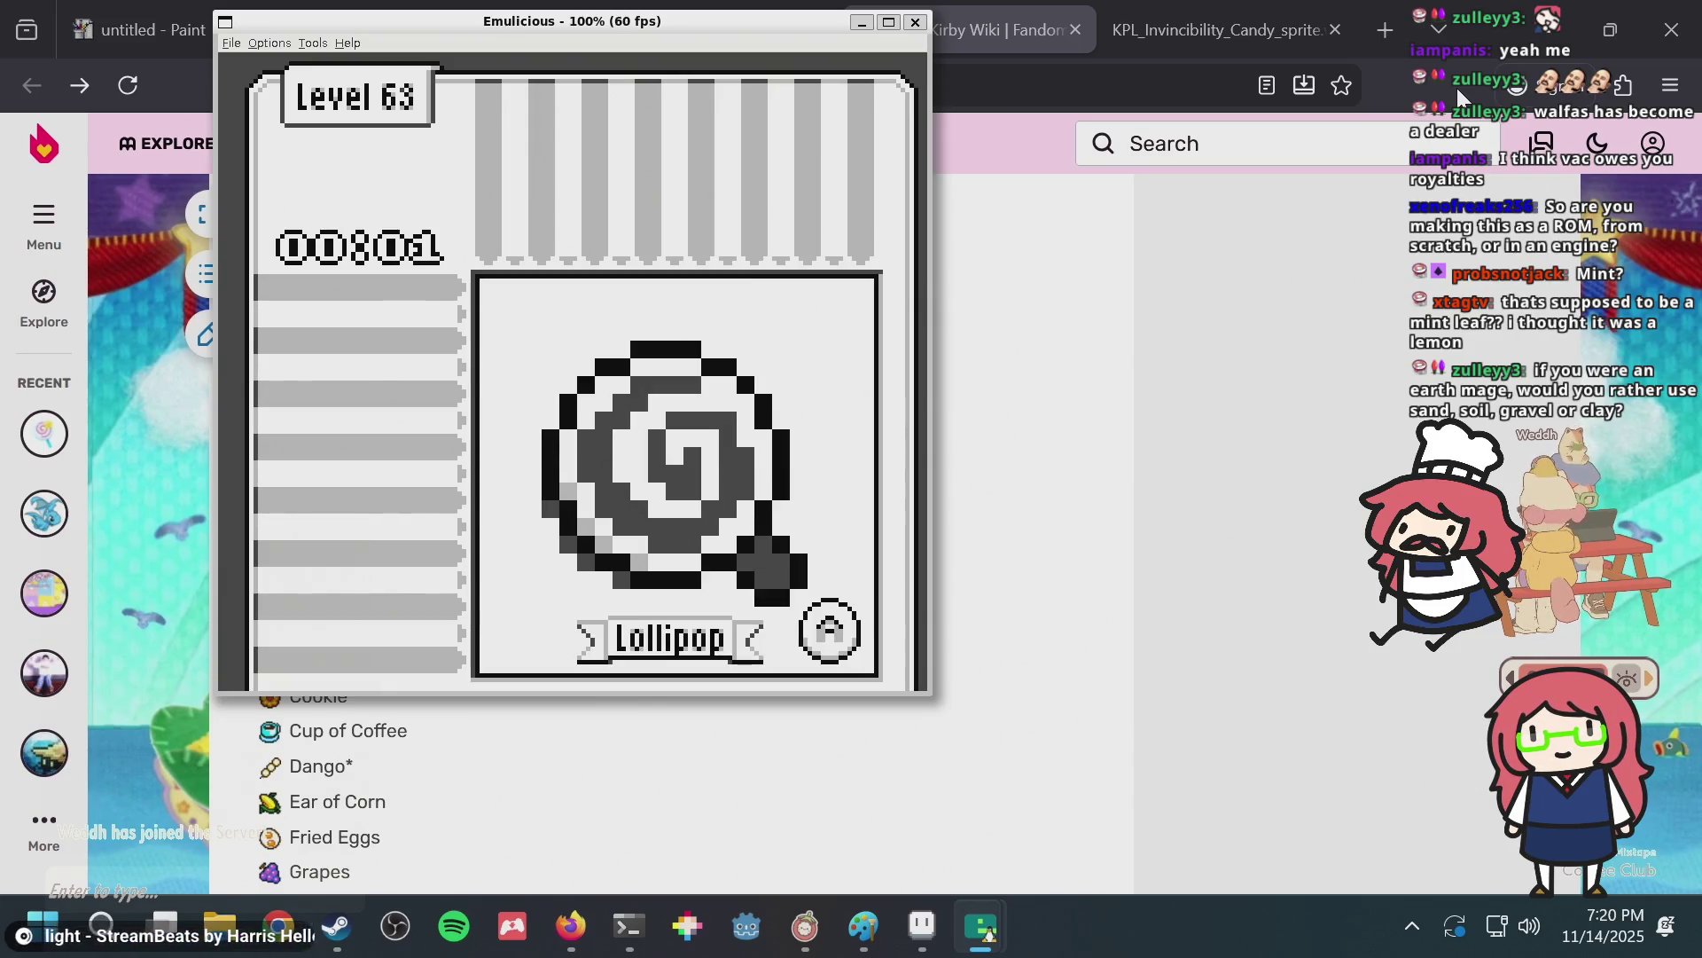
{"action": "key", "text": "a"}
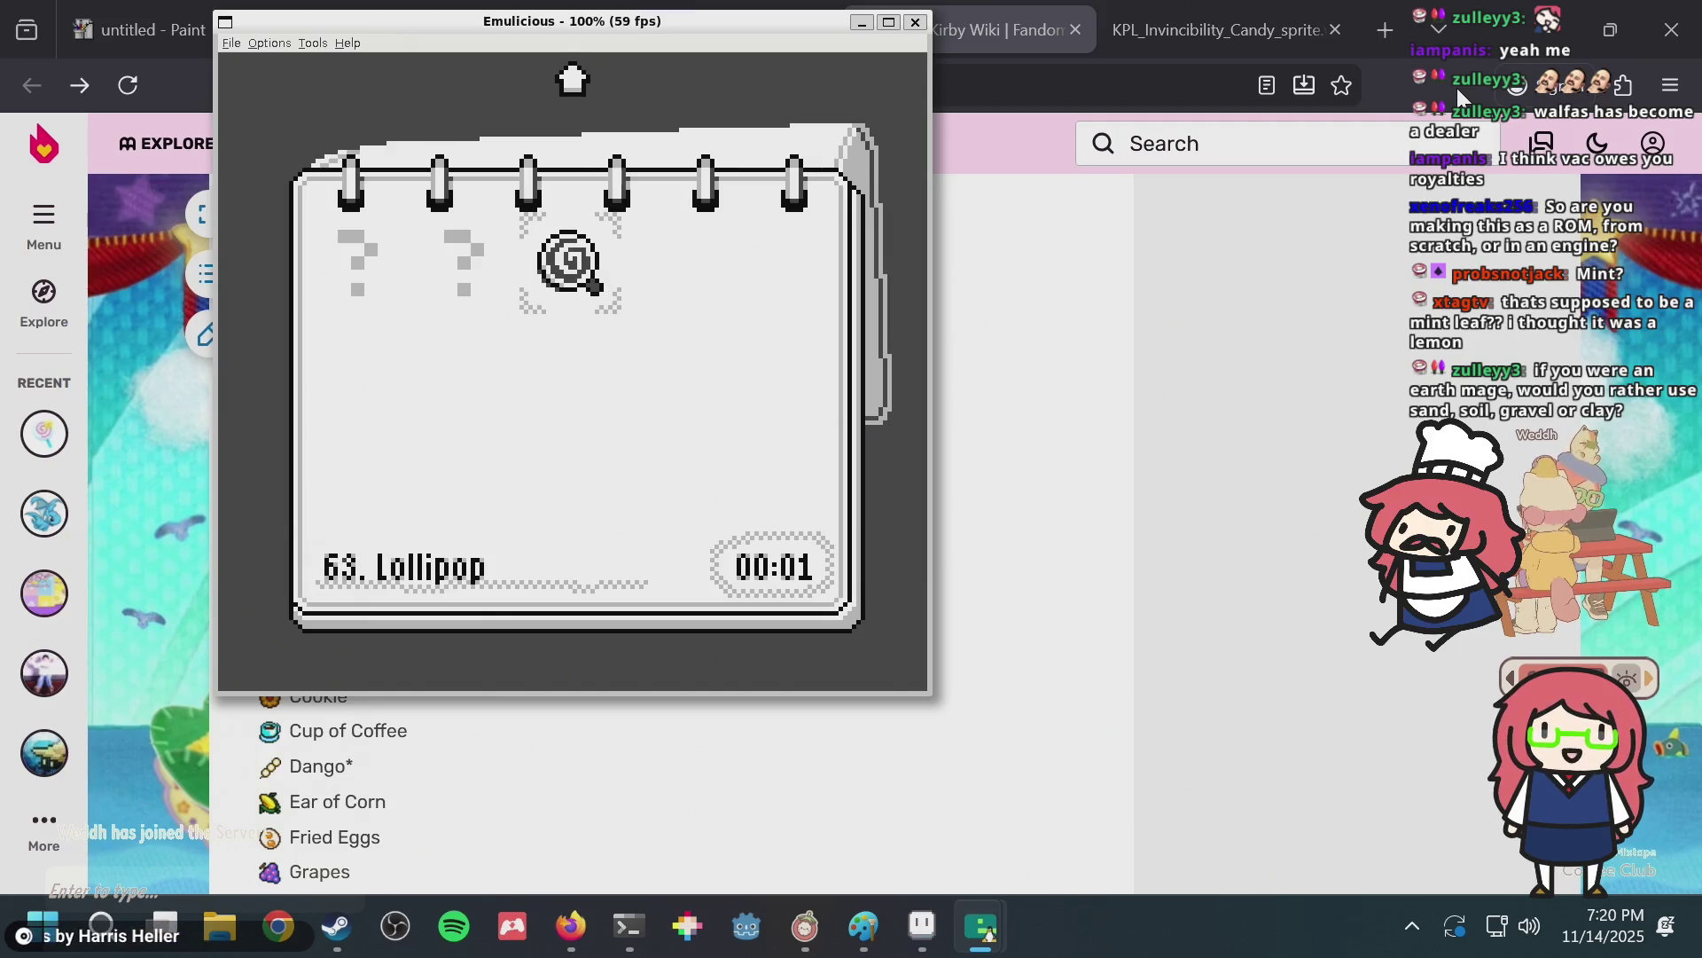
{"action": "key", "text": "alt+Tab"}
{"action": "key", "text": "alt+Tab"}
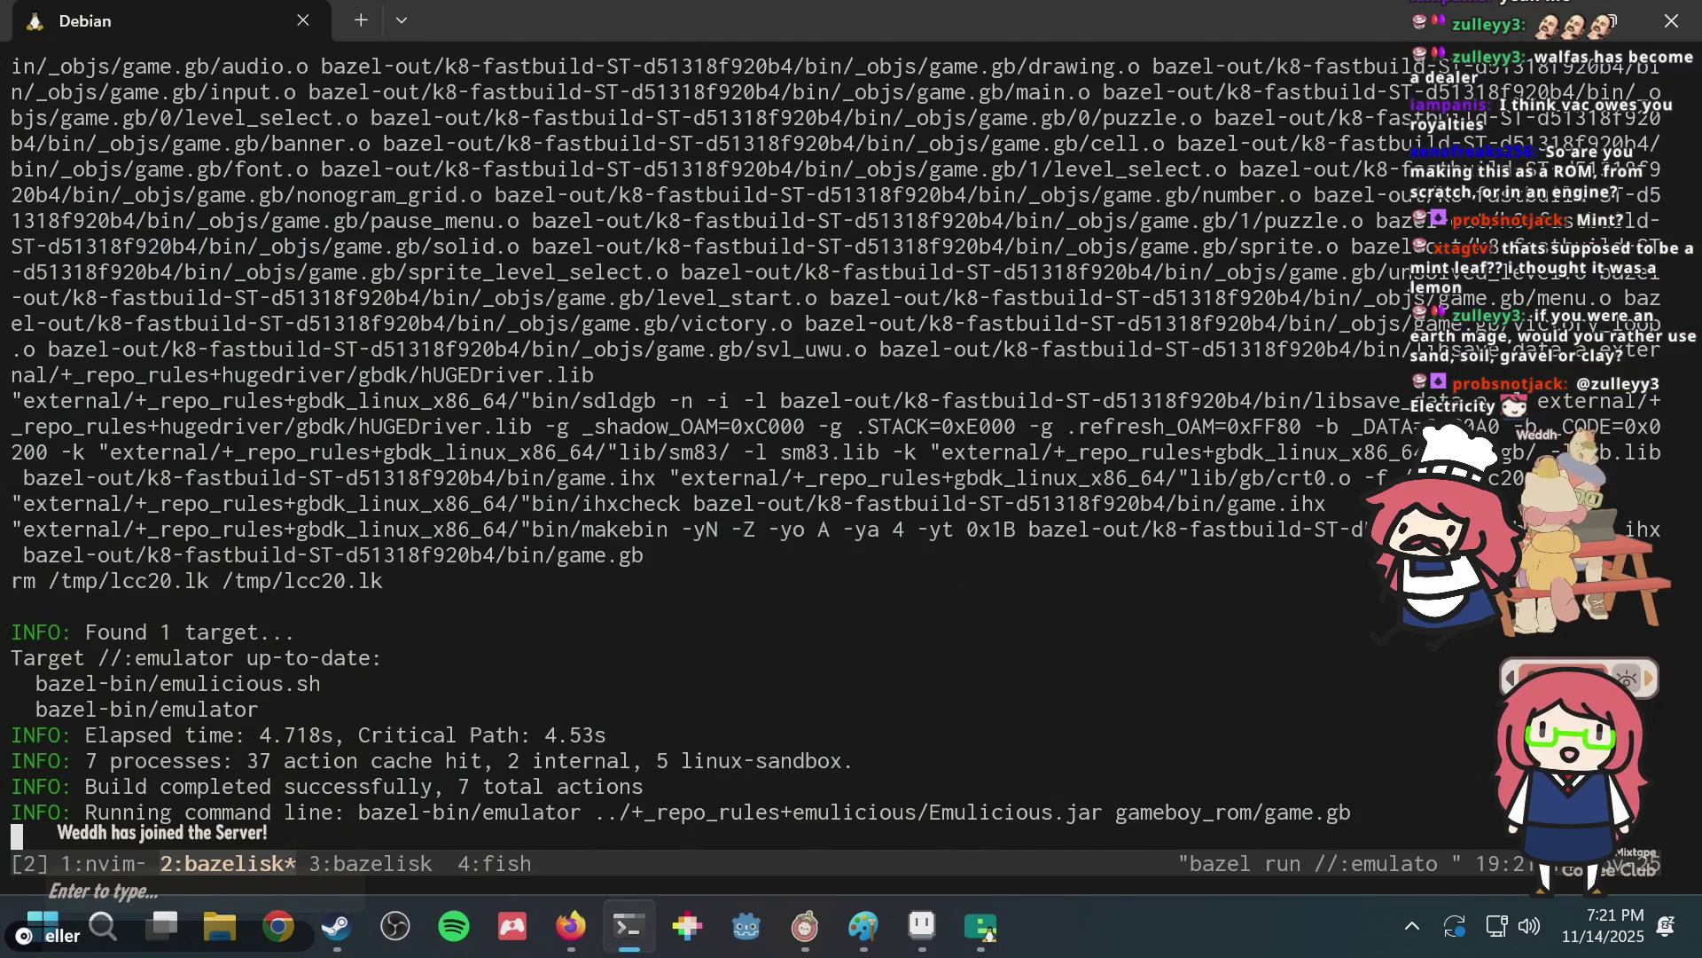
Switch tmux to the nvim window 1, then open and cancel its command line.
{"action": "key", "text": "ctrl+b"}
{"action": "key", "text": "1"}
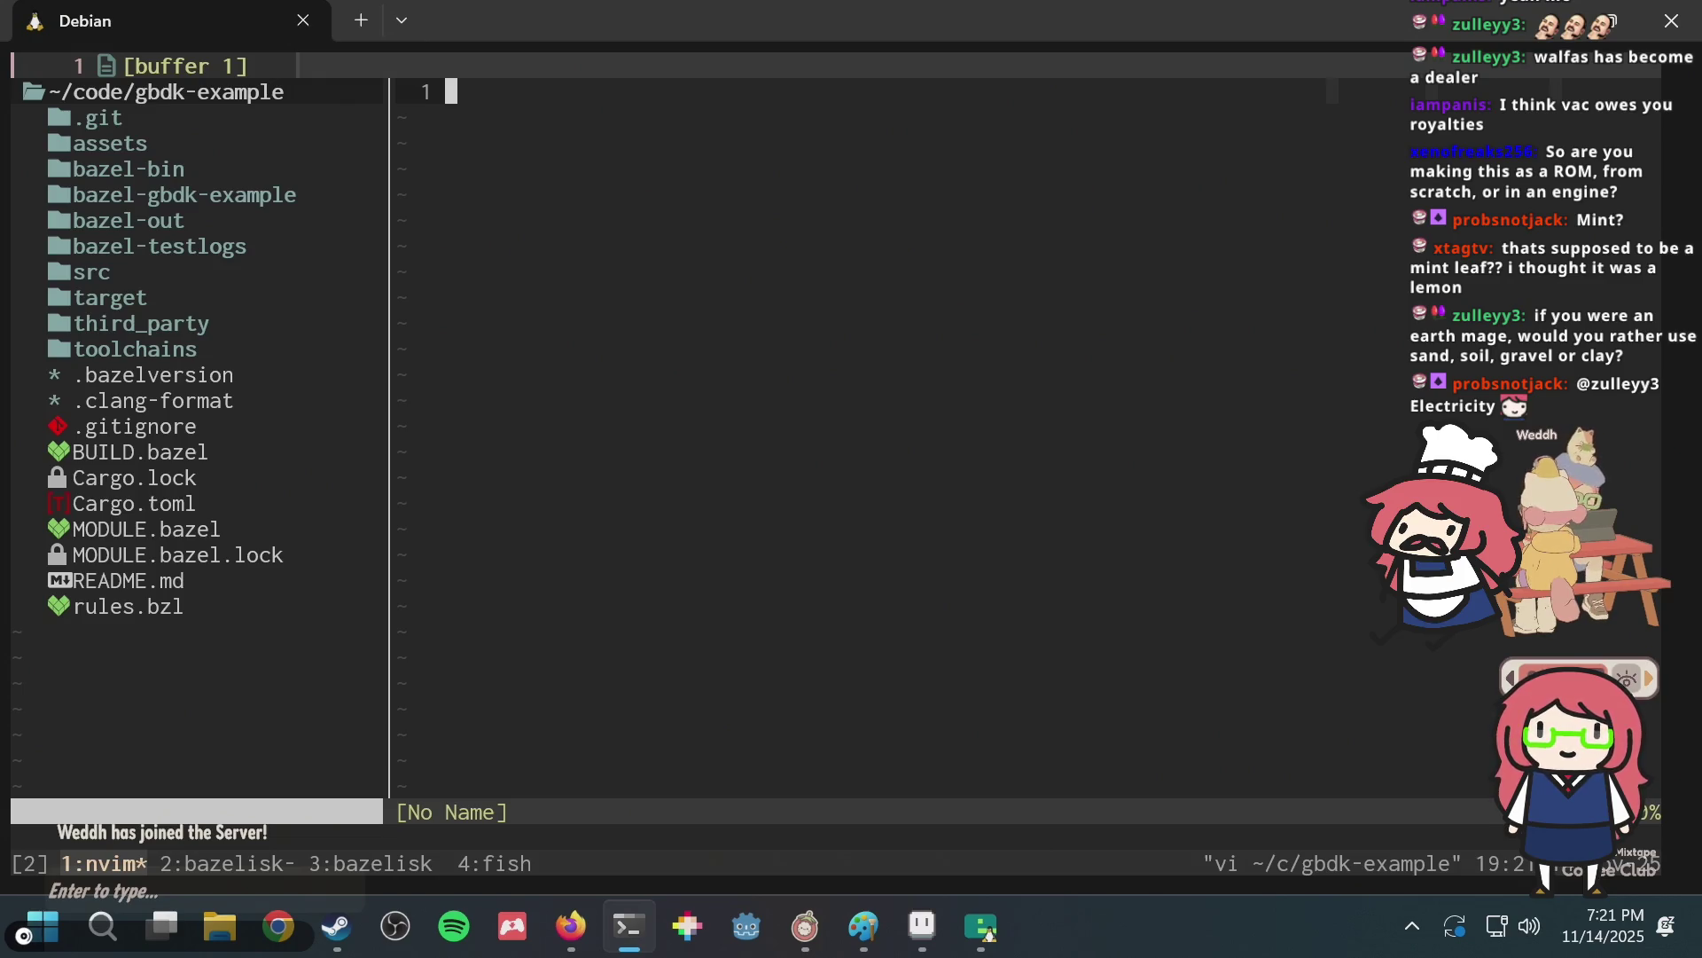
{"action": "key", "text": "shift+semicolon"}
{"action": "key", "text": "Escape"}
Switch tmux to spare shell window 4 and bring puzzle.aseprite in Aseprite forward.
{"action": "key", "text": "ctrl+b"}
{"action": "key", "text": "4"}
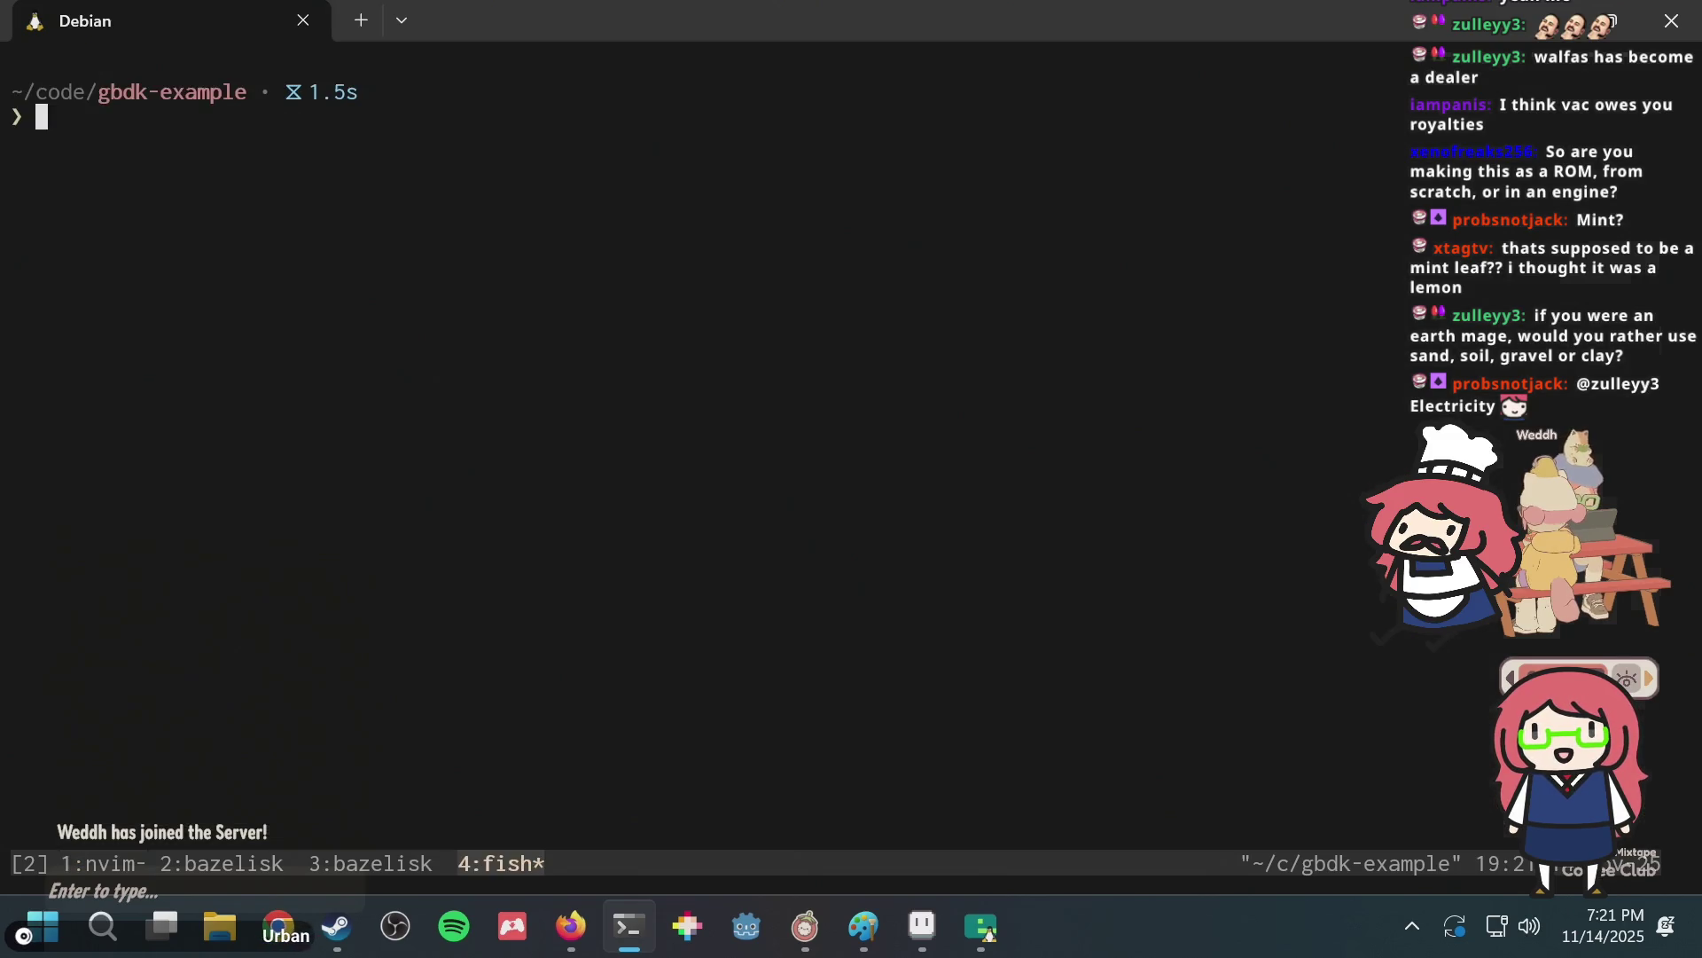
{"action": "left_click", "coordinate": [895, 908]}
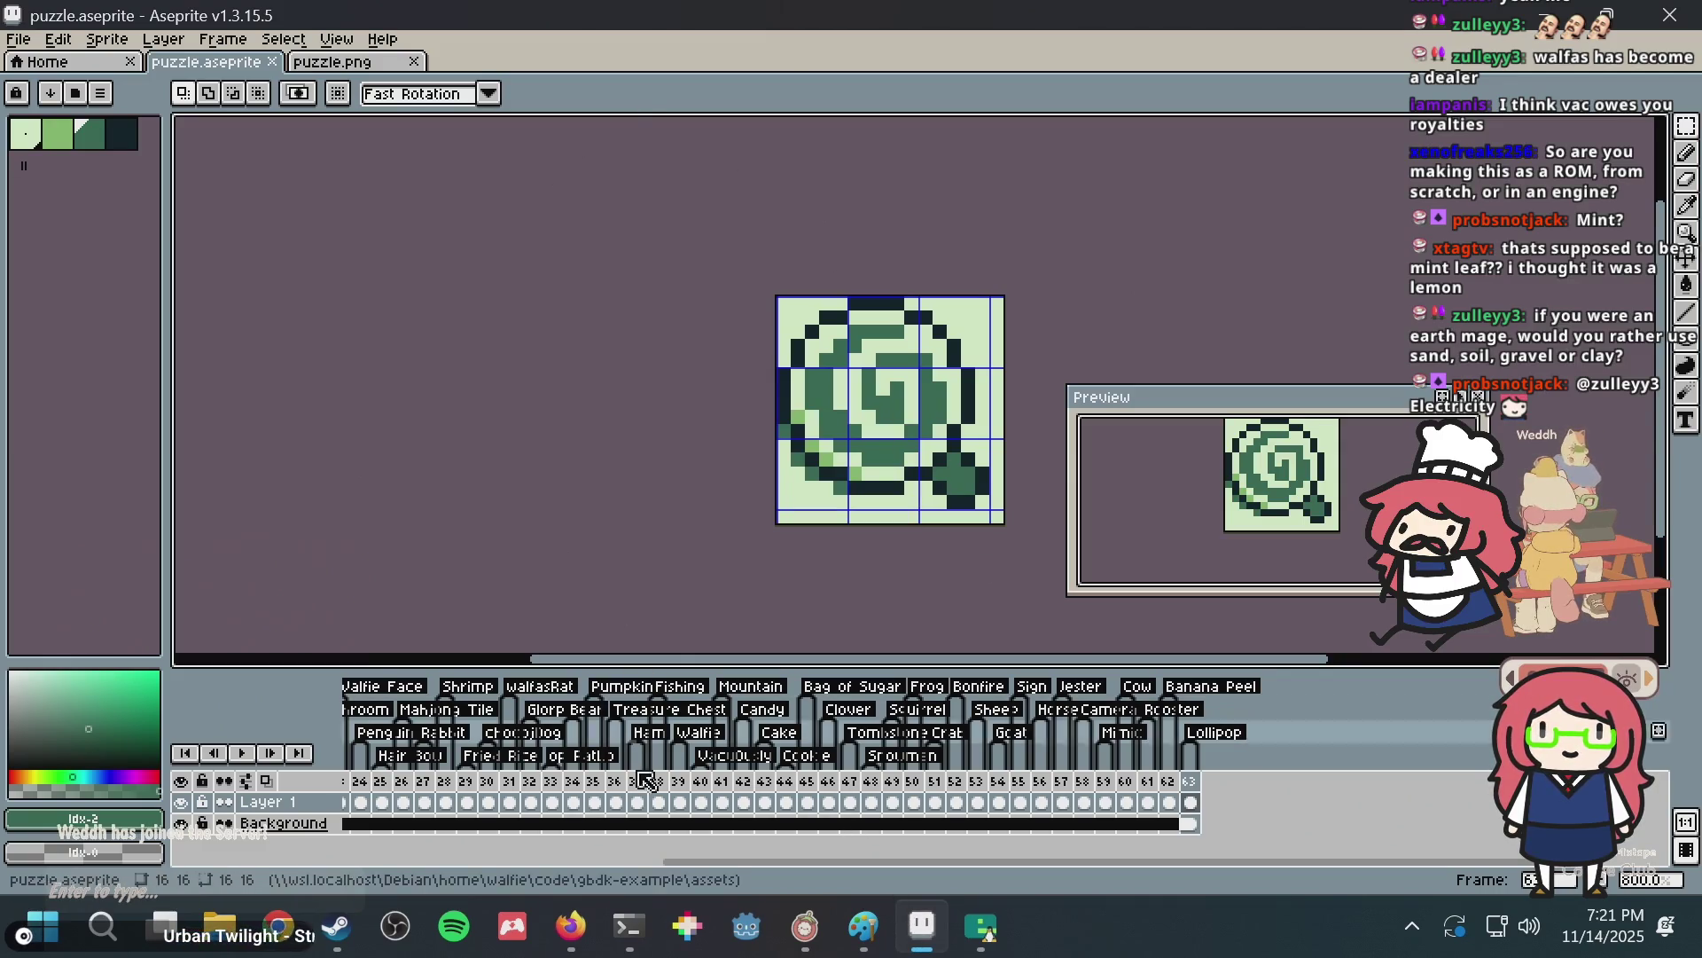
Back in the Kirby Wiki, view the KPL candy sprite, close the Invincible Candy page and return to Food.
{"action": "left_click", "coordinate": [571, 926]}
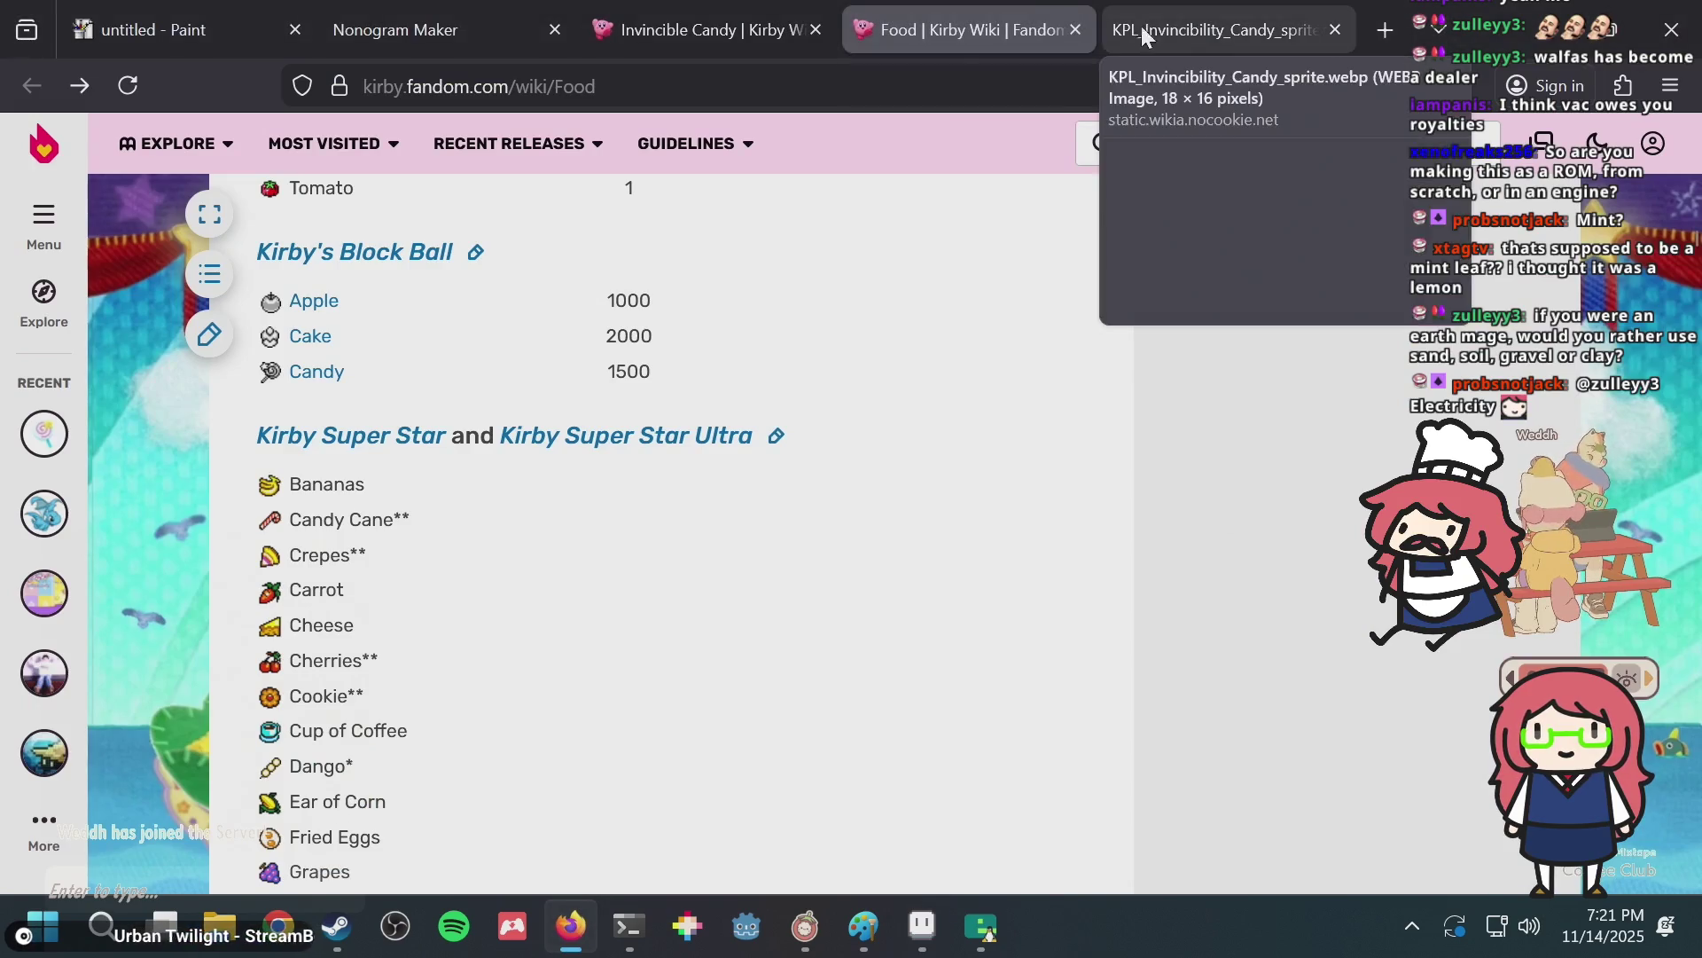
{"action": "left_click", "coordinate": [1144, 35]}
{"action": "left_click", "coordinate": [710, 17]}
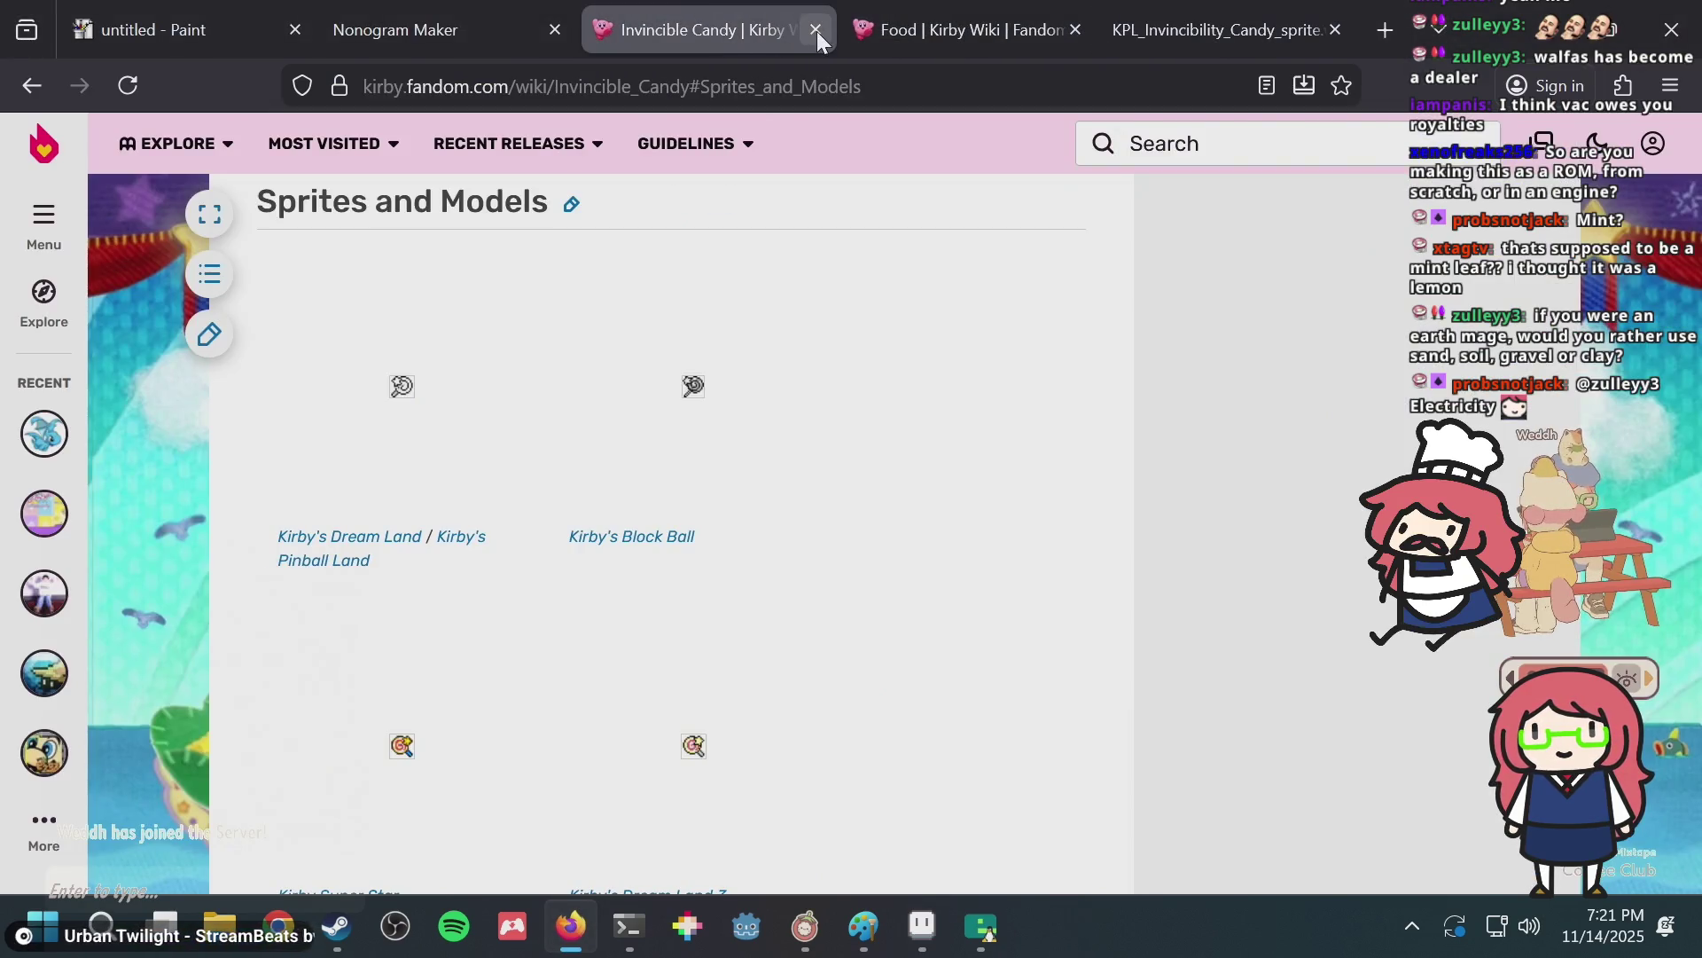
{"action": "left_click", "coordinate": [817, 30]}
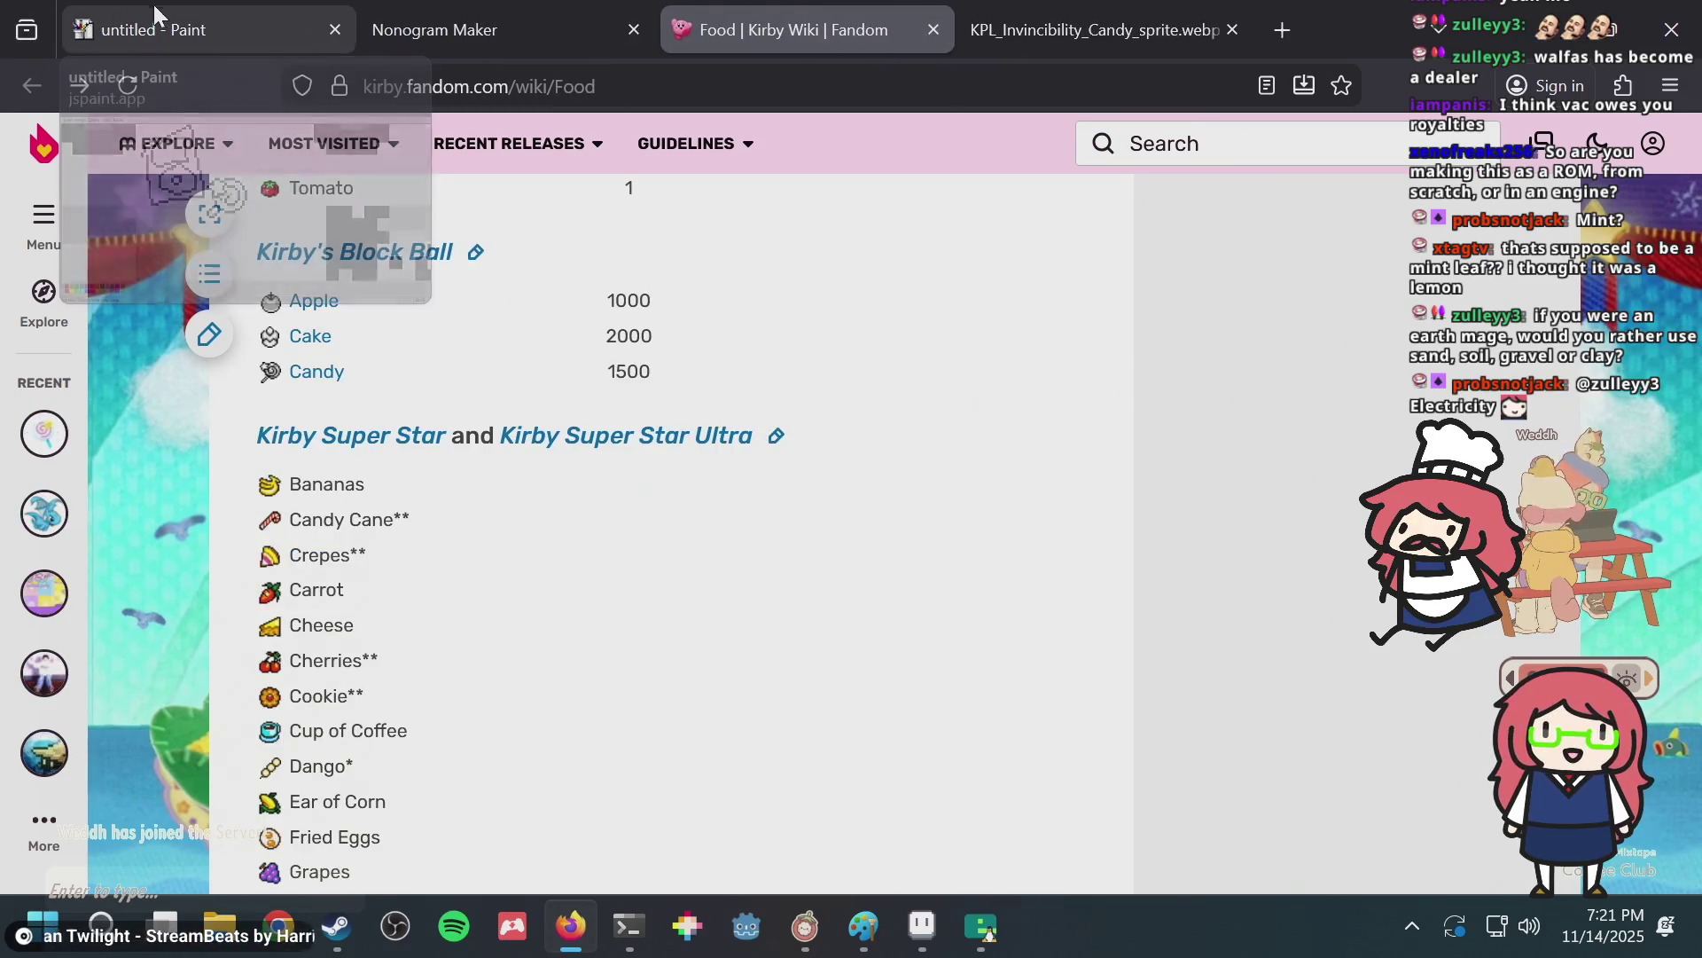
{"action": "left_click", "coordinate": [519, 13]}
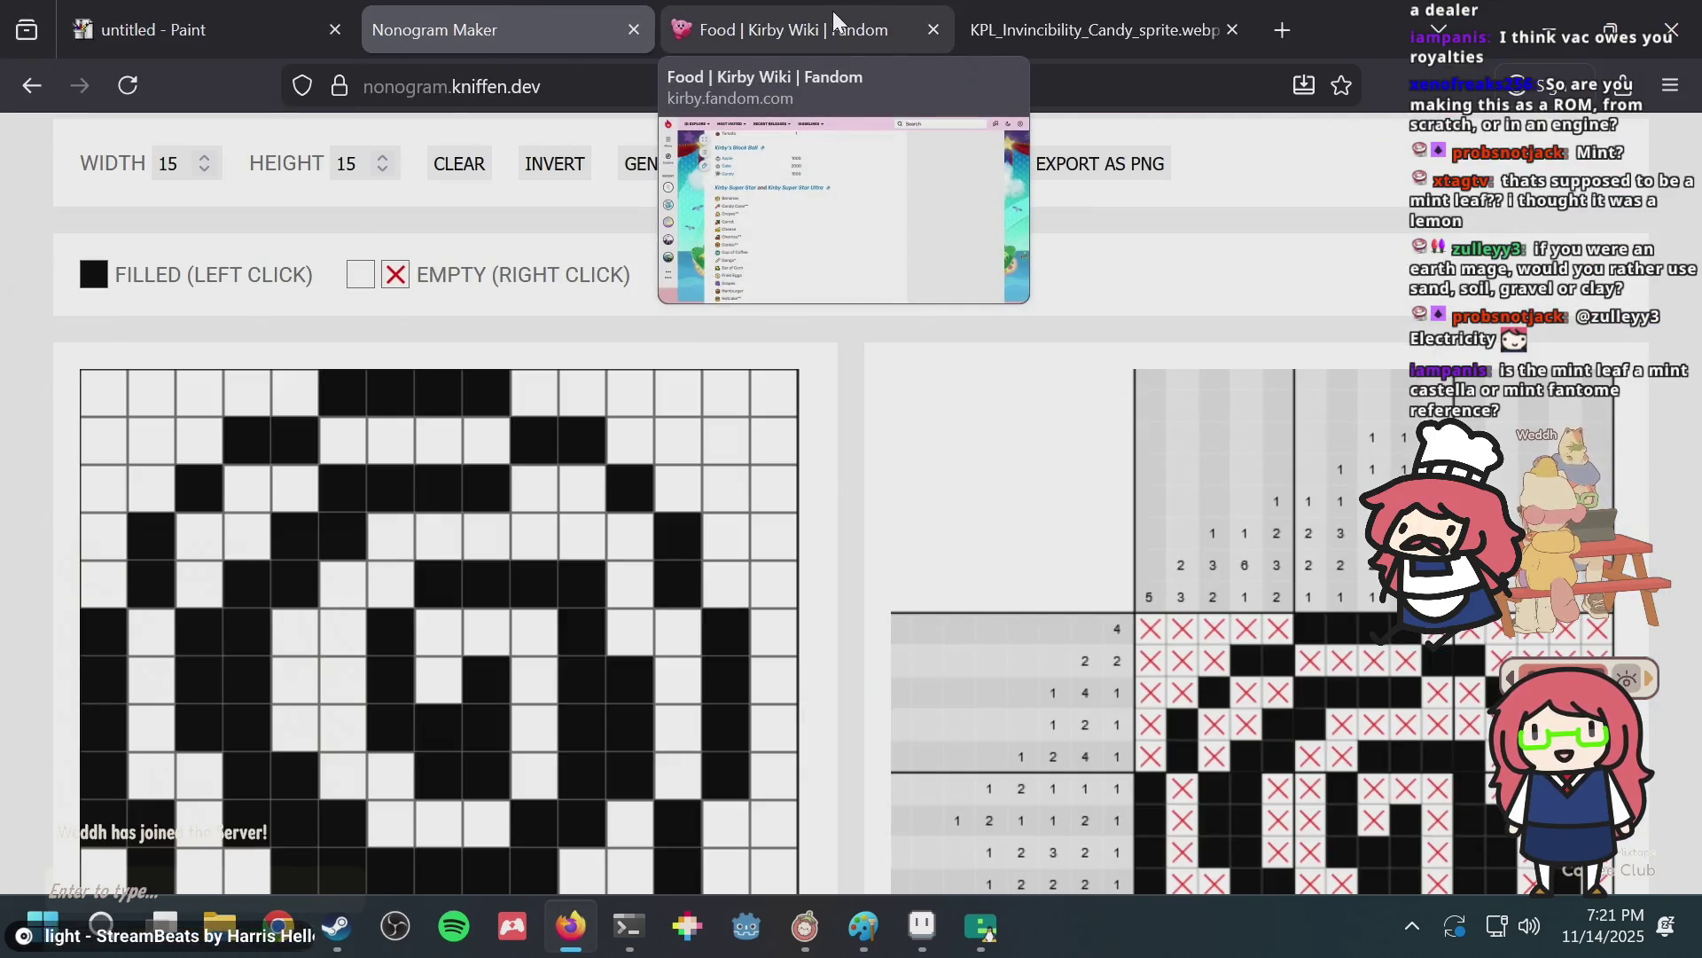
{"action": "left_click", "coordinate": [832, 11]}
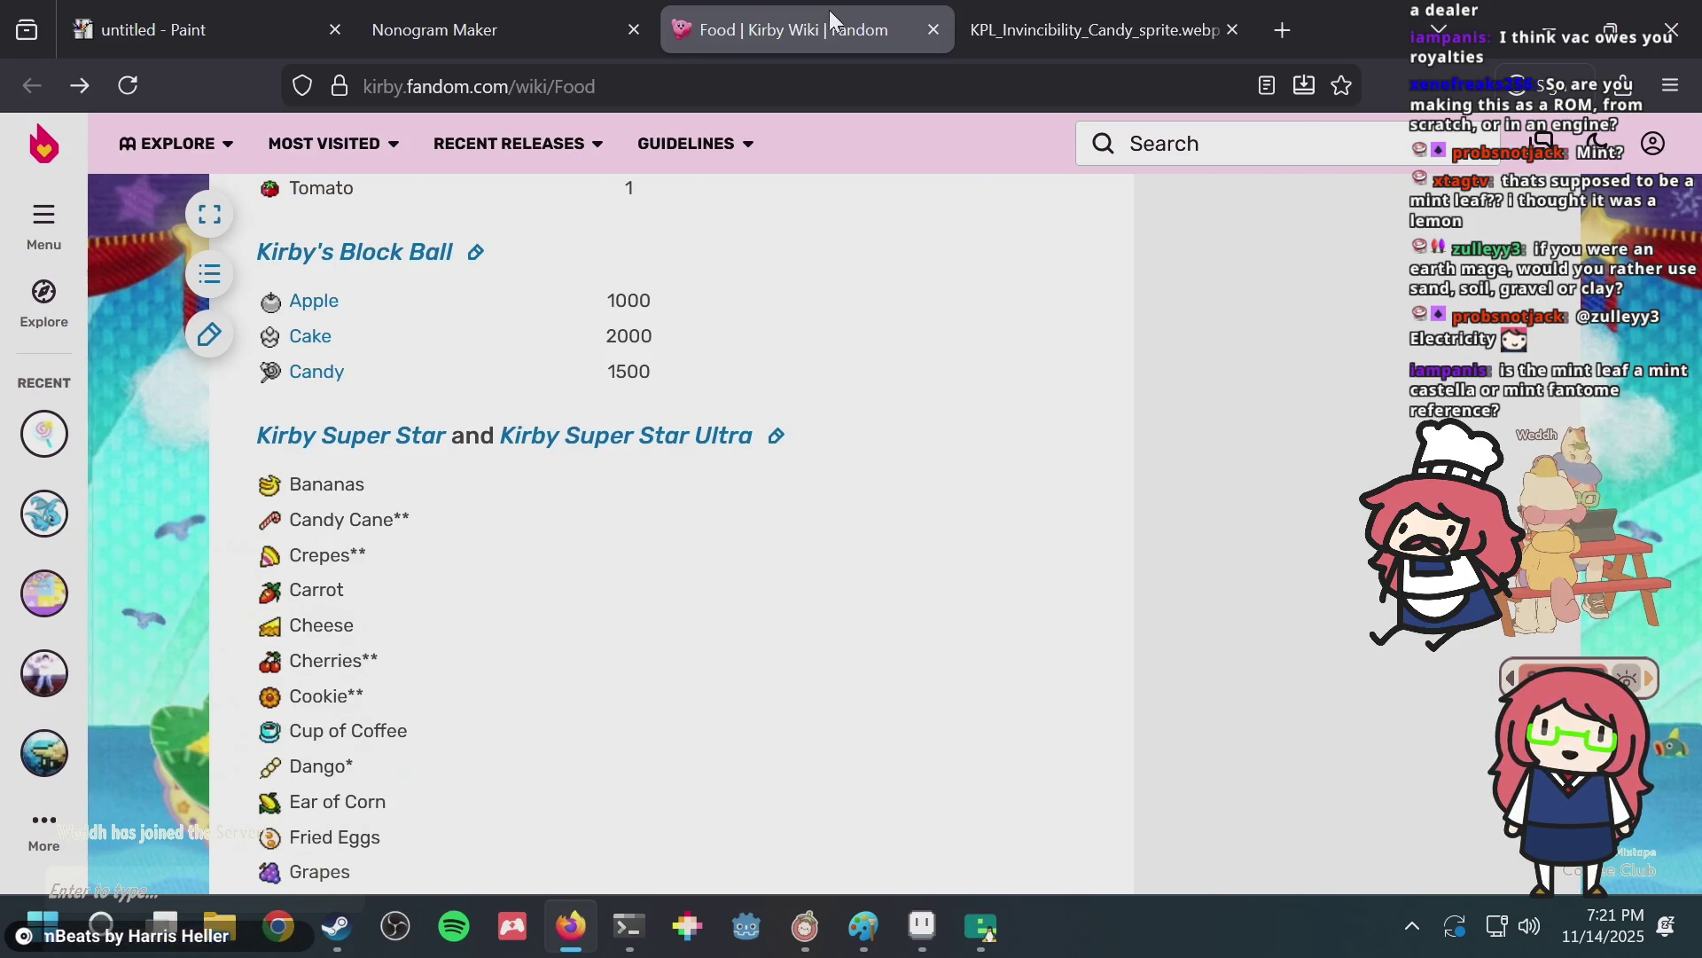
Visit the Mint Leaf article, then go back to the Food page and browse its list.
{"action": "scroll", "coordinate": [509, 594], "scroll_direction": "up", "scroll_amount": 2}
{"action": "scroll", "coordinate": [509, 592], "scroll_direction": "up", "scroll_amount": 3}
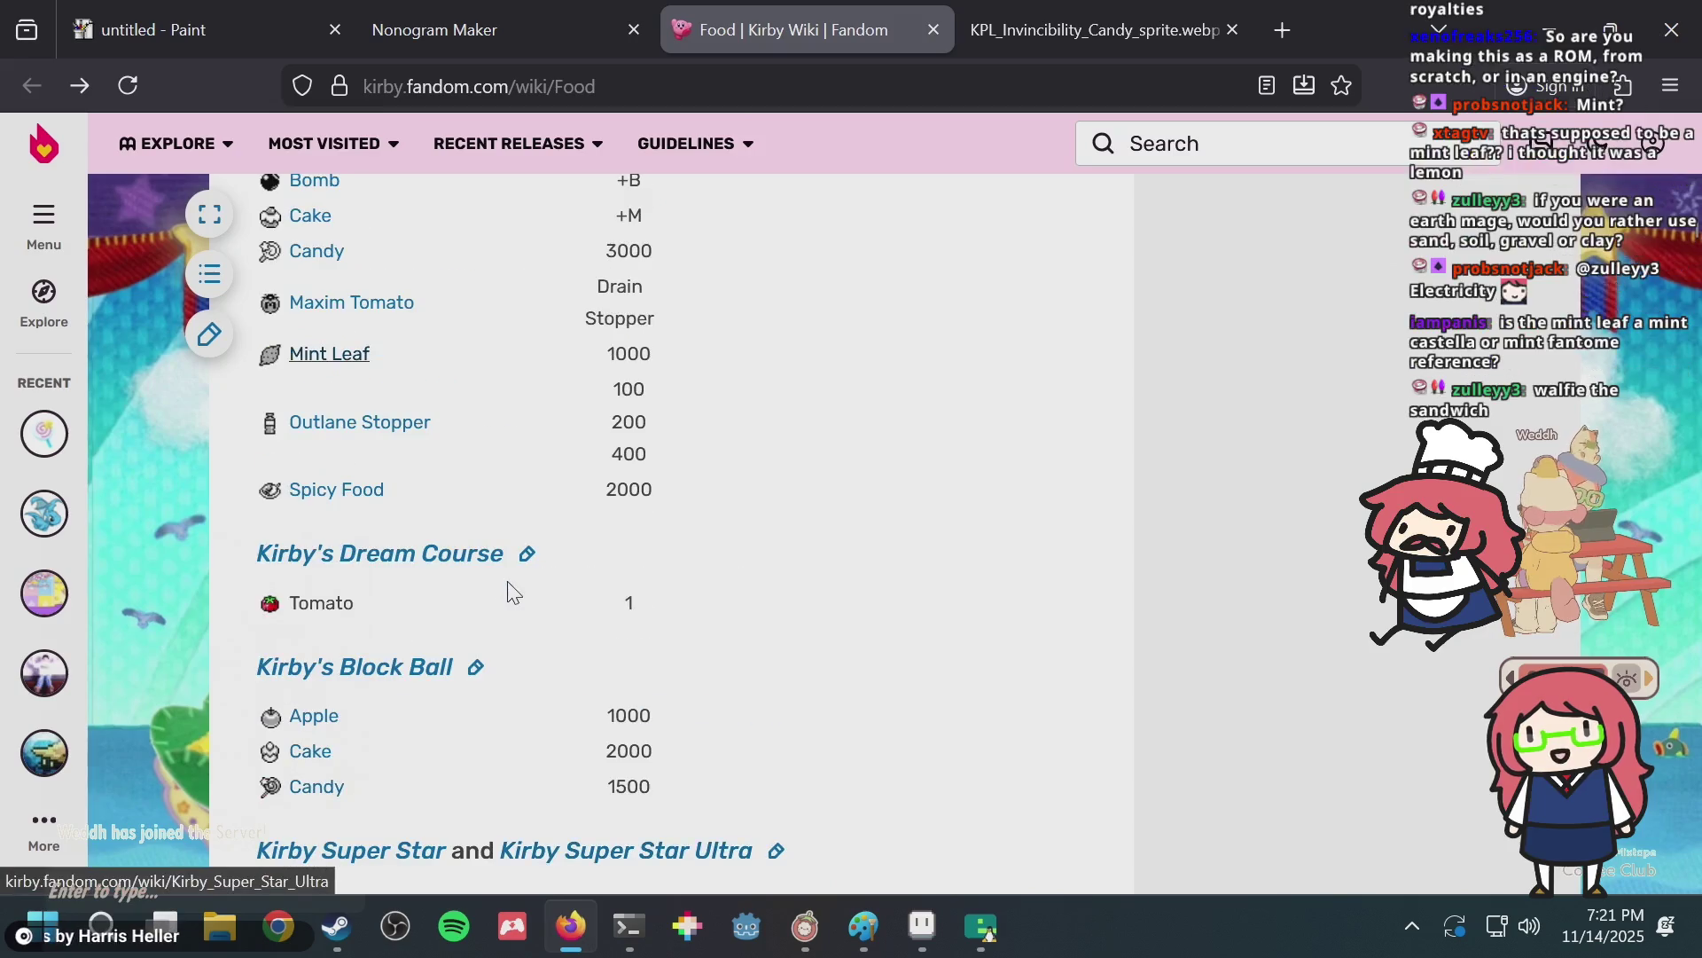
{"action": "scroll", "coordinate": [703, 495], "scroll_direction": "up", "scroll_amount": 2}
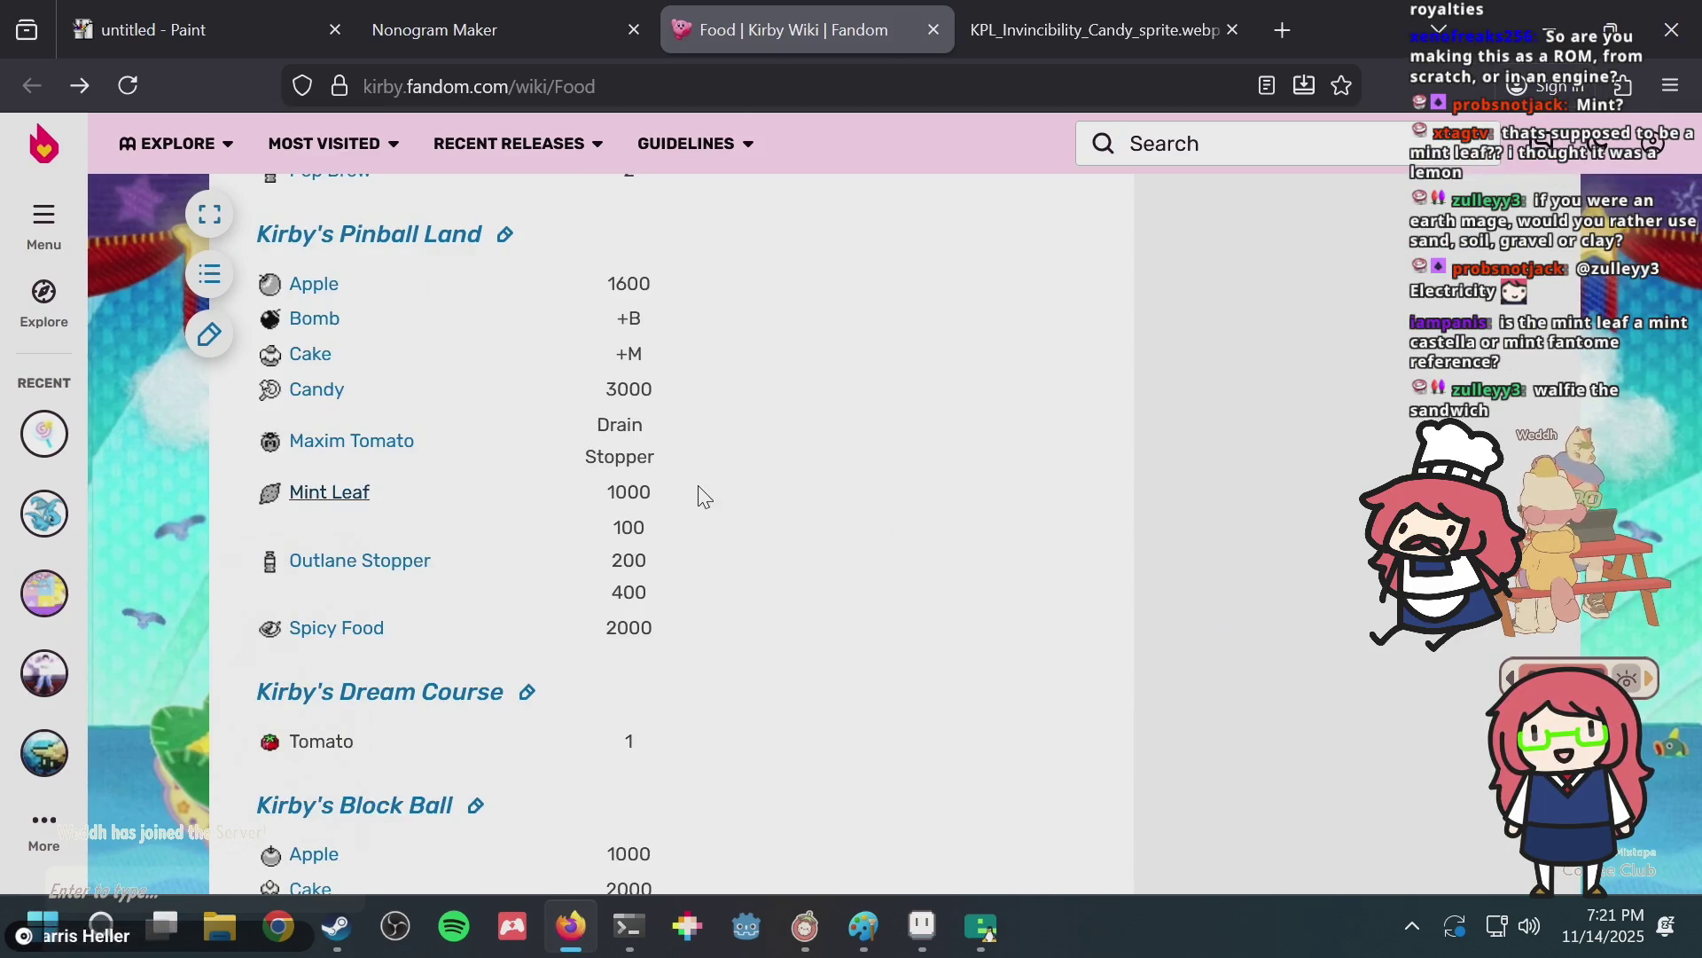
{"action": "left_click", "coordinate": [348, 492]}
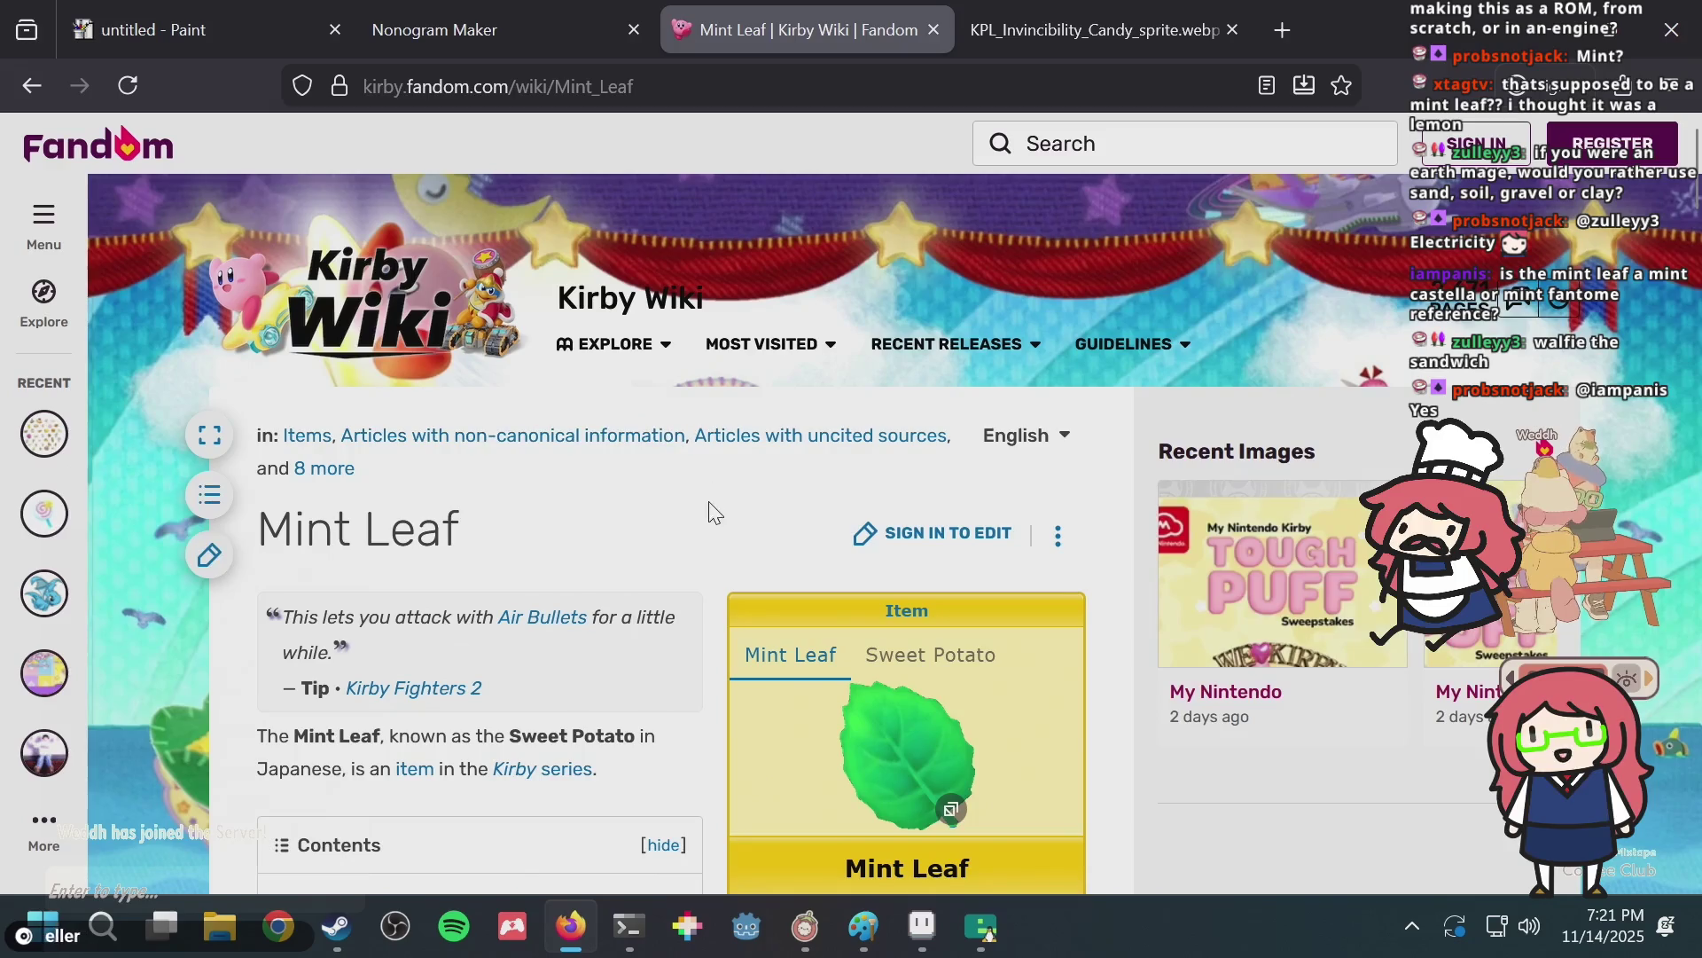
{"action": "scroll", "coordinate": [691, 496], "scroll_direction": "down", "scroll_amount": 3}
{"action": "scroll", "coordinate": [687, 479], "scroll_direction": "down", "scroll_amount": 3}
{"action": "right_click", "coordinate": [764, 712]}
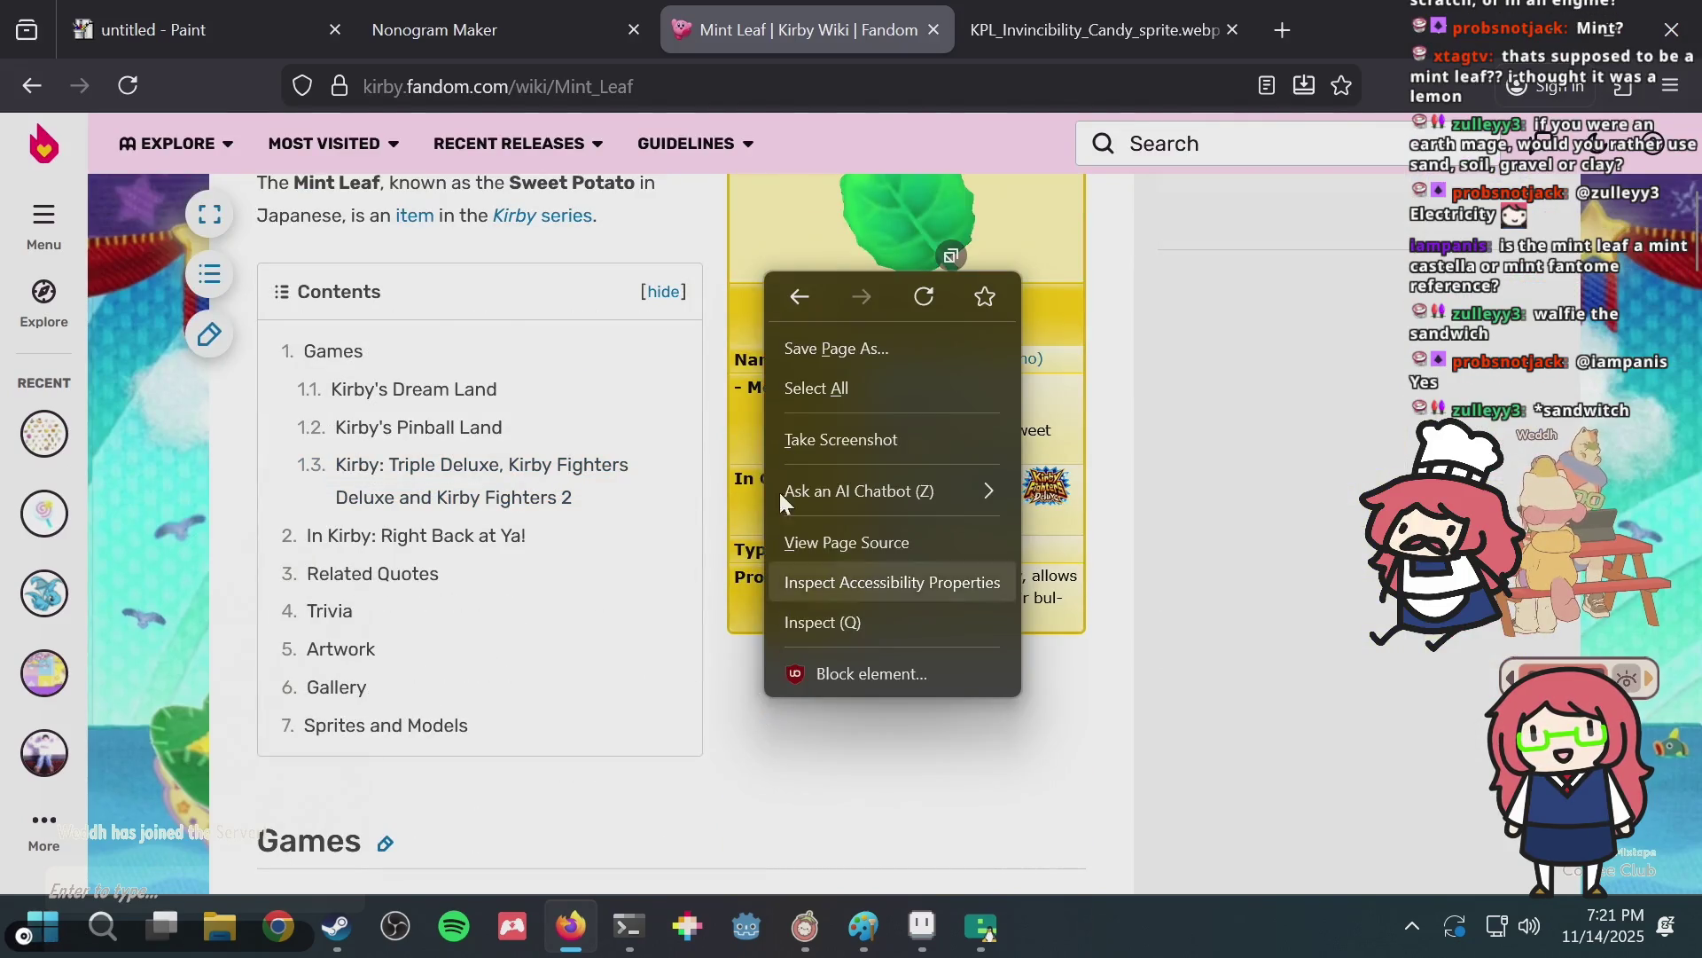
{"action": "left_click", "coordinate": [810, 295]}
{"action": "scroll", "coordinate": [781, 449], "scroll_direction": "up", "scroll_amount": 2}
{"action": "scroll", "coordinate": [772, 461], "scroll_direction": "up", "scroll_amount": 5}
{"action": "scroll", "coordinate": [763, 470], "scroll_direction": "up", "scroll_amount": 6}
{"action": "scroll", "coordinate": [664, 507], "scroll_direction": "down", "scroll_amount": 7}
{"action": "scroll", "coordinate": [664, 507], "scroll_direction": "down", "scroll_amount": 7}
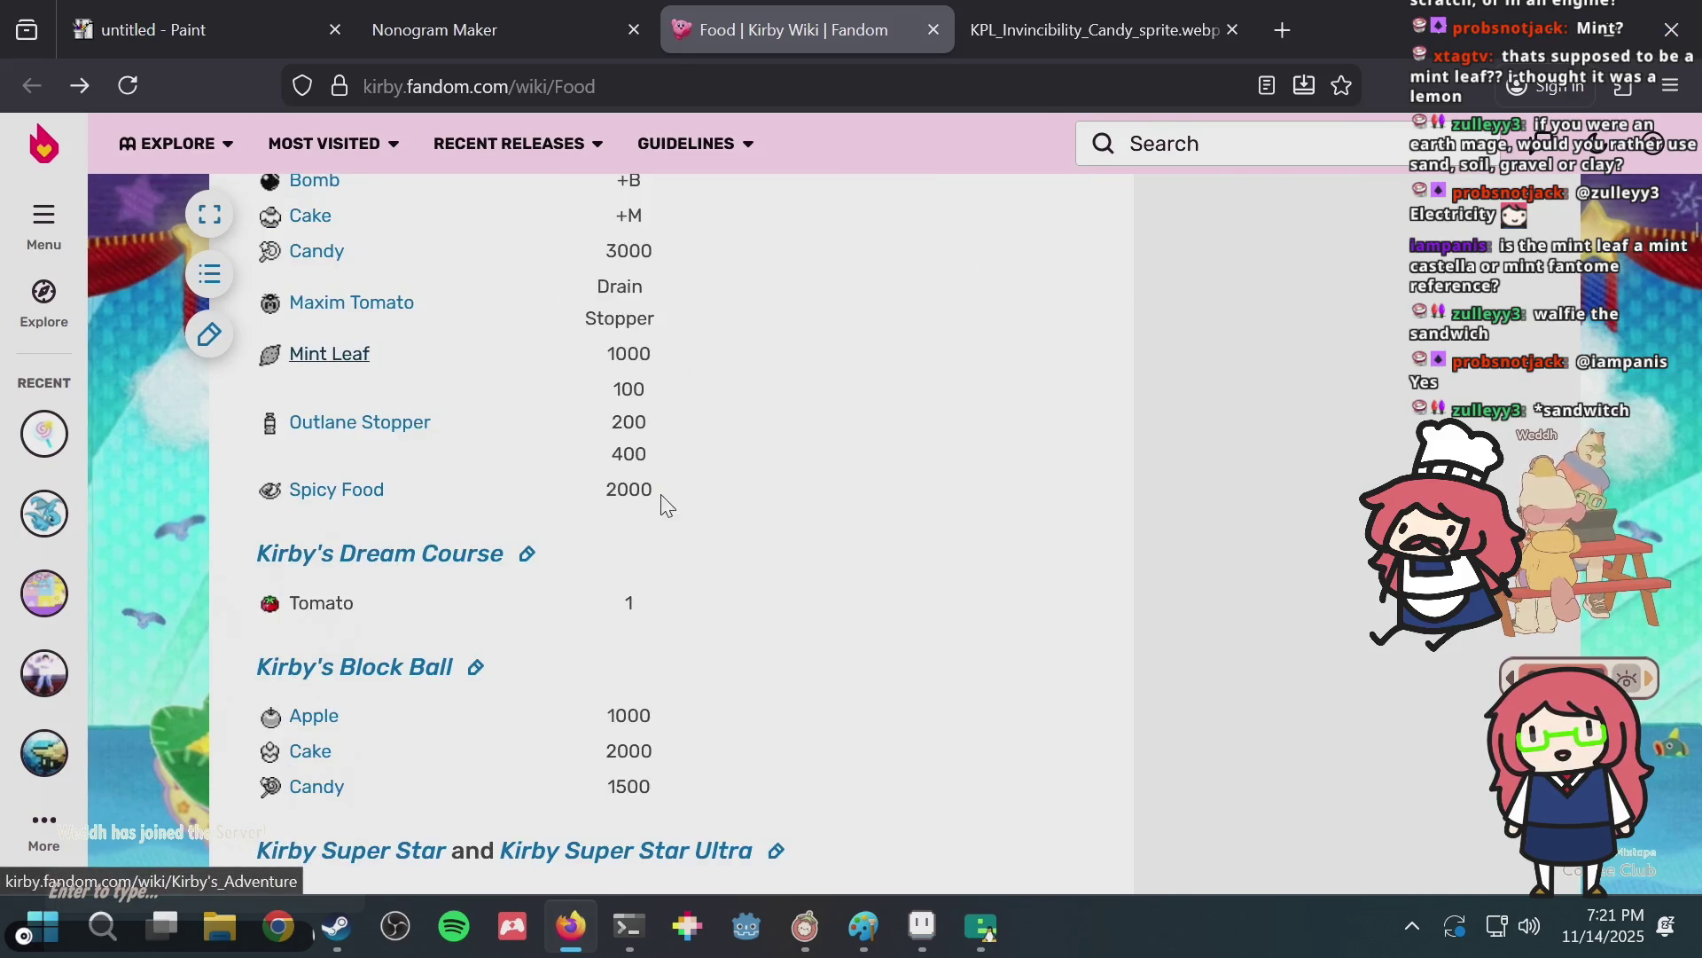
{"action": "scroll", "coordinate": [667, 507], "scroll_direction": "down", "scroll_amount": 5}
{"action": "scroll", "coordinate": [663, 507], "scroll_direction": "down", "scroll_amount": 3}
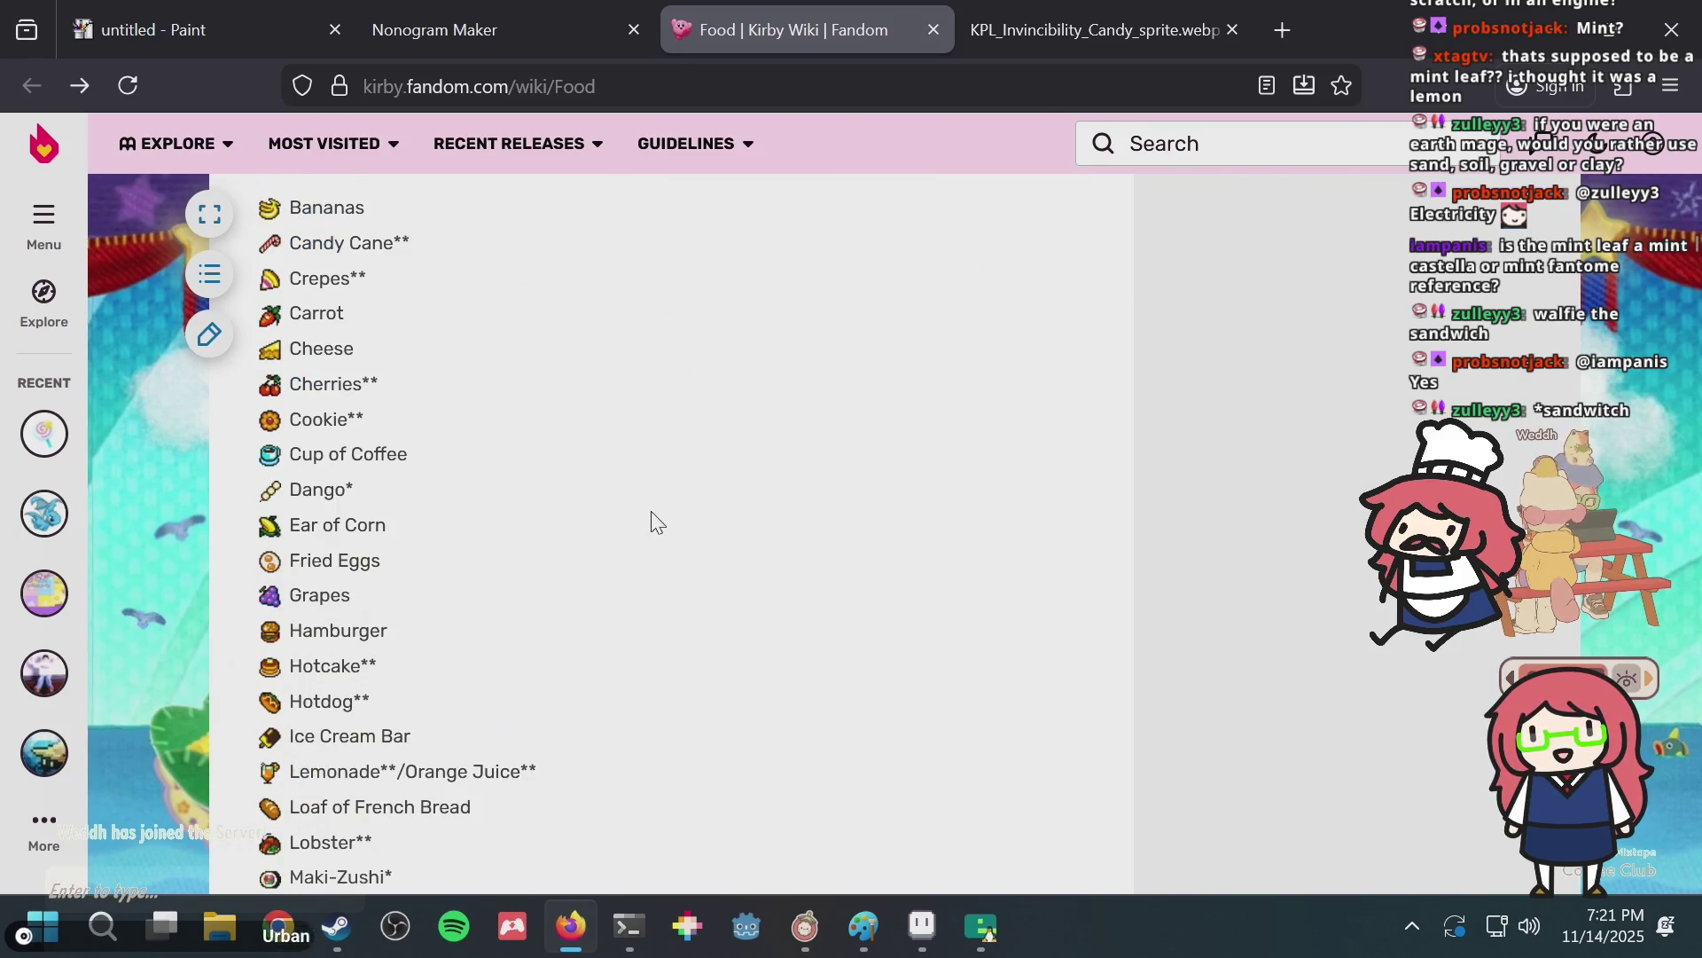
{"action": "scroll", "coordinate": [577, 478], "scroll_direction": "up", "scroll_amount": 2}
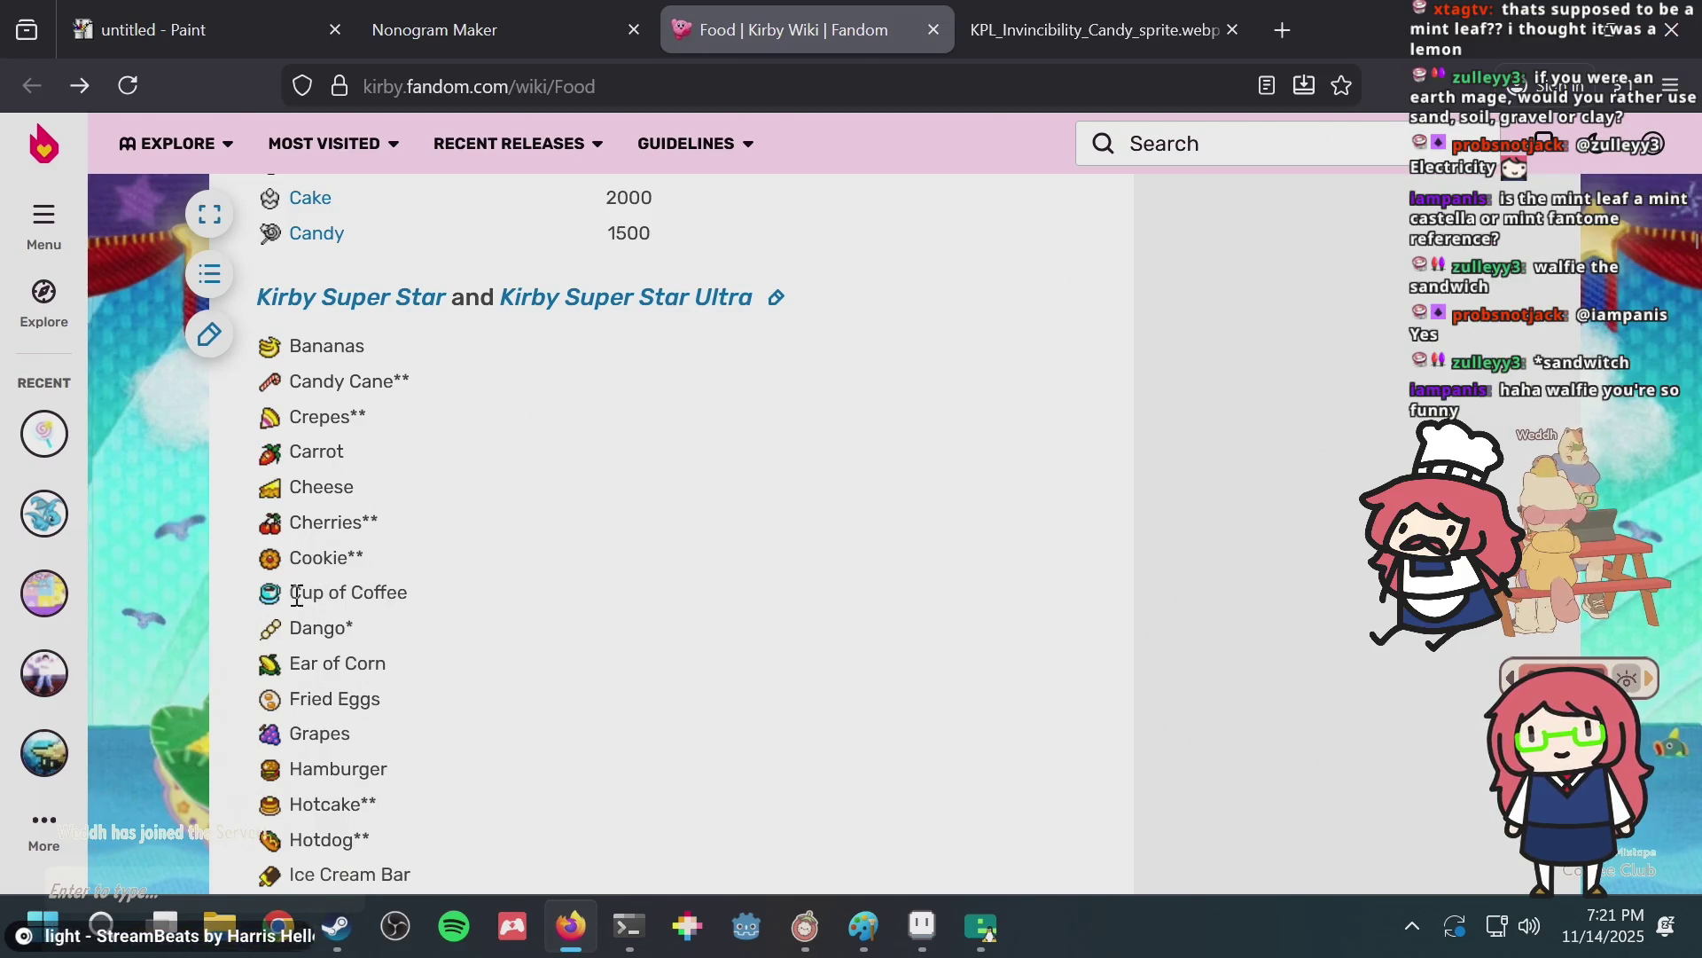
Open the Cup of Coffee sprite in its own tab, inspect it, then return to Aseprite.
{"action": "middle_click", "coordinate": [271, 607]}
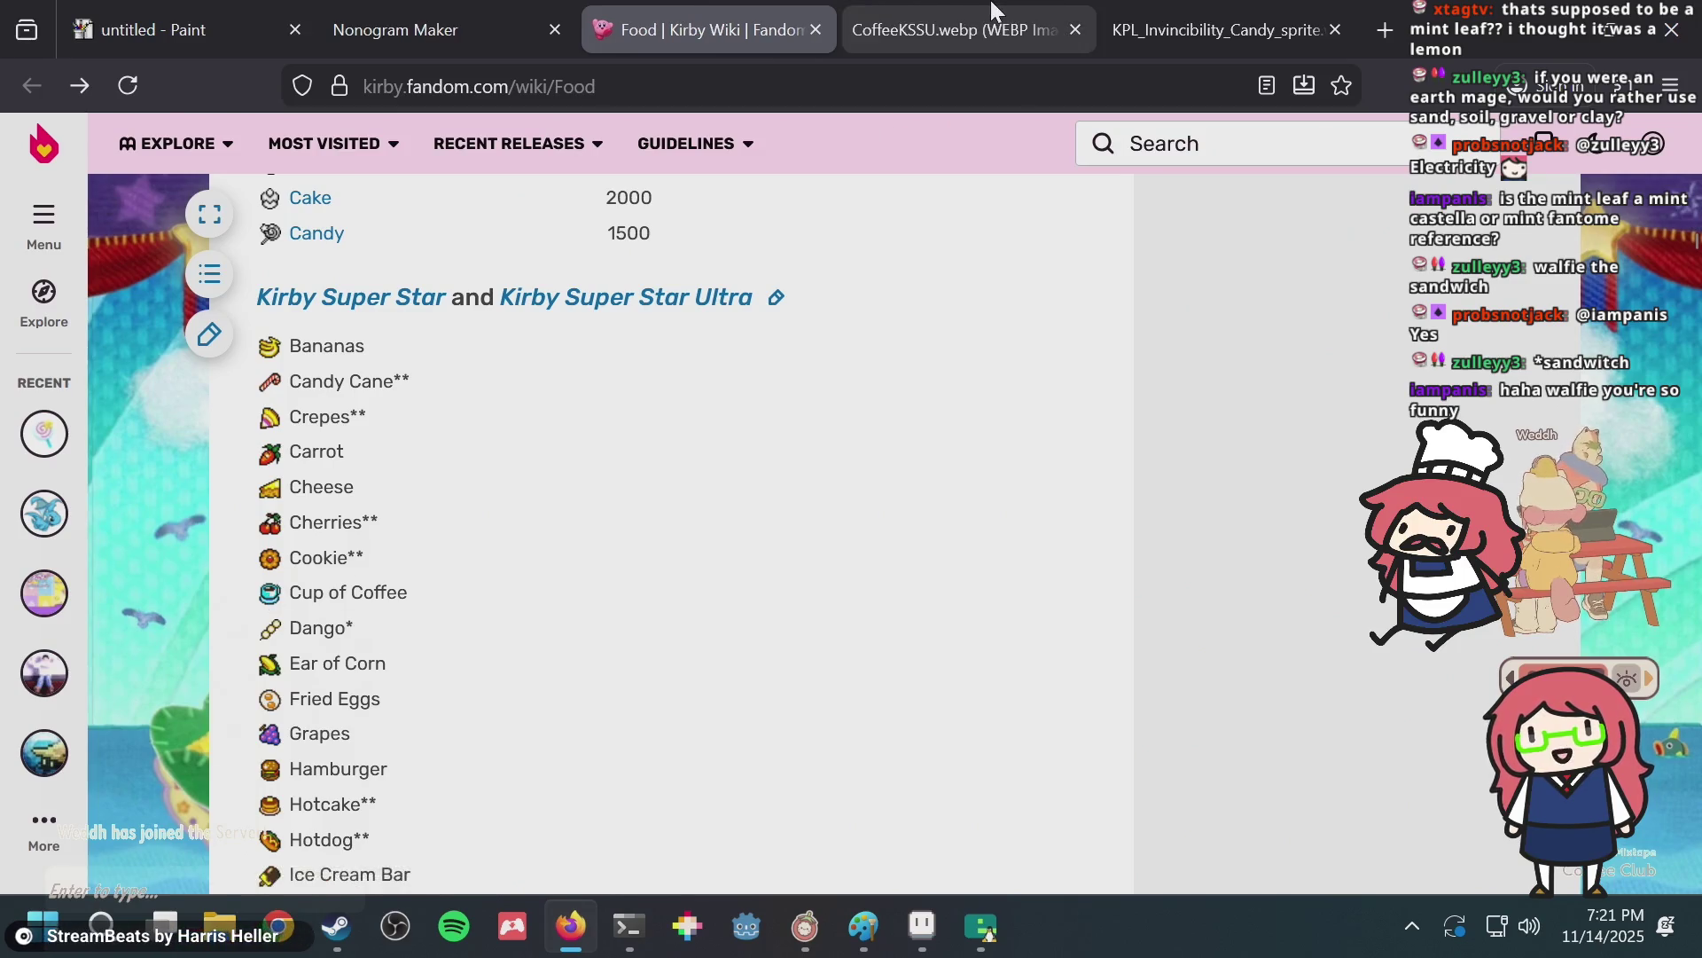
{"action": "left_click", "coordinate": [962, 27]}
{"action": "right_click", "coordinate": [849, 502]}
{"action": "left_click", "coordinate": [645, 612]}
{"action": "key", "text": "alt+Tab"}
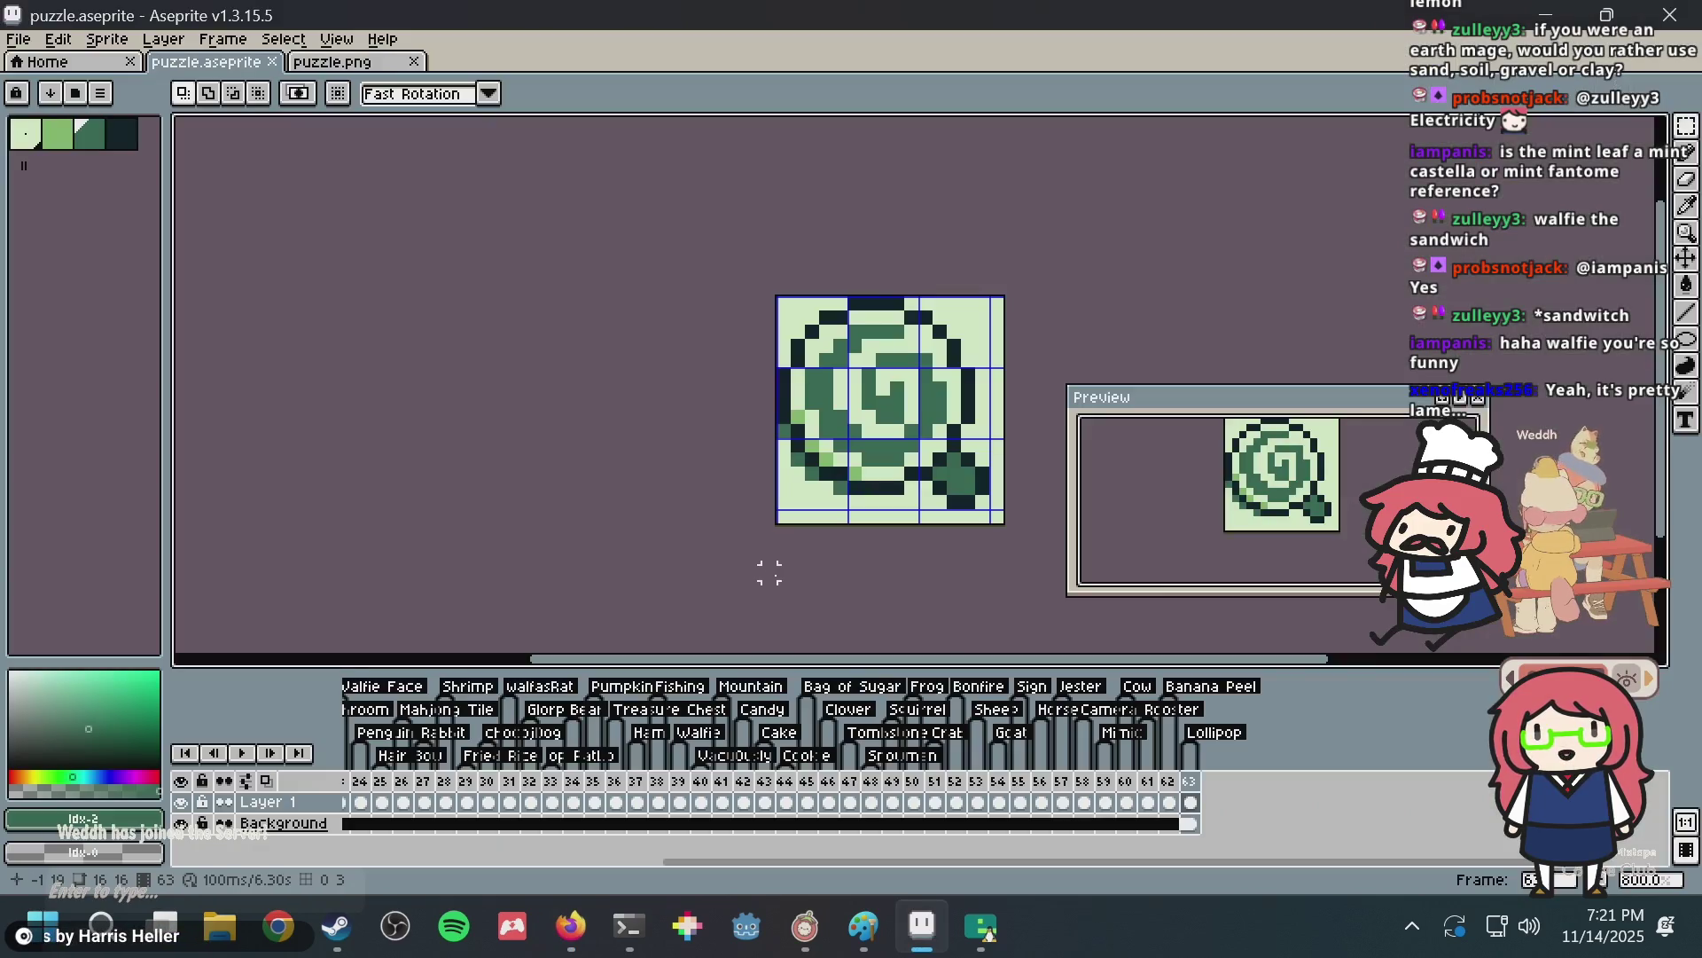
Add empty frame 64 after frame 63, link its Background cel, and select frame 64.
{"action": "right_click", "coordinate": [1195, 782]}
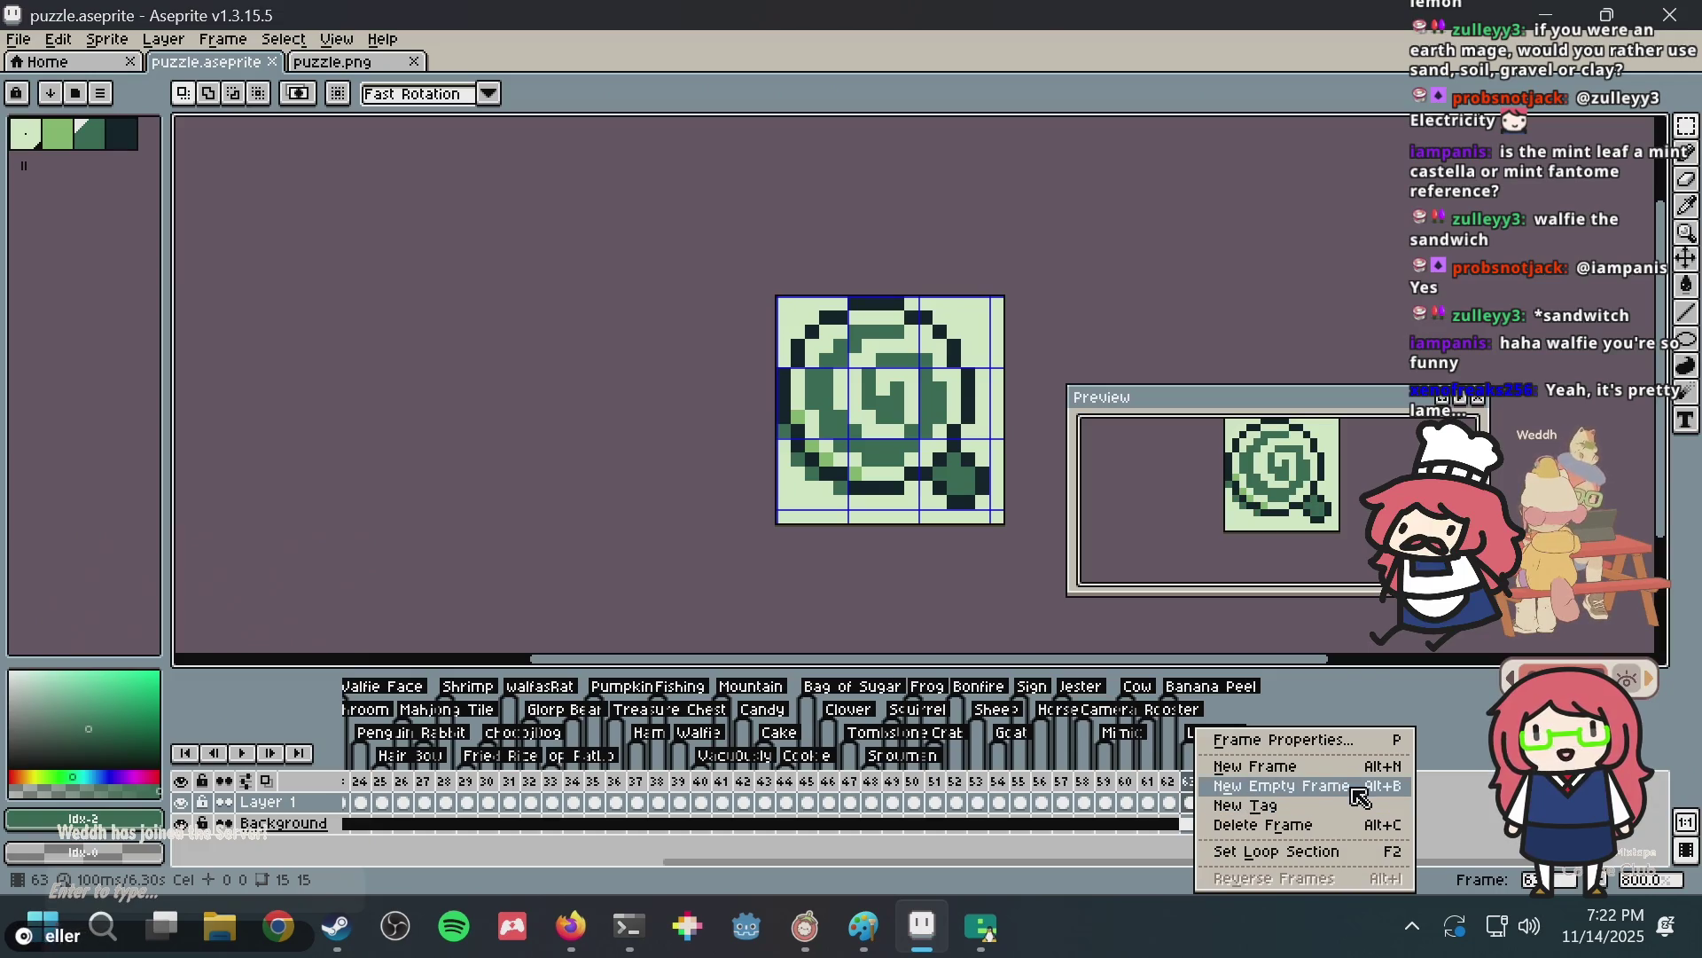
{"action": "left_click", "coordinate": [1330, 768]}
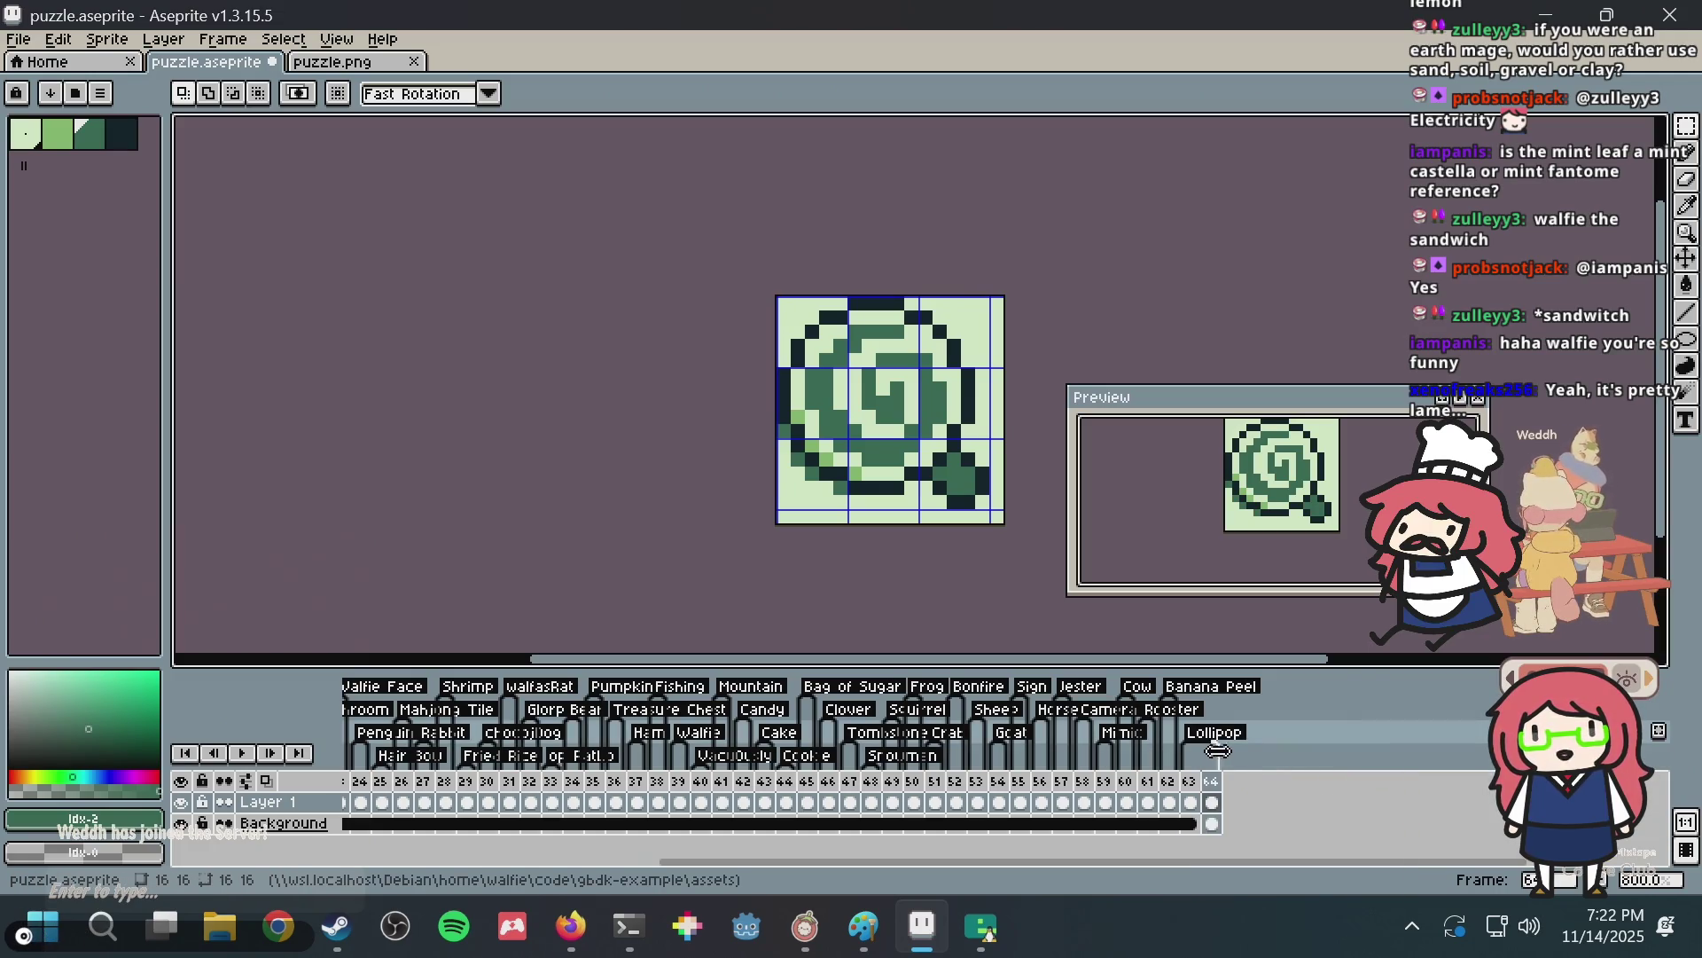
{"action": "left_click", "coordinate": [1191, 825]}
{"action": "right_click", "coordinate": [1190, 831]}
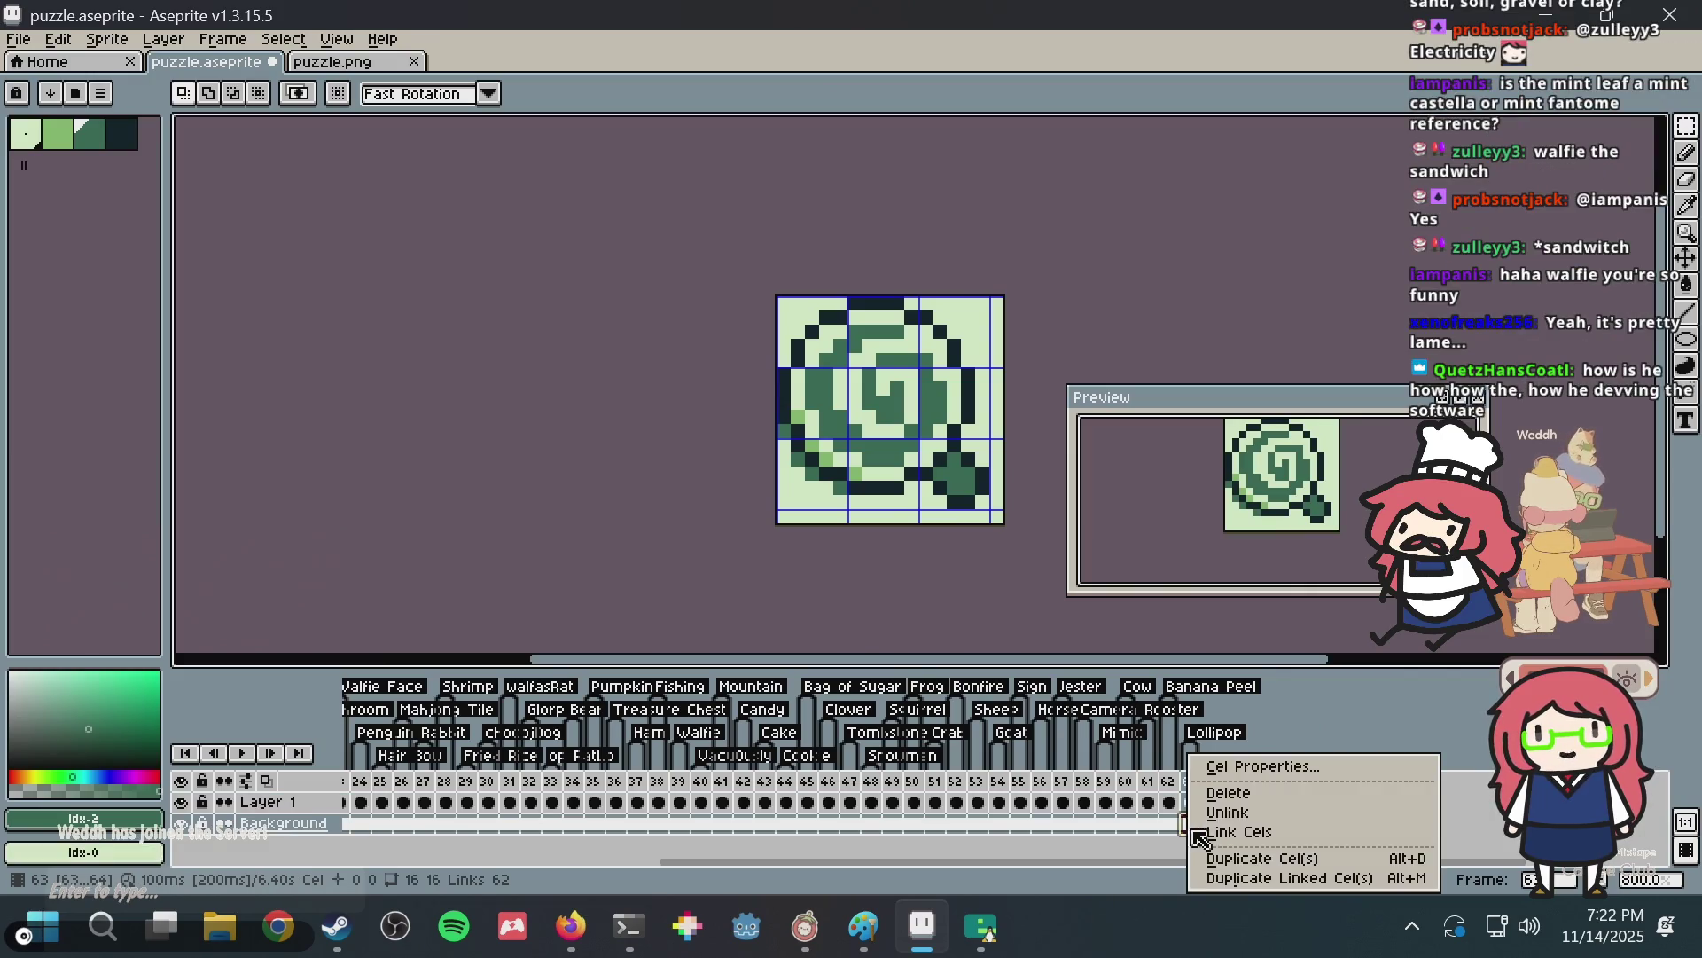
{"action": "left_click", "coordinate": [1259, 828]}
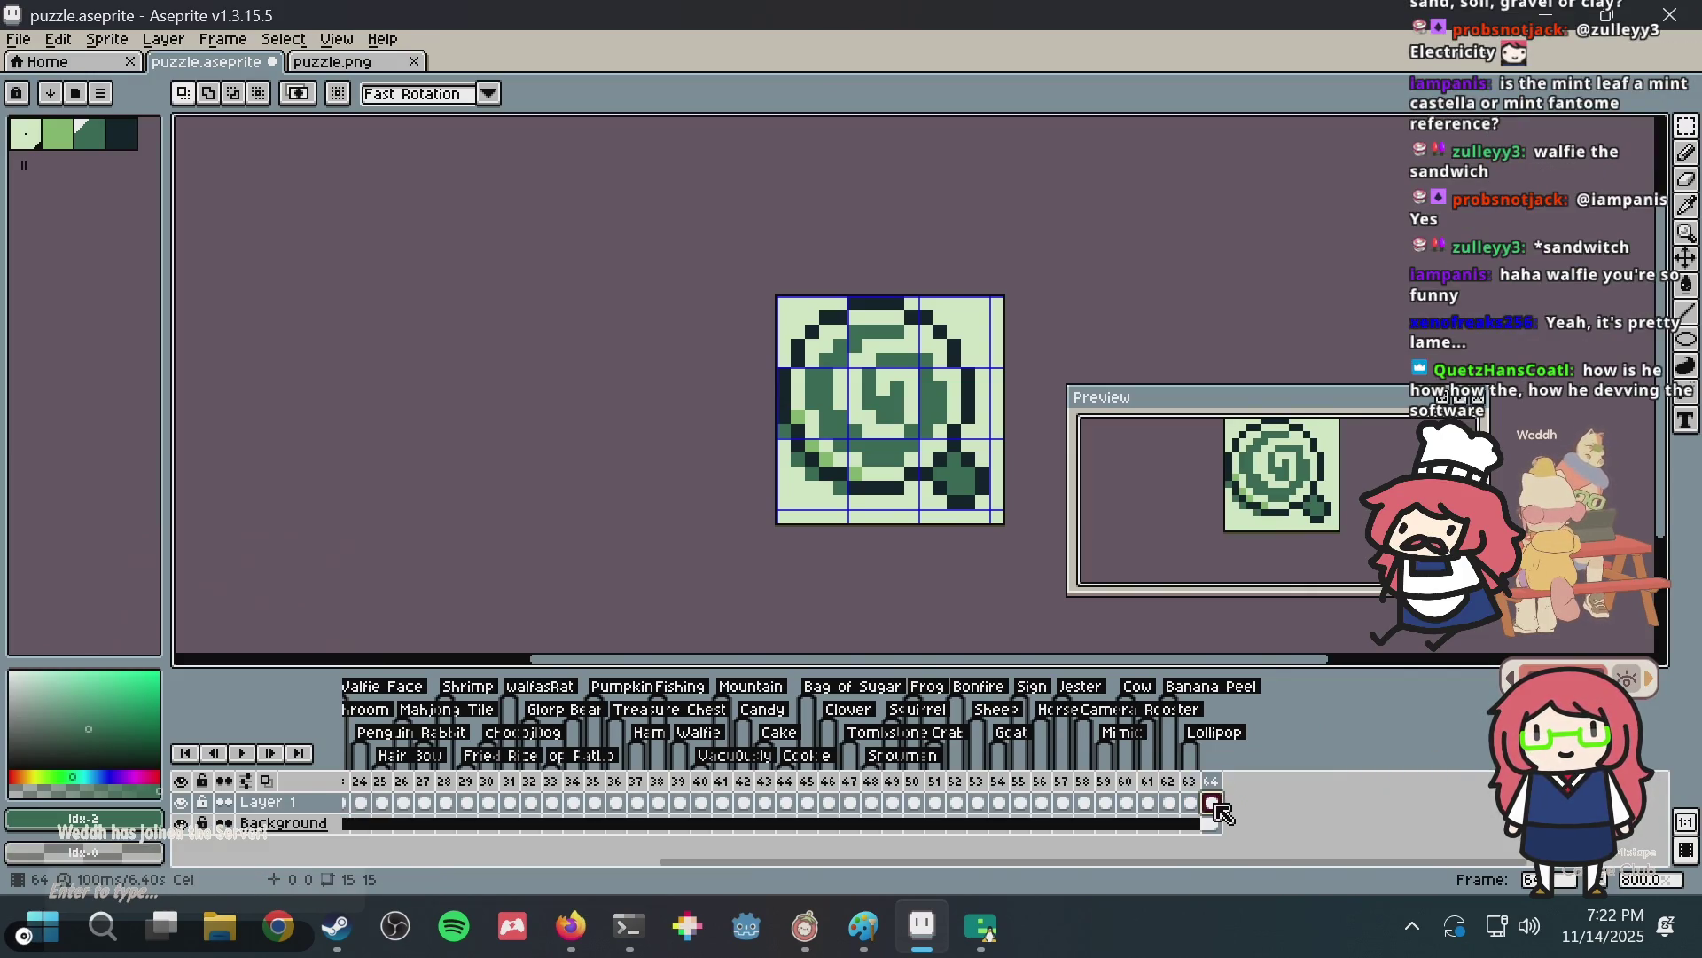
{"action": "left_click", "coordinate": [1215, 802]}
Save puzzle.aseprite, switch to the pencil and pick the darkest palette colour.
{"action": "key", "text": "ctrl+s"}
{"action": "scroll", "coordinate": [931, 407], "scroll_direction": "up", "scroll_amount": 2}
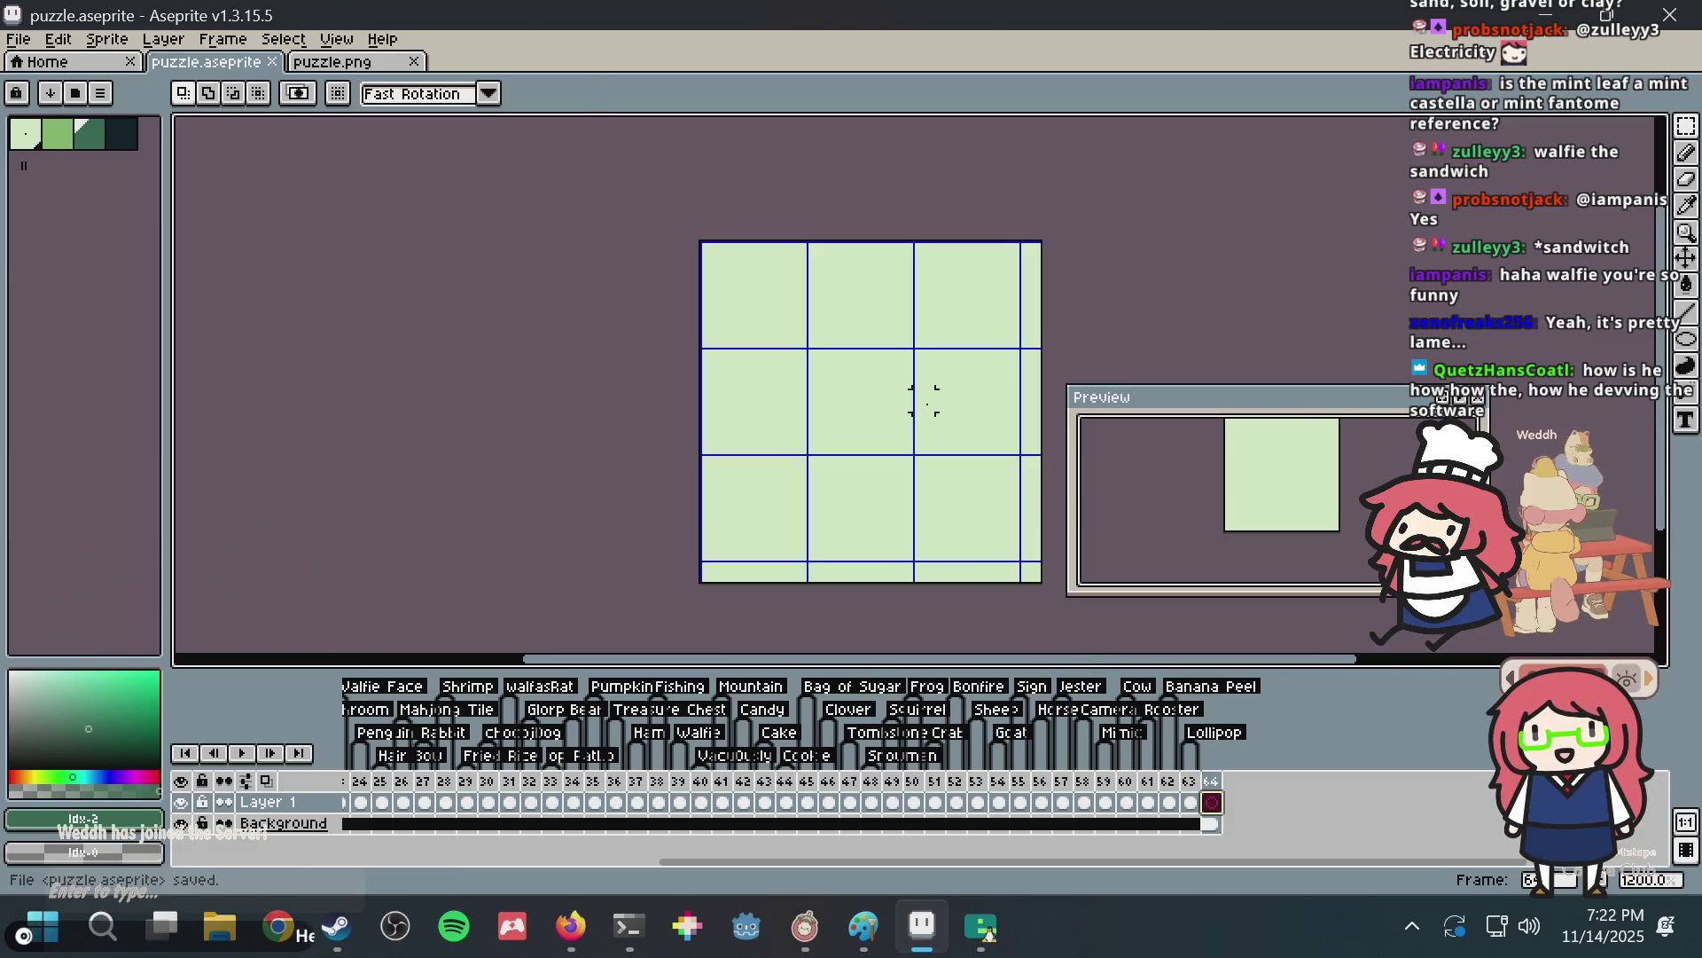
{"action": "key", "text": "b"}
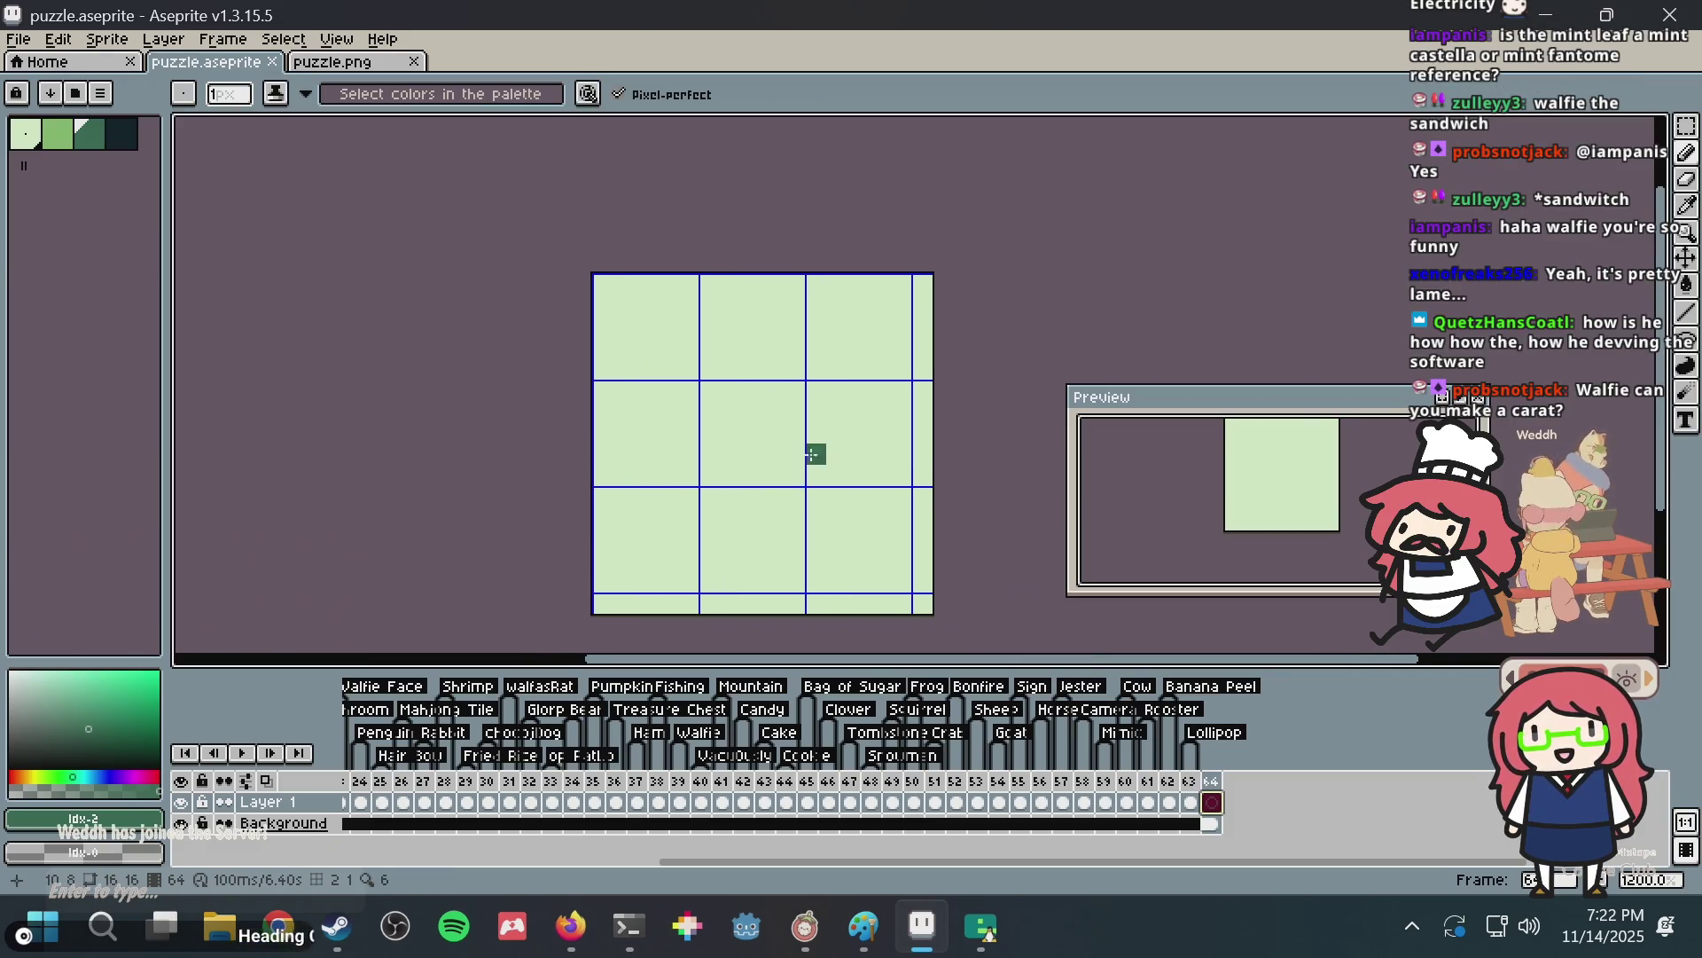
{"action": "scroll", "coordinate": [811, 461], "scroll_direction": "up", "scroll_amount": 1}
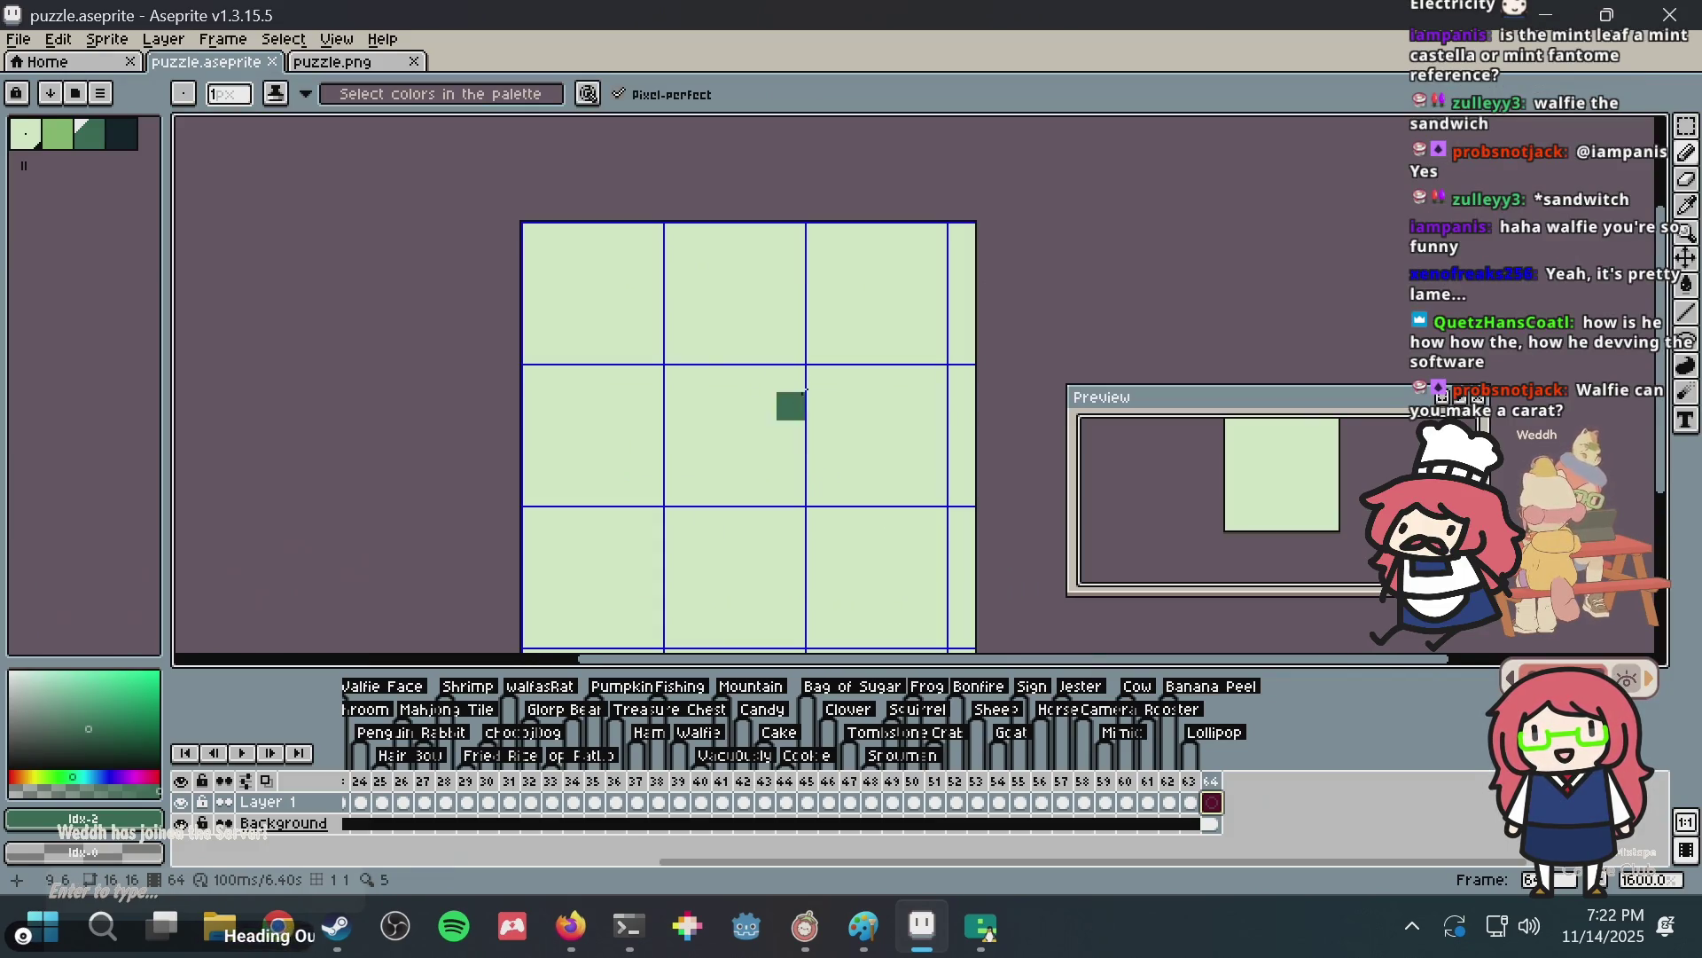
{"action": "left_click", "coordinate": [122, 134]}
{"action": "key", "text": "ctrl+s"}
Place a single dark pixel near the top of frame 64 and save puzzle.aseprite.
{"action": "mouse_move", "coordinate": [635, 213]}
{"action": "left_mouse_down"}
{"action": "mouse_move", "coordinate": [650, 227]}
{"action": "mouse_move", "coordinate": [831, 189]}
{"action": "mouse_move", "coordinate": [652, 178]}
{"action": "left_mouse_up"}
{"action": "key", "text": "ctrl+z"}
{"action": "key", "text": "ctrl+z"}
{"action": "left_click", "coordinate": [652, 178]}
{"action": "key", "text": "ctrl+s"}
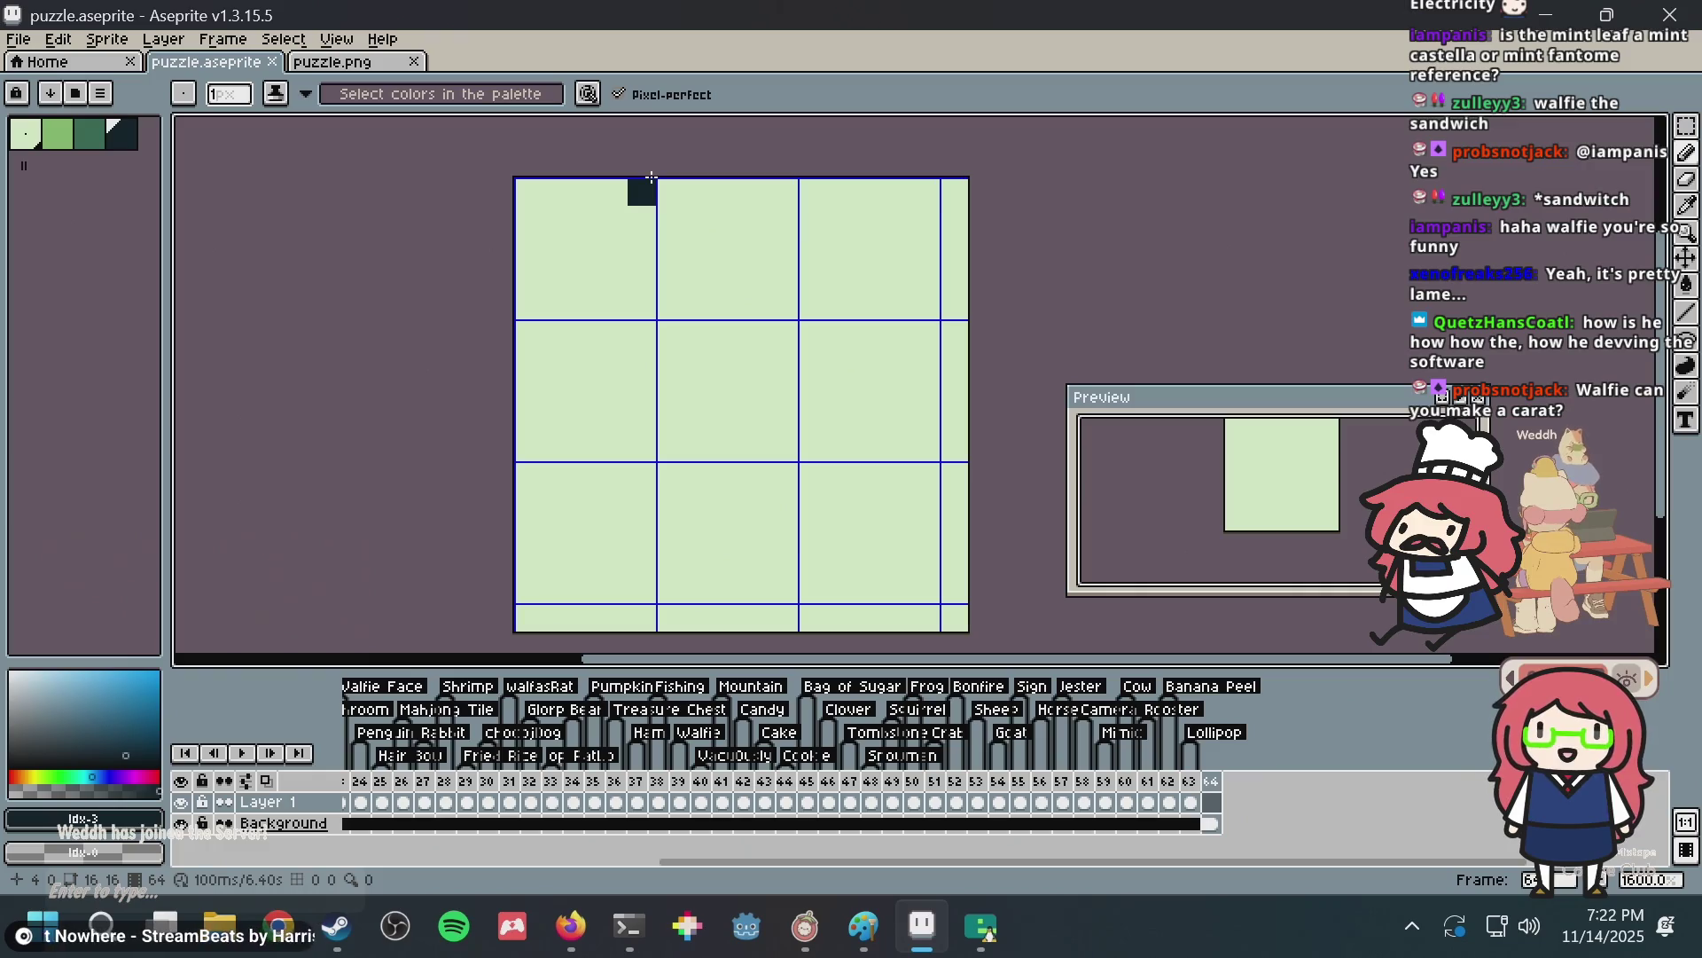
{"action": "key", "text": "ctrl+s"}
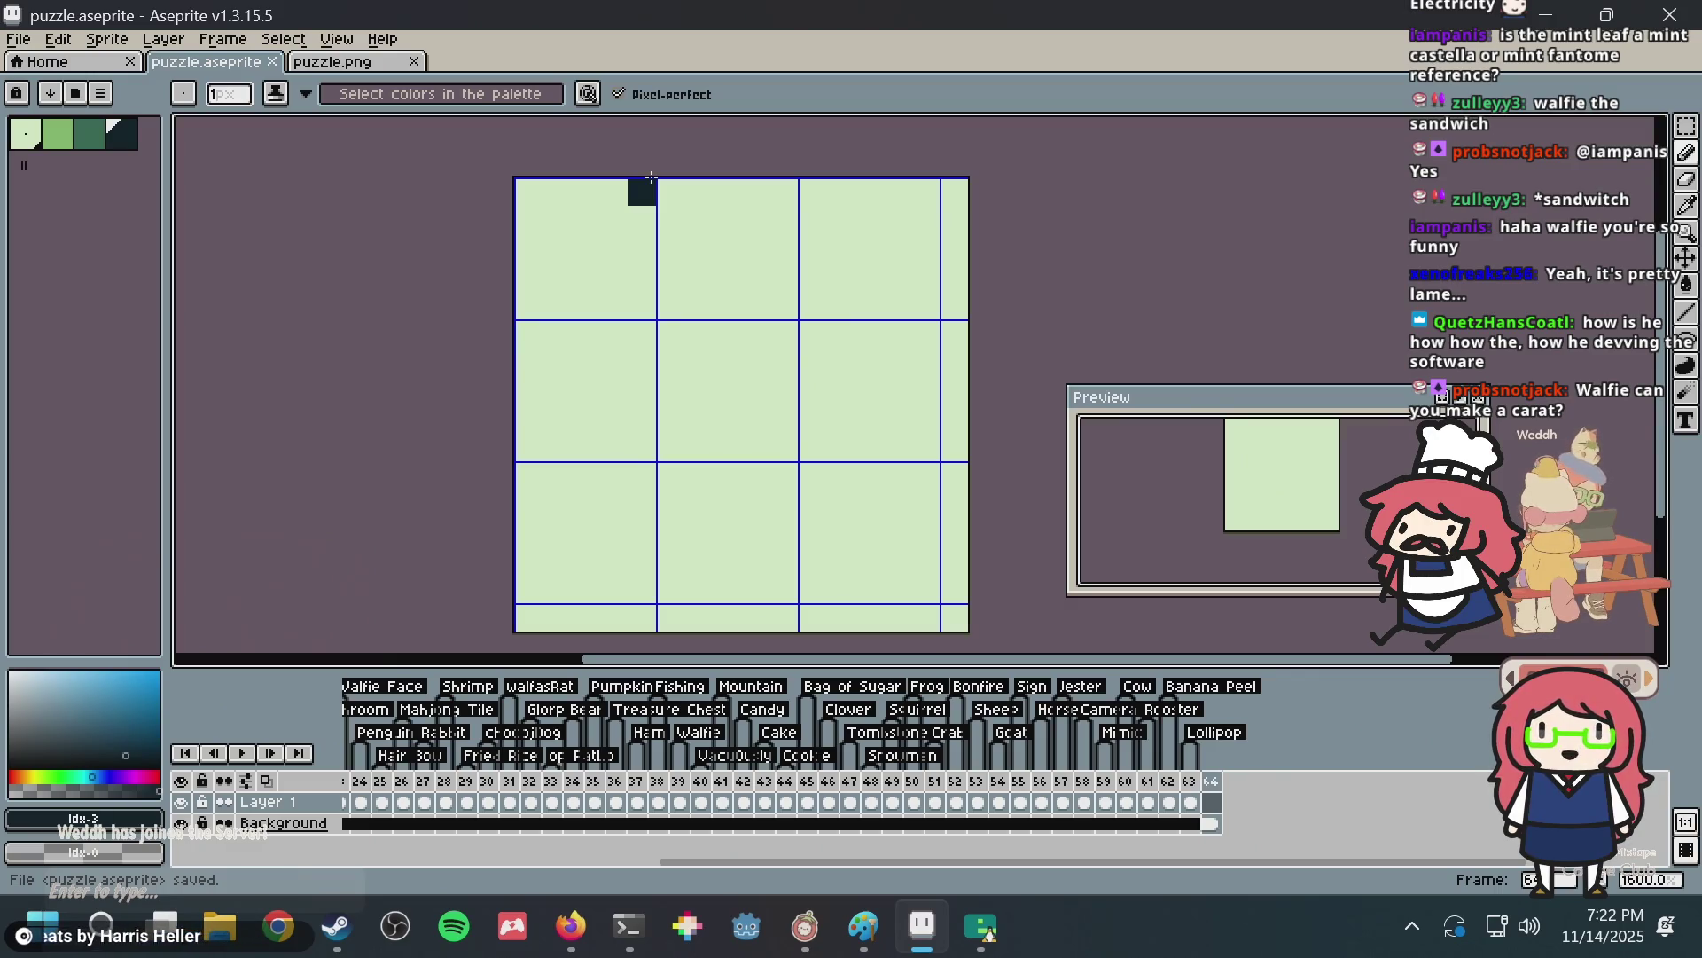
{"action": "key", "text": "ctrl+s"}
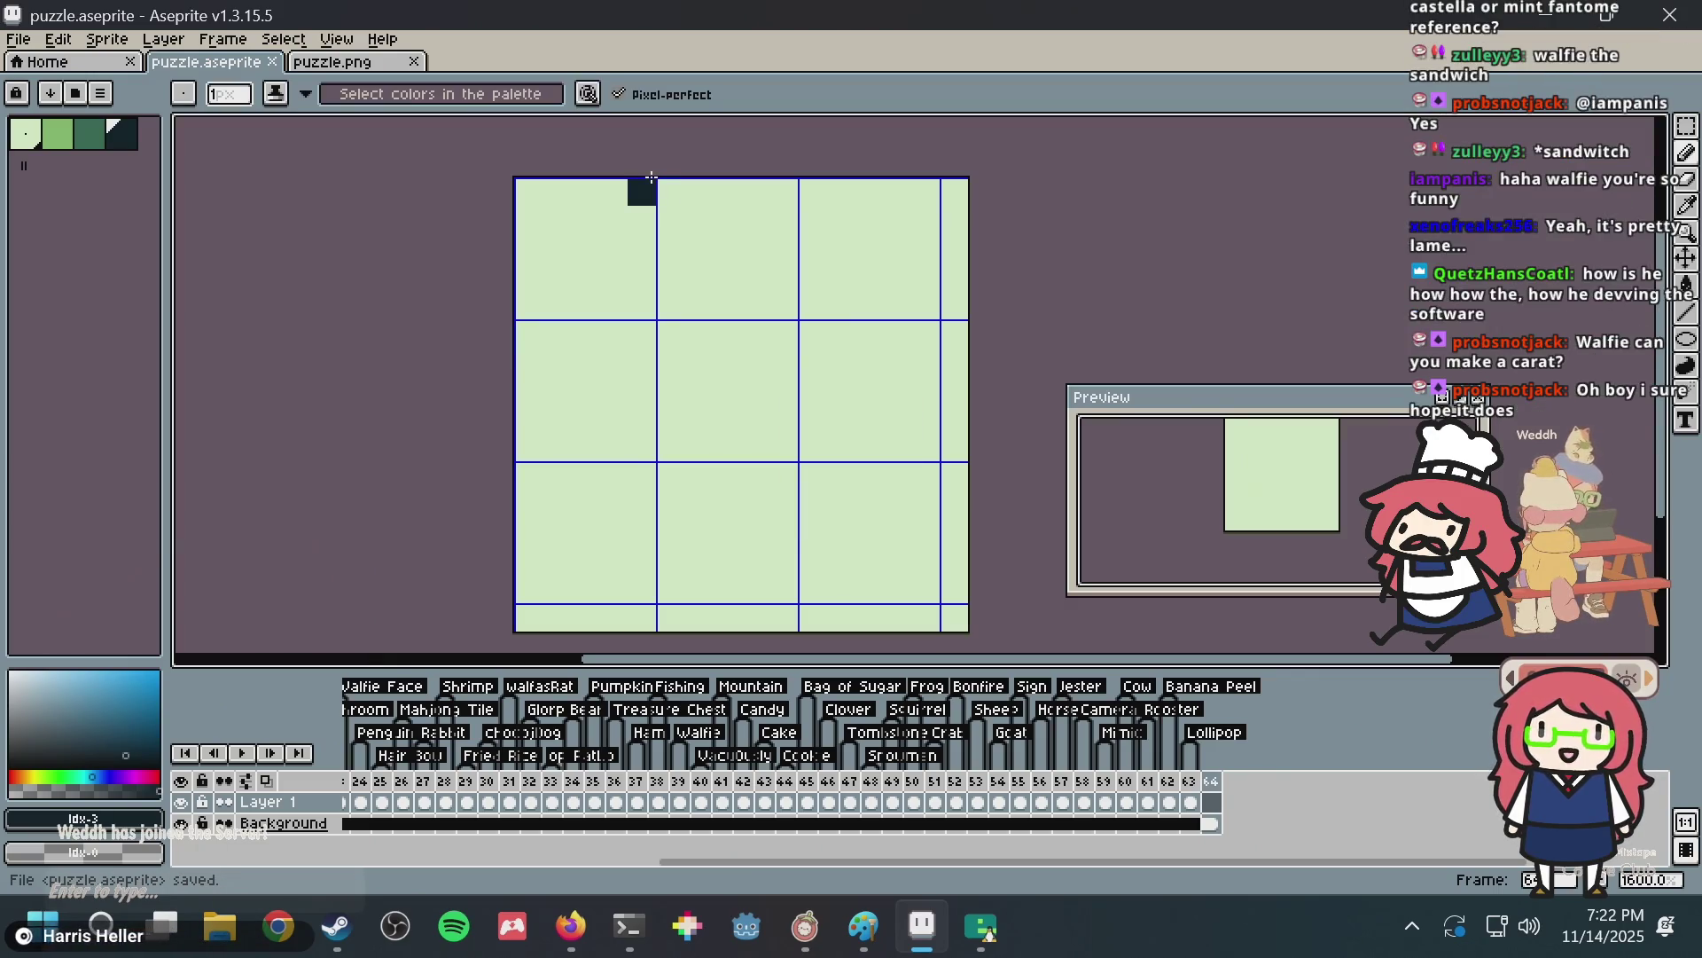
{"action": "key", "text": "alt+Tab"}
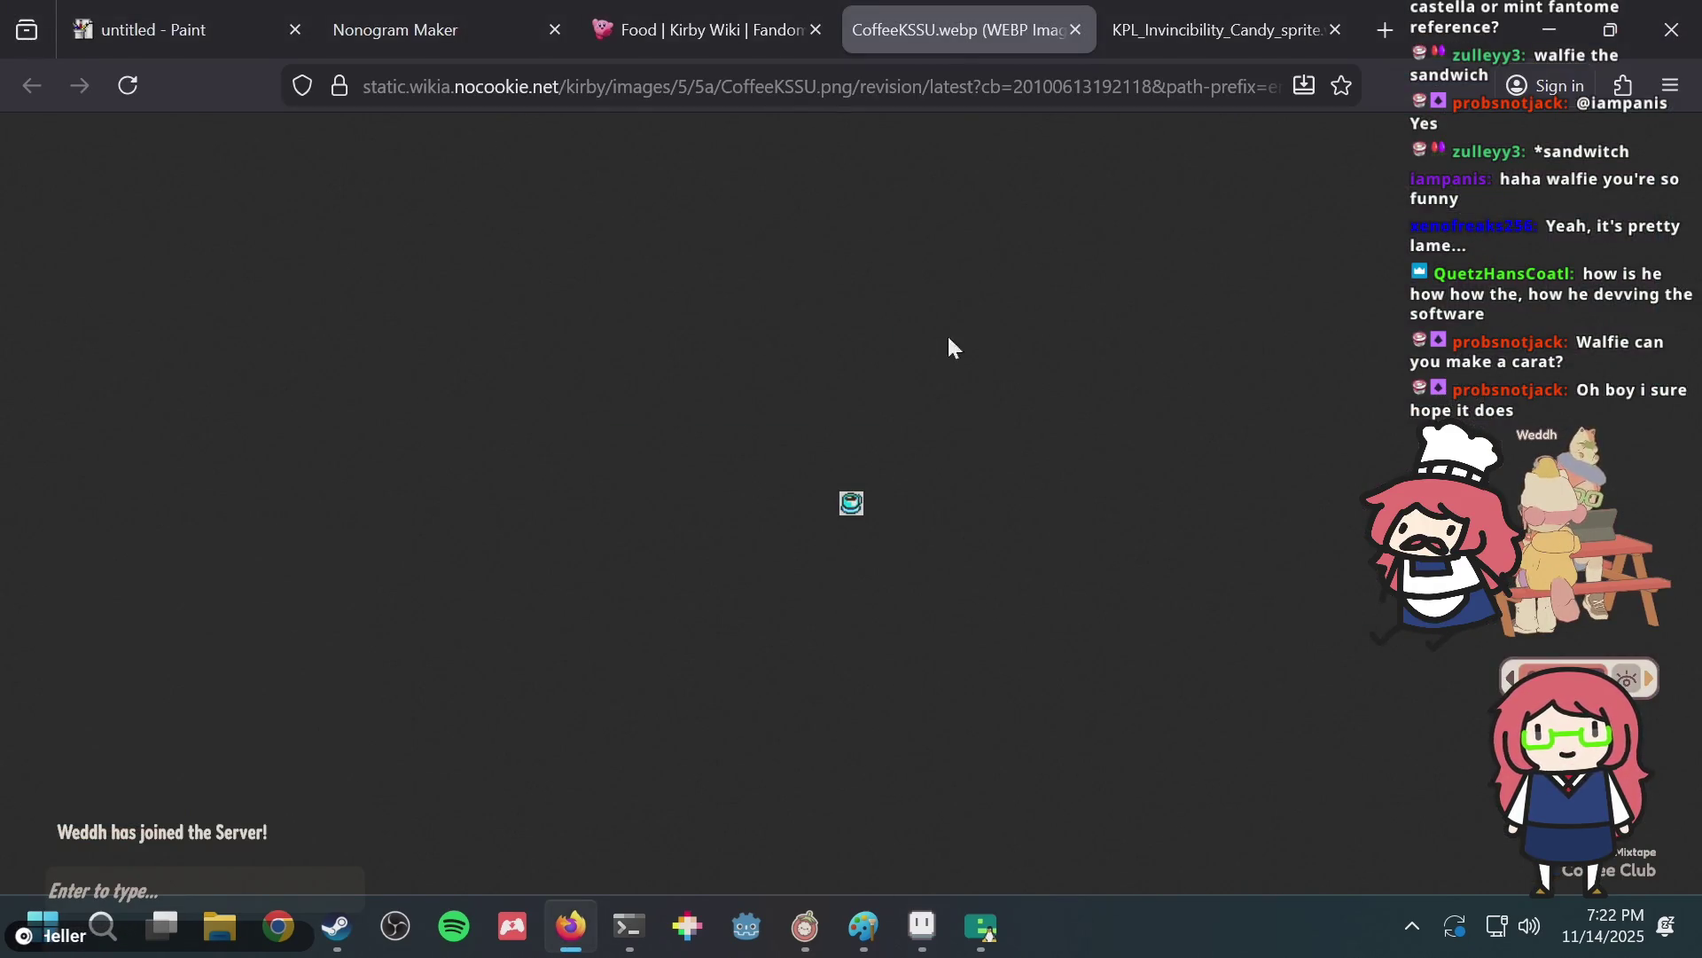
Check the coffee-cup image in Firefox, then return to Aseprite and save puzzle.aseprite.
{"action": "right_click", "coordinate": [854, 499]}
{"action": "left_click", "coordinate": [980, 351]}
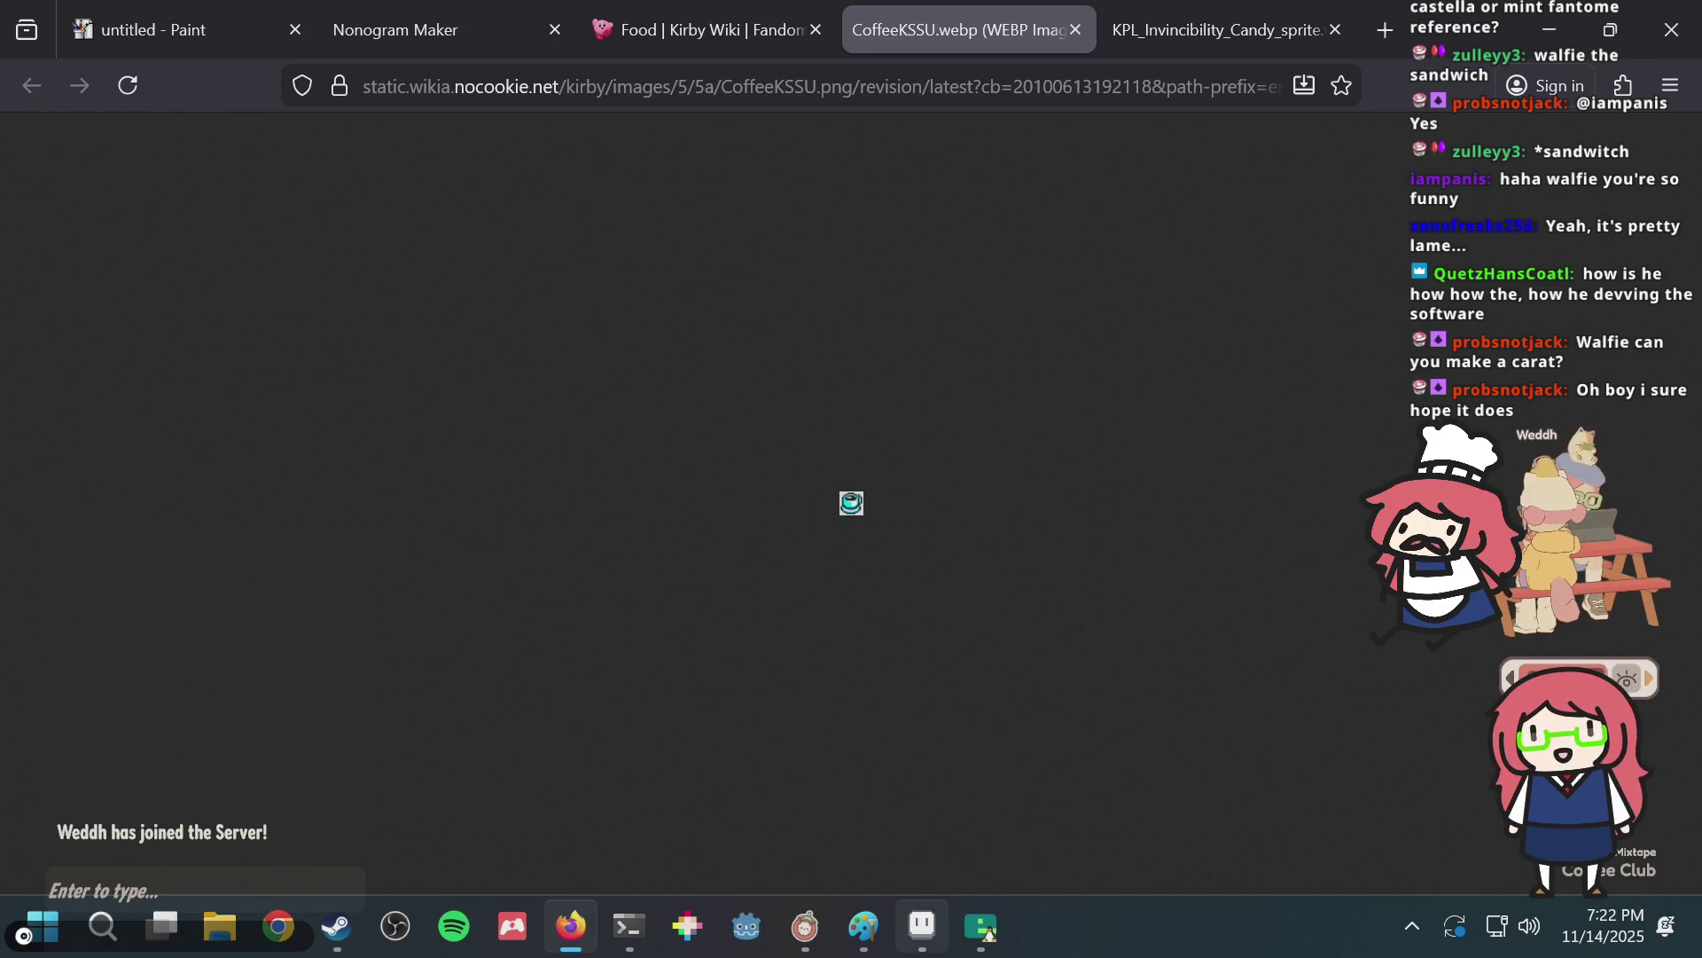
{"action": "mouse_move", "coordinate": [922, 927]}
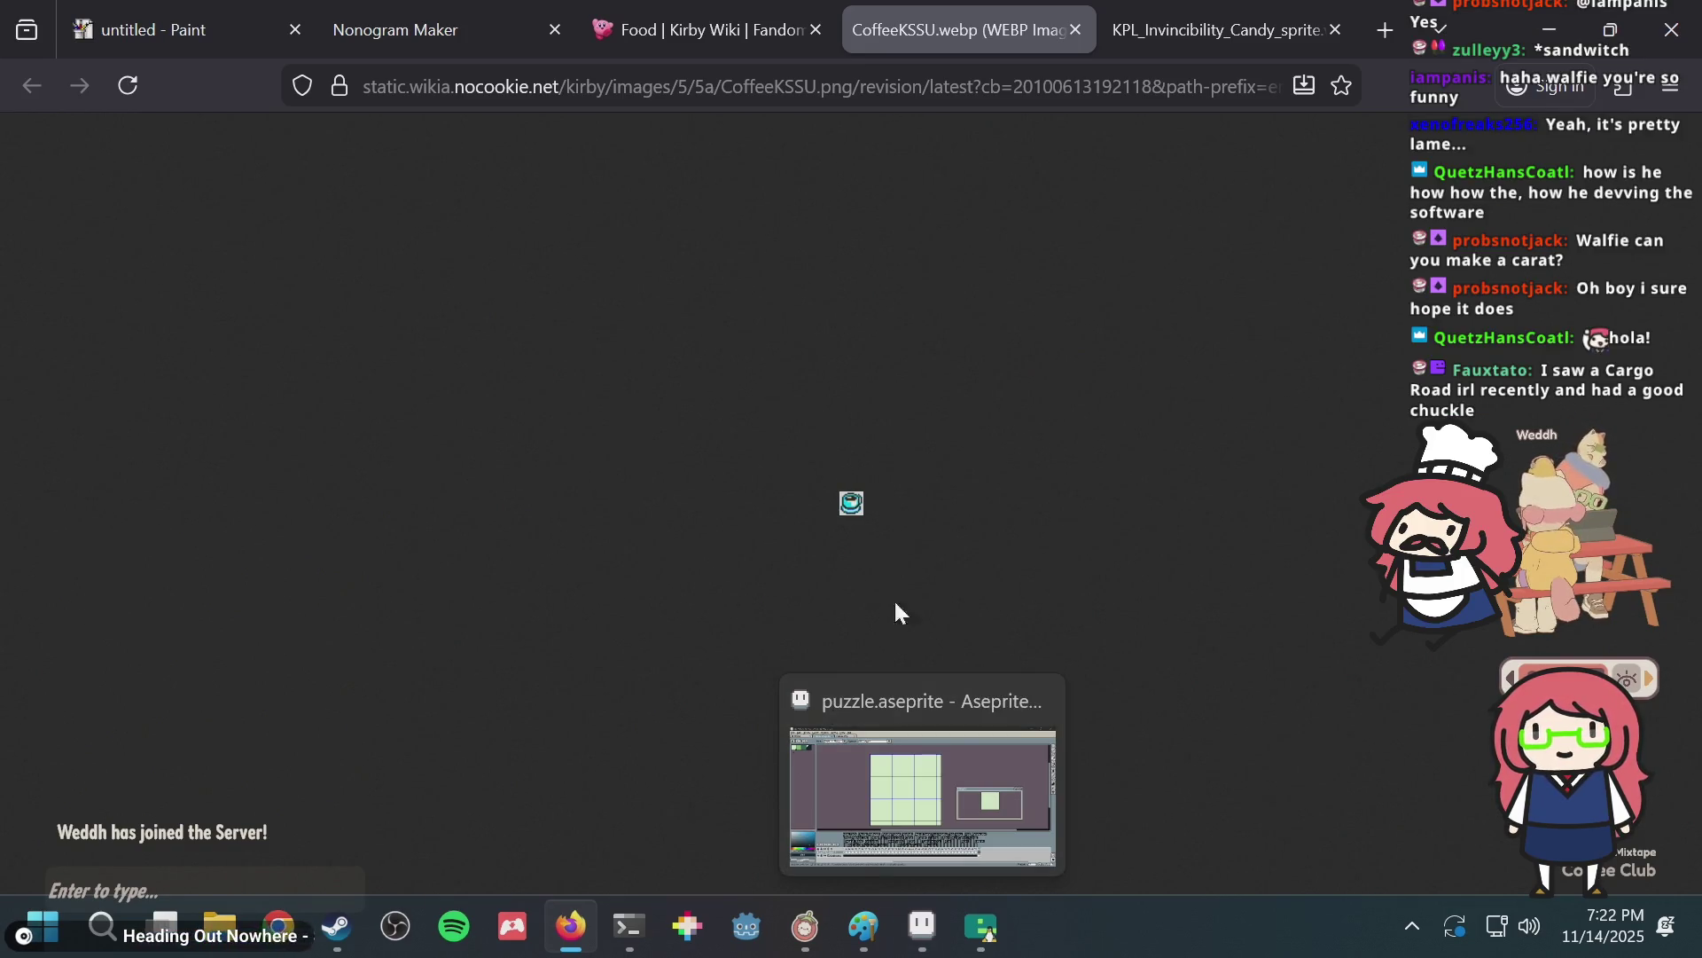
{"action": "key", "text": "alt+Tab"}
{"action": "key", "text": "ctrl+s"}
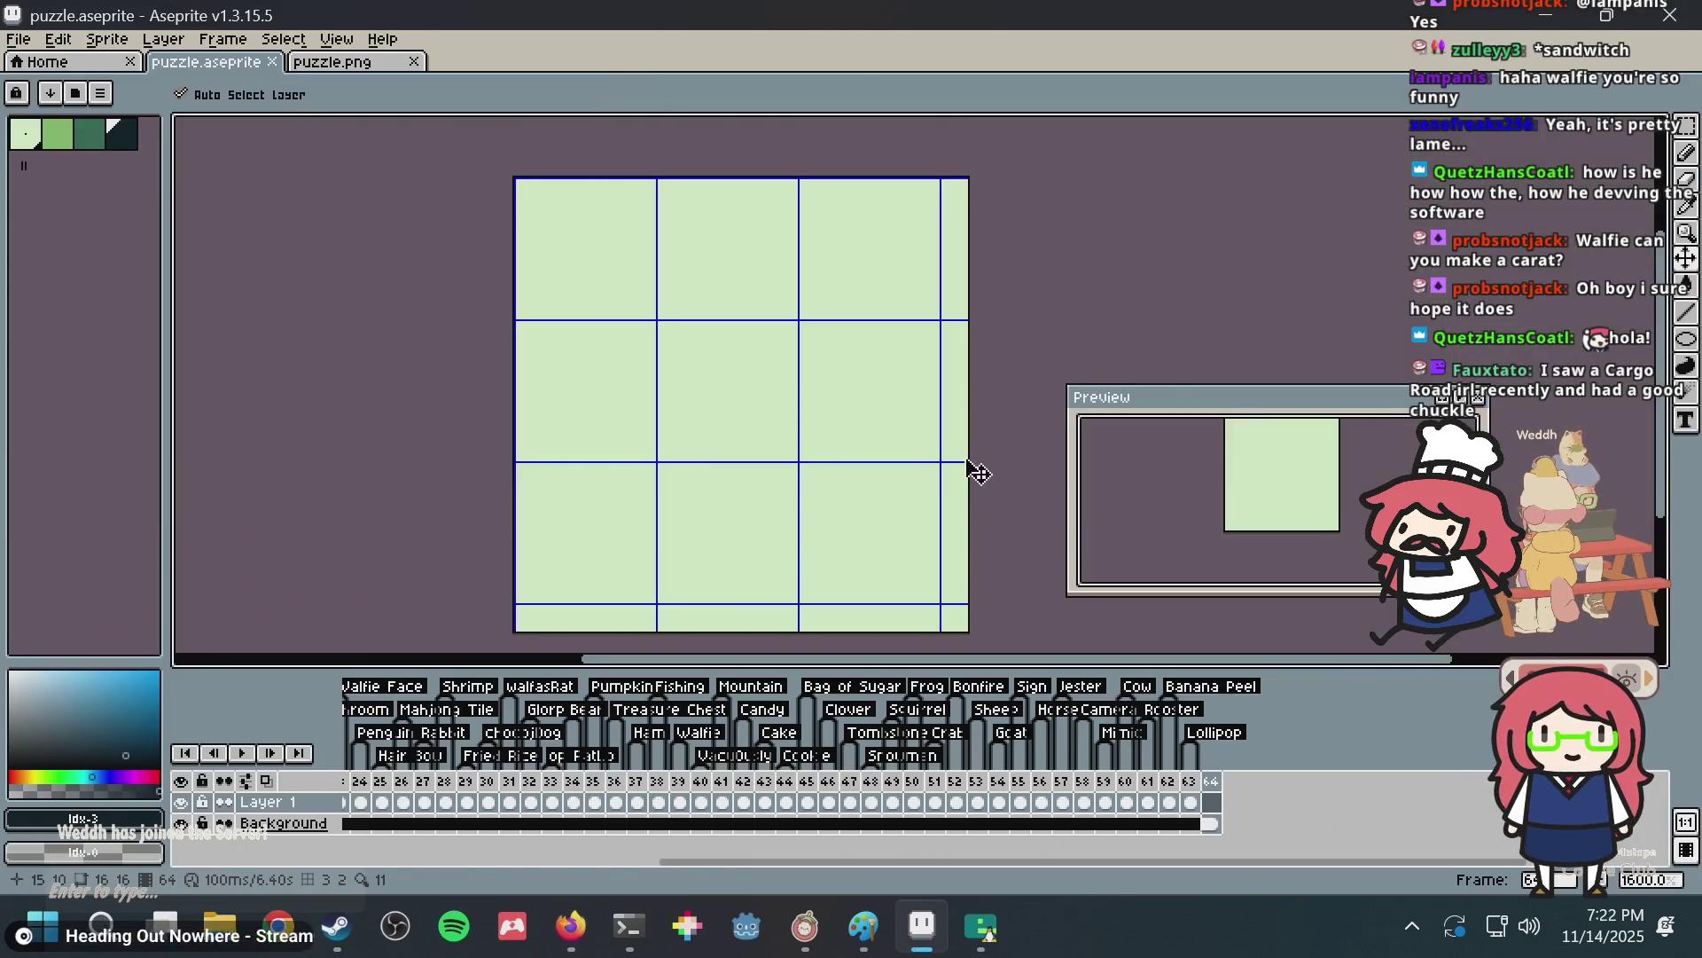
Zoom in to 3200% on frame 64's upper-left area and nudge the view slightly.
{"action": "scroll", "coordinate": [643, 193], "scroll_direction": "up", "scroll_amount": 3}
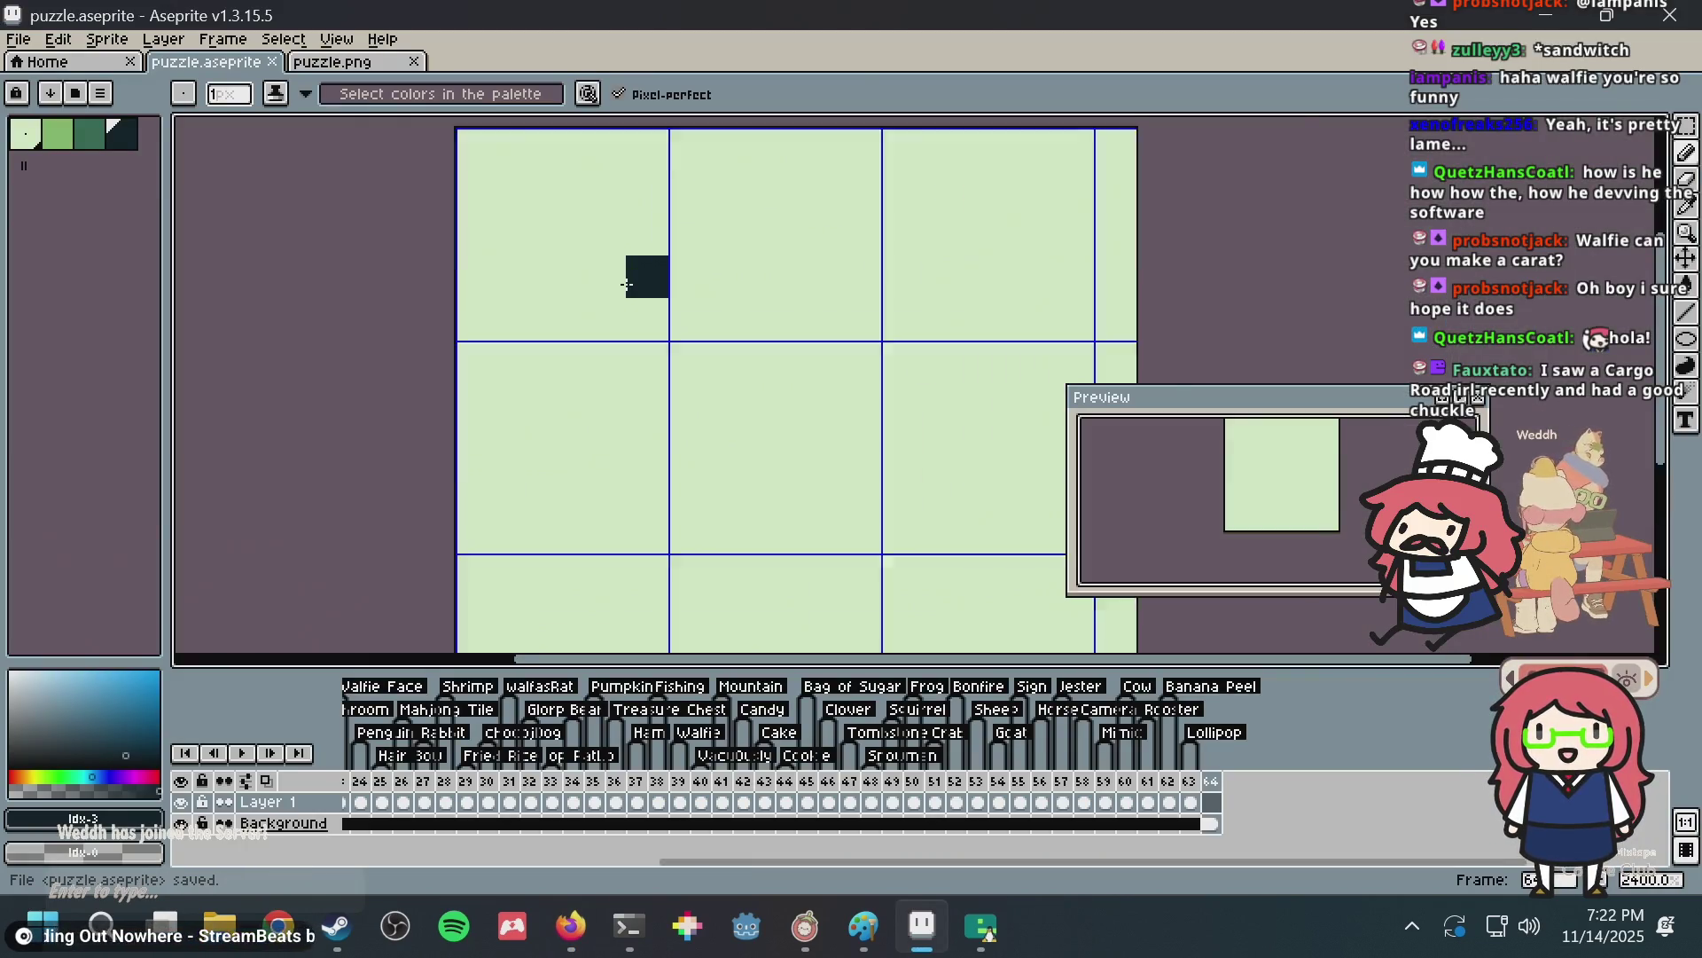
{"action": "left_click_drag", "start_coordinate": [615, 377], "coordinate": [615, 379]}
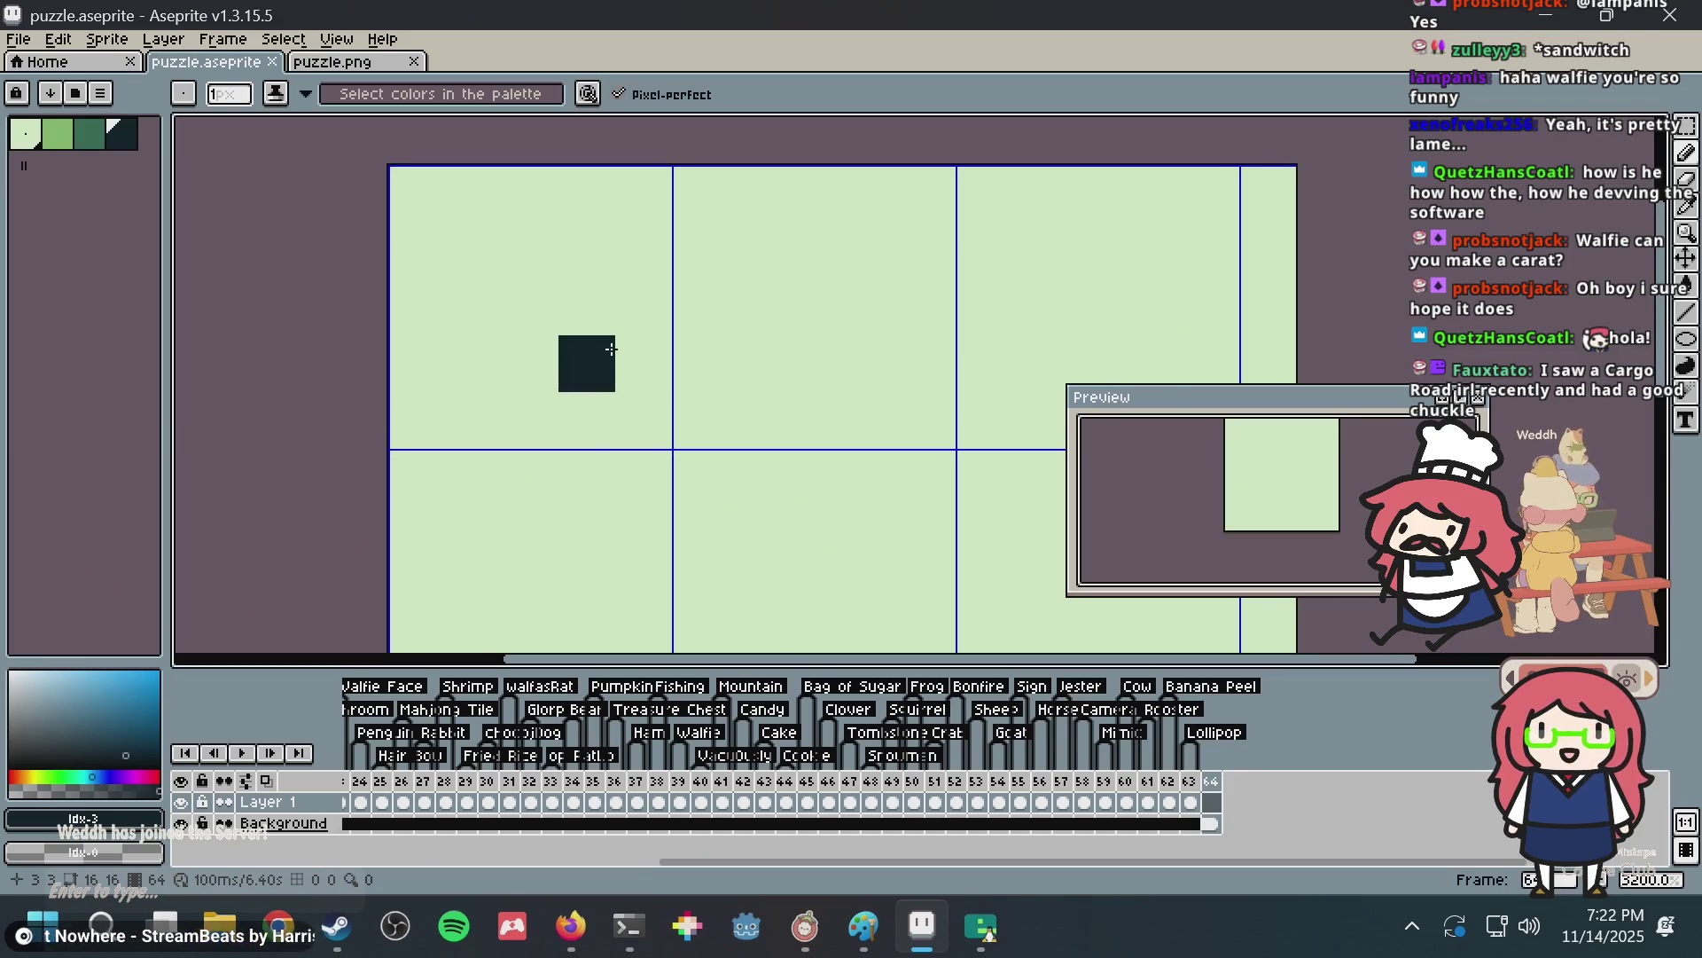
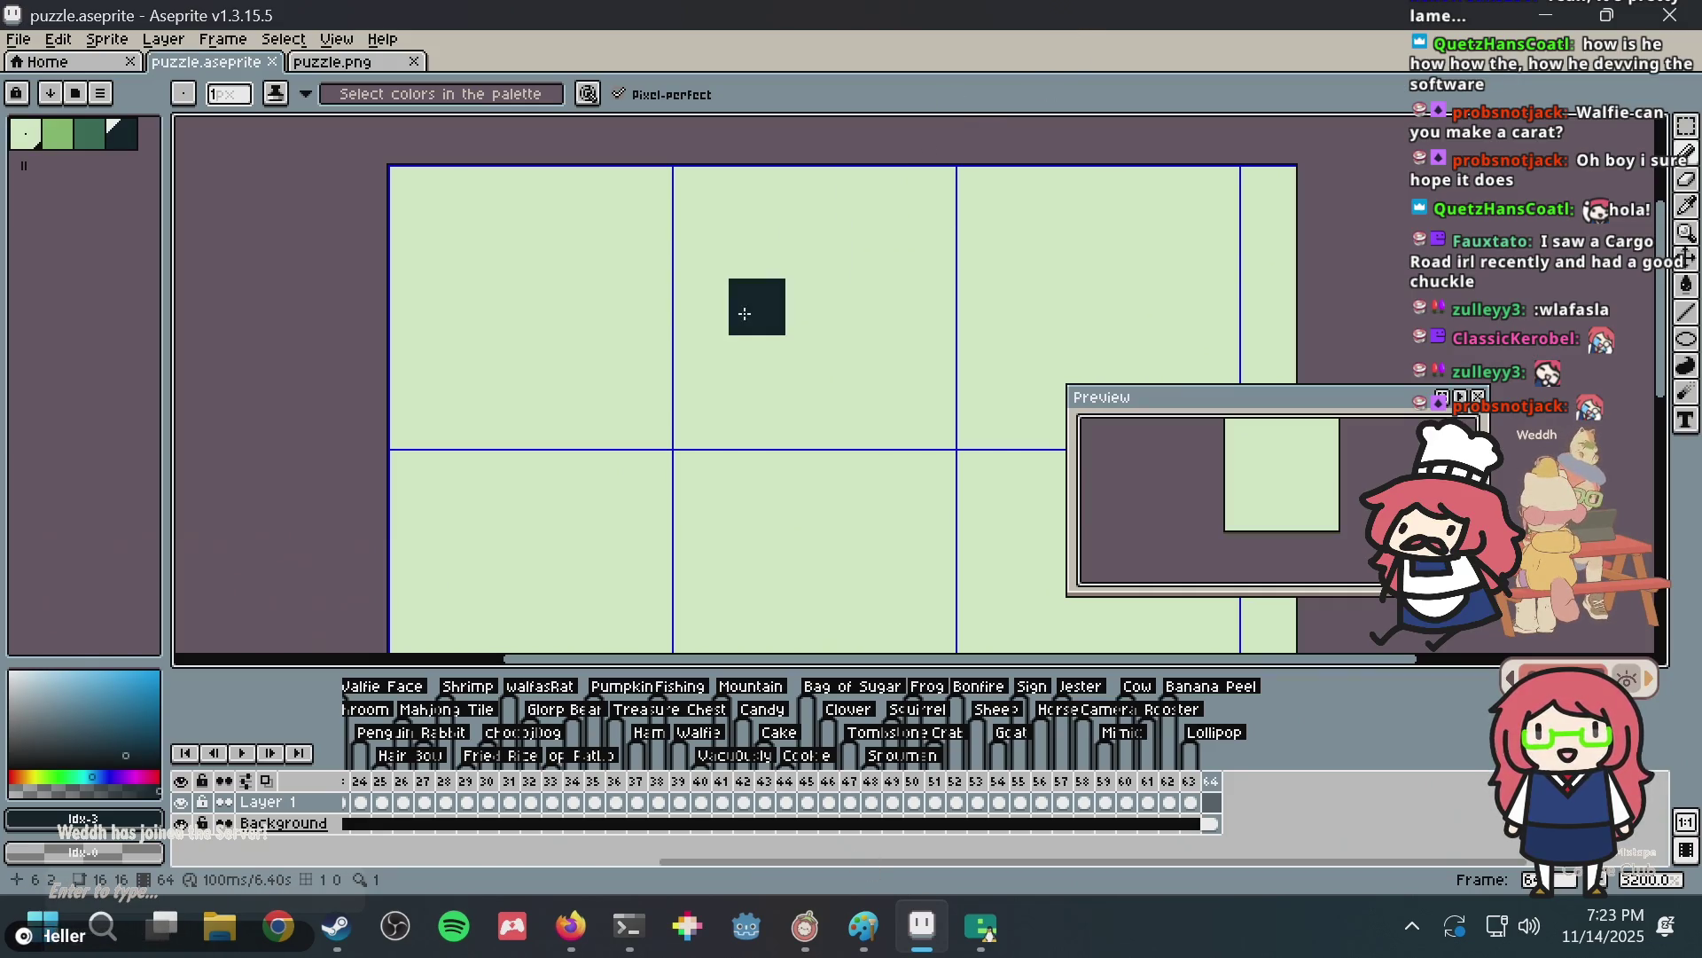
Undo the stray dark stroke, save puzzle.aseprite, and bring up the CoffeeKSSU.webp reference in Firefox.
{"action": "scroll", "coordinate": [842, 278], "scroll_direction": "down", "scroll_amount": 1}
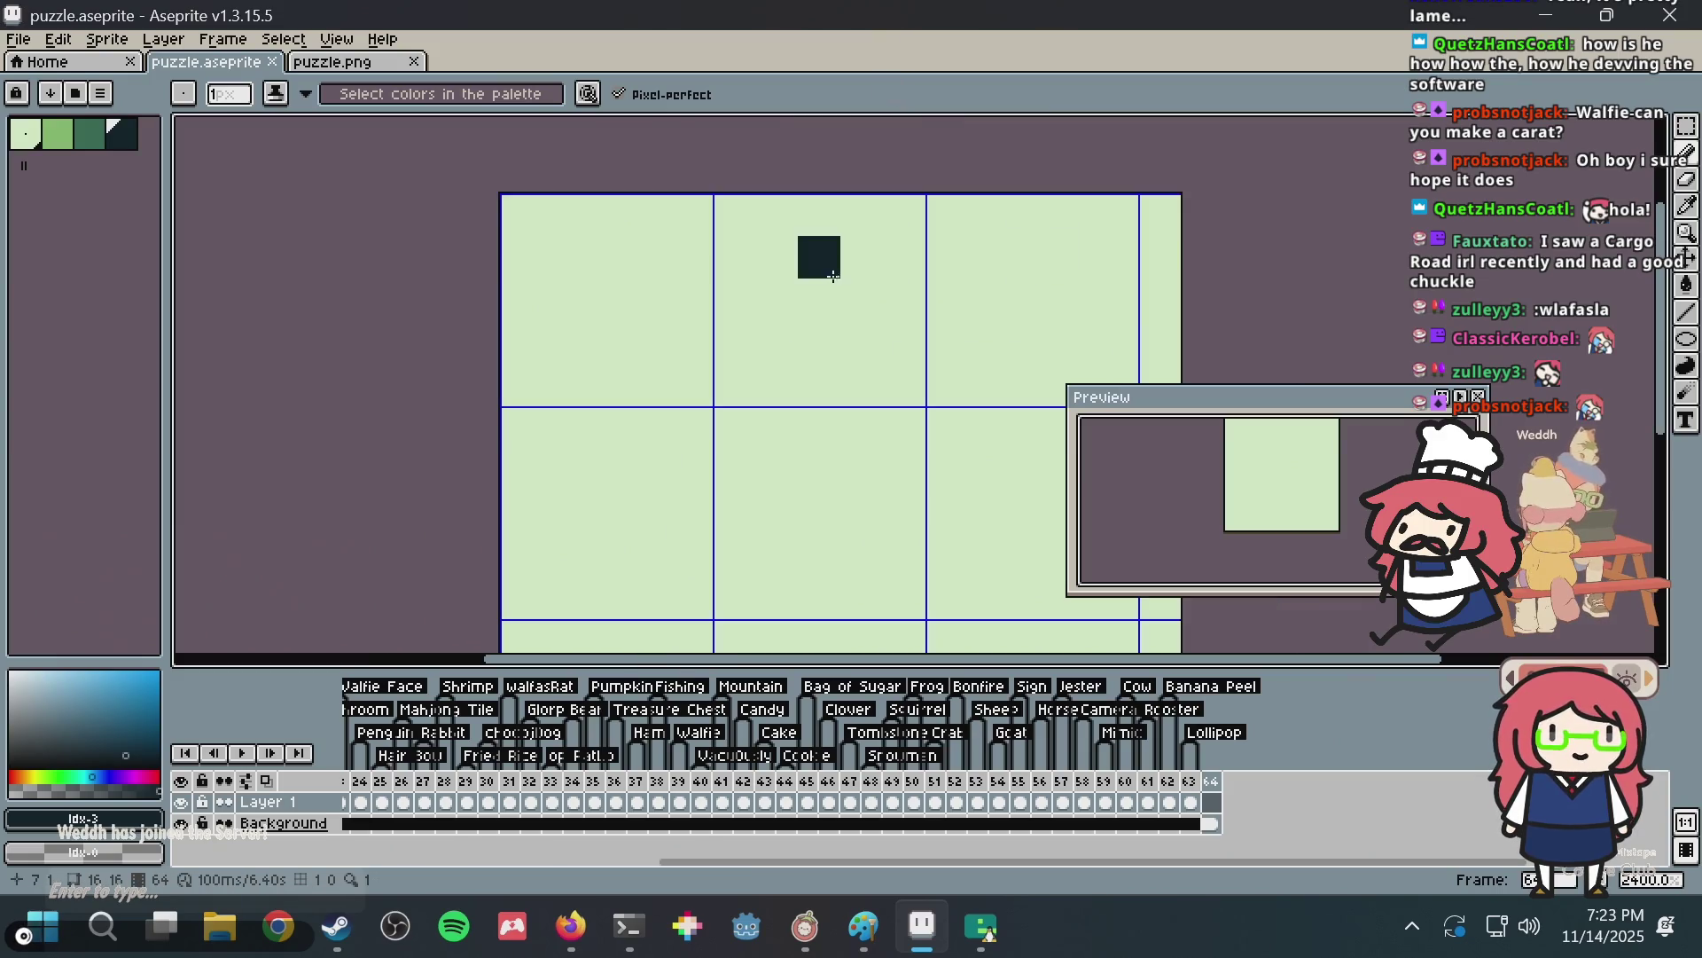
{"action": "left_click_drag", "start_coordinate": [649, 342], "coordinate": [649, 427]}
{"action": "key", "text": "v"}
{"action": "key", "text": "ctrl+z"}
{"action": "key", "text": "ctrl+s"}
{"action": "key", "text": "b"}
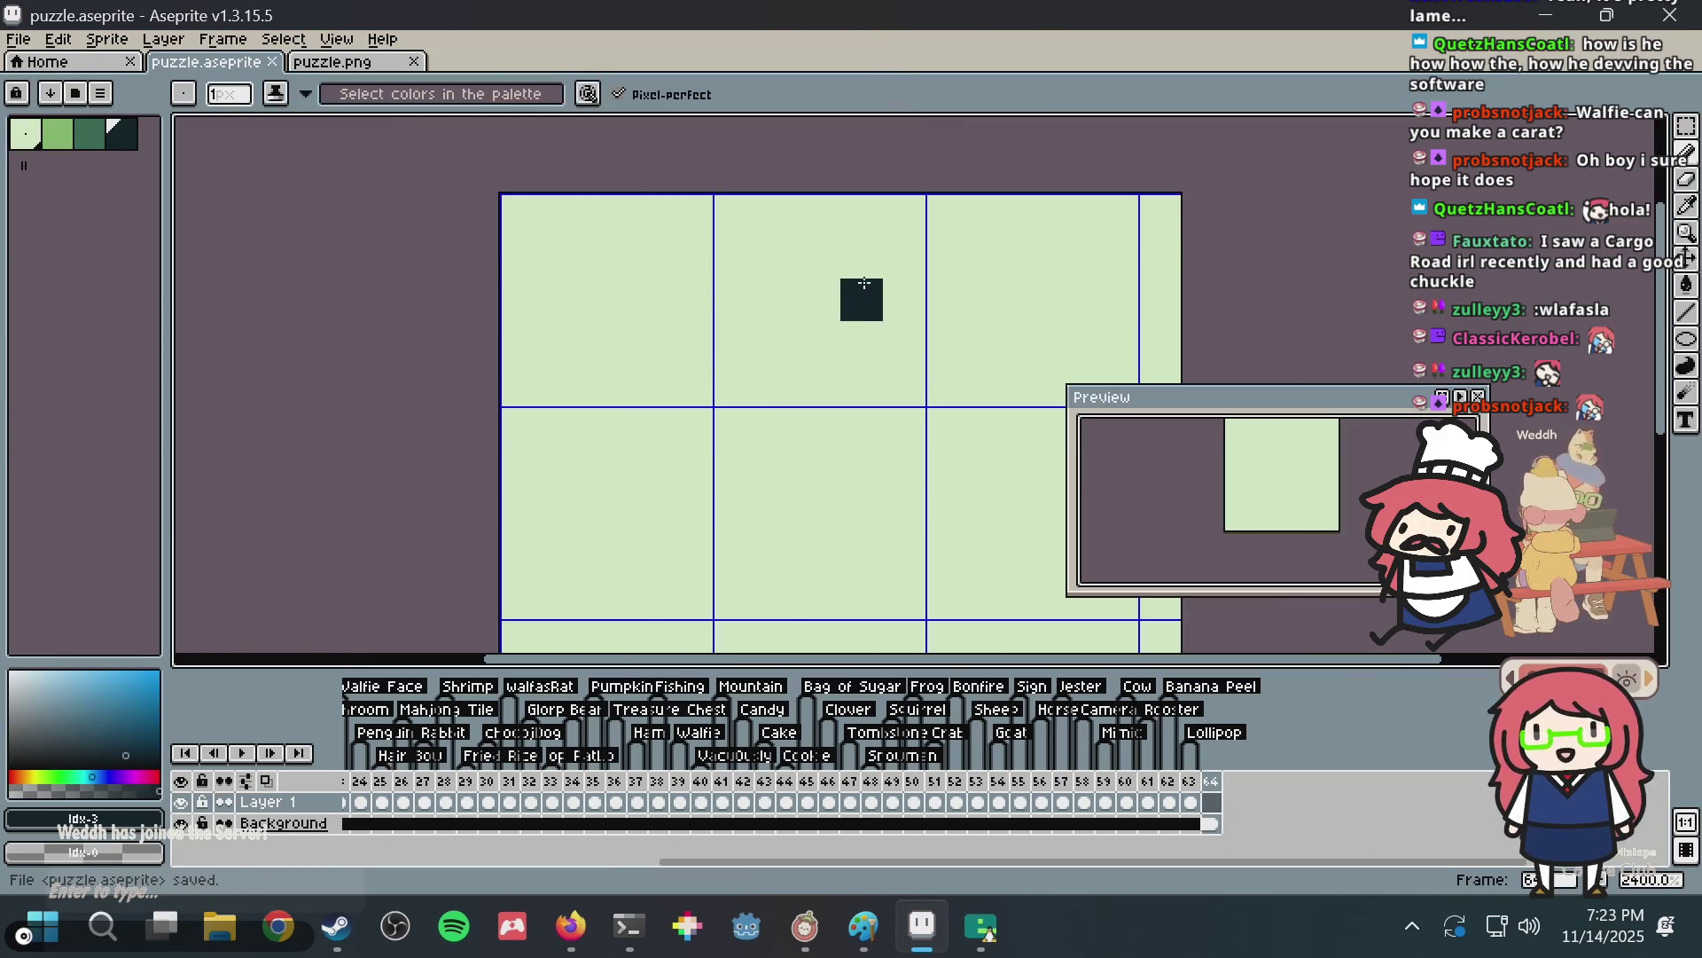
{"action": "key", "text": "alt+Tab"}
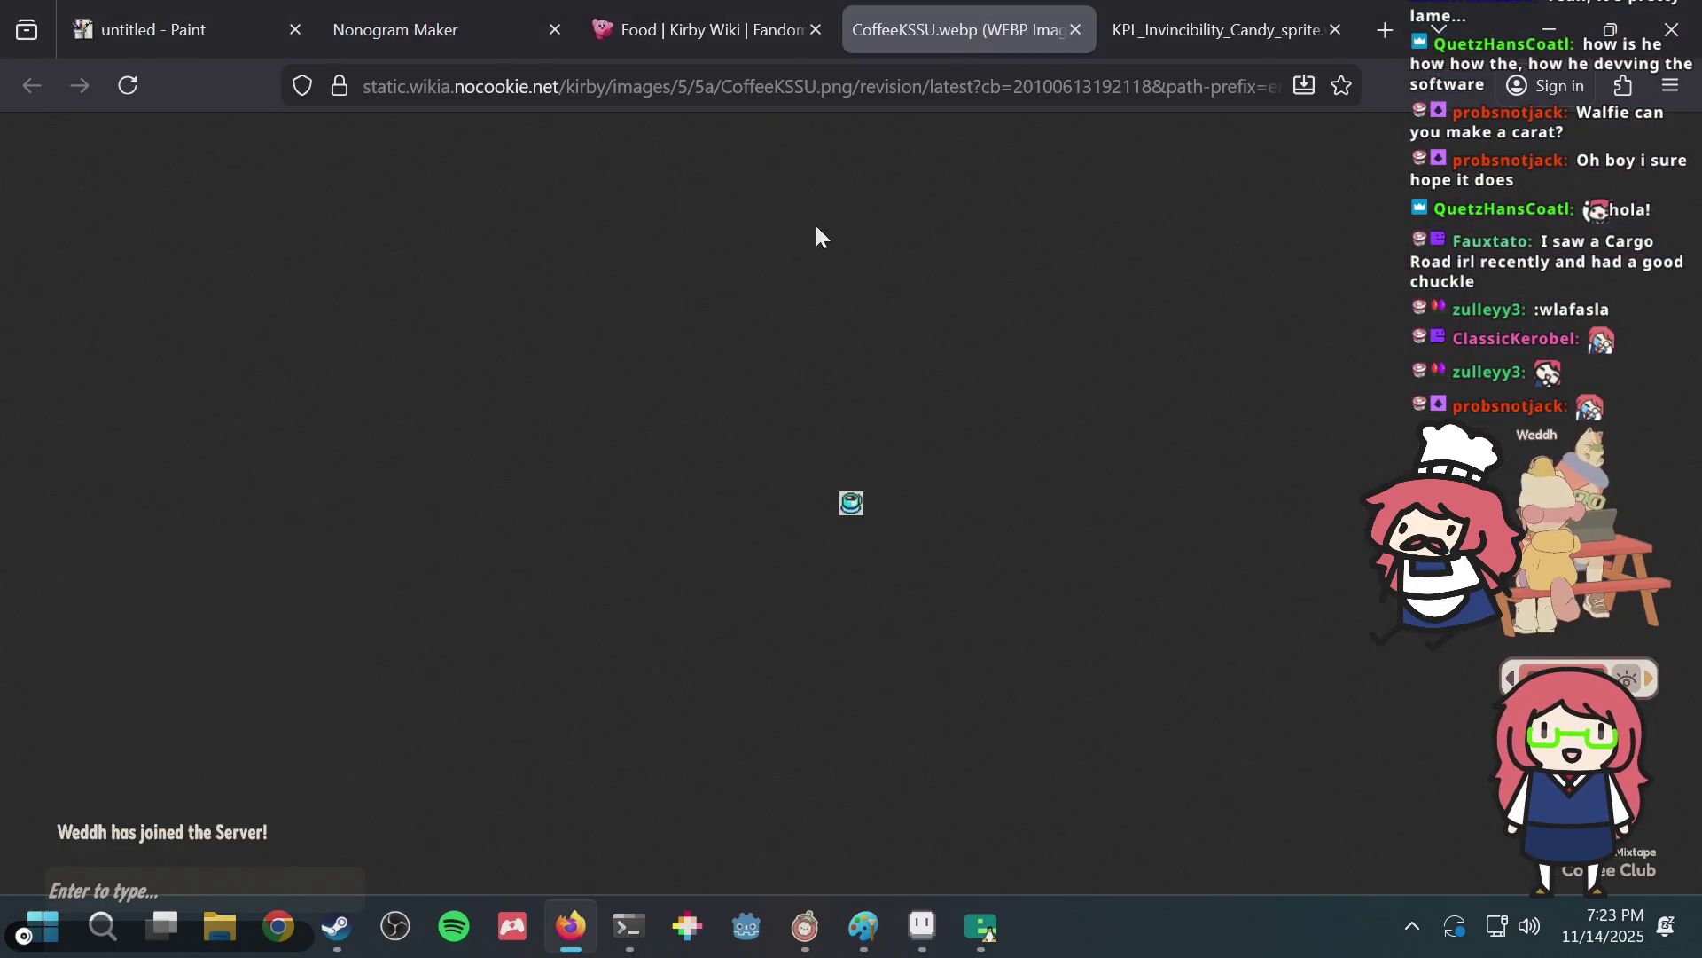
Run cargo --help in the Debian terminal's gbdk-example project.
{"action": "left_click", "coordinate": [614, 907]}
{"action": "type", "text": "cargo --help"}
{"action": "key", "text": "Return"}
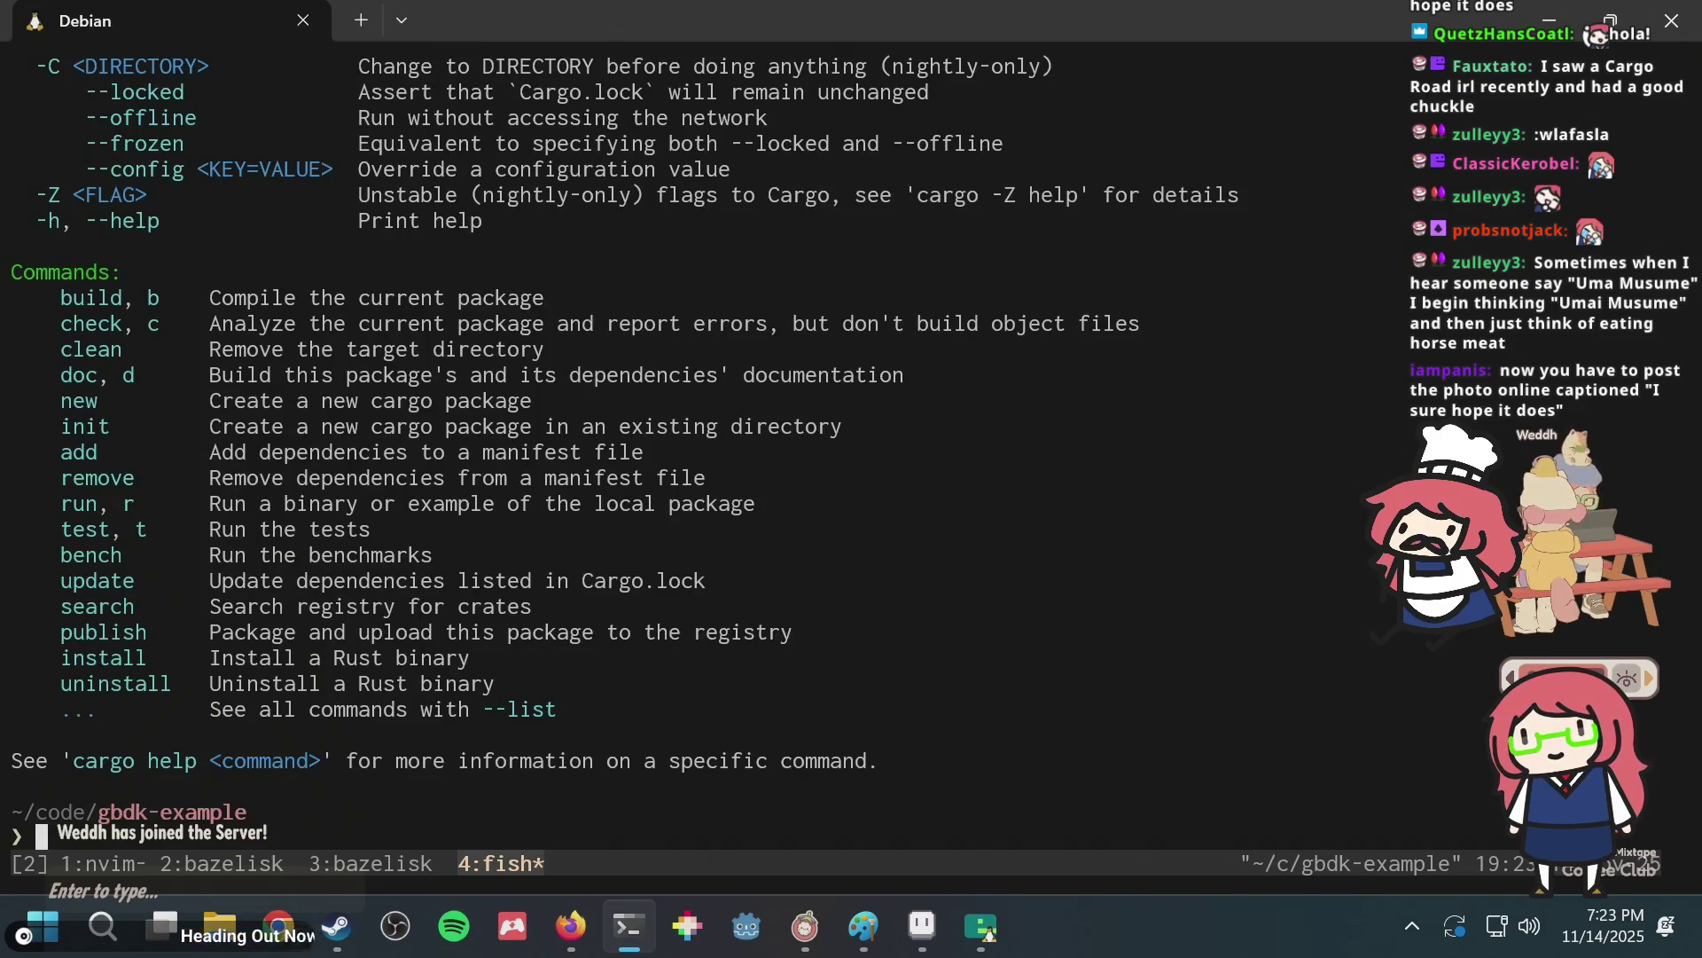
Browse cargo's command list in scrollback, select the build line, then clear the prompt.
{"action": "scroll", "coordinate": [674, 444], "scroll_direction": "up", "scroll_amount": 6}
{"action": "scroll", "coordinate": [674, 443], "scroll_direction": "down", "scroll_amount": 1}
{"action": "scroll", "coordinate": [674, 444], "scroll_direction": "down", "scroll_amount": 2}
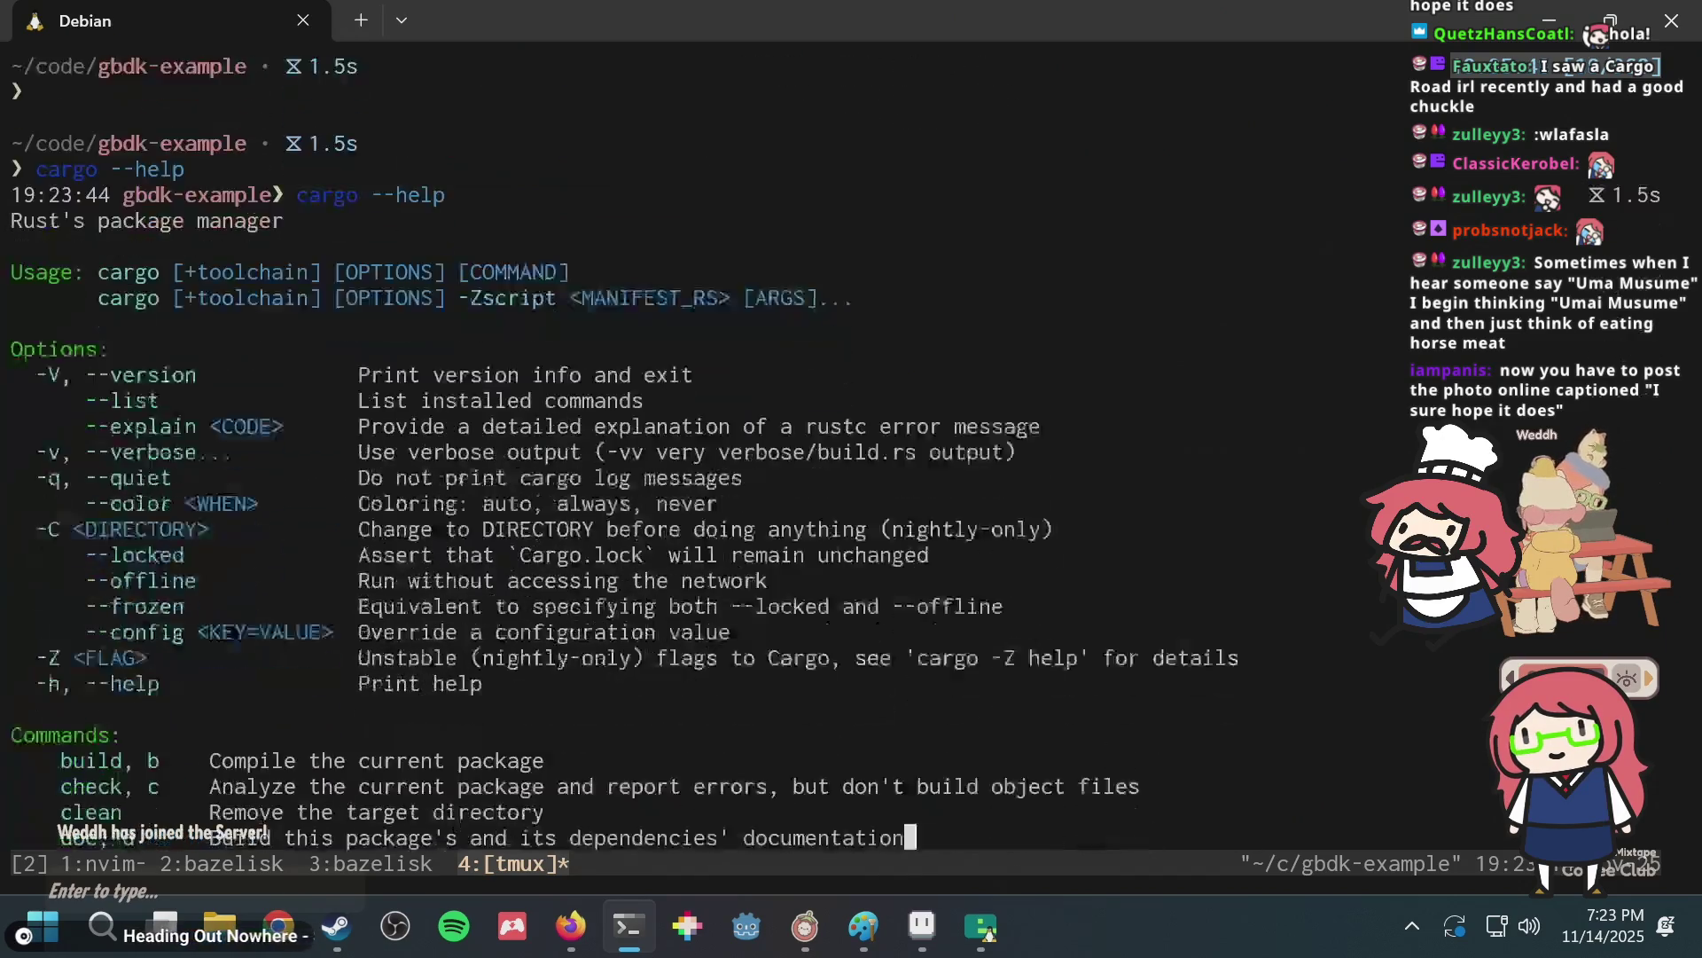
{"action": "scroll", "coordinate": [673, 444], "scroll_direction": "down", "scroll_amount": 2}
{"action": "key", "text": "k"}
{"action": "key", "text": "k"}
{"action": "key", "text": "k"}
{"action": "key", "text": "k"}
{"action": "key", "text": "k"}
{"action": "key", "text": "k"}
{"action": "key", "text": "j"}
{"action": "key", "text": "shift+v"}
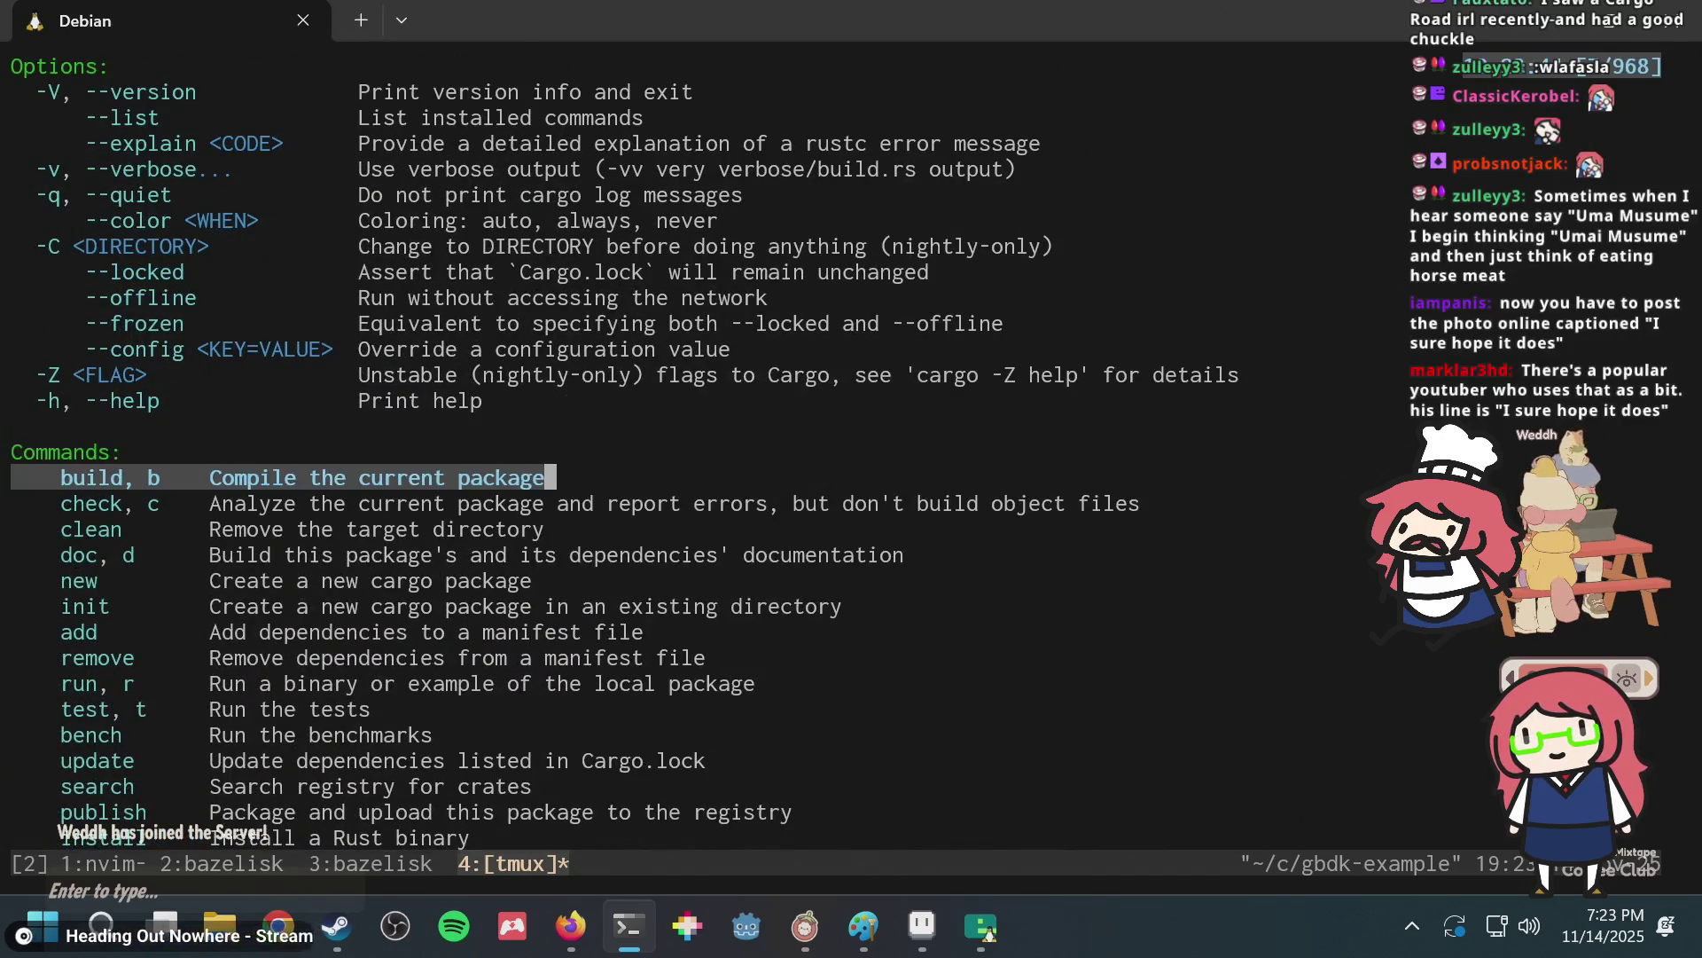
{"action": "key", "text": "y"}
{"action": "key", "text": "ctrl+b"}
{"action": "type", "text": "["}
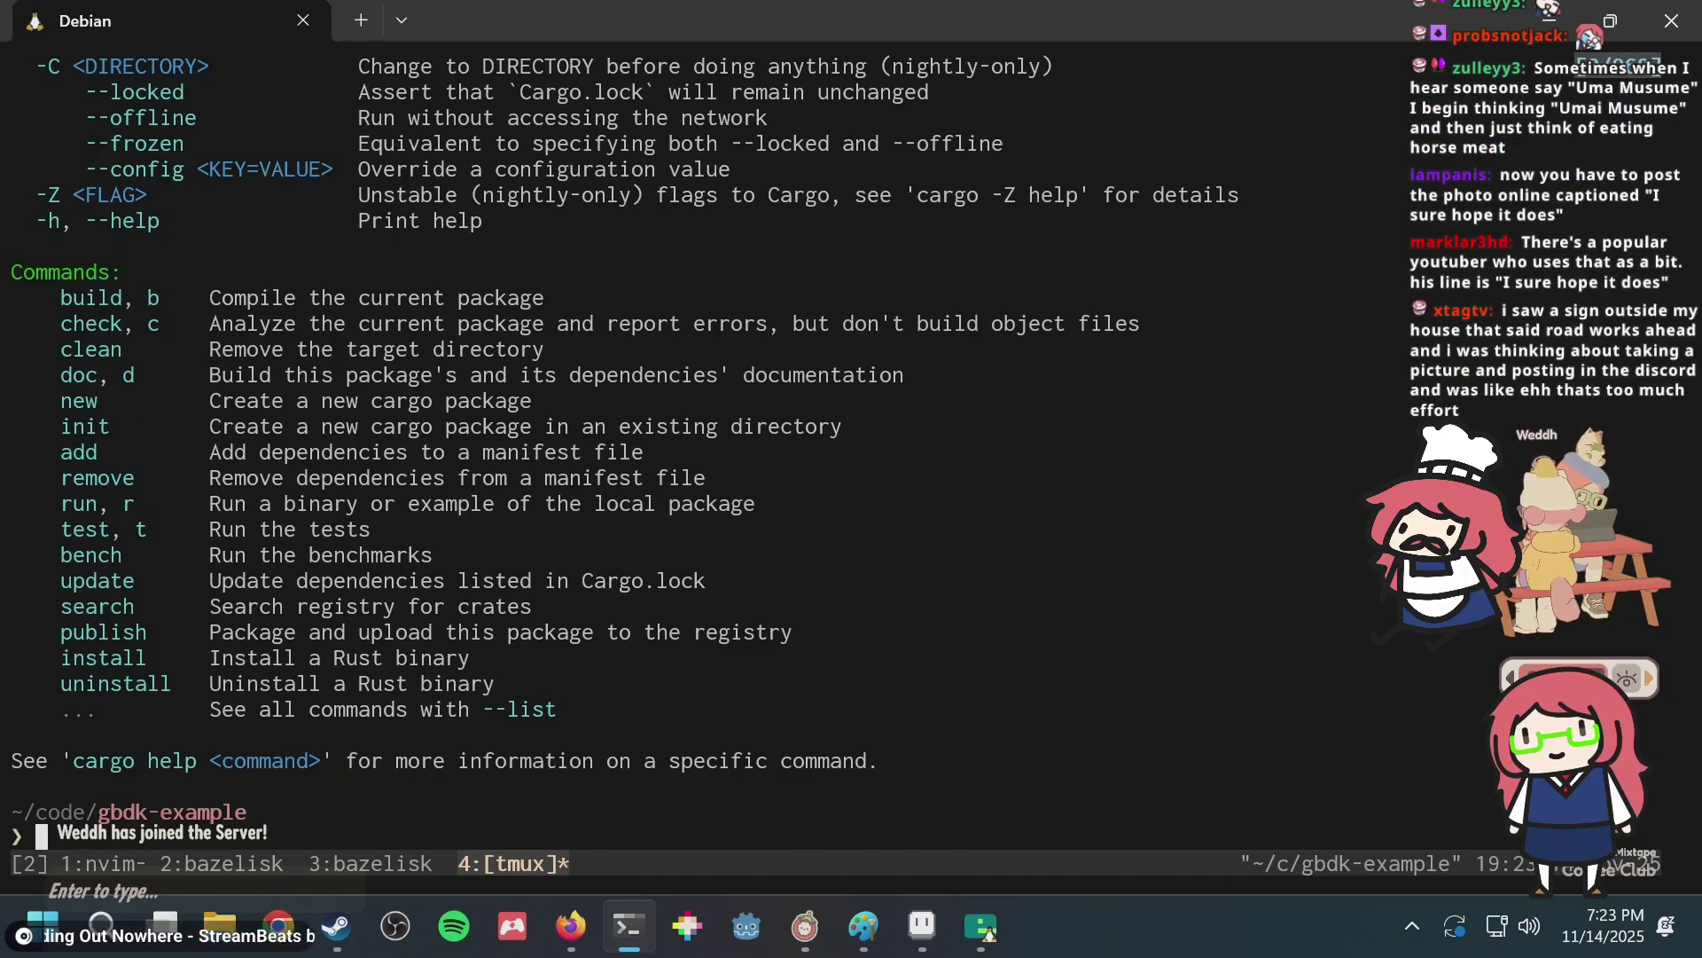
{"action": "type", "text": "qcargo --help"}
{"action": "key", "text": "ctrl+c"}
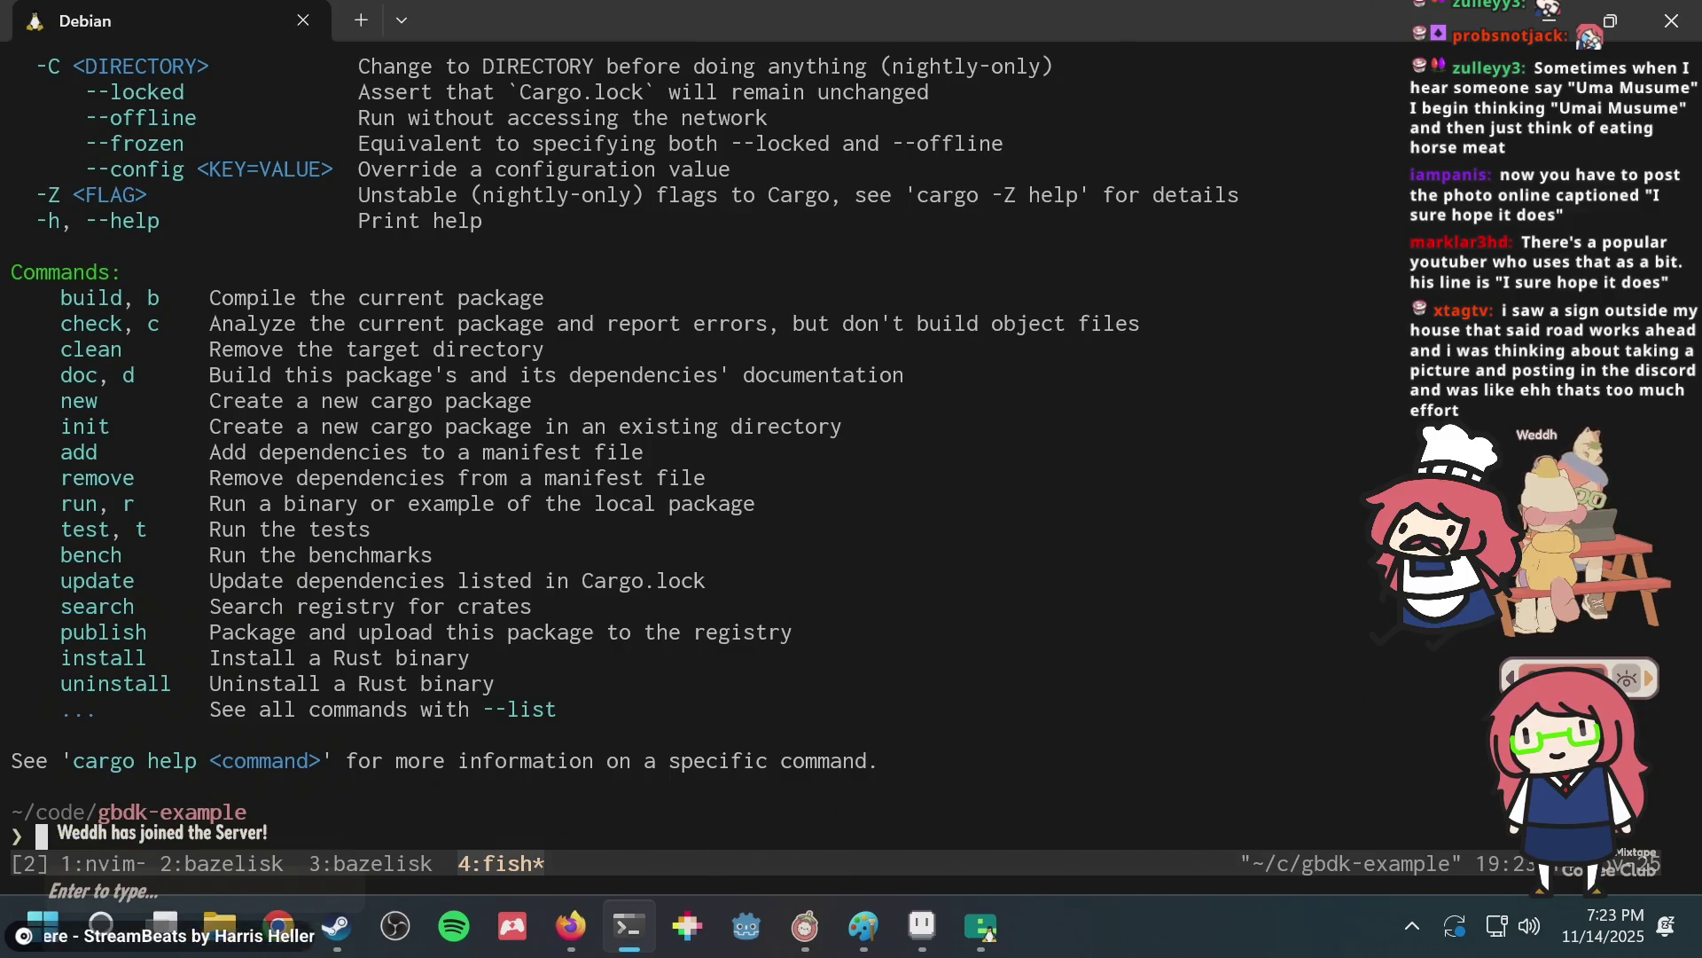
{"action": "scroll", "coordinate": [621, 443], "scroll_direction": "up", "scroll_amount": 3}
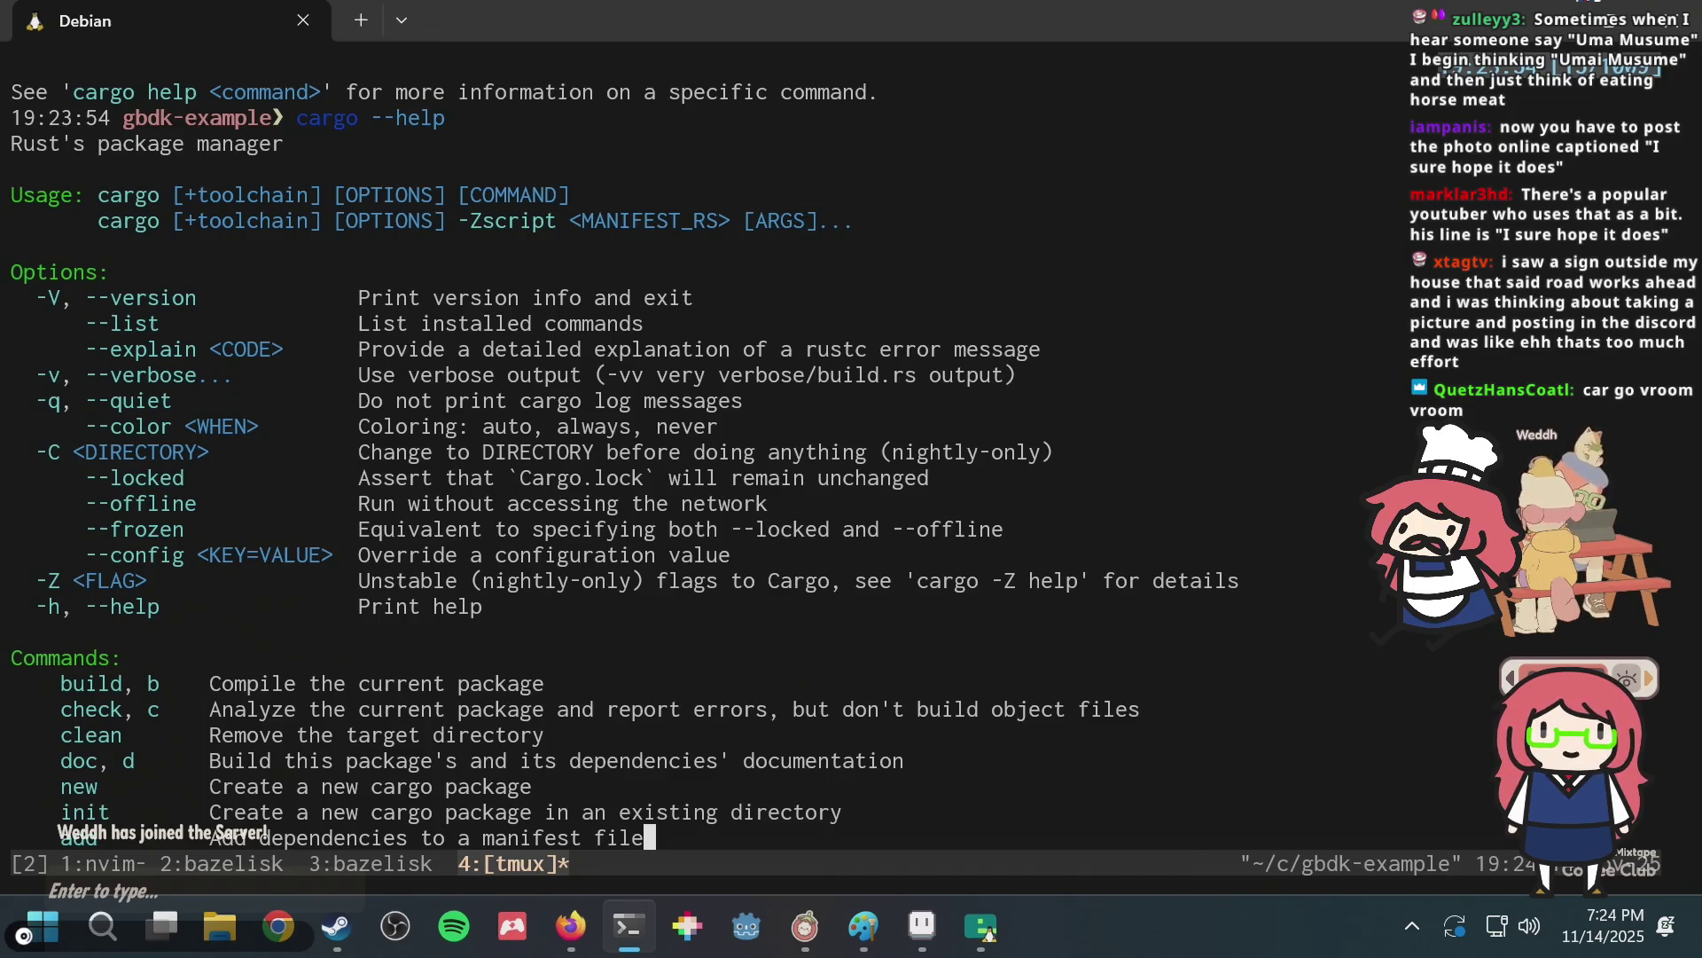
Launch Neovim and type 'ium, a musume' plus 'walfie.dev' on line 4.
{"action": "type", "text": "vi"}
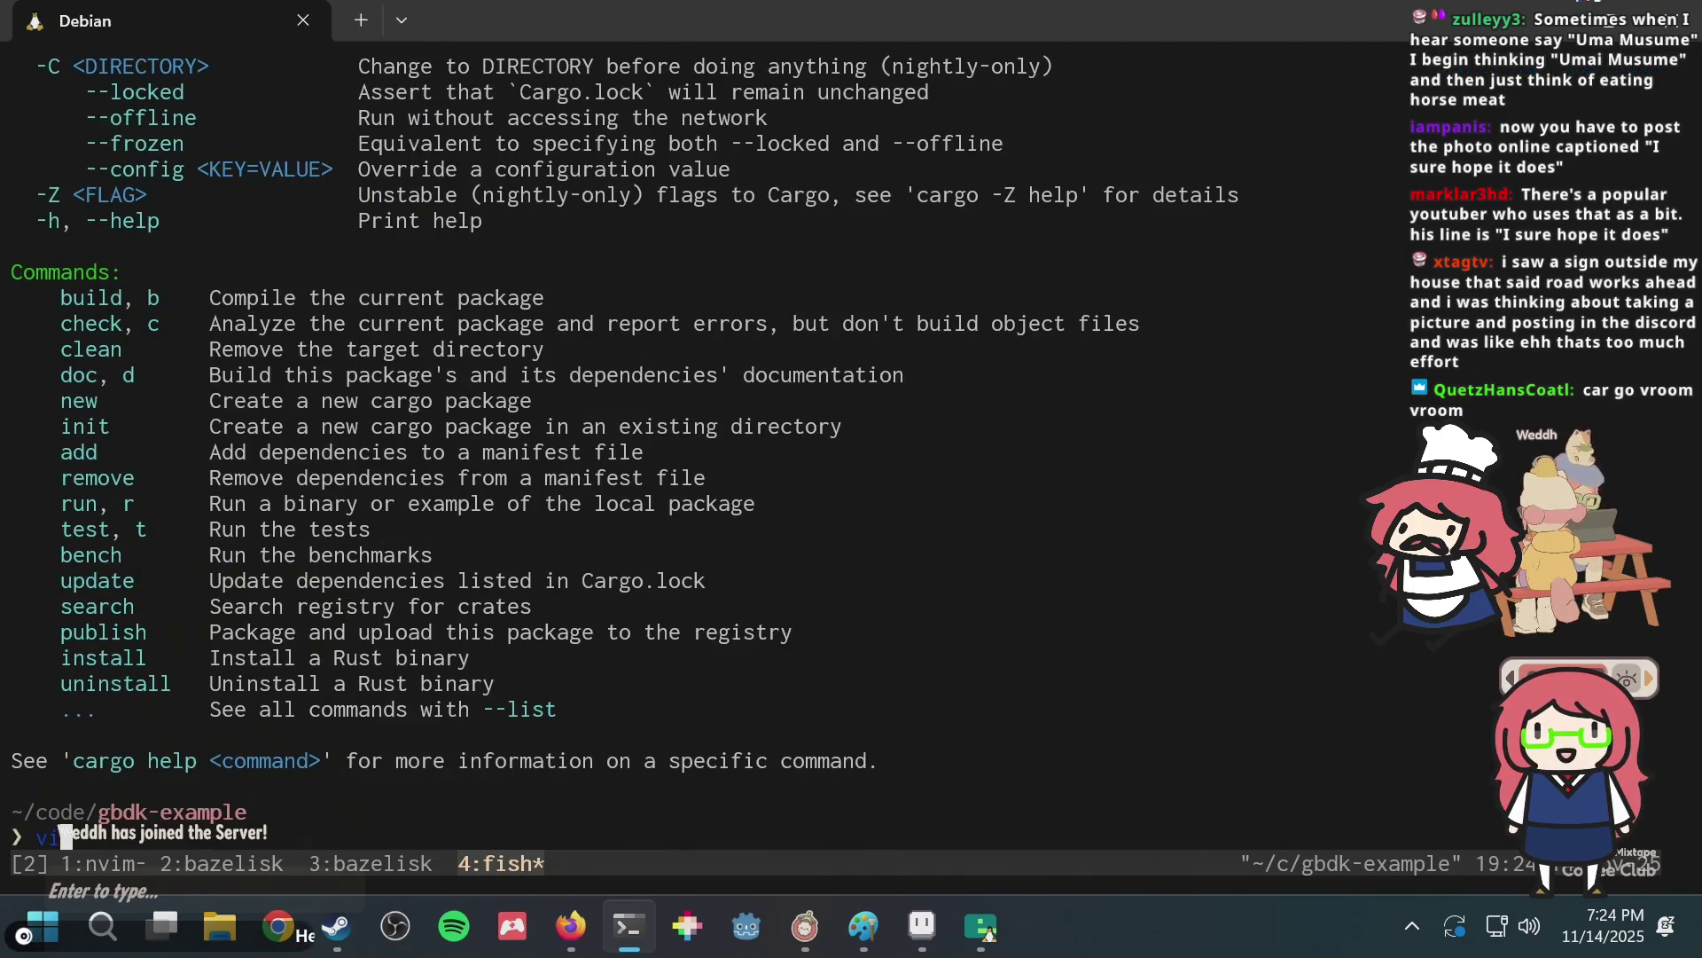
{"action": "key", "text": "Return"}
{"action": "type", "text": "ium, a musume"}
{"action": "key", "text": "Return"}
{"action": "key", "text": "Return"}
{"action": "key", "text": "Return"}
{"action": "key", "text": "Return"}
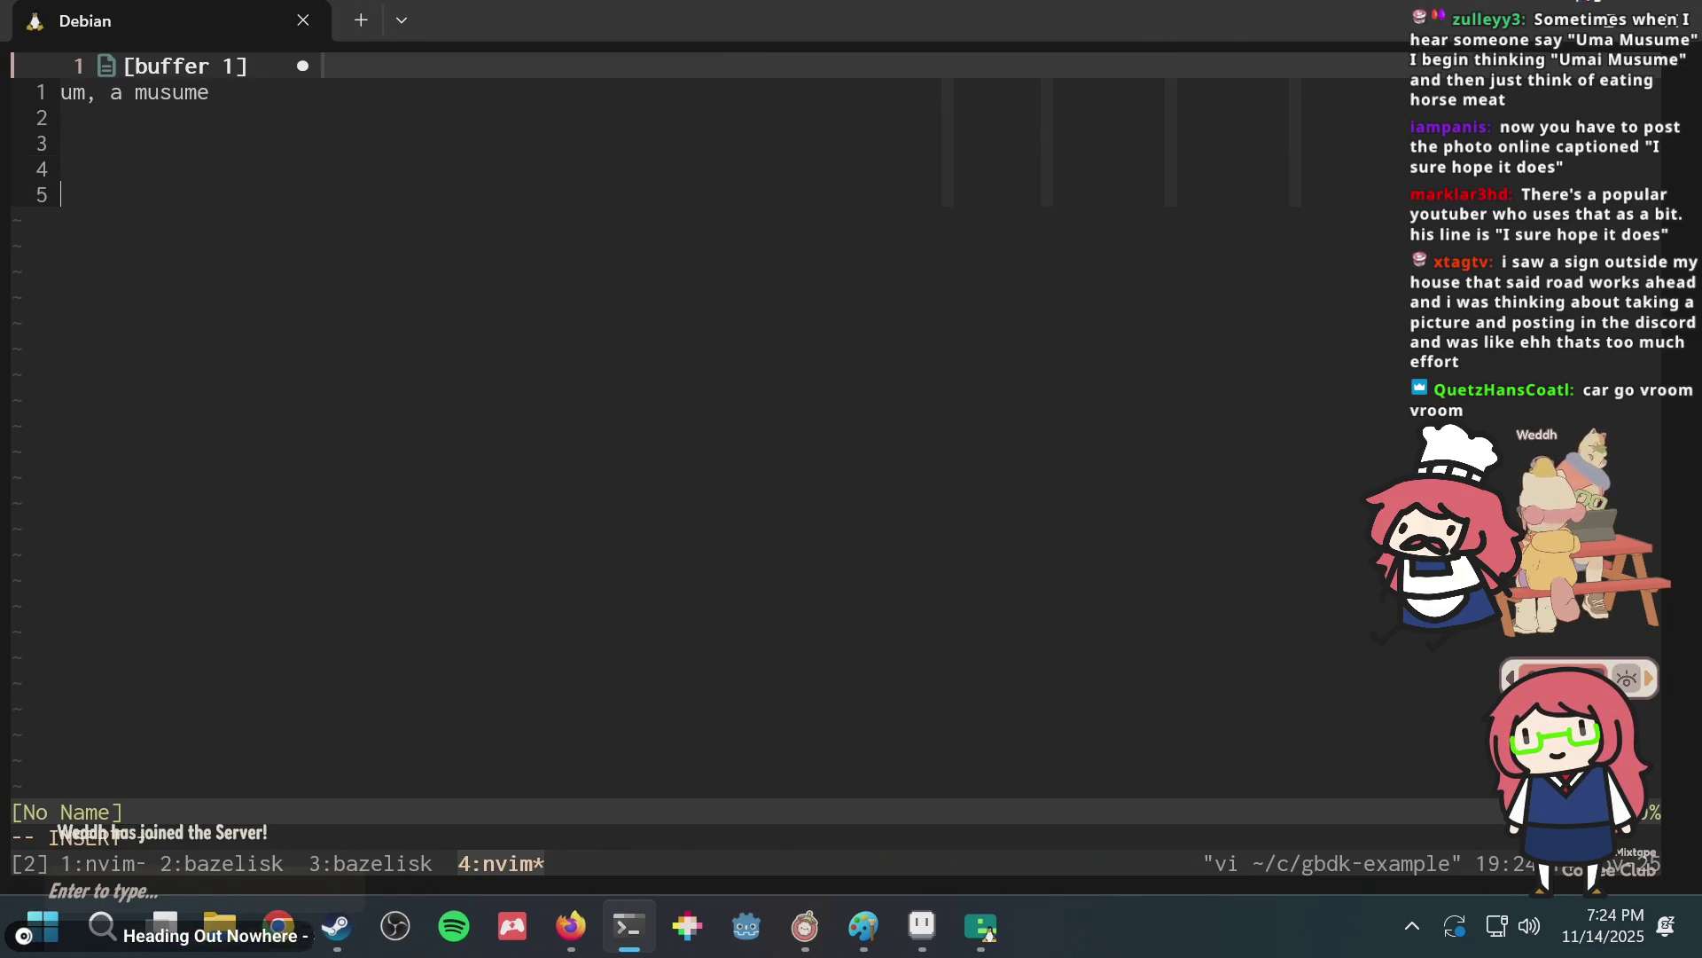
{"action": "left_click", "coordinate": [60, 168]}
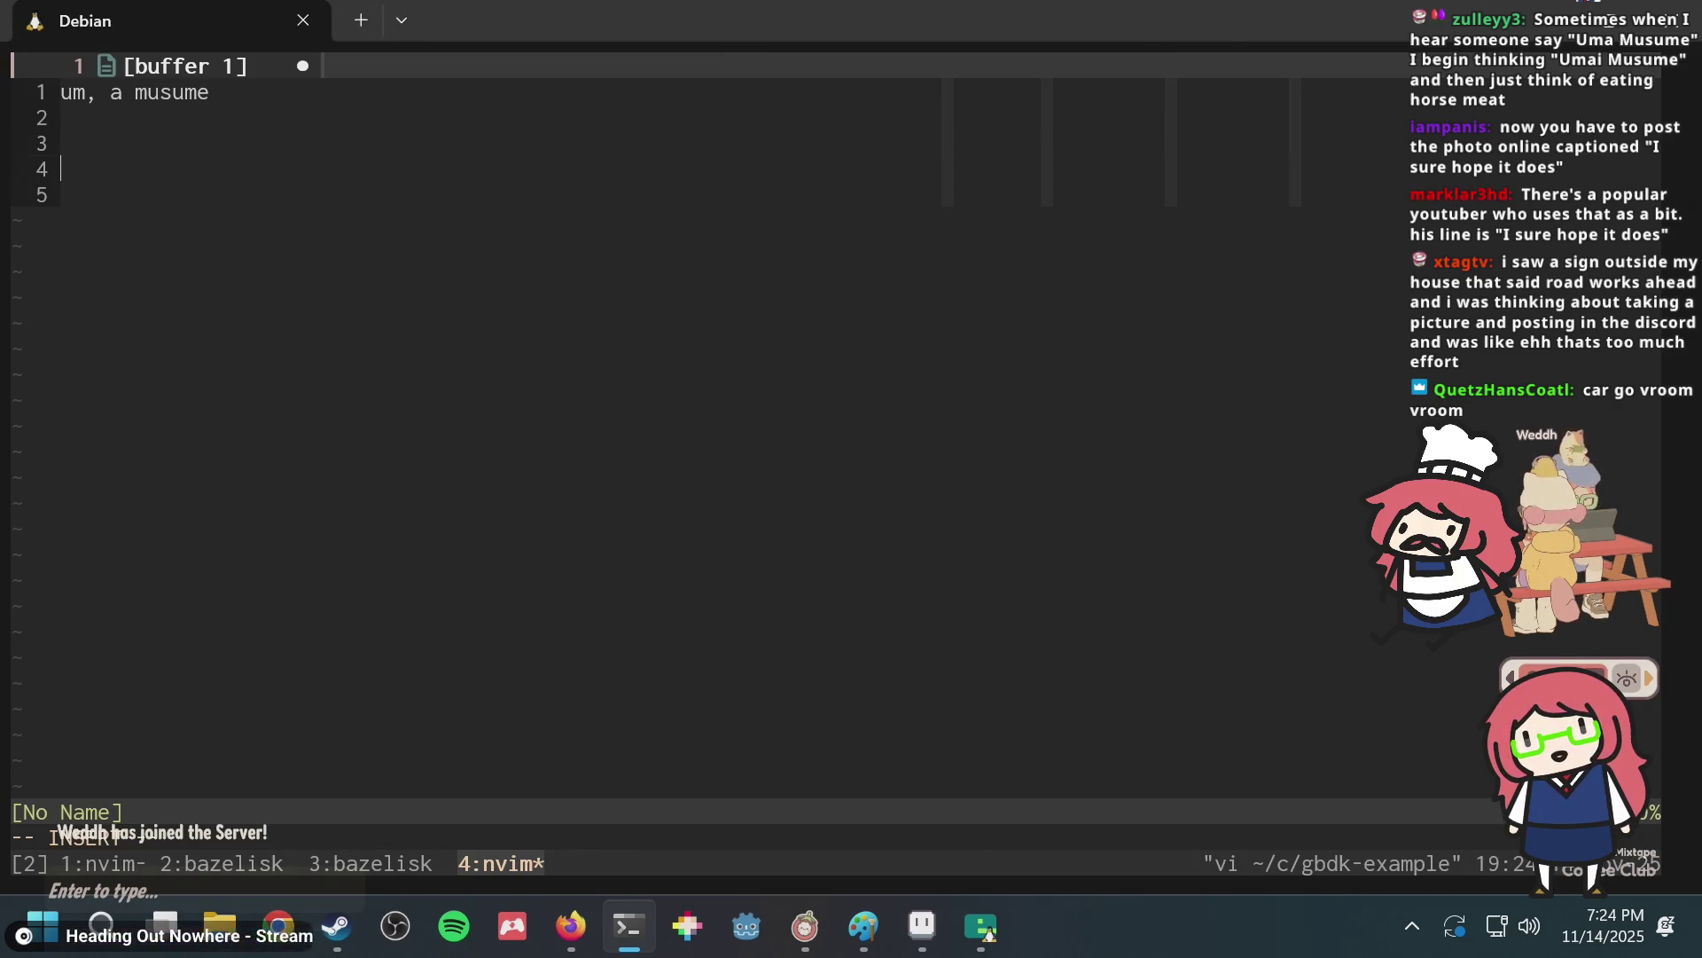
{"action": "type", "text": "walfie.dev"}
{"action": "key", "text": "Escape"}
Rewrite line 4 as 'OOM a musume', then undo every edit back to an empty buffer.
{"action": "type", "text": "0Ci"}
{"action": "key", "text": "BackSpace"}
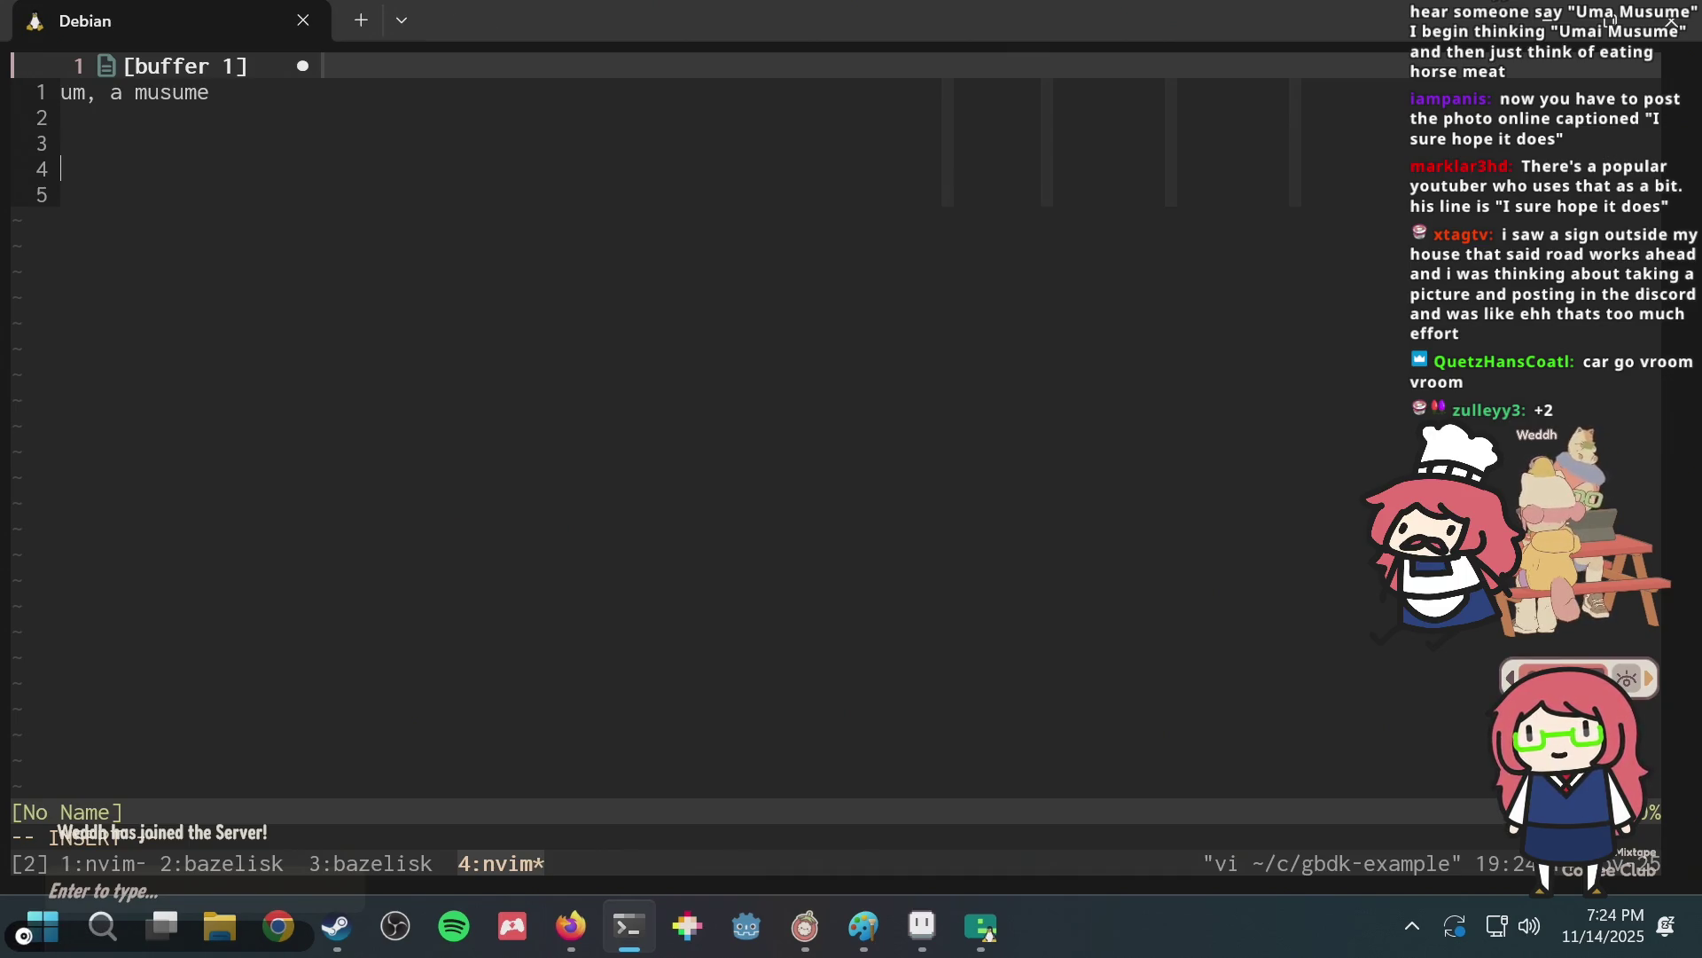
{"action": "type", "text": "OOM a "}
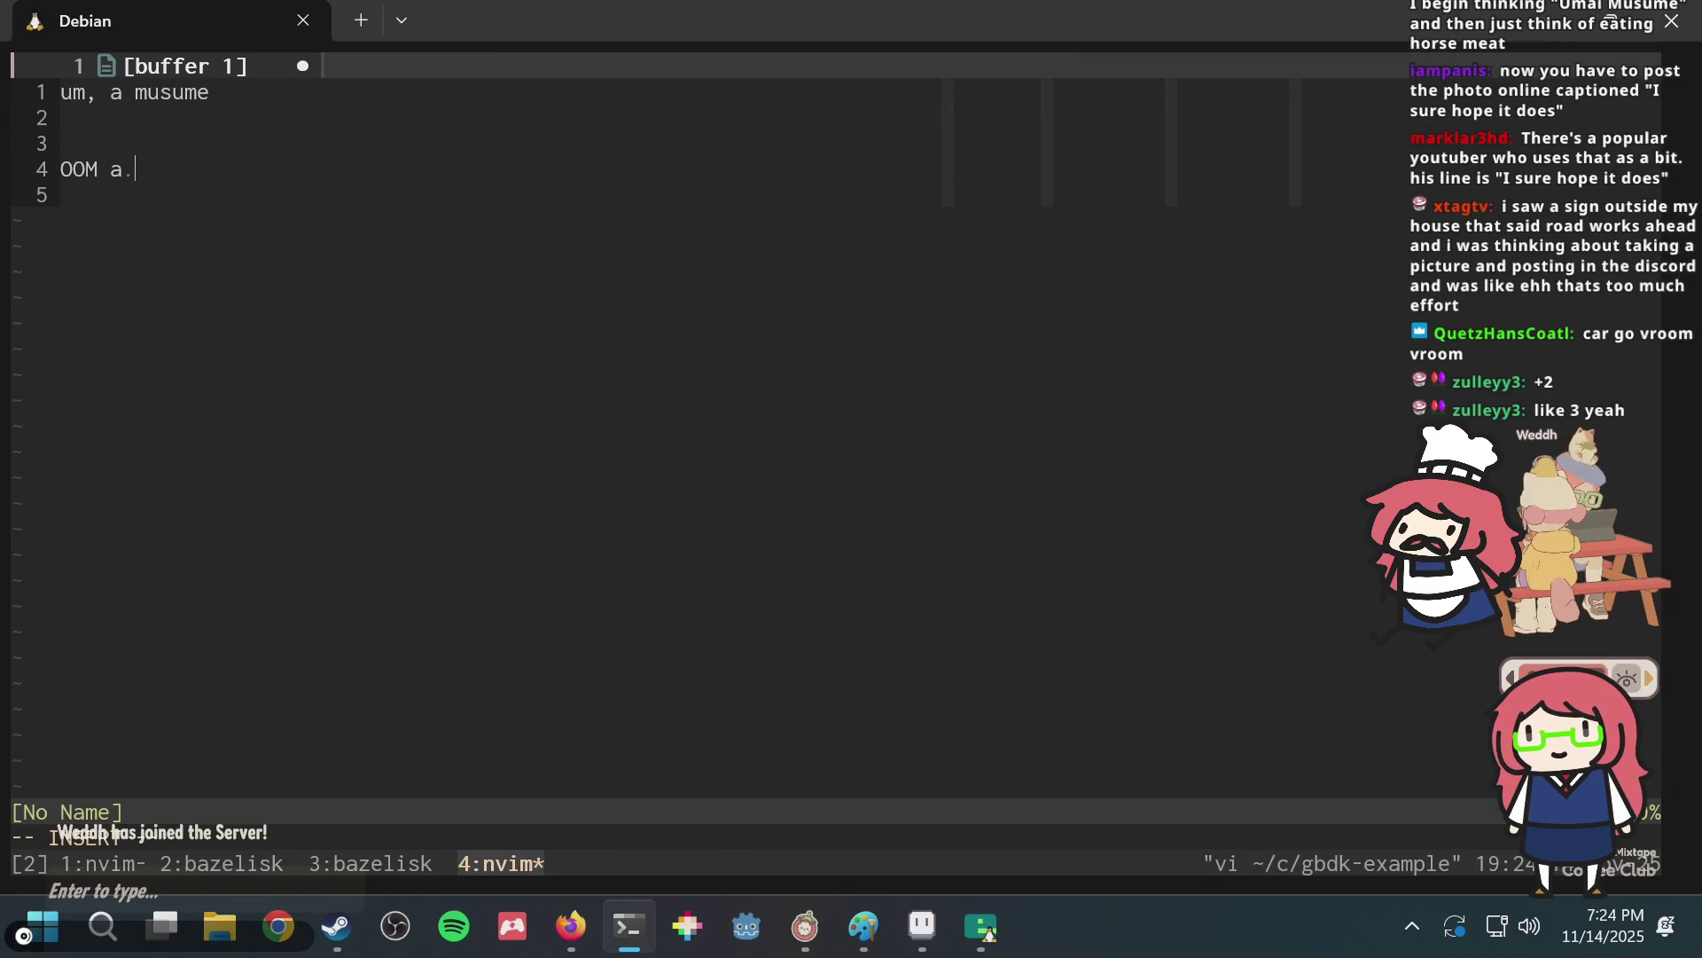
{"action": "type", "text": "musume"}
{"action": "key", "text": "Escape"}
{"action": "key", "text": "a"}
{"action": "key", "text": "Return"}
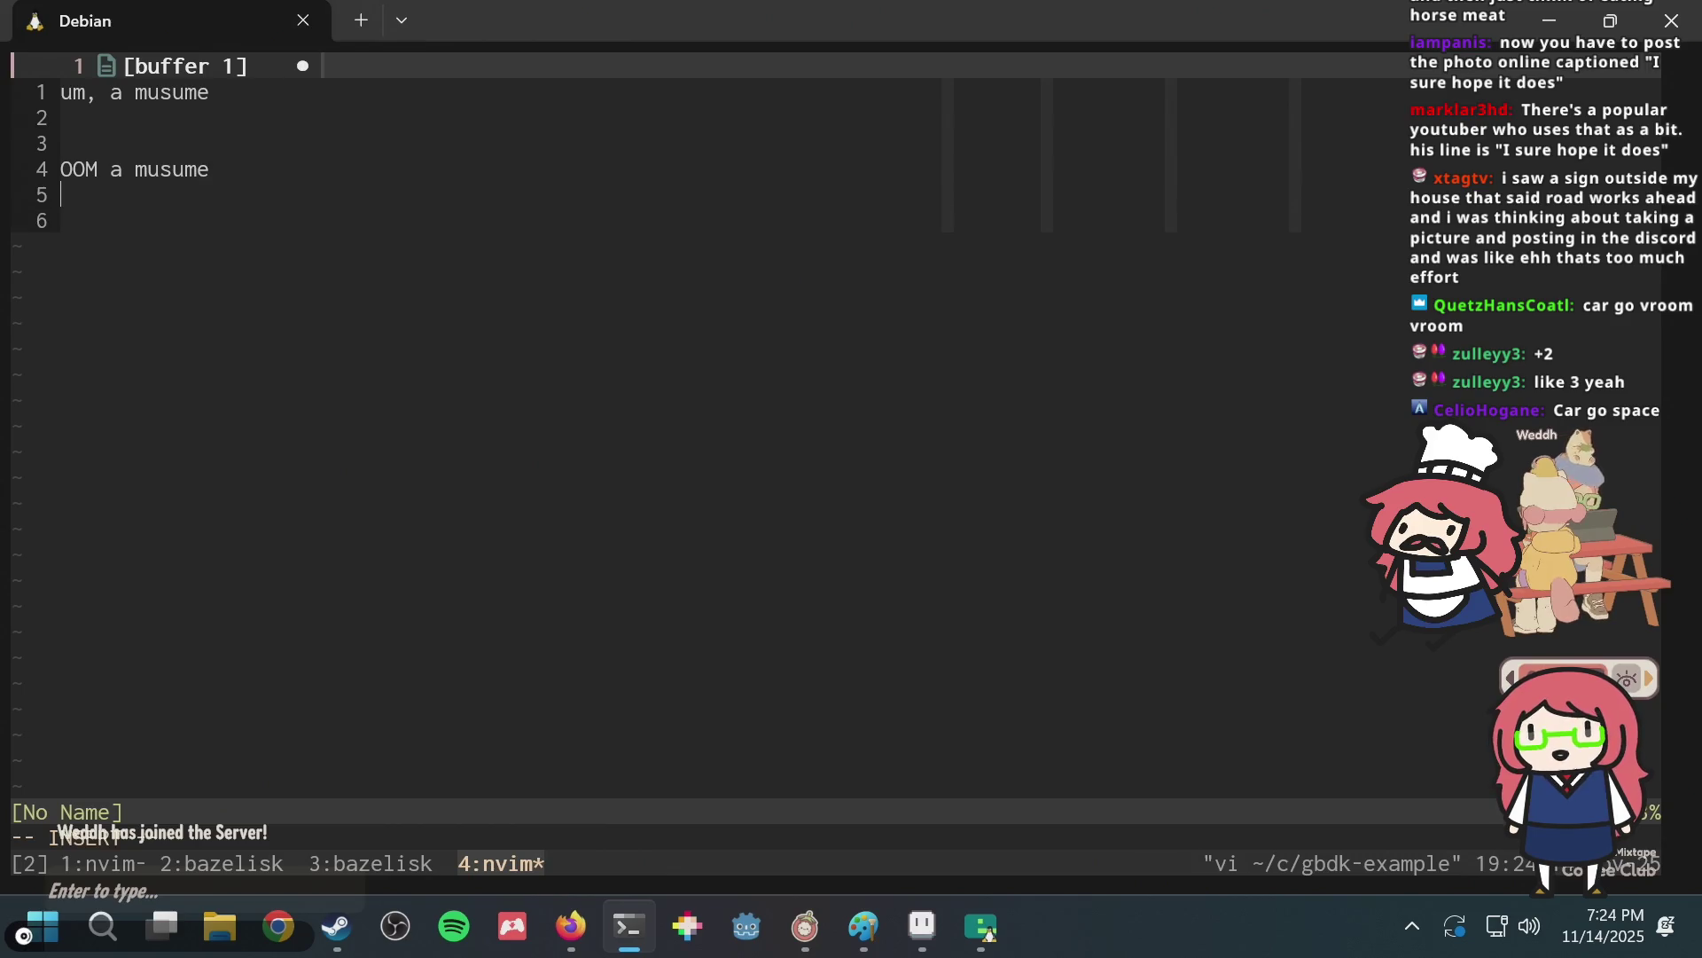
{"action": "key", "text": "Escape"}
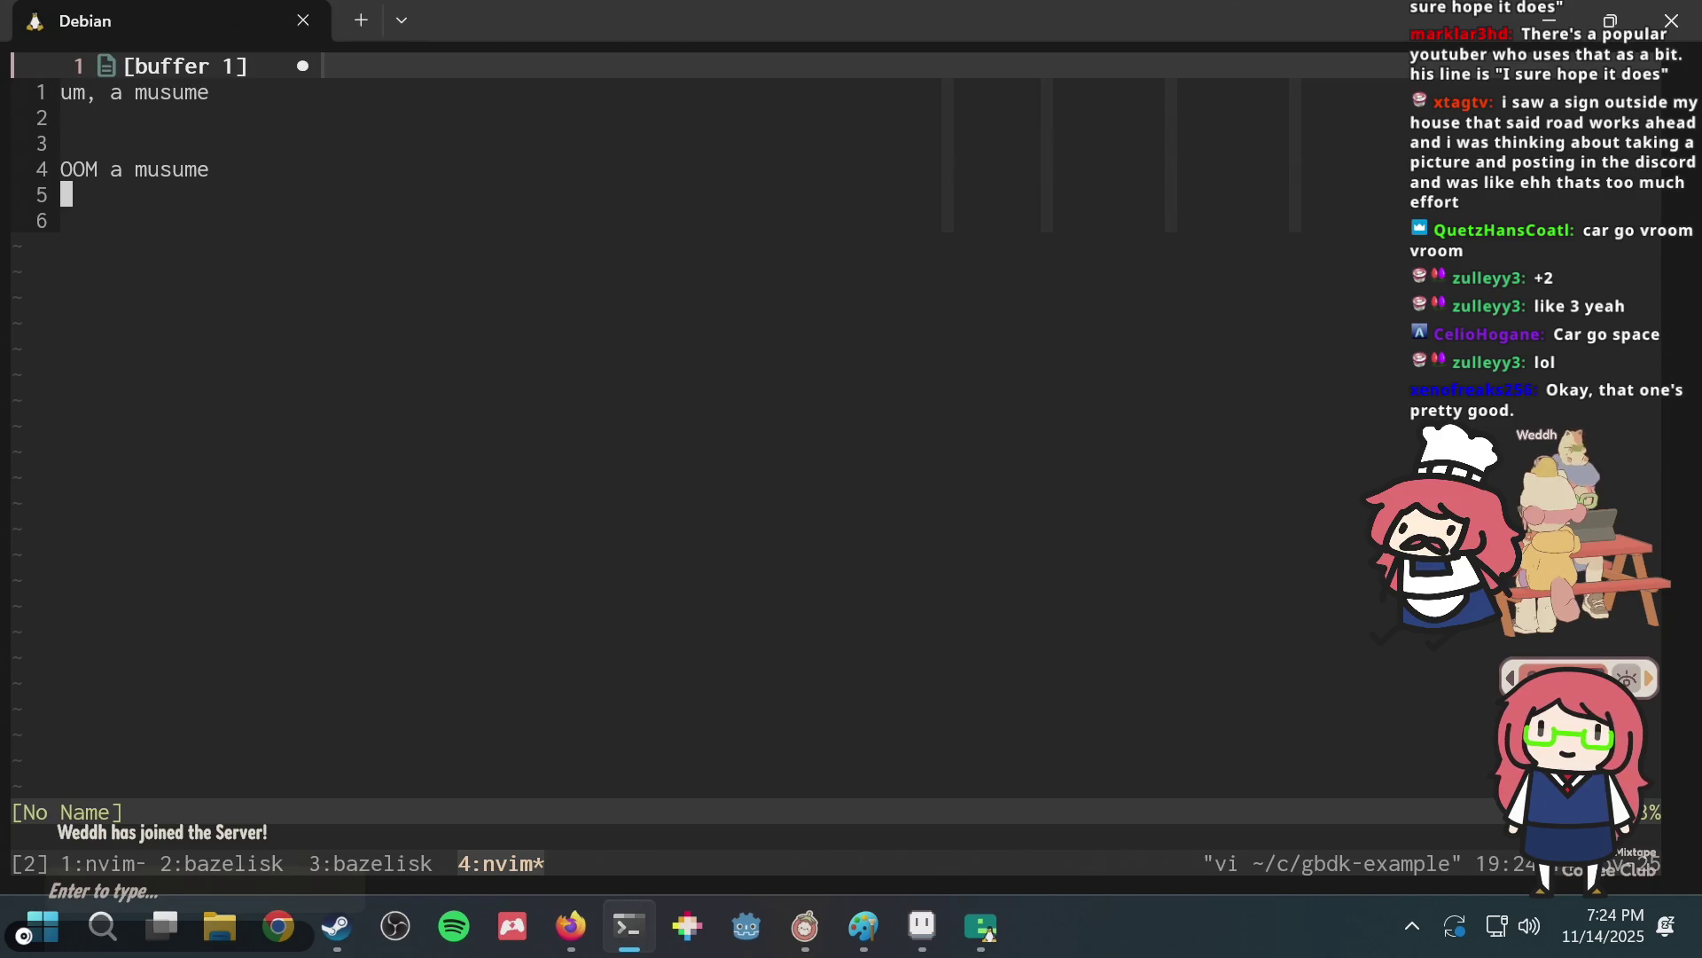
{"action": "key", "text": "u"}
{"action": "key", "text": "u"}
{"action": "key", "text": "u"}
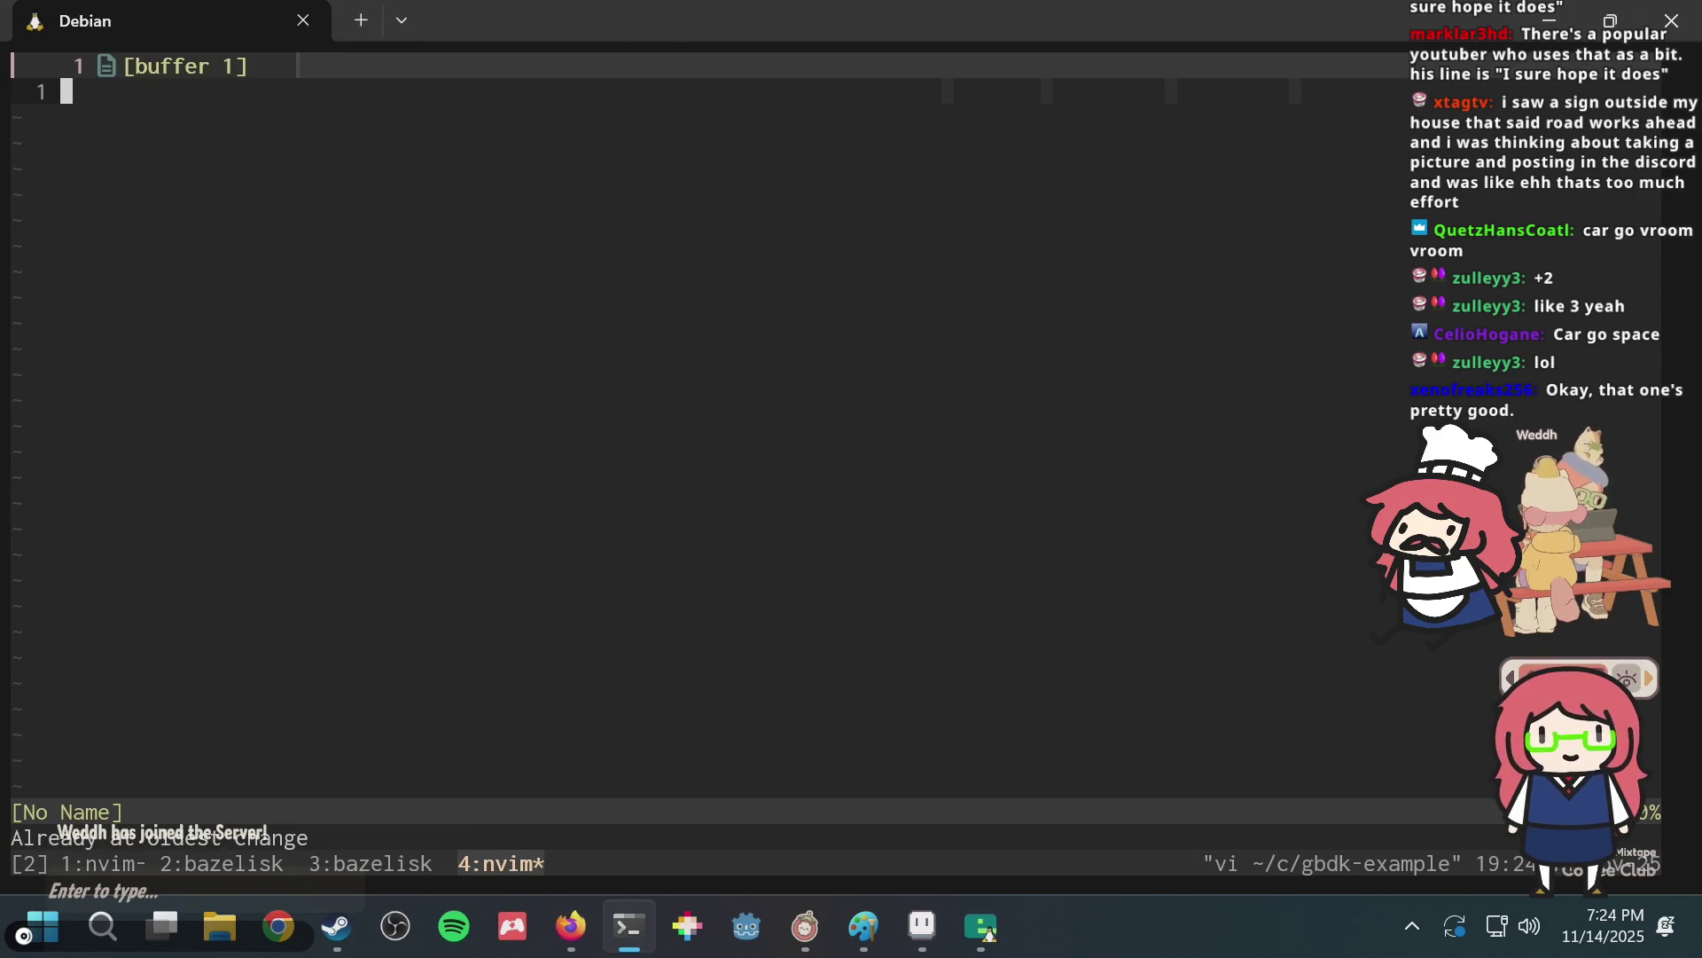
{"action": "key", "text": "alt+Tab"}
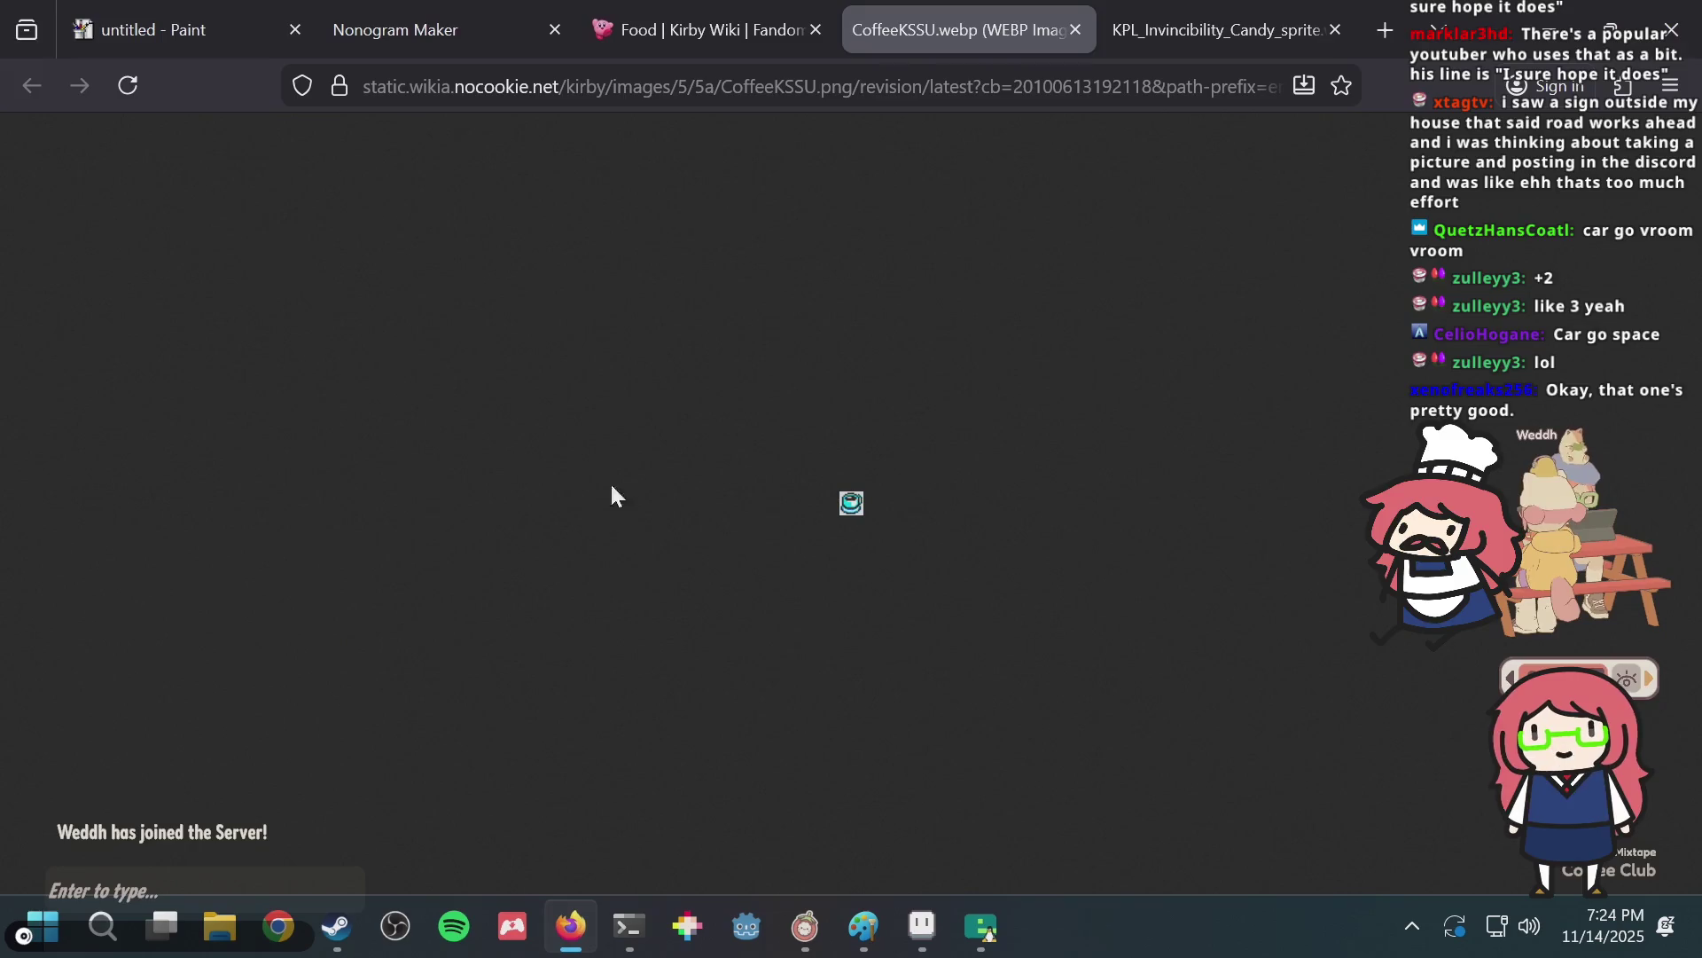
Return to the CoffeeKSSU coffee cup tab in Firefox and zoom it to 500%.
{"action": "key", "text": "alt+Tab"}
{"action": "key", "text": "alt+Tab"}
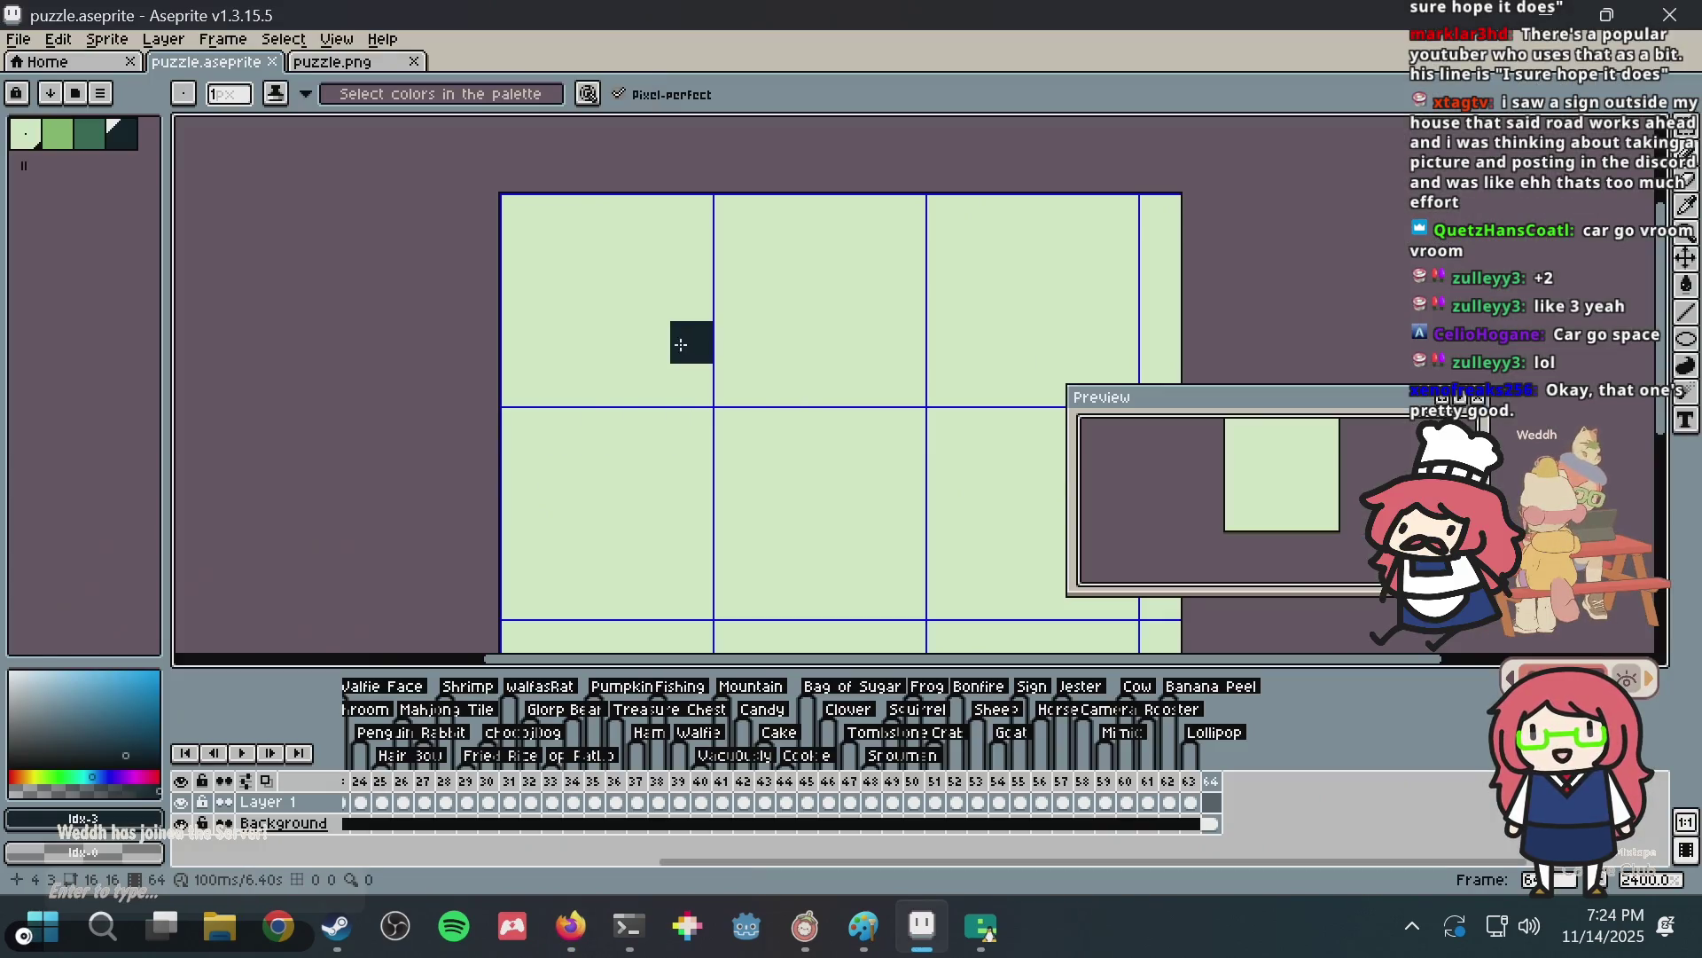
{"action": "scroll", "coordinate": [674, 336], "scroll_direction": "down", "scroll_amount": 3}
{"action": "scroll", "coordinate": [566, 374], "scroll_direction": "up", "scroll_amount": 1}
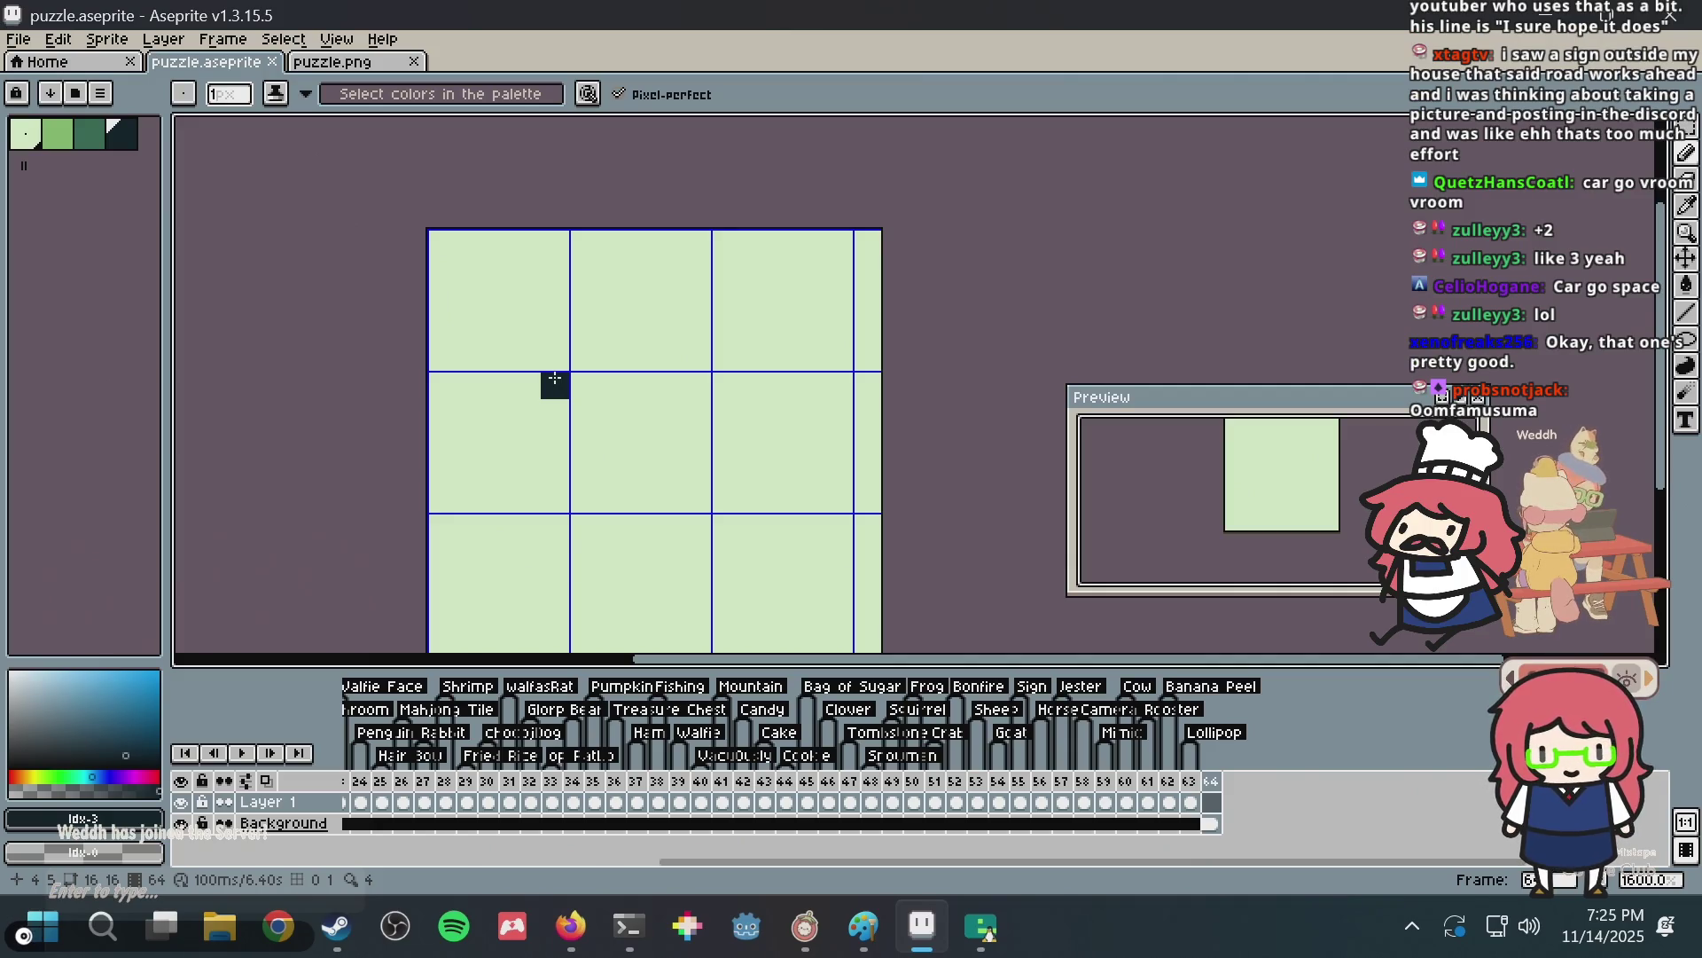
{"action": "key", "text": "alt+Tab"}
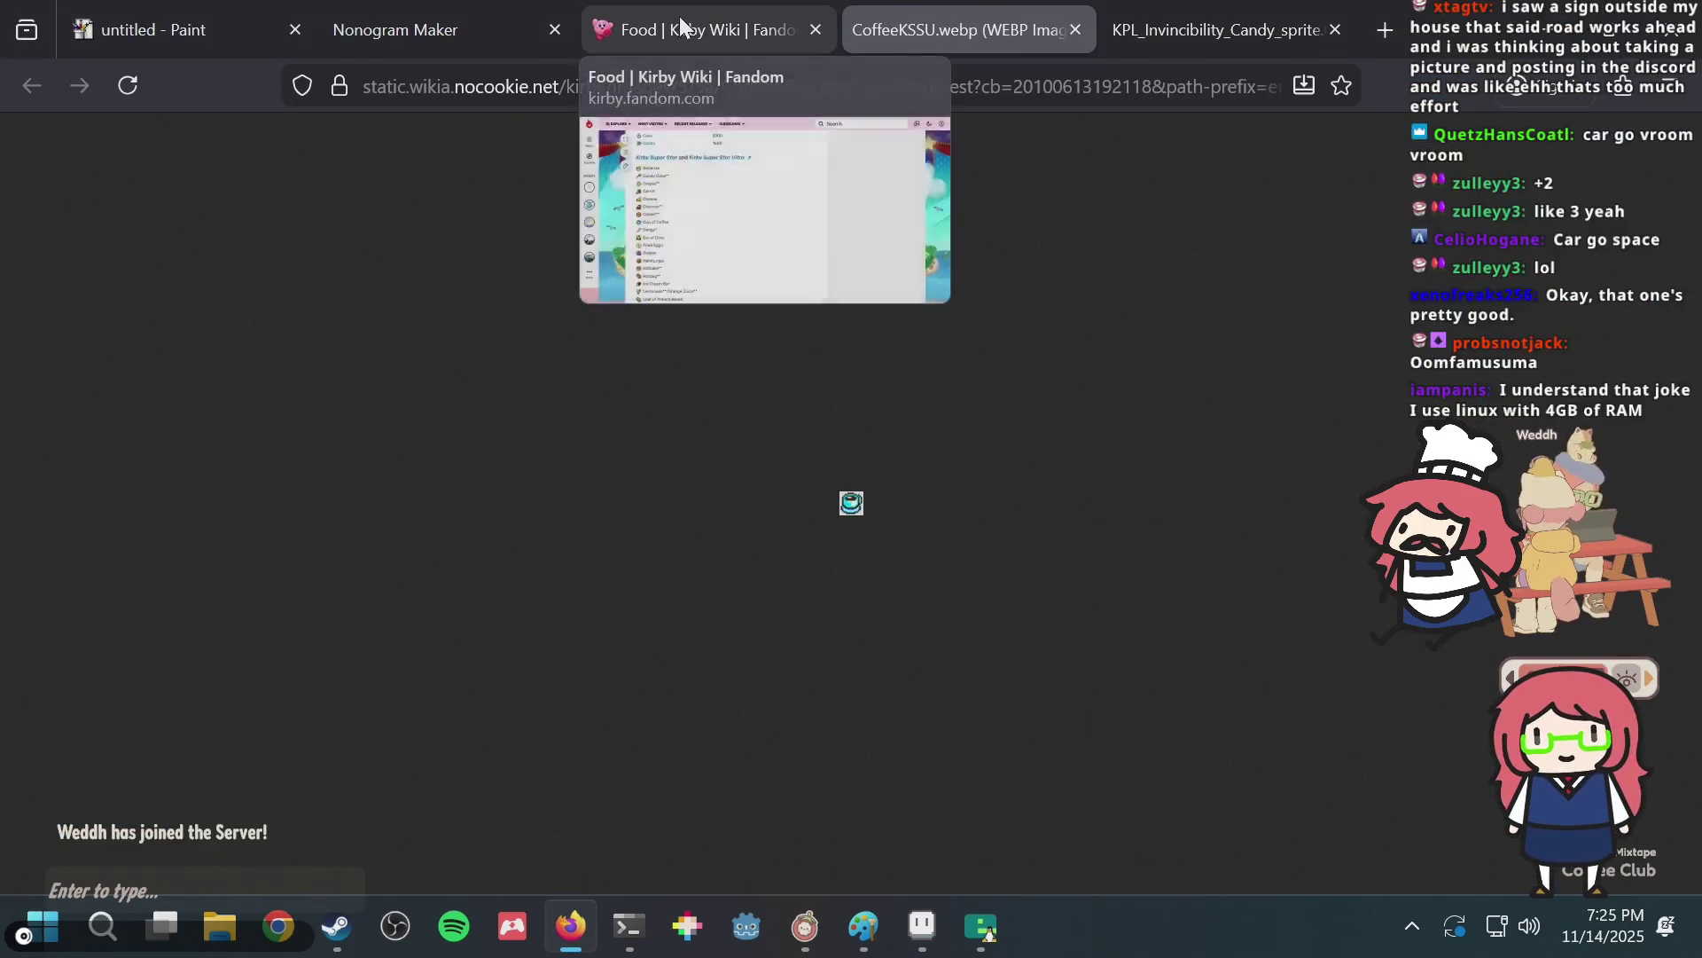
{"action": "left_click", "coordinate": [679, 16]}
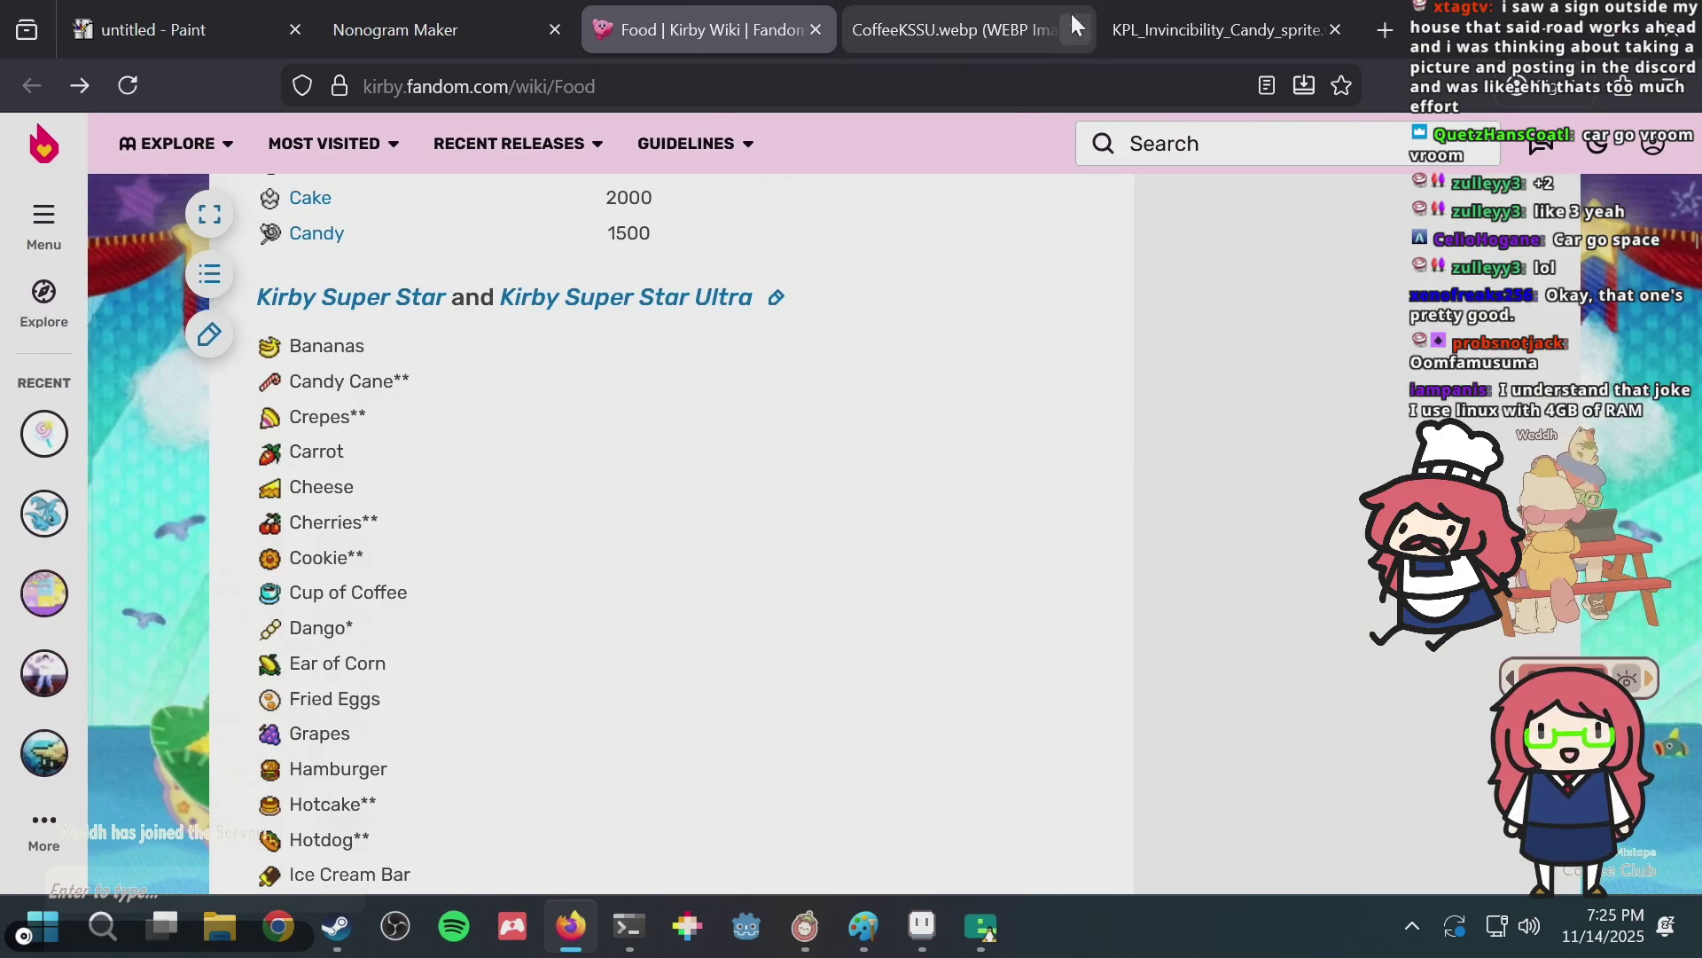
{"action": "left_click", "coordinate": [1150, 7]}
{"action": "left_click", "coordinate": [923, 10]}
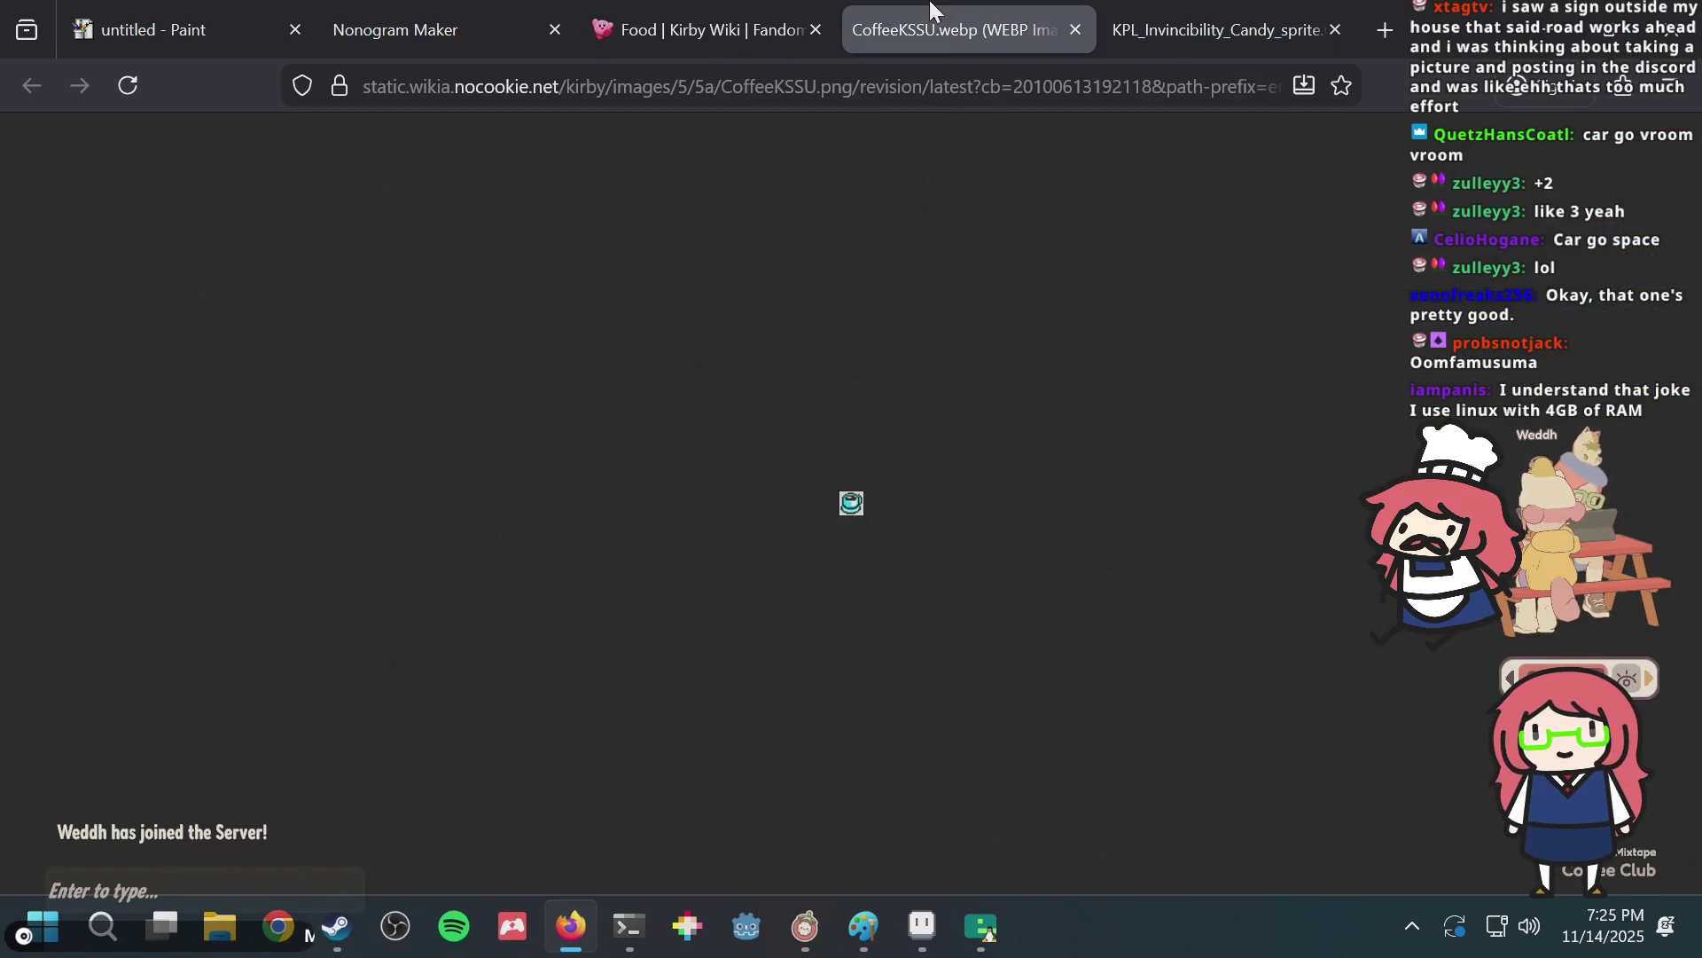
{"action": "scroll", "coordinate": [850, 529], "scroll_direction": "up", "scroll_amount": 2}
{"action": "scroll", "coordinate": [851, 528], "scroll_direction": "up", "scroll_amount": 8}
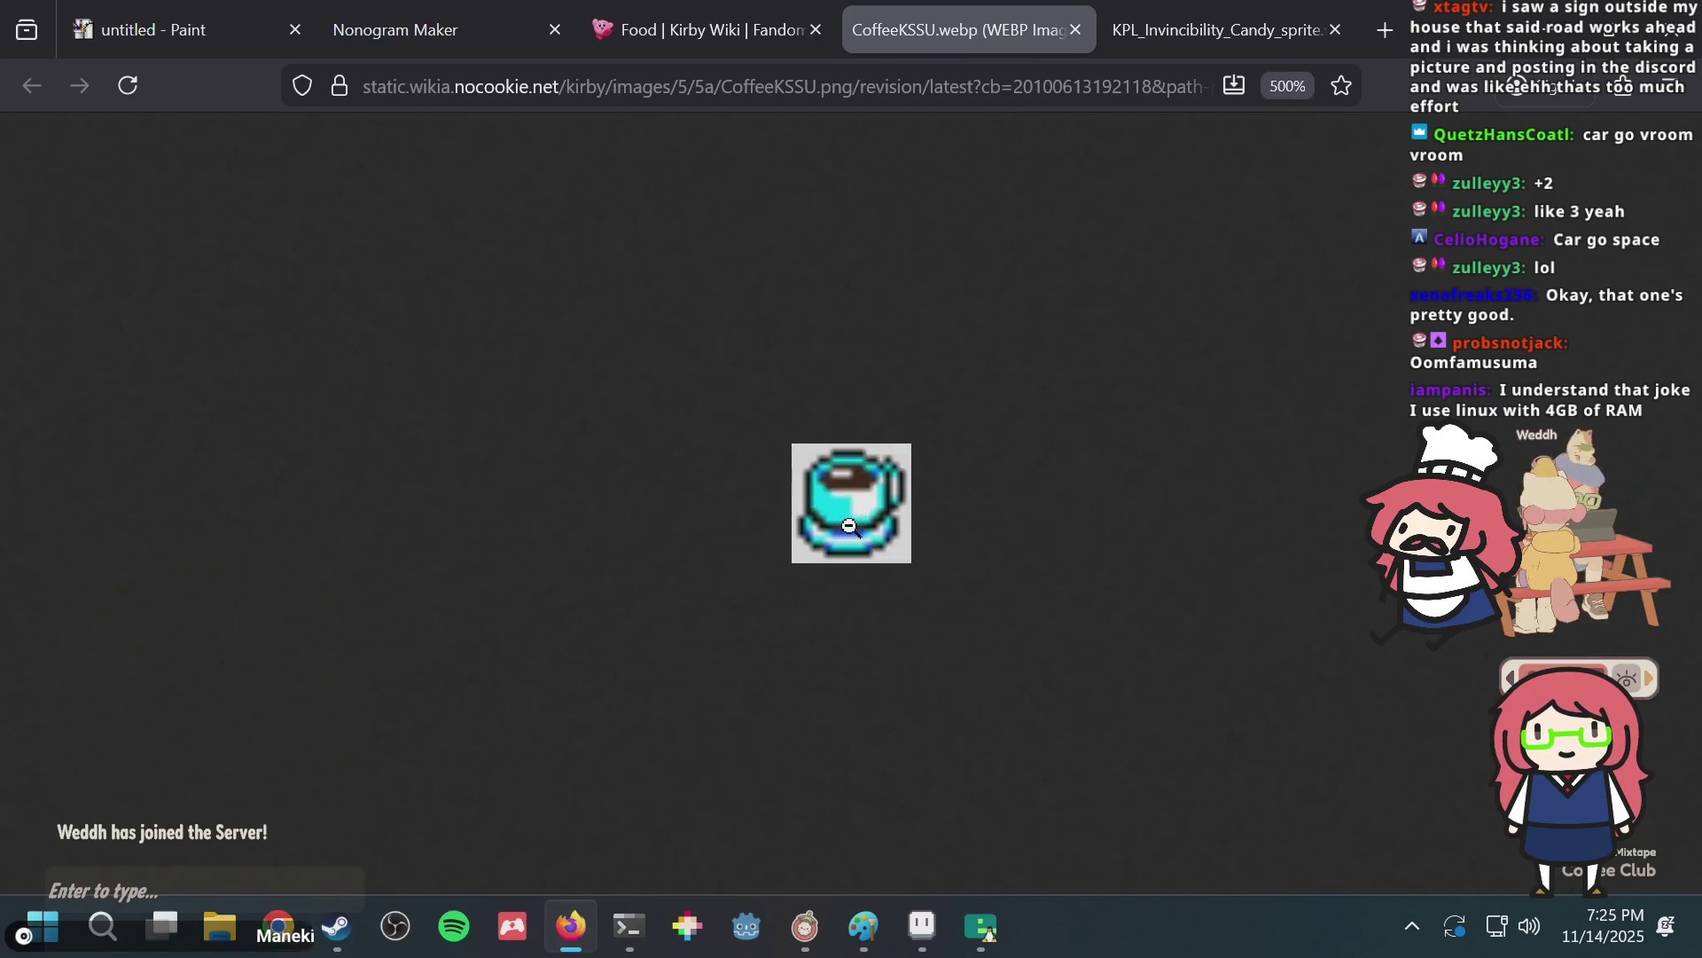
Pan the Aseprite canvas to its top-left area and save puzzle.aseprite.
{"action": "key", "text": "alt+Tab"}
{"action": "mouse_move", "coordinate": [582, 296]}
{"action": "left_mouse_down"}
{"action": "mouse_move", "coordinate": [510, 224]}
{"action": "mouse_move", "coordinate": [621, 338]}
{"action": "left_mouse_up"}
{"action": "key", "text": "ctrl+s"}
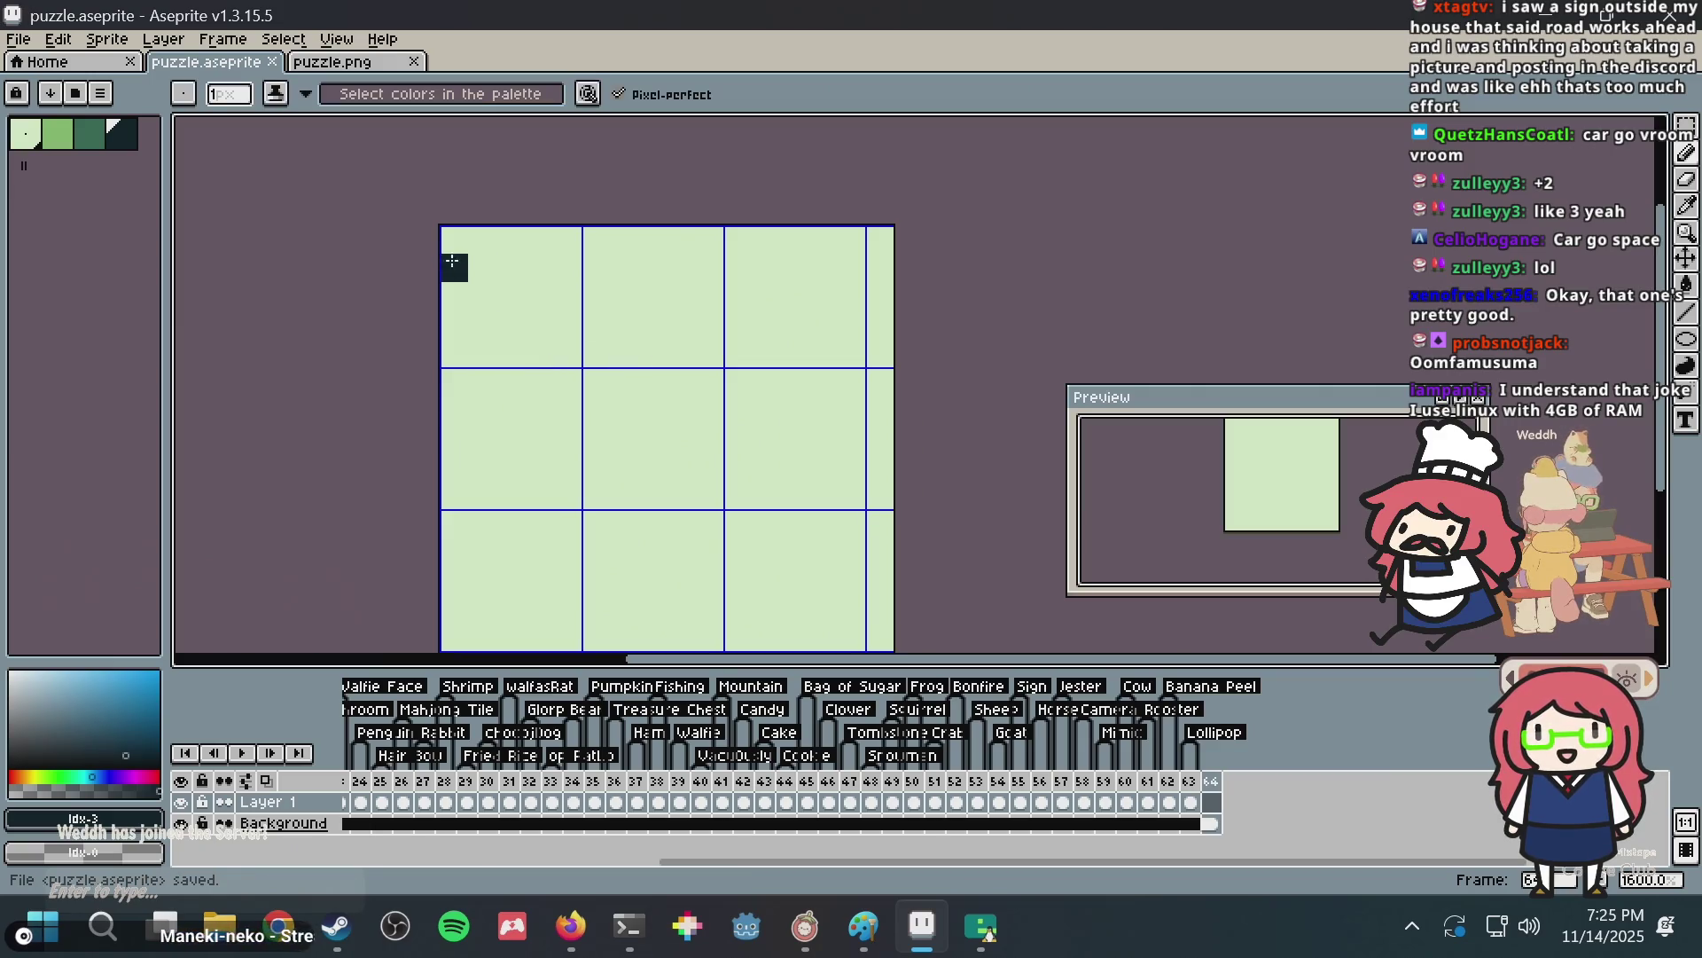
Draw the cup rim outline: top bar, stepped diagonal sides and bottom edge.
{"action": "left_click_drag", "start_coordinate": [526, 232], "coordinate": [623, 240]}
{"action": "left_click", "coordinate": [510, 266]}
{"action": "key", "text": "ctrl+z"}
{"action": "left_click_drag", "start_coordinate": [510, 239], "coordinate": [644, 242]}
{"action": "left_click", "coordinate": [482, 267]}
{"action": "left_click", "coordinate": [454, 296]}
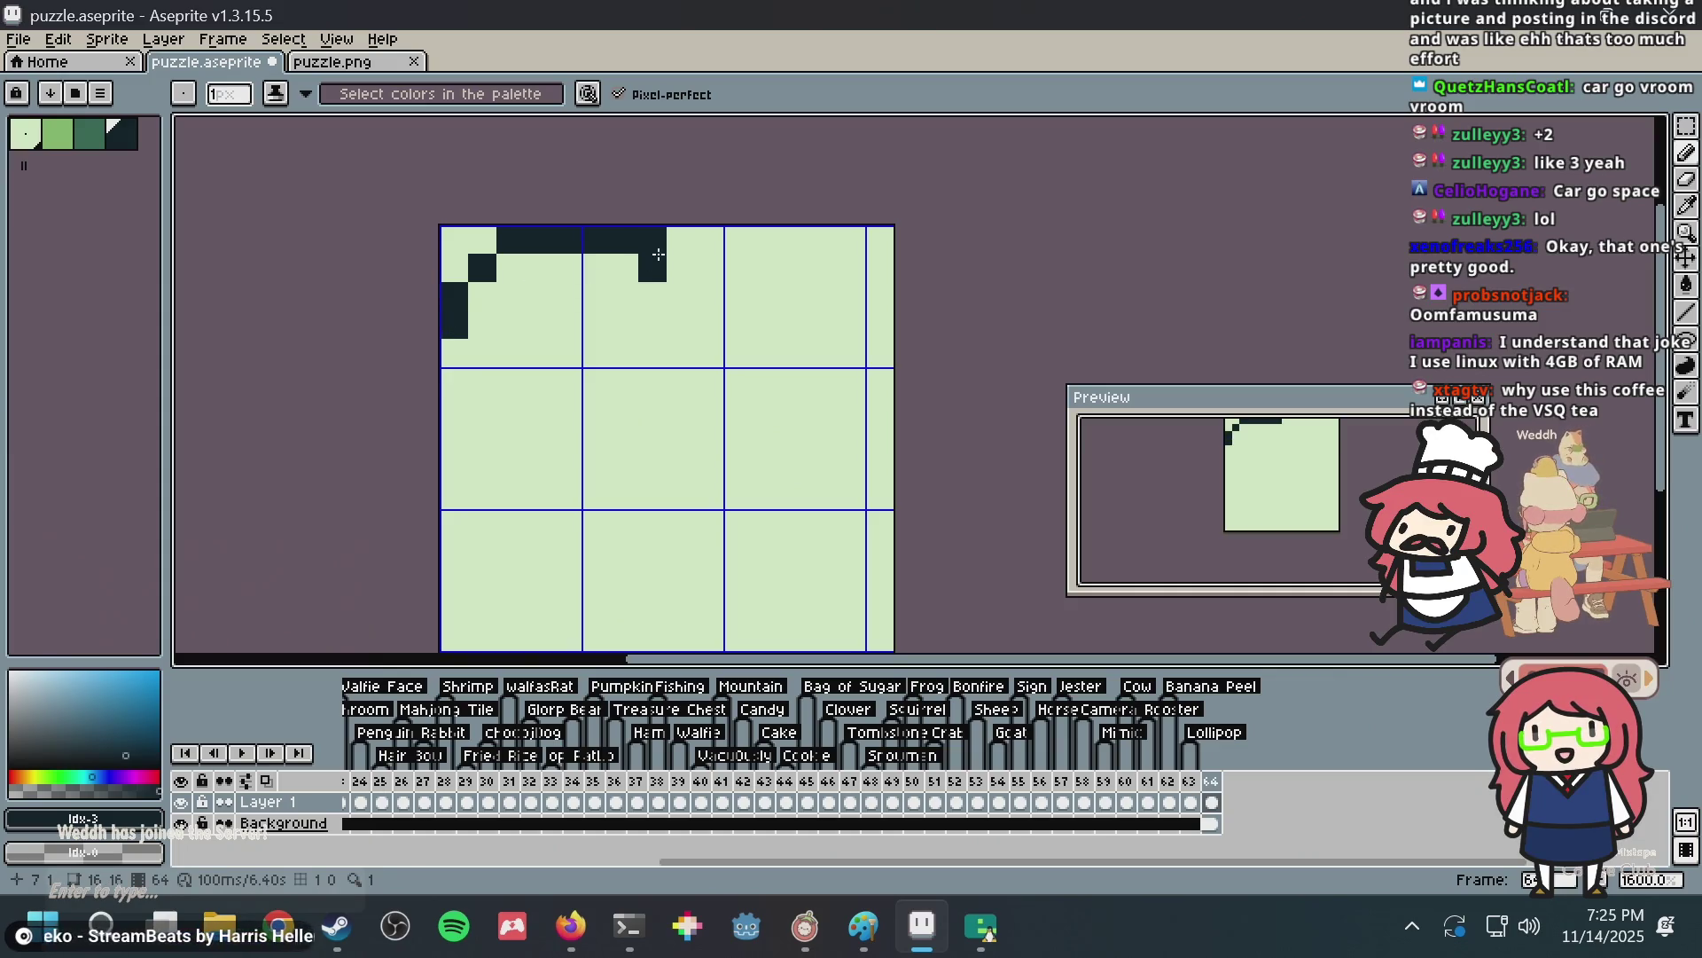
{"action": "left_click", "coordinate": [681, 268]}
{"action": "left_click", "coordinate": [709, 296]}
{"action": "left_click", "coordinate": [709, 325]}
{"action": "key", "text": "alt+Tab"}
{"action": "key", "text": "alt+Tab"}
{"action": "left_click", "coordinate": [483, 353]}
{"action": "left_click_drag", "start_coordinate": [511, 381], "coordinate": [645, 369]}
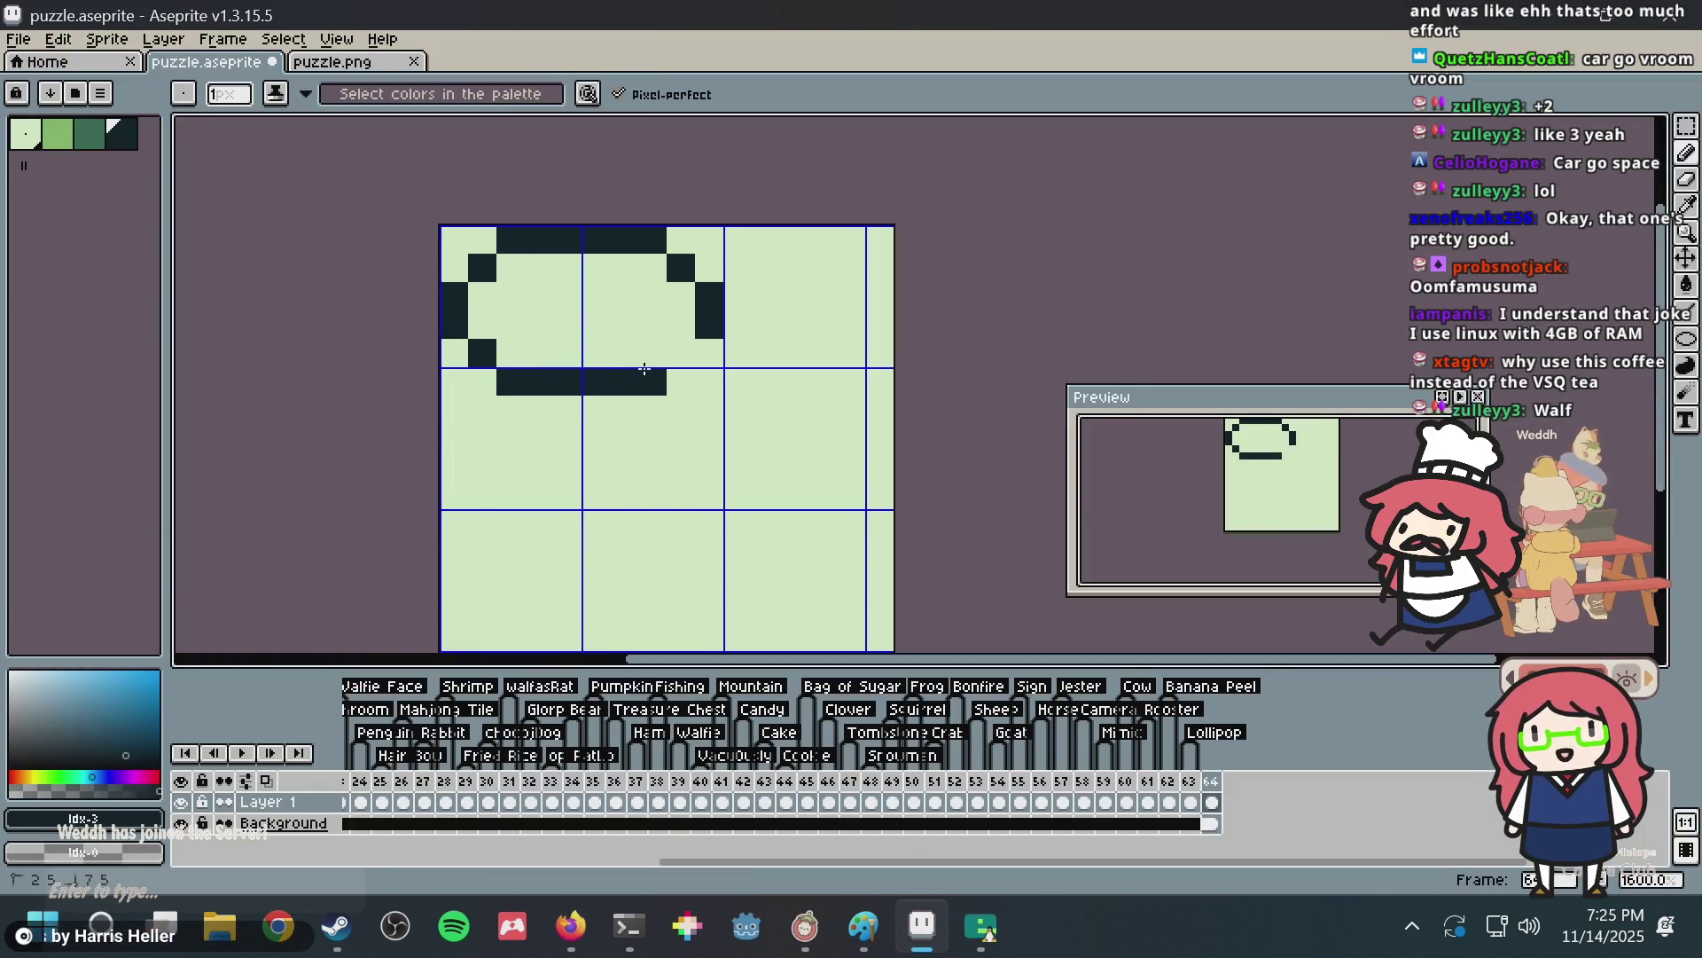
{"action": "left_click", "coordinate": [672, 348]}
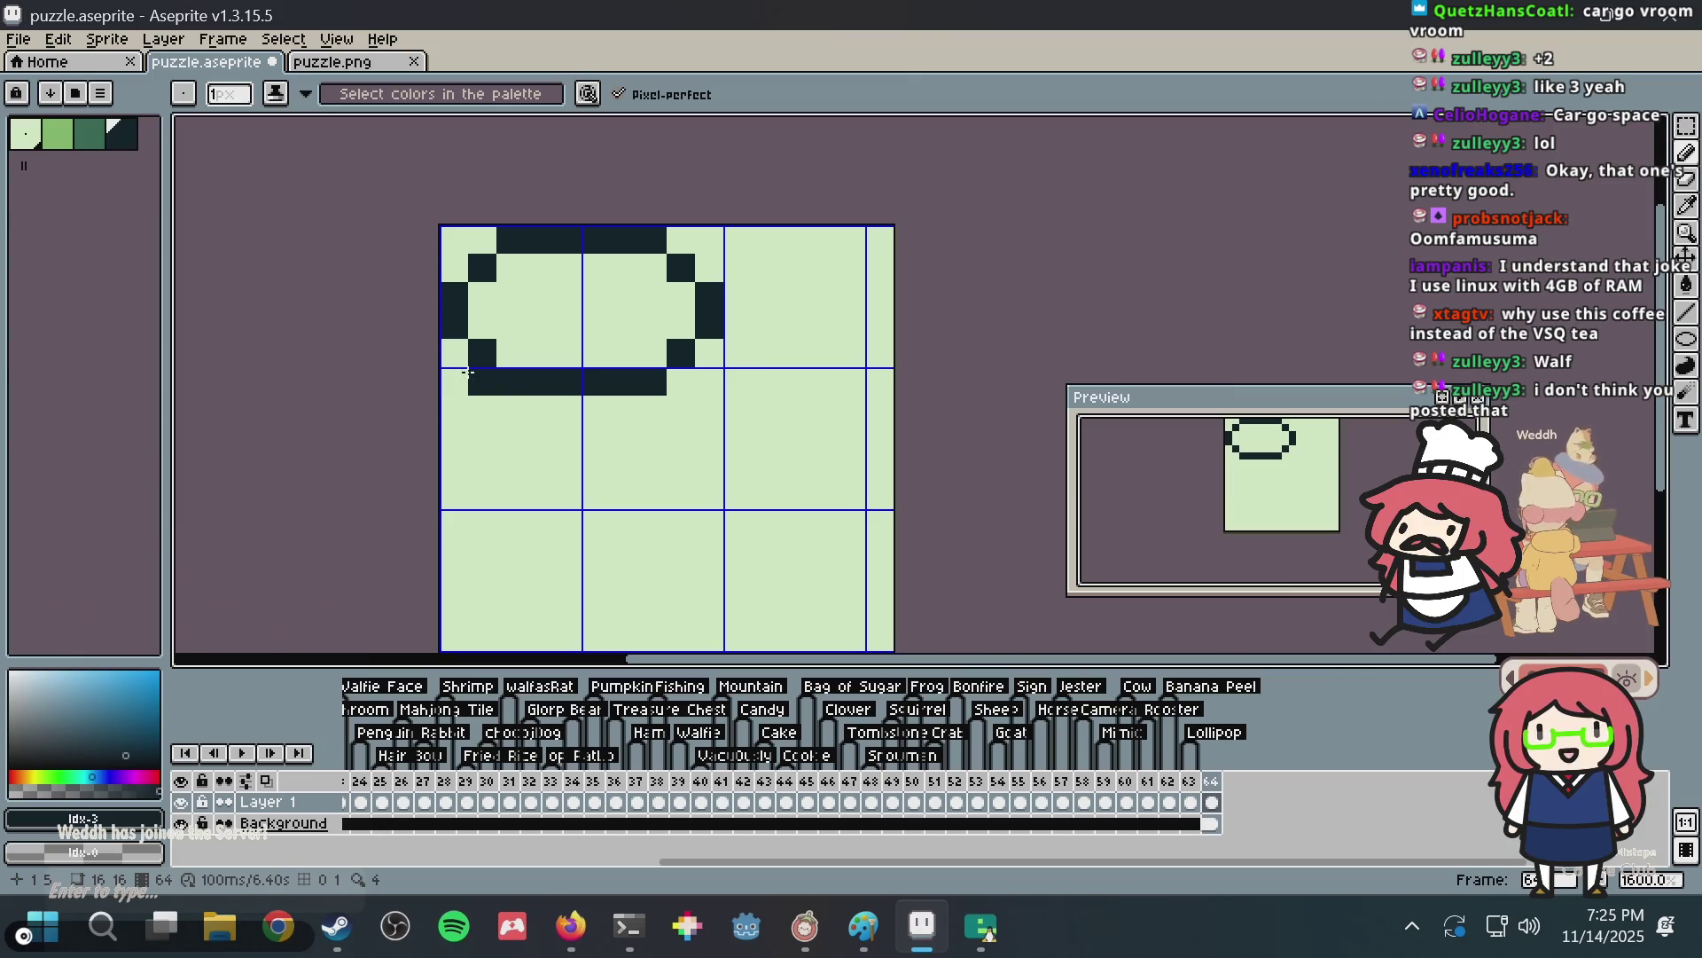
Extend the cup's left side downward and draw the curved bottom of its body.
{"action": "left_click_drag", "start_coordinate": [454, 381], "coordinate": [483, 470]}
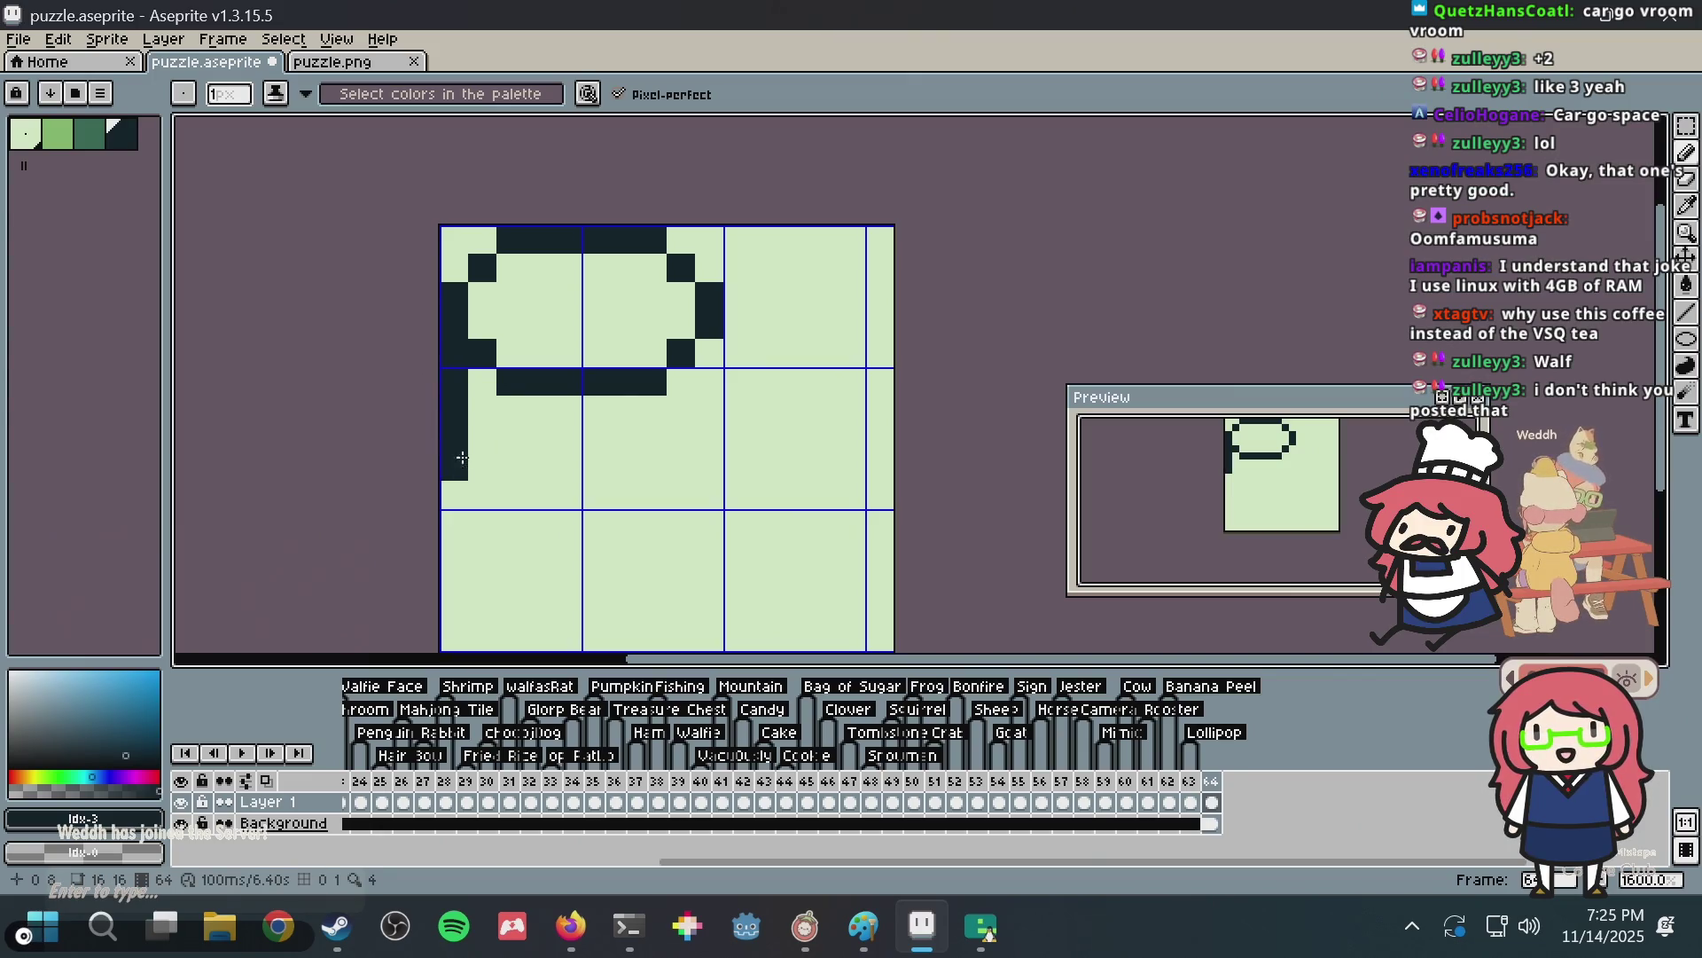
{"action": "left_click_drag", "start_coordinate": [484, 470], "coordinate": [682, 490]}
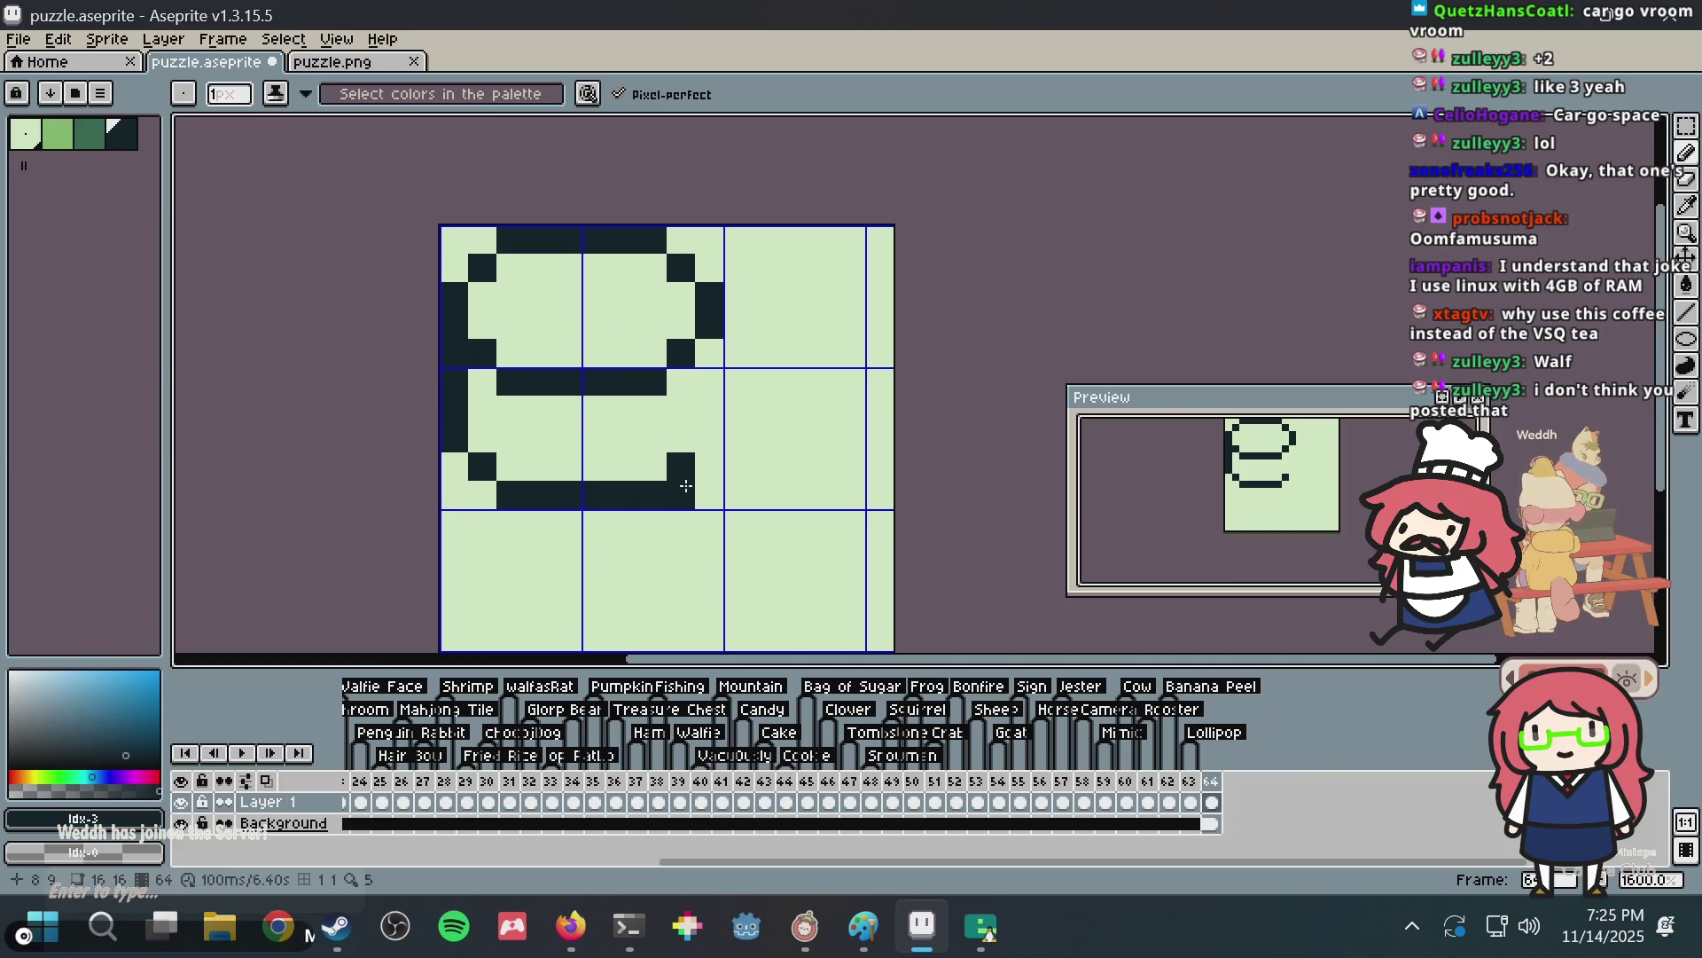
{"action": "key", "text": "ctrl+z"}
{"action": "mouse_move", "coordinate": [505, 477]}
{"action": "left_mouse_down"}
{"action": "mouse_move", "coordinate": [701, 448]}
{"action": "mouse_move", "coordinate": [733, 335]}
{"action": "mouse_move", "coordinate": [727, 409]}
{"action": "left_mouse_up"}
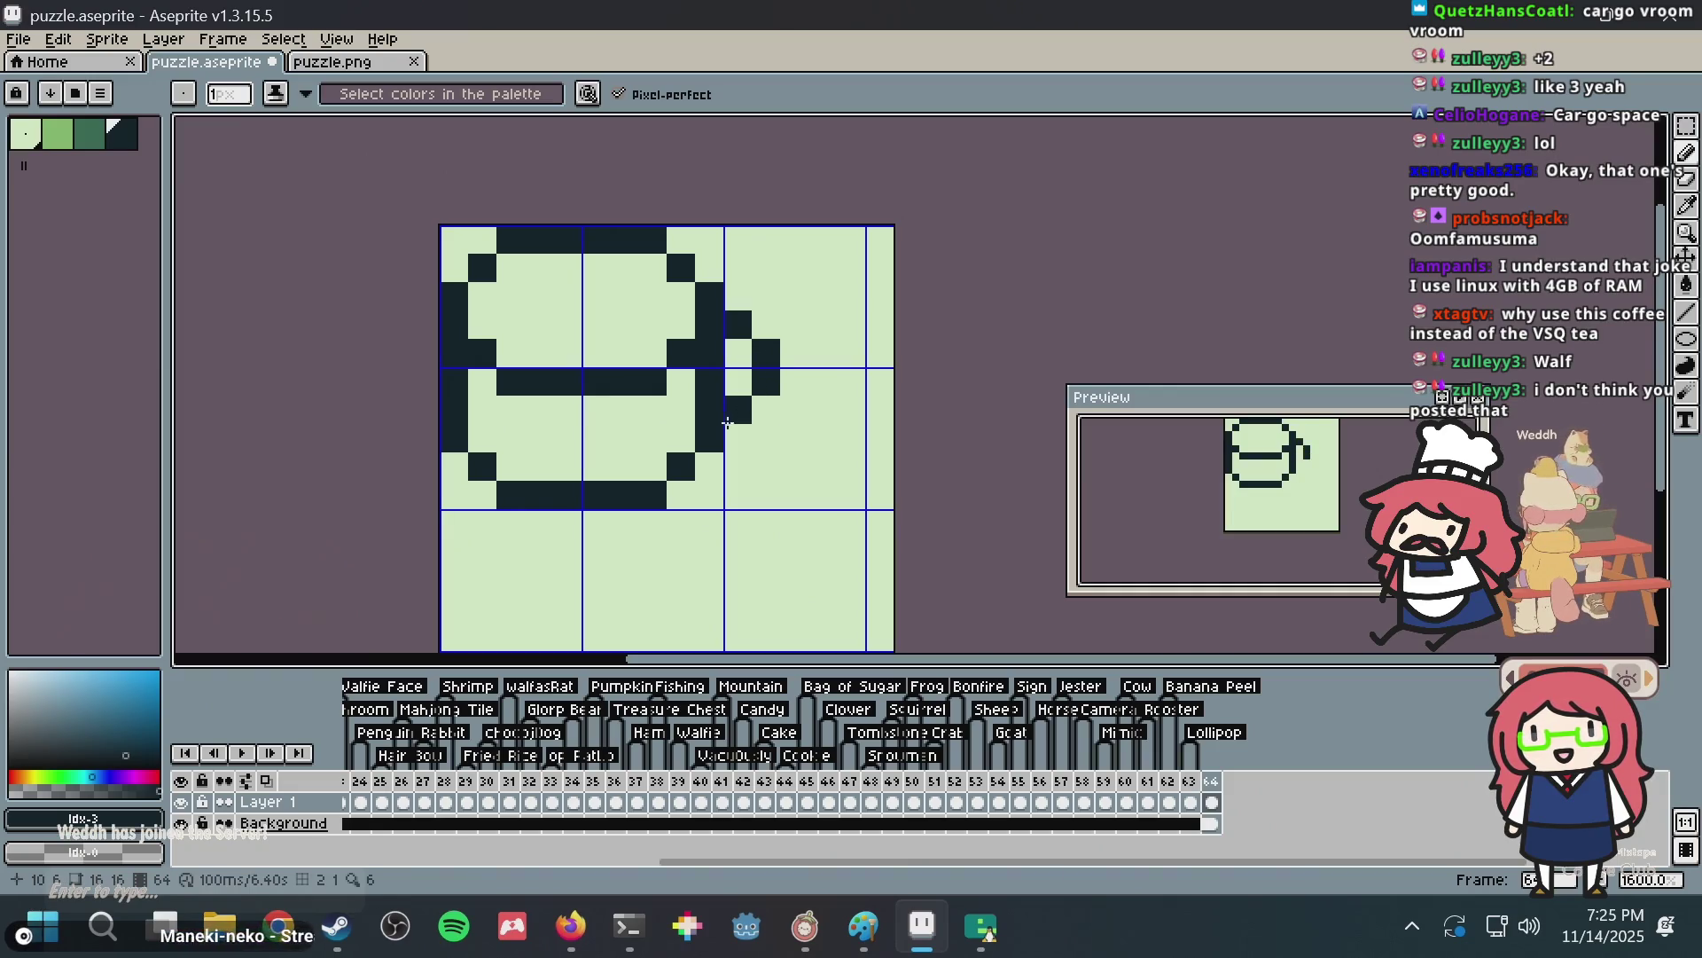
Open a new Firefox tab and enter walfie.dev in the address bar.
{"action": "key", "text": "alt+Tab"}
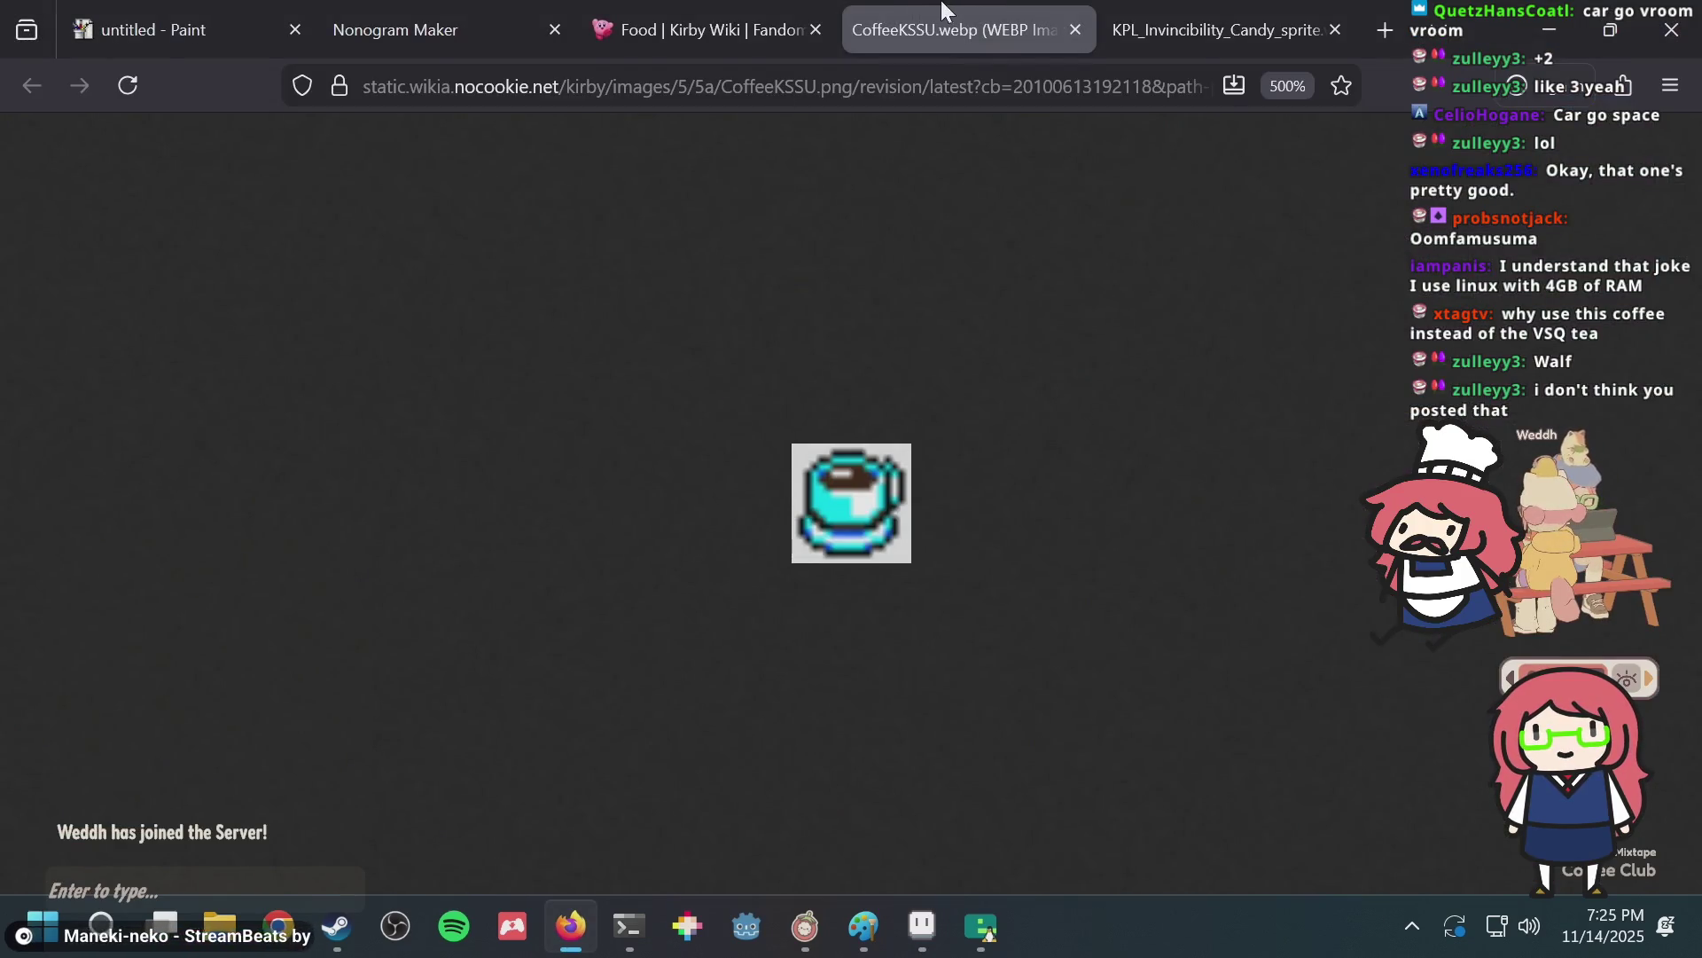
{"action": "key", "text": "ctrl+t"}
{"action": "type", "text": "walf"}
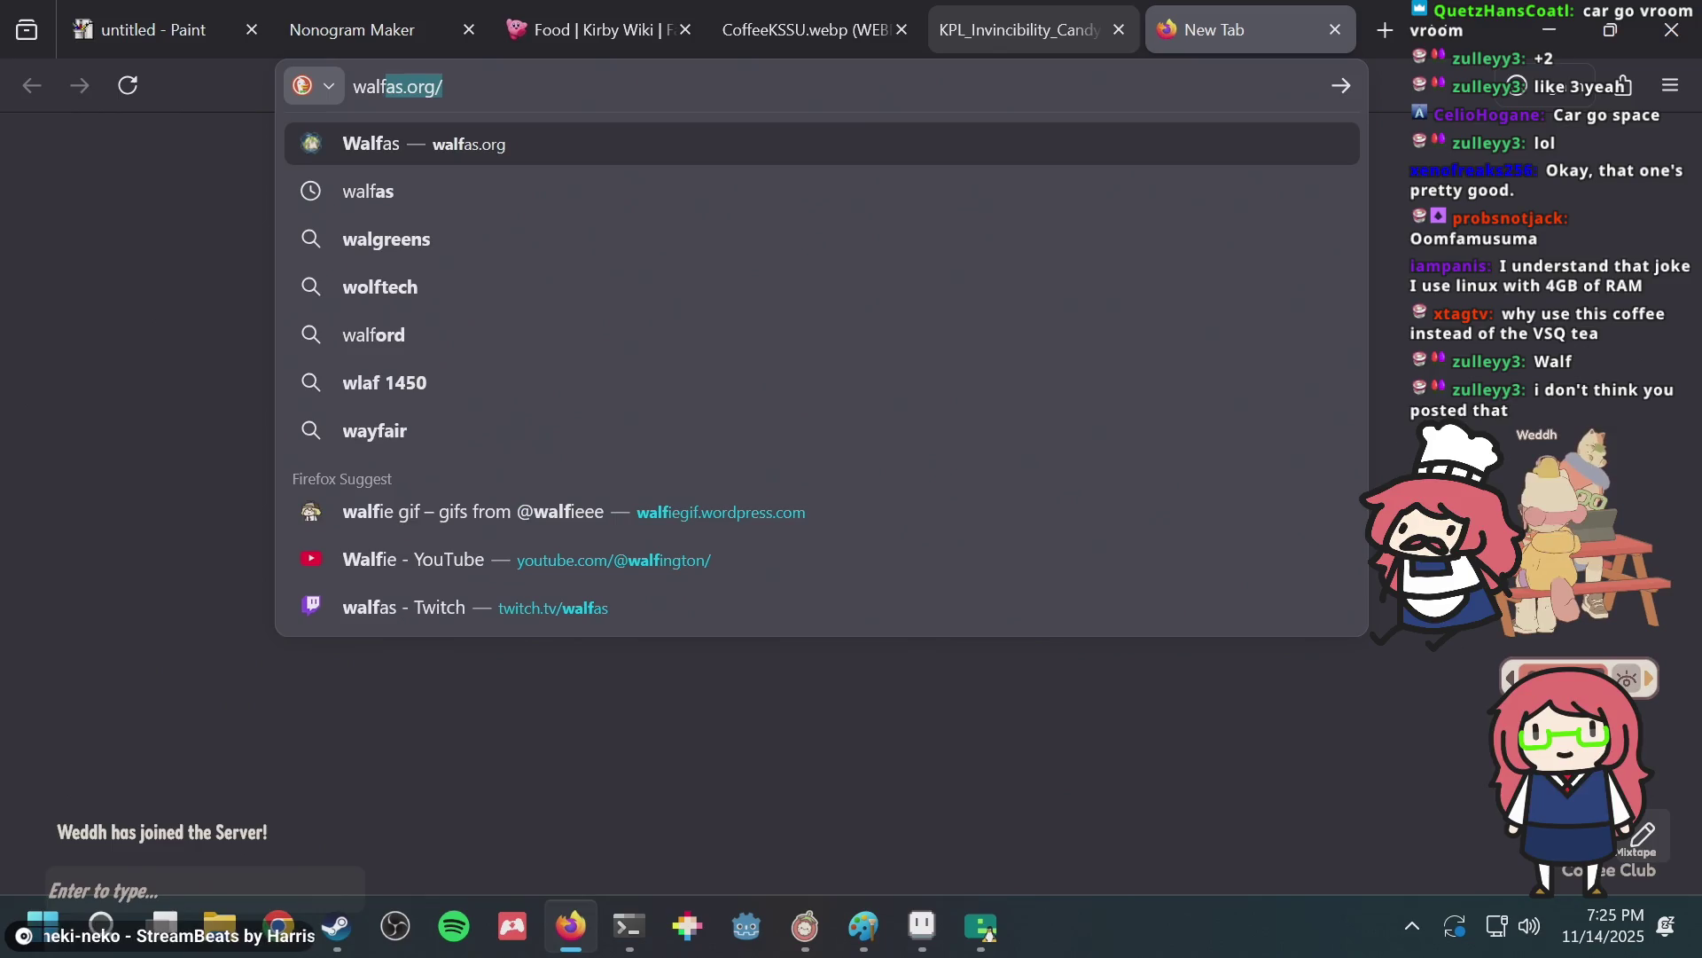
{"action": "type", "text": "ie.dev"}
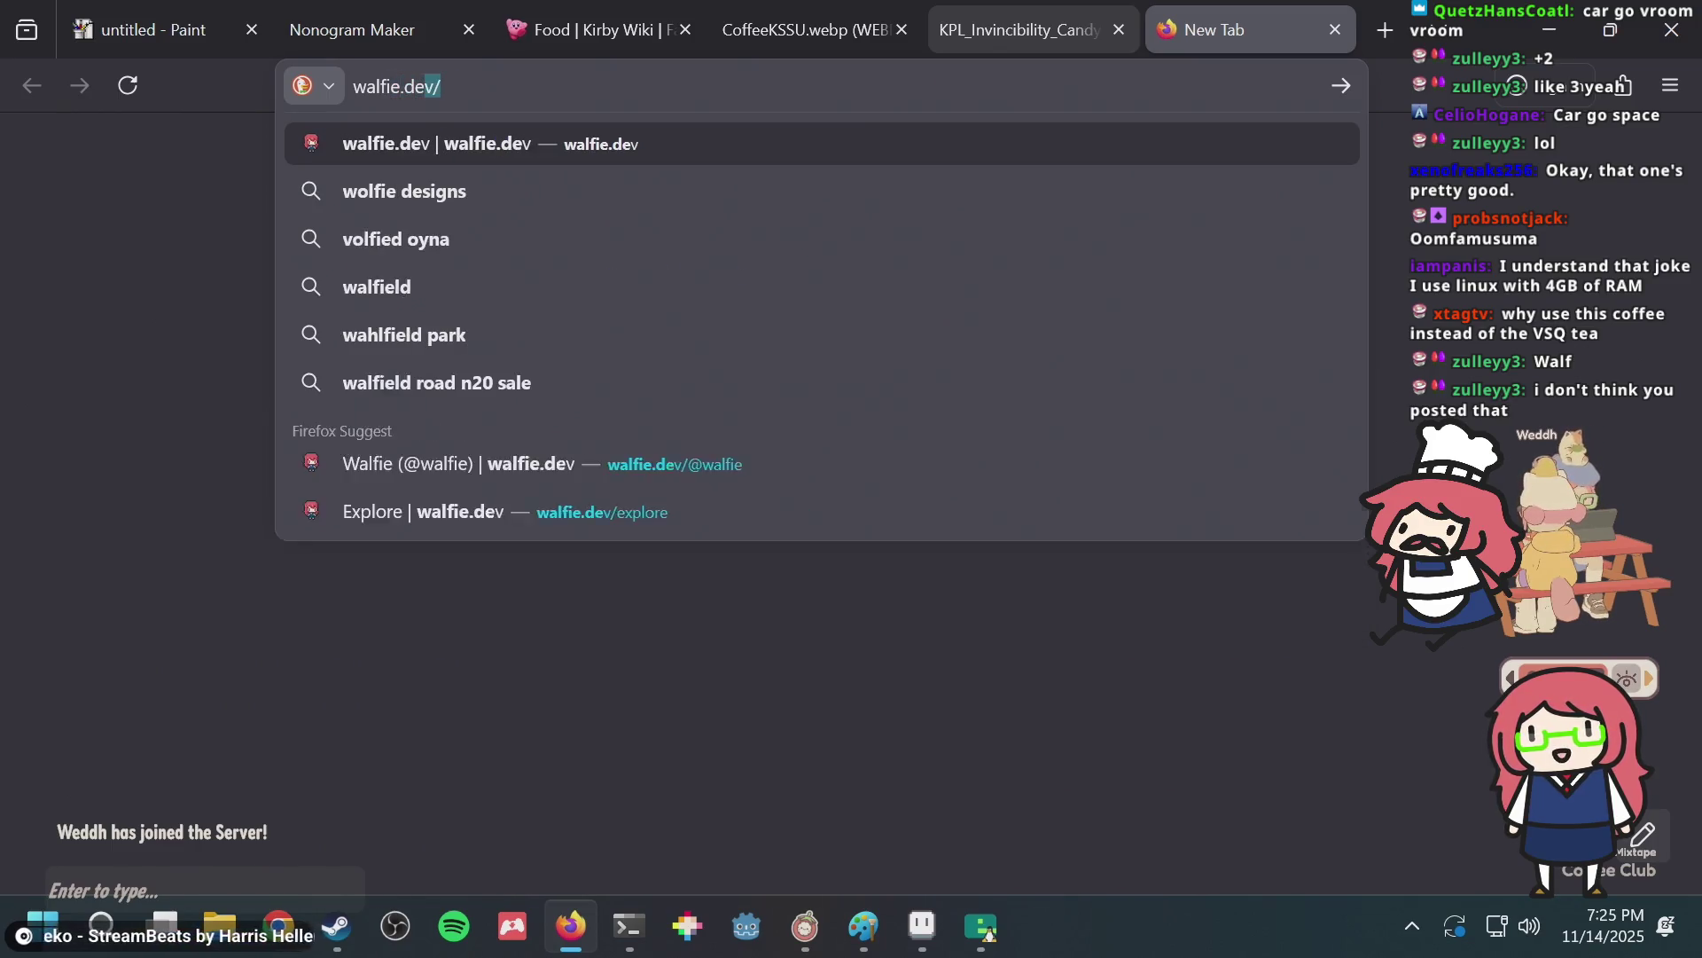